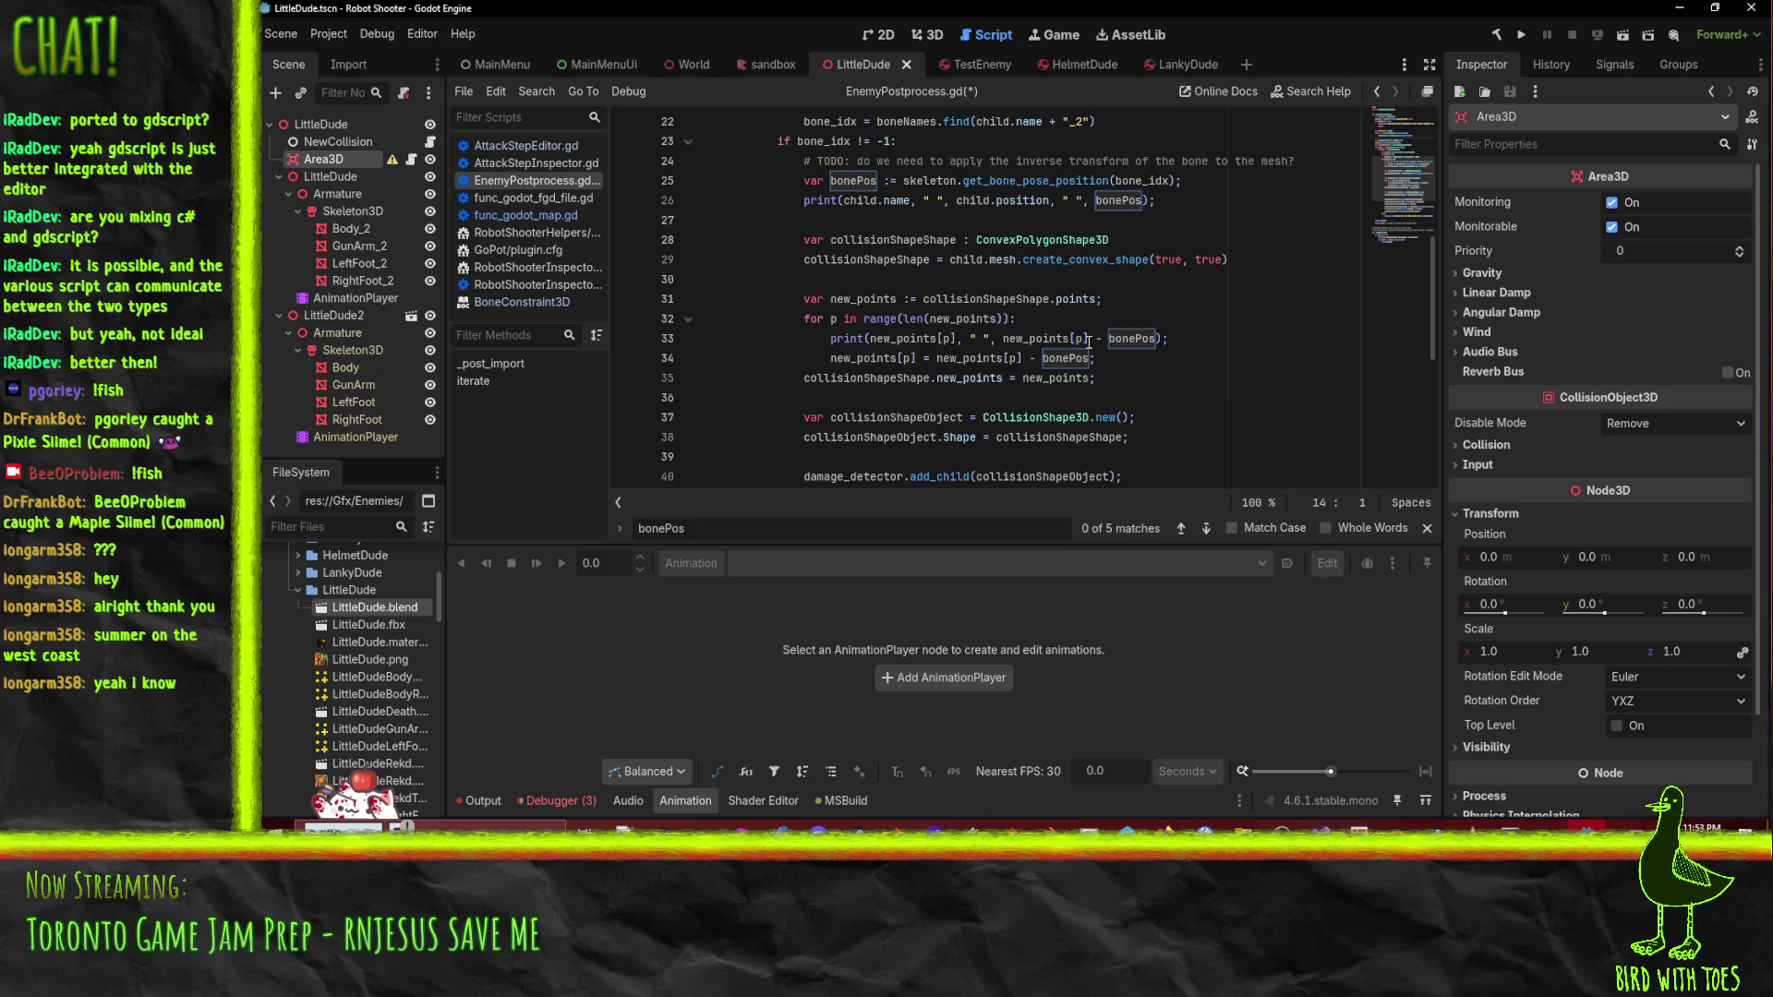
# - Scroll up and down through EnemyPostprocess.gd to review the post-import script
pyautogui.scroll(-7, 1155, 348)
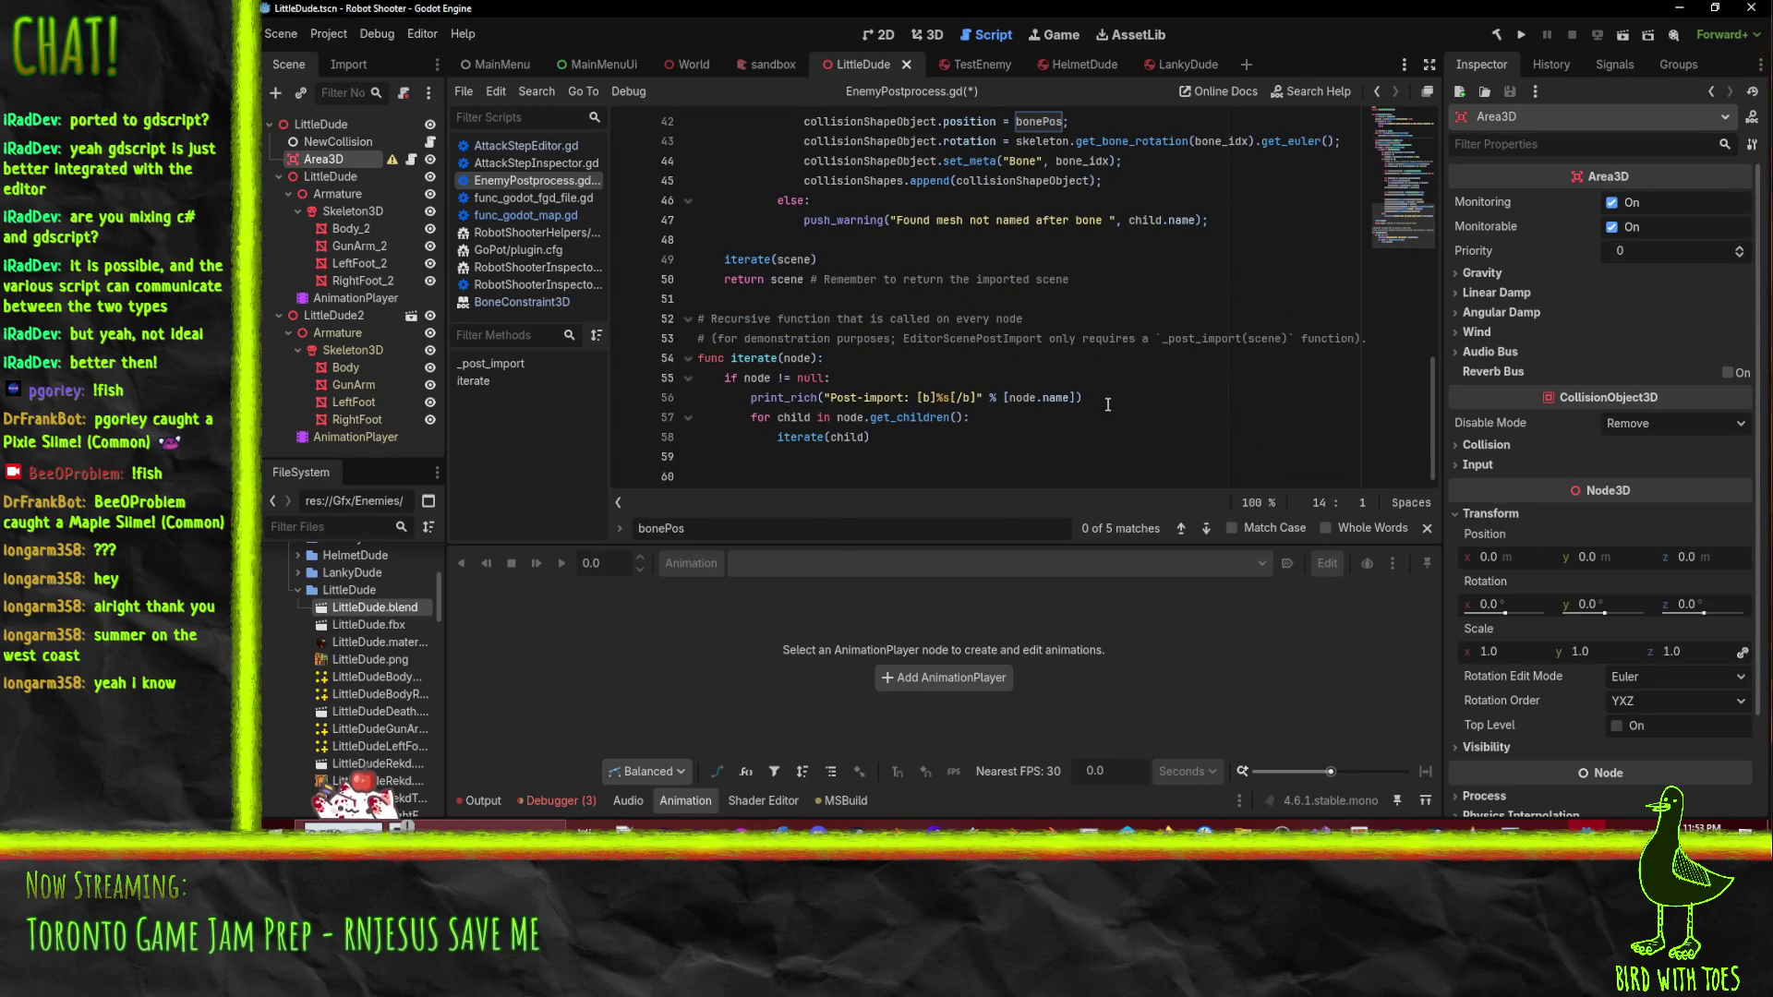
pyautogui.scroll(2, 1108, 404)
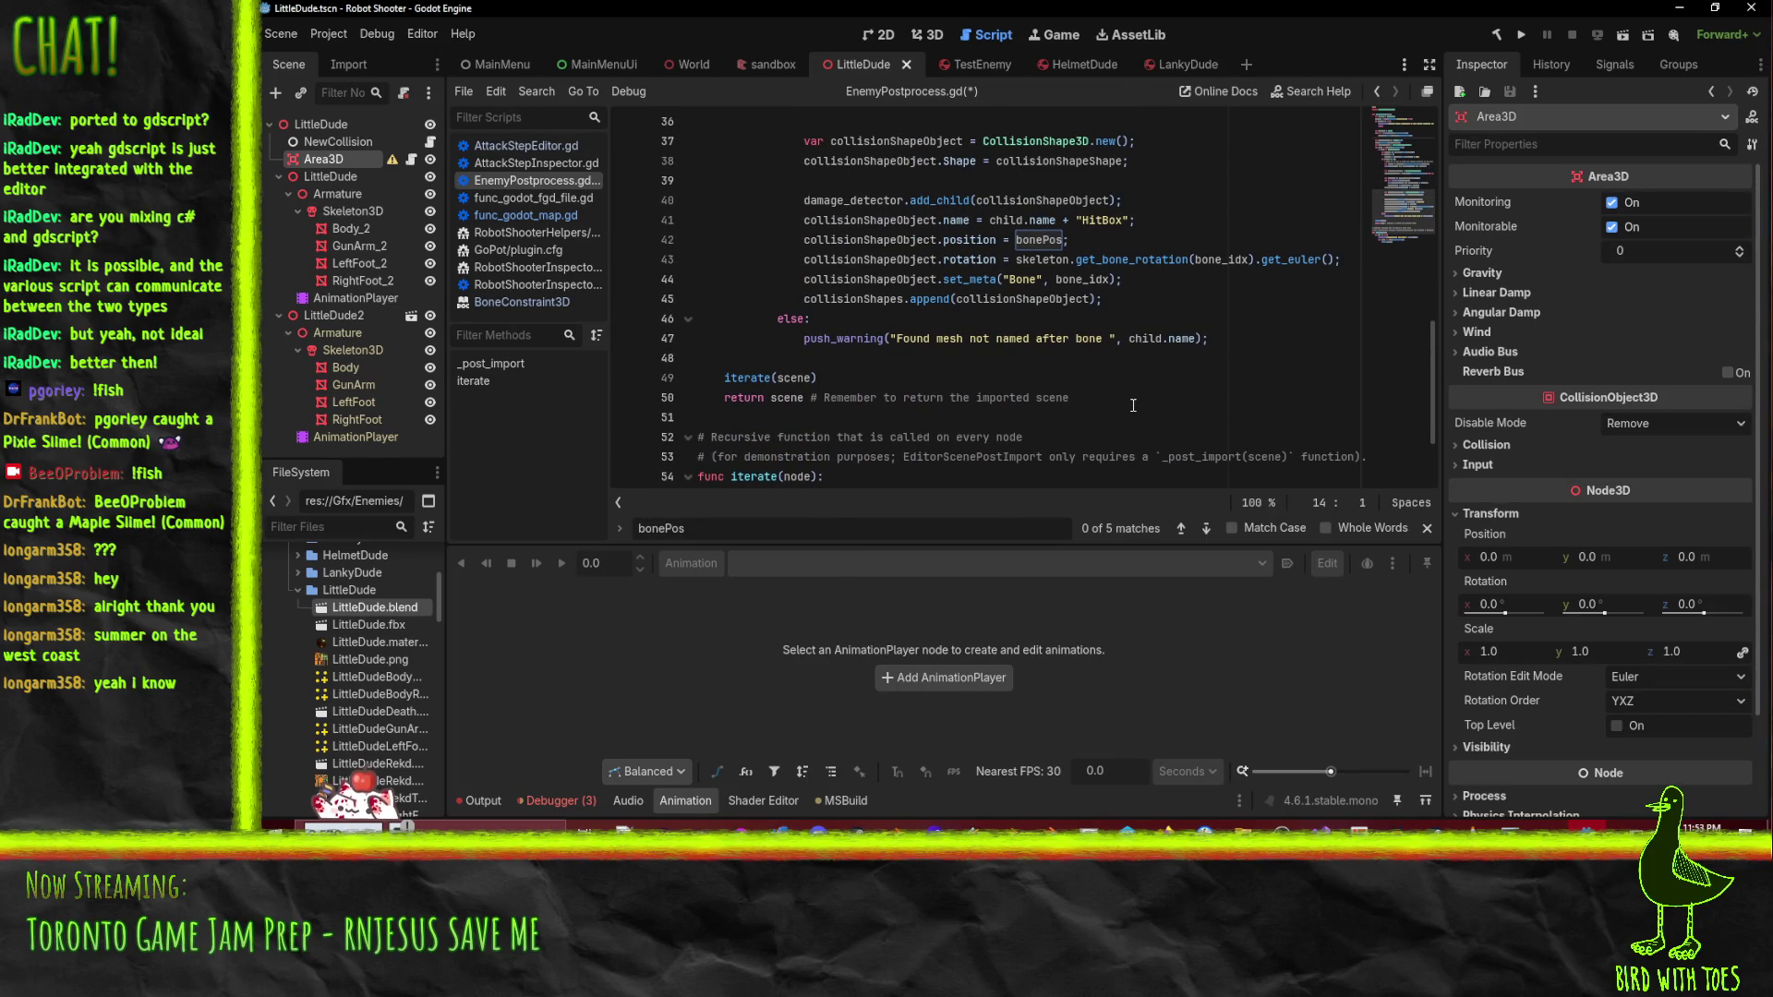
pyautogui.scroll(1, 1134, 406)
pyautogui.scroll(-3, 1136, 407)
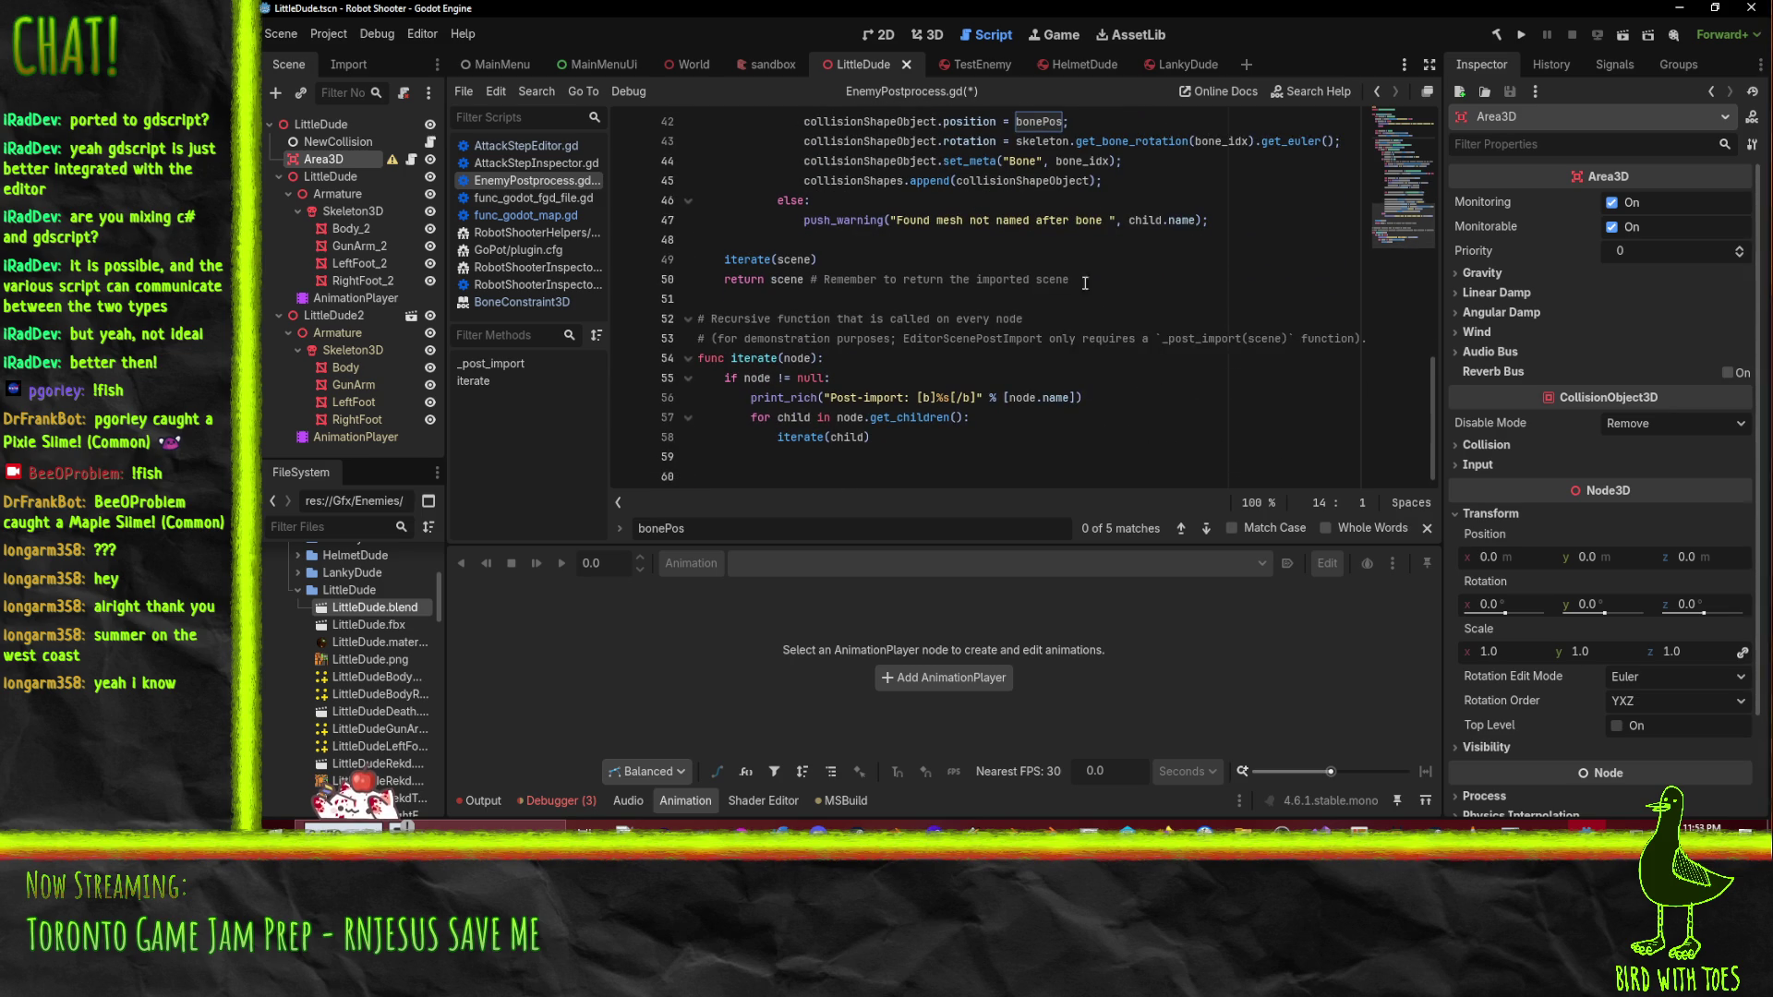
pyautogui.scroll(8, 1114, 412)
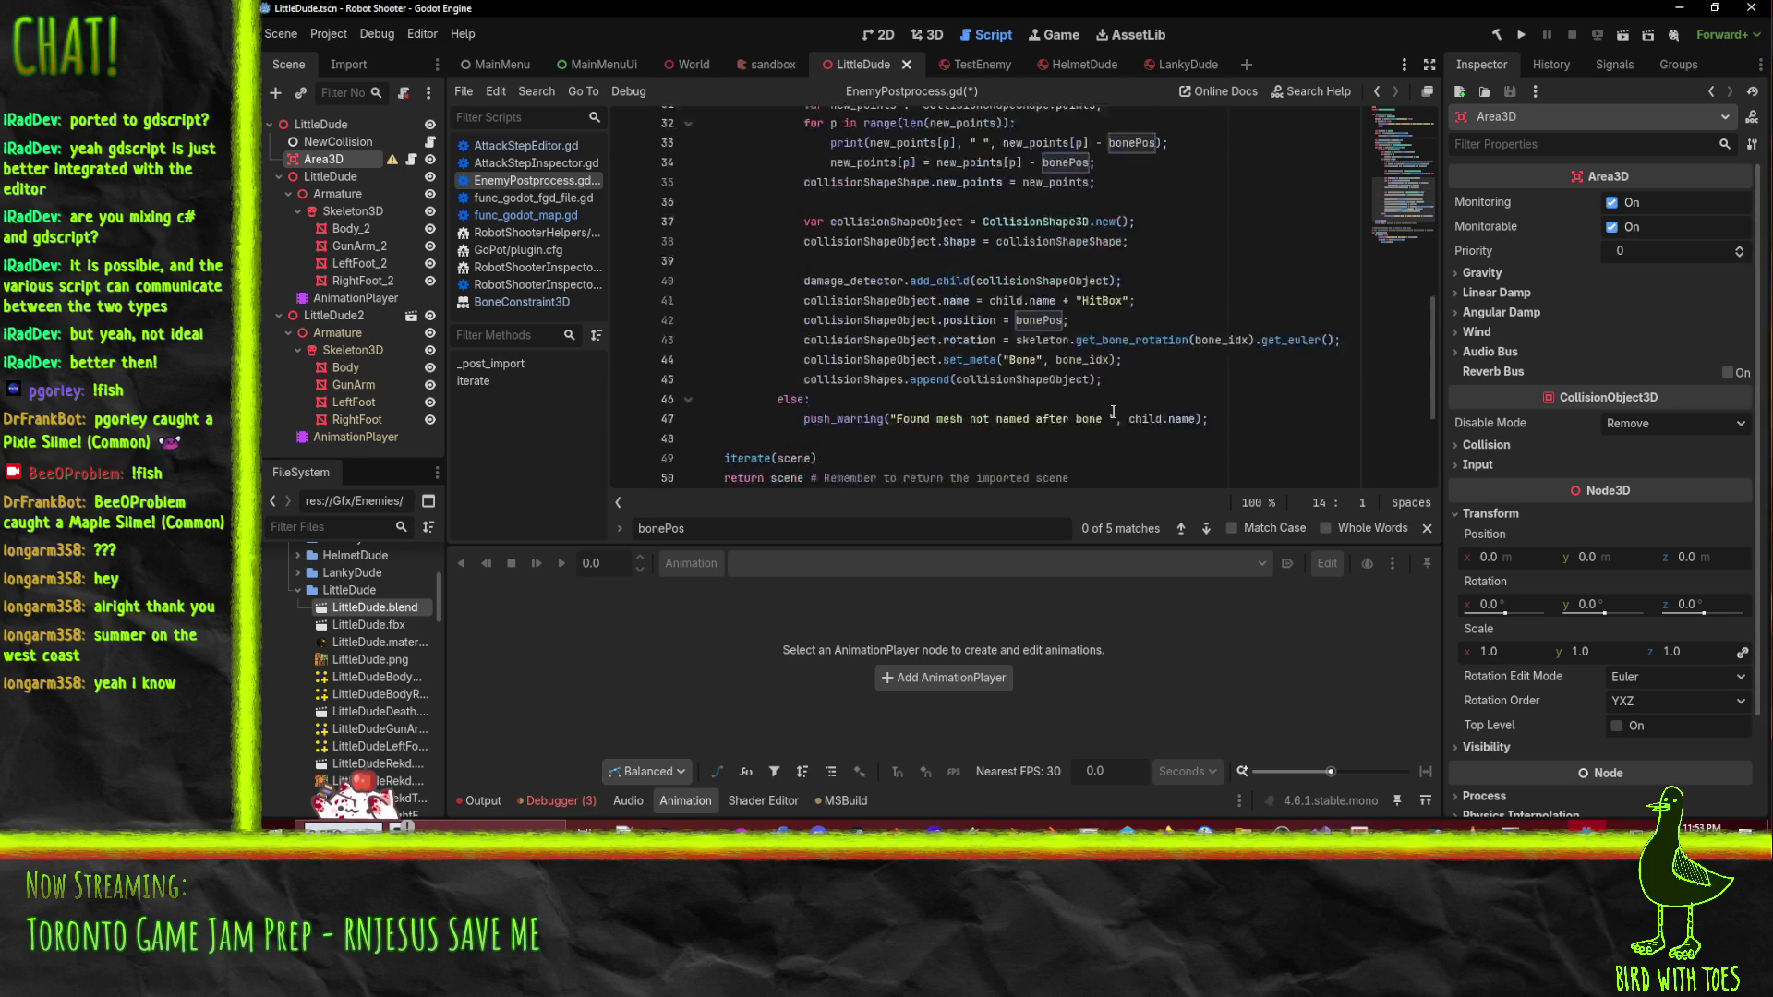
pyautogui.scroll(6, 1114, 412)
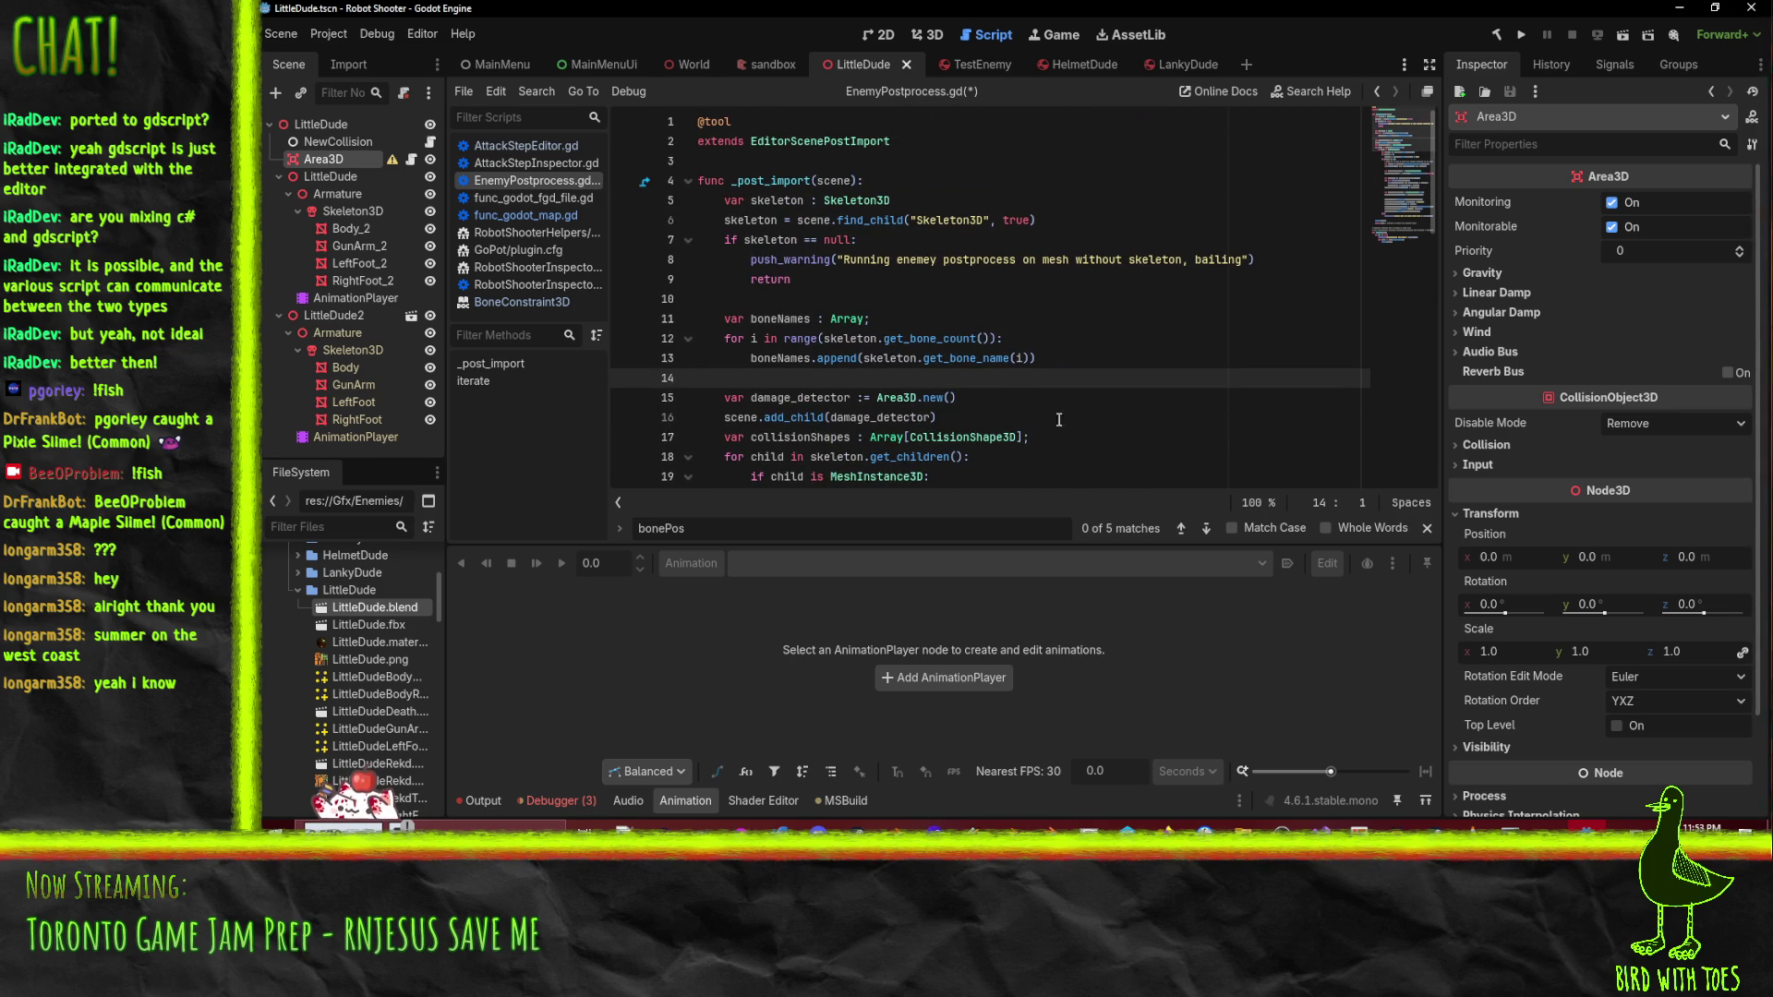
# - Save EnemyPostprocess.gd from line 10, then scroll down through the hitbox code
pyautogui.click(1118, 299)
pyautogui.hotkey('ctrl', 's')
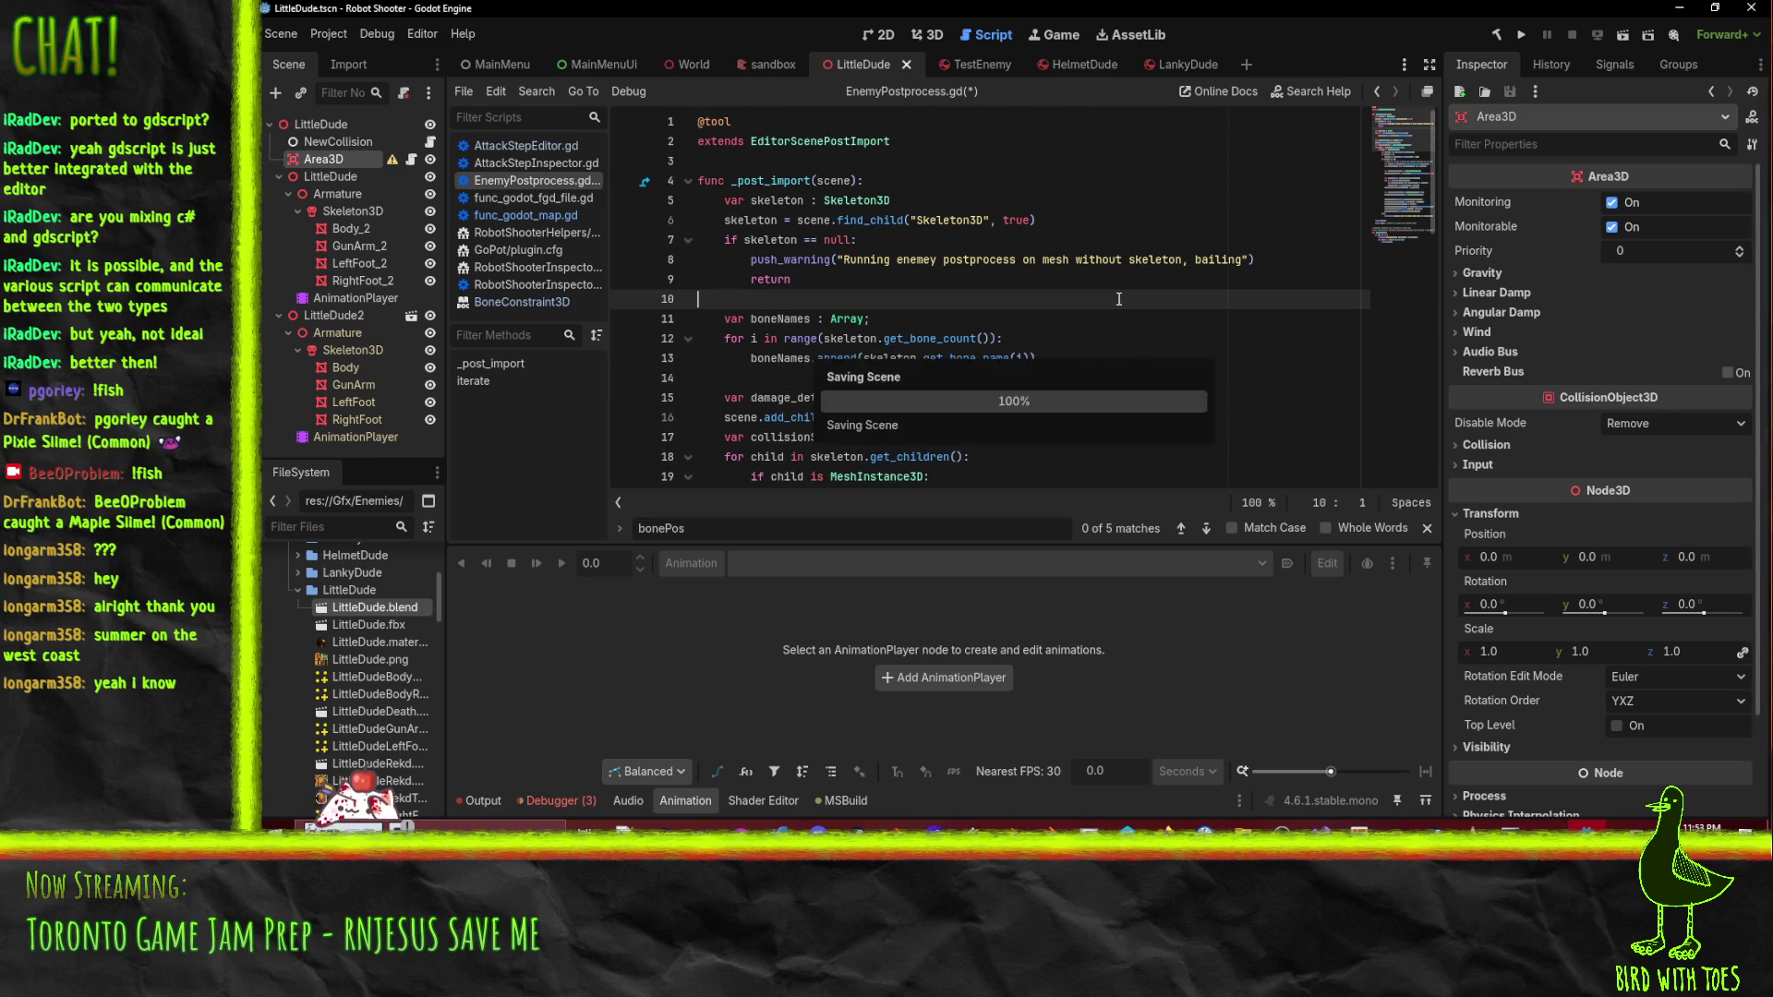
pyautogui.scroll(-6, 1118, 299)
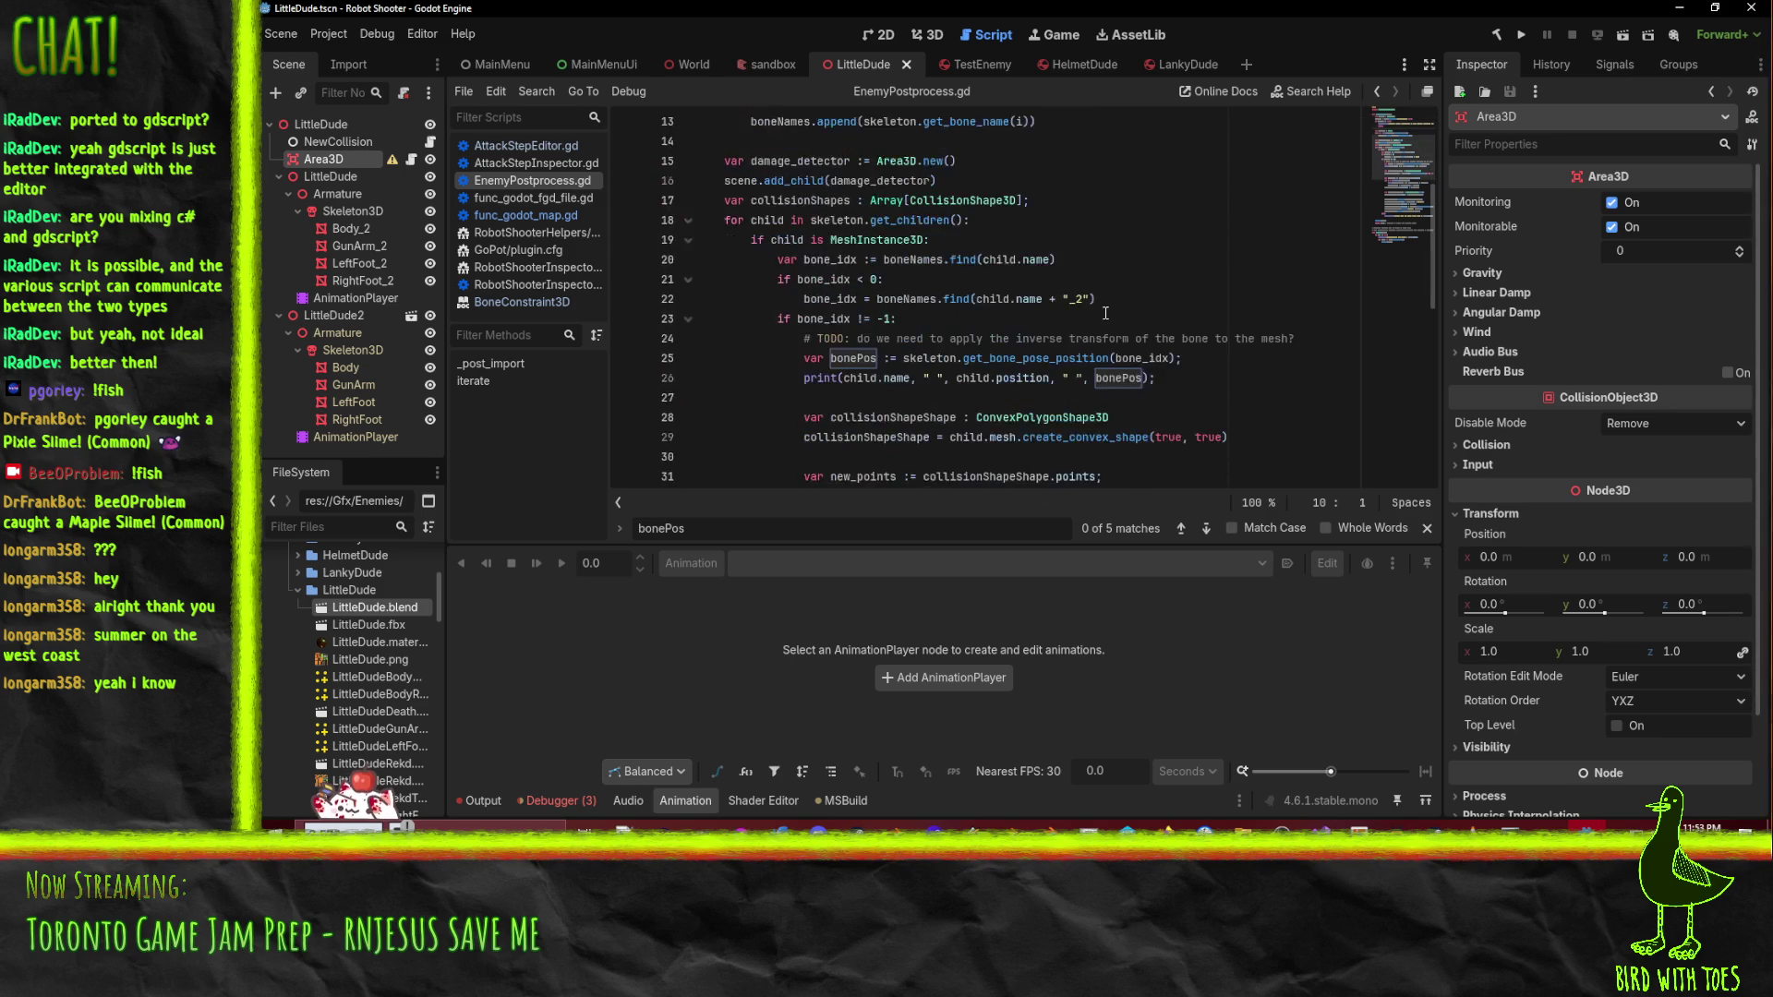
pyautogui.scroll(-3, 1106, 312)
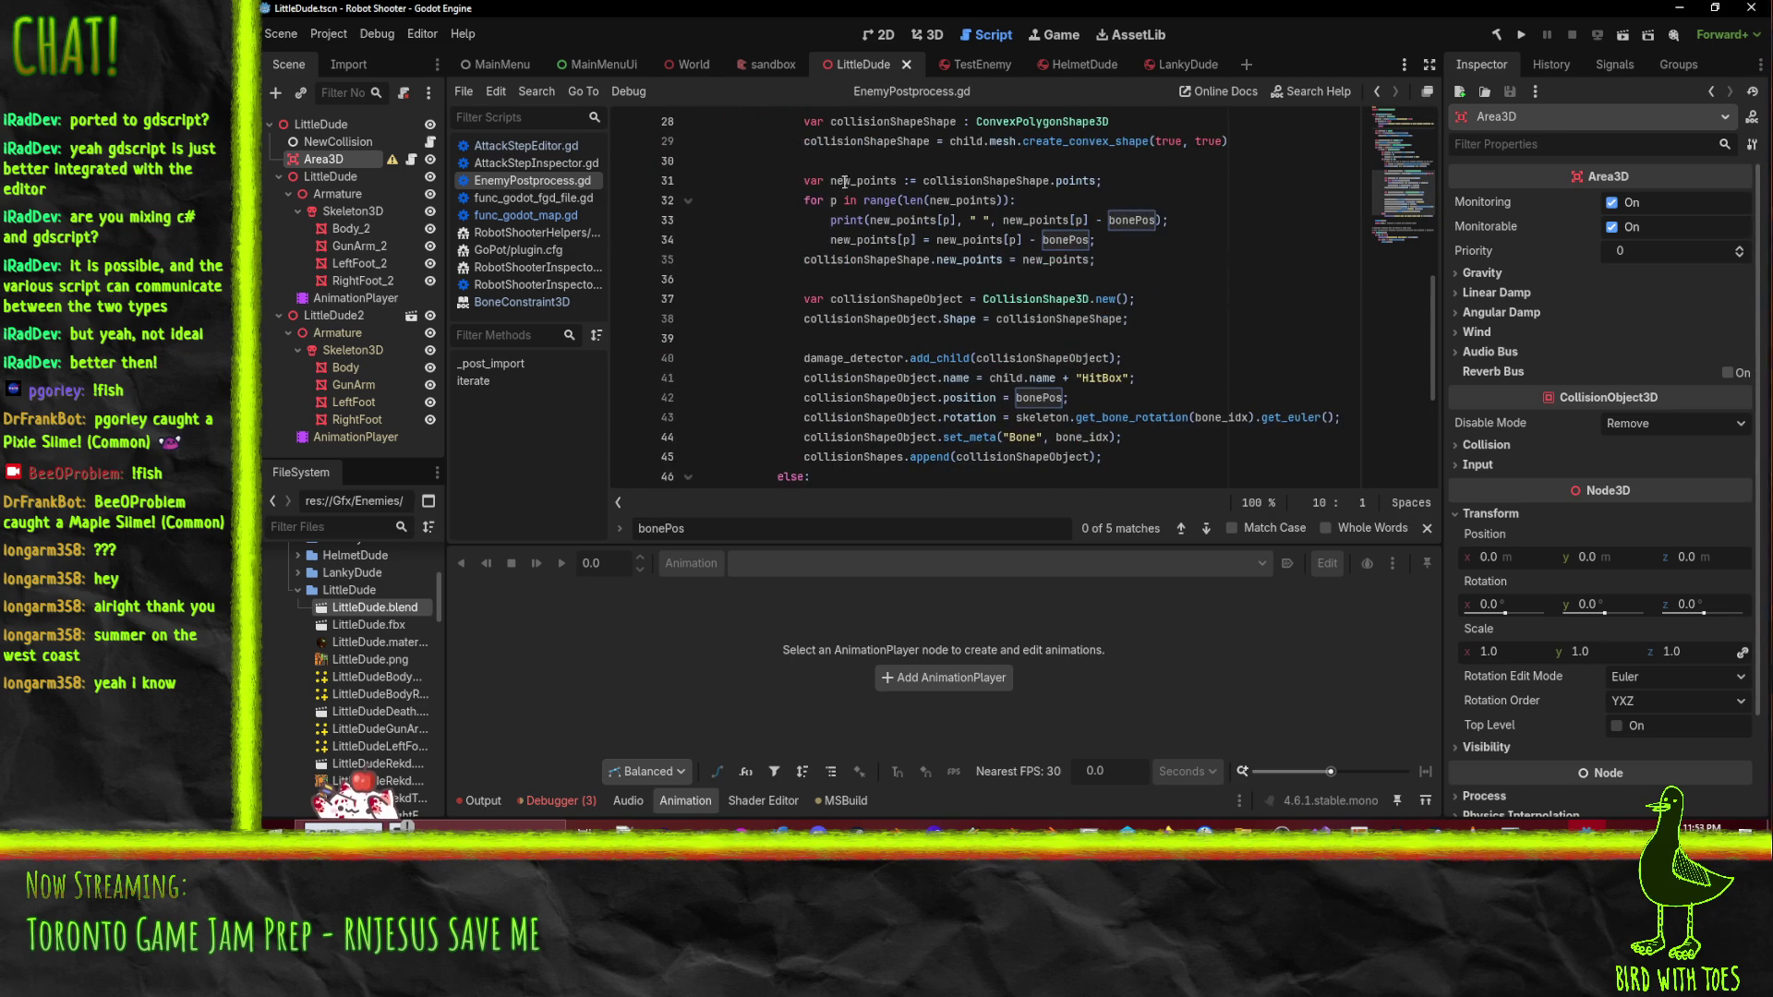
pyautogui.scroll(-1, 1016, 304)
pyautogui.scroll(-2, 1016, 305)
pyautogui.scroll(2, 1016, 305)
# - Remove the trailing semicolons from lines 43–45
pyautogui.click(1173, 399)
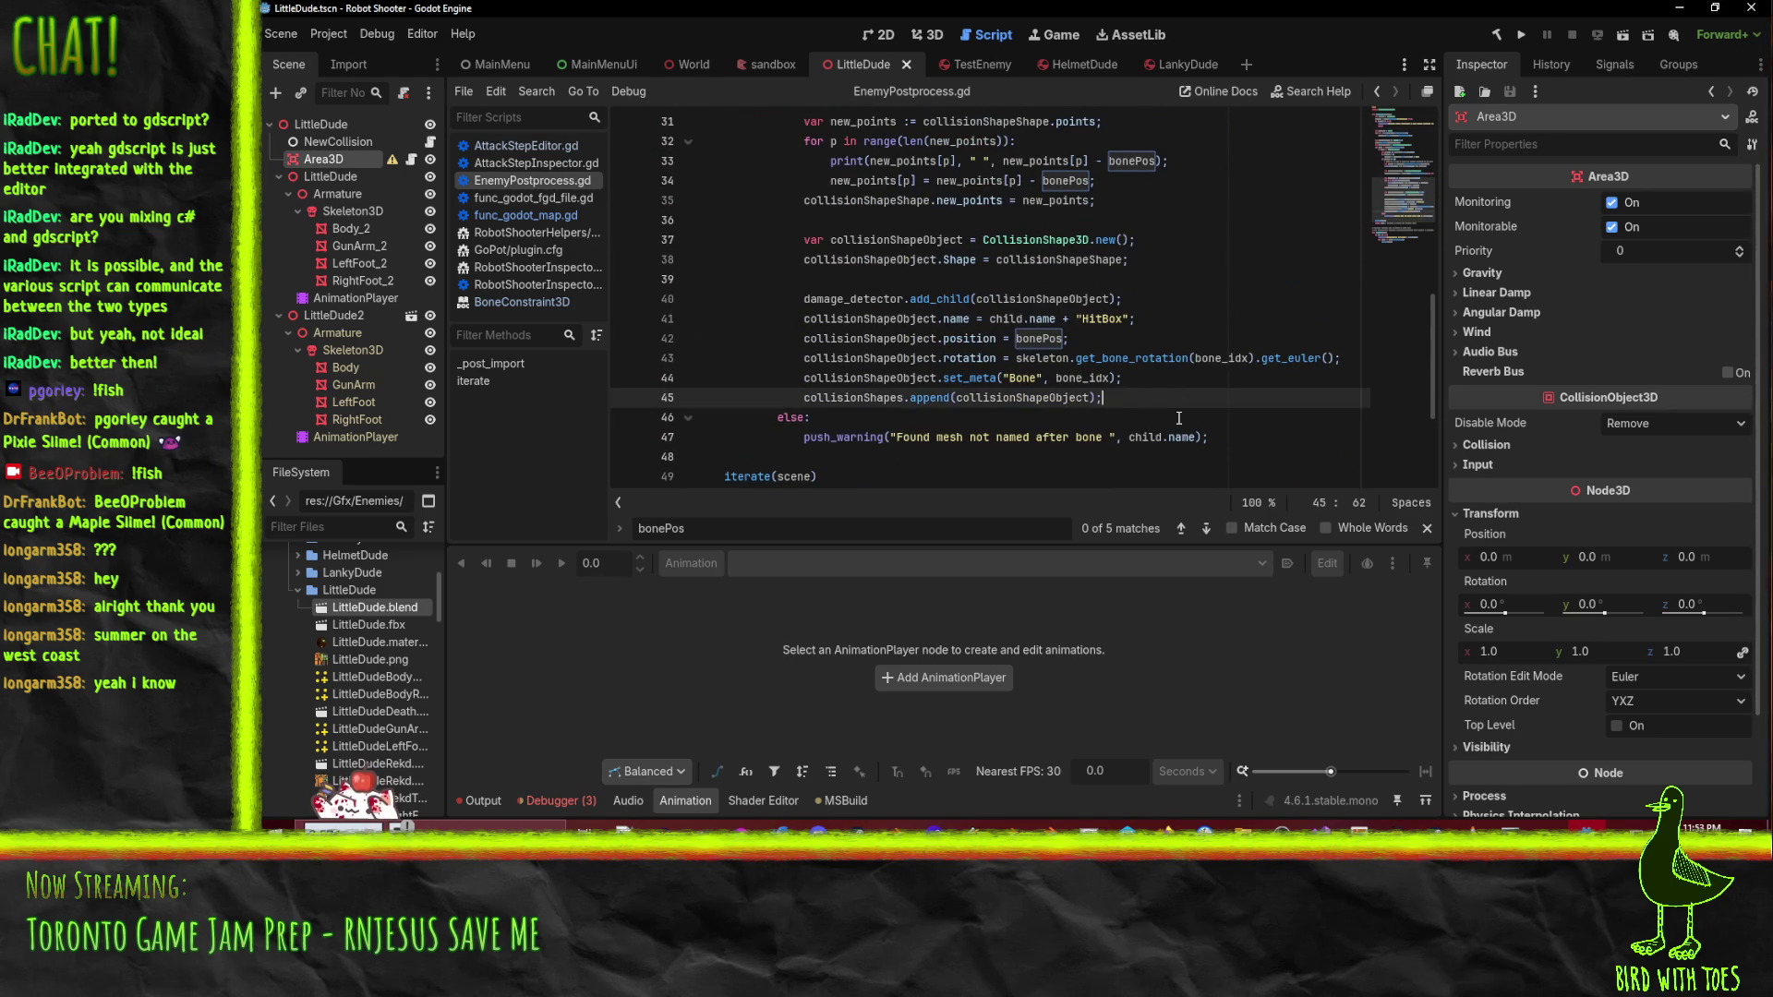
pyautogui.press('Up')
pyautogui.press('End')
pyautogui.press('BackSpace')
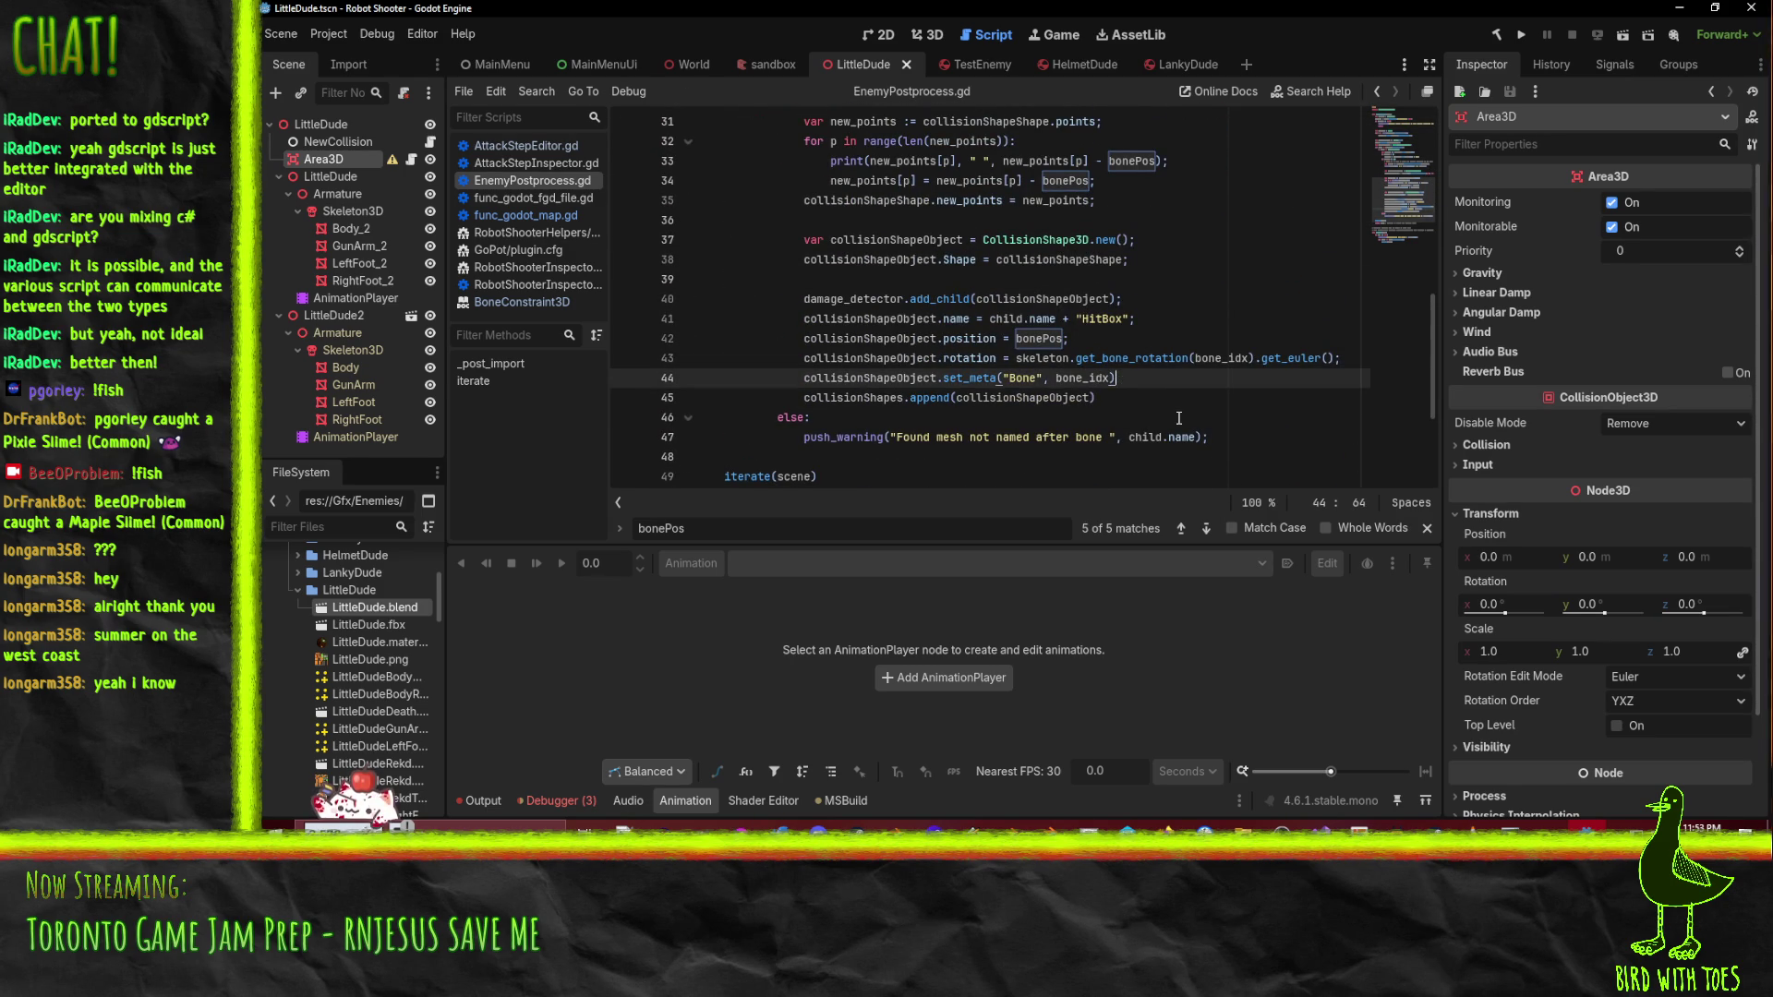
pyautogui.press('Up')
pyautogui.press('End')
pyautogui.press('BackSpace')
pyautogui.press('Up')
# - Remove the trailing semicolons from lines 40–42
pyautogui.press('BackSpace')
pyautogui.press('Up')
pyautogui.press('End')
pyautogui.press('BackSpace')
pyautogui.press('Up')
pyautogui.press('End')
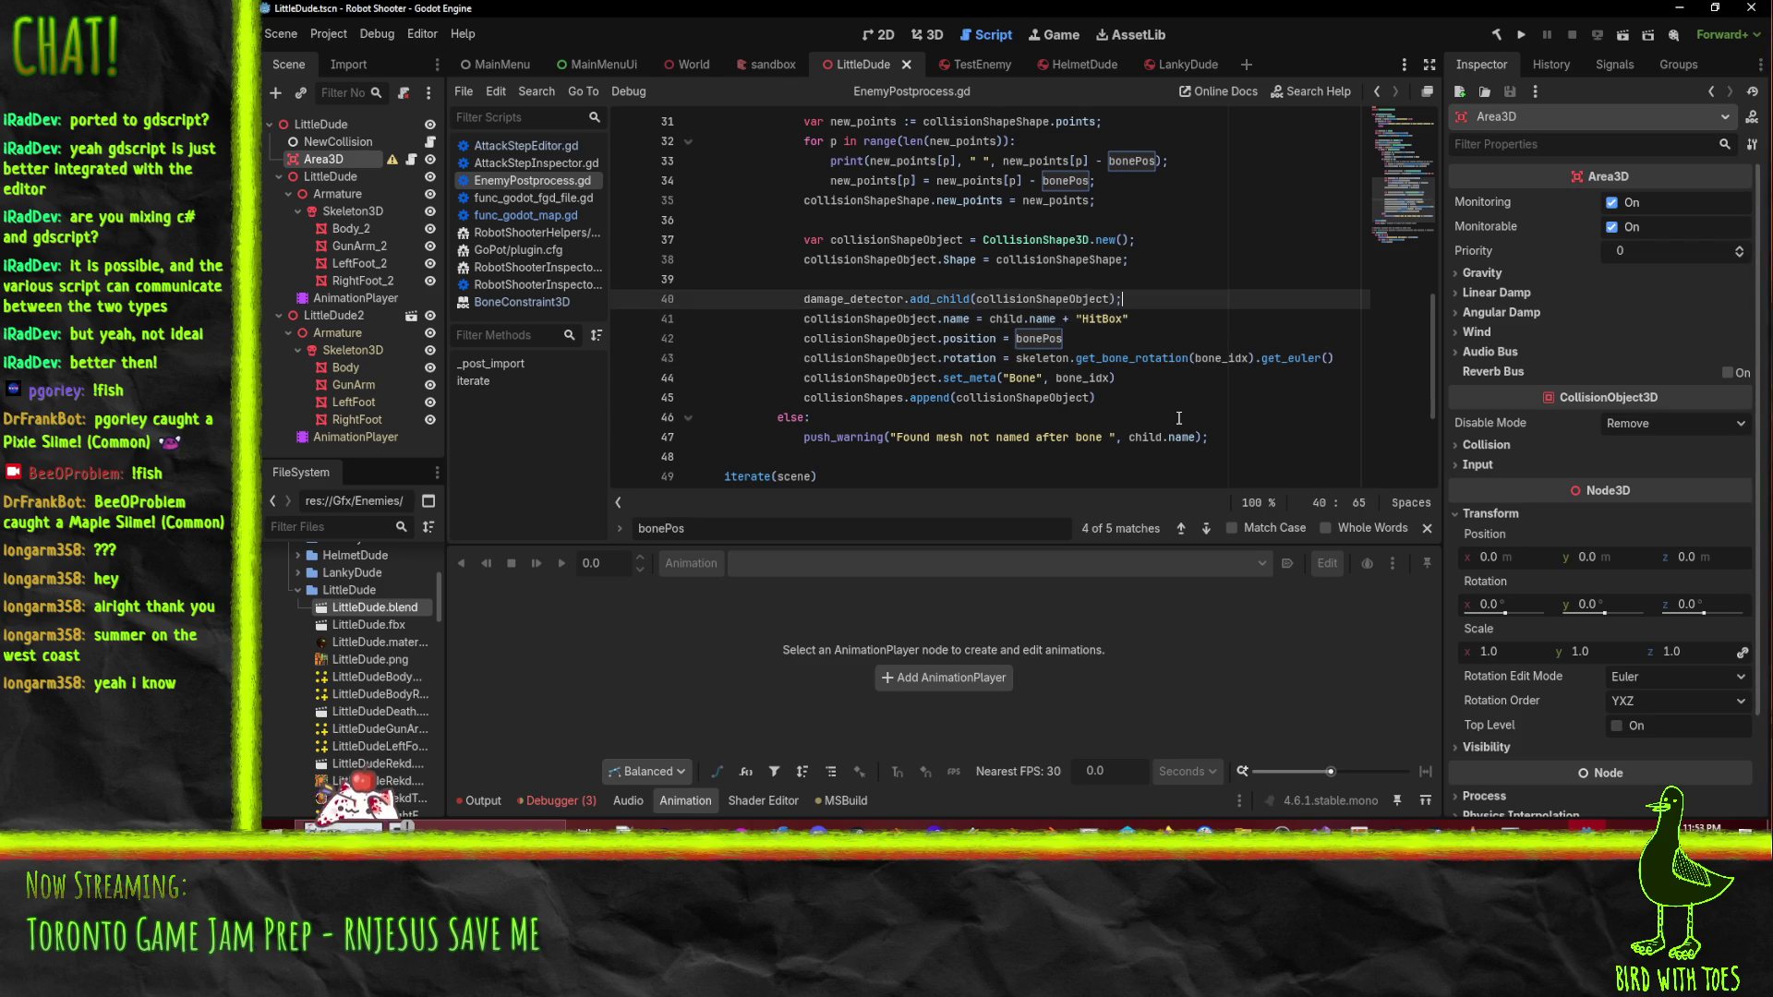
pyautogui.press('BackSpace')
pyautogui.press('Up')
pyautogui.press('Up')
pyautogui.press('End')
pyautogui.press('BackSpace')
# - Remove the trailing semicolons from lines 37–38
pyautogui.press('Up')
pyautogui.press('End')
pyautogui.press('BackSpace')
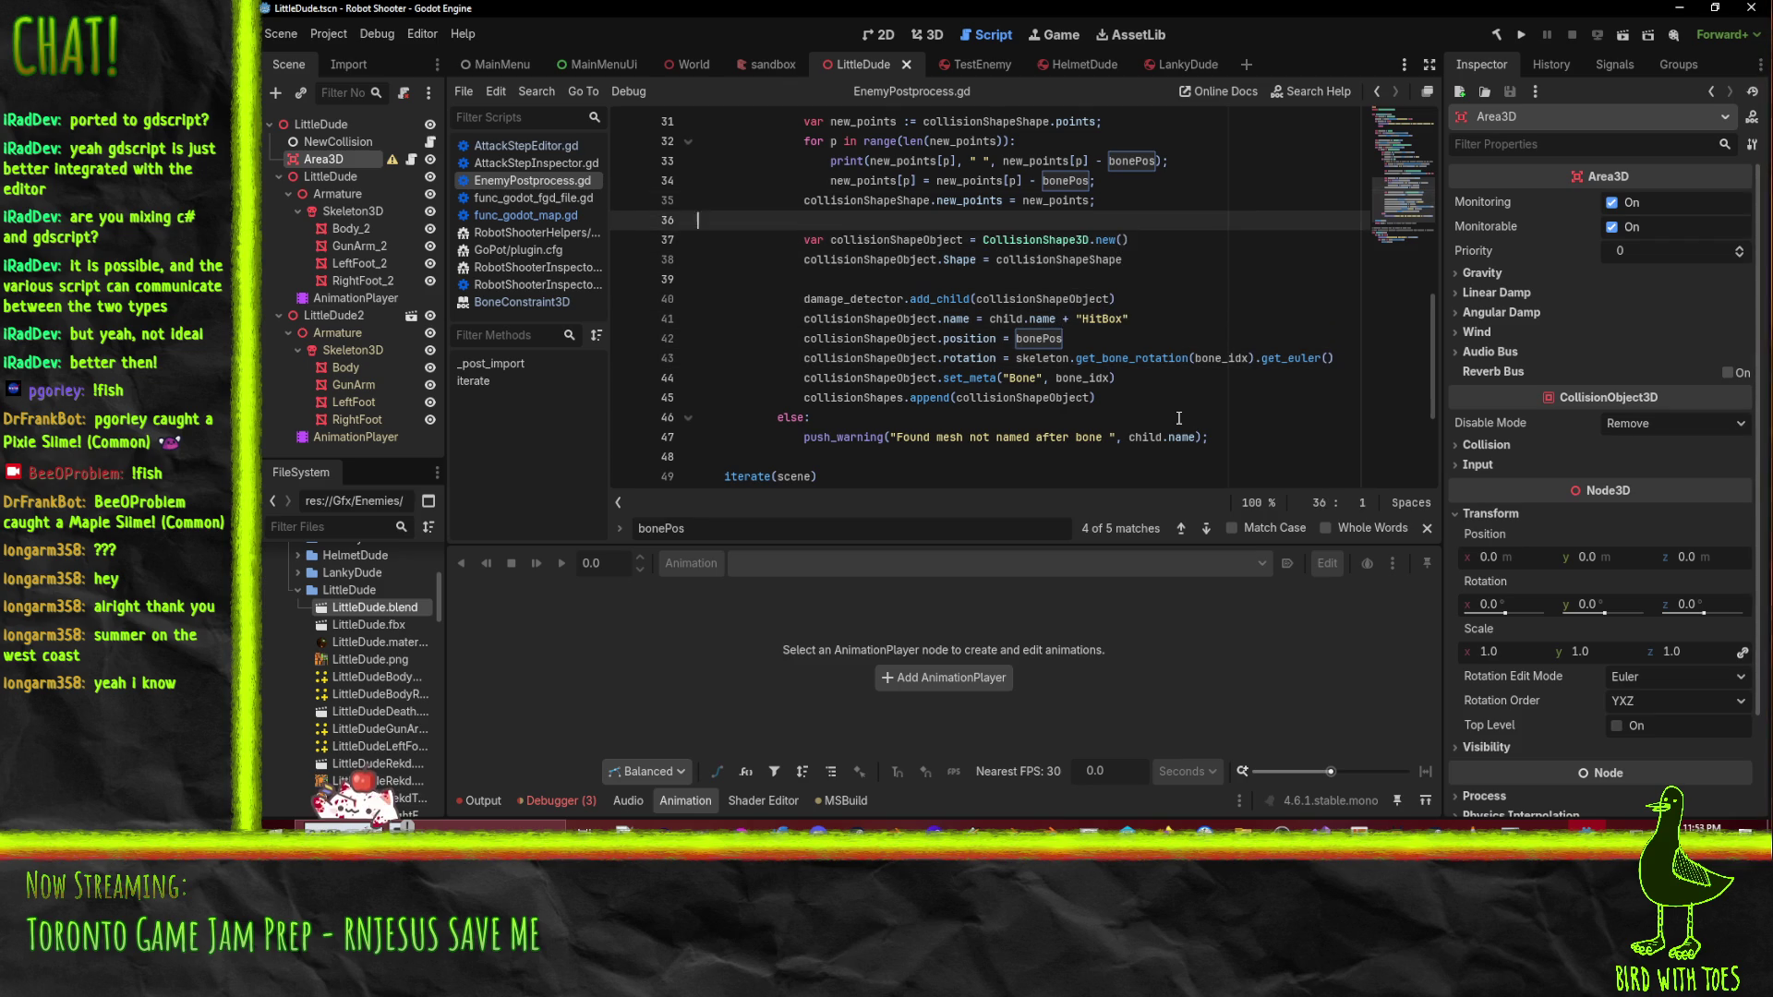
pyautogui.press('Up')
pyautogui.press('Up')
pyautogui.press('End')
pyautogui.press('Up')
pyautogui.press('End')
pyautogui.press('Down')
# - Remove the semicolons from lines 33–35, keeping the colon on the for line
pyautogui.press('End')
pyautogui.press('BackSpace')
pyautogui.press('Up')
pyautogui.press('End')
pyautogui.press('BackSpace')
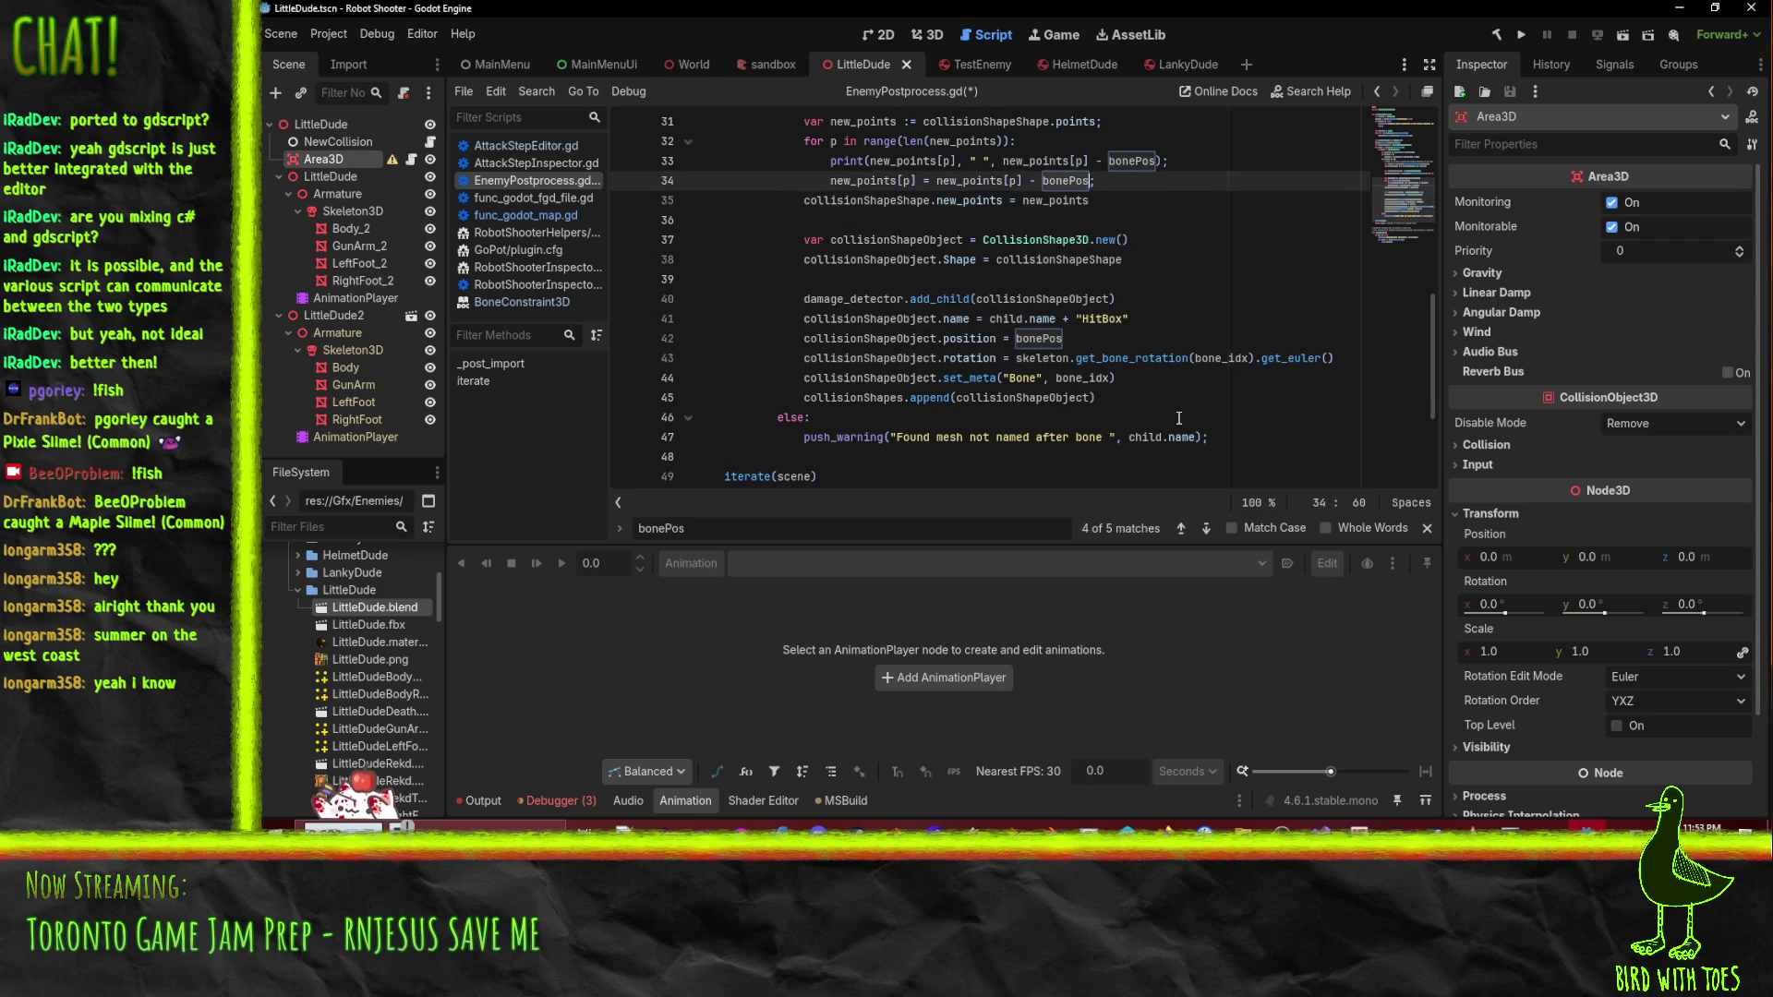
pyautogui.press('Up')
pyautogui.press('End')
pyautogui.press('BackSpace')
pyautogui.press('Up')
pyautogui.press('End')
pyautogui.press('BackSpace')
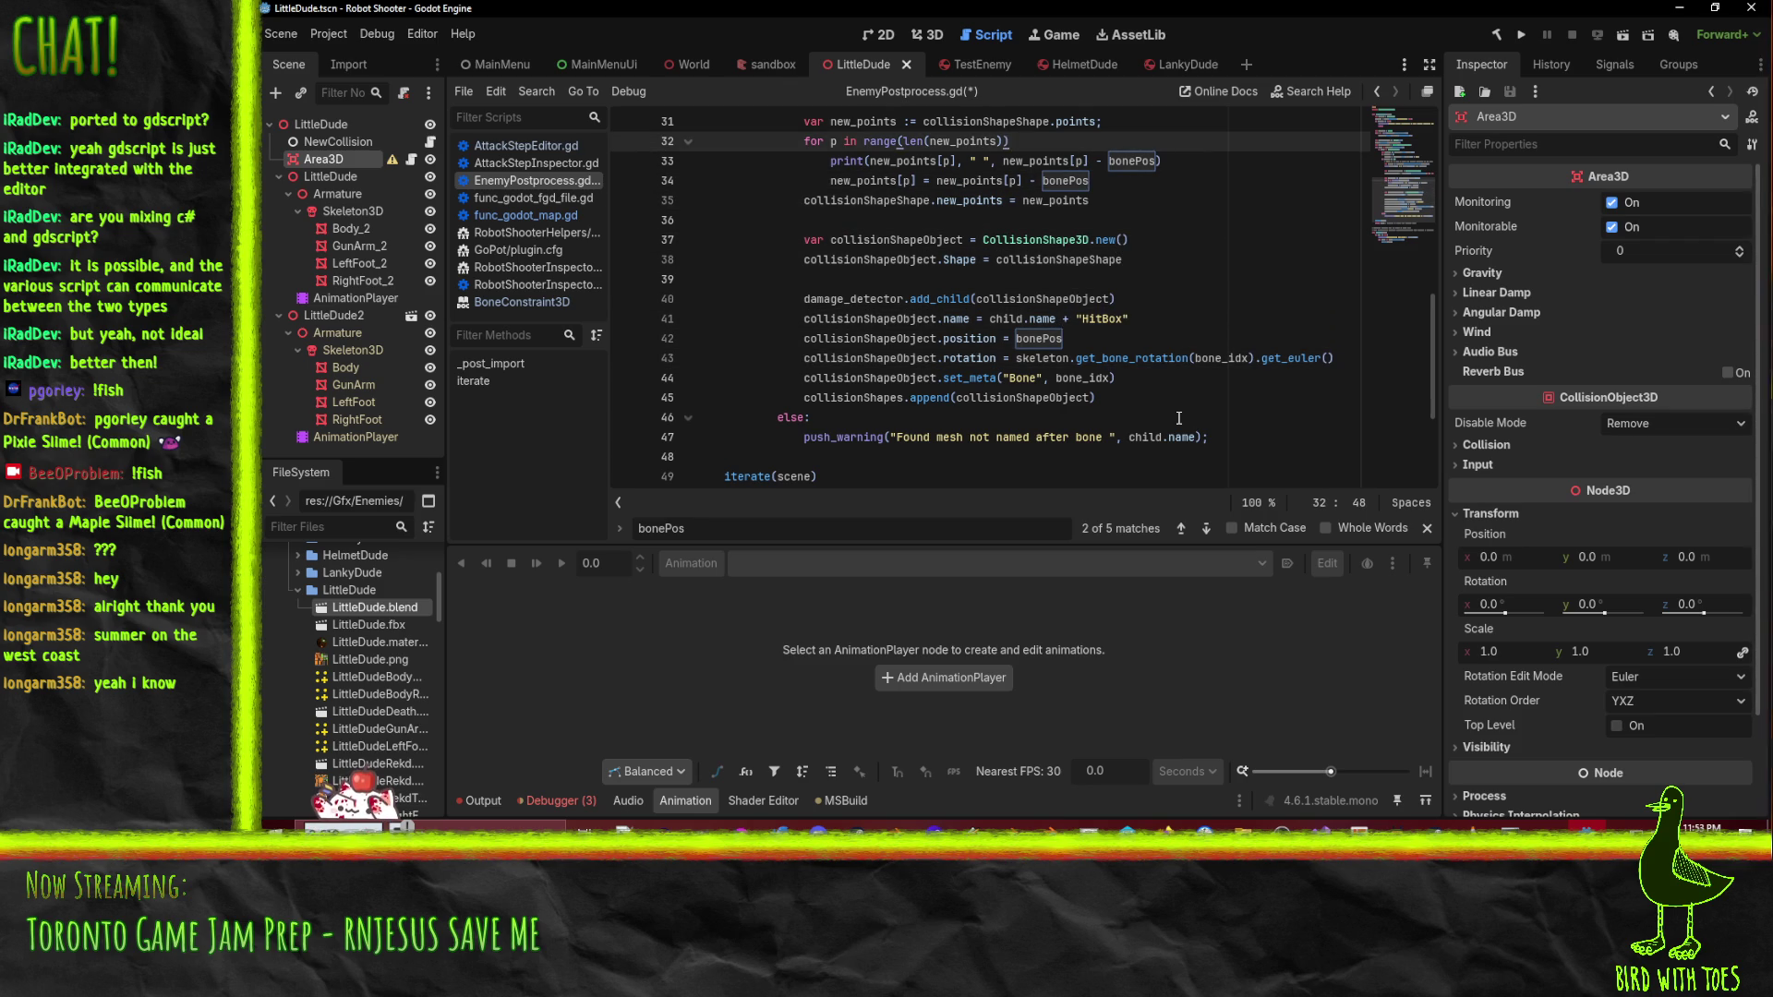
pyautogui.write(':')
pyautogui.press('Up')
pyautogui.scroll(5, 1178, 419)
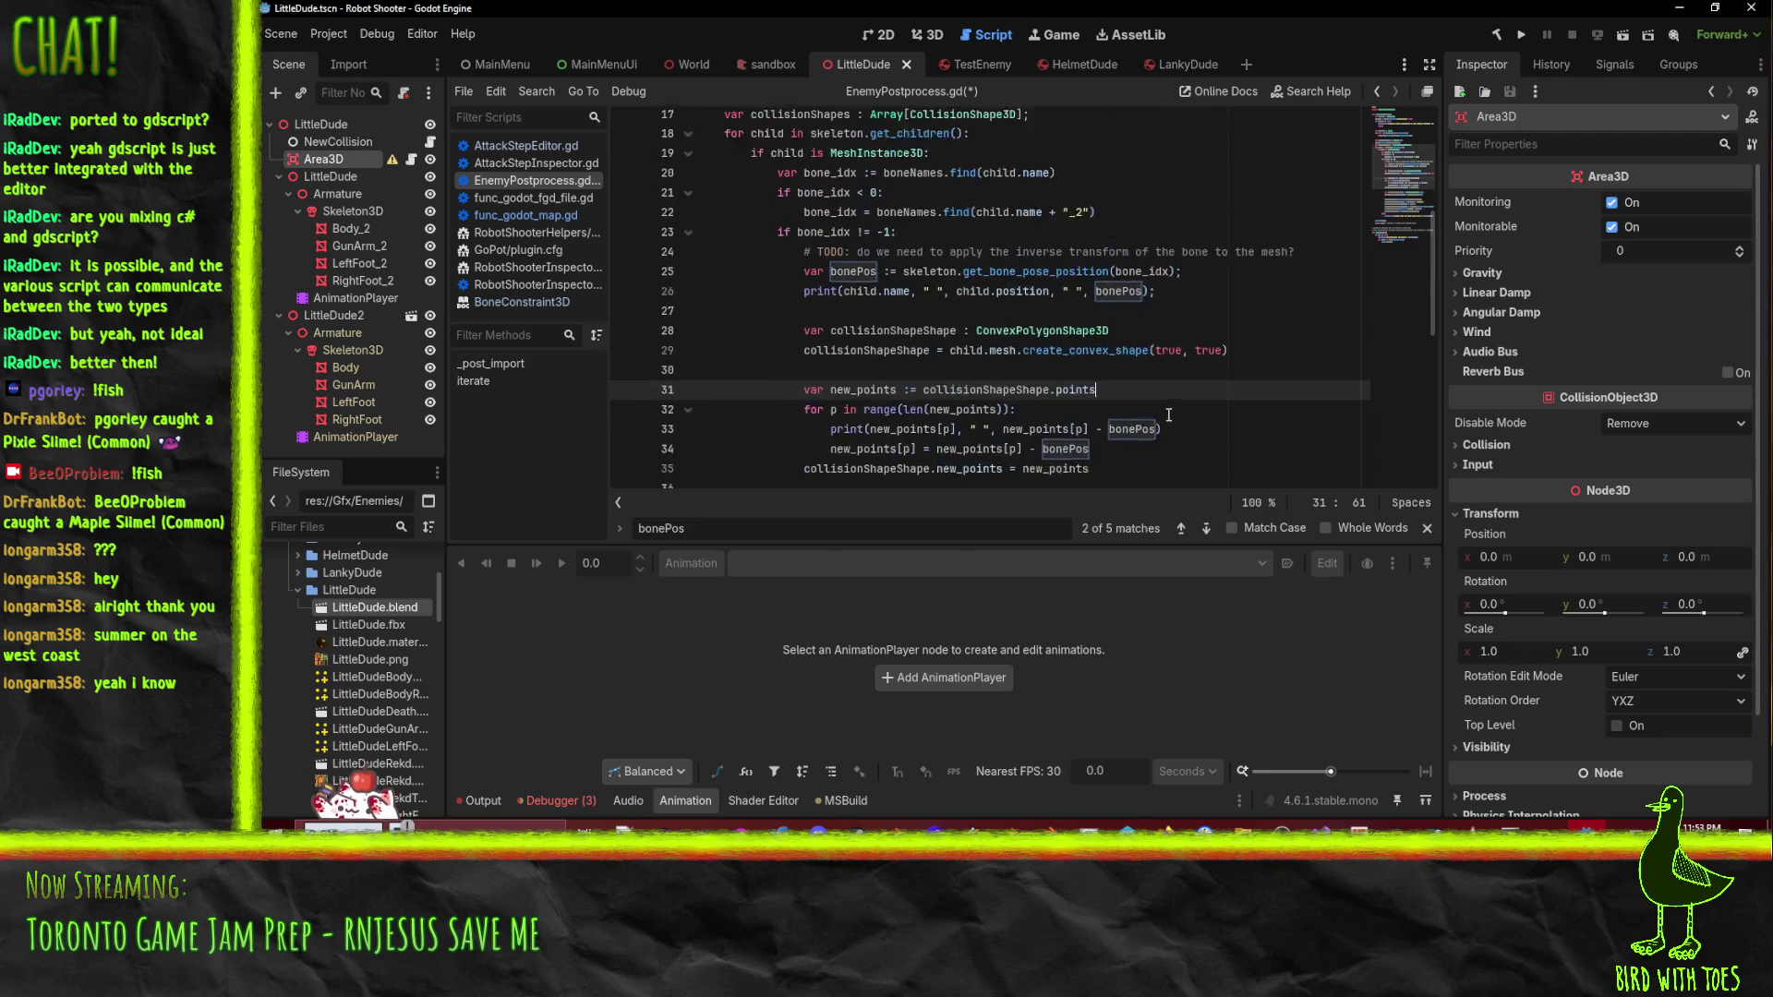
# - Remove the semicolons from lines 25–26, including the bonePos line
pyautogui.click(1201, 315)
pyautogui.press('BackSpace')
pyautogui.click(1187, 298)
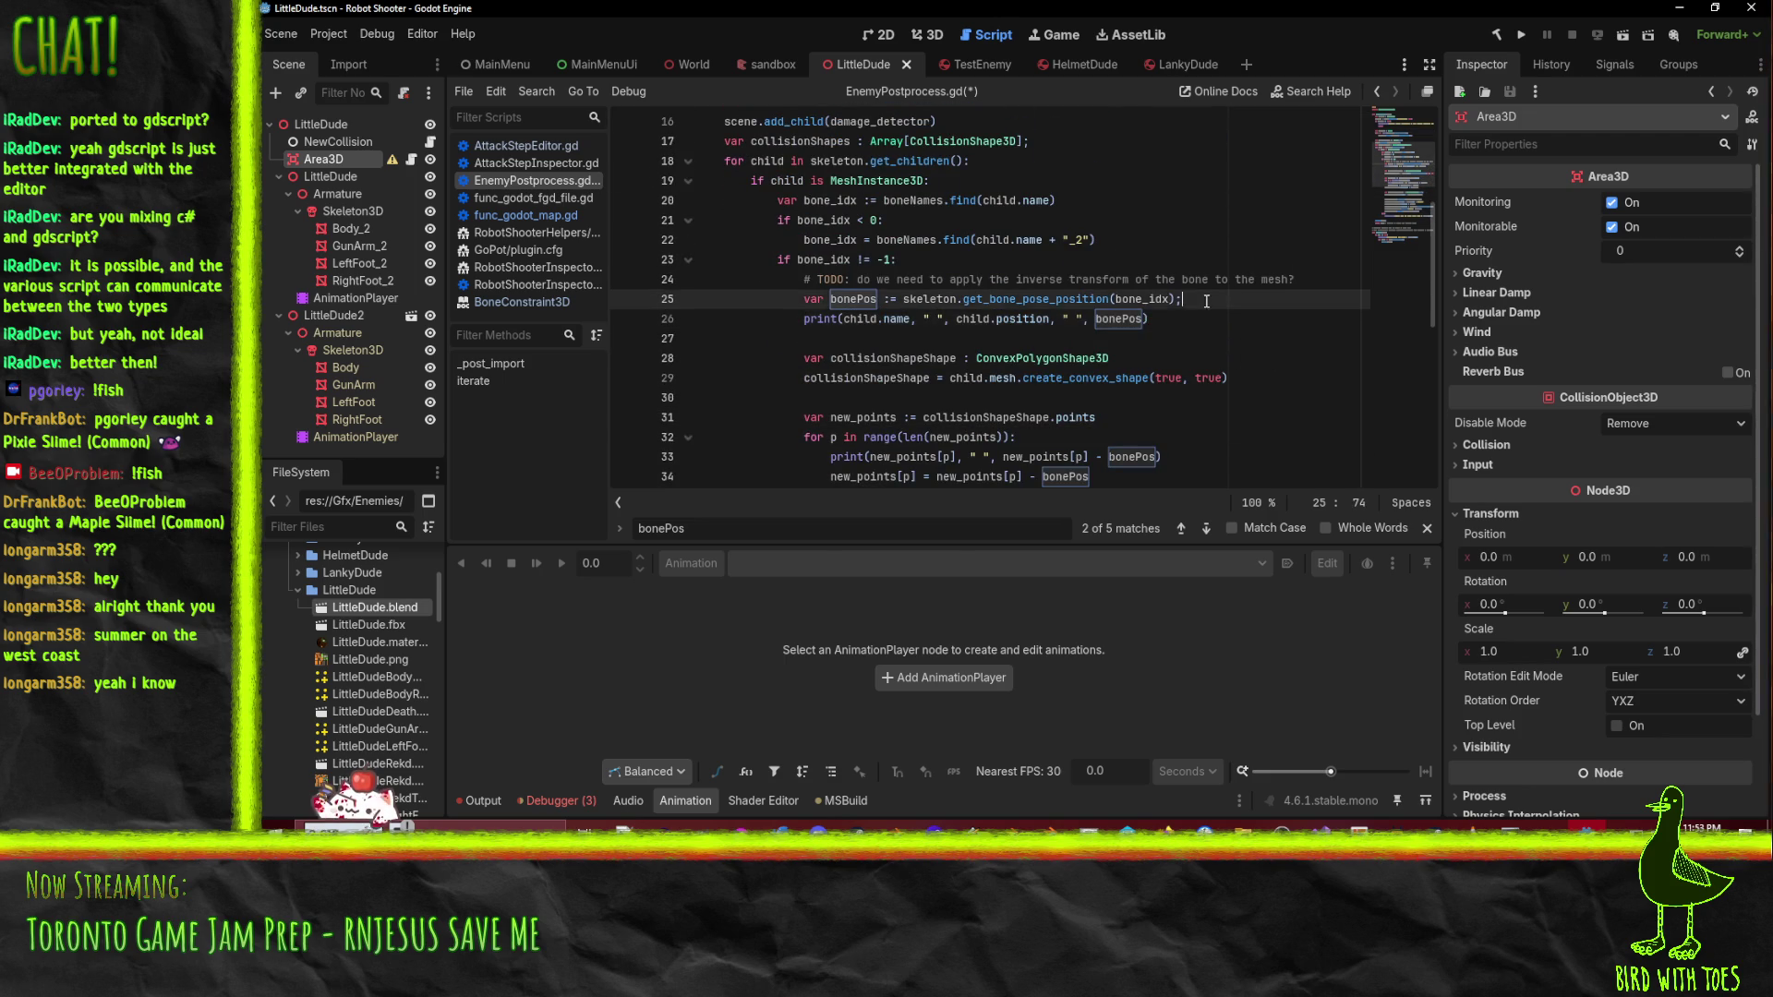
pyautogui.press('BackSpace')
pyautogui.scroll(4, 1031, 270)
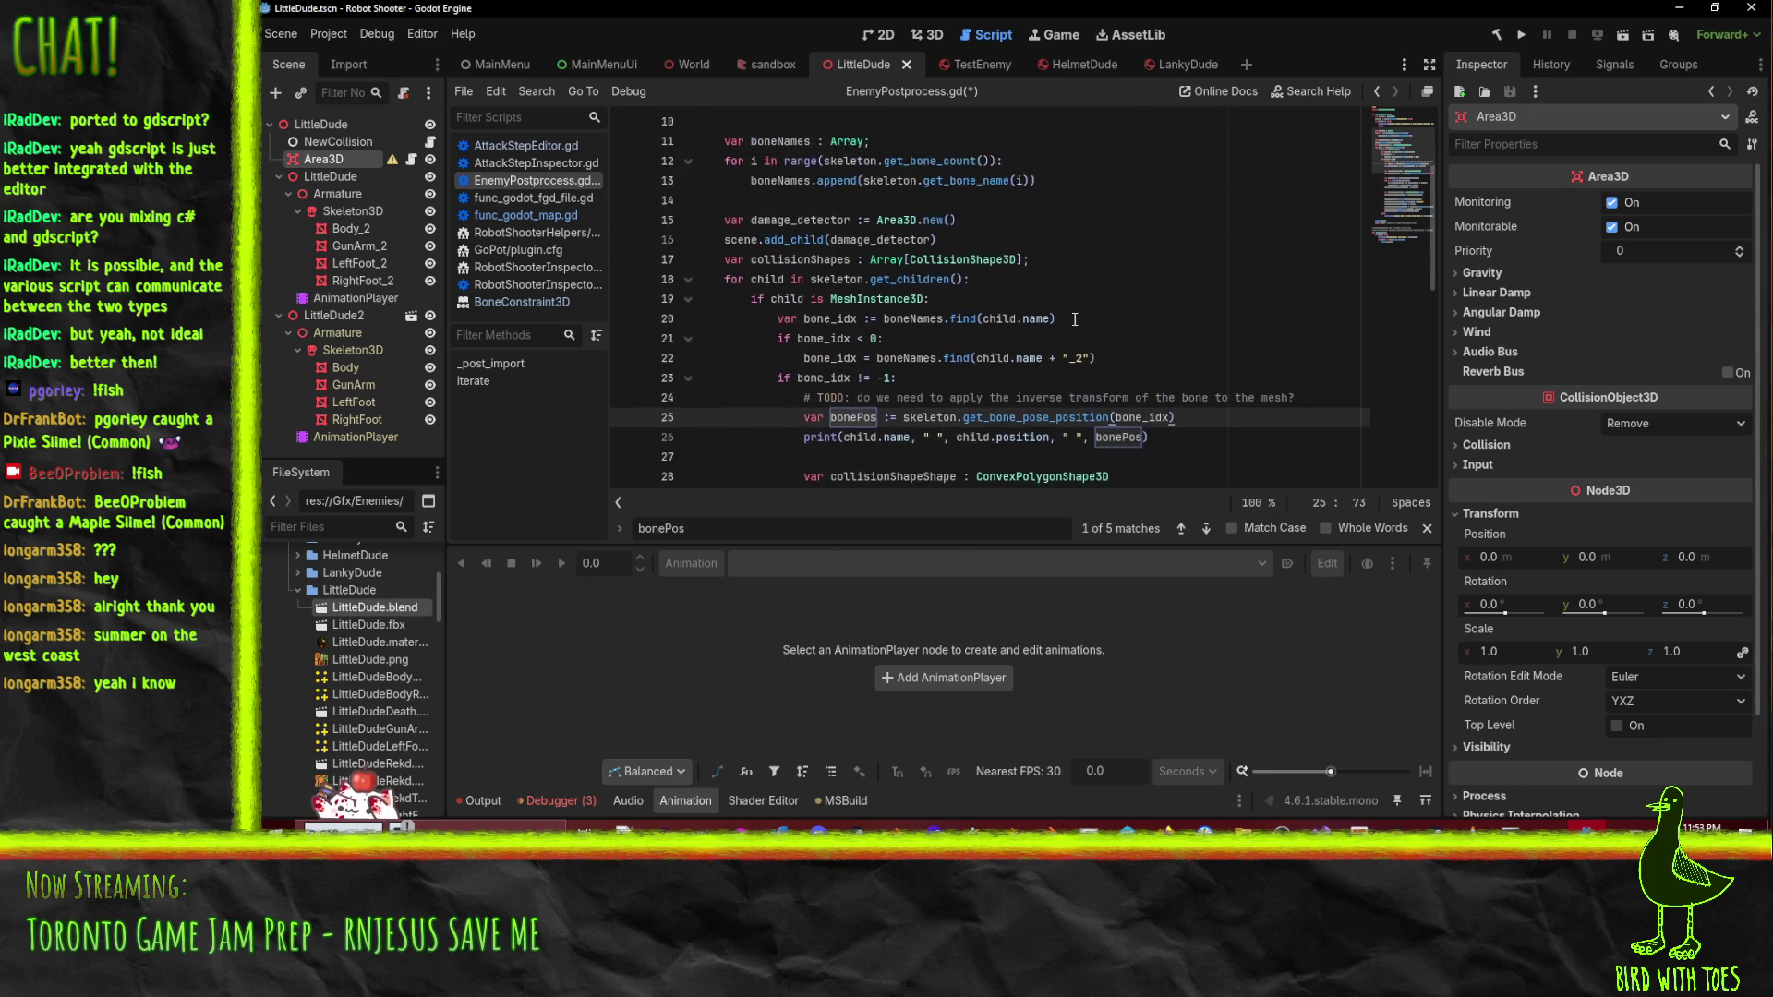
pyautogui.scroll(-3, 1031, 269)
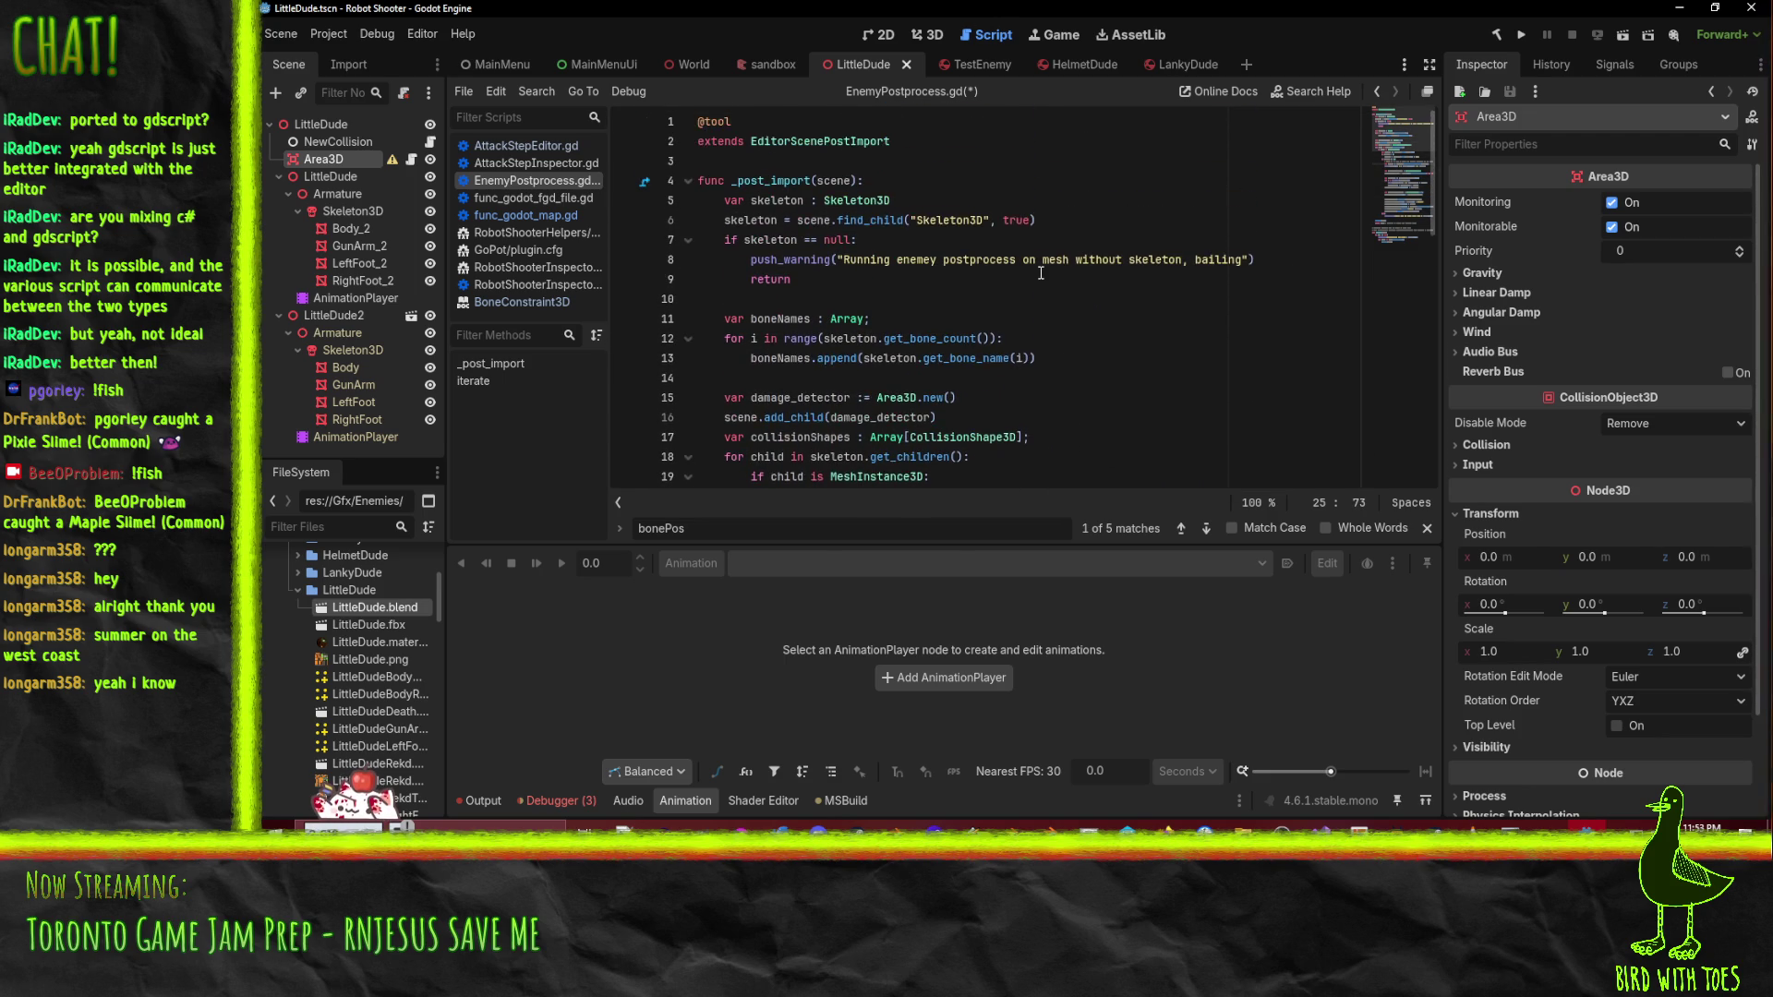
pyautogui.scroll(-5, 1073, 305)
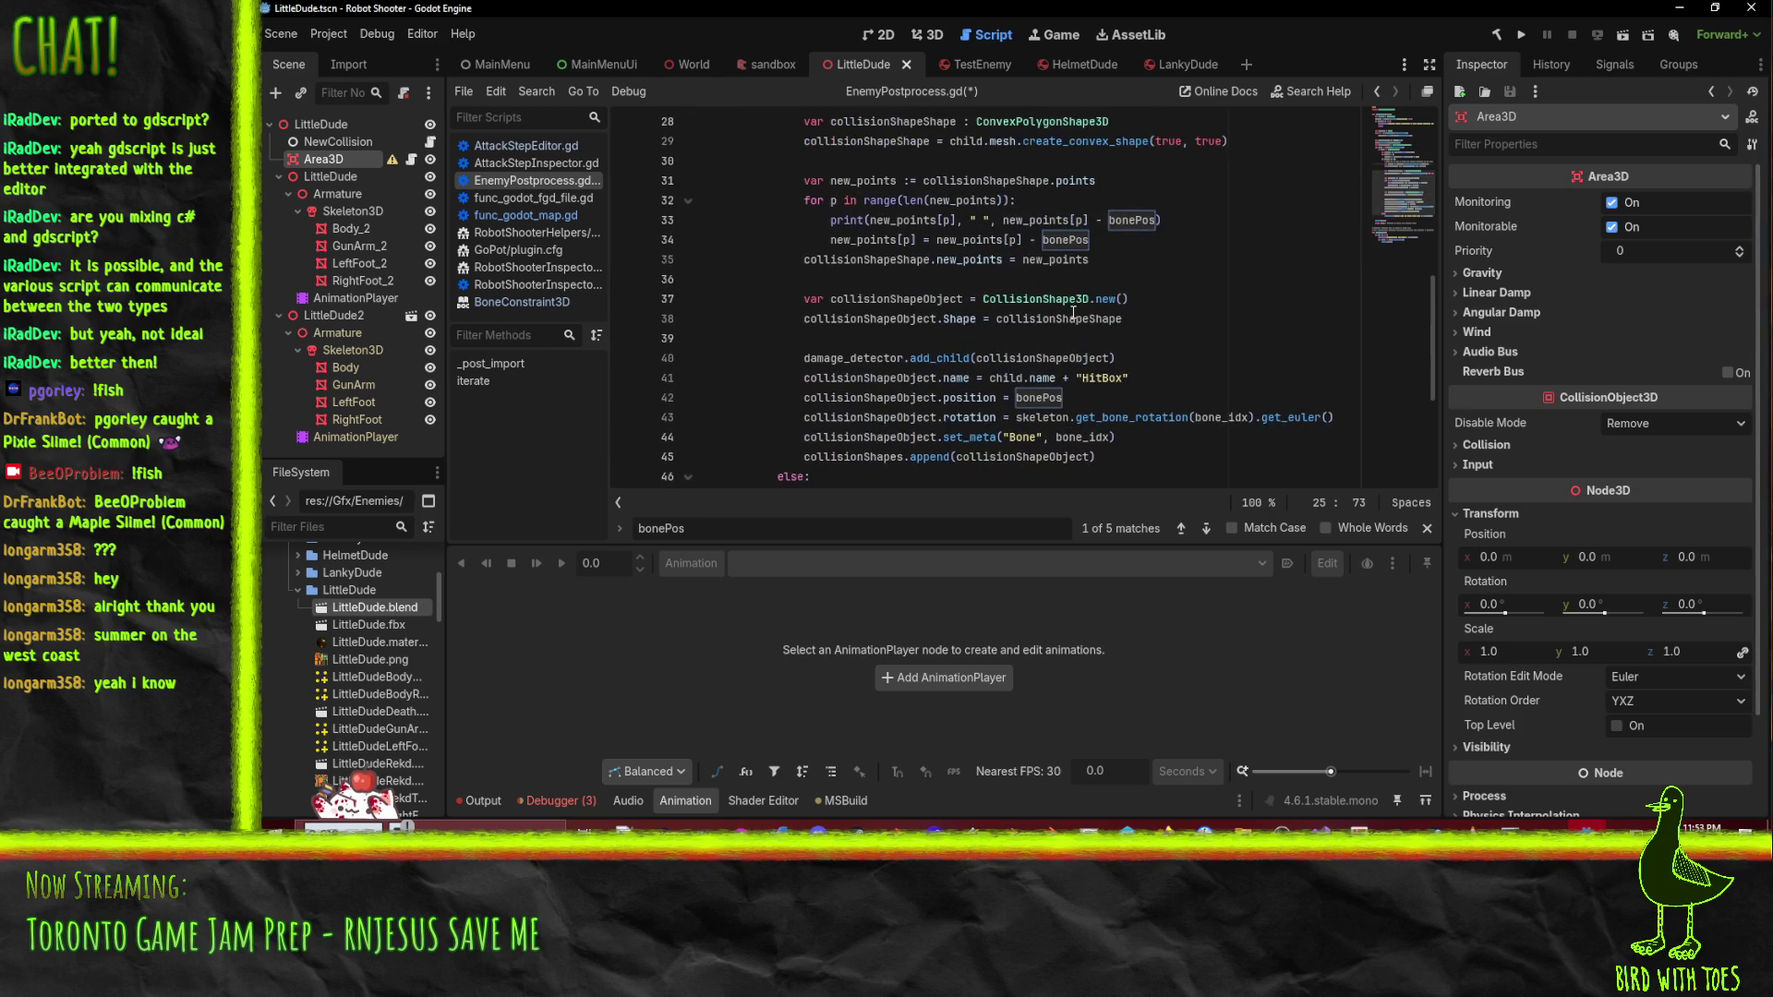
pyautogui.scroll(1, 1012, 395)
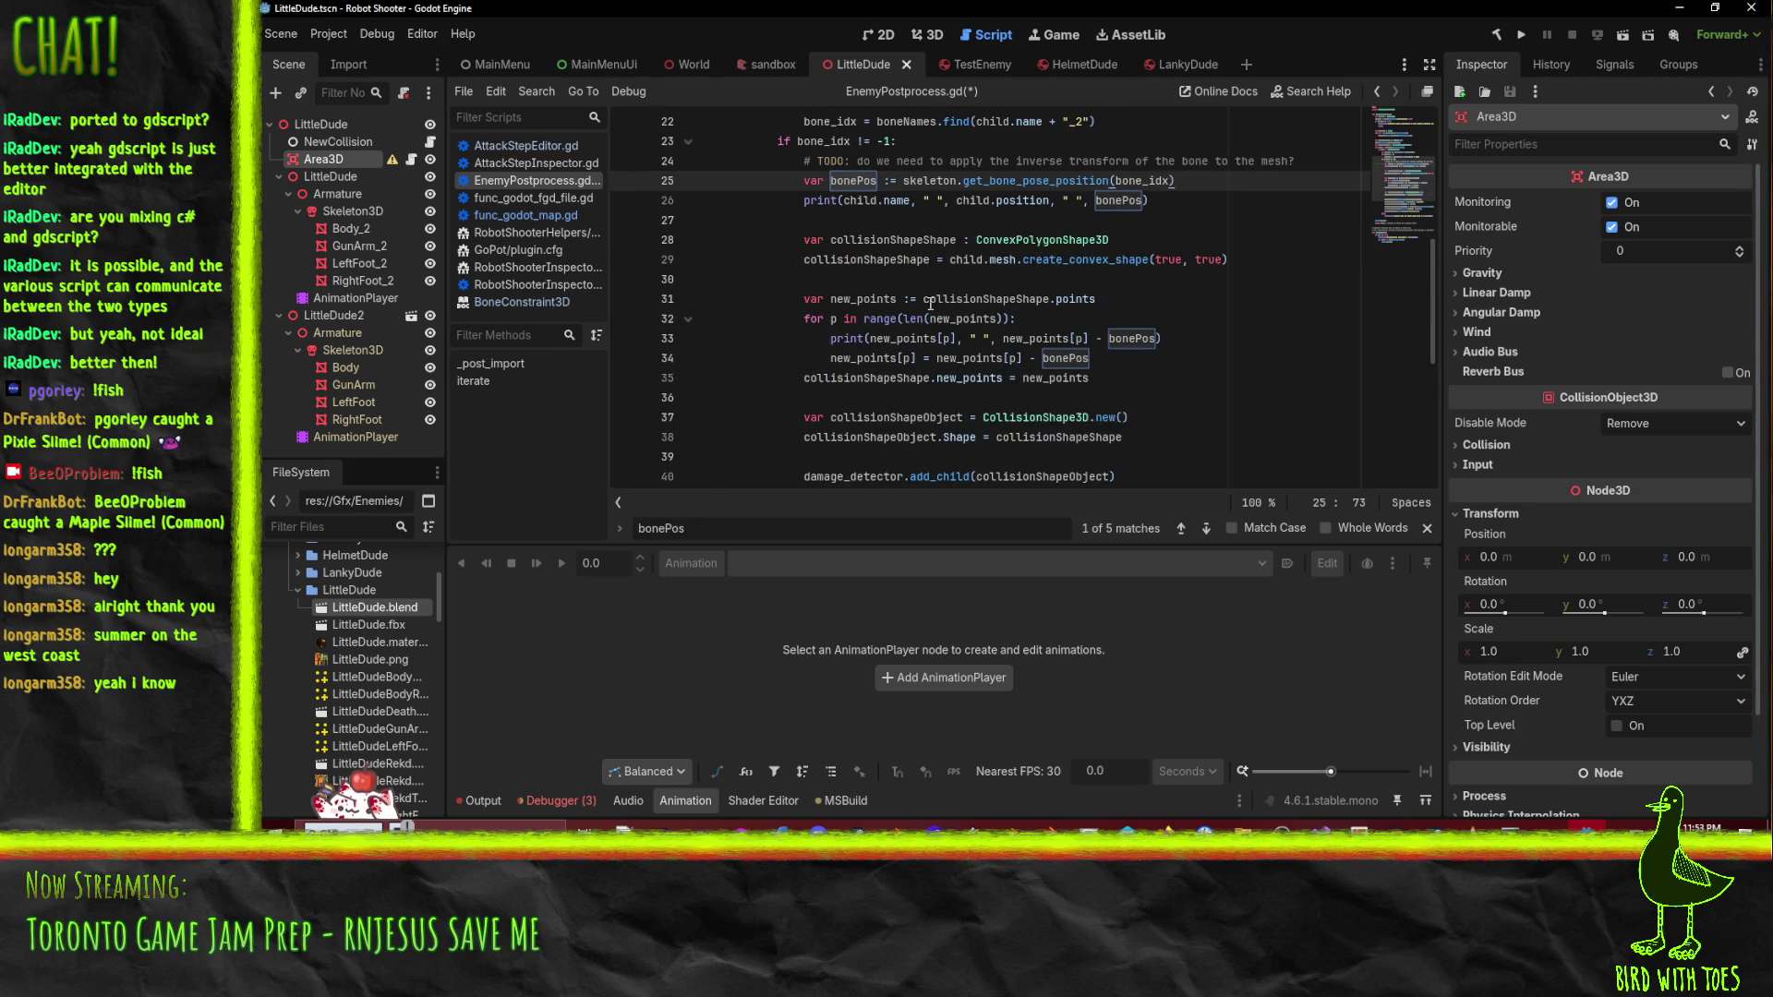
pyautogui.scroll(-3, 944, 303)
# - Add a '# TODO: generate limb info instances' comment below line 45
pyautogui.click(1180, 338)
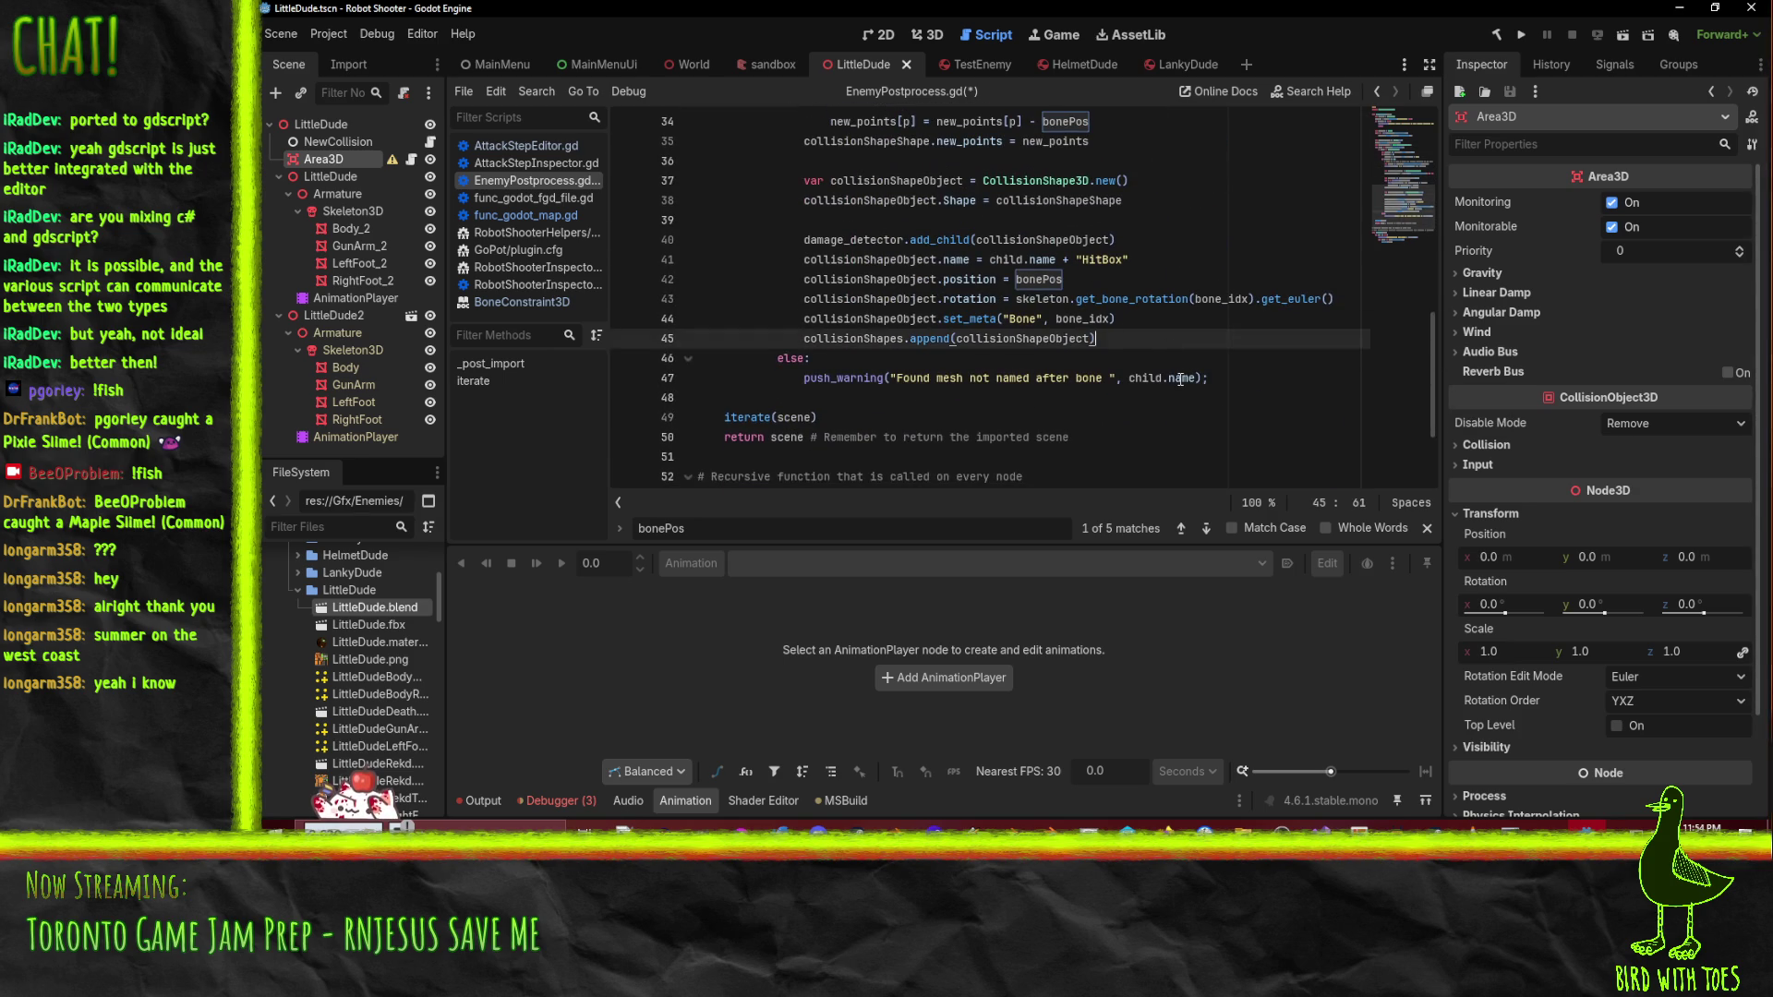
pyautogui.press('Return')
pyautogui.press('Return')
pyautogui.write('# TODO: ')
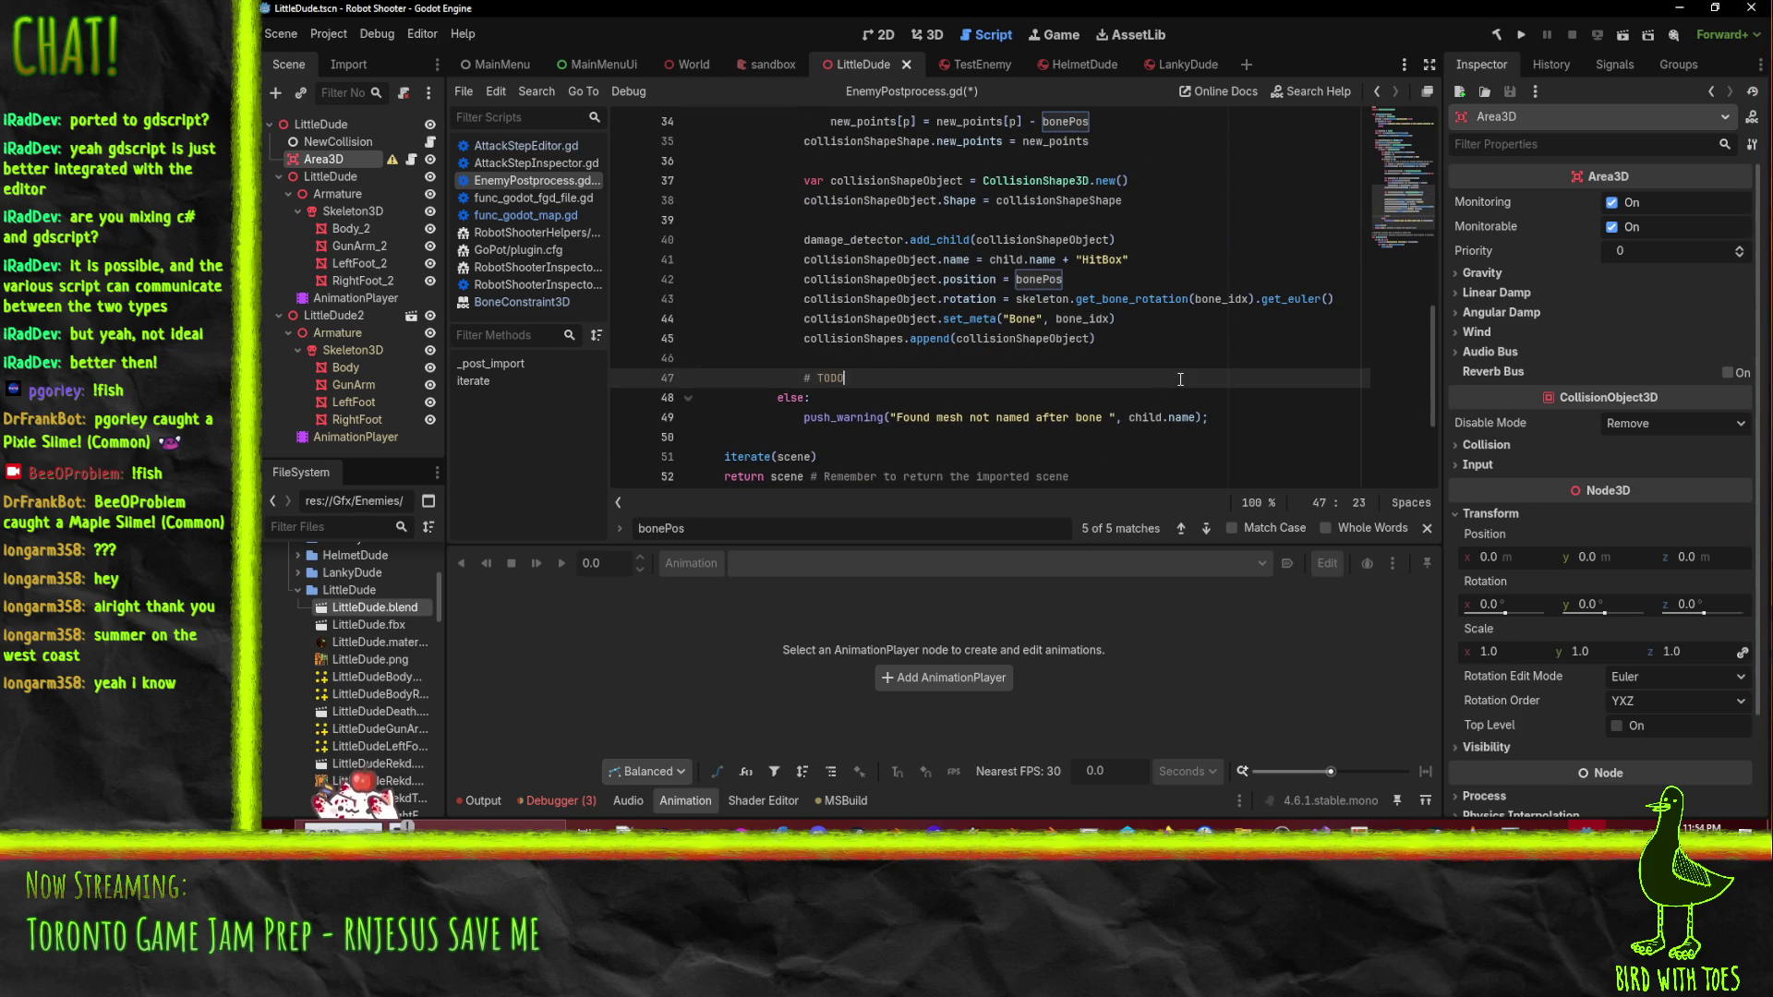
pyautogui.write('gene')
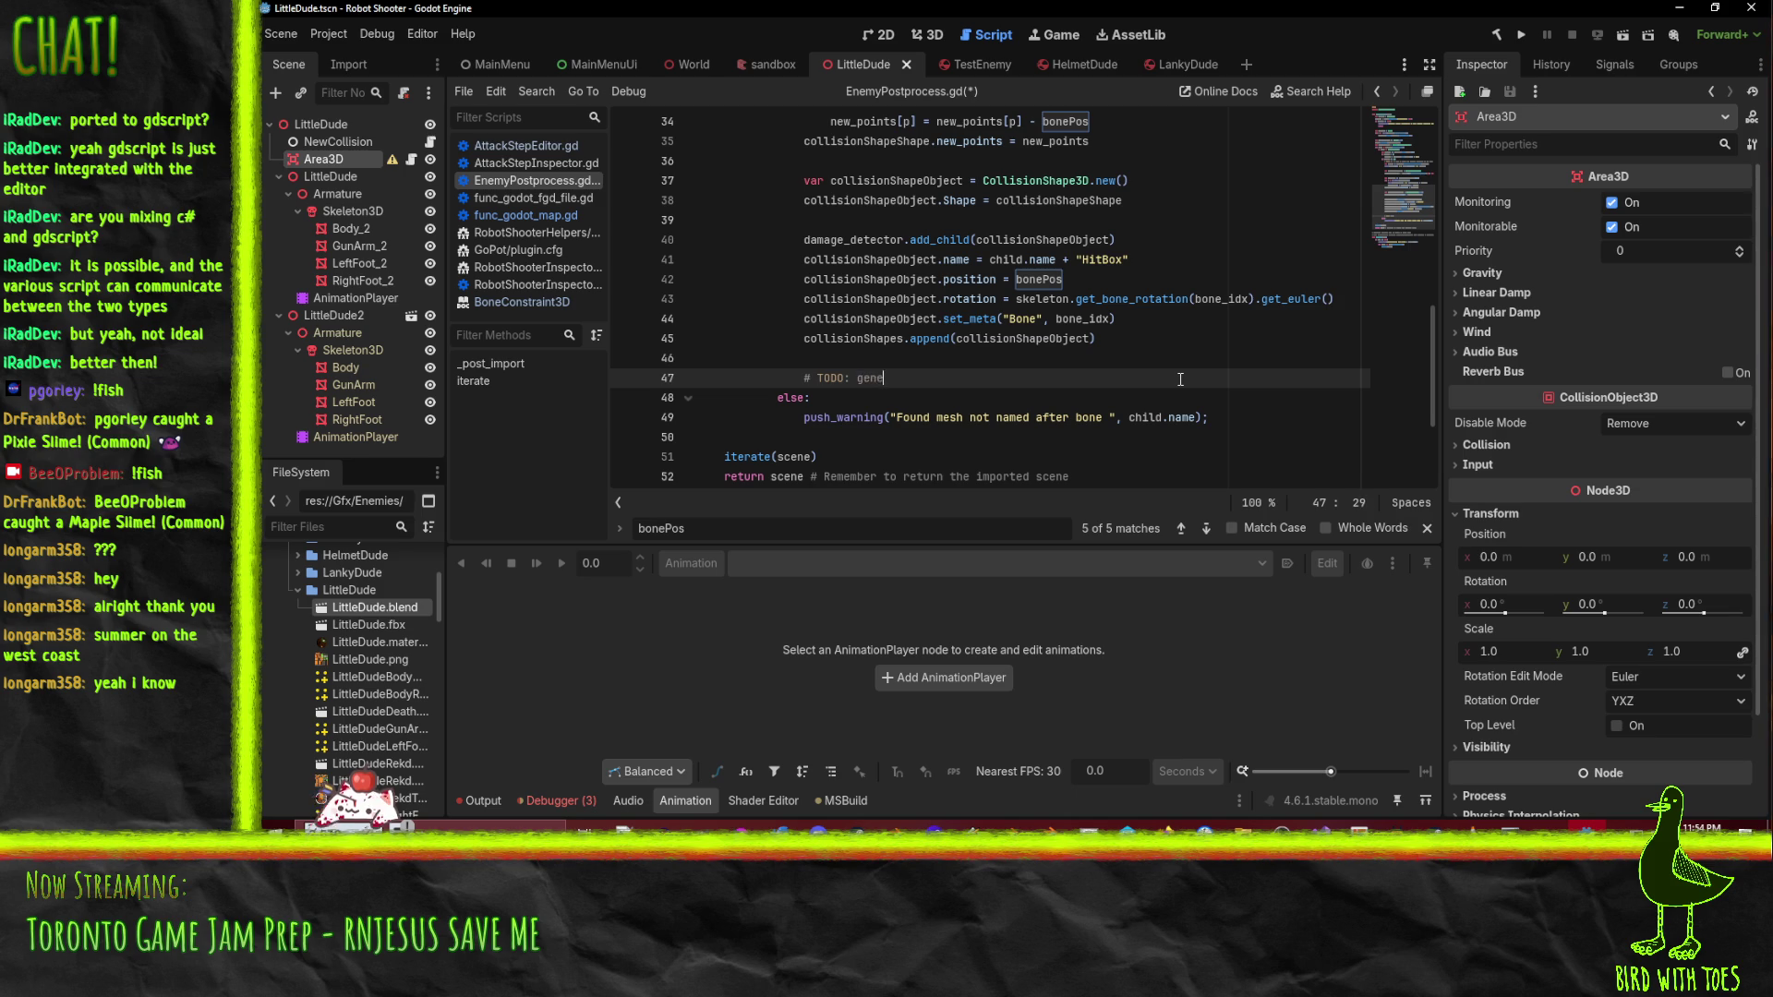
pyautogui.write('rate limb i')
pyautogui.write('nfo i')
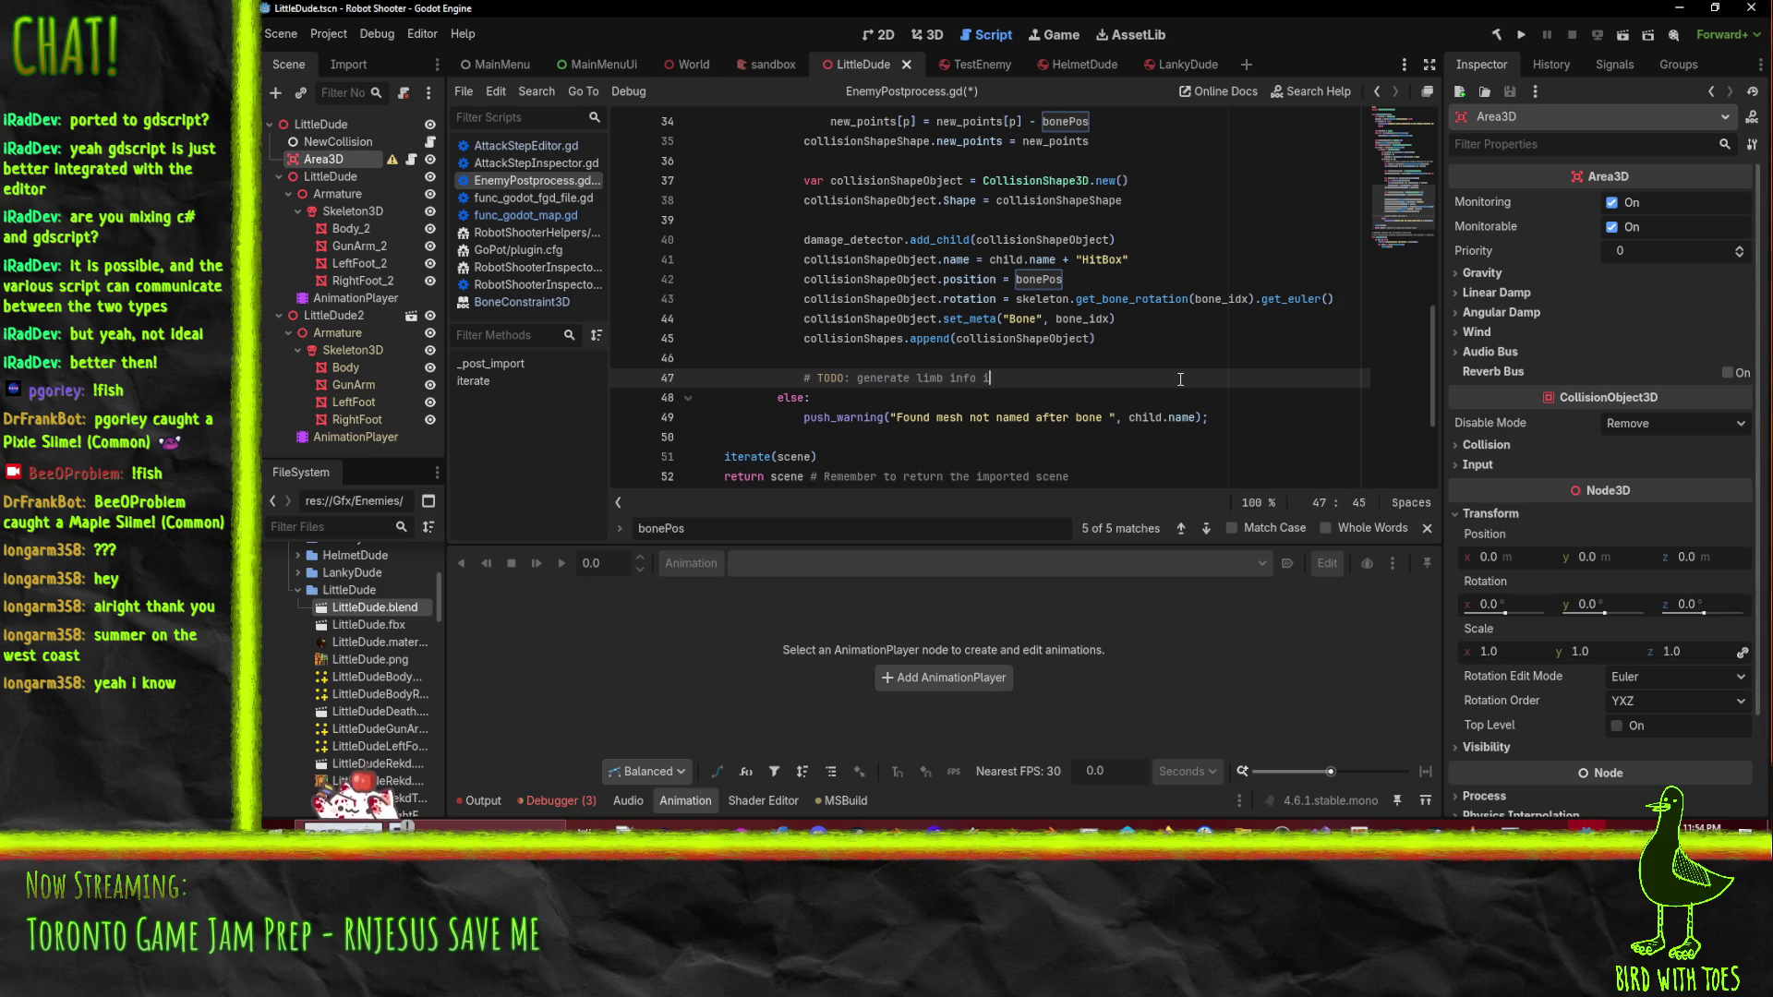
pyautogui.write('nstances')
pyautogui.press('Return')
pyautogui.press('Return')
pyautogui.write('#')
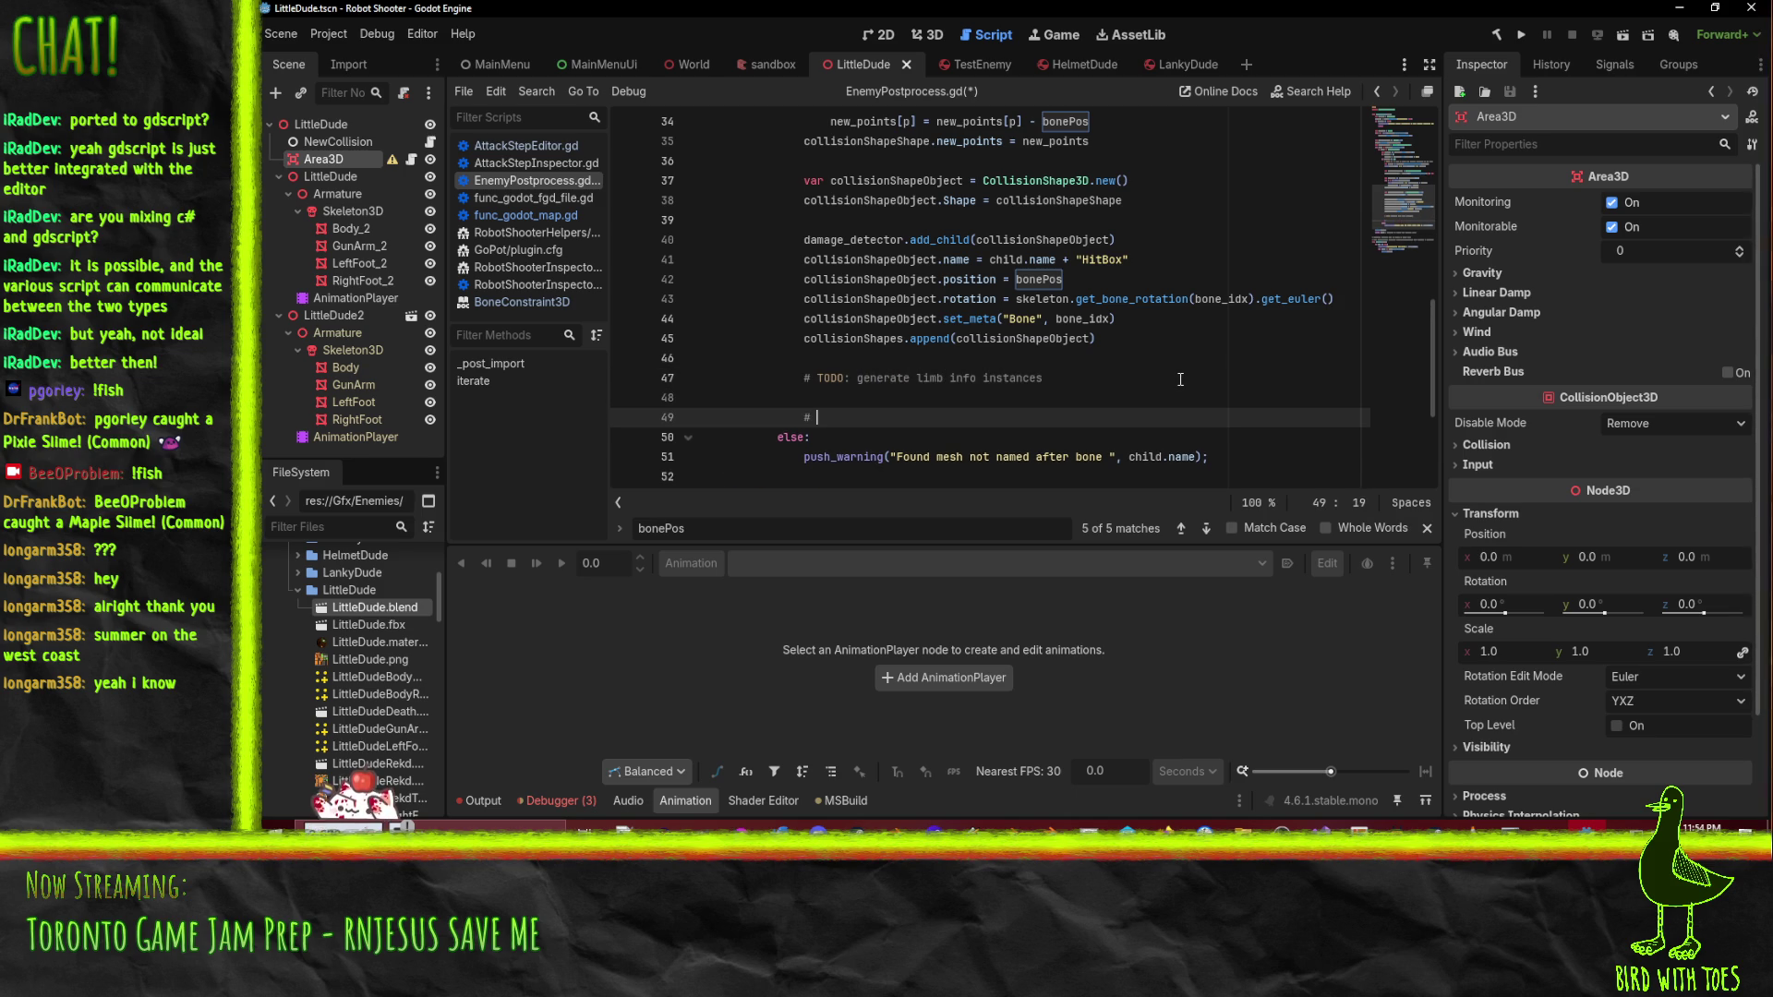
pyautogui.write('TODO: generate')
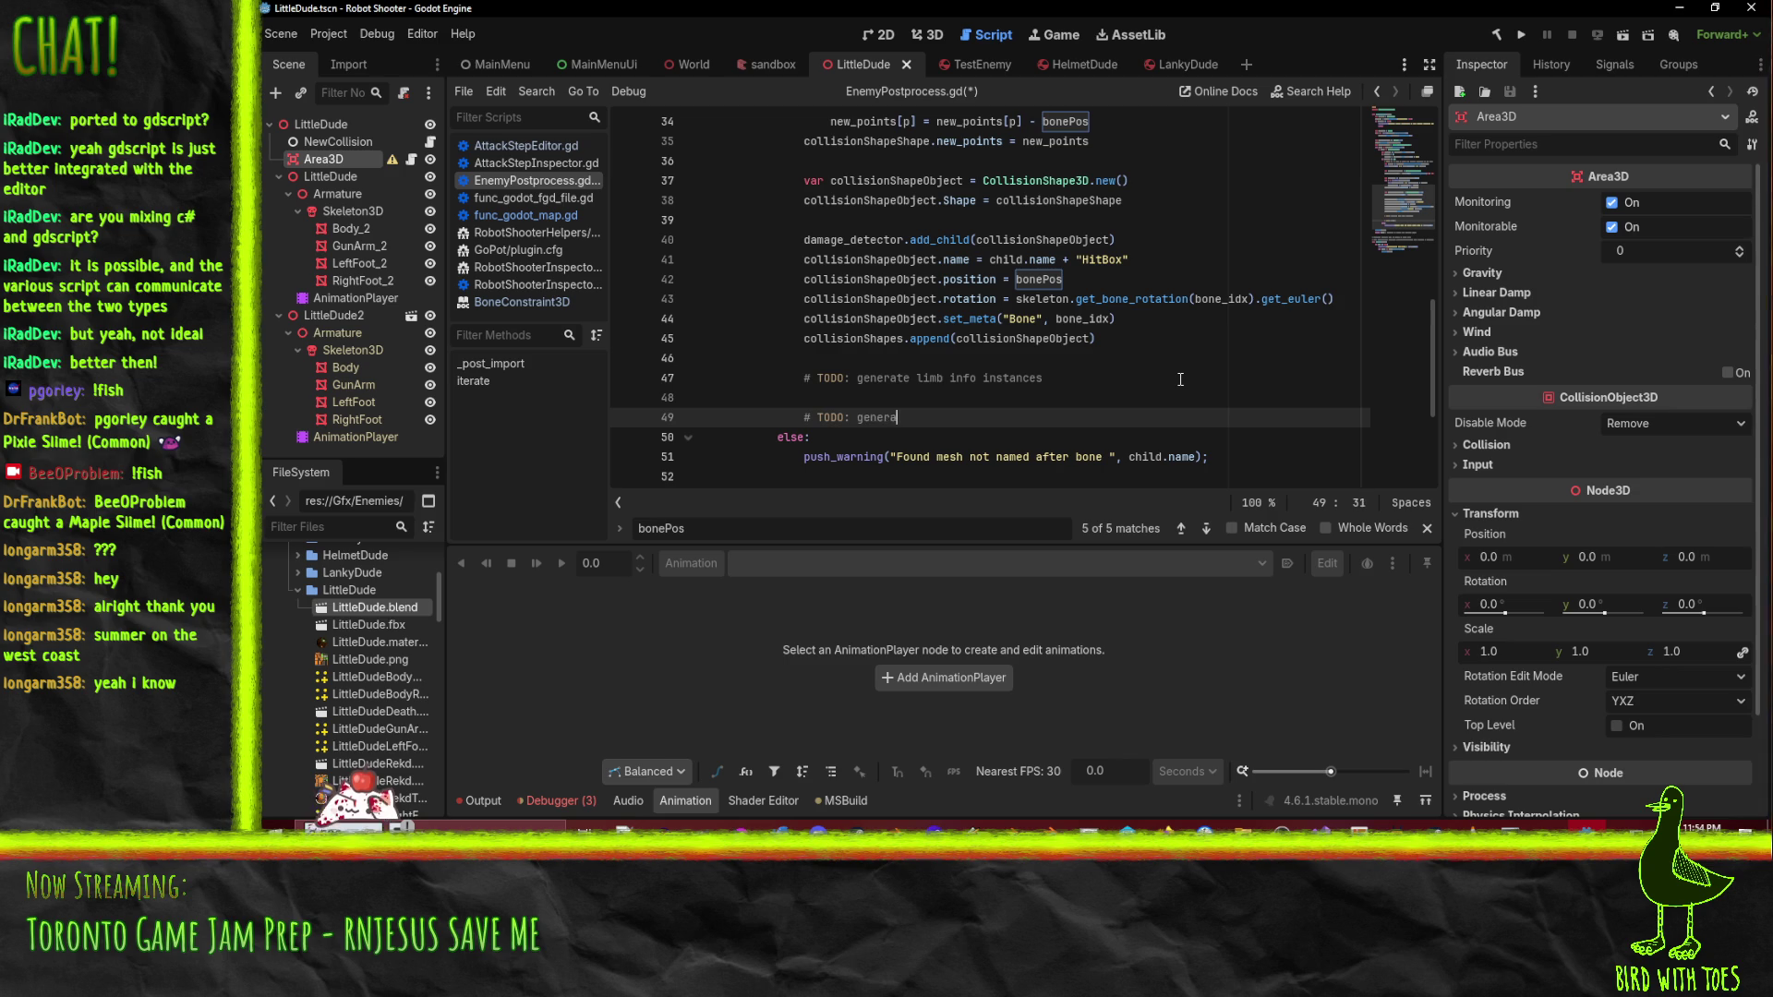
pyautogui.press('Up')
pyautogui.press('Up')
pyautogui.press('Home')
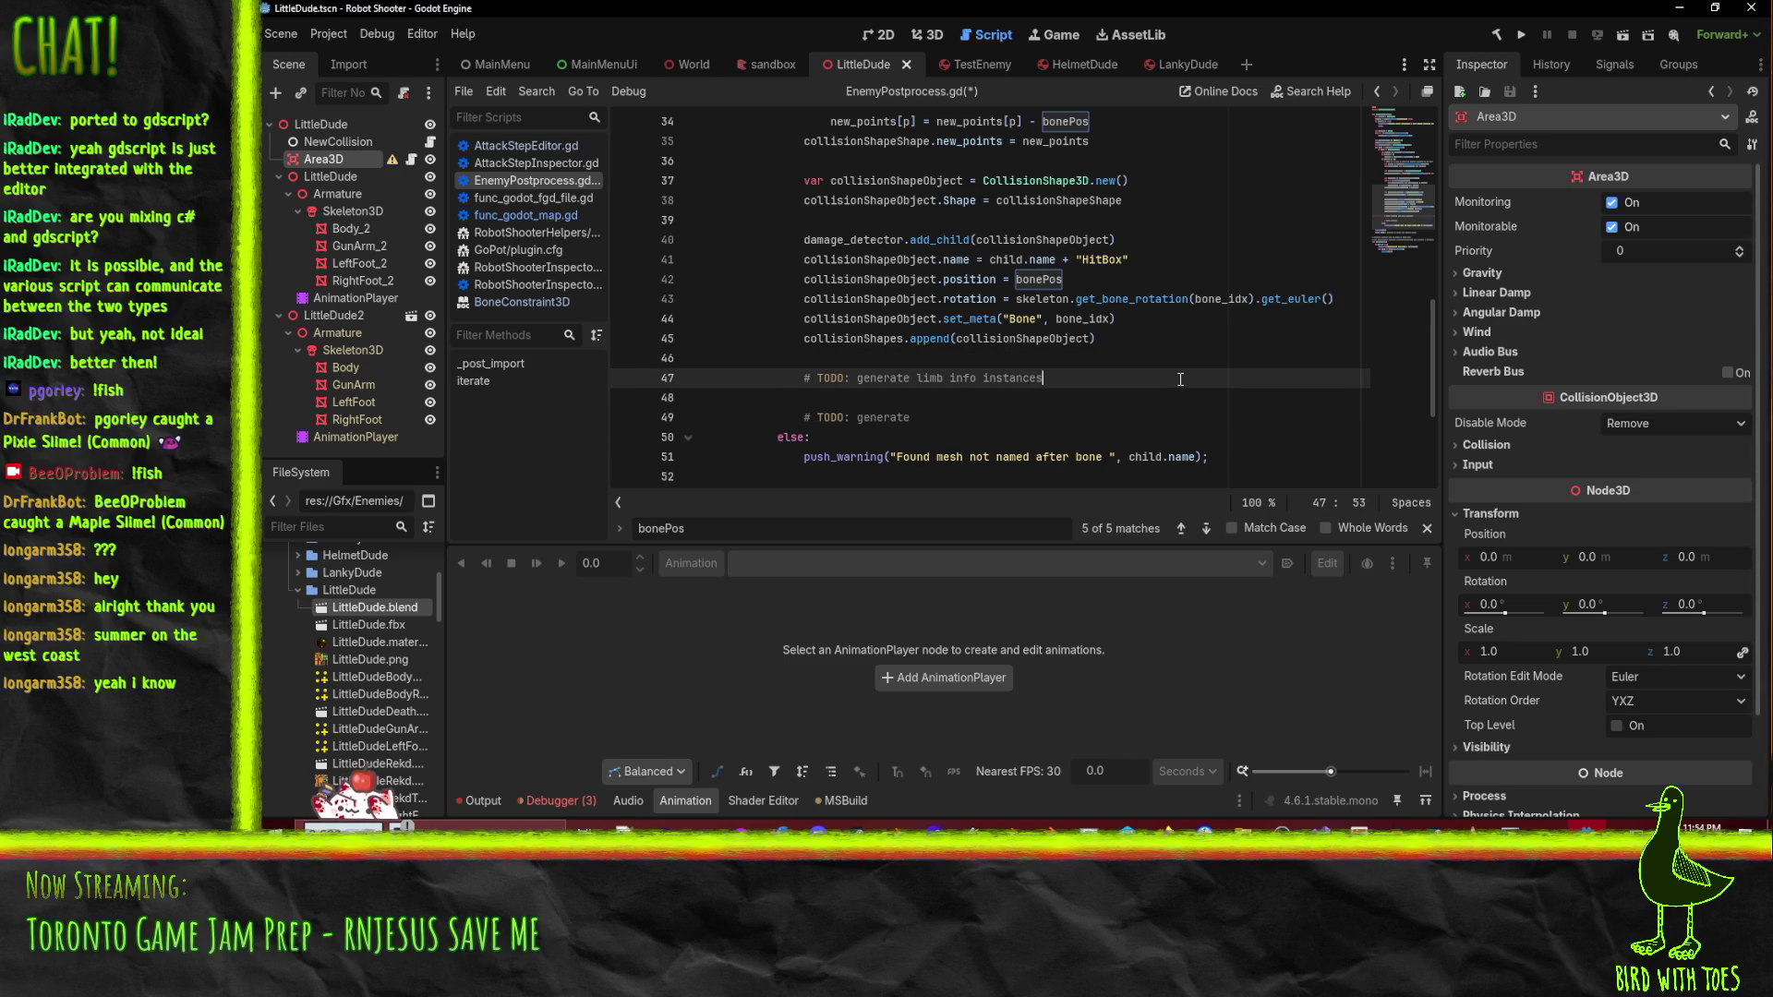
pyautogui.press('Down')
pyautogui.press('Down')
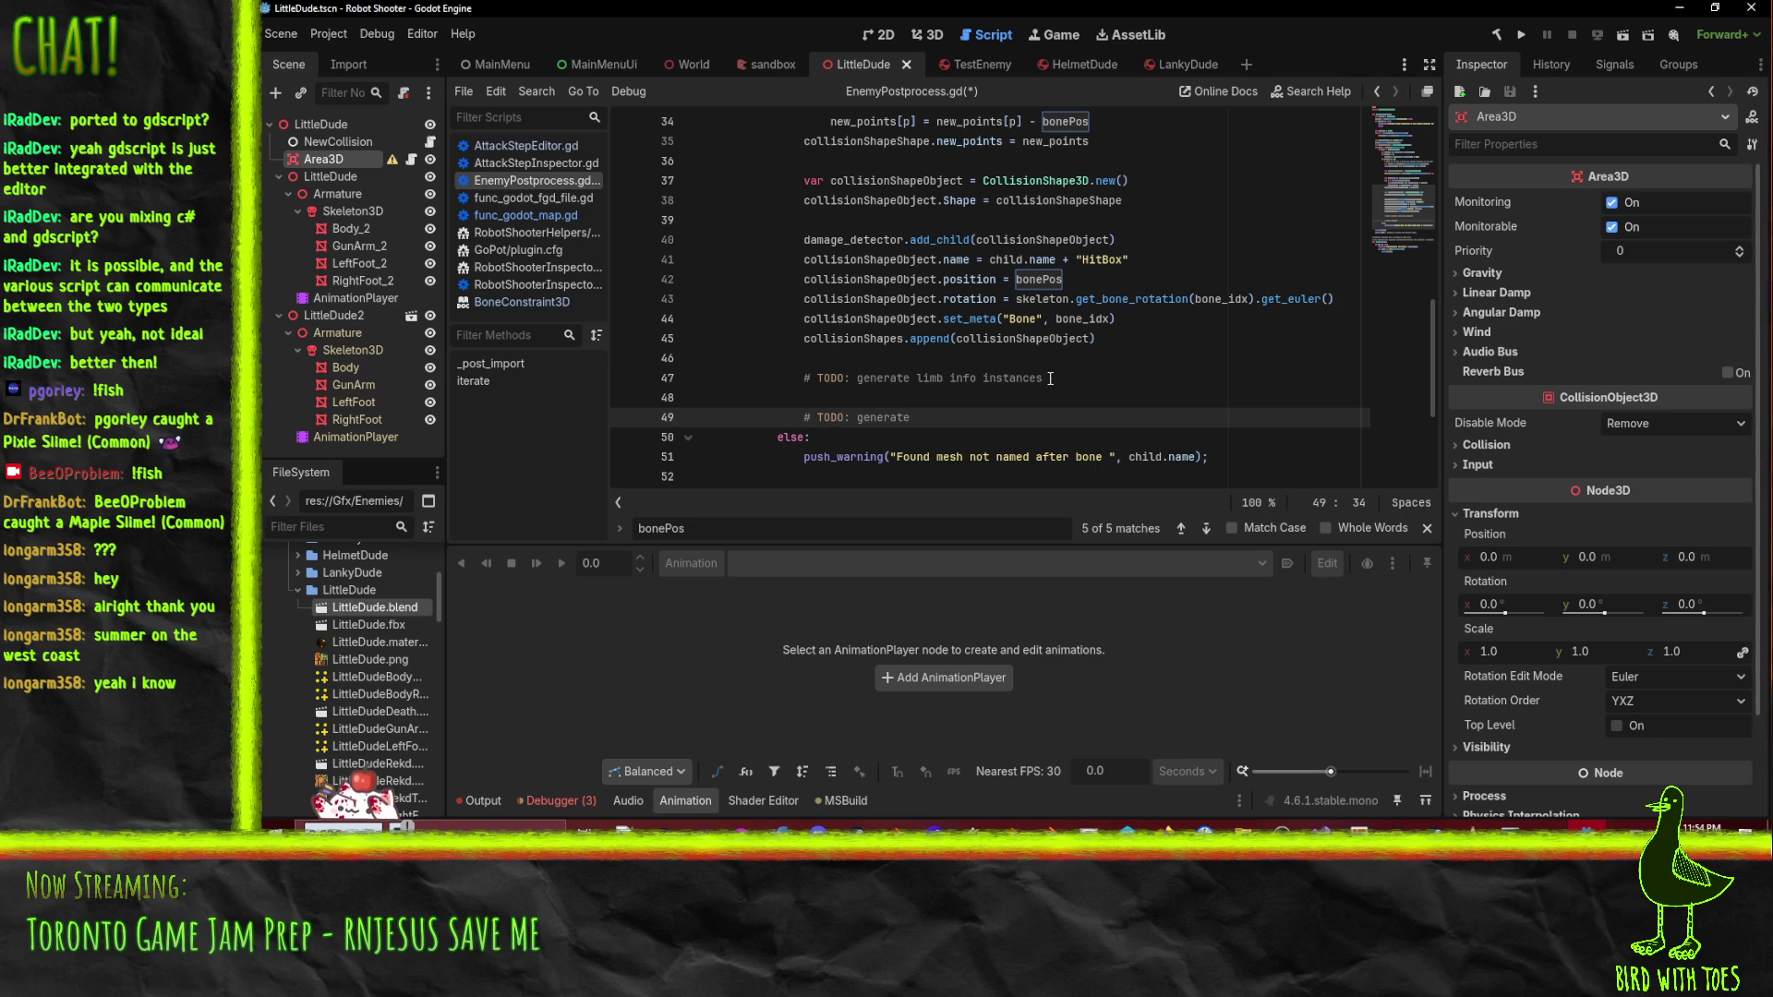
# - Finish '# TODO: generate joints for mesh->mesh connections based on skeleton' and save
pyautogui.moveTo(1043, 378); pyautogui.dragTo(803, 382)
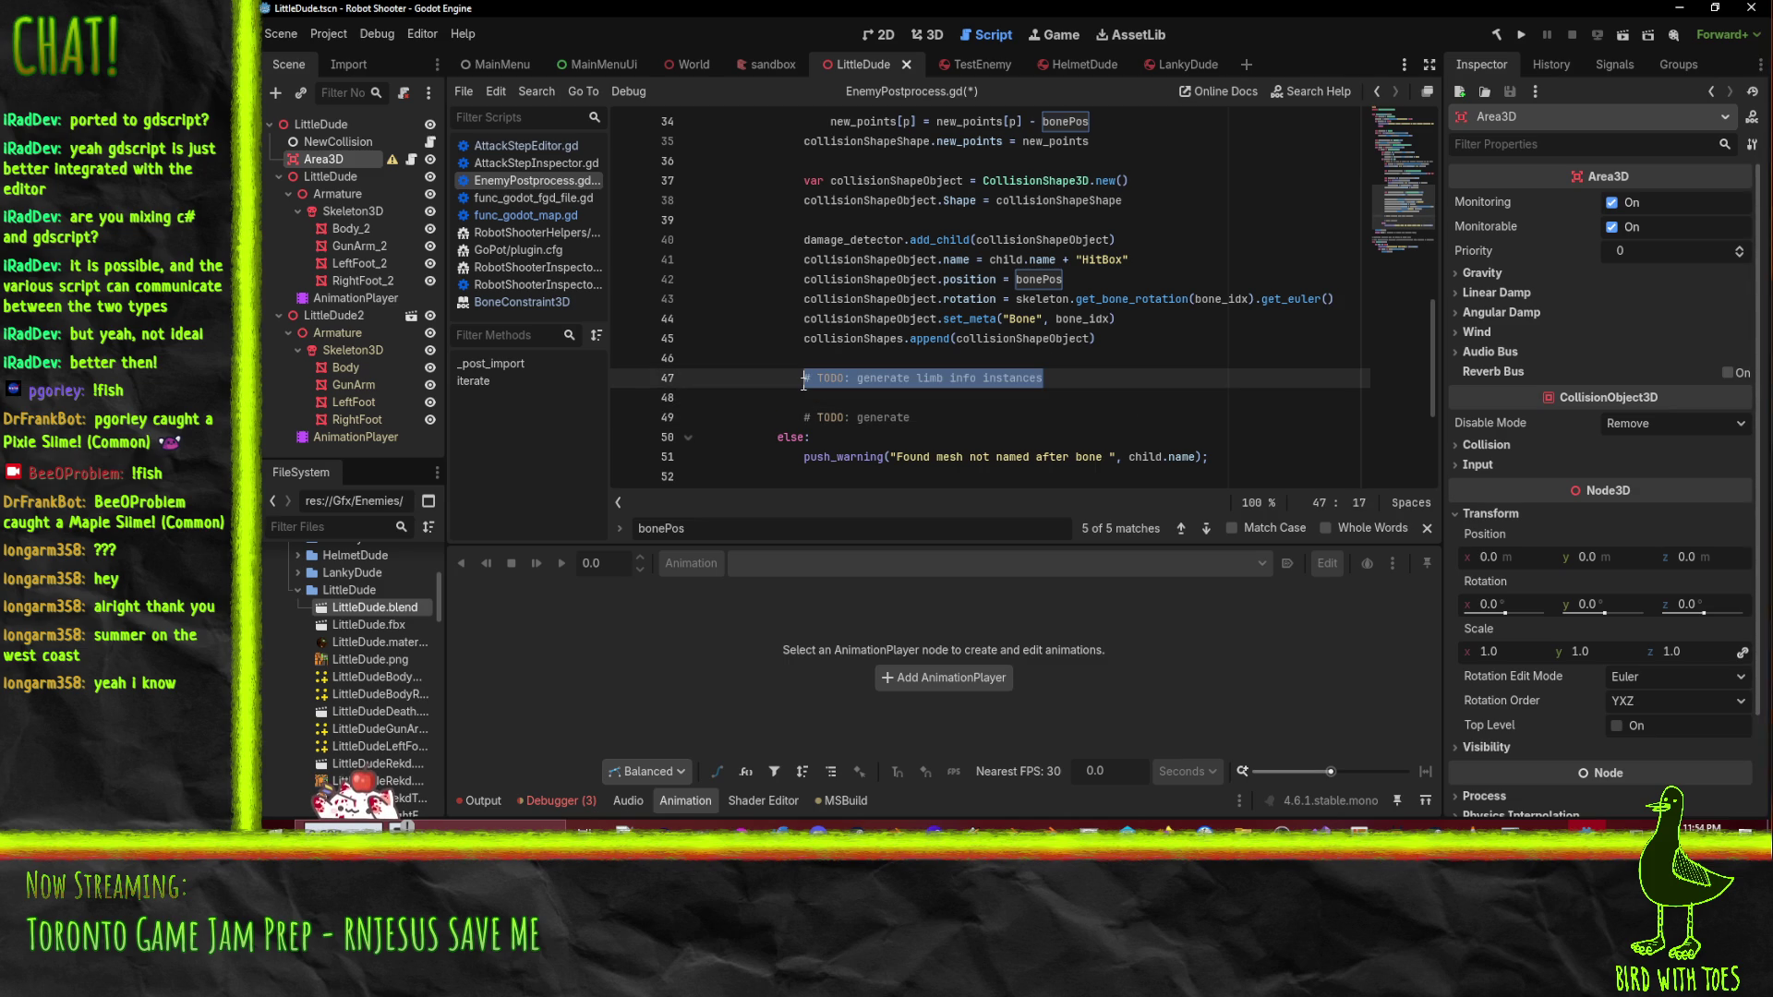
pyautogui.click(1061, 423)
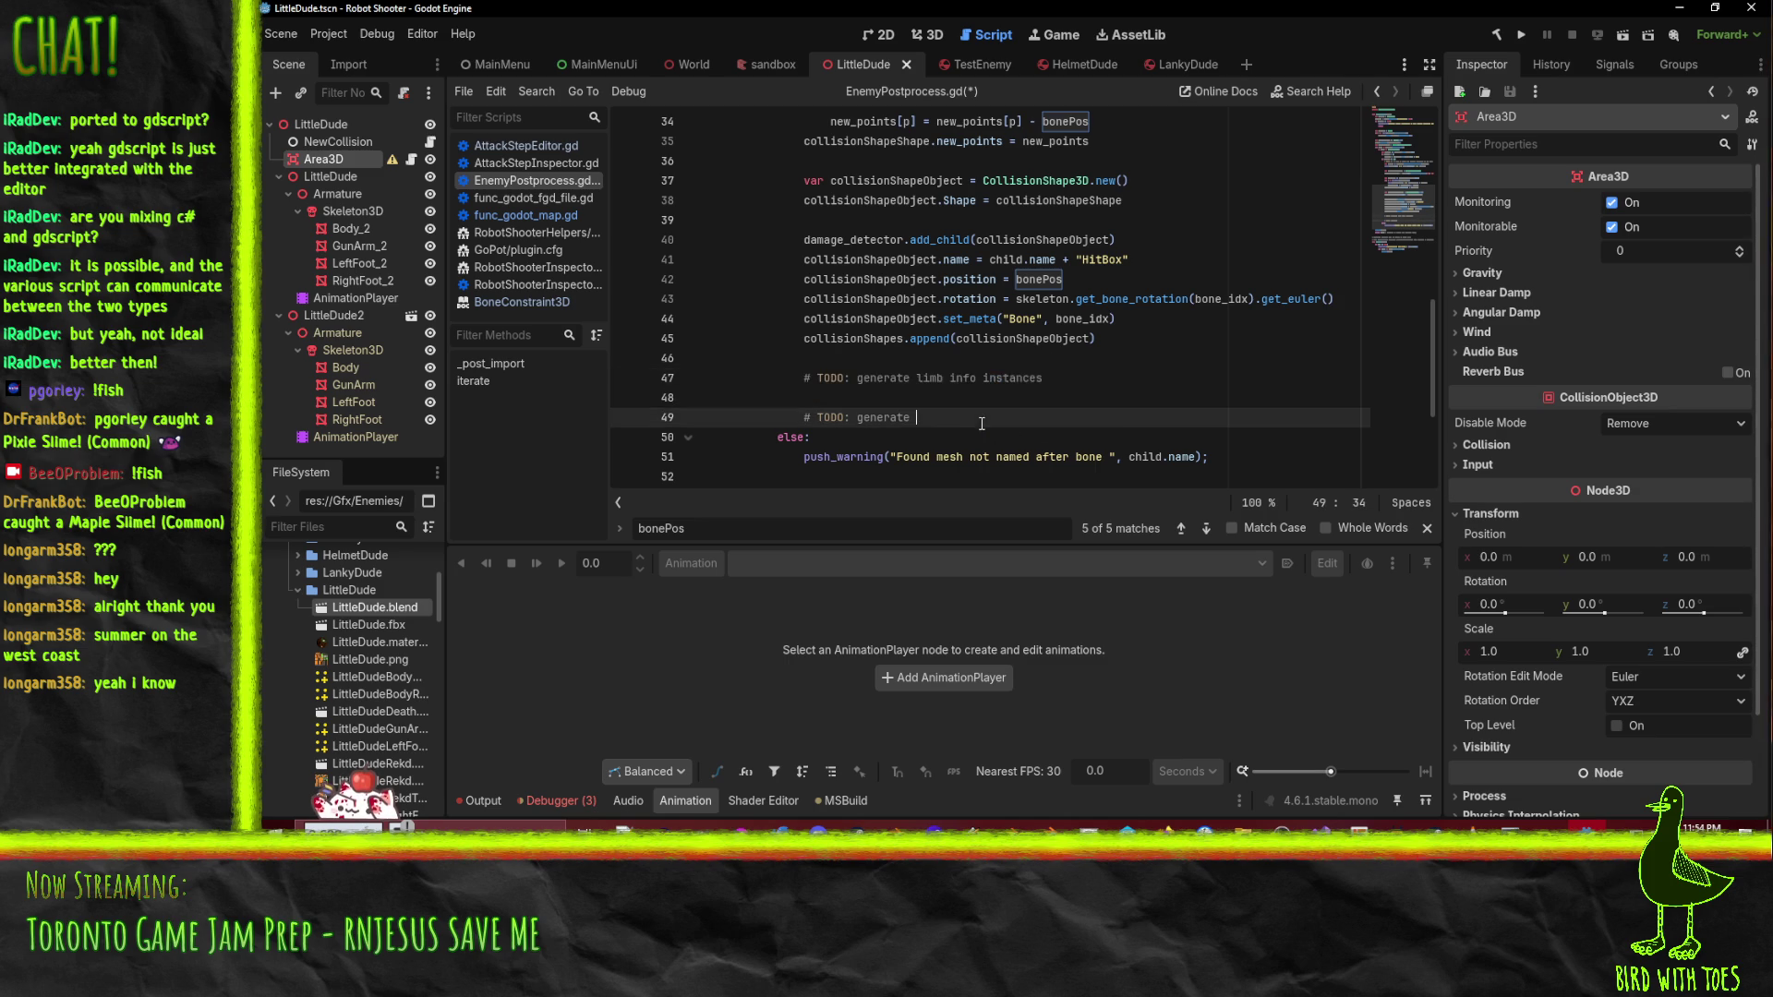
pyautogui.click(915, 367)
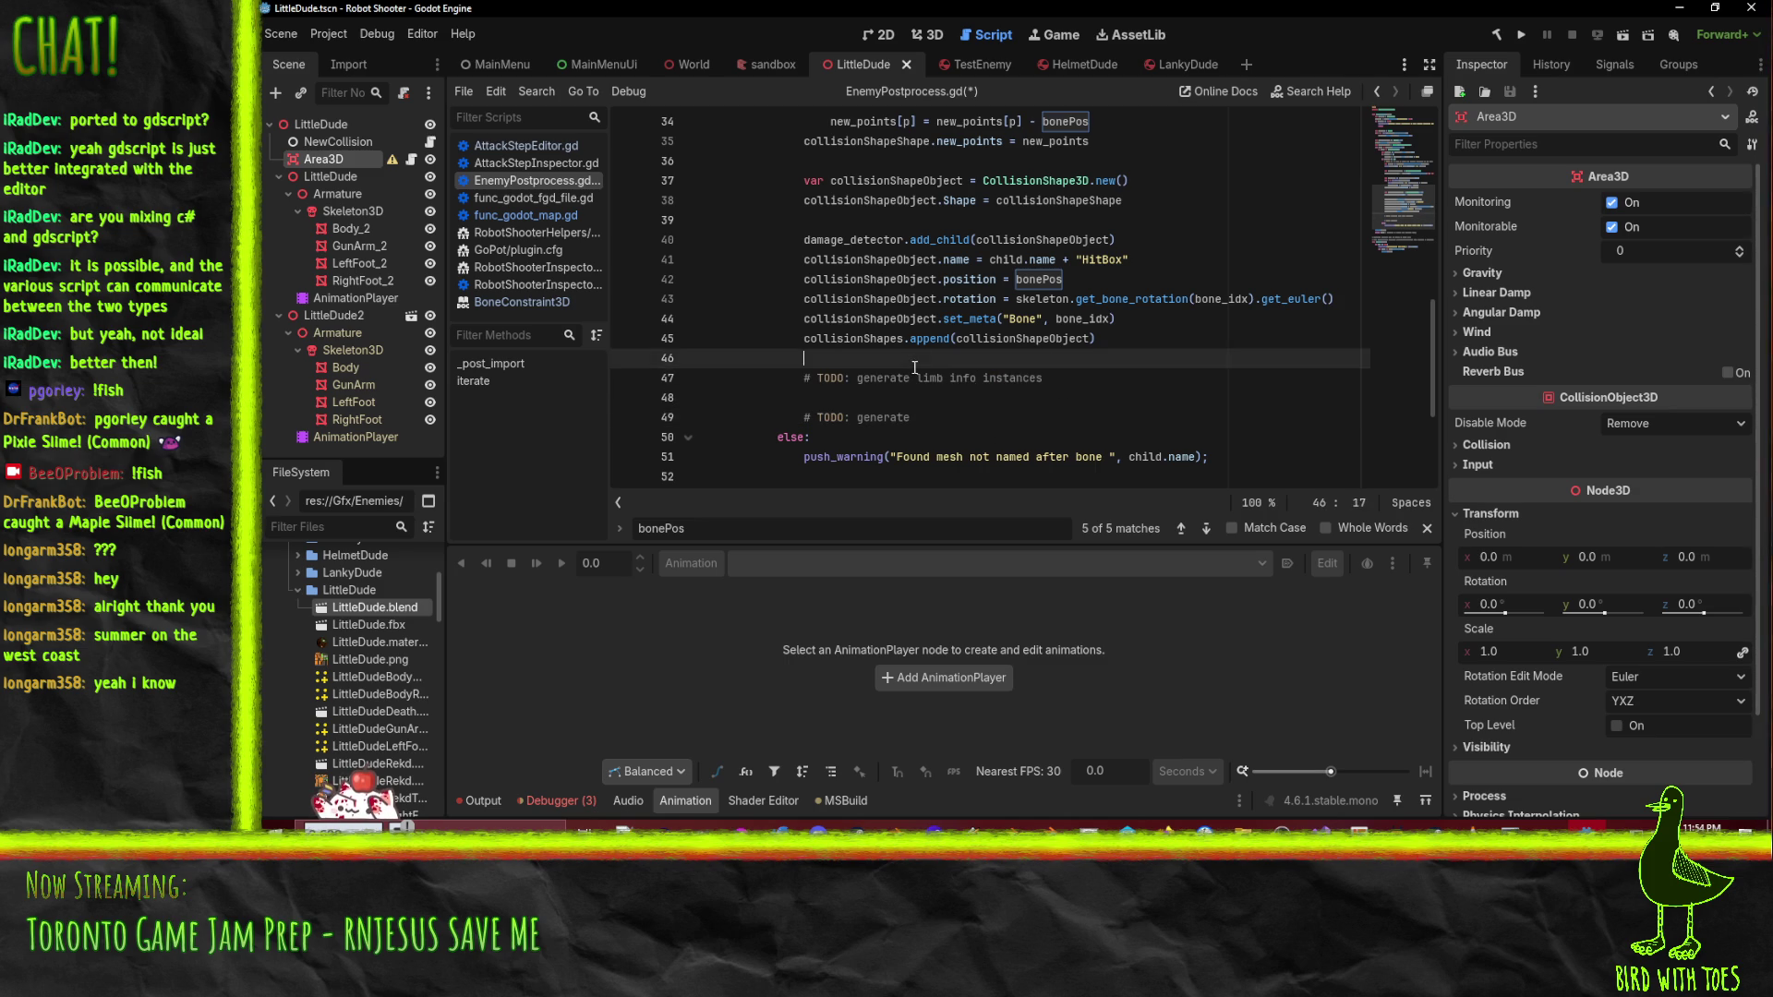
pyautogui.click(926, 379)
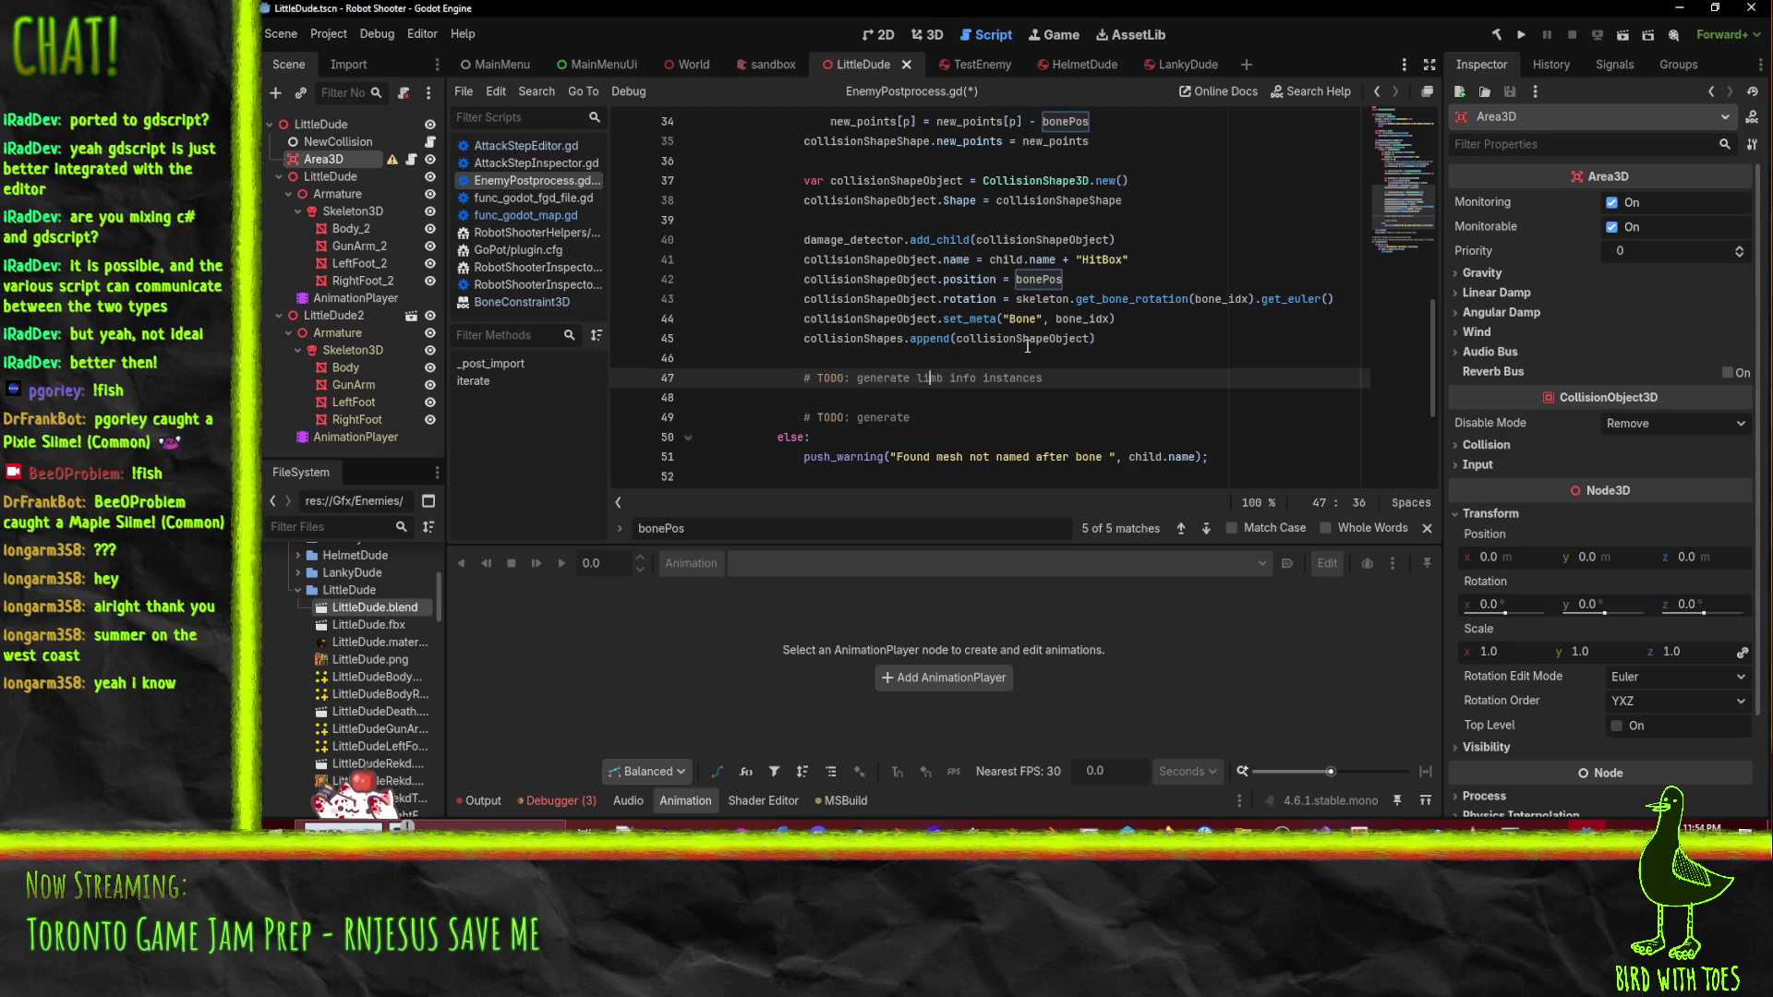
pyautogui.click(1002, 423)
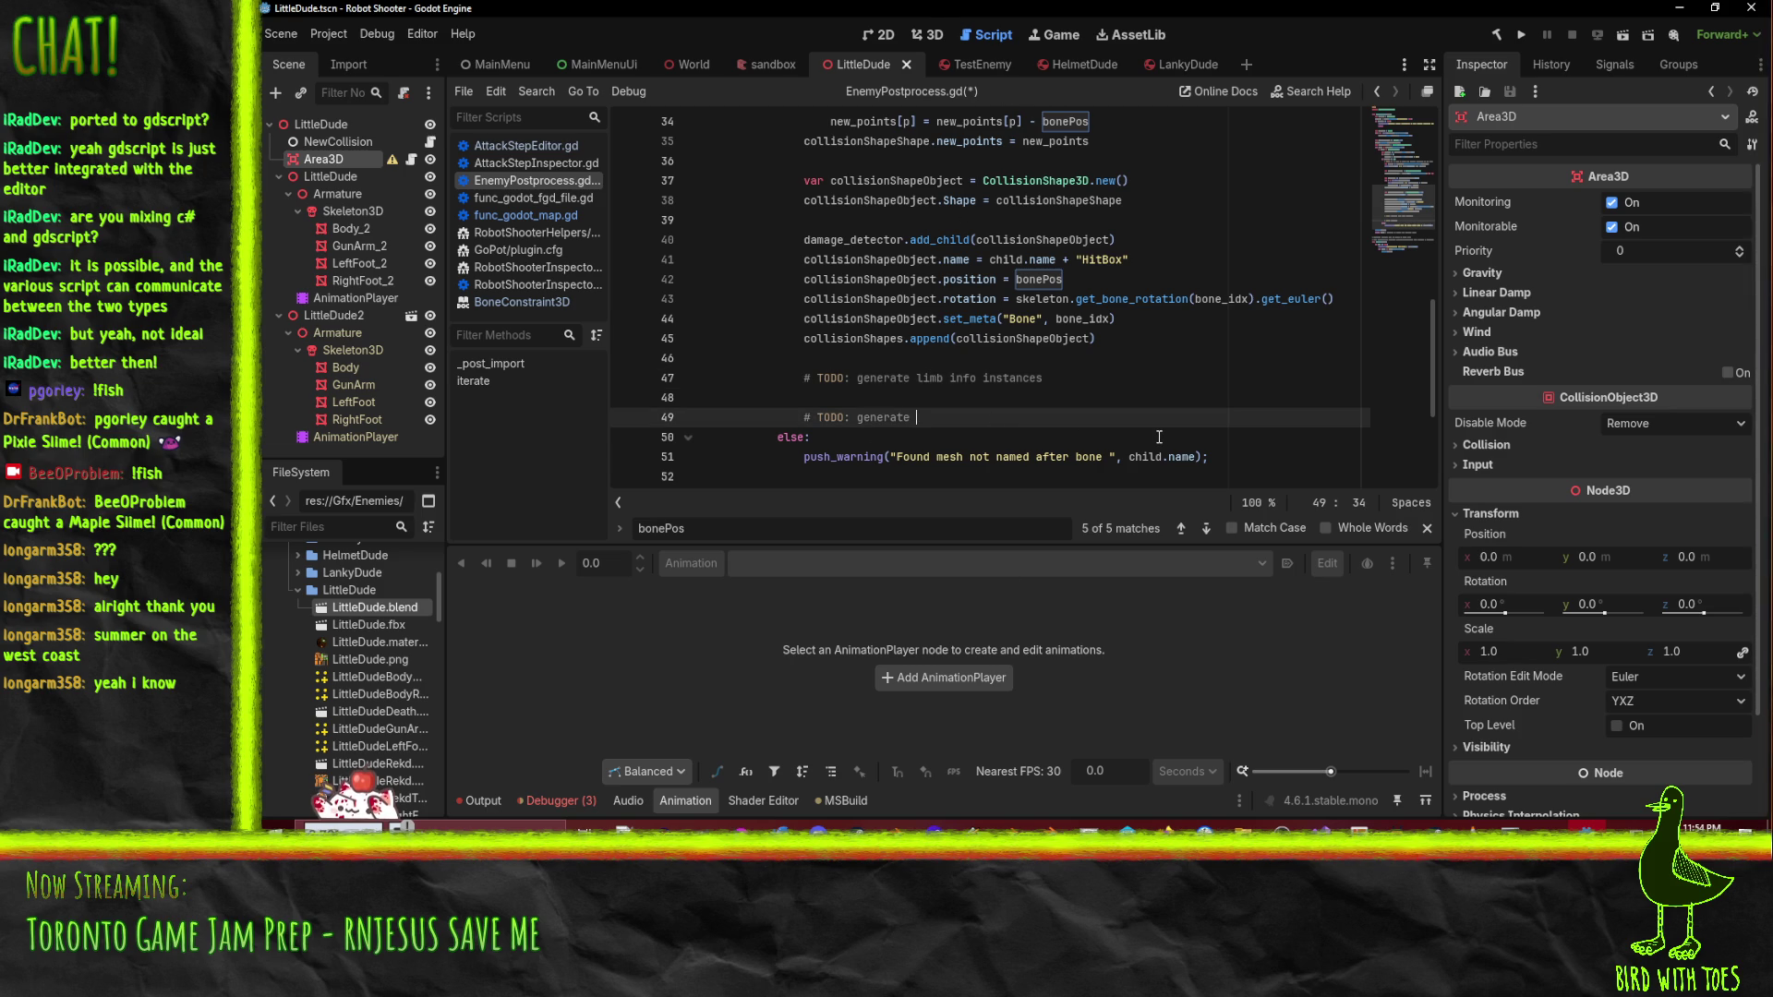
pyautogui.write('joints ')
pyautogui.write('(id')
pyautogui.write('le')
pyautogui.press('BackSpace')
pyautogui.press('BackSpace')
pyautogui.press('BackSpace')
pyautogui.write('for')
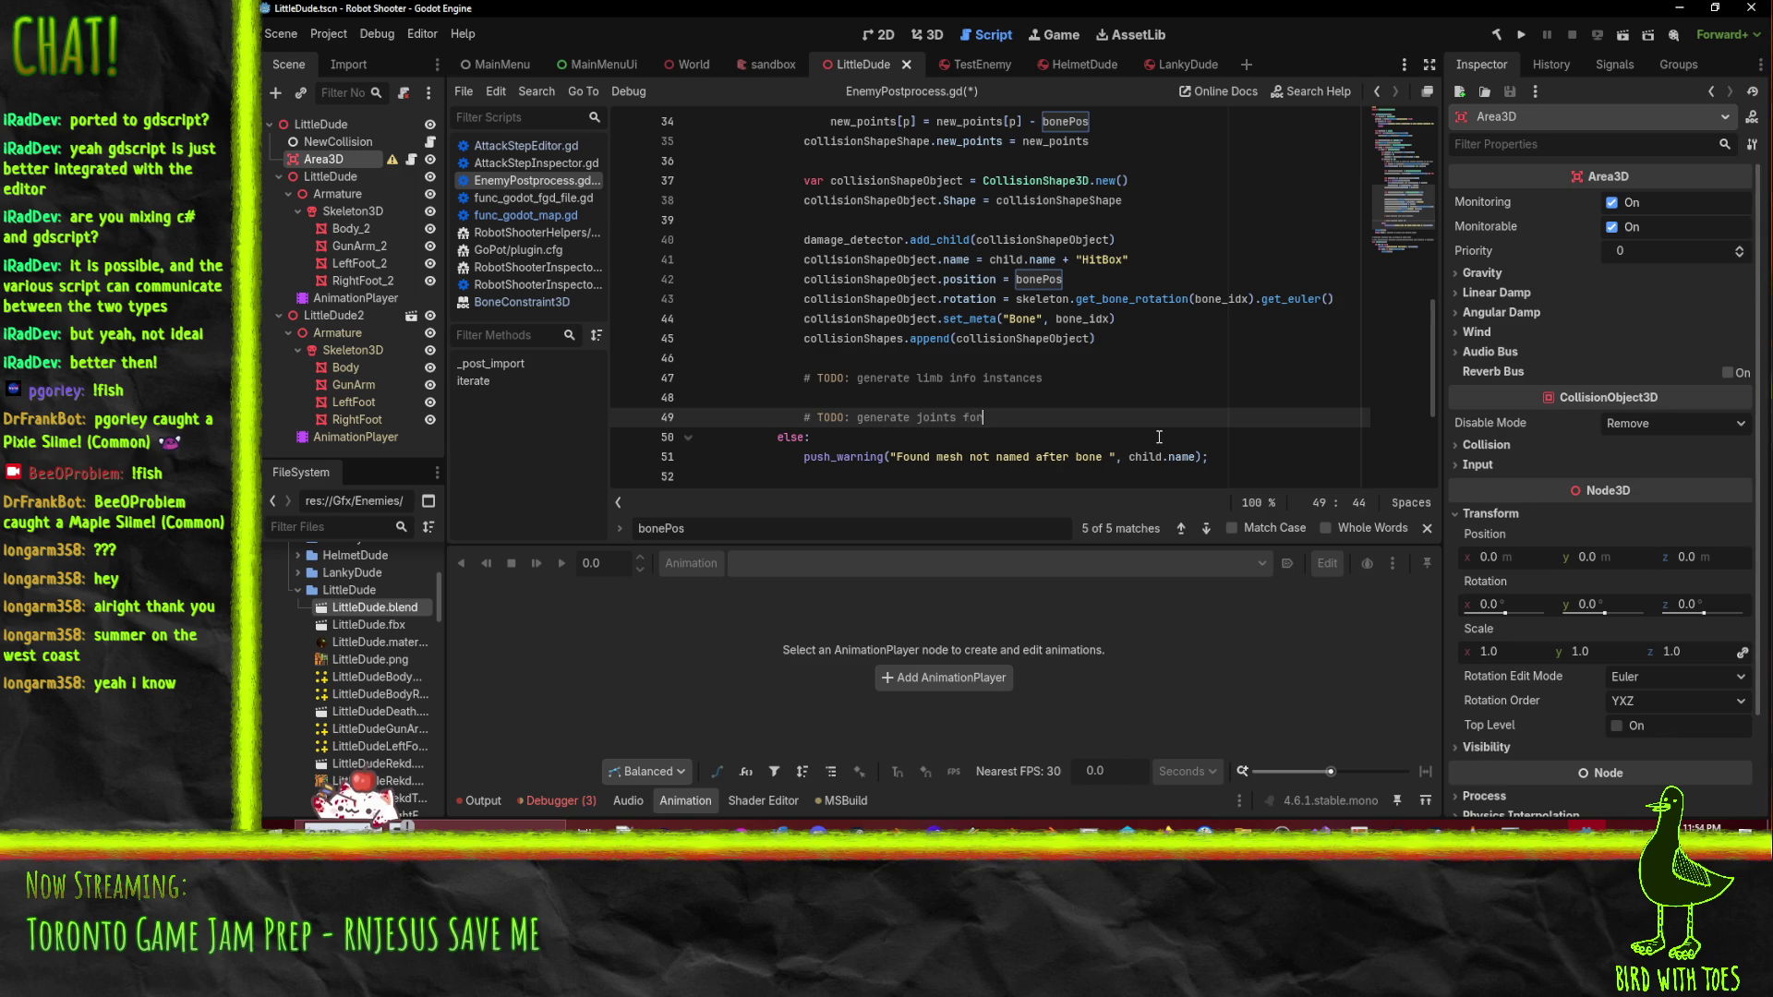
pyautogui.write(' mesh->mesh')
pyautogui.write(' connections base')
pyautogui.write('d on skeleton')
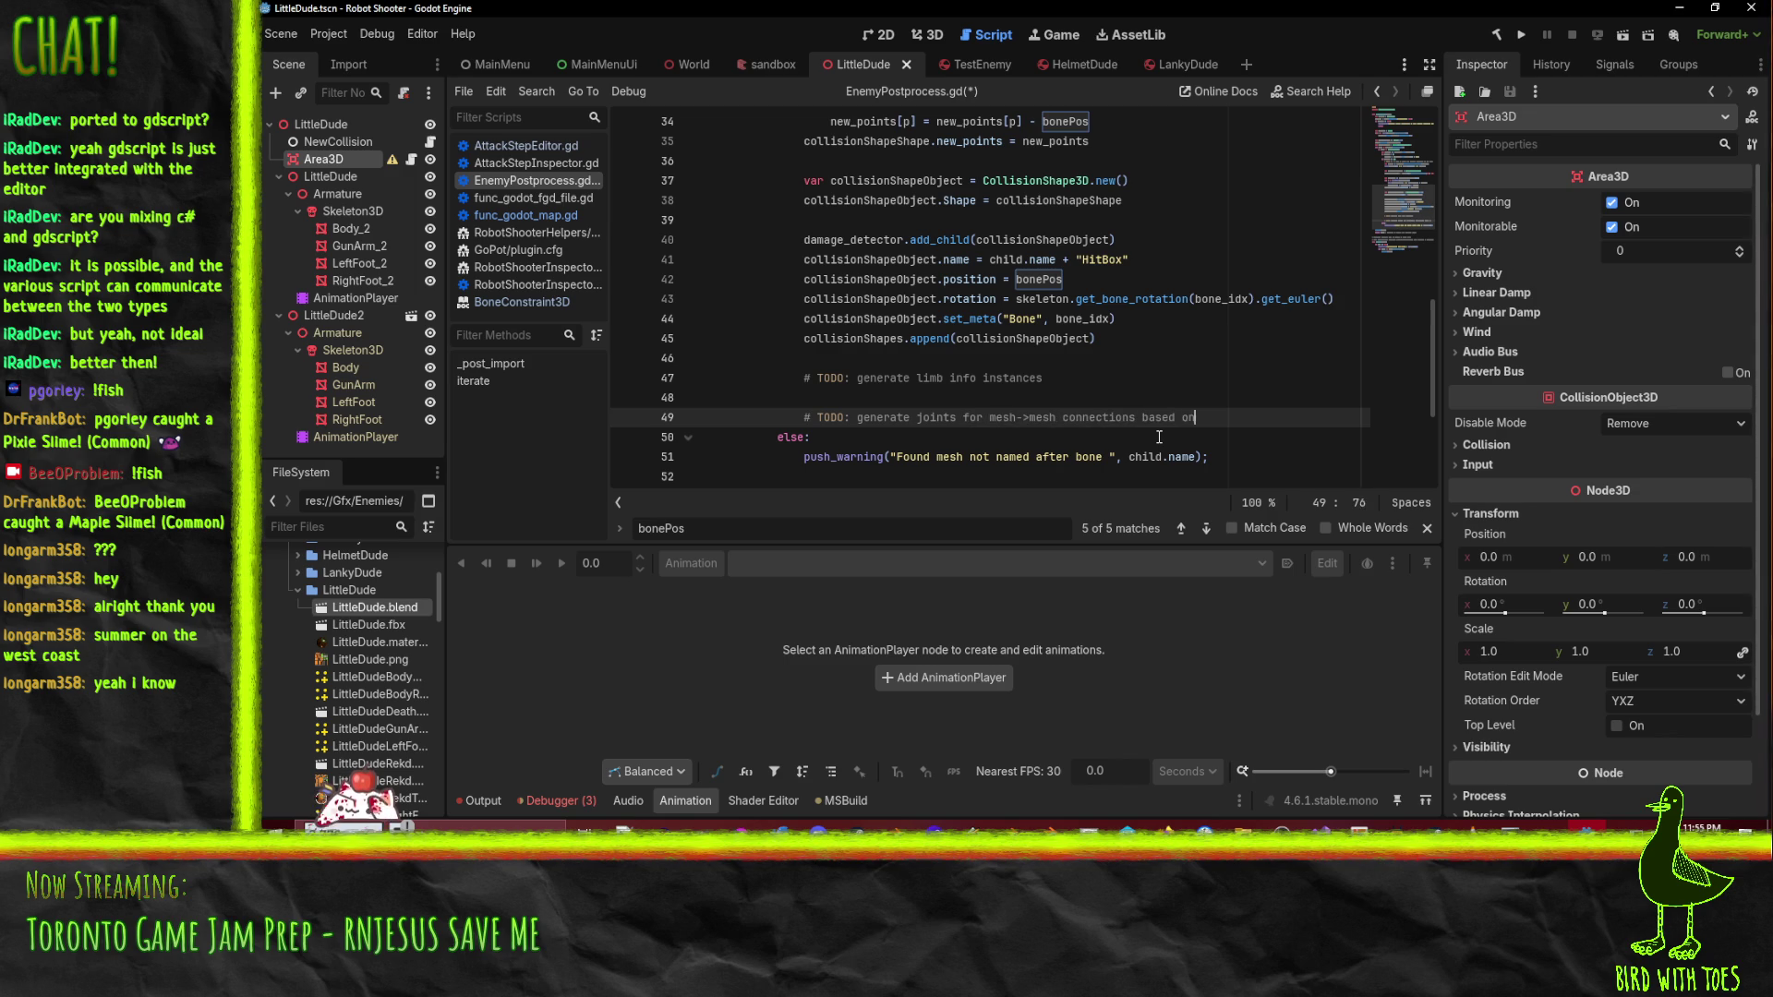
pyautogui.hotkey('ctrl', 's')
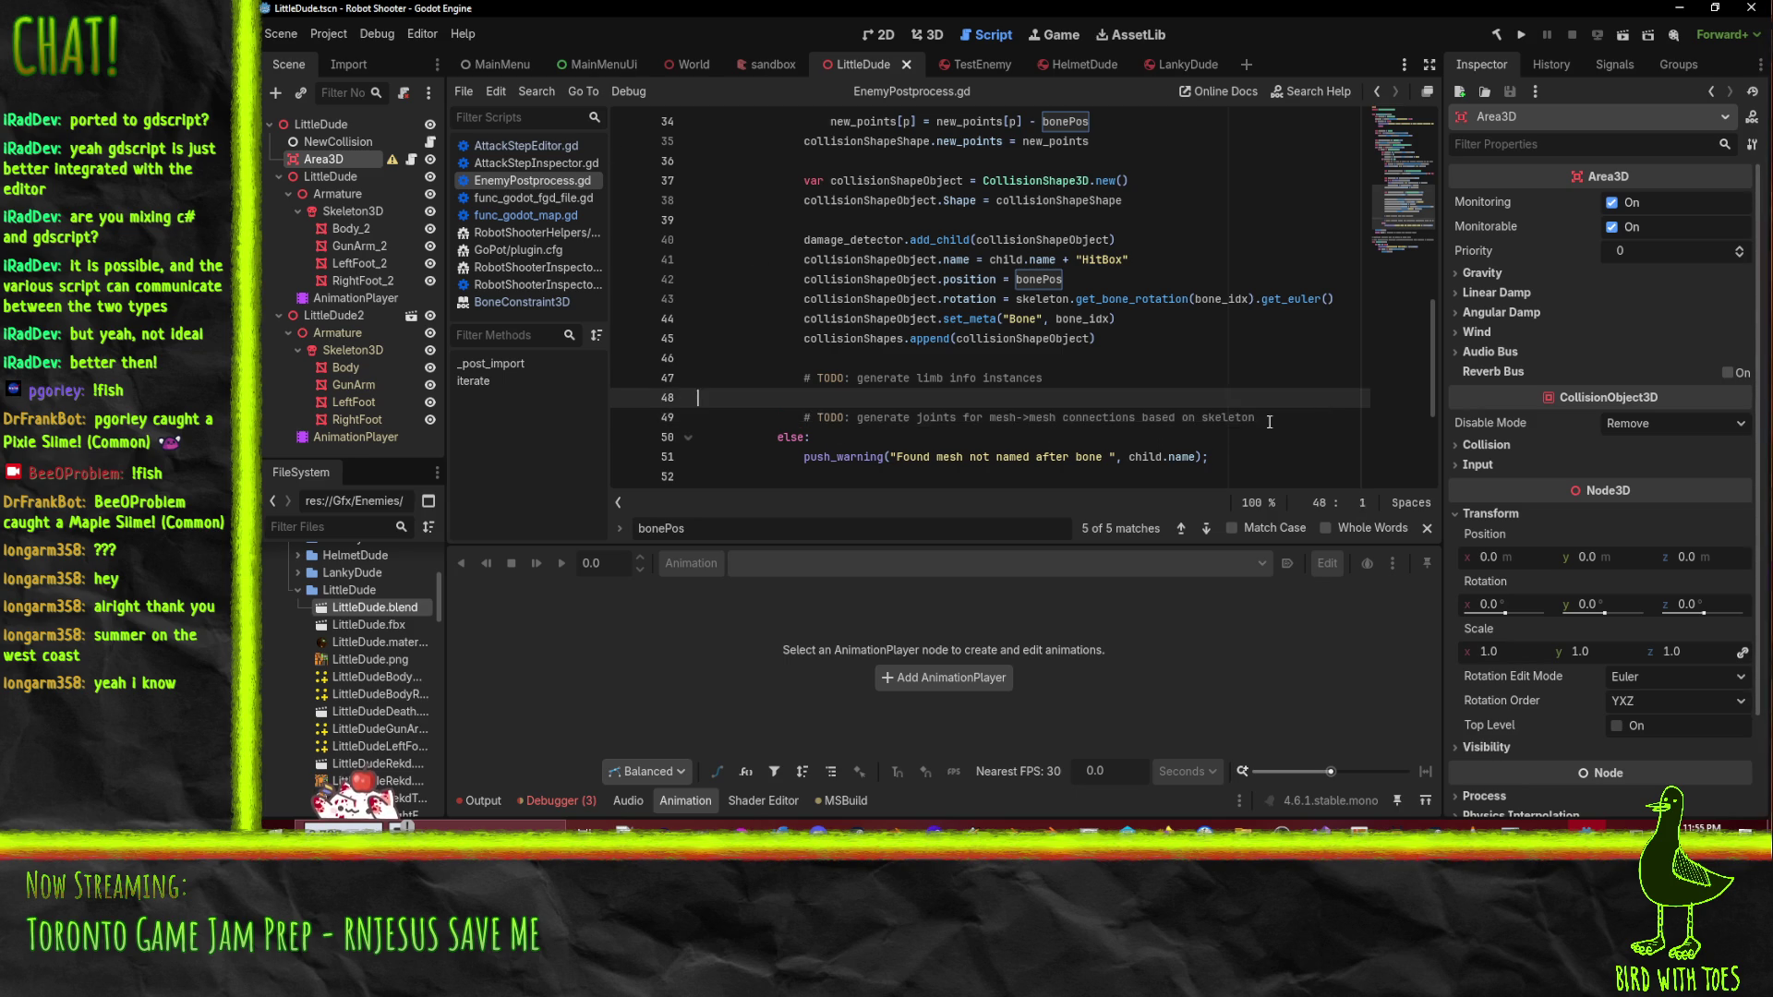
pyautogui.scroll(-1, 1270, 439)
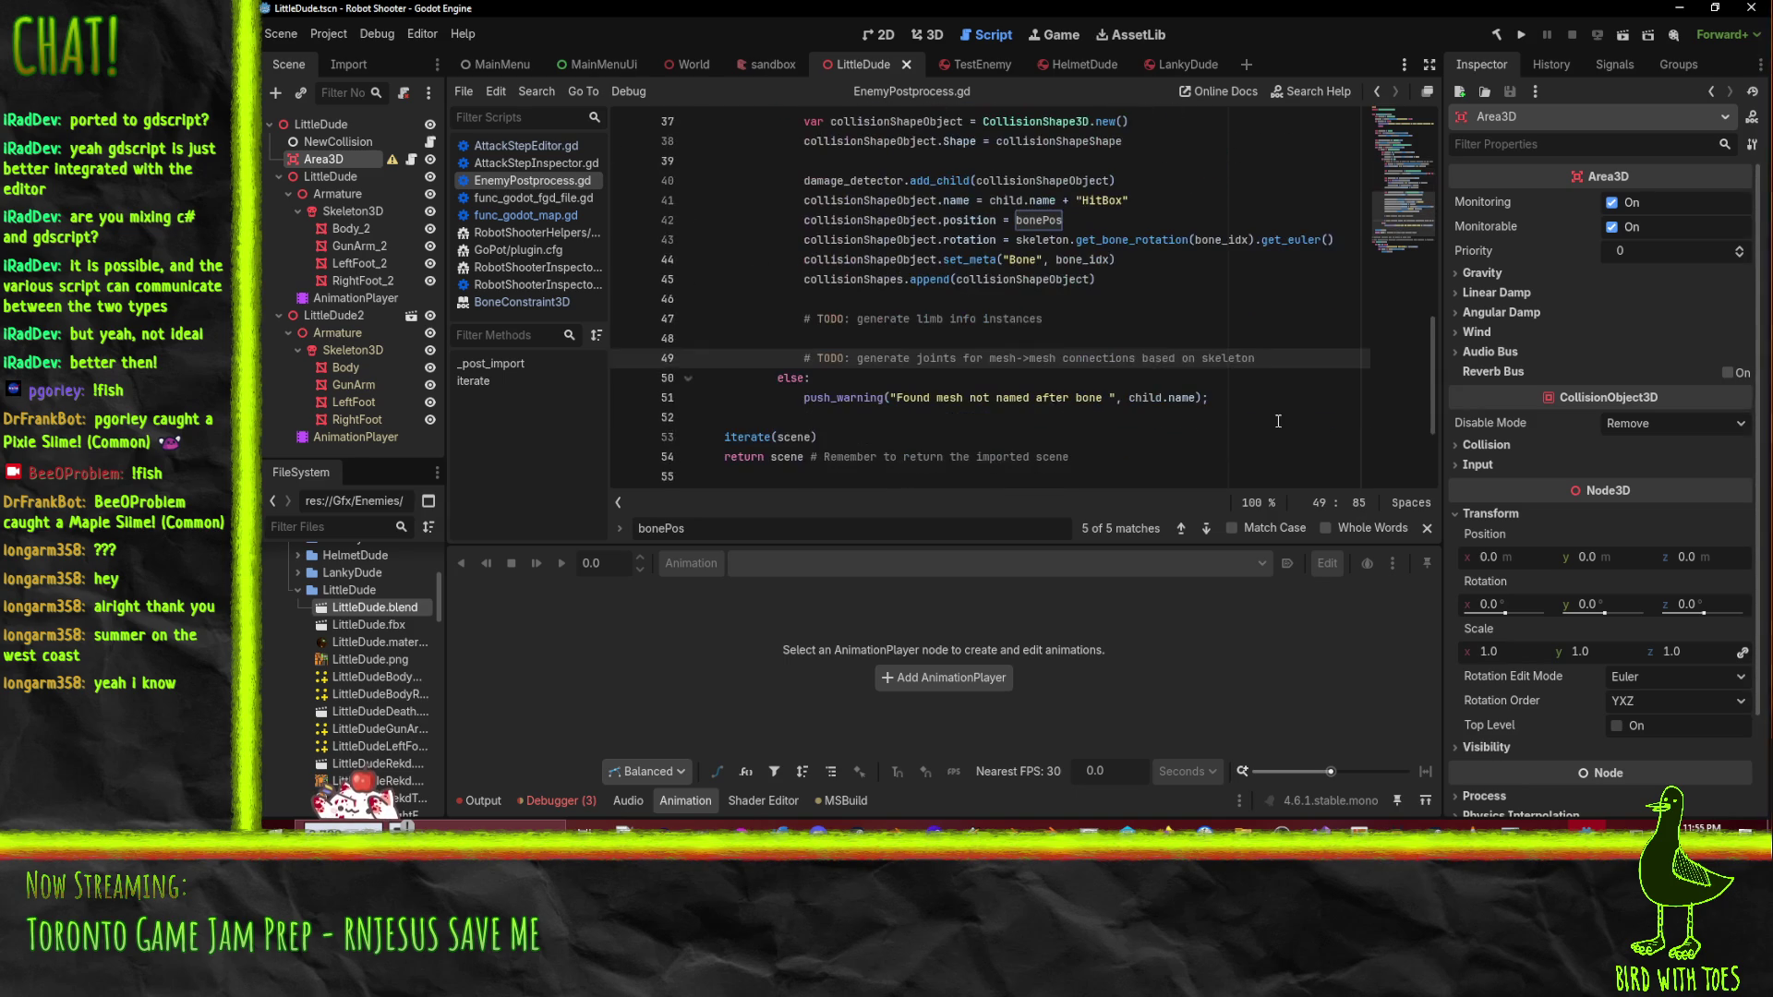
# - Delete the LittleDude2 node and its children from the scene
pyautogui.click(318, 315)
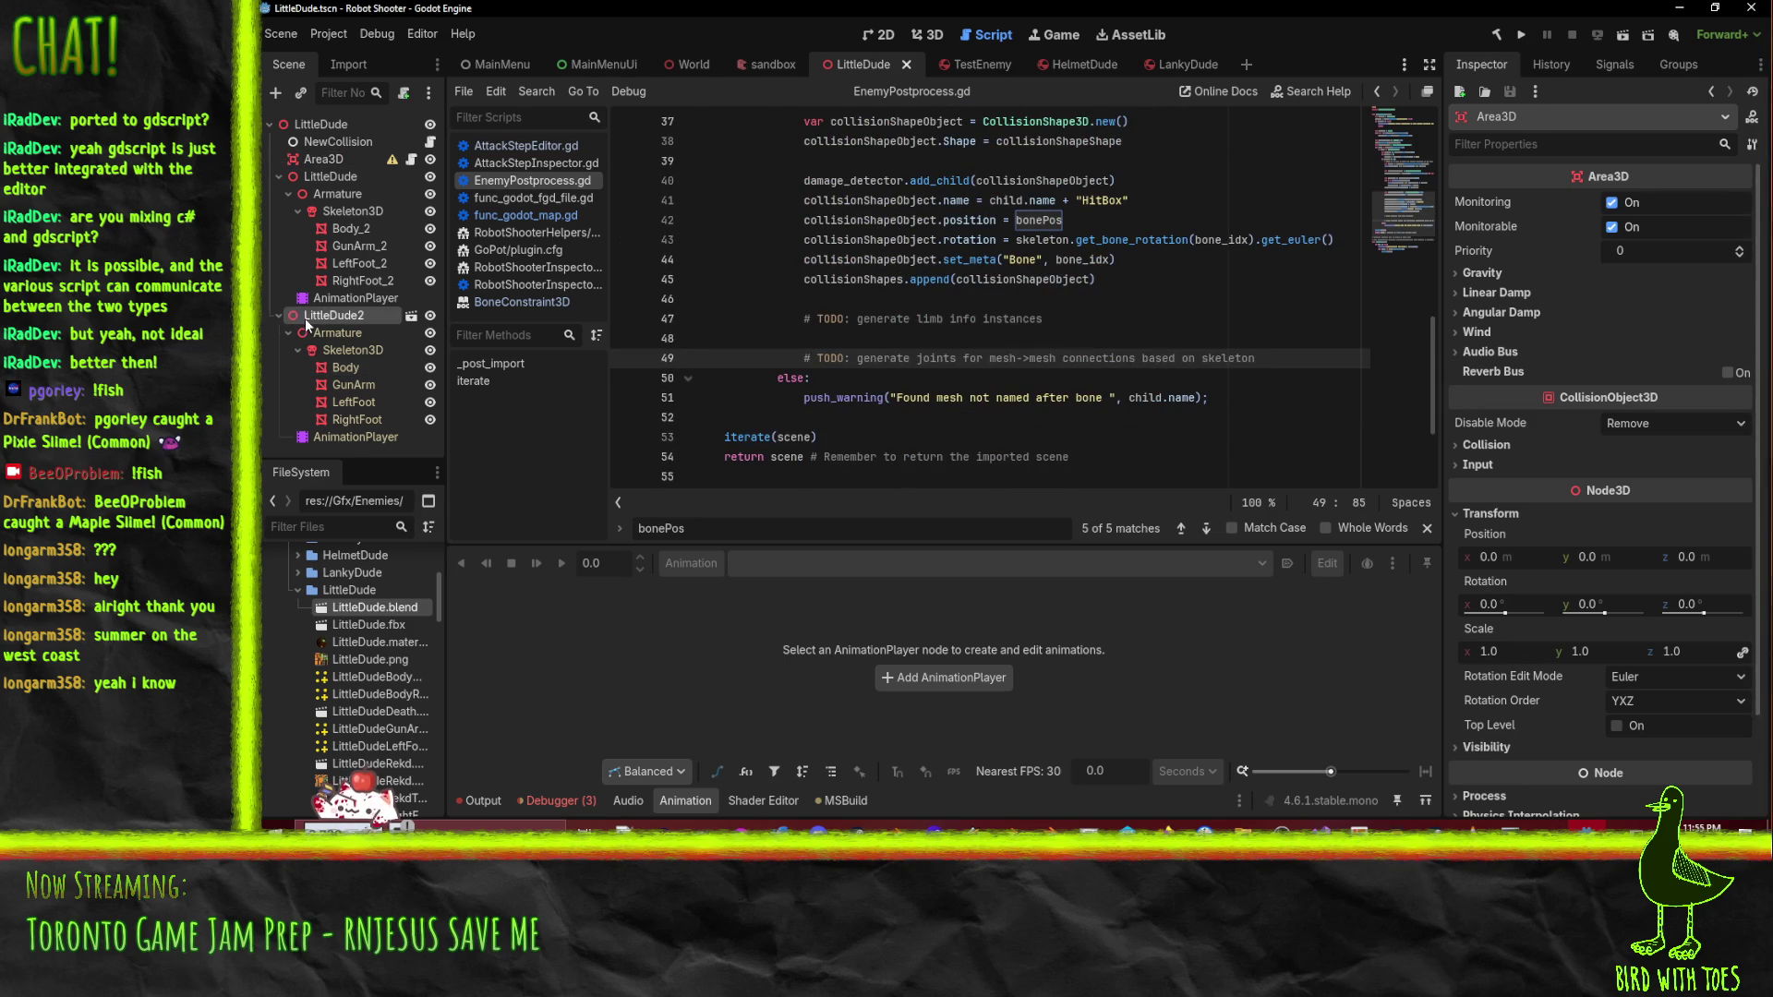
pyautogui.press('Delete')
pyautogui.press('Return')
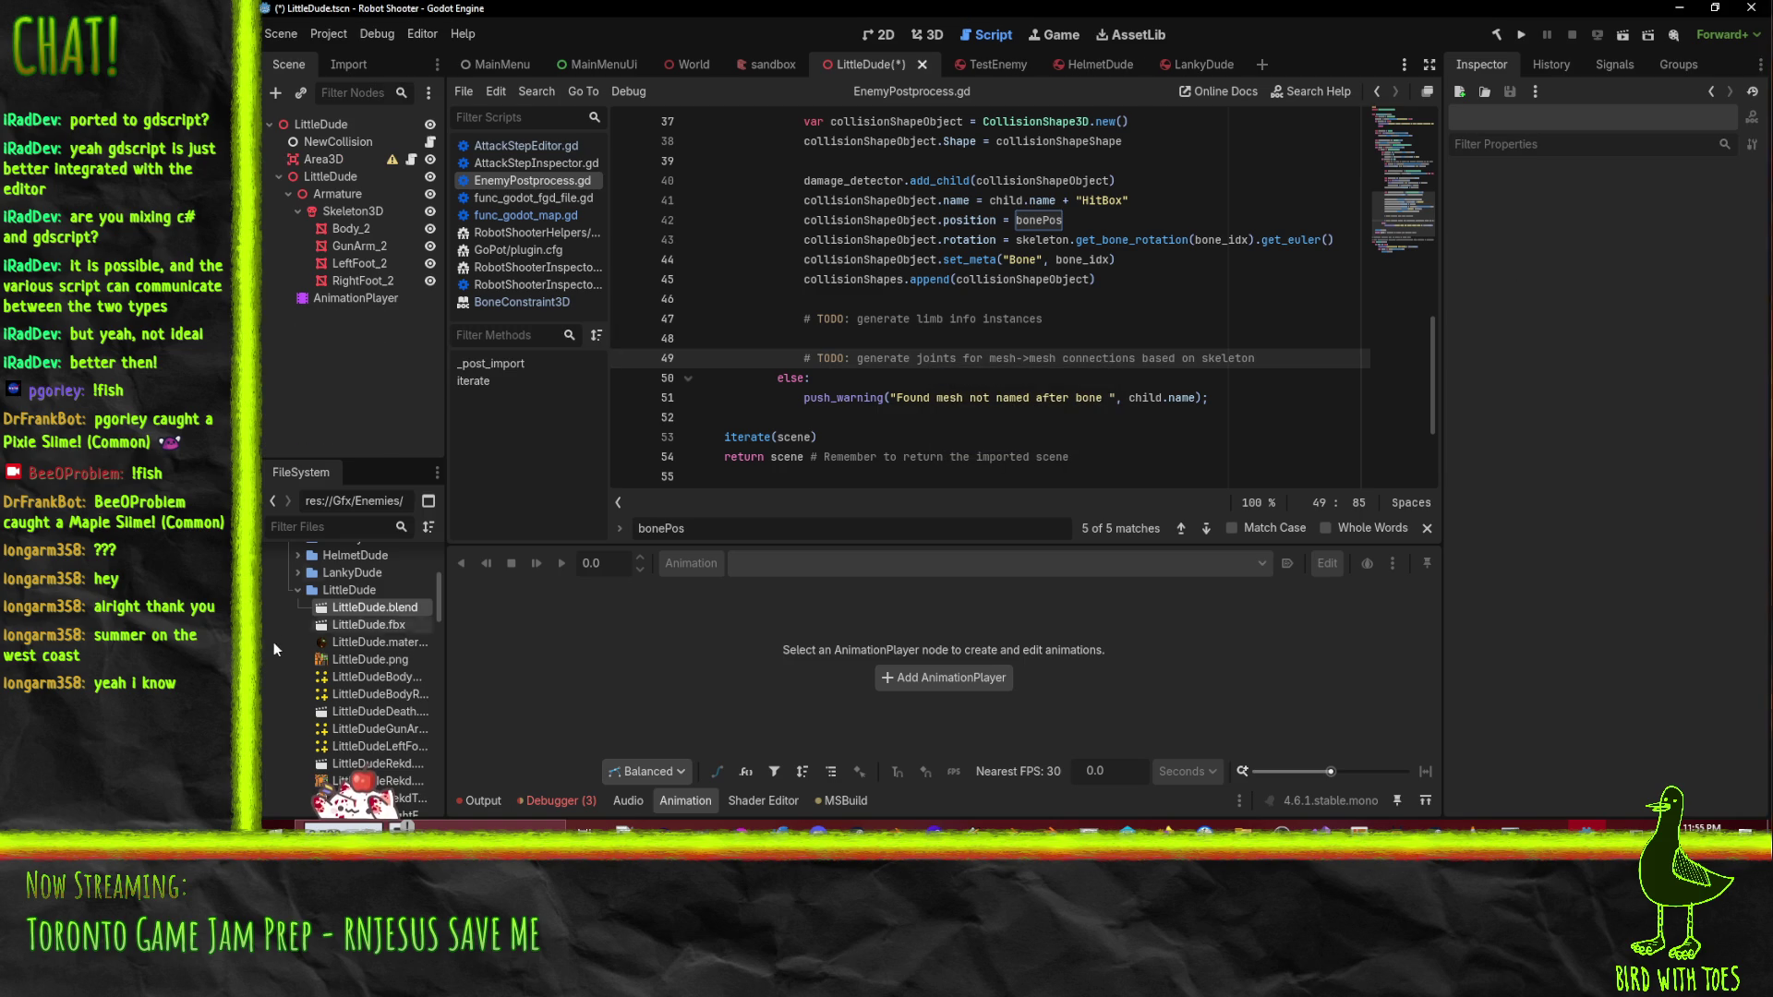
# - Reimport LittleDude.blend and dismiss the resulting post-import script error
pyautogui.doubleClick(369, 608)
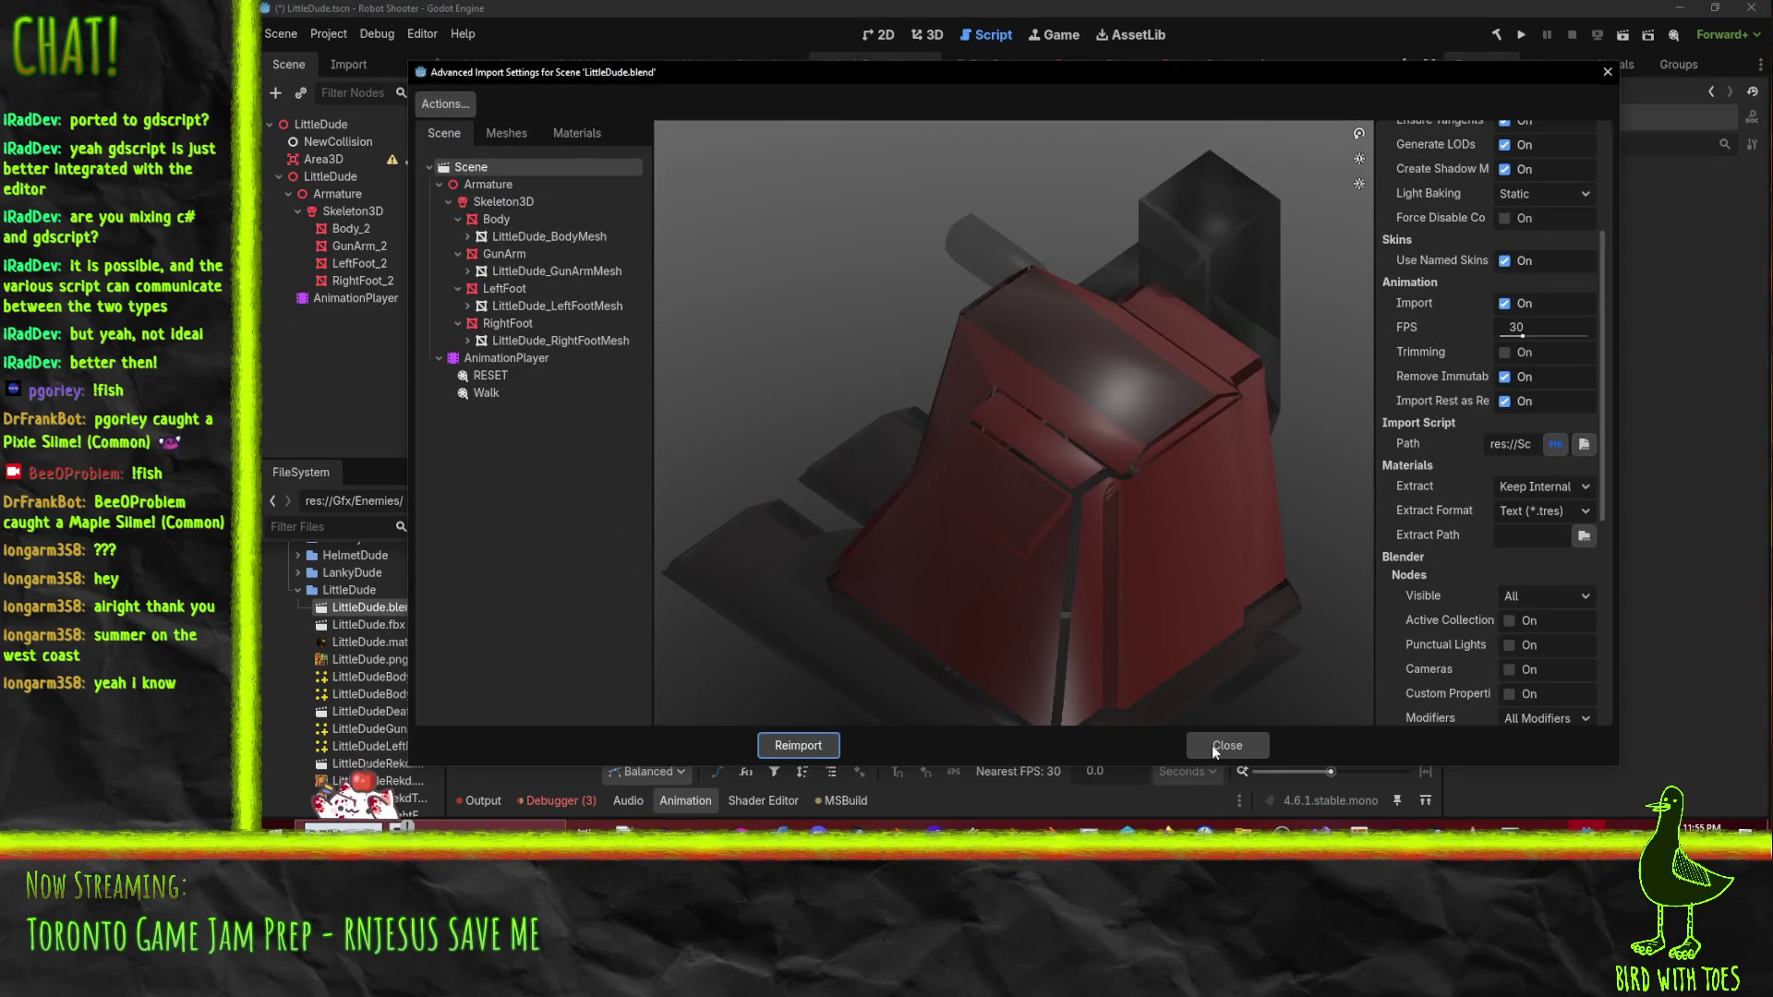
pyautogui.click(802, 748)
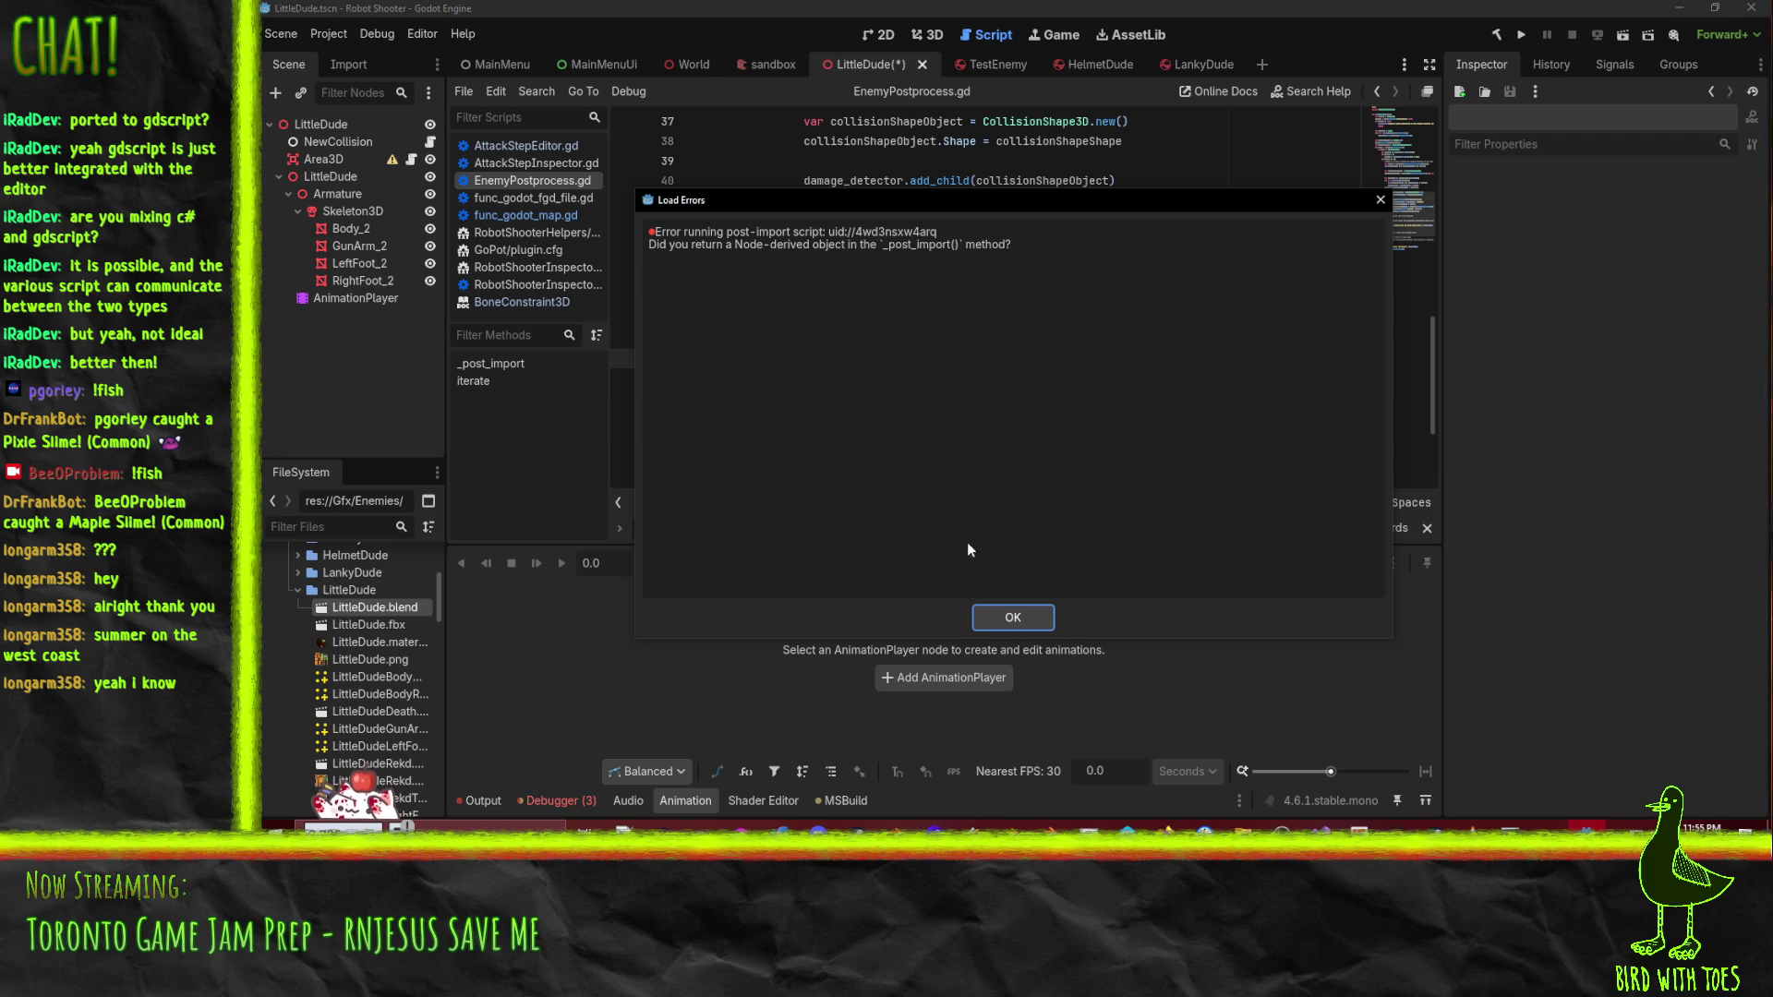
pyautogui.click(1027, 617)
pyautogui.scroll(4, 848, 437)
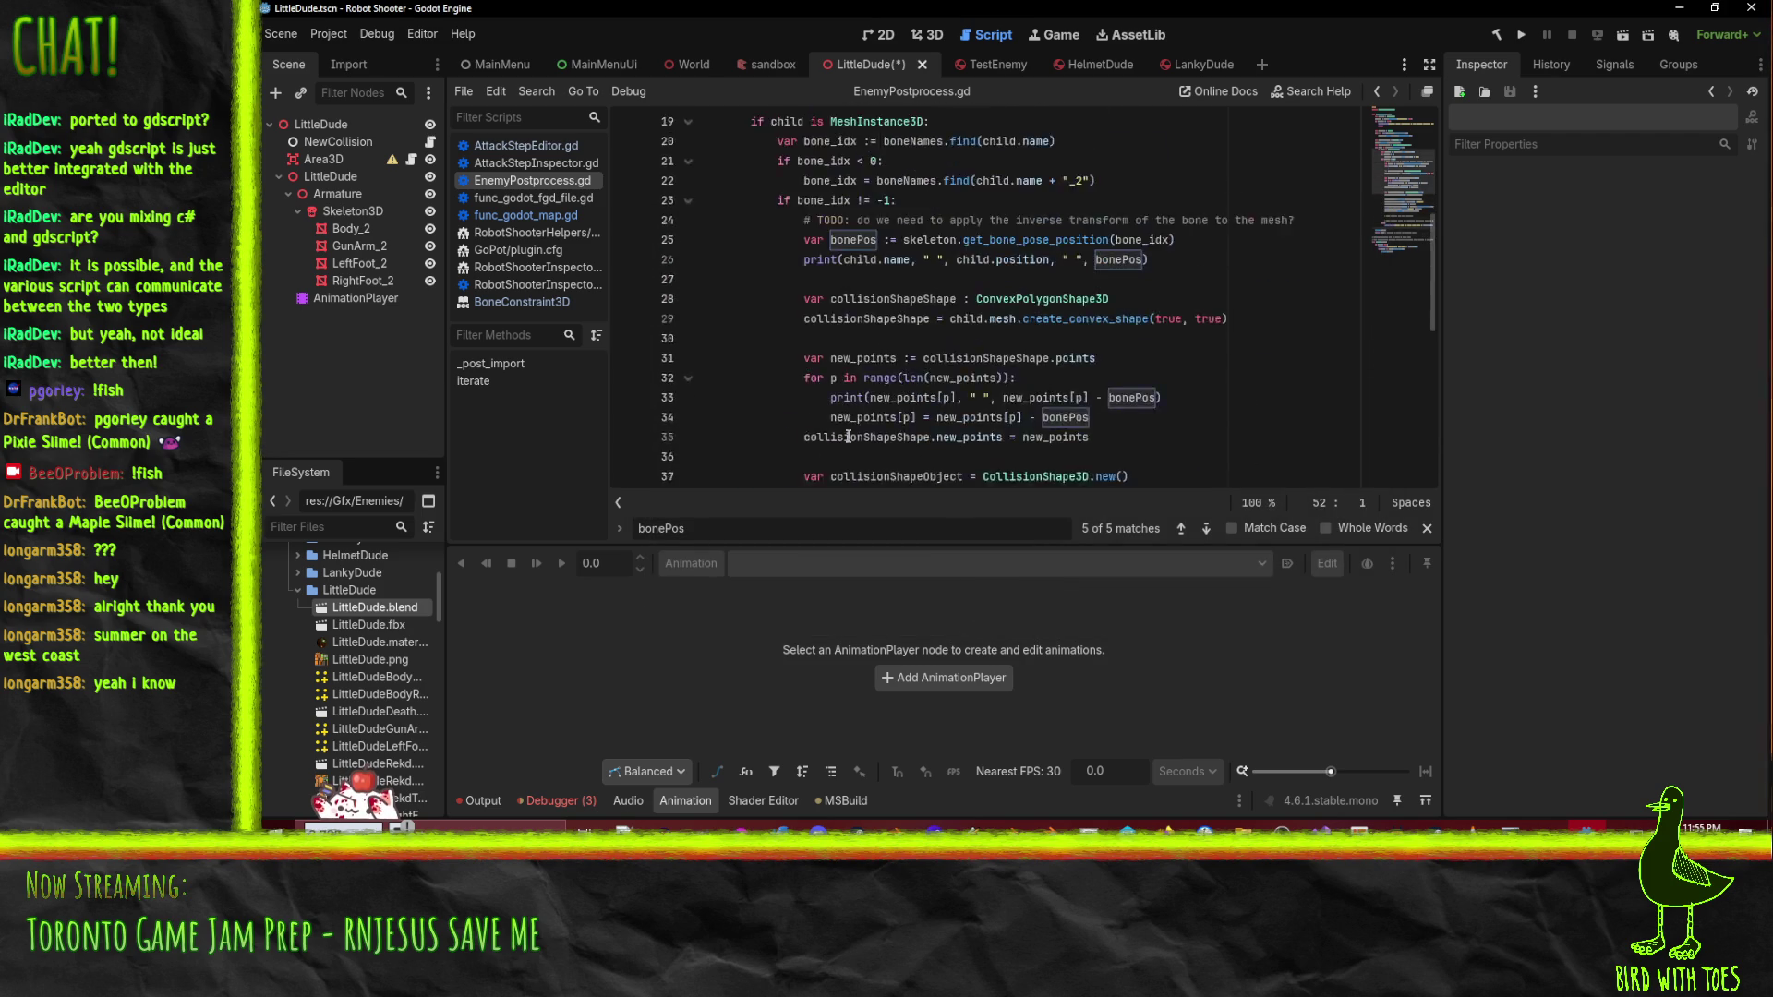
pyautogui.scroll(6, 848, 437)
pyautogui.scroll(-13, 1046, 388)
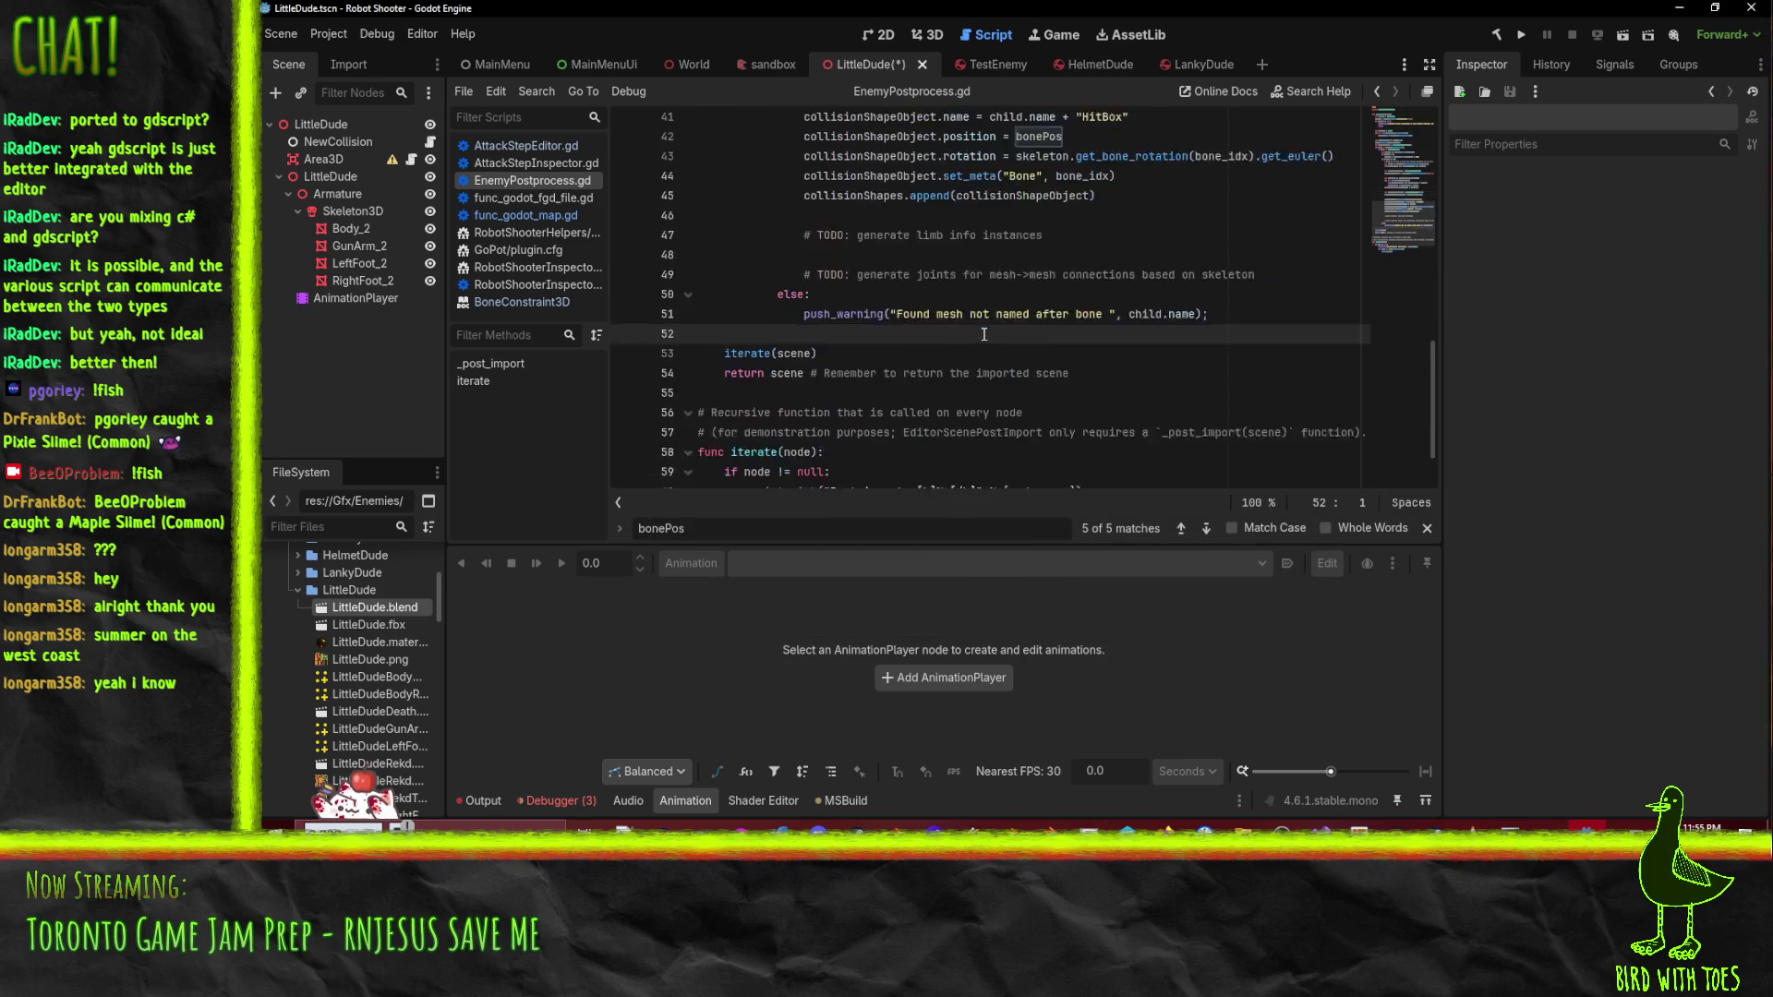
pyautogui.scroll(13, 936, 326)
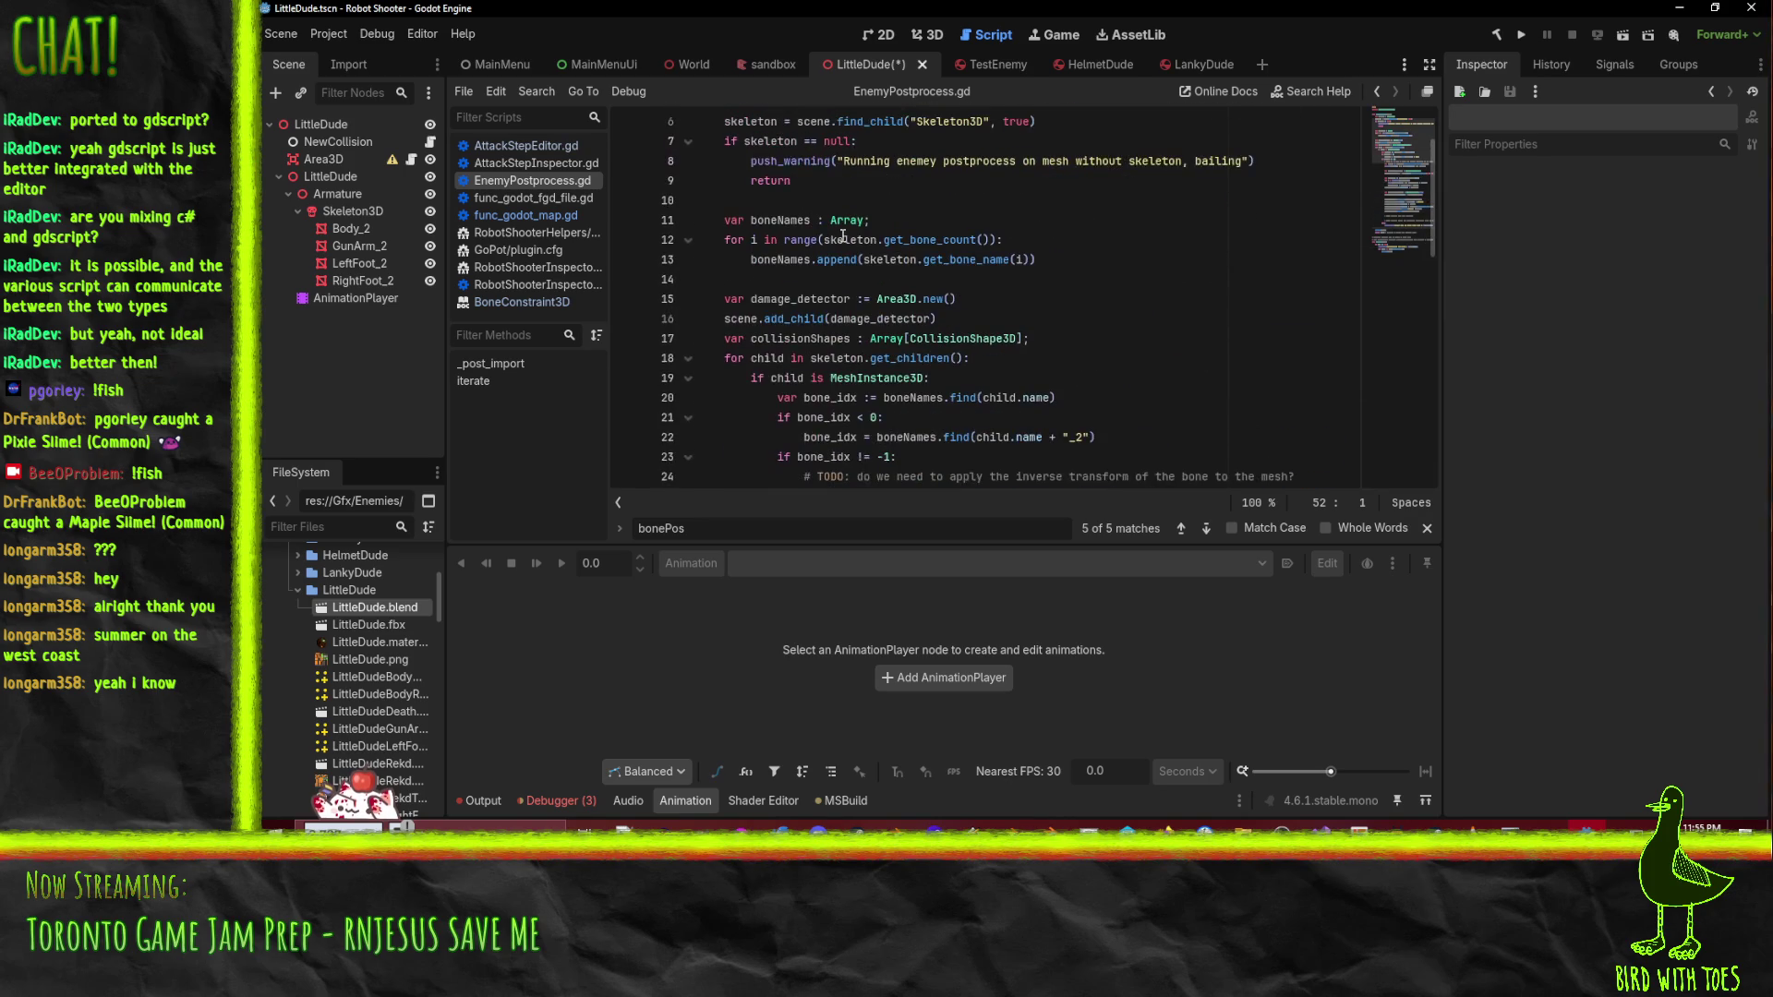
# - Set a breakpoint on line 5 of _post_import and reimport LittleDude.blend again
pyautogui.click(553, 801)
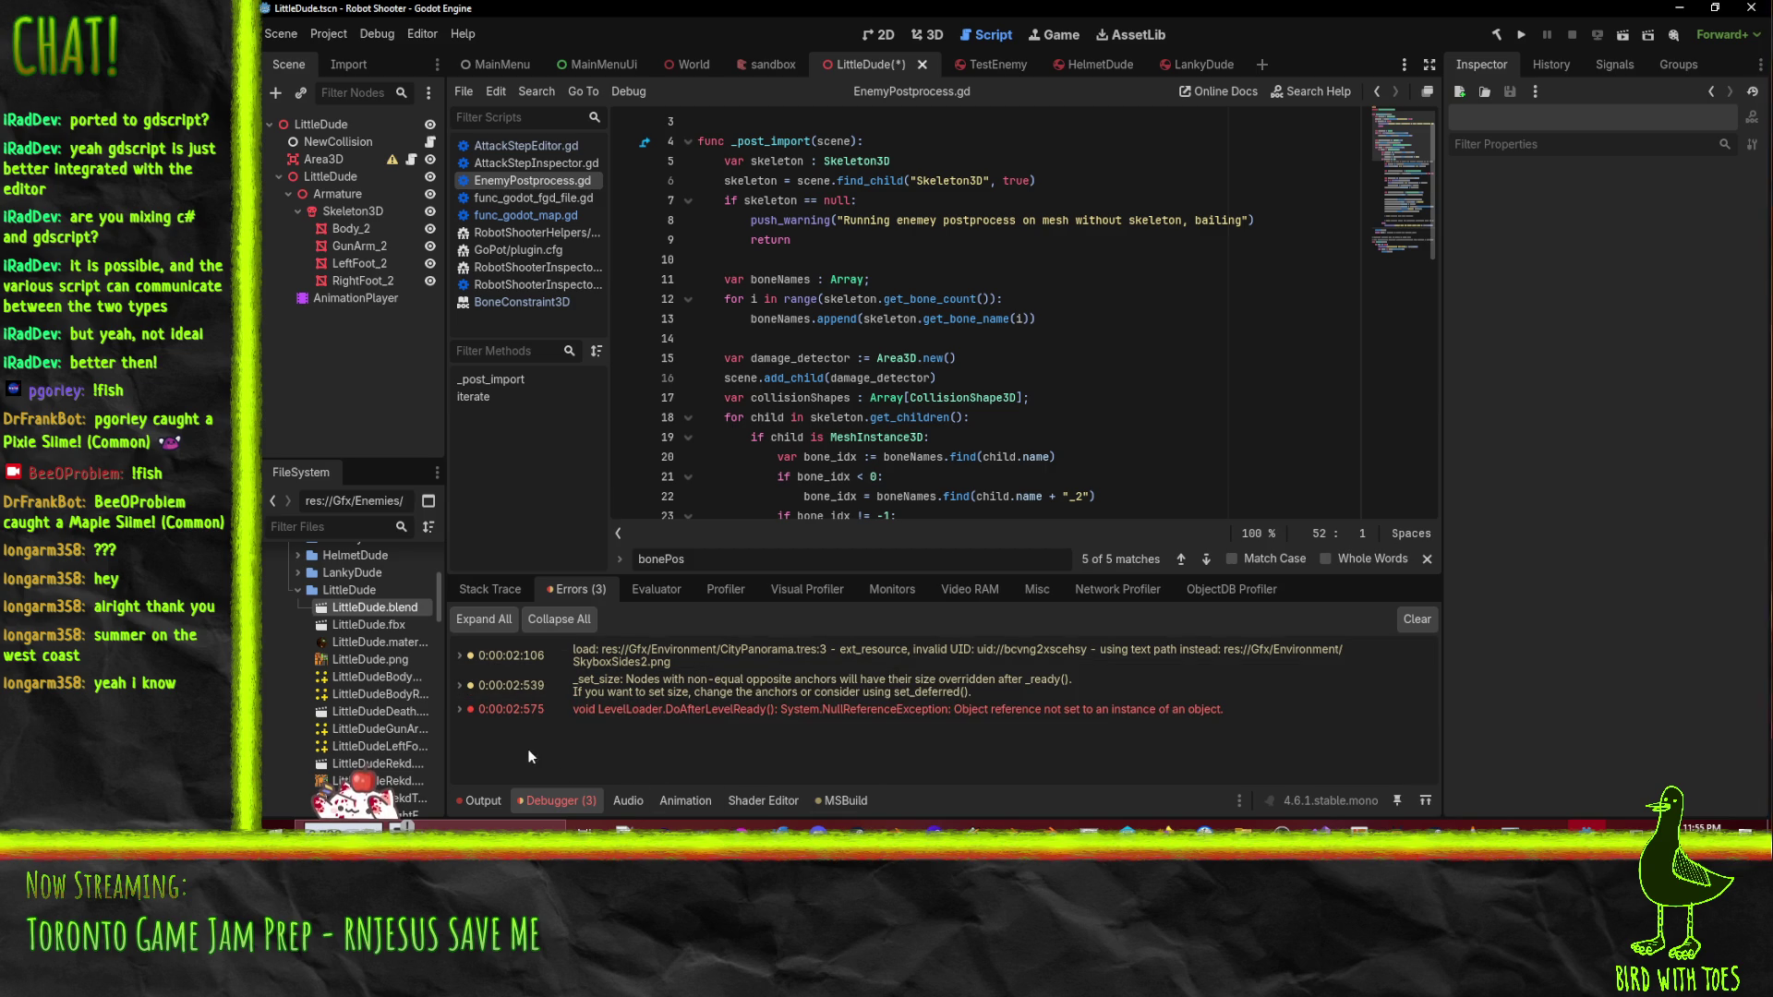
pyautogui.scroll(1, 938, 220)
pyautogui.click(624, 200)
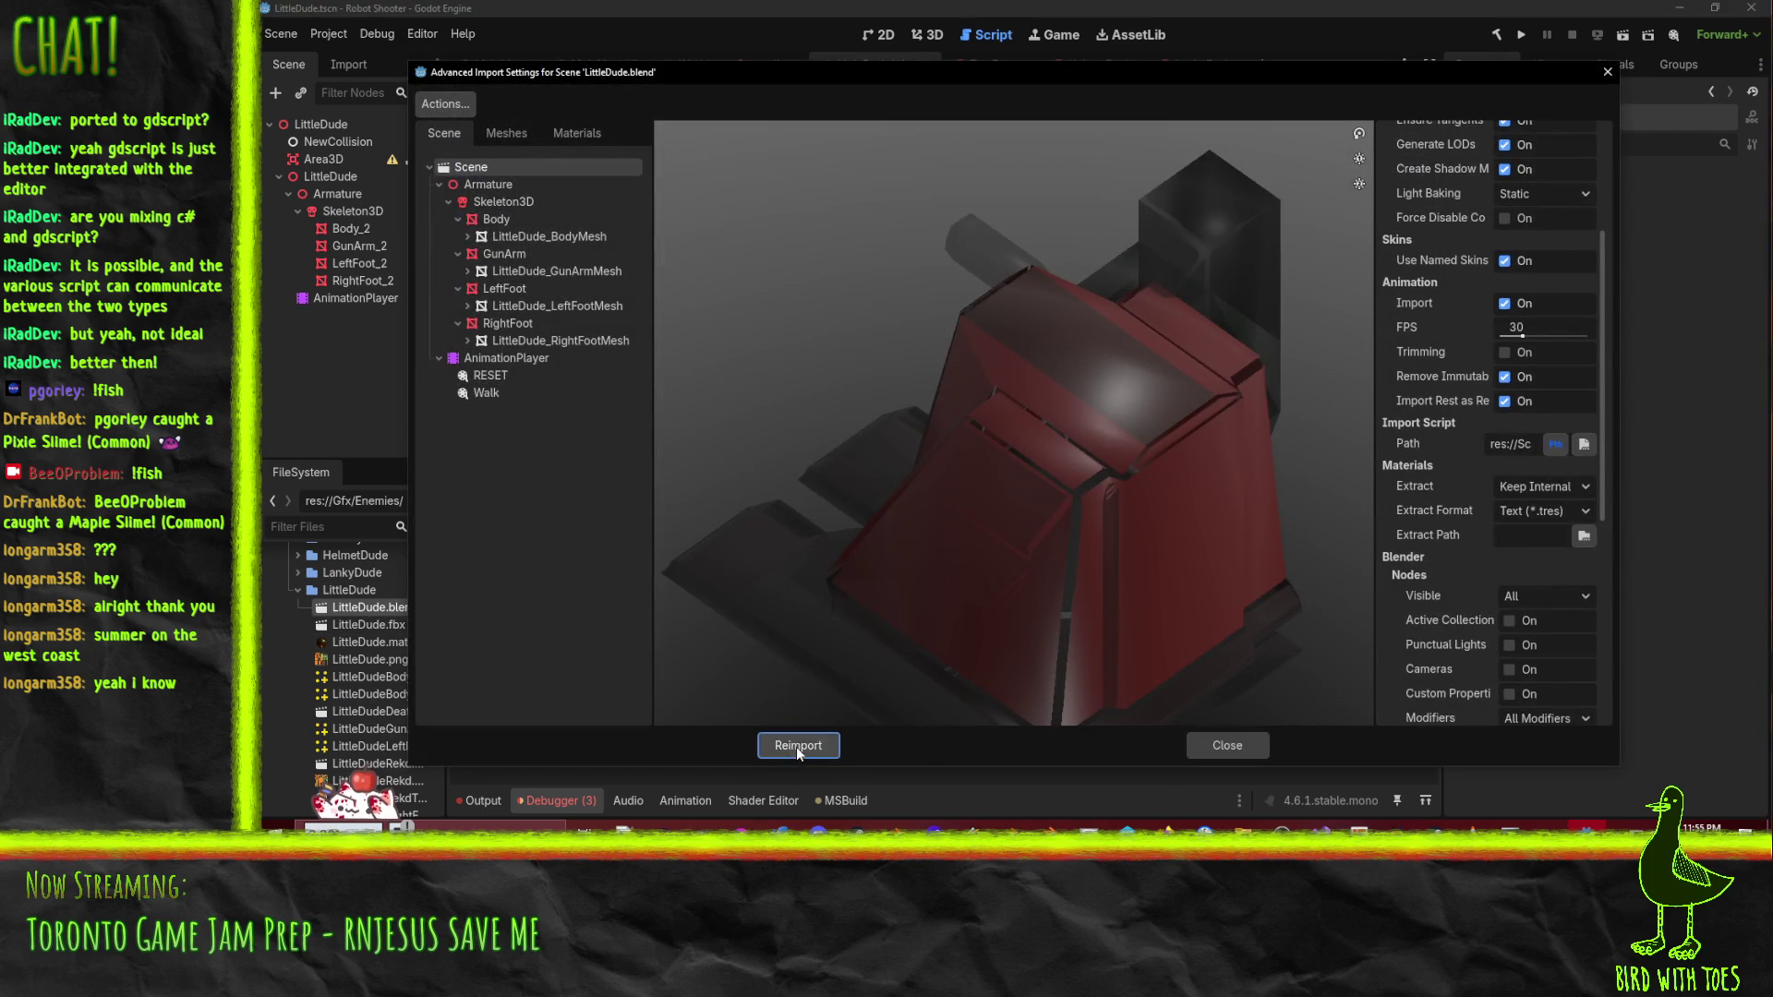
pyautogui.click(797, 745)
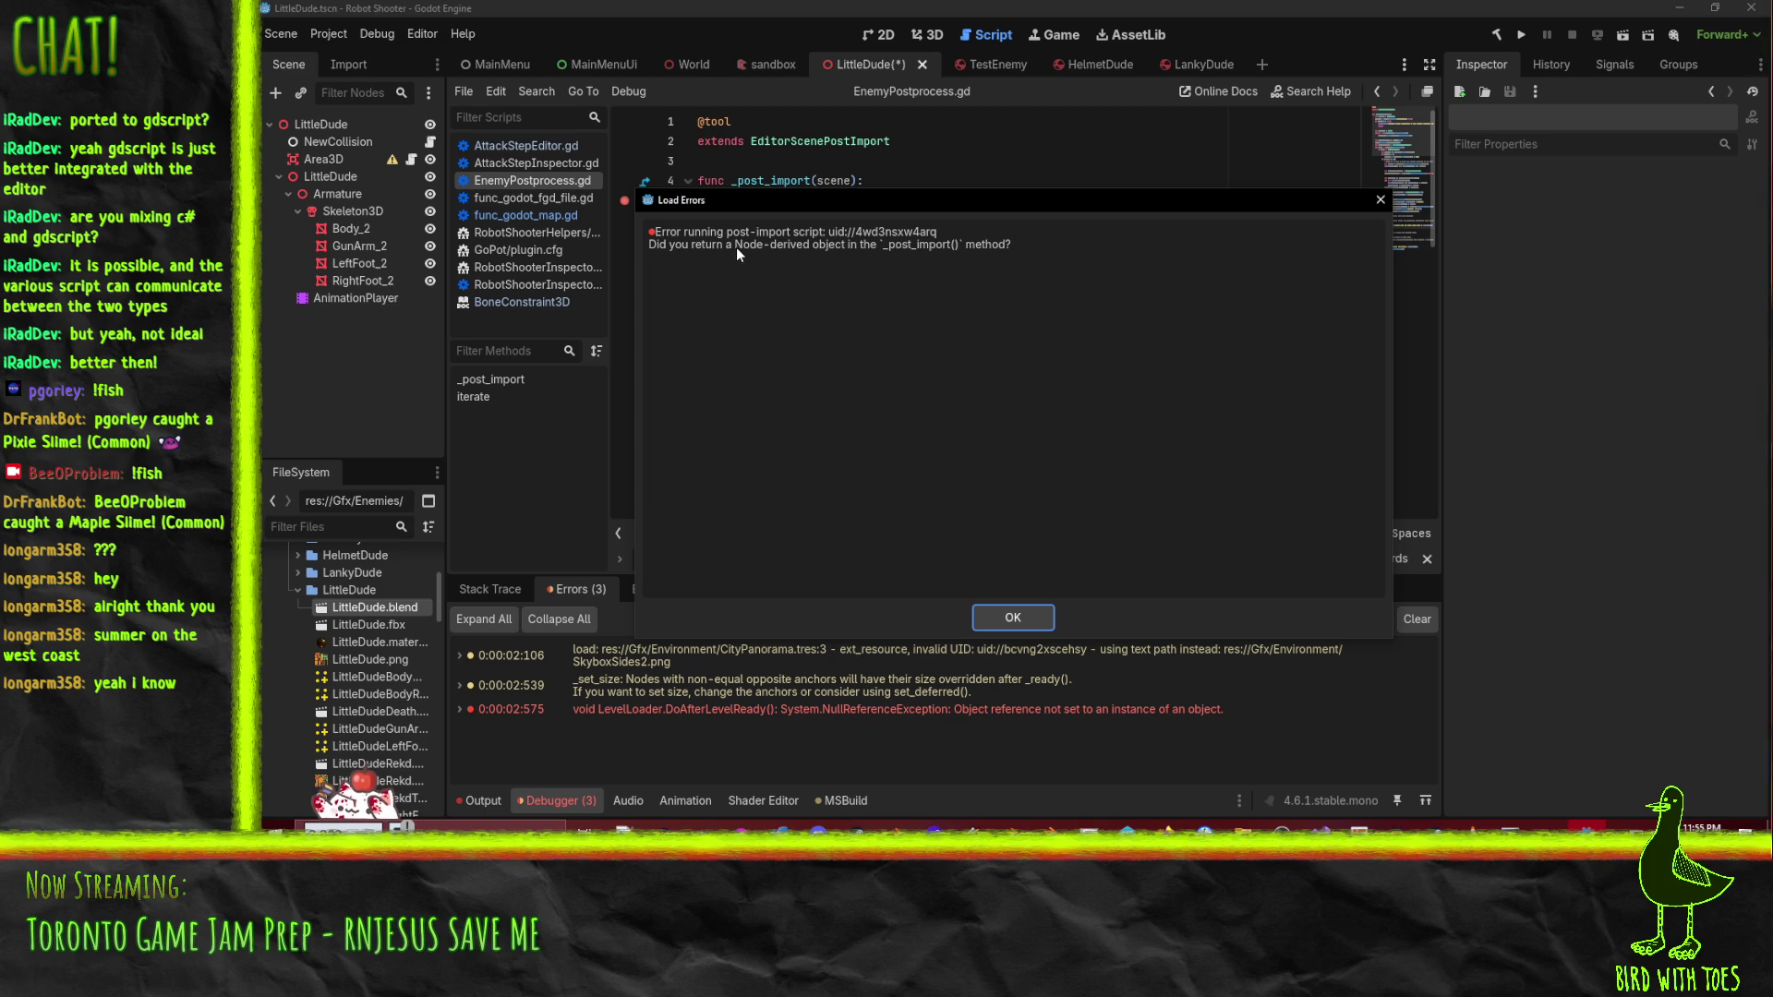
# - Dismiss the error and change line 9's bare return to 'return scene'
pyautogui.click(1011, 614)
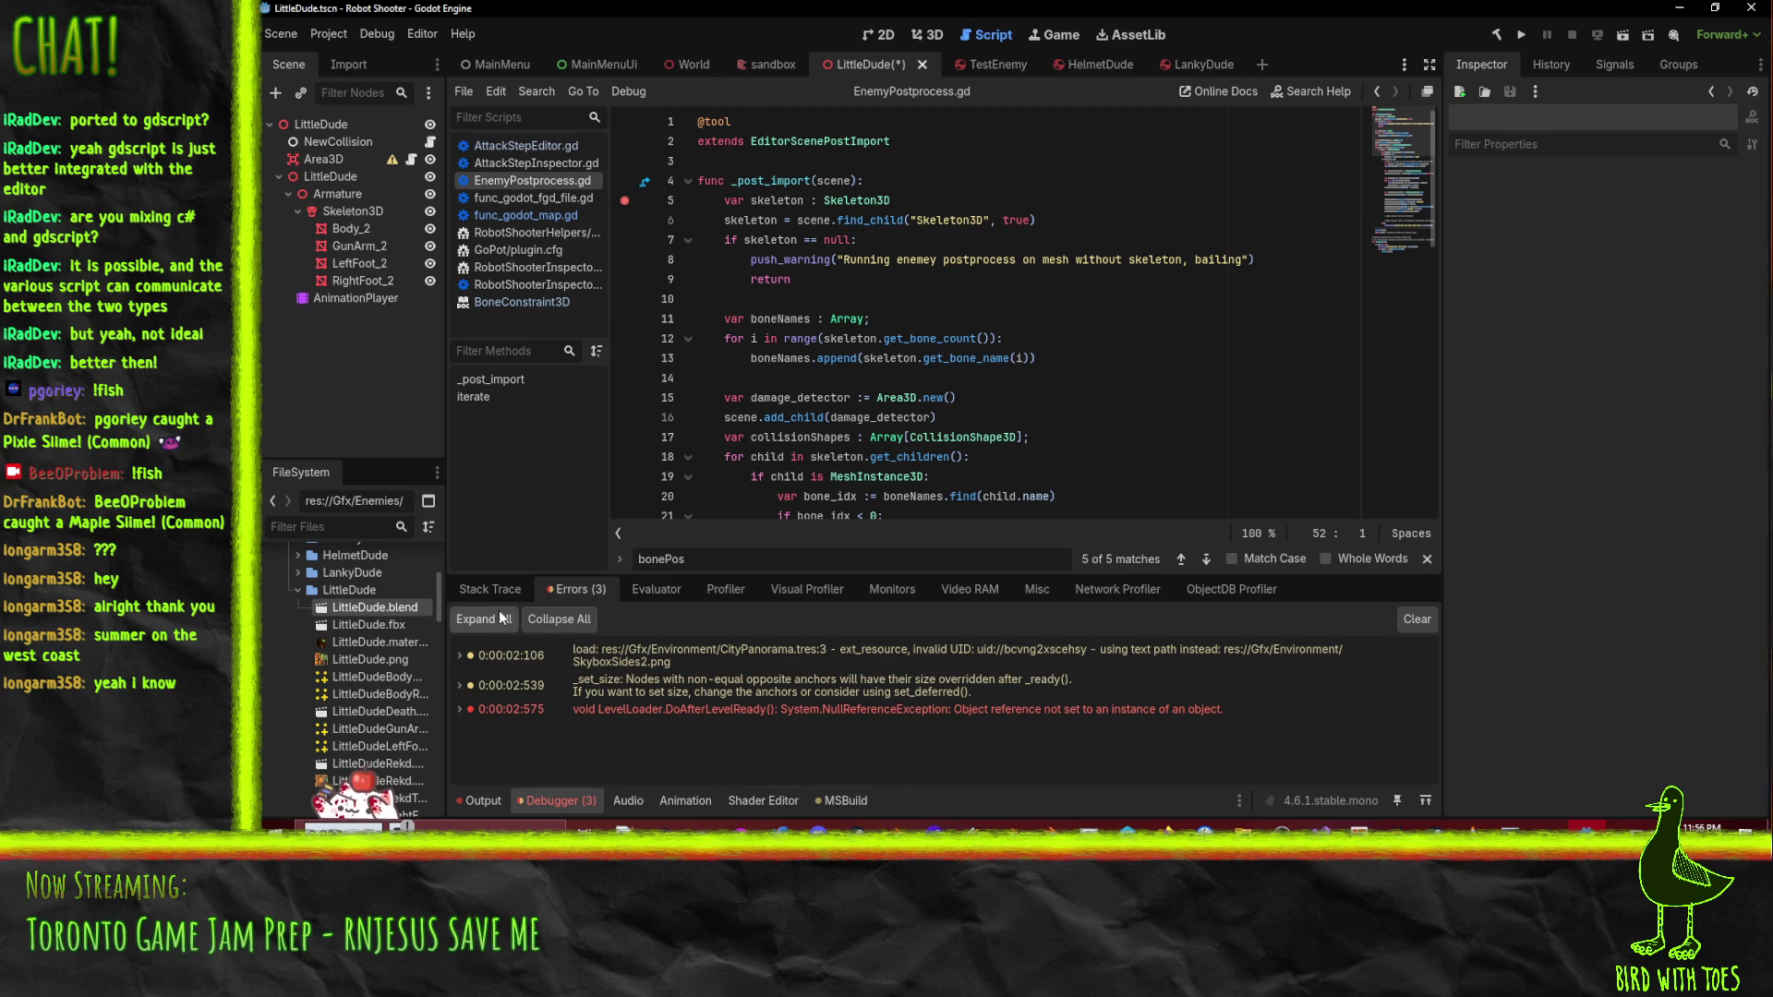
pyautogui.click(1134, 281)
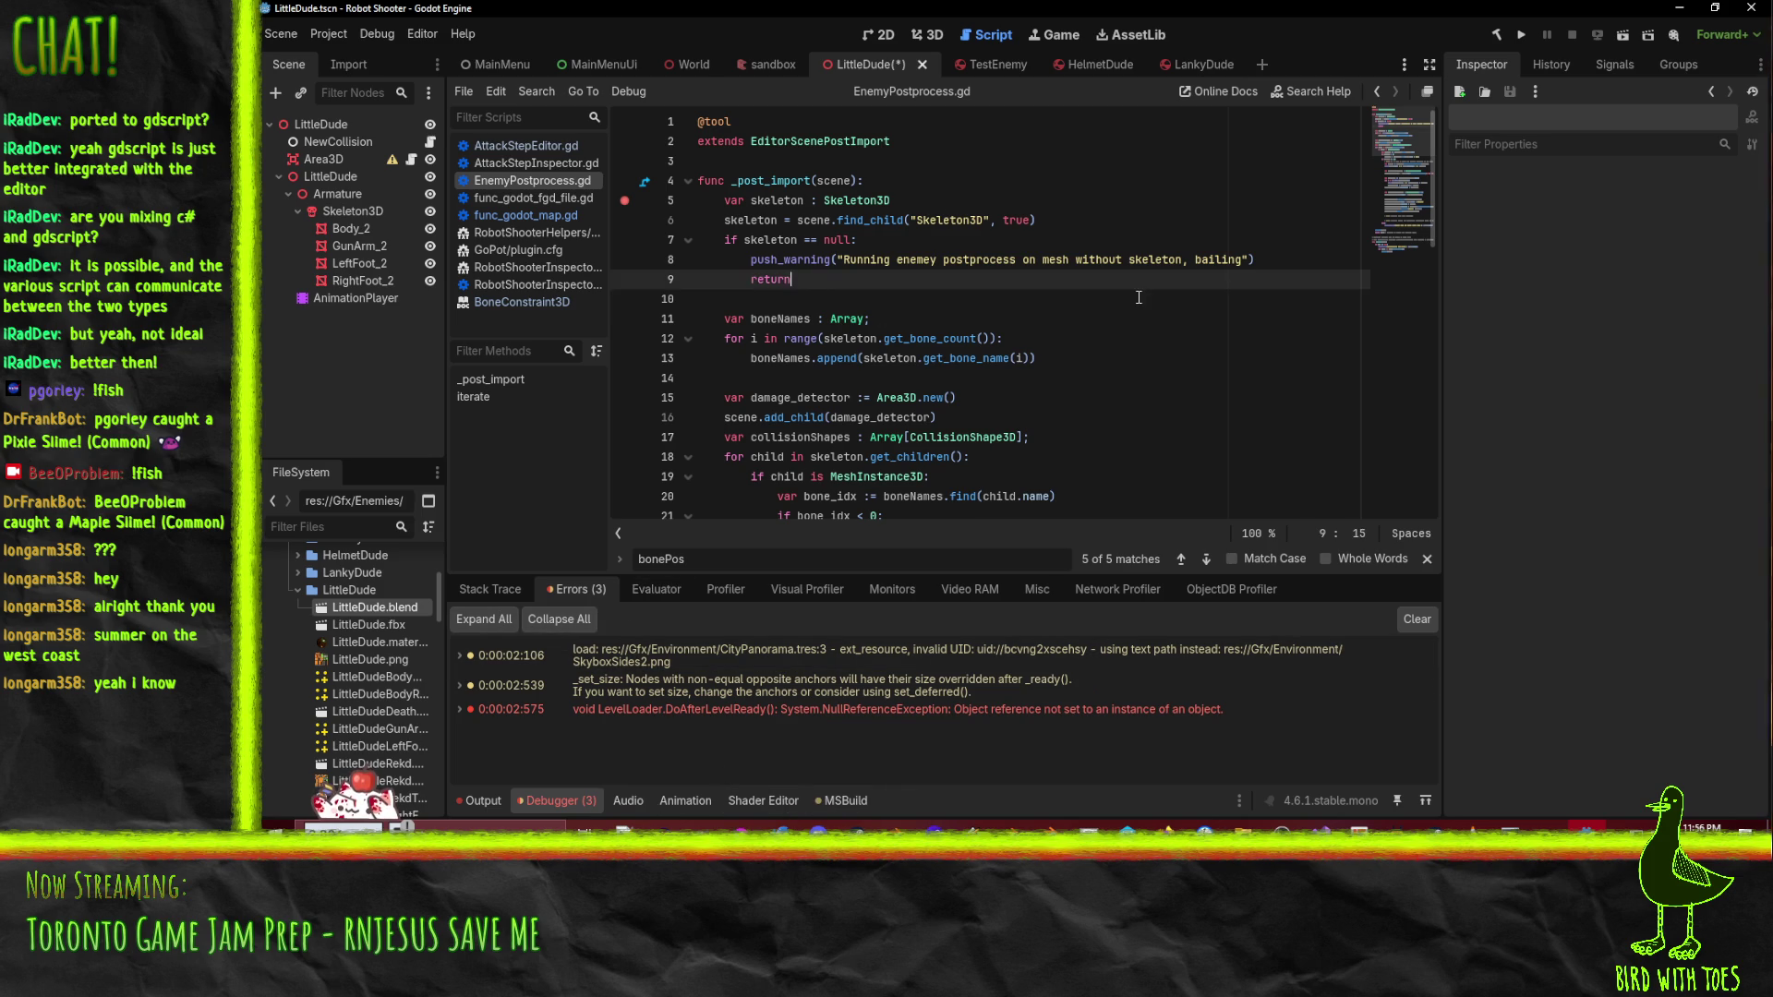
pyautogui.write(' scene')
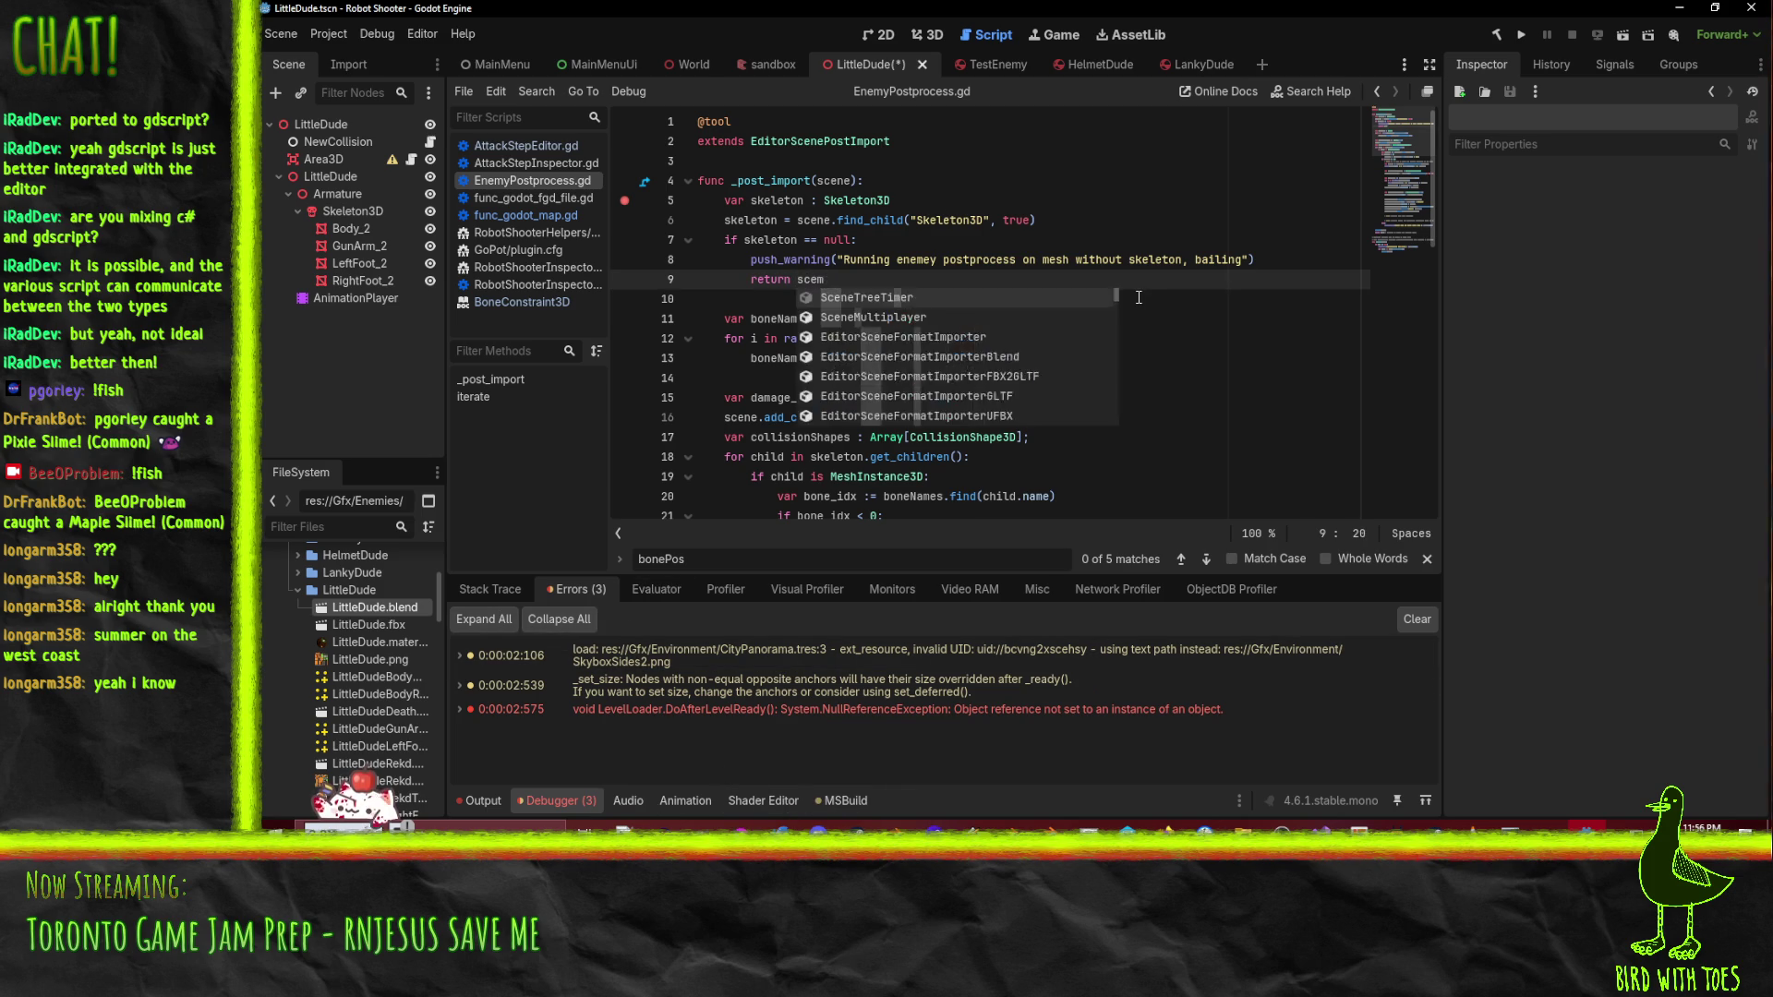
pyautogui.press('Escape')
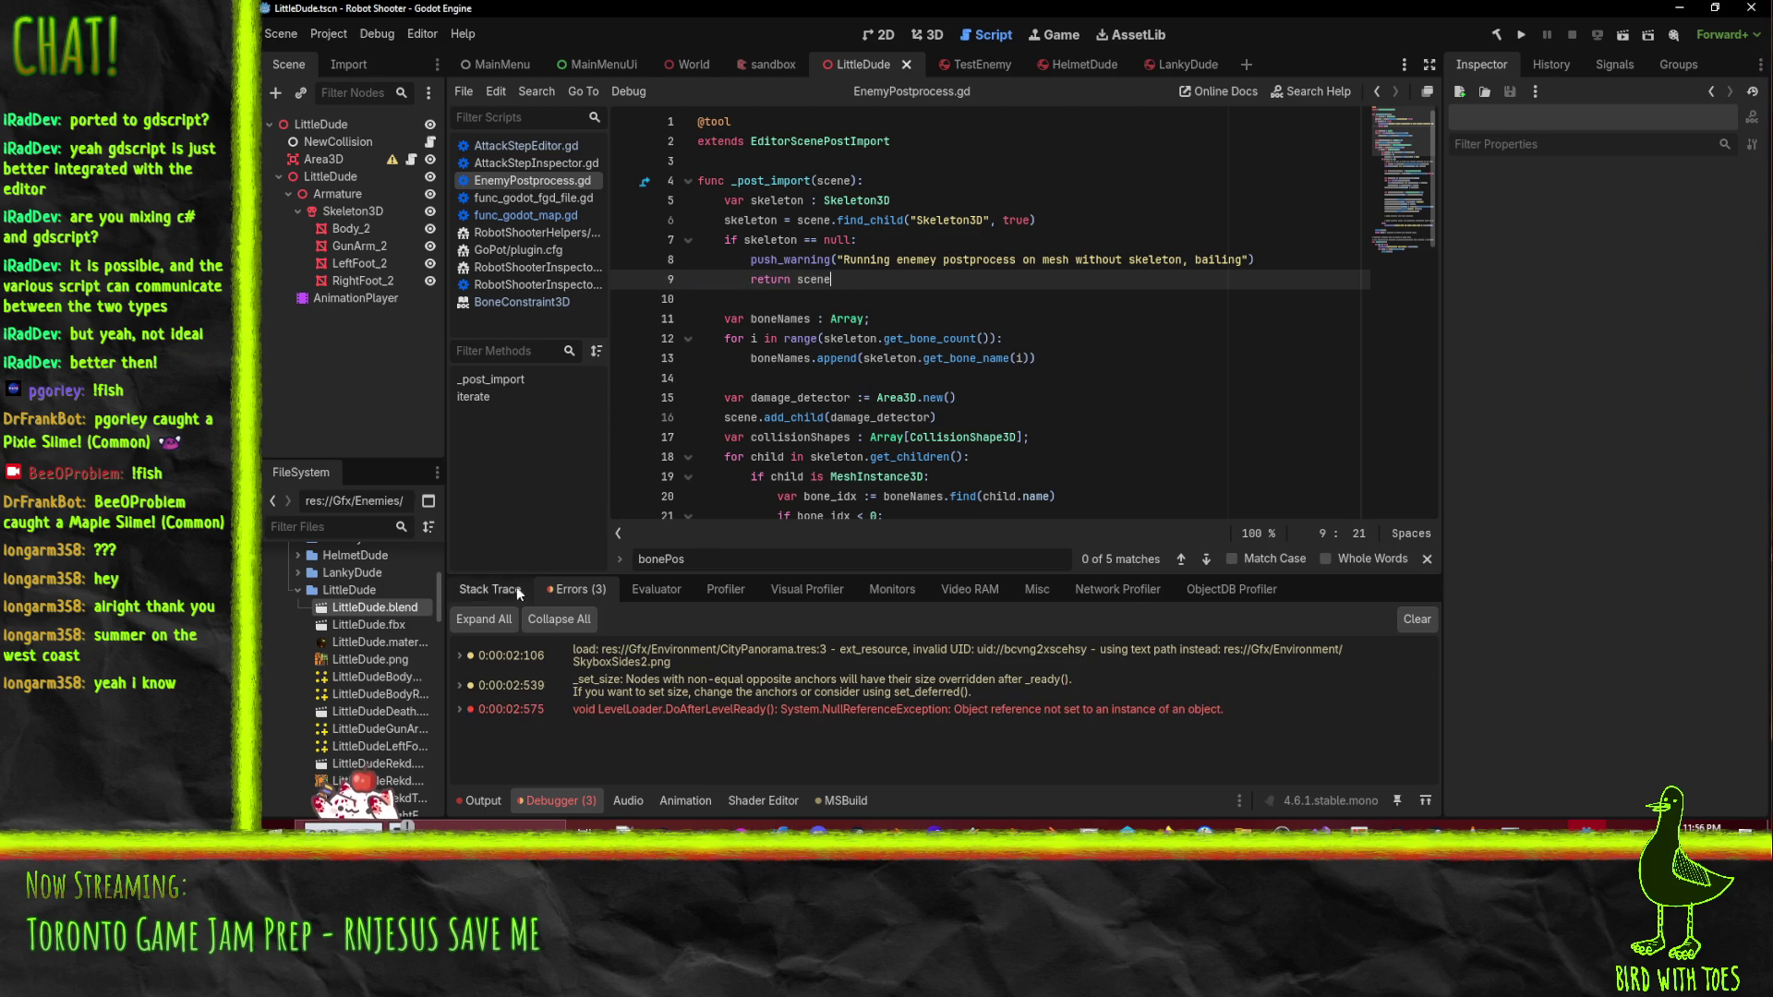
# - Reimport LittleDude.blend from its context menu and dismiss the load error
pyautogui.rightClick(380, 608)
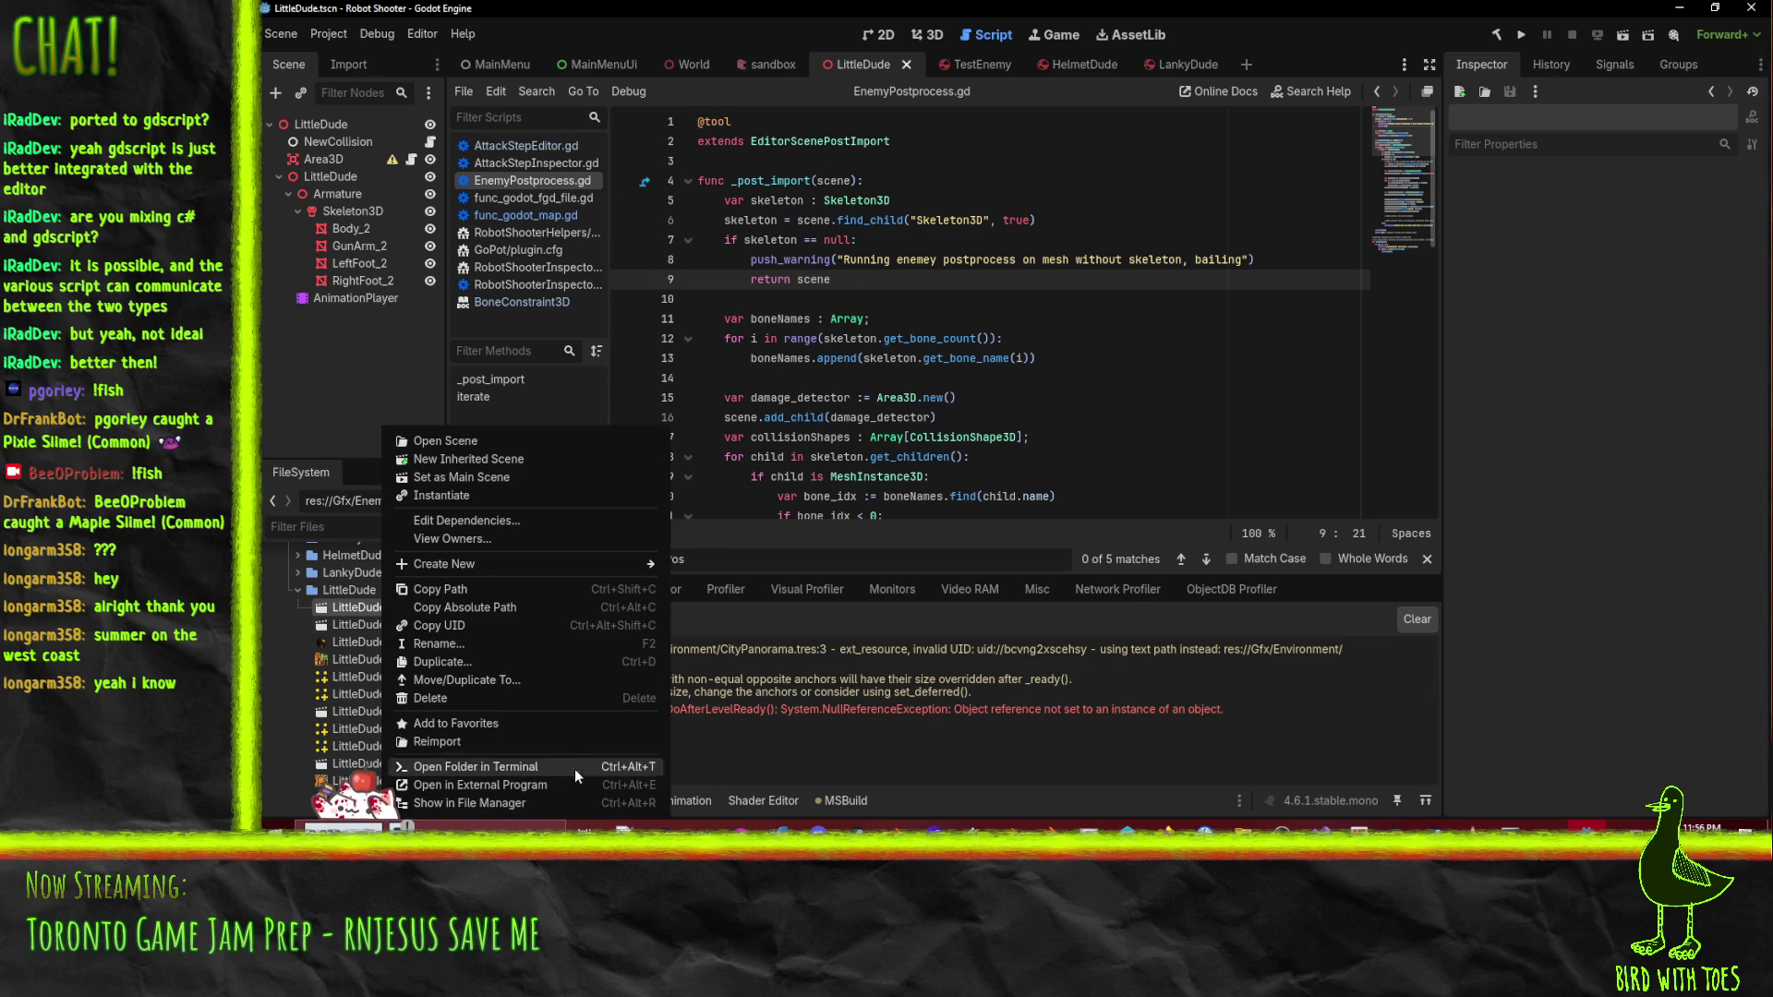
pyautogui.click(527, 742)
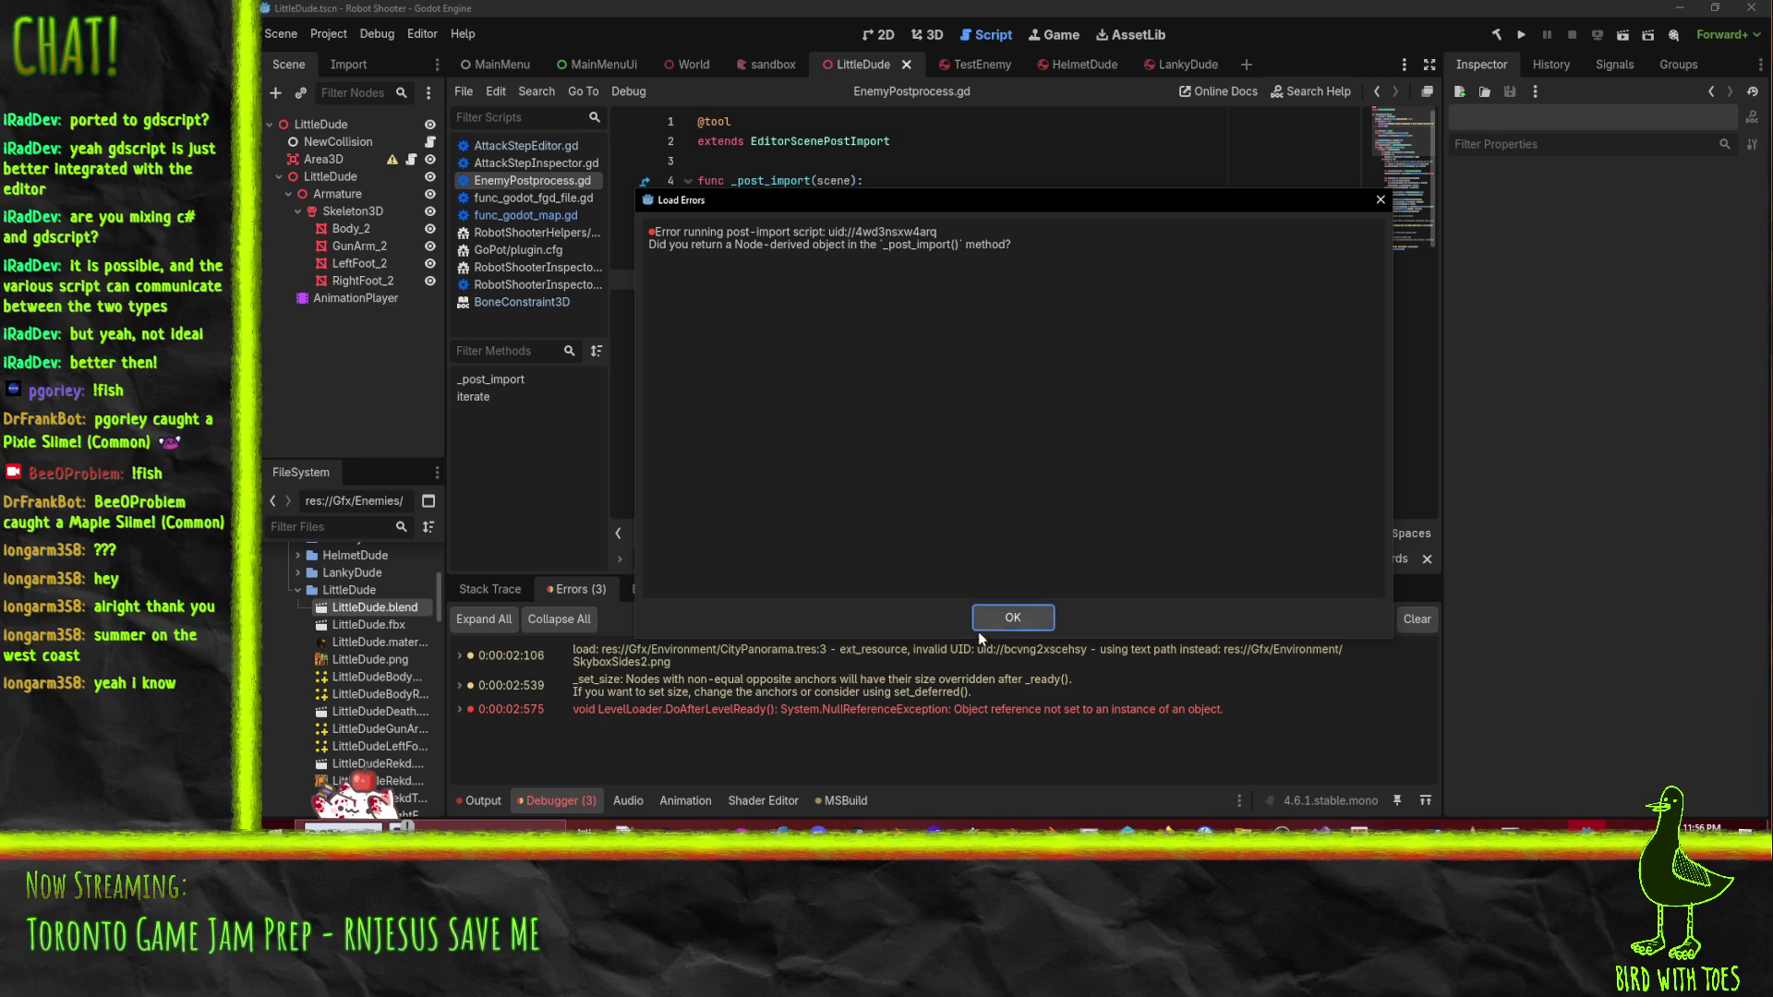
pyautogui.click(1028, 629)
# - Clear the Debugger error list and build the .NET project
pyautogui.doubleClick(1010, 704)
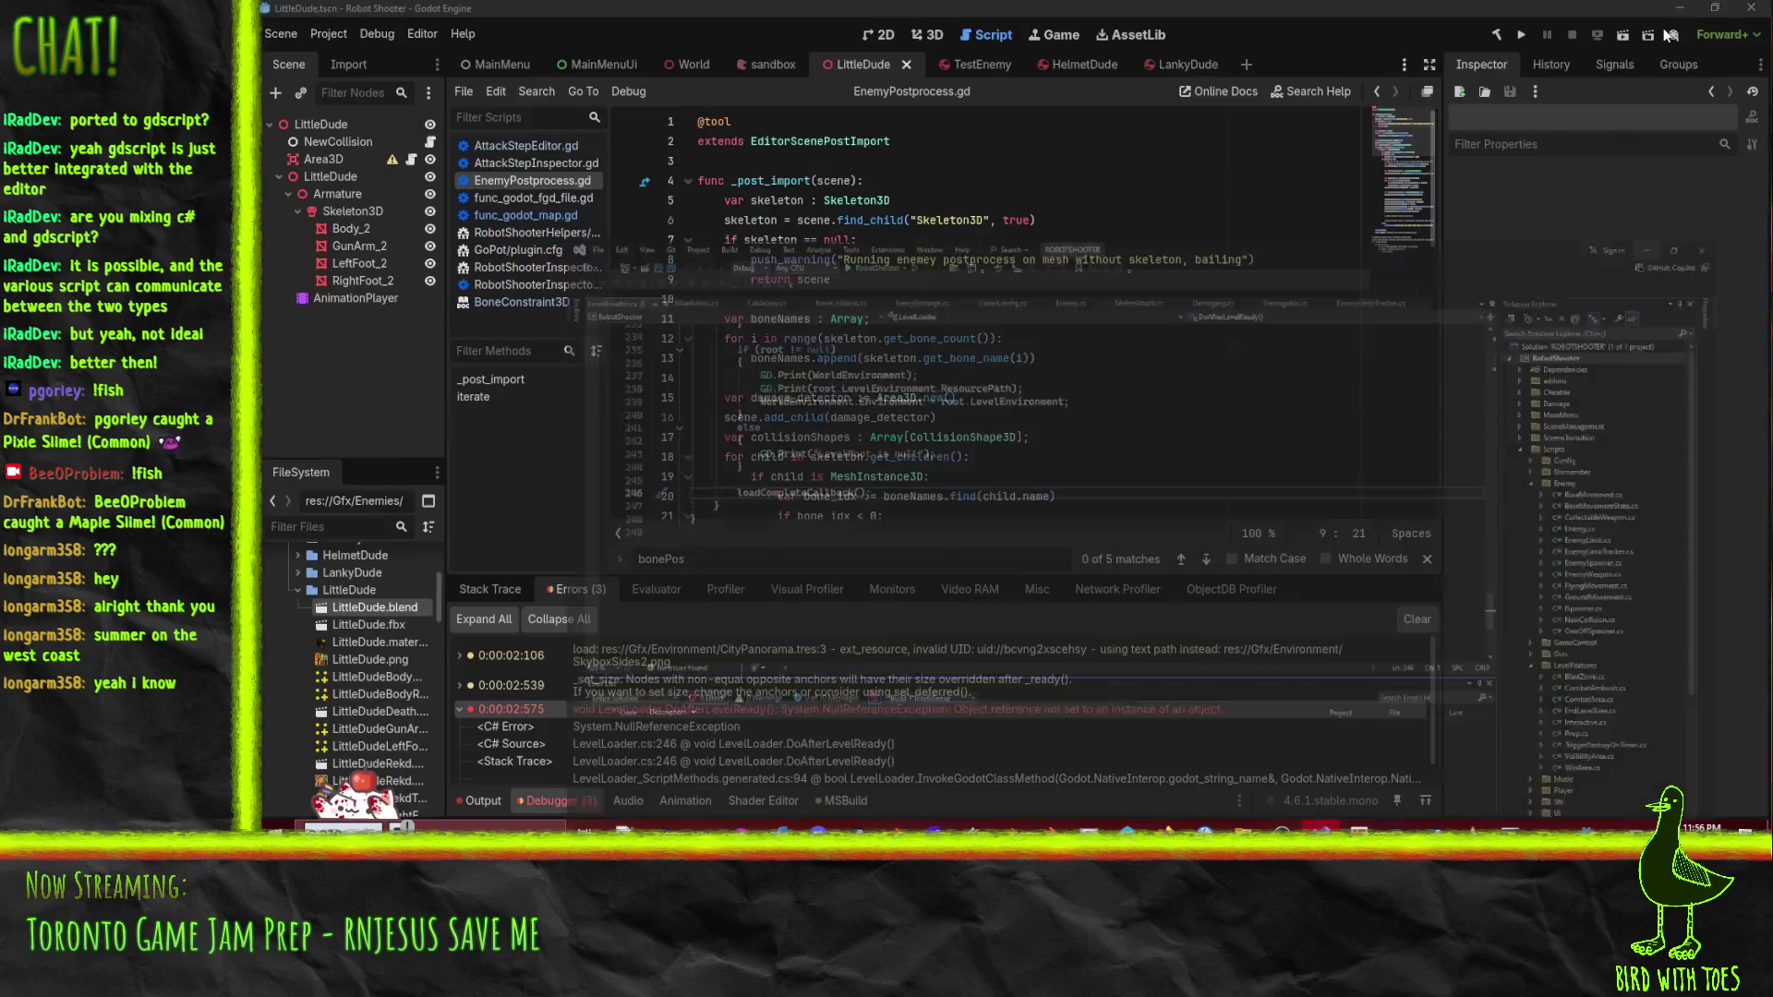
pyautogui.hotkey('alt', 'Tab')
pyautogui.click(1417, 619)
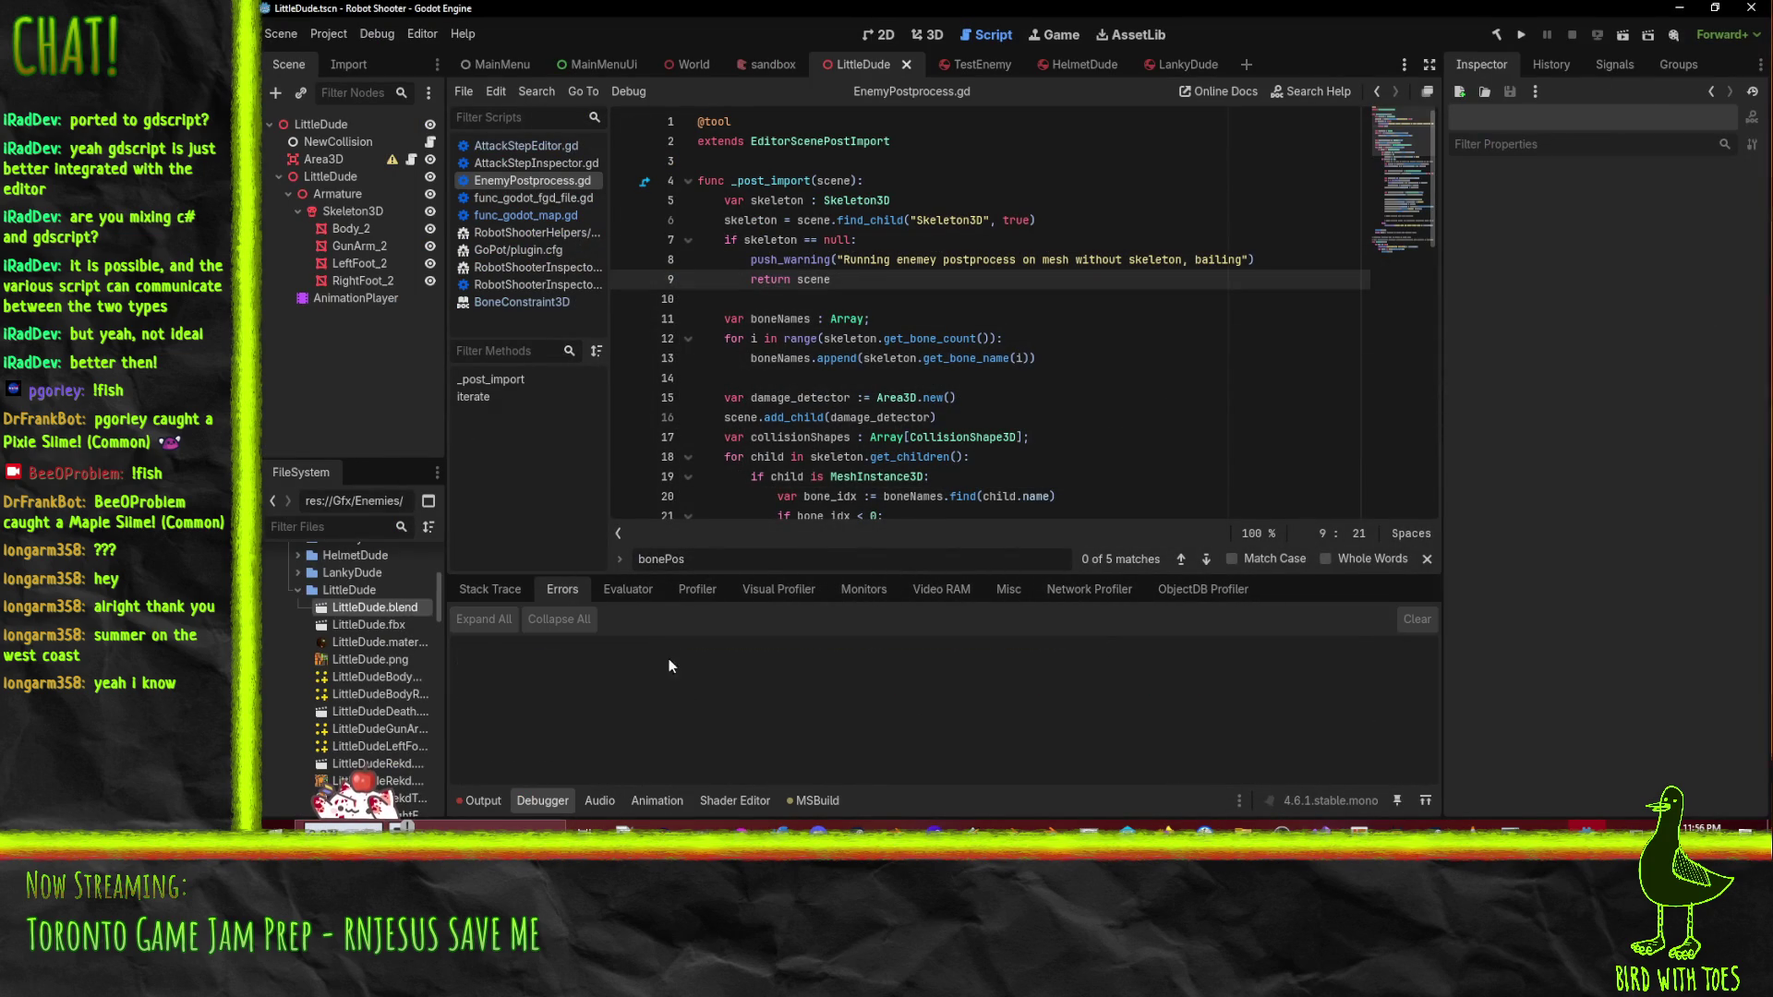
pyautogui.click(952, 298)
pyautogui.click(1497, 34)
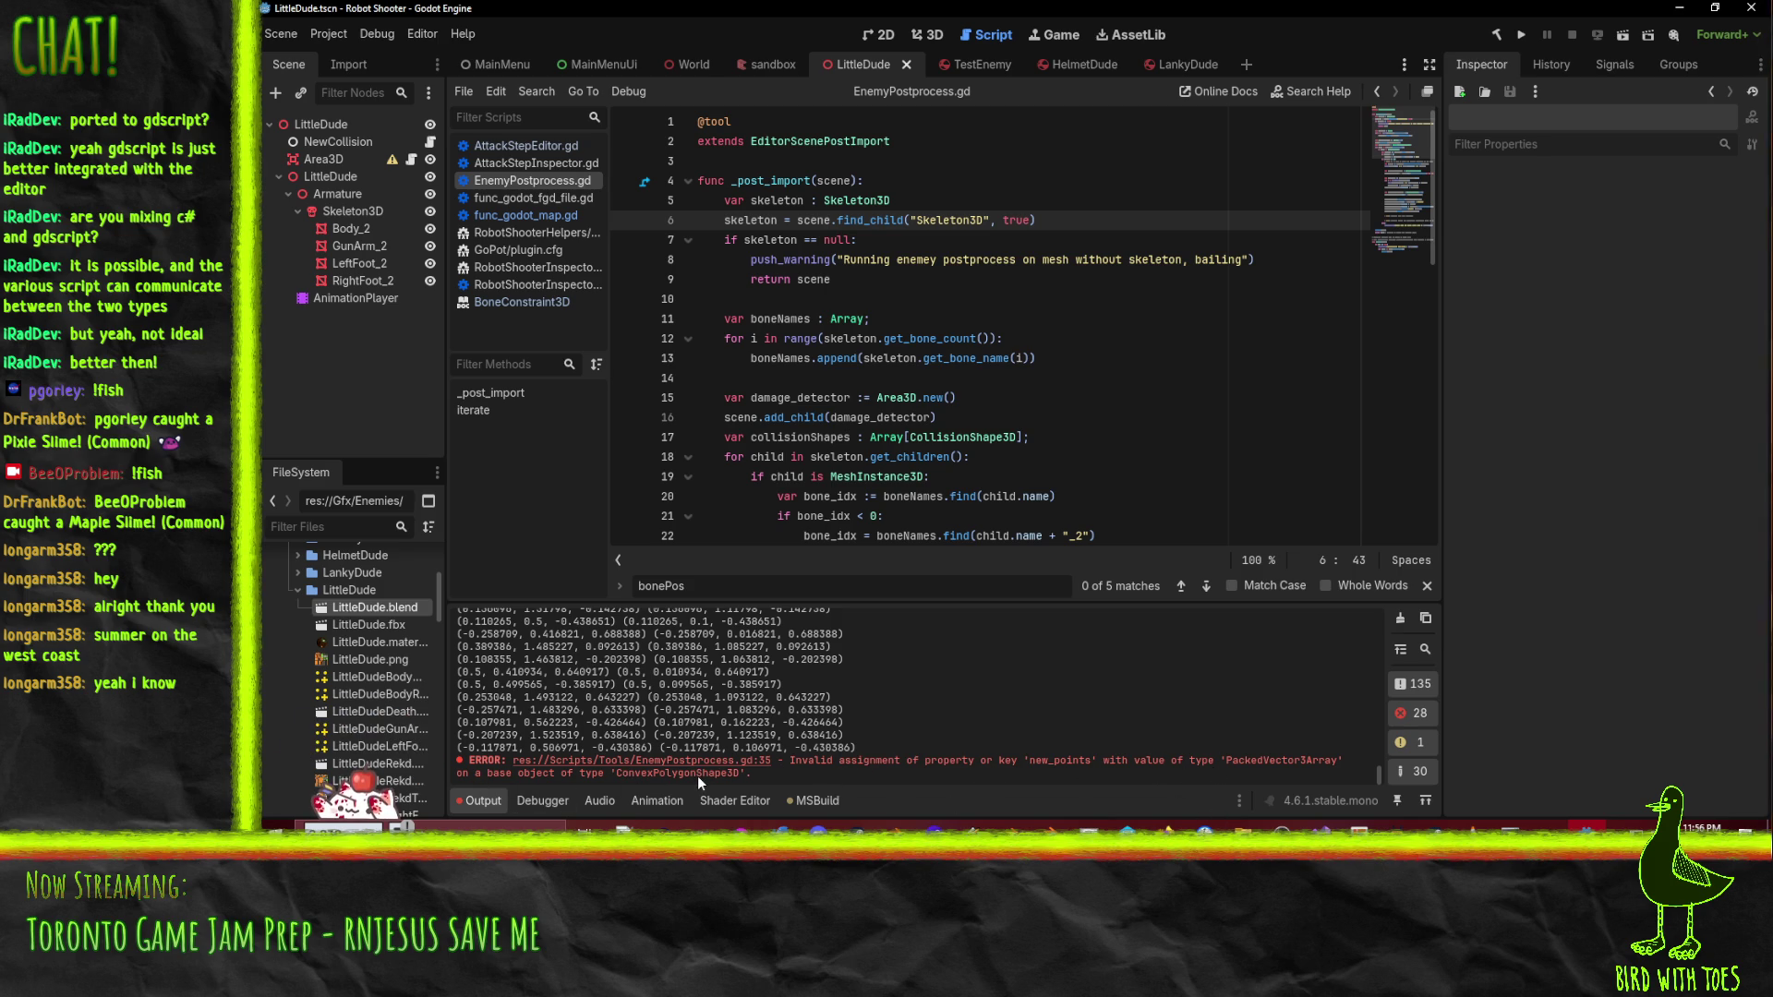
# - Fix line 35 to assign collisionShapeShape.points = new_points and save the script
pyautogui.scroll(-13, 1156, 386)
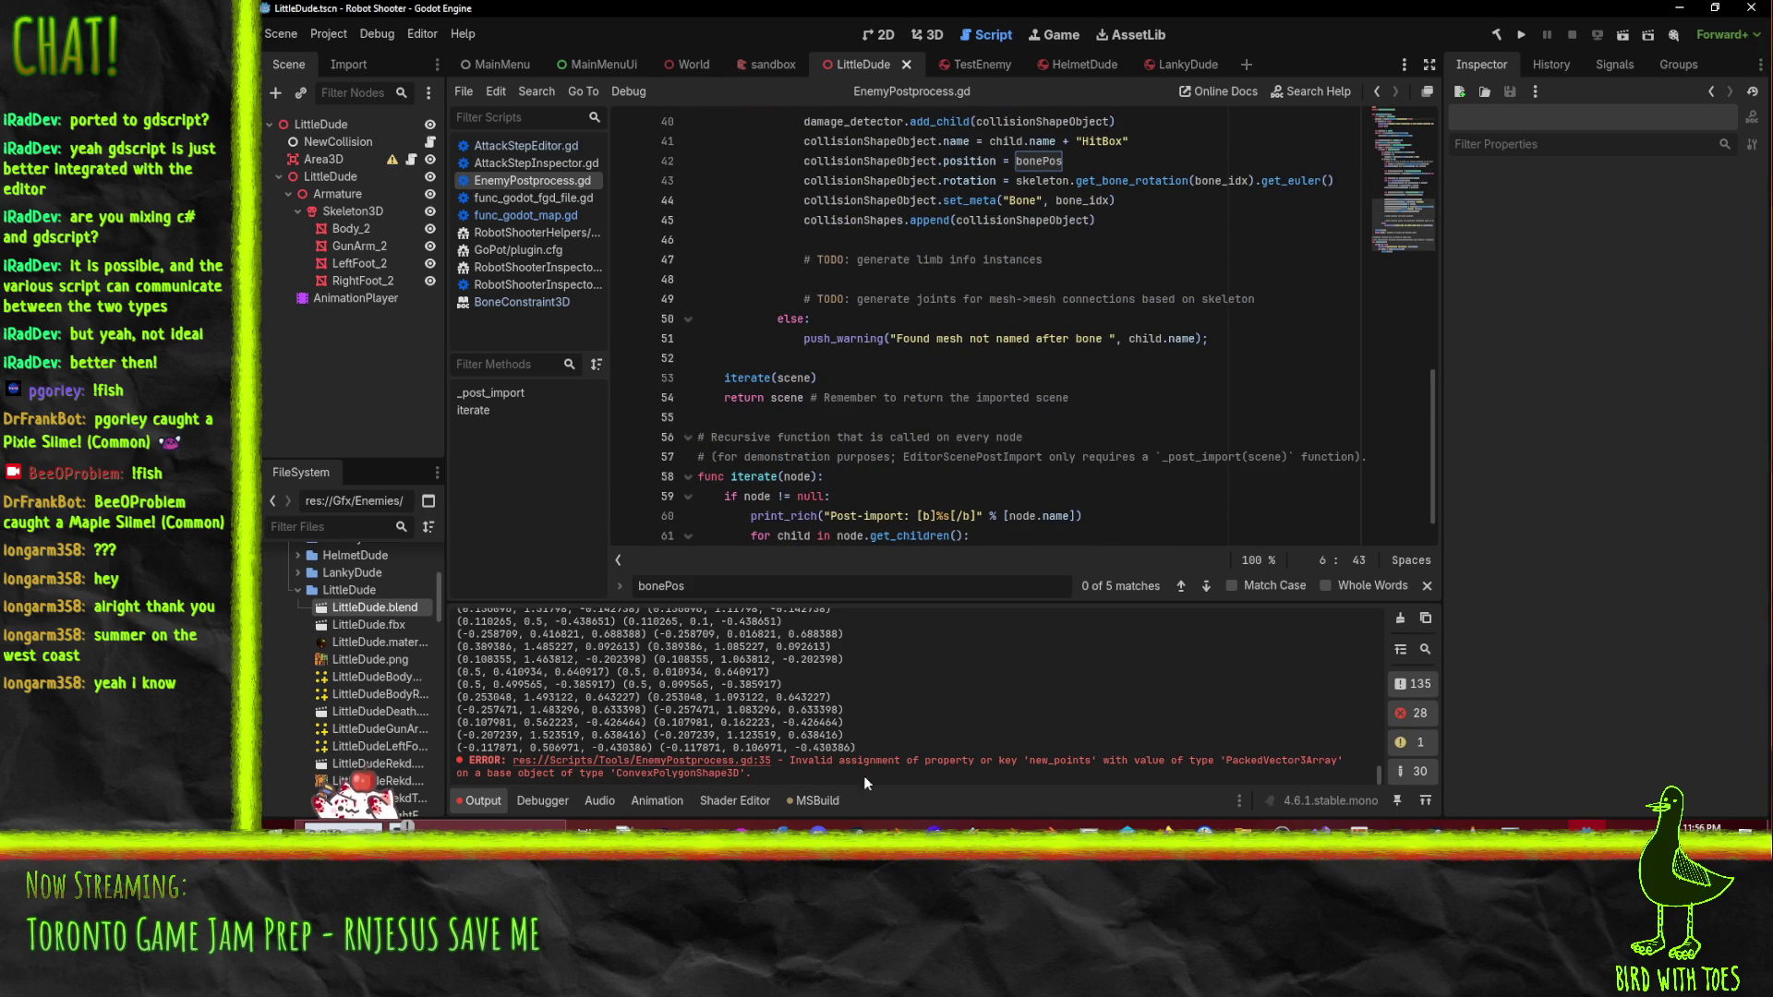
pyautogui.click(707, 761)
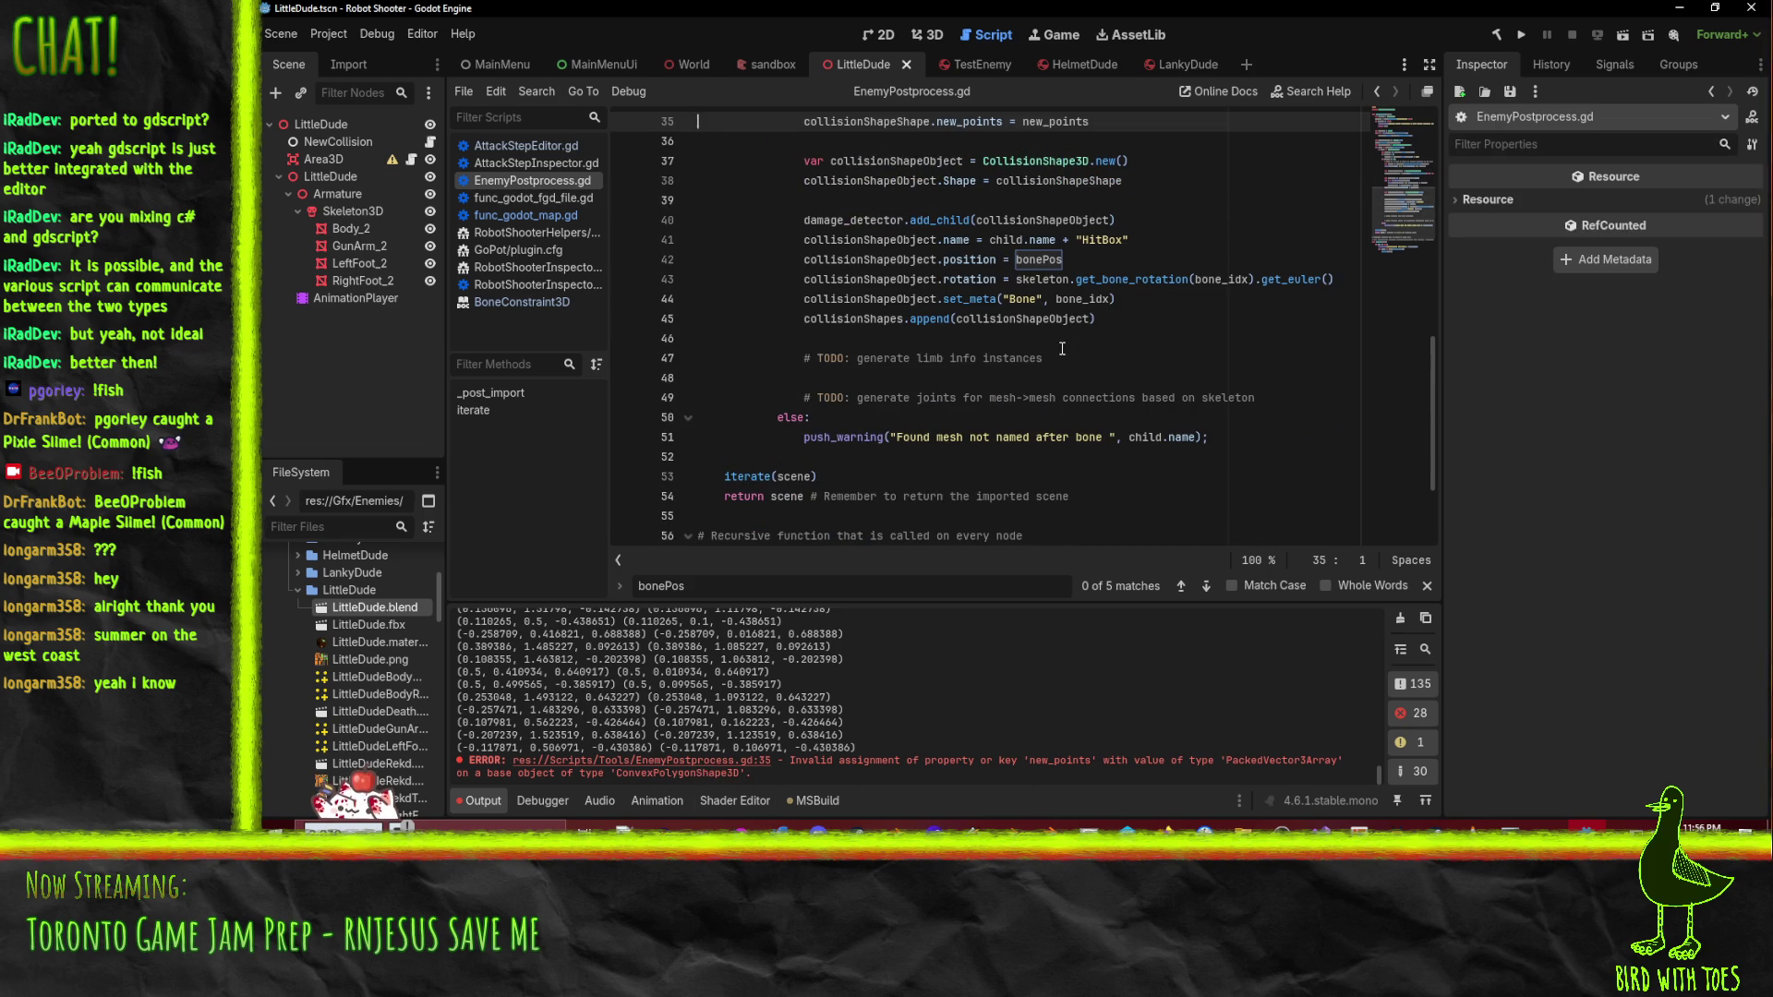
pyautogui.scroll(2, 1063, 349)
pyautogui.scroll(1, 770, 262)
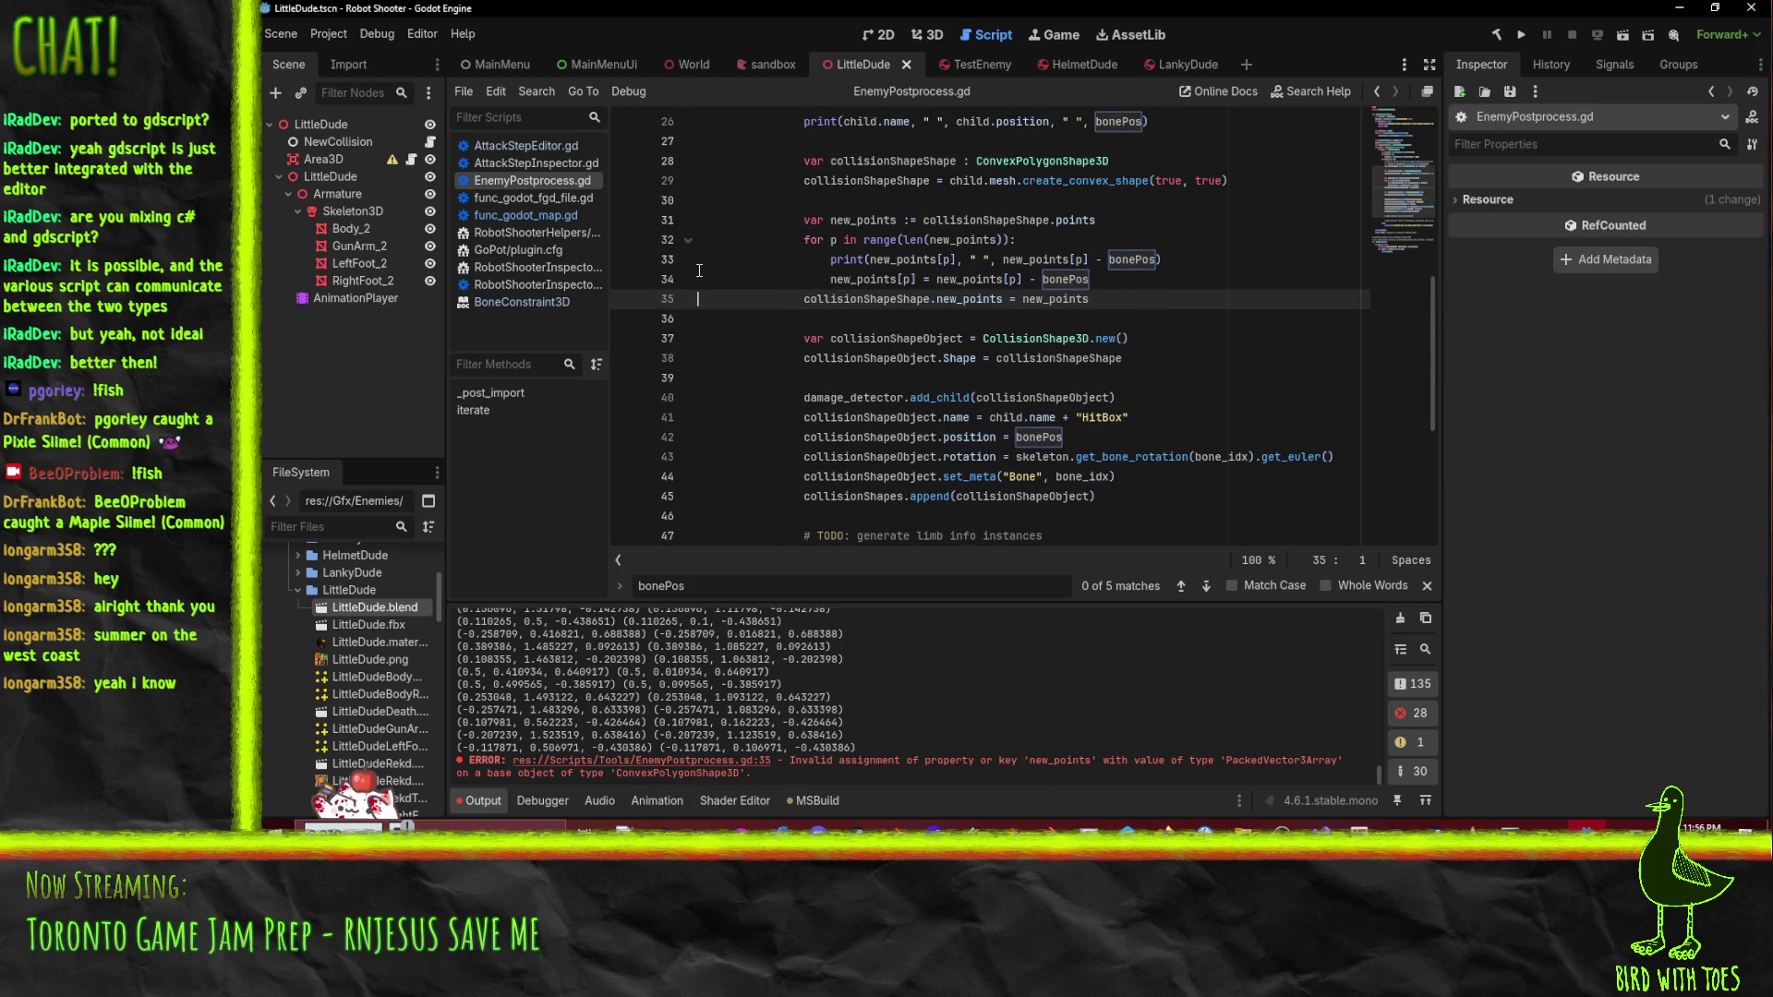
pyautogui.scroll(1, 699, 271)
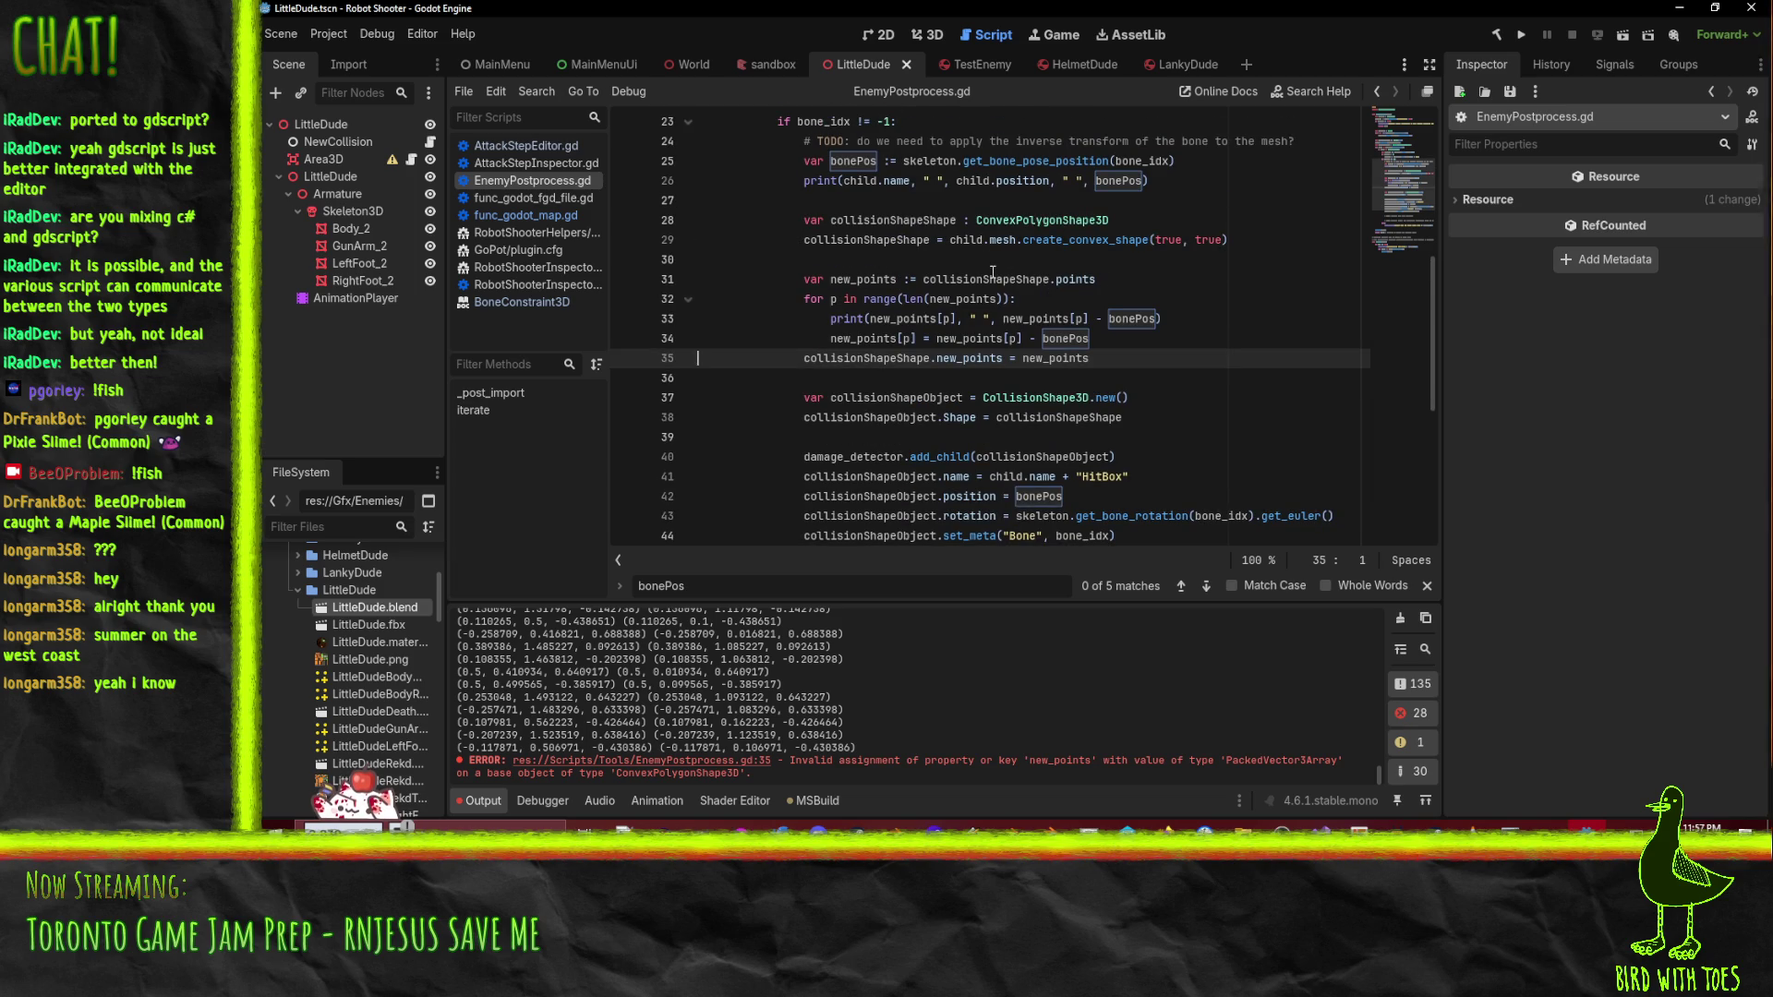
pyautogui.click(968, 370)
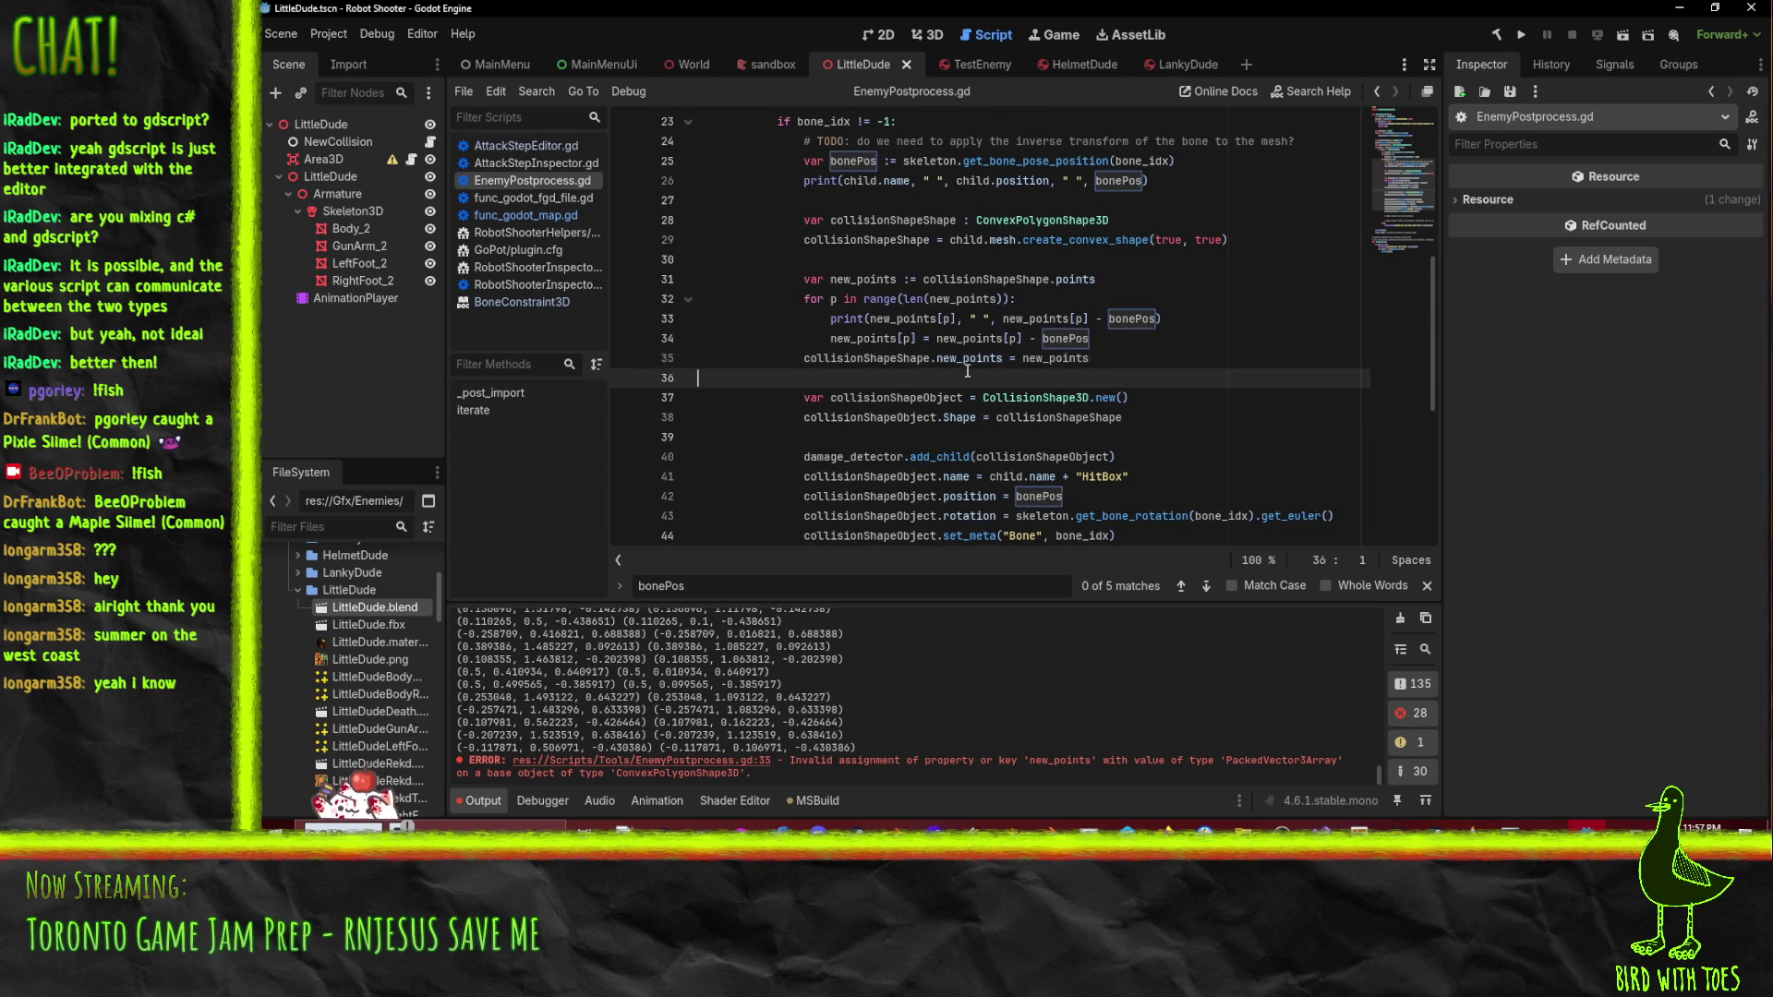
pyautogui.click(964, 360)
pyautogui.press('BackSpace')
pyautogui.press('BackSpace')
pyautogui.press('BackSpace')
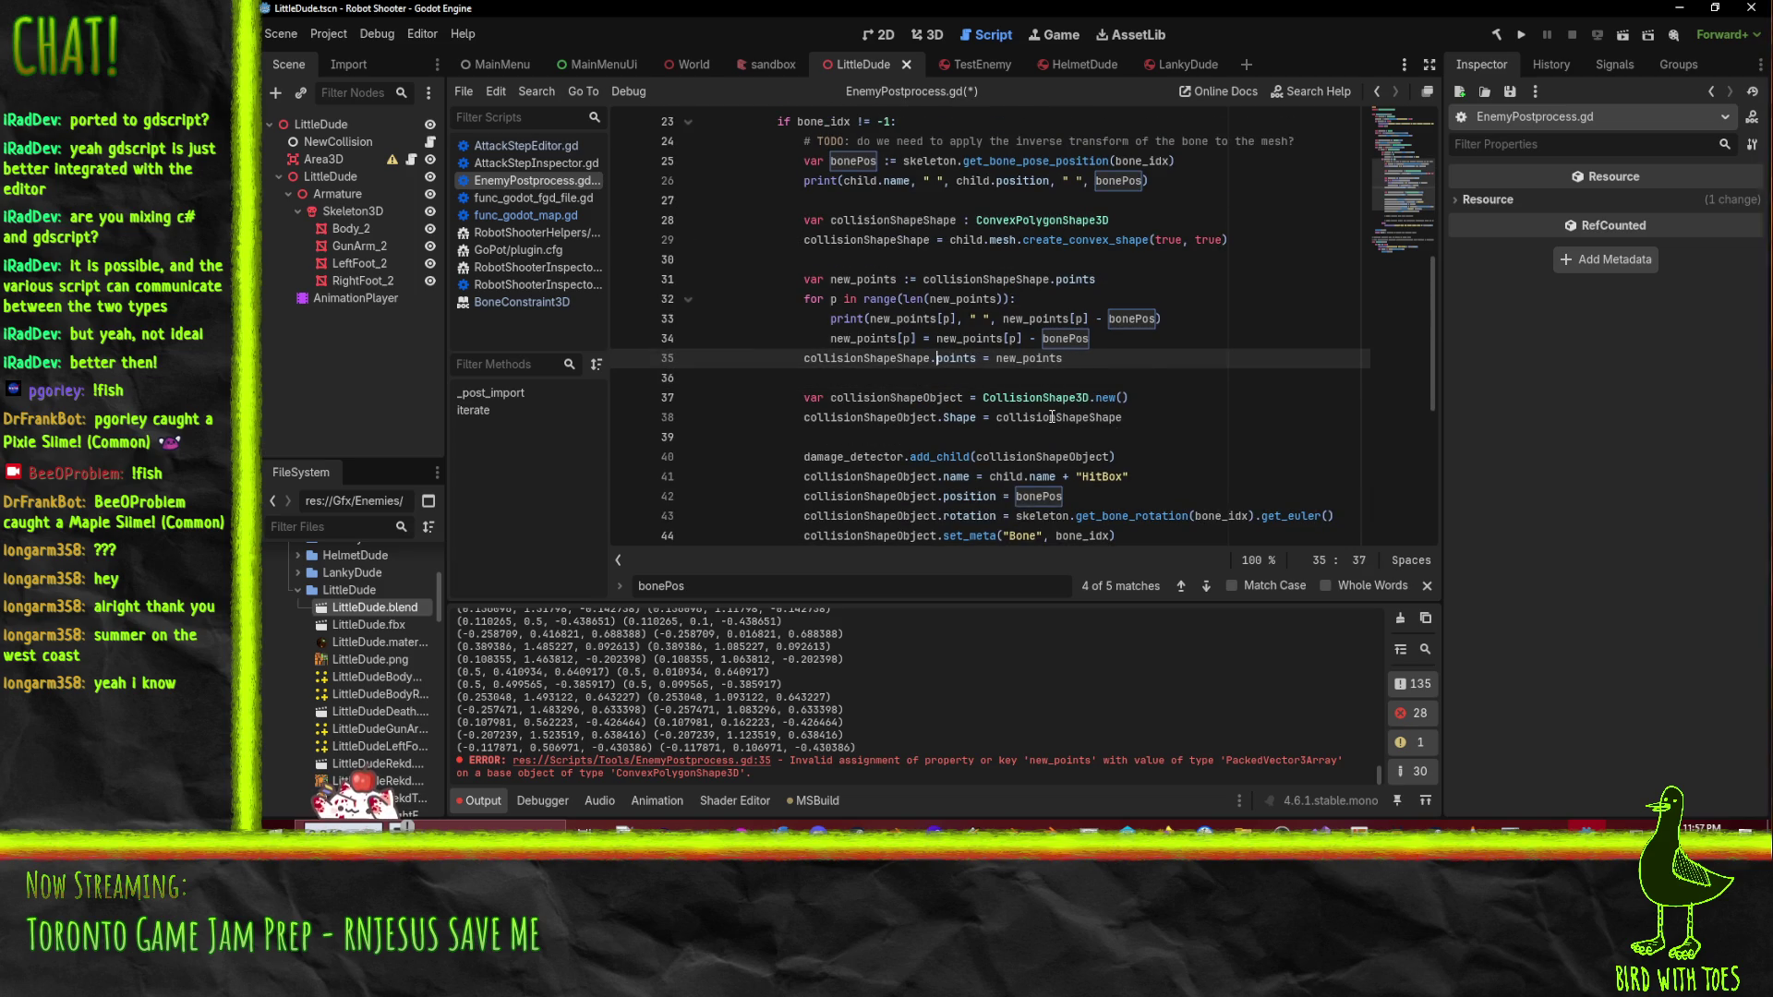
pyautogui.press('Up')
pyautogui.hotkey('ctrl', 's')
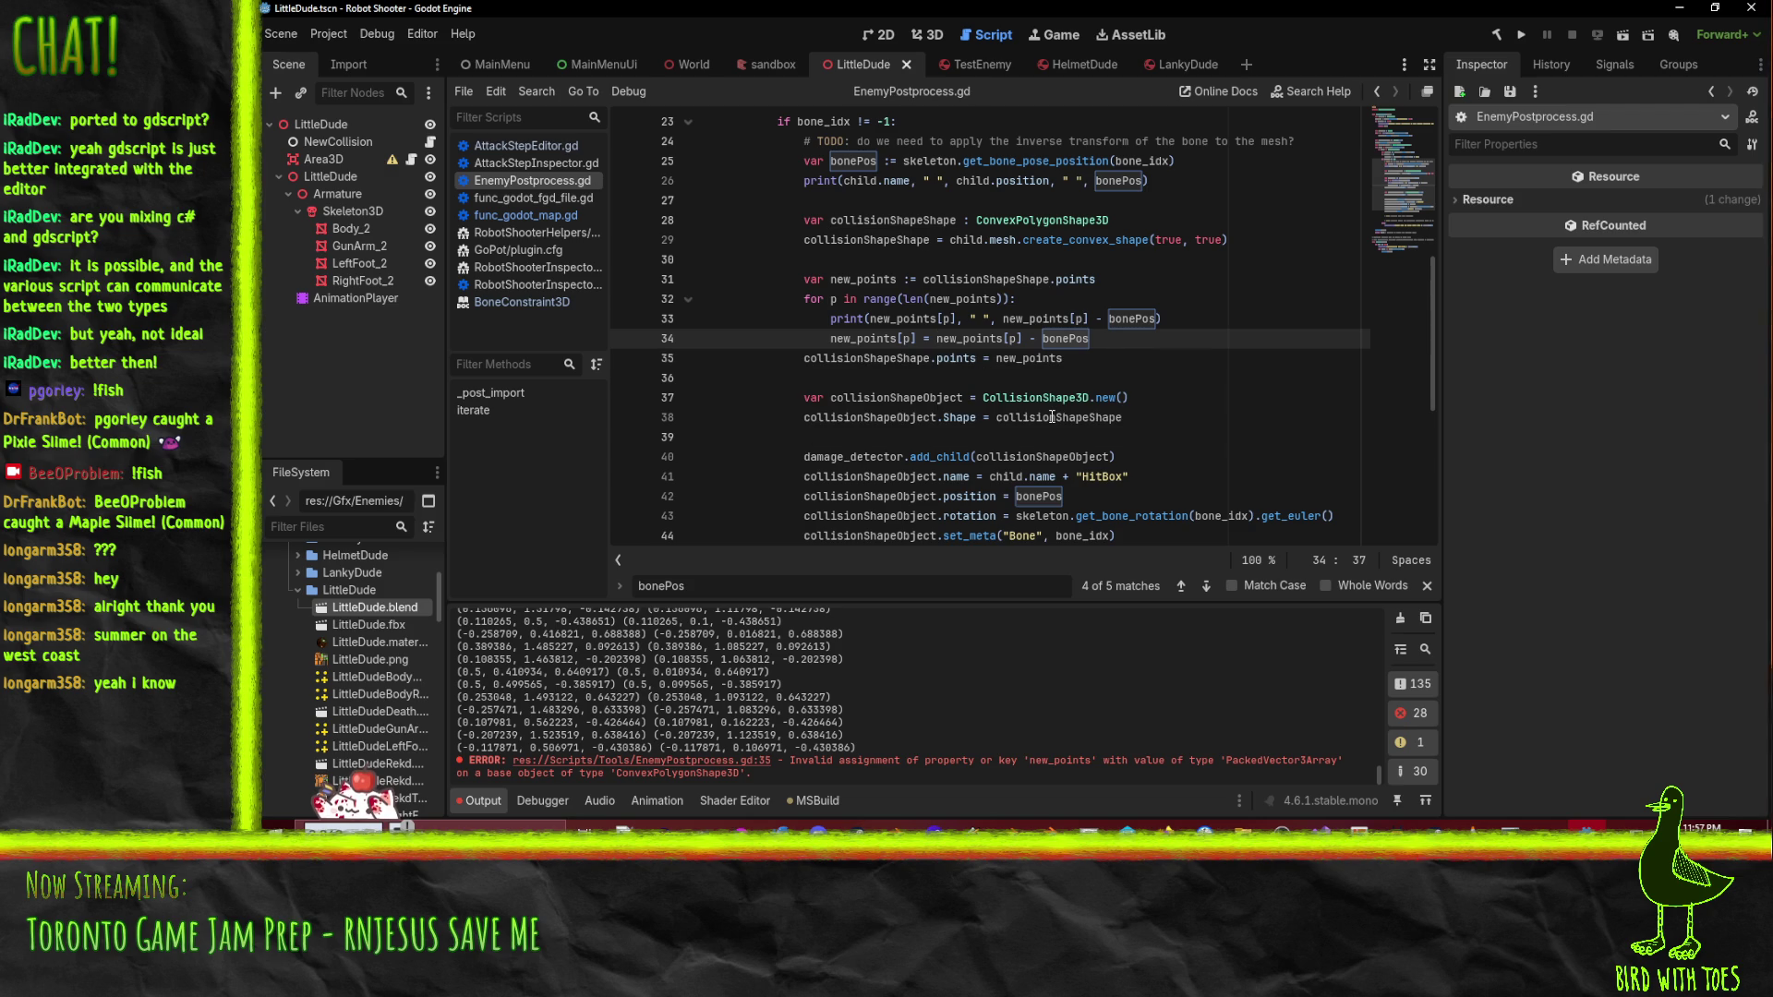
pyautogui.click(1042, 314)
pyautogui.click(942, 359)
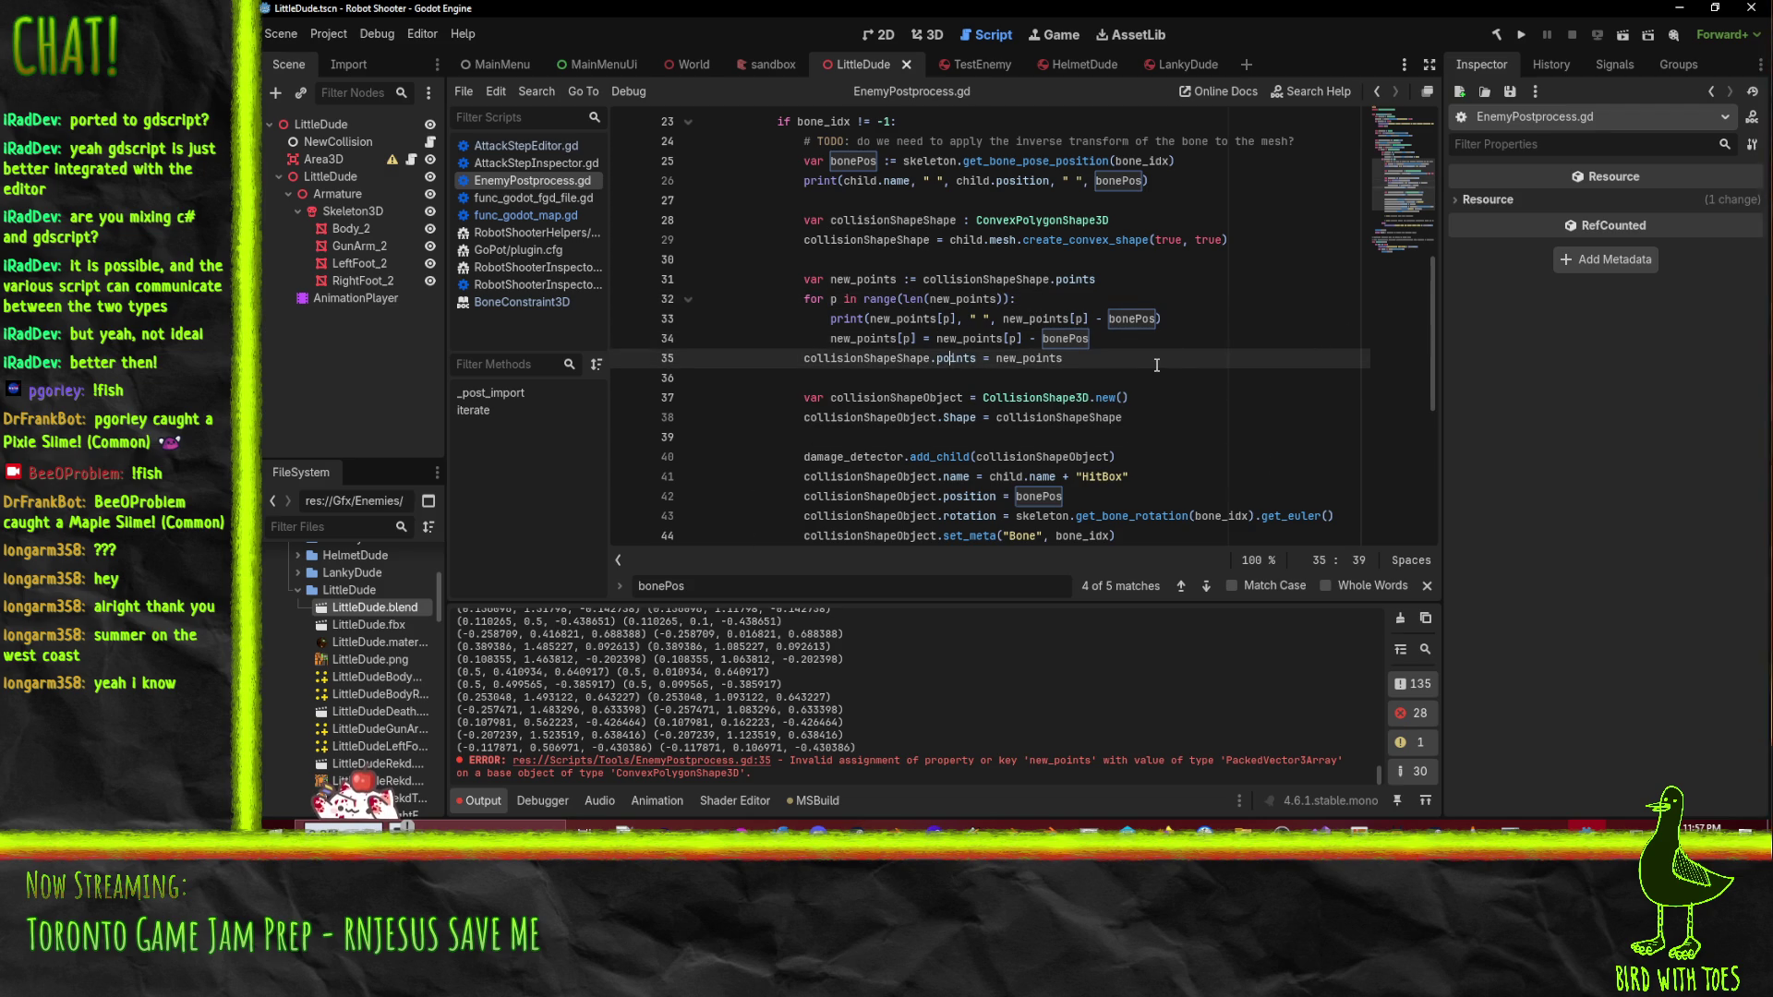
# - Clear the Output log, reimport LittleDude.blend, and dismiss the load errors report
pyautogui.rightClick(342, 606)
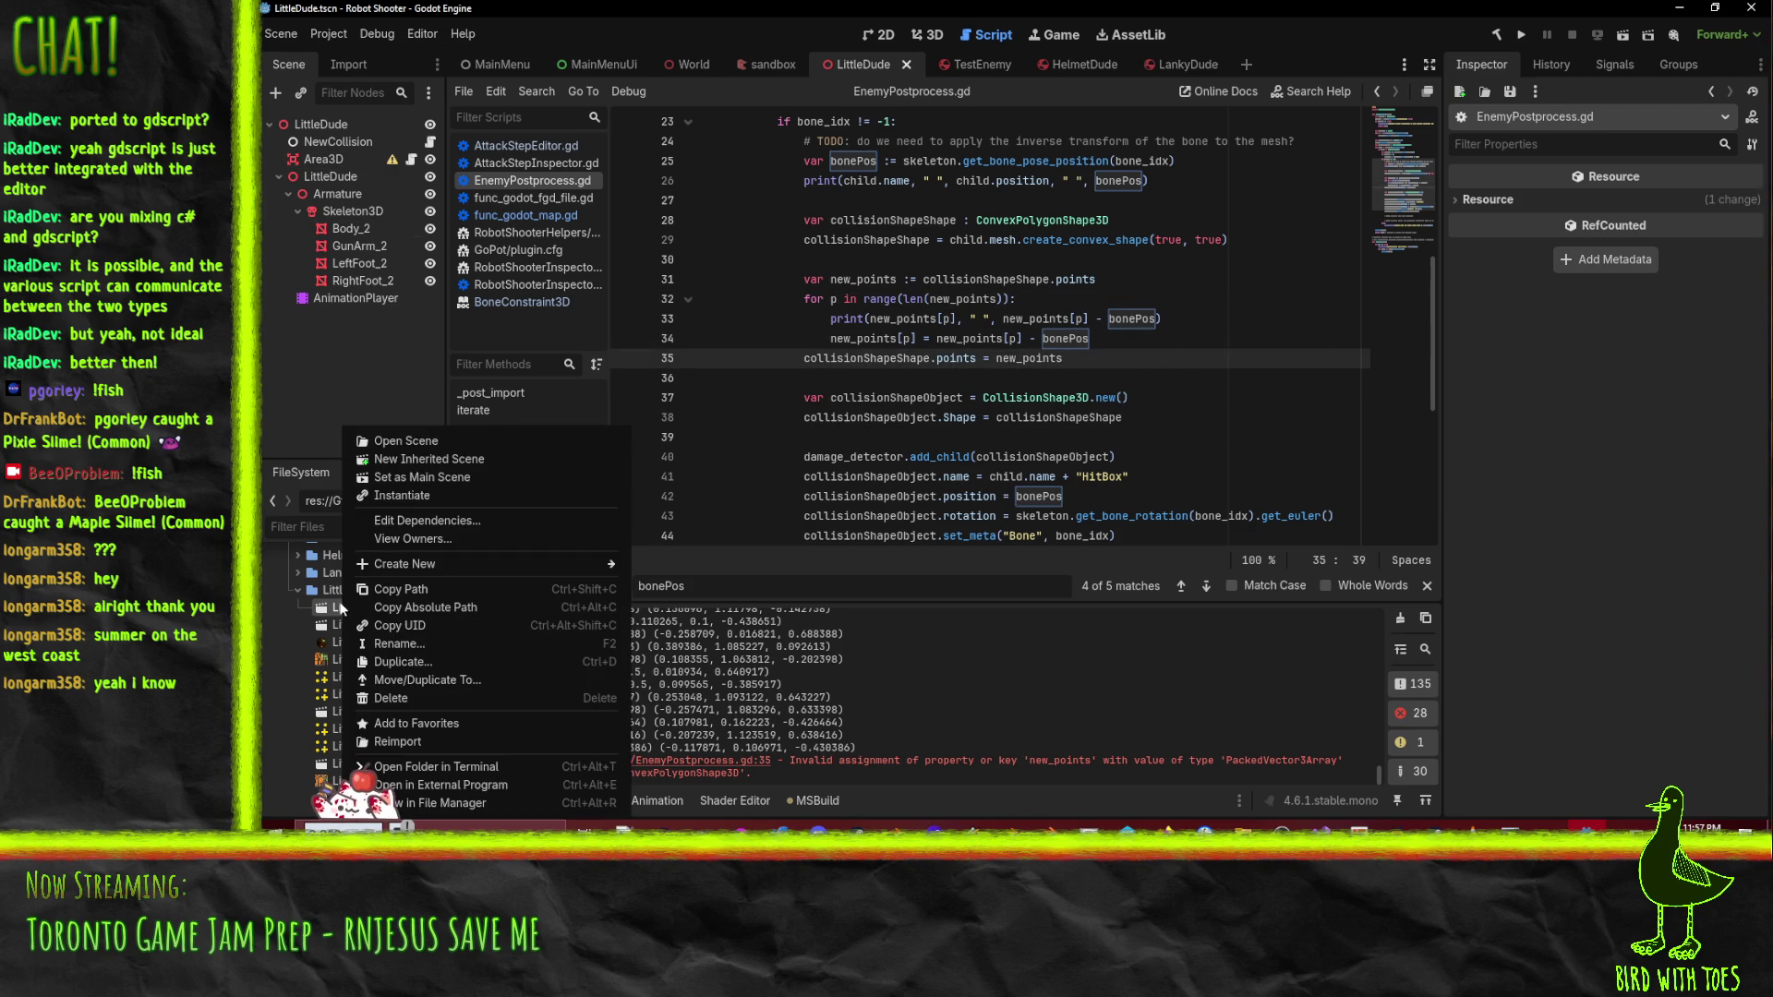
pyautogui.click(1014, 683)
pyautogui.click(1400, 621)
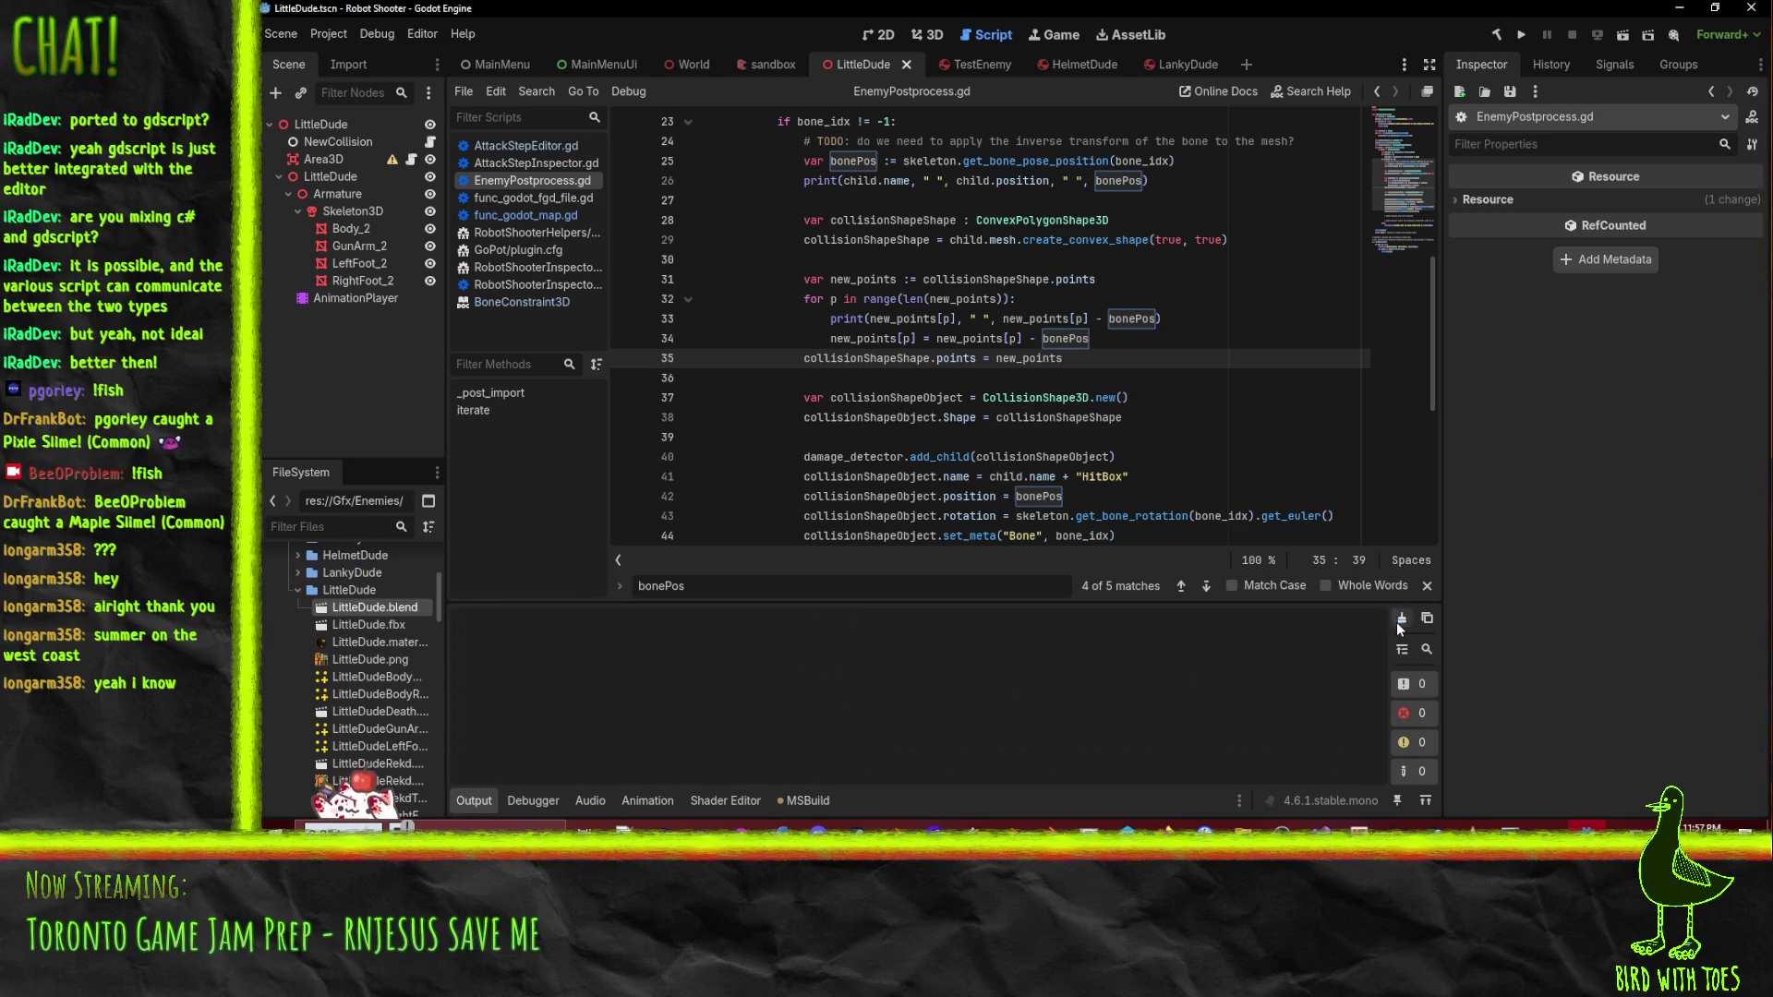
pyautogui.rightClick(386, 607)
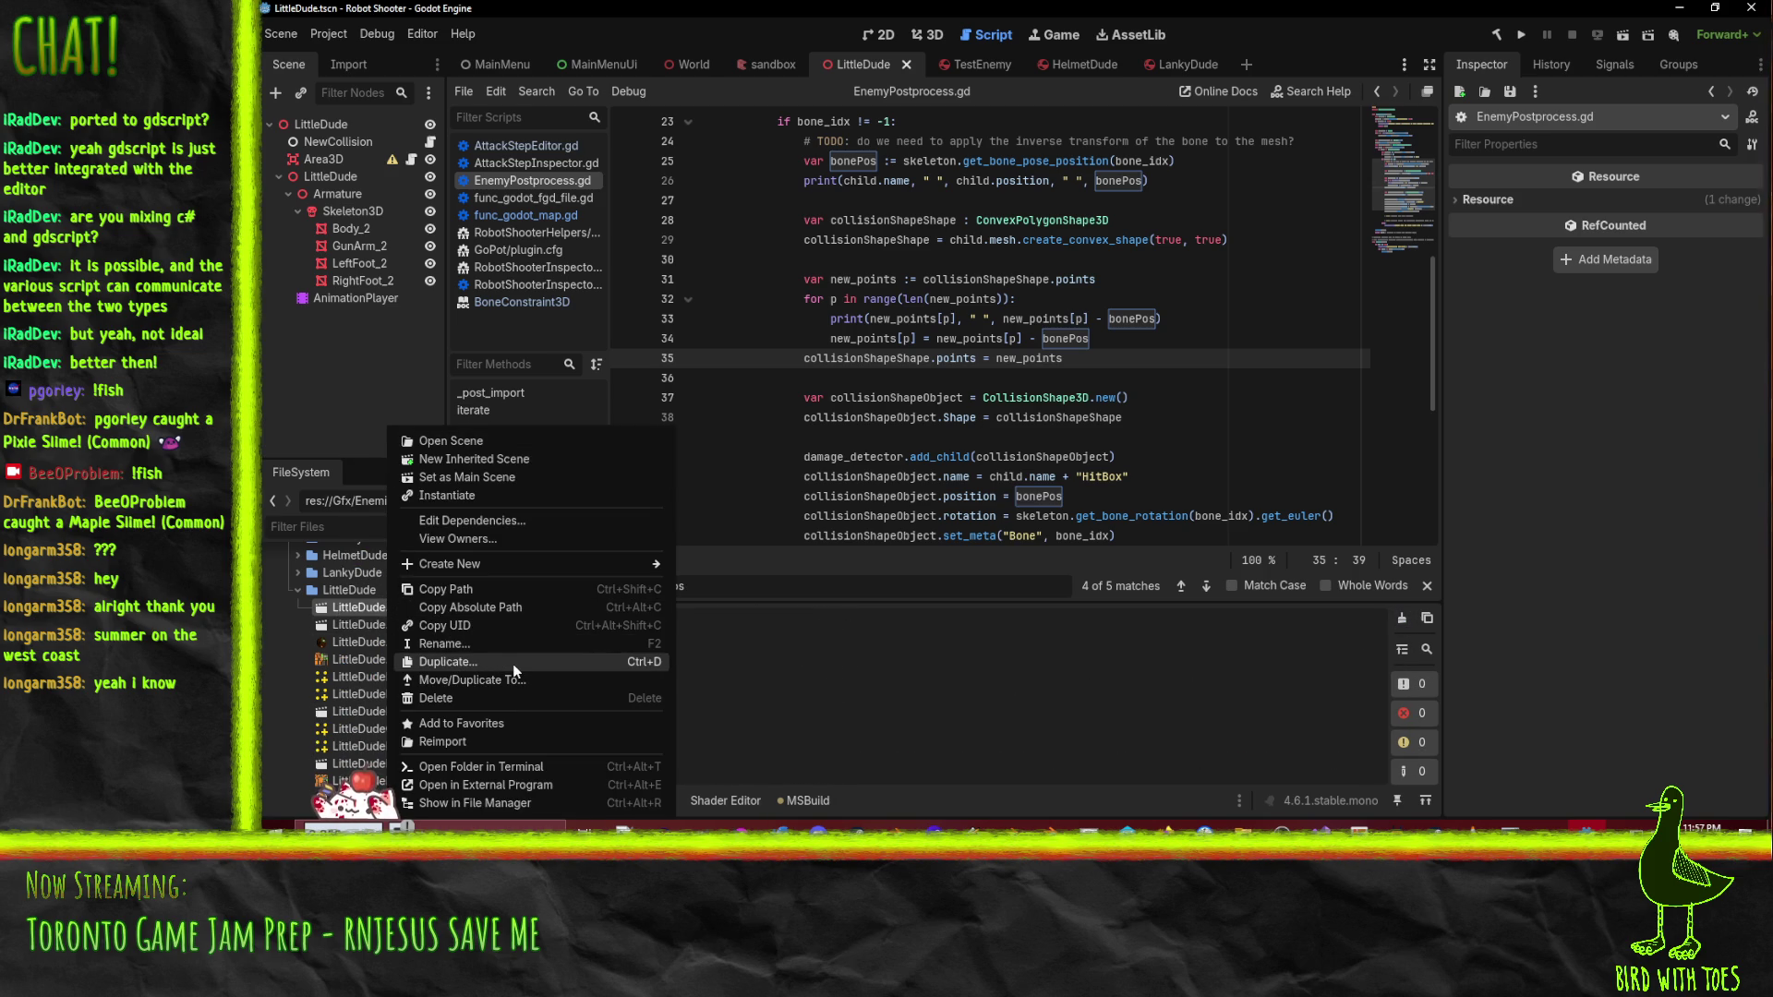
pyautogui.click(507, 738)
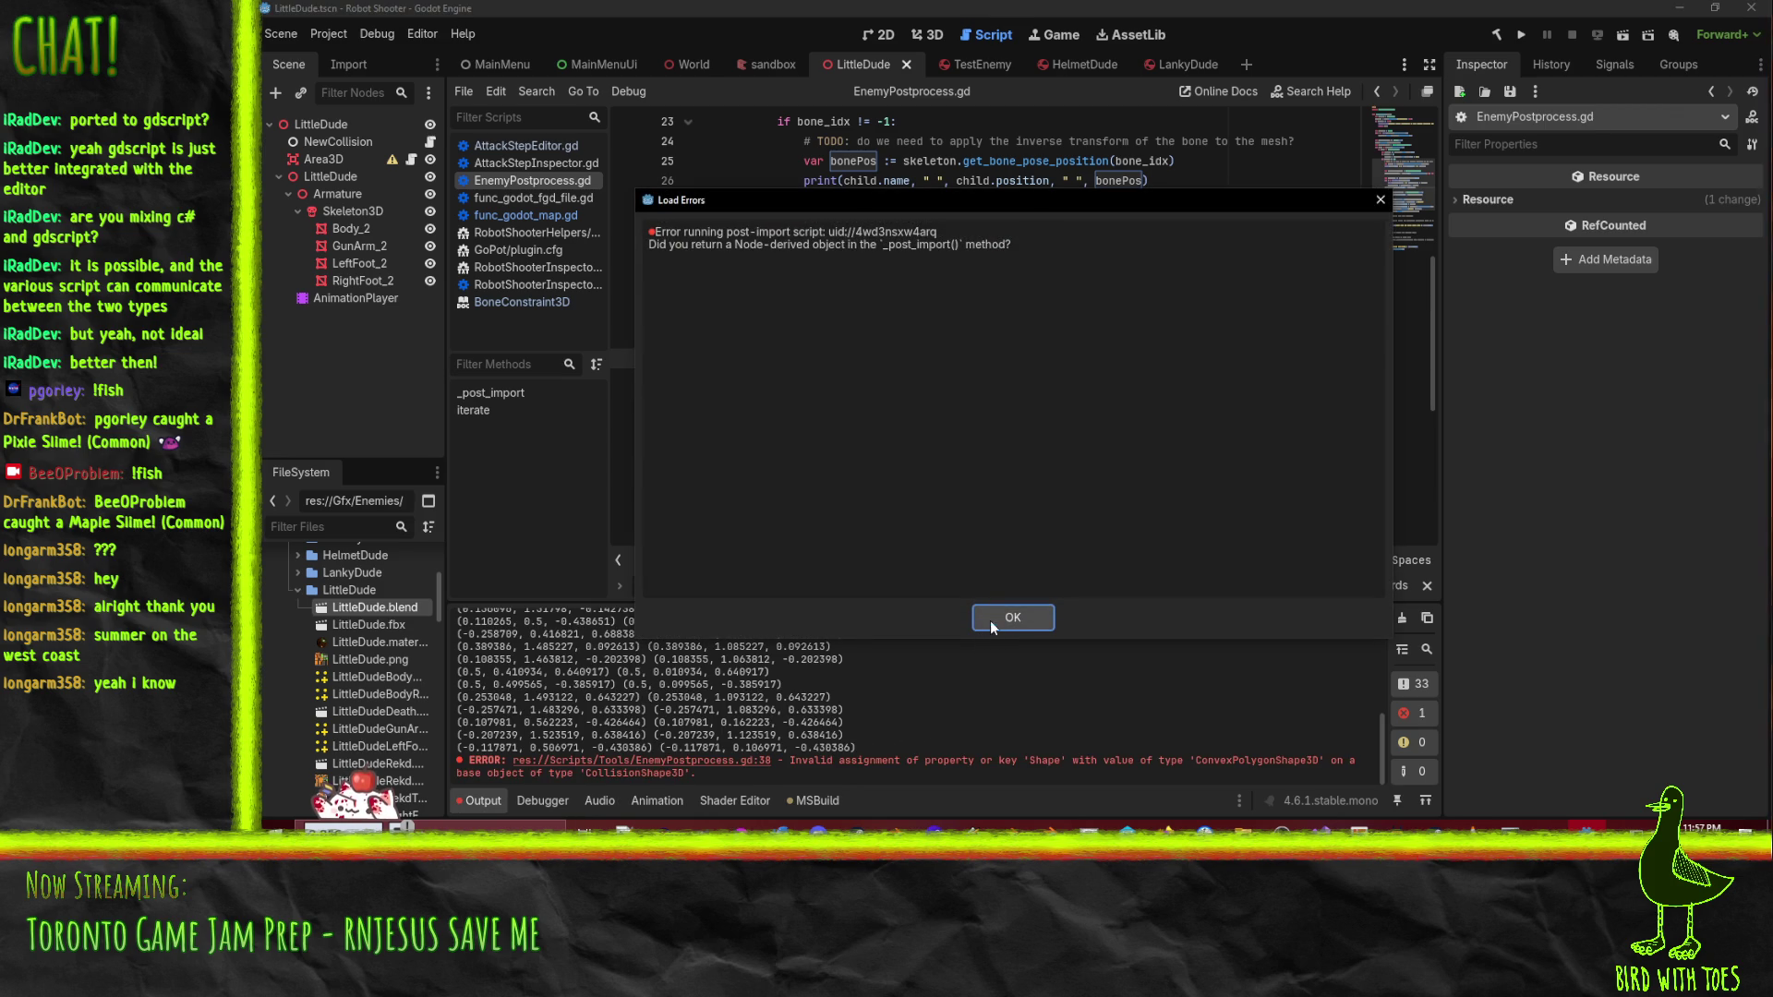
pyautogui.click(1005, 621)
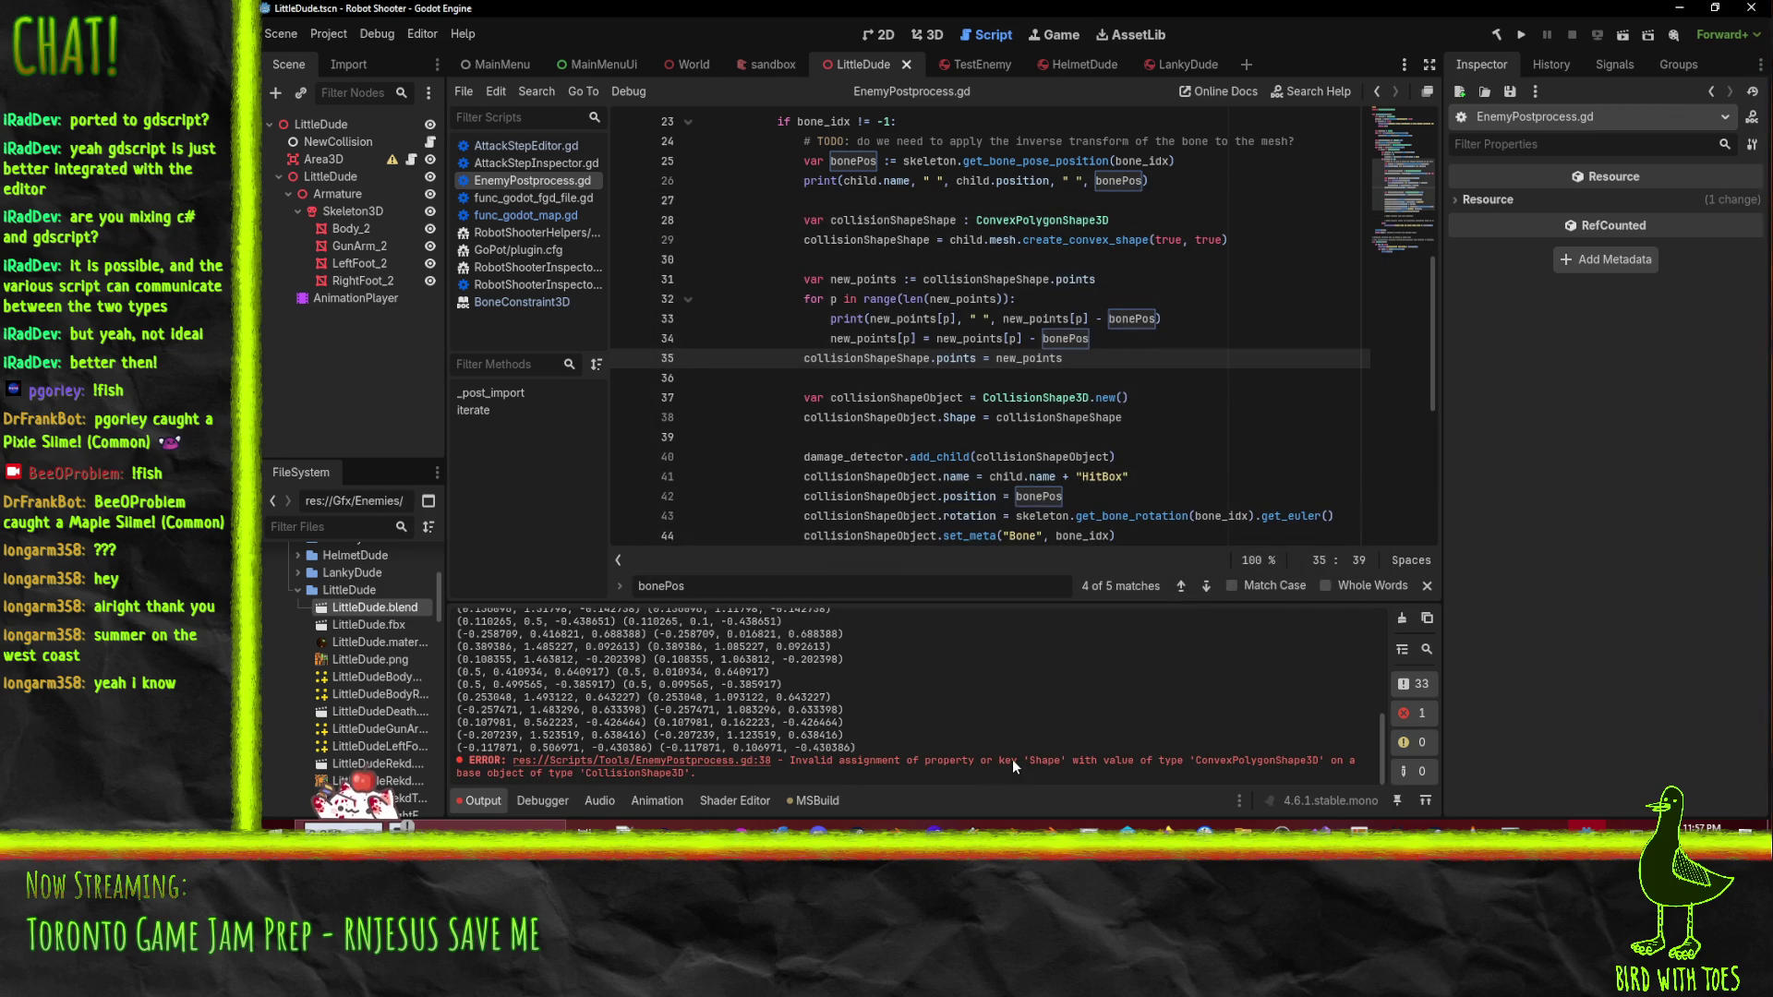
# - Change Shape to lowercase shape on line 38
pyautogui.click(737, 767)
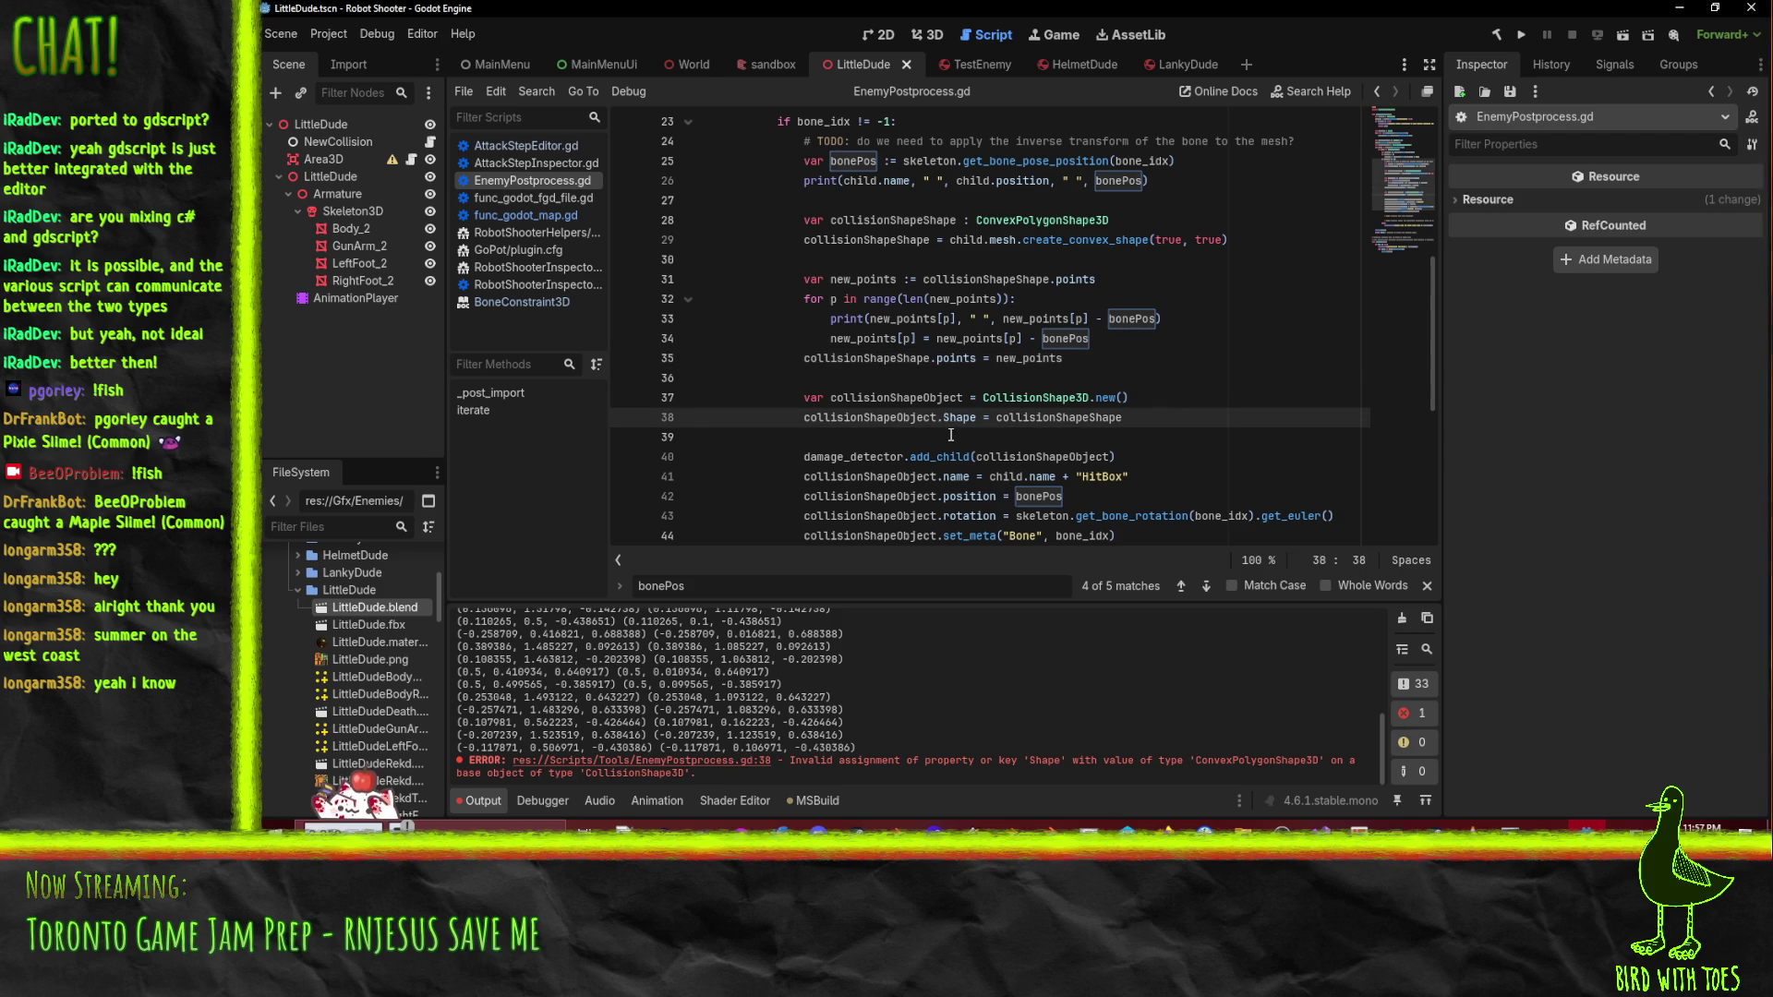
pyautogui.press('Delete')
pyautogui.write('s')
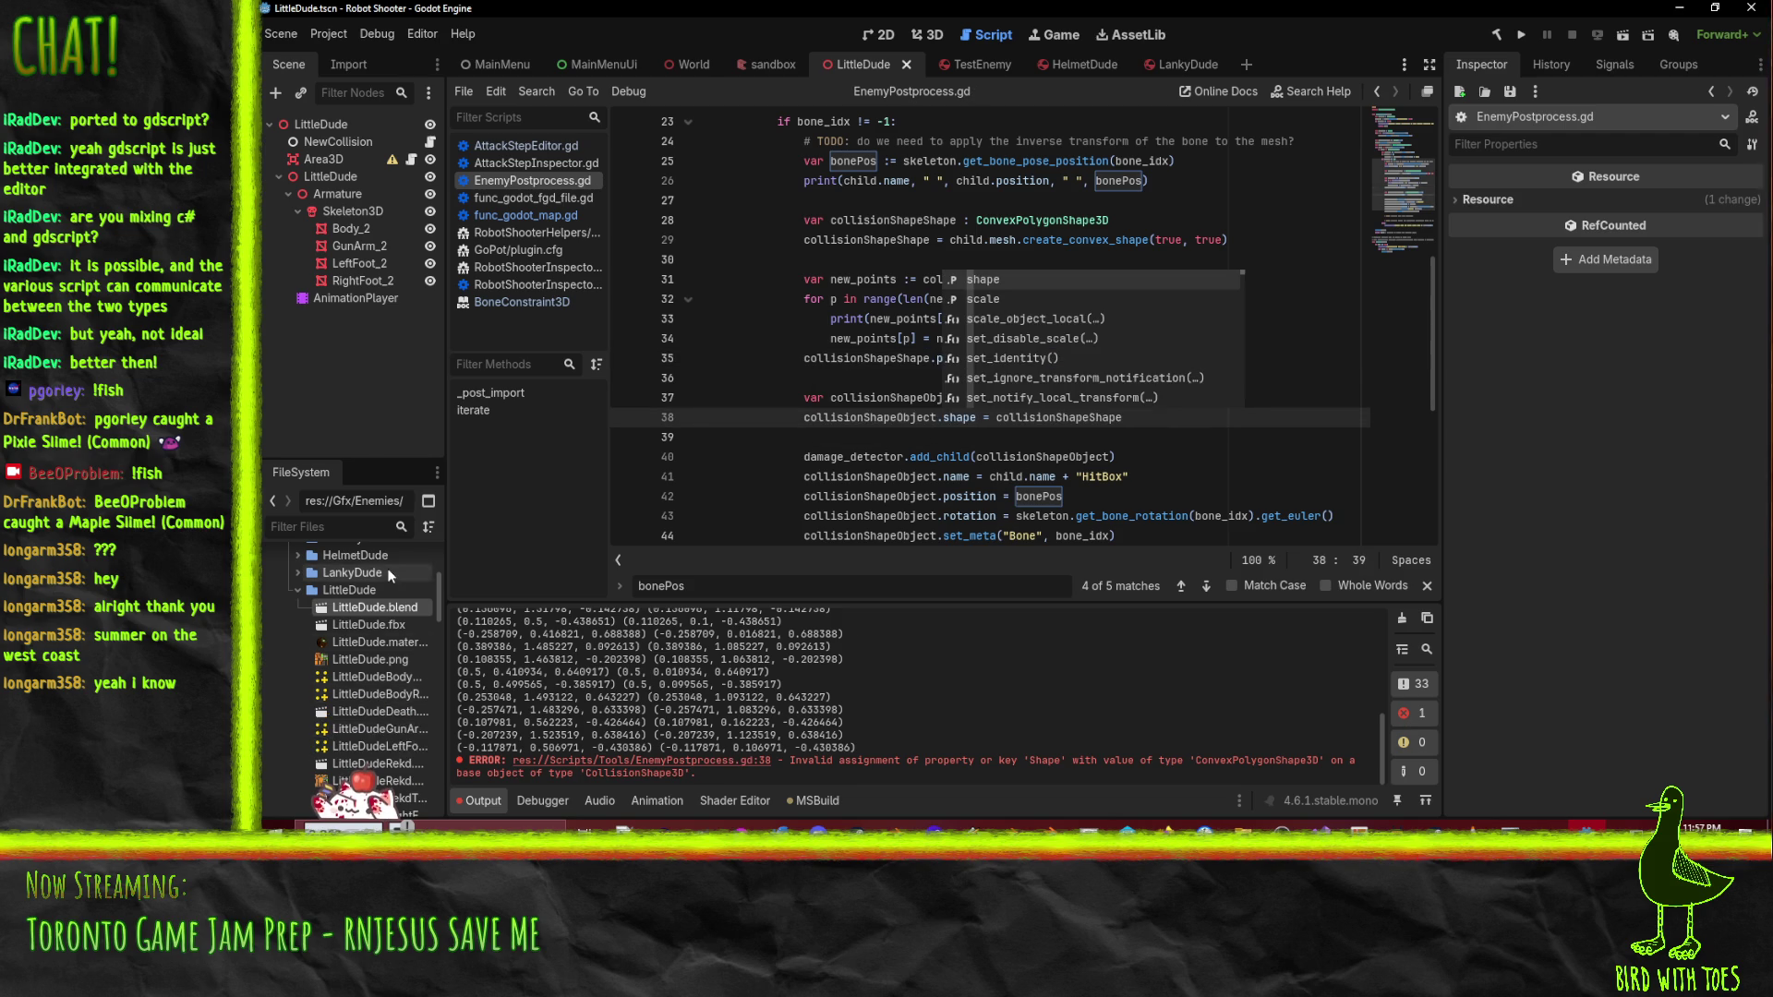
# - Reimport LittleDude.blend and locate the get_bone_rotation error on line 43
pyautogui.rightClick(385, 605)
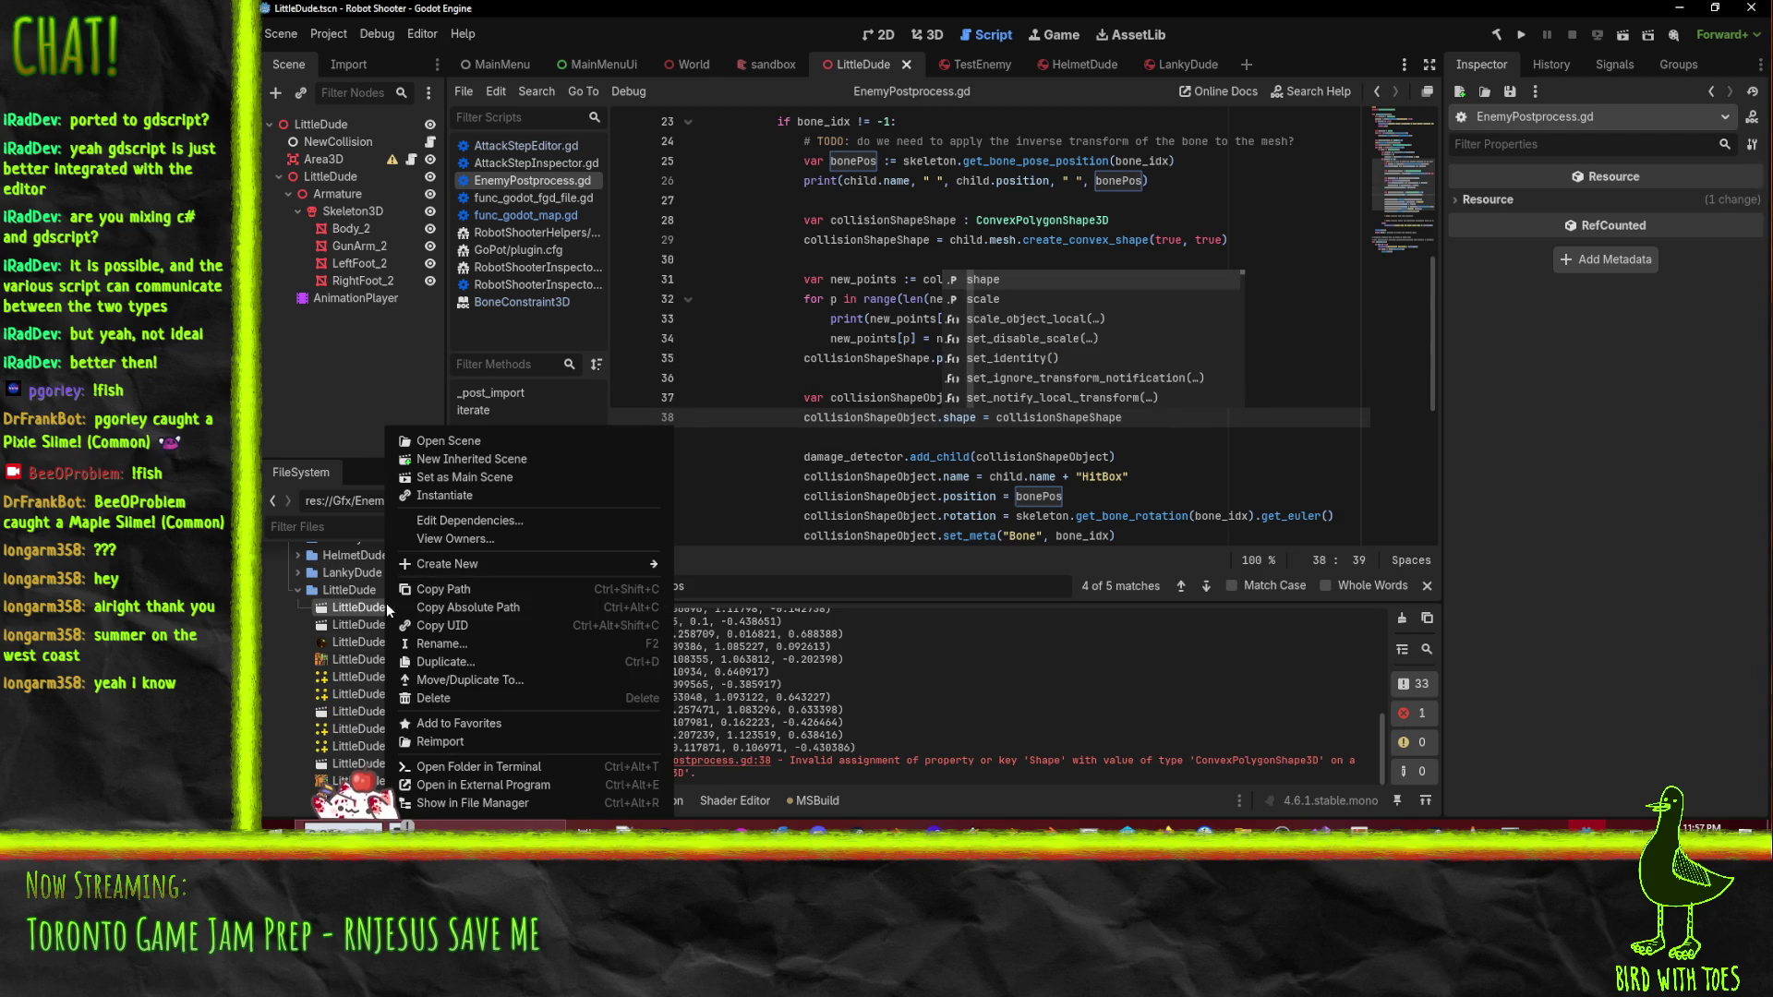
pyautogui.click(489, 741)
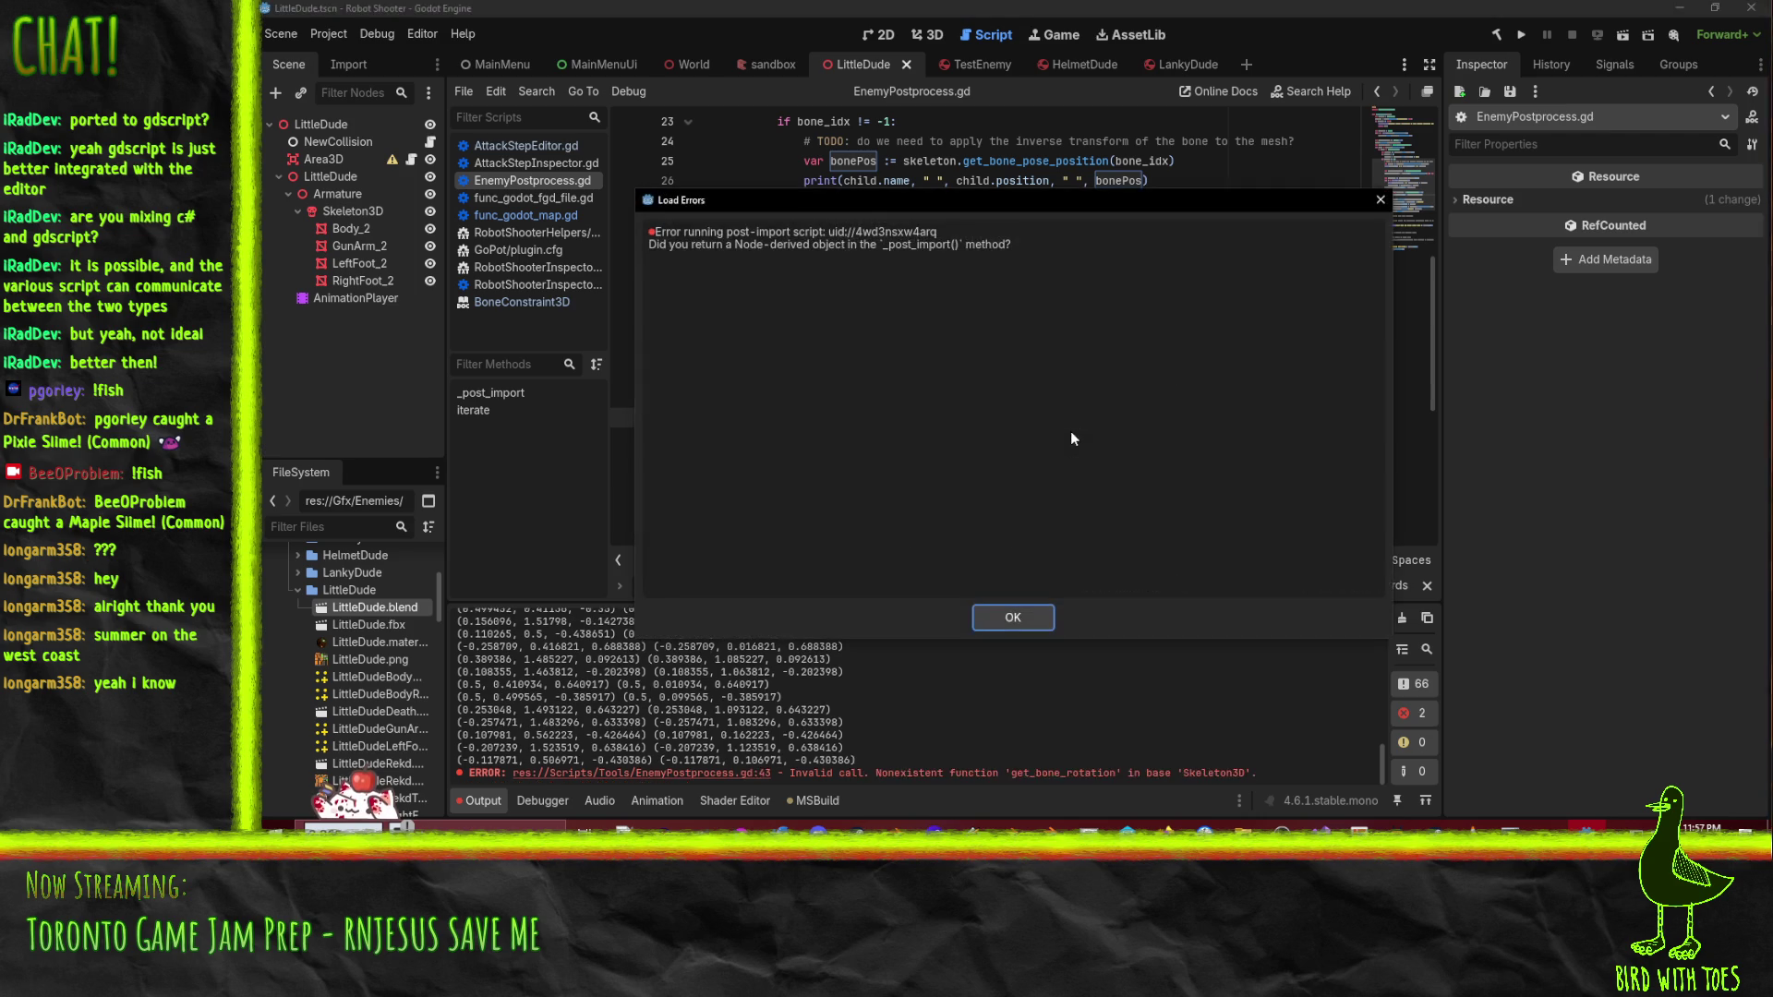
pyautogui.click(1012, 617)
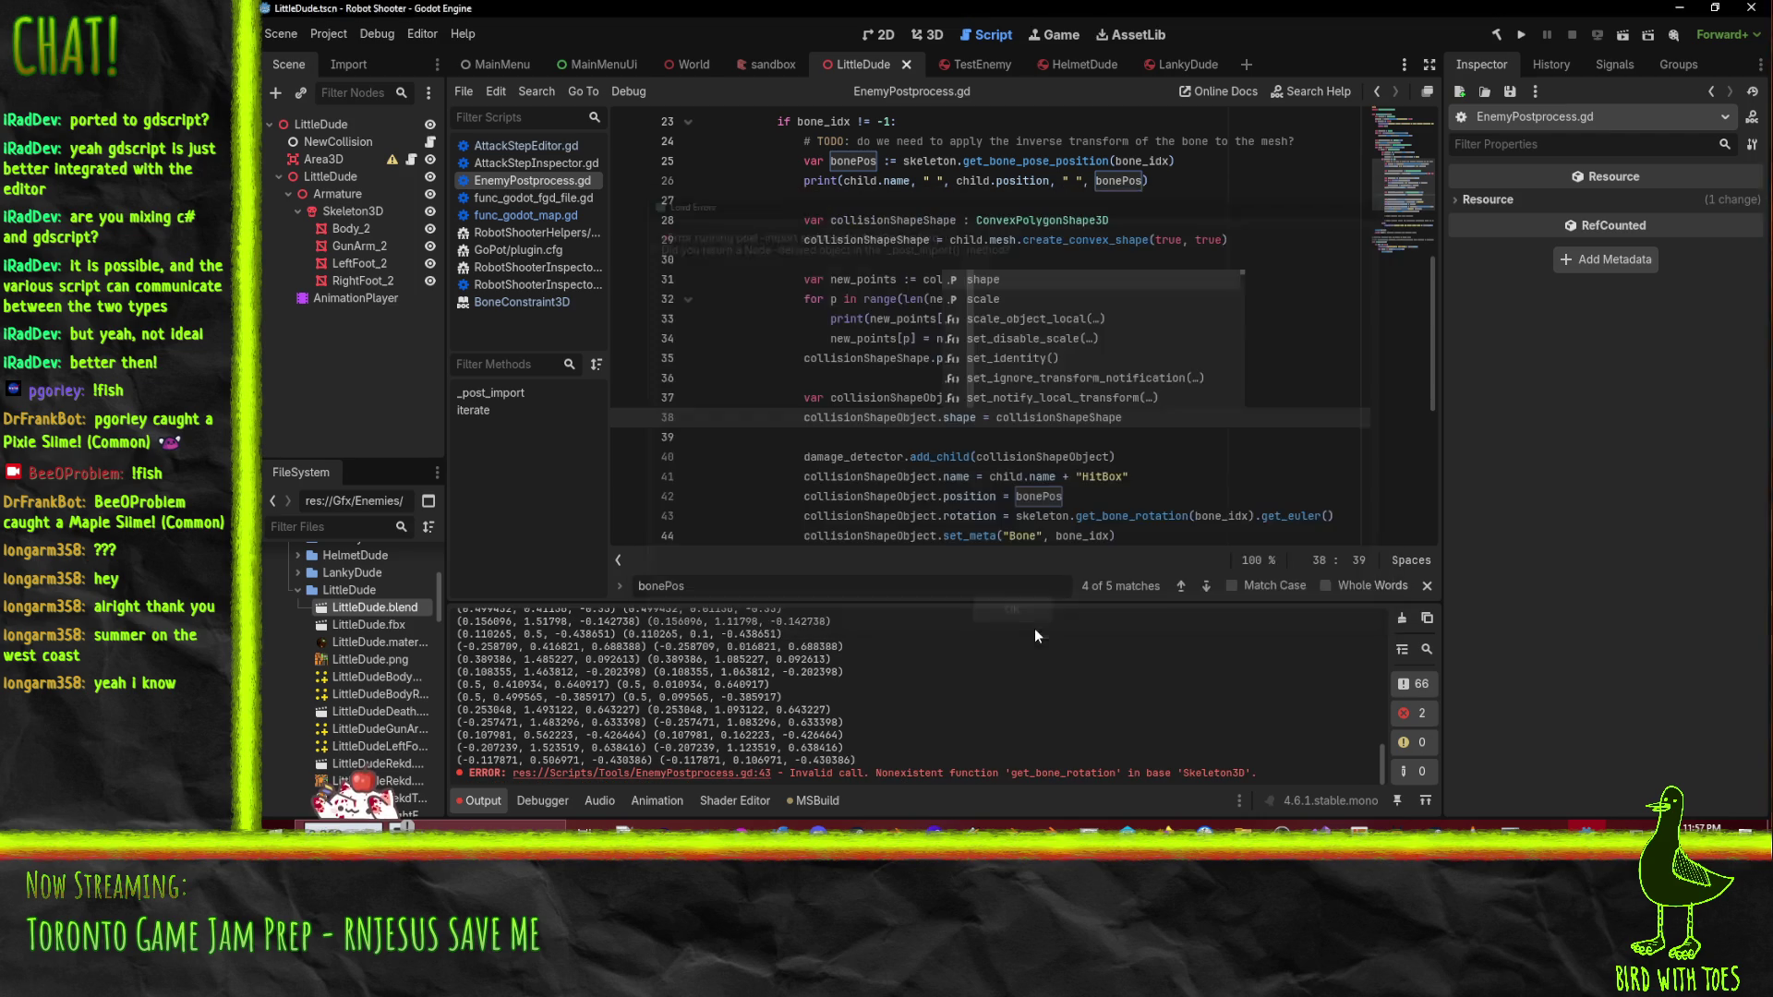
pyautogui.doubleClick(1028, 774)
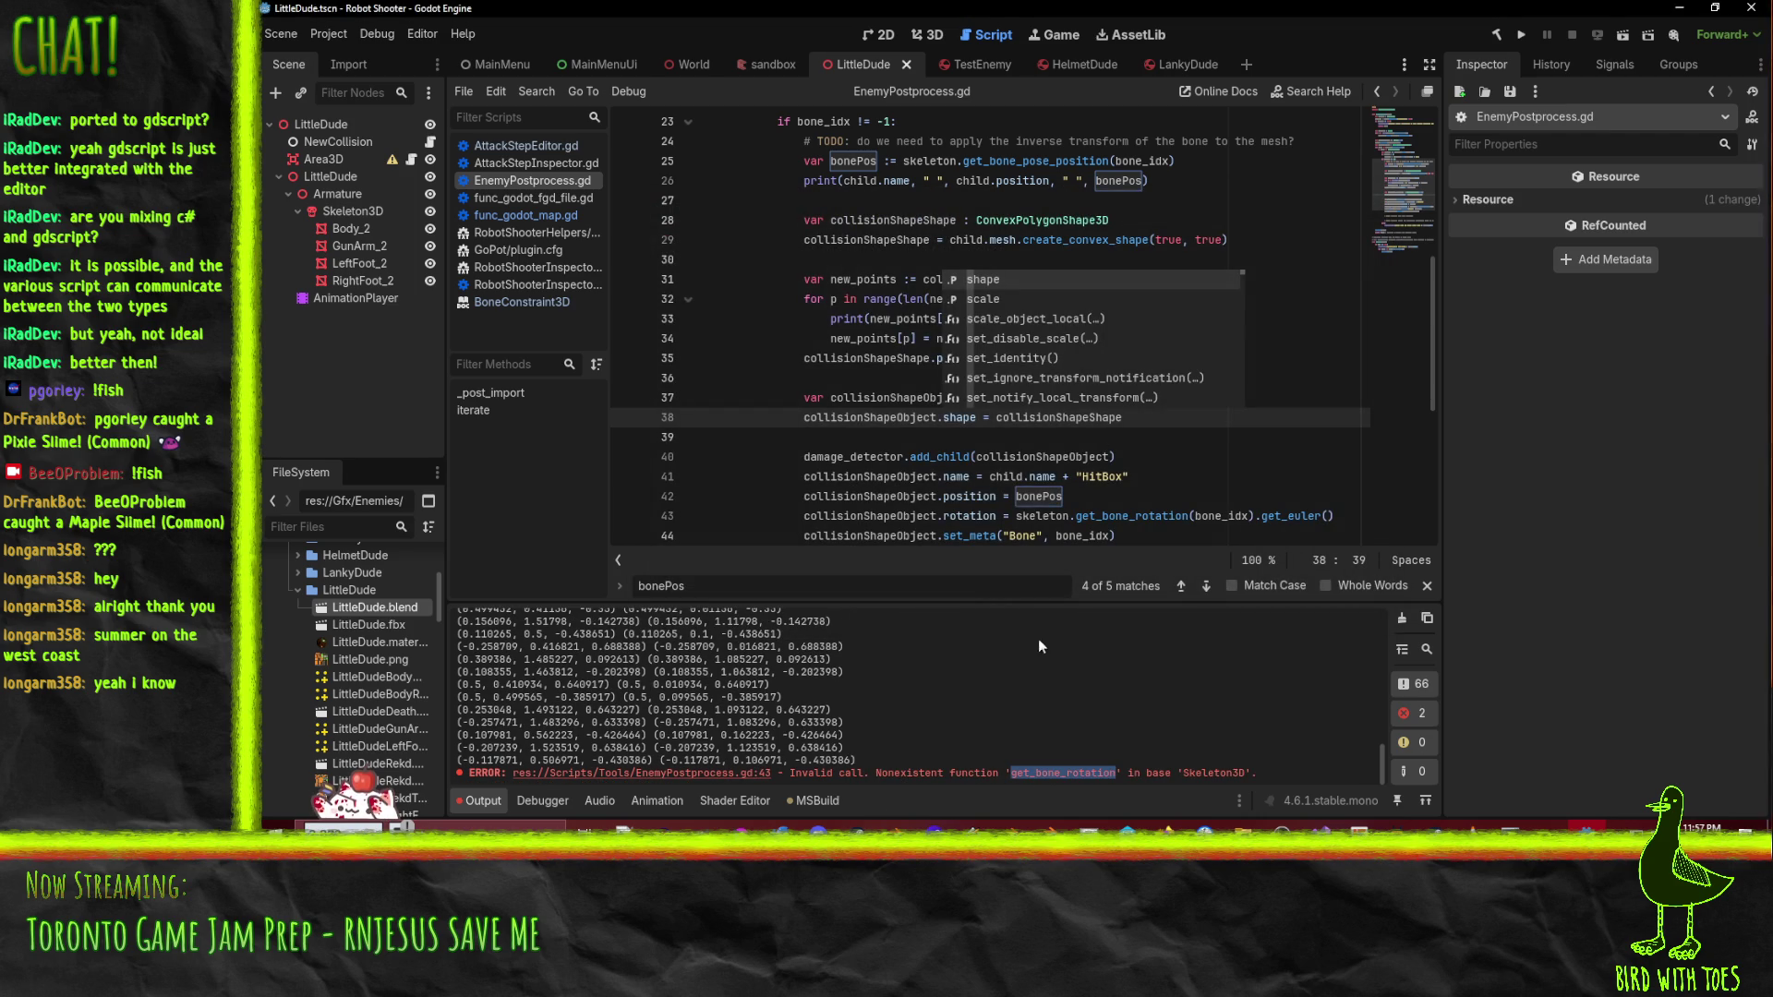
pyautogui.click(720, 773)
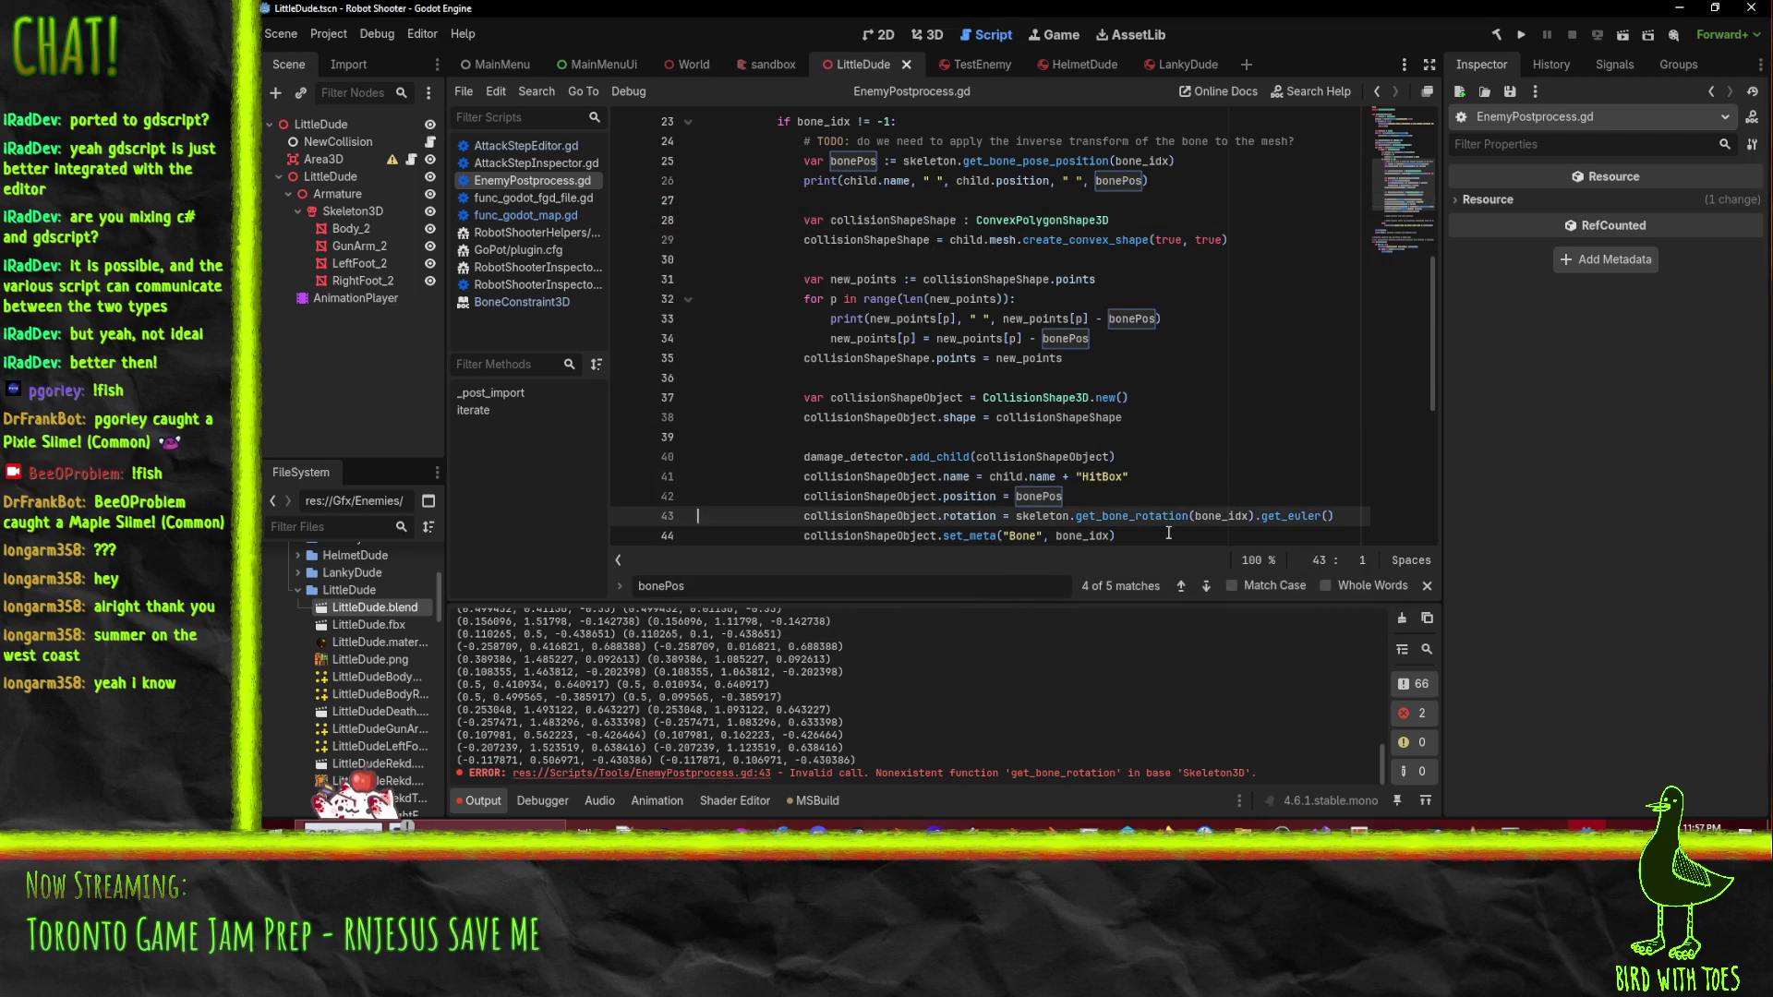
pyautogui.doubleClick(1140, 398)
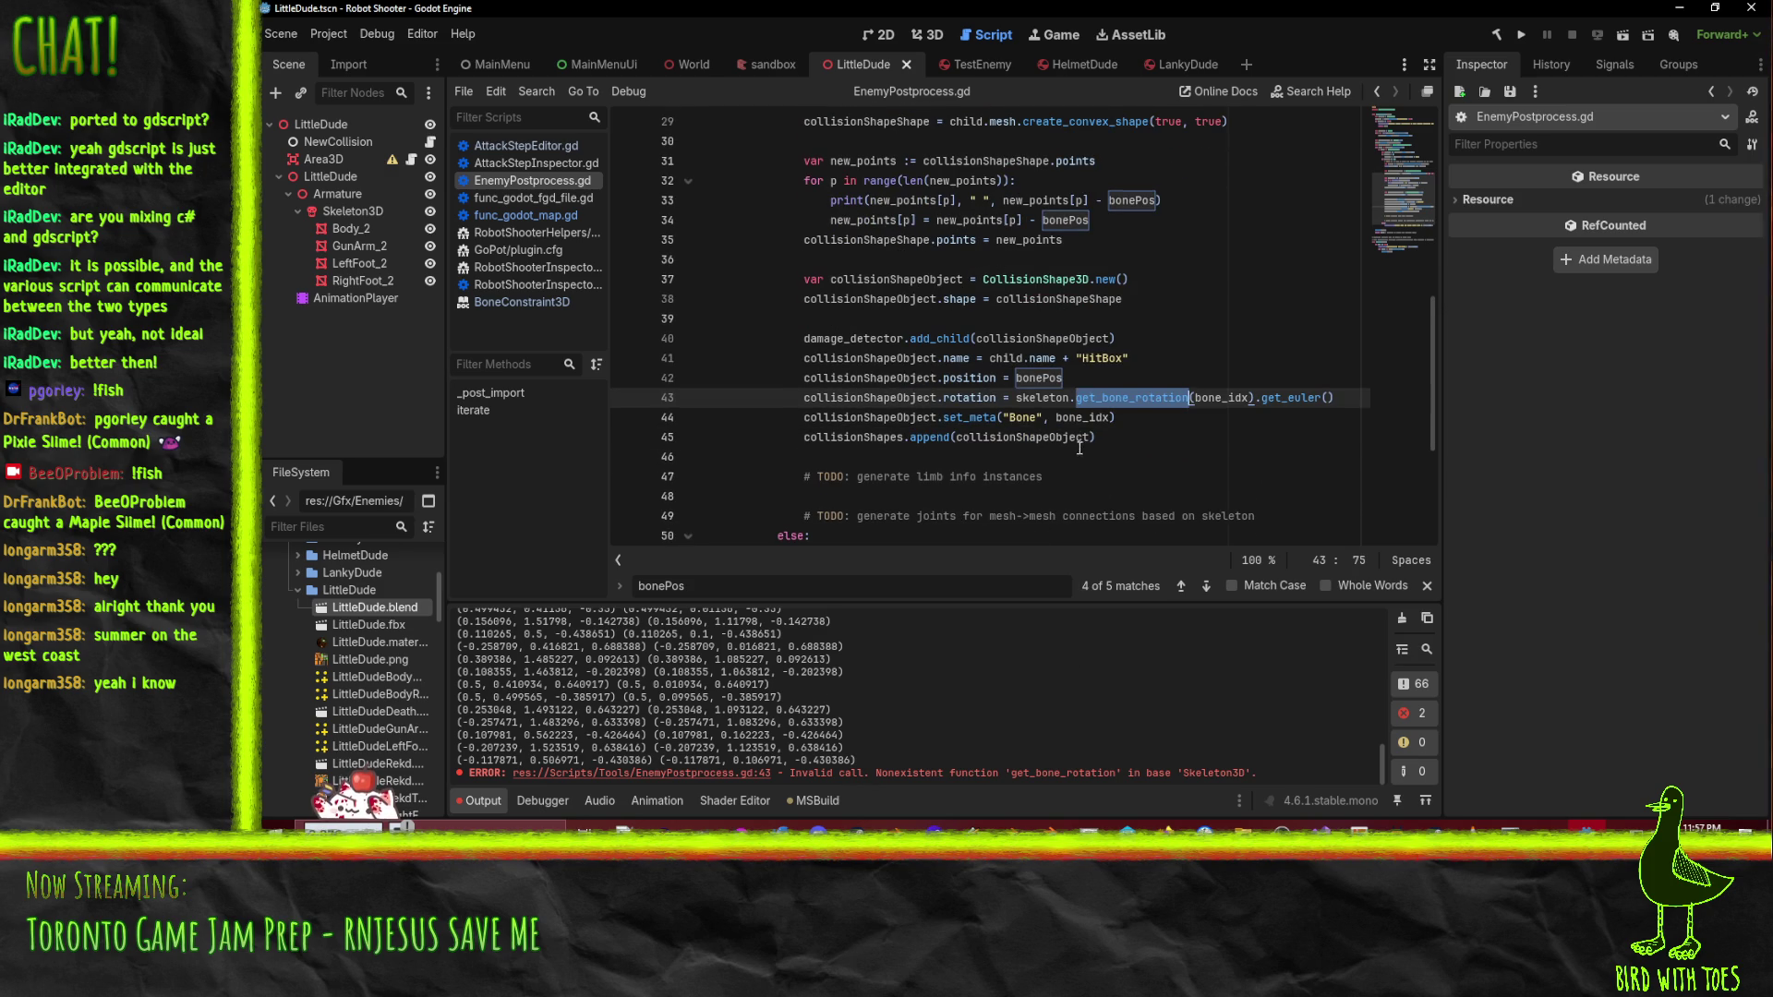
# - Search Godot Docs for the Skeleton3D get_bone_ methods, then minimize the browser
pyautogui.moveTo(1167, 827)
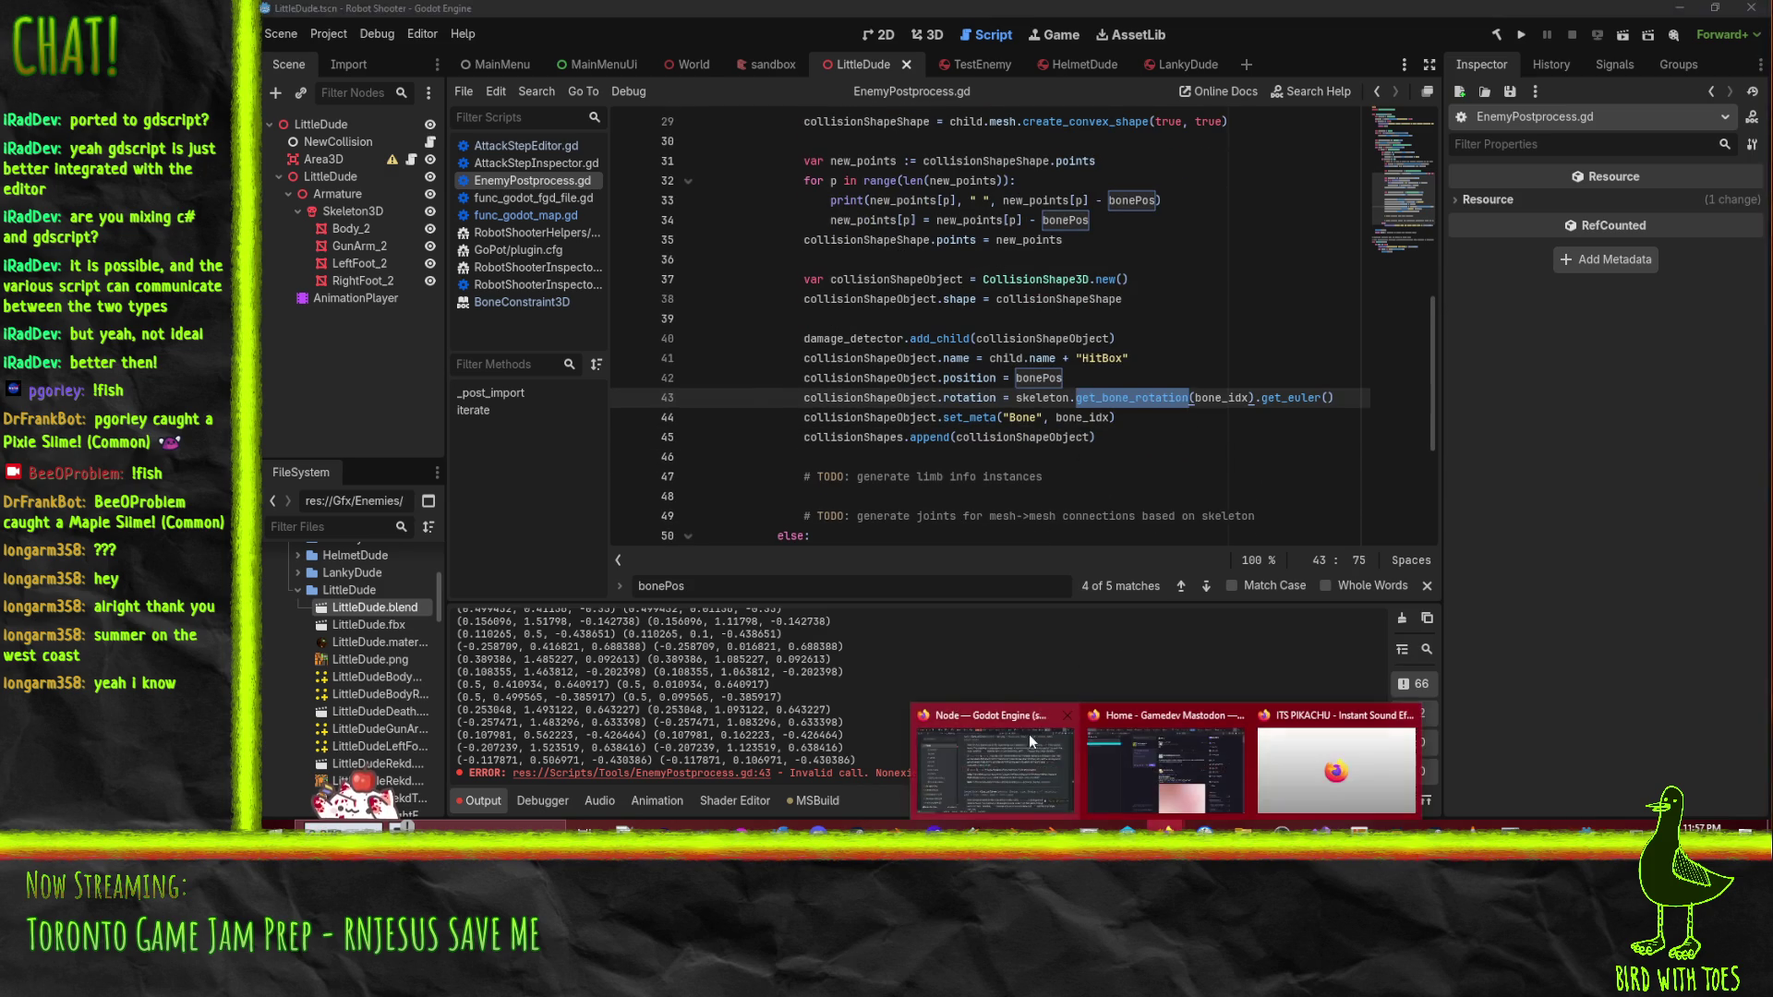
pyautogui.click(1034, 766)
pyautogui.click(417, 100)
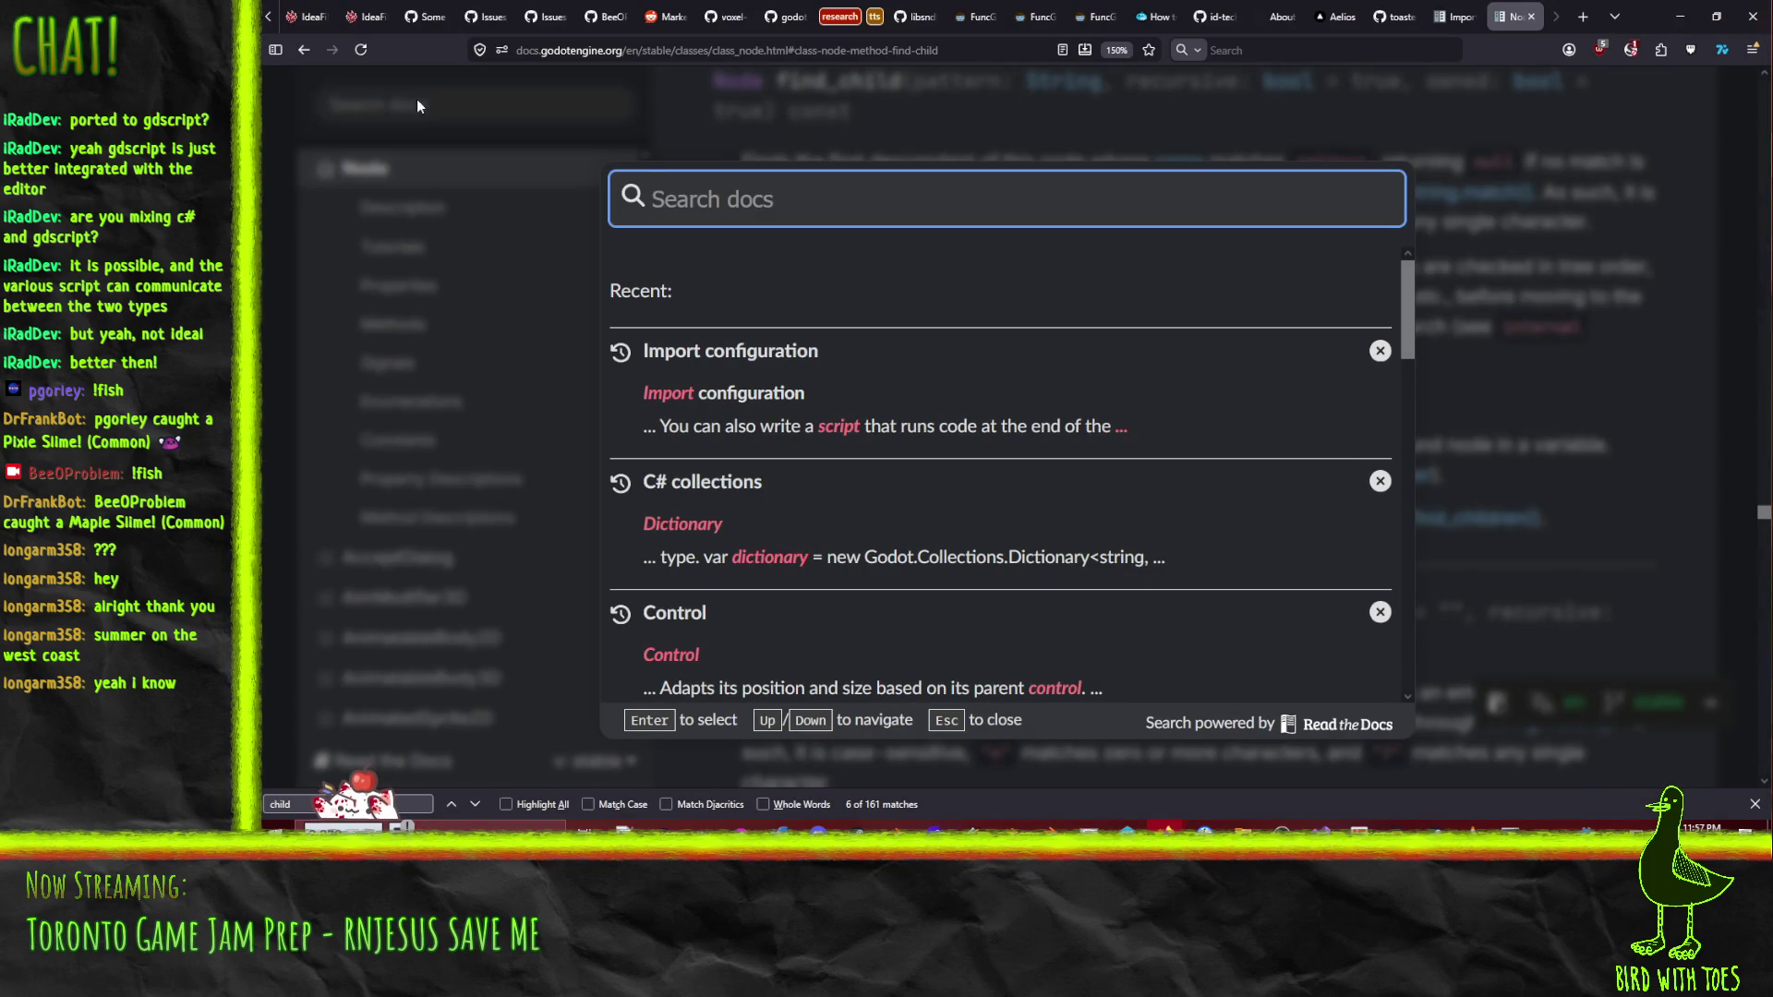
pyautogui.write('skeleton3d')
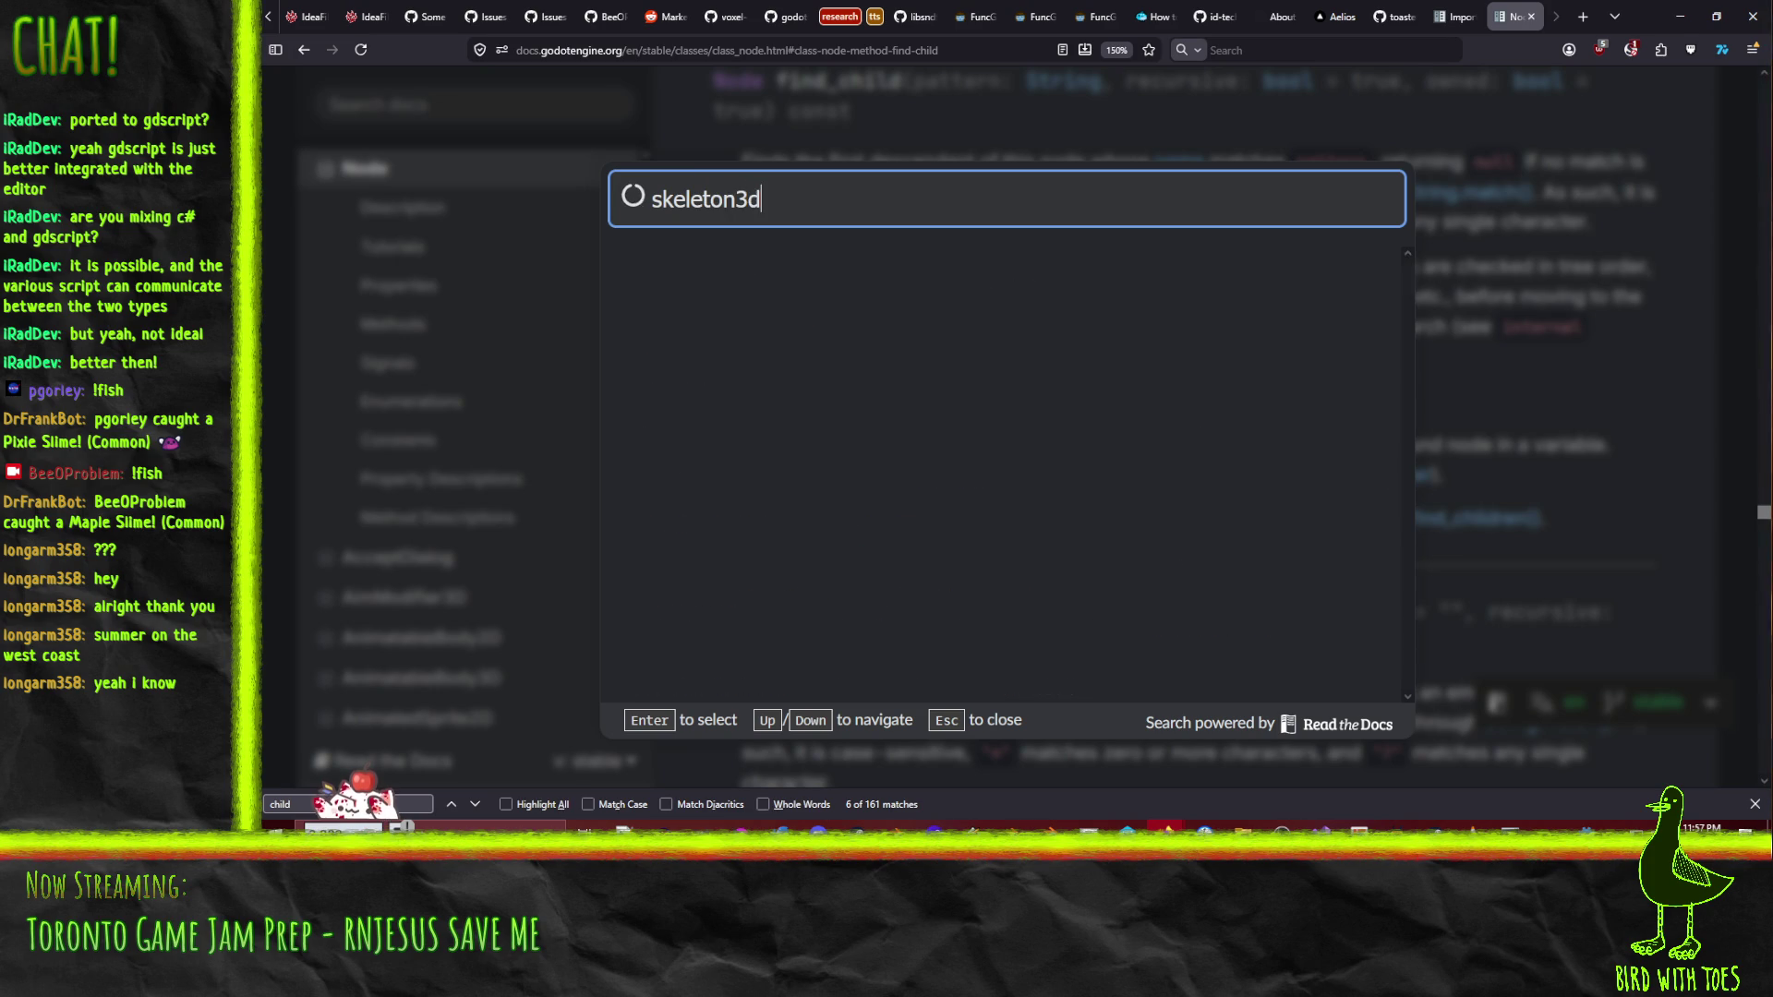
pyautogui.click(654, 325)
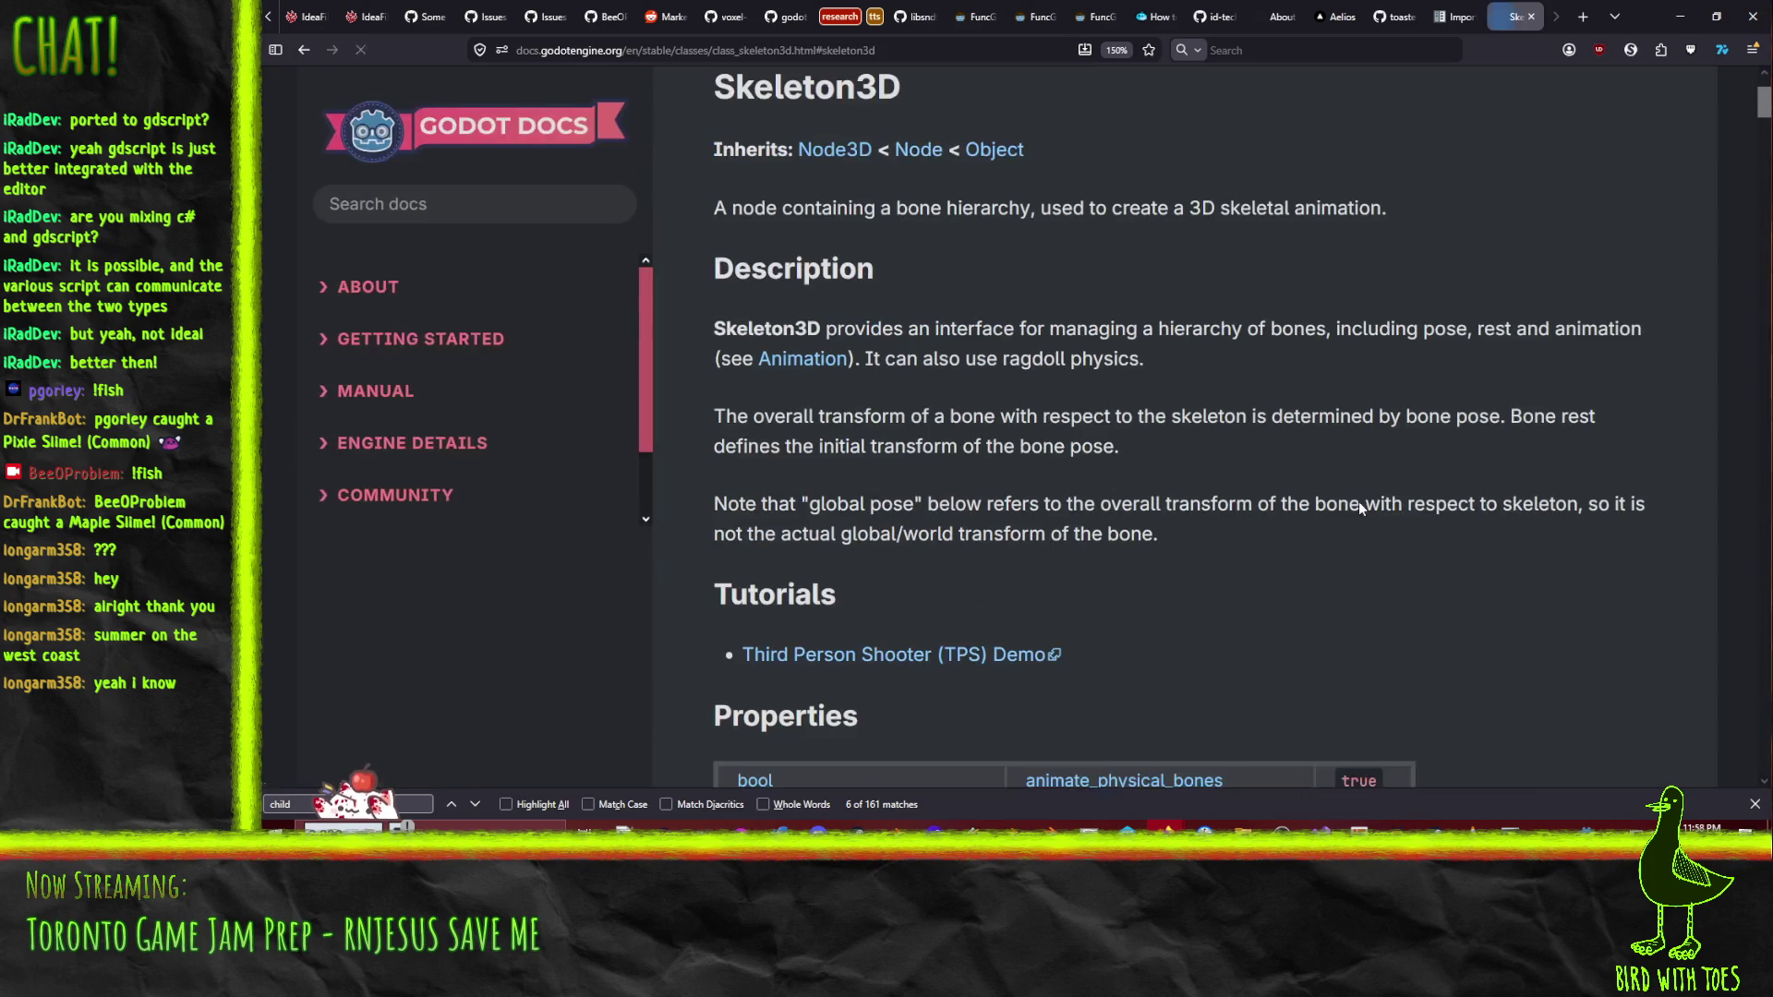
pyautogui.hotkey('ctrl', 'f')
pyautogui.write('get_bone_')
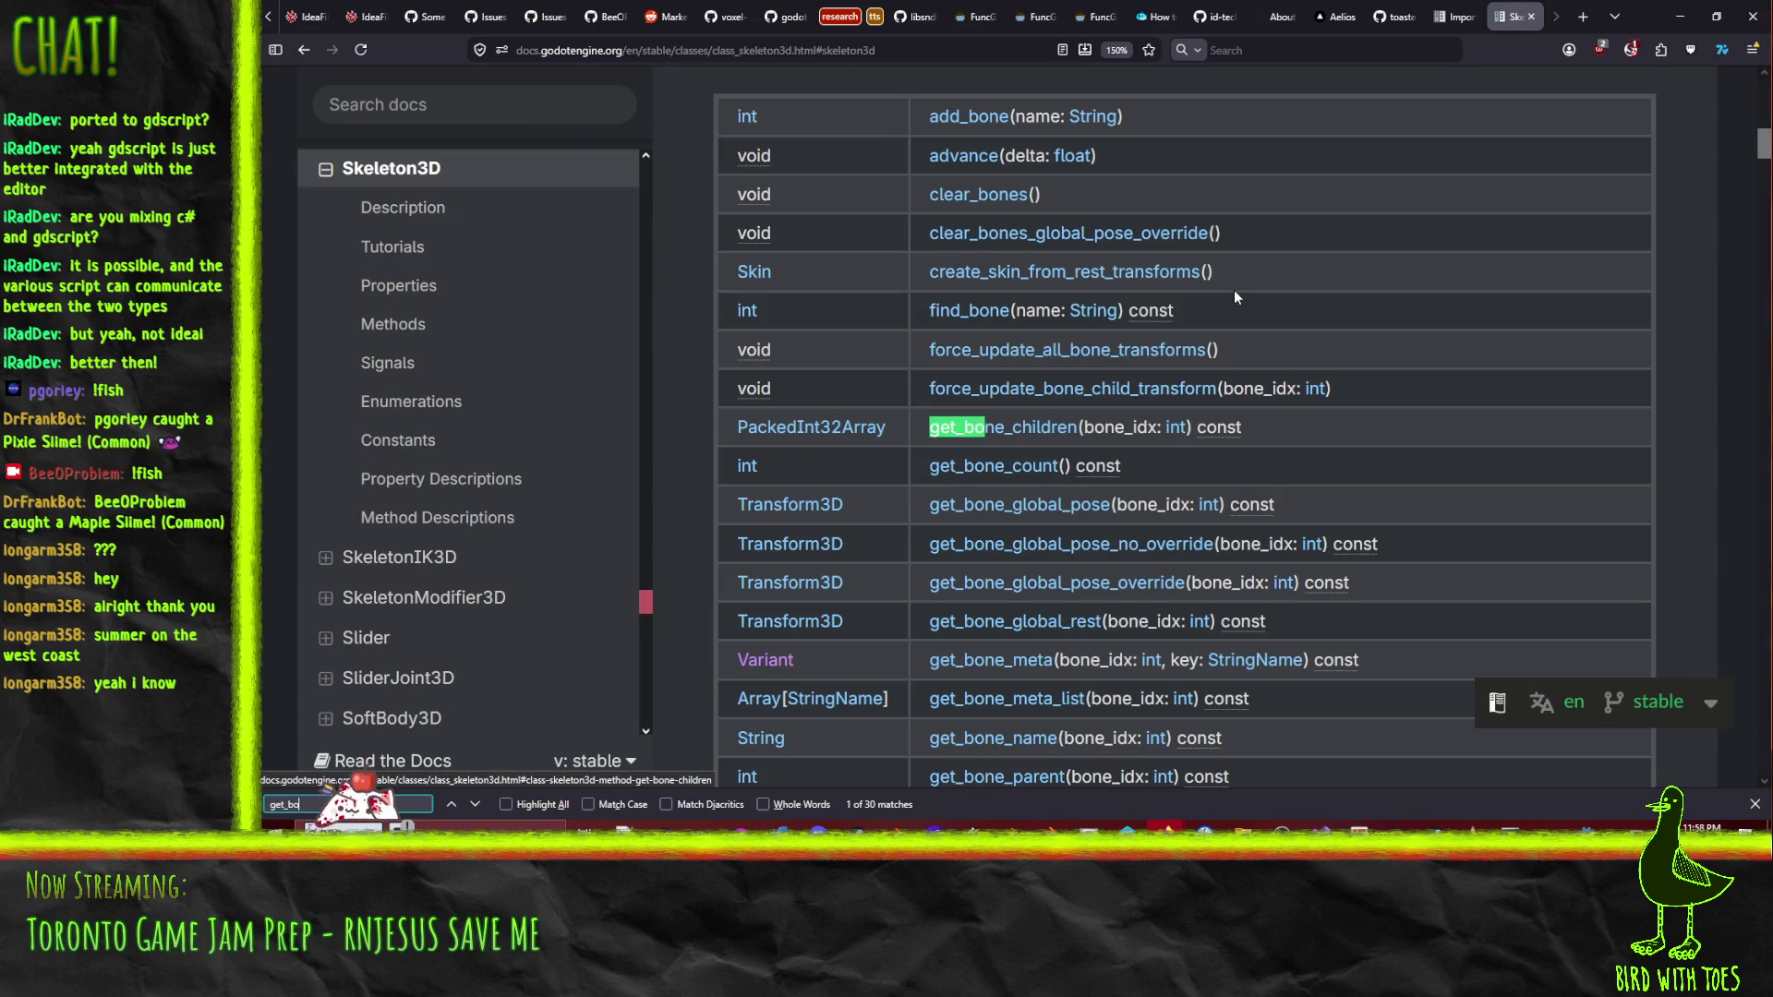
pyautogui.press('BackSpace')
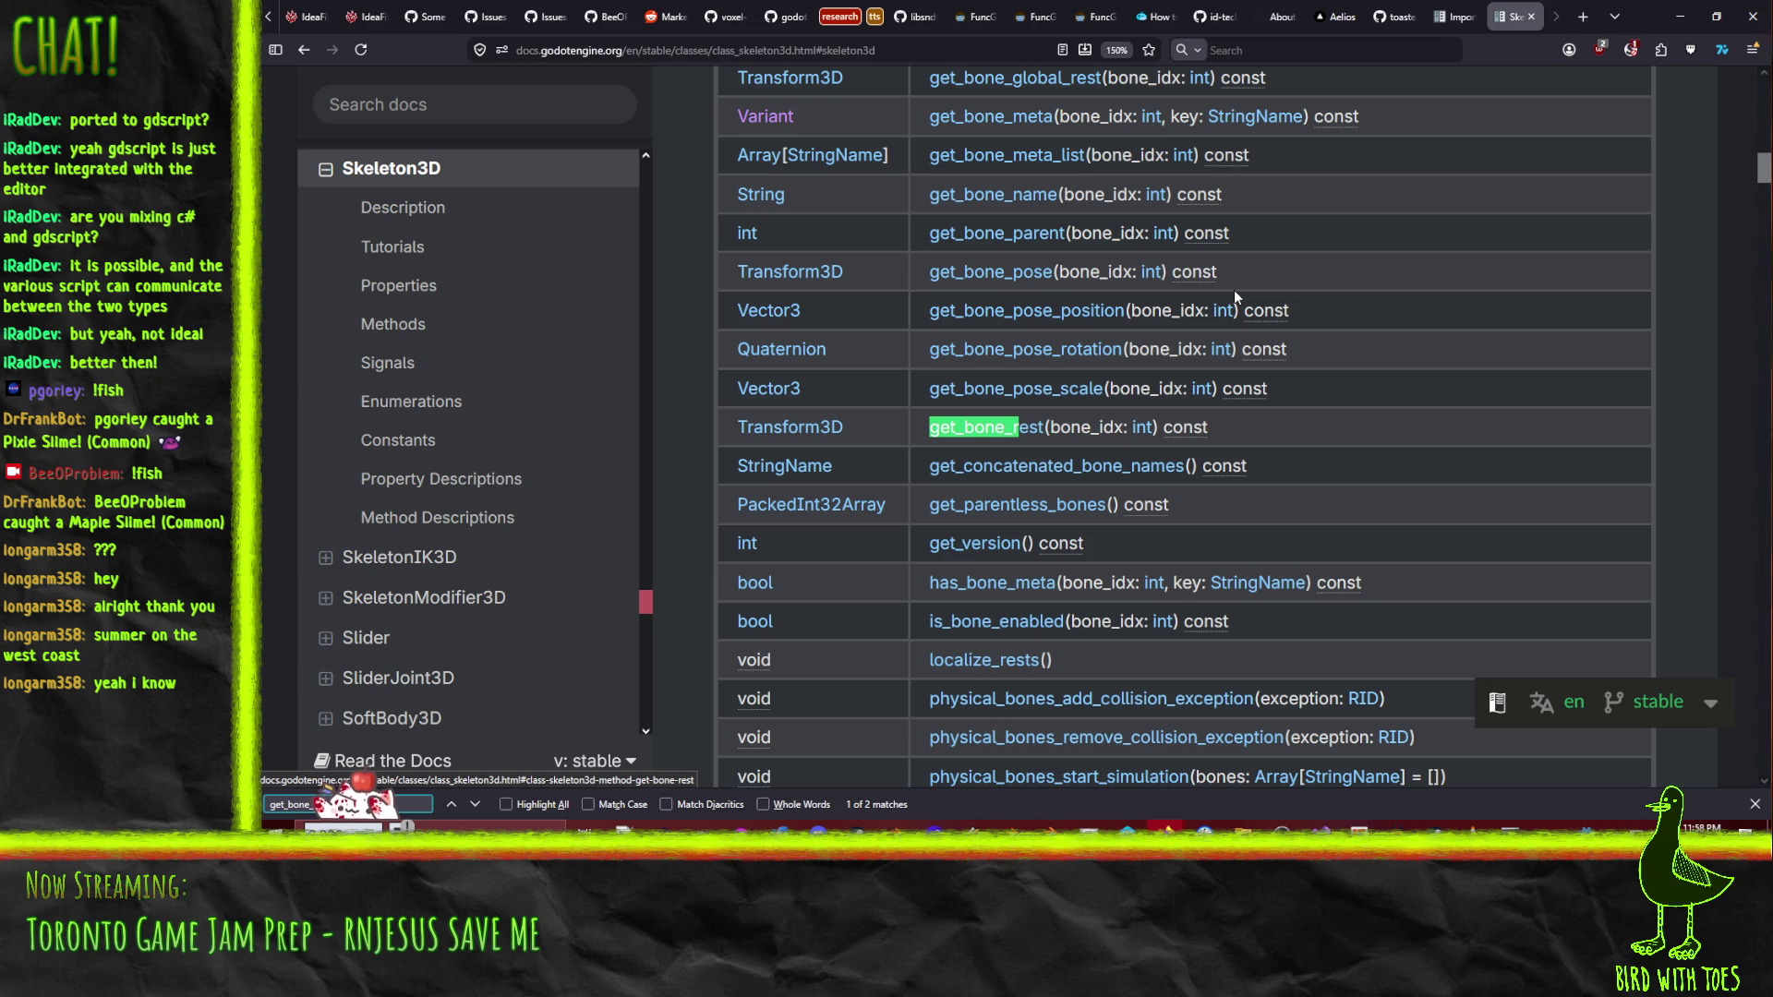
pyautogui.click(1680, 17)
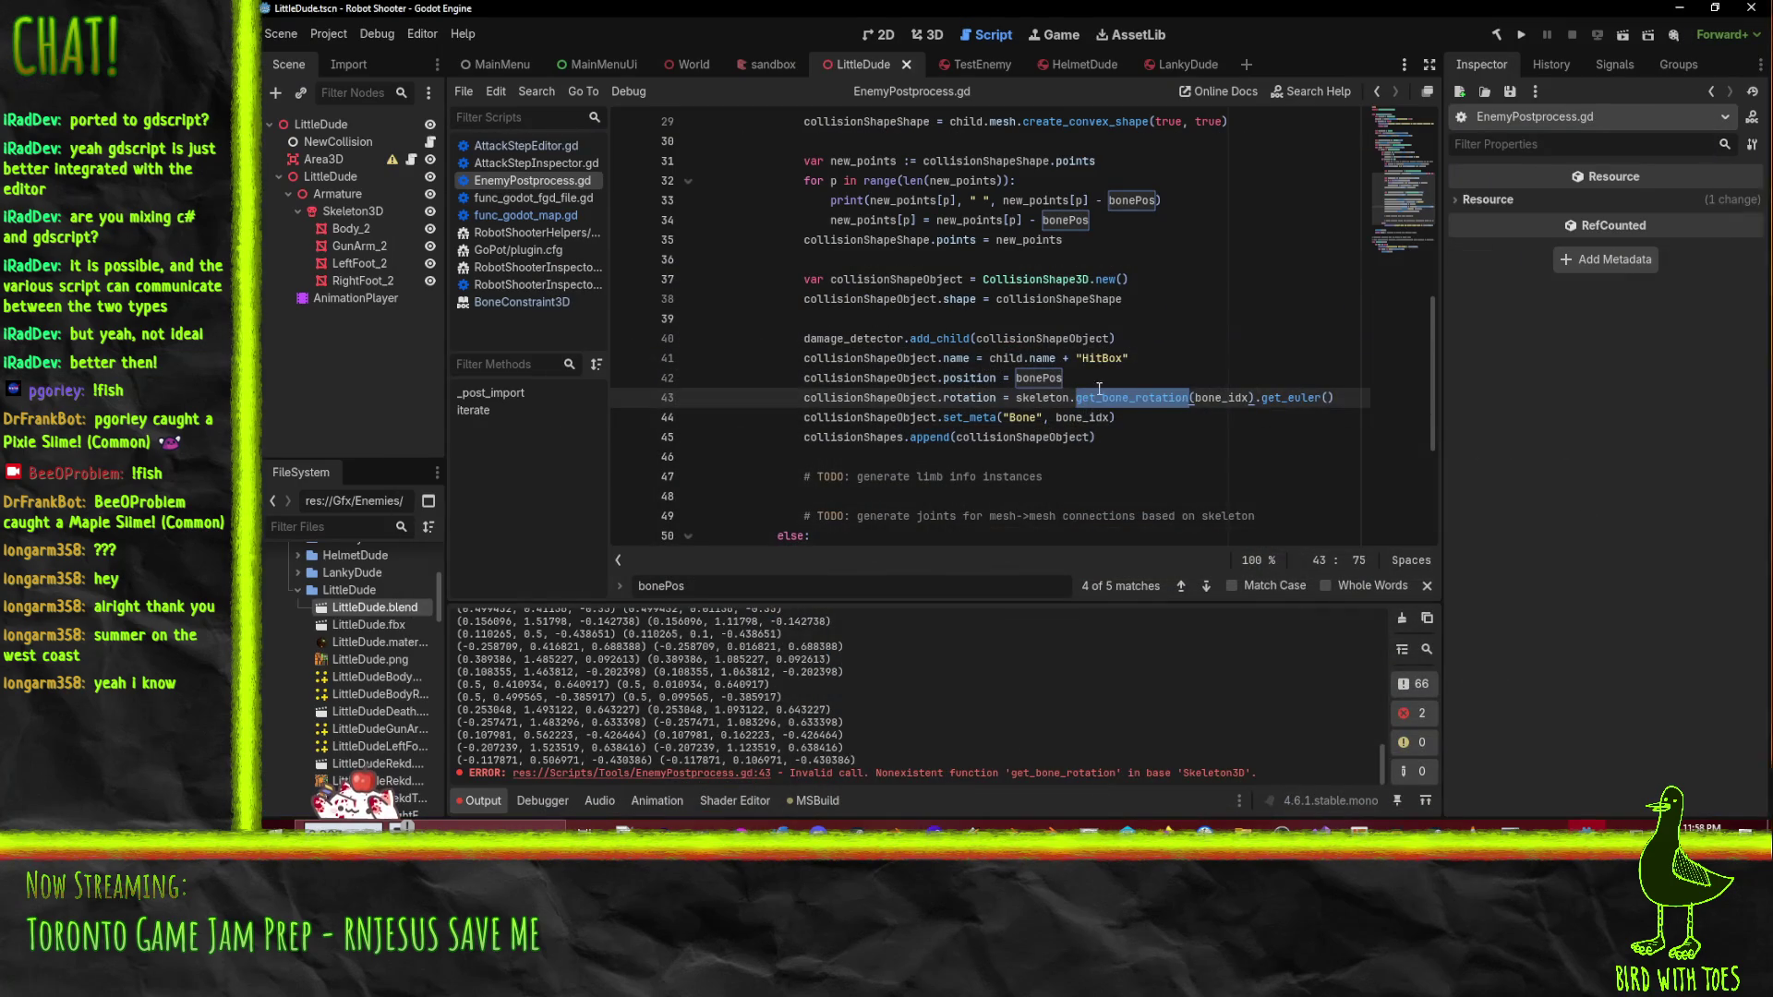
# - Change line 43 to call get_bone_pose_rotation, then reimport LittleDude.blend to test the fix
pyautogui.click(1130, 397)
pyautogui.write('_pose')
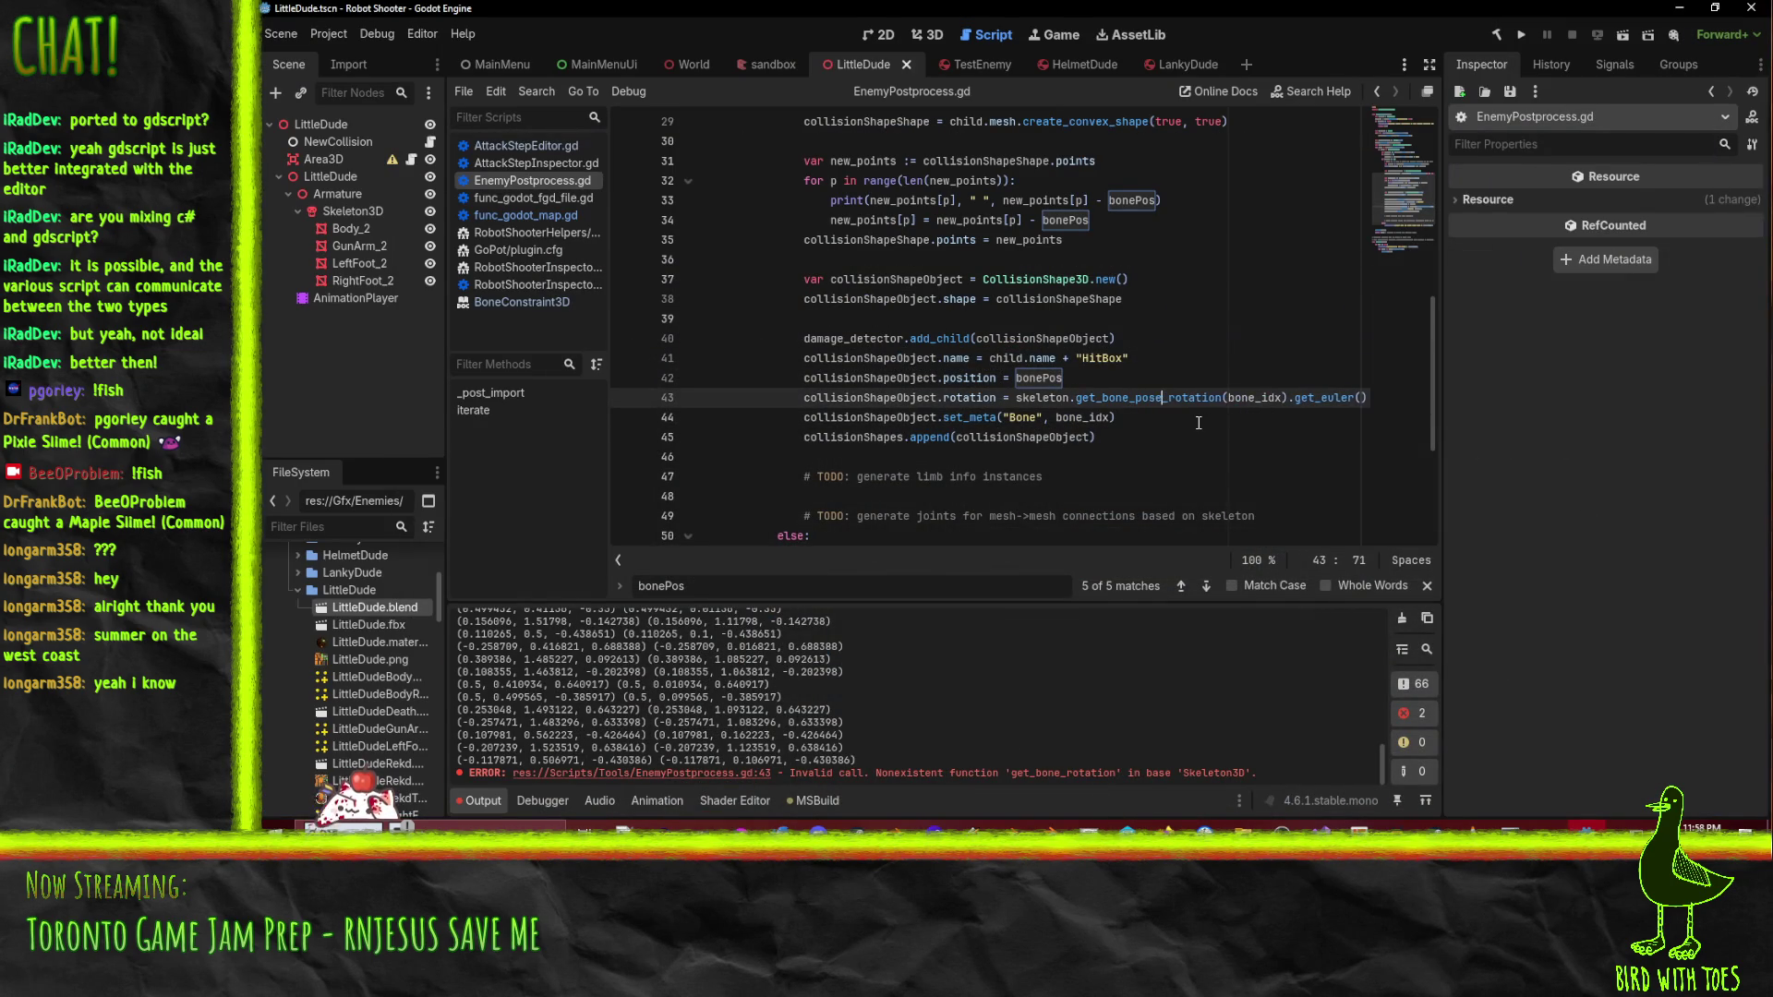
pyautogui.click(1199, 423)
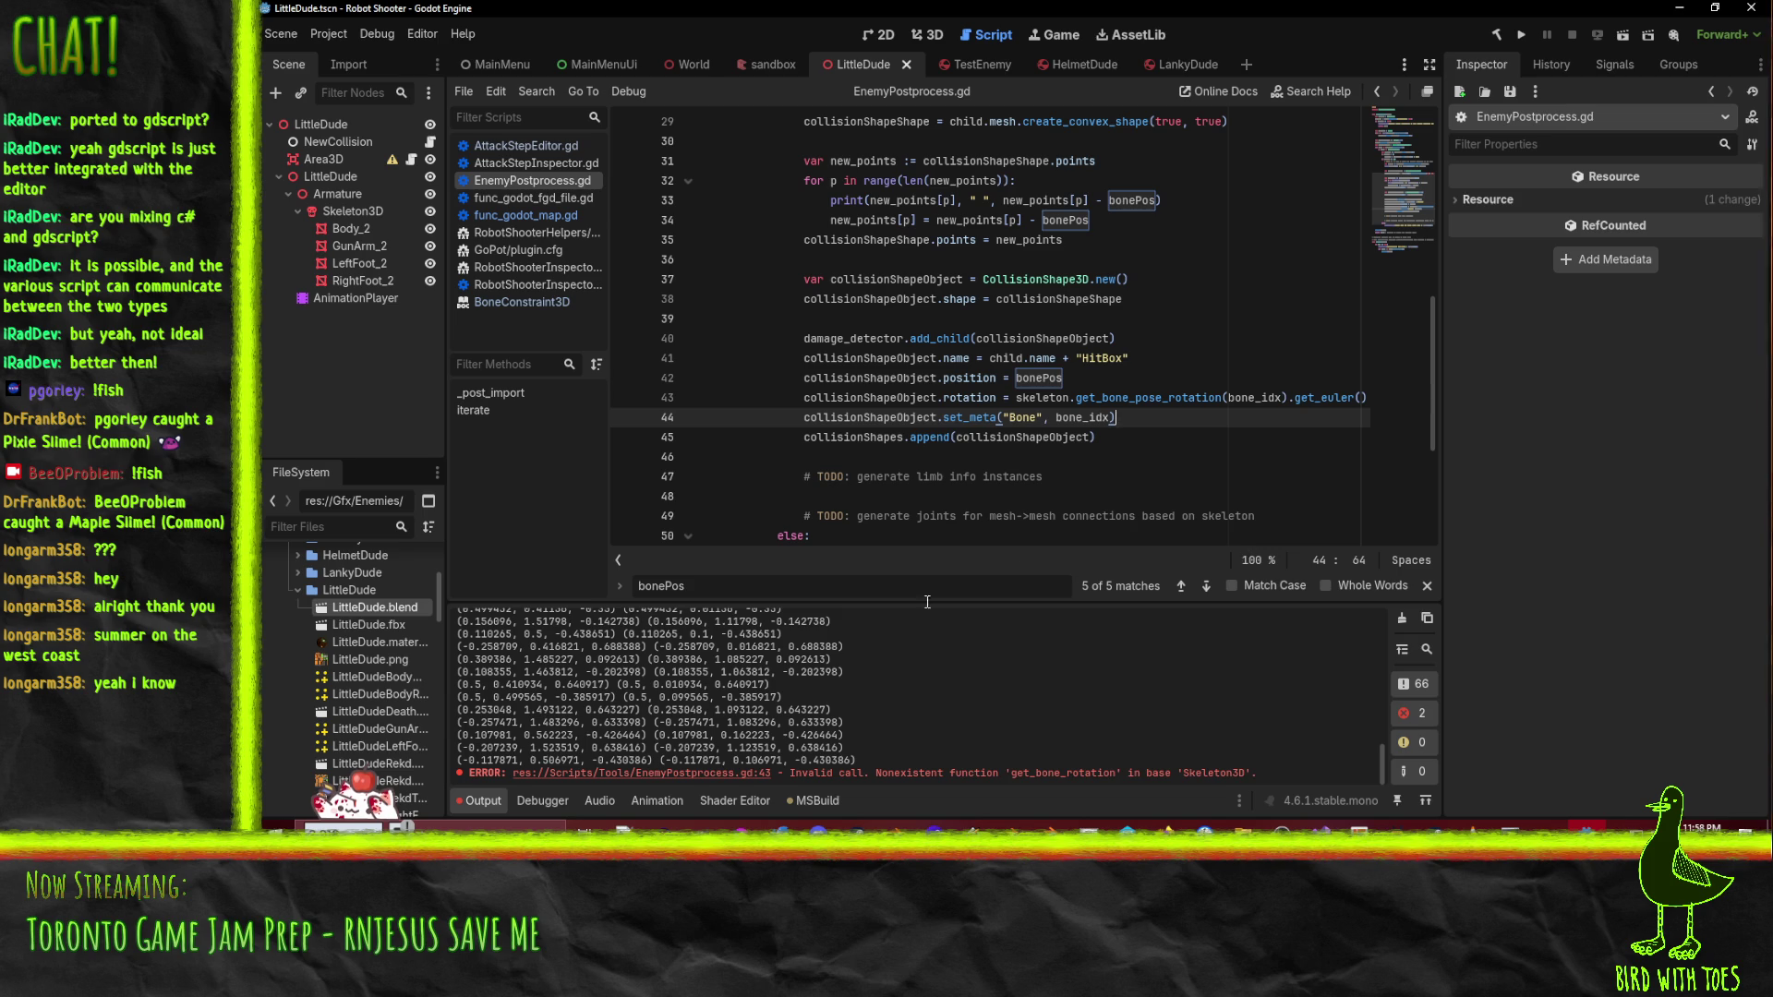
pyautogui.rightClick(375, 609)
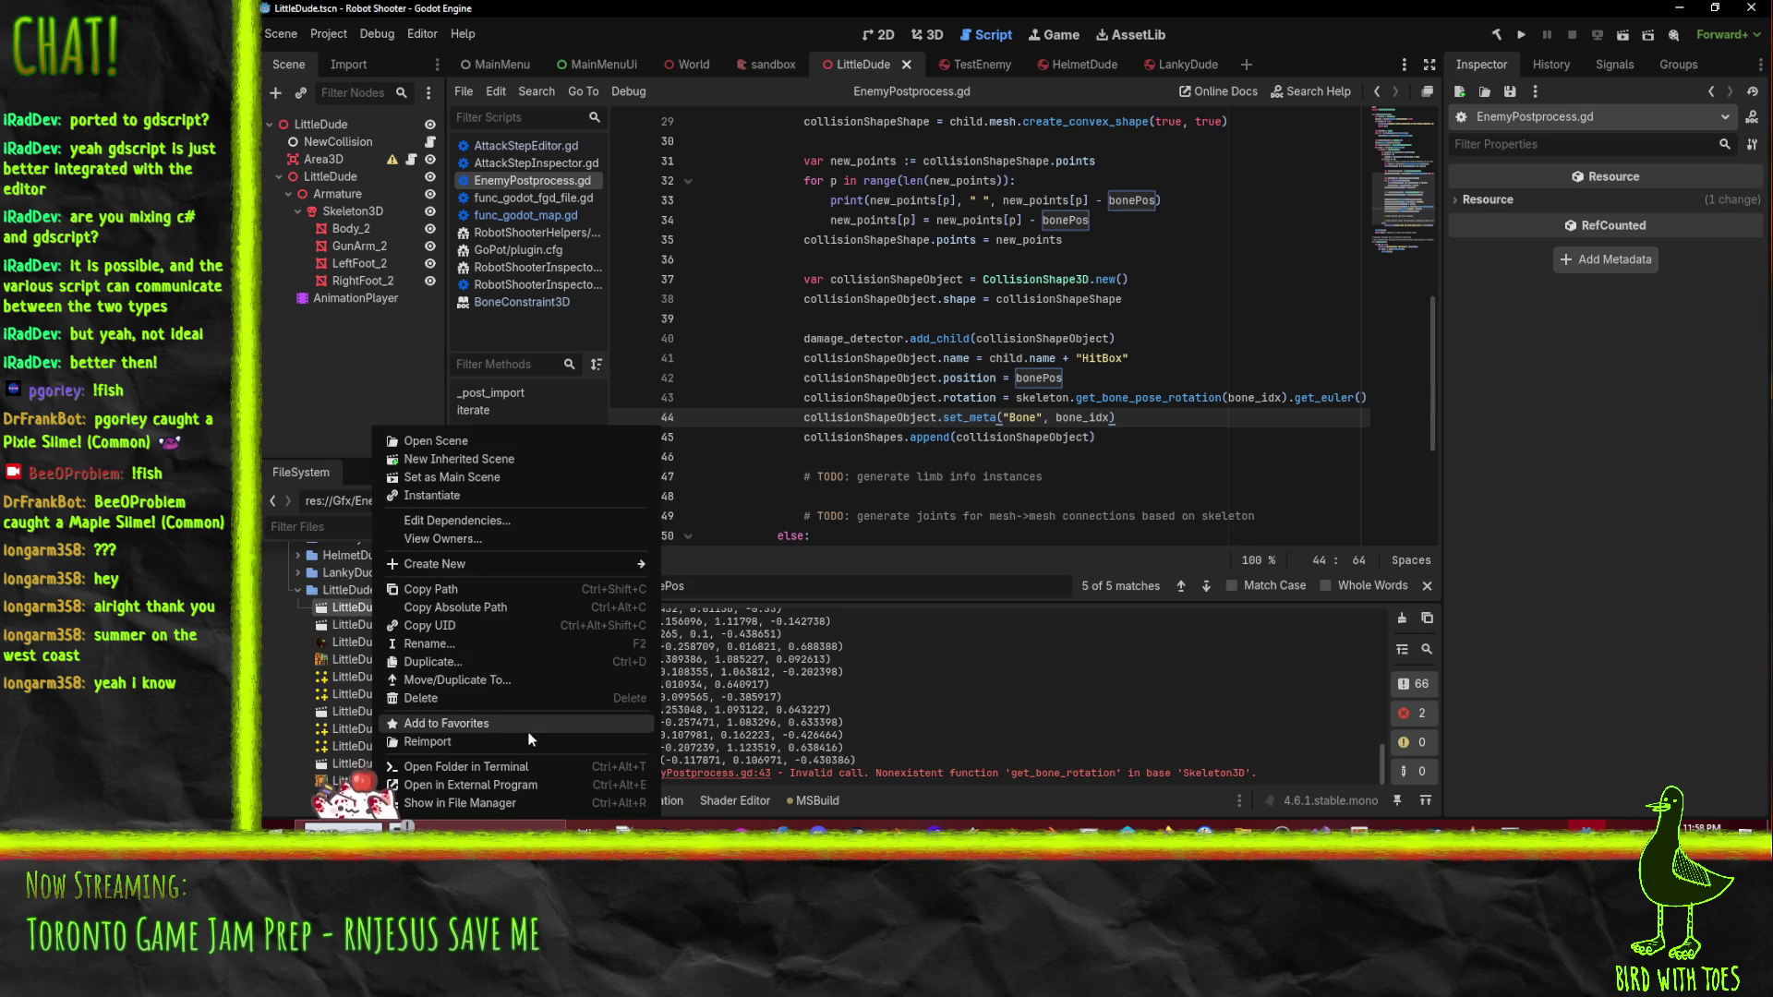
pyautogui.click(497, 740)
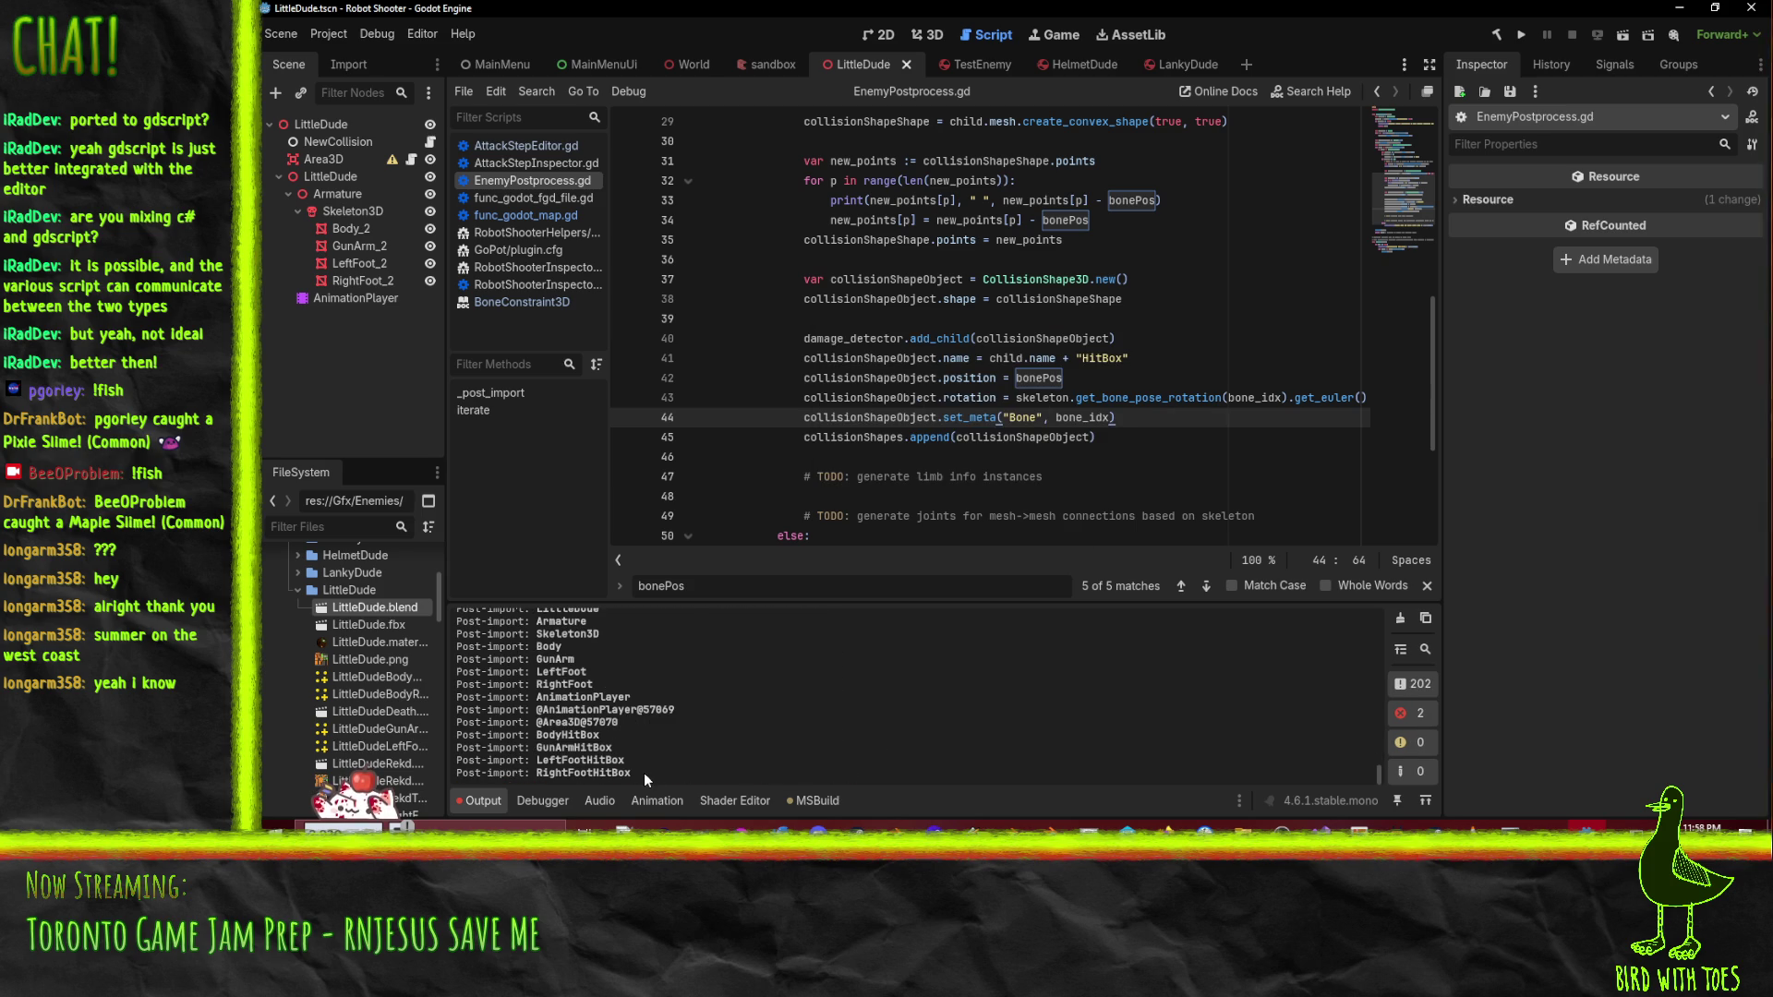
# - Drag LittleDude.blend into the LittleDude scene tree, creating the LittleDude2 instance under AnimationPlayer
pyautogui.scroll(2, 644, 773)
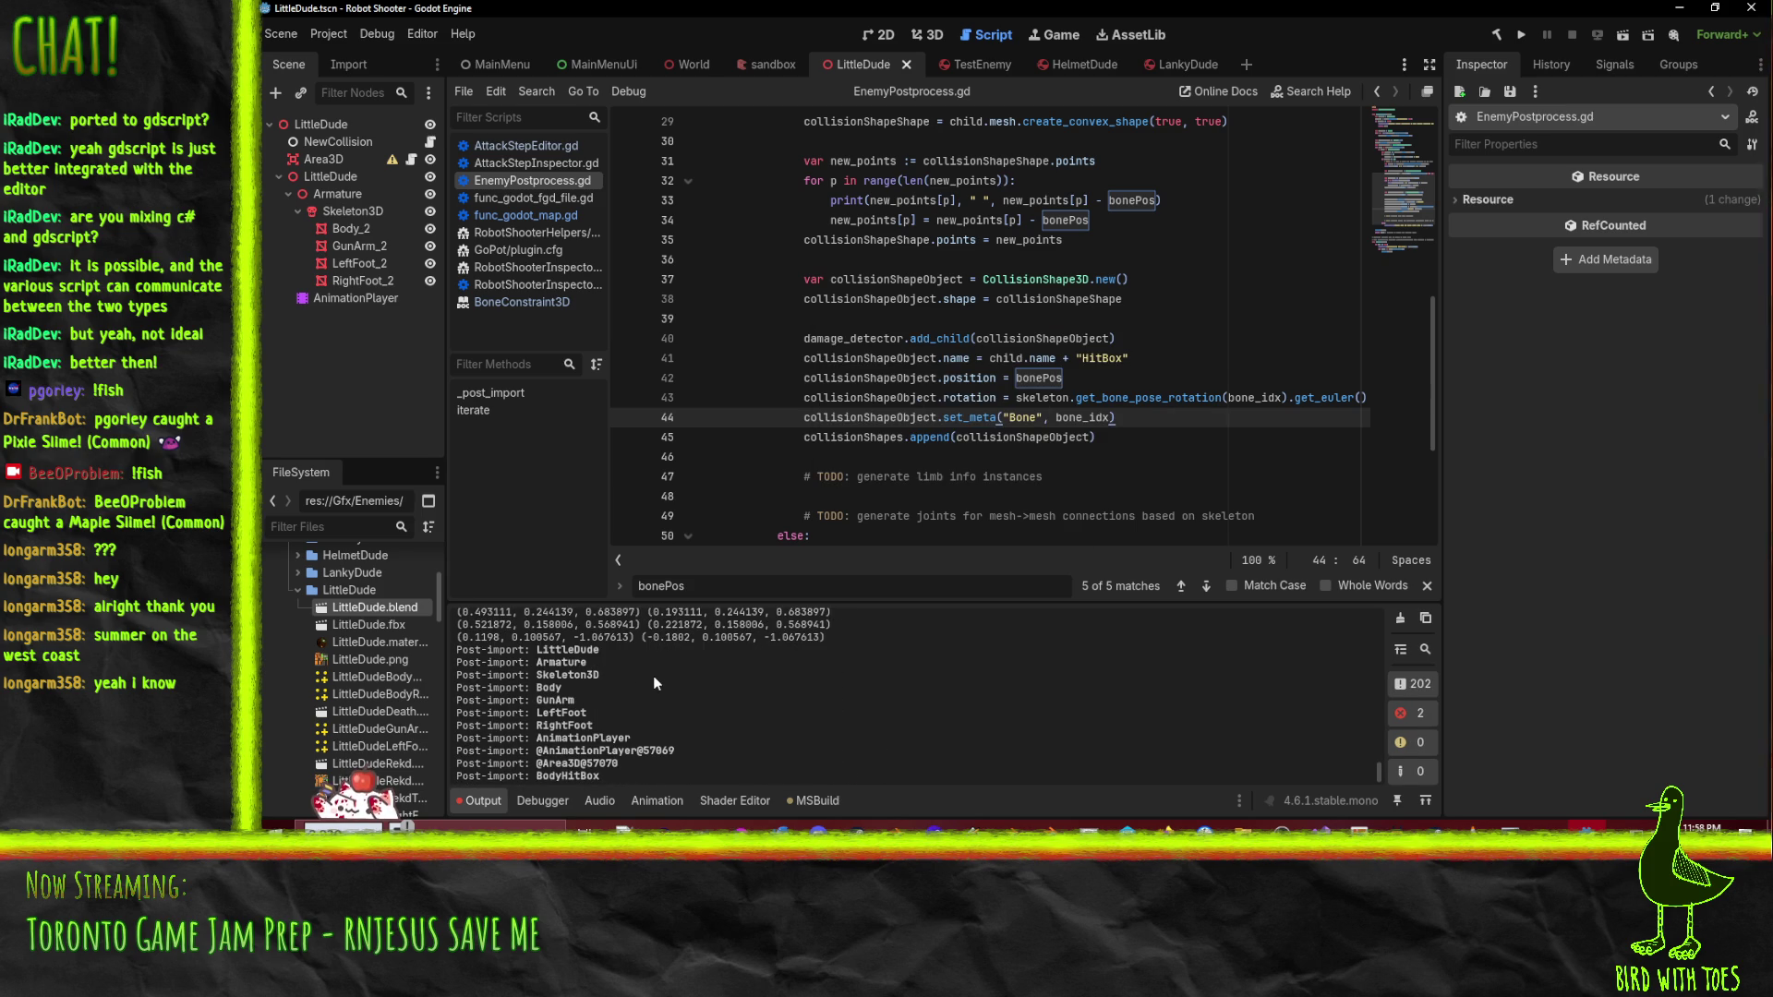
pyautogui.scroll(-1, 618, 675)
pyautogui.scroll(1, 618, 673)
pyautogui.scroll(-1, 573, 669)
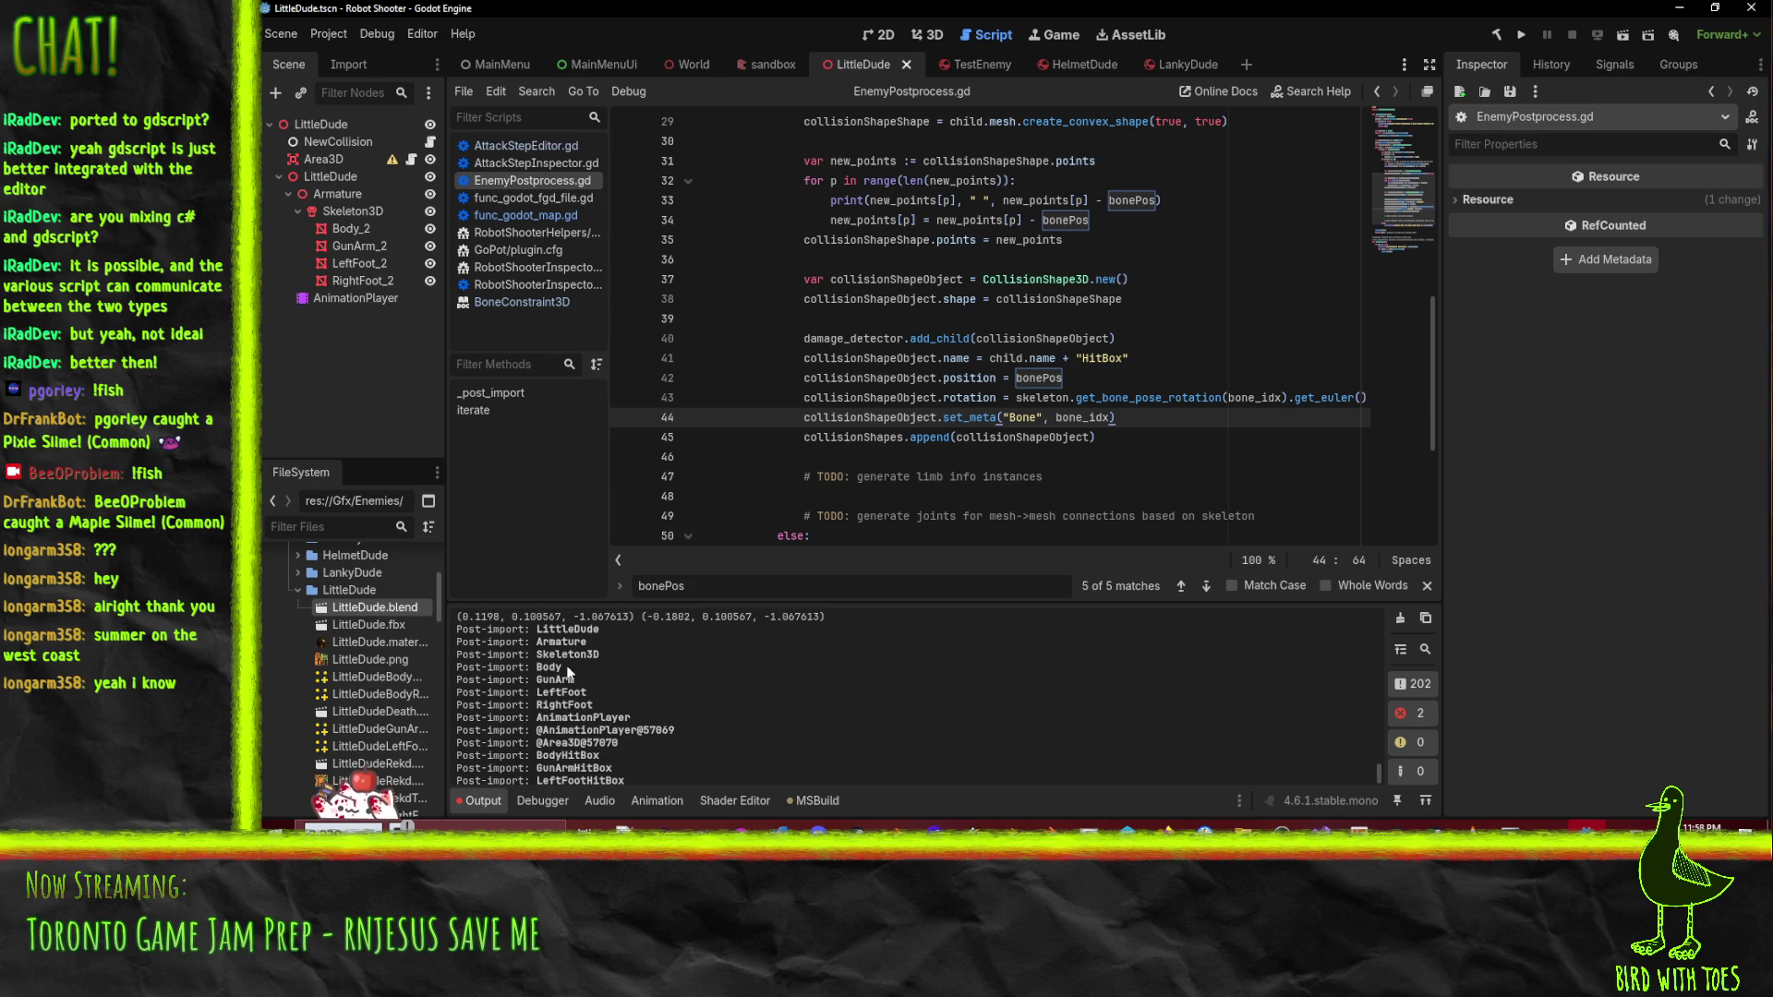
pyautogui.scroll(-1, 568, 672)
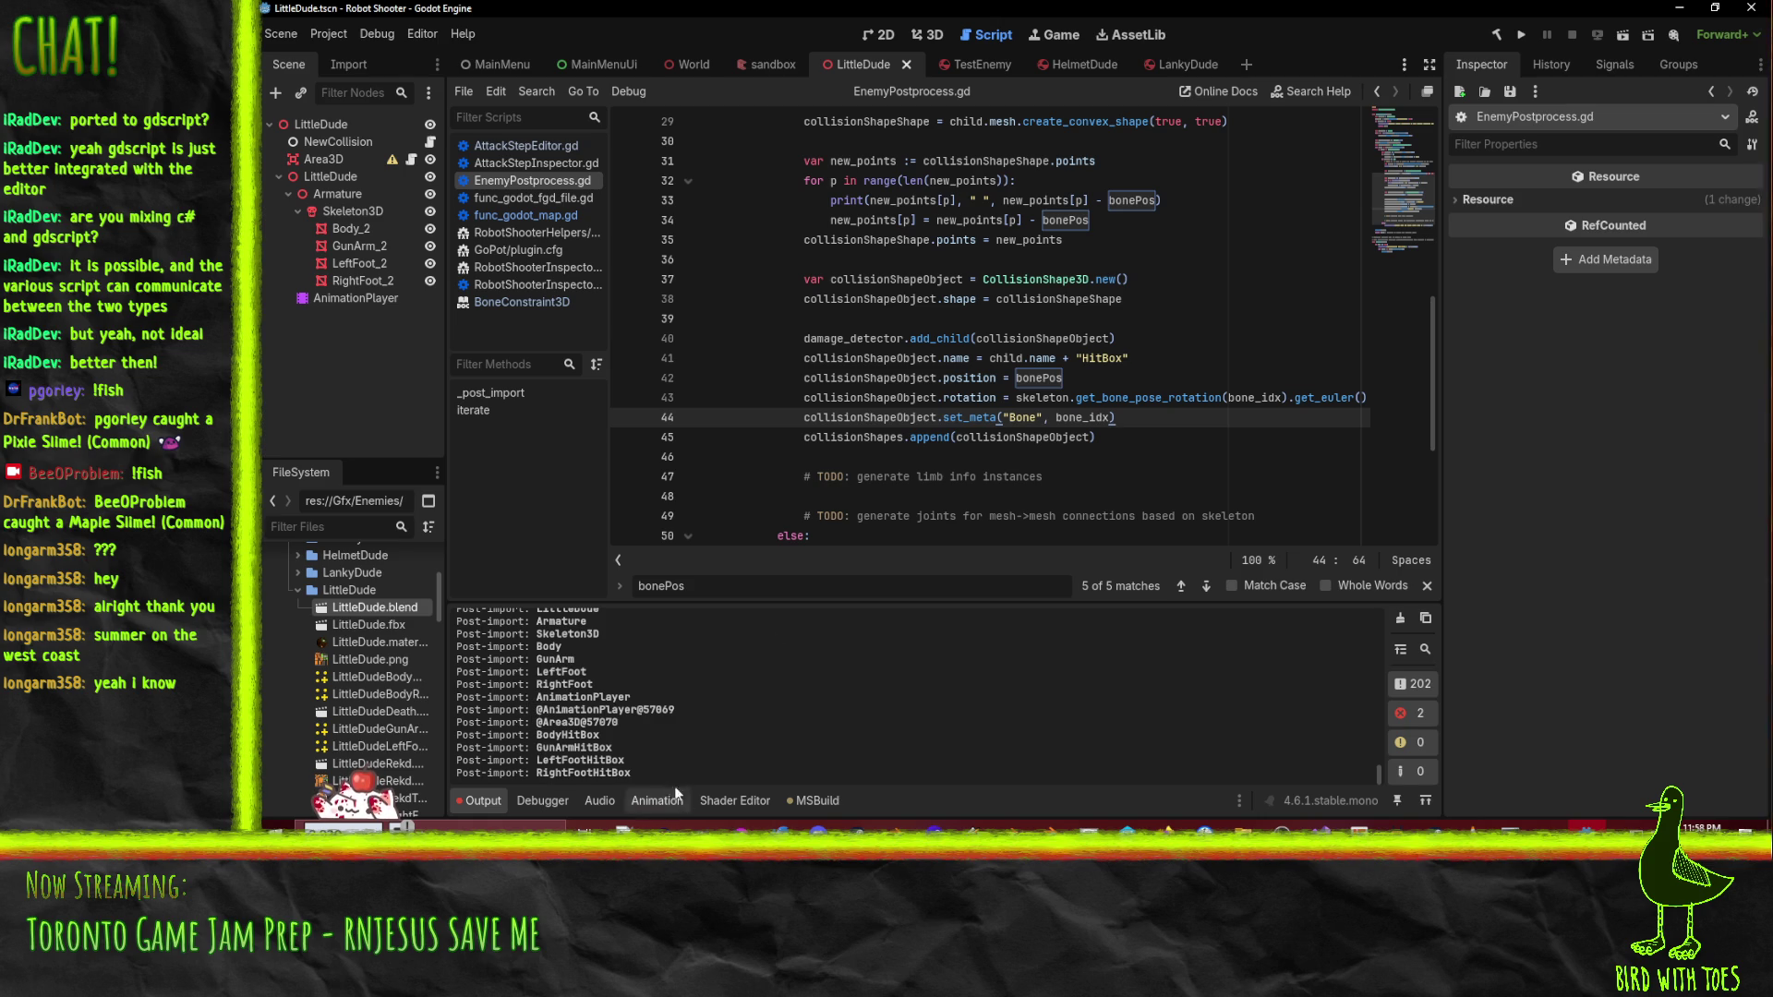
pyautogui.click(1203, 454)
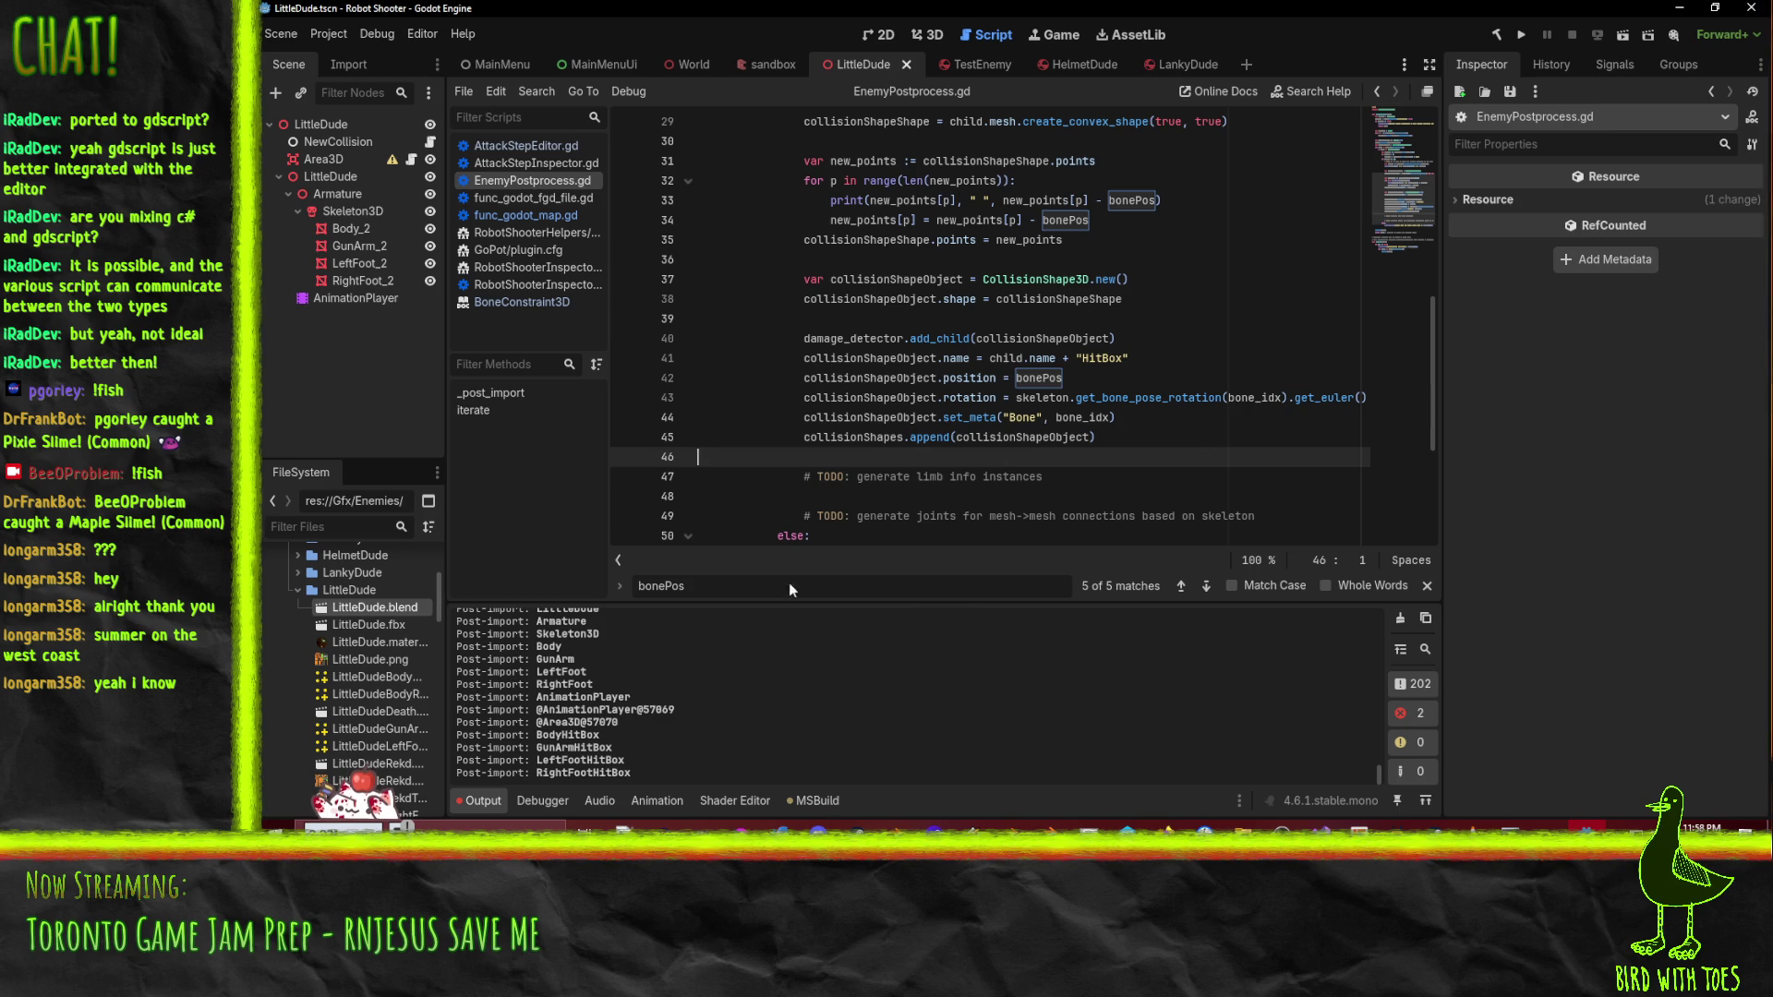
pyautogui.moveTo(364, 607)
pyautogui.mouseDown()
pyautogui.moveTo(339, 146)
pyautogui.moveTo(319, 124)
pyautogui.mouseUp()
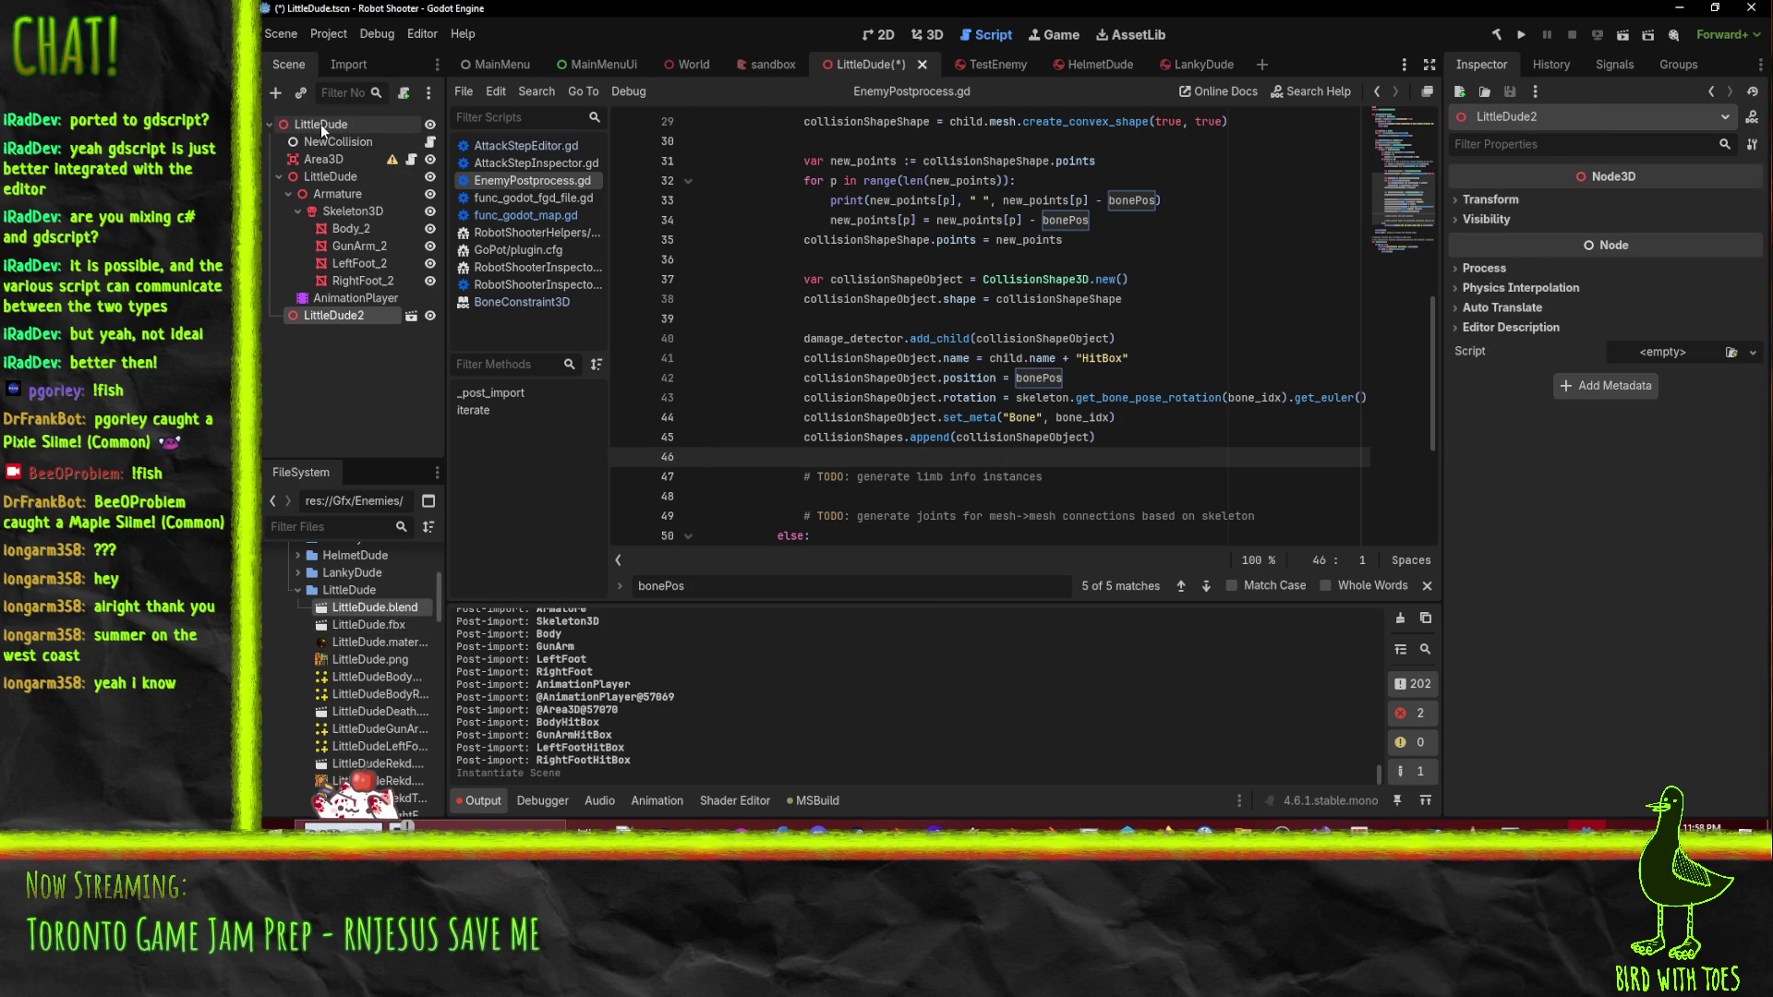
pyautogui.rightClick(341, 314)
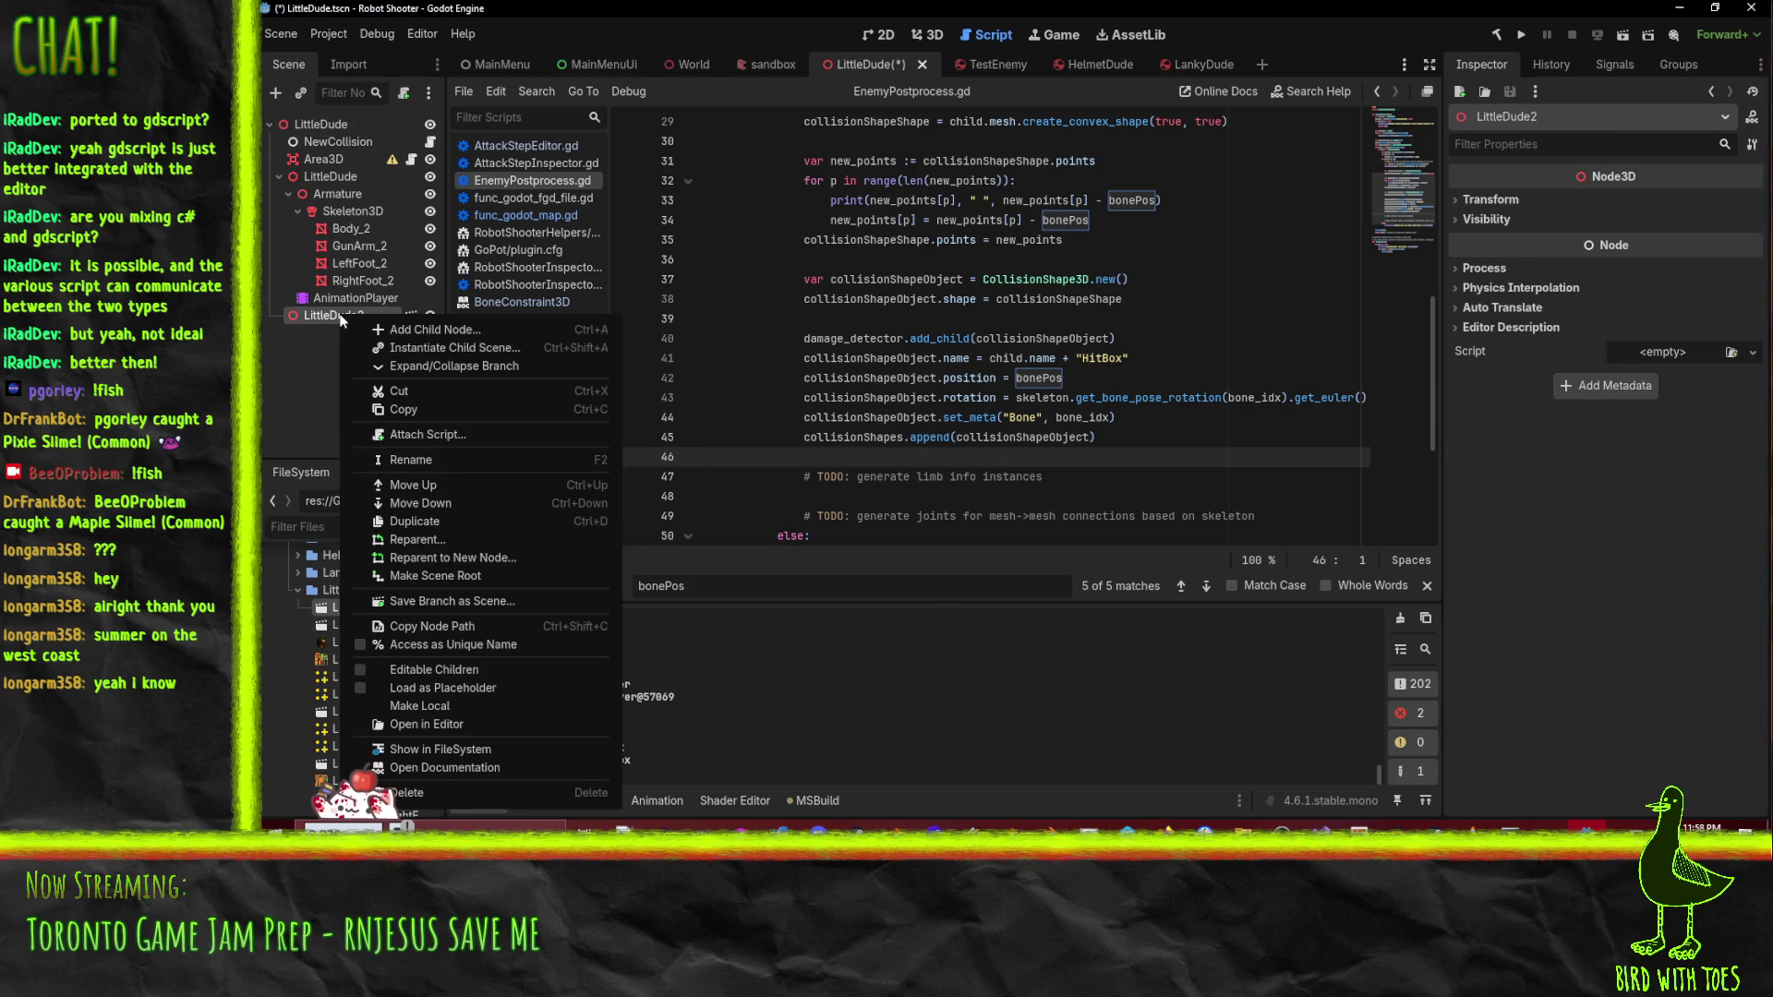
# - Enable Editable Children on LittleDude2 and inspect its Armature, AnimationPlayer and LeftFoot nodes
pyautogui.click(474, 668)
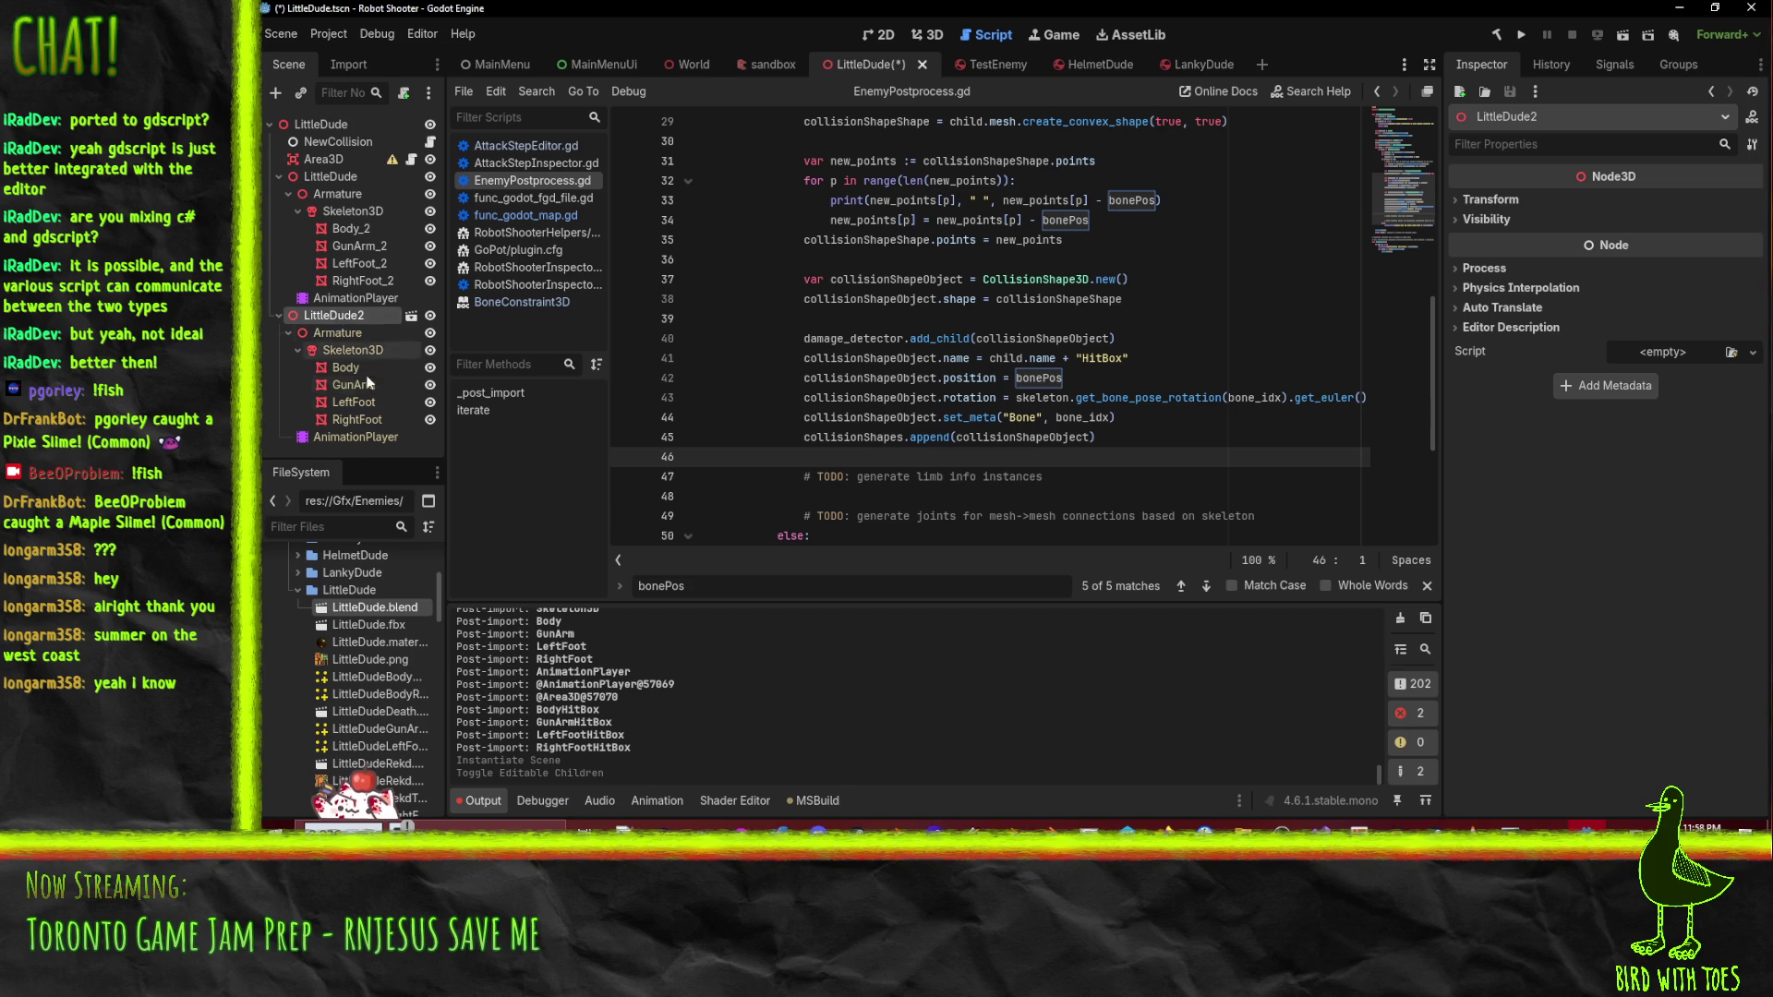
pyautogui.click(337, 332)
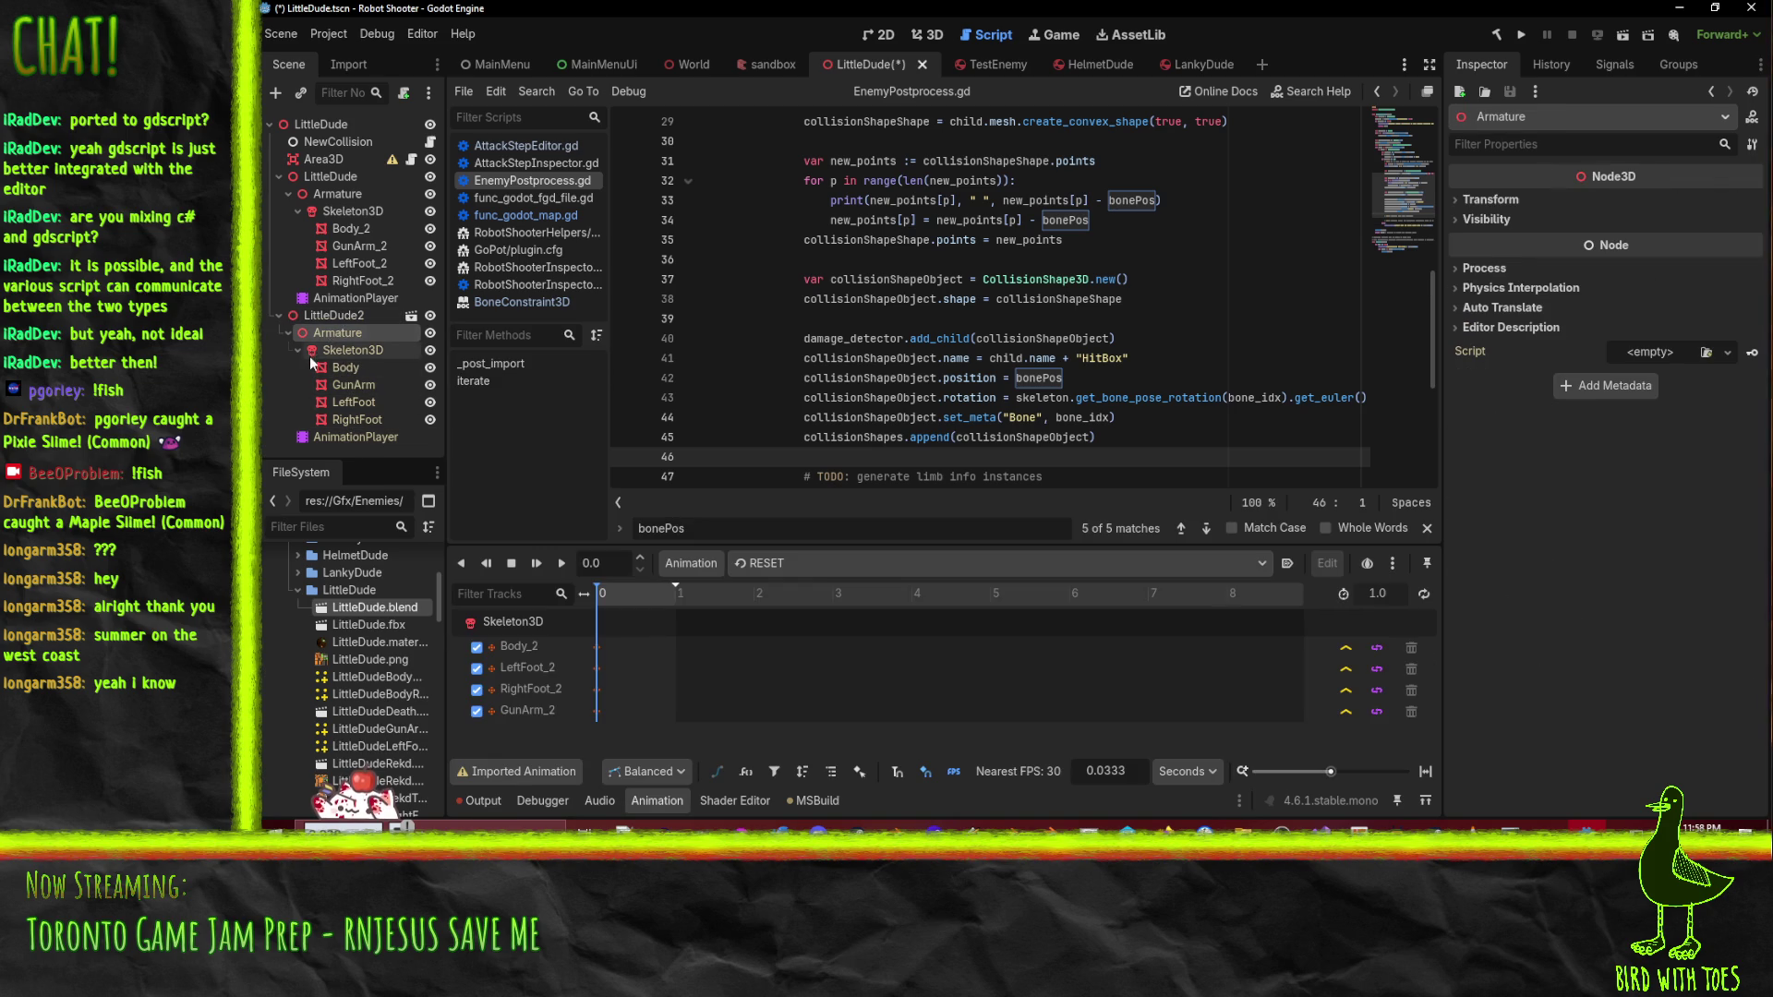
pyautogui.click(346, 380)
pyautogui.click(348, 401)
pyautogui.click(353, 434)
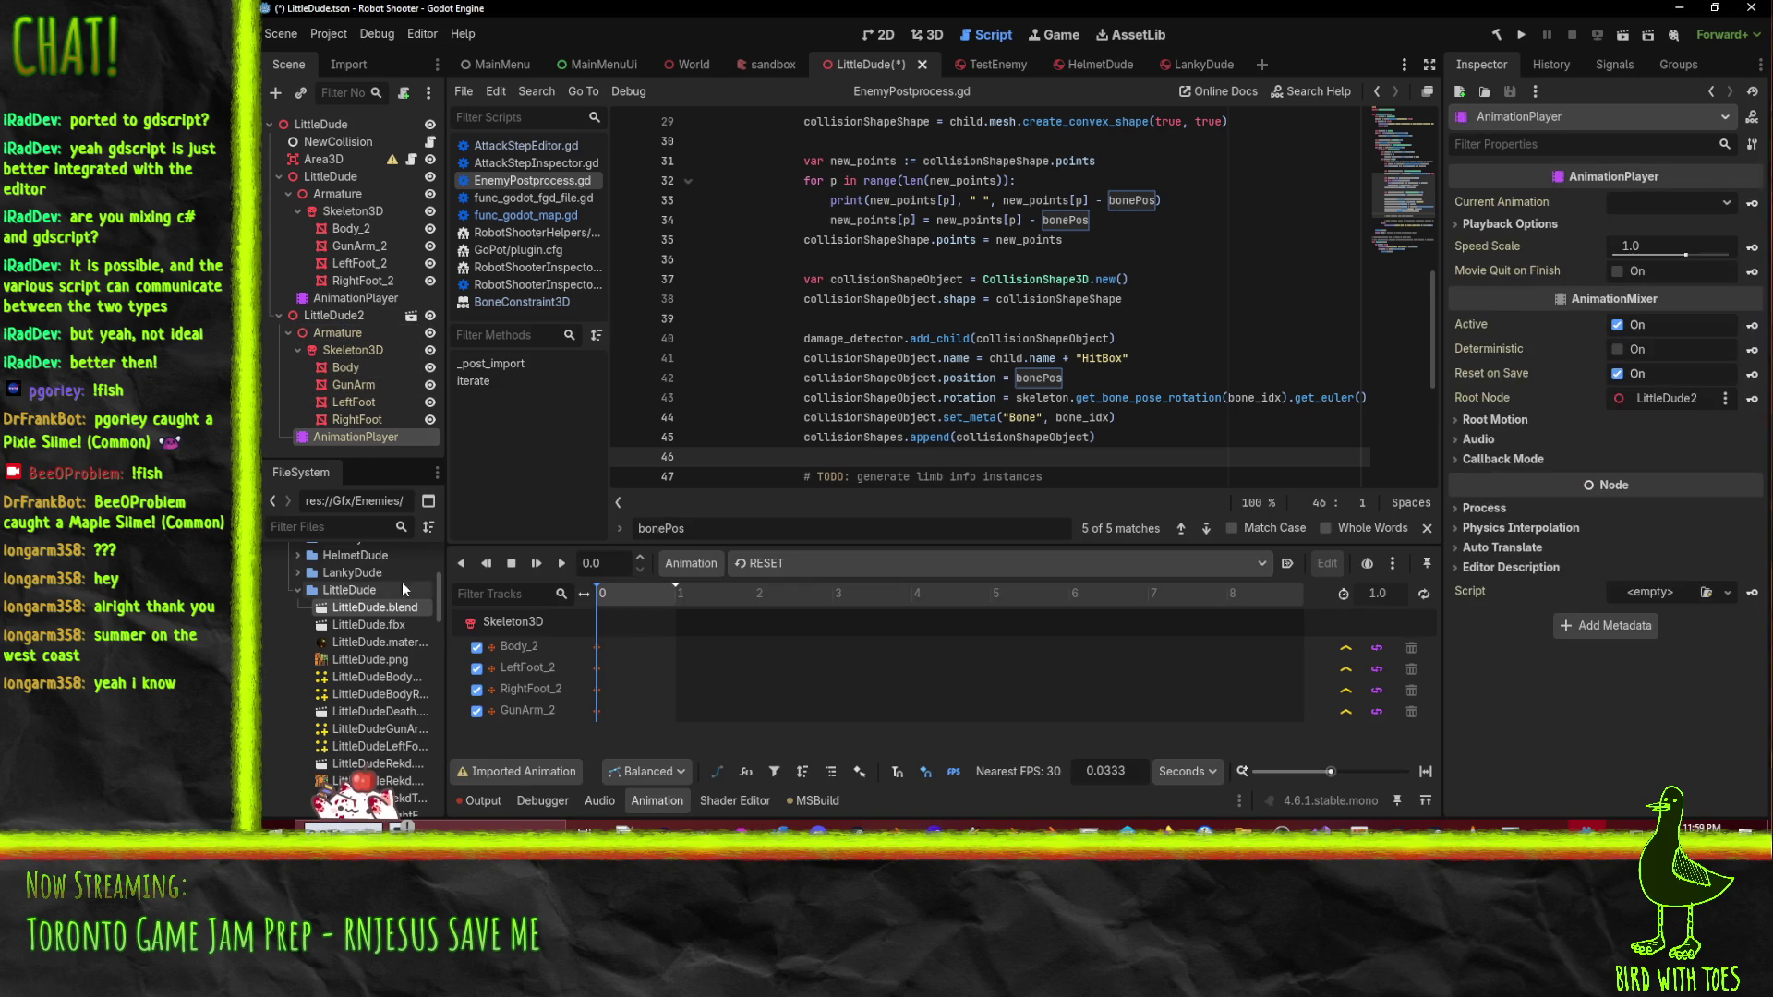
pyautogui.click(357, 404)
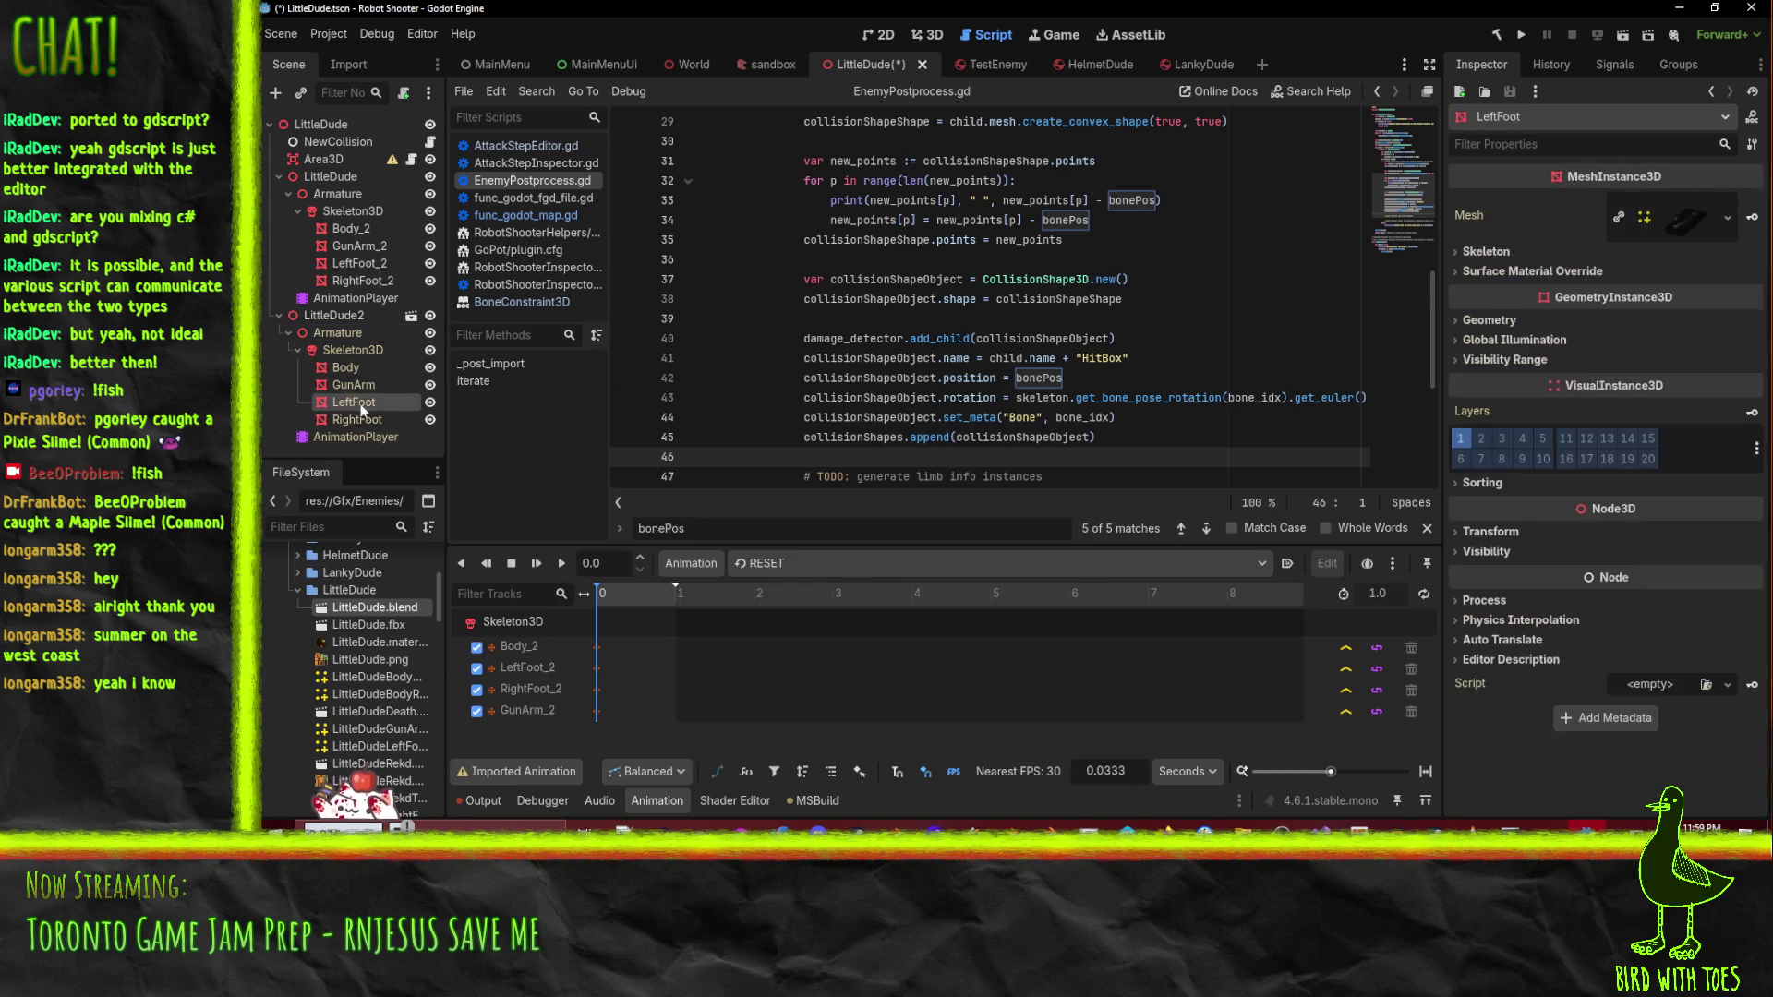
pyautogui.click(353, 375)
pyautogui.click(344, 350)
pyautogui.click(333, 316)
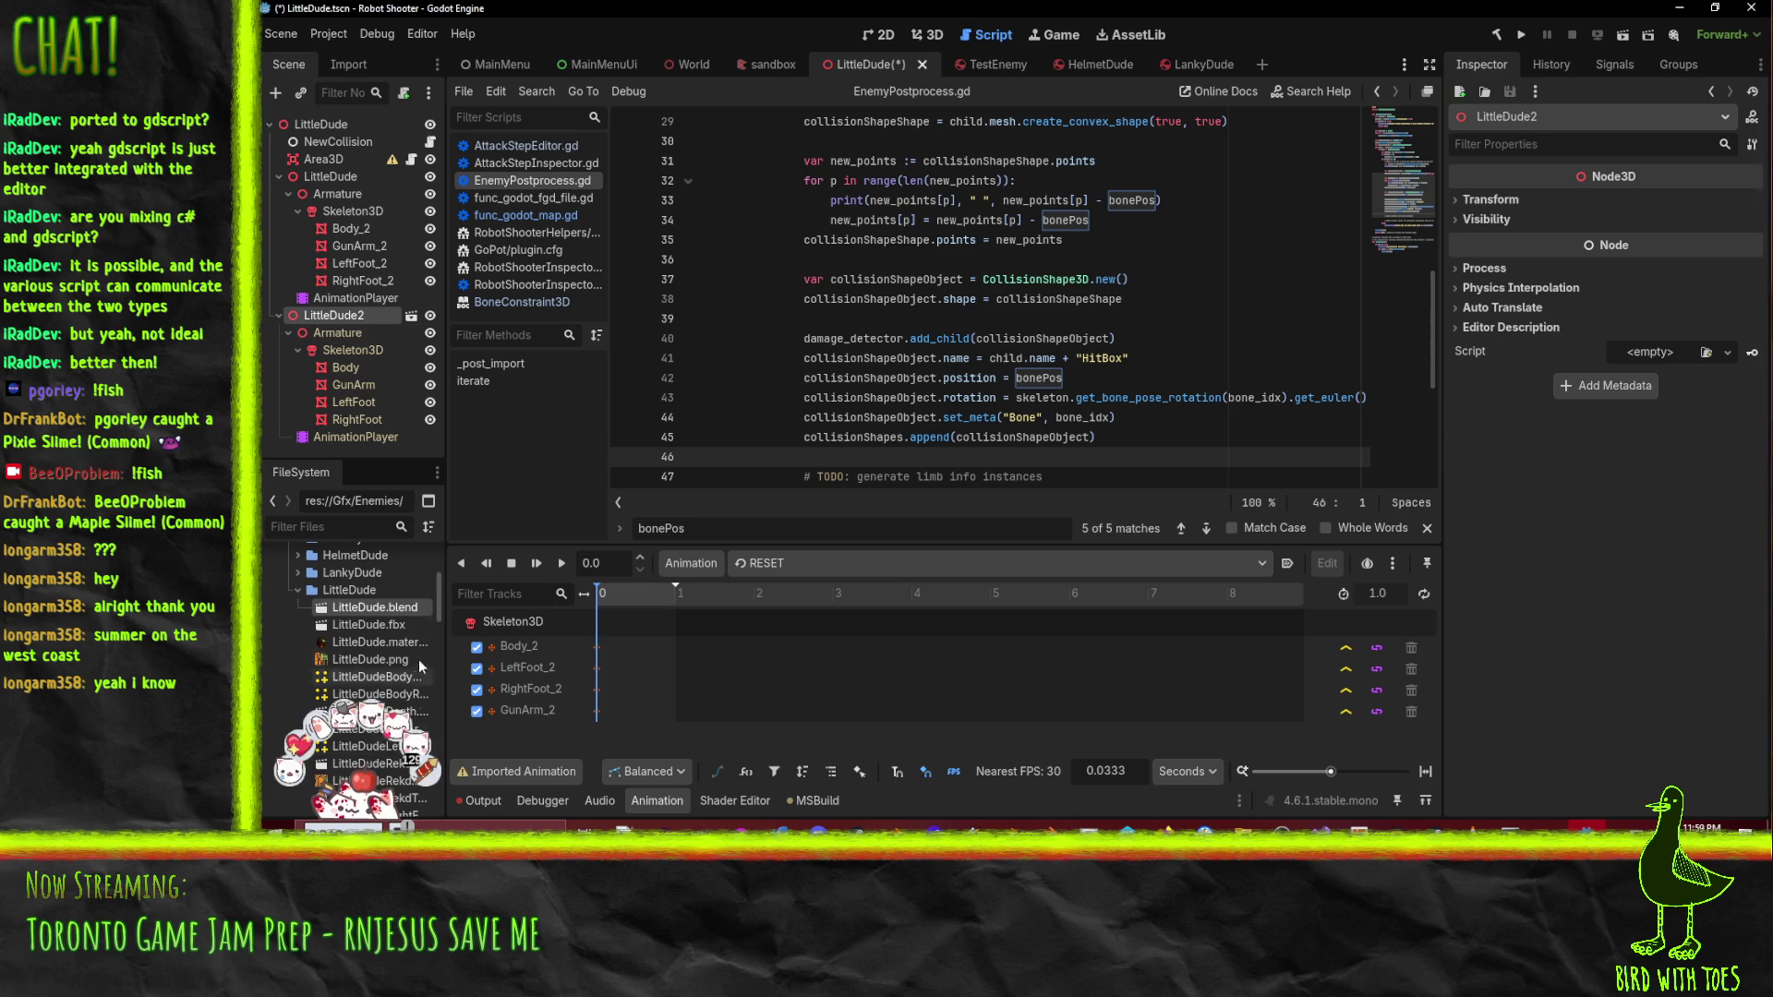
pyautogui.scroll(-3, 411, 647)
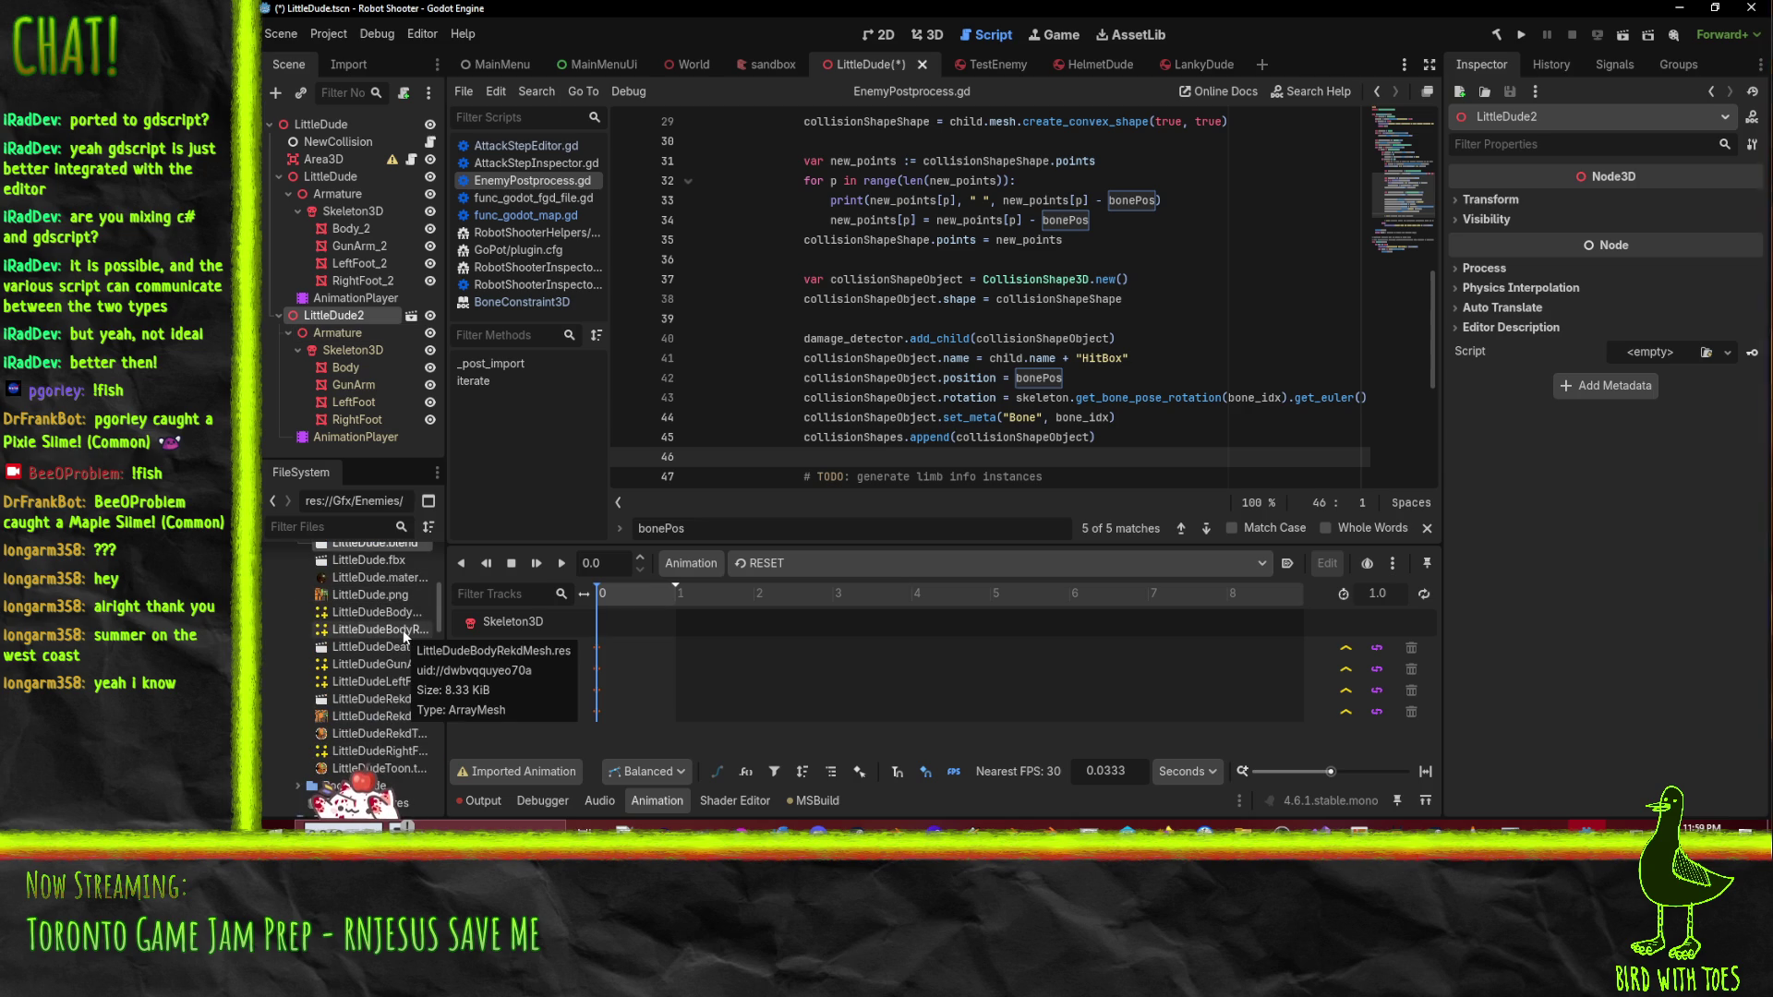
# - Open LittleDude2's source LittleDude.blend scene anyway, then close that tab
pyautogui.click(411, 317)
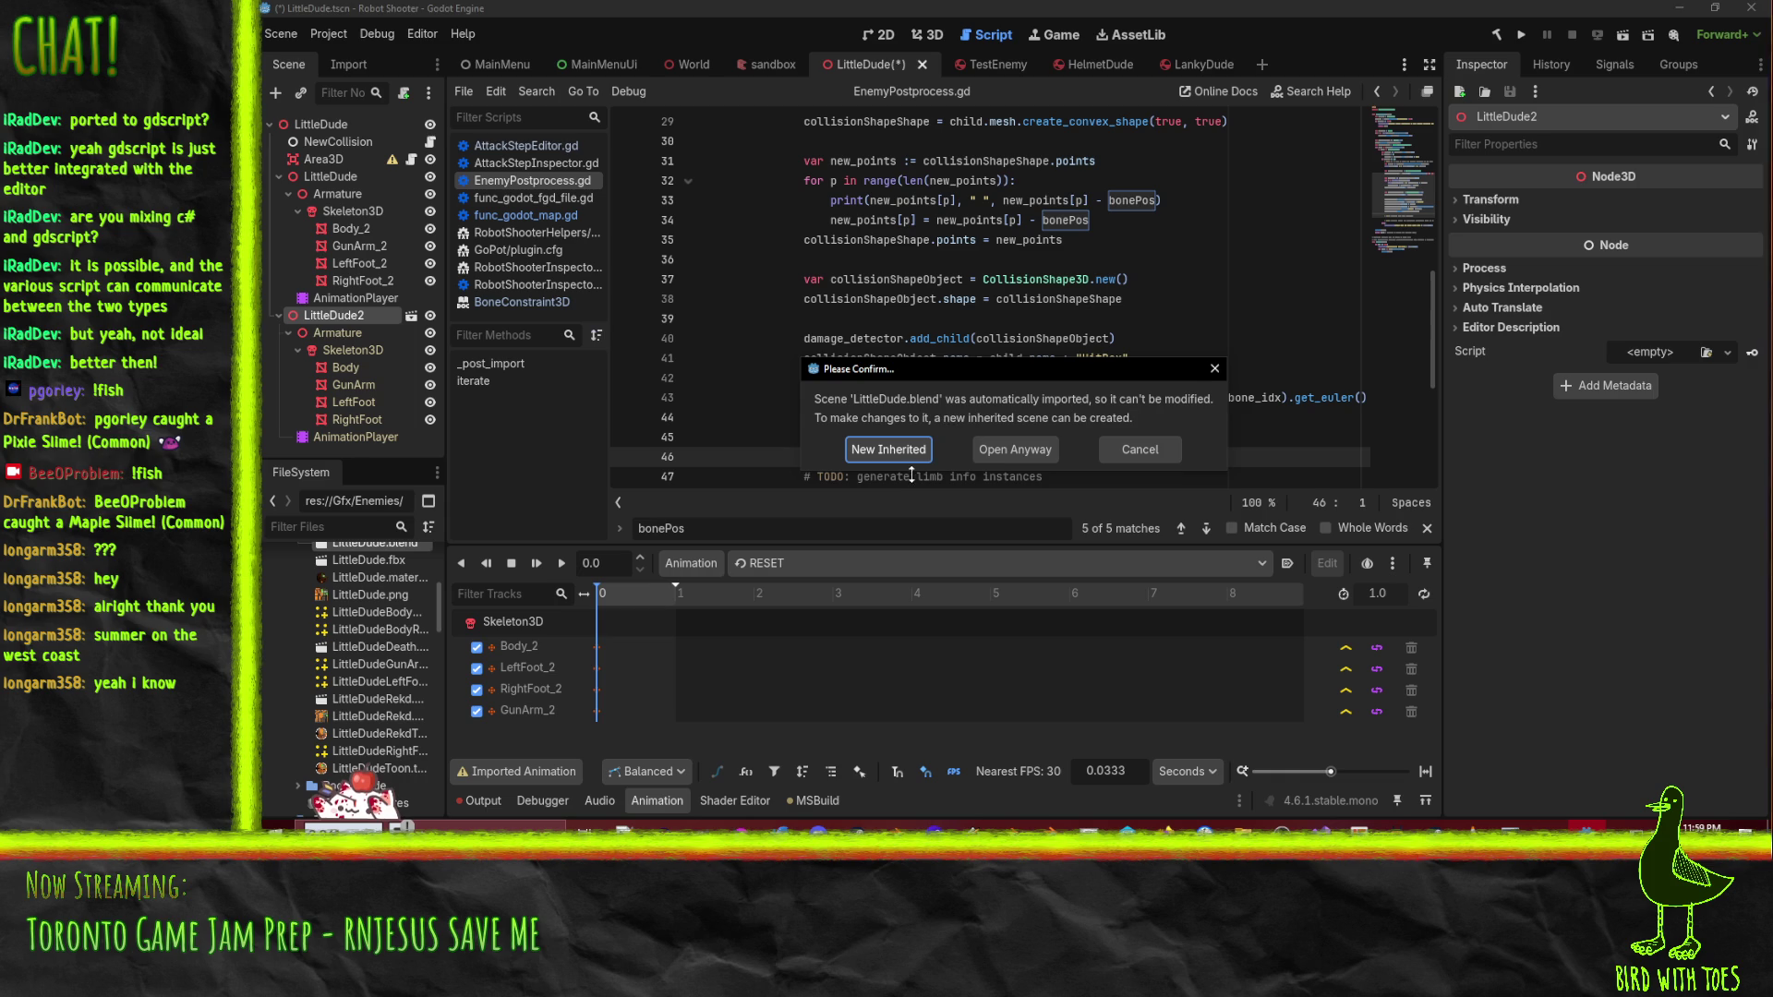
pyautogui.click(988, 456)
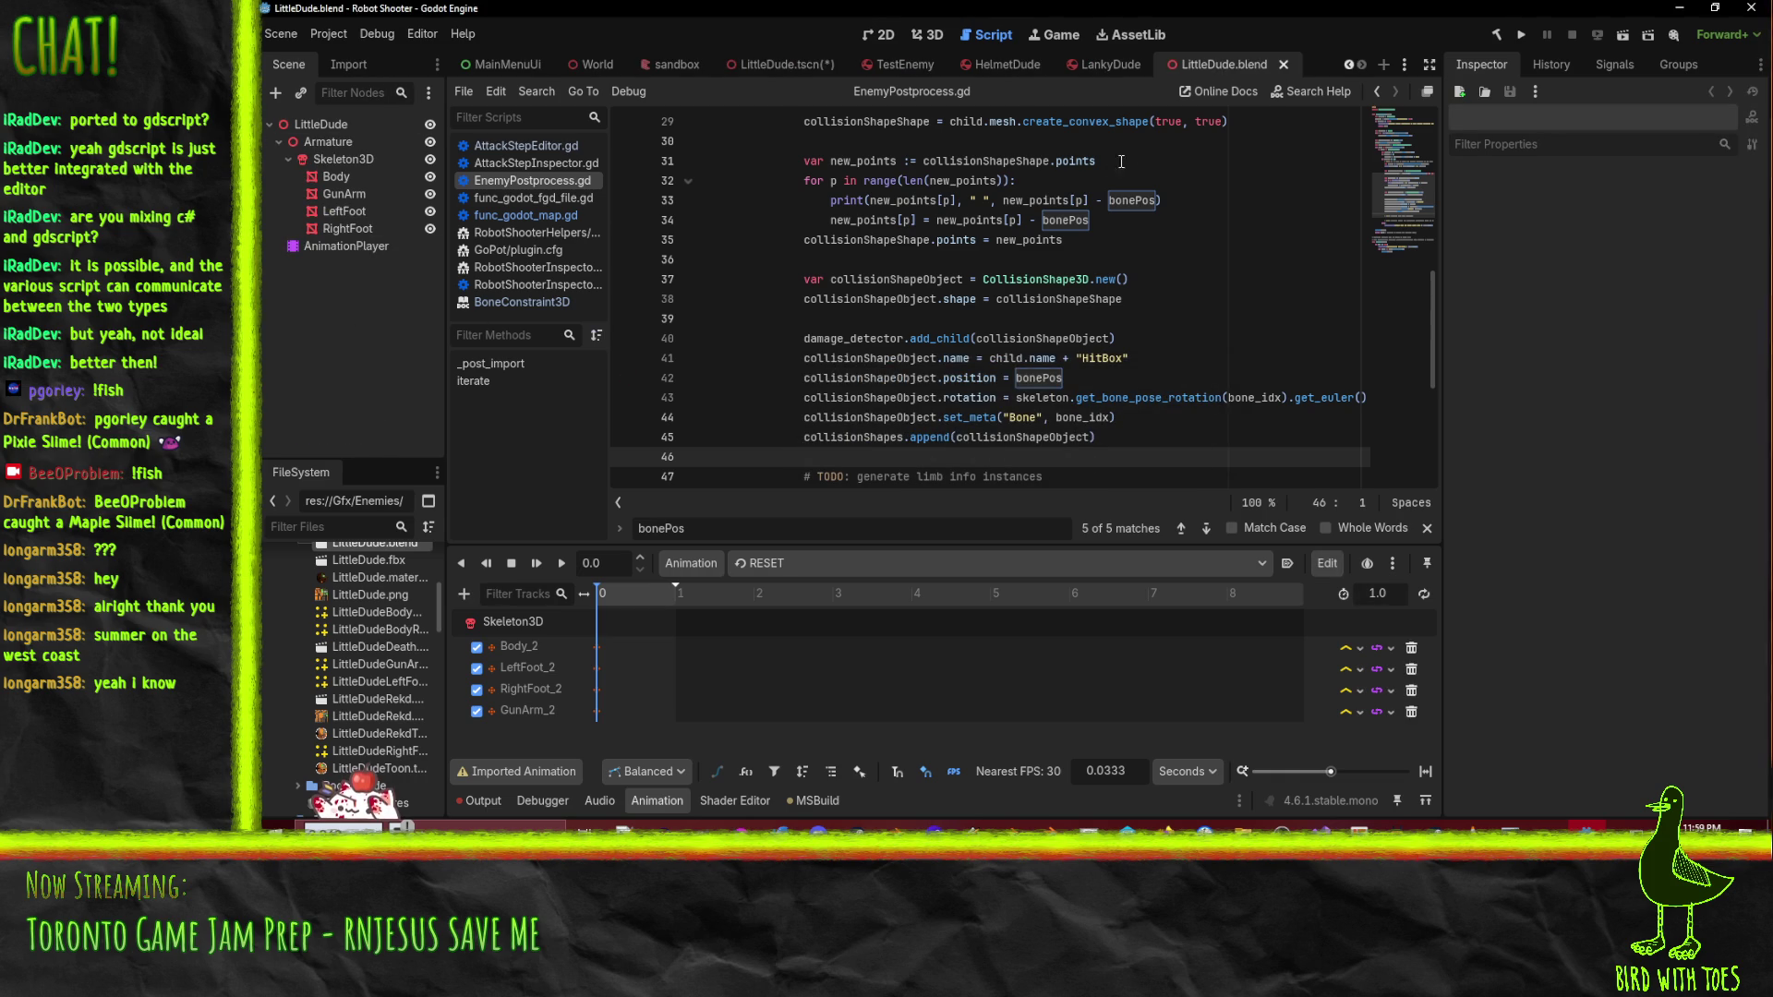
pyautogui.click(1284, 63)
pyautogui.scroll(-3, 325, 335)
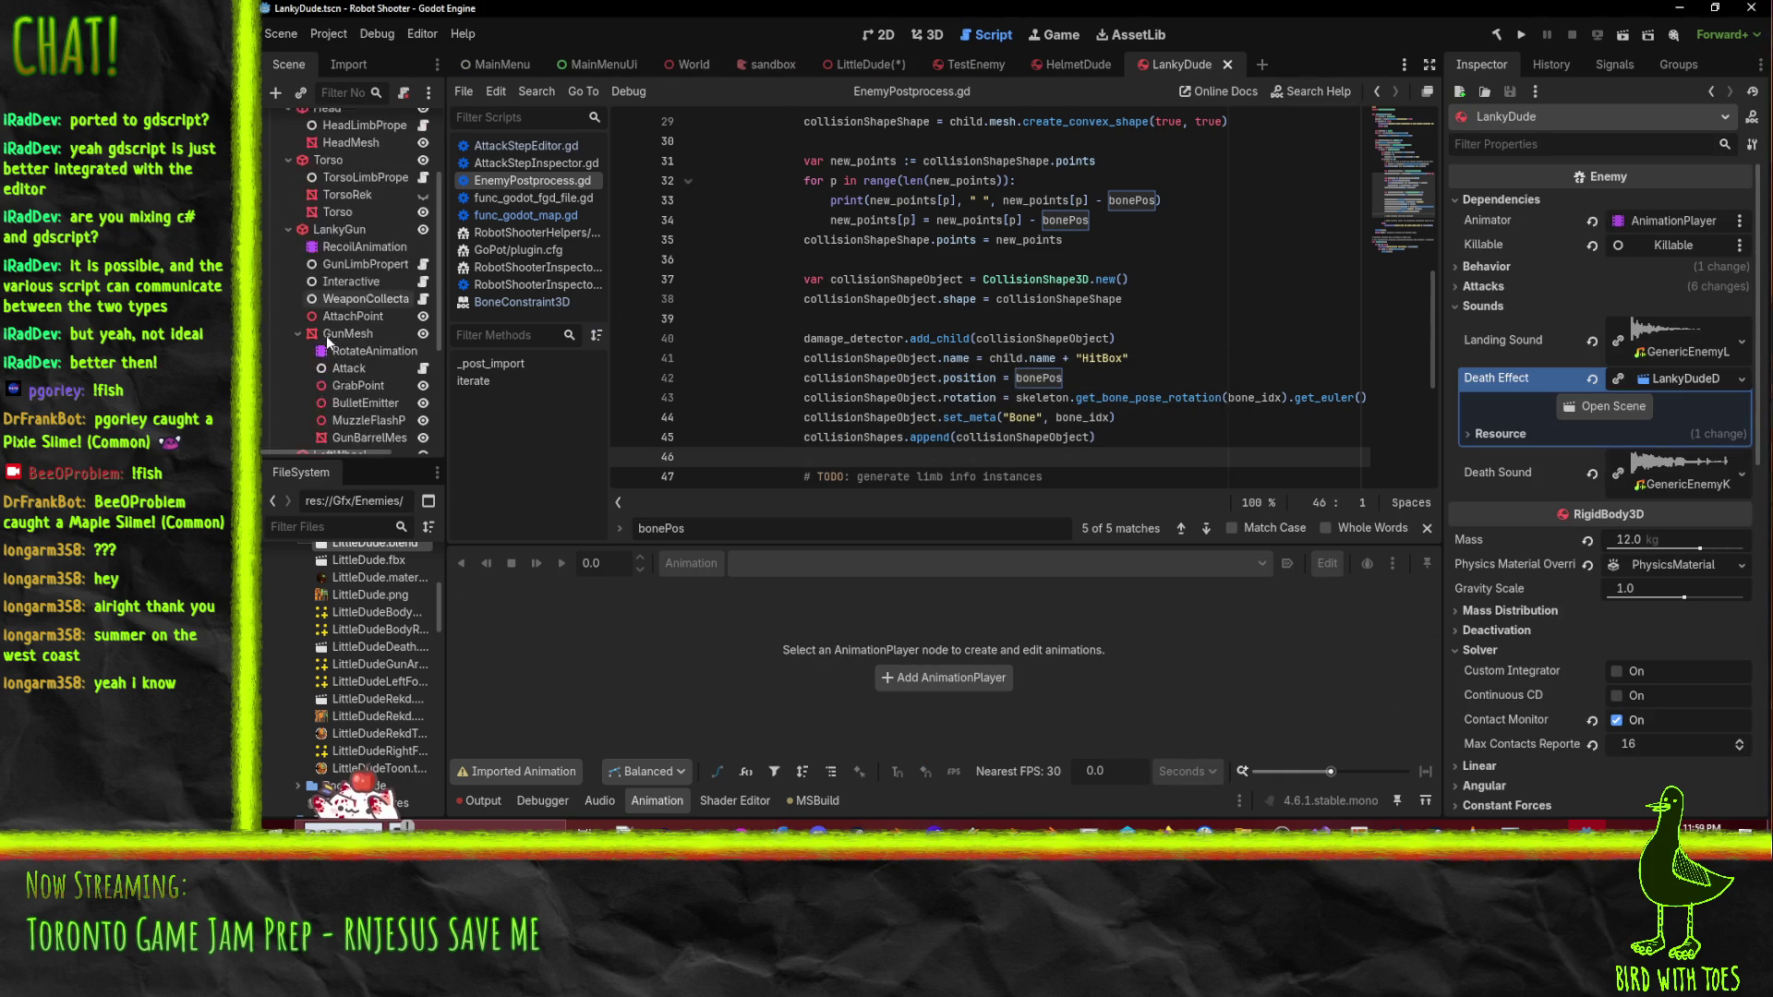
pyautogui.scroll(5, 329, 372)
pyautogui.scroll(2, 387, 647)
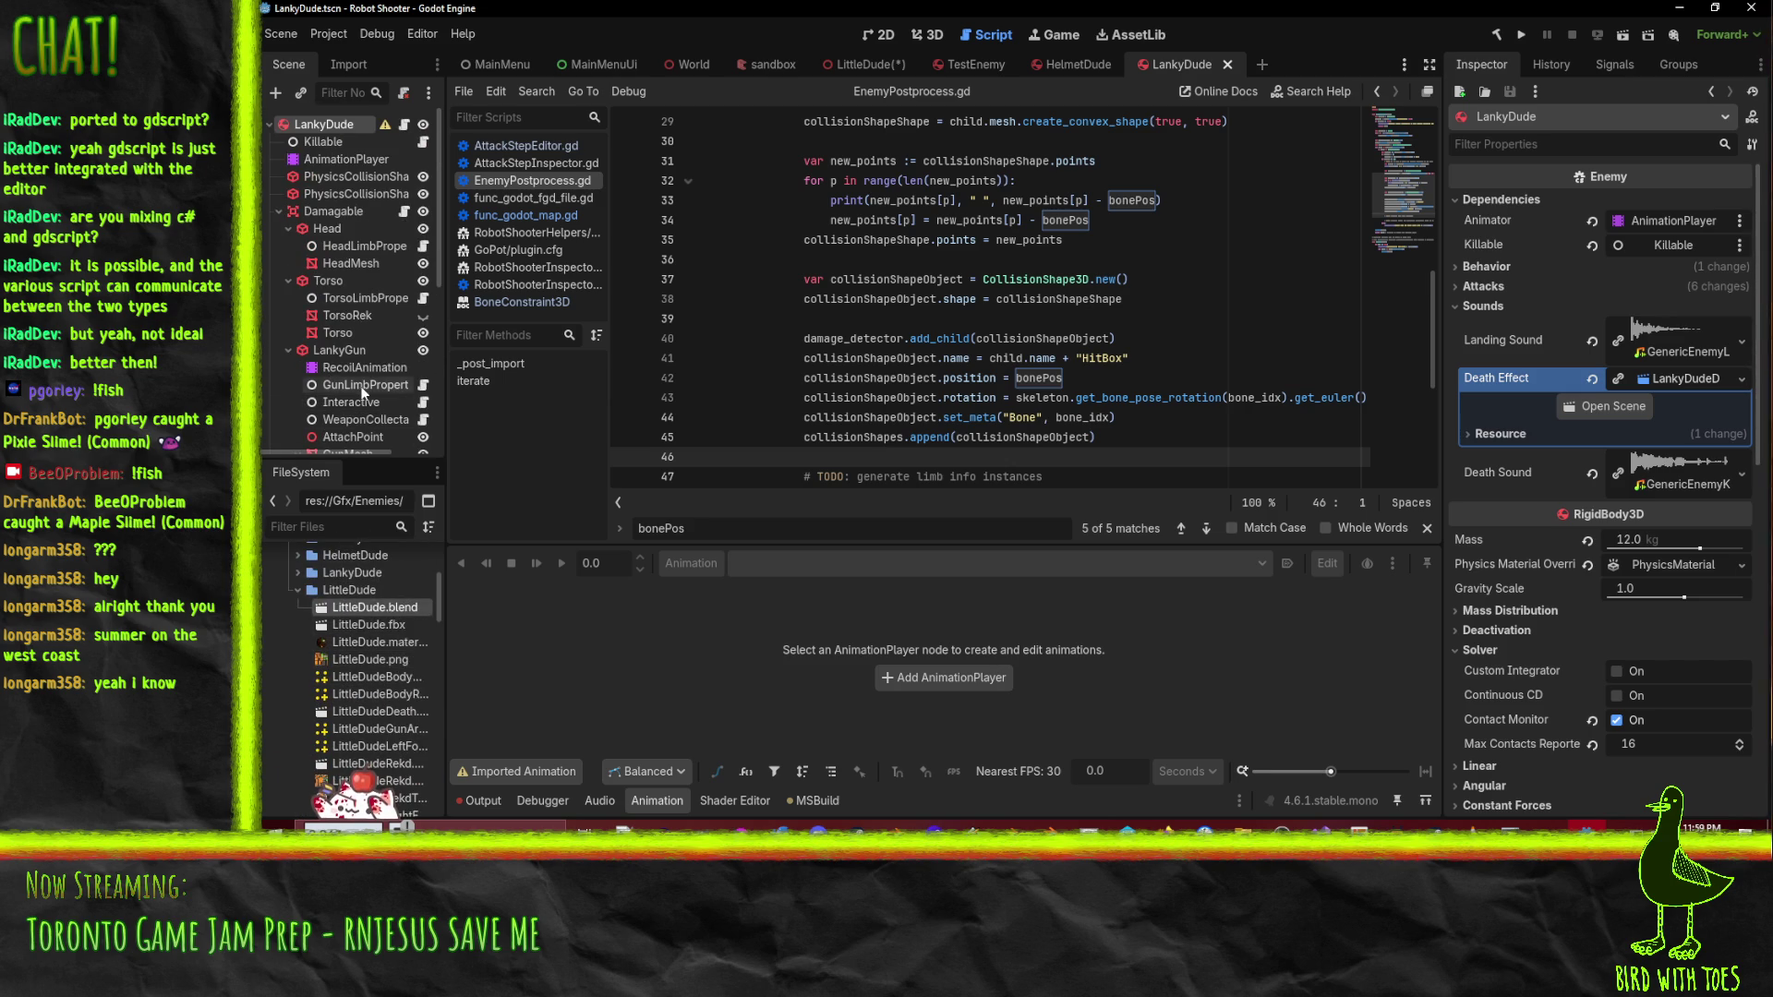
pyautogui.scroll(-5, 360, 388)
pyautogui.scroll(-5, 383, 628)
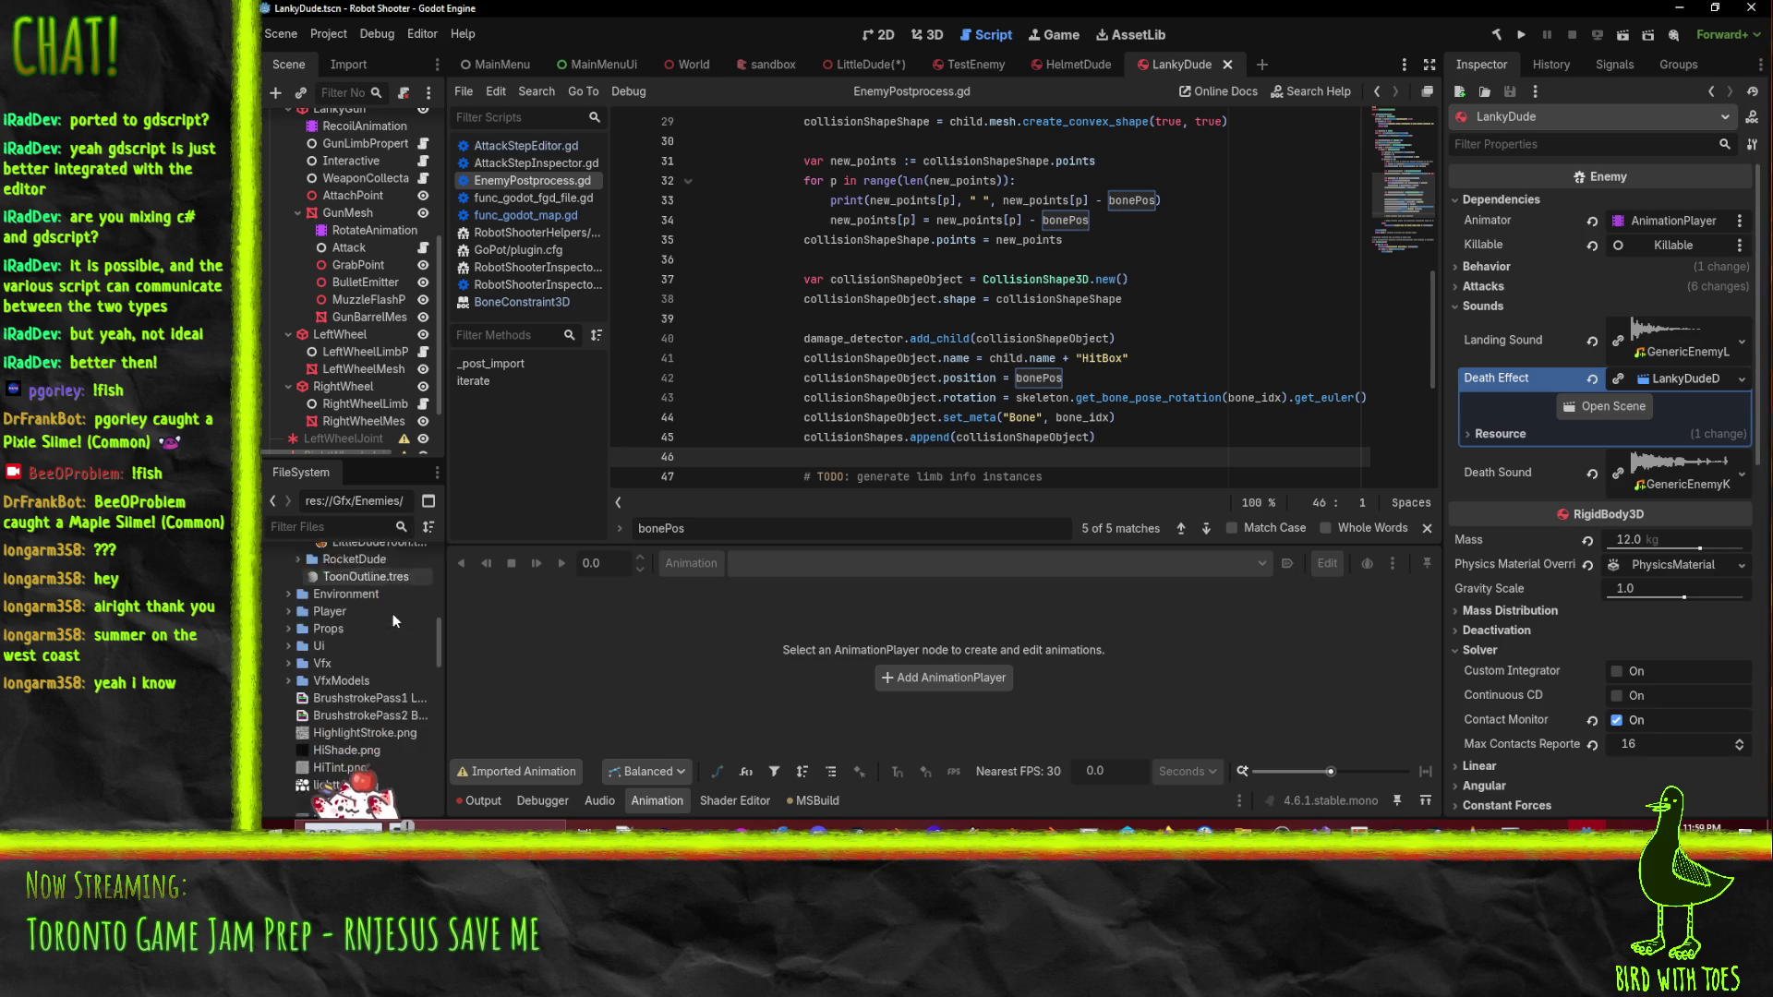
pyautogui.scroll(5, 392, 613)
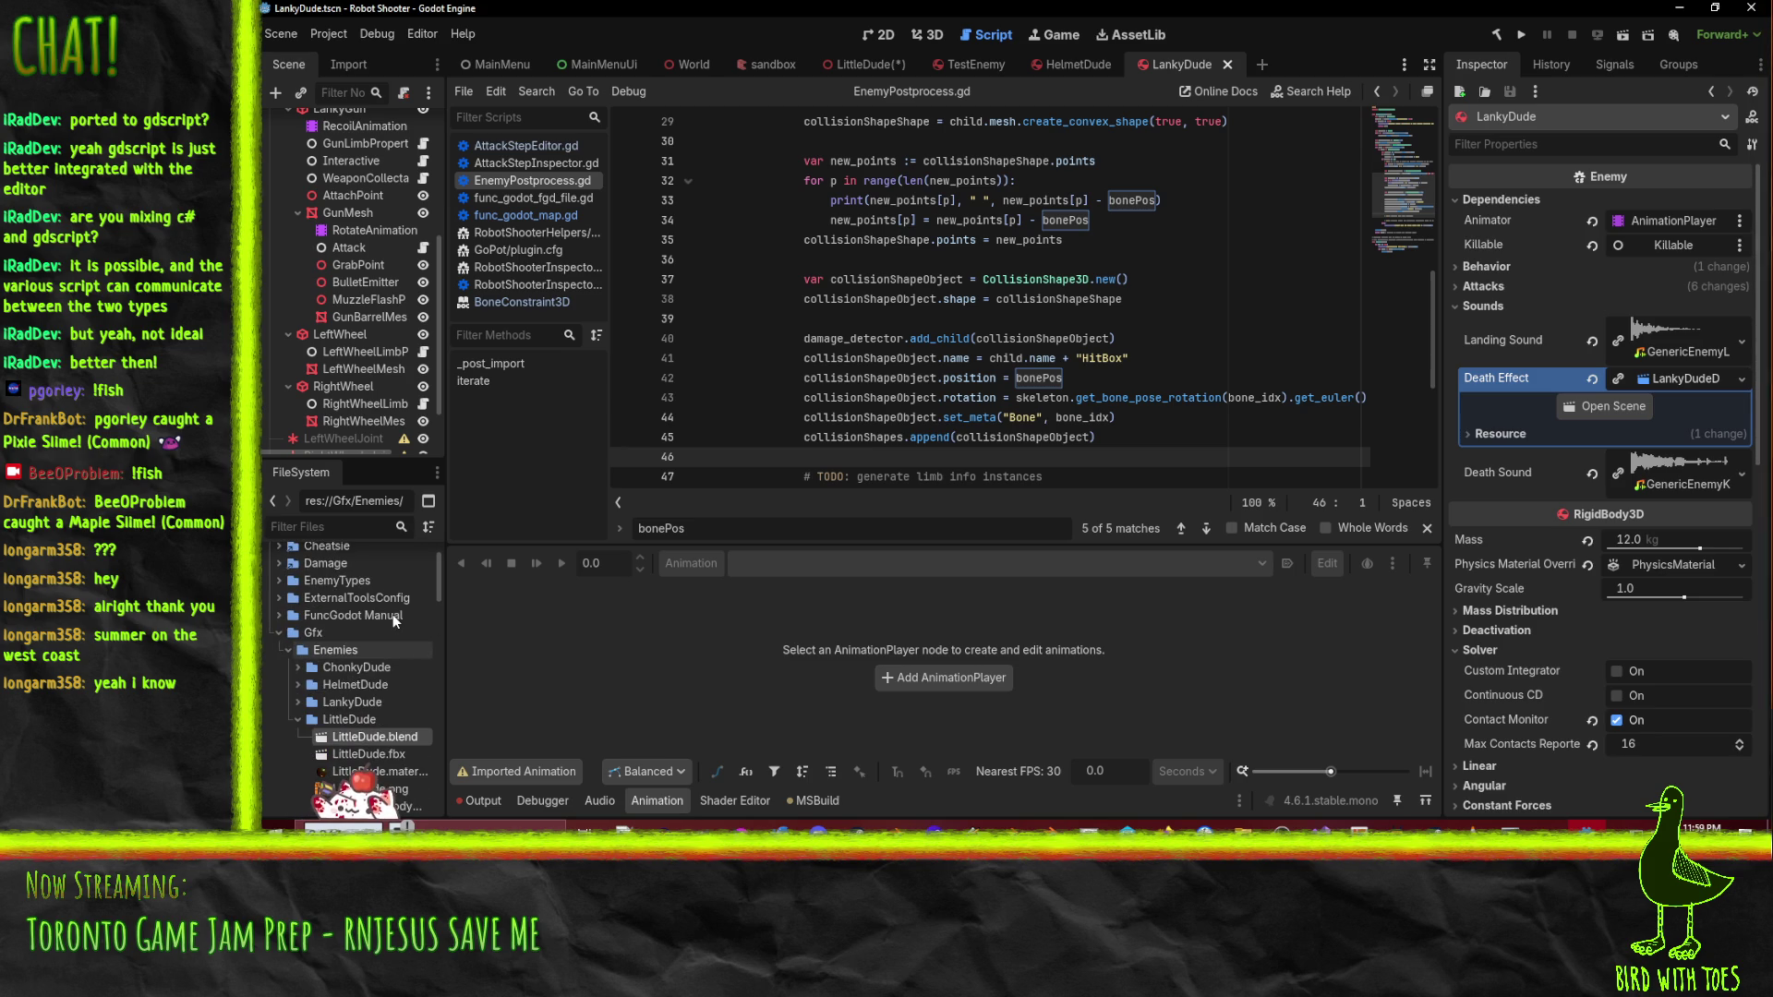
pyautogui.scroll(-3, 876, 430)
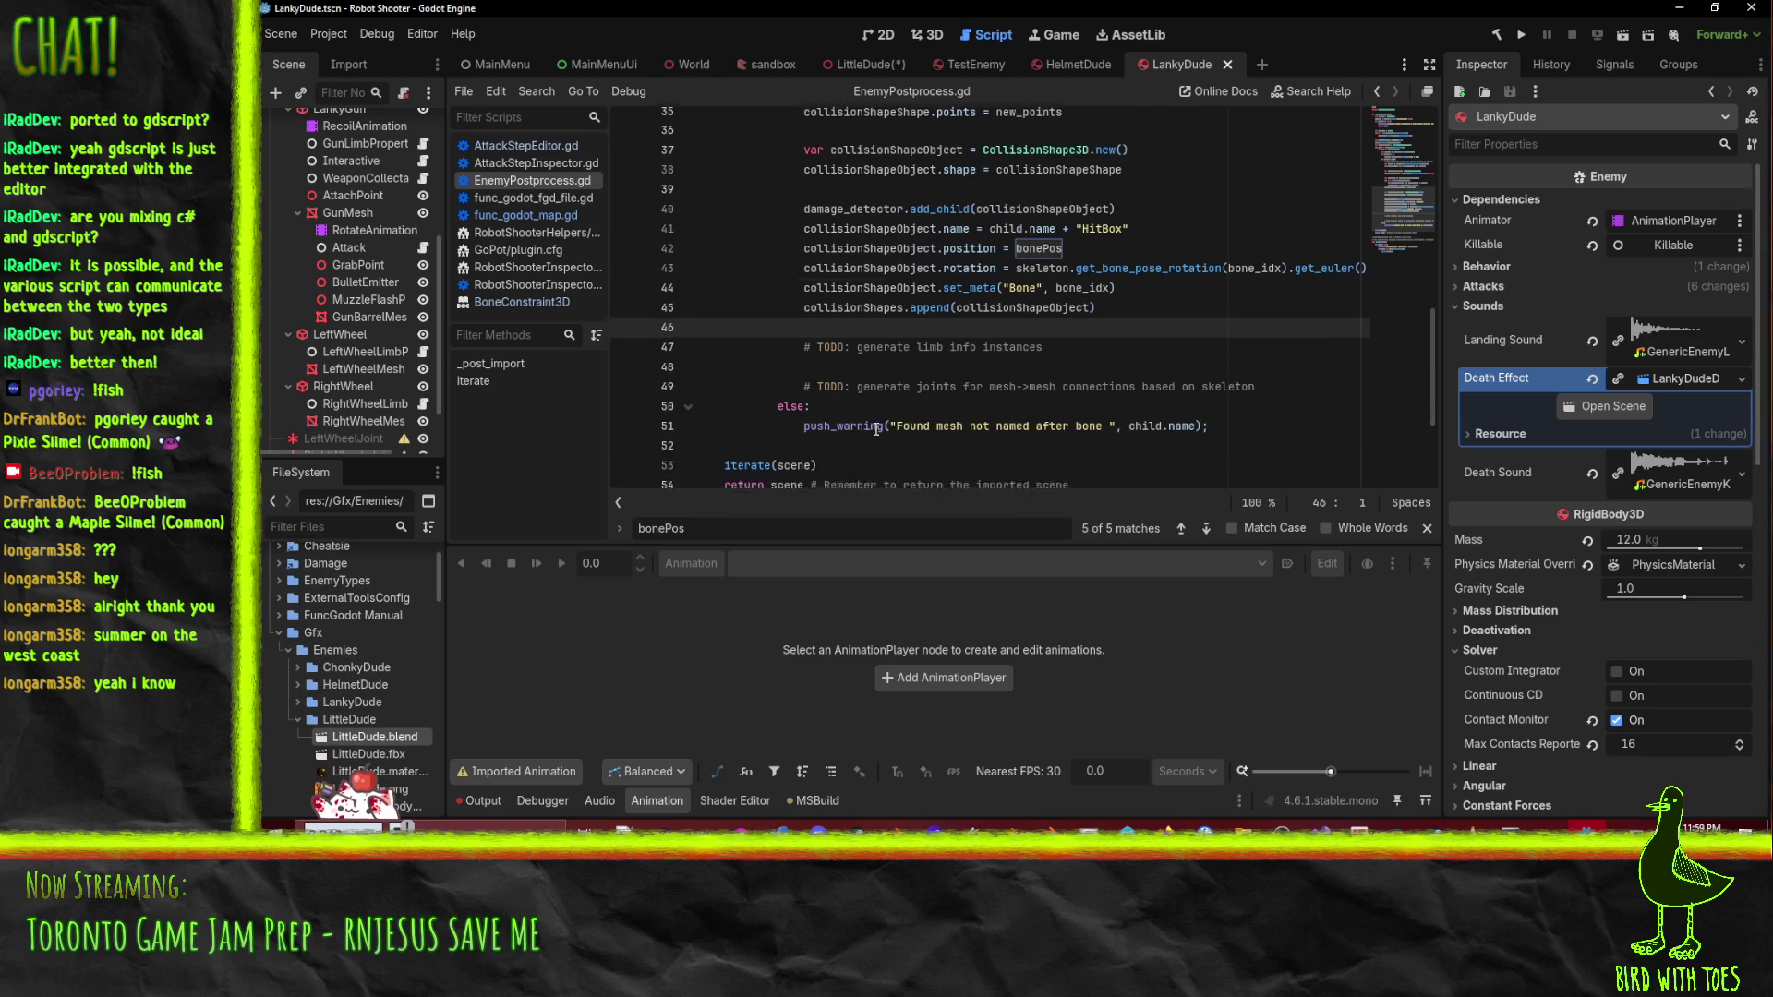
pyautogui.click(875, 436)
pyautogui.scroll(-2, 786, 406)
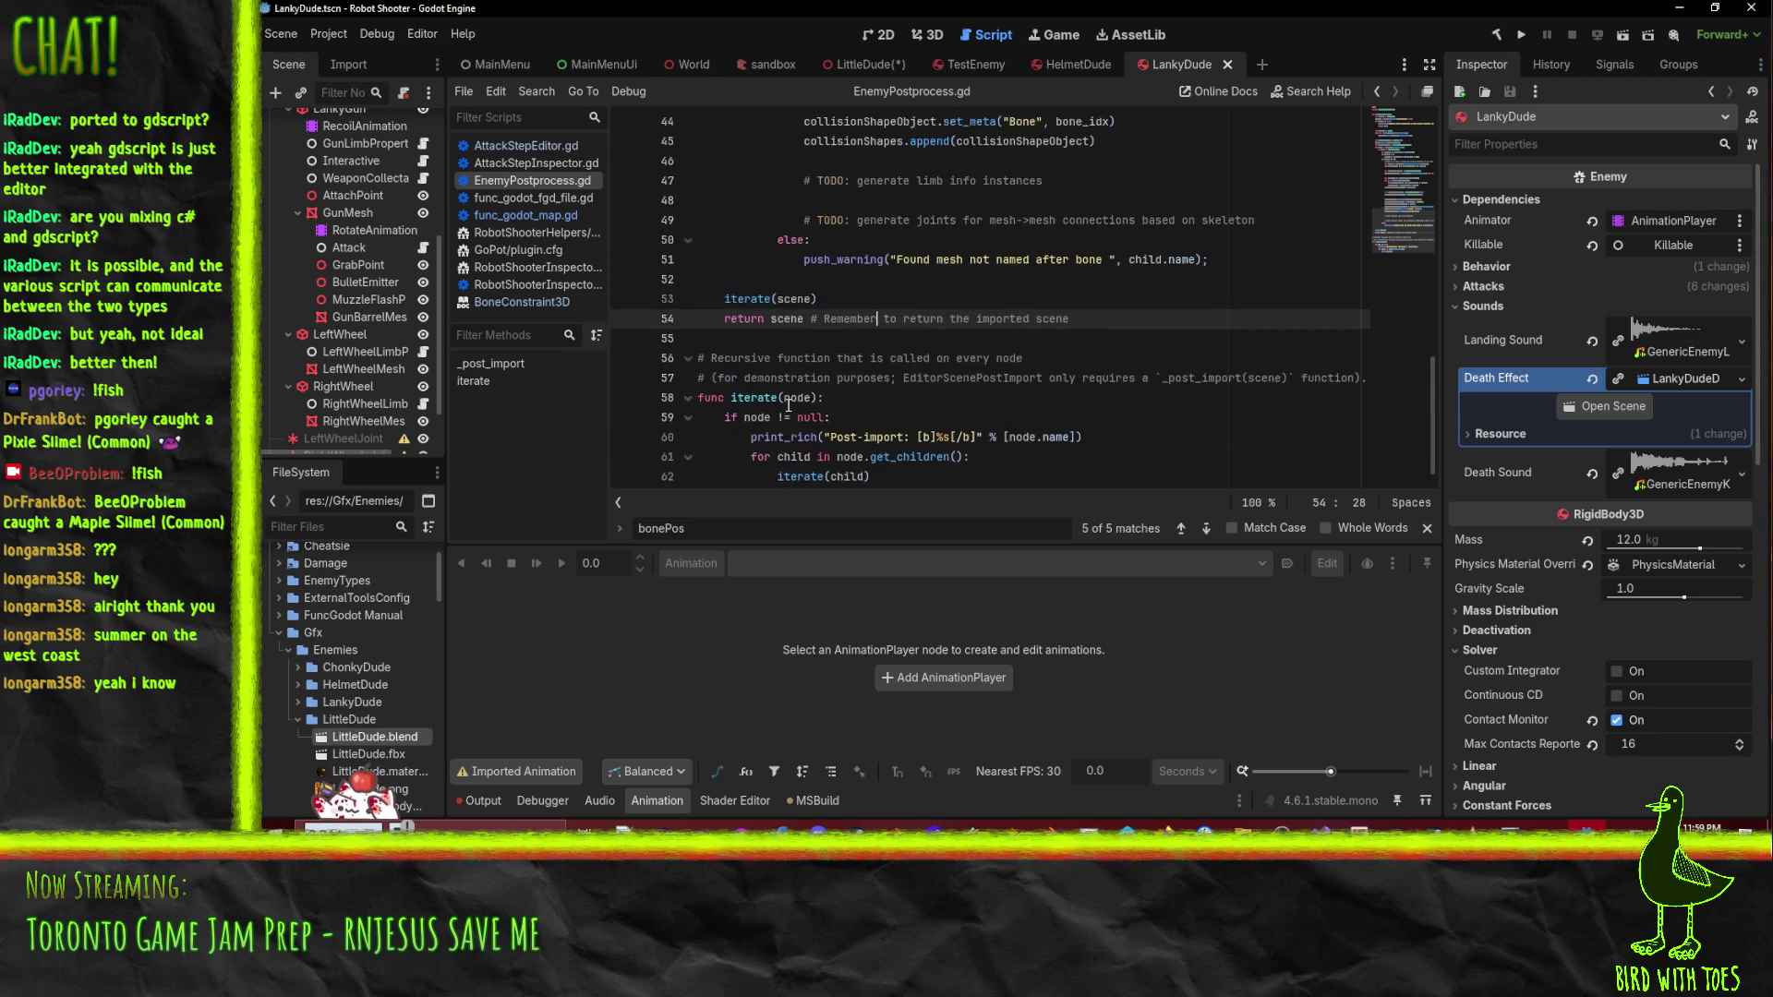
pyautogui.scroll(8, 1070, 306)
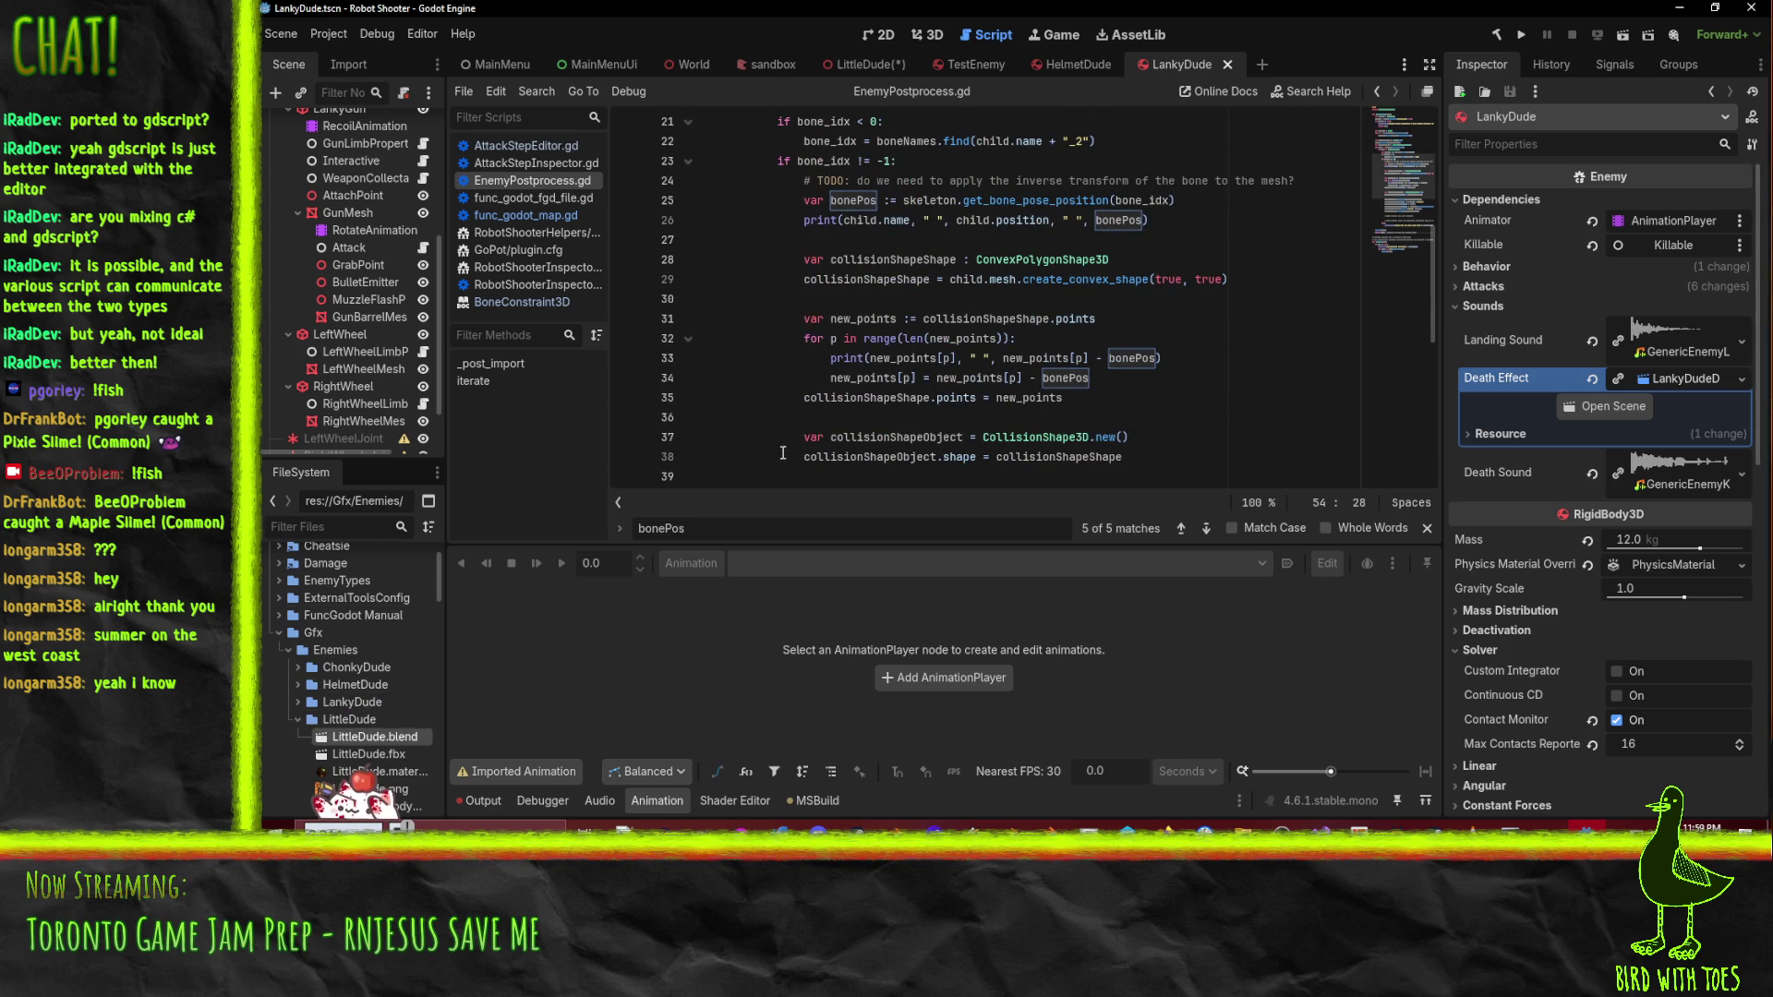
pyautogui.scroll(4, 1074, 364)
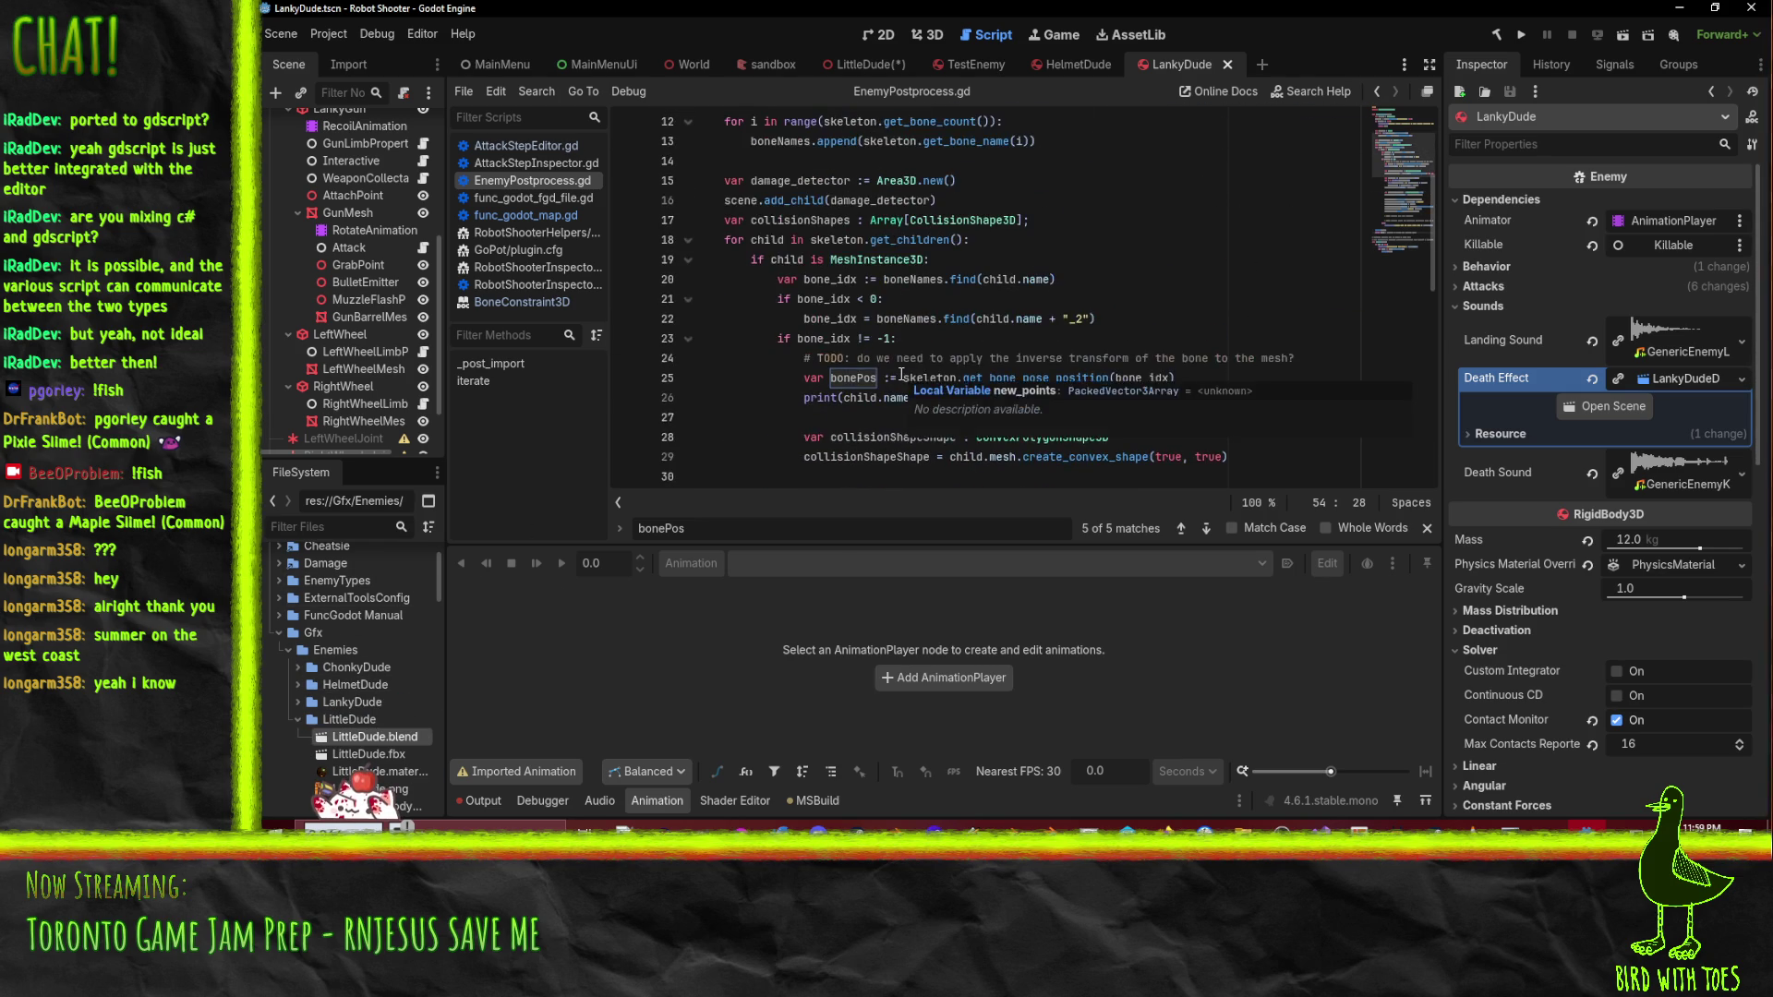
pyautogui.scroll(2, 1074, 364)
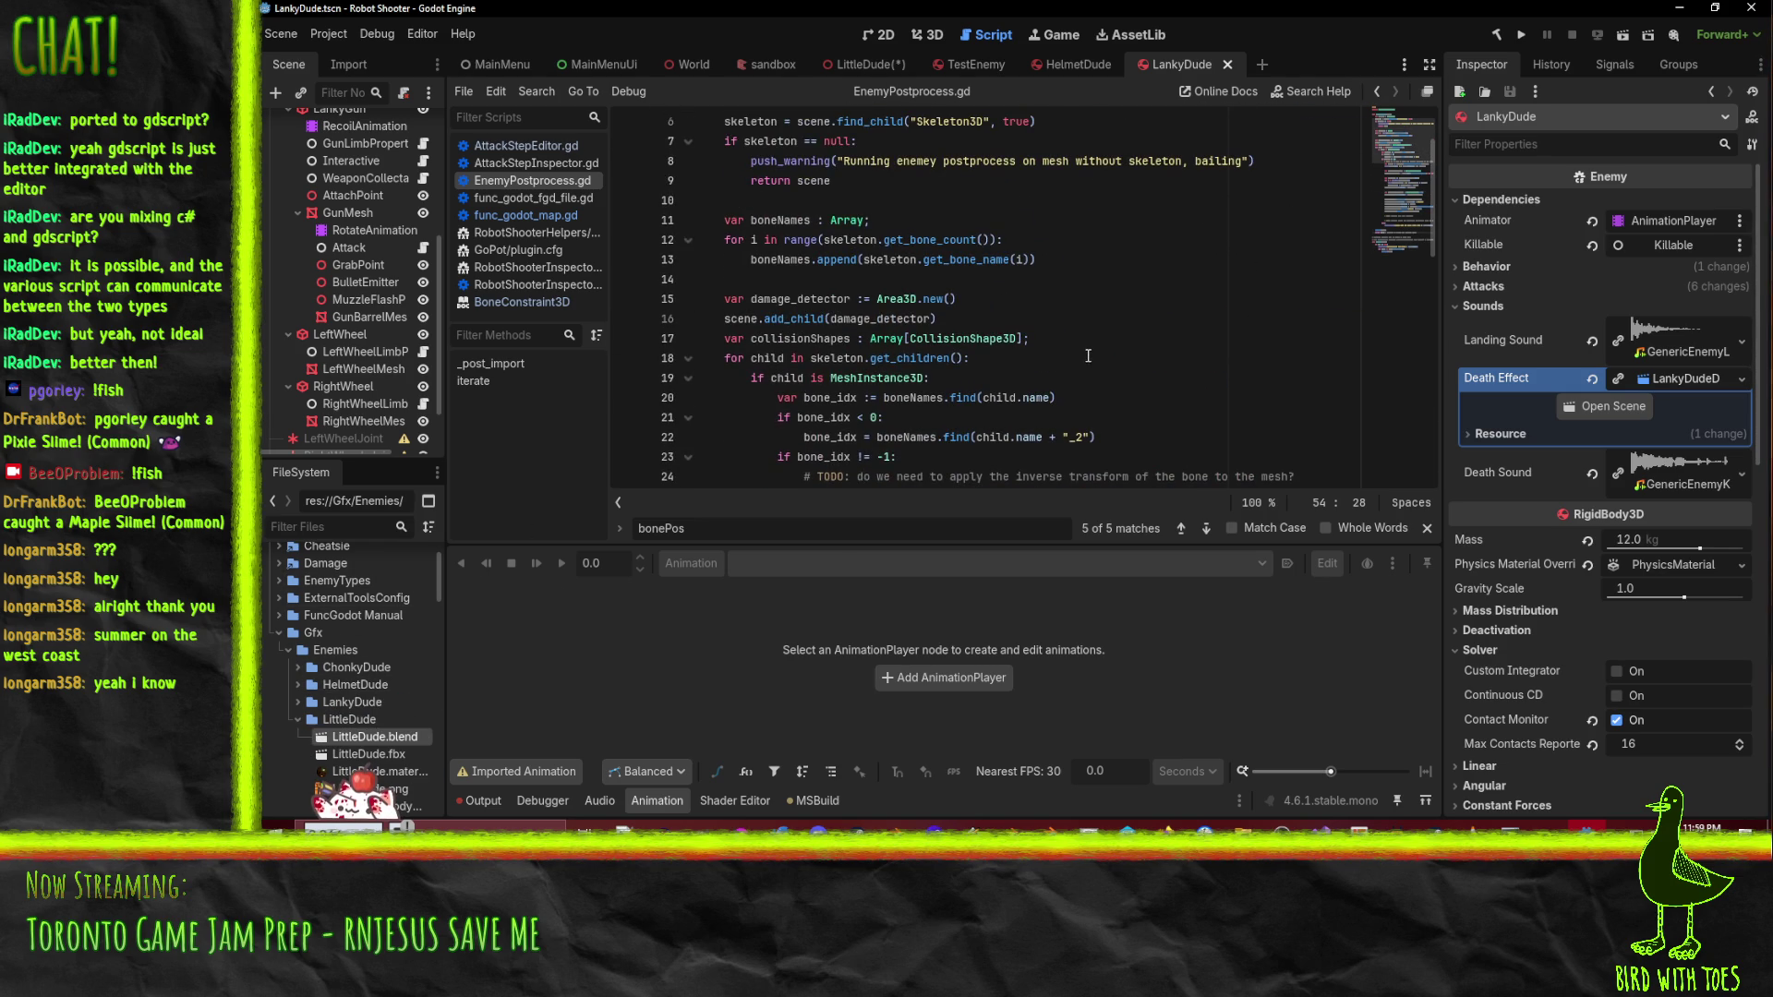
pyautogui.scroll(-6, 1088, 355)
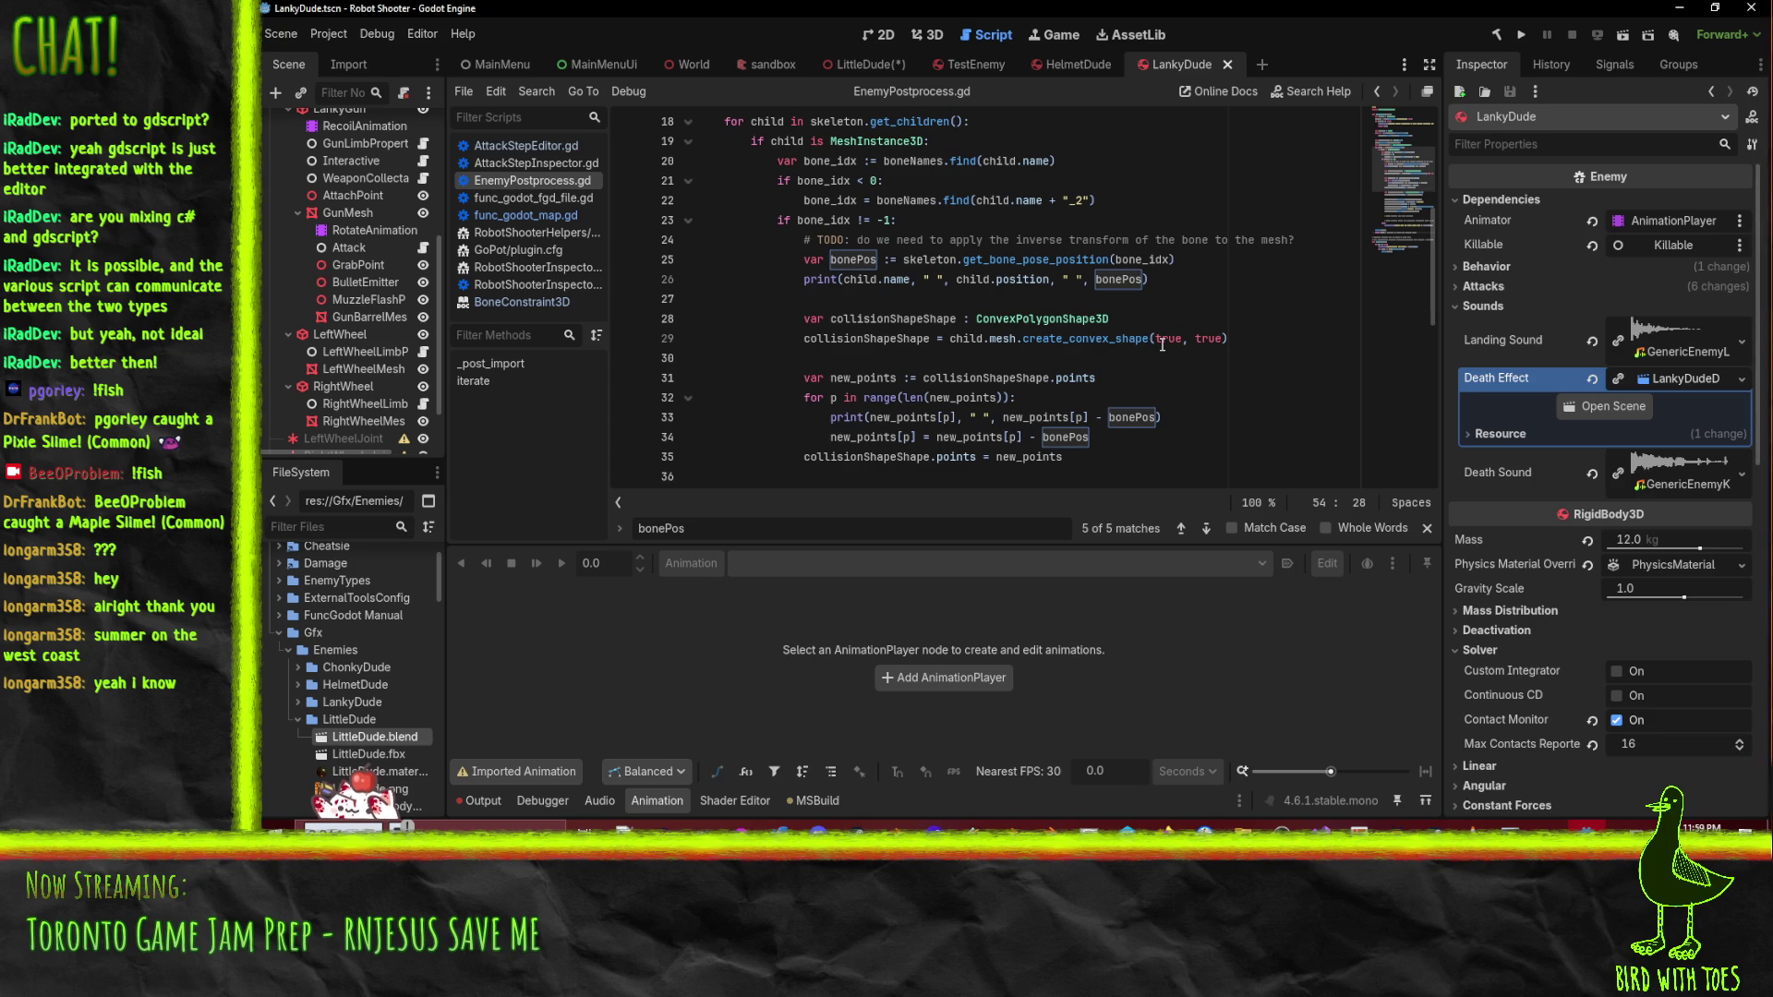
pyautogui.click(877, 201)
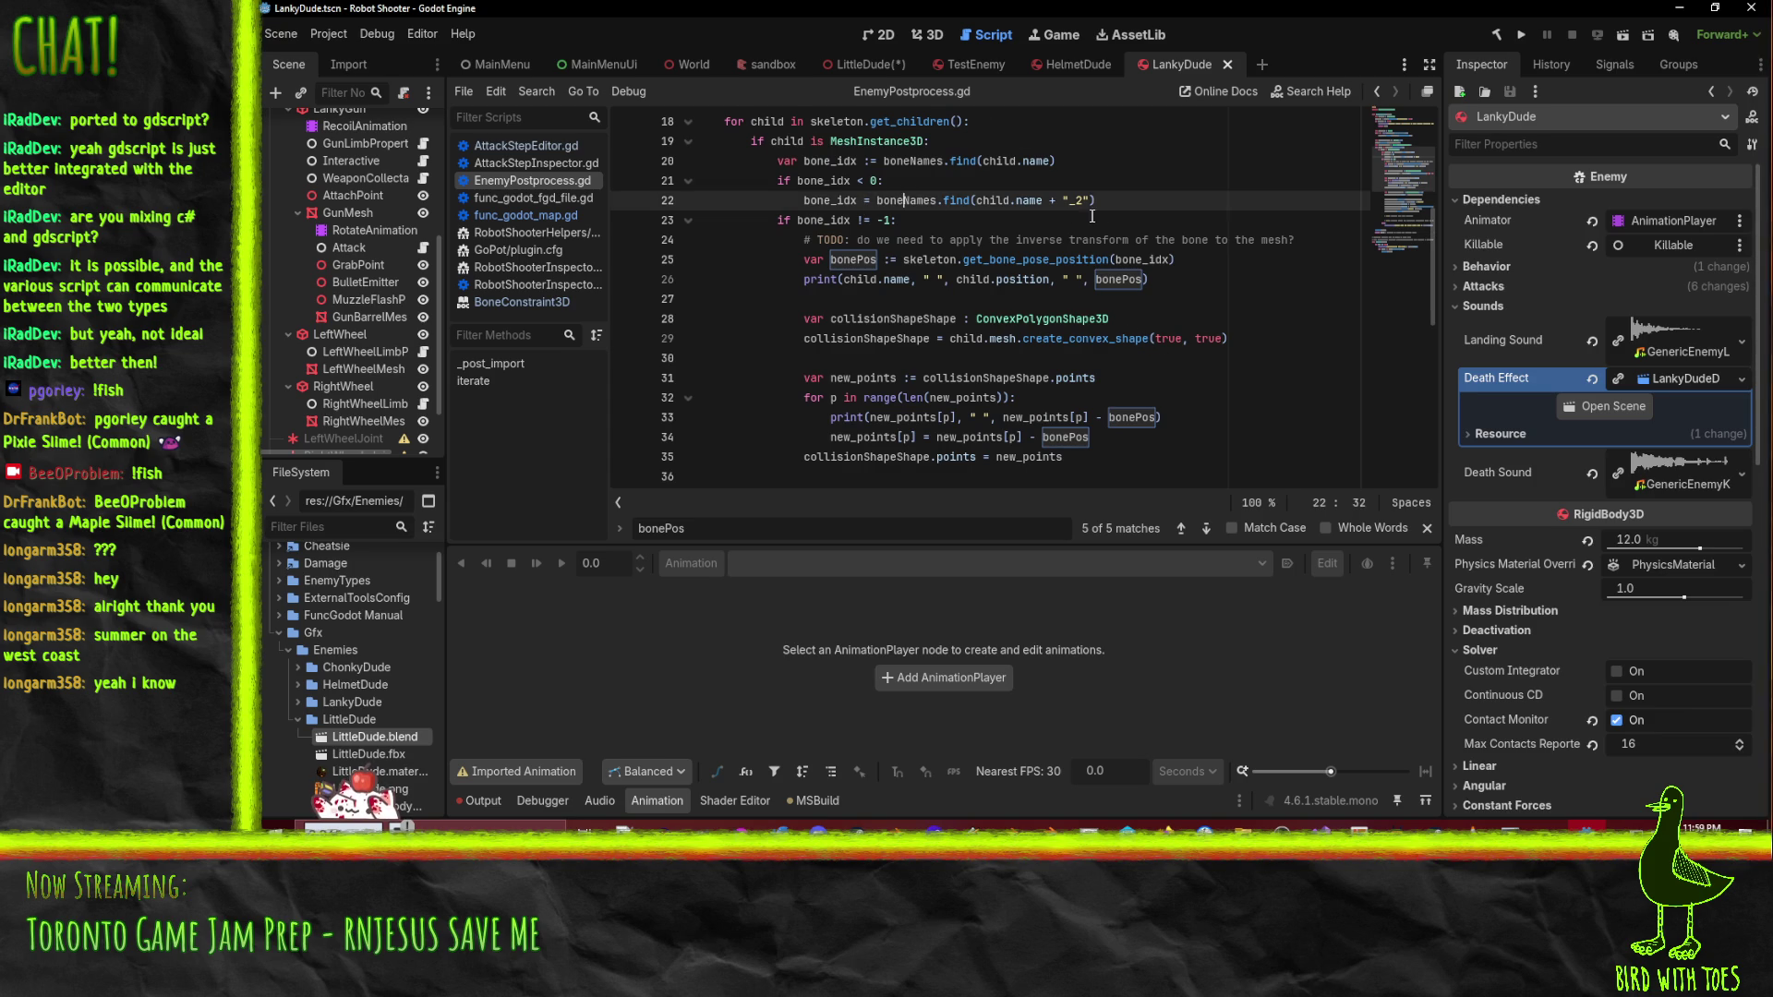
pyautogui.scroll(2, 1165, 232)
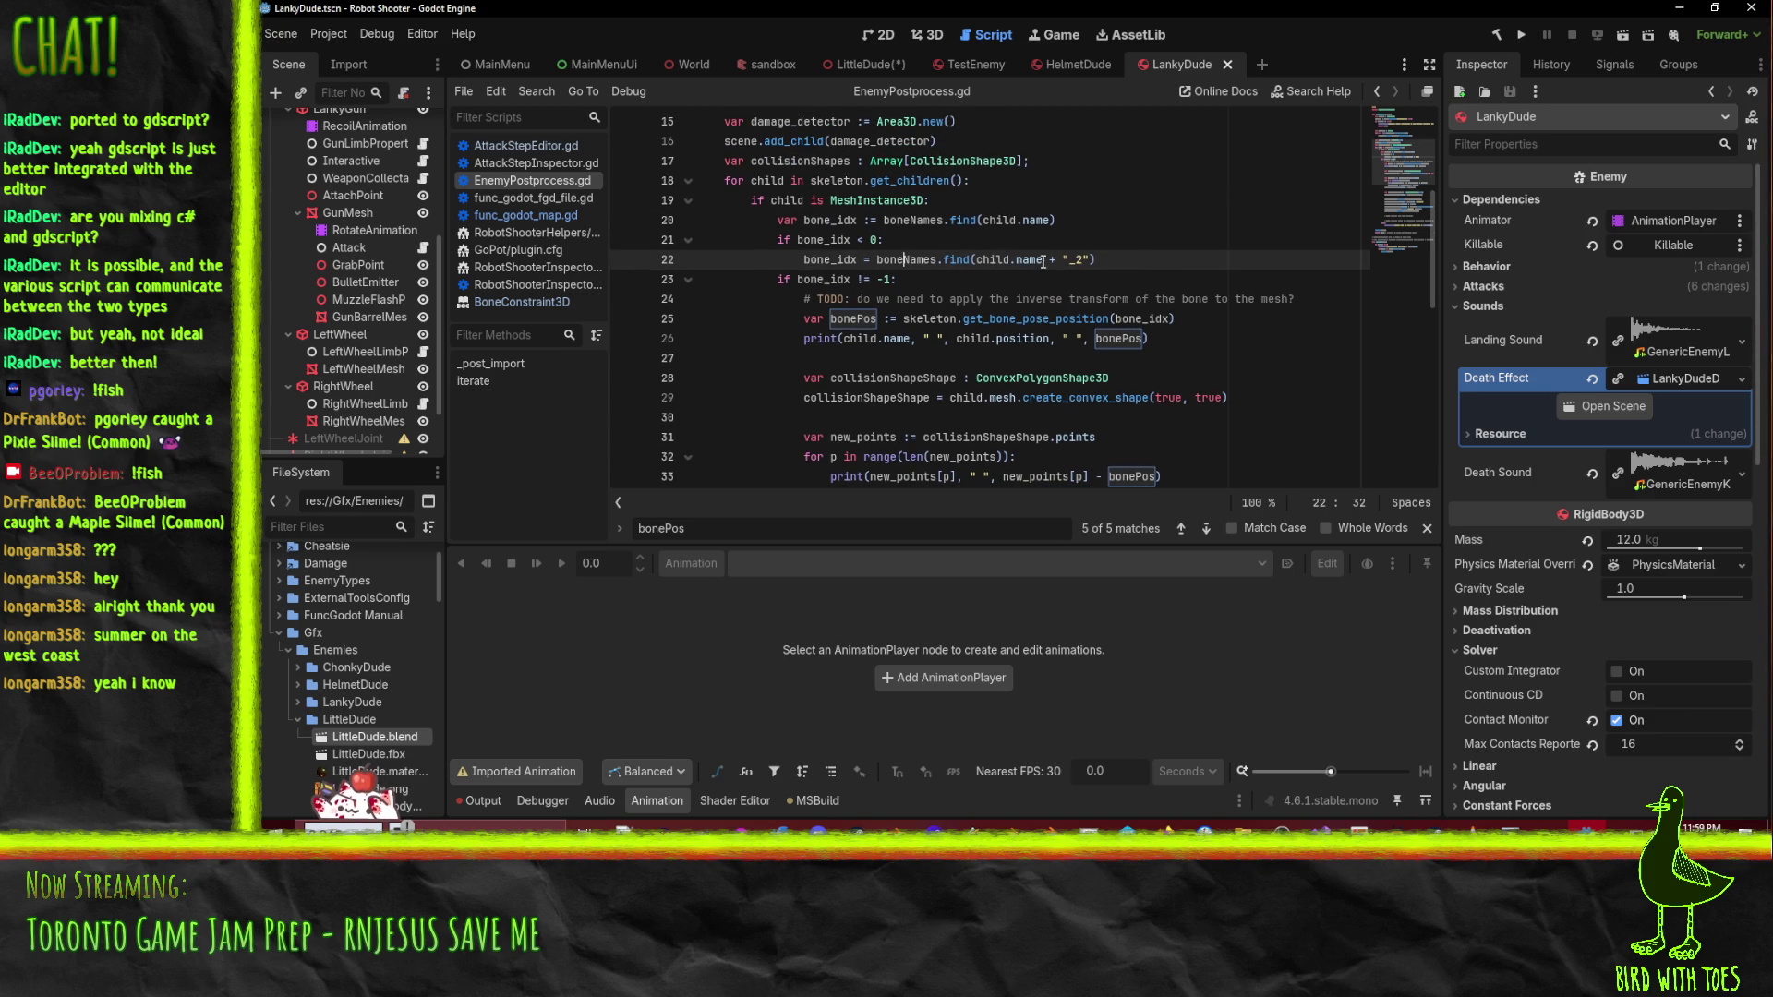
pyautogui.scroll(-1, 1045, 263)
pyautogui.doubleClick(831, 261)
pyautogui.doubleClick(905, 260)
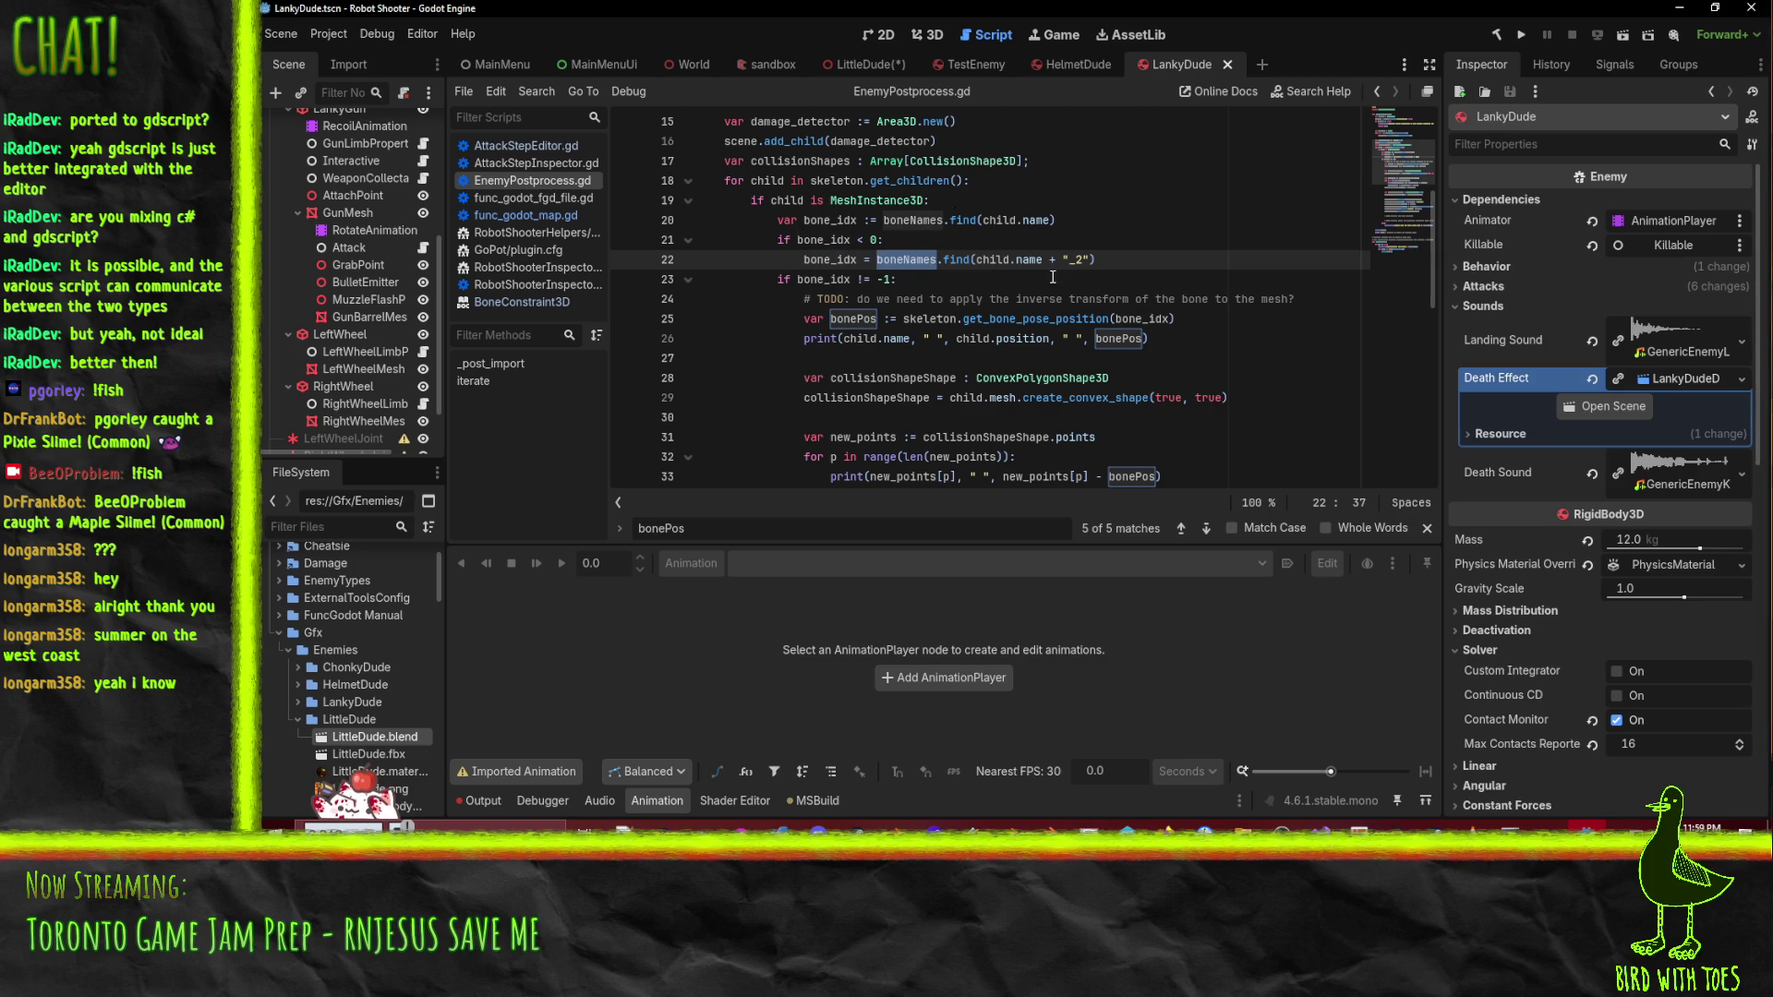
pyautogui.scroll(2, 1053, 277)
pyautogui.scroll(-3, 1106, 294)
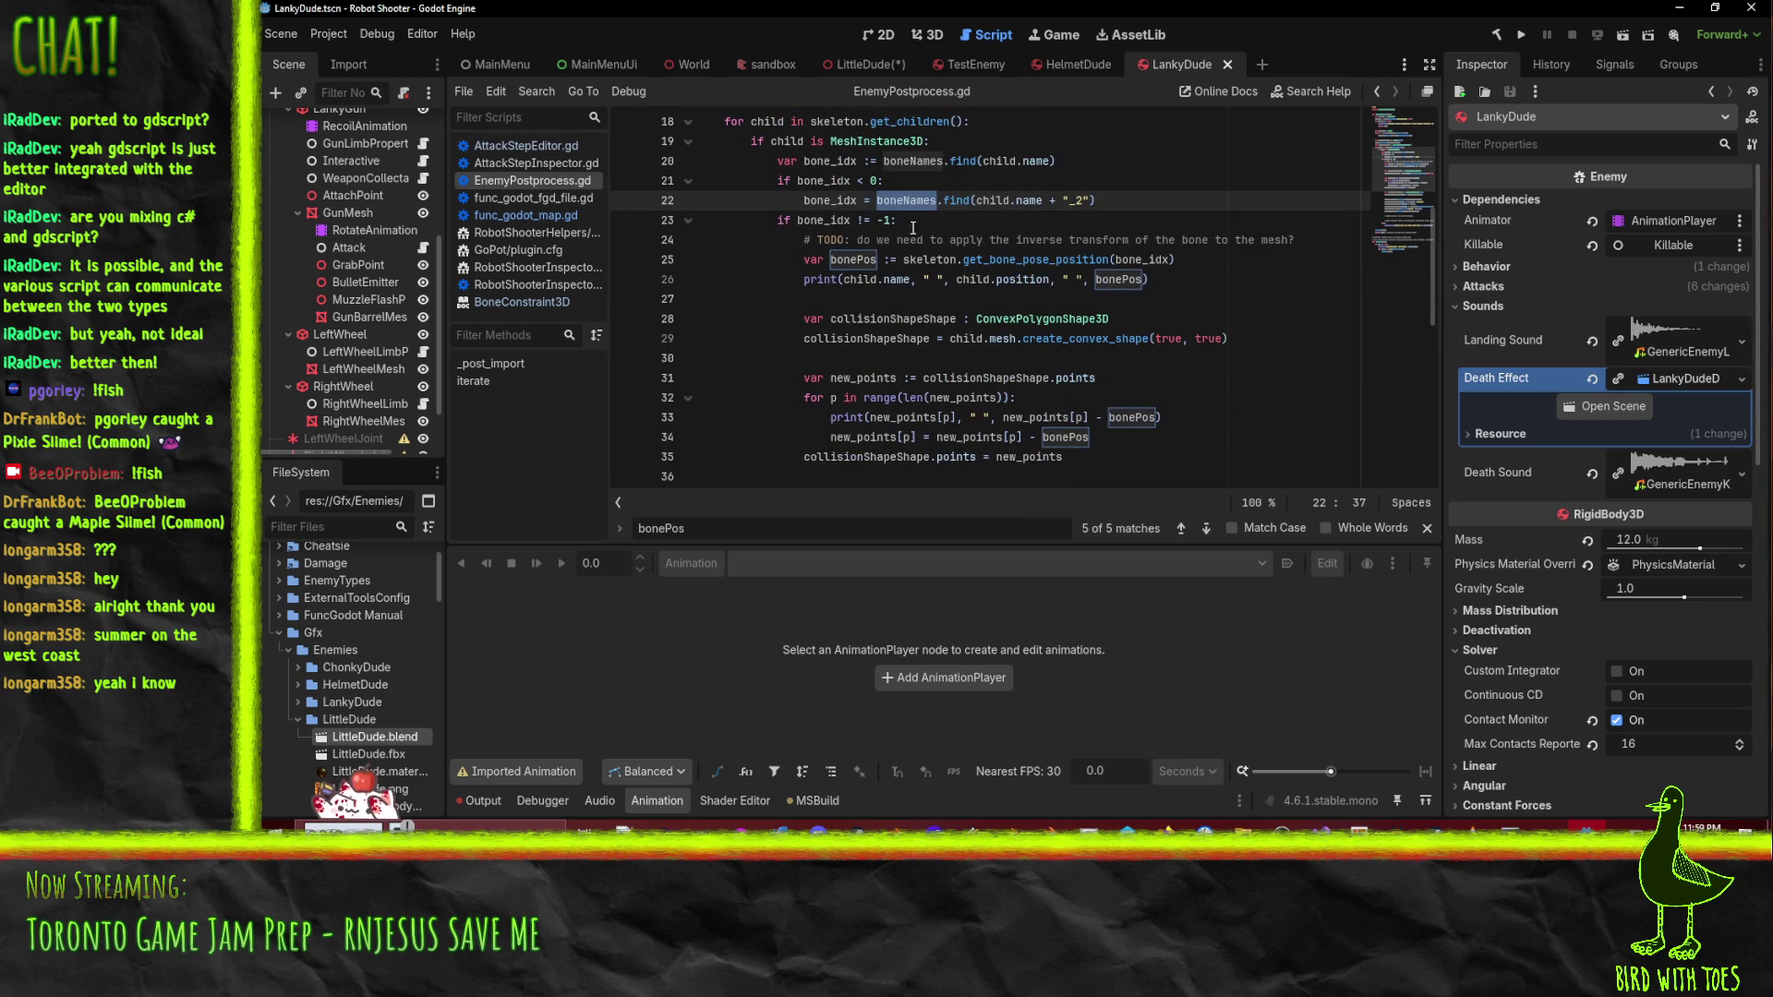
pyautogui.scroll(-4, 912, 227)
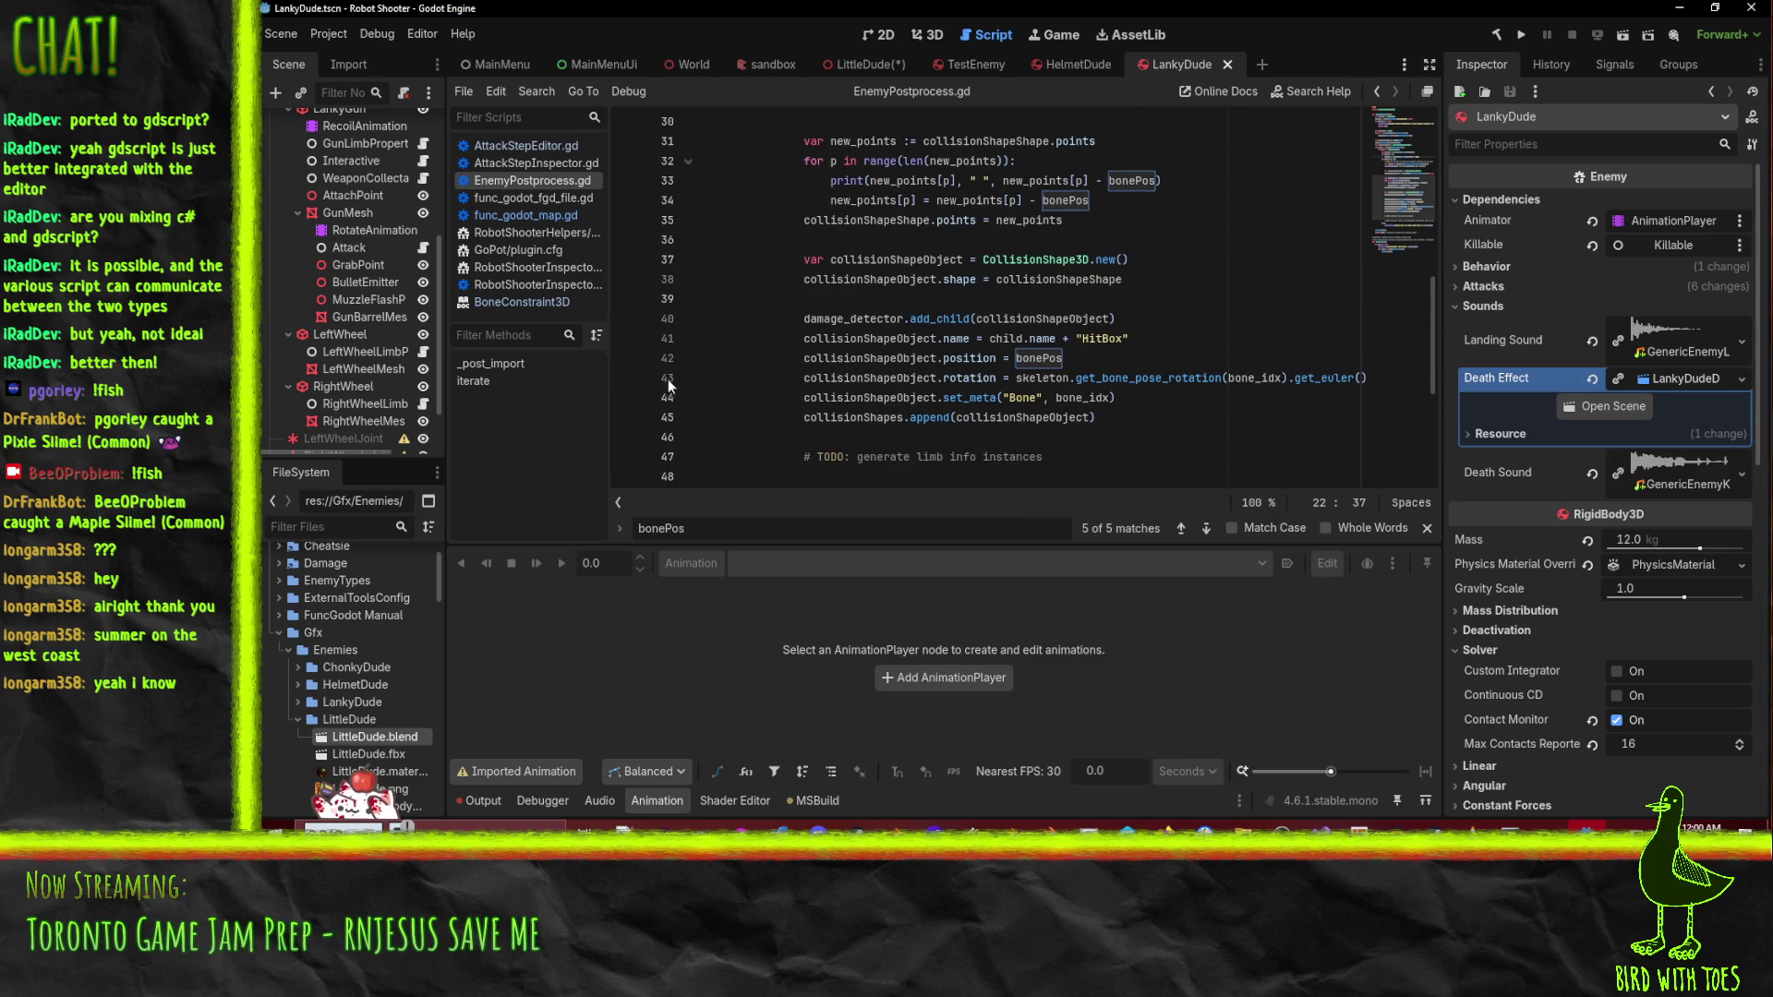
pyautogui.click(1076, 398)
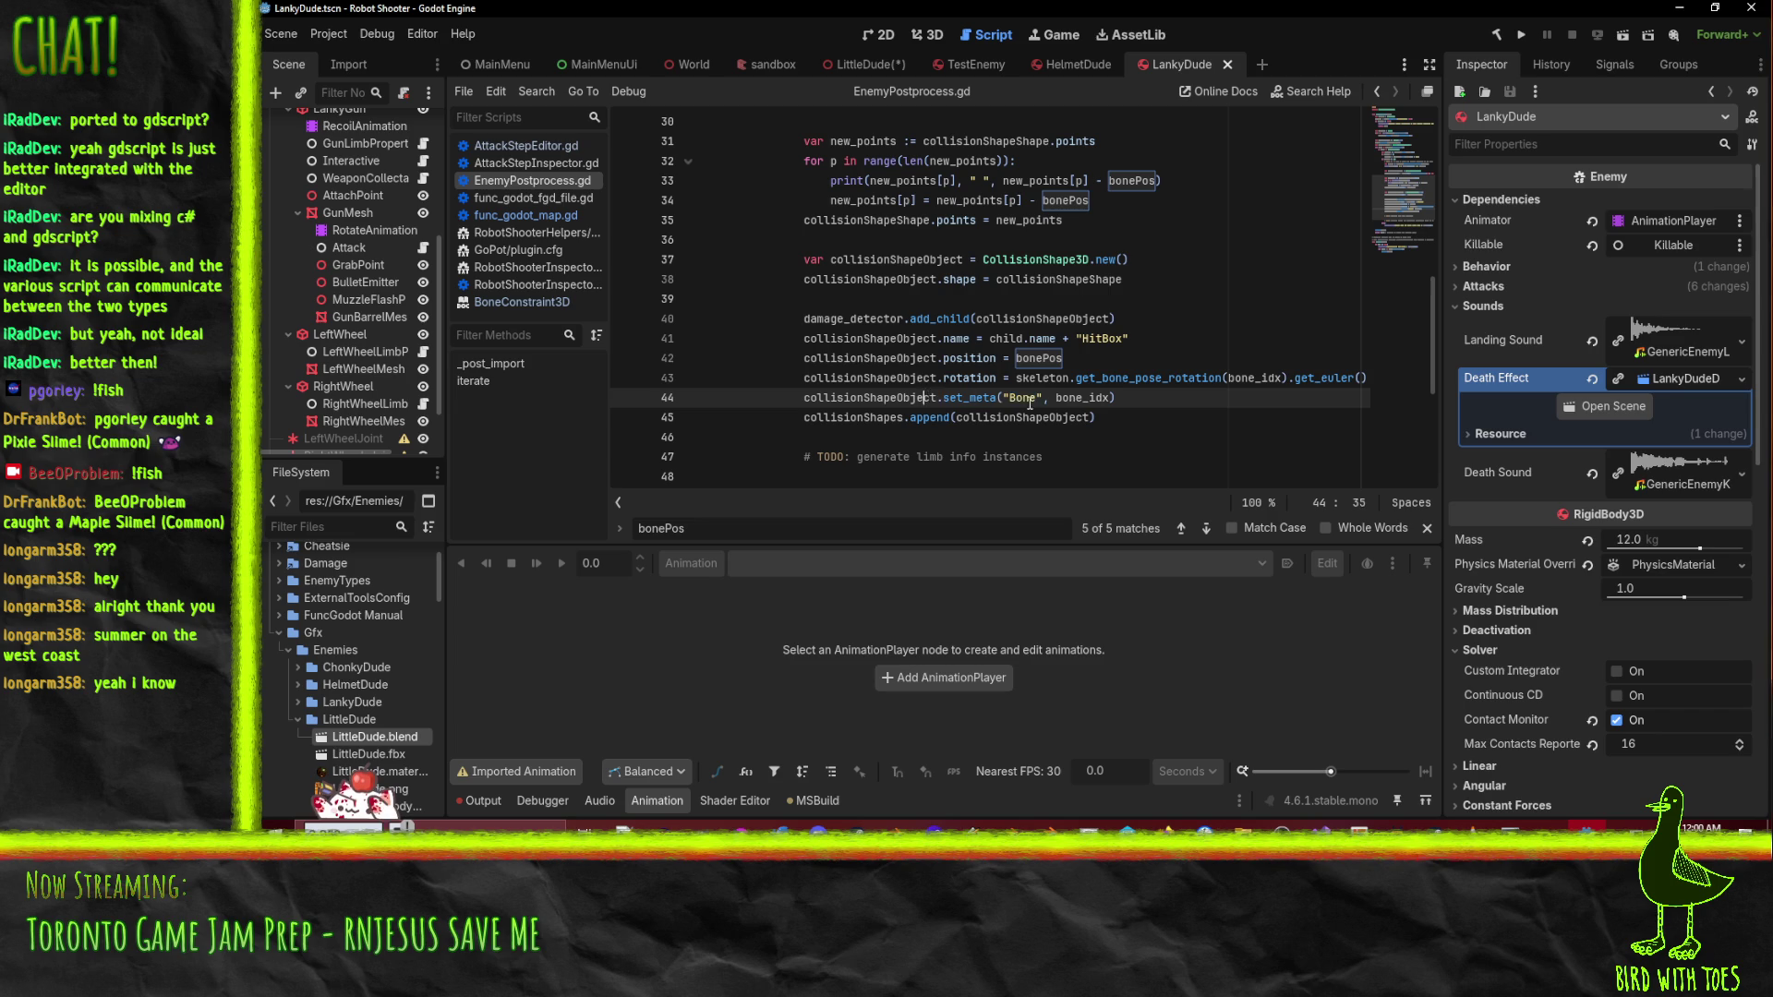
pyautogui.doubleClick(1079, 398)
pyautogui.click(872, 397)
pyautogui.scroll(6, 1198, 425)
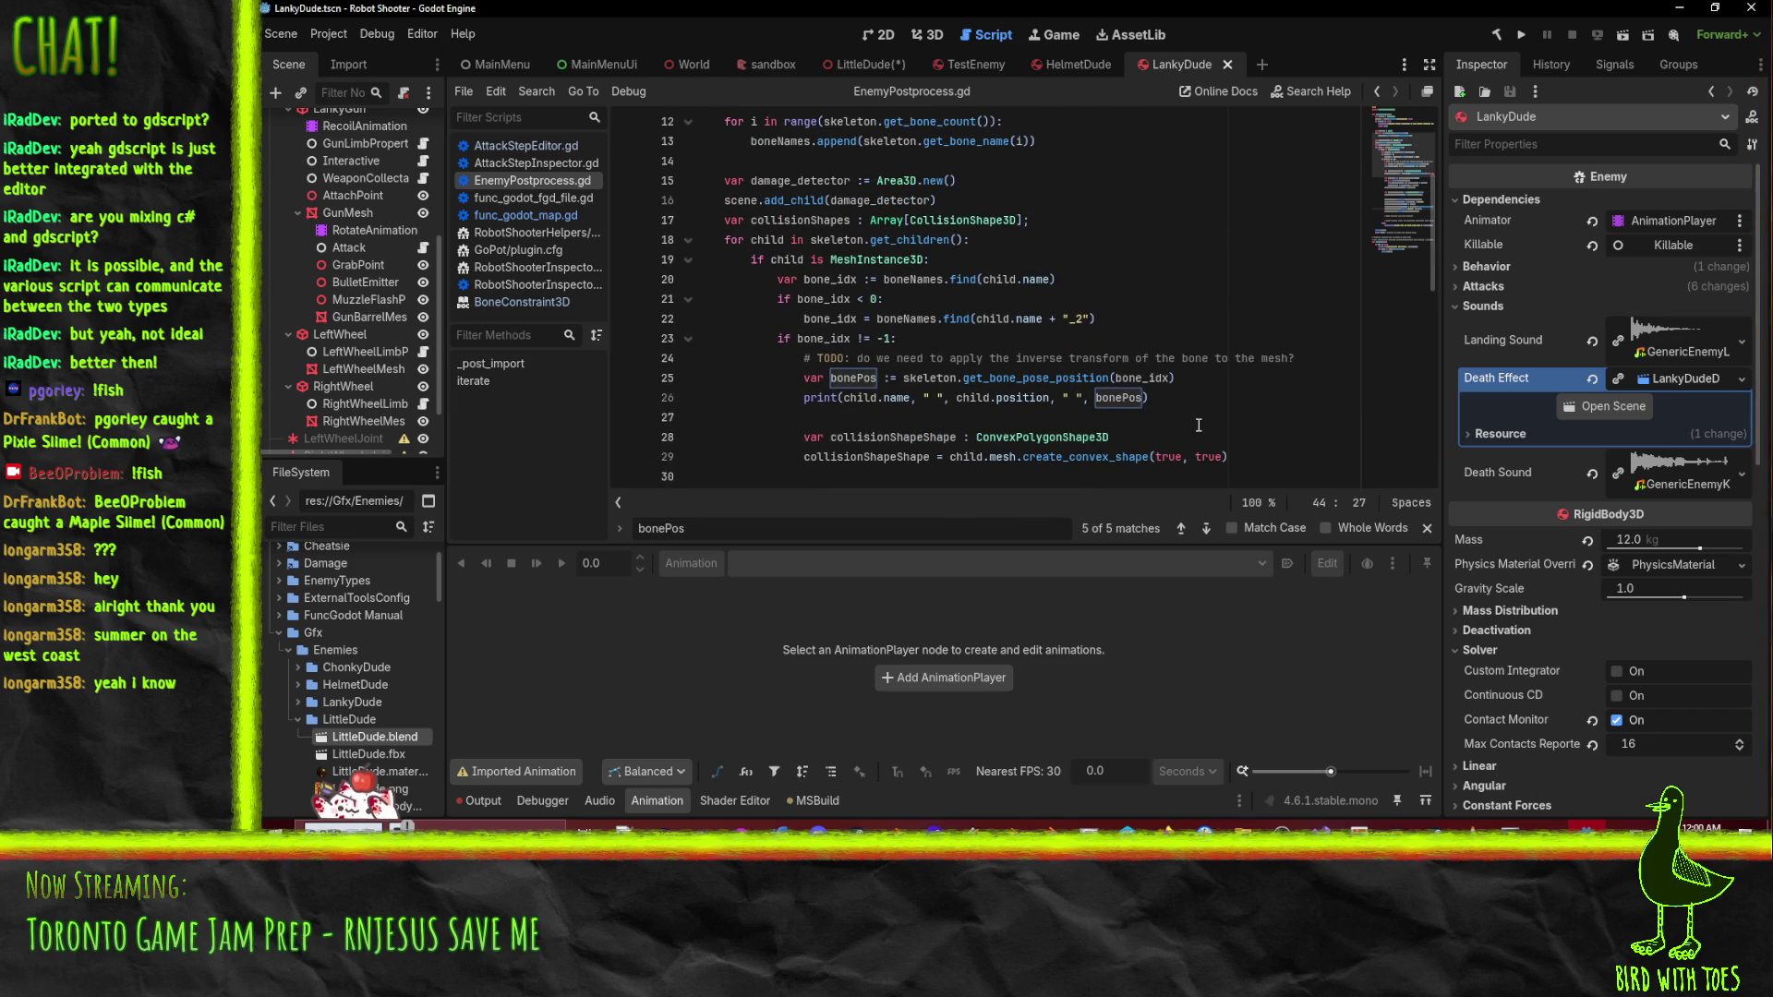
pyautogui.scroll(1, 1198, 425)
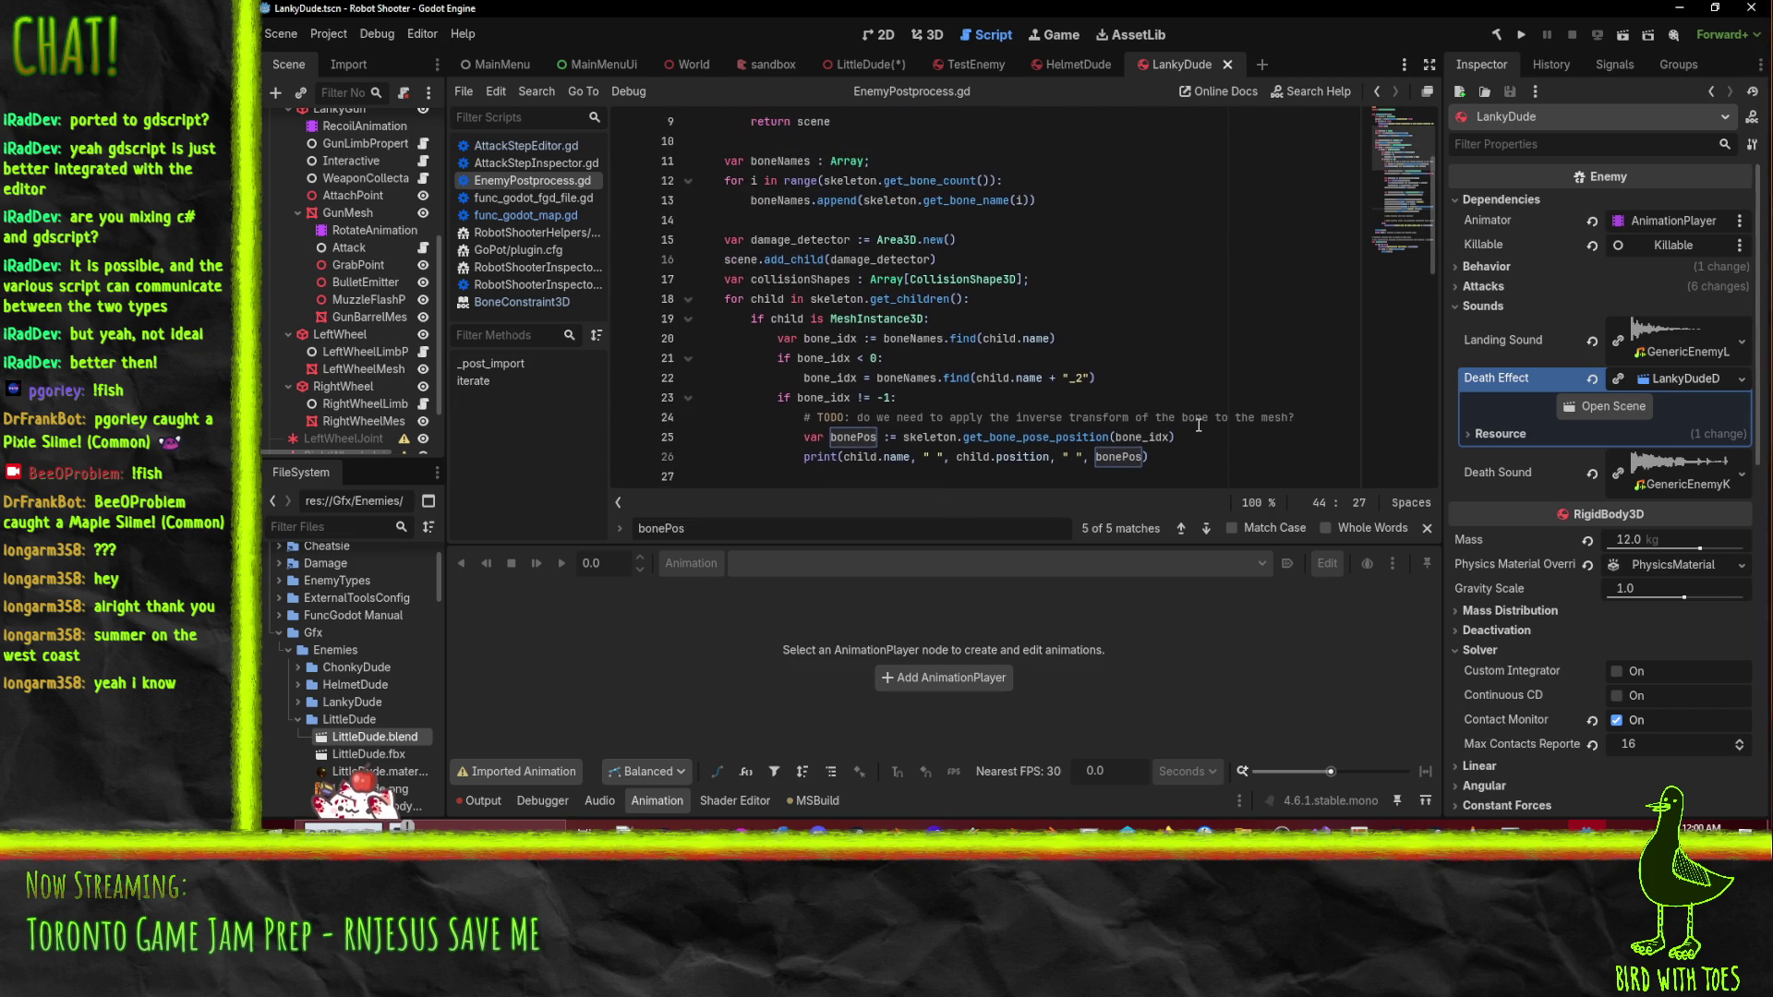
pyautogui.scroll(-3, 1182, 386)
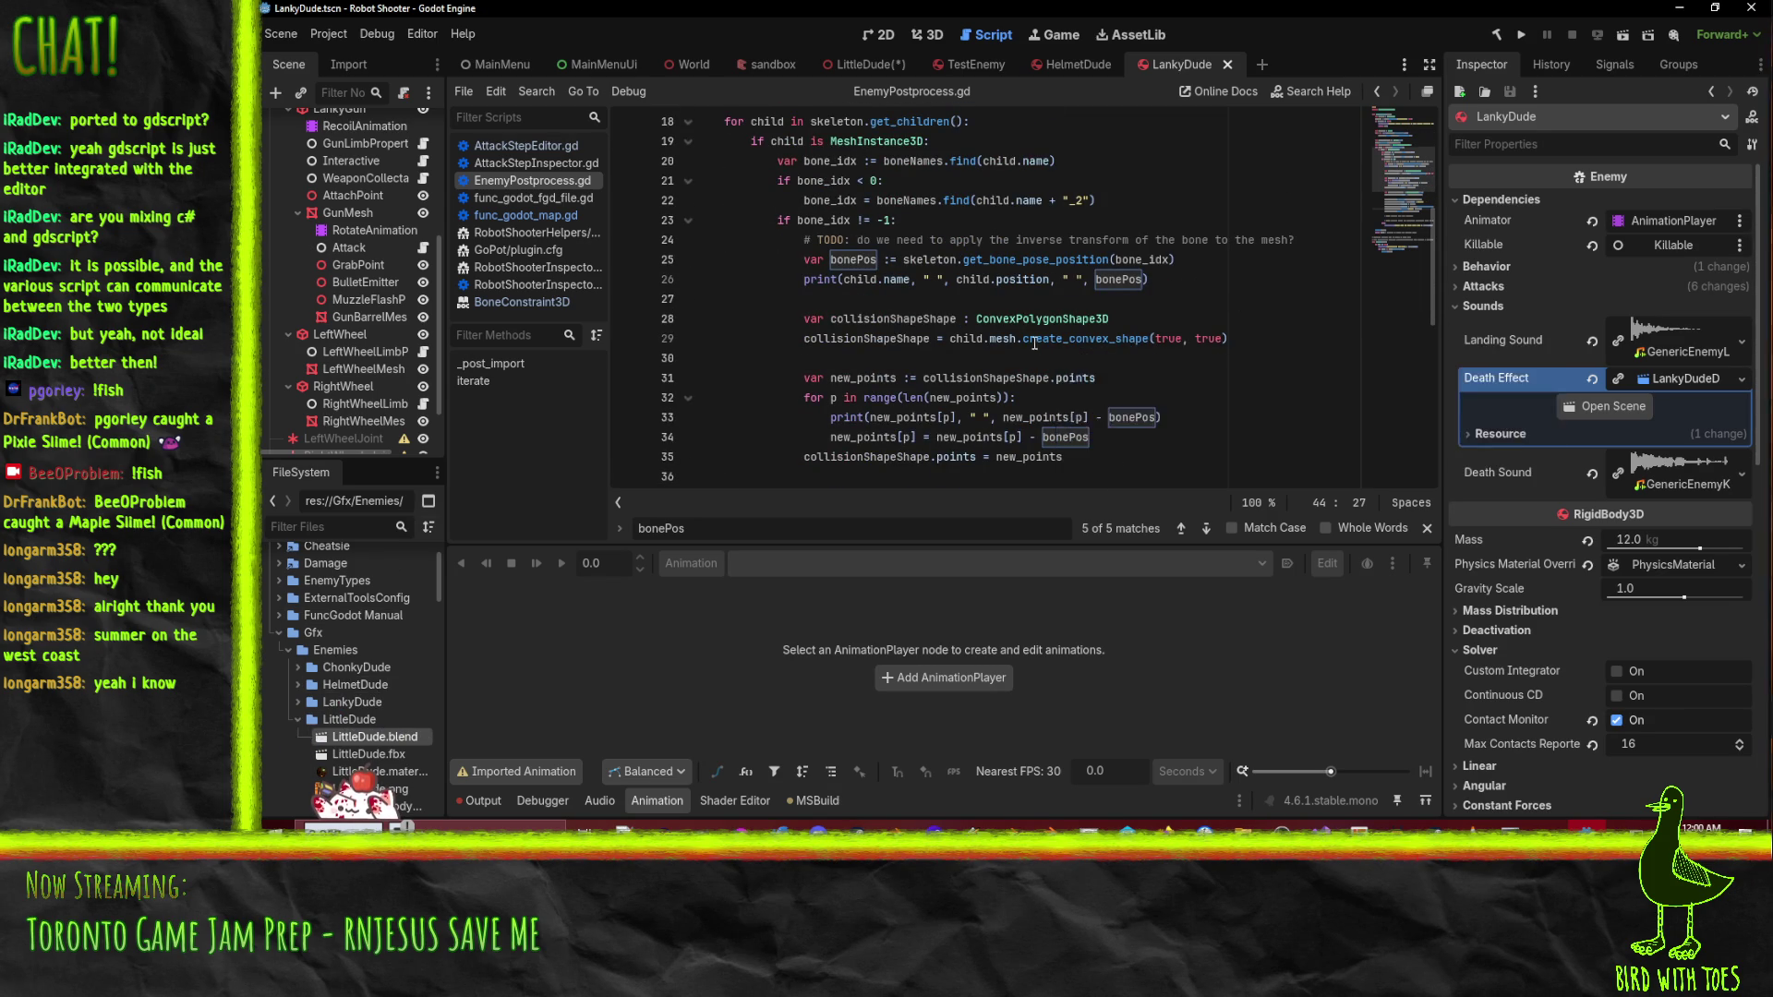
pyautogui.scroll(-4, 1044, 342)
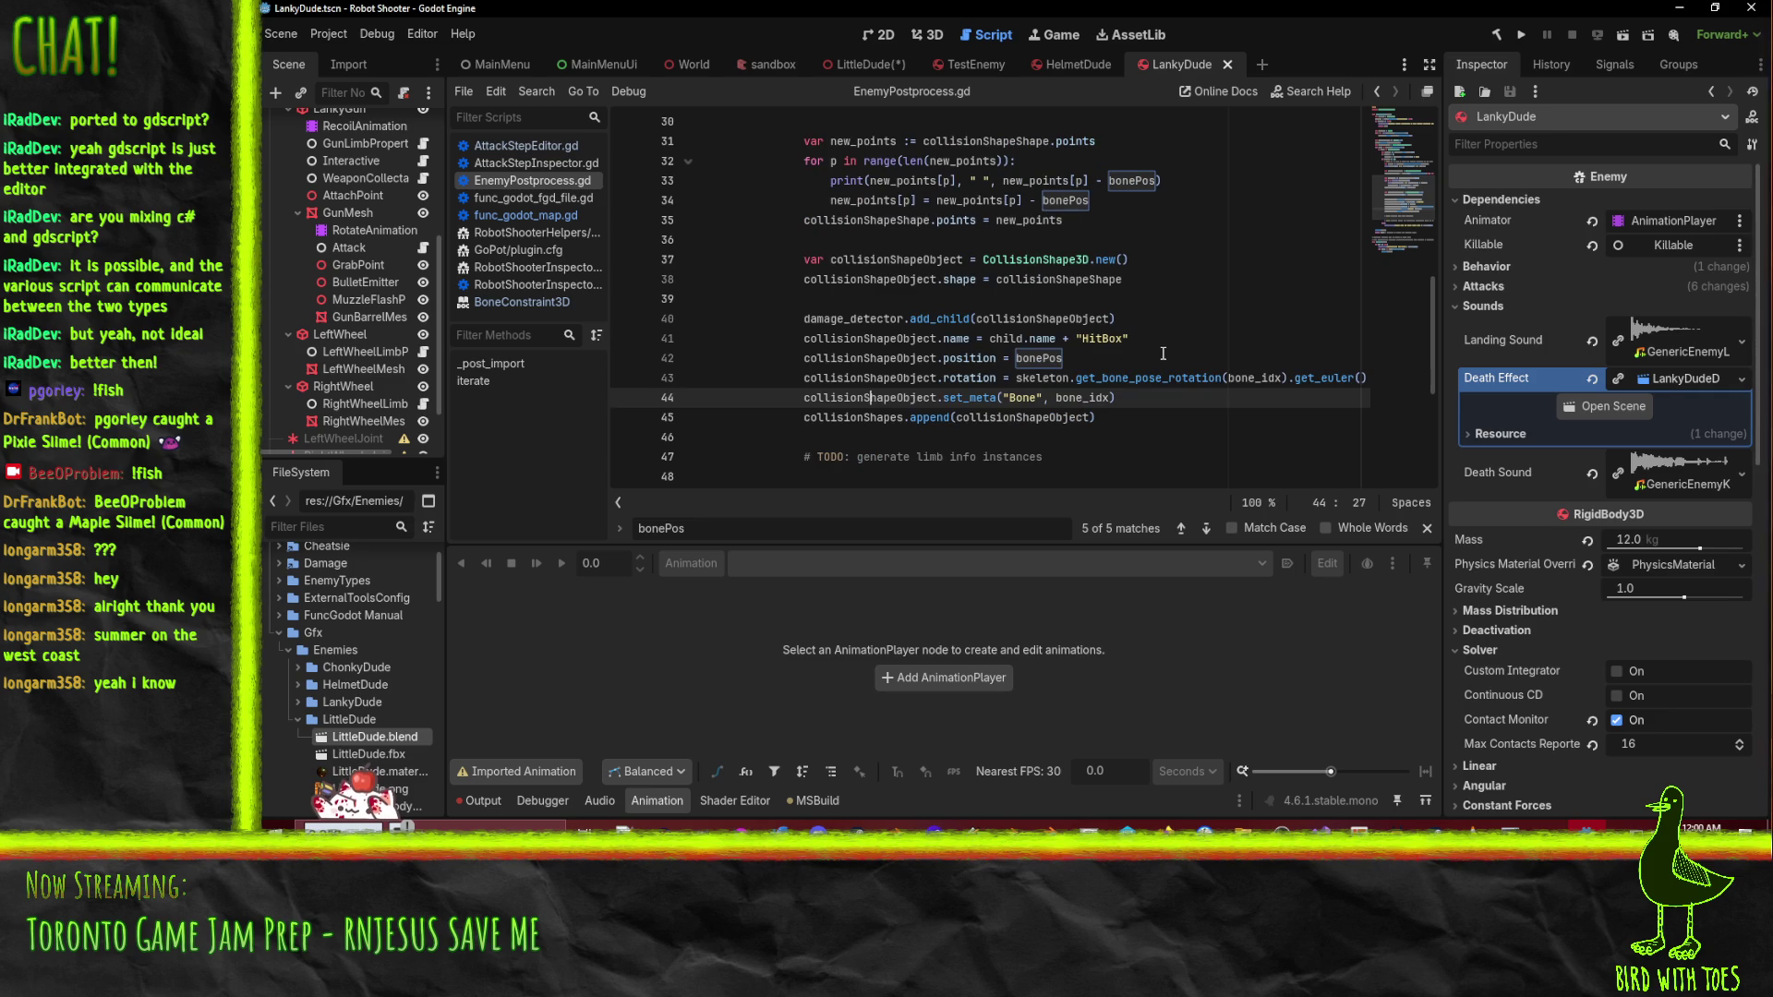
pyautogui.scroll(1, 1166, 354)
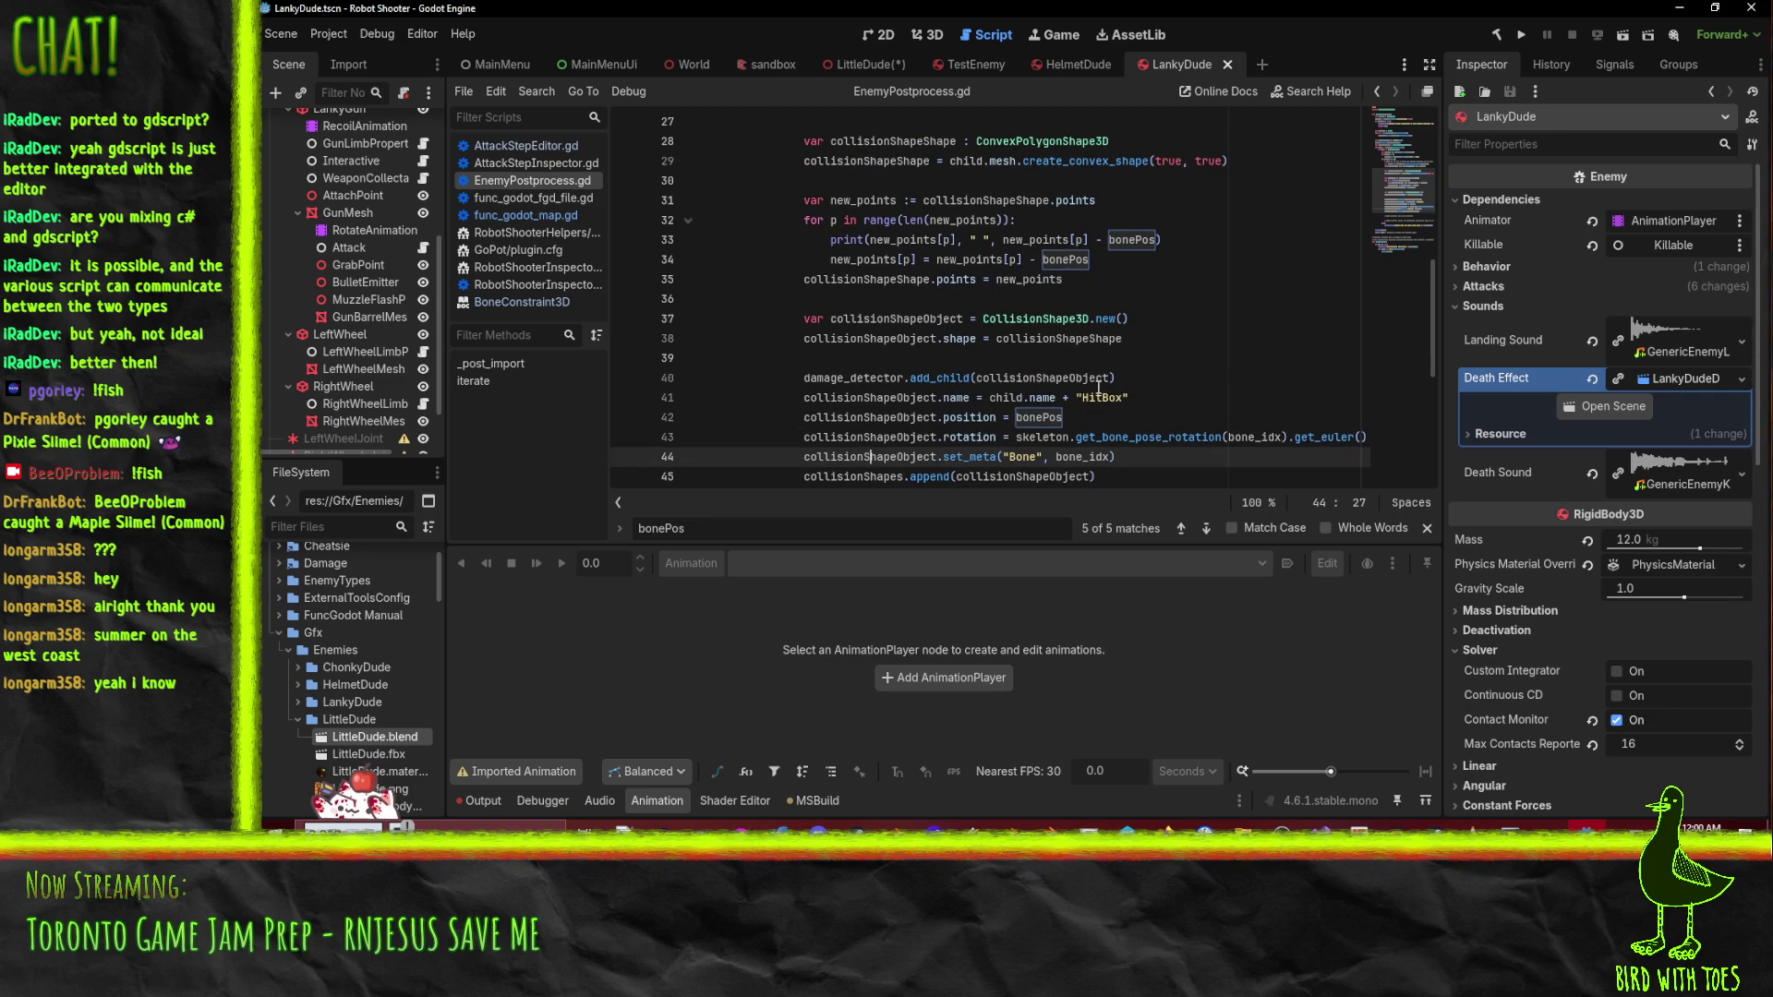
pyautogui.moveTo(1127, 429)
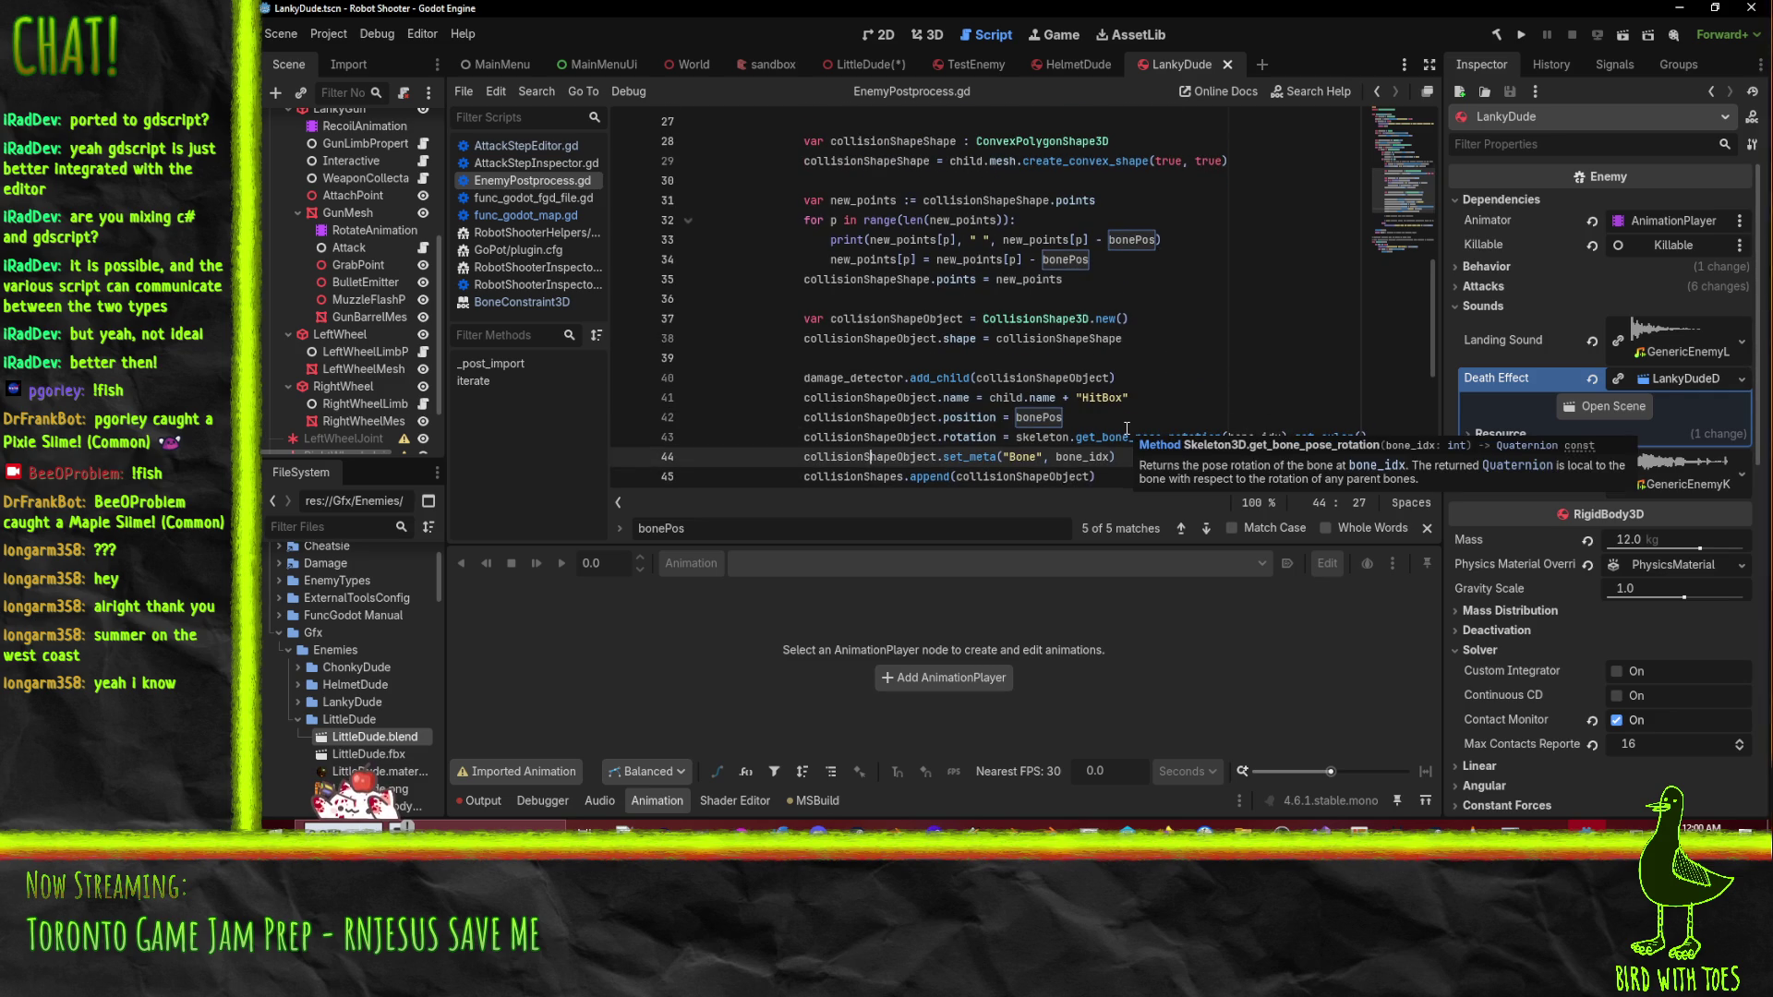
pyautogui.scroll(8, 1182, 420)
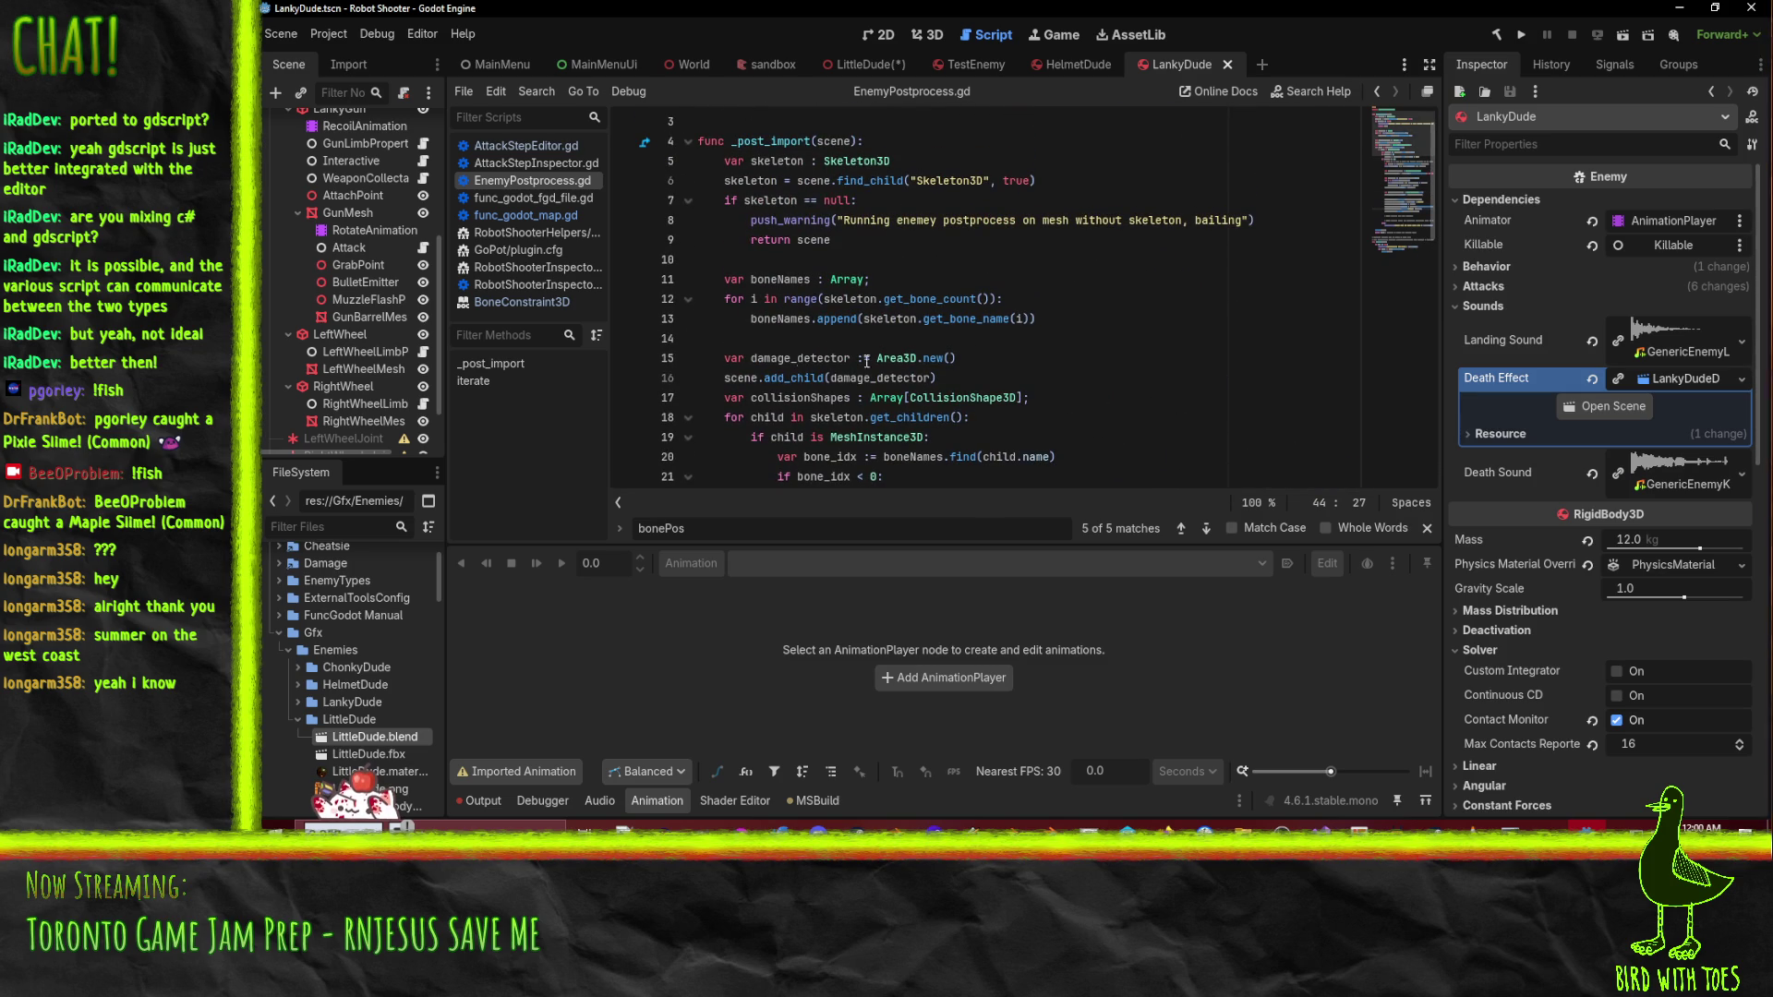
pyautogui.scroll(5, 323, 284)
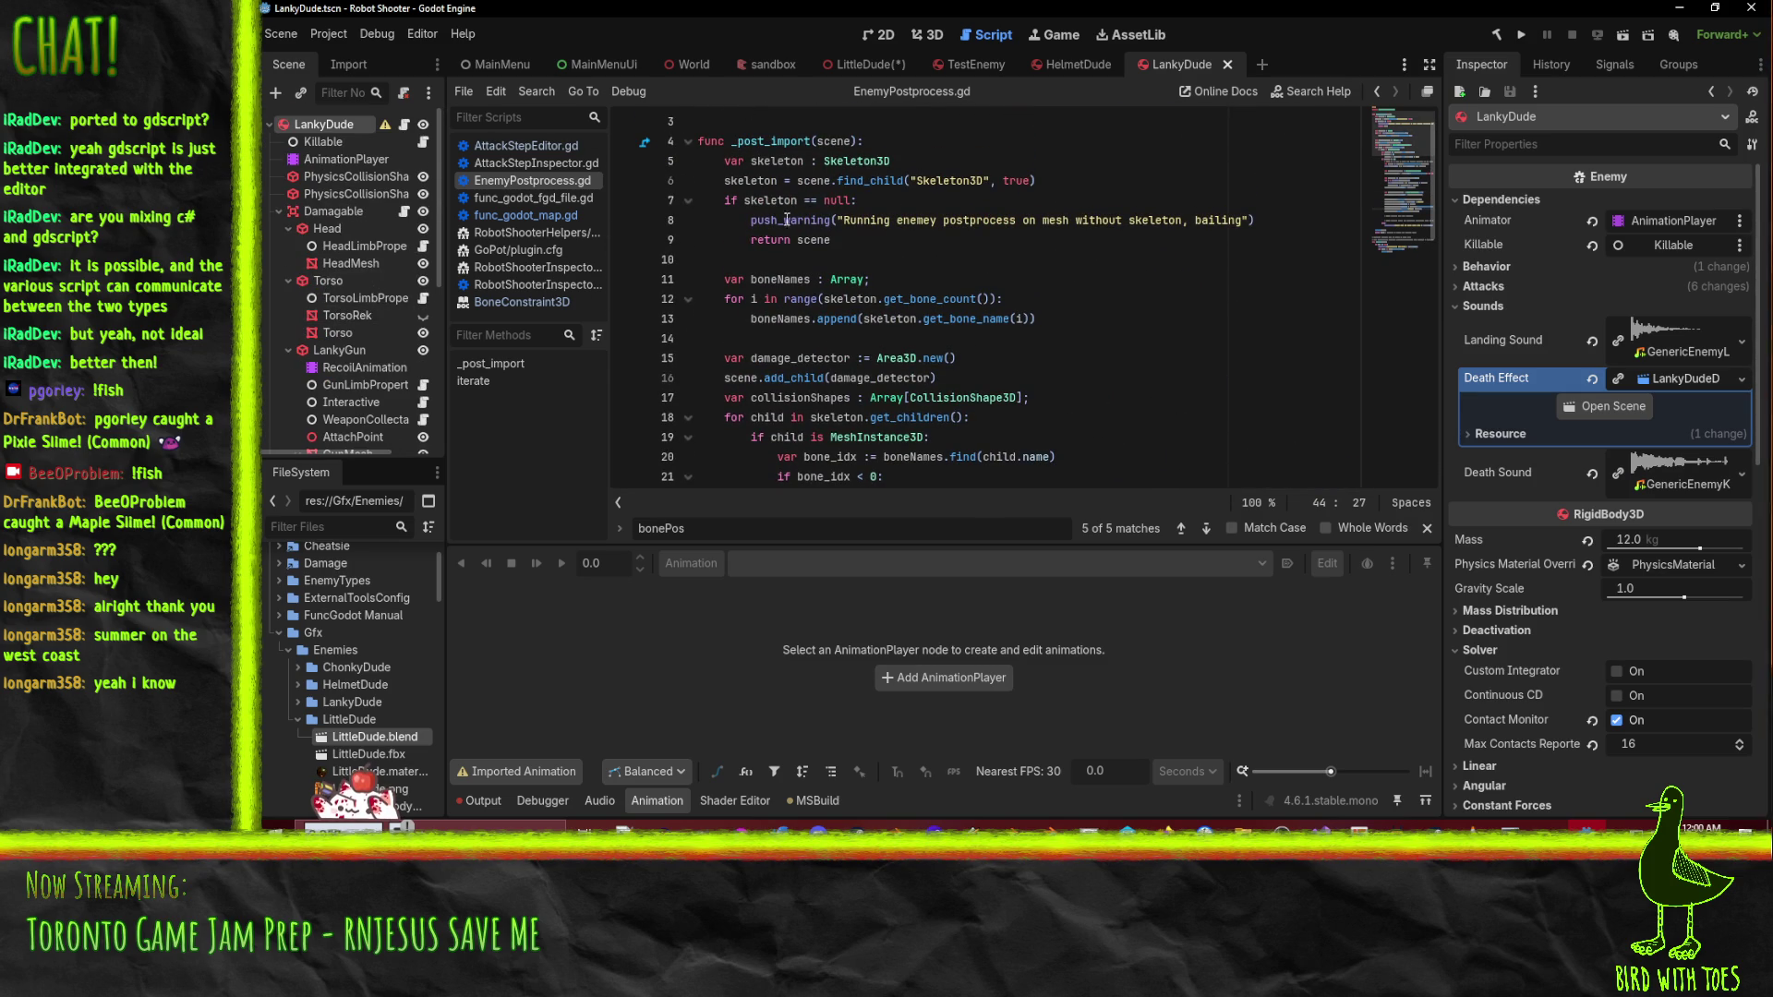
# - Add line 16 damage_detector.name = "Damagable" right after the Area3D is created
pyautogui.click(1055, 358)
pyautogui.press('Return')
pyautogui.write('dama')
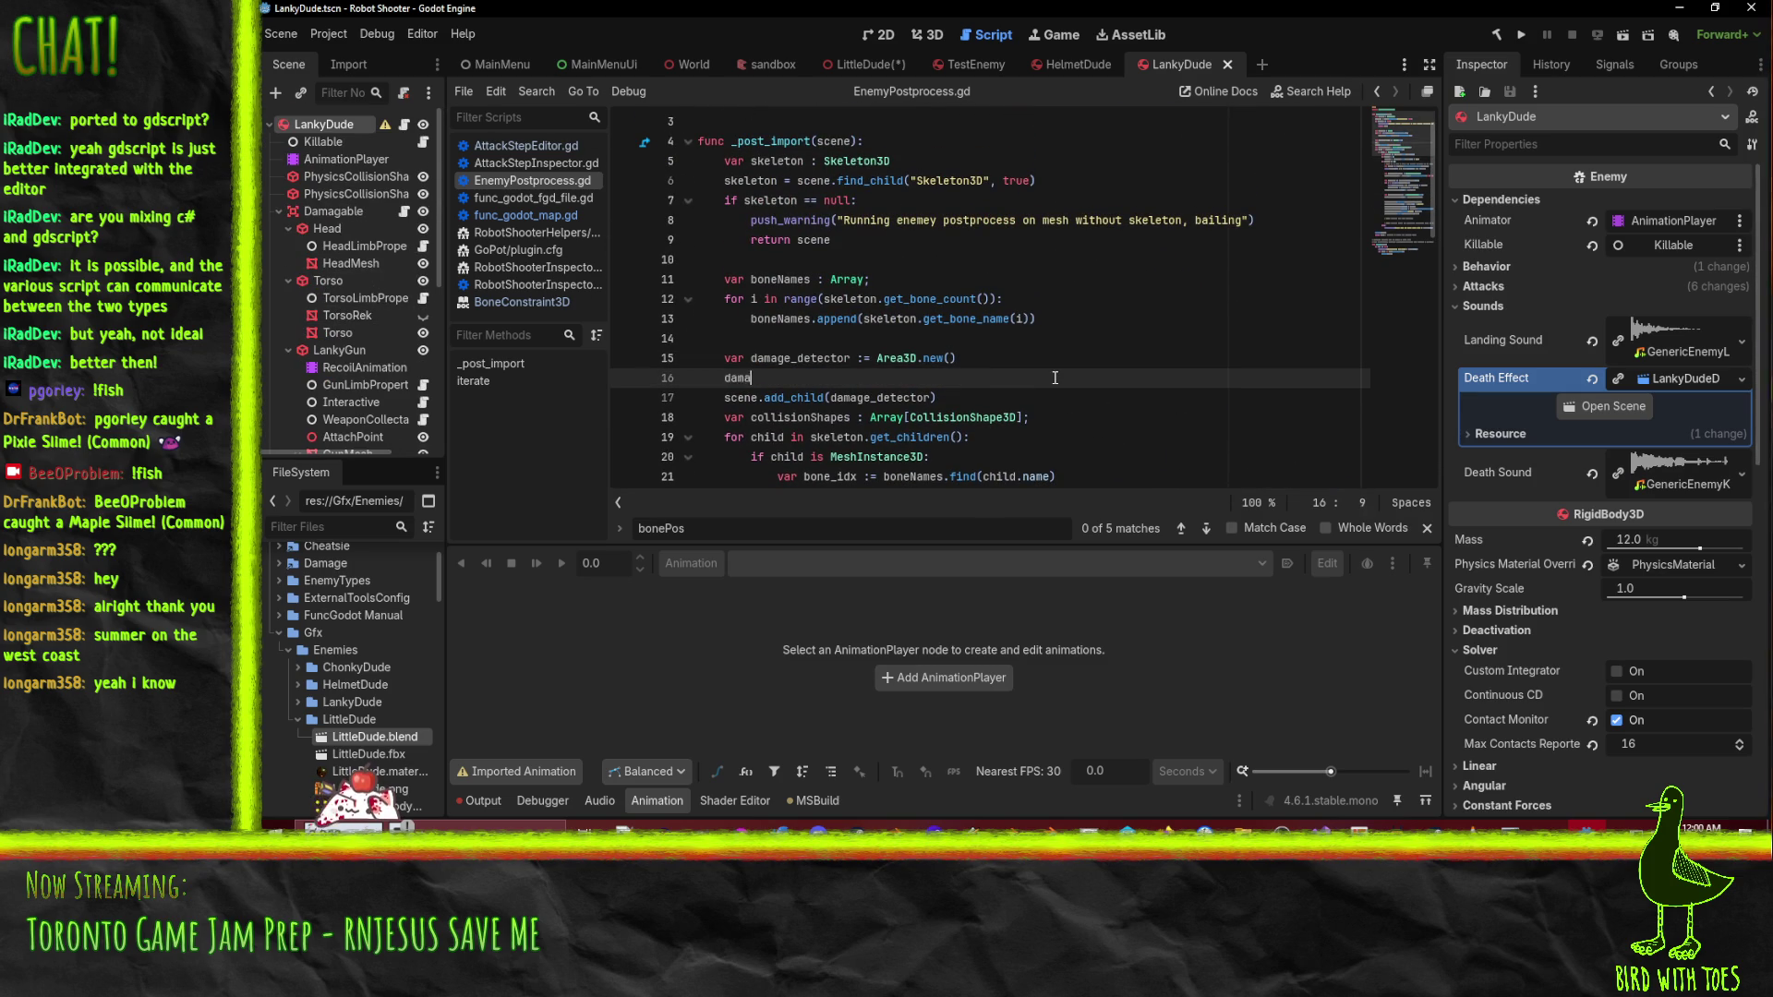
pyautogui.write('ge_detector.')
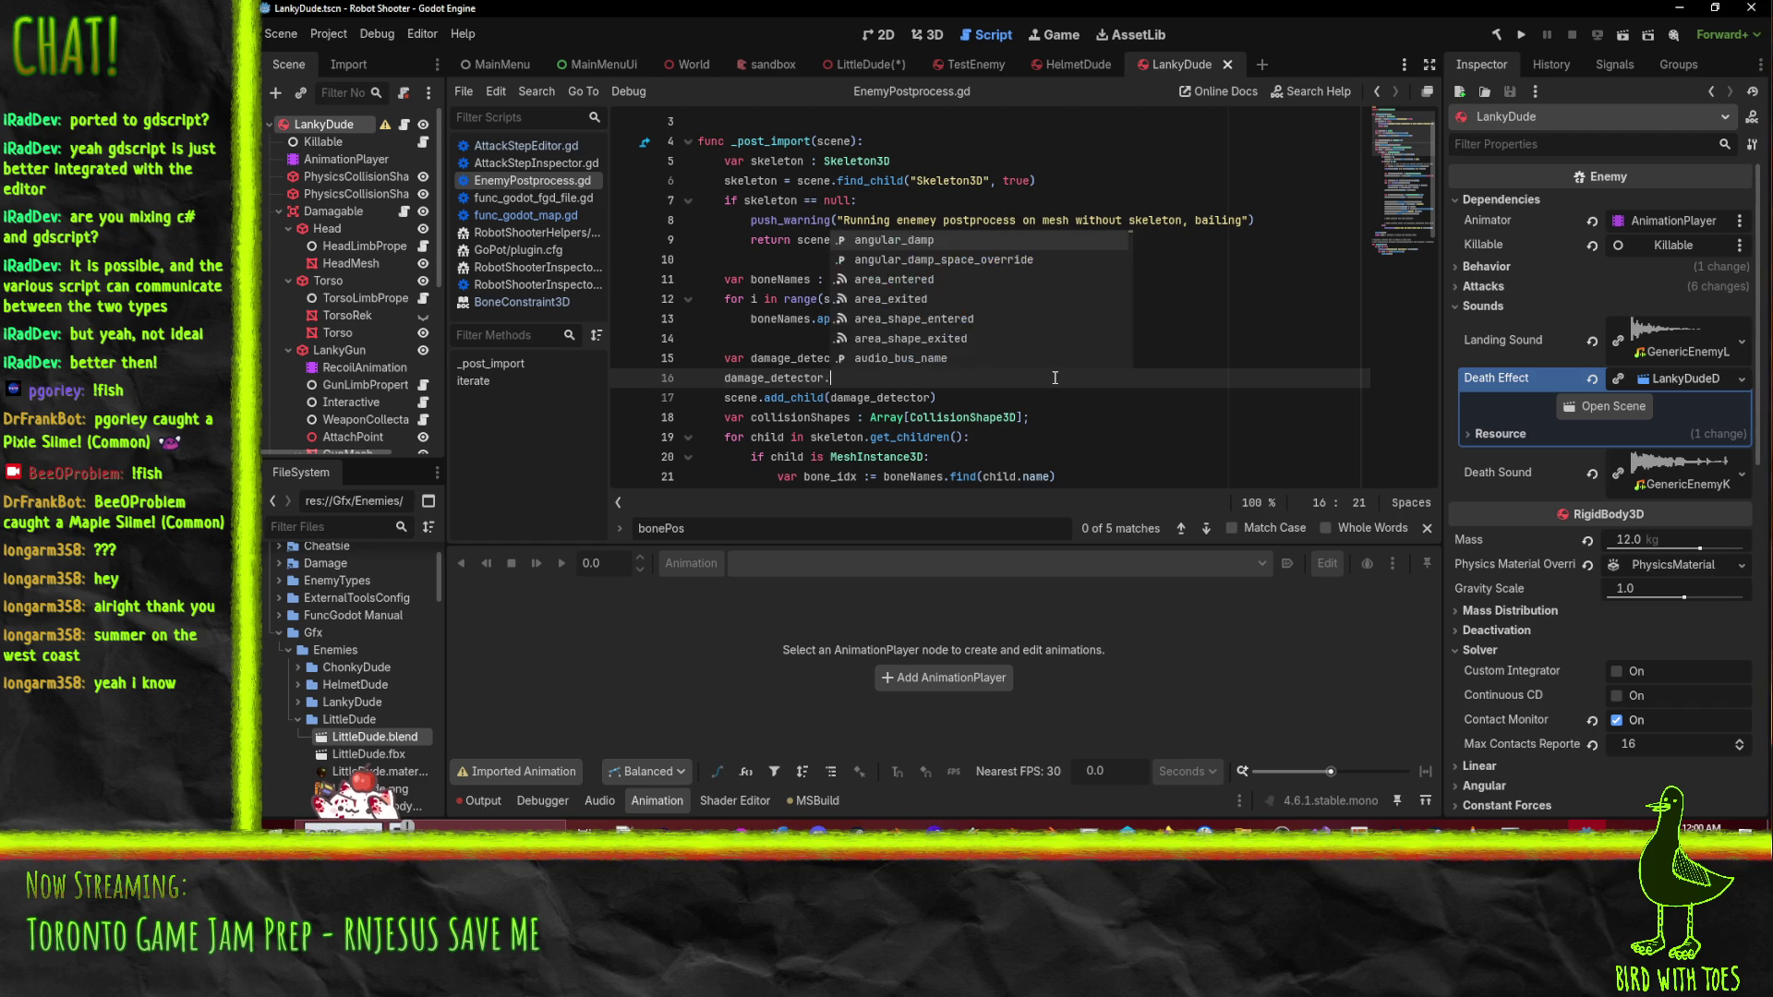
pyautogui.write('name = "')
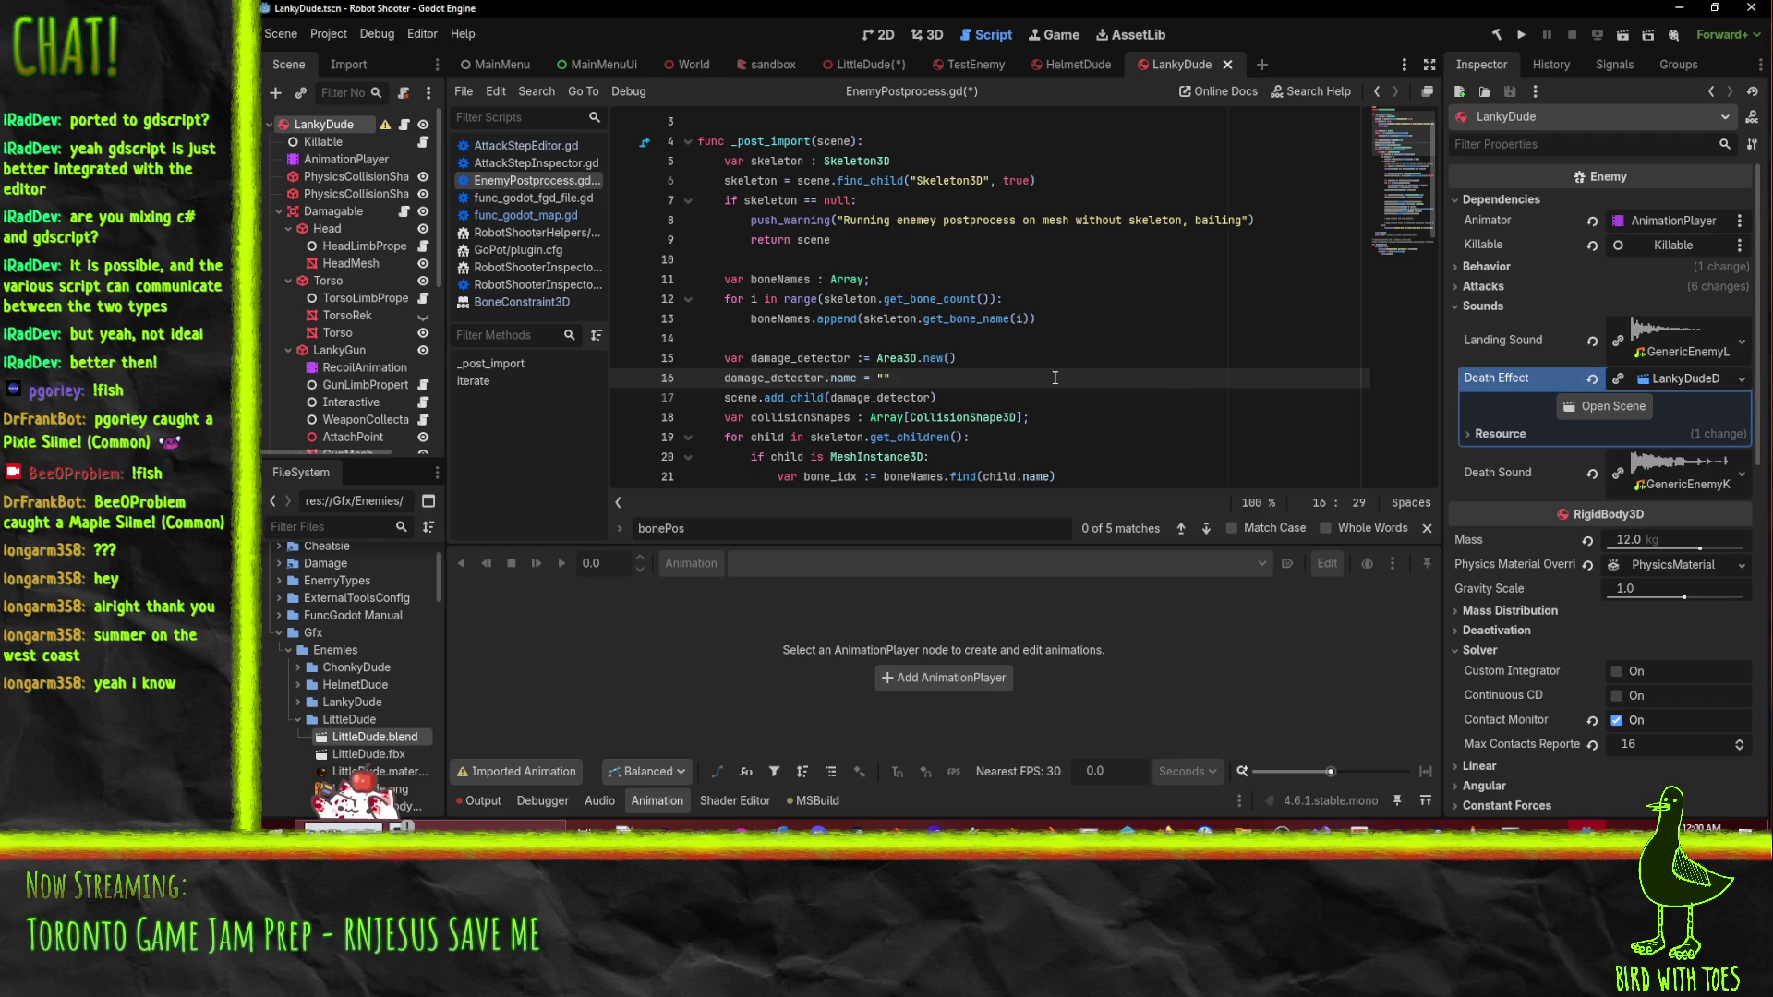
pyautogui.write('Damagable')
pyautogui.scroll(-4, 1026, 422)
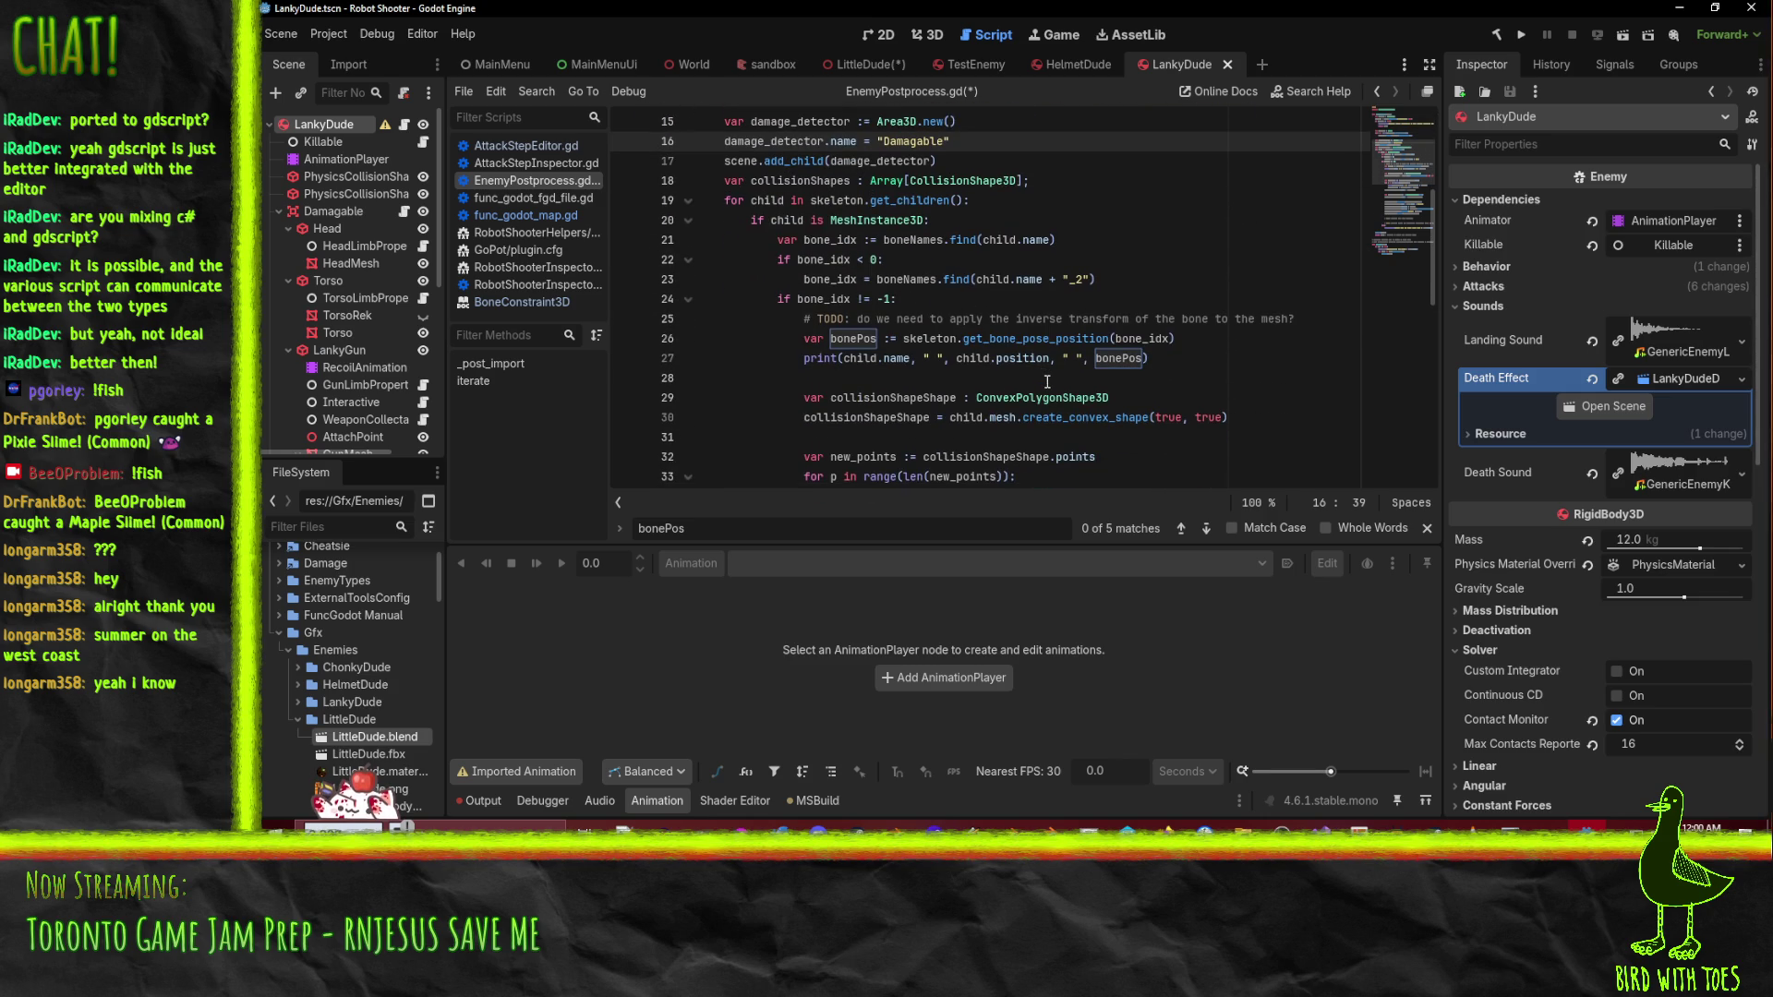
# - Highlight every use of collisionShapeObject, collisionShapes and damage_detector in the script
pyautogui.scroll(2, 1047, 382)
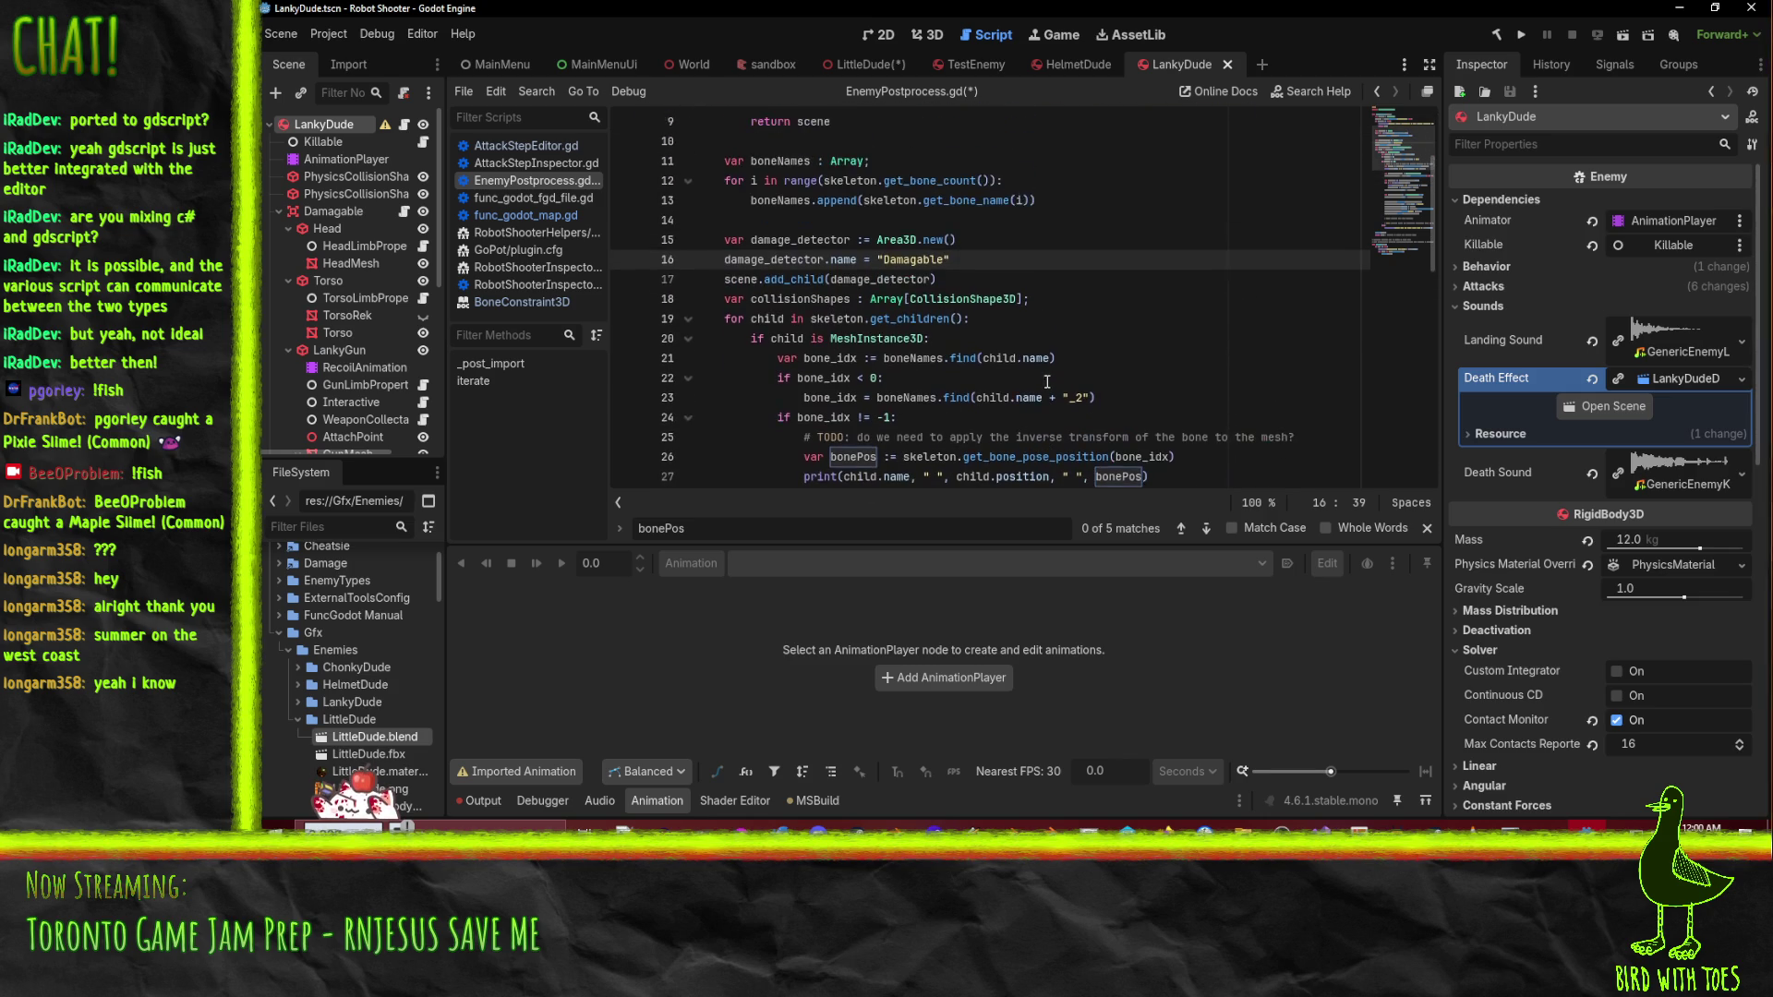
pyautogui.scroll(-2, 791, 244)
pyautogui.scroll(-1, 791, 243)
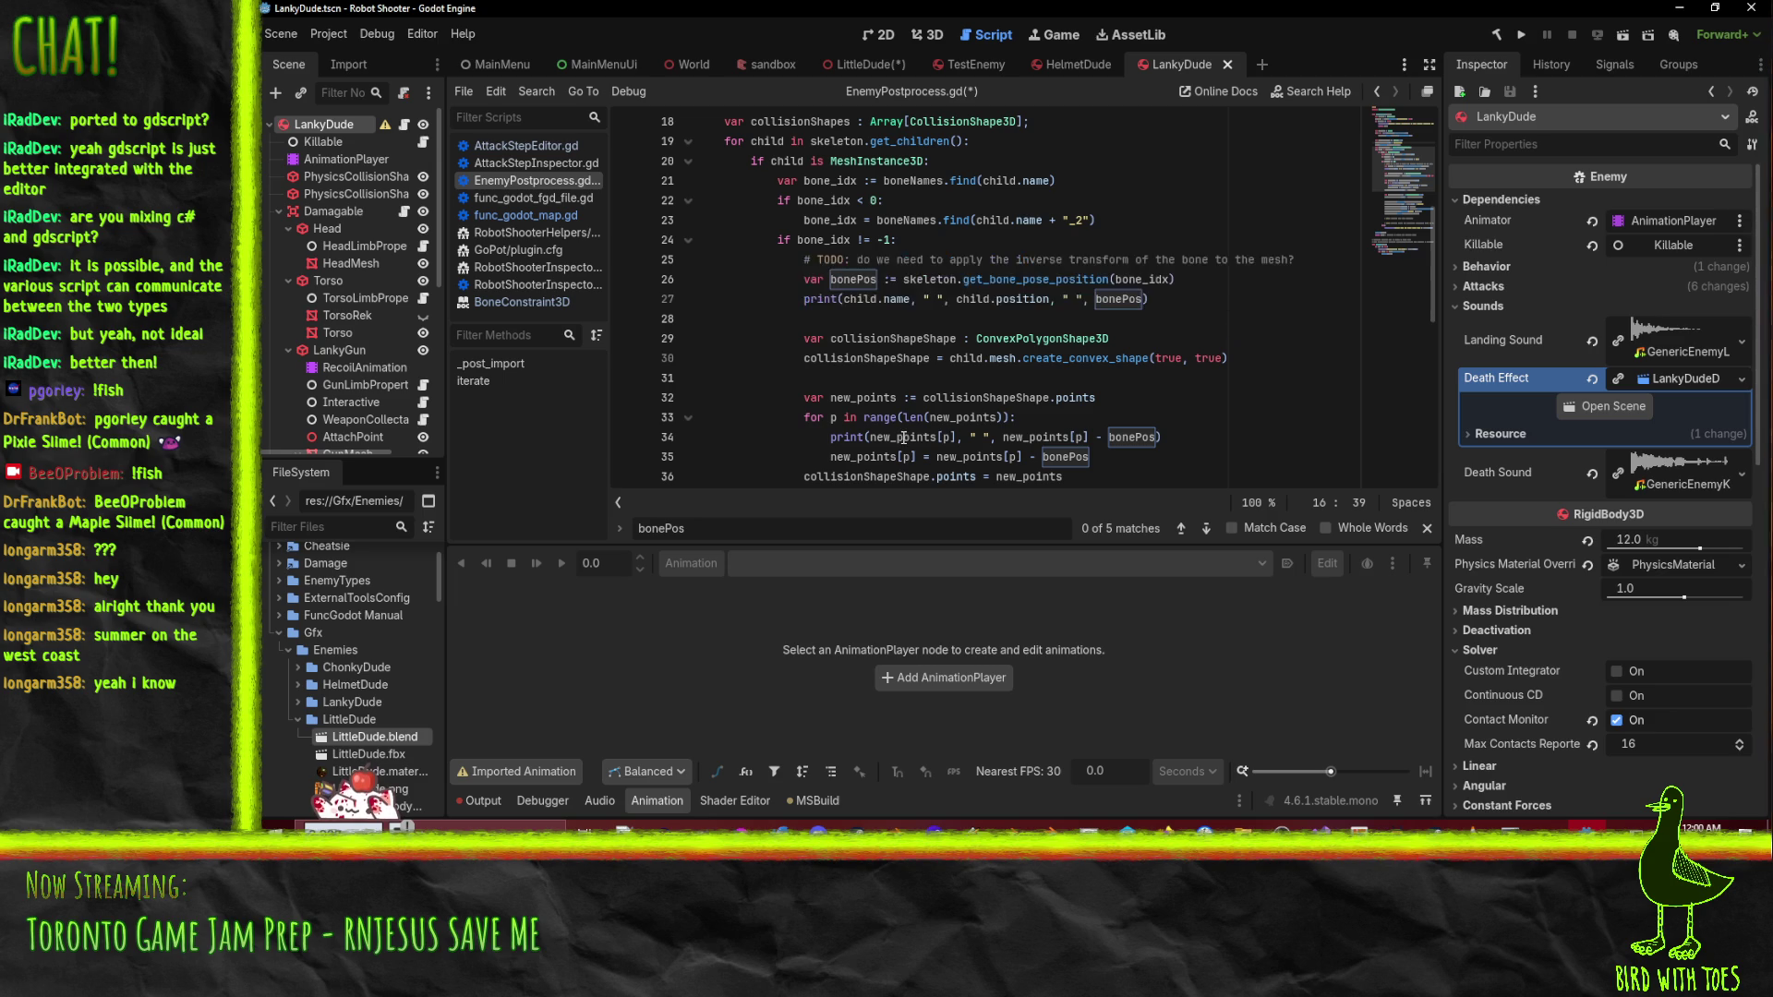
pyautogui.scroll(-5, 931, 252)
pyautogui.scroll(5, 931, 252)
pyautogui.scroll(-6, 931, 252)
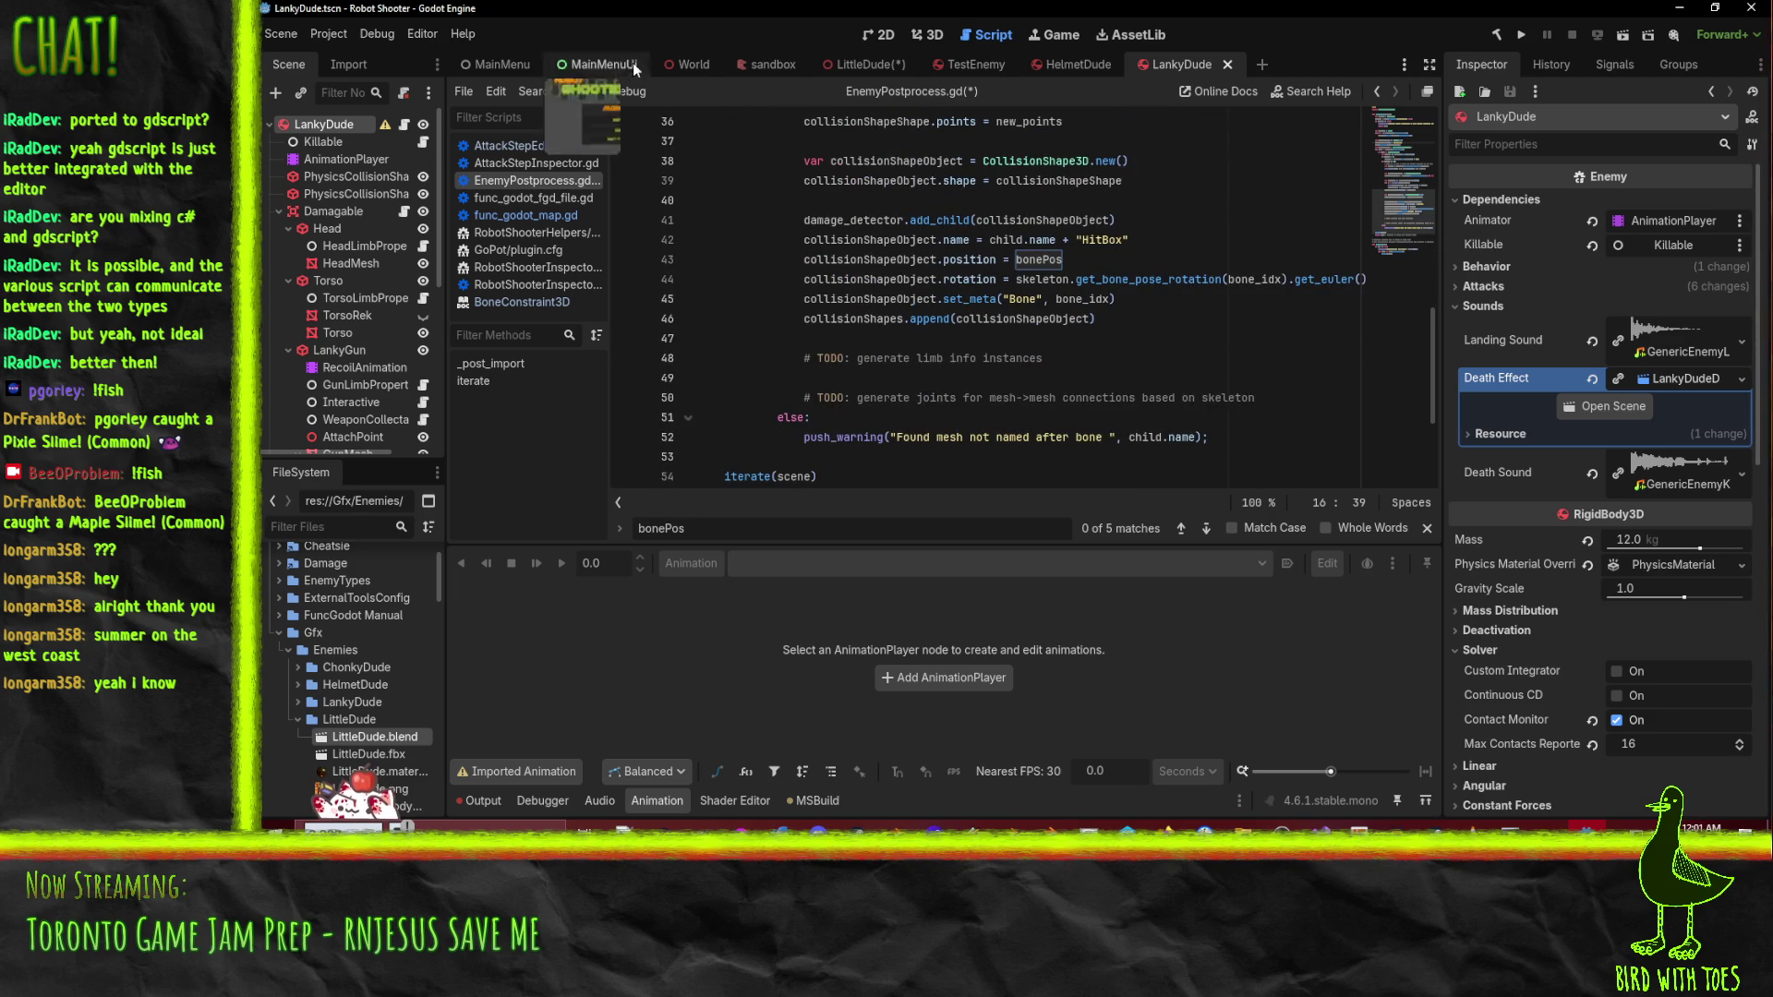
pyautogui.doubleClick(926, 240)
pyautogui.doubleClick(832, 318)
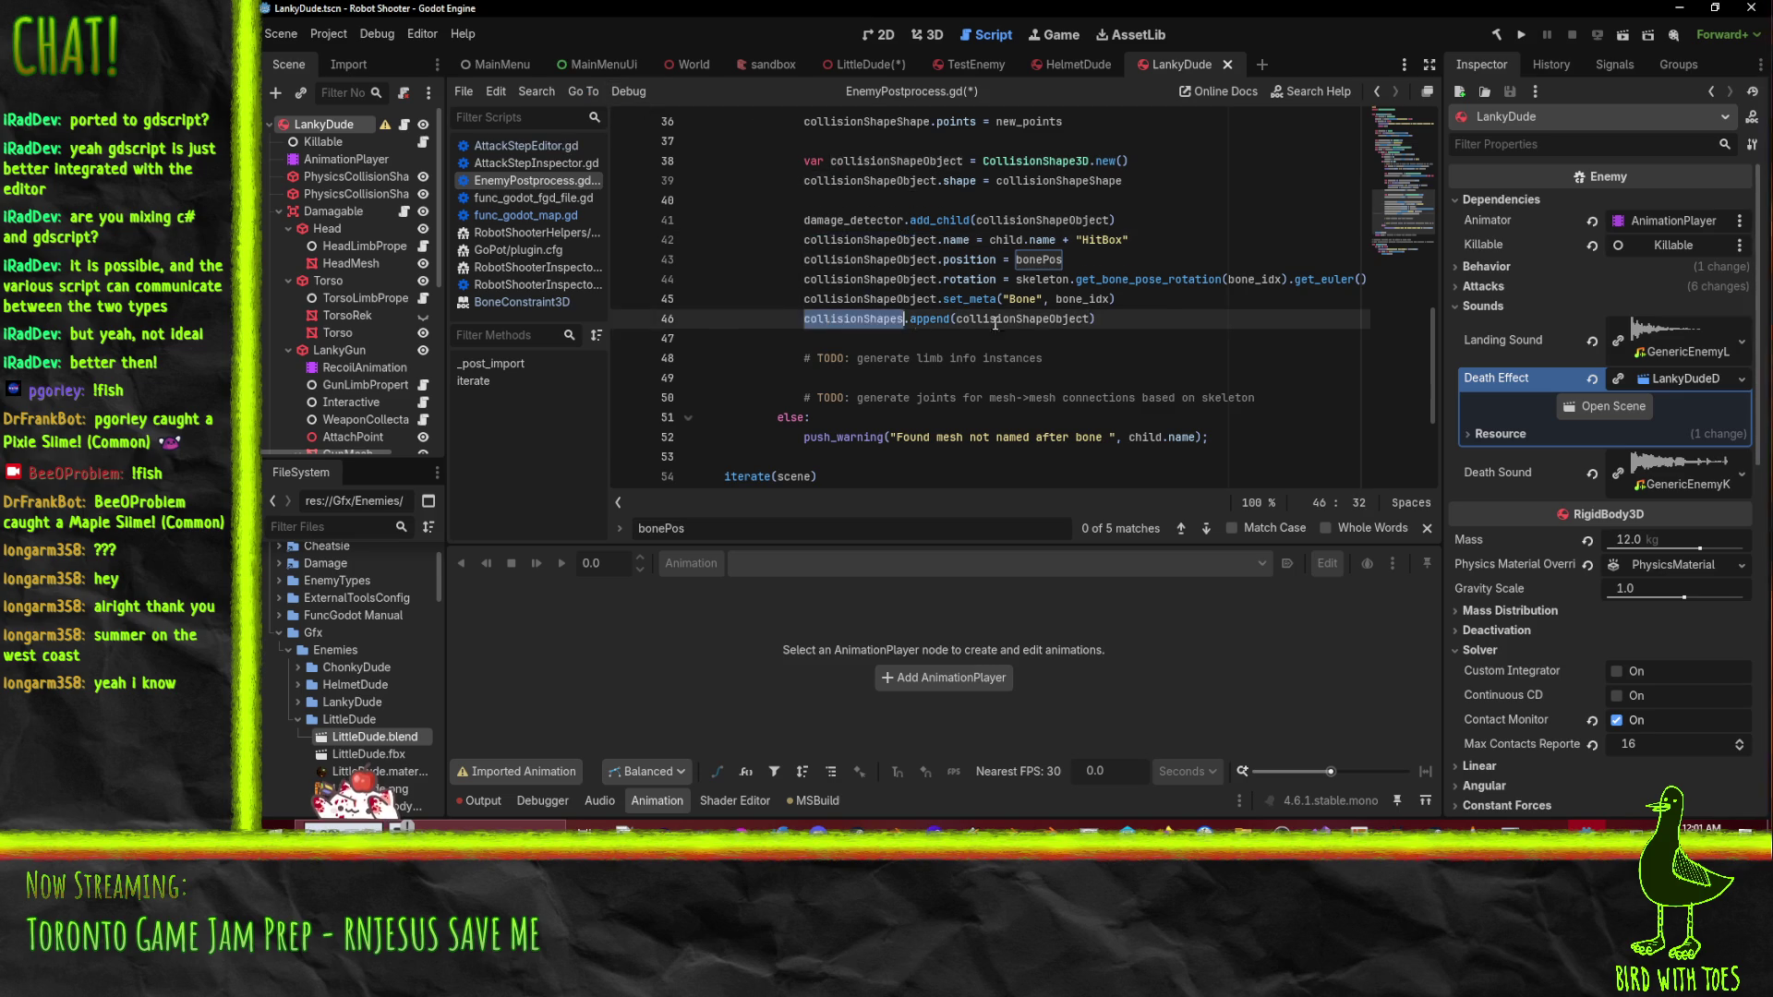
pyautogui.scroll(1, 1056, 329)
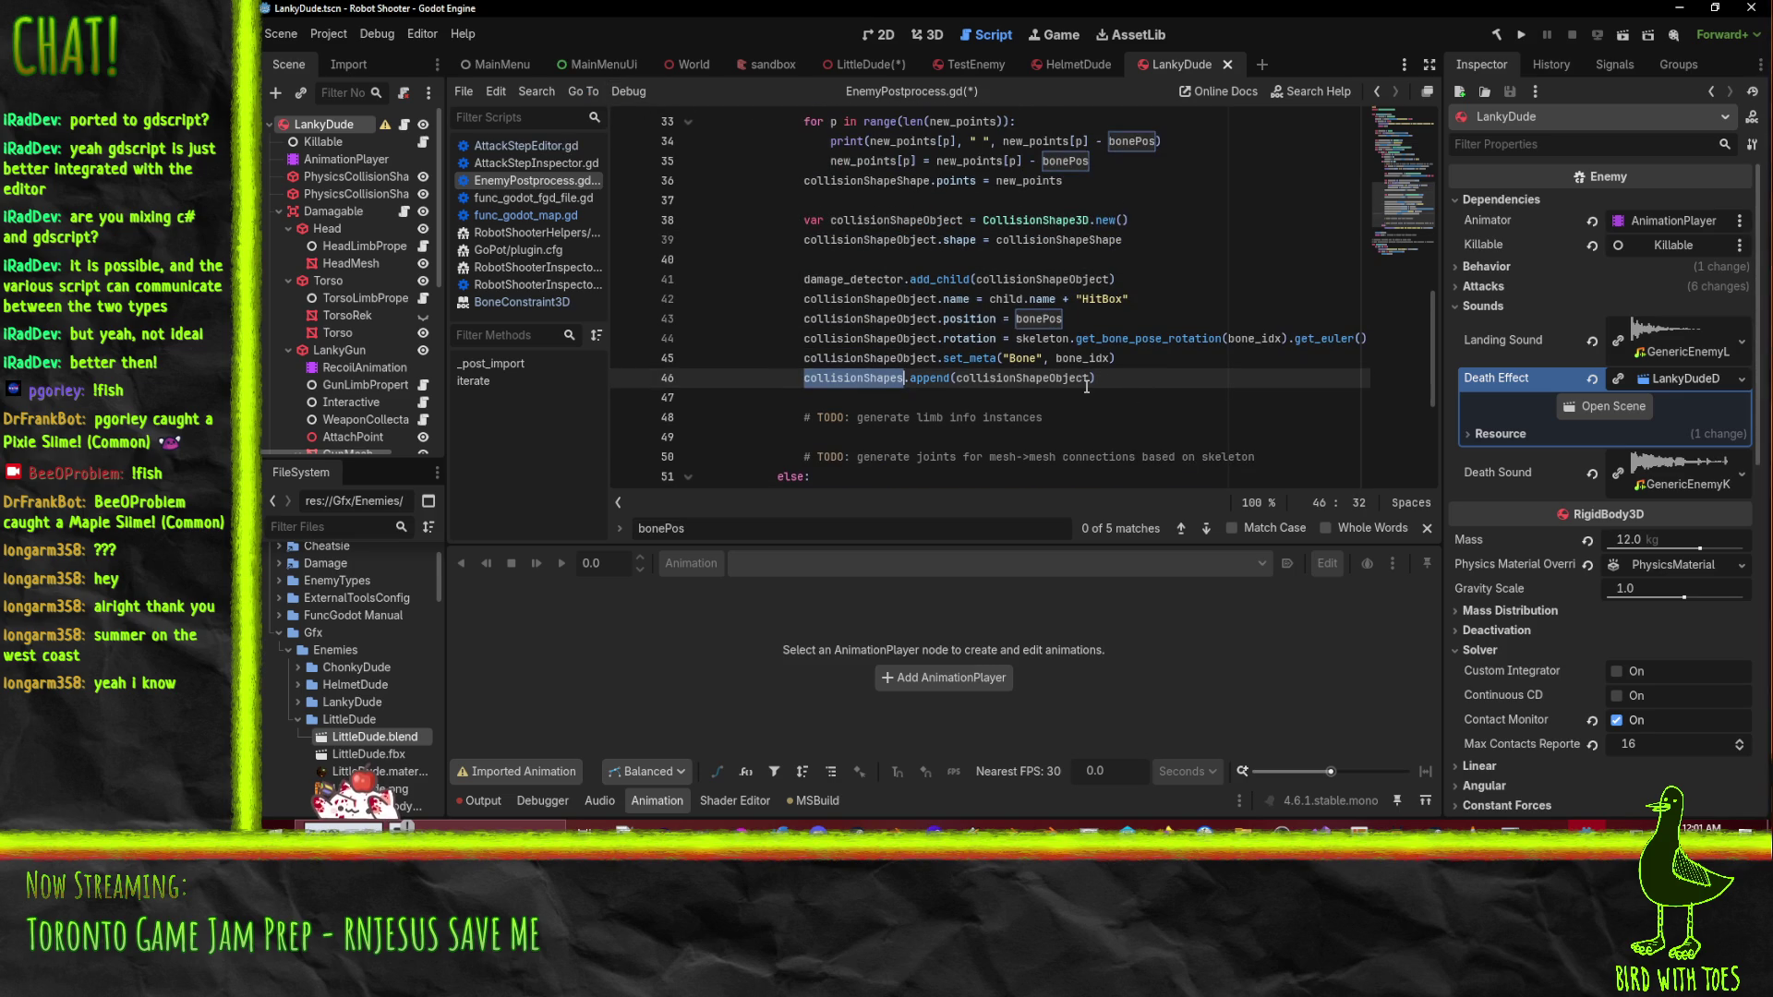
pyautogui.scroll(1, 1145, 383)
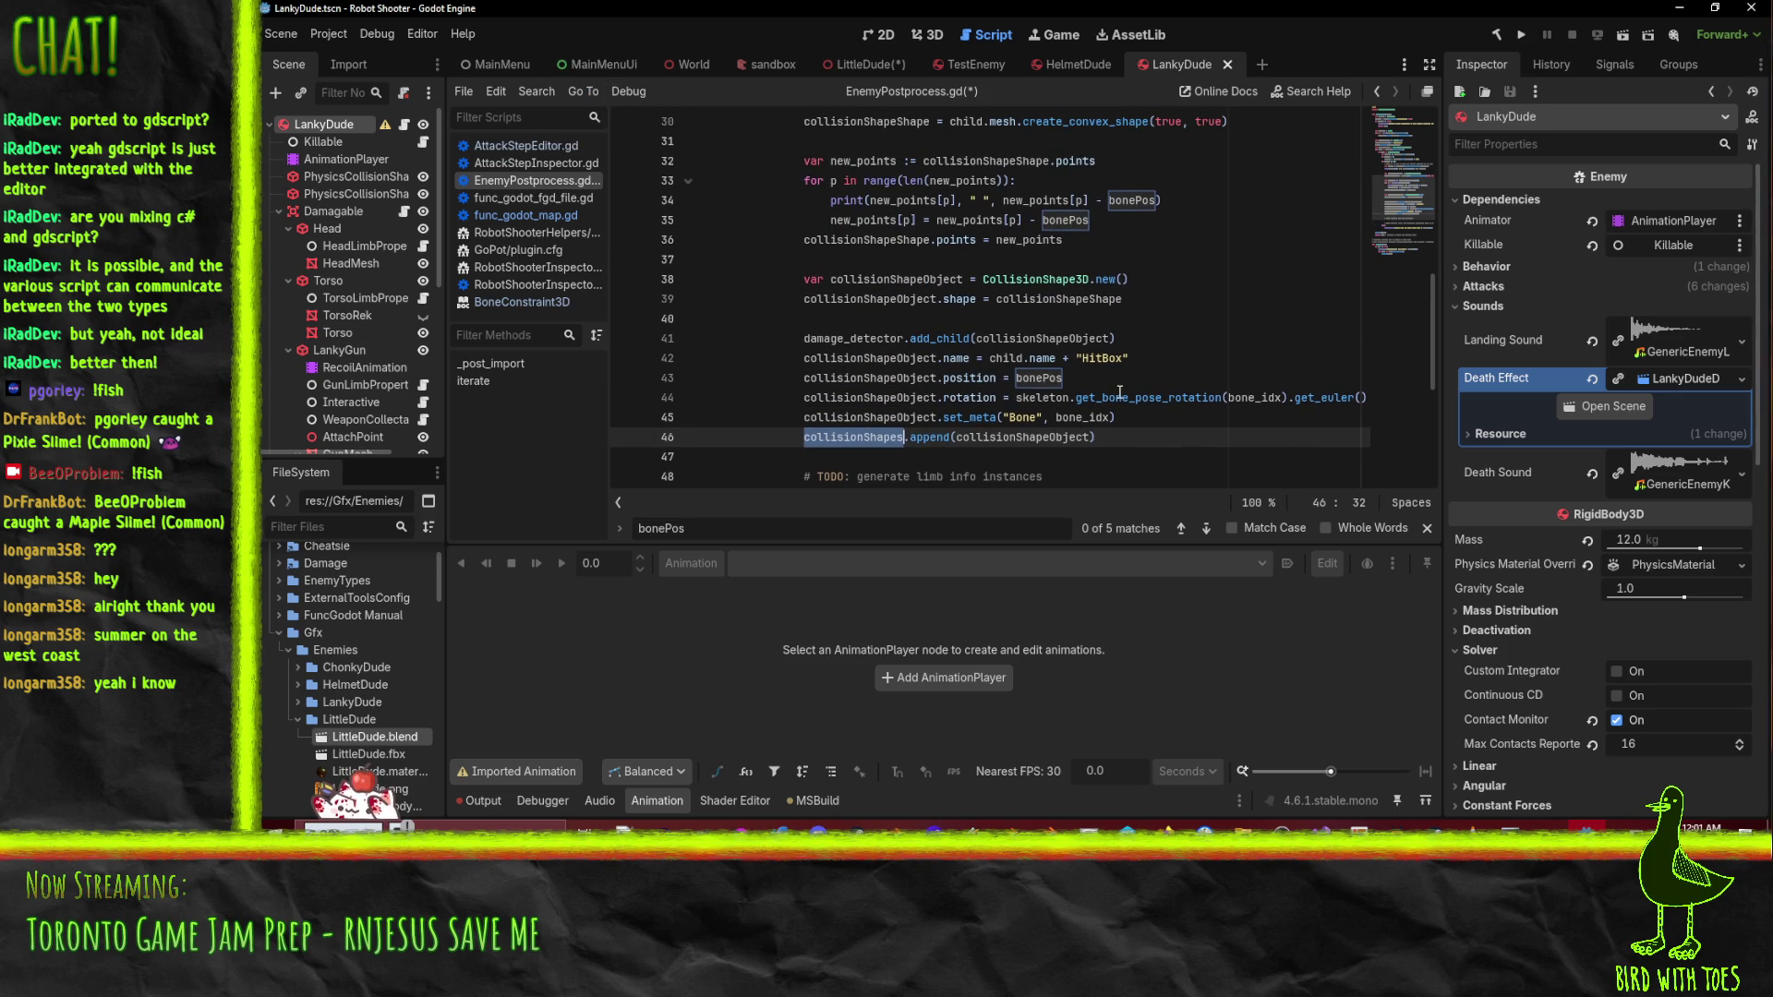
pyautogui.scroll(1, 1120, 392)
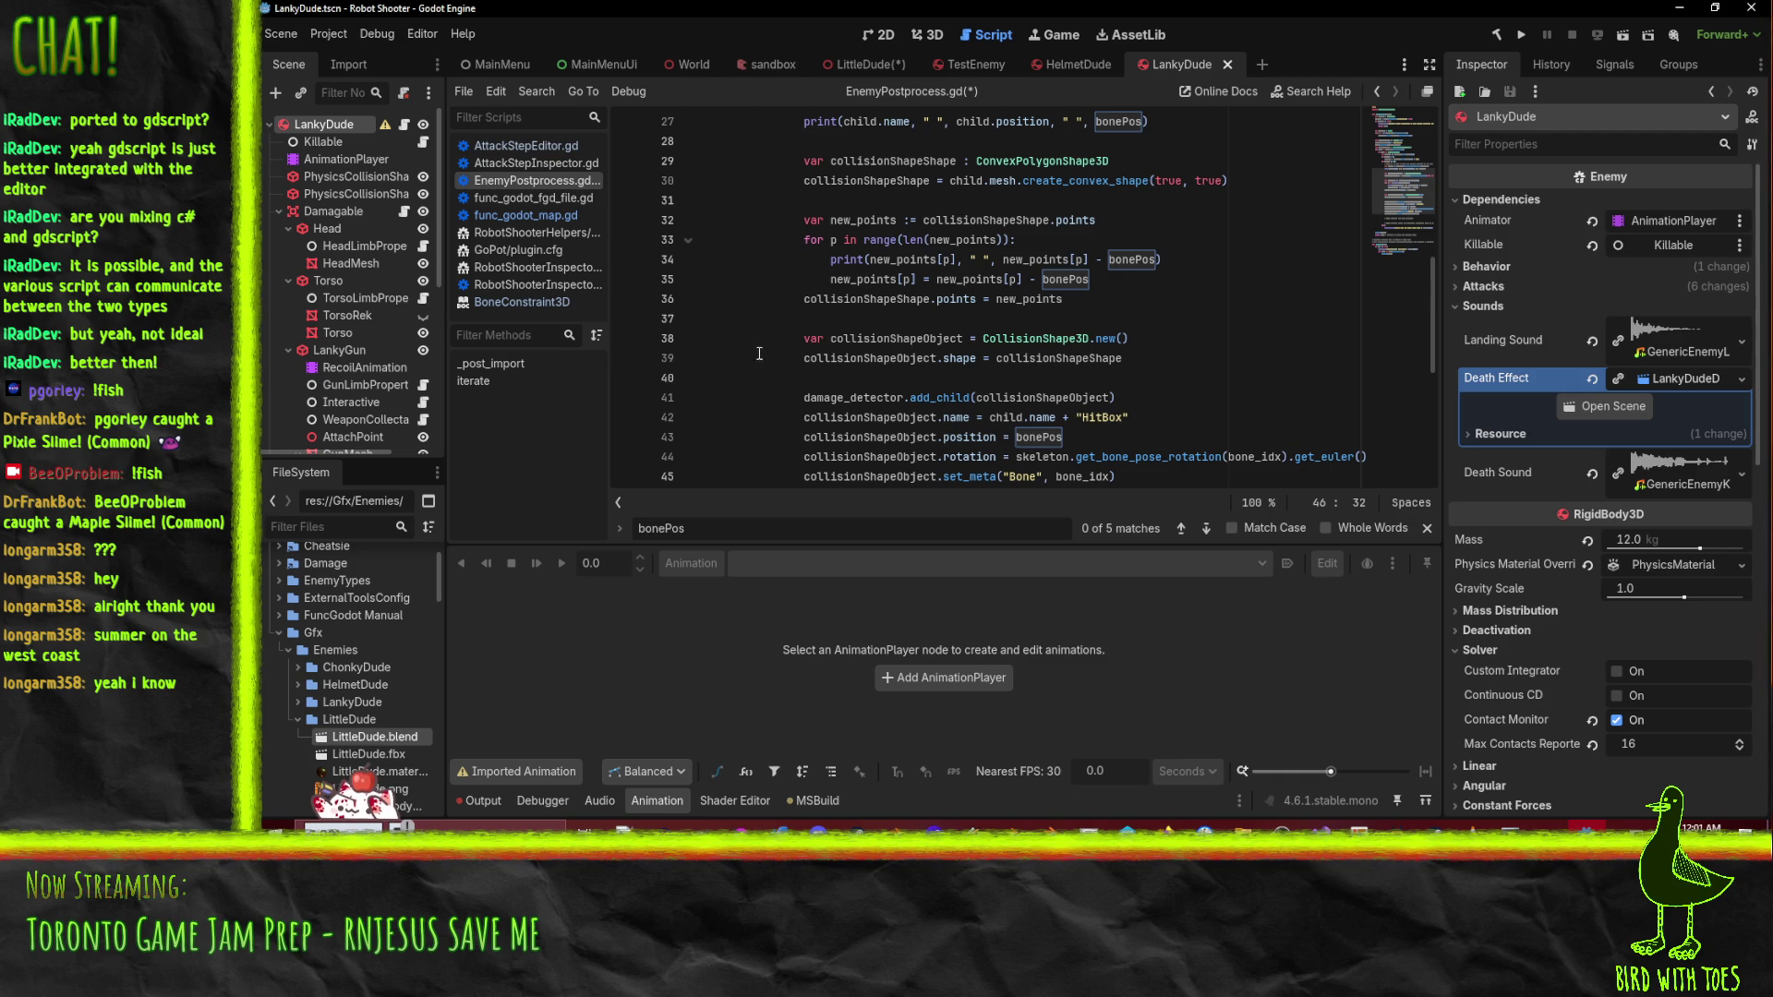
pyautogui.doubleClick(812, 397)
pyautogui.doubleClick(921, 420)
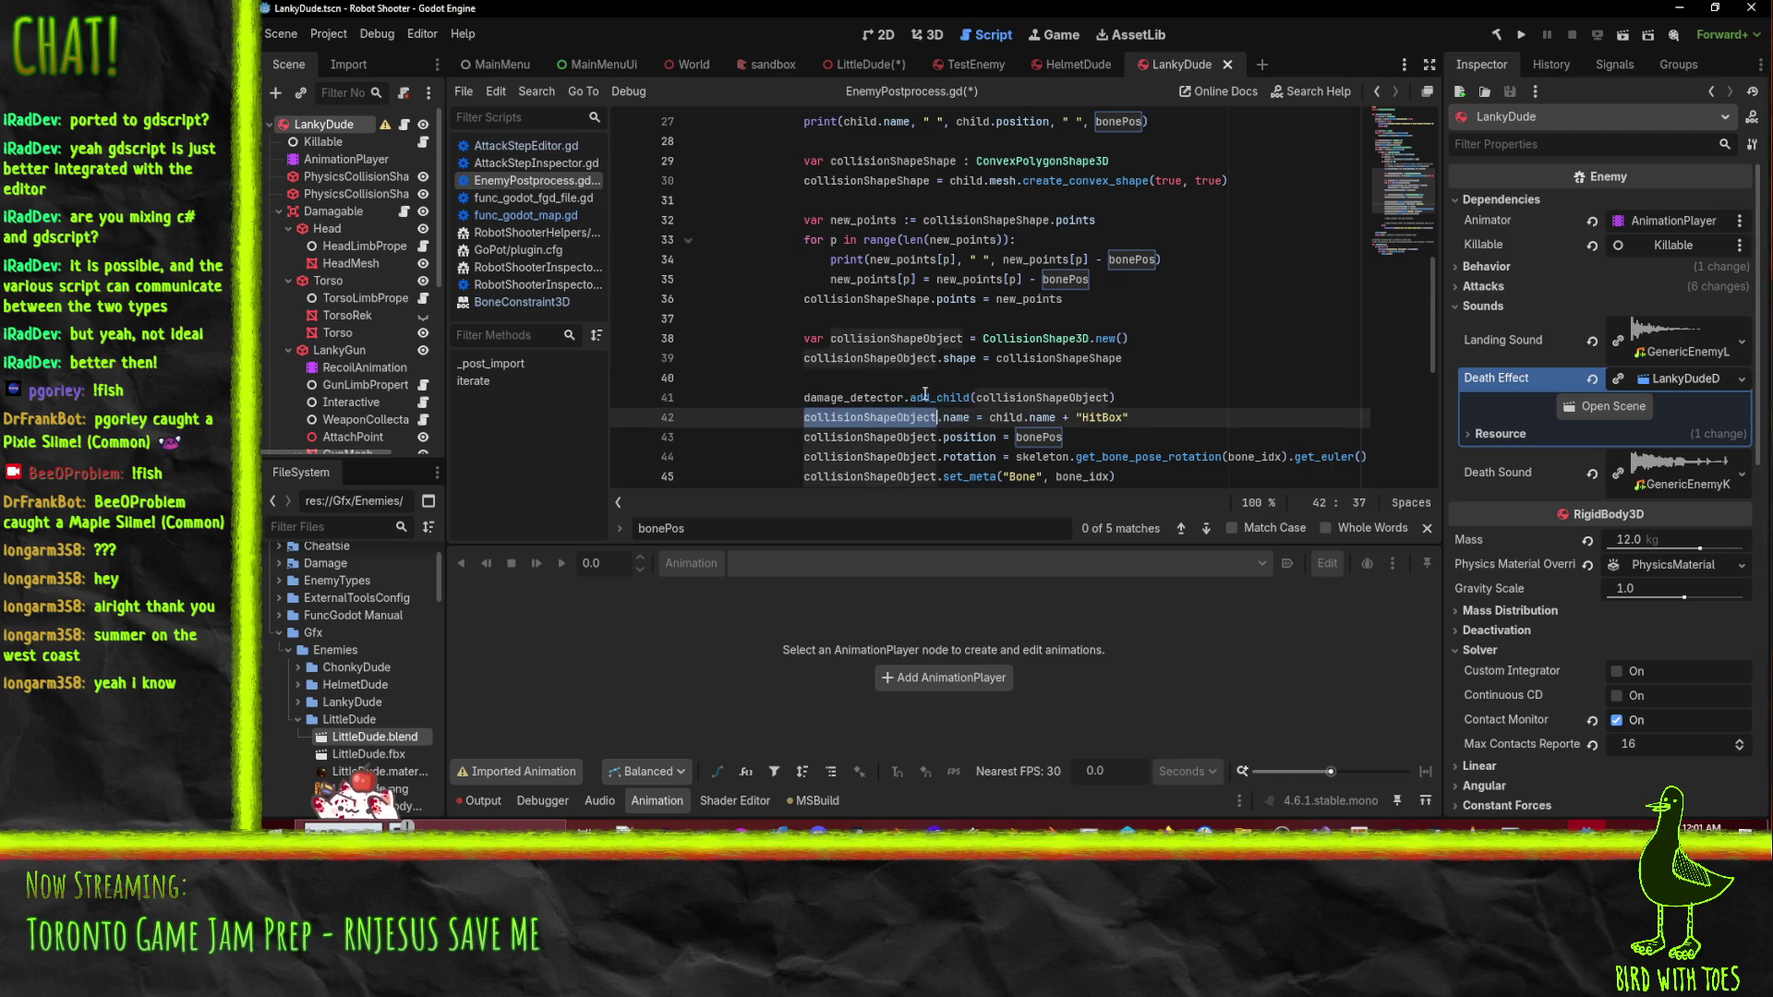
# - Search the script for add_child, jumping to its call on line 41
pyautogui.scroll(-3, 960, 397)
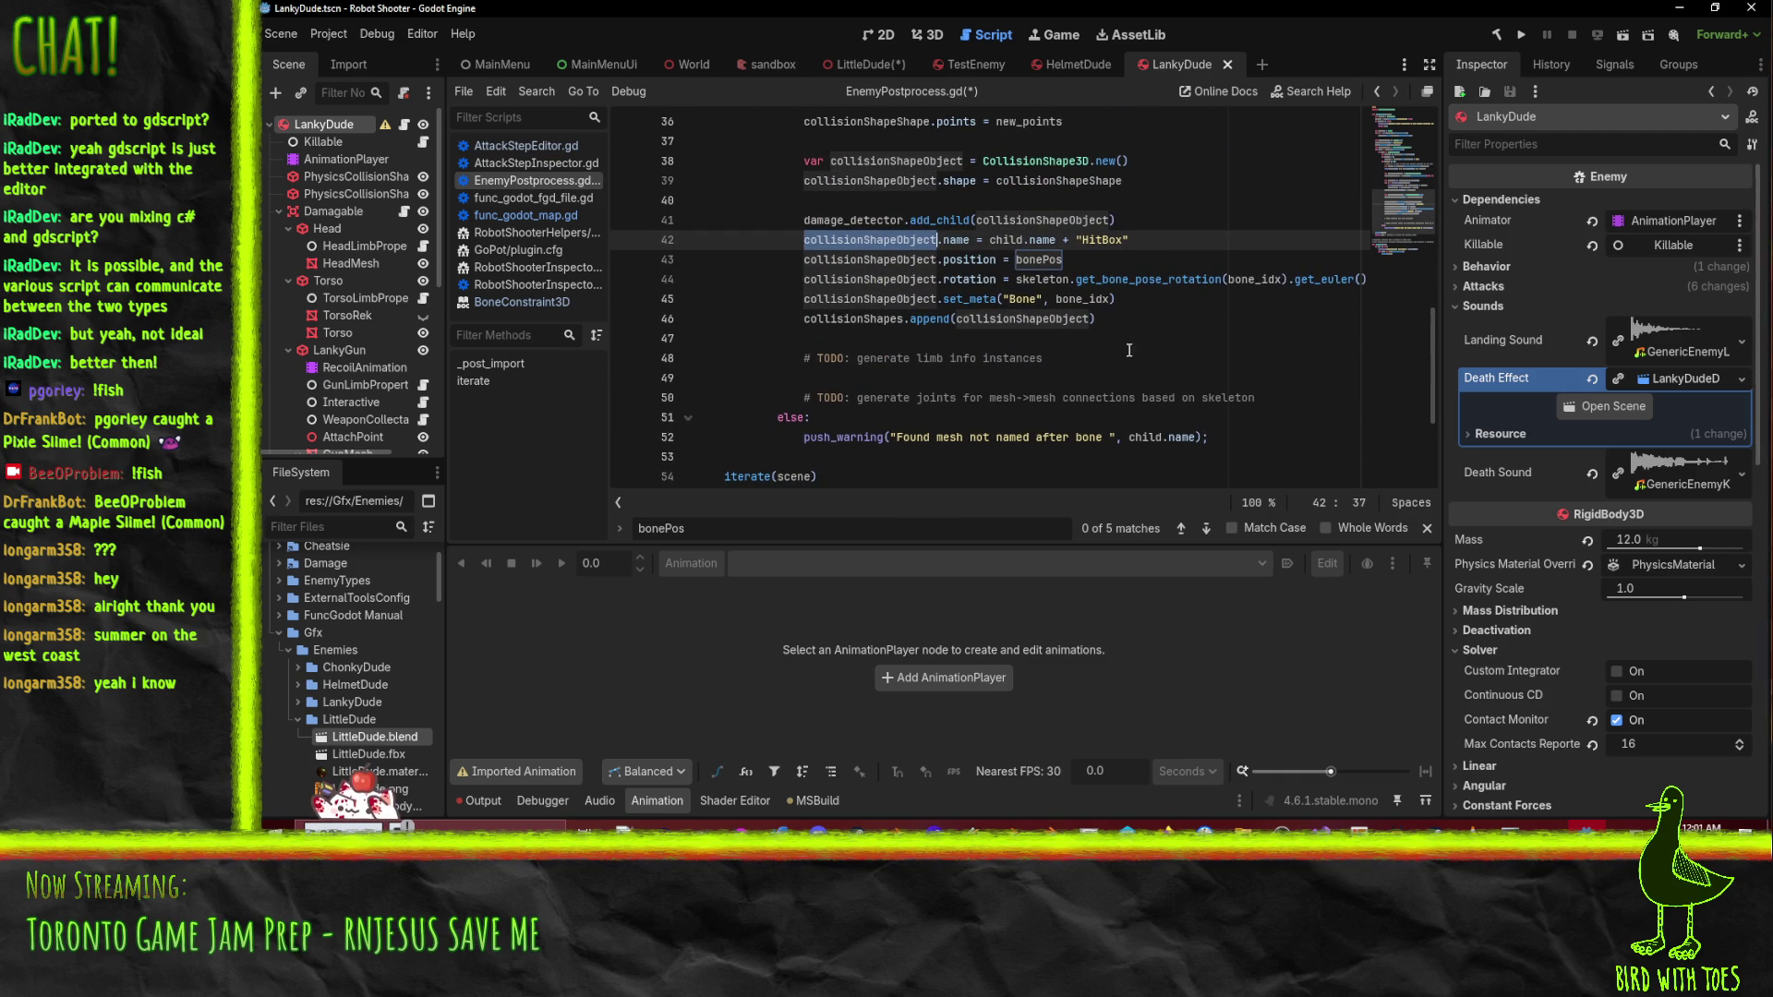
pyautogui.scroll(1, 1129, 350)
pyautogui.scroll(-1, 835, 263)
pyautogui.scroll(3, 785, 268)
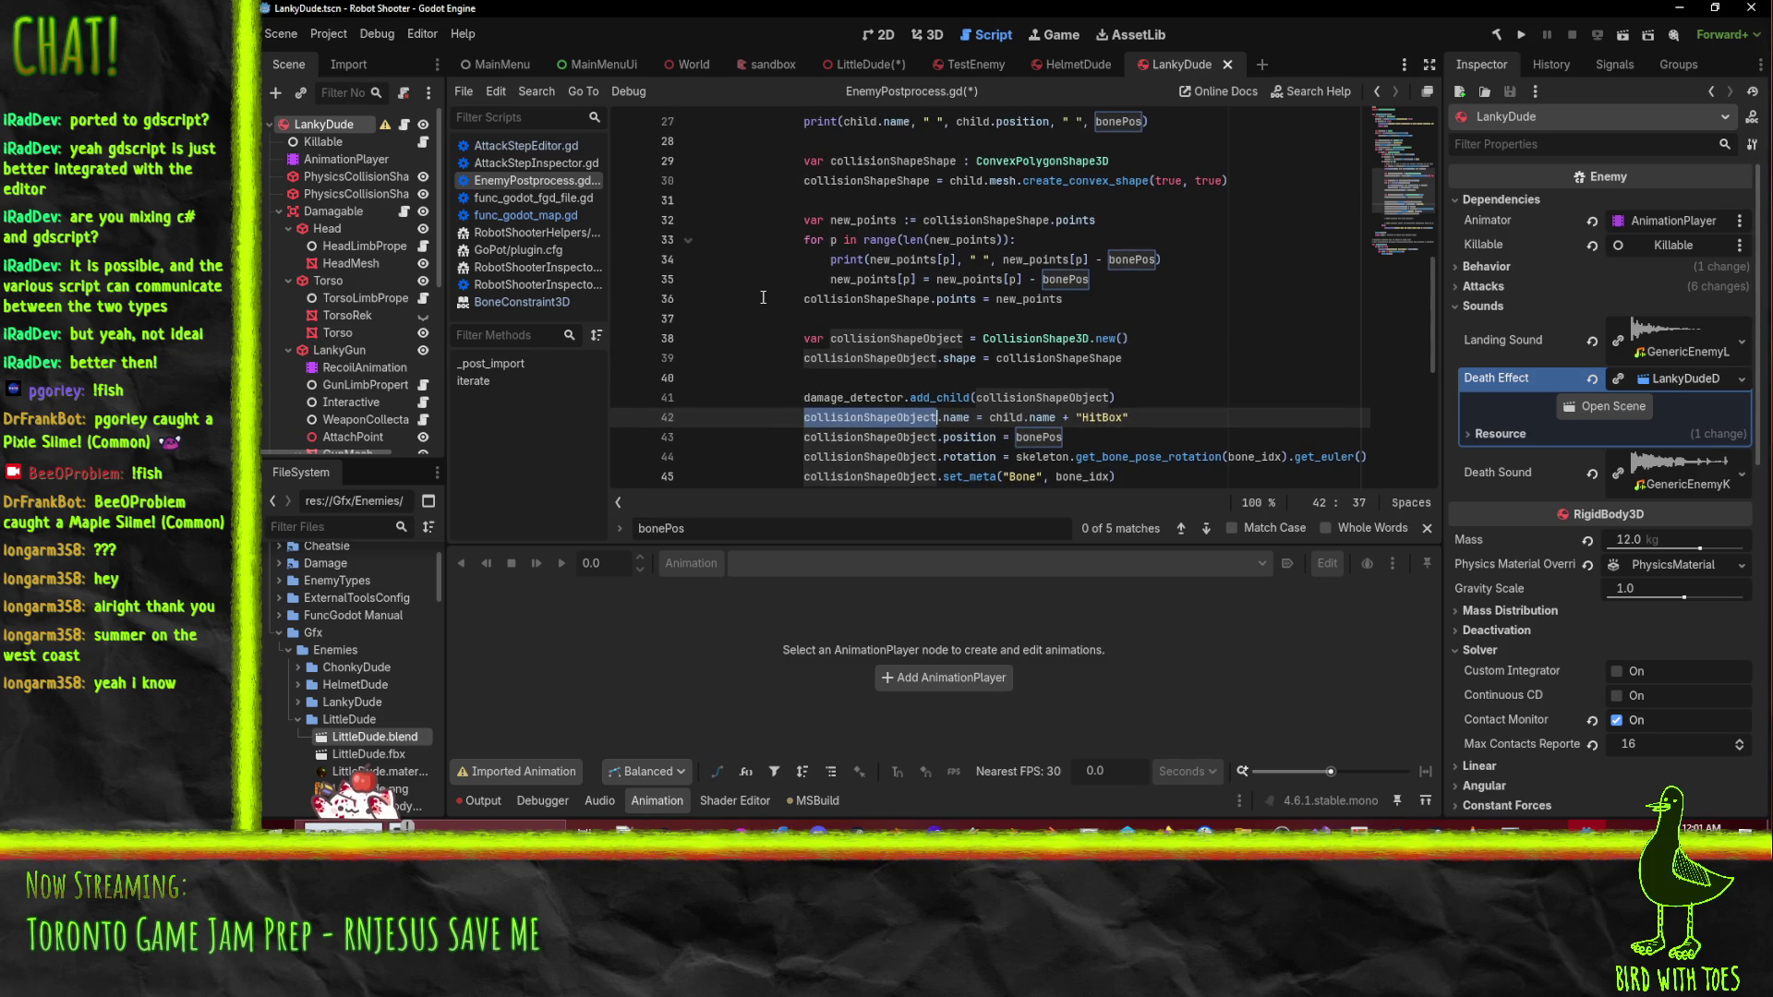
pyautogui.scroll(-1, 790, 319)
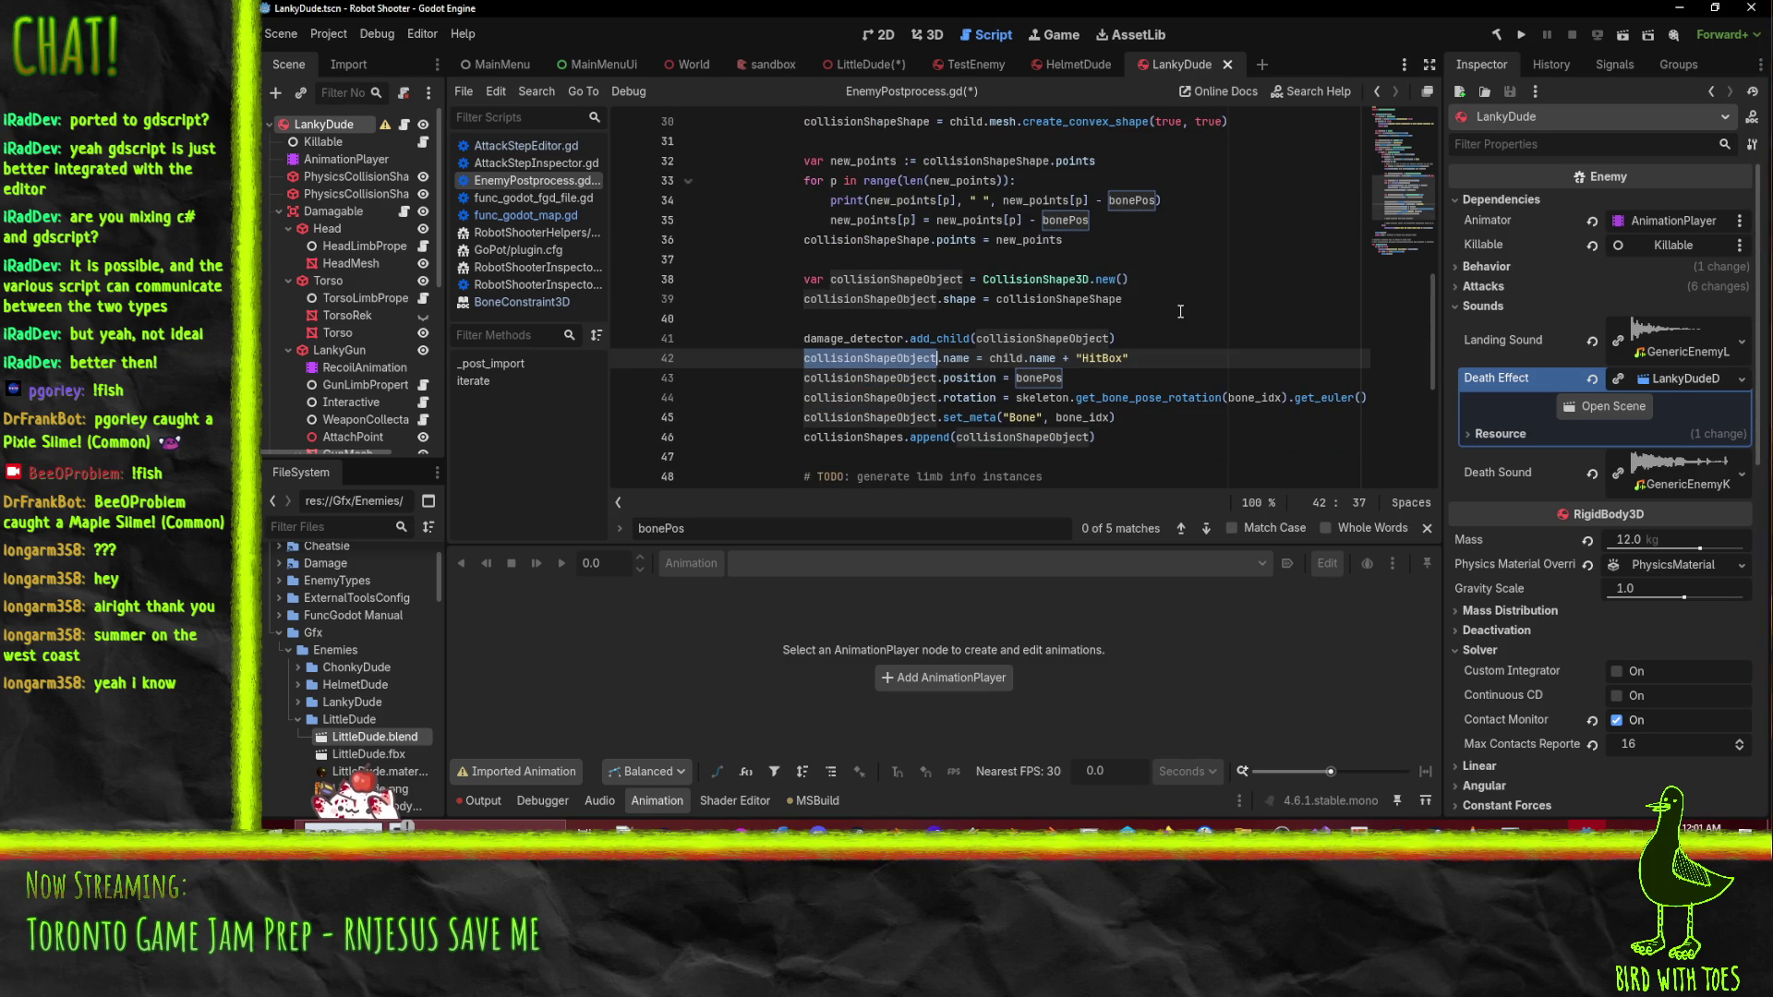
pyautogui.scroll(4, 1181, 312)
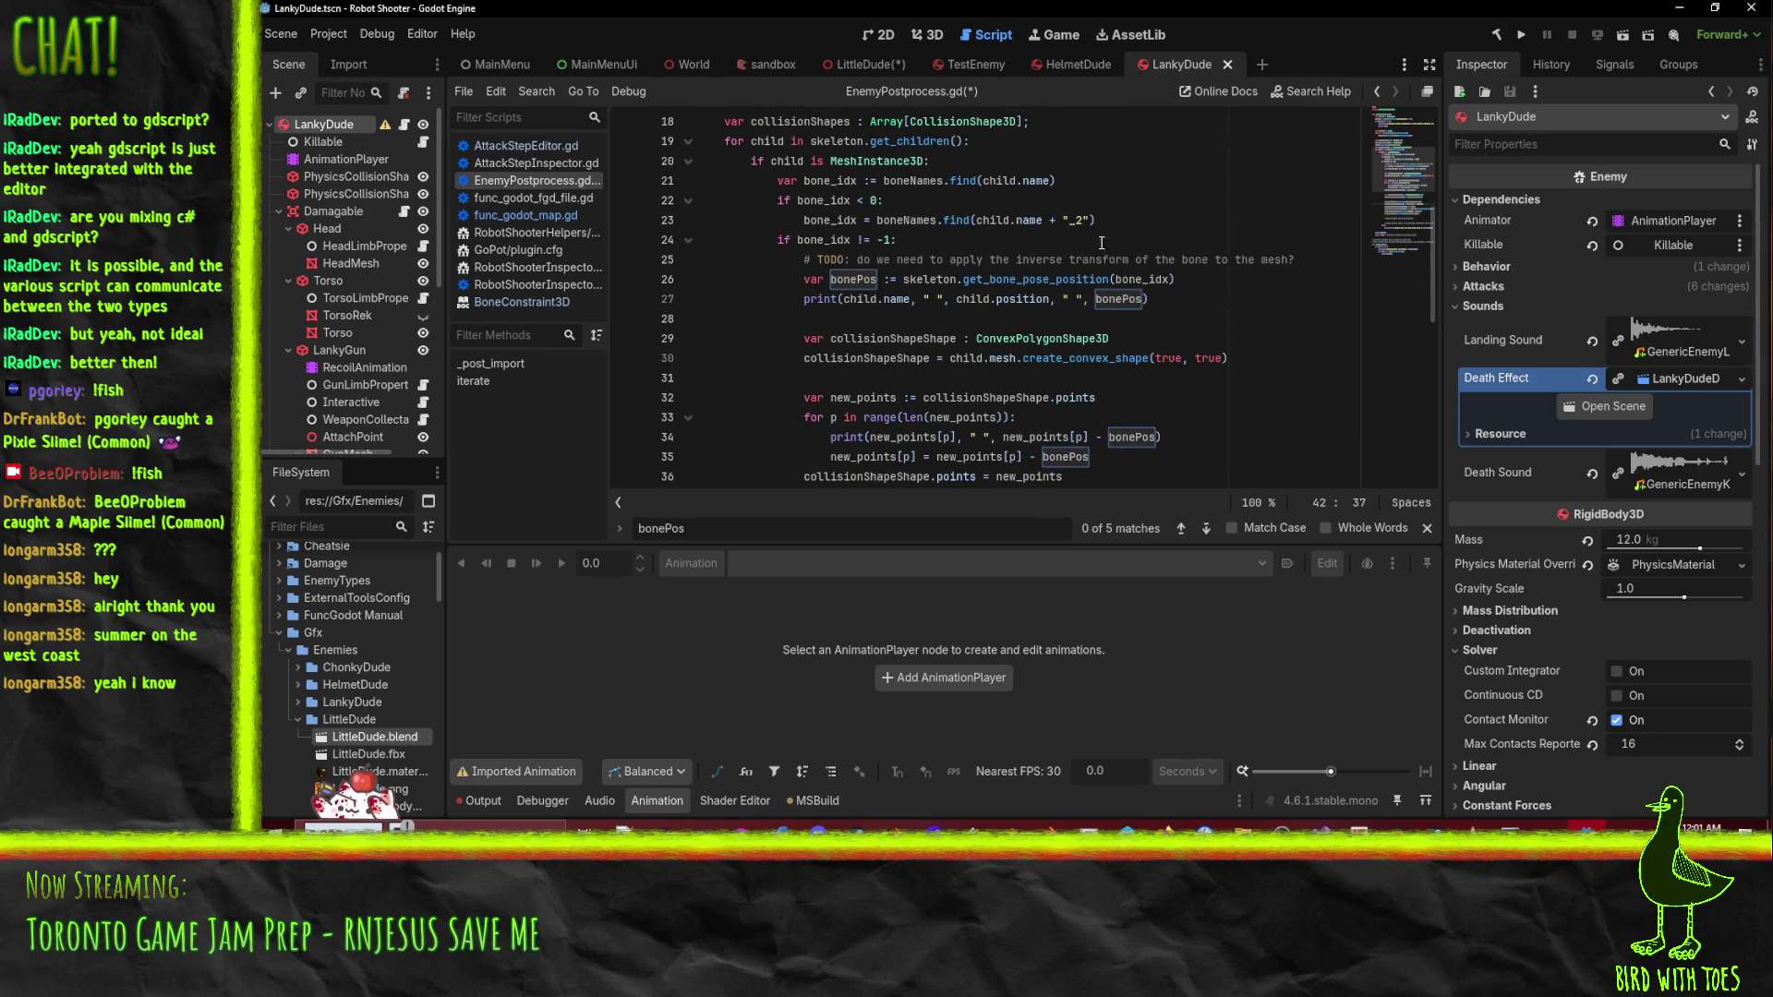
pyautogui.scroll(-3, 985, 214)
pyautogui.hotkey('ctrl', 'f')
pyautogui.write('add')
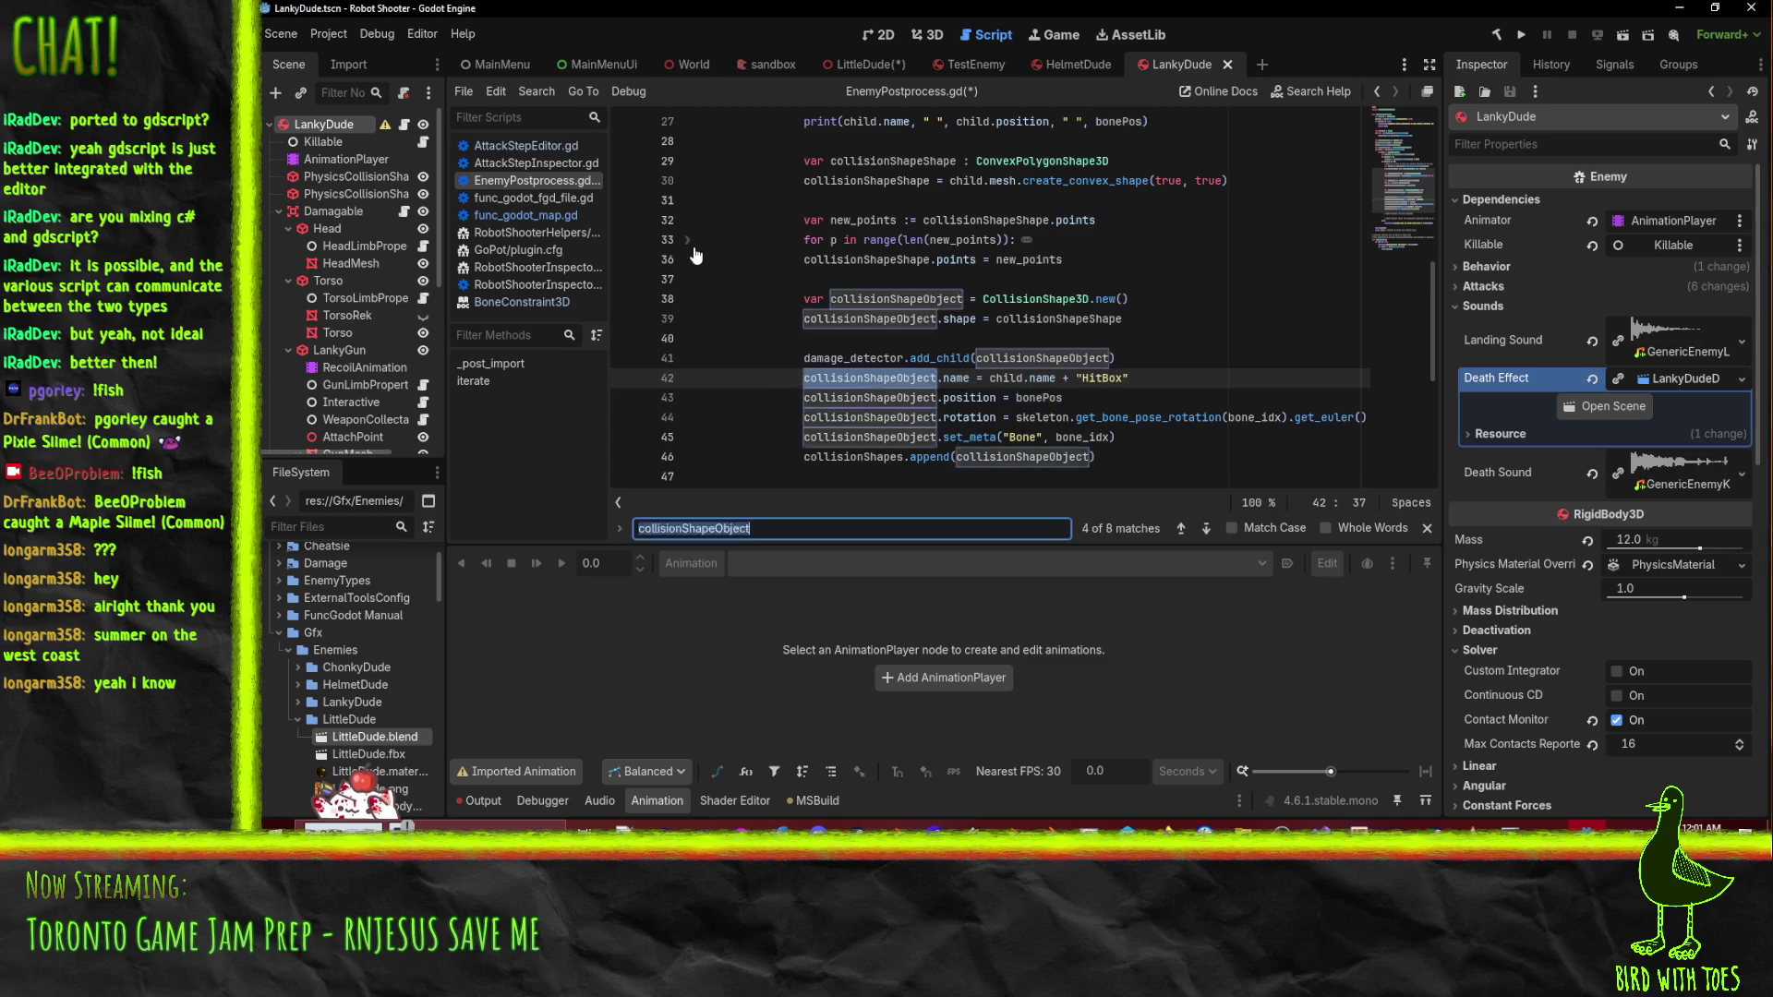
pyautogui.write('_child')
pyautogui.press('Return')
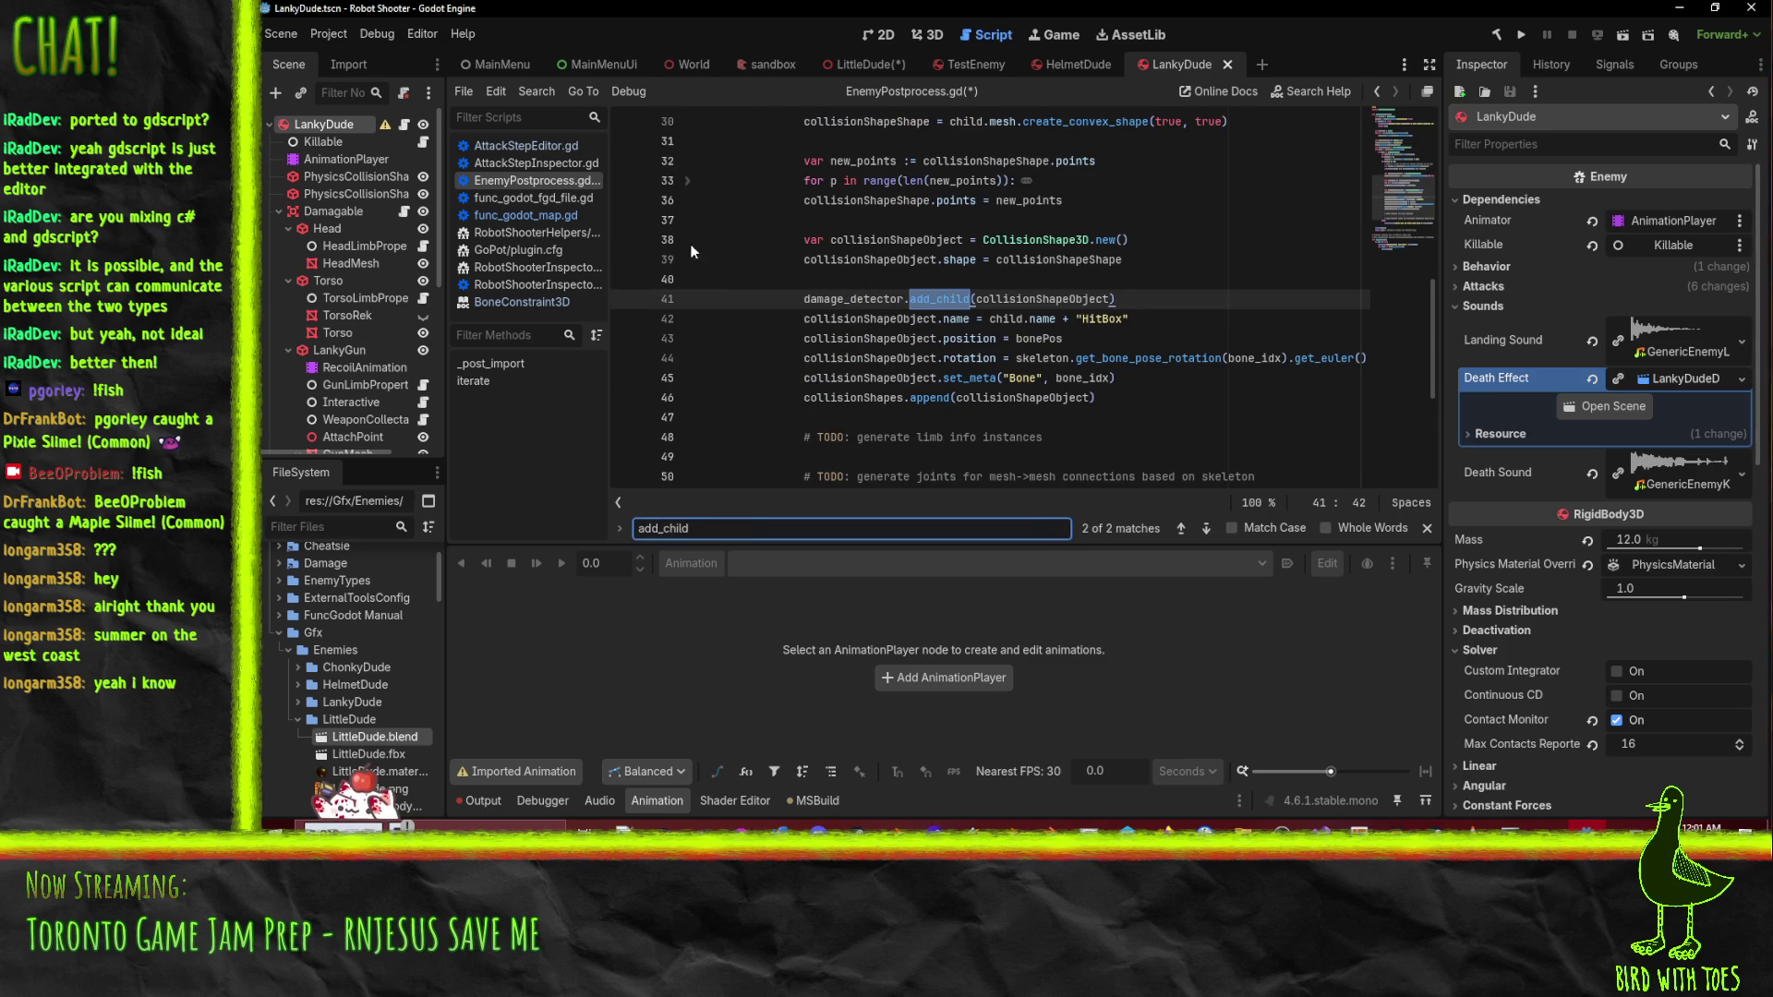
pyautogui.scroll(-1, 767, 288)
pyautogui.scroll(1, 767, 289)
pyautogui.scroll(5, 829, 349)
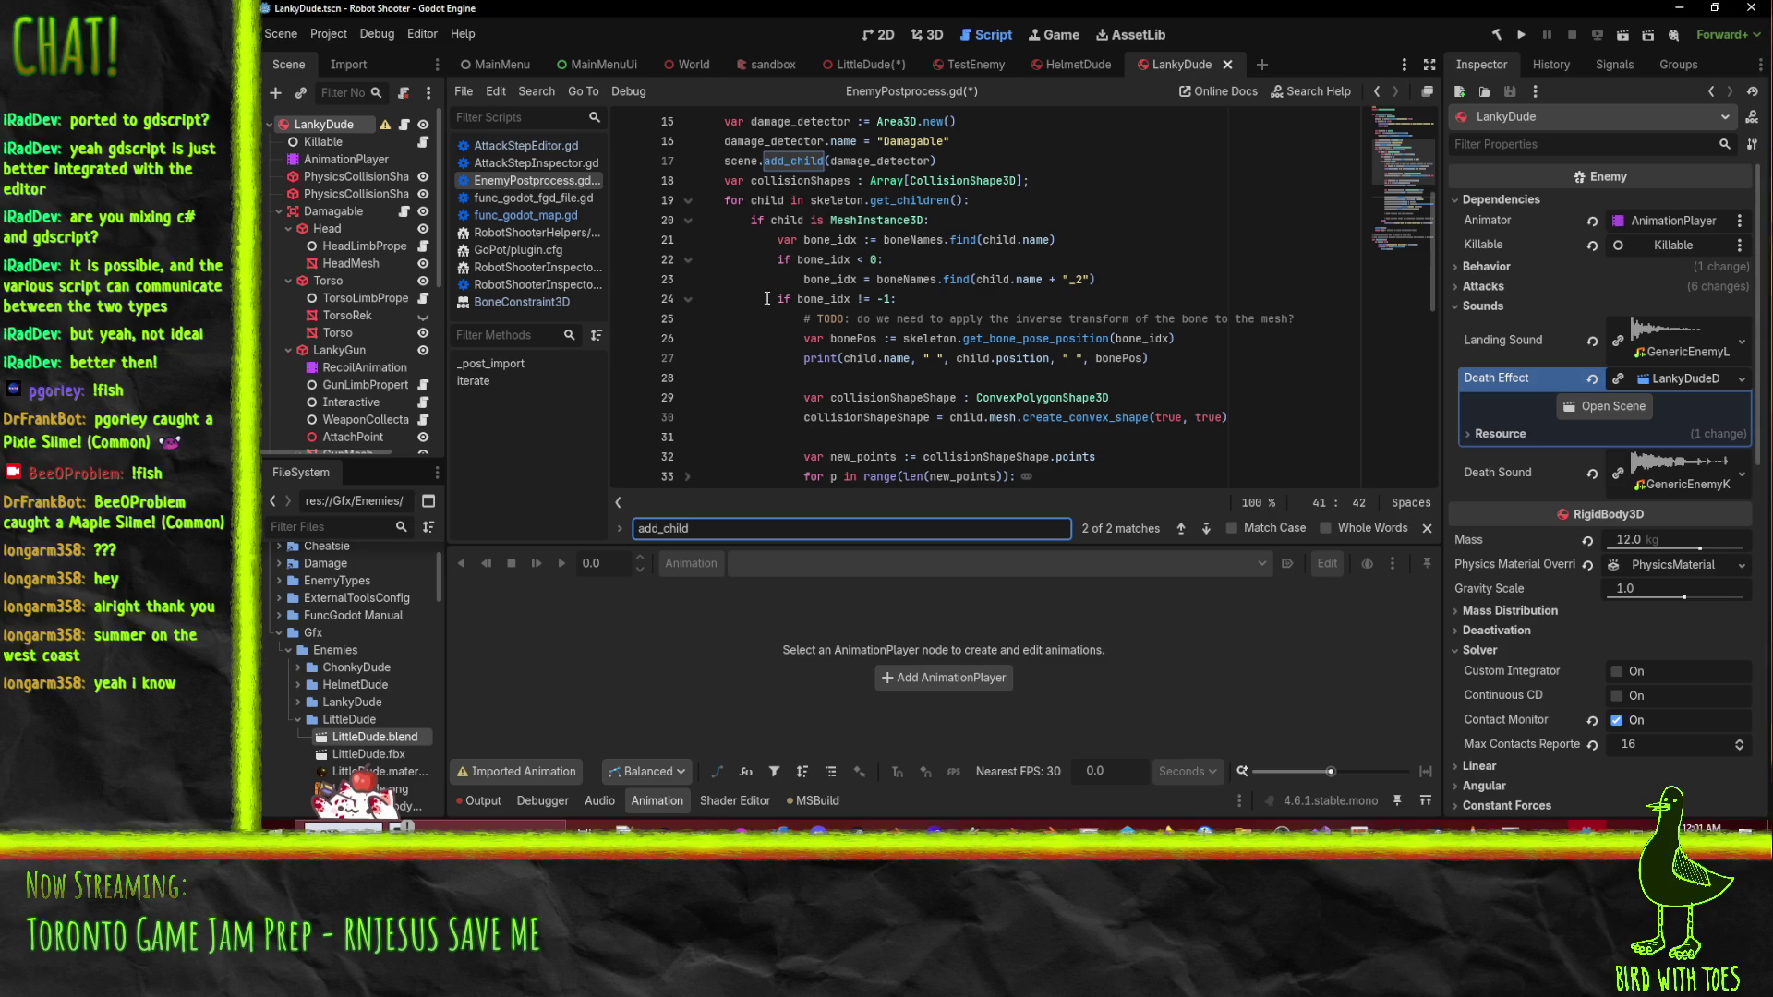
pyautogui.scroll(-3, 767, 298)
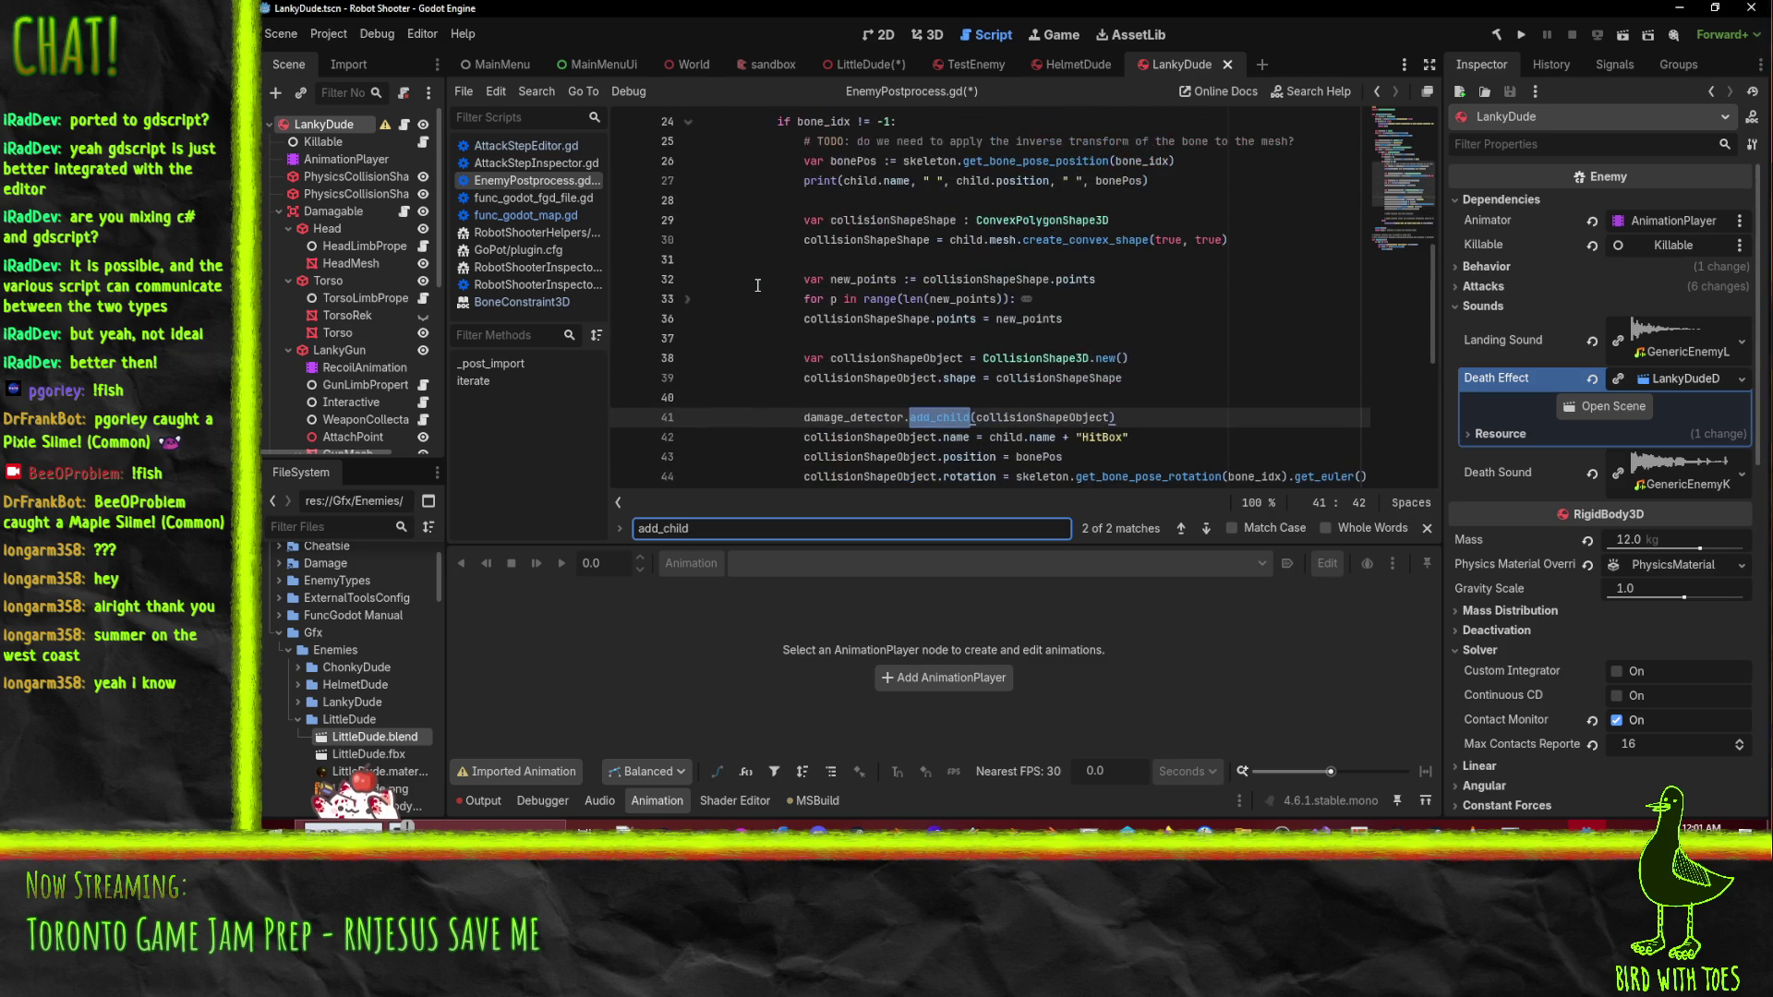
pyautogui.scroll(-1, 757, 285)
pyautogui.click(1127, 458)
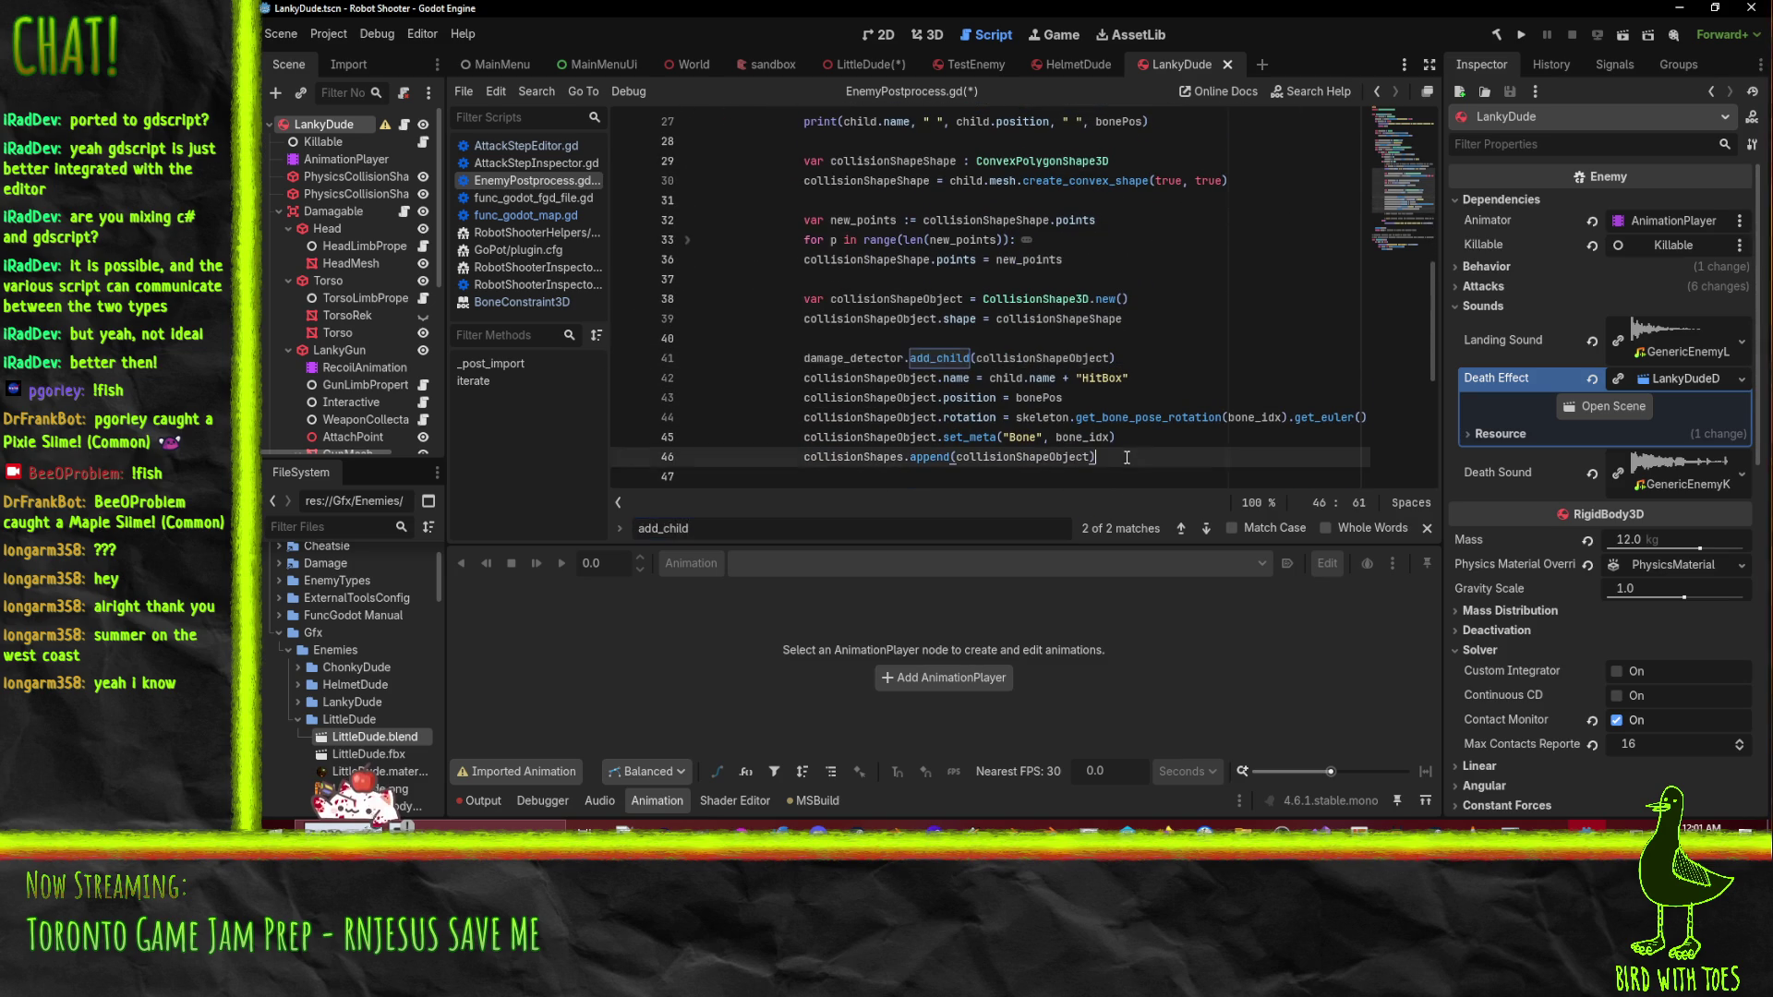
pyautogui.scroll(4, 1206, 466)
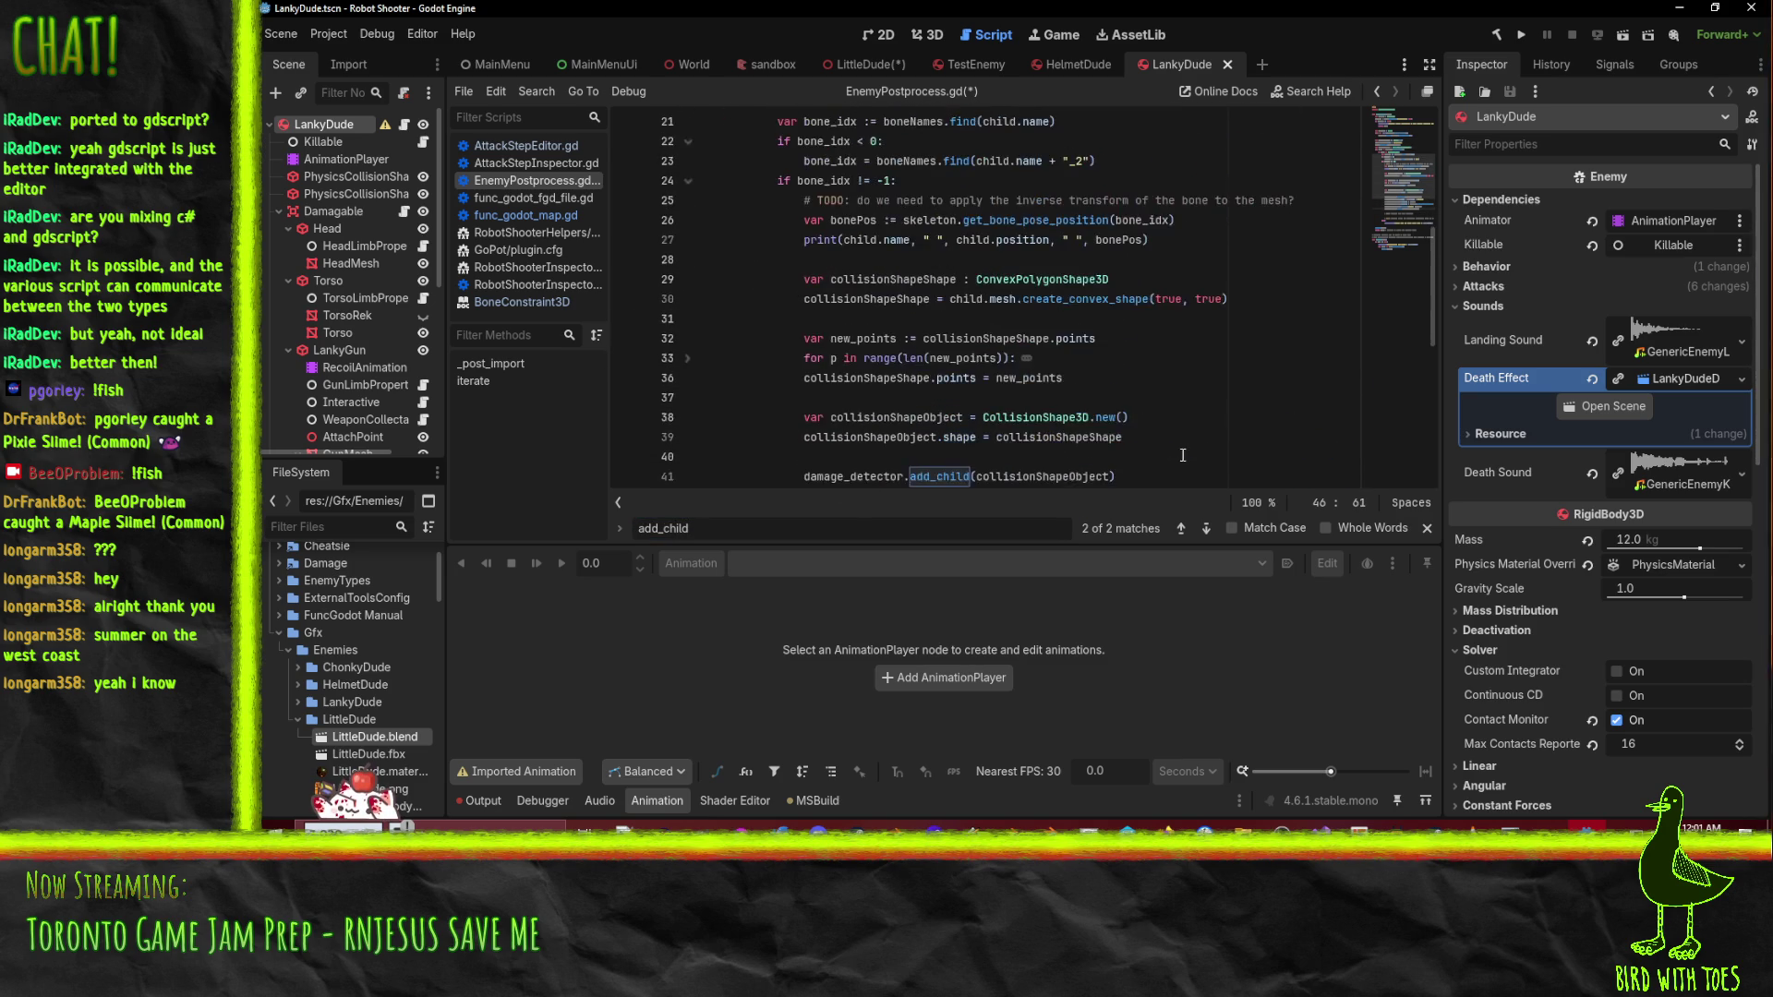
pyautogui.scroll(-8, 786, 211)
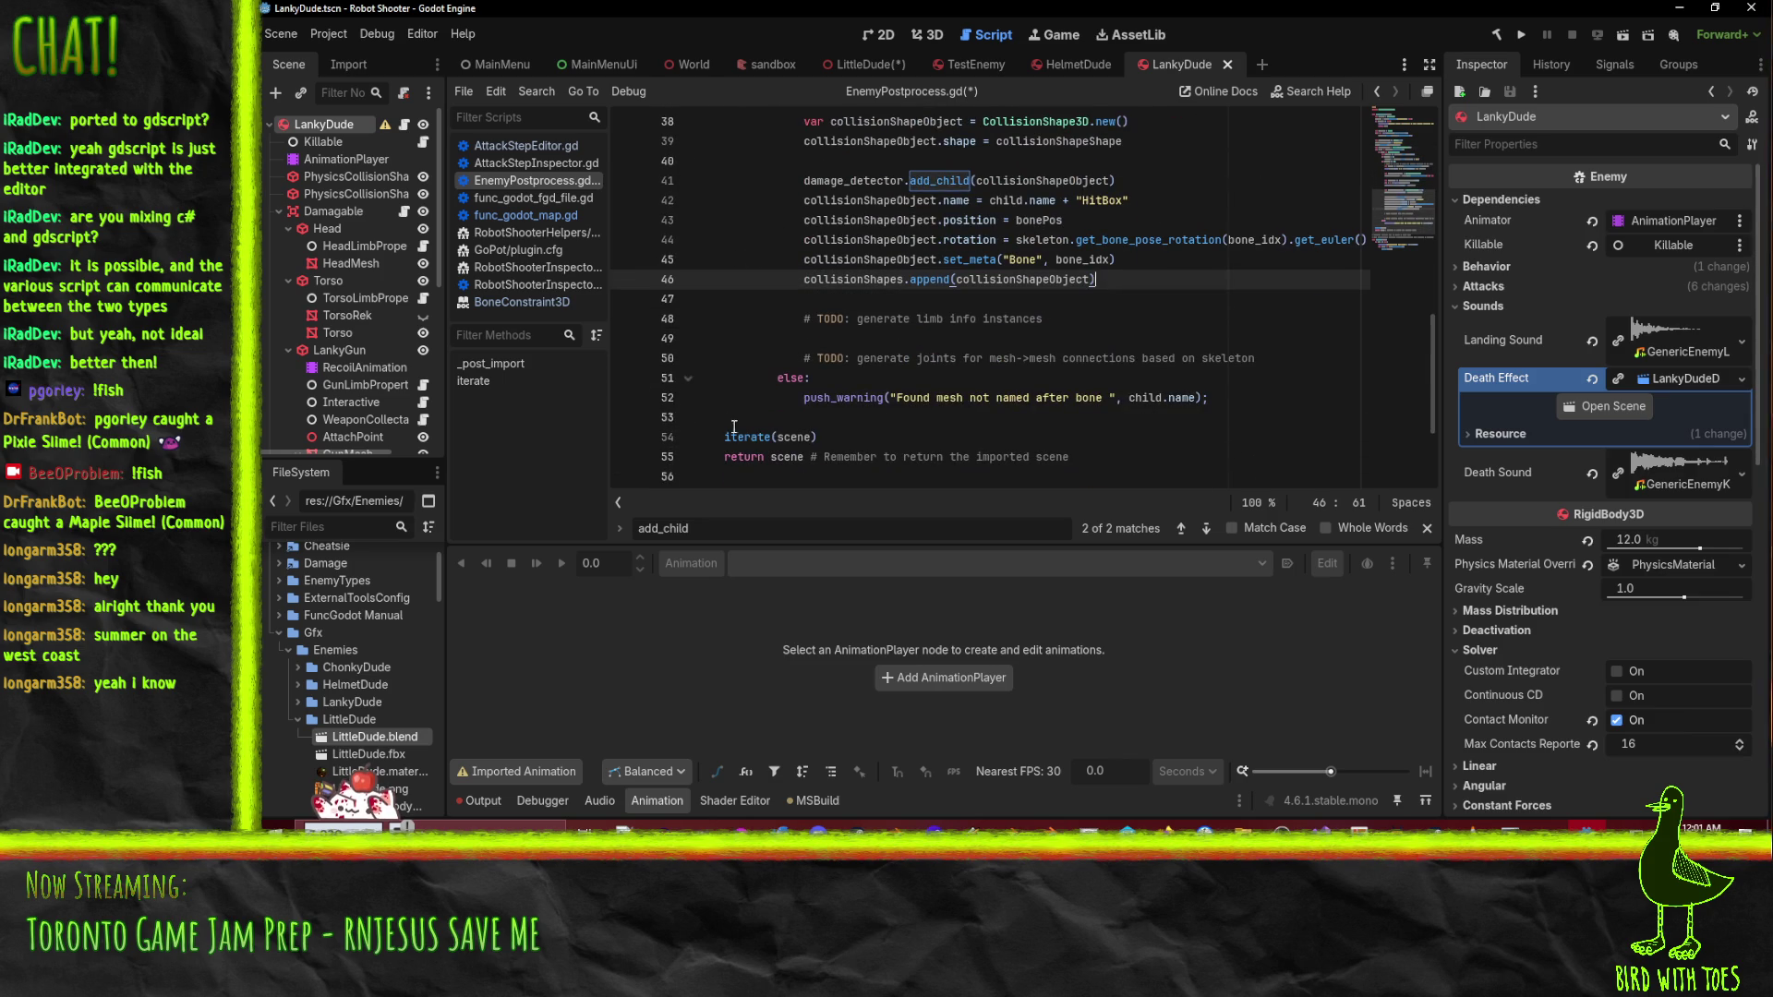
# - Insert line 54 above iterate(scene) reading '# reparent meshes to their respective hitboxes'
pyautogui.click(735, 421)
pyautogui.press('Tab')
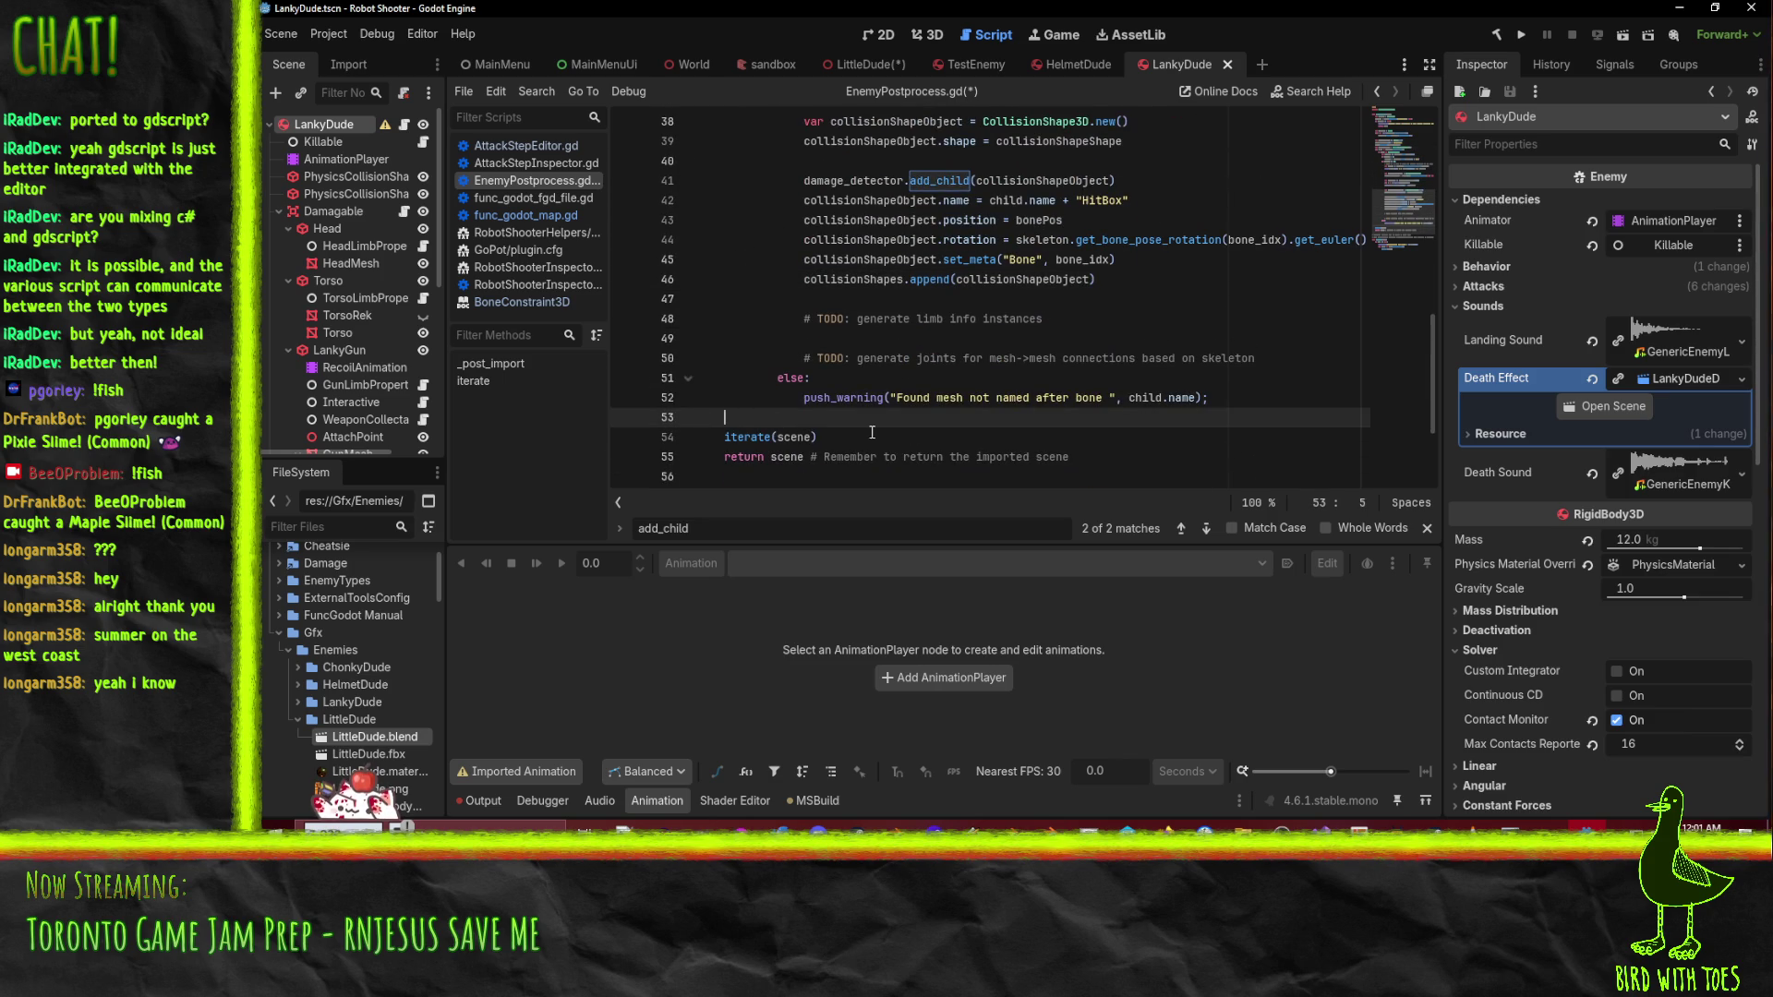
pyautogui.press('Return')
pyautogui.write('#reparee')
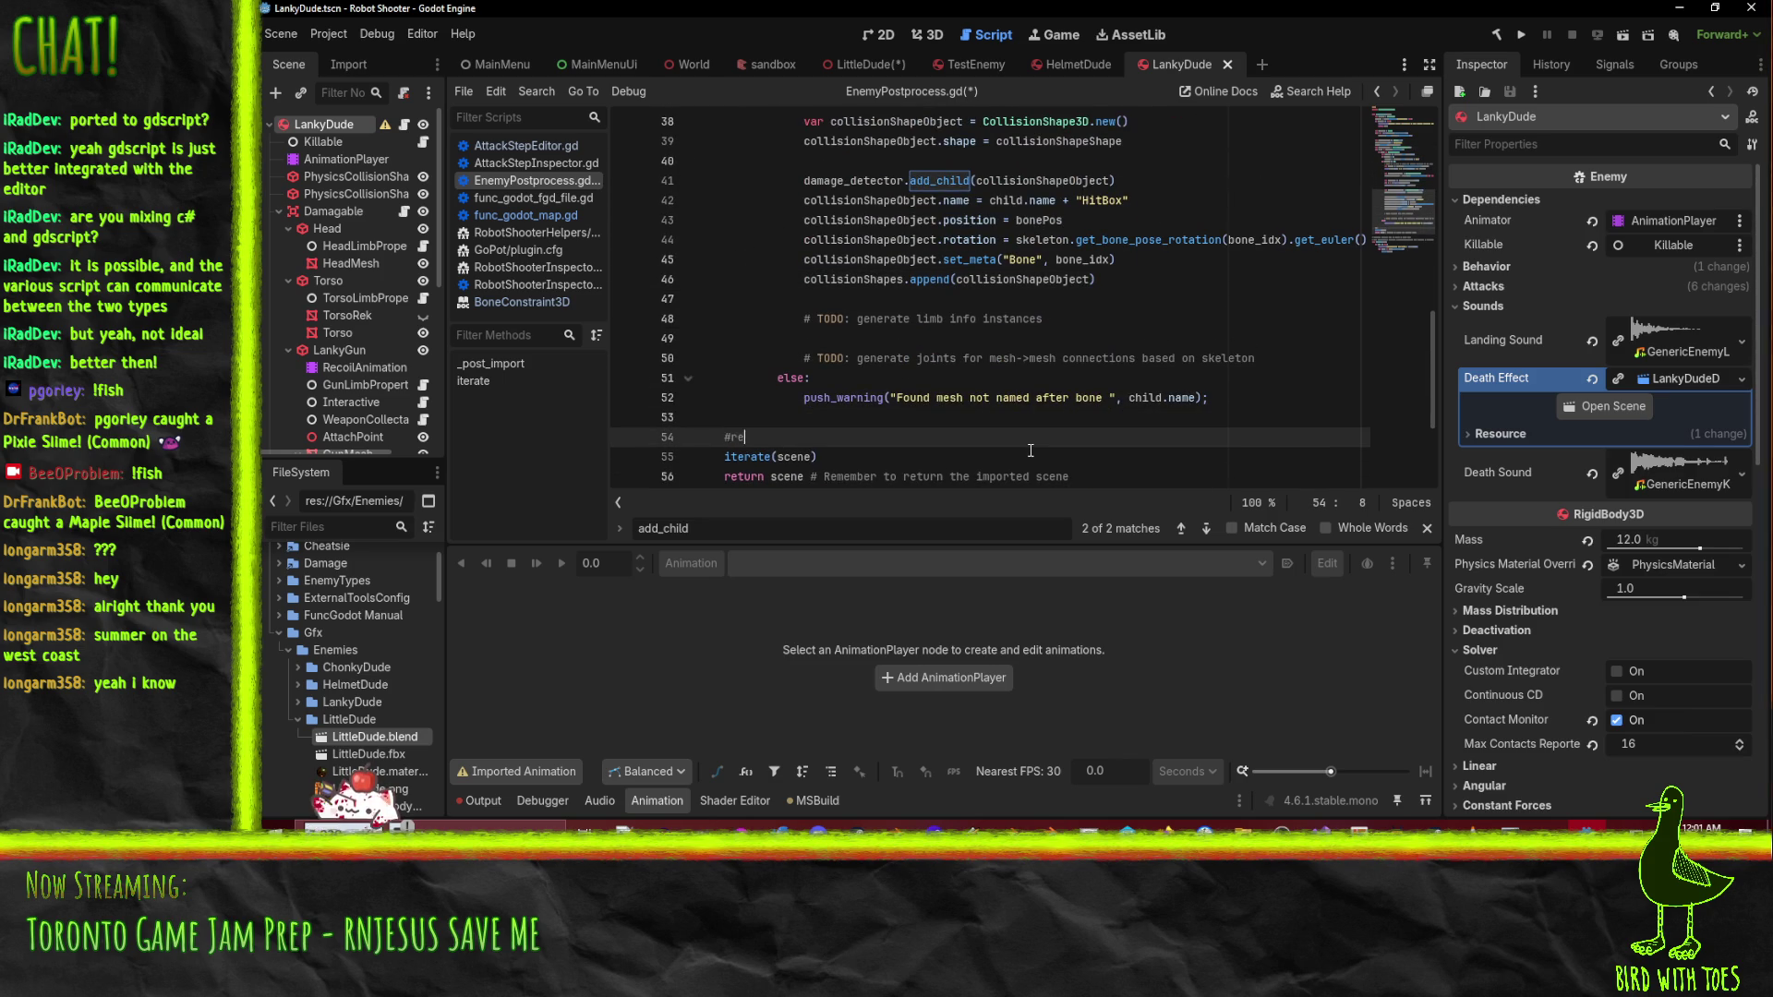
pyautogui.press('BackSpace')
pyautogui.write('nt')
pyautogui.press('Right')
pyautogui.press('End')
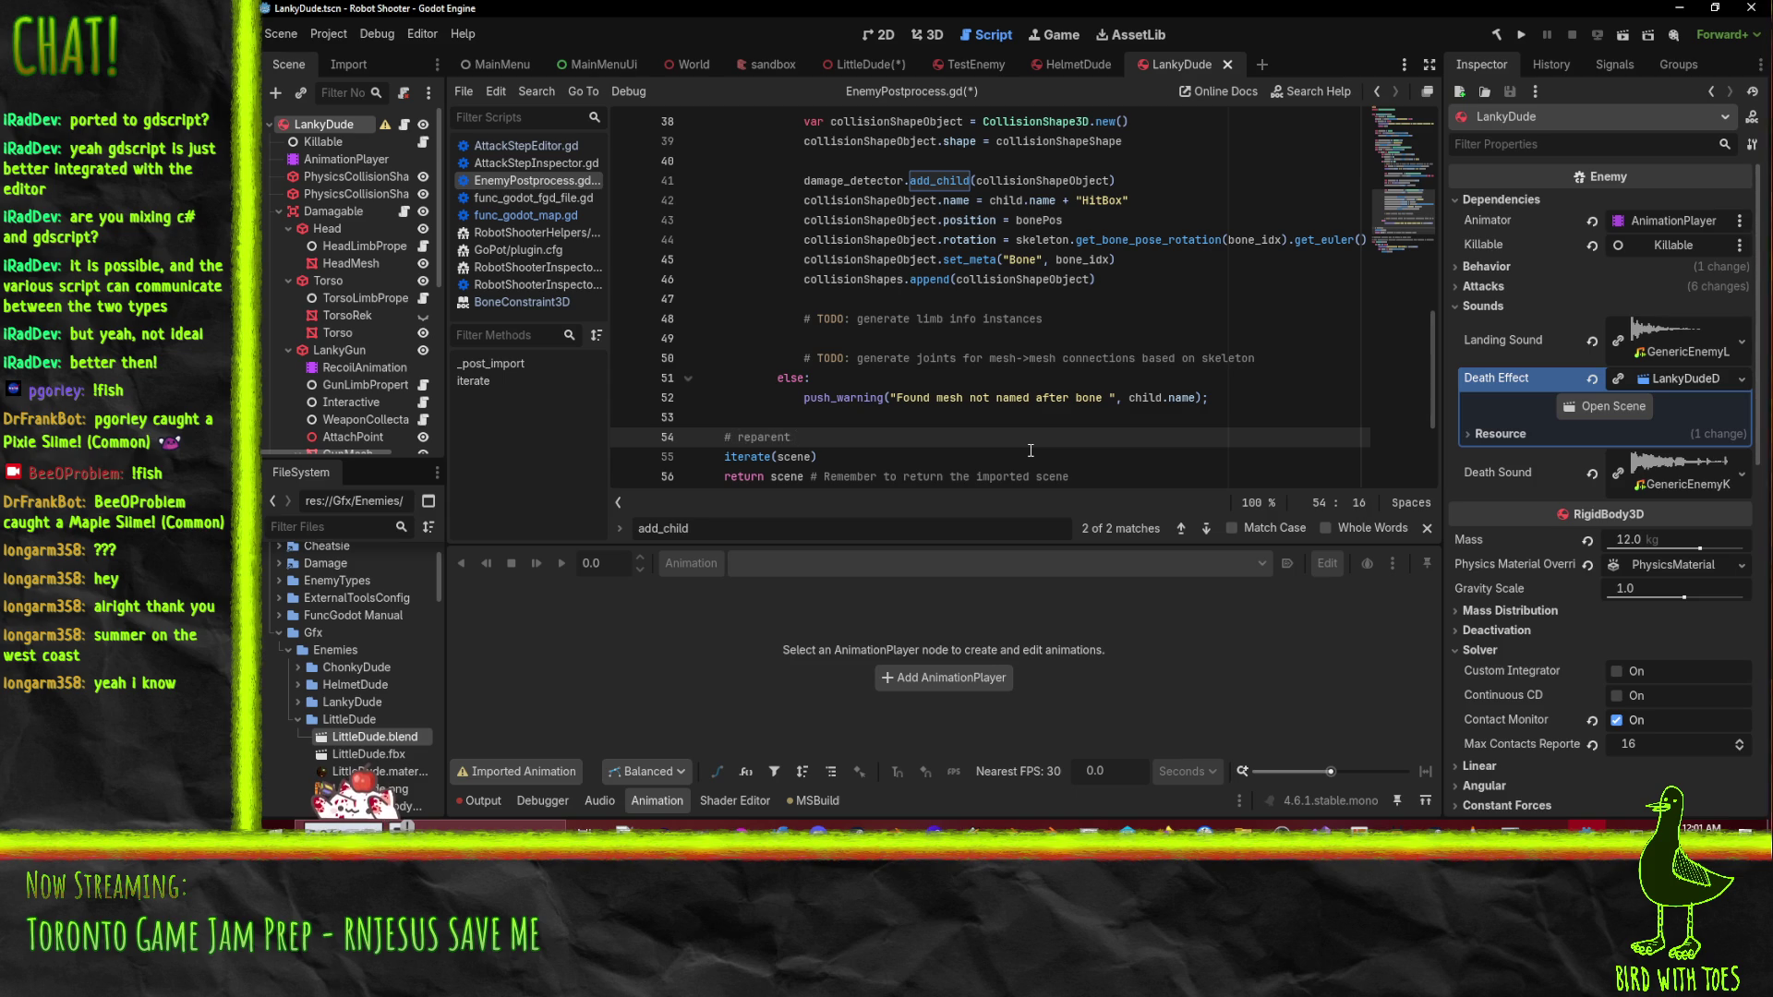
pyautogui.write('meshes to thei')
pyautogui.write('r respective hitb')
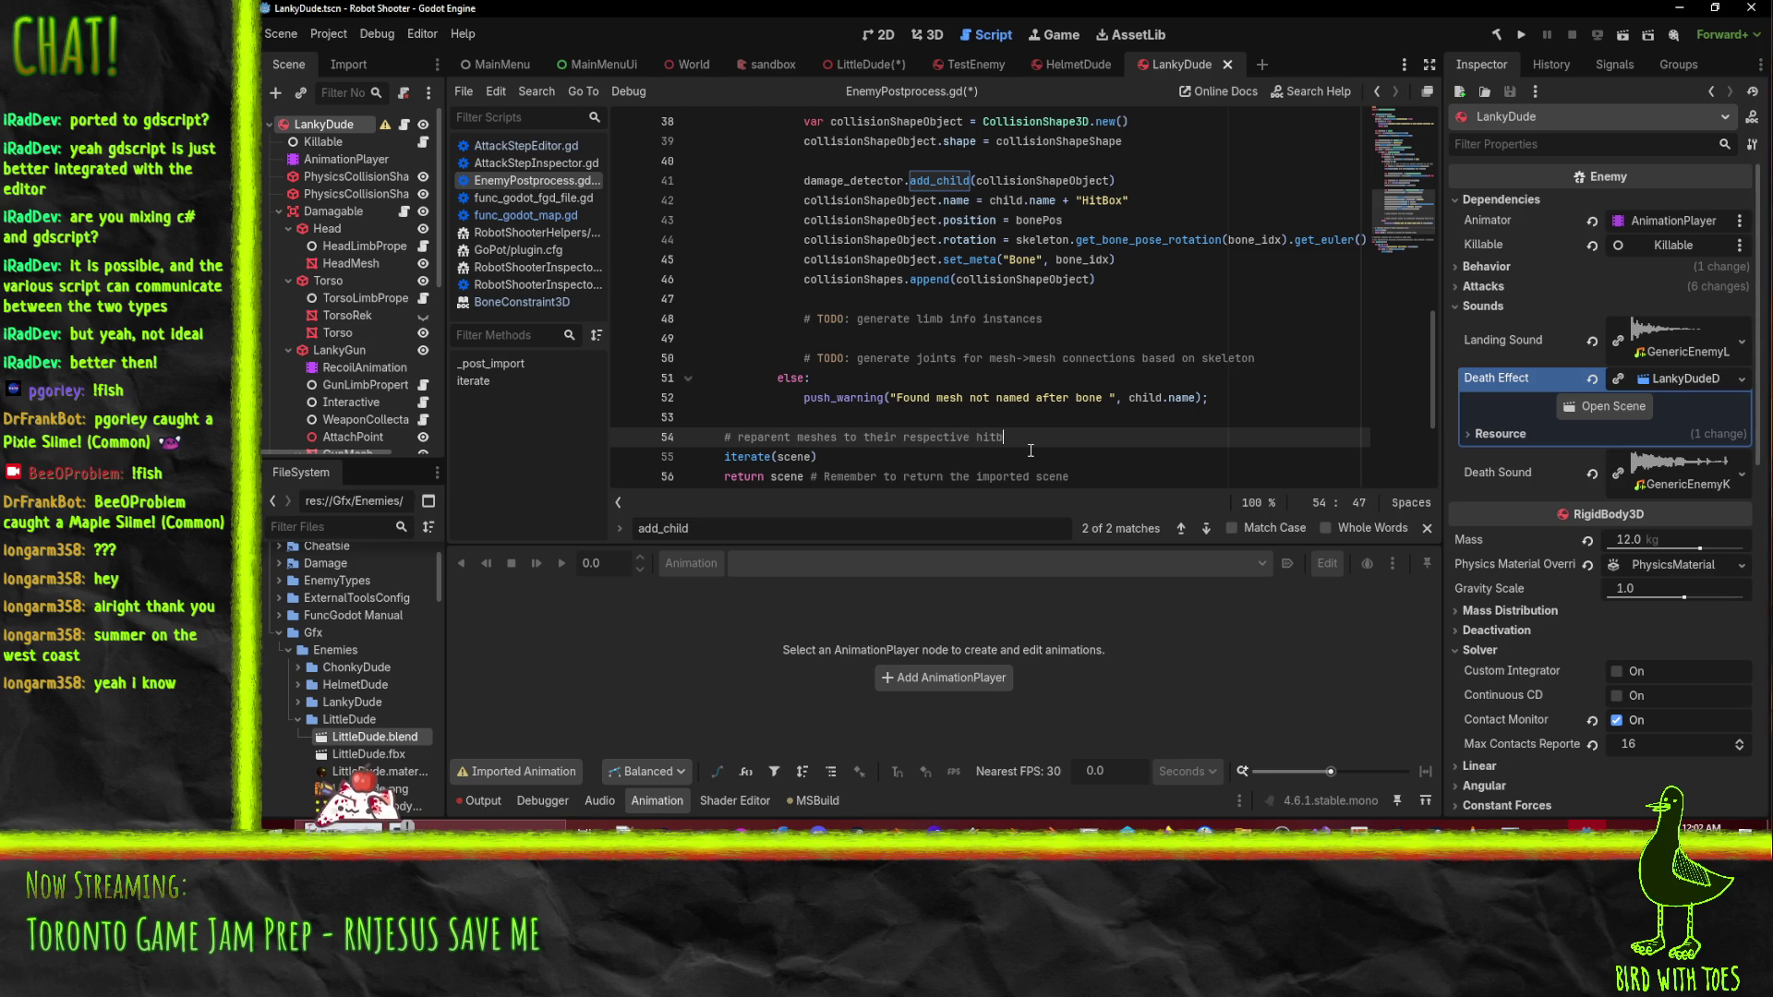
pyautogui.write('oxes')
pyautogui.scroll(3, 1137, 407)
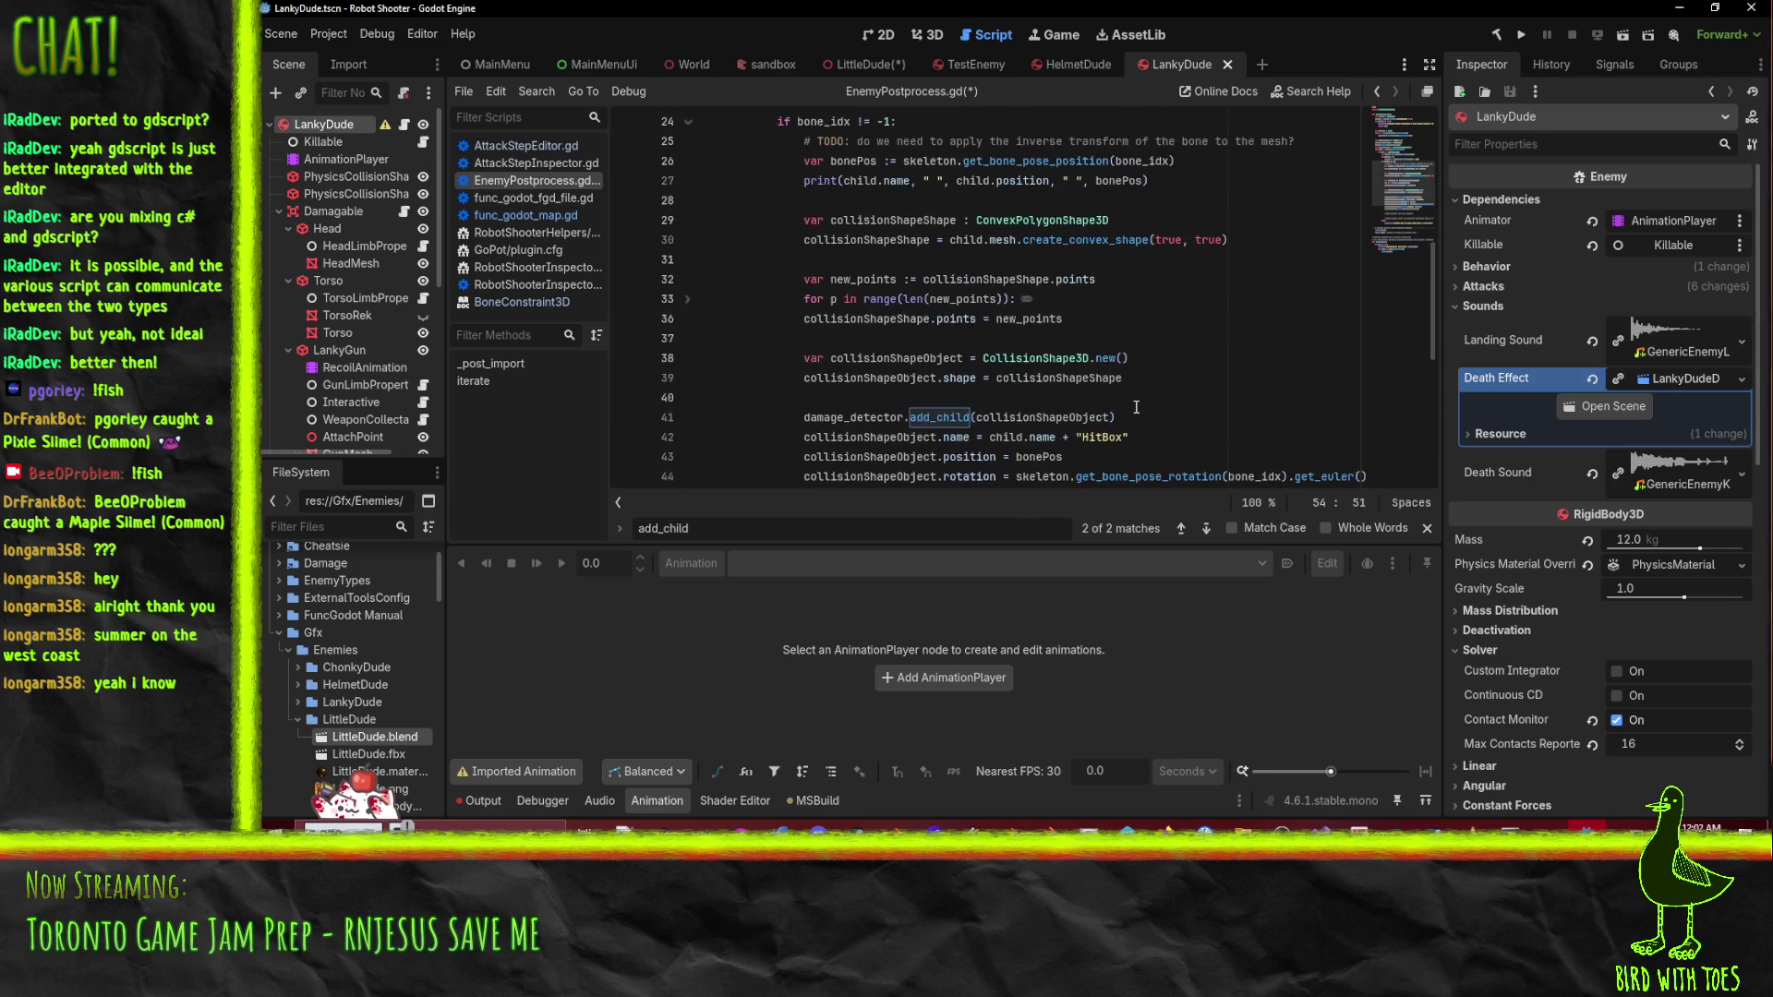
pyautogui.scroll(5, 890, 299)
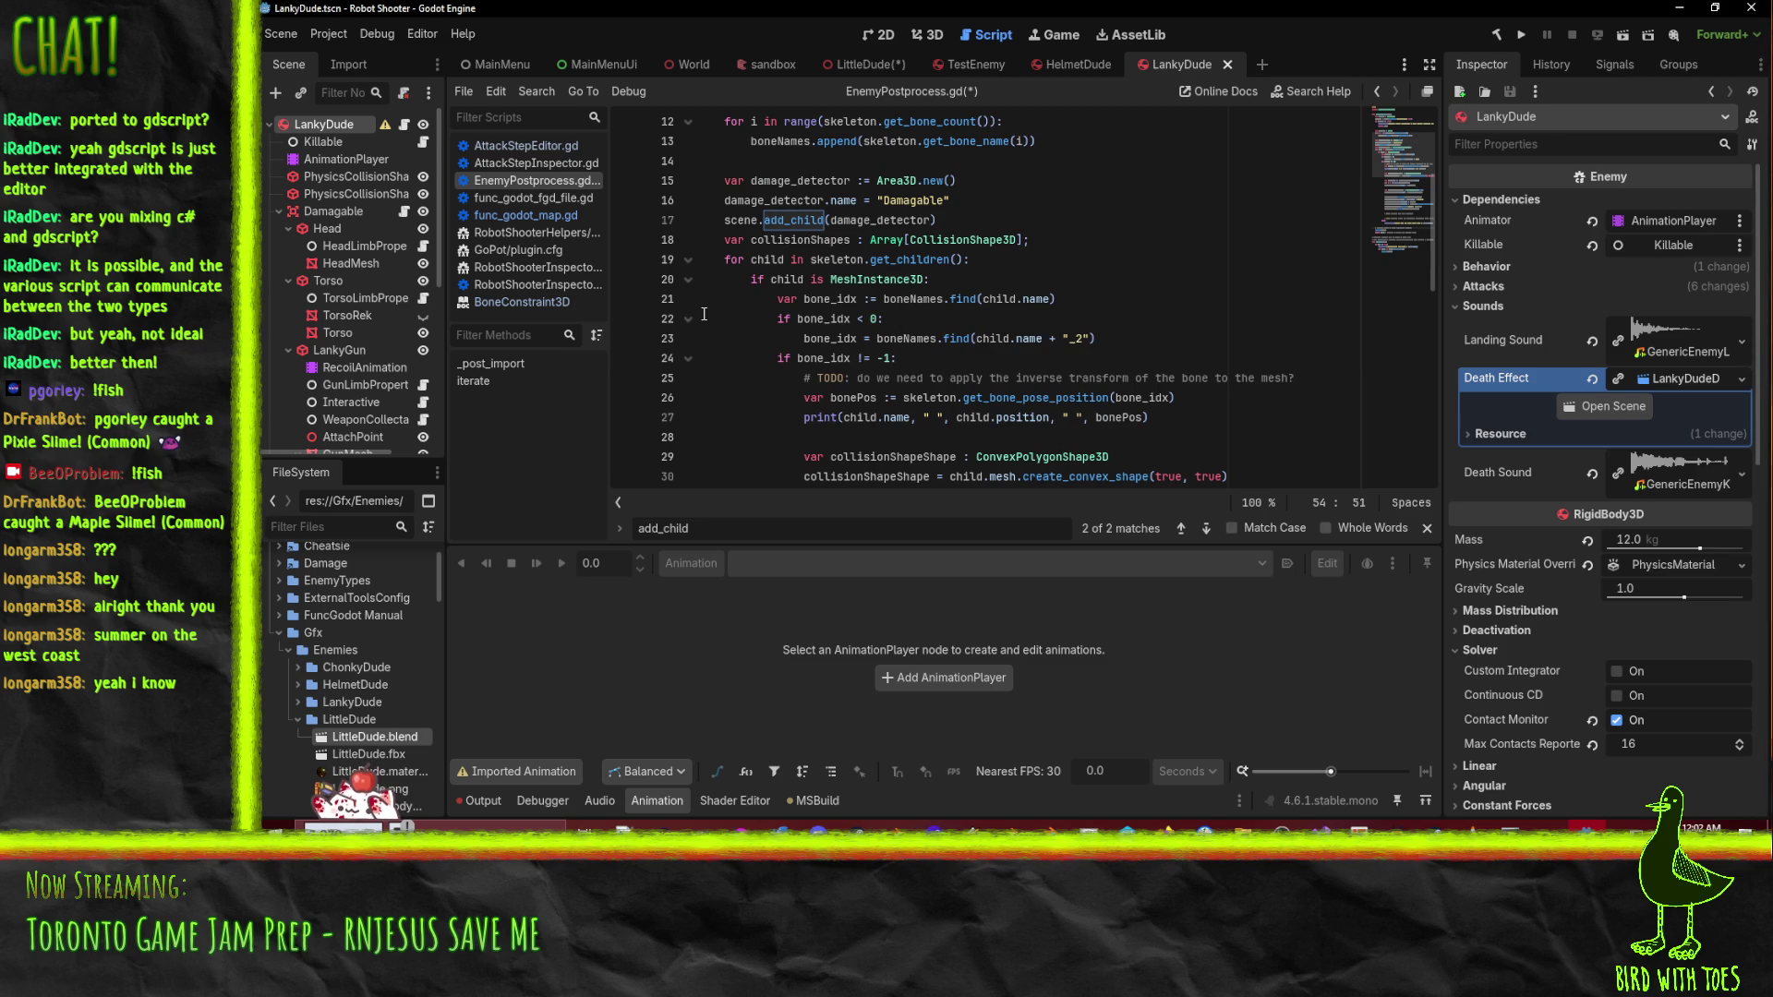
# - Remove the semicolon on line 18 and declare var limbMeshes : Array[MeshInstance3D] below it
pyautogui.click(1050, 242)
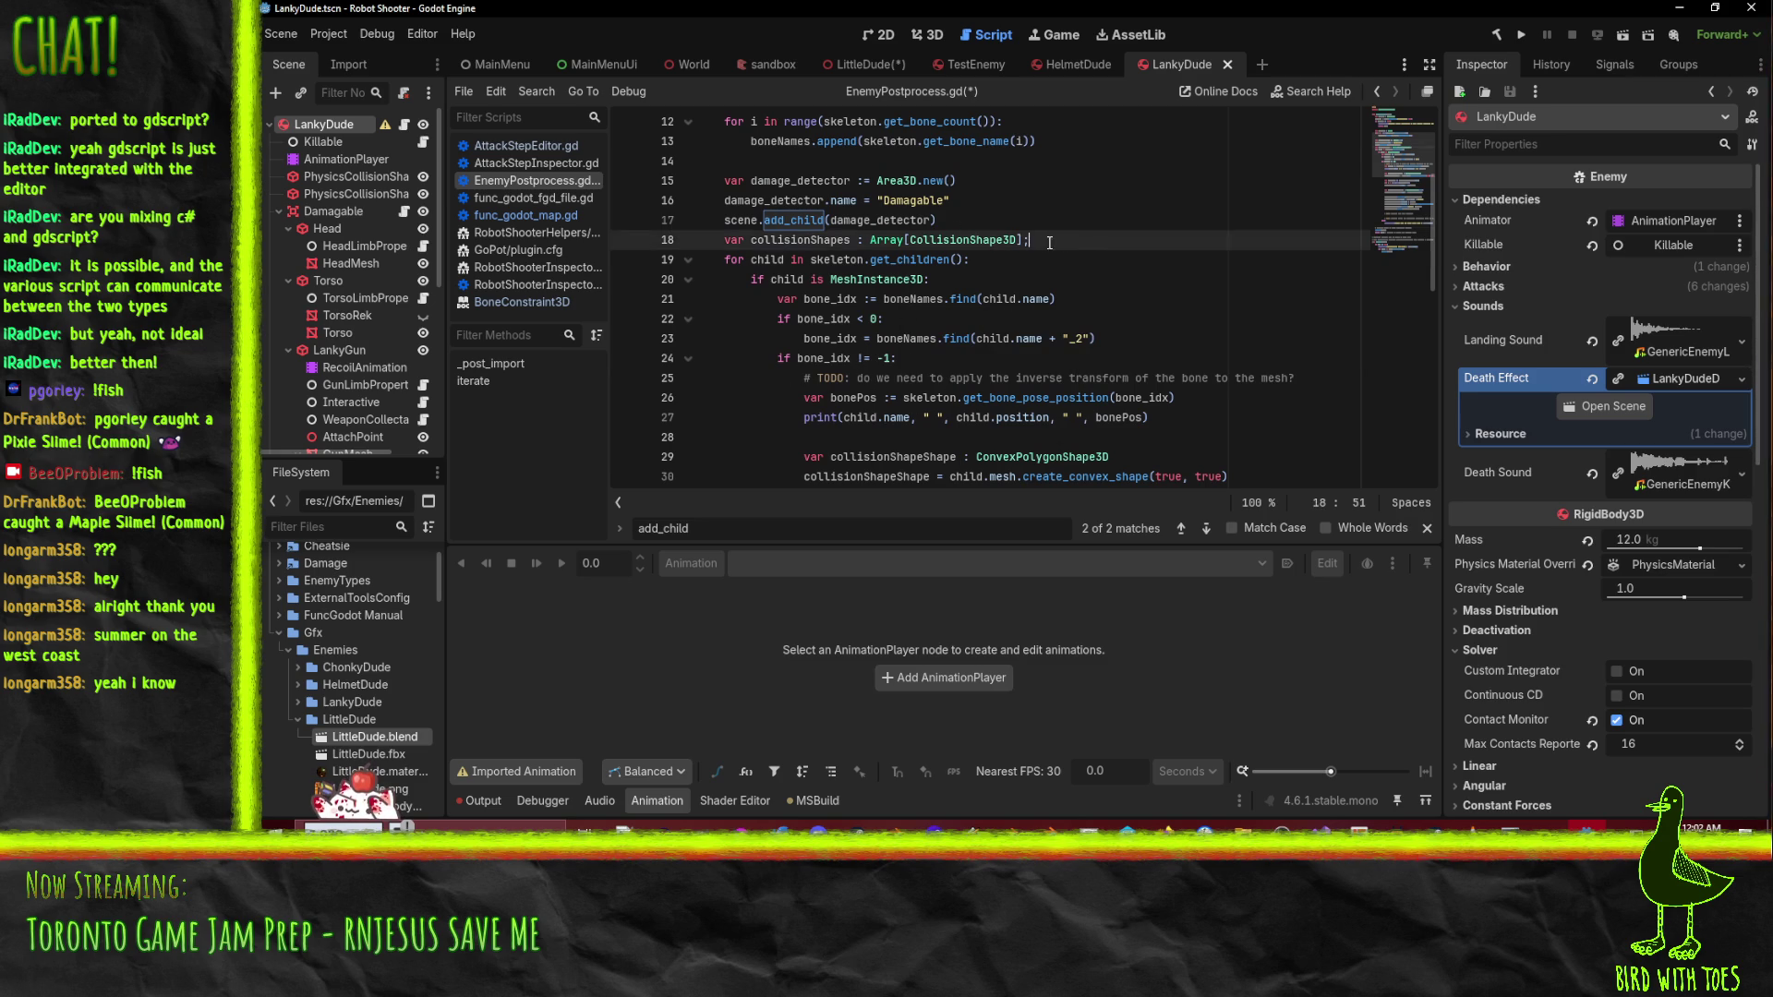
pyautogui.press('BackSpace')
pyautogui.press('Return')
pyautogui.write('var collision')
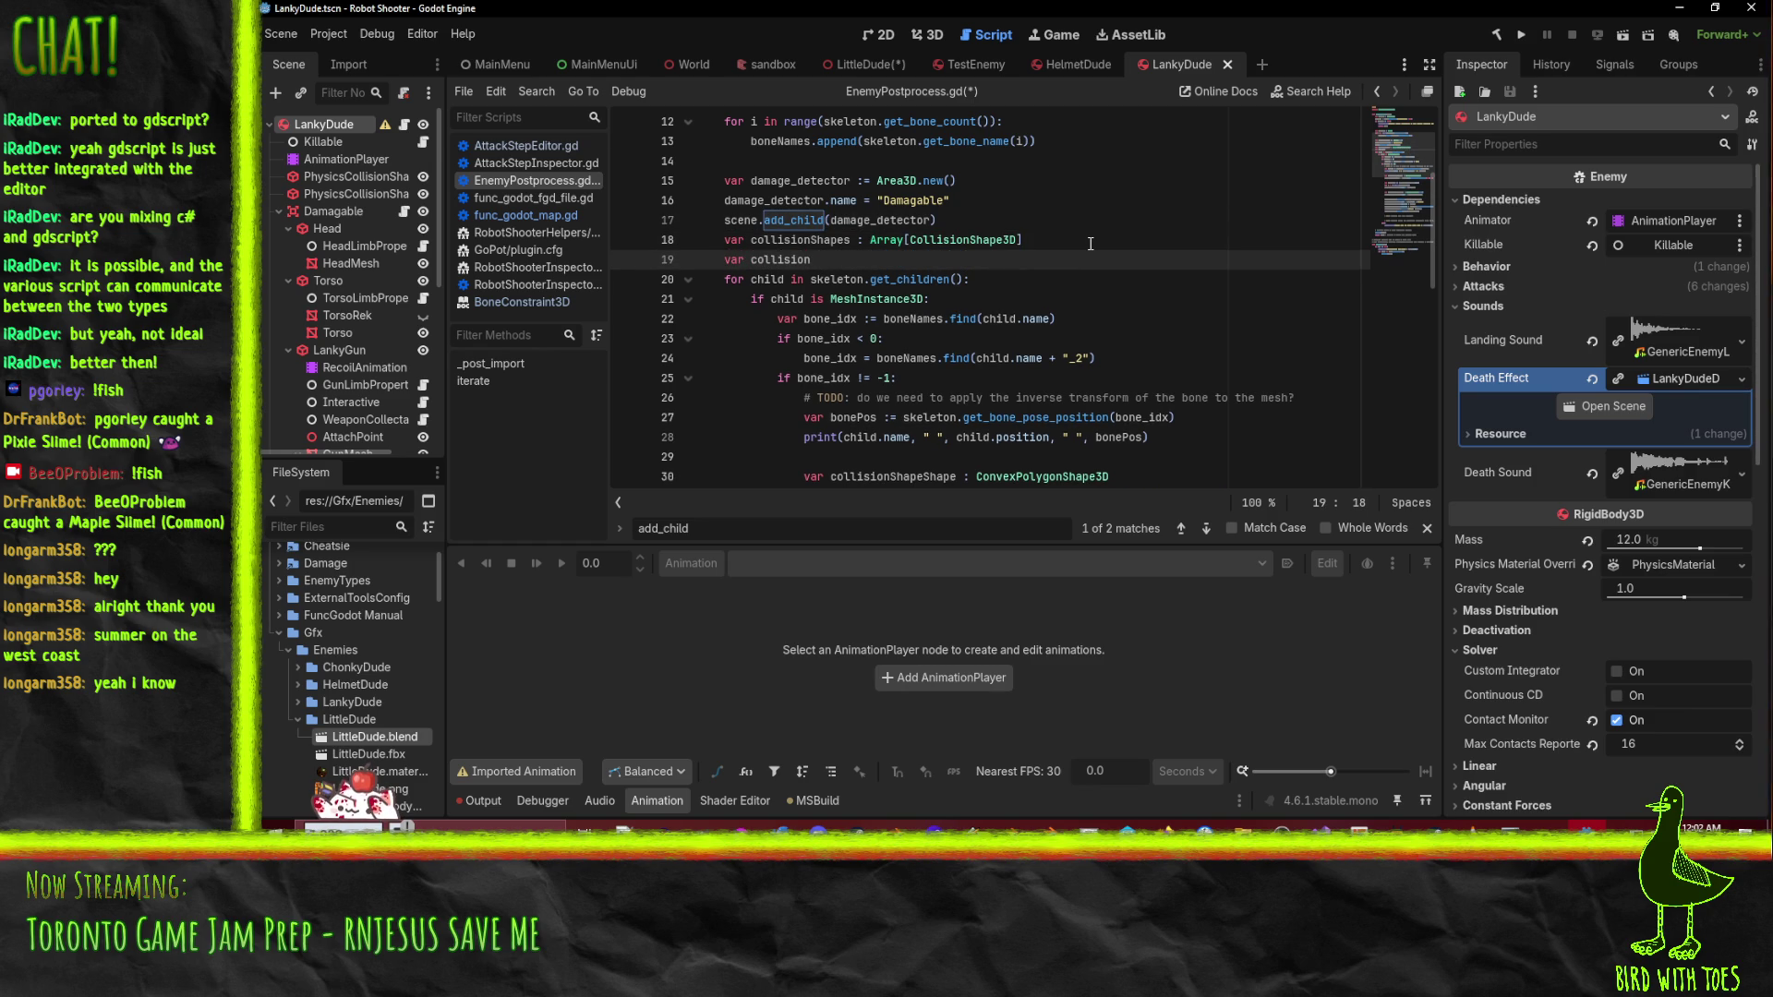
pyautogui.write('_')
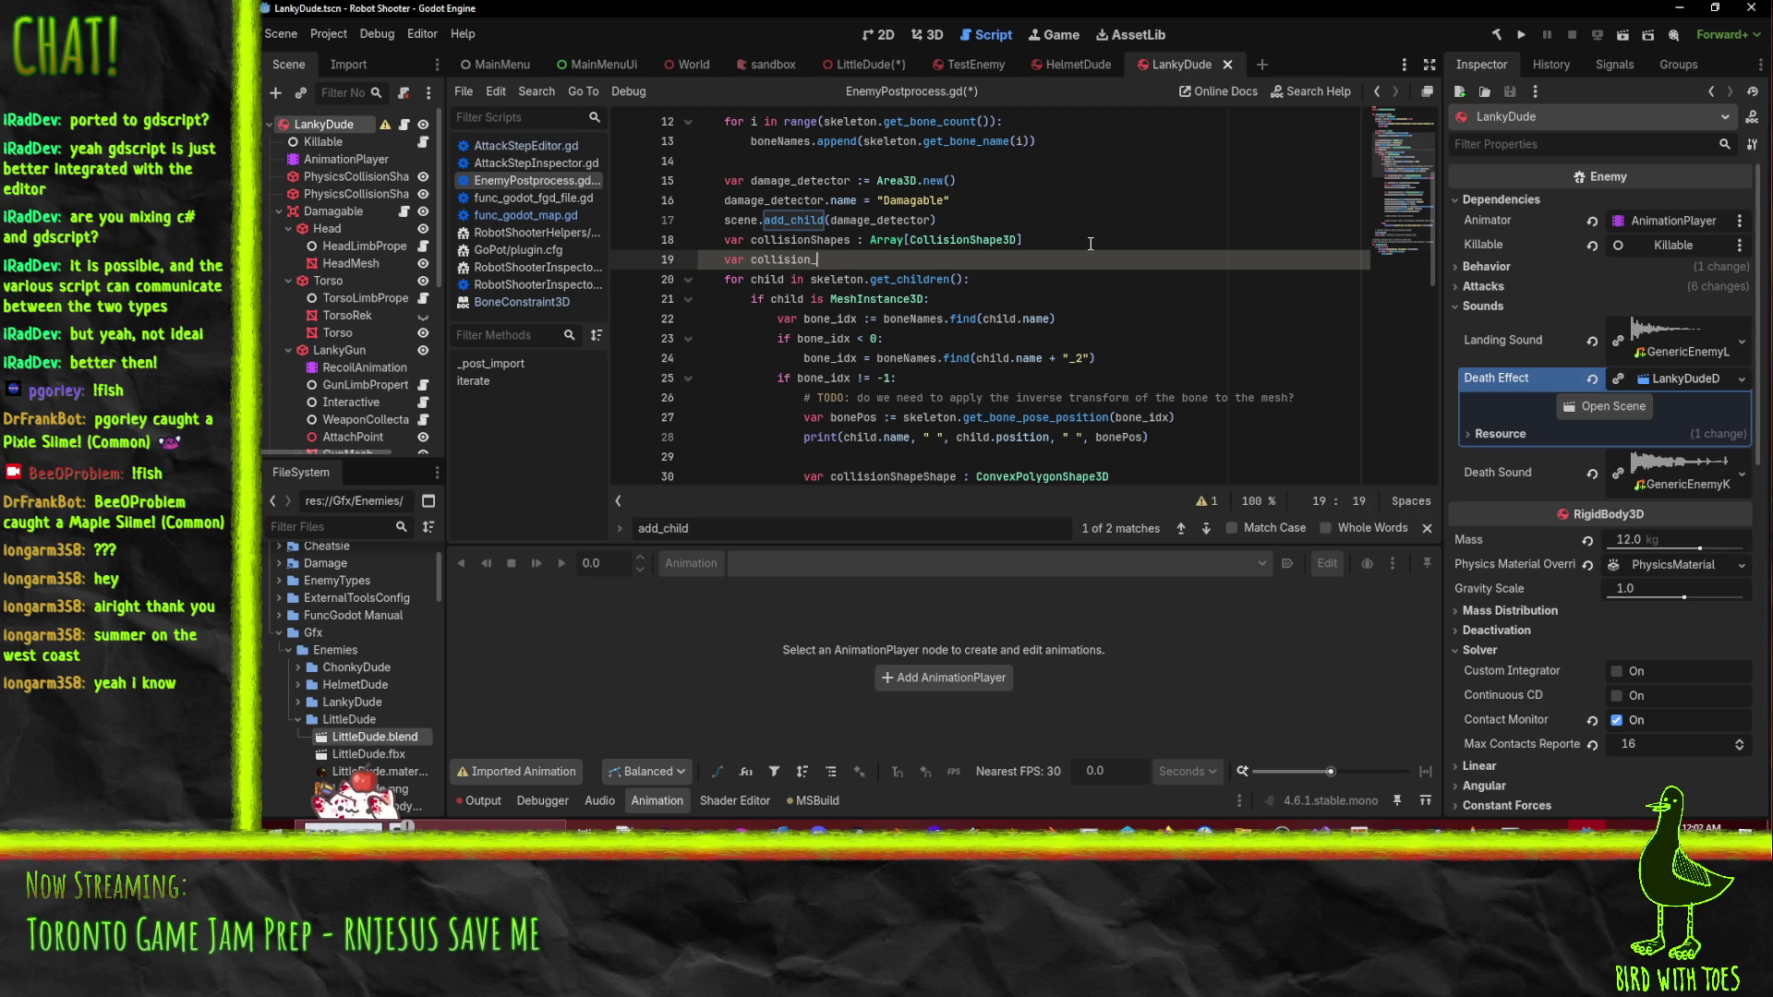
pyautogui.press('BackSpace')
pyautogui.press('BackSpace')
pyautogui.press('BackSpace')
pyautogui.write('limbMeshe')
pyautogui.write('s : Array[Mesh')
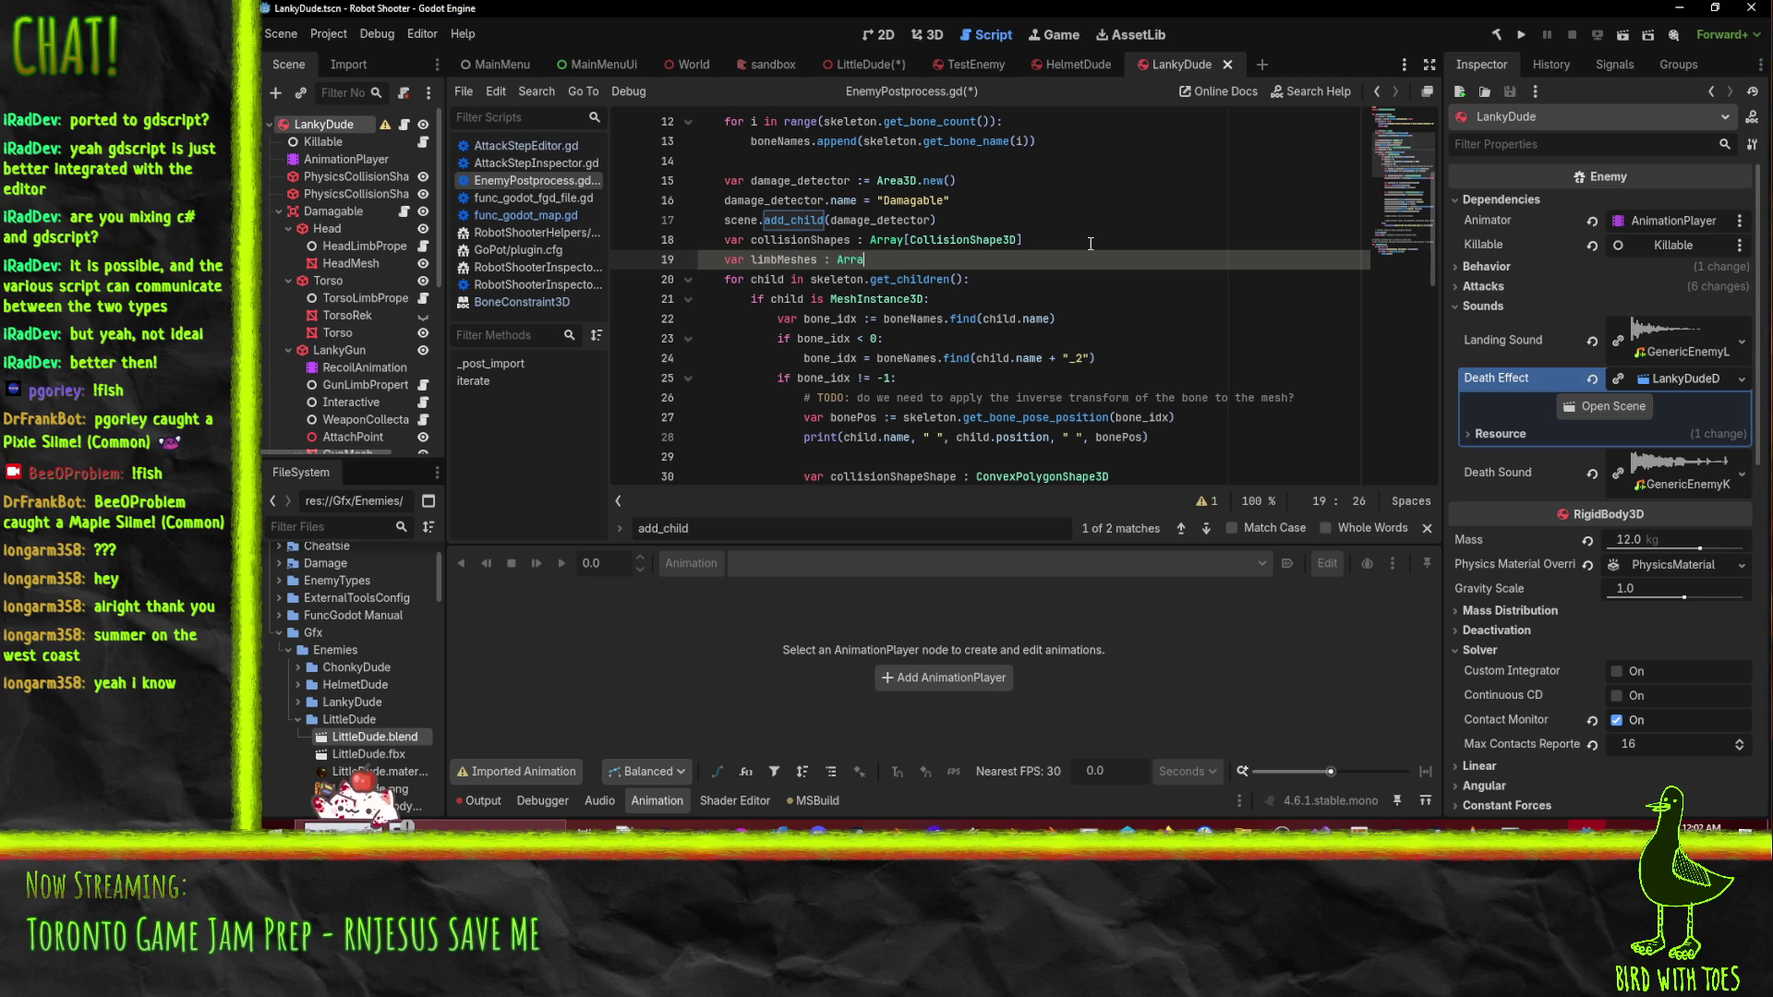
pyautogui.write('Instance3D')
pyautogui.press('Escape')
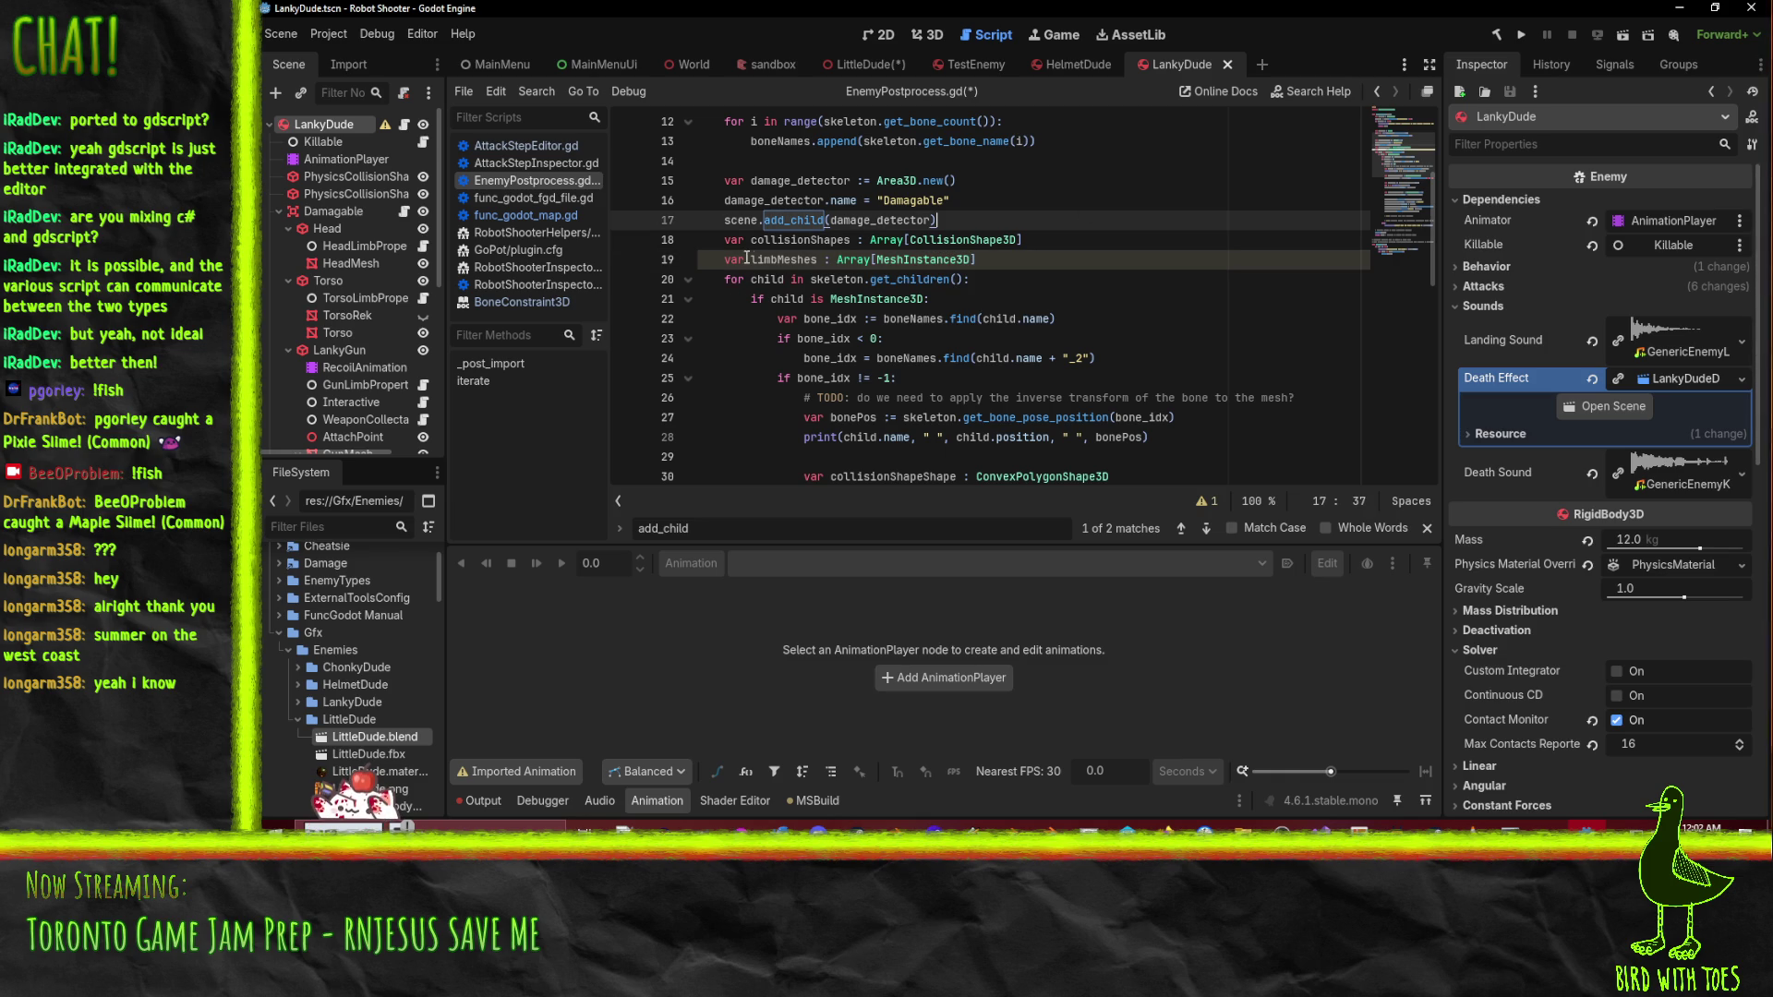
pyautogui.hotkey('ctrl', 'd')
pyautogui.scroll(-2, 1009, 264)
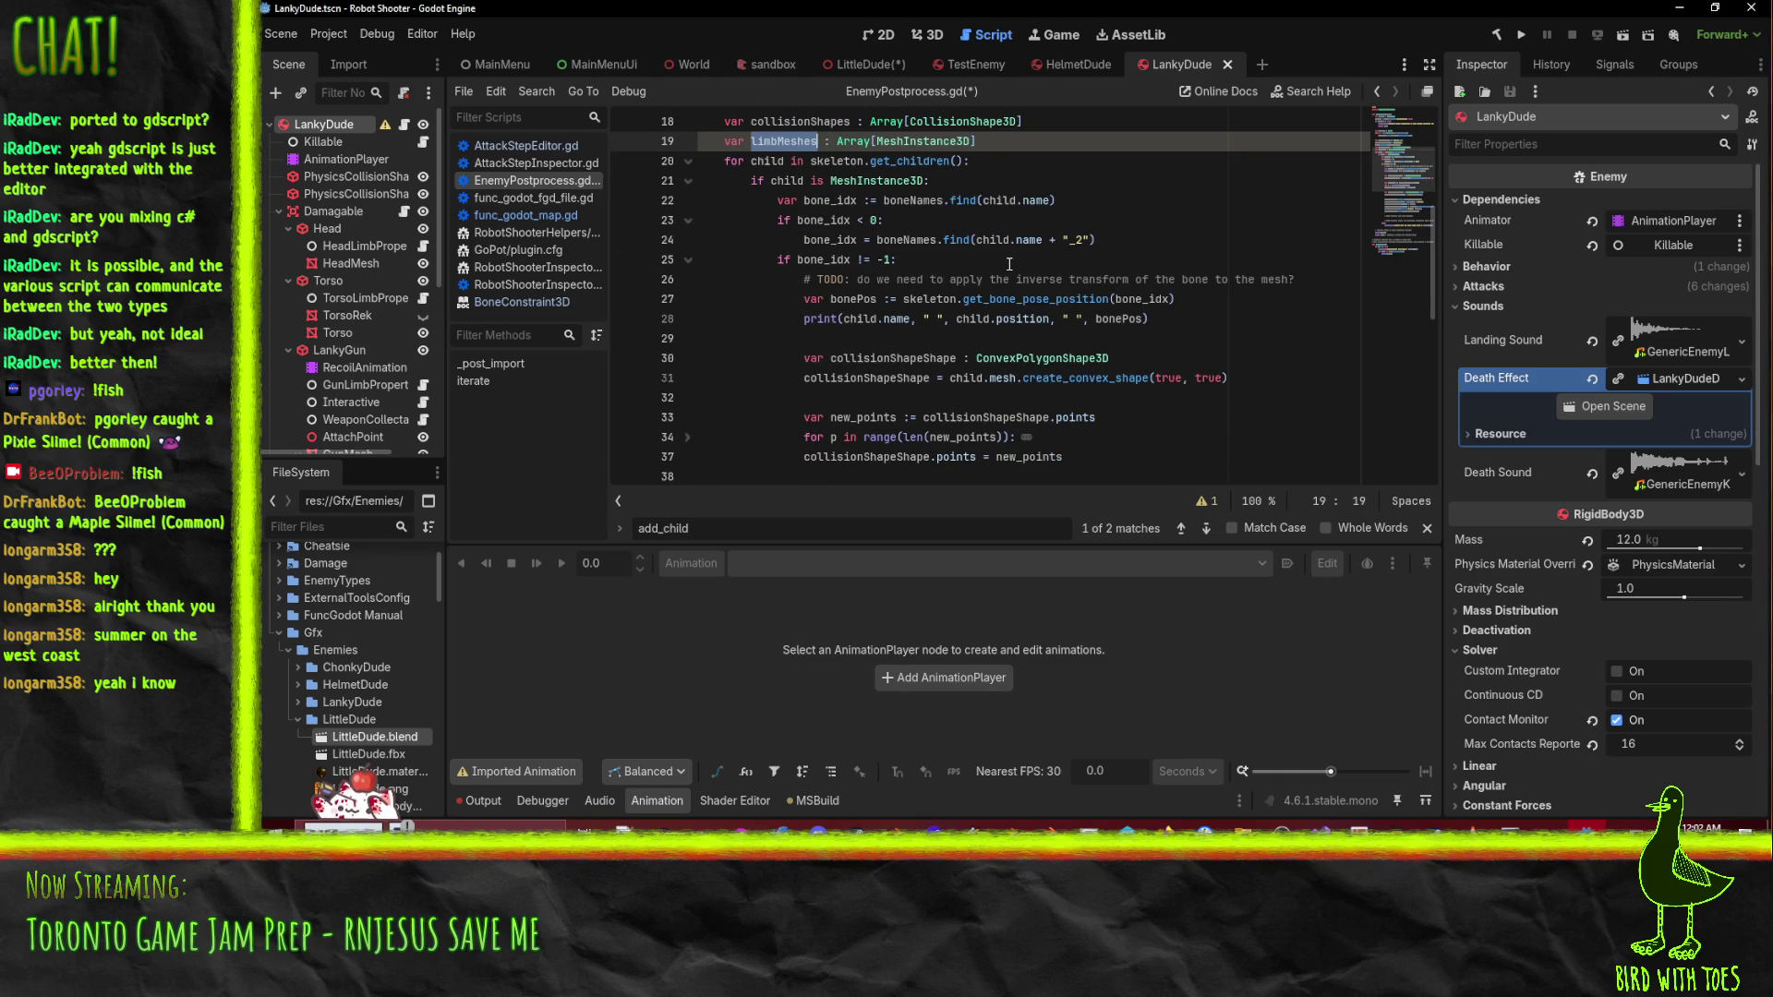
pyautogui.scroll(-7, 1009, 264)
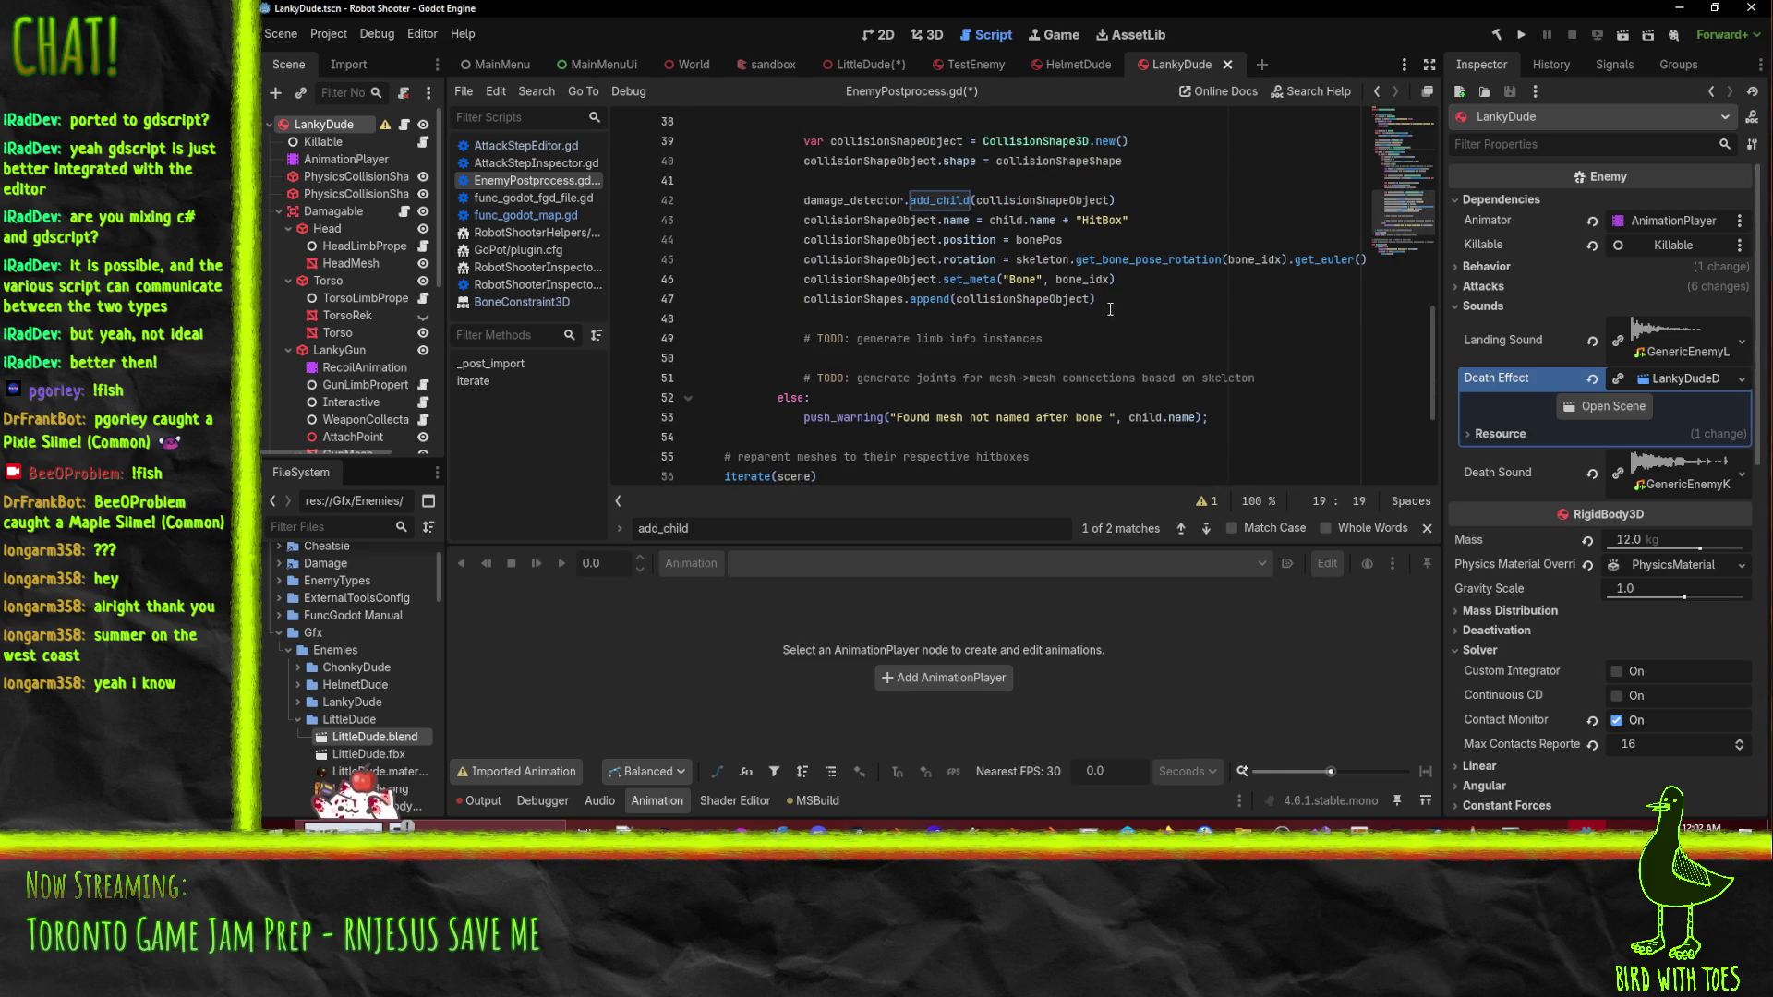
# - Add limbMeshes.append(child) on line 48, right after the collisionShapes append
pyautogui.click(1110, 309)
pyautogui.press('Return')
pyautogui.write('limbMeshes')
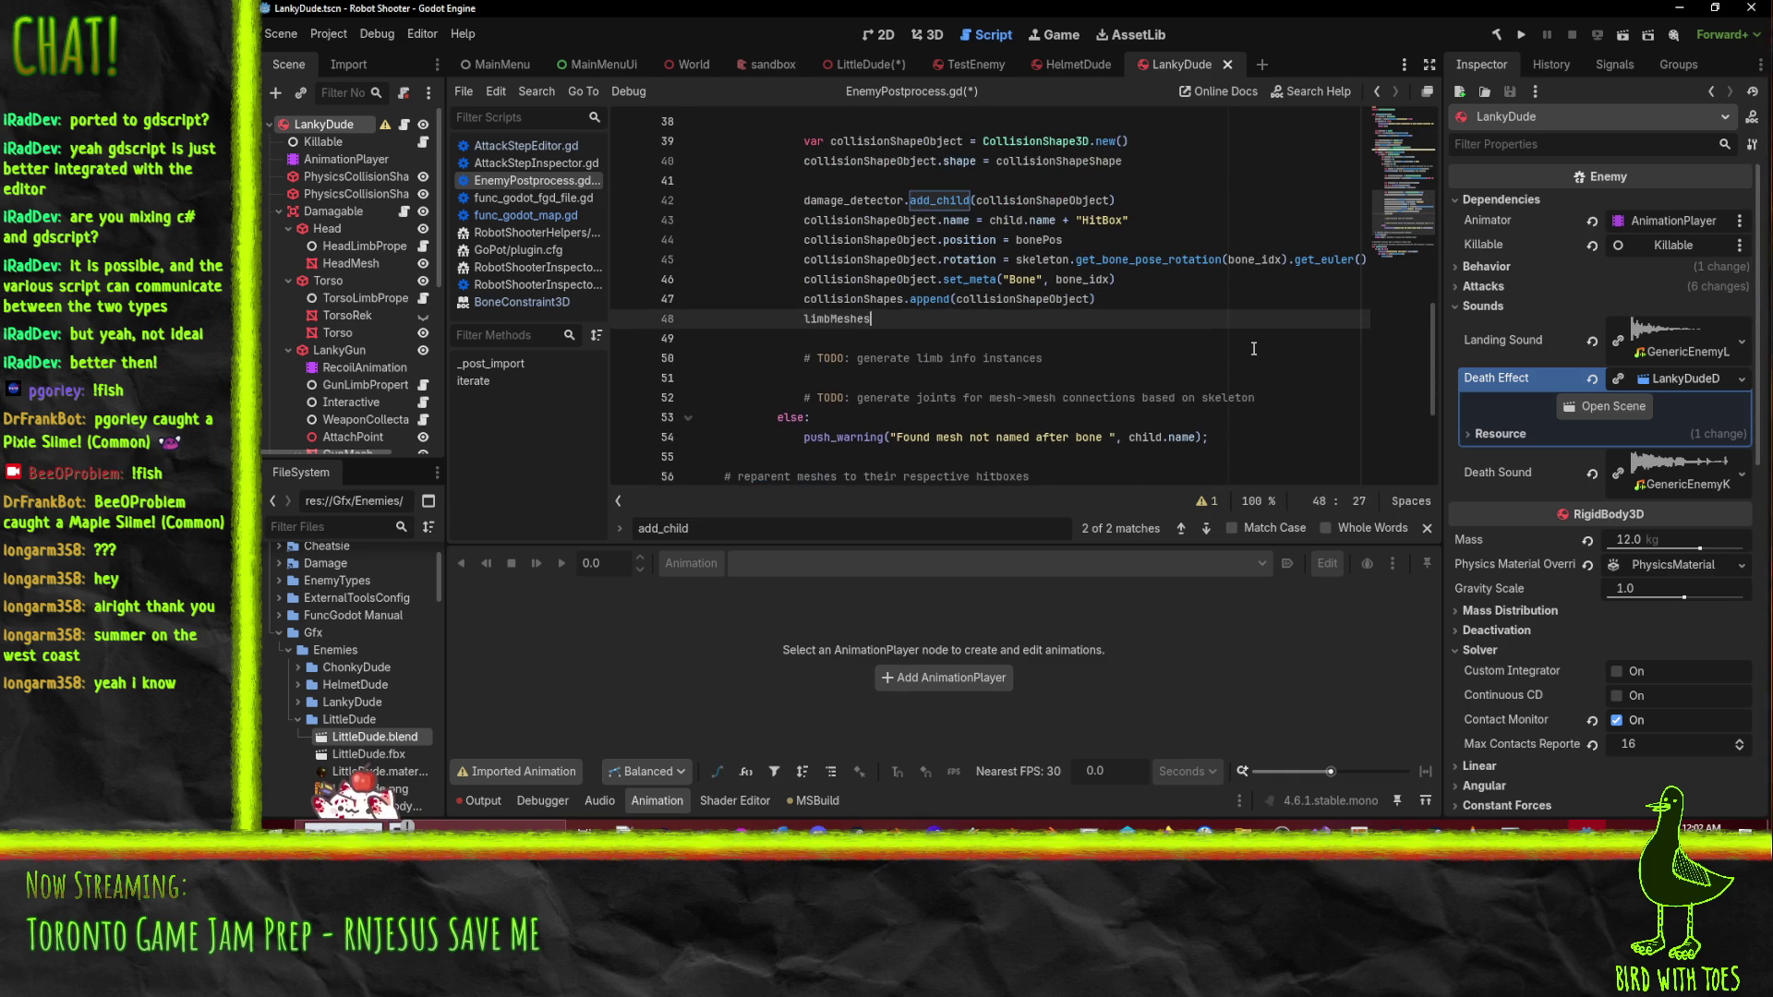
pyautogui.write('.append(child')
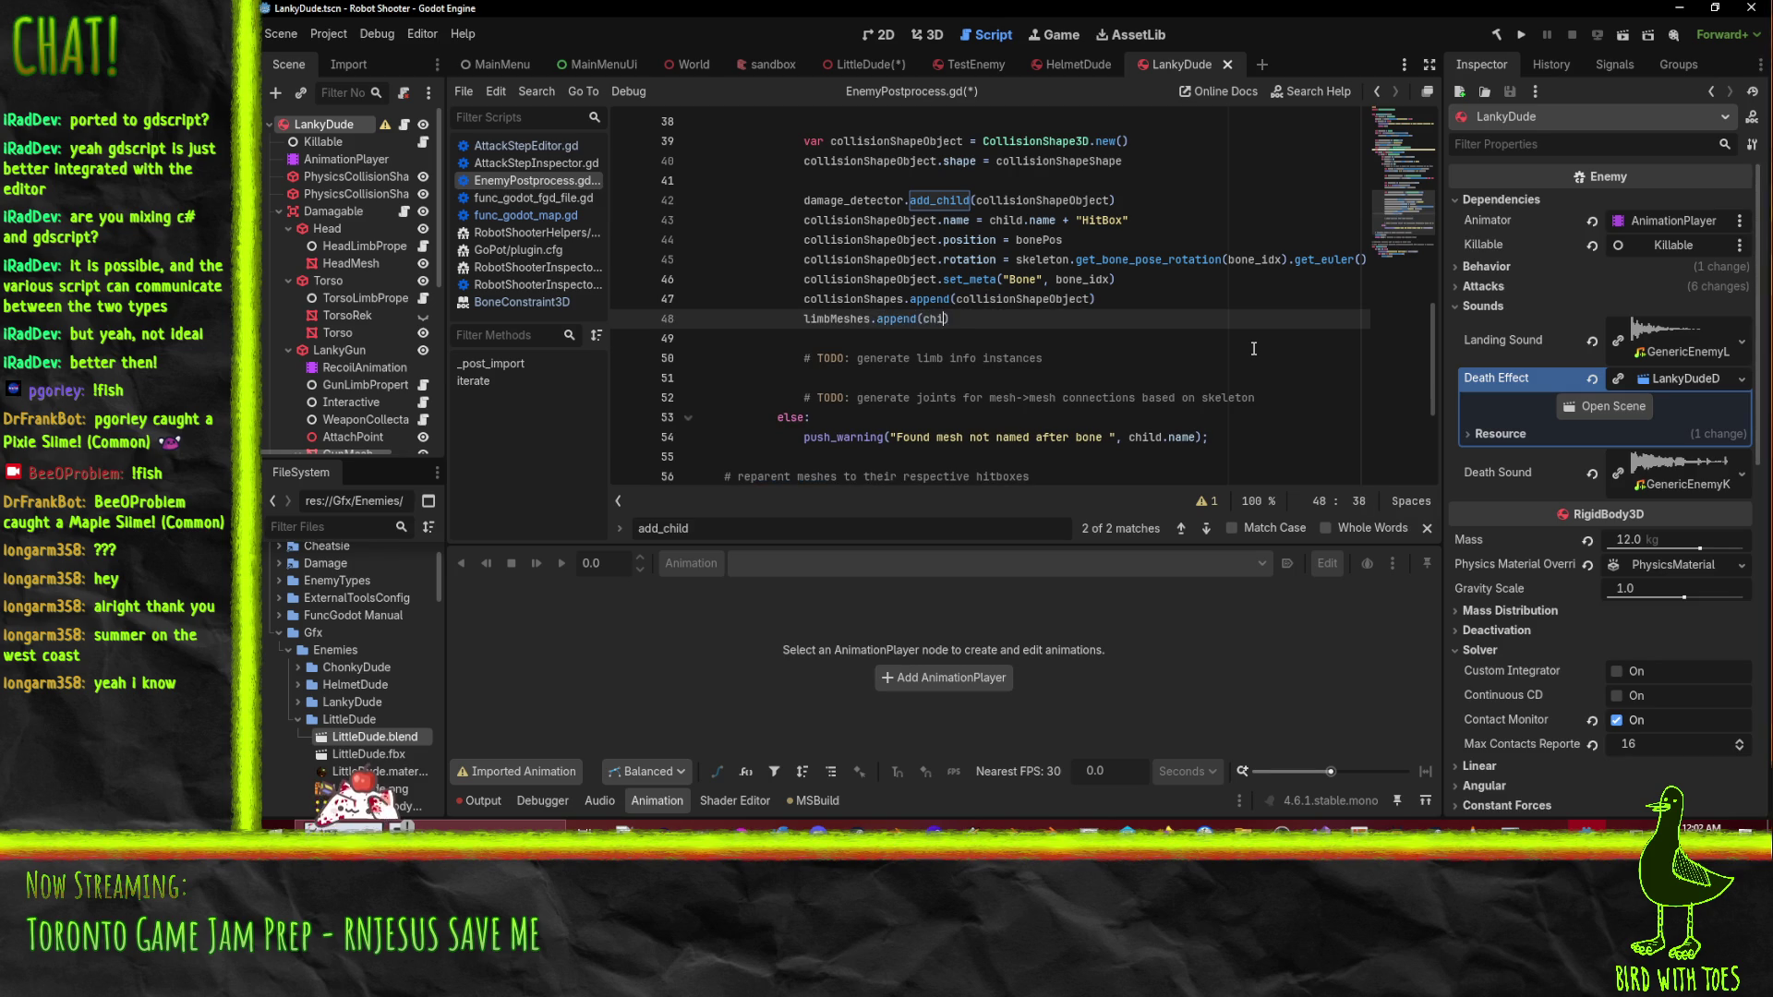
pyautogui.write(')')
pyautogui.scroll(-2, 876, 380)
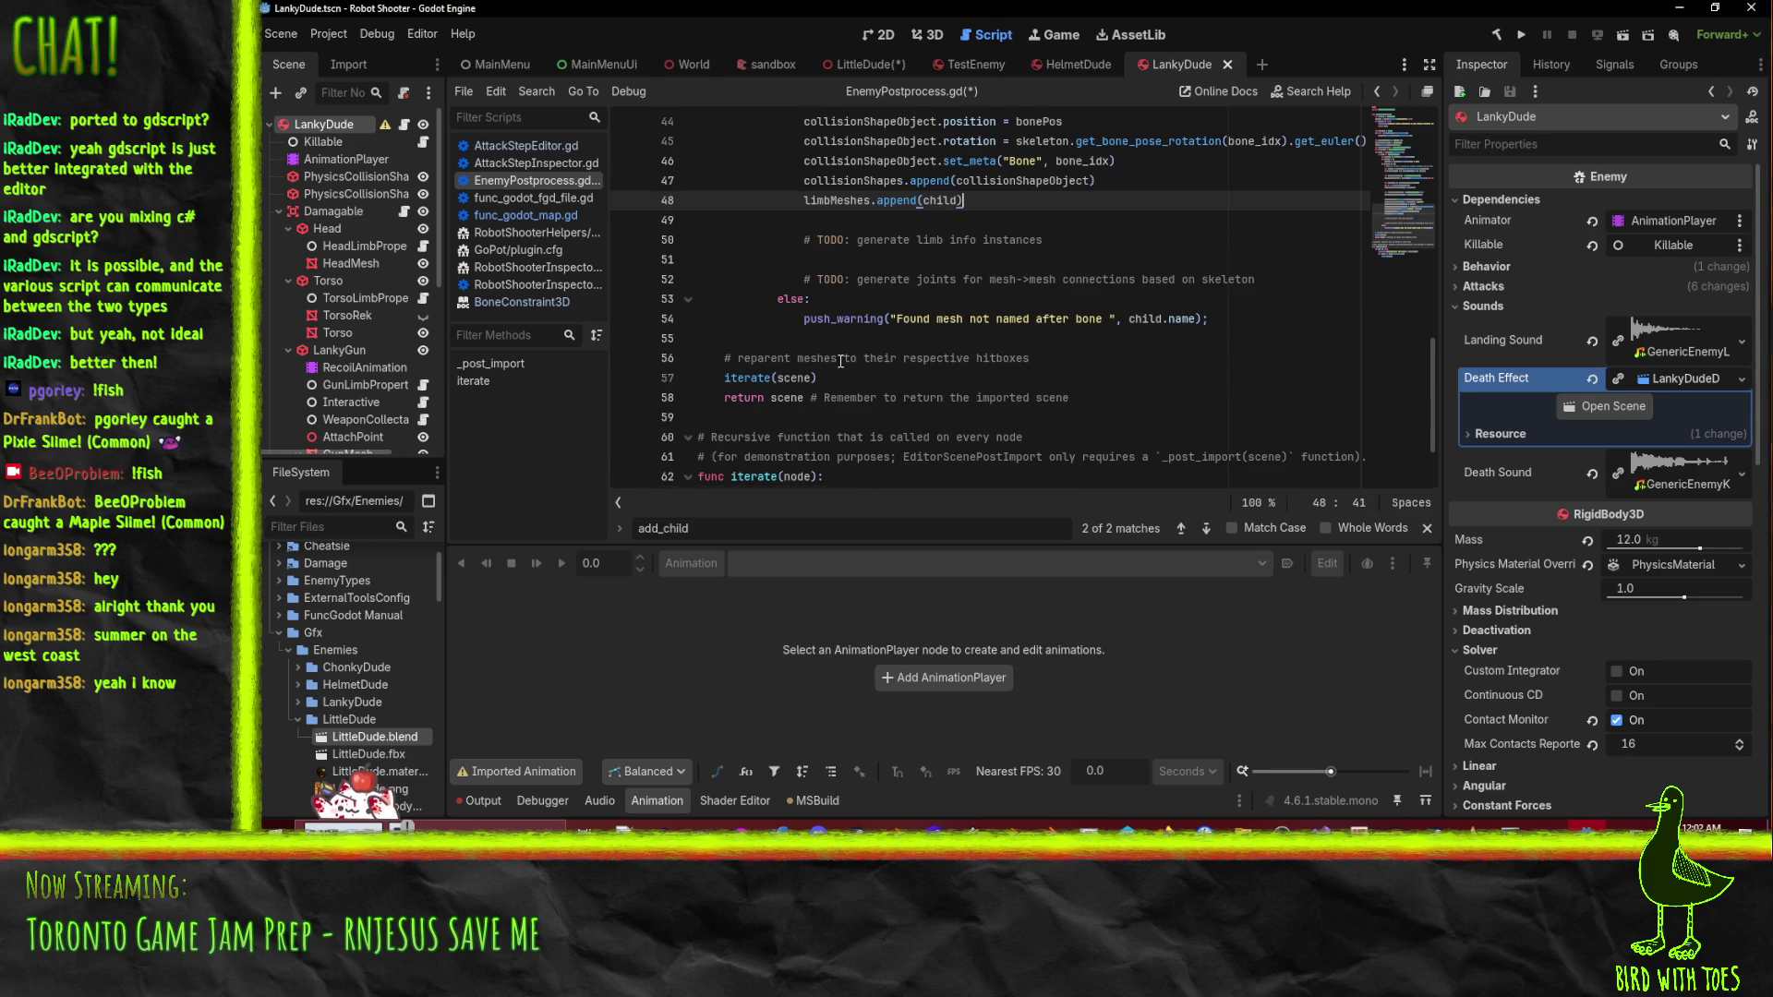
pyautogui.scroll(1, 876, 380)
pyautogui.click(1053, 418)
# - Write a loop under the reparent comment, trying range(len(collisionShapes)) then shape_object in collisionShapes
pyautogui.press('Return')
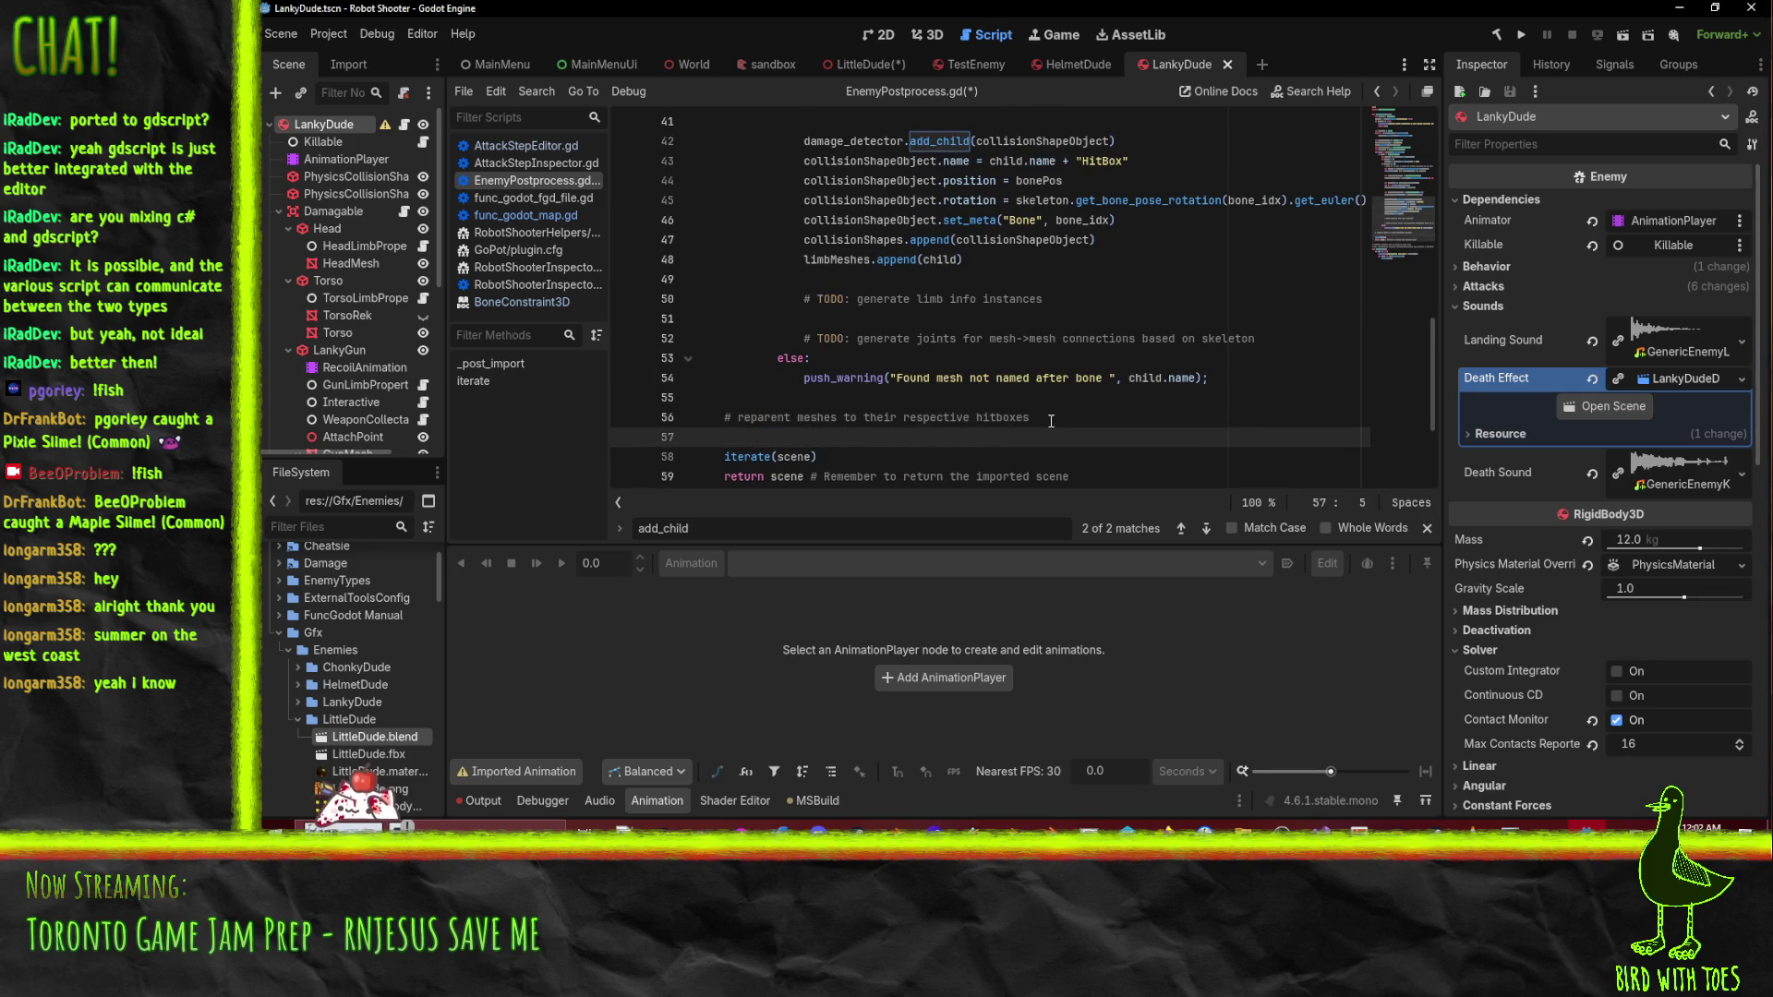
pyautogui.write('for i in range(len(')
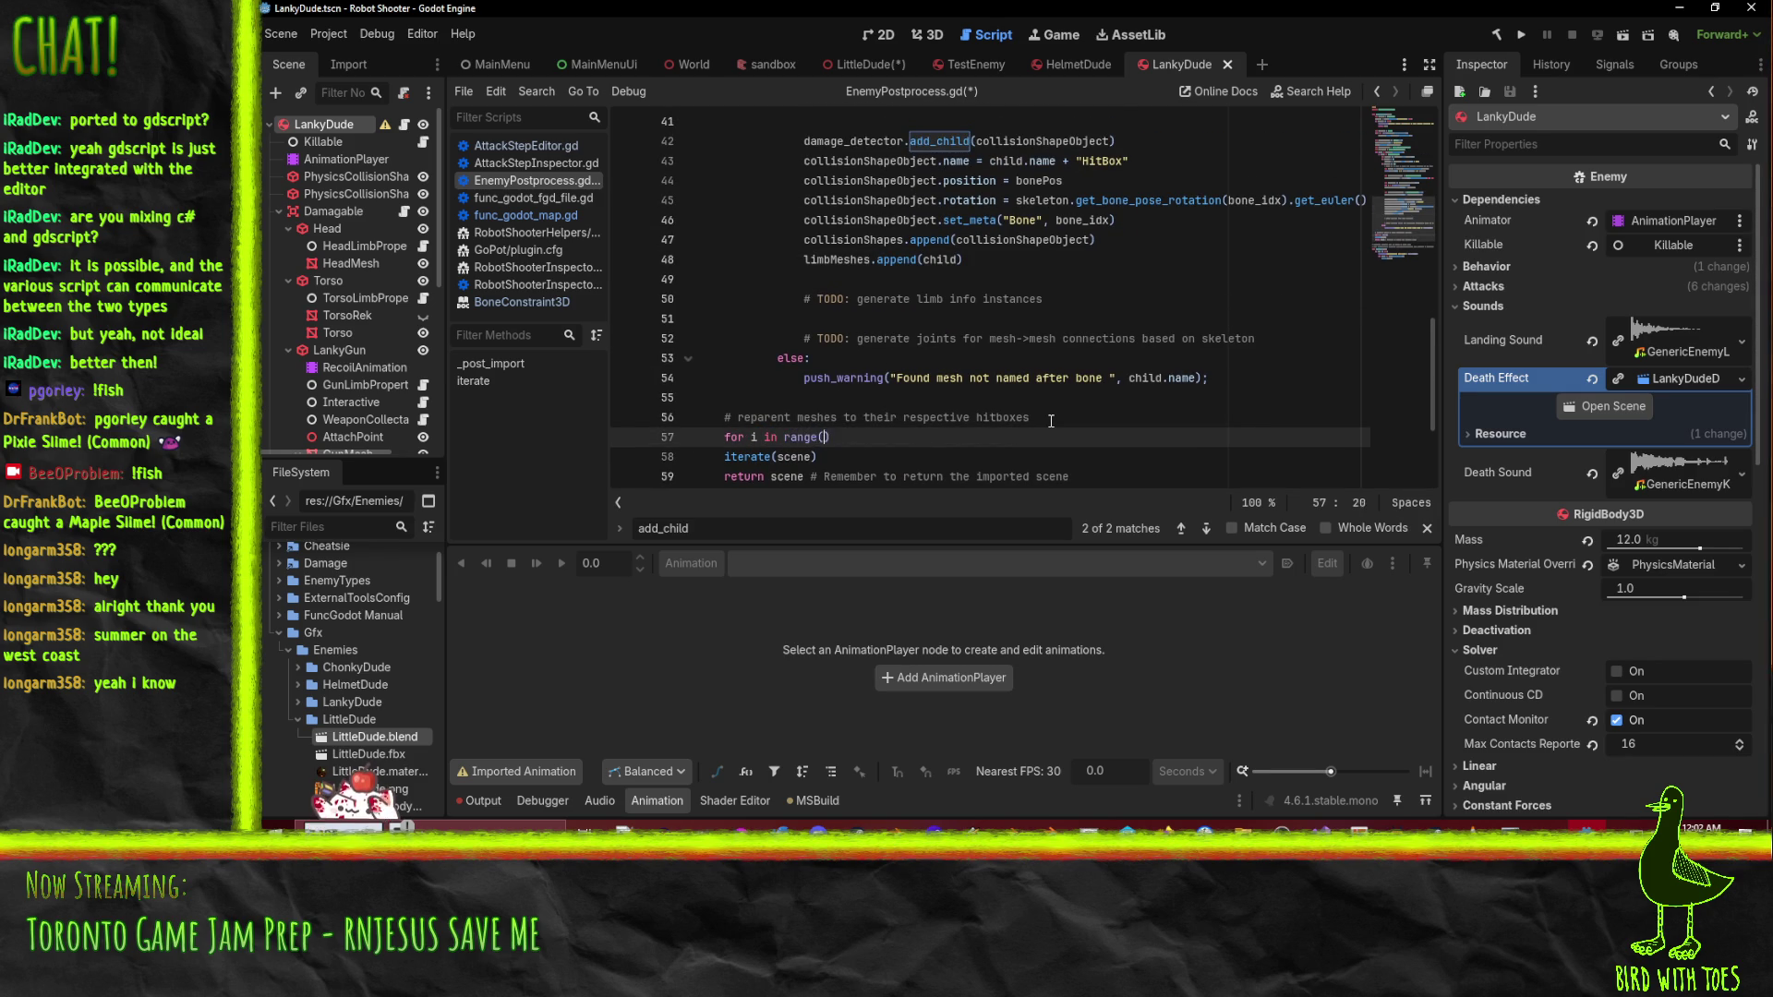
pyautogui.write('collision')
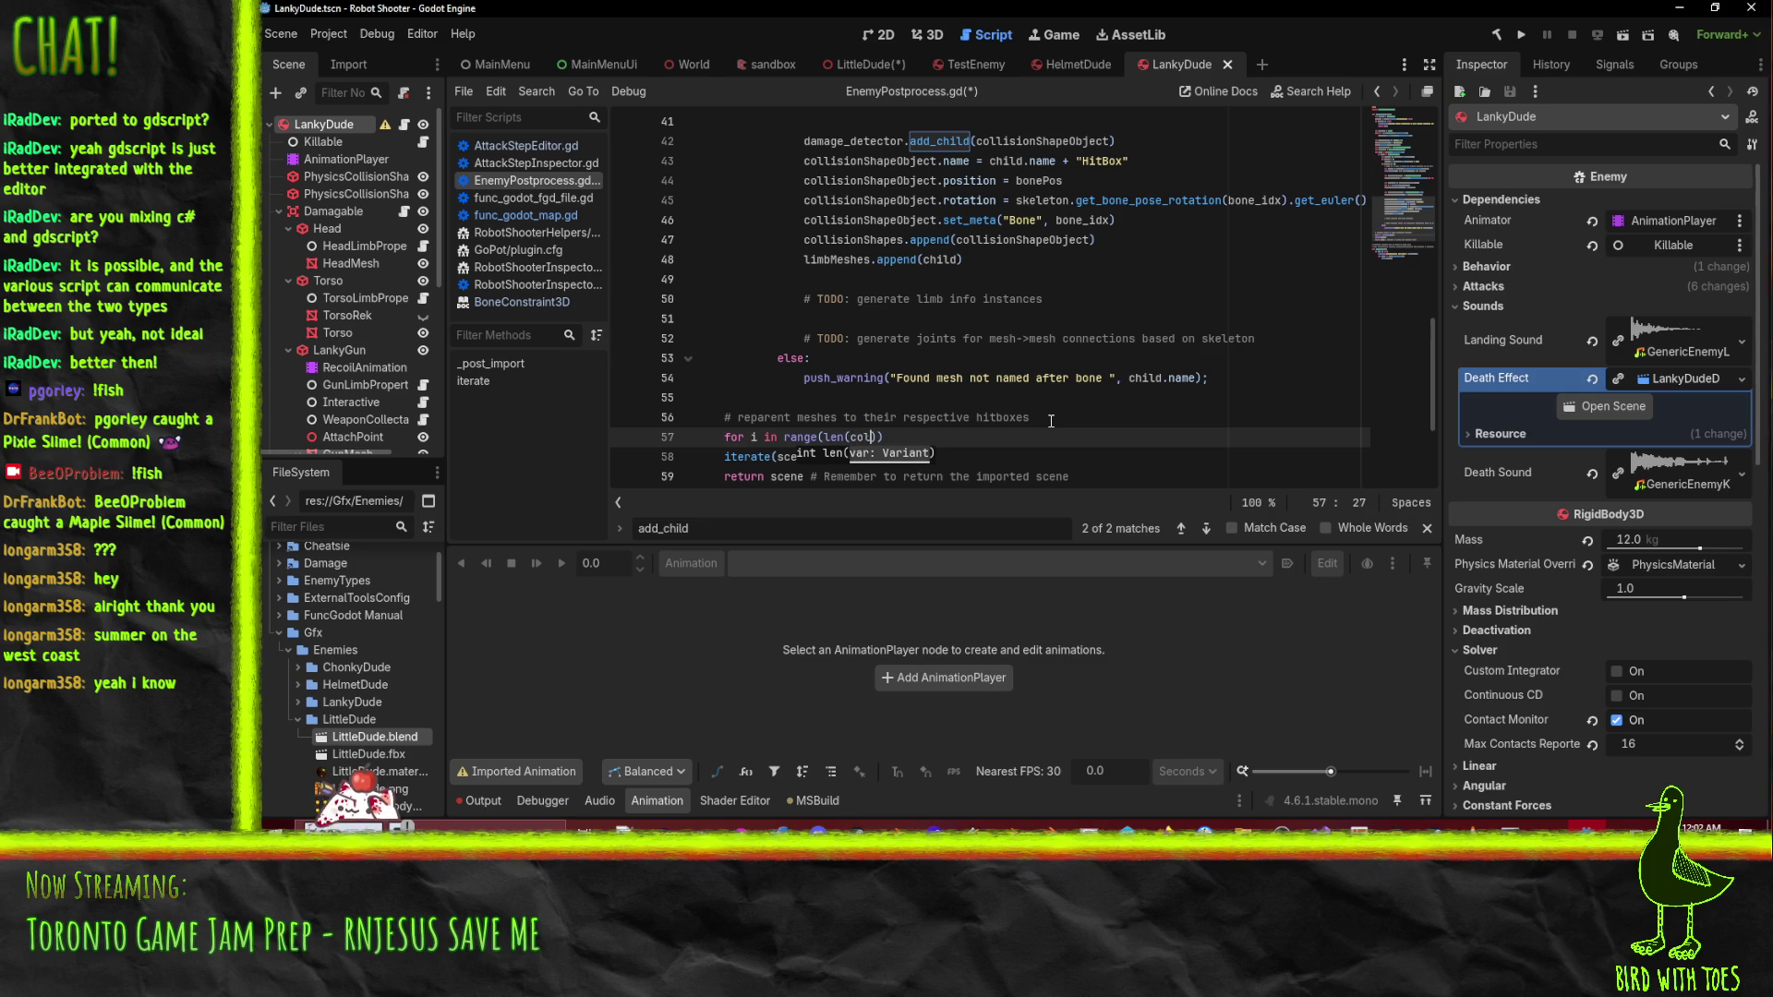
pyautogui.write('Shapes))')
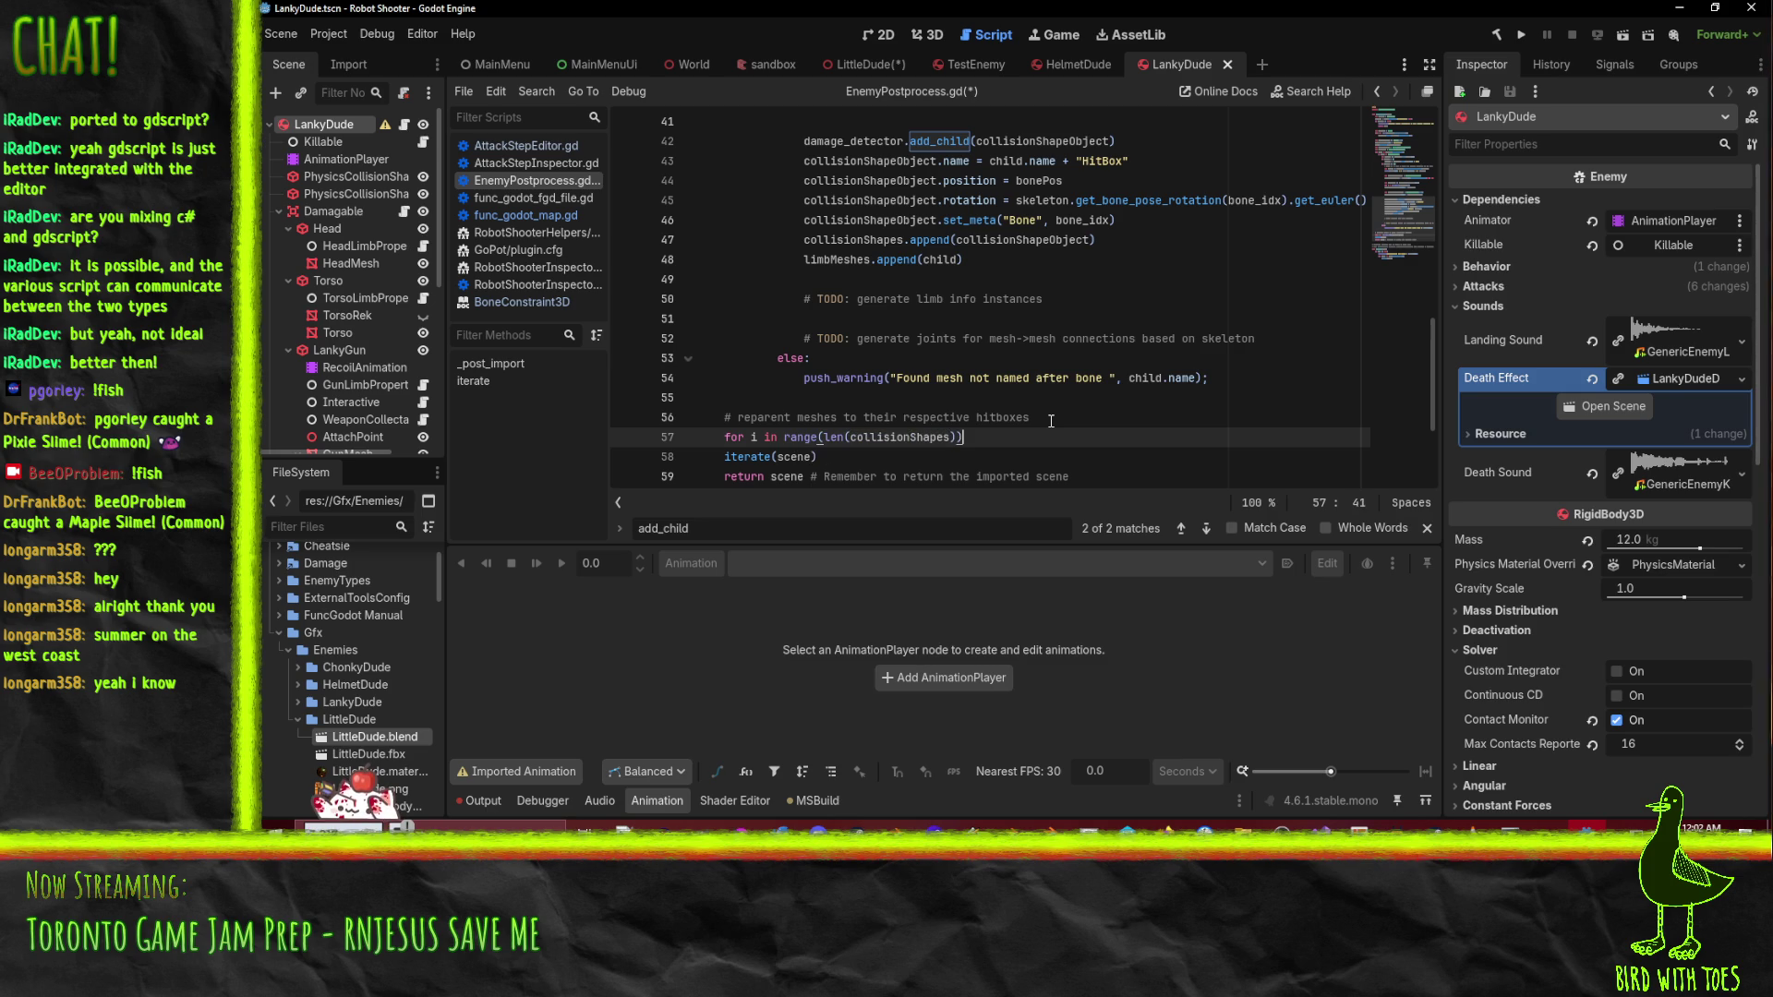
pyautogui.write(':')
pyautogui.press('Return')
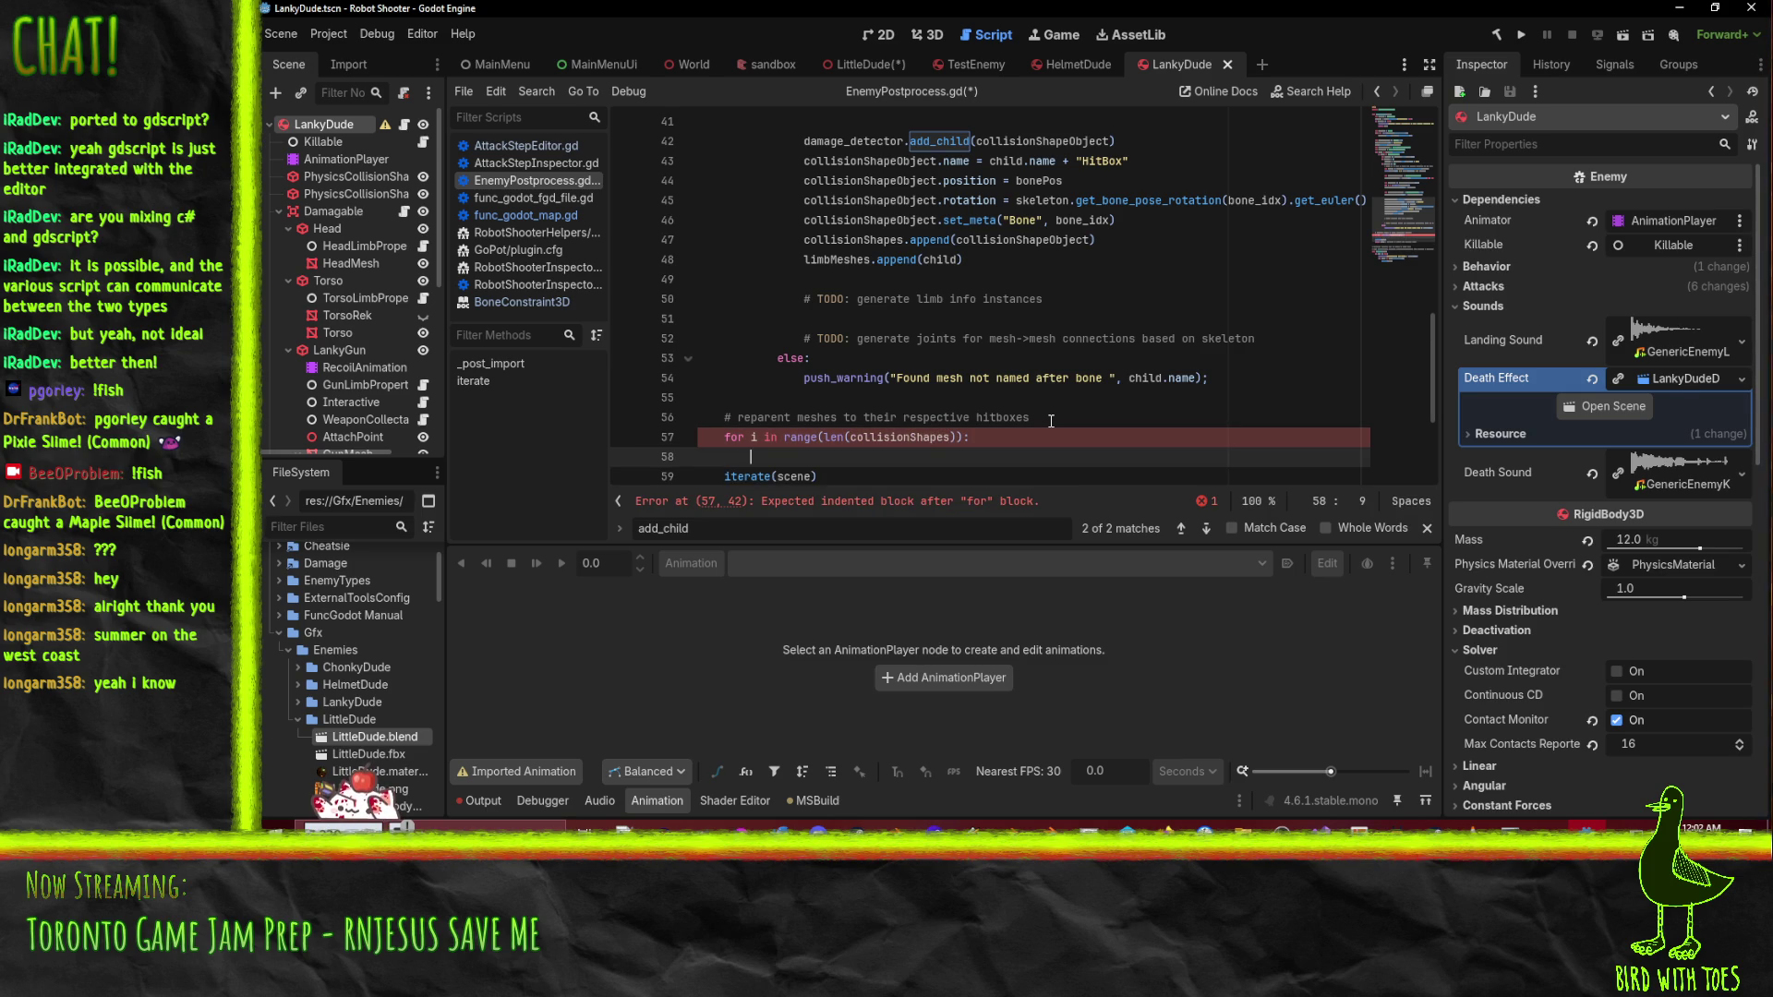
pyautogui.press('Up')
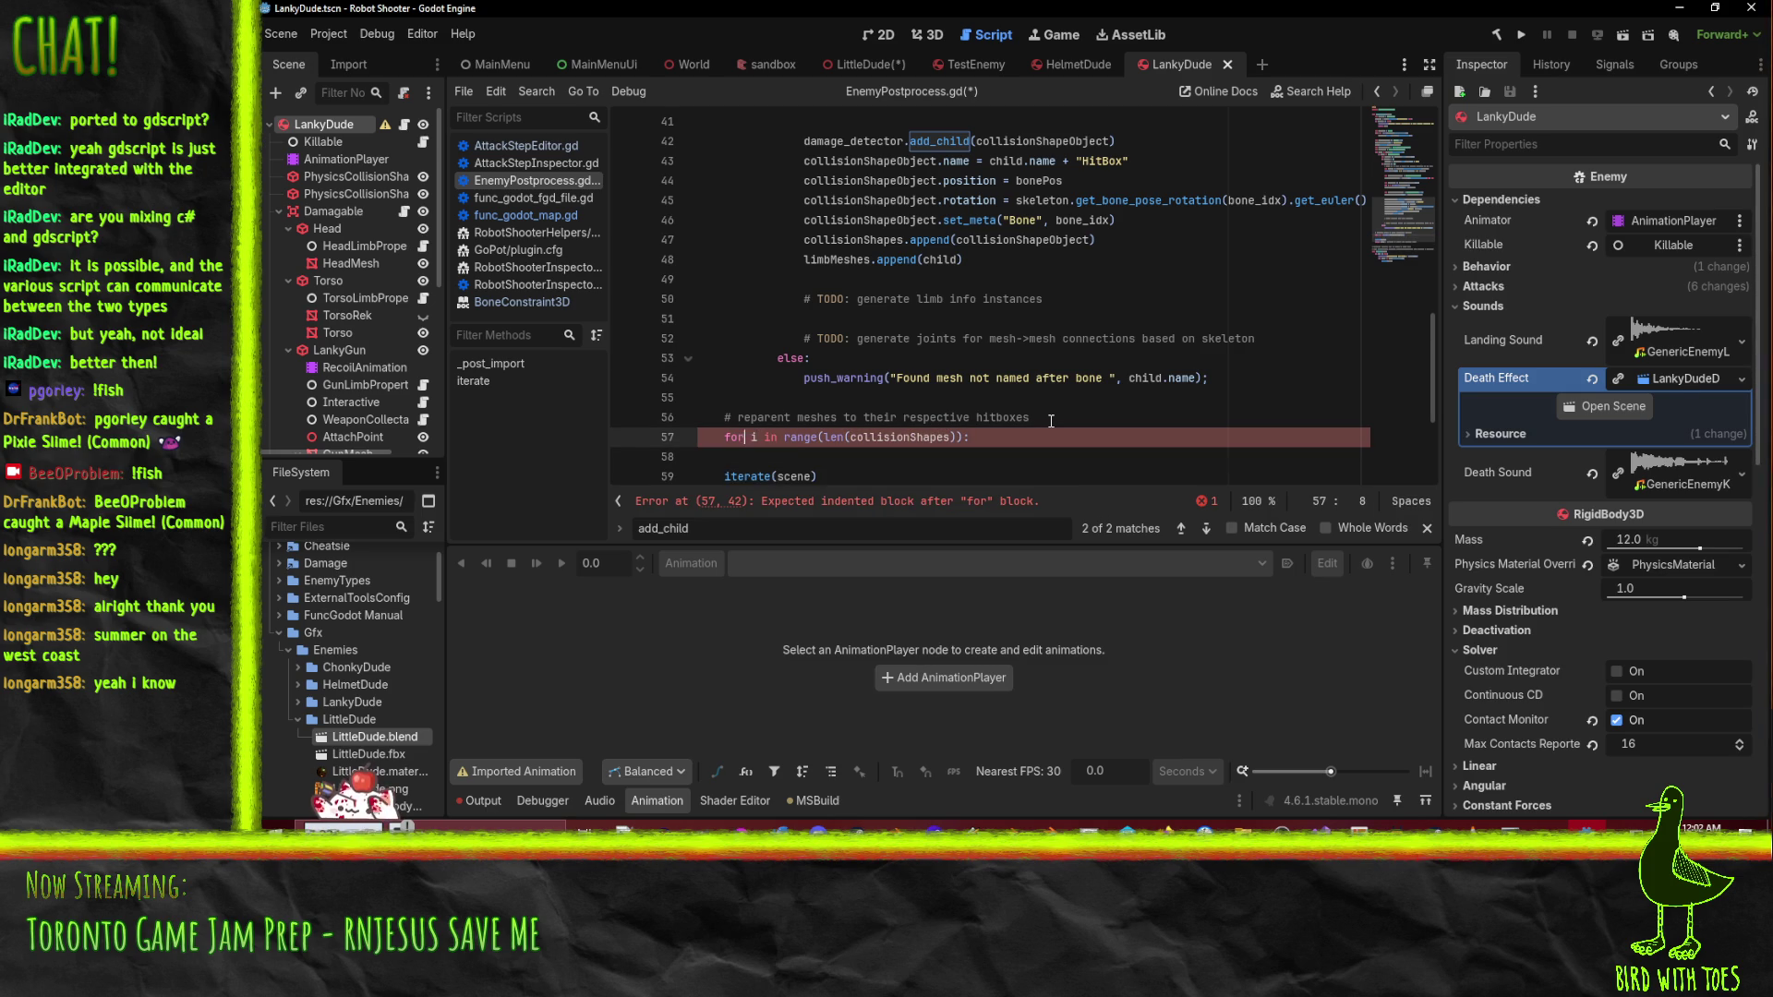
pyautogui.hotkey('ctrl', 'BackSpace')
pyautogui.hotkey('ctrl', 'BackSpace')
pyautogui.hotkey('ctrl', 'BackSpace')
pyautogui.write('for sha')
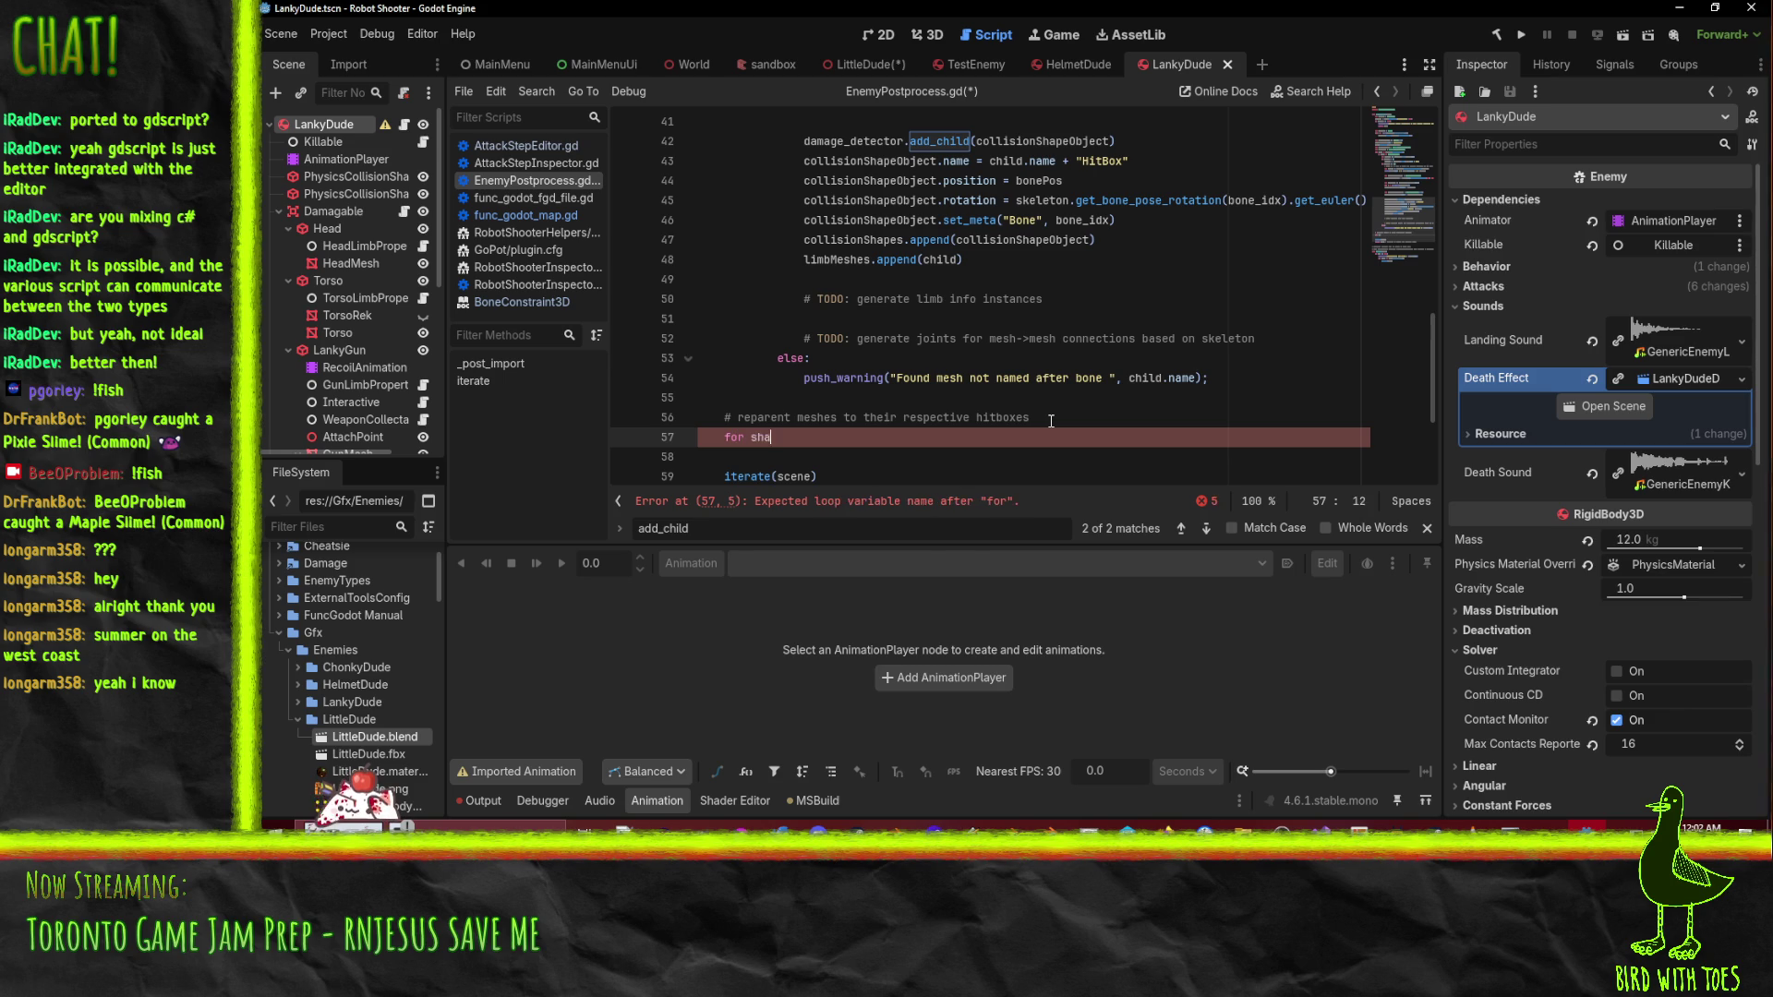
pyautogui.hotkey('ctrl', 'space')
pyautogui.write('shape')
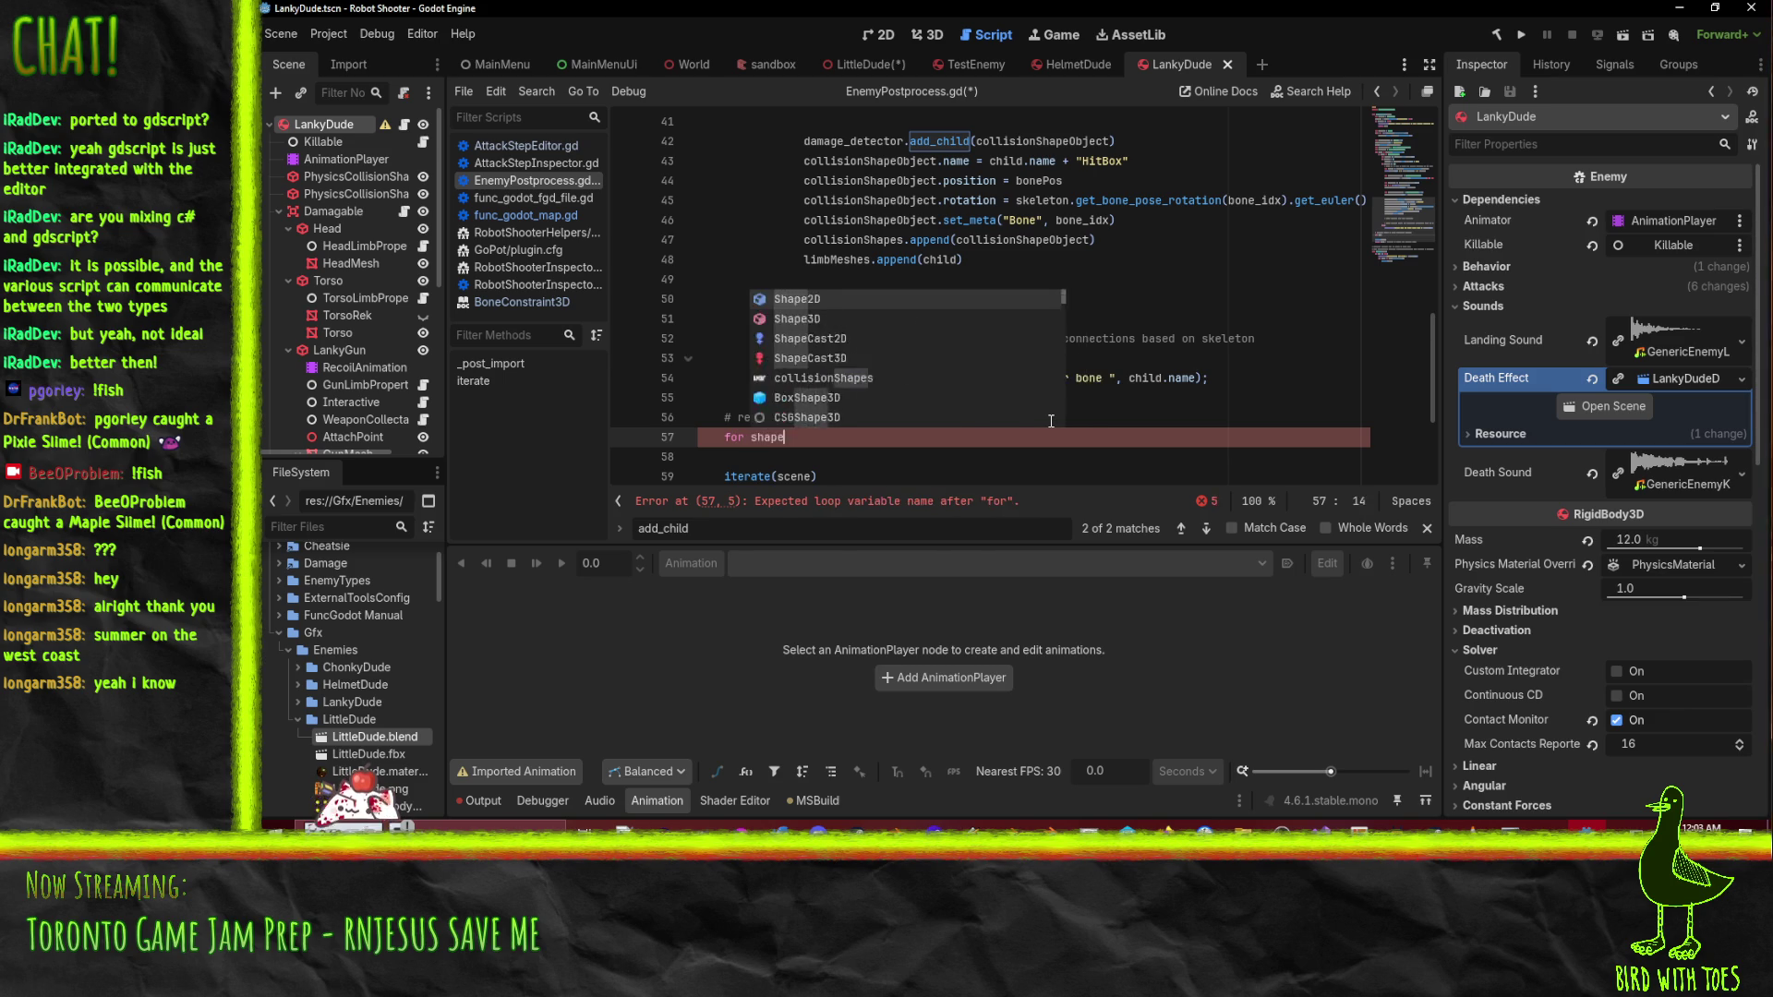
pyautogui.write('_object in coll')
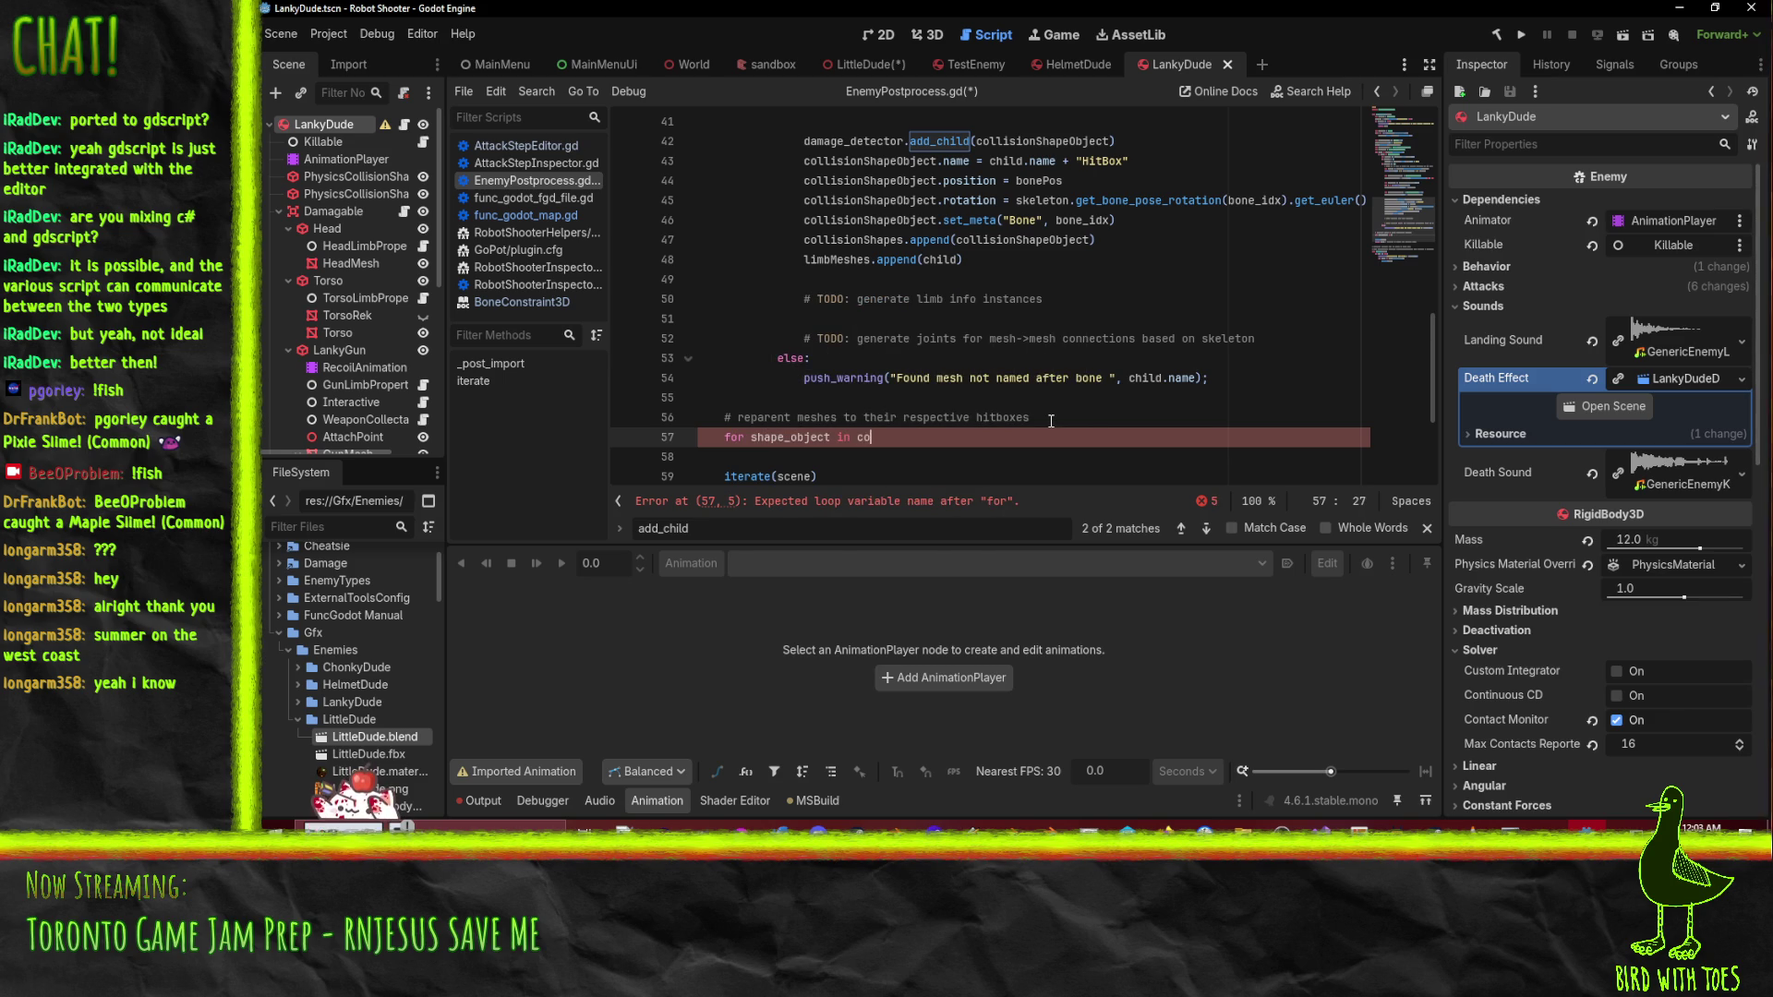
pyautogui.press('Return')
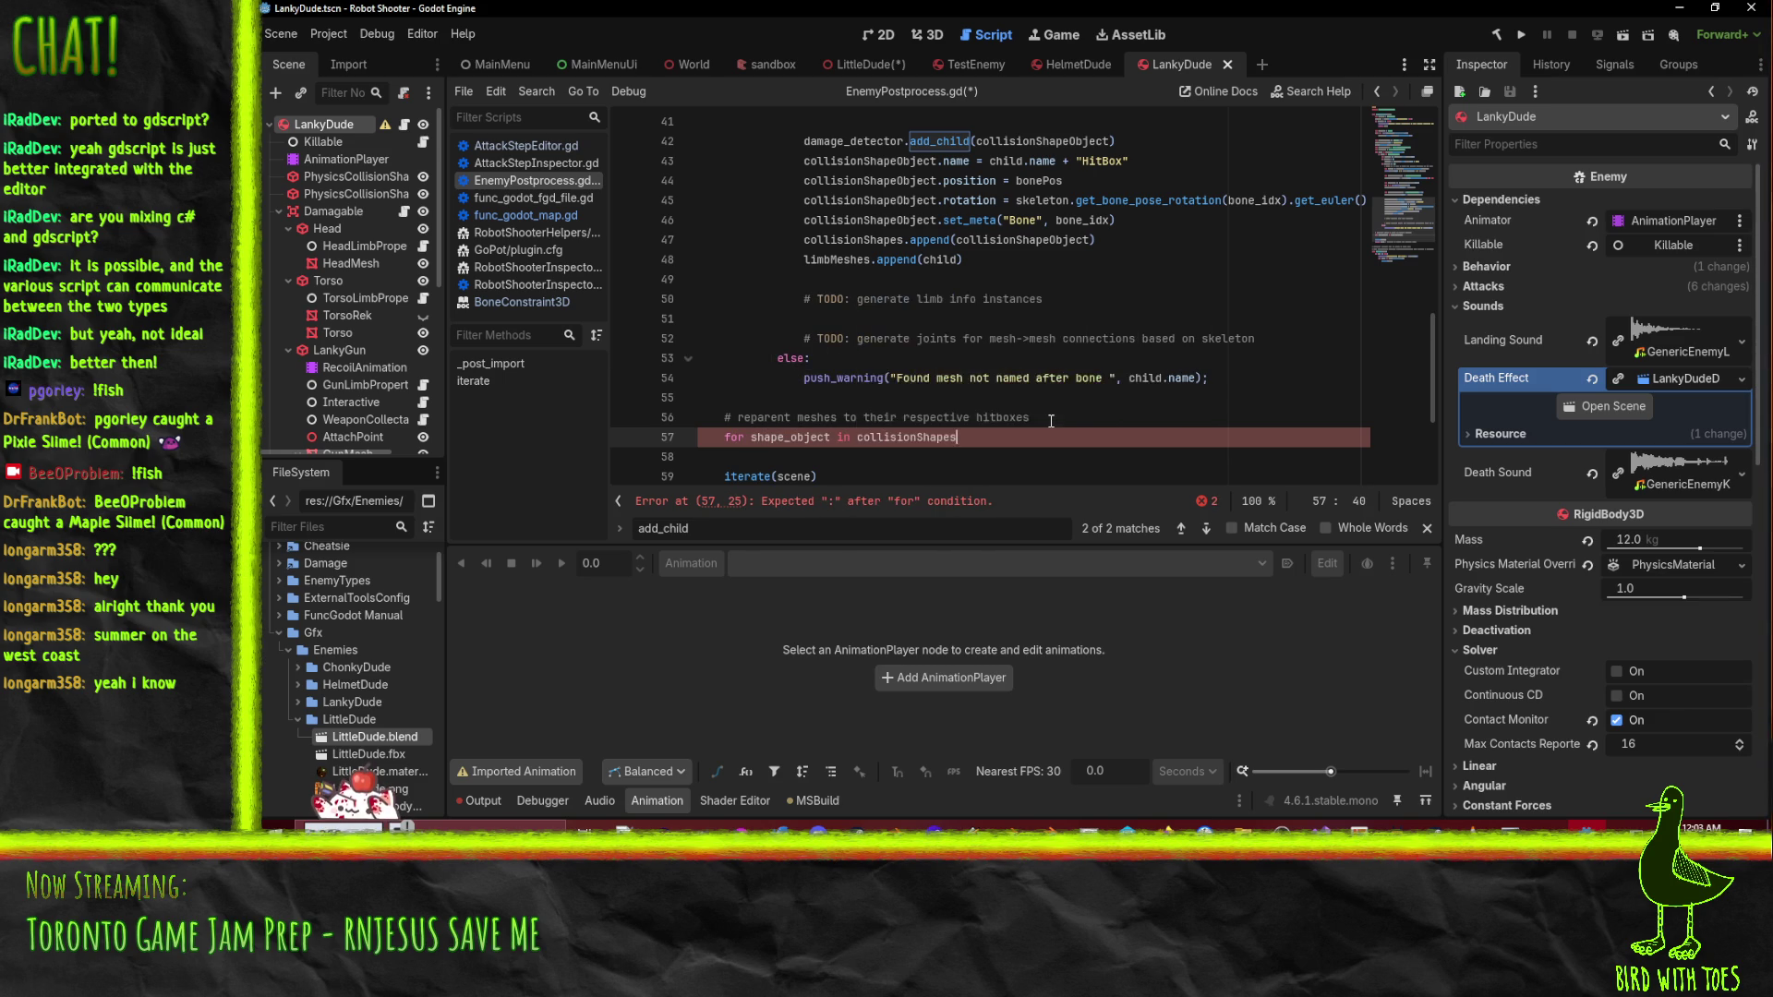
pyautogui.write(':')
pyautogui.press('Return')
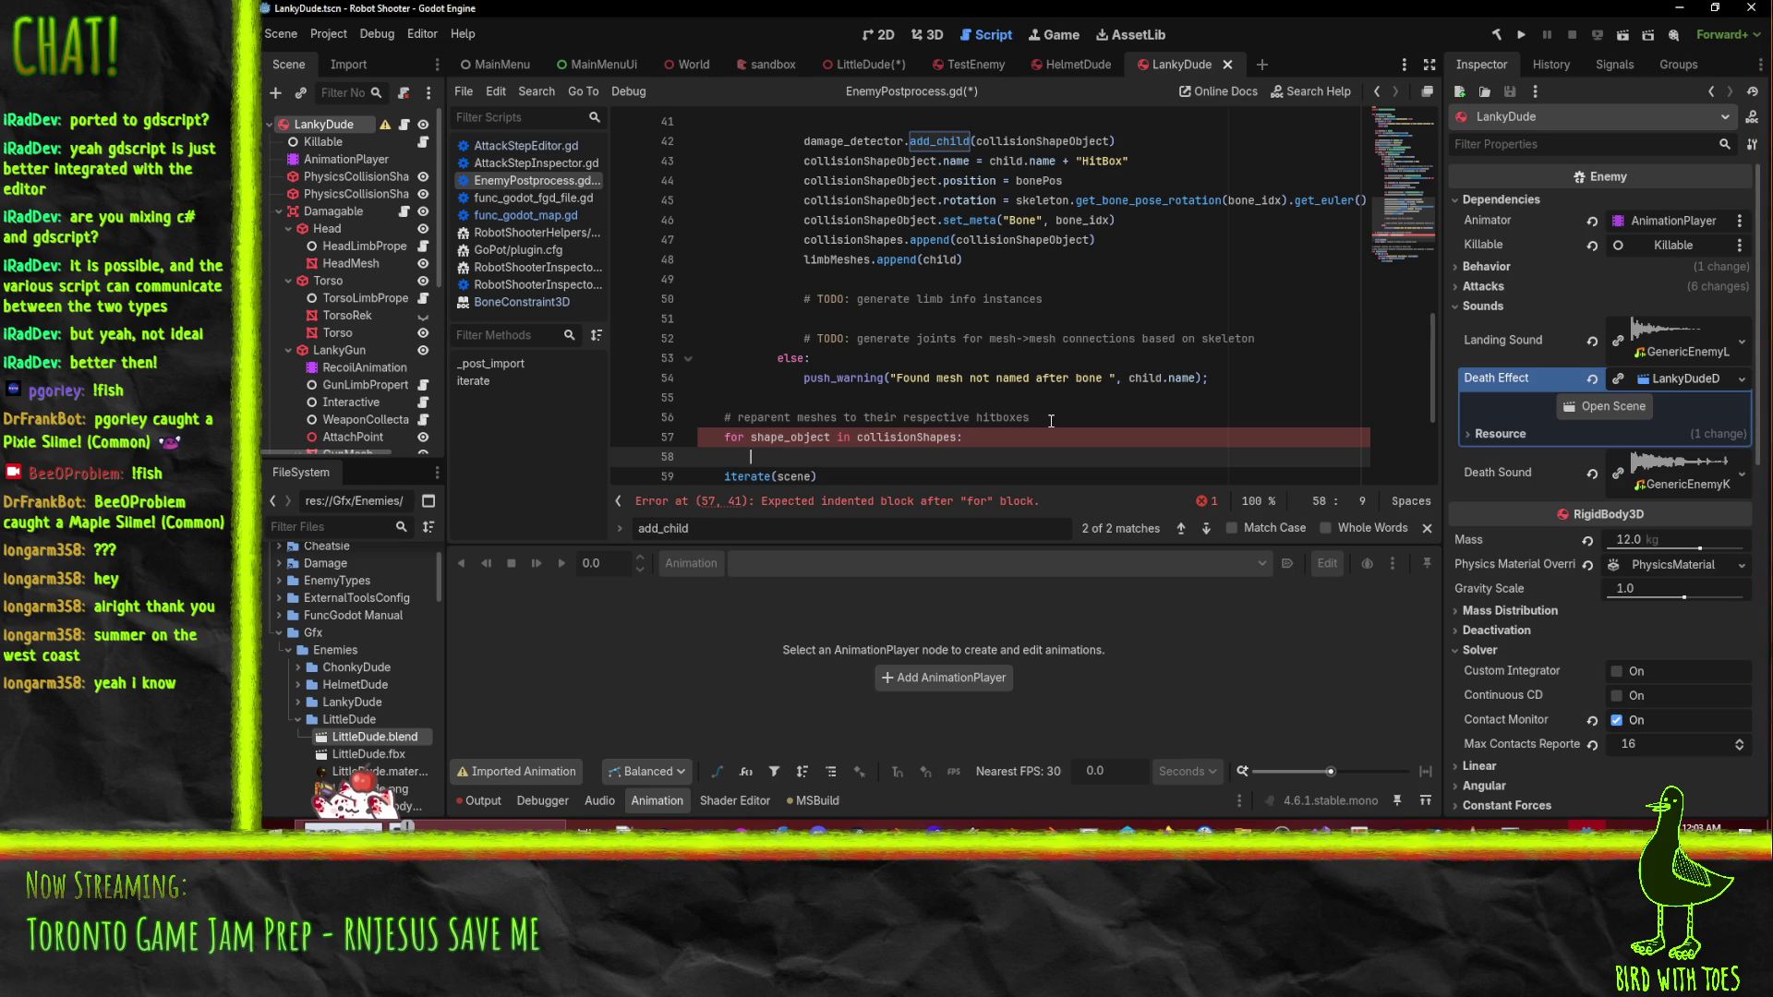
pyautogui.write('sha')
# - Revert the header to for i in range(len(collisionShapes)): on line 57
pyautogui.hotkey('ctrl', 'z')
pyautogui.hotkey('ctrl', 'z')
pyautogui.hotkey('ctrl', 'z')
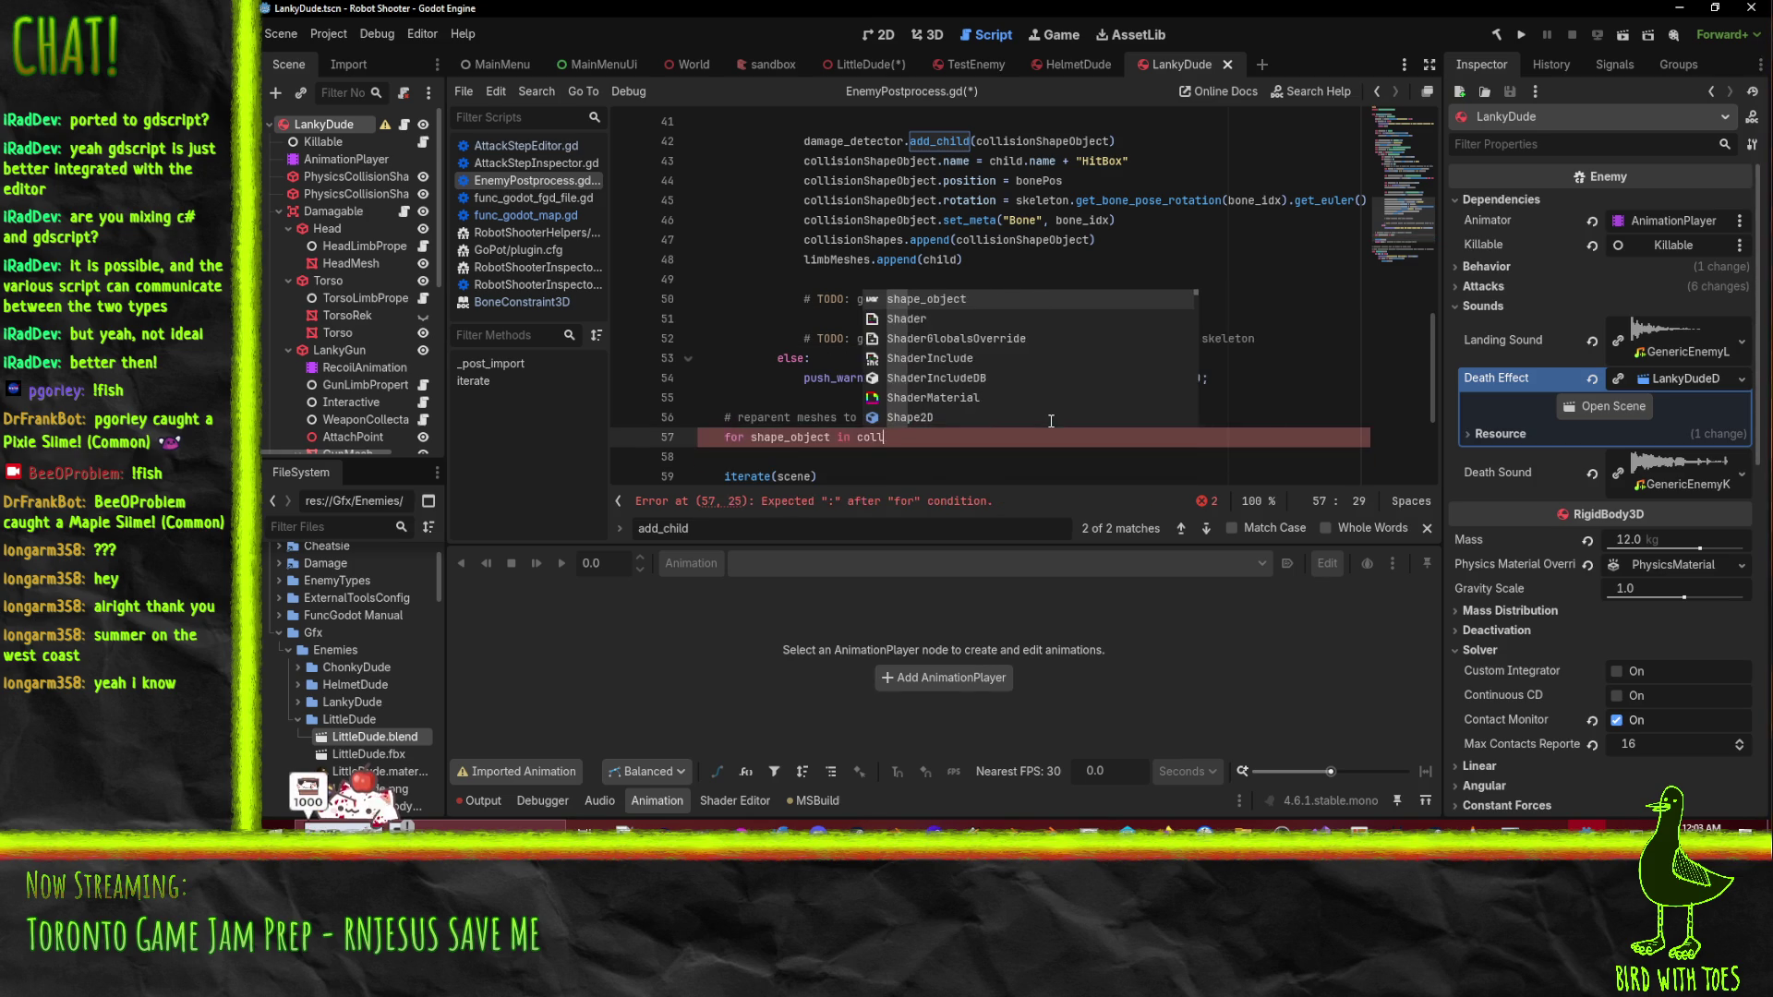
pyautogui.press('BackSpace')
pyautogui.press('BackSpace')
pyautogui.press('BackSpace')
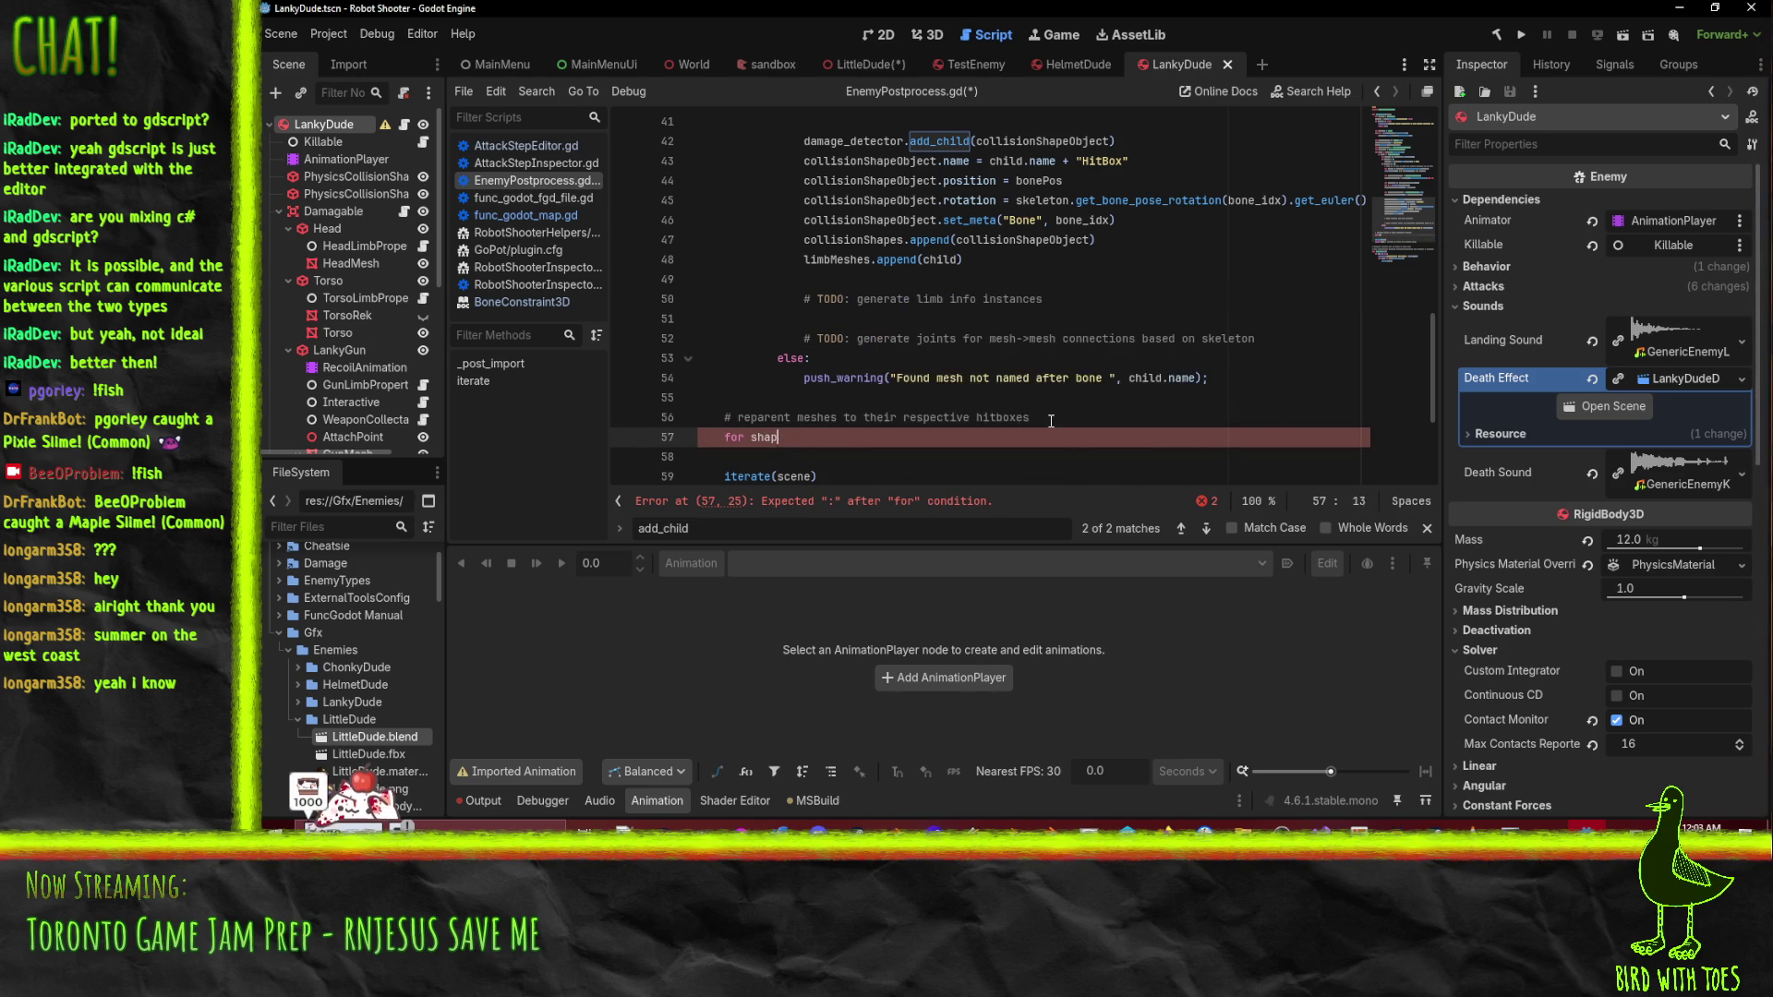
pyautogui.press('BackSpace')
pyautogui.press('BackSpace')
pyautogui.press('BackSpace')
pyautogui.write('i in r')
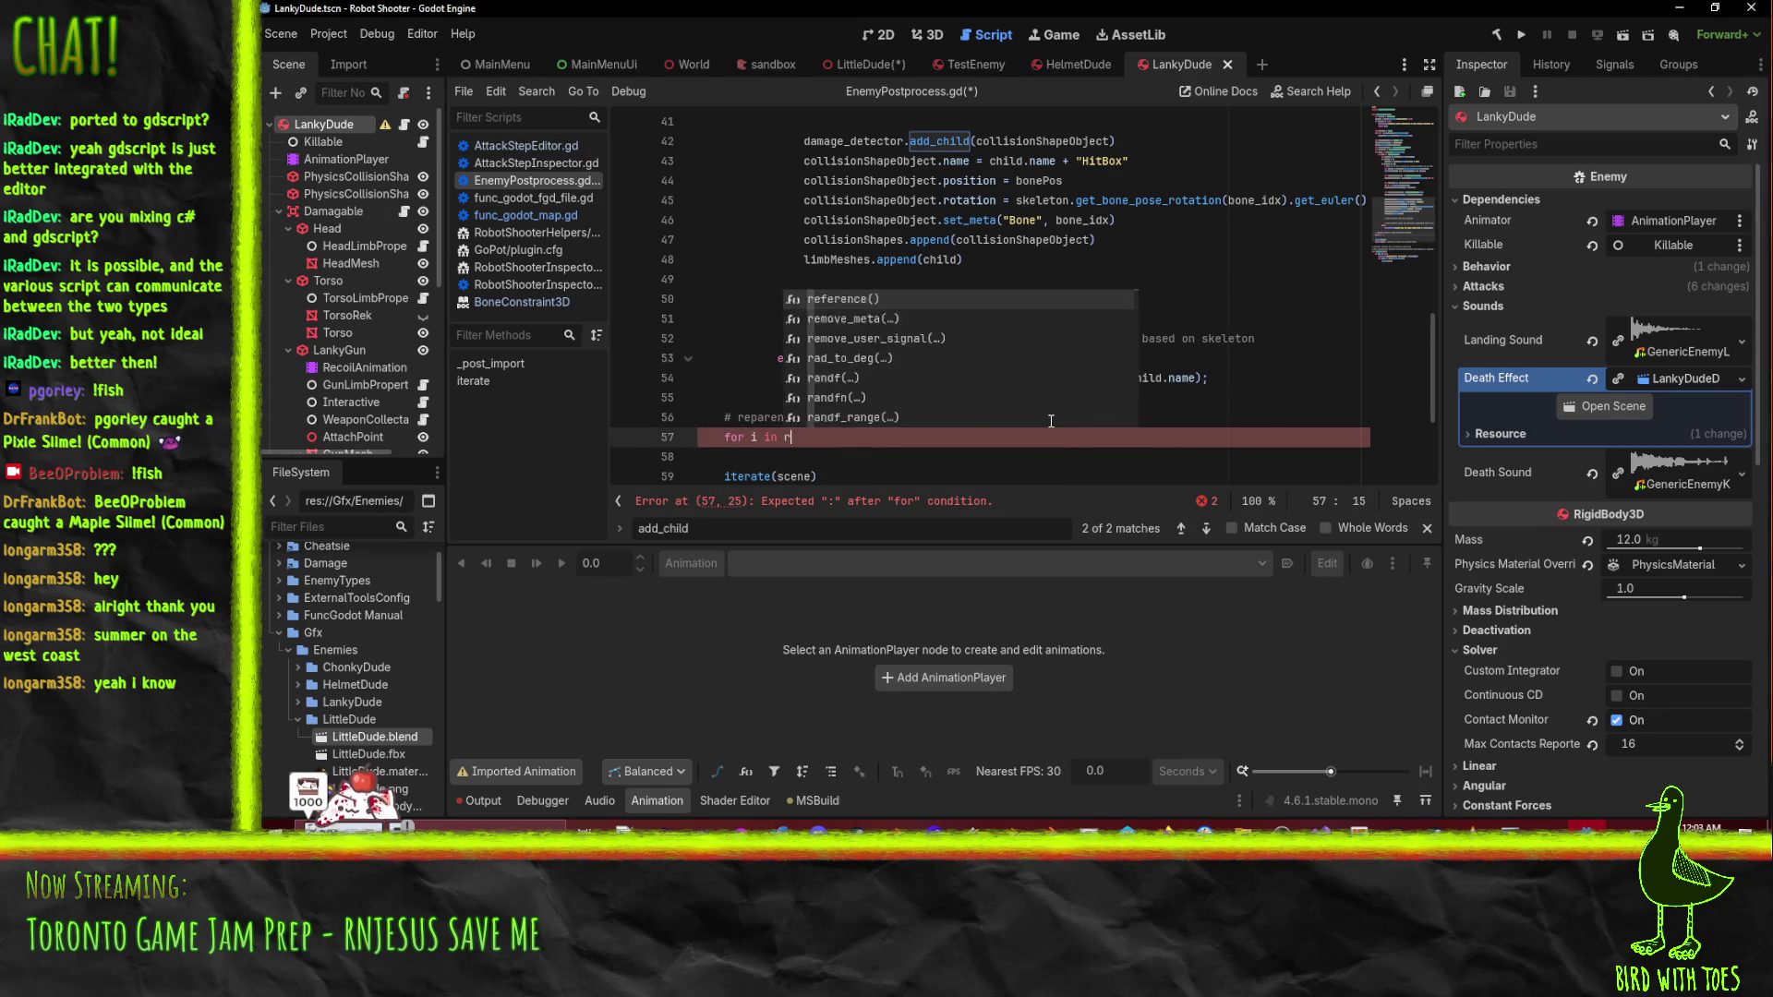
pyautogui.write('ange(len(colli')
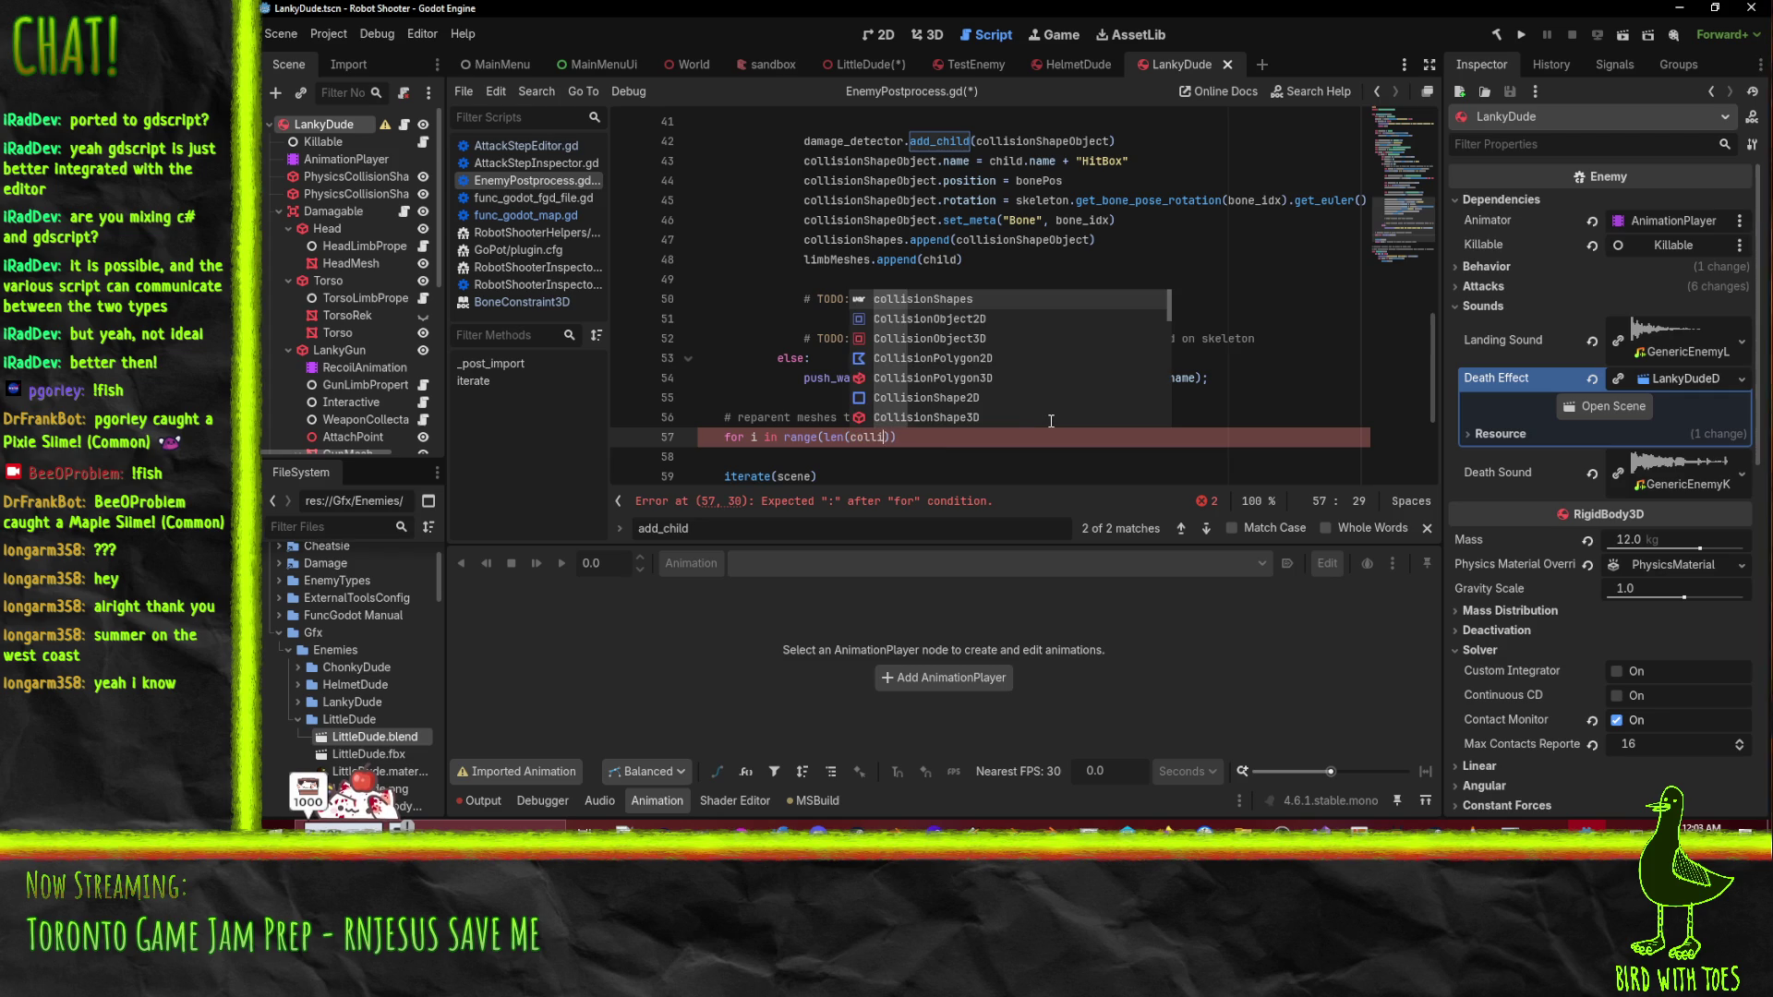
pyautogui.press('Return')
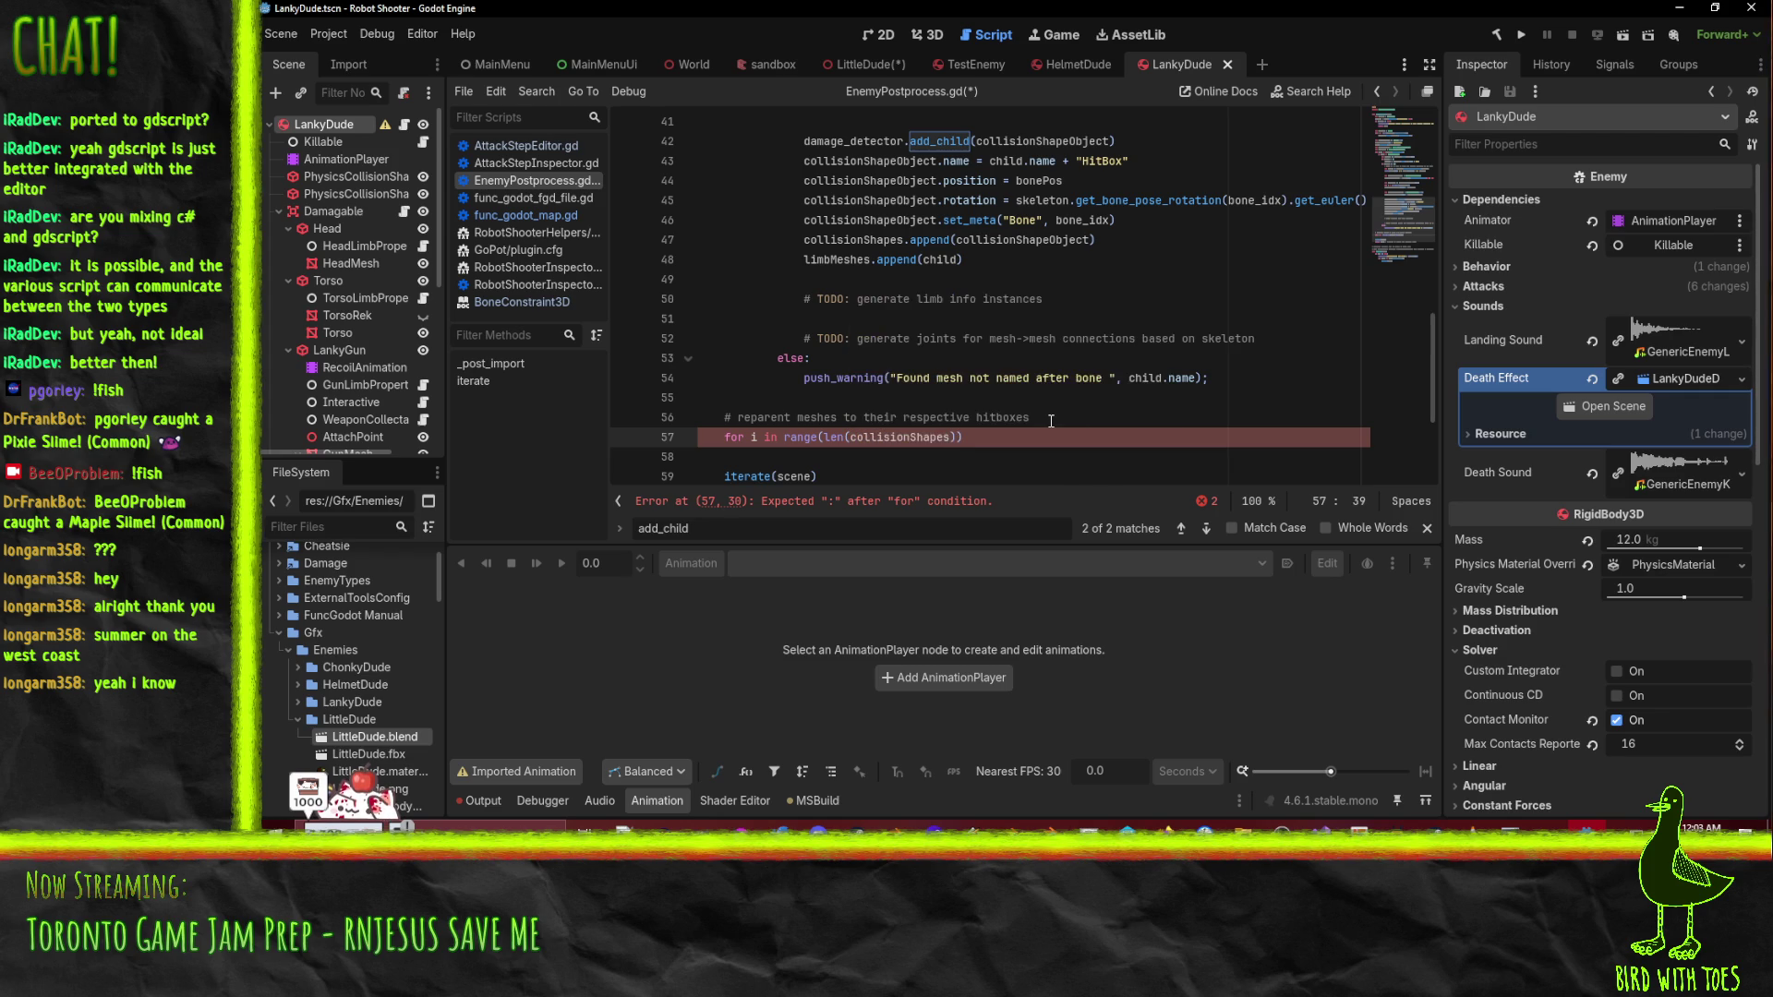
pyautogui.write(':')
pyautogui.press('Return')
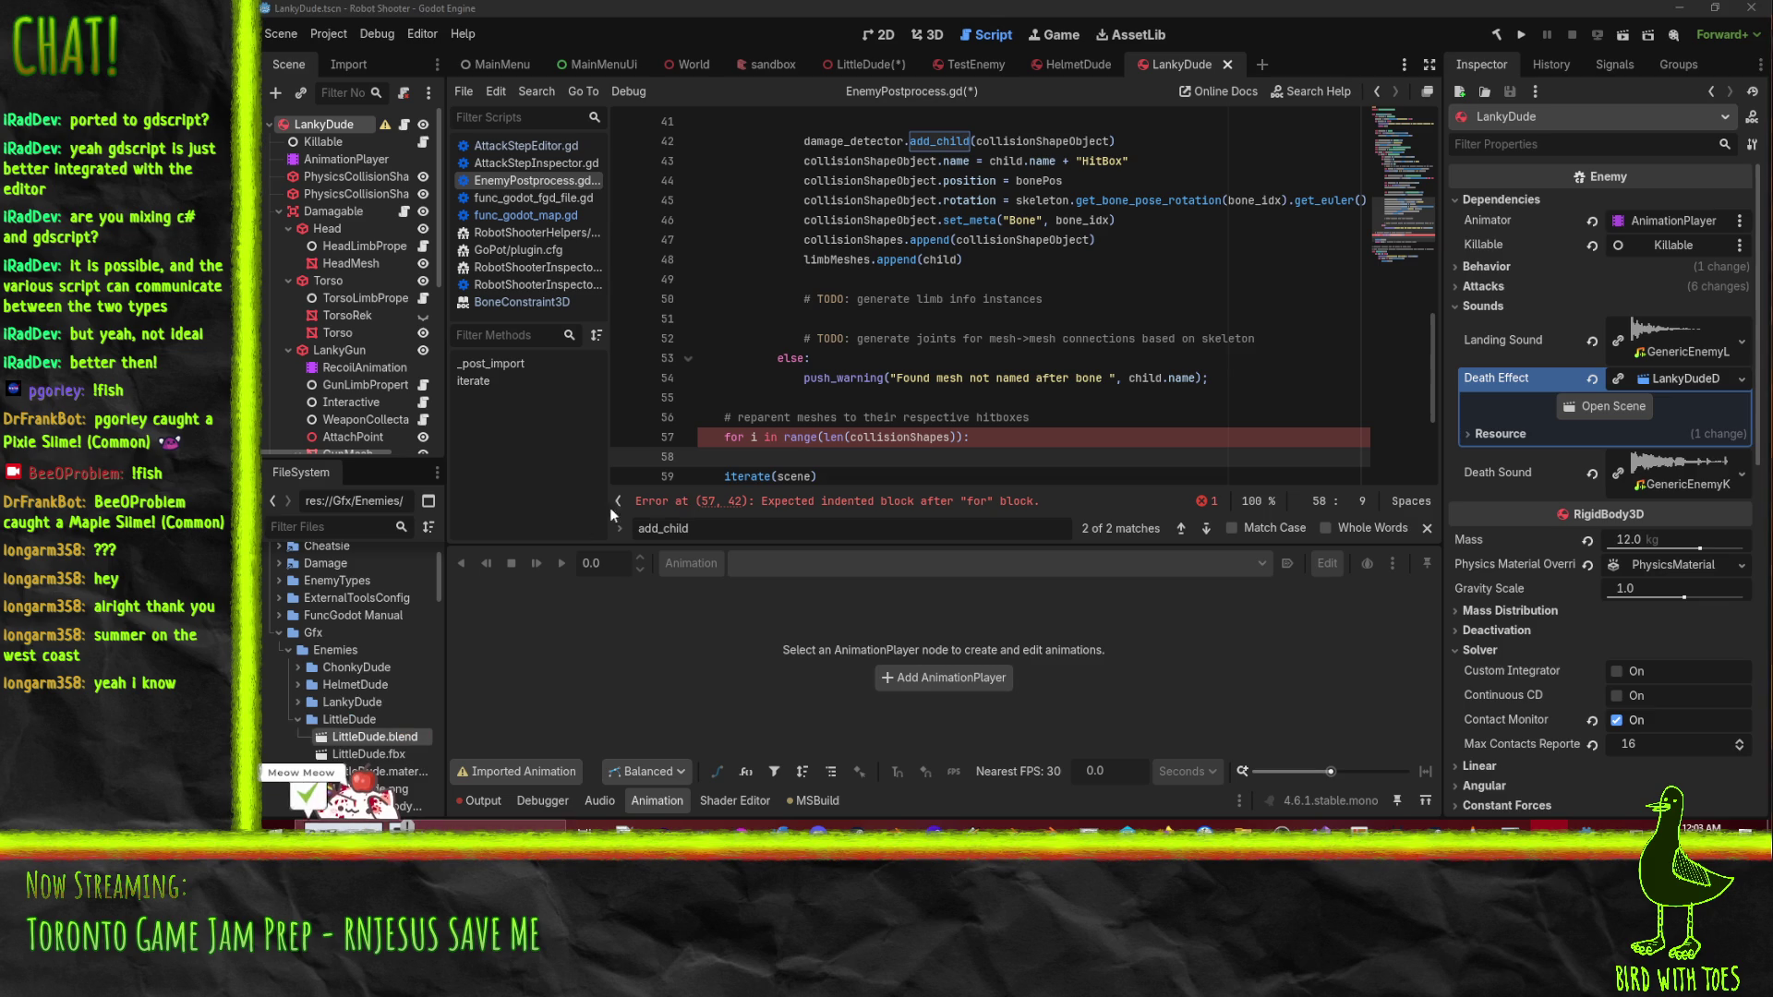
# - Make the loop call limbMeshes[i].reparent(collisionShapes[i]) on line 58 and save EnemyPostprocess.gd
pyautogui.click(775, 458)
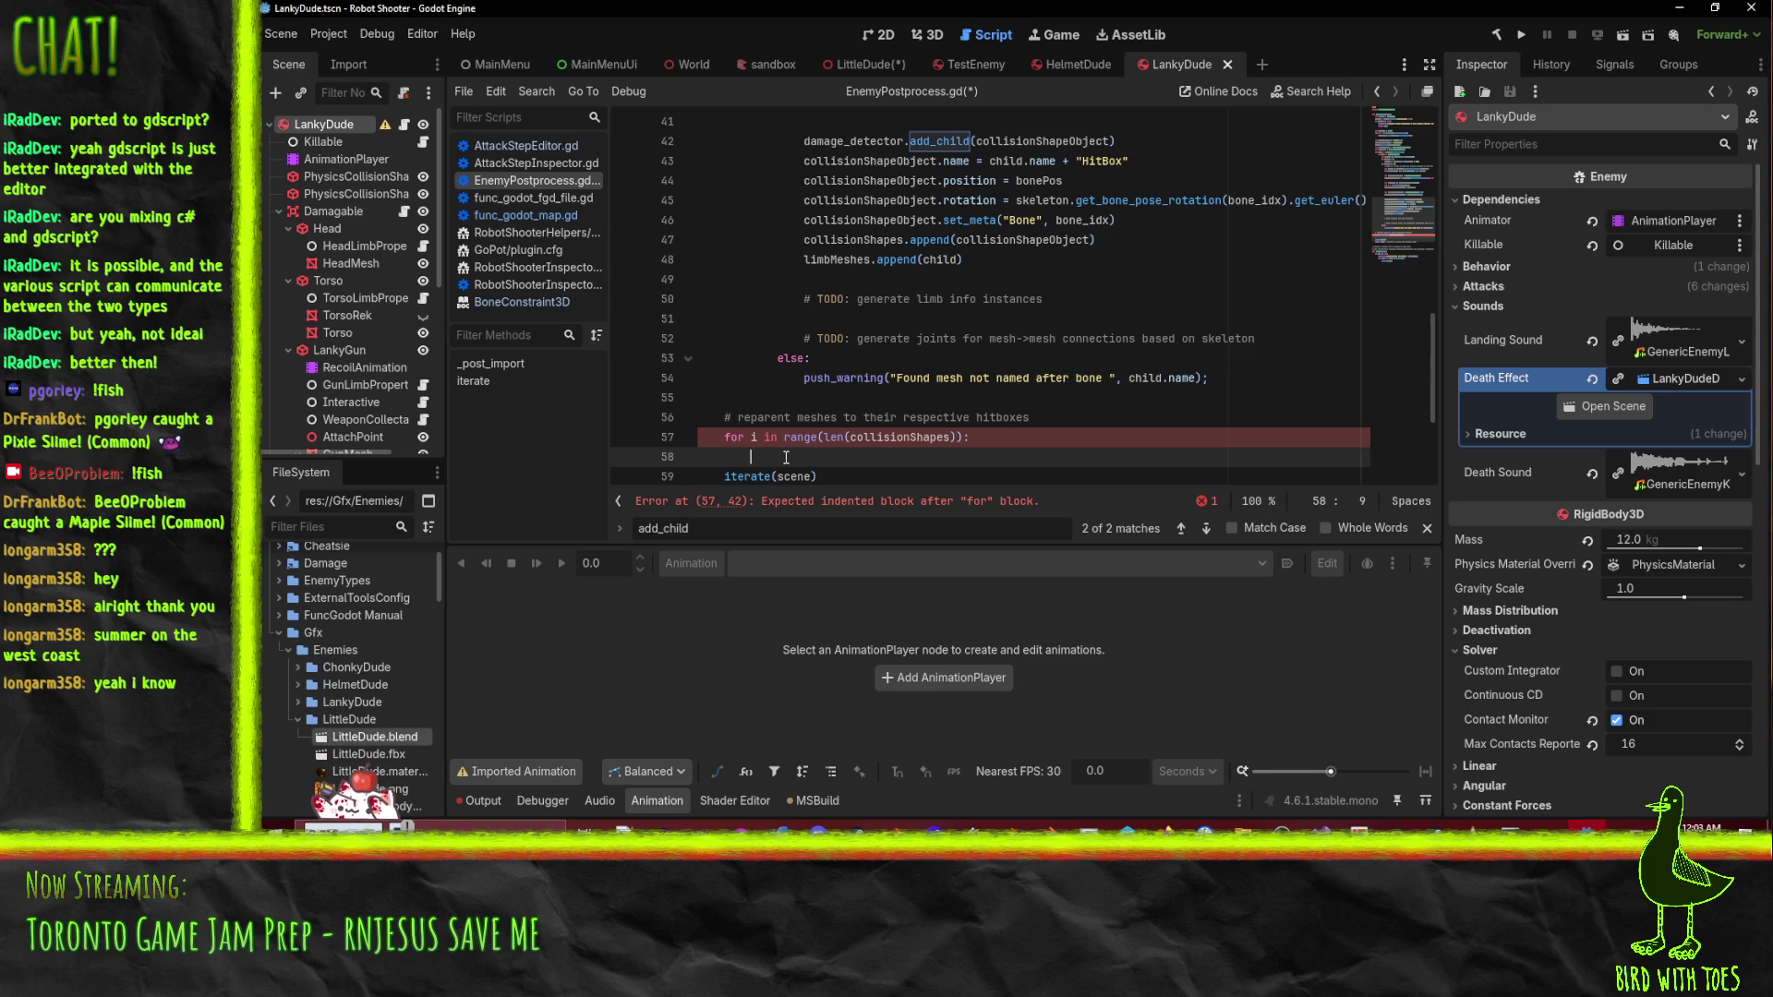
pyautogui.write('limbMeshes[')
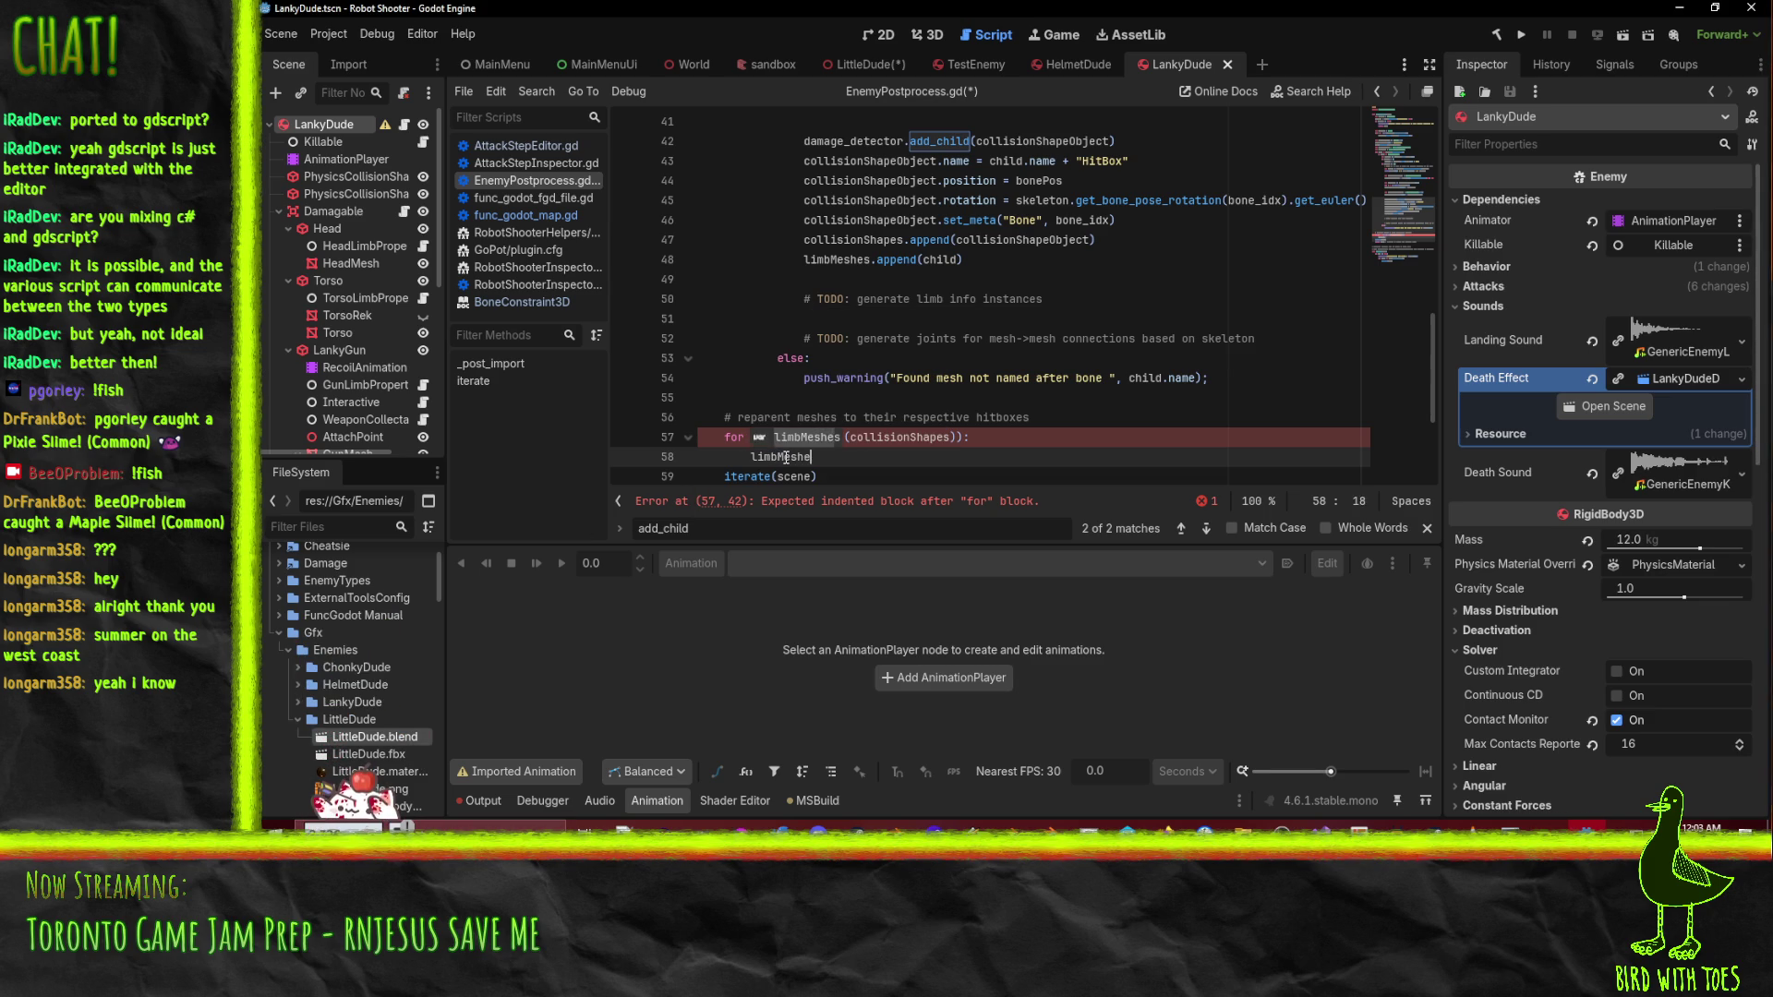
pyautogui.write(']')
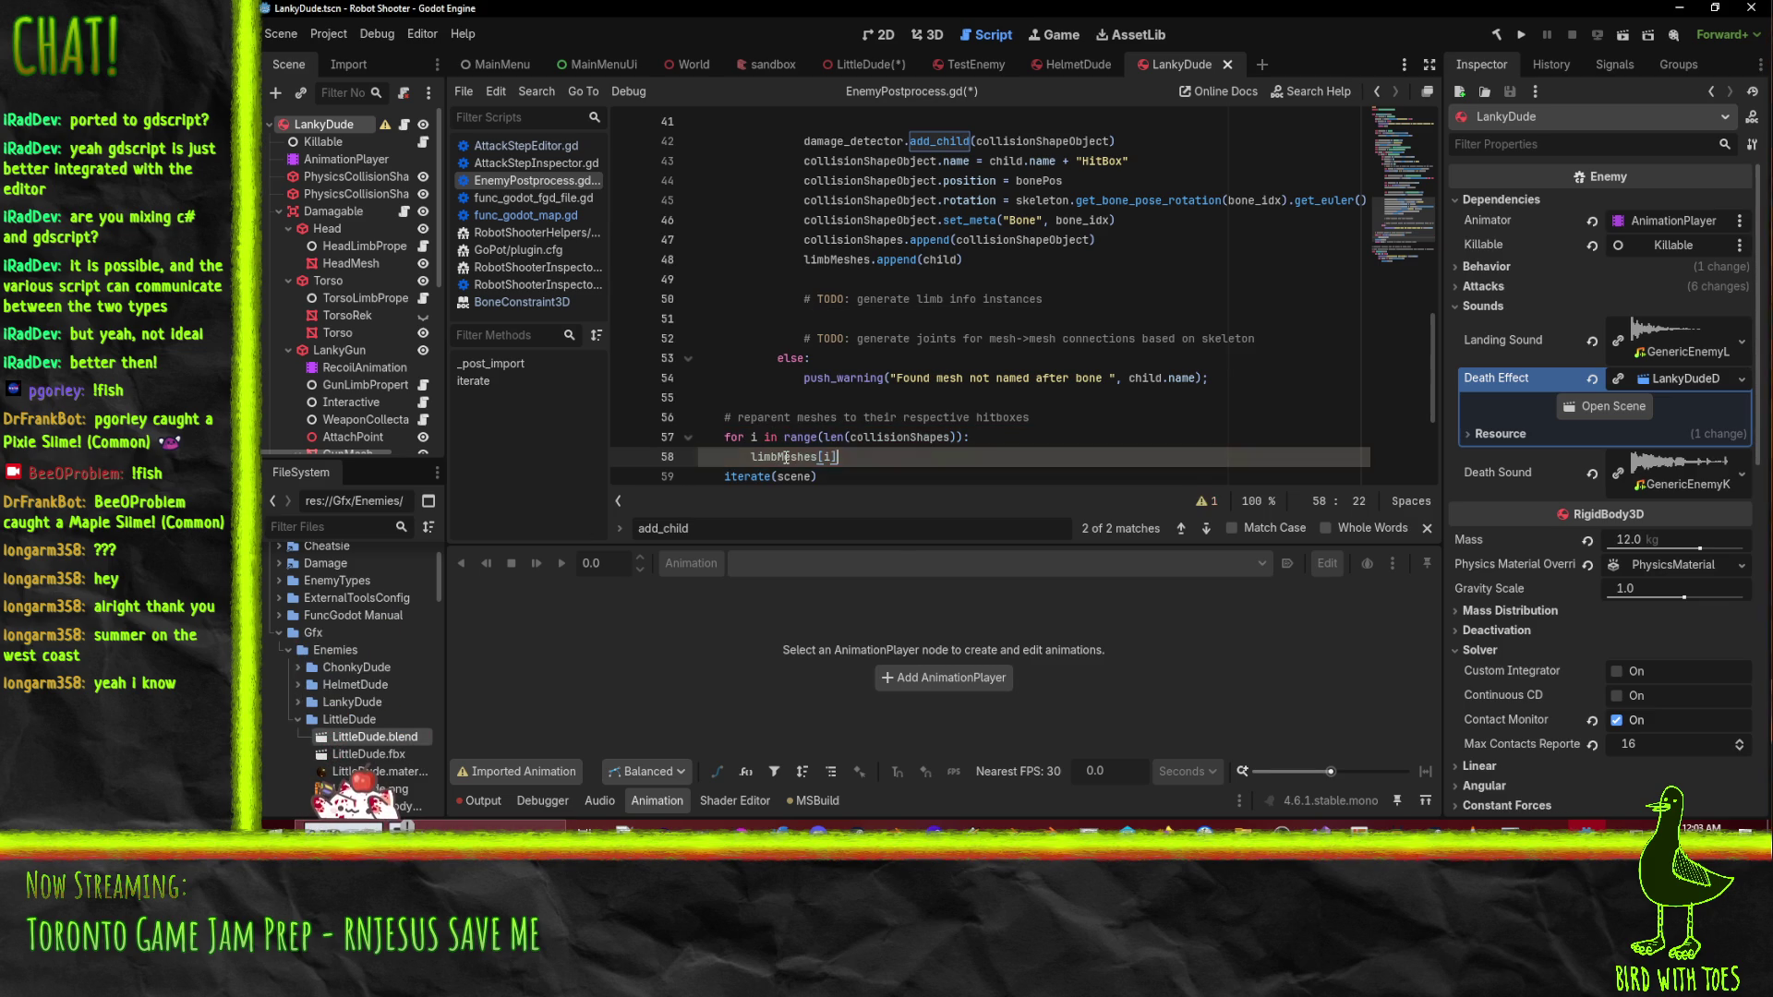
pyautogui.write('.repea')
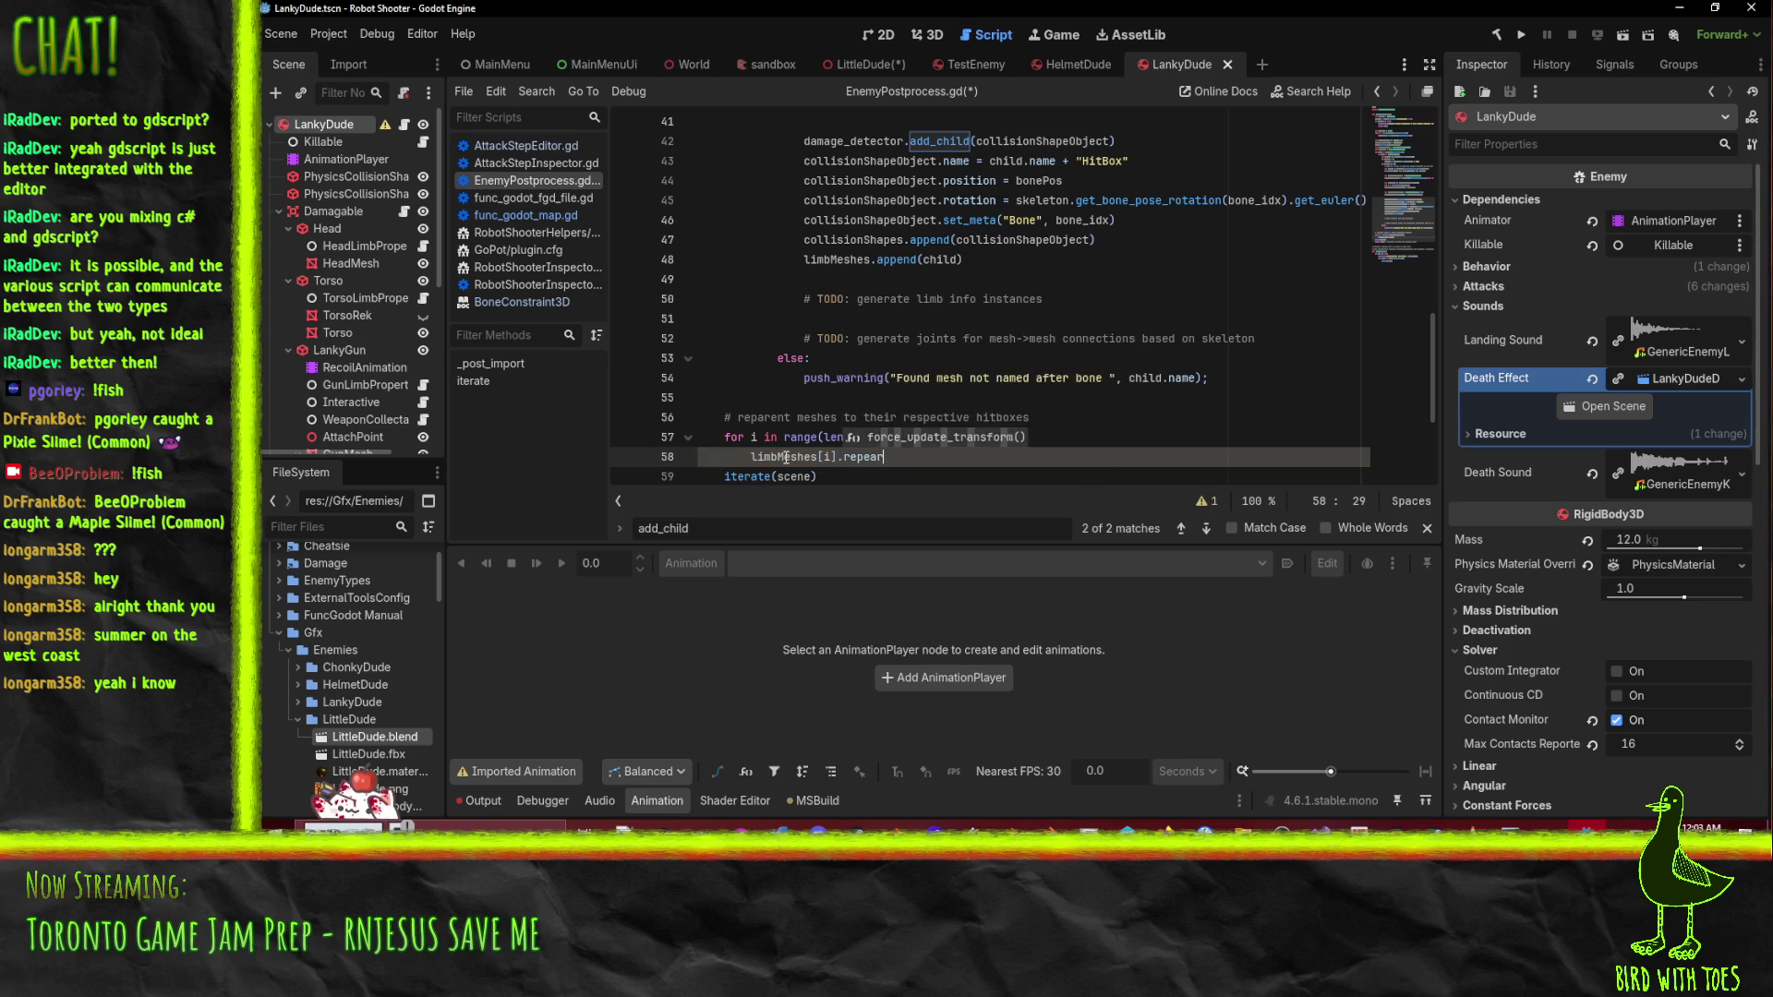
pyautogui.write('rent')
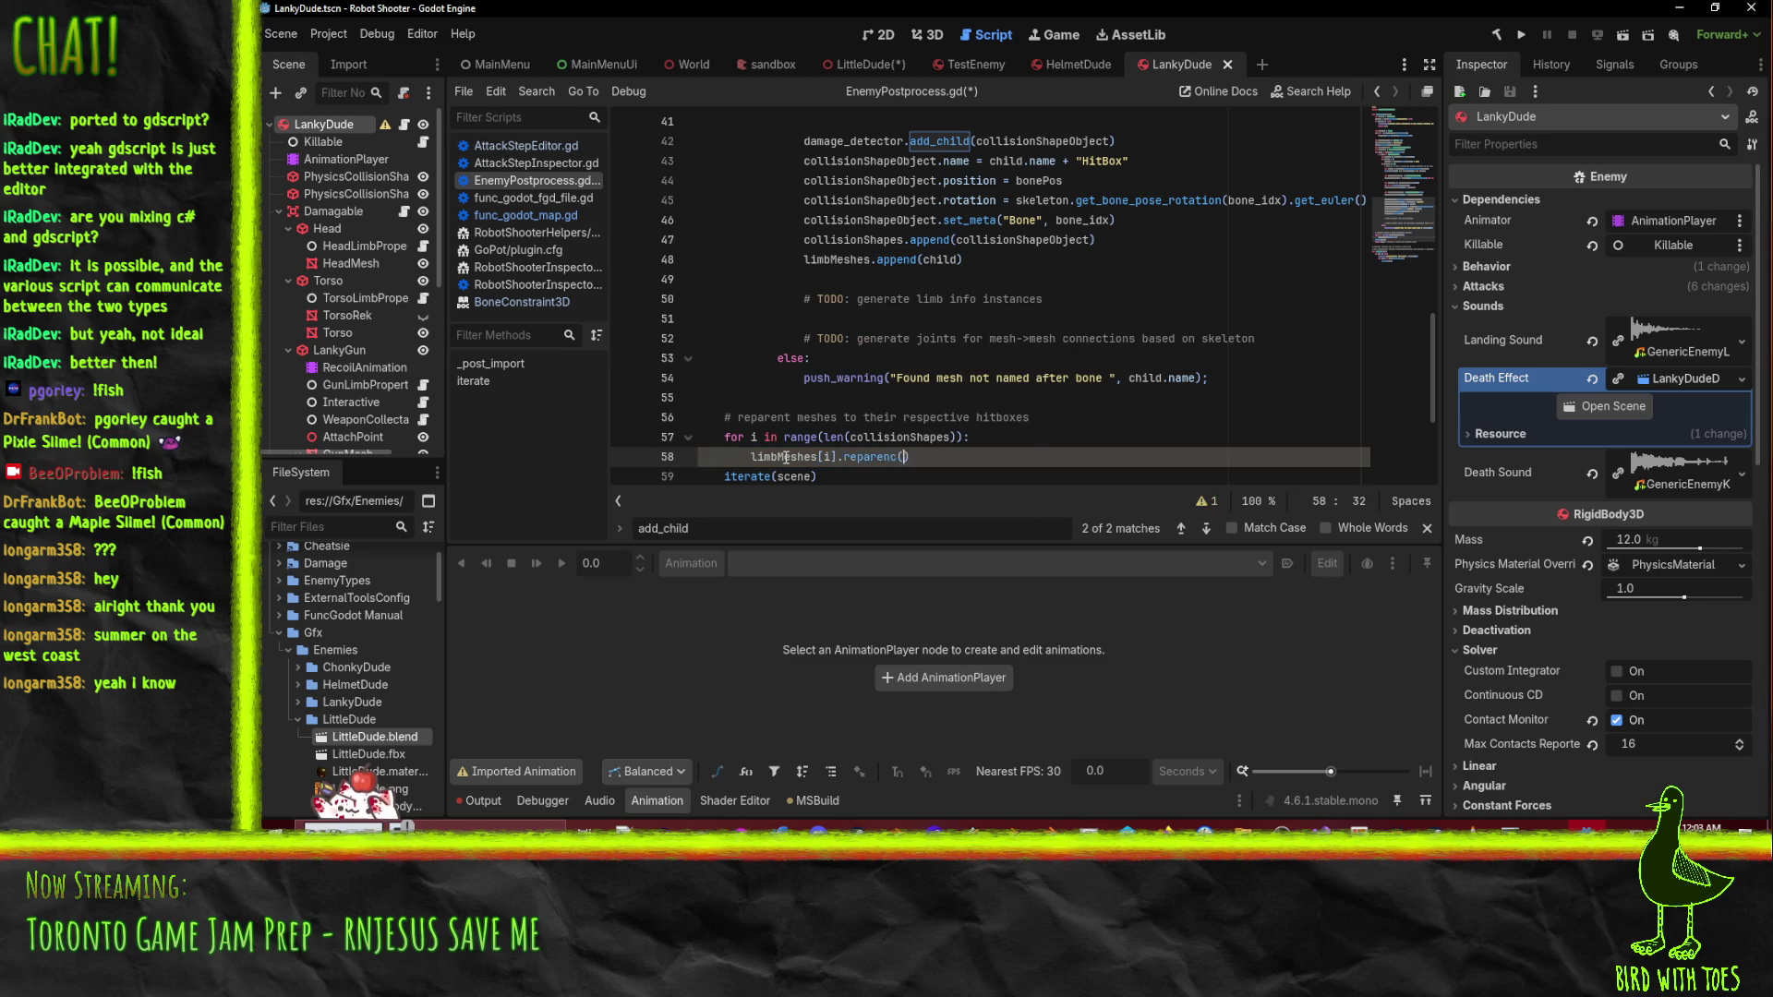
pyautogui.write('(')
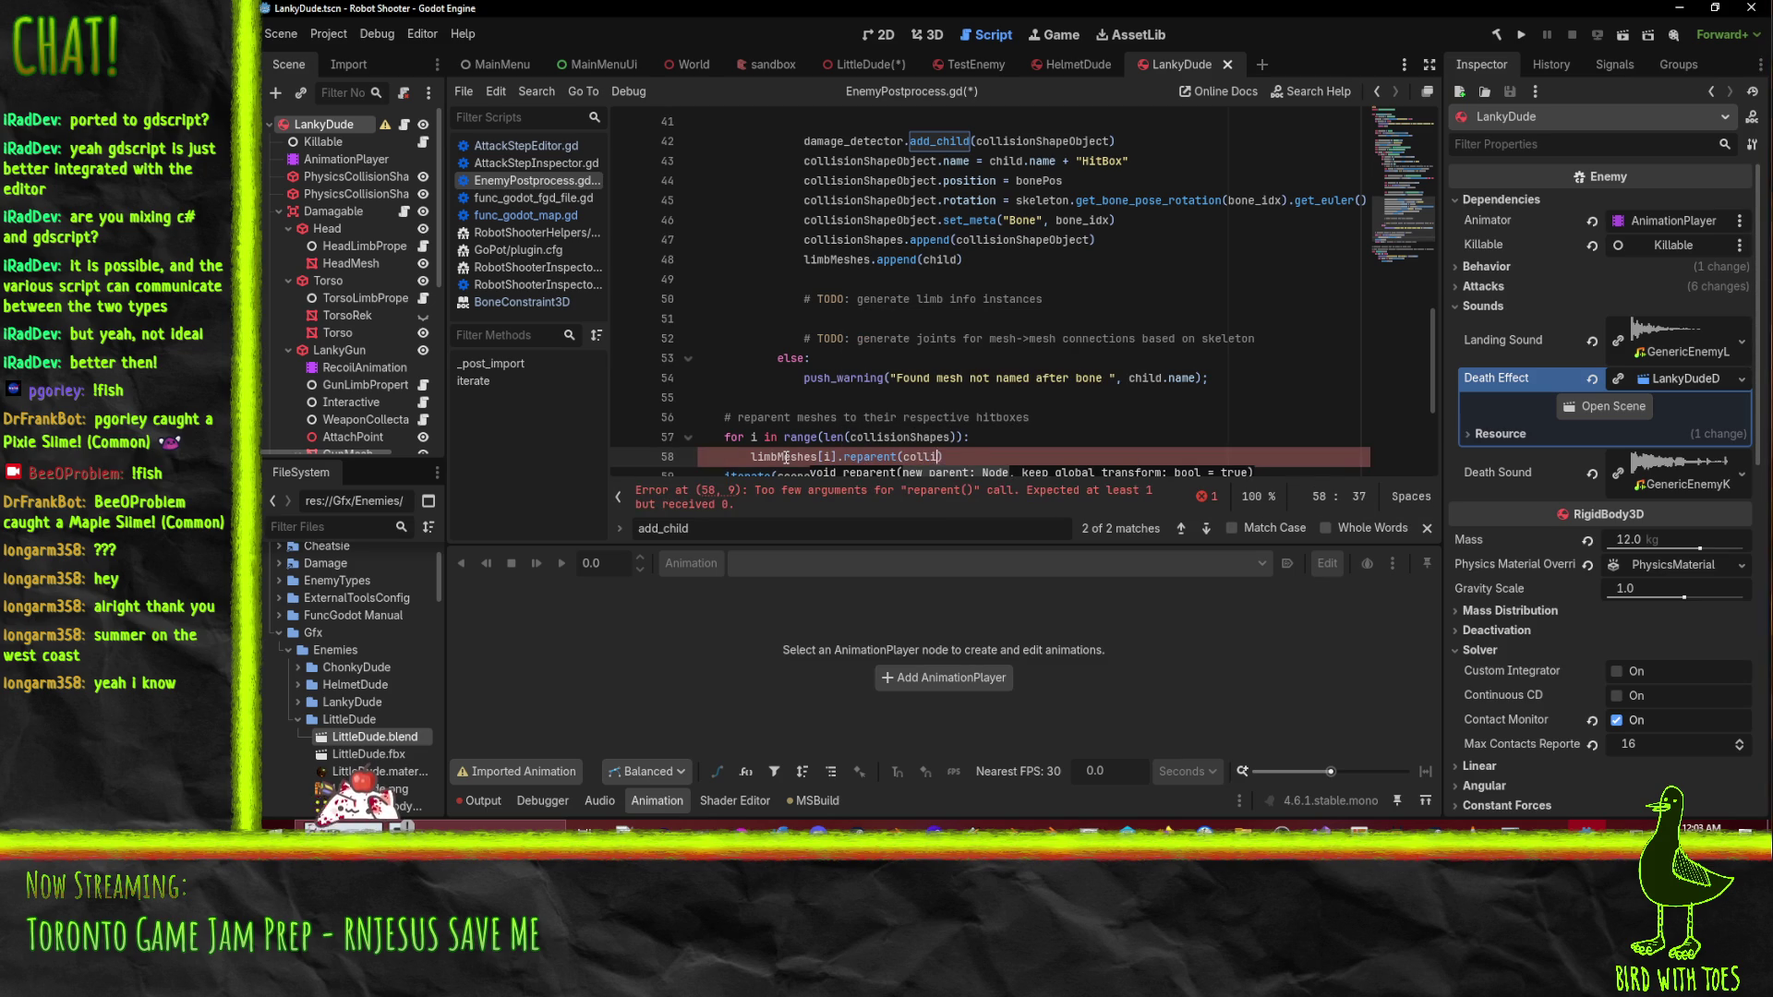
pyautogui.write('sionSha')
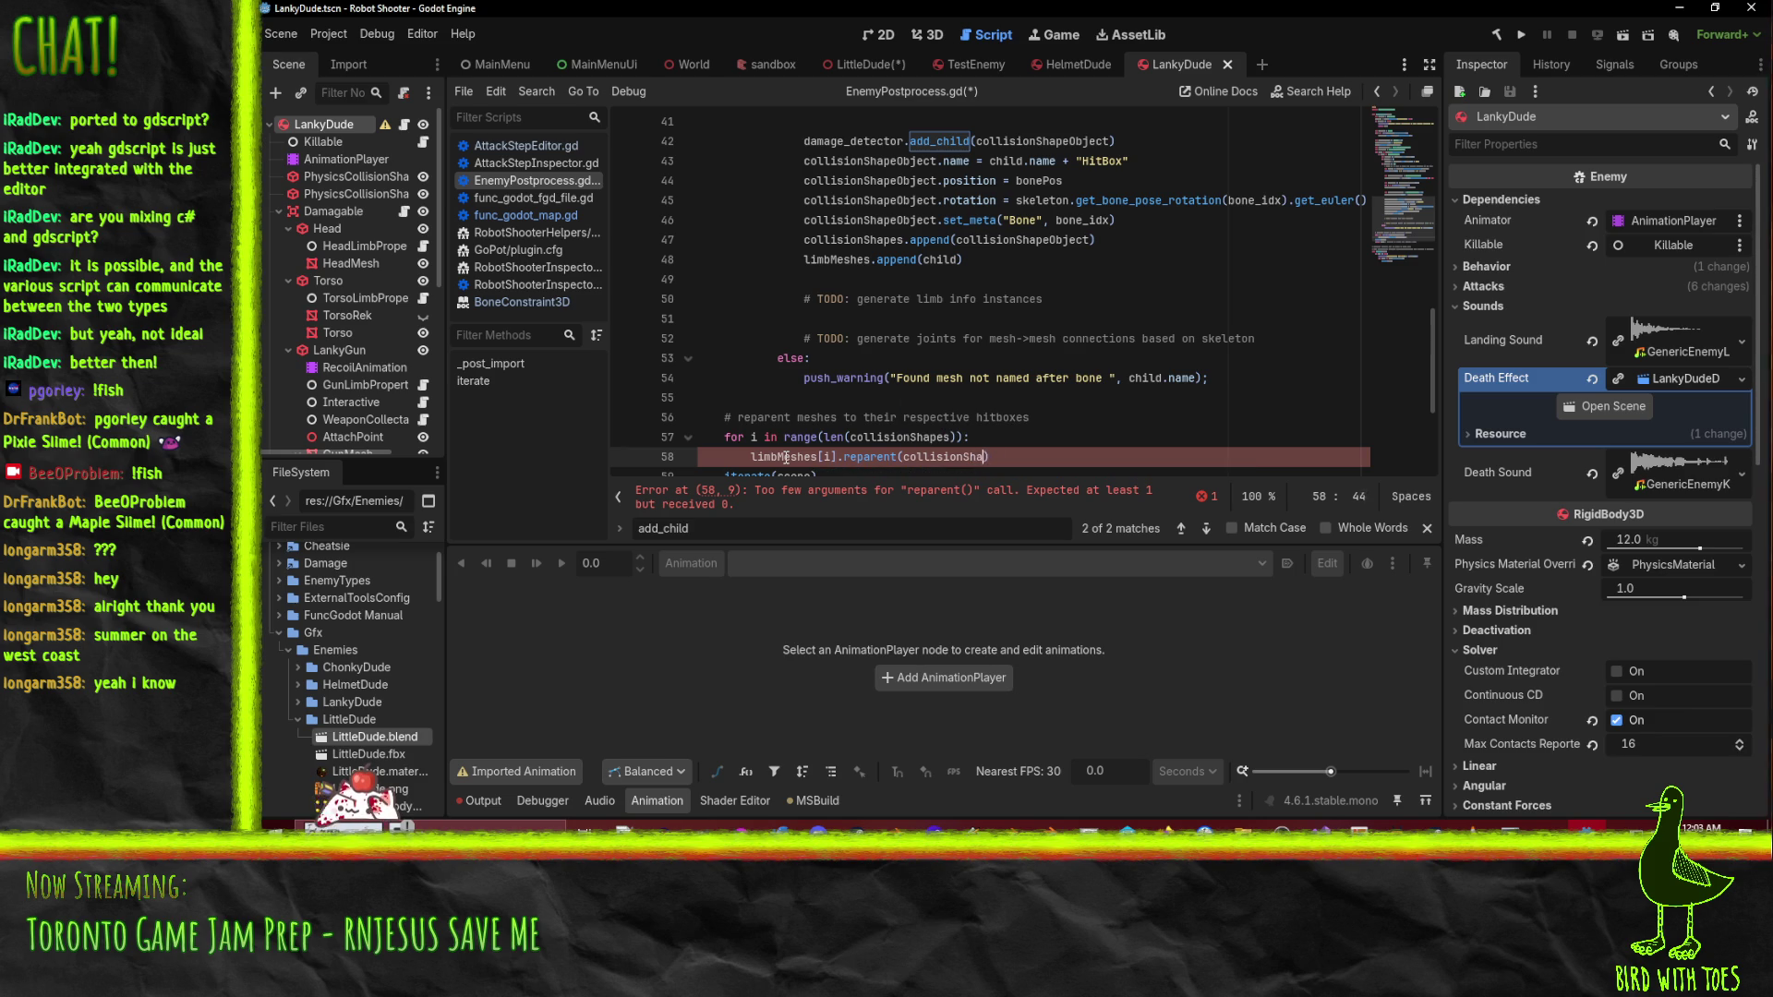
pyautogui.write('i')
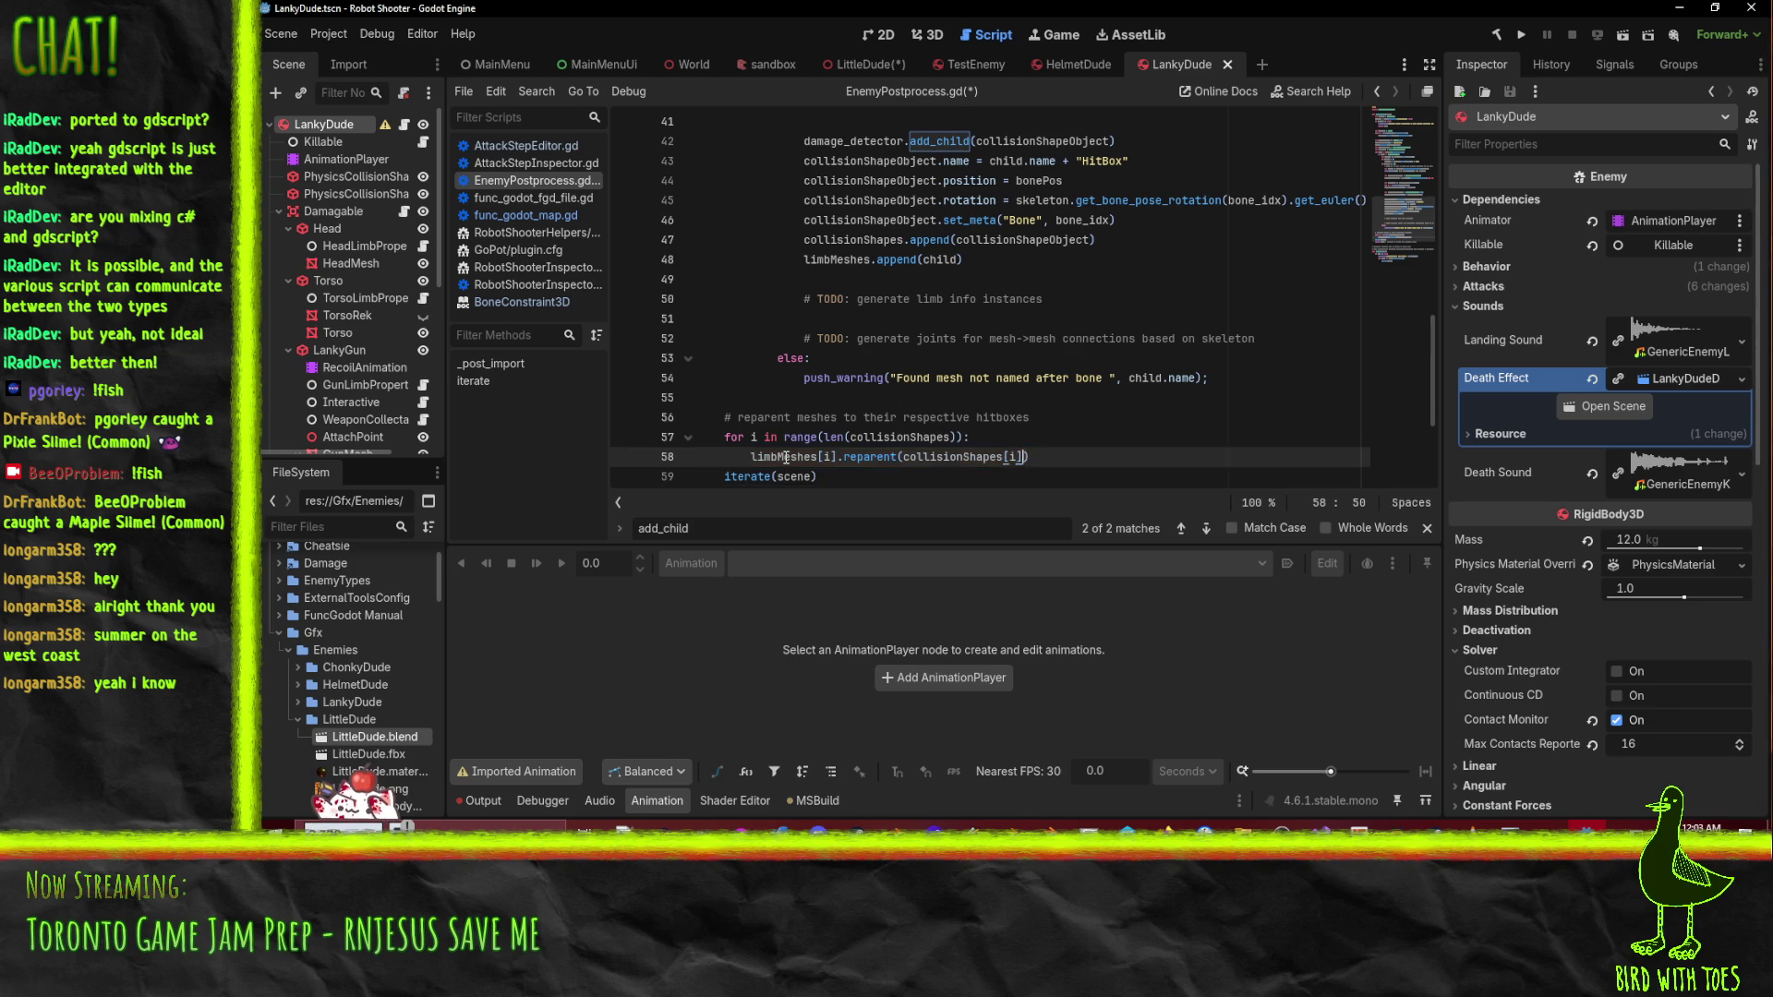
pyautogui.press('Up')
pyautogui.hotkey('ctrl', 's')
pyautogui.press('Down')
pyautogui.press('Down')
pyautogui.press('Down')
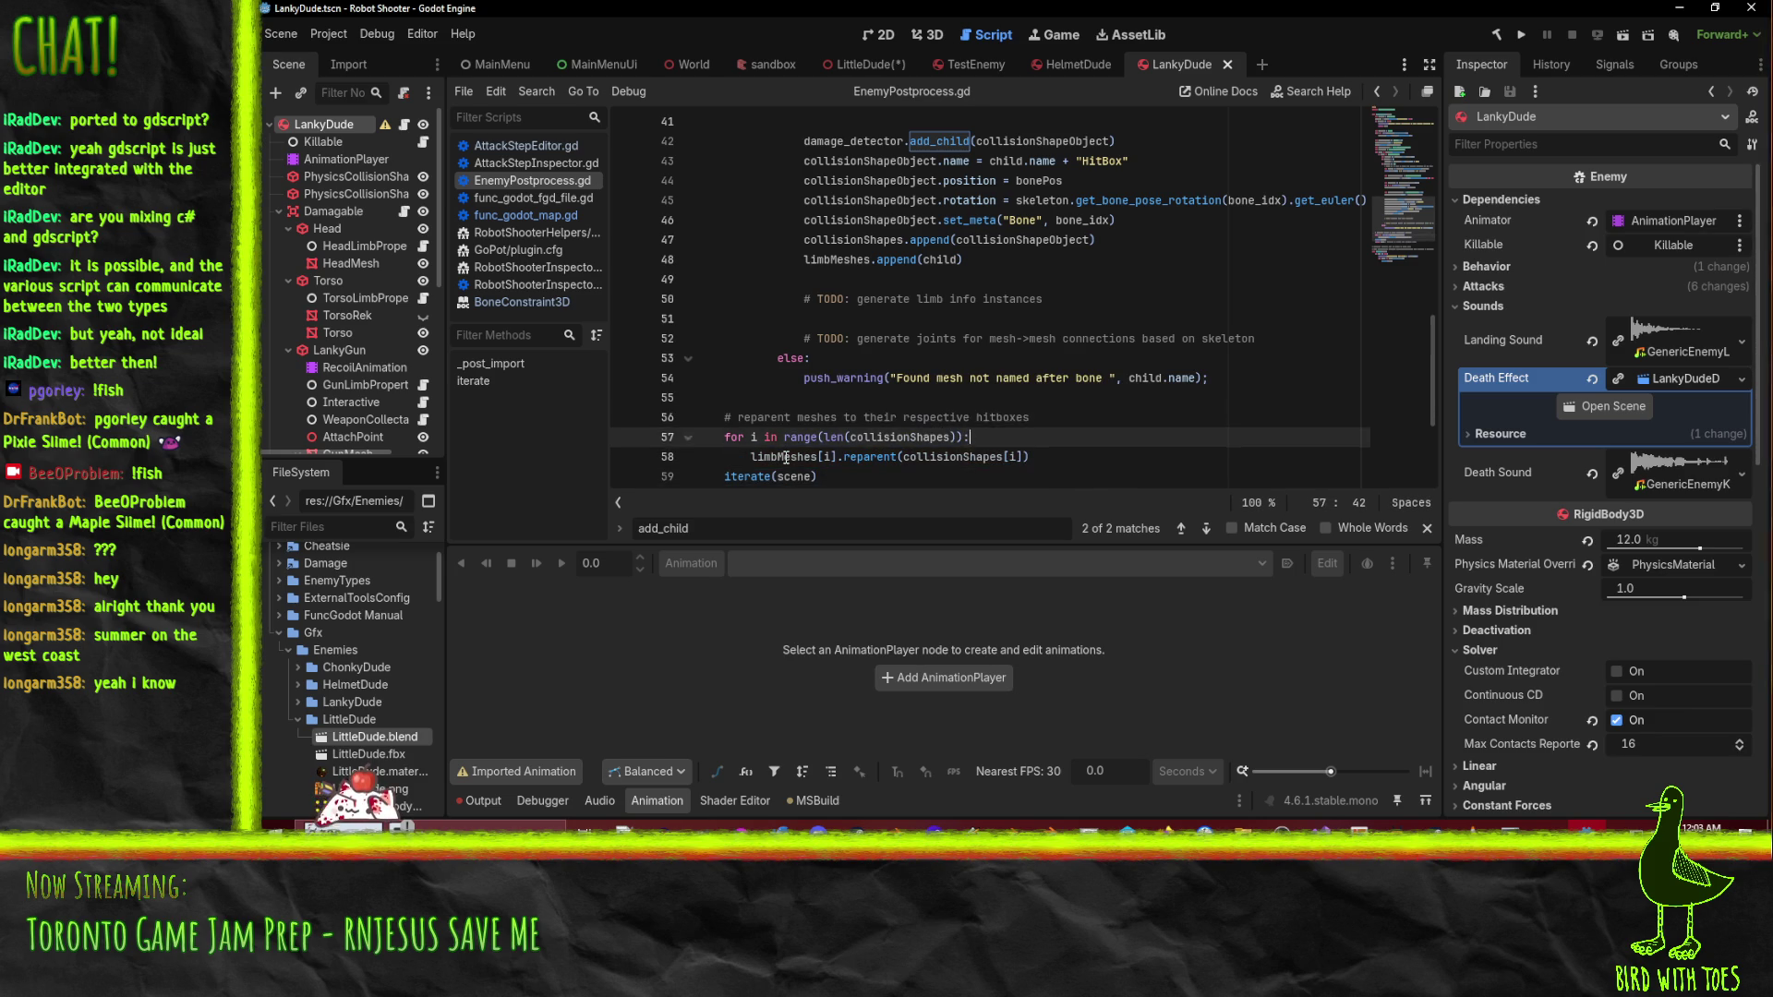
pyautogui.press('Down')
pyautogui.press('Down')
pyautogui.press('Up')
pyautogui.press('Up')
pyautogui.press('Up')
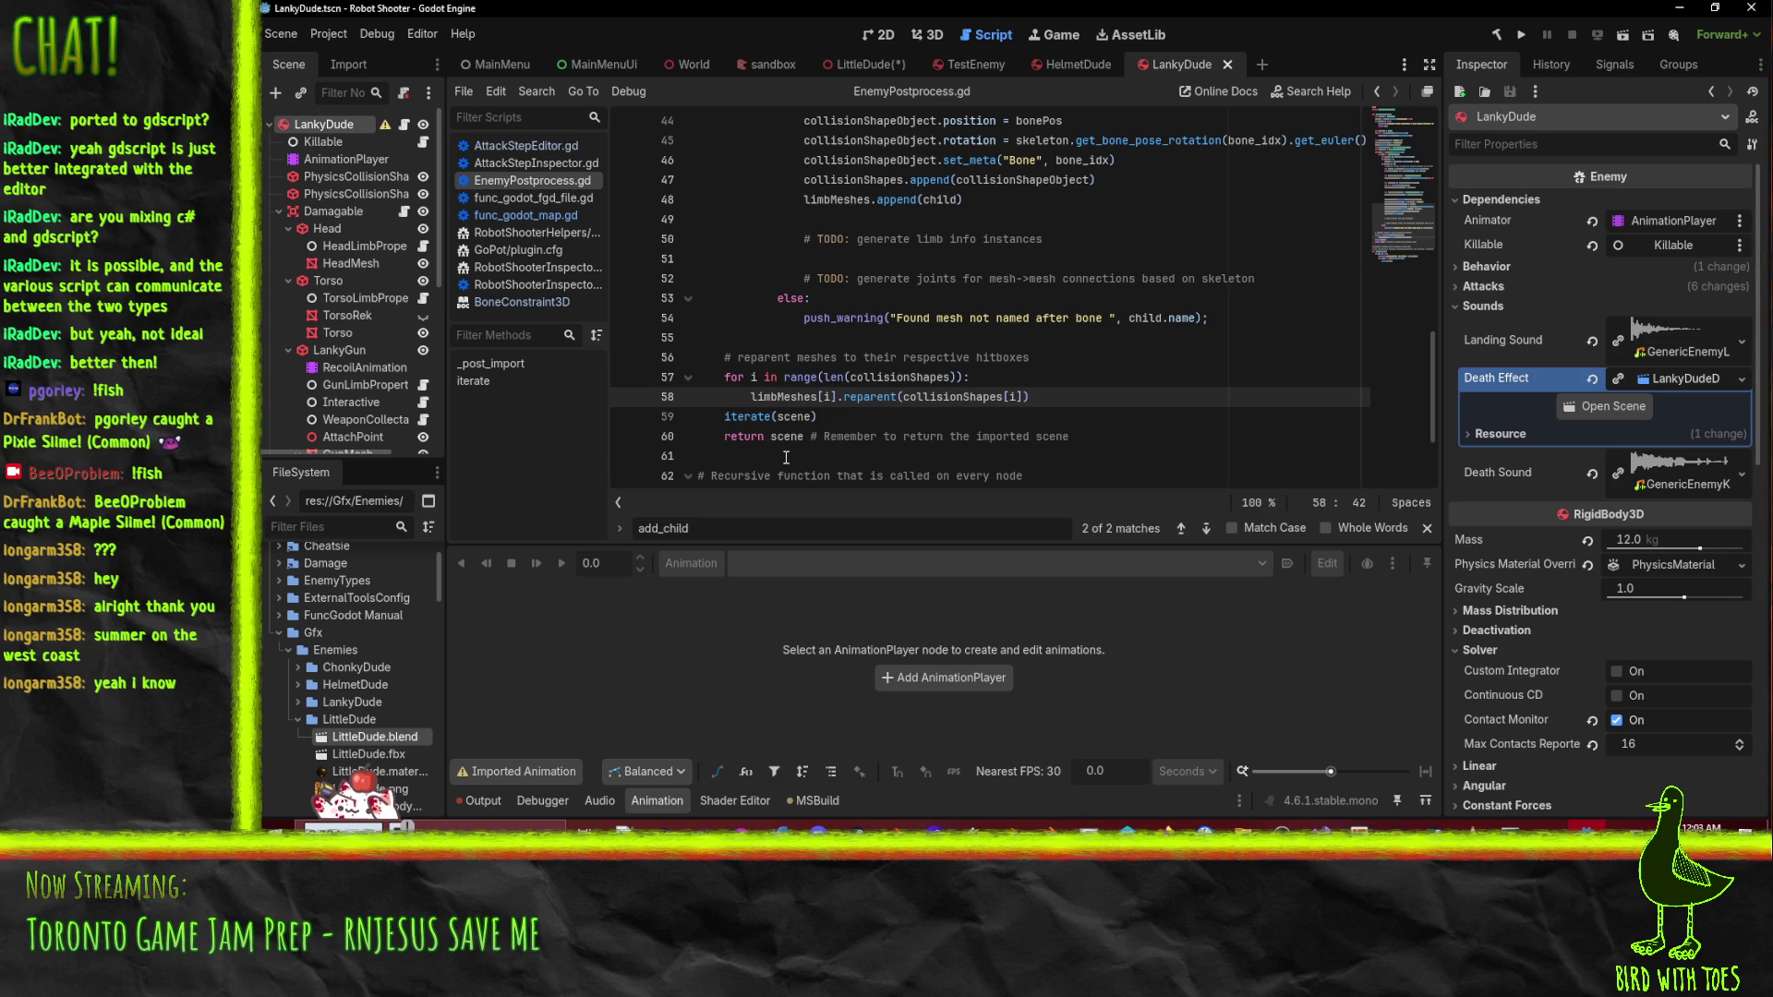
# - Add ' [i]%s[/i]' after the bold name in line 66's print_rich and append node.path to its arguments
pyautogui.scroll(-2, 839, 367)
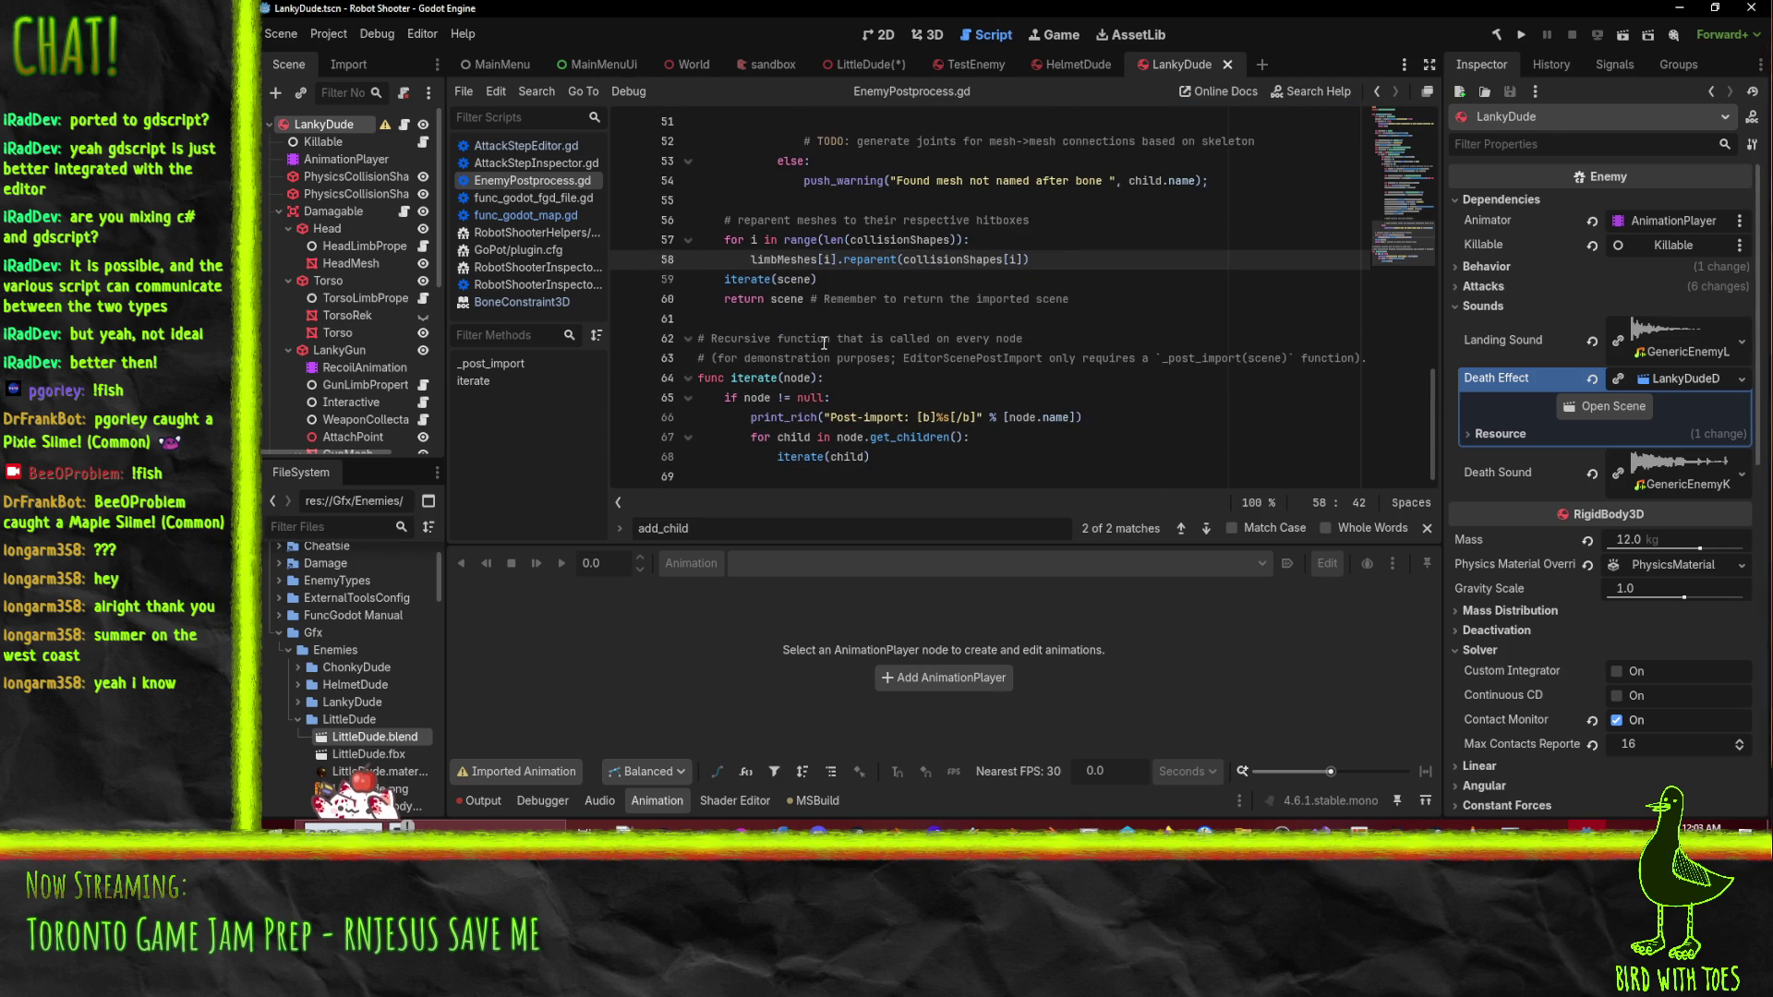
pyautogui.click(845, 399)
pyautogui.click(928, 437)
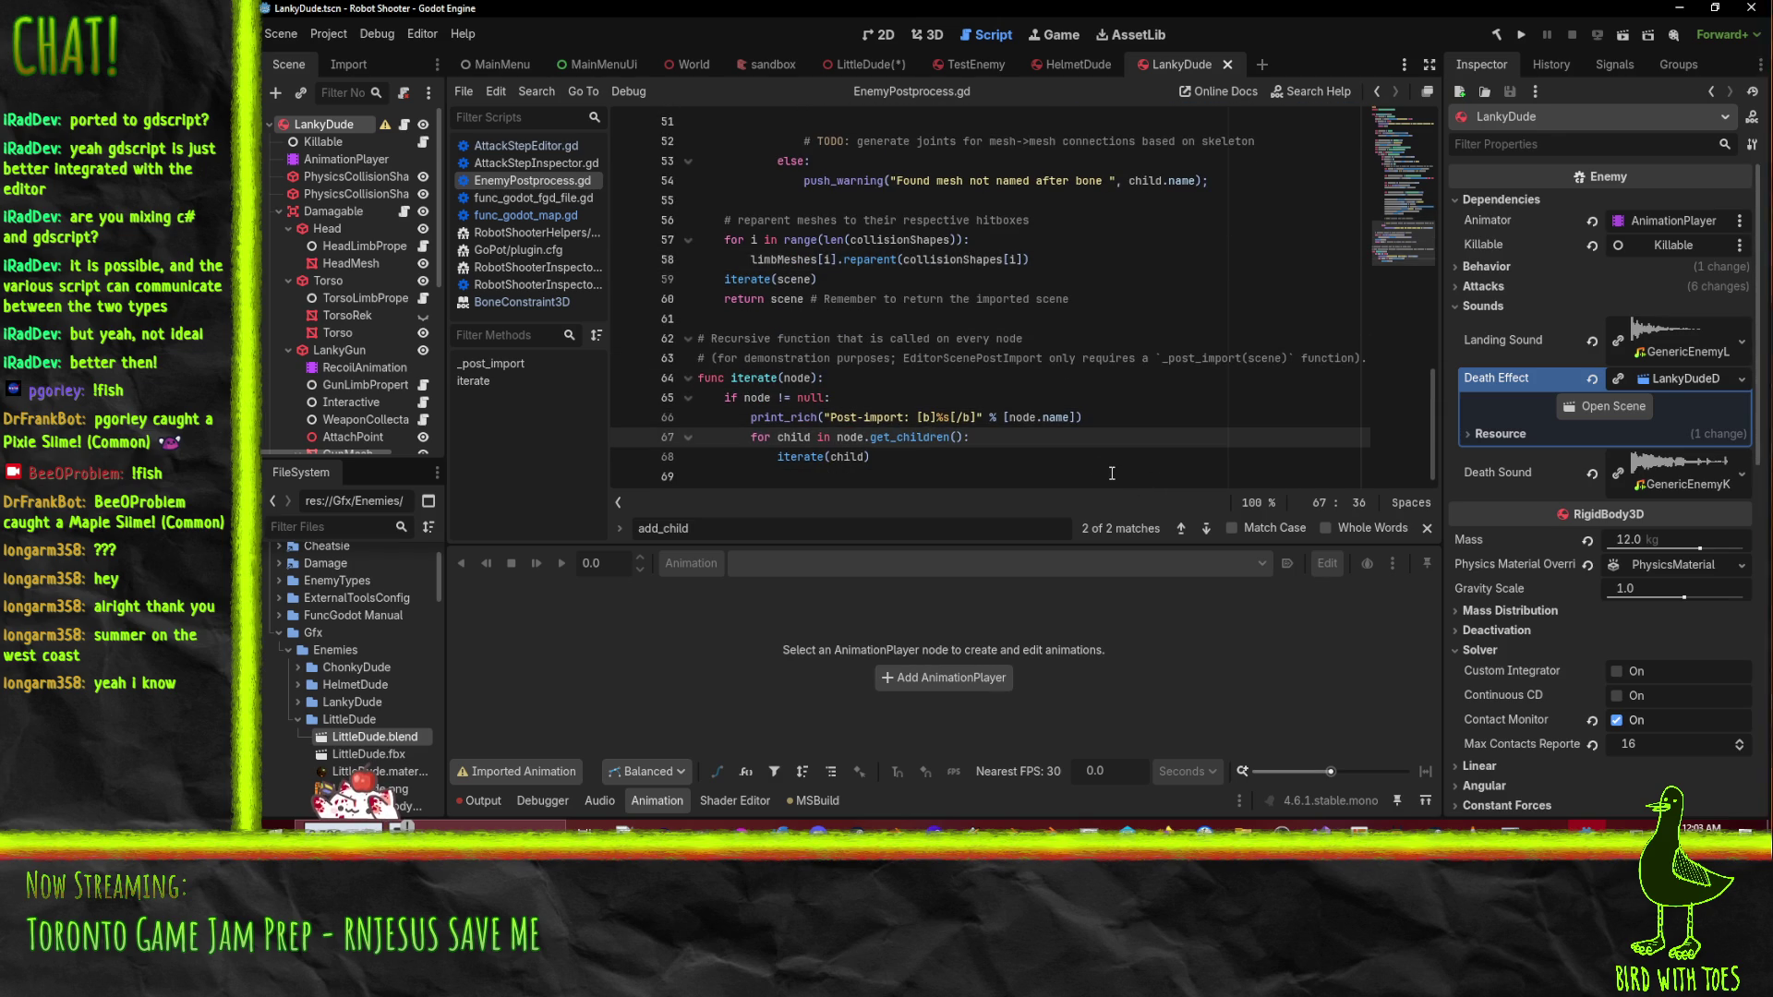
pyautogui.click(975, 417)
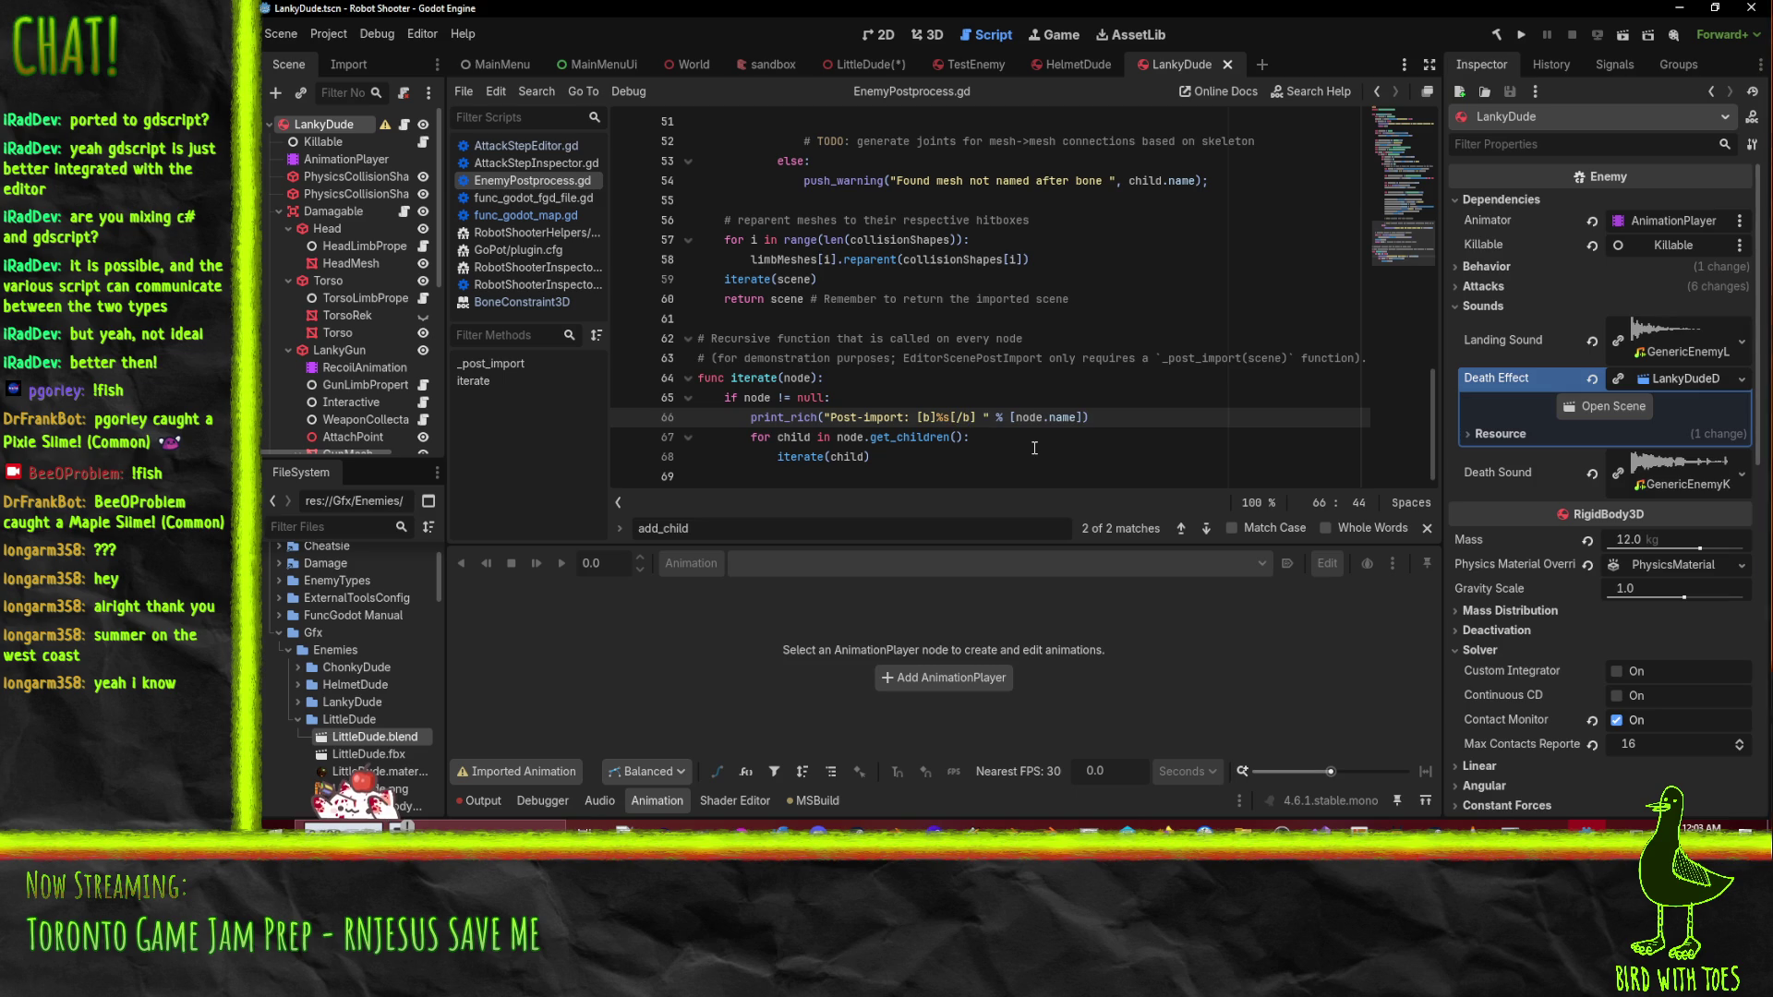
pyautogui.write('[u')
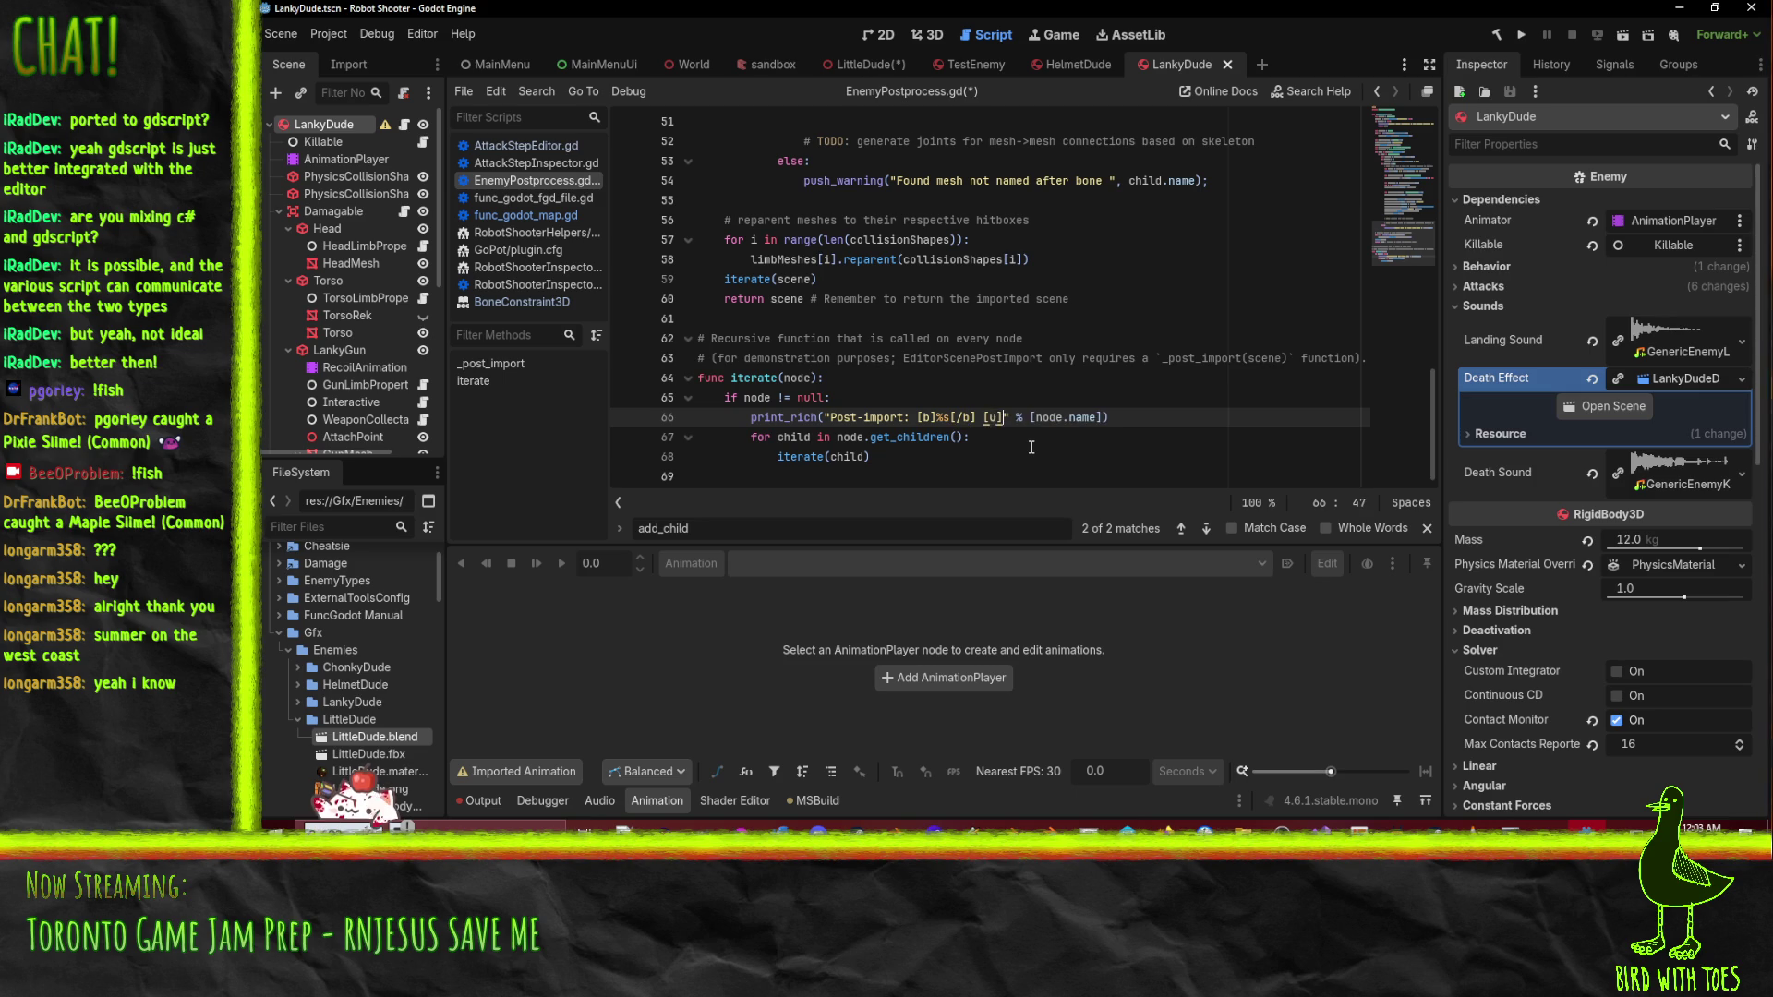
pyautogui.write('i]#[/')
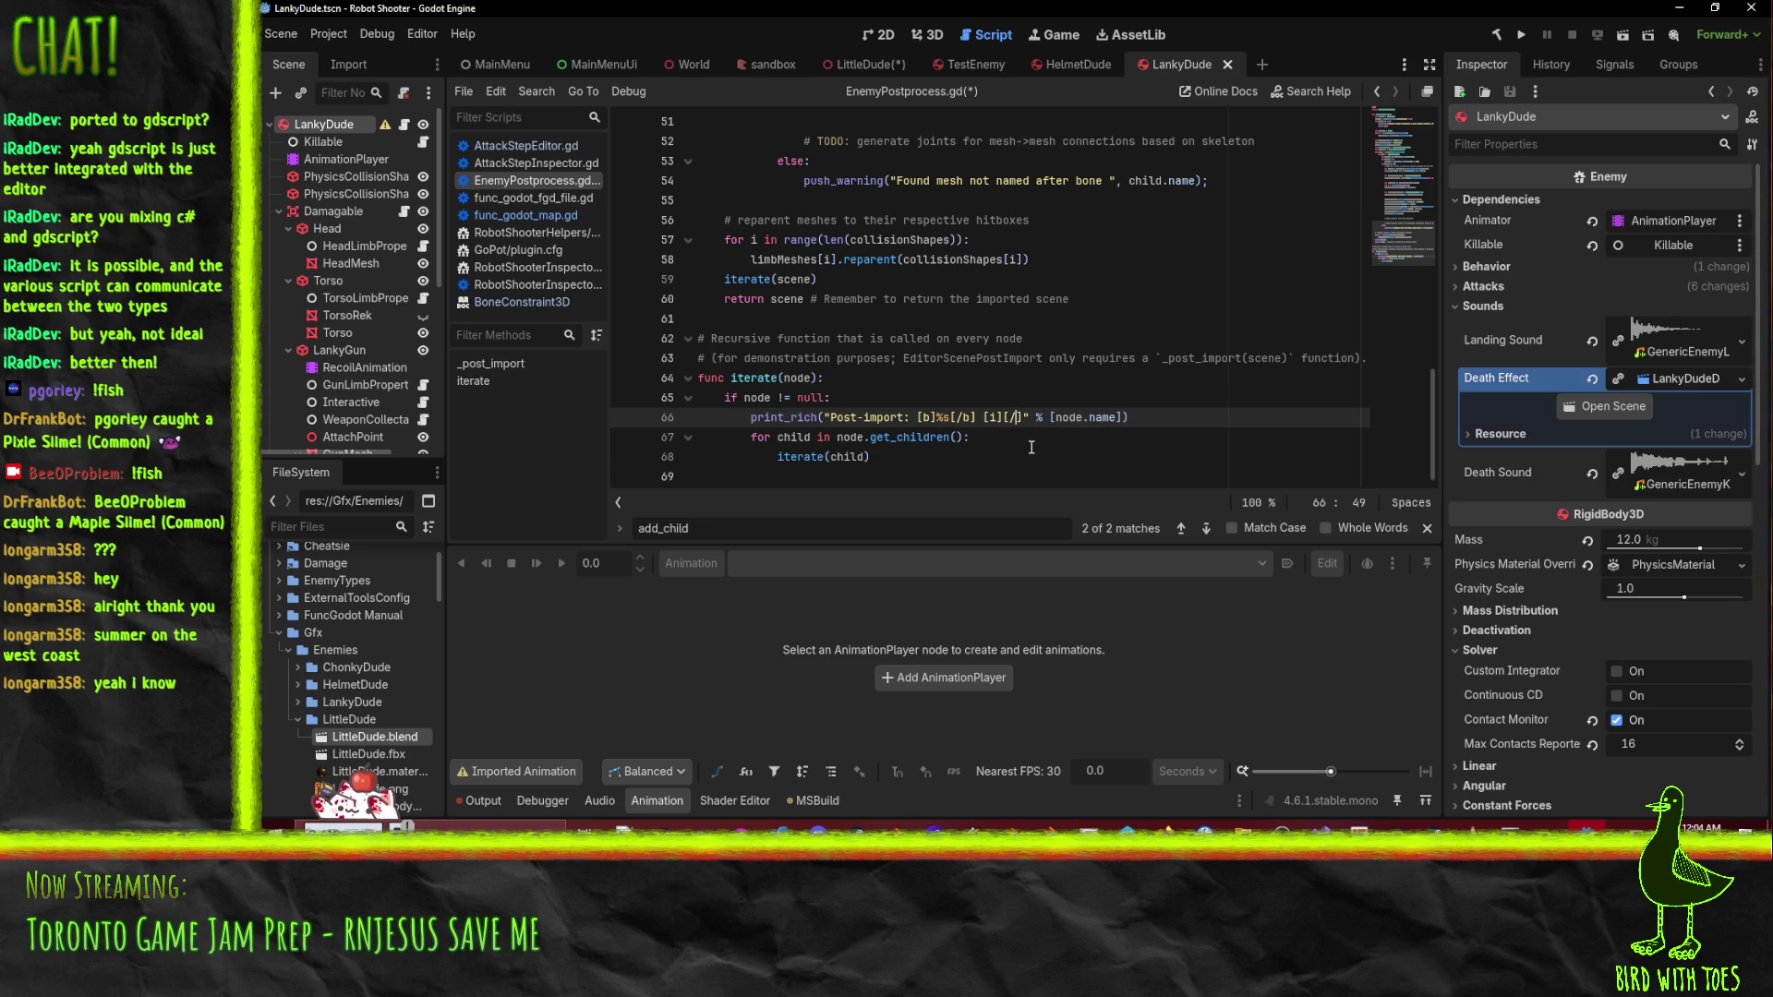
pyautogui.write('i')
pyautogui.press('Left')
pyautogui.press('Left')
pyautogui.press('Left')
pyautogui.write('#')
pyautogui.press('BackSpace')
pyautogui.write('%s')
pyautogui.write('node')
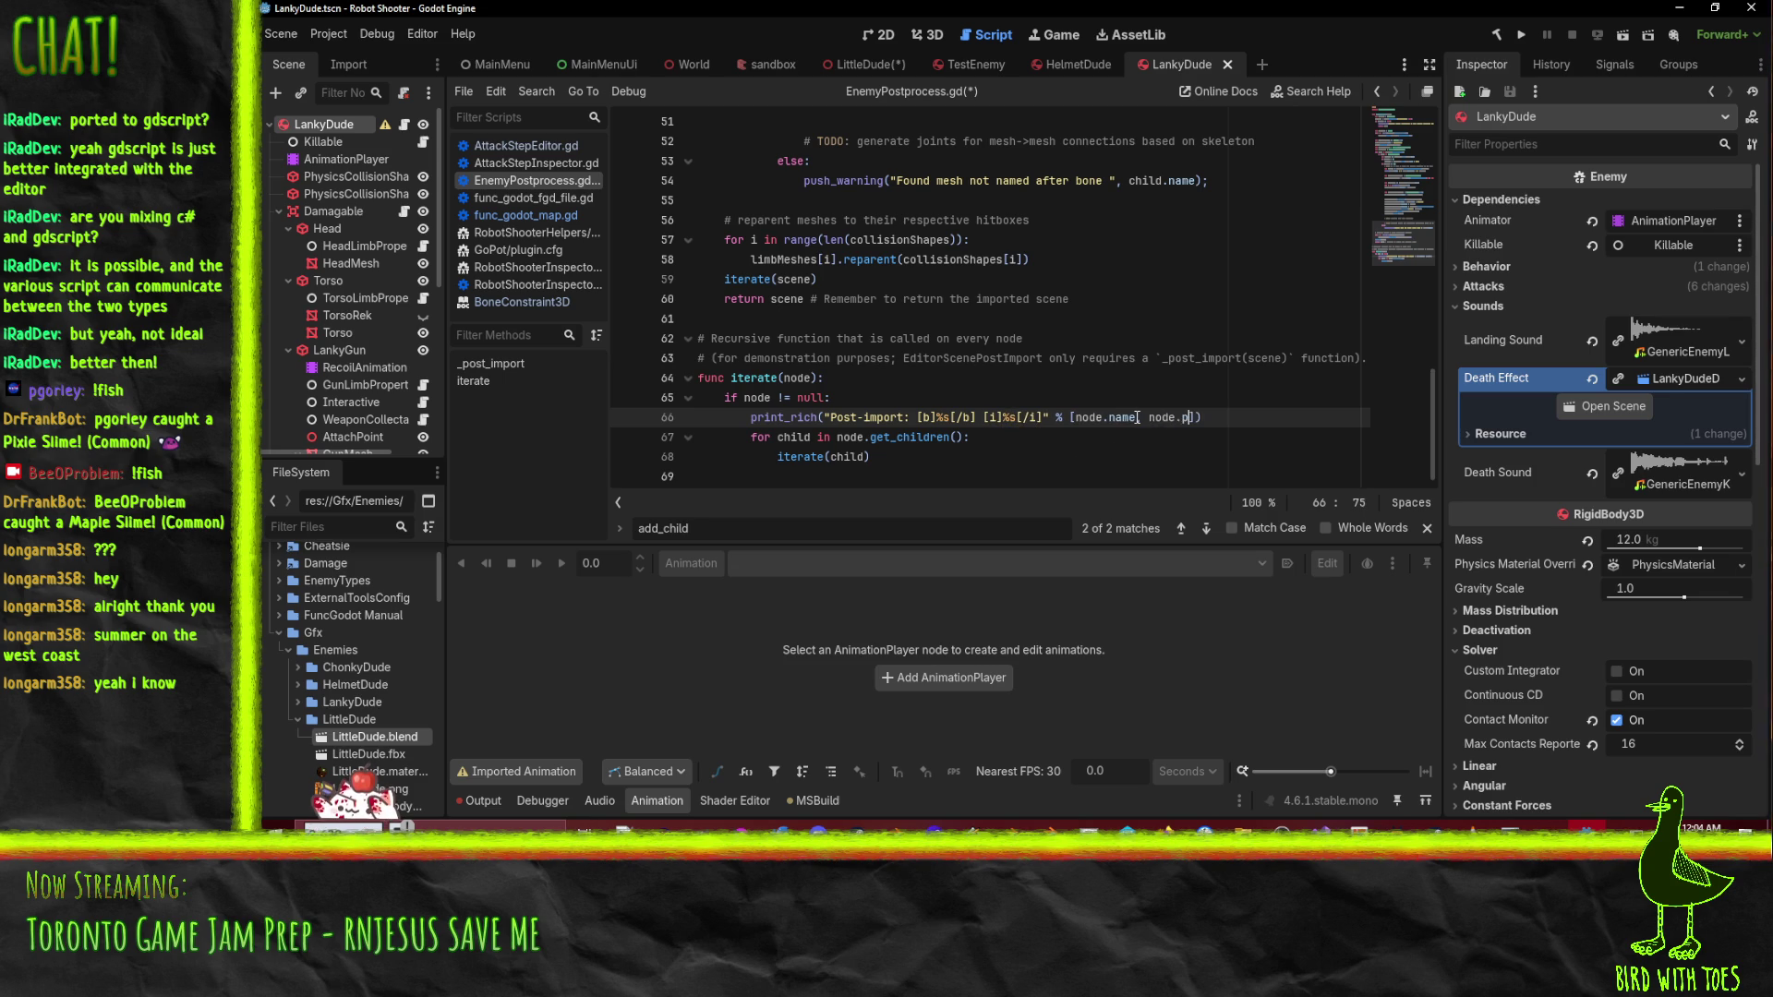
pyautogui.write('ath')
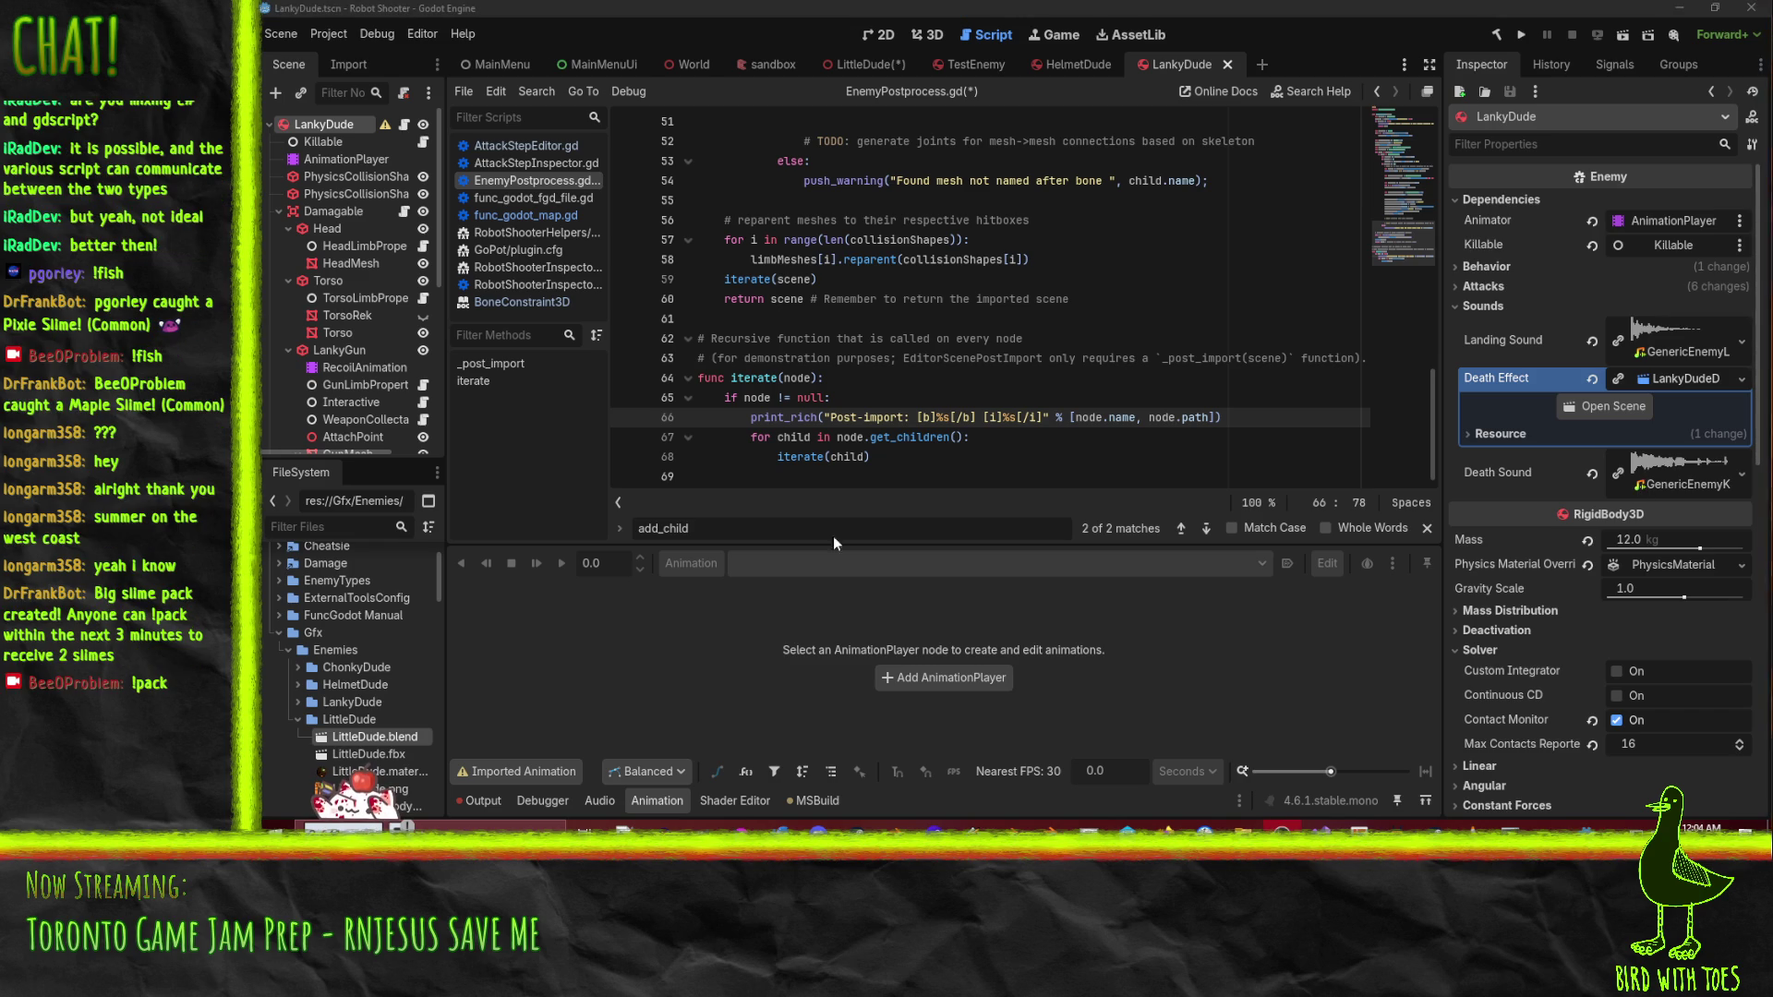
pyautogui.click(1005, 425)
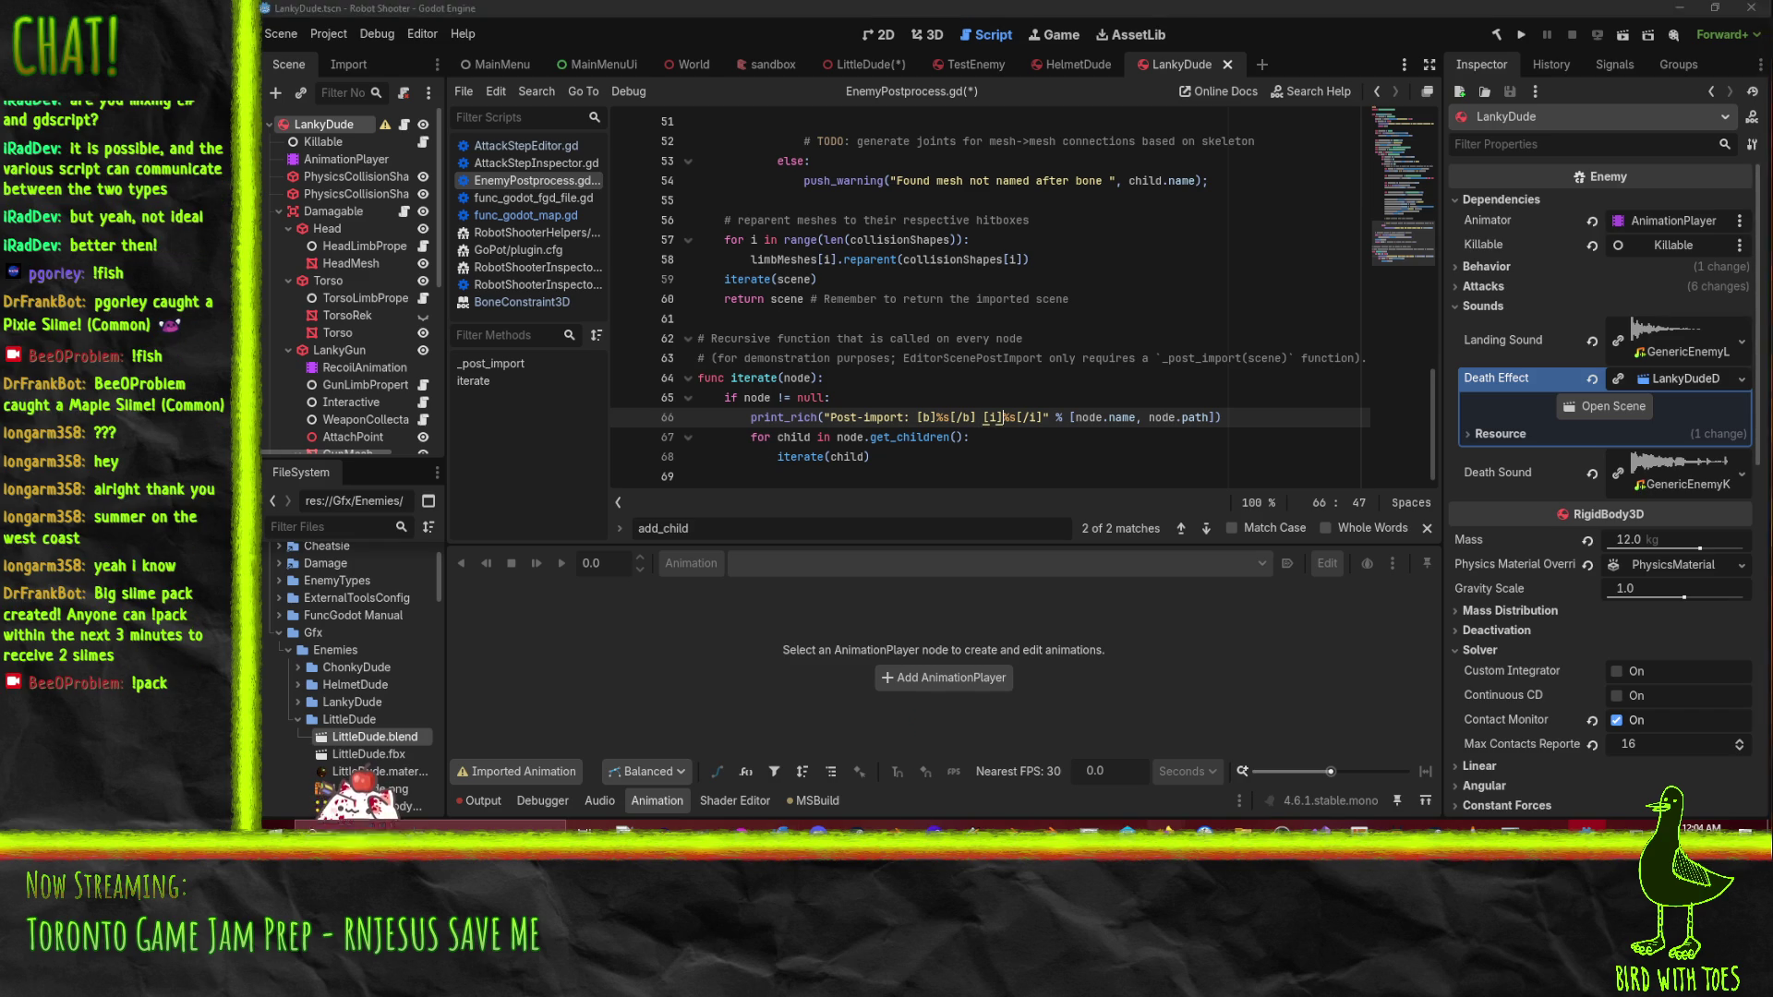
# - Search the Skeleton3D docs page for 'path' and step through the matches
pyautogui.moveTo(1167, 825)
pyautogui.click(1034, 748)
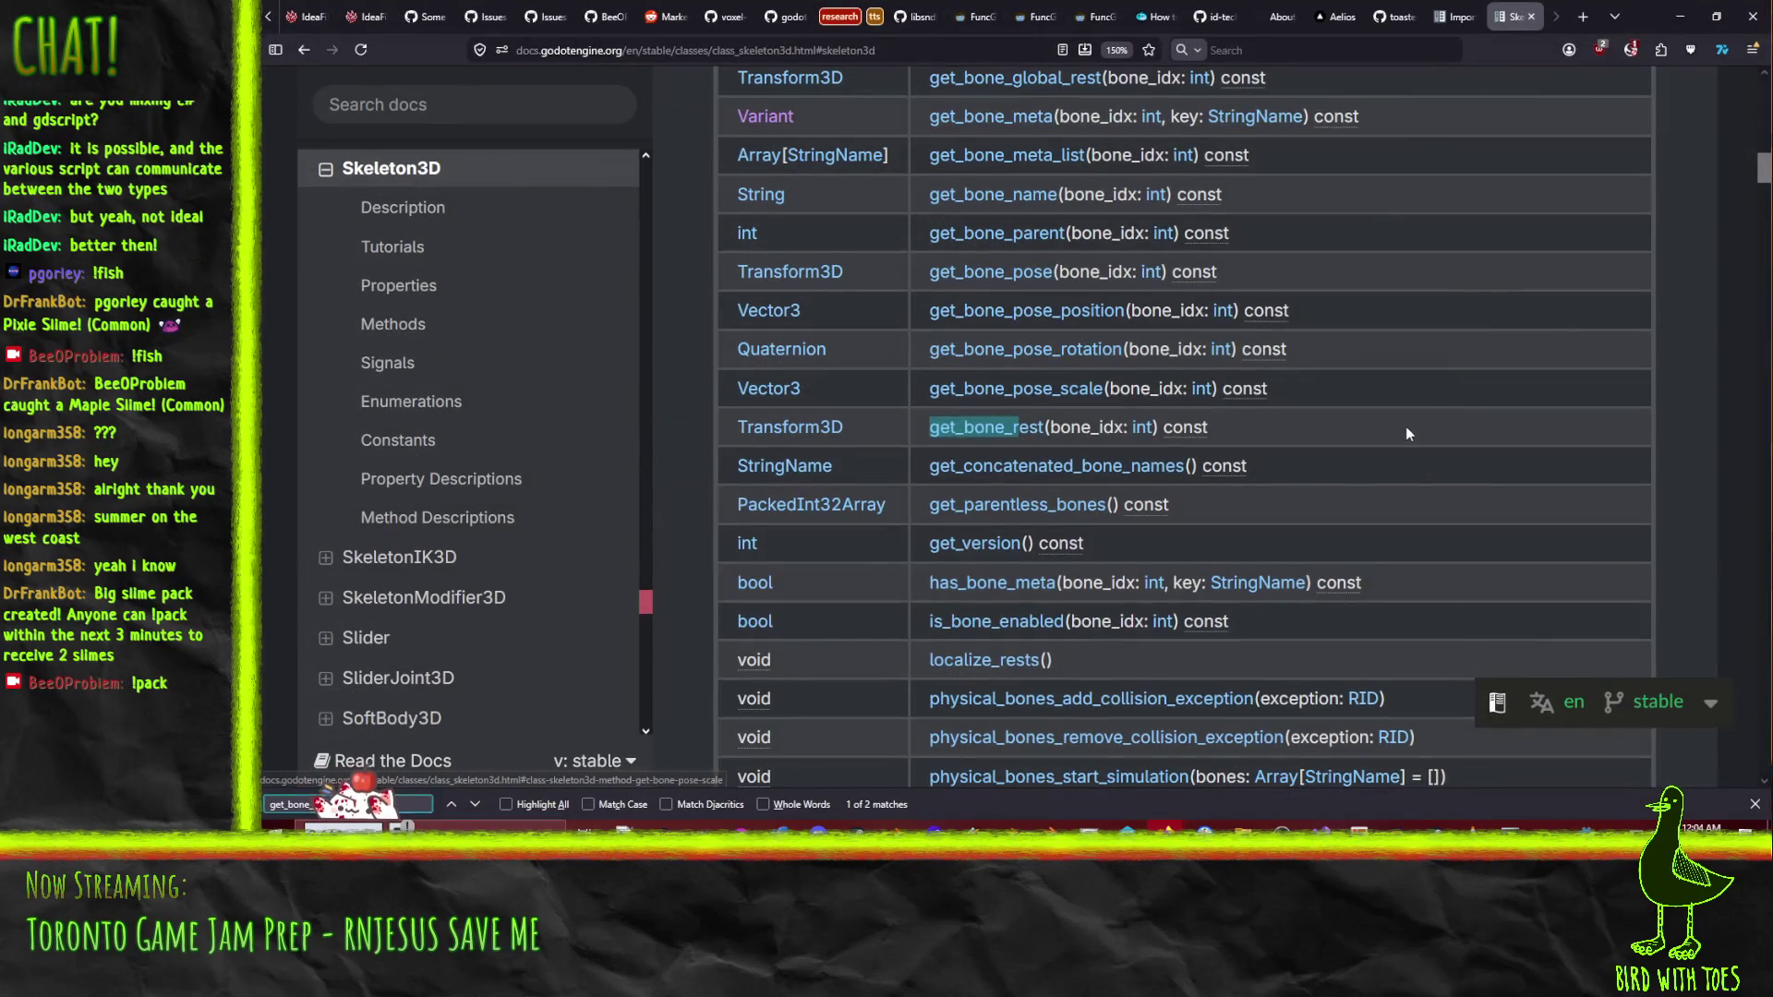
pyautogui.hotkey('ctrl', 'f')
pyautogui.write('path')
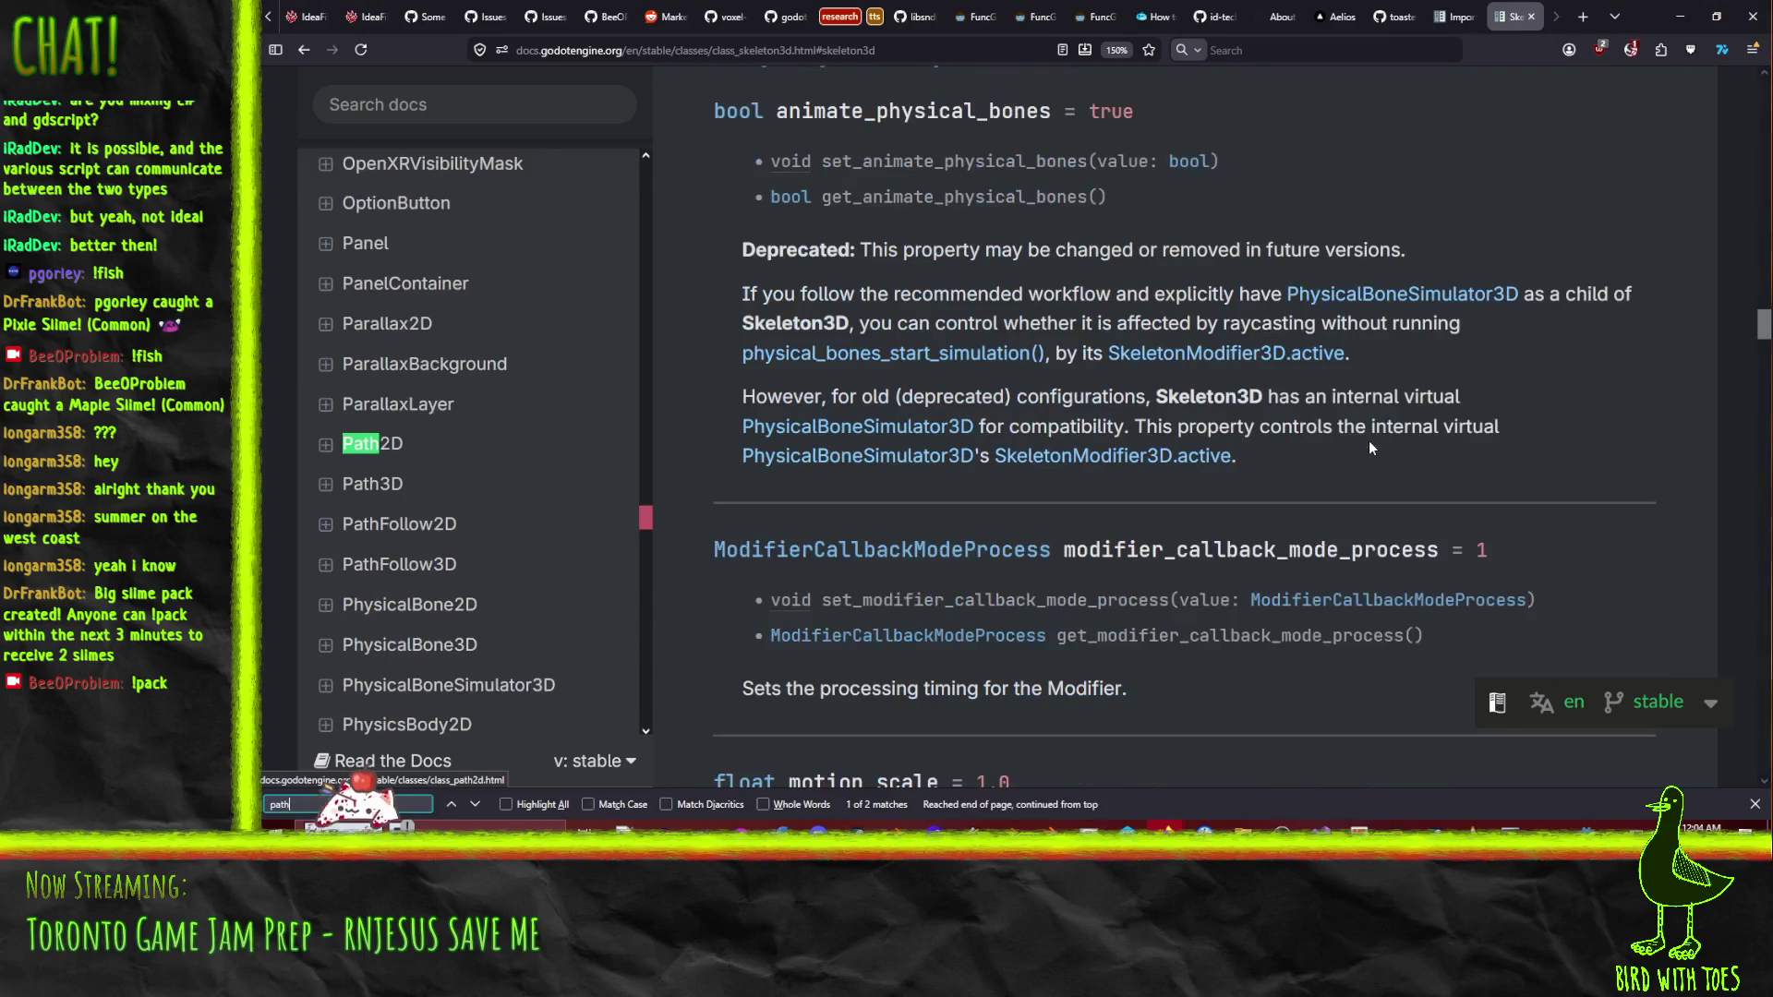
pyautogui.scroll(-5, 1361, 443)
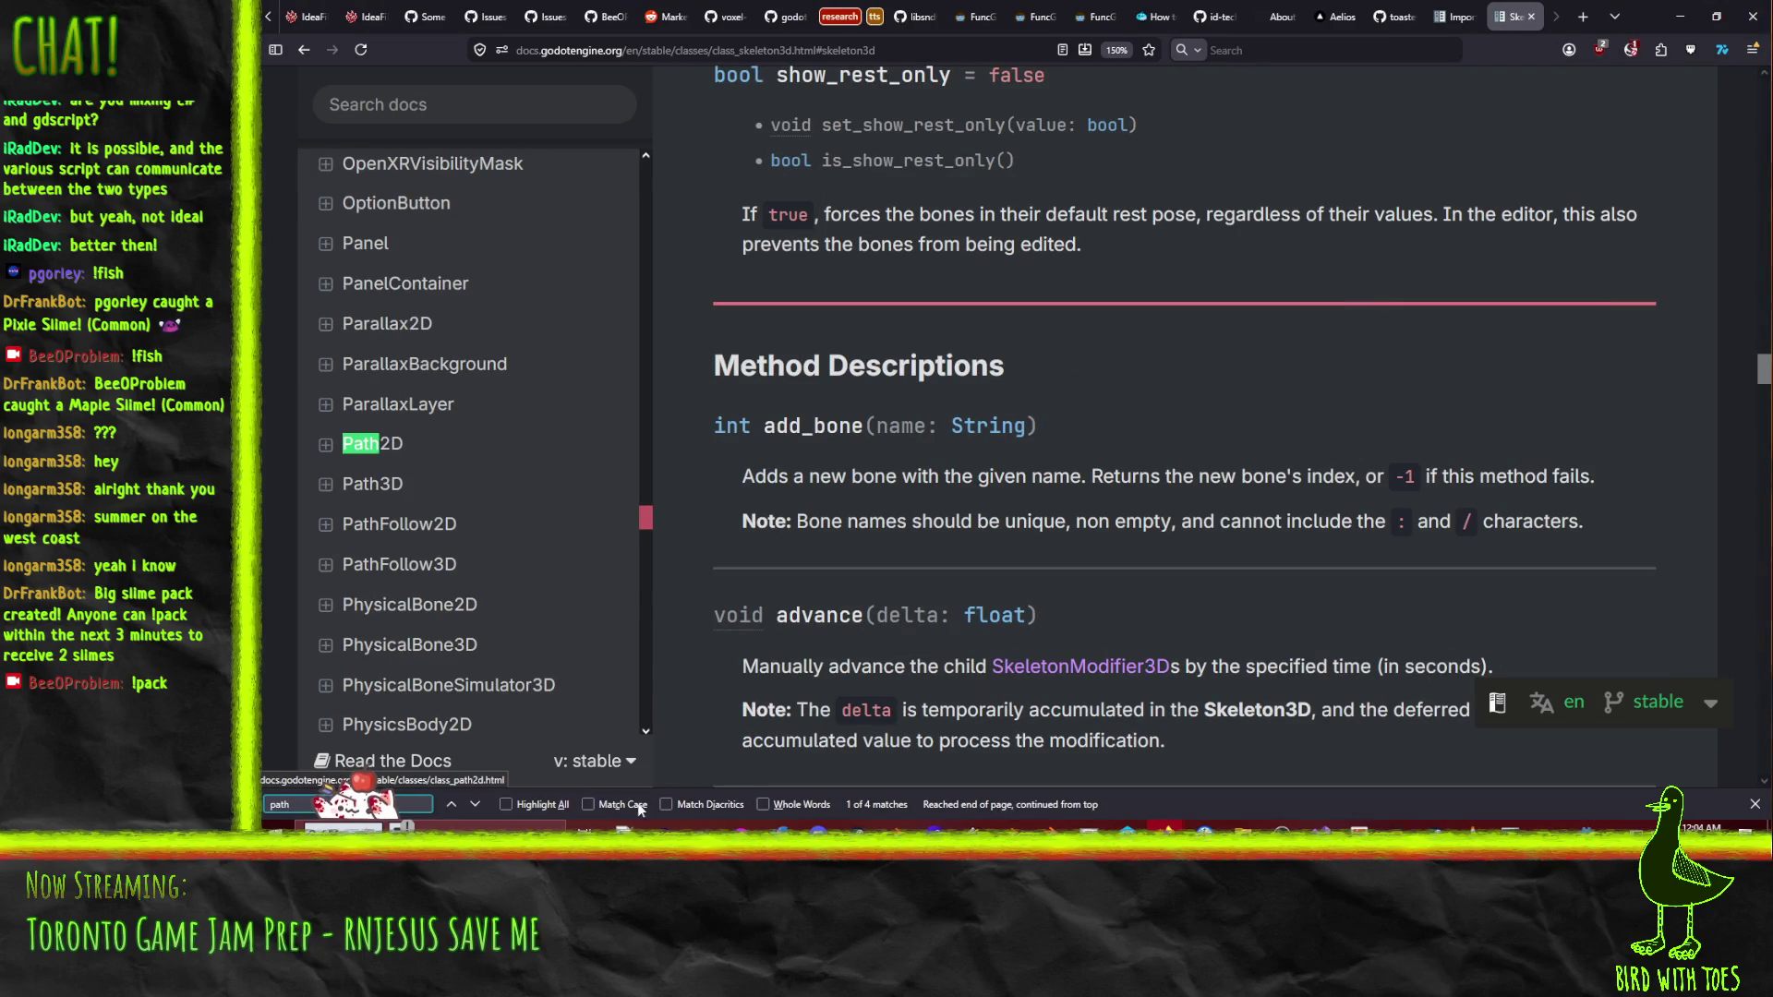
pyautogui.click(476, 803)
pyautogui.click(476, 802)
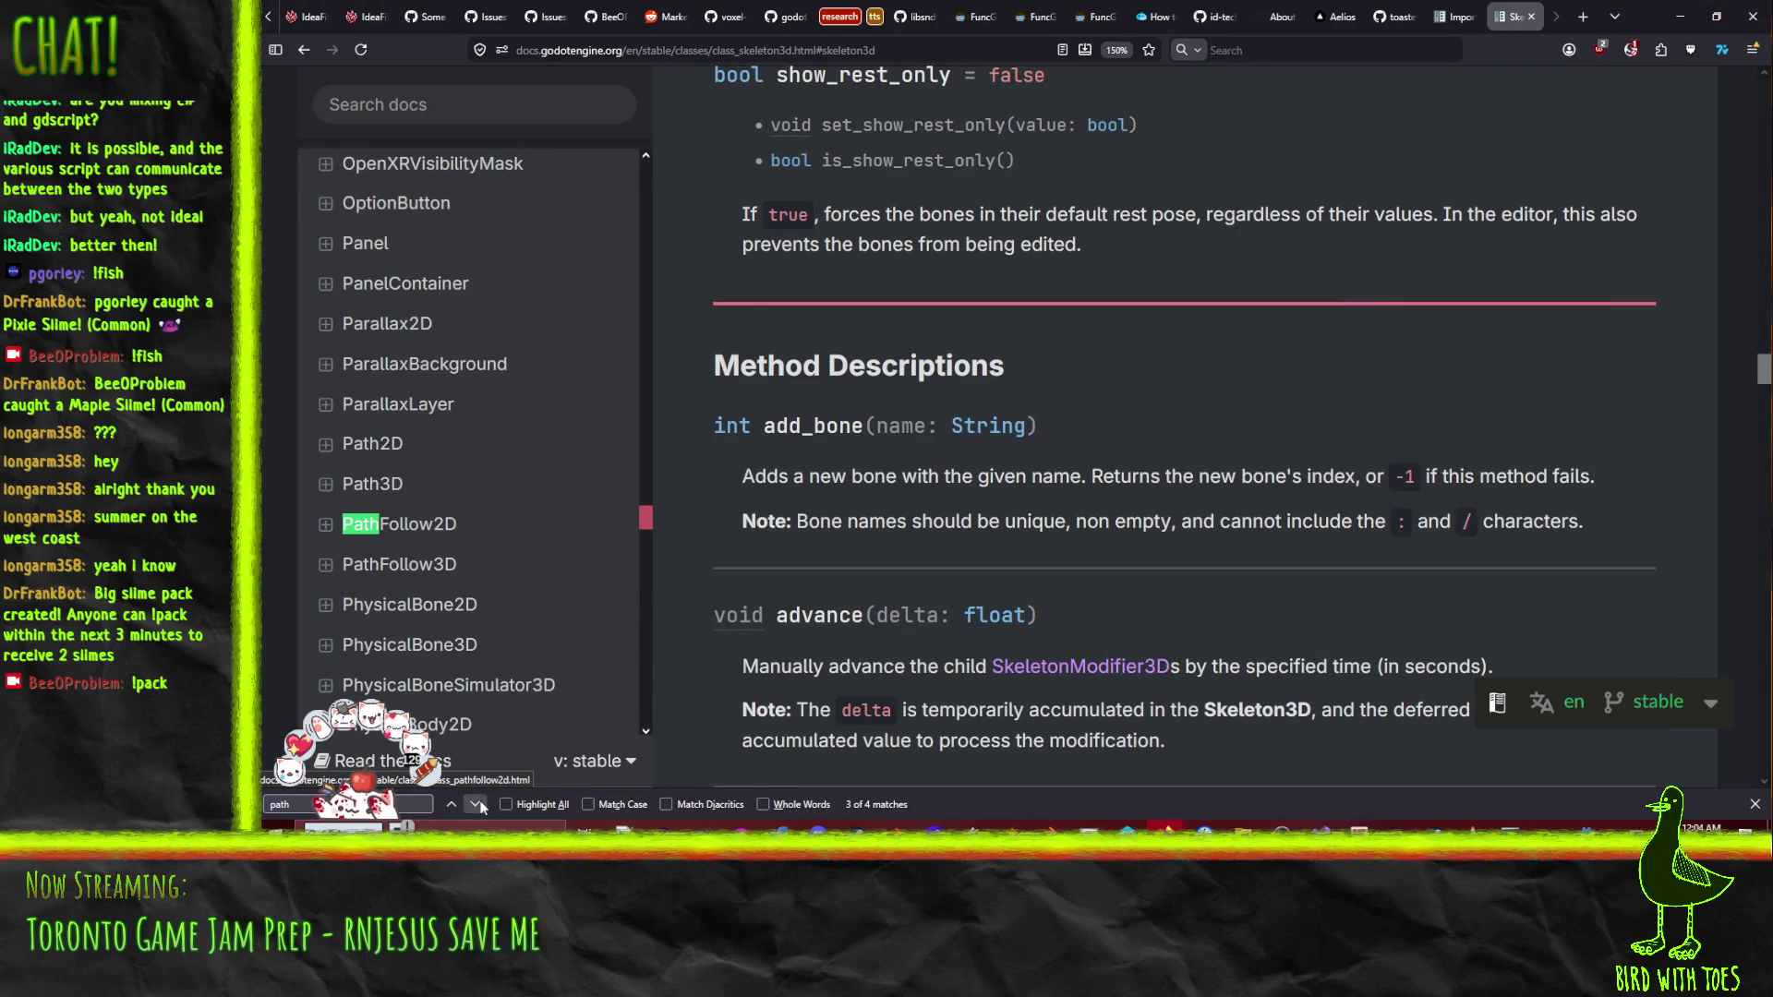
pyautogui.click(479, 805)
pyautogui.click(480, 806)
pyautogui.click(481, 805)
pyautogui.scroll(20, 995, 638)
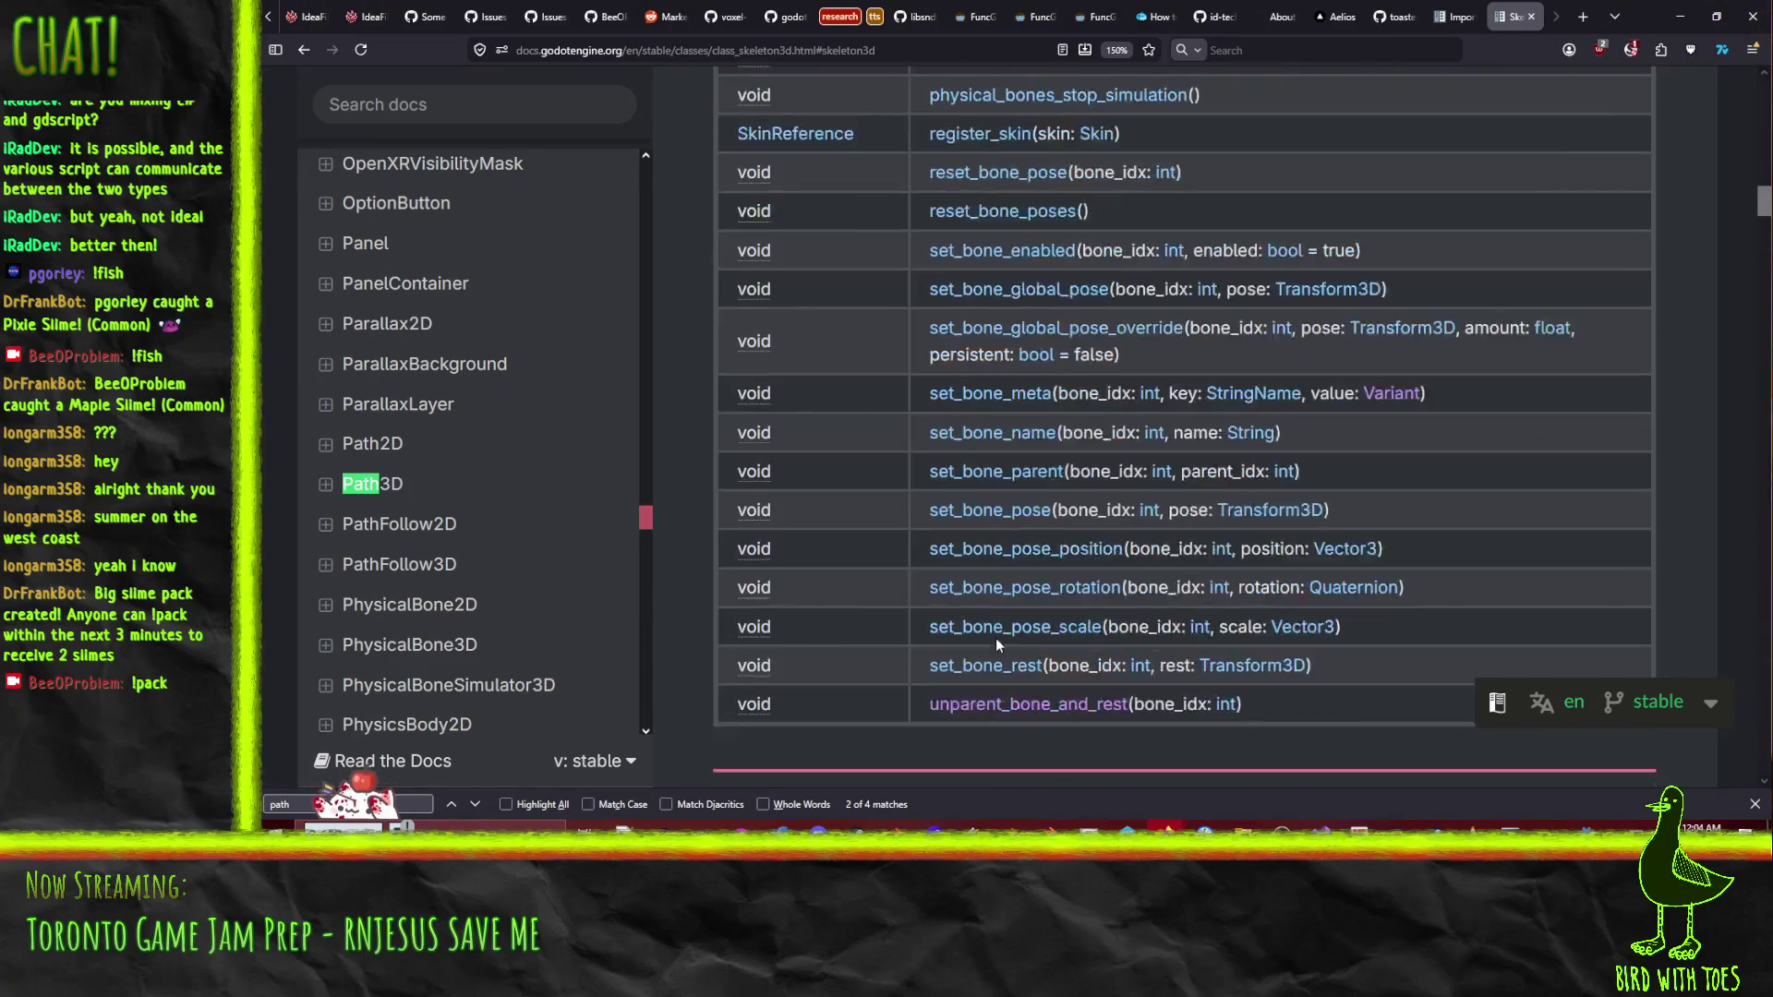
pyautogui.scroll(2, 996, 639)
pyautogui.scroll(5, 955, 641)
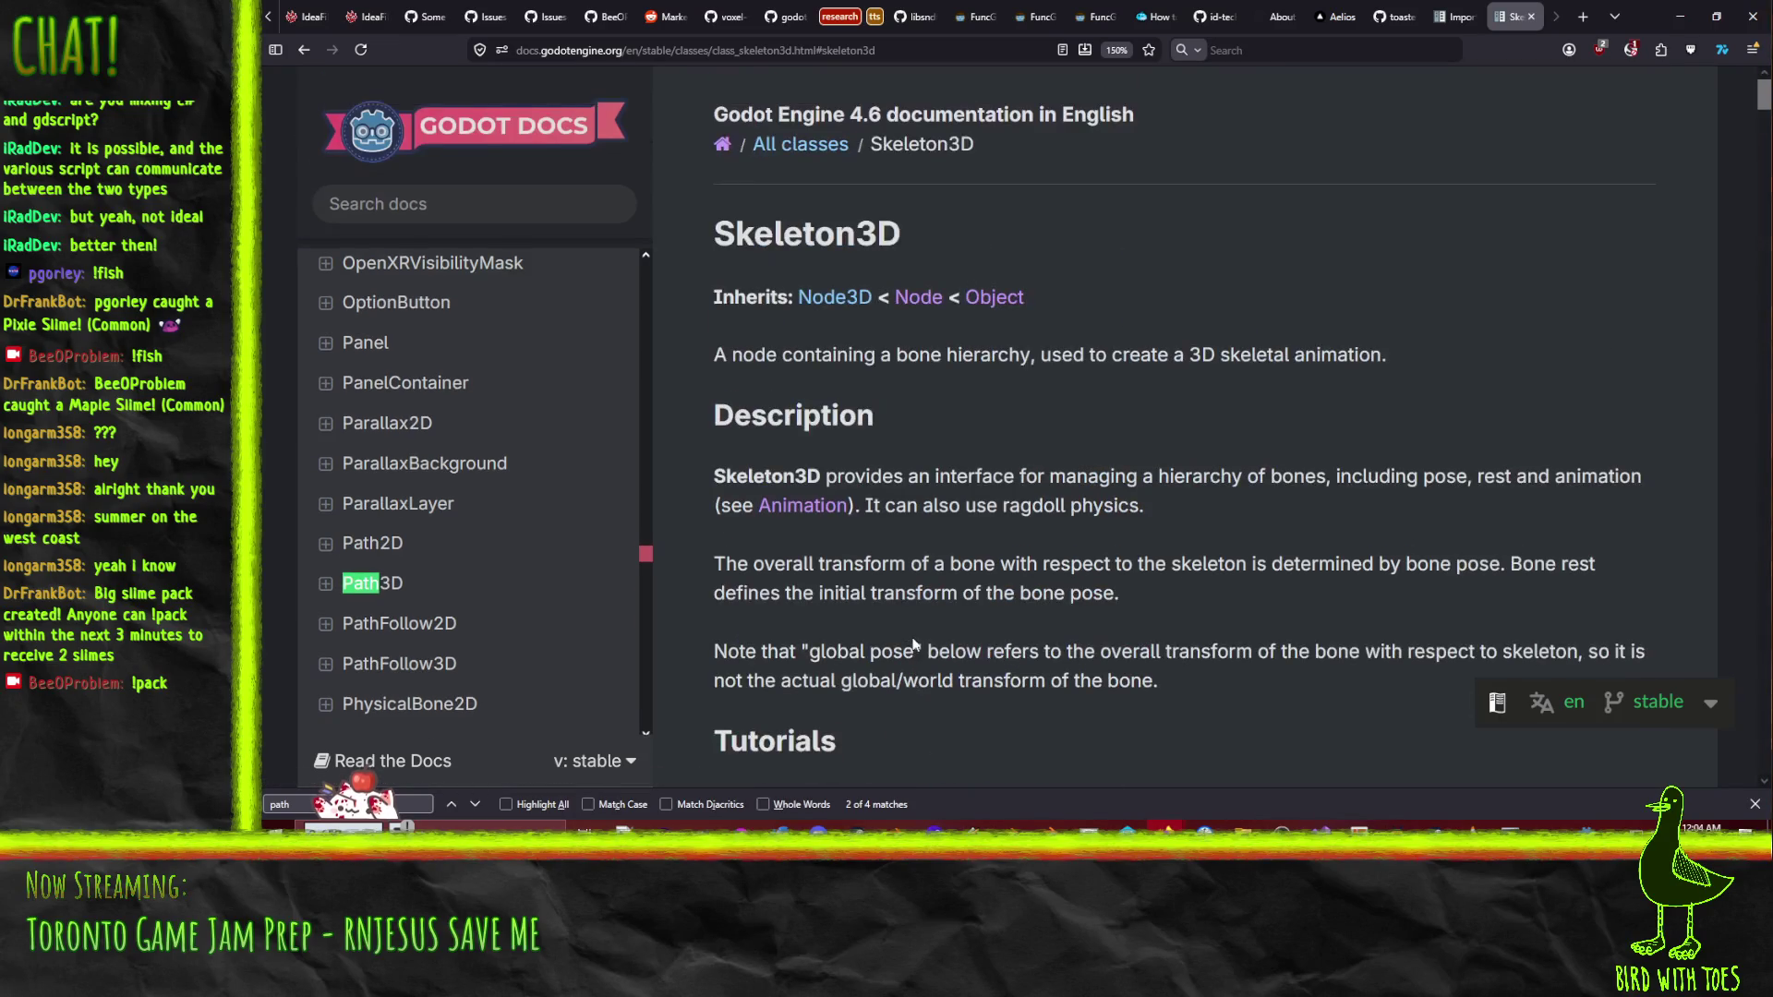
# - Go up to the Node class docs and step through 'path' matches to get_path(), which returns NodePath
pyautogui.click(848, 305)
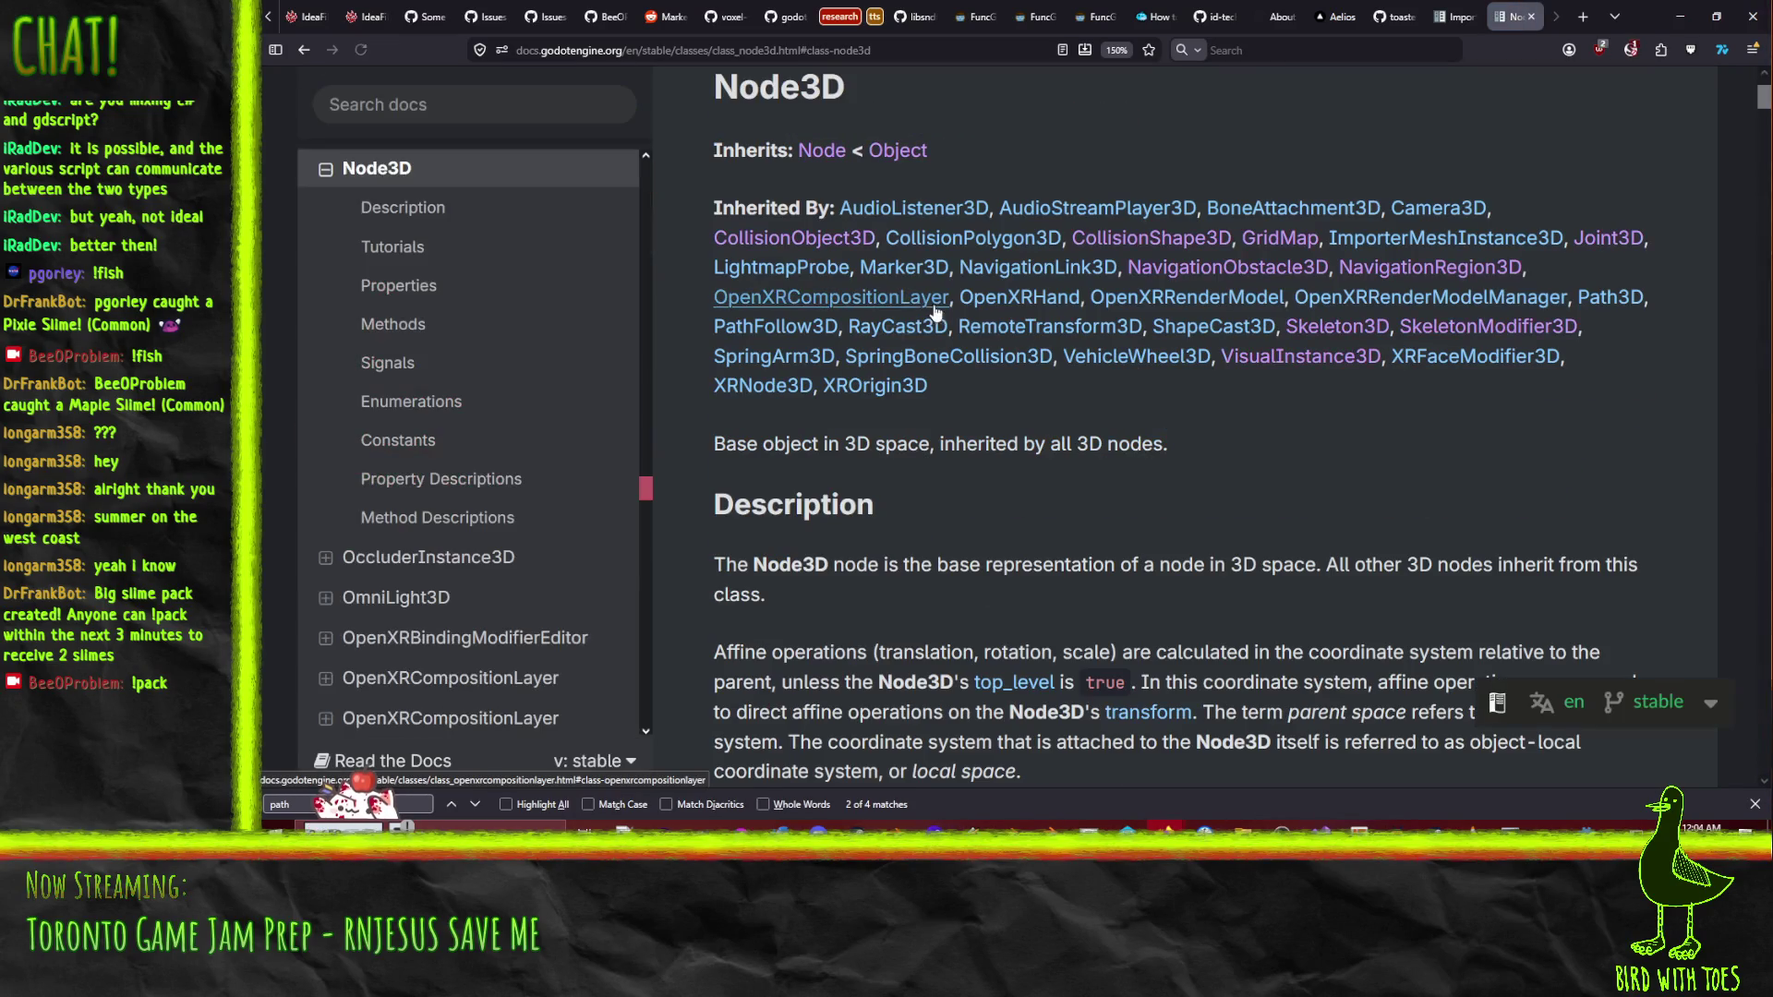
pyautogui.click(821, 149)
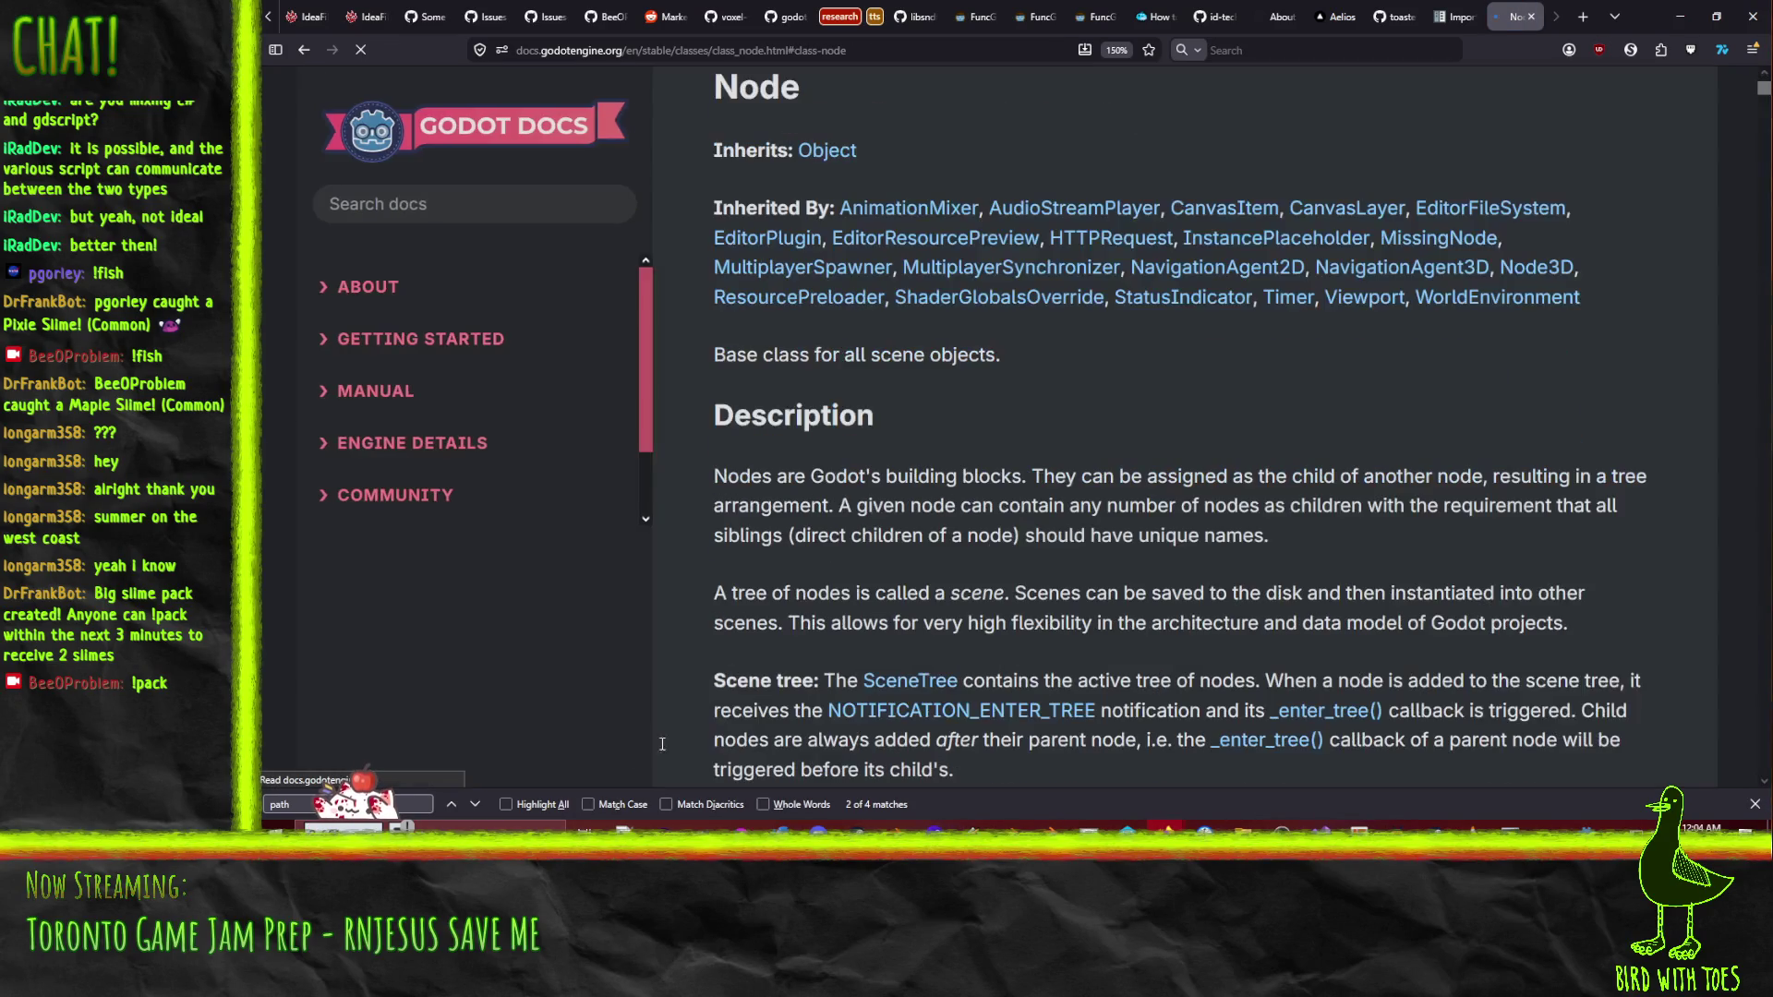
pyautogui.click(480, 805)
pyautogui.click(480, 805)
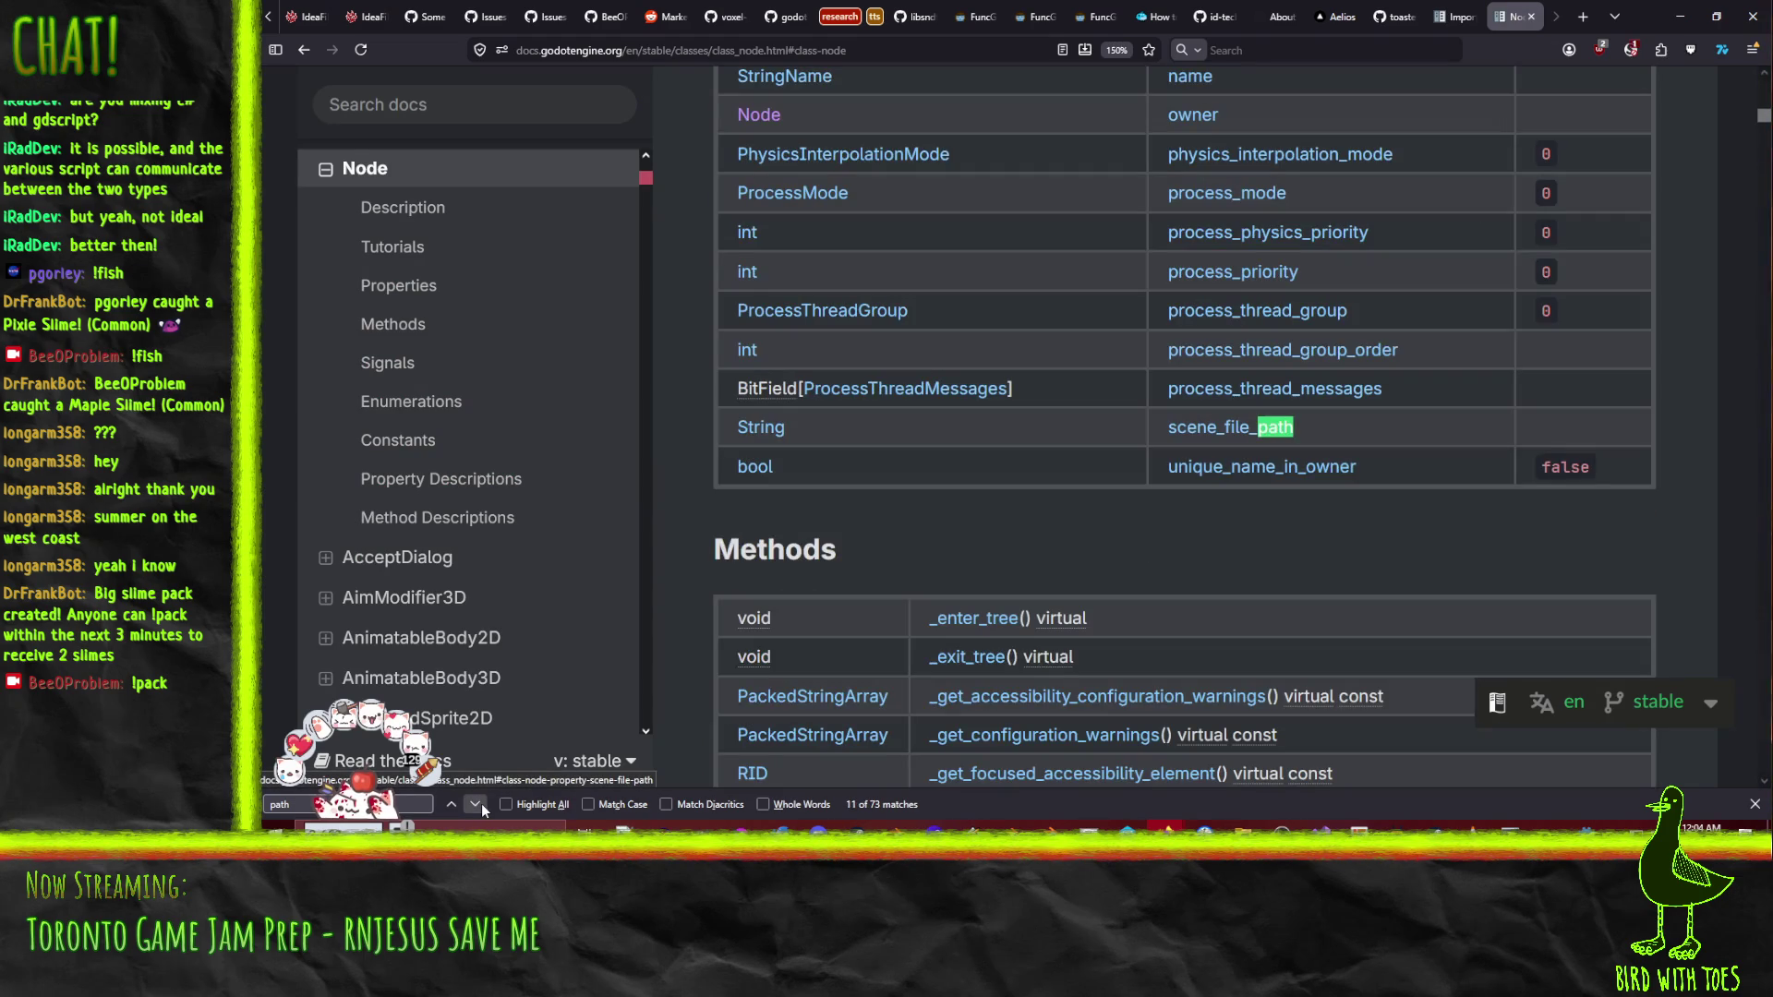
pyautogui.click(480, 805)
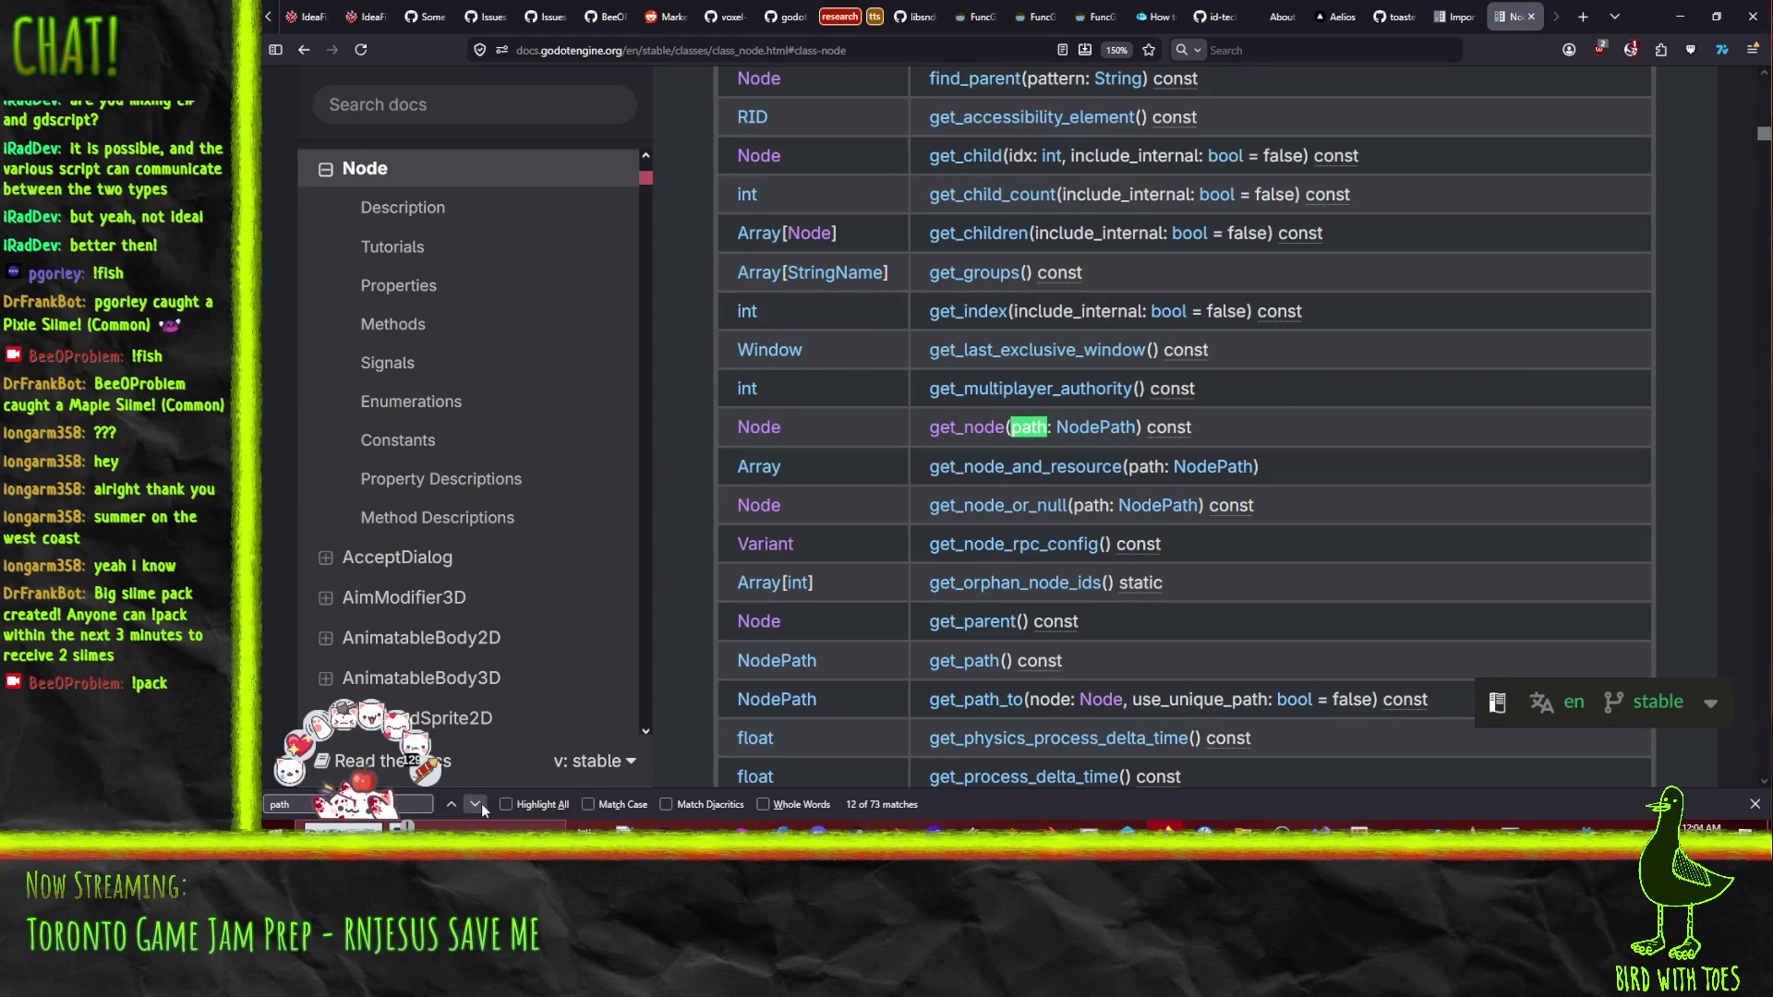
pyautogui.click(480, 804)
pyautogui.click(480, 803)
pyautogui.click(481, 804)
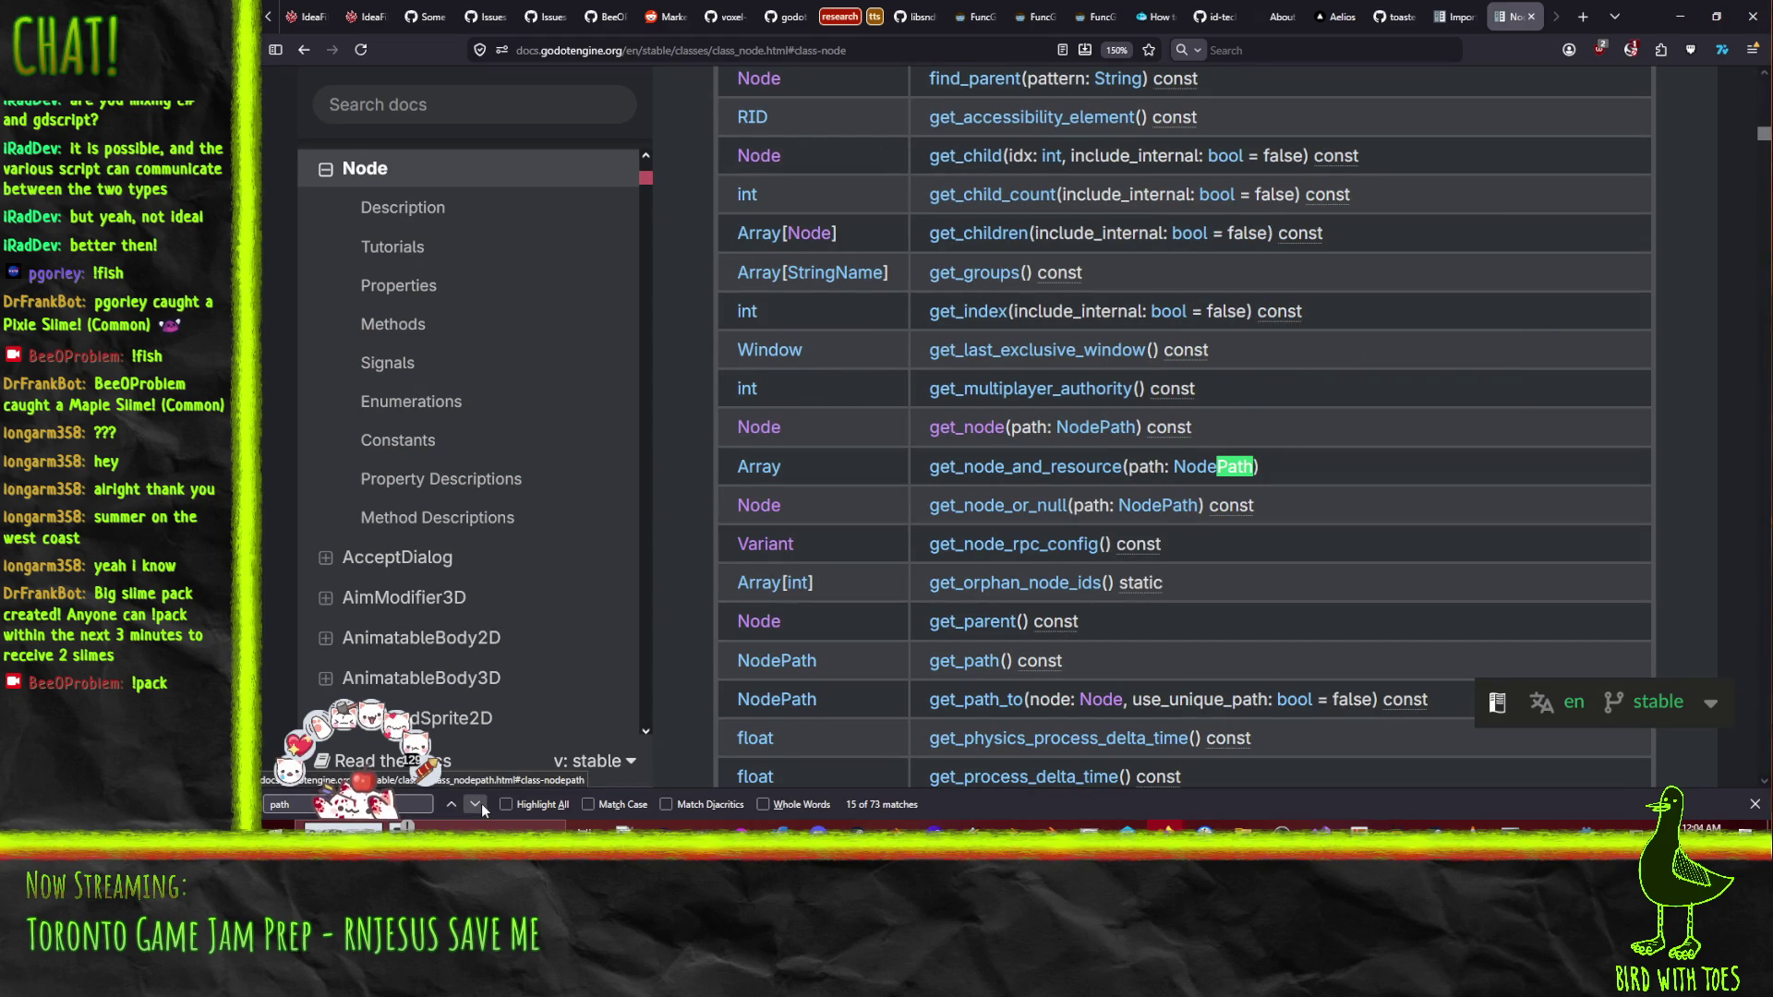
pyautogui.click(480, 804)
pyautogui.click(480, 803)
pyautogui.click(480, 804)
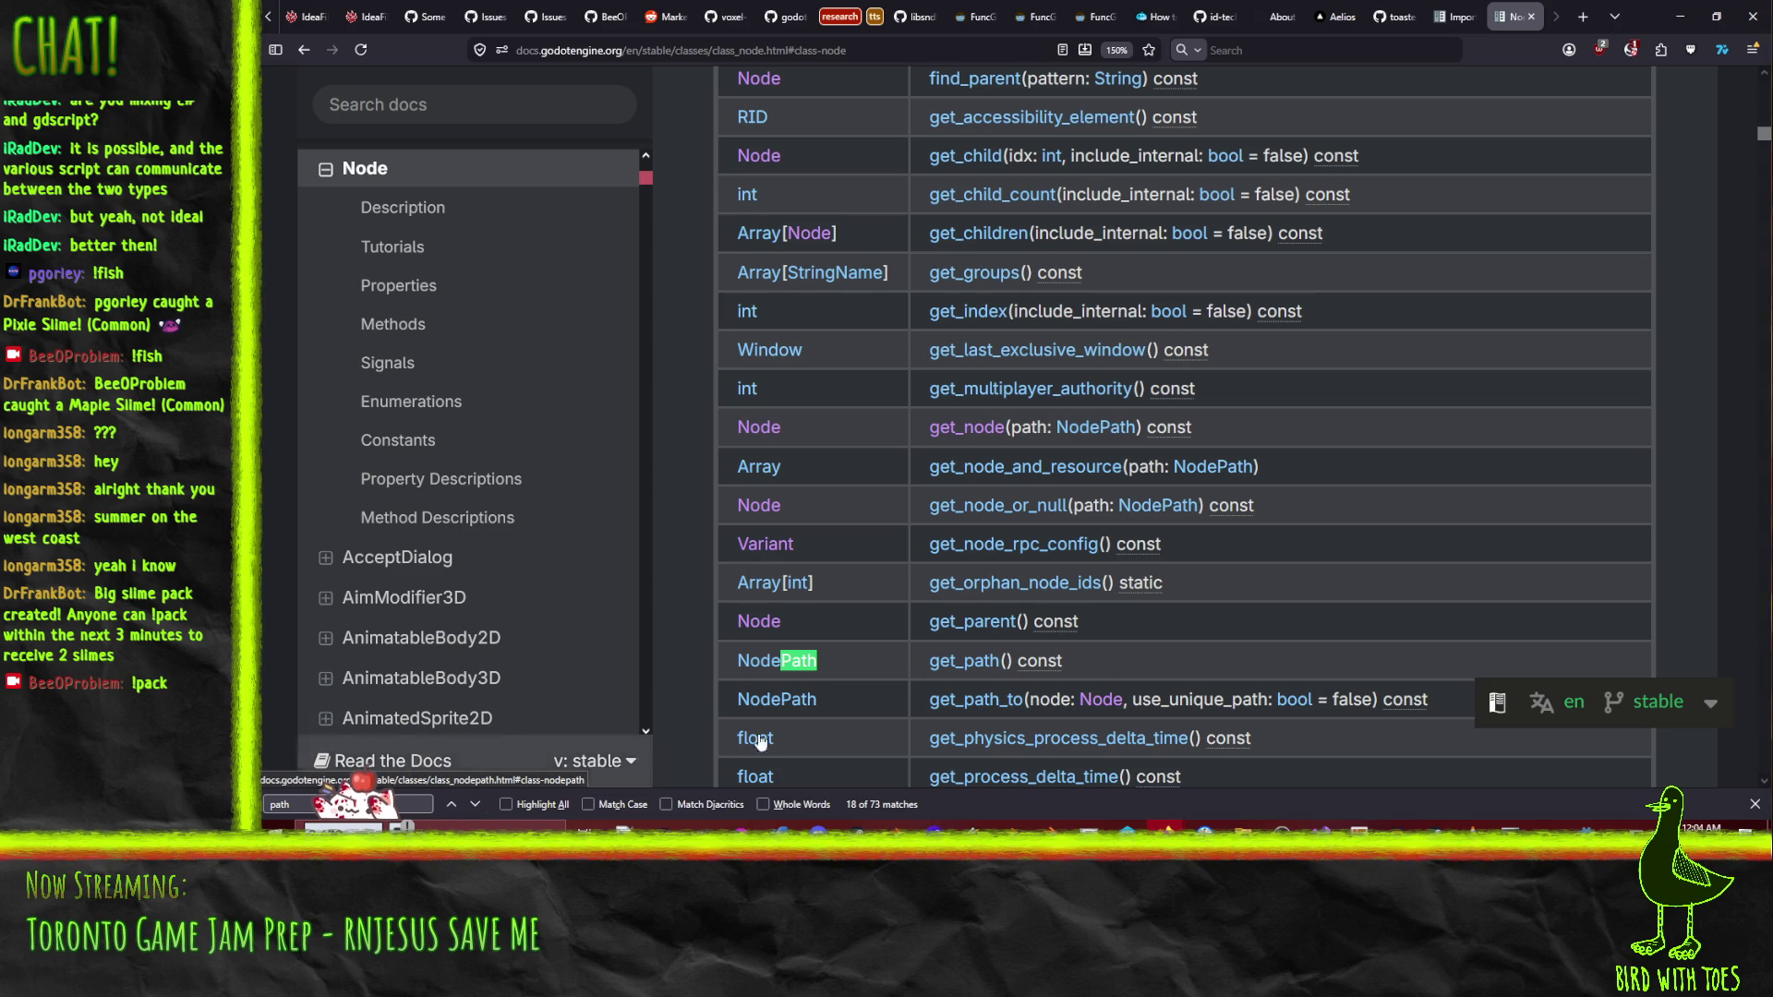
pyautogui.scroll(-2, 1401, 265)
pyautogui.click(1680, 16)
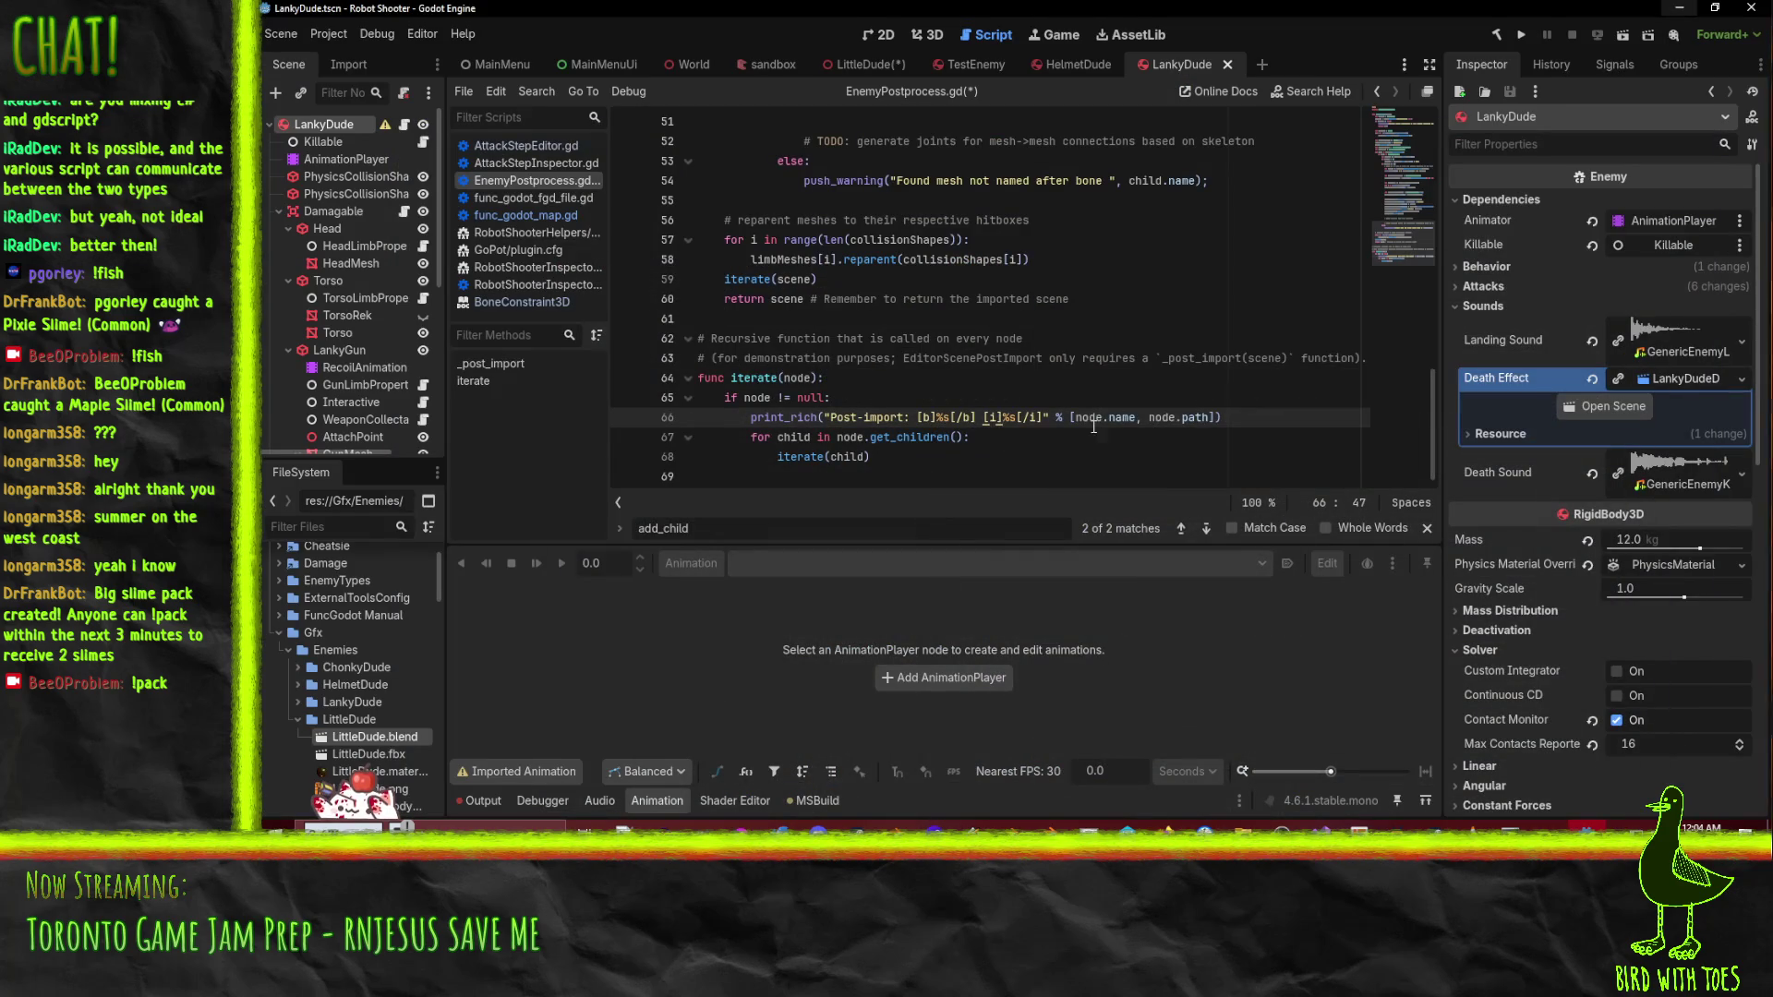
# - Replace node.path with node.get_path() in the print_rich call on line 66
pyautogui.doubleClick(1185, 417)
pyautogui.write('get_path')
pyautogui.write('()')
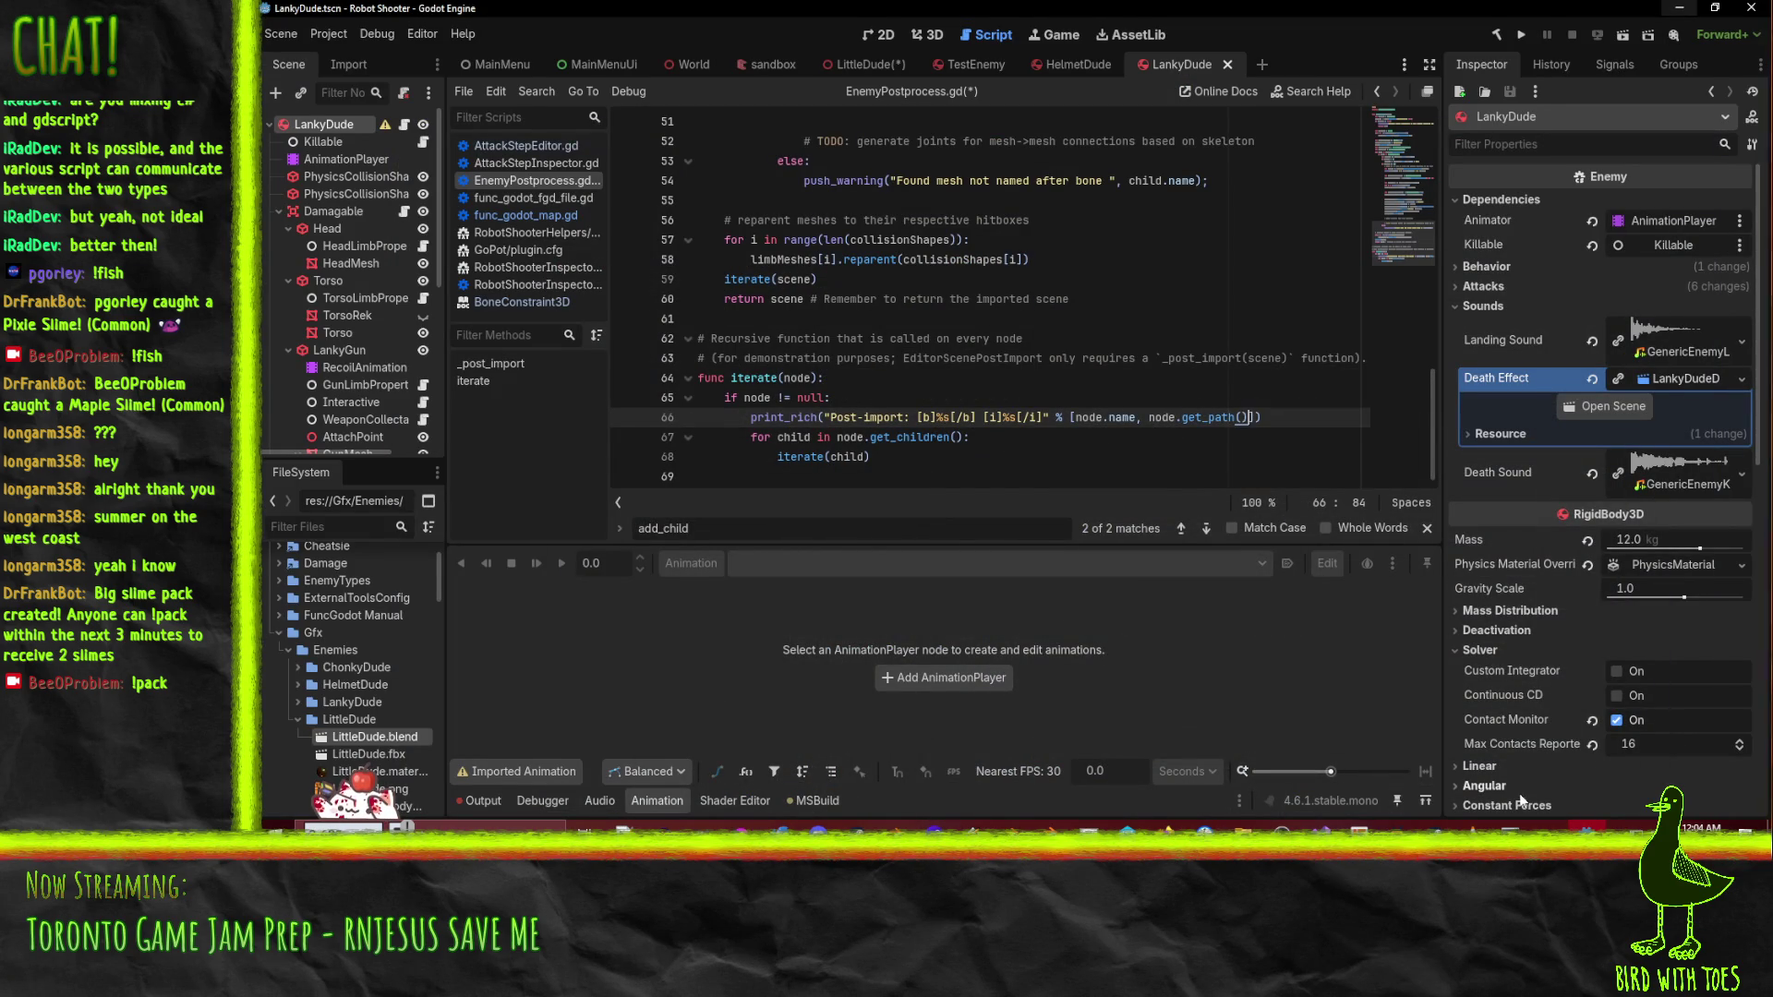
pyautogui.click(1014, 825)
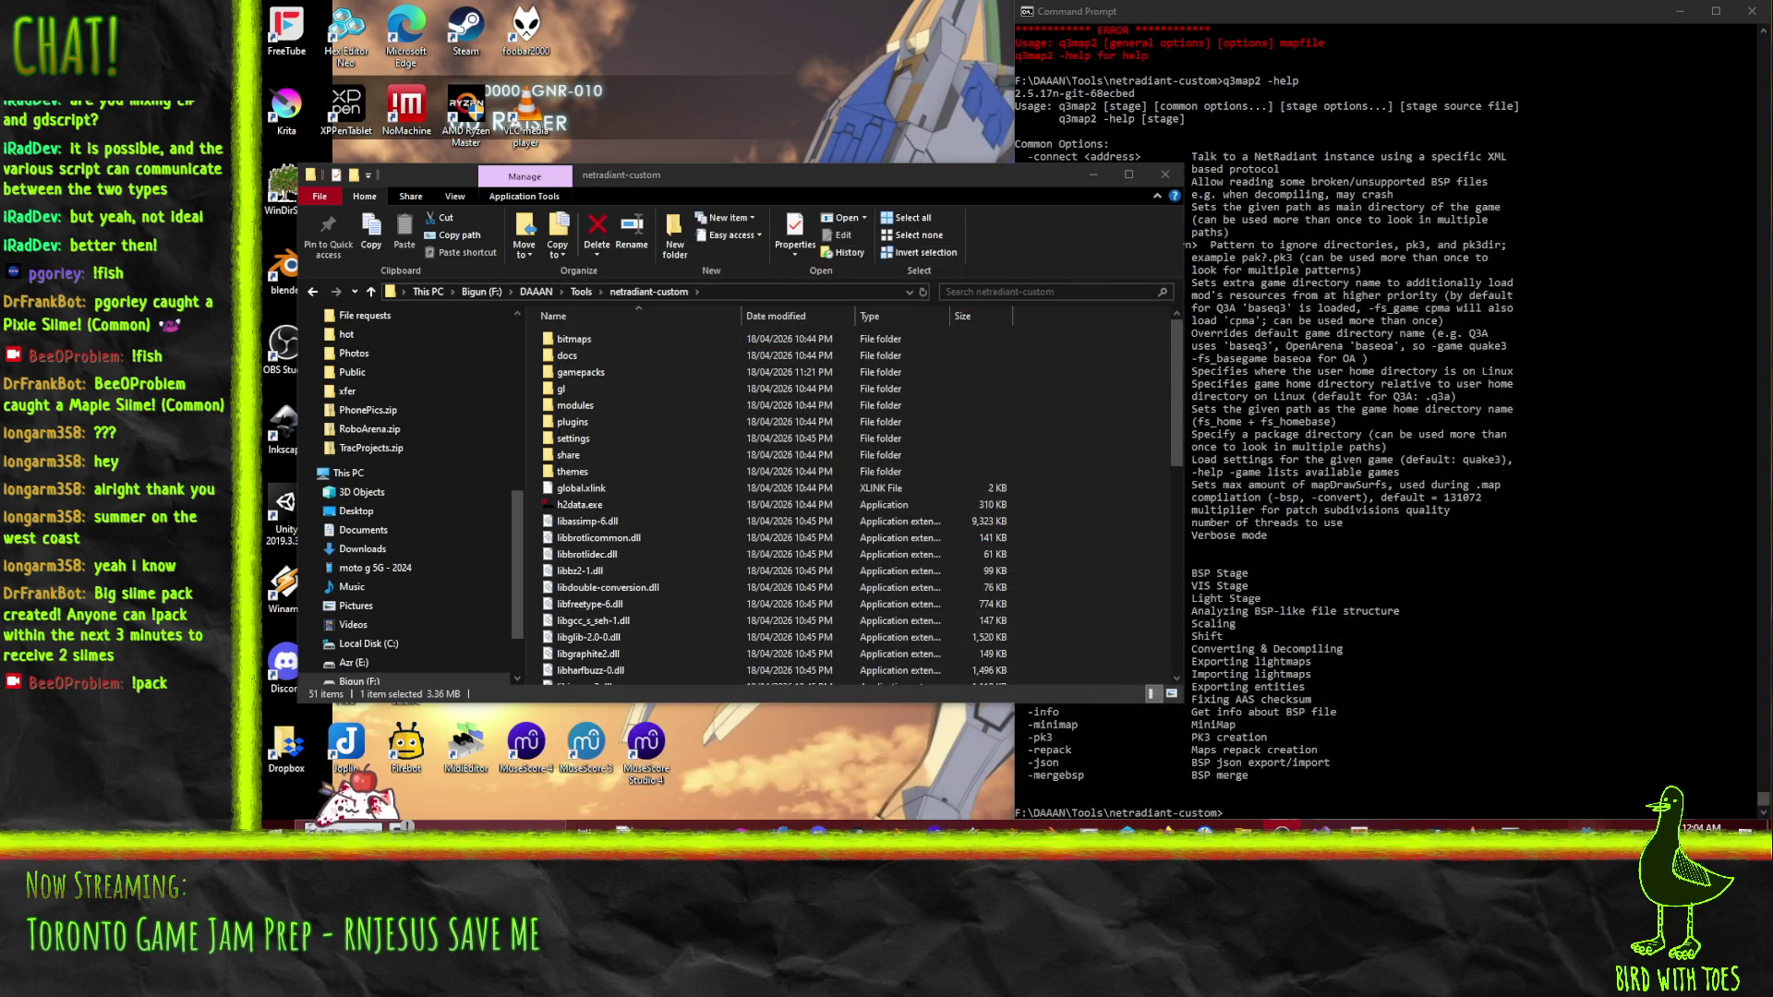
pyautogui.click(1014, 824)
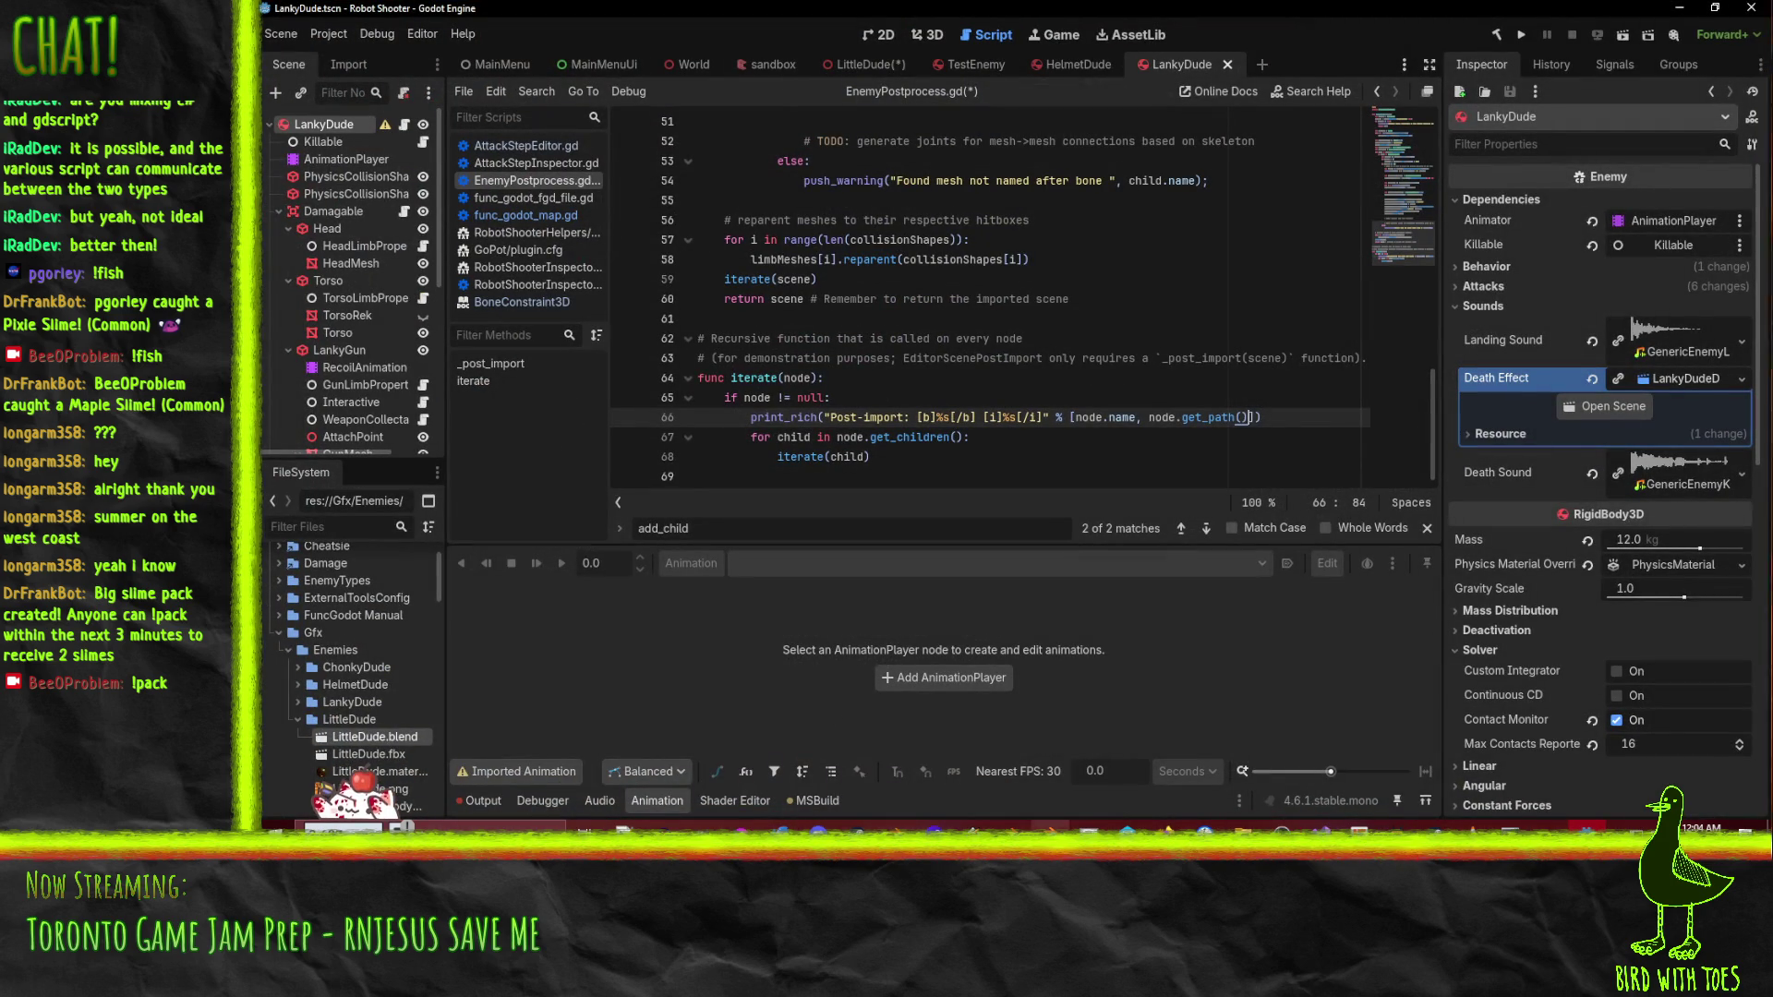
pyautogui.moveTo(1014, 825)
pyautogui.click(1012, 761)
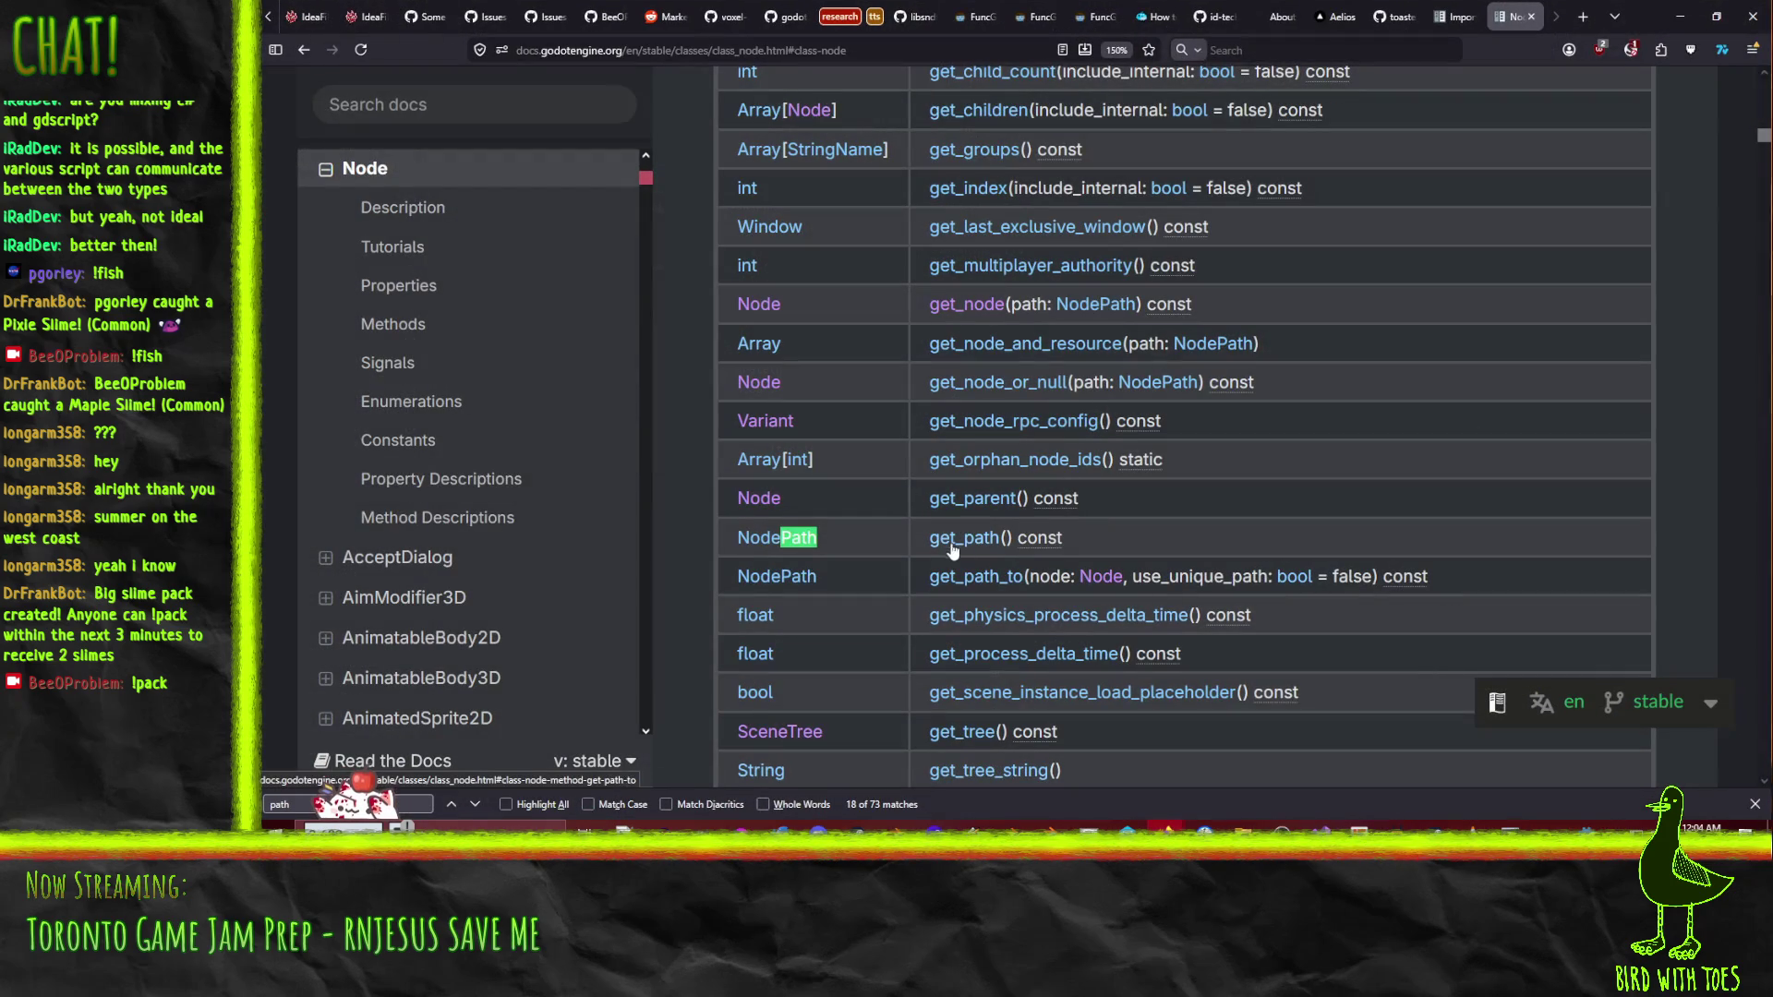
# - Read the NodePath class reference through its constructors and get_name/get_subname methods, then close it
pyautogui.click(797, 545)
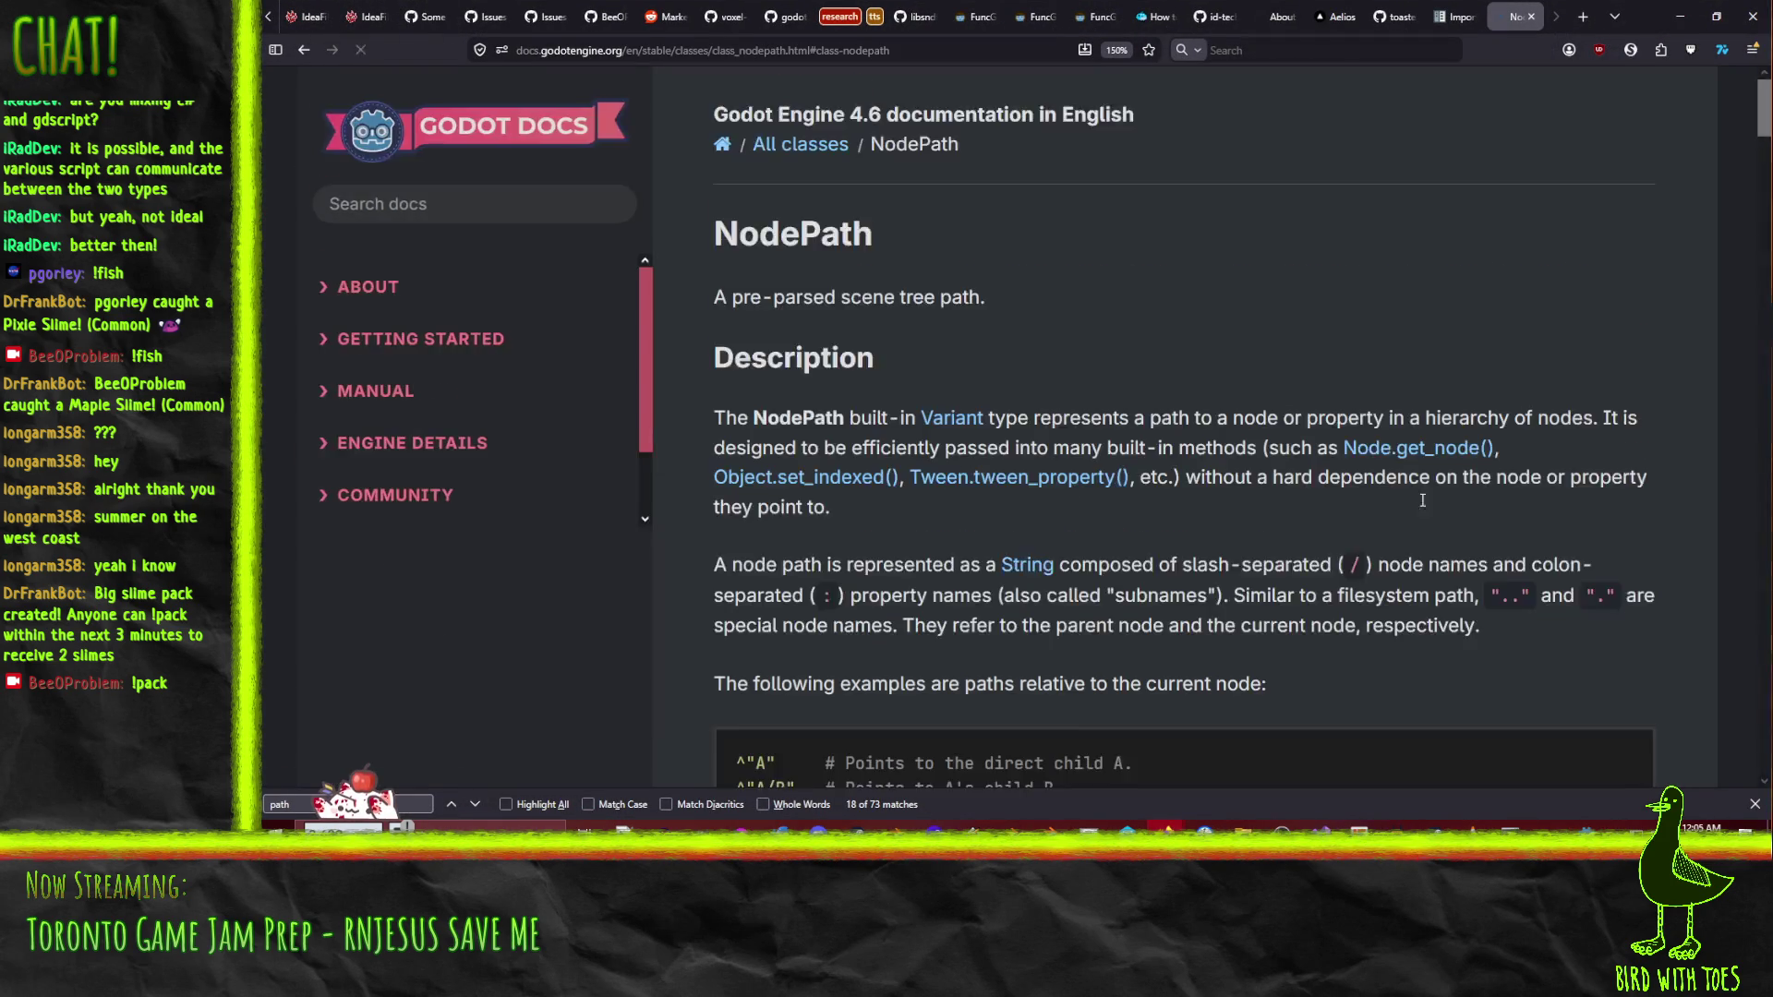
pyautogui.scroll(-10, 1061, 288)
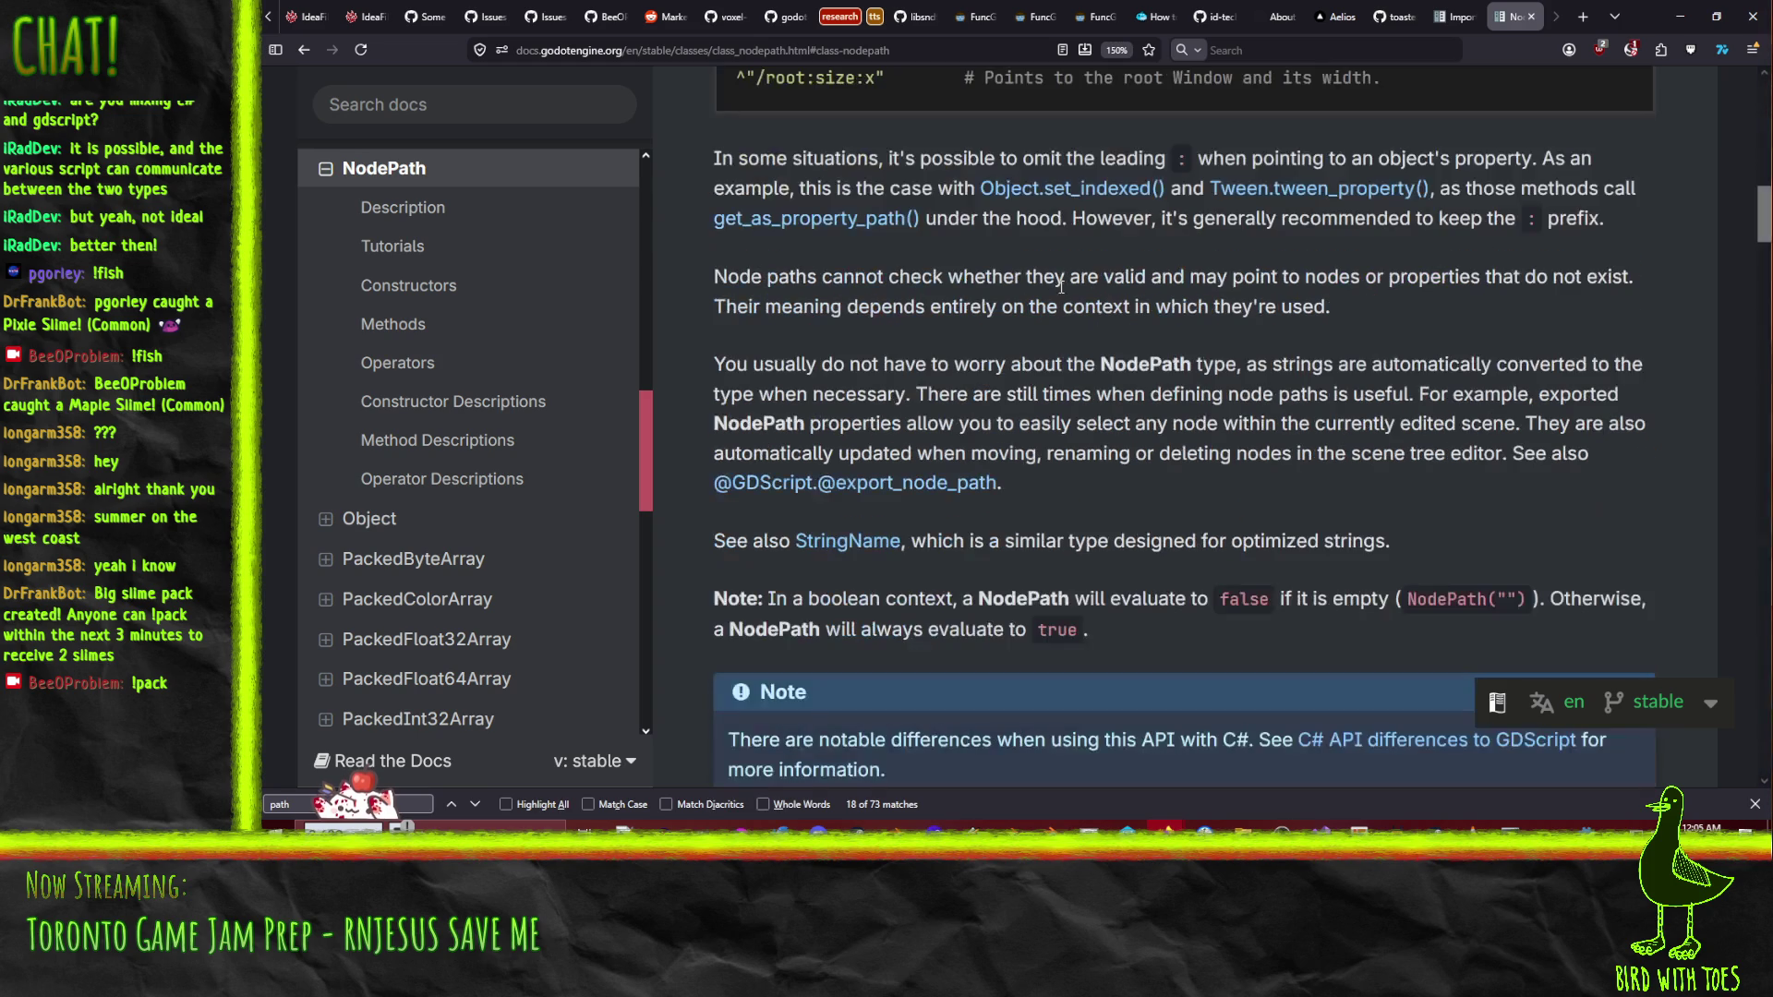
pyautogui.scroll(-6, 1150, 375)
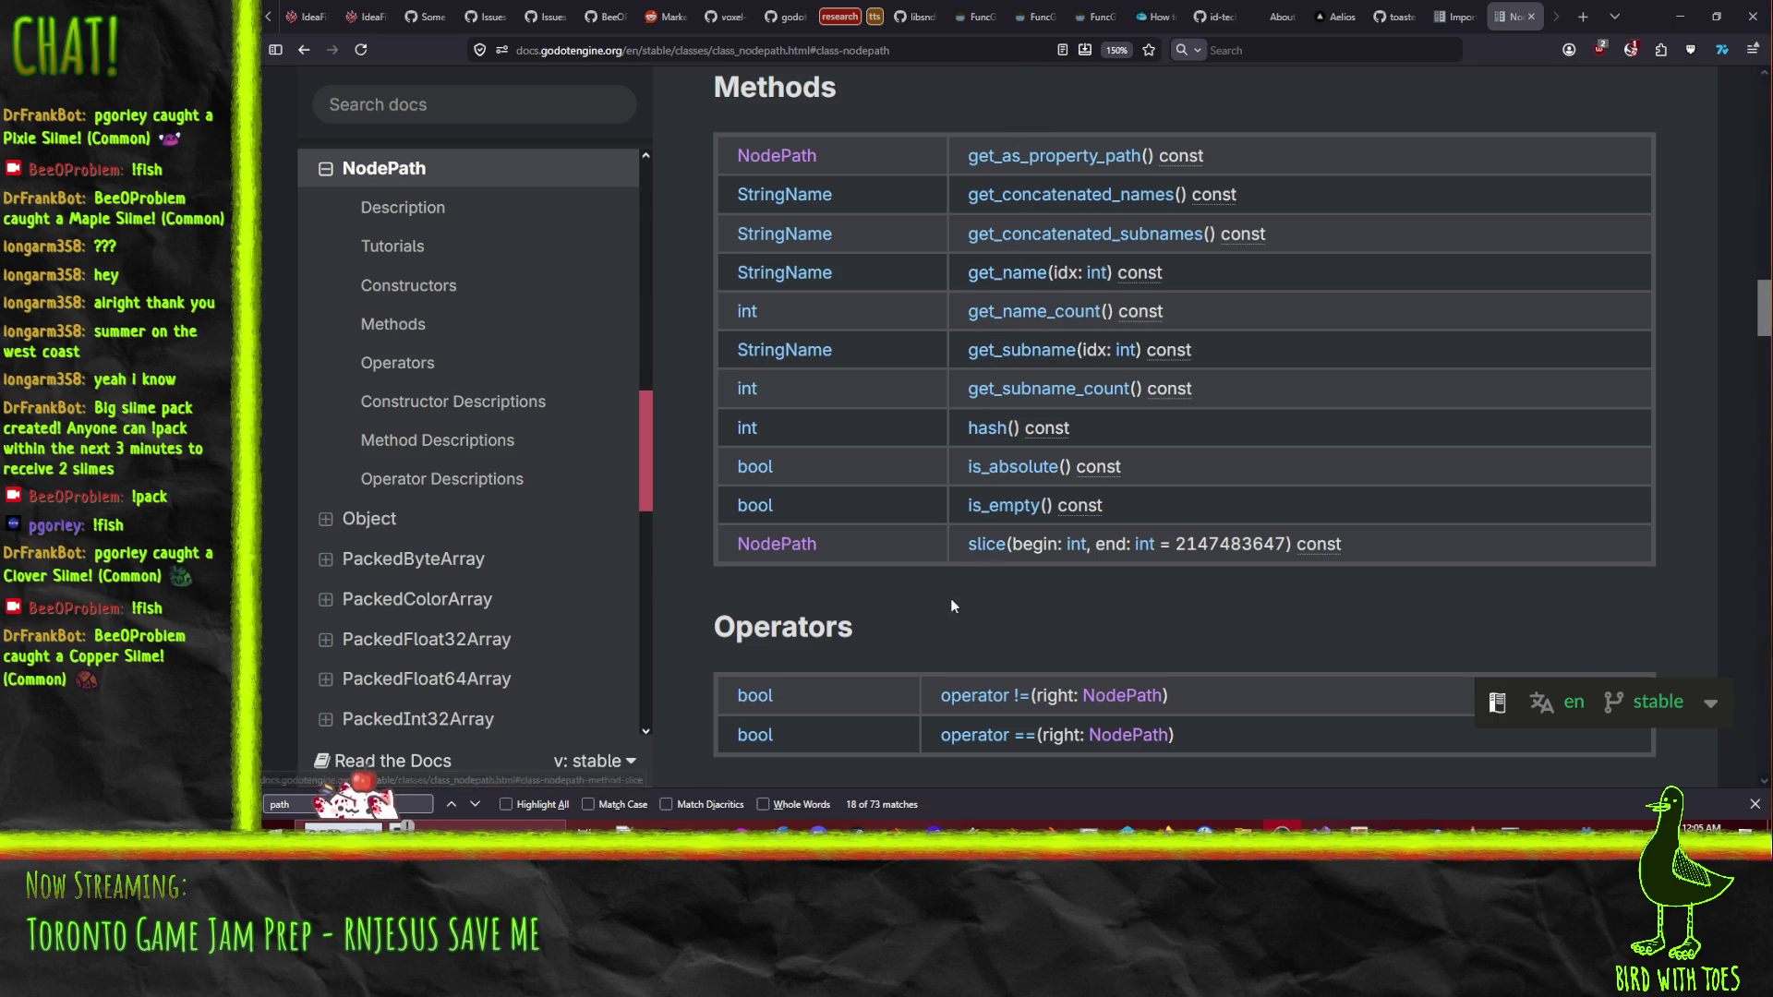
pyautogui.scroll(-5, 988, 589)
pyautogui.scroll(9, 1176, 563)
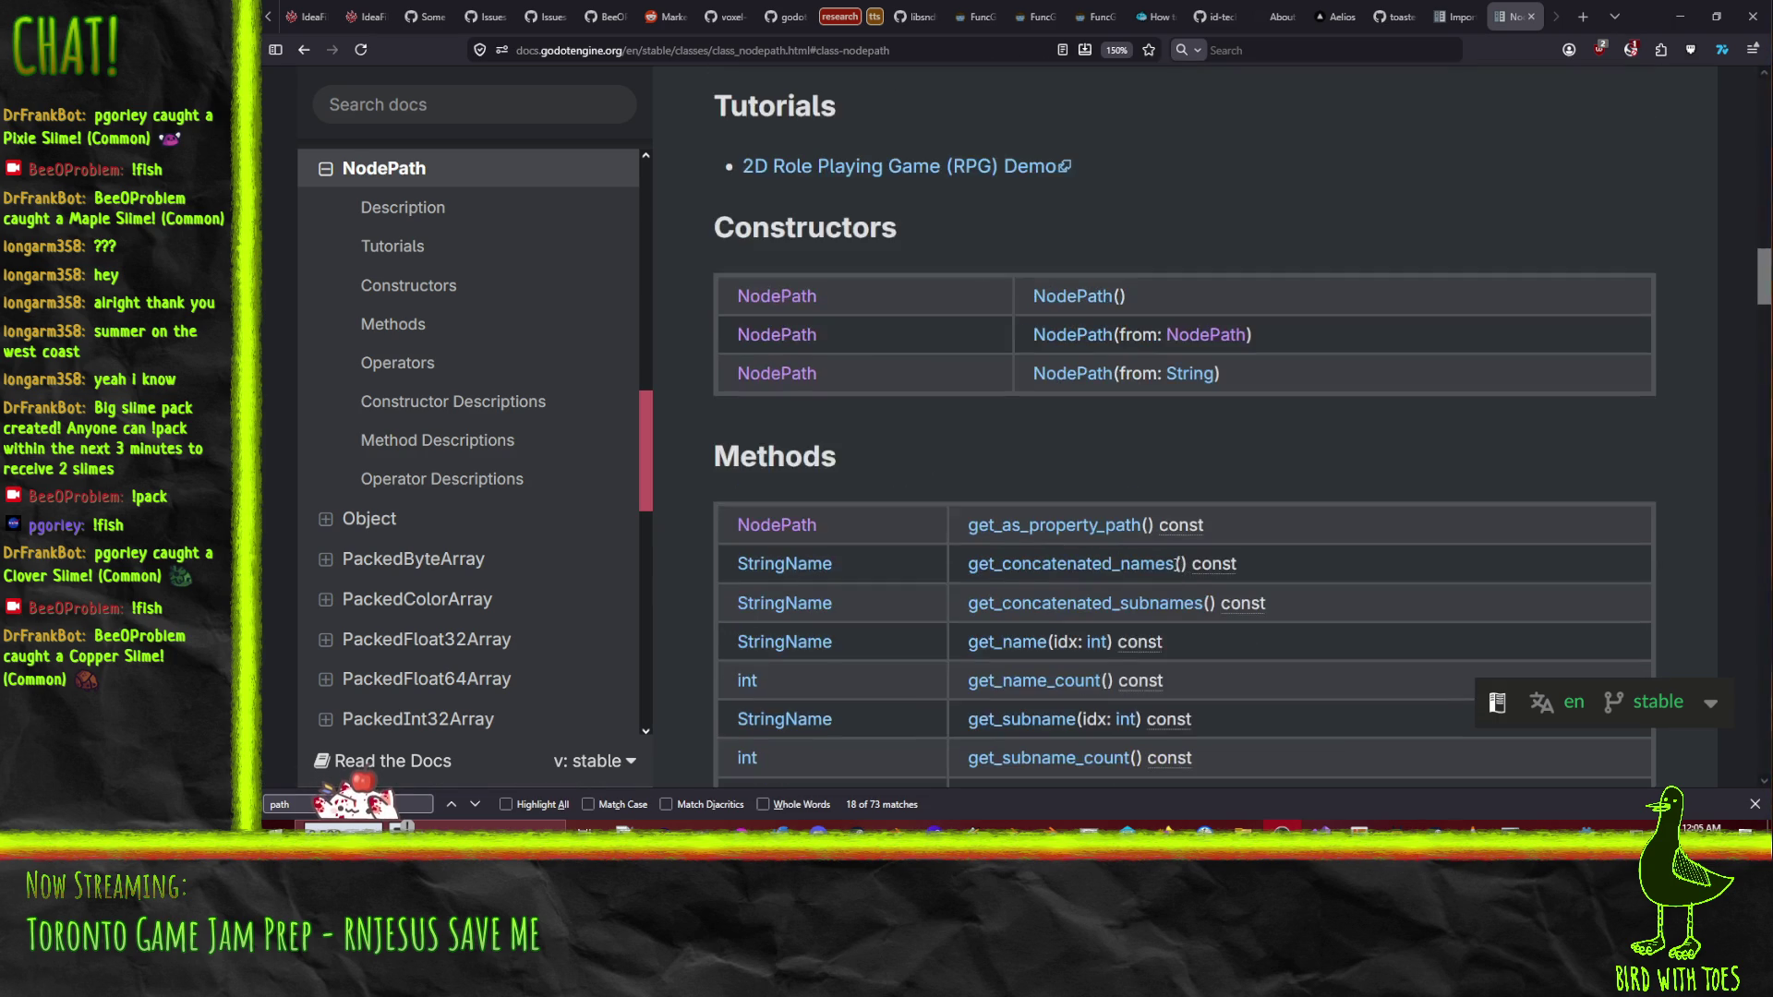
pyautogui.scroll(-3, 939, 397)
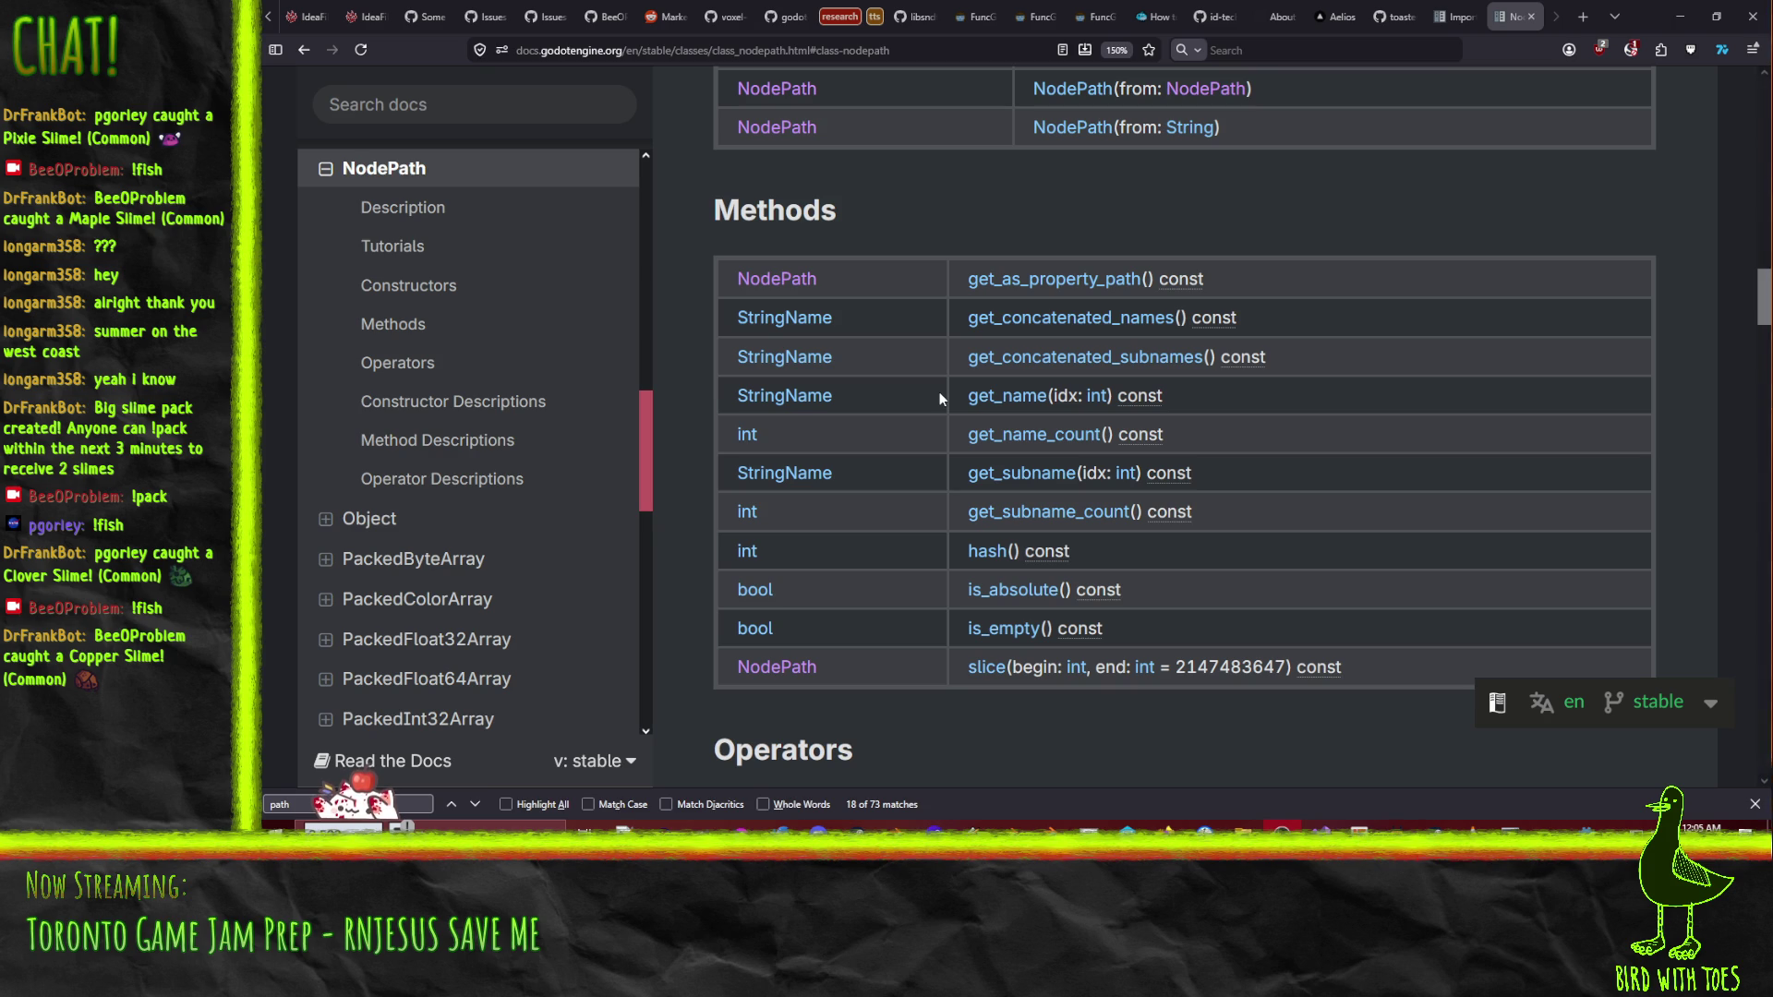
pyautogui.scroll(-10, 934, 608)
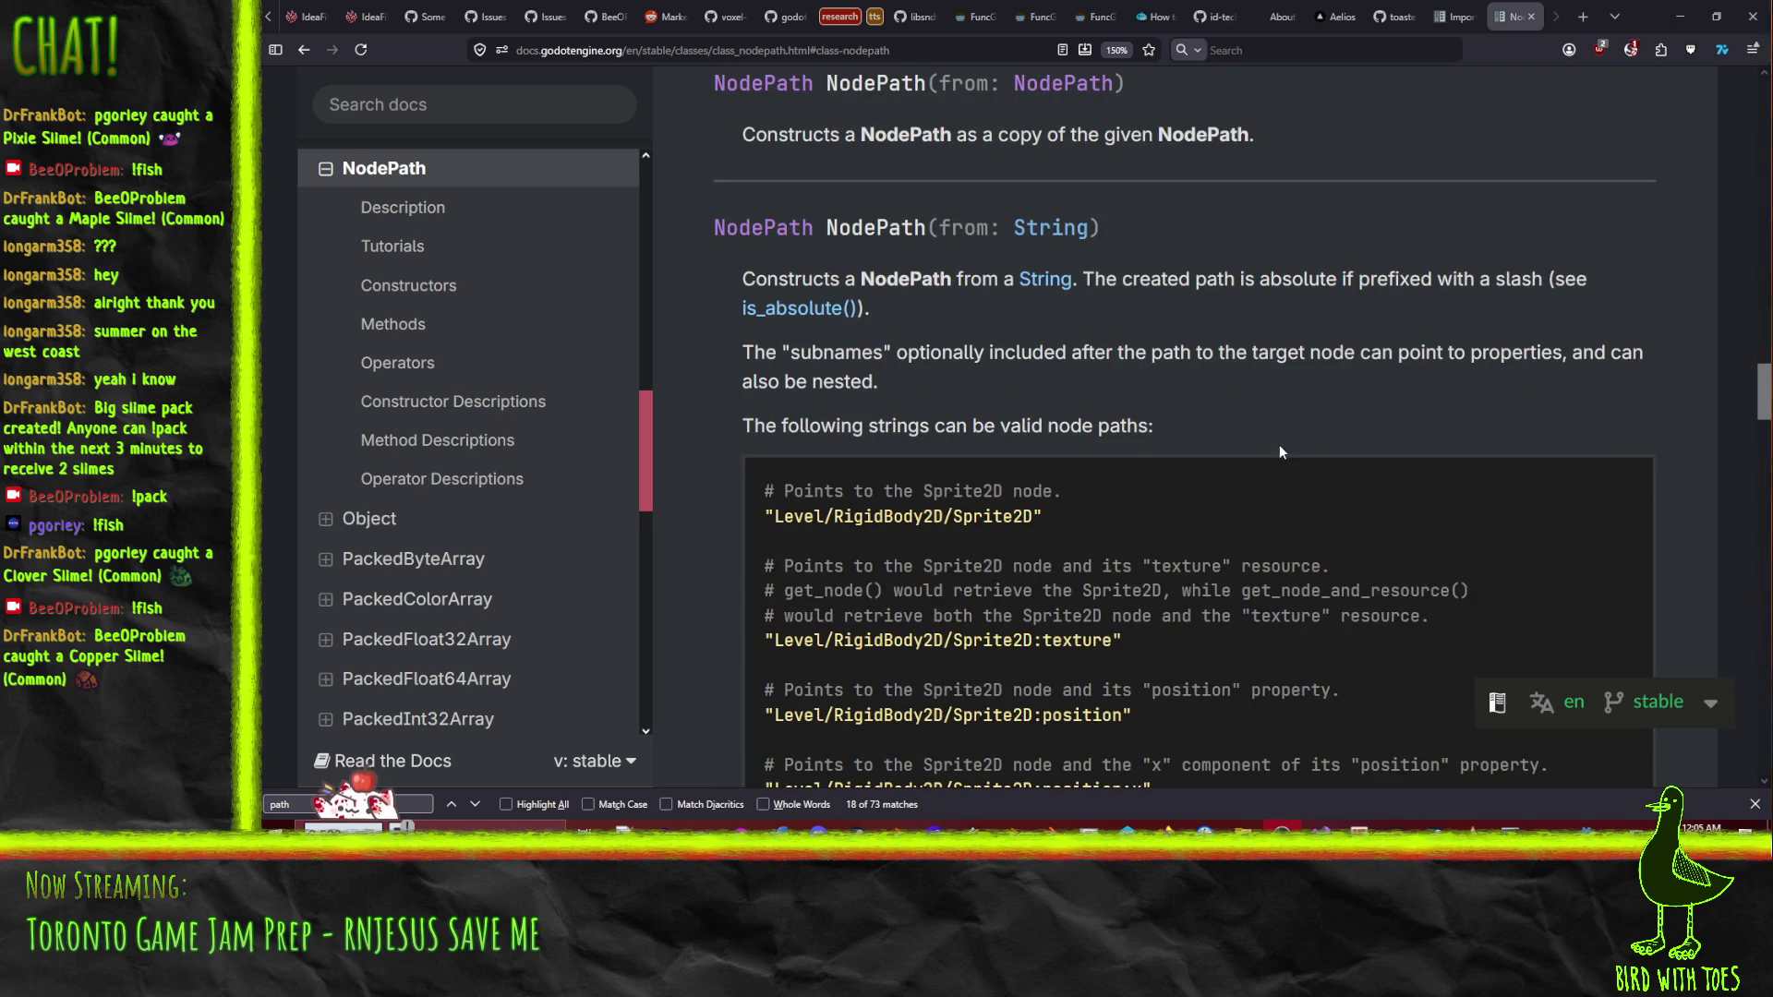
pyautogui.scroll(-20, 1293, 442)
pyautogui.scroll(5, 1303, 438)
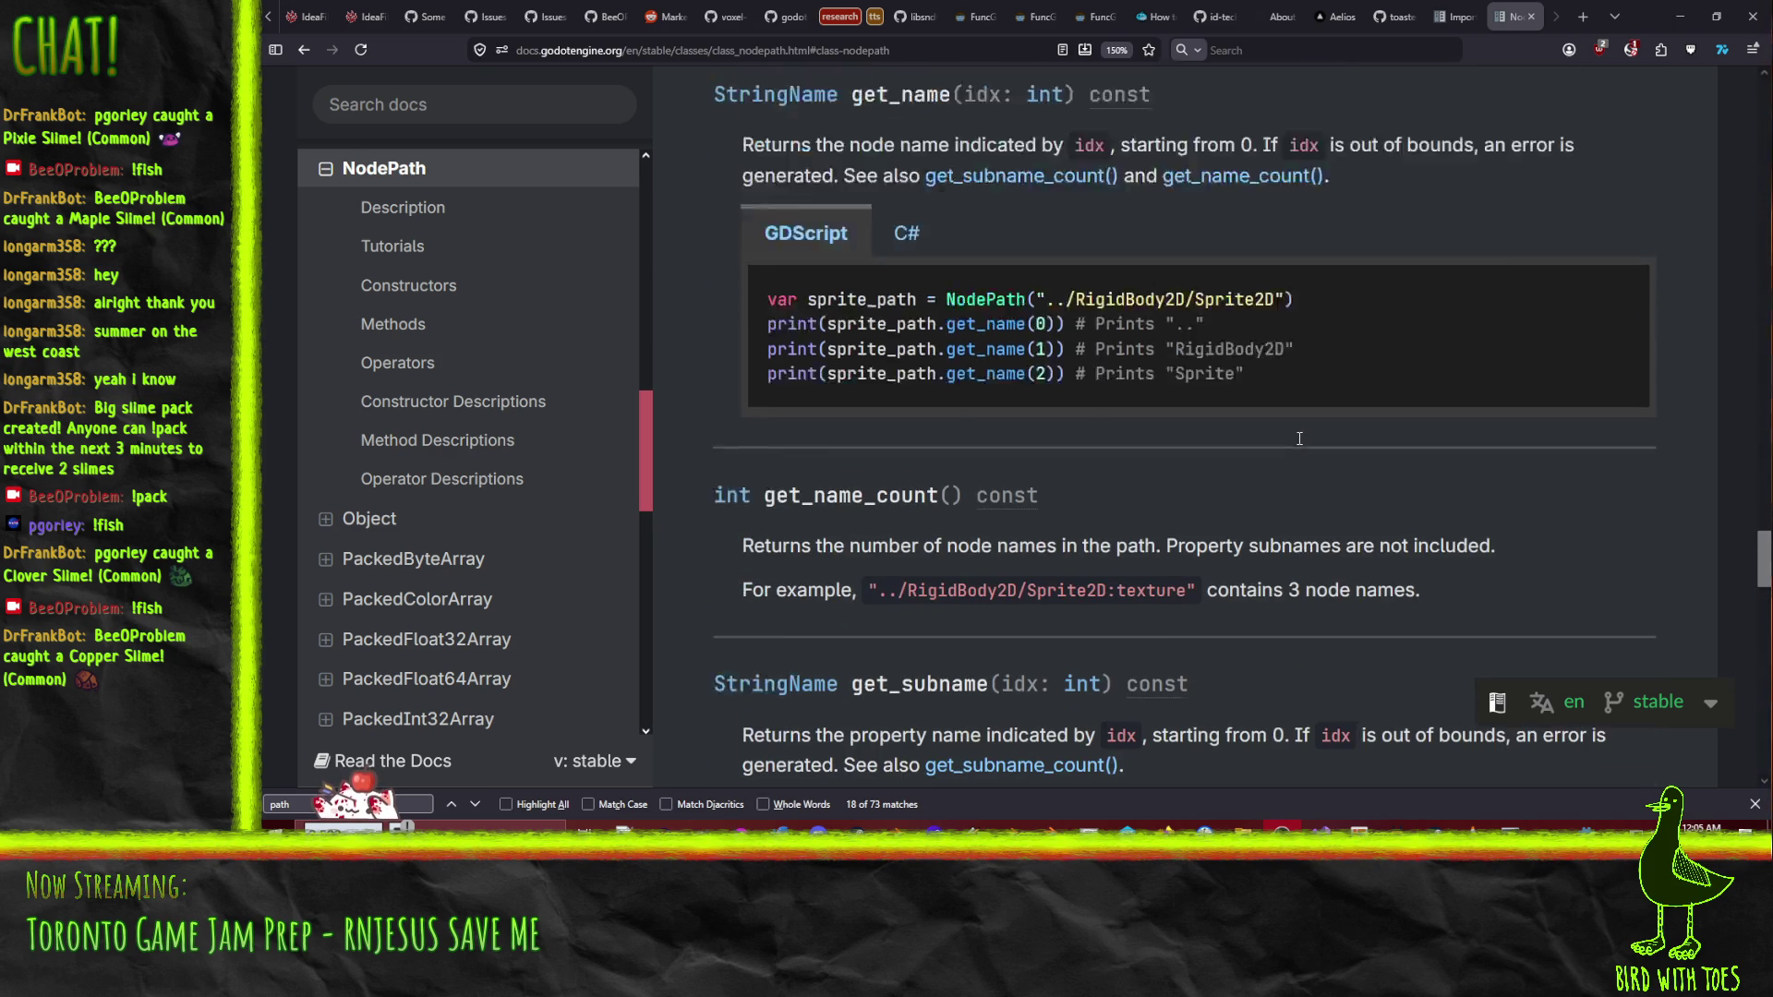
pyautogui.scroll(-9, 1415, 494)
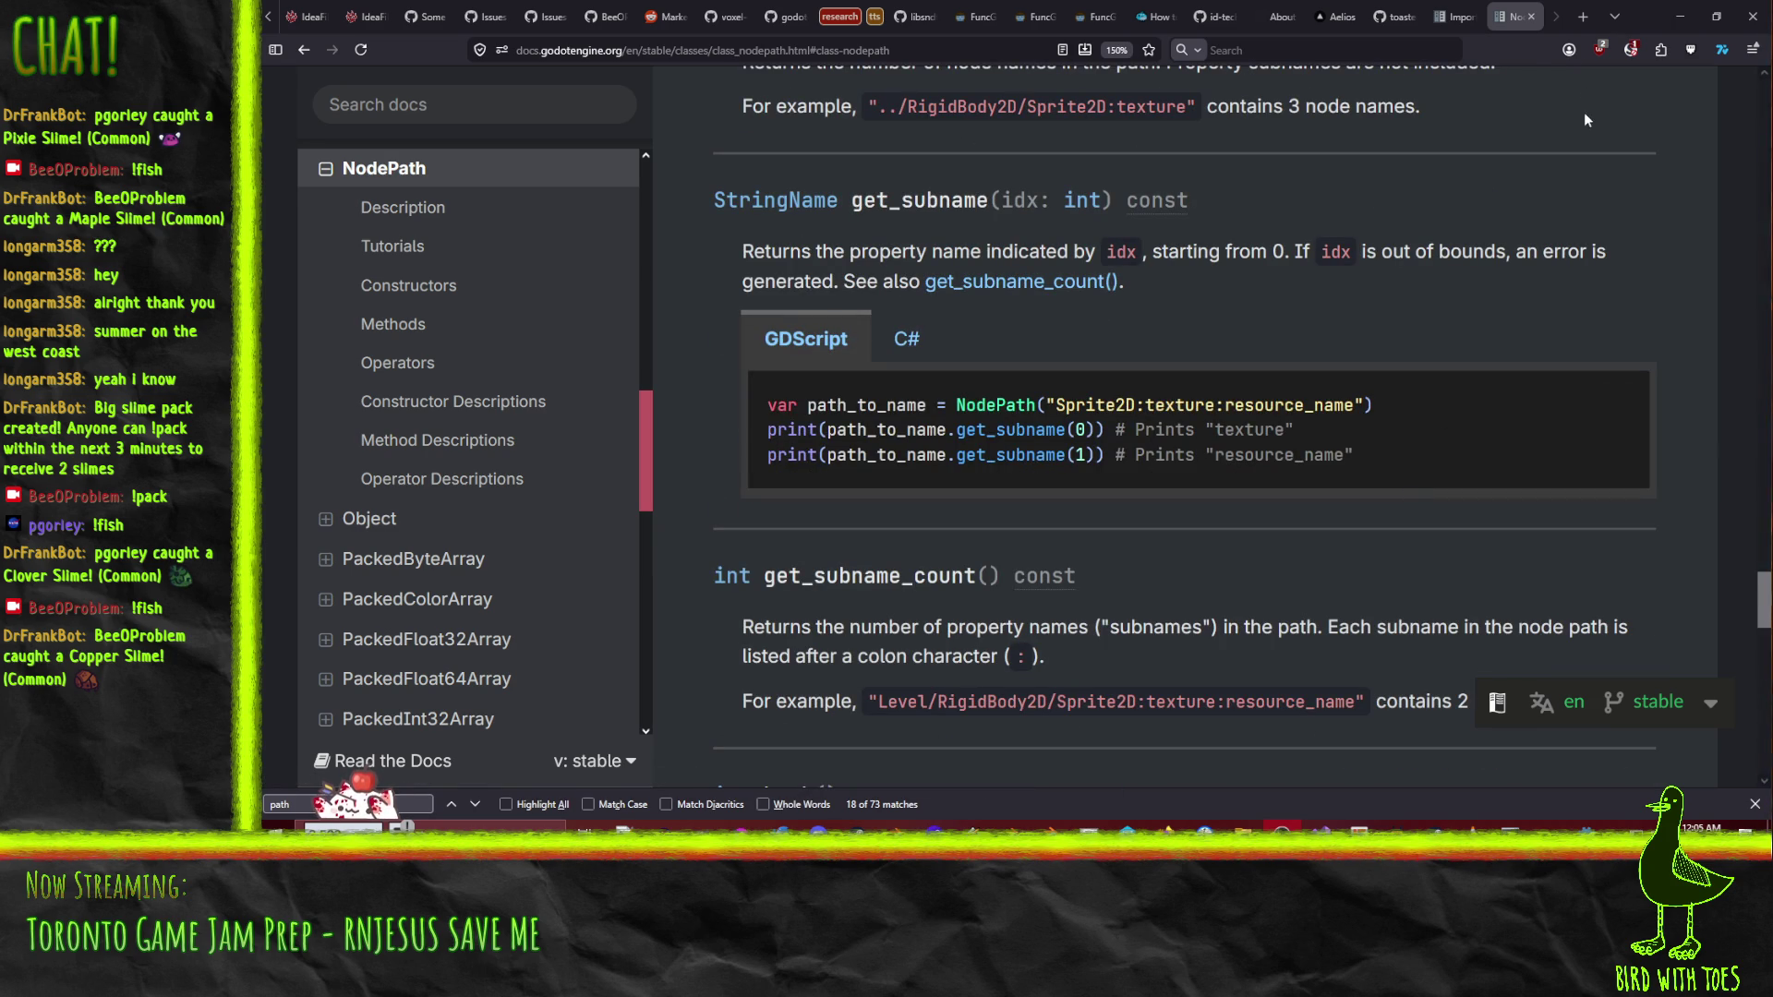
pyautogui.click(1531, 17)
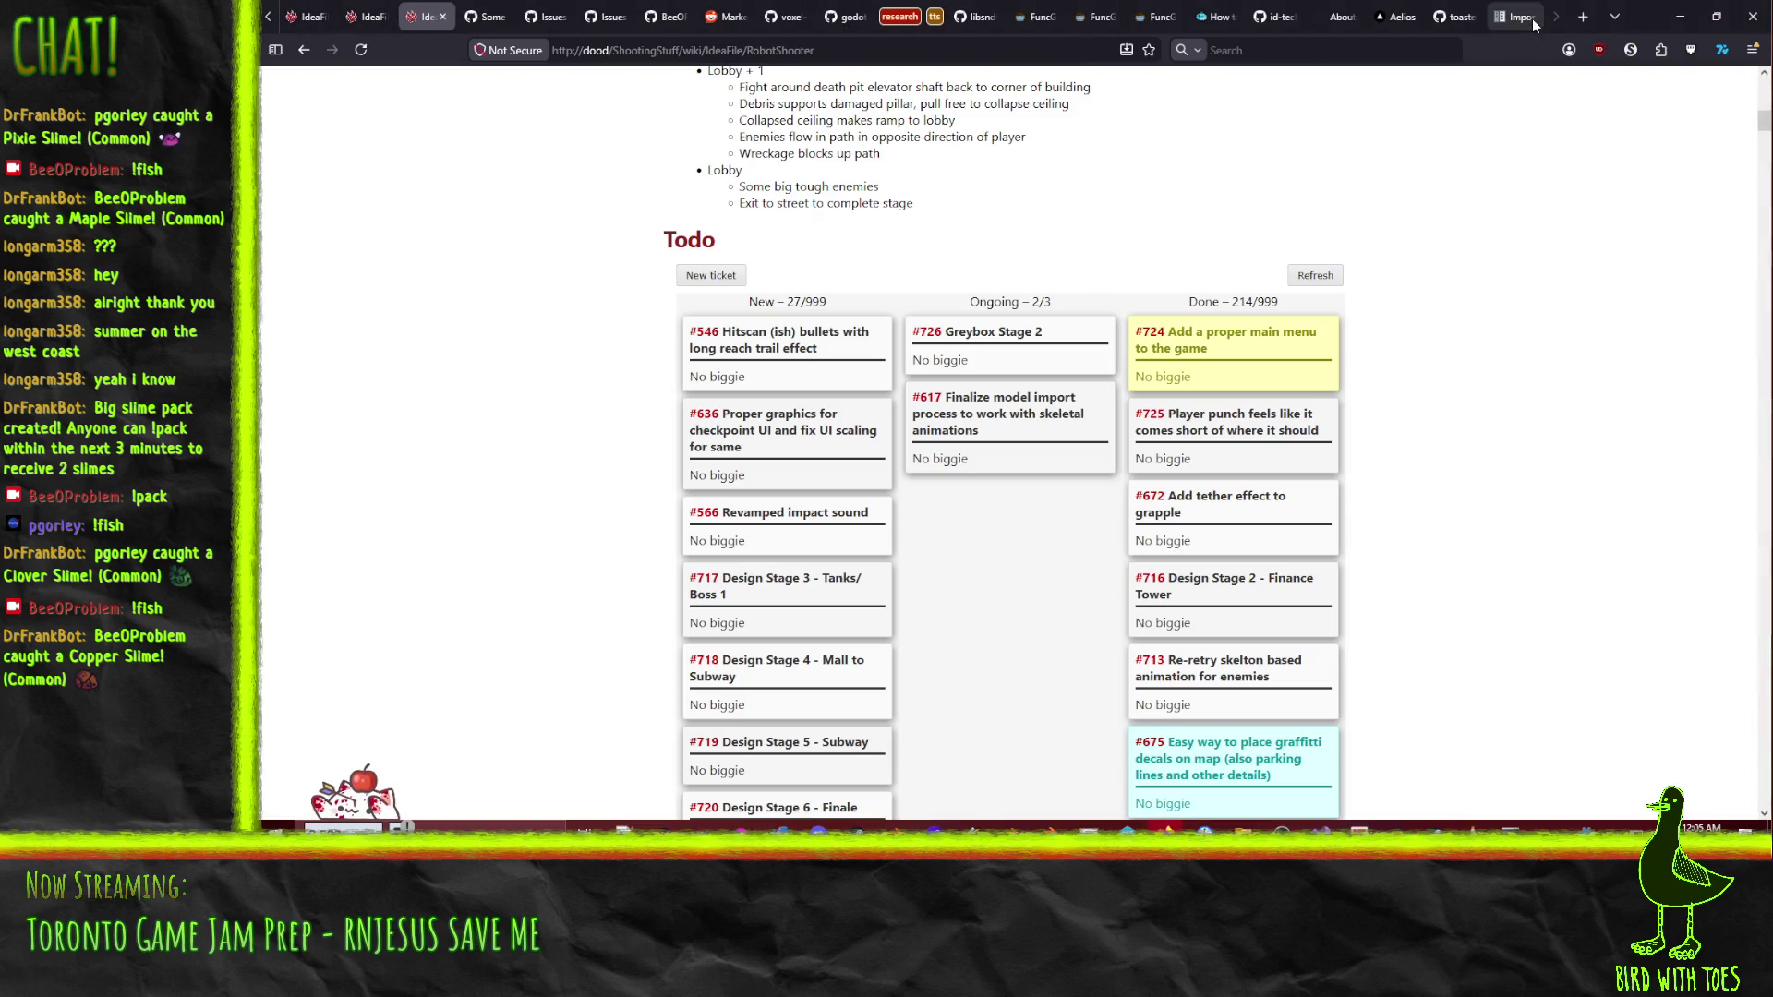
pyautogui.click(1678, 16)
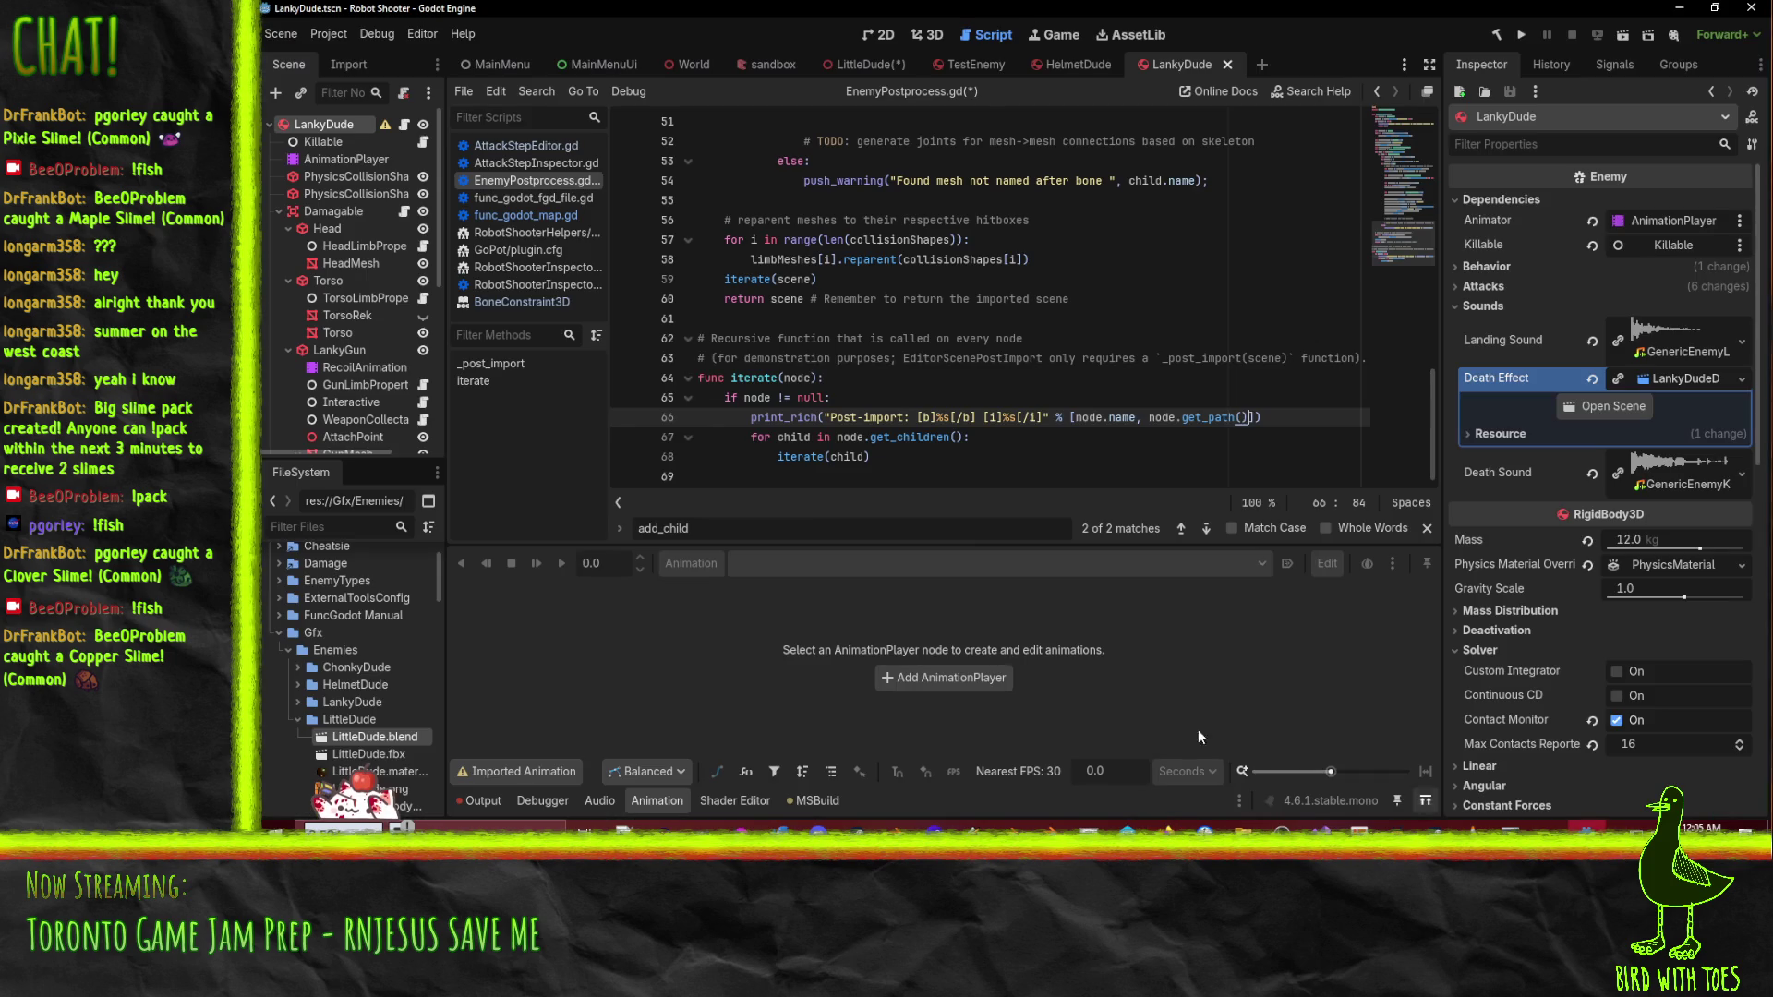
# - Delete the LittleDude2 node and its children from the LittleDude scene
pyautogui.click(1134, 319)
pyautogui.click(872, 64)
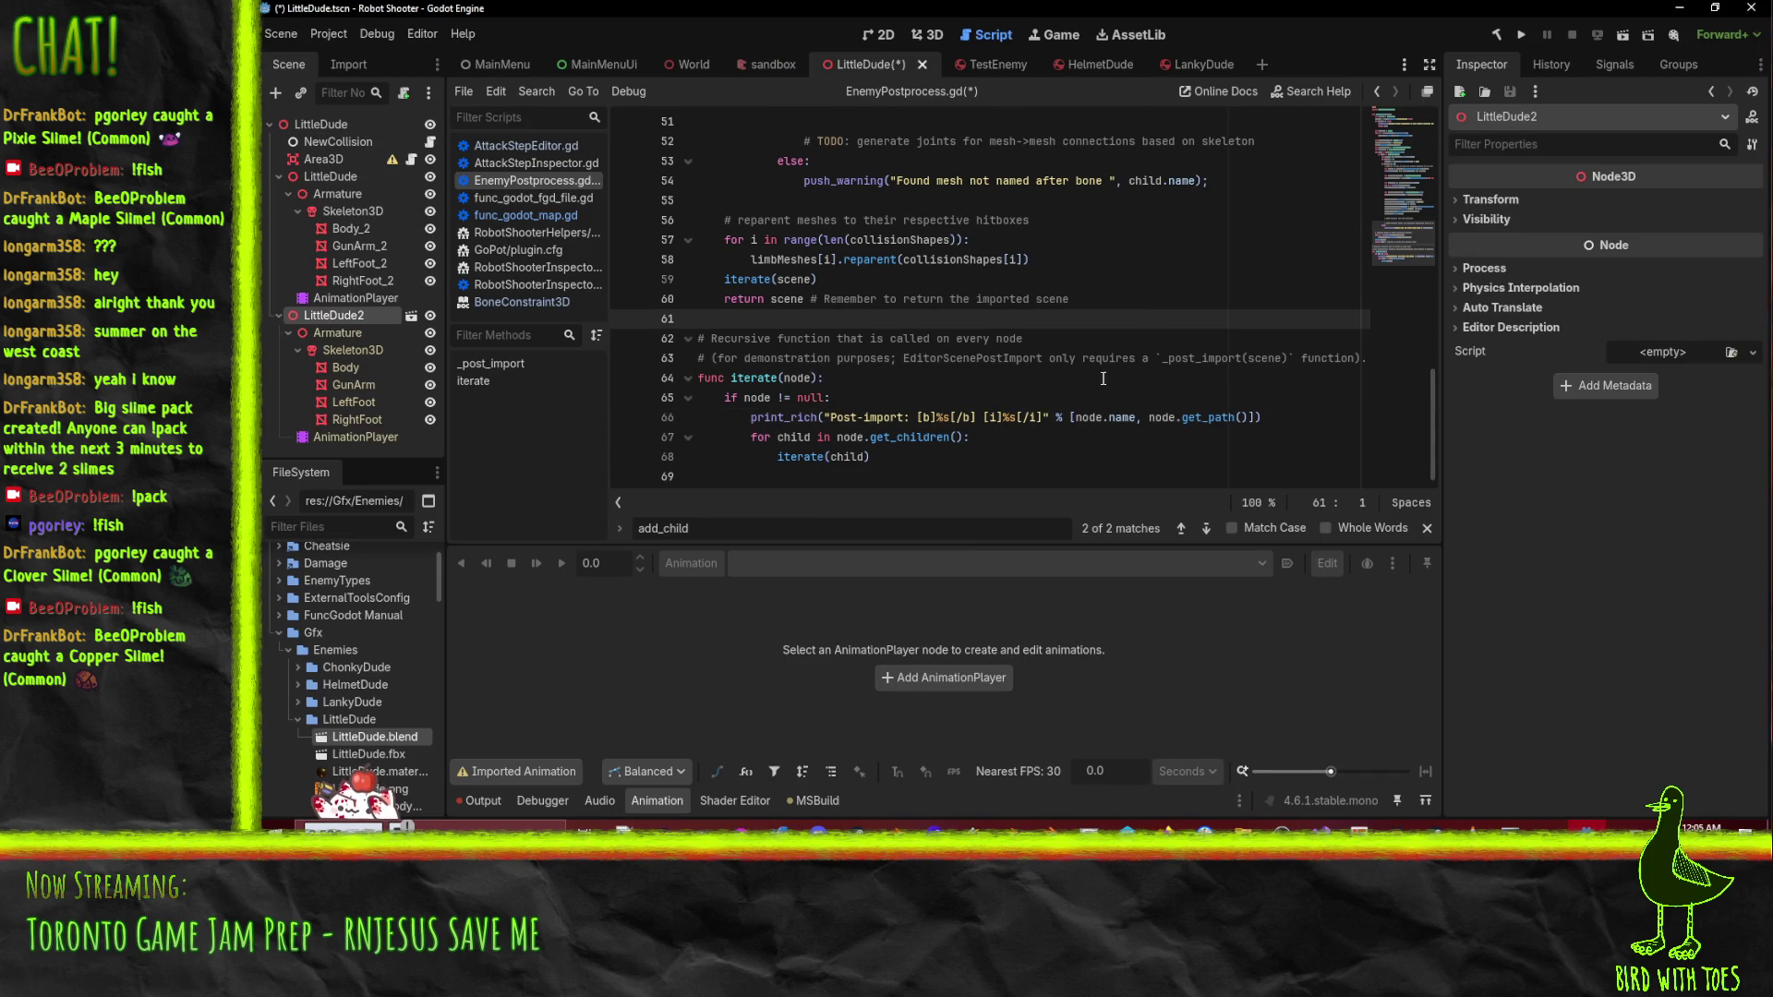
pyautogui.click(343, 314)
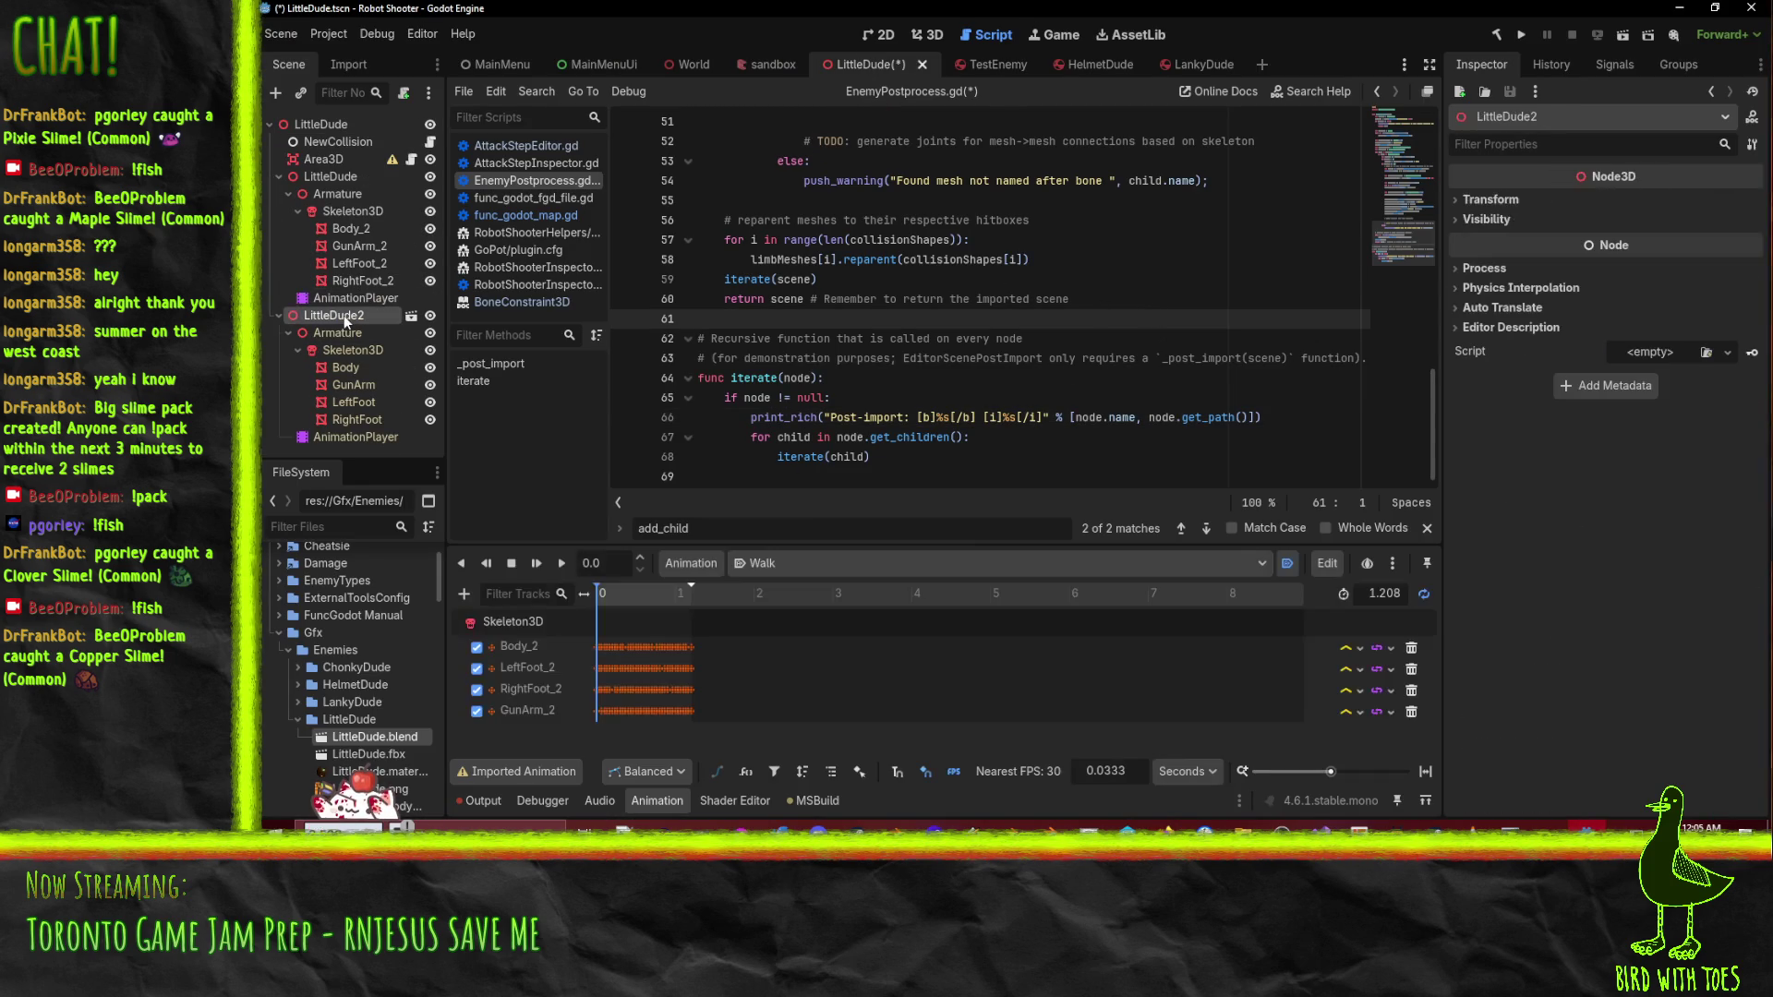
pyautogui.press('Delete')
pyautogui.click(949, 431)
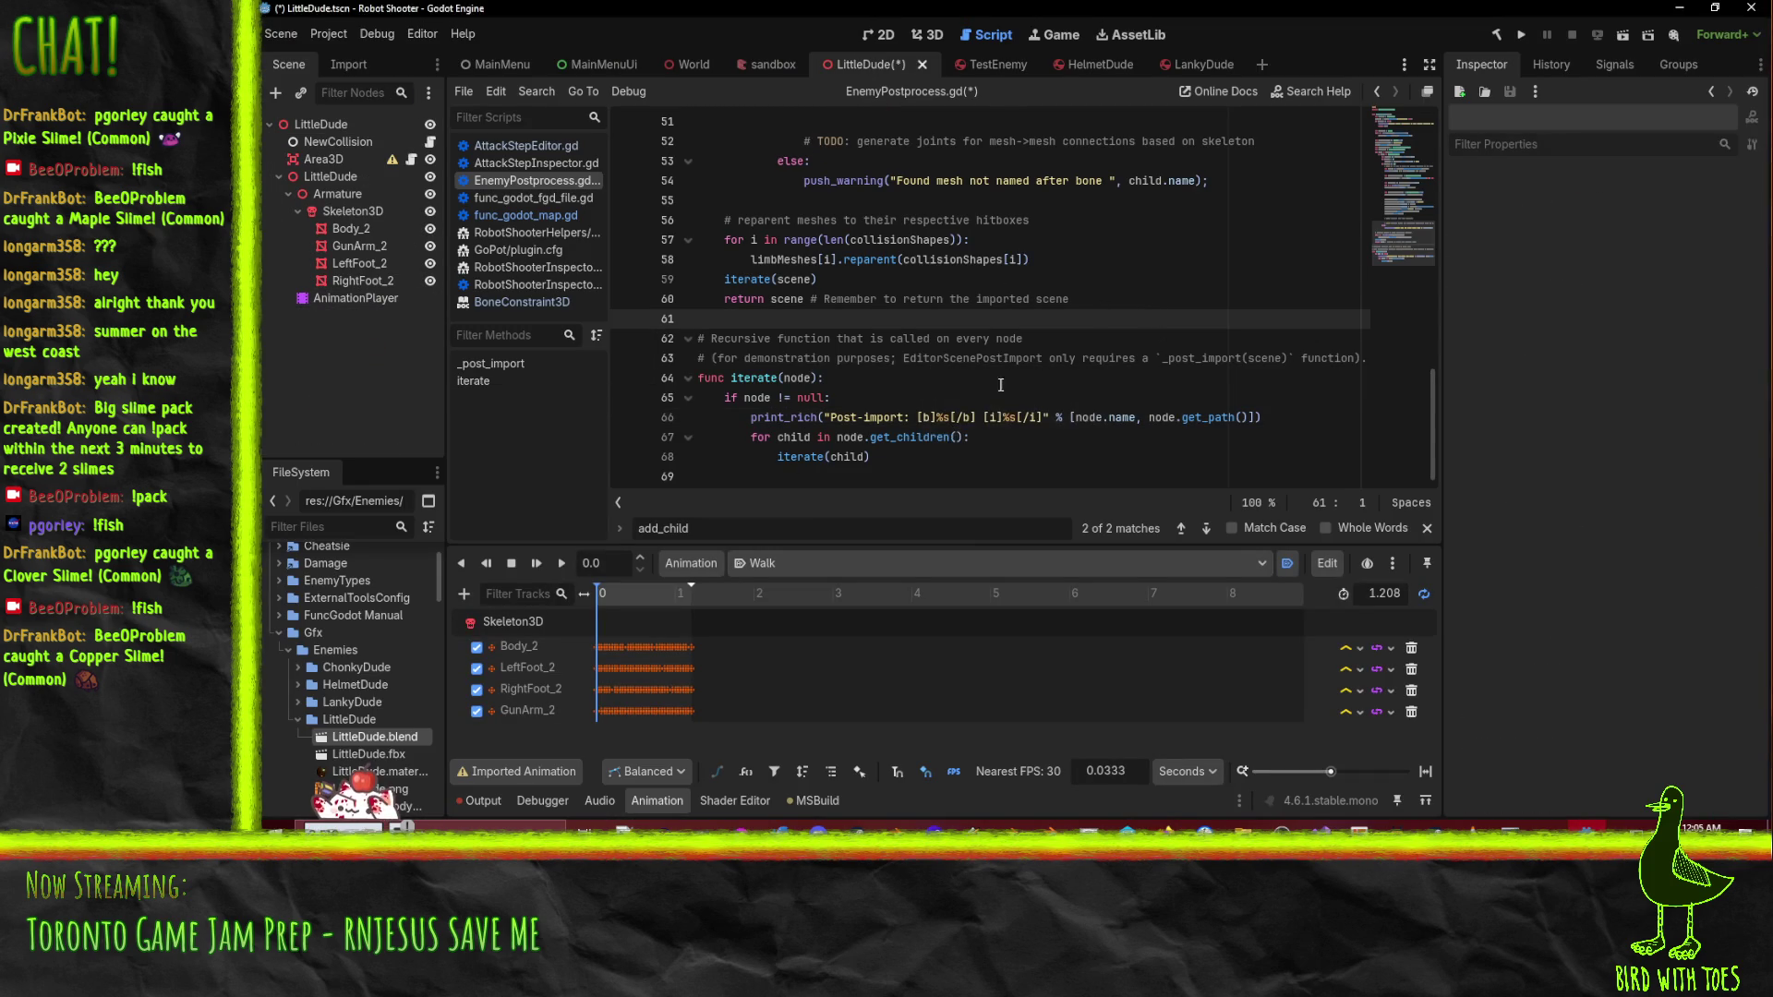
# - Reimport LittleDude.blend and view the post-import node log in Output
pyautogui.click(1000, 383)
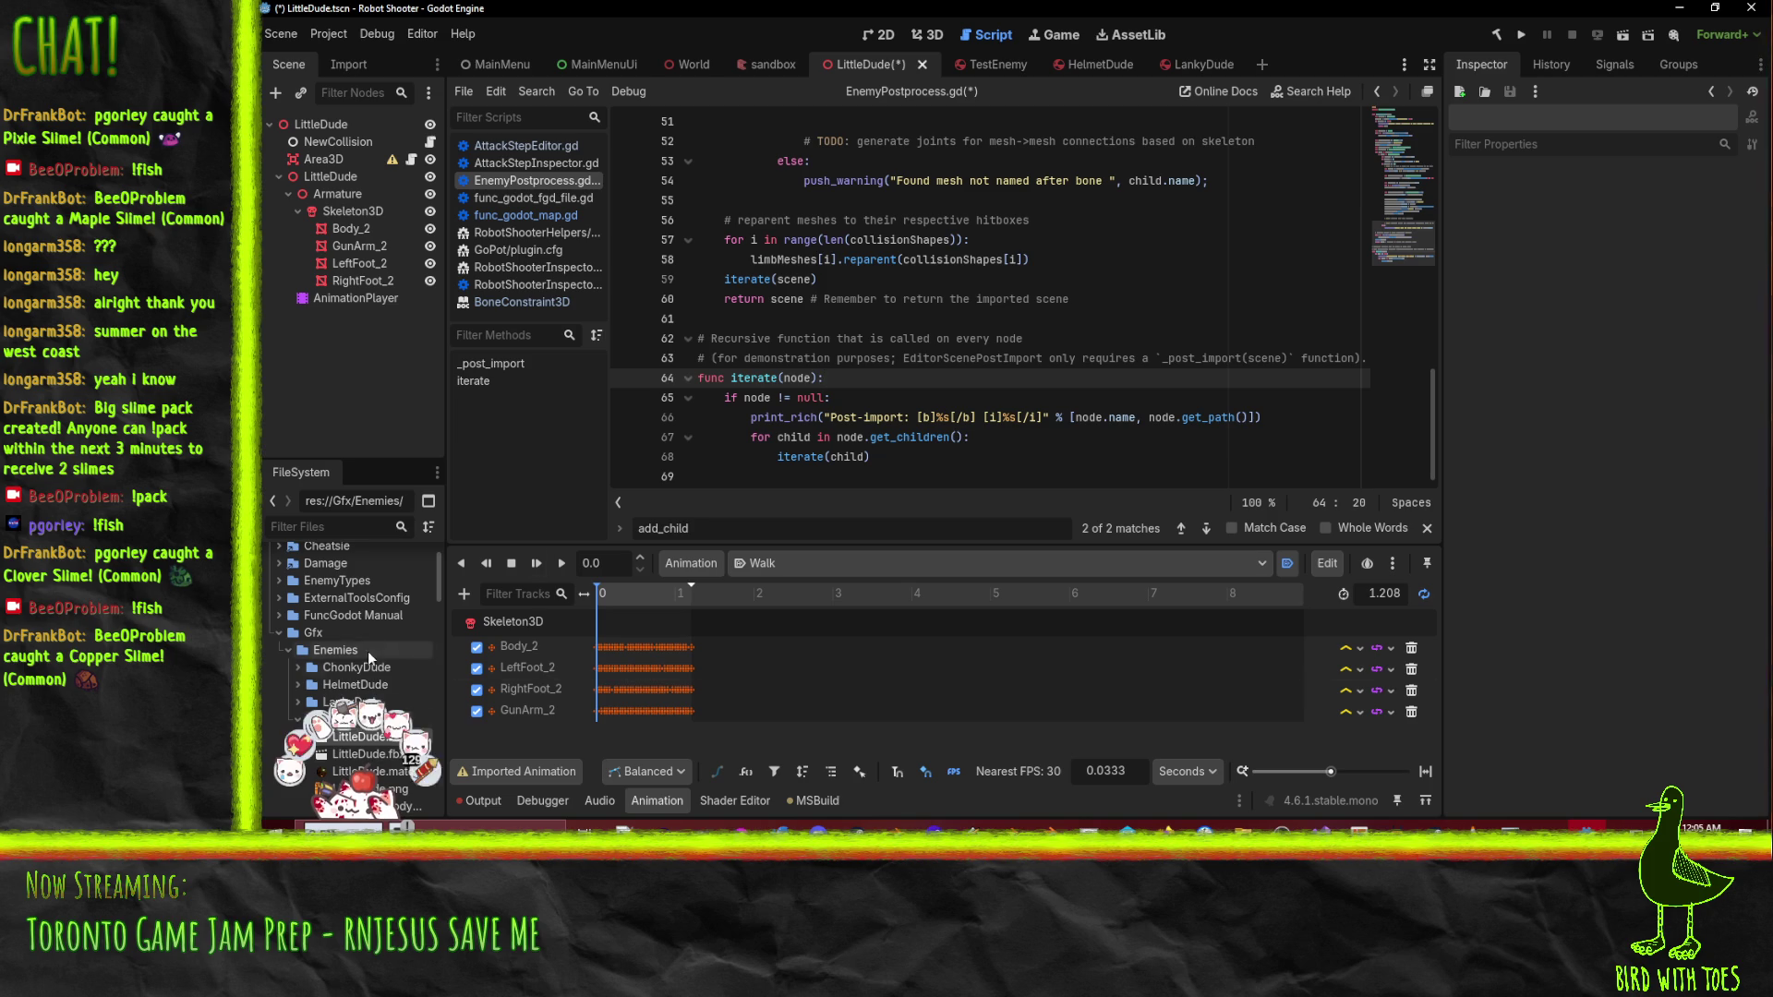
pyautogui.rightClick(357, 739)
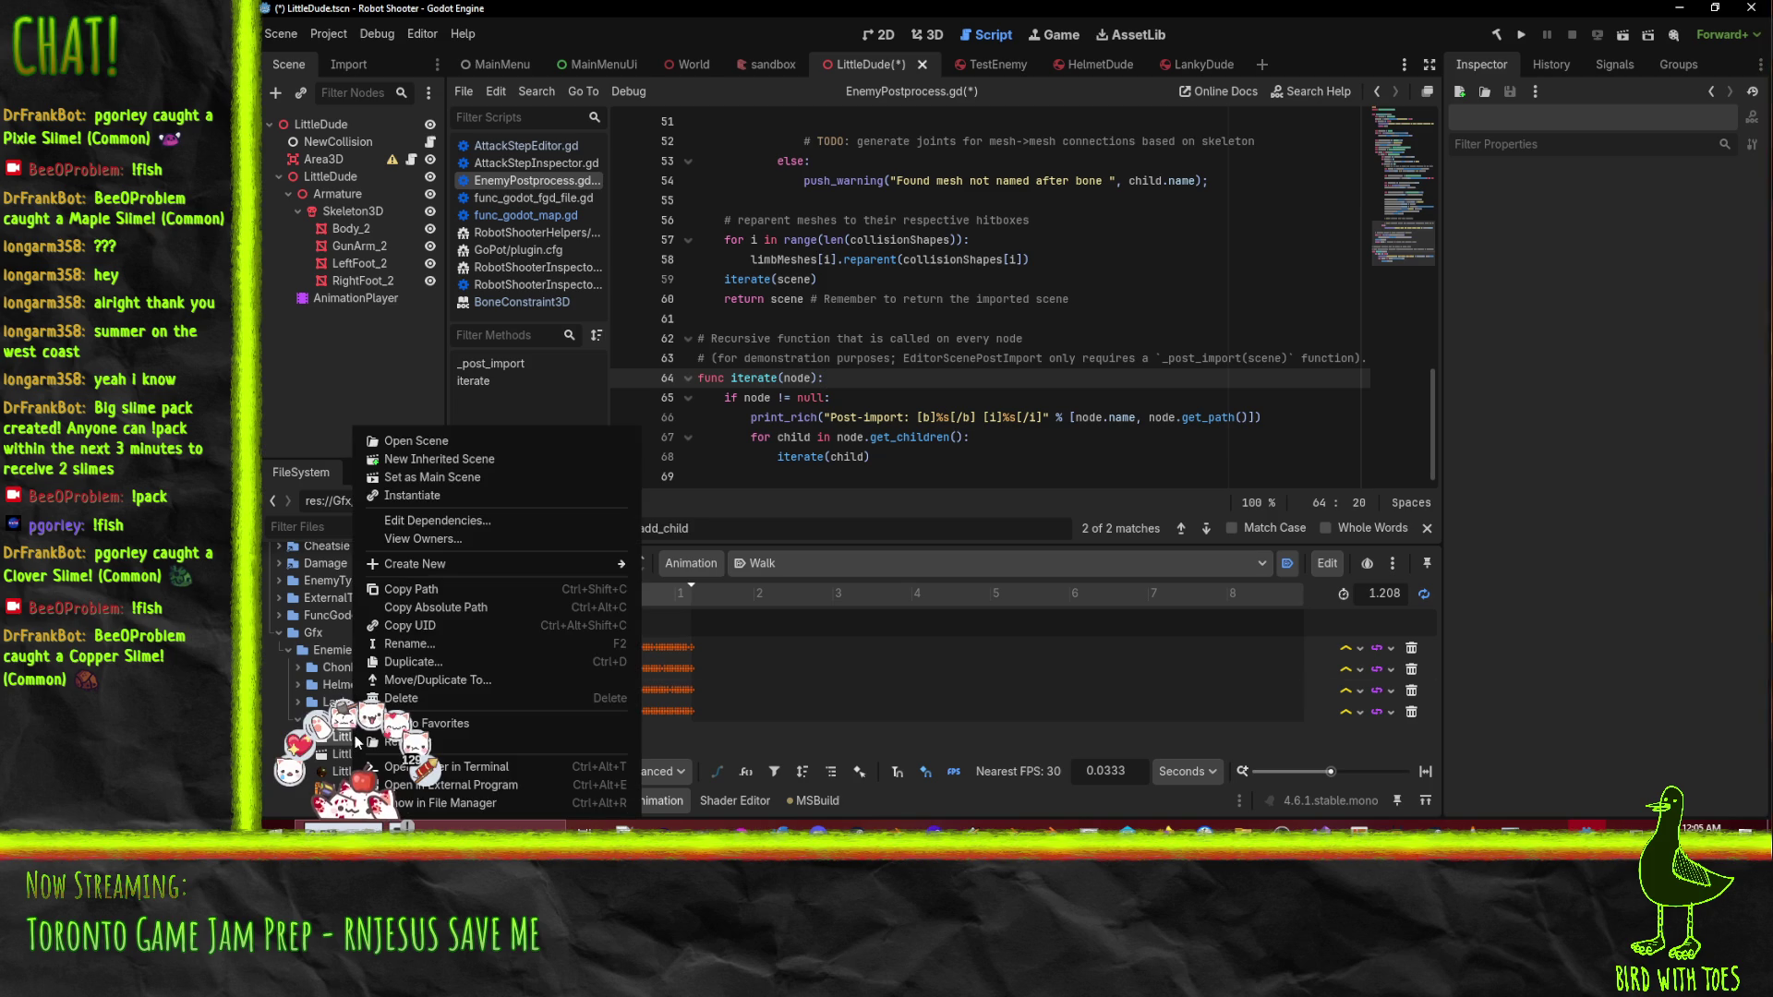
pyautogui.click(545, 741)
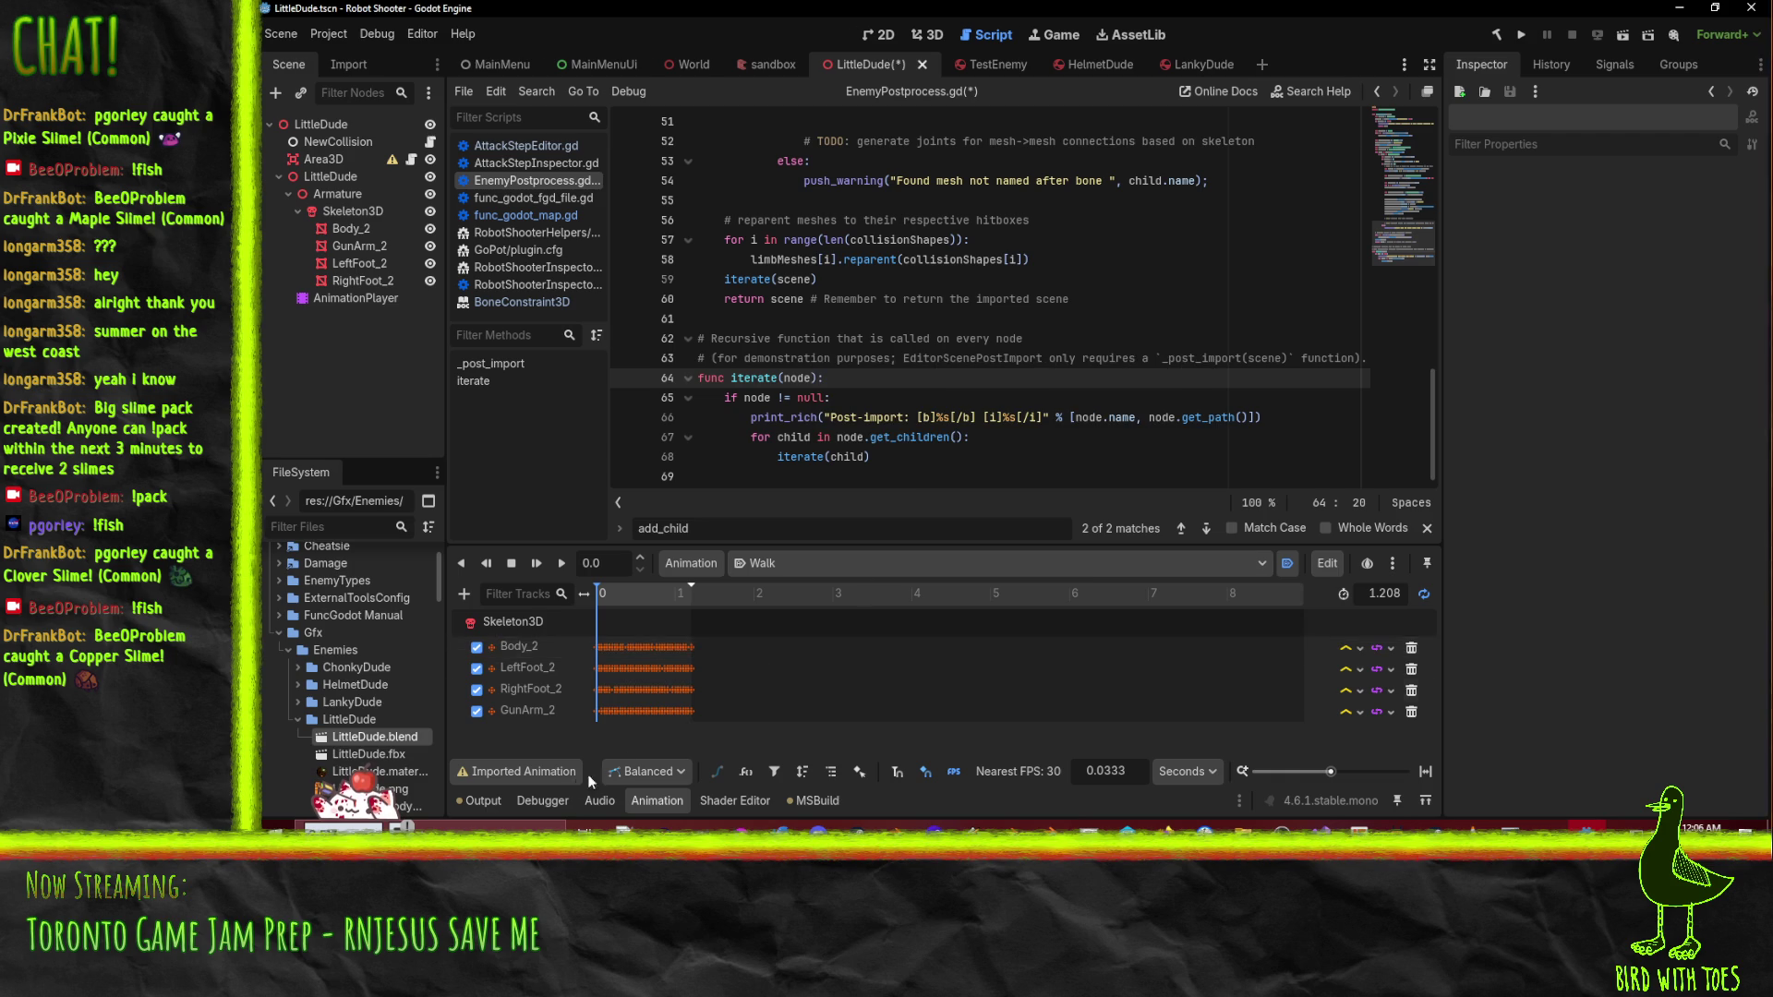
pyautogui.click(474, 802)
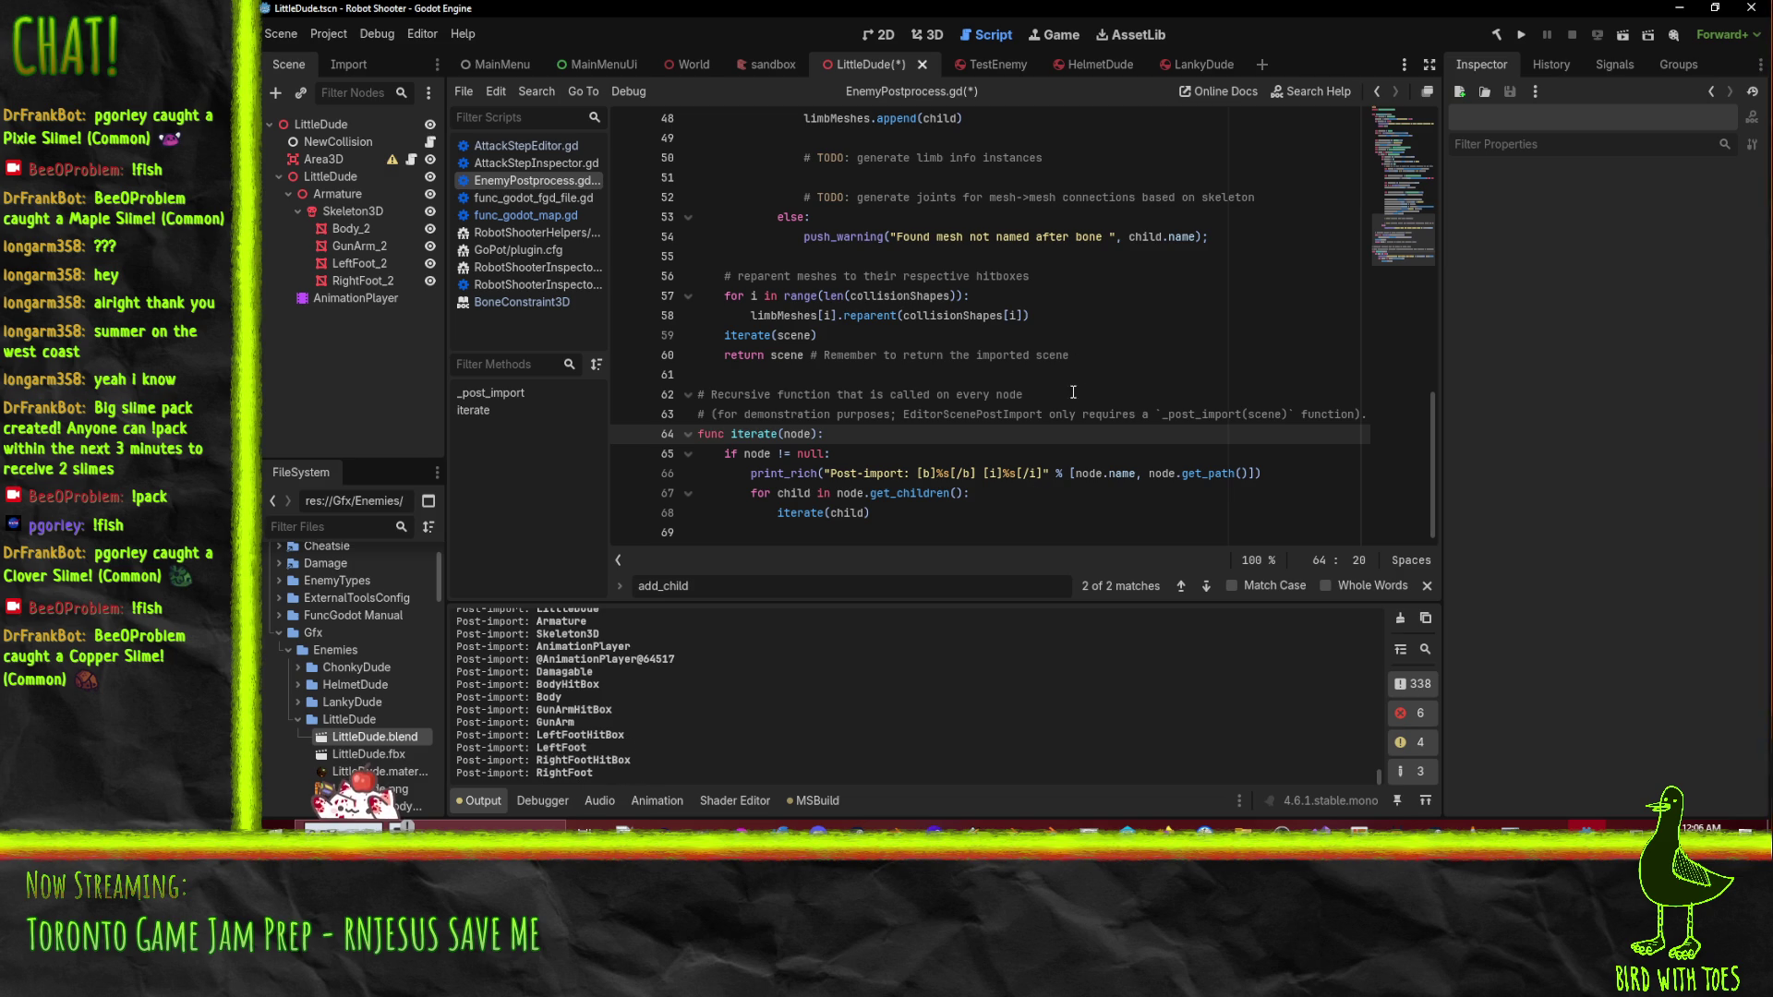
# - Add limbMeshes[i].name += "Mesh" on a new line after the reparent call
pyautogui.scroll(7, 1118, 397)
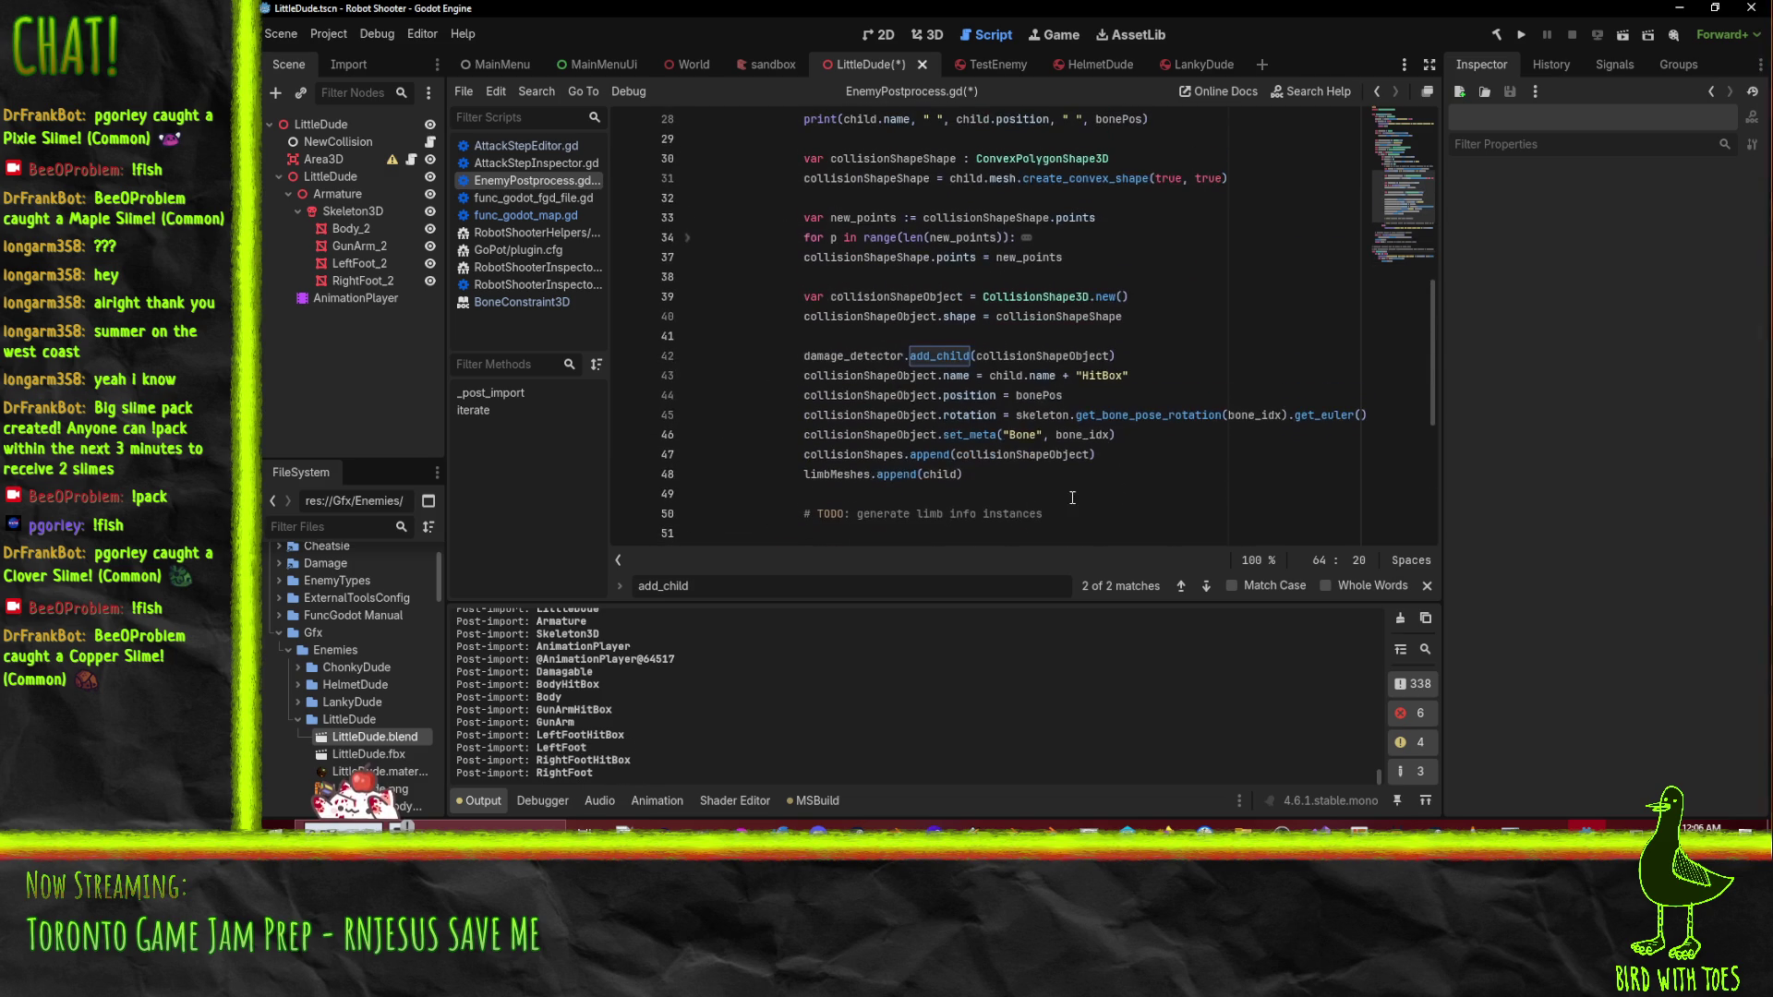
pyautogui.scroll(-5, 1073, 498)
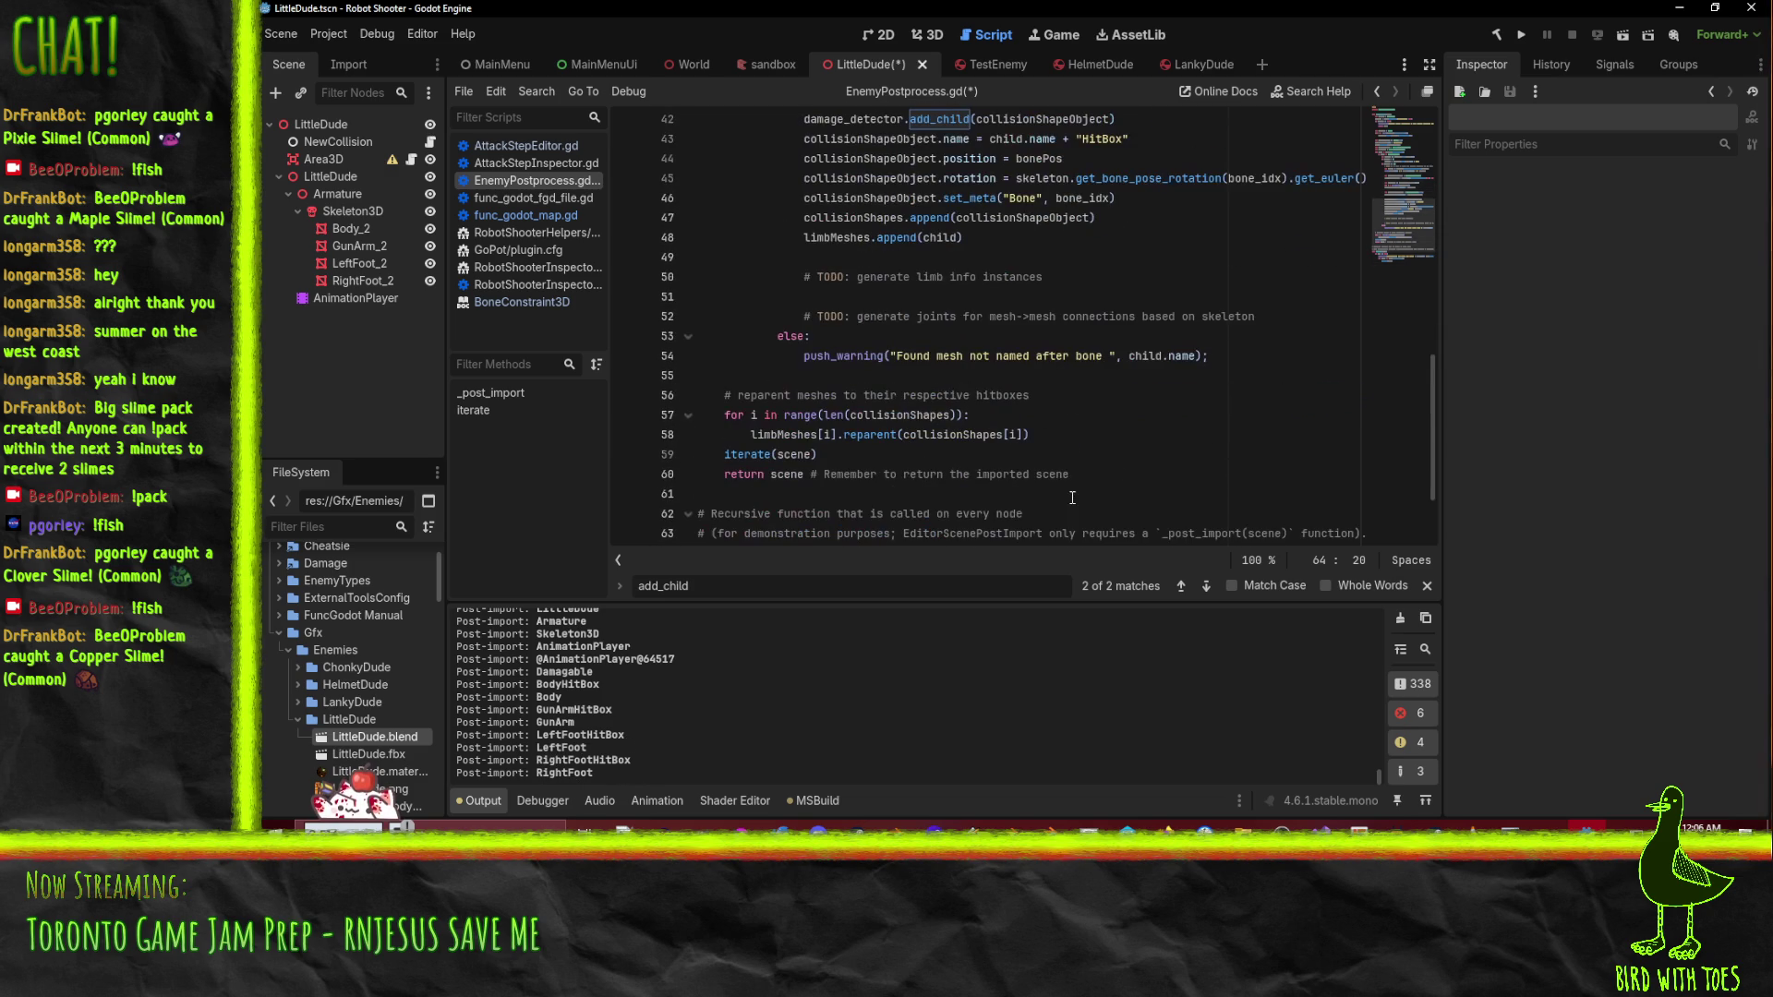
pyautogui.click(1052, 435)
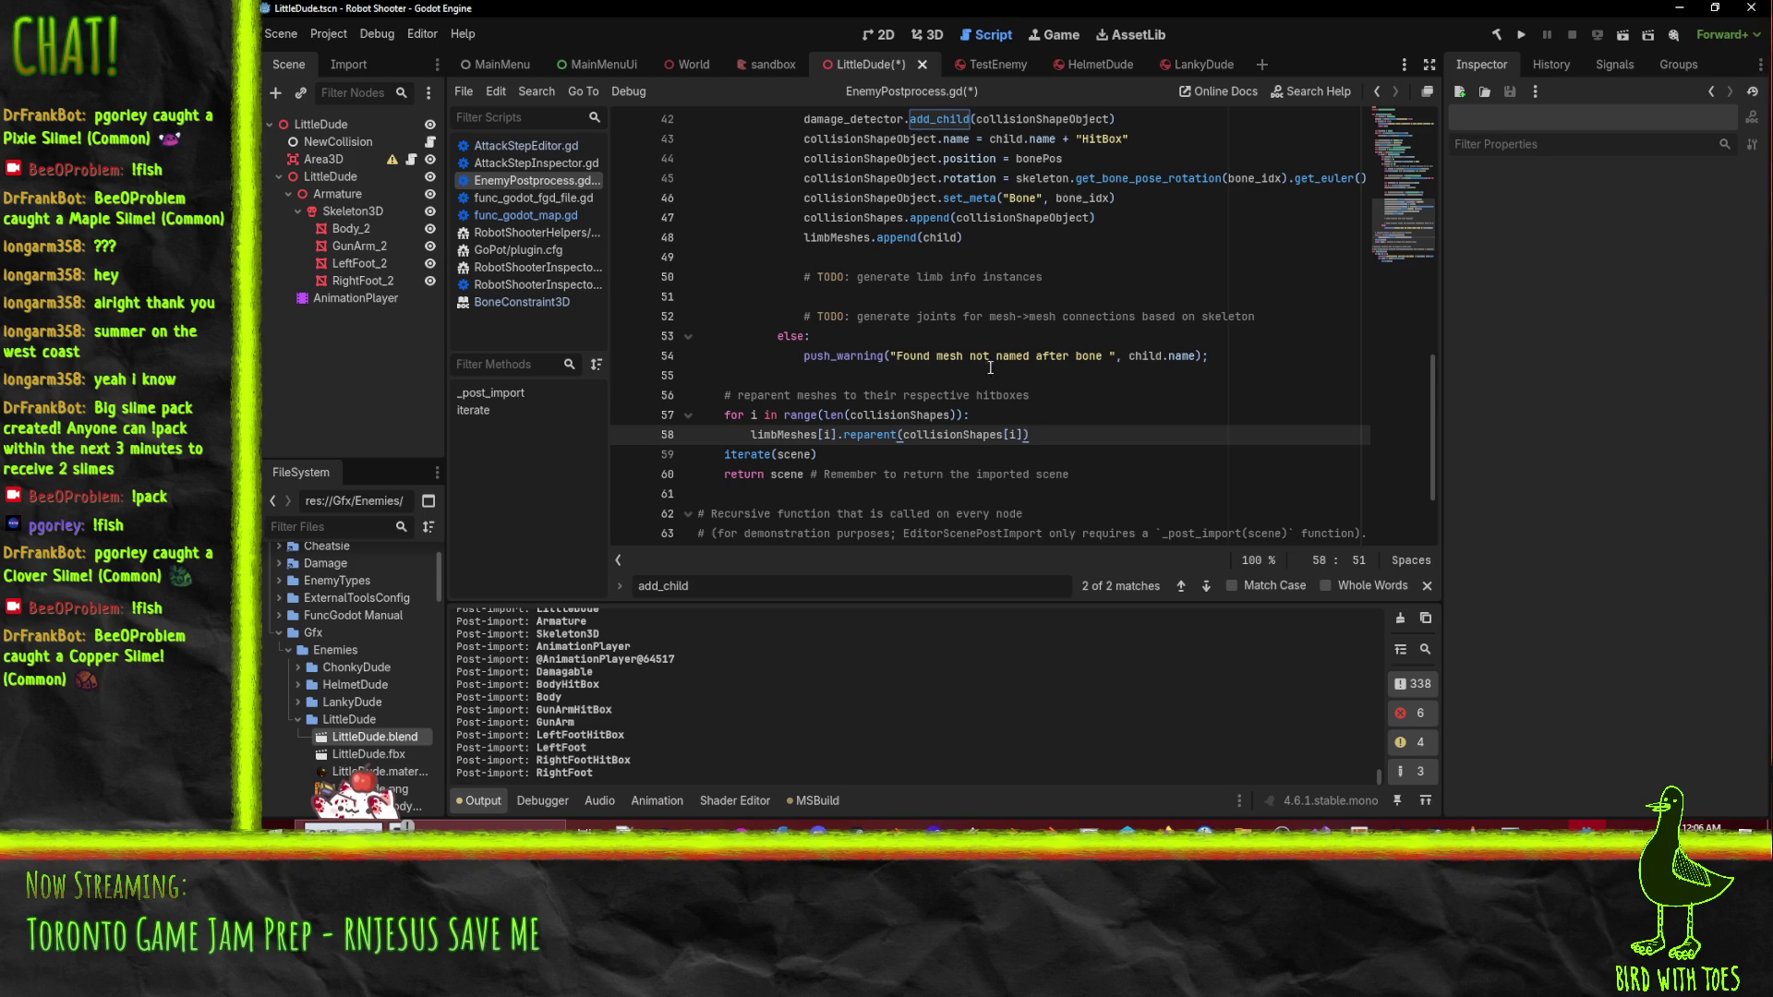
pyautogui.press('Return')
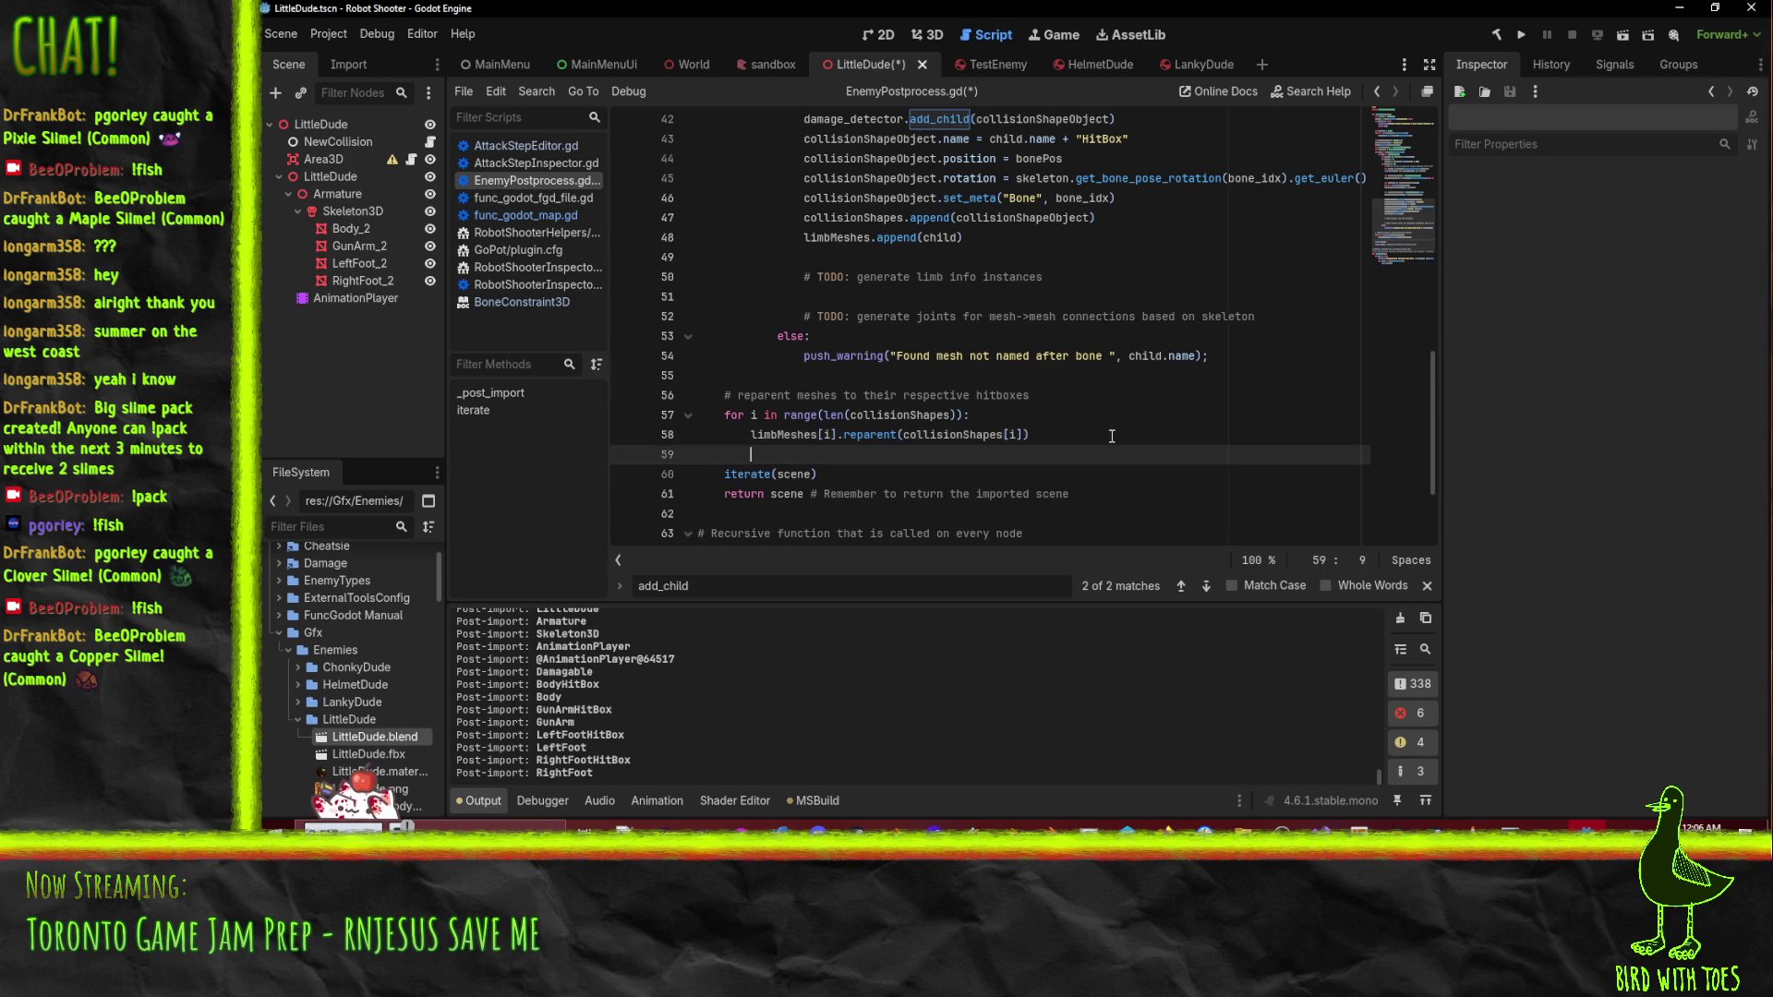
pyautogui.write('limbMeshe')
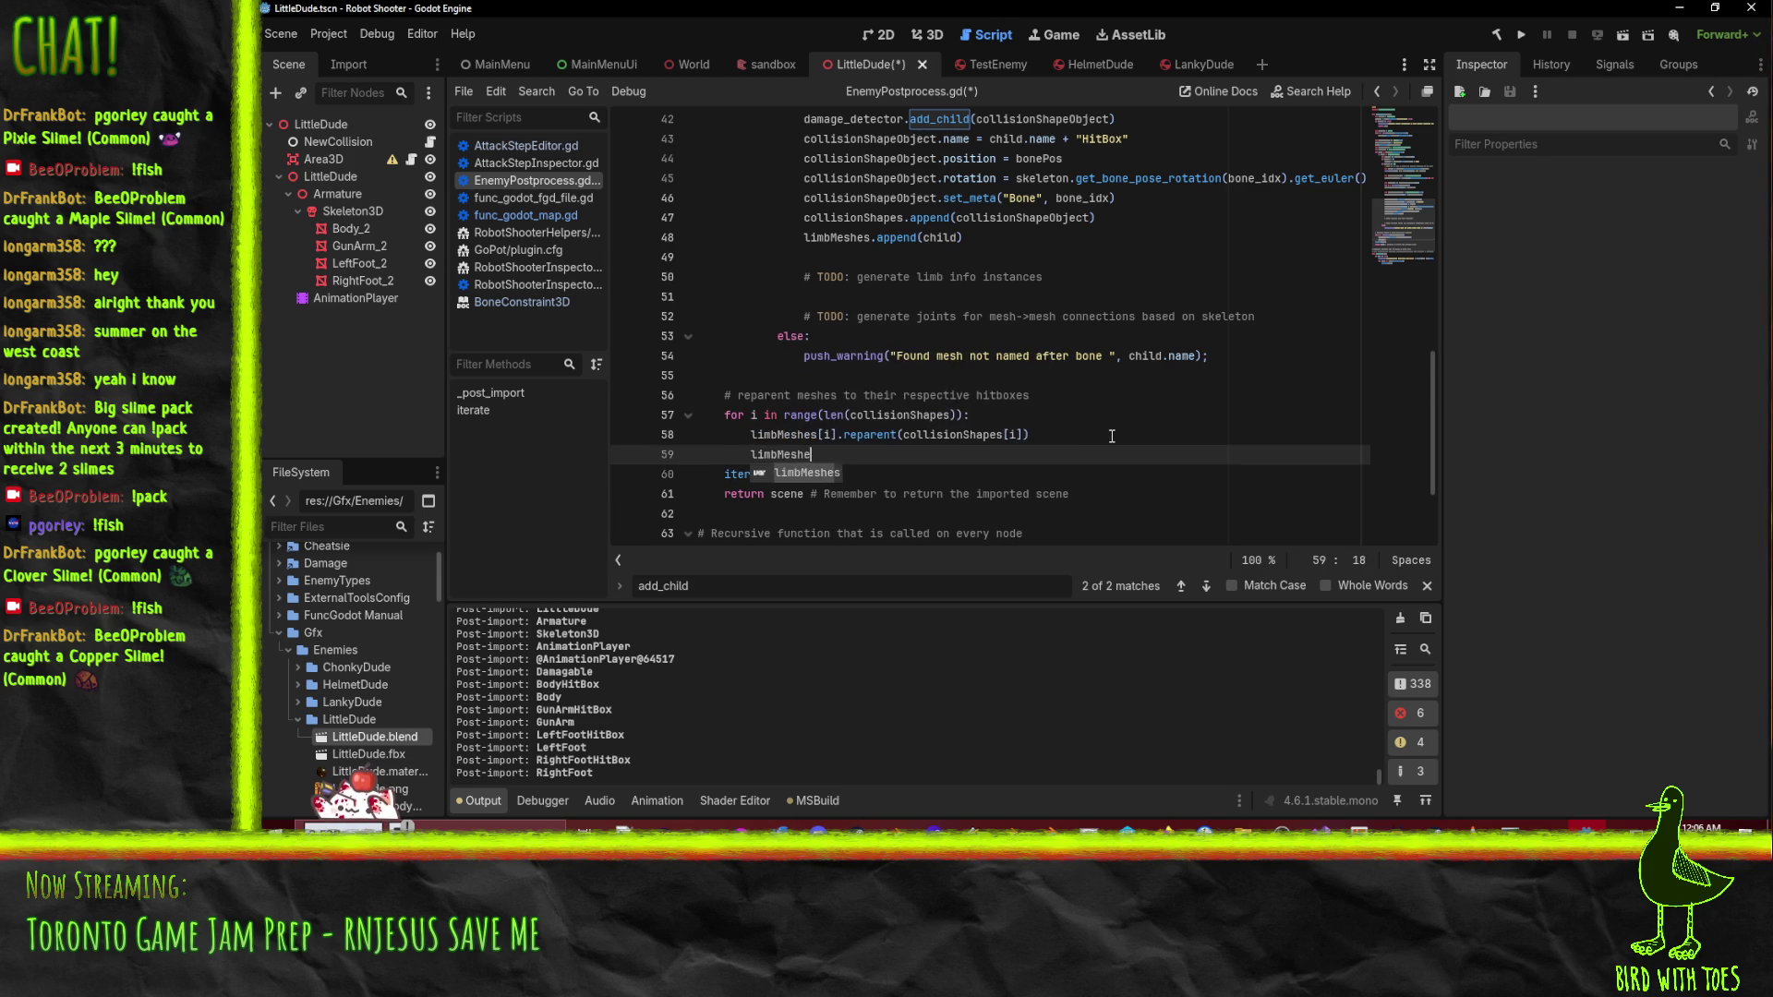
pyautogui.press('Return')
pyautogui.write('[i].name')
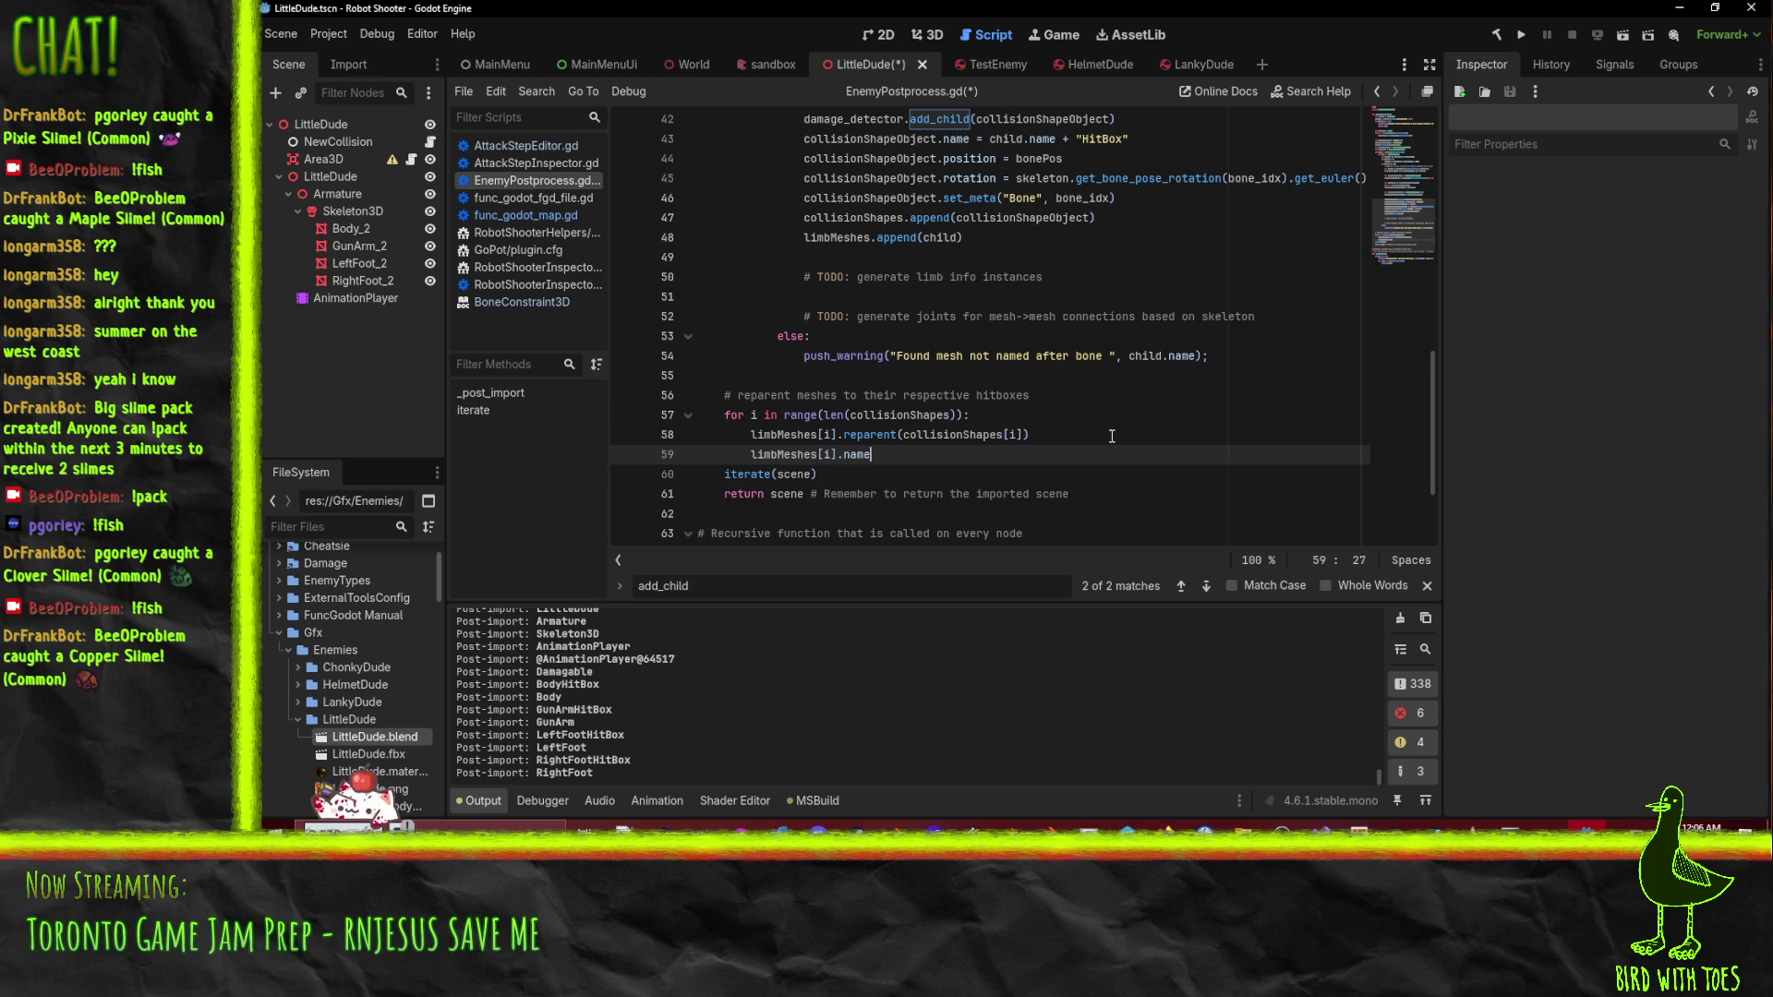
pyautogui.write(' += "Mes')
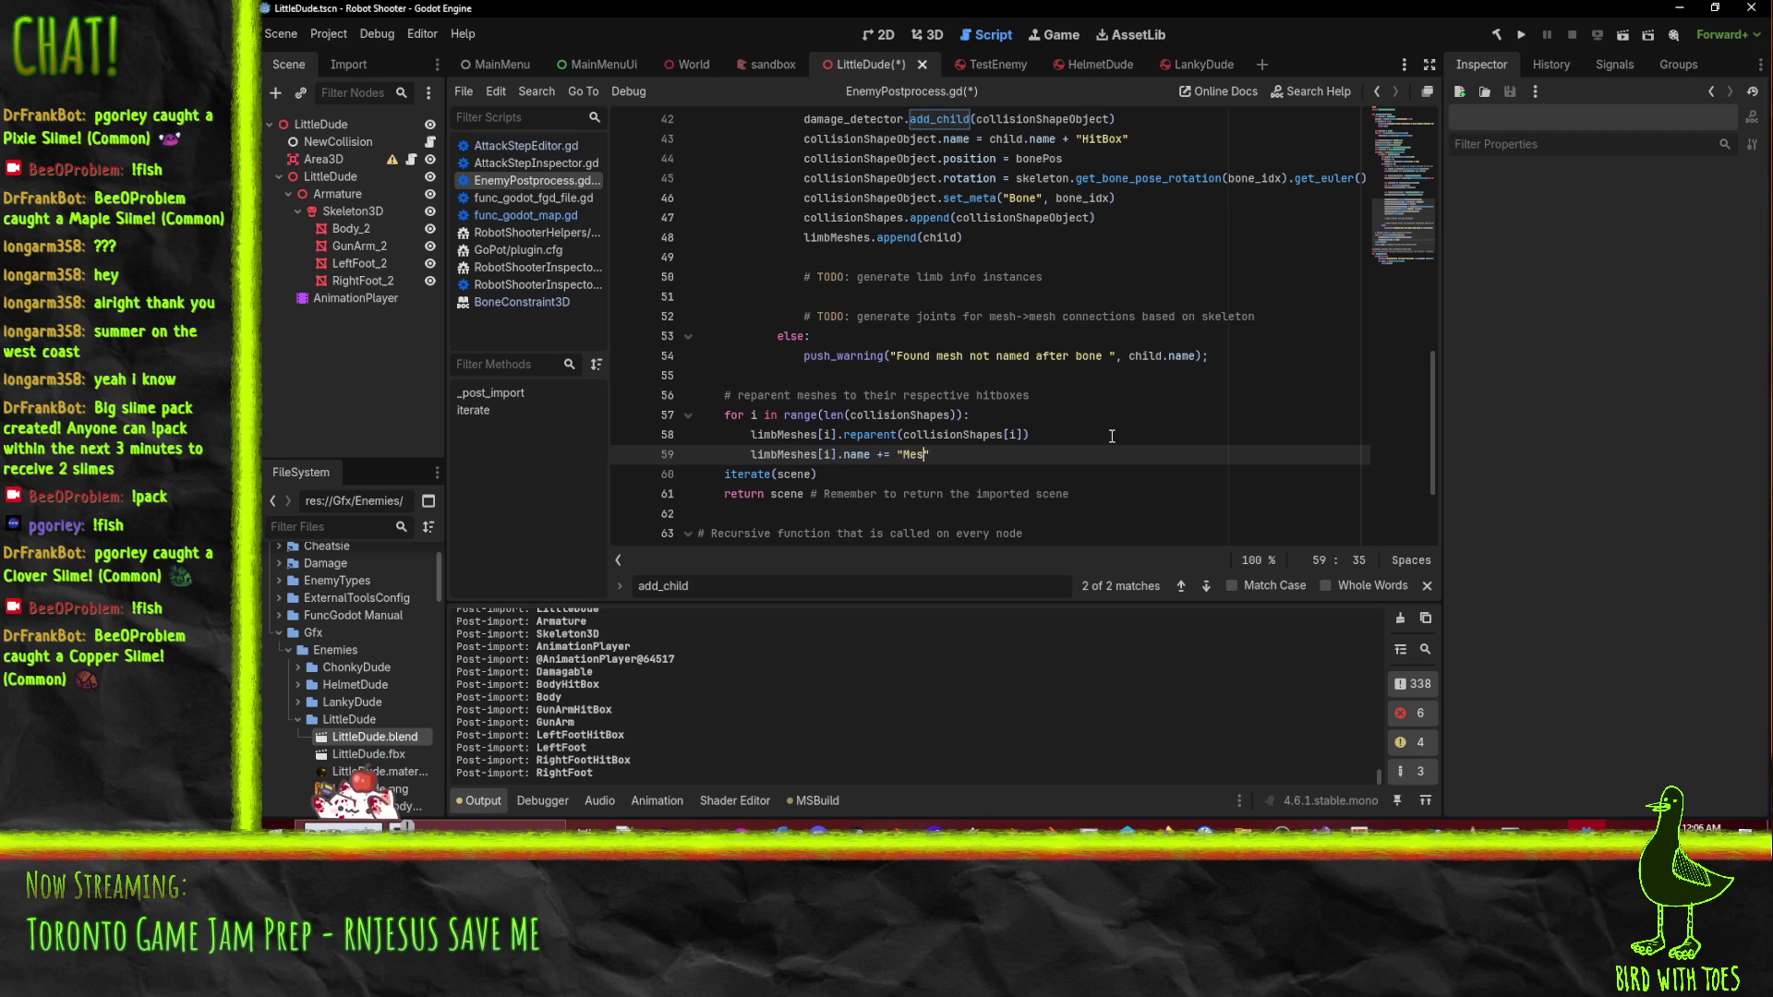
pyautogui.write('h')
# - Save EnemyPostprocess.gd and clear the Output log
pyautogui.hotkey('ctrl', 's')
pyautogui.scroll(1, 1132, 419)
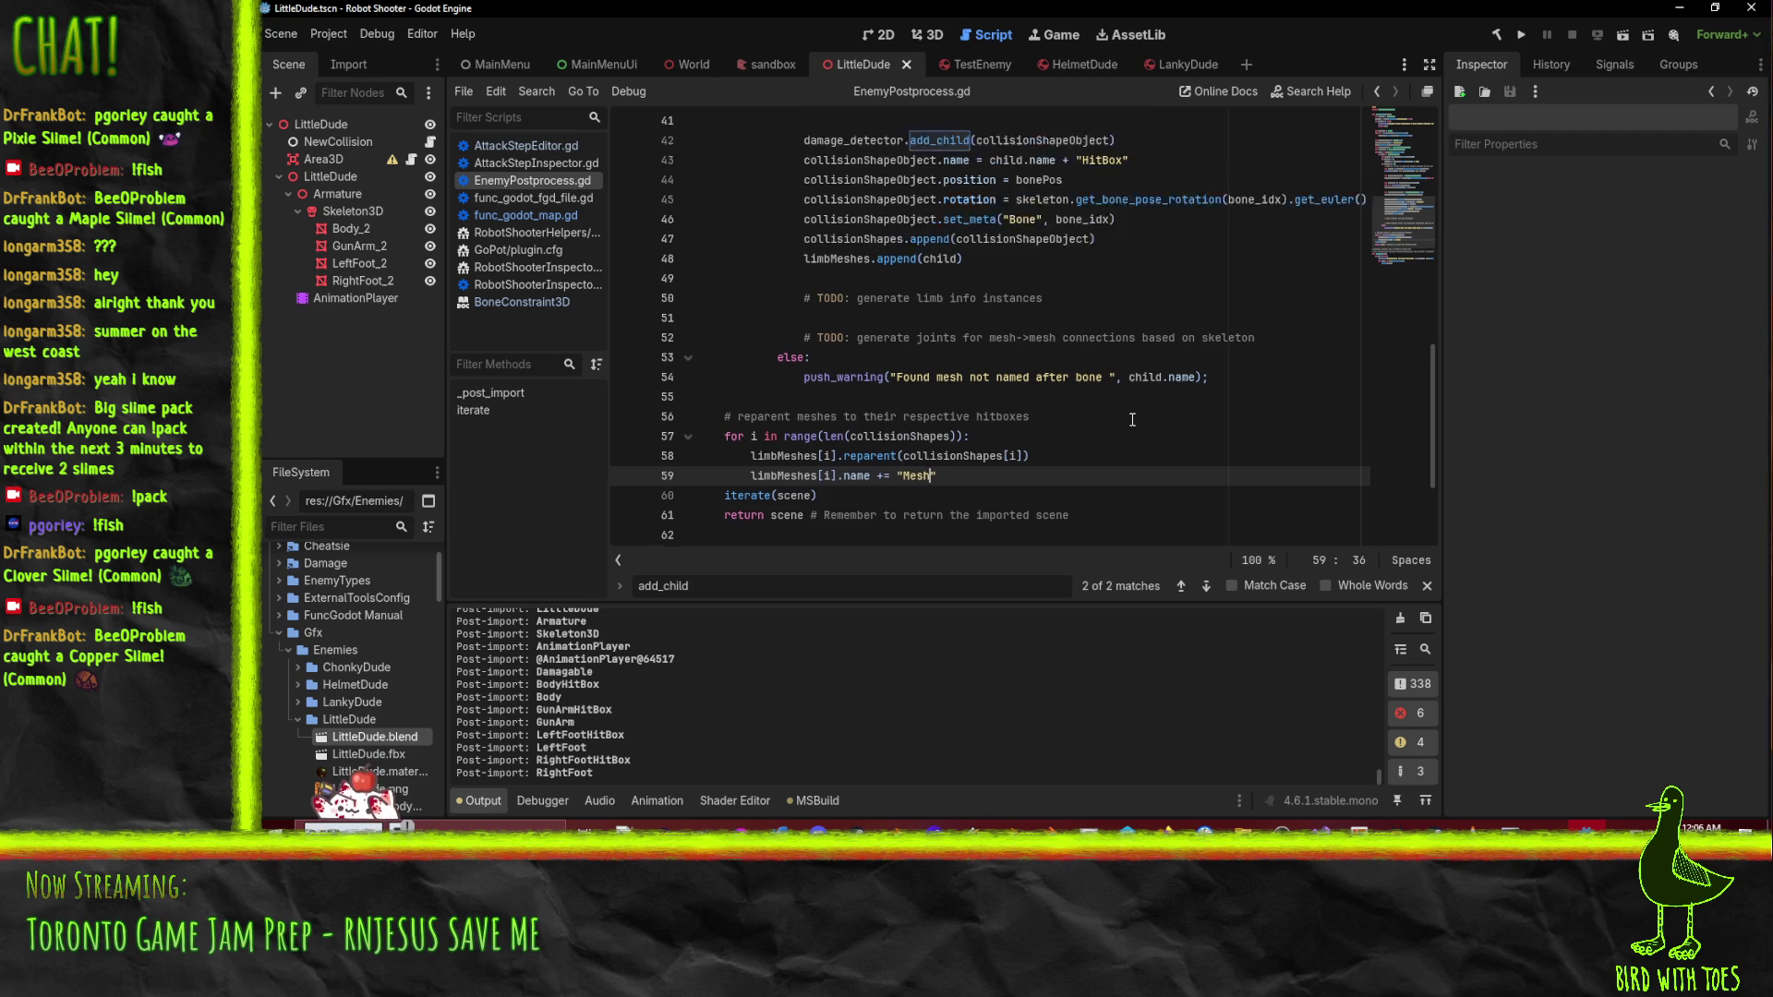
pyautogui.scroll(-3, 1132, 419)
pyautogui.click(1401, 618)
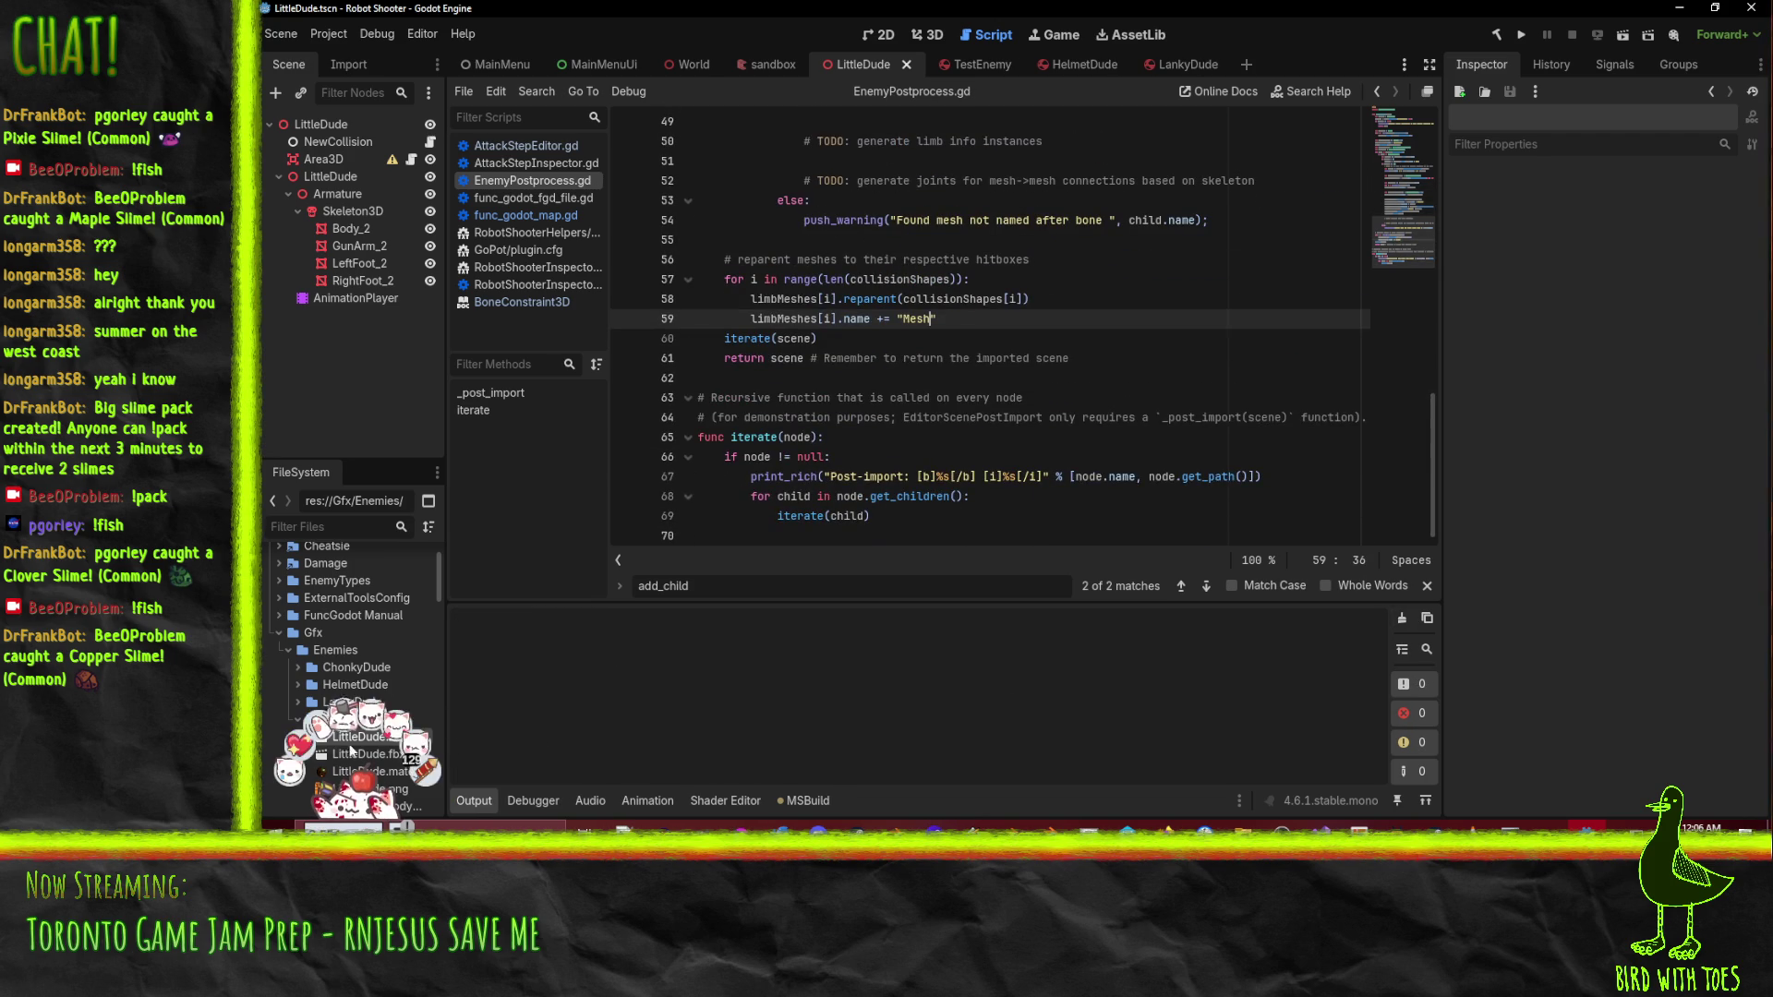
# - Reimport LittleDude.blend and check the output for BodyMesh, GunArmMesh and foot mesh nodes
pyautogui.rightClick(351, 752)
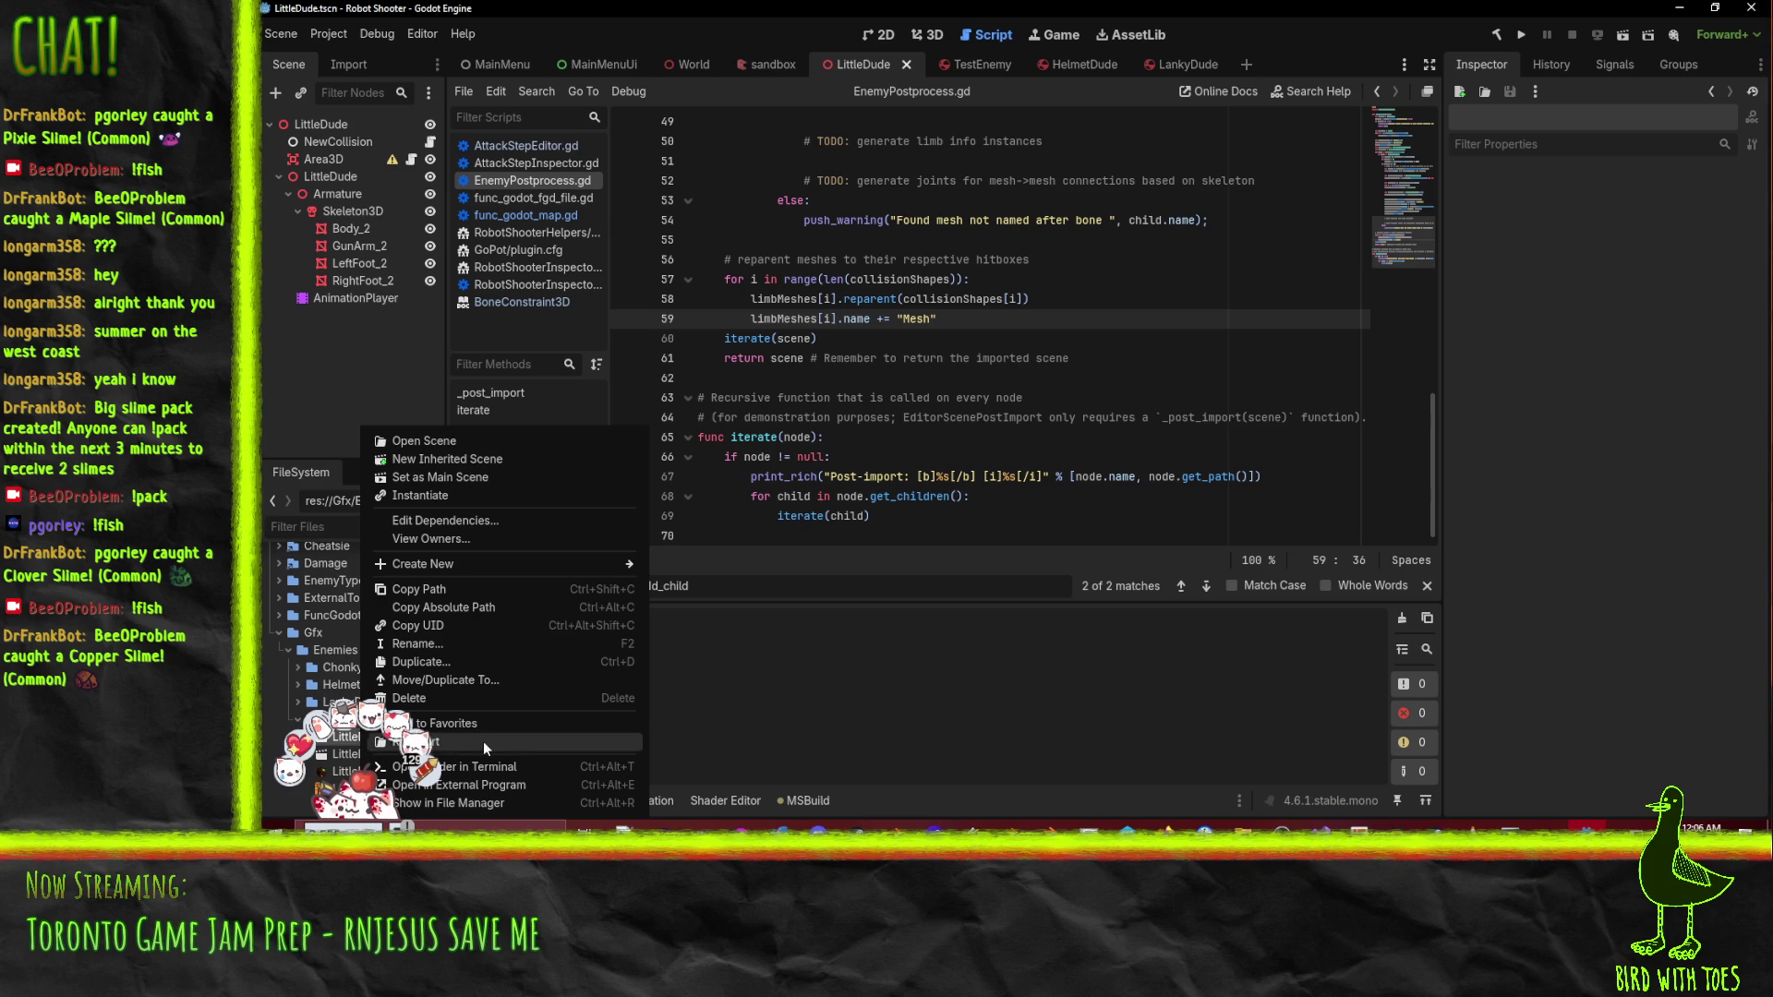
pyautogui.click(527, 741)
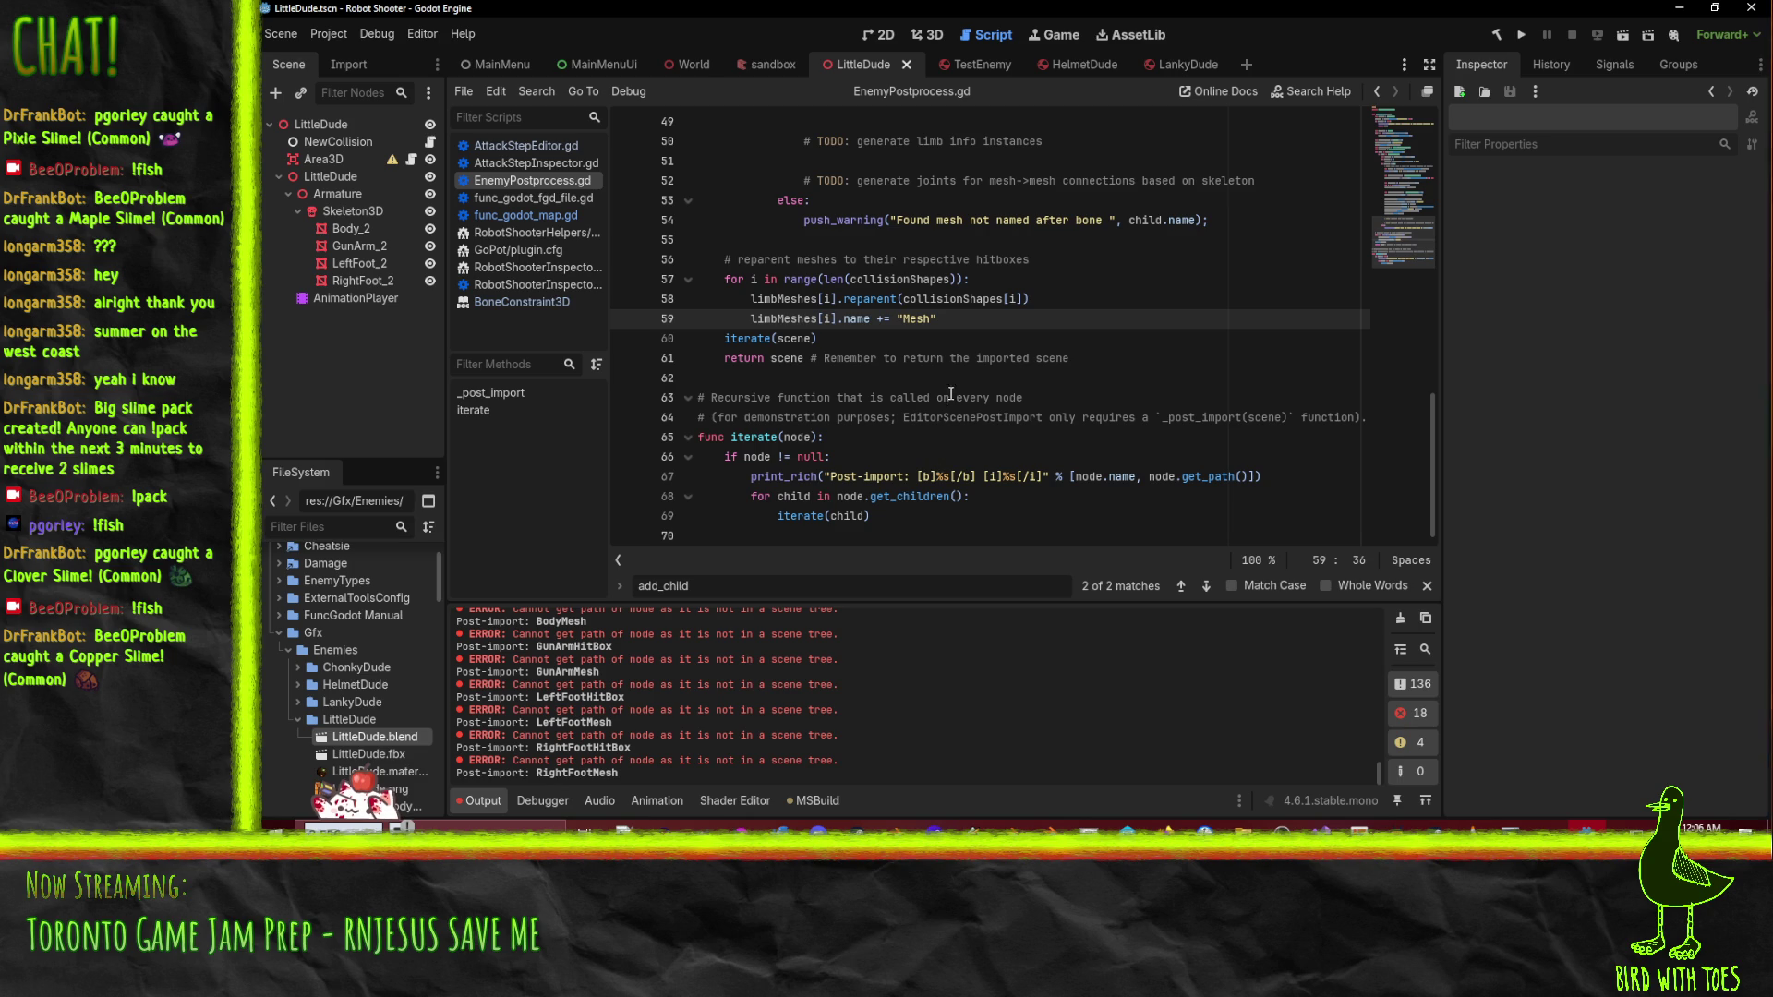
pyautogui.click(956, 326)
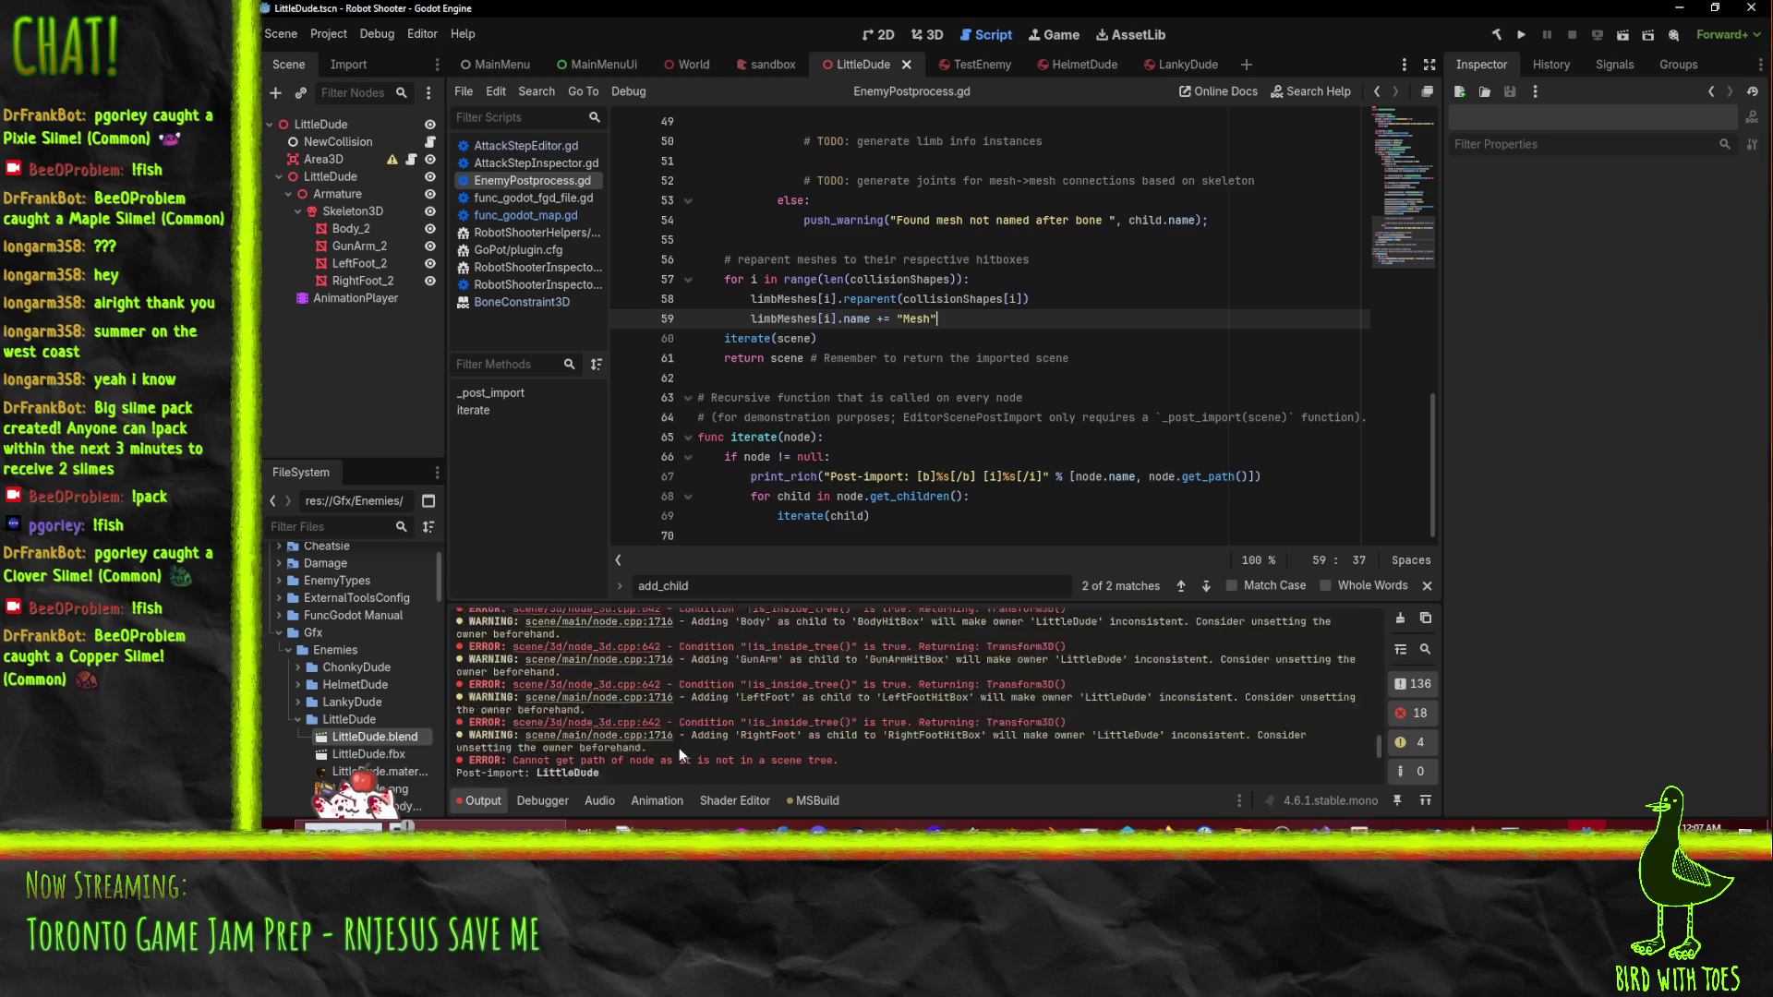
pyautogui.scroll(3, 679, 747)
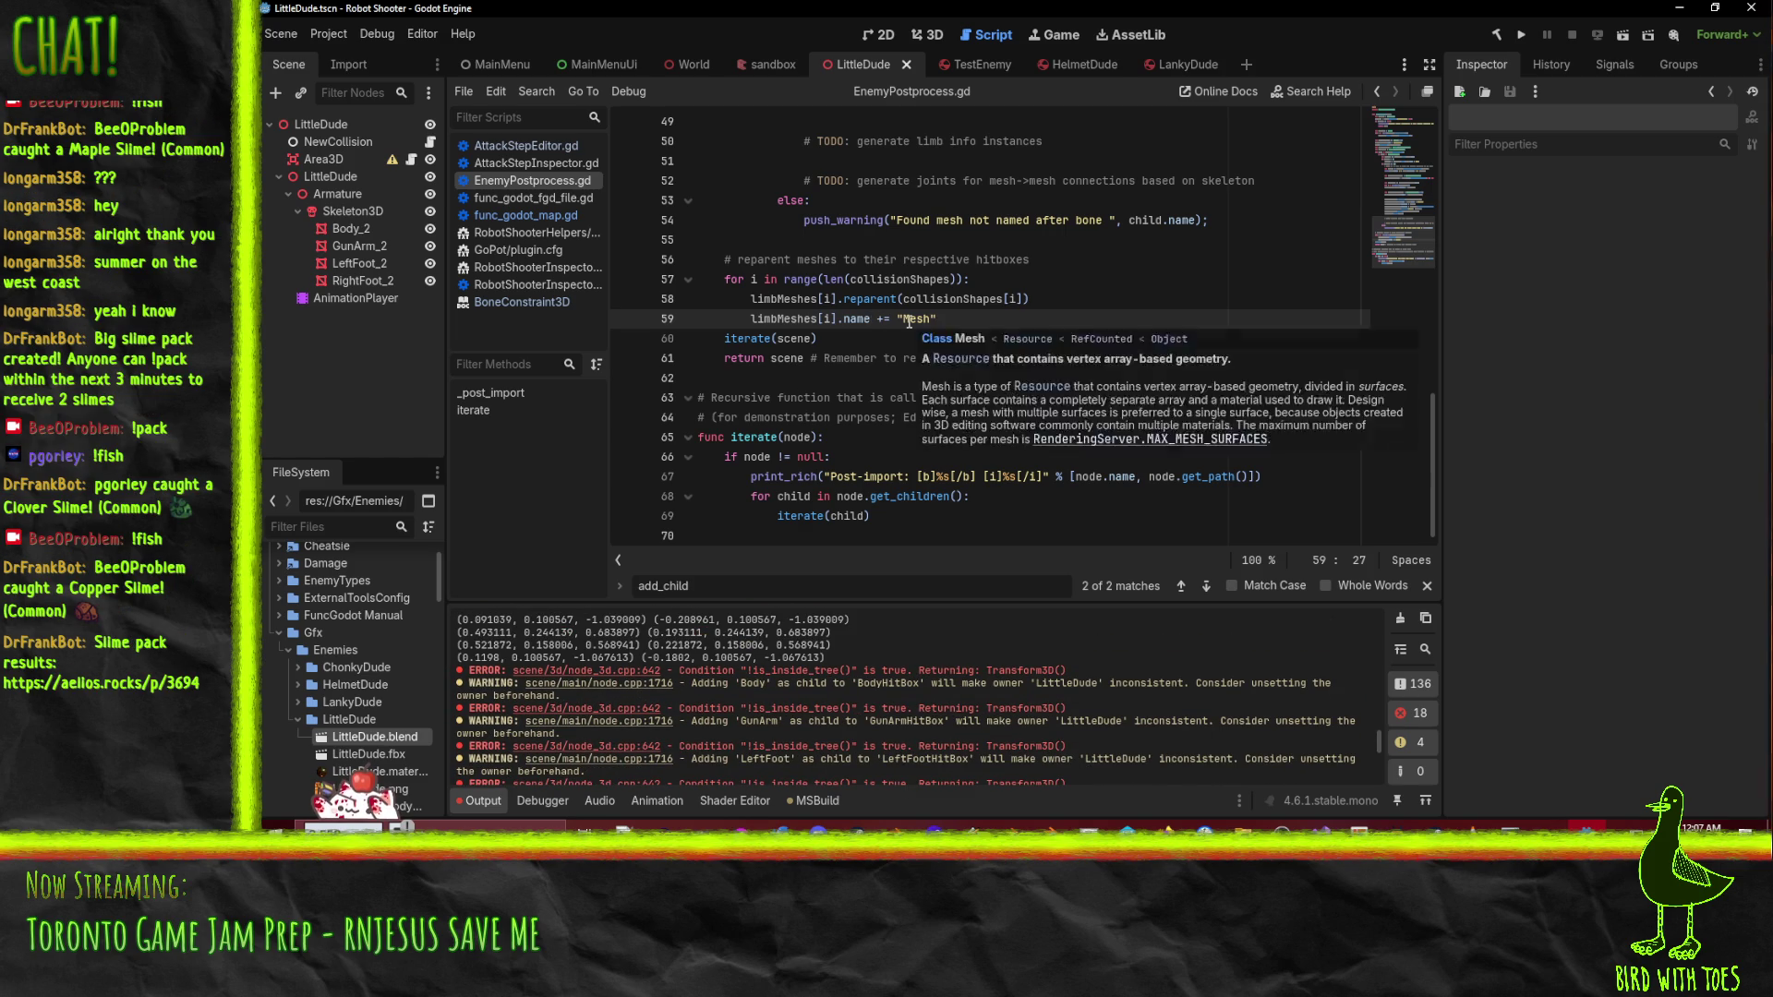
# - Delete the line appending "Mesh" to limb names and save the script
pyautogui.press('Home')
pyautogui.press('Home')
pyautogui.hotkey('shift', 'Down')
pyautogui.press('Delete')
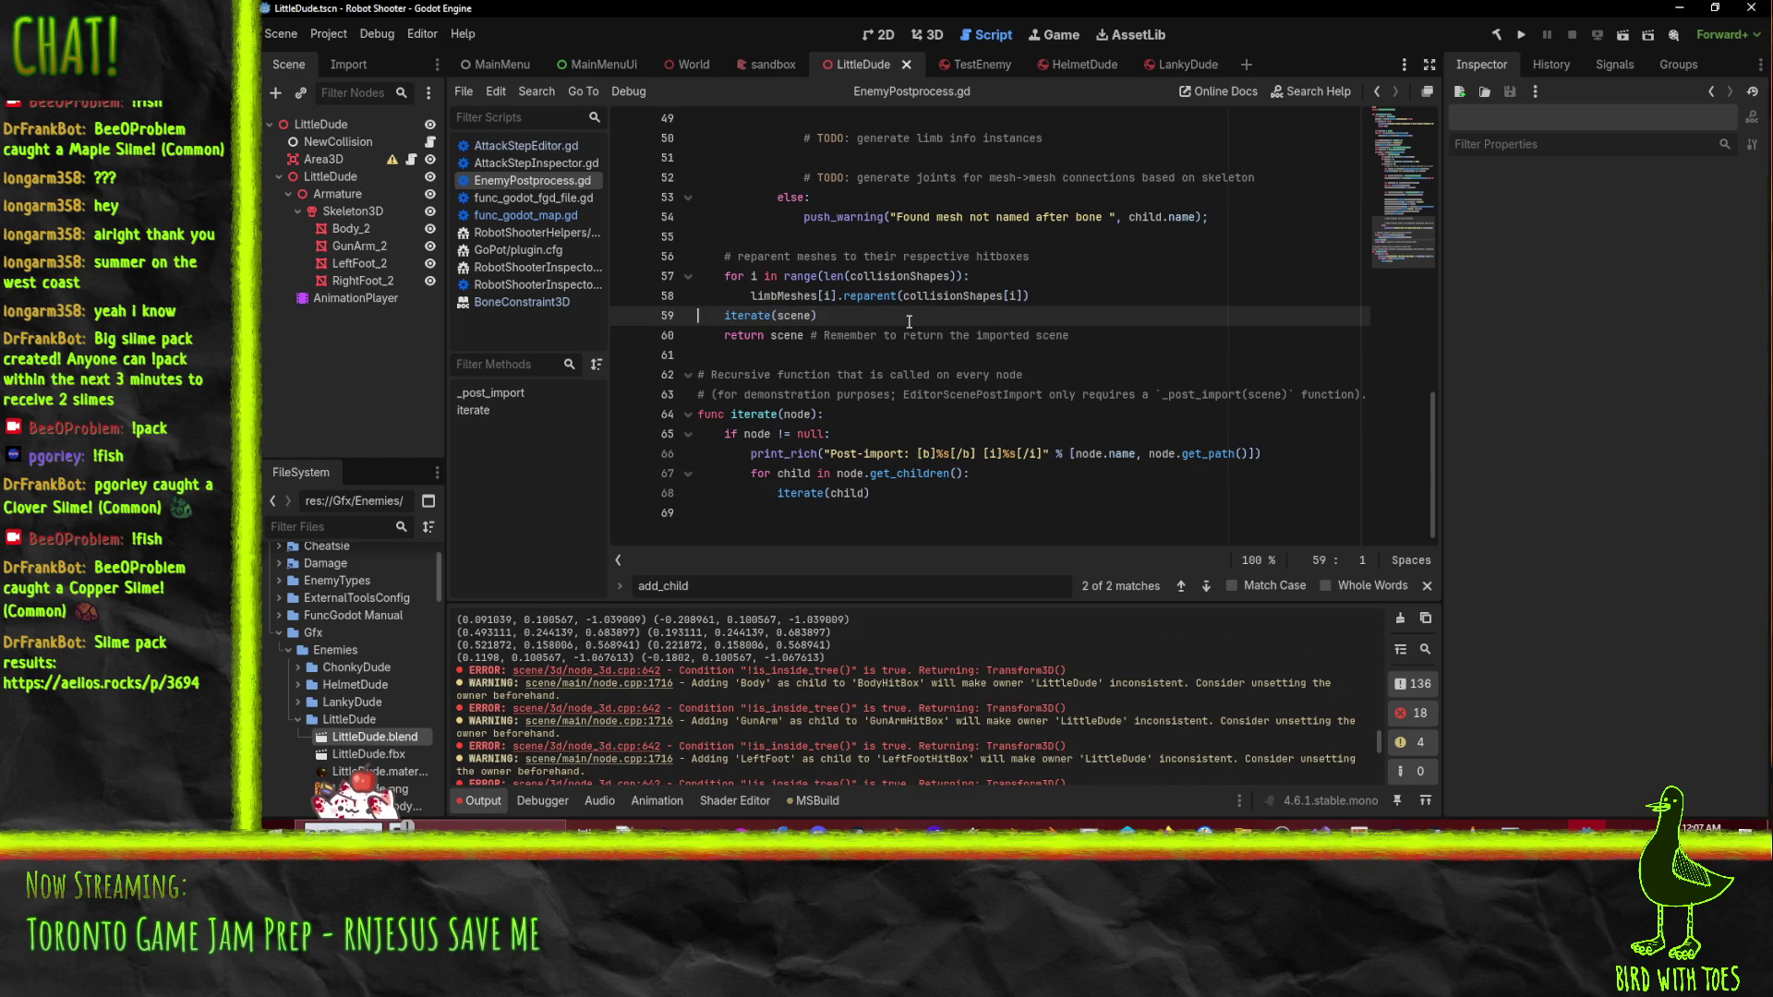
pyautogui.hotkey('ctrl', 's')
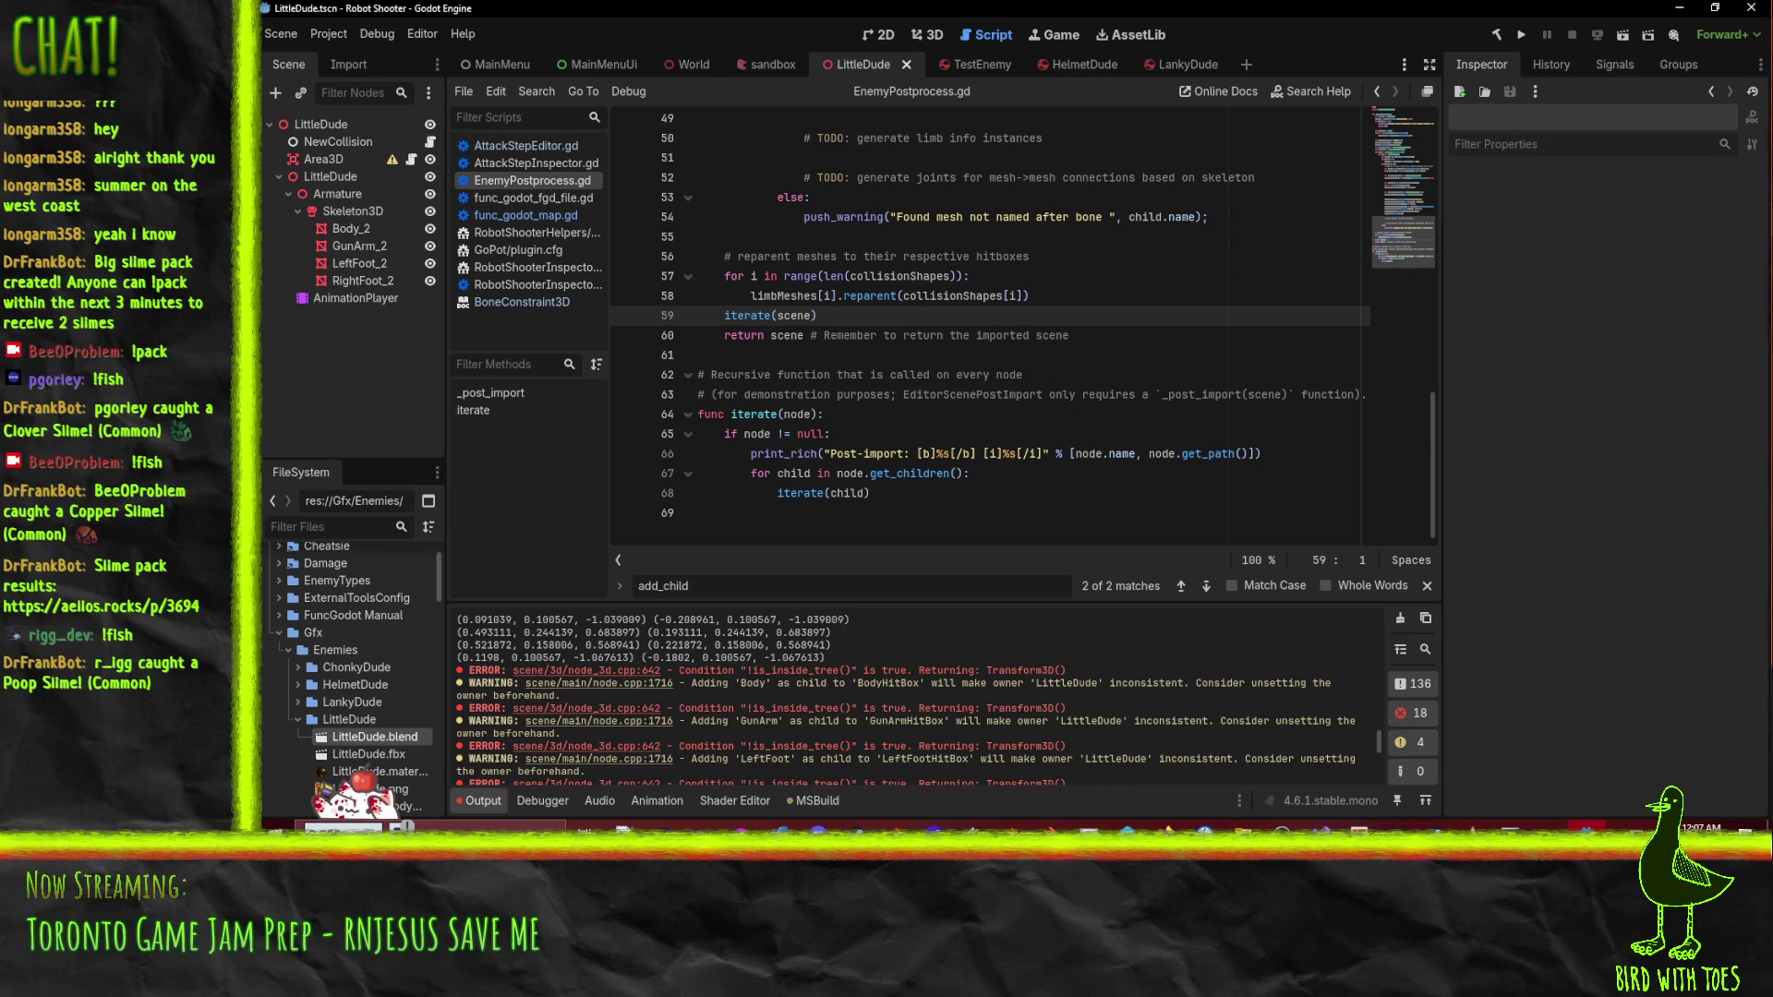
# - Close the slime pack results page in the browser and clear Godot's Output log
pyautogui.hotkey('alt', 'Tab')
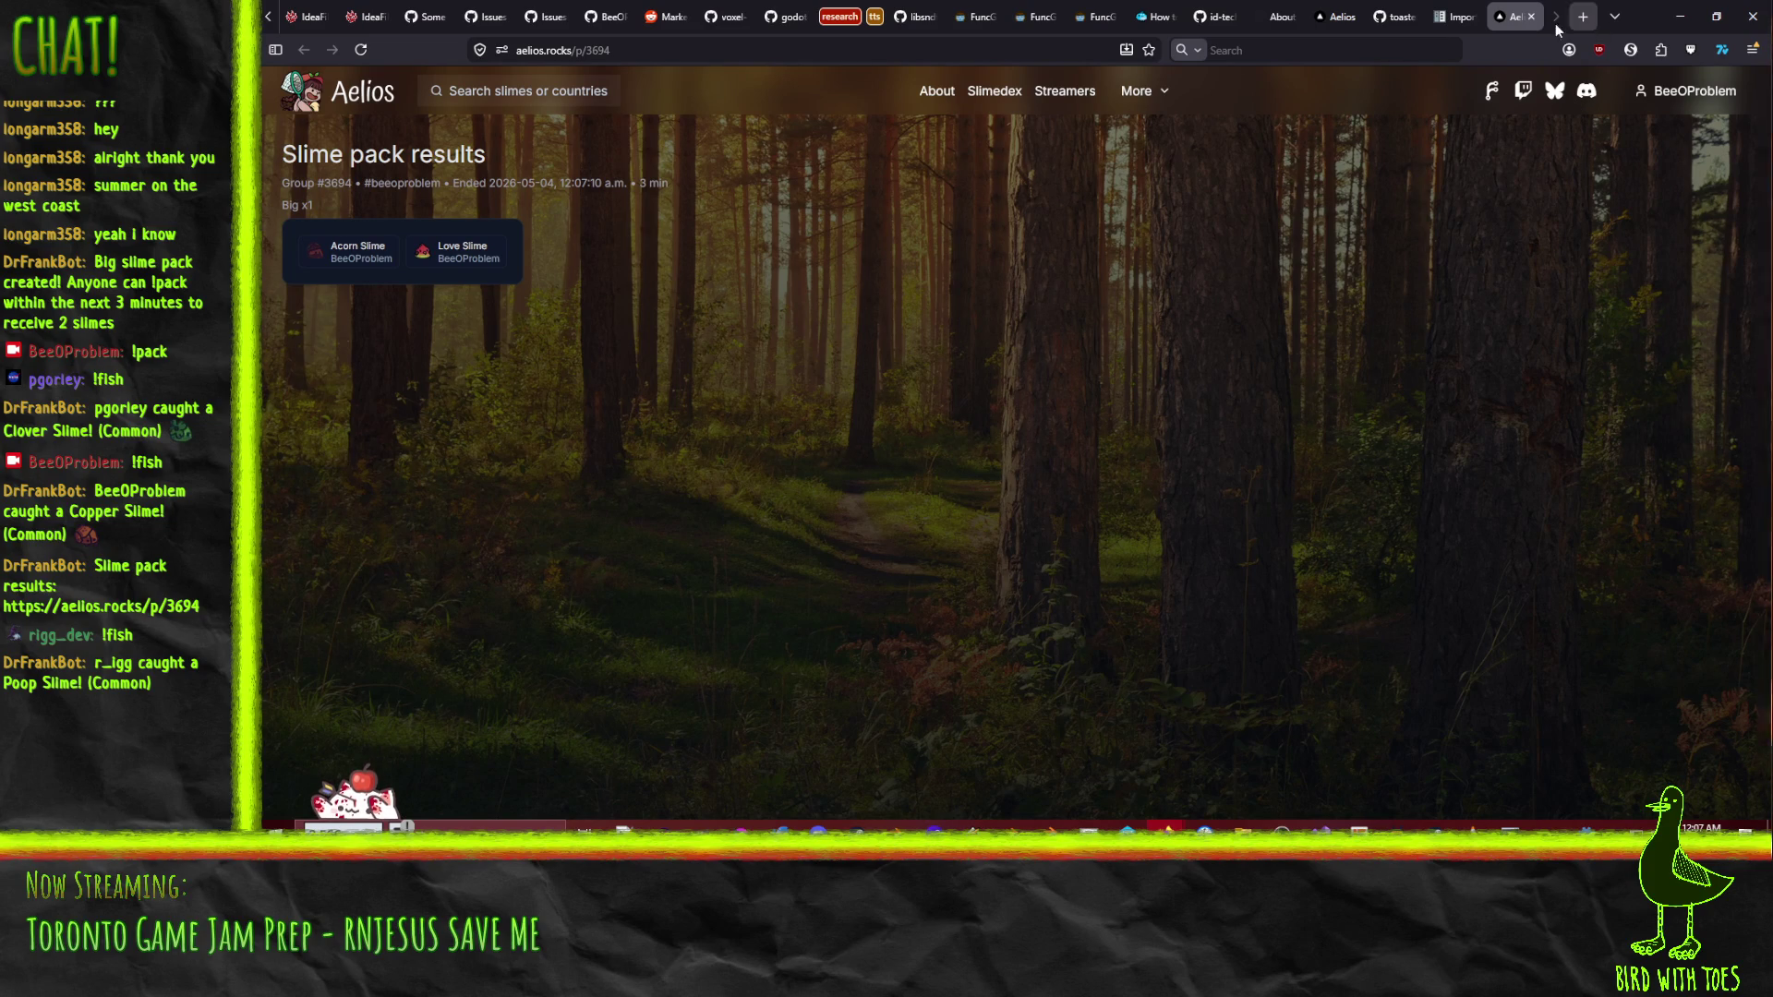
pyautogui.click(1529, 17)
pyautogui.hotkey('alt', 'Tab')
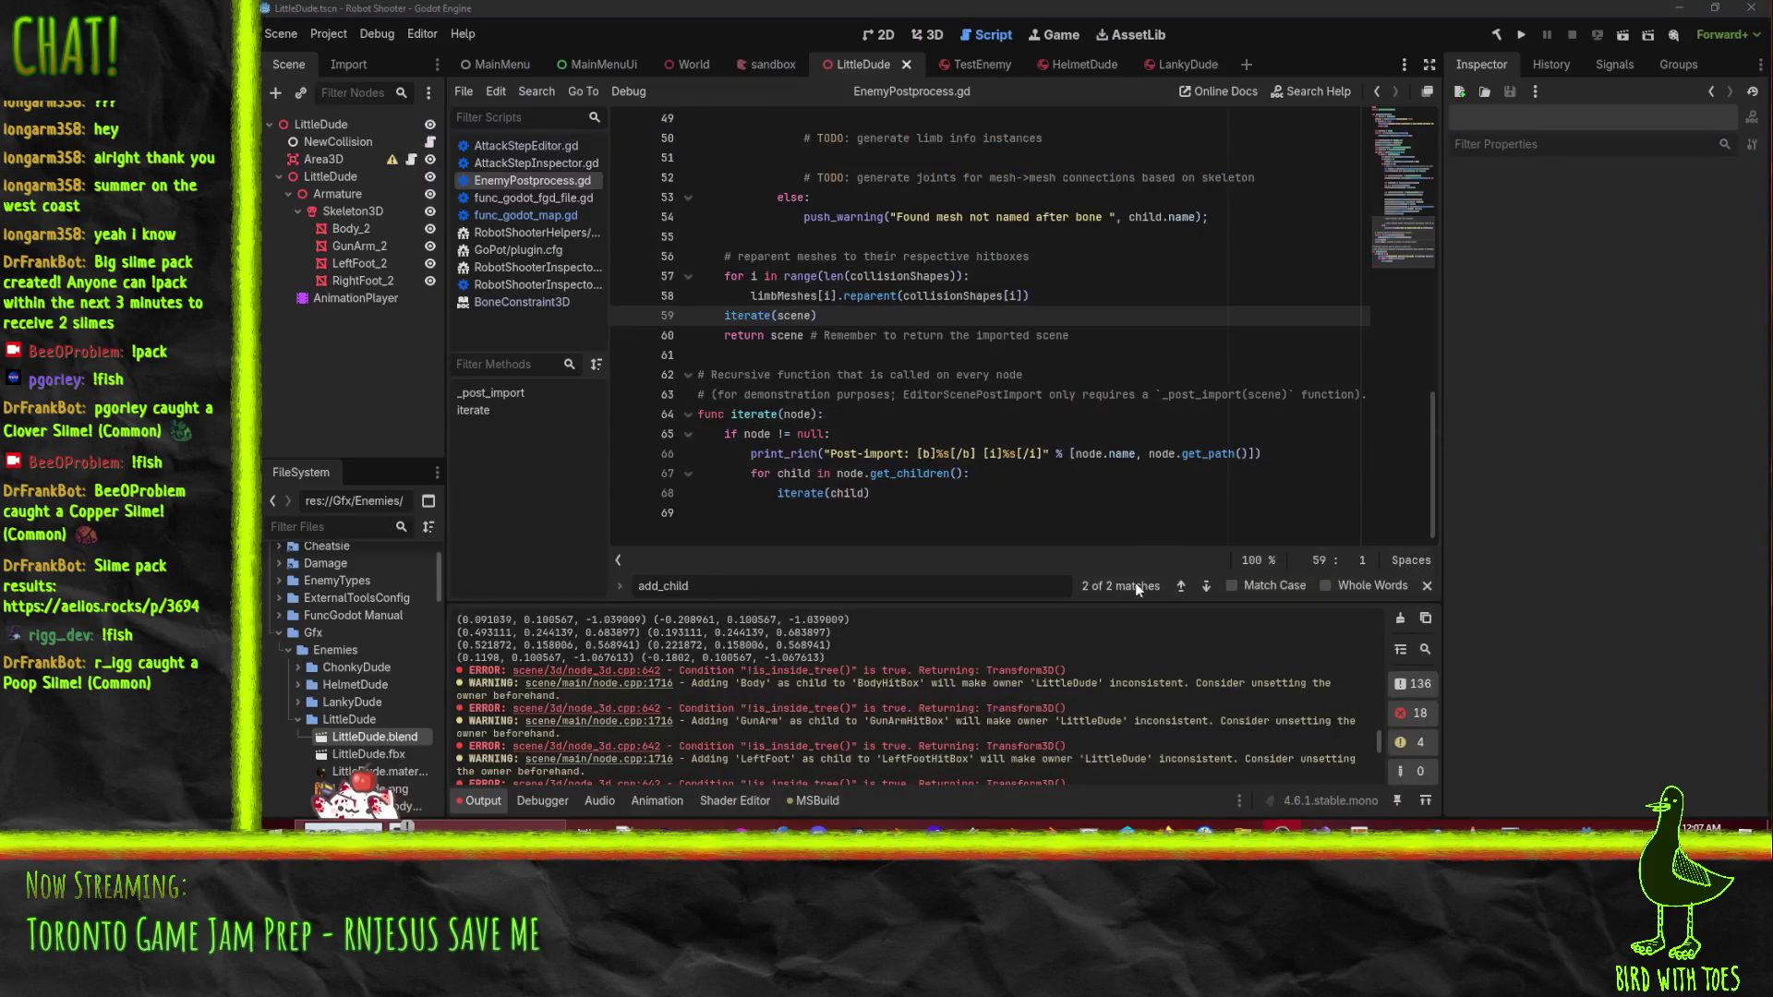
pyautogui.click(1400, 618)
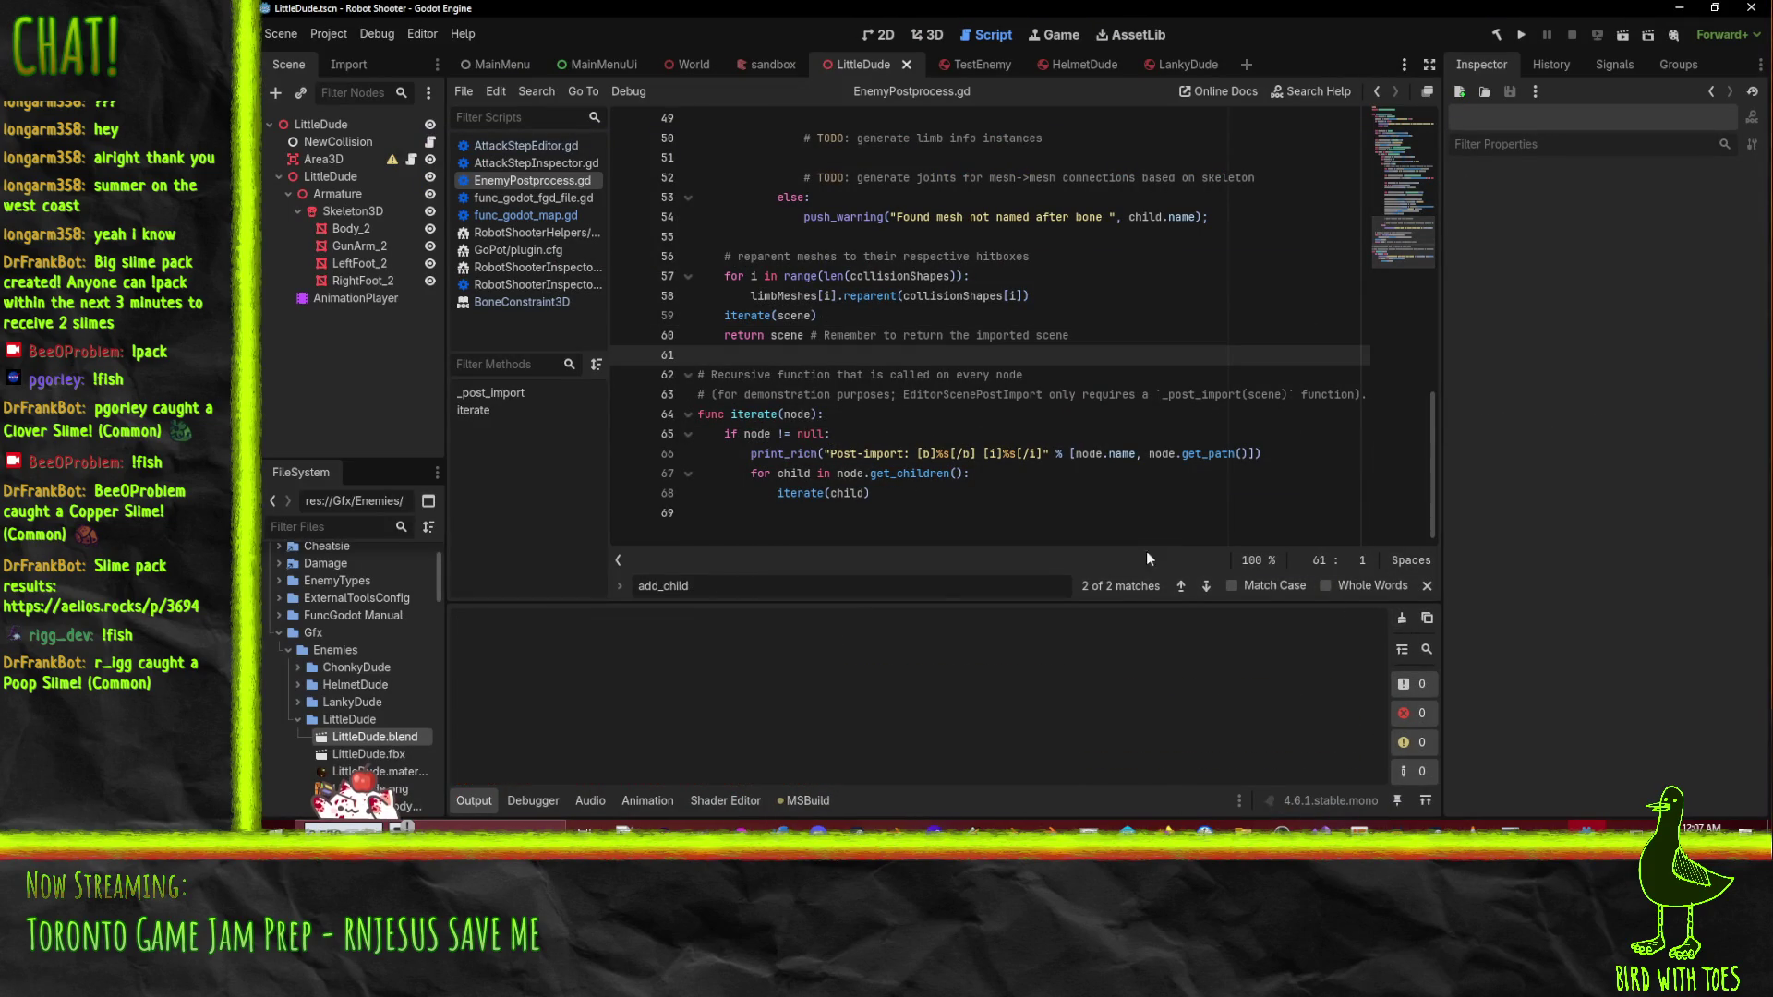
pyautogui.click(1512, 826)
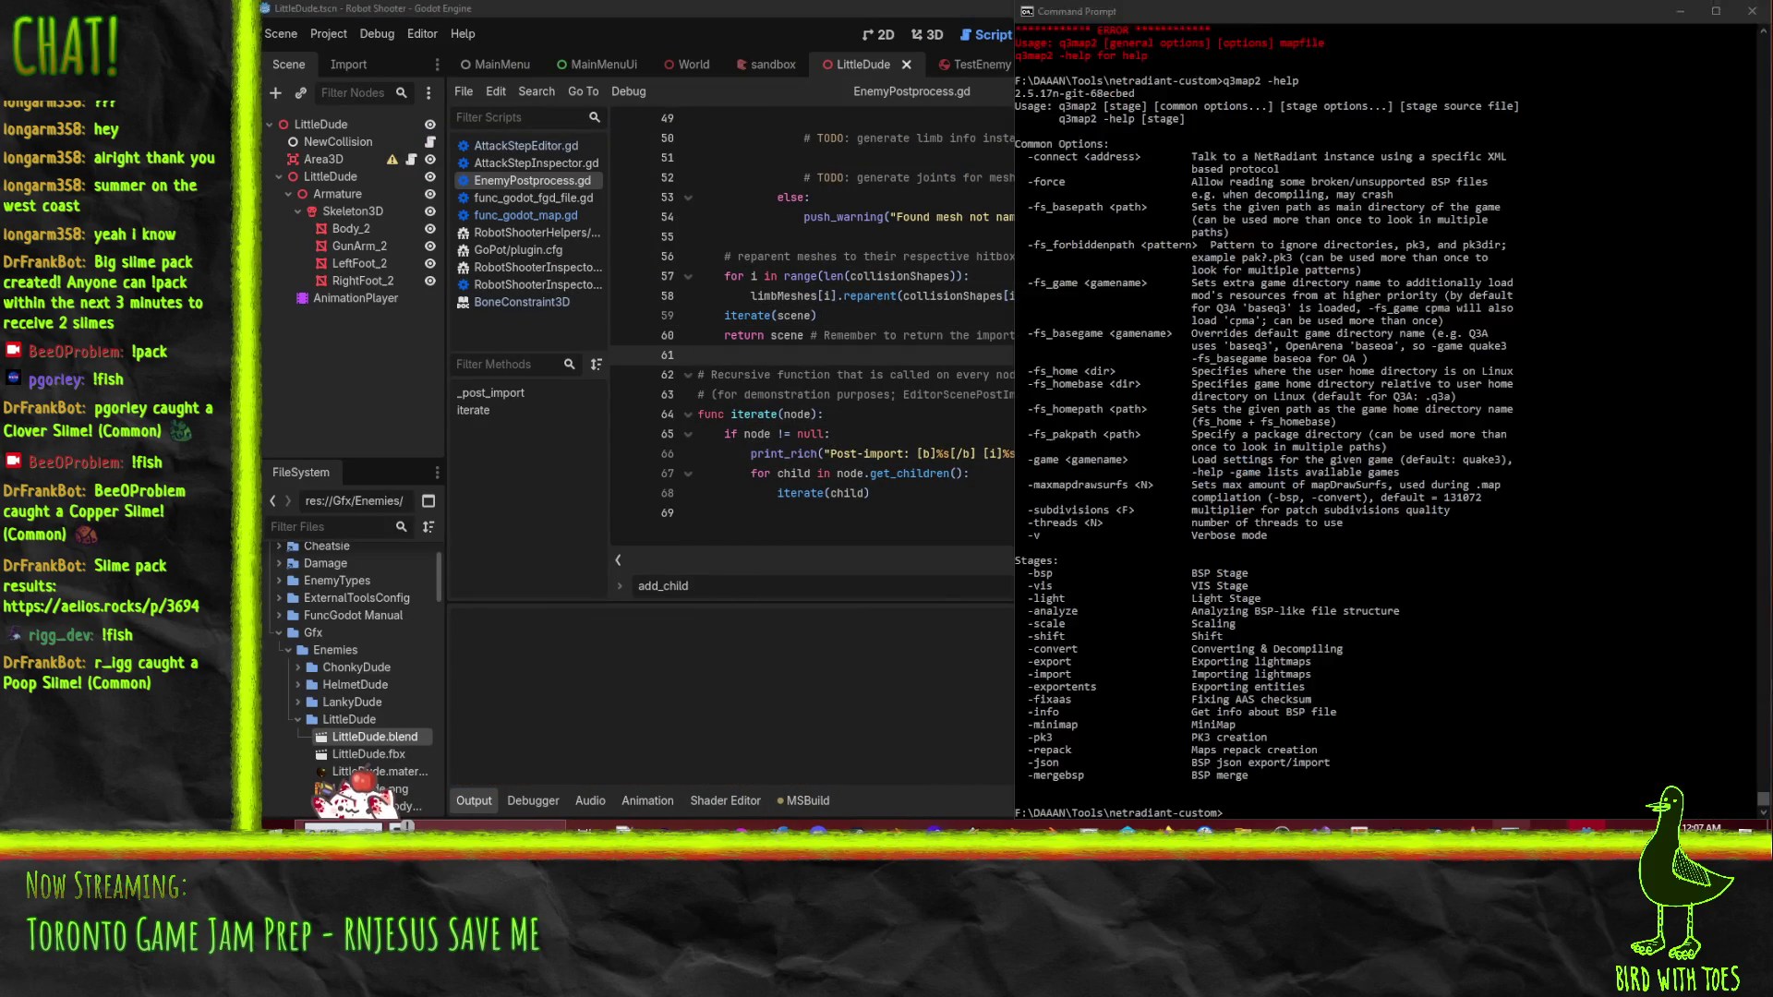
pyautogui.hotkey('alt', 'Tab')
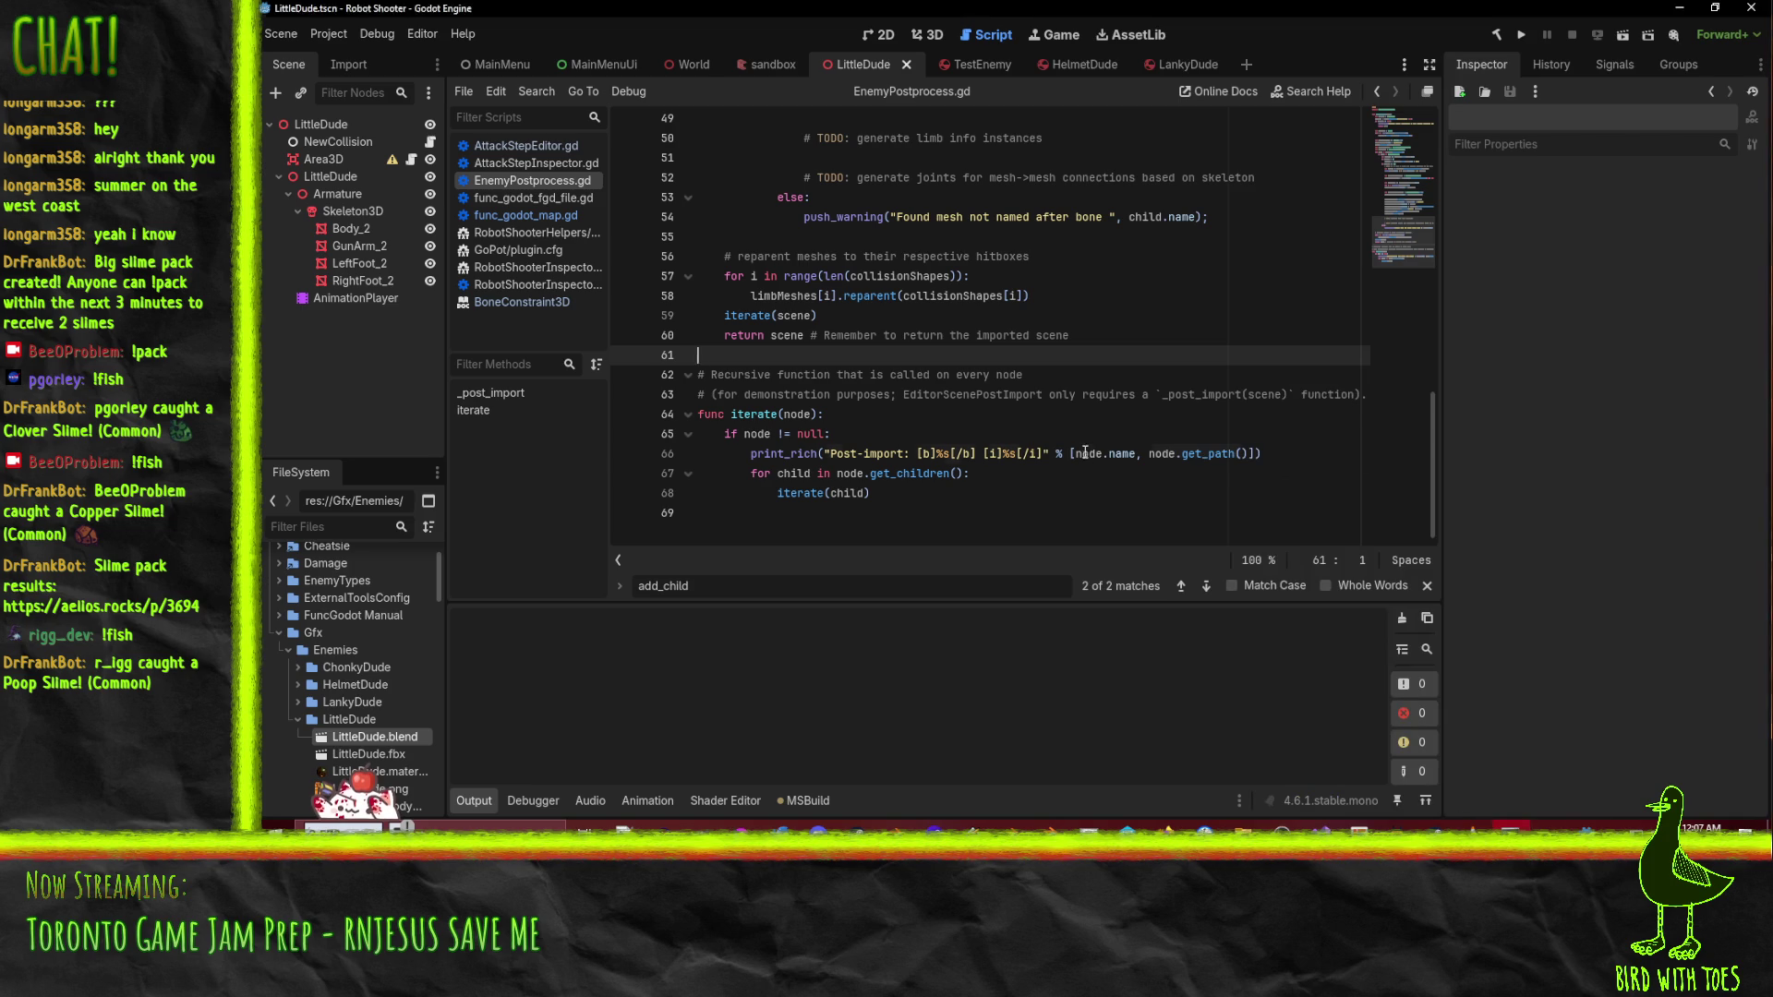
# - Review the iterate function and reparent loop, then bring up LittleDude.blend's file actions
pyautogui.click(1076, 454)
pyautogui.press('Down')
pyautogui.press('Down')
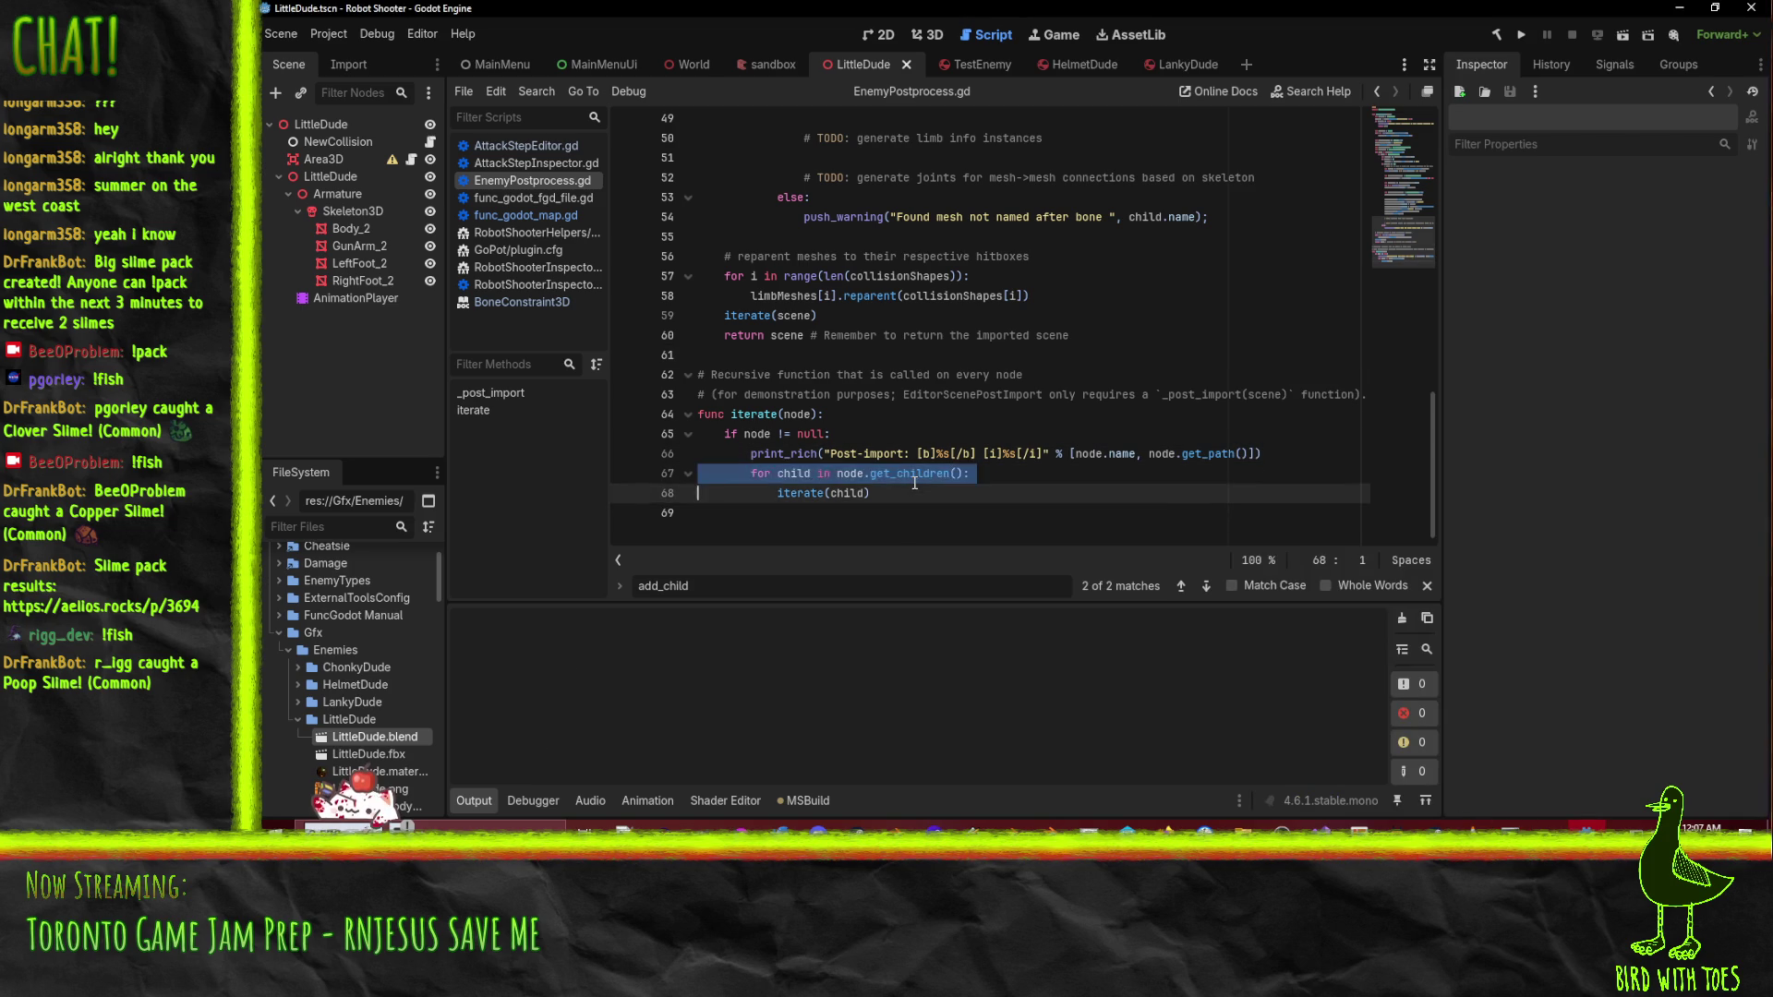
pyautogui.click(354, 792)
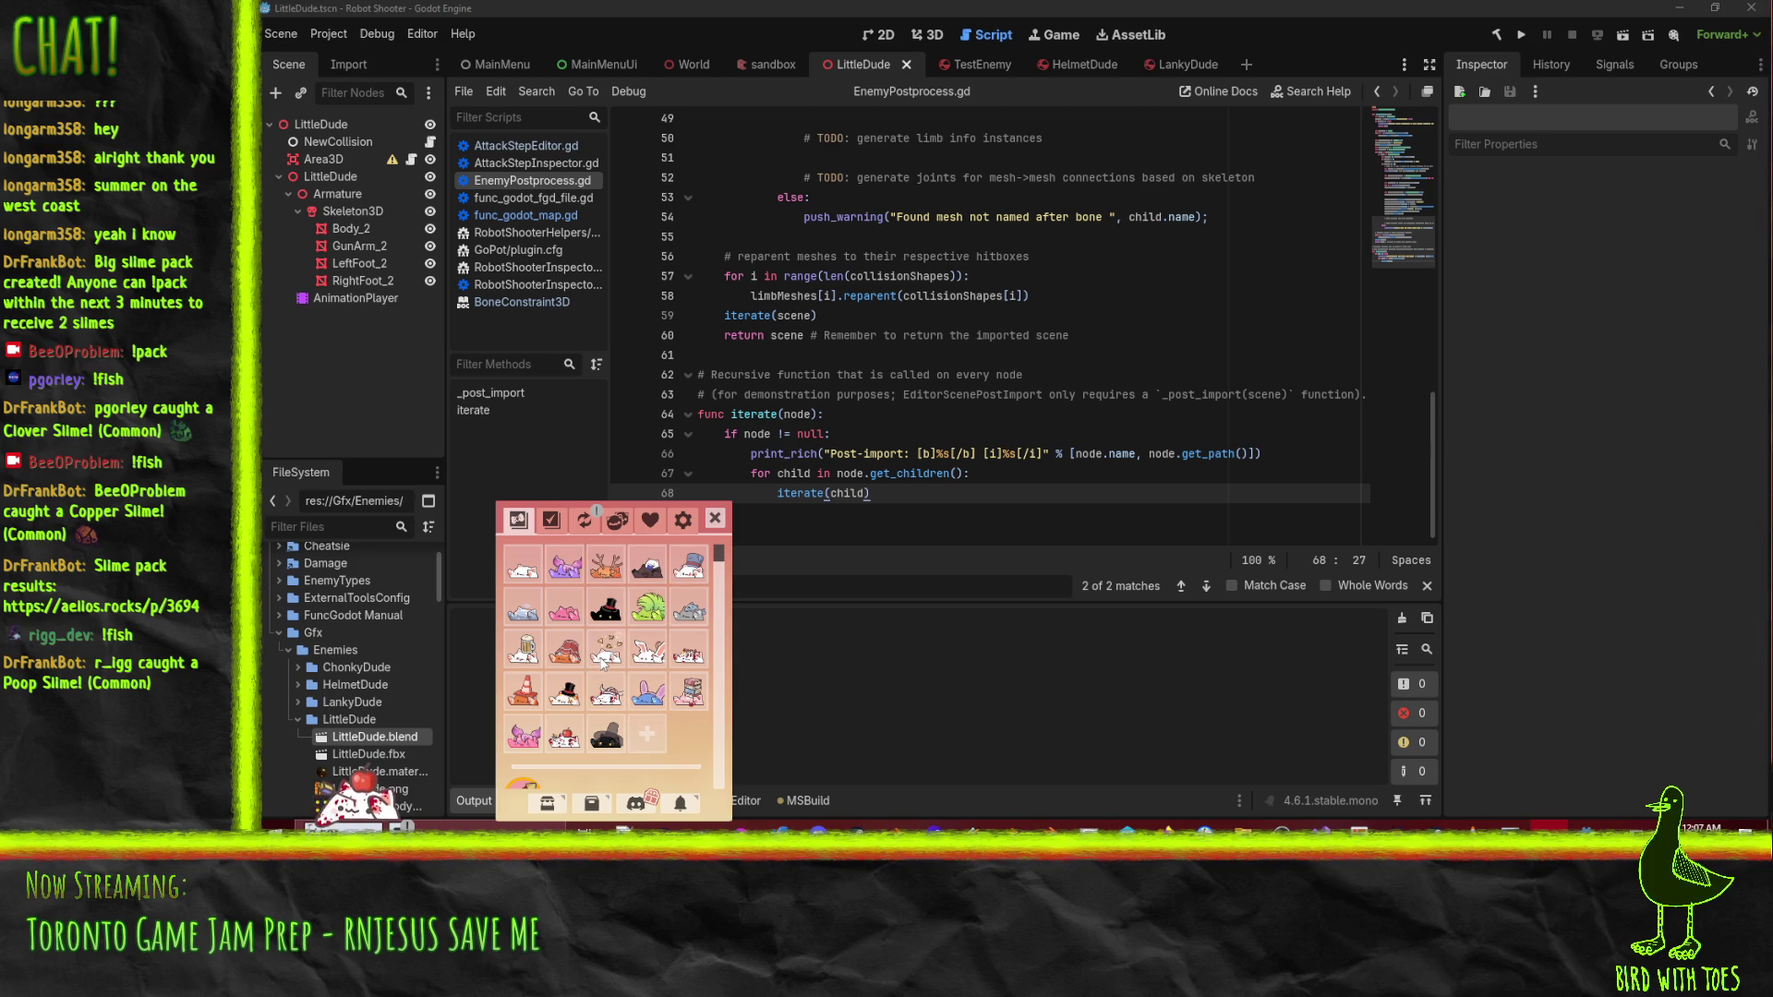
pyautogui.click(959, 316)
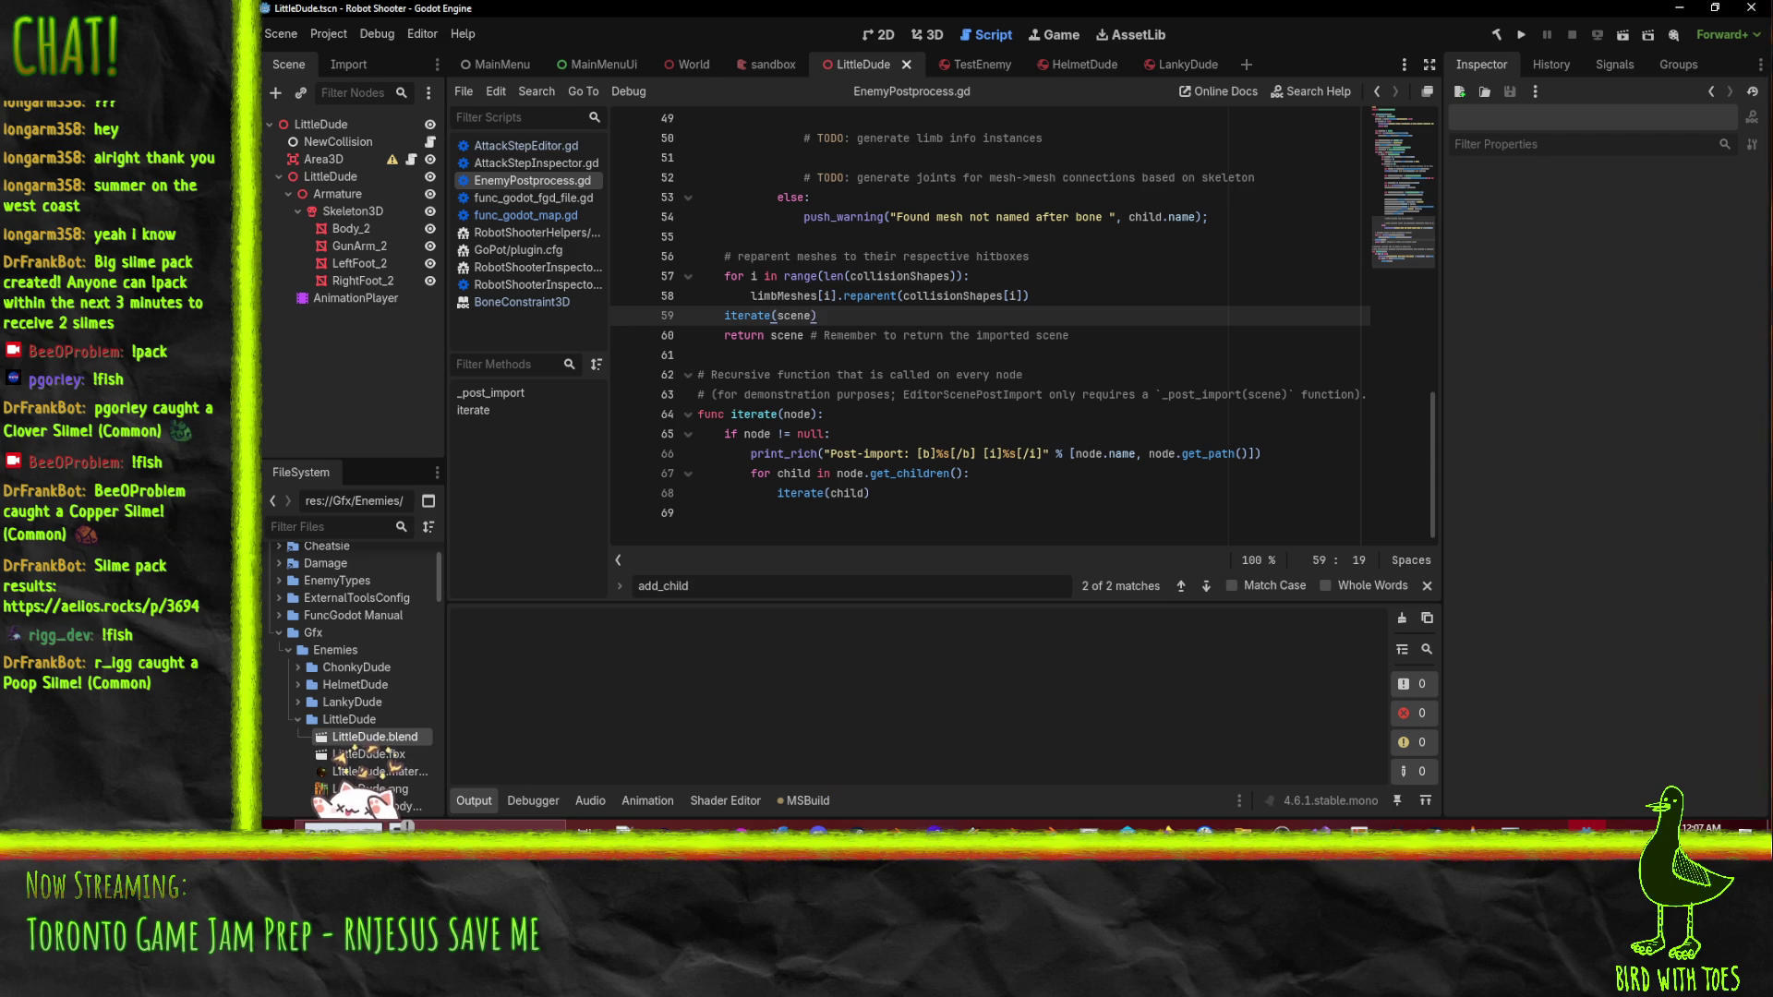
pyautogui.click(1493, 826)
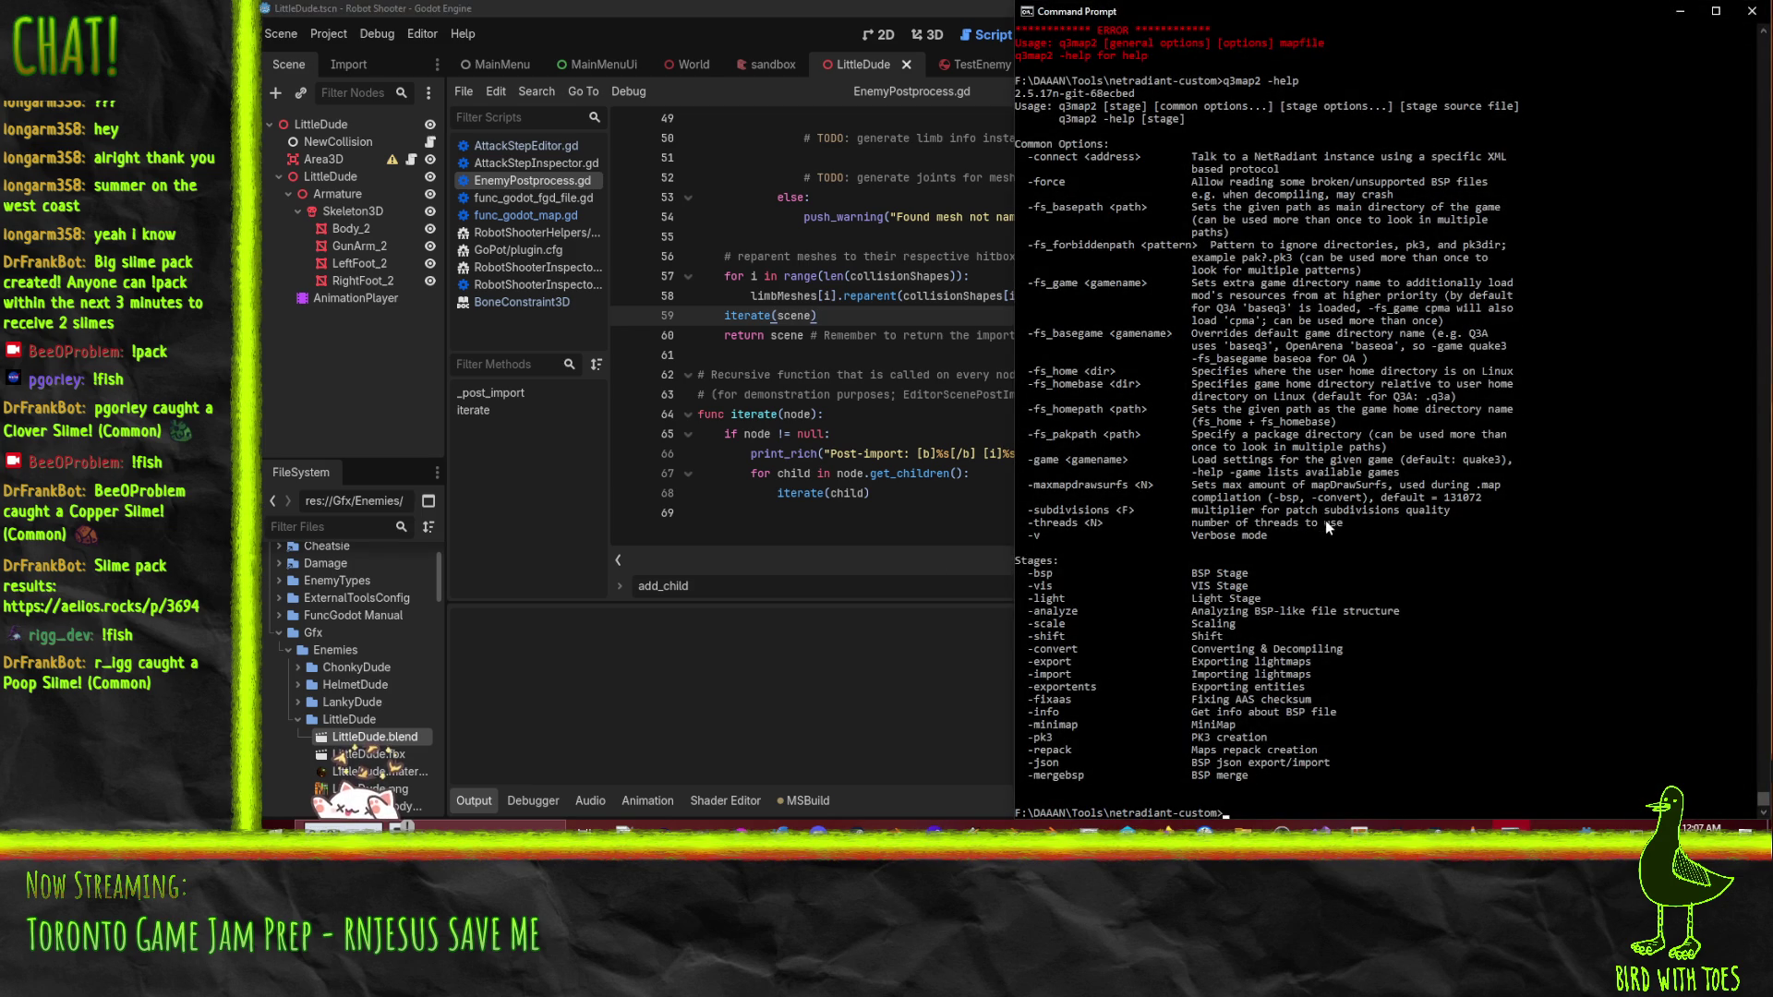
pyautogui.click(1505, 825)
pyautogui.click(785, 276)
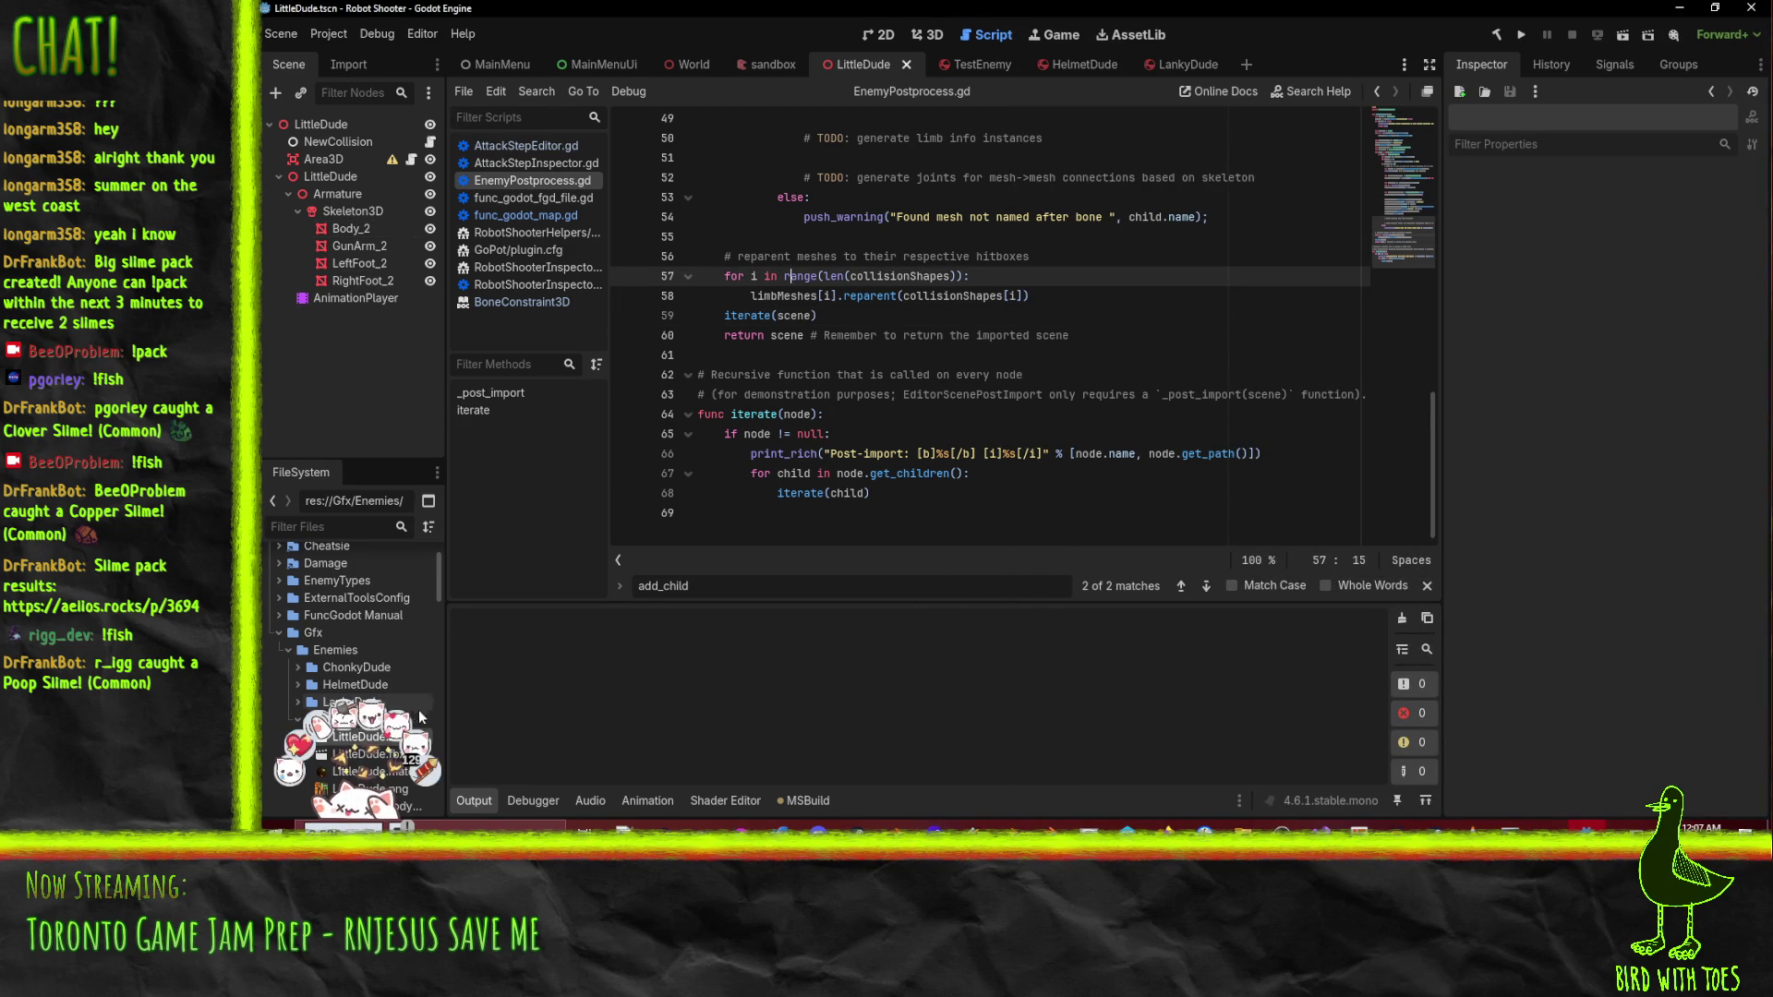
pyautogui.rightClick(362, 738)
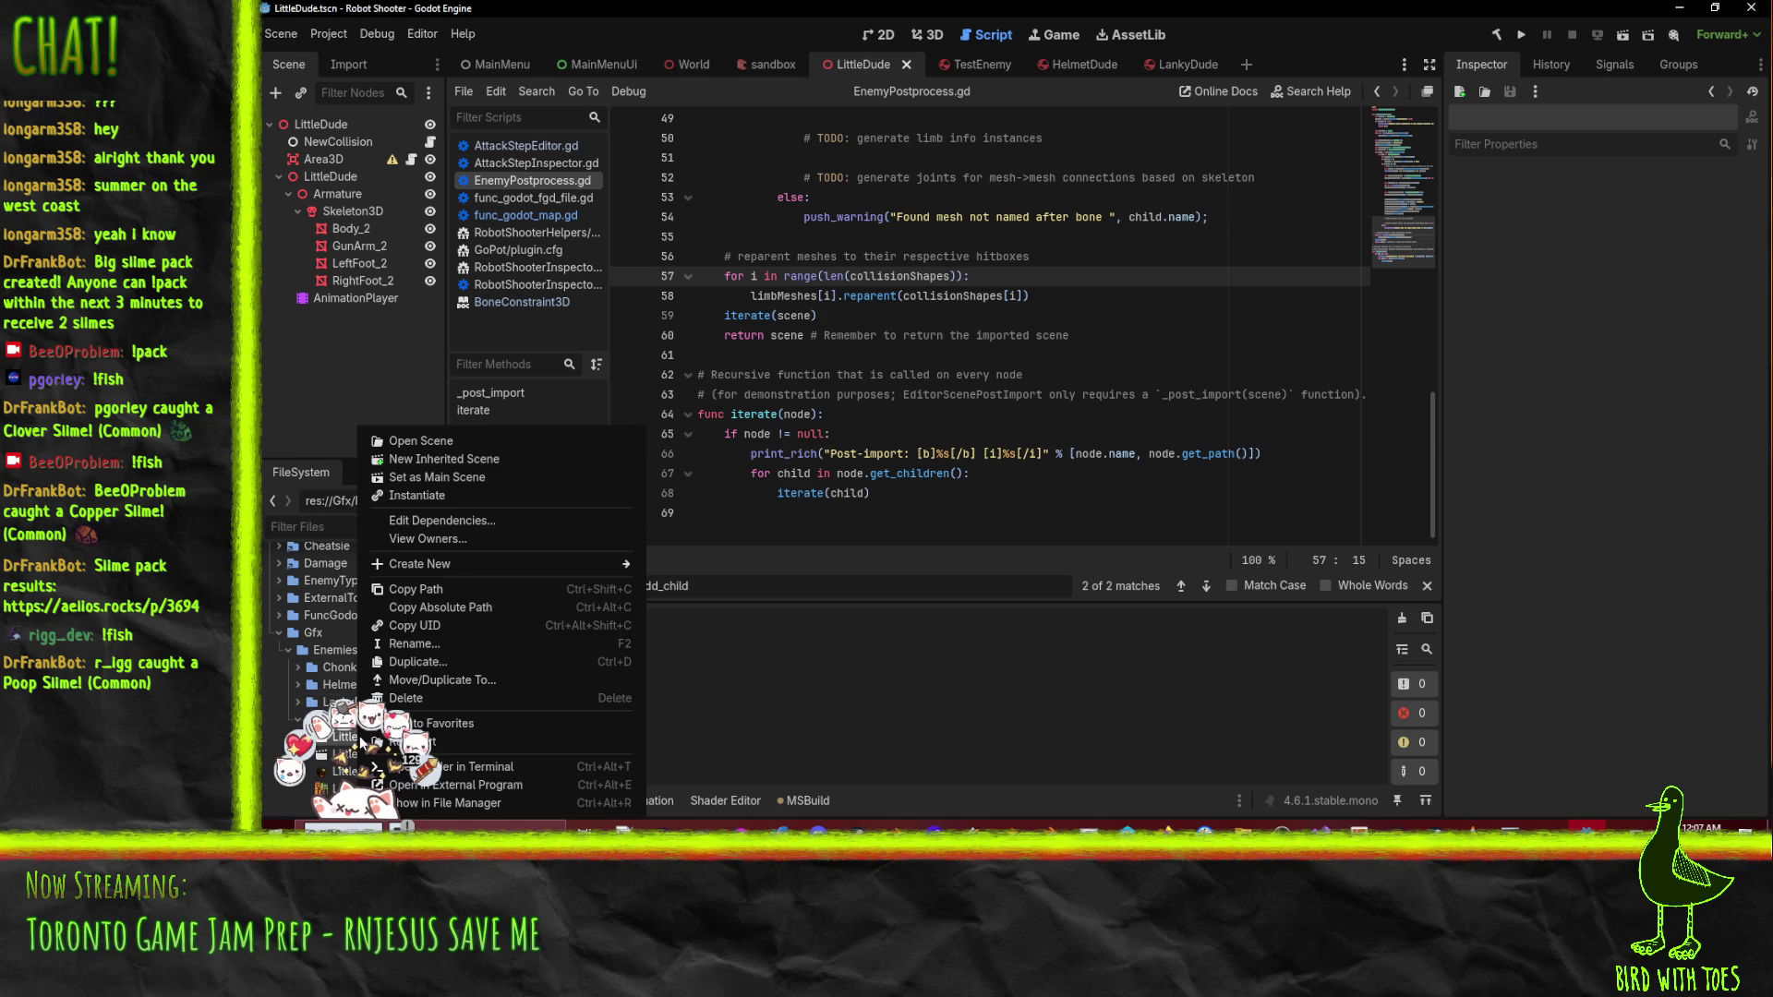
# - Reimport LittleDude.blend and delete the get_path argument from iterate's print_rich
pyautogui.click(532, 745)
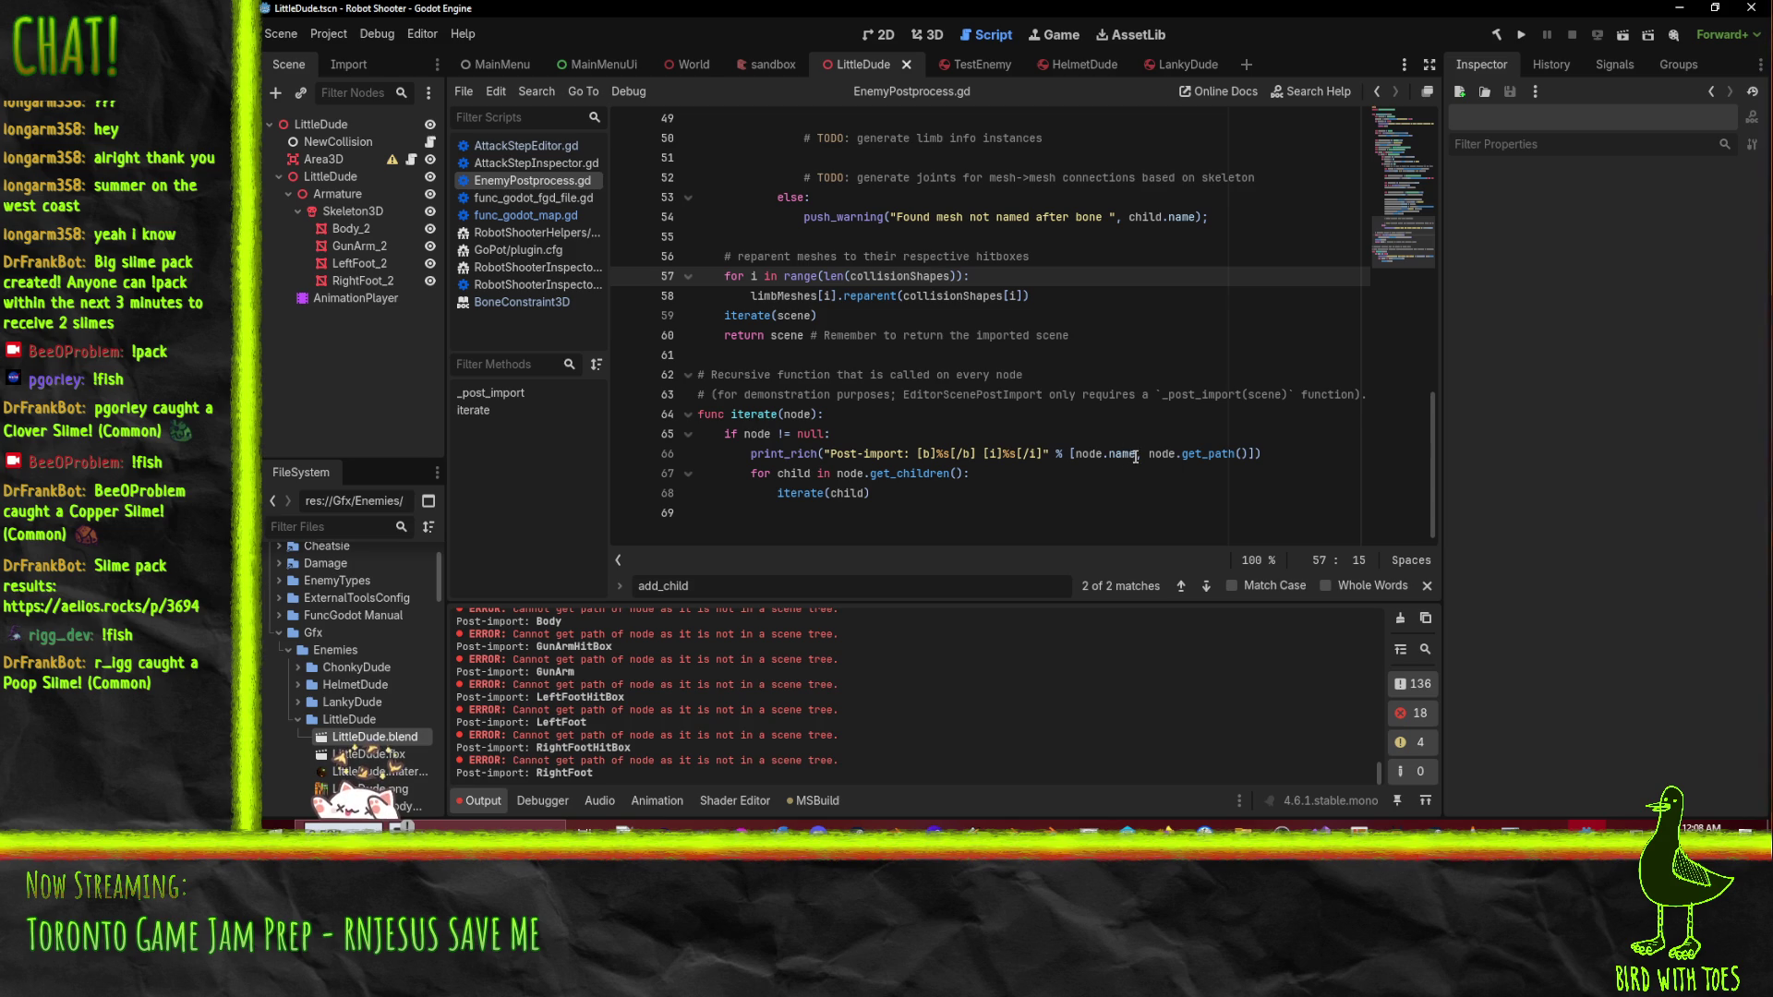
pyautogui.moveTo(1136, 456); pyautogui.dragTo(1249, 455)
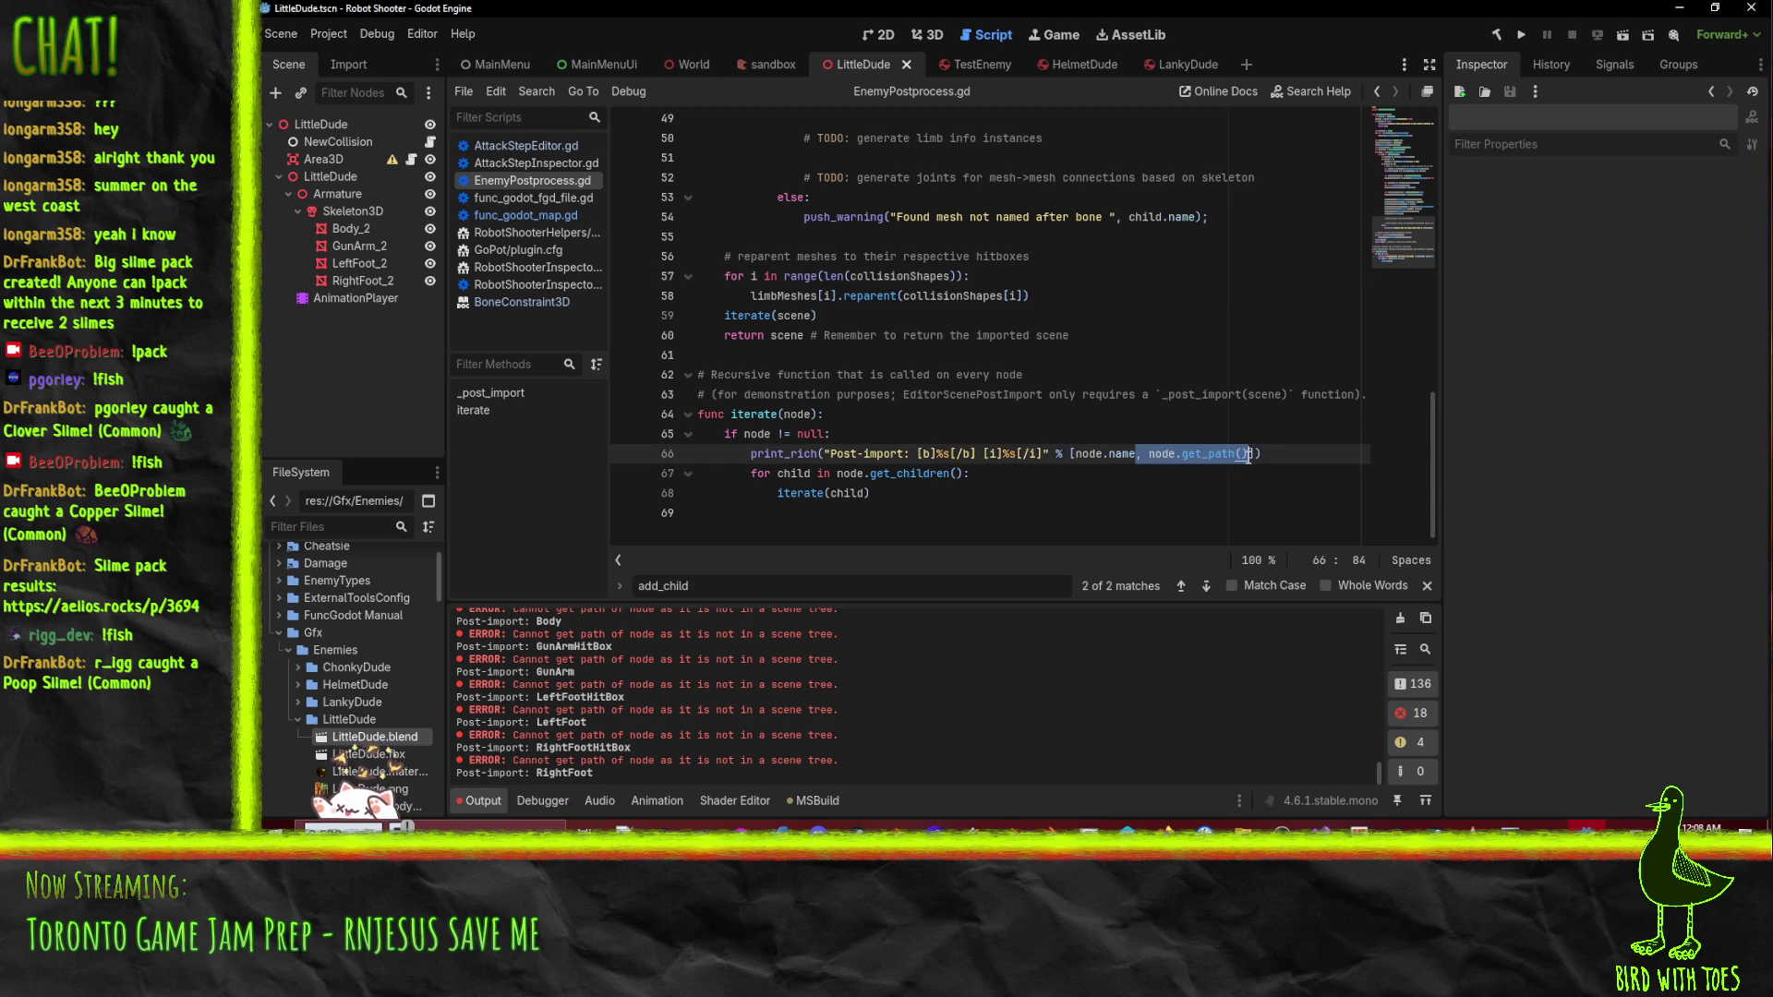
pyautogui.press('BackSpace')
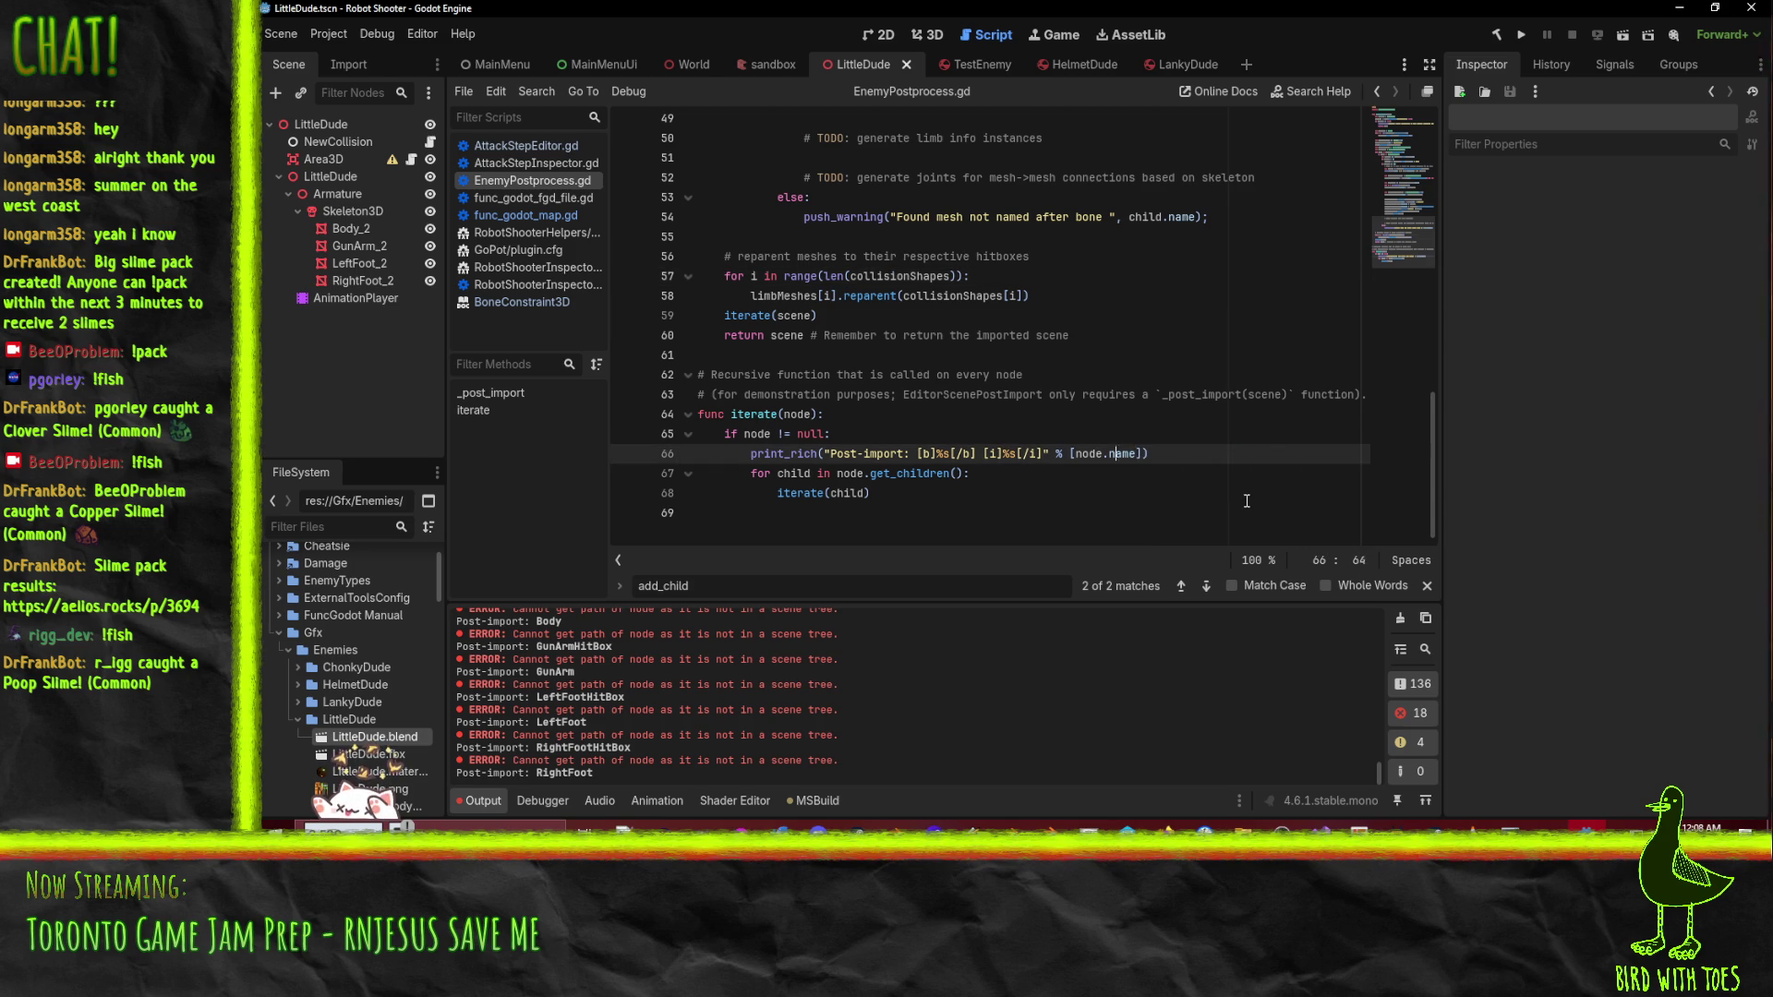
# - Remove the italic path placeholder so only the bold node name prints, and save
pyautogui.press('Left')
pyautogui.press('Left')
pyautogui.press('Left')
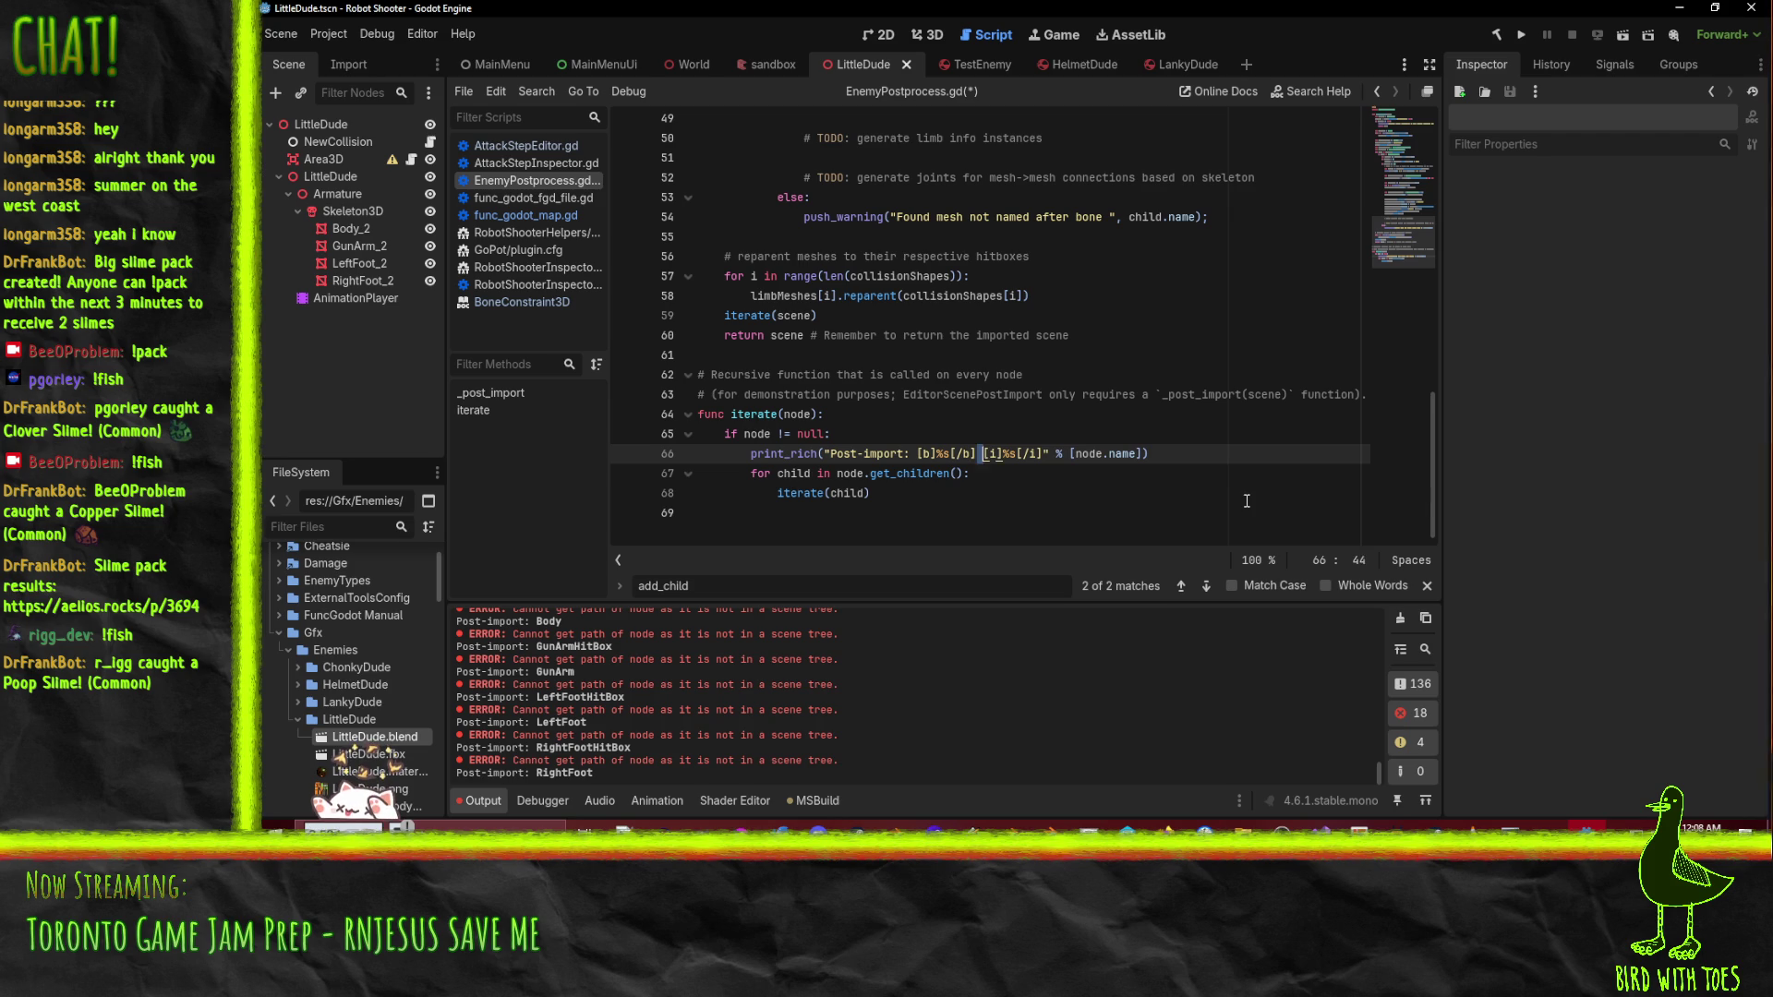
pyautogui.hotkey('shift', 'Right')
pyautogui.hotkey('shift', 'Right')
pyautogui.hotkey('shift', 'Right')
pyautogui.press('BackSpace')
pyautogui.press('BackSpace')
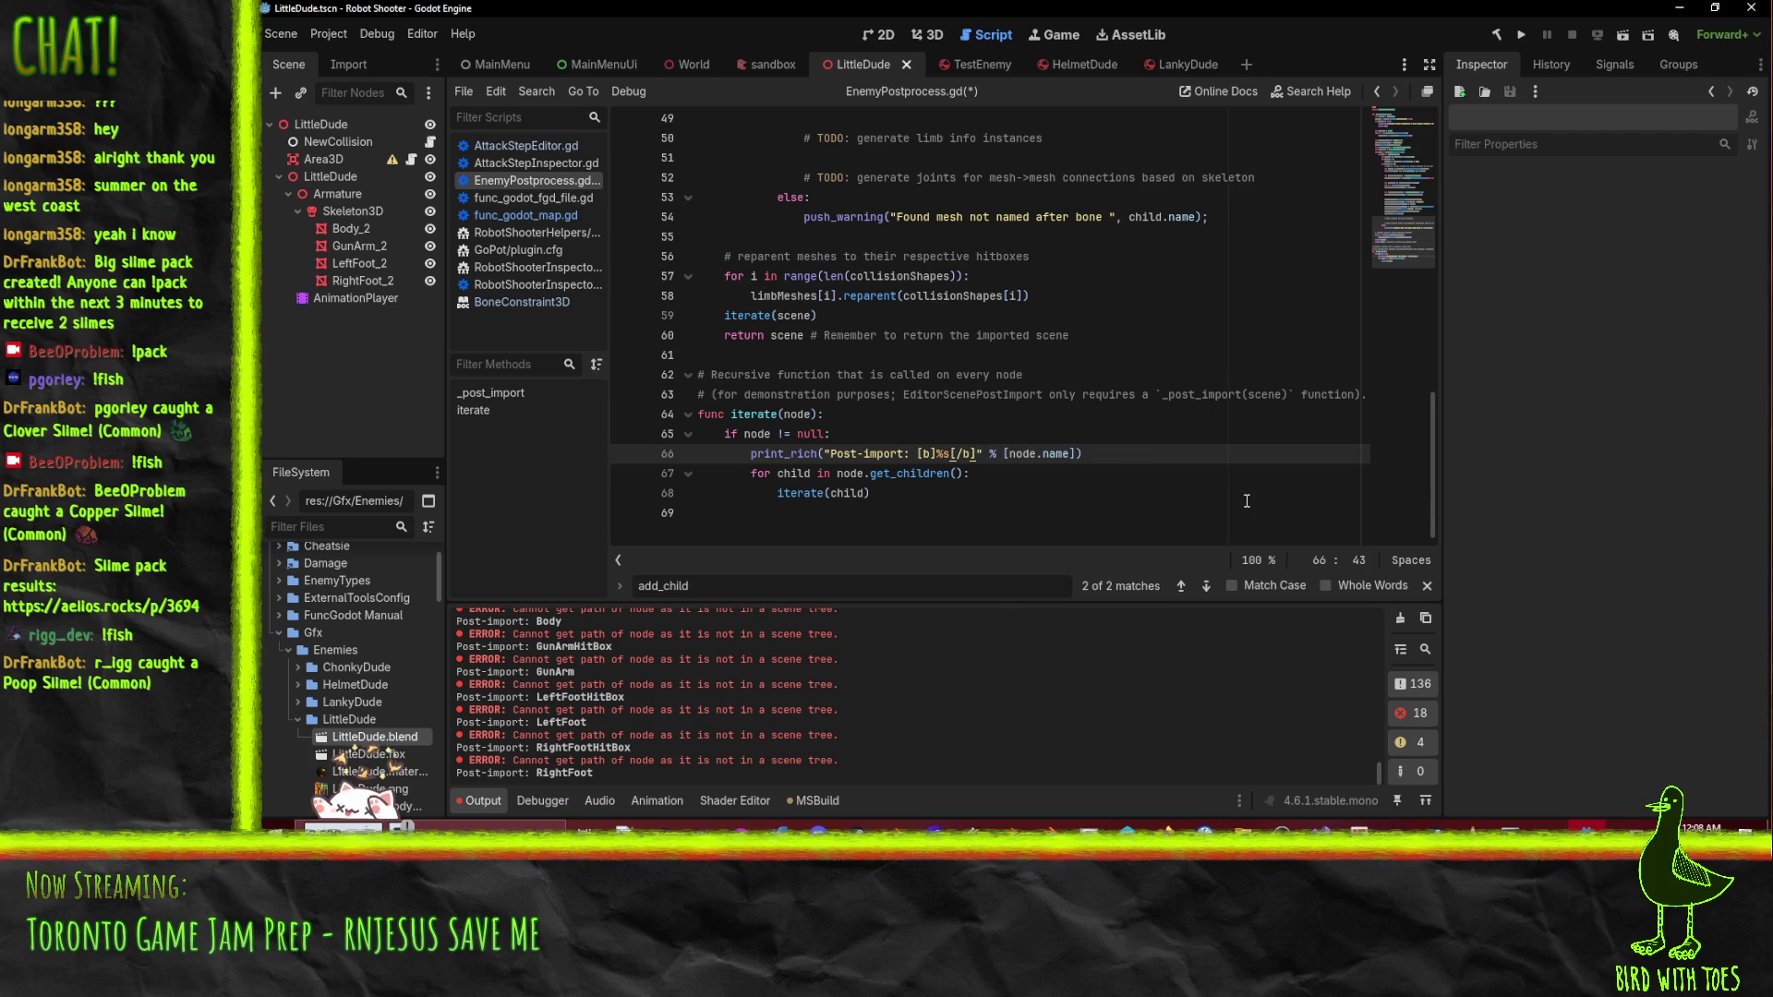
pyautogui.hotkey('ctrl', 's')
pyautogui.click(1047, 311)
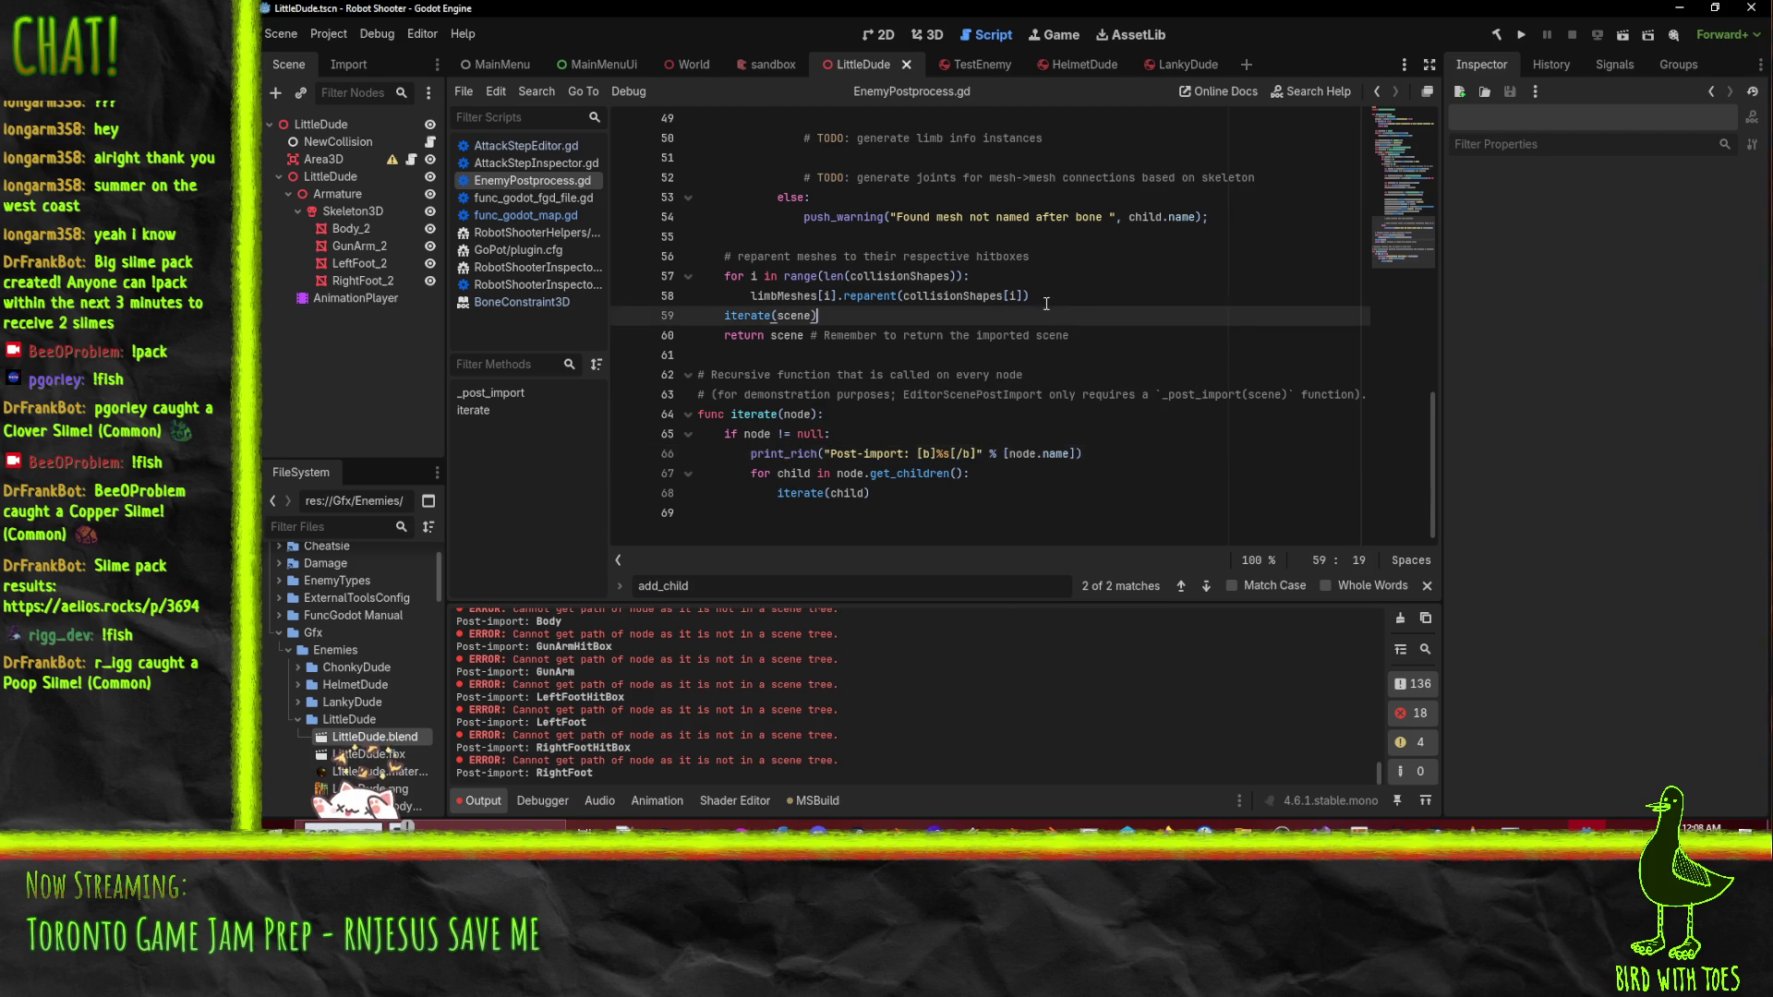
pyautogui.click(1044, 296)
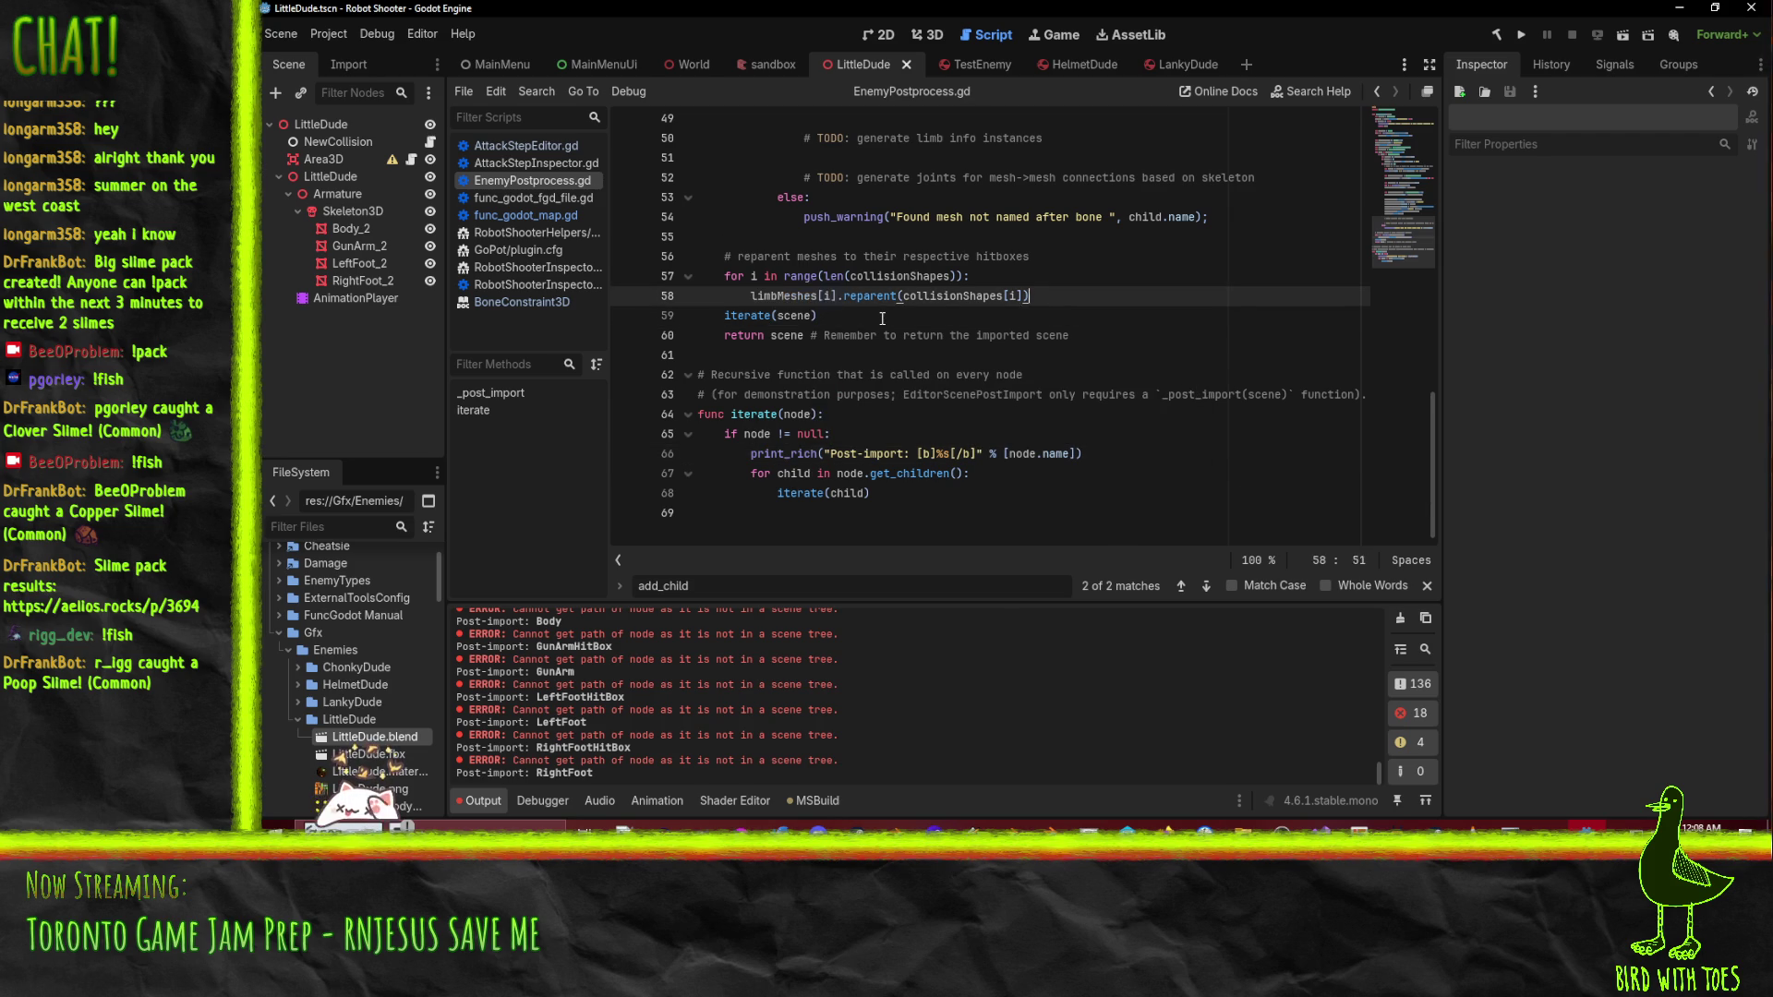
# - Add a line after the reparent call appending "Mesh" to limbMeshes[i].name
pyautogui.press('Return')
pyautogui.write('limbMeshes[i].name =')
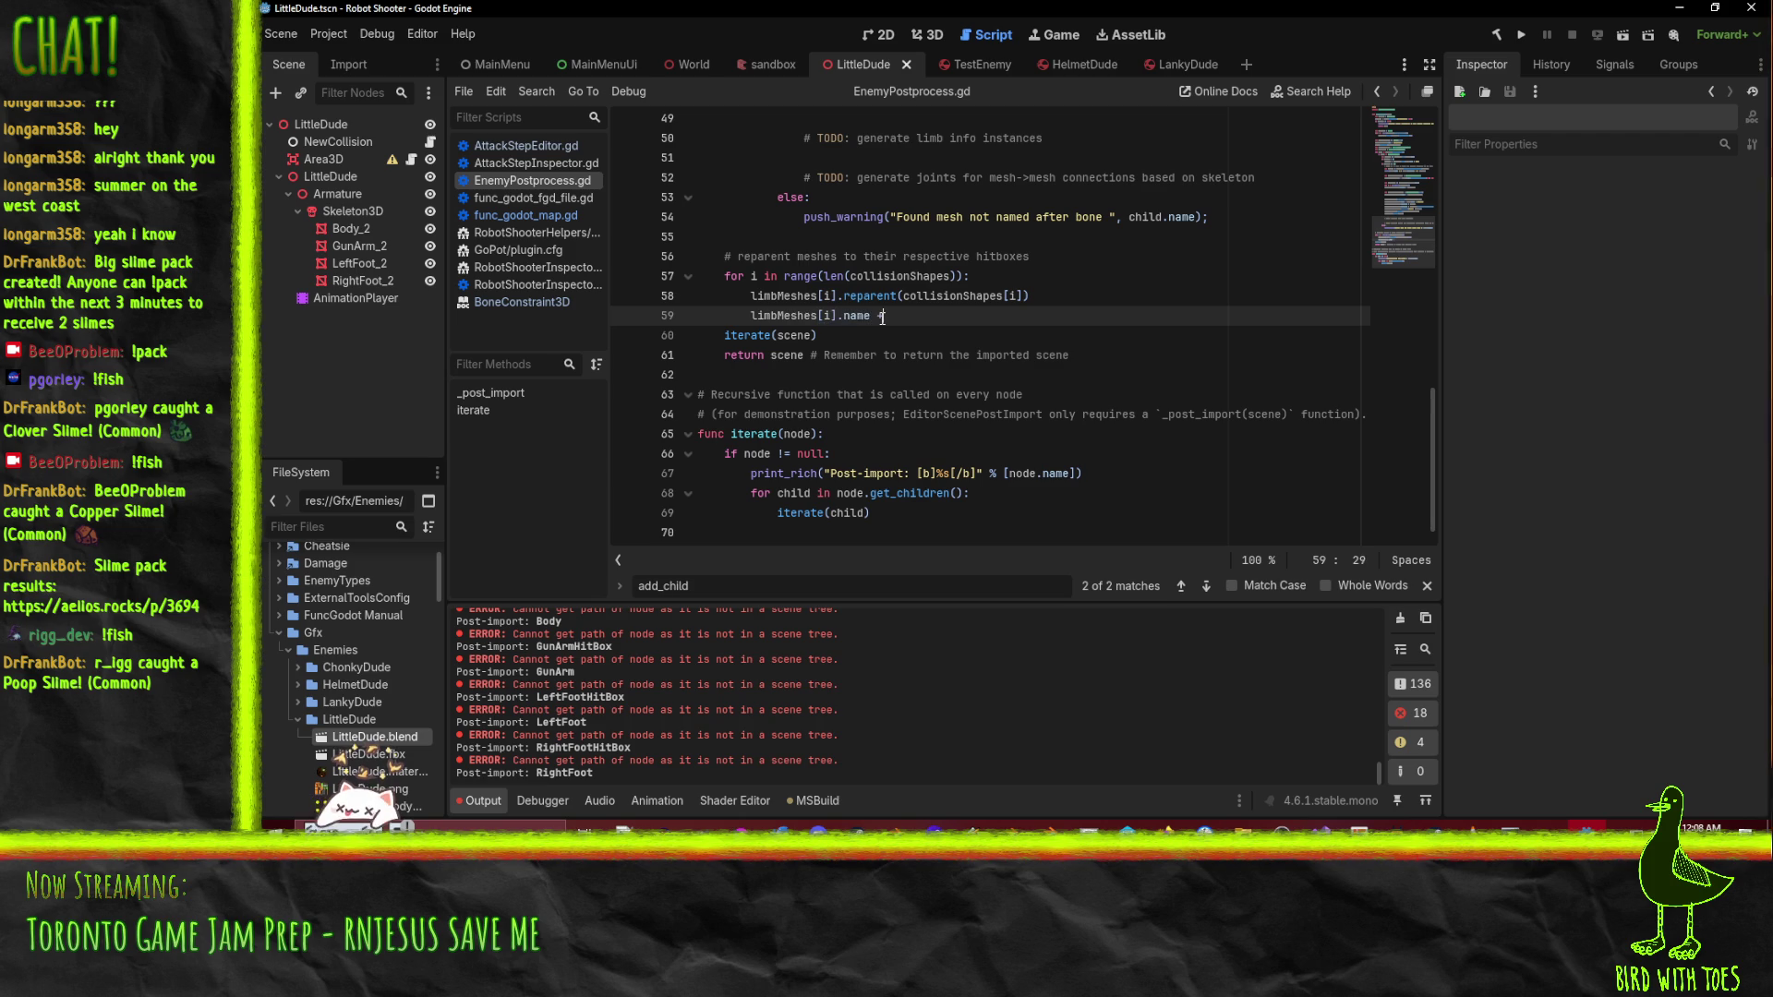
pyautogui.write(' "Mesh')
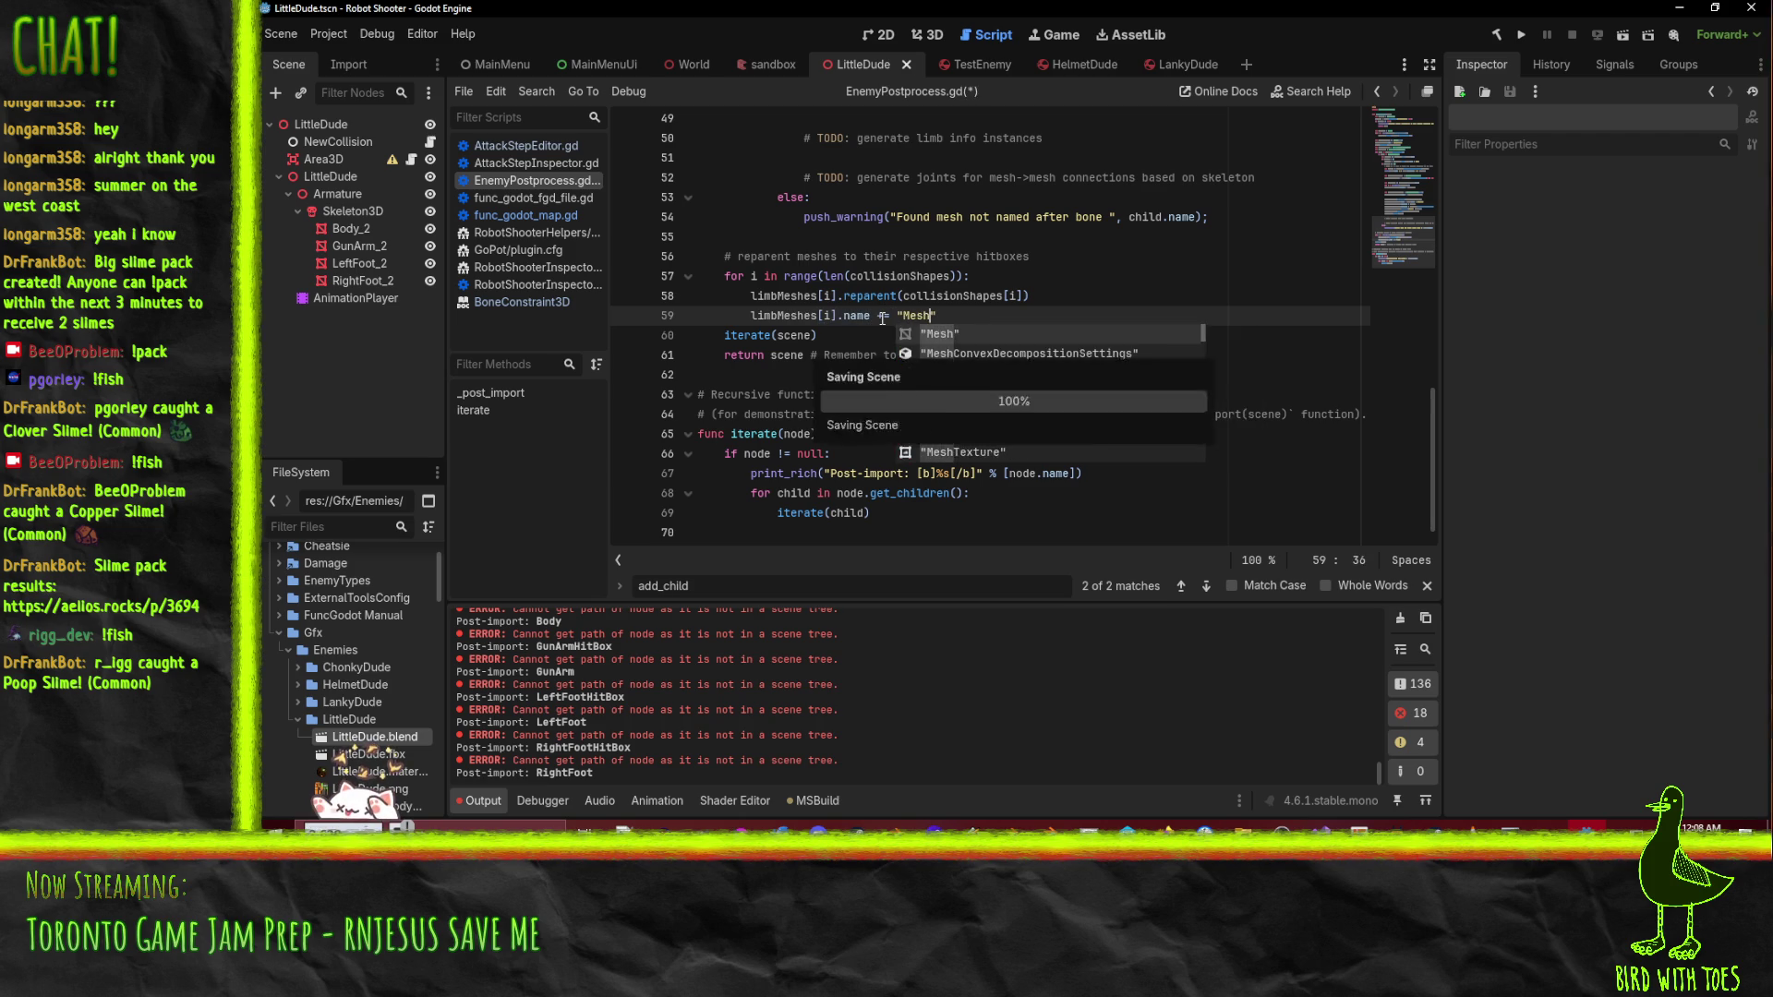
pyautogui.click(863, 295)
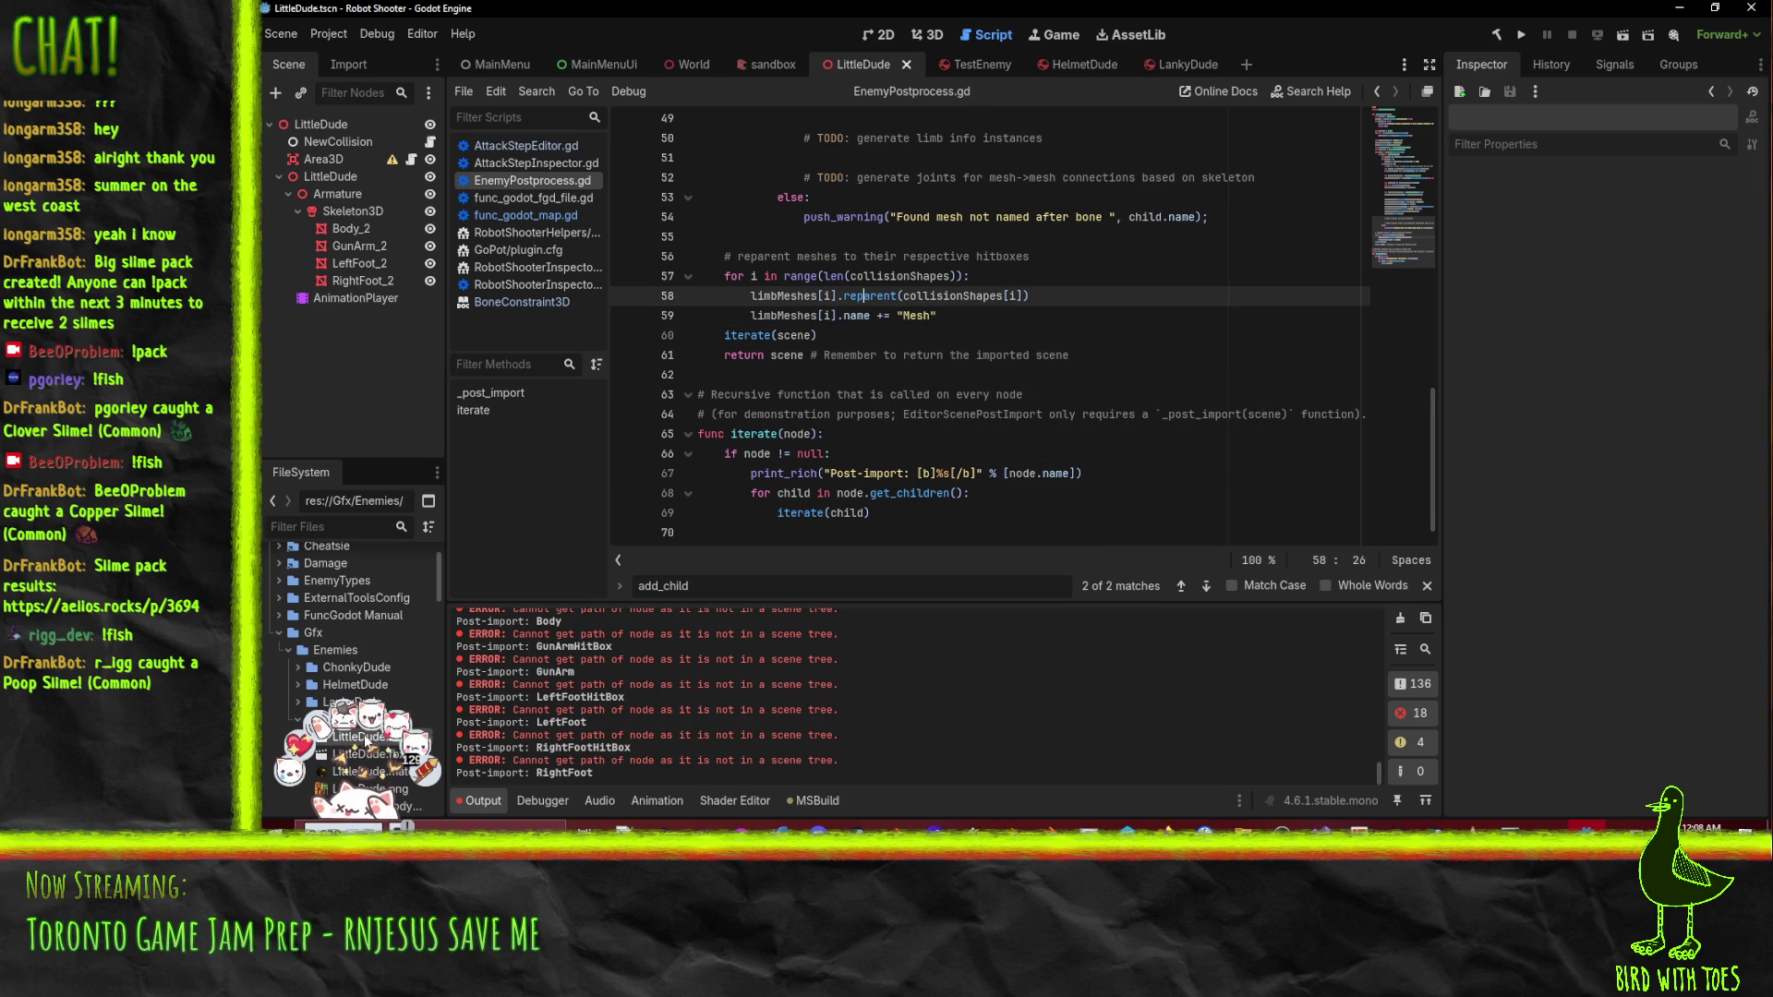
# - Reimport LittleDude.blend and instance it under the LittleDude root node
pyautogui.rightClick(367, 742)
pyautogui.click(547, 740)
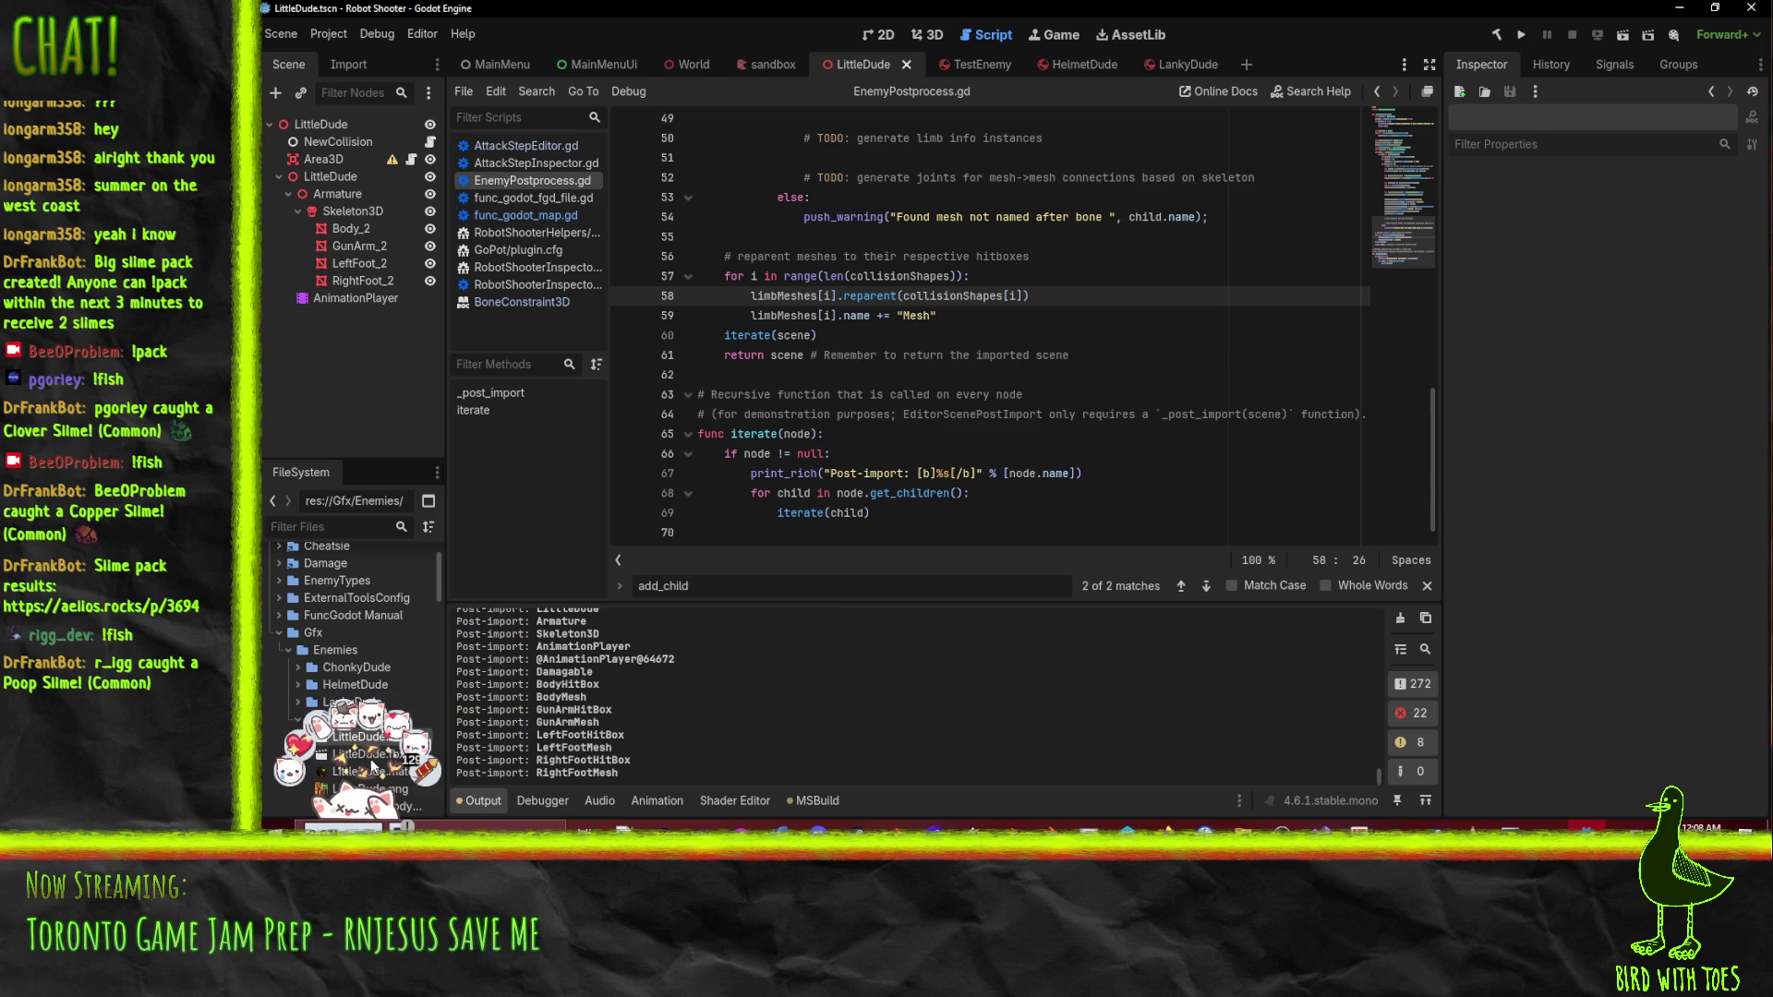
pyautogui.moveTo(369, 742); pyautogui.dragTo(340, 130)
# - Enable Editable Children on LittleDude2 and inspect its Skeleton3D bones
pyautogui.rightClick(338, 314)
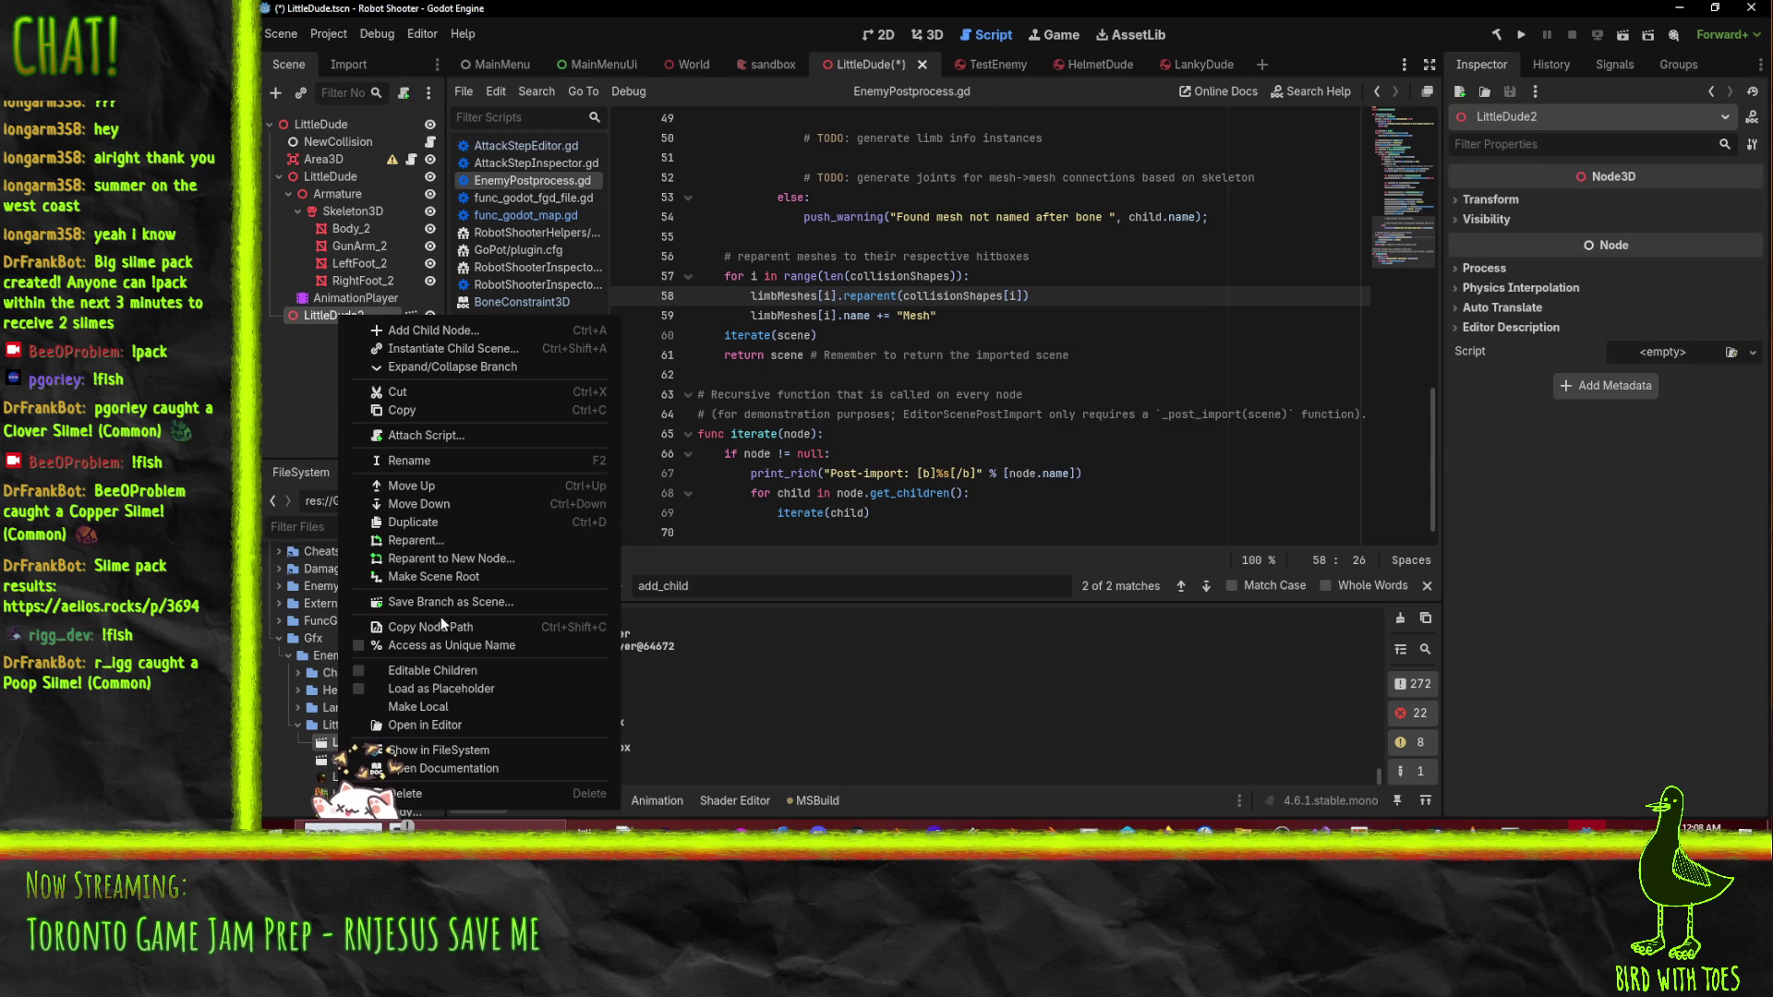
pyautogui.click(450, 675)
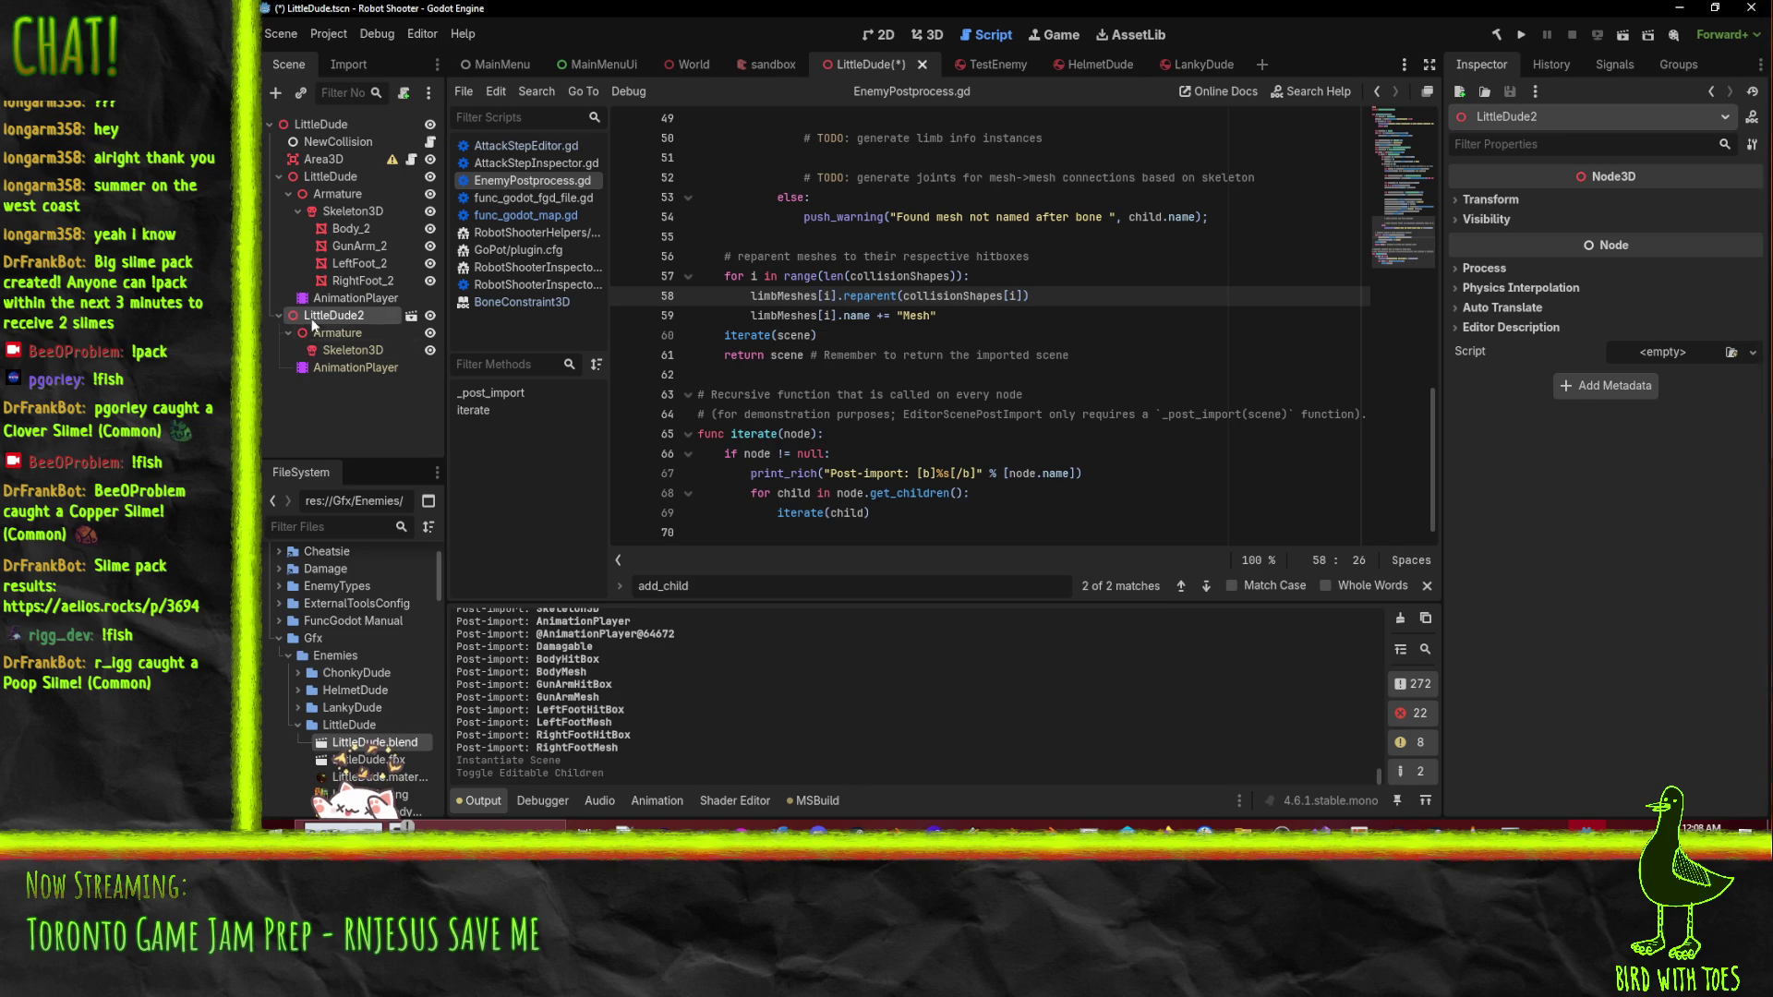
pyautogui.click(342, 350)
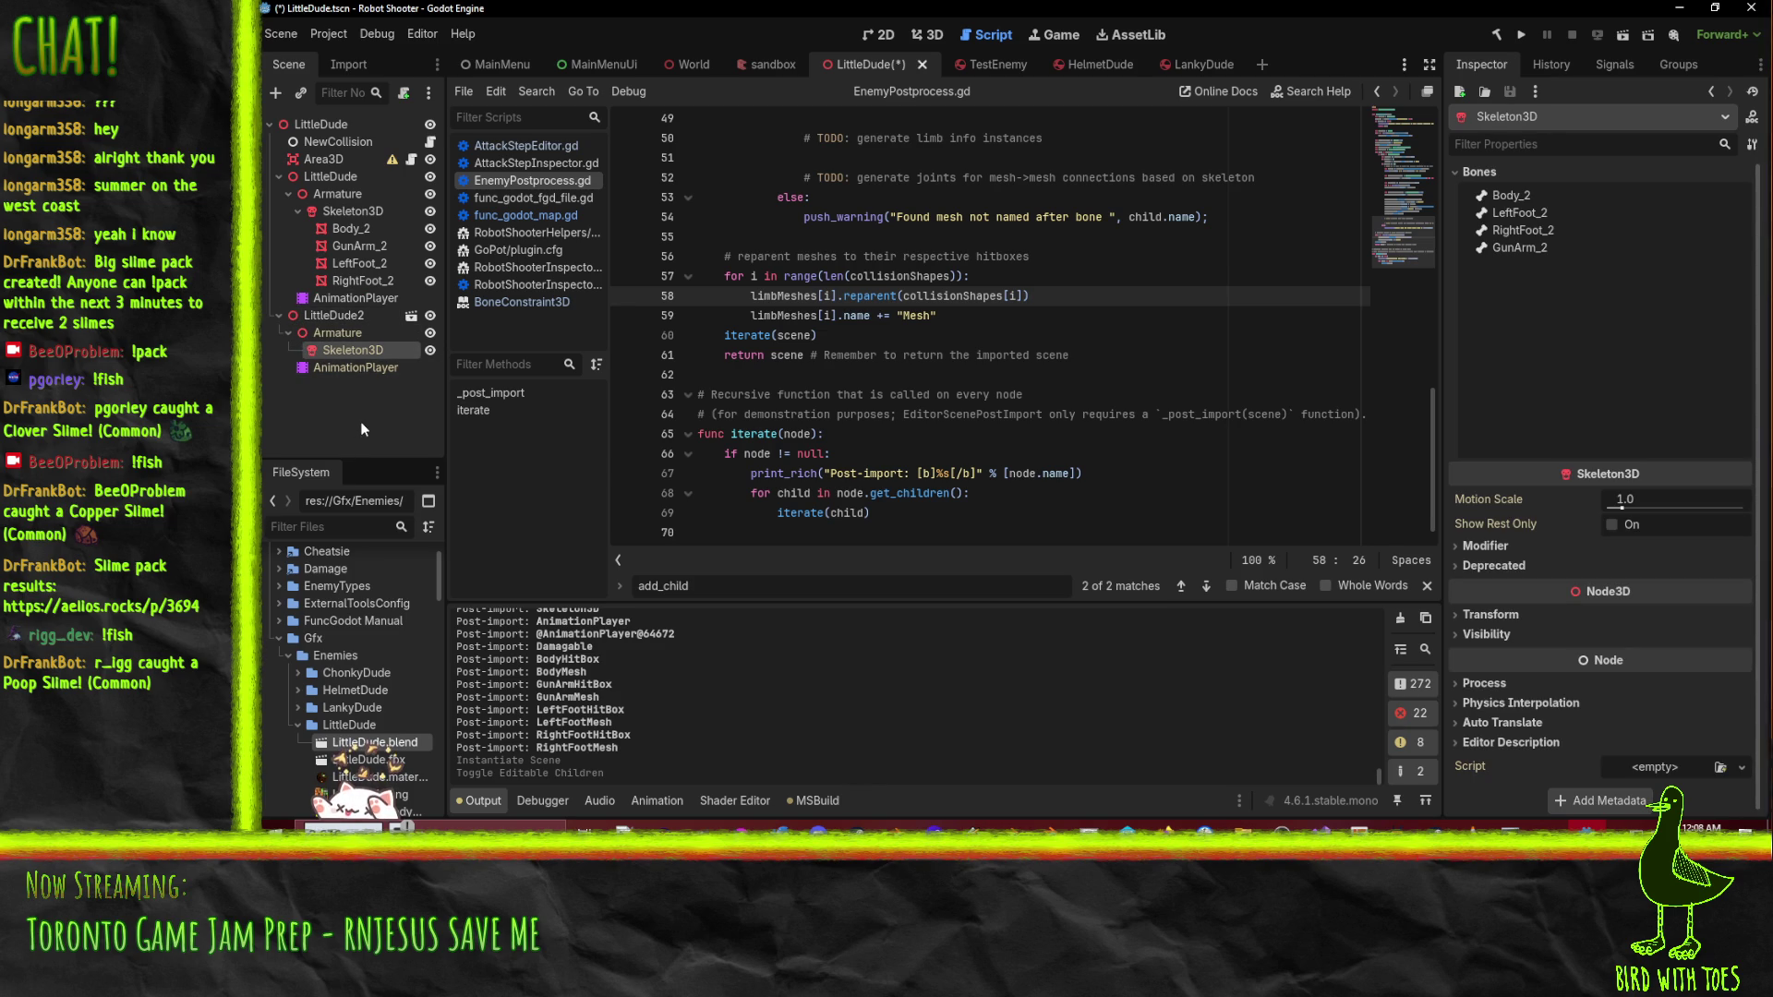
pyautogui.click(1102, 446)
# - Insert print(scene.owner.name) after the skeleton declaration in _post_import
pyautogui.scroll(1, 1083, 425)
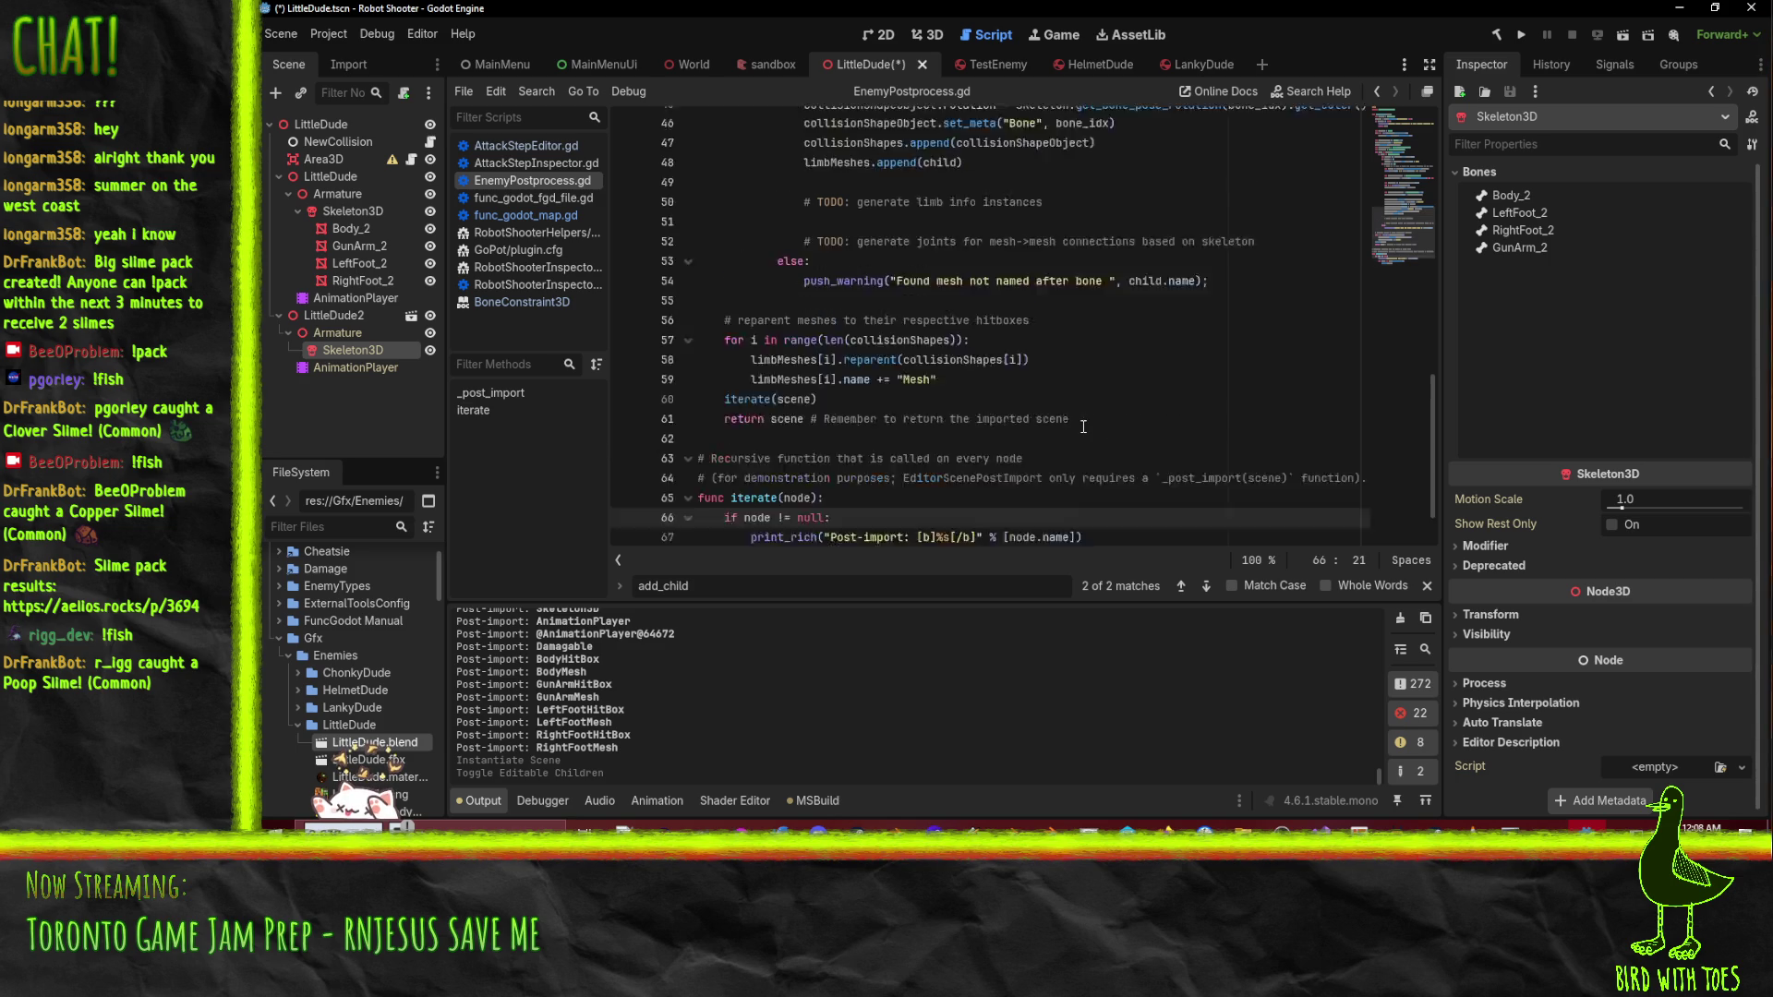
pyautogui.scroll(15, 1083, 426)
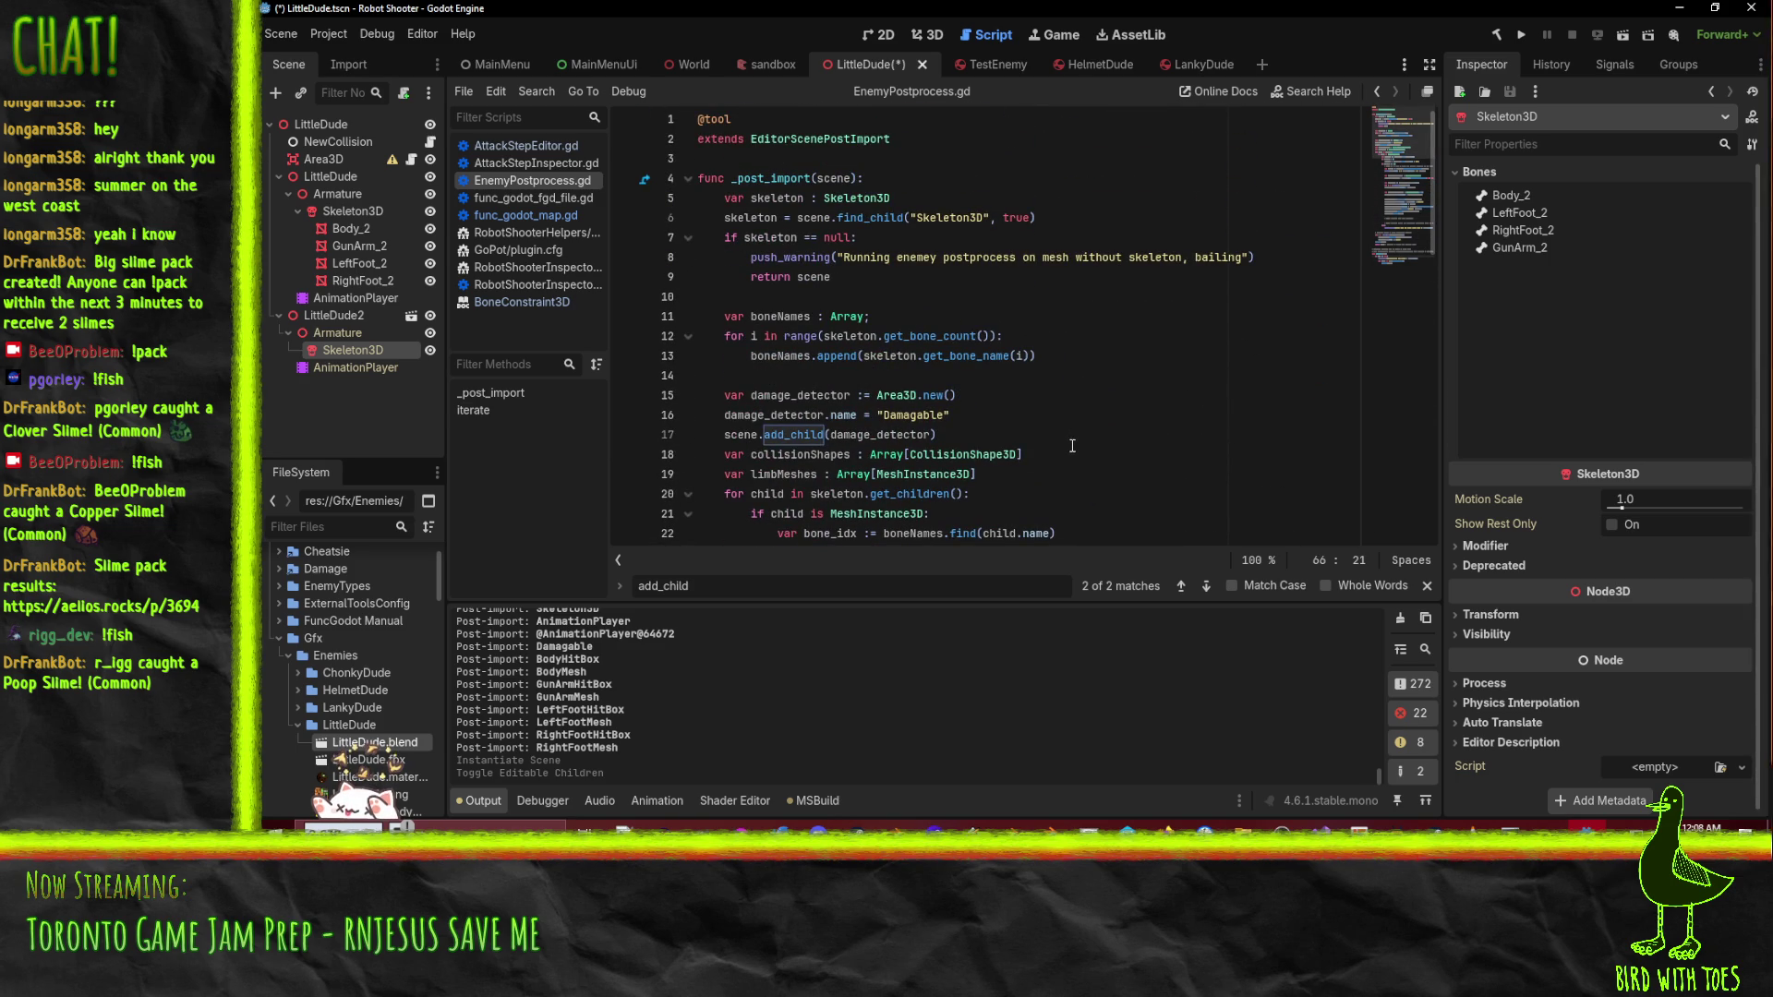
pyautogui.scroll(-4, 1073, 446)
pyautogui.scroll(4, 1073, 451)
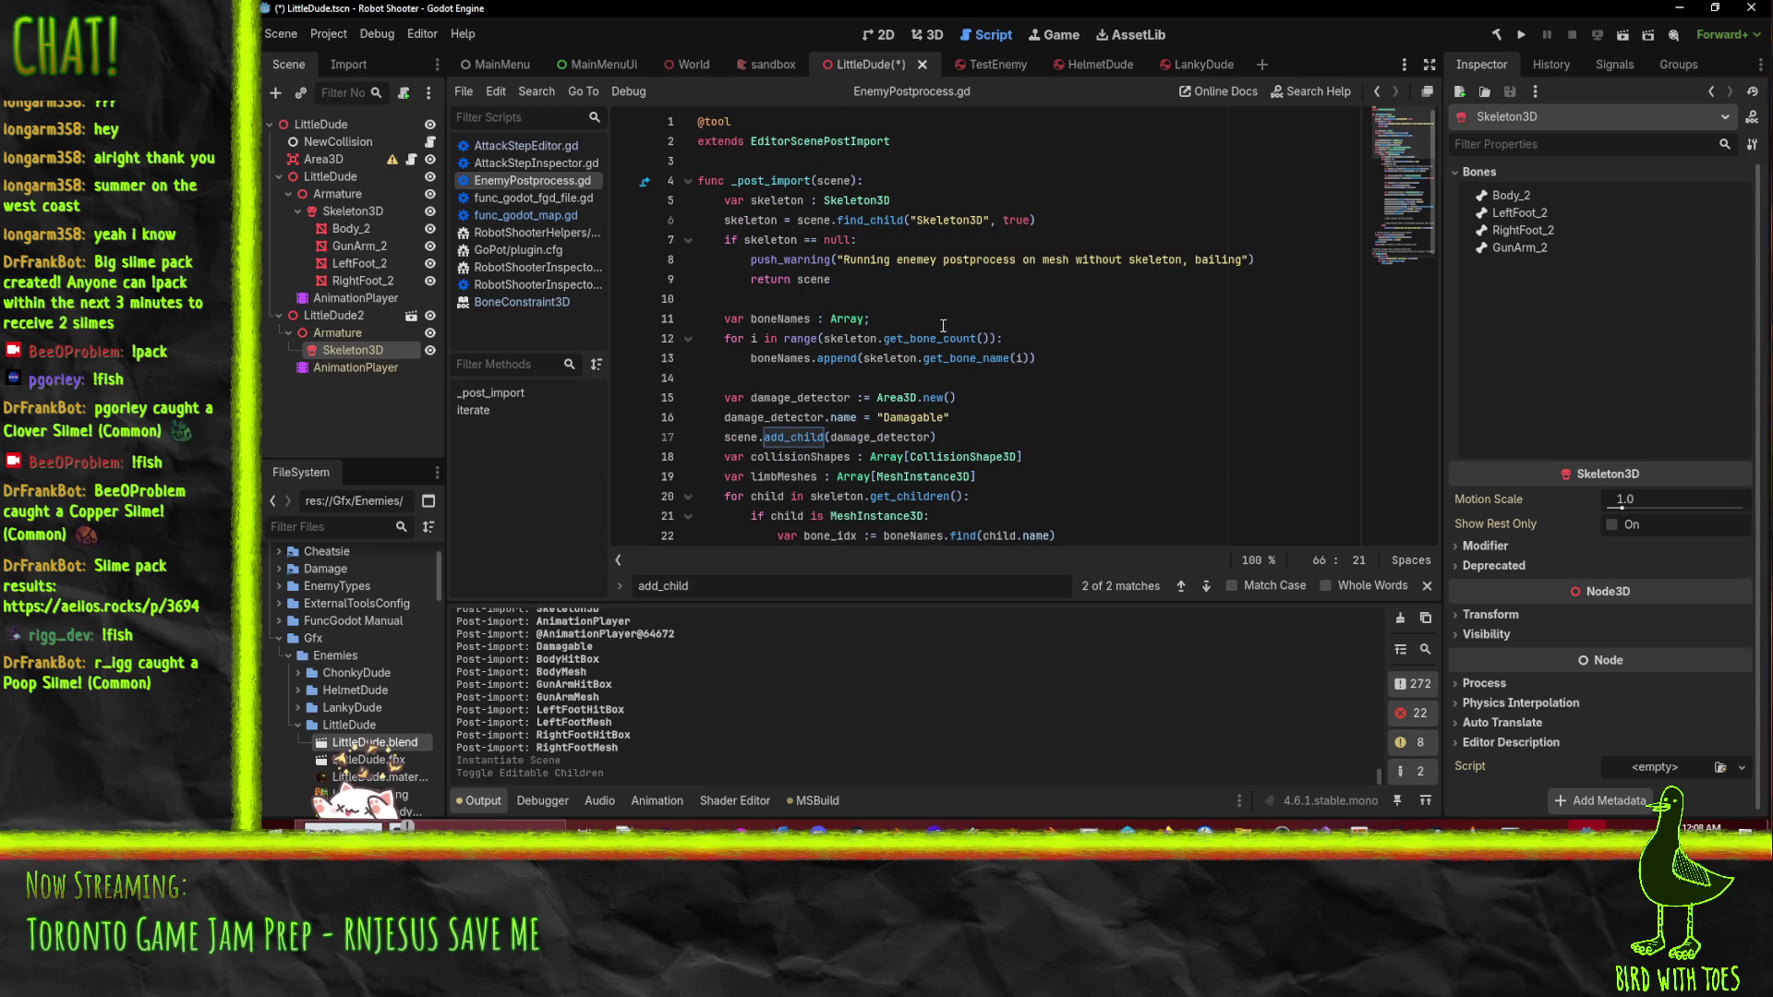
pyautogui.click(1075, 216)
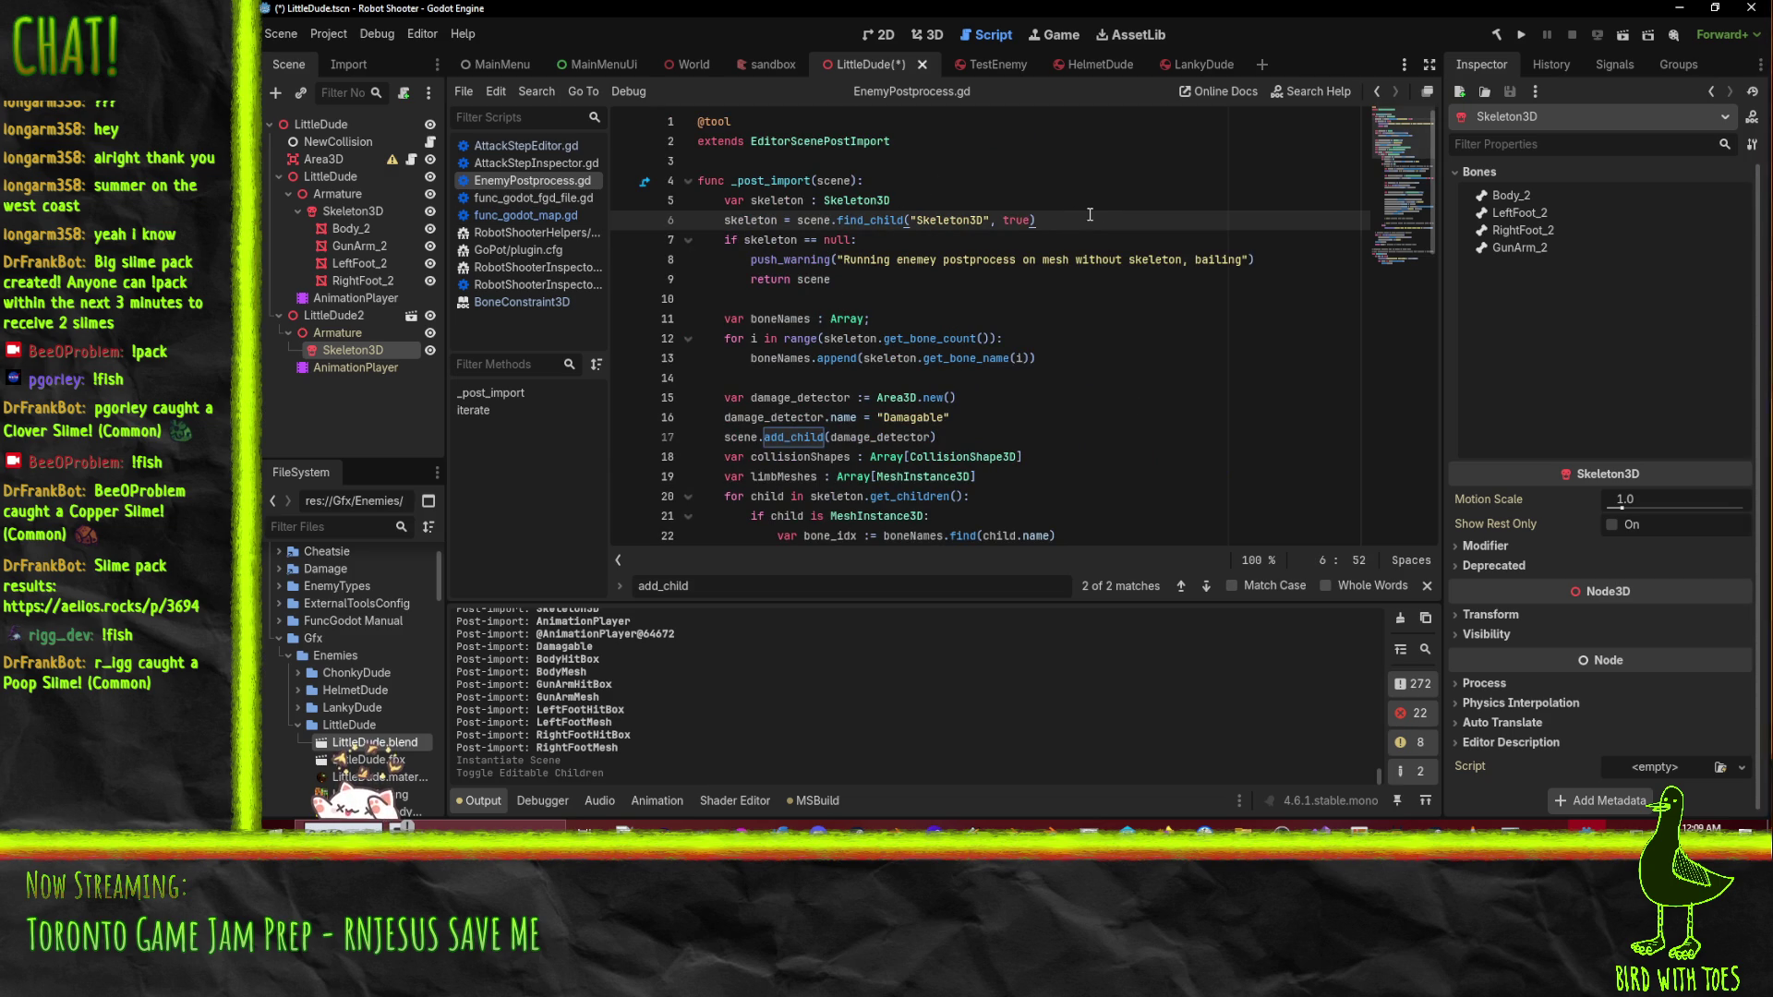
pyautogui.click(1076, 209)
pyautogui.press('Return')
pyautogui.write('print')
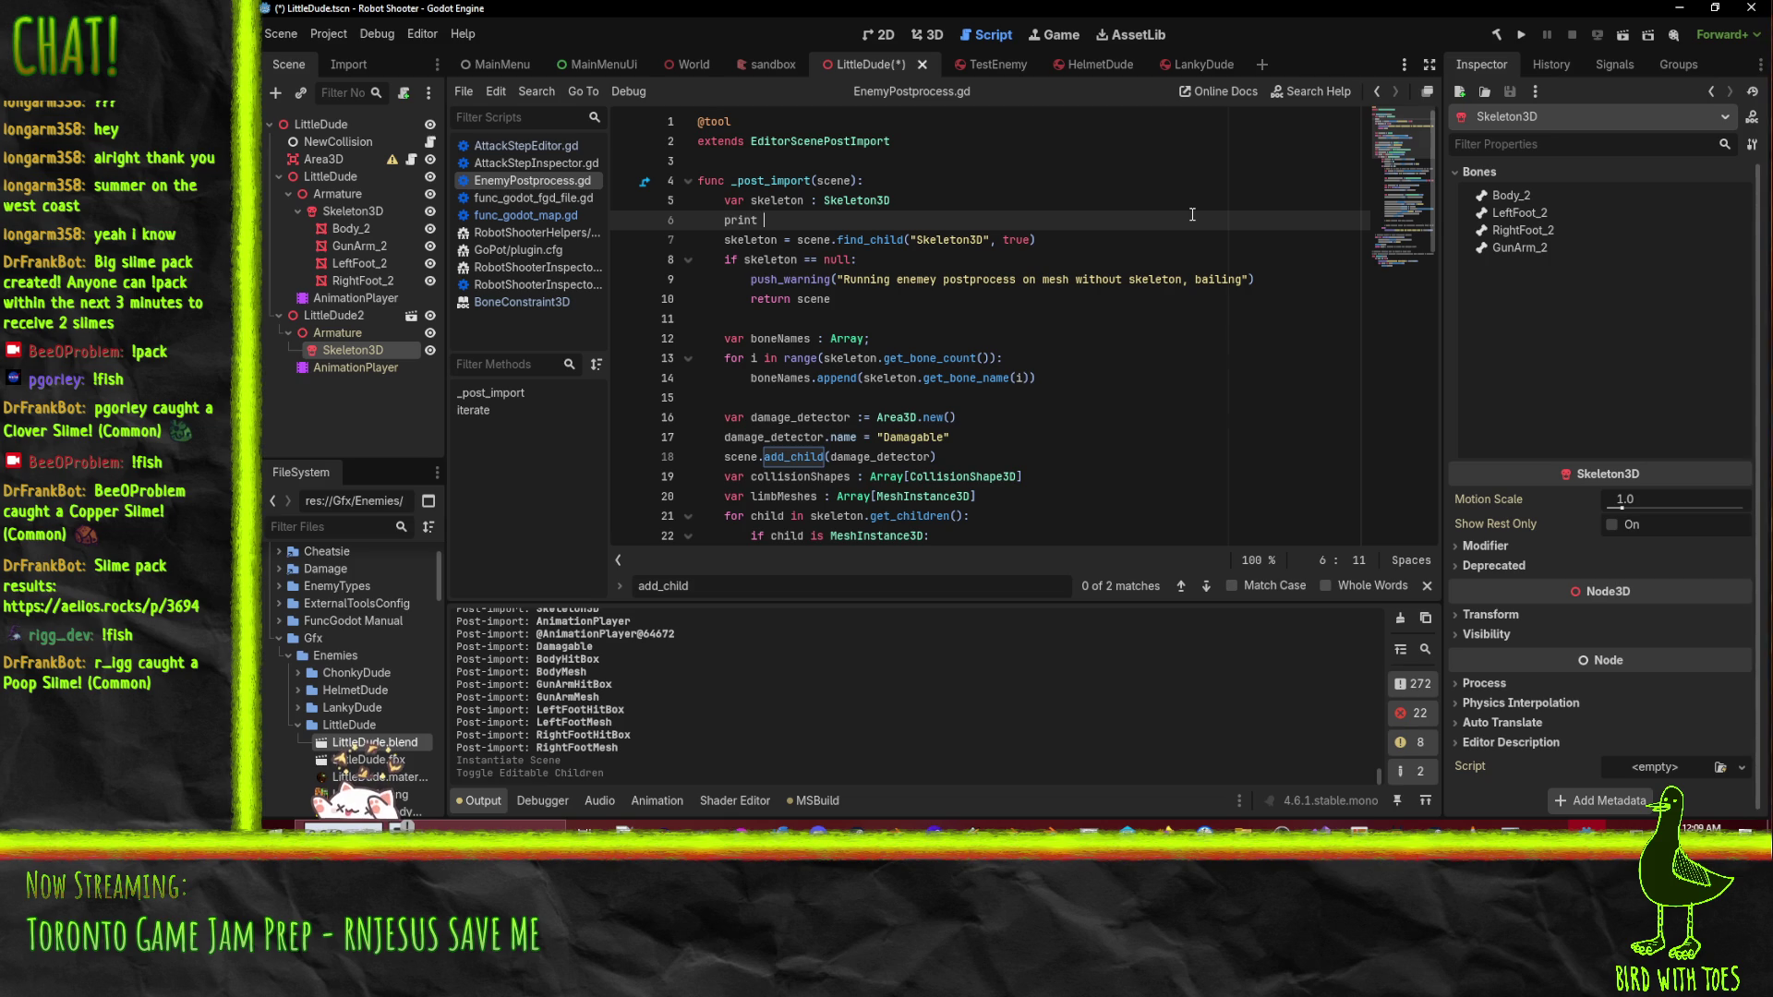
pyautogui.press('BackSpace')
pyautogui.write('(sce')
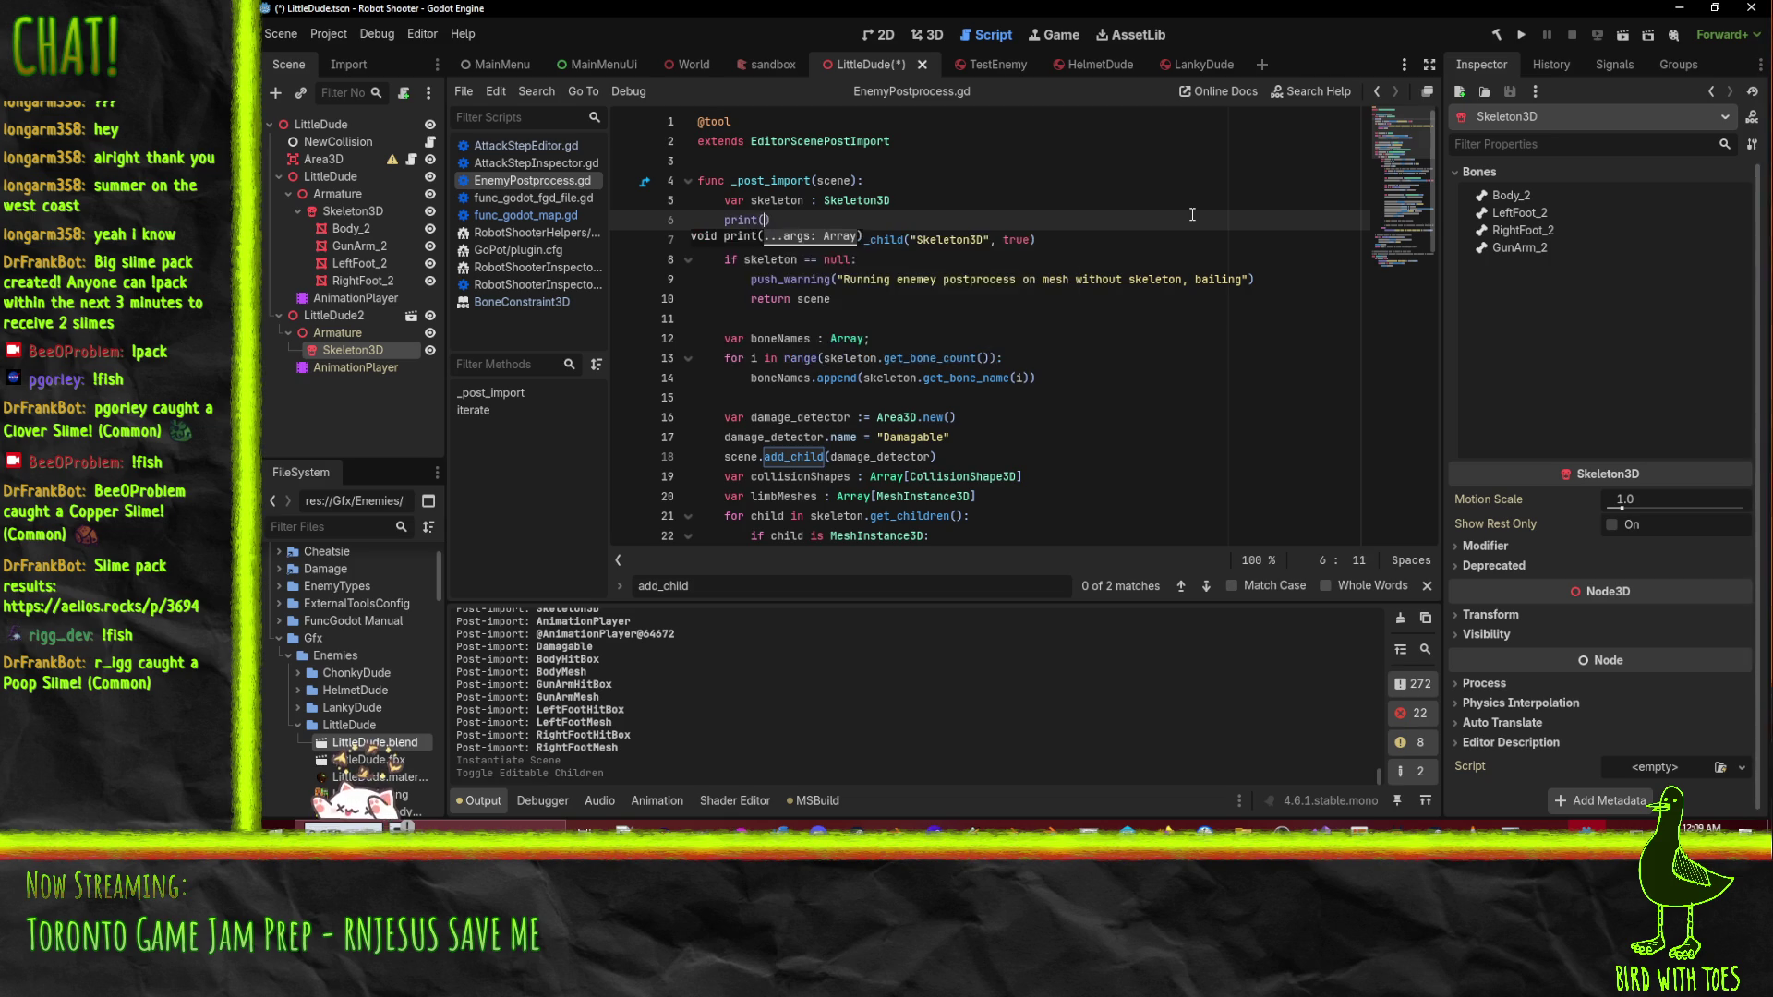
pyautogui.write('ne.owner')
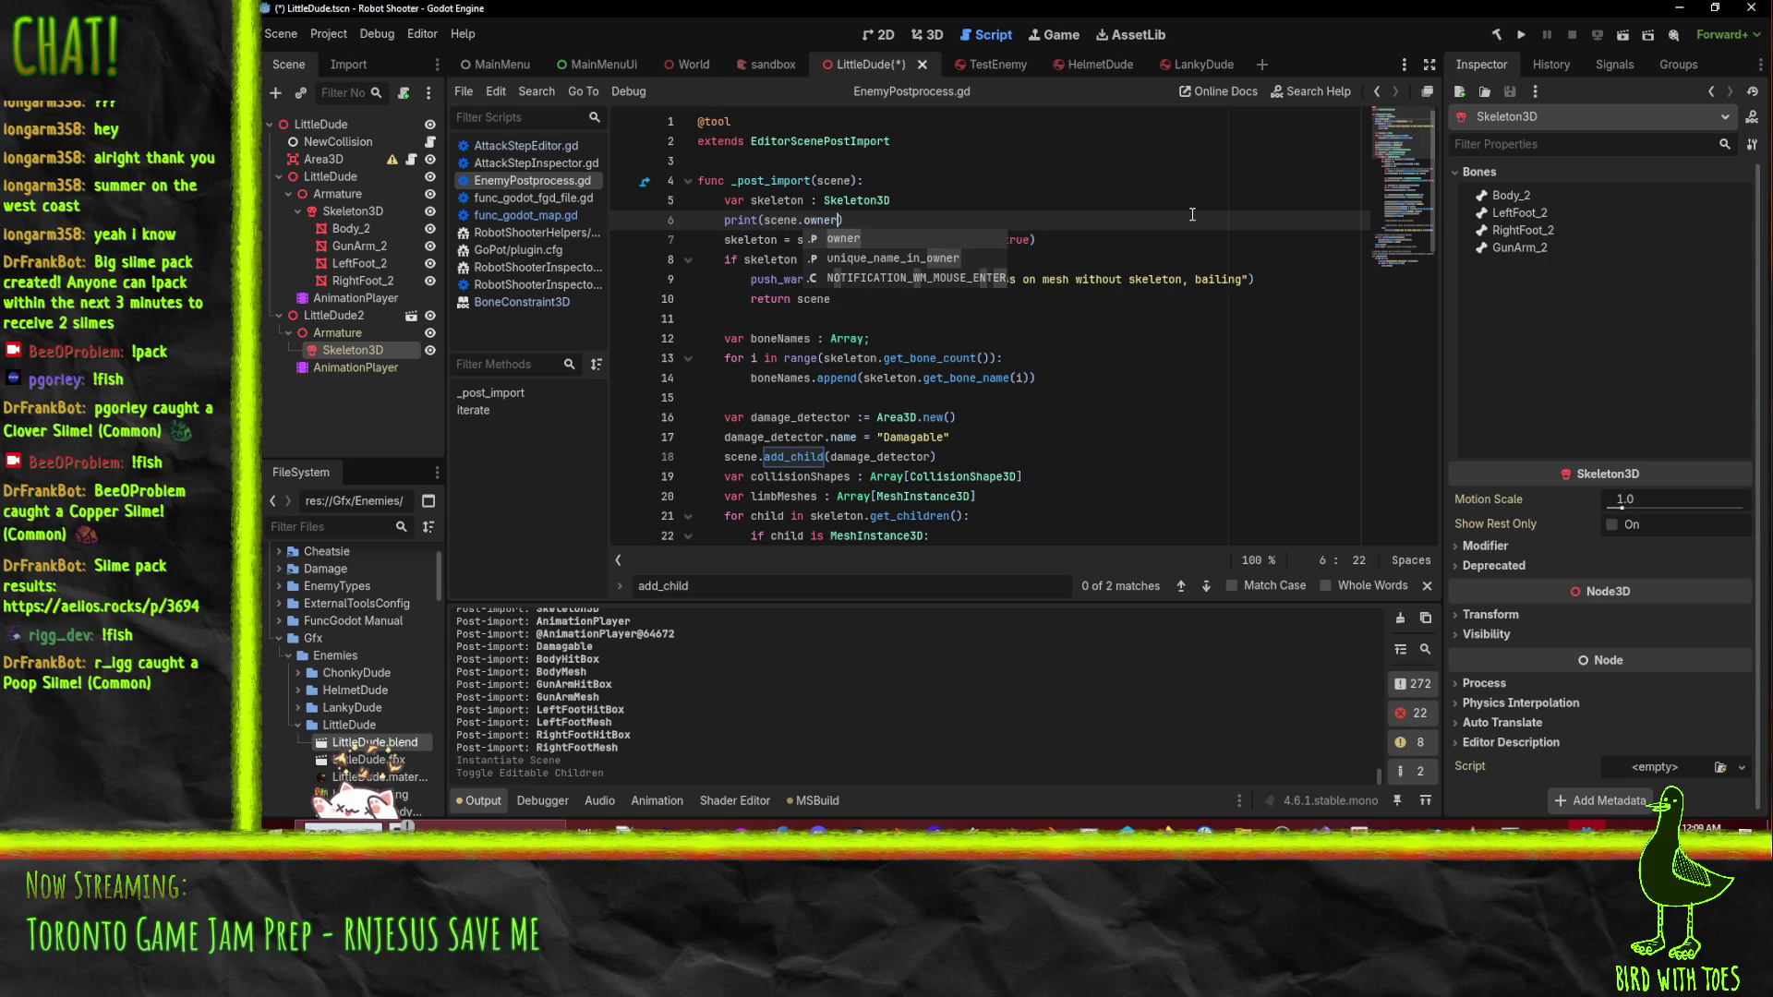
pyautogui.write('.name')
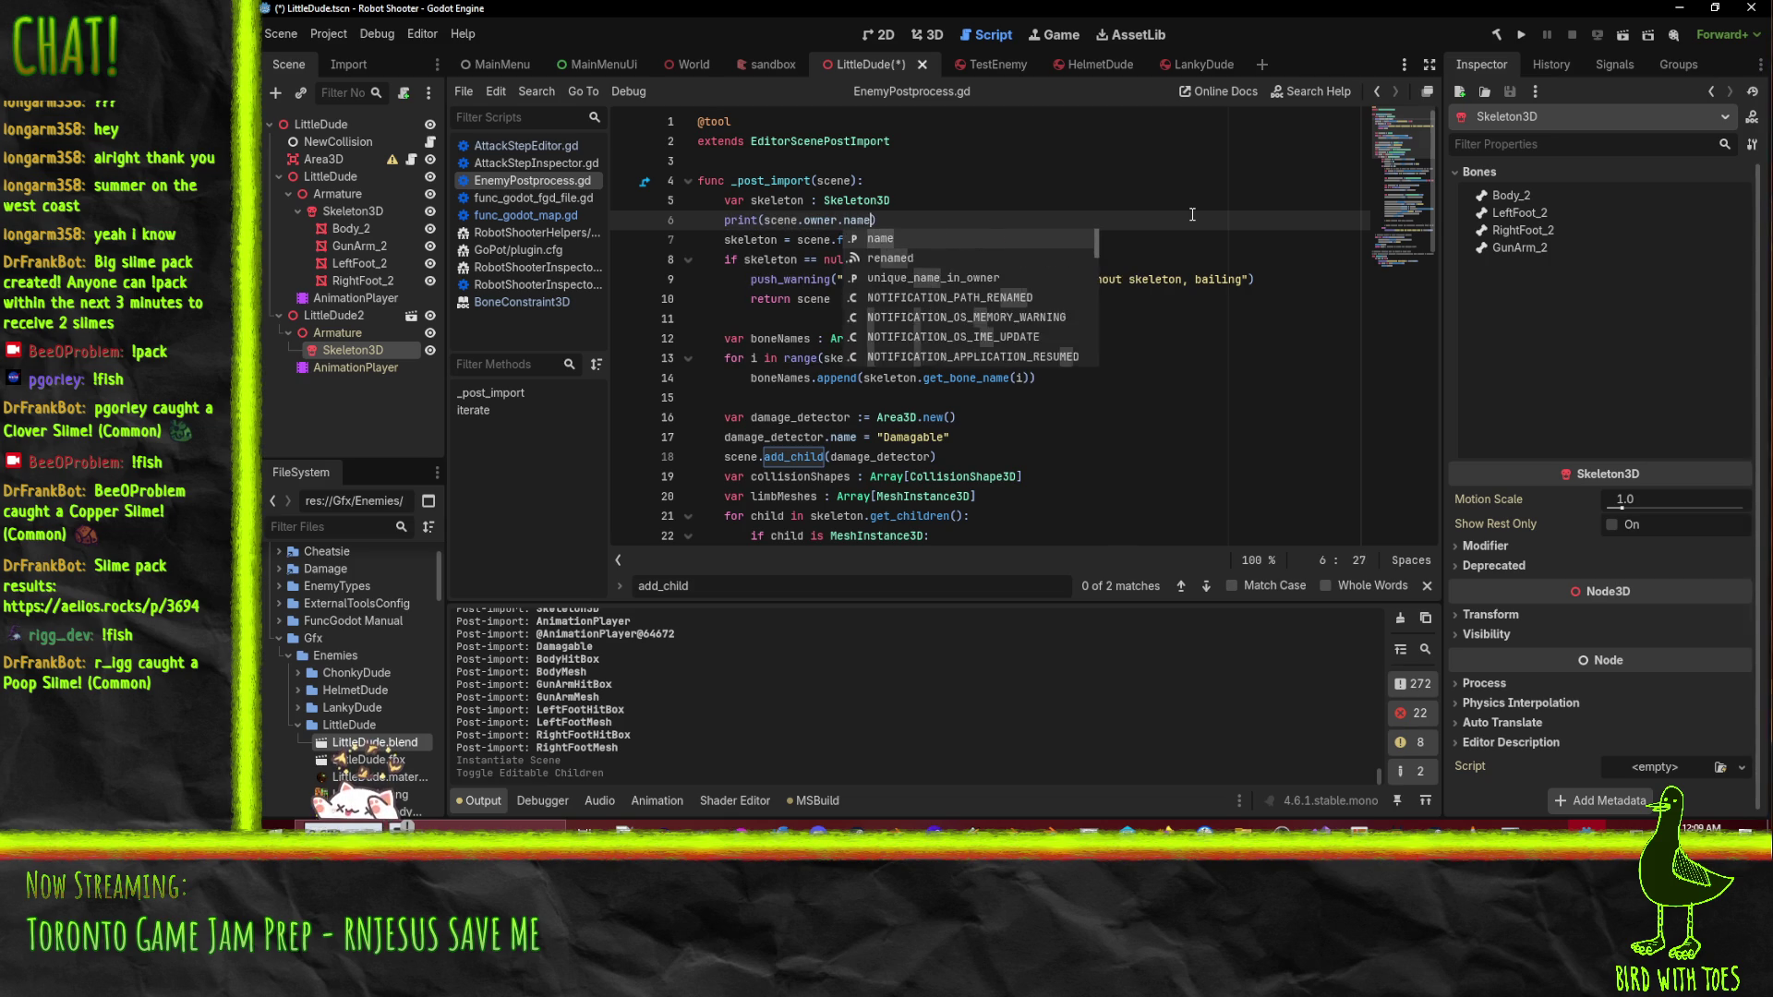
pyautogui.press('Home')
# - Duplicate it as print(skeleton.owner.name), save, and reimport LittleDude.blend
pyautogui.hotkey('ctrl', 'shift', 'd')
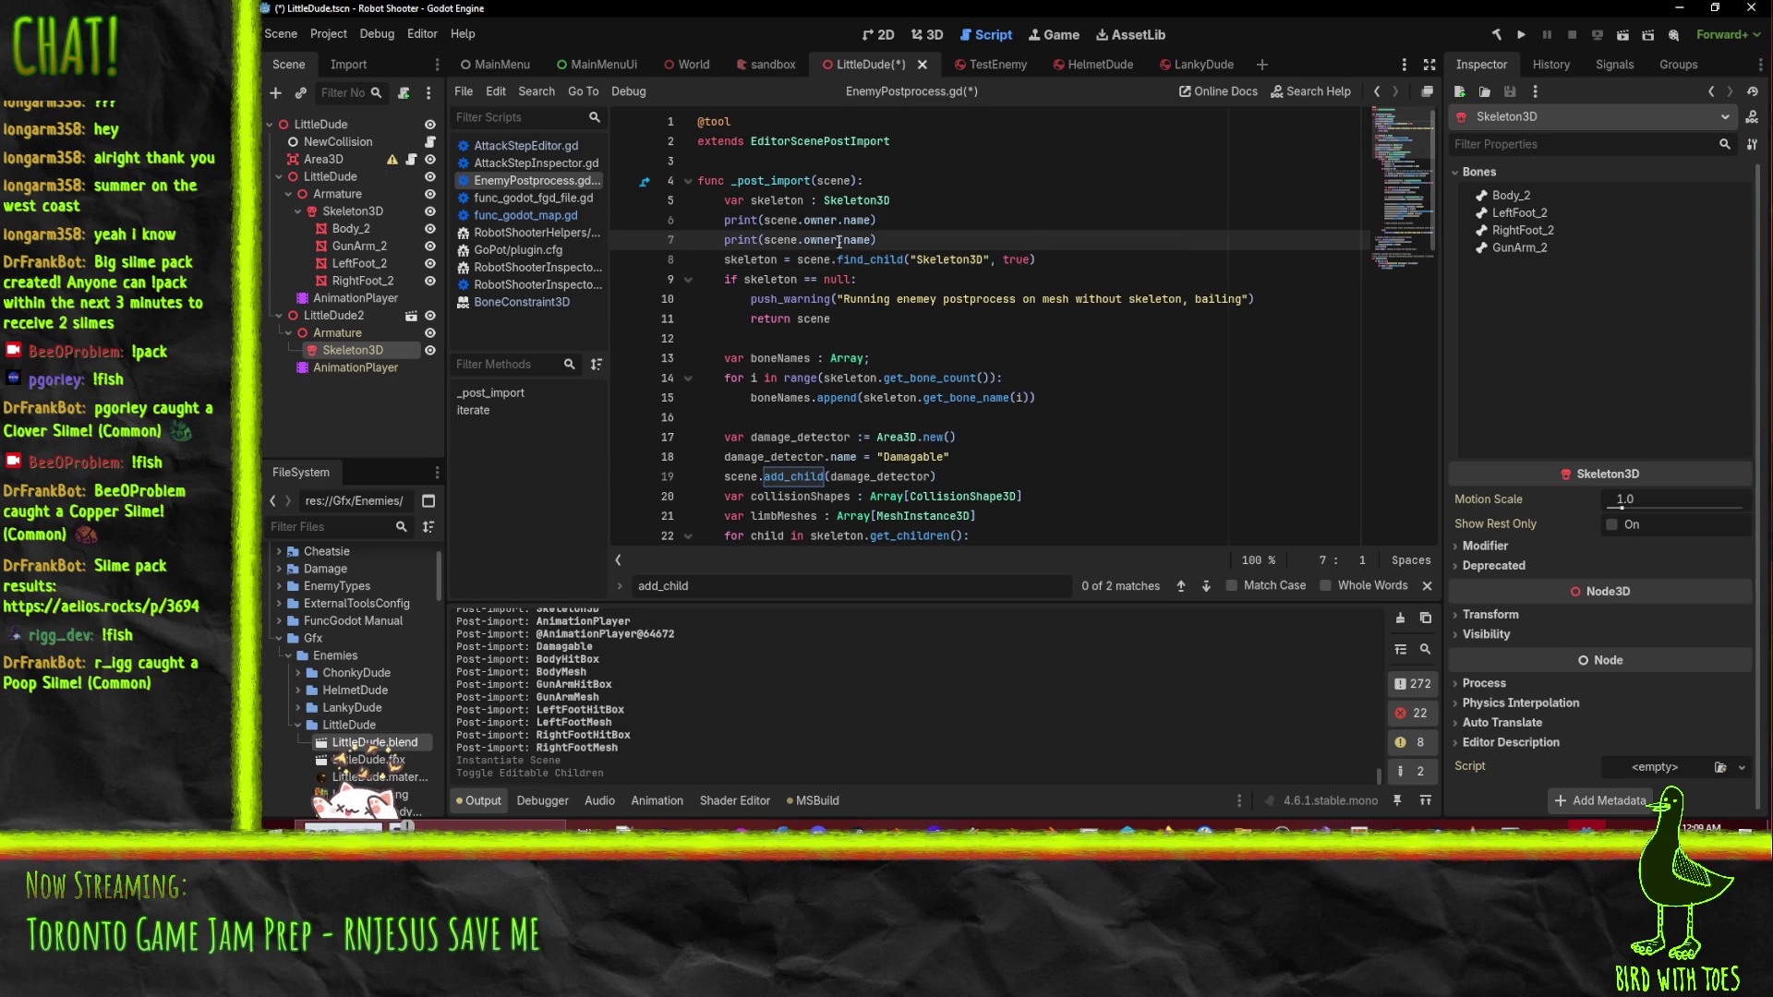
pyautogui.hotkey('ctrl', 'Right')
pyautogui.hotkey('ctrl', 'Right')
pyautogui.hotkey('ctrl', 'shift', 'Right')
pyautogui.write('v')
pyautogui.press('BackSpace')
pyautogui.write('skeleton')
pyautogui.press('End')
pyautogui.press('Up')
pyautogui.hotkey('ctrl', 's')
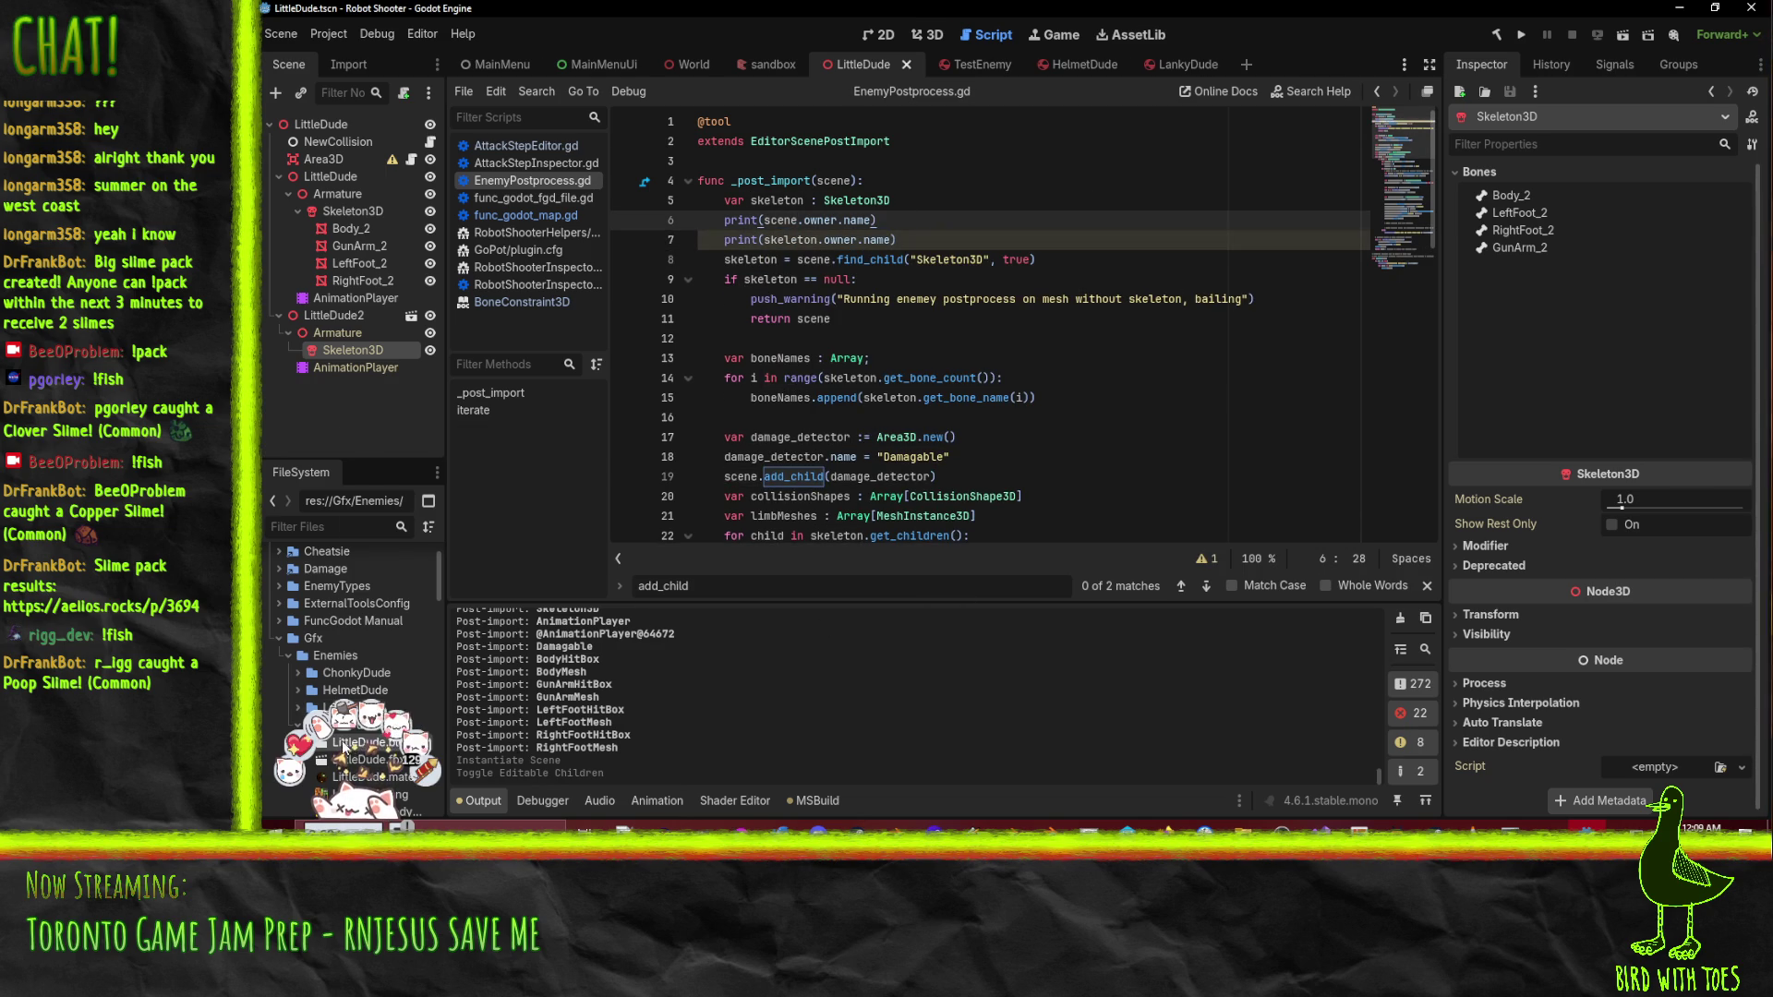
pyautogui.rightClick(343, 745)
pyautogui.click(519, 741)
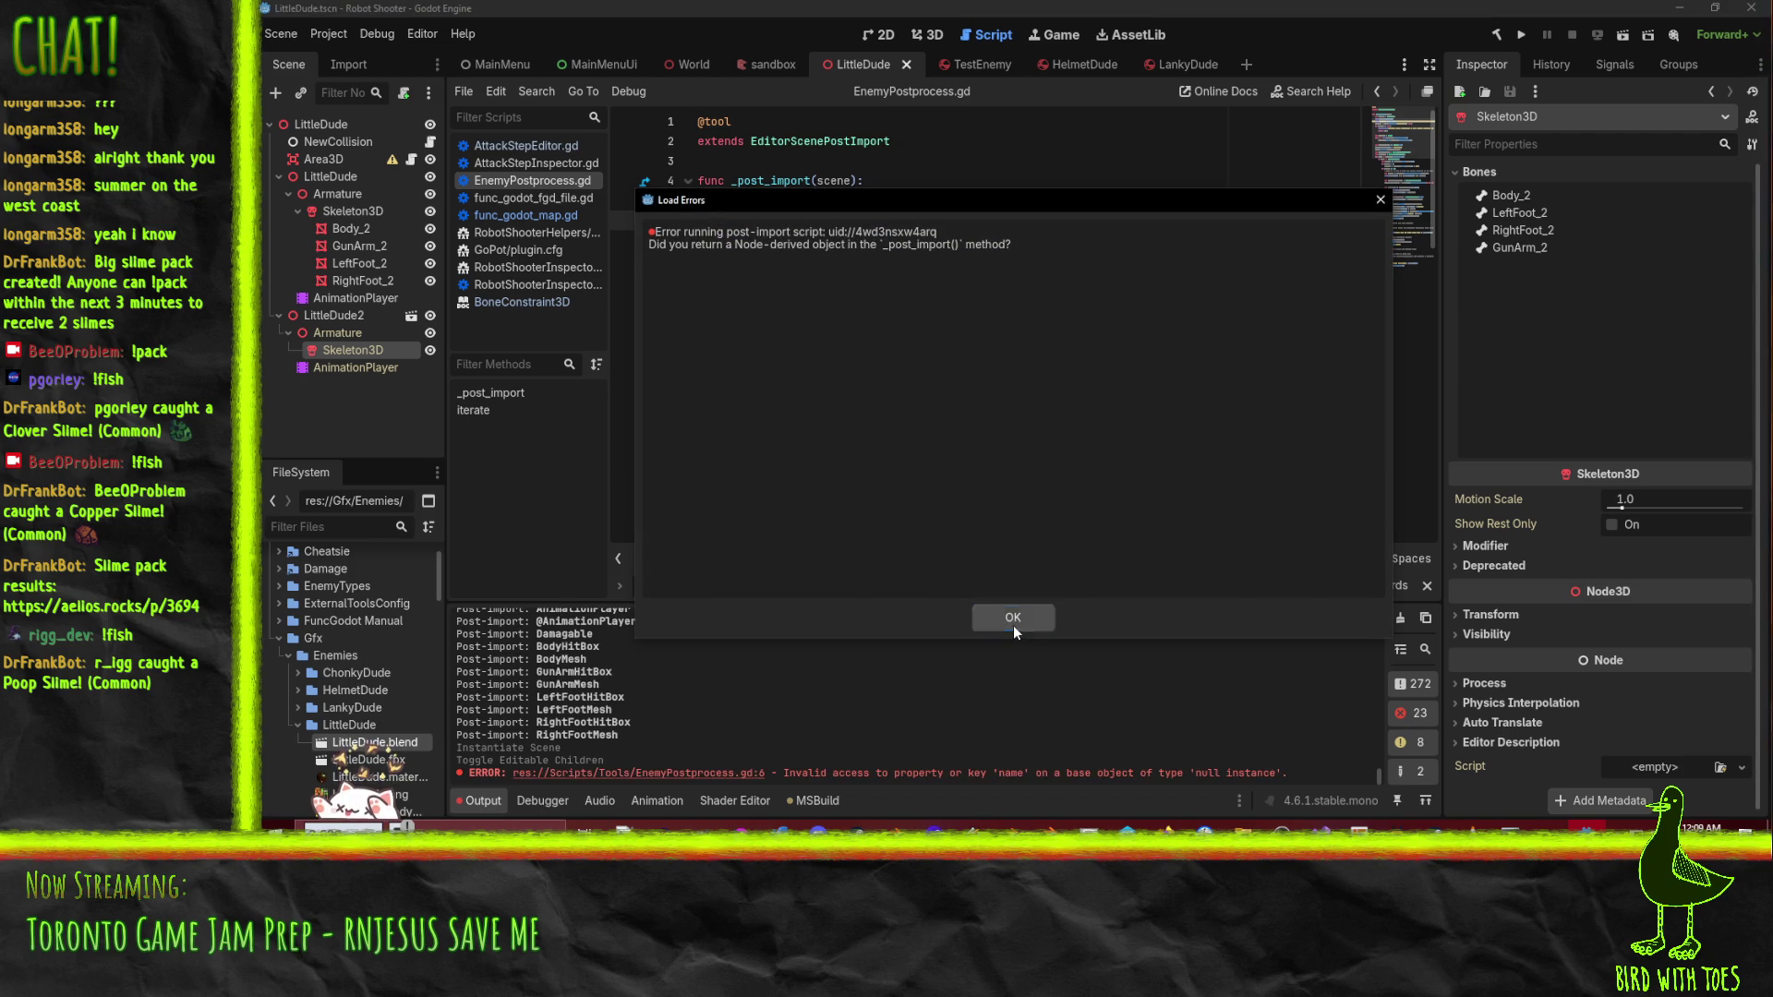
# - Dismiss the post-import error, remove .name from both owner prints, and save
pyautogui.click(1012, 624)
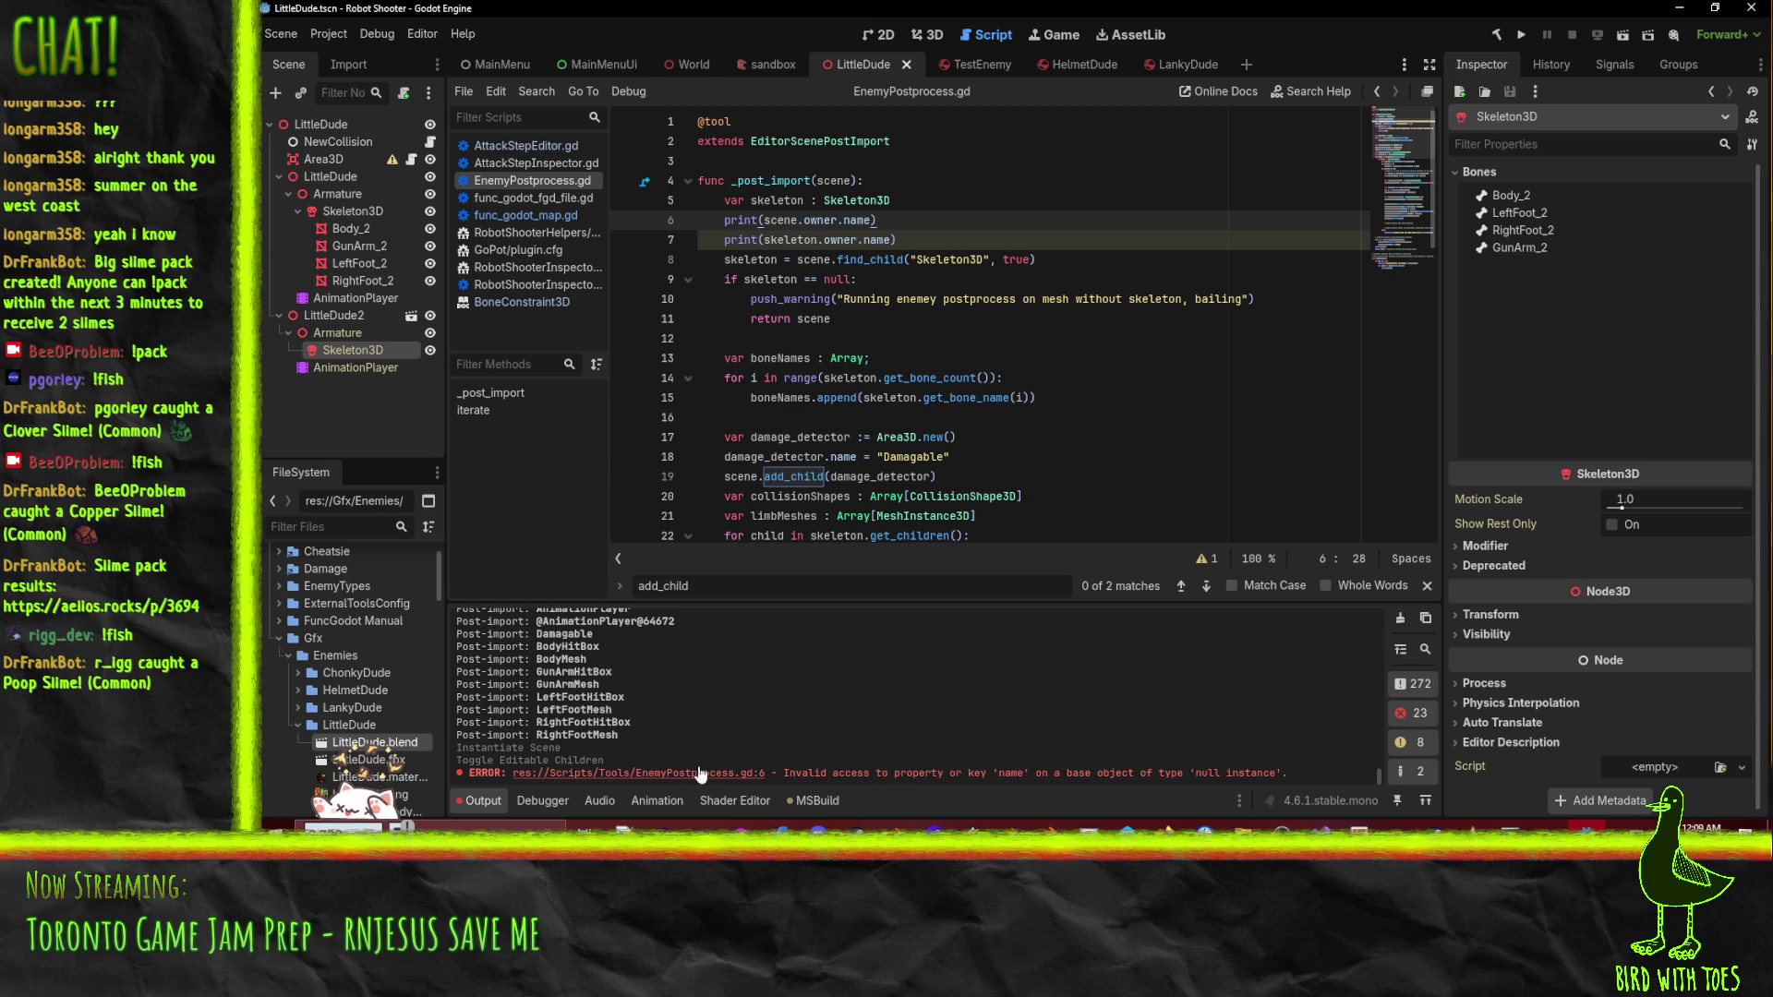
pyautogui.click(746, 774)
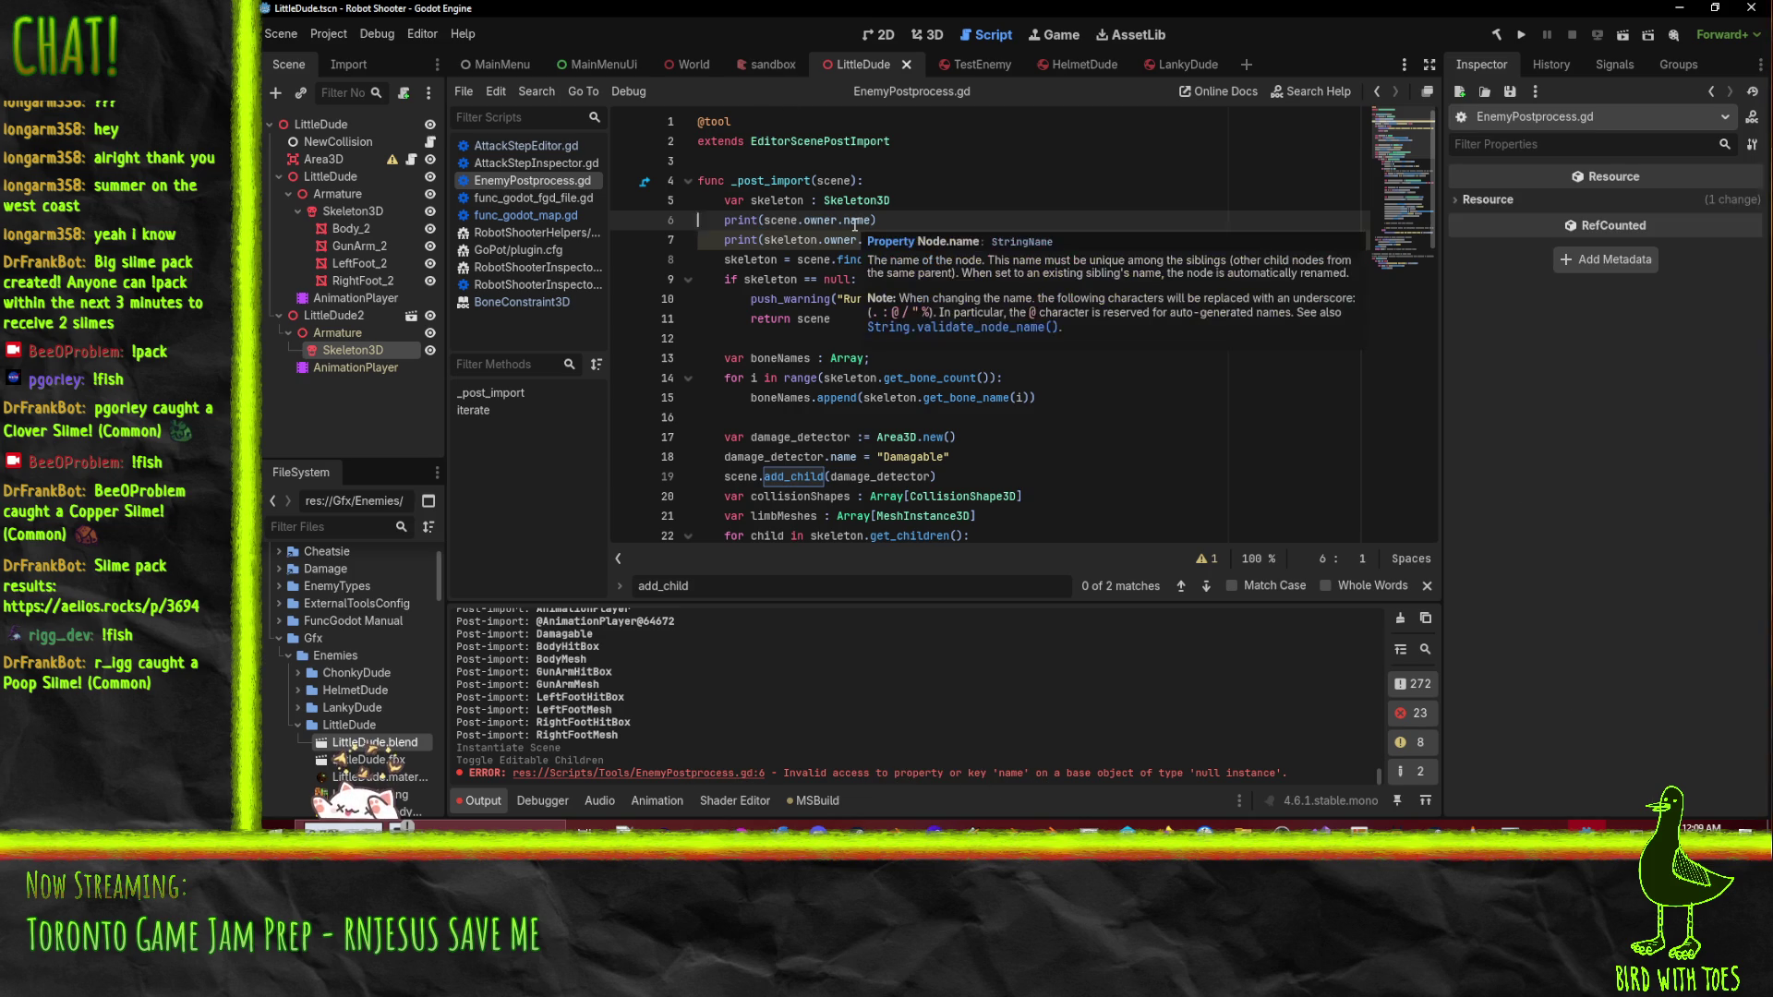
pyautogui.click(847, 221)
pyautogui.doubleClick(847, 222)
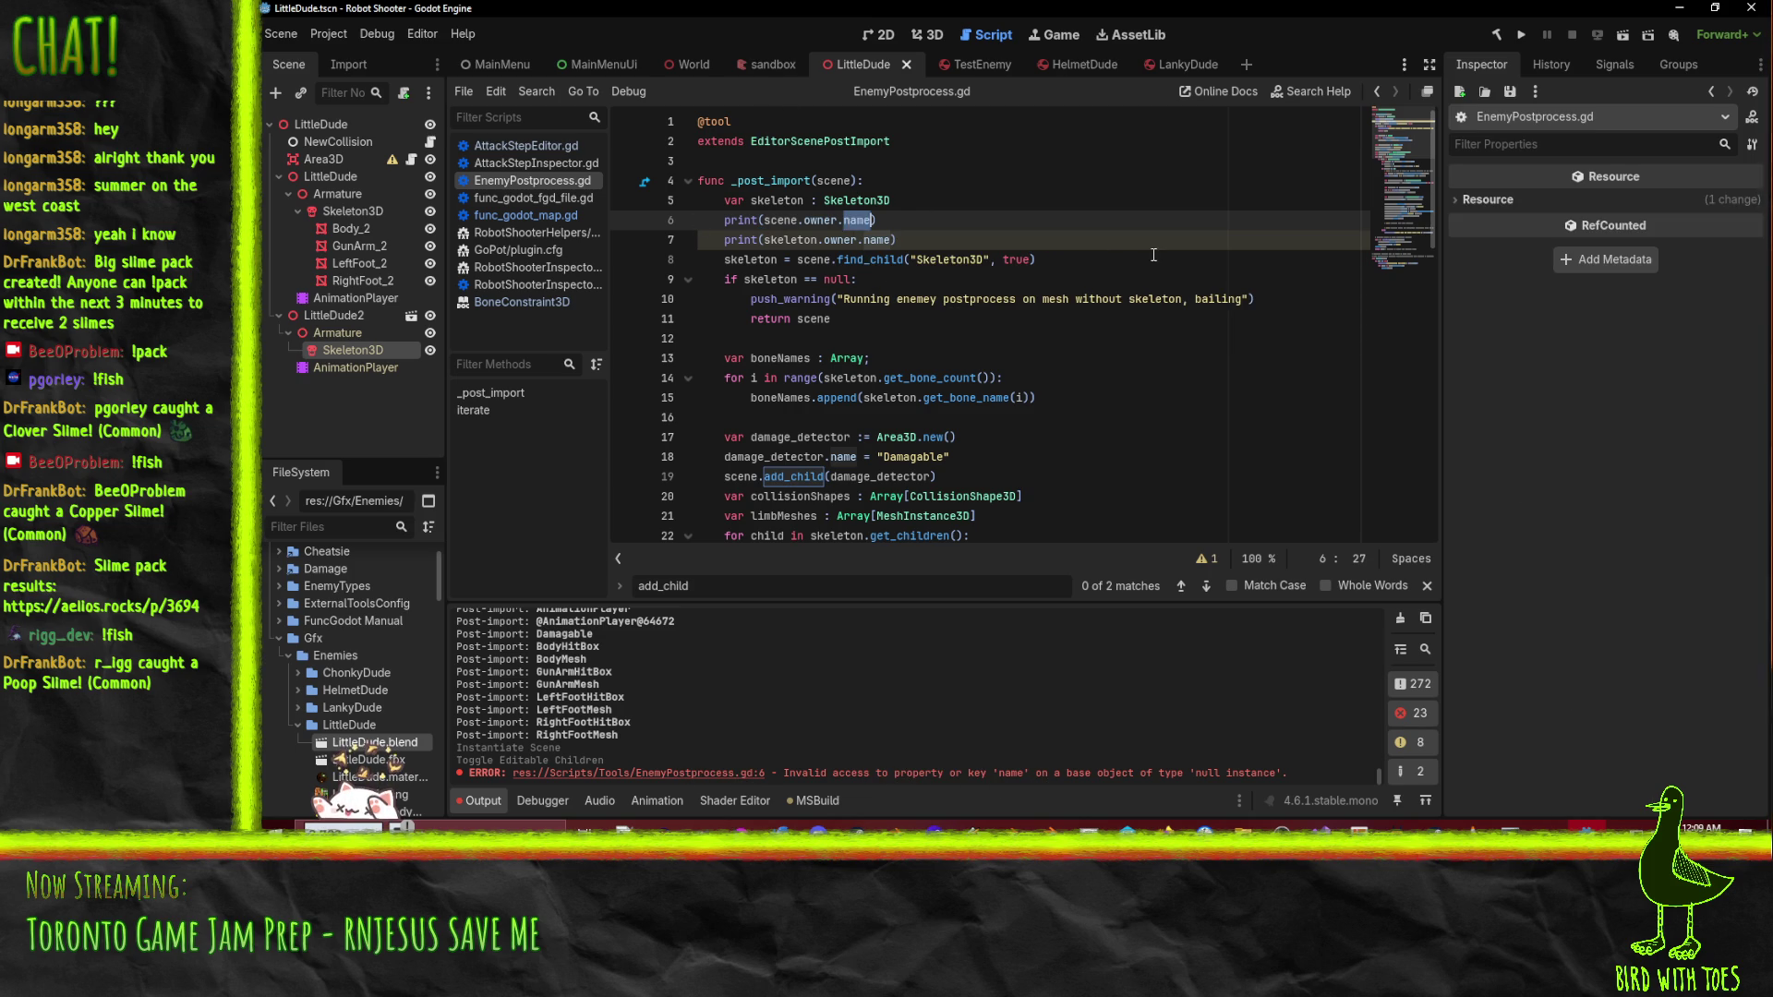
pyautogui.press('BackSpace')
pyautogui.press('BackSpace')
pyautogui.doubleClick(878, 239)
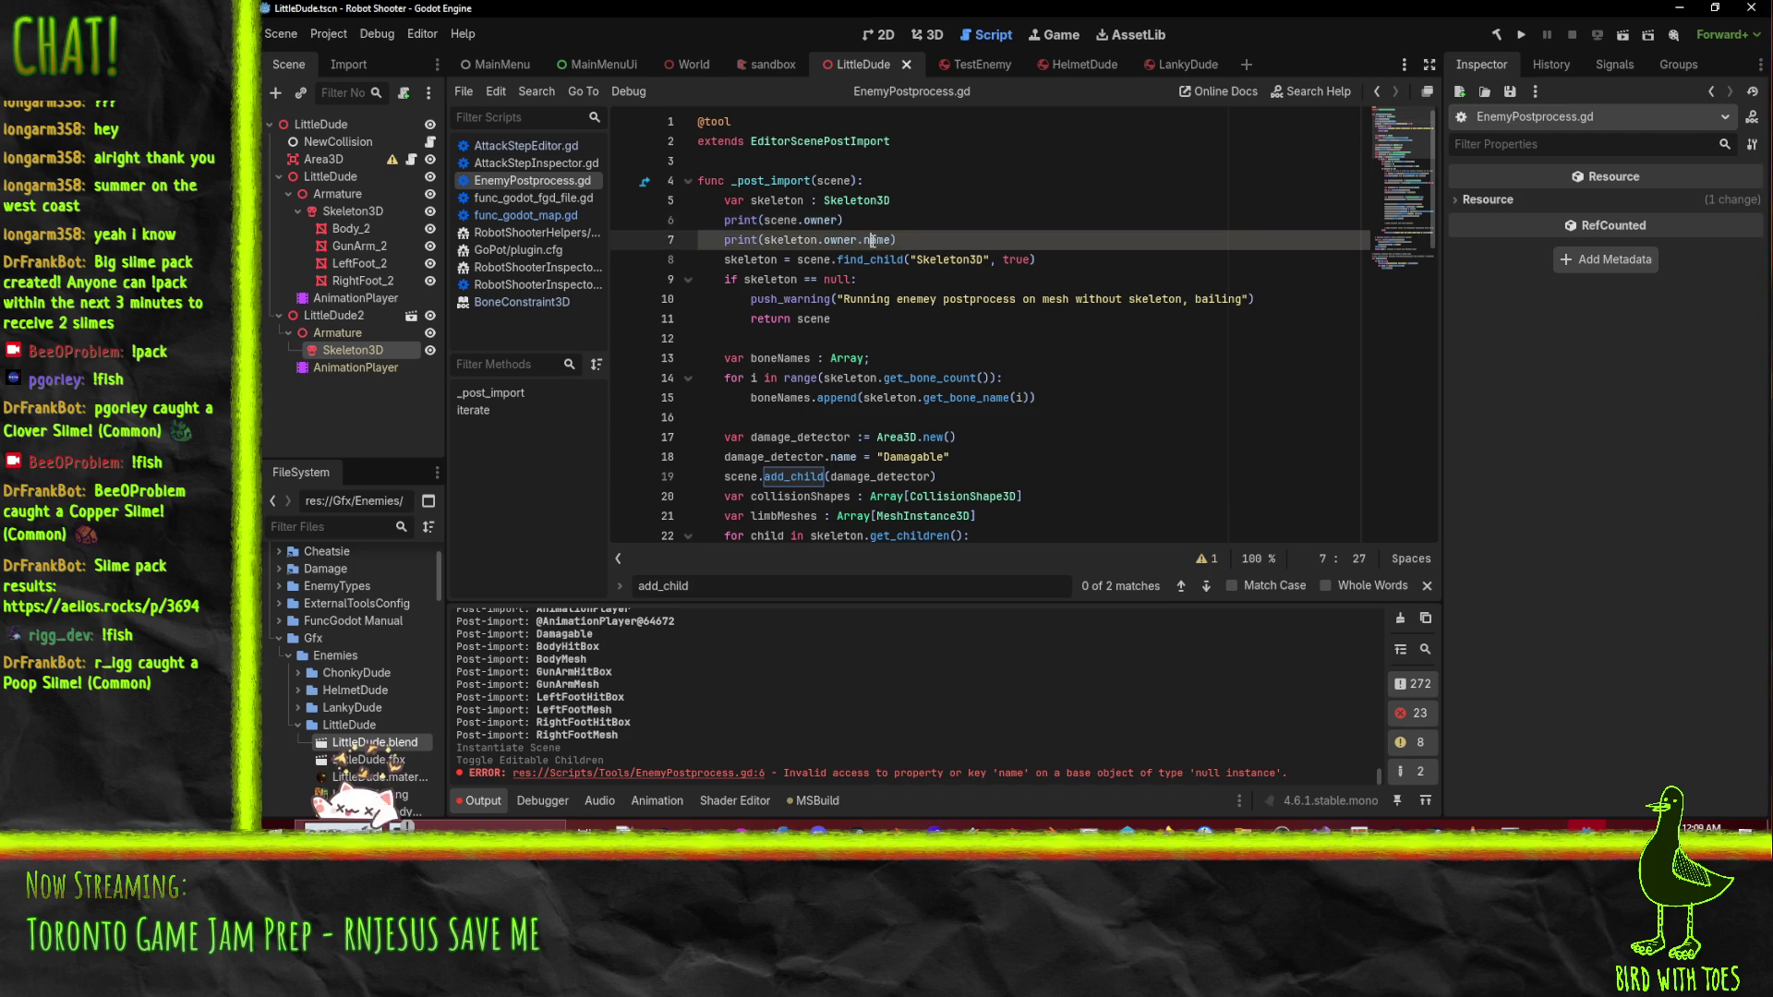
pyautogui.press('BackSpace')
pyautogui.press('BackSpace')
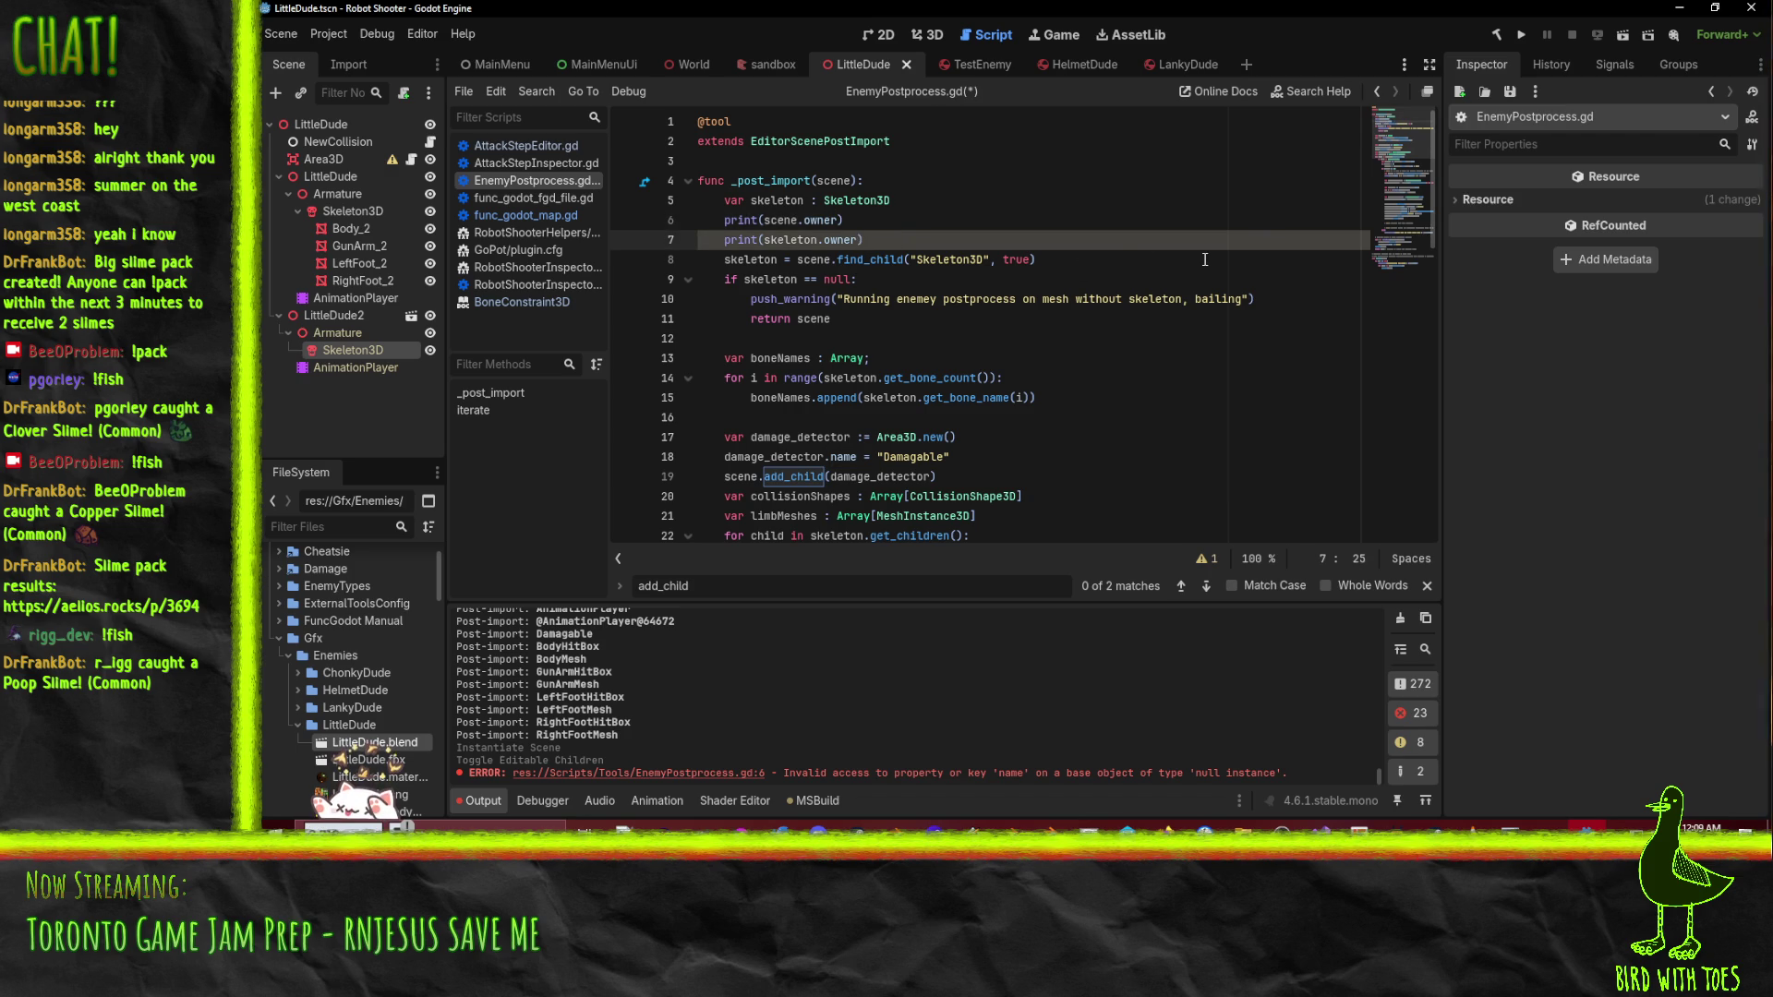
pyautogui.hotkey('ctrl', 's')
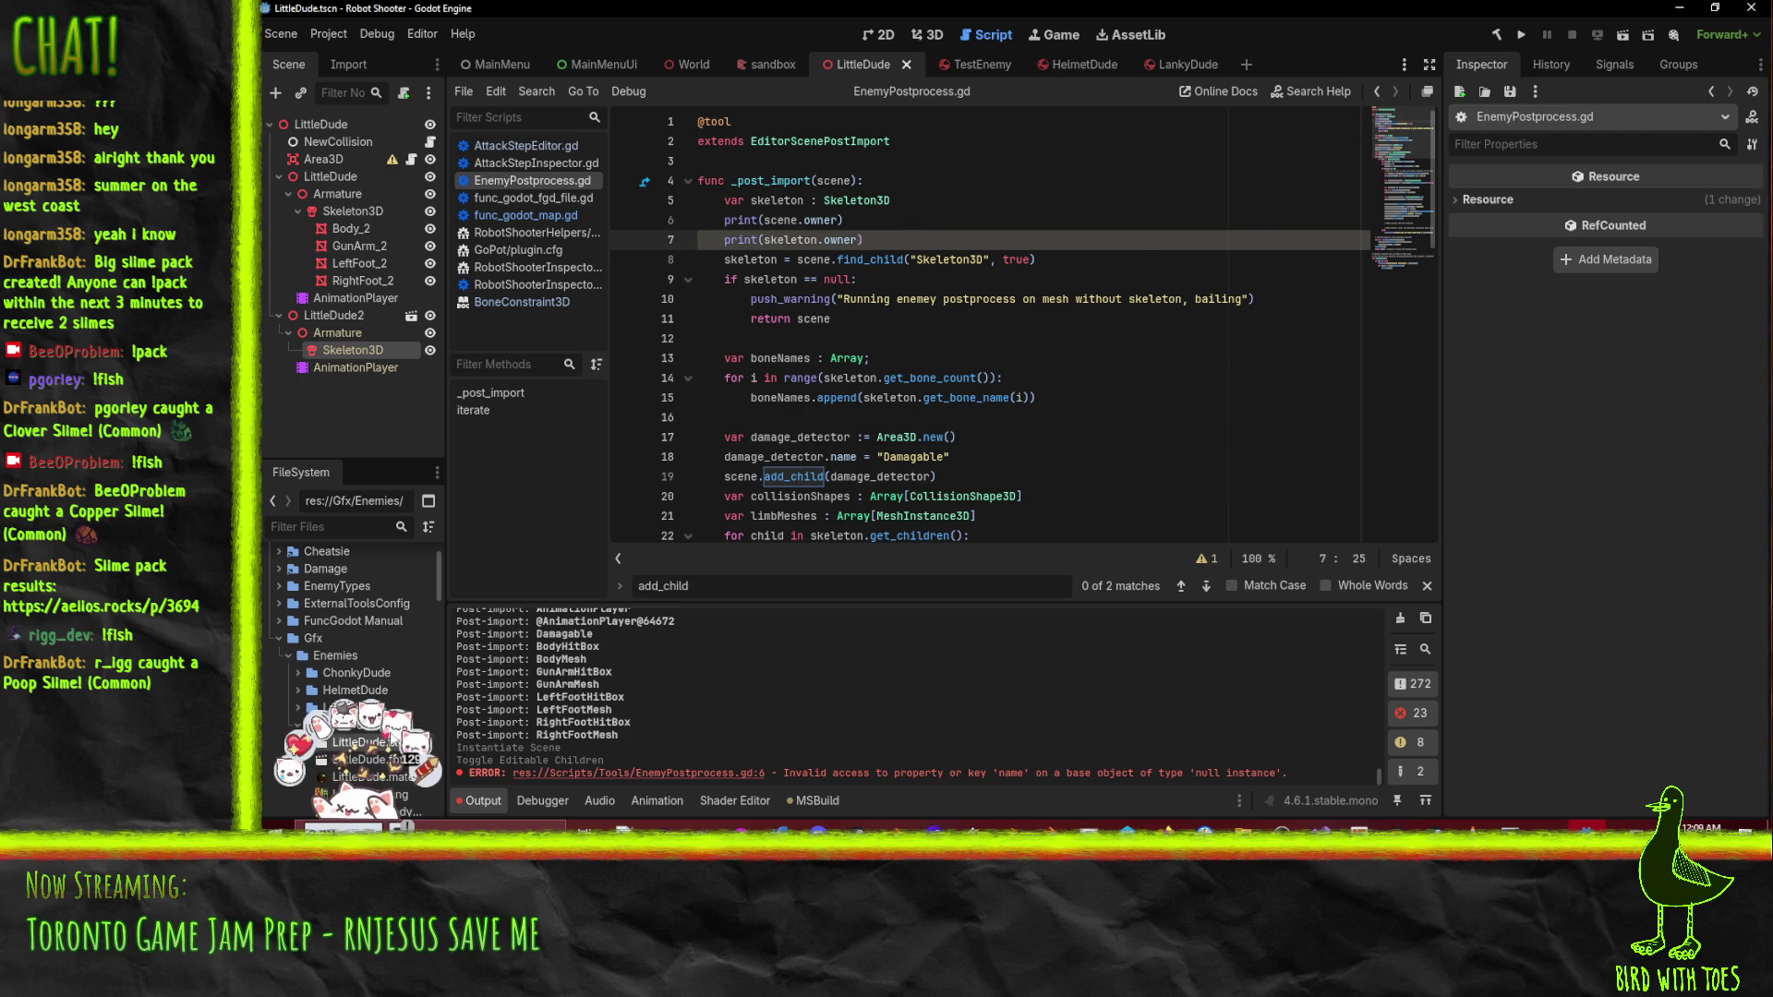
# - Reimport LittleDude.blend, dismiss the error, and move print(skeleton.owner) below find_child
pyautogui.rightClick(355, 743)
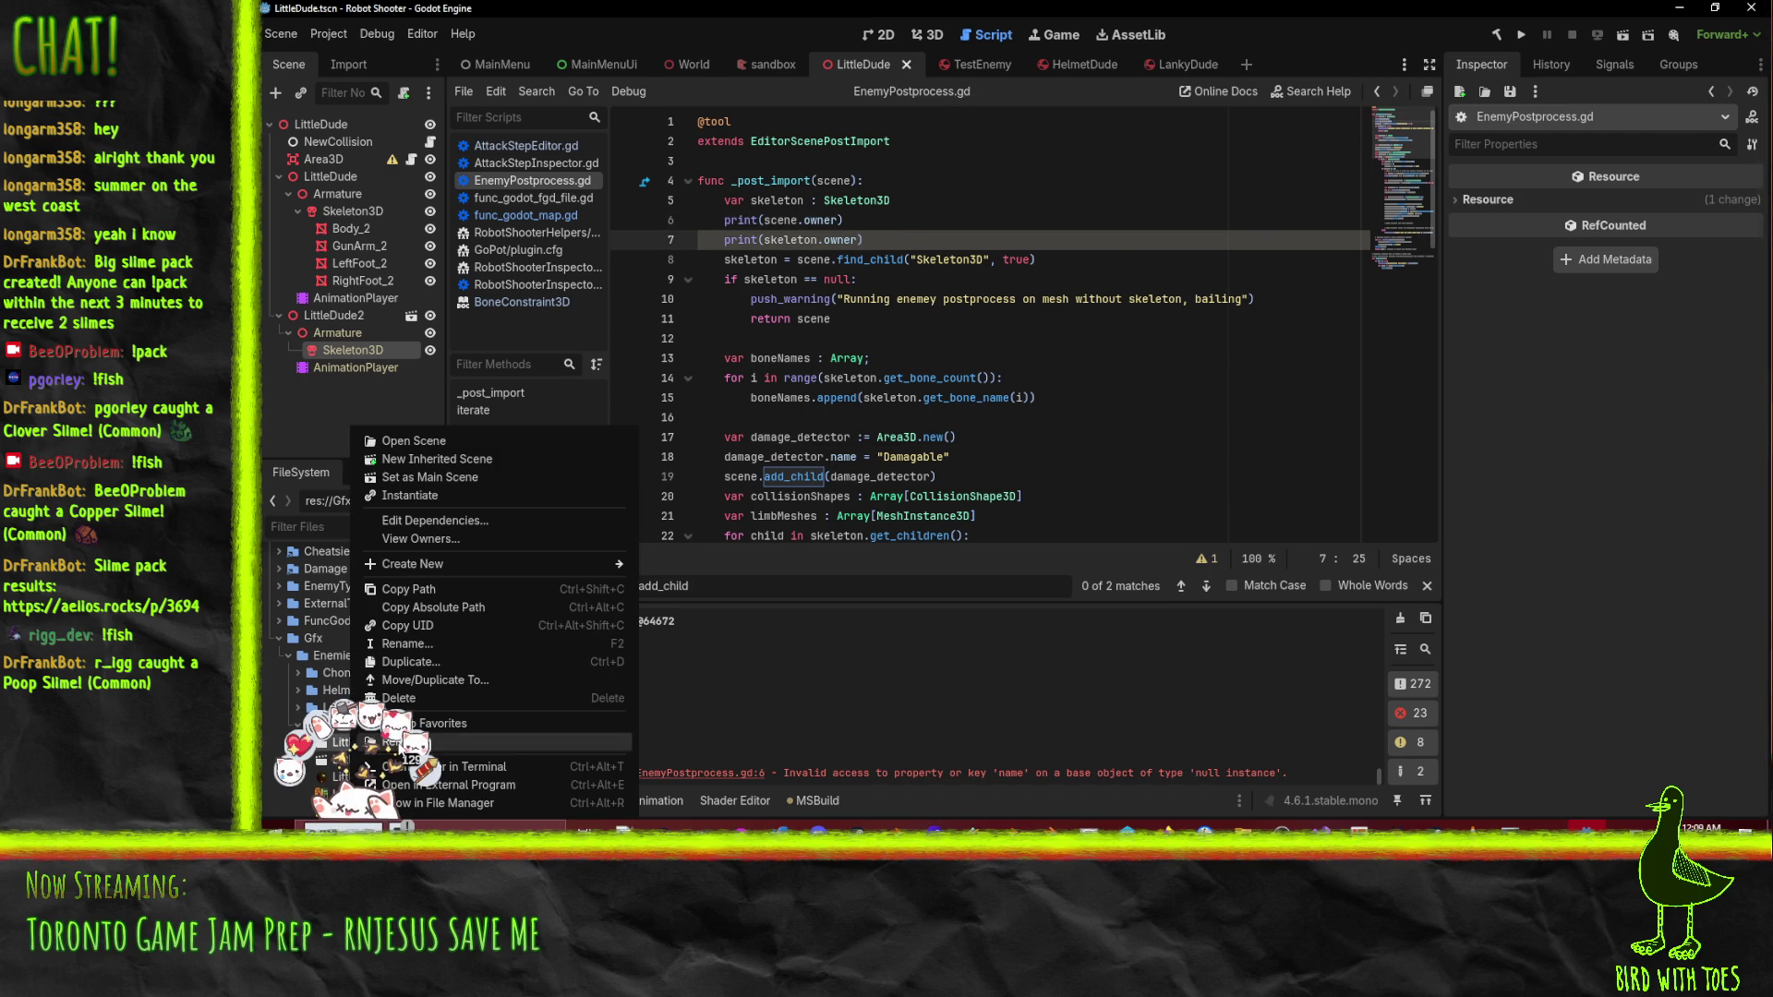
pyautogui.click(517, 739)
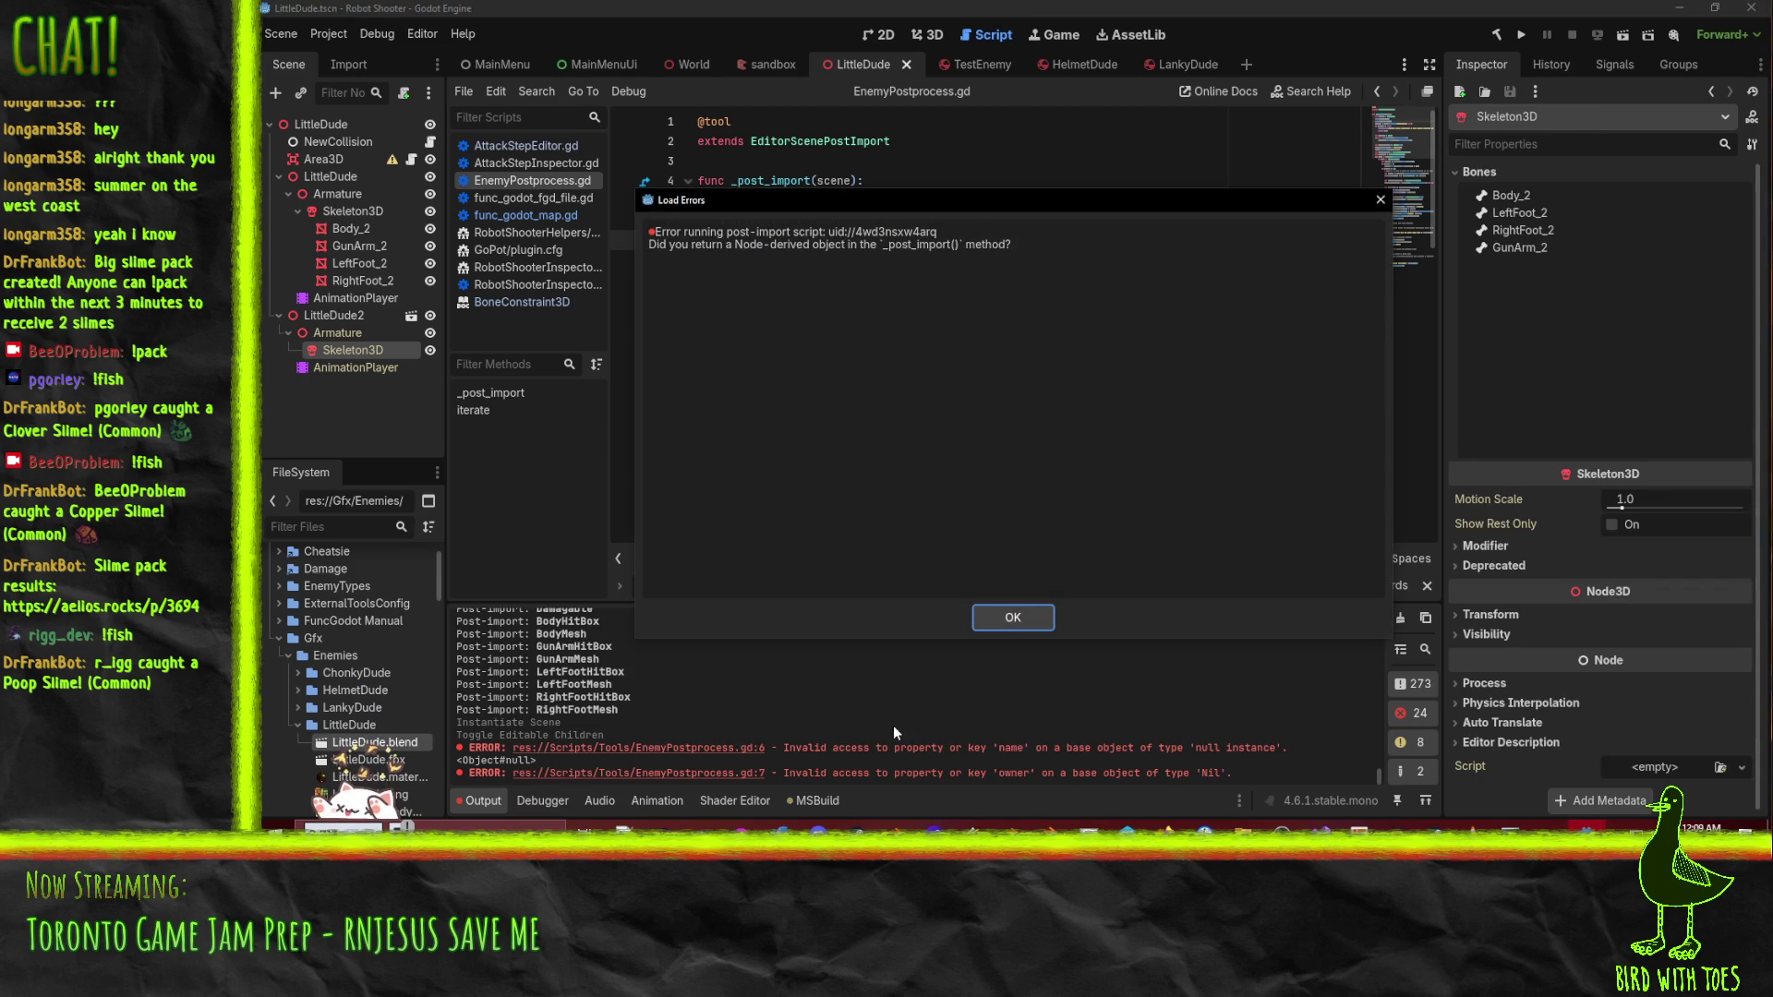
pyautogui.click(1013, 617)
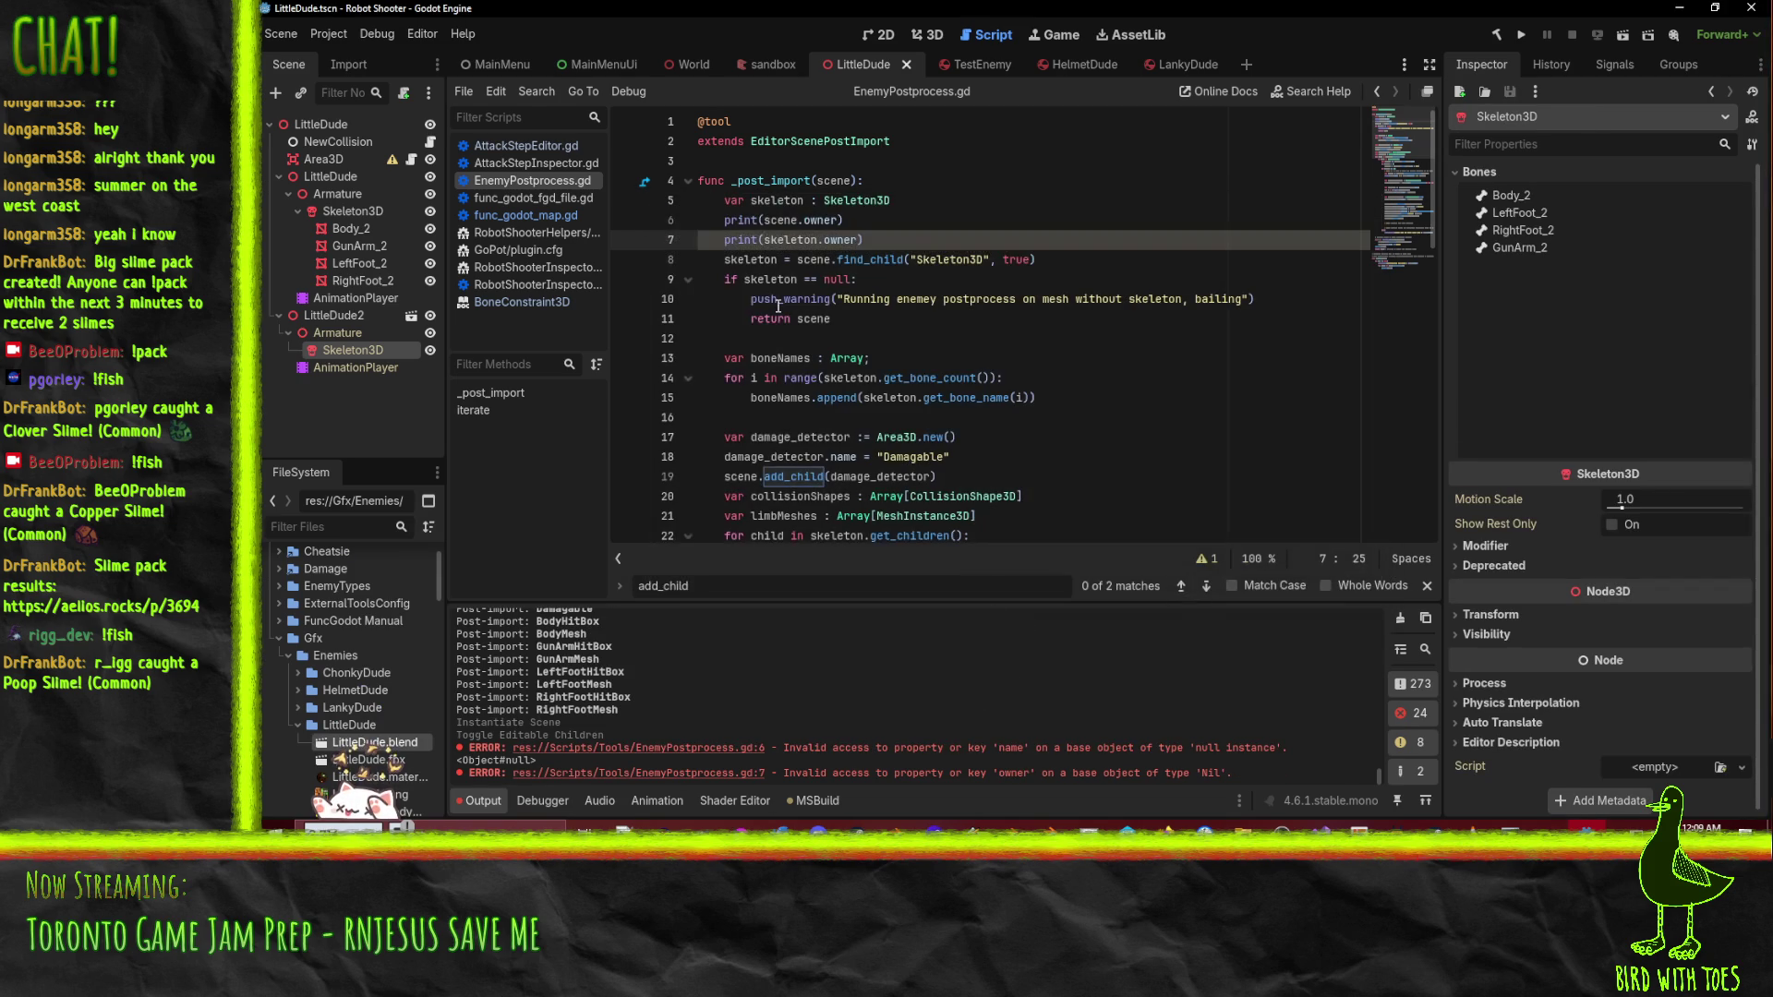
pyautogui.click(804, 239)
pyautogui.hotkey('alt', 'Down')
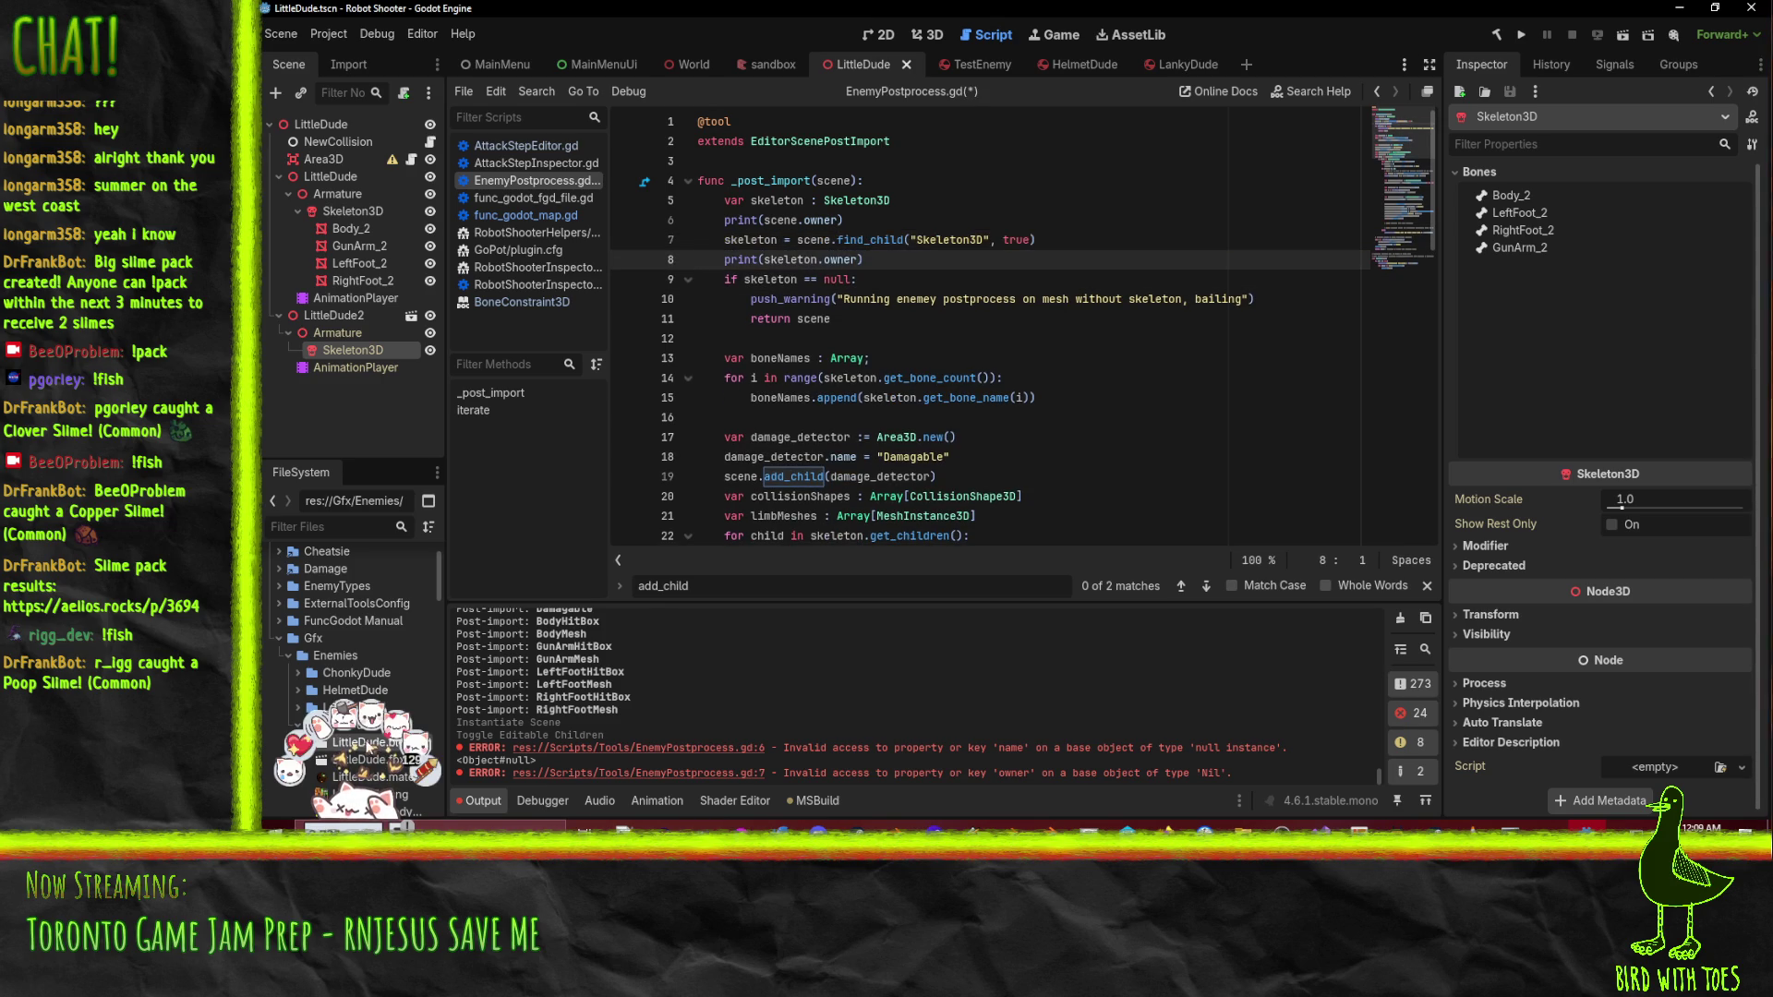
# - Reimport LittleDude.blend, dismiss the error popup, and jump to the line 7 error
pyautogui.rightClick(370, 743)
pyautogui.click(514, 744)
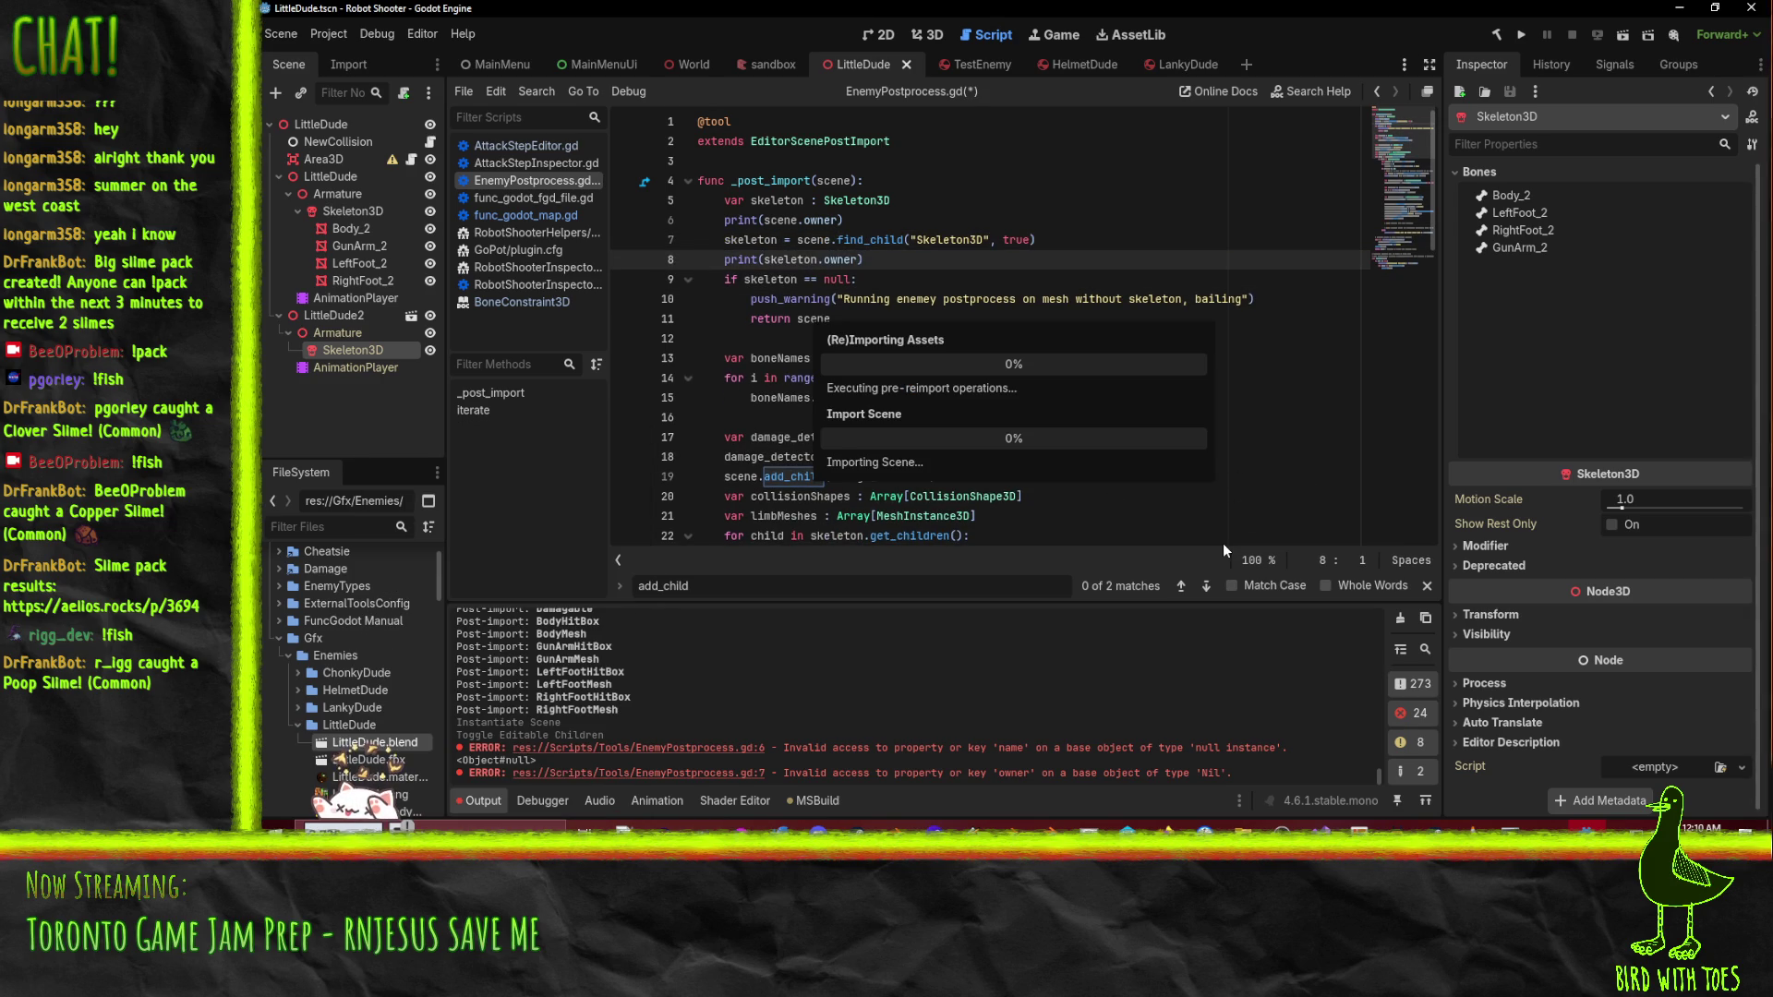
pyautogui.click(1023, 611)
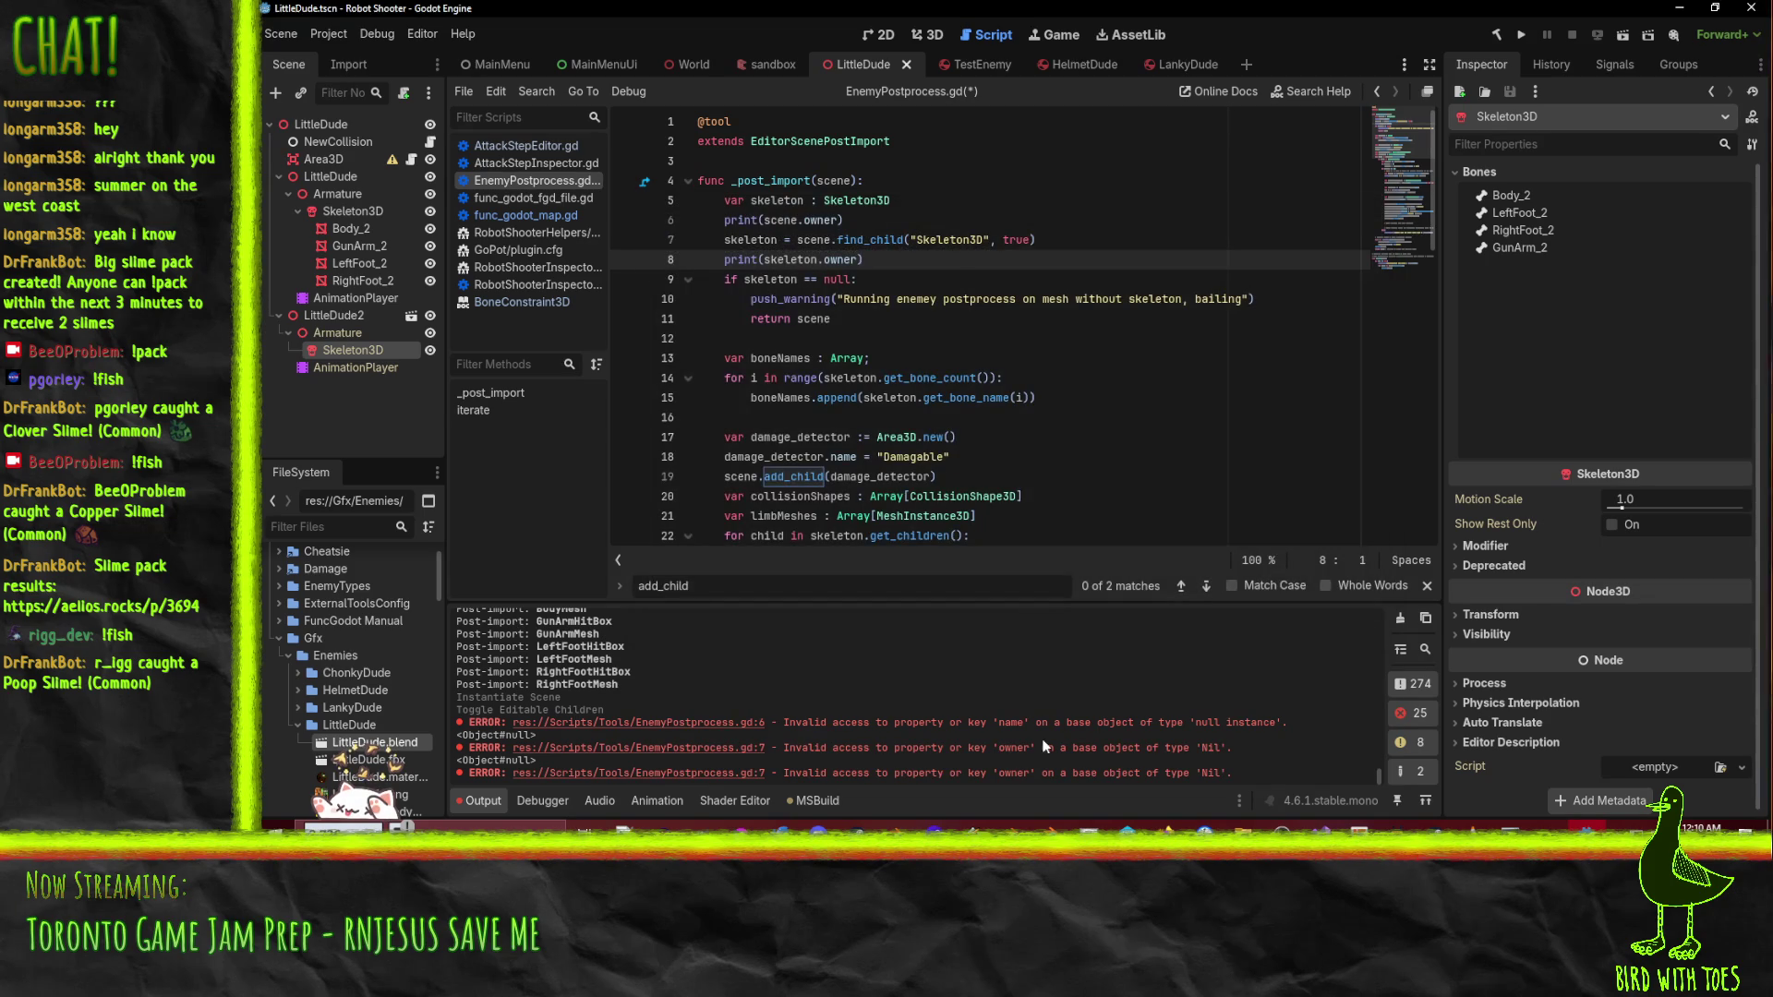
pyautogui.click(635, 774)
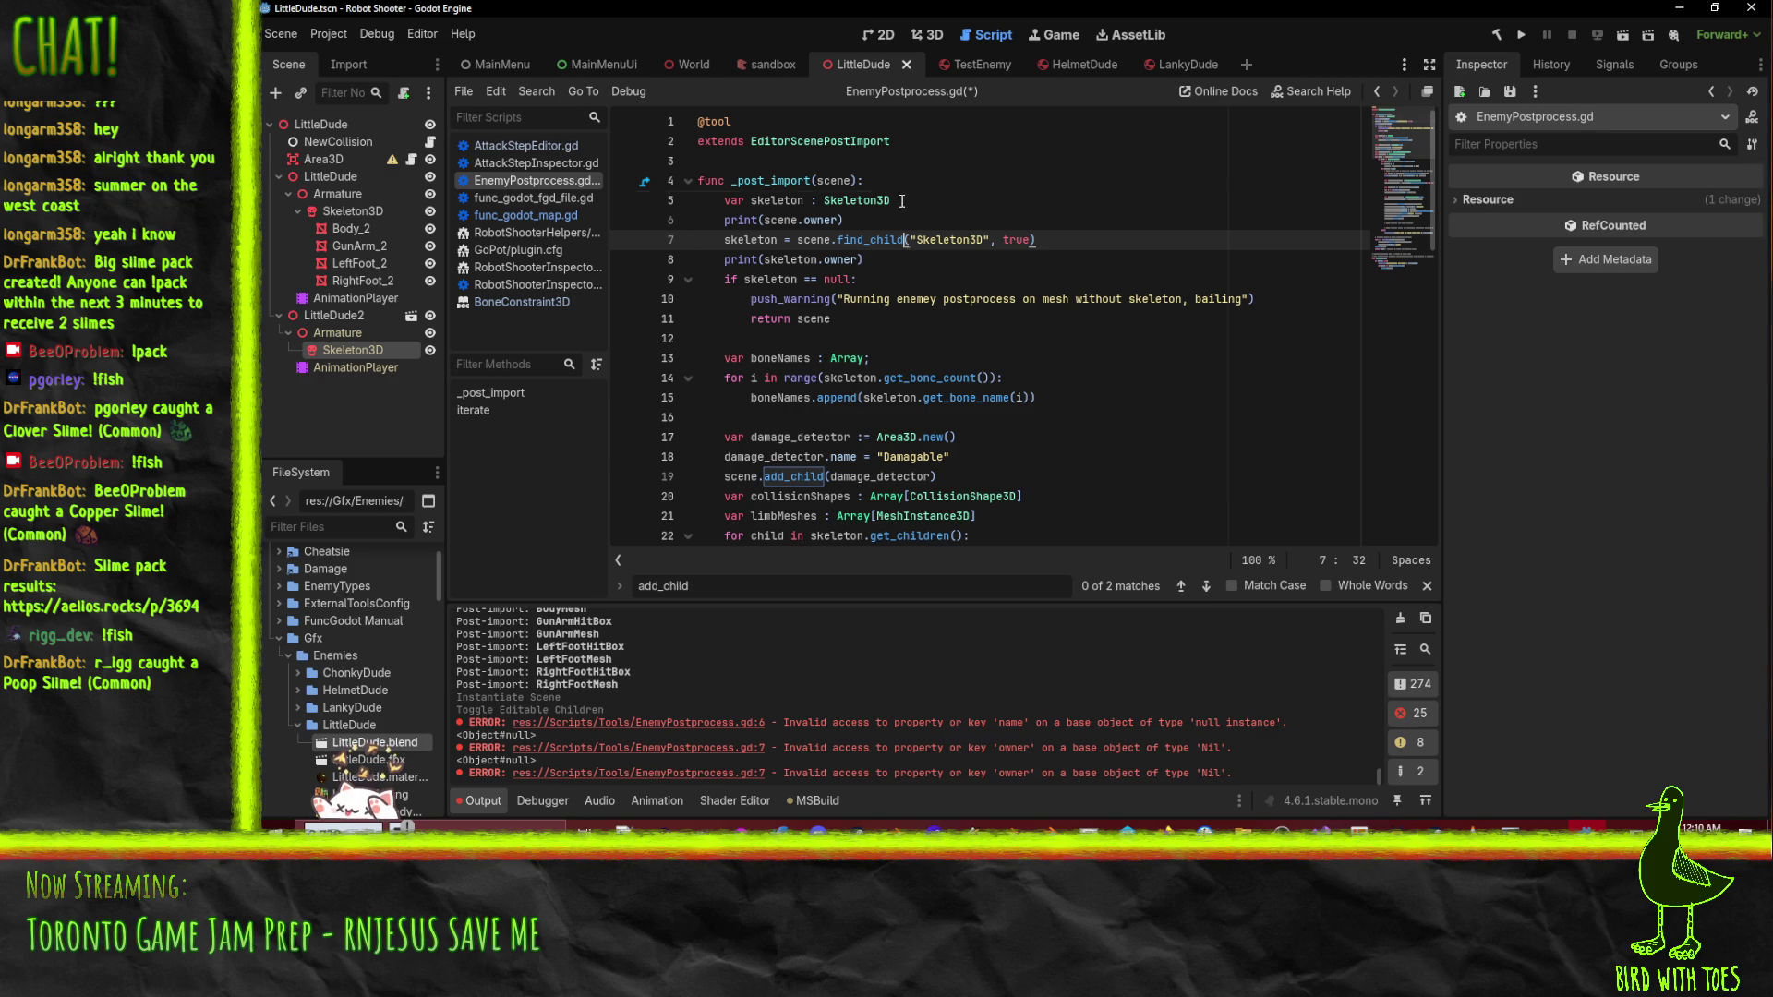
# - Save the script, reimport LittleDude.blend, and check the <Object#null> owner lines in Output
pyautogui.press('Left')
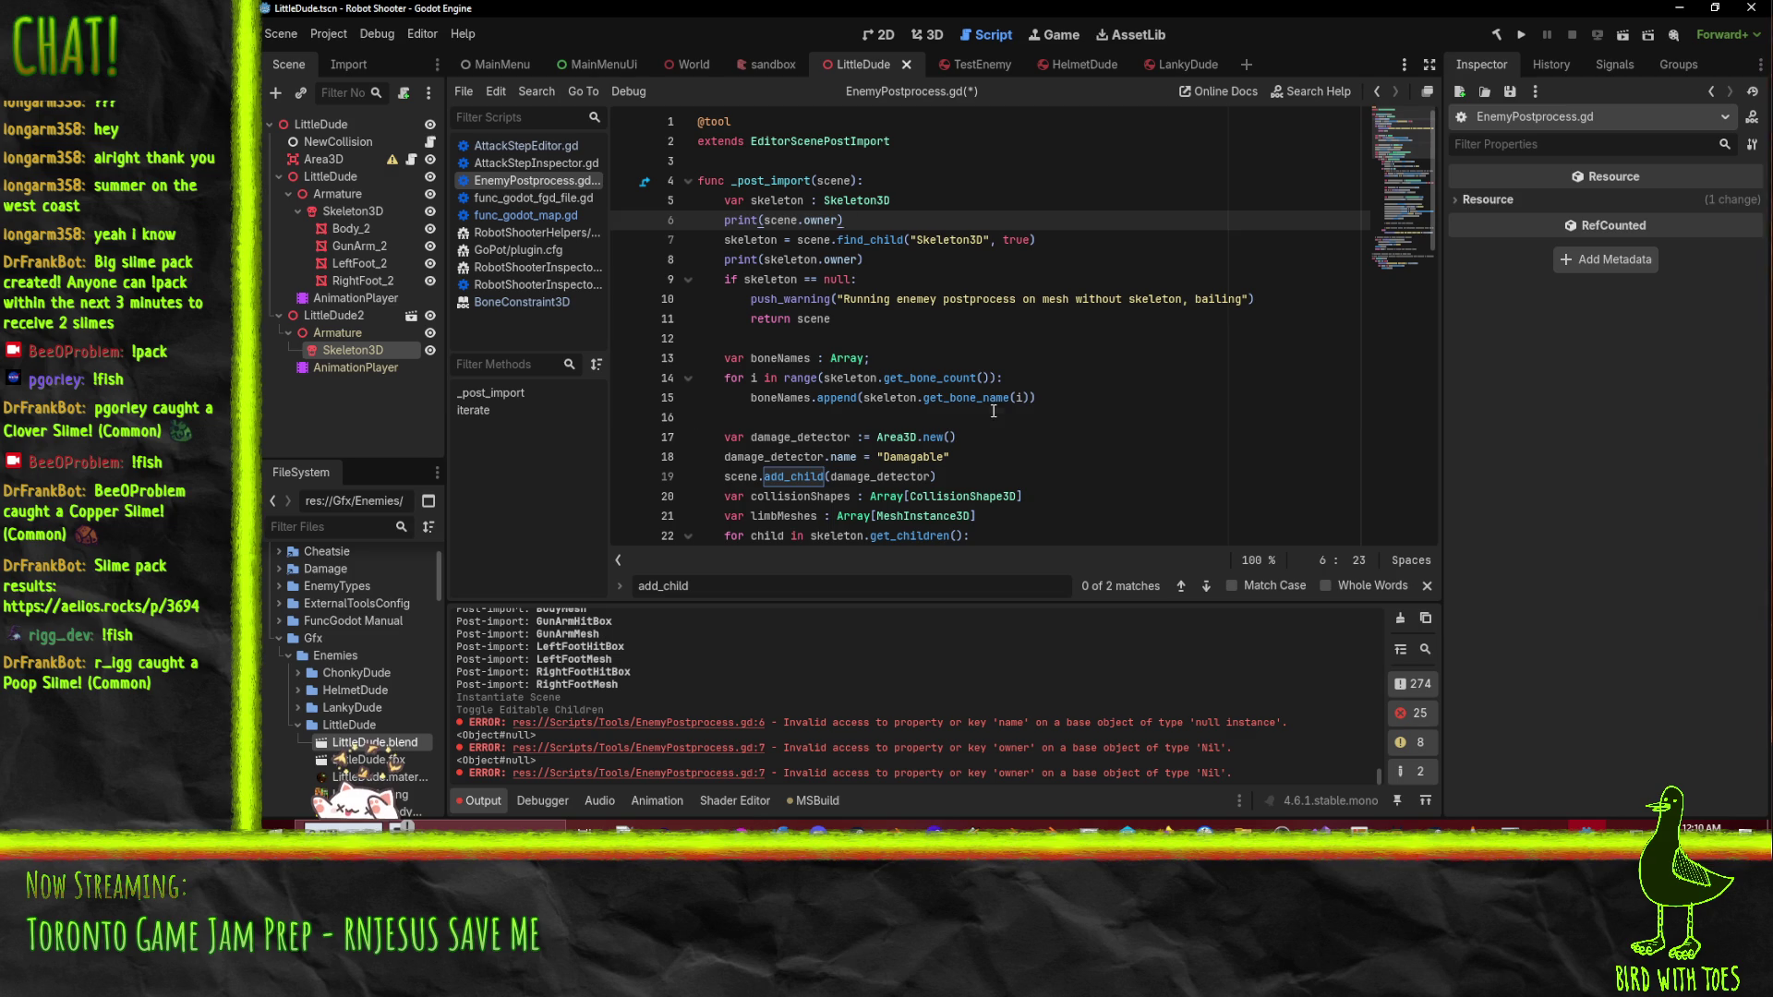
pyautogui.click(924, 417)
pyautogui.hotkey('ctrl', 's')
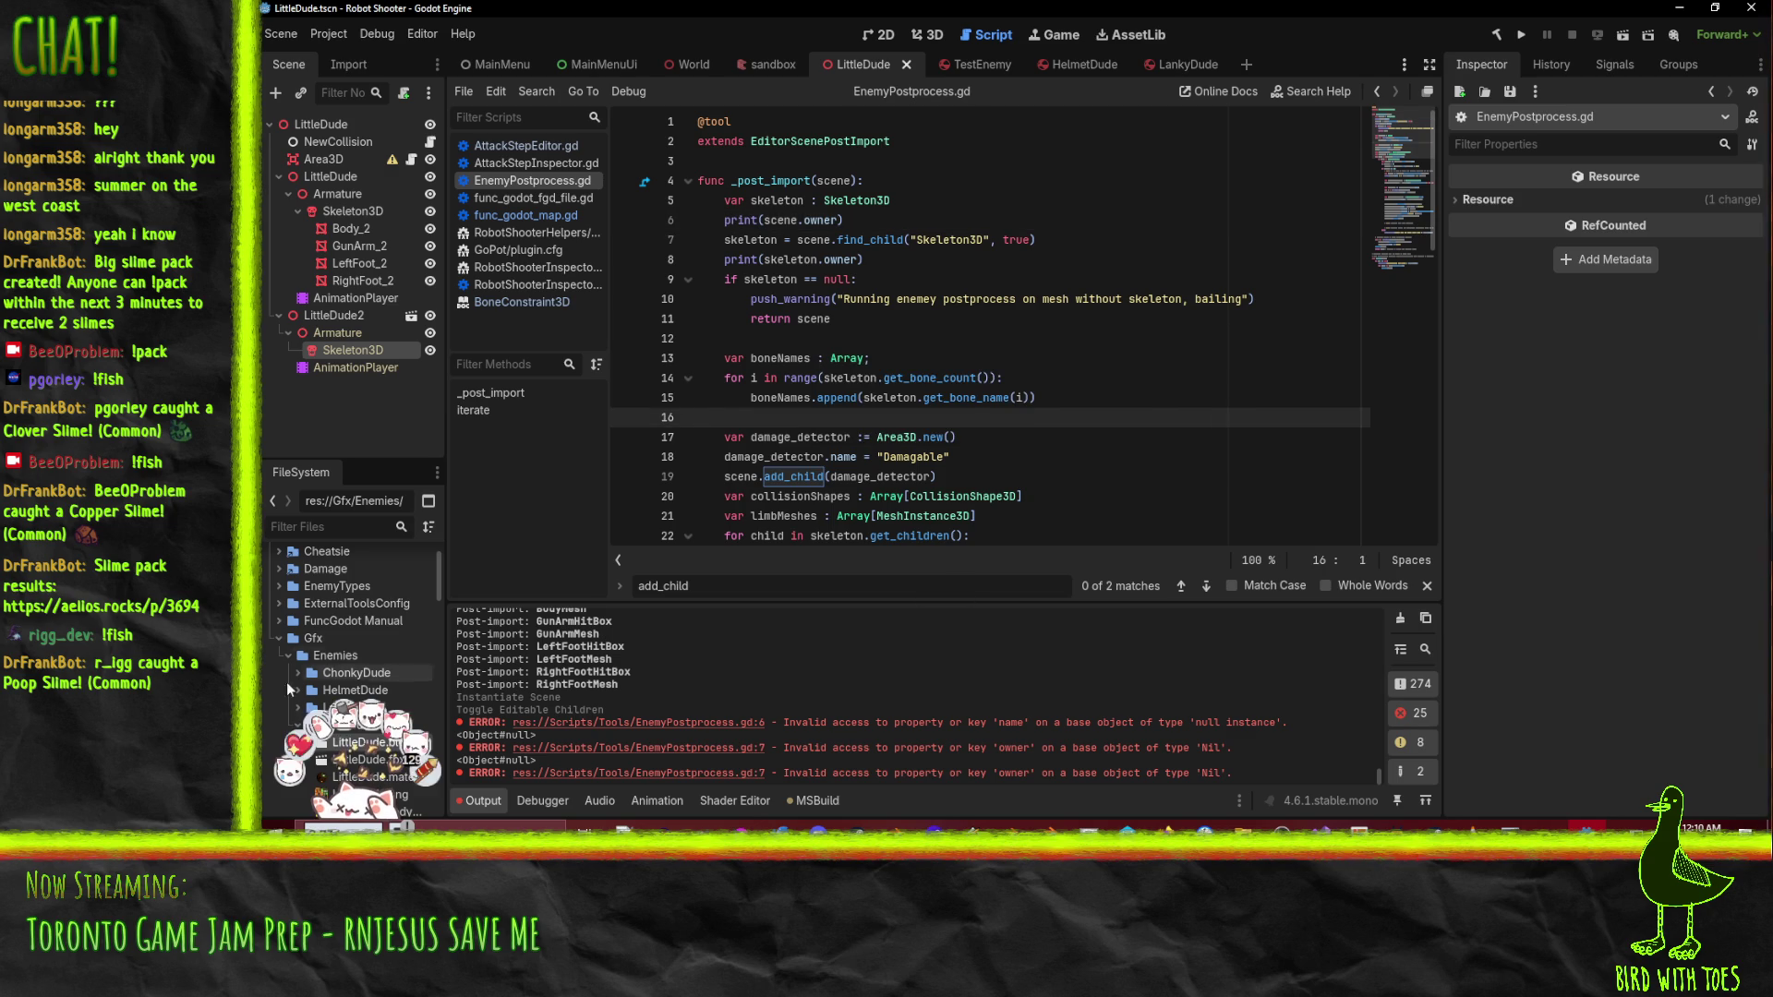
pyautogui.rightClick(356, 742)
pyautogui.click(539, 743)
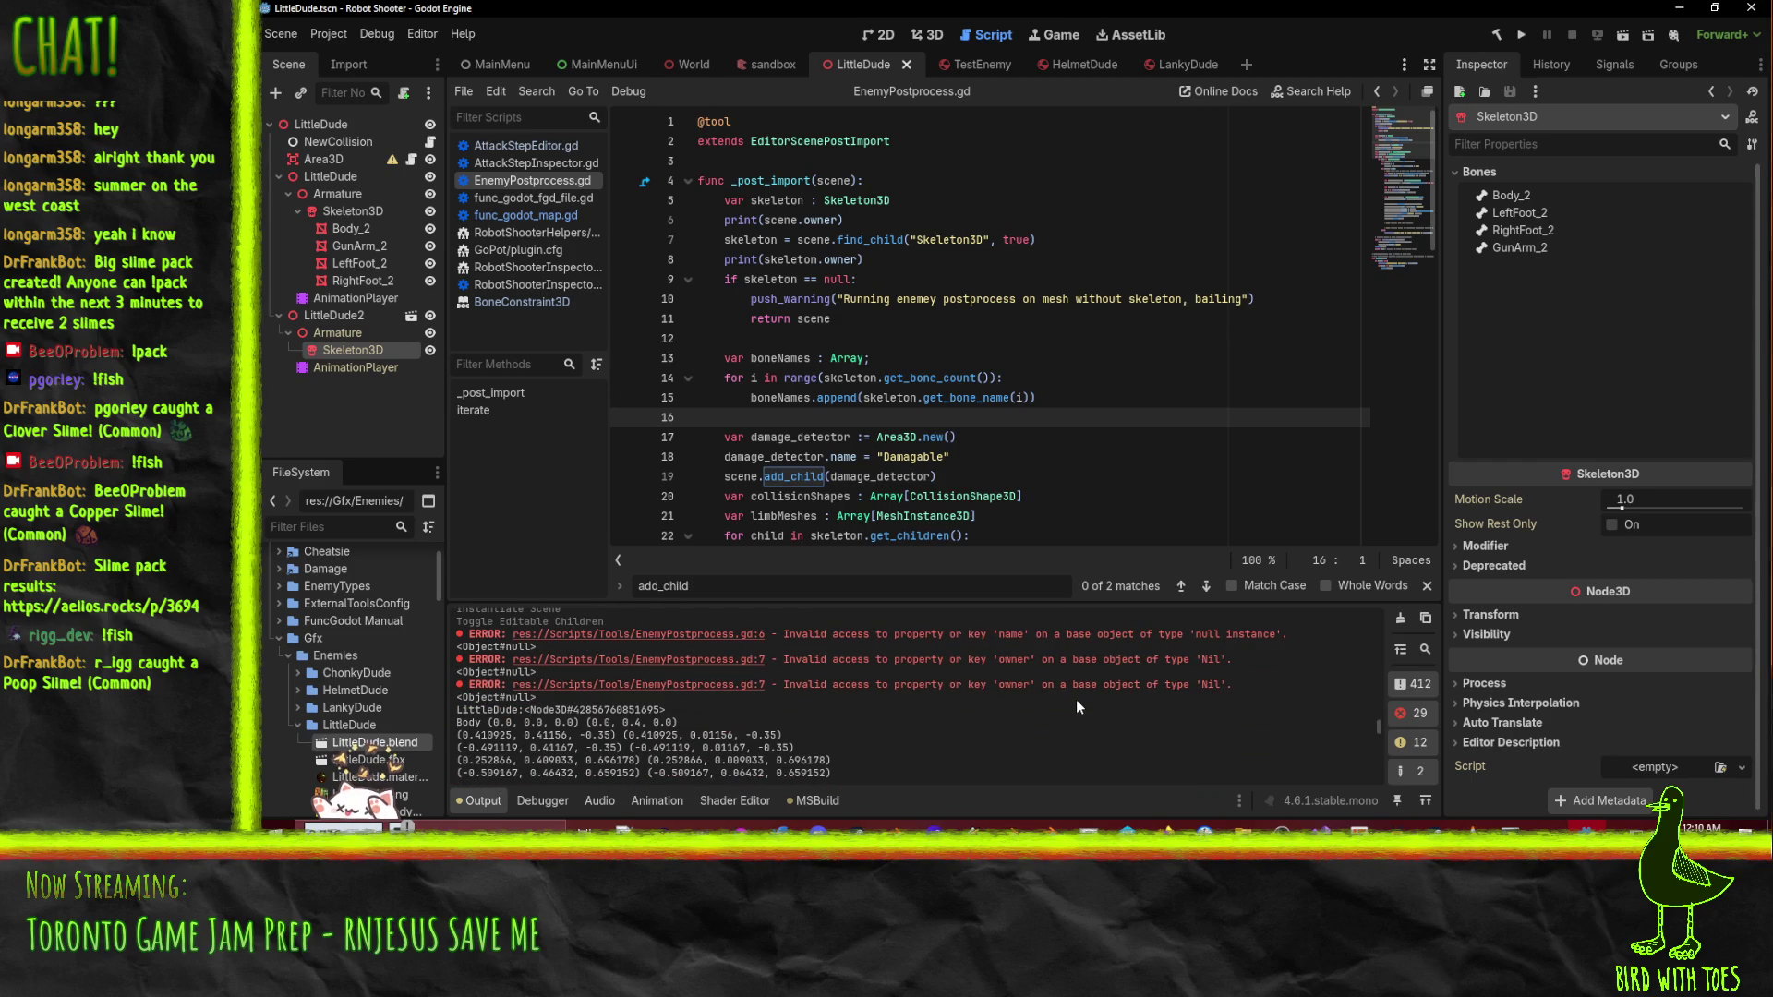
pyautogui.moveTo(451, 696); pyautogui.dragTo(538, 698)
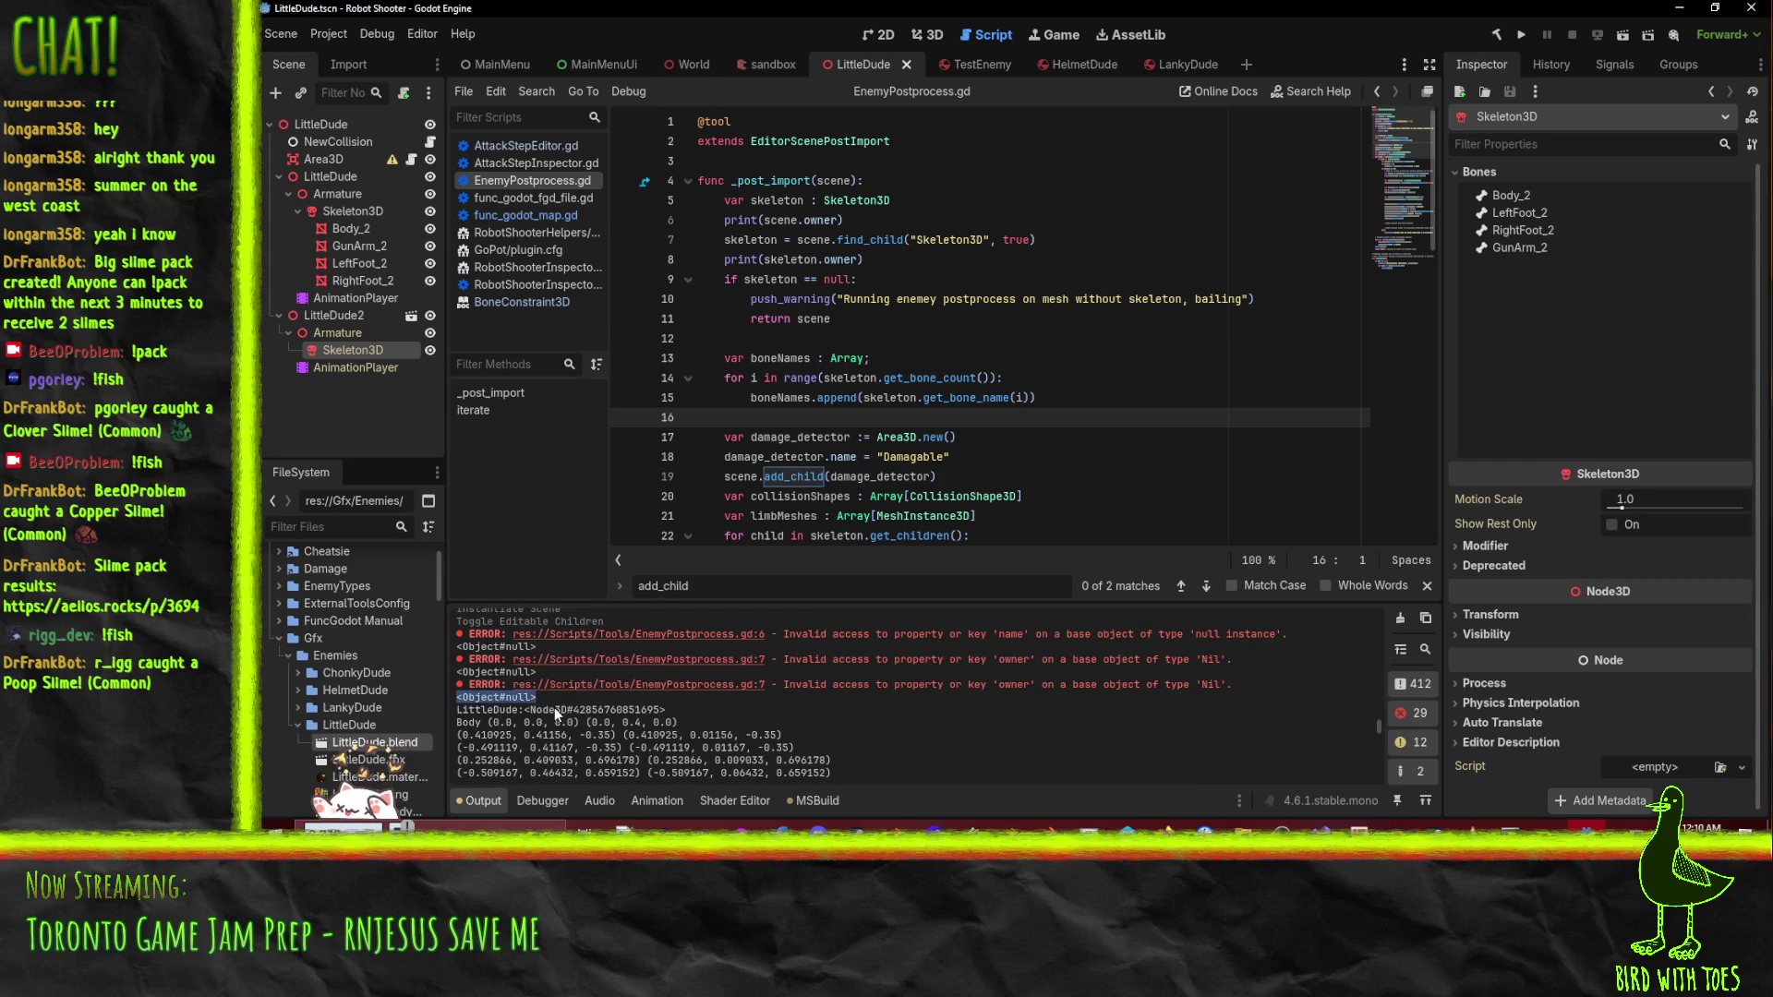
pyautogui.click(554, 707)
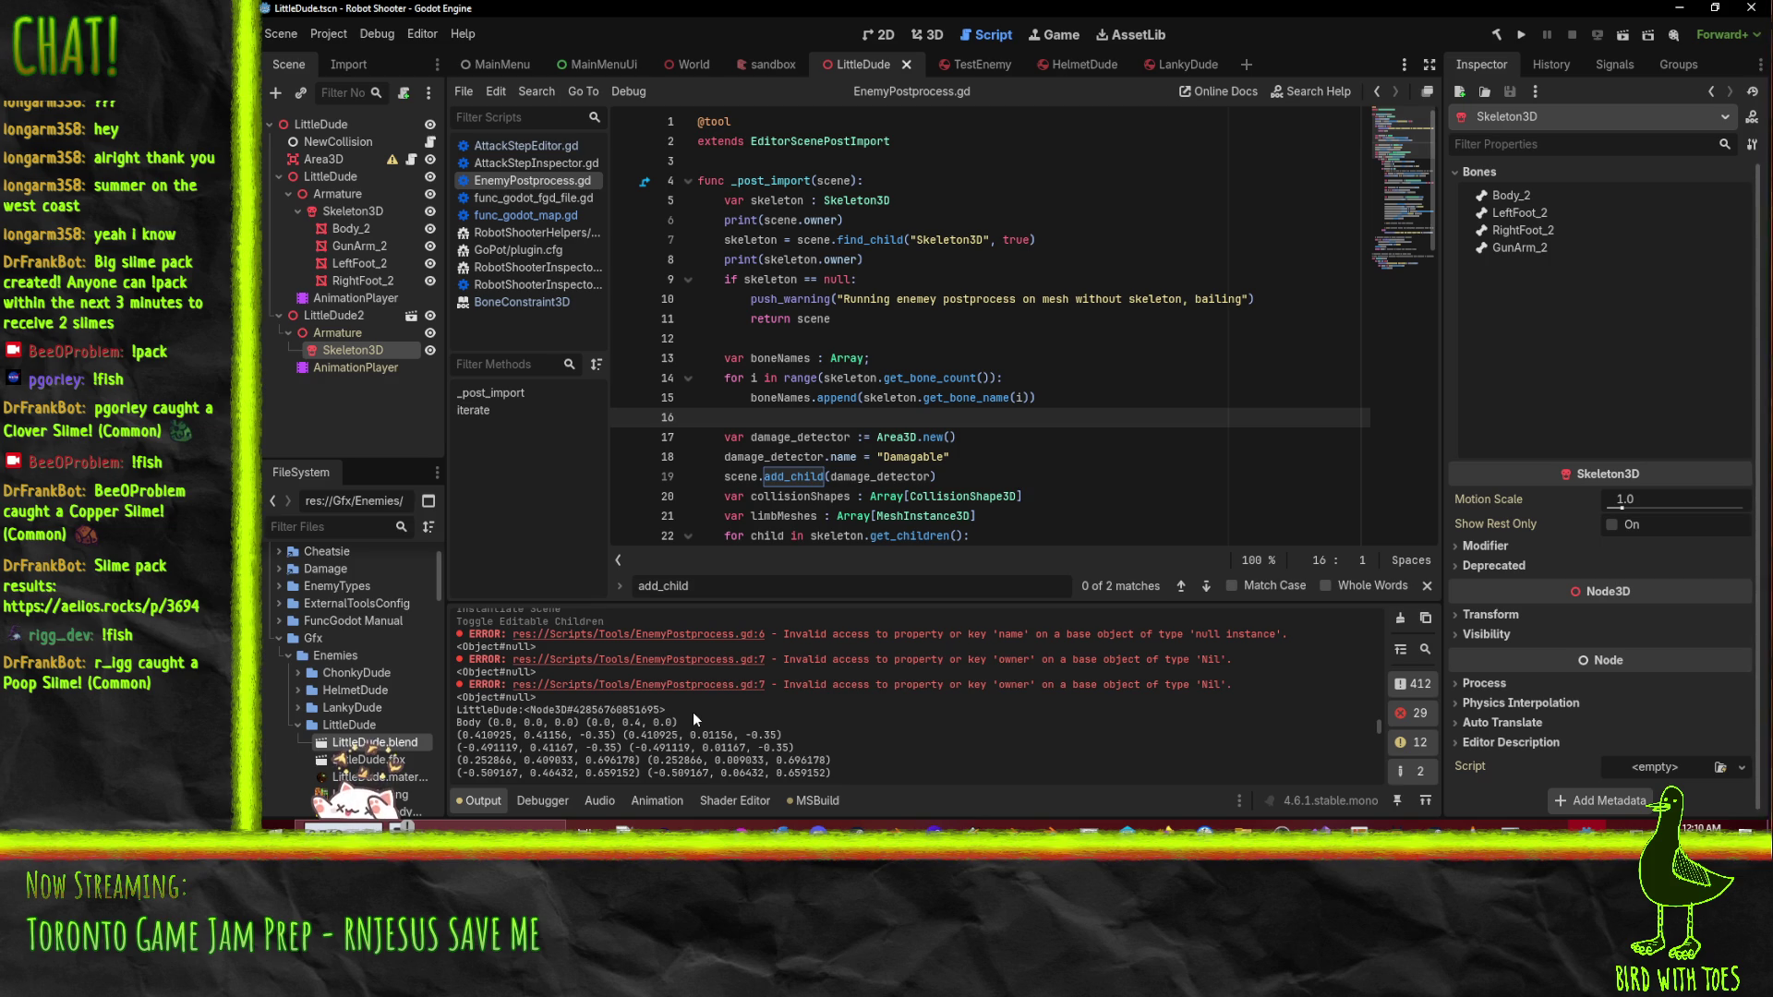
# - Duplicate line 6 and change the copy to print(scene)
pyautogui.click(1016, 220)
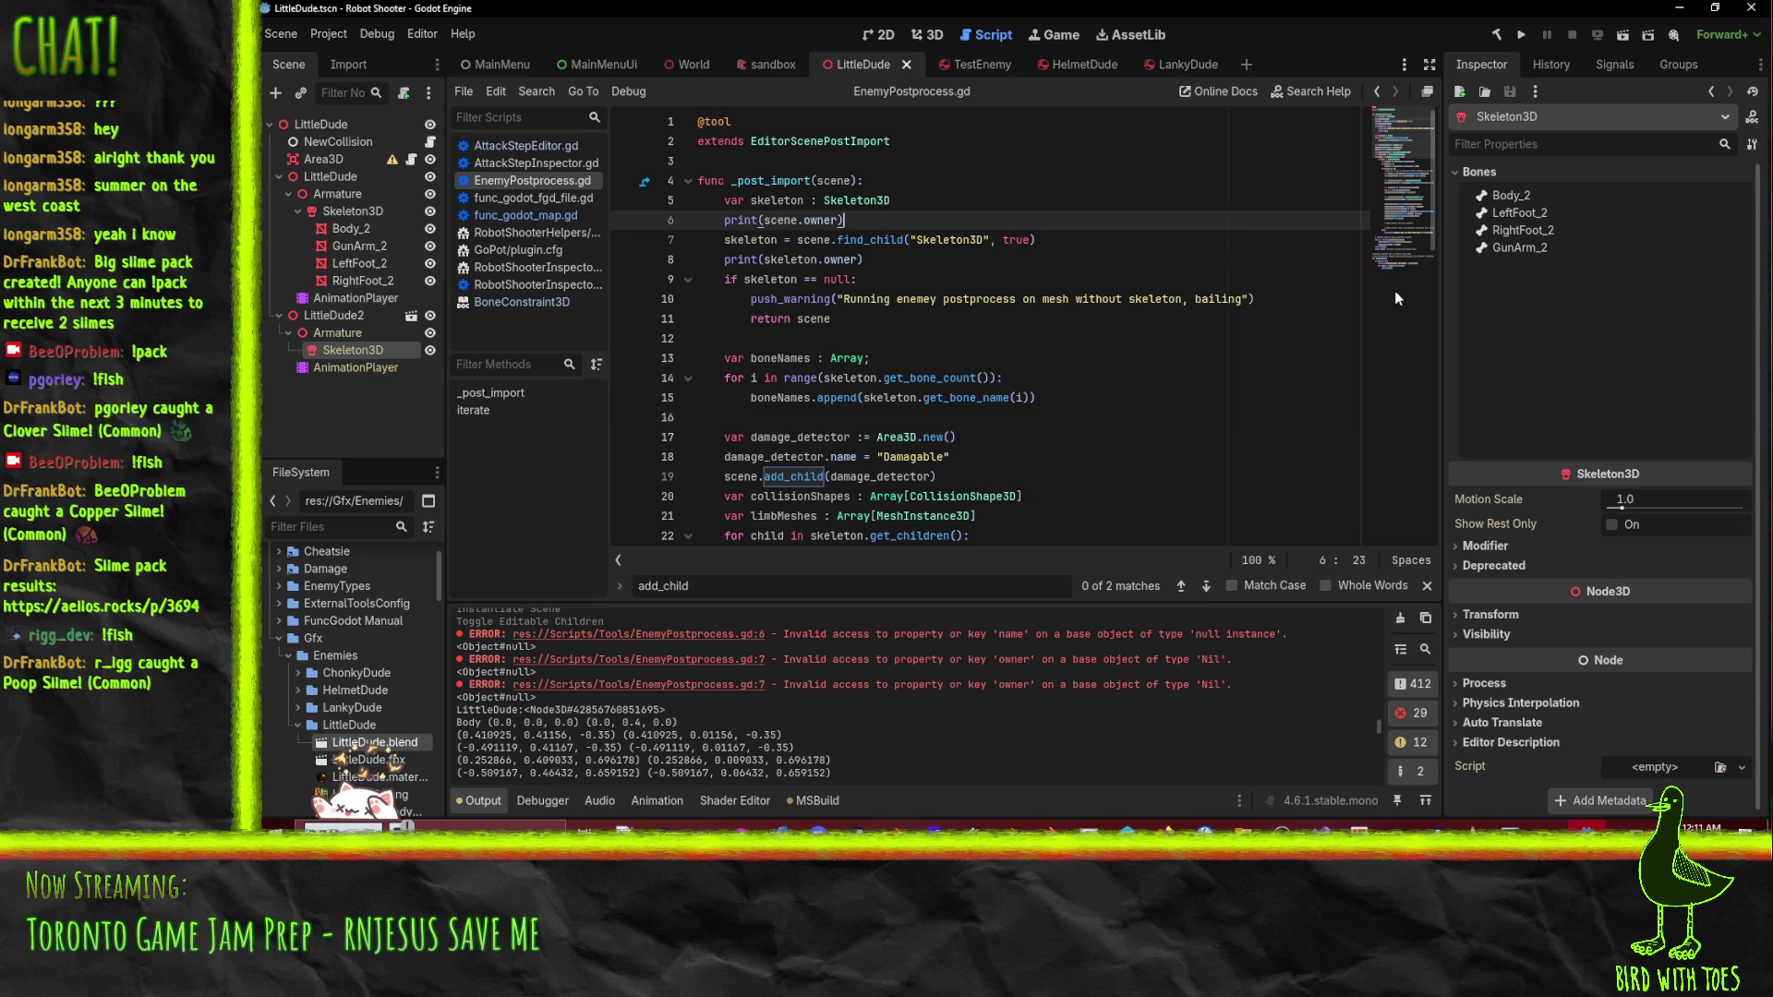
pyautogui.press('Home')
pyautogui.hotkey('ctrl', 'shift', 'd')
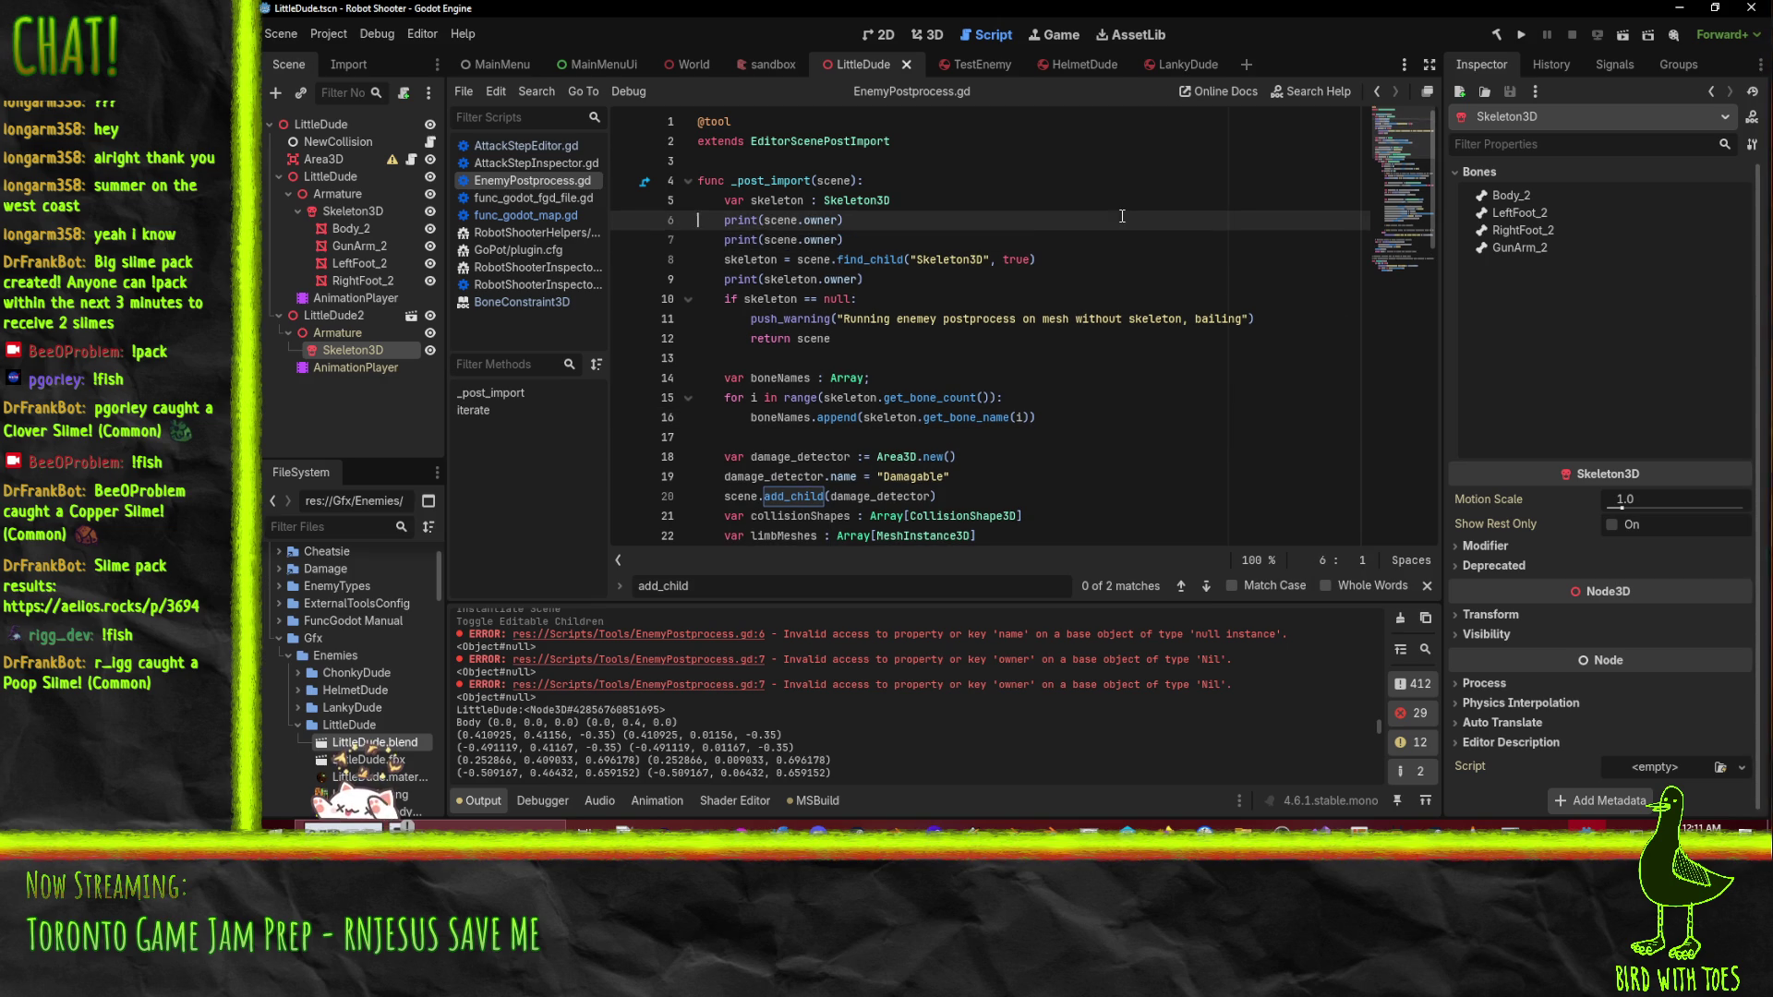
pyautogui.doubleClick(821, 220)
pyautogui.press('BackSpace')
pyautogui.press('BackSpace')
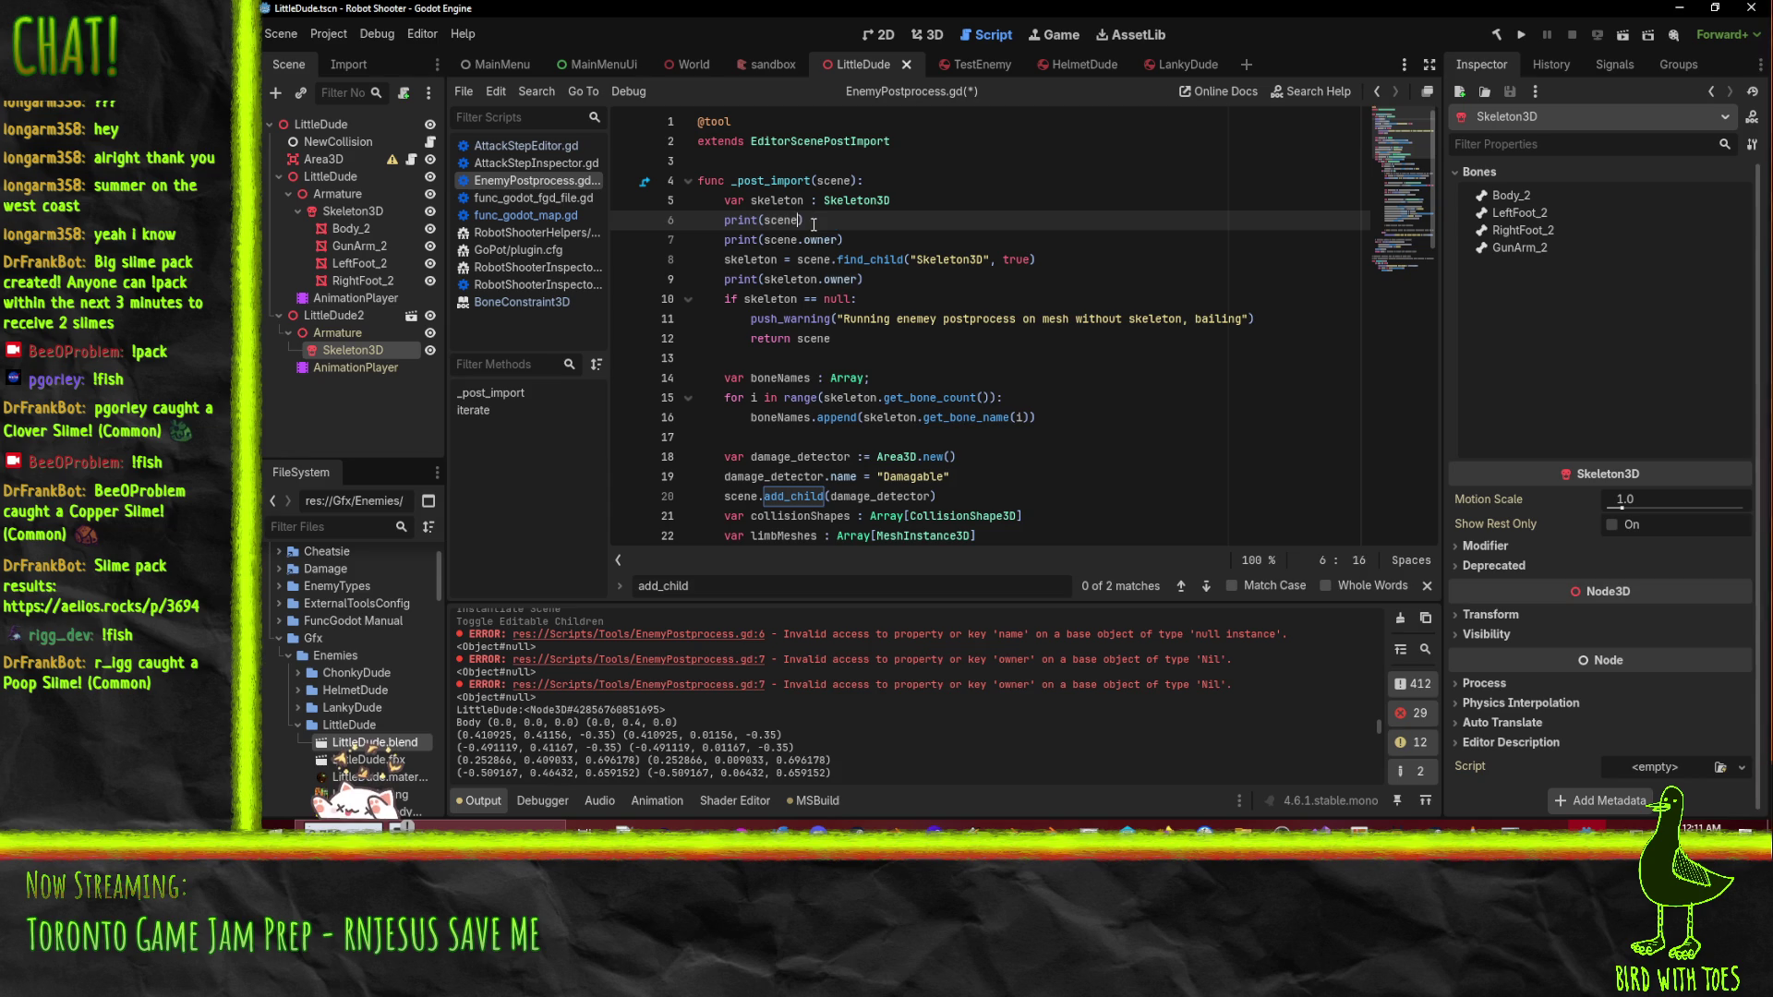
# - Add print(child.name, " ", child.owner) at line 25 in the mesh loop and save
pyautogui.click(740, 298)
pyautogui.press('Up')
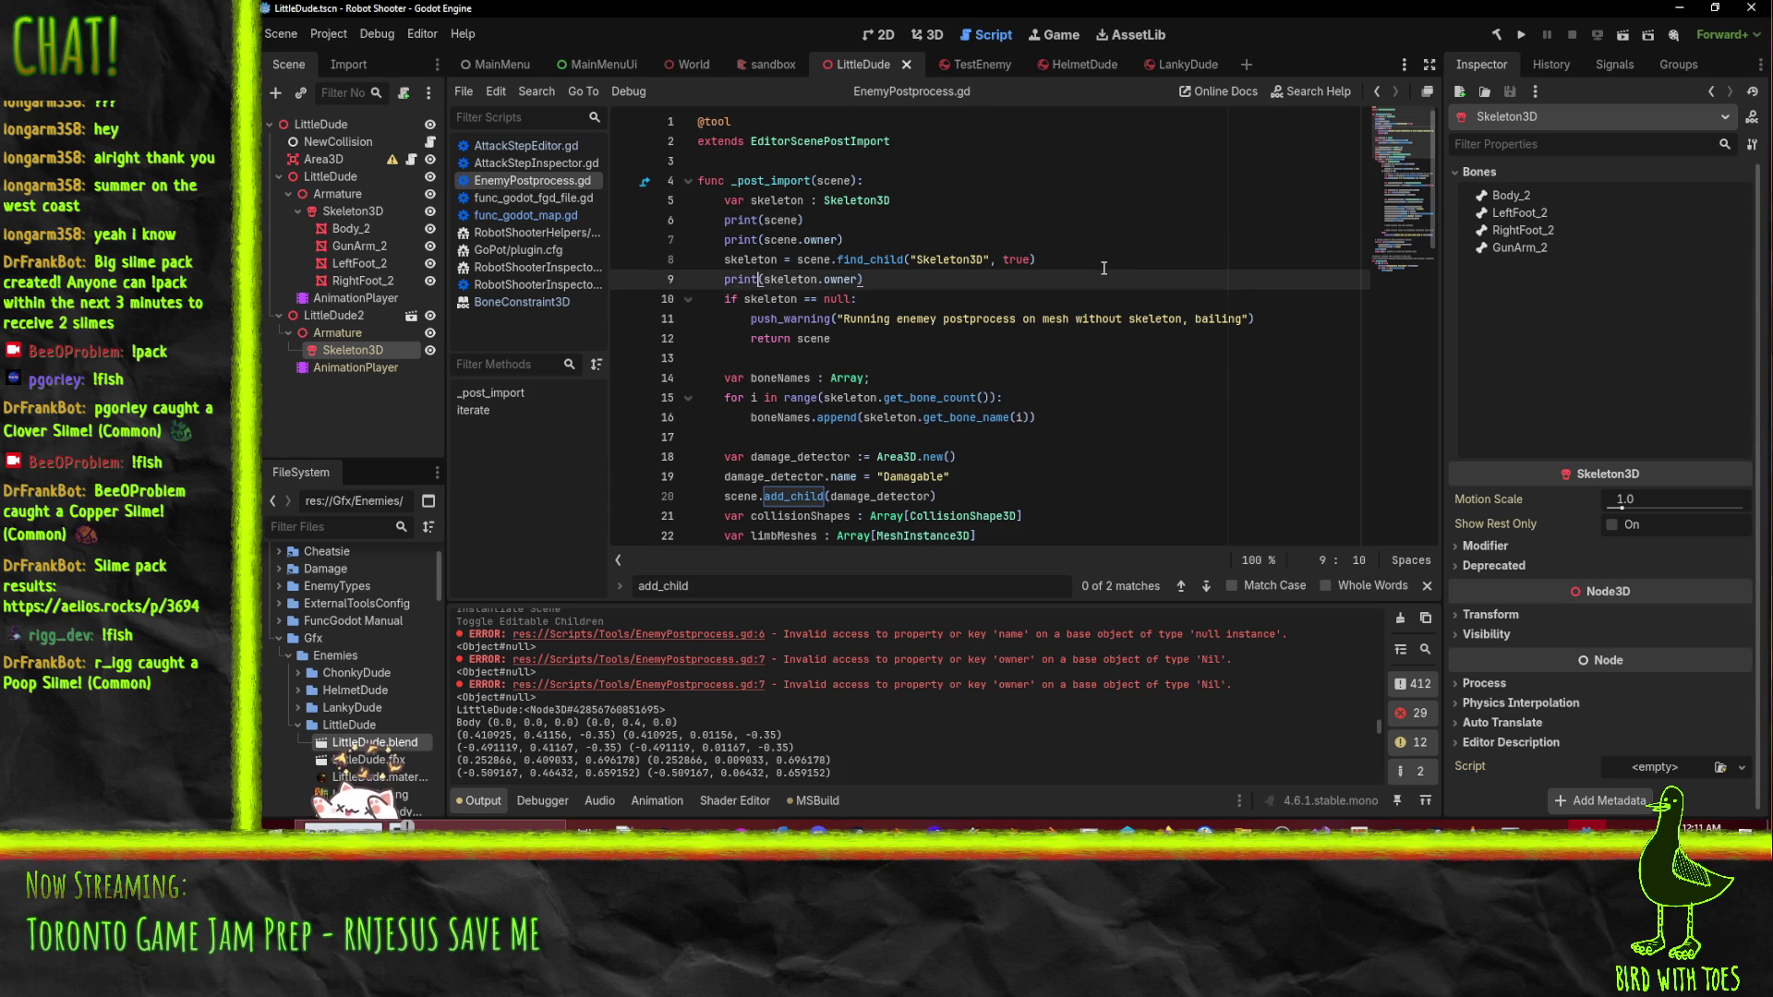
pyautogui.scroll(-4, 1104, 269)
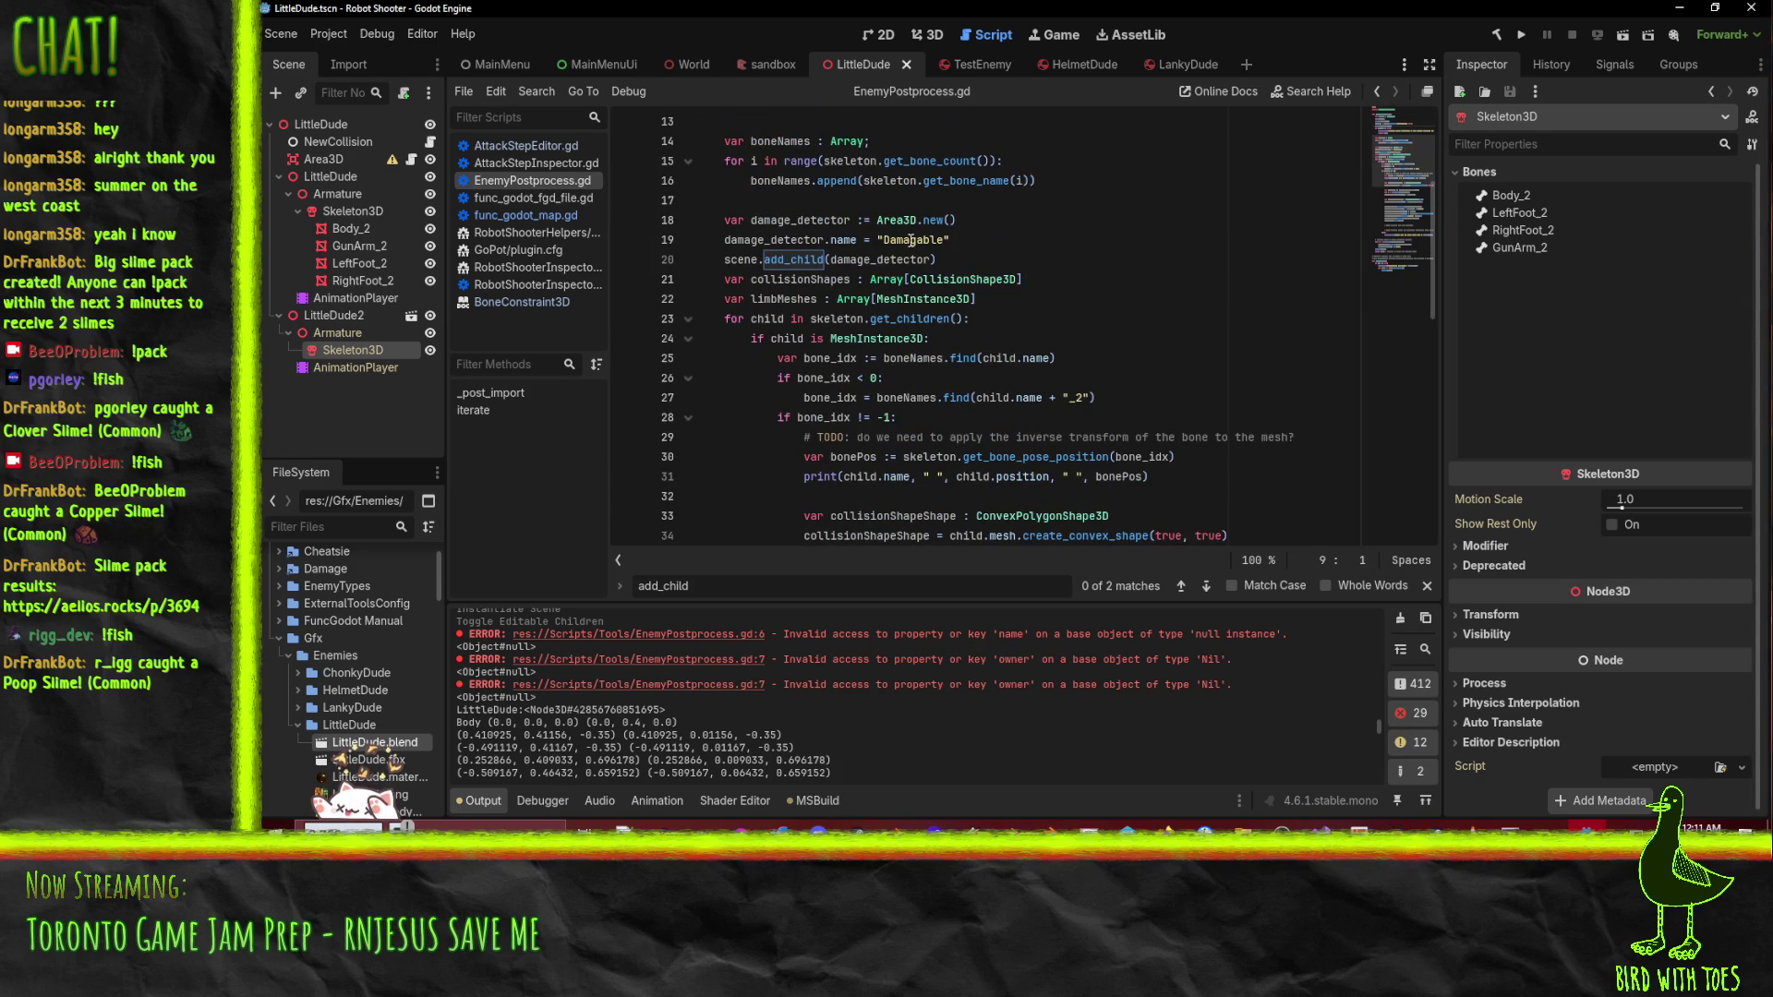
pyautogui.click(760, 356)
pyautogui.scroll(-1, 1022, 355)
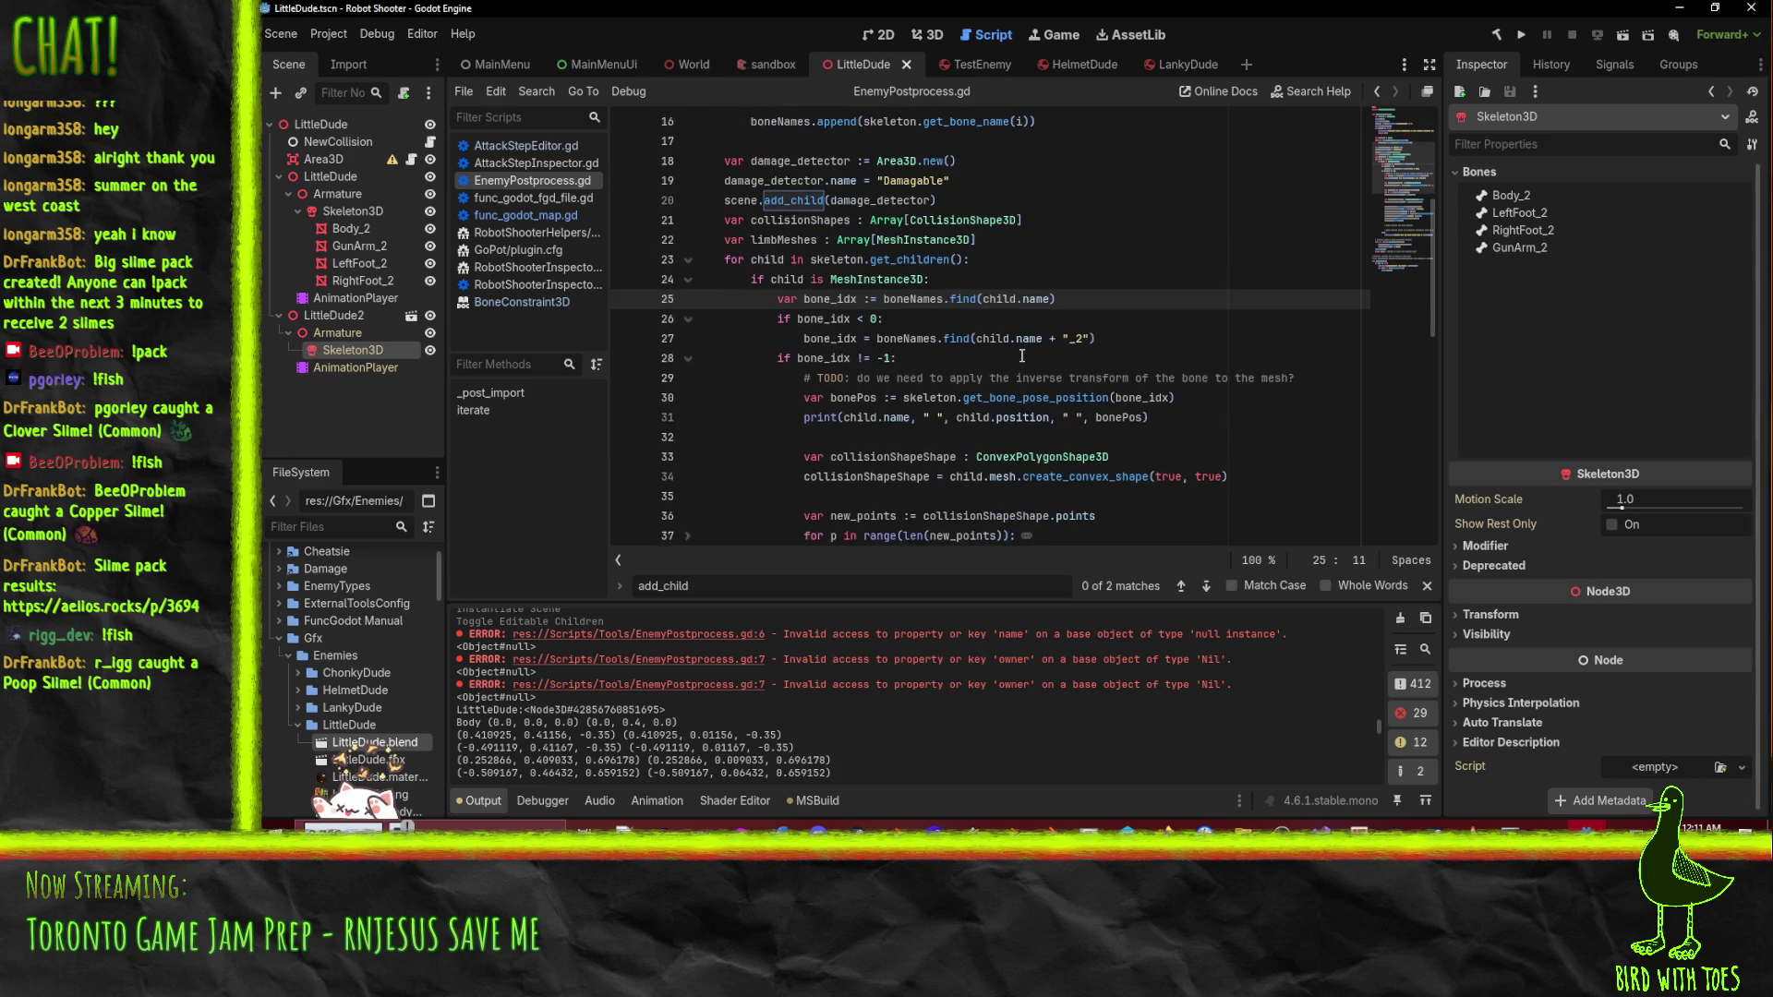
pyautogui.write('print(skeleton.owner)')
pyautogui.press('Return')
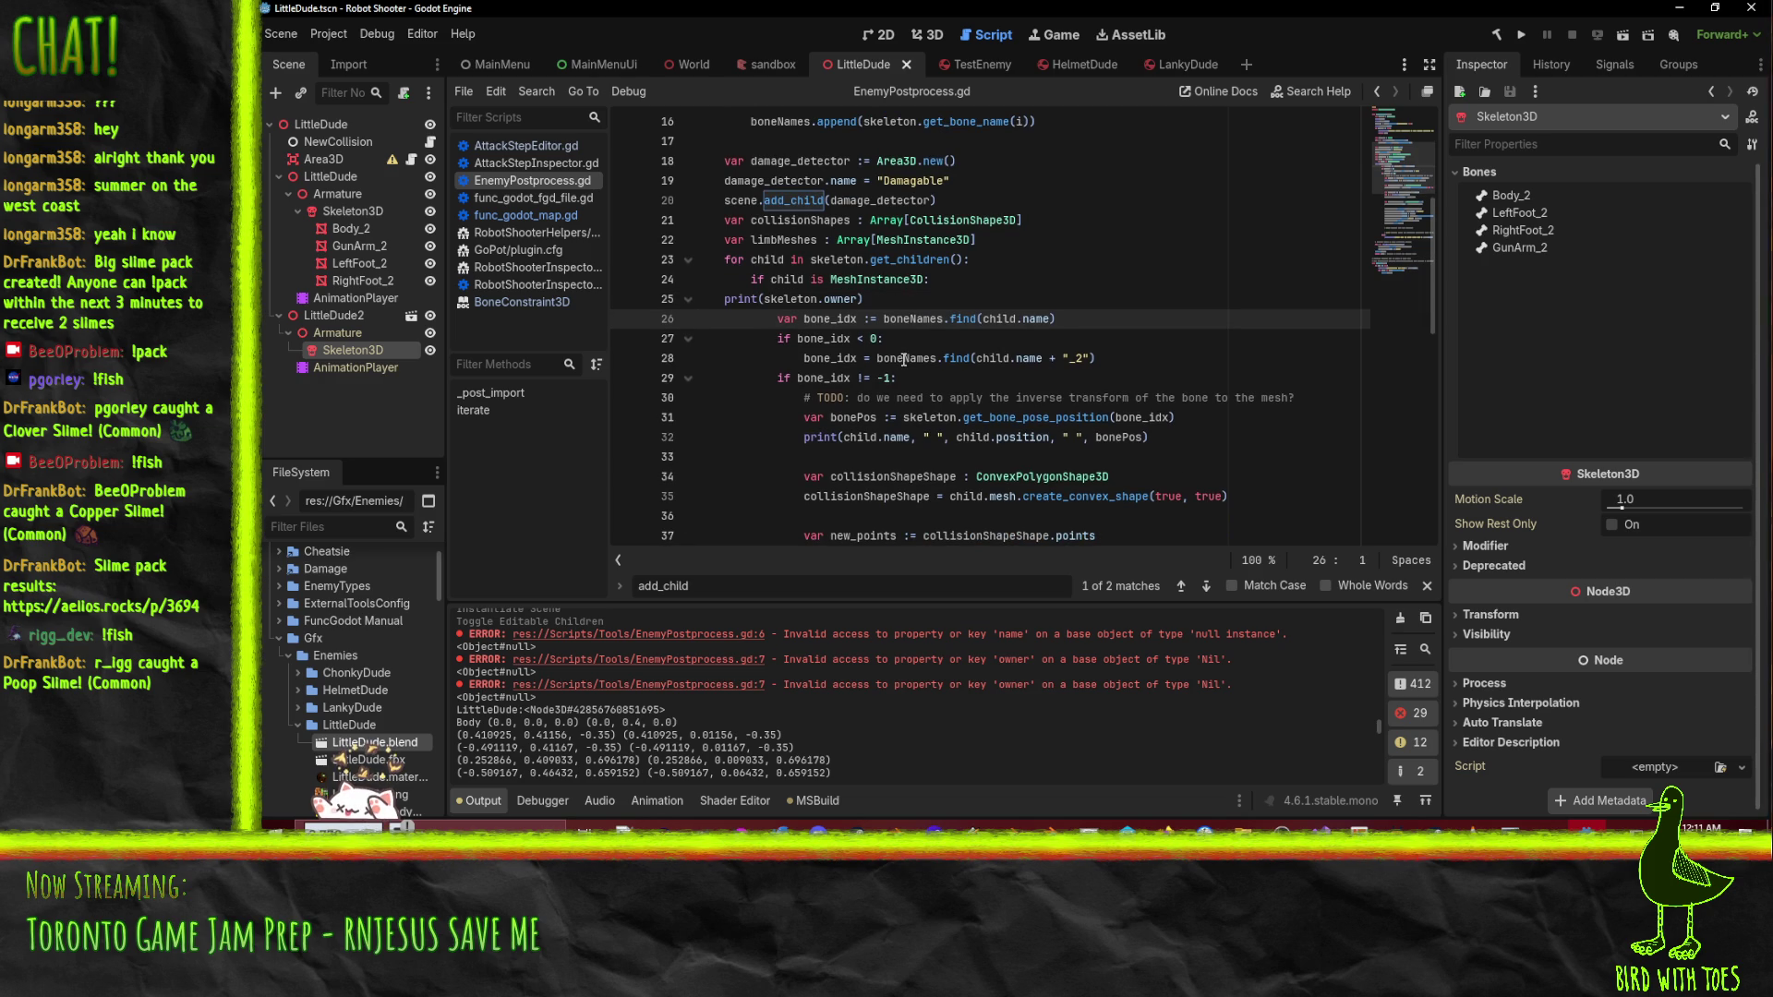
pyautogui.press('Up')
pyautogui.hotkey('ctrl', 'v')
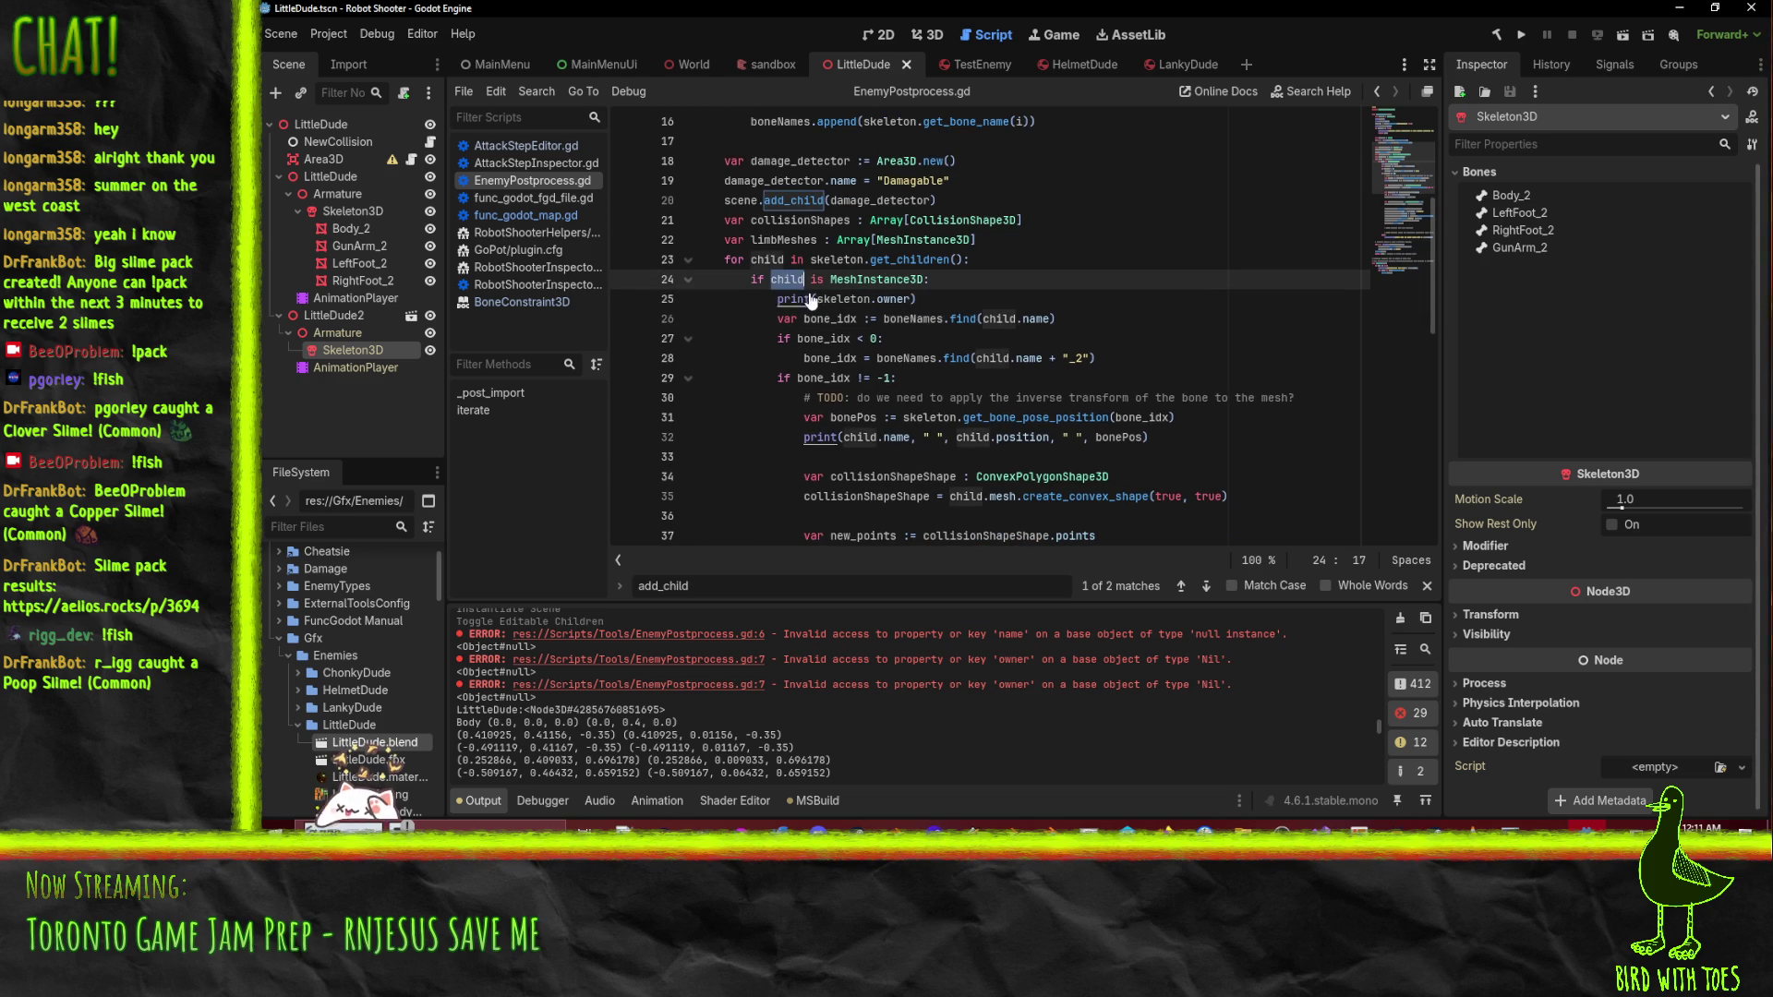
pyautogui.write('child.name, " ')
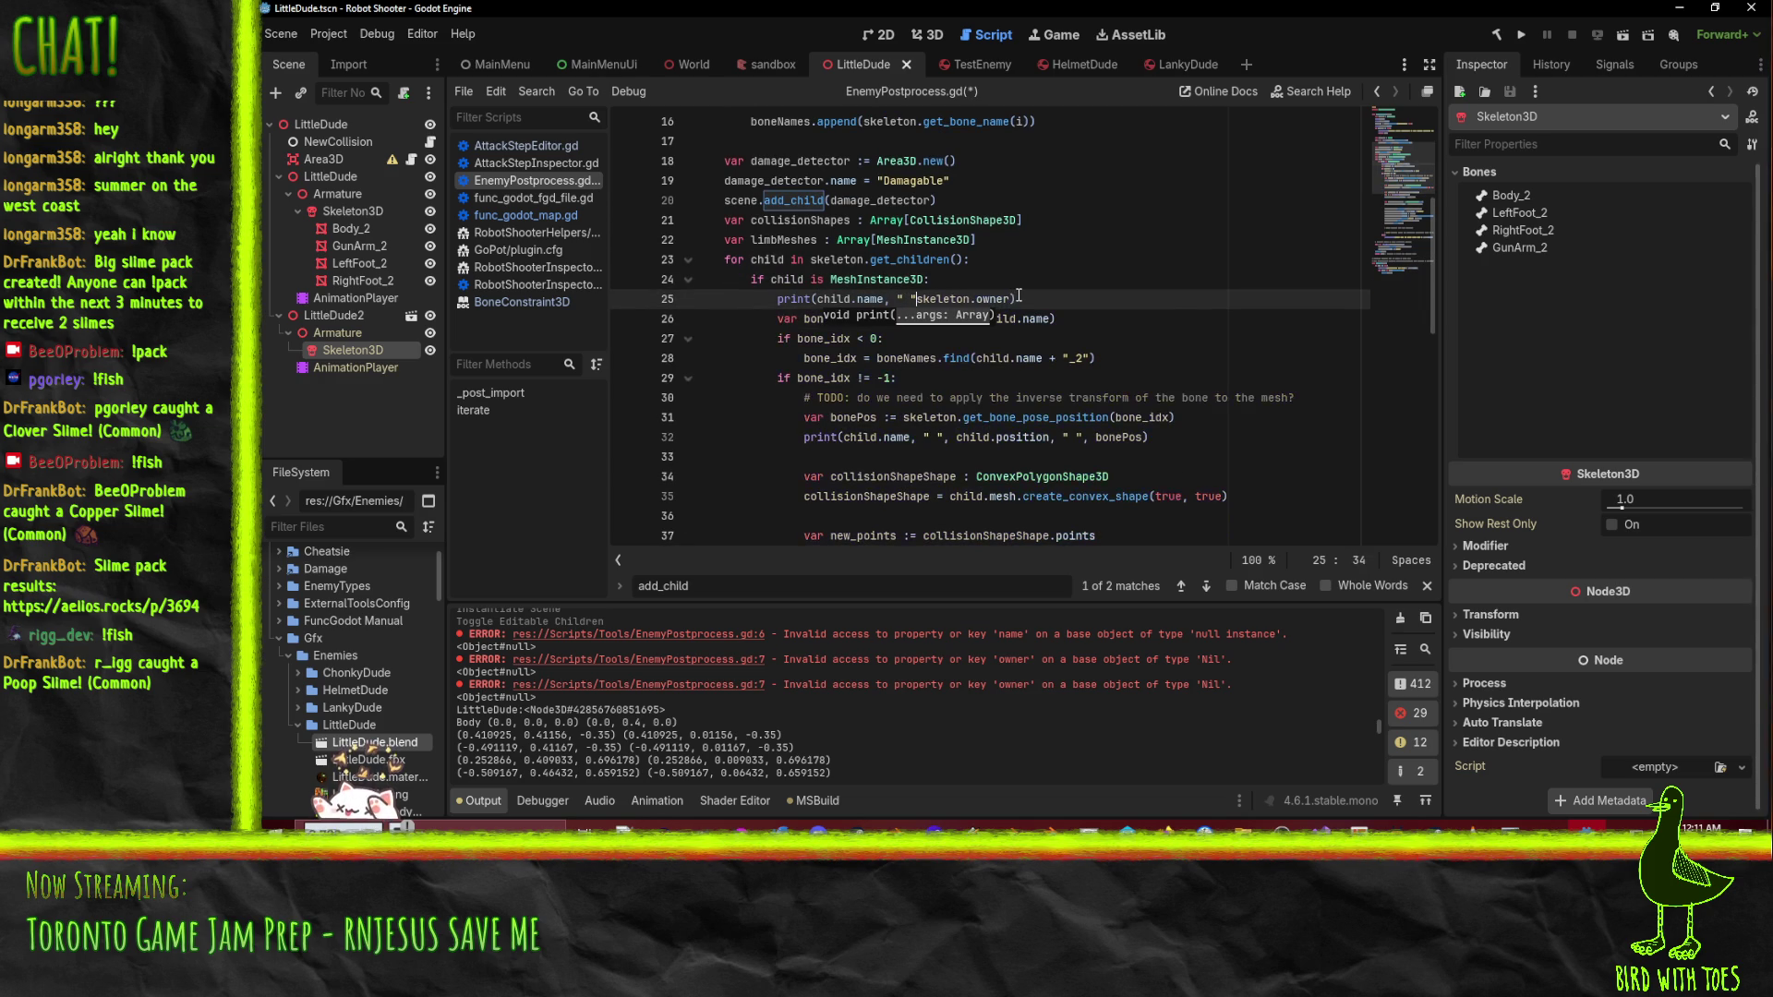
pyautogui.write('",')
pyautogui.hotkey('ctrl', 'shift', 'Right')
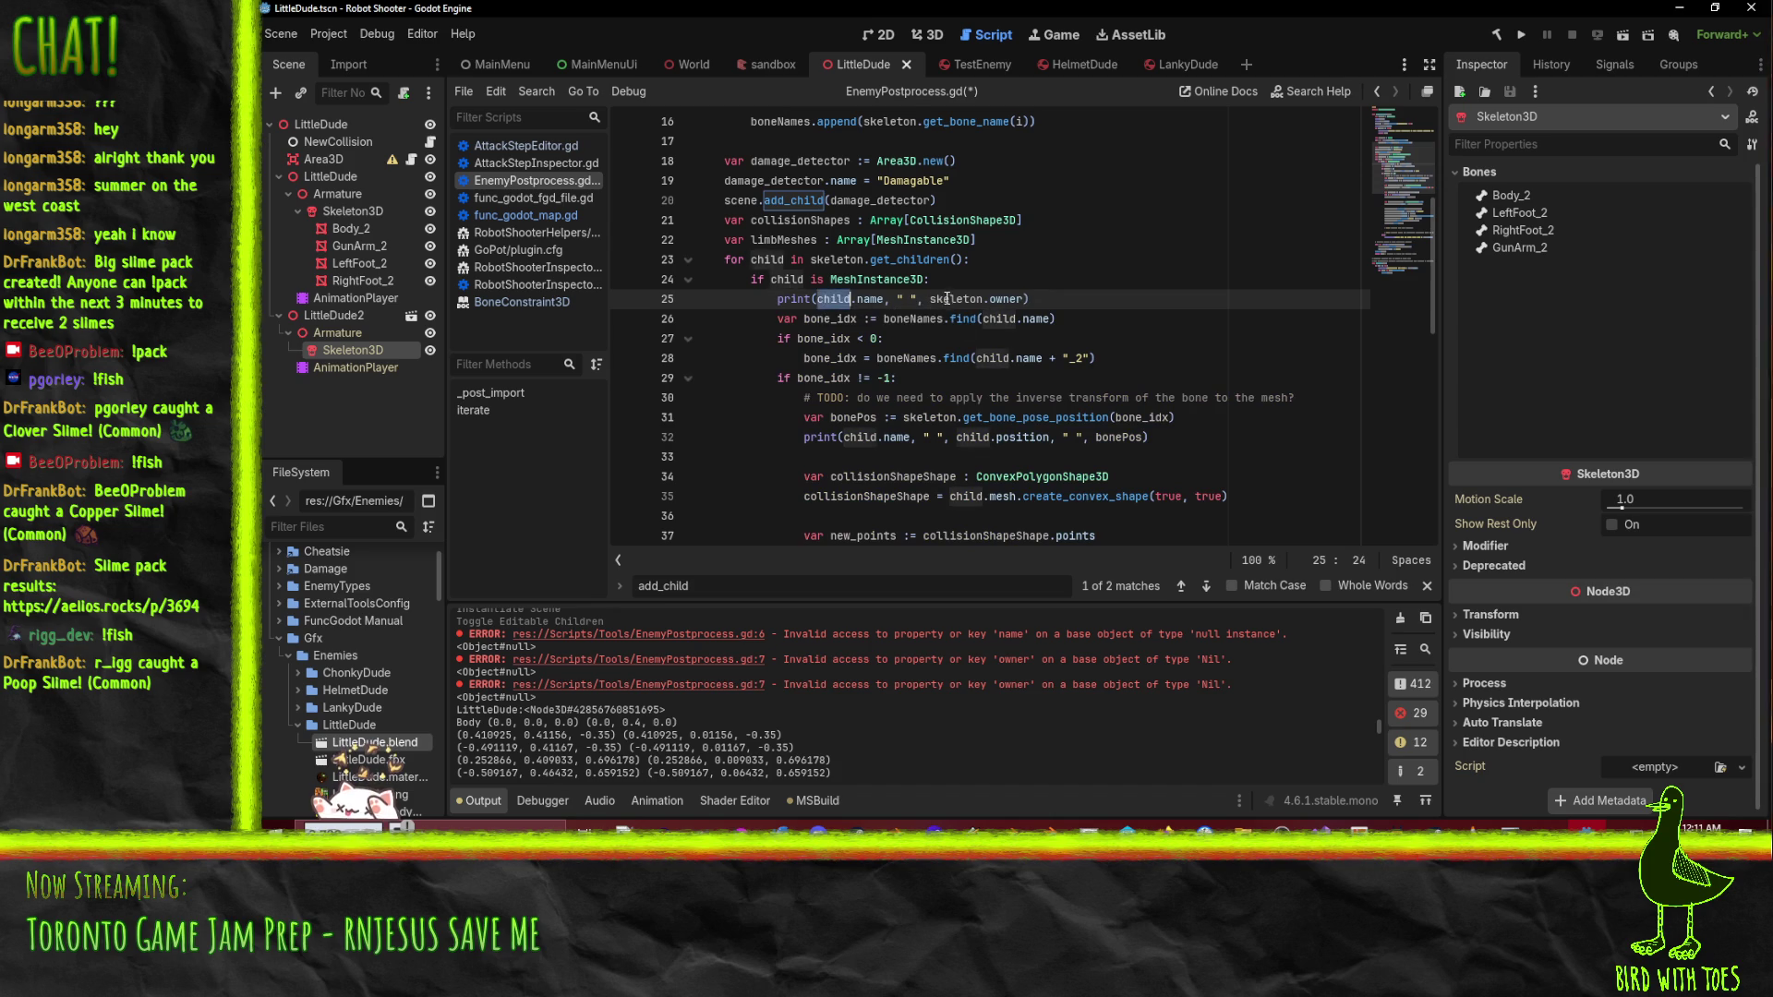
pyautogui.write('child')
pyautogui.click(1122, 278)
pyautogui.hotkey('ctrl', 's')
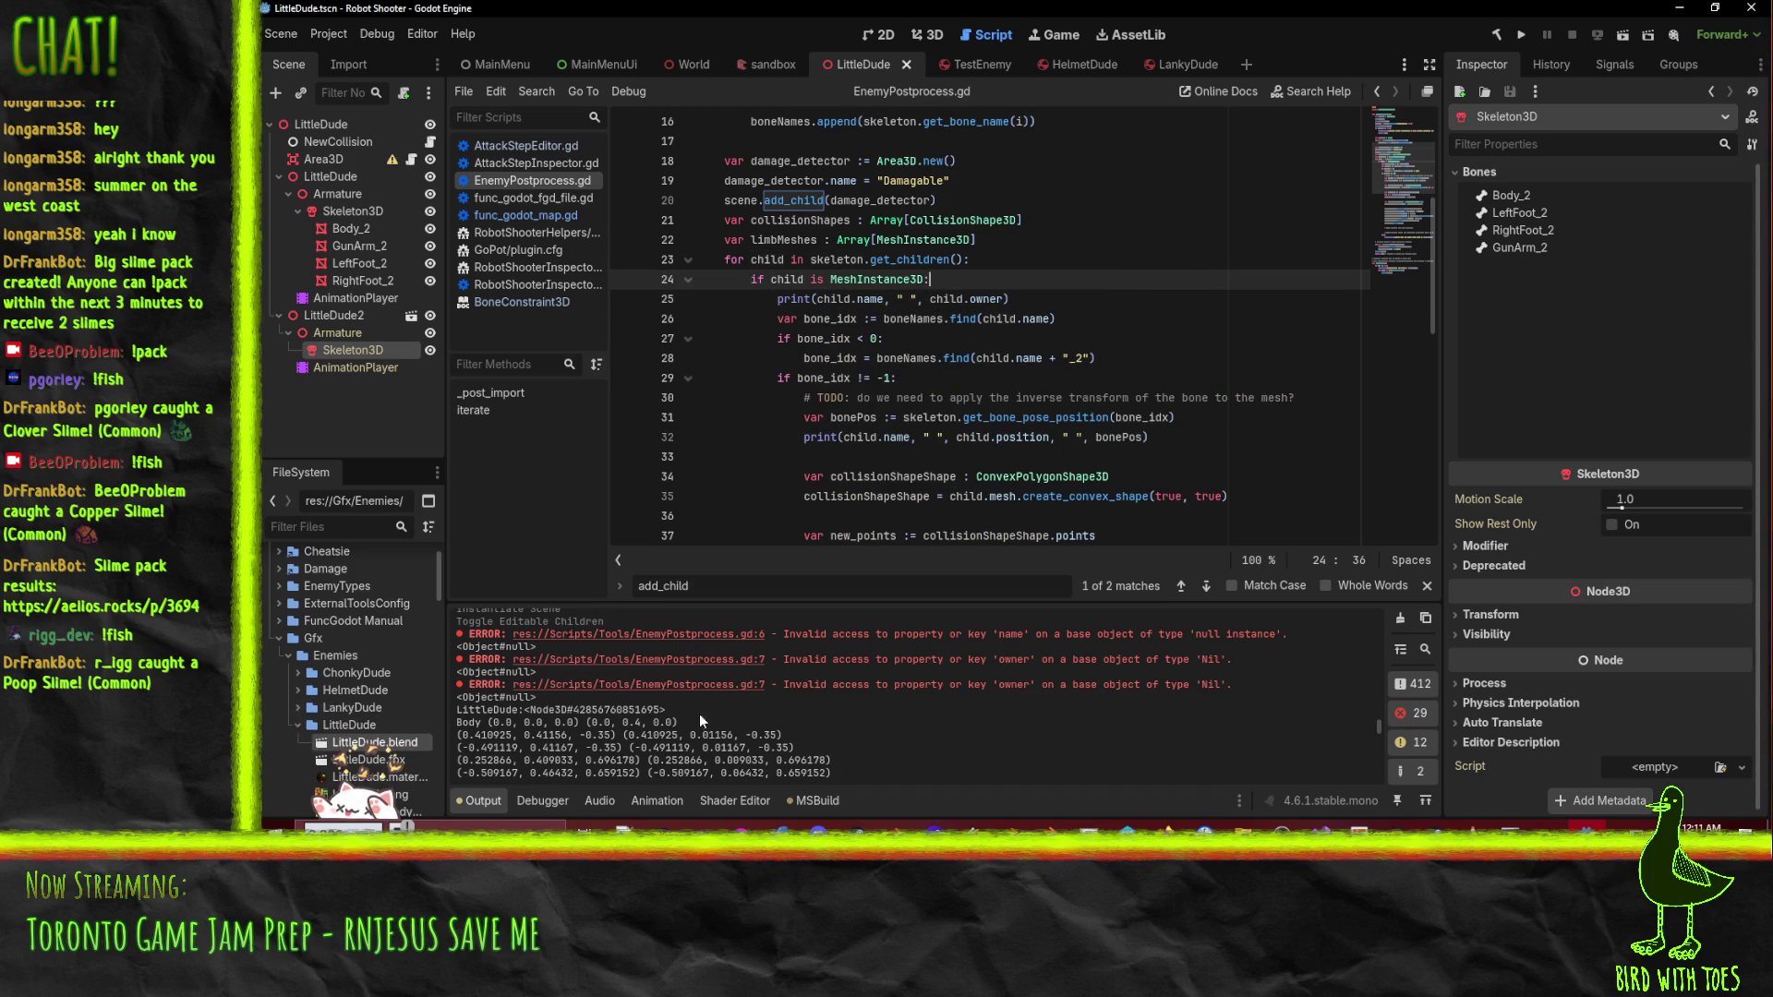
pyautogui.click(1216, 290)
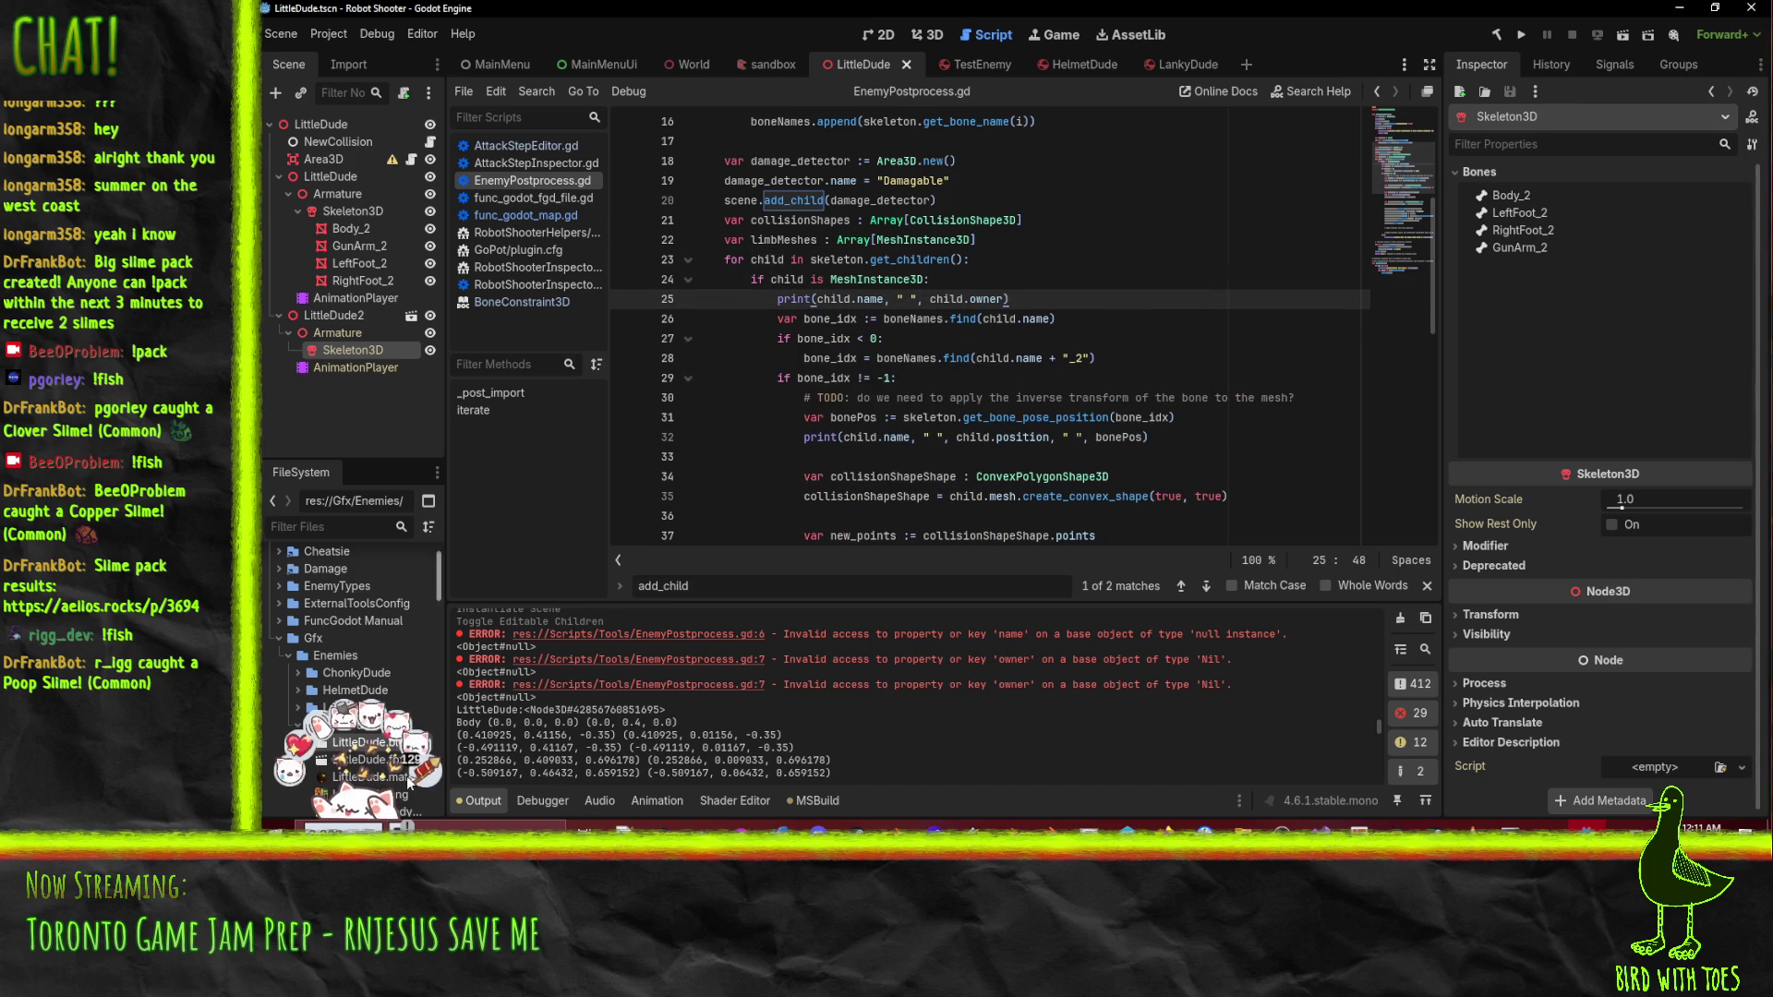
# - Reimport LittleDude.blend and scroll back through the Output to review the LittleDude entries
pyautogui.rightClick(355, 744)
pyautogui.click(514, 744)
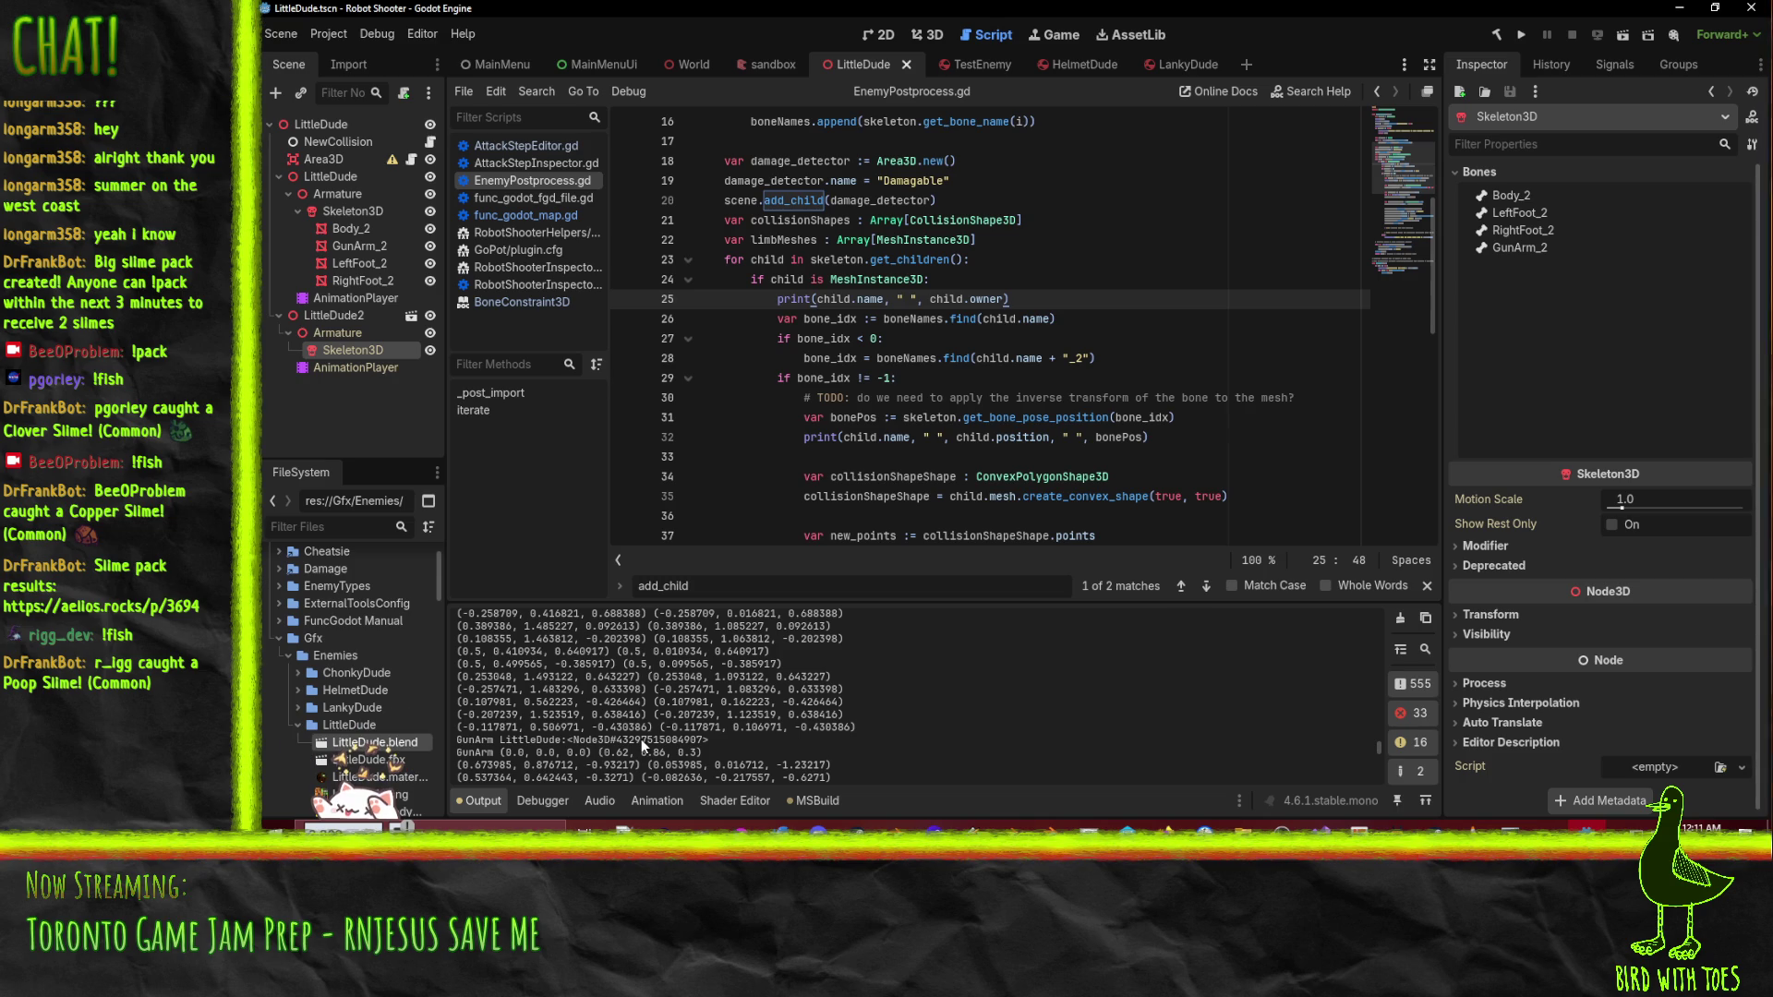
pyautogui.scroll(3, 591, 744)
pyautogui.scroll(5, 601, 740)
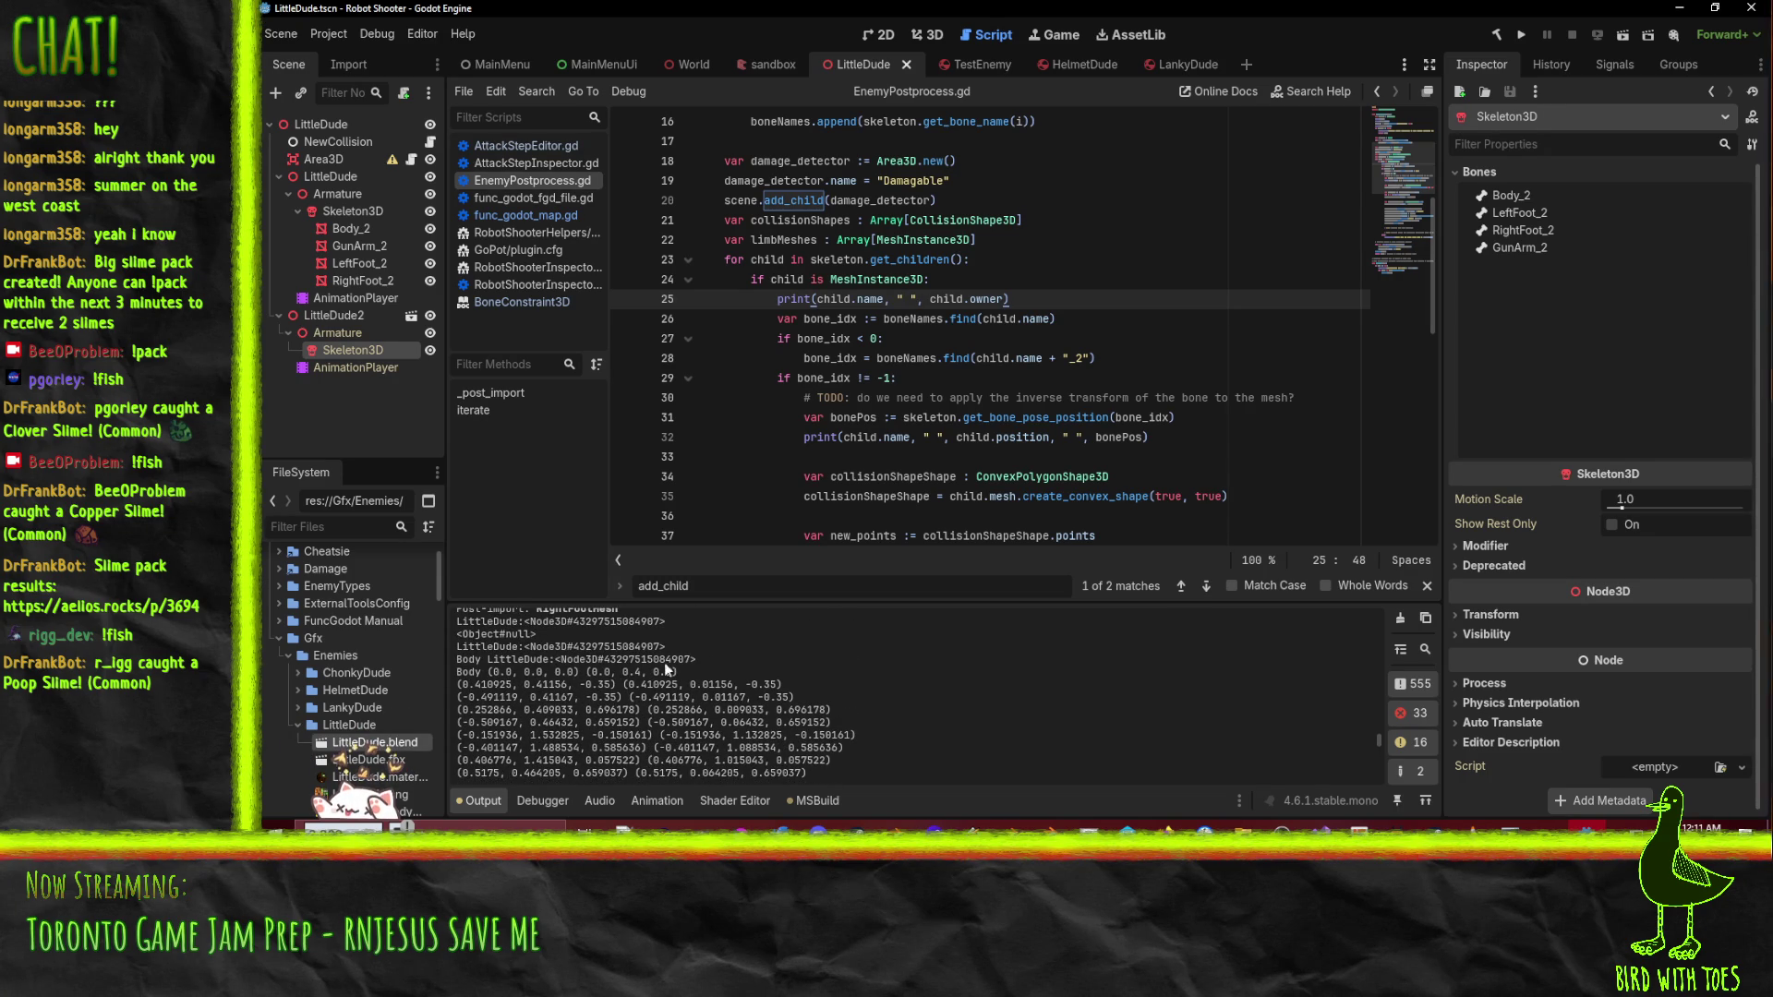
pyautogui.scroll(1, 704, 654)
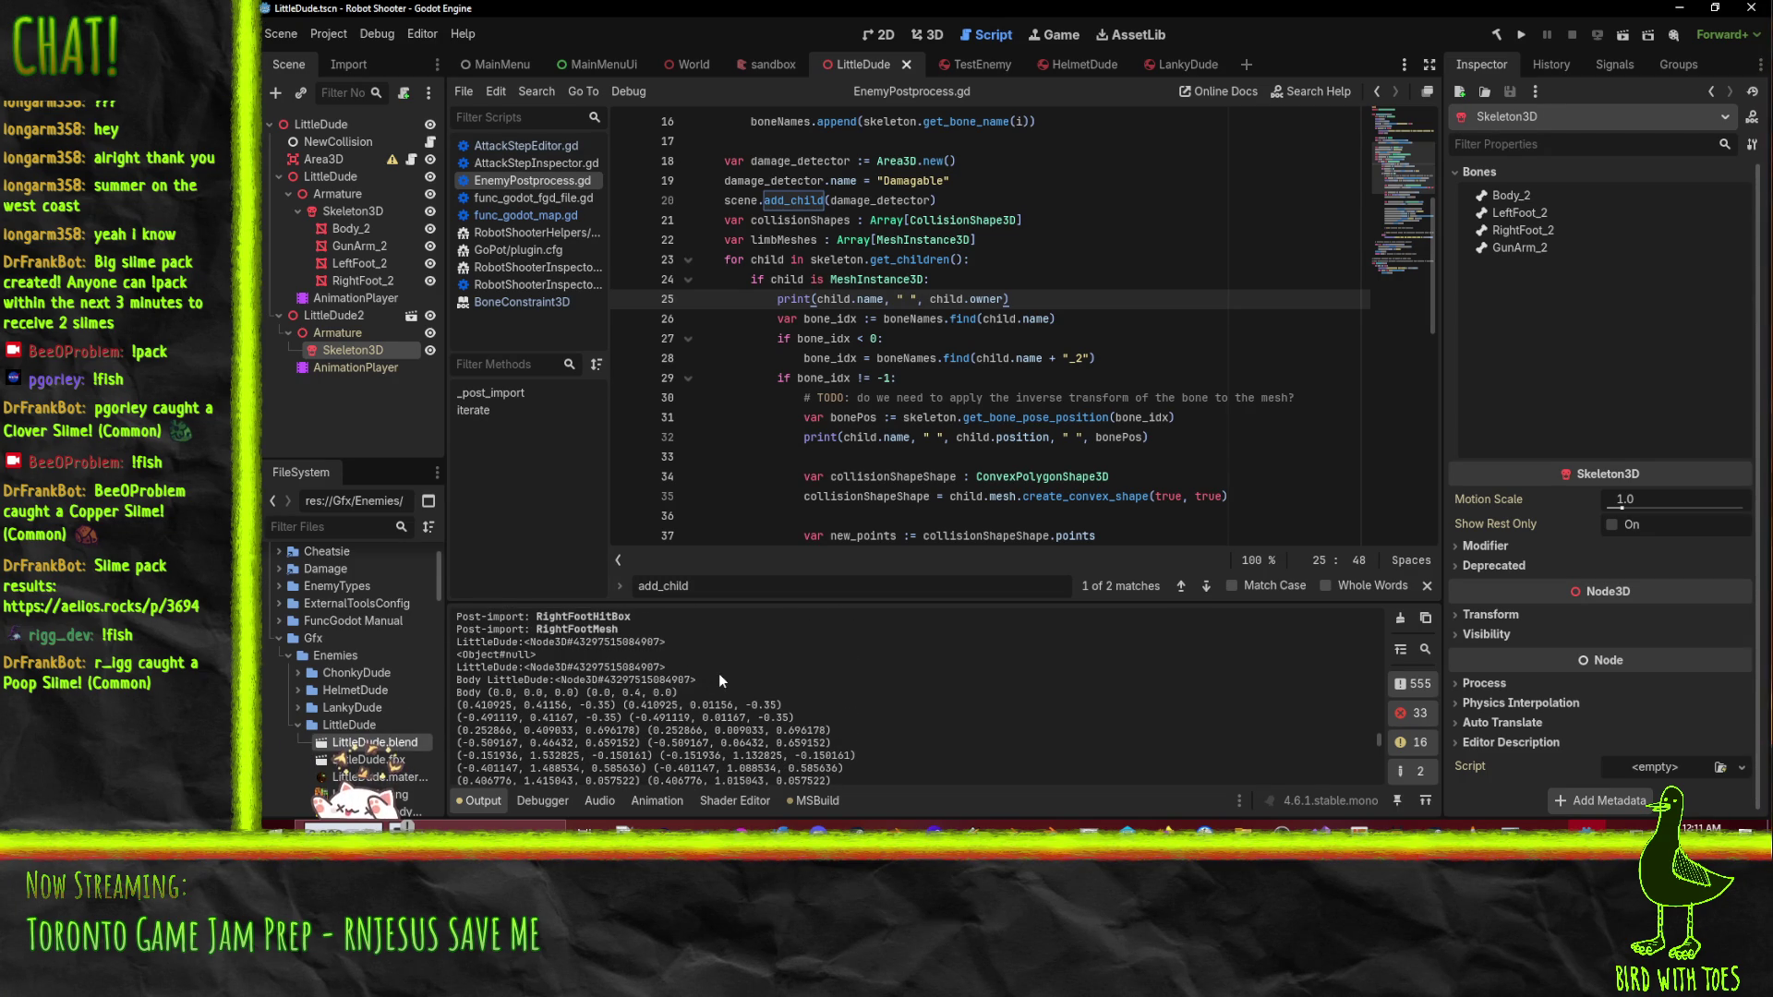
pyautogui.scroll(1, 719, 673)
pyautogui.scroll(3, 480, 668)
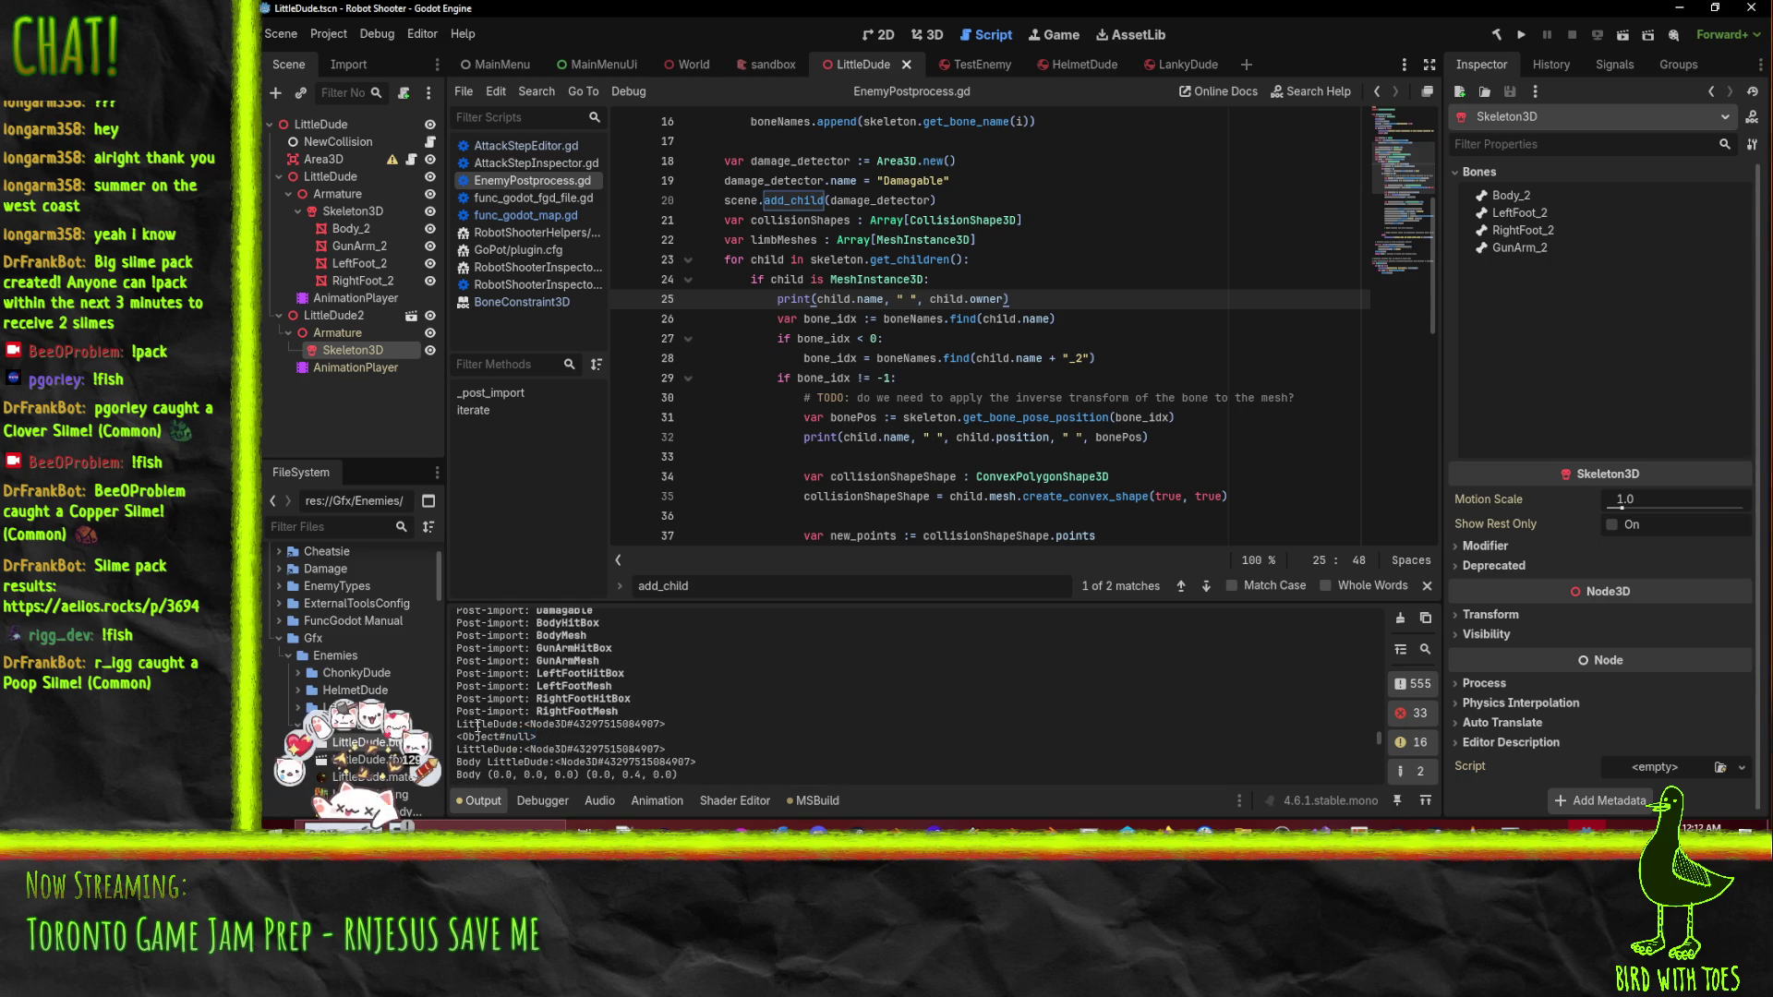
pyautogui.doubleClick(504, 726)
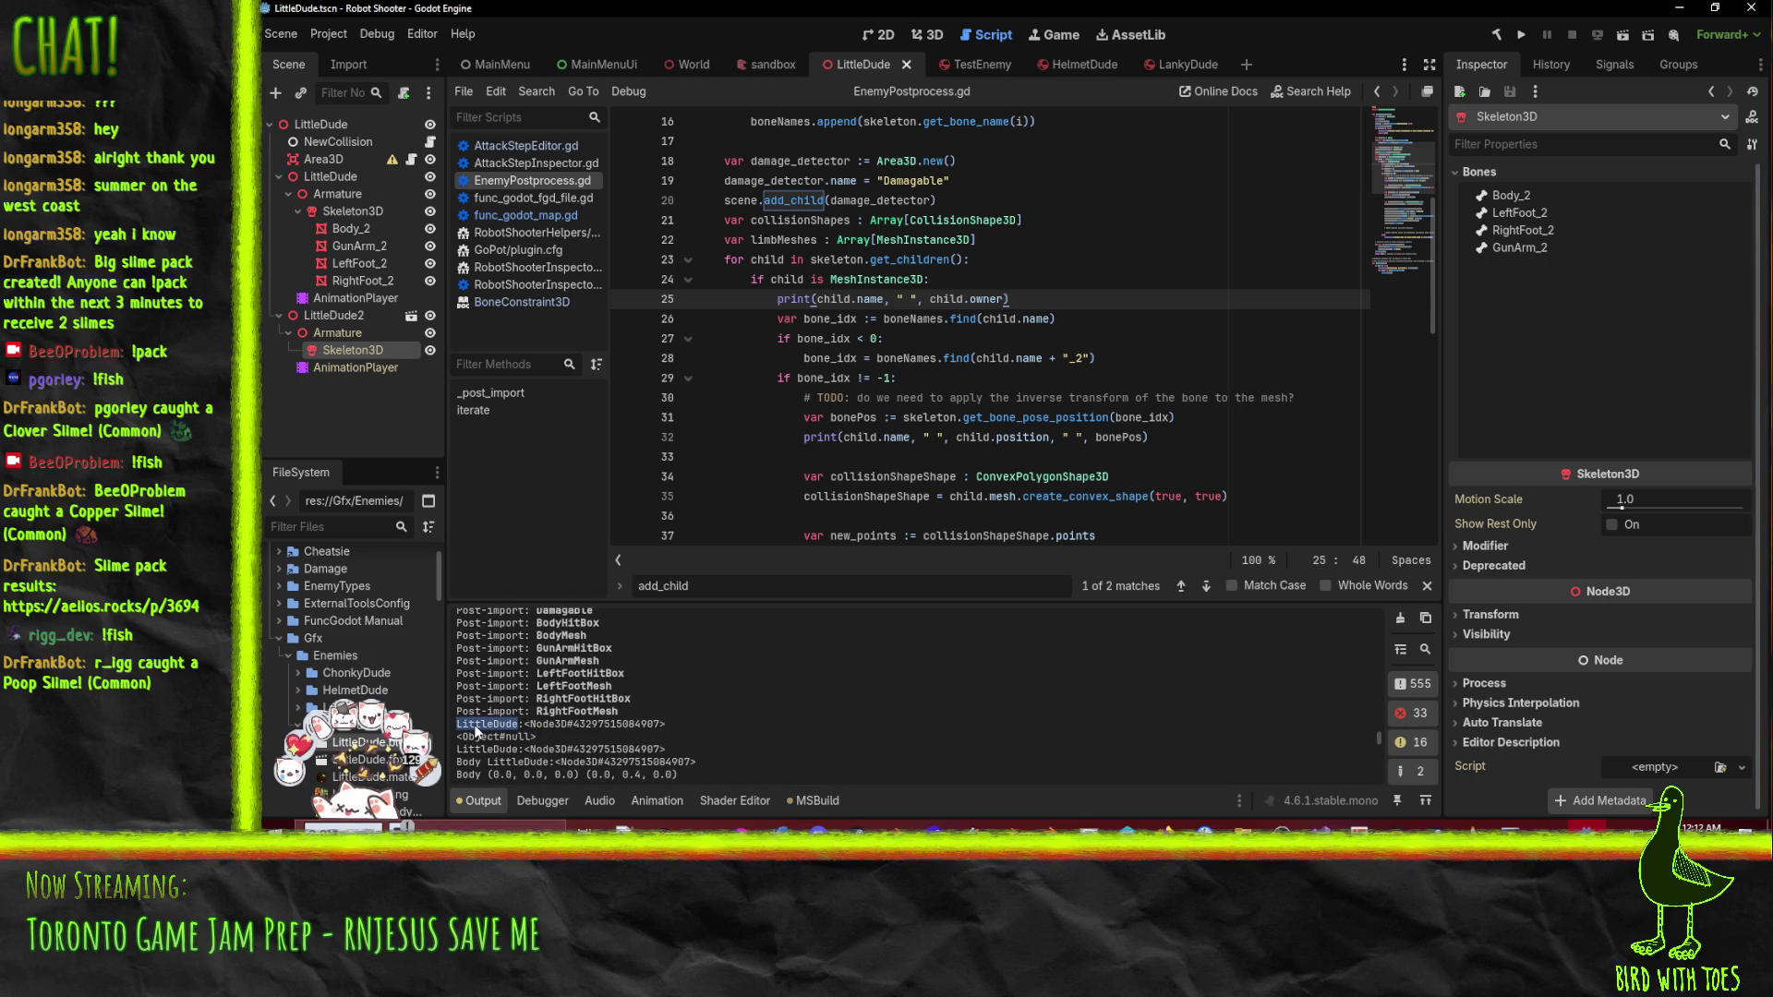
pyautogui.click(689, 720)
# - Clear the Output log and reimport LittleDude.blend again
pyautogui.scroll(-2, 689, 720)
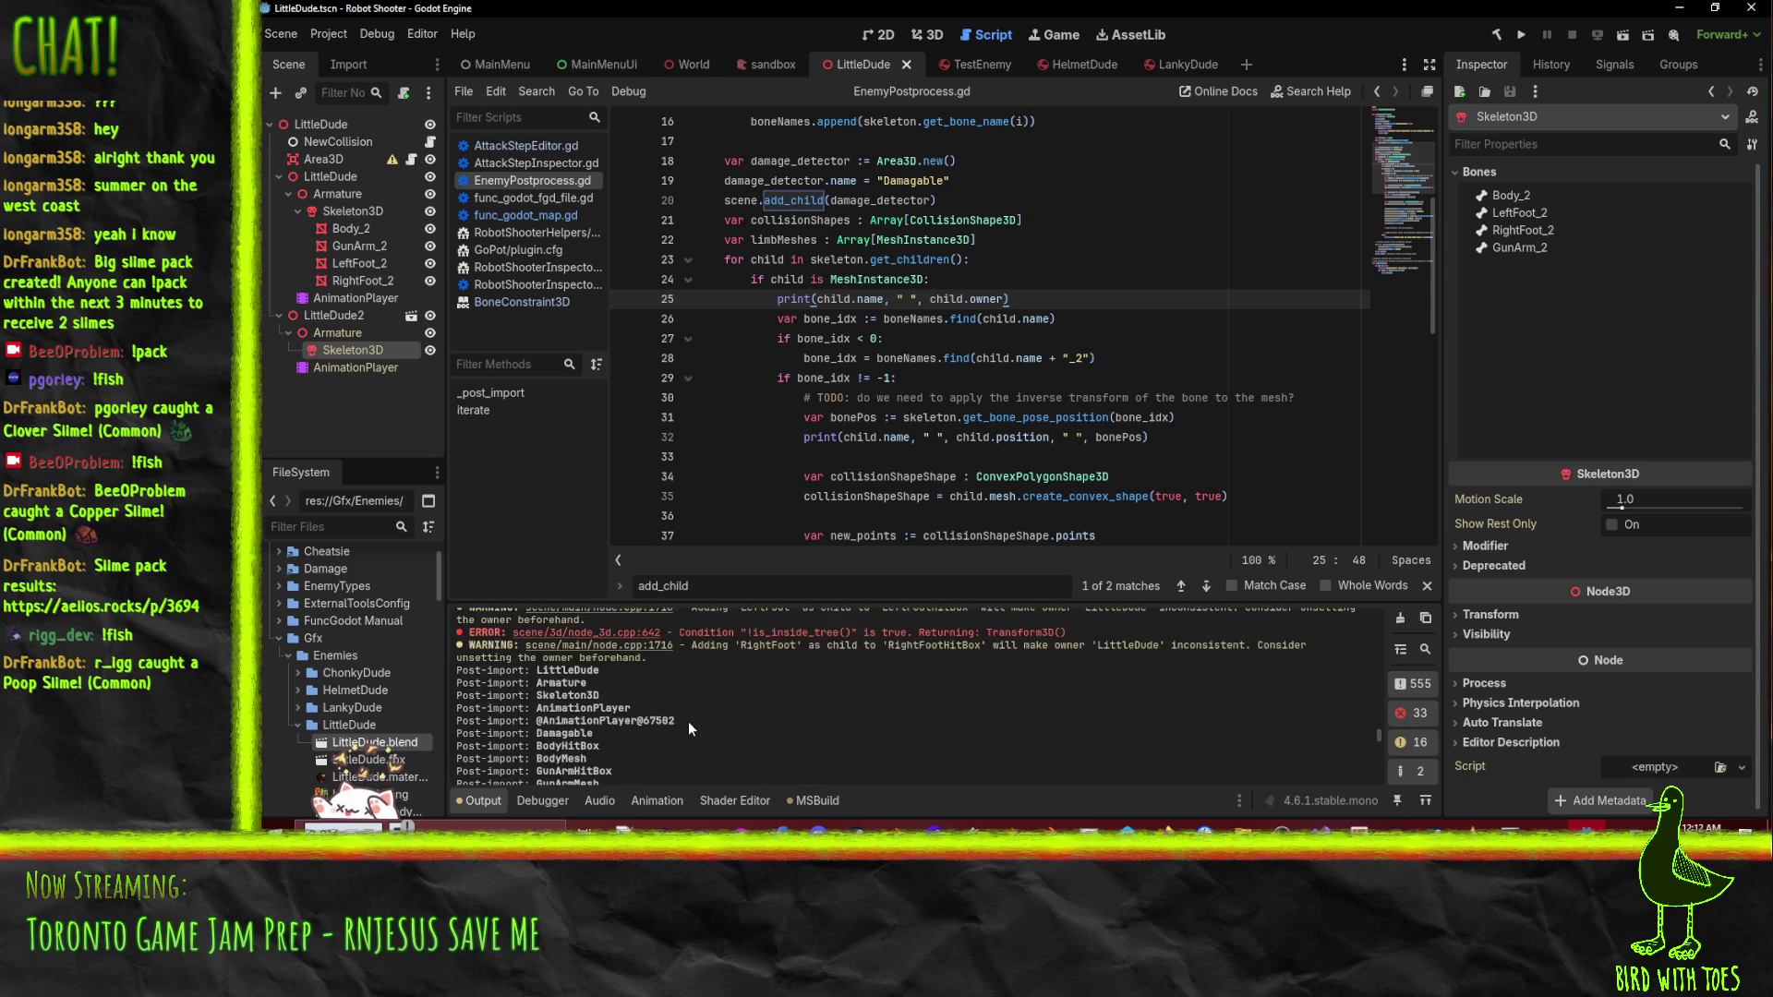
pyautogui.click(1401, 618)
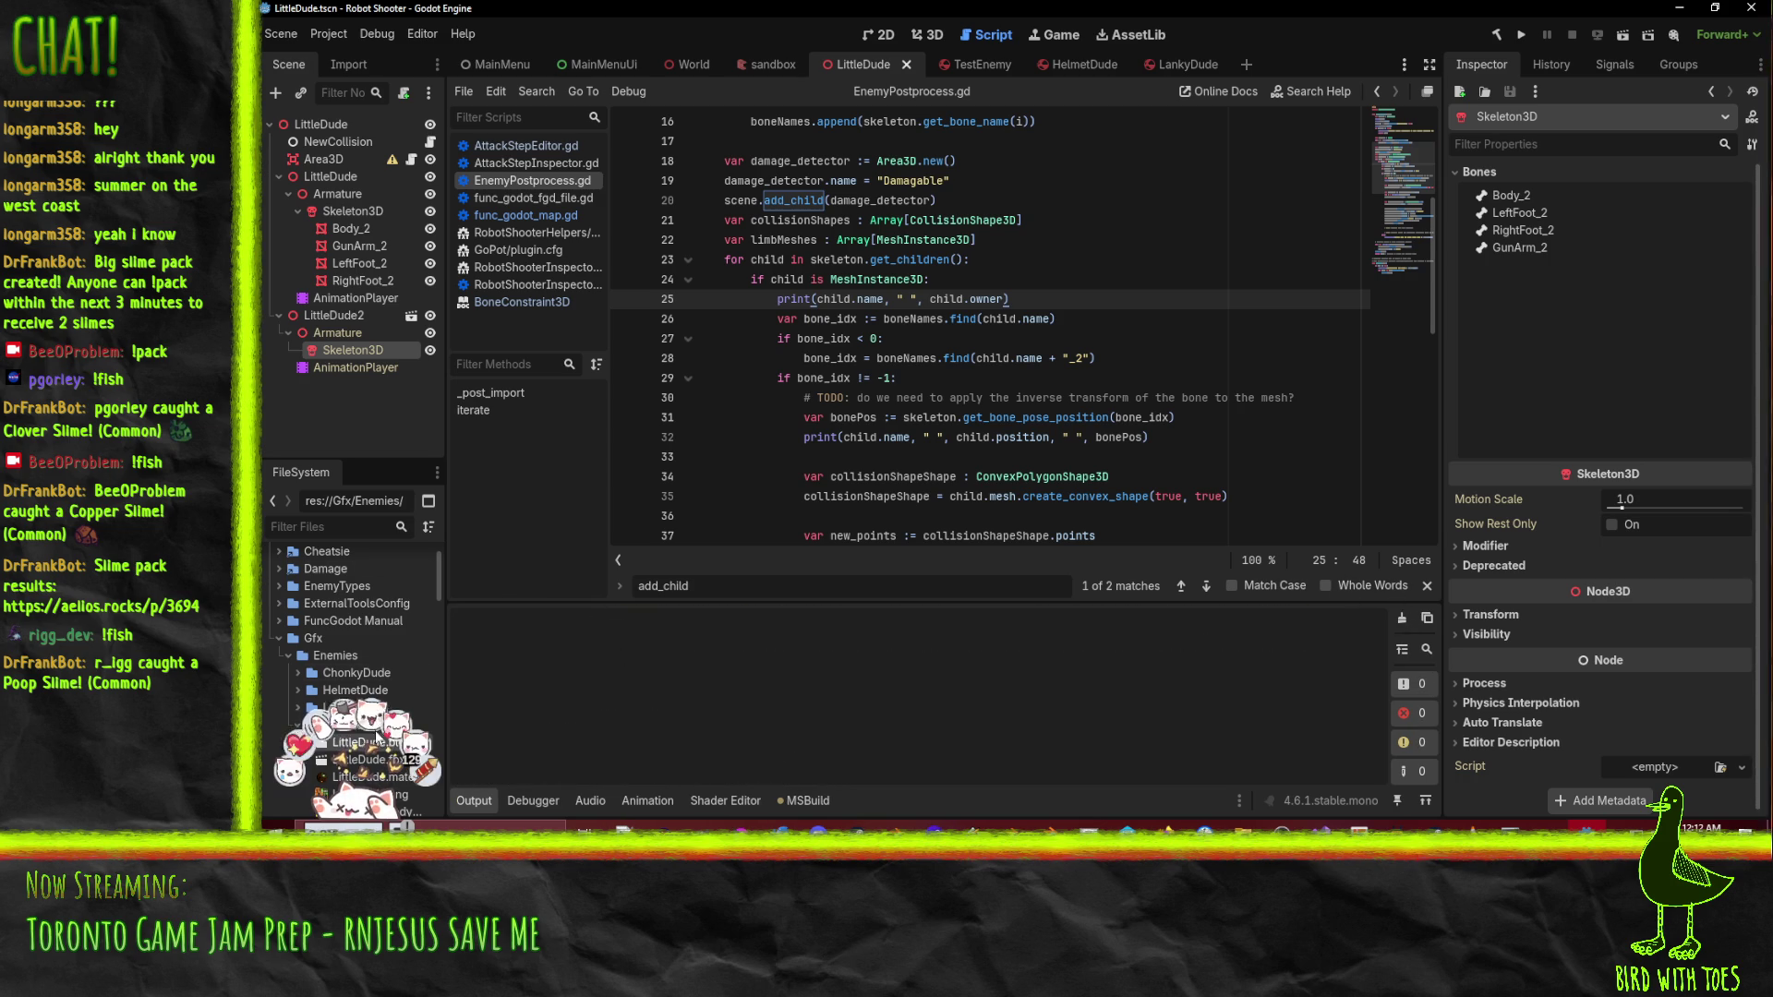
pyautogui.rightClick(349, 745)
pyautogui.click(523, 739)
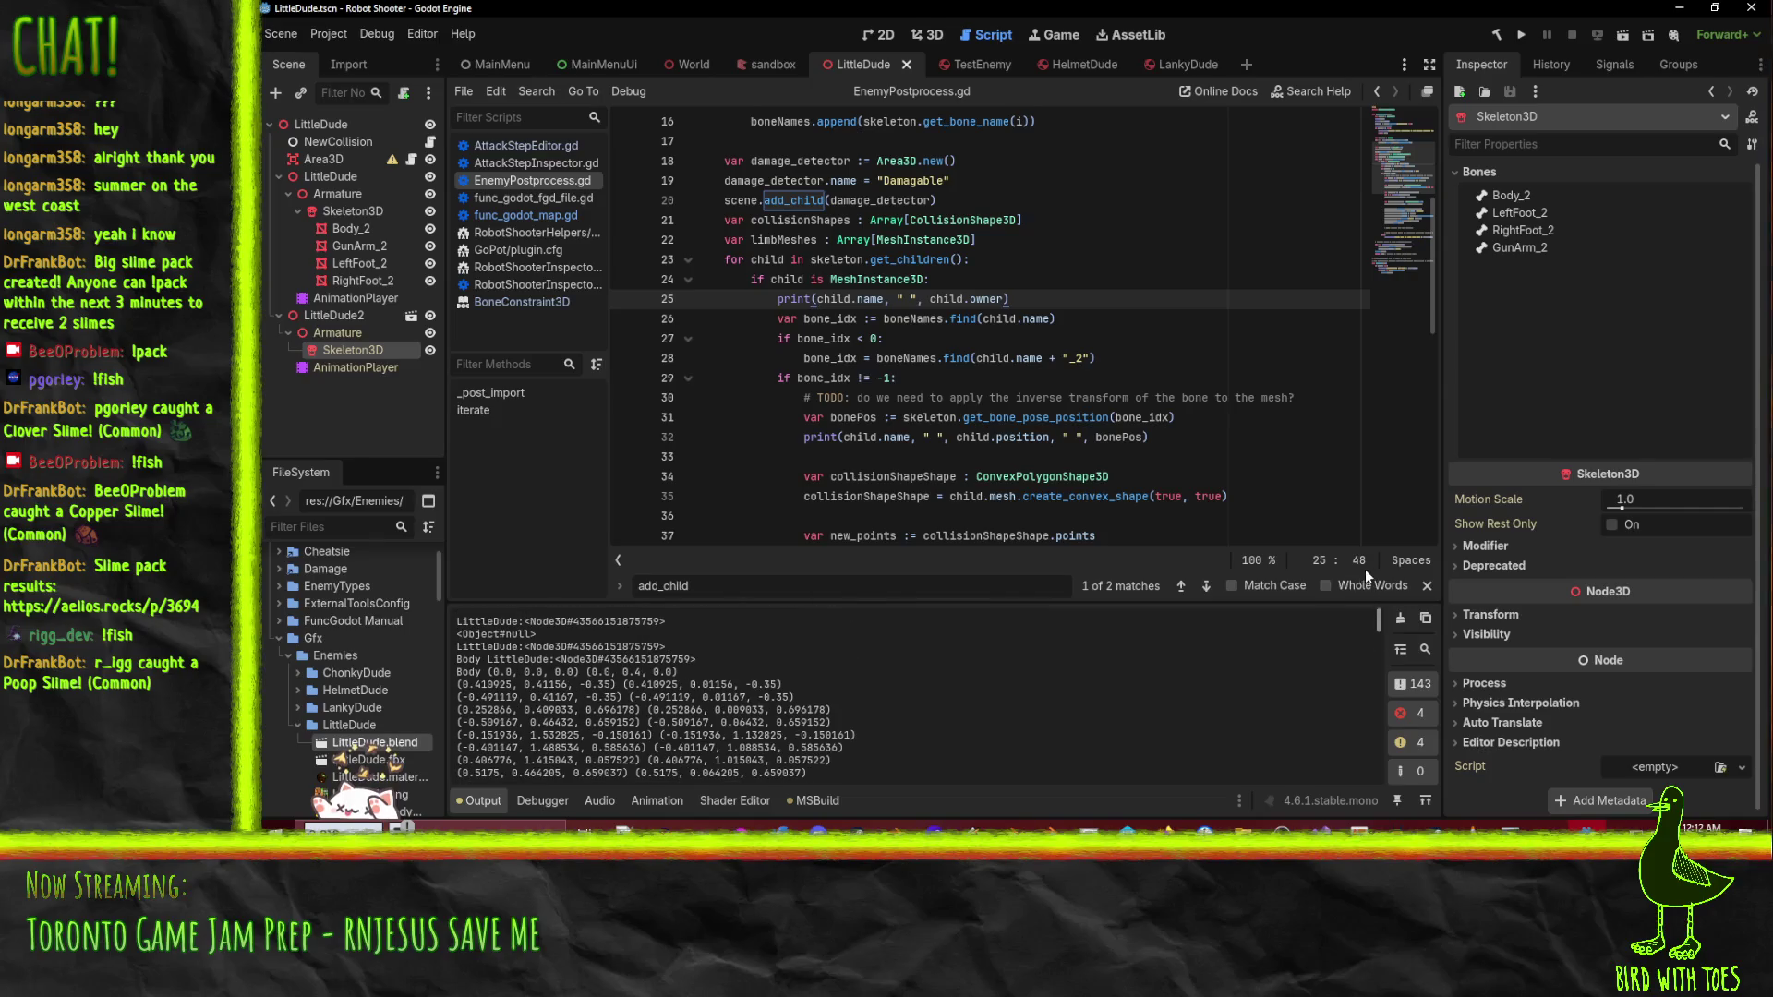
pyautogui.scroll(5, 935, 380)
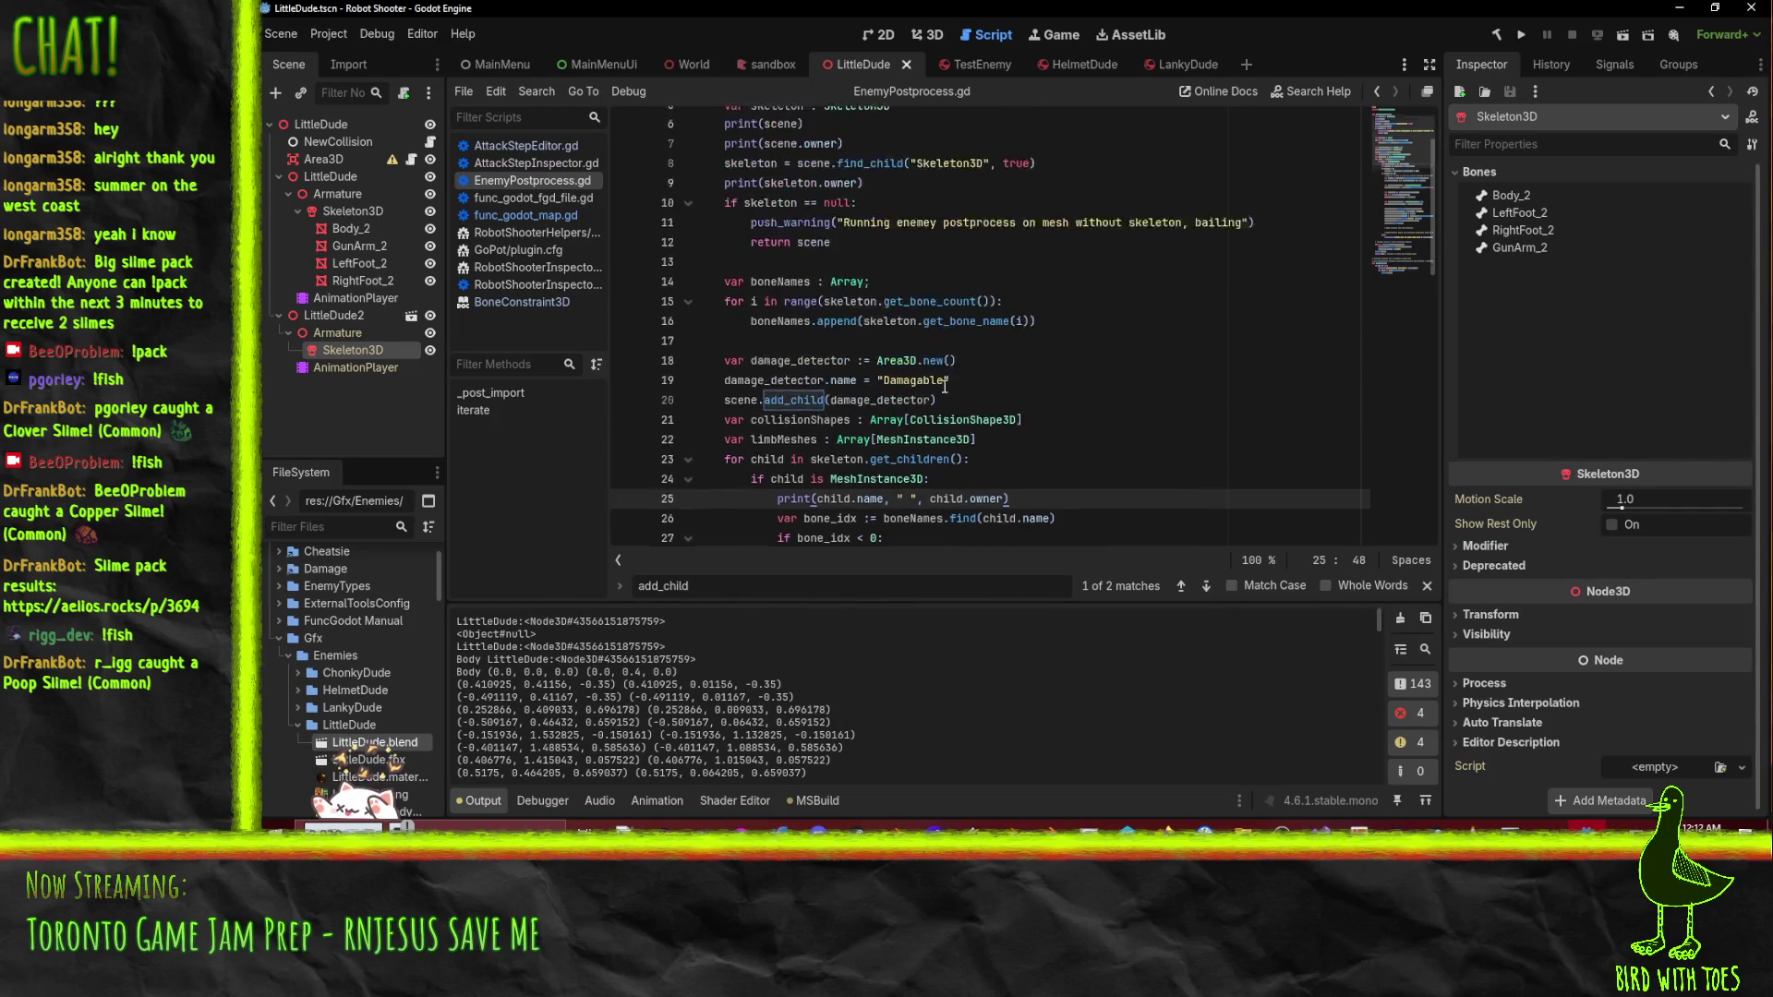
pyautogui.scroll(-1, 934, 381)
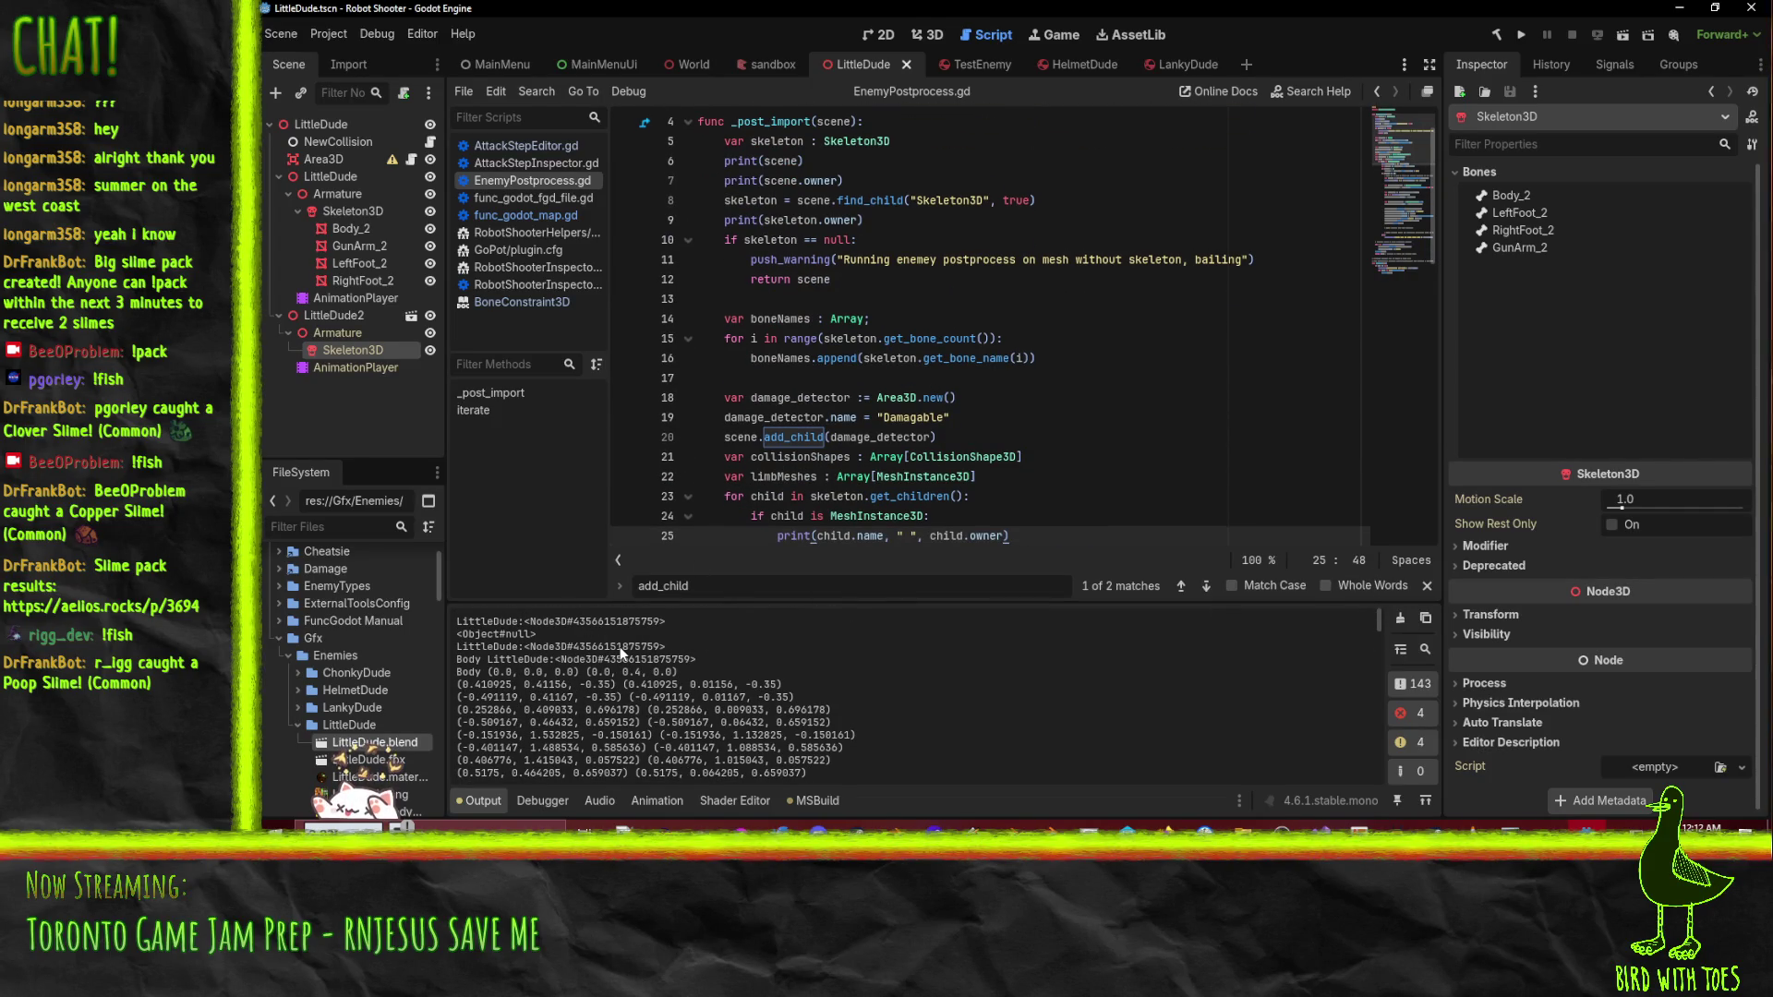
# - Select the print(scene) debug line on line 6 for removal
pyautogui.doubleClick(780, 161)
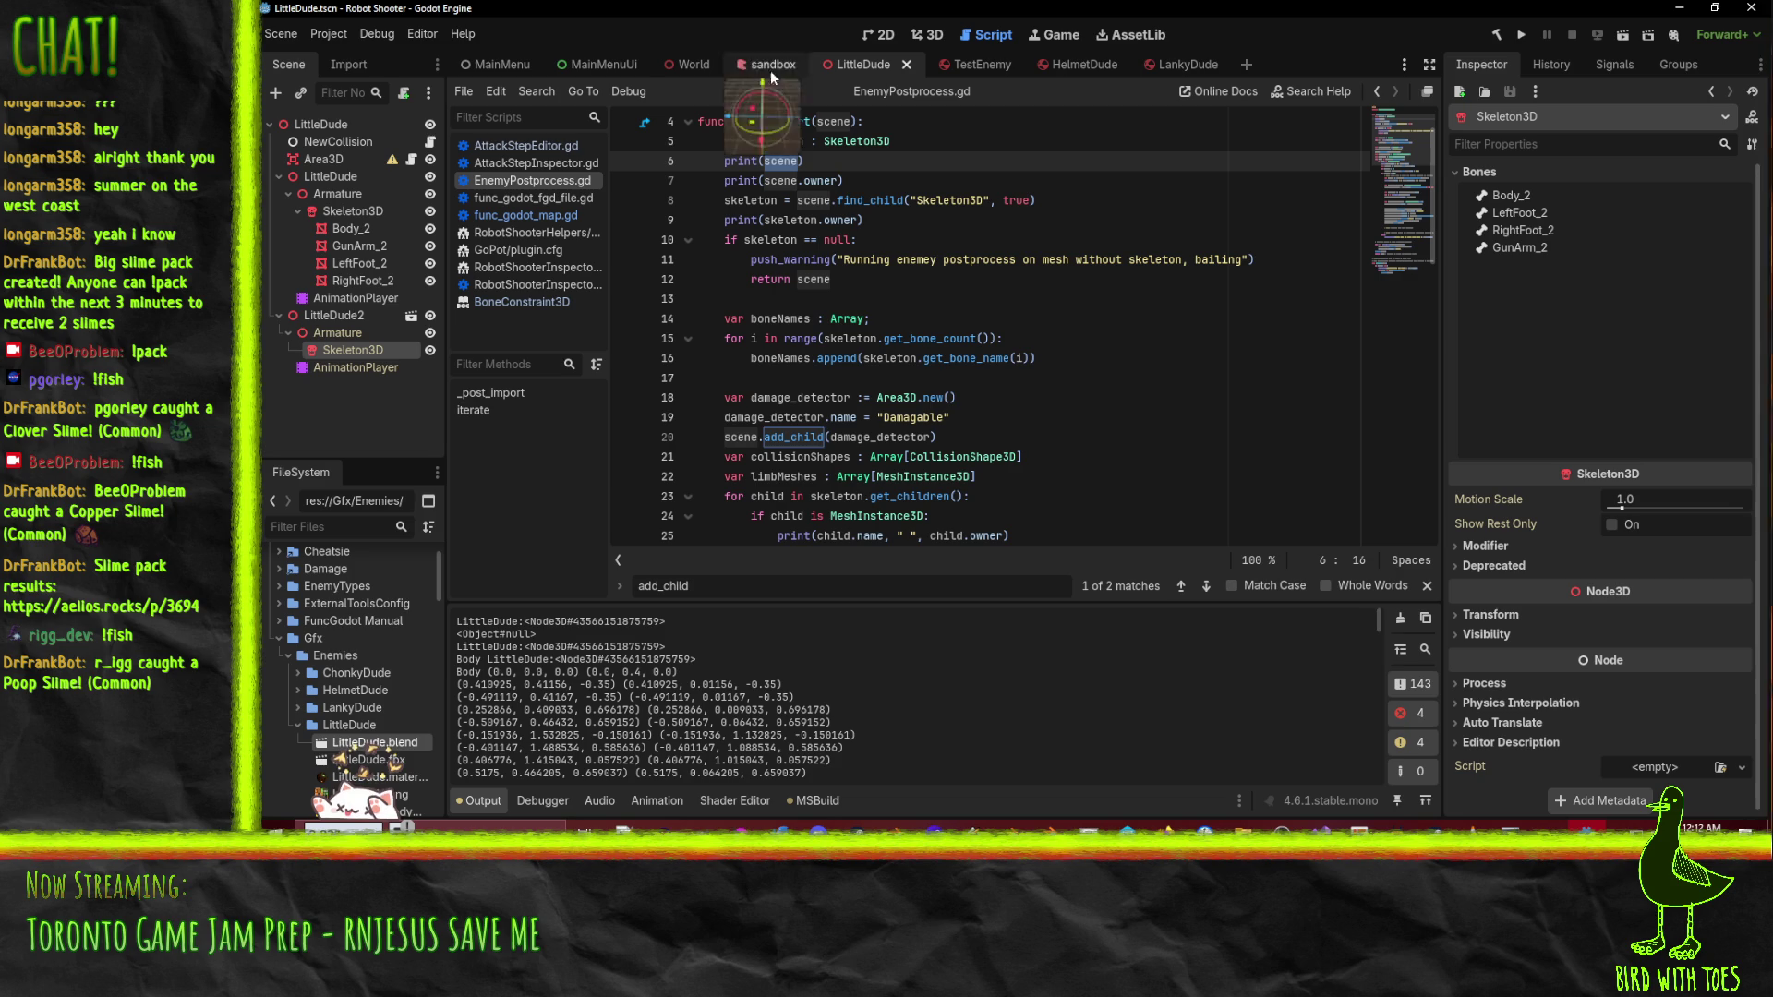
pyautogui.click(791, 160)
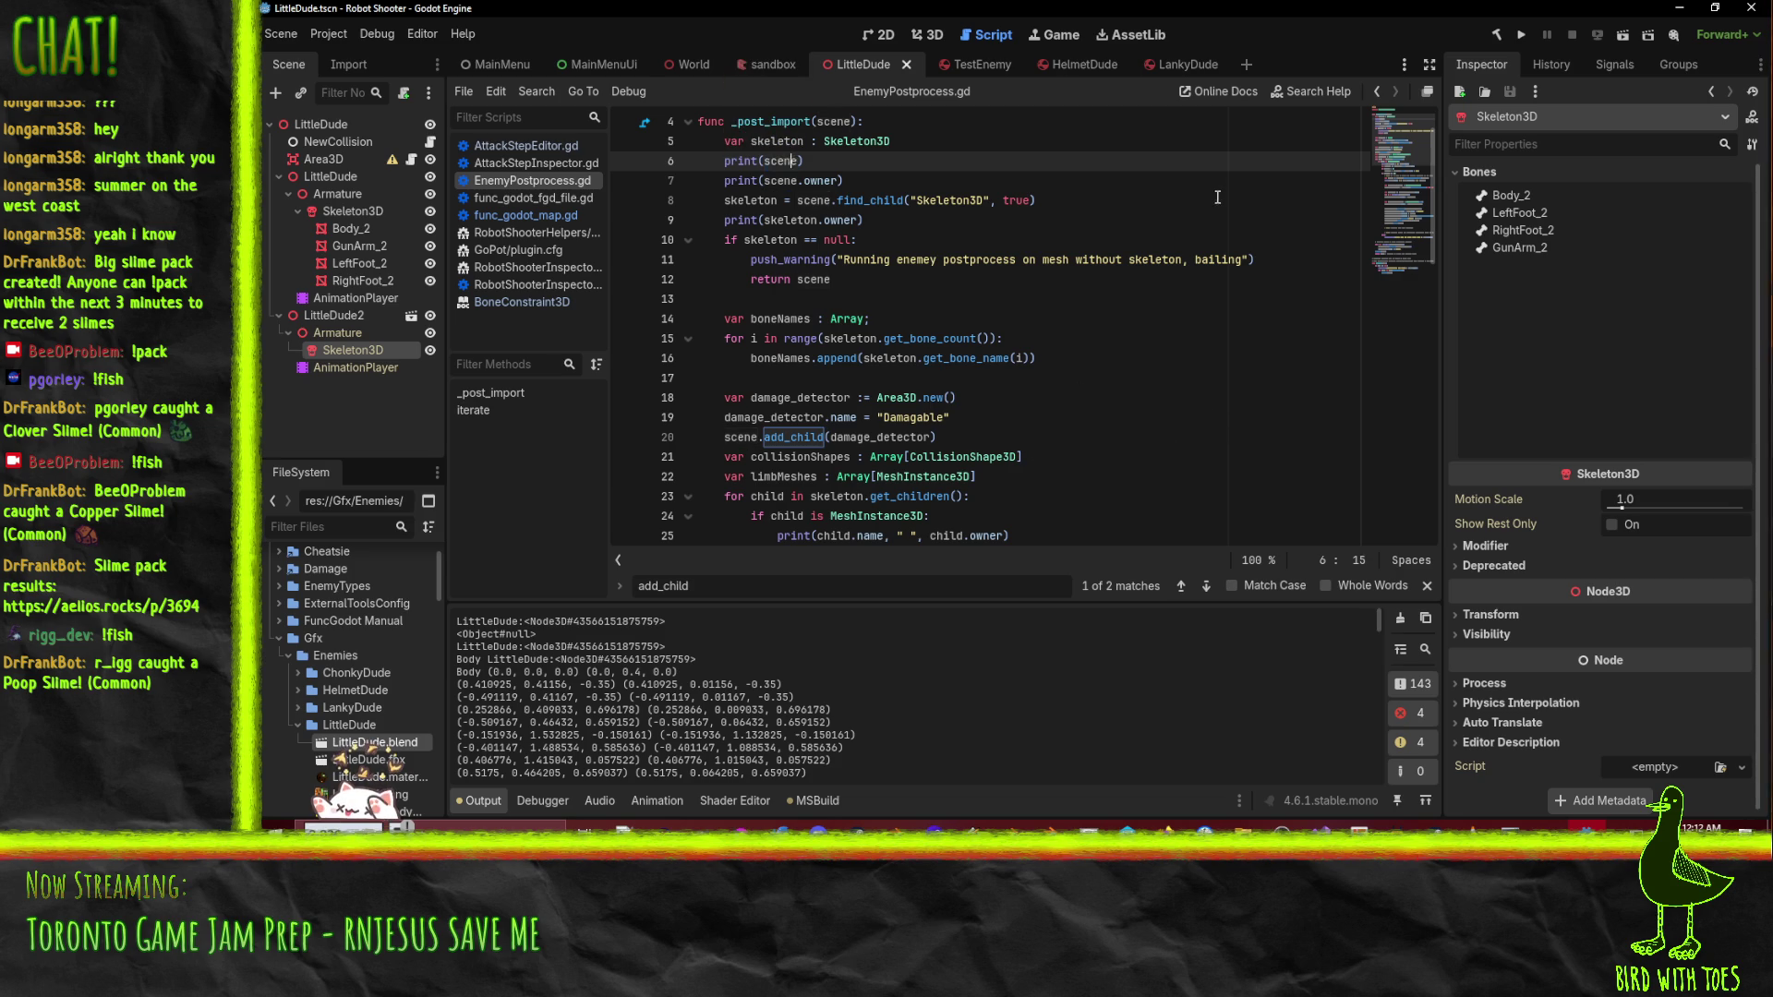
pyautogui.hotkey('ctrl', 'shift', 'k')
pyautogui.hotkey('ctrl', 'shift', 'k')
# - Delete the print(scene), print(scene.owner) and print(skeleton.owner) debug lines
pyautogui.press('Down')
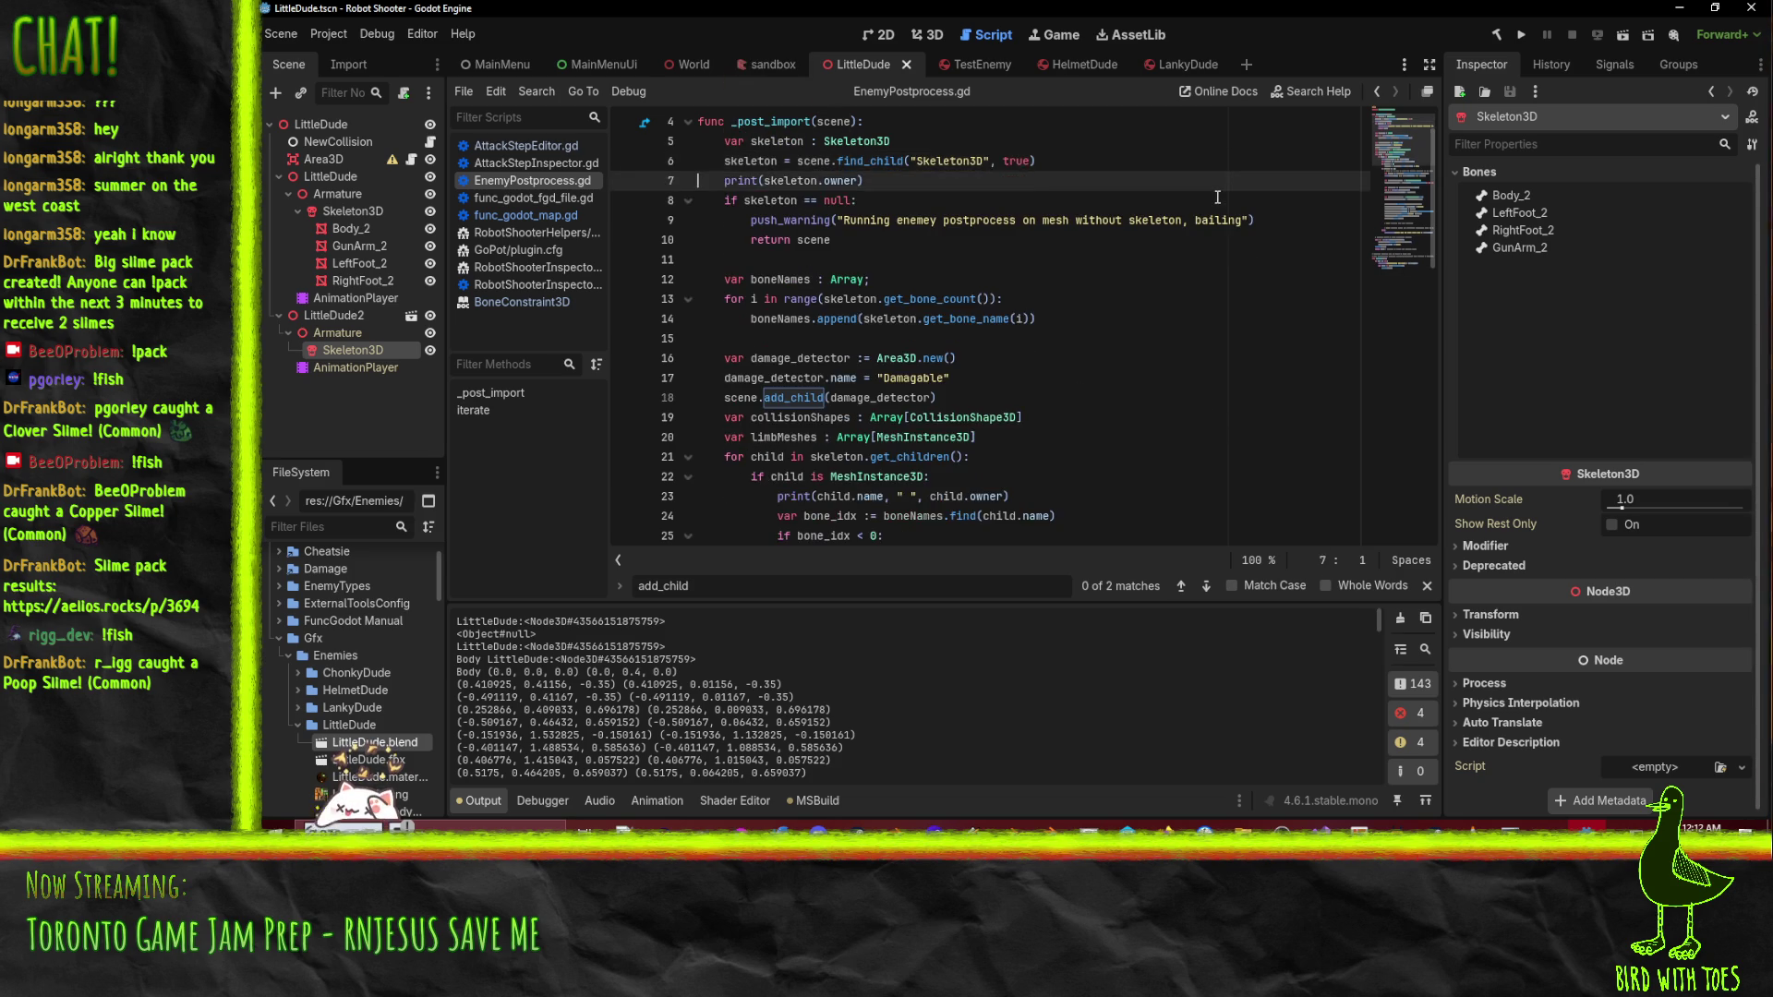
pyautogui.hotkey('ctrl', 'shift', 'k')
pyautogui.press('Down')
pyautogui.press('Down')
pyautogui.press('Down')
pyautogui.press('Down')
pyautogui.press('Down')
pyautogui.press('Down')
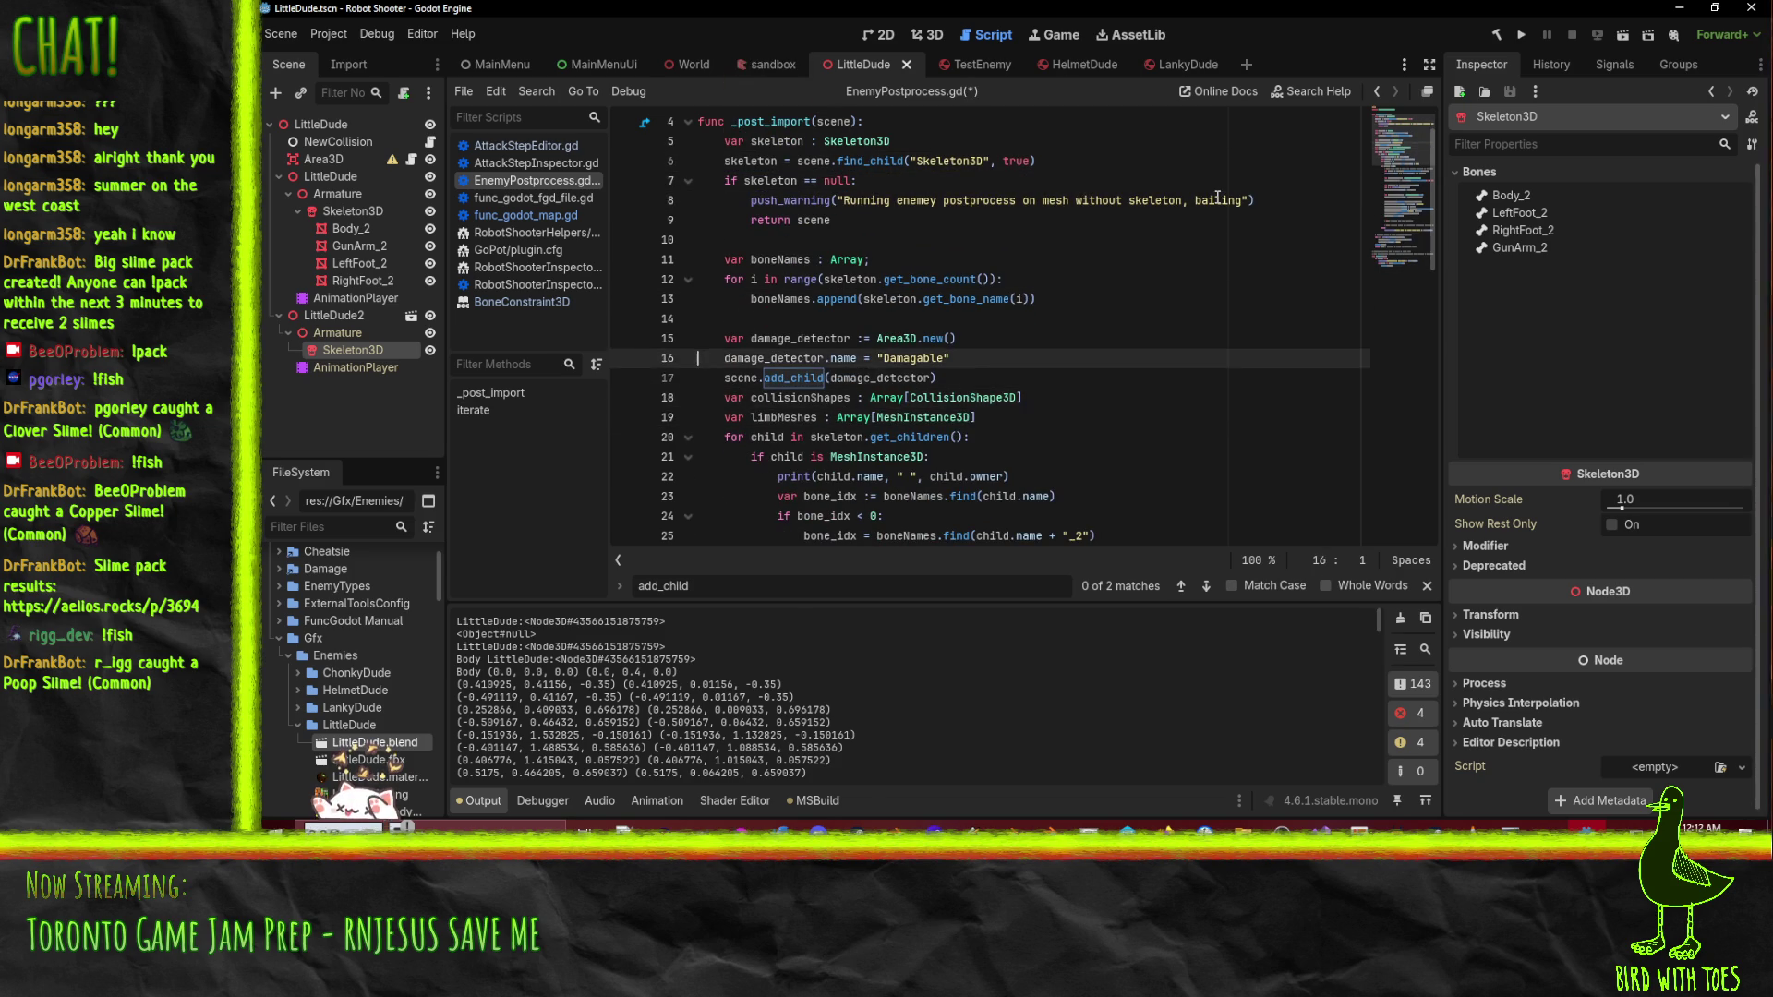
# - Replace line 17's add_child call with damage_detector.owner = scene
pyautogui.press('End')
pyautogui.hotkey('shift', 'Home')
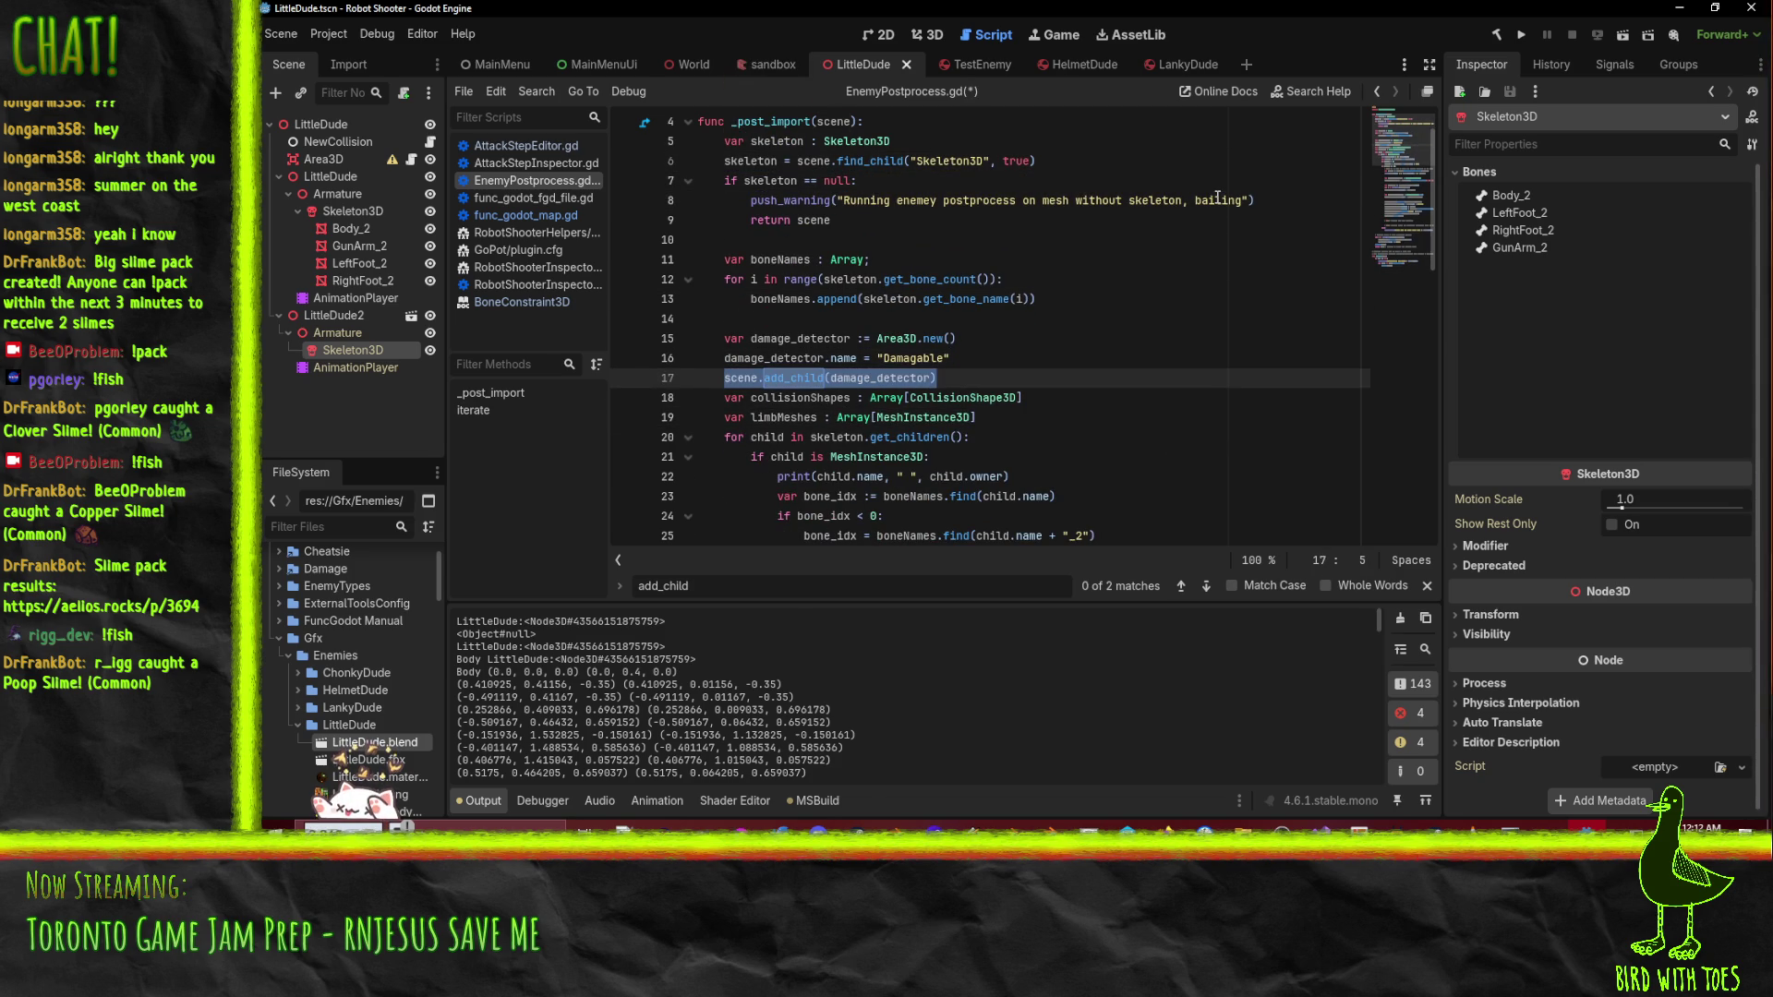
pyautogui.write('damag')
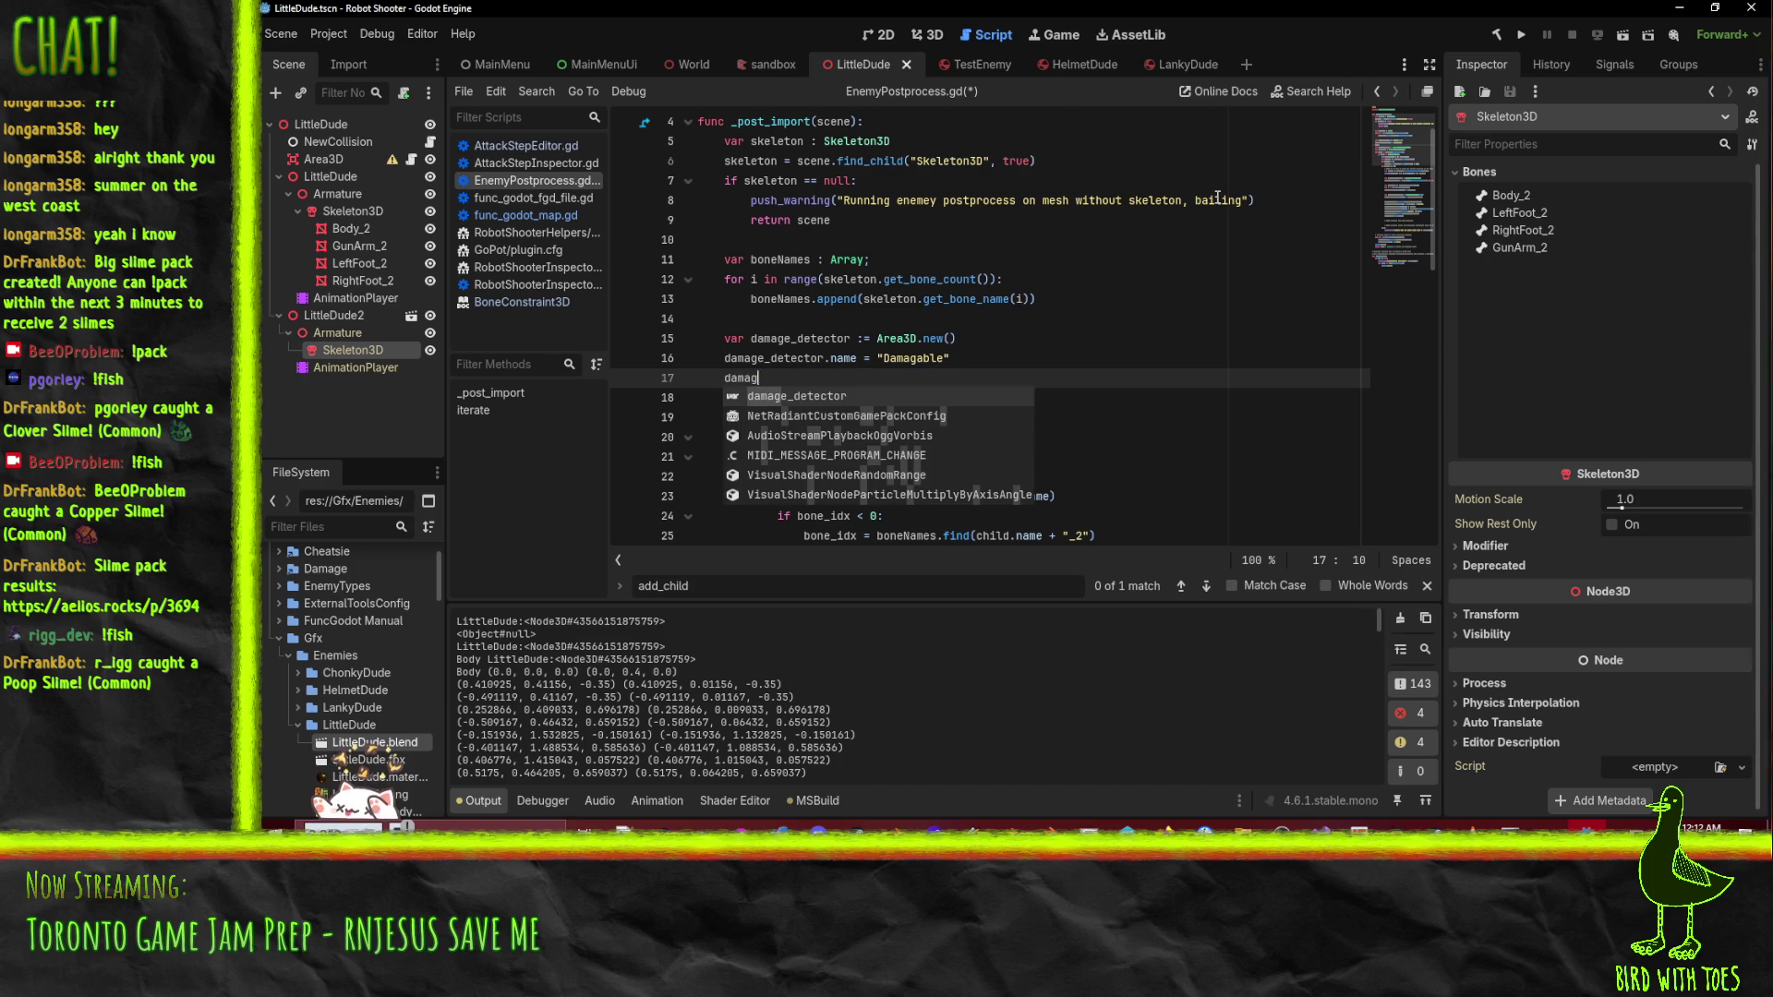
pyautogui.press('Return')
pyautogui.write('.owner')
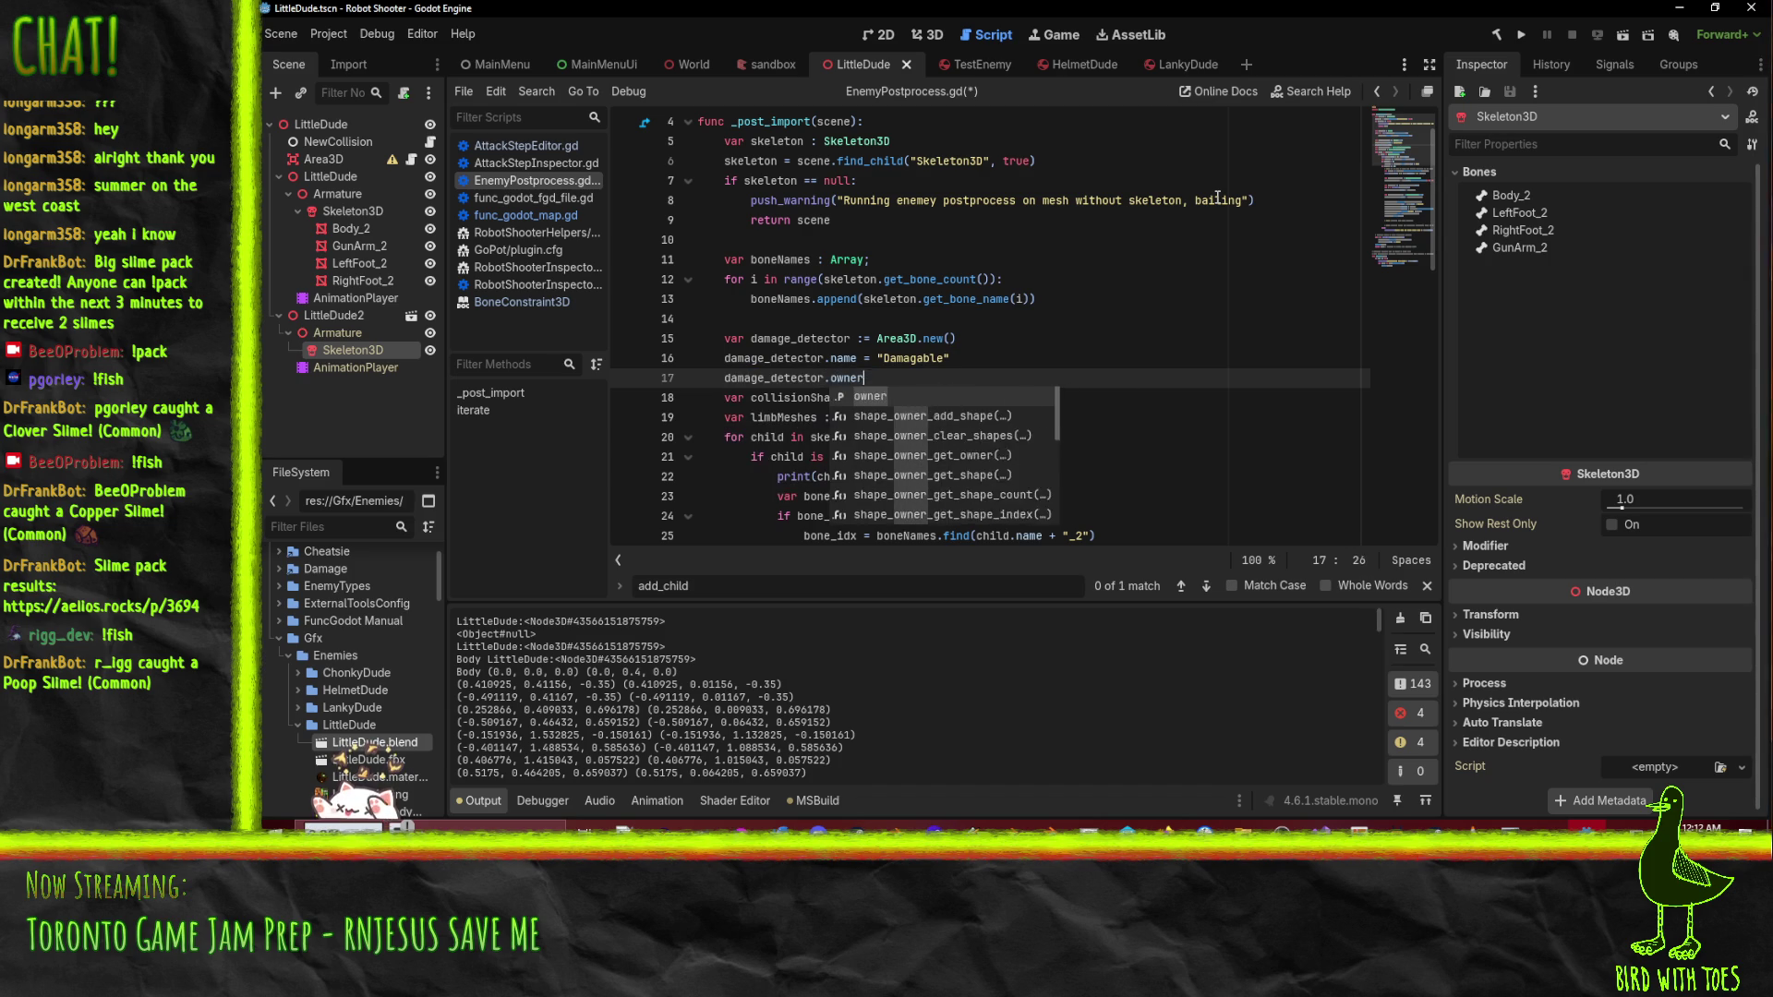
pyautogui.write(' = scene')
# - Start a new line in the convex shape block, then discard the half-typed line
pyautogui.scroll(-2, 1198, 201)
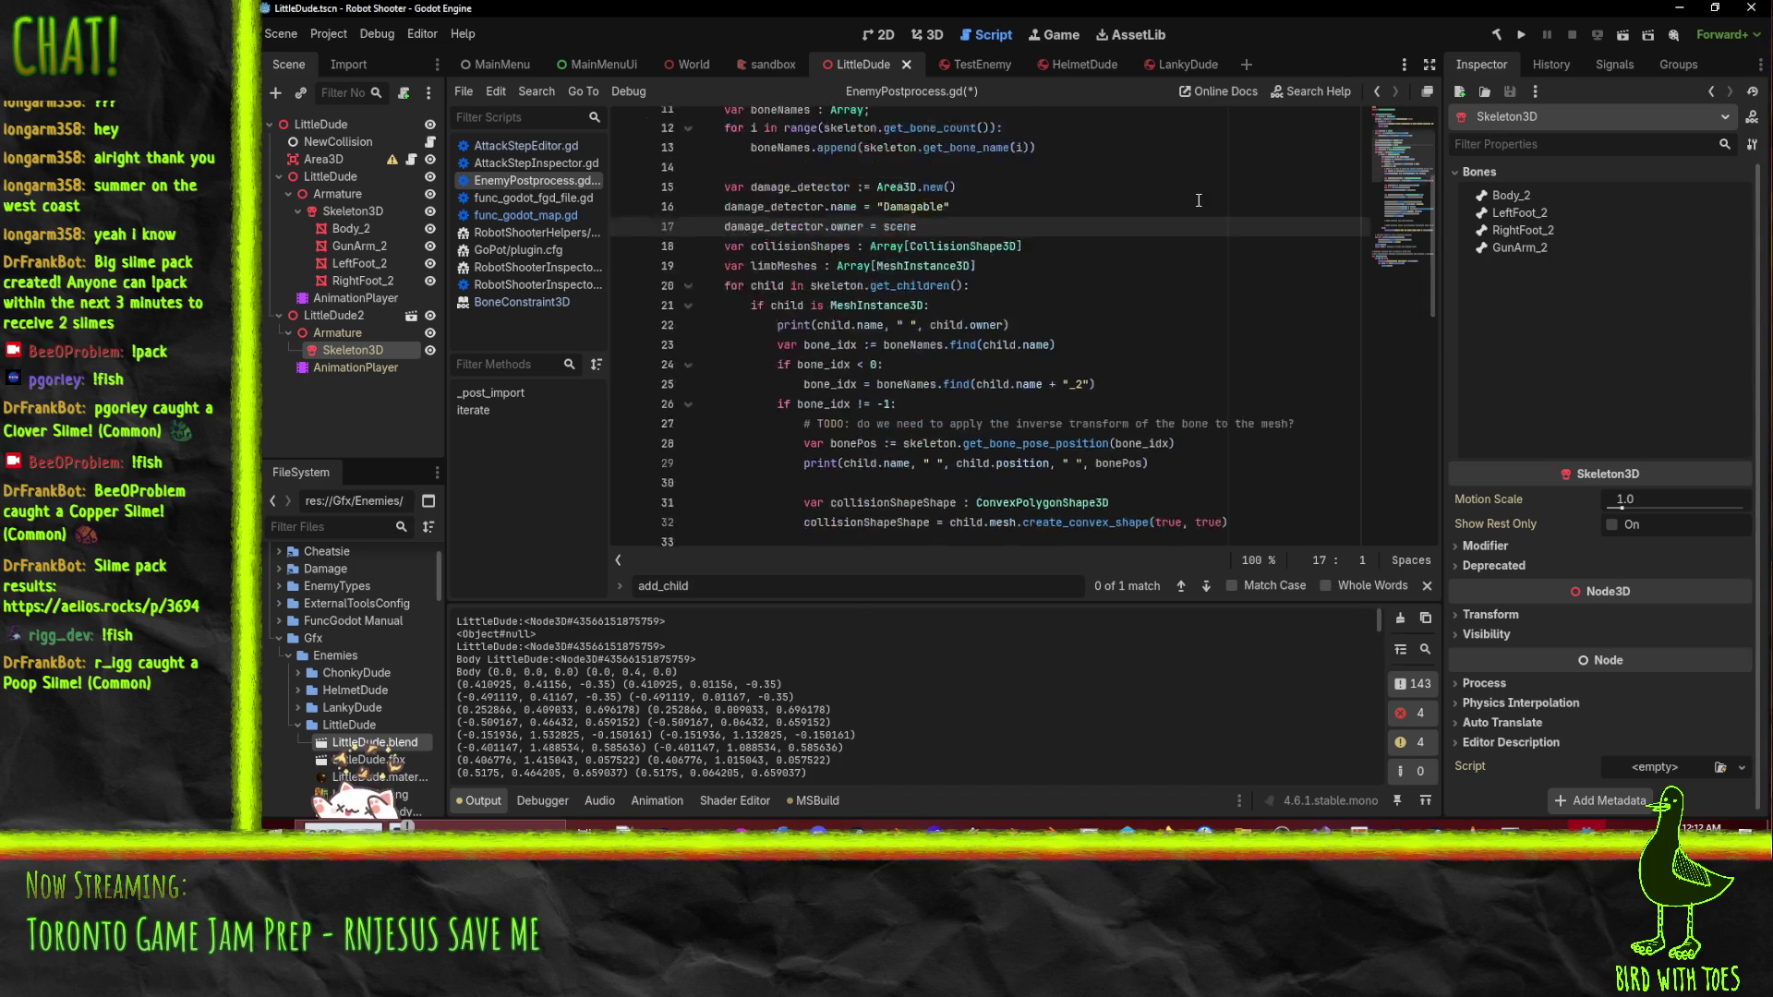
pyautogui.scroll(-2, 1198, 200)
pyautogui.scroll(2, 1016, 240)
pyautogui.scroll(-2, 870, 279)
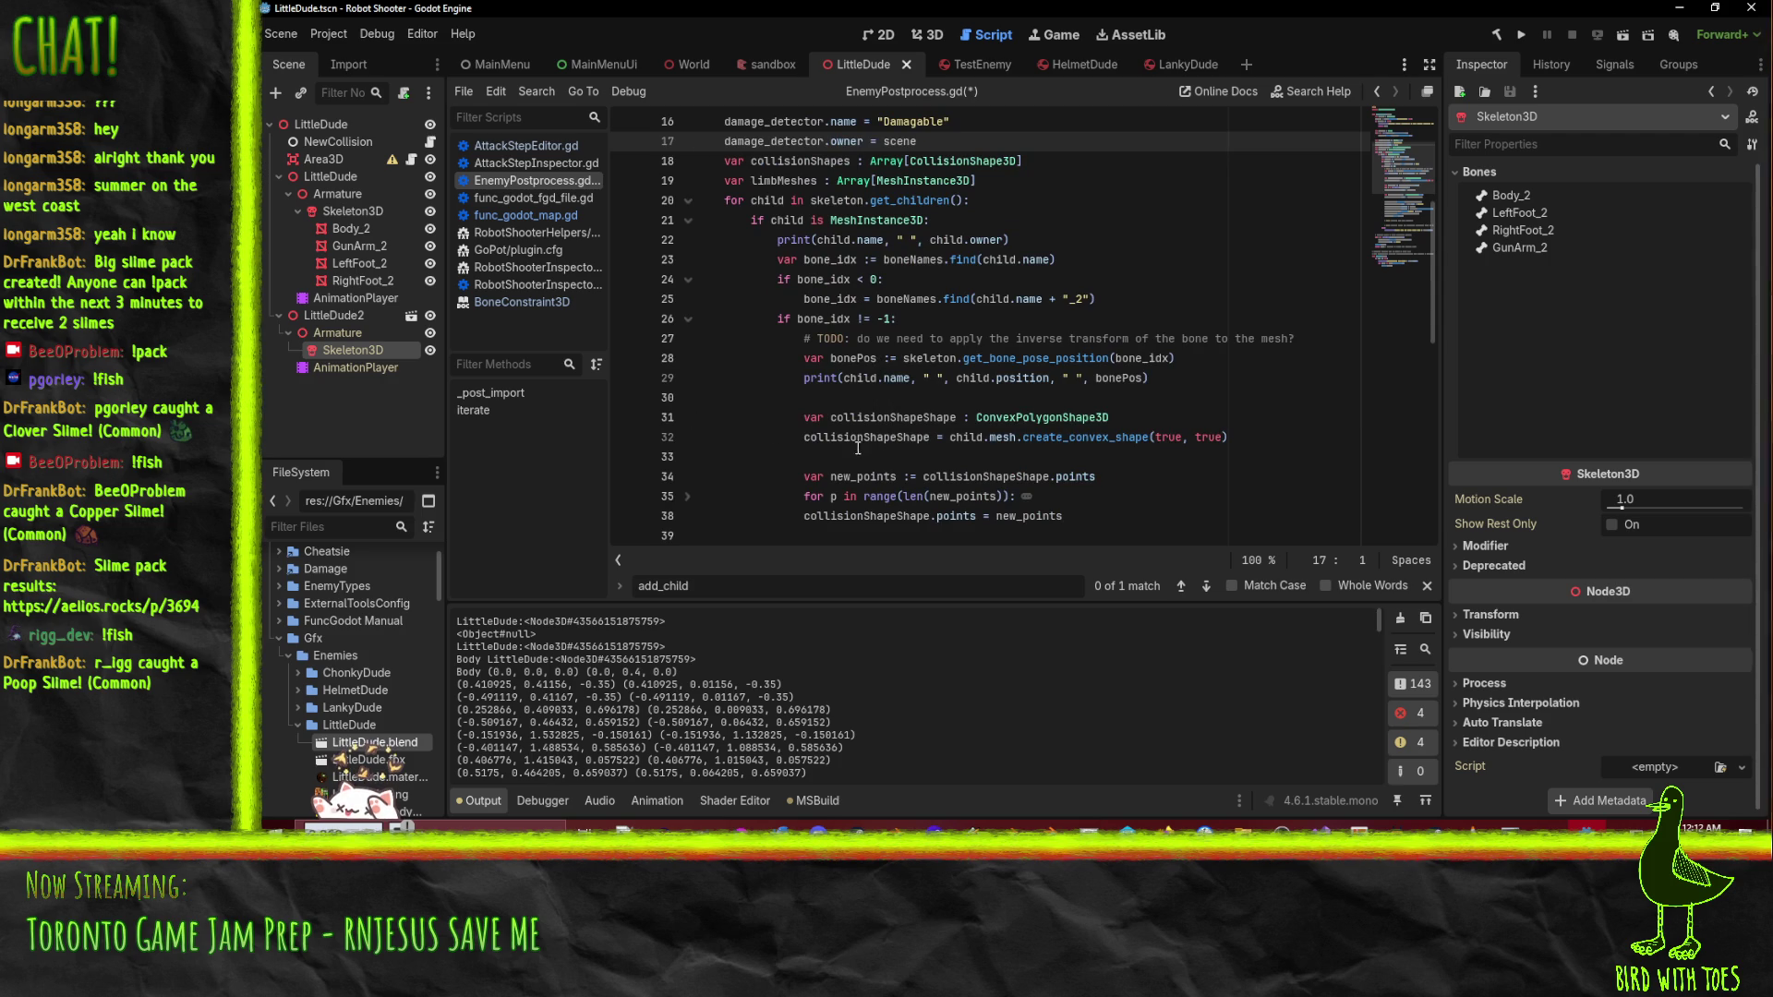
pyautogui.click(1275, 438)
pyautogui.press('Up')
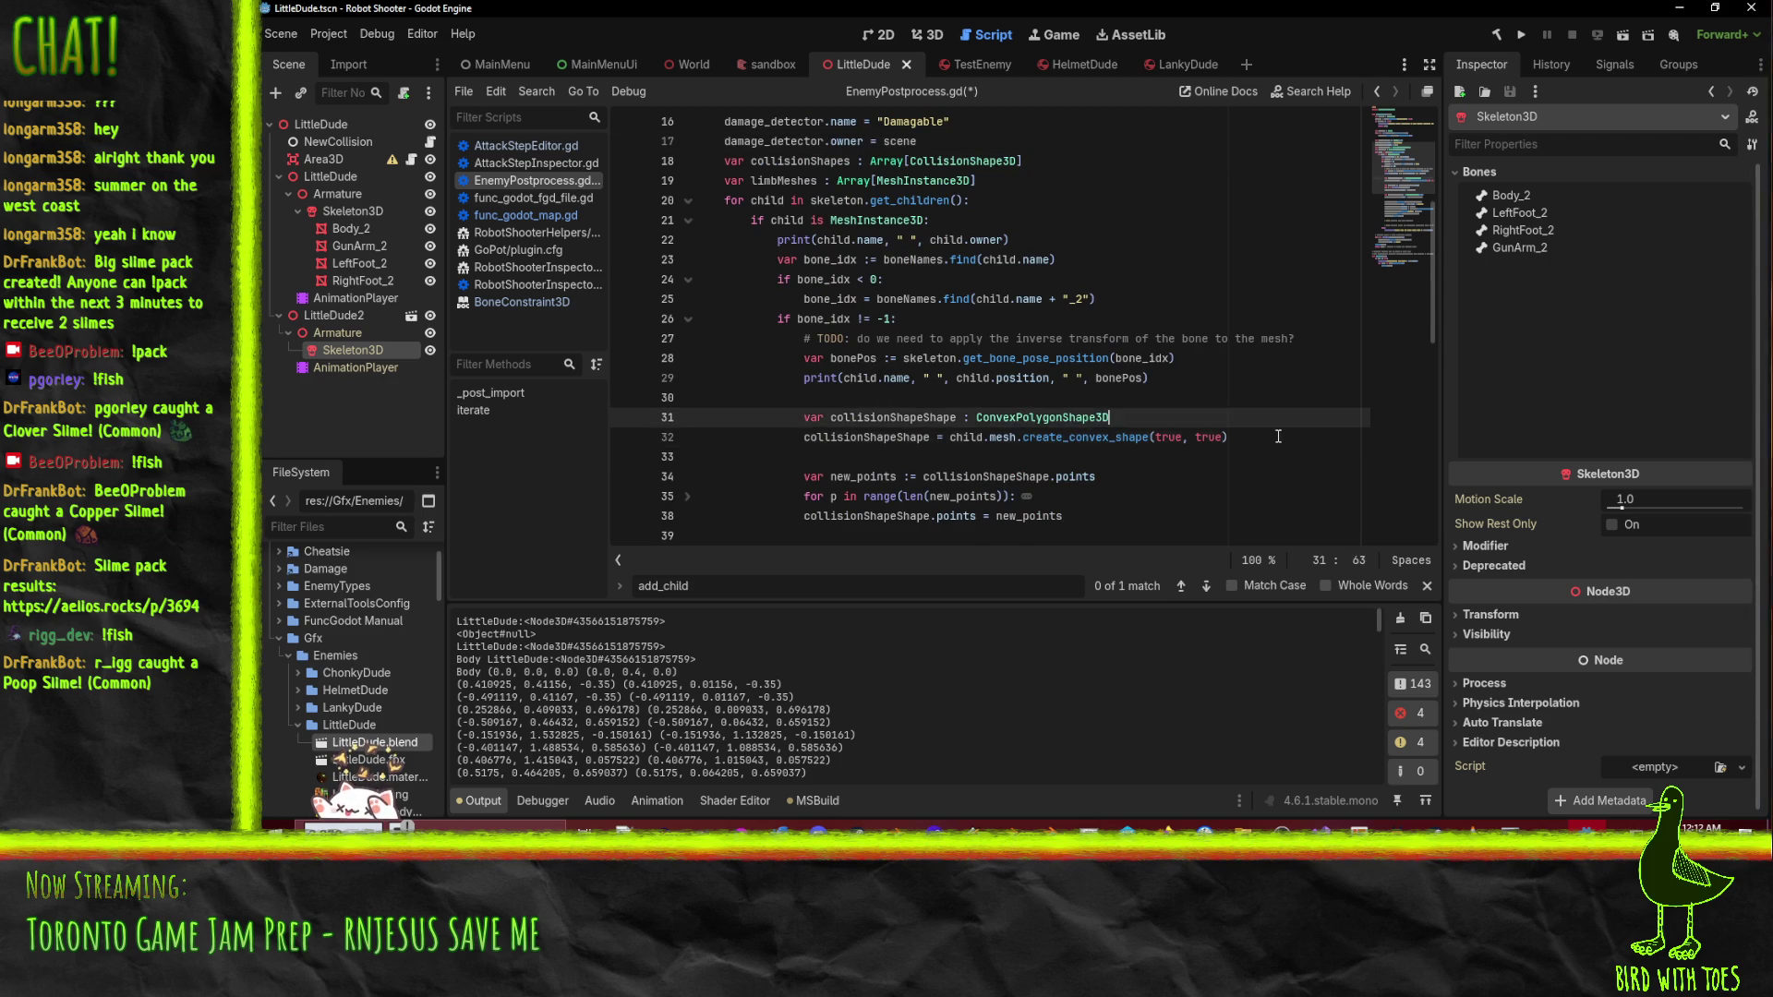
pyautogui.hotkey('ctrl', 'Return')
pyautogui.press('Home')
pyautogui.press('Home')
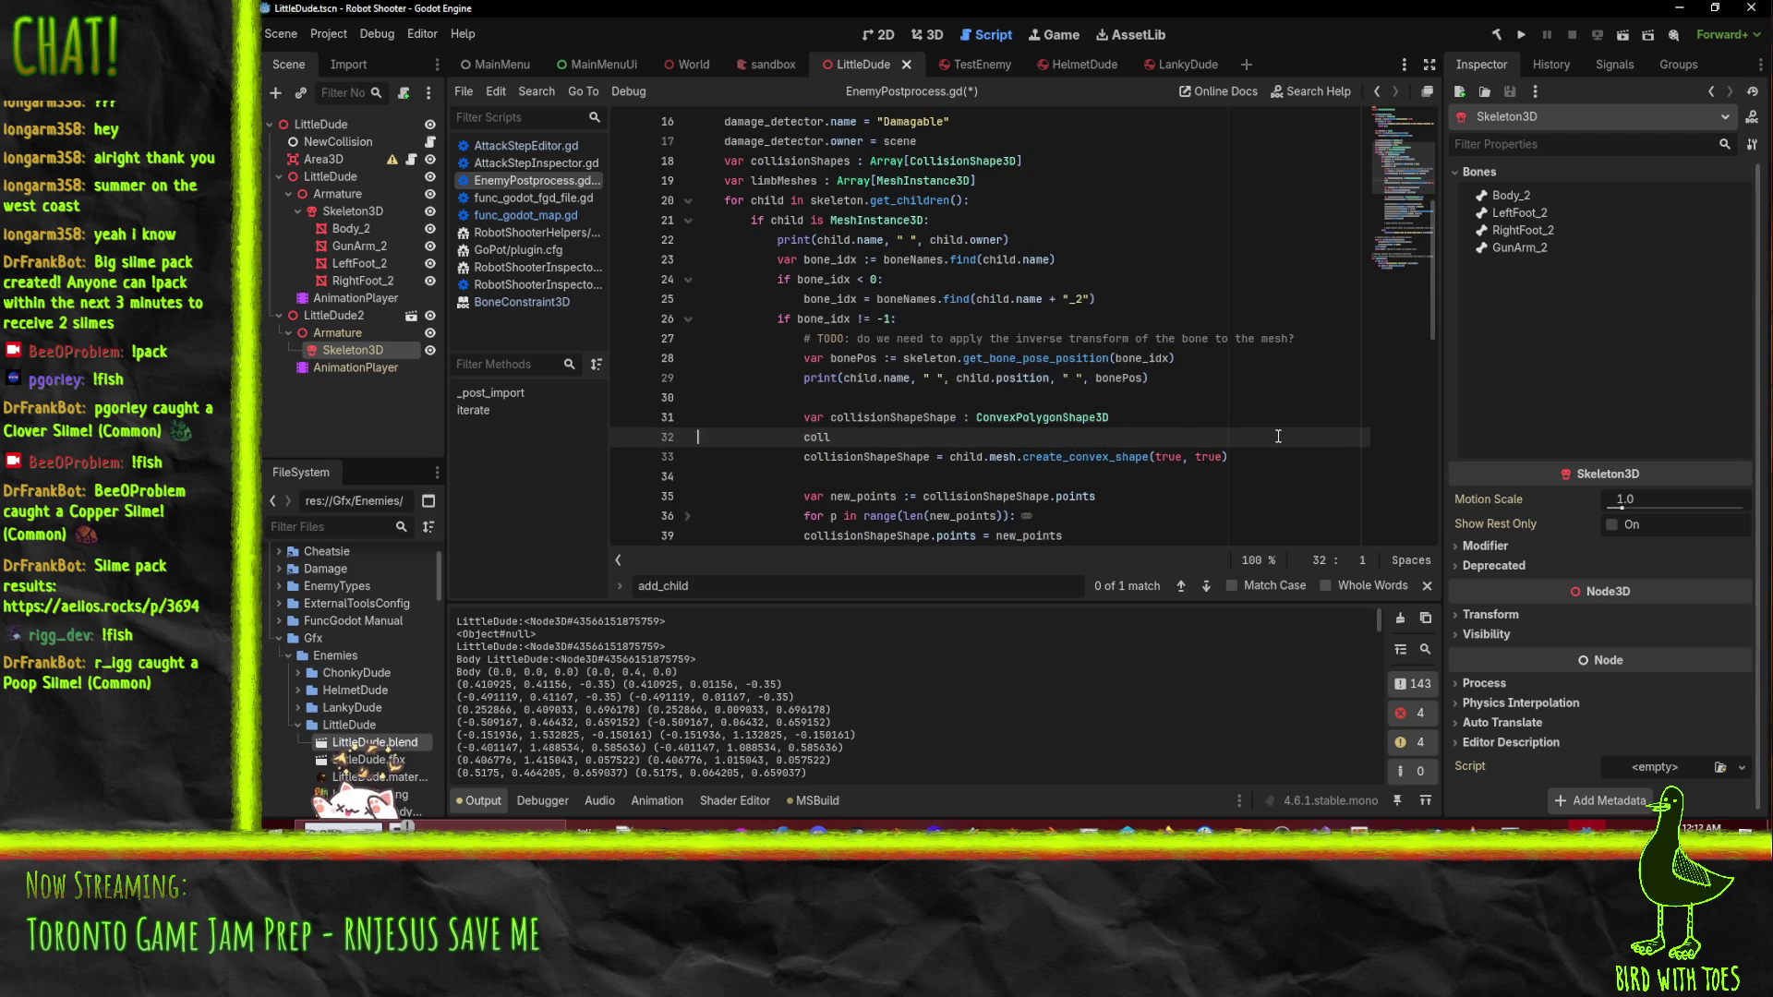
pyautogui.hotkey('ctrl', 'shift', 'k')
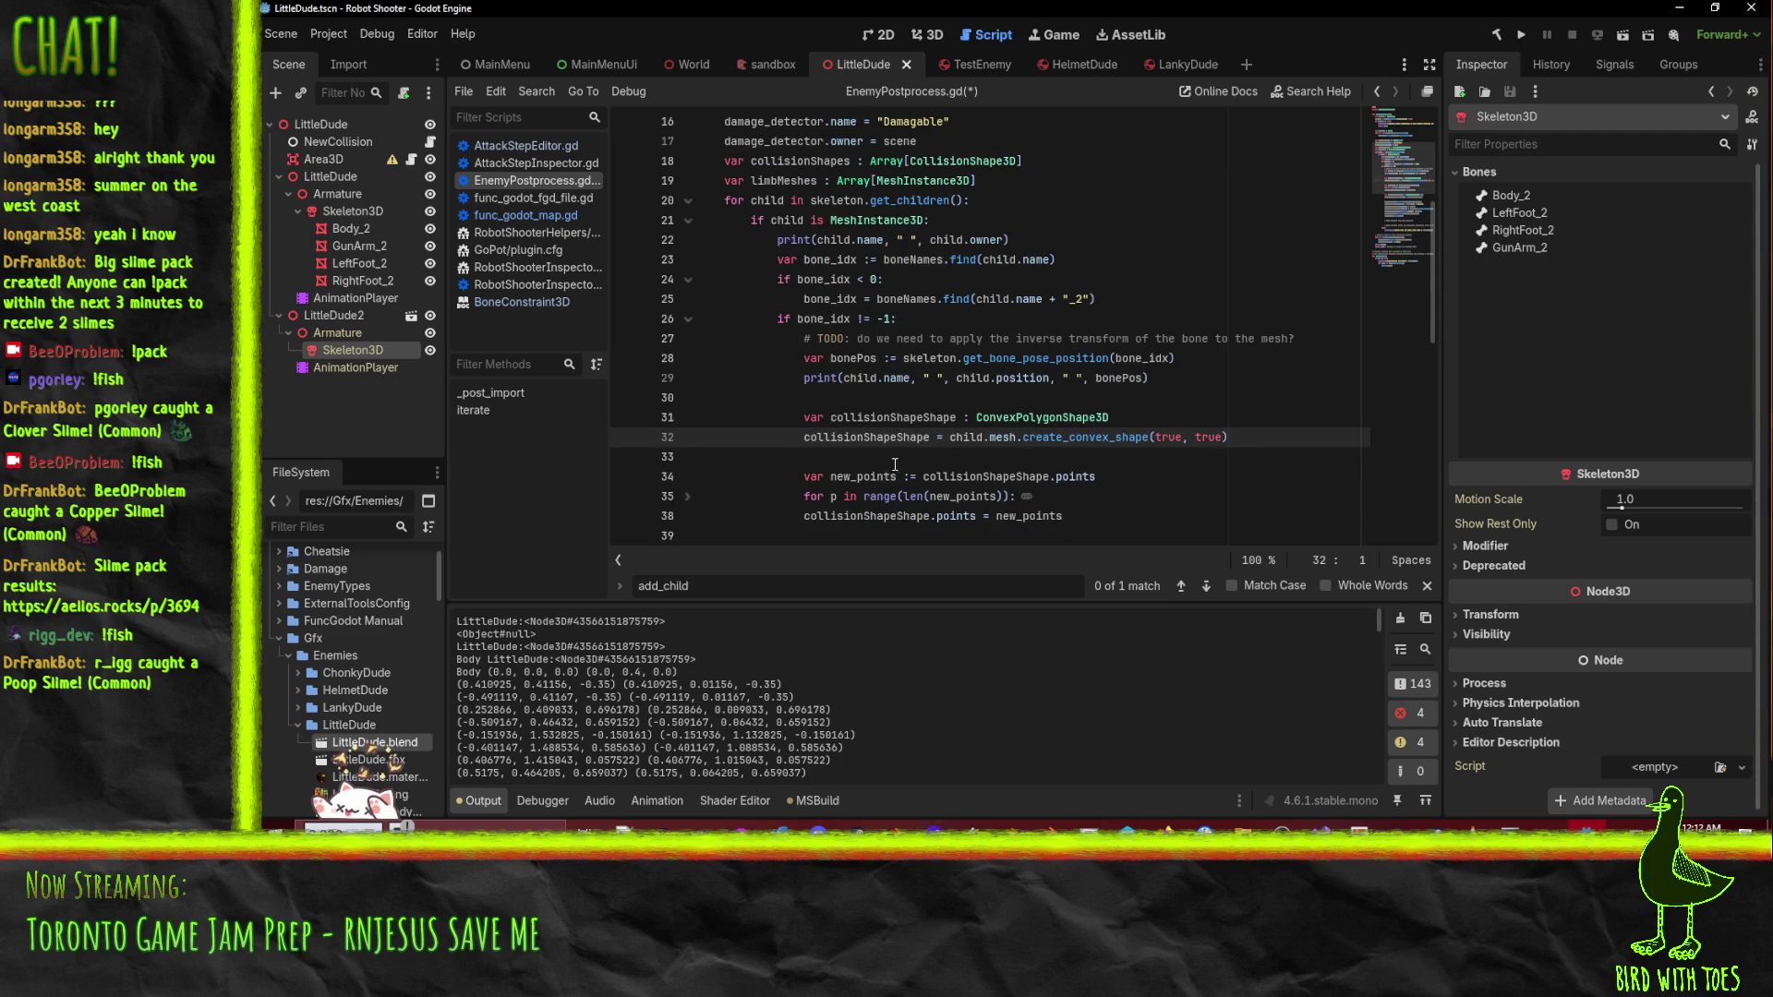
pyautogui.press('Down')
pyautogui.press('Down')
pyautogui.press('Down')
pyautogui.press('Up')
pyautogui.press('Up')
pyautogui.press('Up')
# - Add collisionShapeObject.owner = scene right after the CollisionShape3D creation line
pyautogui.doubleClick(800, 160)
pyautogui.hotkey('ctrl', 'f')
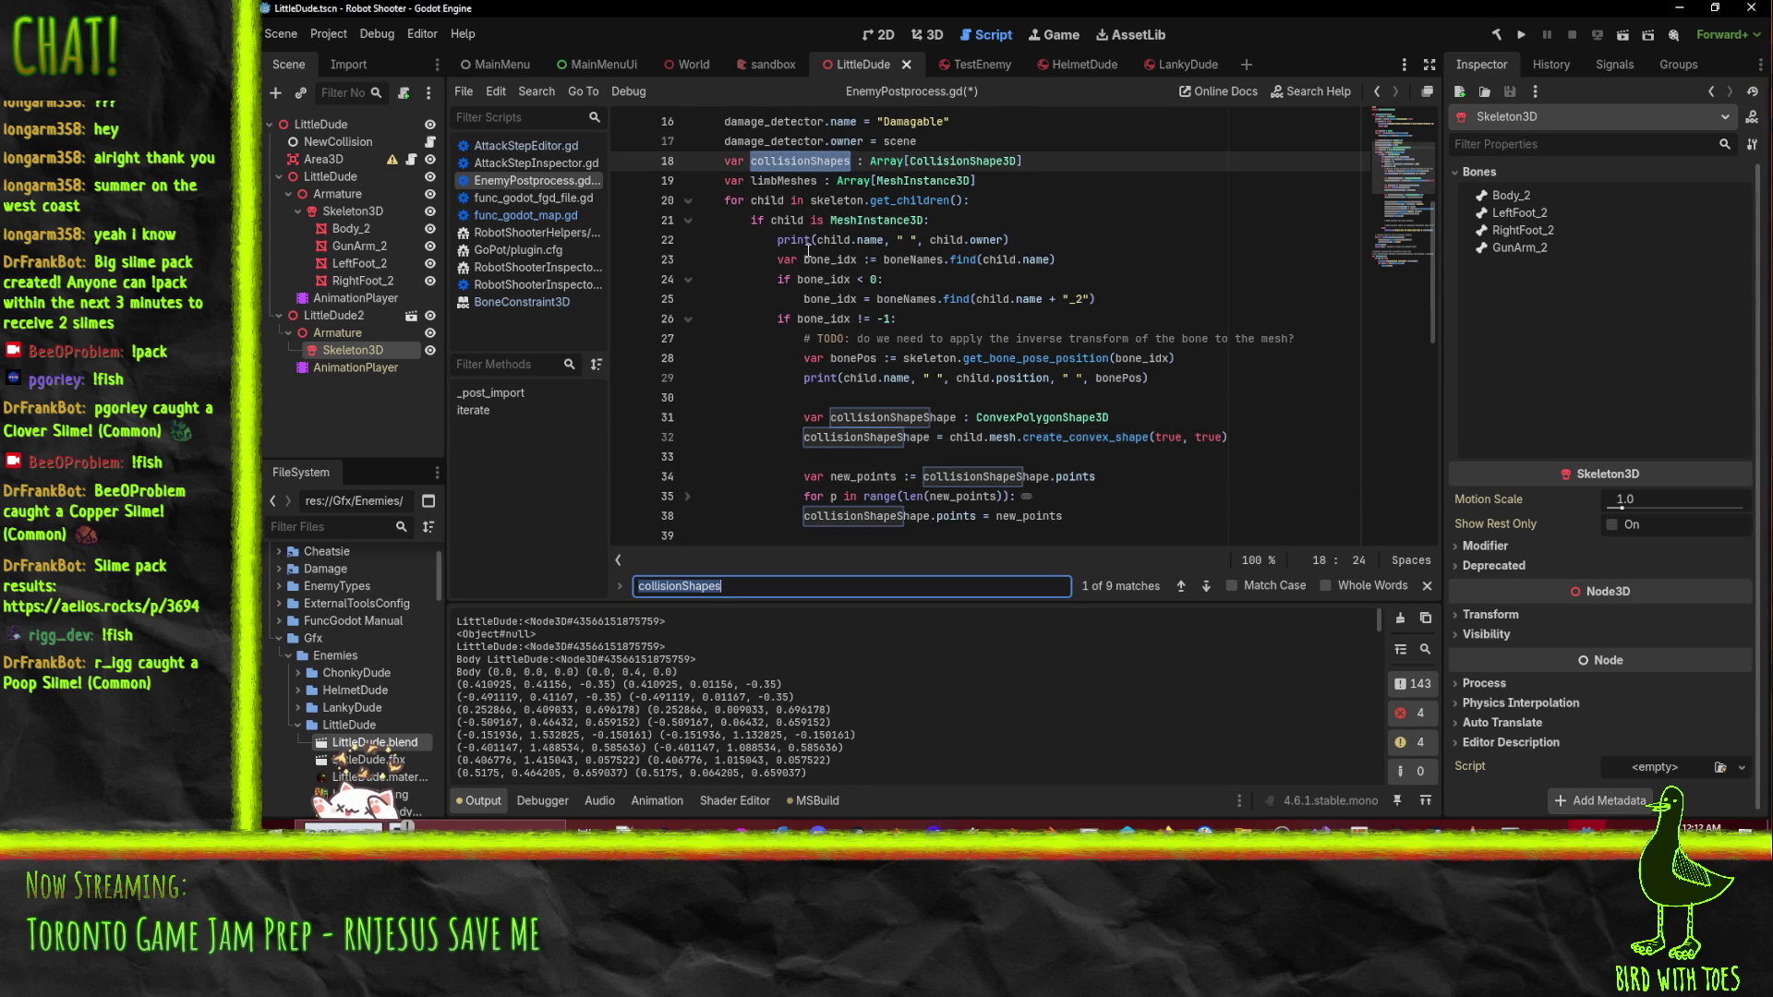
pyautogui.click(1224, 416)
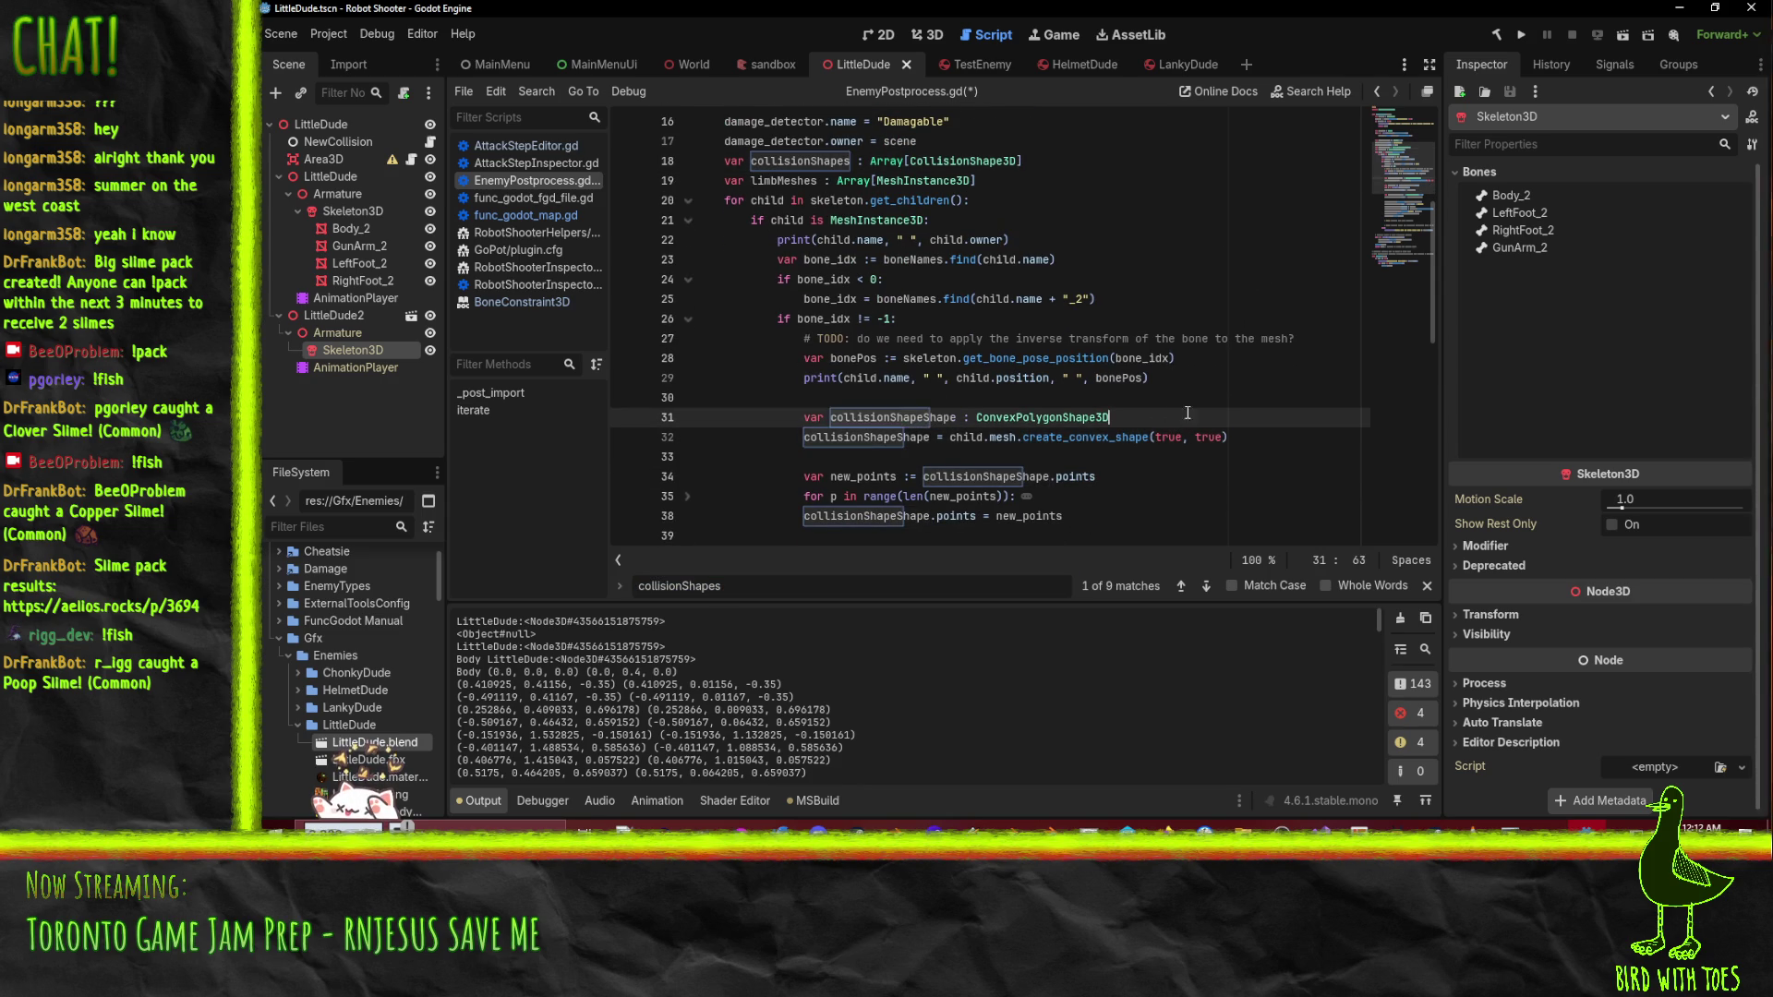
pyautogui.scroll(-4, 832, 417)
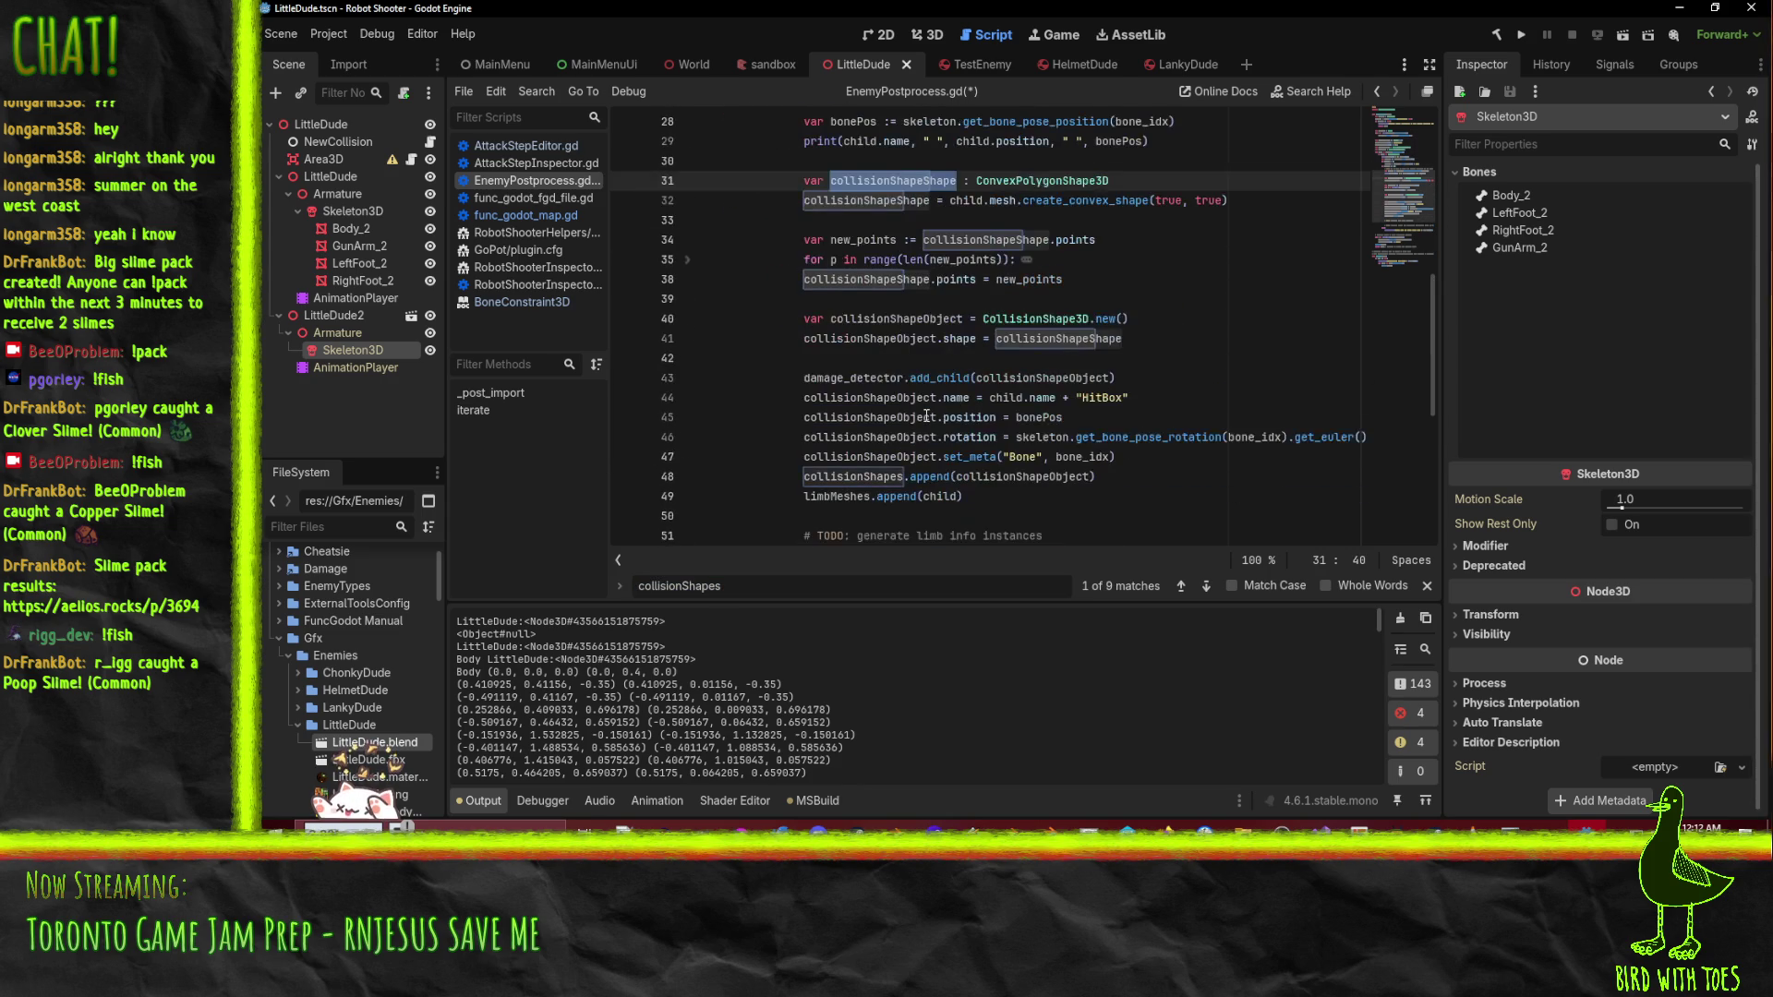
pyautogui.doubleClick(892, 319)
pyautogui.click(1143, 314)
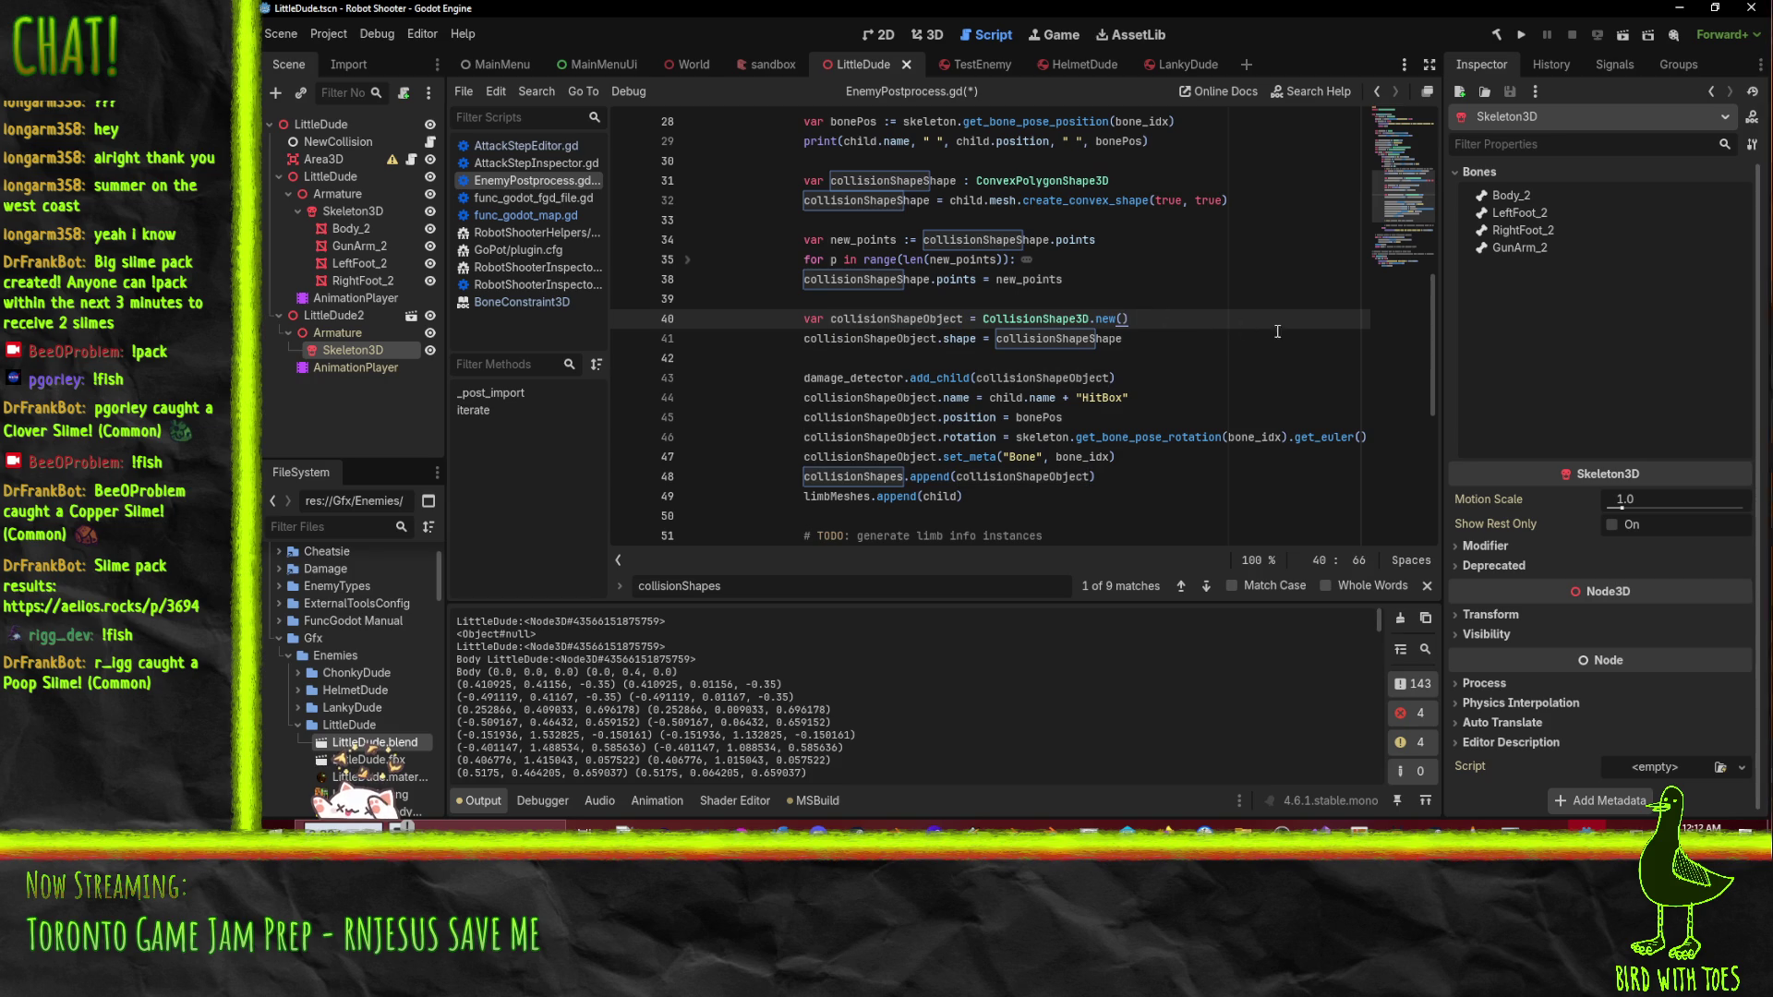
pyautogui.press('Return')
pyautogui.write('coll')
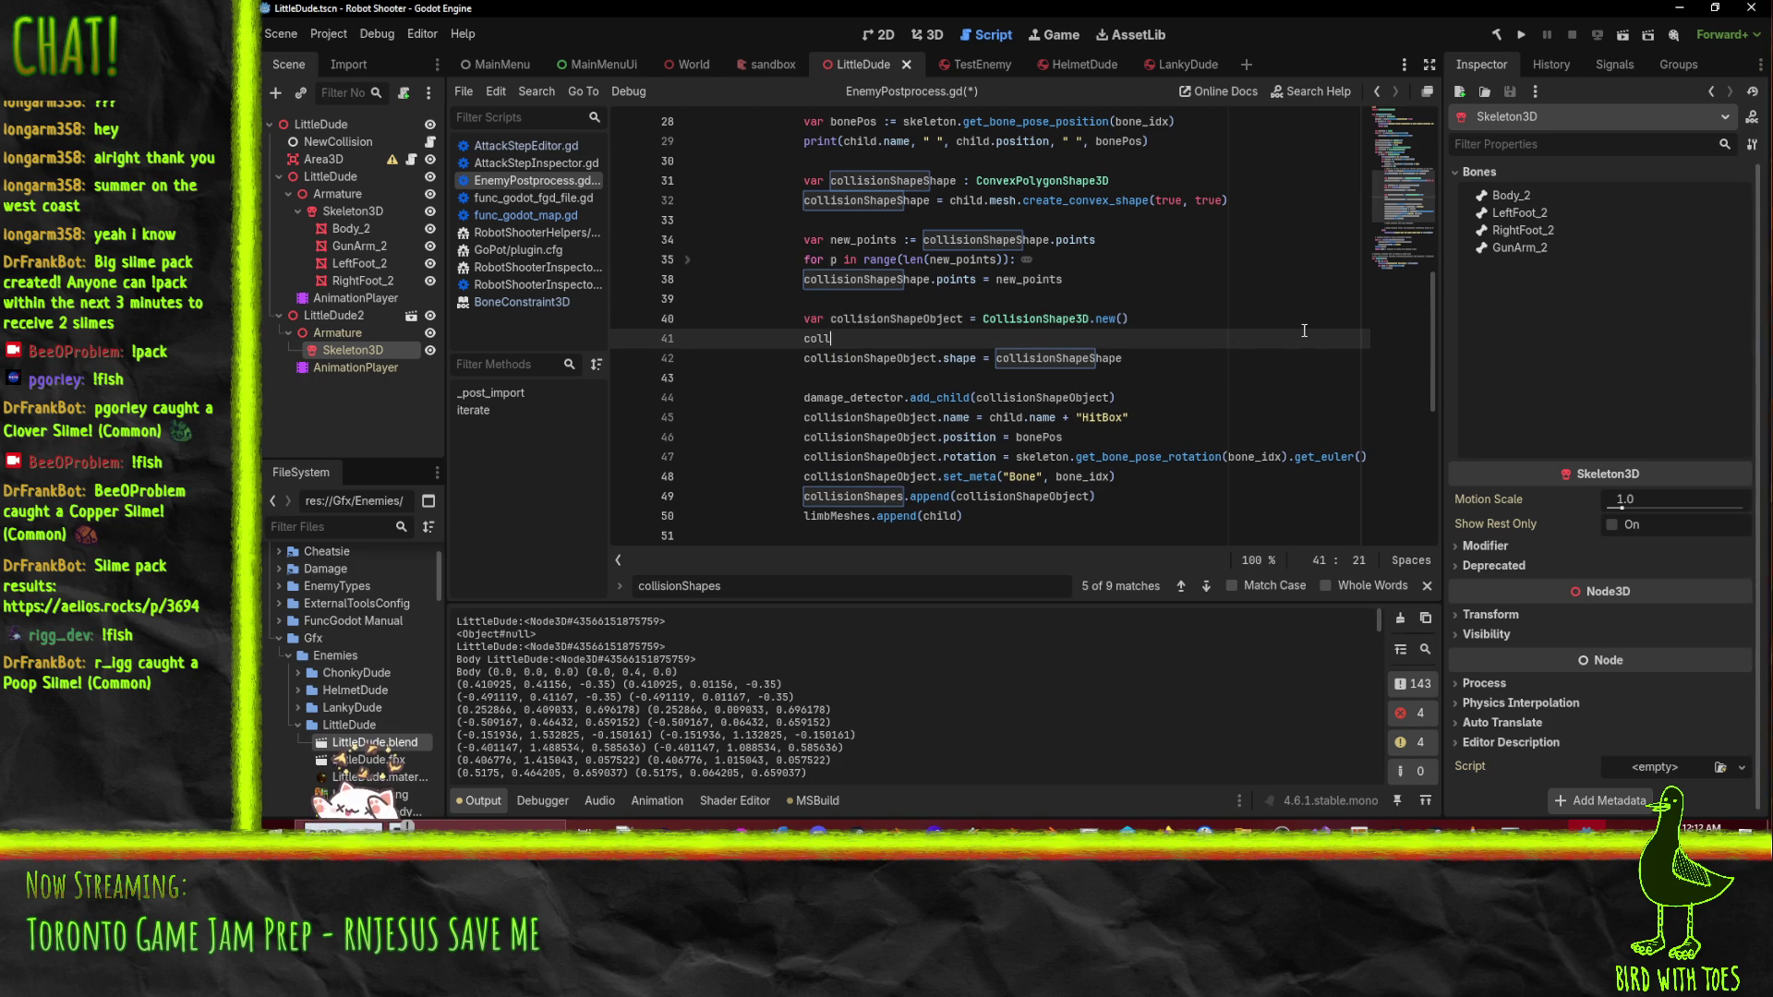
pyautogui.write('isionShapeObject.')
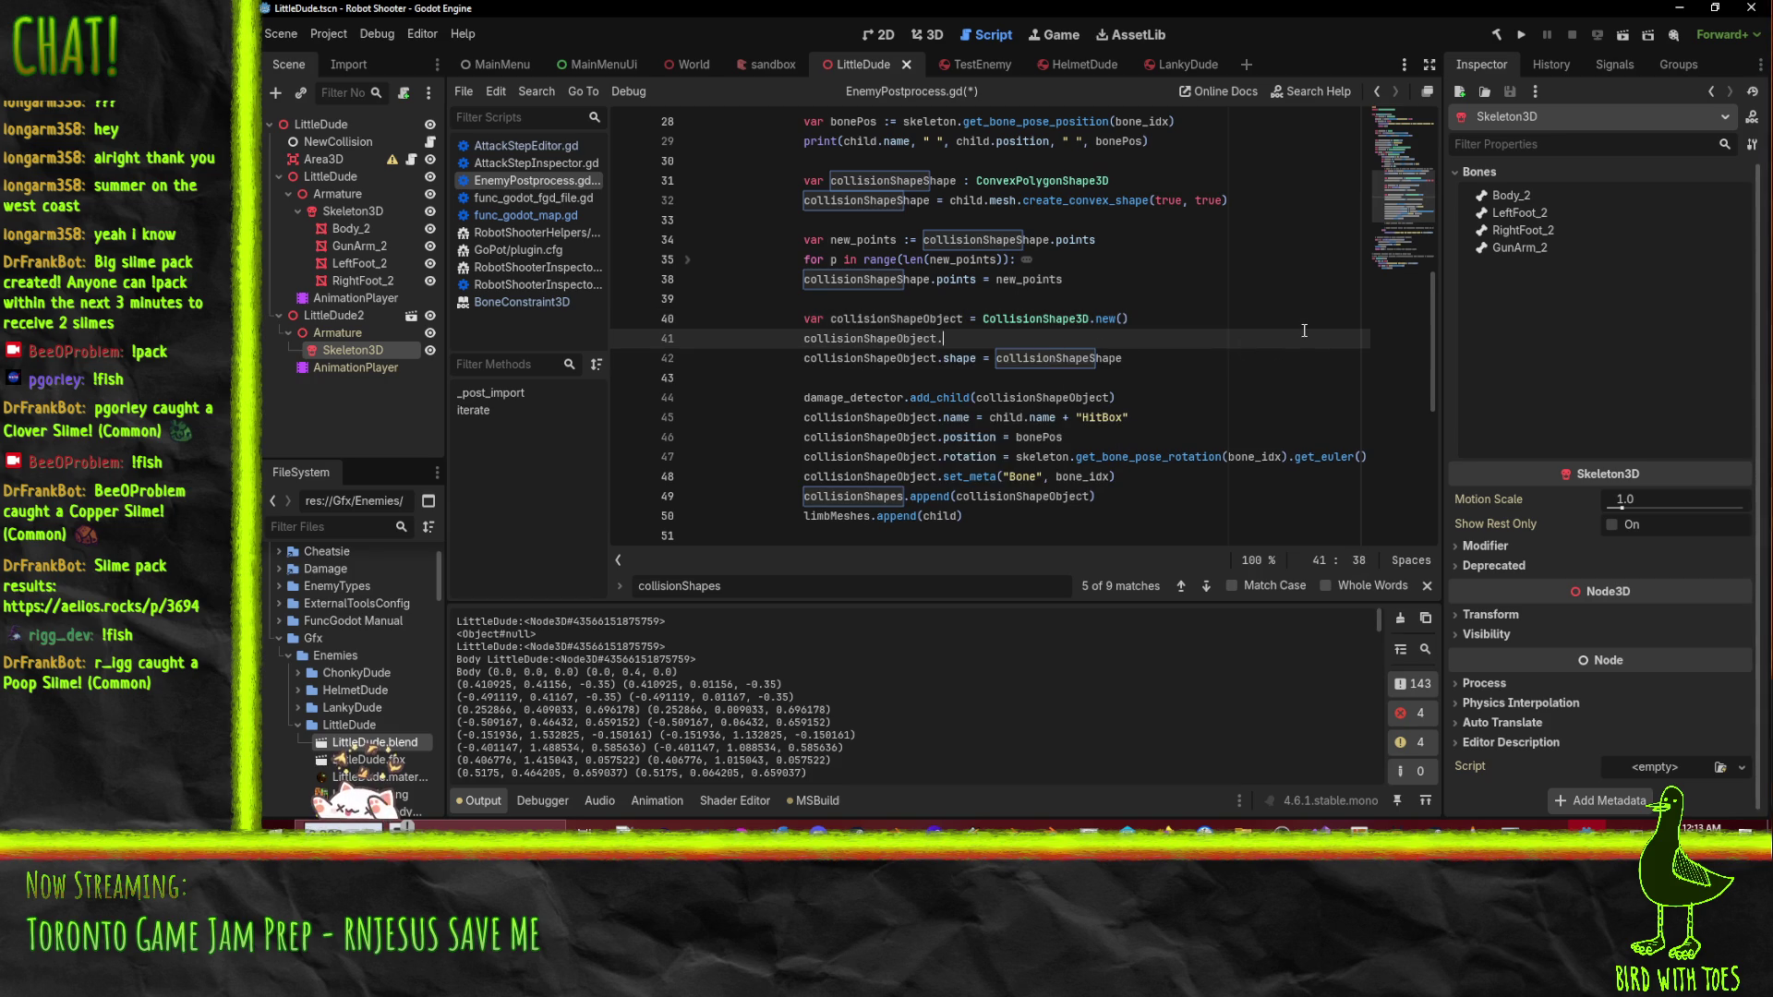
pyautogui.write('owner = scene')
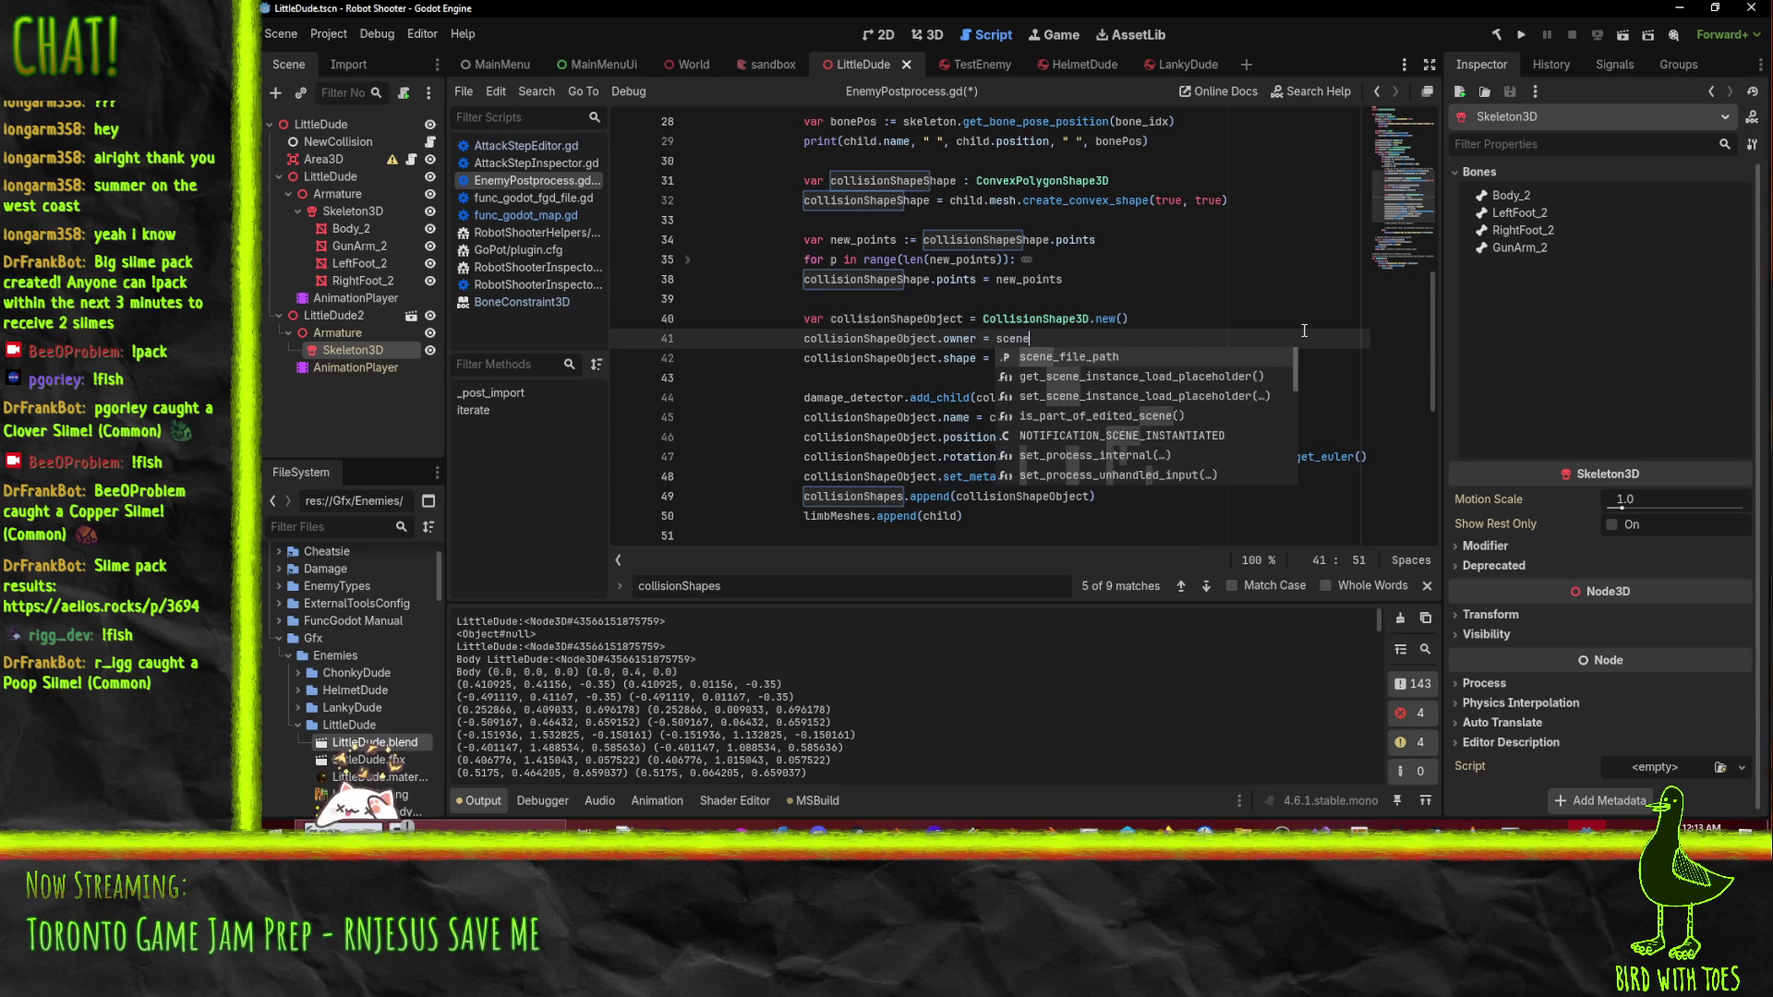
# - Save EnemyPostprocess.gd and move to the limb info TODO line
pyautogui.hotkey('ctrl', 's')
pyautogui.click(961, 437)
pyautogui.scroll(-4, 961, 436)
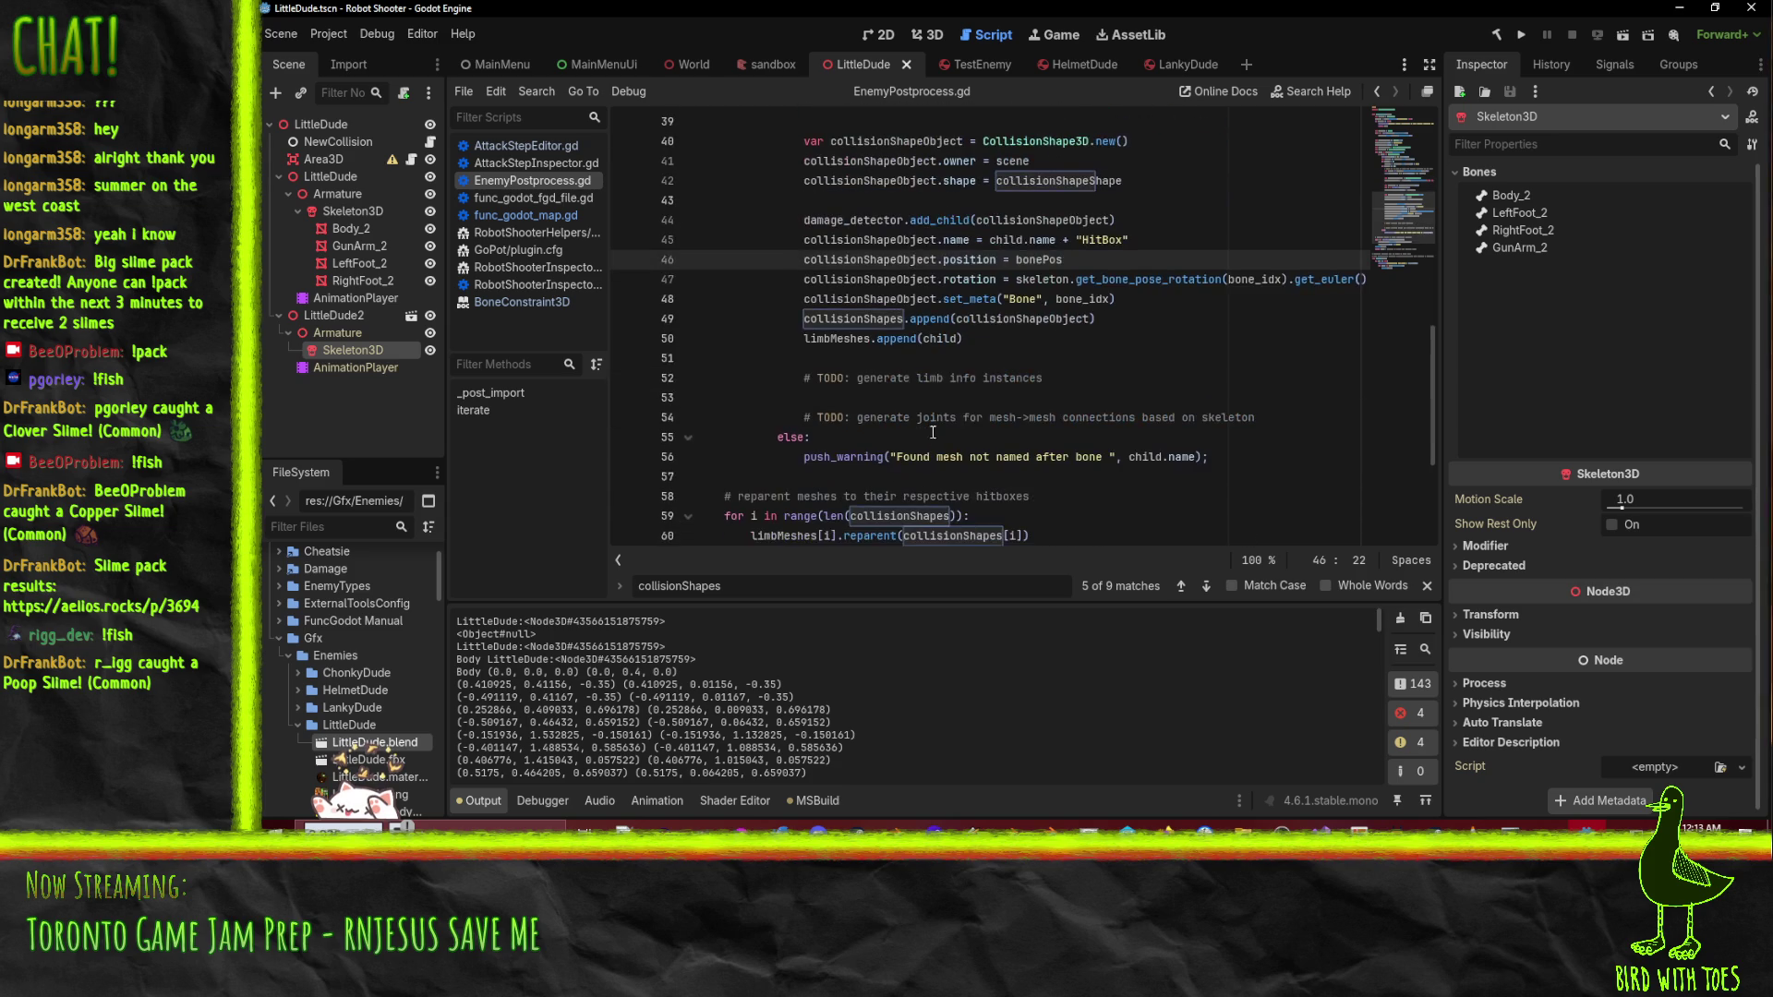
pyautogui.click(1045, 378)
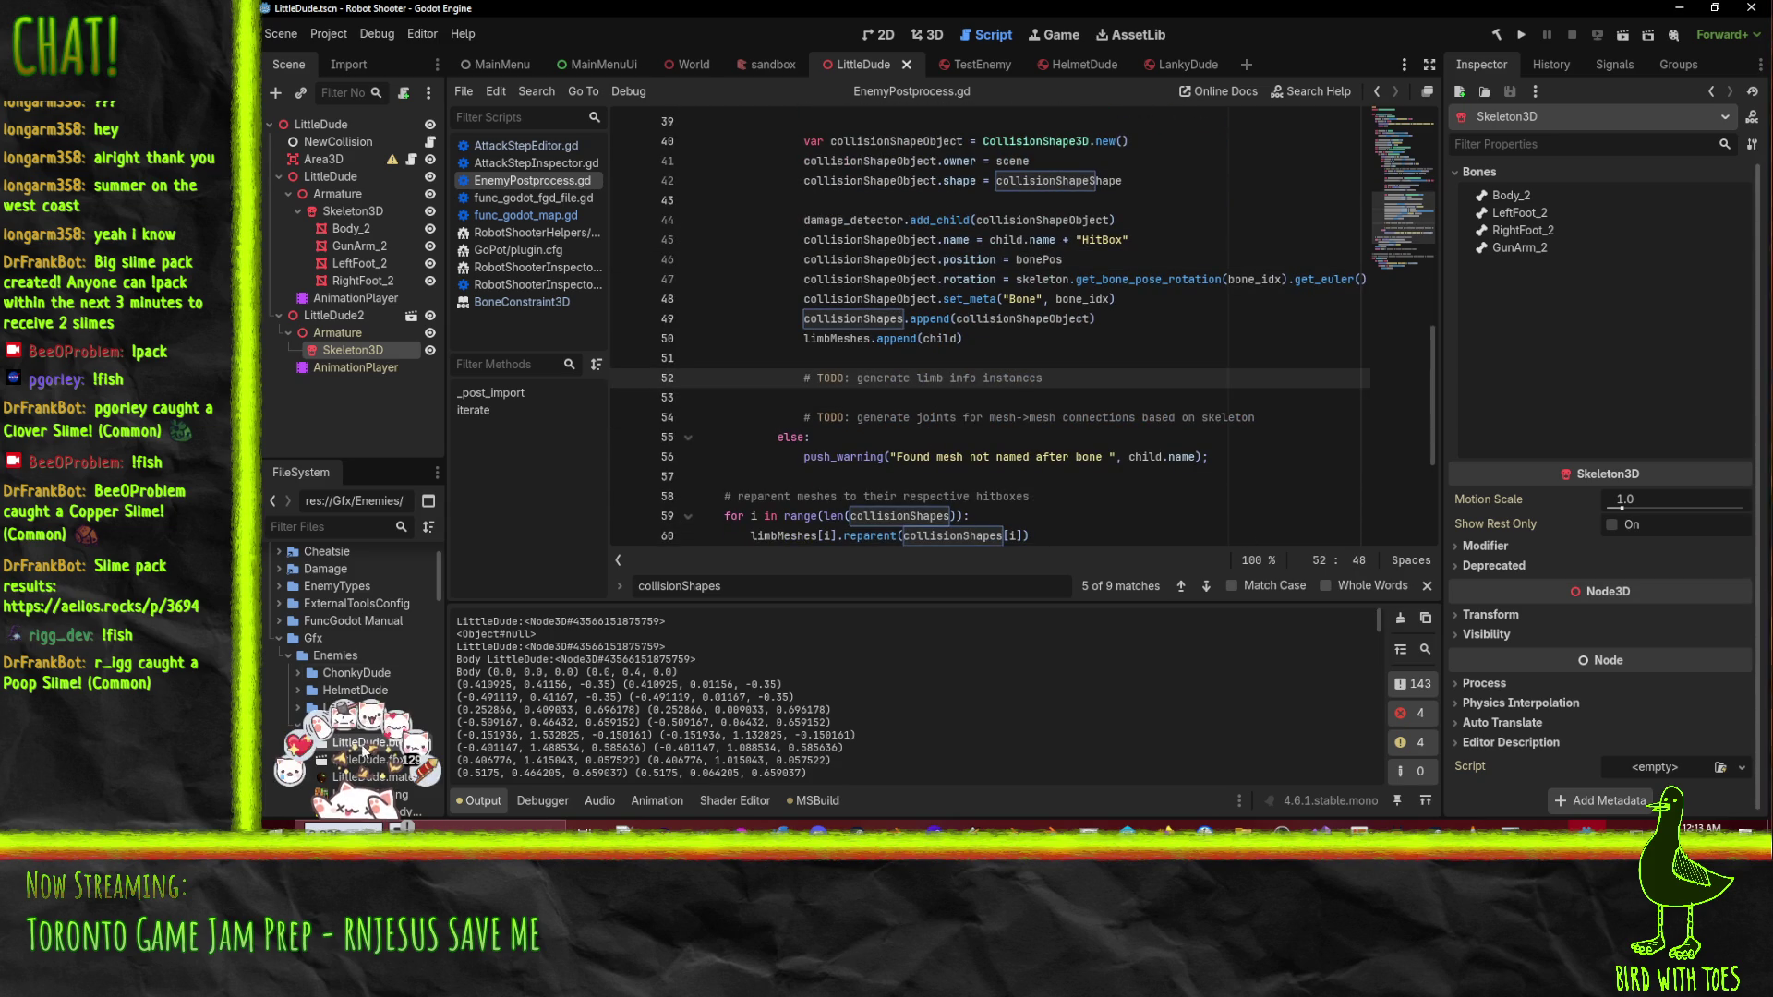
# - Reimport LittleDude.blend with the updated script and read the 'Owner must be an ancestor' errors and hitbox warnings
pyautogui.rightClick(349, 743)
pyautogui.click(502, 745)
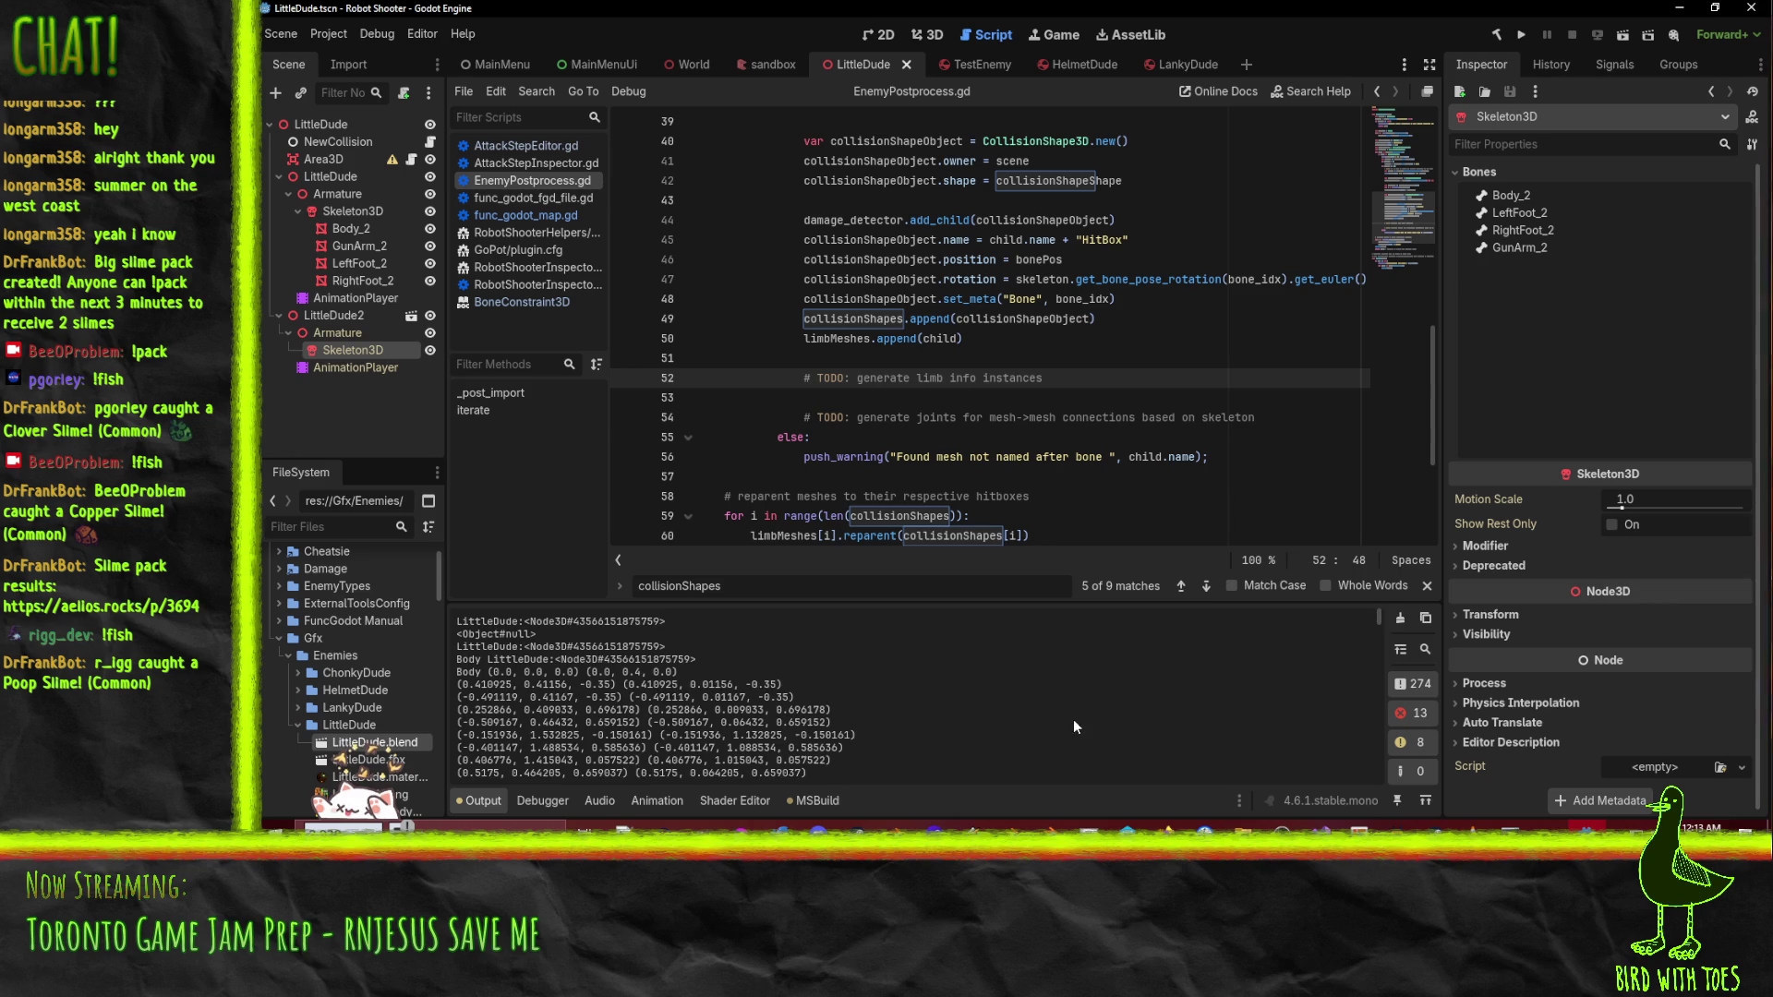
pyautogui.scroll(-10, 1073, 719)
pyautogui.scroll(-5, 1161, 690)
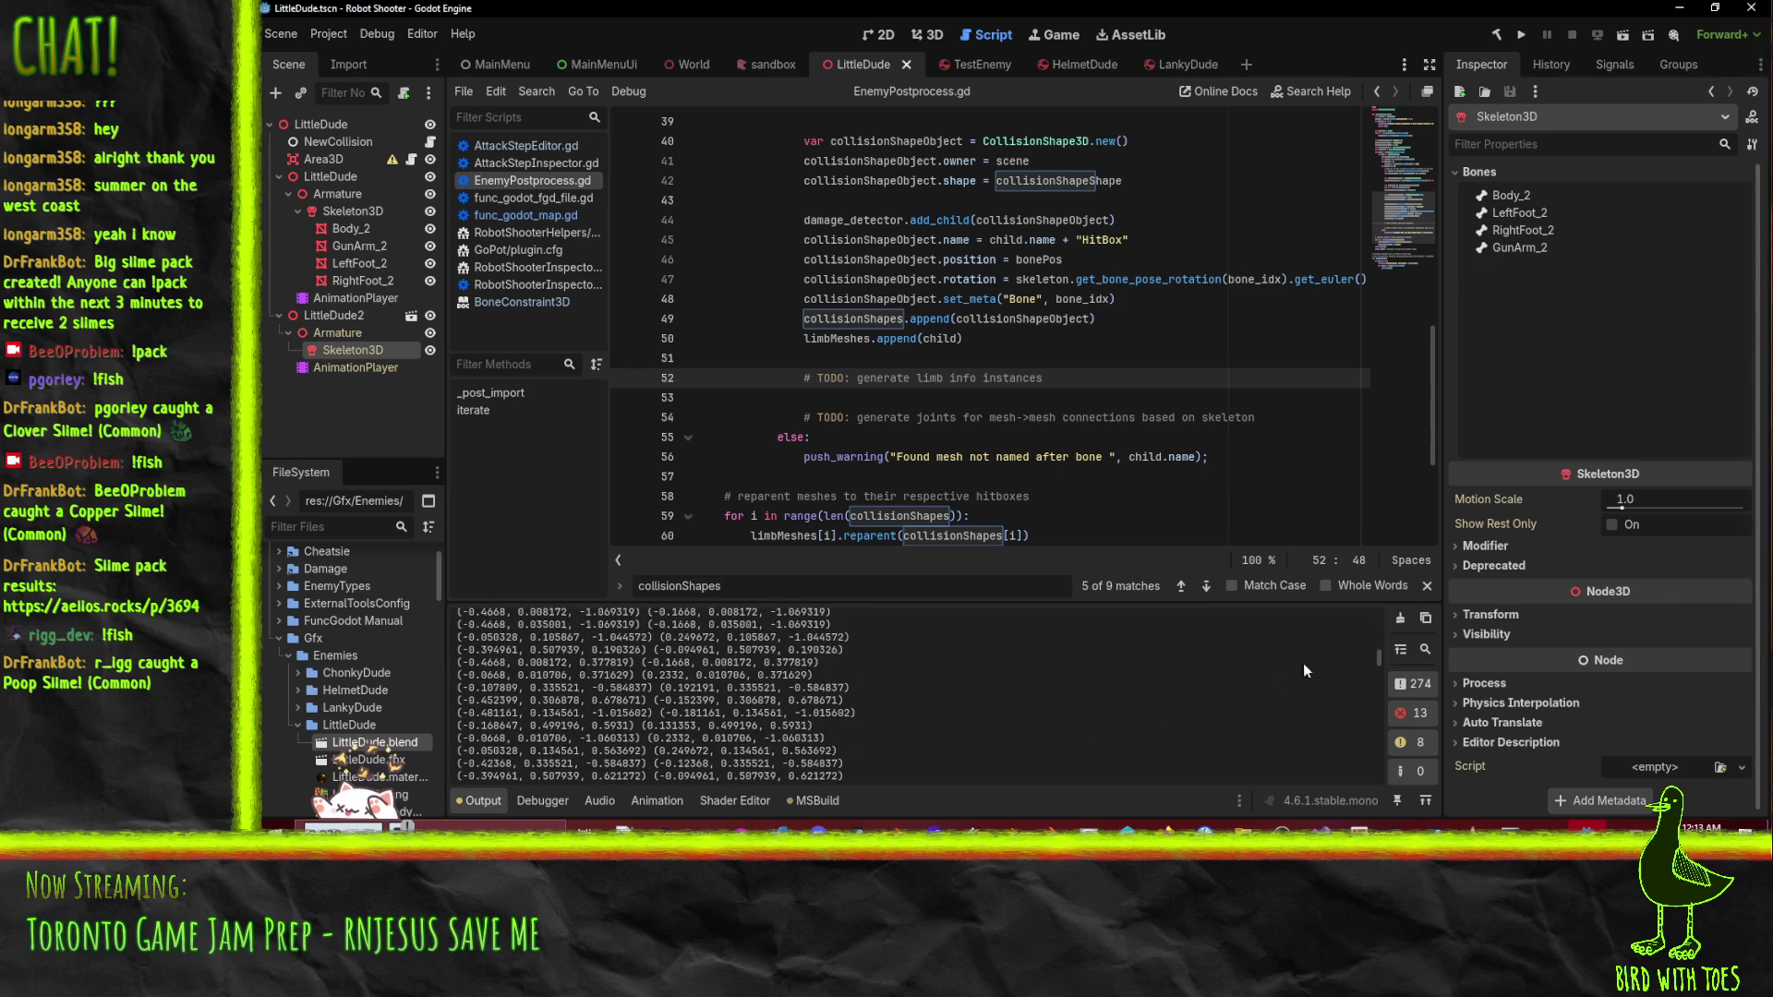
pyautogui.moveTo(1380, 657)
pyautogui.mouseDown()
pyautogui.moveTo(1378, 776)
pyautogui.moveTo(1375, 759)
pyautogui.mouseUp()
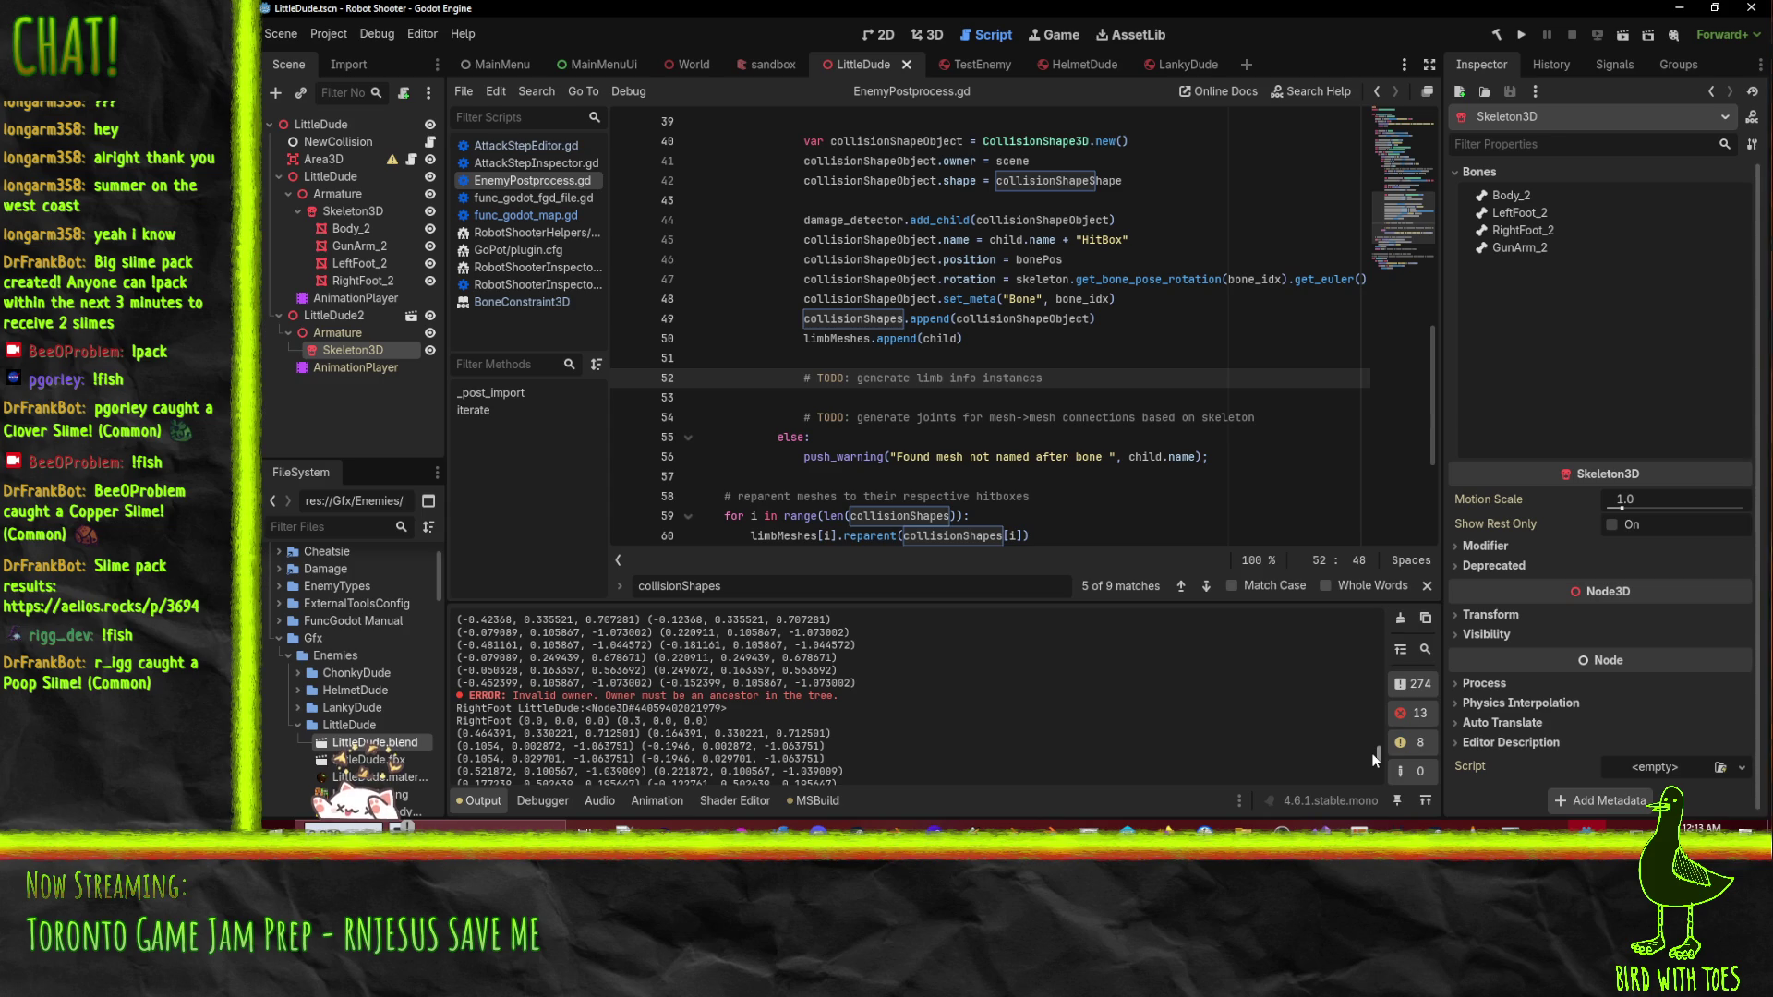
pyautogui.moveTo(1376, 759); pyautogui.dragTo(1374, 783)
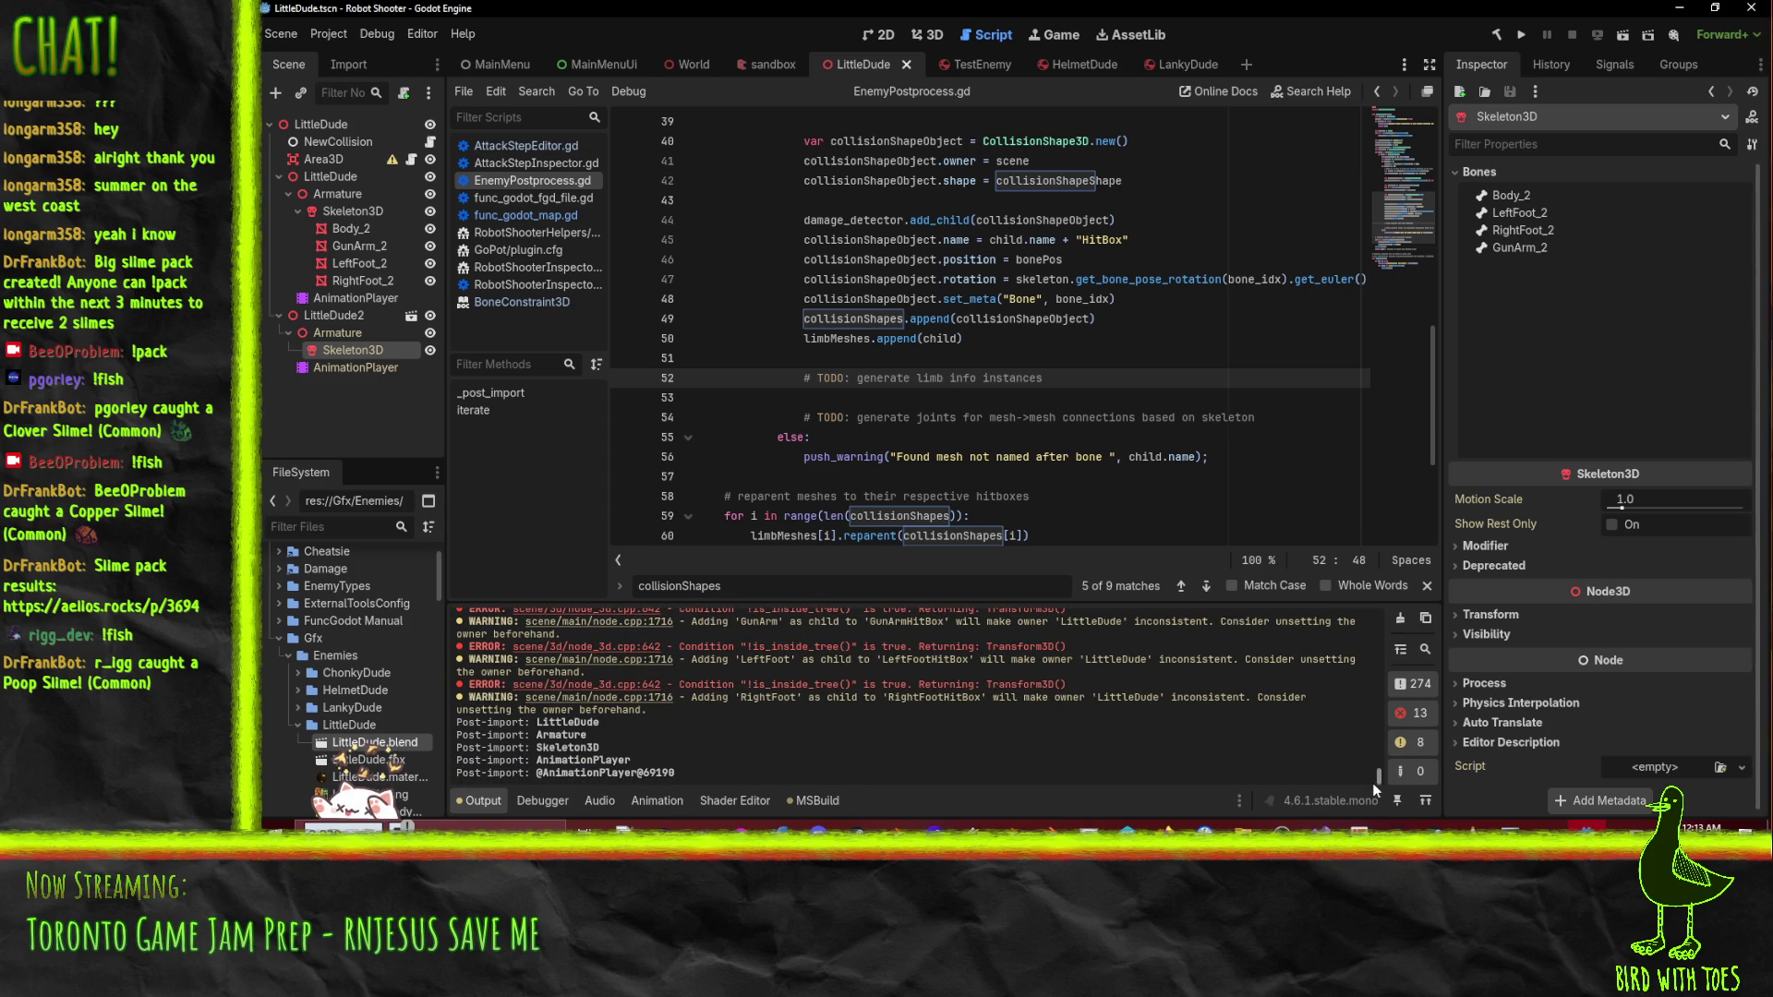
pyautogui.scroll(2, 1106, 739)
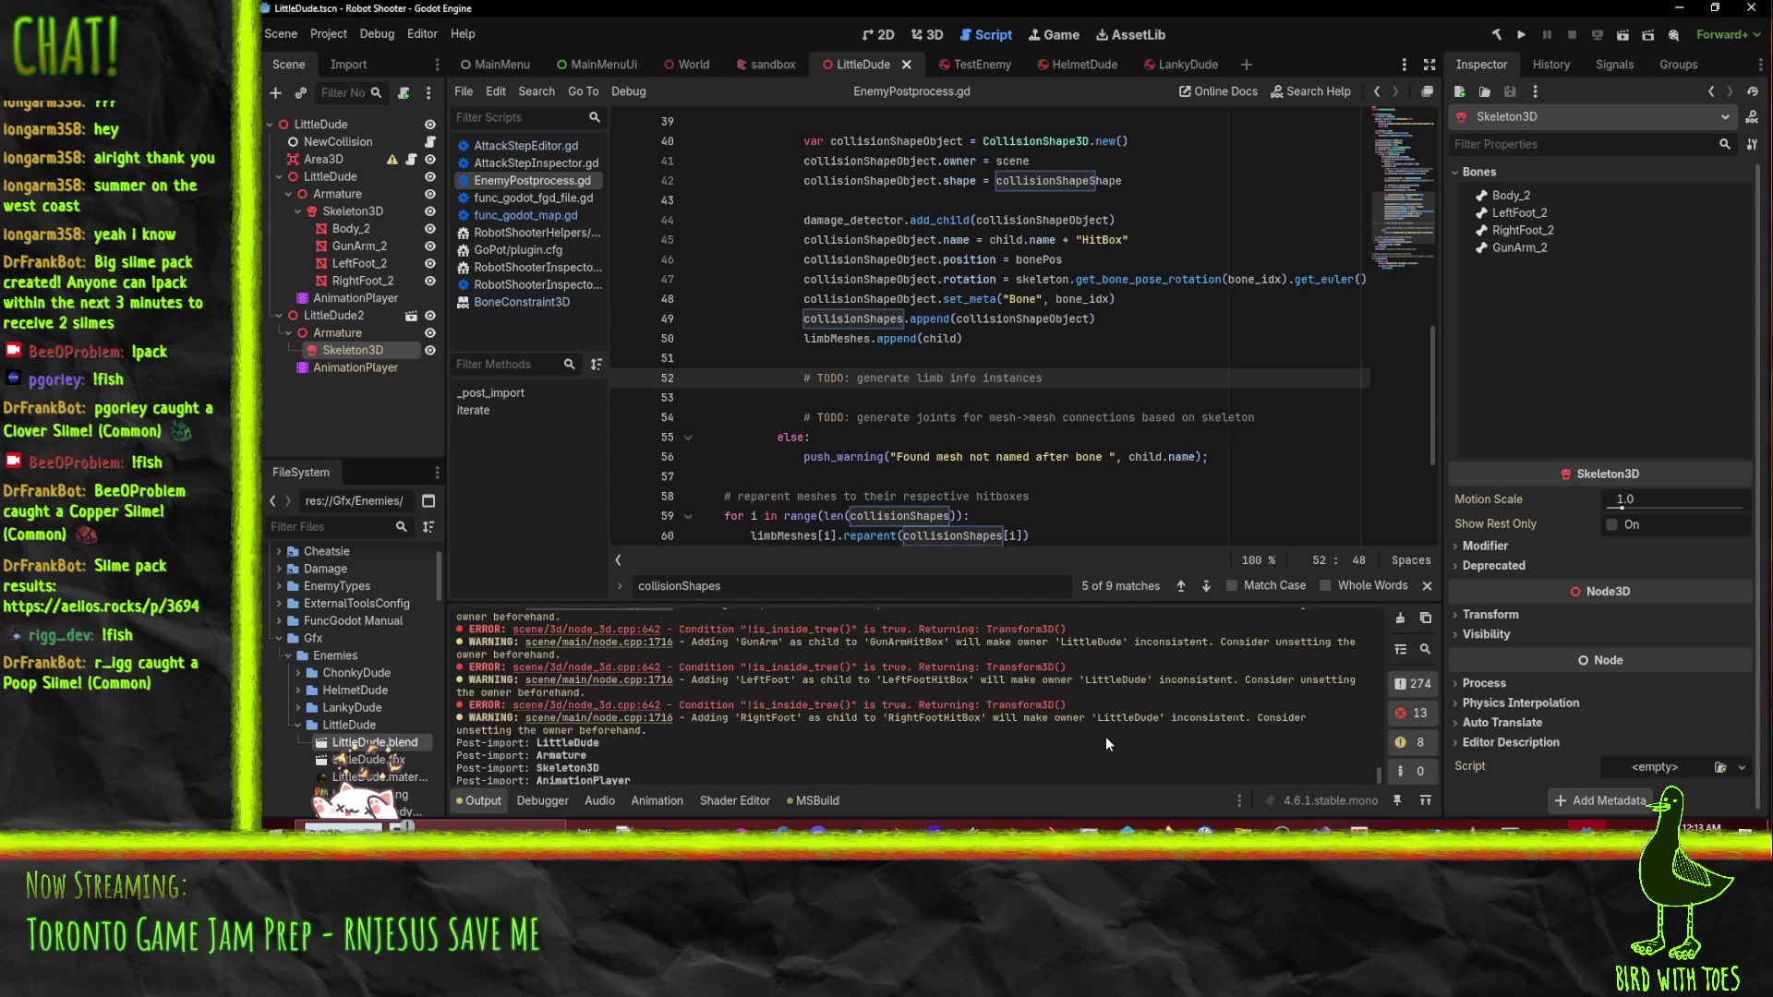
pyautogui.scroll(1, 1105, 735)
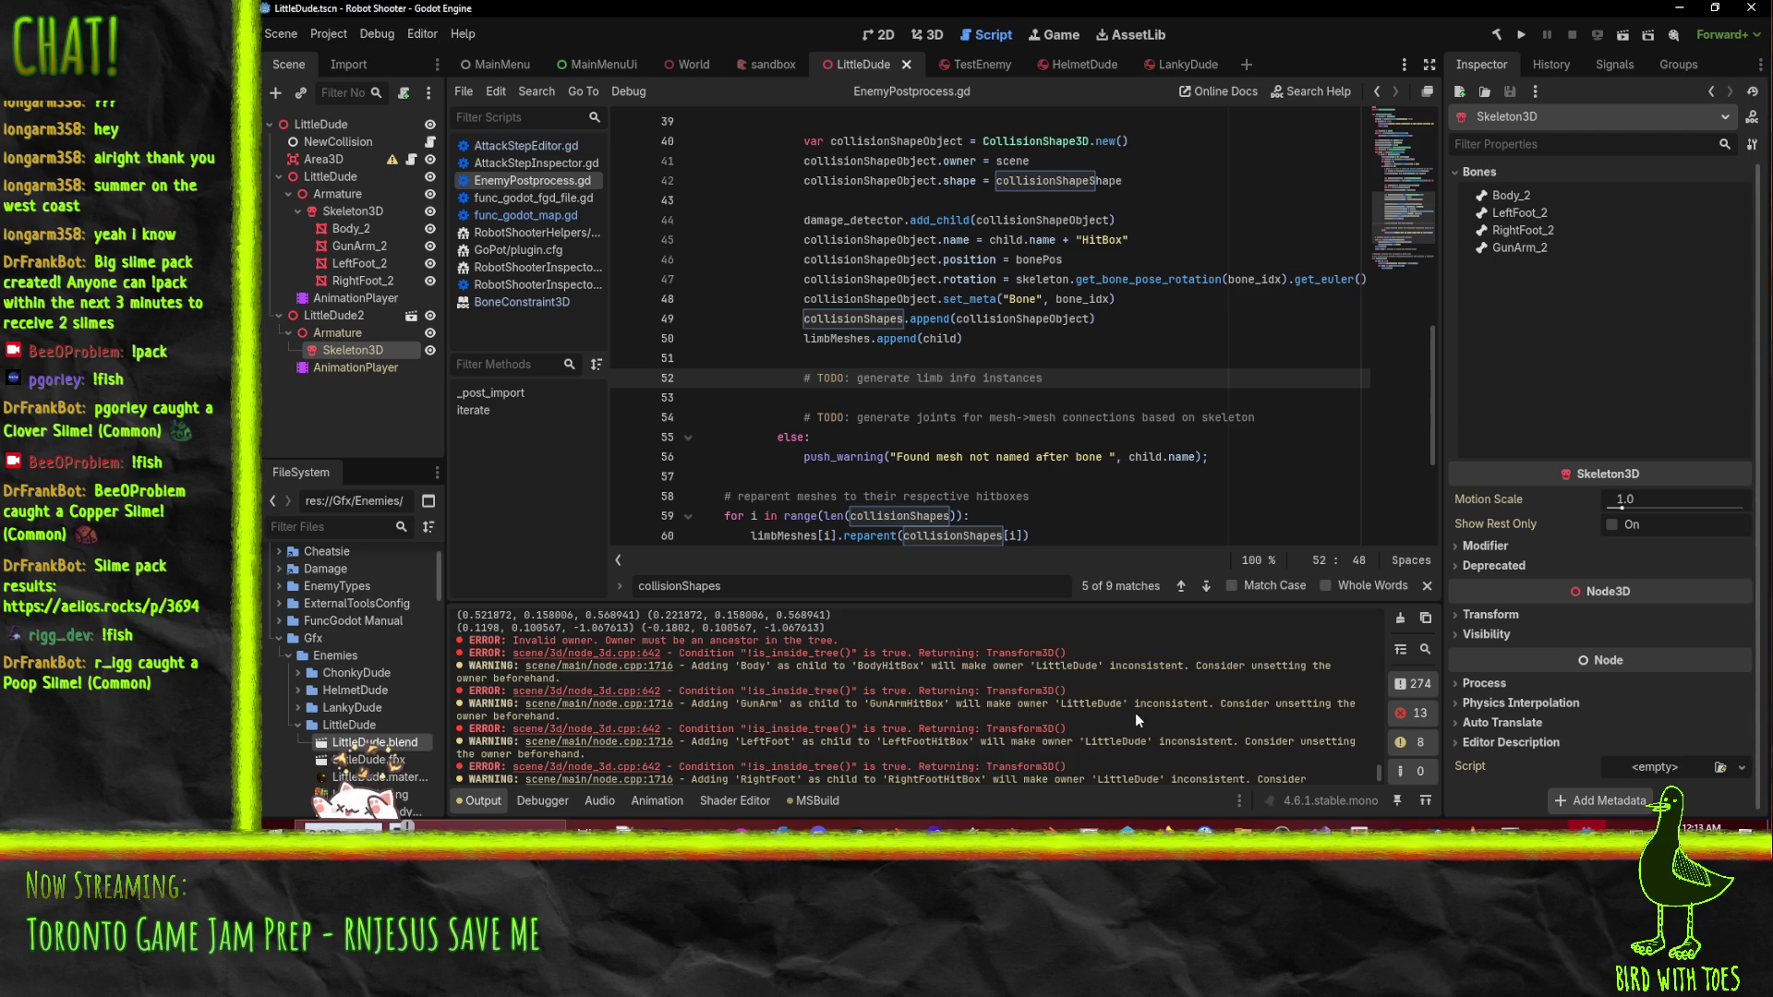
pyautogui.scroll(-2, 1136, 719)
# - Clear the Output log and delete the old LittleDude2 instance
pyautogui.click(1401, 618)
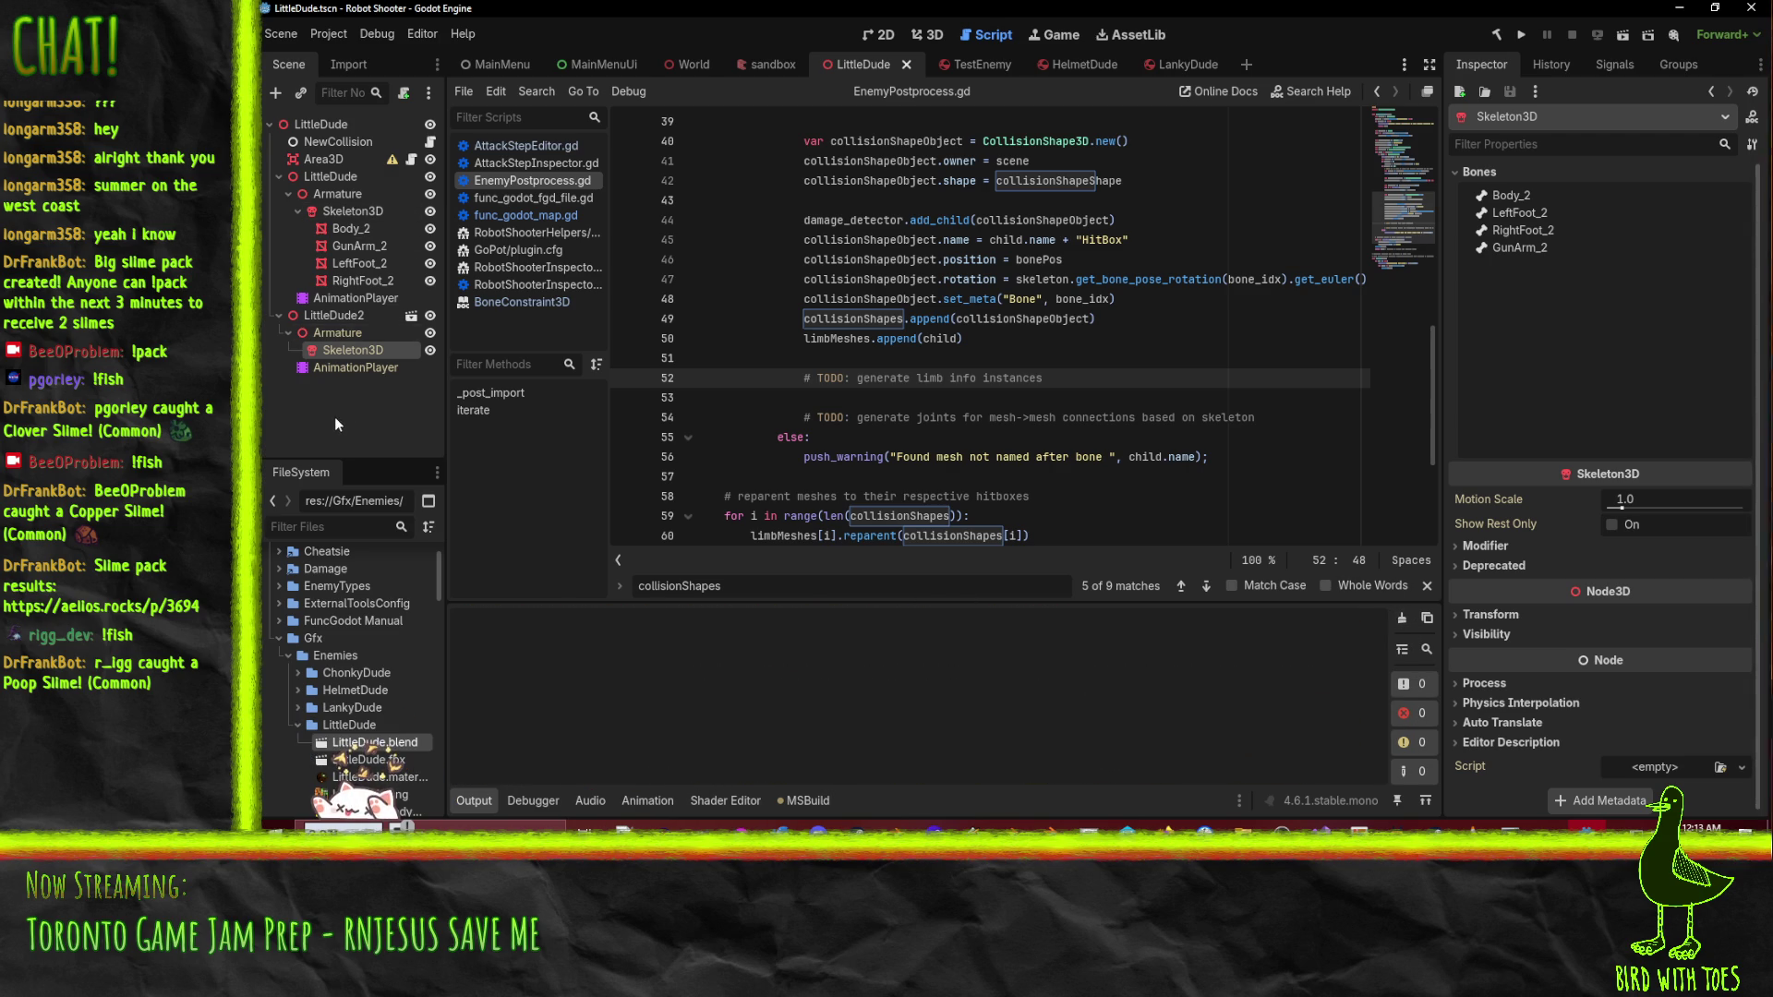
pyautogui.click(320, 318)
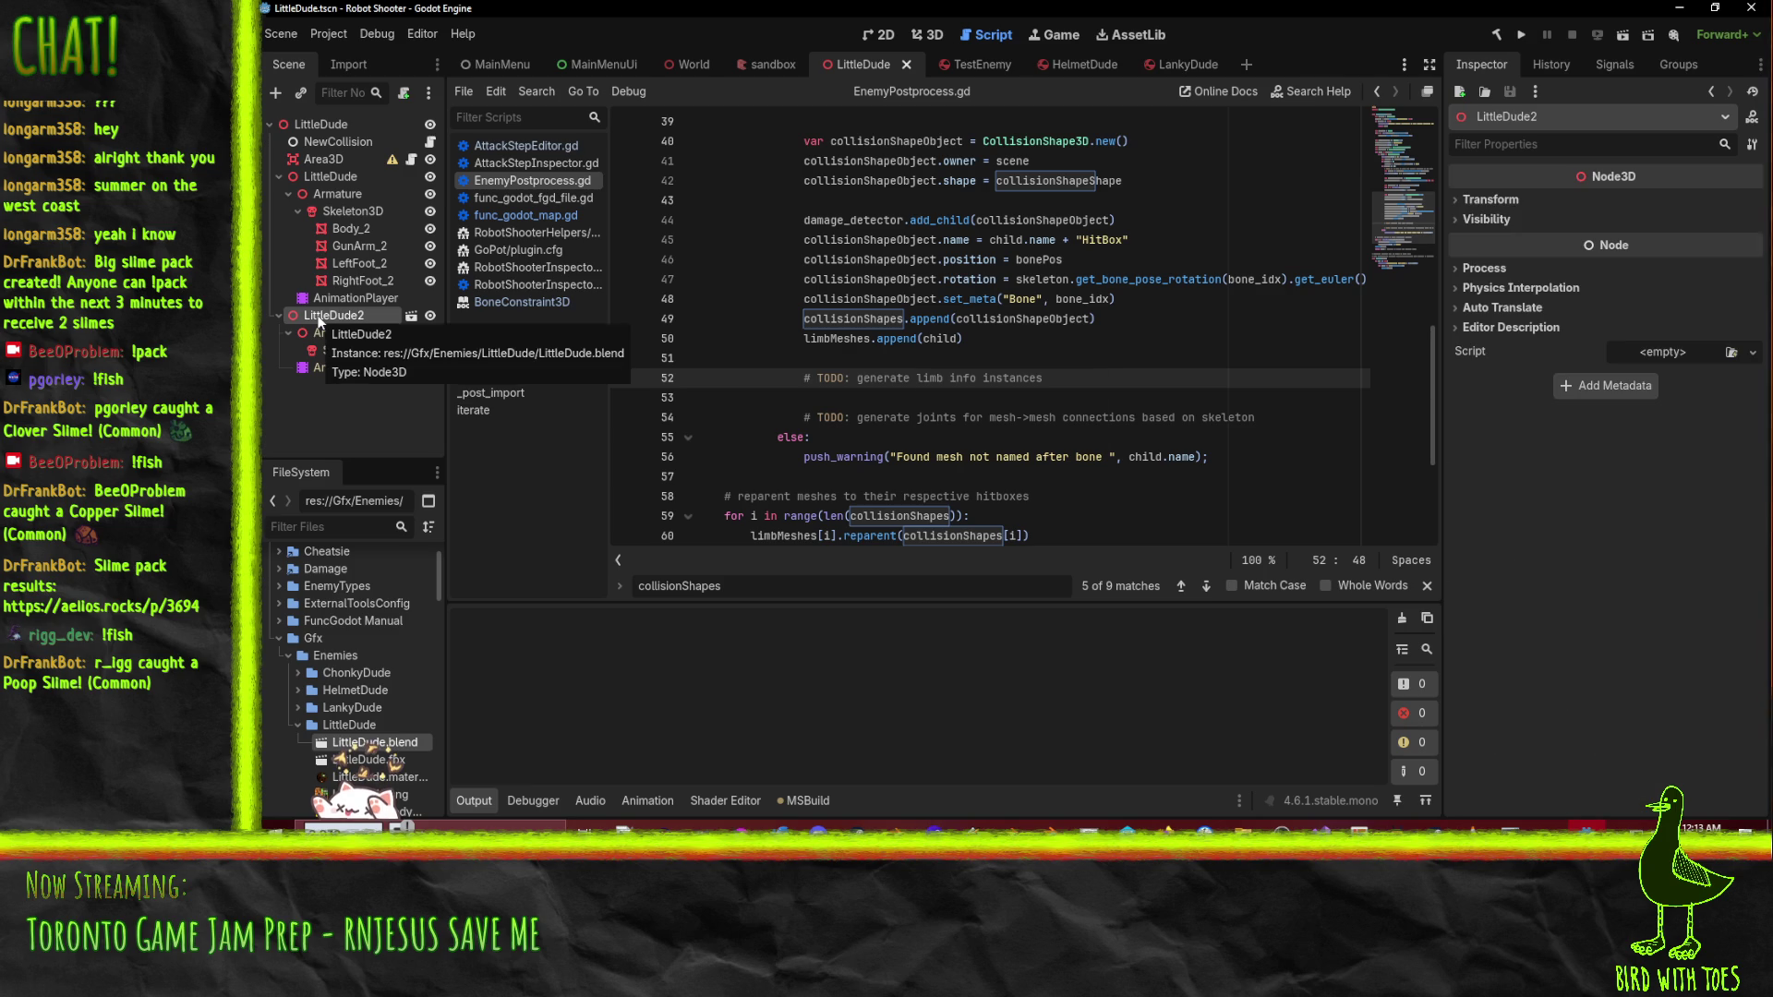
pyautogui.press('Delete')
pyautogui.press('Return')
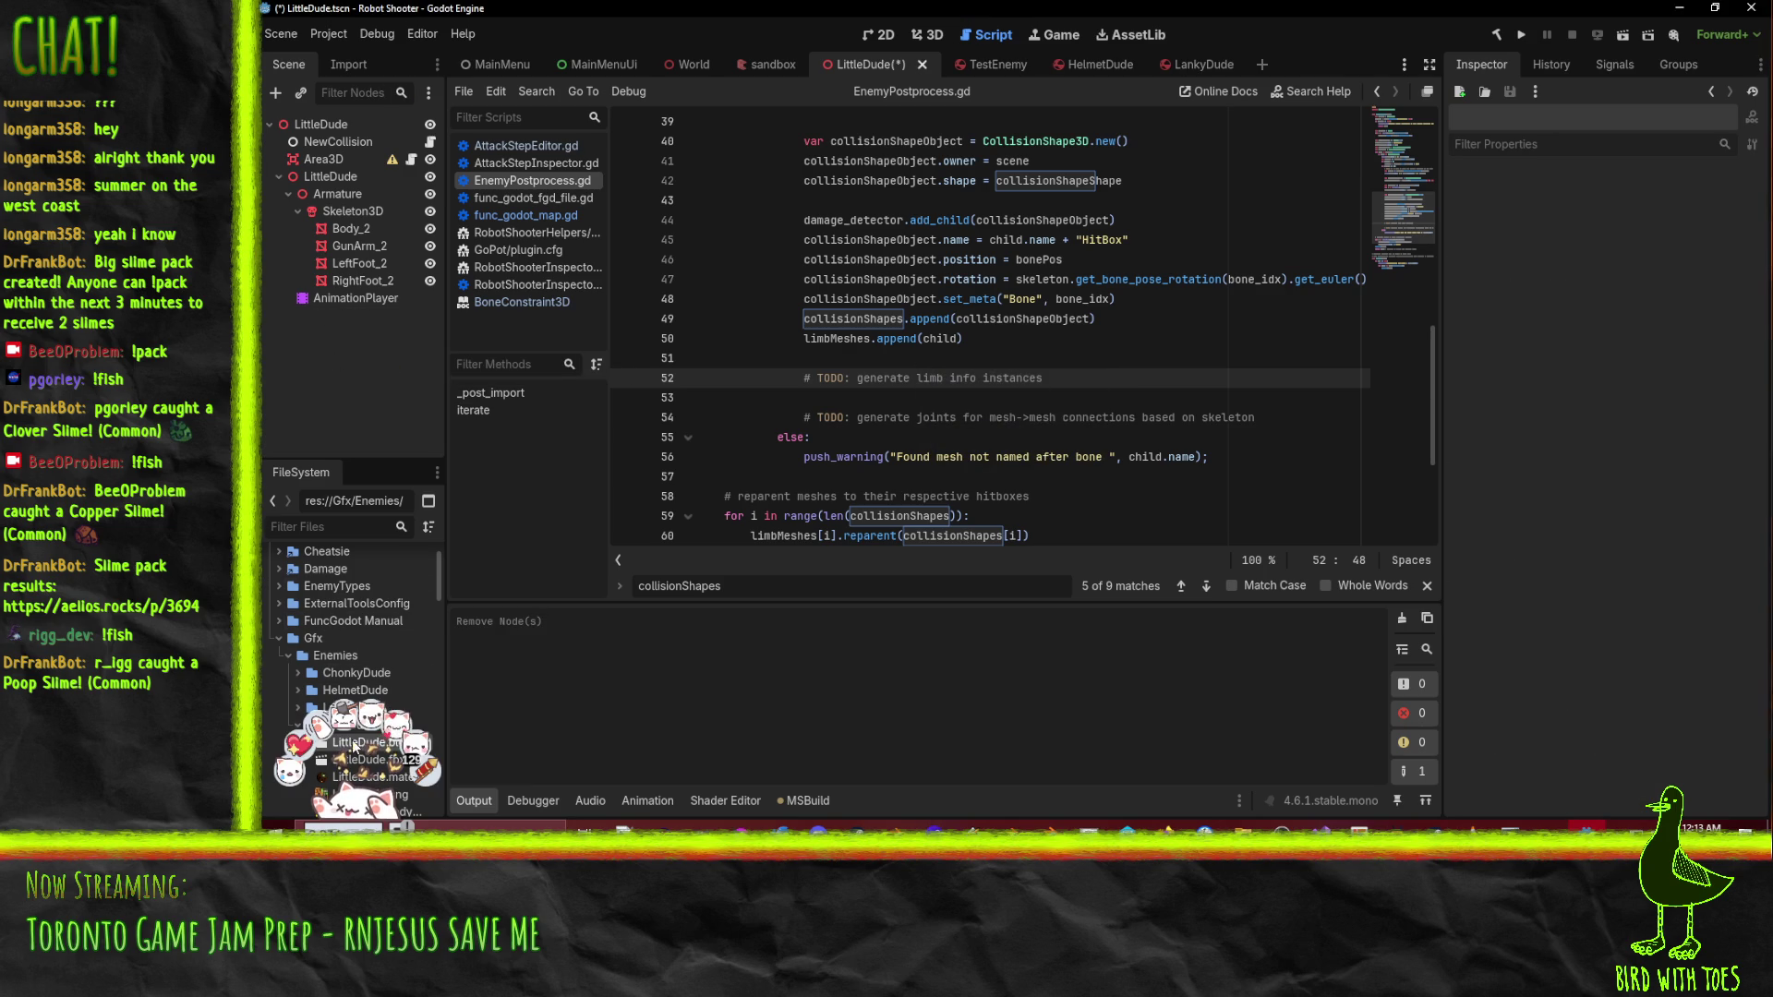
# - Instance LittleDude.blend as LittleDude2, enable Editable Children, and expand Armature to show Skeleton3D
pyautogui.moveTo(370, 746); pyautogui.dragTo(320, 125)
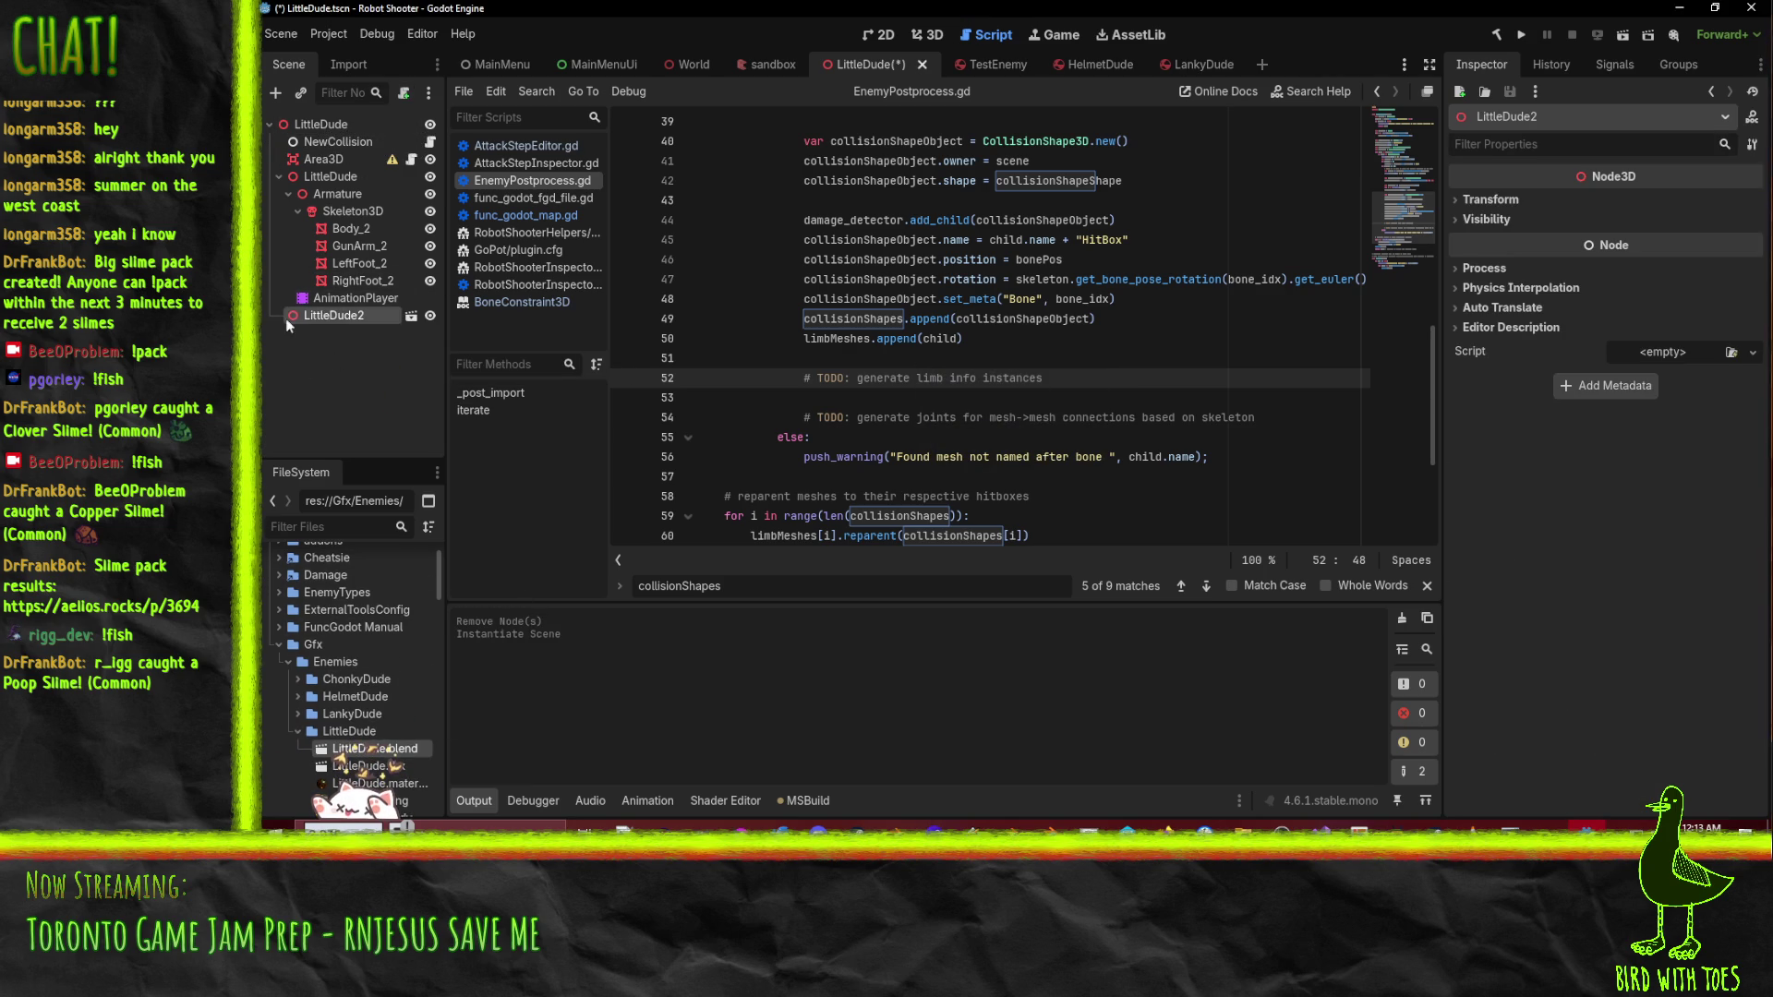
pyautogui.rightClick(320, 318)
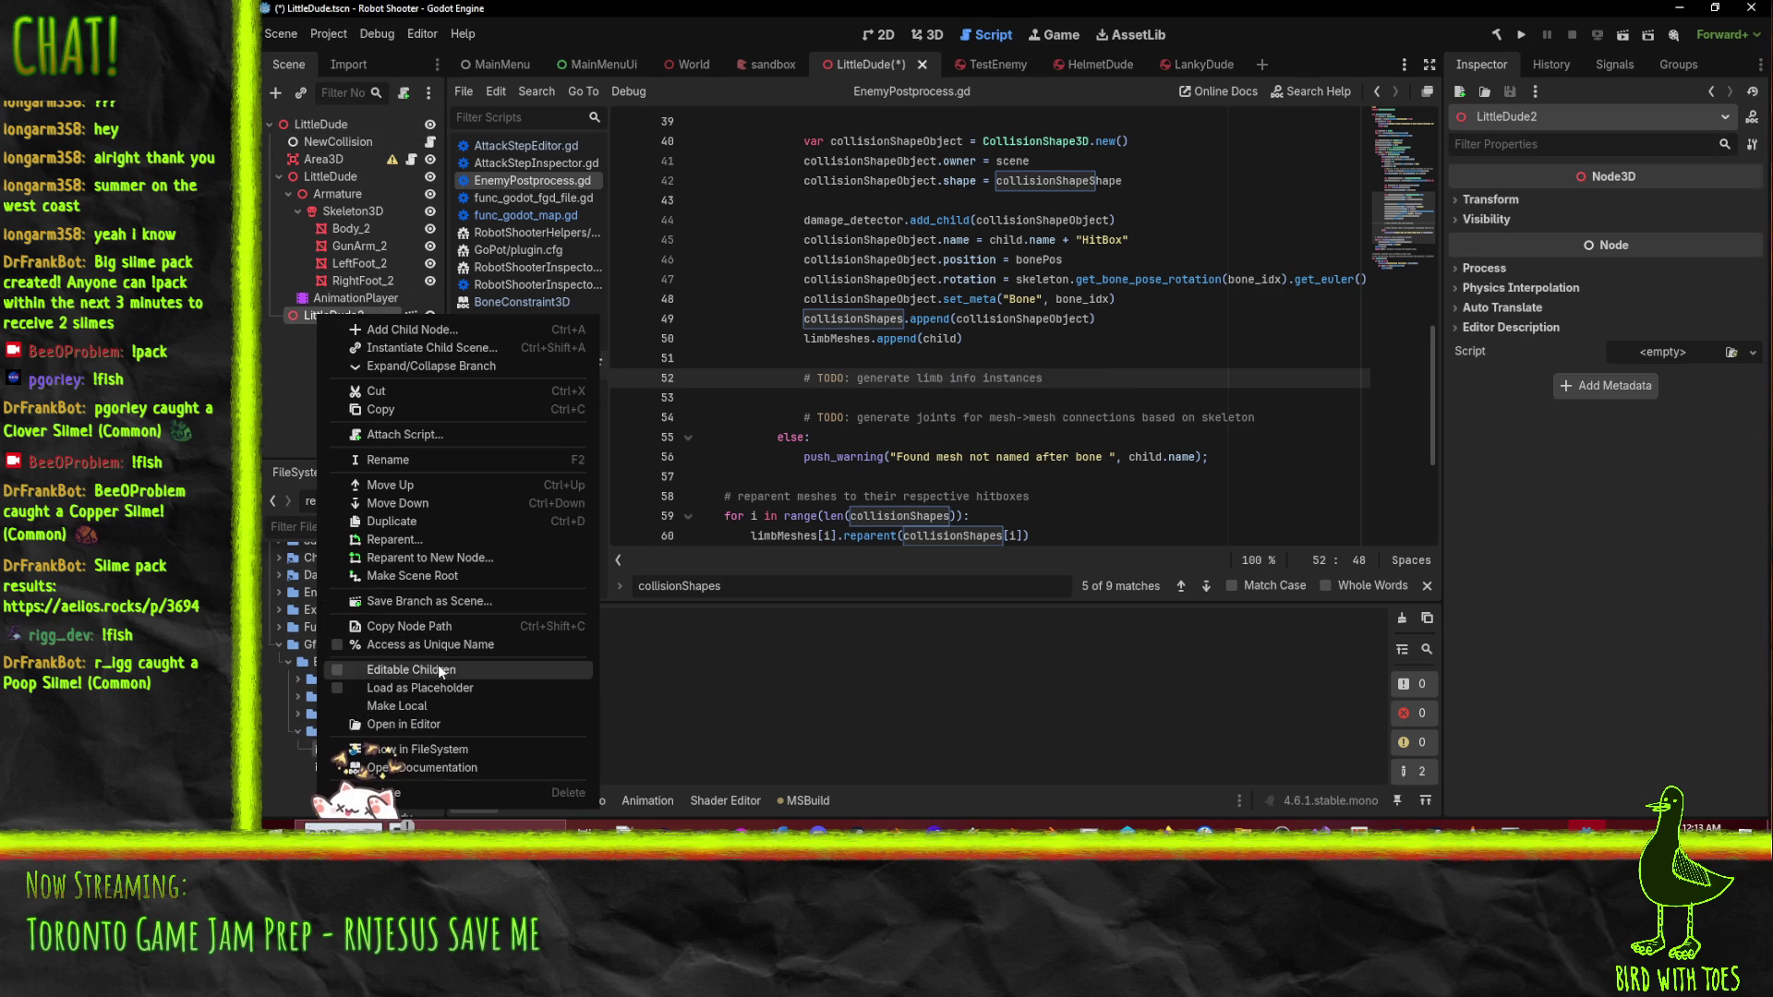
pyautogui.click(438, 669)
pyautogui.click(333, 332)
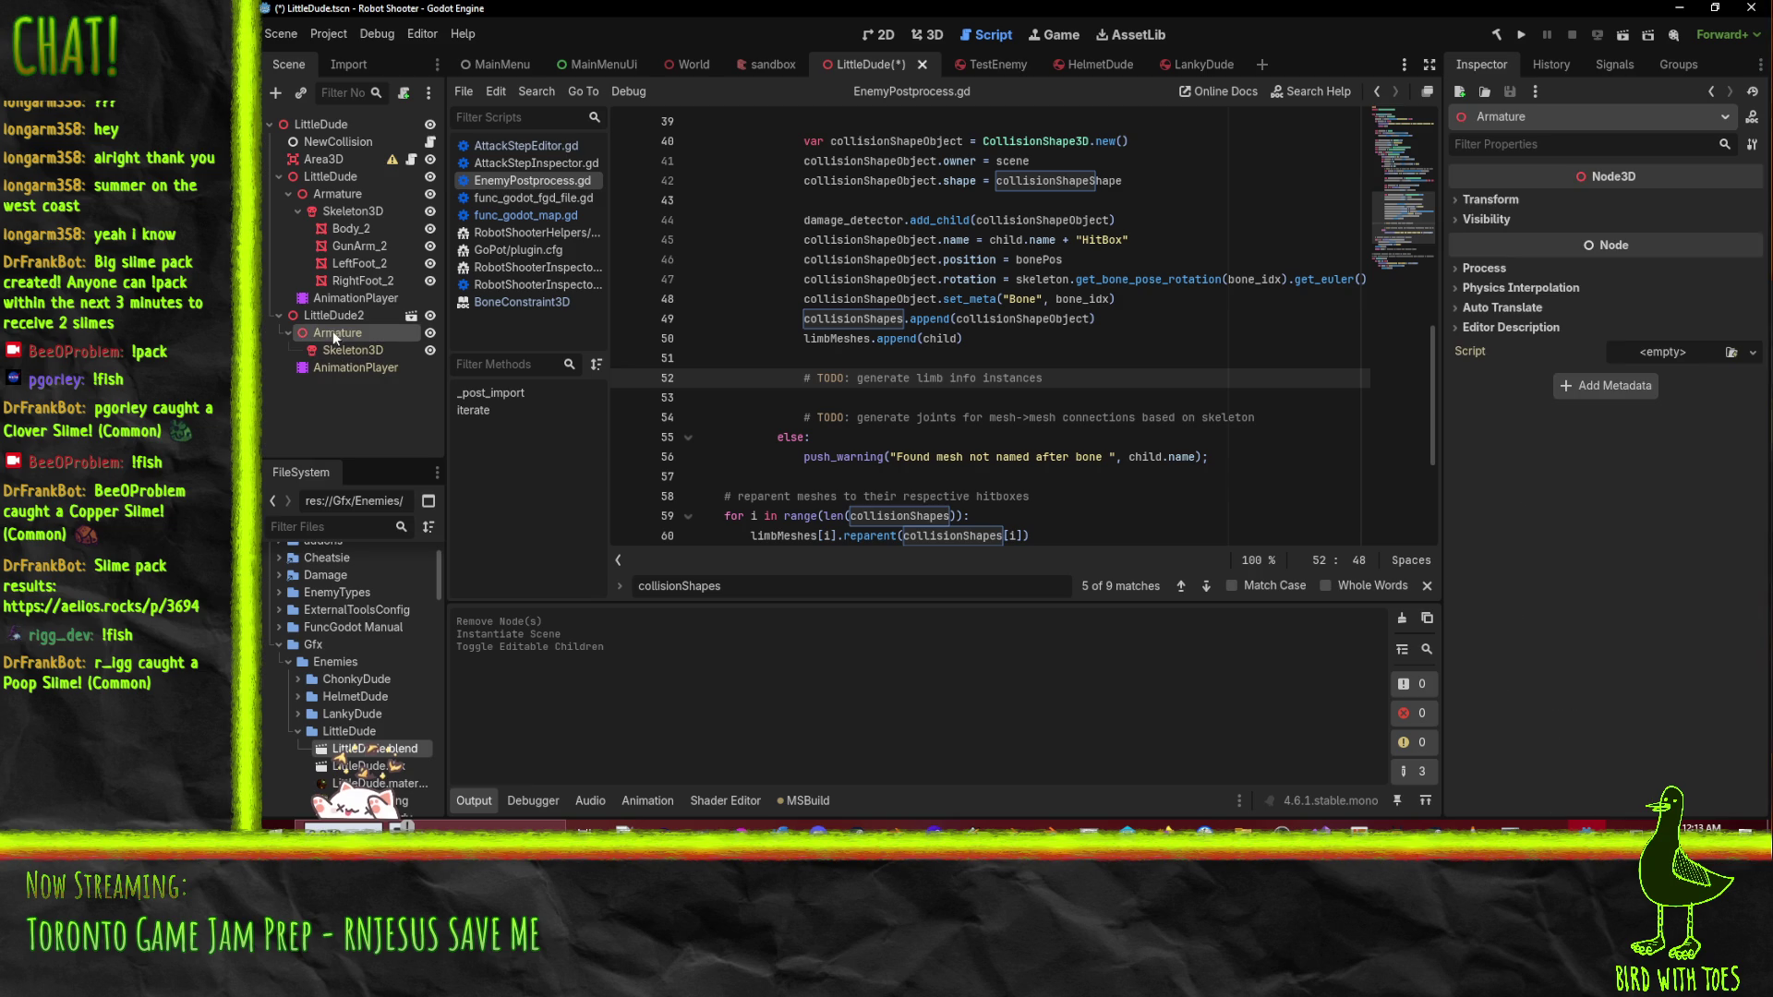
pyautogui.click(282, 334)
pyautogui.click(282, 335)
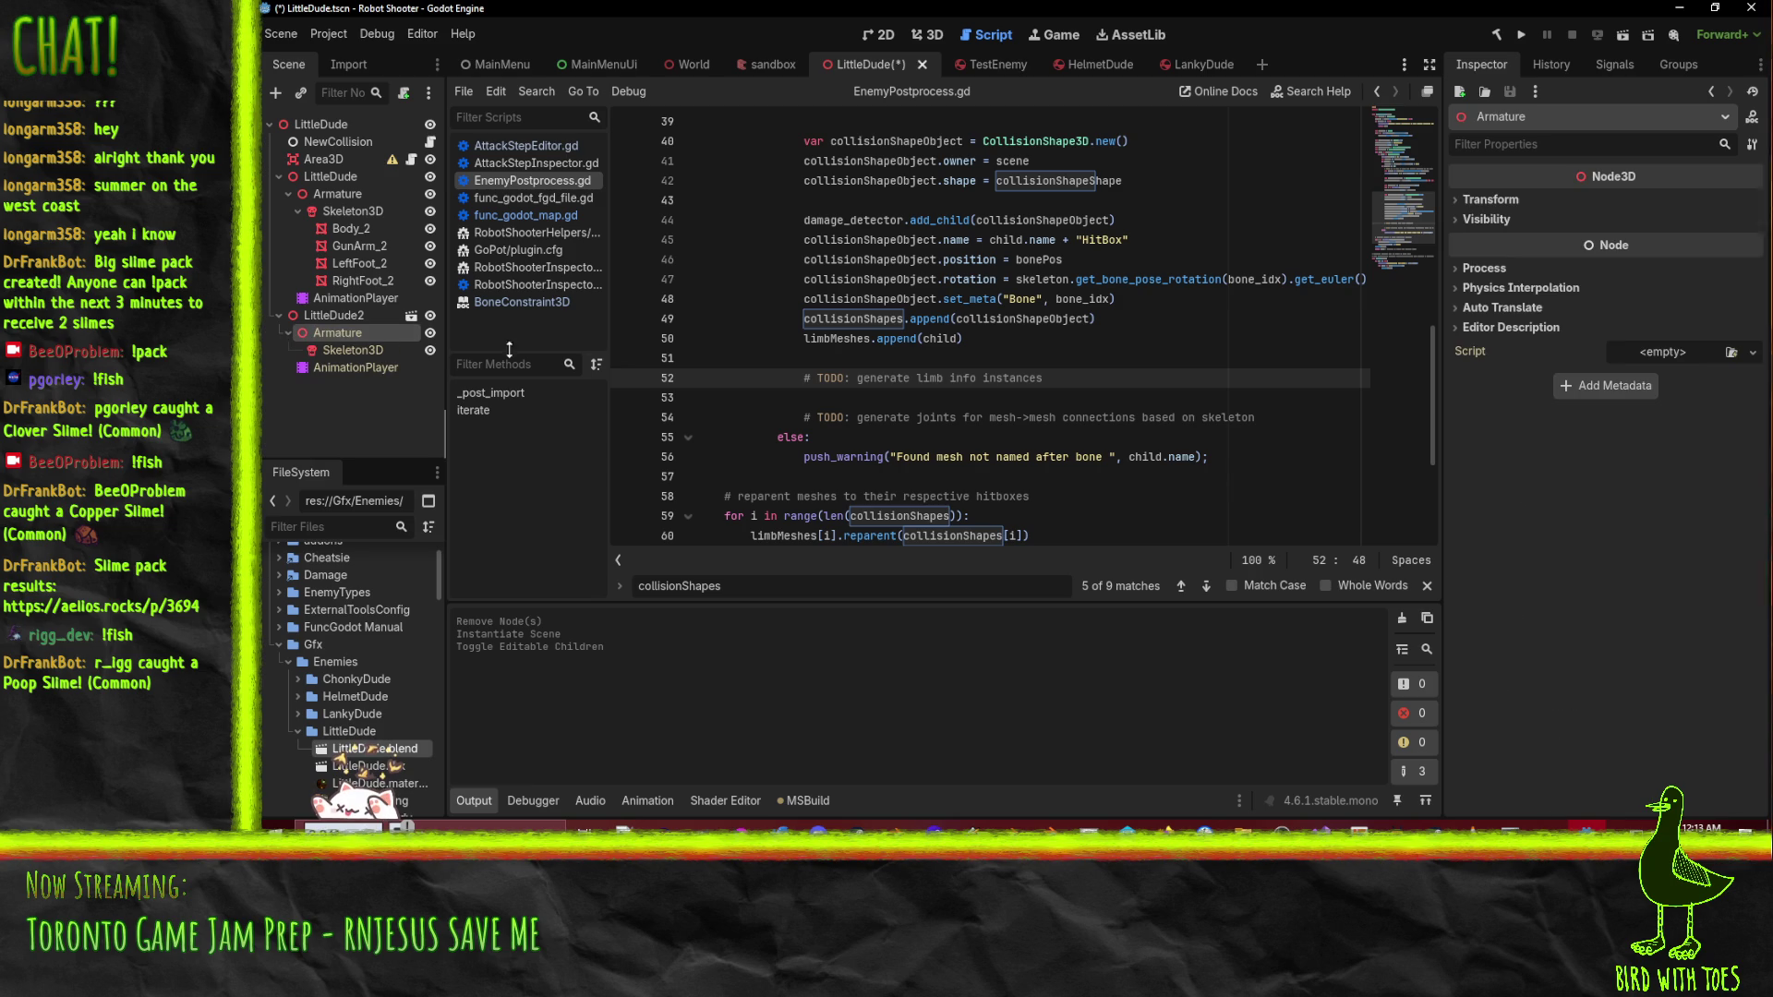
pyautogui.click(1019, 342)
# - Review the script and place the cursor at the start of line 29's print call
pyautogui.scroll(6, 1019, 342)
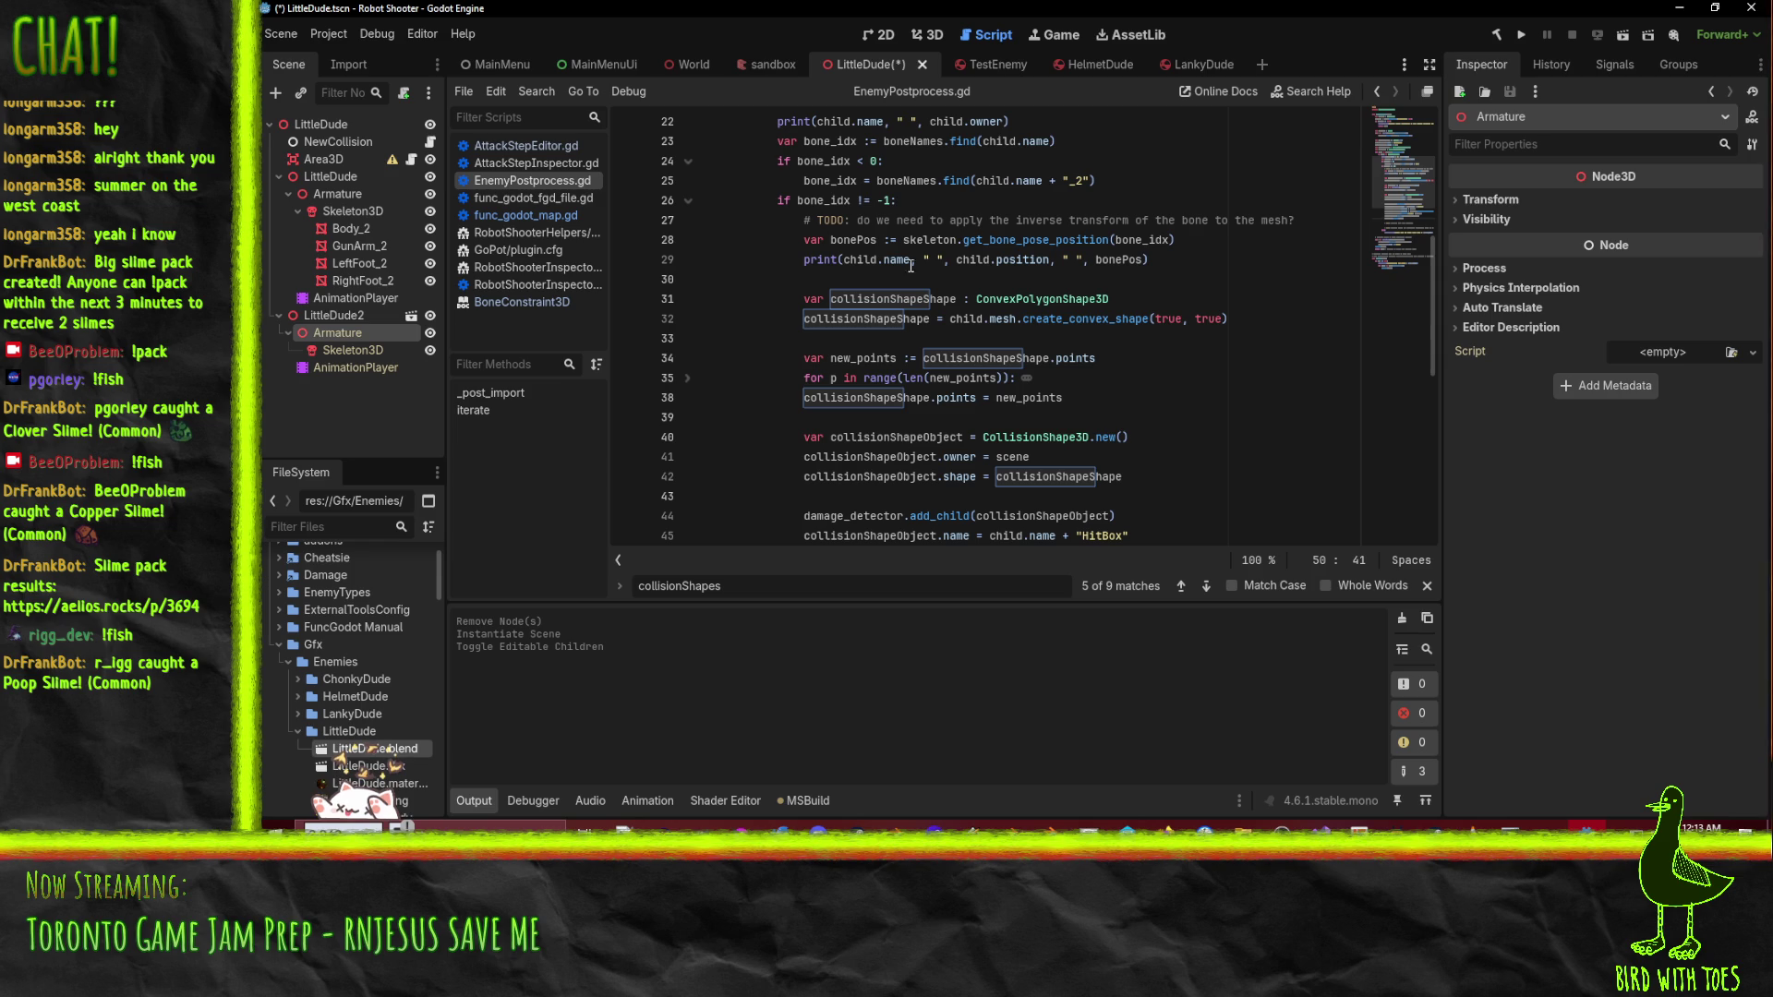
pyautogui.click(908, 259)
pyautogui.scroll(2, 995, 298)
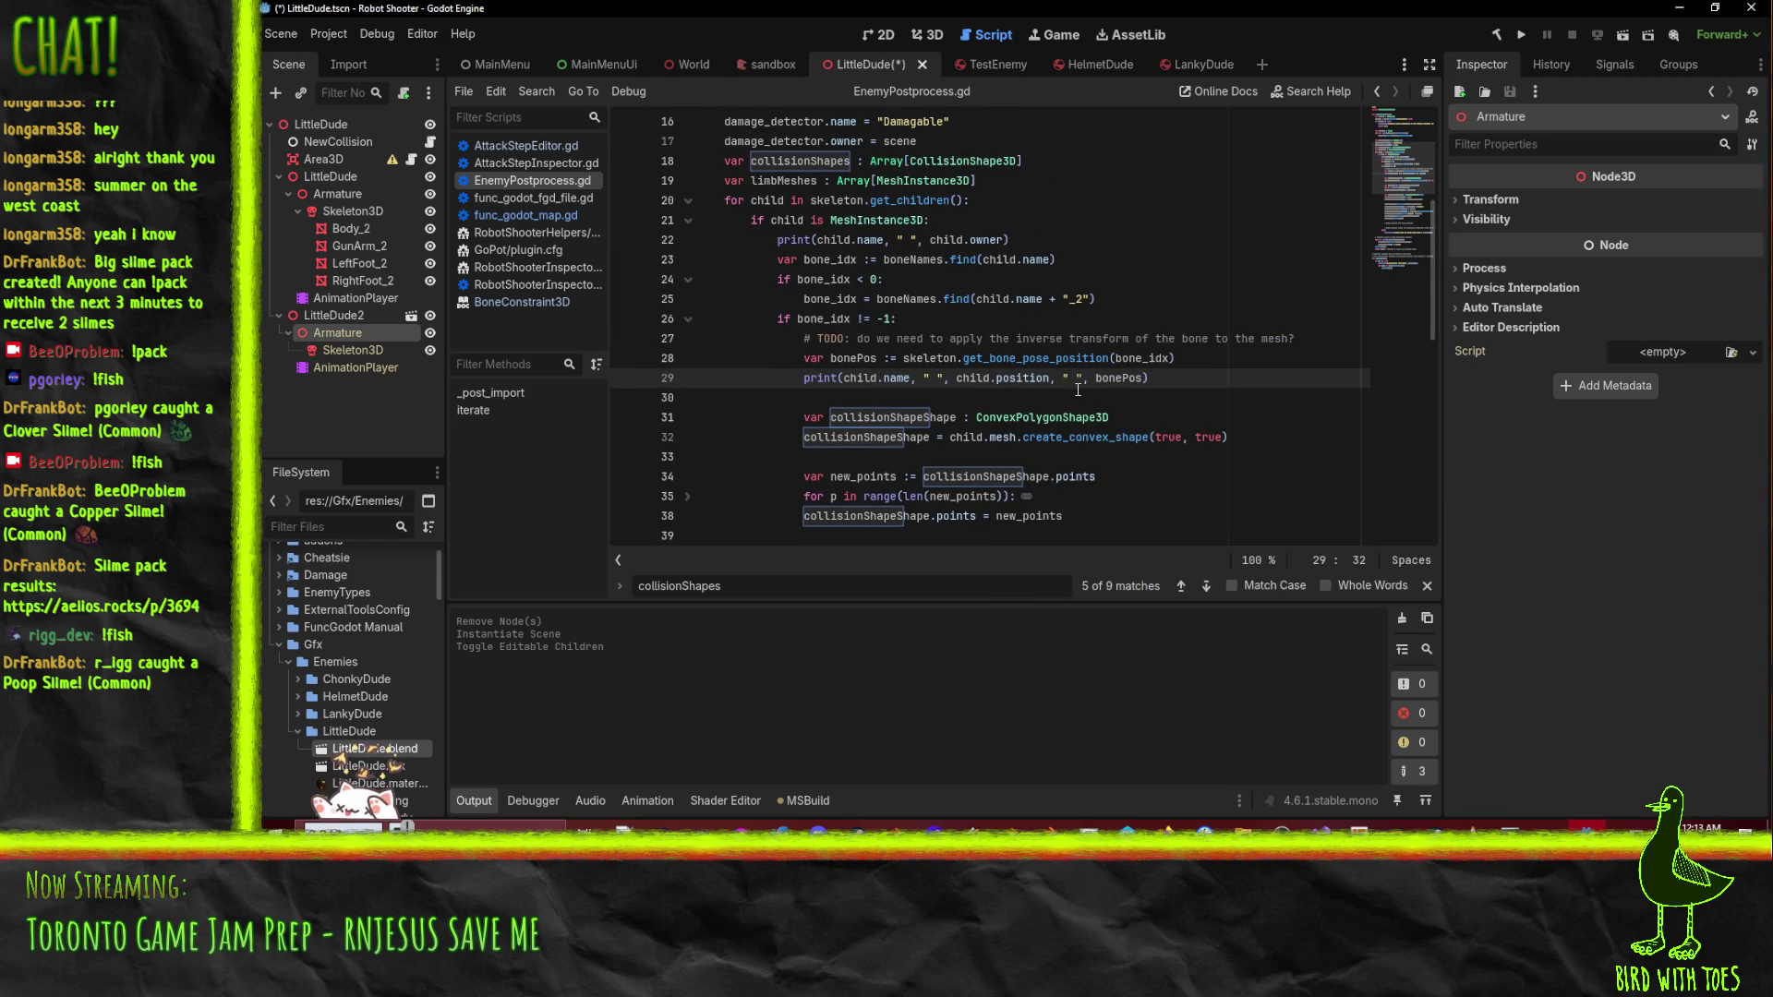
pyautogui.scroll(-3, 851, 388)
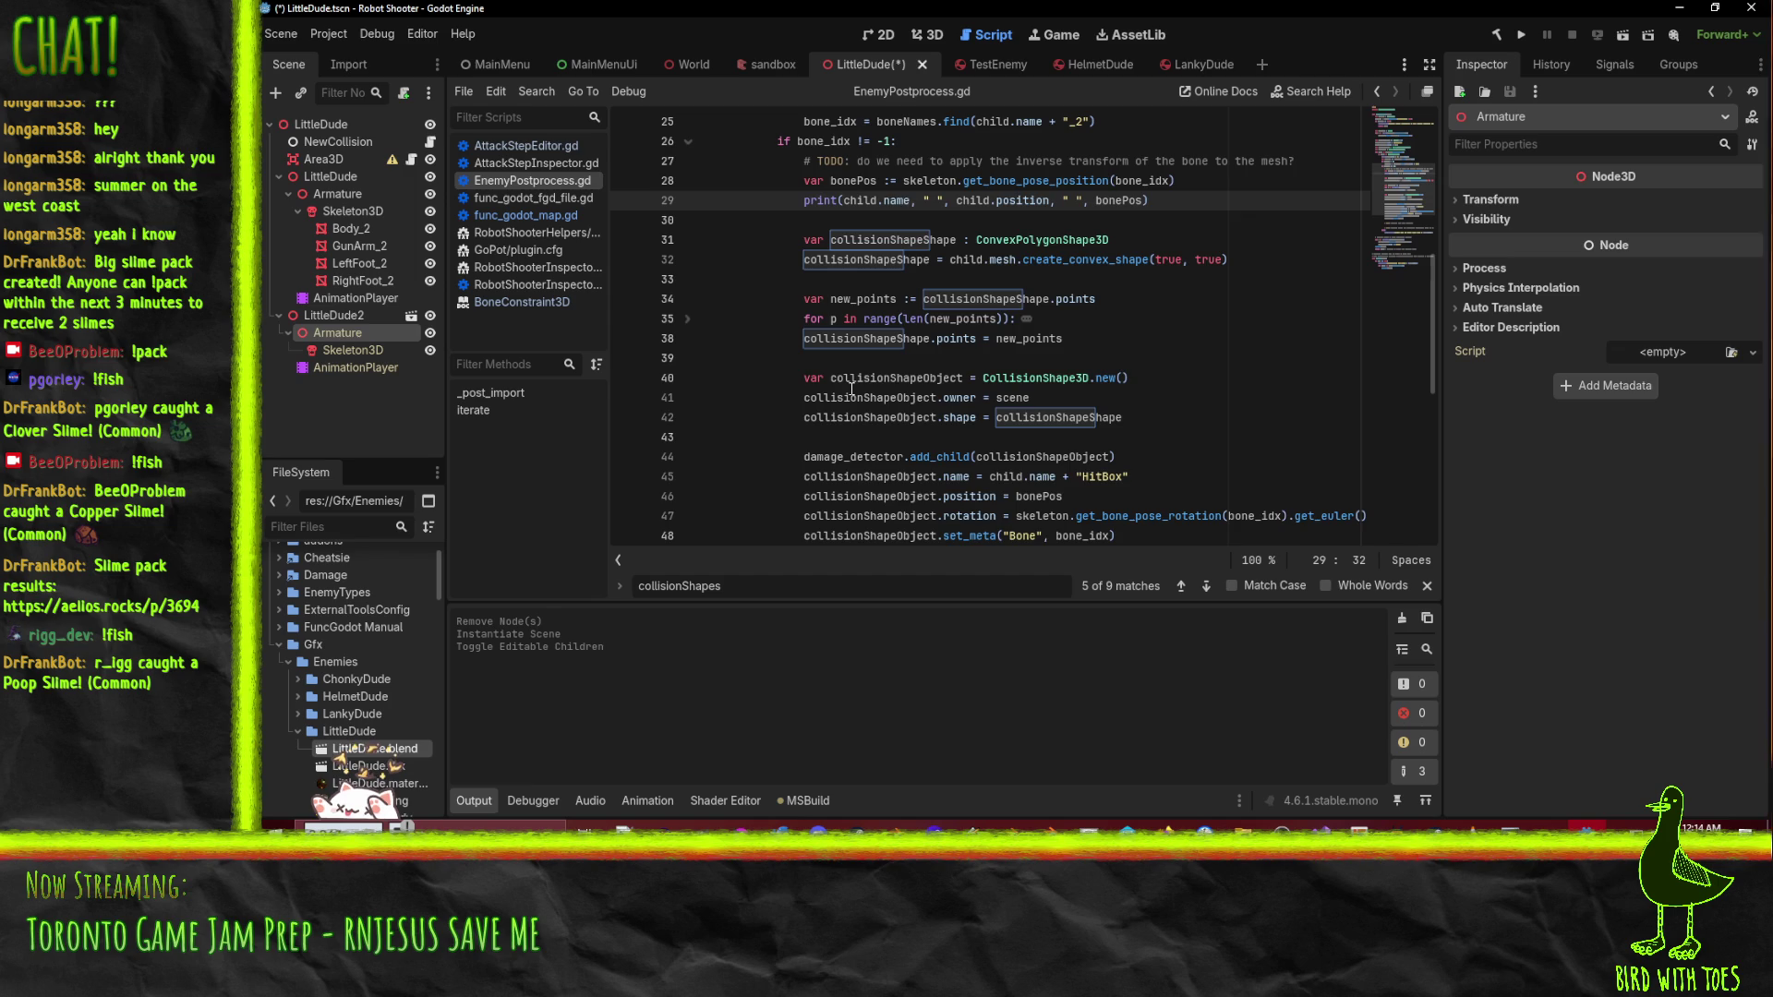
pyautogui.scroll(6, 977, 379)
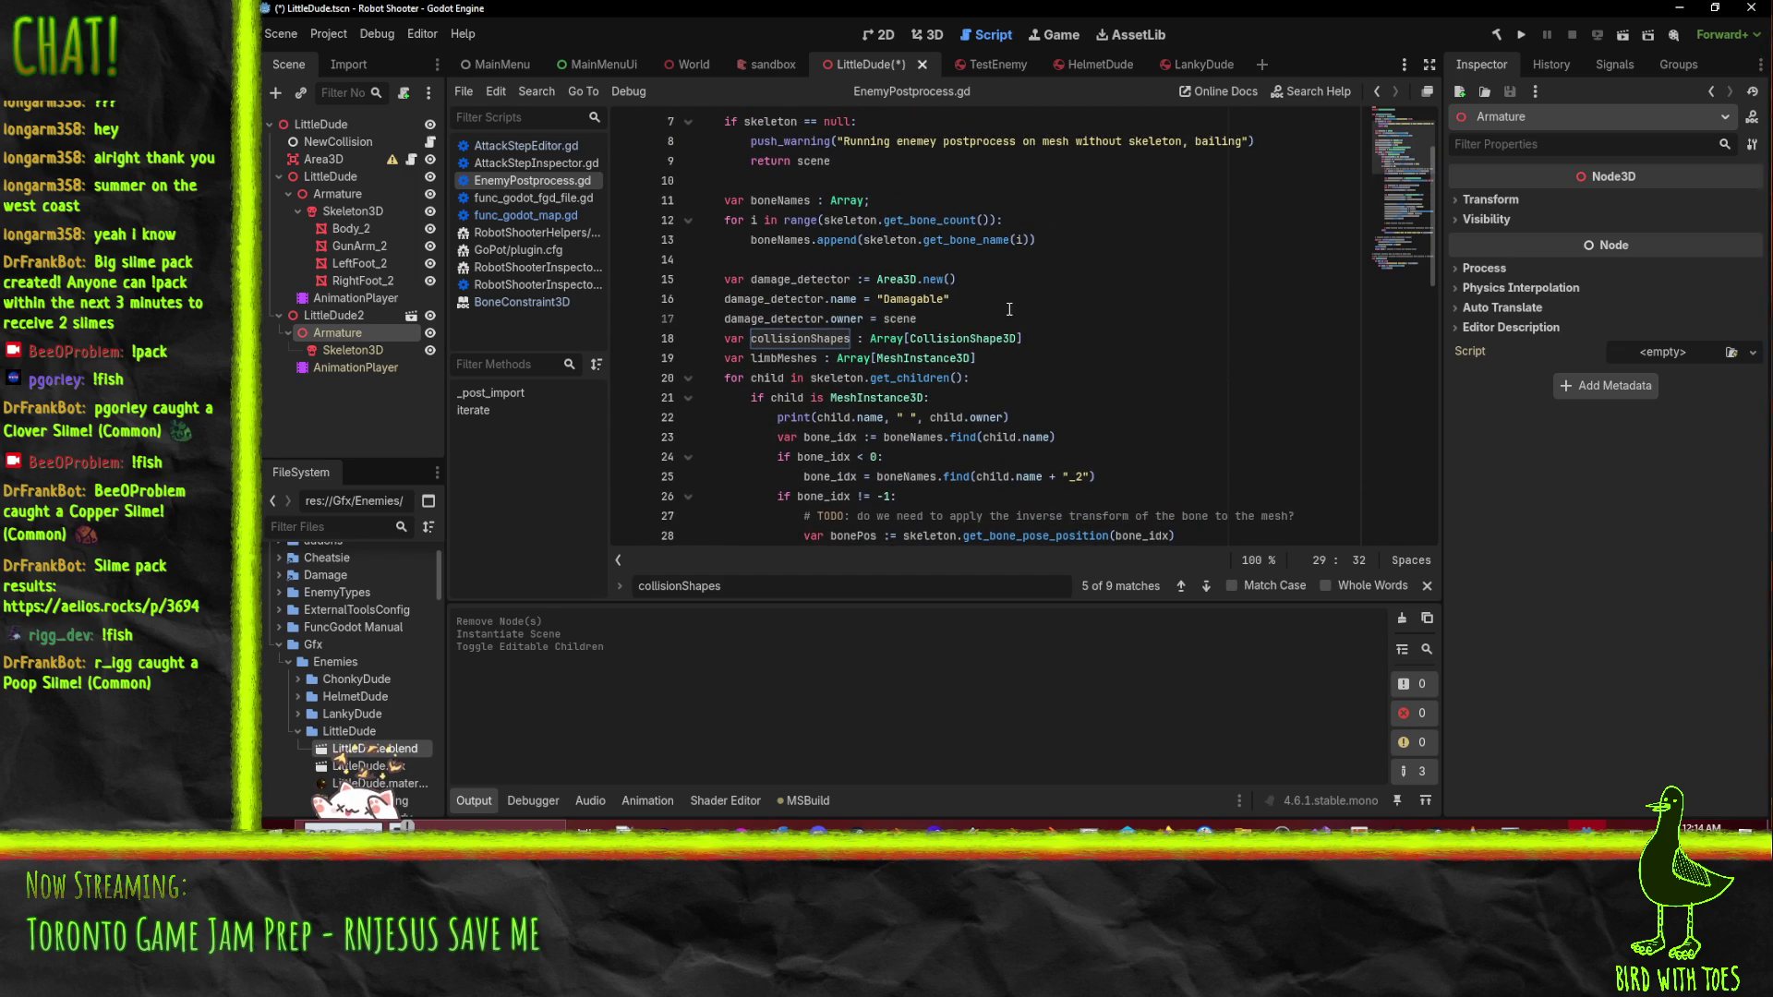
pyautogui.scroll(-10, 1009, 309)
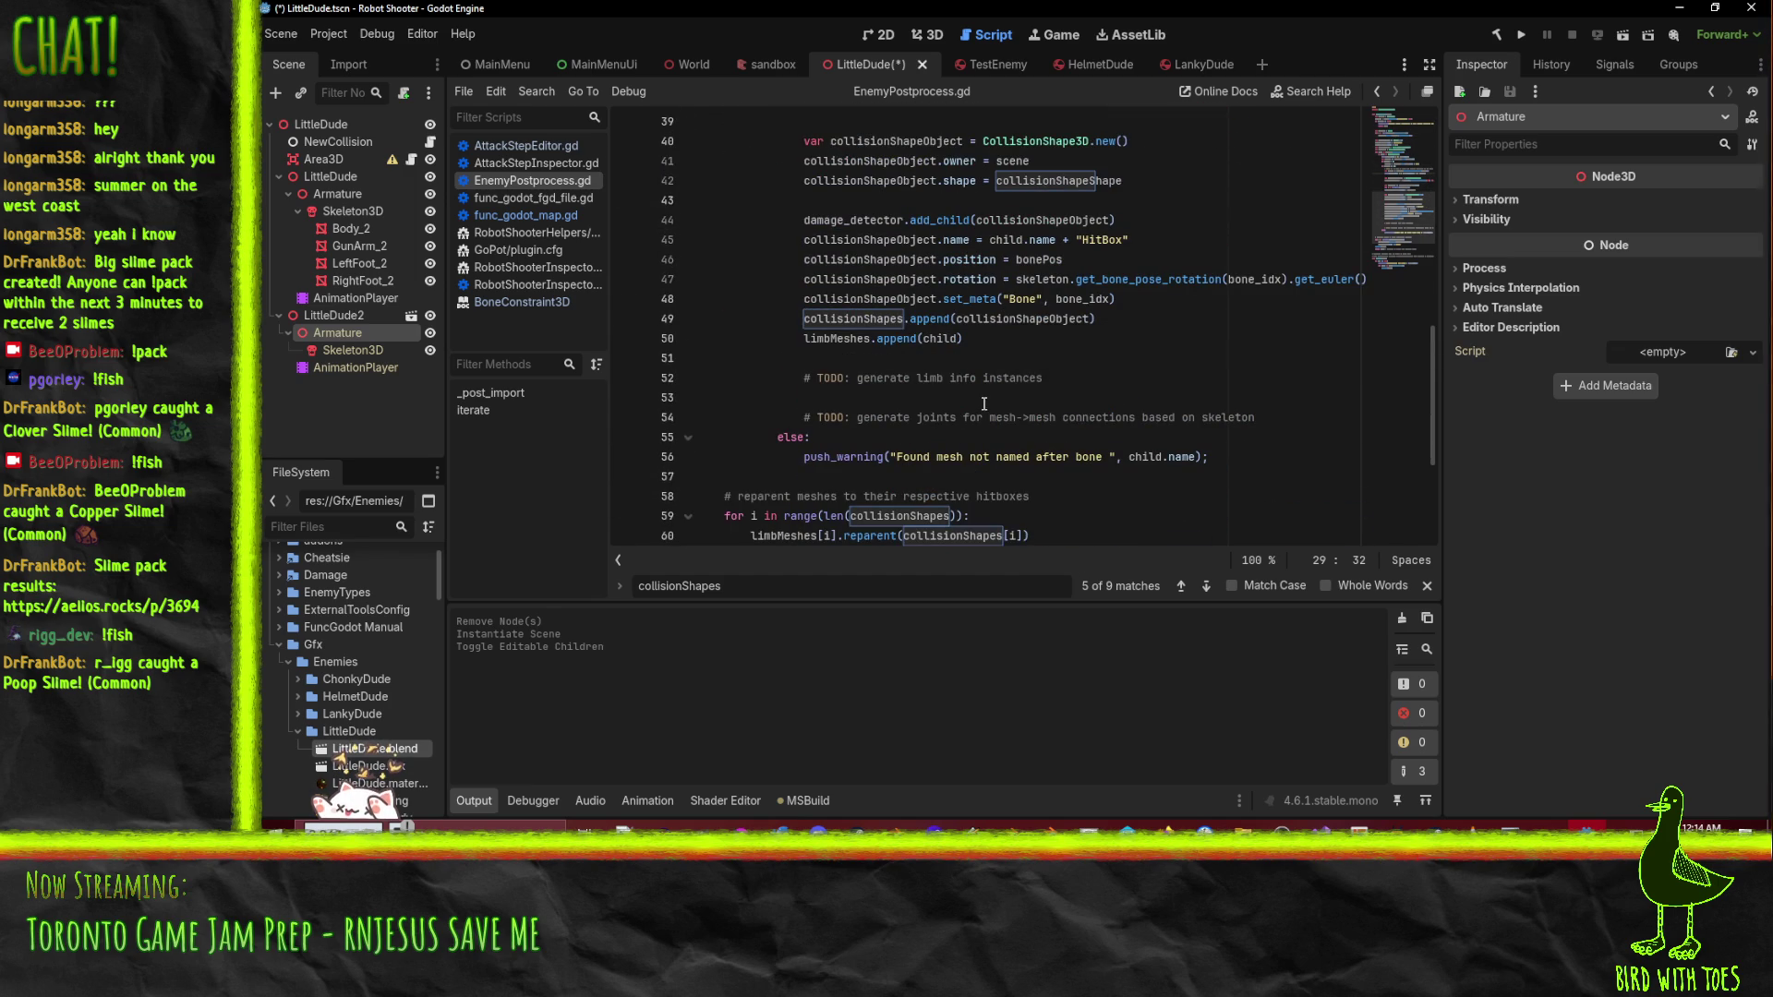
pyautogui.scroll(3, 985, 404)
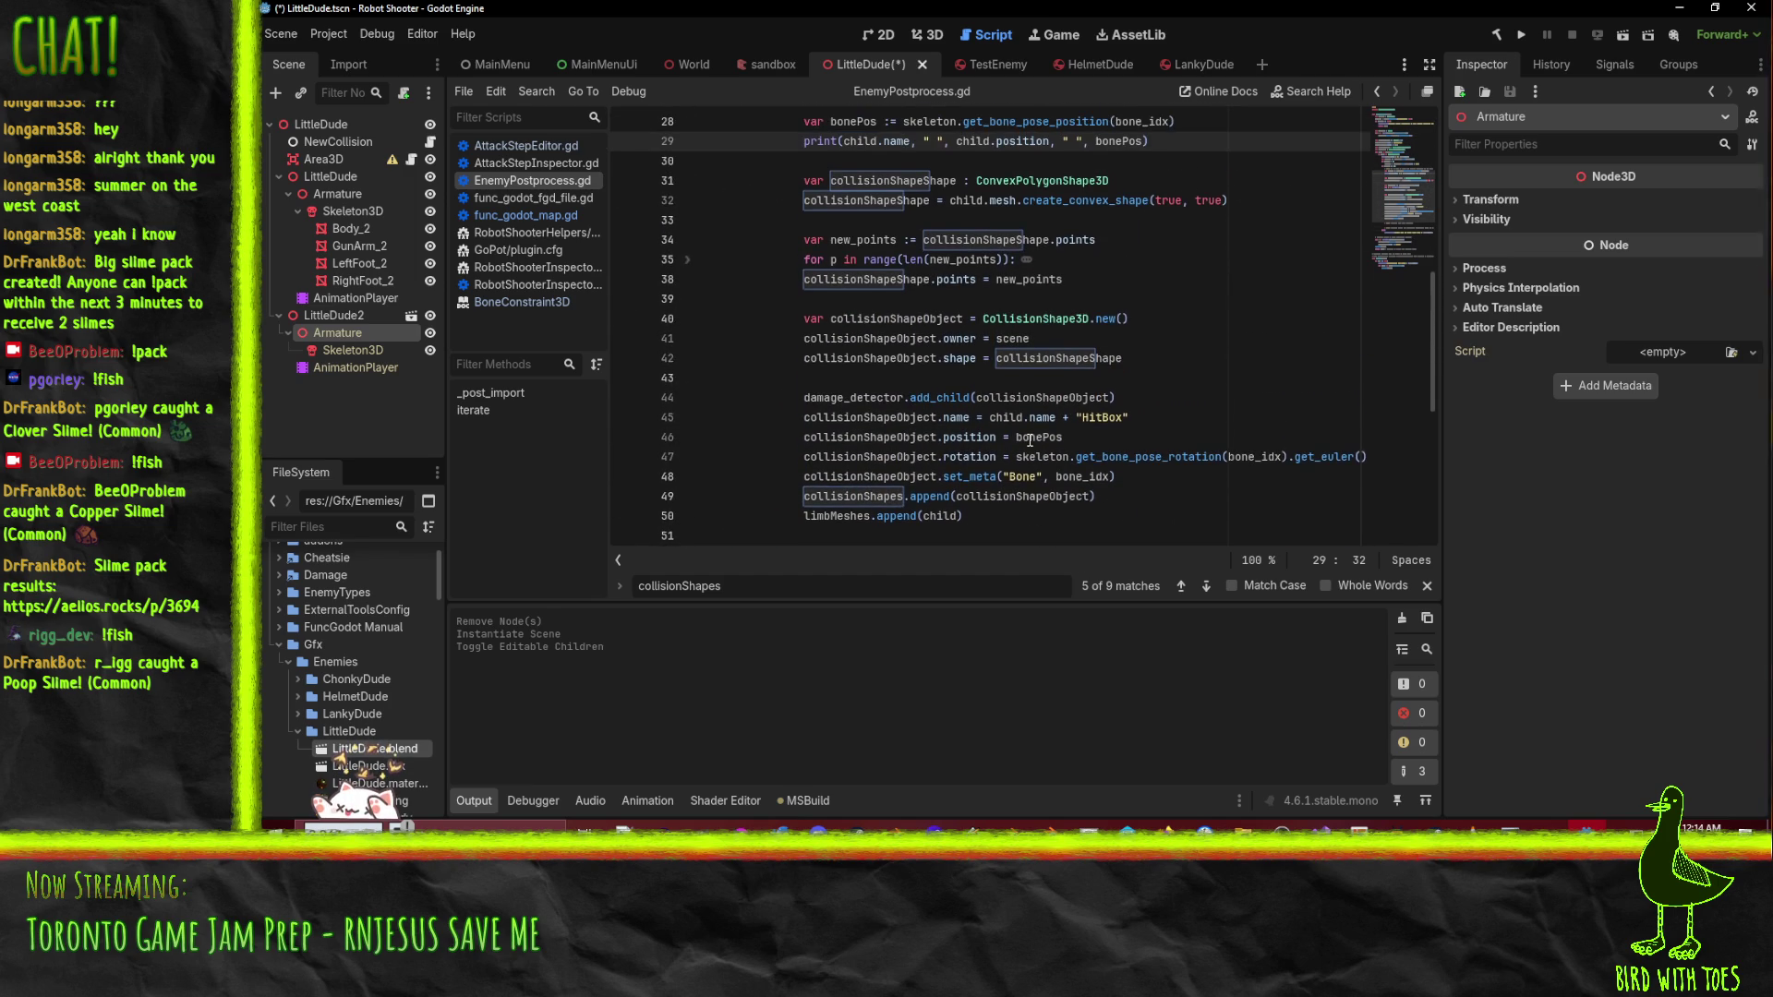
pyautogui.scroll(-6, 1030, 441)
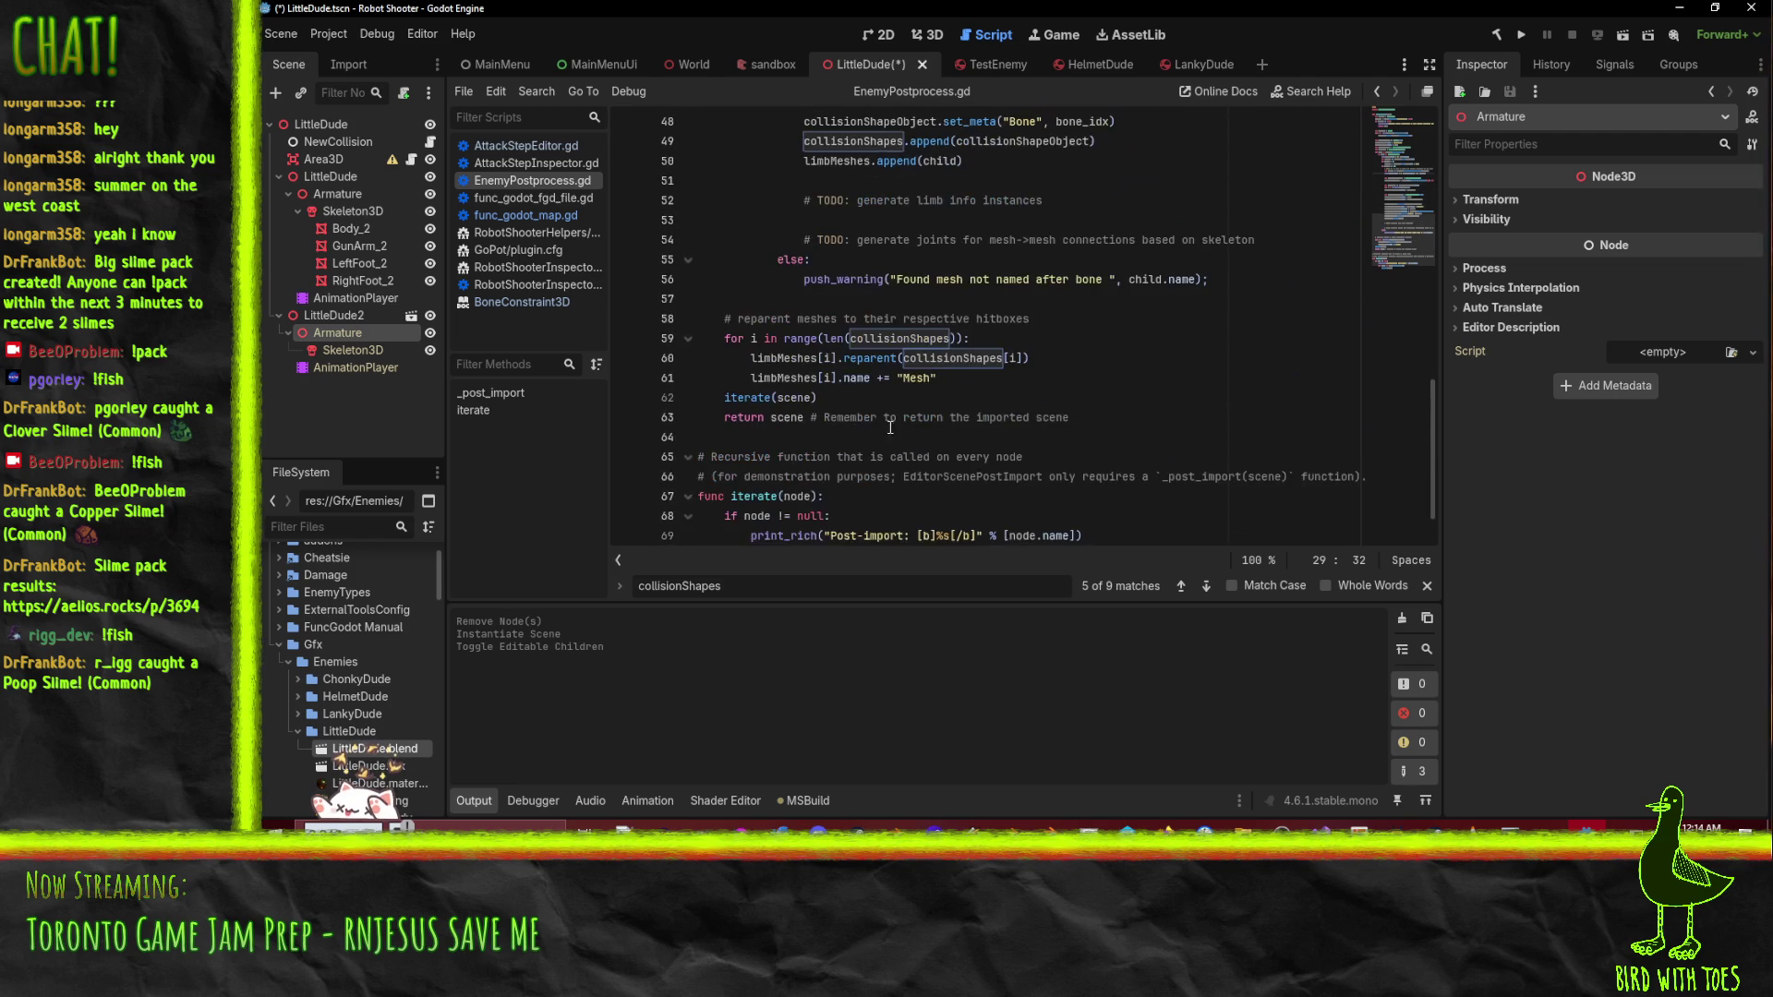
pyautogui.scroll(6, 834, 391)
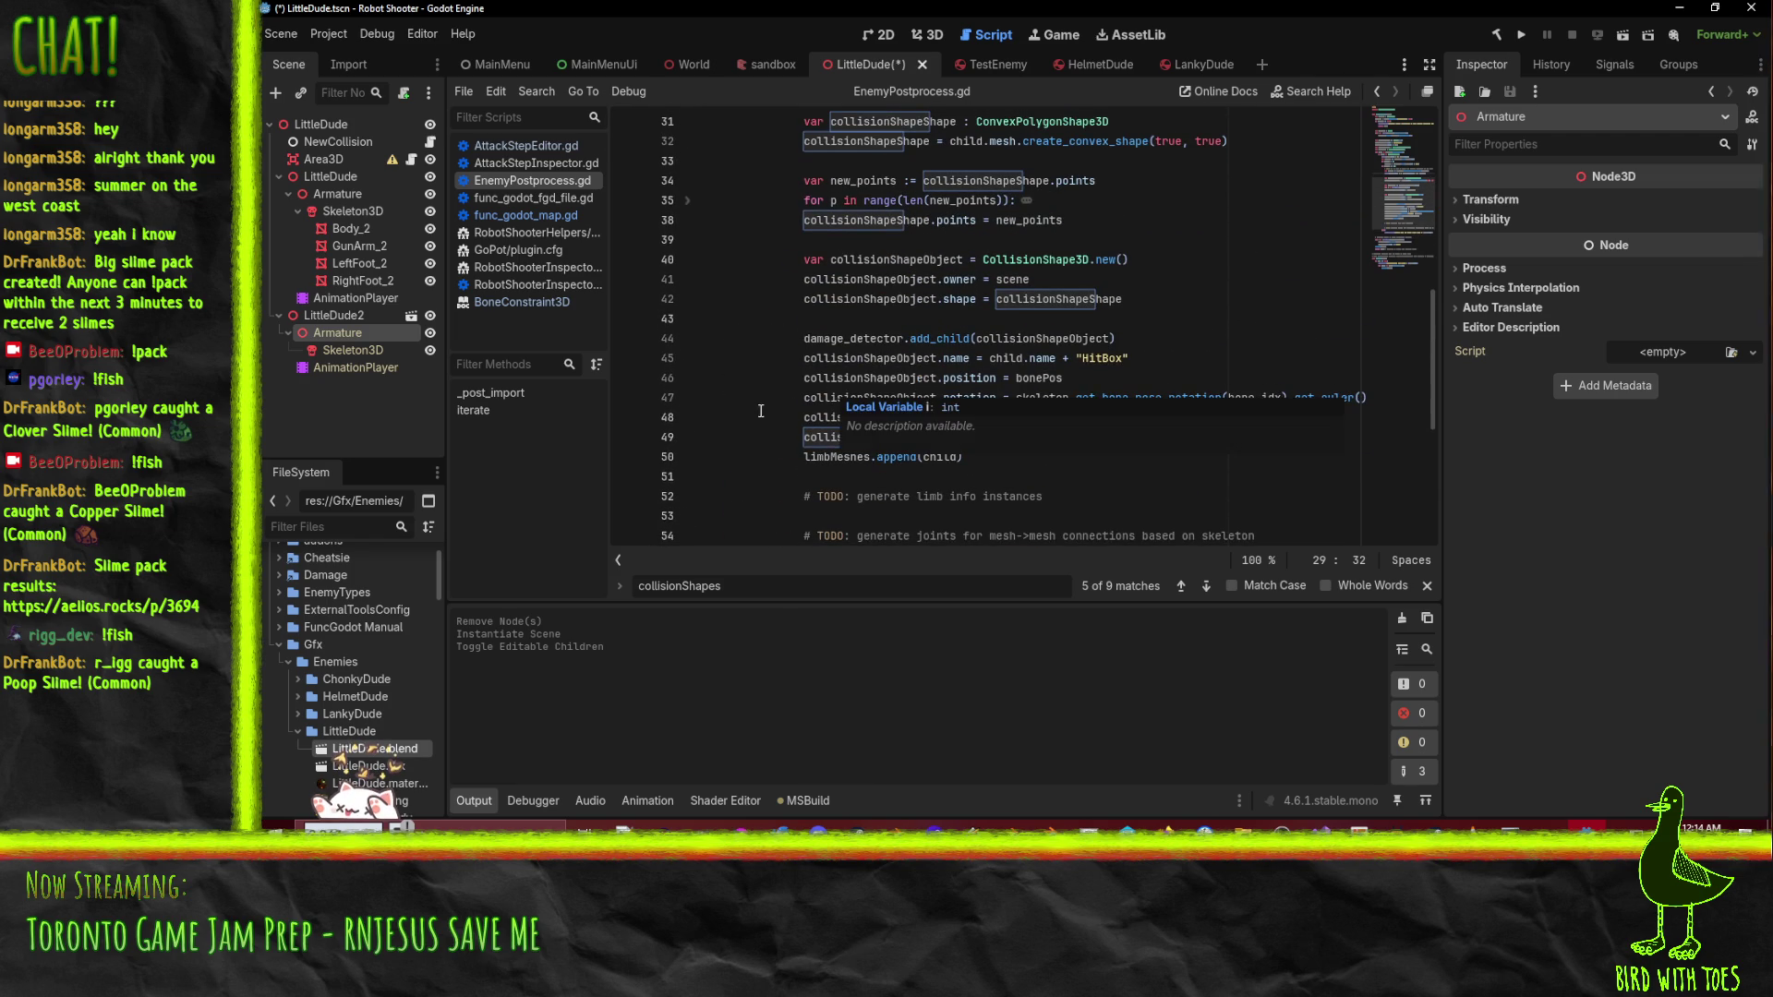
pyautogui.scroll(3, 759, 390)
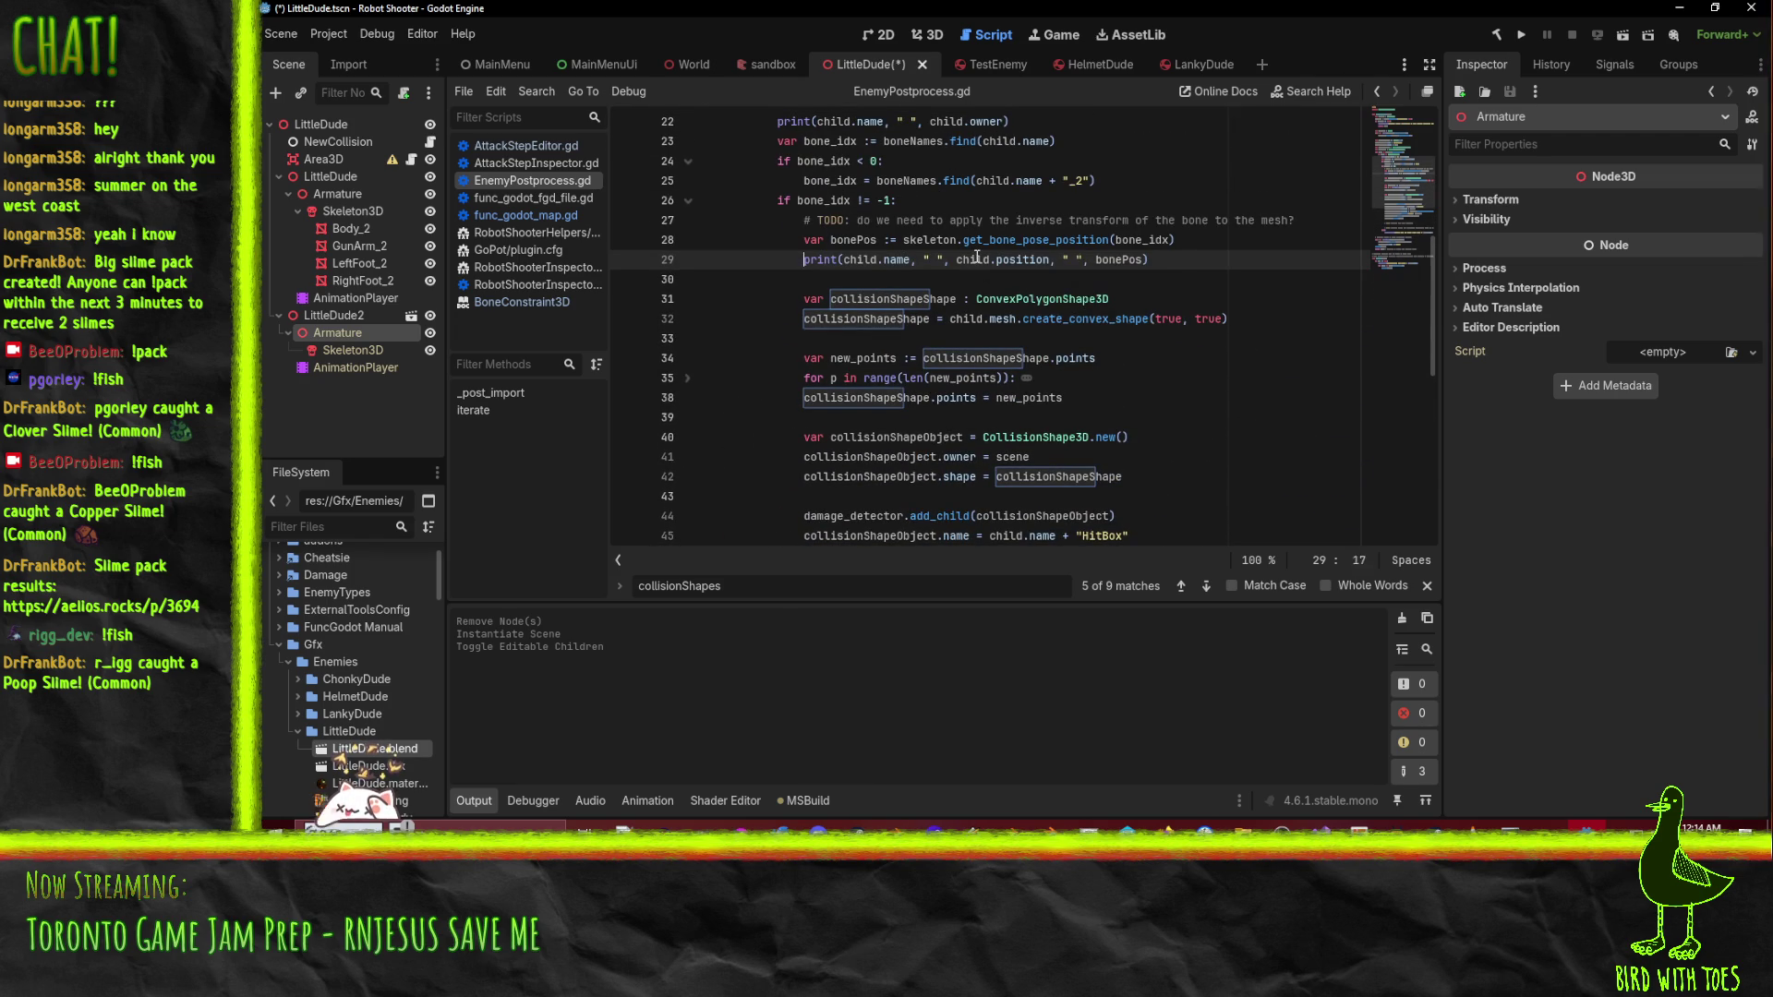
pyautogui.press('Home')
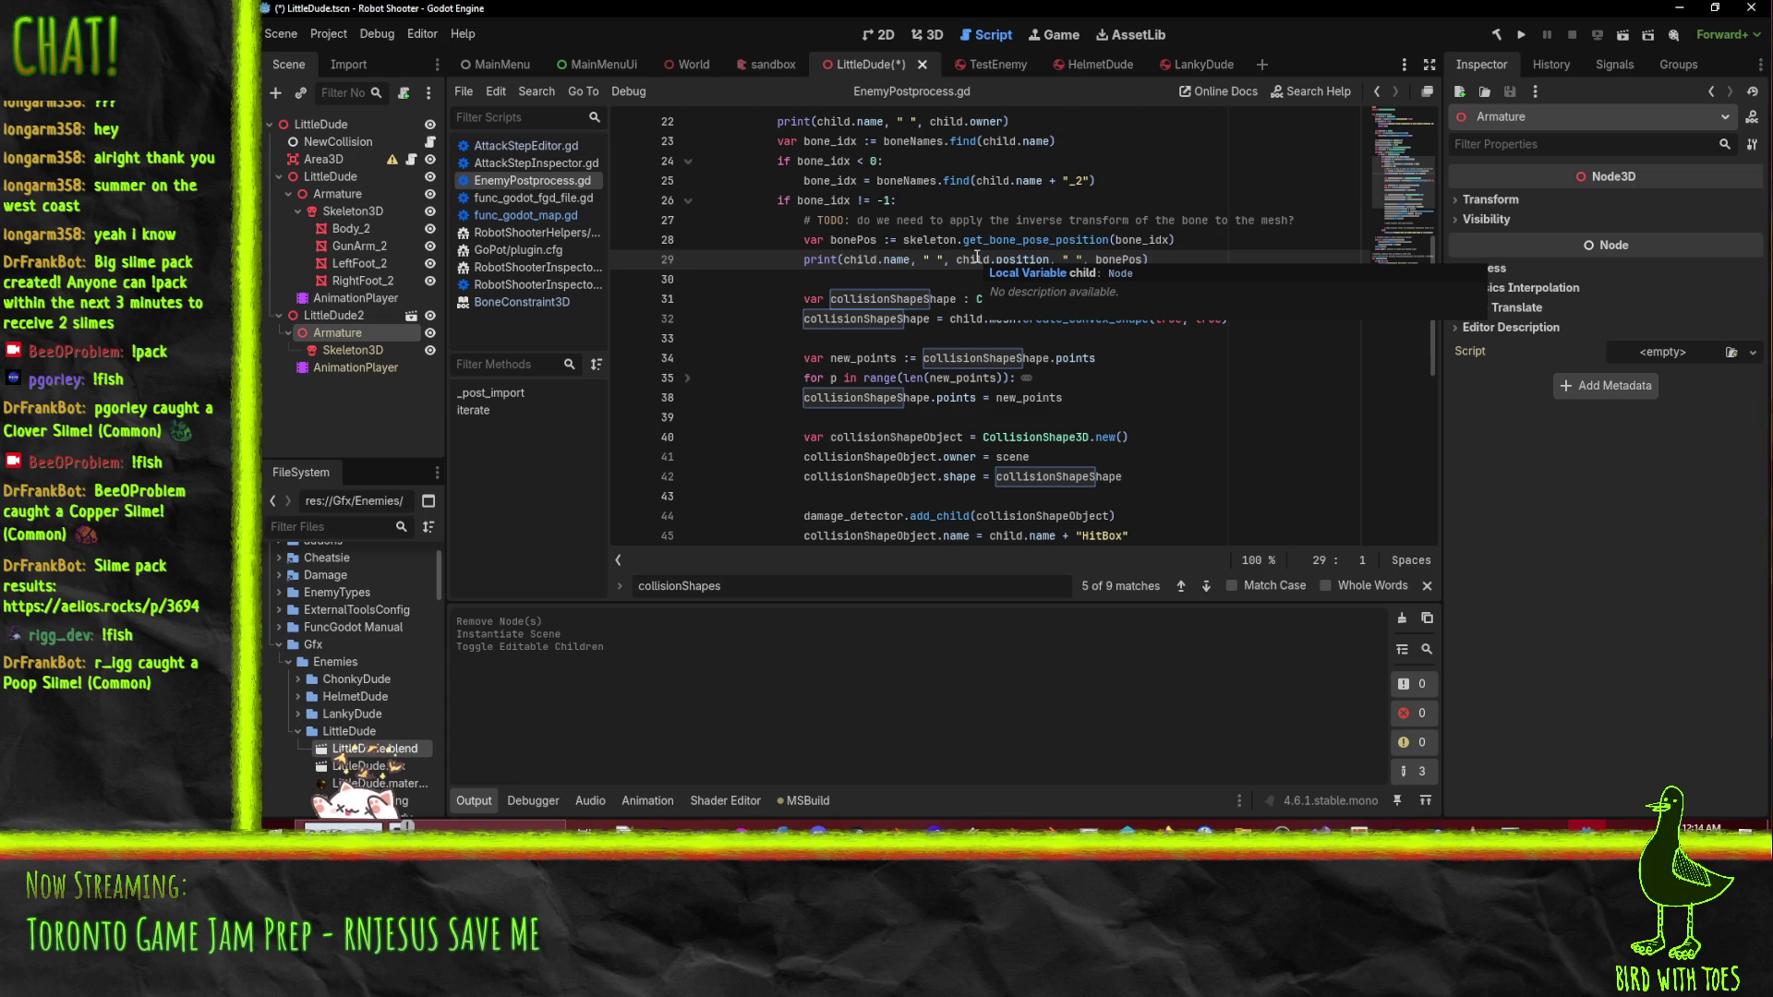
# - Unfold the for loop on line 35 and delete the print(new_points[p]) debug line
pyautogui.click(800, 389)
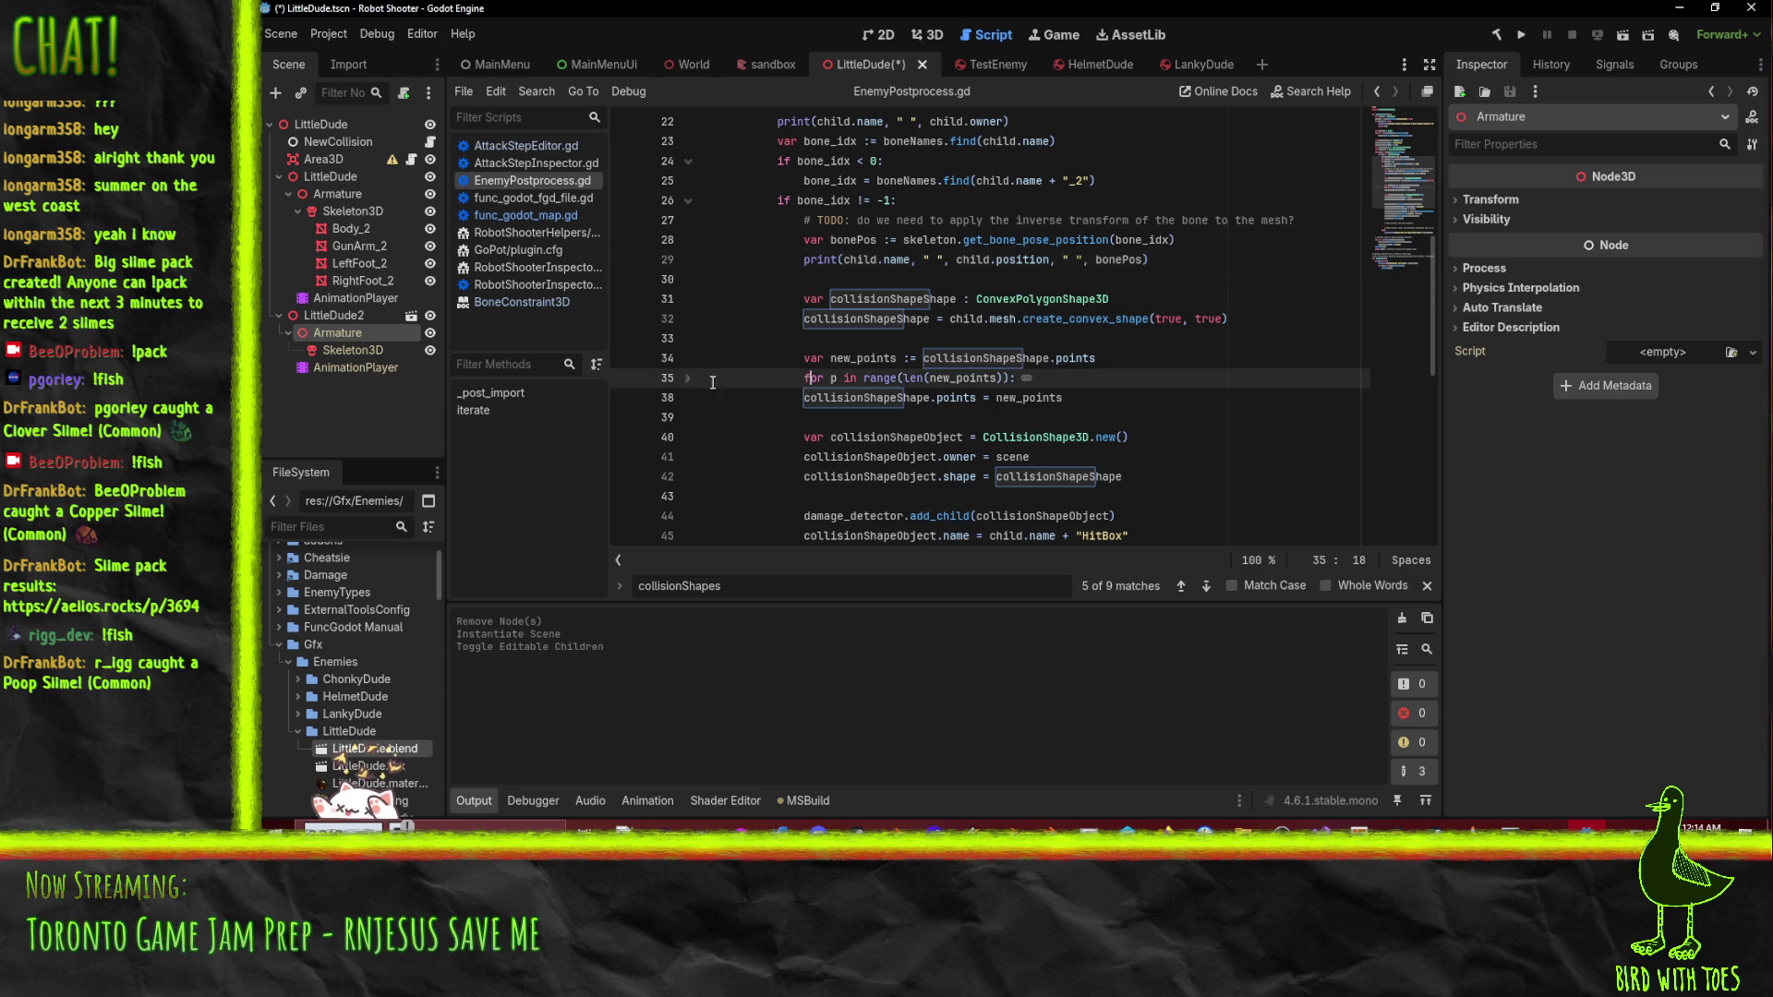
pyautogui.click(688, 377)
pyautogui.click(831, 417)
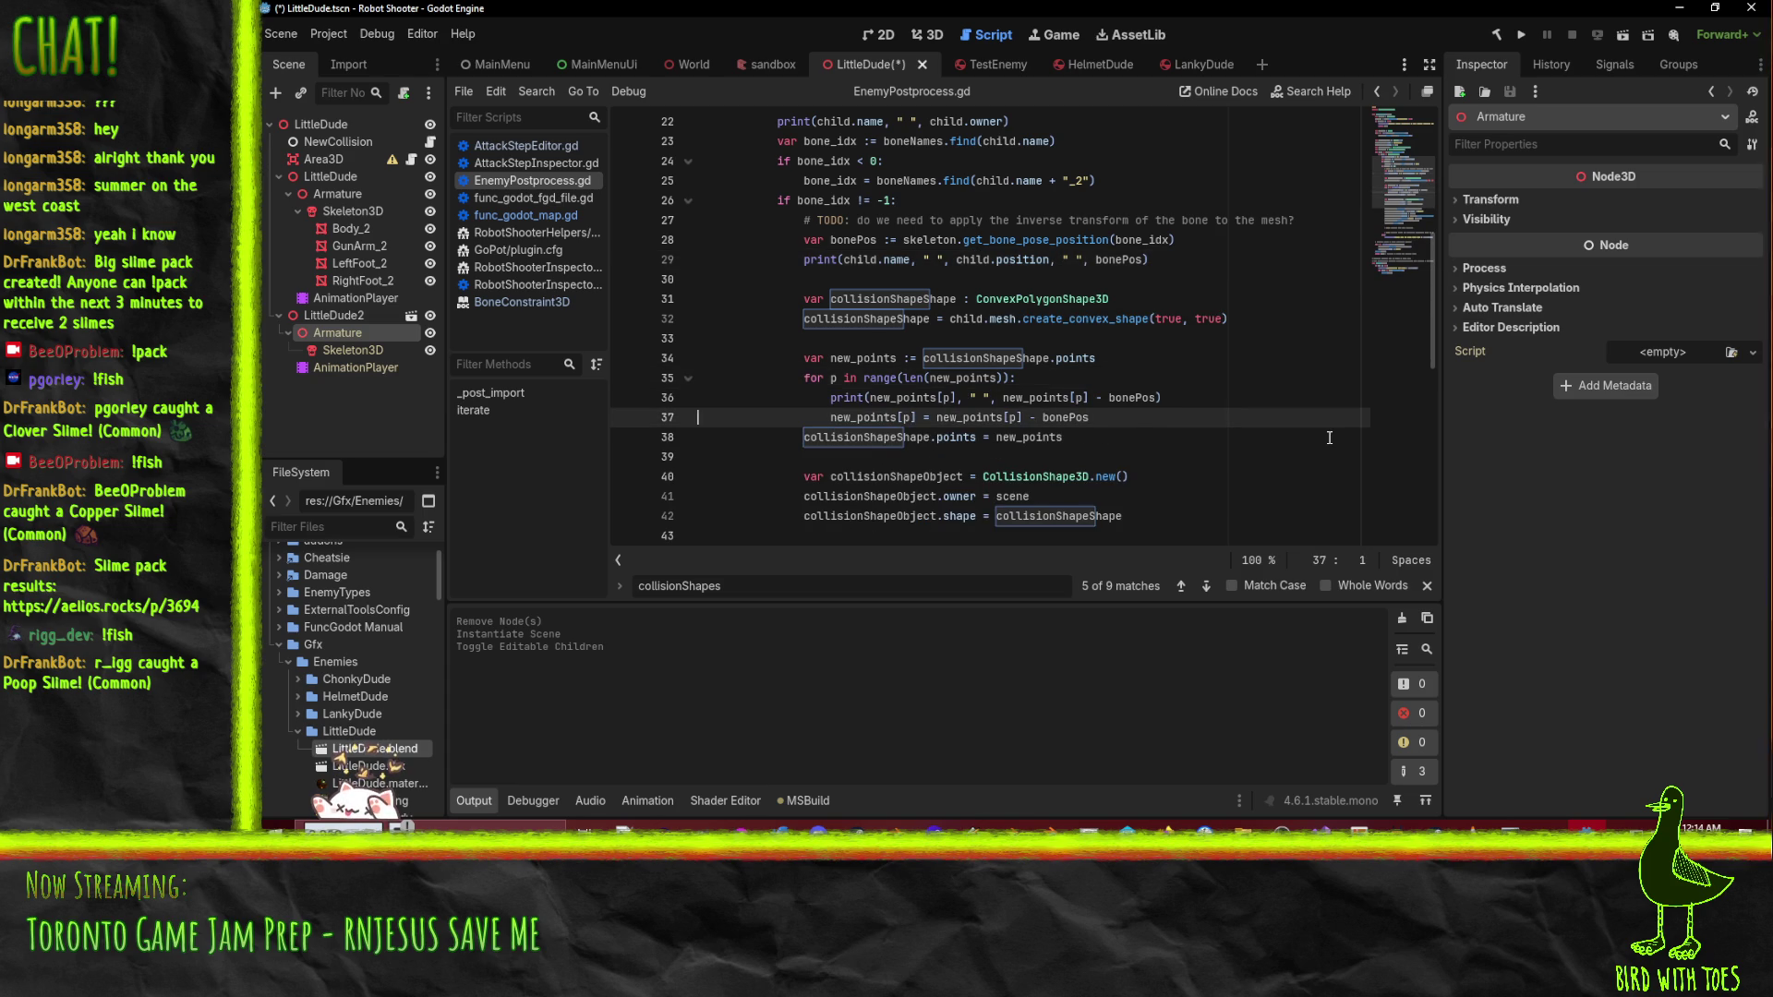
pyautogui.press('Up')
pyautogui.hotkey('ctrl', 'shift', 'k')
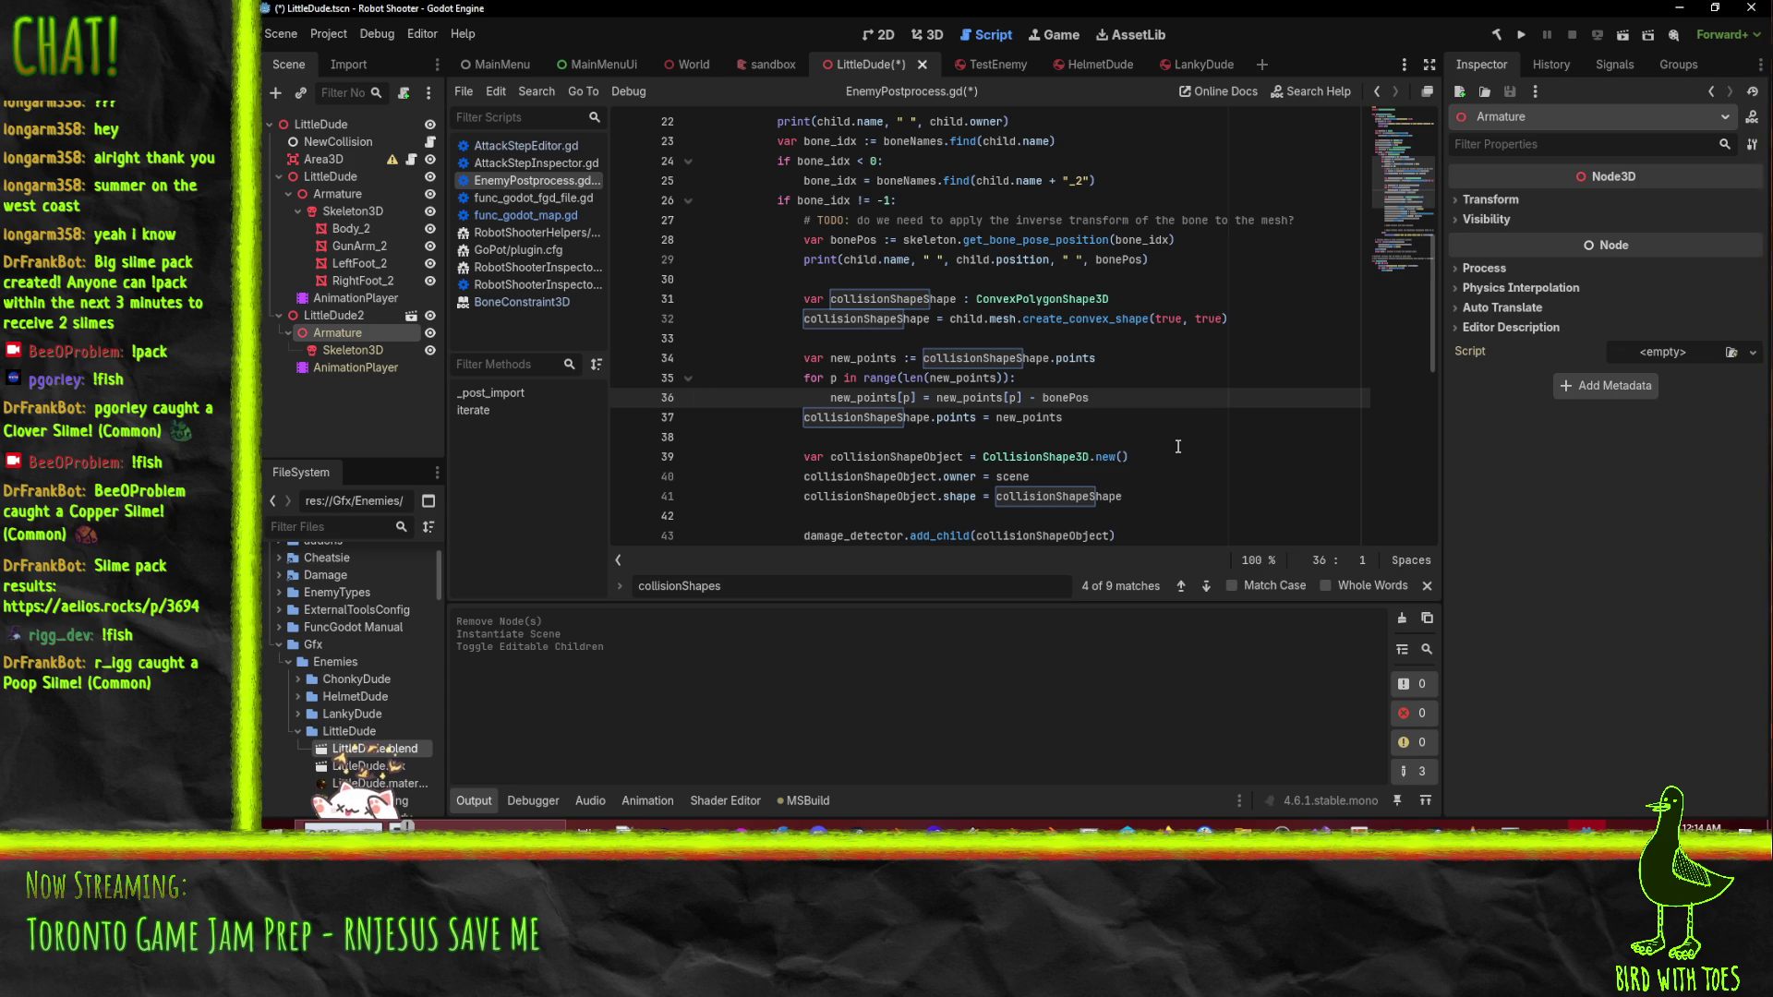
# - Append " ", child.parent.owner to the line 22 print after child.name, and save
pyautogui.scroll(2, 1196, 418)
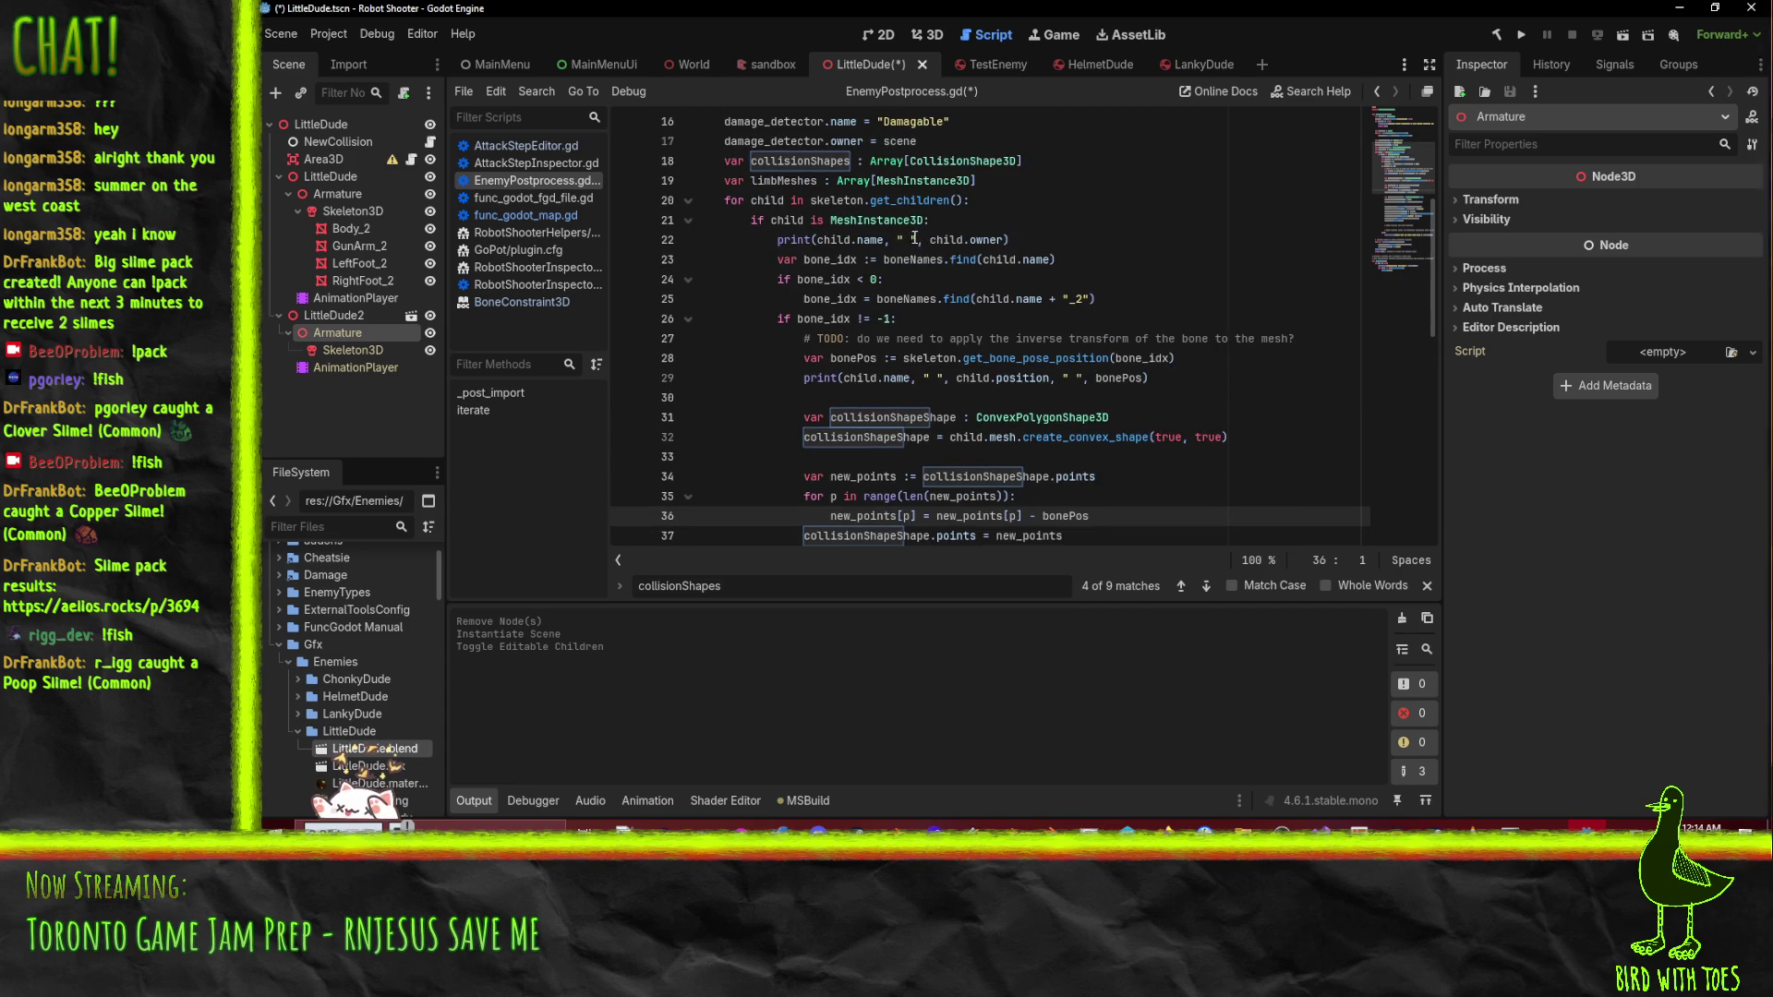
pyautogui.click(913, 239)
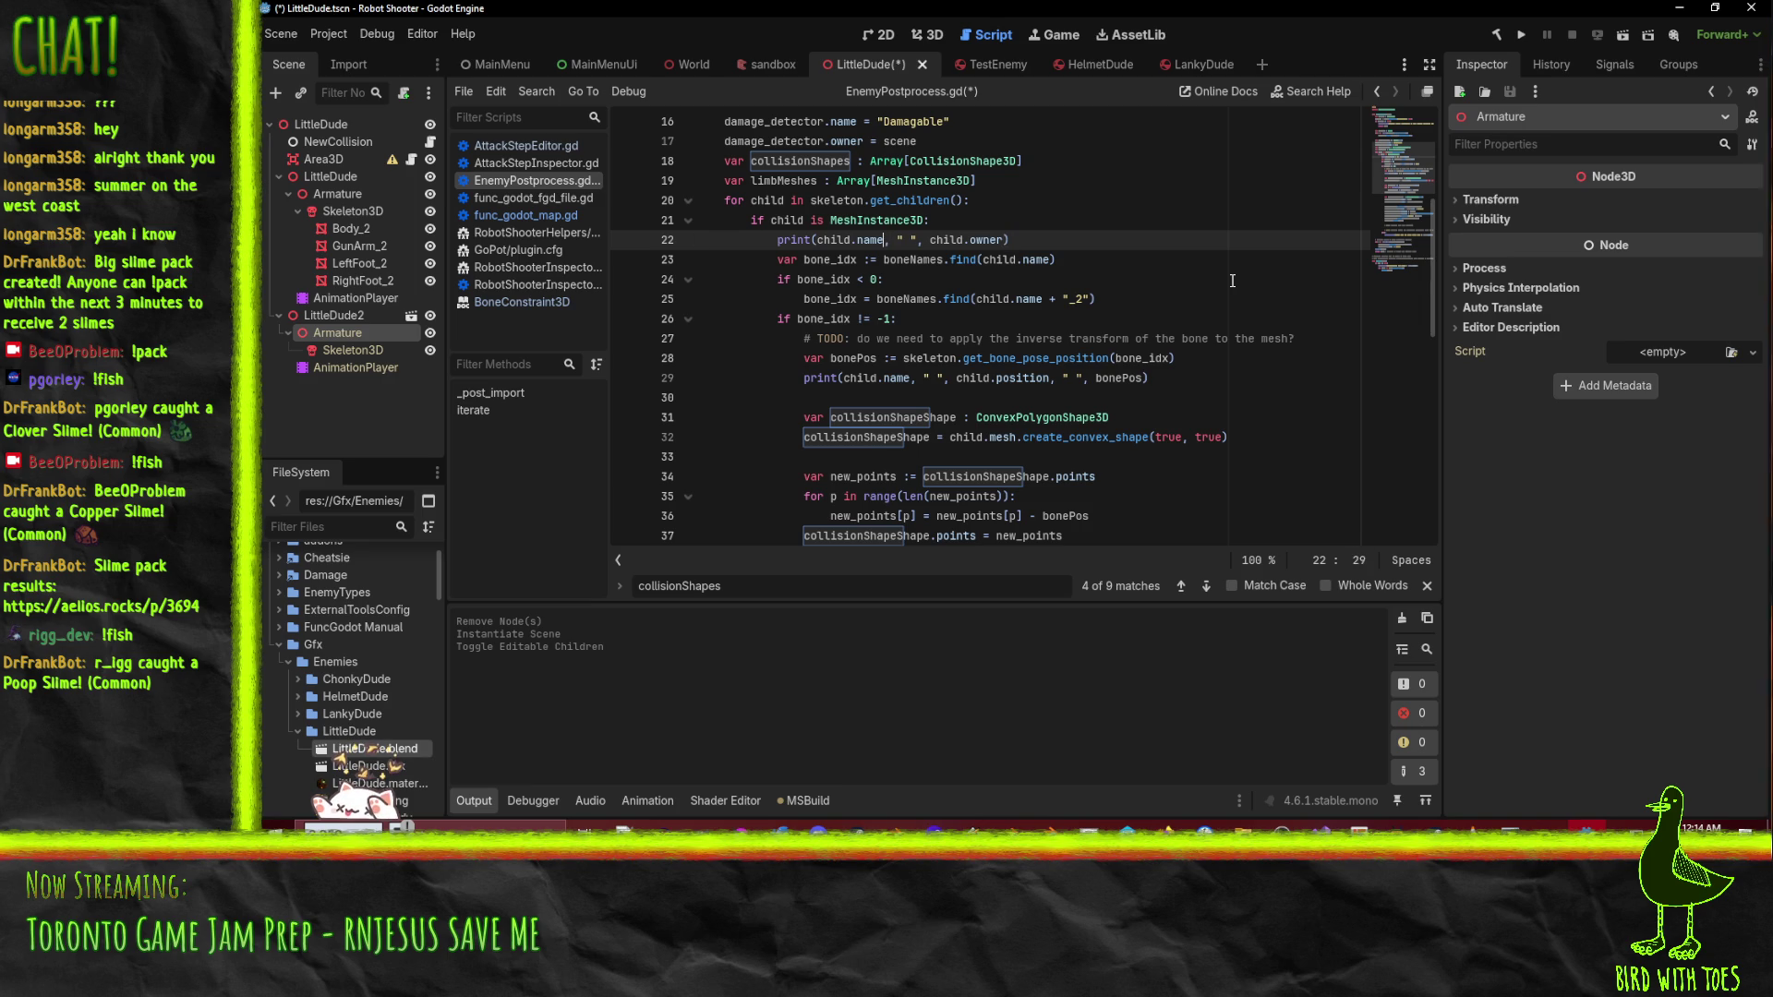
pyautogui.write(', " "')
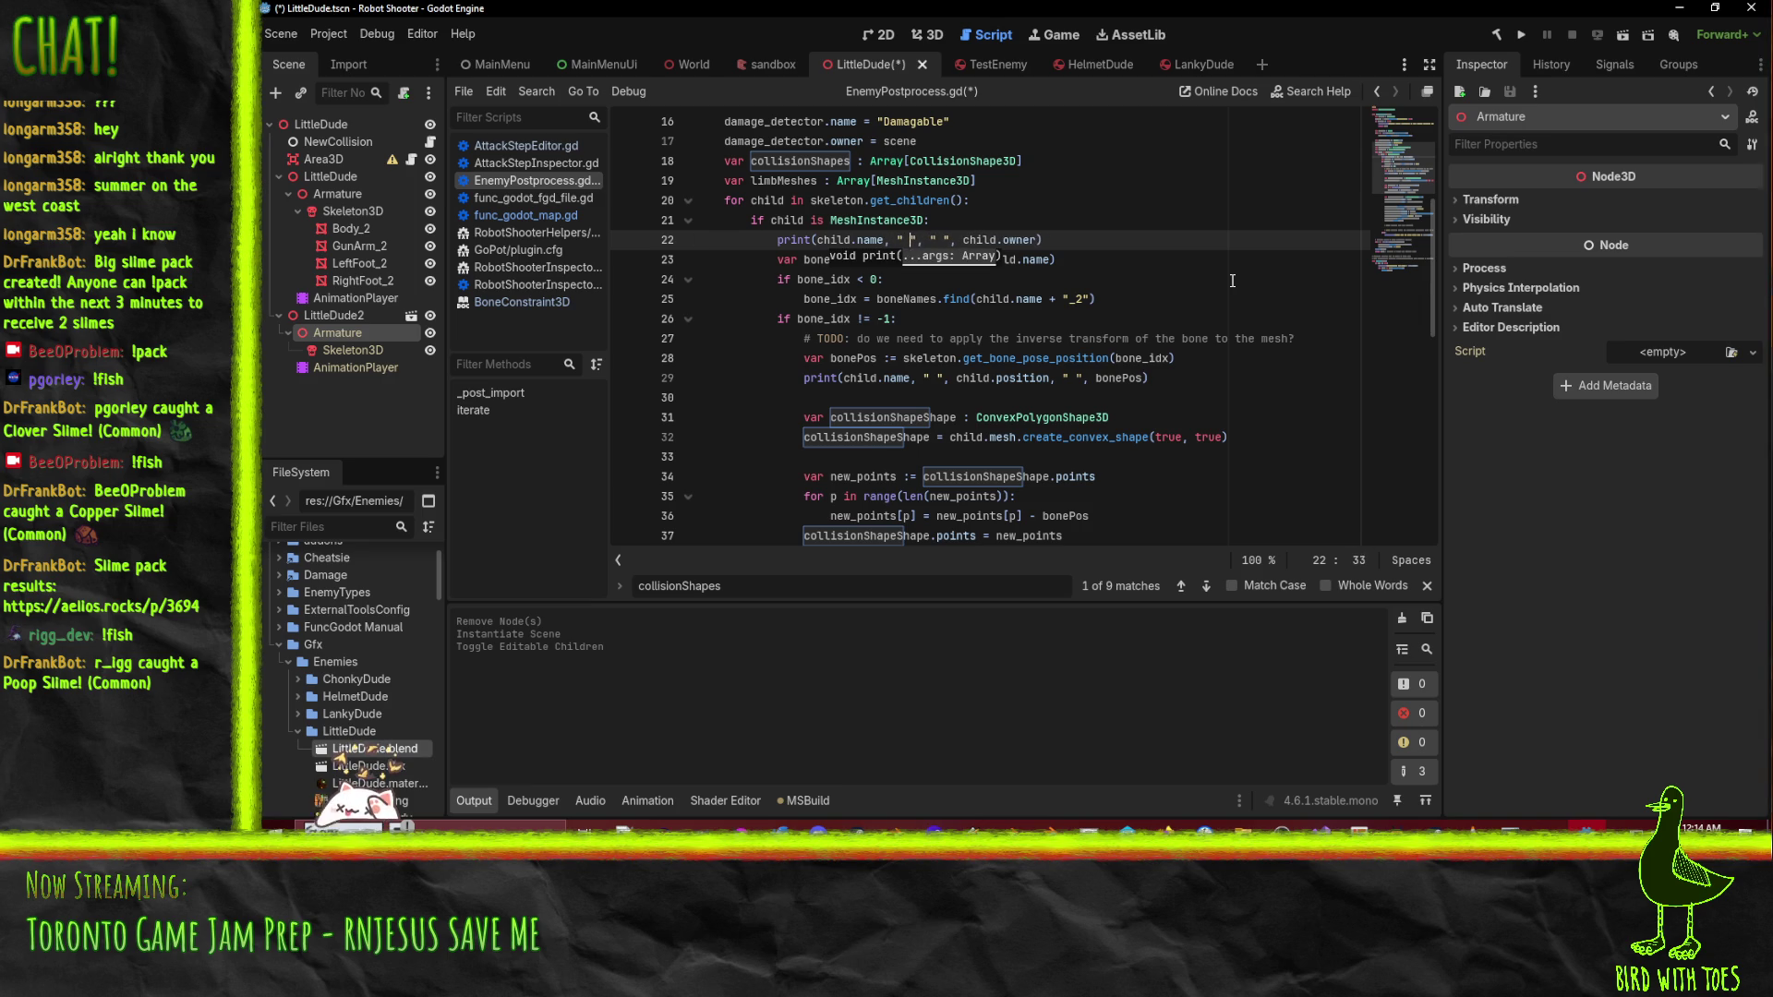
pyautogui.write(', child')
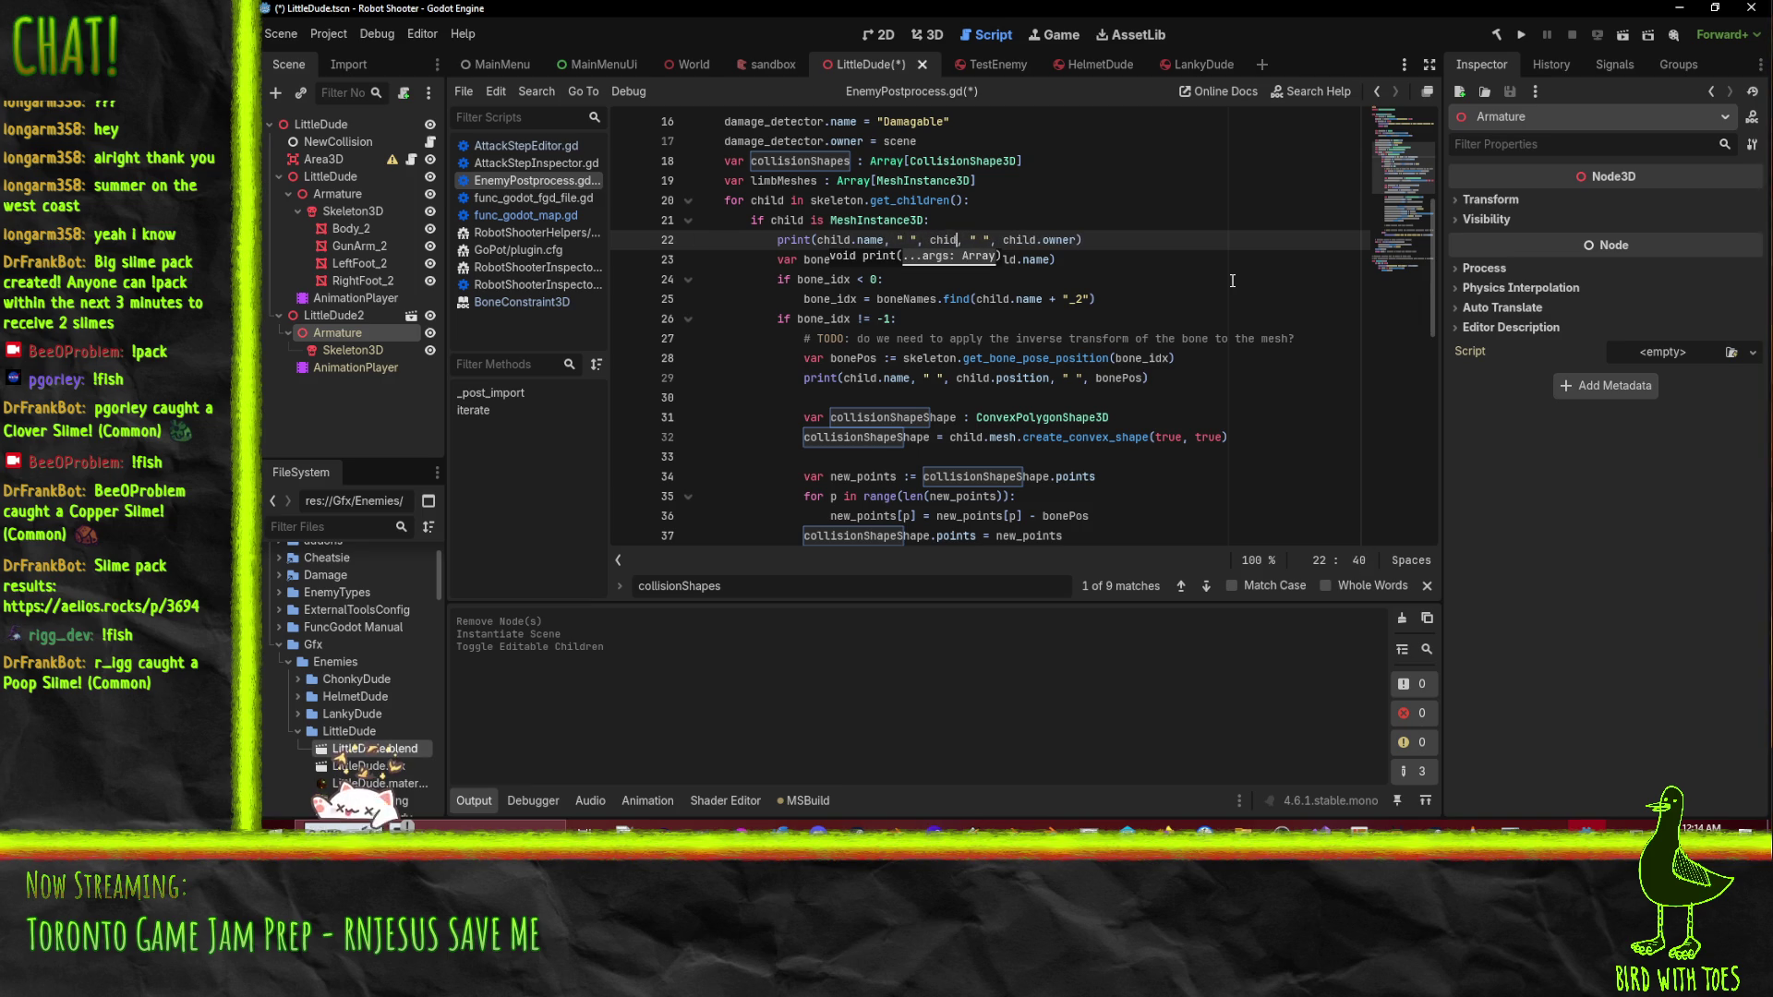
pyautogui.write('.parent')
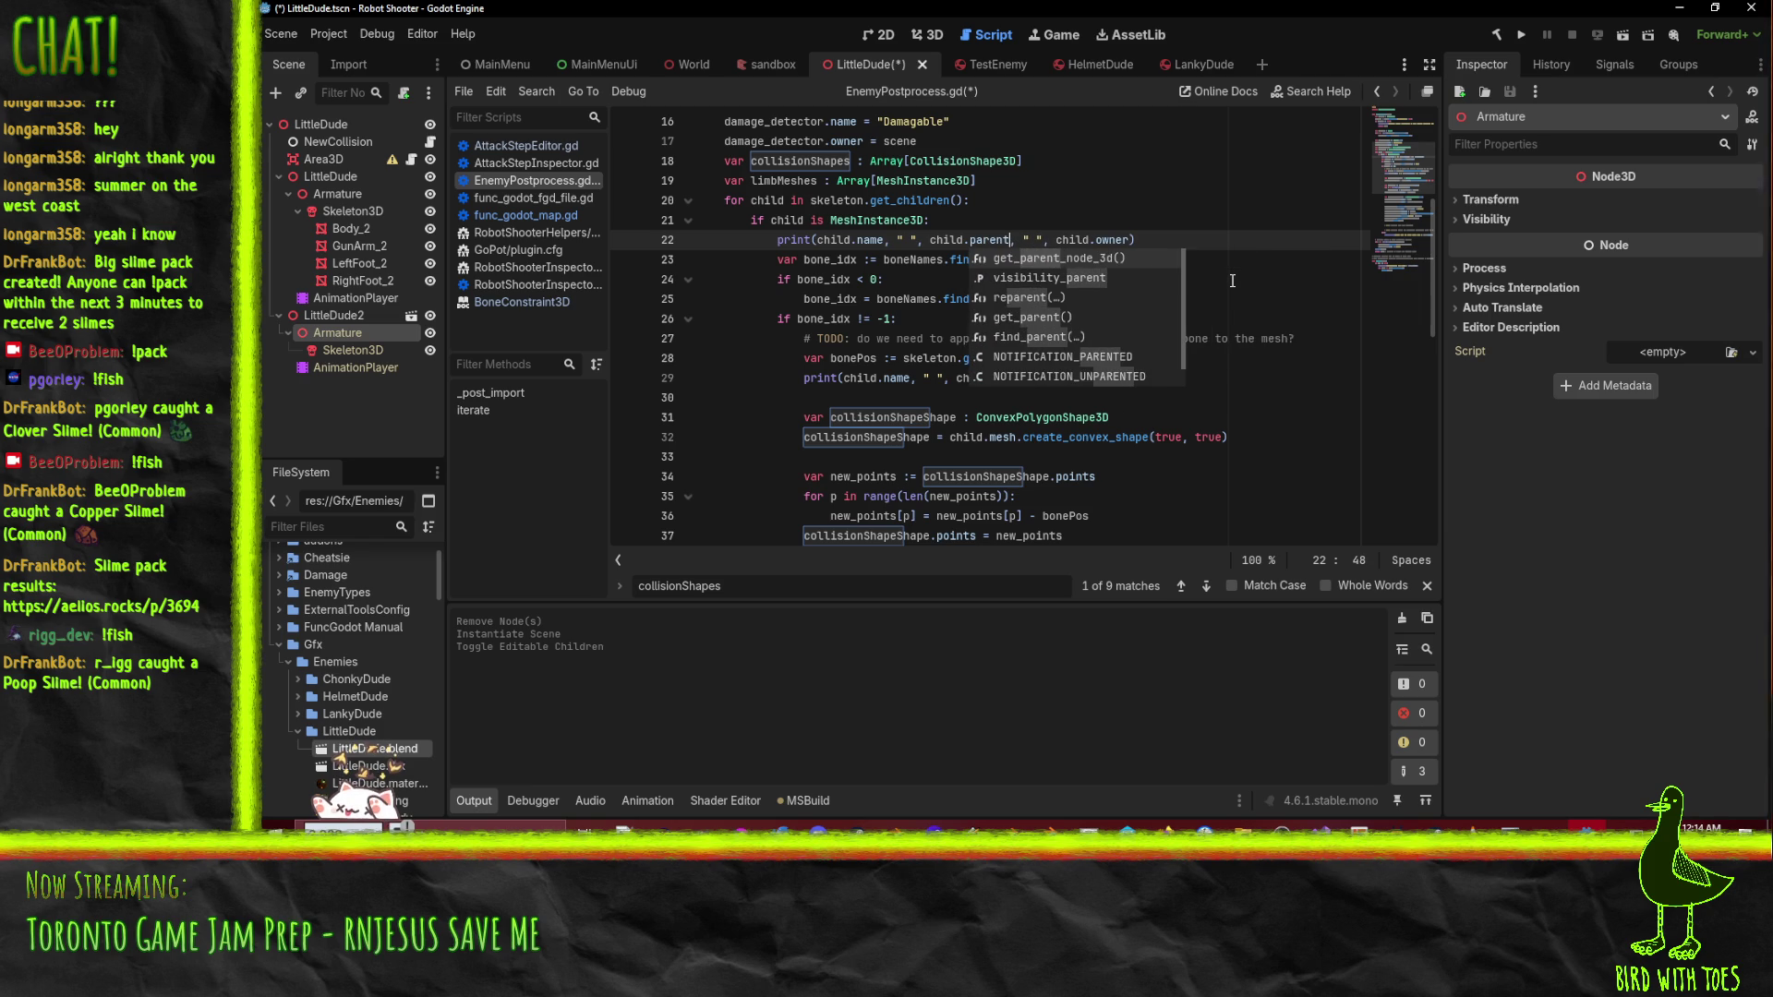
pyautogui.write('.na')
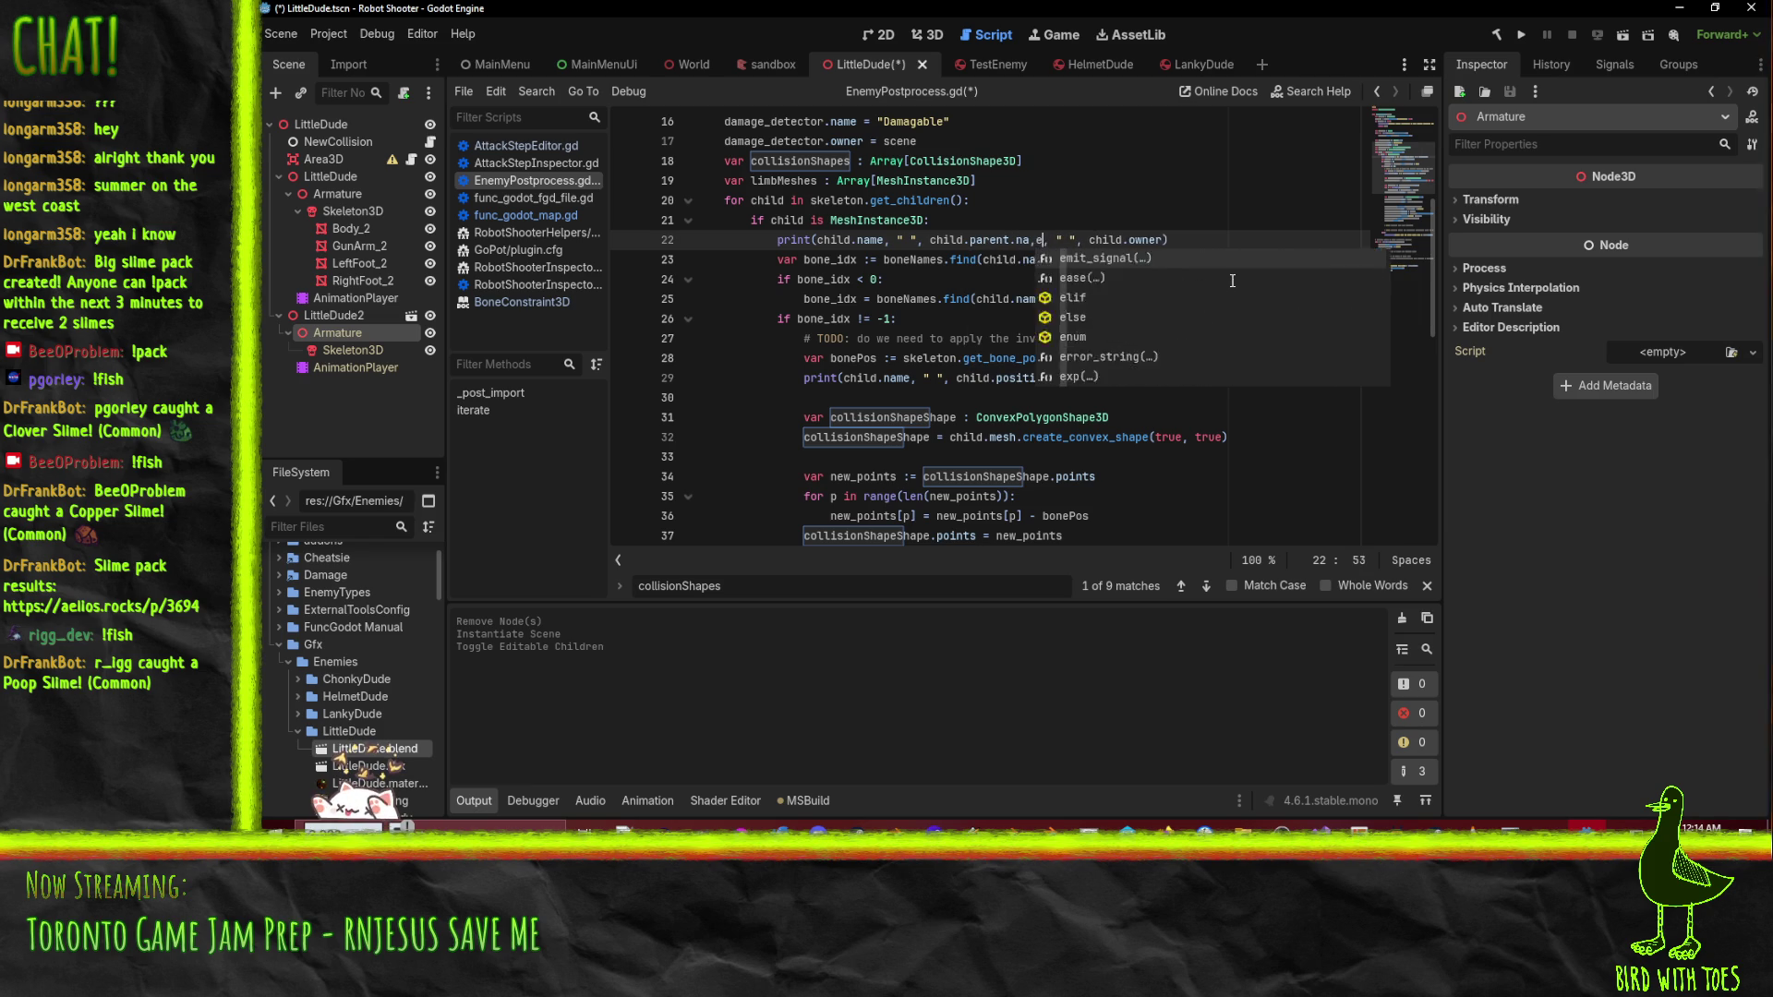
pyautogui.press('BackSpace')
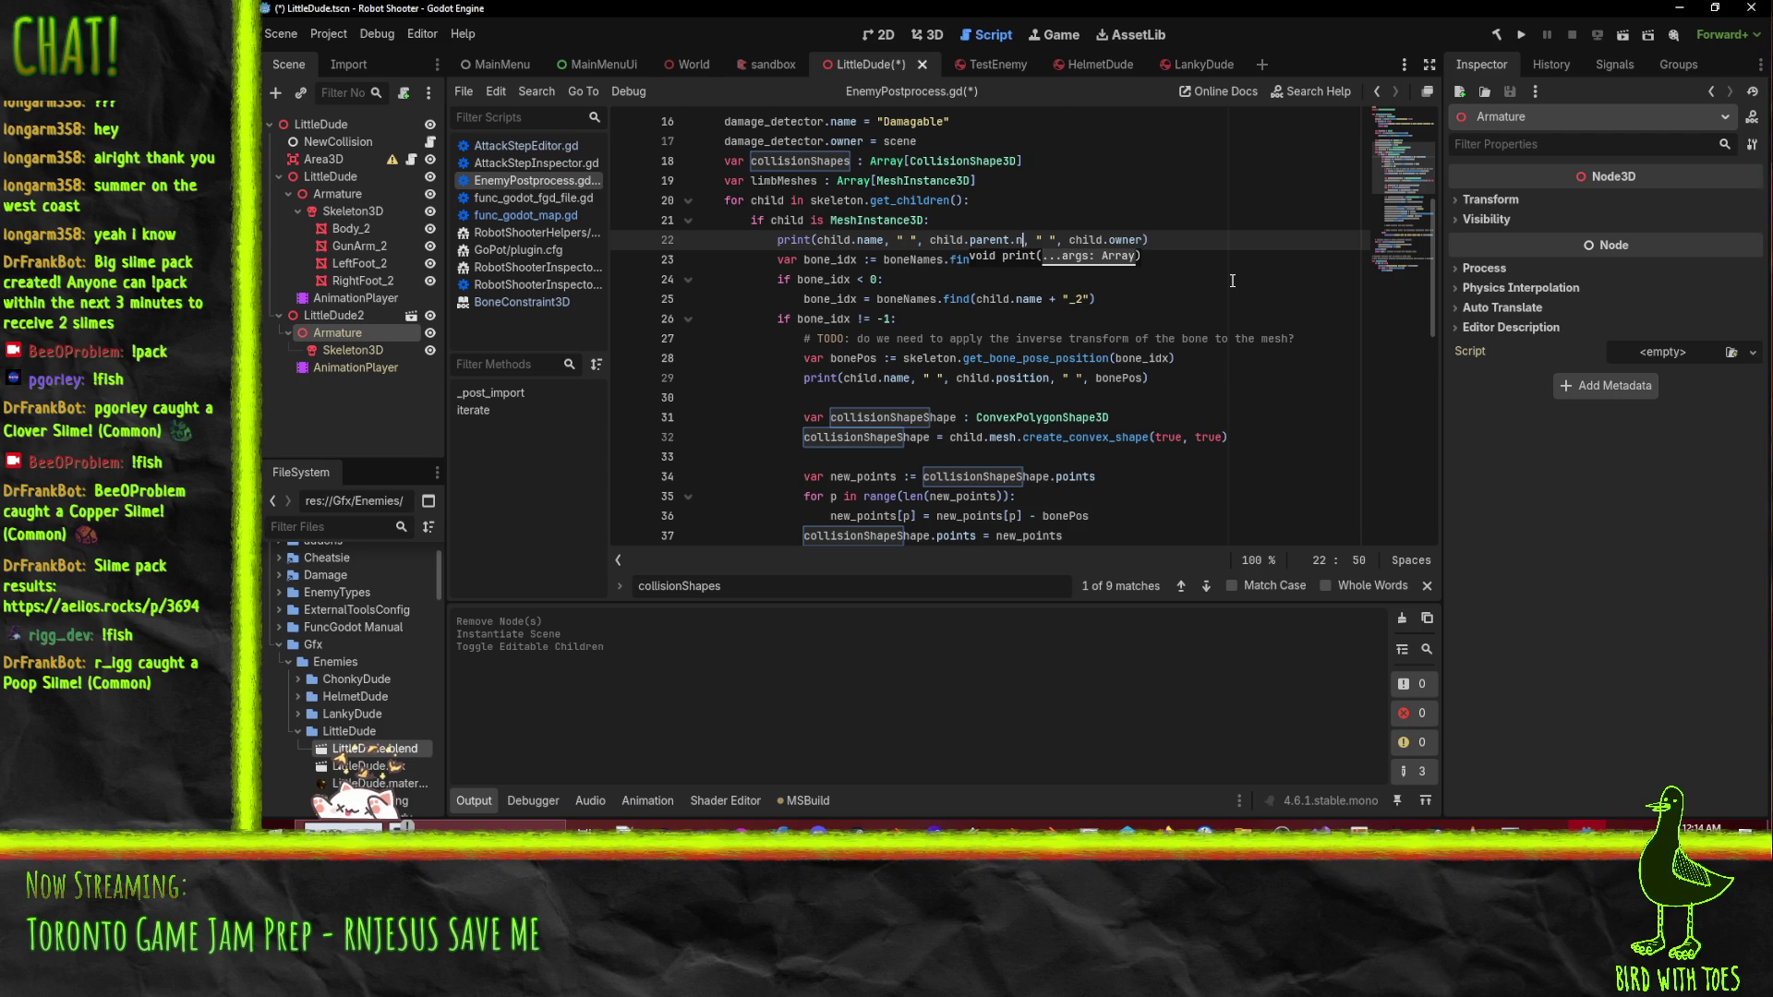
pyautogui.press('BackSpace')
pyautogui.press('BackSpace')
pyautogui.press('BackSpace')
pyautogui.press('BackSpace')
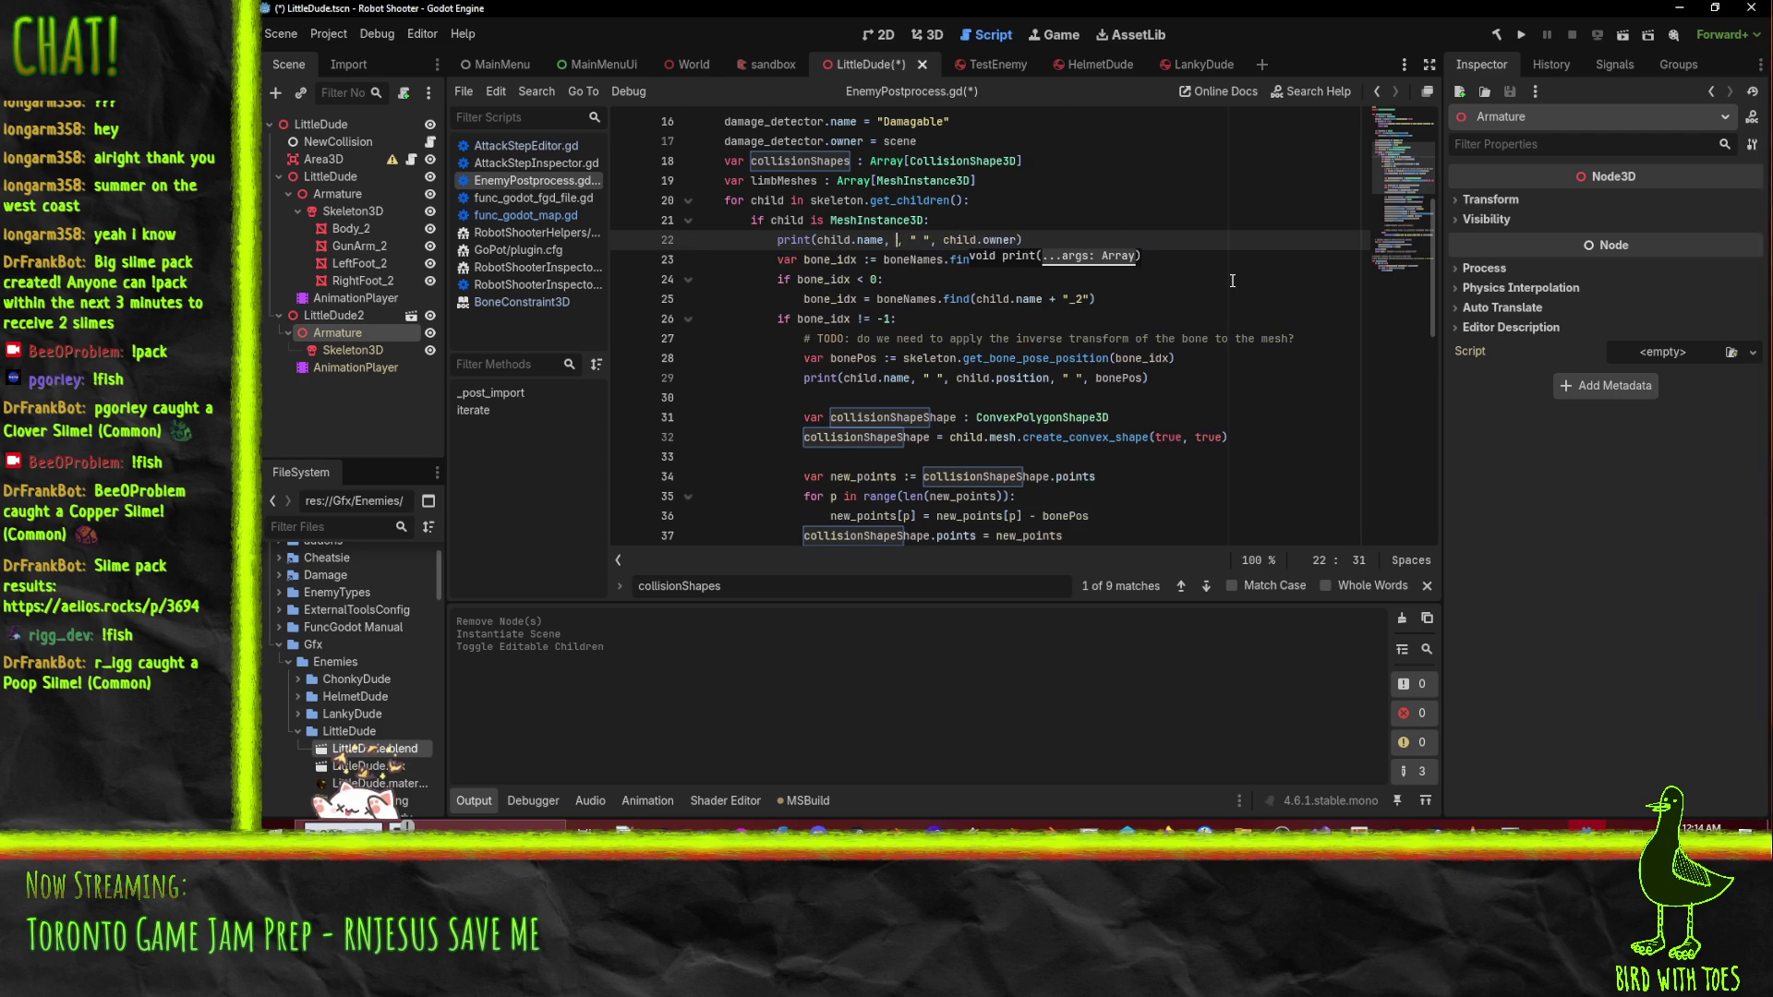
pyautogui.write('" "')
pyautogui.write(', child.paren')
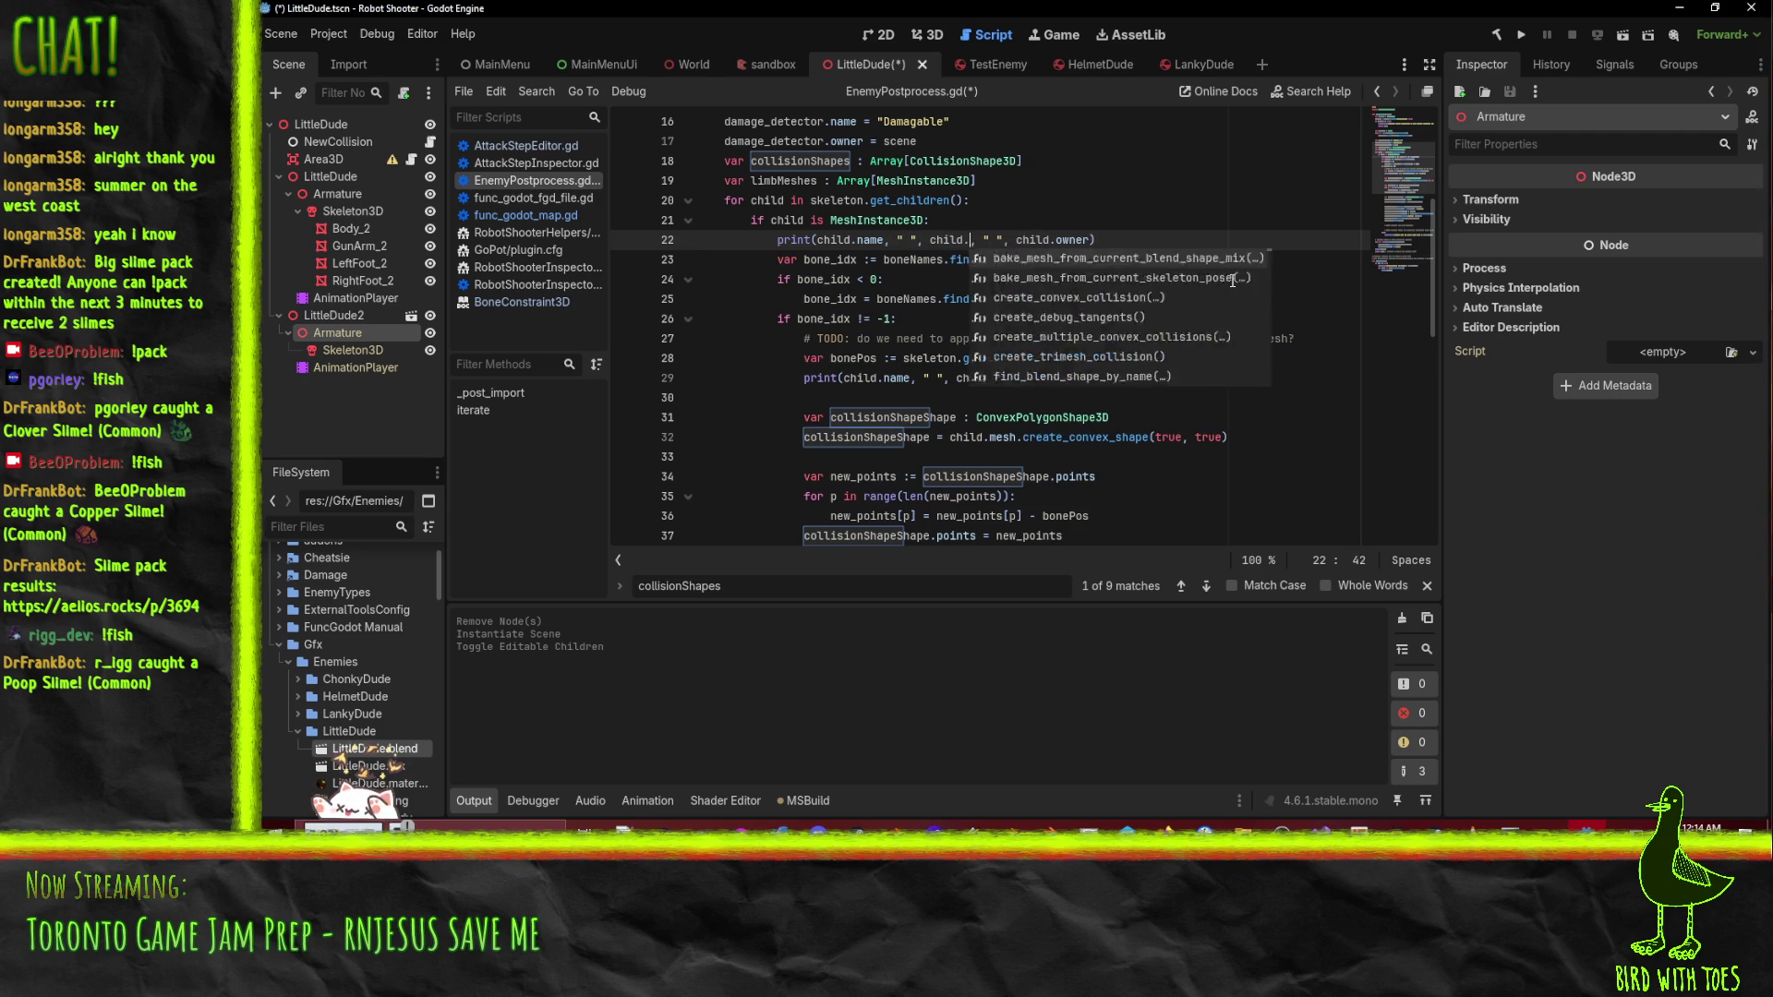
pyautogui.write('t.owner')
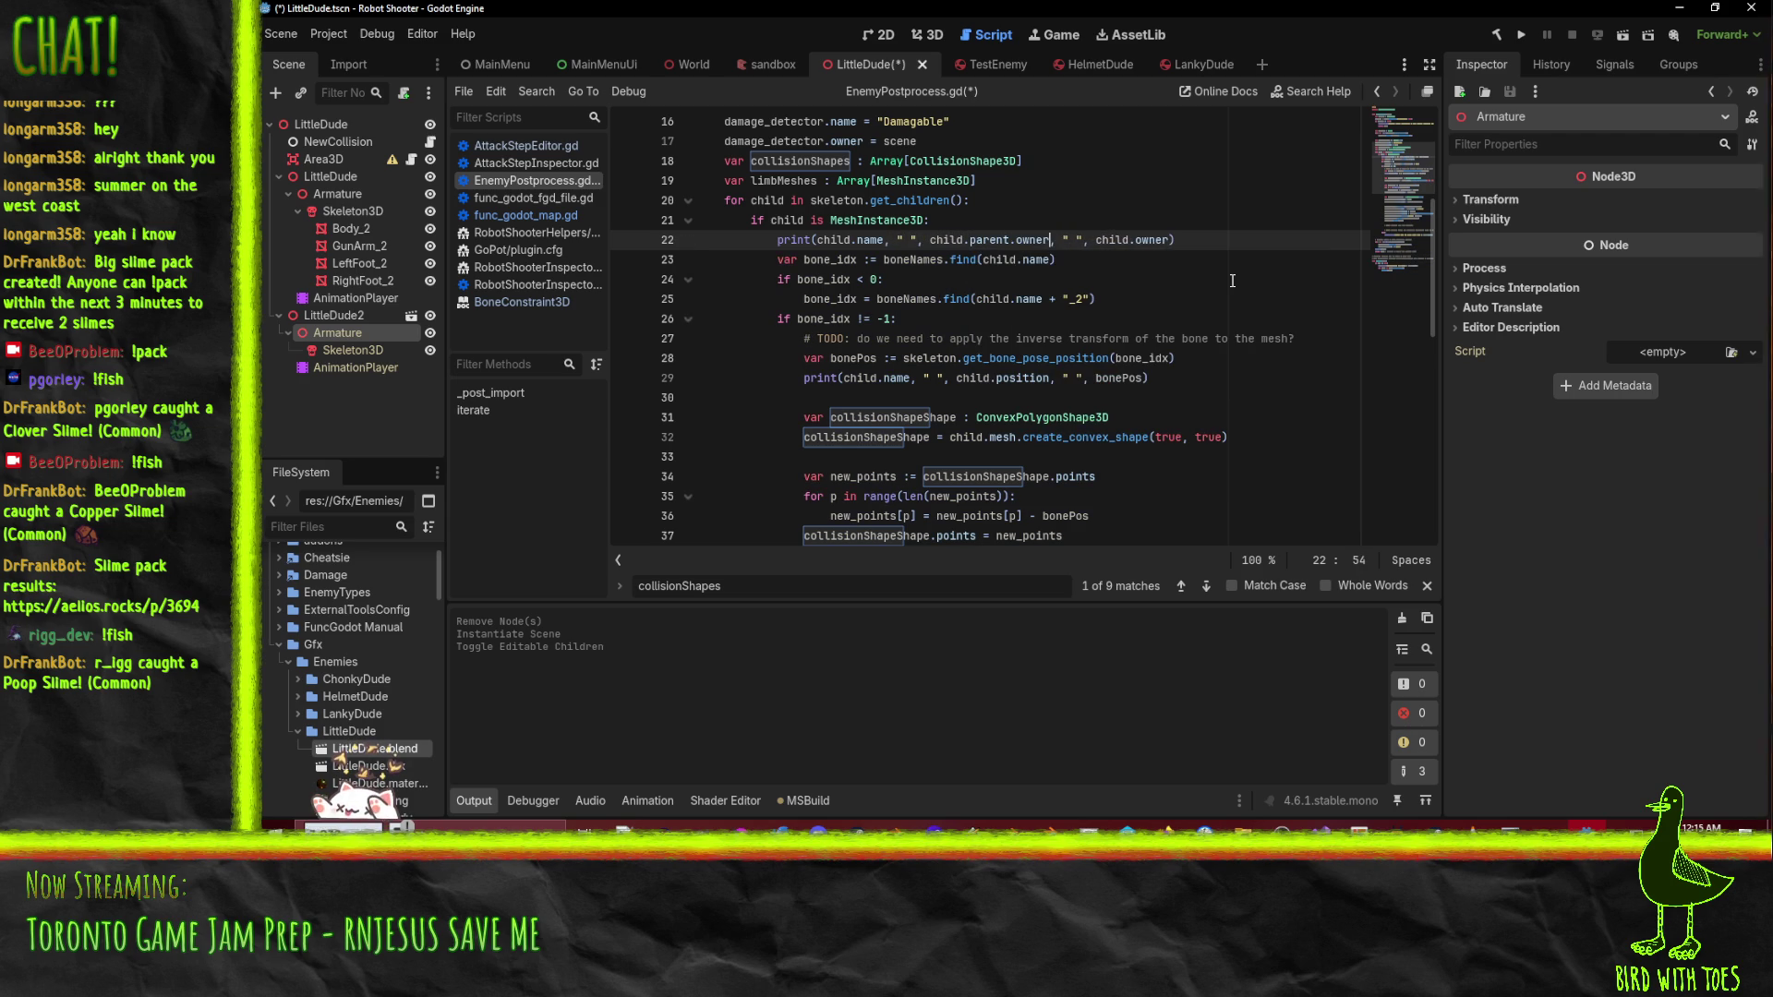
pyautogui.press('Home')
pyautogui.press('Home')
pyautogui.hotkey('ctrl', 's')
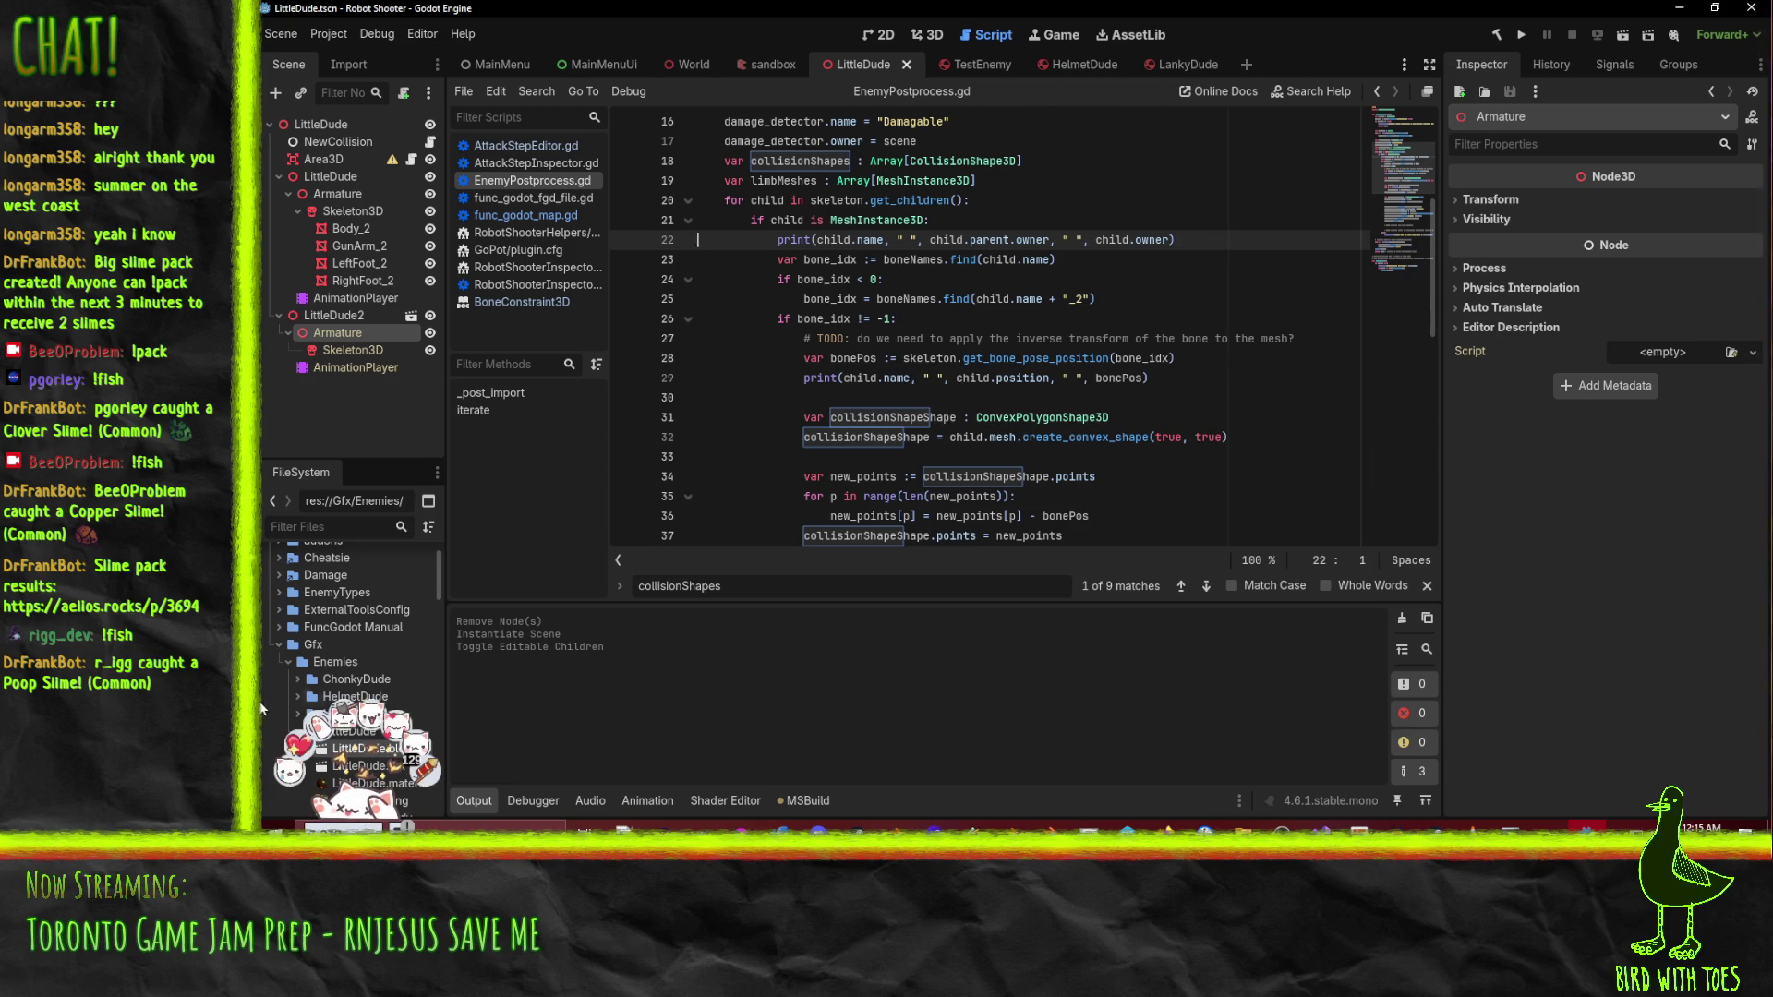
# - Reimport LittleDude.blend, dismiss the load errors, and jump to the failing 'parent' access on line 22
pyautogui.rightClick(354, 750)
pyautogui.click(513, 746)
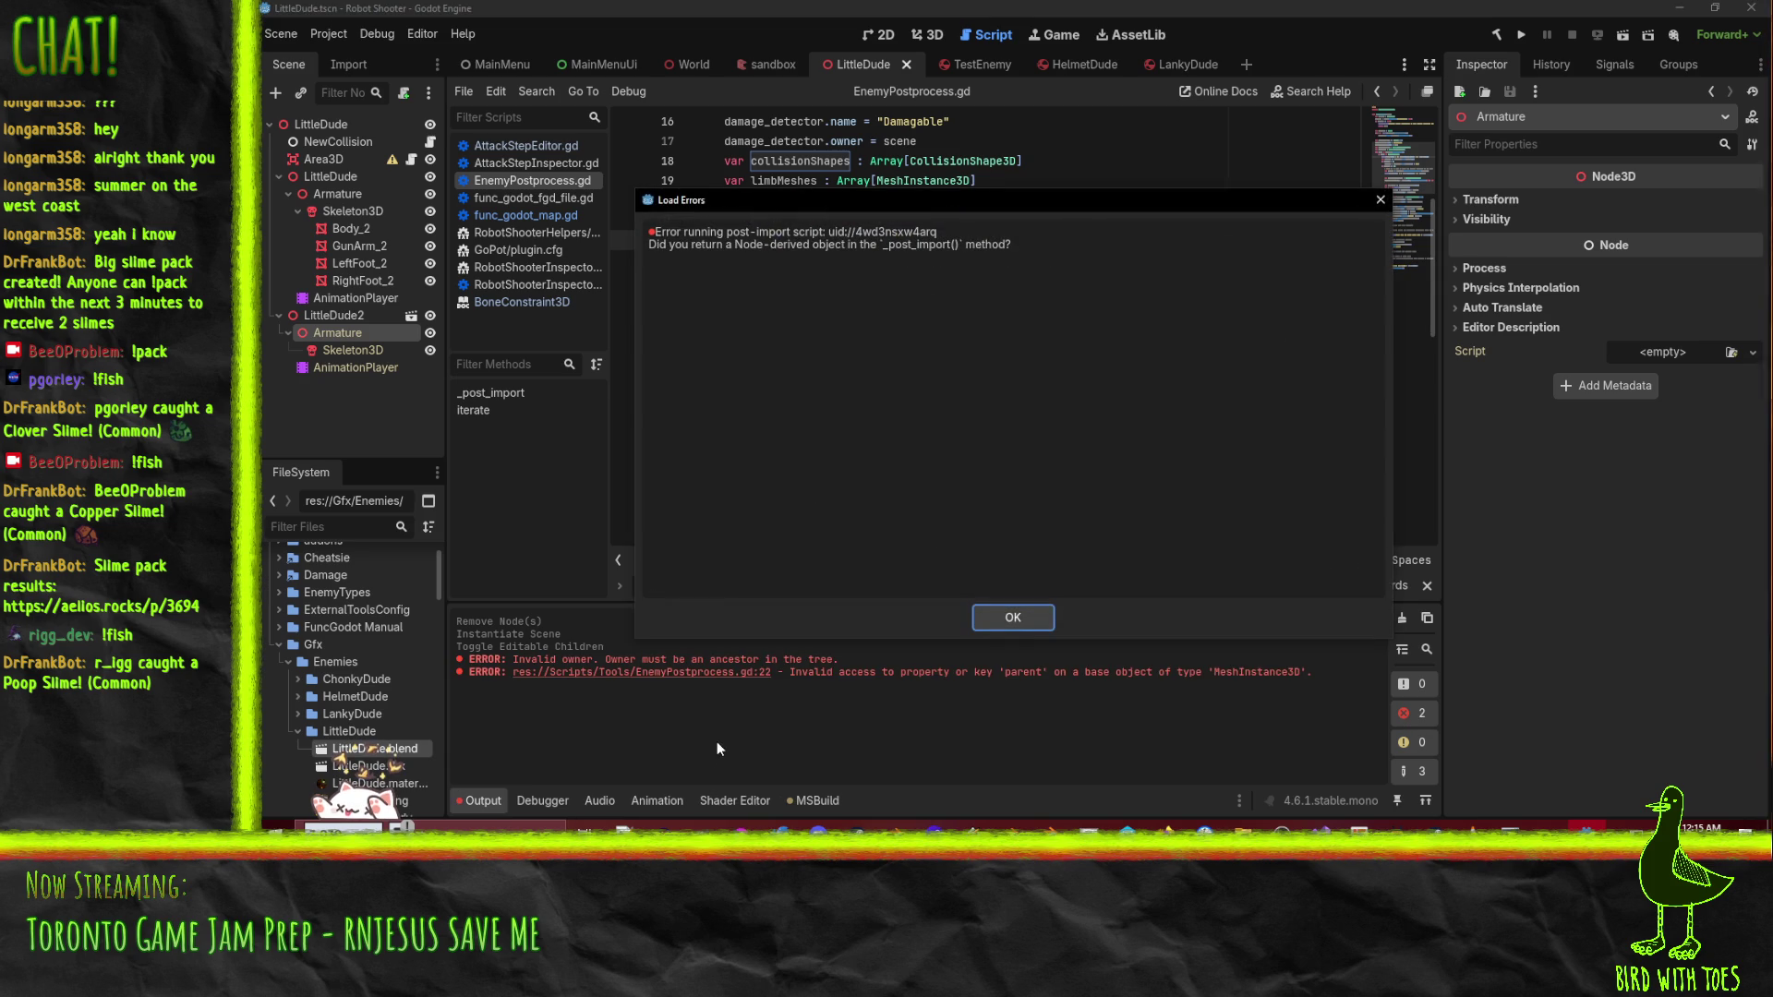
pyautogui.click(1033, 617)
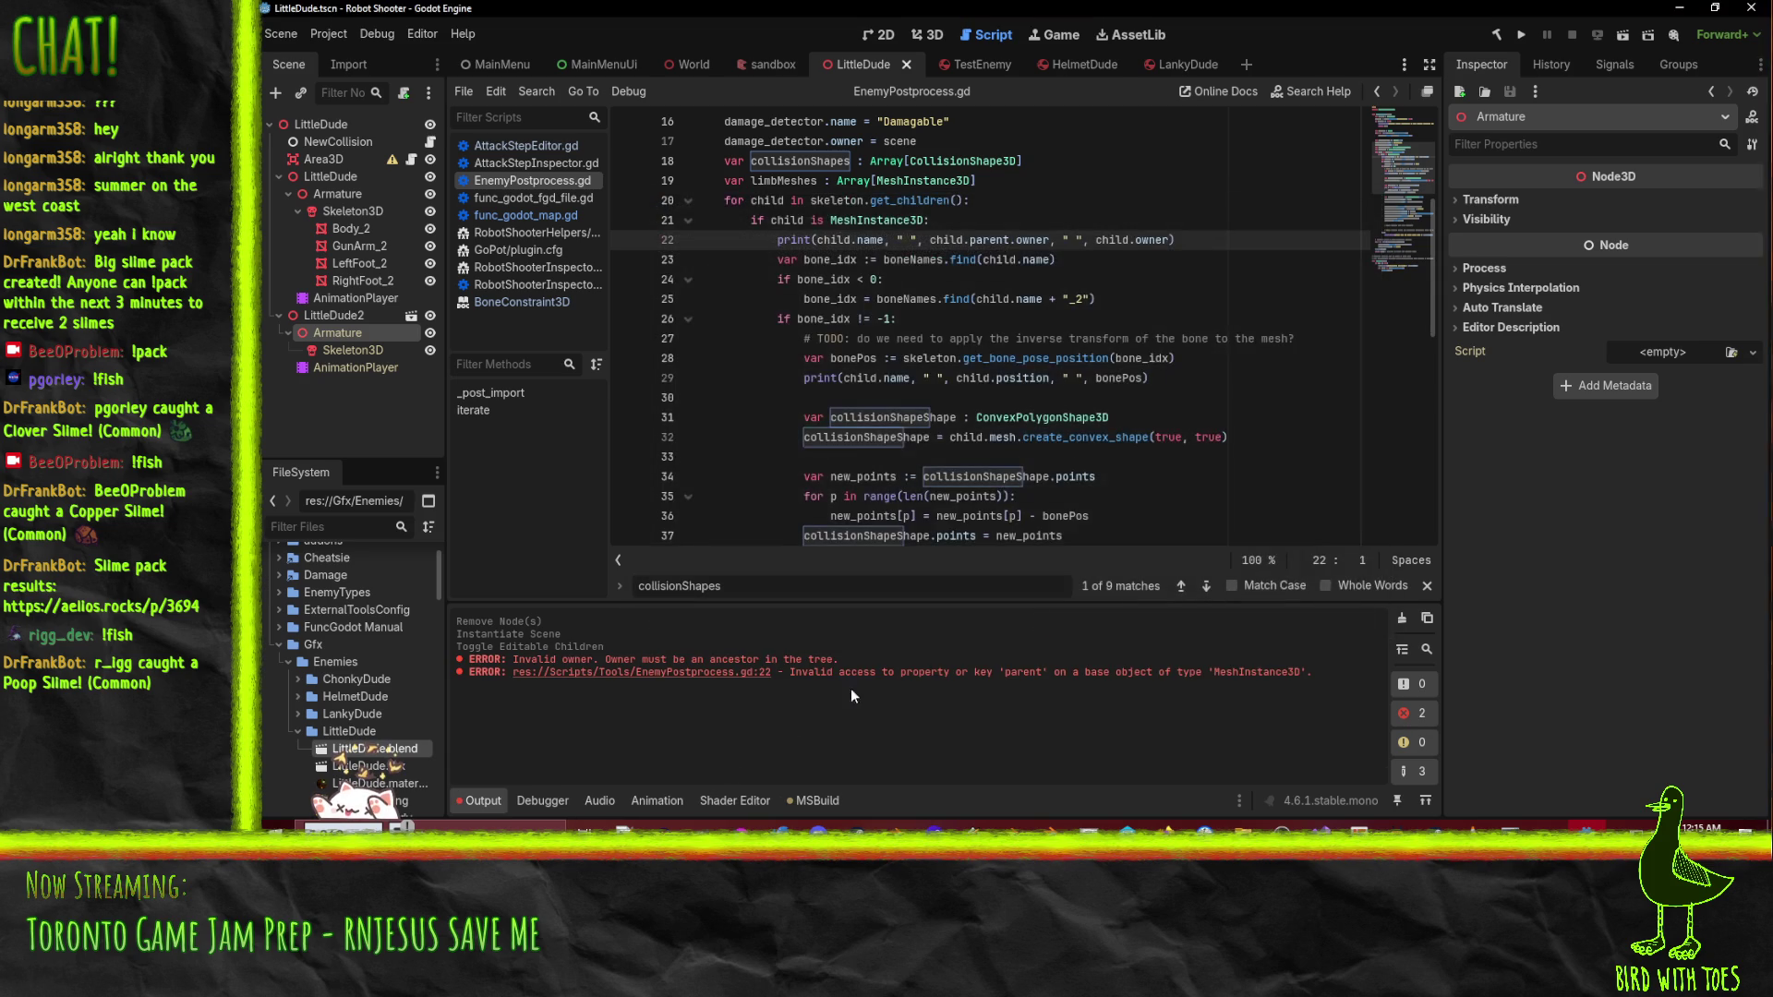
pyautogui.click(712, 673)
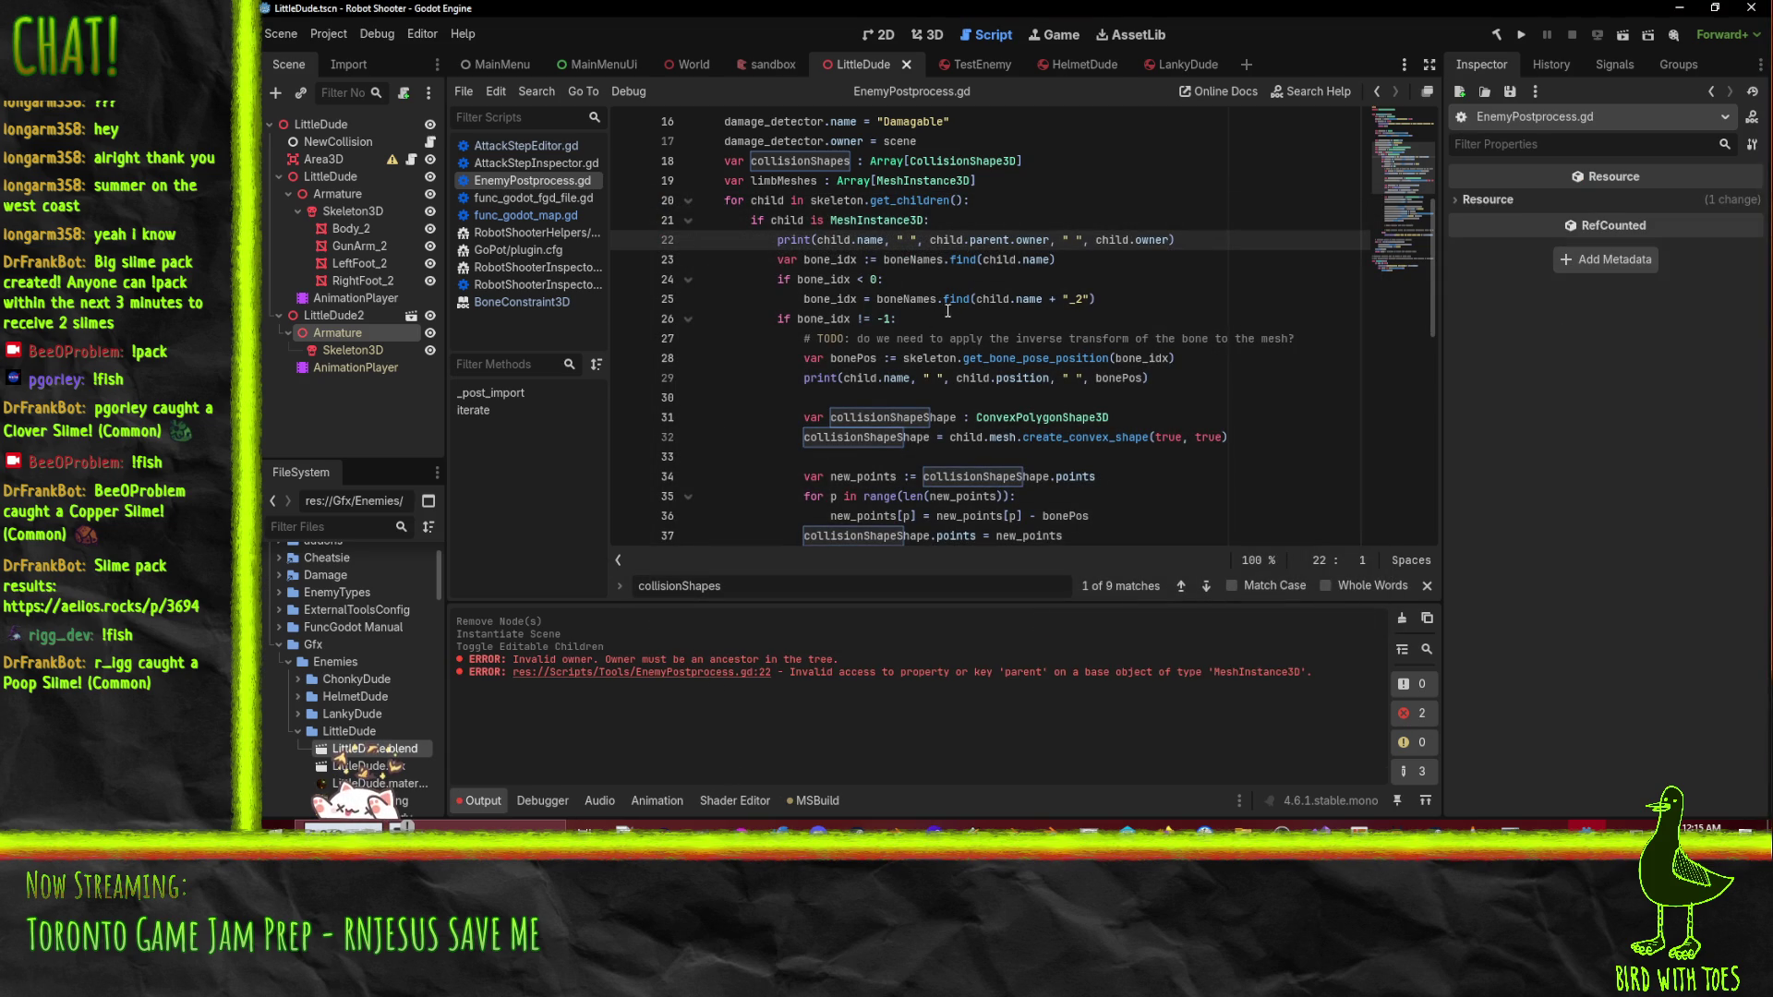
pyautogui.scroll(2, 1011, 371)
pyautogui.click(970, 358)
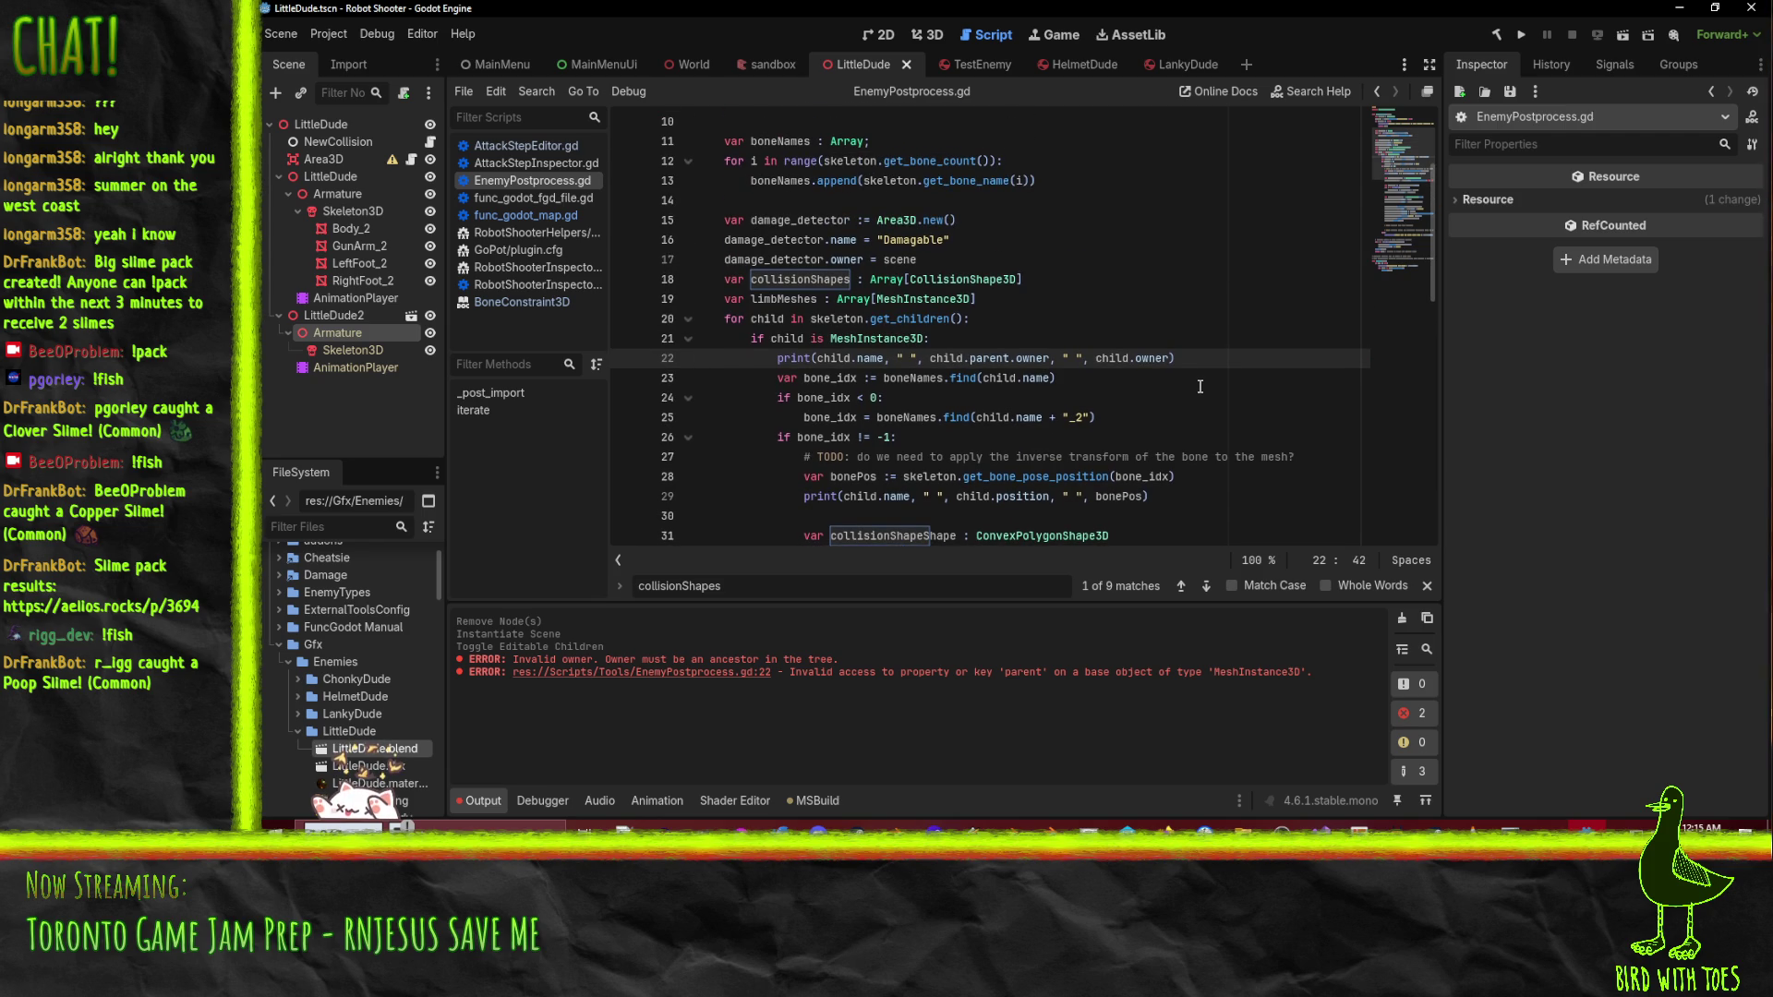
# - Replace child.parent with skeleton in line 22's print so it prints skeleton.owner, and save
pyautogui.doubleClick(837, 318)
pyautogui.hotkey('ctrl', 'c')
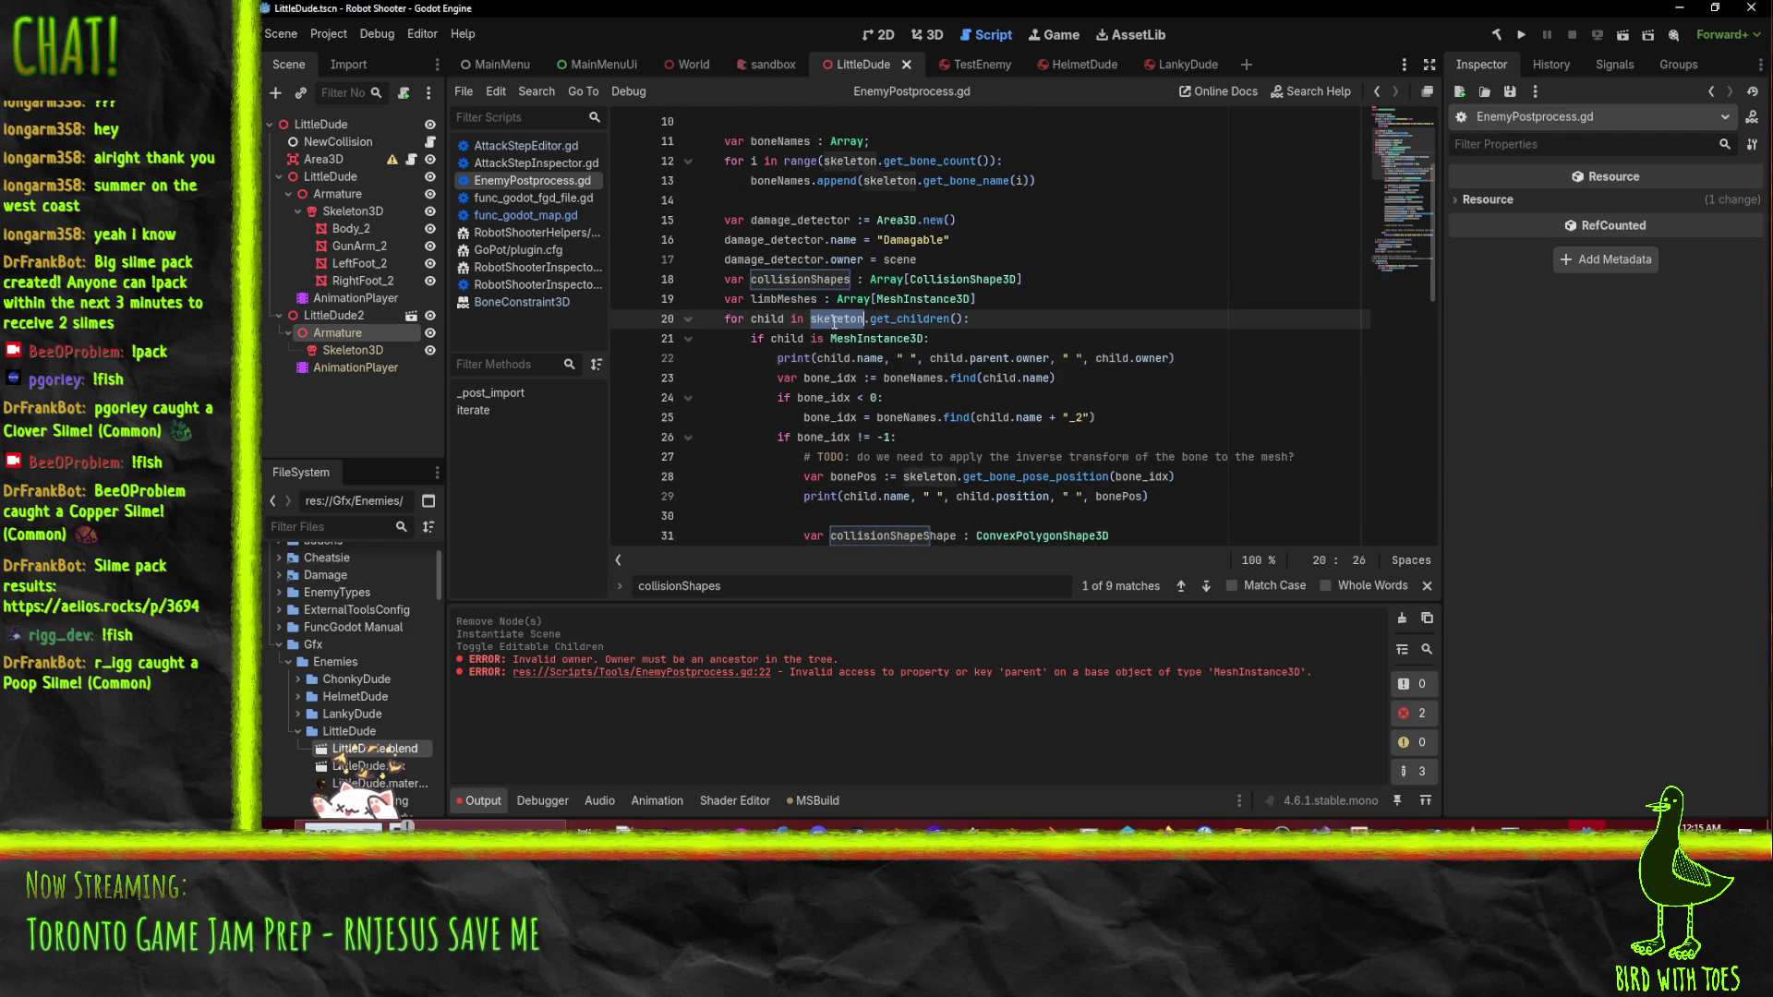
pyautogui.moveTo(931, 358); pyautogui.dragTo(1014, 358)
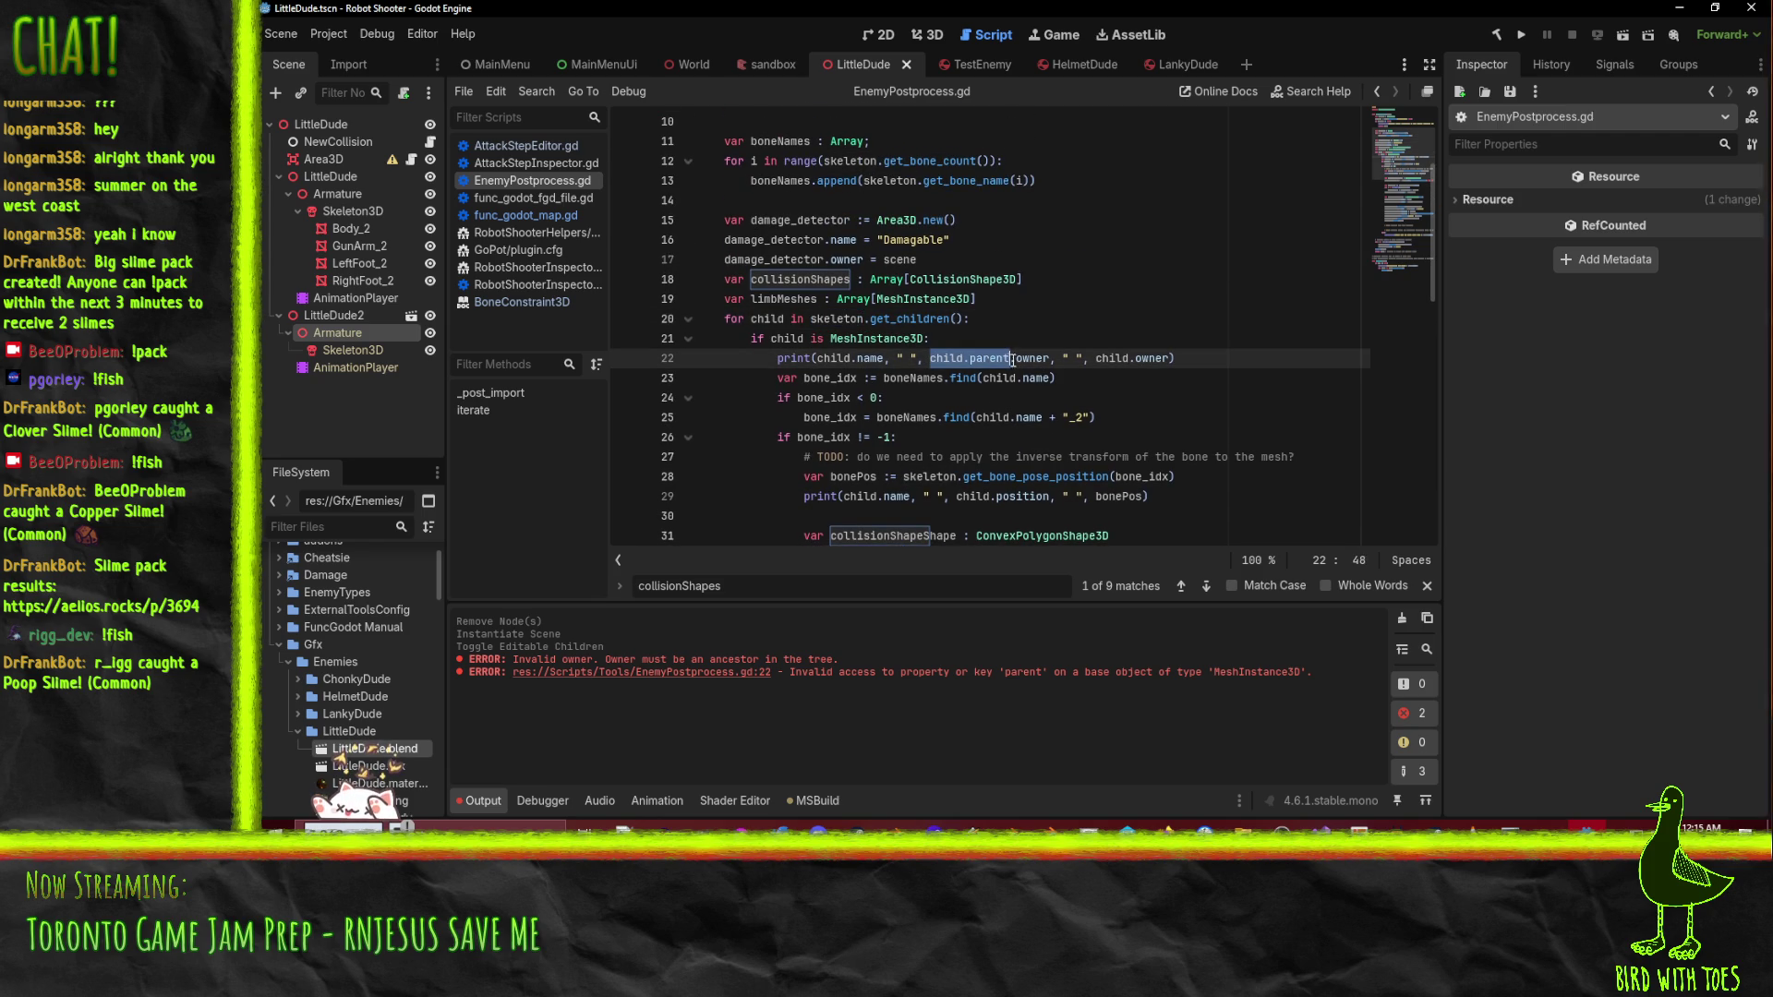
pyautogui.hotkey('ctrl', 'v')
pyautogui.hotkey('ctrl', 's')
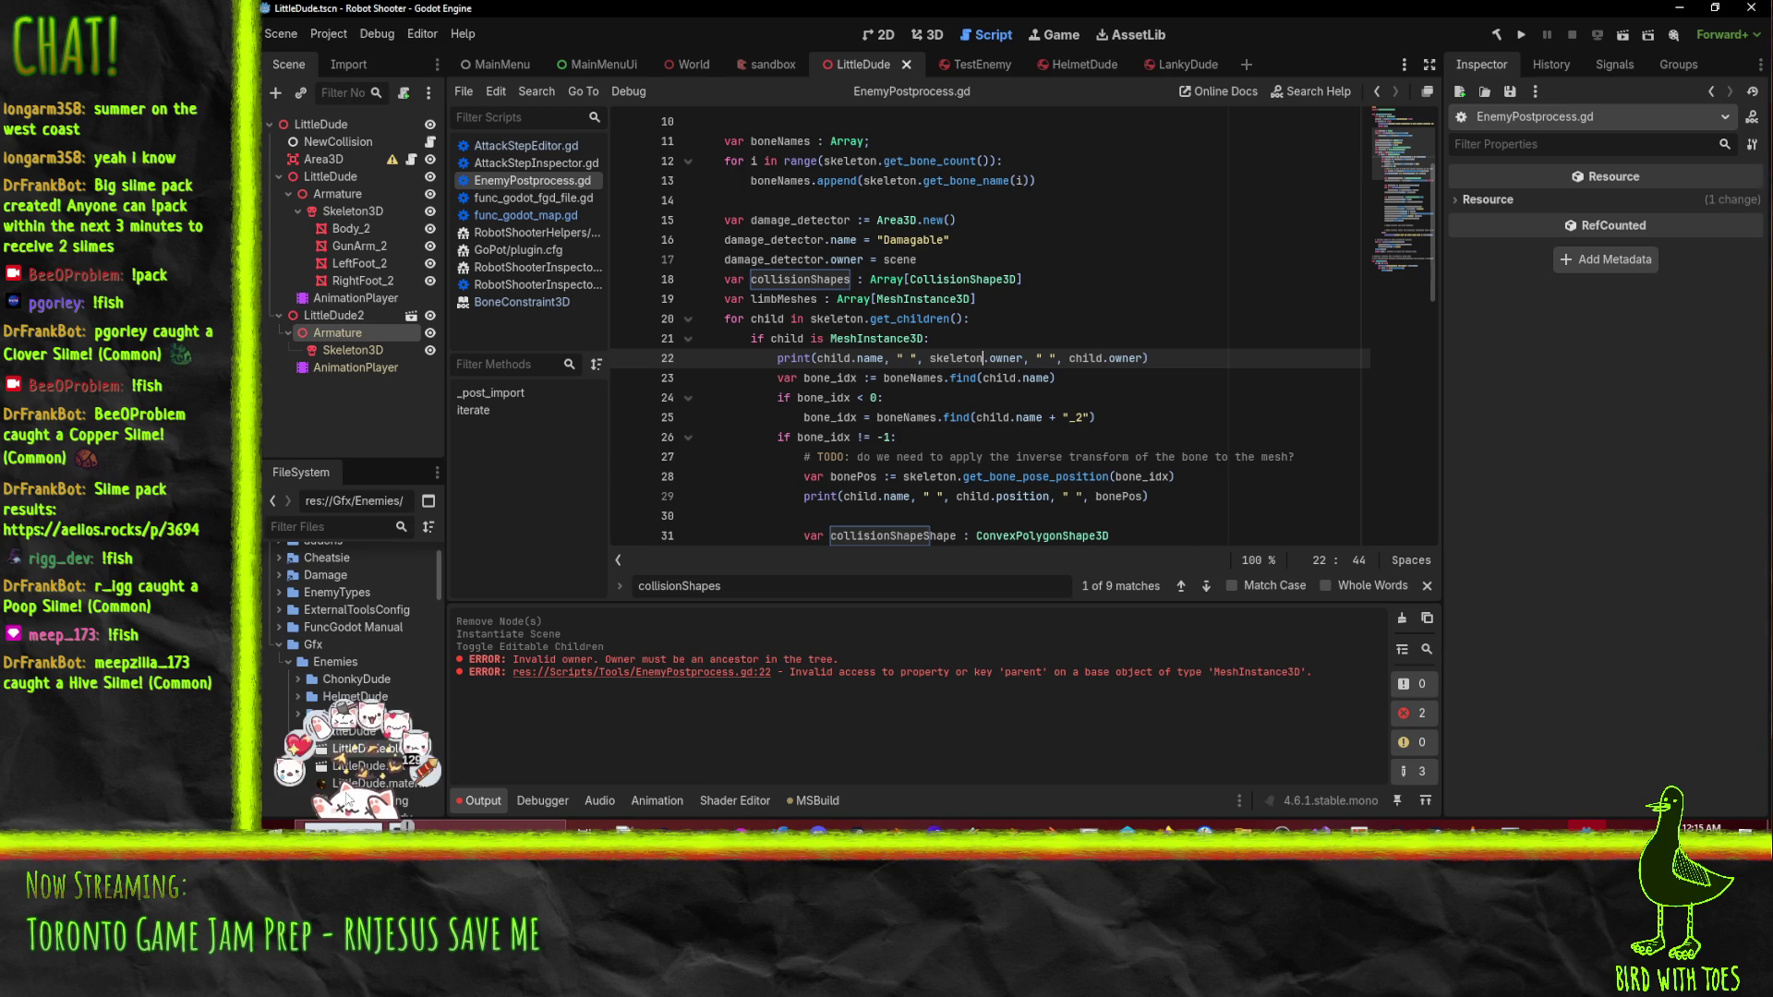
# - Reimport LittleDude.blend, check the reported error line, then clear the Output log
pyautogui.rightClick(366, 749)
pyautogui.click(560, 735)
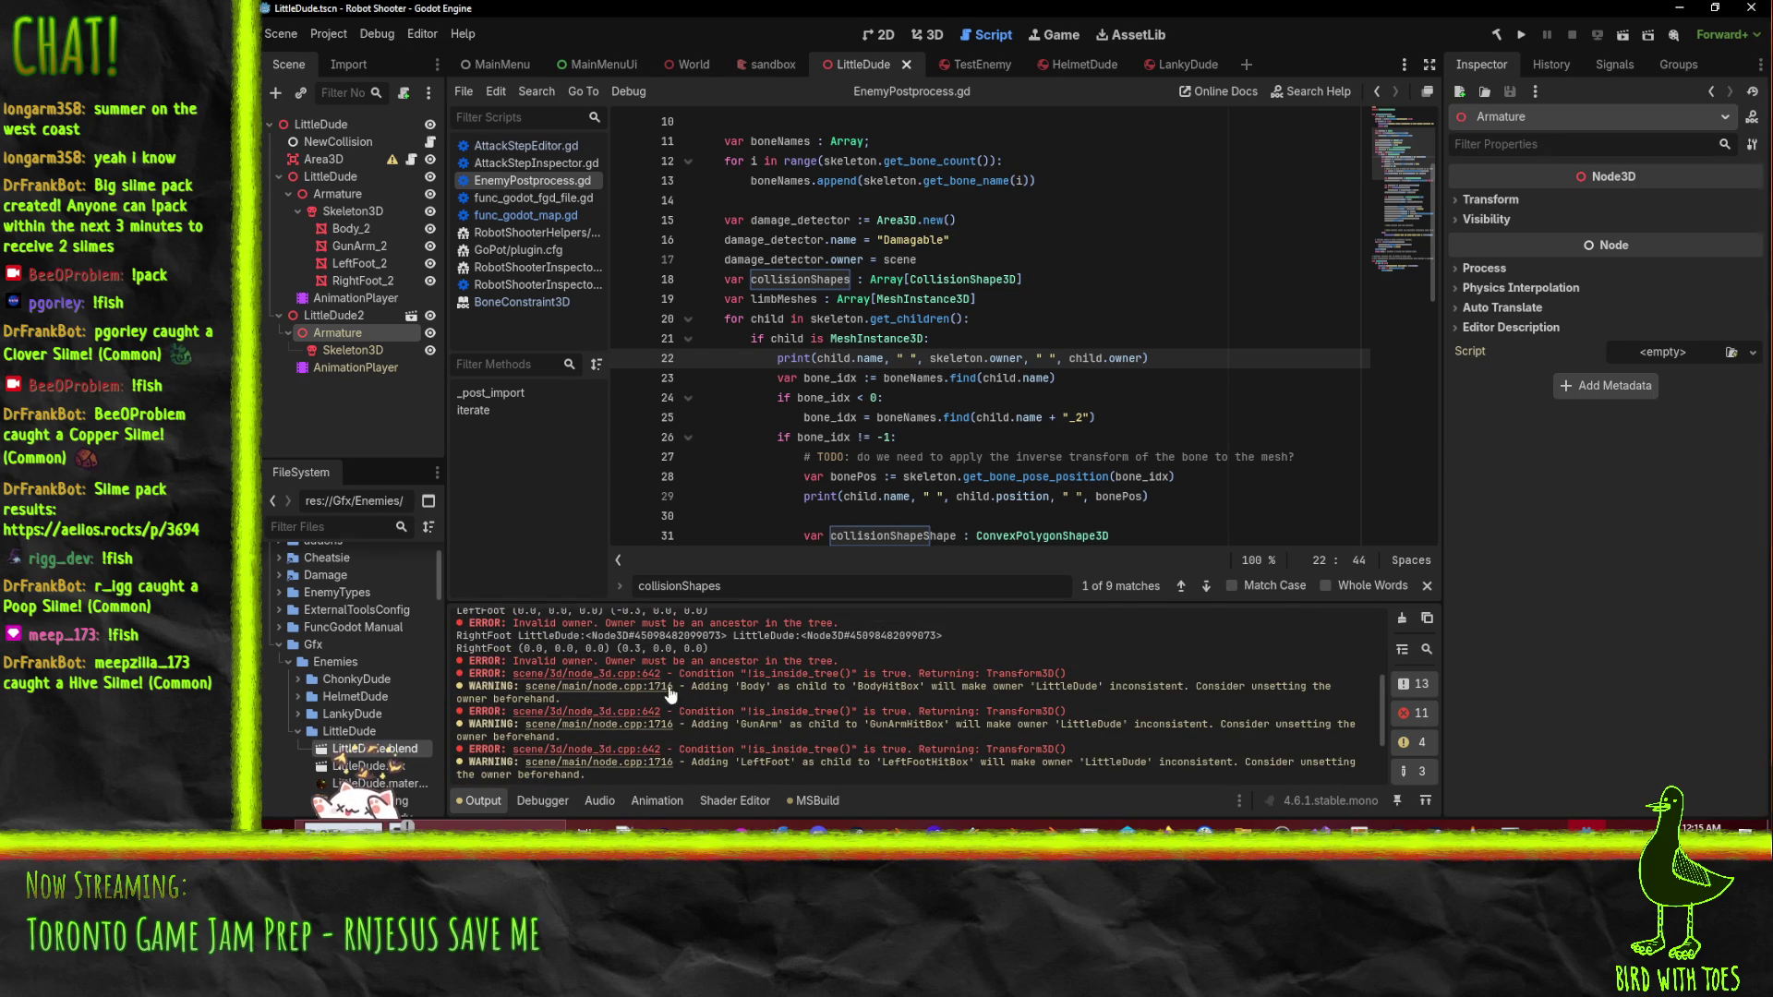
pyautogui.scroll(5, 761, 679)
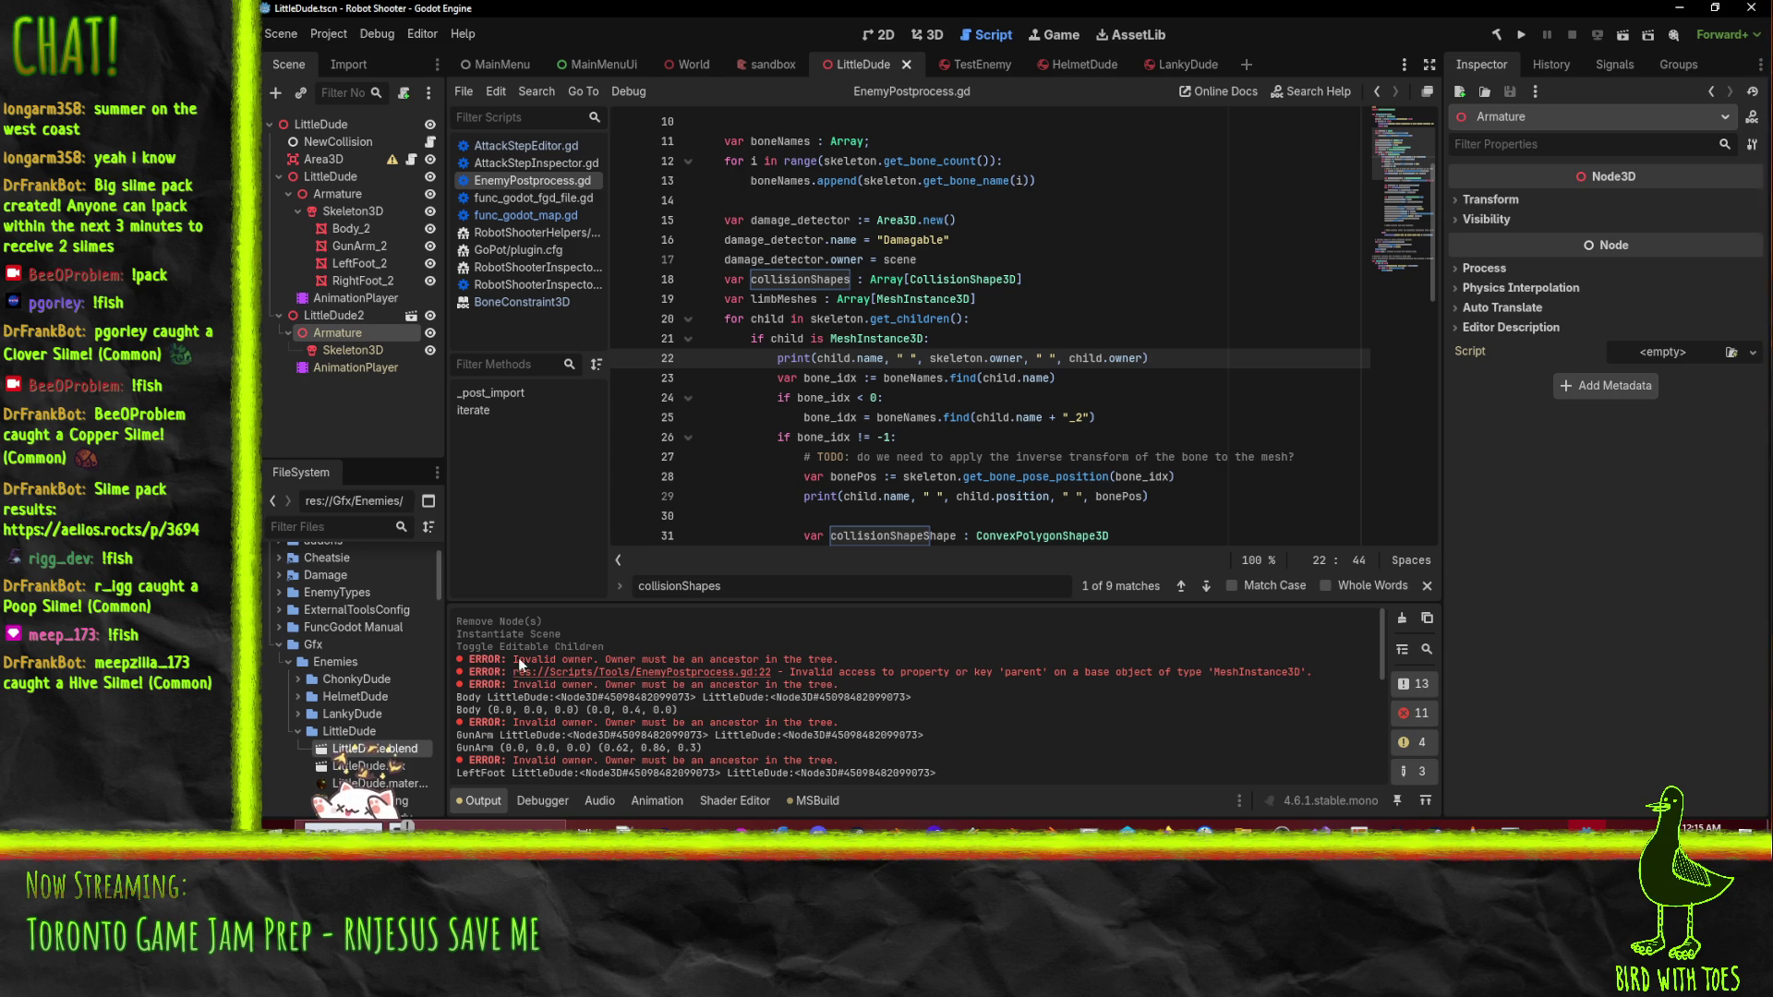
pyautogui.scroll(-1, 646, 678)
pyautogui.scroll(1, 628, 678)
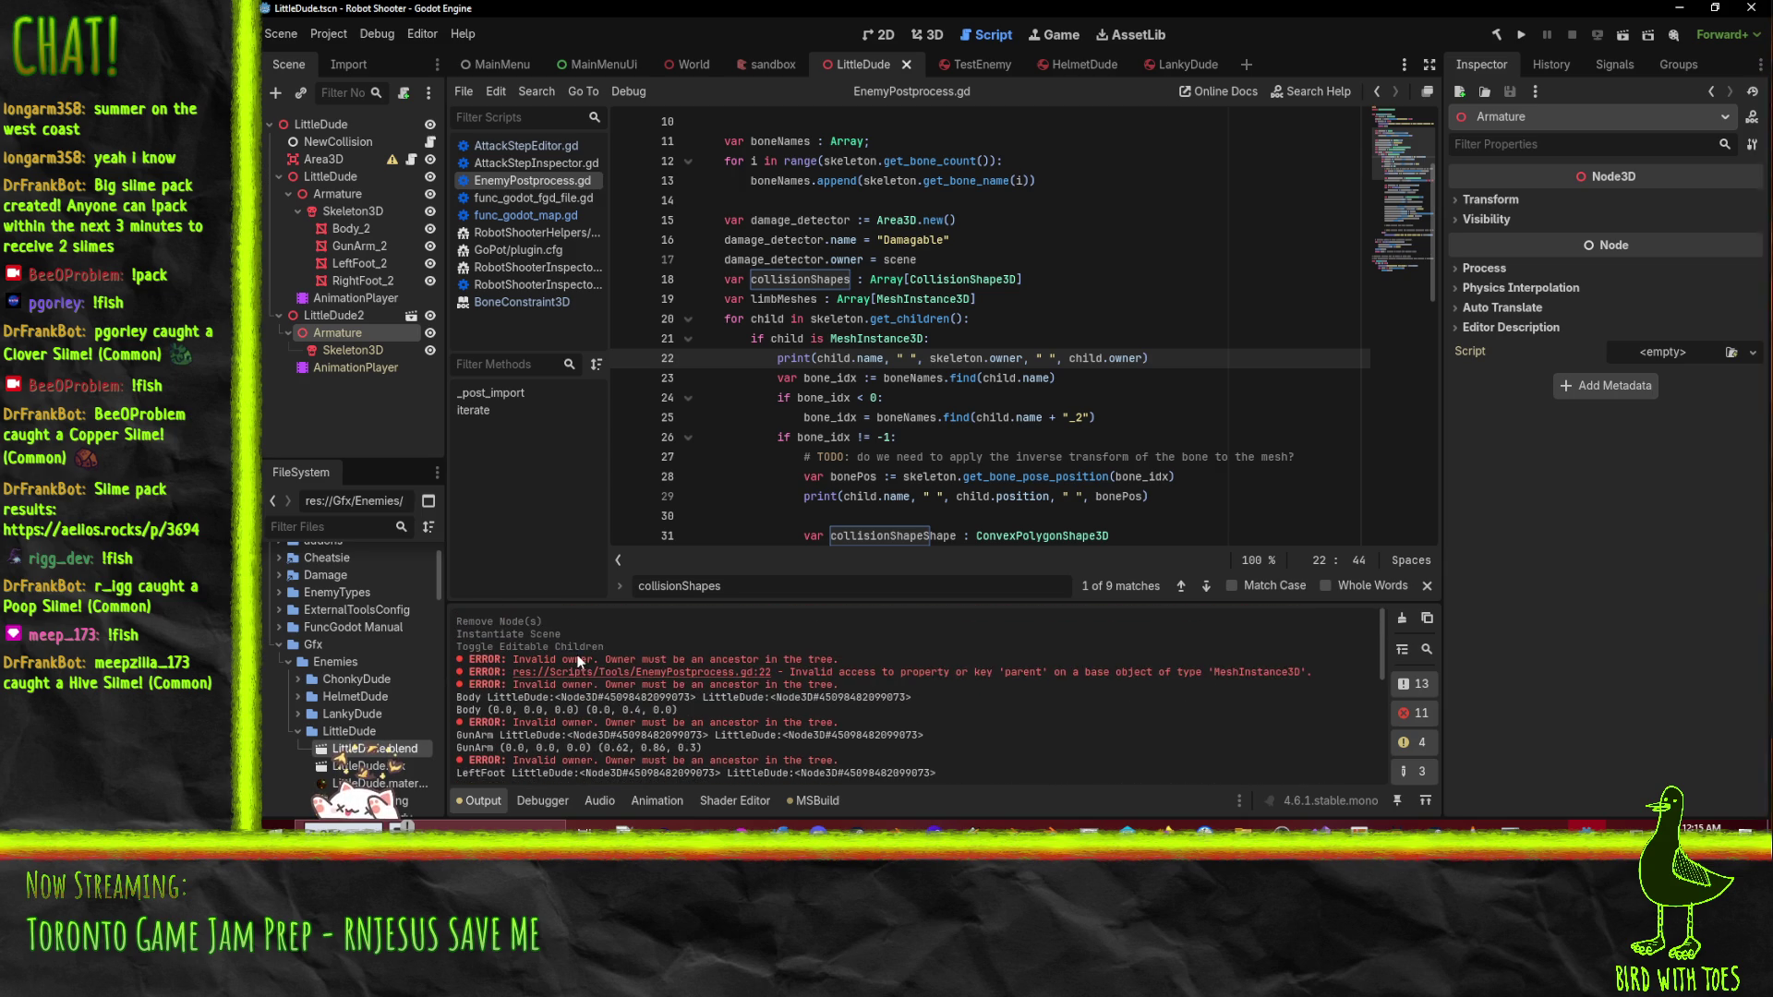
pyautogui.click(636, 682)
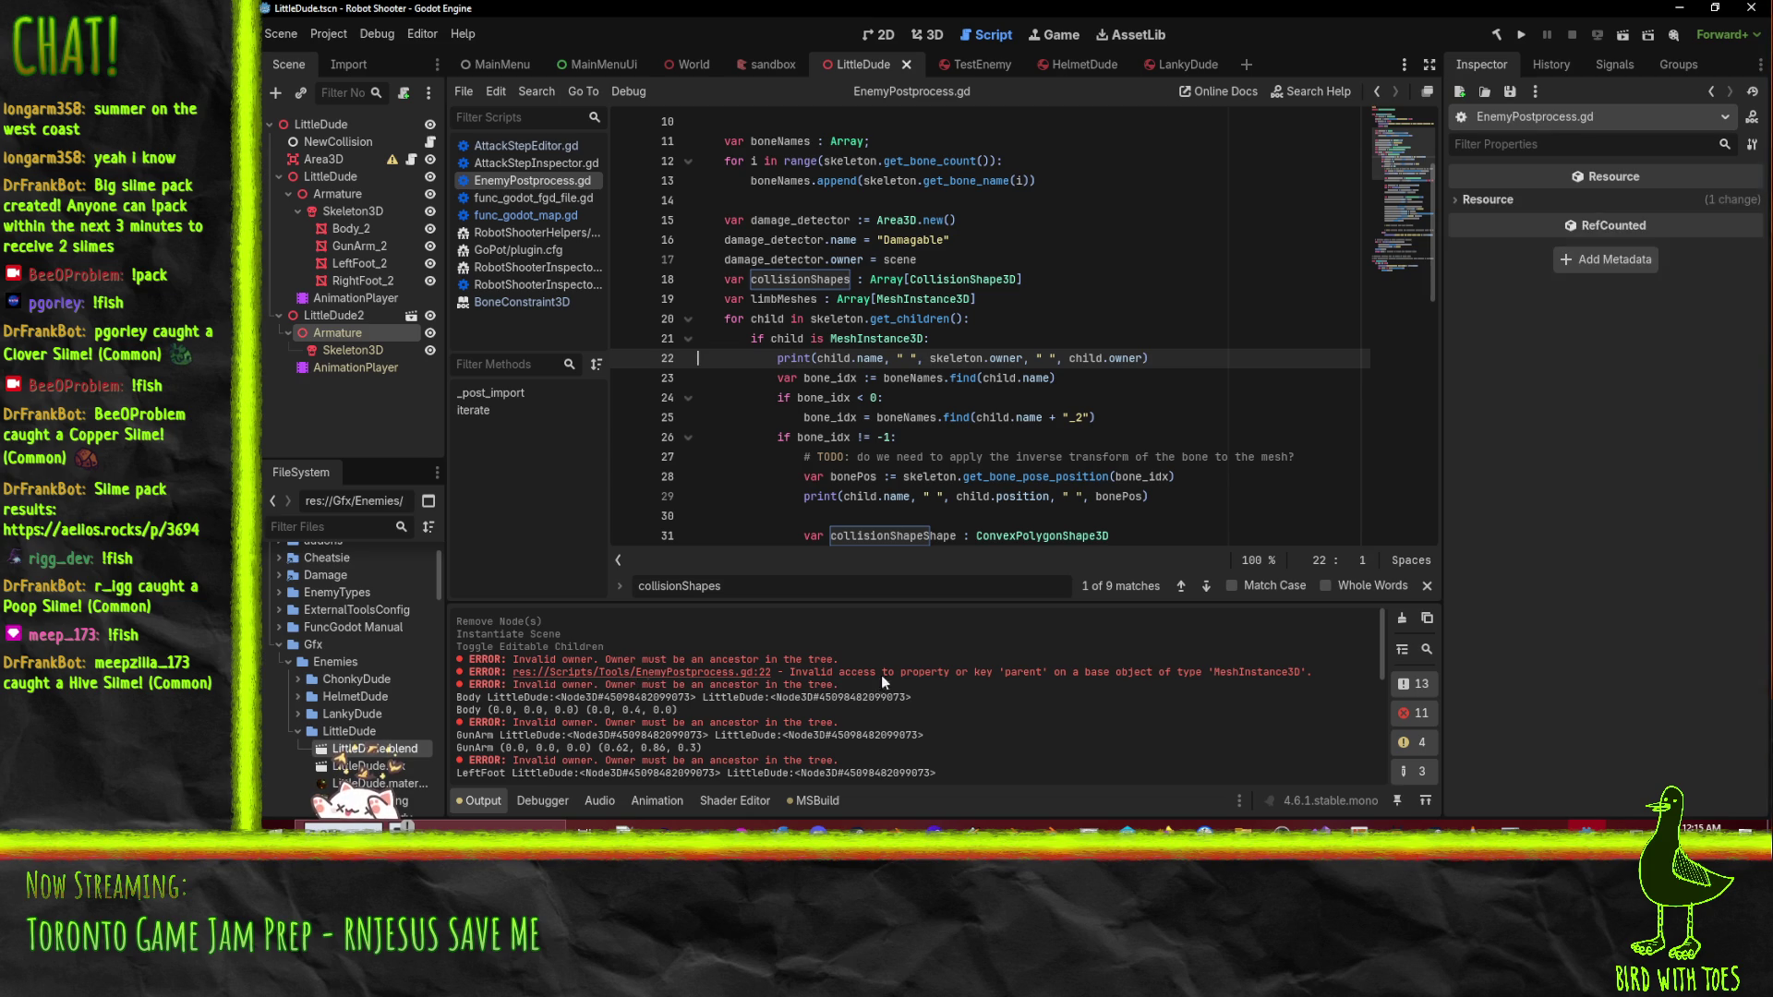
pyautogui.click(1401, 620)
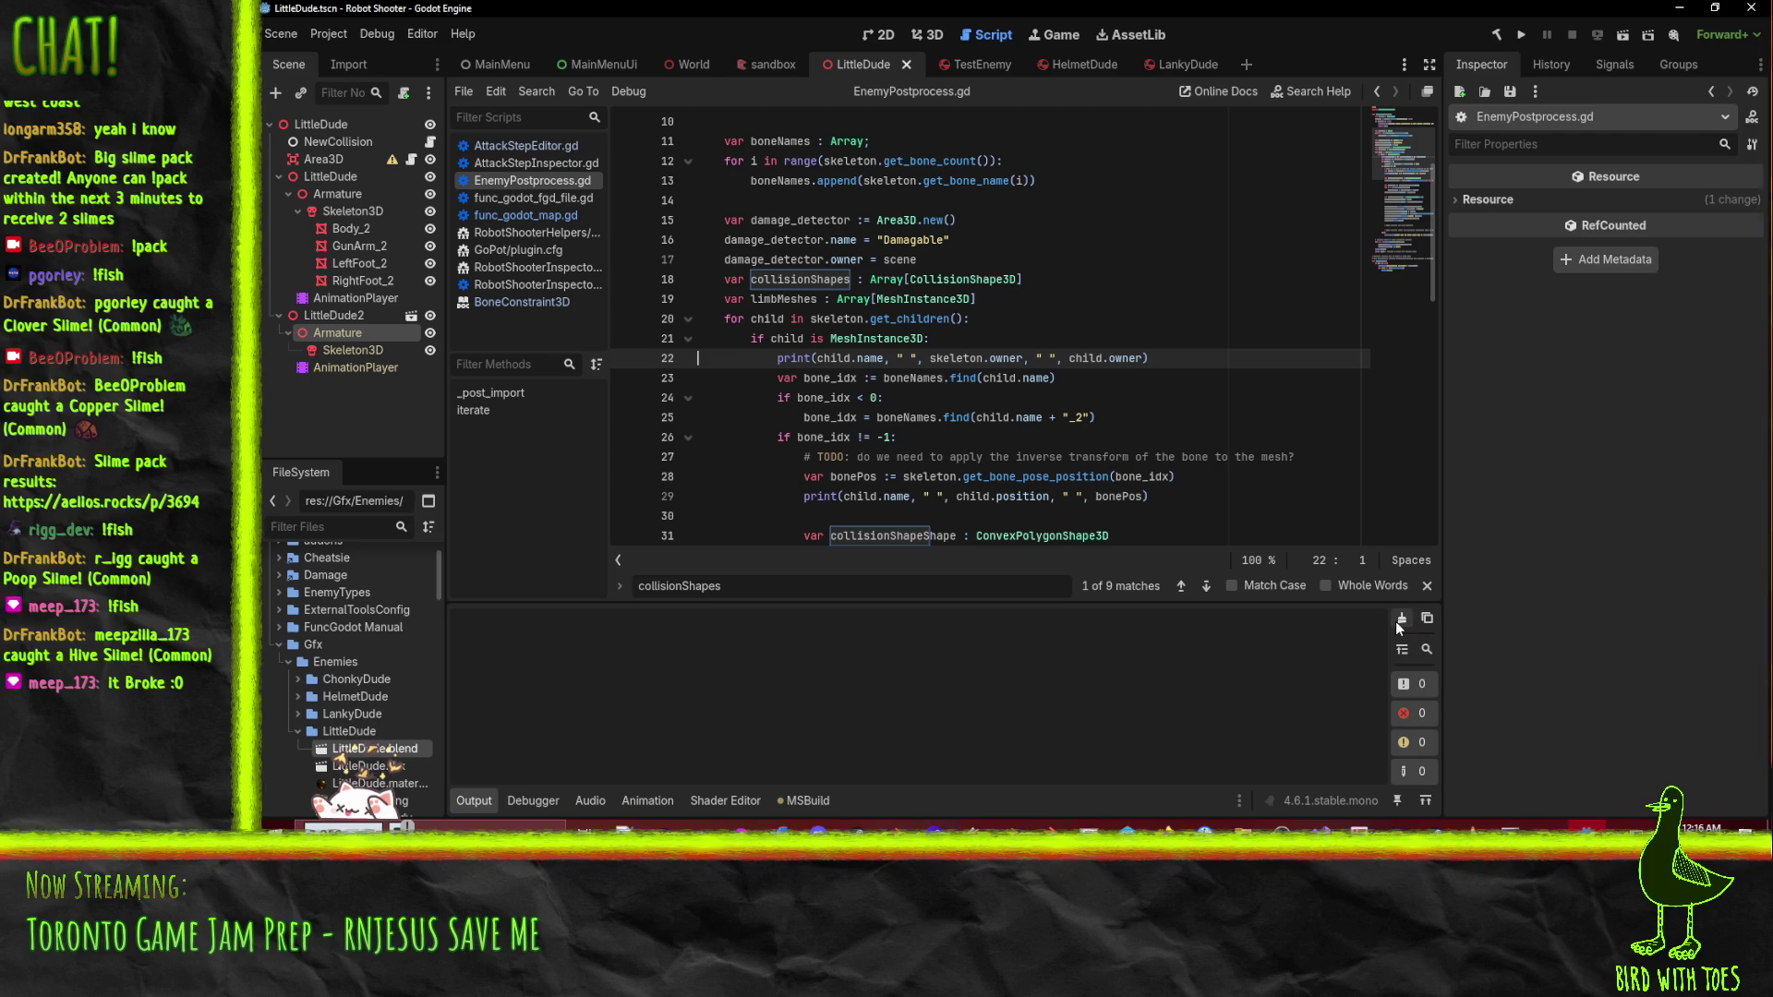
# - Reimport LittleDude.blend, review the limb owner output, and go to the end of line 22's print call
pyautogui.rightClick(328, 762)
pyautogui.click(586, 733)
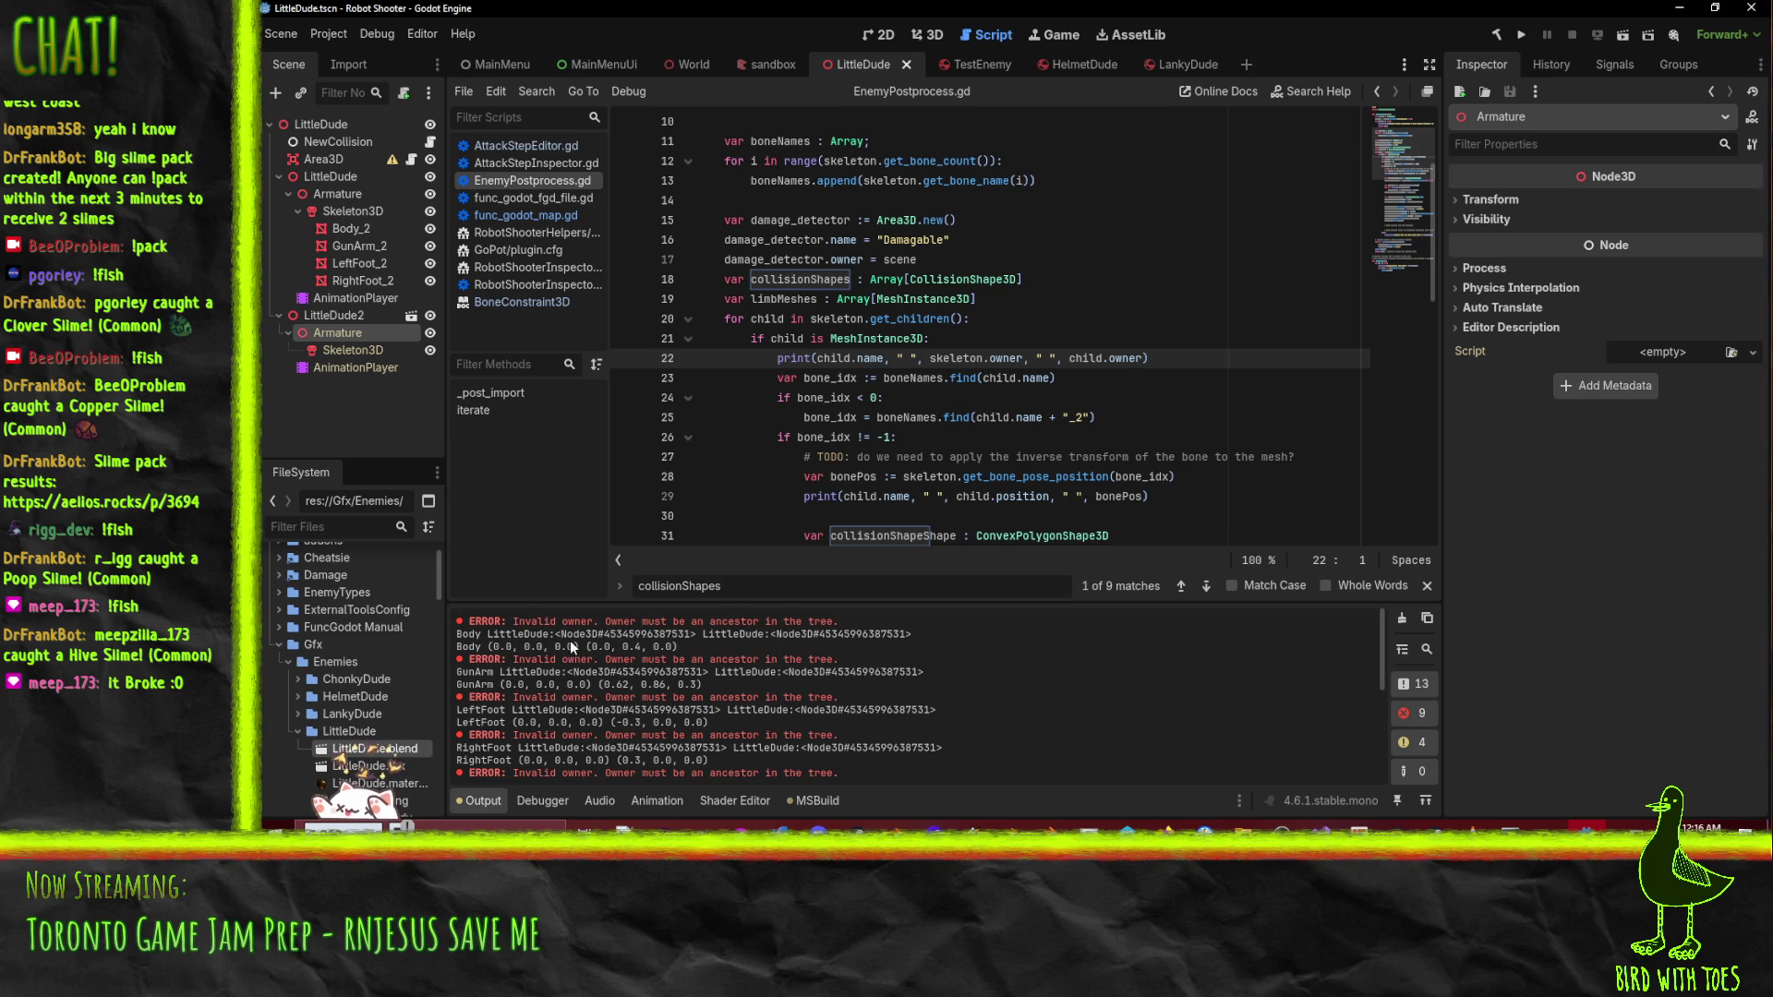
pyautogui.scroll(2, 998, 425)
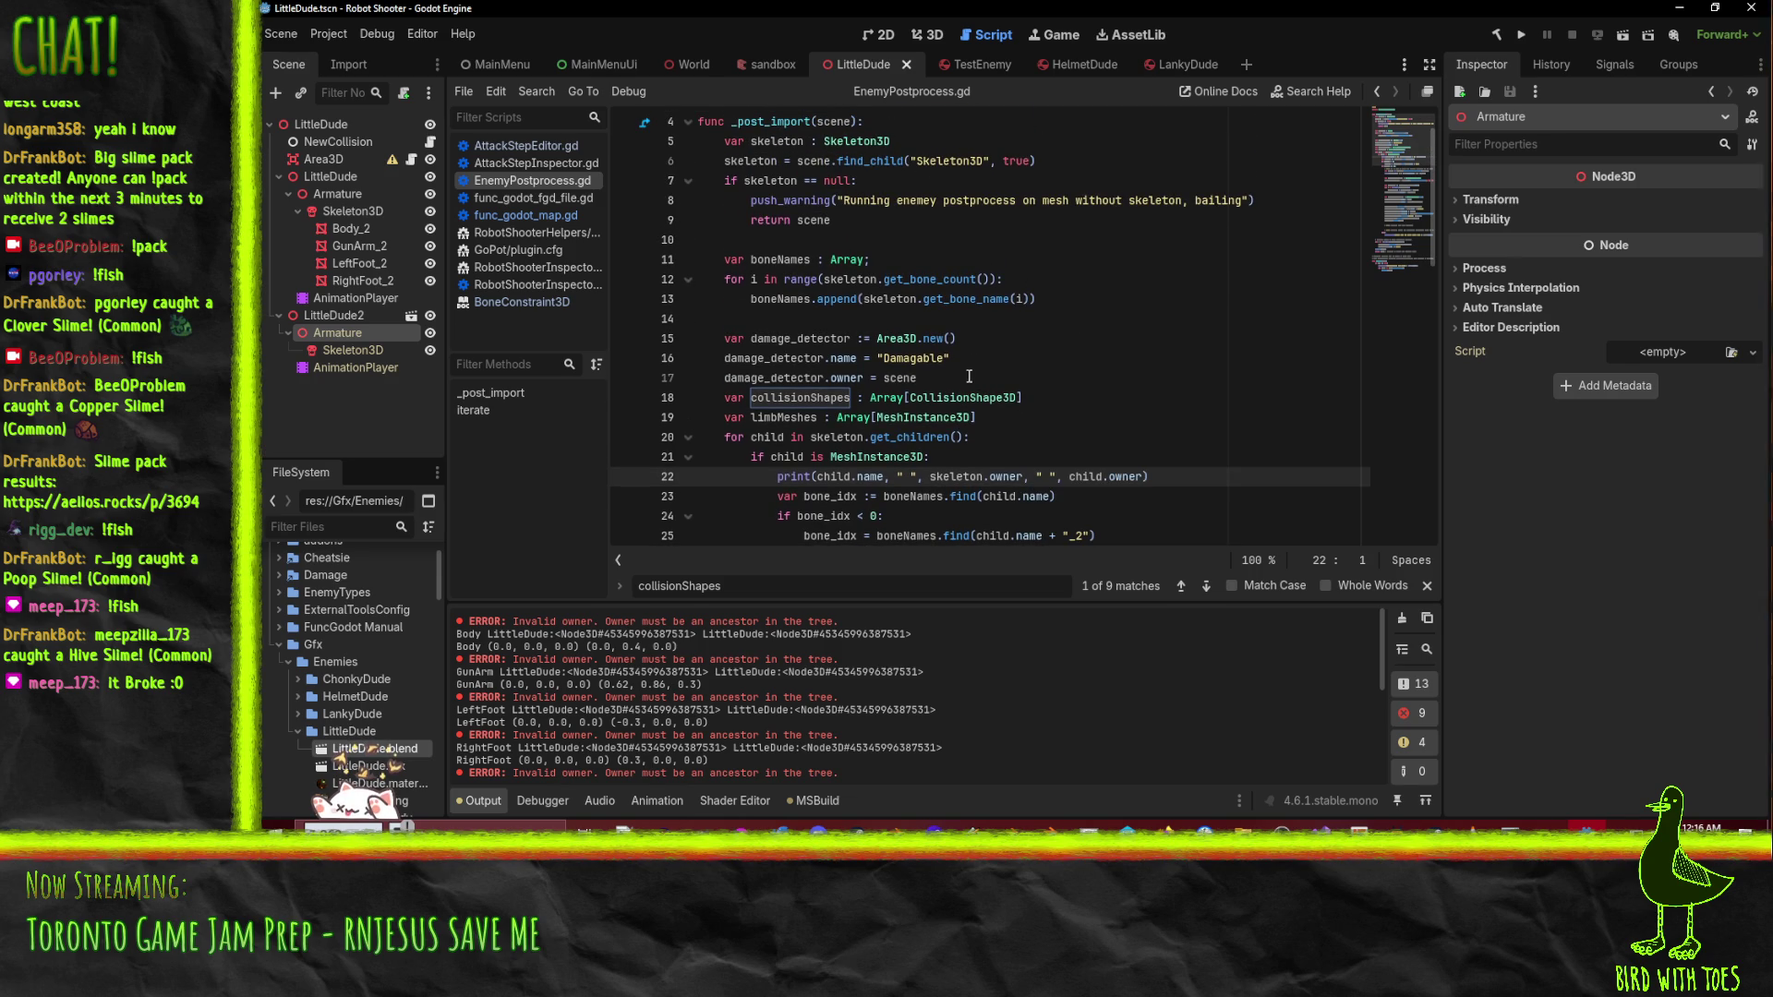
pyautogui.doubleClick(784, 360)
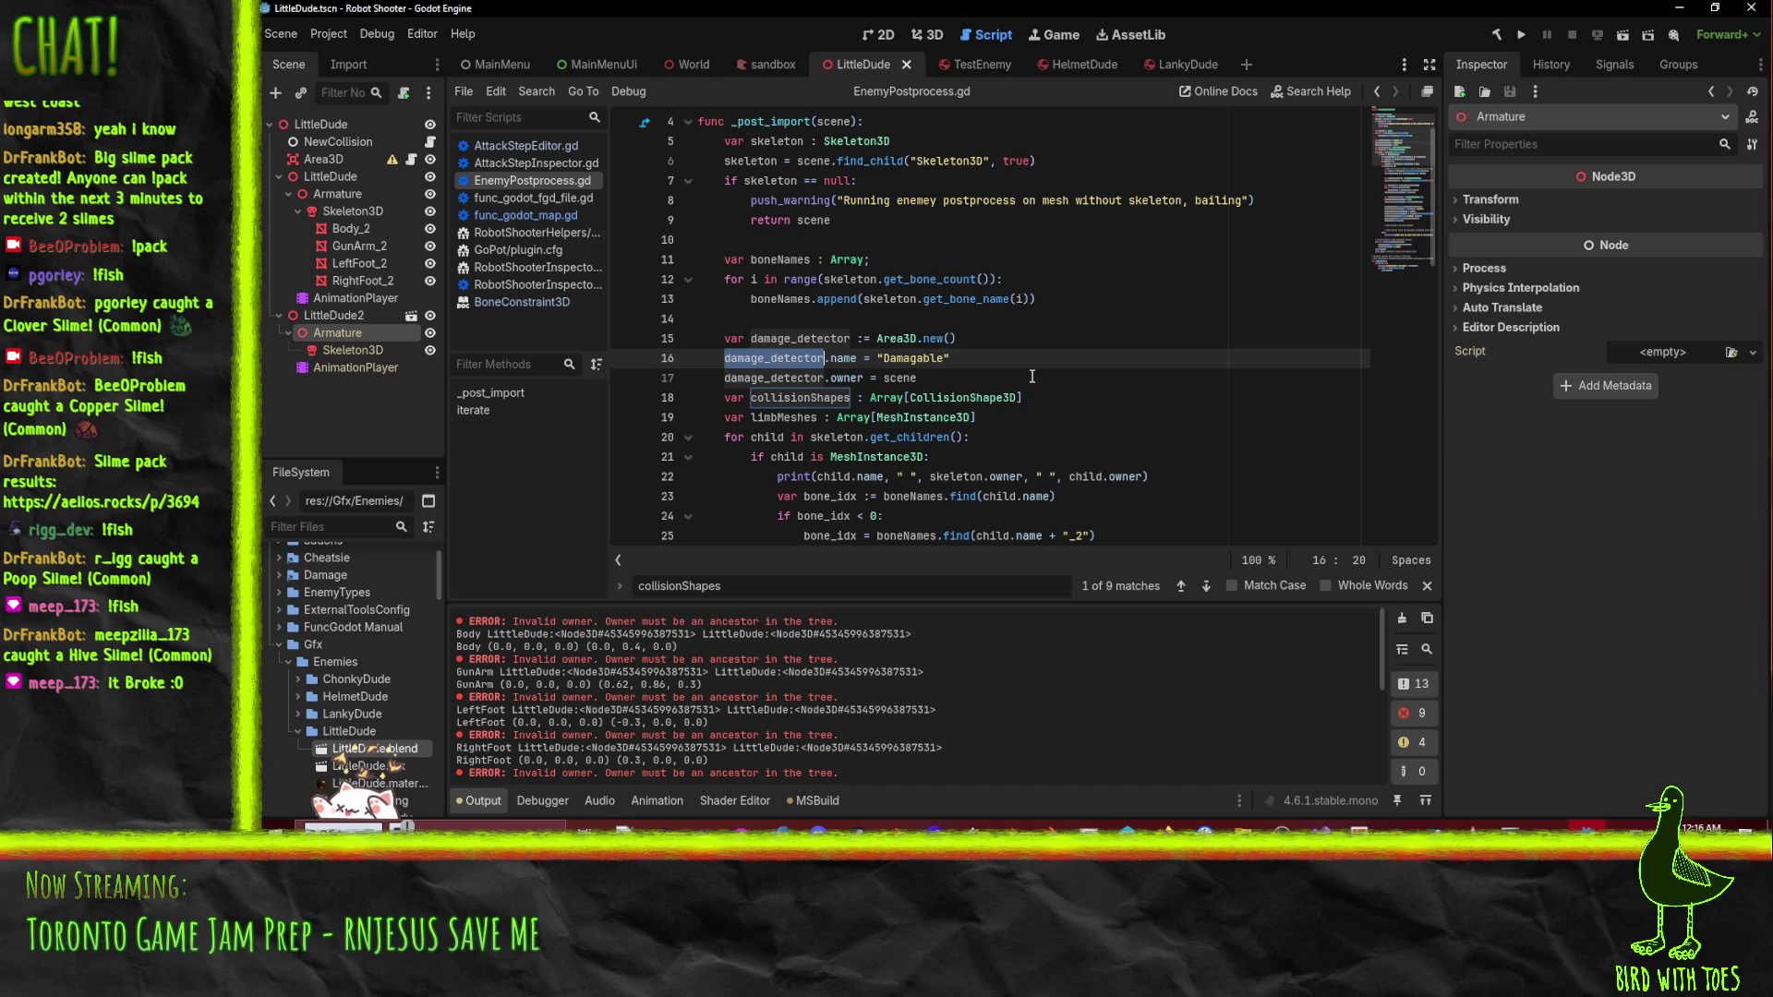
pyautogui.scroll(-2, 1018, 380)
pyautogui.scroll(2, 1018, 380)
pyautogui.scroll(-2, 1017, 380)
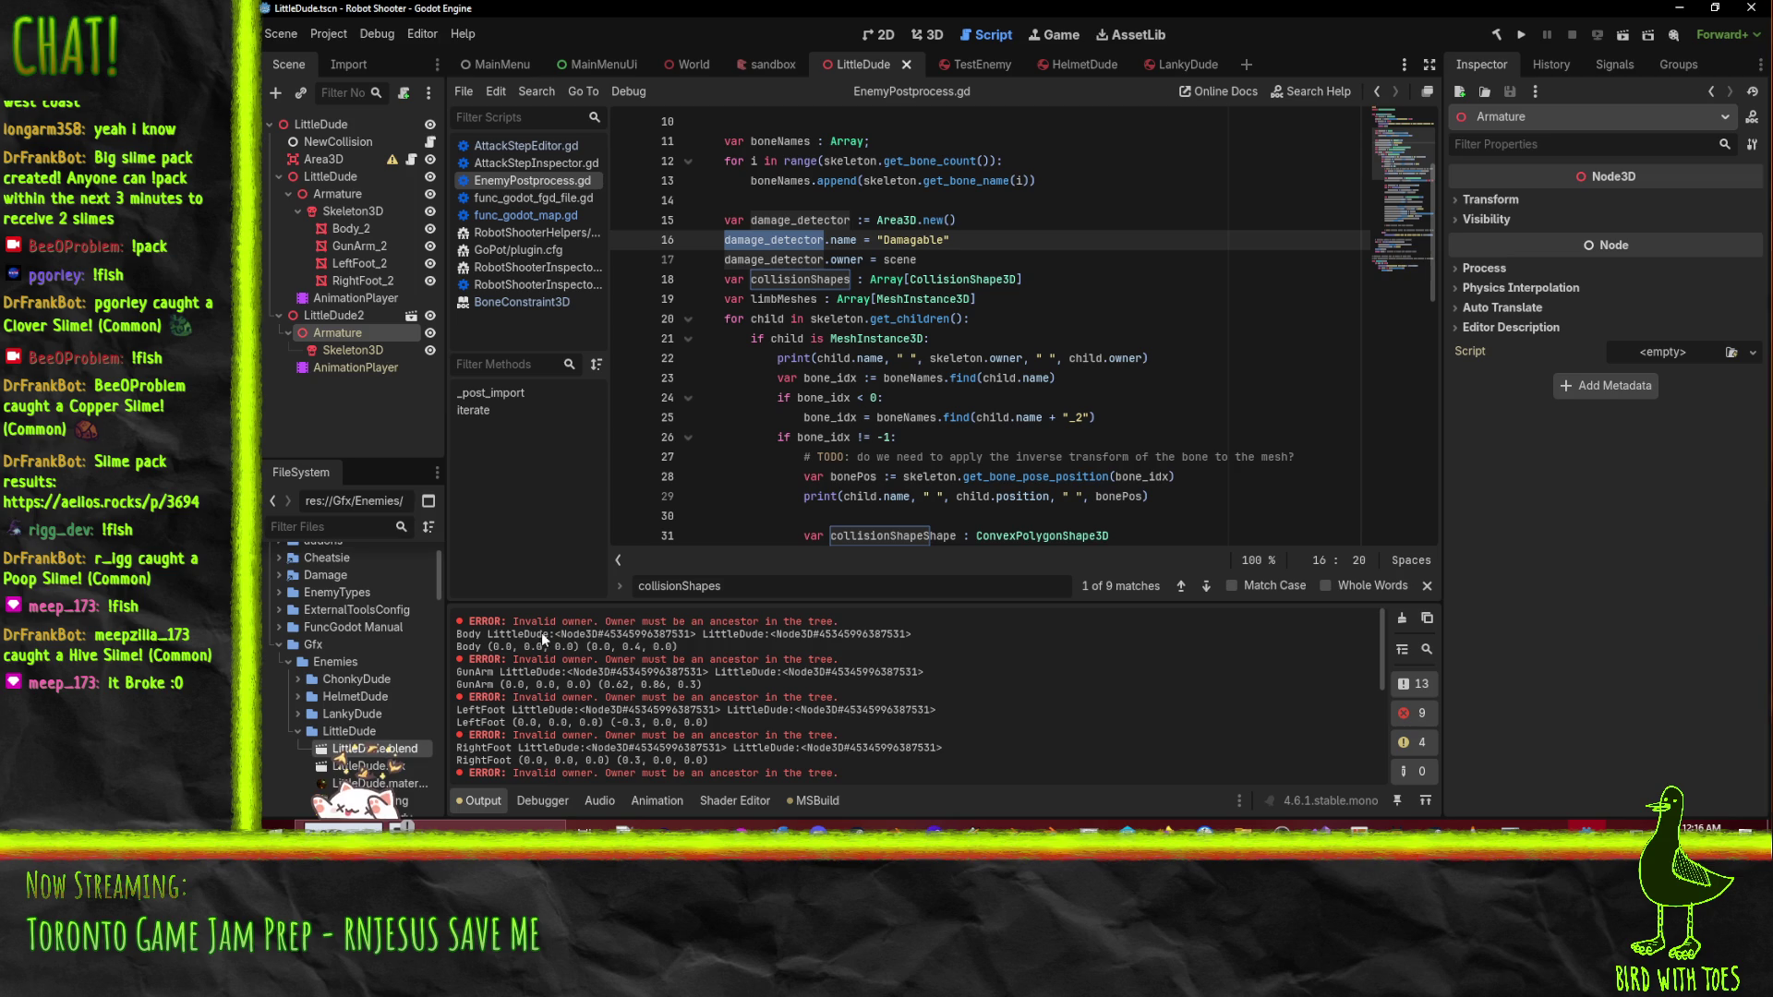
pyautogui.click(1145, 357)
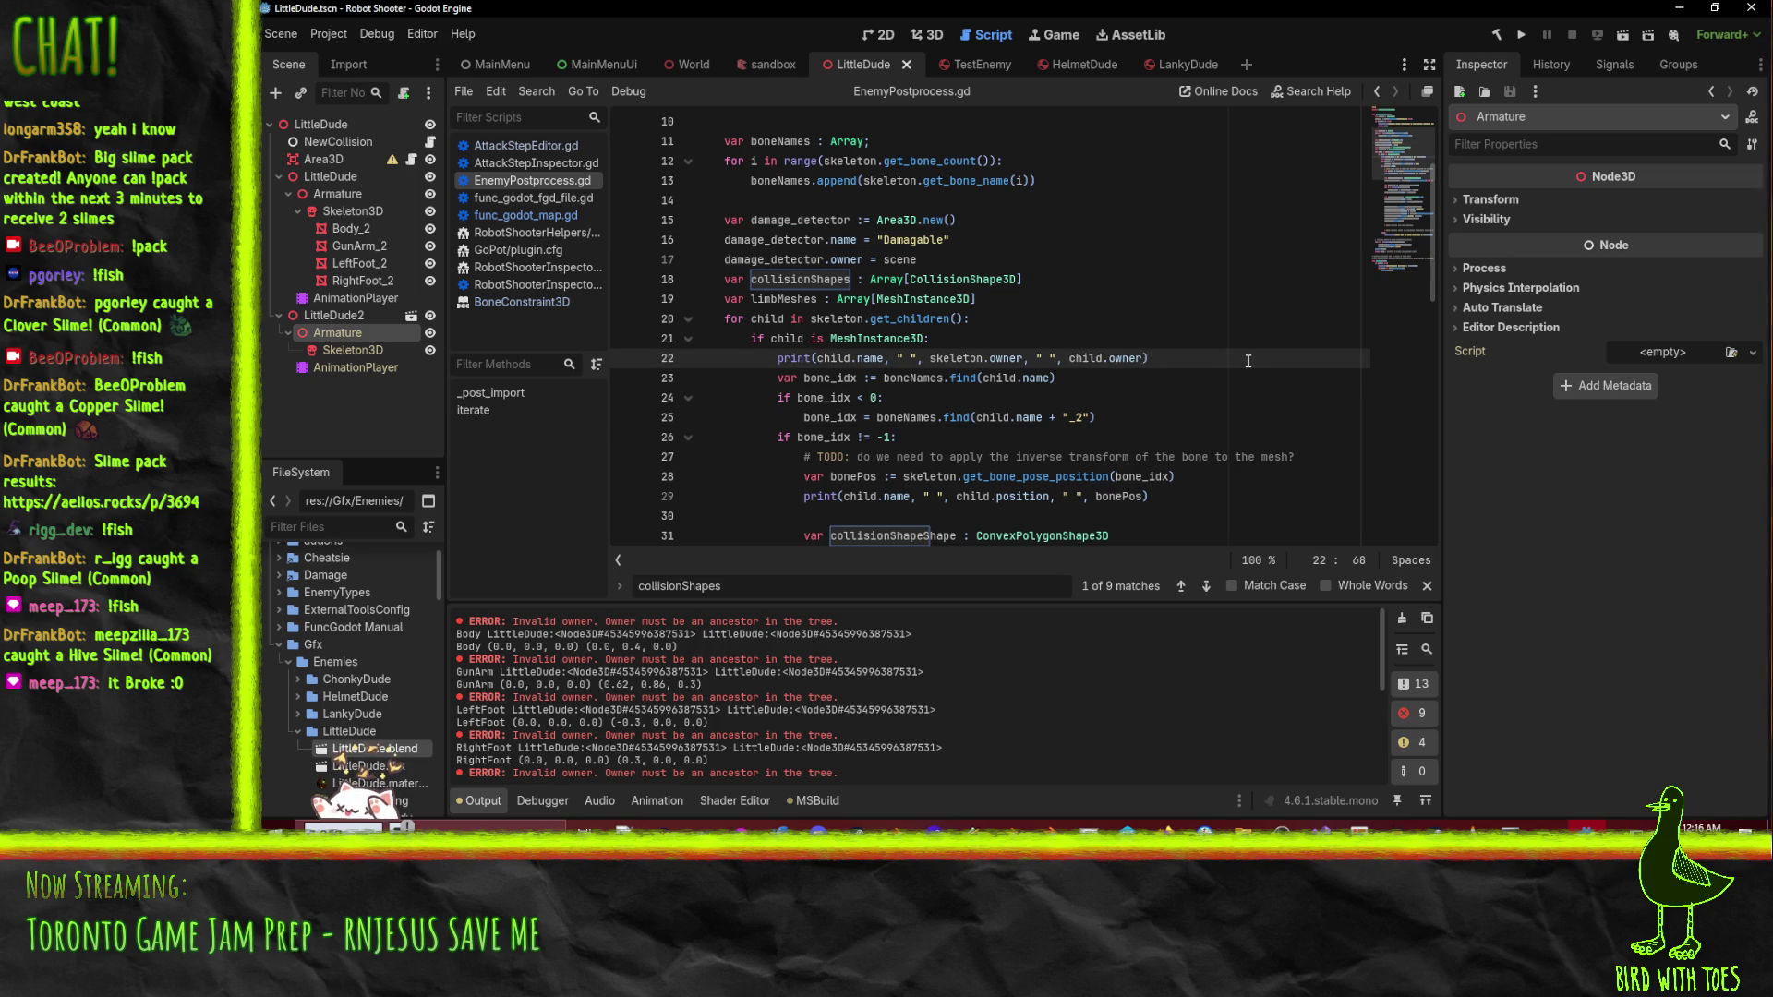
# - Add " ", scene after child.owner in line 22's print and save the script
pyautogui.write(', scene')
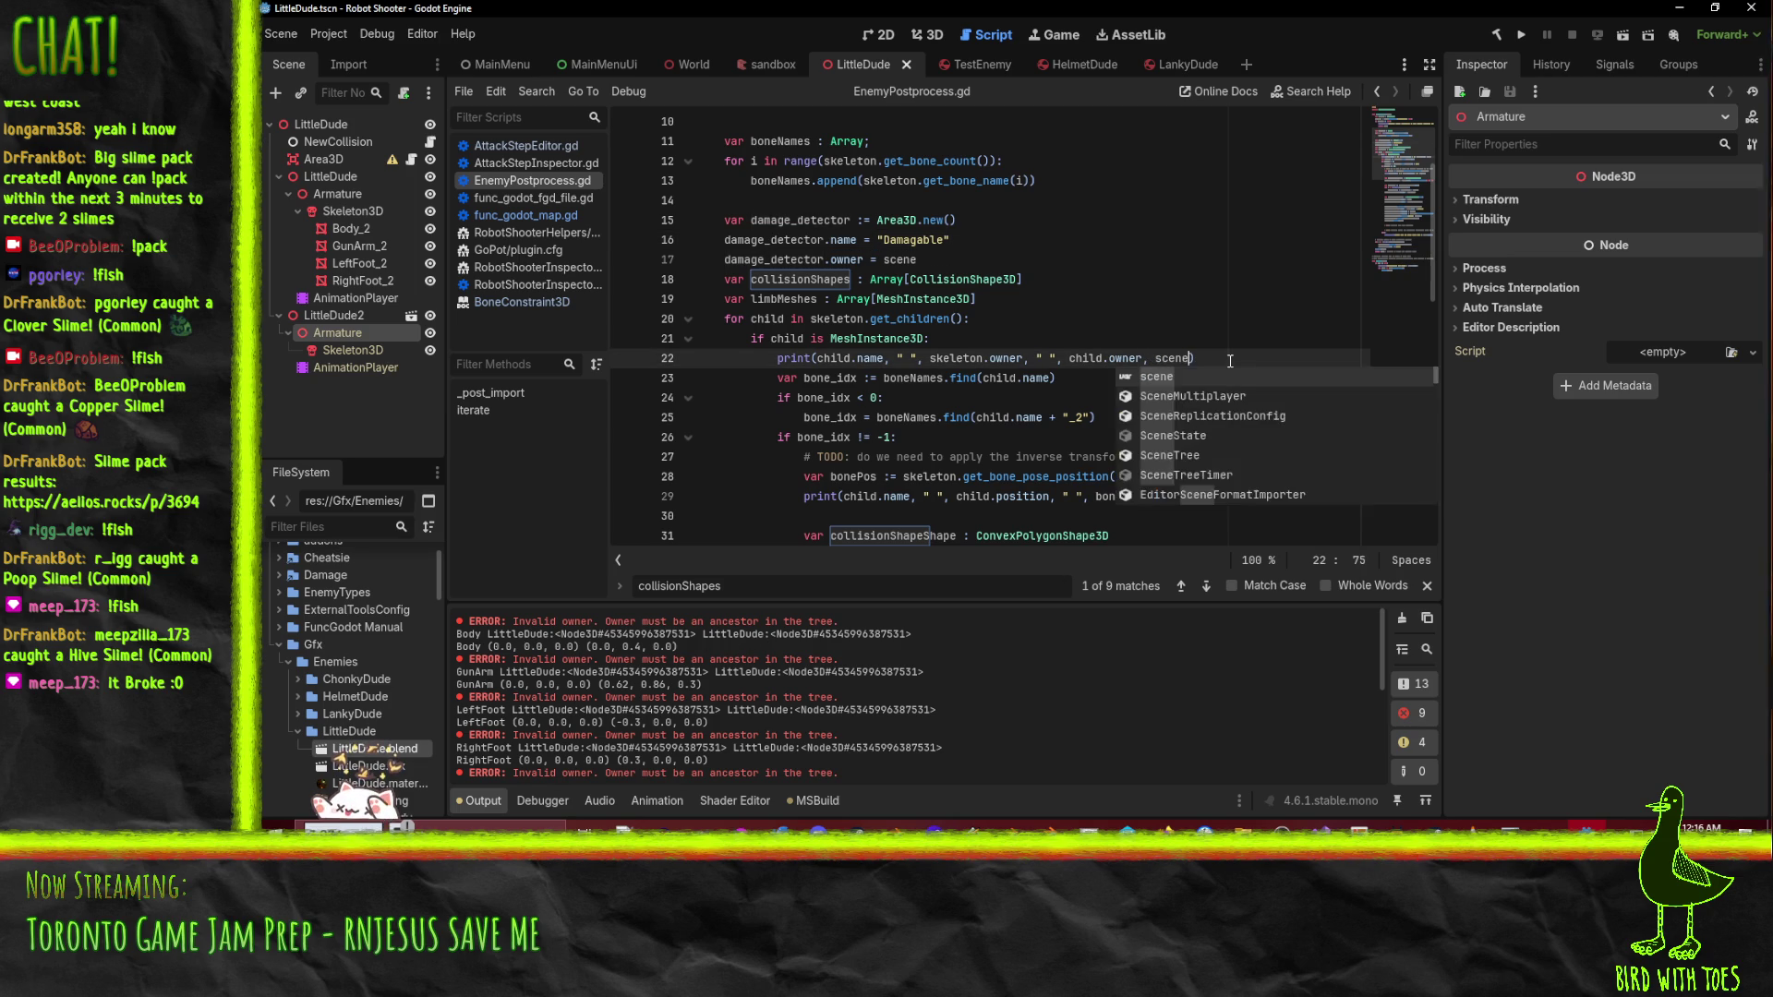
pyautogui.press('Left')
pyautogui.press('Left')
pyautogui.press('Left')
pyautogui.write('" ",')
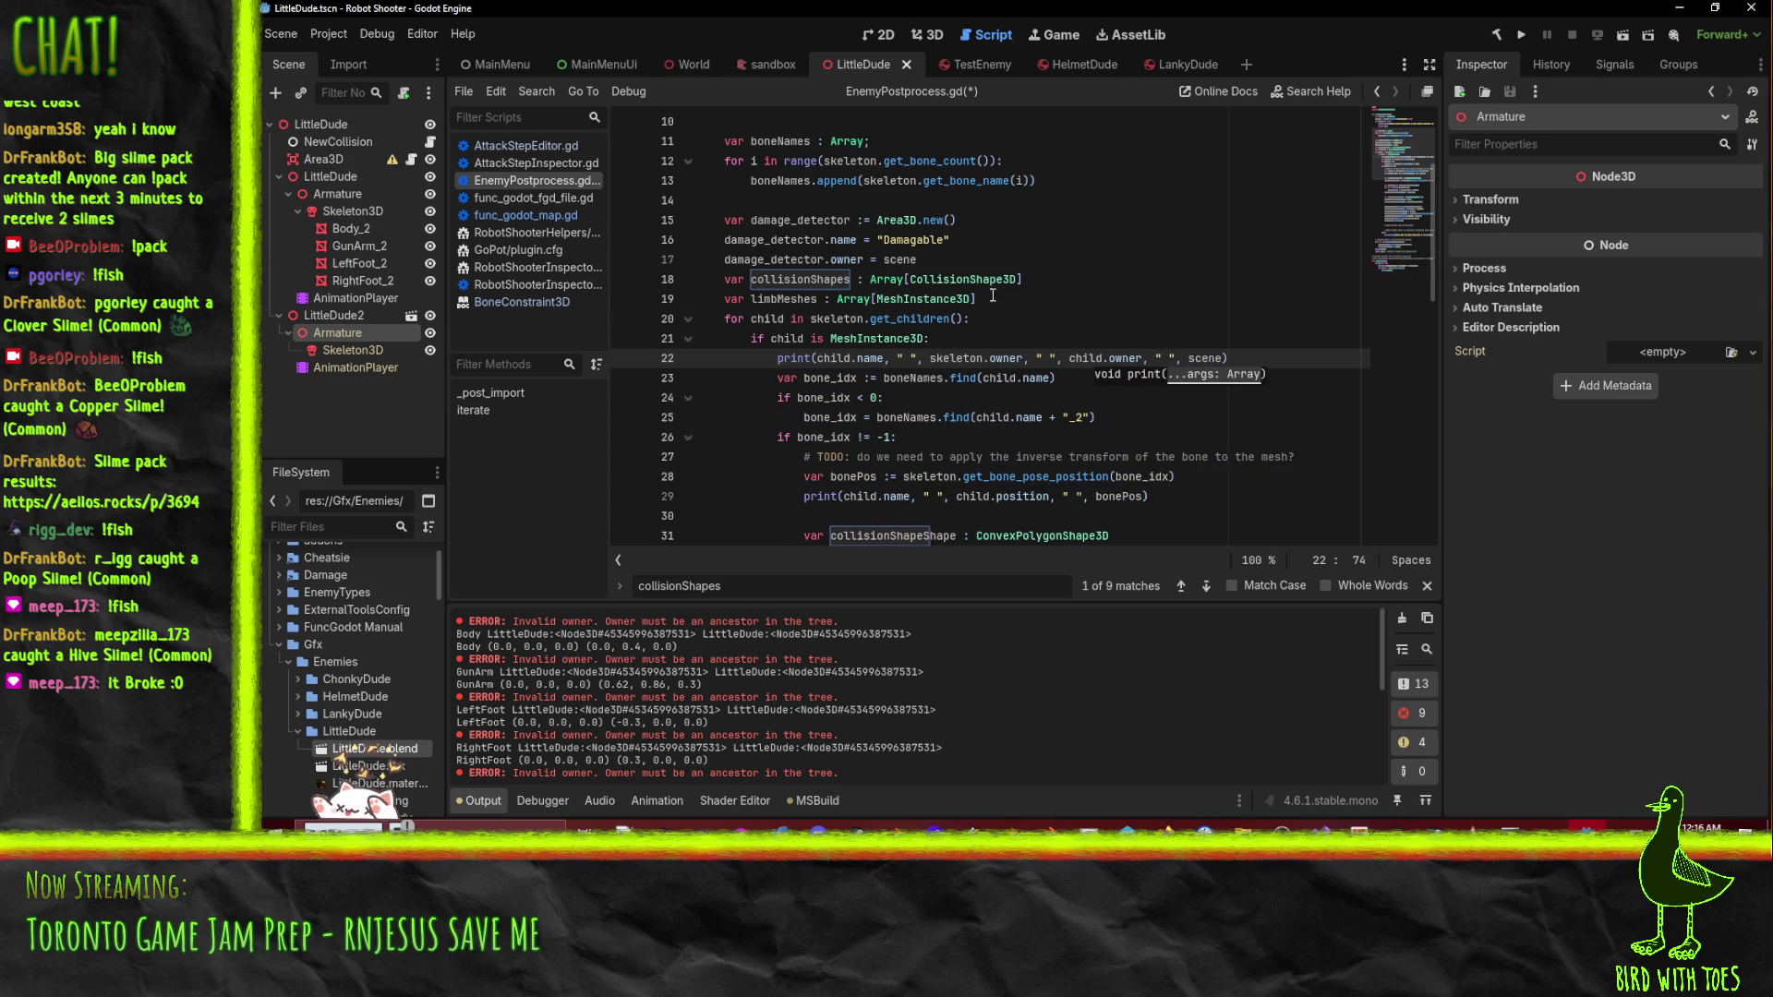
pyautogui.press('Up')
pyautogui.press('Up')
pyautogui.press('Up')
pyautogui.hotkey('ctrl', 's')
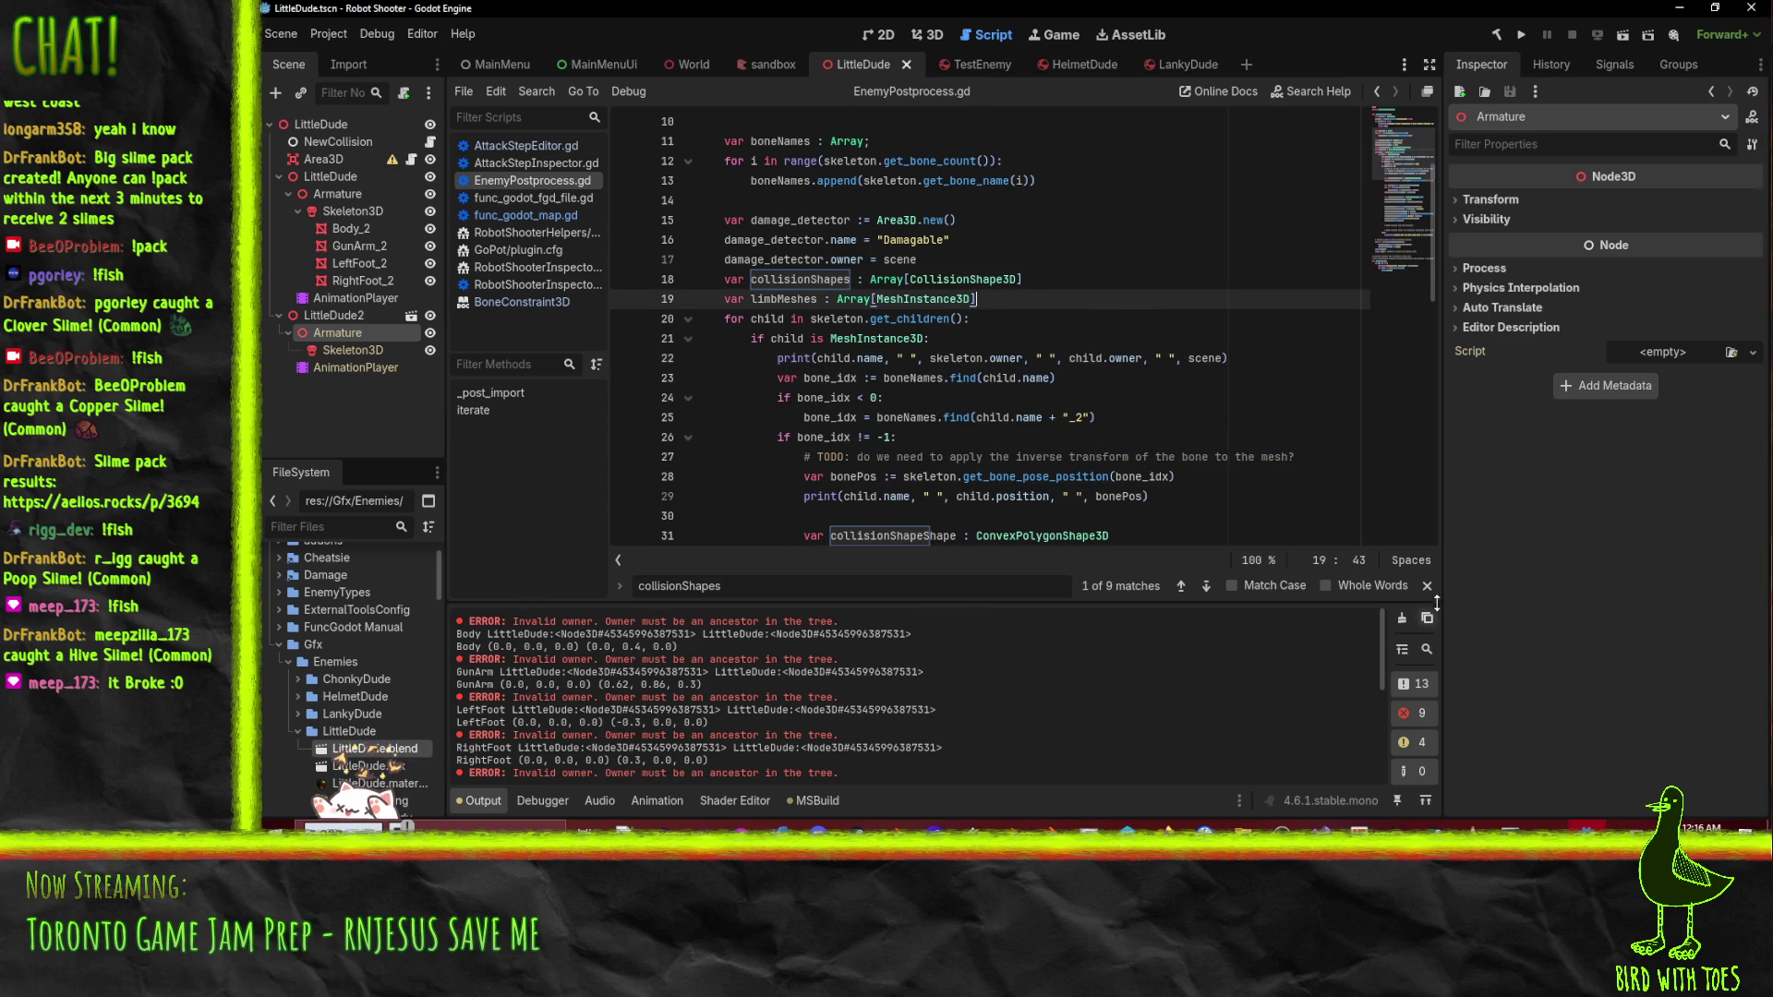
# - Clear the Output log and reimport LittleDude.blend to see the new owner printout
pyautogui.hotkey('ctrl', 'alt', 'k')
pyautogui.rightClick(374, 749)
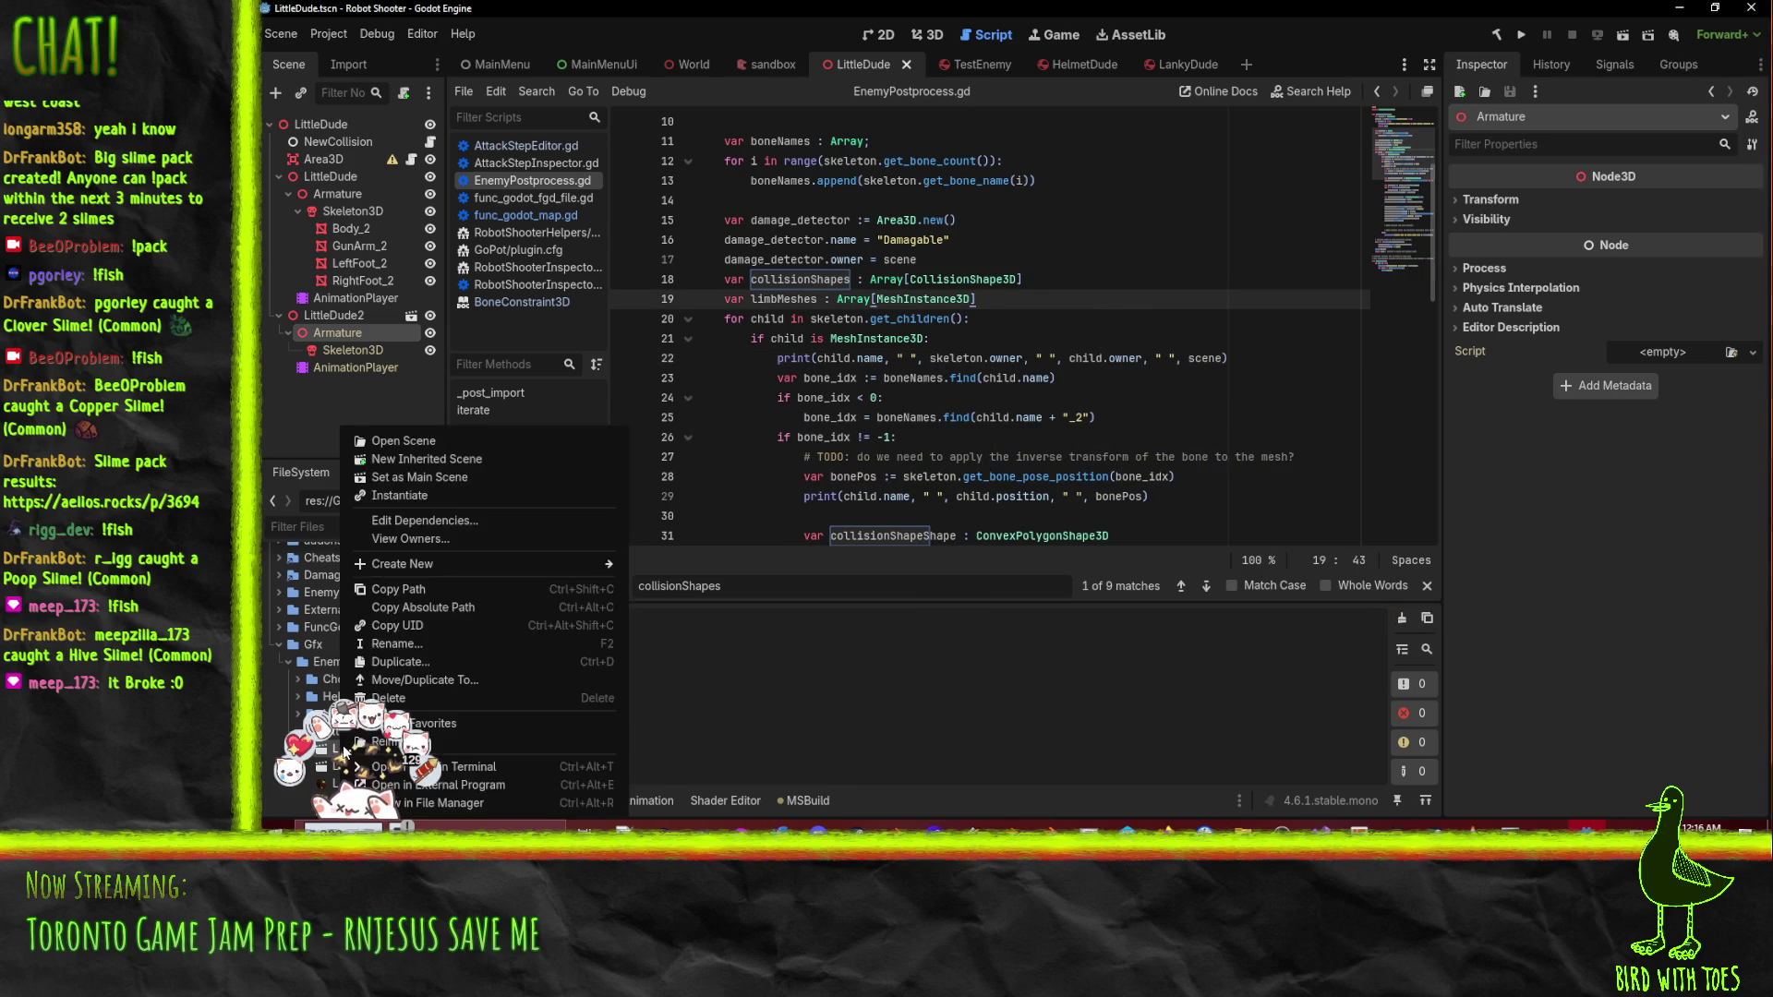
pyautogui.click(497, 735)
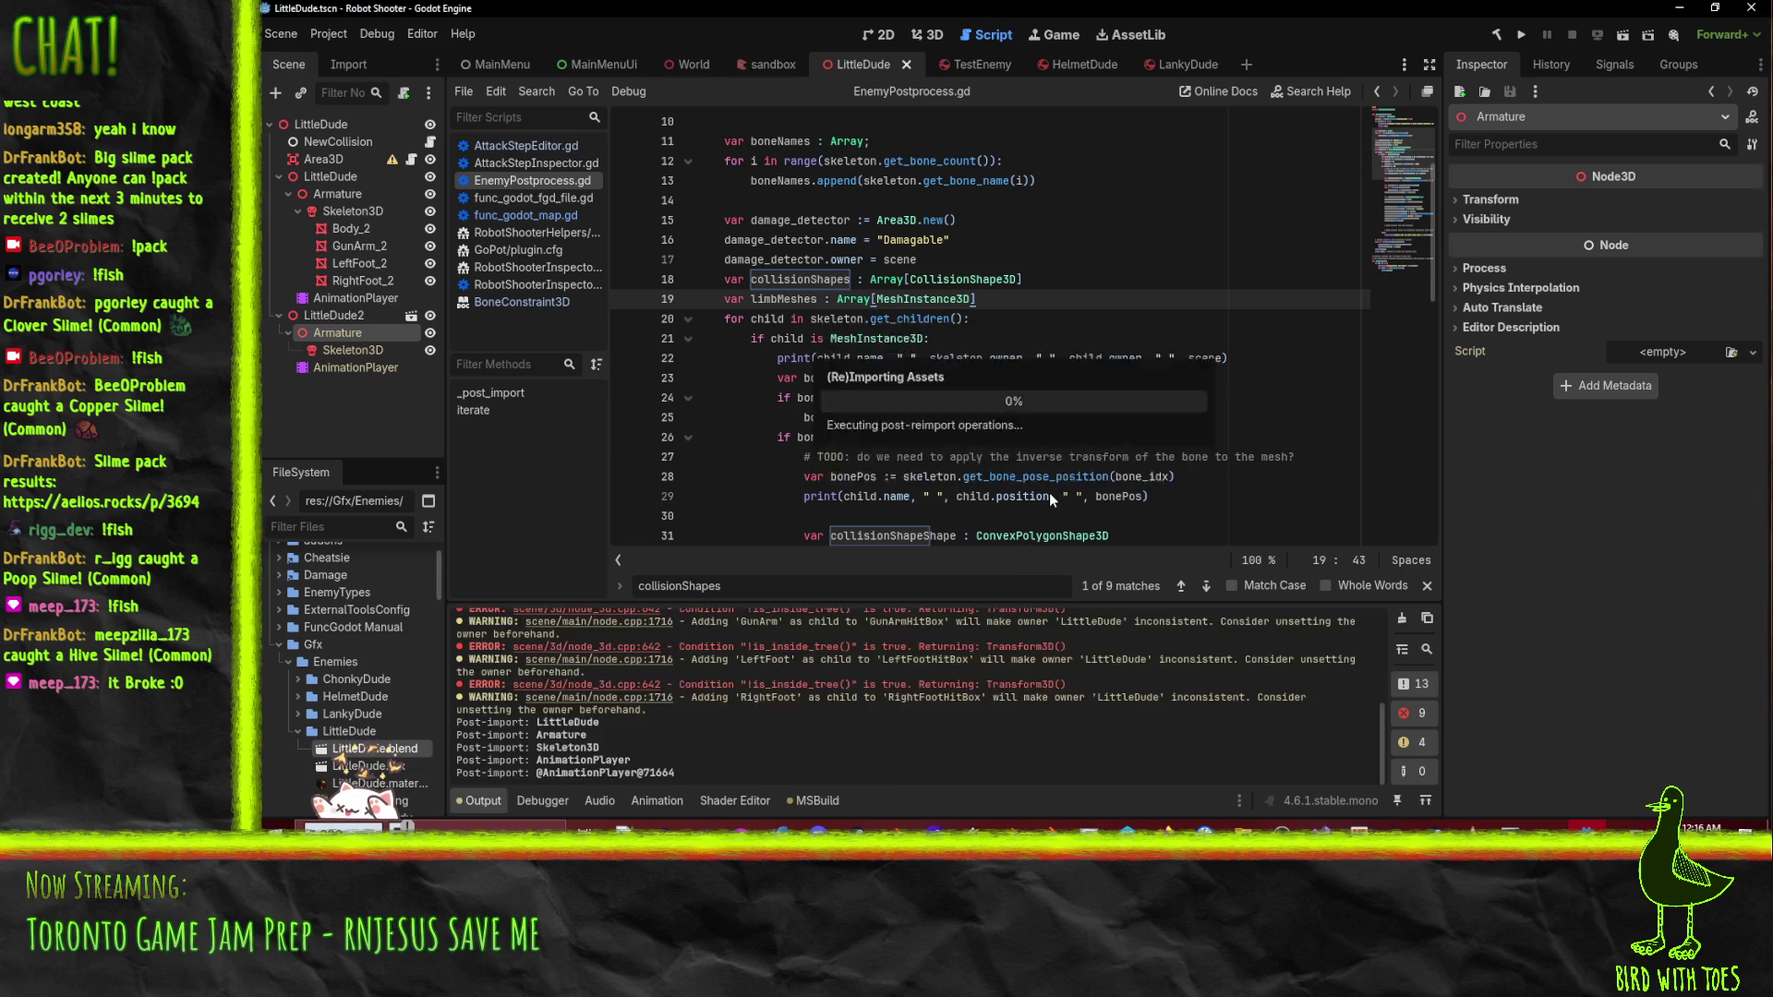
pyautogui.scroll(2, 994, 758)
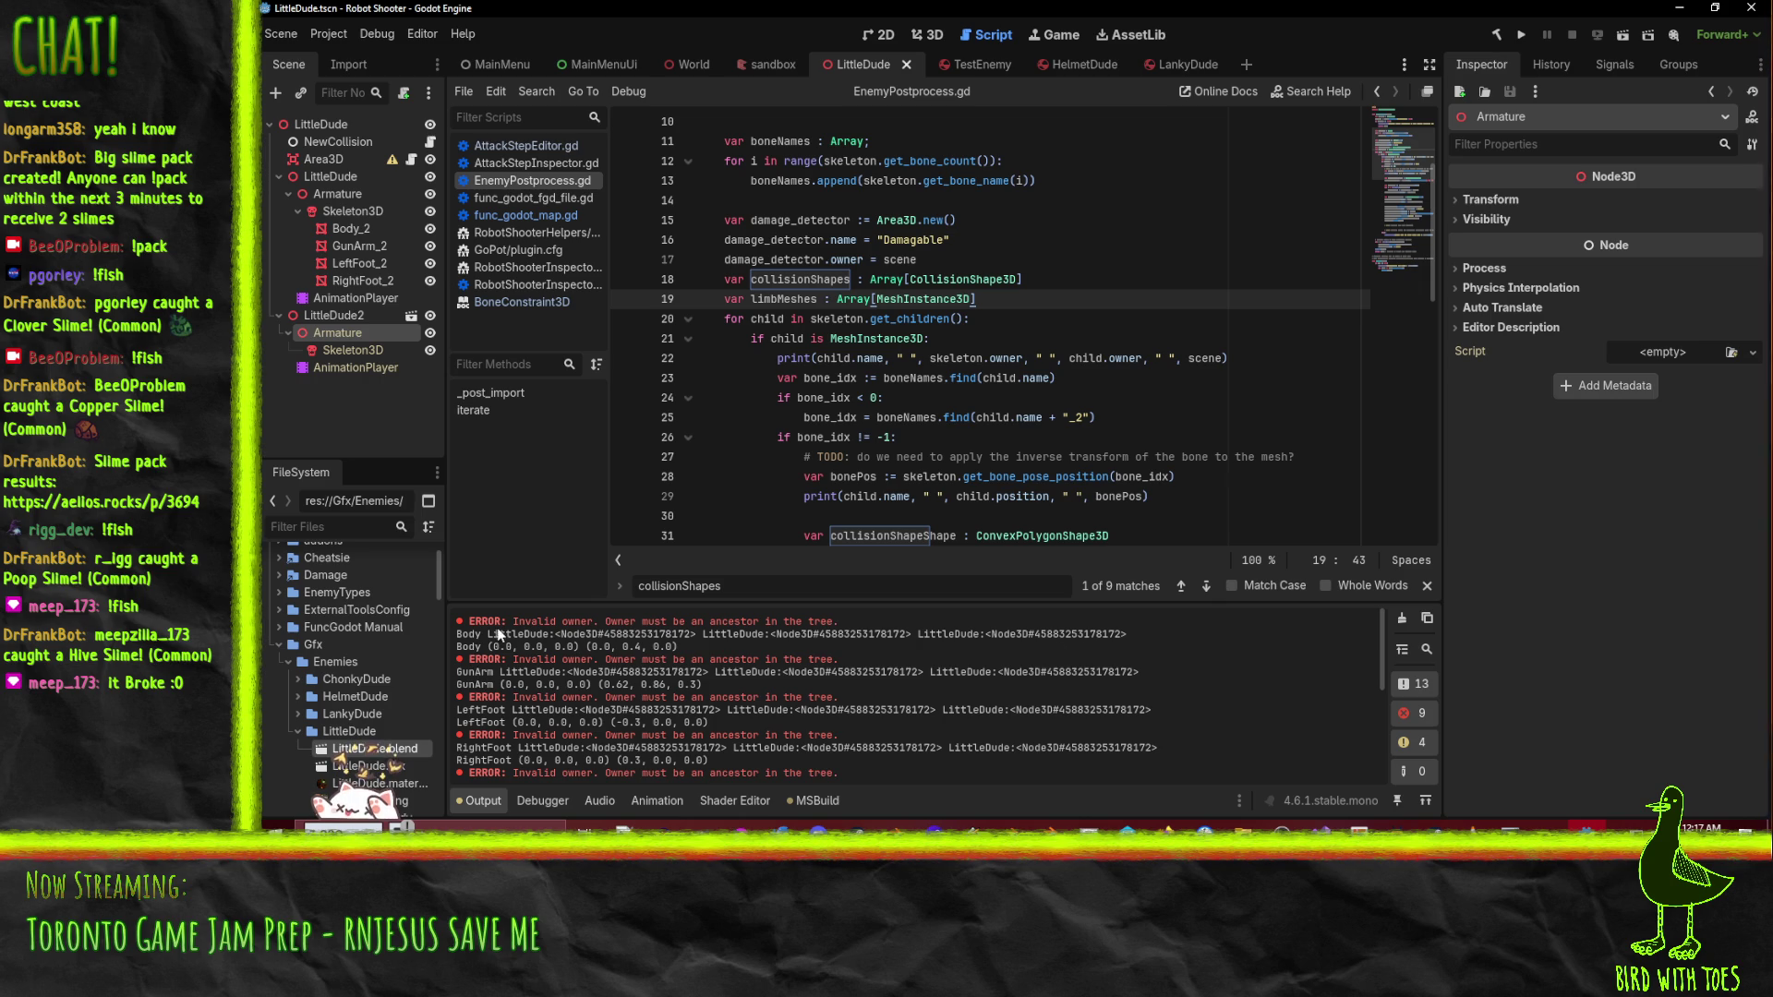
# - Insert a blank line after the damage detector's owner assignment on line 17
pyautogui.moveTo(515, 623); pyautogui.dragTo(836, 621)
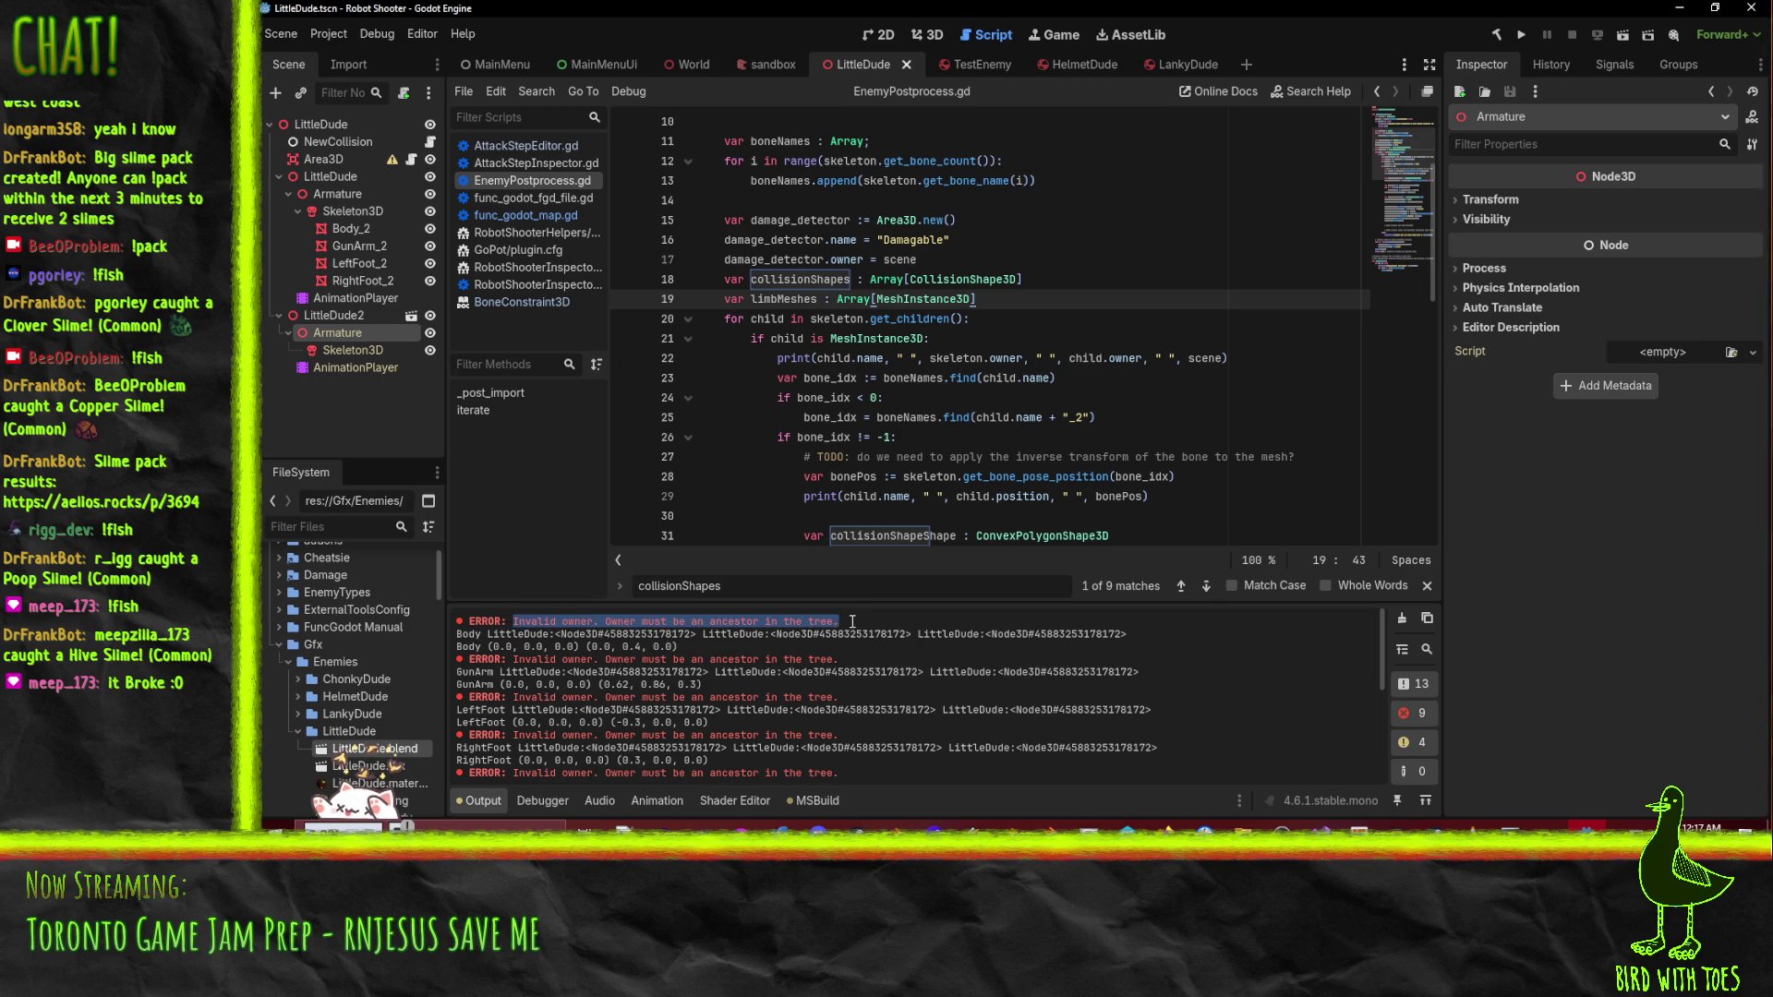
pyautogui.scroll(2, 786, 150)
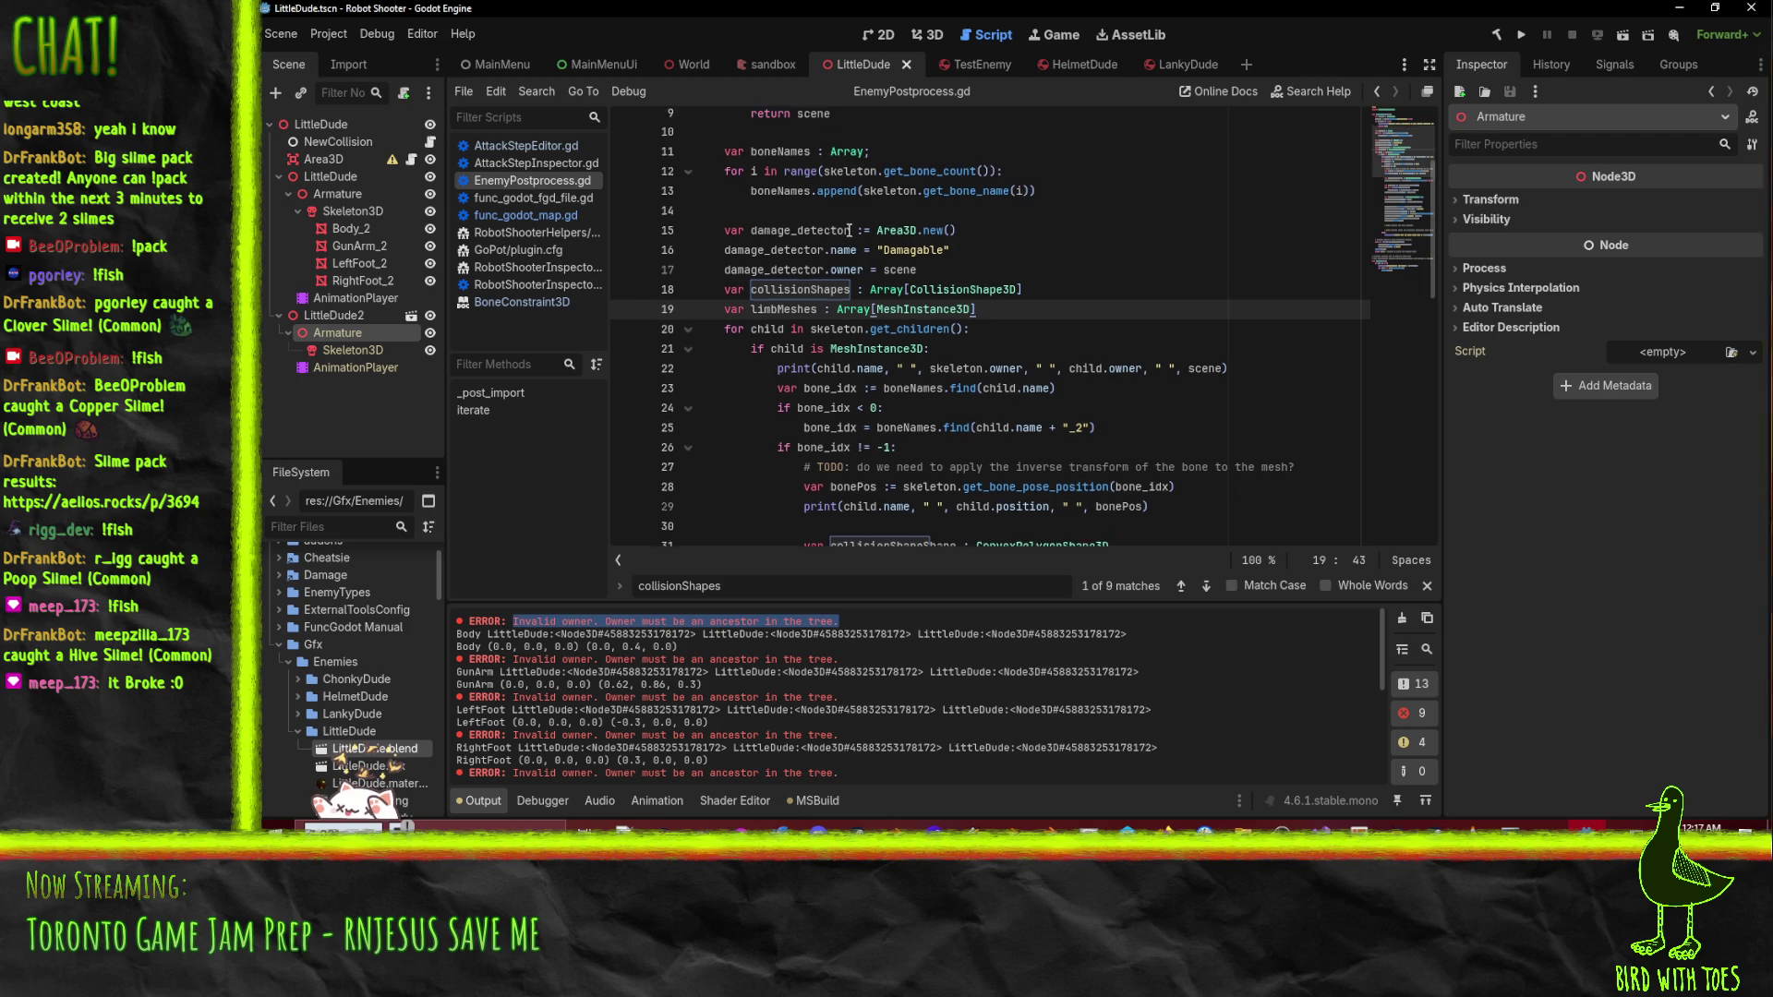
pyautogui.click(858, 318)
pyautogui.scroll(1, 858, 319)
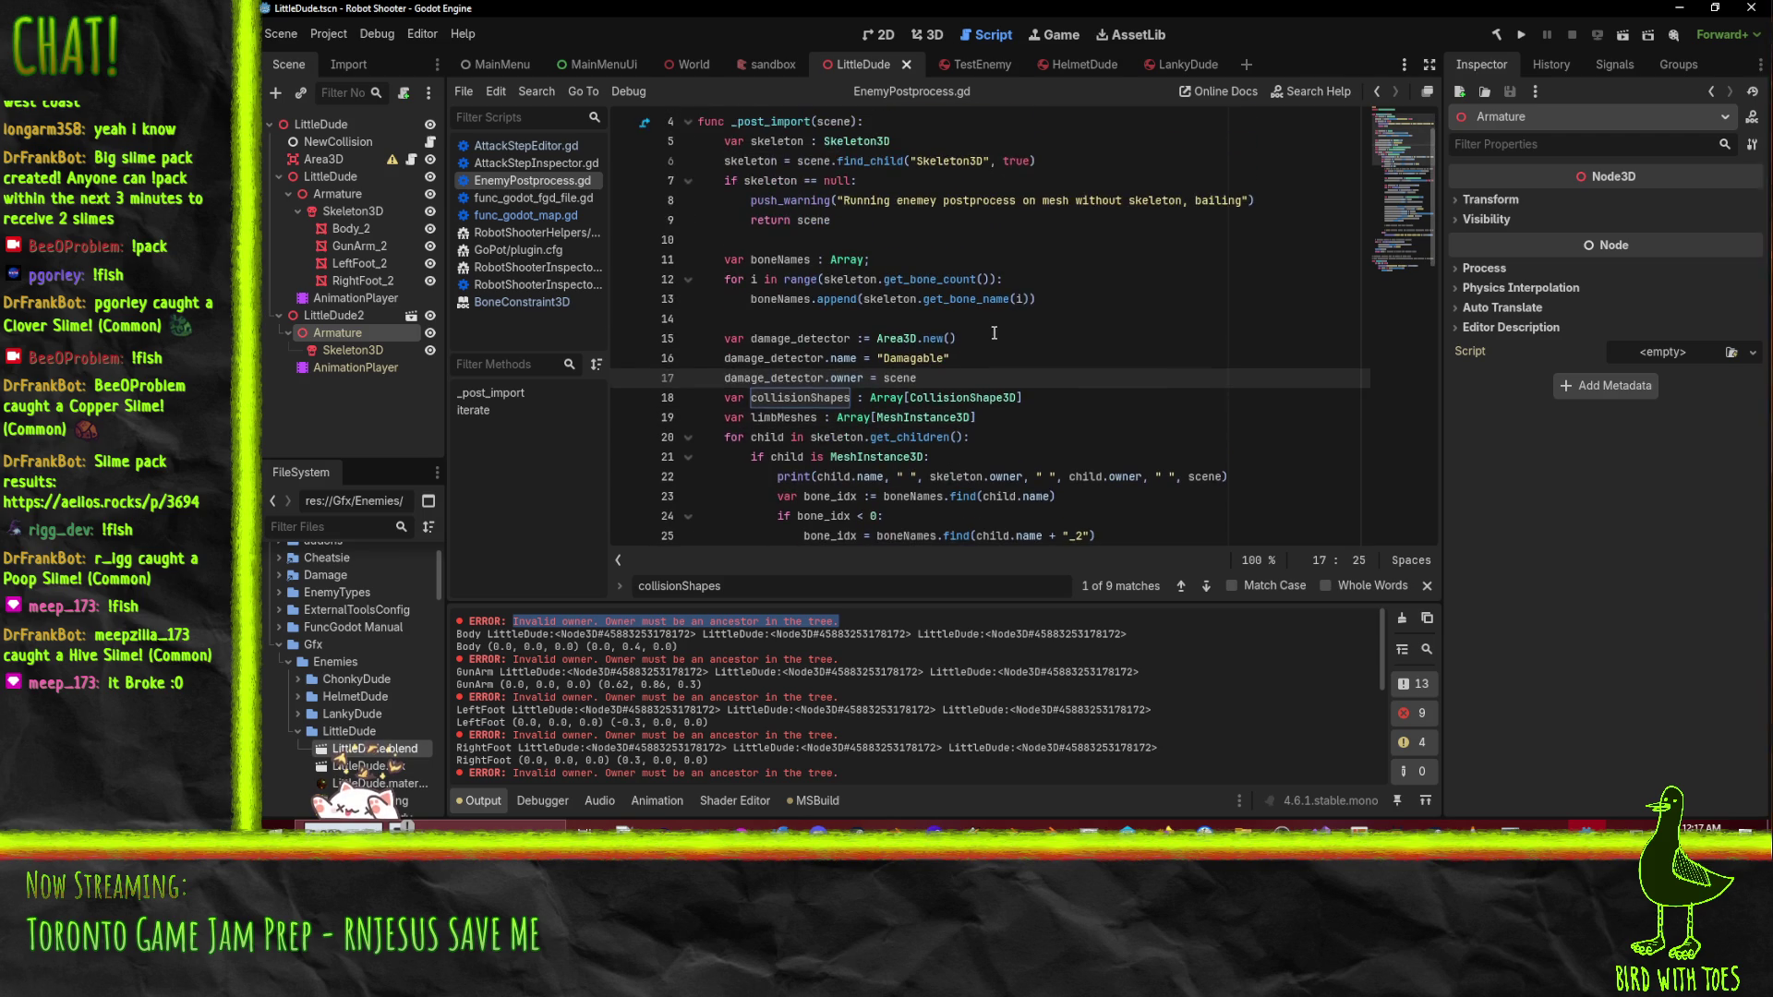
pyautogui.click(1016, 338)
pyautogui.click(1026, 360)
pyautogui.click(1084, 370)
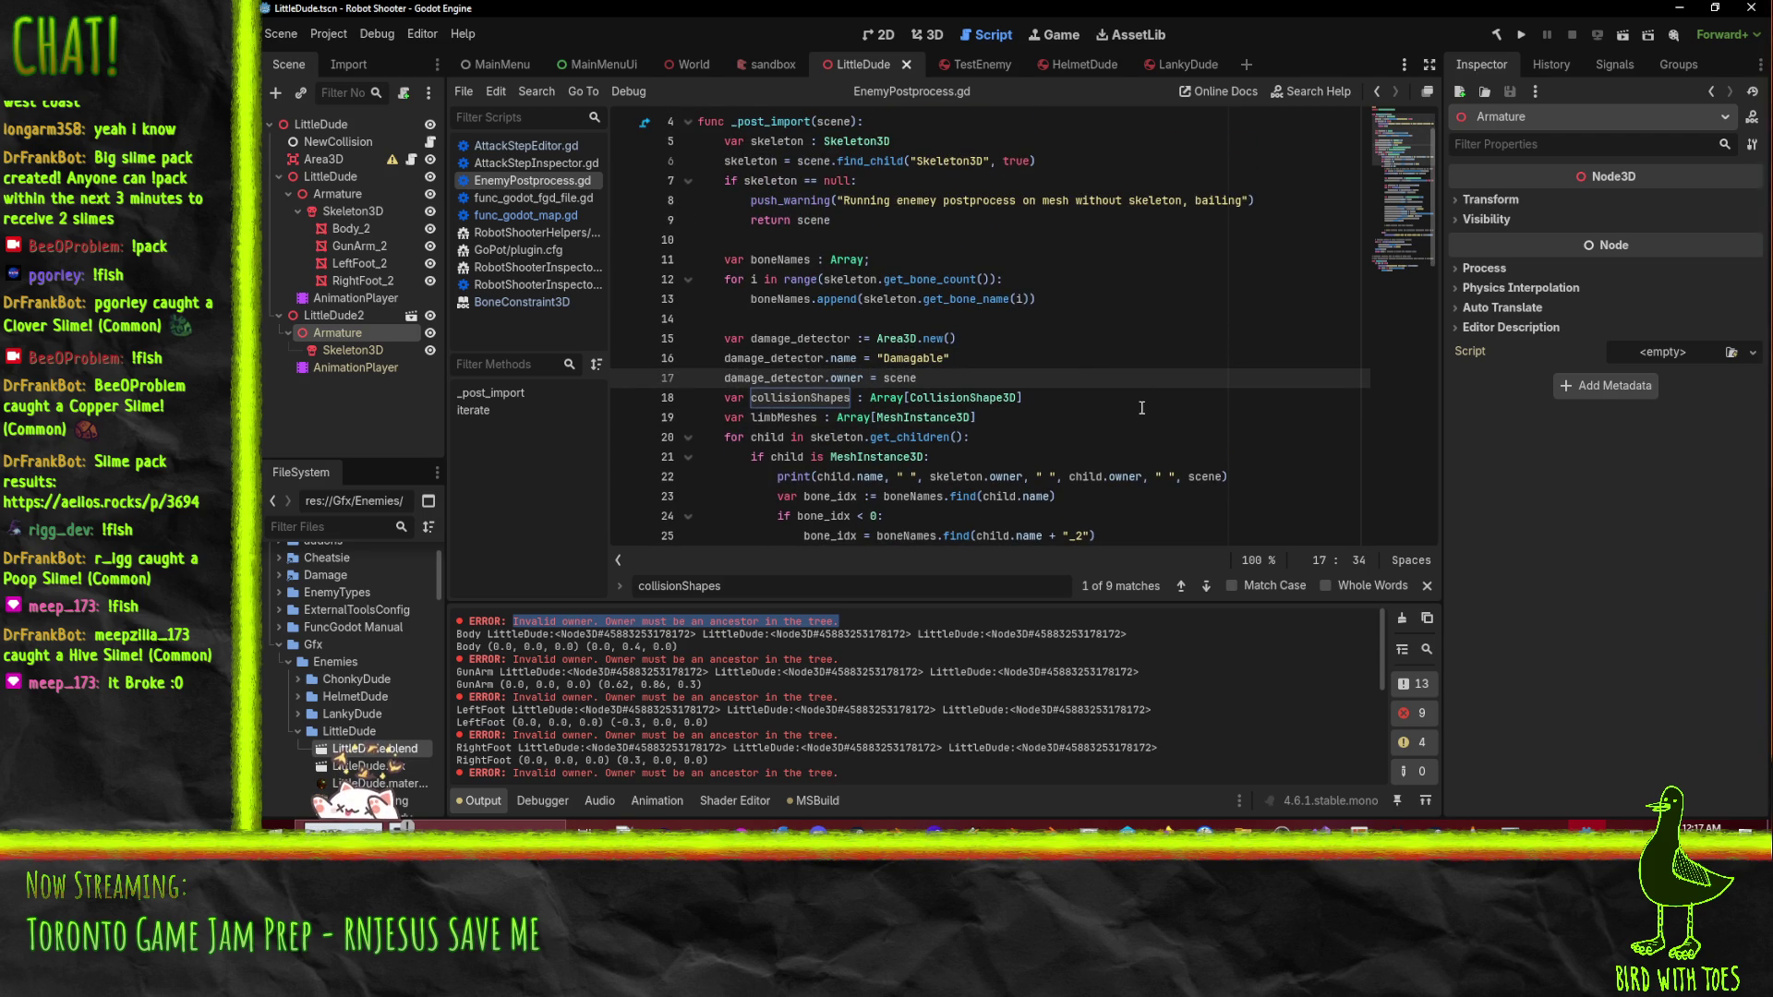
pyautogui.press('Return')
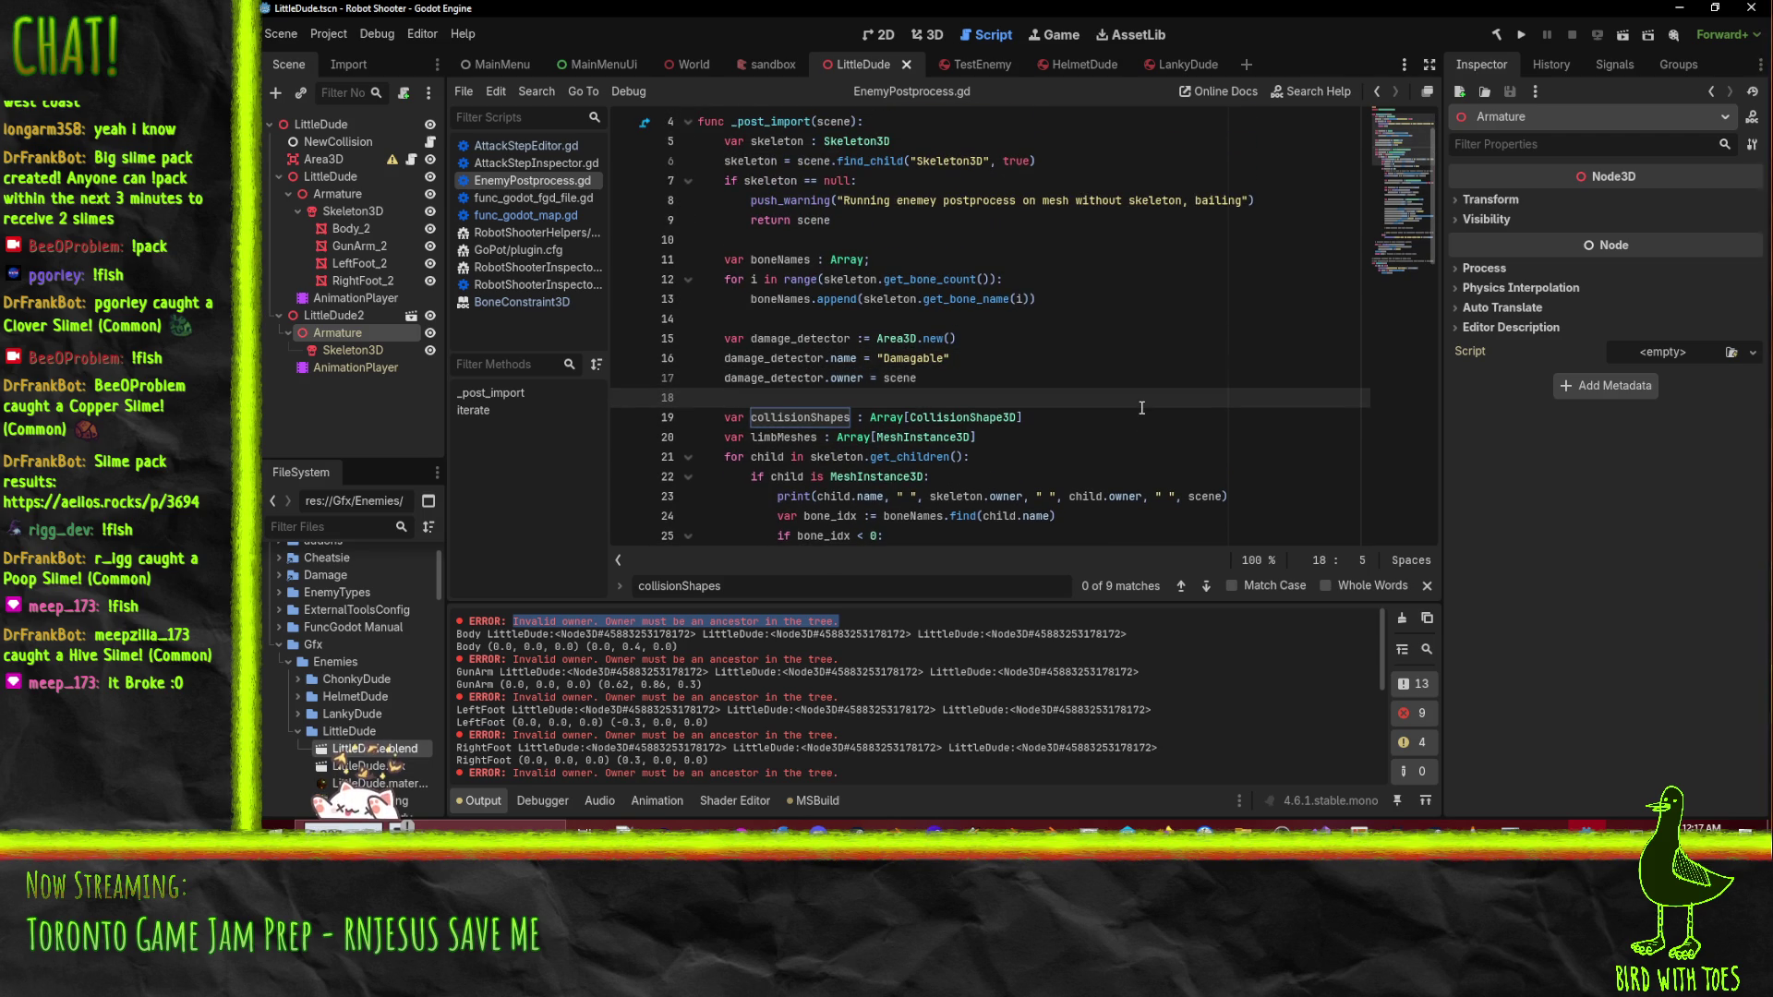
# - Search the script for every use of damage_detector
pyautogui.doubleClick(851, 338)
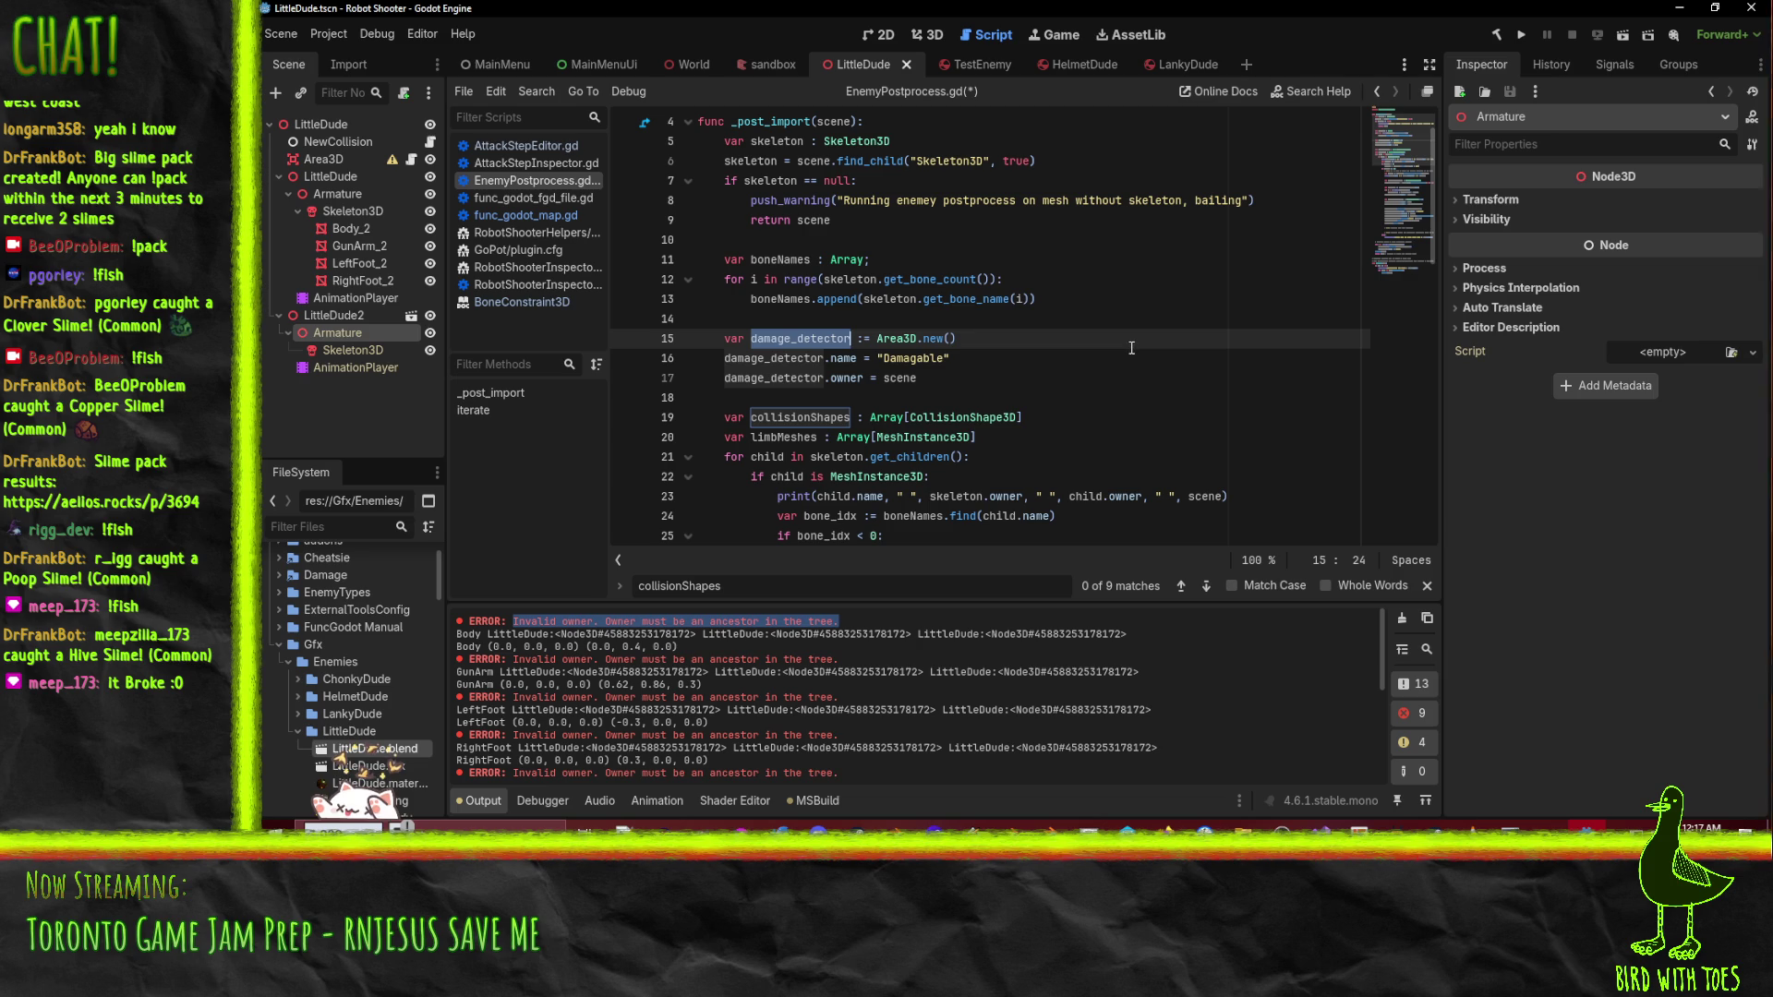
pyautogui.hotkey('ctrl', 'f')
pyautogui.press('Return')
pyautogui.press('Return')
pyautogui.press('Return')
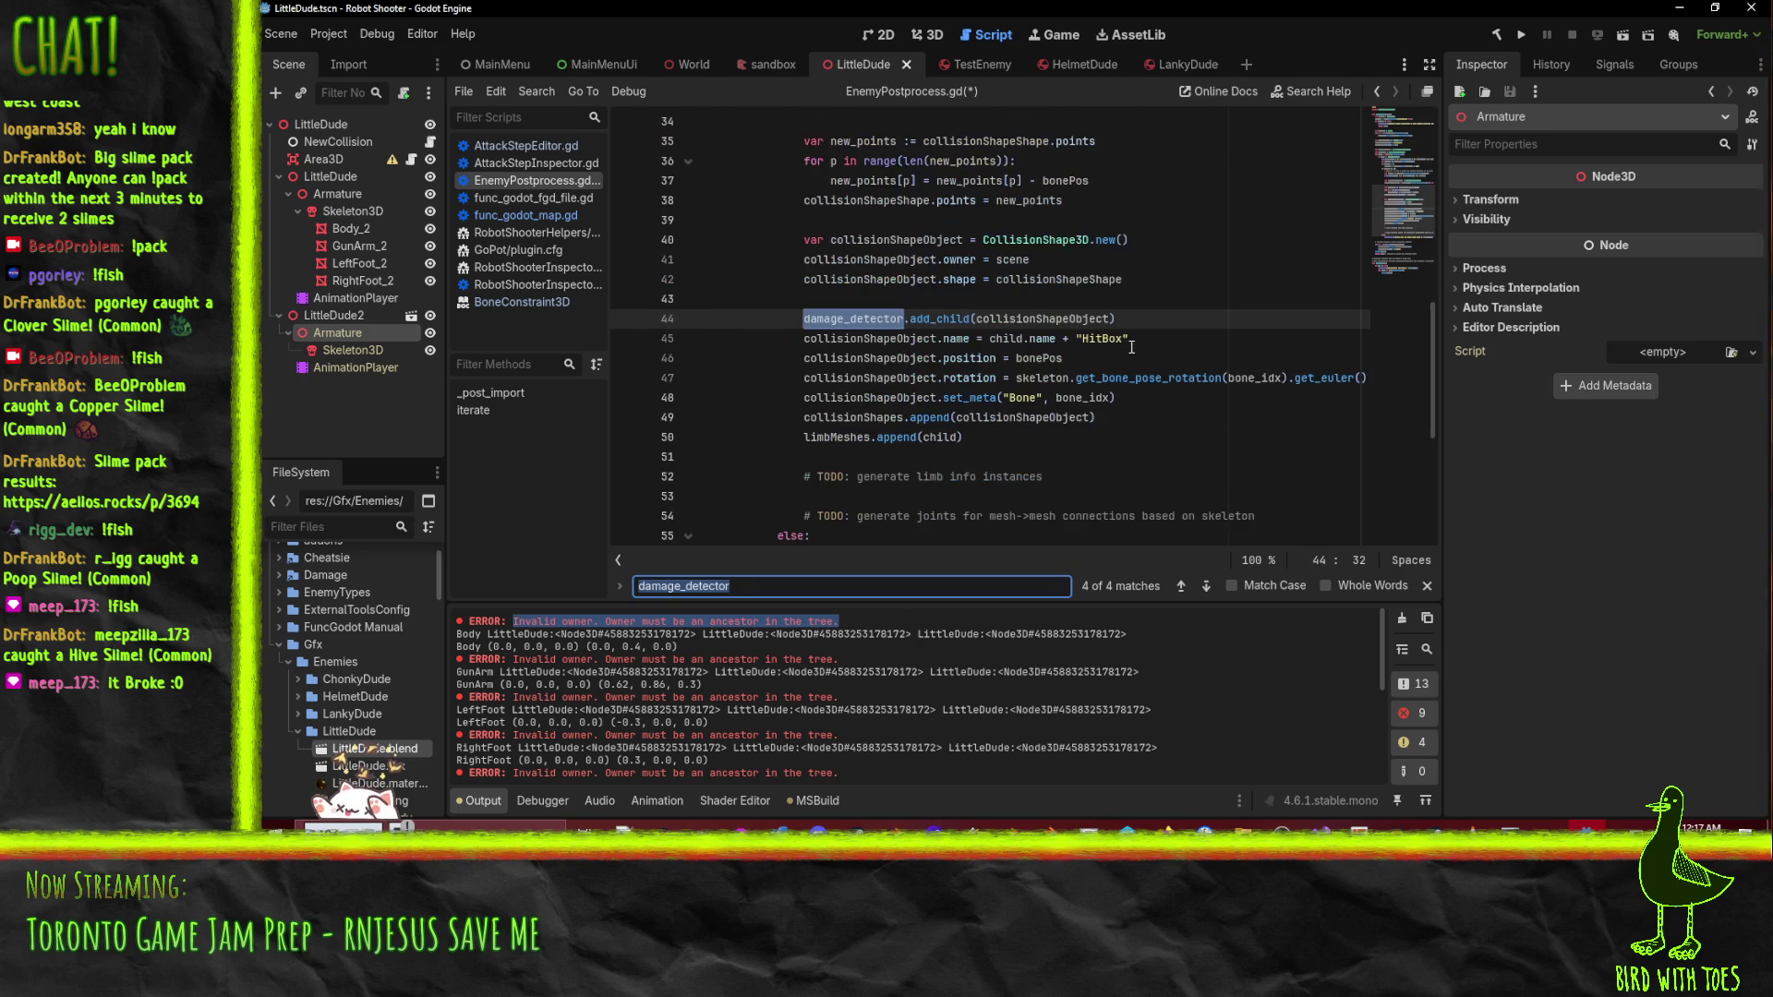
pyautogui.press('Return')
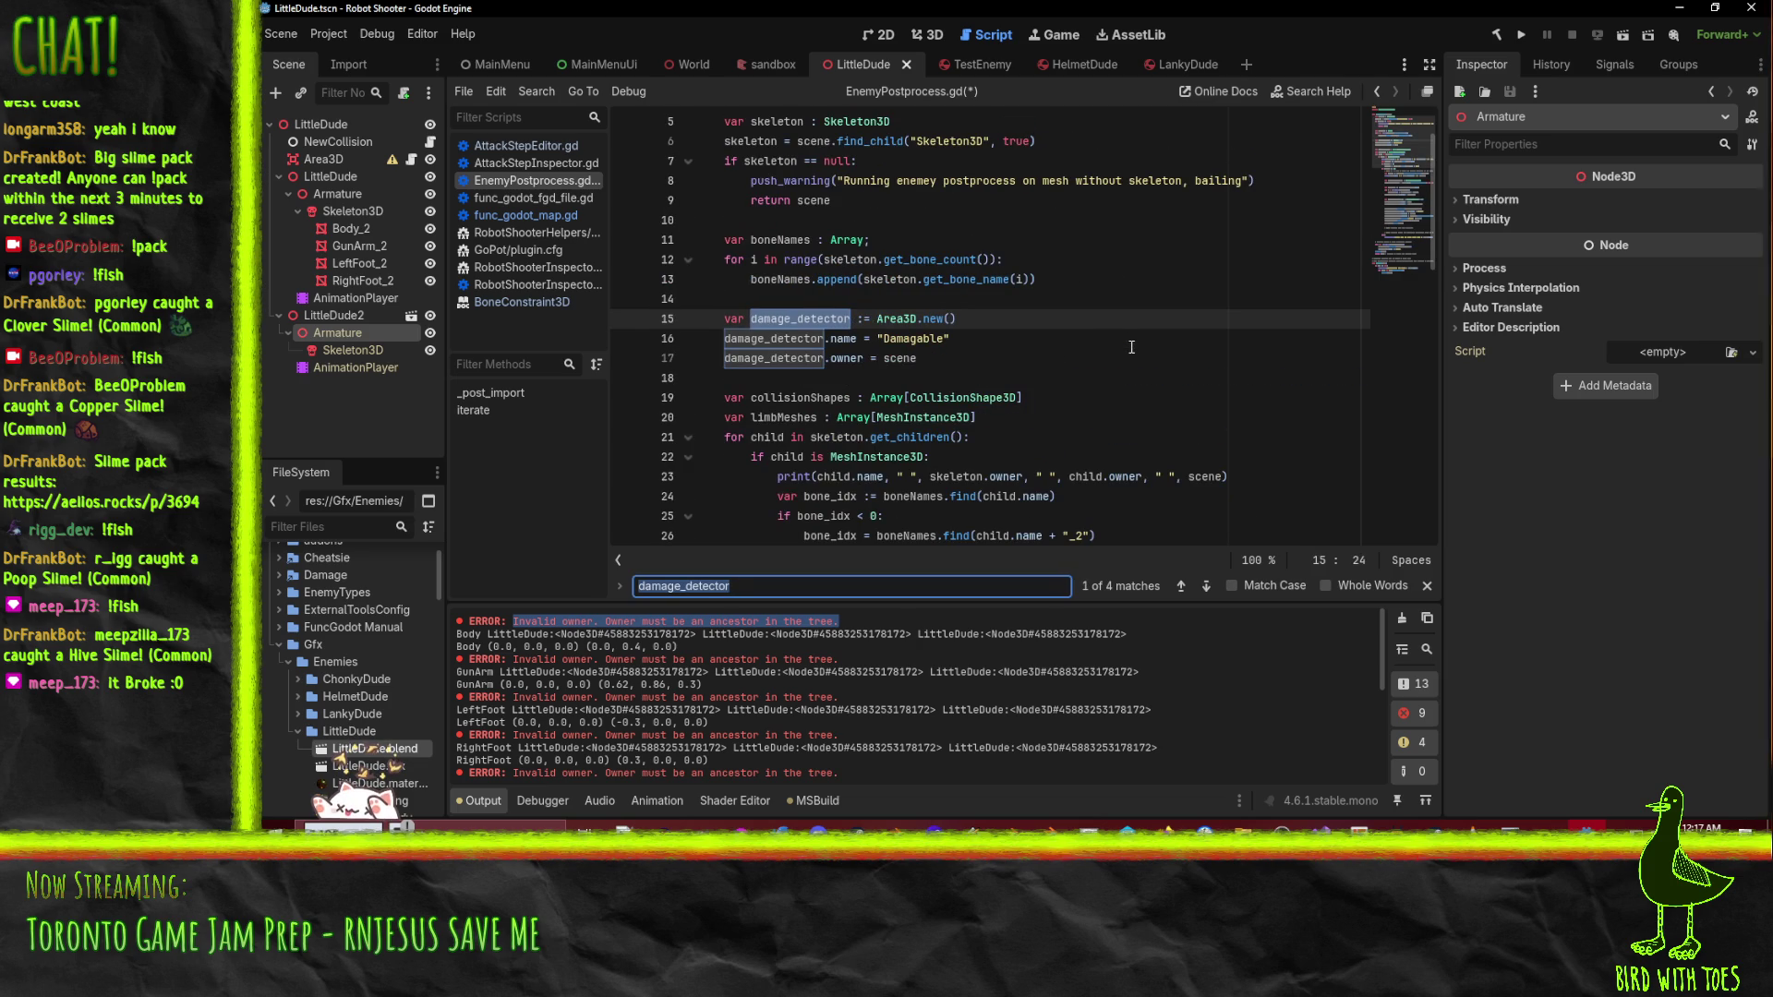
pyautogui.click(1043, 319)
pyautogui.scroll(1, 1034, 378)
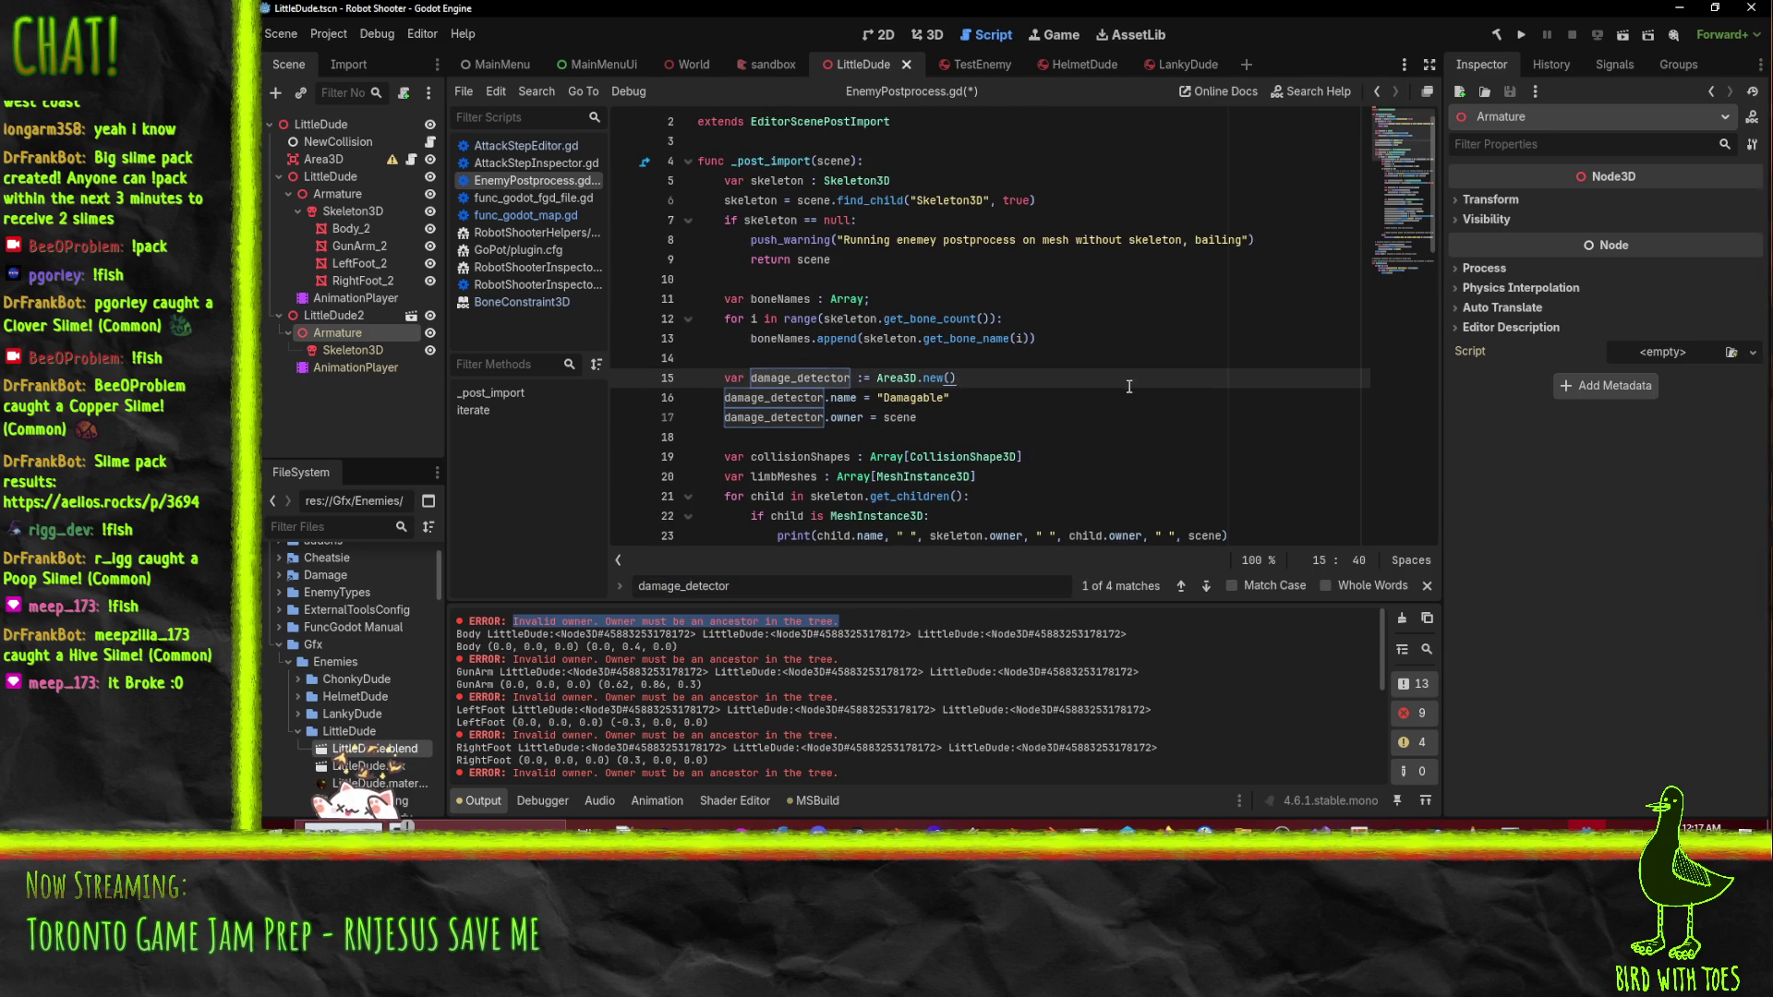
# - Add scene.add_child(damage_detector) right after the Area3D.new() line
pyautogui.press('Return')
pyautogui.write('scene.add_')
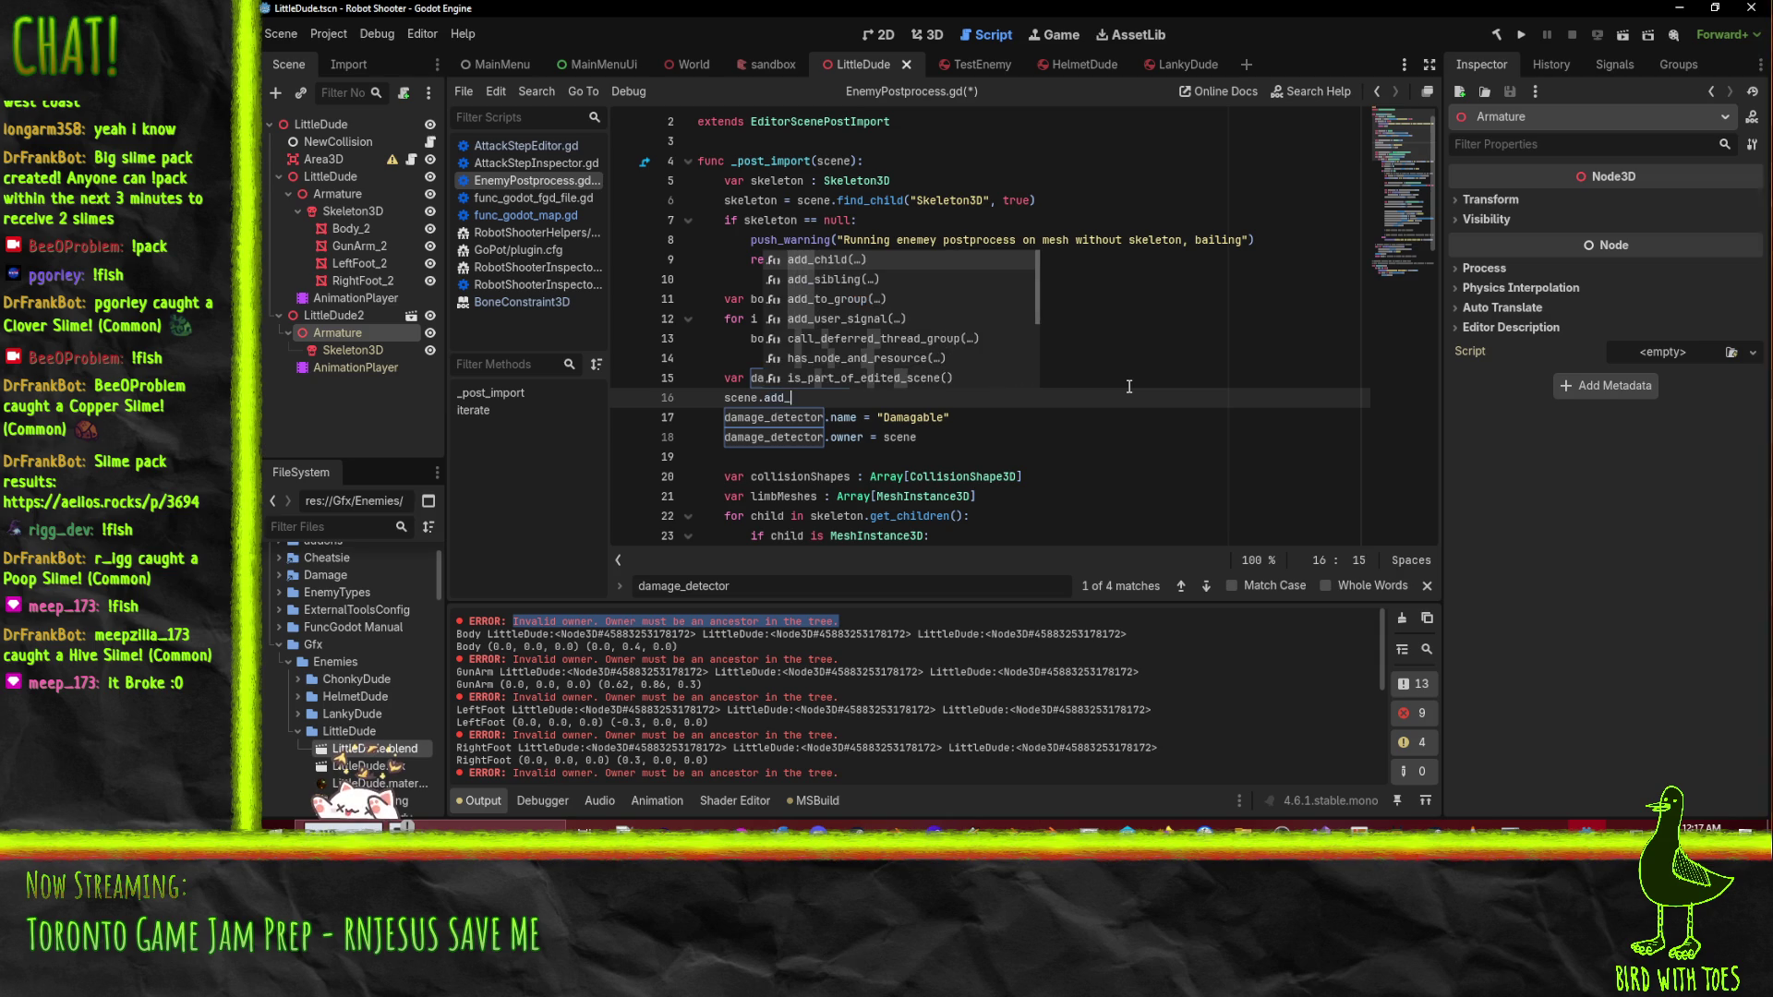
pyautogui.press('Return')
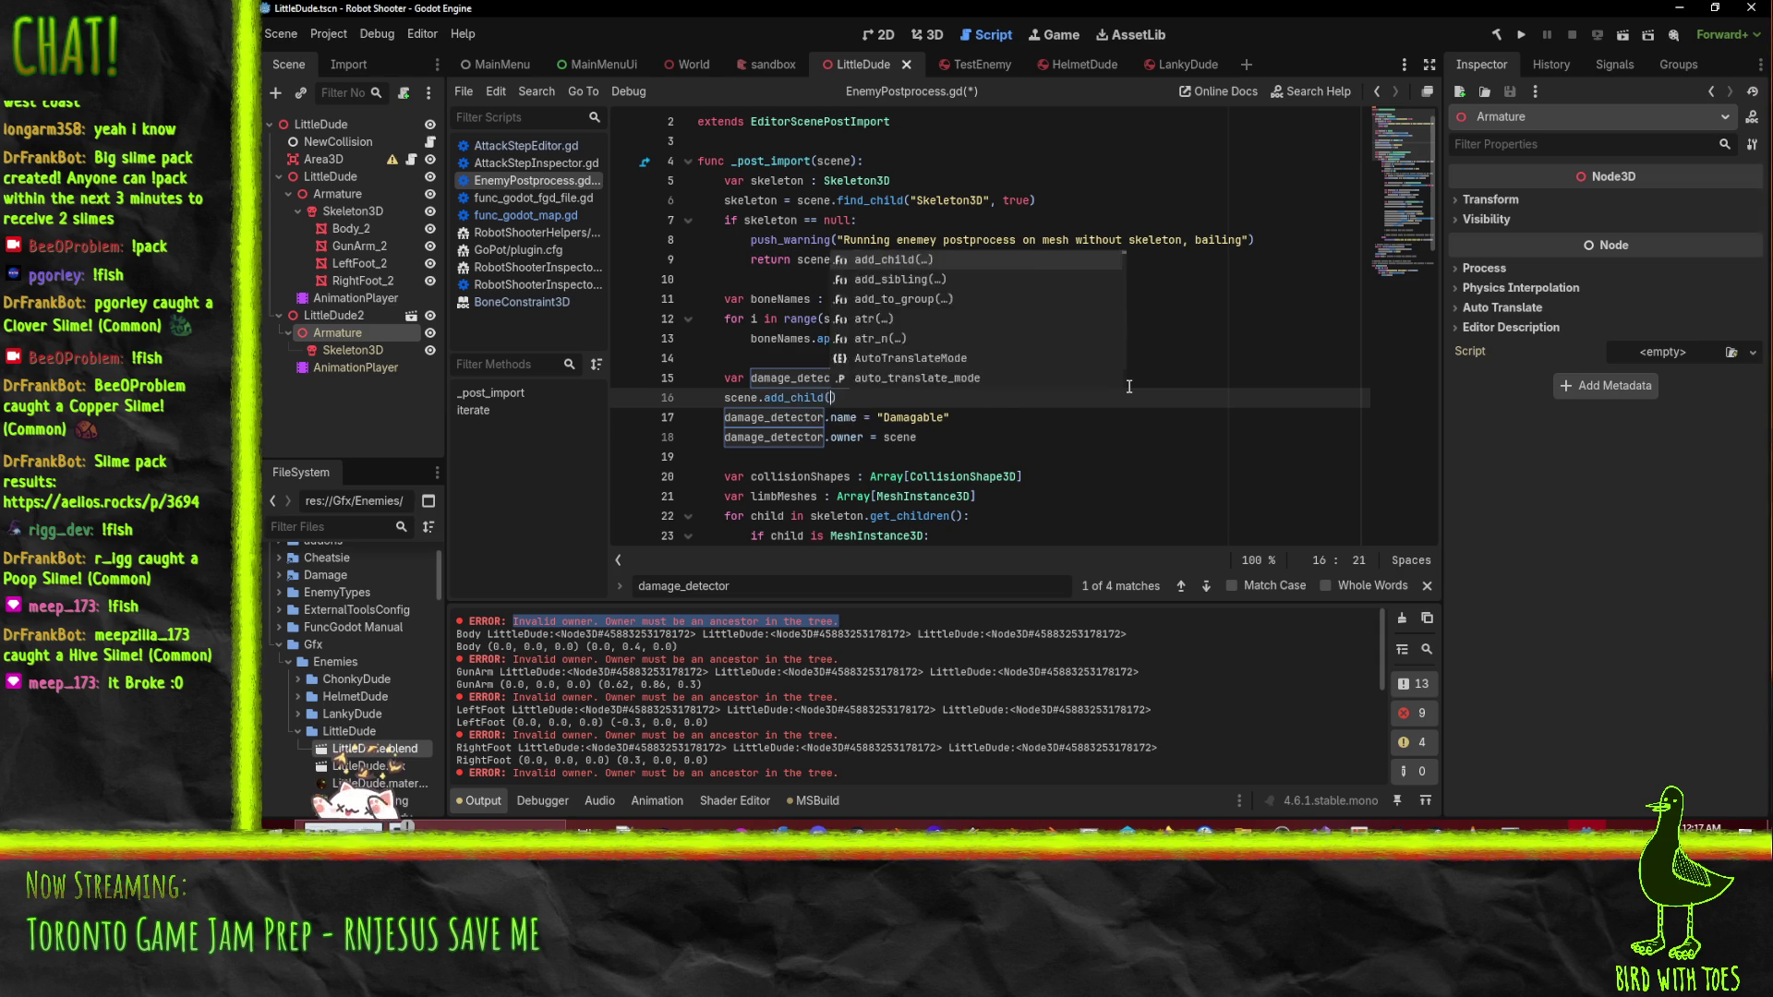
pyautogui.write('damage_de')
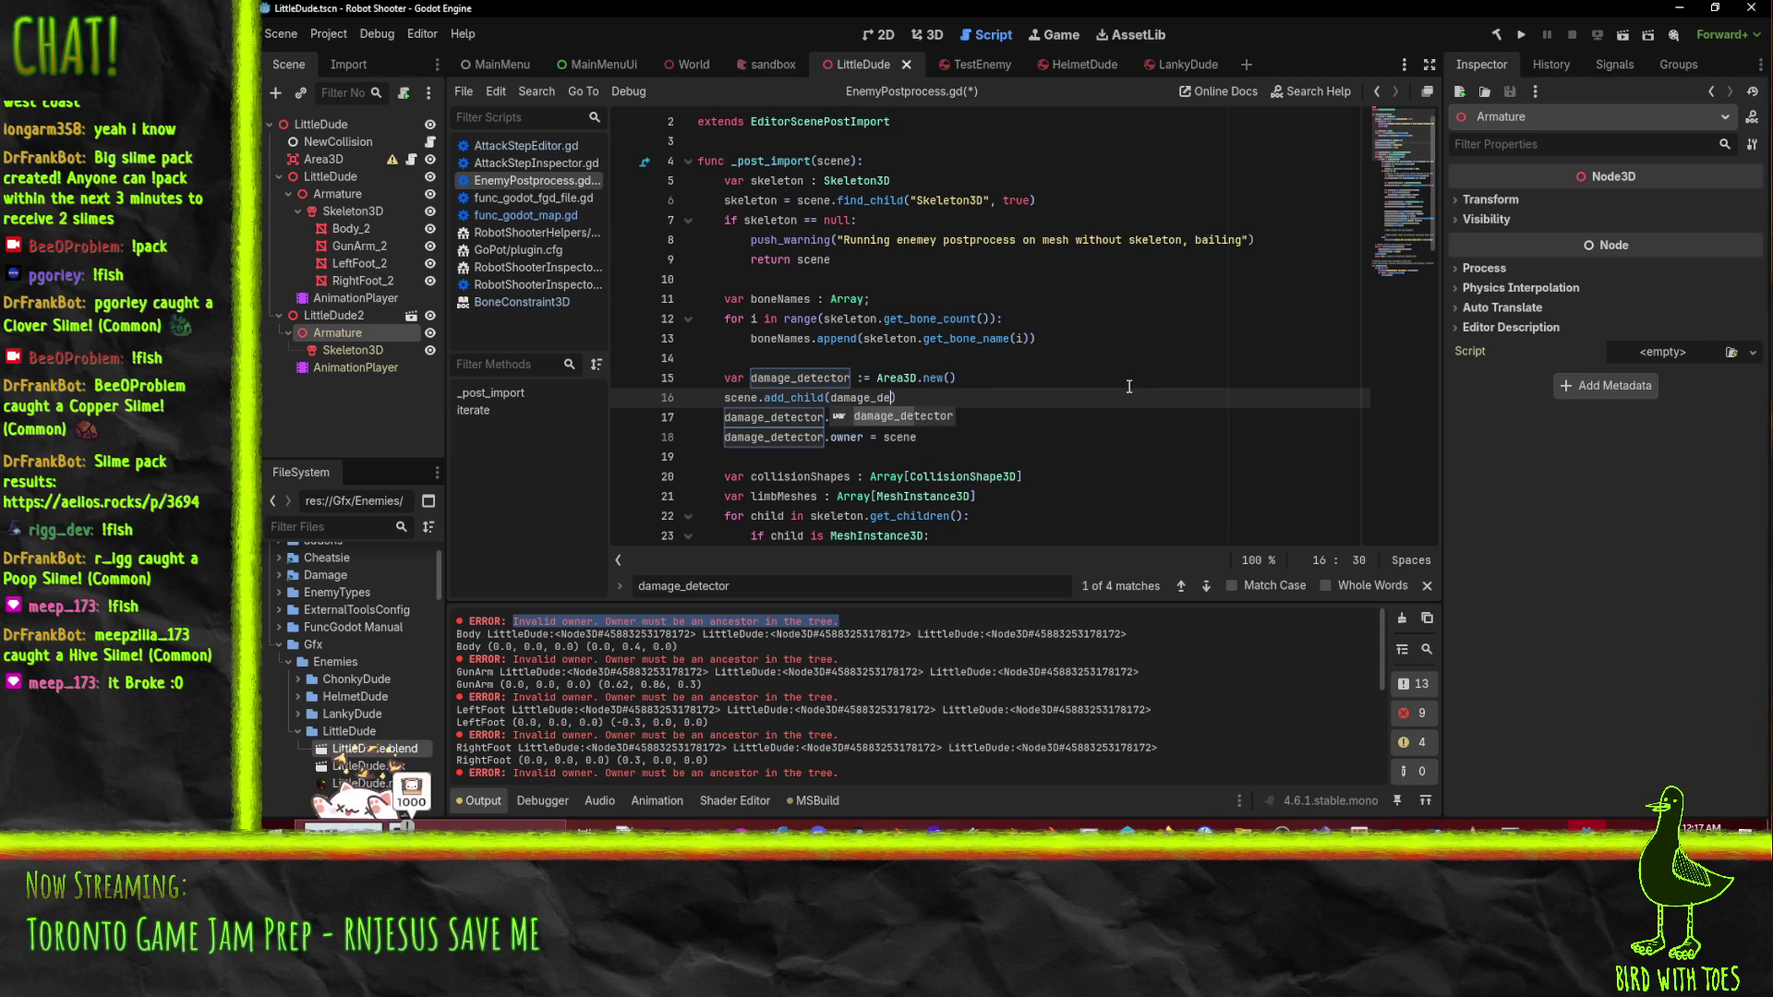
pyautogui.press('Return')
# - Search for add_child and review the other call on line 45 and the mesh rename line
pyautogui.click(819, 457)
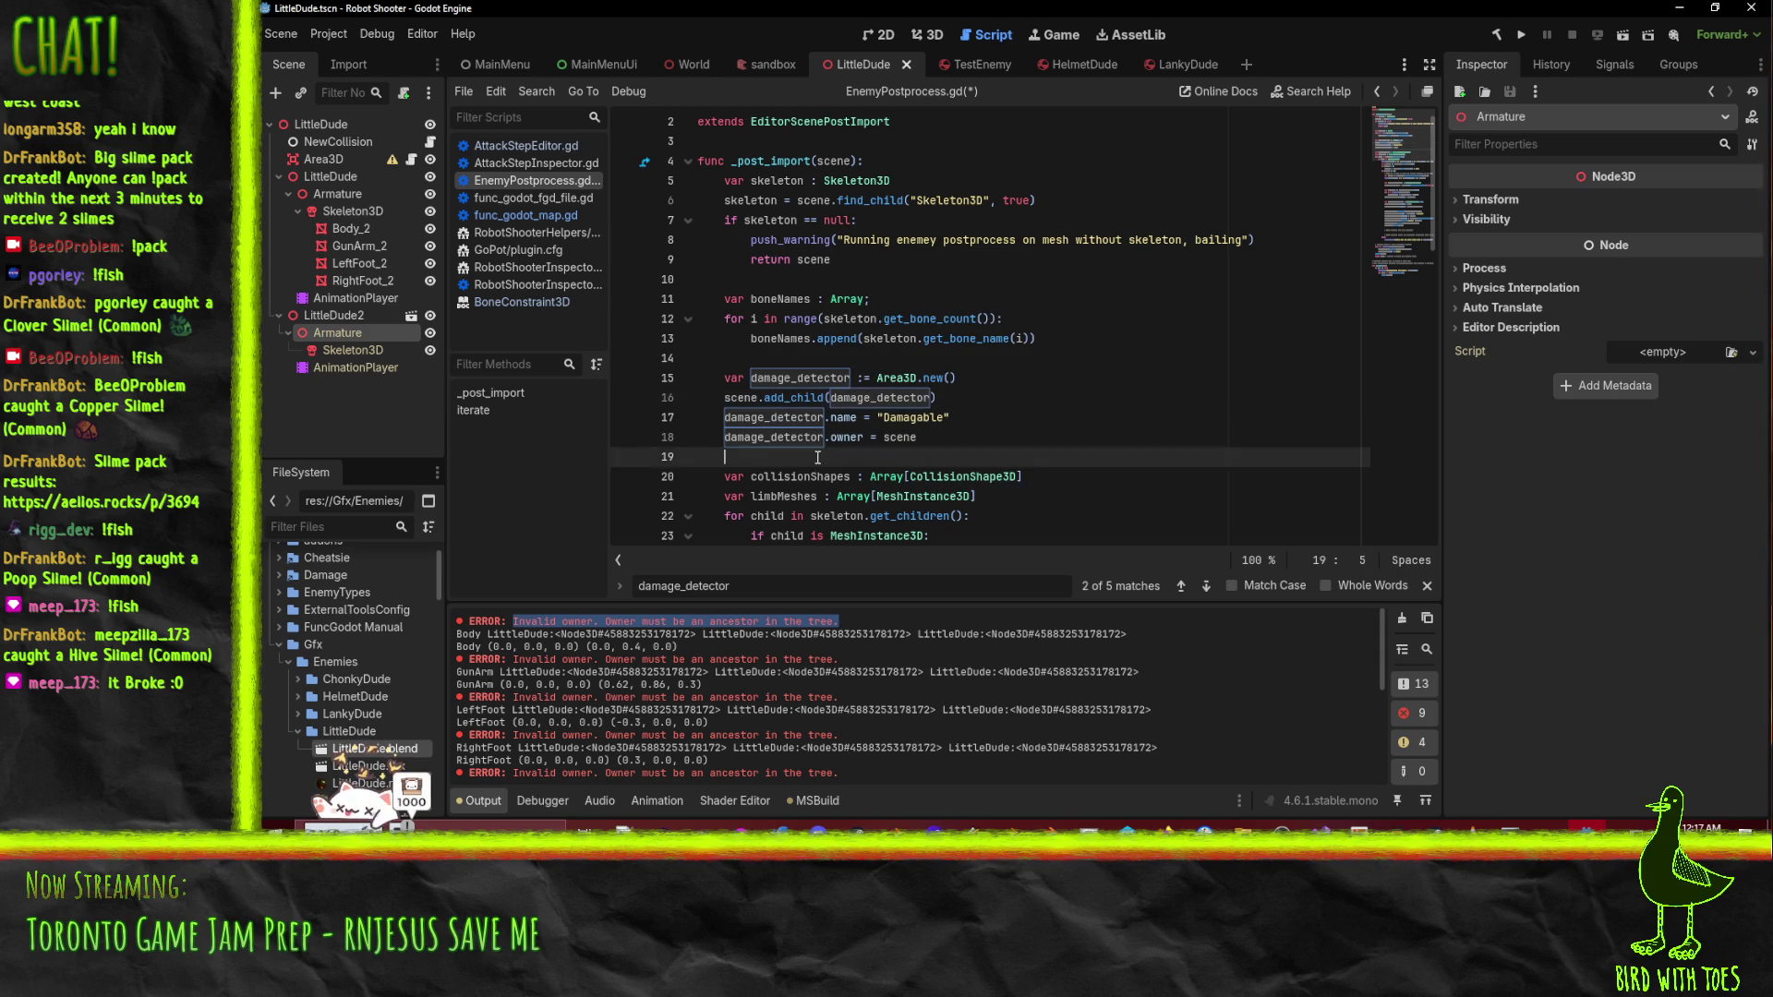
pyautogui.click(778, 378)
pyautogui.scroll(-2, 672, 282)
pyautogui.doubleClick(793, 279)
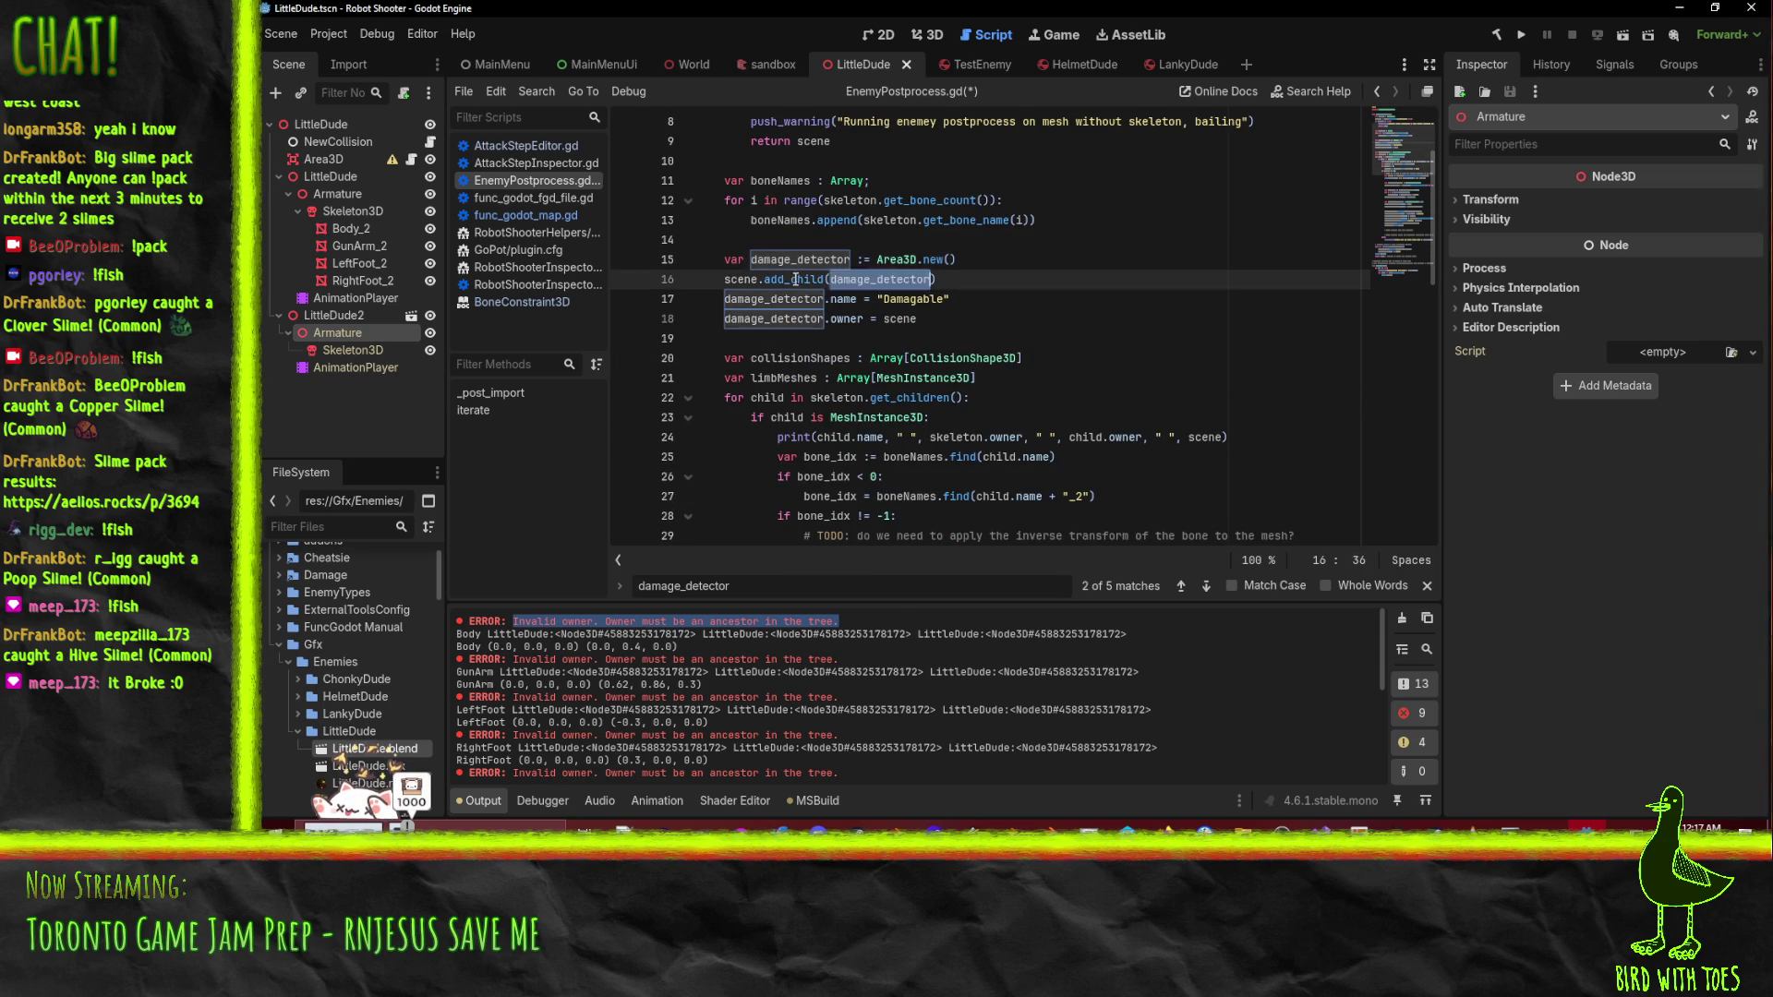
pyautogui.hotkey('ctrl', 'f')
pyautogui.press('Return')
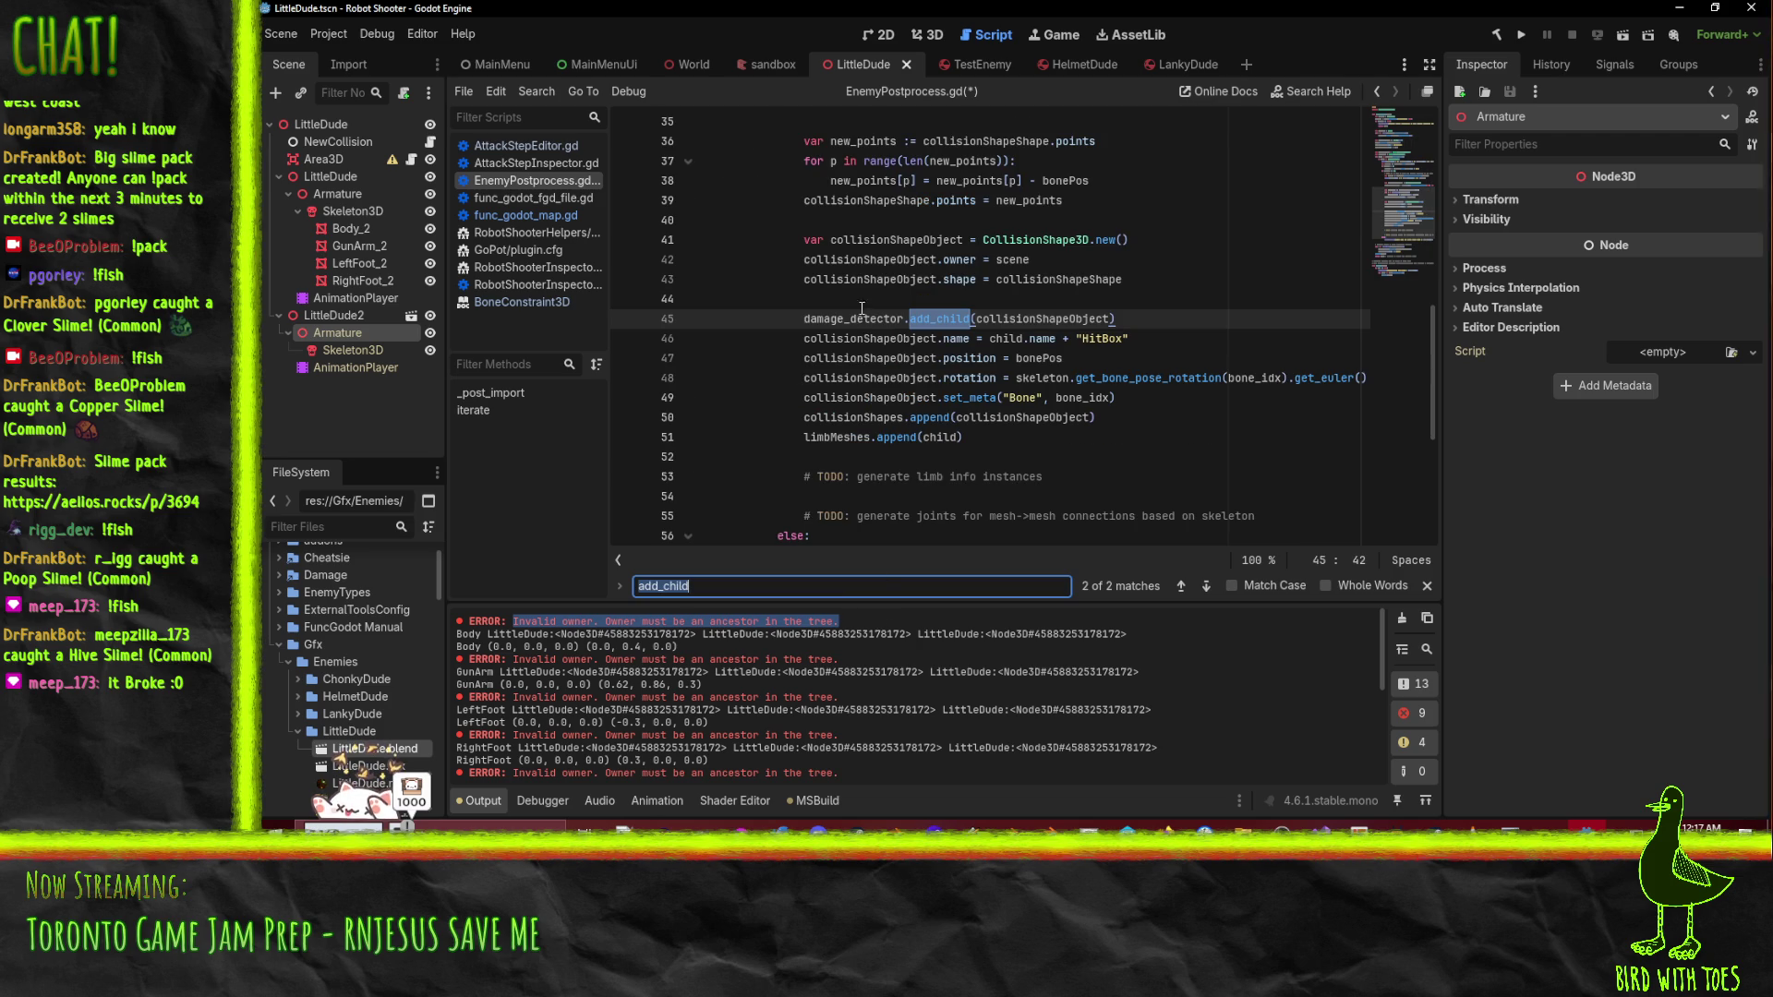
pyautogui.click(952, 319)
pyautogui.scroll(4, 1108, 419)
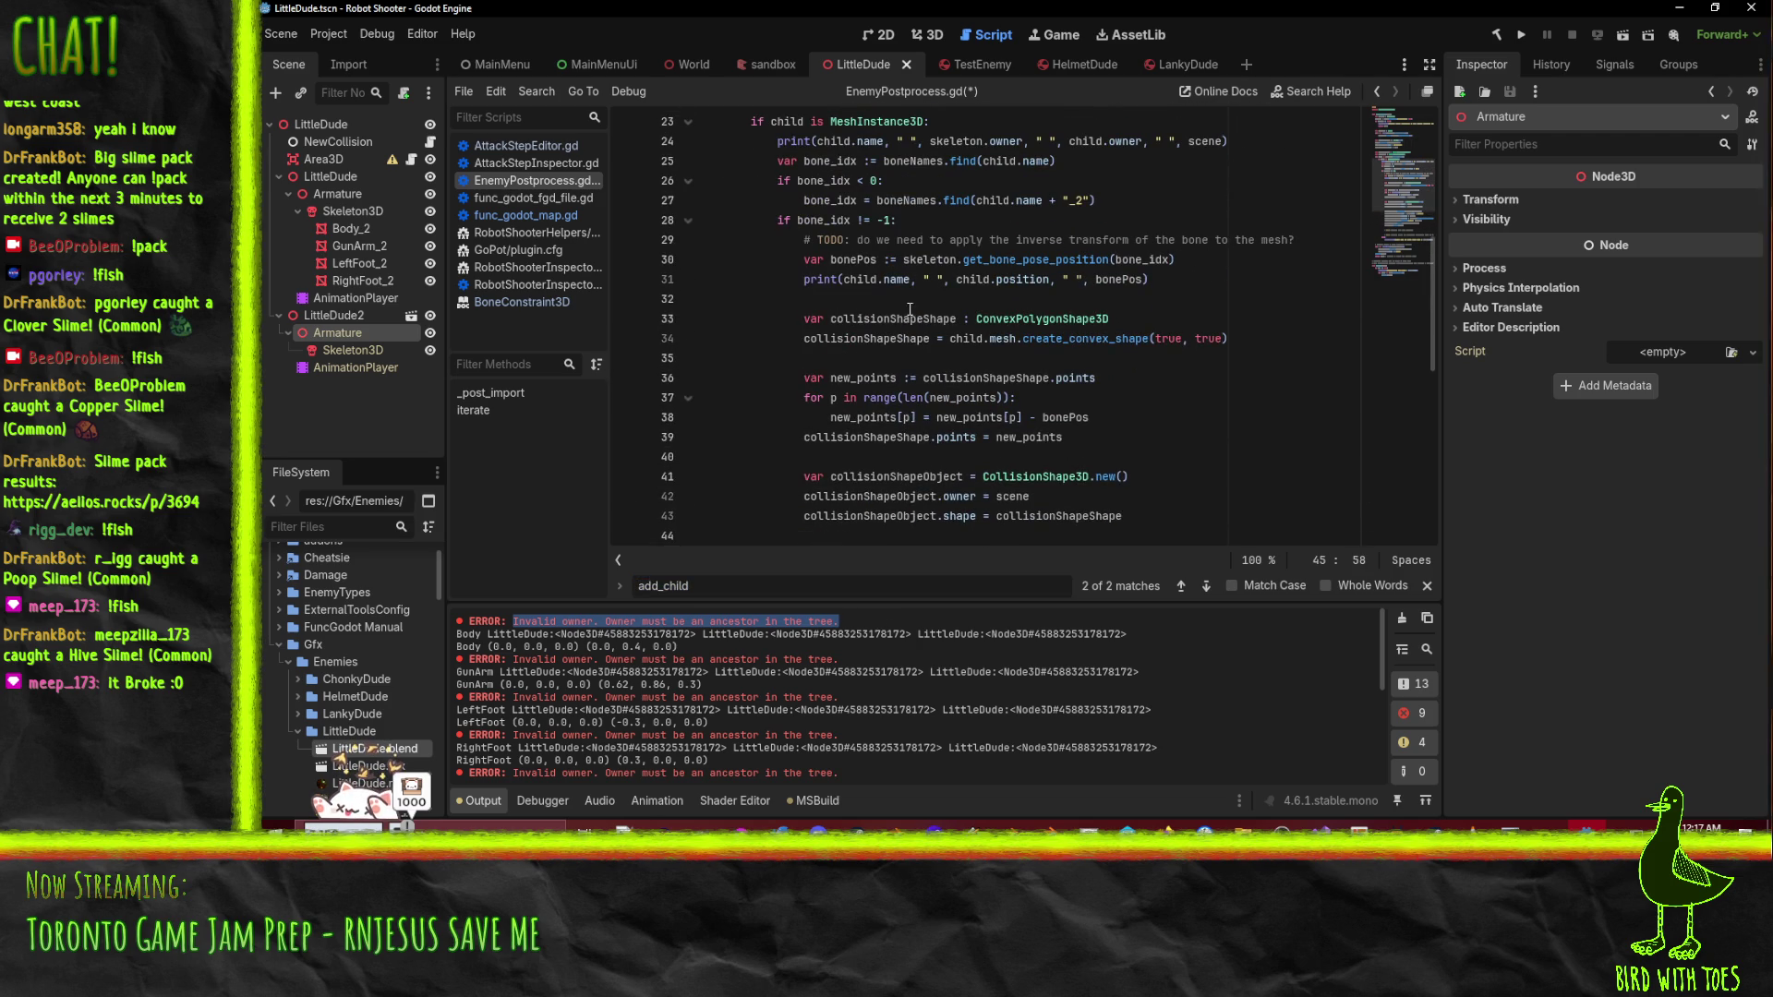
pyautogui.scroll(-9, 896, 319)
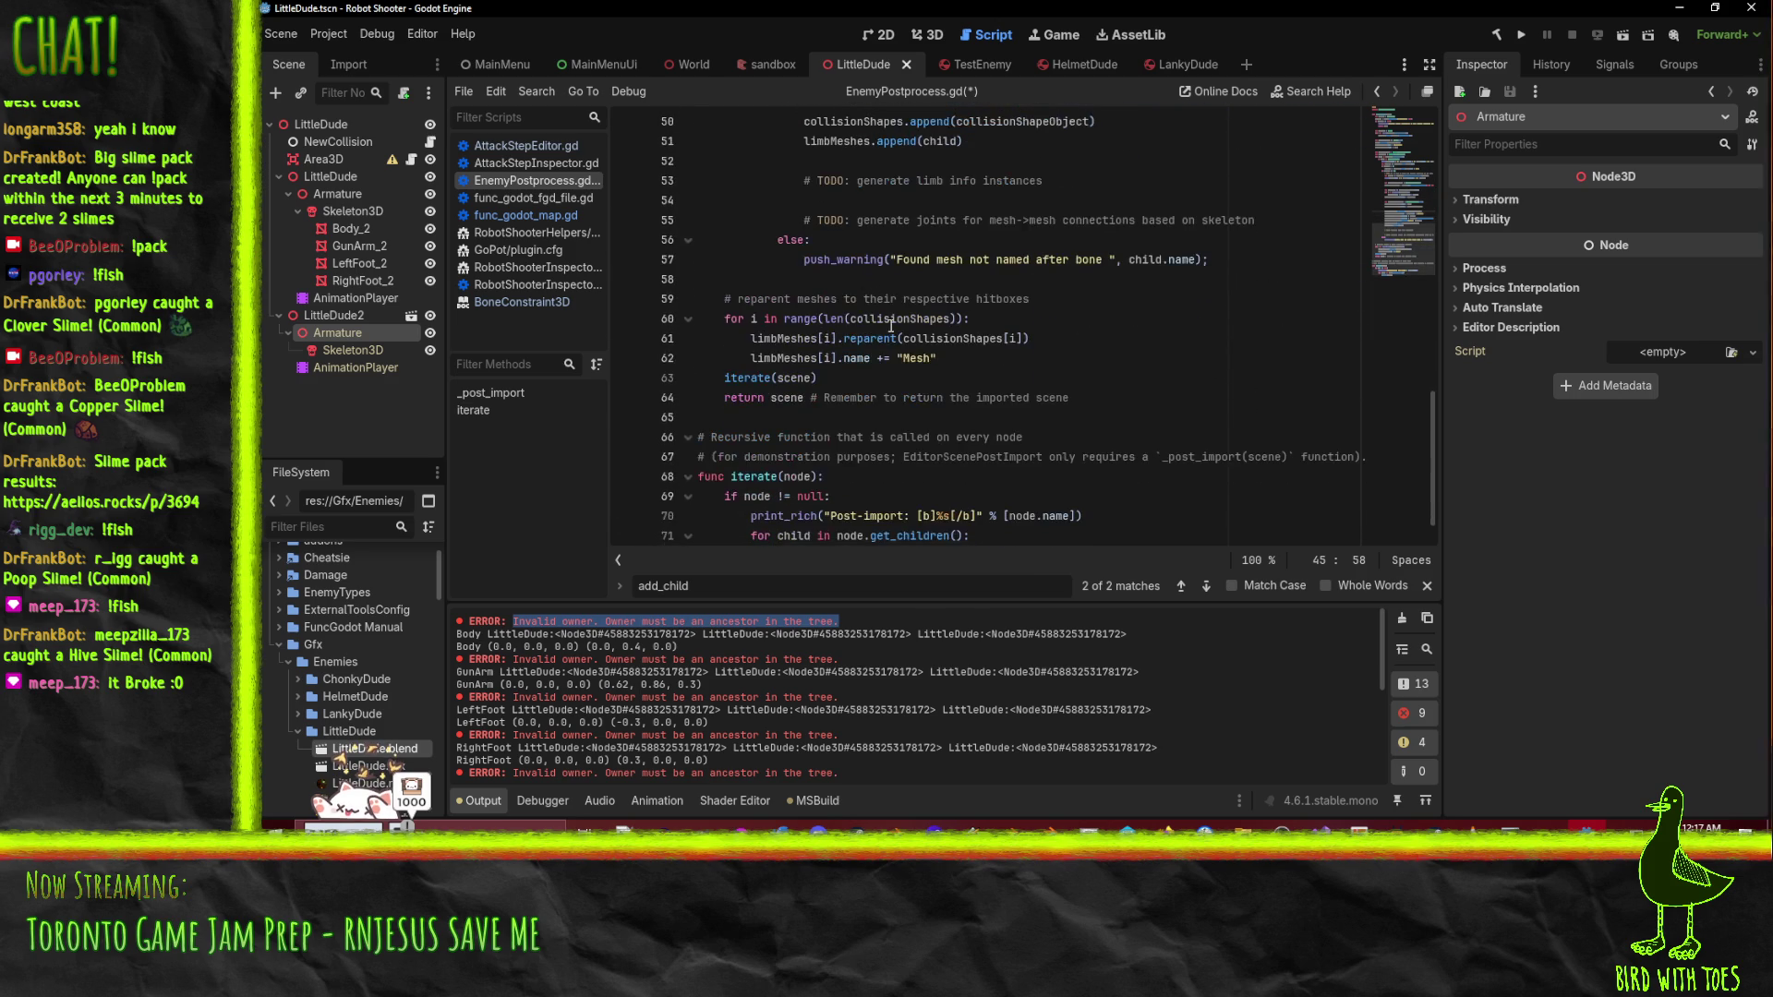
pyautogui.click(952, 357)
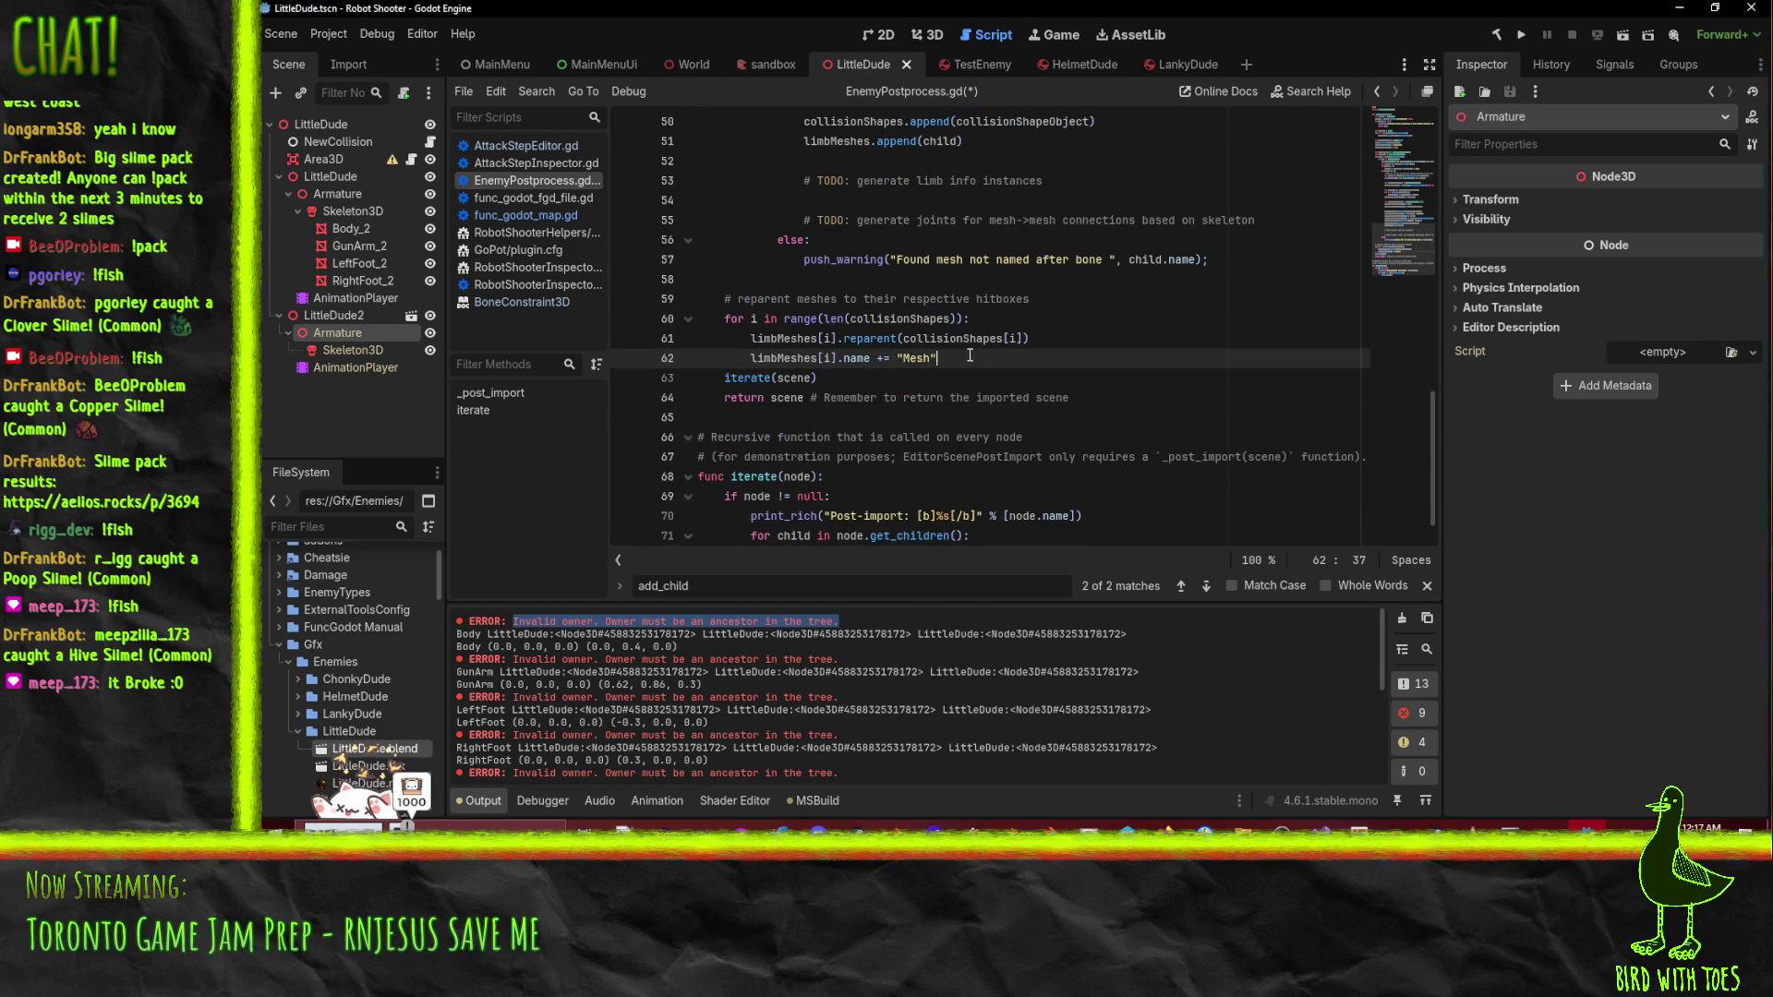
# - Review the collisionShapeShape declaration and its add_child call to damage_detector
pyautogui.moveTo(750, 332); pyautogui.dragTo(1031, 338)
pyautogui.click(1043, 354)
pyautogui.scroll(9, 1020, 360)
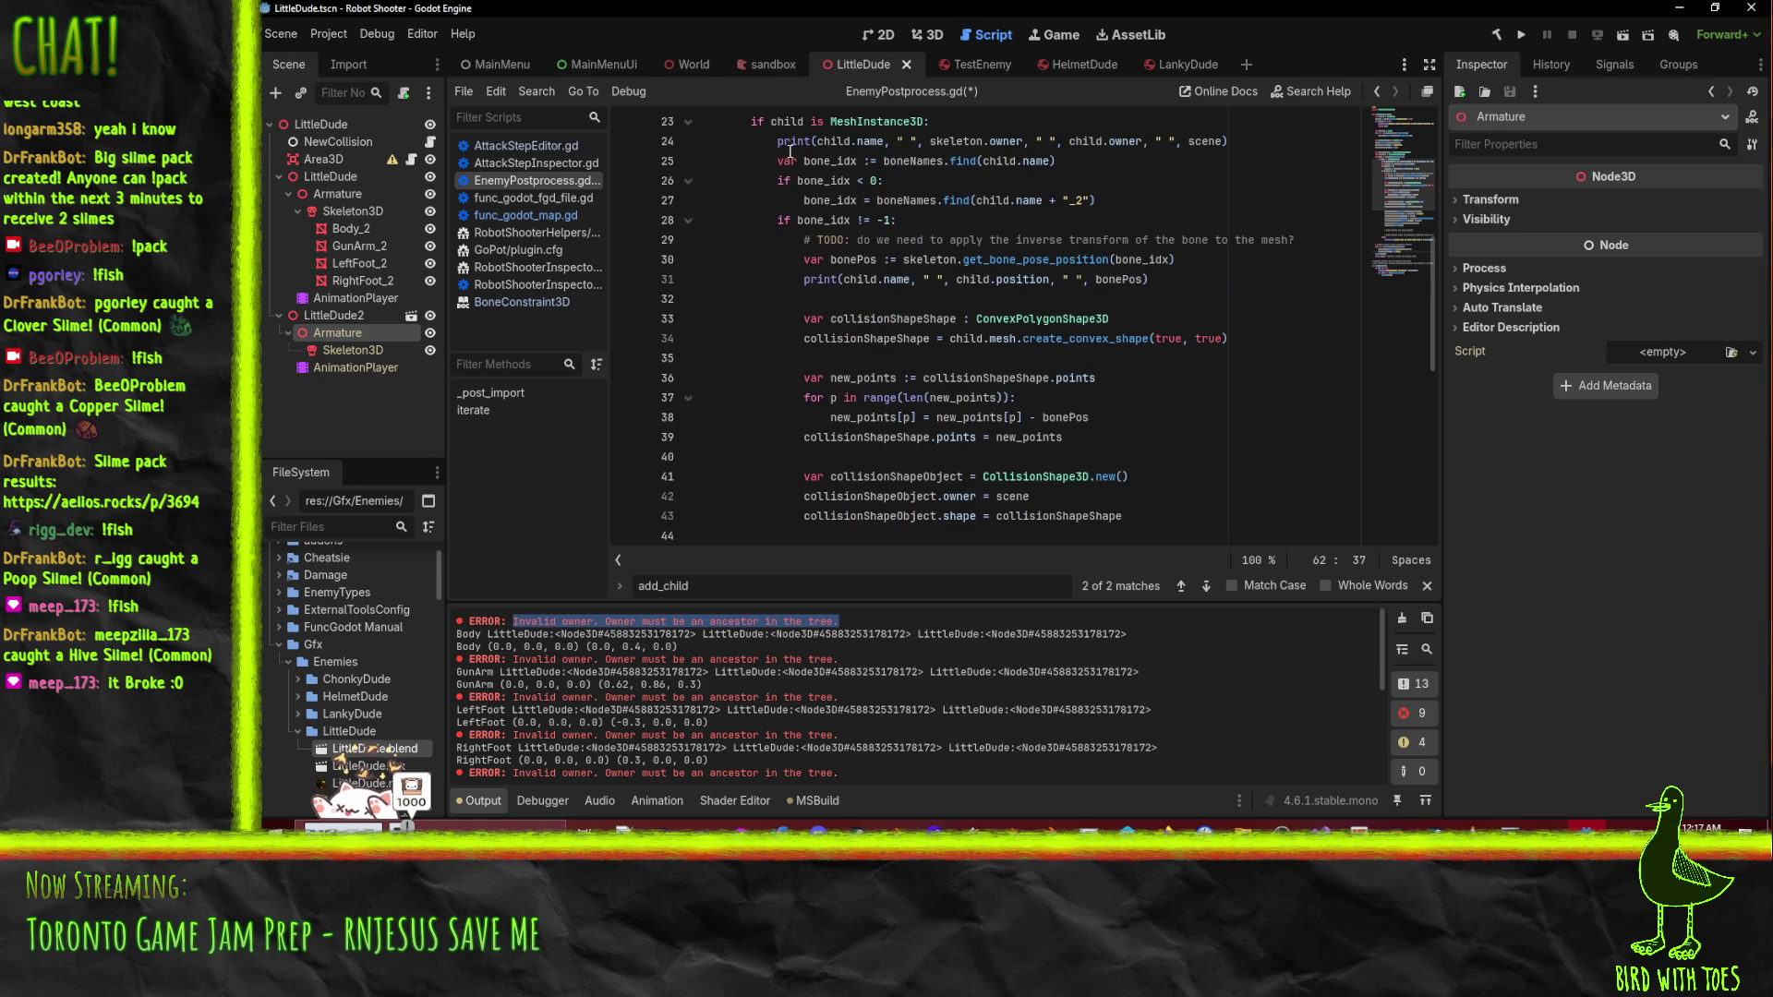
pyautogui.click(969, 319)
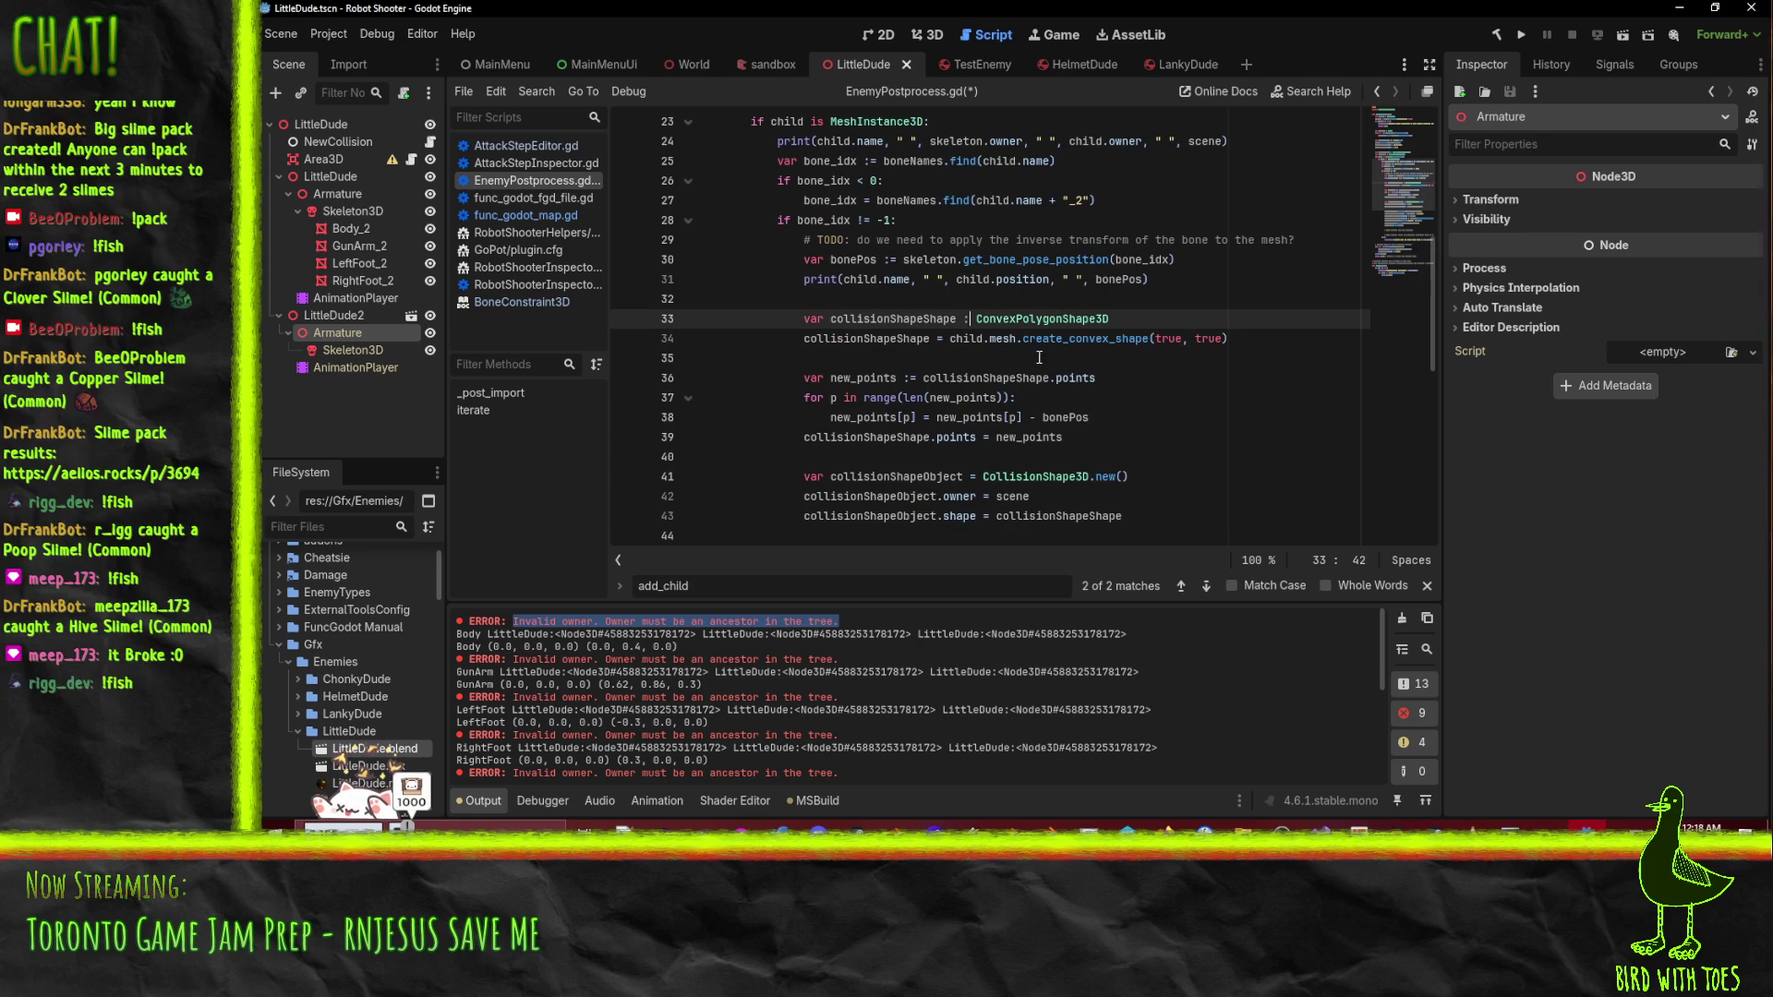
pyautogui.scroll(-5, 1065, 339)
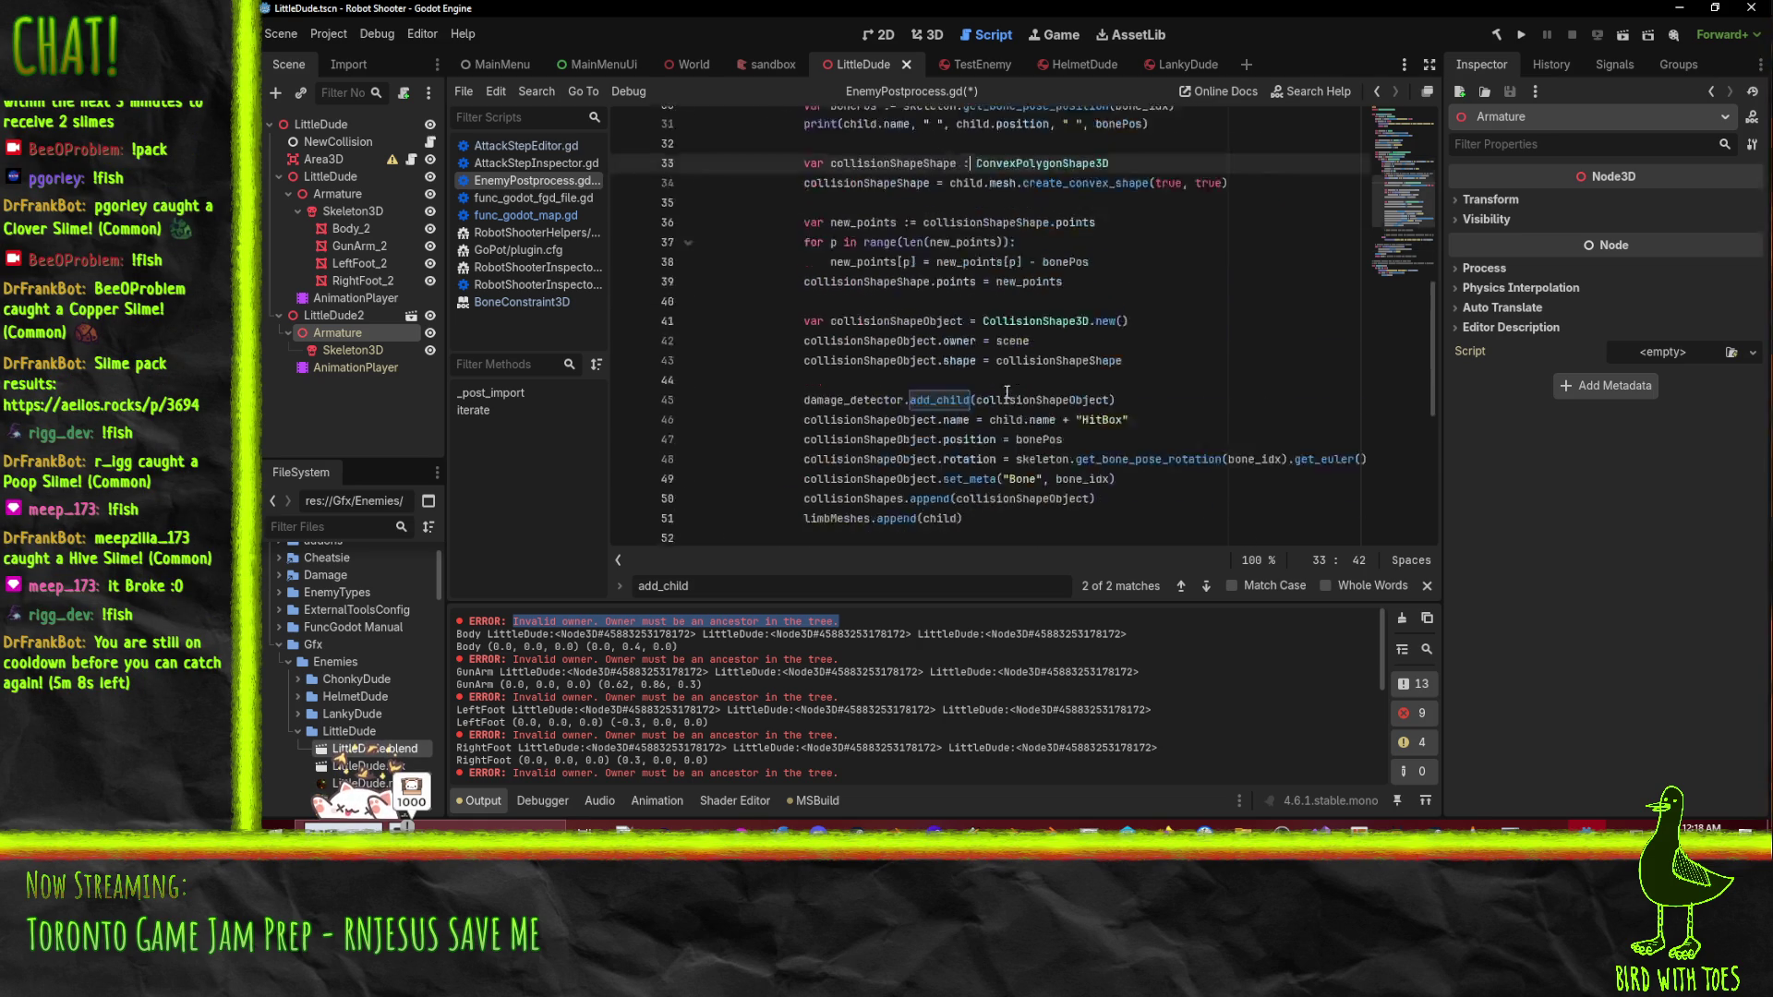
pyautogui.doubleClick(1030, 258)
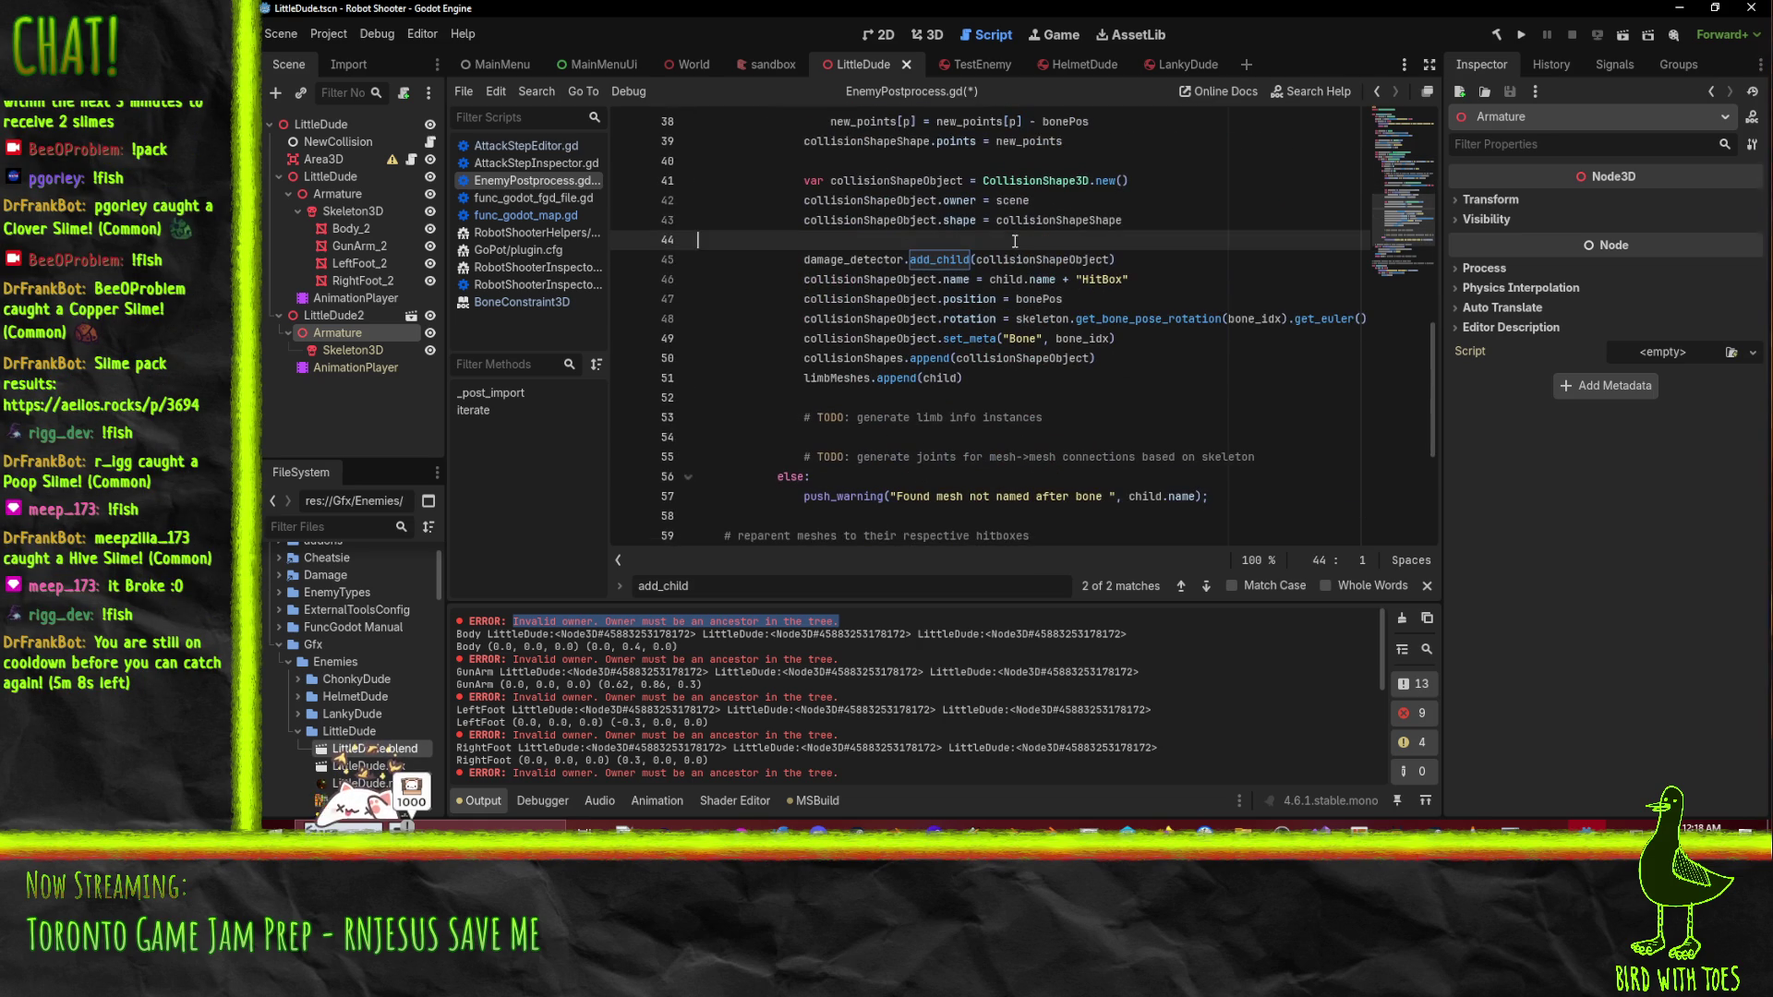
pyautogui.scroll(1, 998, 331)
pyautogui.click(1022, 322)
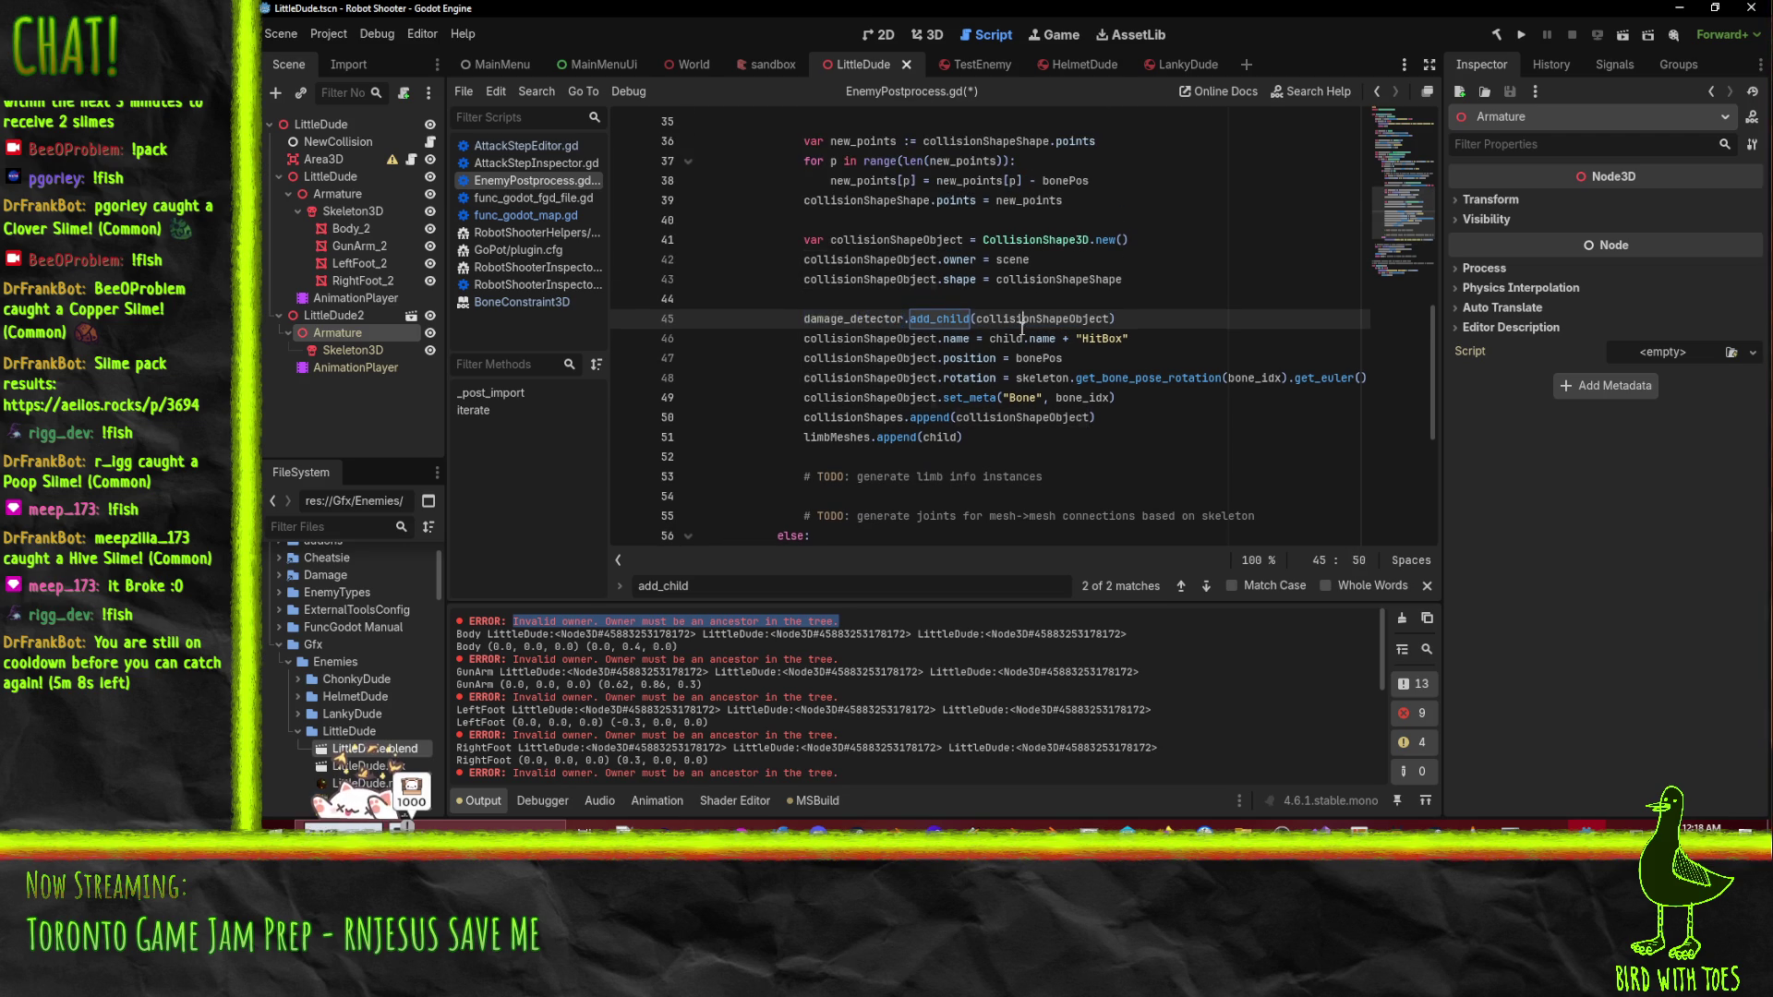
pyautogui.scroll(1, 1022, 328)
pyautogui.click(942, 318)
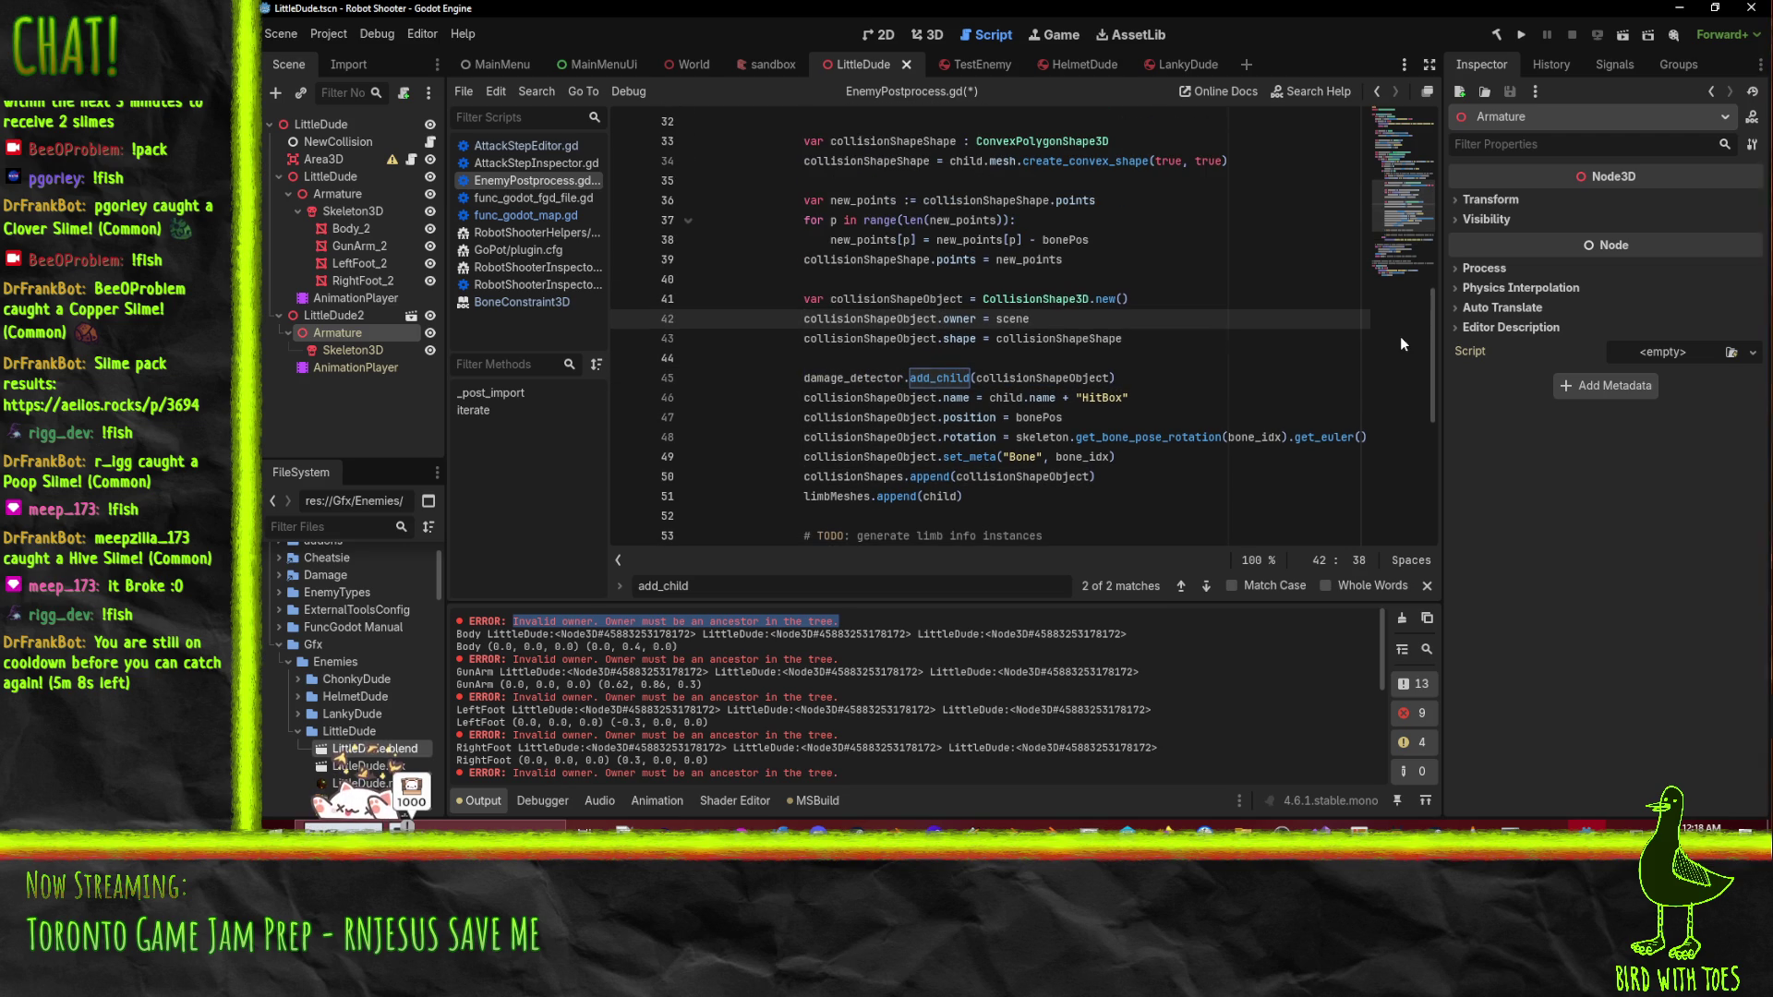
# - Move the owner and shape assignment lines below the add_child call and save the script
pyautogui.press('Home')
pyautogui.hotkey('shift', 'Down')
pyautogui.hotkey('shift', 'Down')
pyautogui.press('Delete')
pyautogui.press('Delete')
pyautogui.press('Down')
pyautogui.write('collisionShapeObject.owner = scene collisionShapeObject.shape = collisionShapeShape')
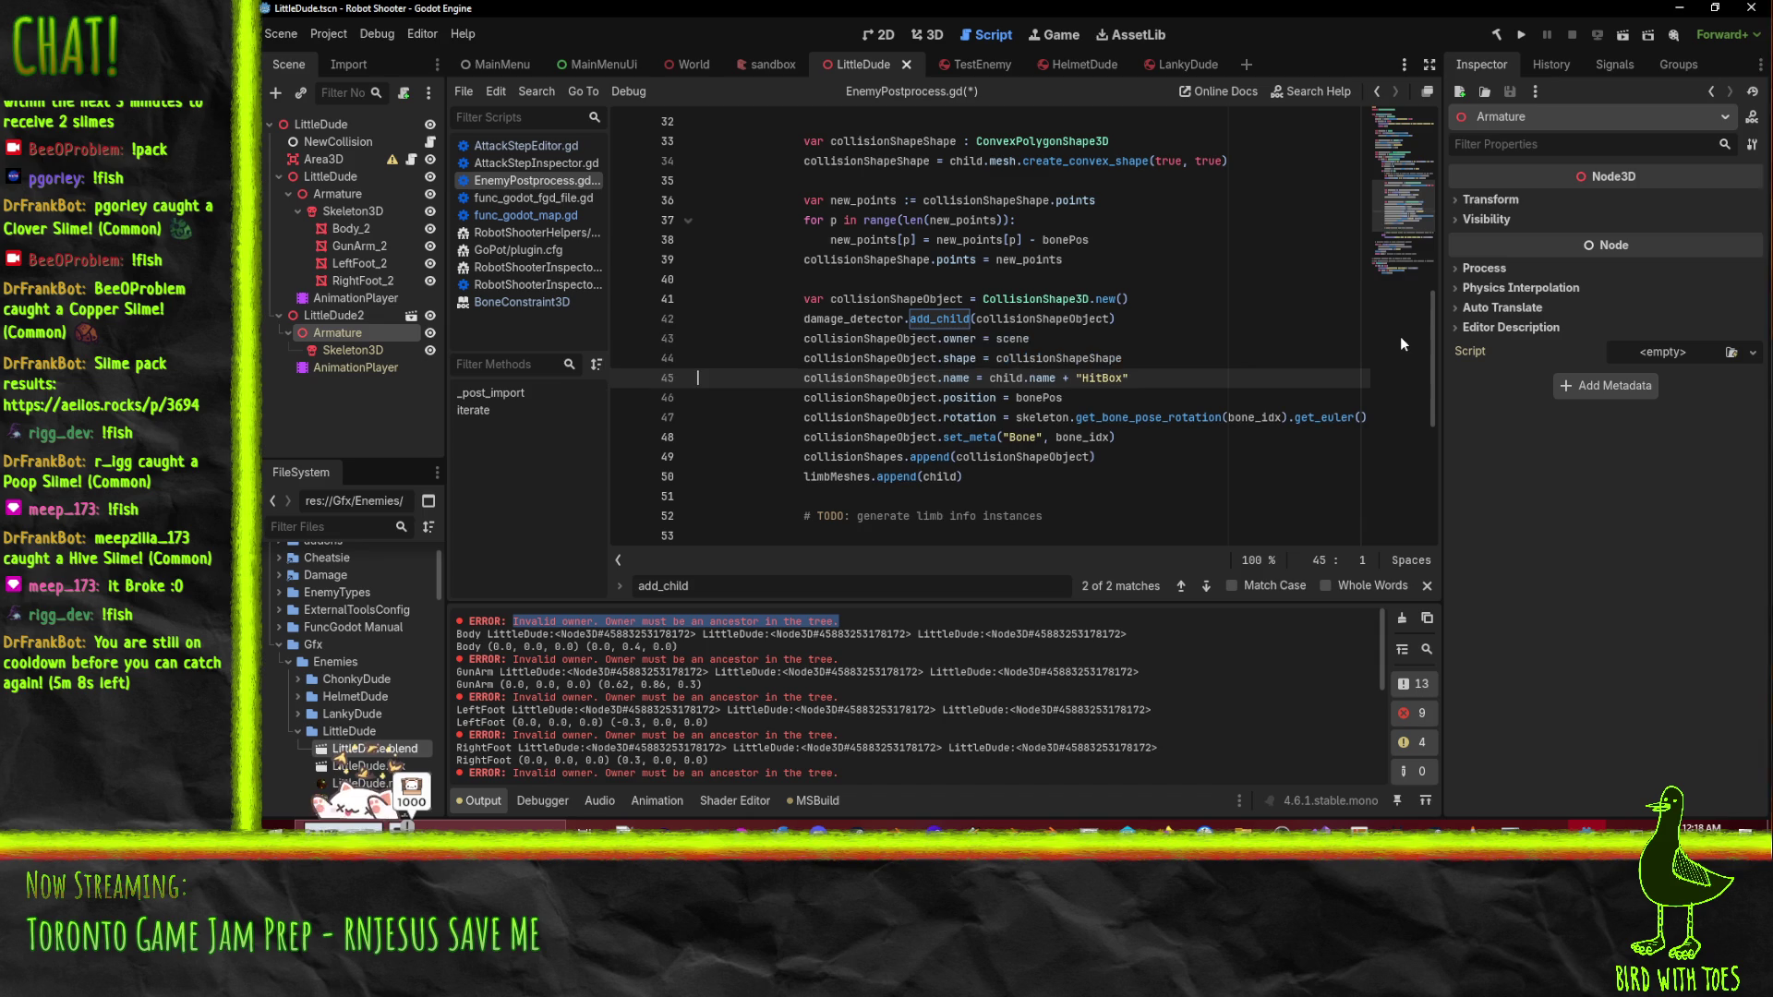
pyautogui.hotkey('ctrl', 's')
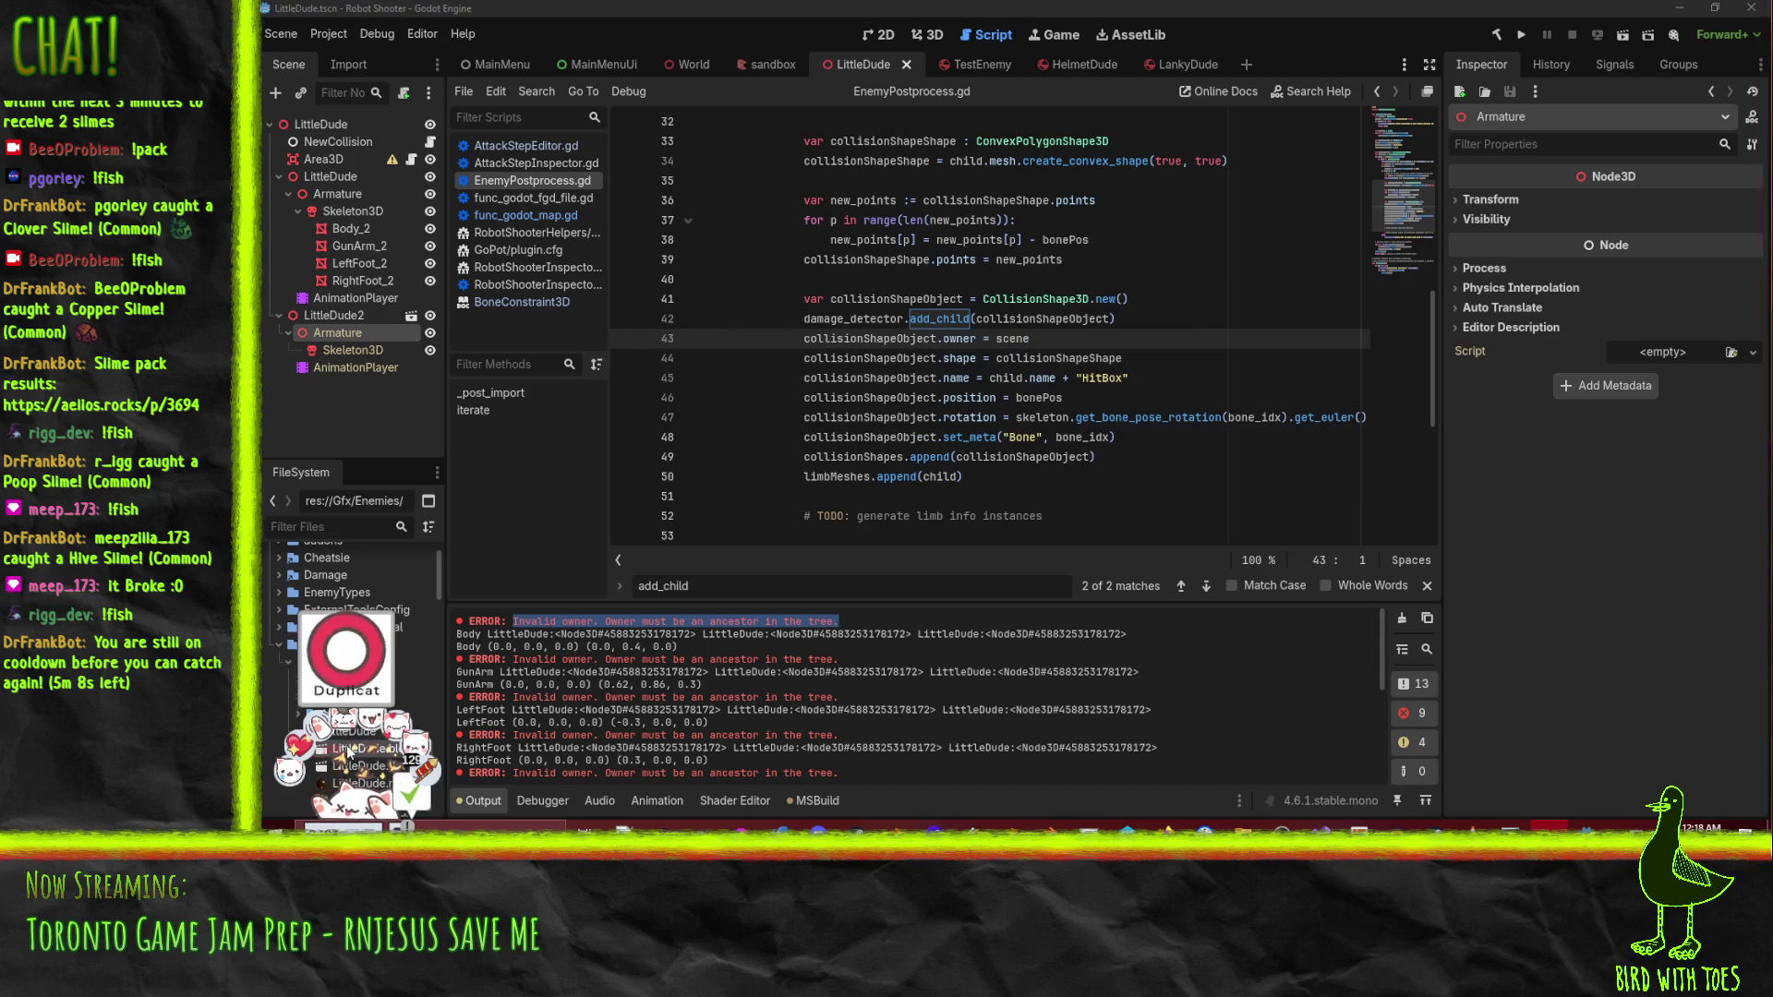
# - Reimport LittleDude.blend and scroll through the resulting Output log
pyautogui.rightClick(351, 749)
pyautogui.click(534, 744)
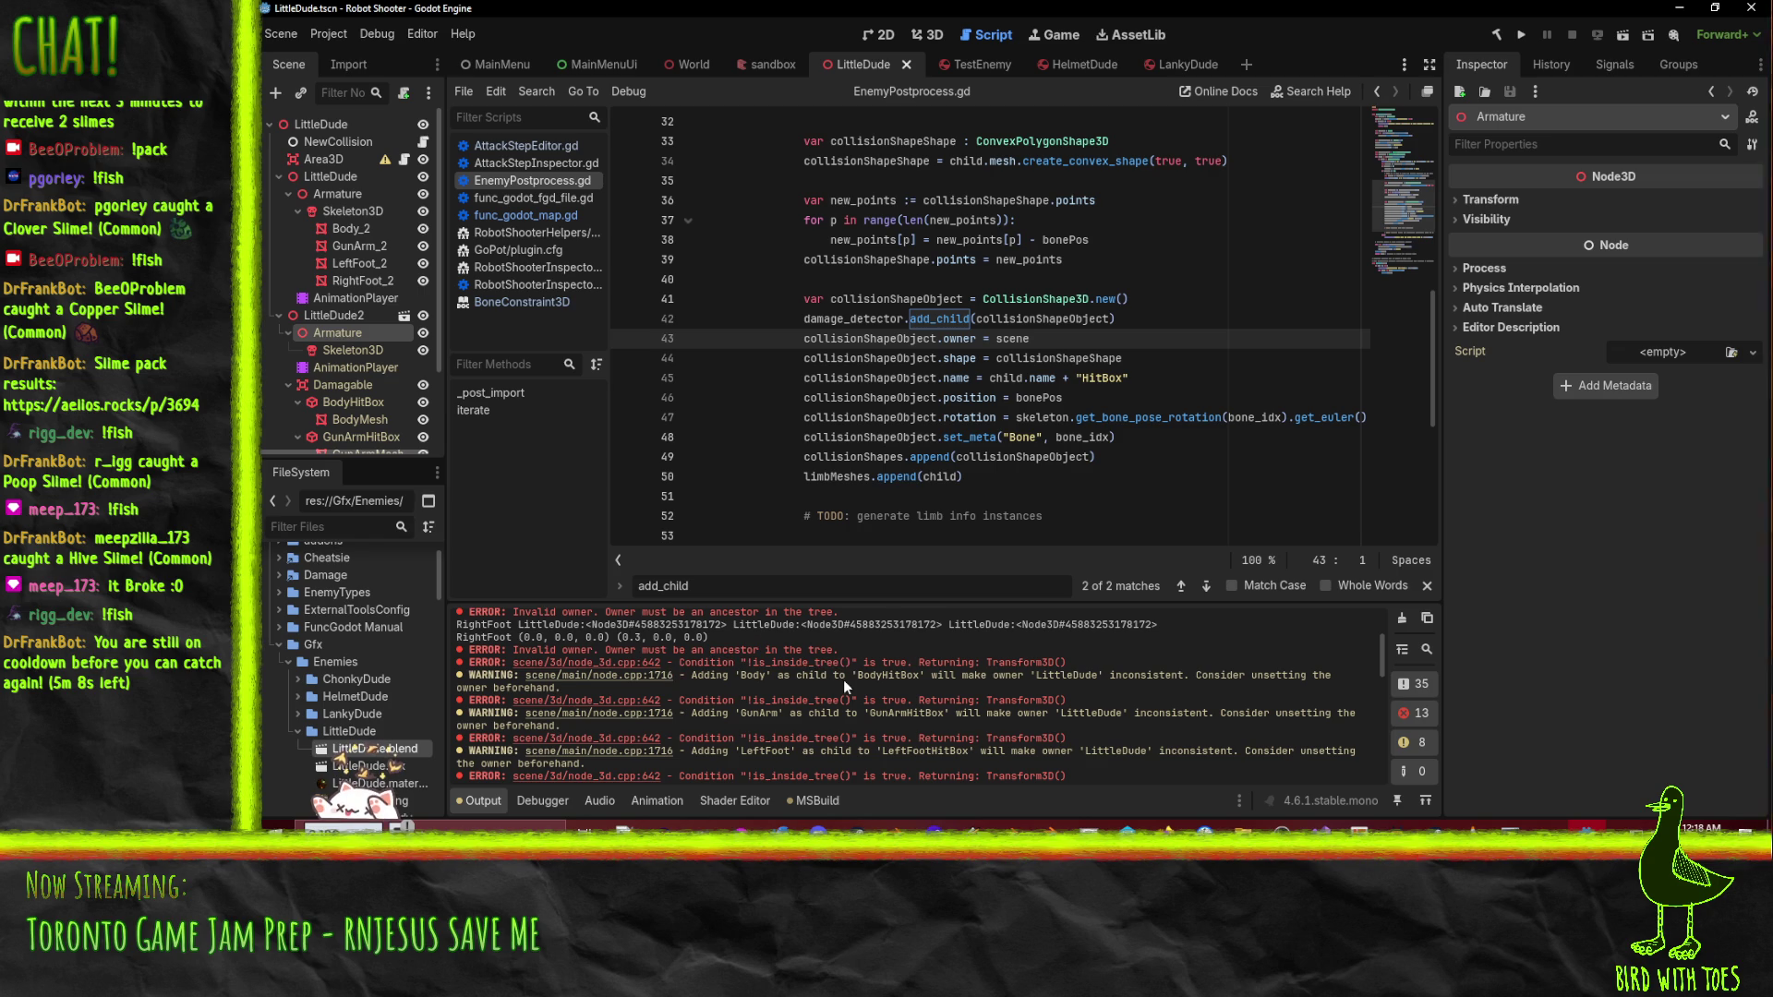
pyautogui.scroll(-3, 844, 680)
pyautogui.scroll(-3, 848, 680)
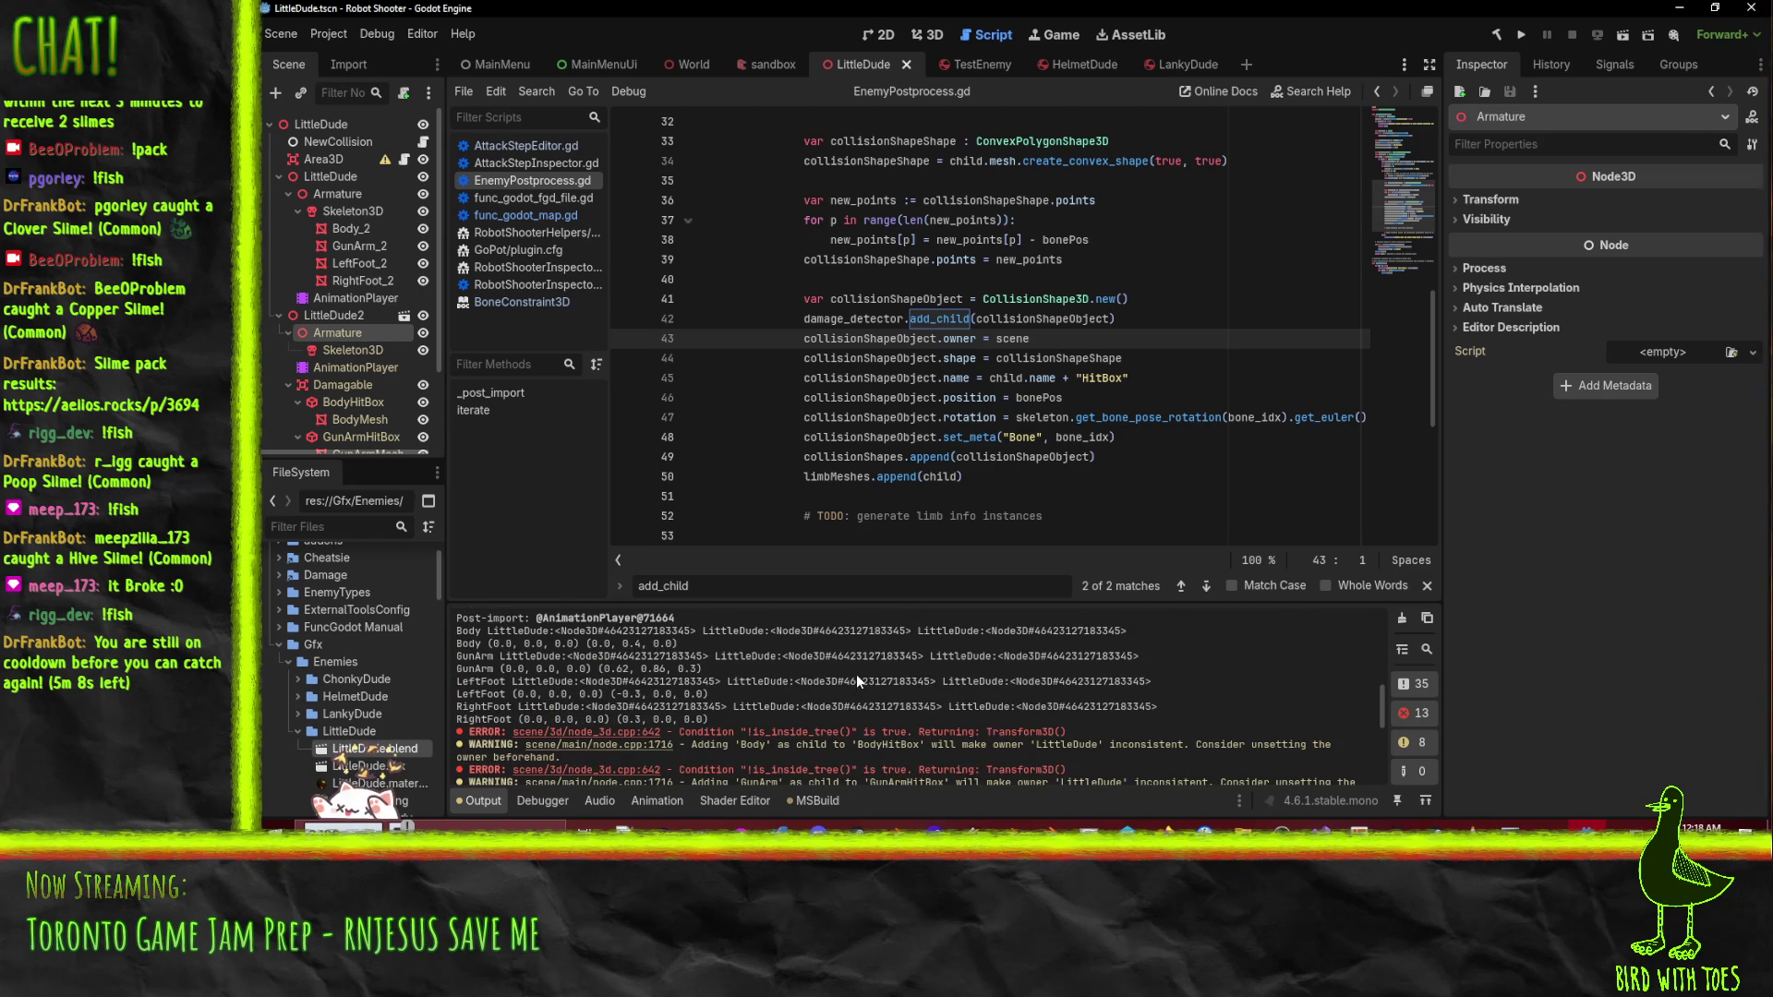
pyautogui.scroll(-5, 858, 674)
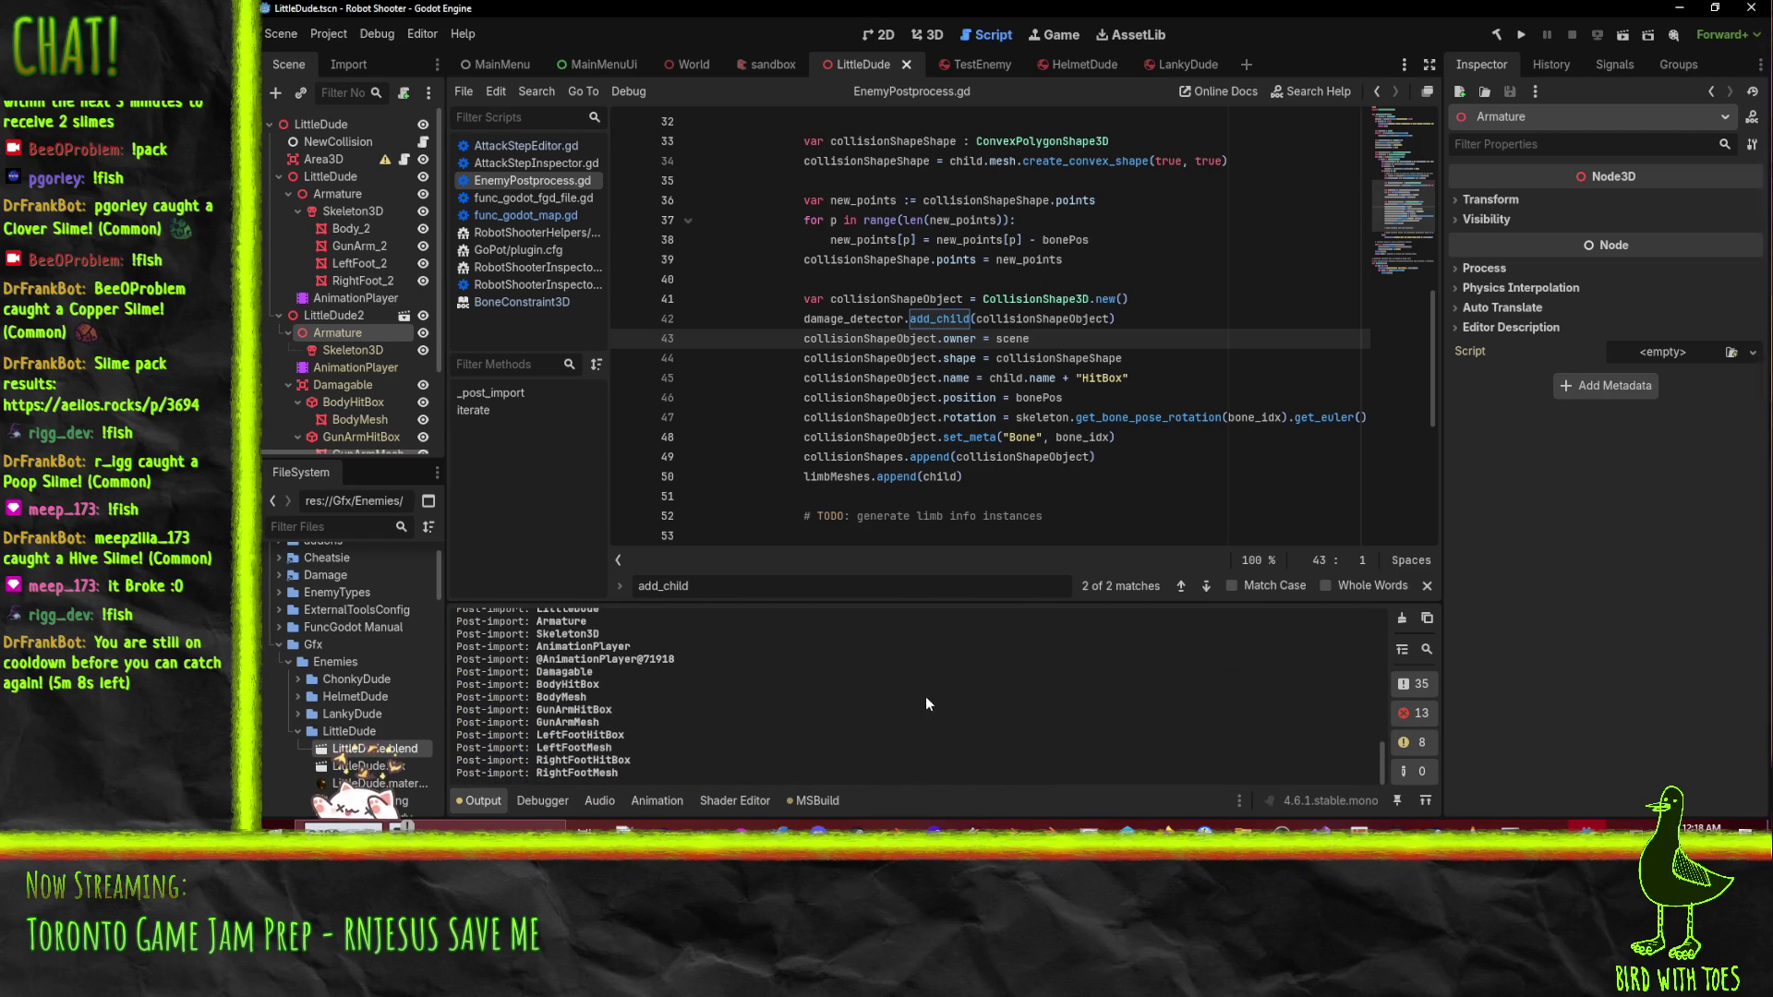
# - Clear the Output, reimport LittleDude.blend again, and read the Body and GunArm hitbox lines
pyautogui.hotkey('ctrl', 'alt', 'k')
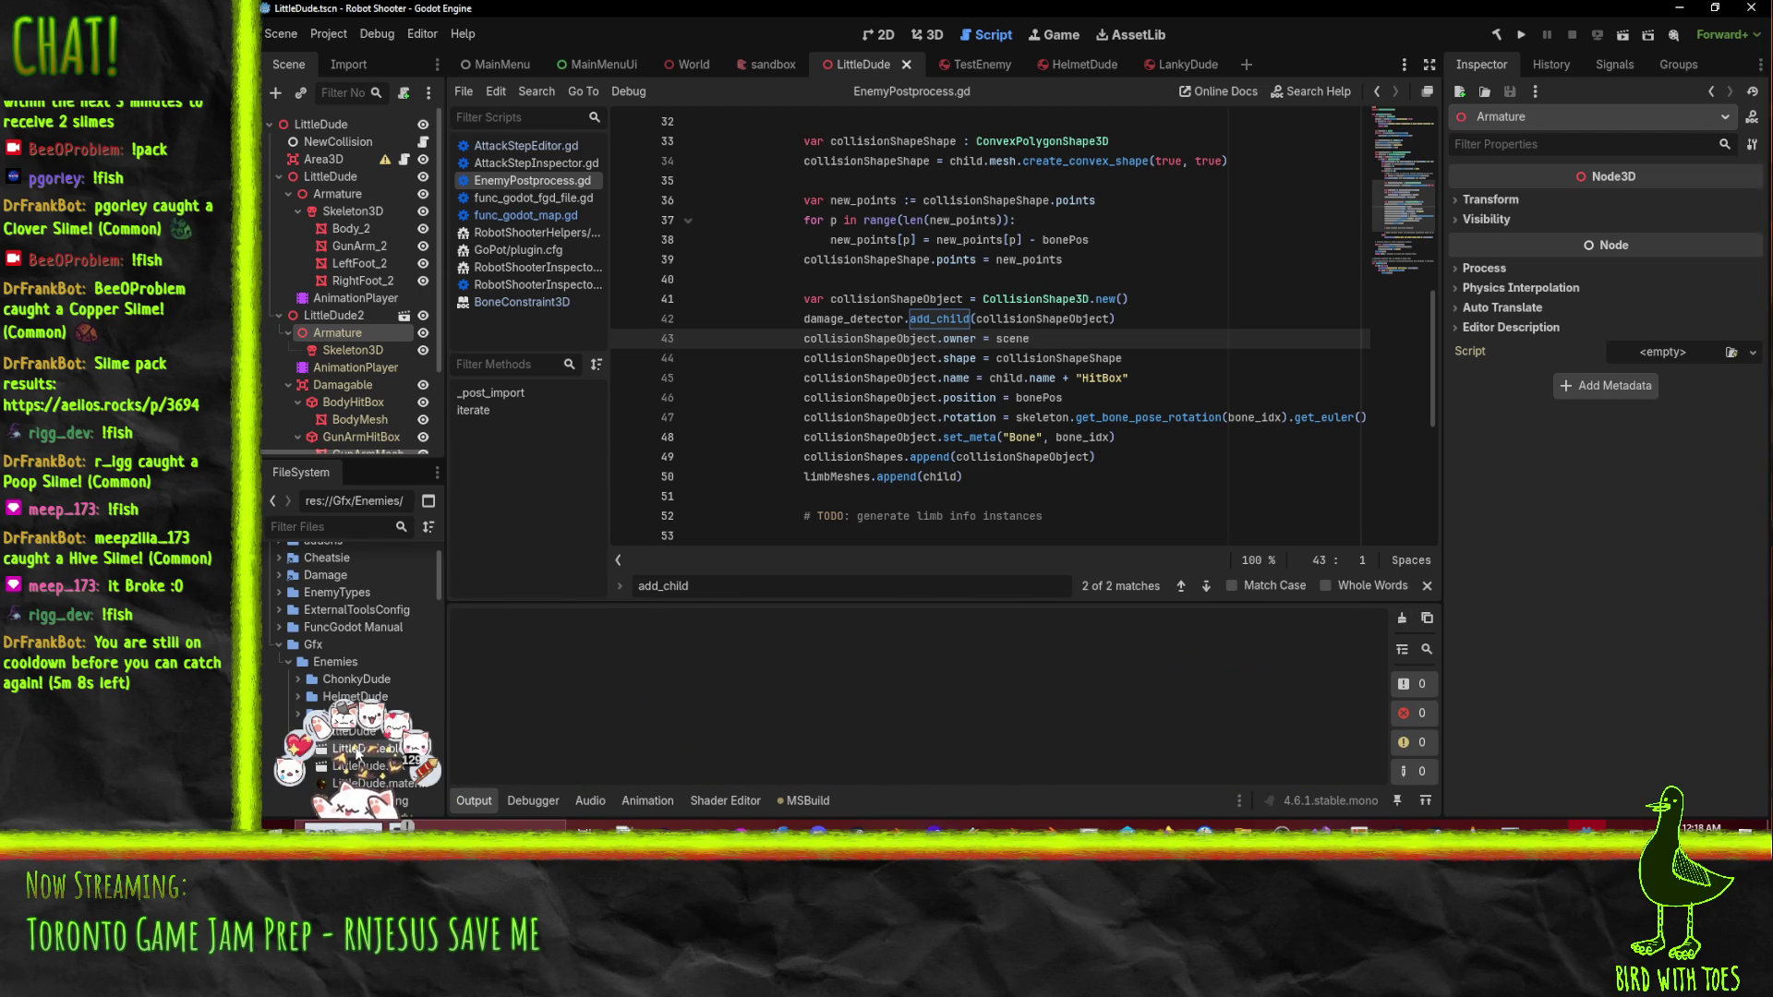
pyautogui.rightClick(357, 750)
pyautogui.click(518, 741)
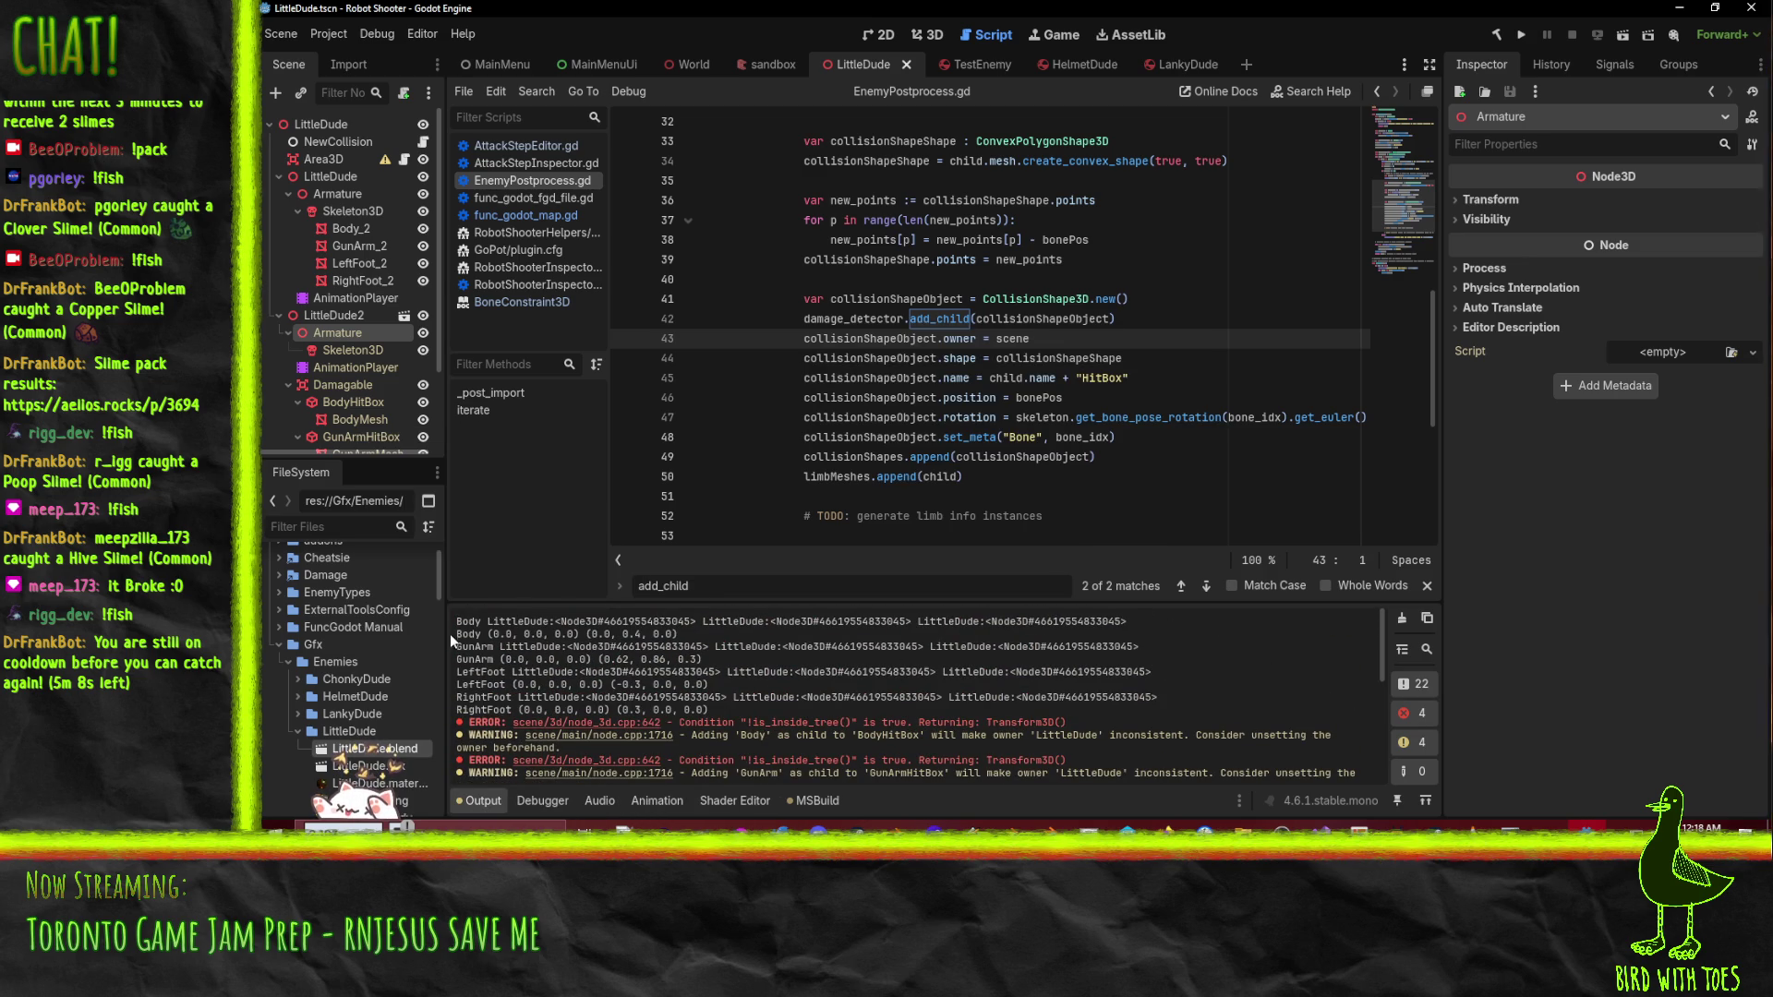
pyautogui.moveTo(459, 621); pyautogui.dragTo(1162, 621)
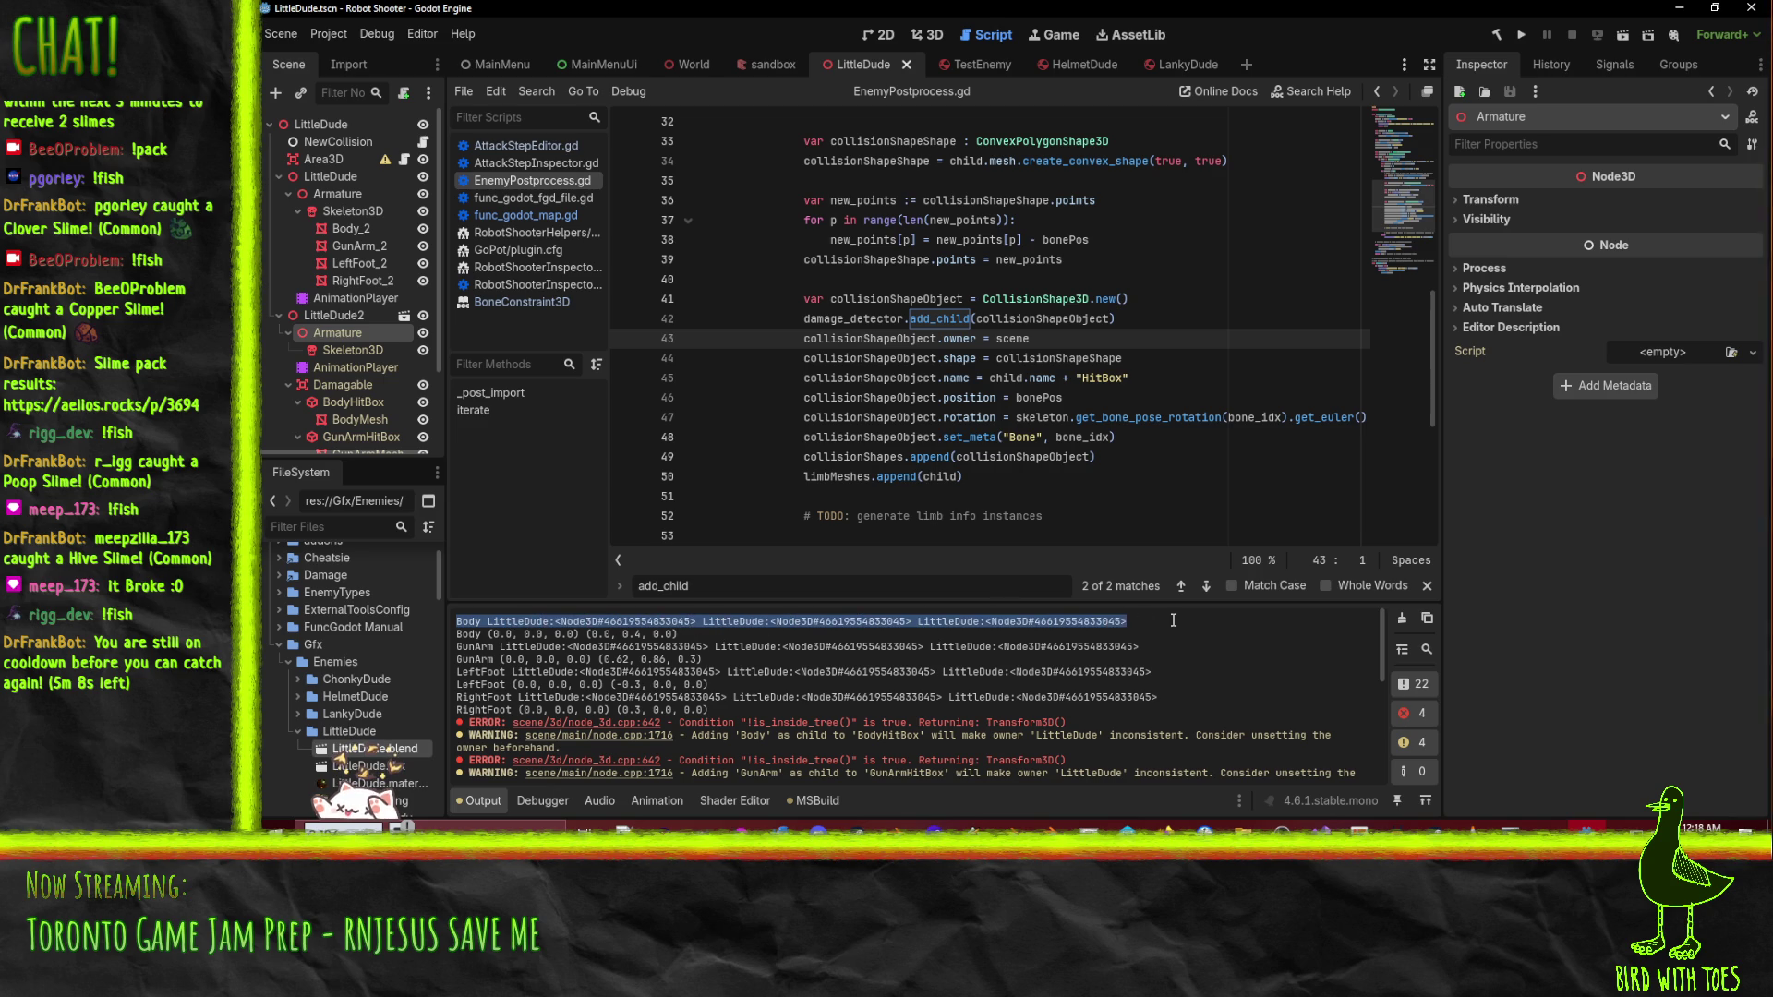
pyautogui.click(484, 643)
pyautogui.moveTo(452, 646); pyautogui.dragTo(1175, 647)
pyautogui.click(461, 684)
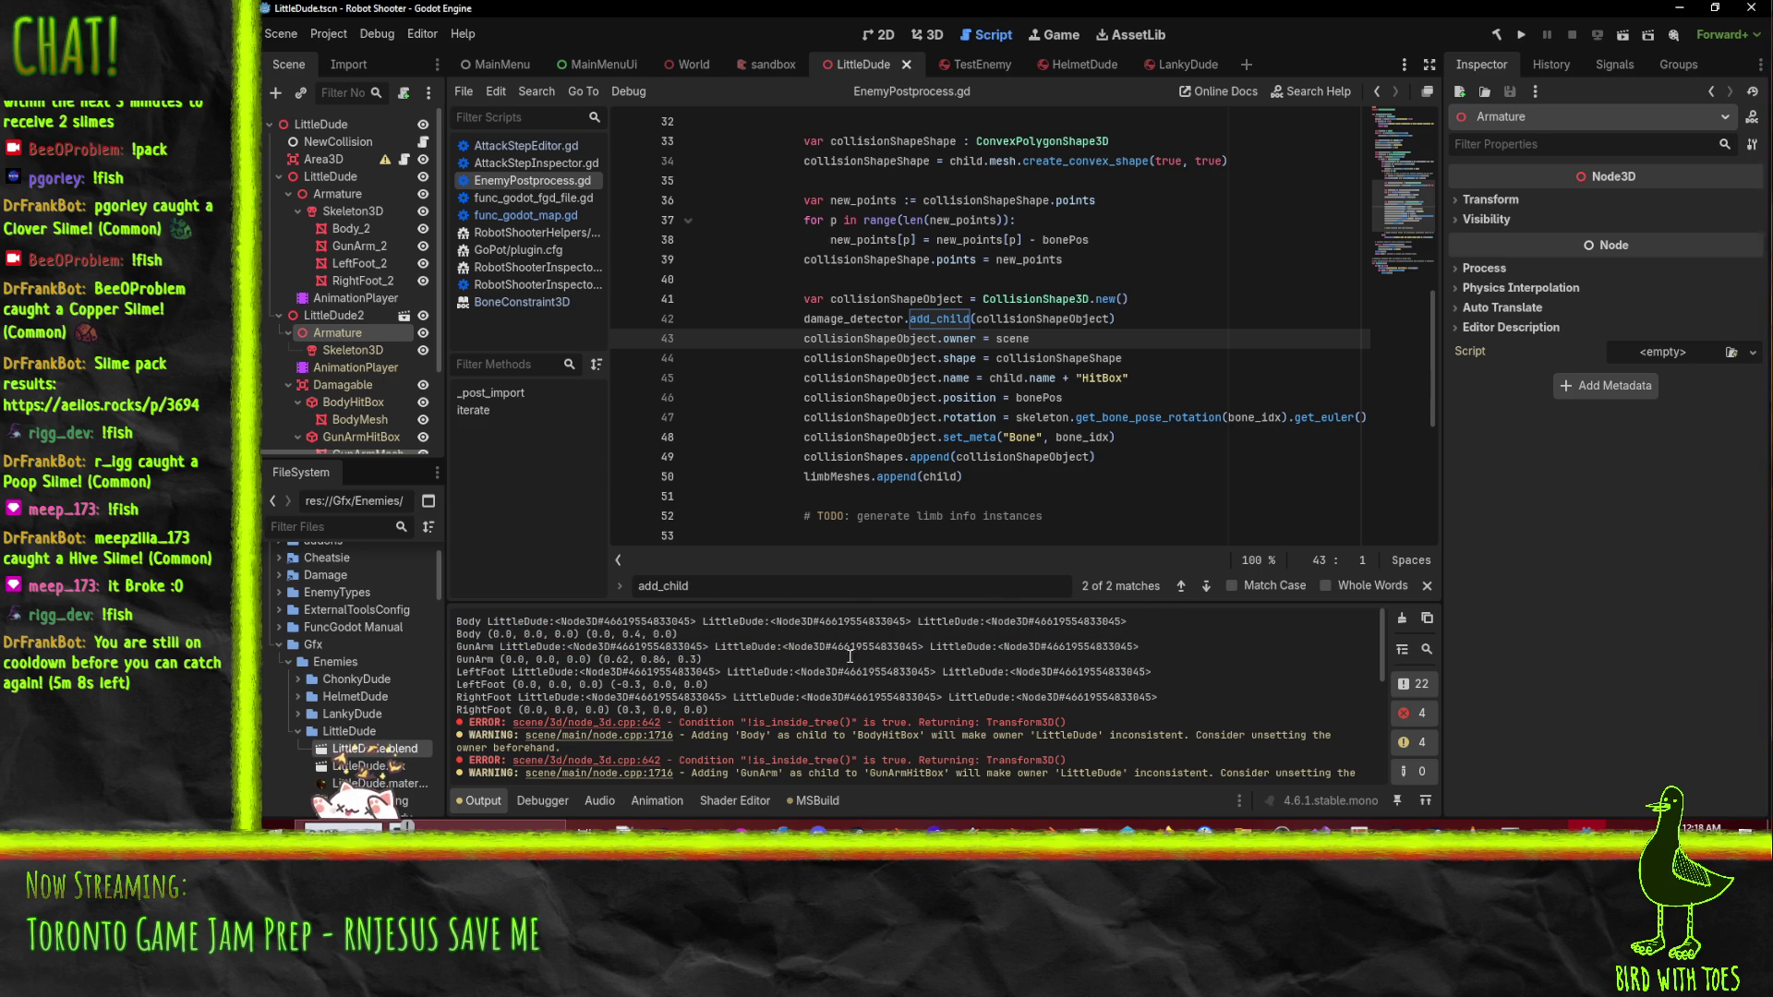
pyautogui.scroll(-2, 925, 686)
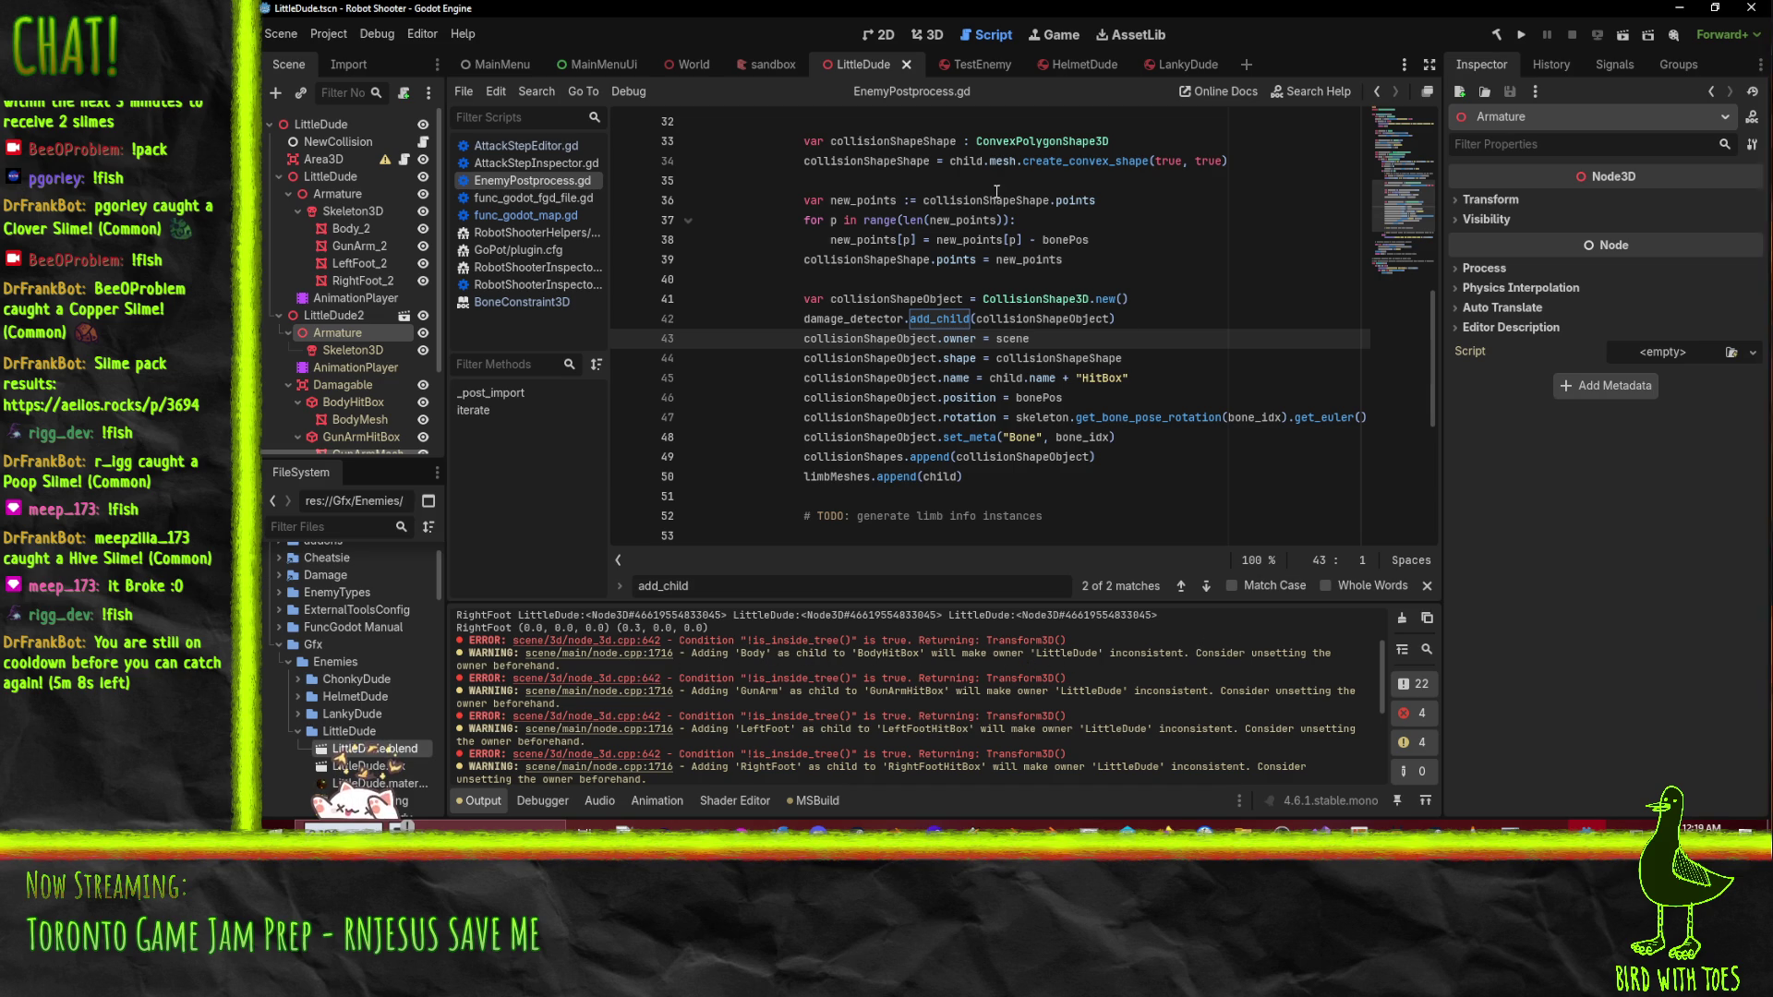
pyautogui.scroll(-5, 996, 194)
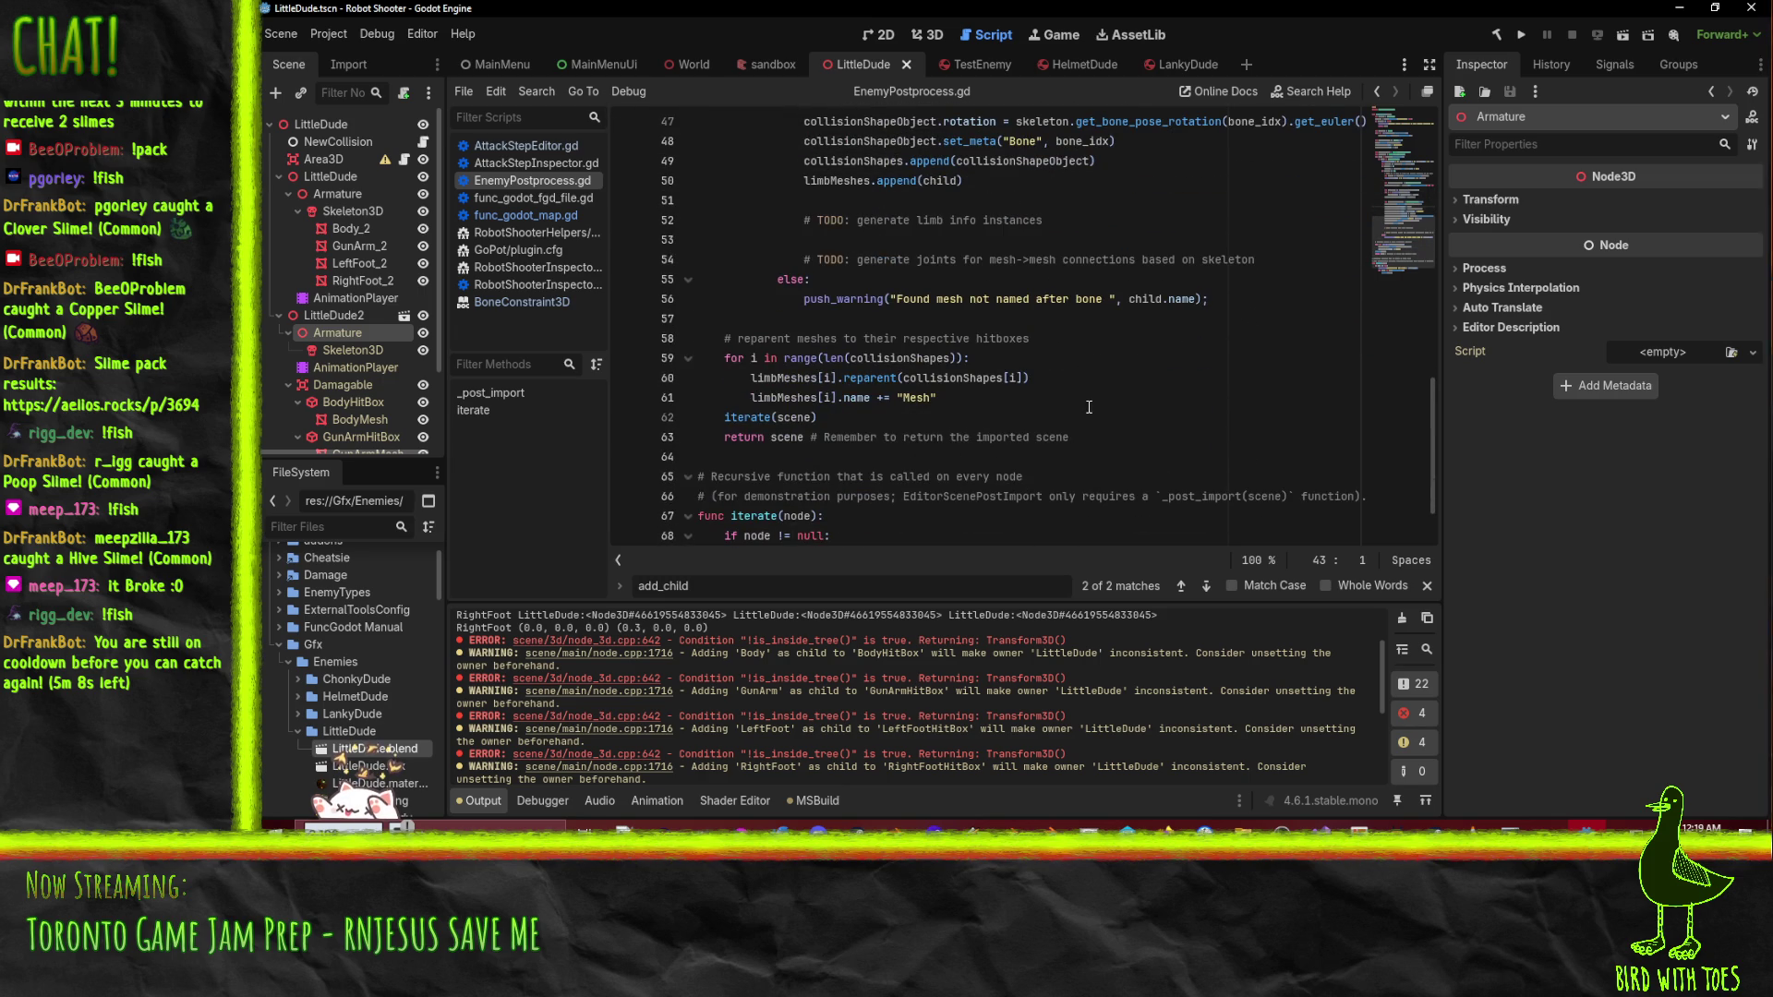
pyautogui.doubleClick(809, 376)
pyautogui.doubleClick(954, 378)
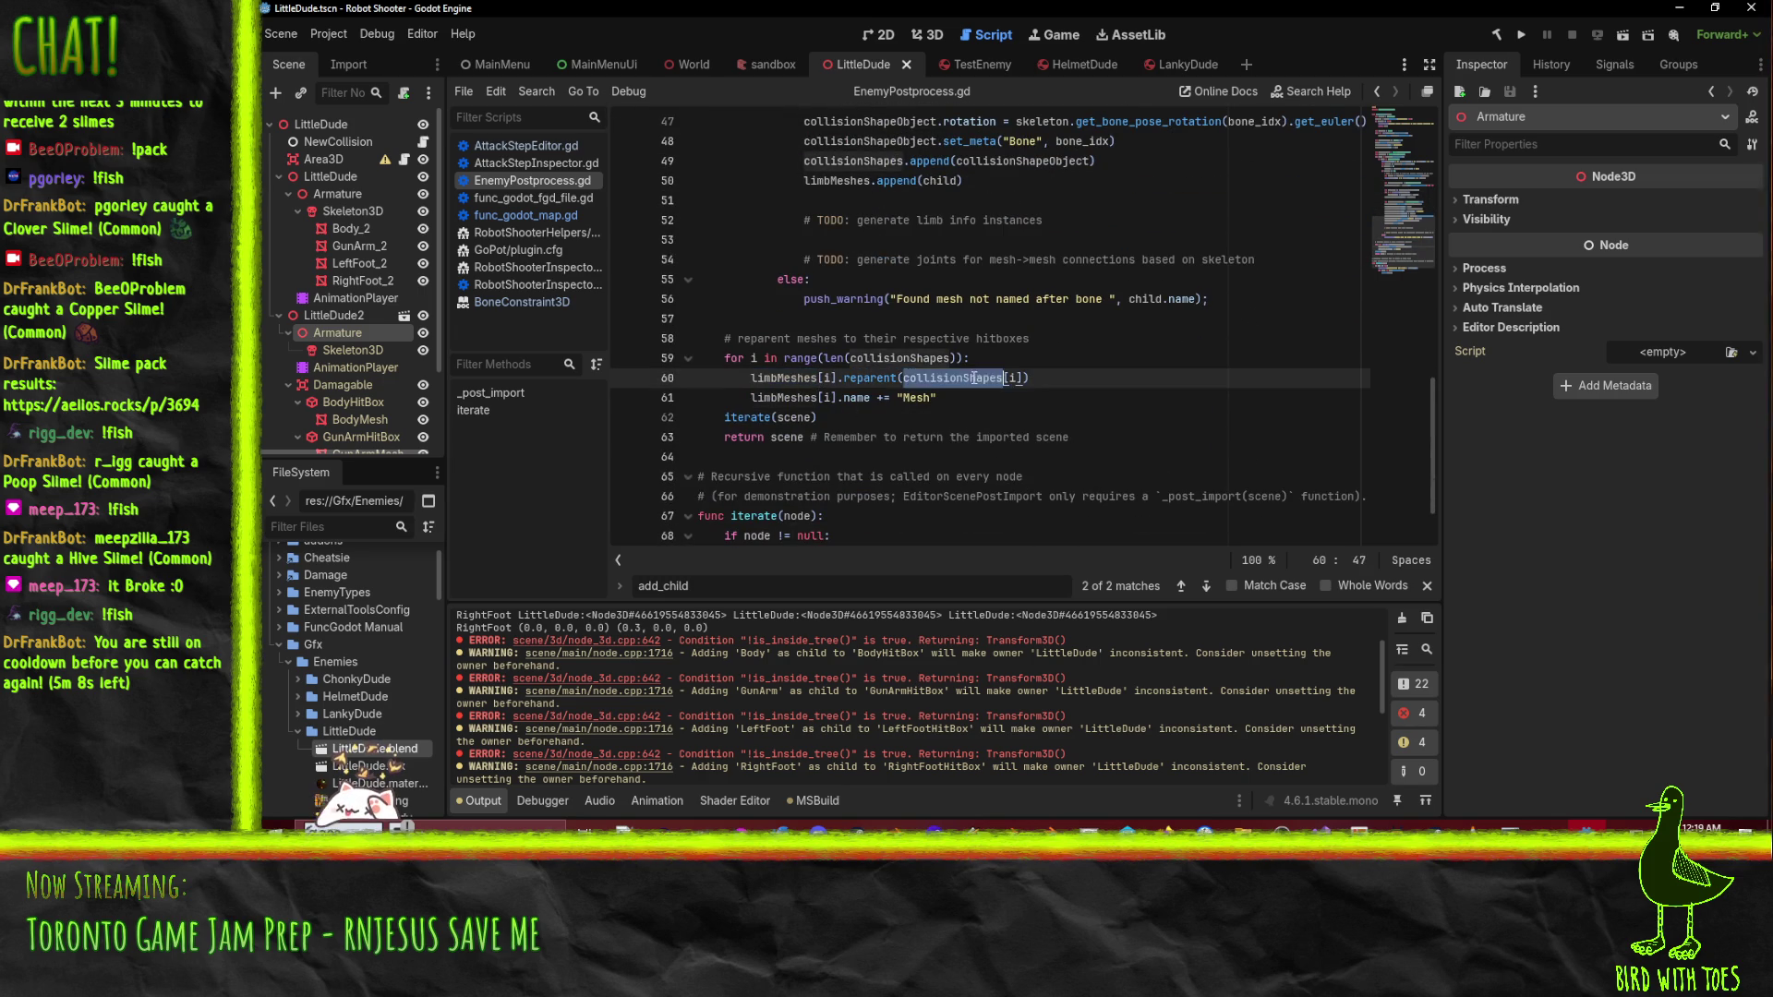
pyautogui.scroll(4, 1108, 384)
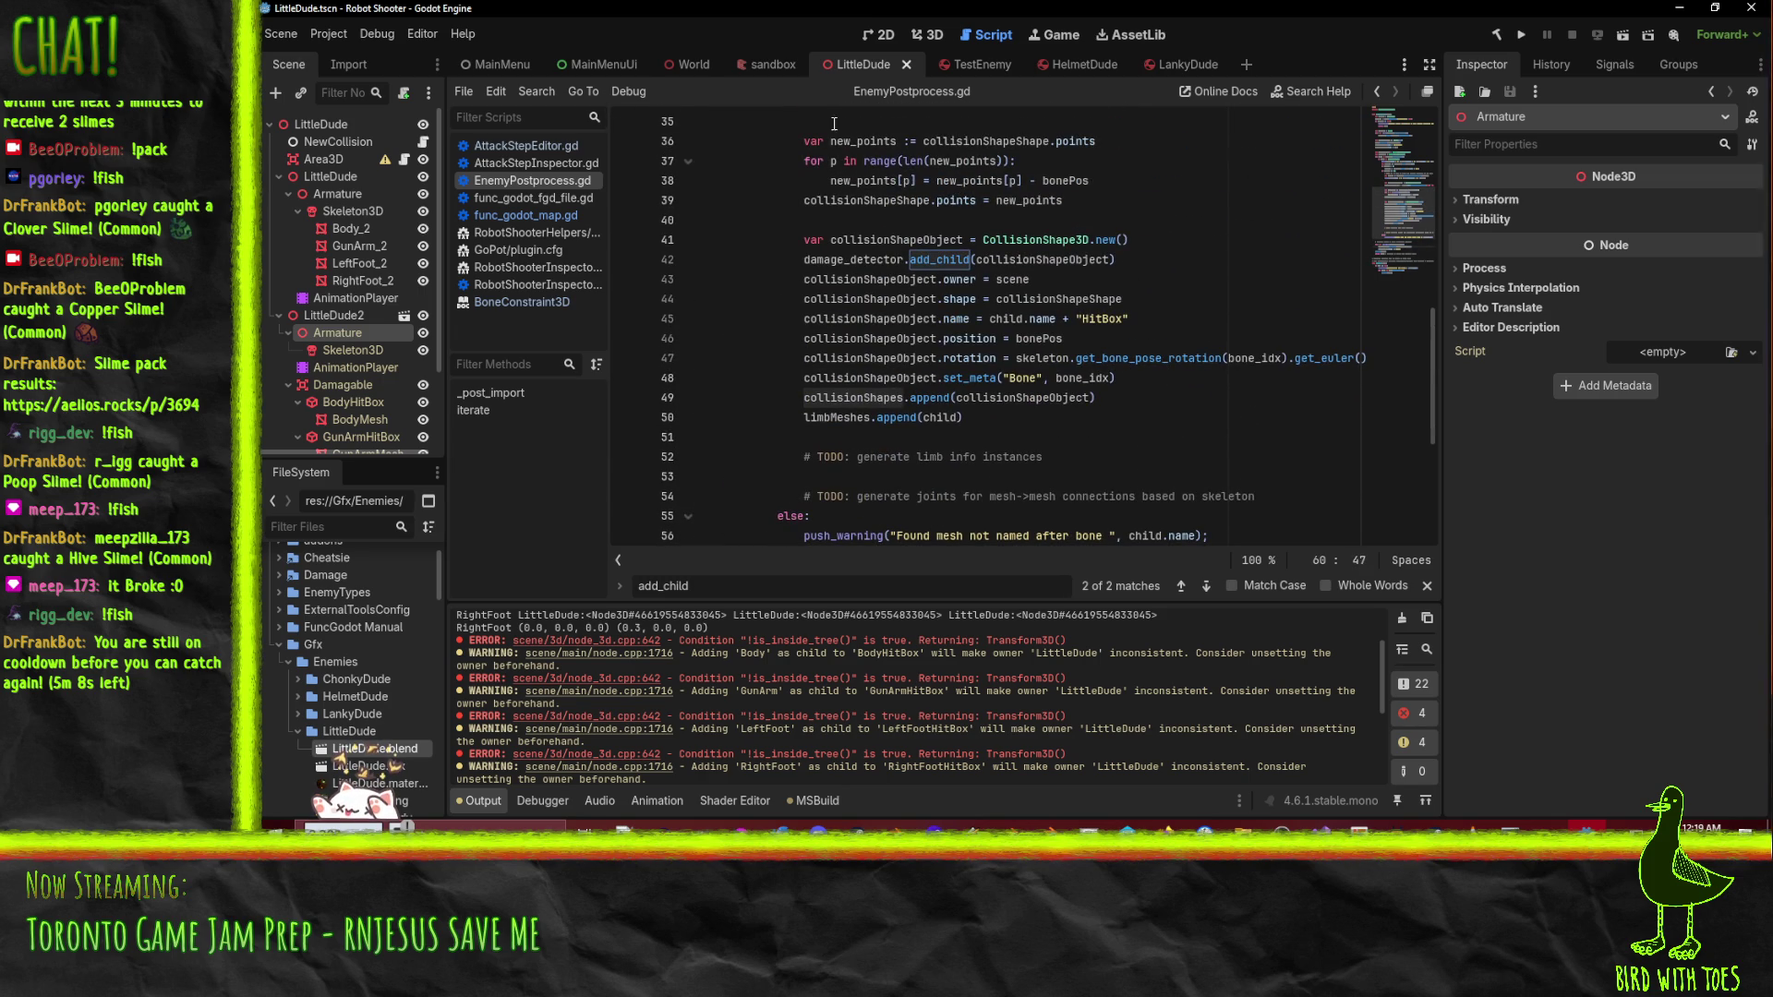
pyautogui.scroll(-2, 976, 441)
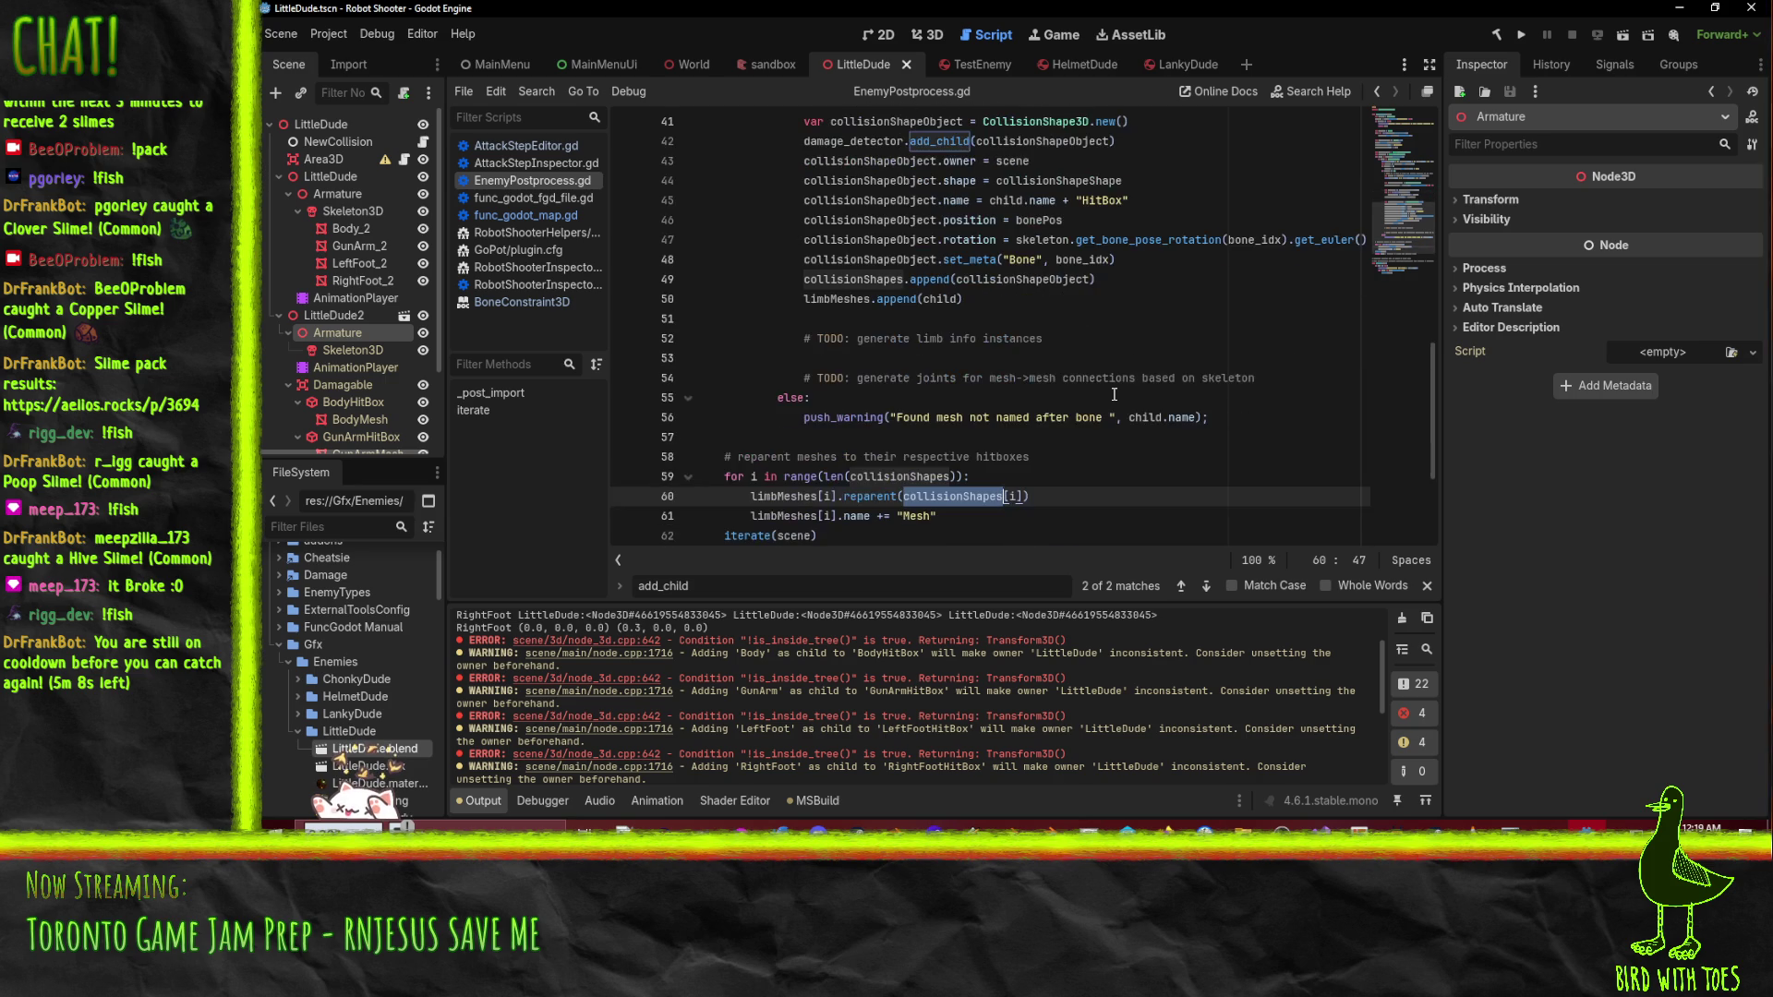
pyautogui.doubleClick(998, 285)
pyautogui.scroll(1, 1097, 419)
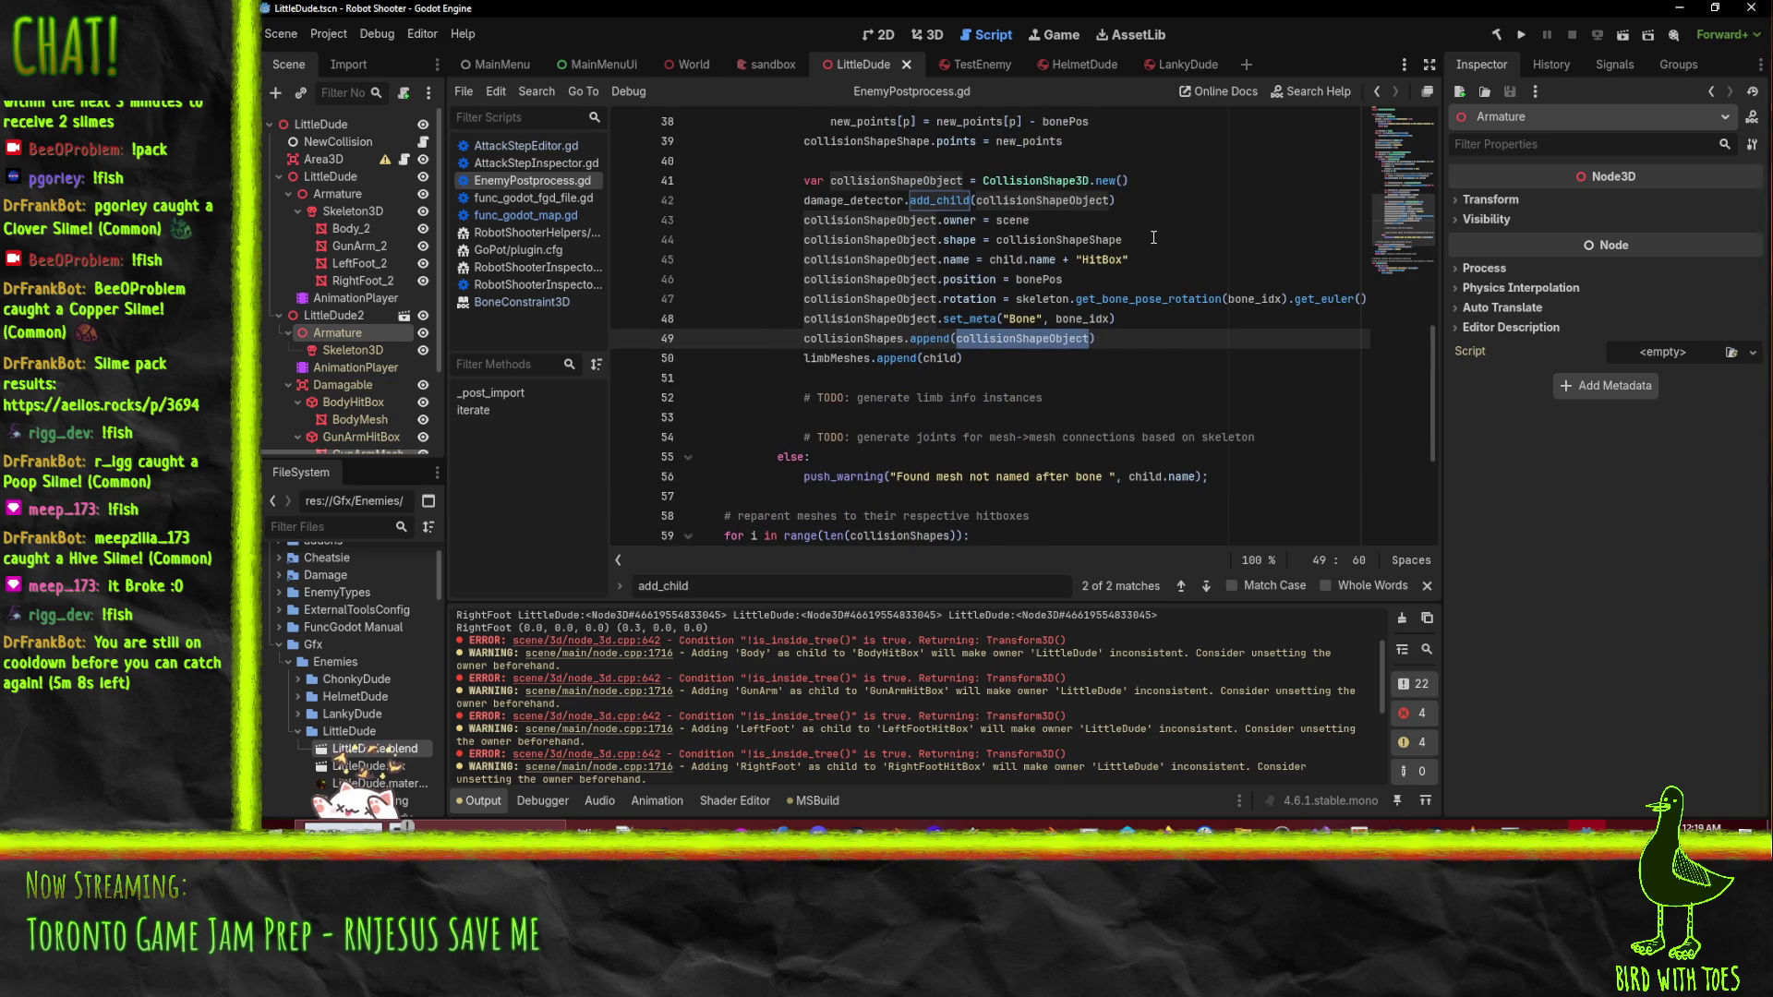
pyautogui.scroll(-2, 1088, 243)
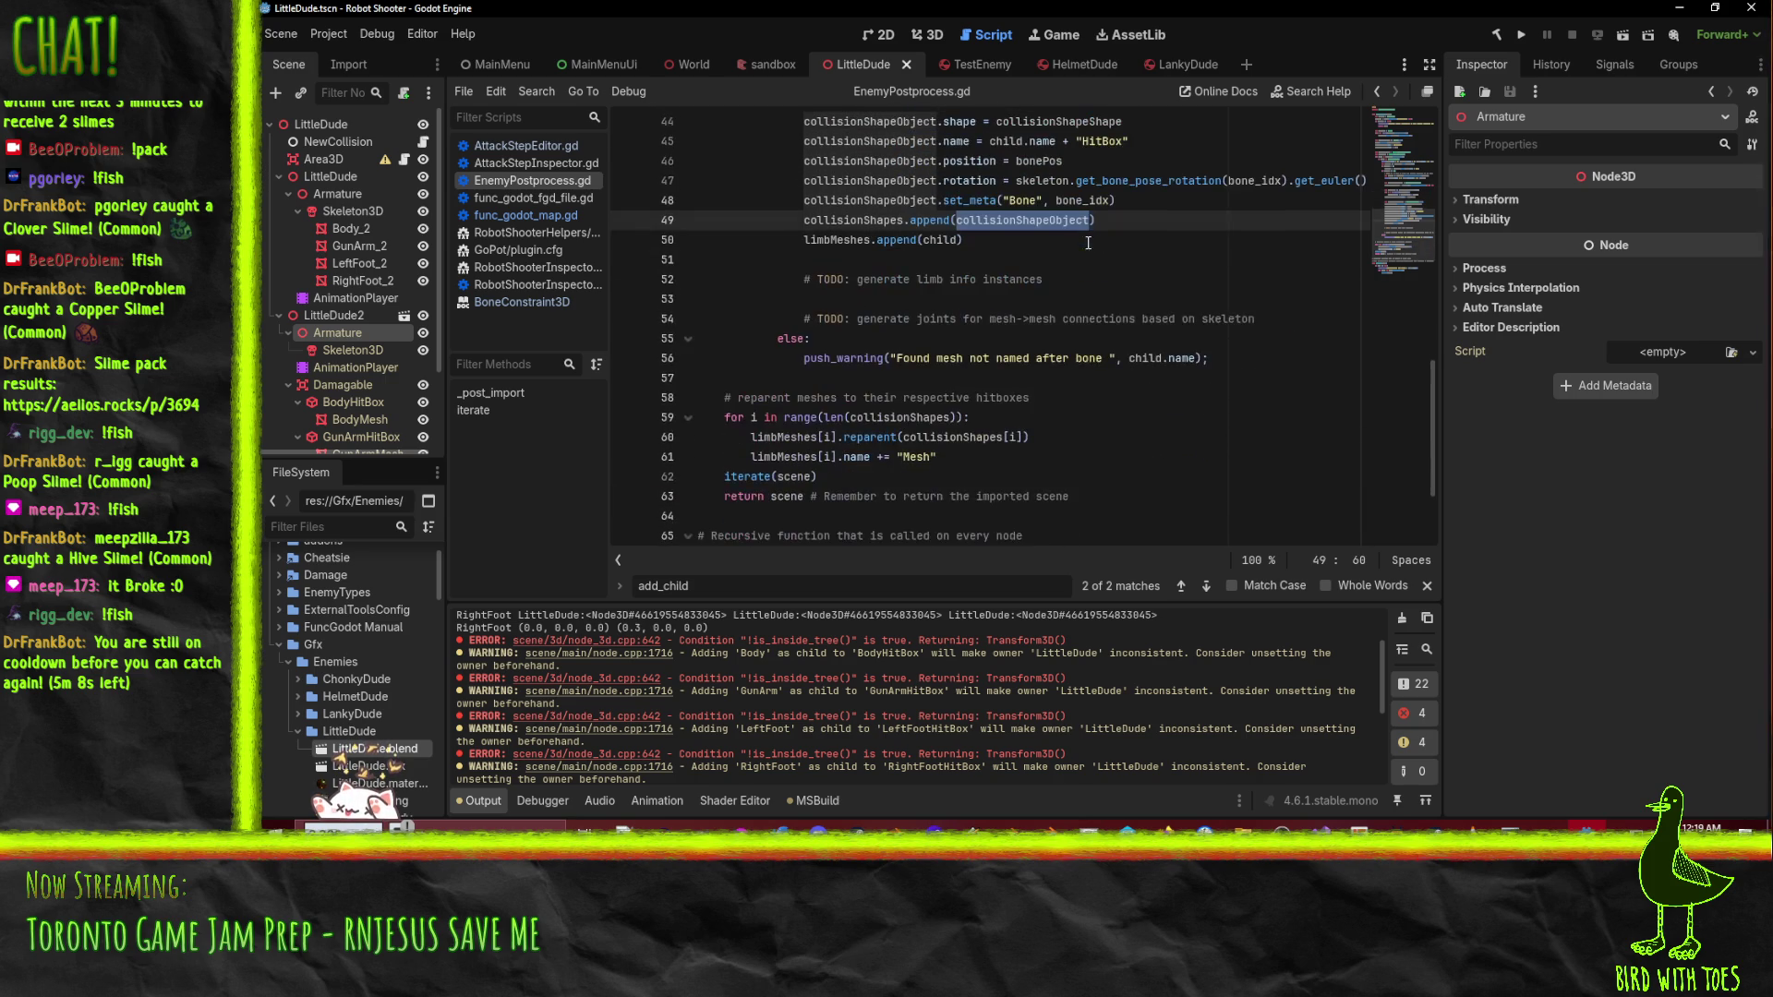
pyautogui.scroll(8, 1075, 438)
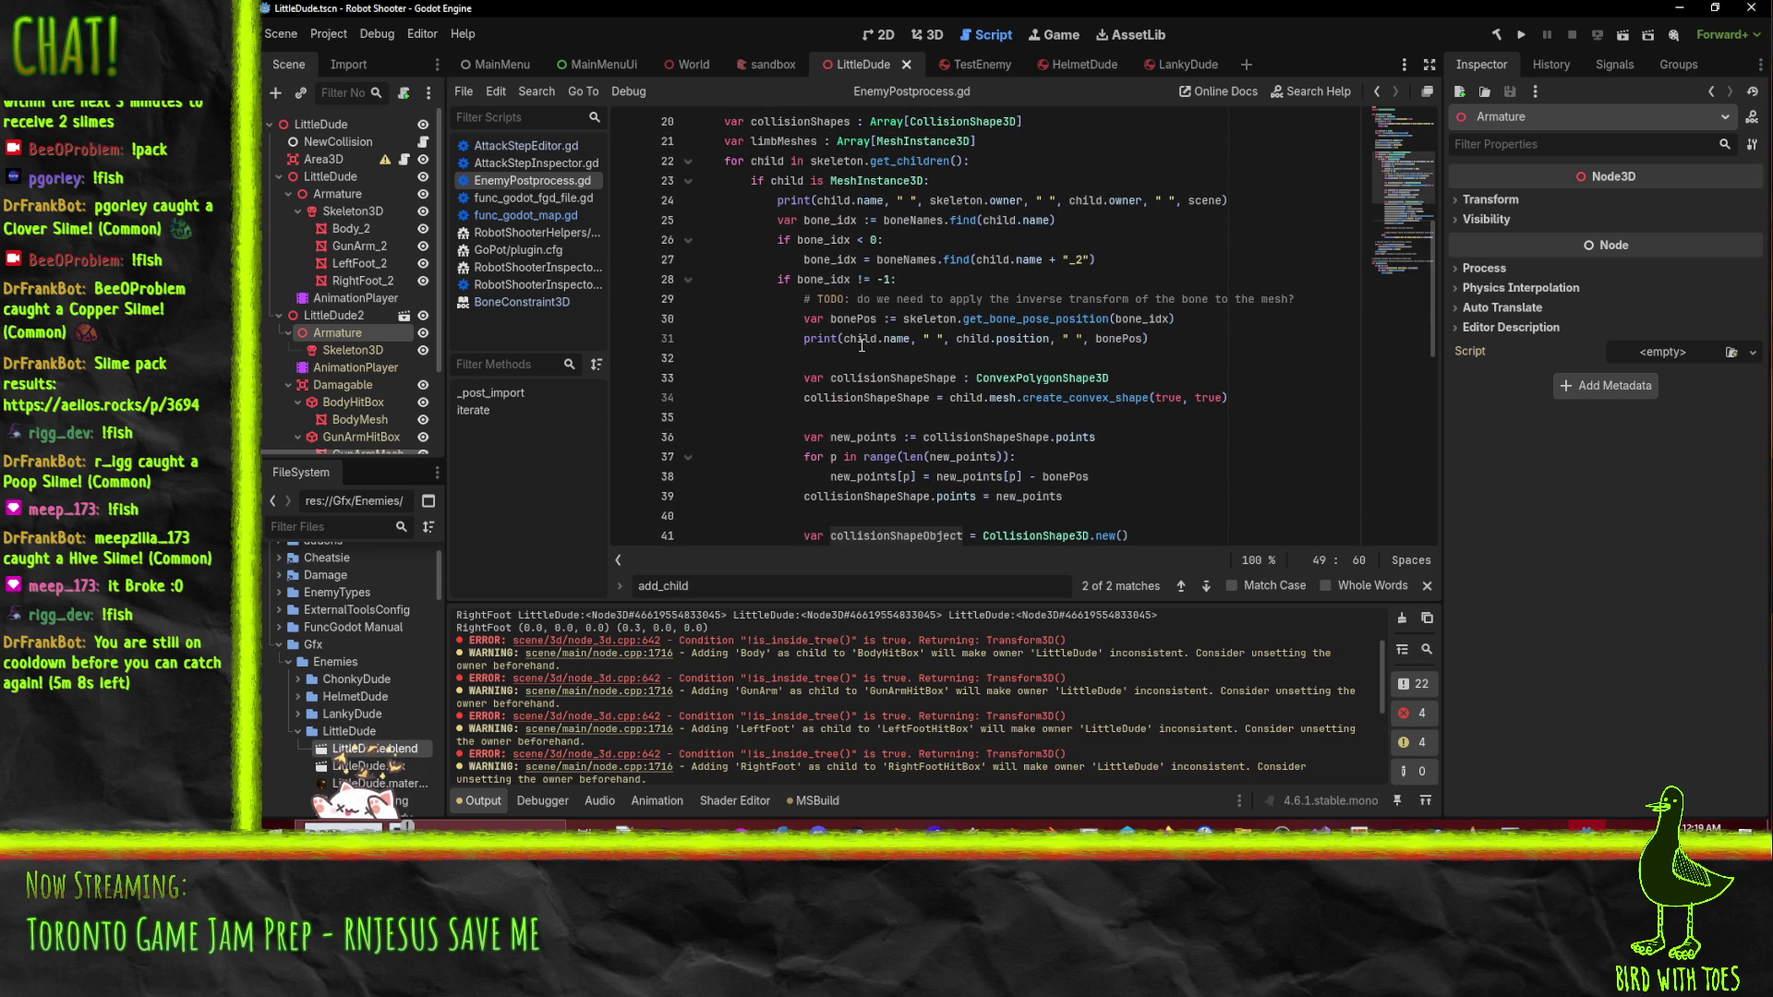
pyautogui.click(862, 339)
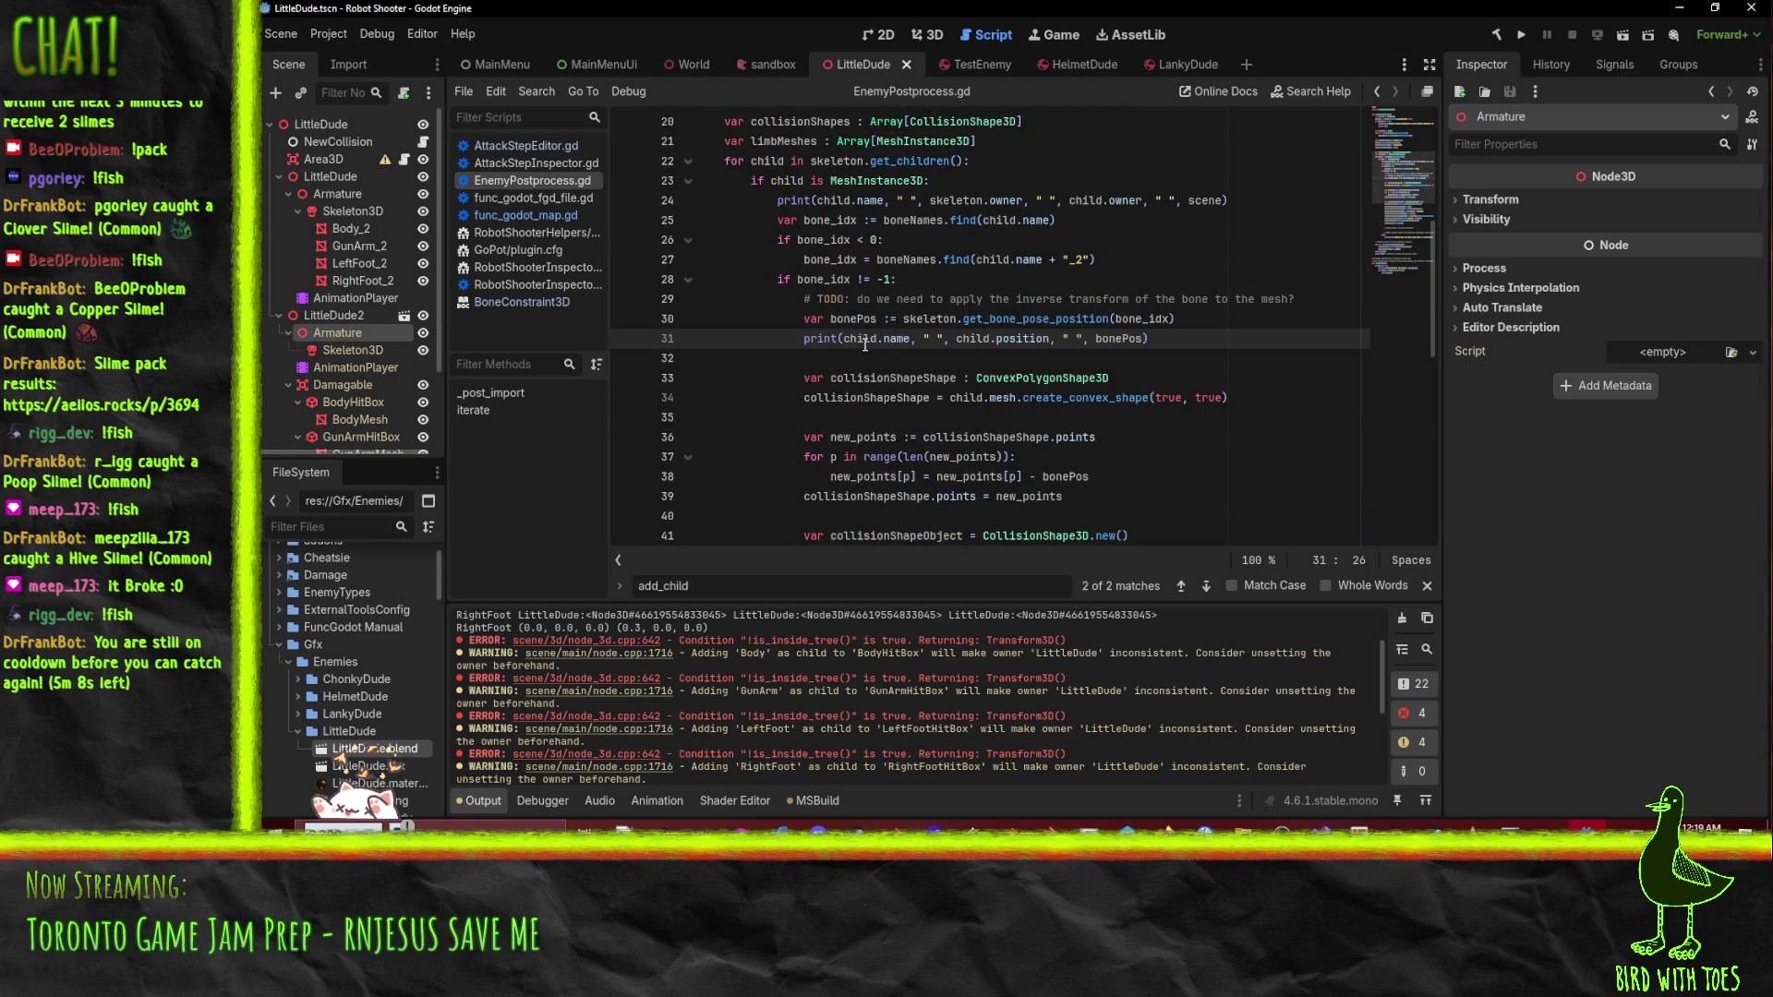
pyautogui.scroll(-10, 962, 341)
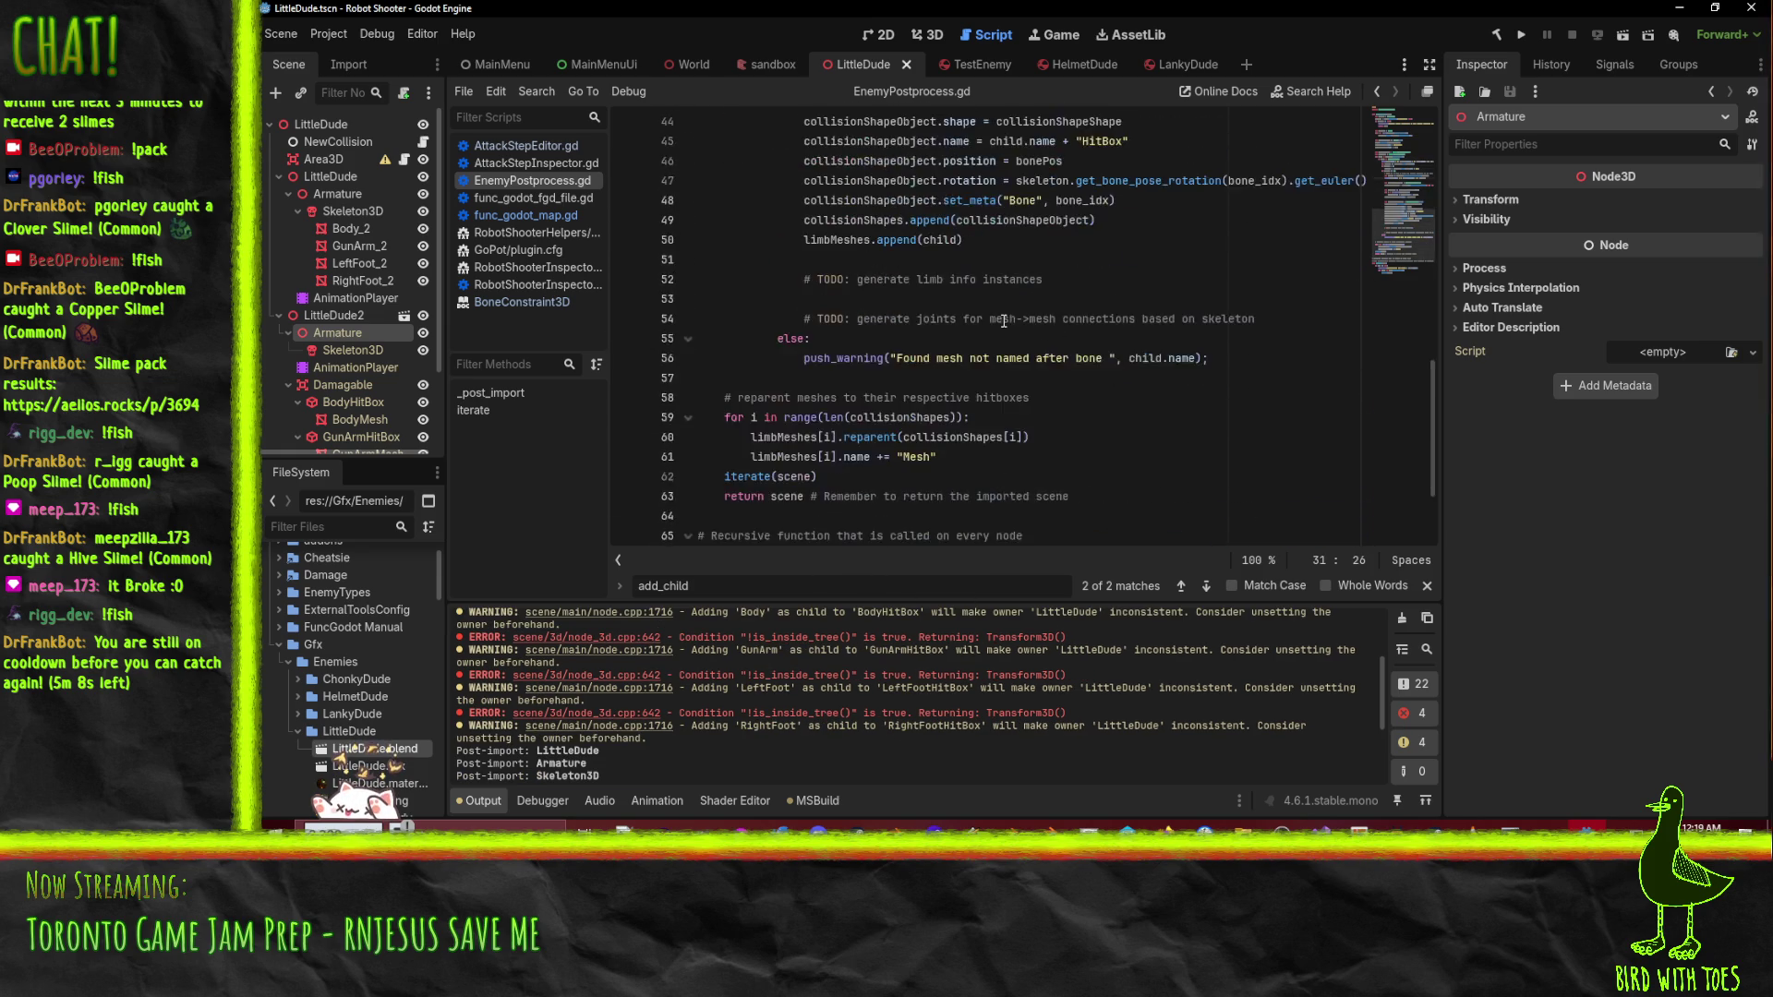
pyautogui.click(785, 319)
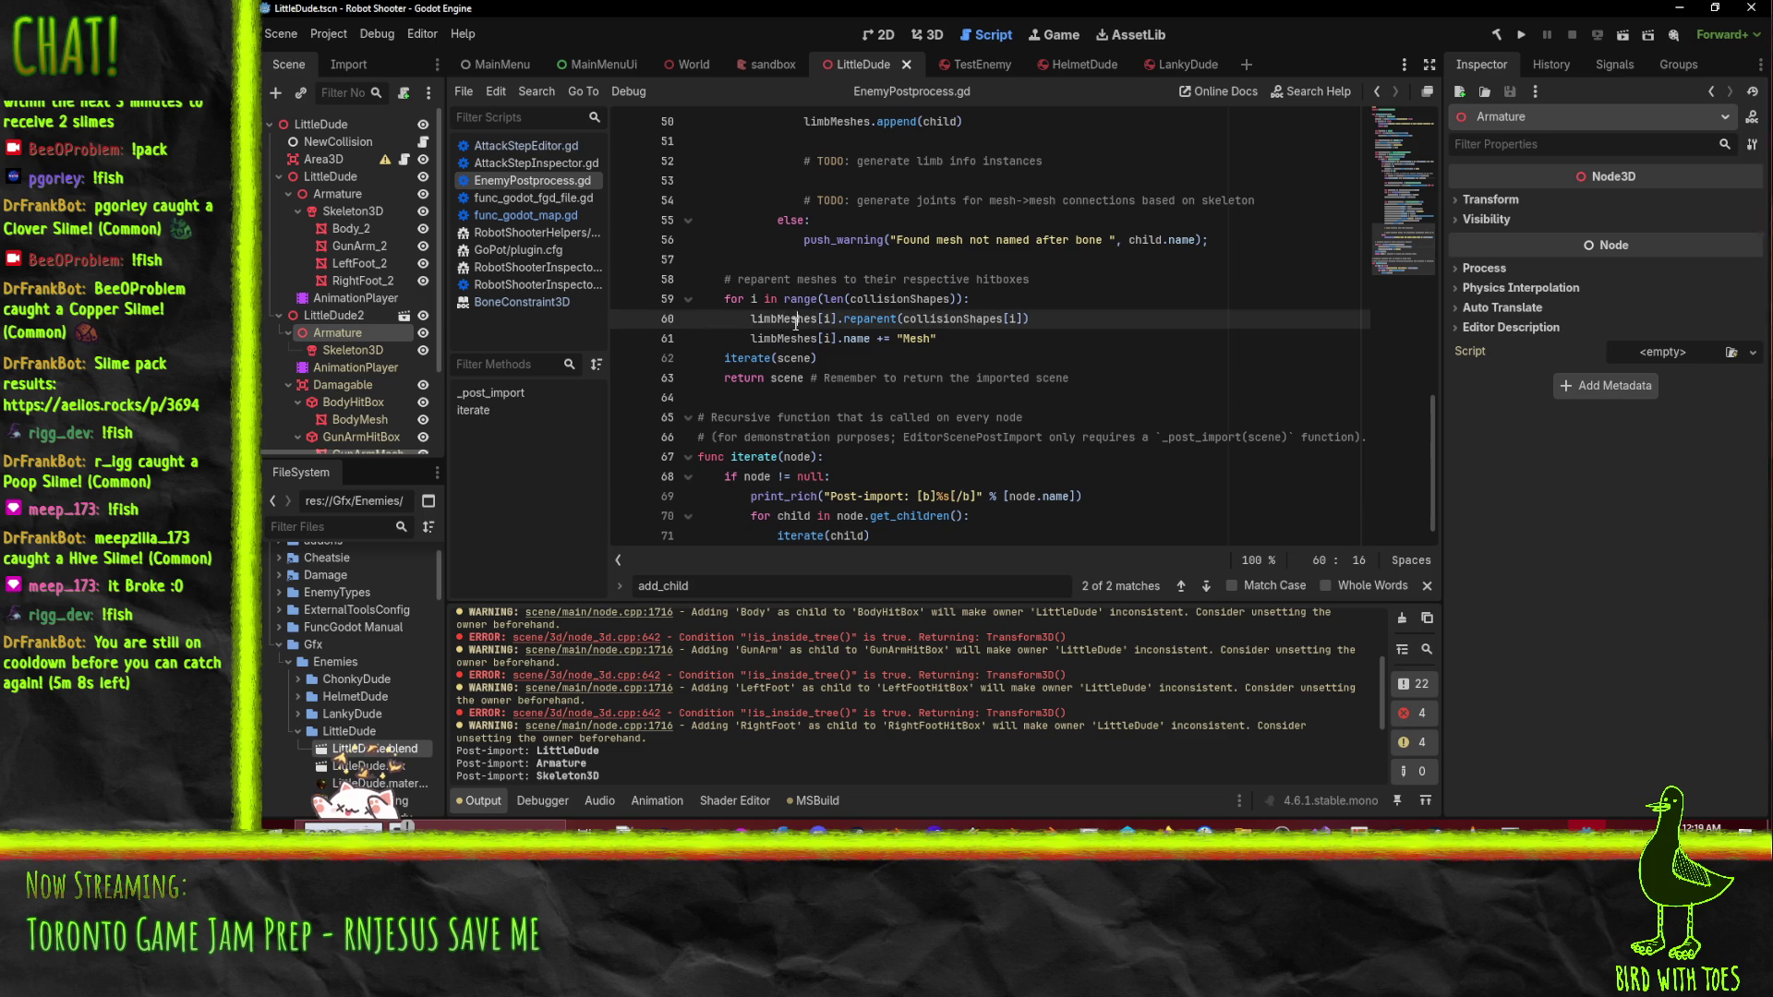
pyautogui.click(965, 352)
pyautogui.click(1025, 319)
pyautogui.scroll(9, 1016, 324)
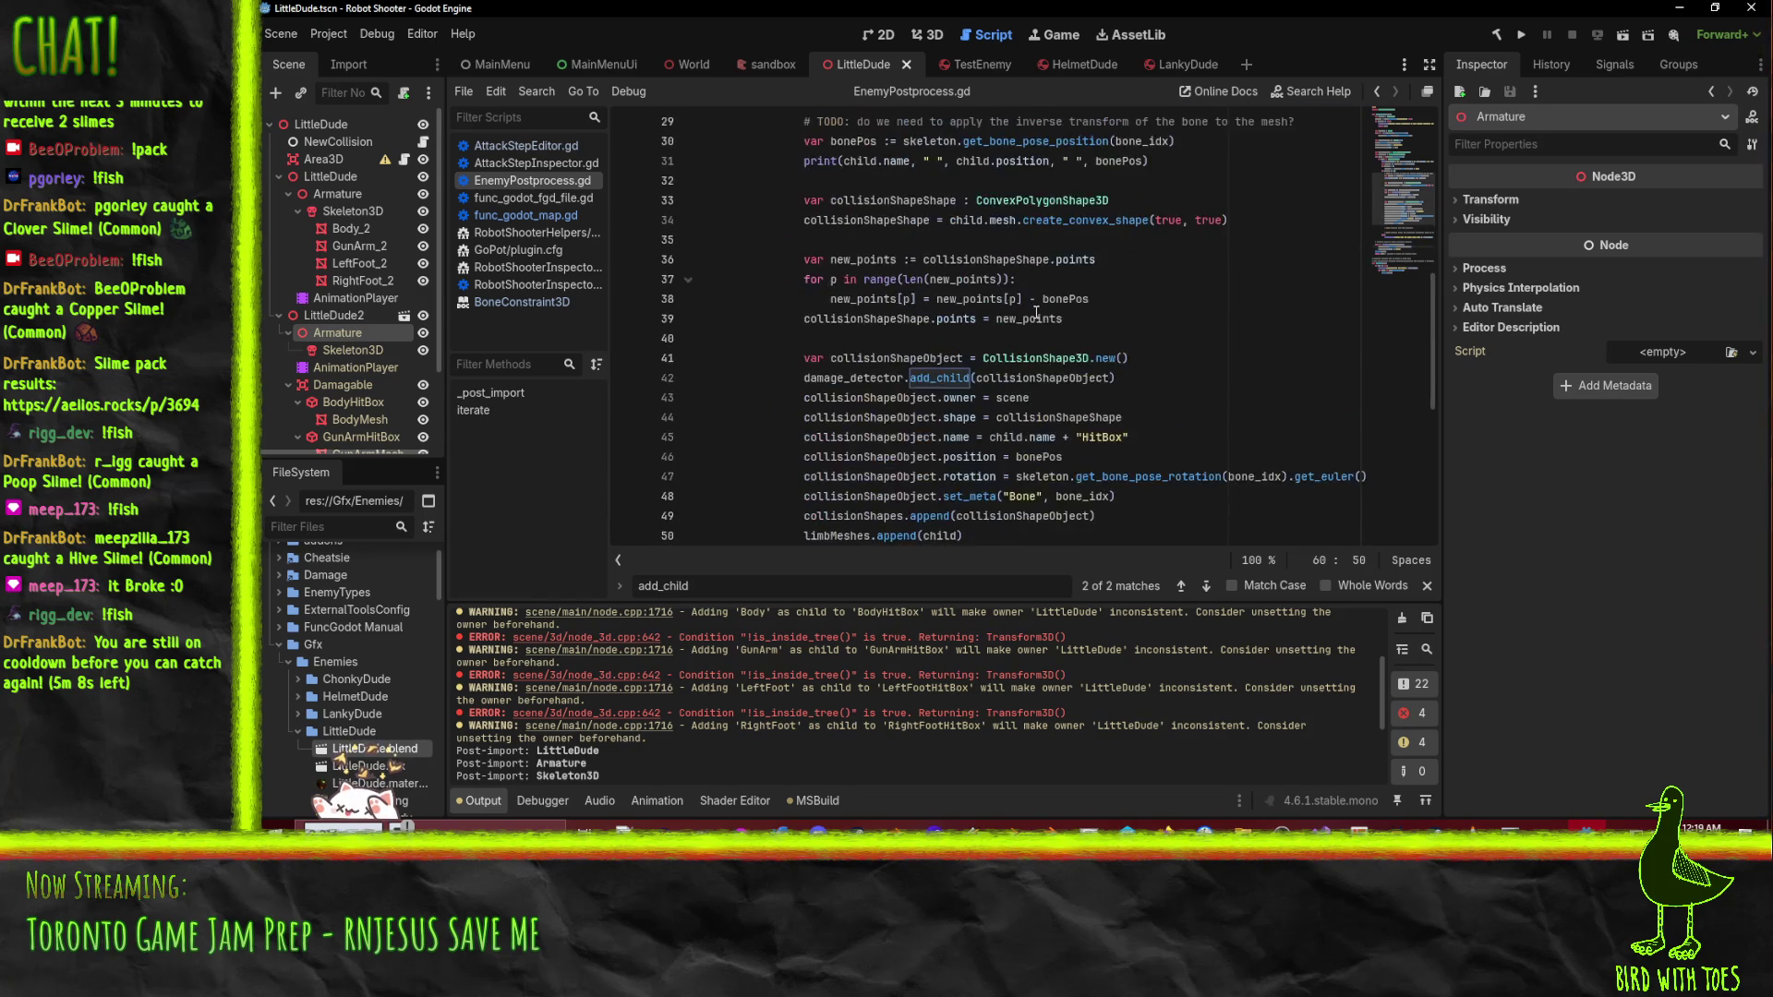
pyautogui.click(925, 279)
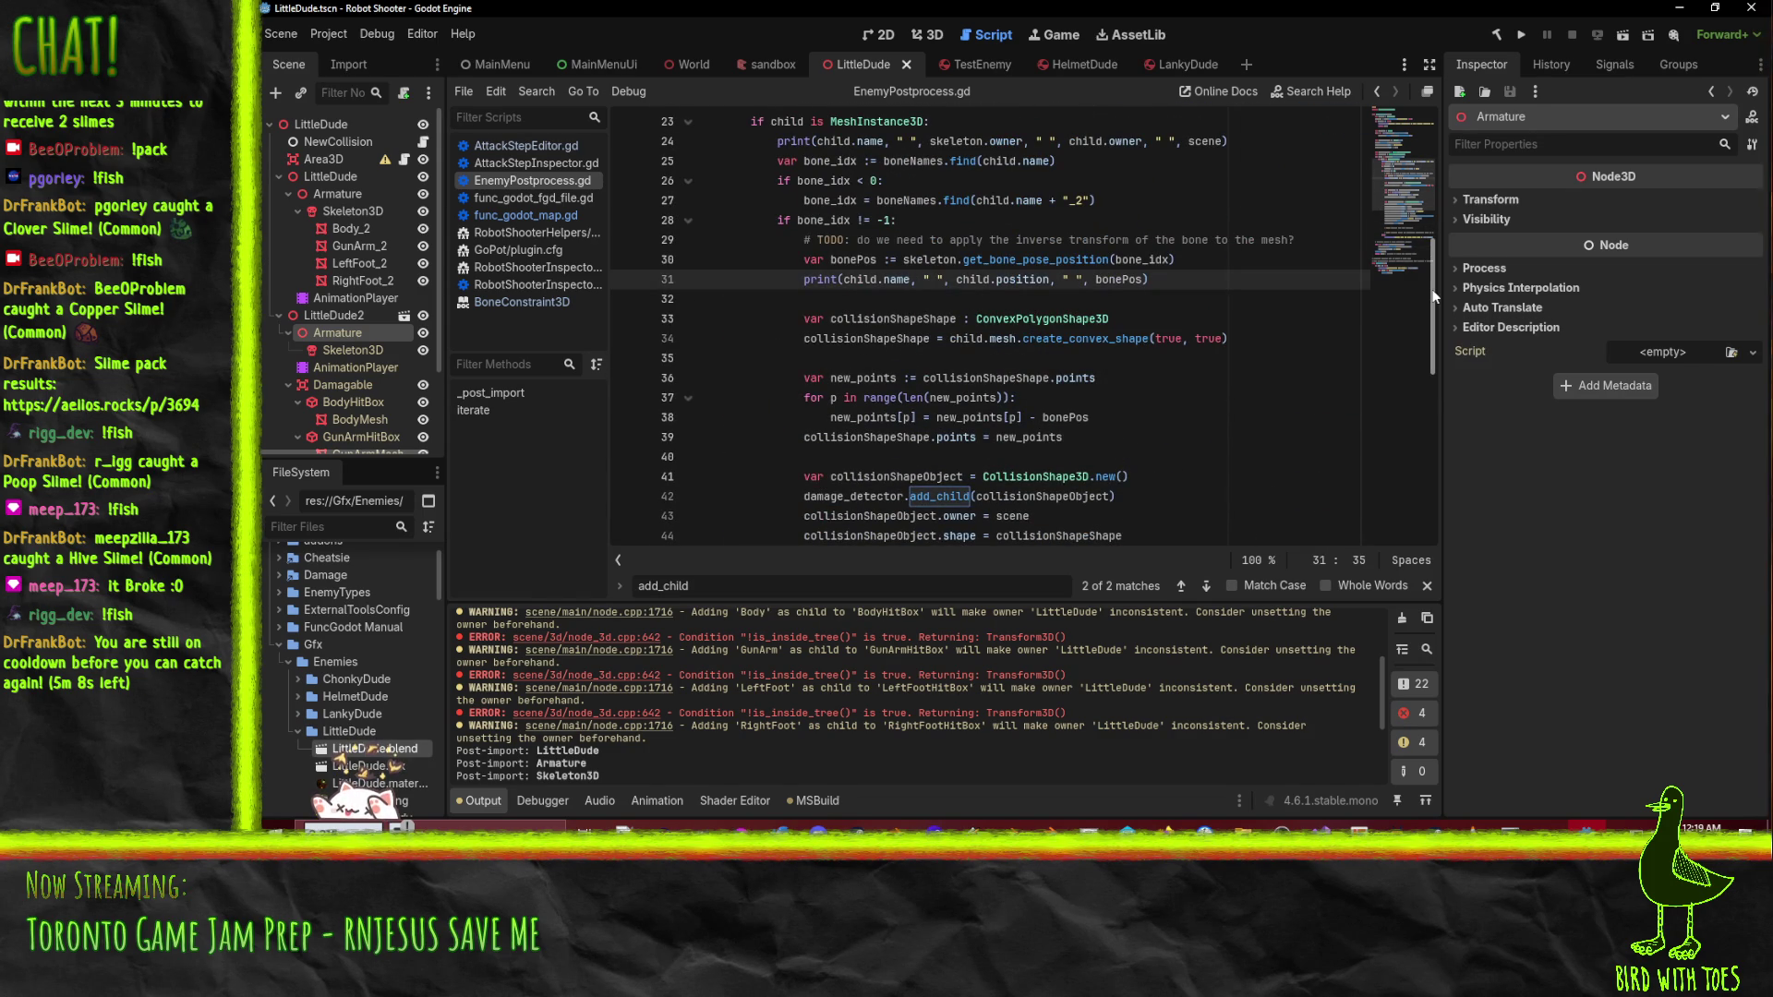
pyautogui.press('Home')
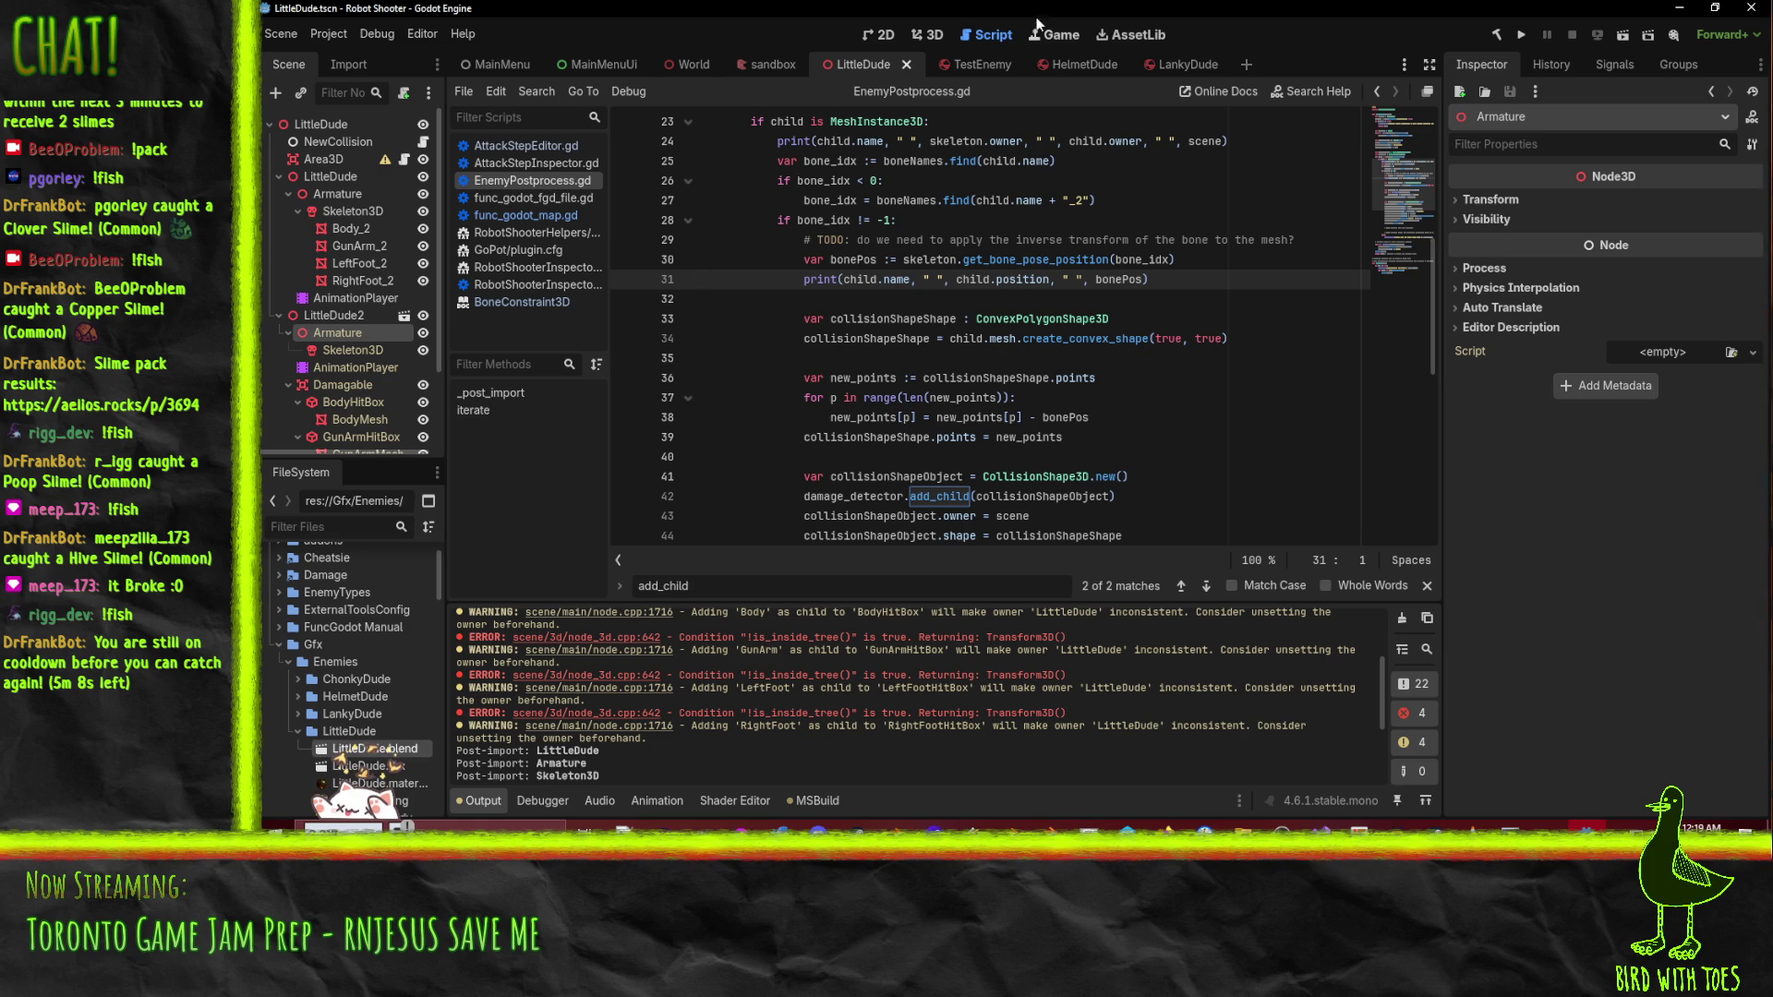
pyautogui.click(1016, 141)
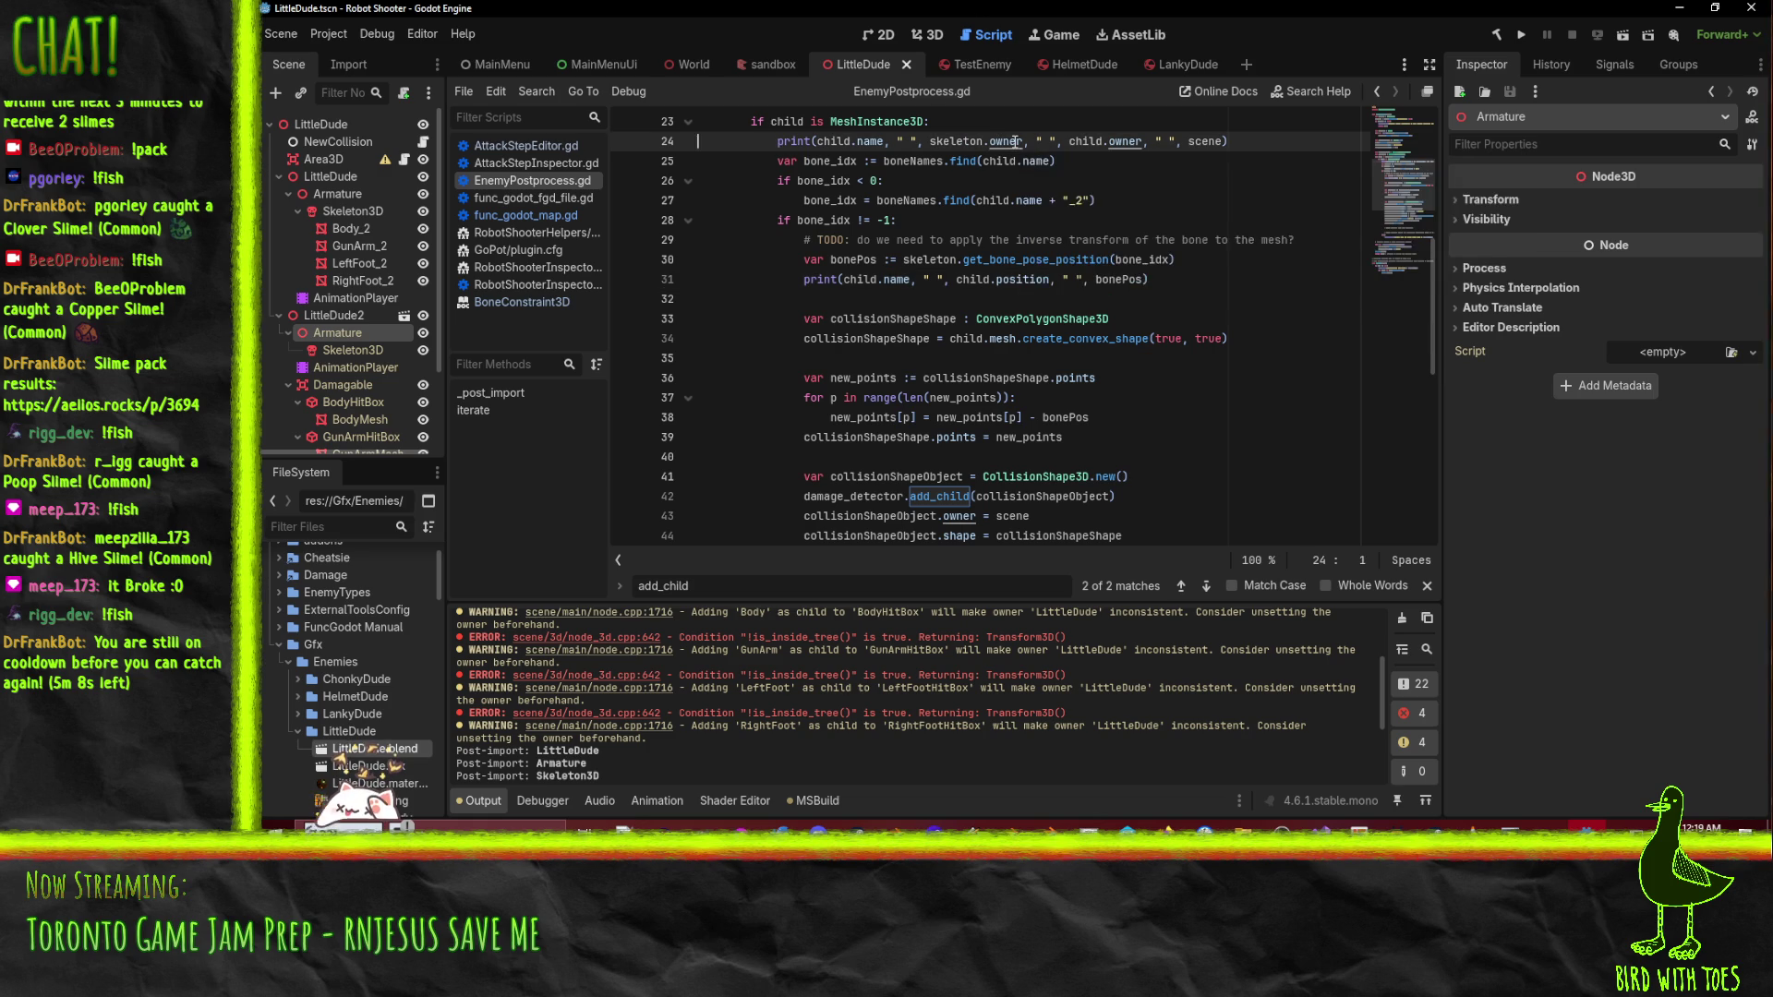
# - Move the owner debug print line into the reparent loop and reduce its indentation
pyautogui.press('Home')
pyautogui.scroll(-9, 965, 221)
pyautogui.press('Delete')
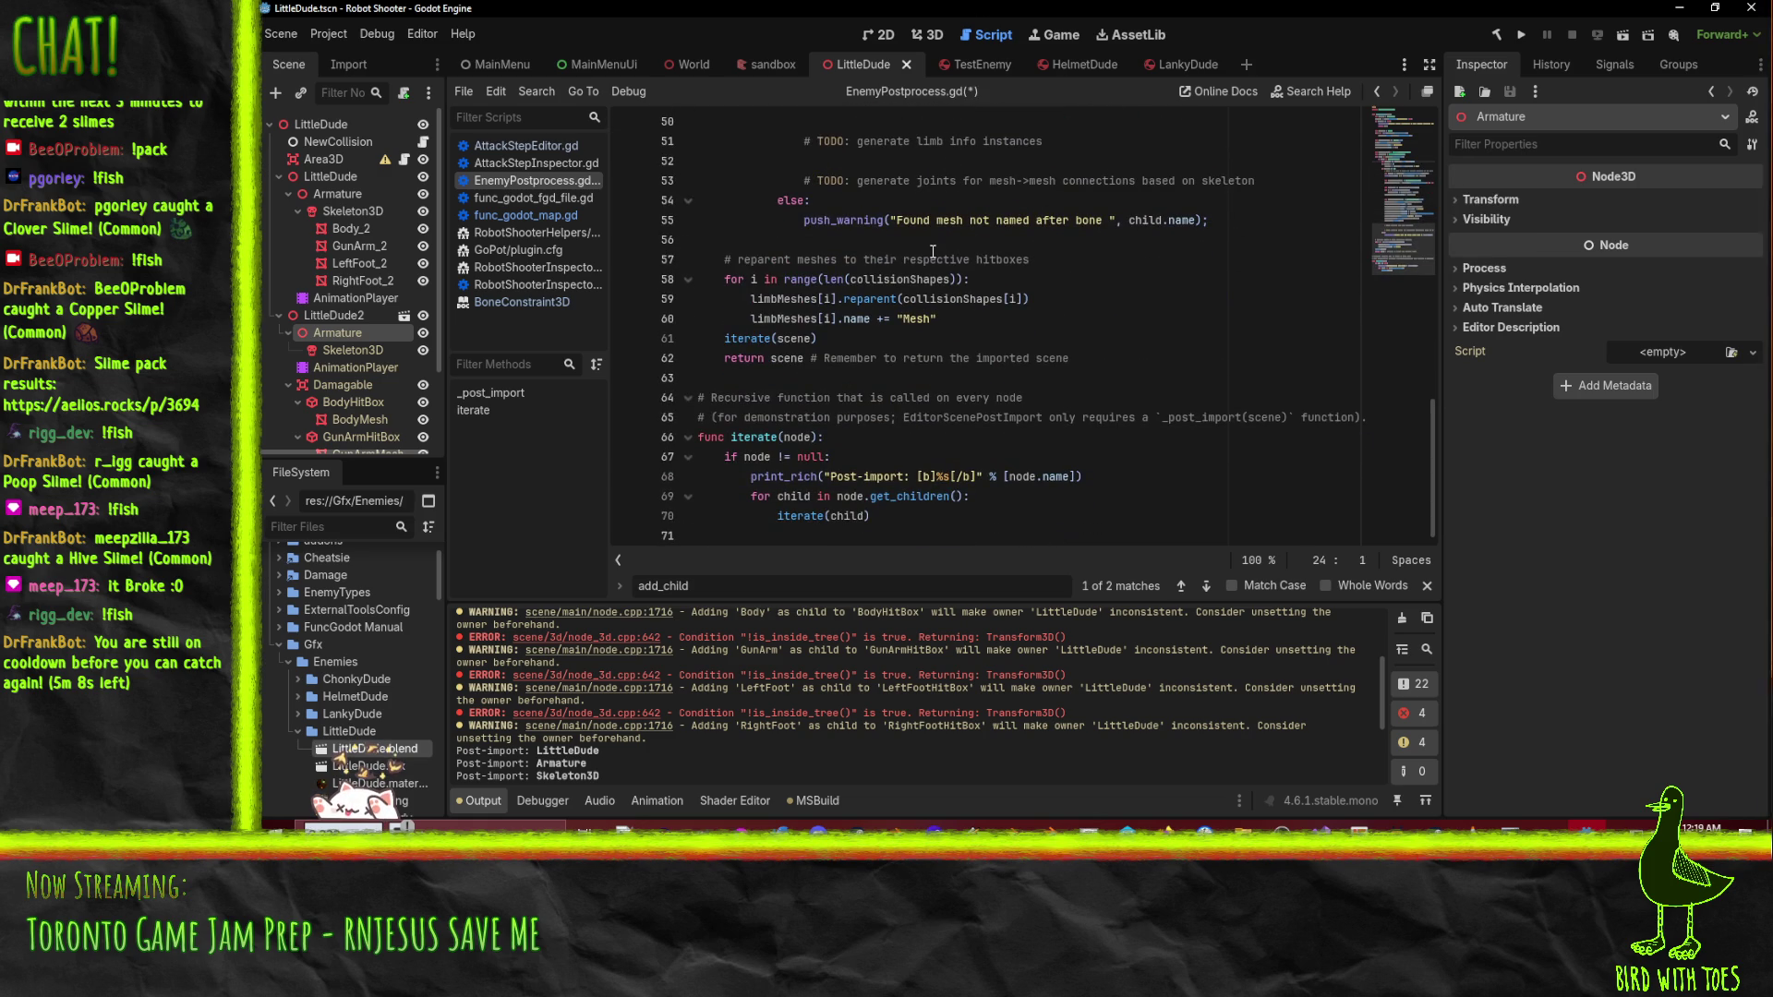
pyautogui.click(827, 300)
pyautogui.press('Home')
pyautogui.press('Home')
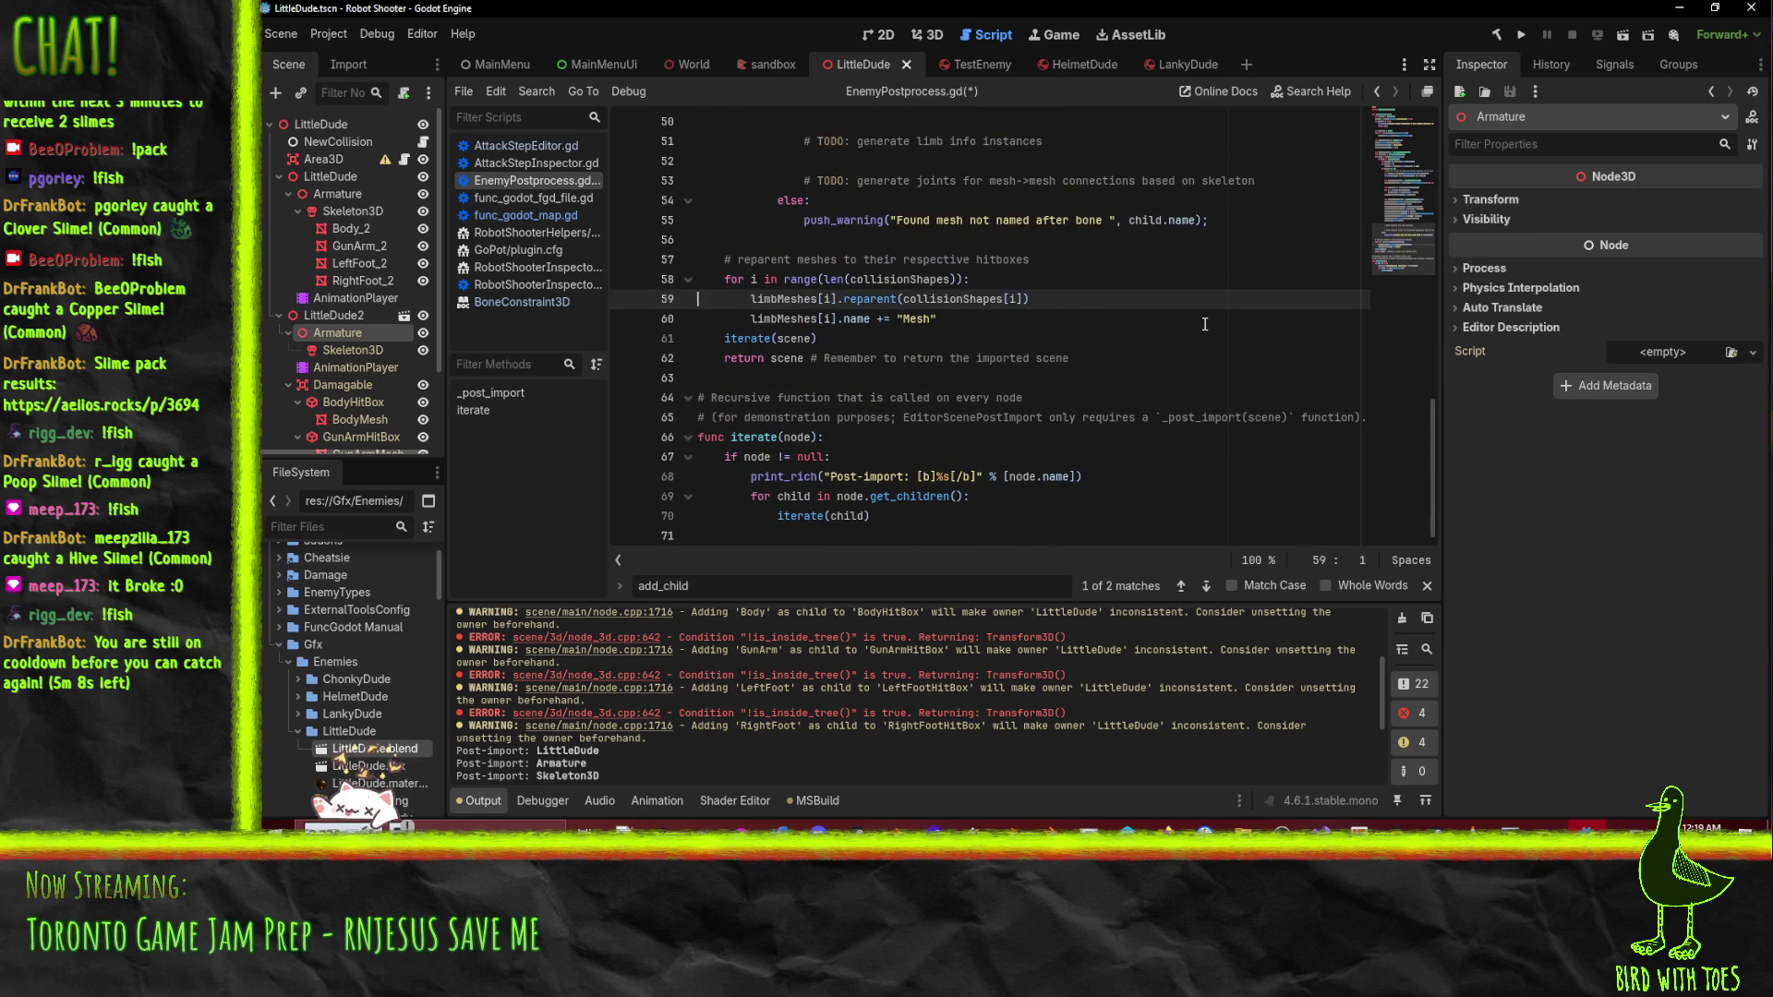
pyautogui.write('print(child.name, " ", skeleton.owner, " ", child.owner, " ", scene)')
pyautogui.hotkey('shift', 'Tab')
pyautogui.click(834, 338)
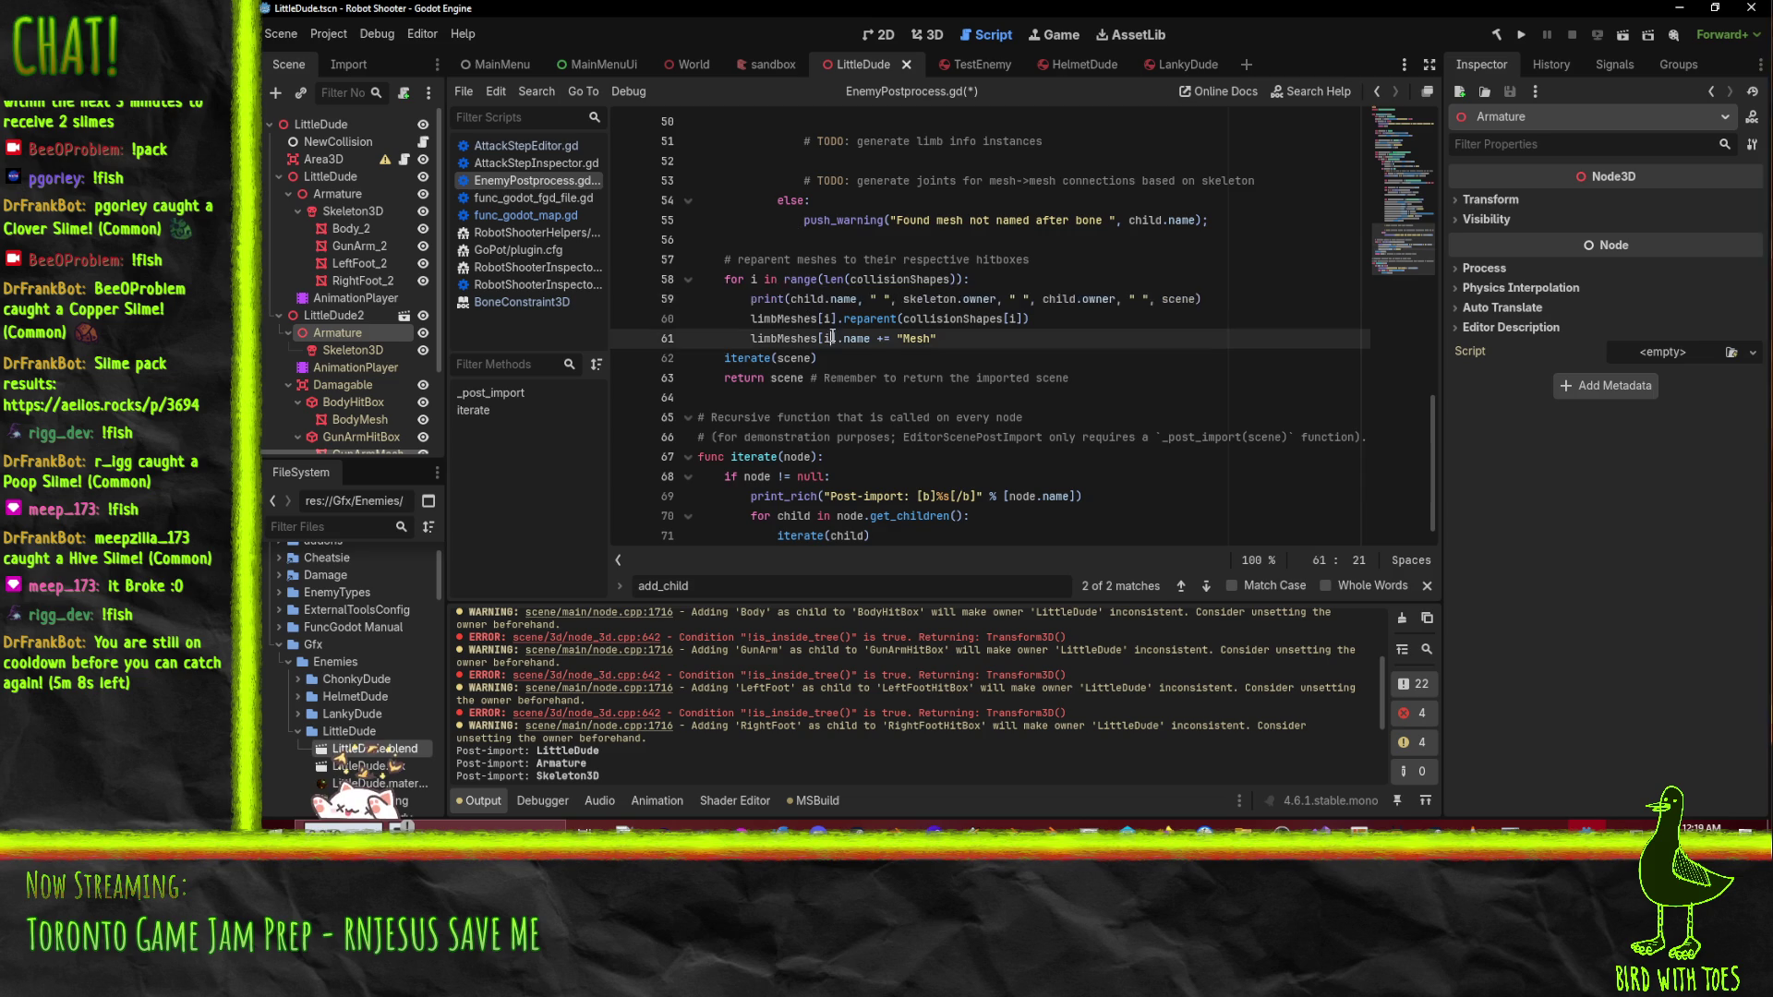
# - Replace child and skeleton in the print with collisionShapes, indexing the second as collisionShapes[i]
pyautogui.doubleClick(877, 280)
pyautogui.hotkey('ctrl', 'c')
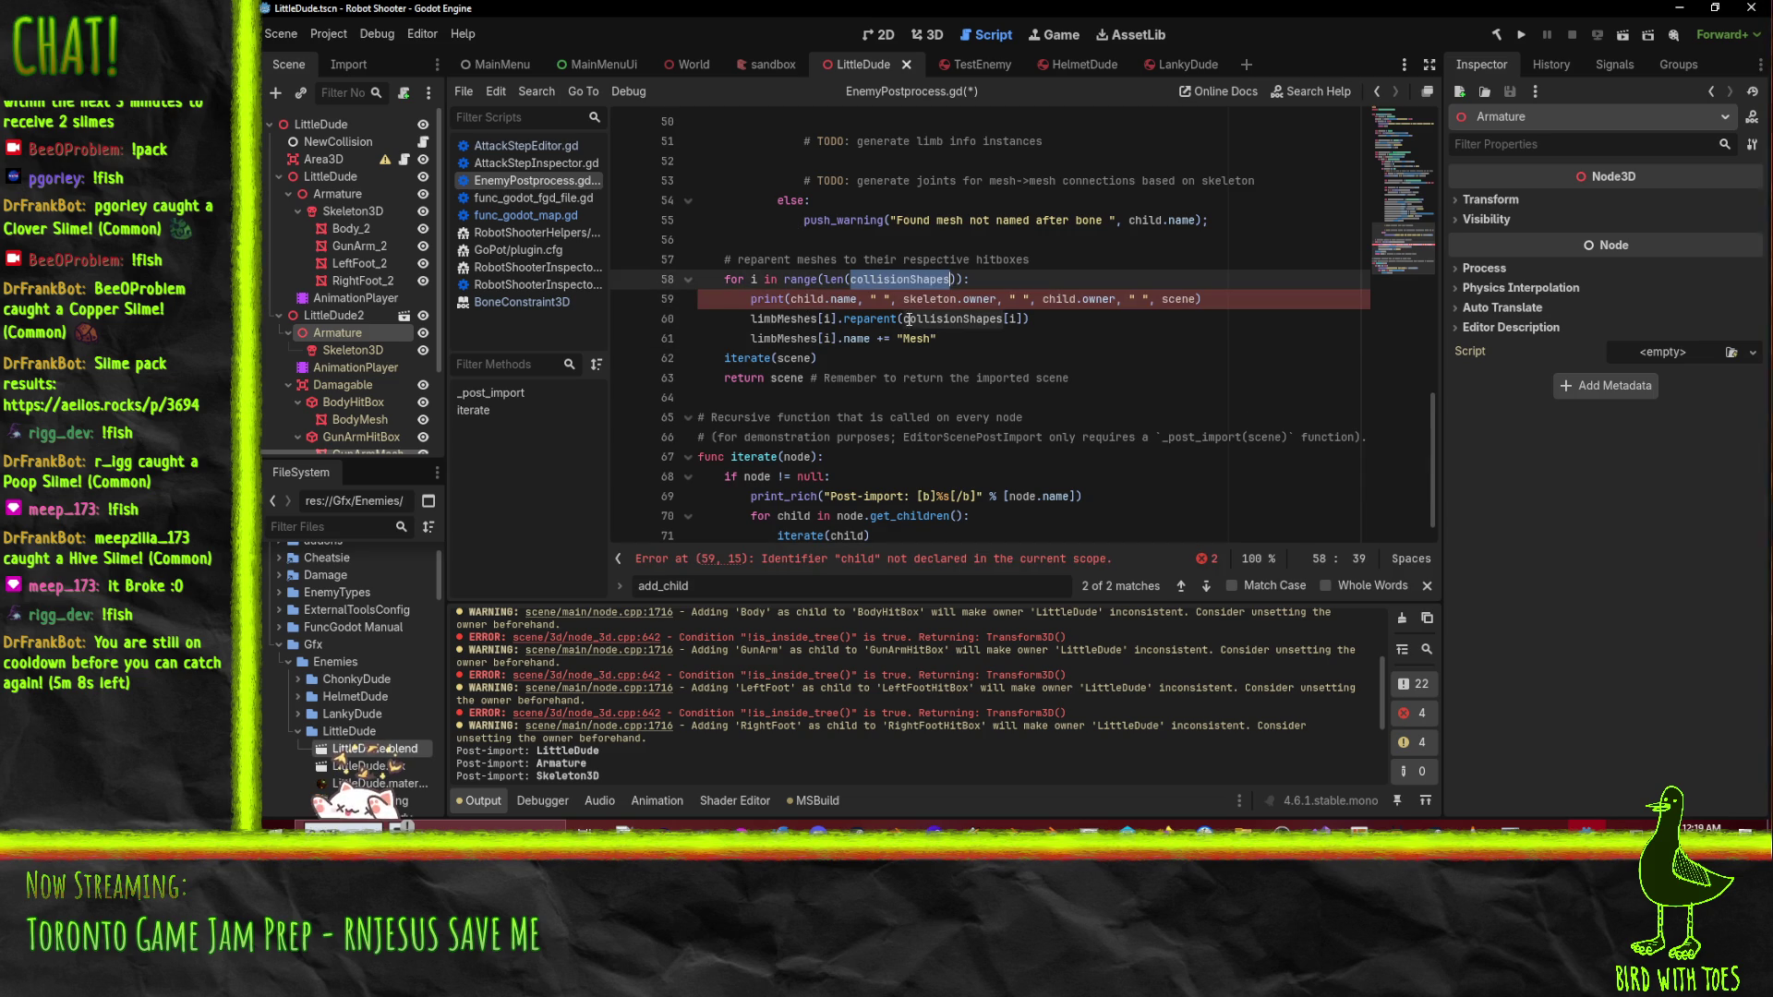
pyautogui.doubleClick(812, 300)
pyautogui.hotkey('ctrl', 'v')
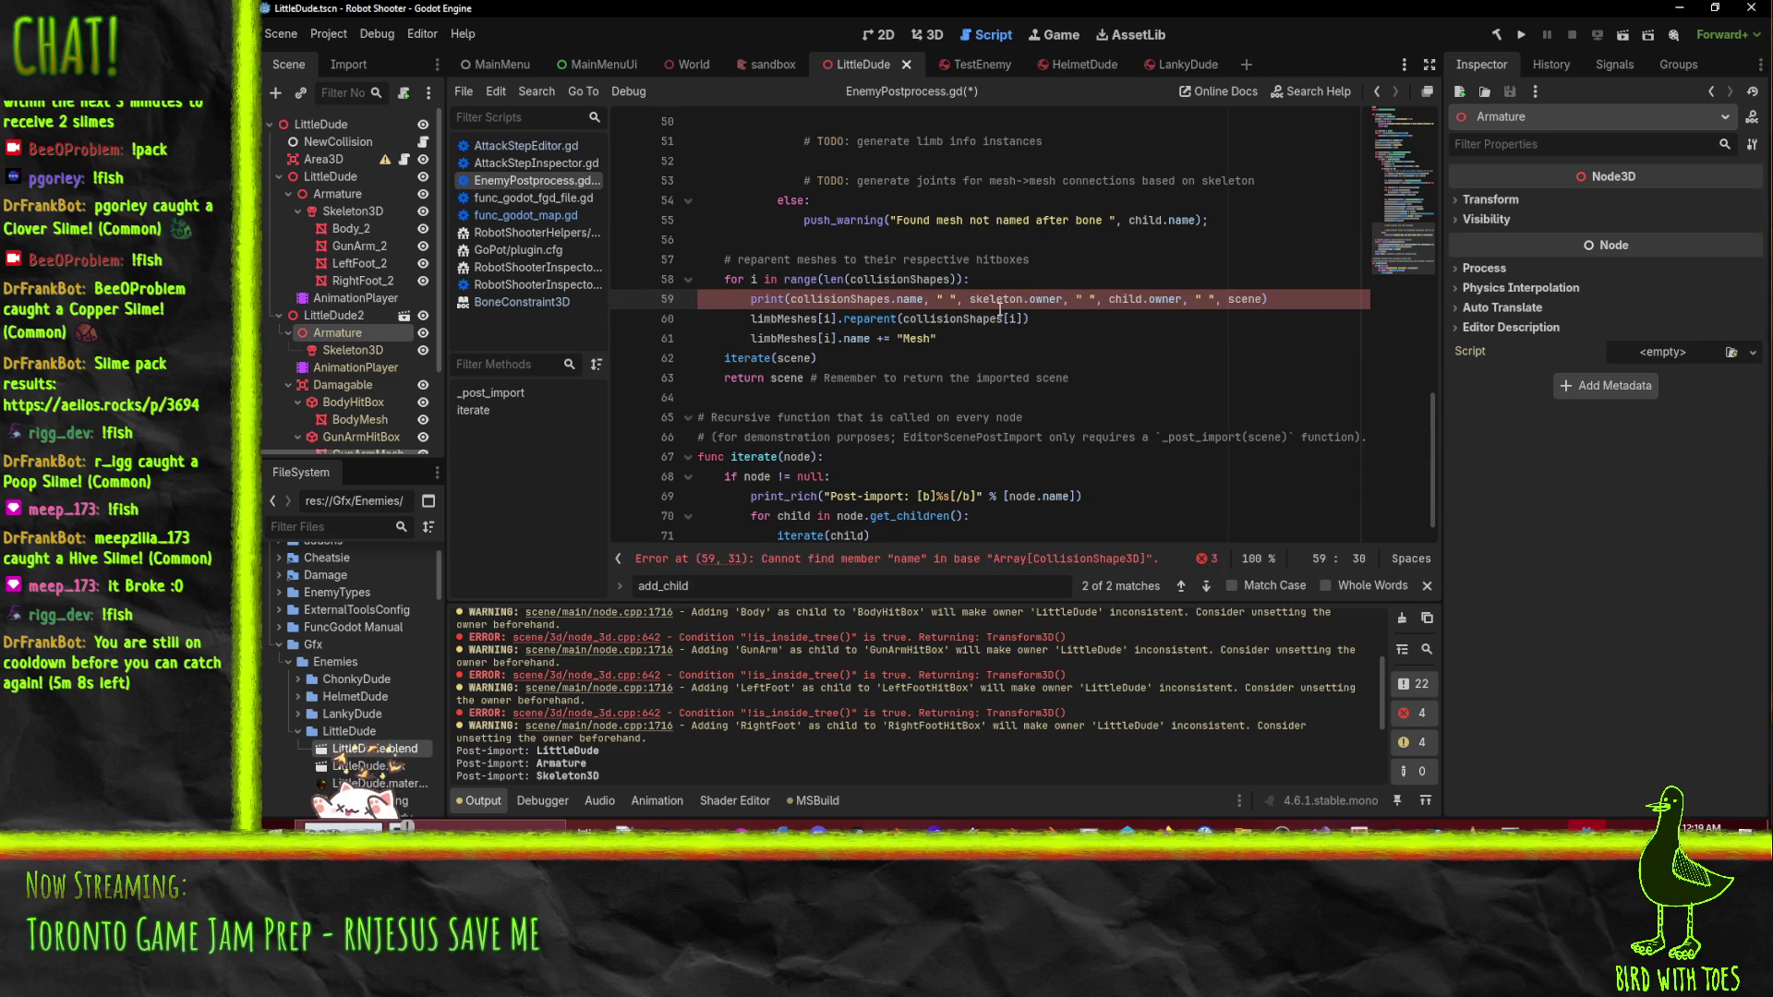
pyautogui.doubleClick(998, 299)
pyautogui.hotkey('ctrl', 'v')
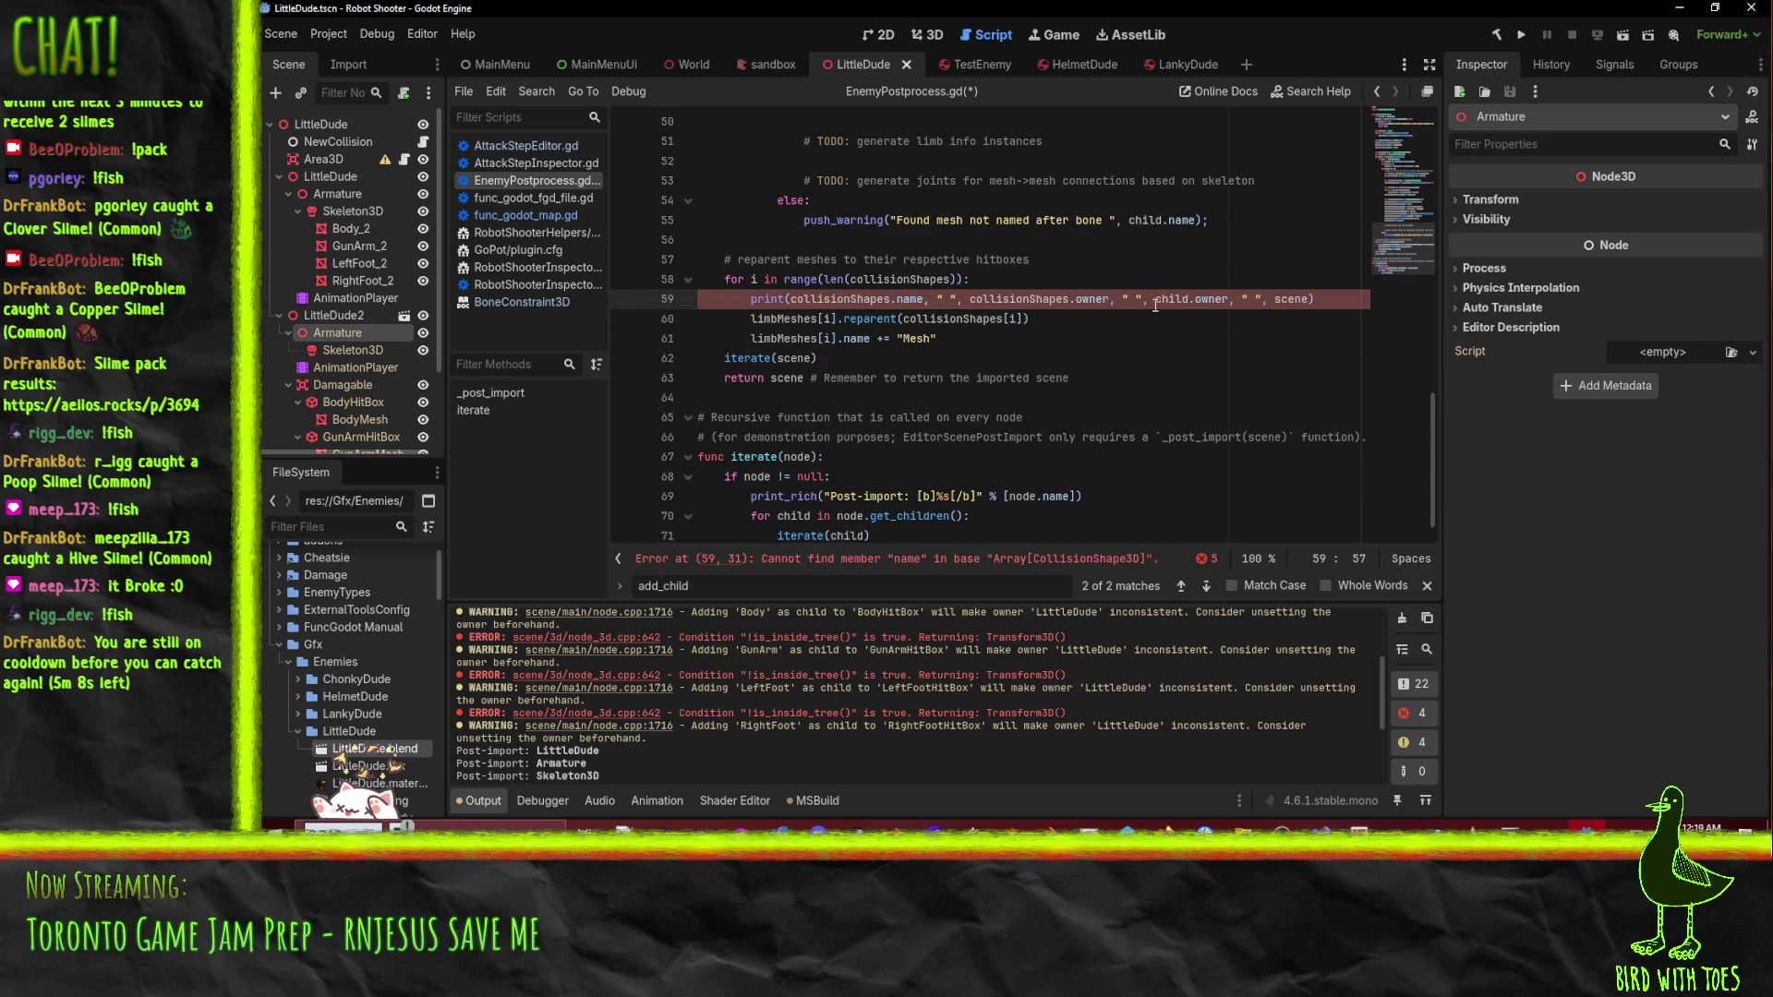
pyautogui.doubleClick(1166, 299)
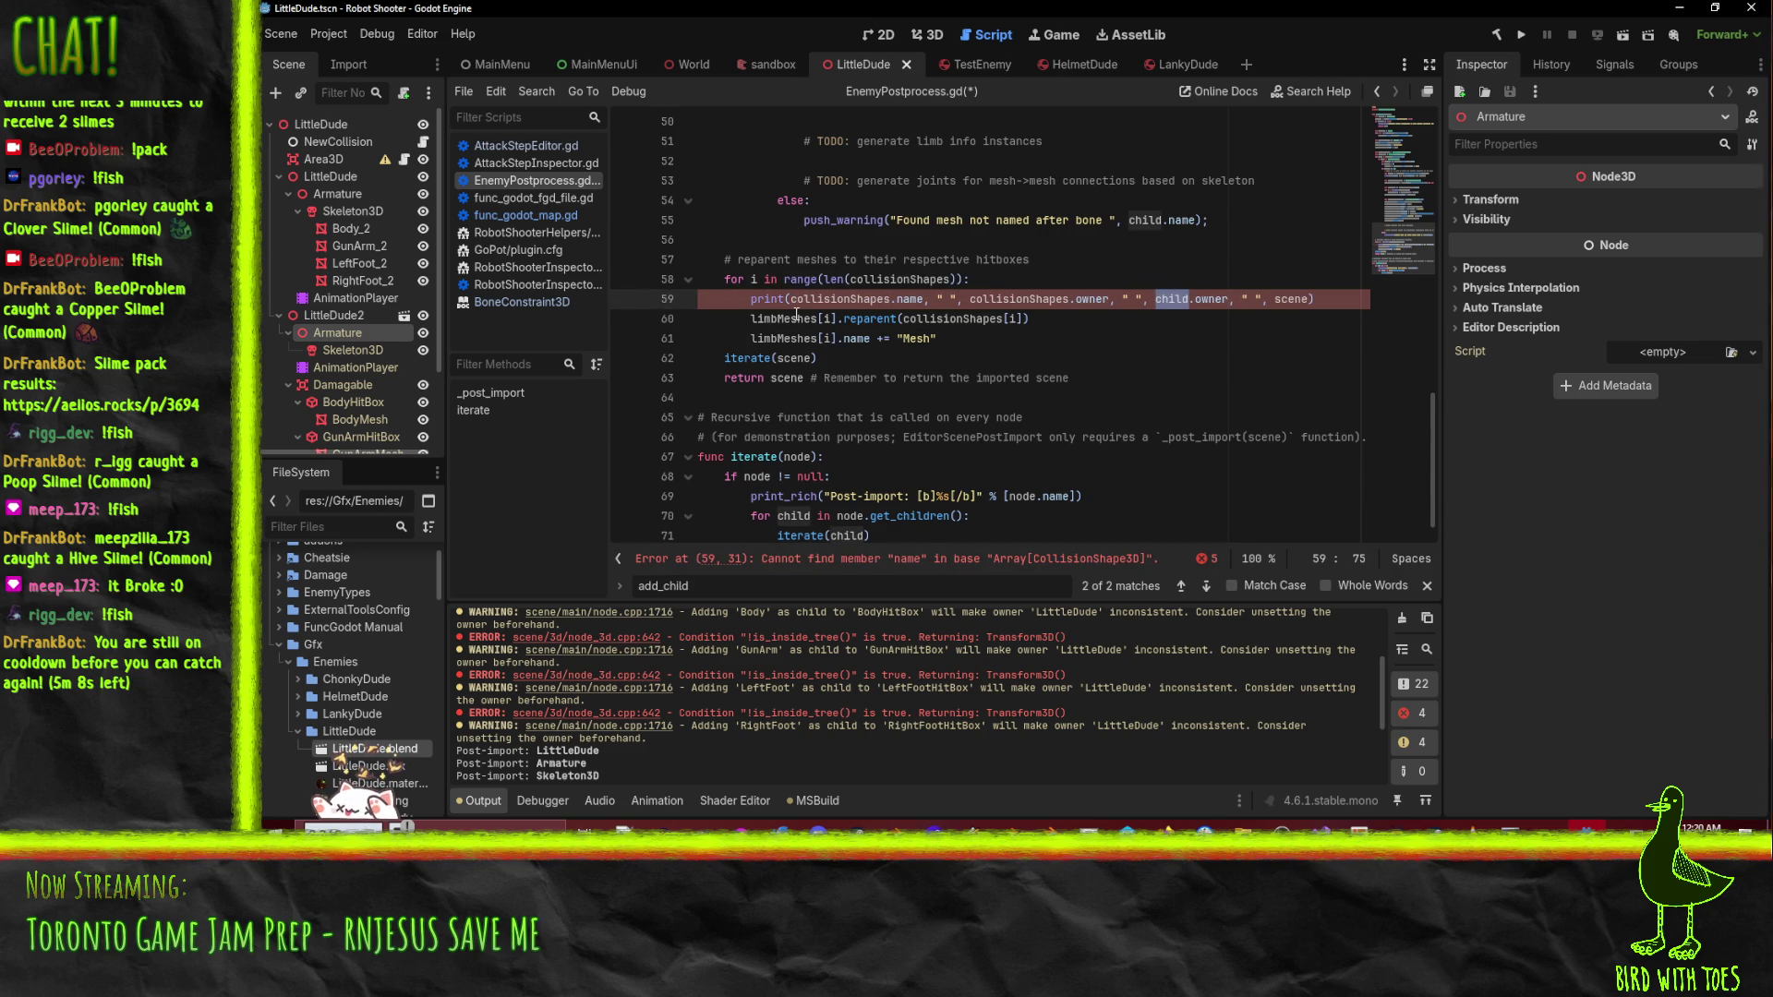
pyautogui.click(824, 320)
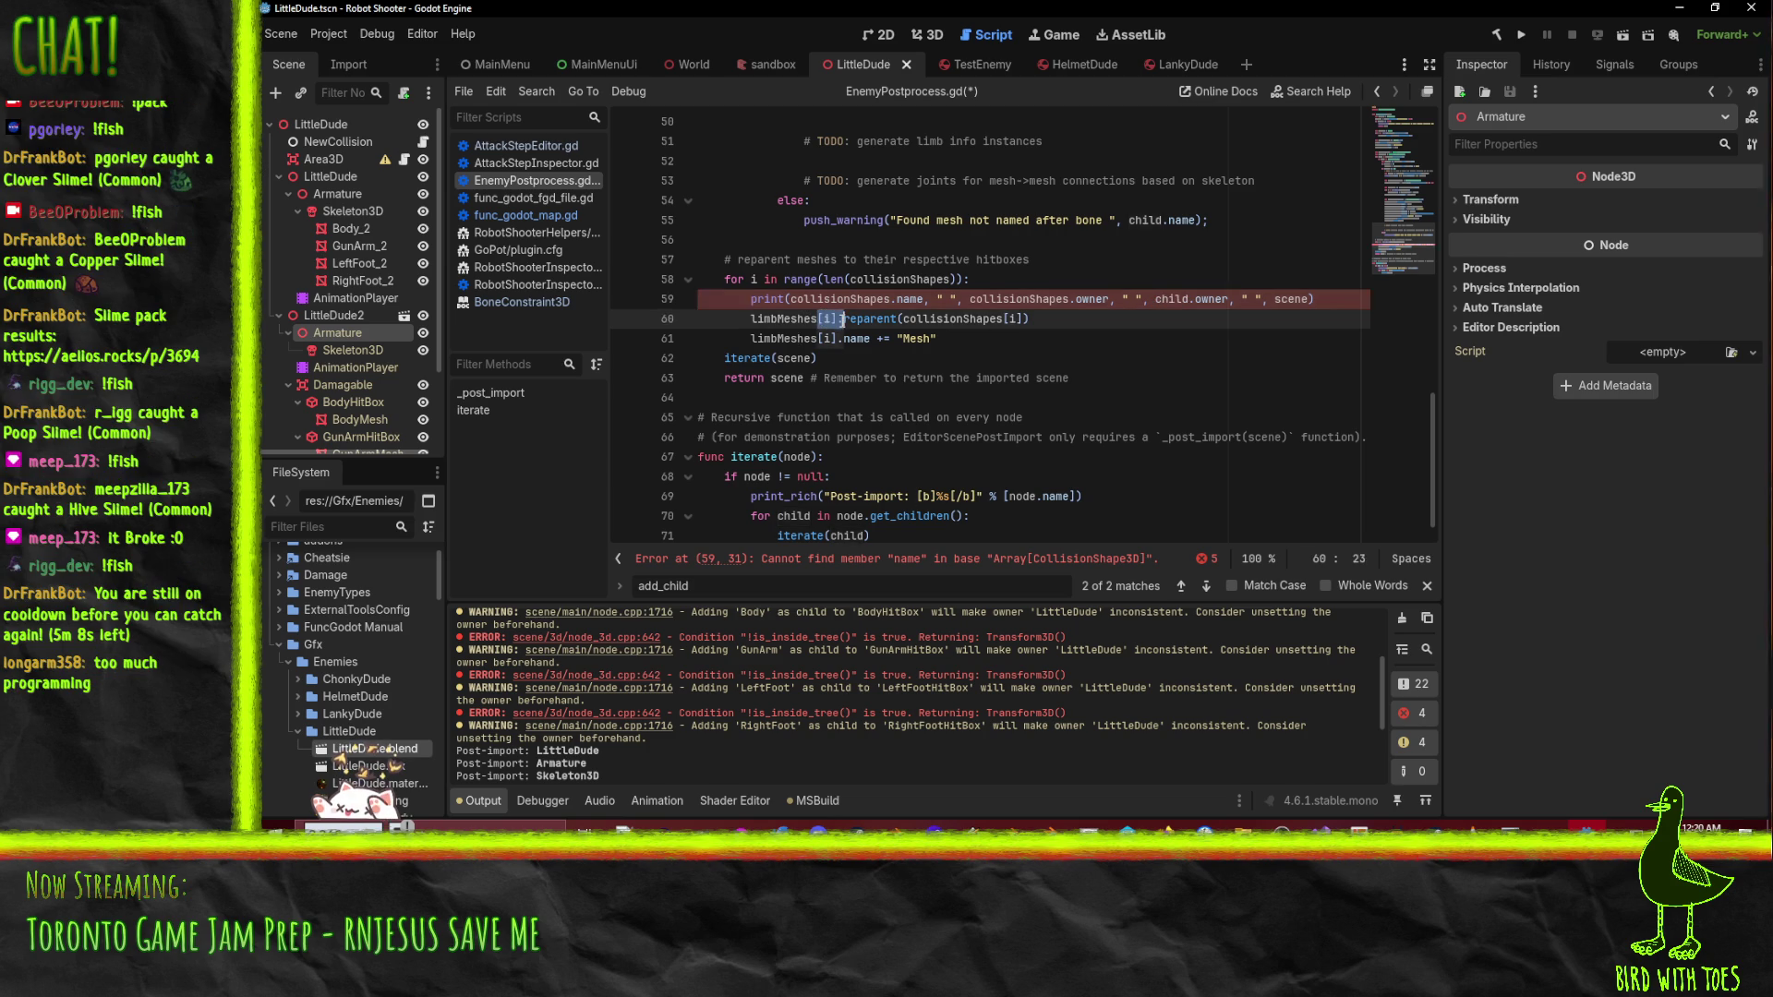
pyautogui.click(1072, 298)
pyautogui.write('[i]')
pyautogui.click(1047, 358)
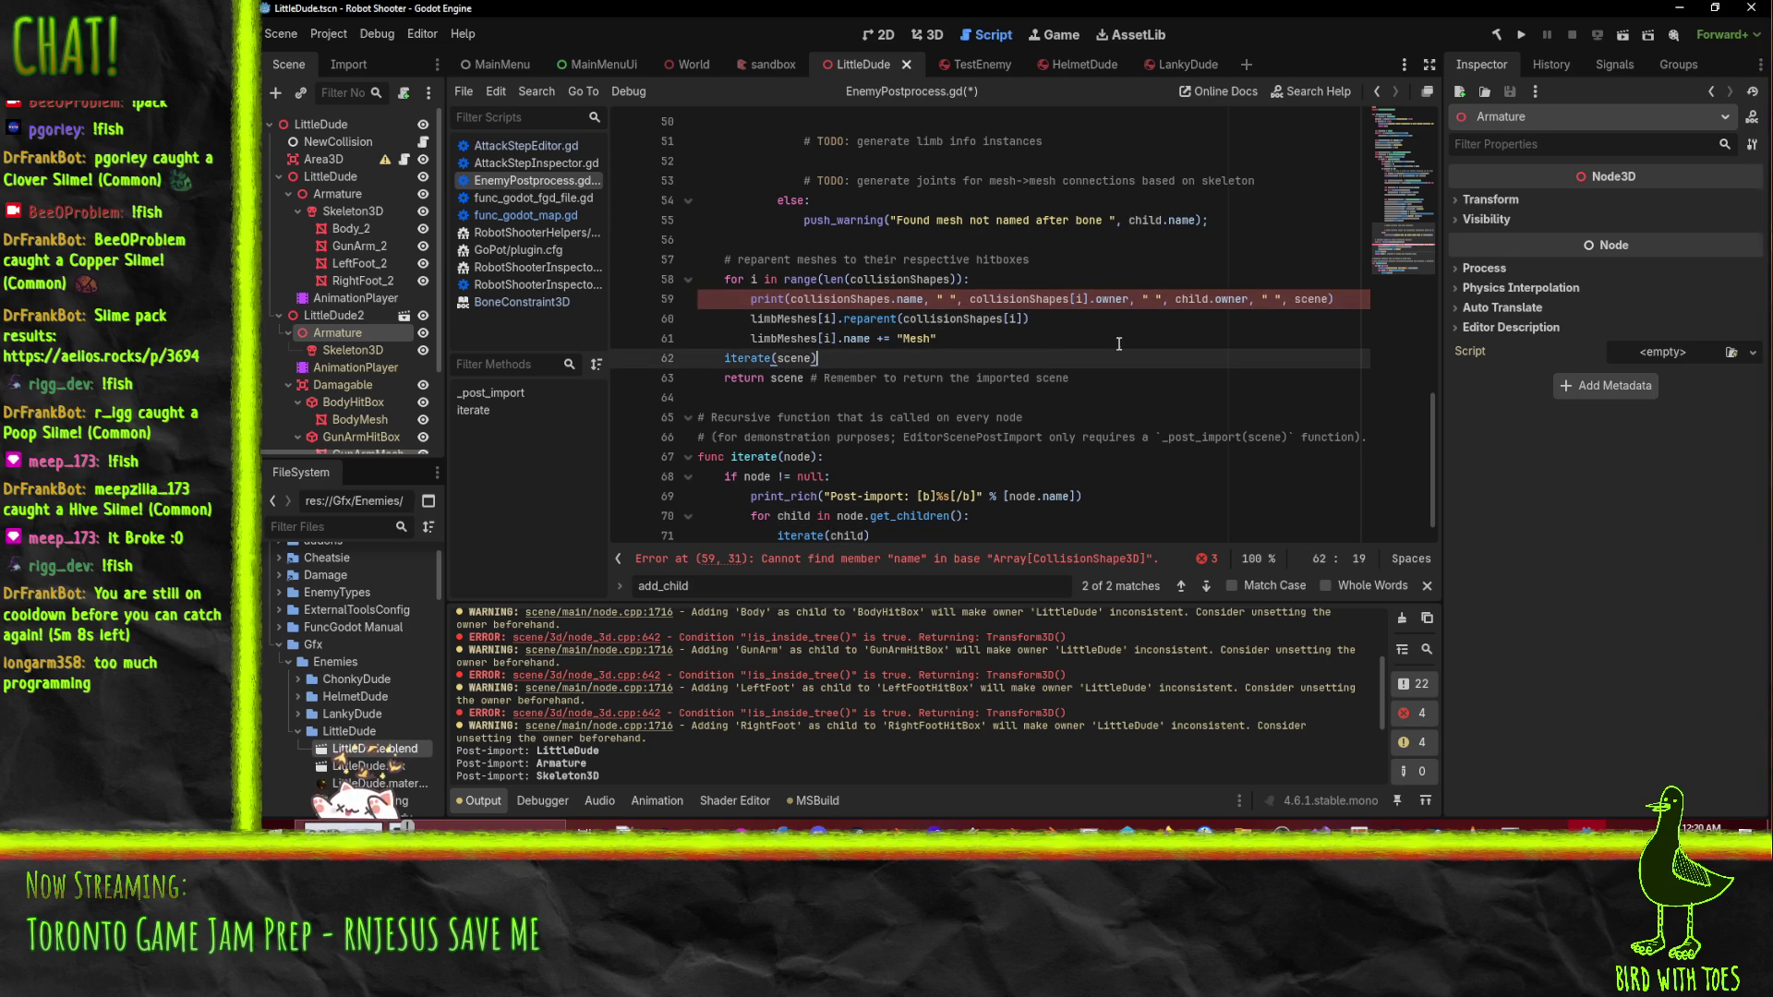
# - Replace the last child with limbMeshes[i], index the first collisionShapes[i], save, and clear Output
pyautogui.click(834, 339)
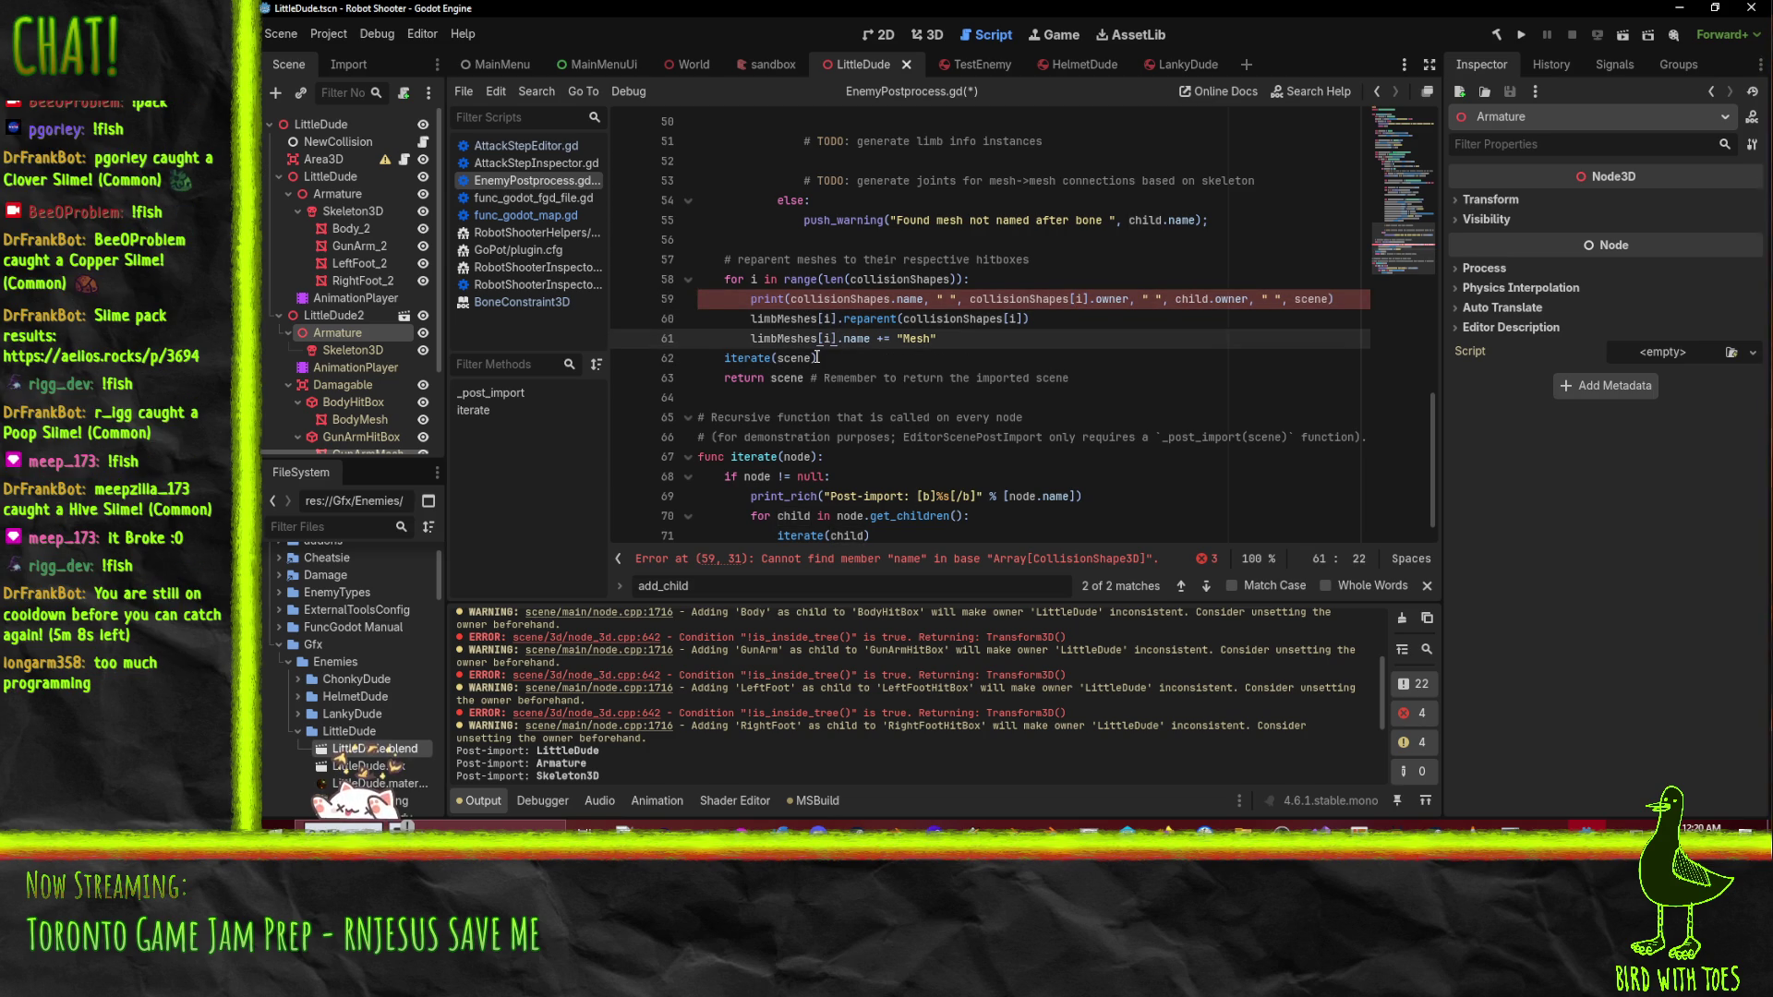
pyautogui.hotkey('shift', 'Home')
pyautogui.hotkey('ctrl', 'c')
pyautogui.doubleClick(1187, 299)
pyautogui.hotkey('ctrl', 'v')
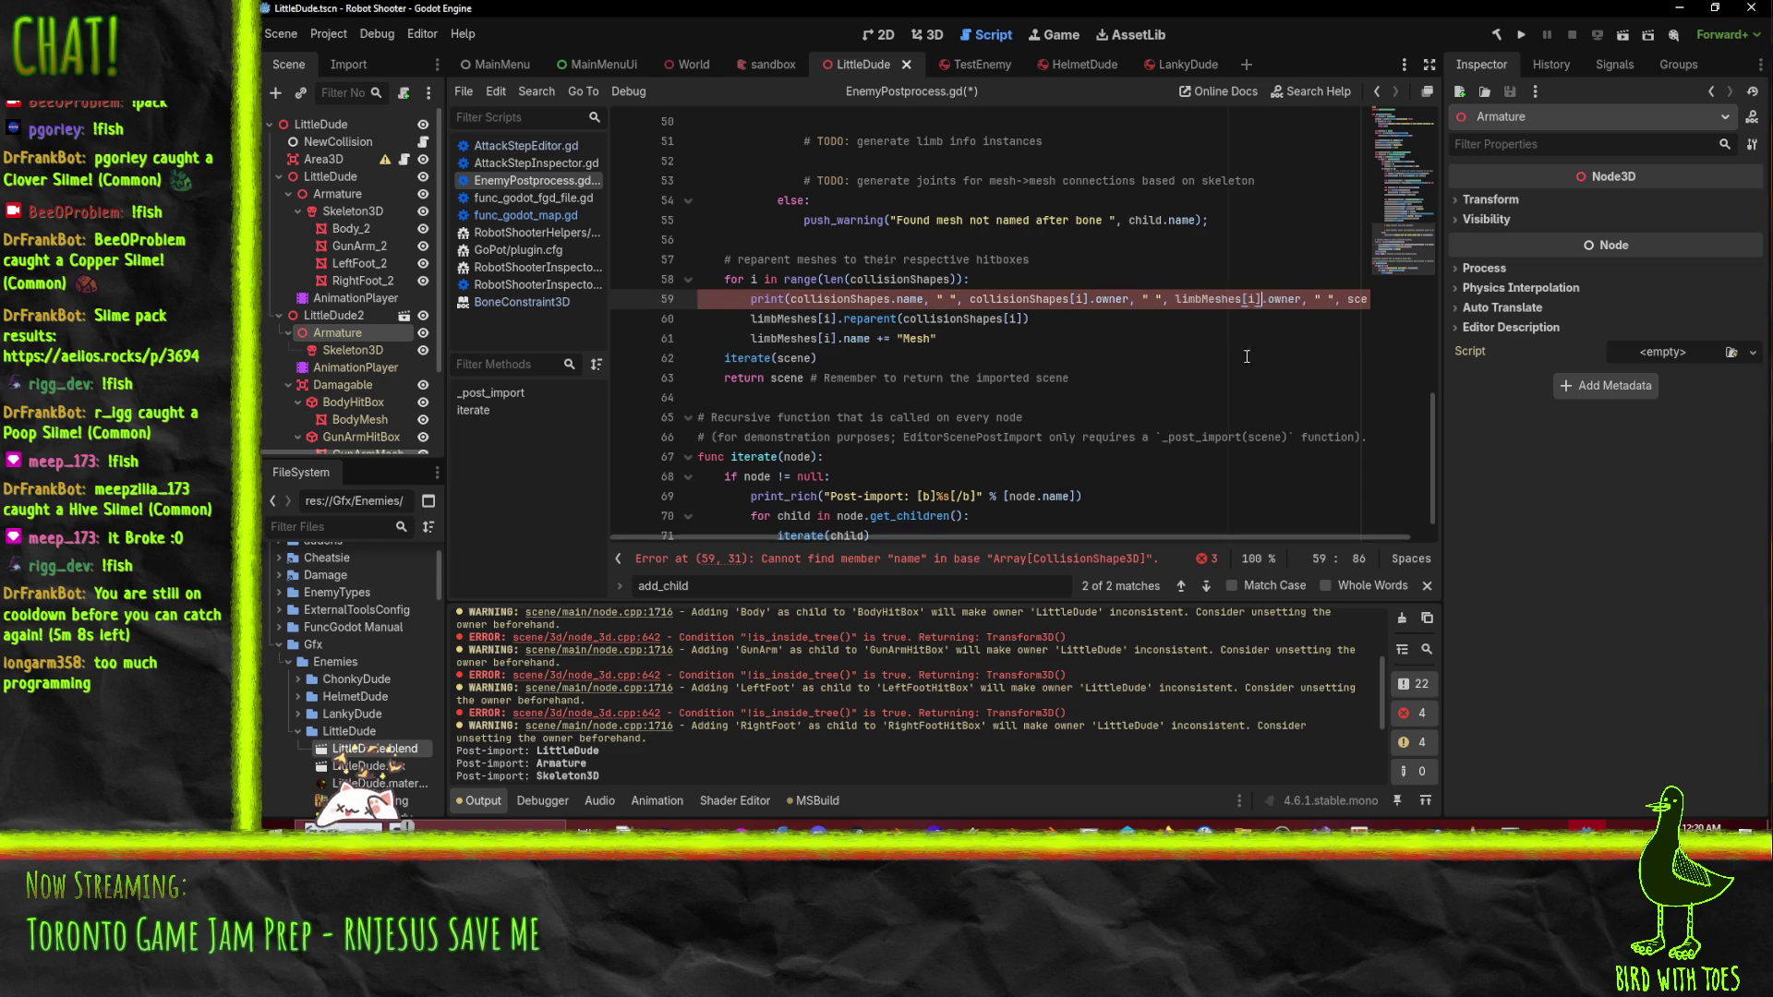
pyautogui.click(1213, 322)
pyautogui.click(1069, 299)
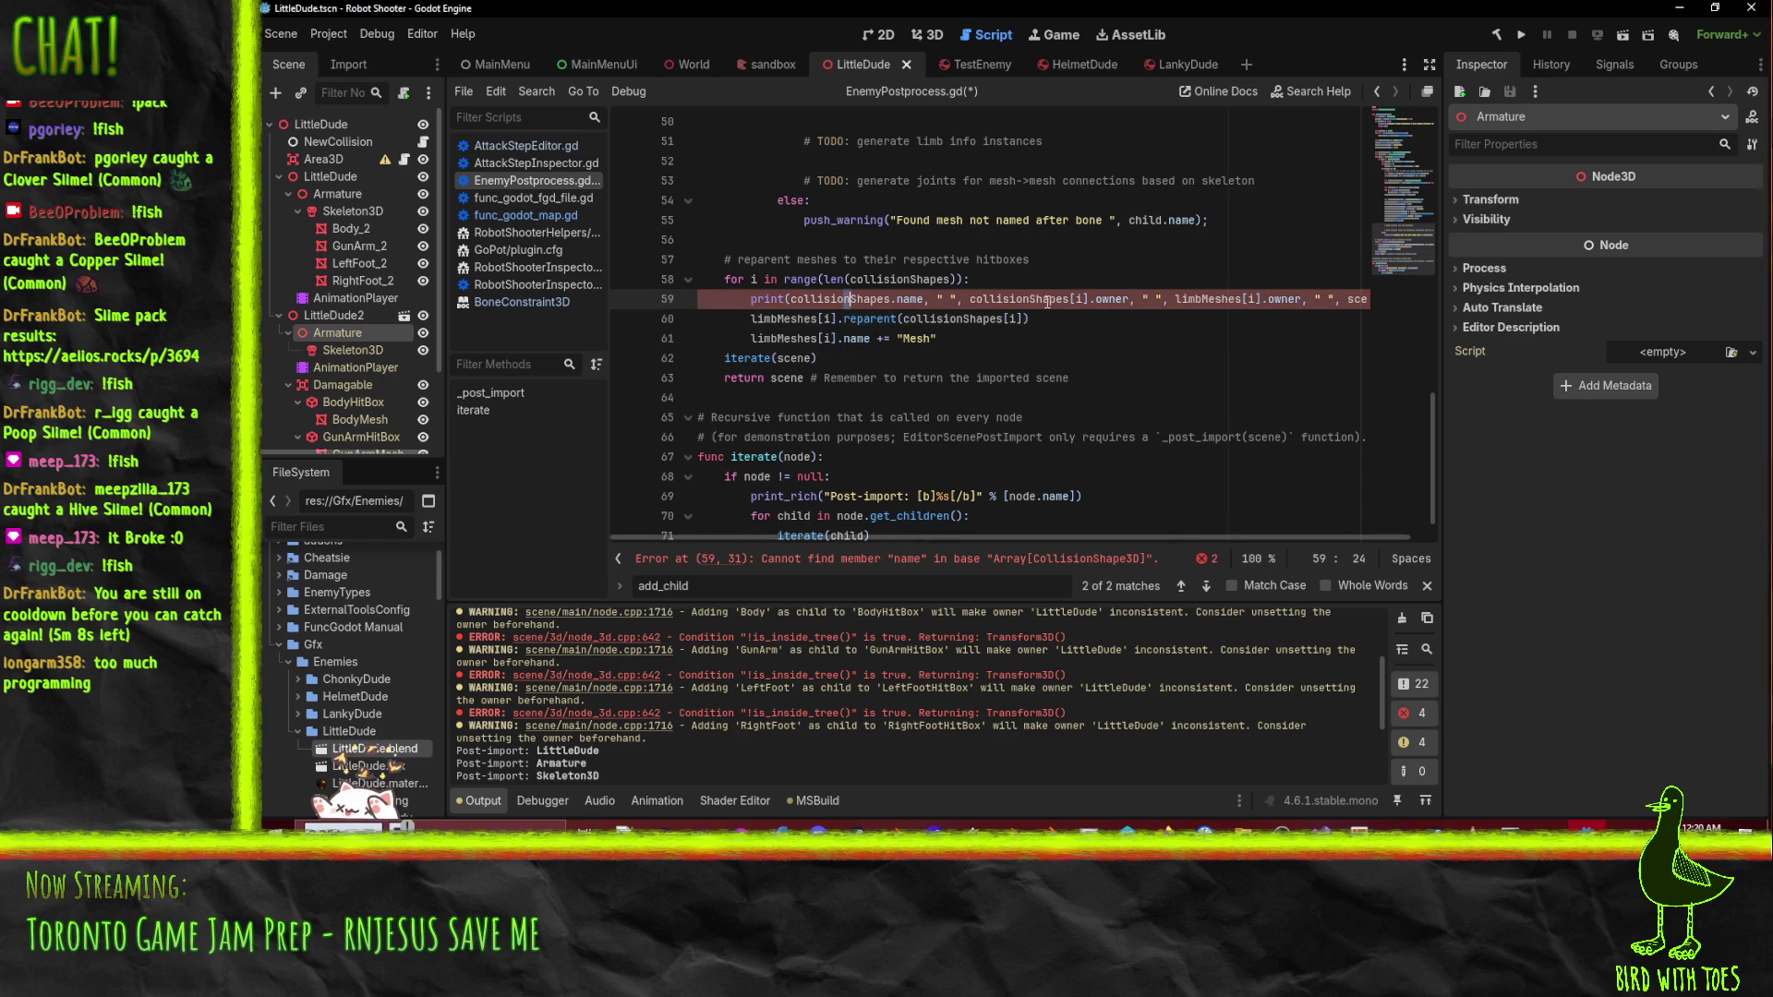
pyautogui.click(888, 299)
pyautogui.write('[i]')
pyautogui.click(1048, 361)
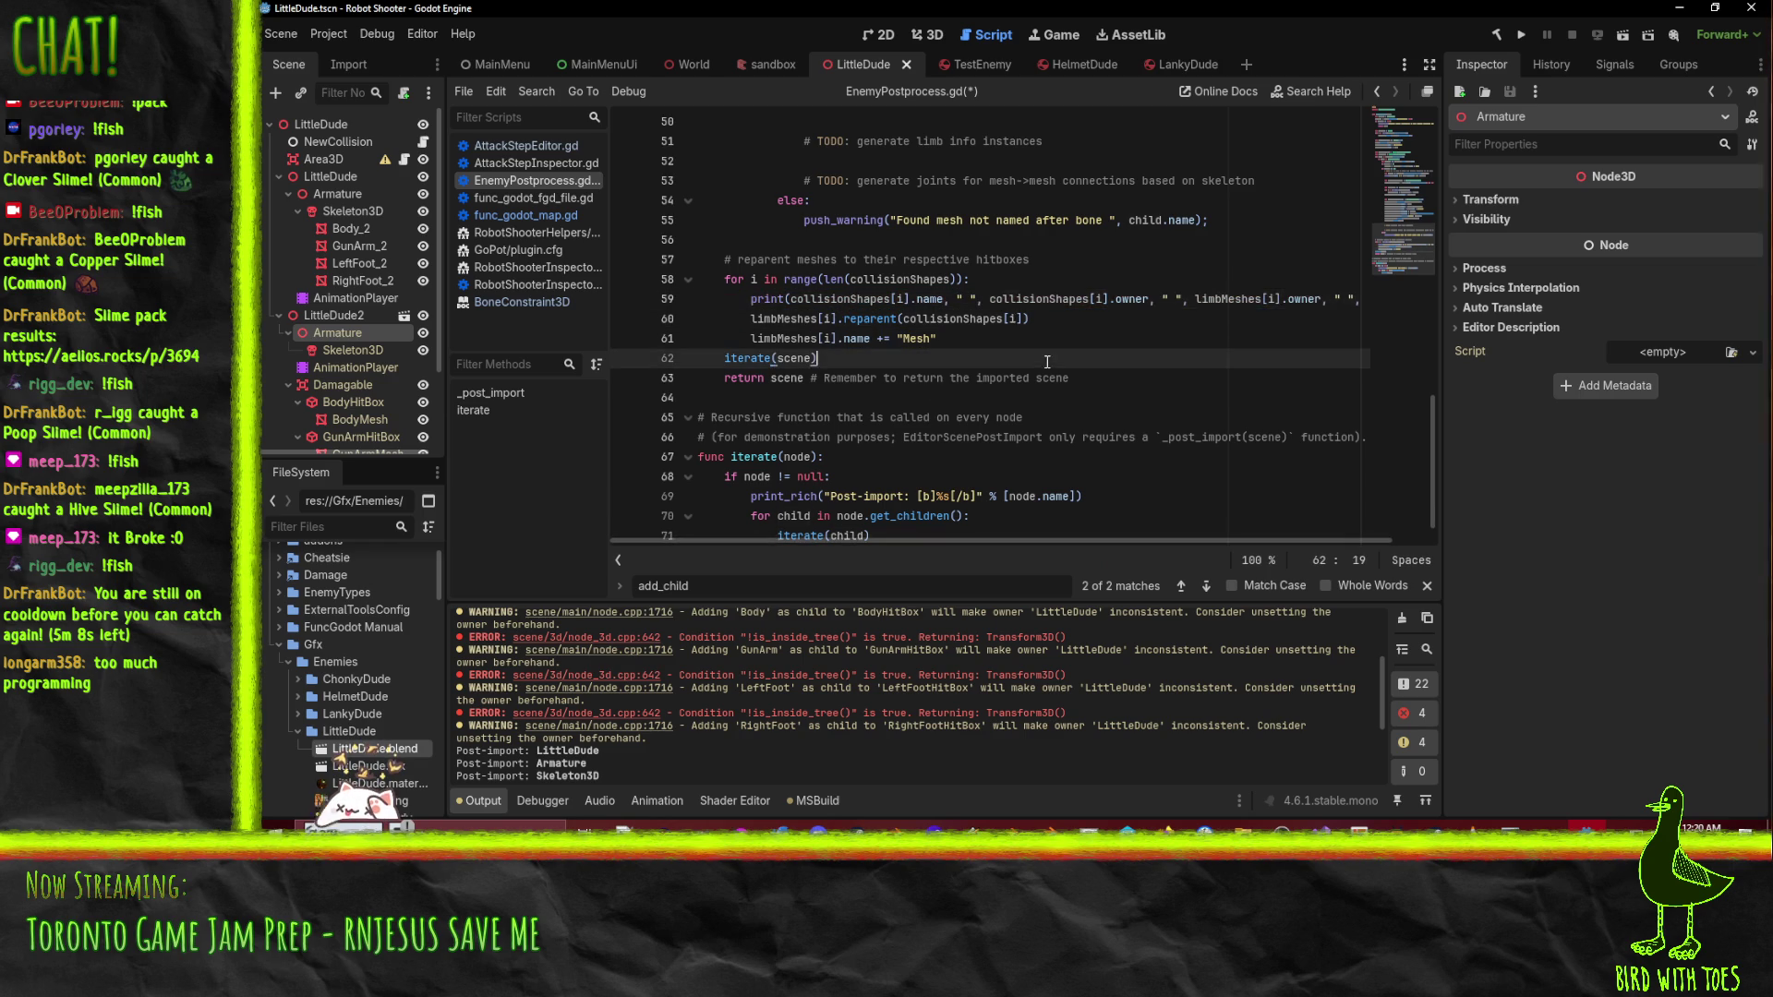
pyautogui.hotkey('ctrl', 's')
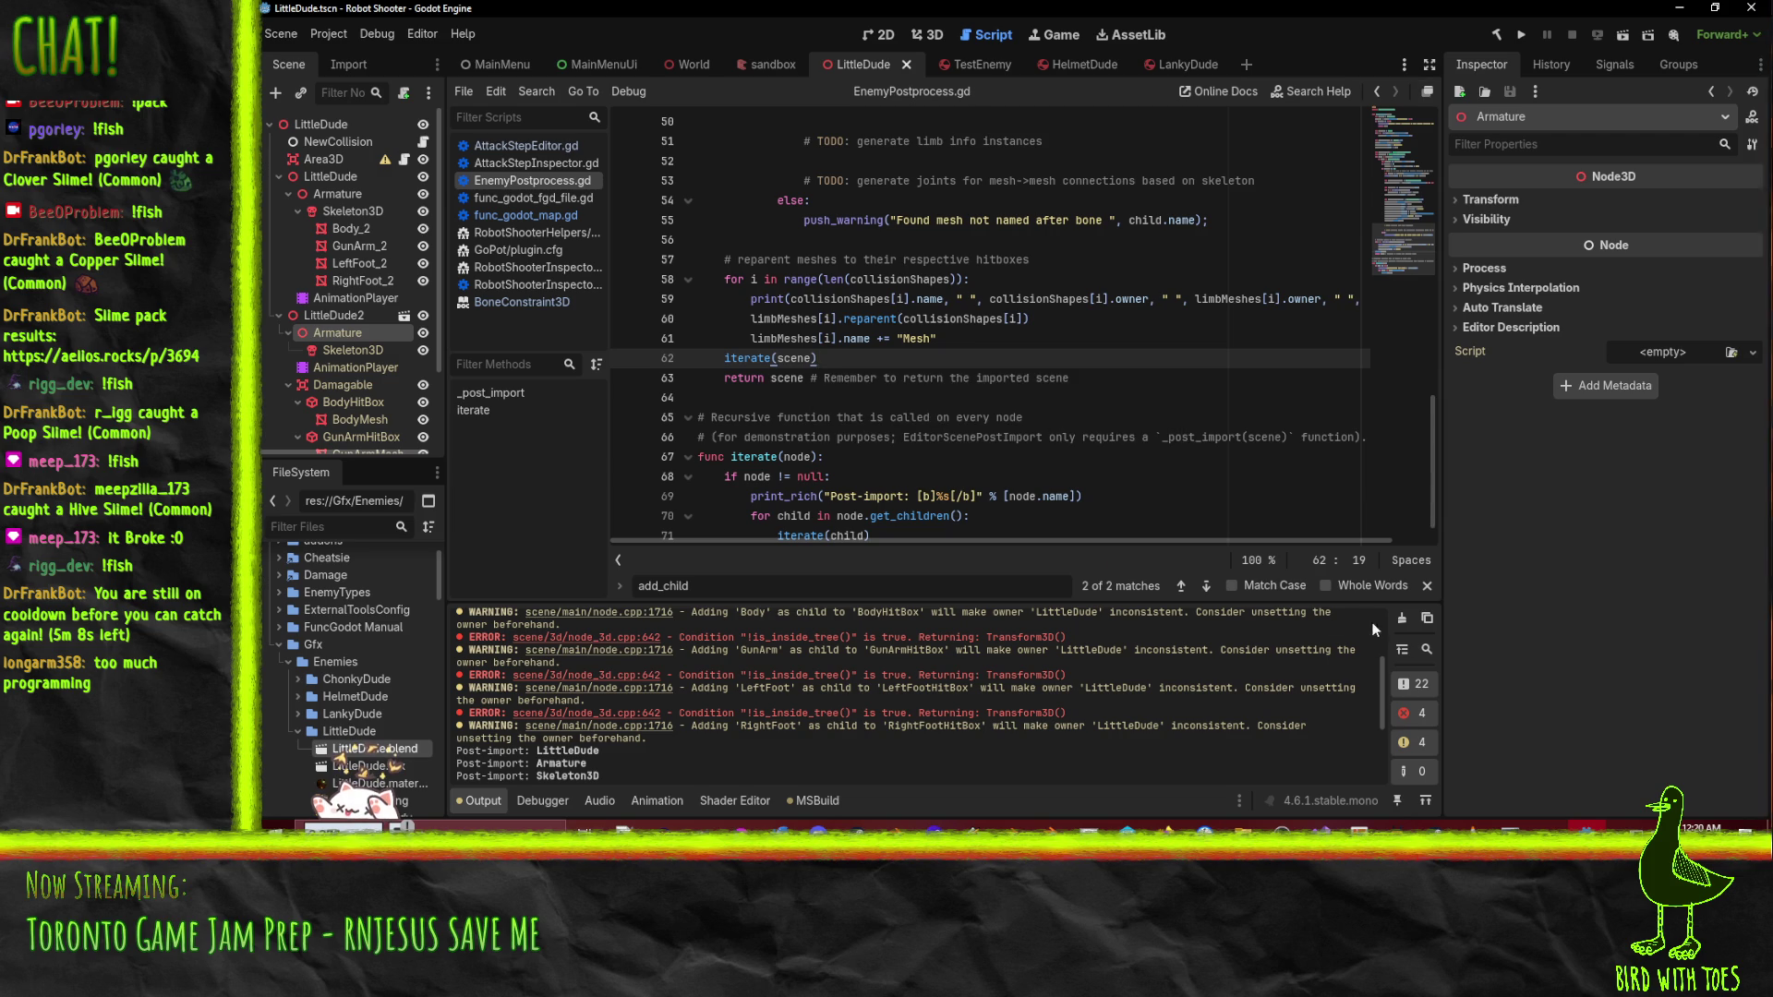
pyautogui.click(1395, 619)
# - Reimport LittleDude.blend, scroll the printed hitbox and limb owners, then switch to the TestEnemy scene
pyautogui.rightClick(337, 748)
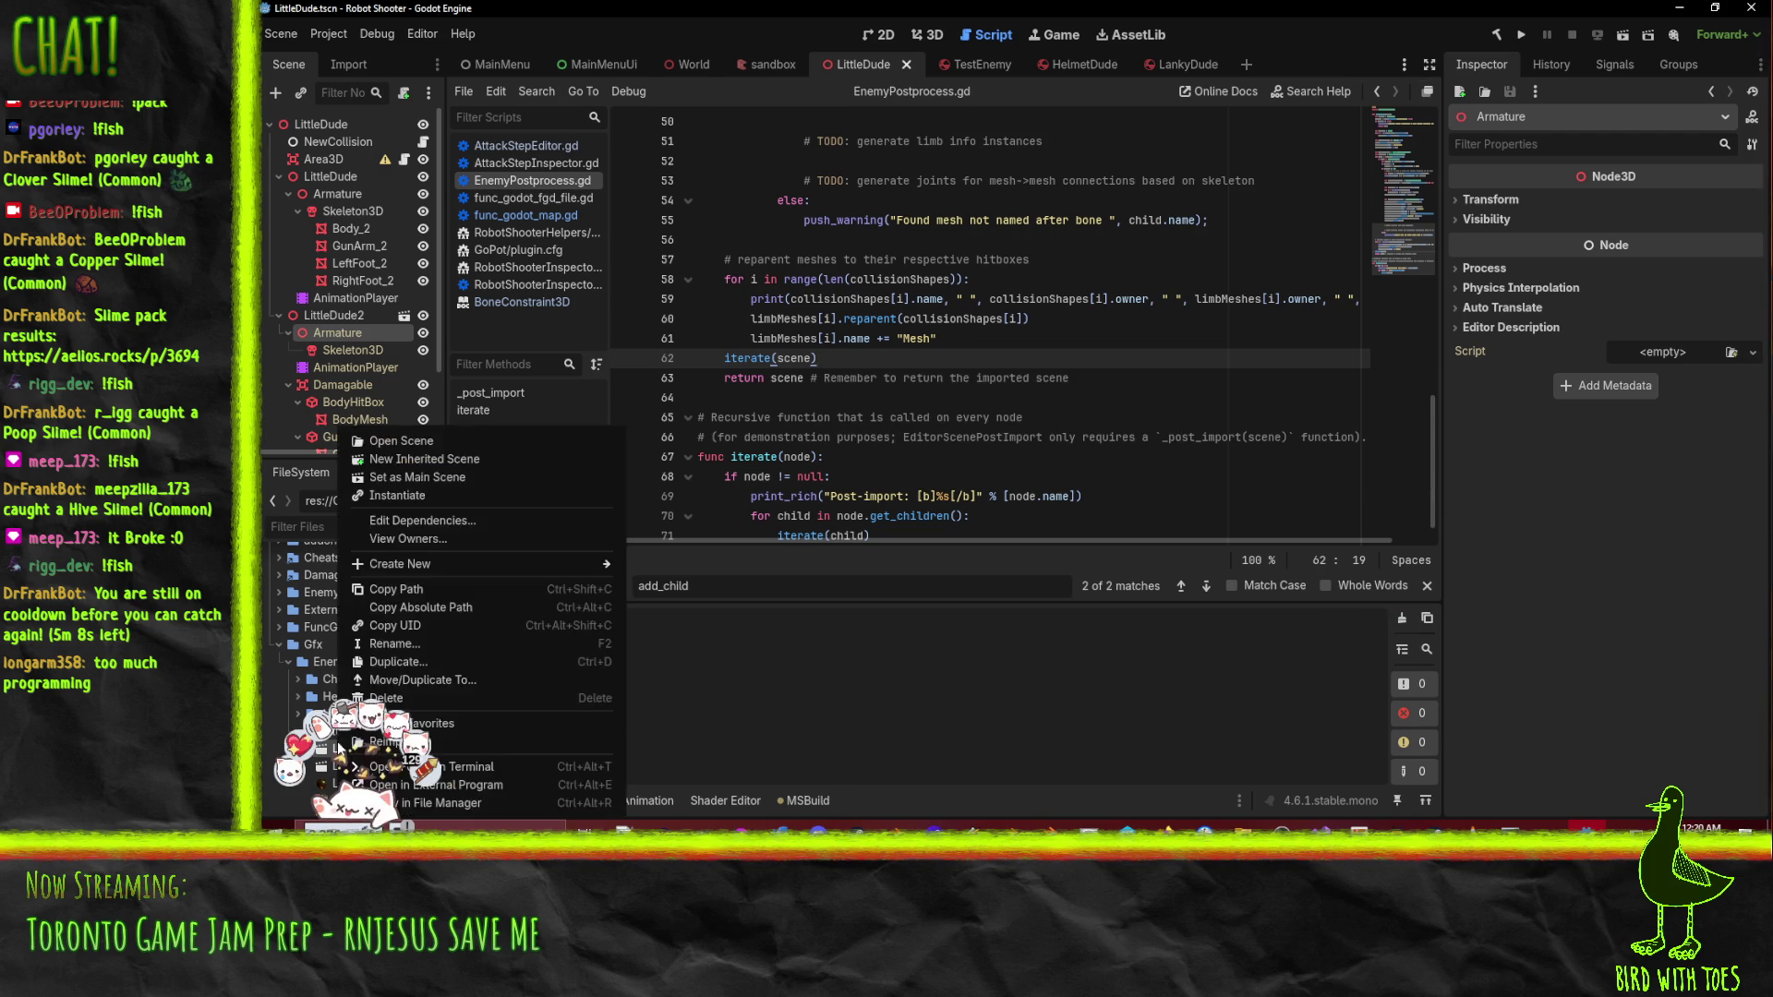
pyautogui.click(516, 746)
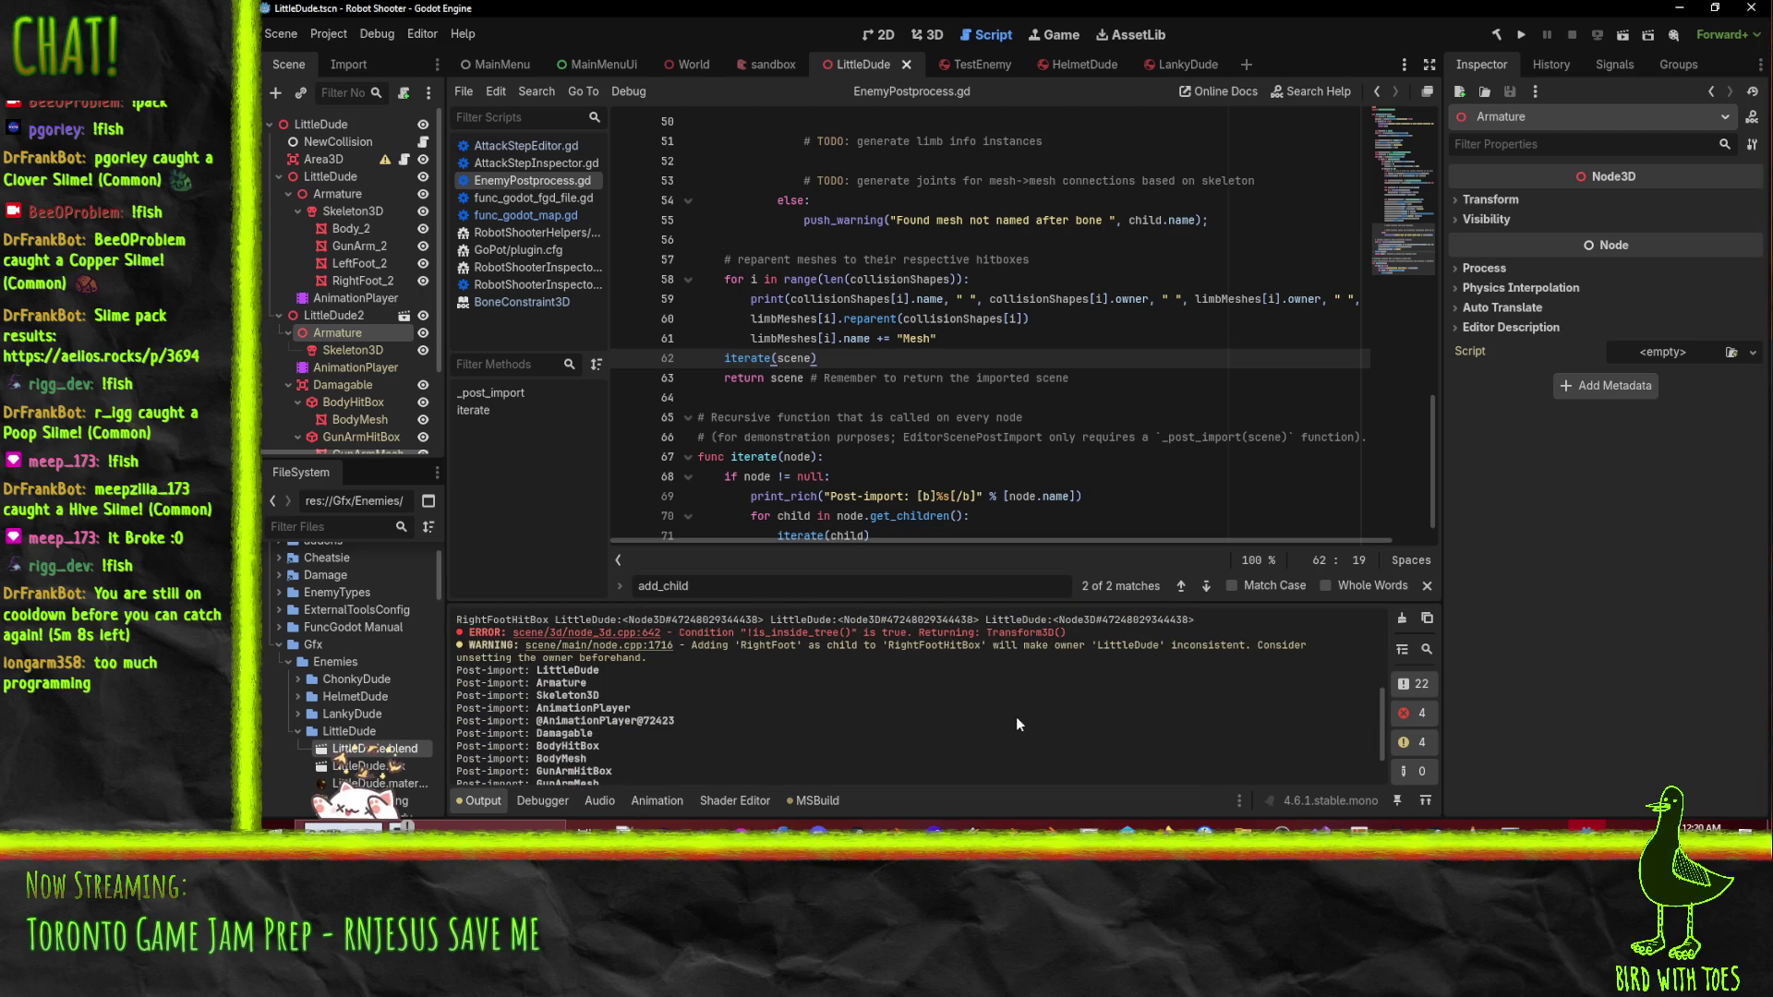
pyautogui.scroll(-2, 1016, 724)
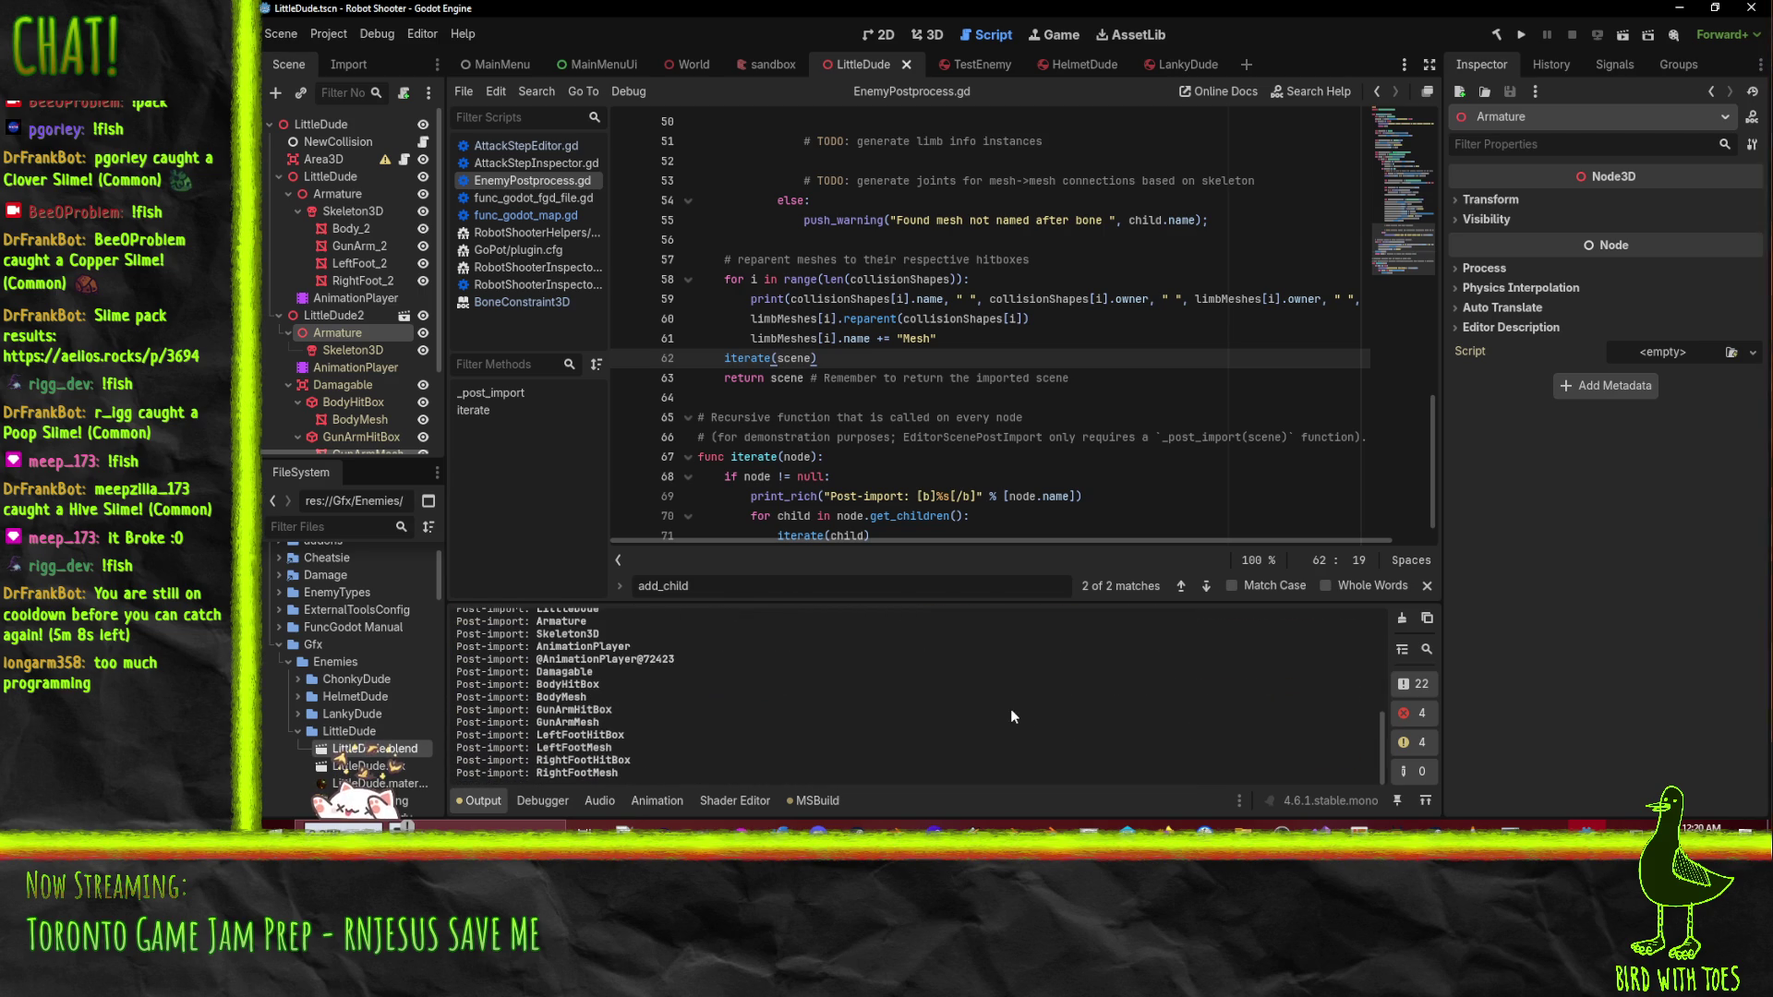
pyautogui.scroll(-5, 1003, 713)
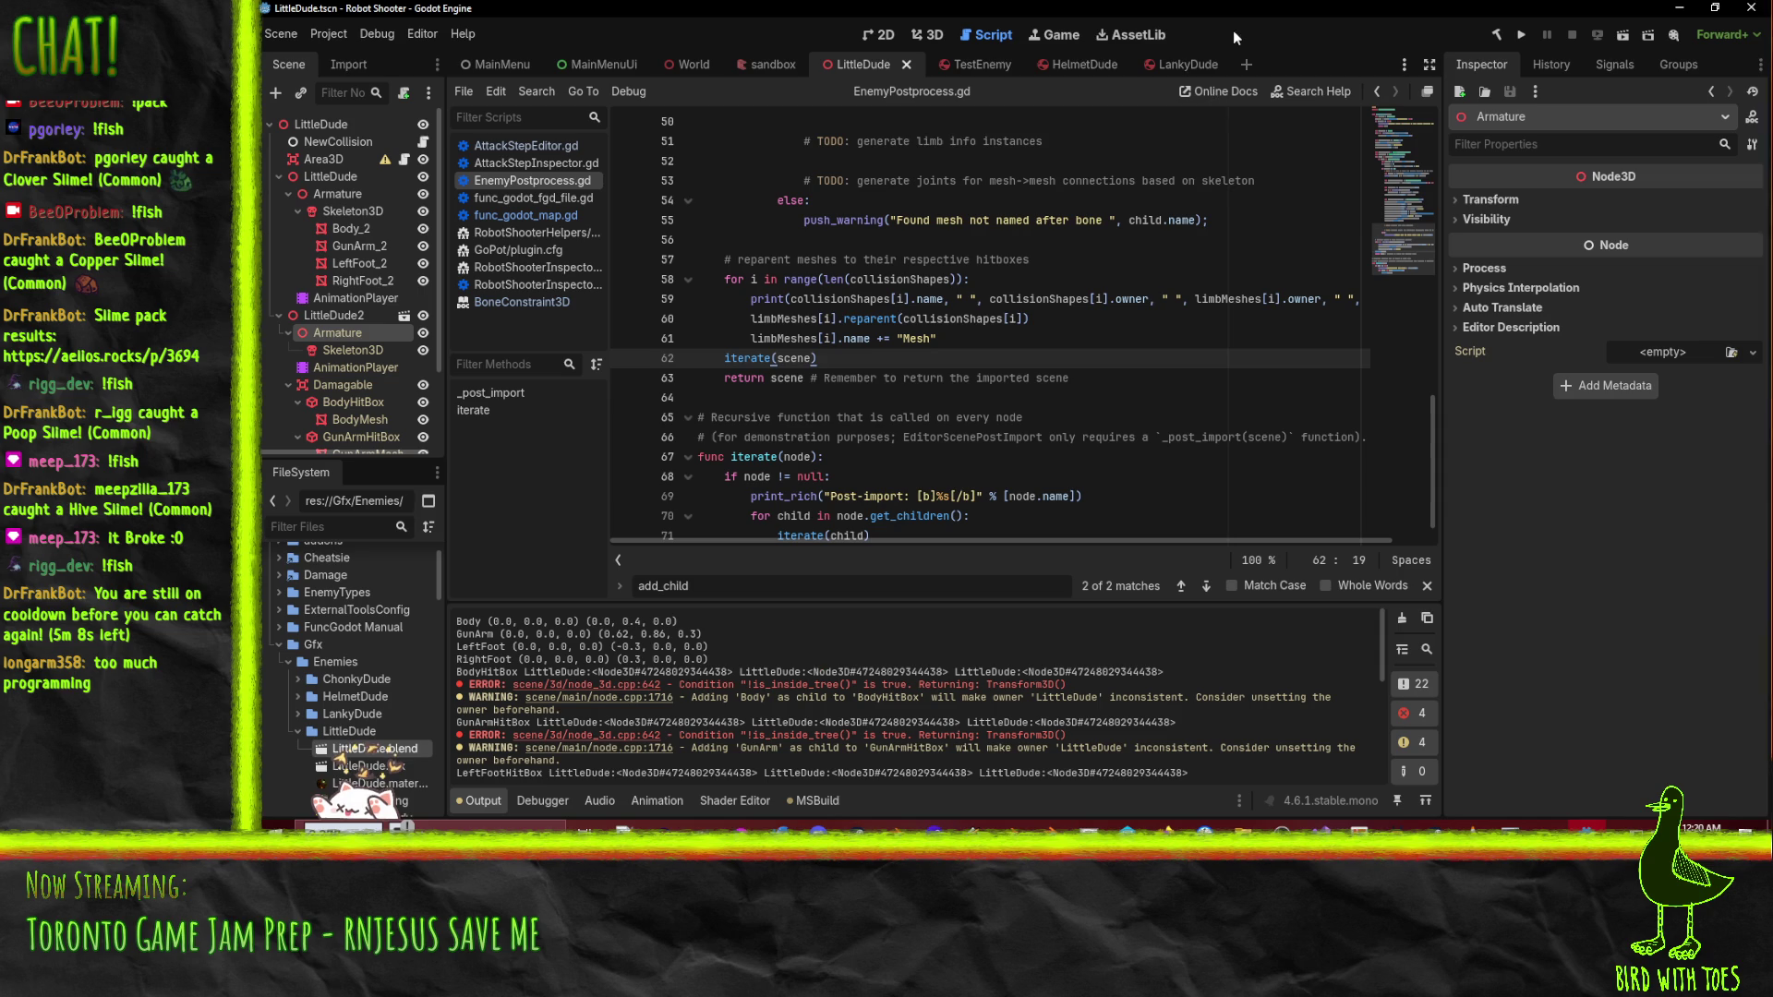
pyautogui.click(964, 67)
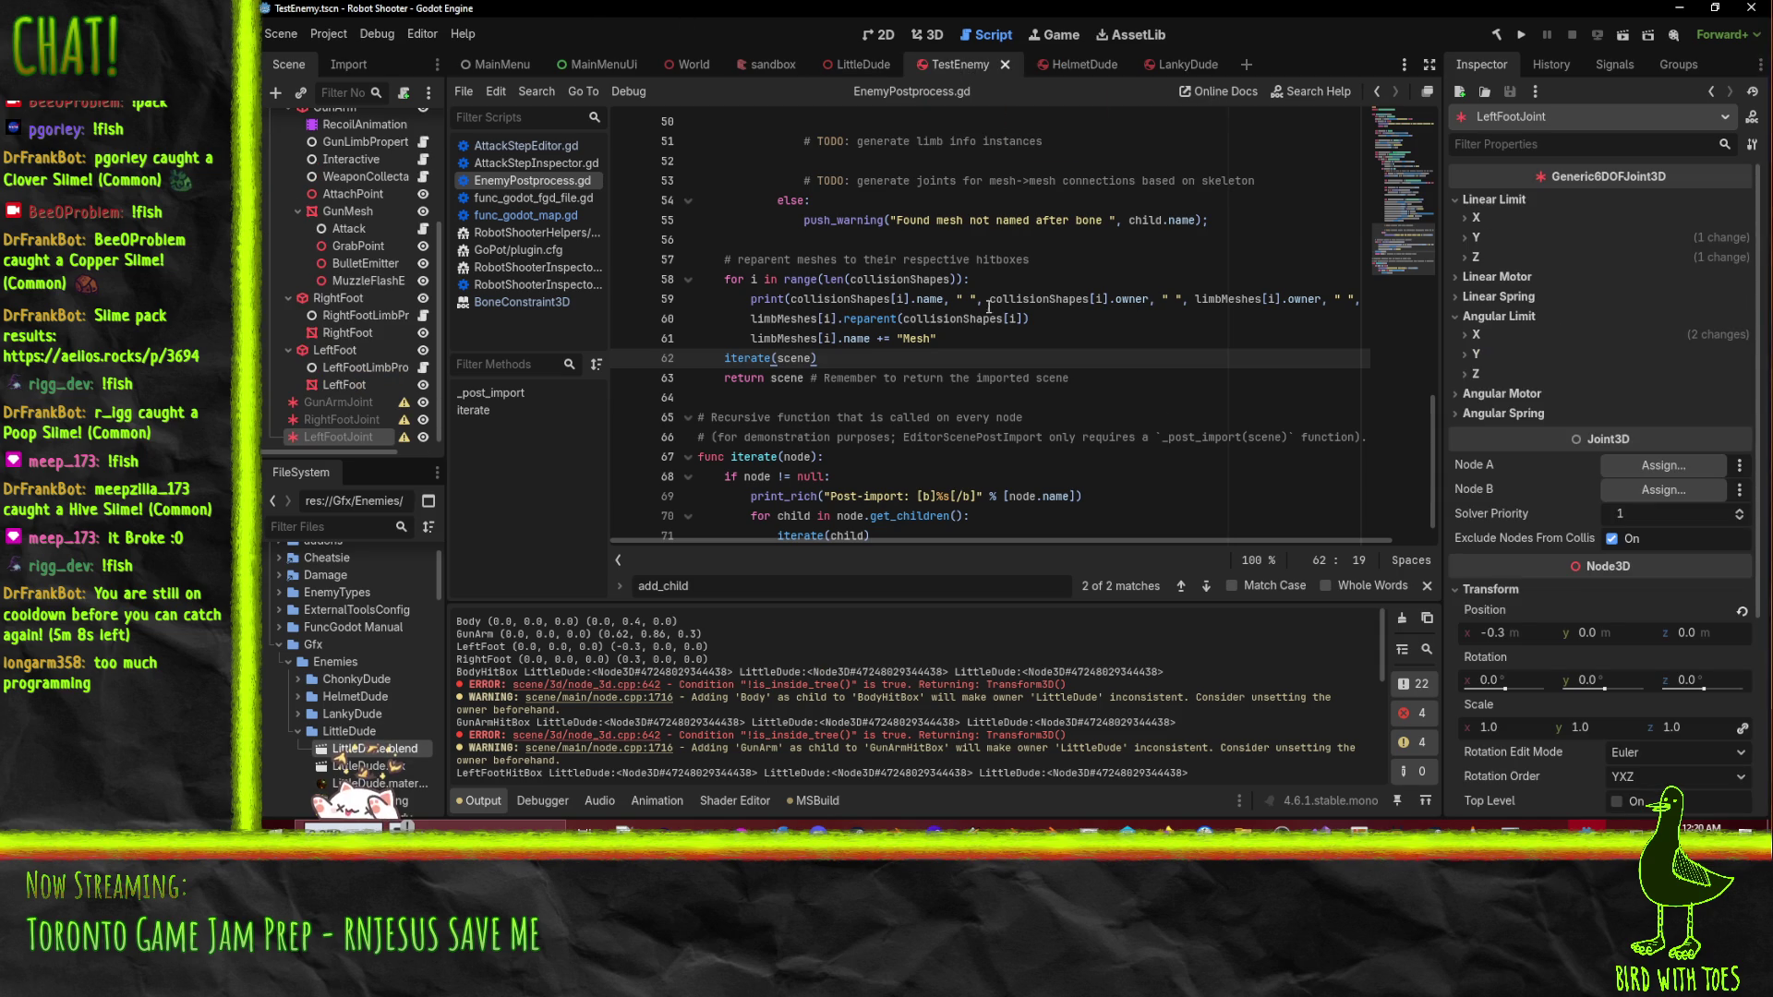
# - Show the robot in the 3D viewport, orbit it, and inspect the BodyLimbProperties node
pyautogui.click(928, 34)
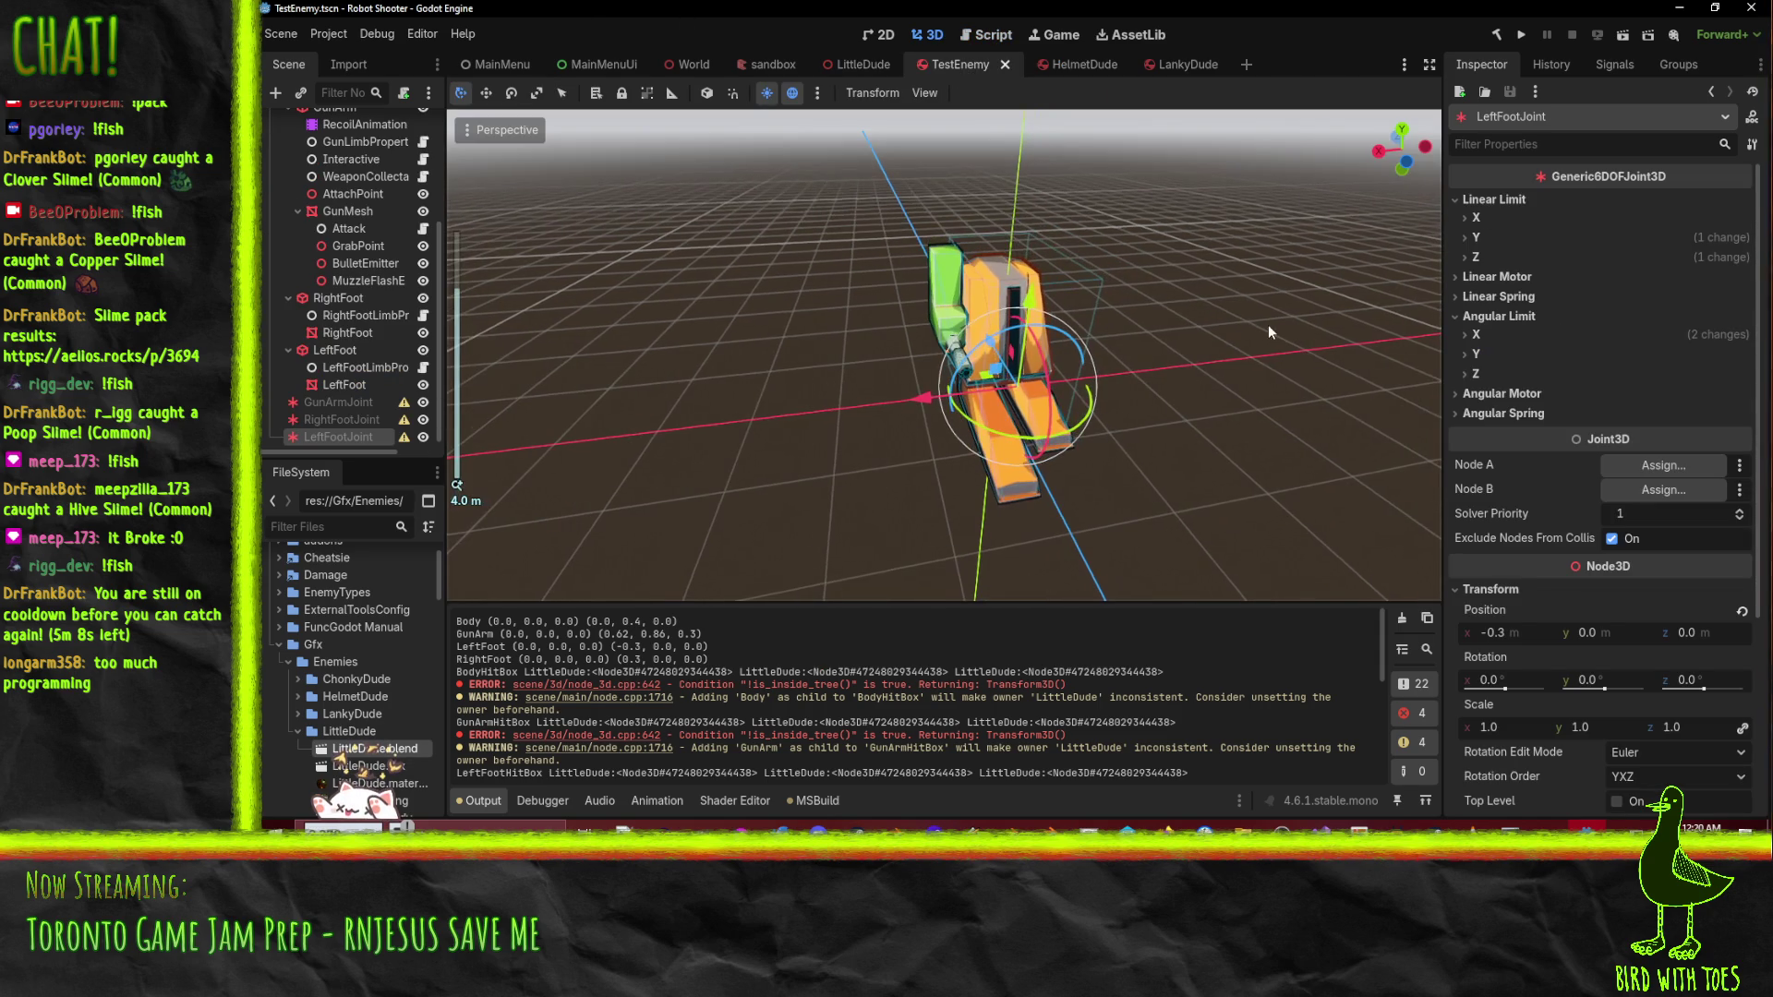
pyautogui.moveTo(1299, 331)
pyautogui.mouseDown()
pyautogui.moveTo(1320, 342)
pyautogui.moveTo(1310, 330)
pyautogui.moveTo(1233, 372)
pyautogui.moveTo(1397, 362)
pyautogui.moveTo(478, 389)
pyautogui.moveTo(618, 417)
pyautogui.moveTo(581, 419)
pyautogui.mouseUp()
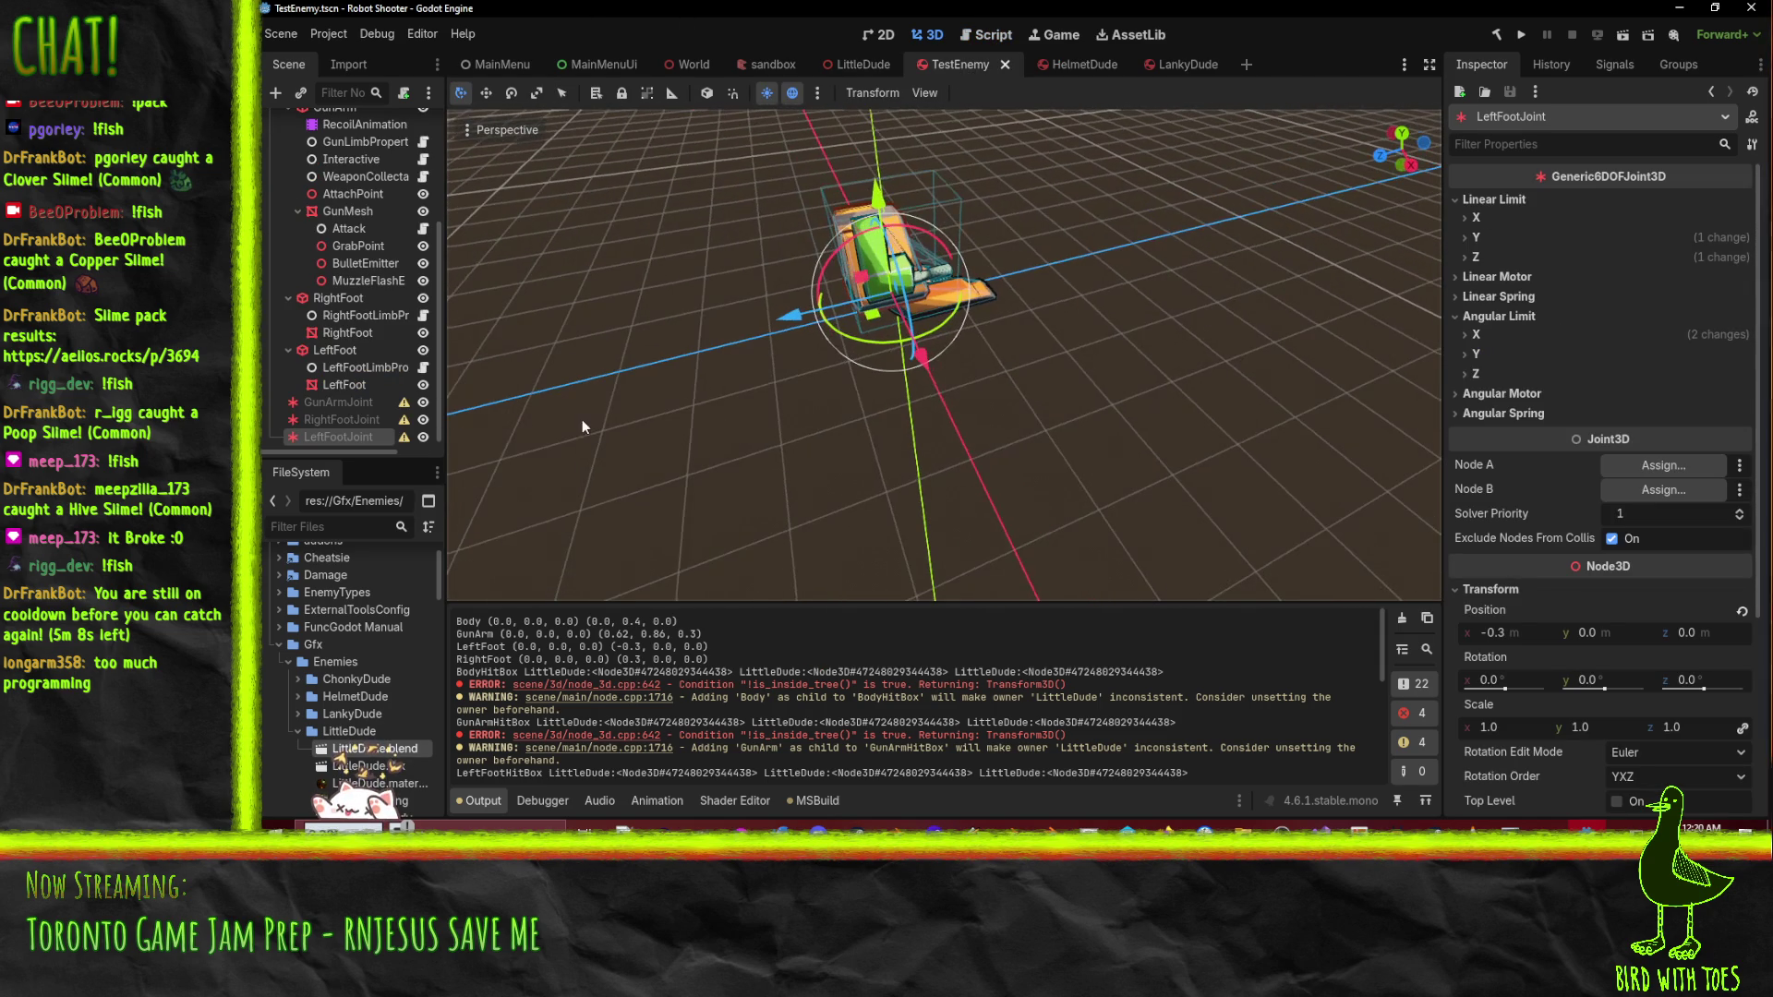
pyautogui.scroll(5, 303, 186)
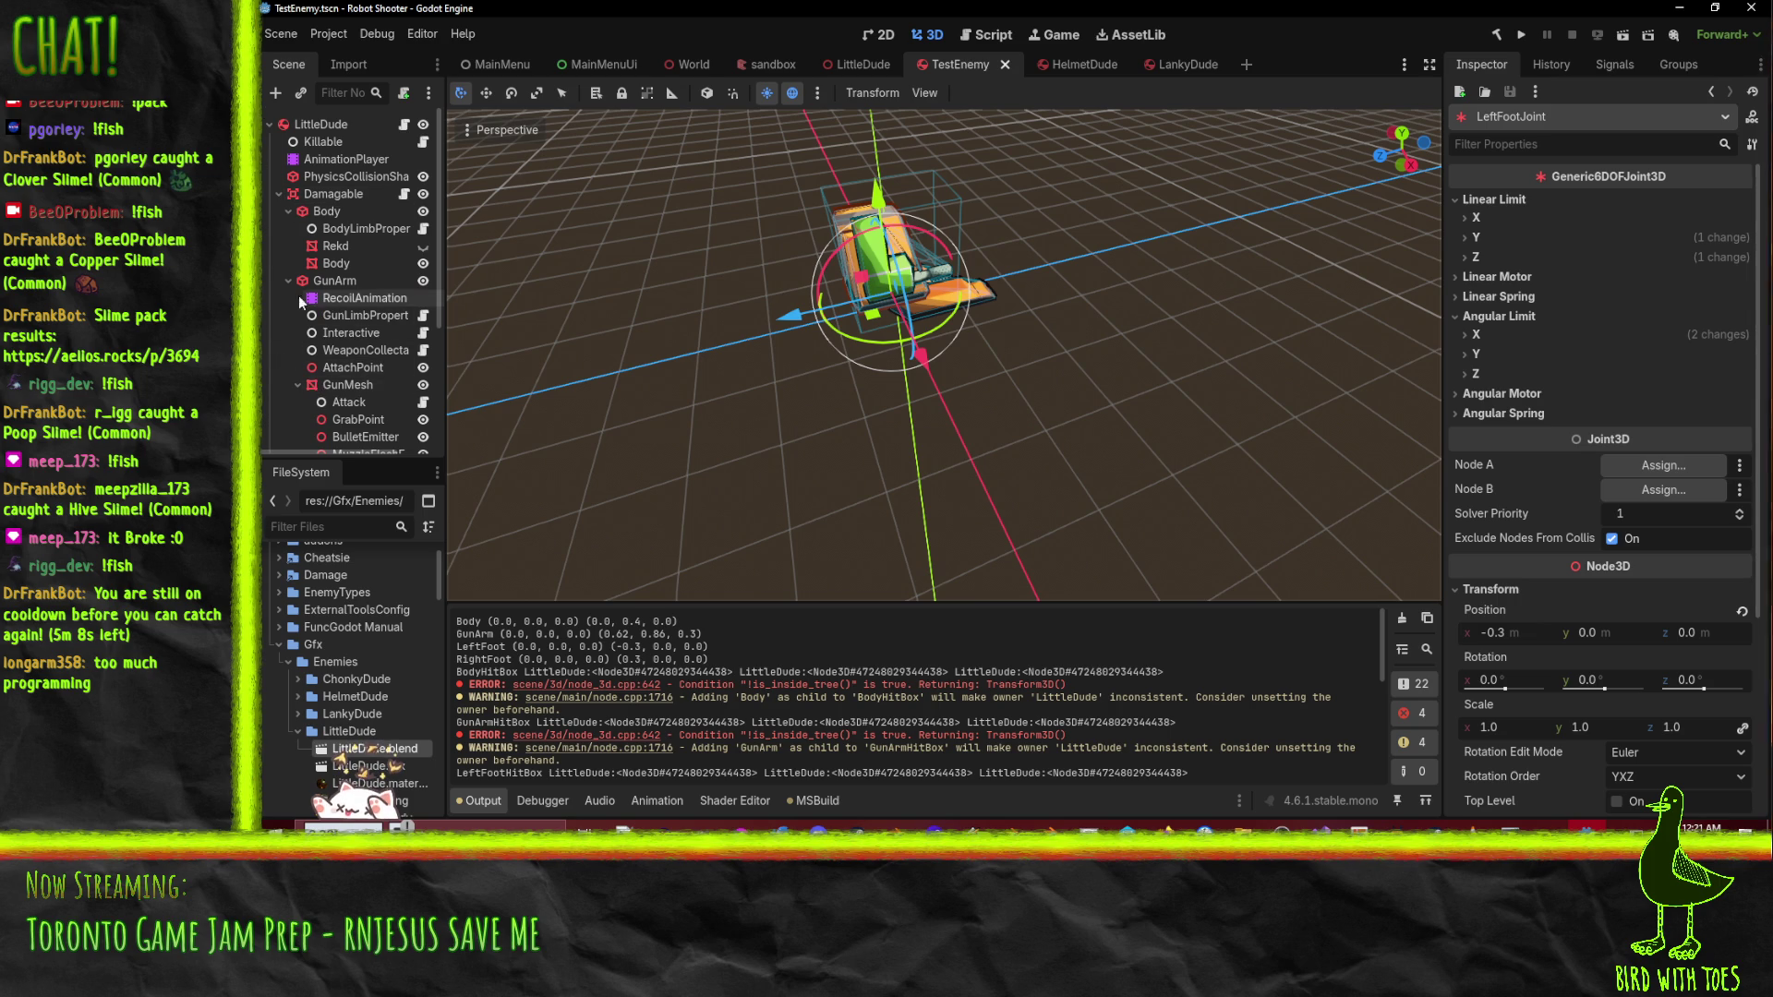
pyautogui.click(362, 230)
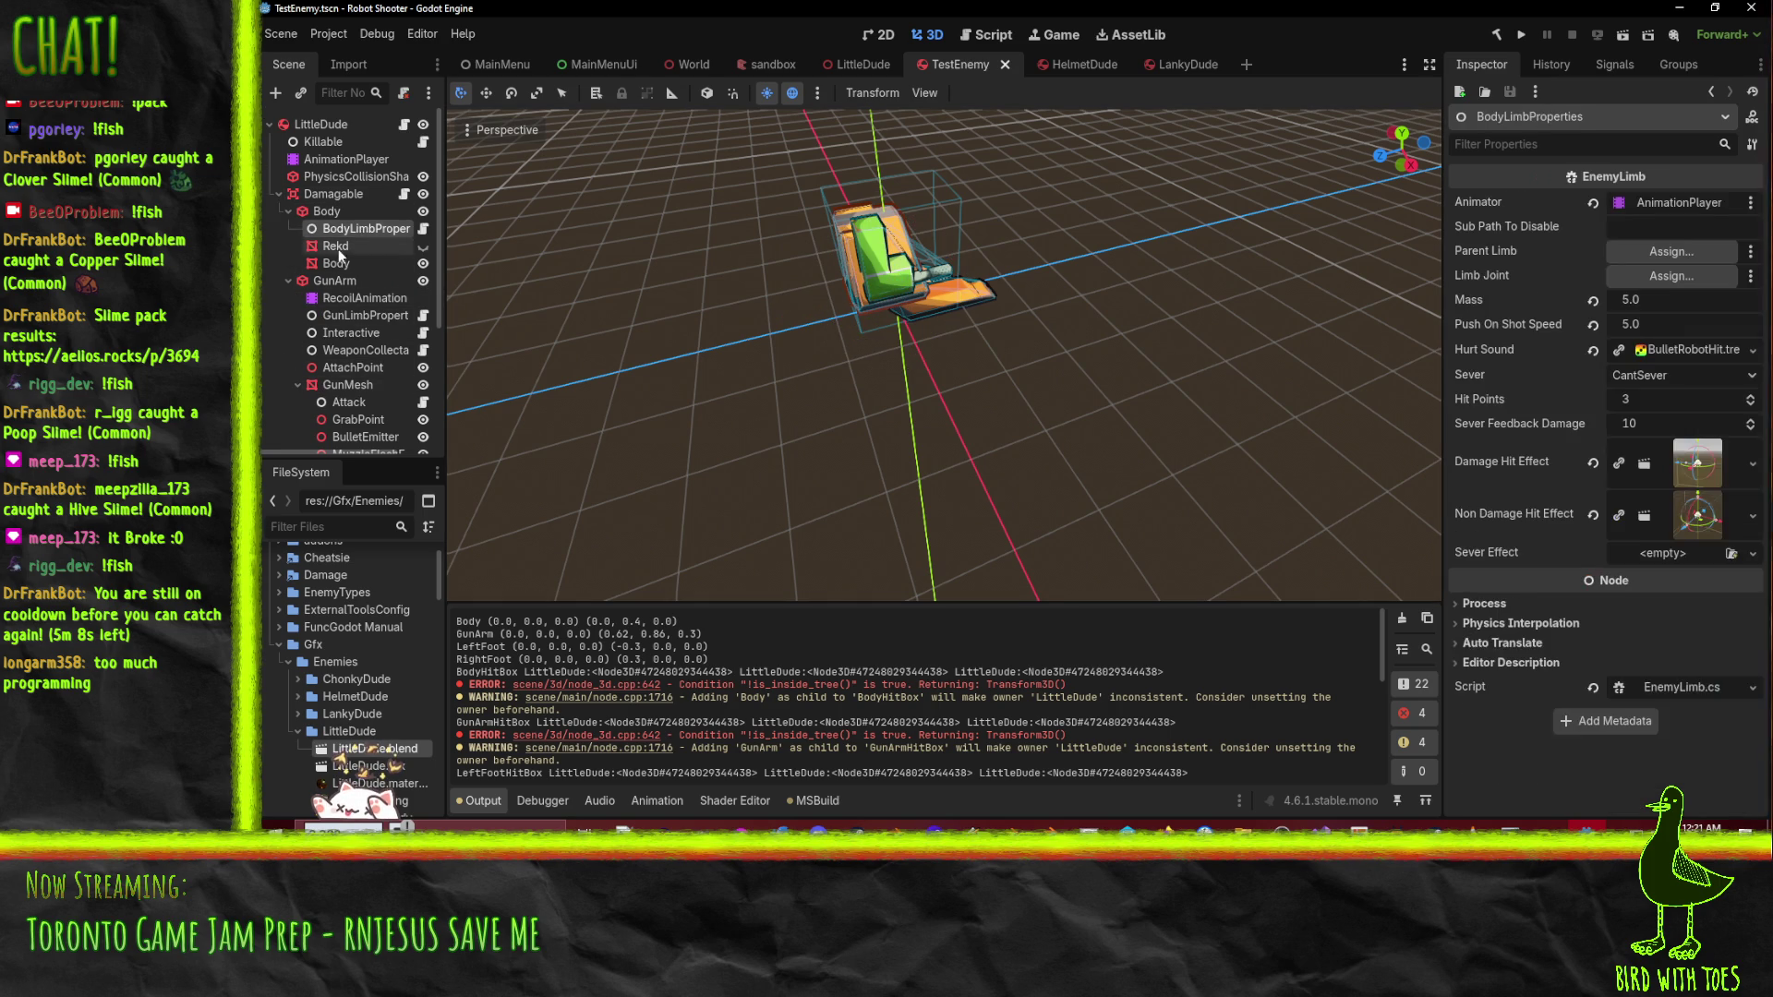
pyautogui.scroll(-5, 375, 261)
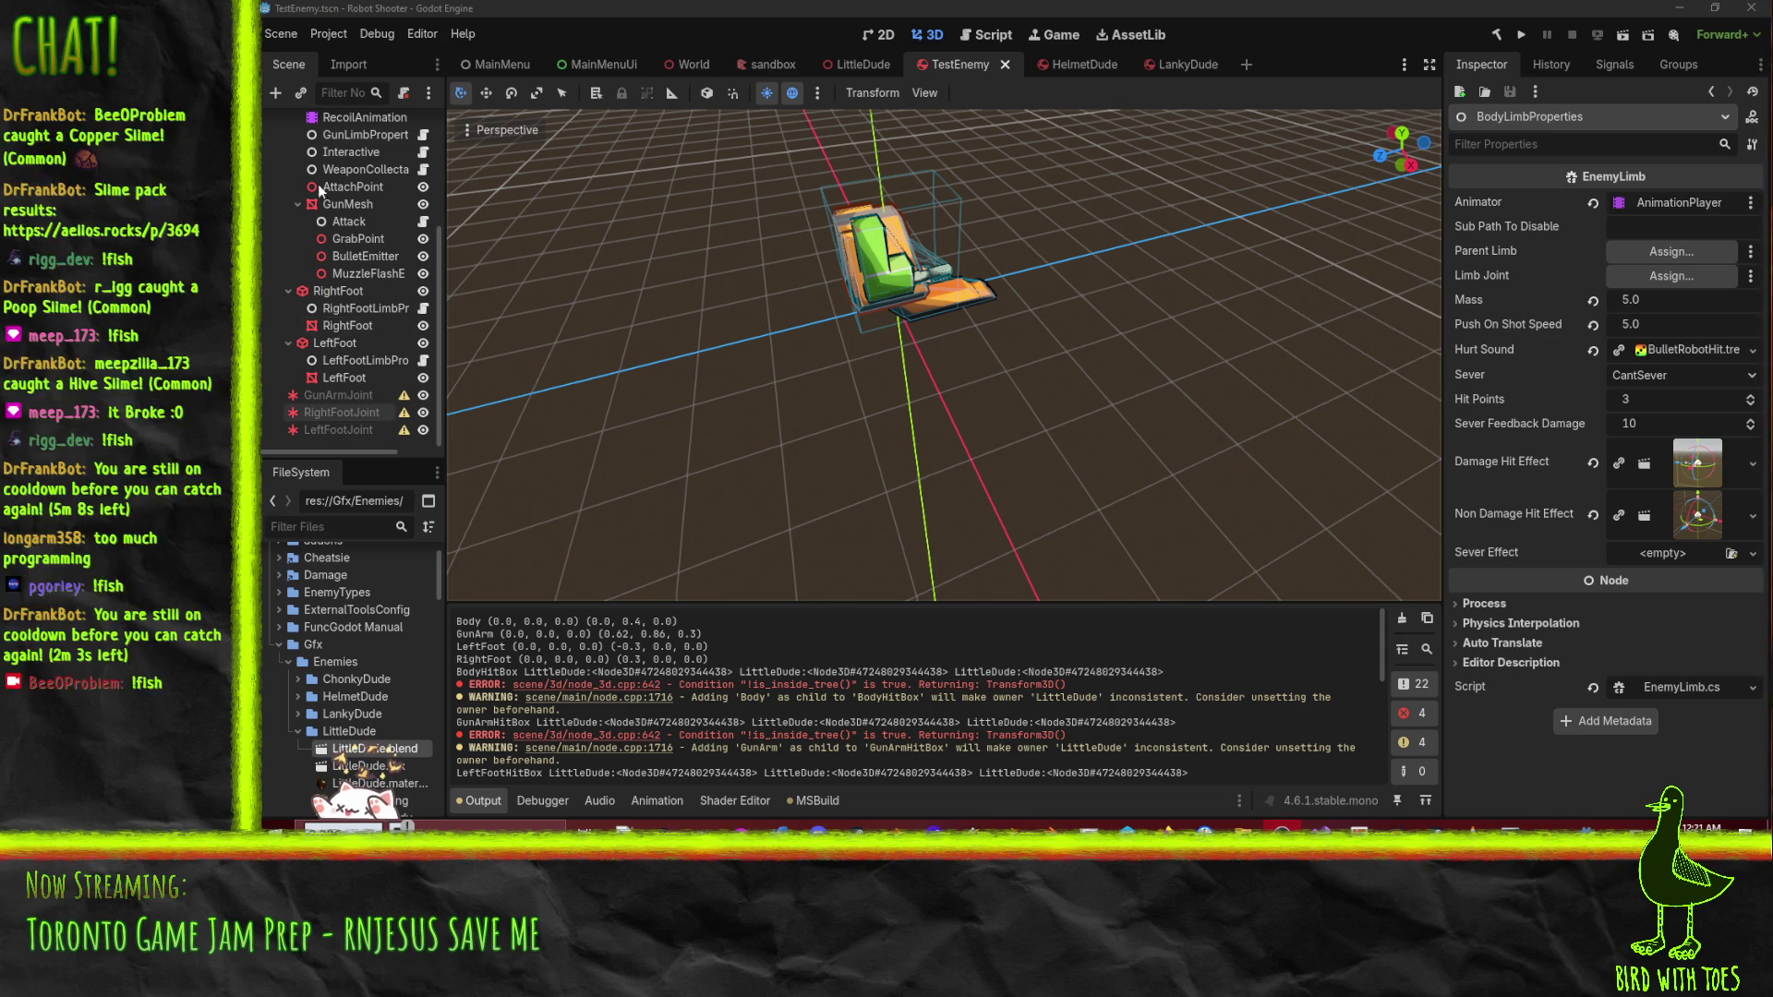
pyautogui.click(351, 439)
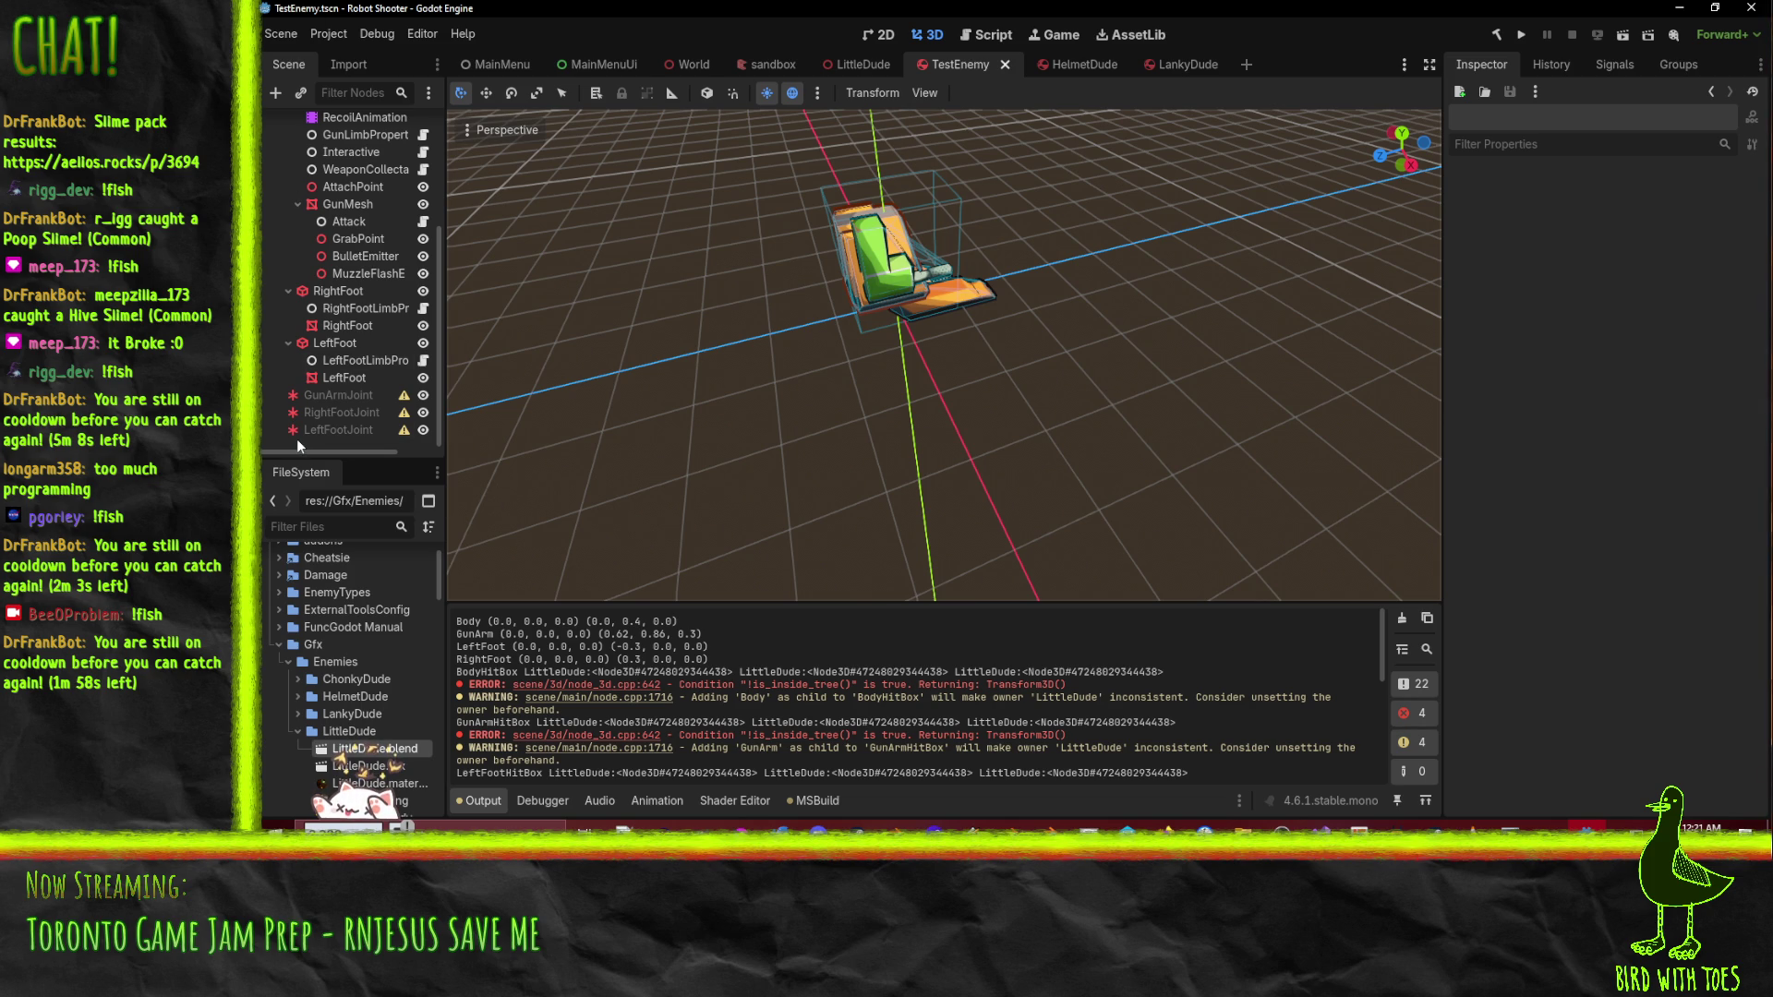
pyautogui.scroll(5, 297, 439)
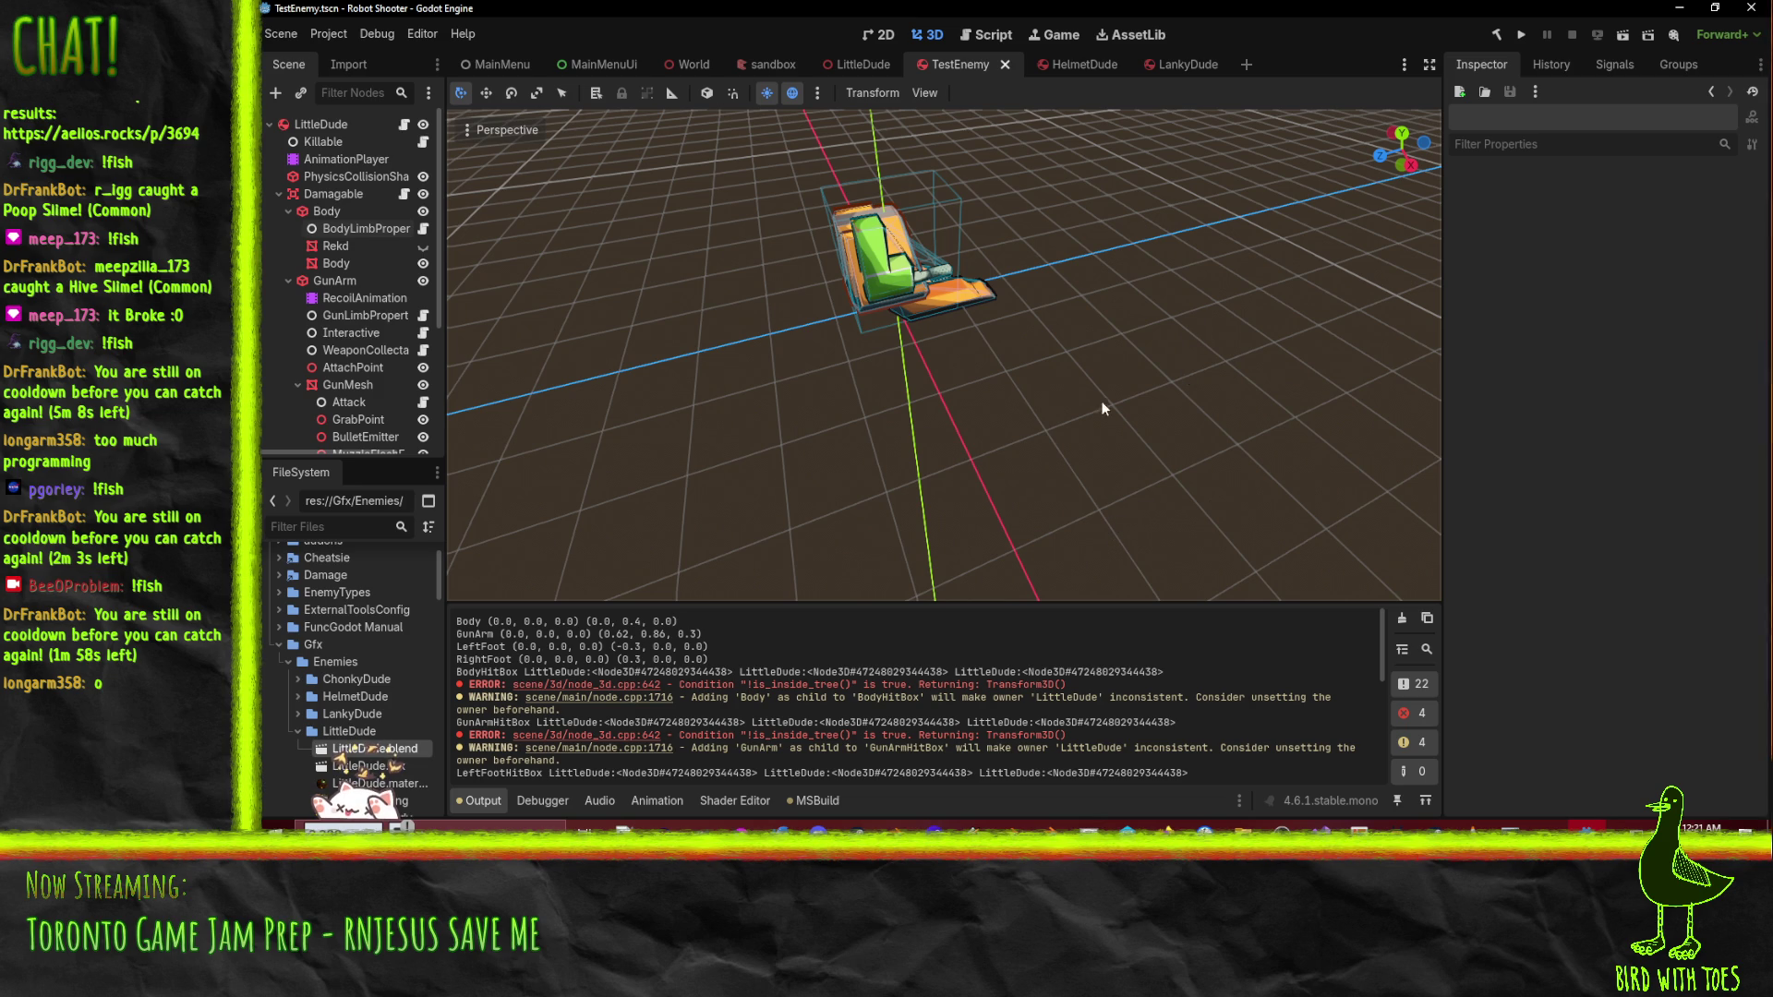
# - Return to the LittleDude scene, orbit the robot, and select BodyMesh under BodyHitBox
pyautogui.click(863, 63)
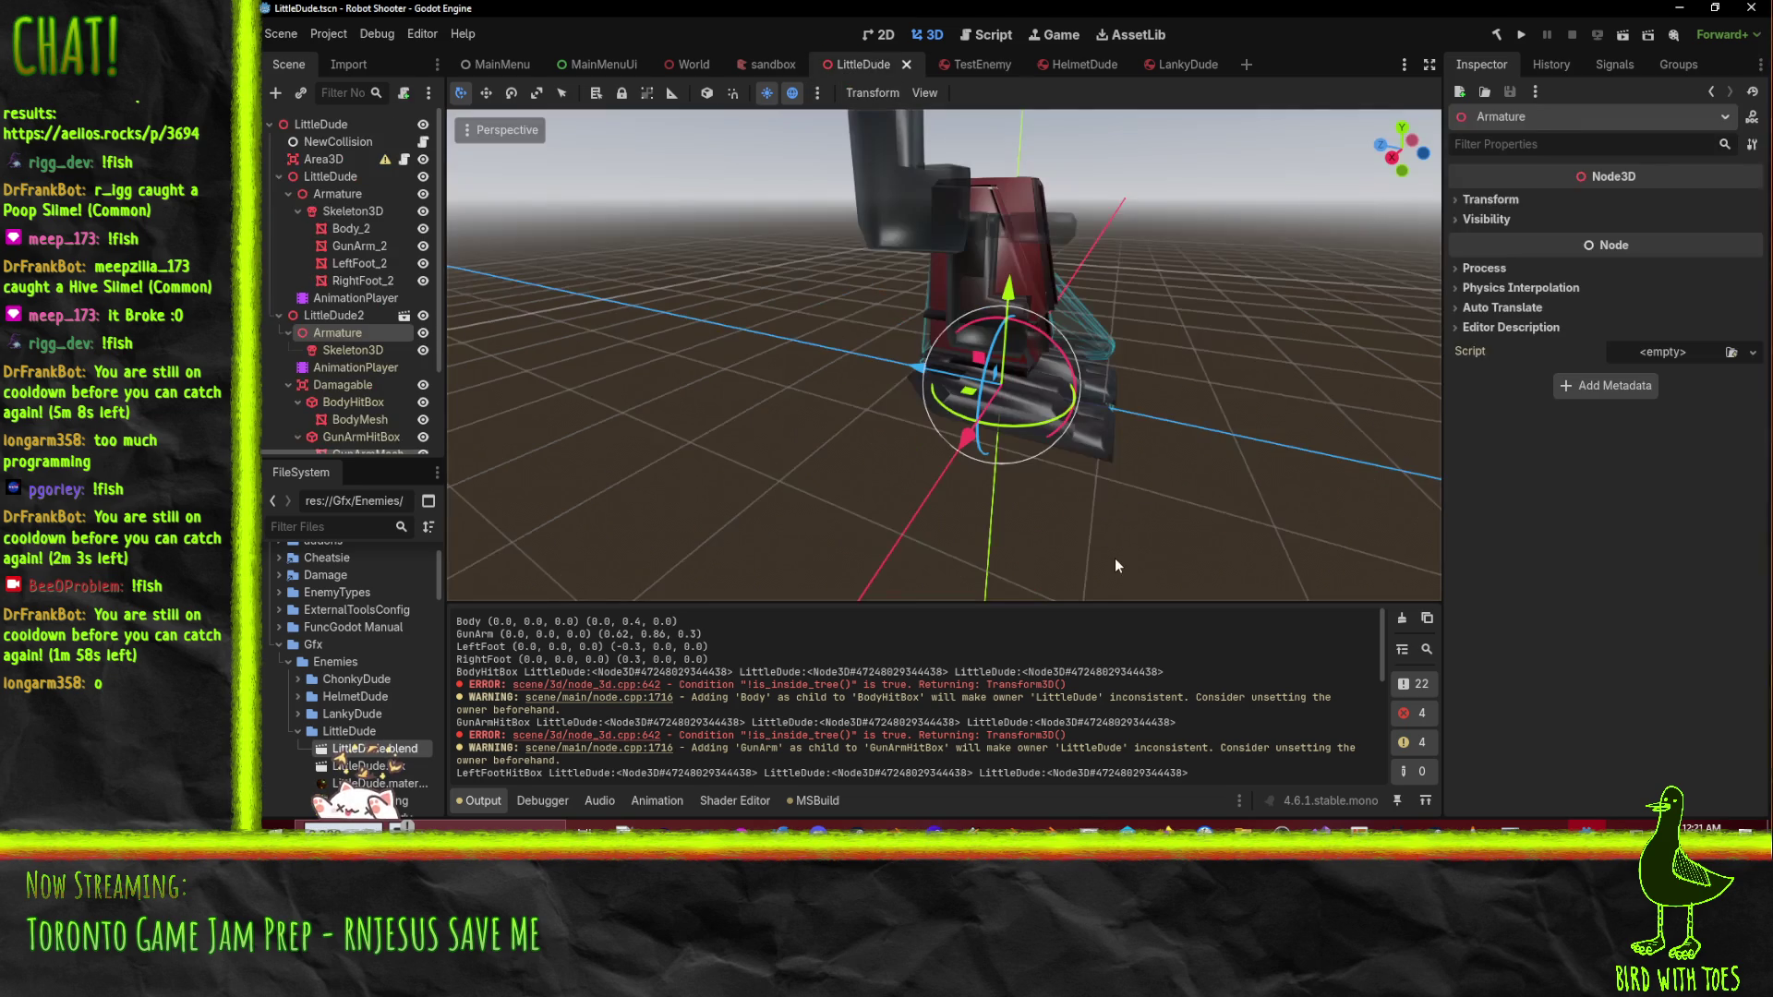
pyautogui.moveTo(1310, 448)
pyautogui.mouseDown()
pyautogui.moveTo(502, 410)
pyautogui.moveTo(685, 364)
pyautogui.moveTo(877, 374)
pyautogui.moveTo(756, 416)
pyautogui.moveTo(674, 418)
pyautogui.moveTo(624, 384)
pyautogui.mouseUp()
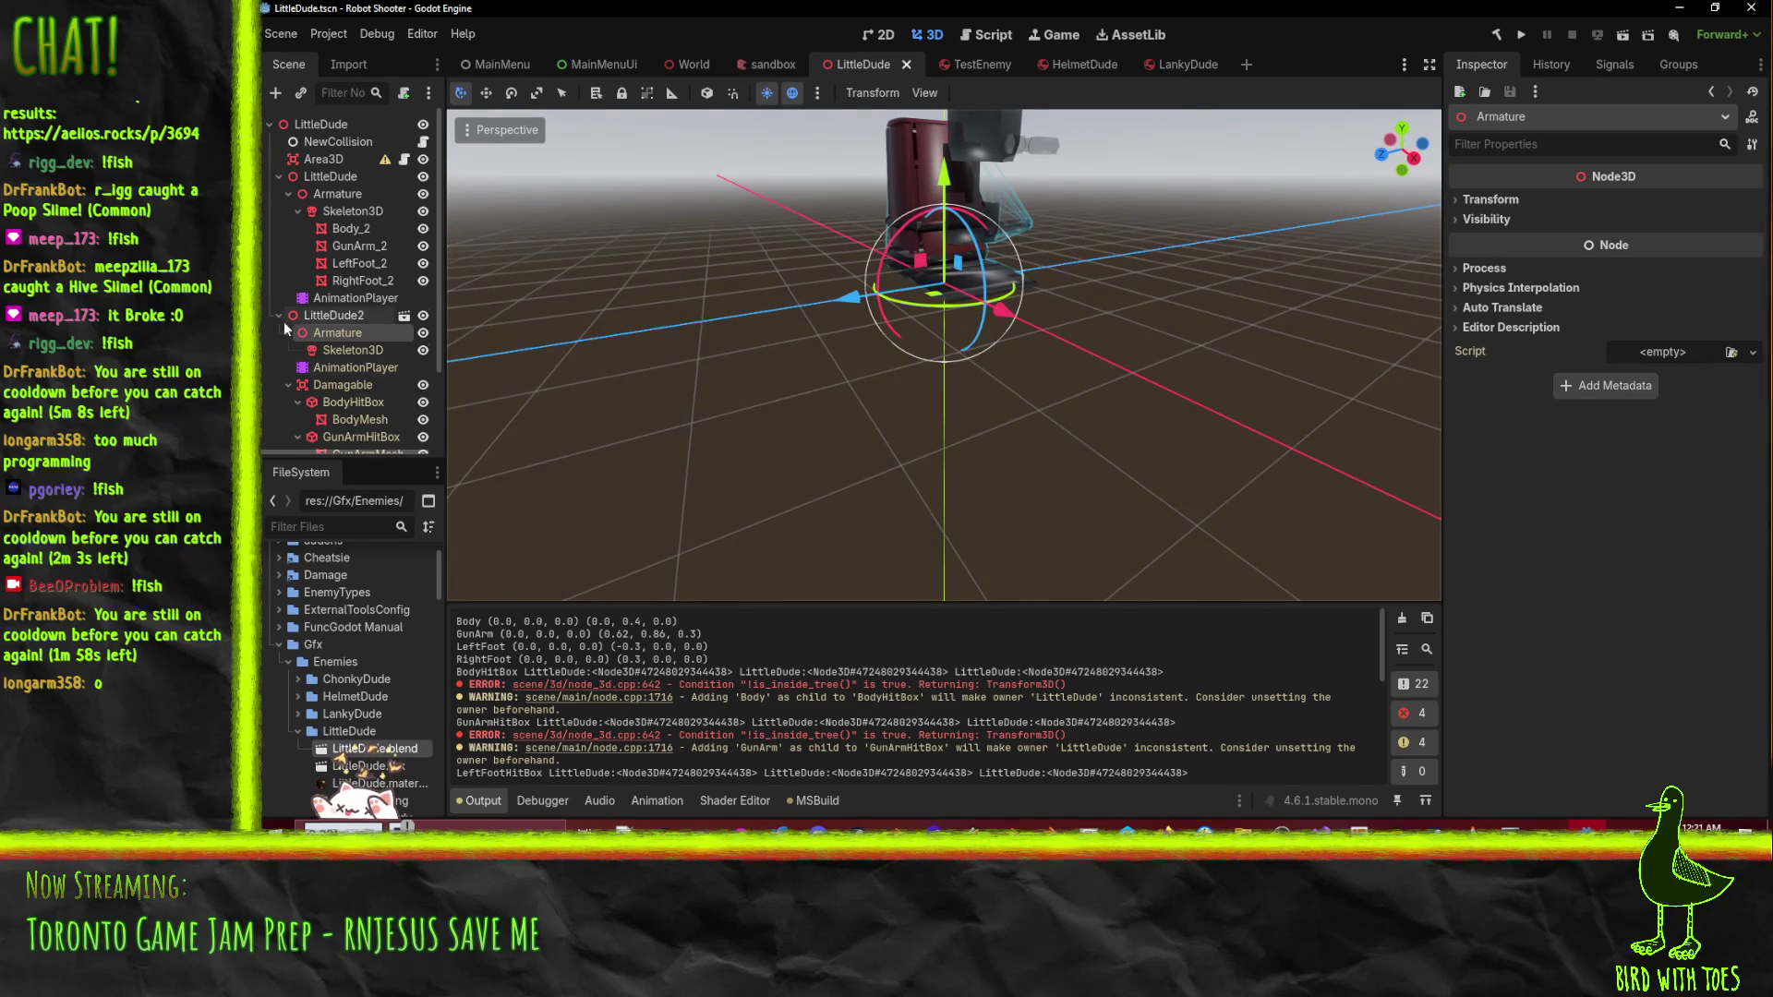
pyautogui.scroll(-2, 285, 370)
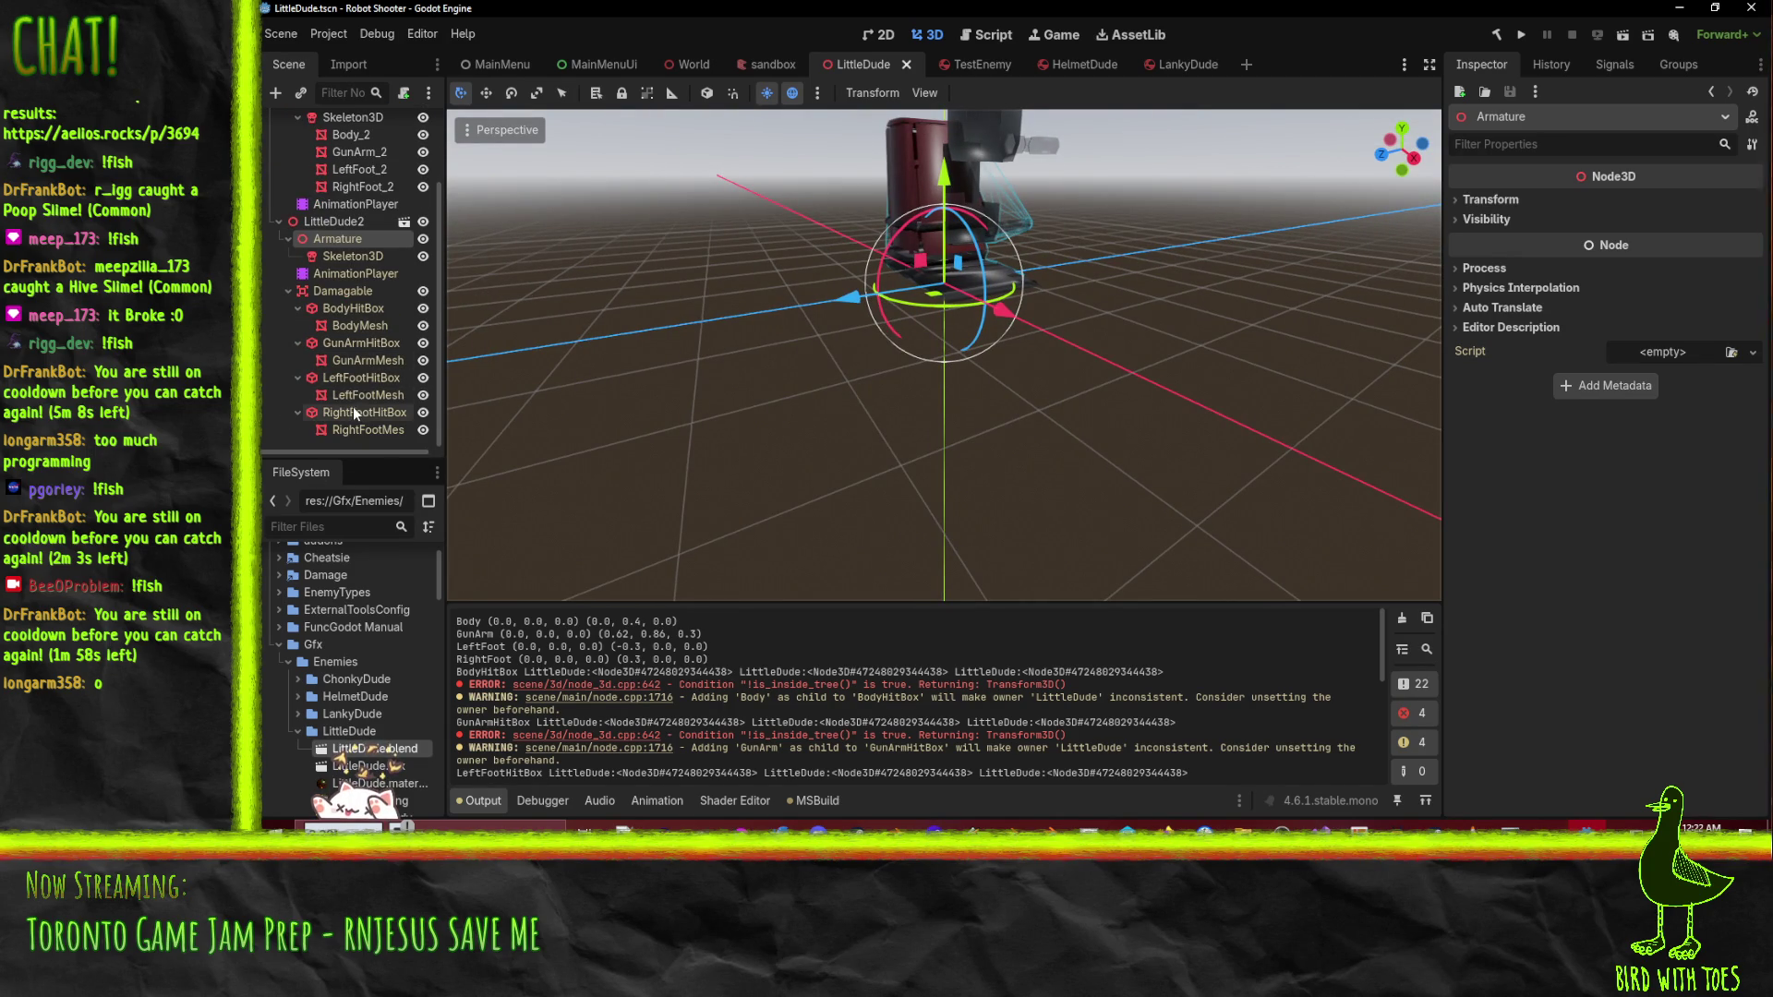
pyautogui.click(361, 325)
pyautogui.moveTo(734, 395); pyautogui.dragTo(674, 379)
# - Play and stop the Walk animation on LittleDude2's animation player
pyautogui.click(354, 273)
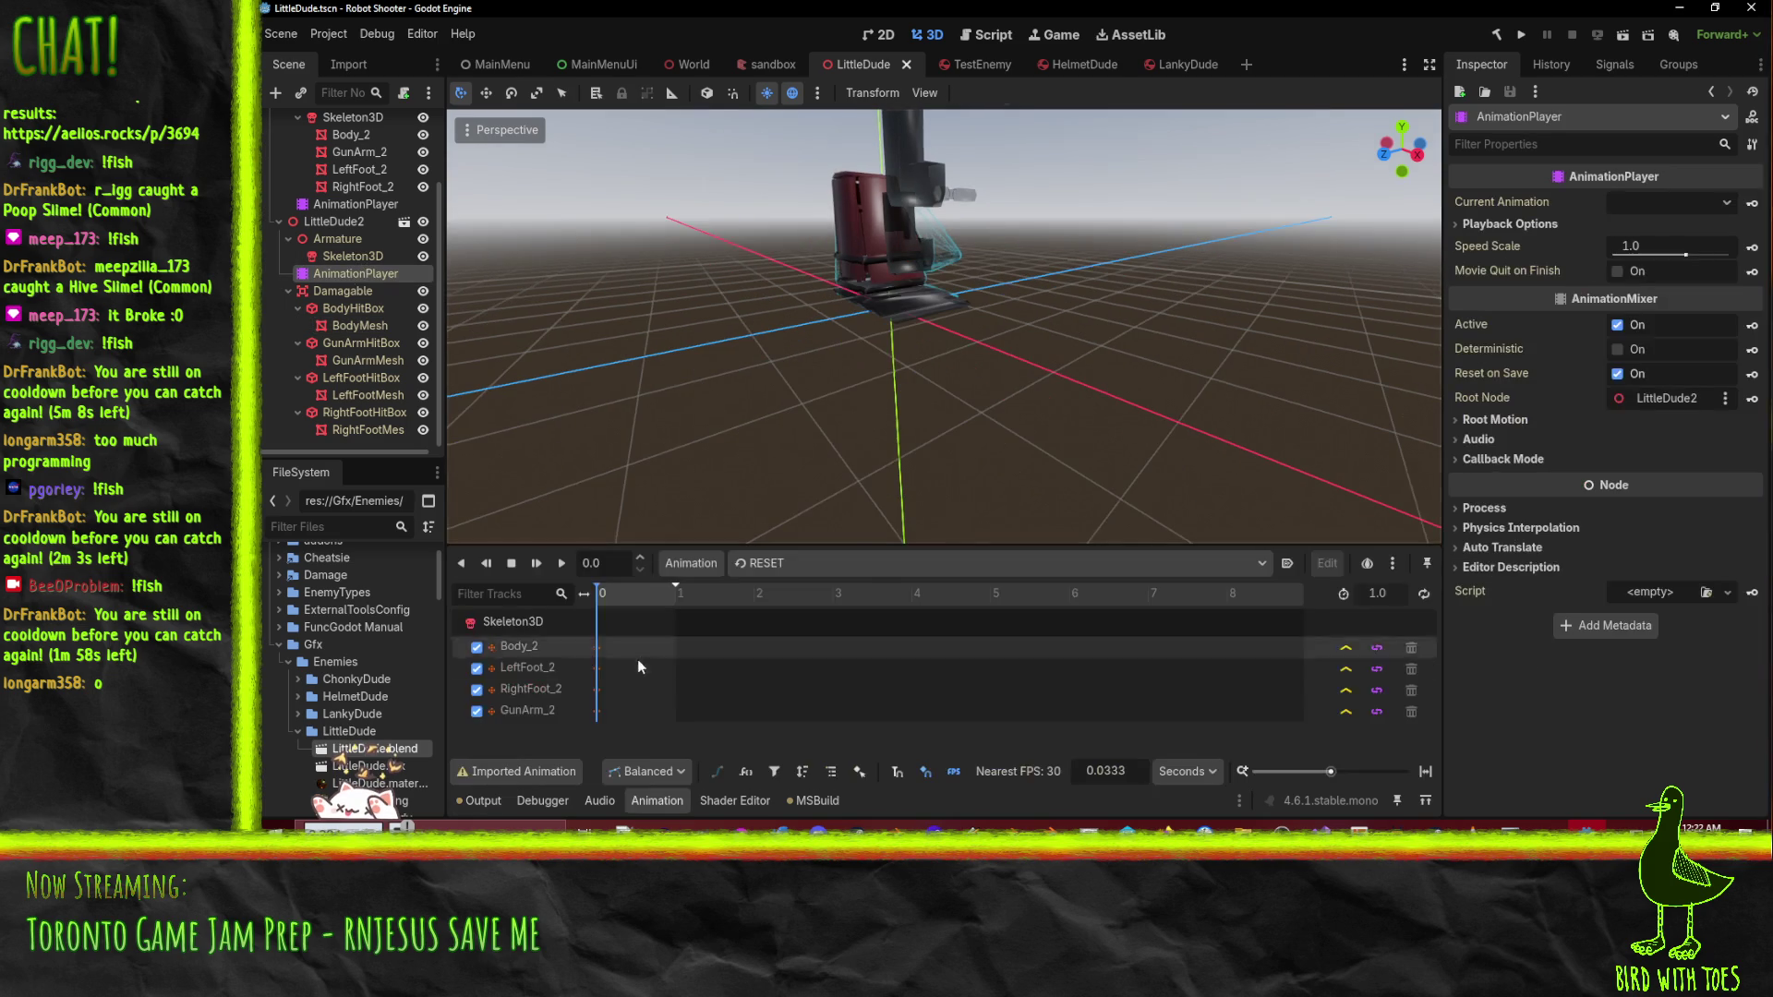
pyautogui.click(785, 563)
pyautogui.click(802, 614)
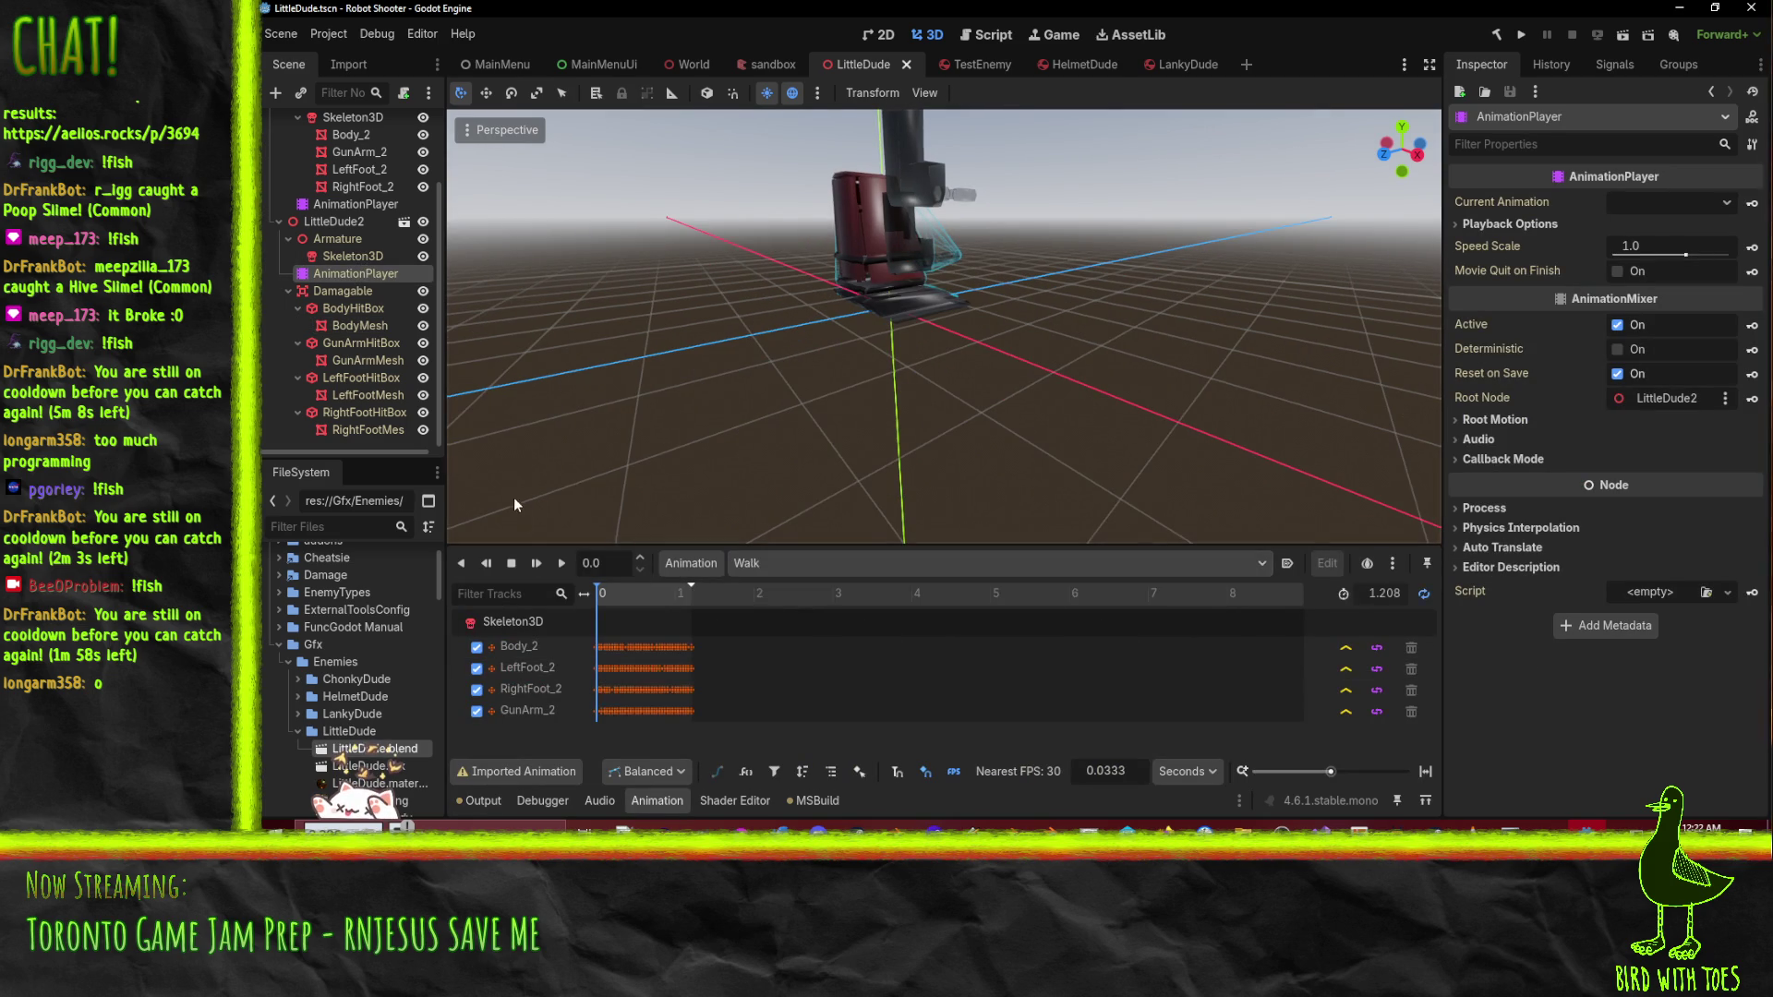
pyautogui.click(563, 564)
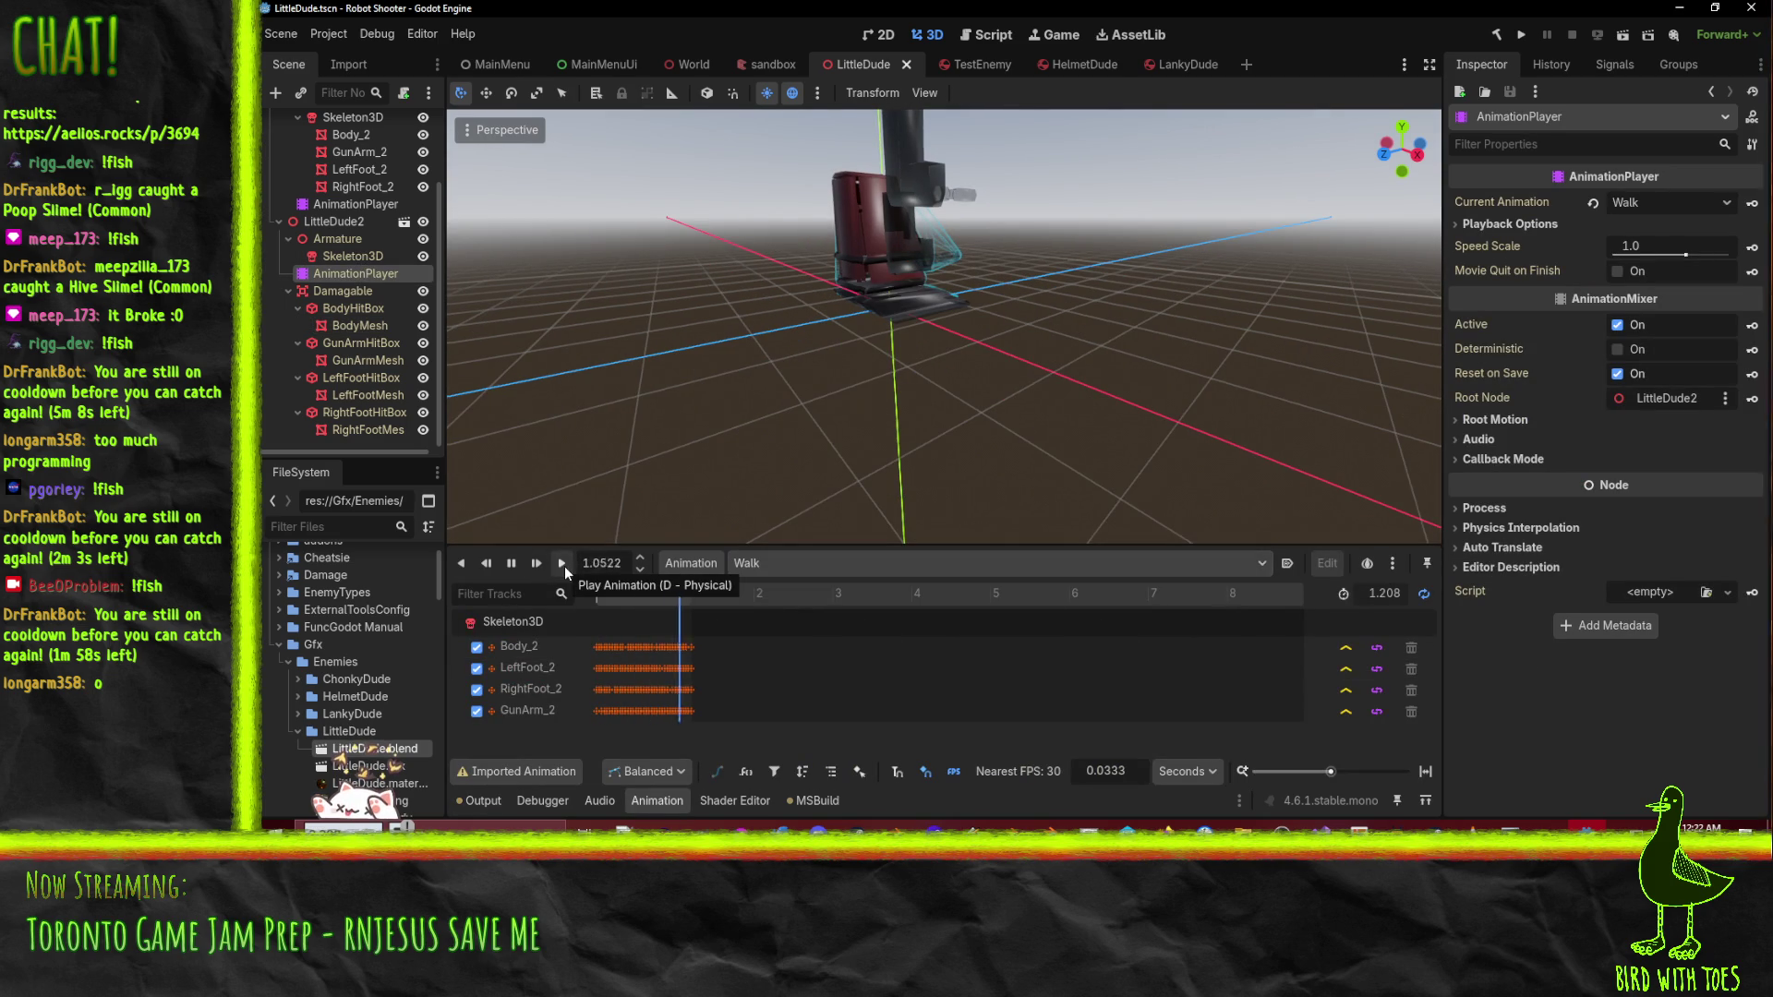
pyautogui.click(509, 565)
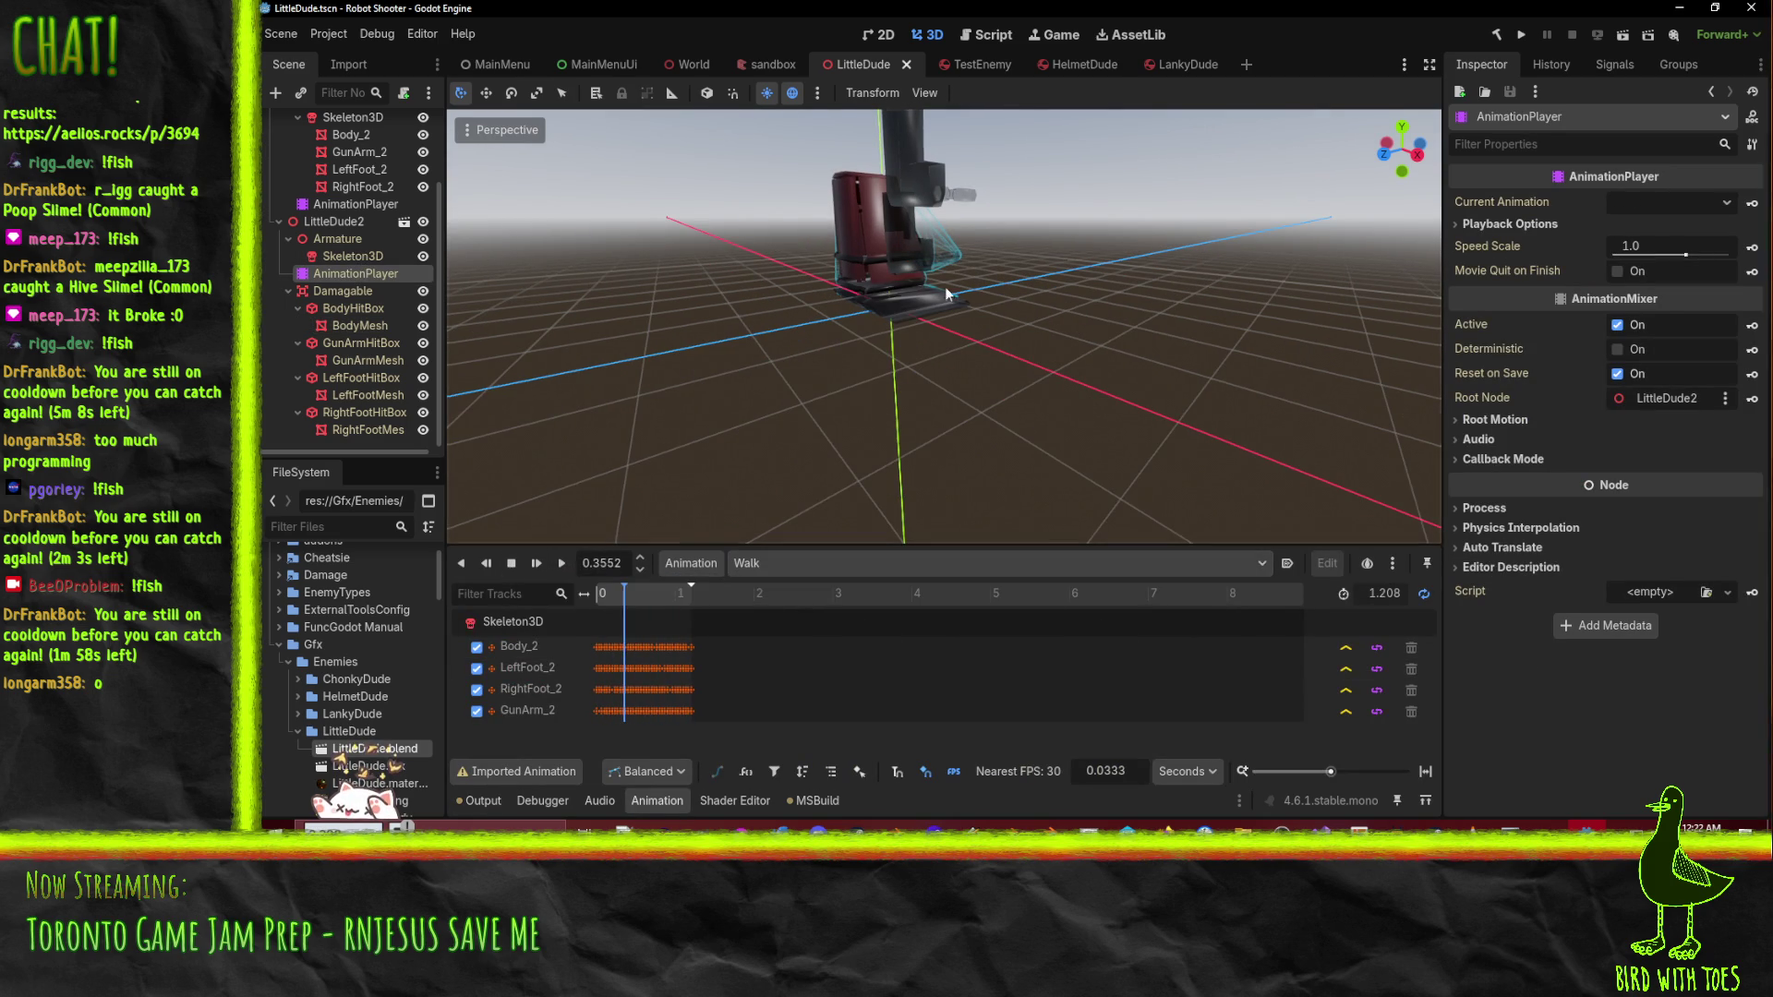
# - Check Area3D's attached script, compare both animation players, and inspect Area3D's properties
pyautogui.scroll(3, 352, 290)
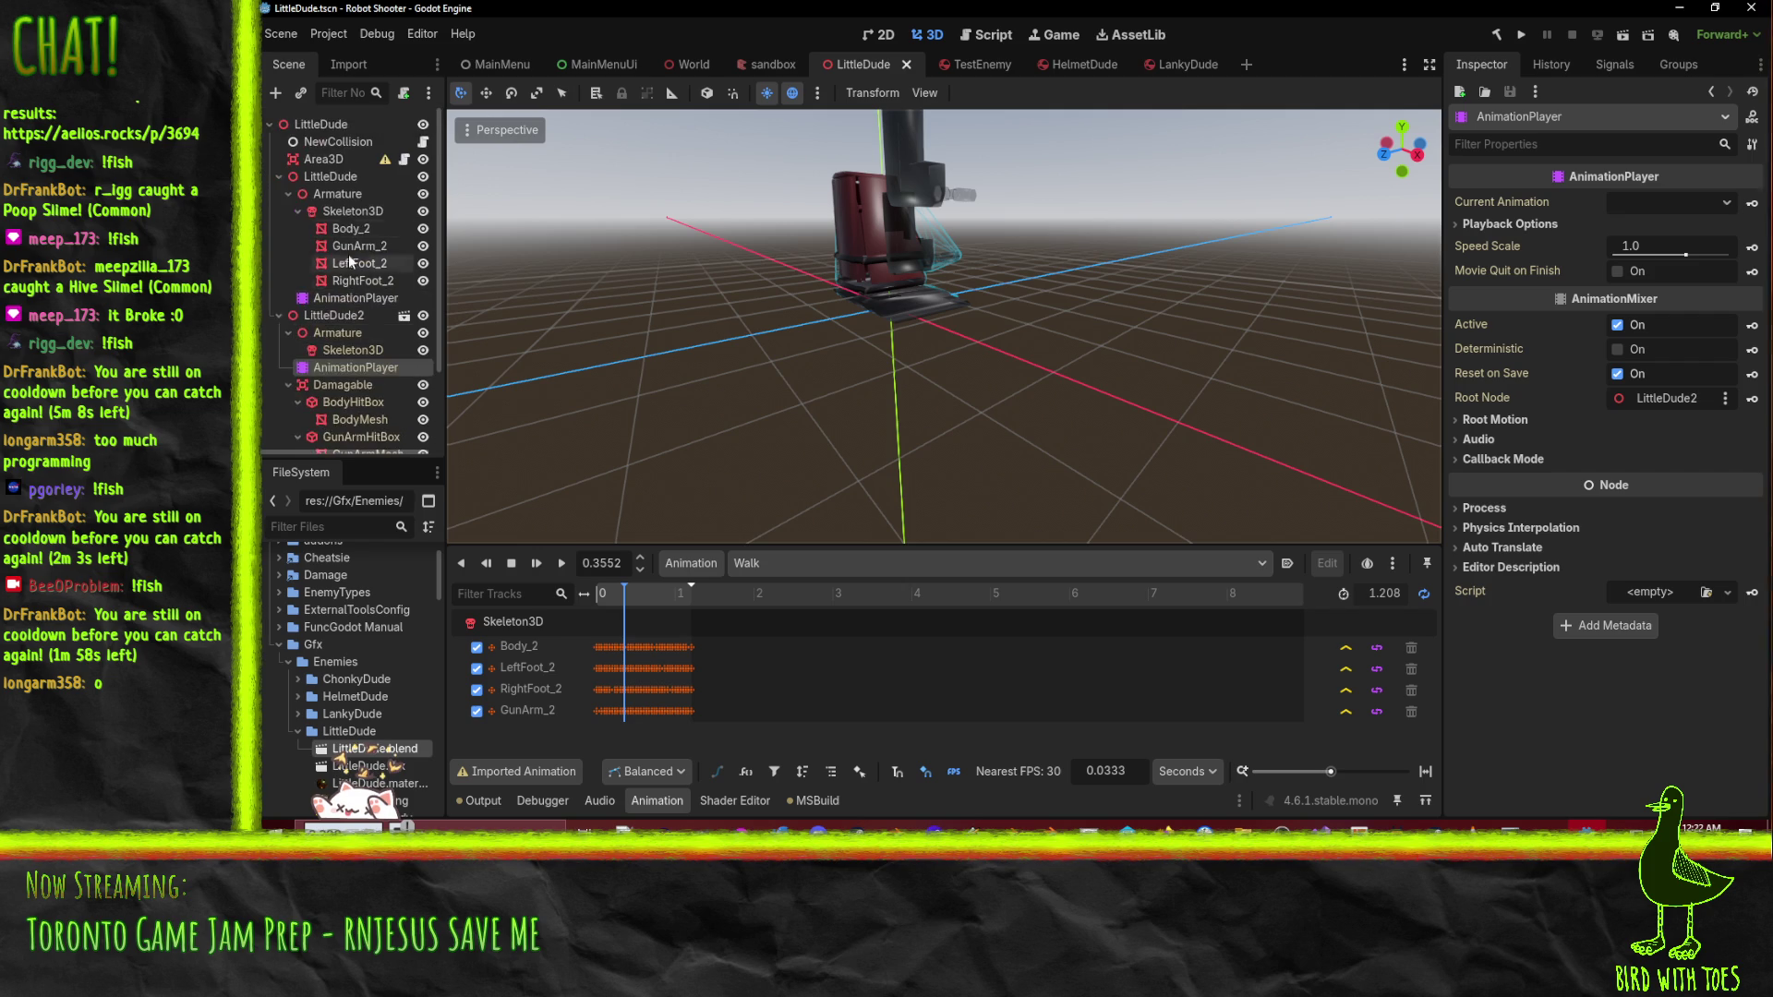
pyautogui.click(408, 163)
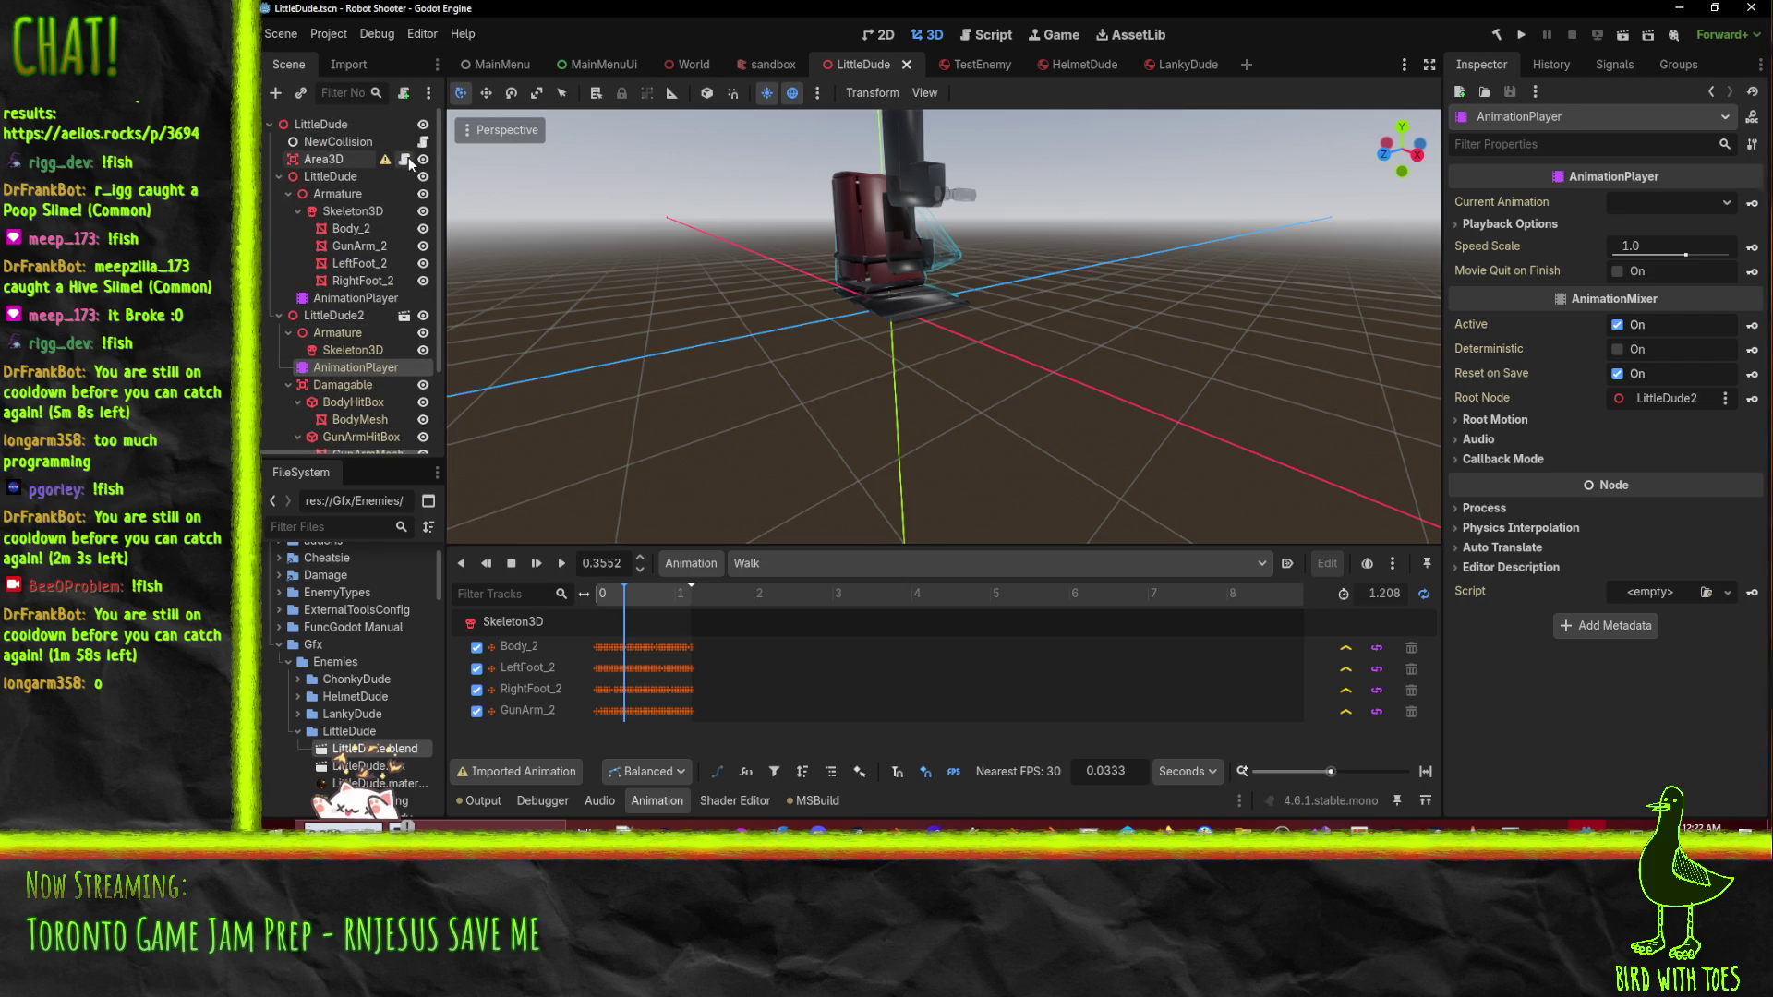
pyautogui.click(1680, 13)
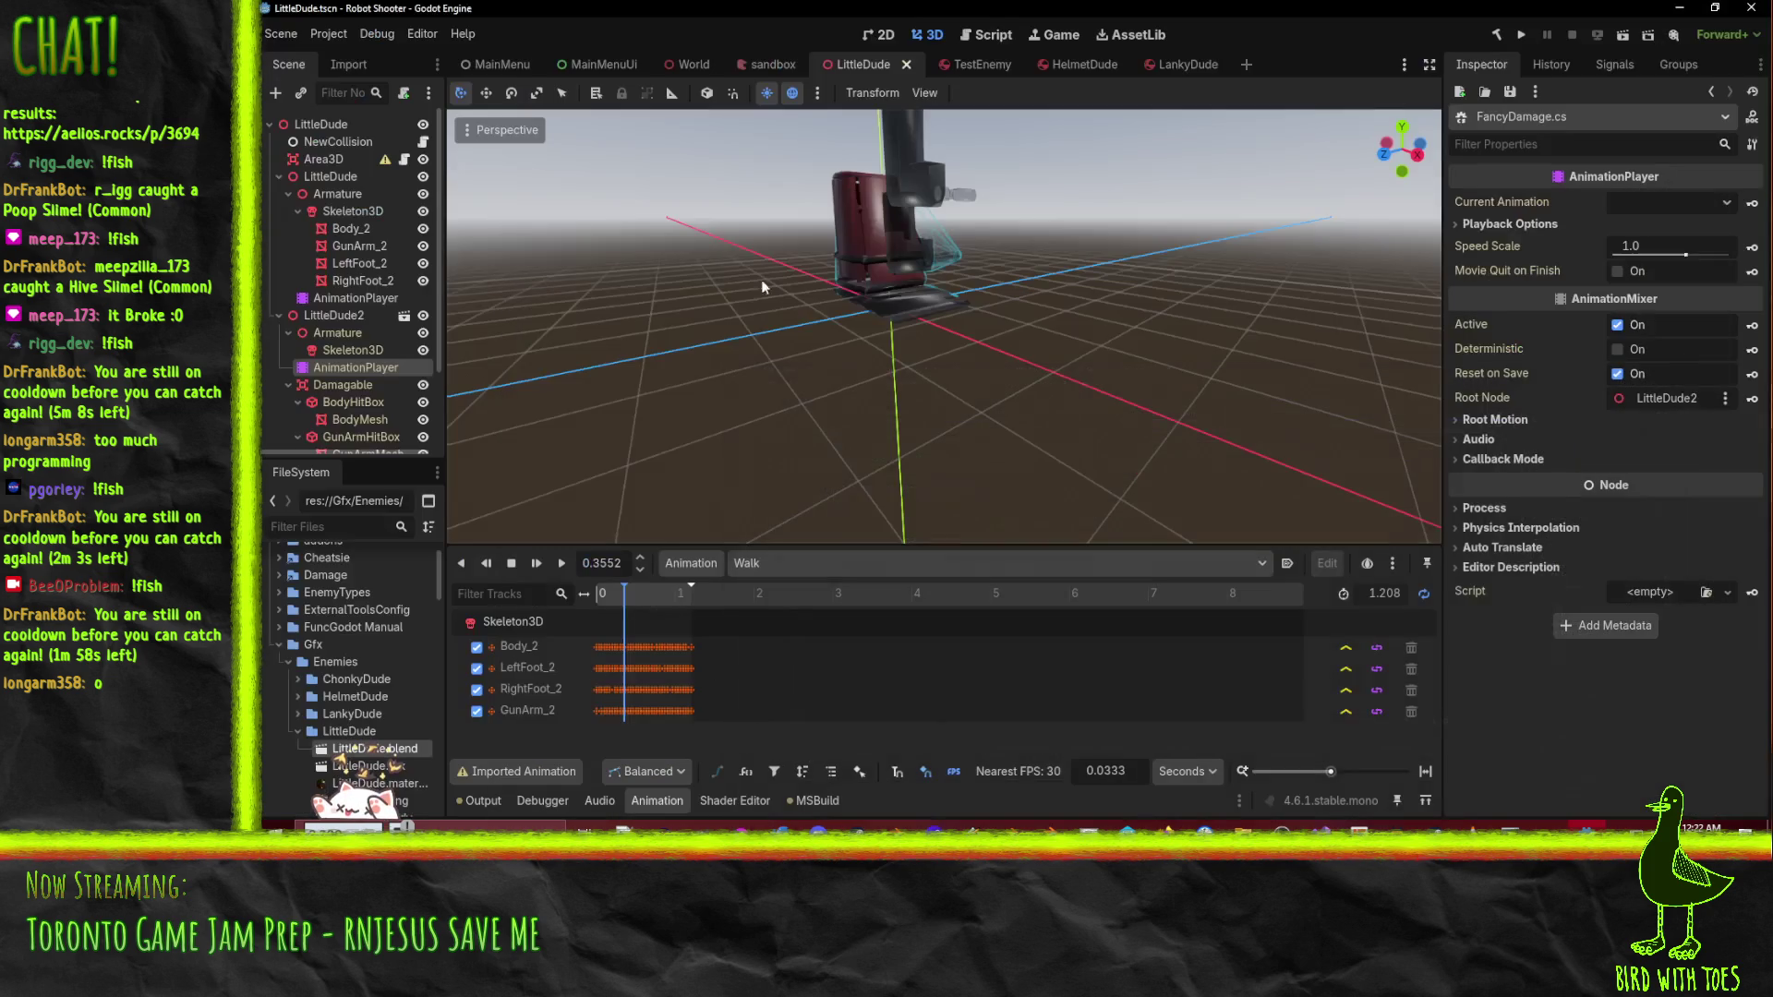
pyautogui.click(345, 314)
pyautogui.click(351, 297)
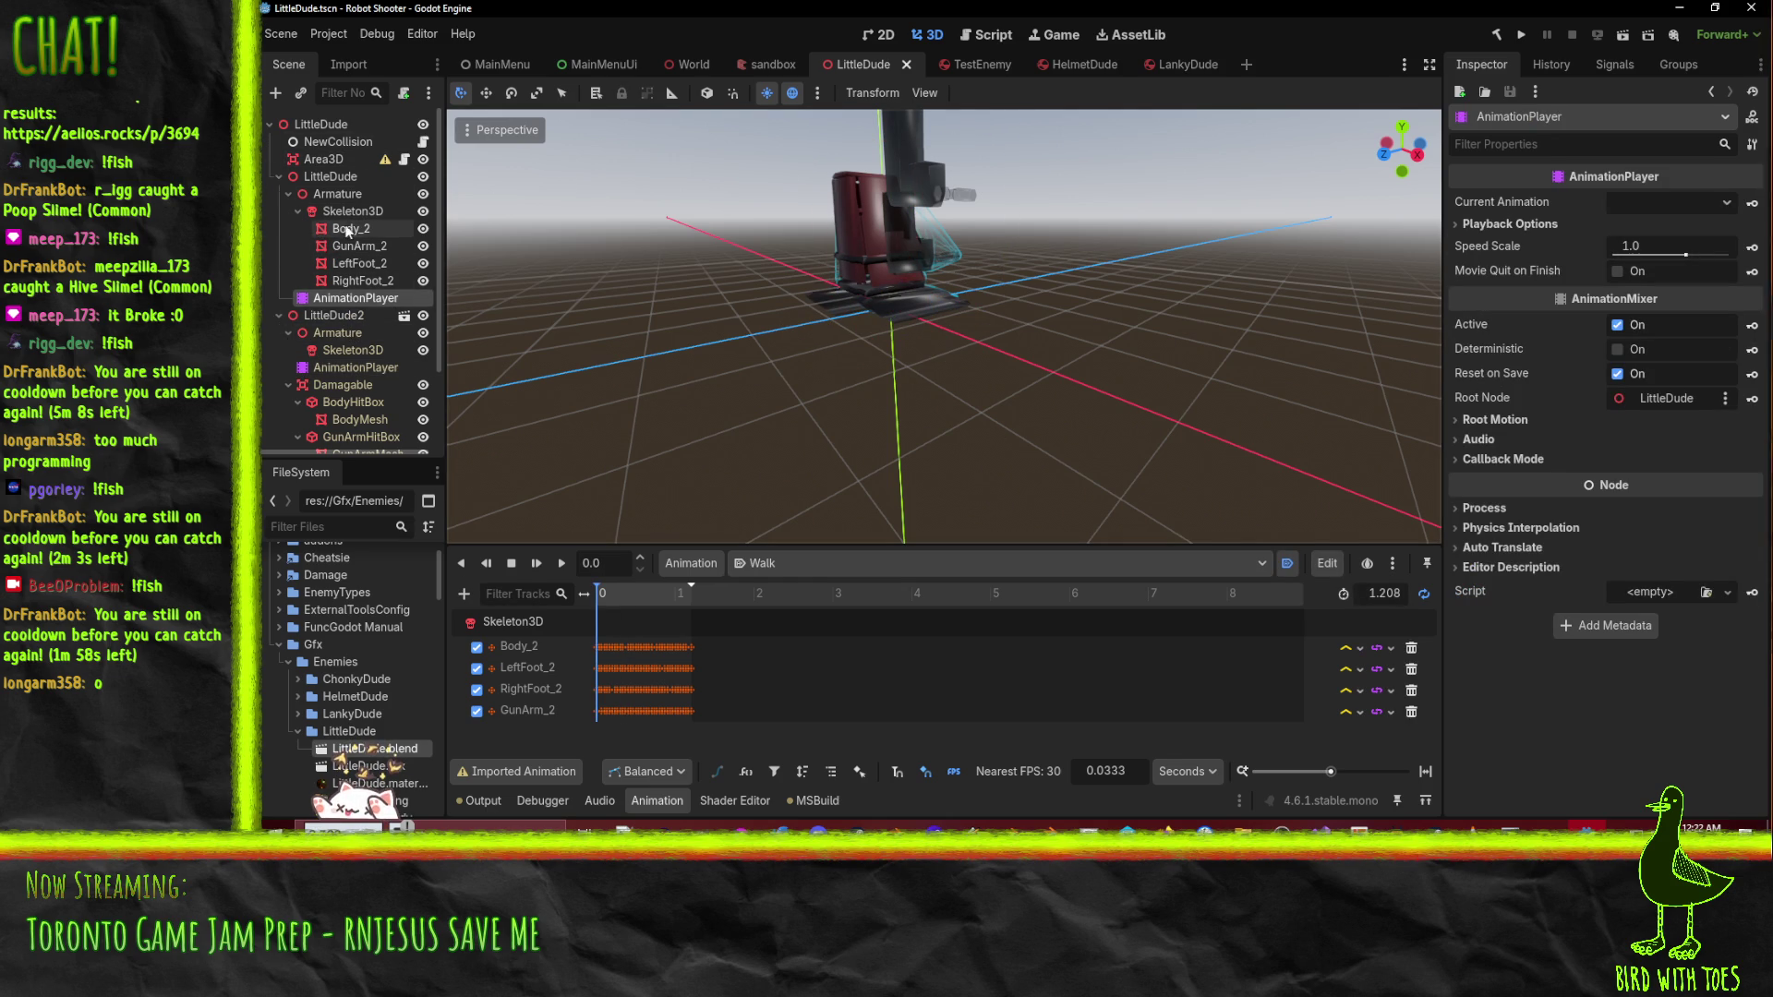
pyautogui.scroll(-3, 374, 319)
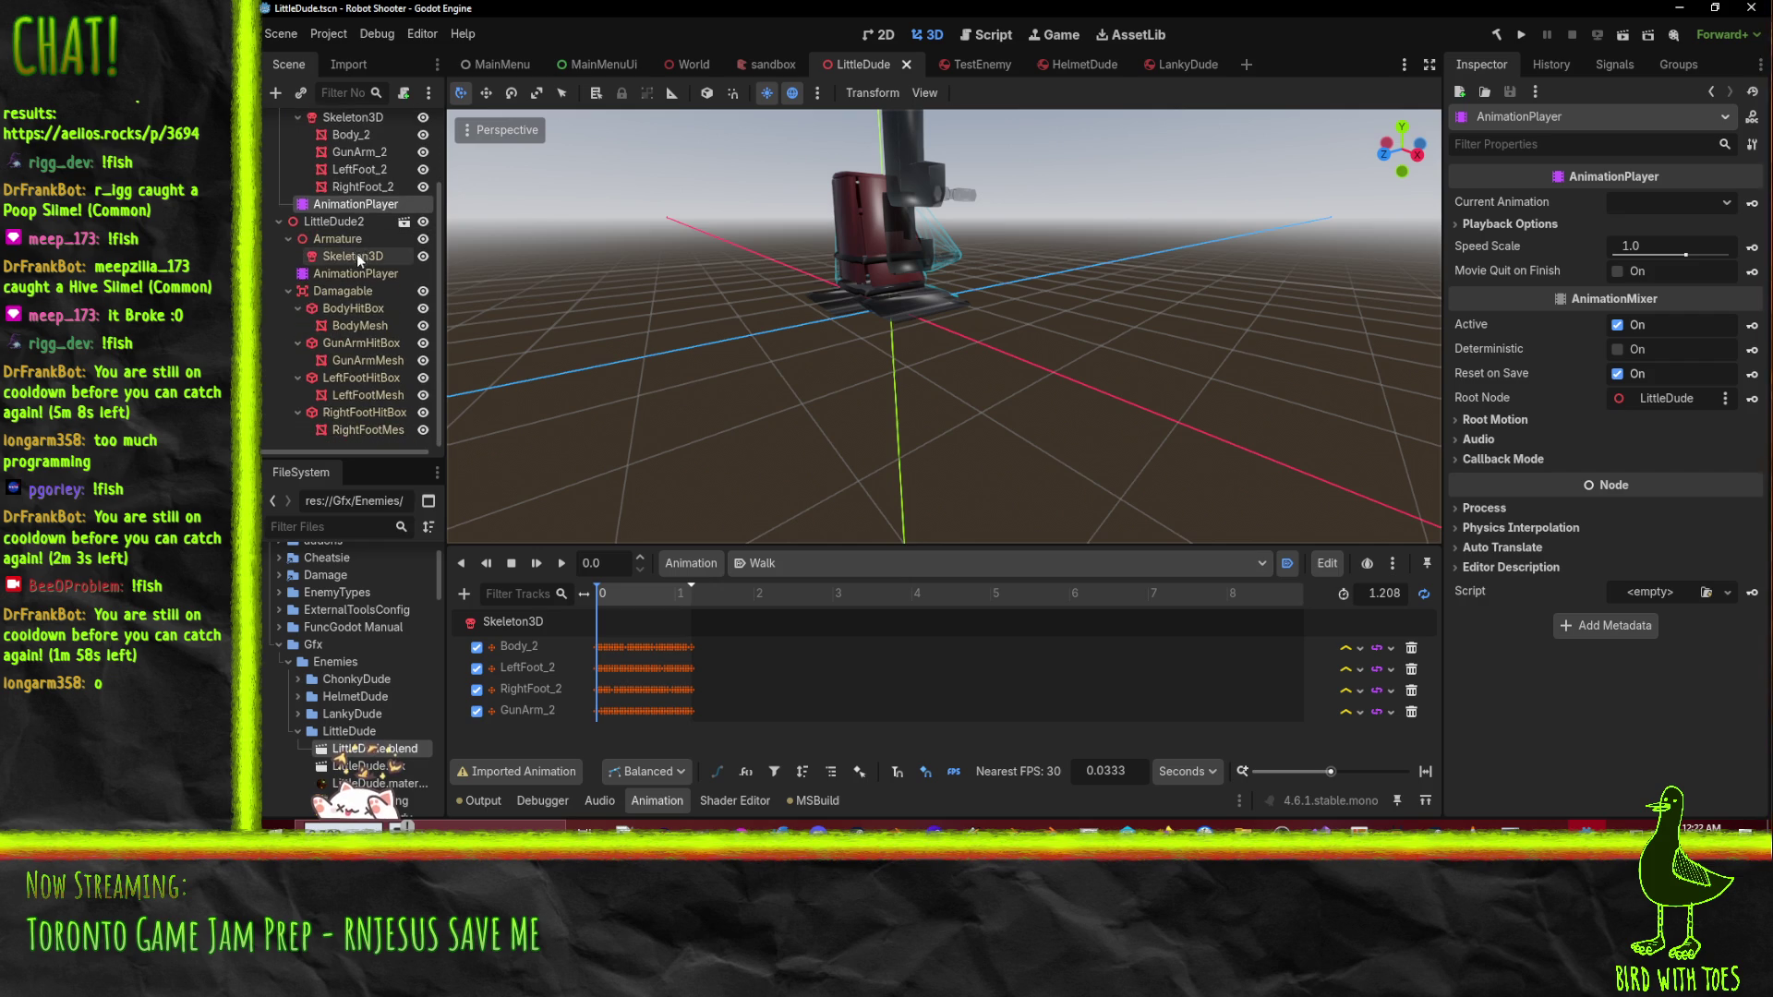
pyautogui.scroll(3, 348, 325)
pyautogui.scroll(-3, 347, 326)
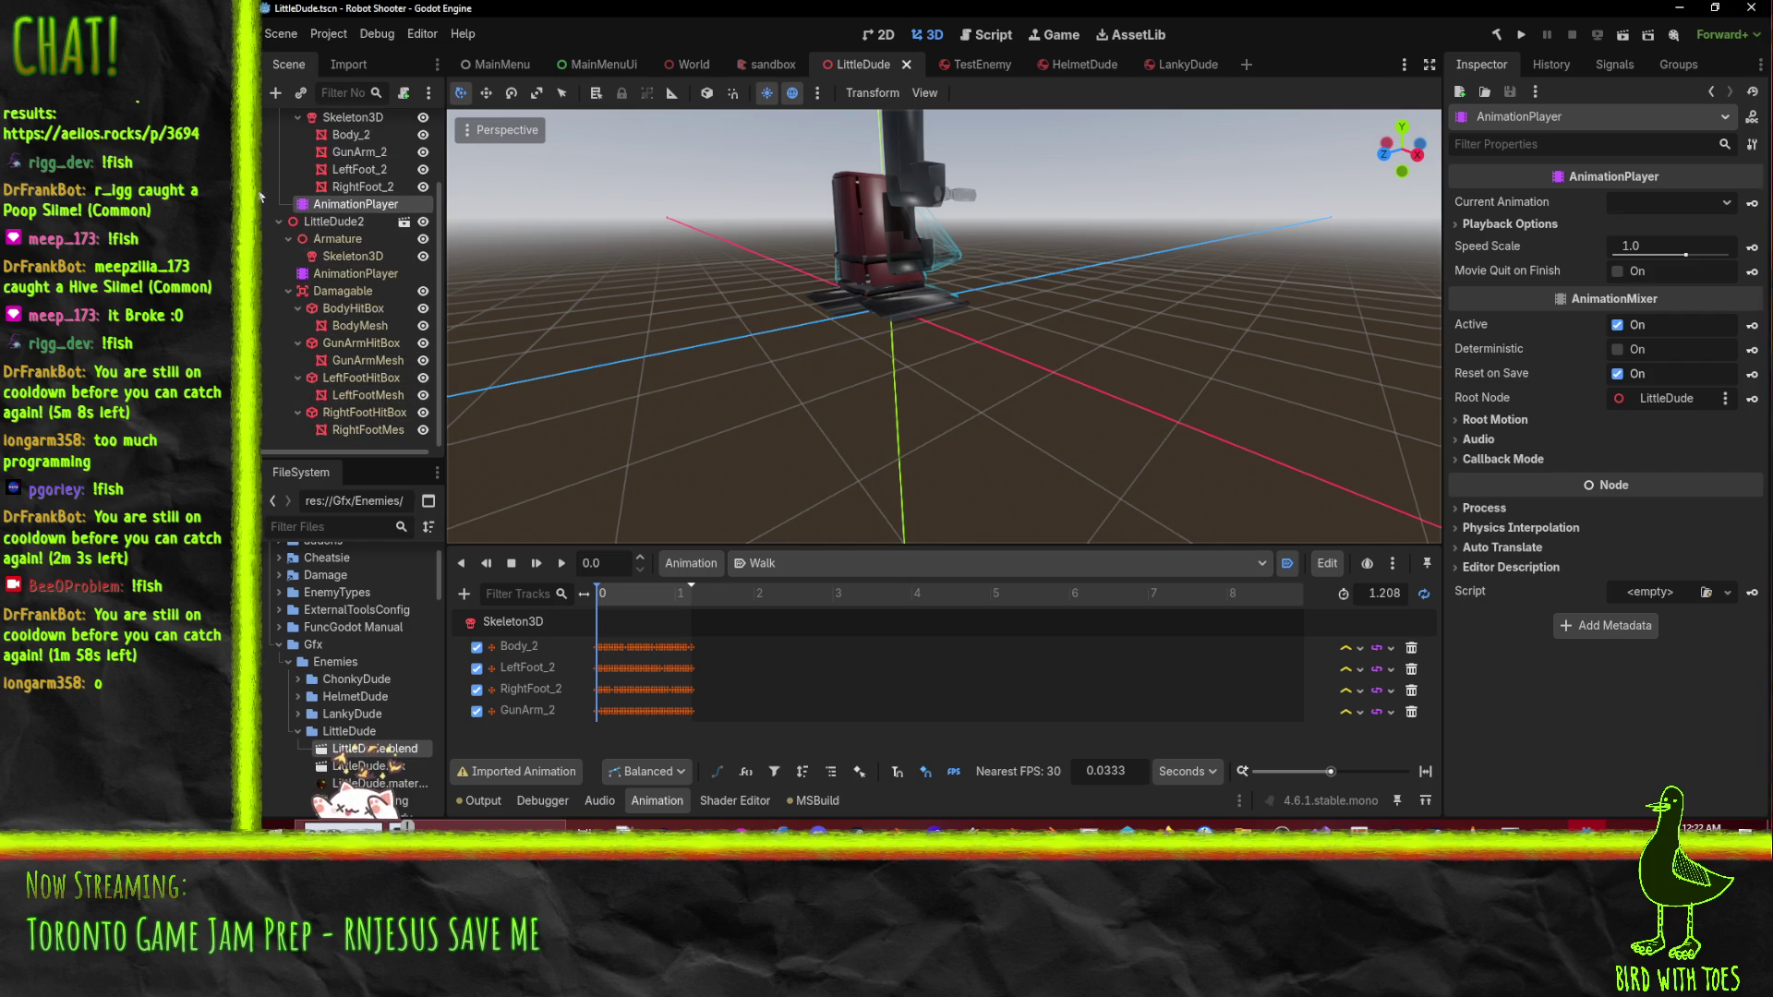
pyautogui.scroll(3, 305, 196)
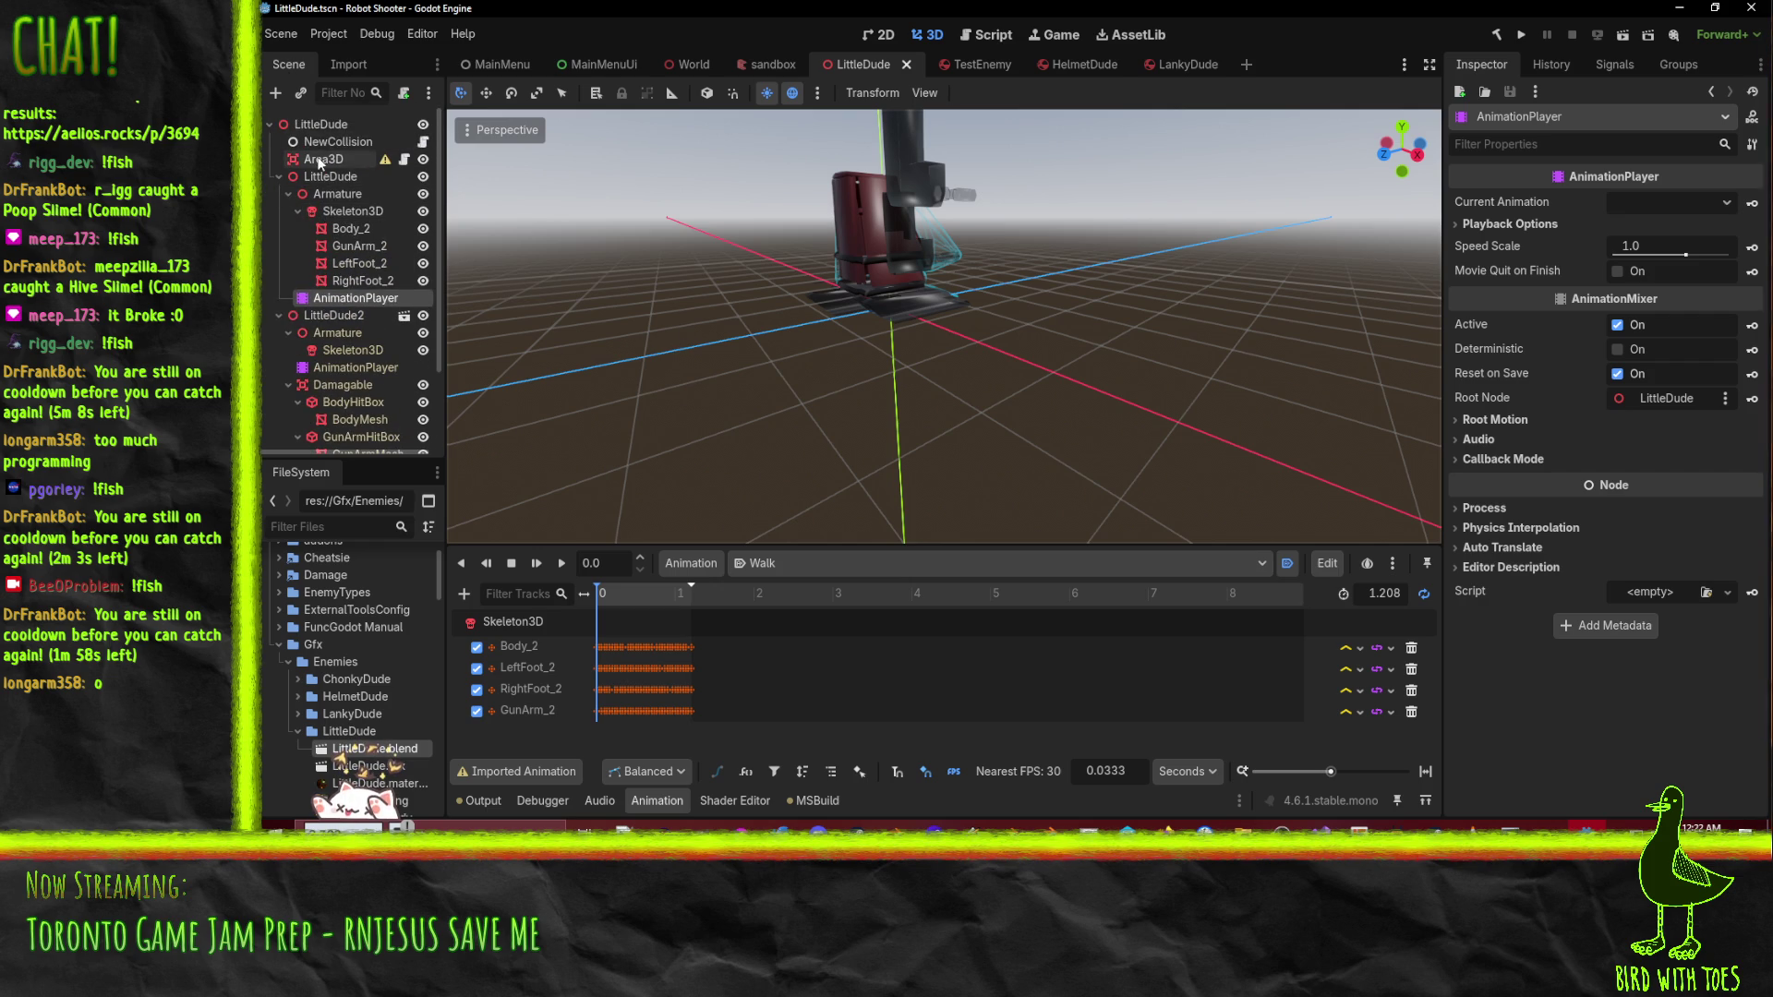
pyautogui.click(321, 160)
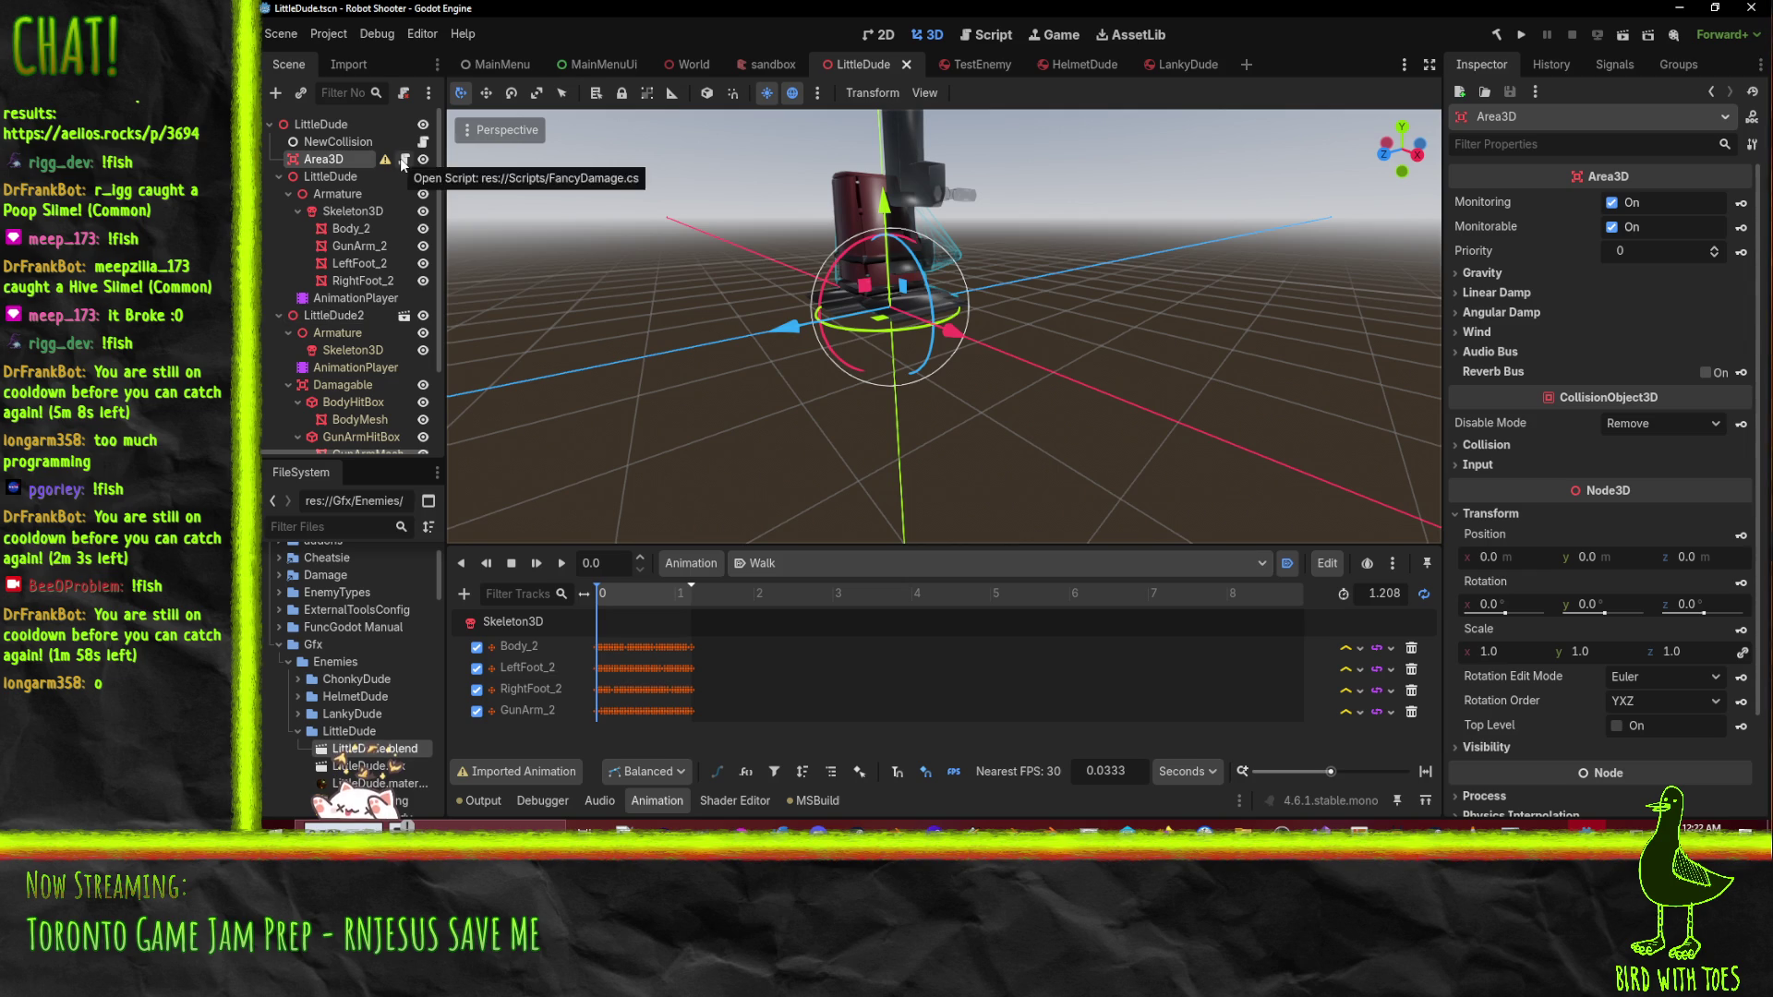
pyautogui.click(312, 145)
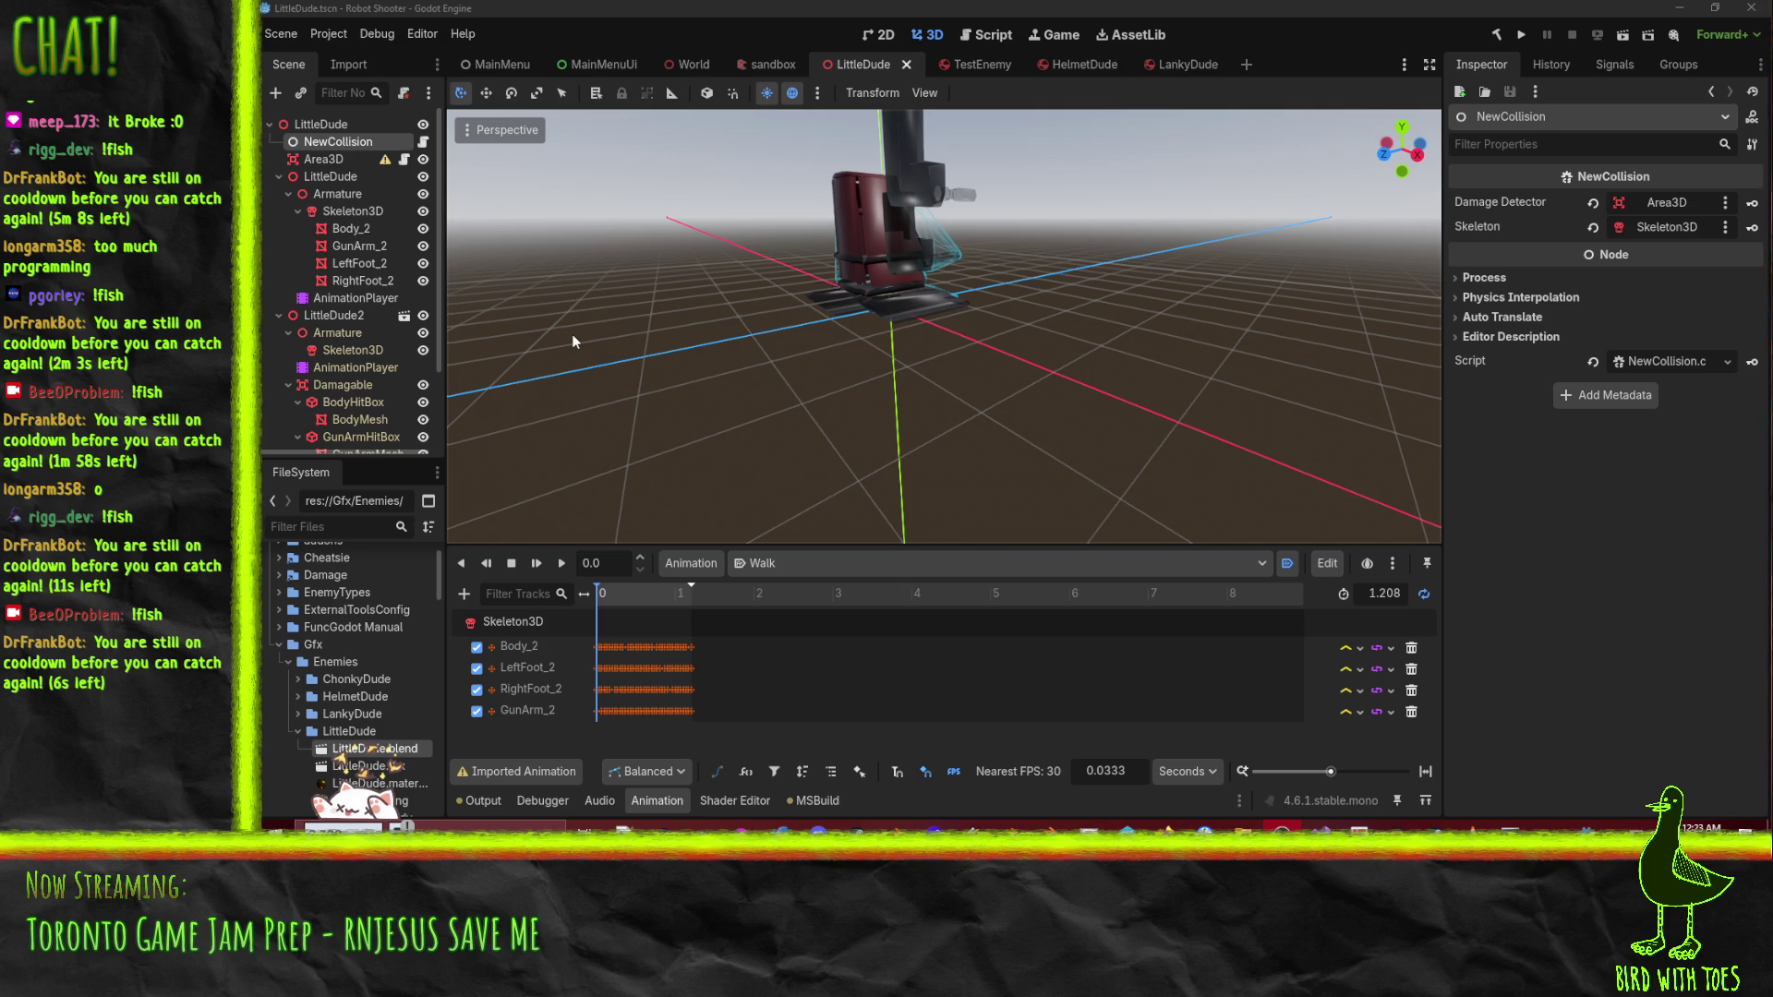
pyautogui.moveTo(980, 298)
pyautogui.mouseDown()
pyautogui.moveTo(1192, 250)
pyautogui.moveTo(1216, 340)
pyautogui.moveTo(1284, 351)
pyautogui.moveTo(1242, 378)
pyautogui.mouseUp()
pyautogui.scroll(-5, 1090, 274)
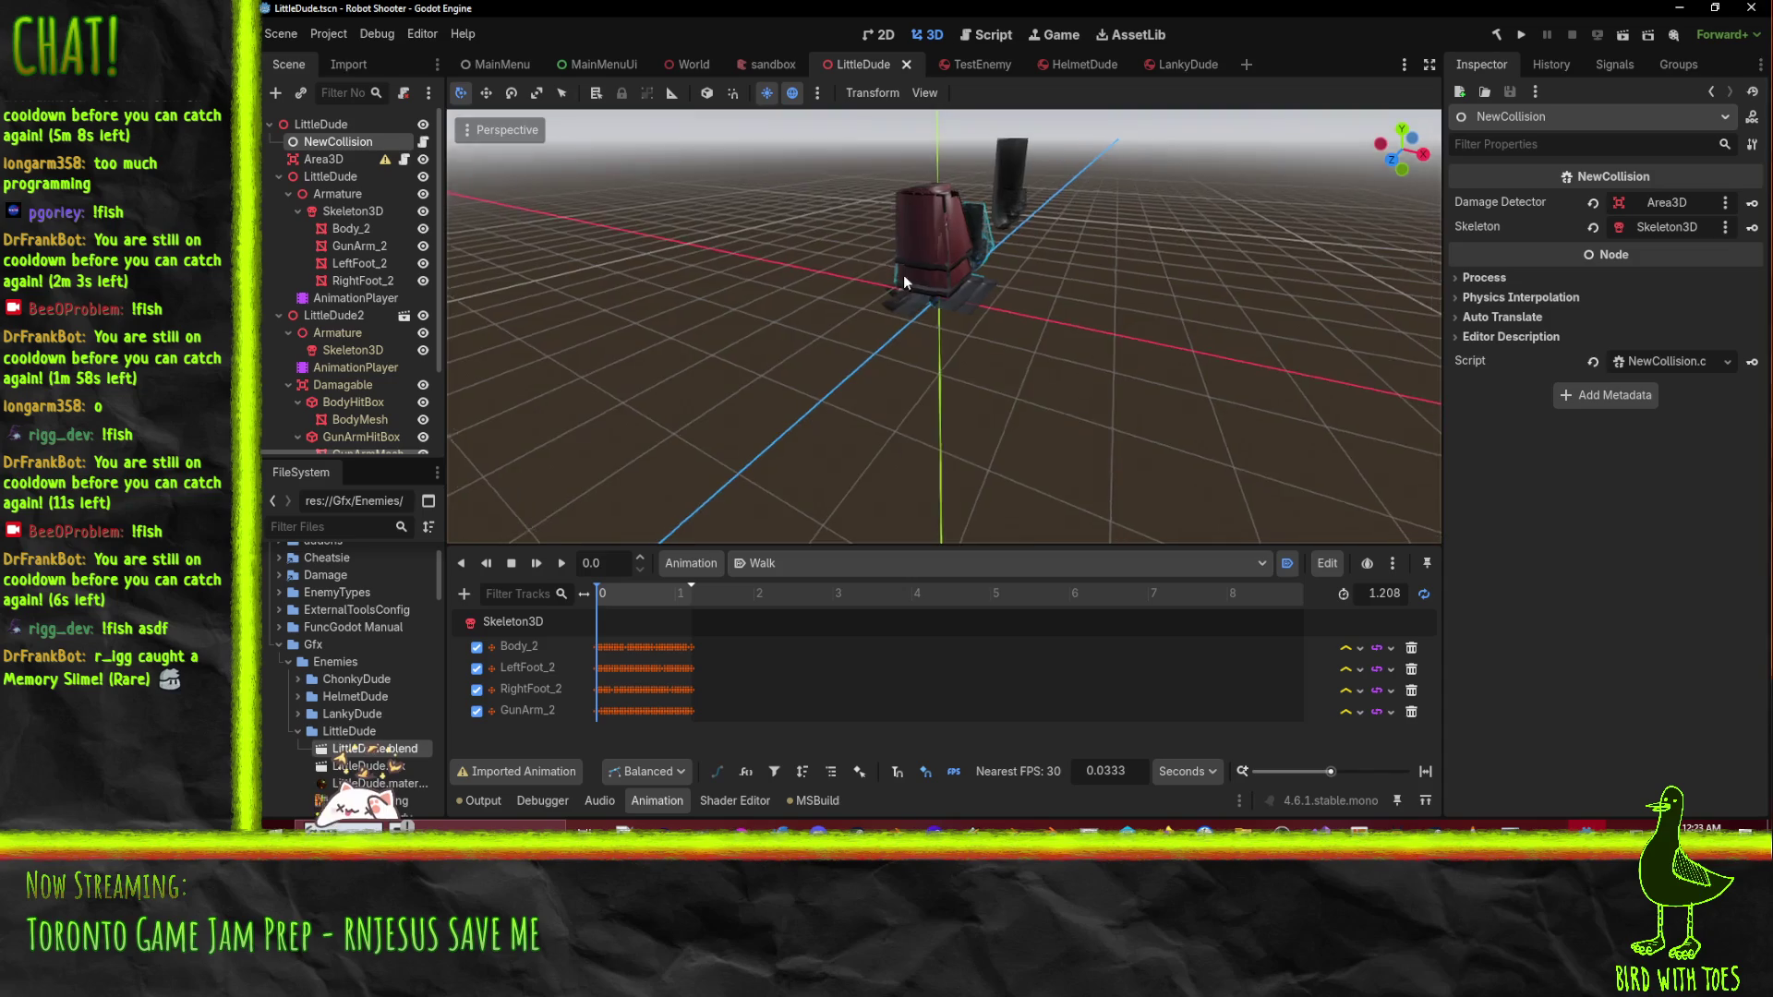
pyautogui.moveTo(904, 274)
pyautogui.mouseDown()
pyautogui.moveTo(994, 313)
pyautogui.moveTo(891, 280)
pyautogui.mouseUp()
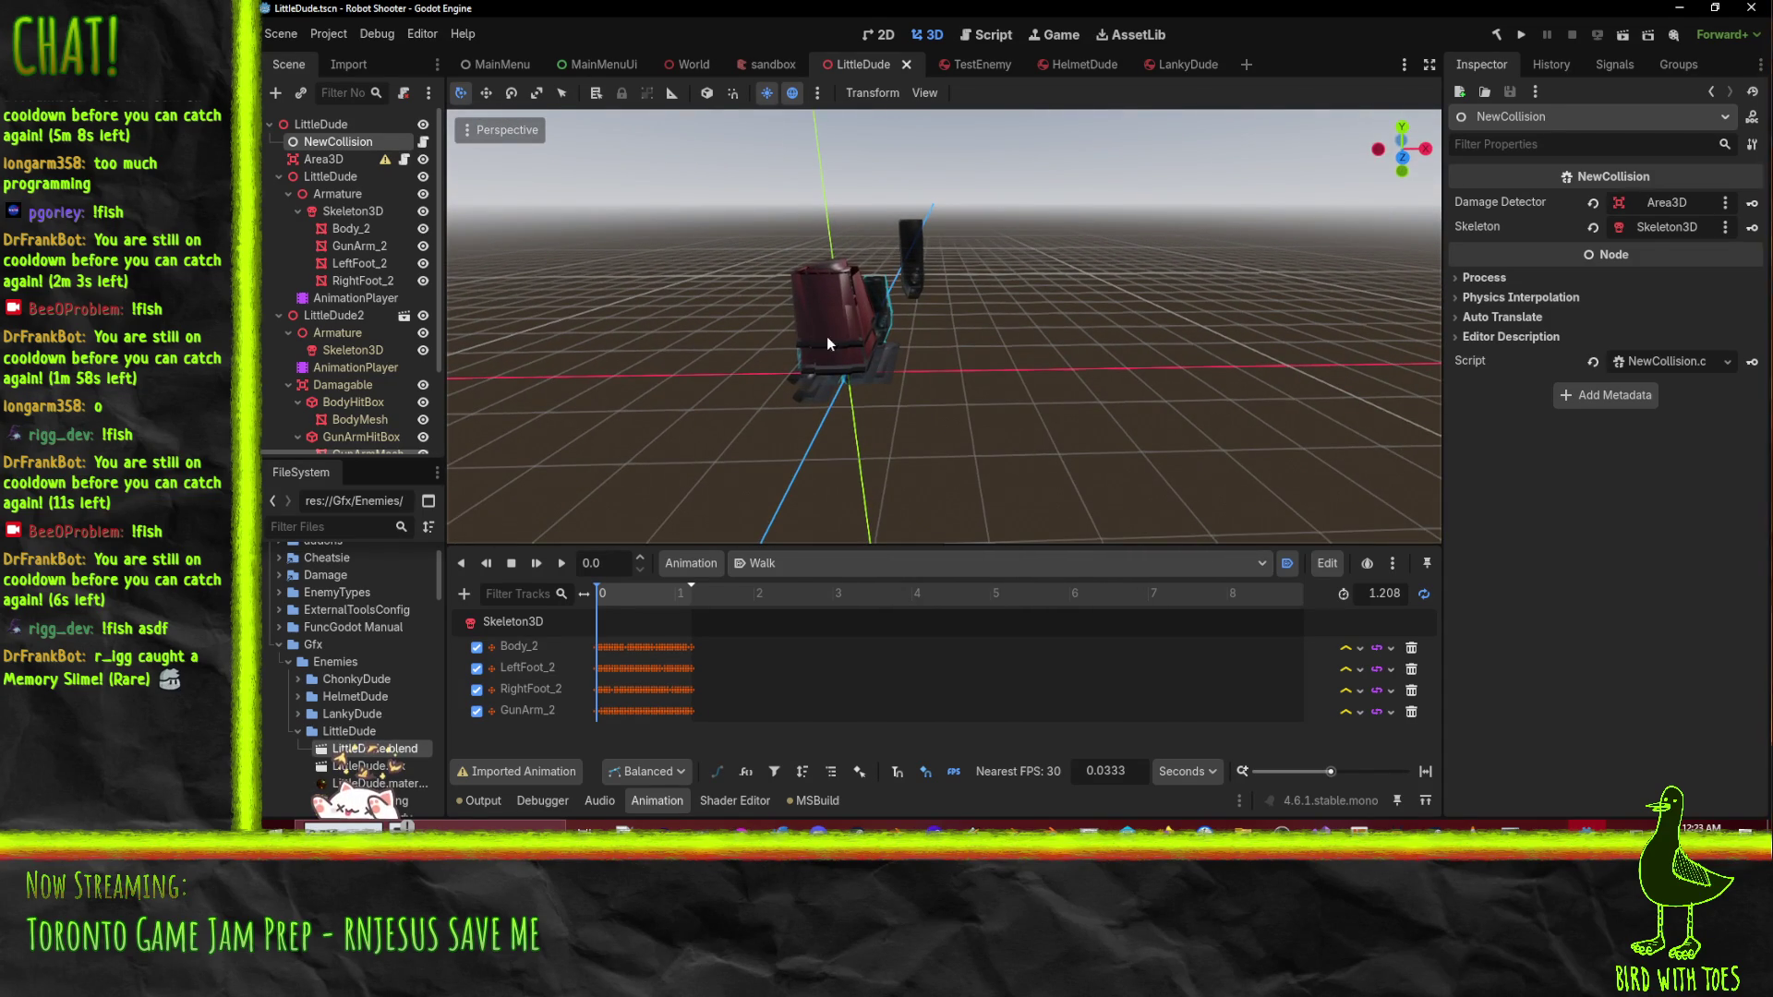
pyautogui.moveTo(731, 325)
pyautogui.mouseDown()
pyautogui.moveTo(1012, 279)
pyautogui.moveTo(1077, 354)
pyautogui.mouseUp()
pyautogui.moveTo(818, 322)
pyautogui.mouseDown()
pyautogui.moveTo(1028, 417)
pyautogui.moveTo(1012, 386)
pyautogui.moveTo(1210, 368)
pyautogui.moveTo(1138, 417)
pyautogui.moveTo(484, 383)
pyautogui.mouseUp()
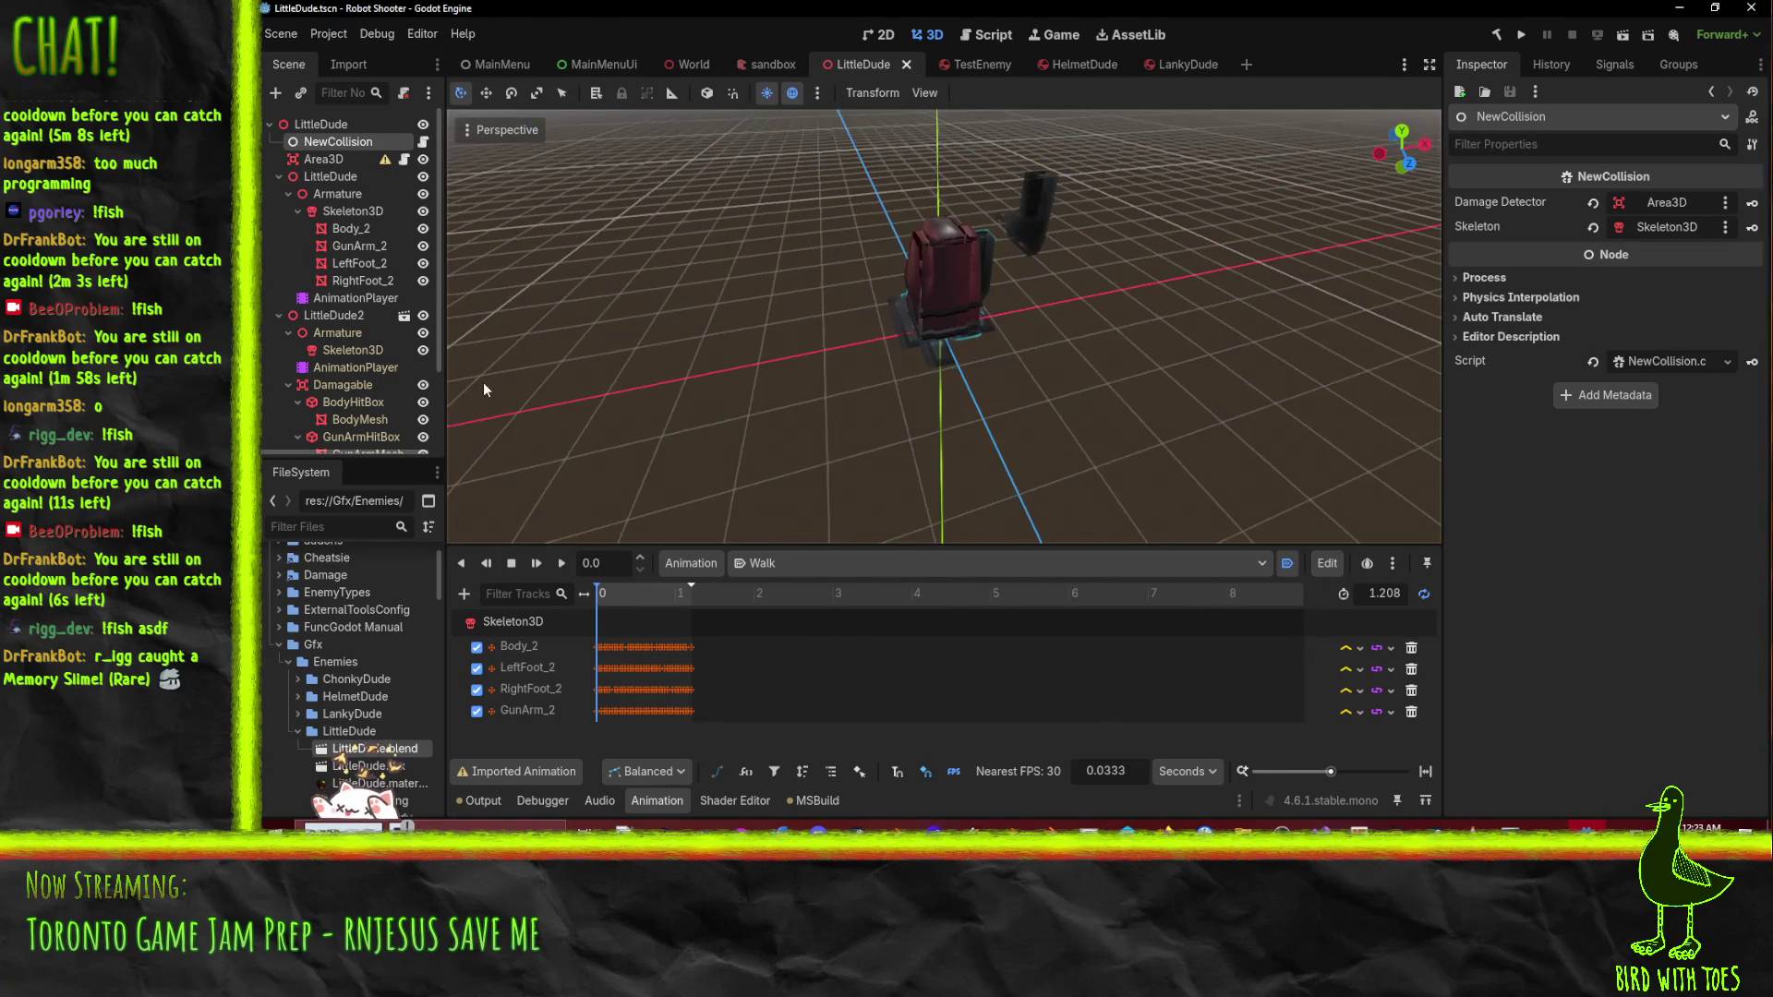
# - Delete the old LittleDude2 instance from the scene
pyautogui.click(370, 314)
pyautogui.press('Delete')
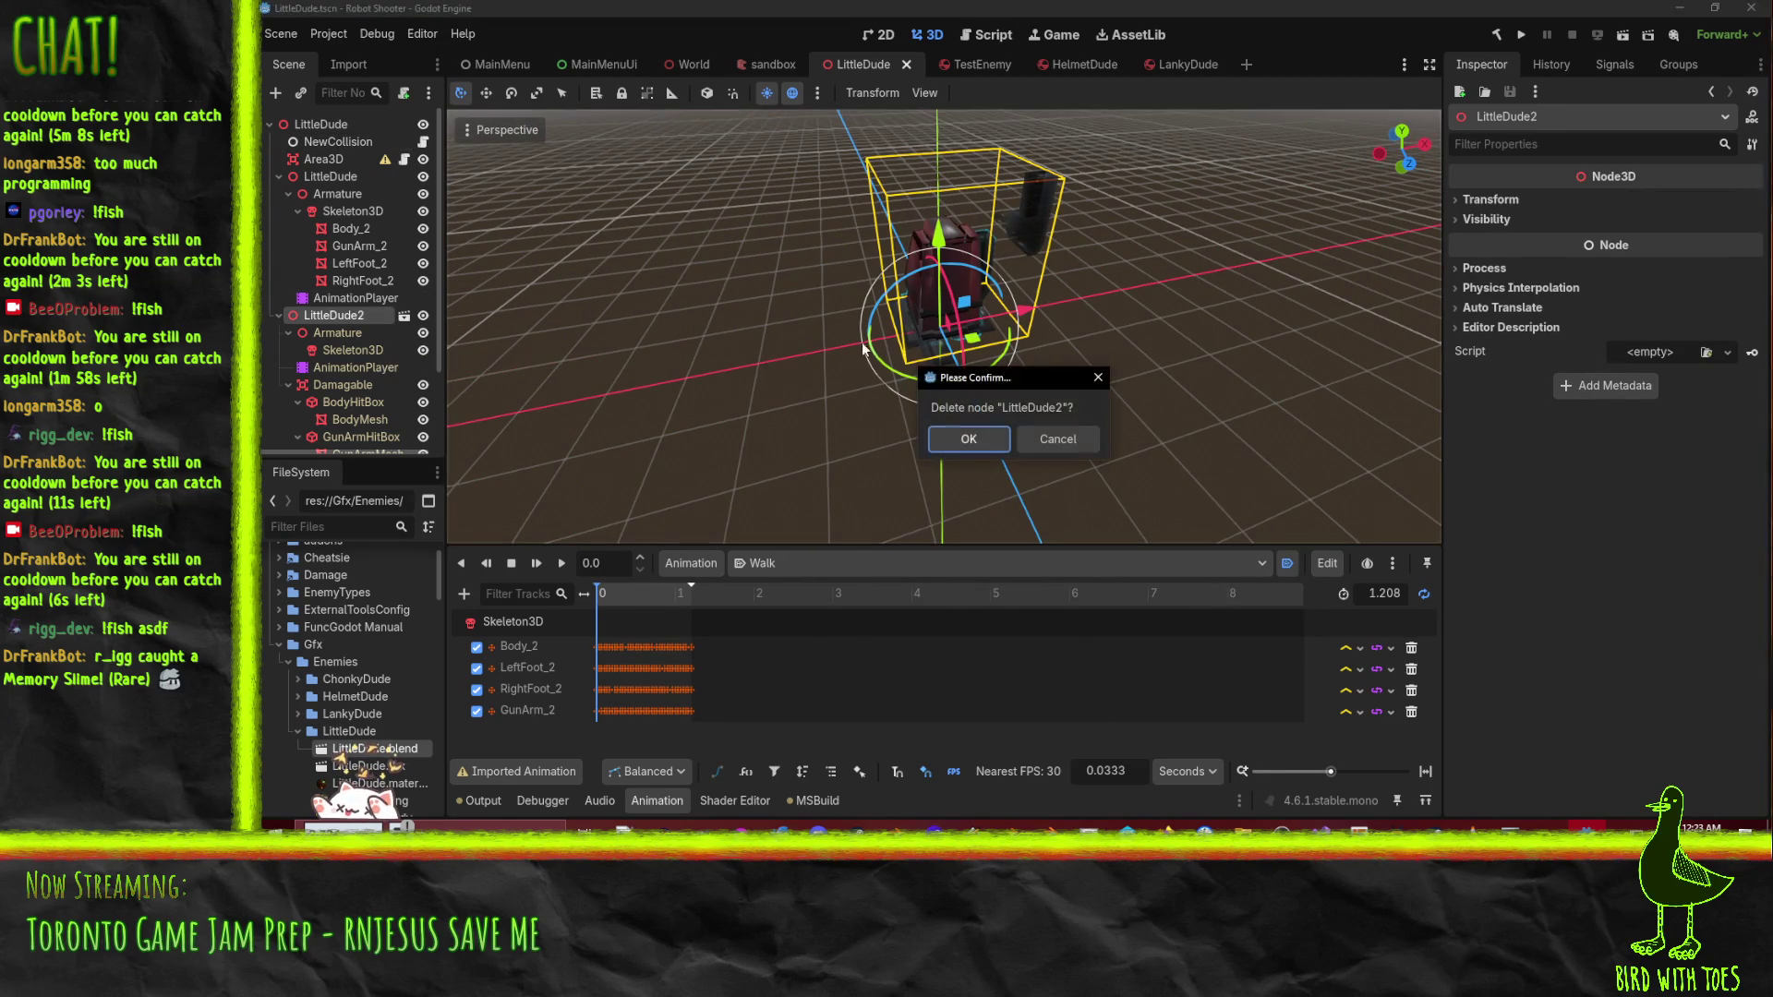
pyautogui.click(859, 440)
# - Clear the Output log and reimport LittleDude.blend
pyautogui.click(531, 797)
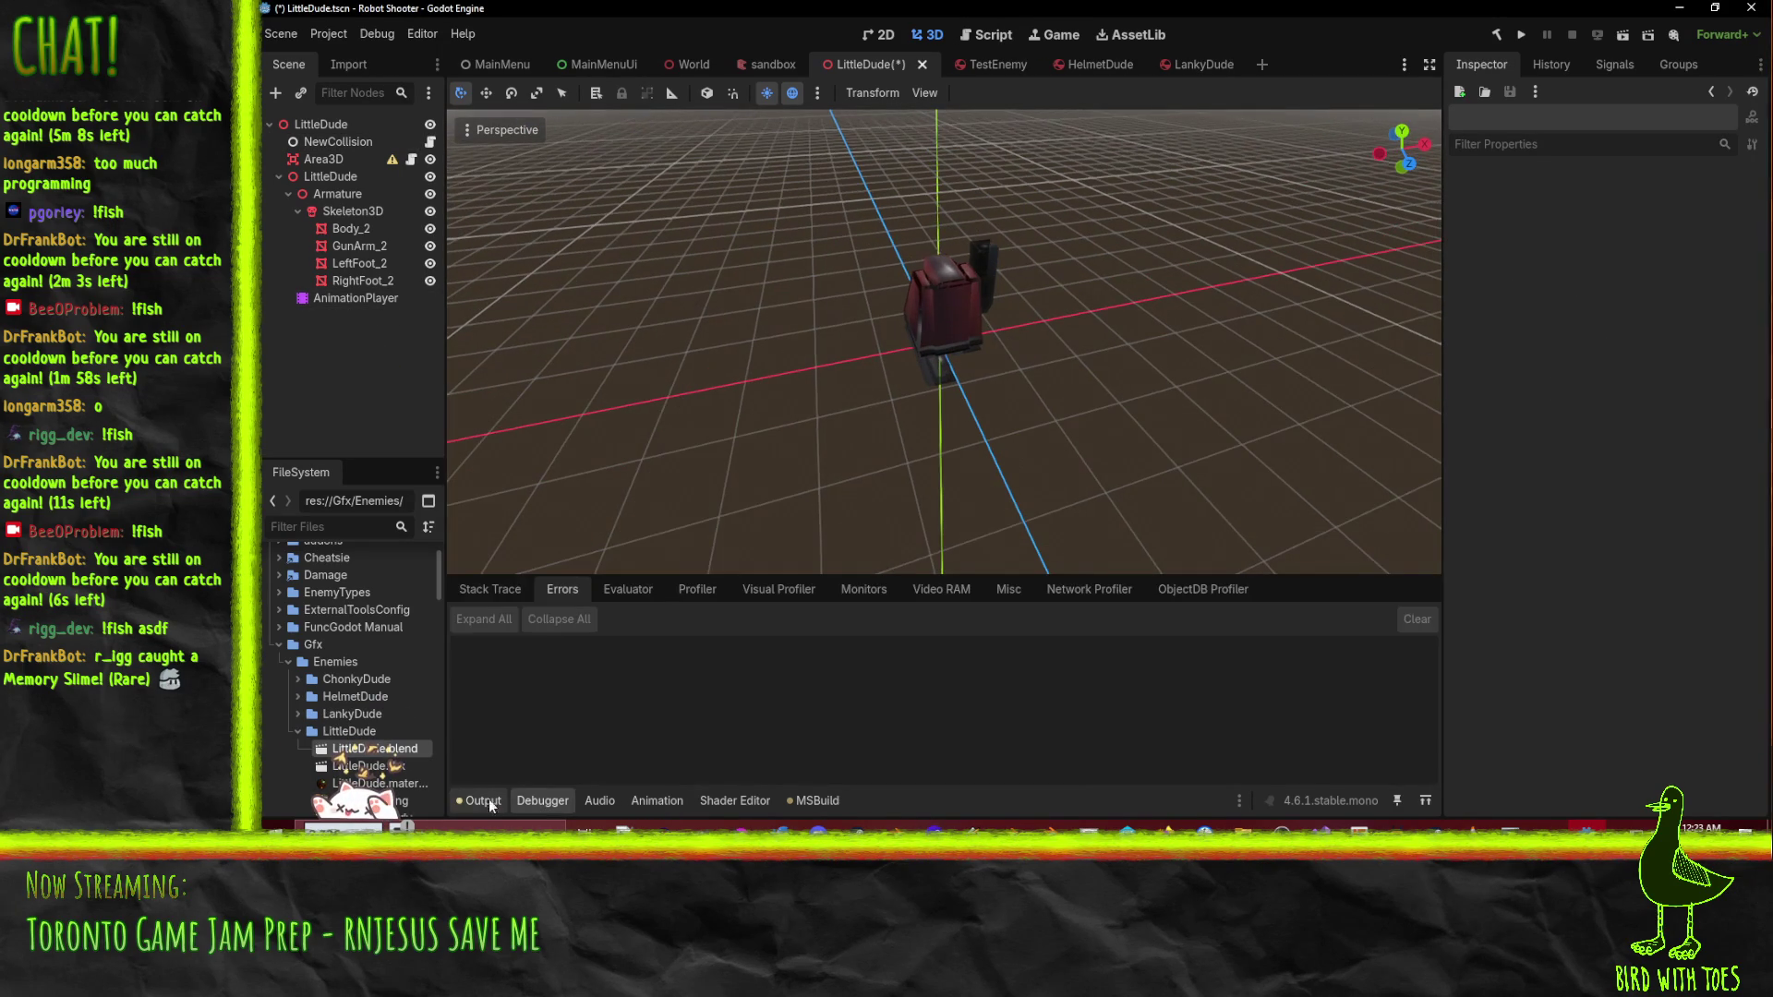
pyautogui.click(489, 800)
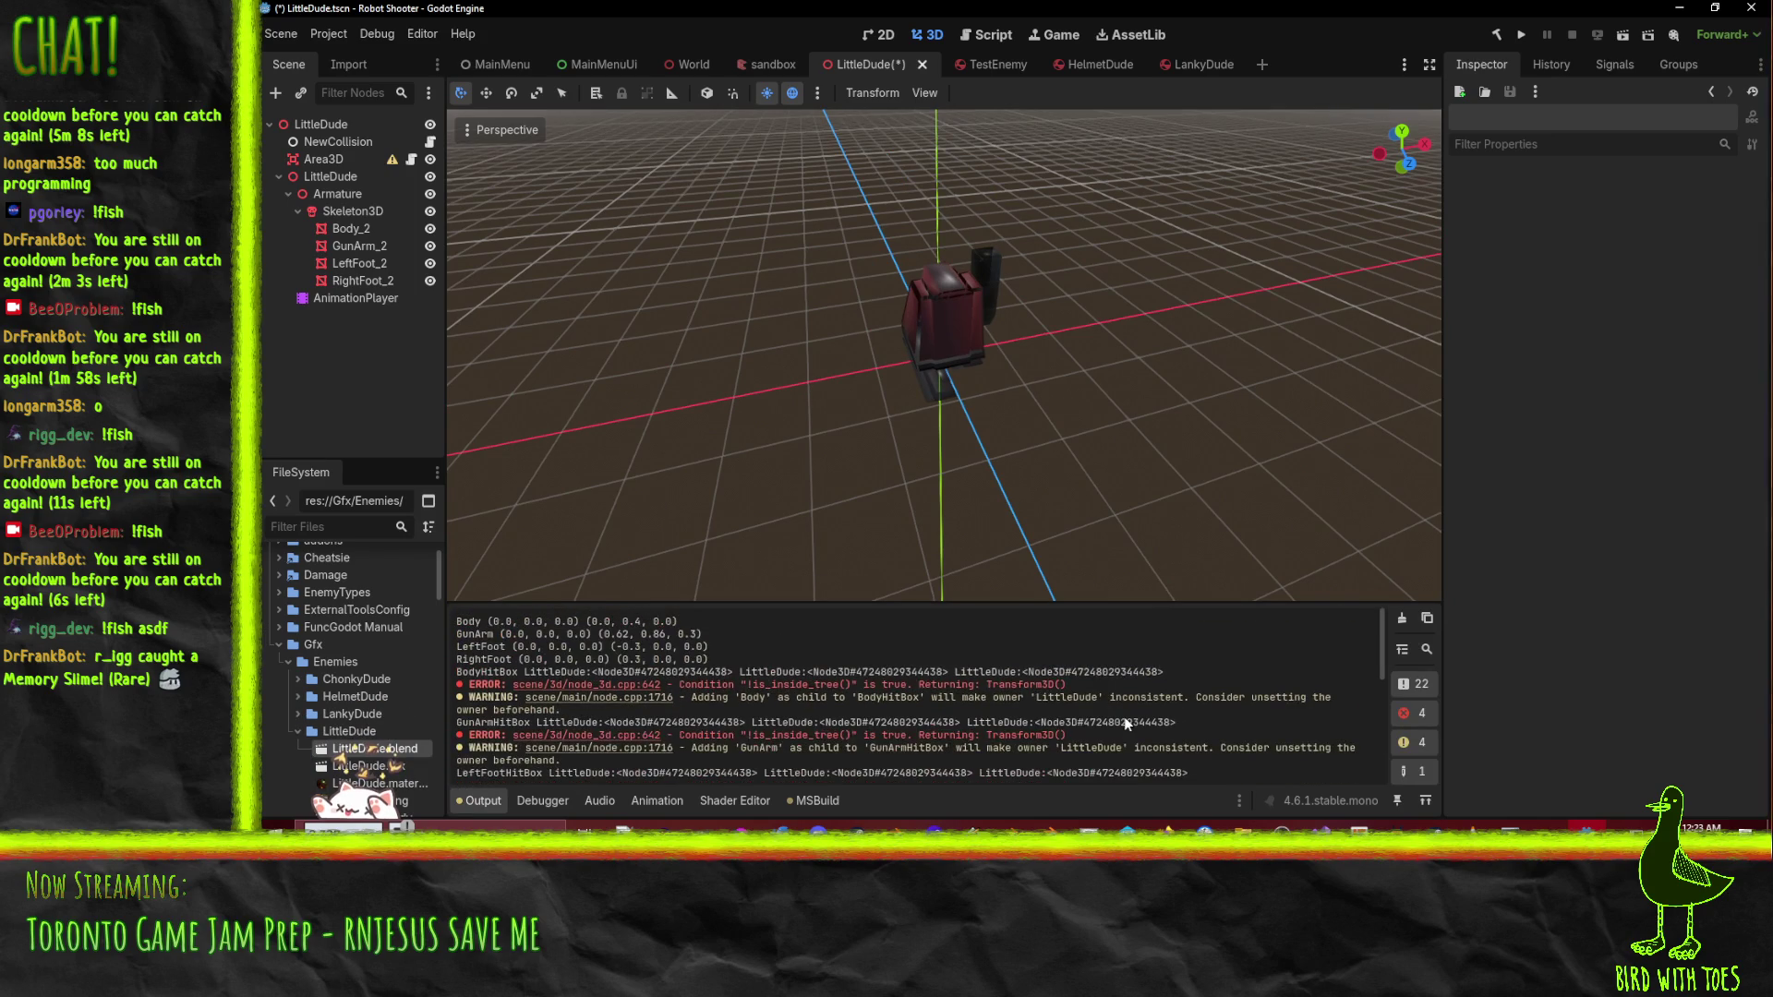
pyautogui.click(1402, 618)
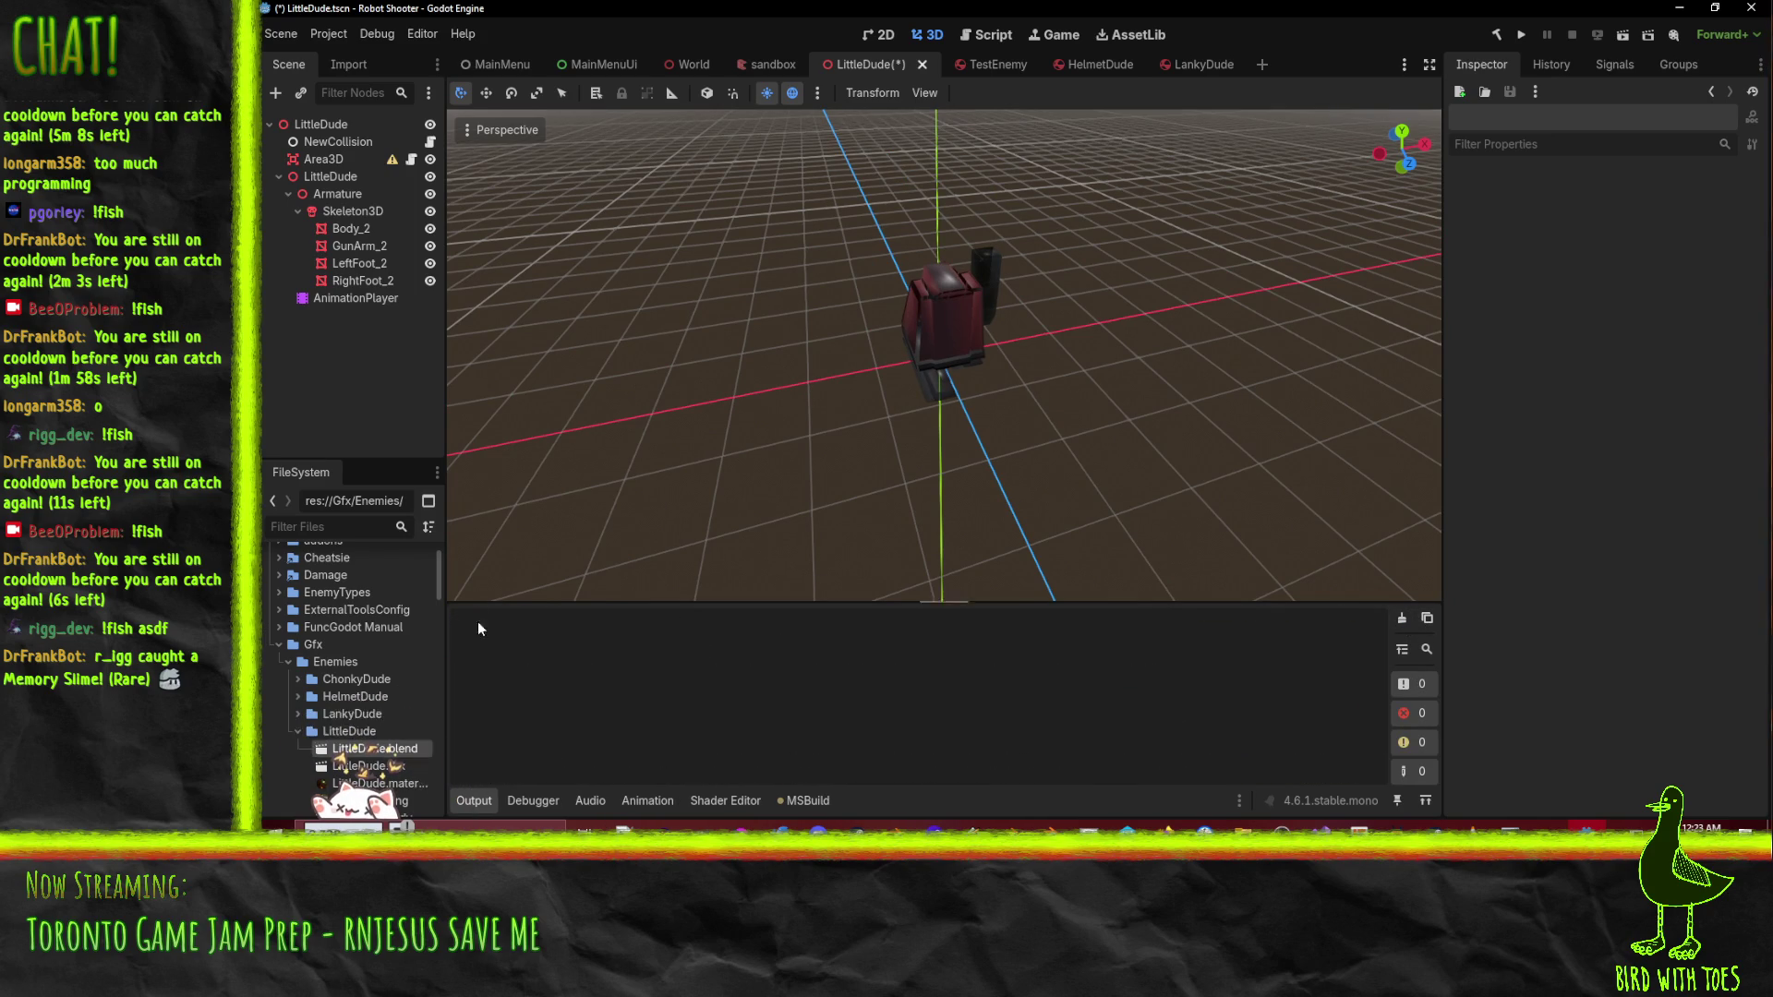
pyautogui.rightClick(349, 749)
pyautogui.click(508, 739)
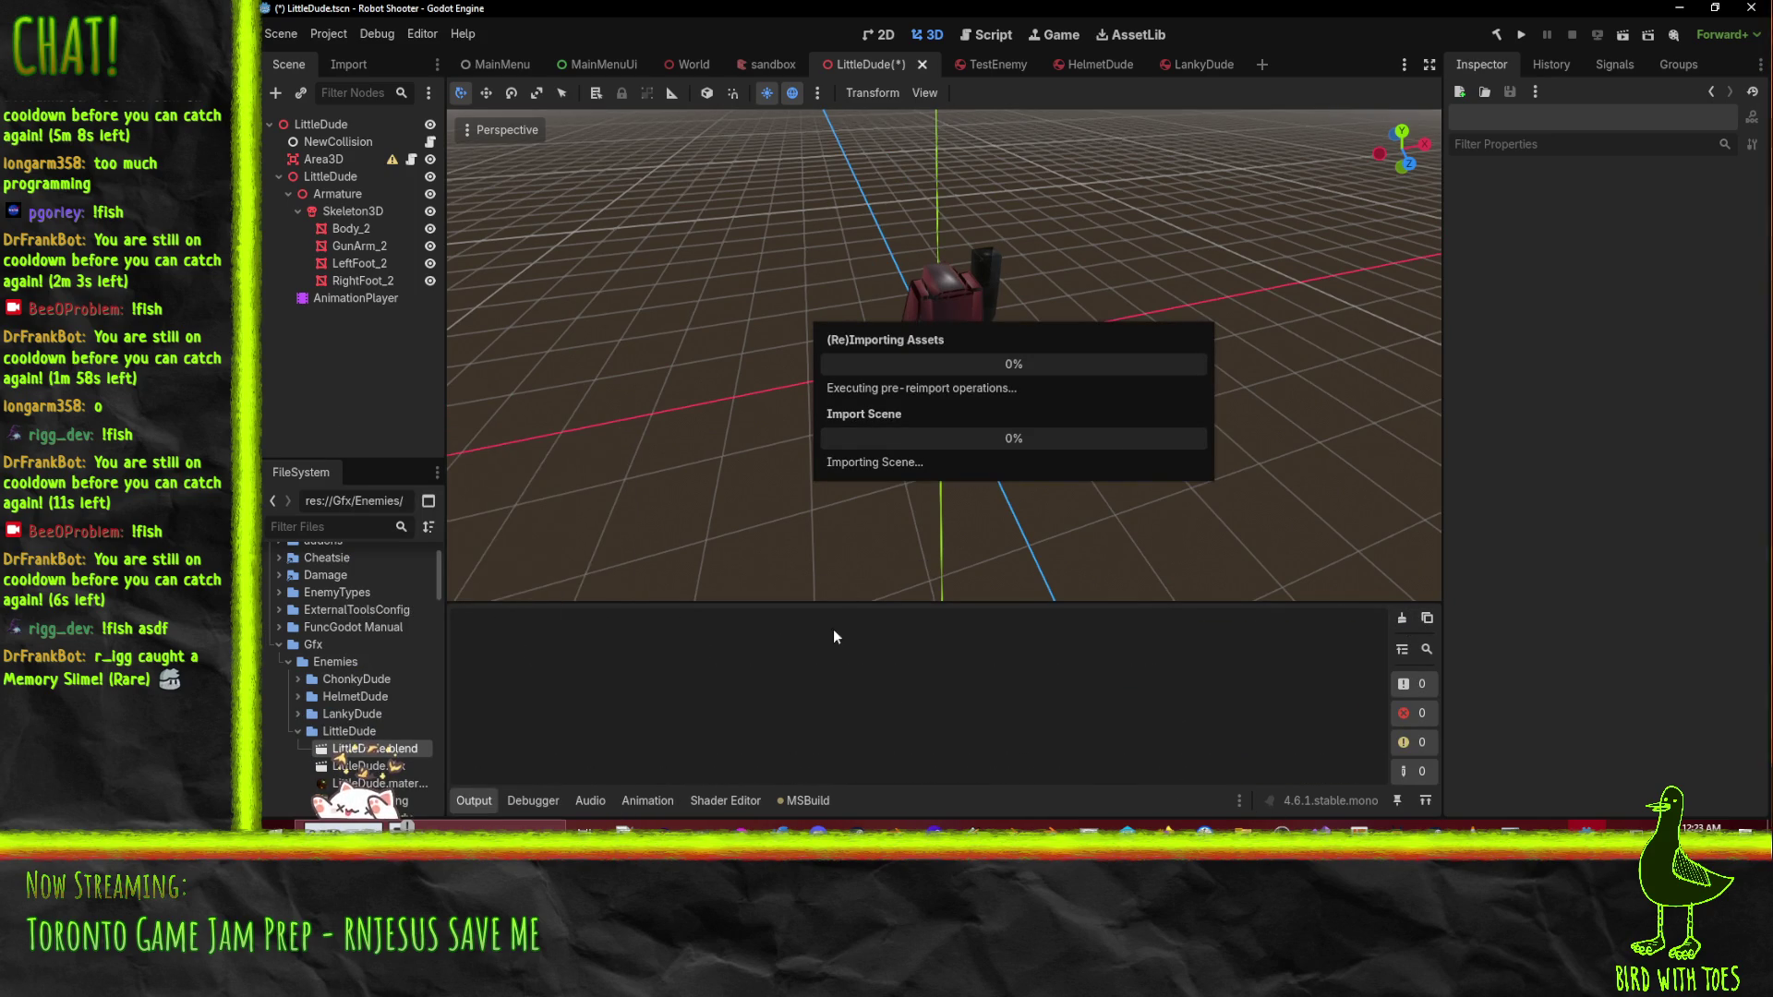
pyautogui.scroll(10, 981, 714)
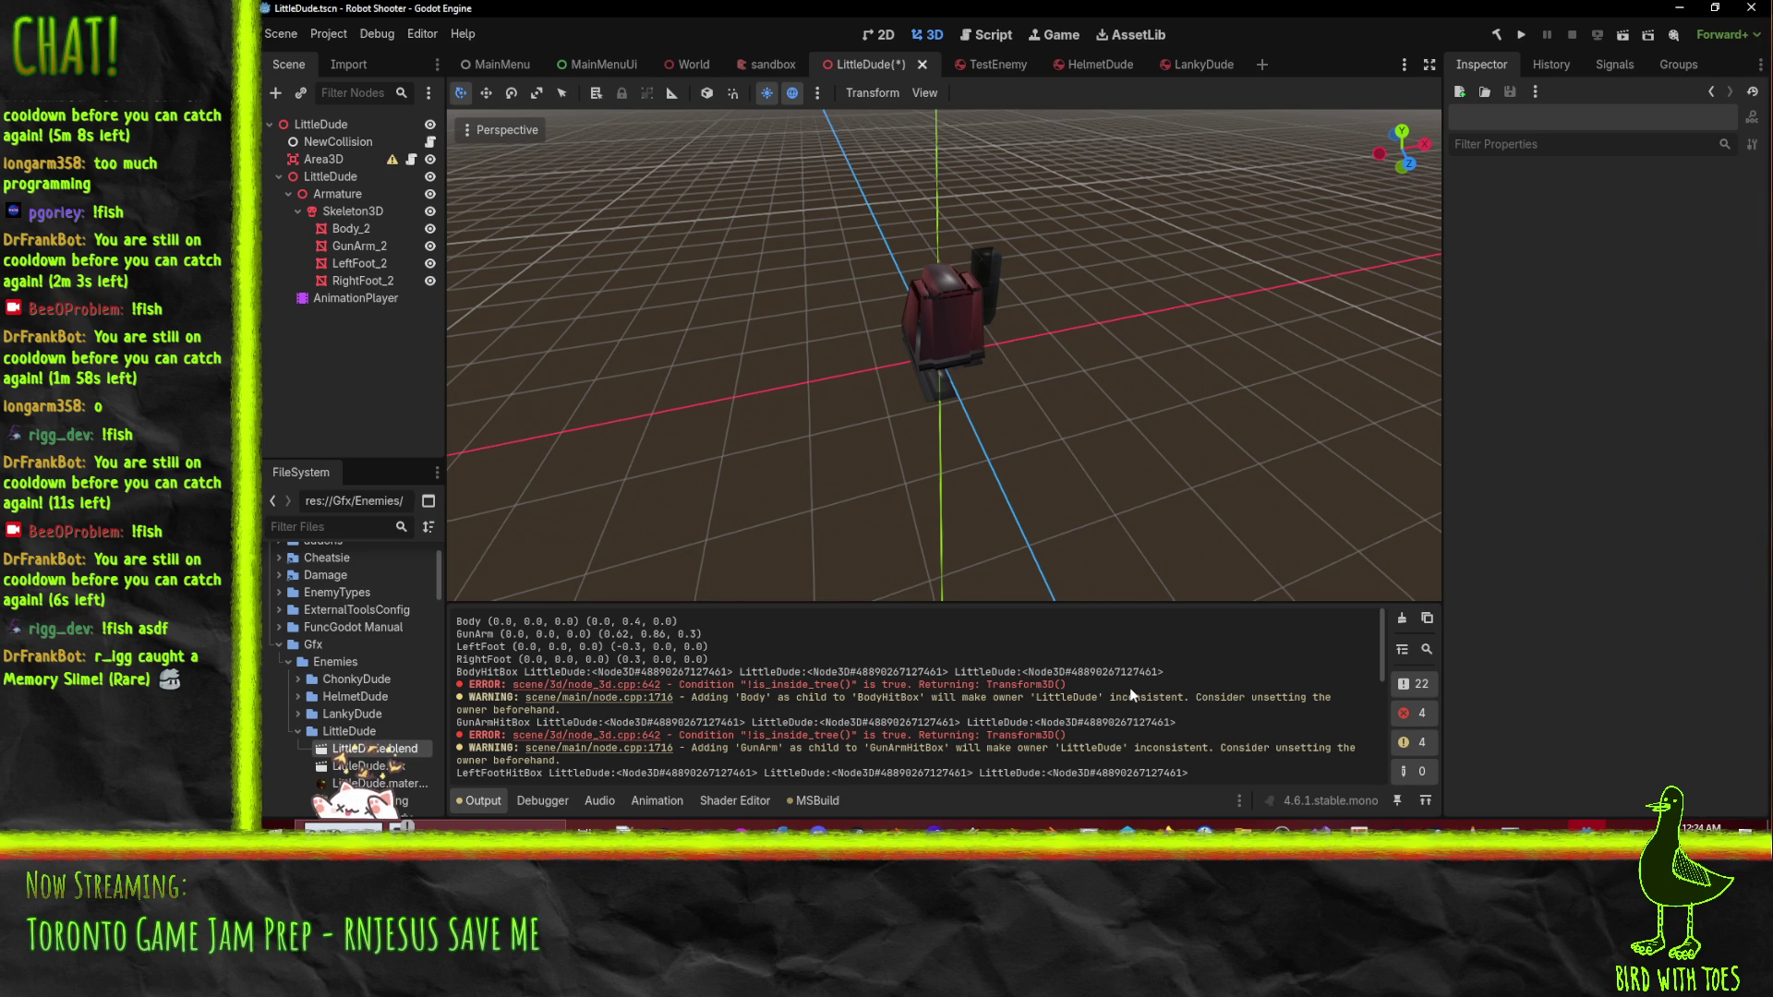
# - Review the post-import log, then instance LittleDude.blend under the LittleDude root as LittleDude2
pyautogui.scroll(-1, 1127, 691)
pyautogui.scroll(-2, 1125, 689)
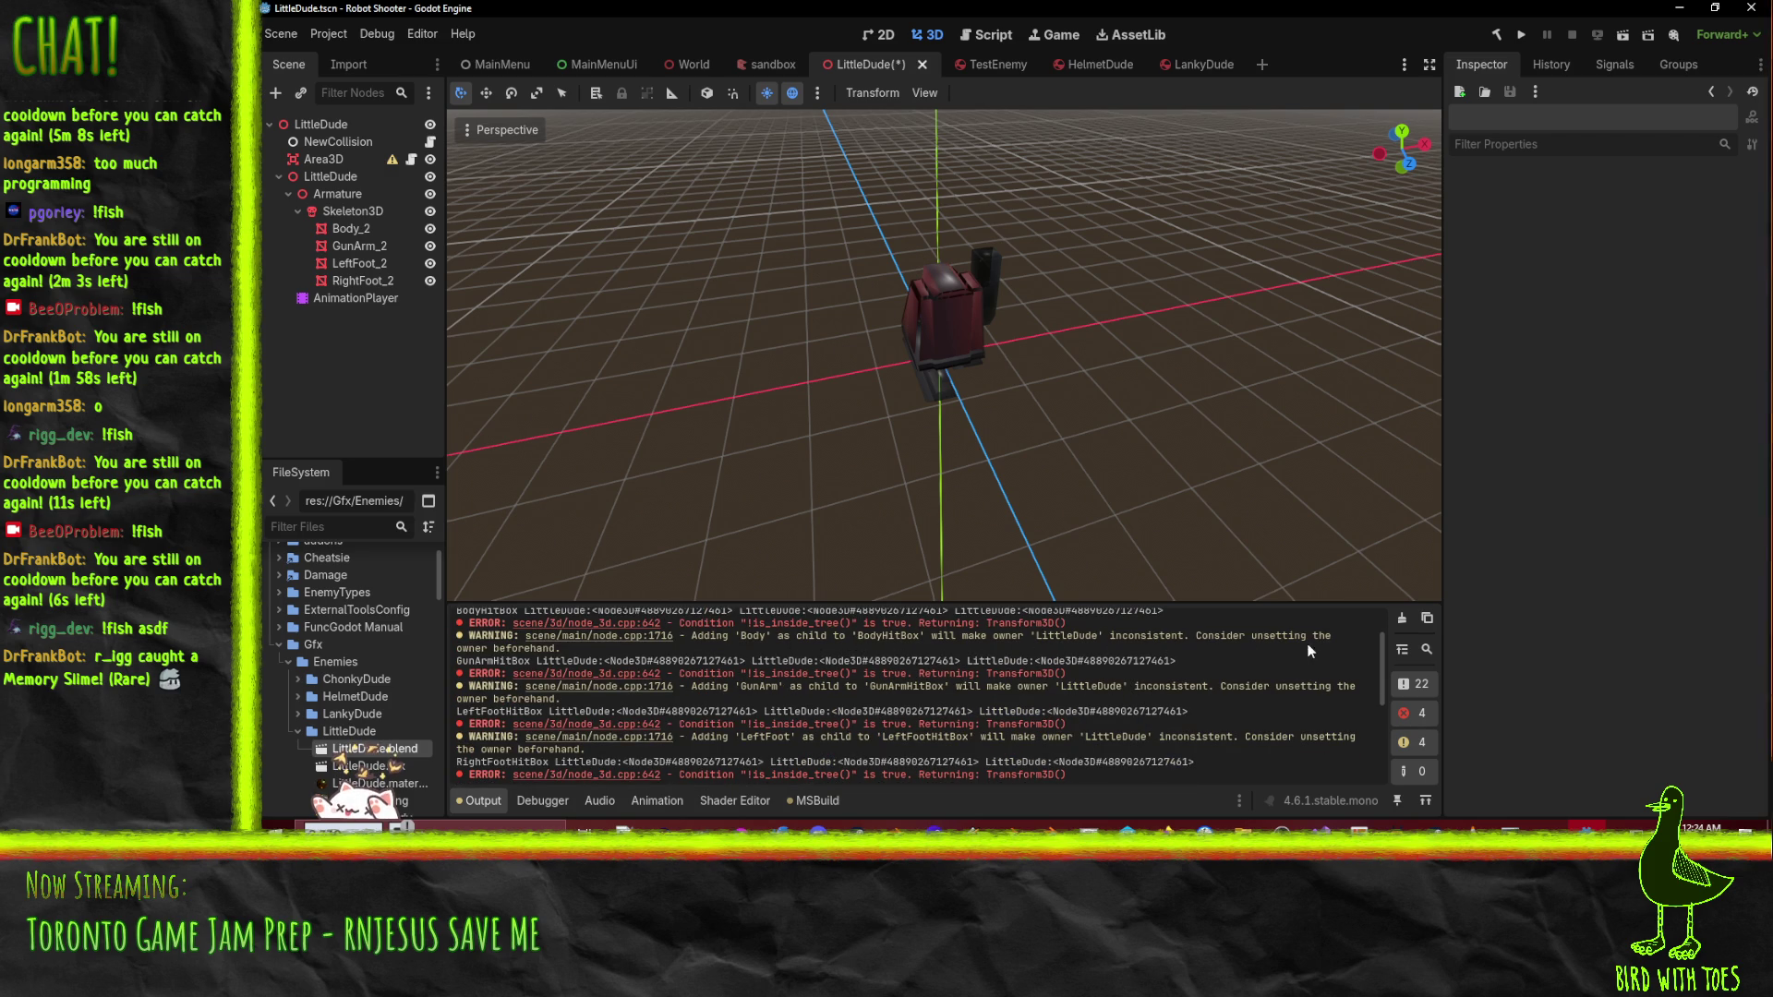
pyautogui.scroll(1, 469, 667)
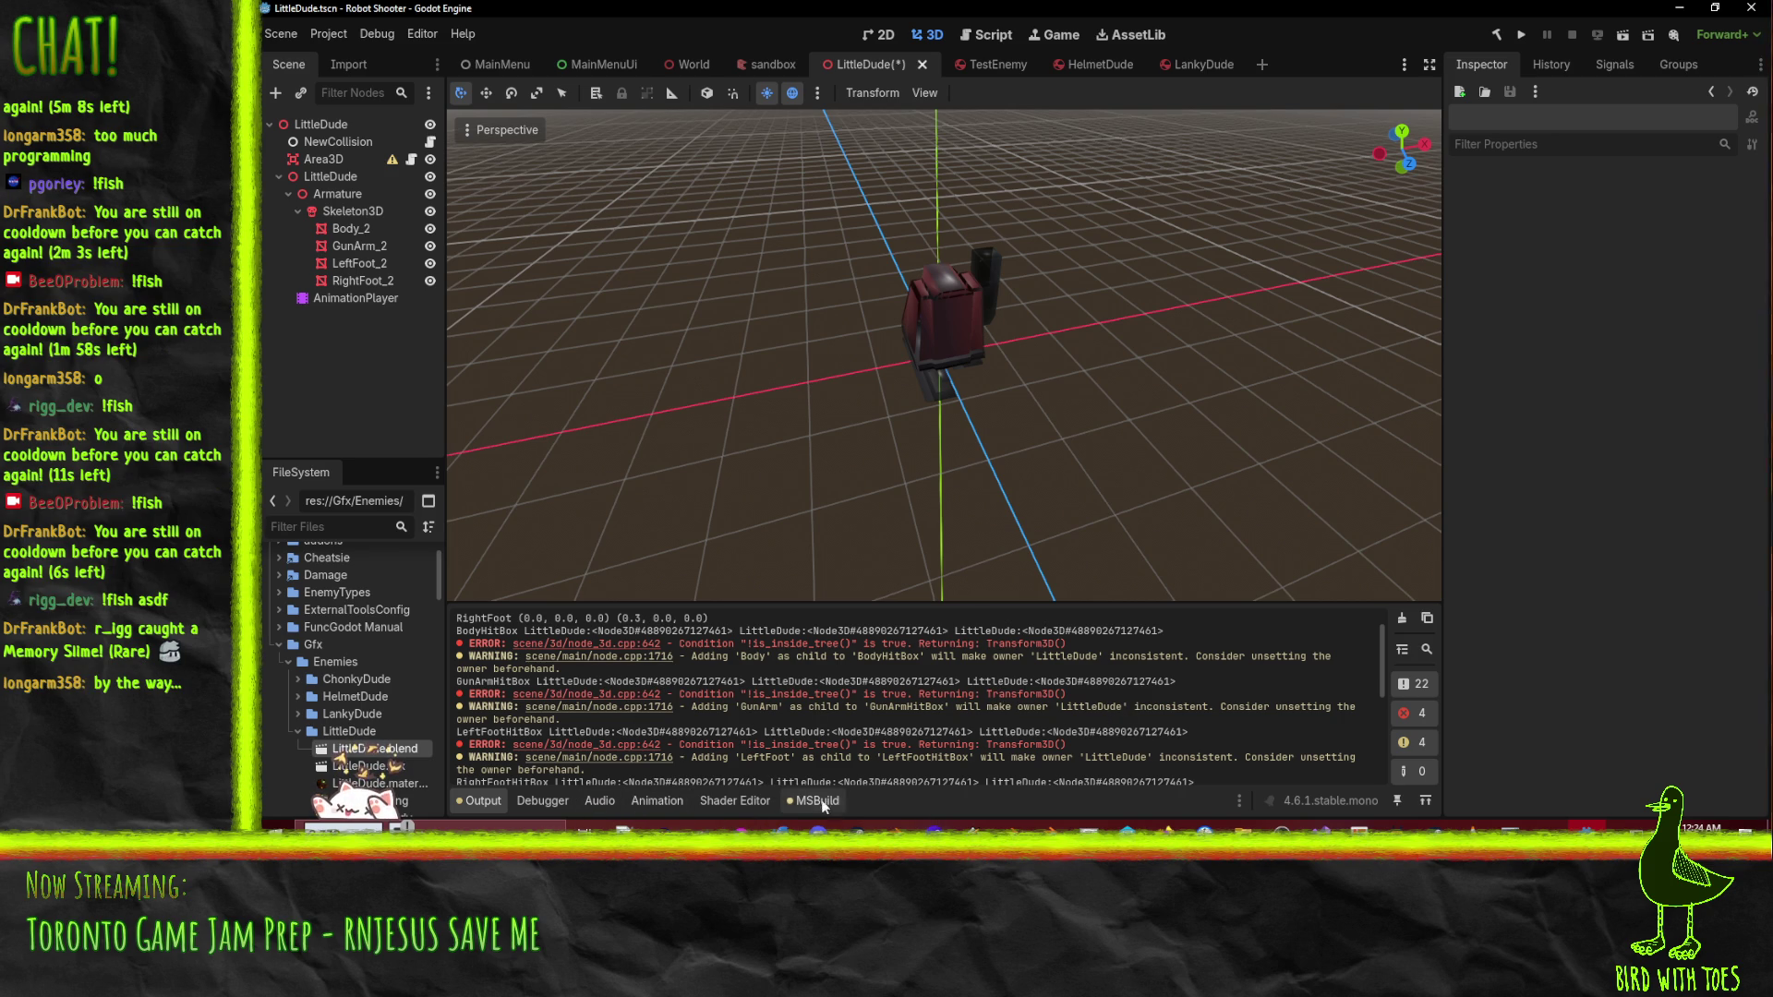
pyautogui.scroll(-3, 1212, 676)
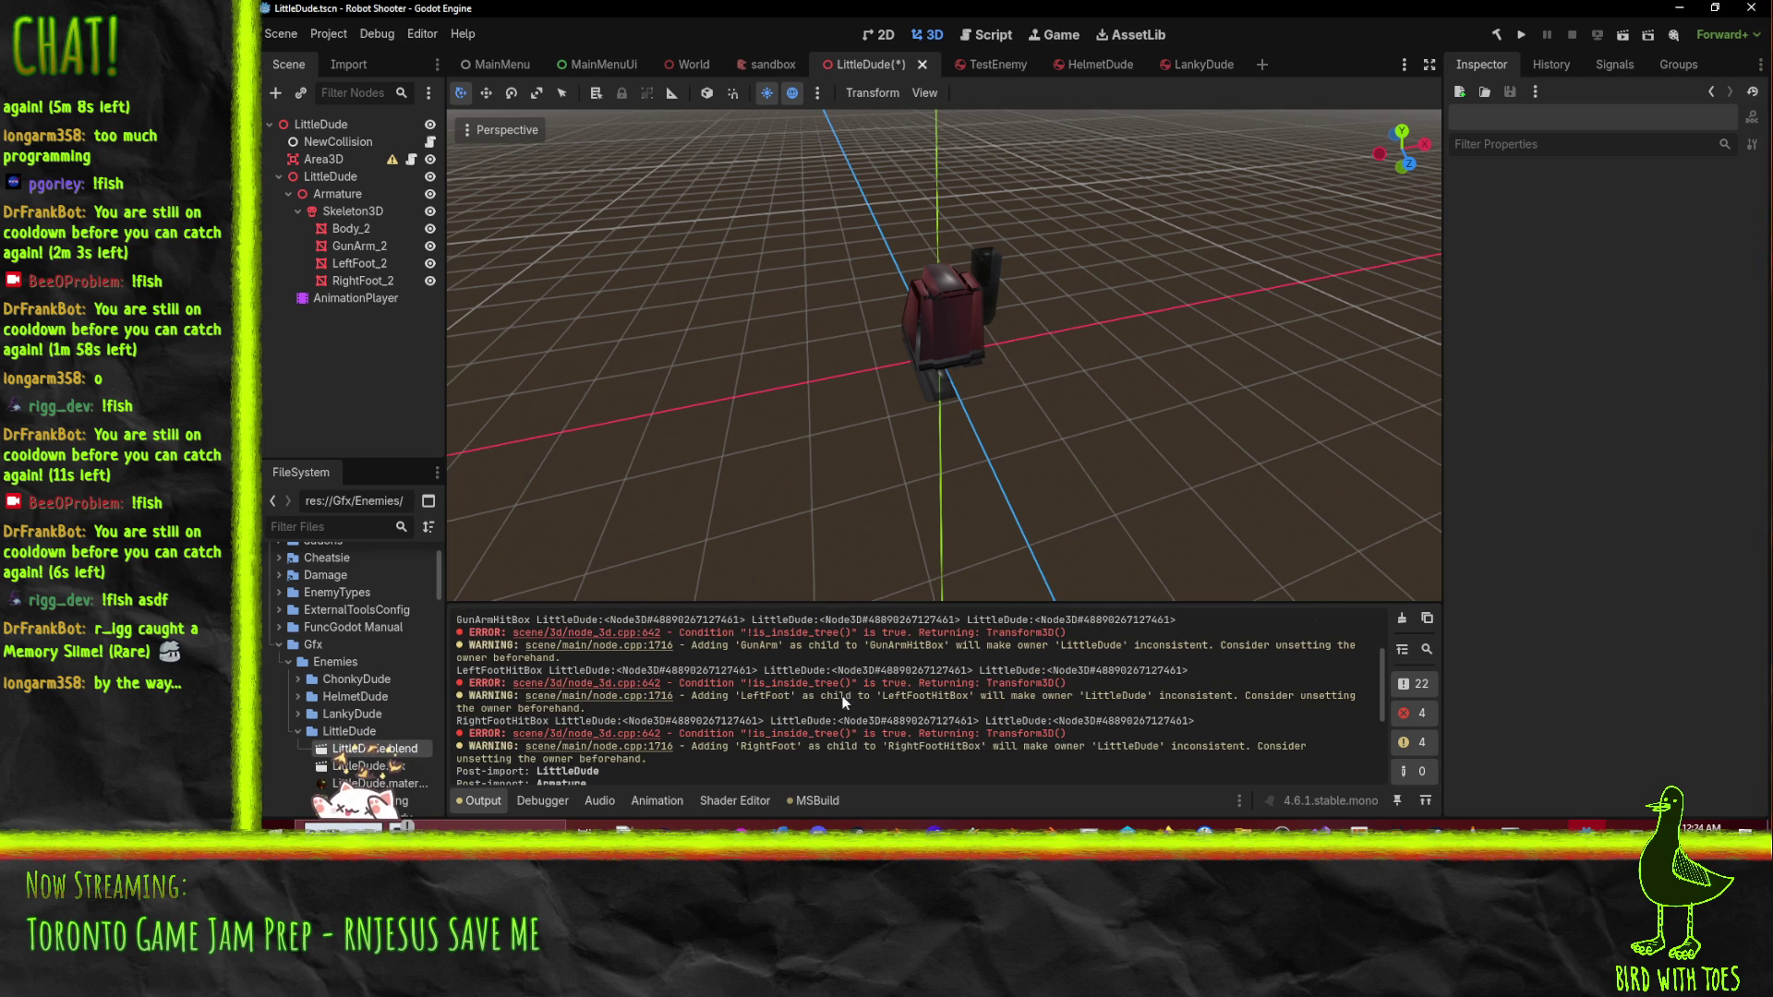
pyautogui.scroll(-2, 848, 696)
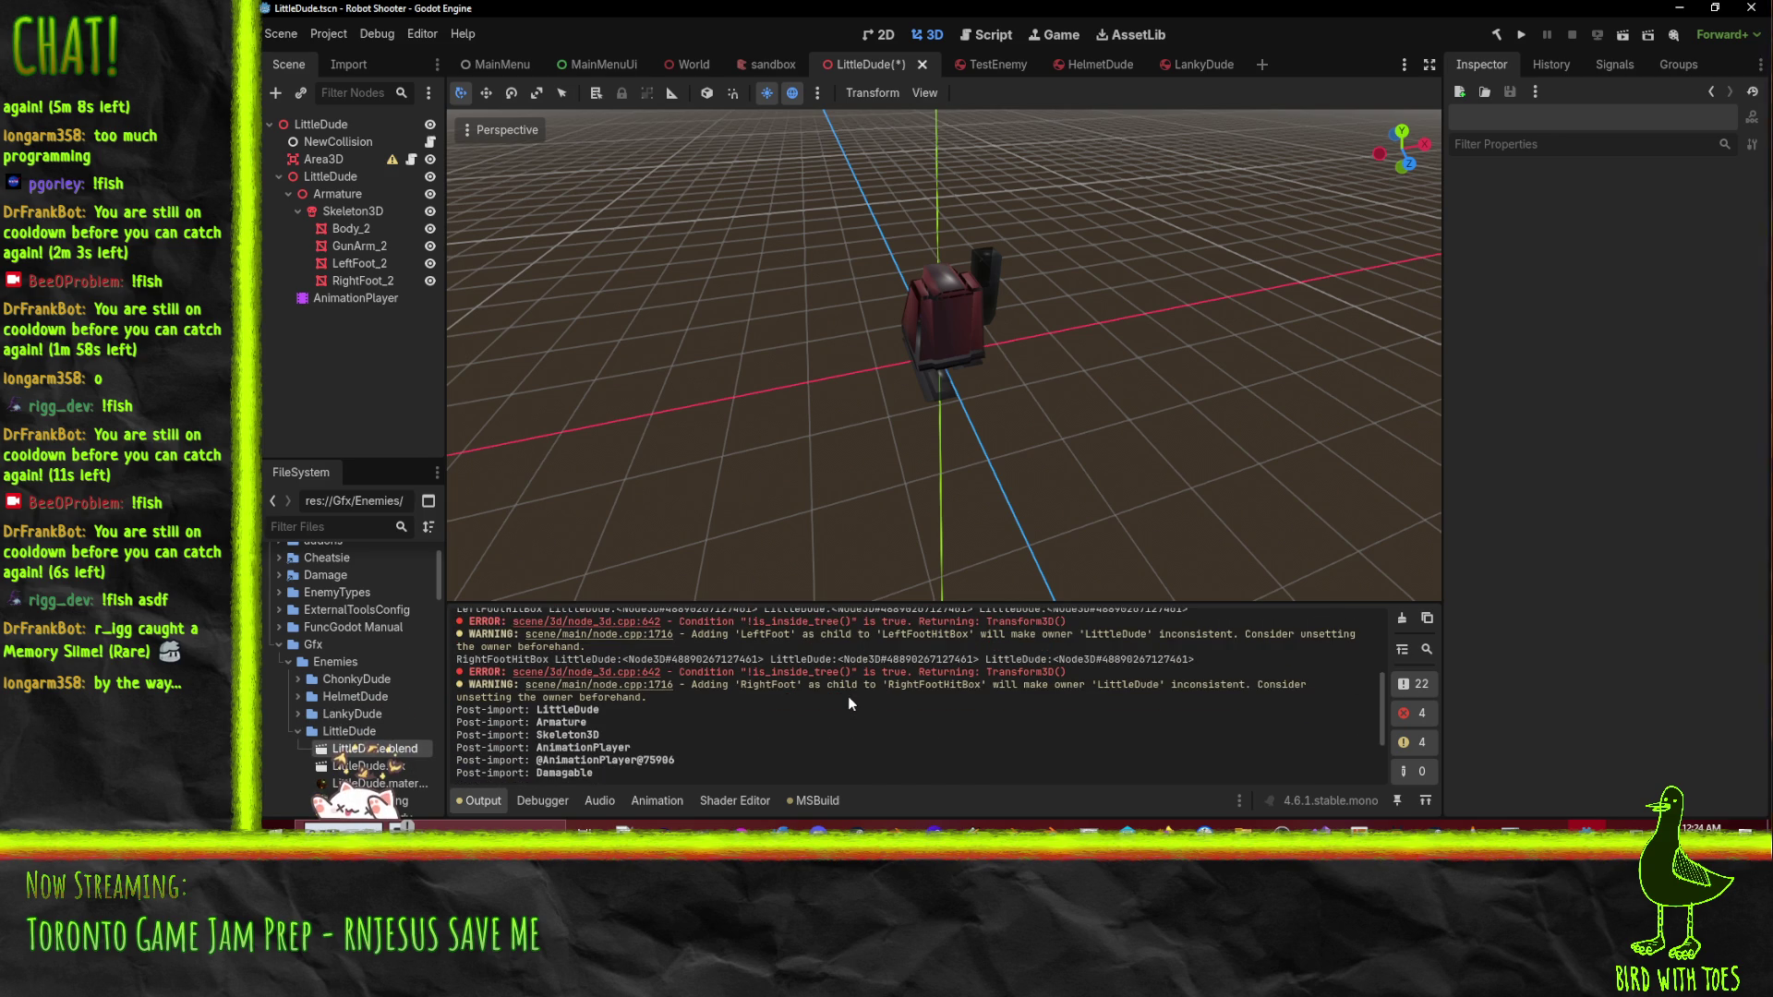
pyautogui.scroll(-3, 848, 696)
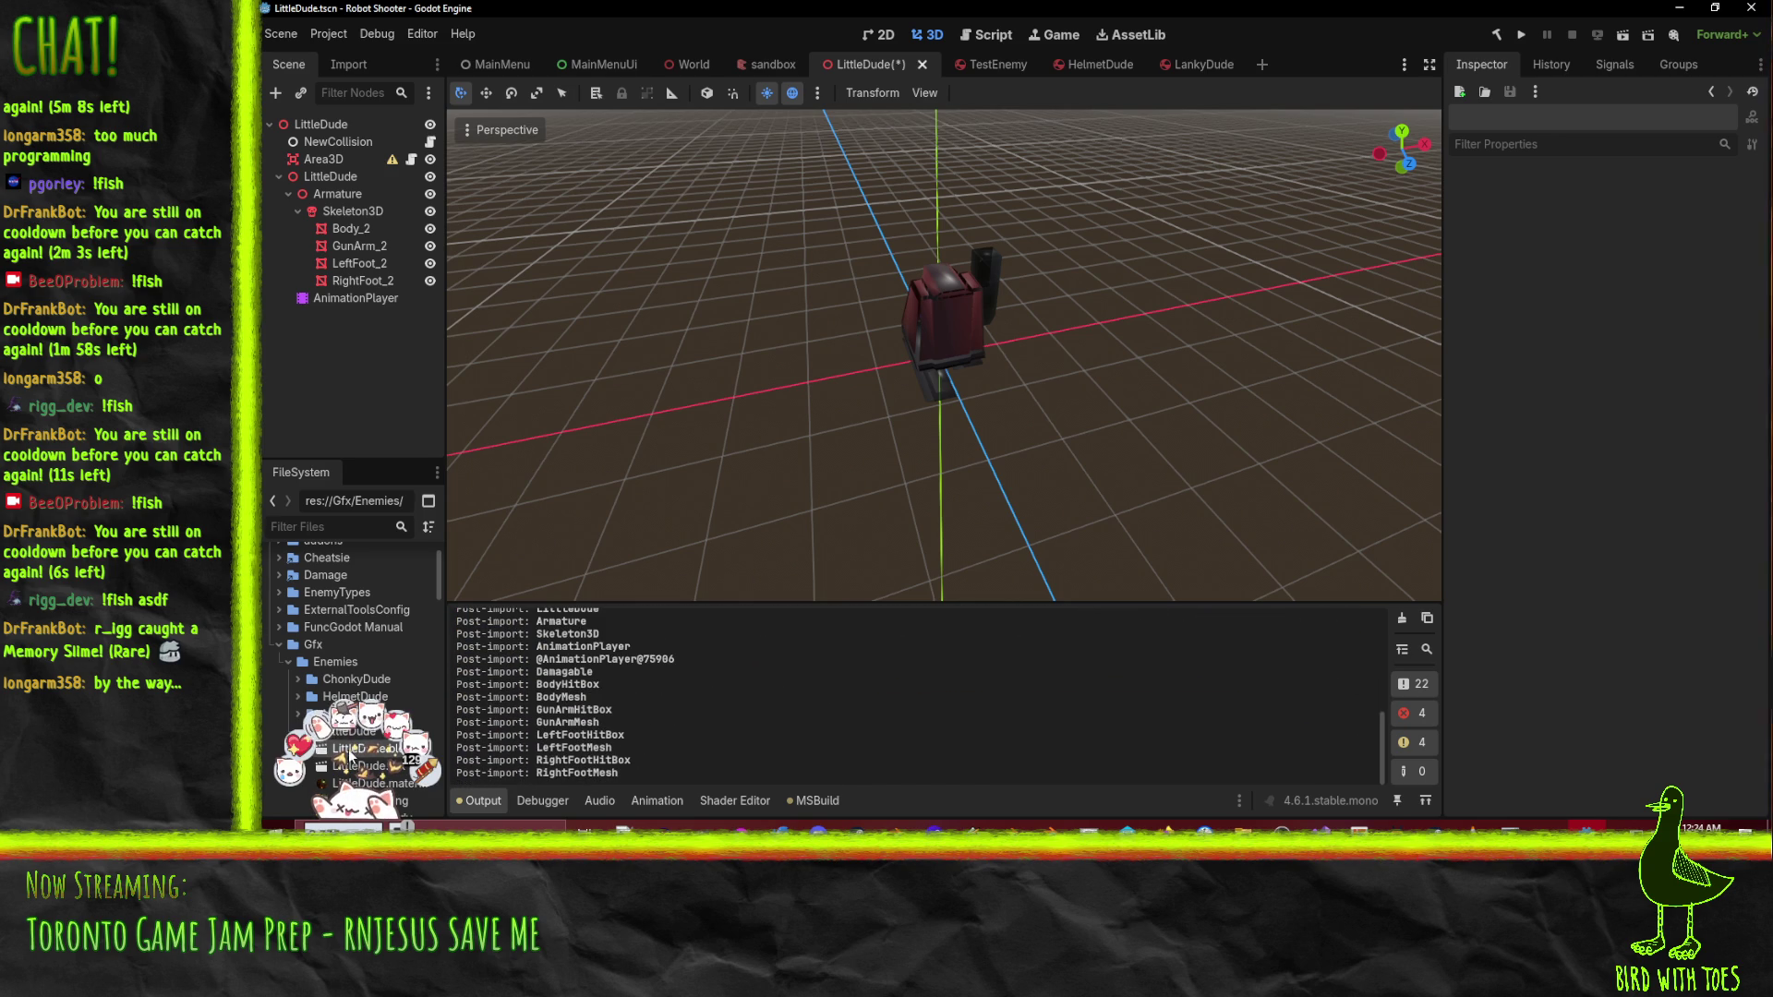
pyautogui.moveTo(360, 748); pyautogui.dragTo(329, 130)
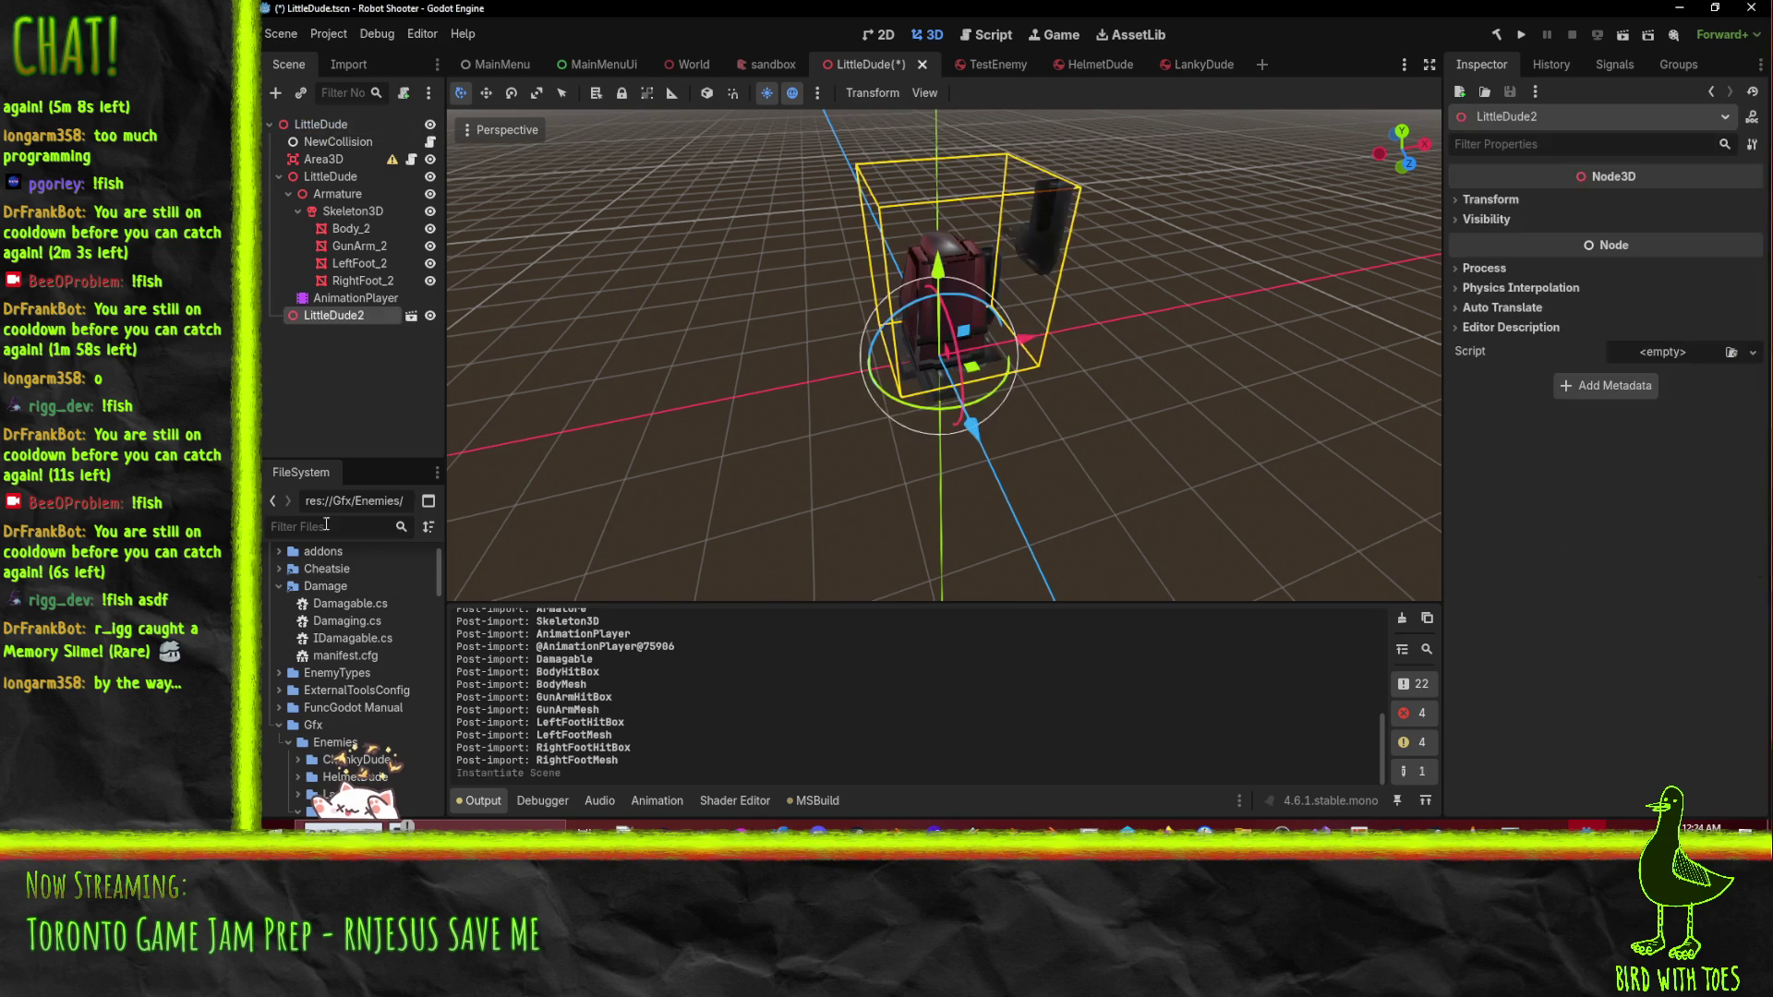
# - Turn on Editable Children for the LittleDude2 instance in the Scene dock
pyautogui.rightClick(303, 318)
pyautogui.rightClick(303, 318)
pyautogui.rightClick(303, 318)
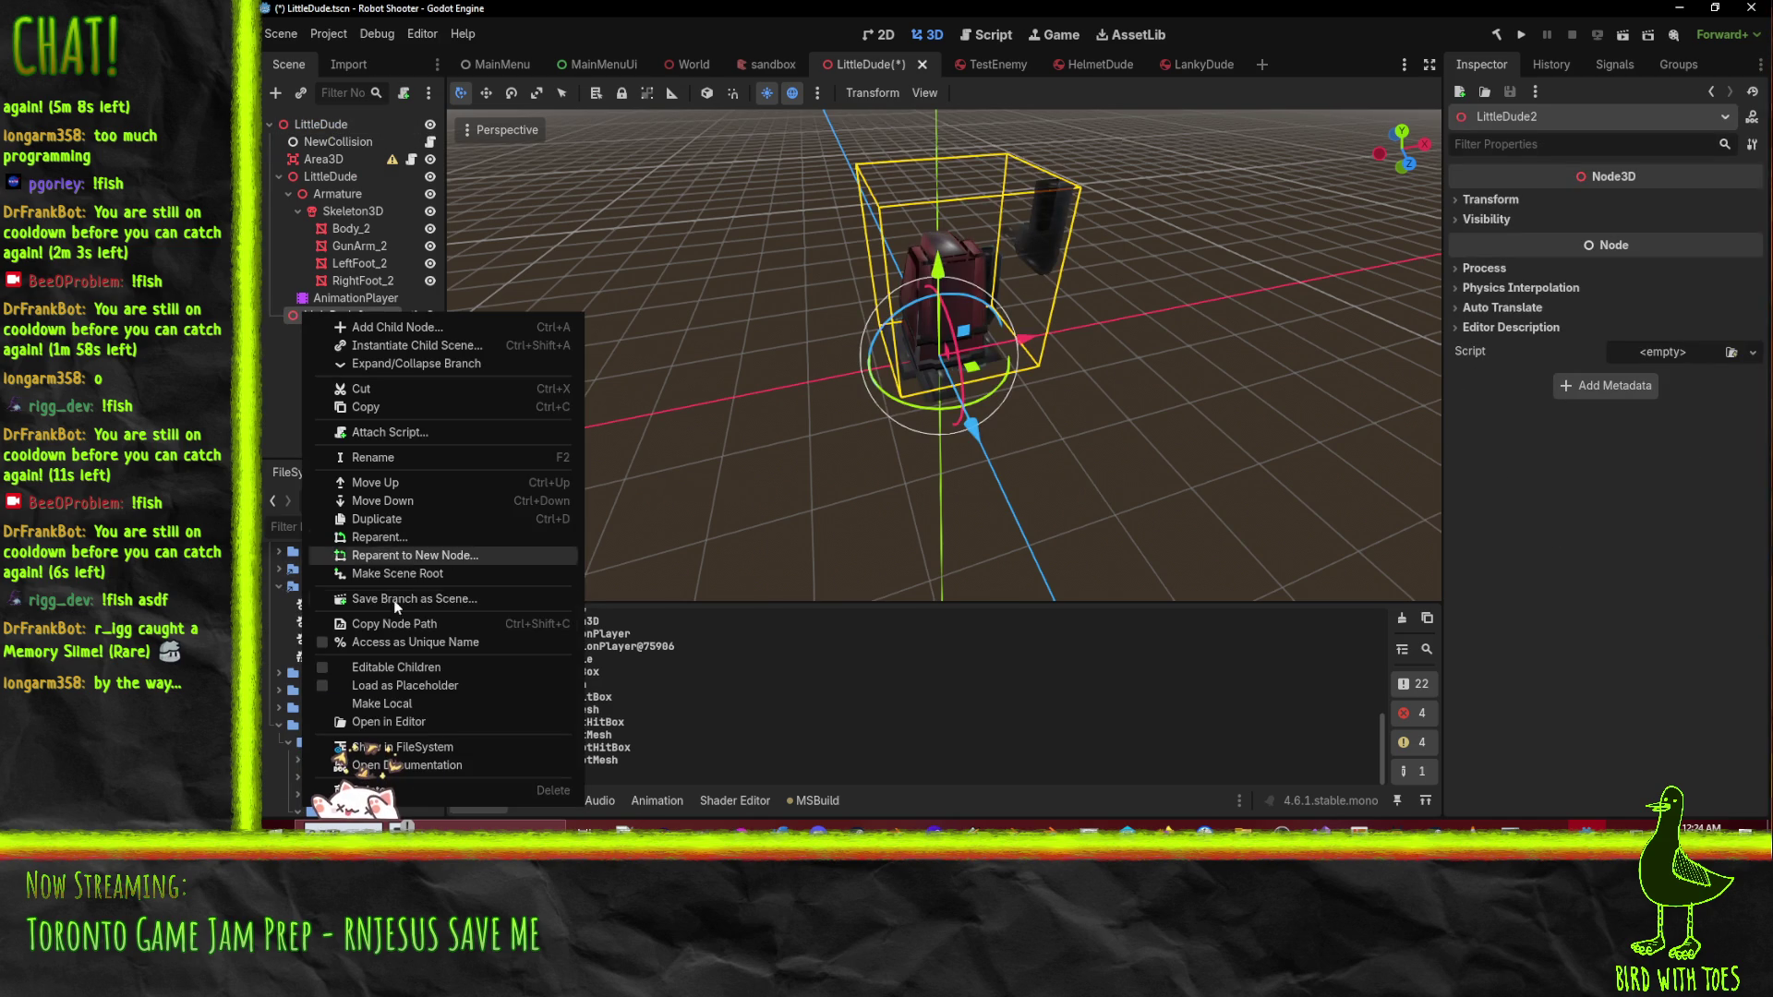
pyautogui.click(466, 667)
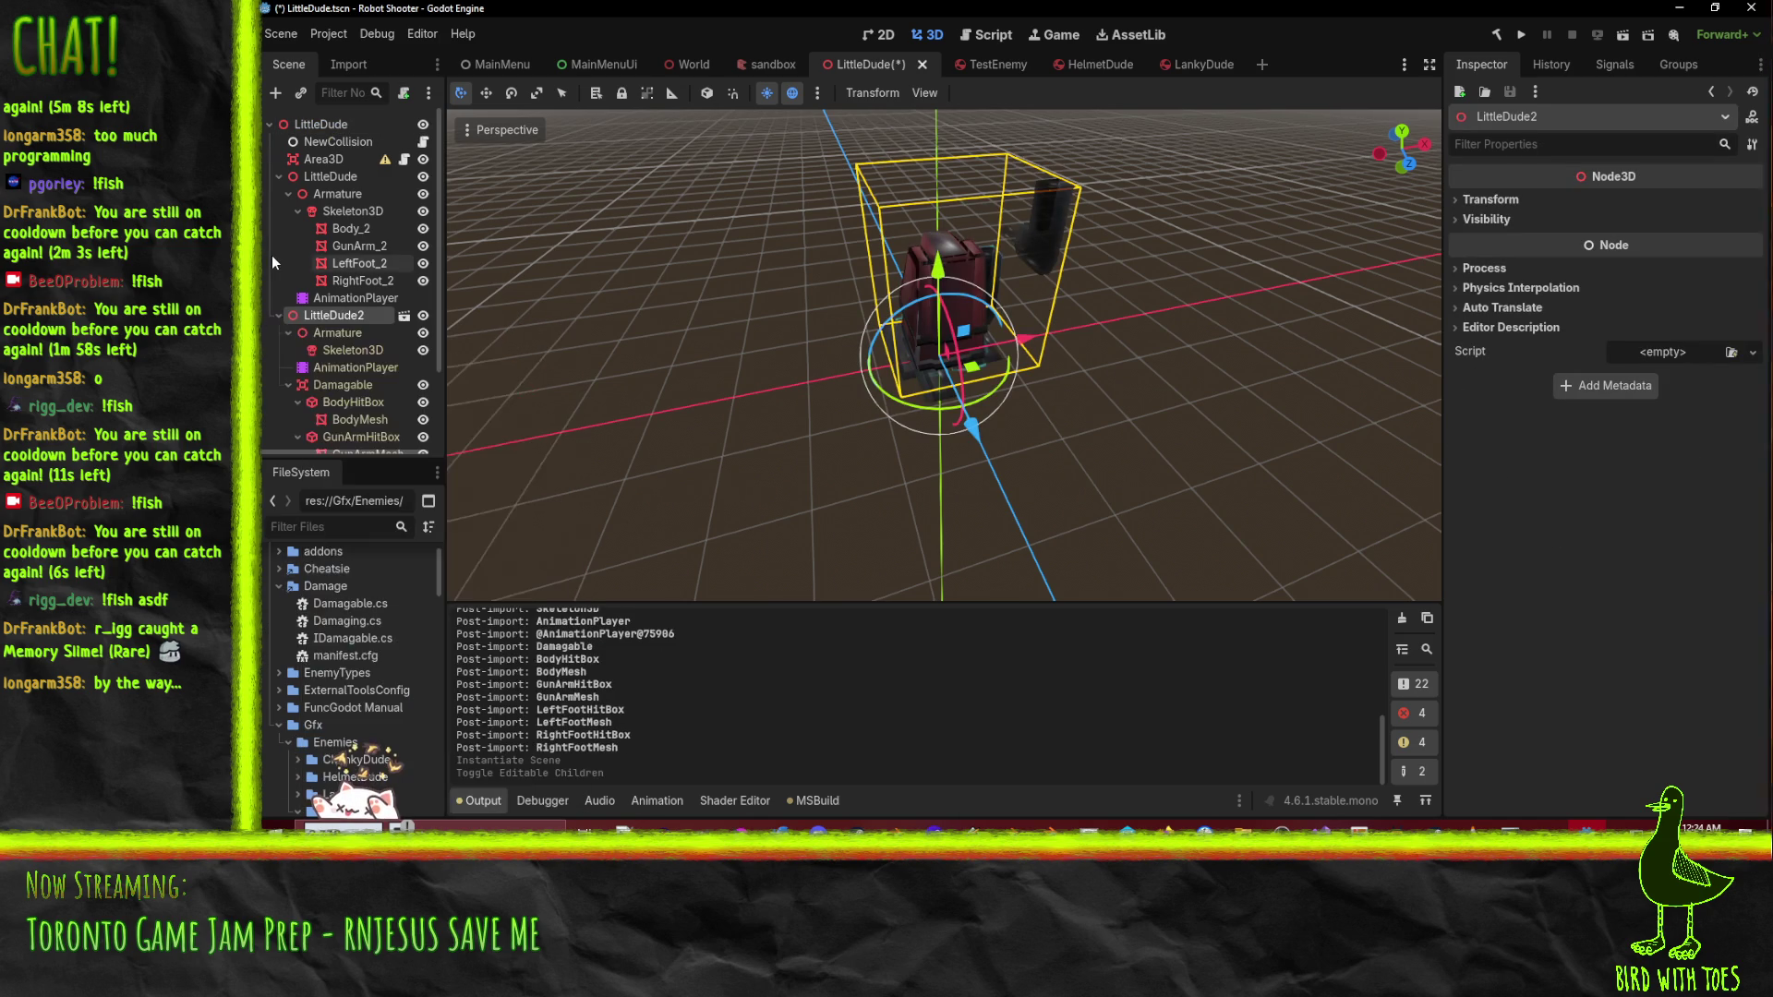
# - Select LittleDude2's Skeleton3D to inspect its bones and the exposed hitbox meshes
pyautogui.scroll(-2, 272, 257)
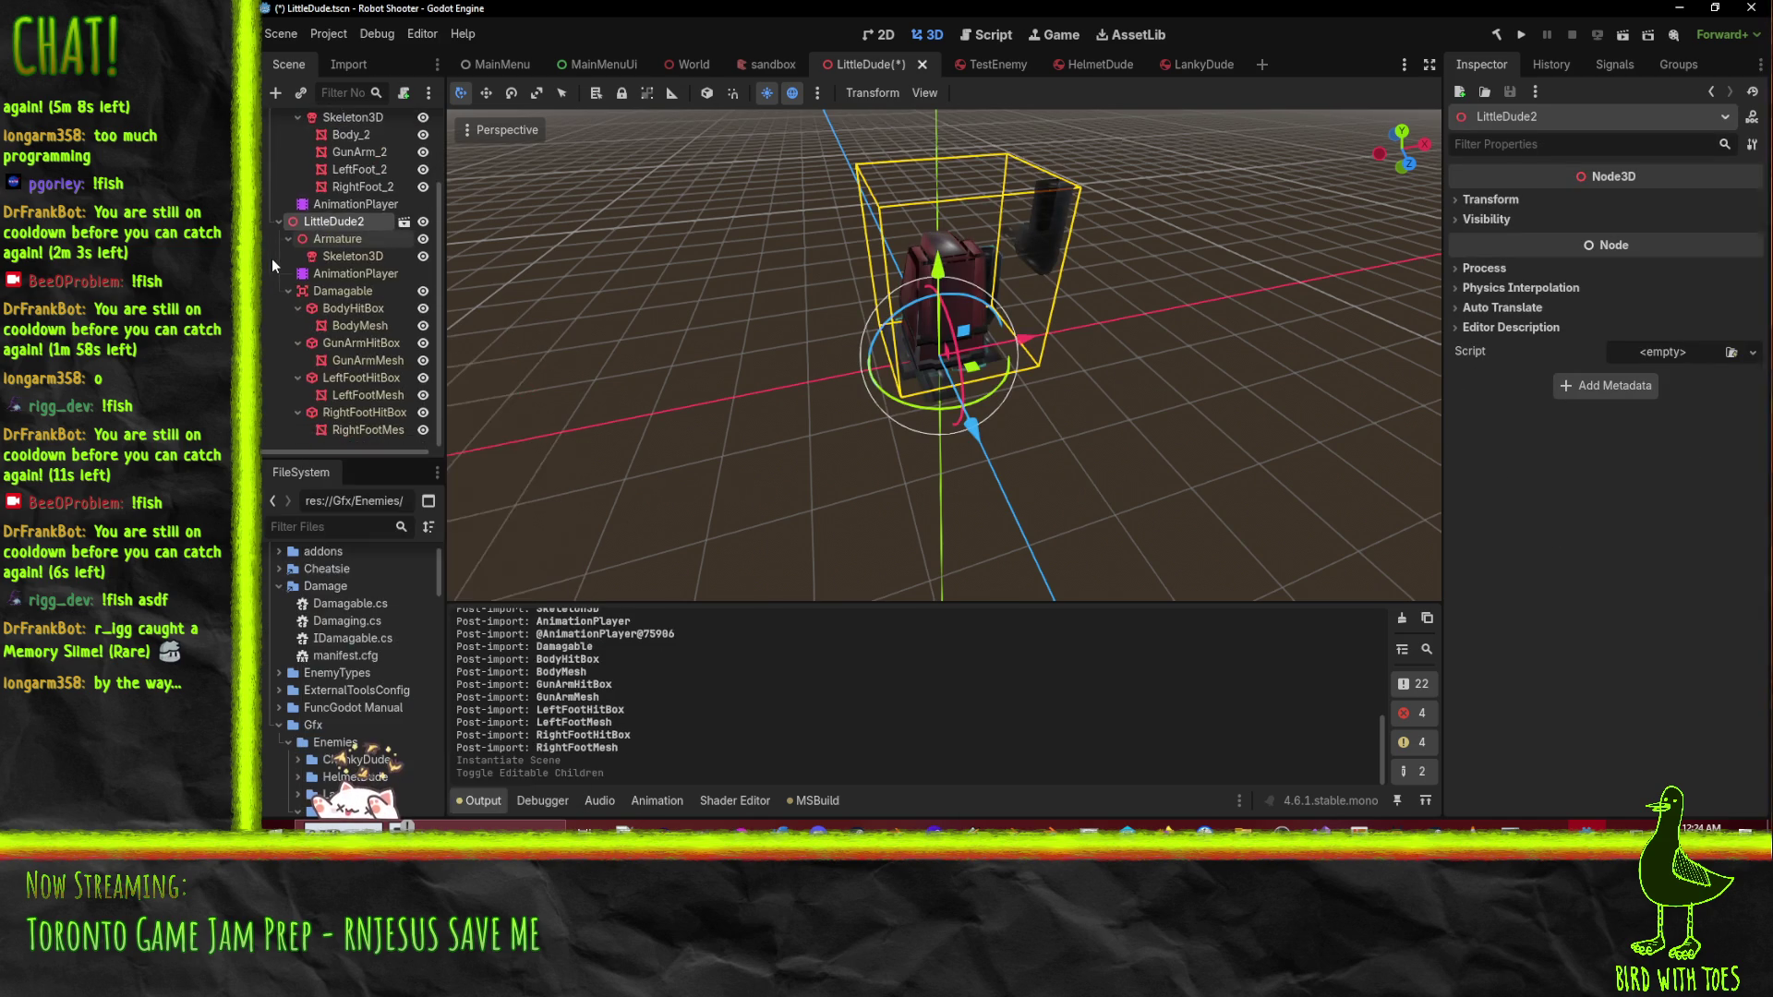
pyautogui.click(354, 256)
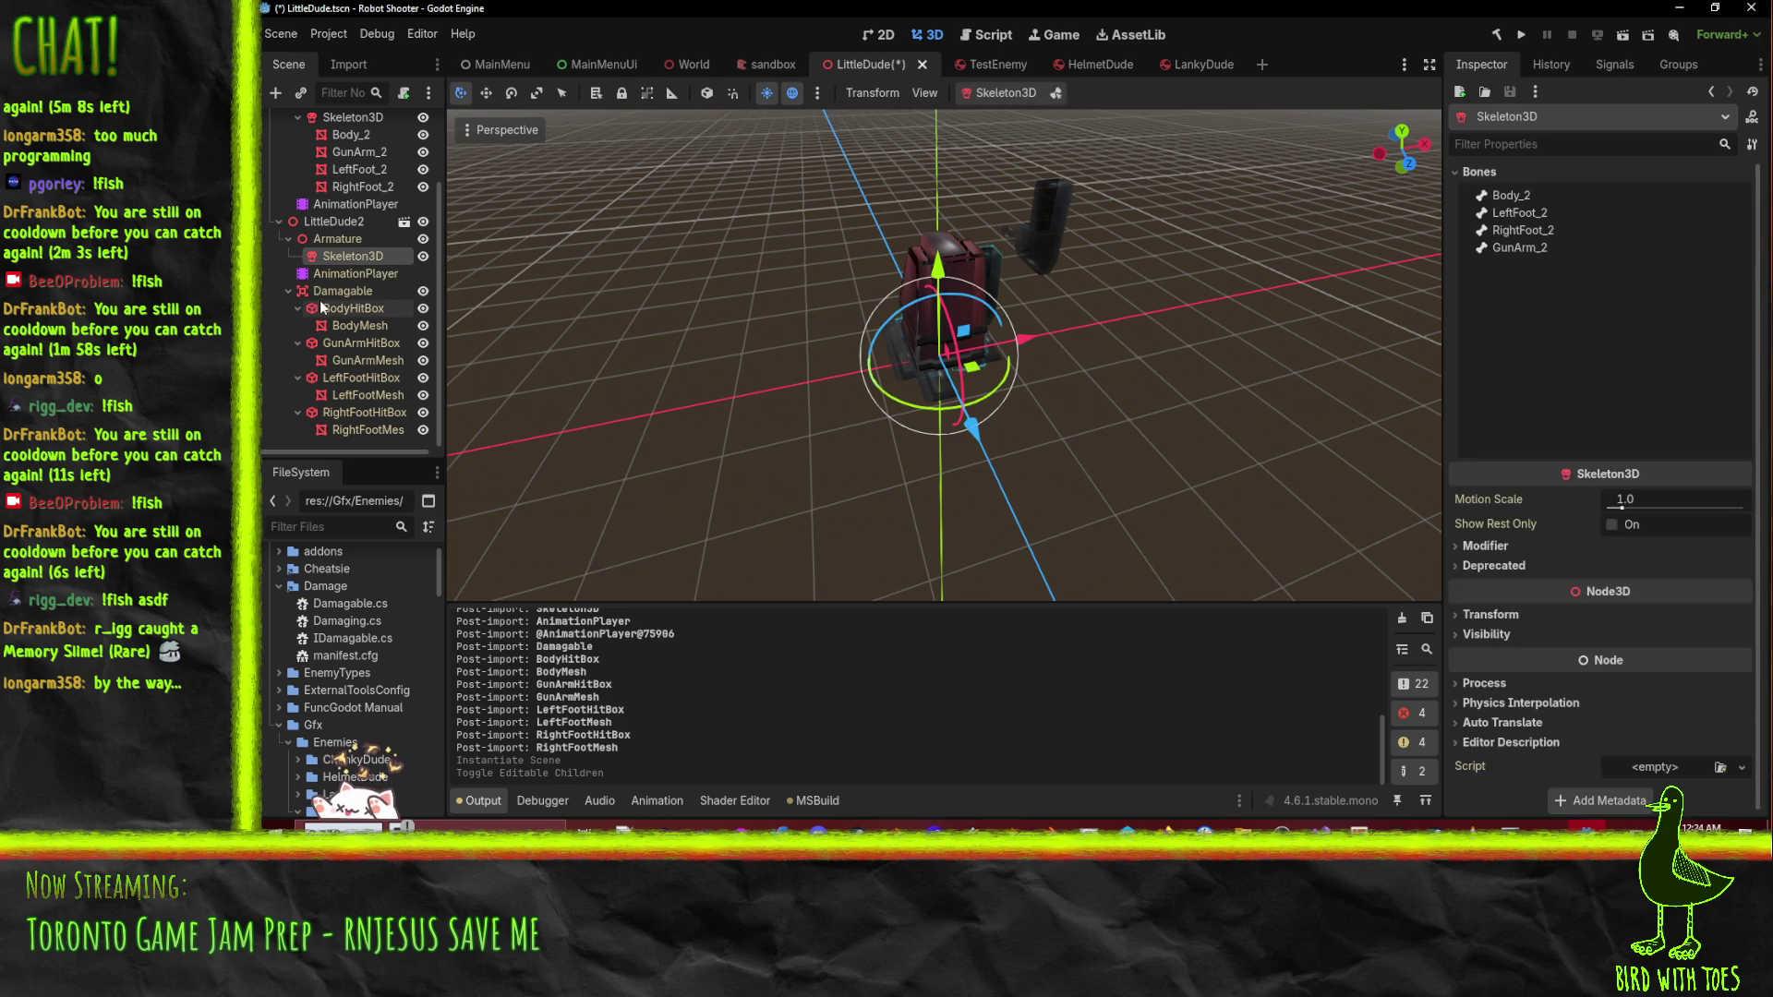
pyautogui.scroll(2, 332, 277)
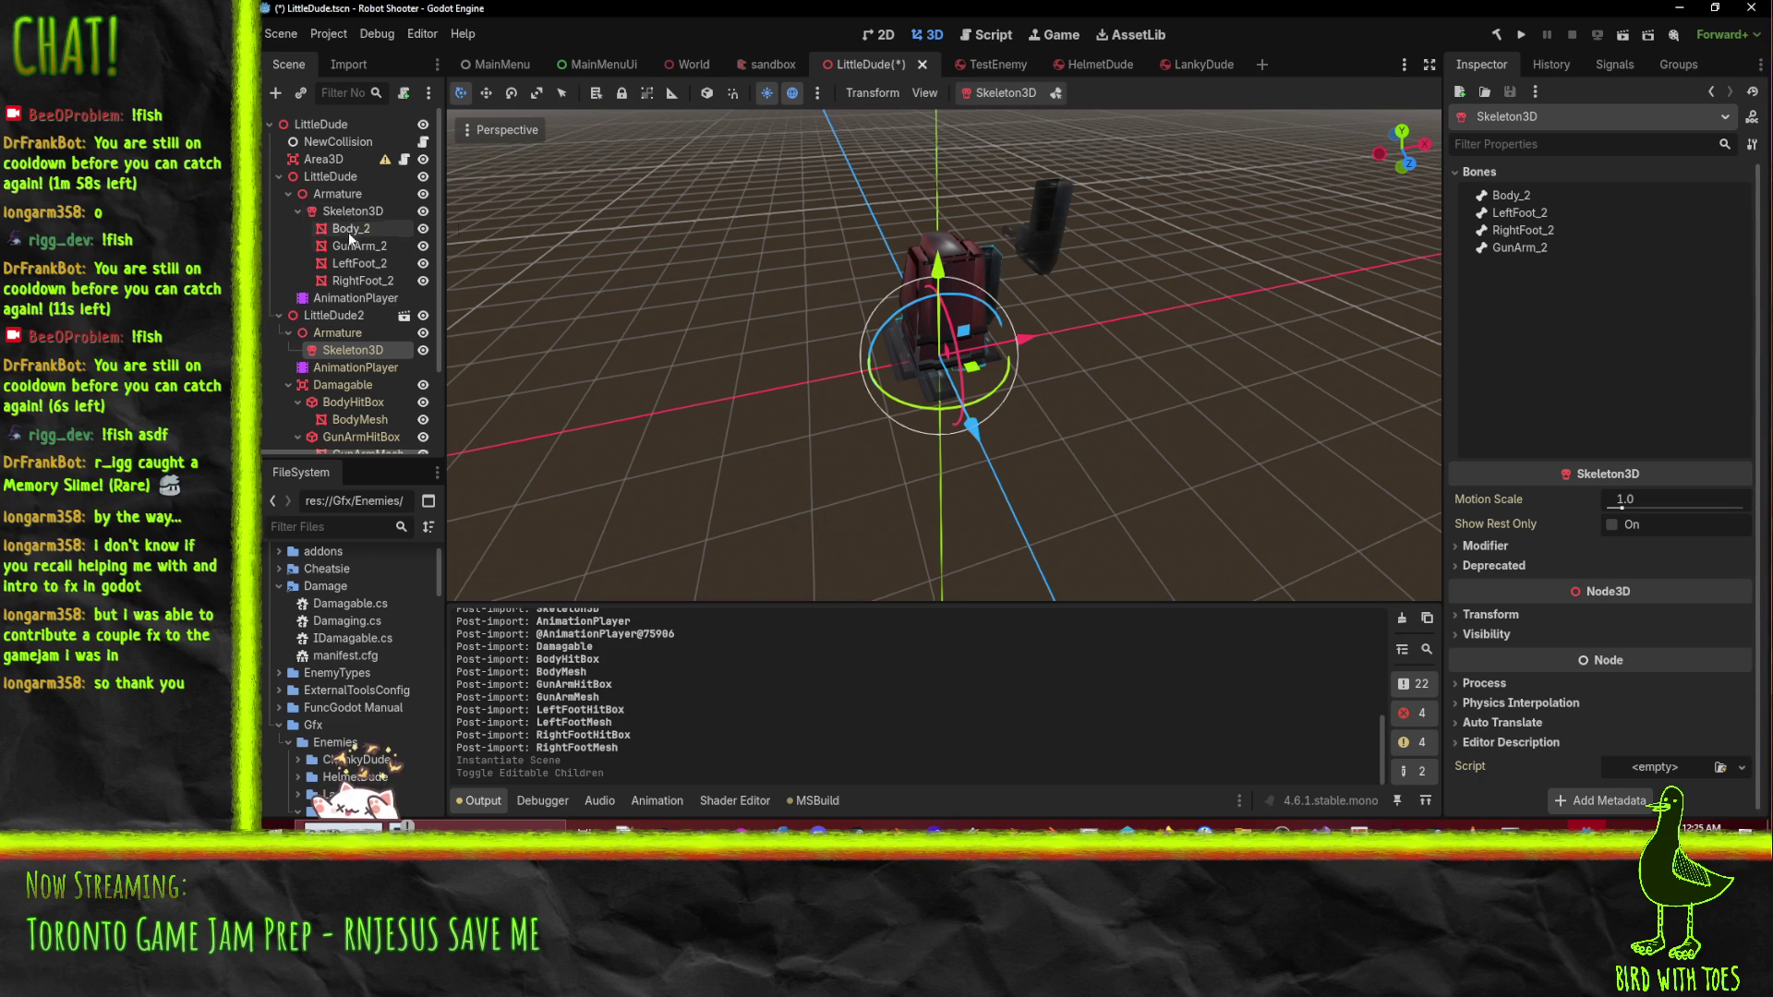
pyautogui.scroll(-1, 338, 219)
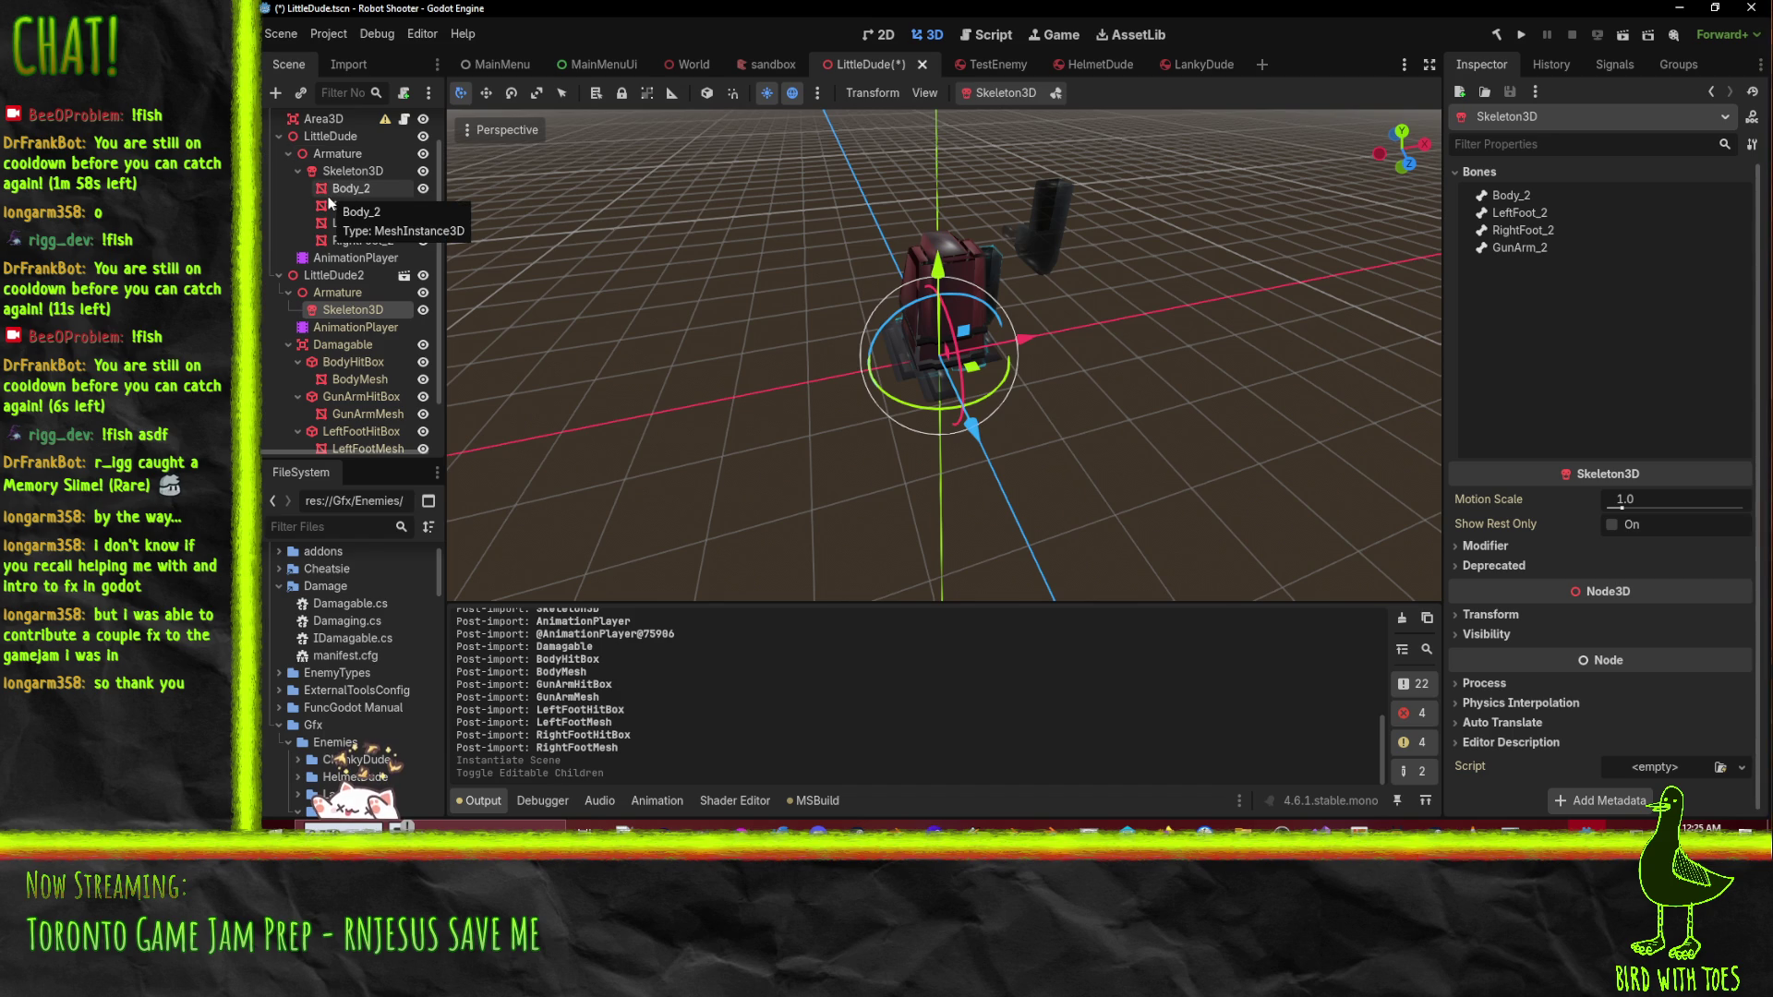
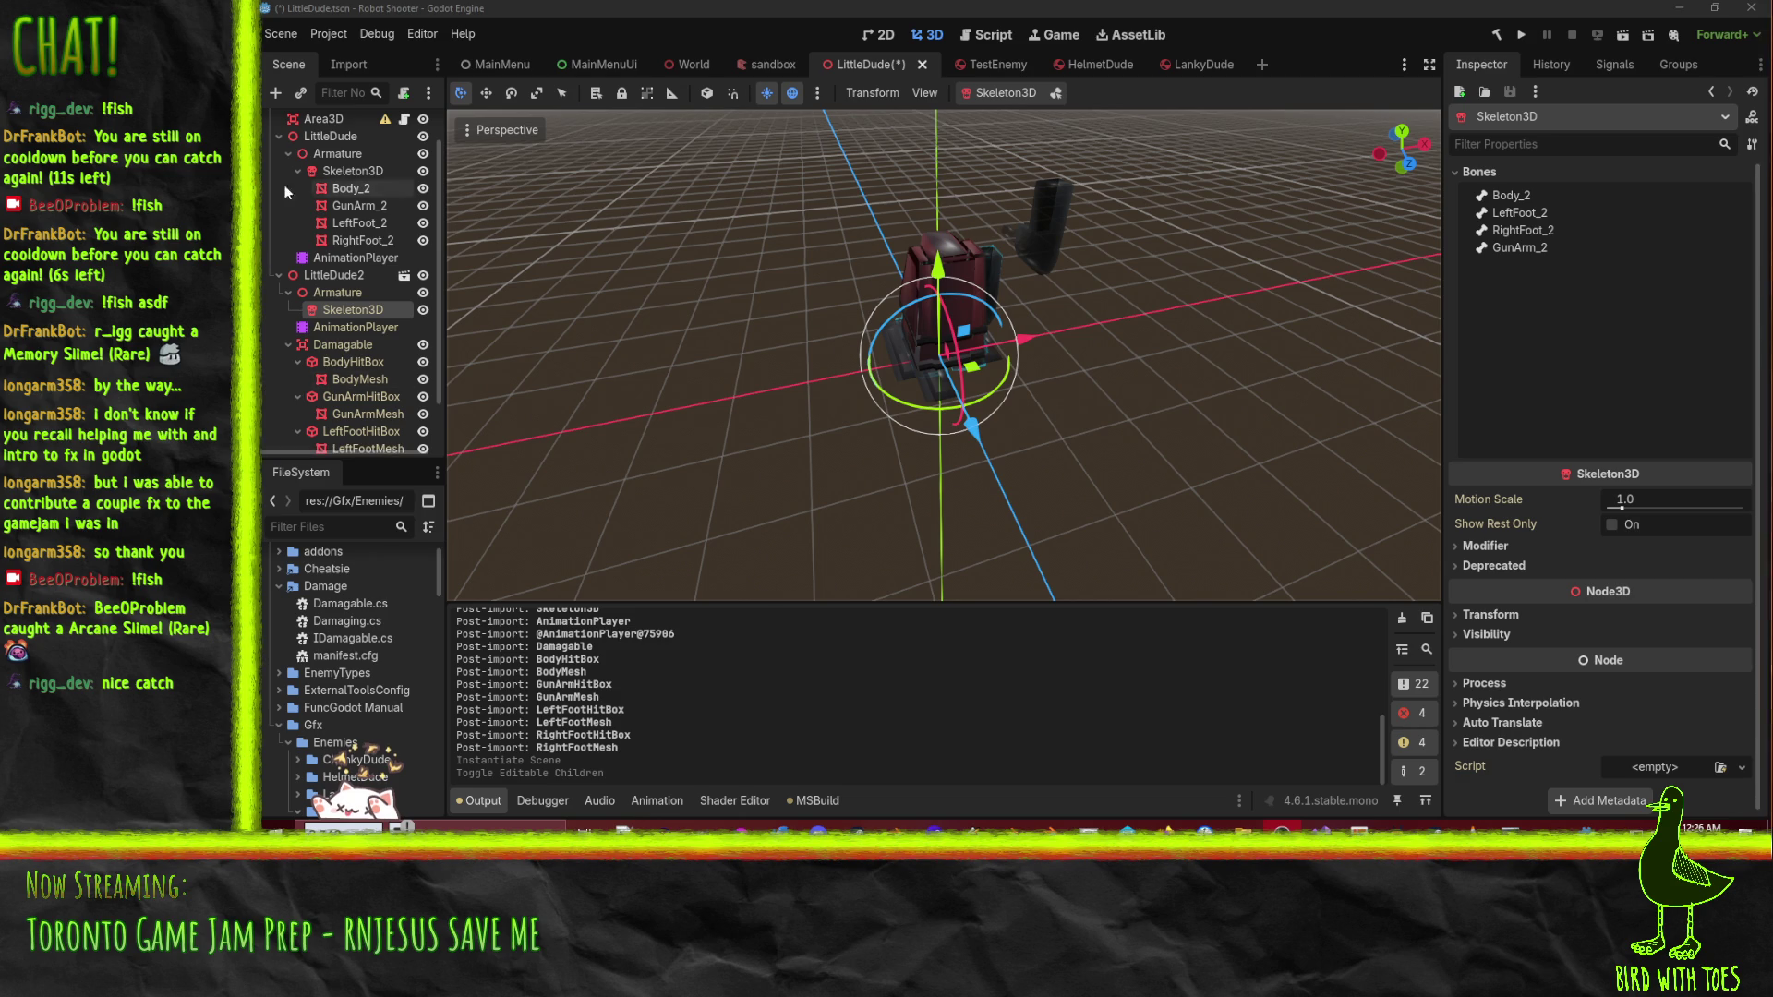
# - Select LittleDude2's Damagable node to show its Area3D properties in the Inspector
pyautogui.scroll(-2, 285, 185)
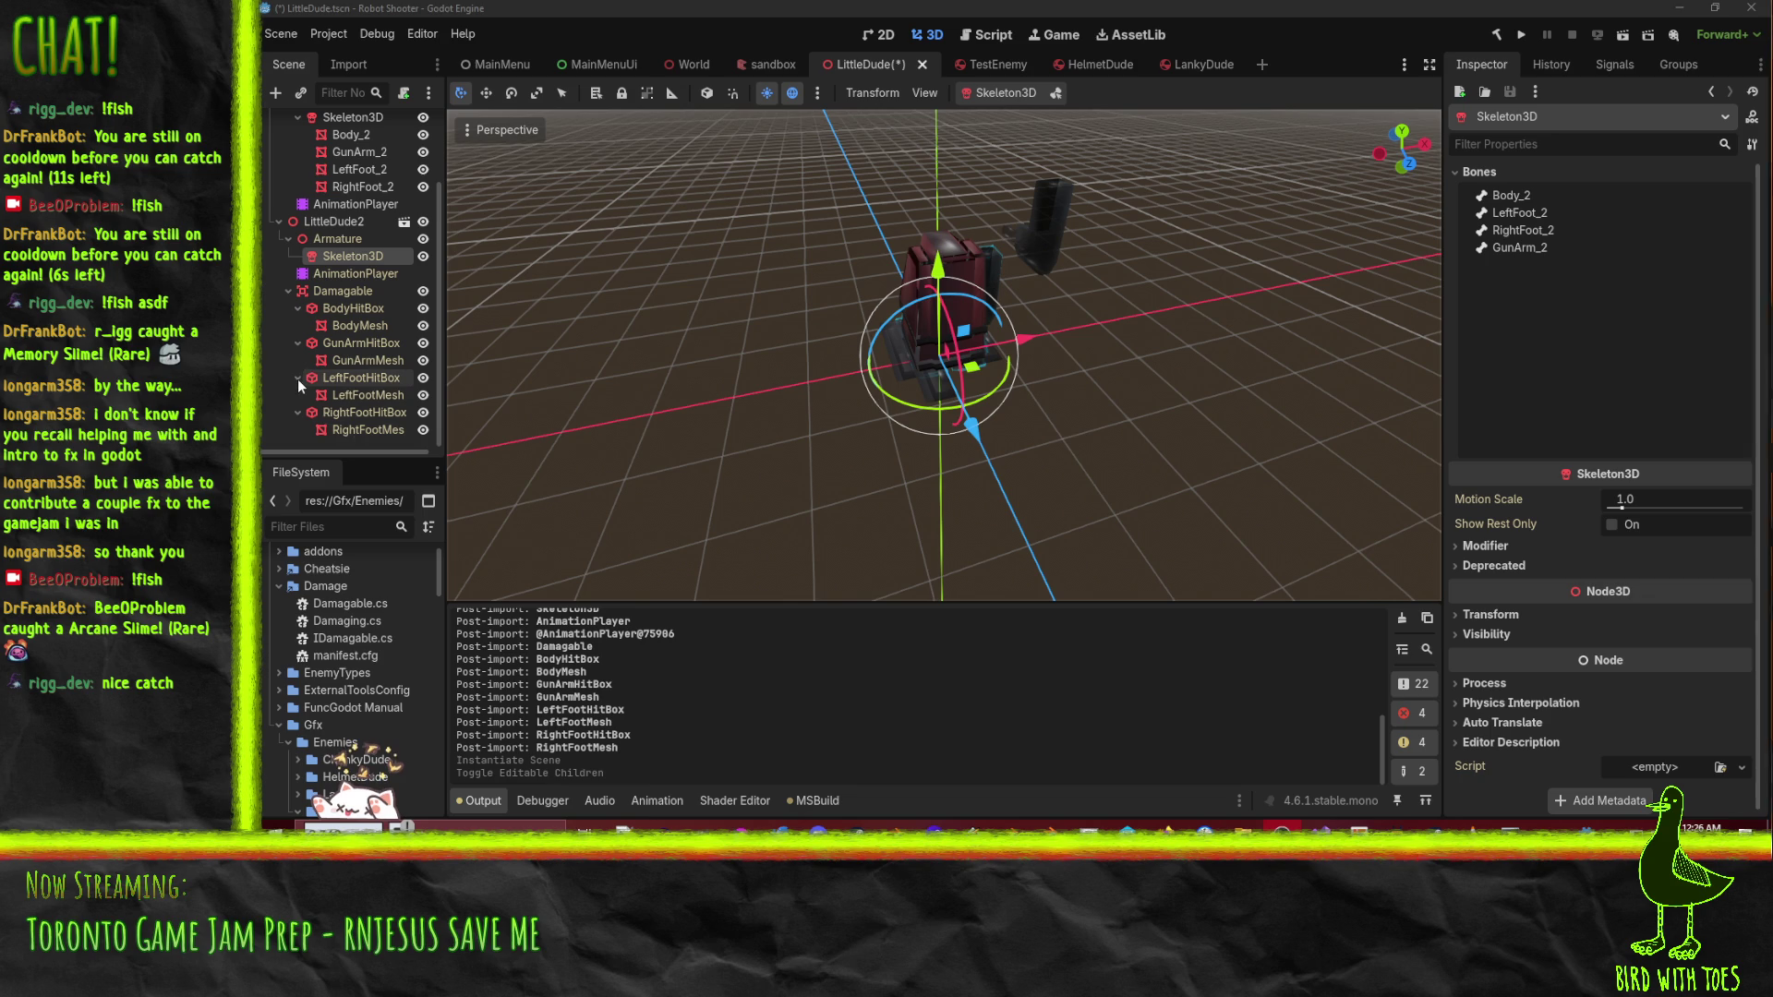
pyautogui.click(348, 293)
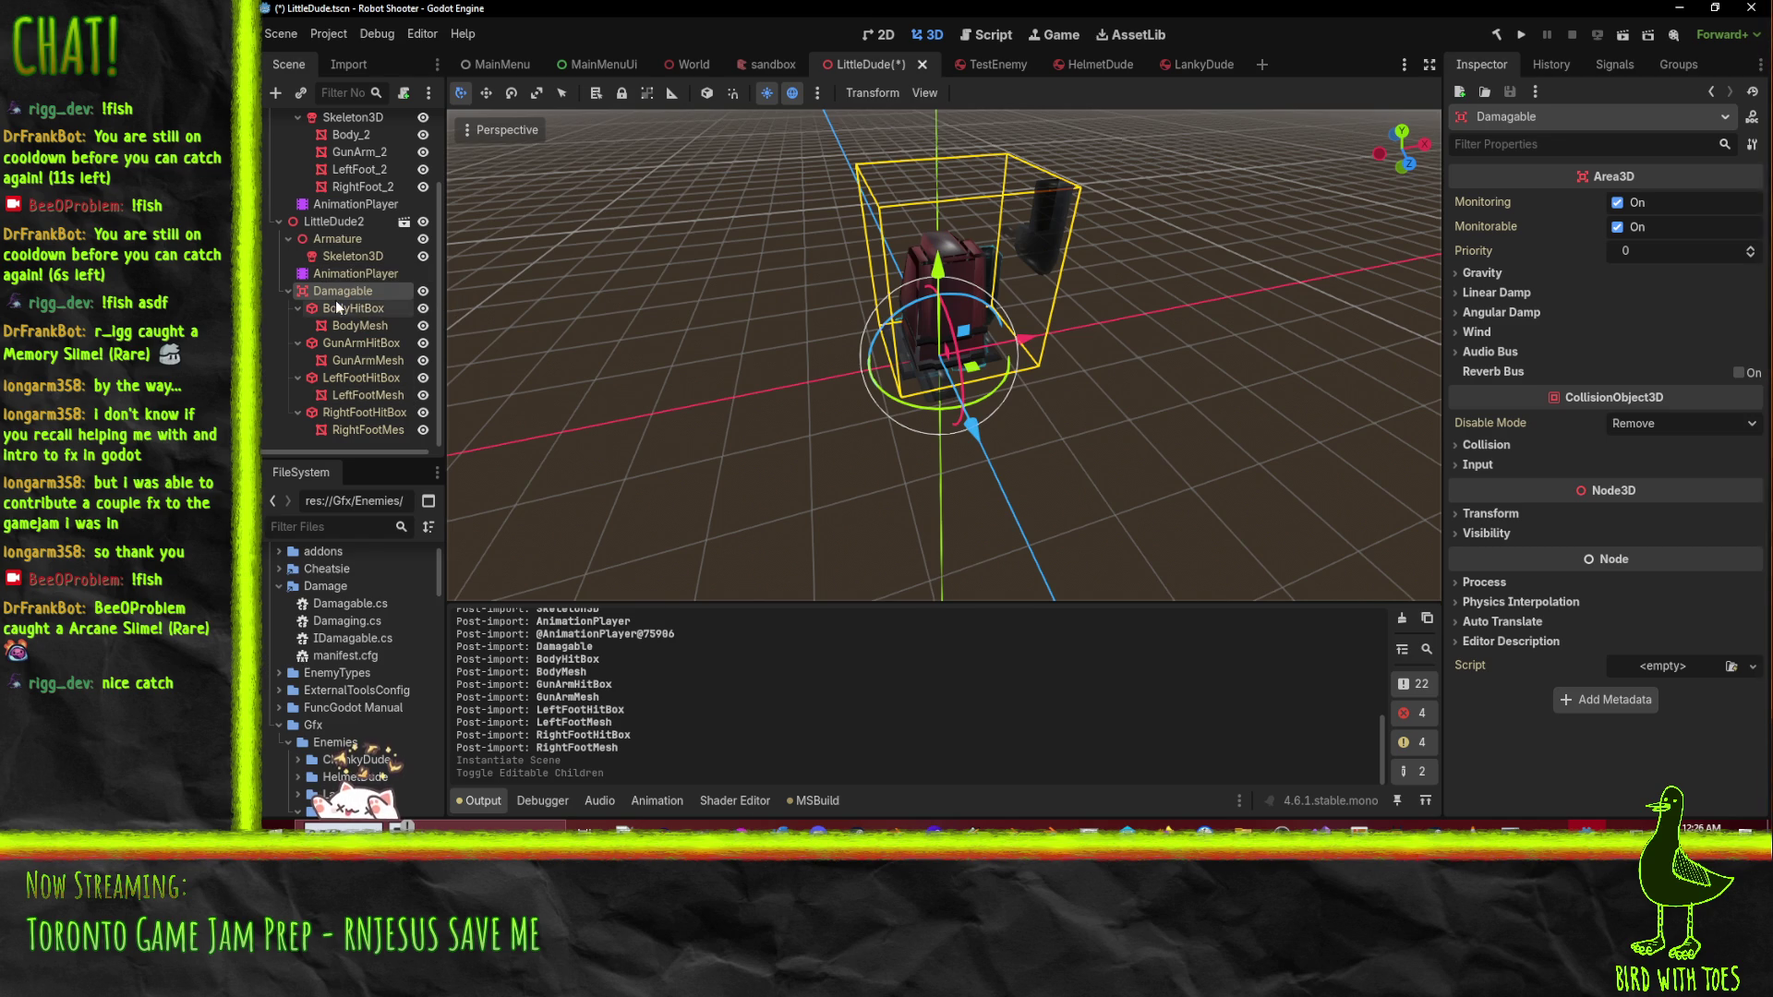
# - Inspect the BodyHitBox, GunArmMesh, GunArmHitBox, LeftFootHitBox and BodyMesh nodes, then the AnimationPlayer's RESET tracks
pyautogui.click(341, 307)
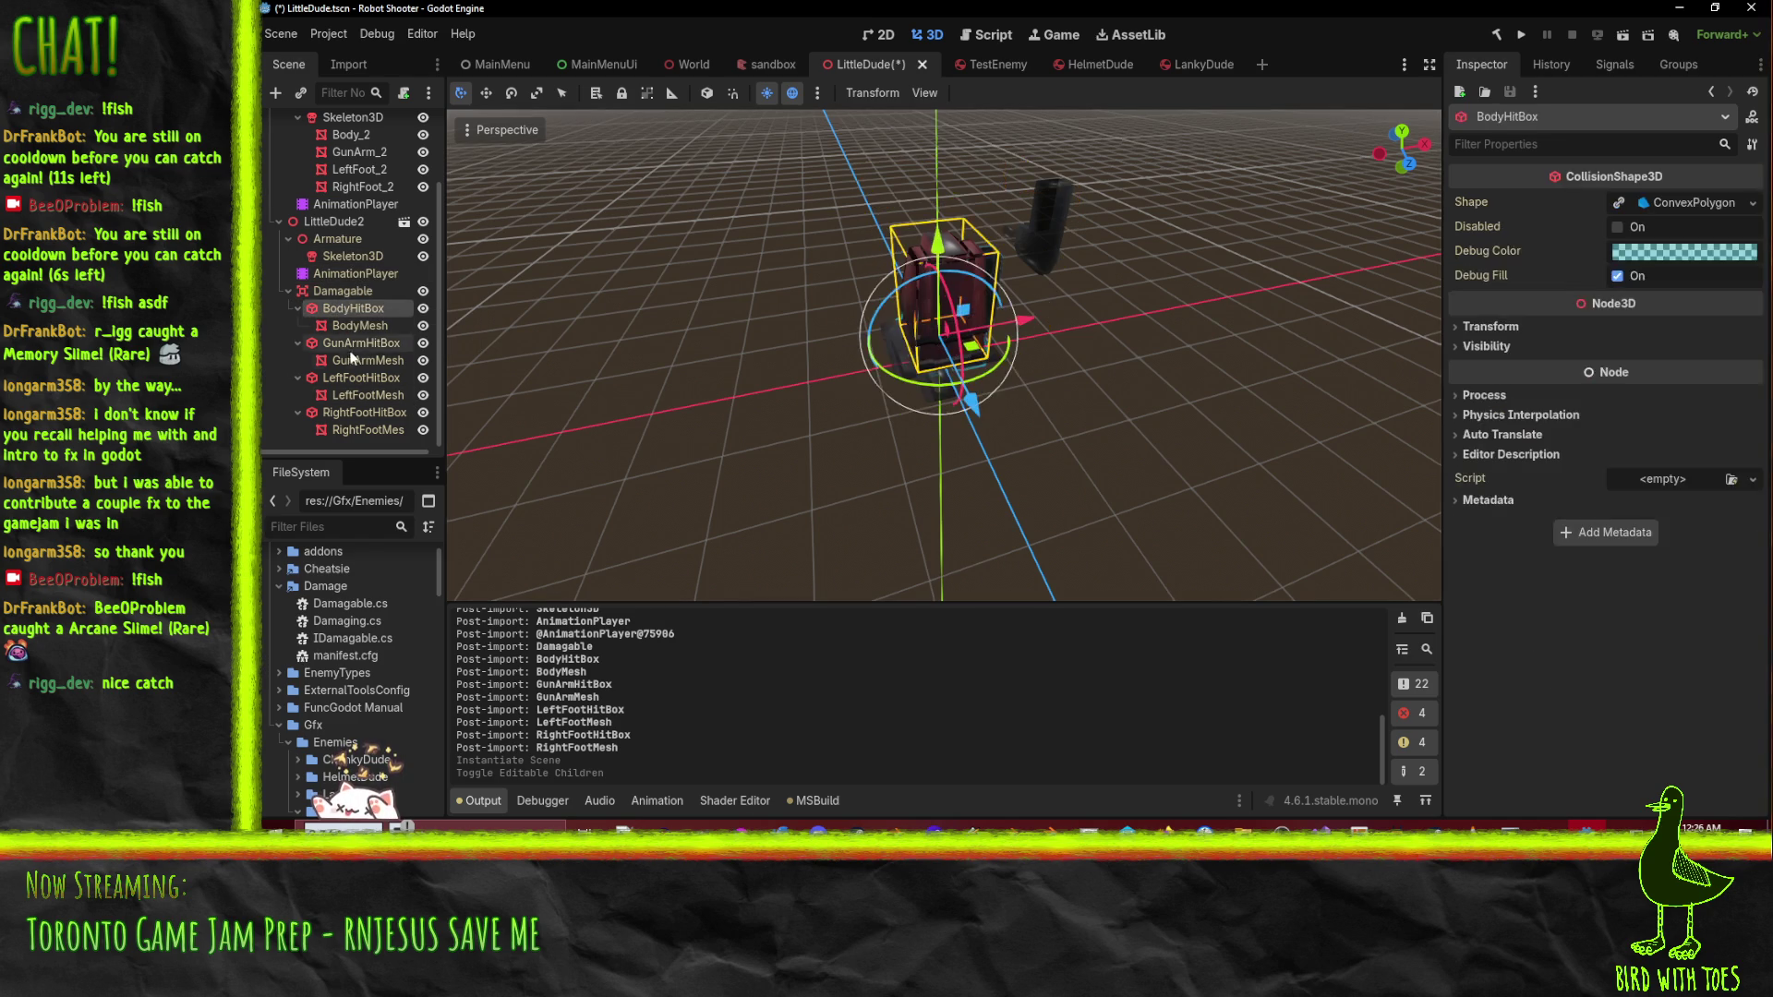
pyautogui.click(351, 360)
pyautogui.click(347, 339)
pyautogui.click(348, 377)
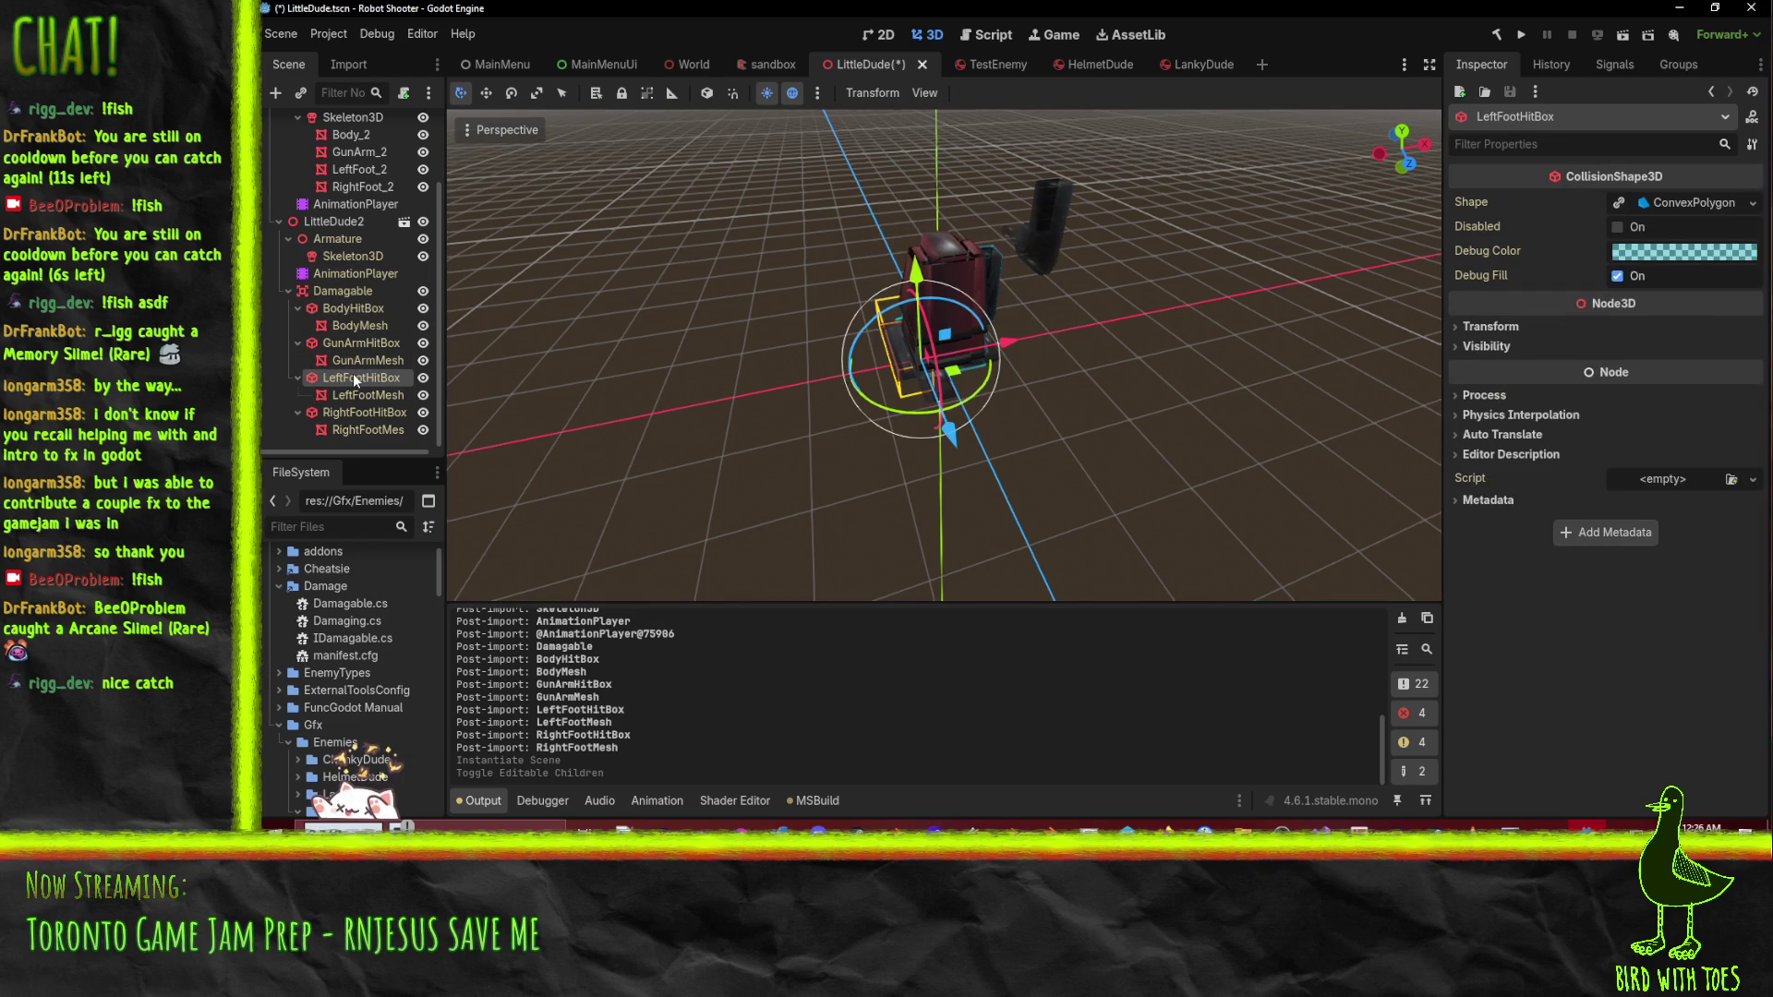
pyautogui.click(362, 327)
pyautogui.click(363, 310)
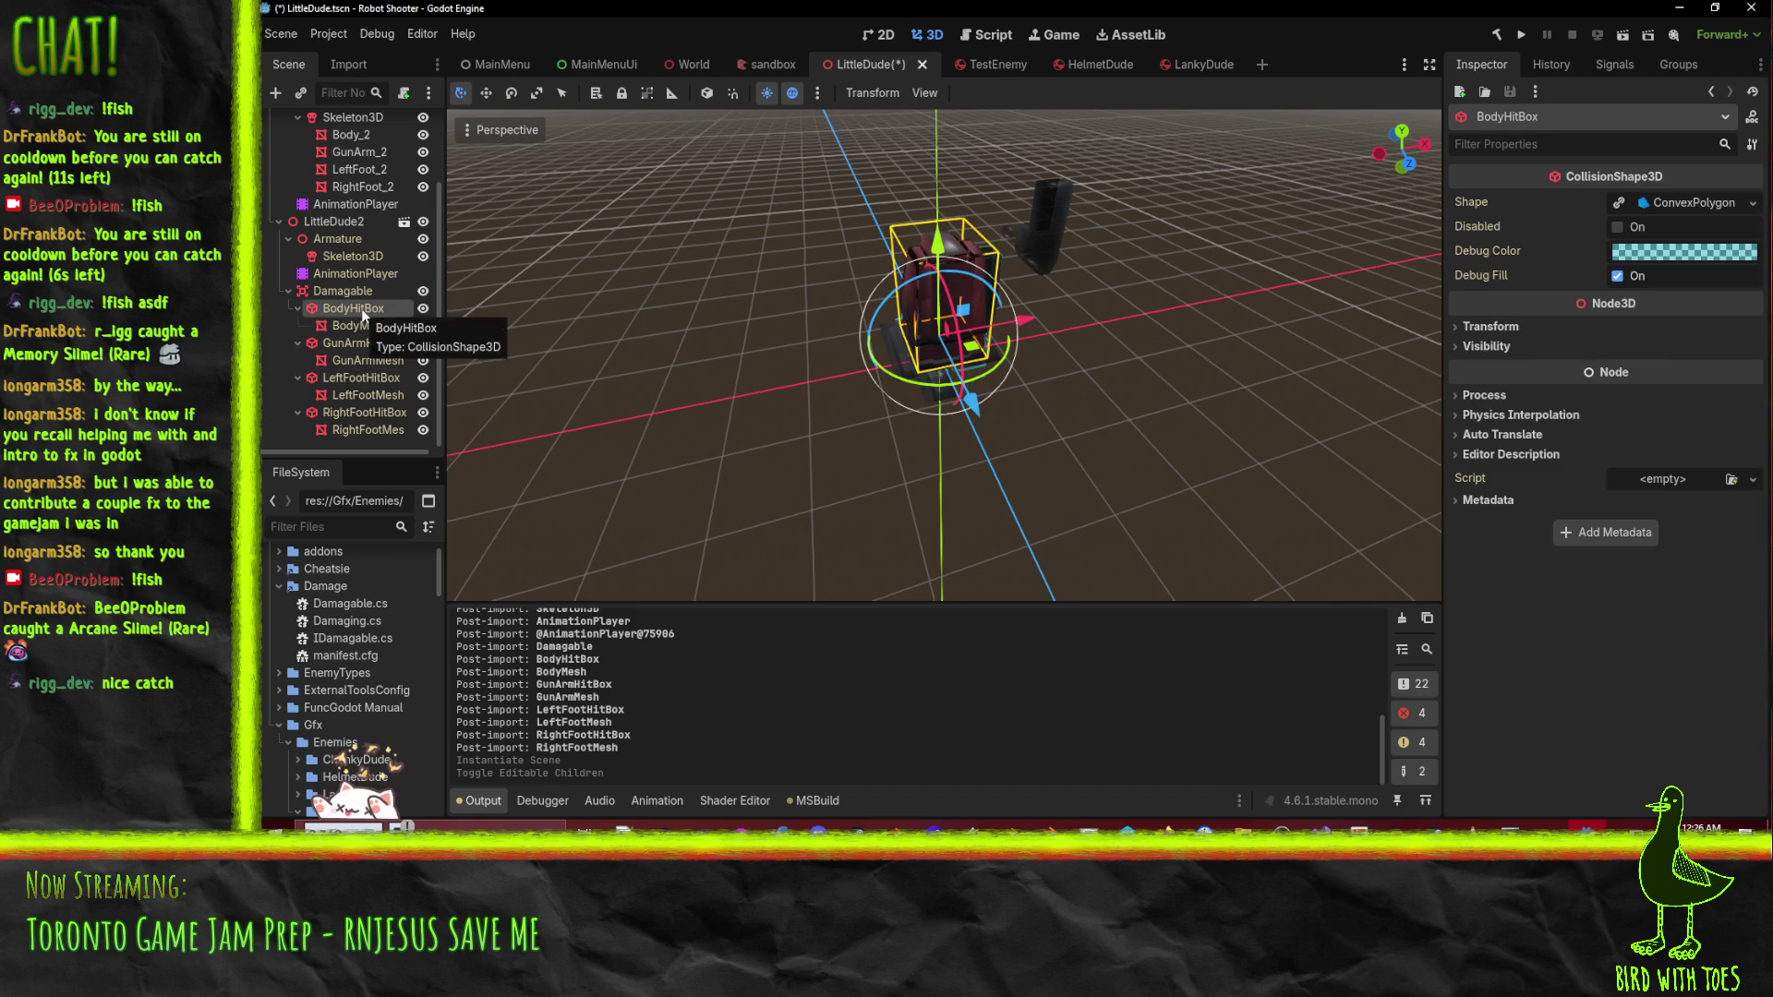
pyautogui.click(347, 275)
# - Check GunArmMesh's Transform, showing position 0, 0, 0, zero rotation and scale 1, and orbit along the arm
pyautogui.click(358, 308)
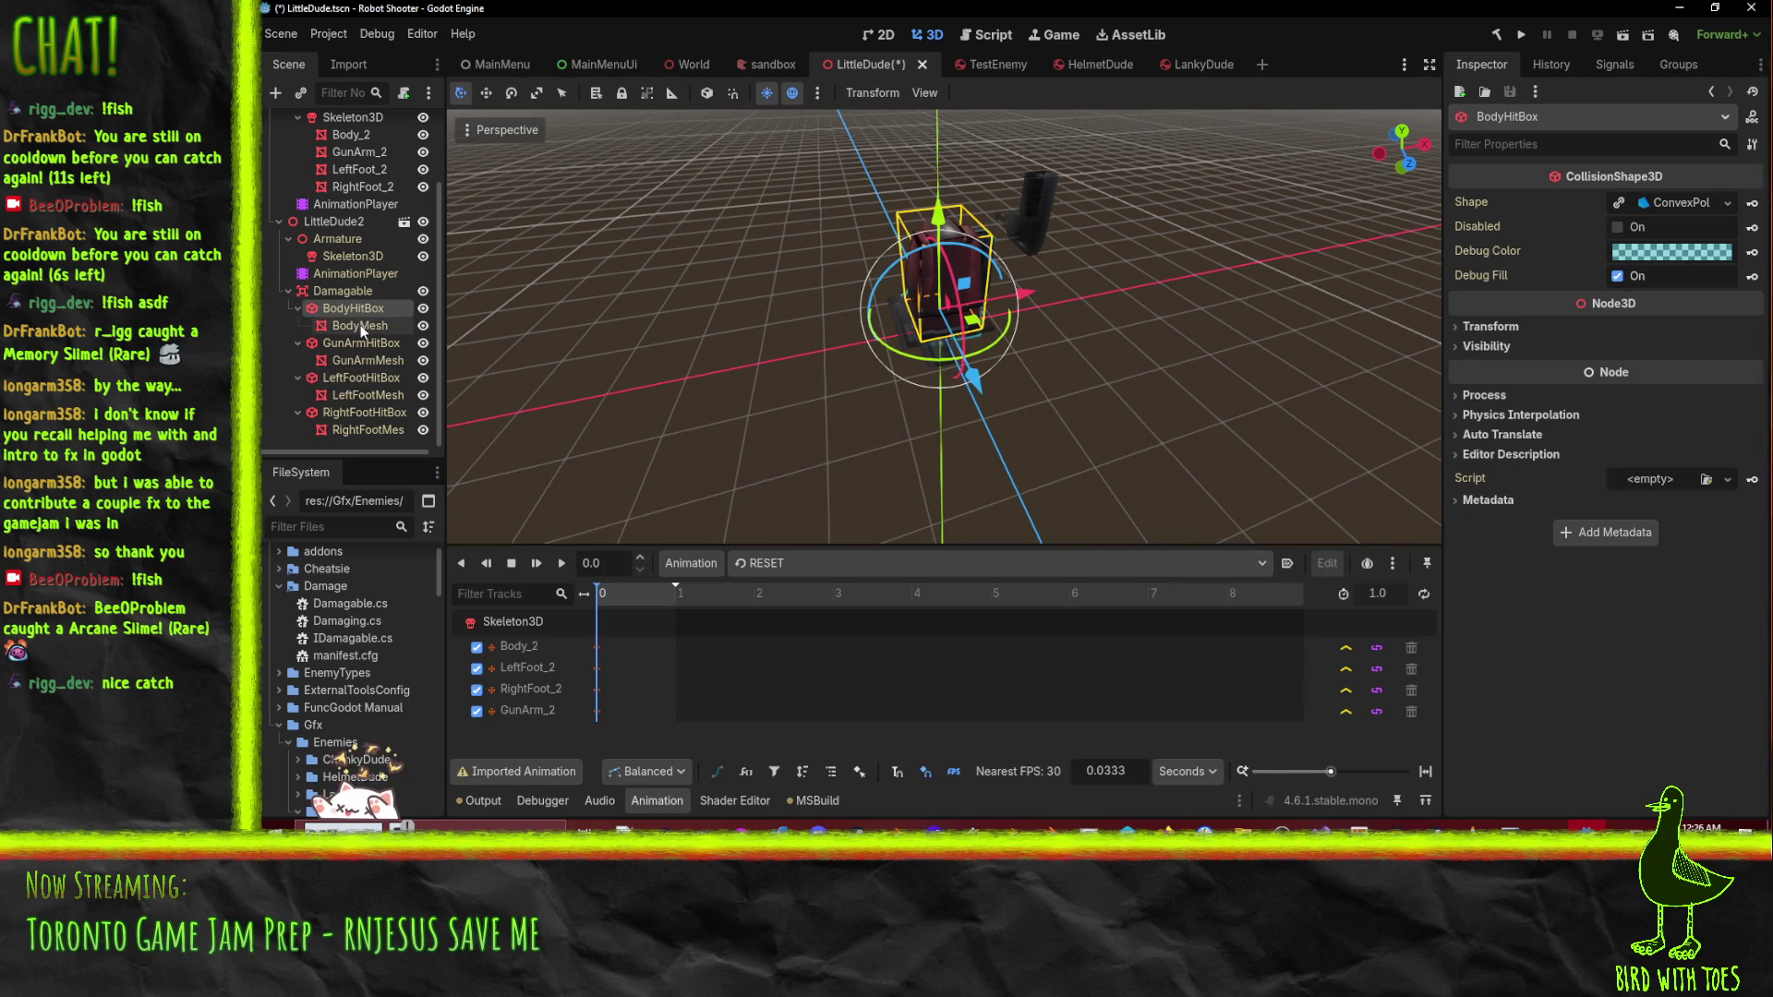
pyautogui.click(363, 327)
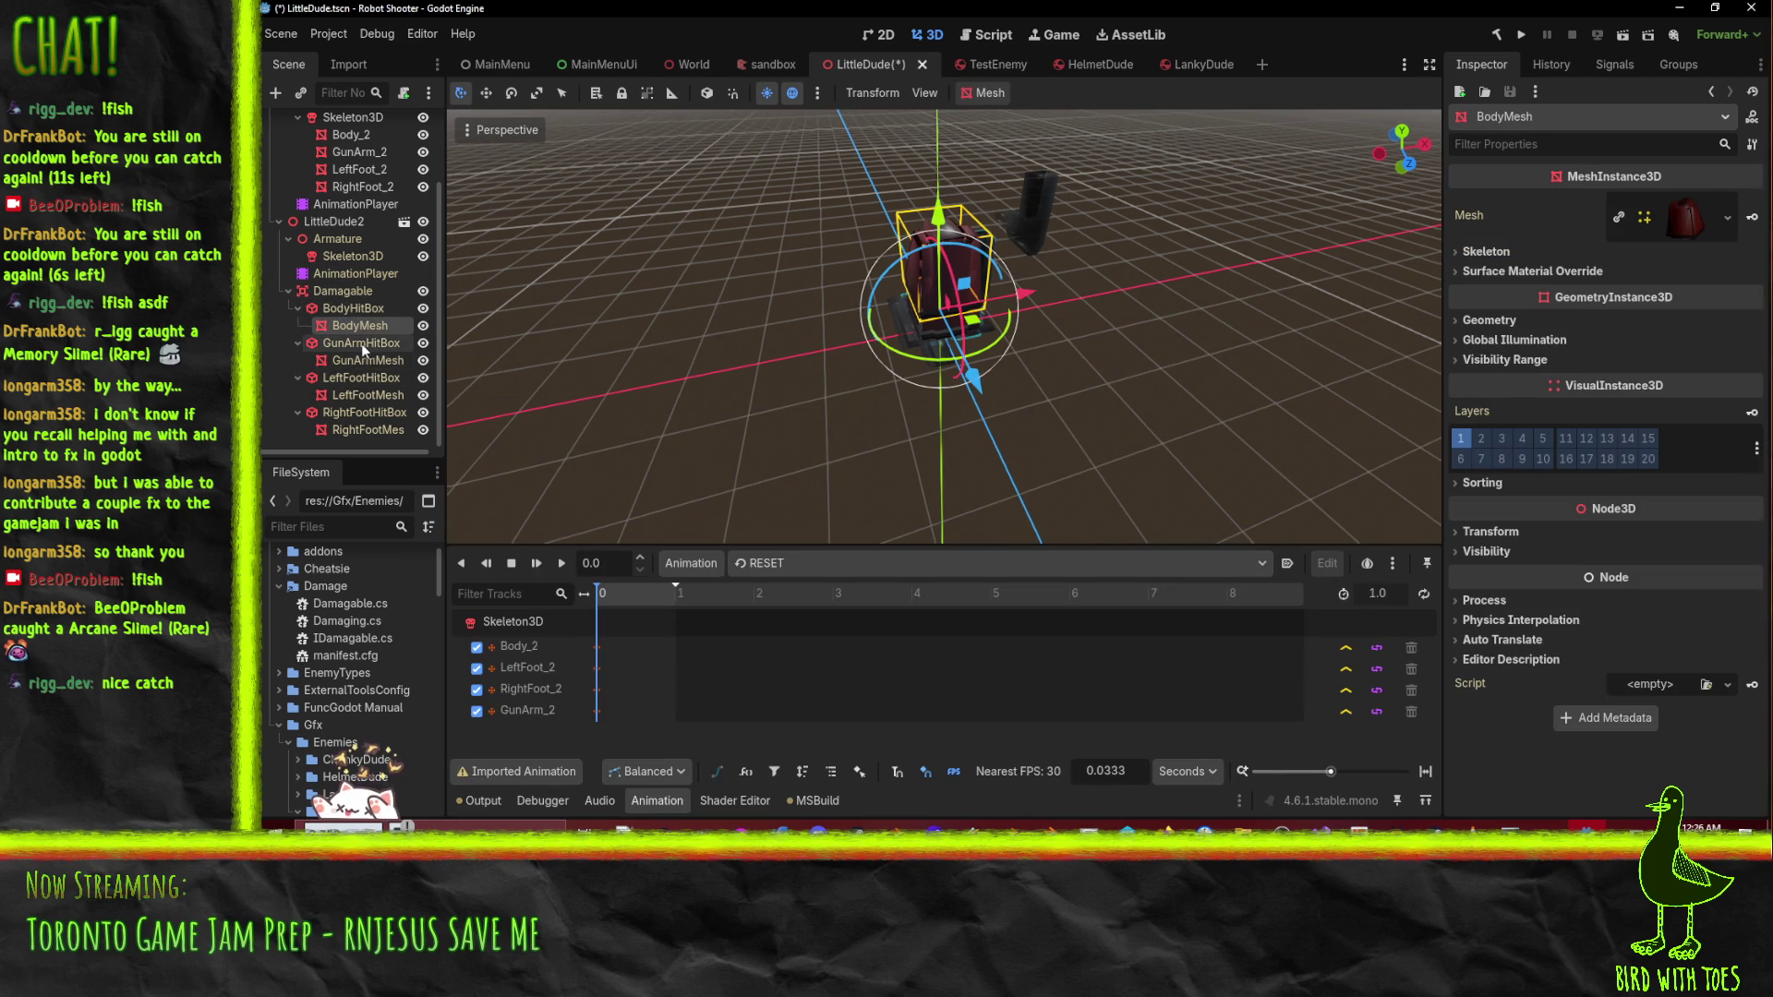
pyautogui.click(363, 345)
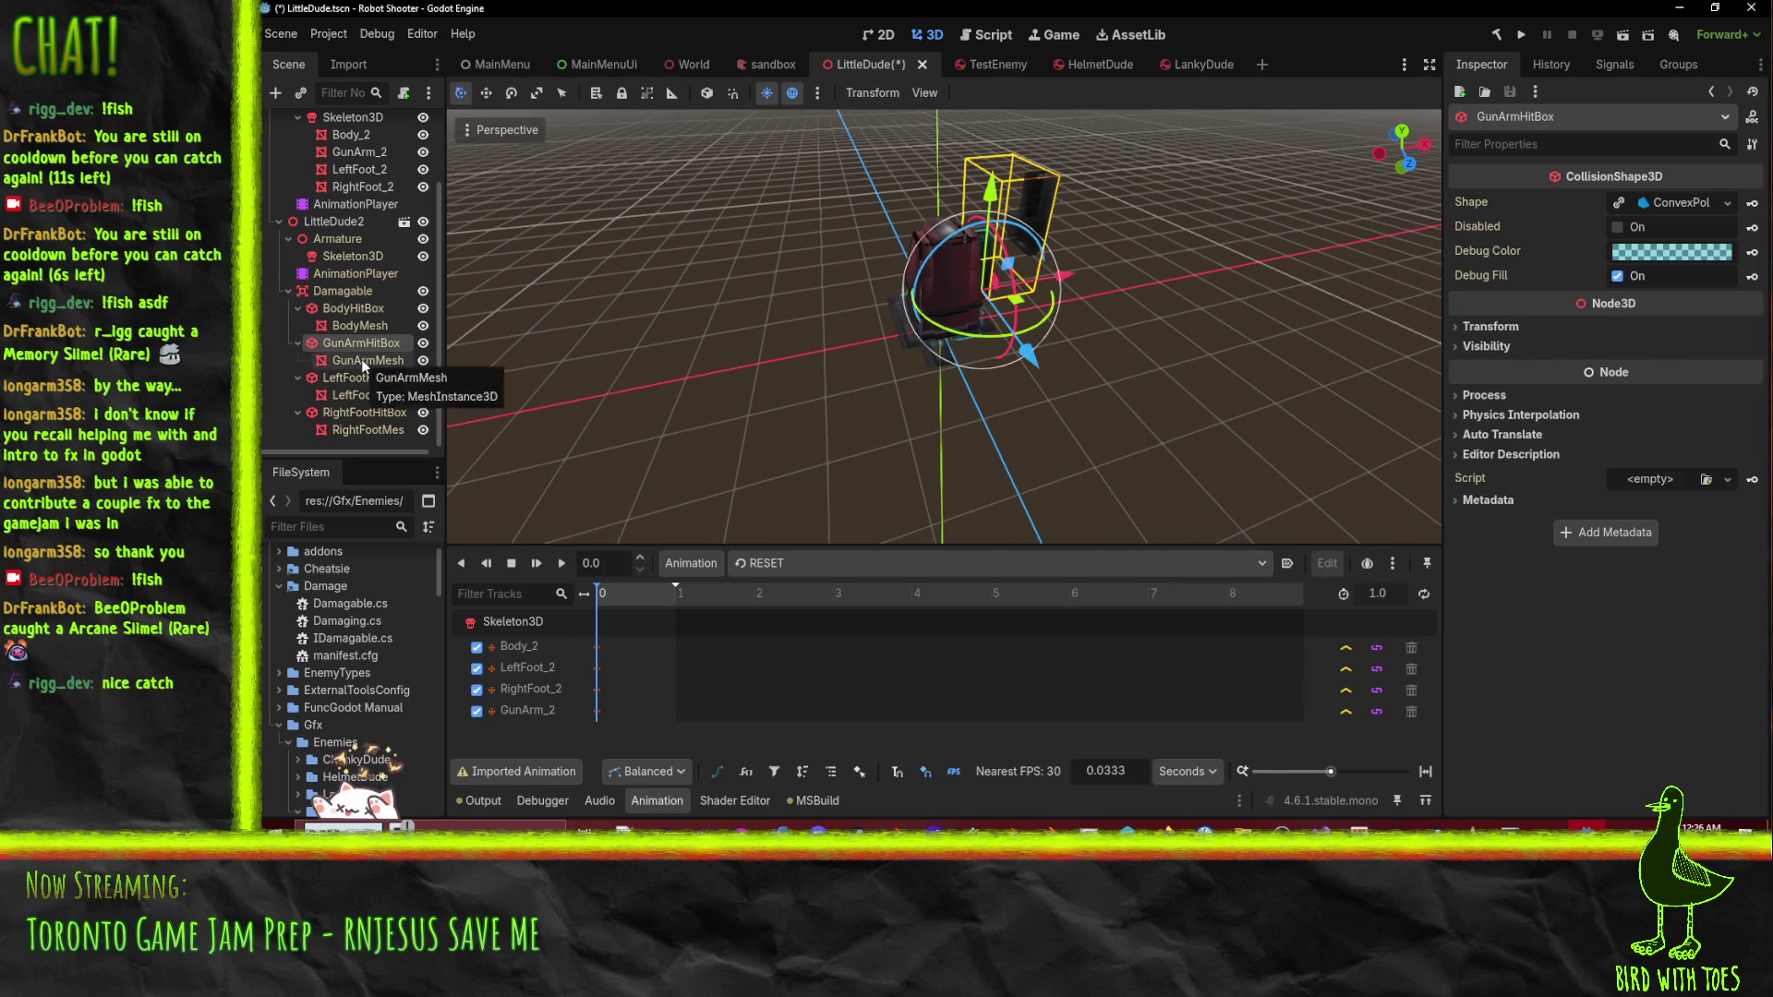
pyautogui.click(362, 359)
pyautogui.click(1489, 532)
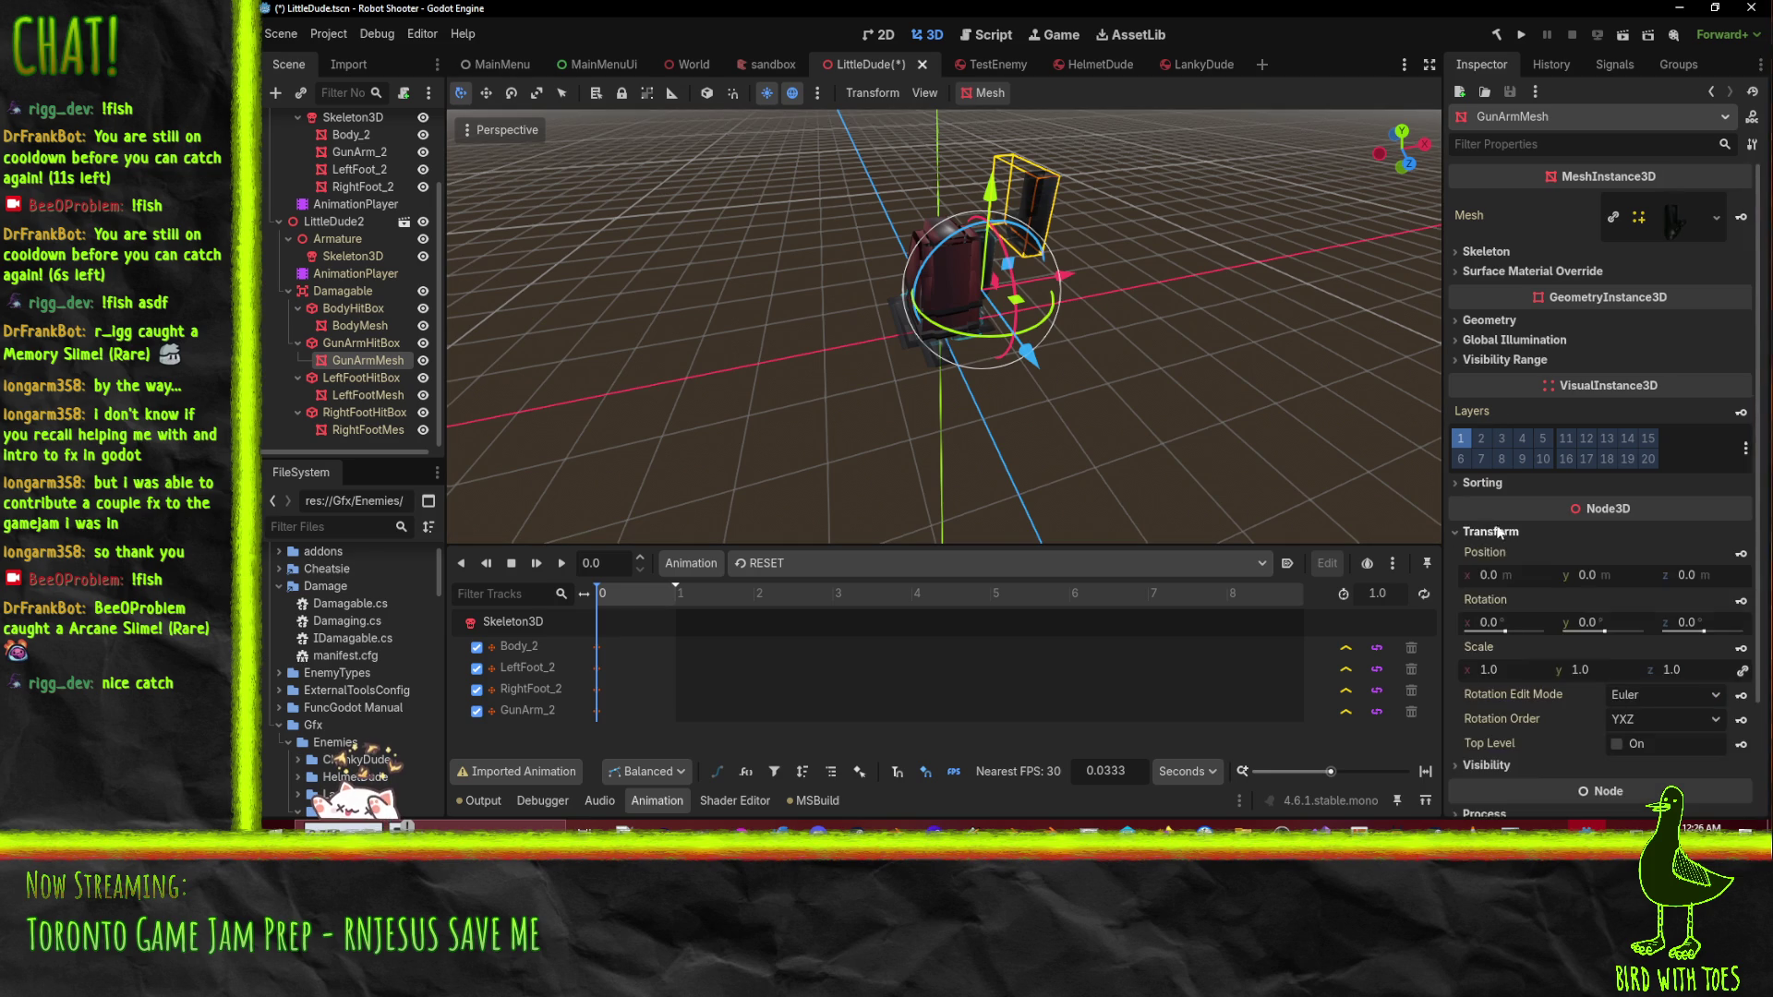
pyautogui.scroll(3, 942, 324)
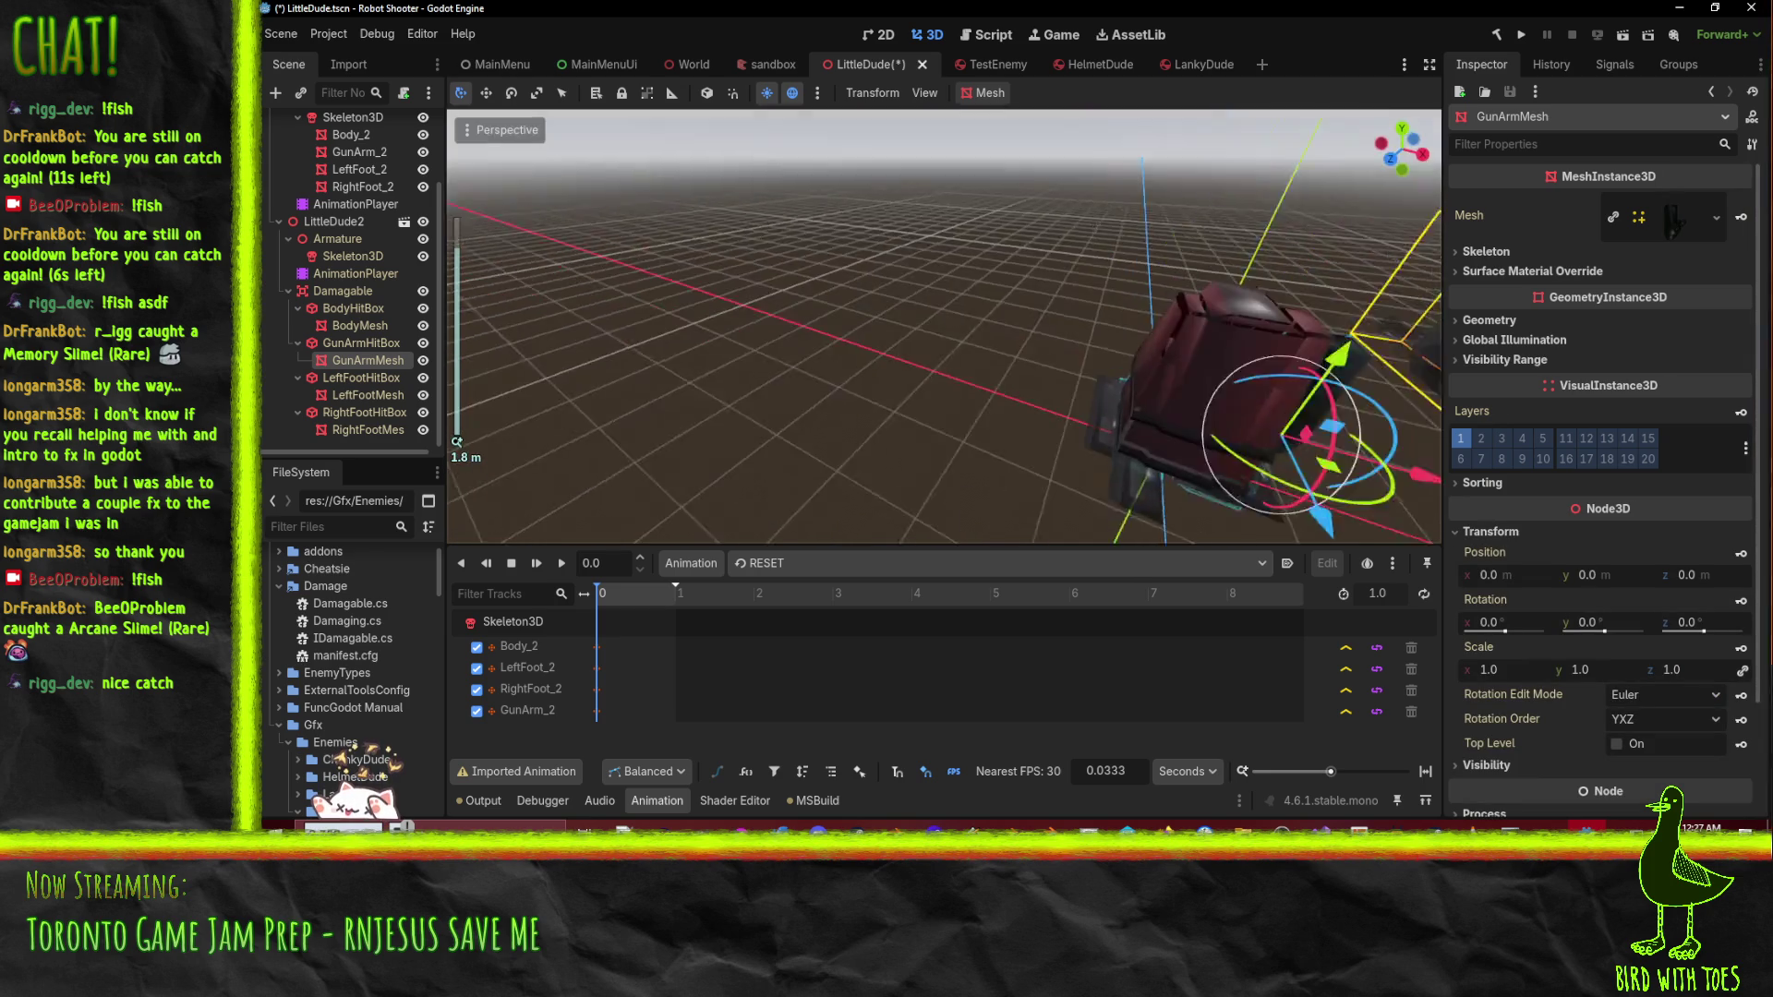
pyautogui.moveTo(942, 323)
pyautogui.mouseDown()
pyautogui.moveTo(1372, 232)
pyautogui.moveTo(536, 253)
pyautogui.moveTo(901, 303)
pyautogui.moveTo(1117, 409)
pyautogui.moveTo(602, 268)
pyautogui.moveTo(923, 295)
pyautogui.mouseUp()
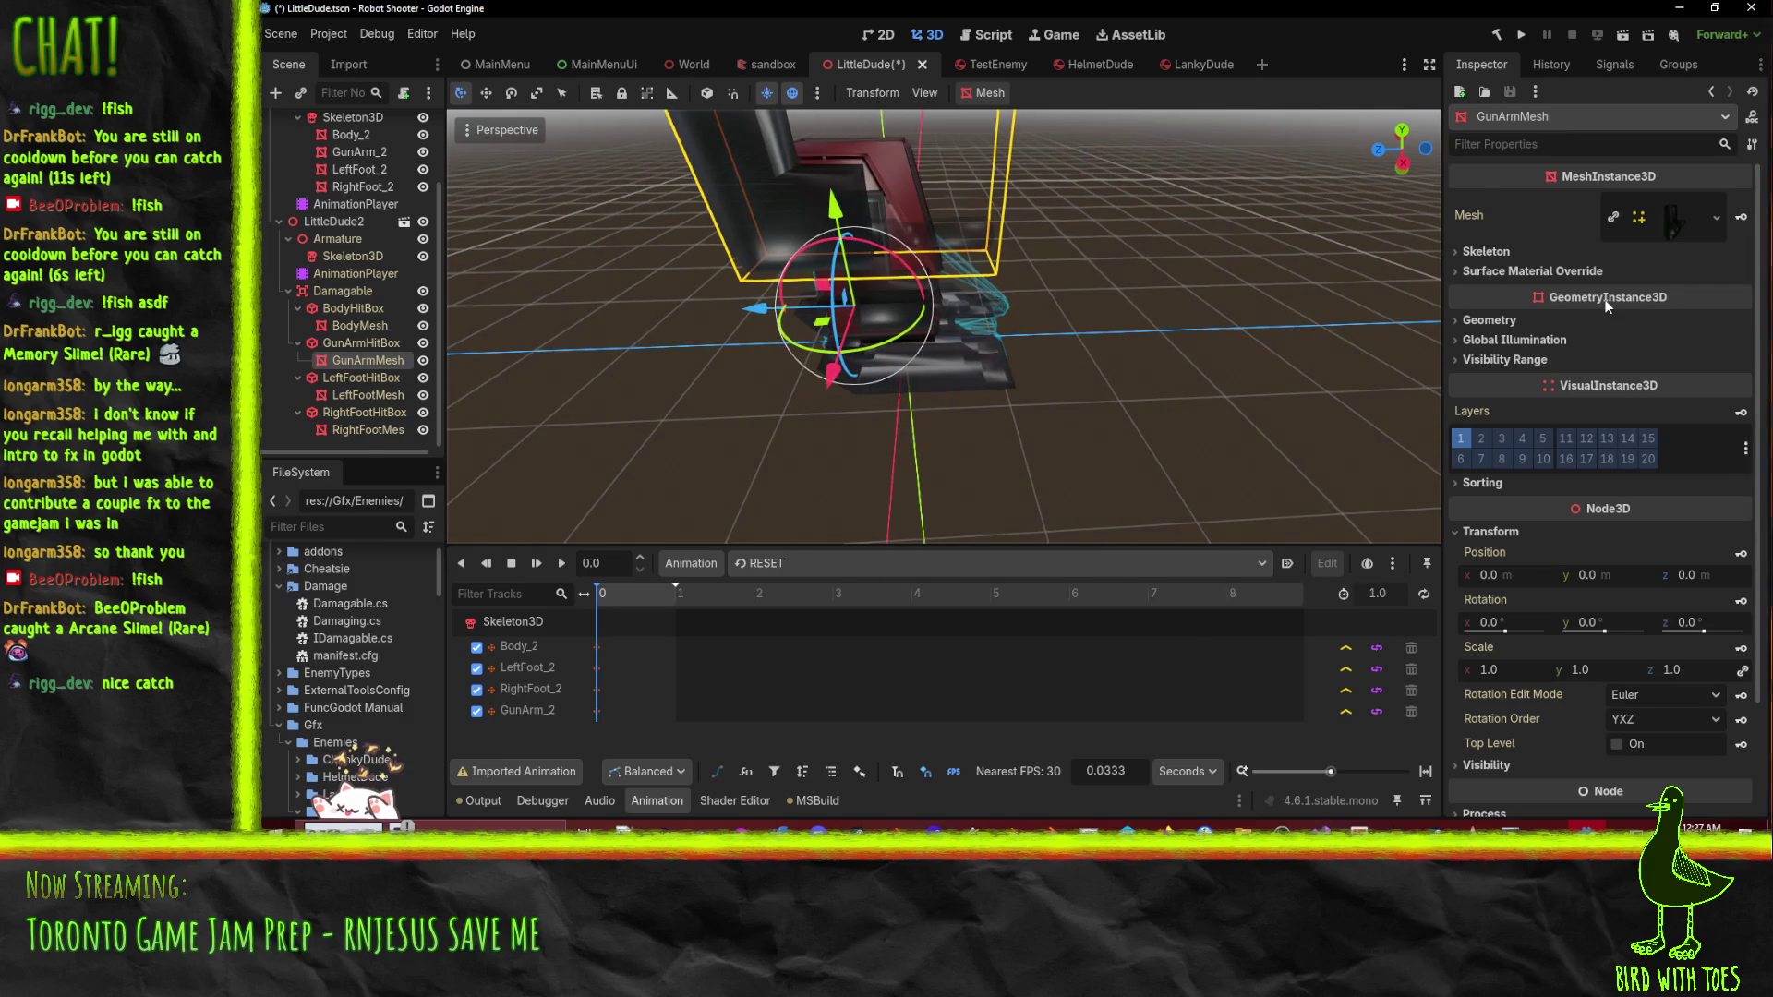
pyautogui.moveTo(1167, 262); pyautogui.dragTo(1383, 542)
pyautogui.scroll(-5, 1236, 390)
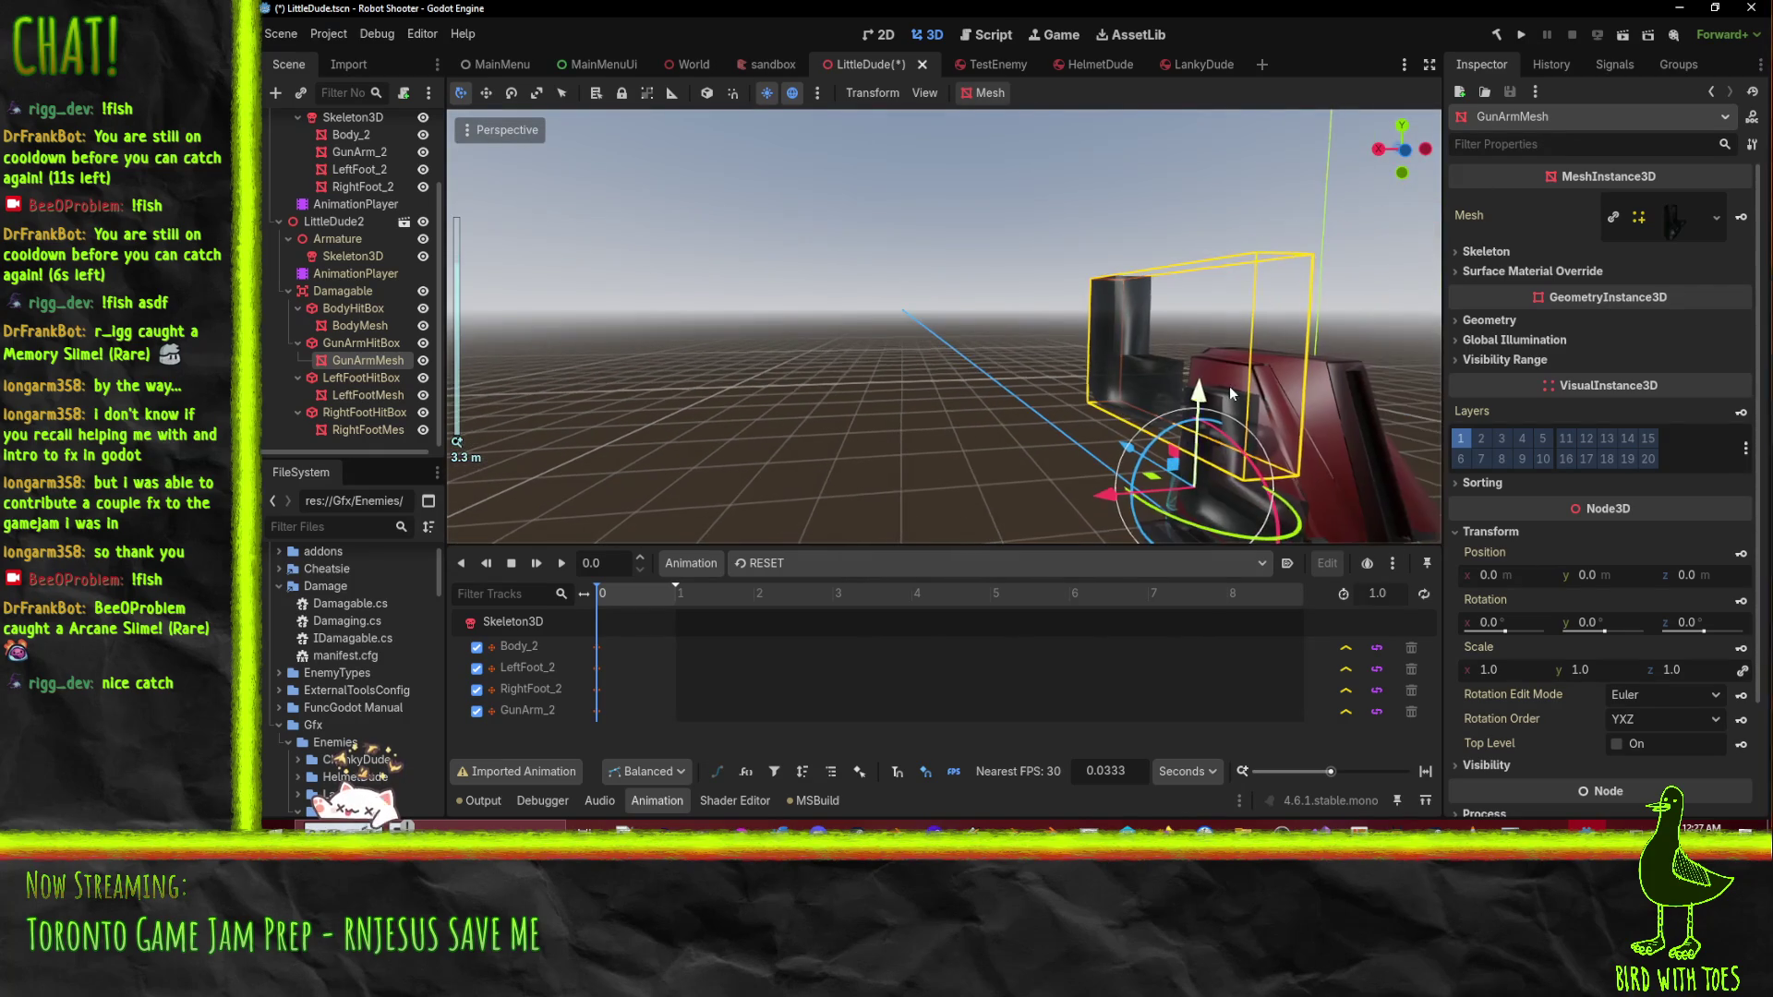
pyautogui.scroll(3, 370, 209)
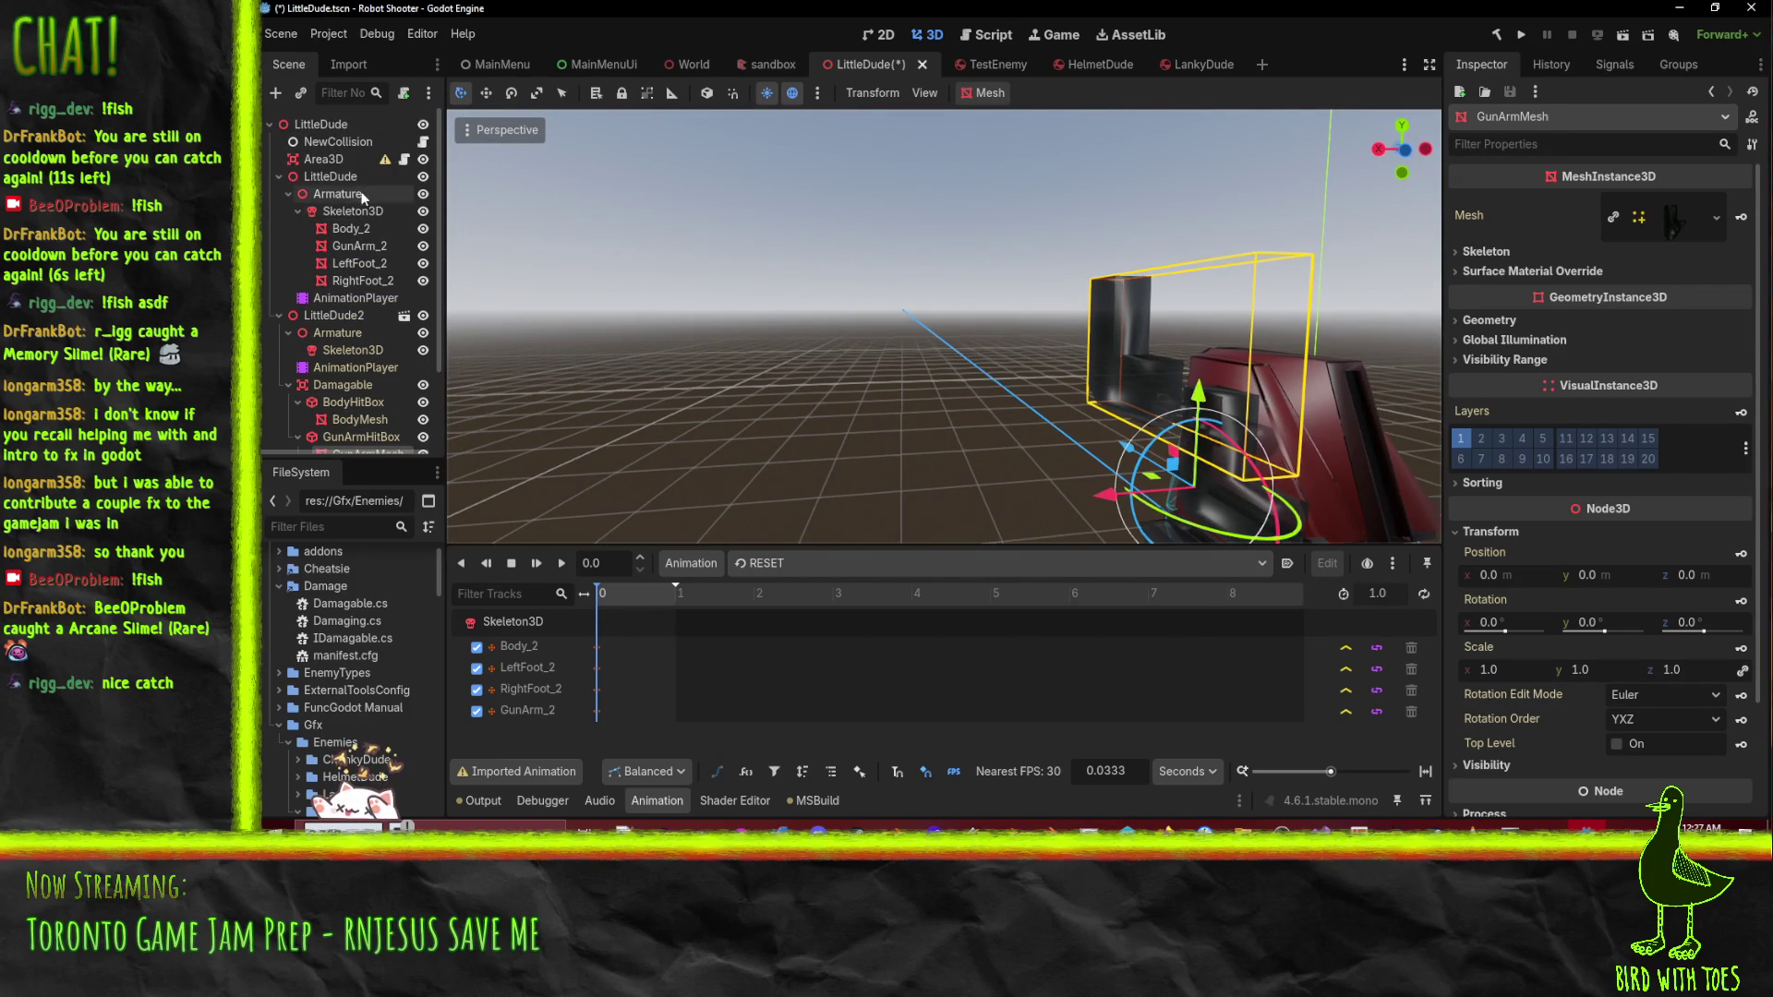
# - Select the LittleDude root, frame it with F, and orbit the viewport around it
pyautogui.click(342, 176)
pyautogui.scroll(-3, 356, 309)
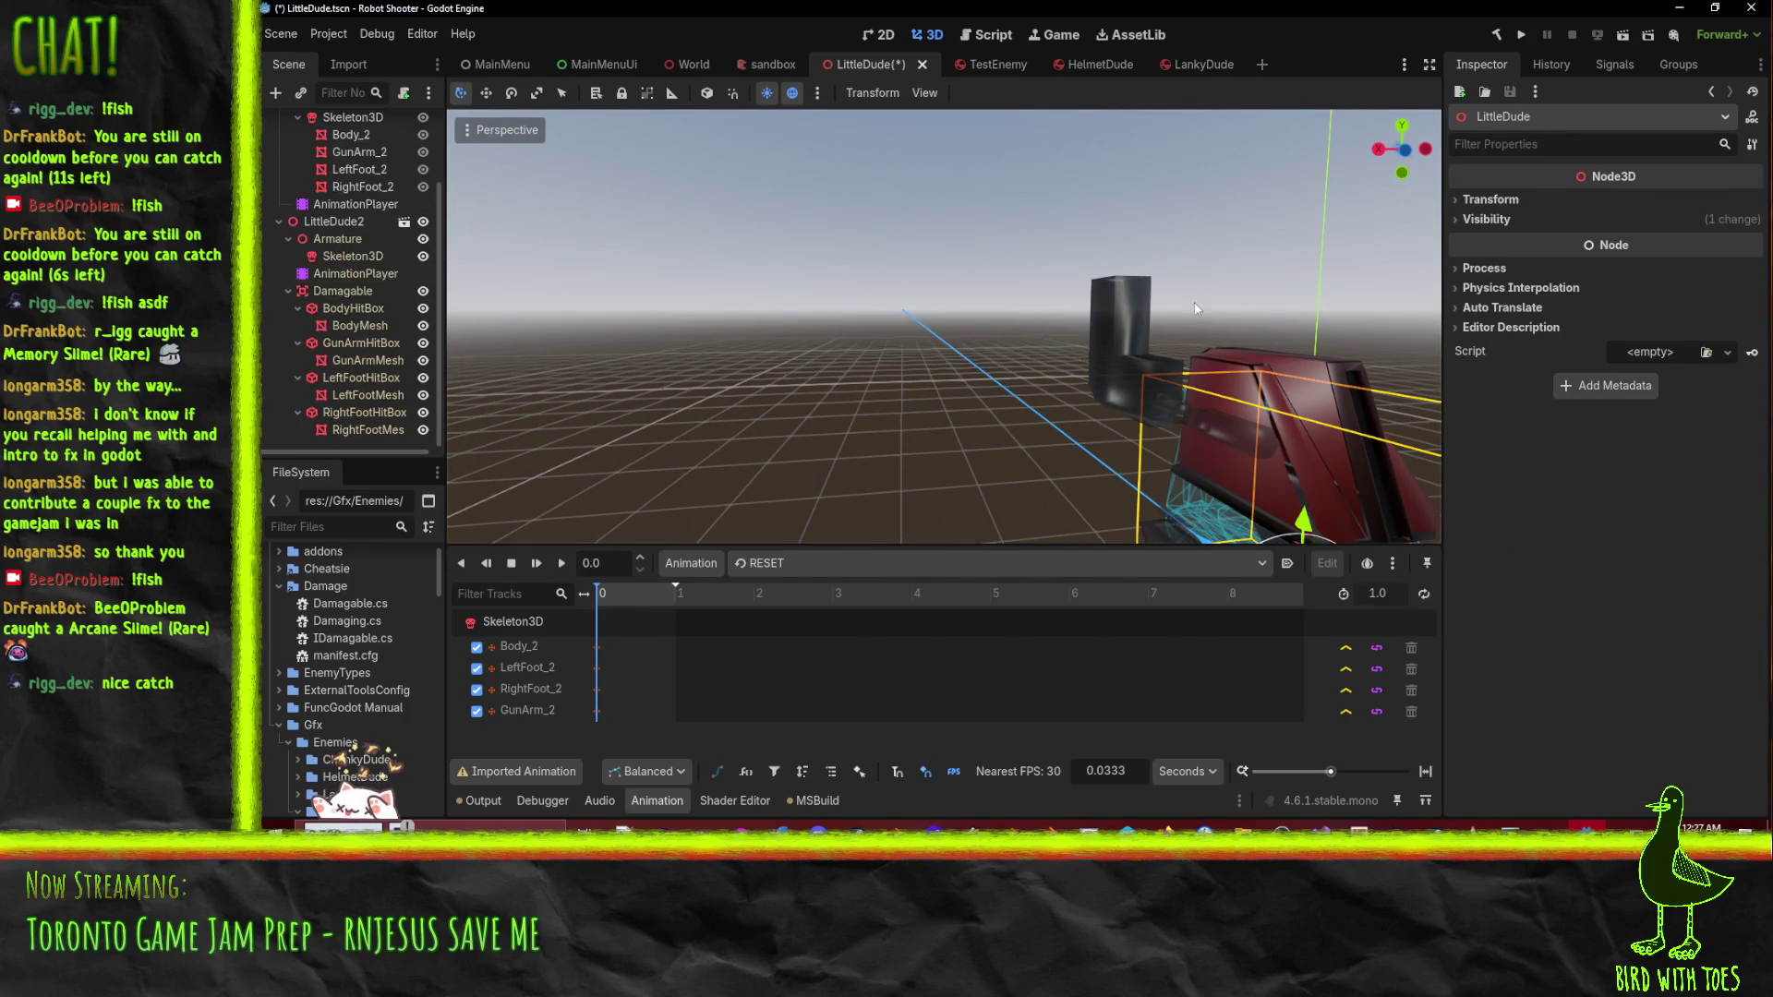
pyautogui.press('f')
pyautogui.scroll(2, 1051, 199)
pyautogui.scroll(8, 1049, 196)
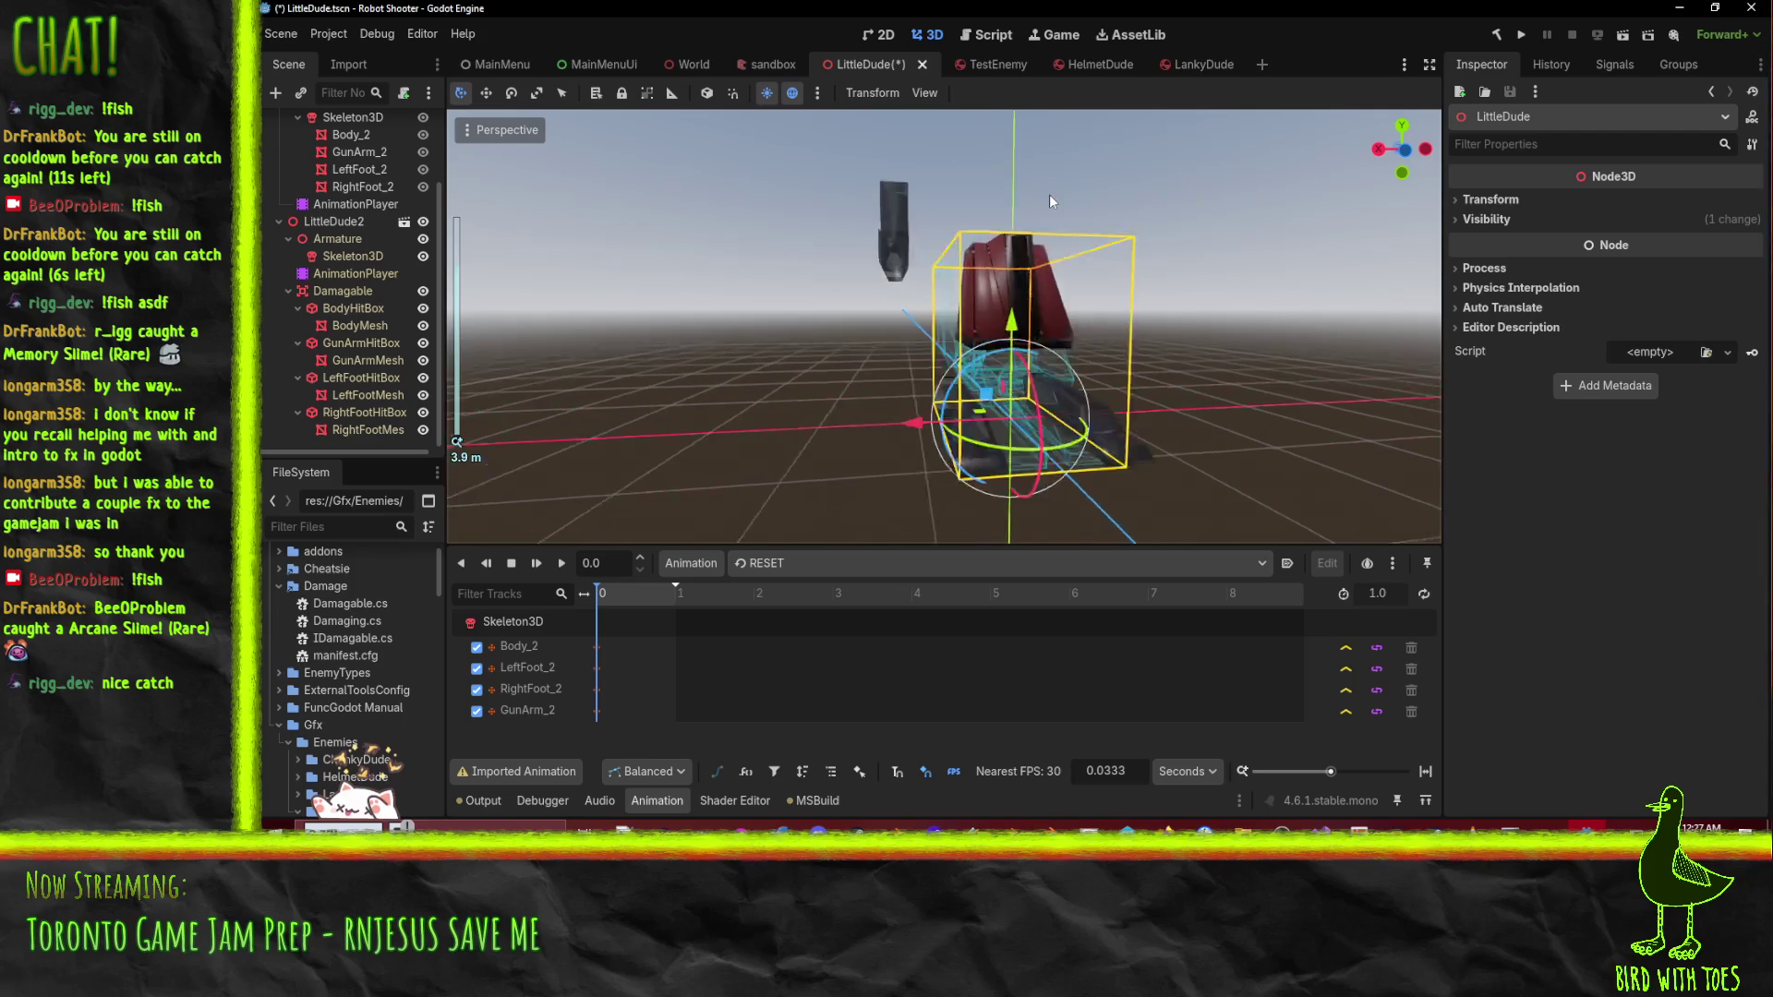
pyautogui.moveTo(1126, 540)
pyautogui.mouseDown()
pyautogui.moveTo(809, 179)
pyautogui.moveTo(1102, 447)
pyautogui.moveTo(1158, 368)
pyautogui.moveTo(985, 329)
pyautogui.moveTo(1038, 349)
pyautogui.moveTo(990, 344)
pyautogui.moveTo(1128, 377)
pyautogui.moveTo(966, 314)
pyautogui.moveTo(1018, 368)
pyautogui.mouseUp()
pyautogui.scroll(-2, 1043, 346)
pyautogui.scroll(-2, 1017, 368)
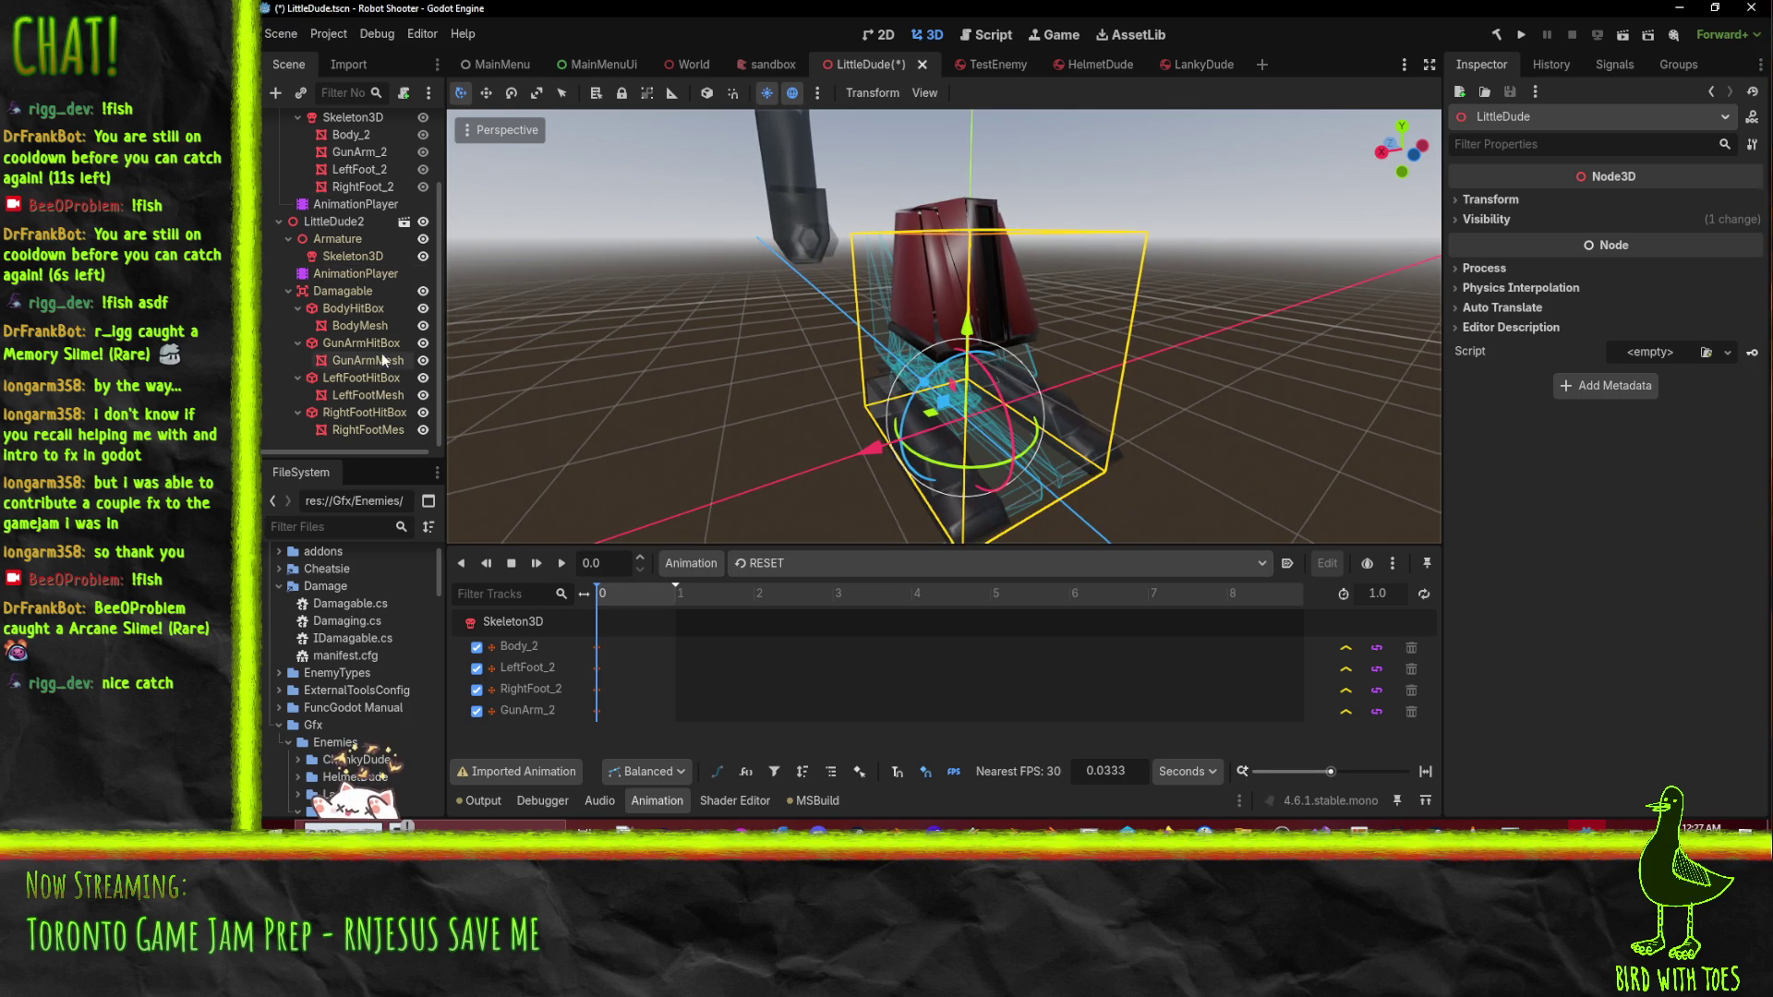
# - Compare the Body, GunArm, LeftFoot and RightFoot hitbox positions, with BodyHitBox at 0, 0.4, 0
pyautogui.click(352, 314)
pyautogui.click(354, 339)
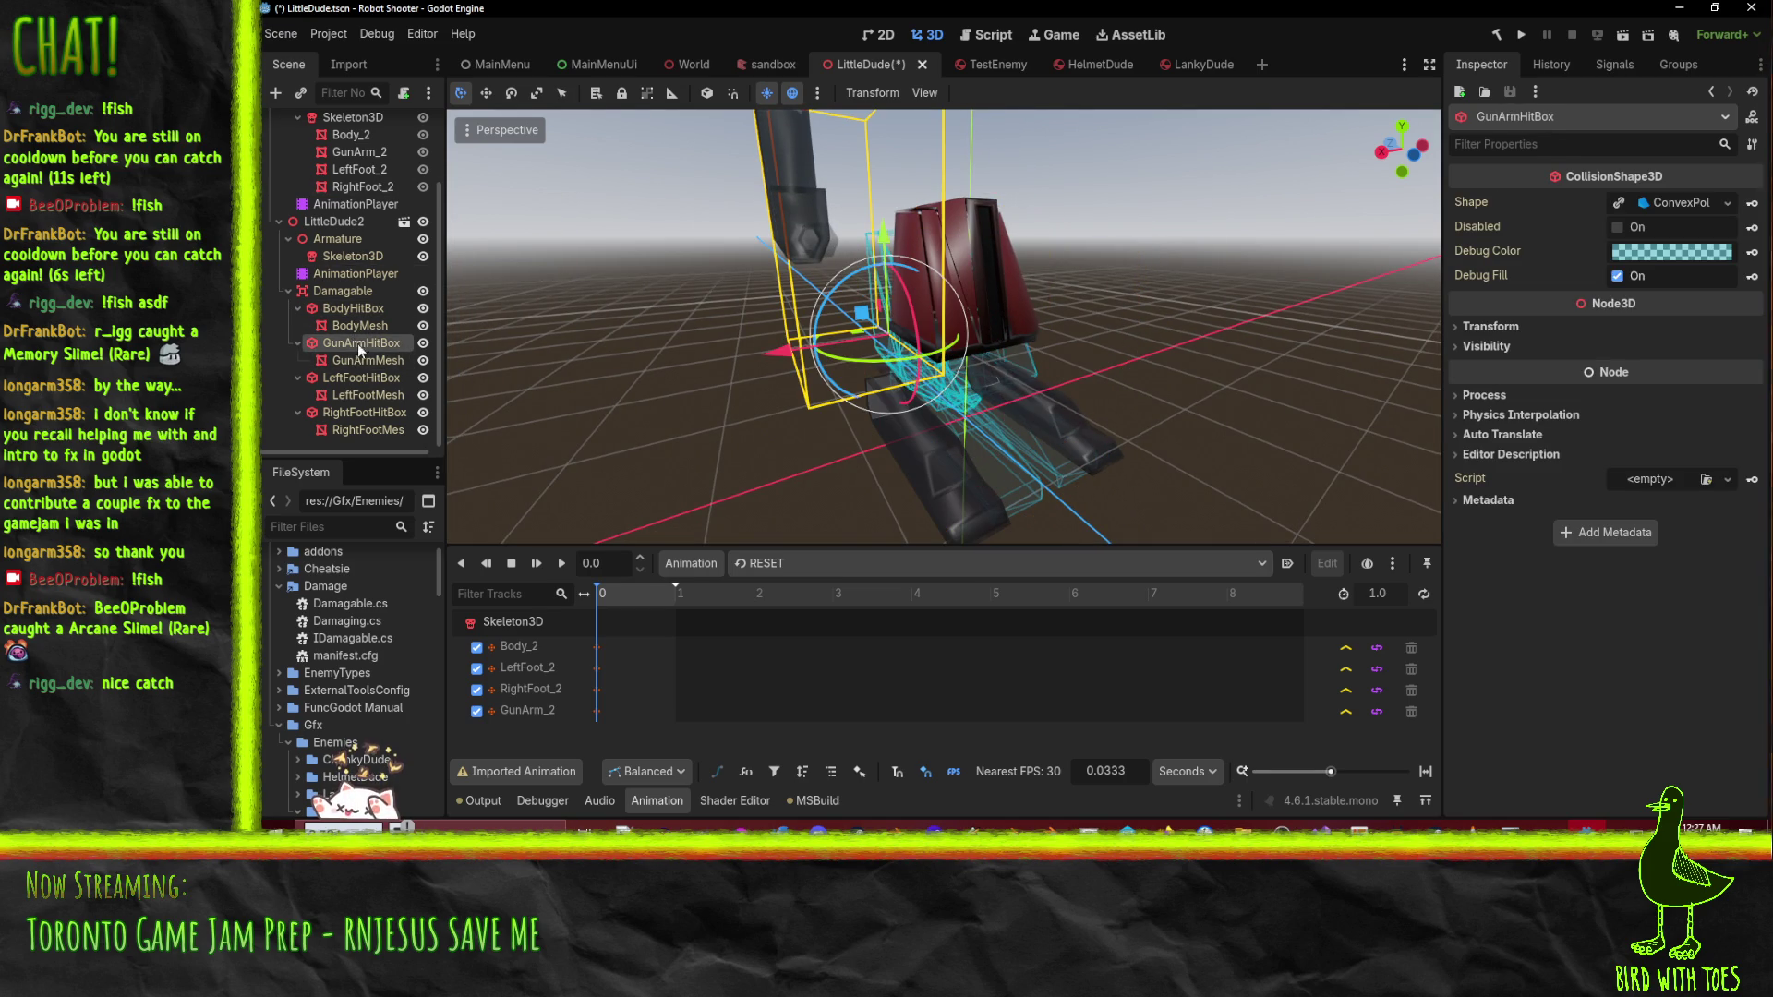
pyautogui.click(347, 307)
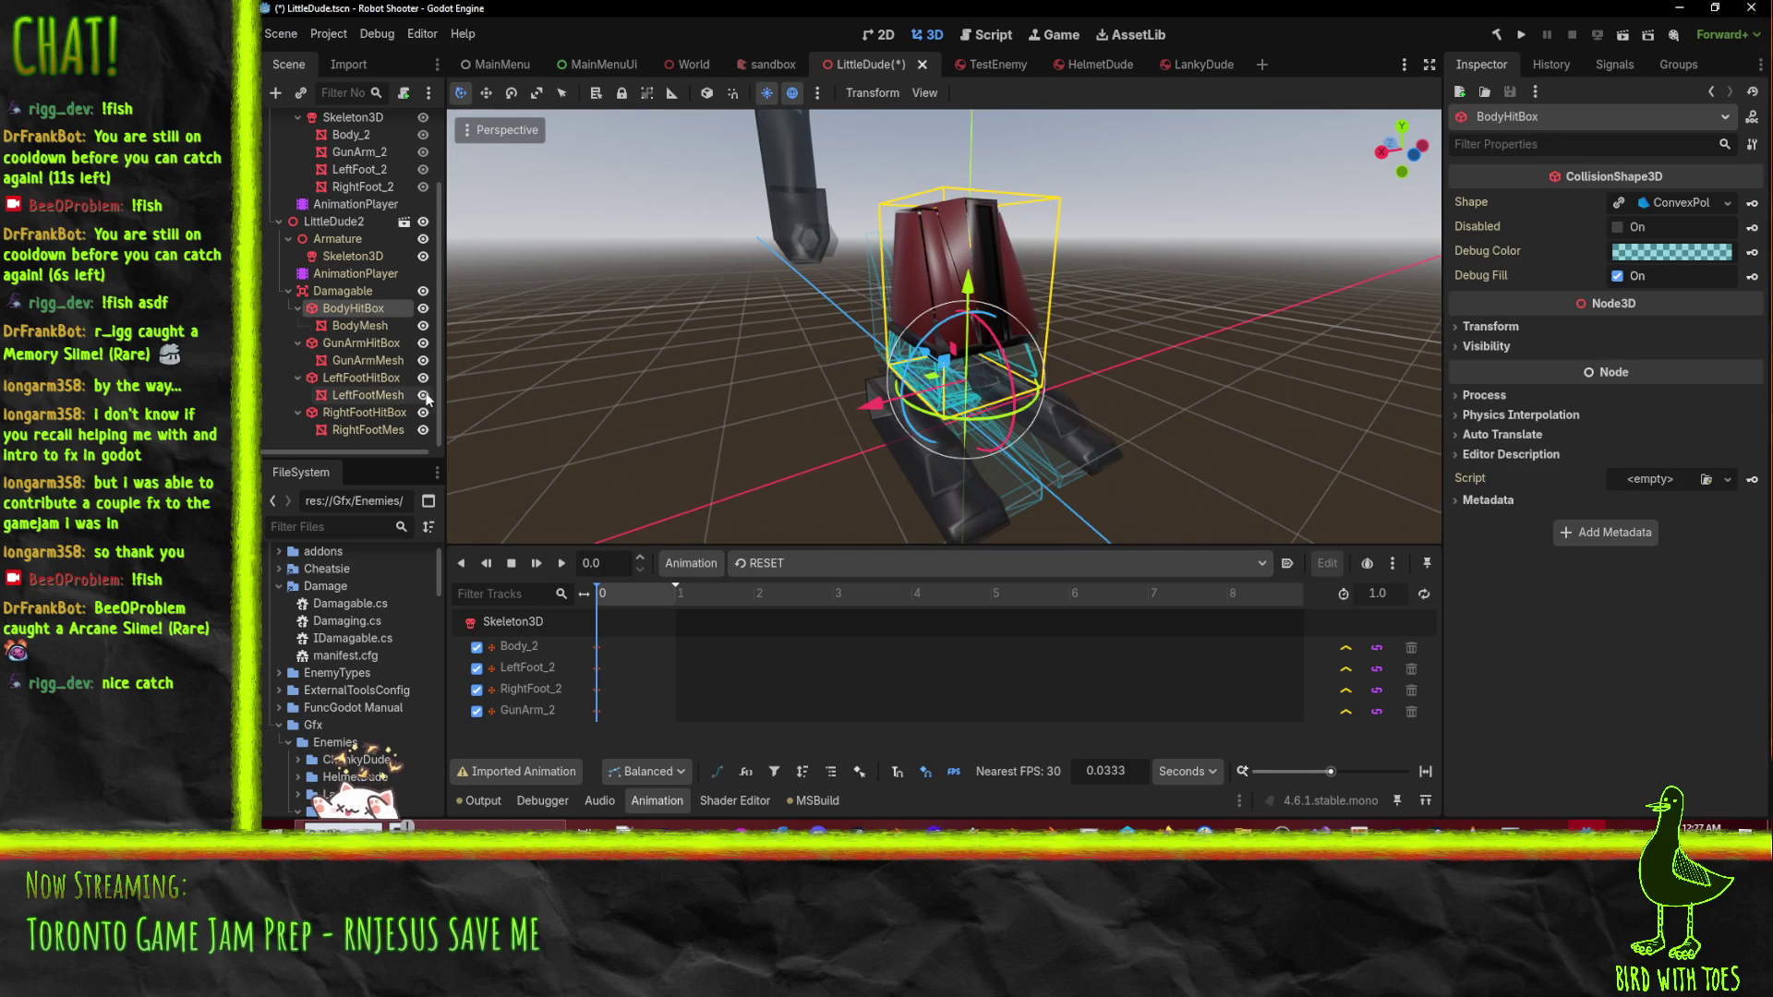
pyautogui.click(1491, 326)
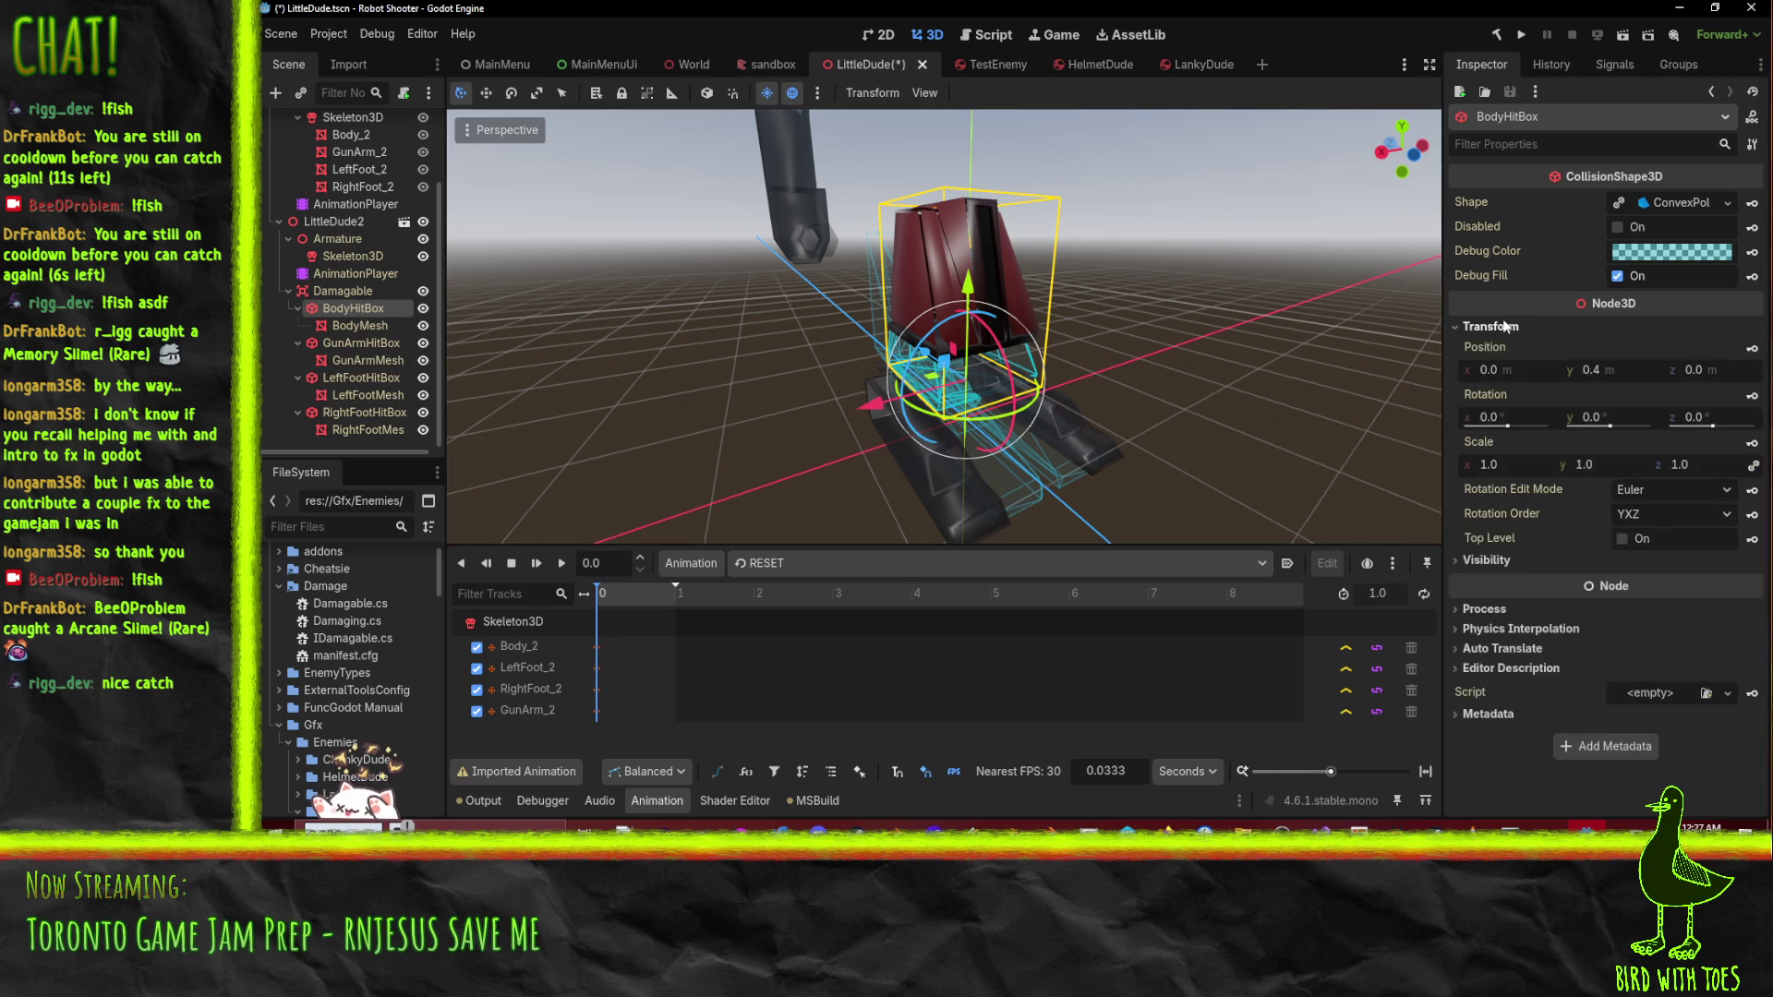
pyautogui.click(347, 343)
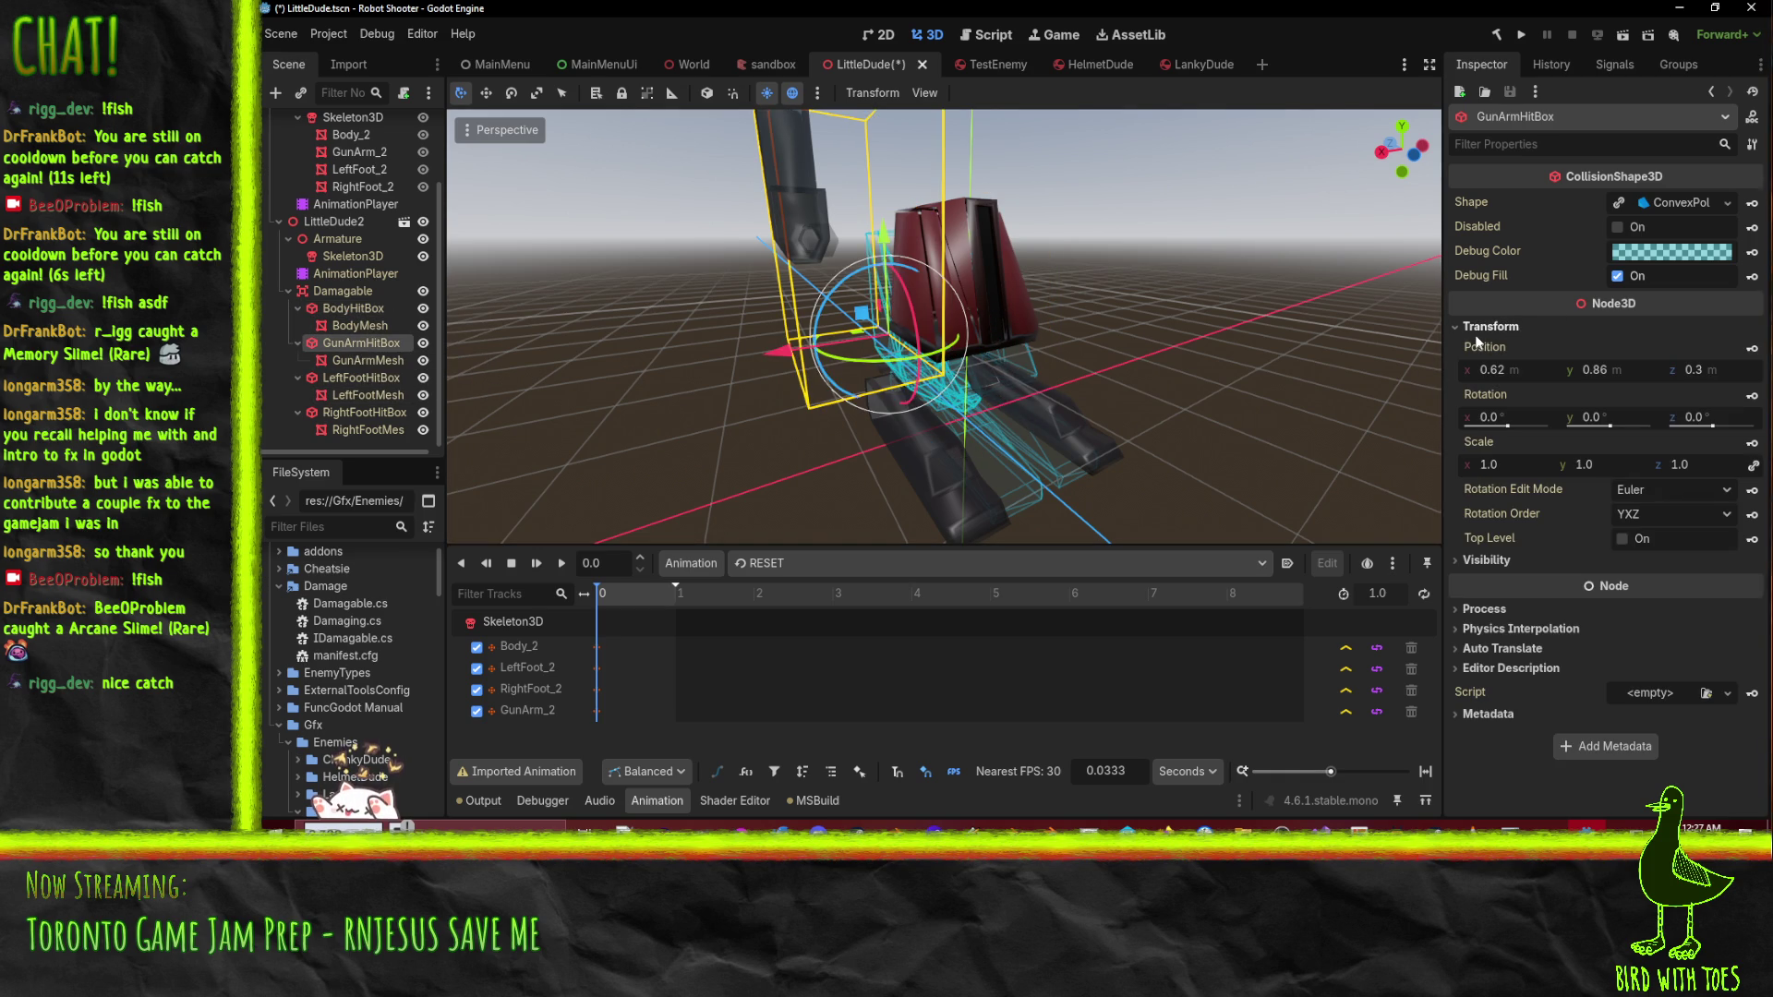
pyautogui.click(360, 378)
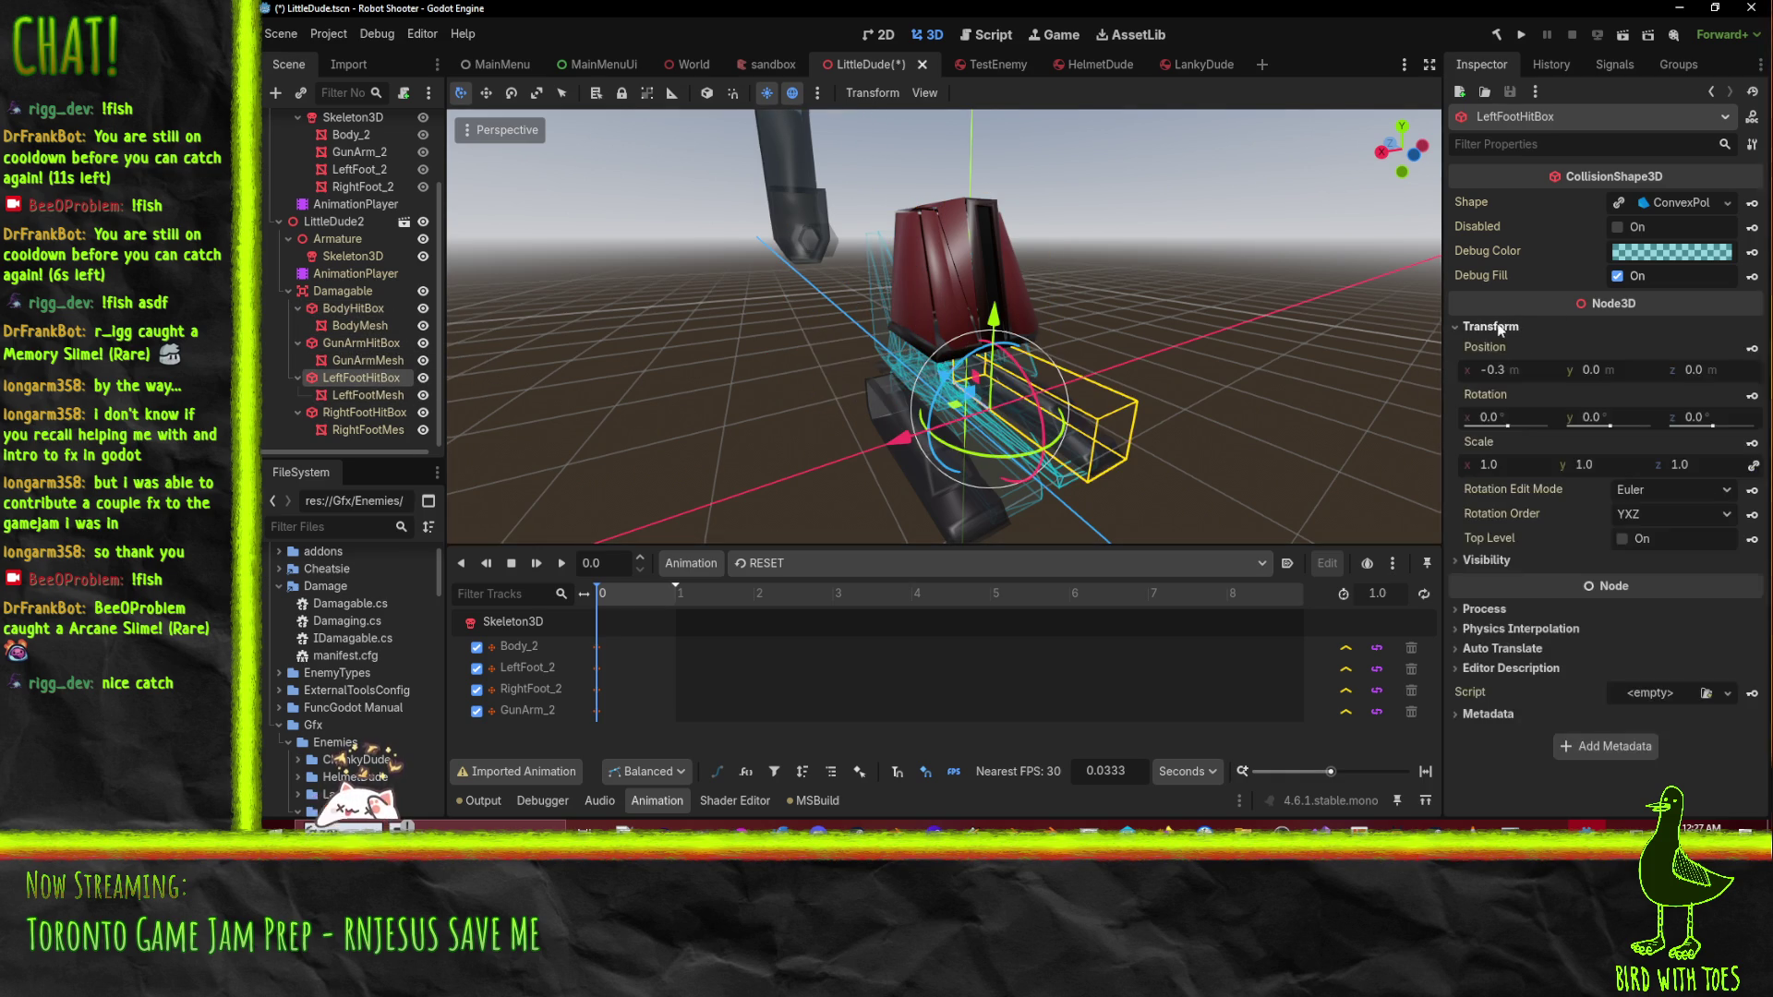
pyautogui.click(363, 413)
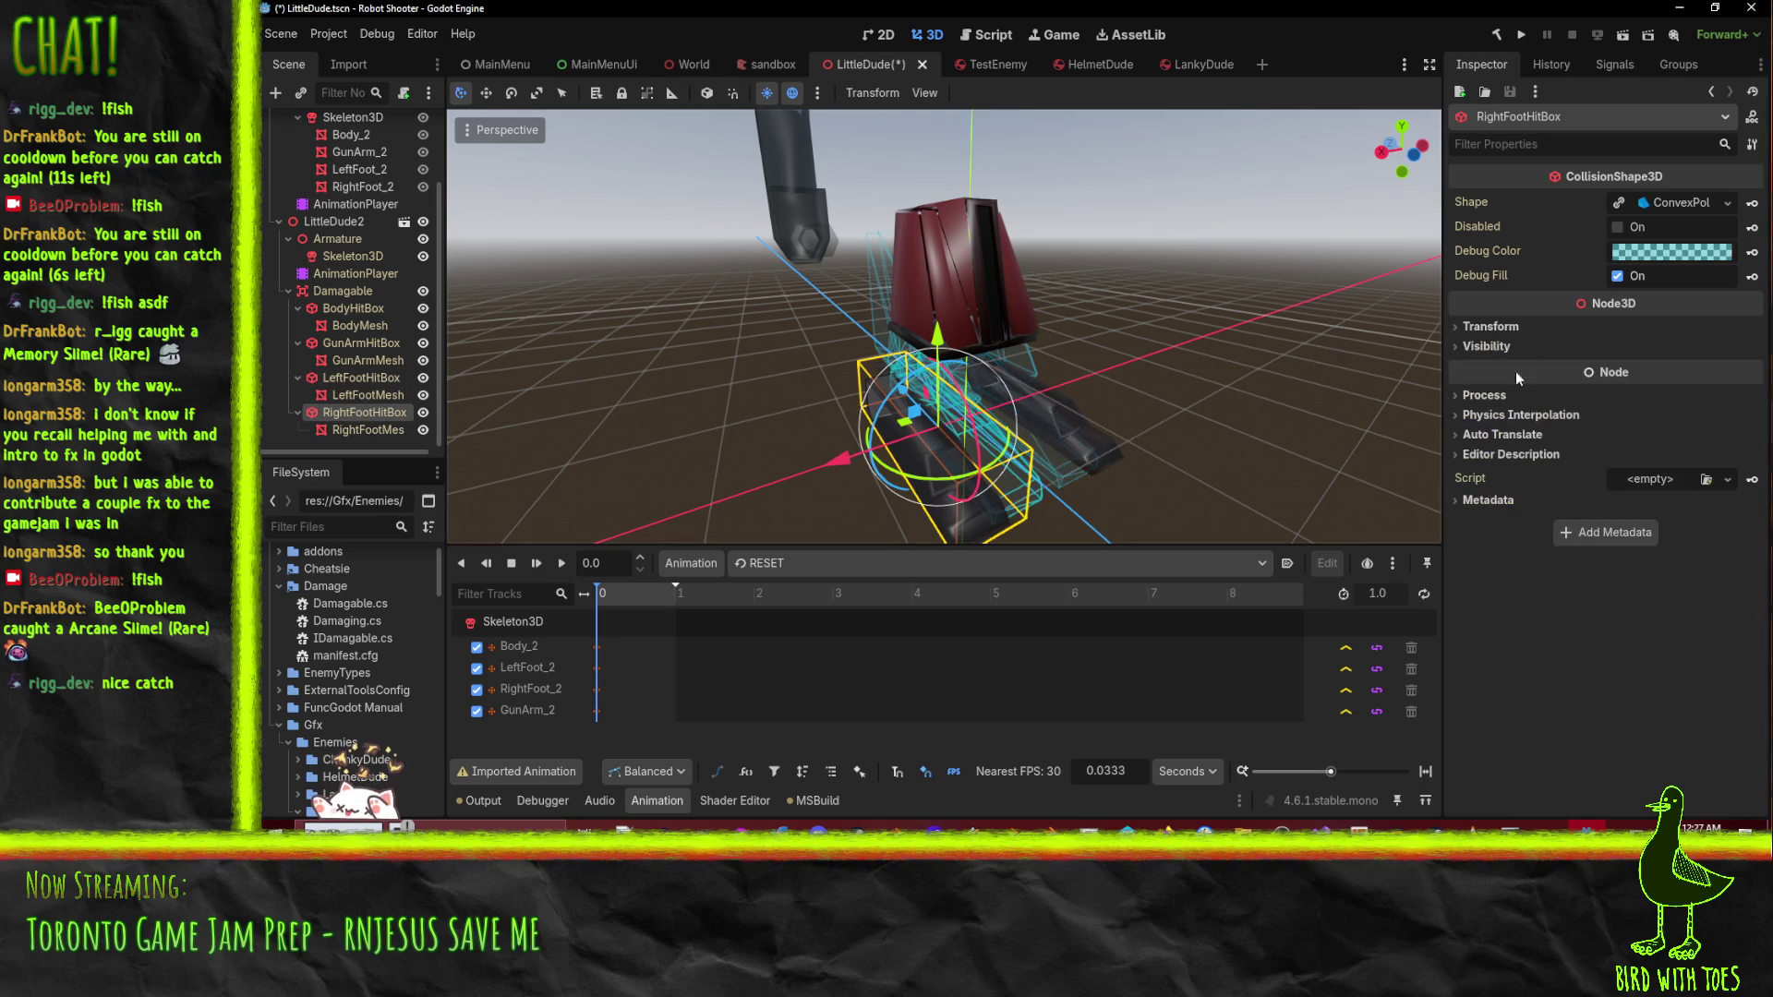
pyautogui.click(352, 309)
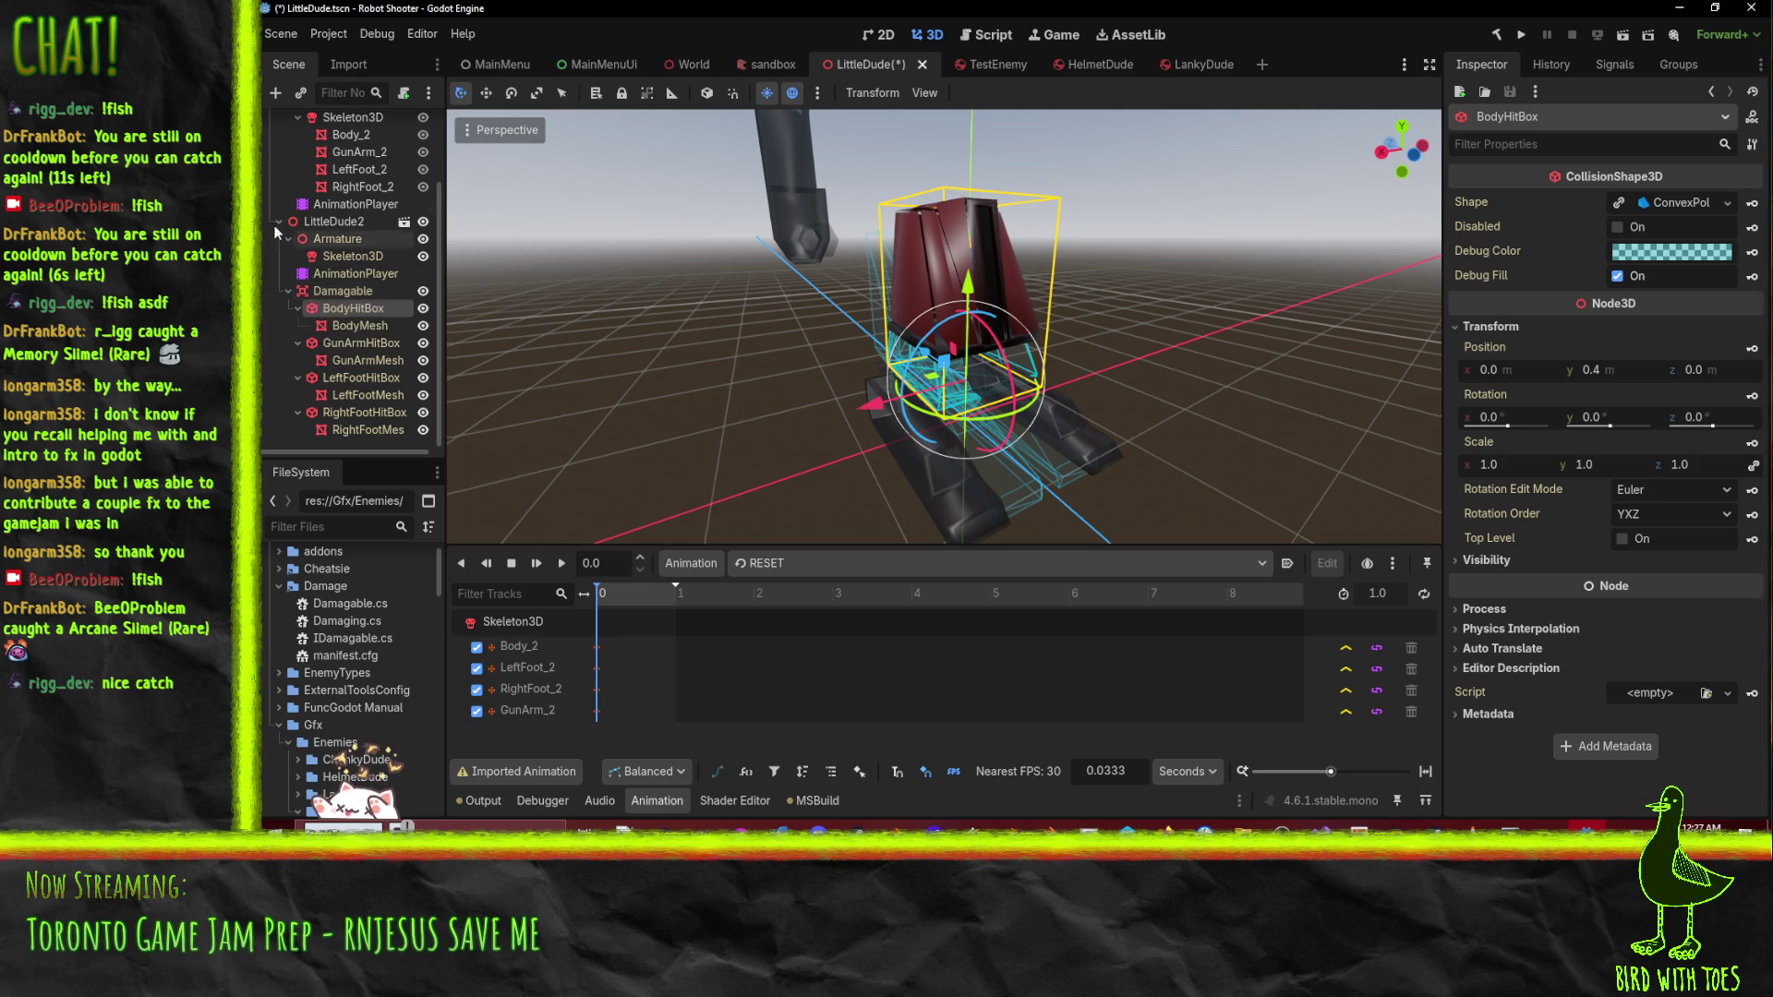
# - Inspect BodyMesh, then view the Output log's hitbox offsets (Body 0, 0.4, 0; GunArm 0.62, 0.86, 0.3)
pyautogui.click(347, 326)
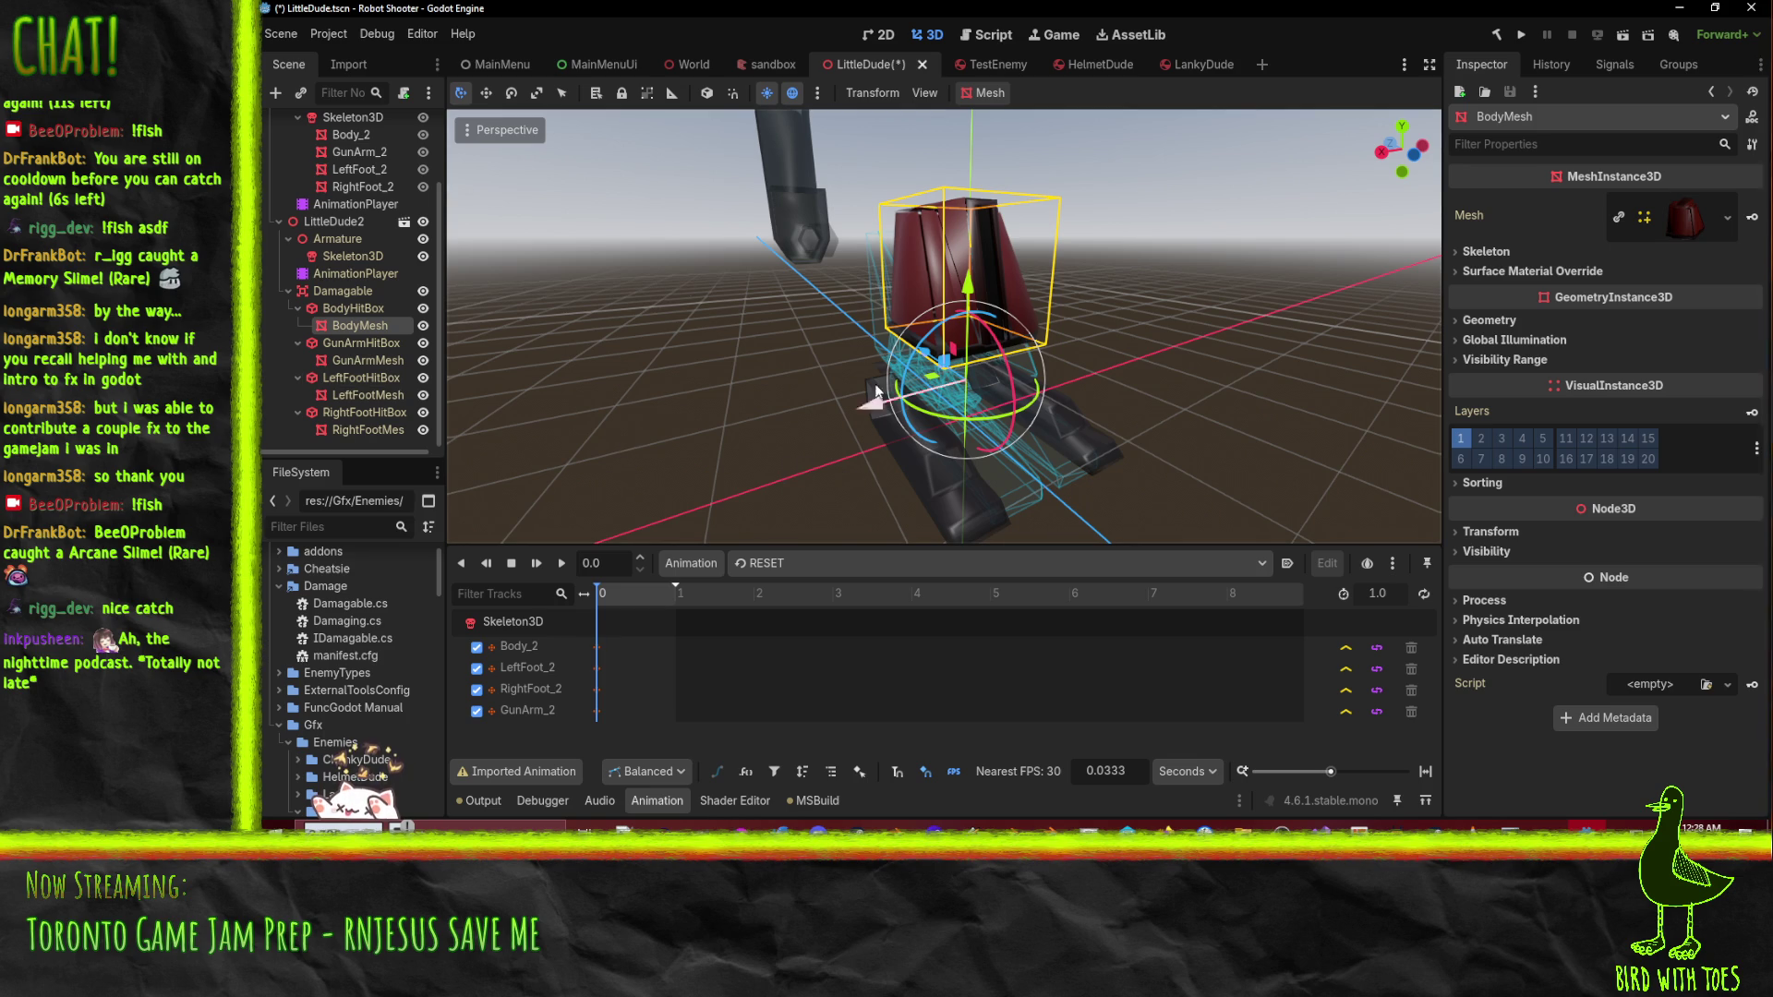
pyautogui.moveTo(876, 391); pyautogui.dragTo(1206, 418)
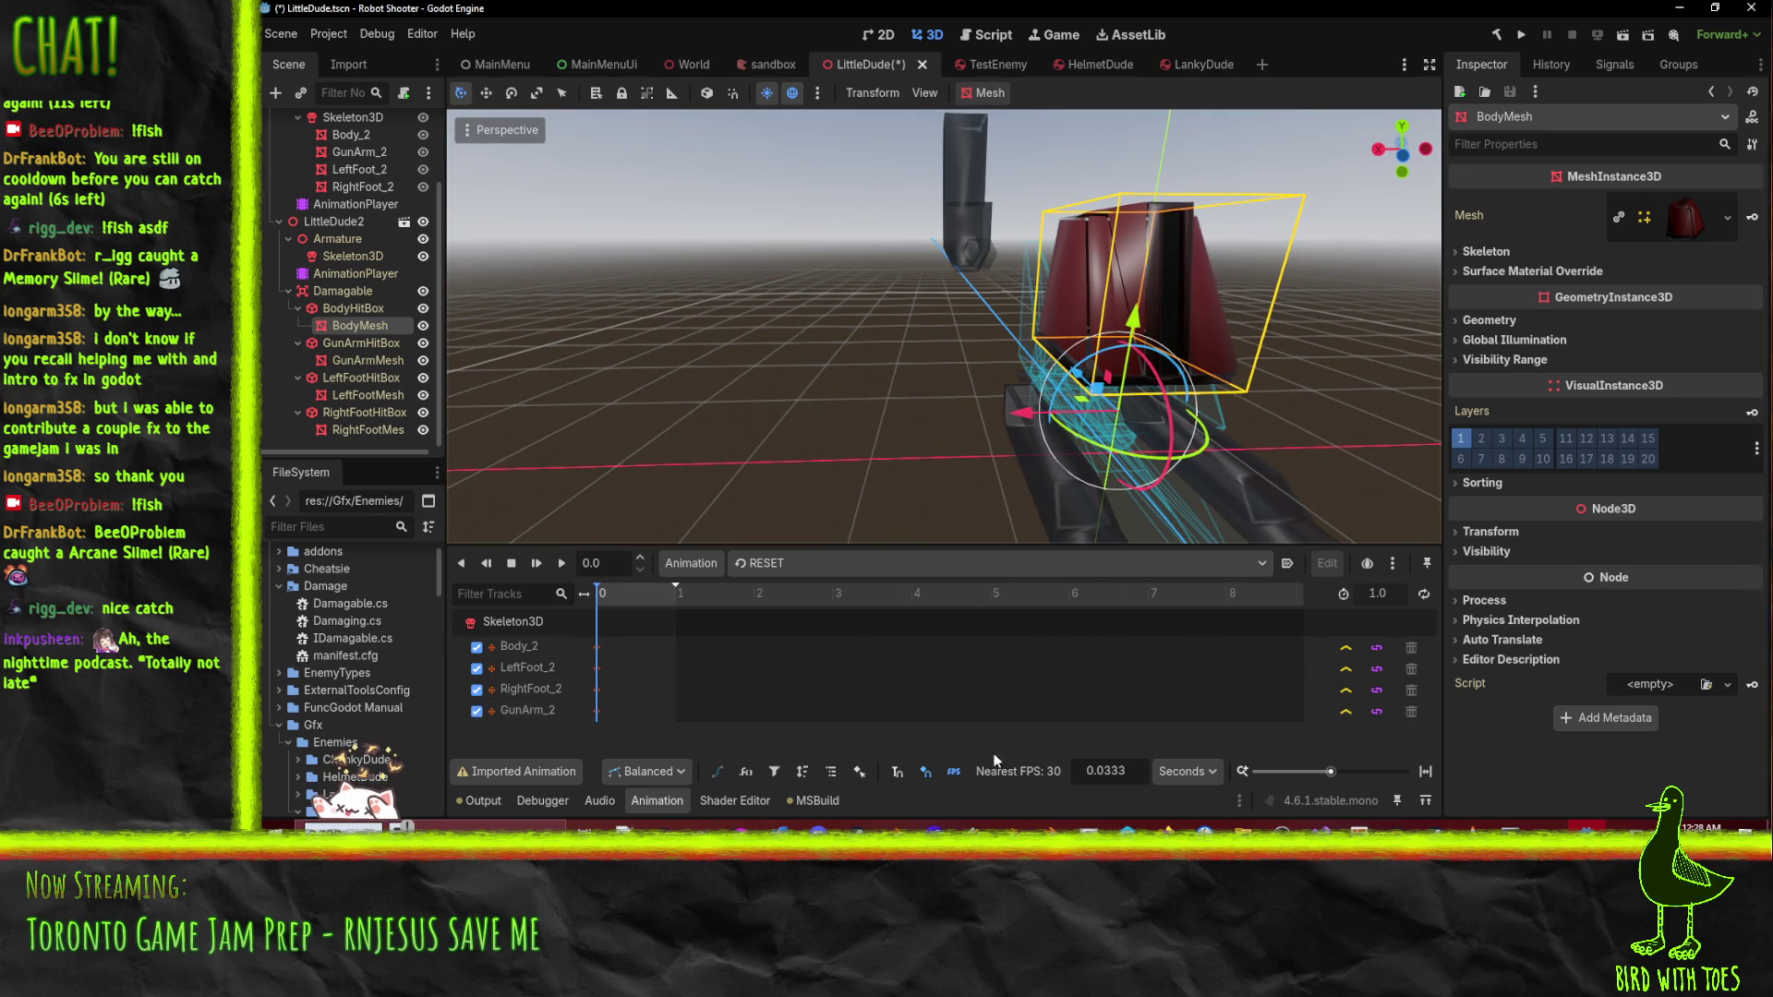
pyautogui.click(467, 801)
pyautogui.moveTo(1070, 685); pyautogui.dragTo(464, 685)
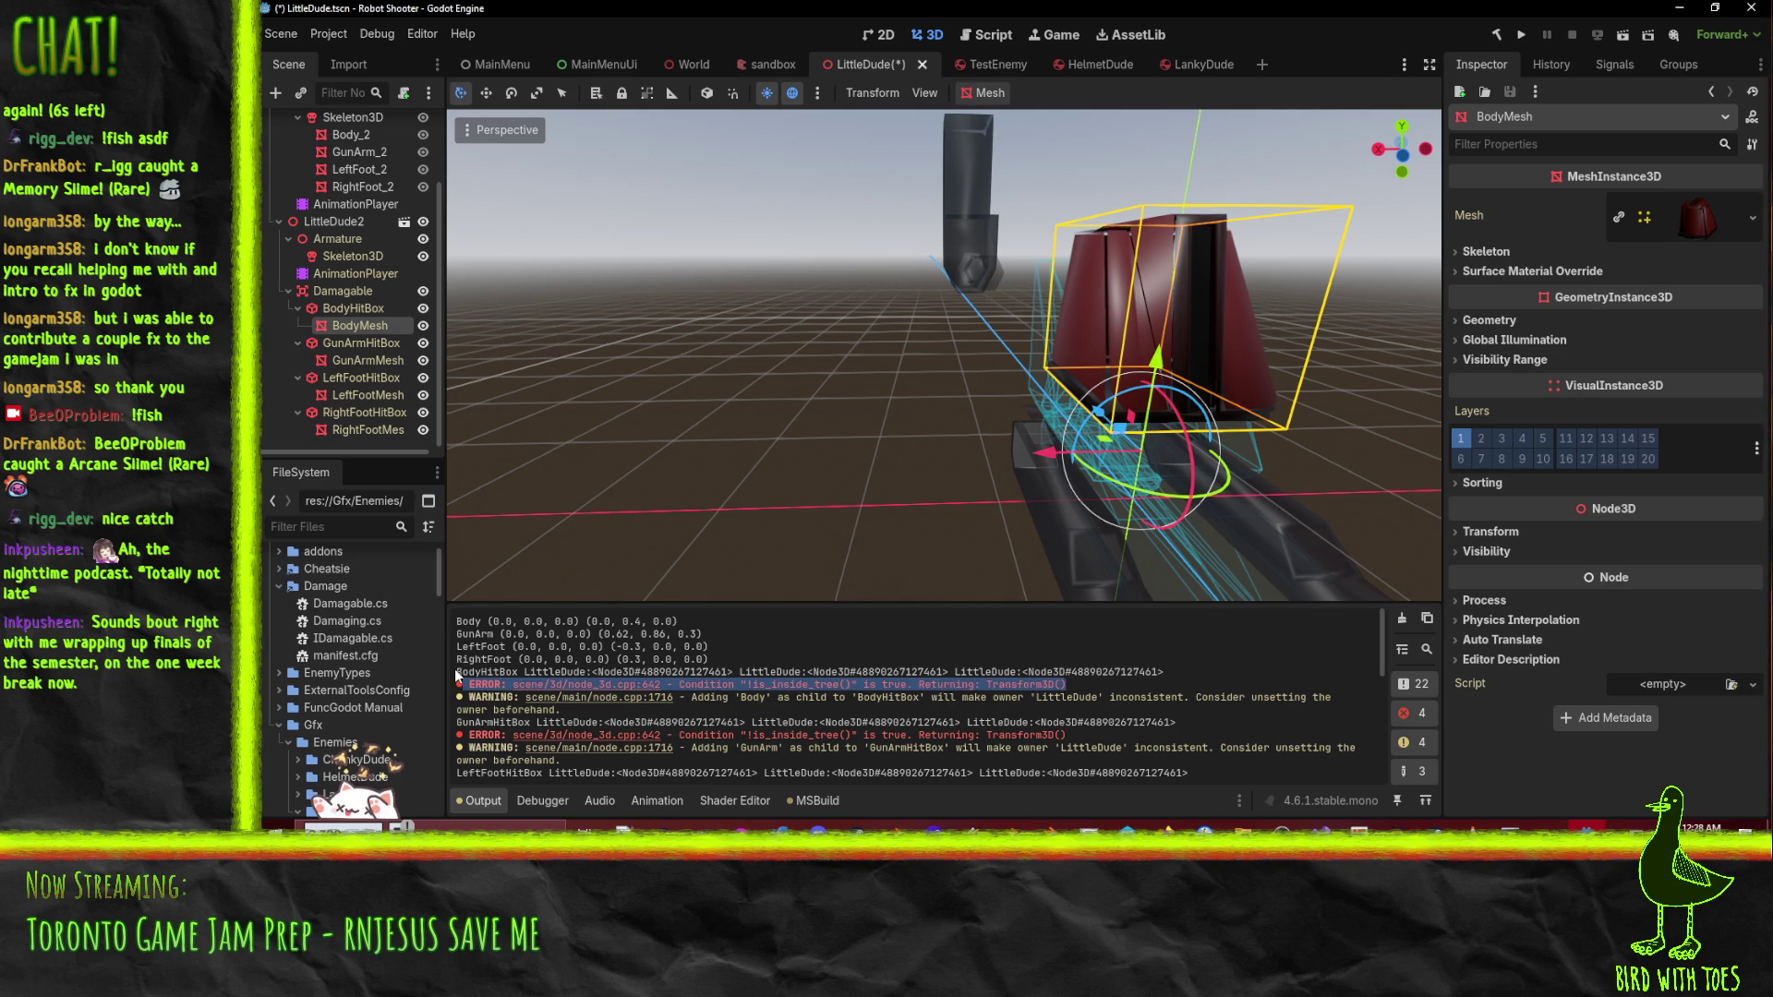
# - Select the full BodyHitBox line in the Output log and glance at Visual Studio
pyautogui.moveTo(456, 671); pyautogui.dragTo(1186, 677)
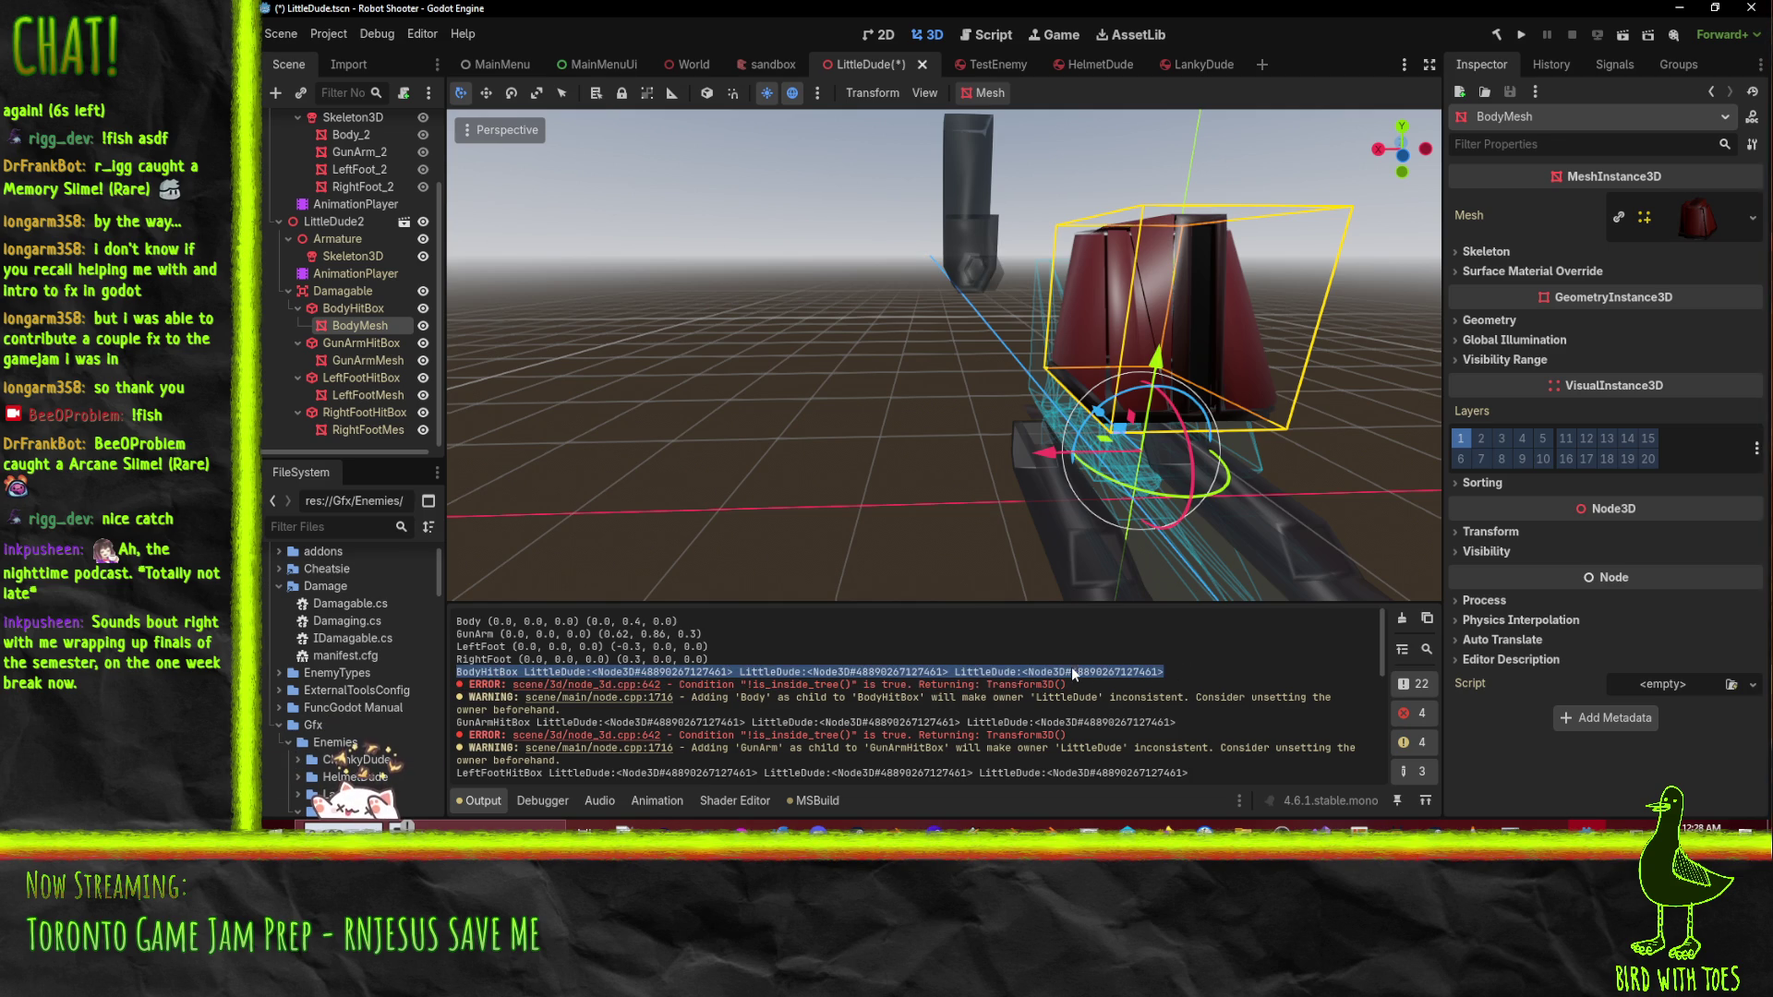
pyautogui.hotkey('alt', 'Tab')
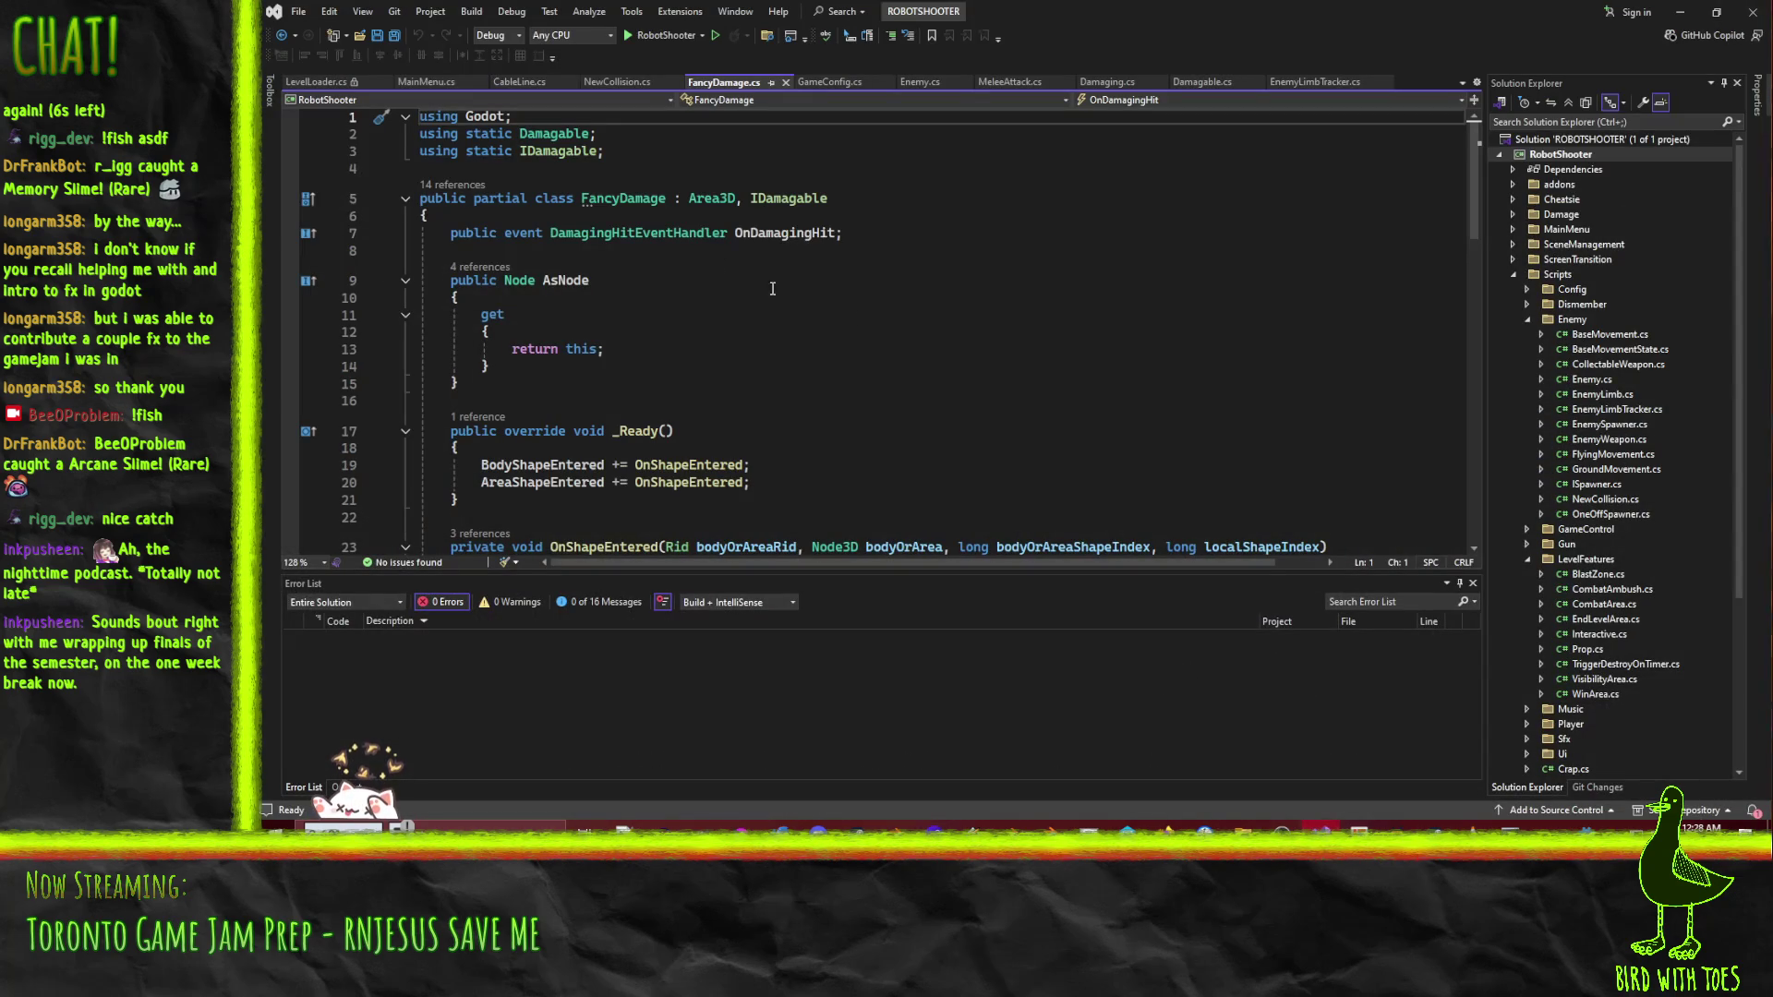
pyautogui.hotkey('alt', 'Tab')
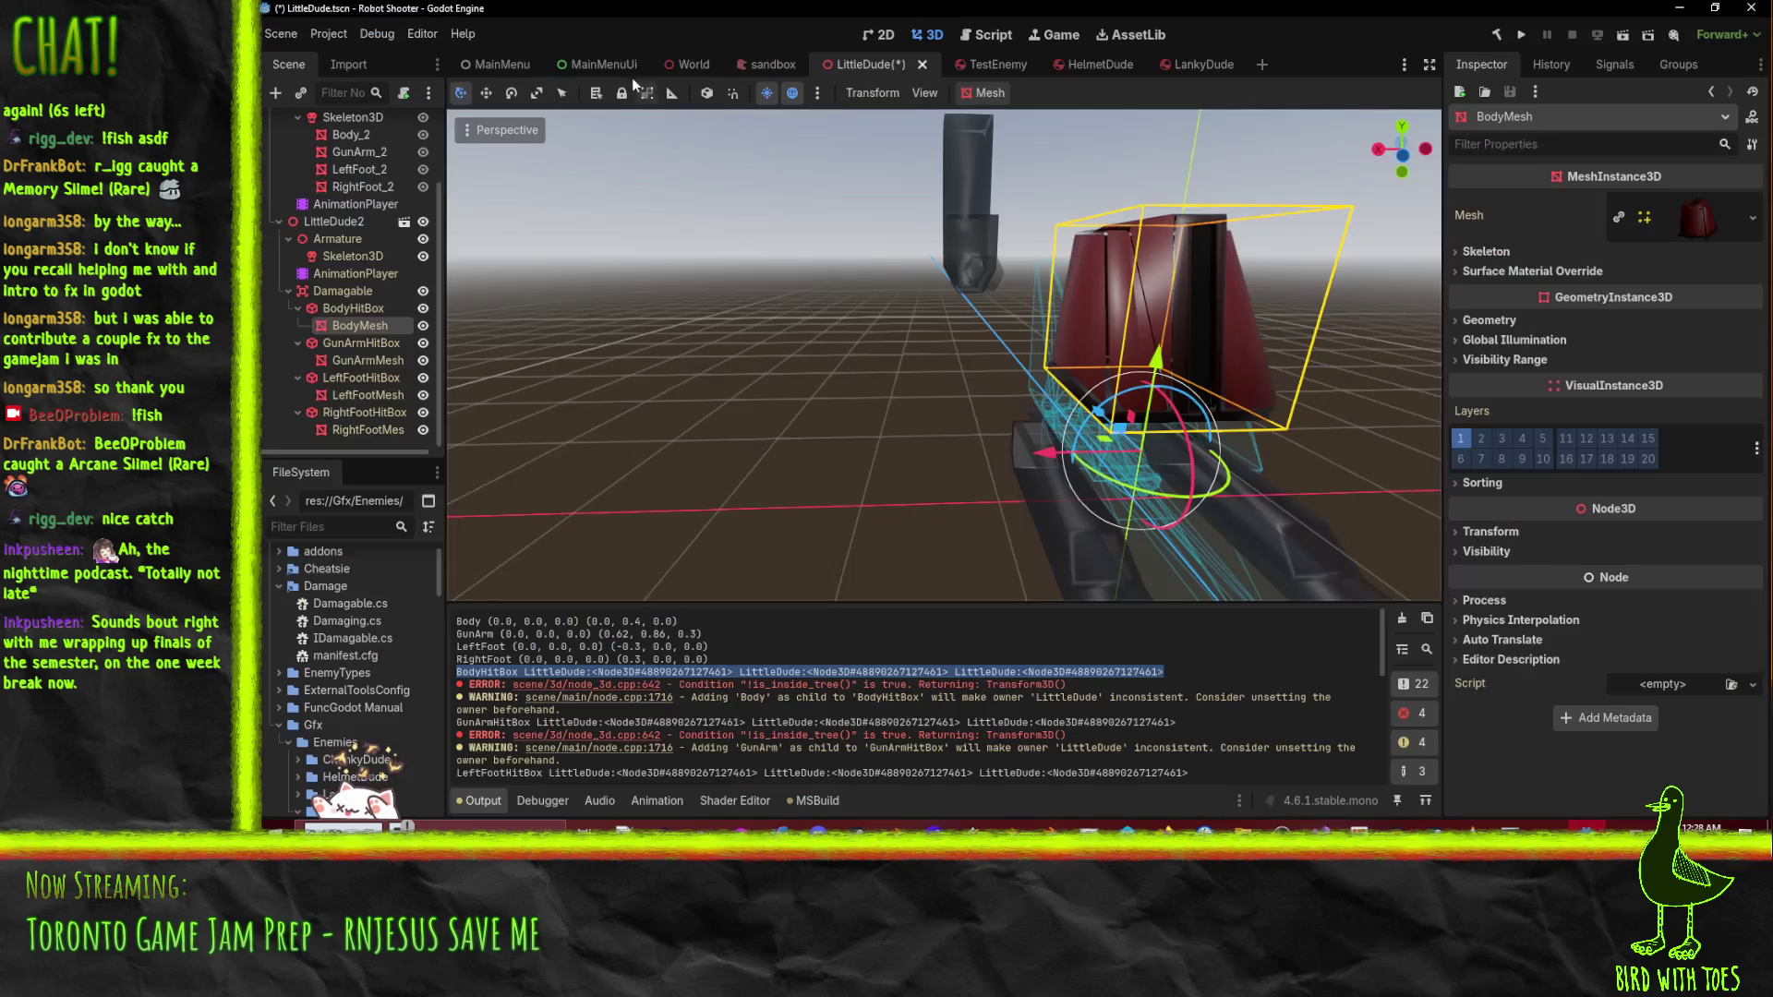
# - Comment out the limbMeshes reparent call on line 60 of EnemyPostprocess.gd and save
pyautogui.click(986, 34)
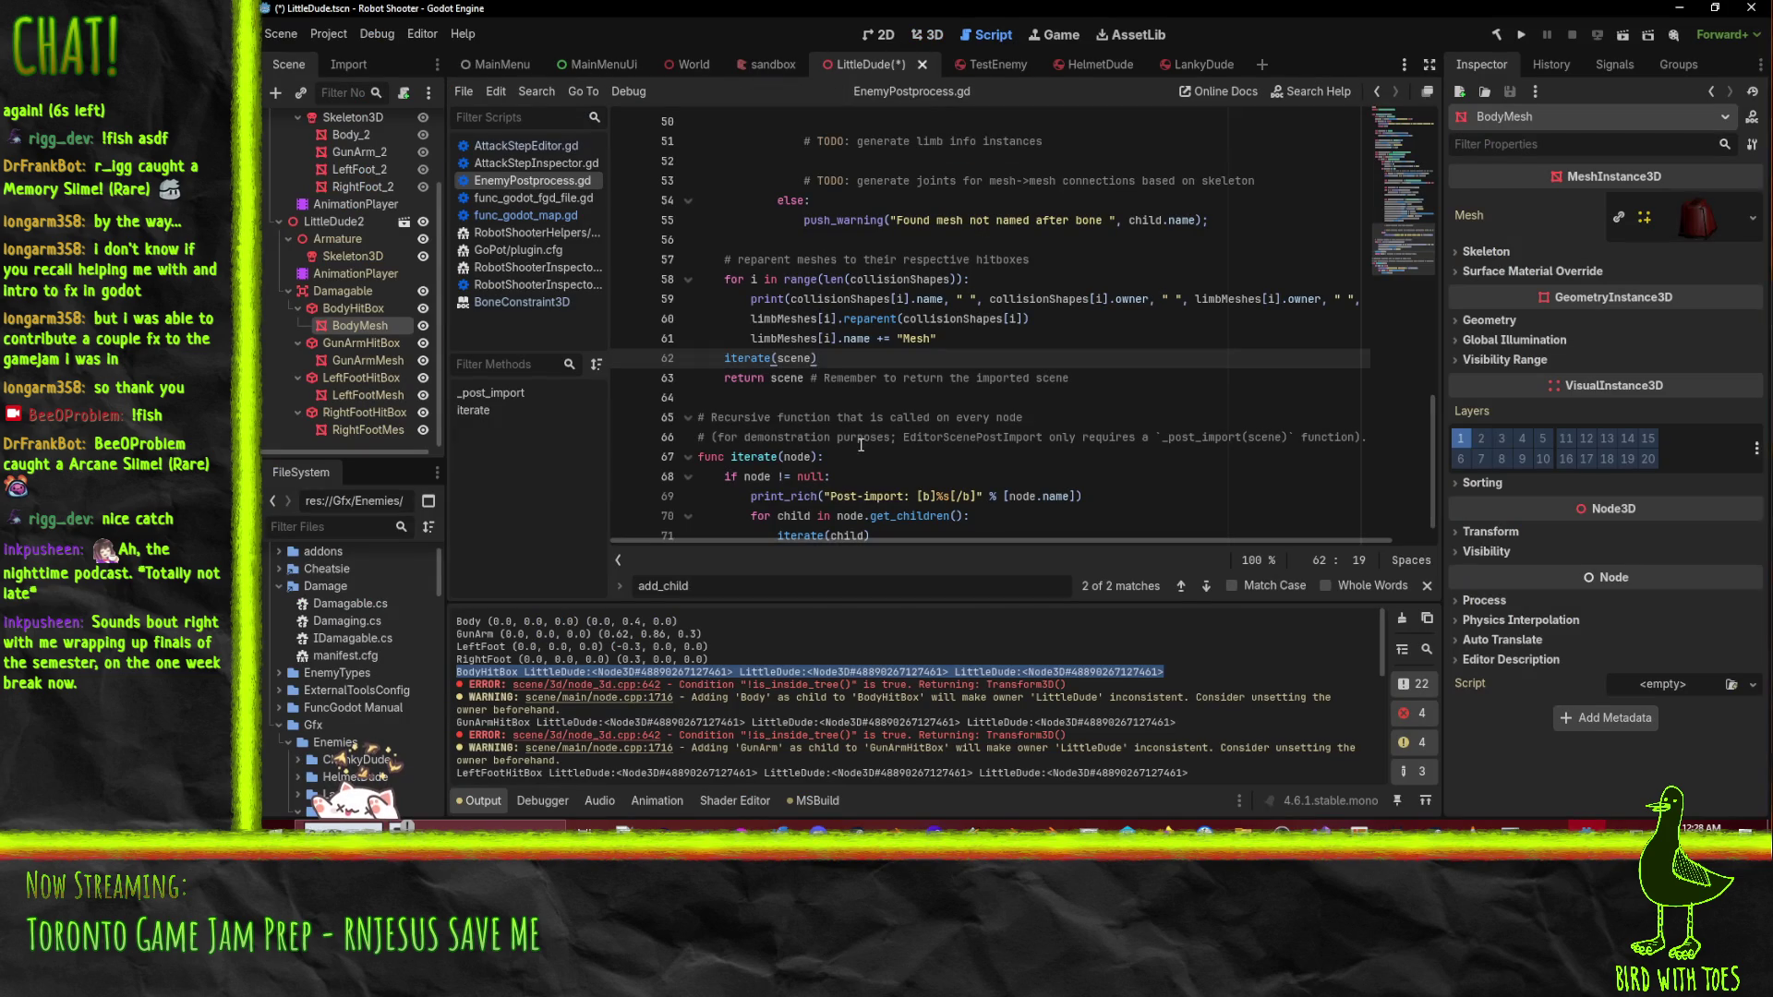
pyautogui.doubleClick(840, 298)
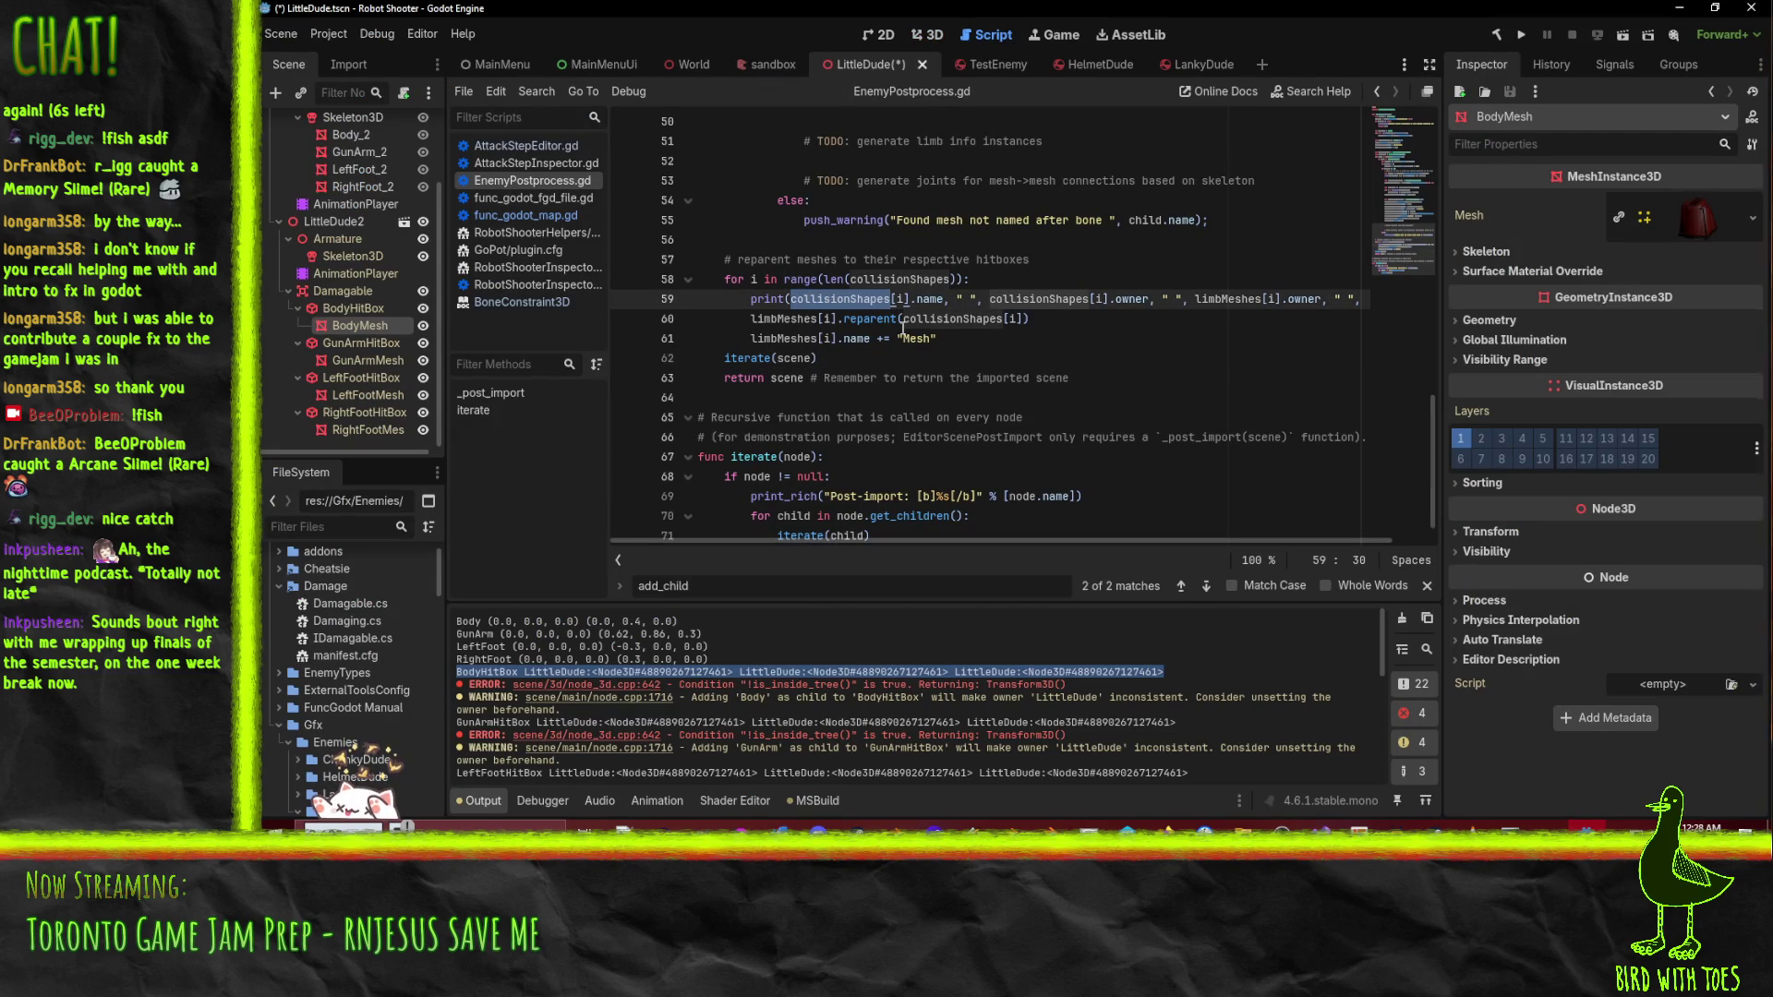
pyautogui.doubleClick(869, 318)
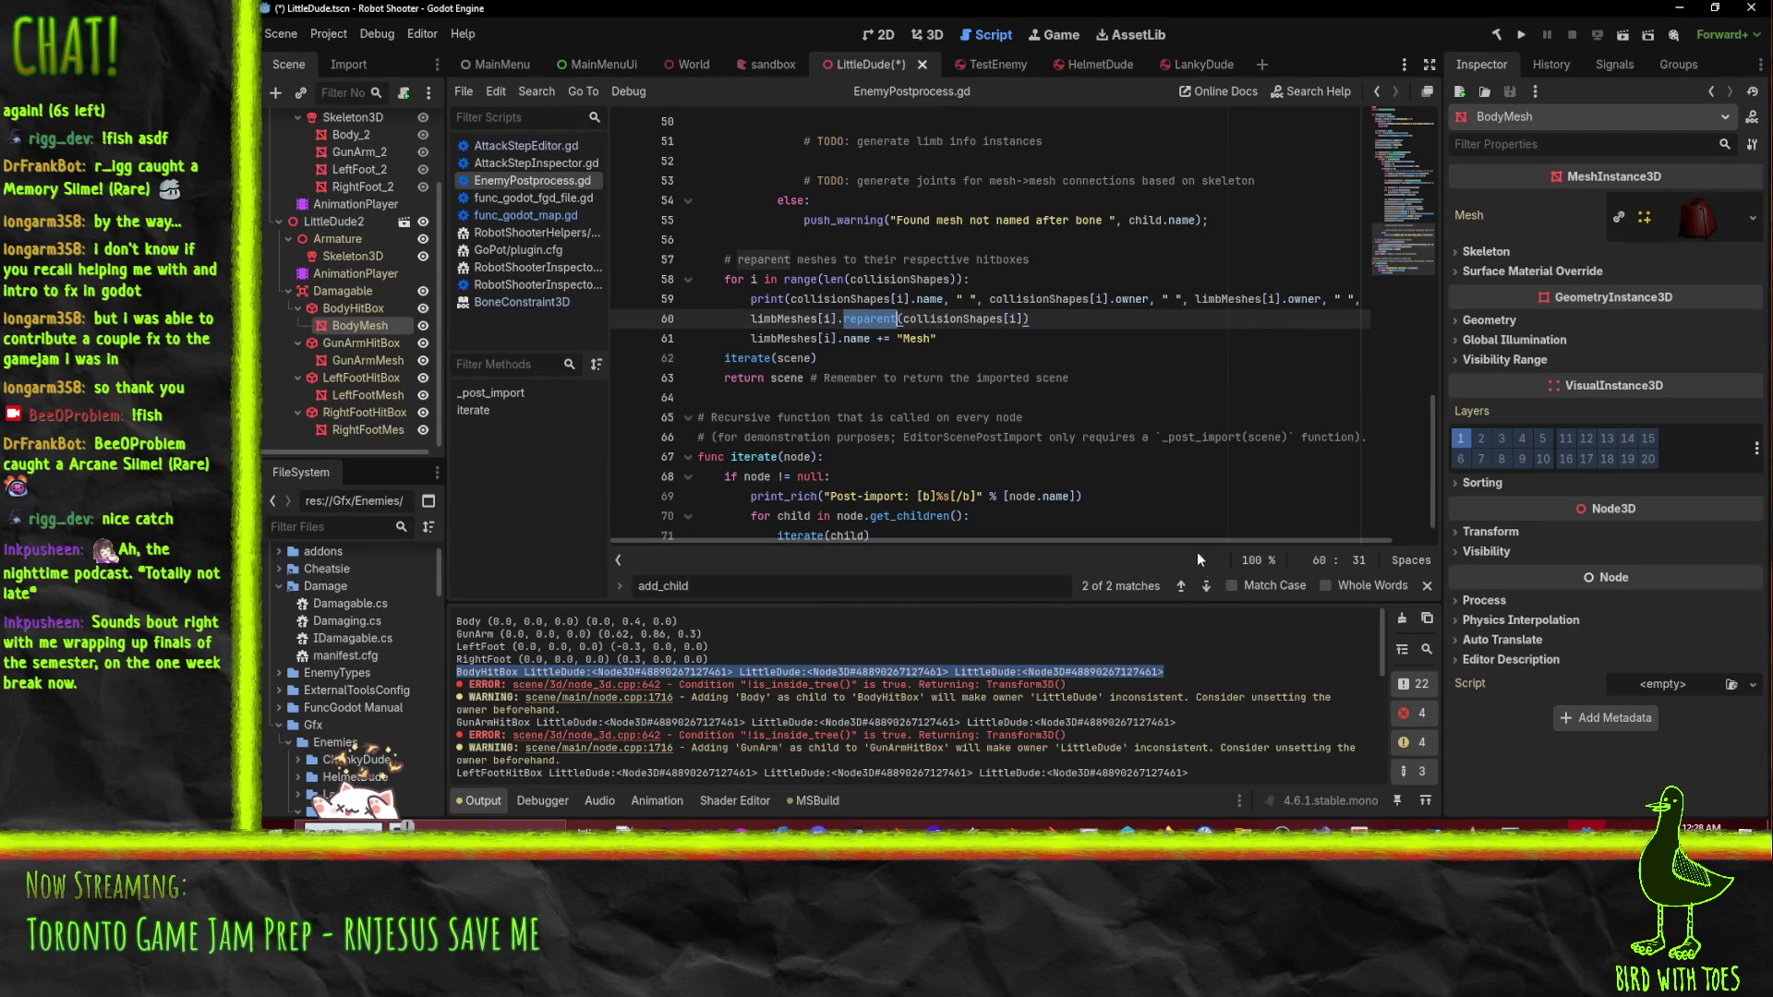
pyautogui.click(977, 336)
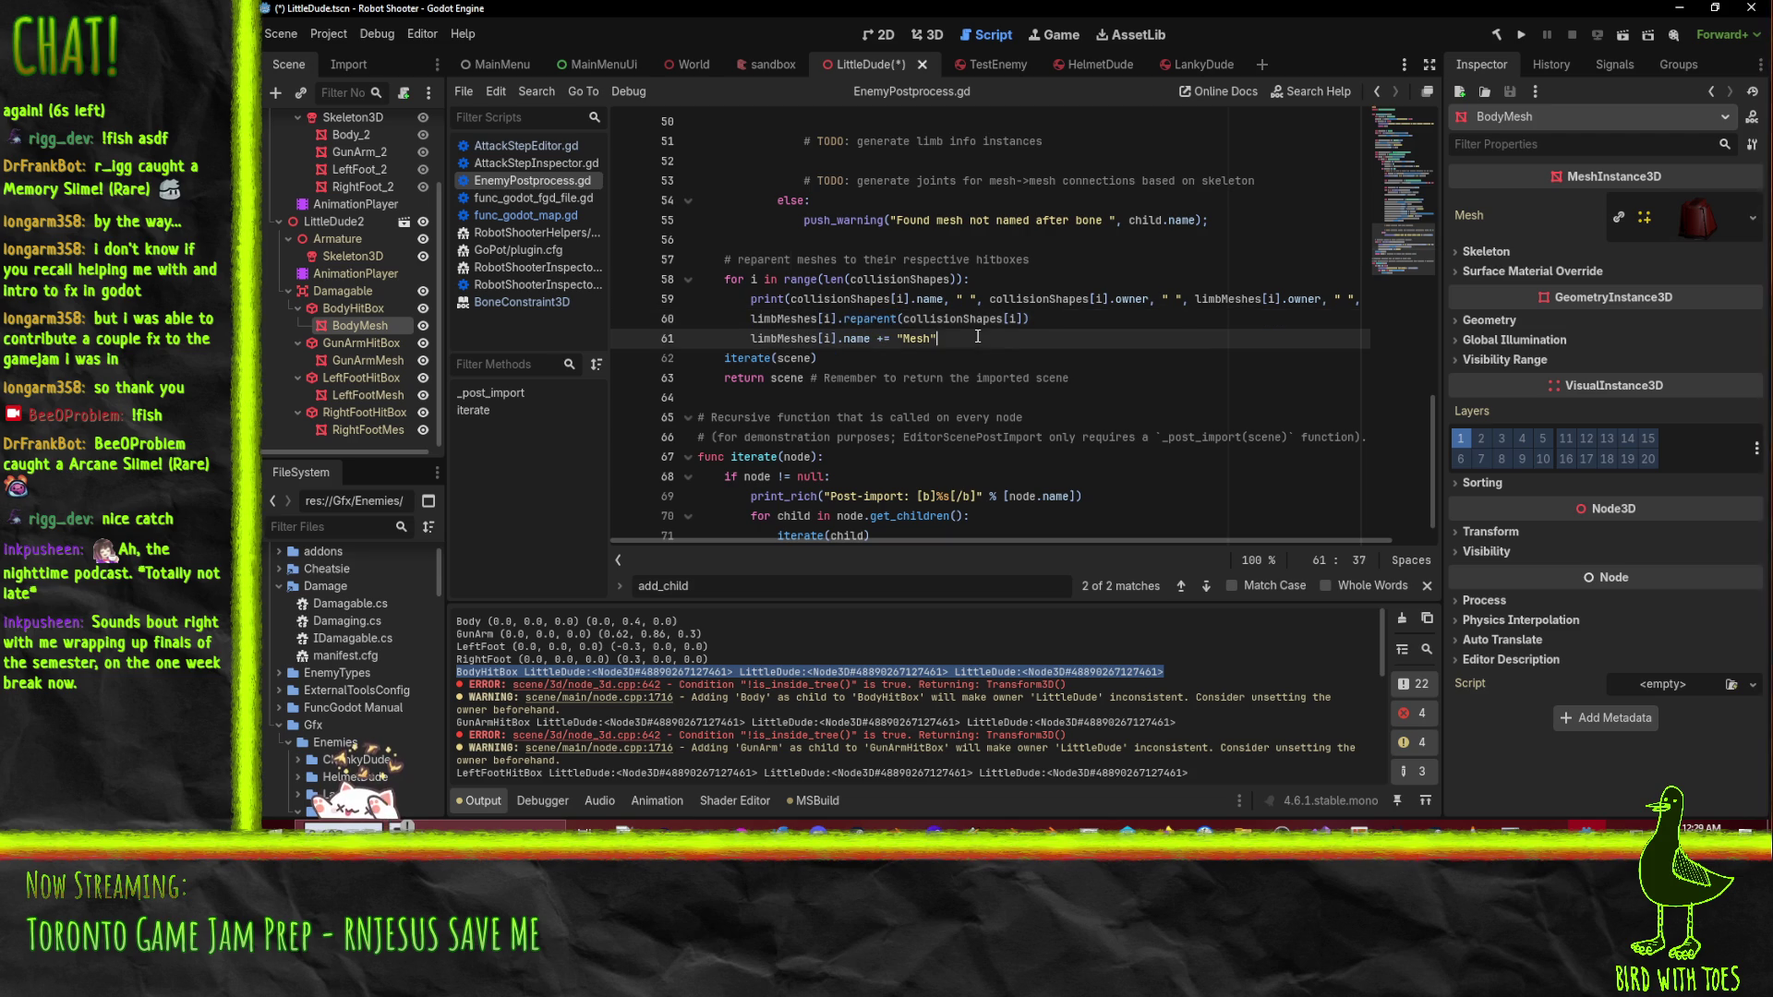
pyautogui.click(738, 326)
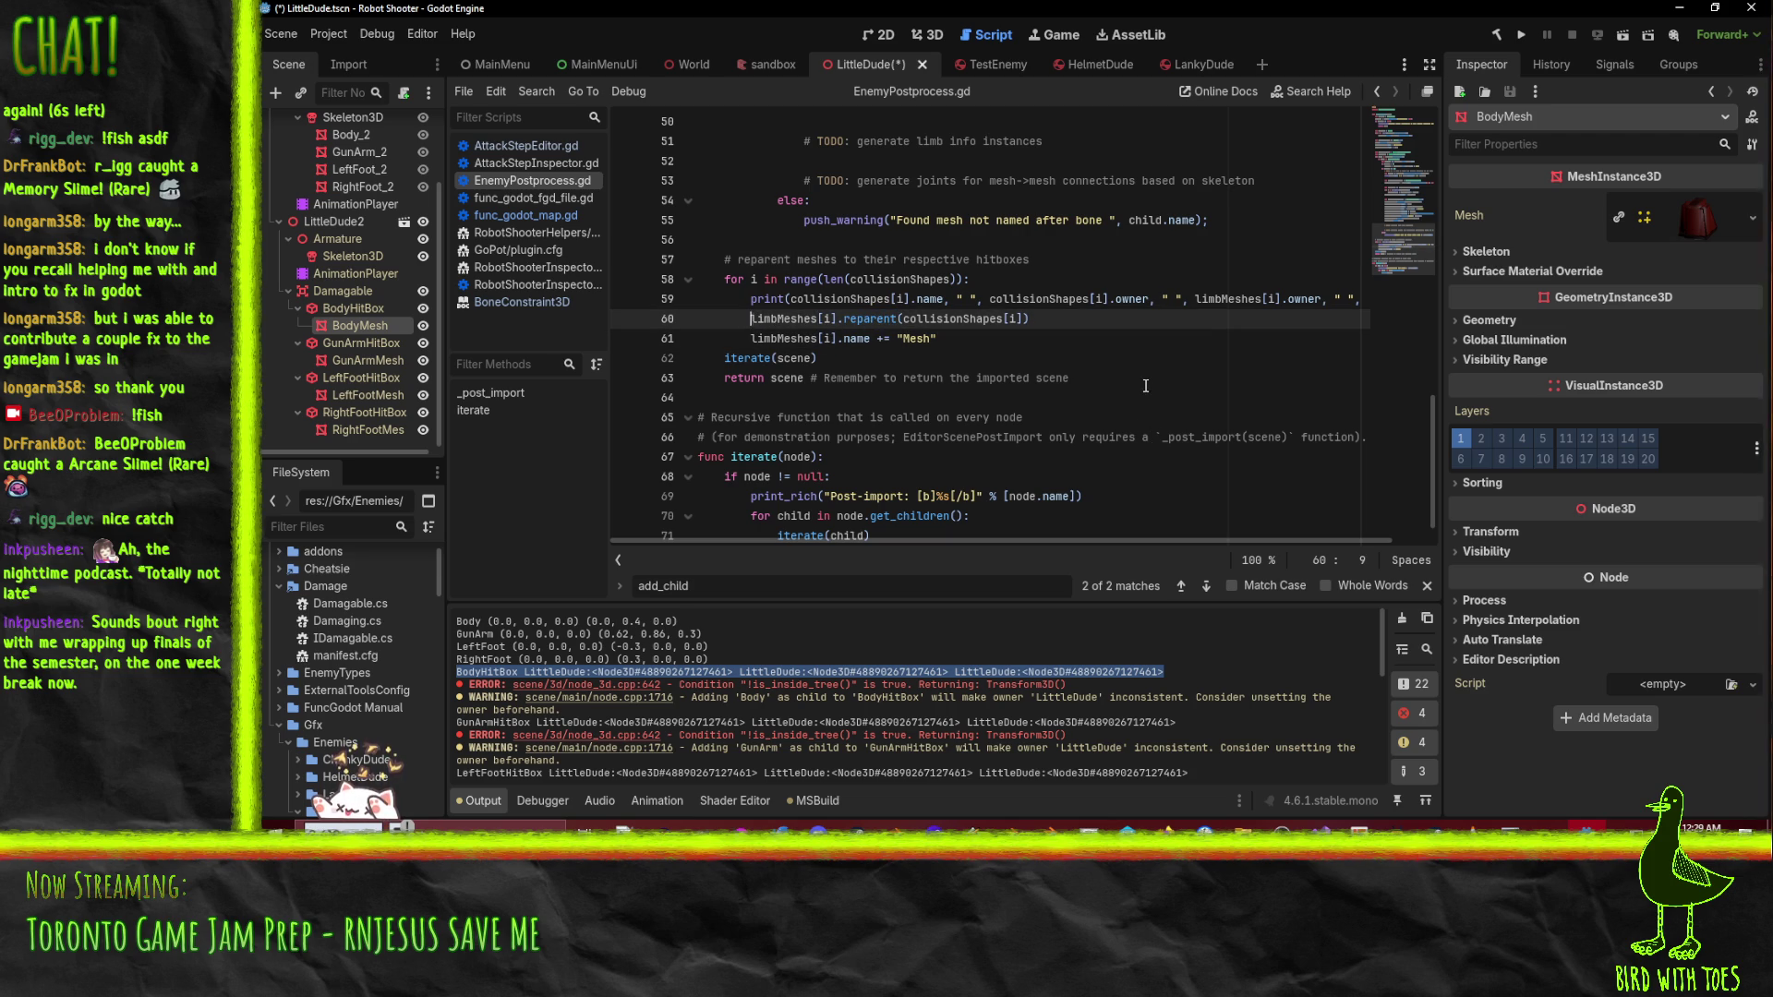
pyautogui.write('#')
pyautogui.hotkey('ctrl', 's')
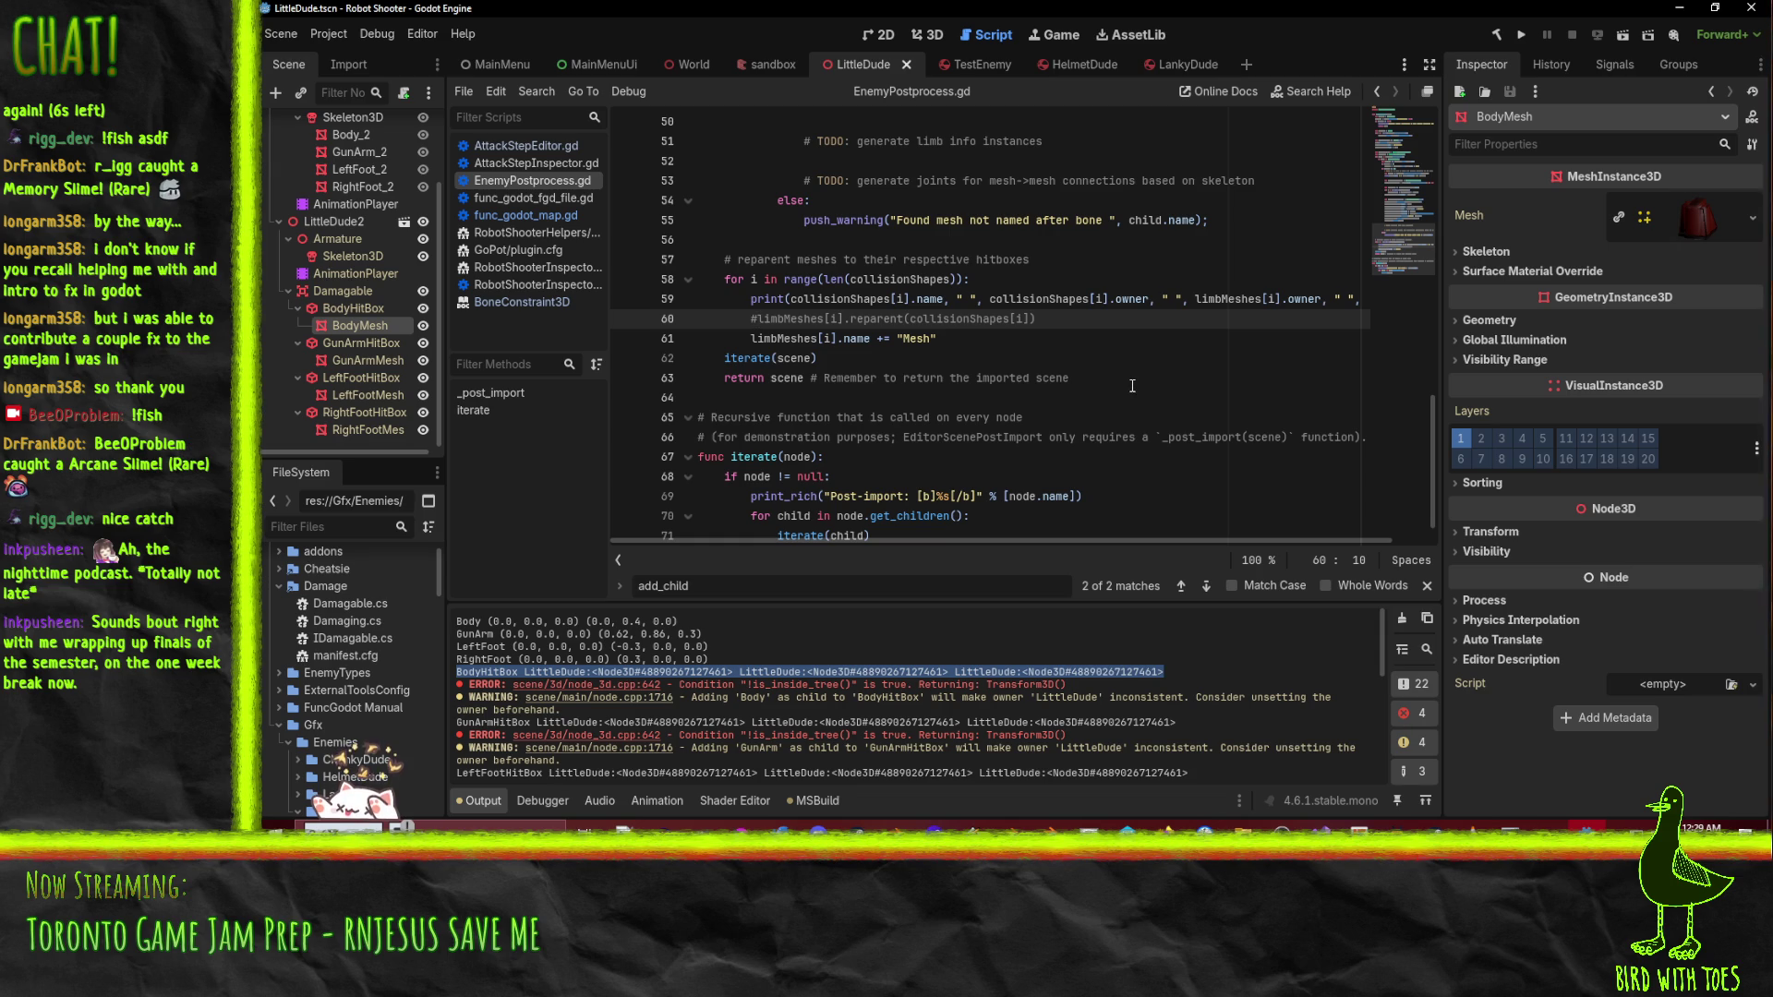
pyautogui.click(1429, 829)
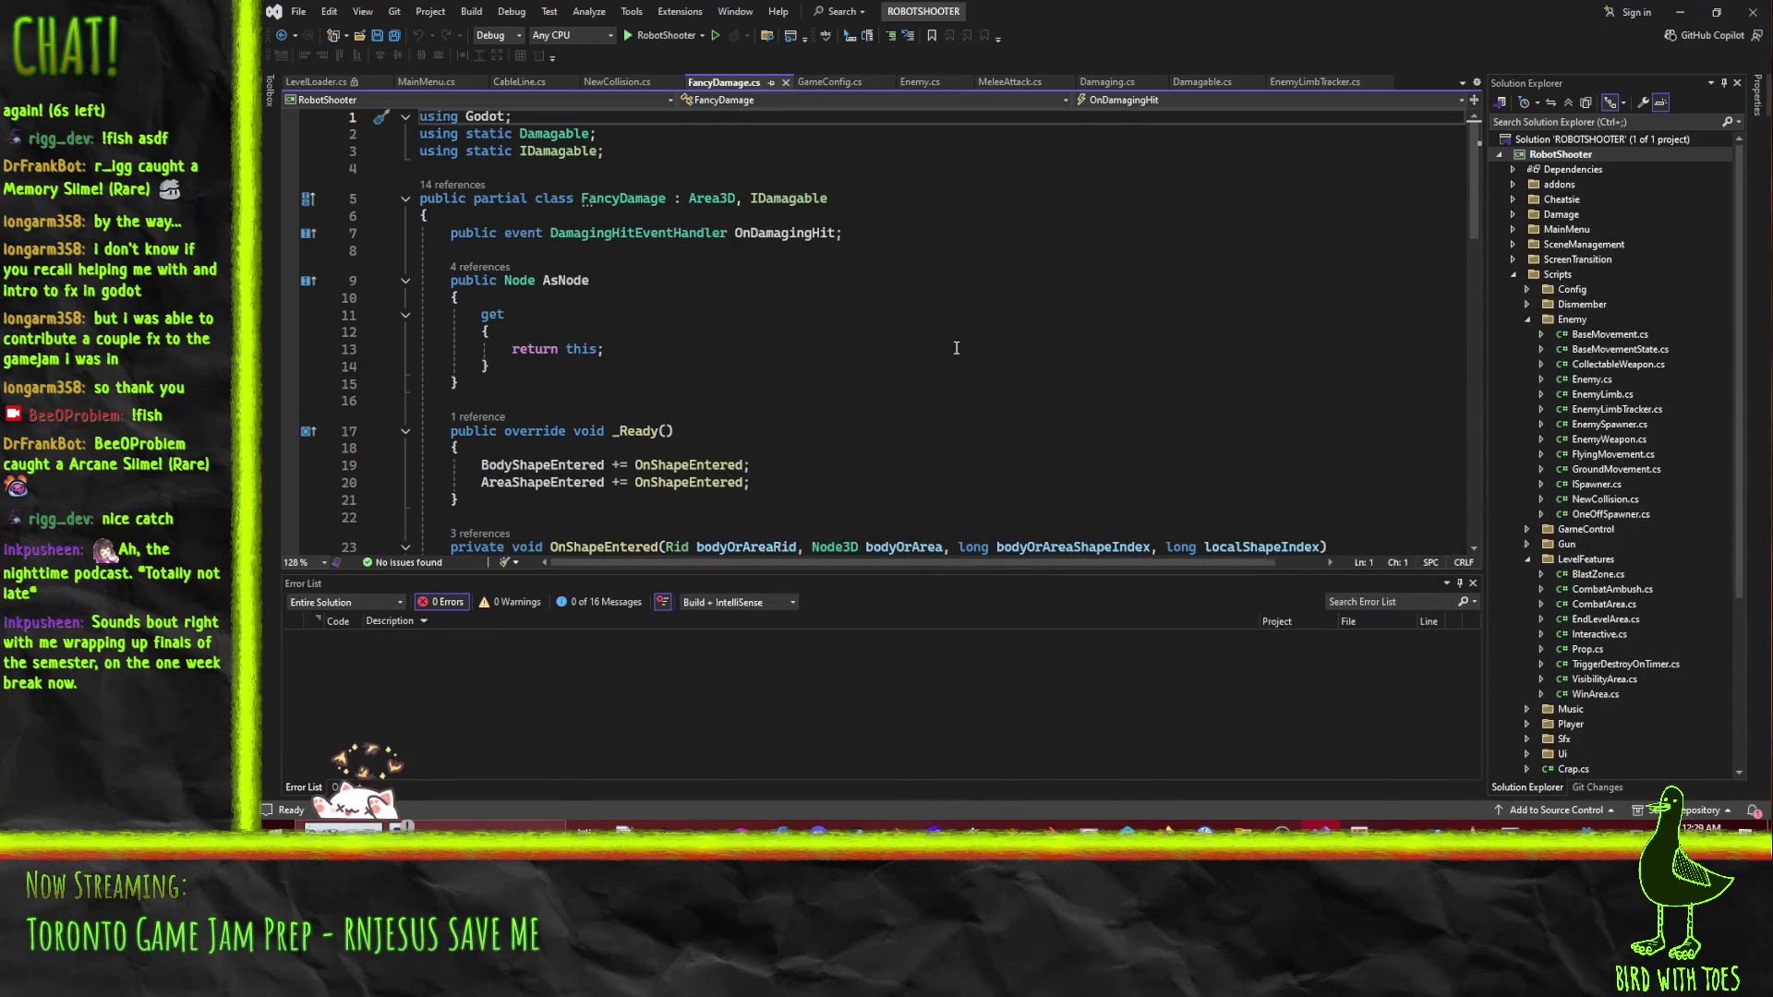
pyautogui.click(1429, 825)
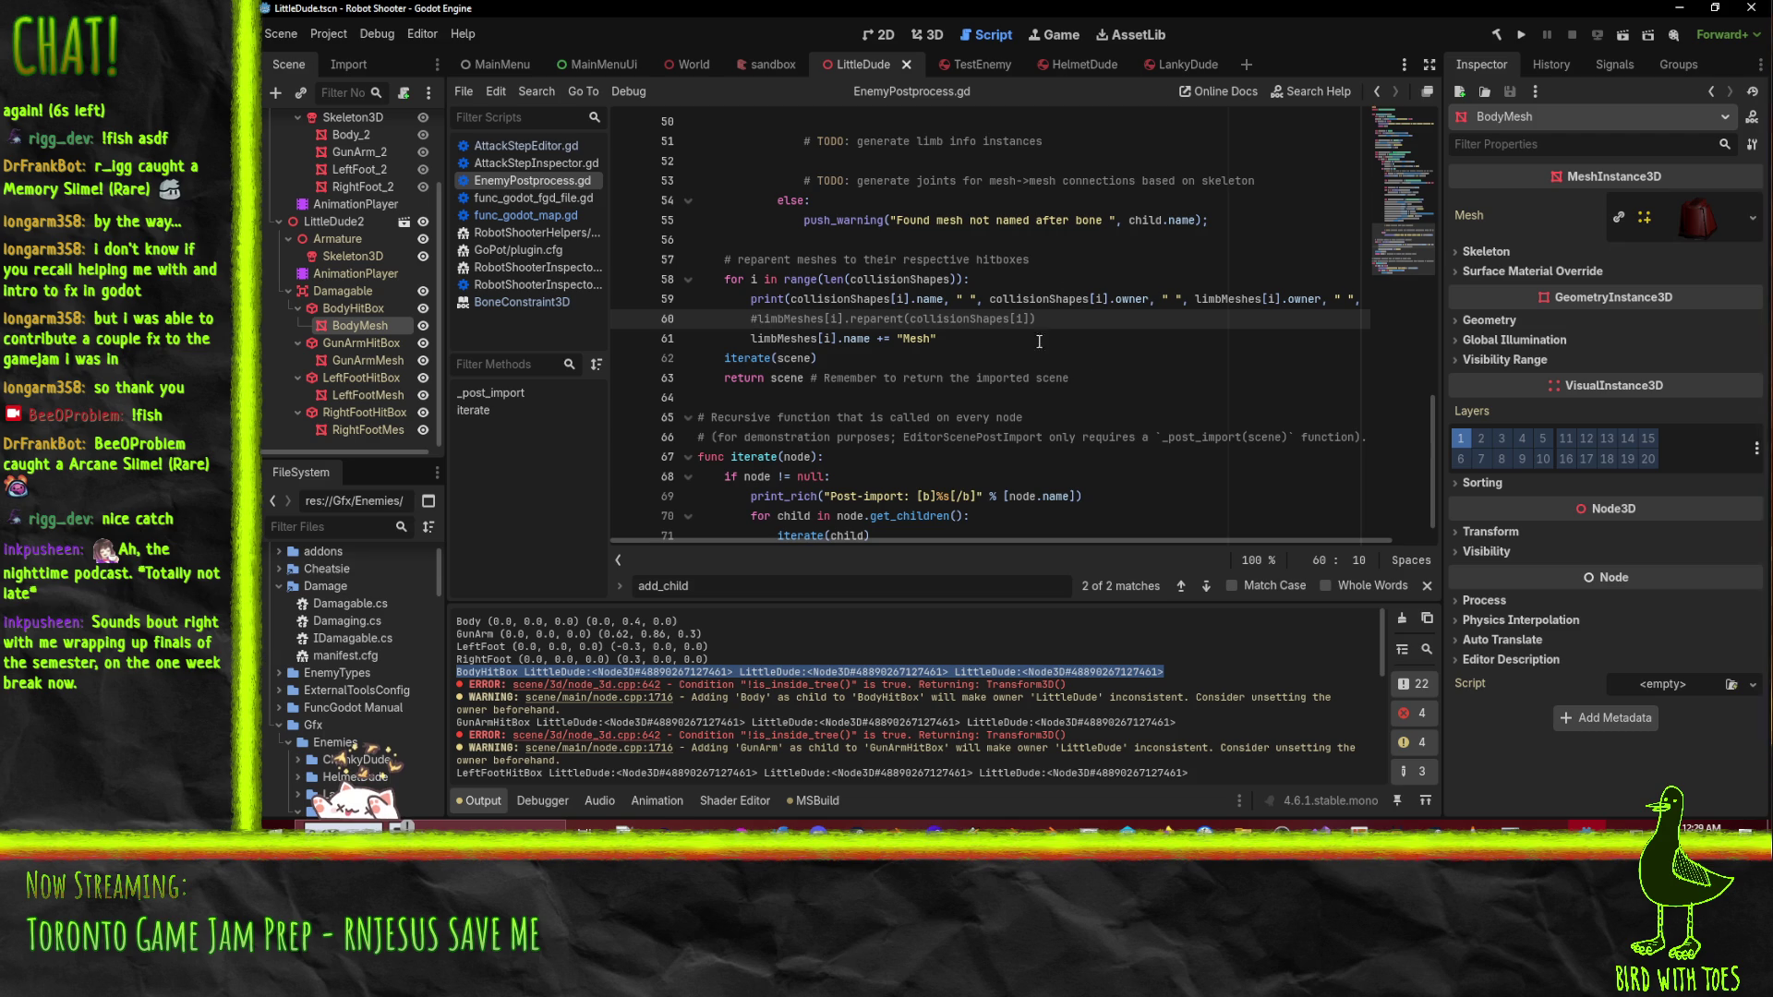
# - Reimport LittleDude.blend from the FileSystem dock in the 3D view
pyautogui.click(910, 35)
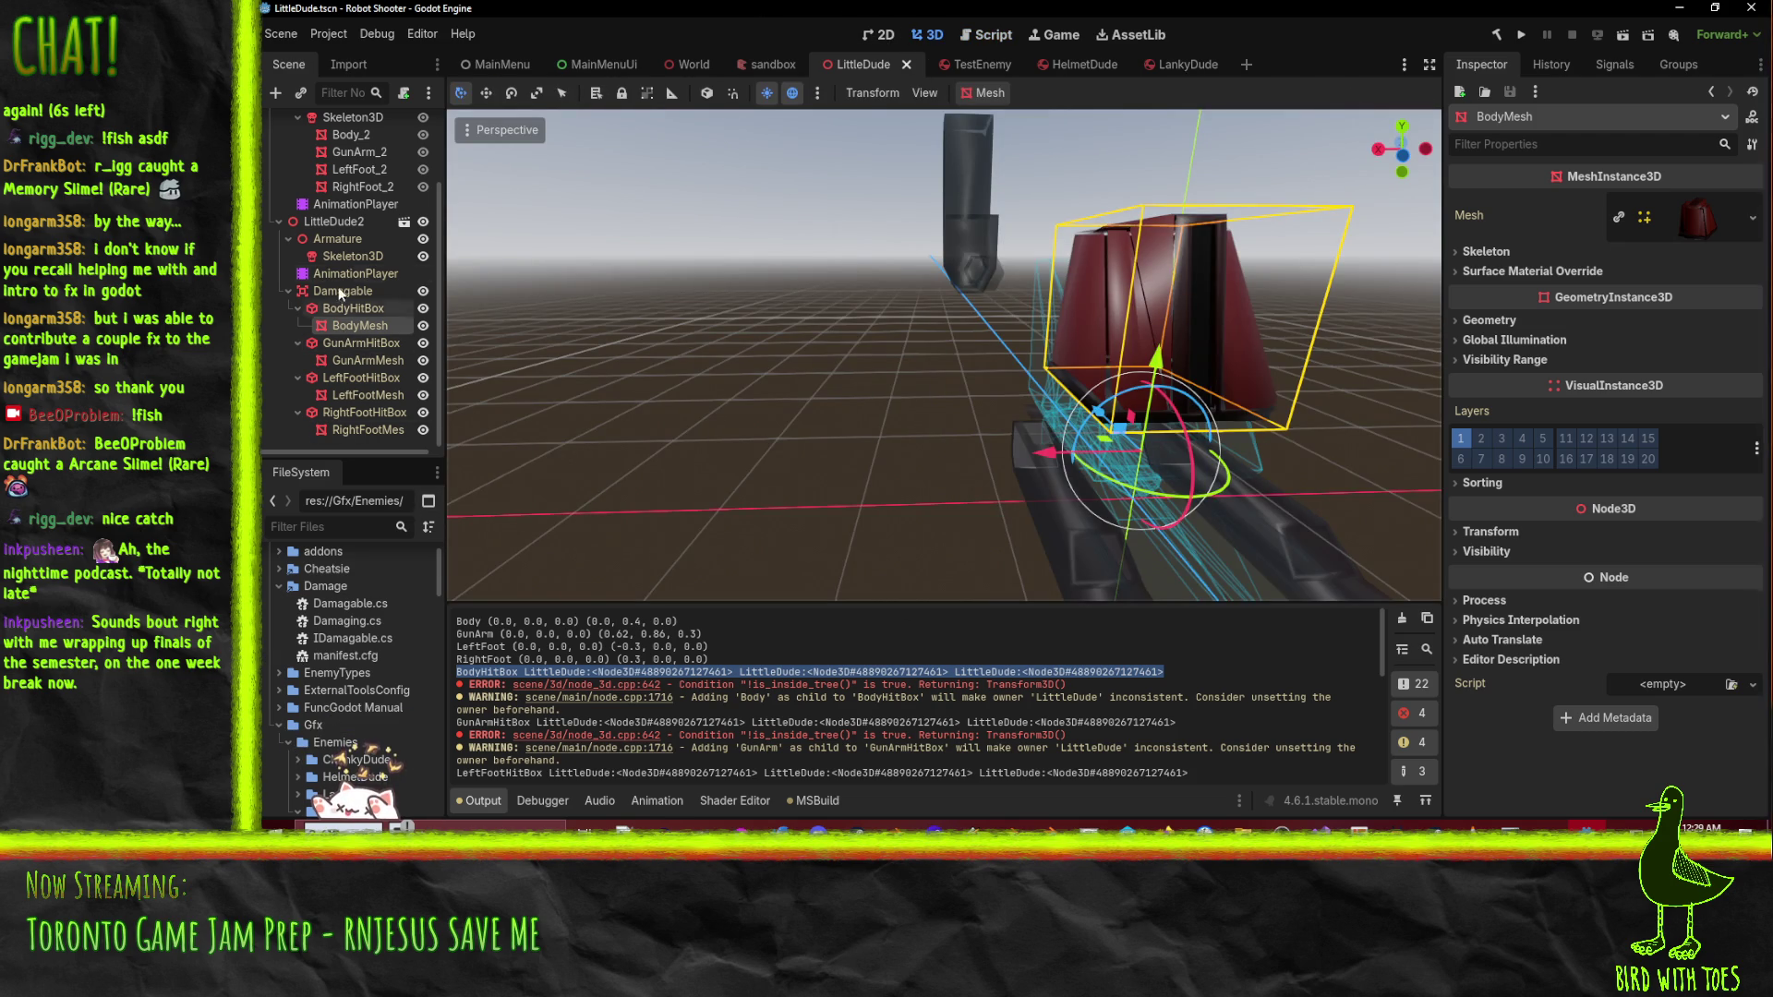
pyautogui.scroll(-1, 381, 672)
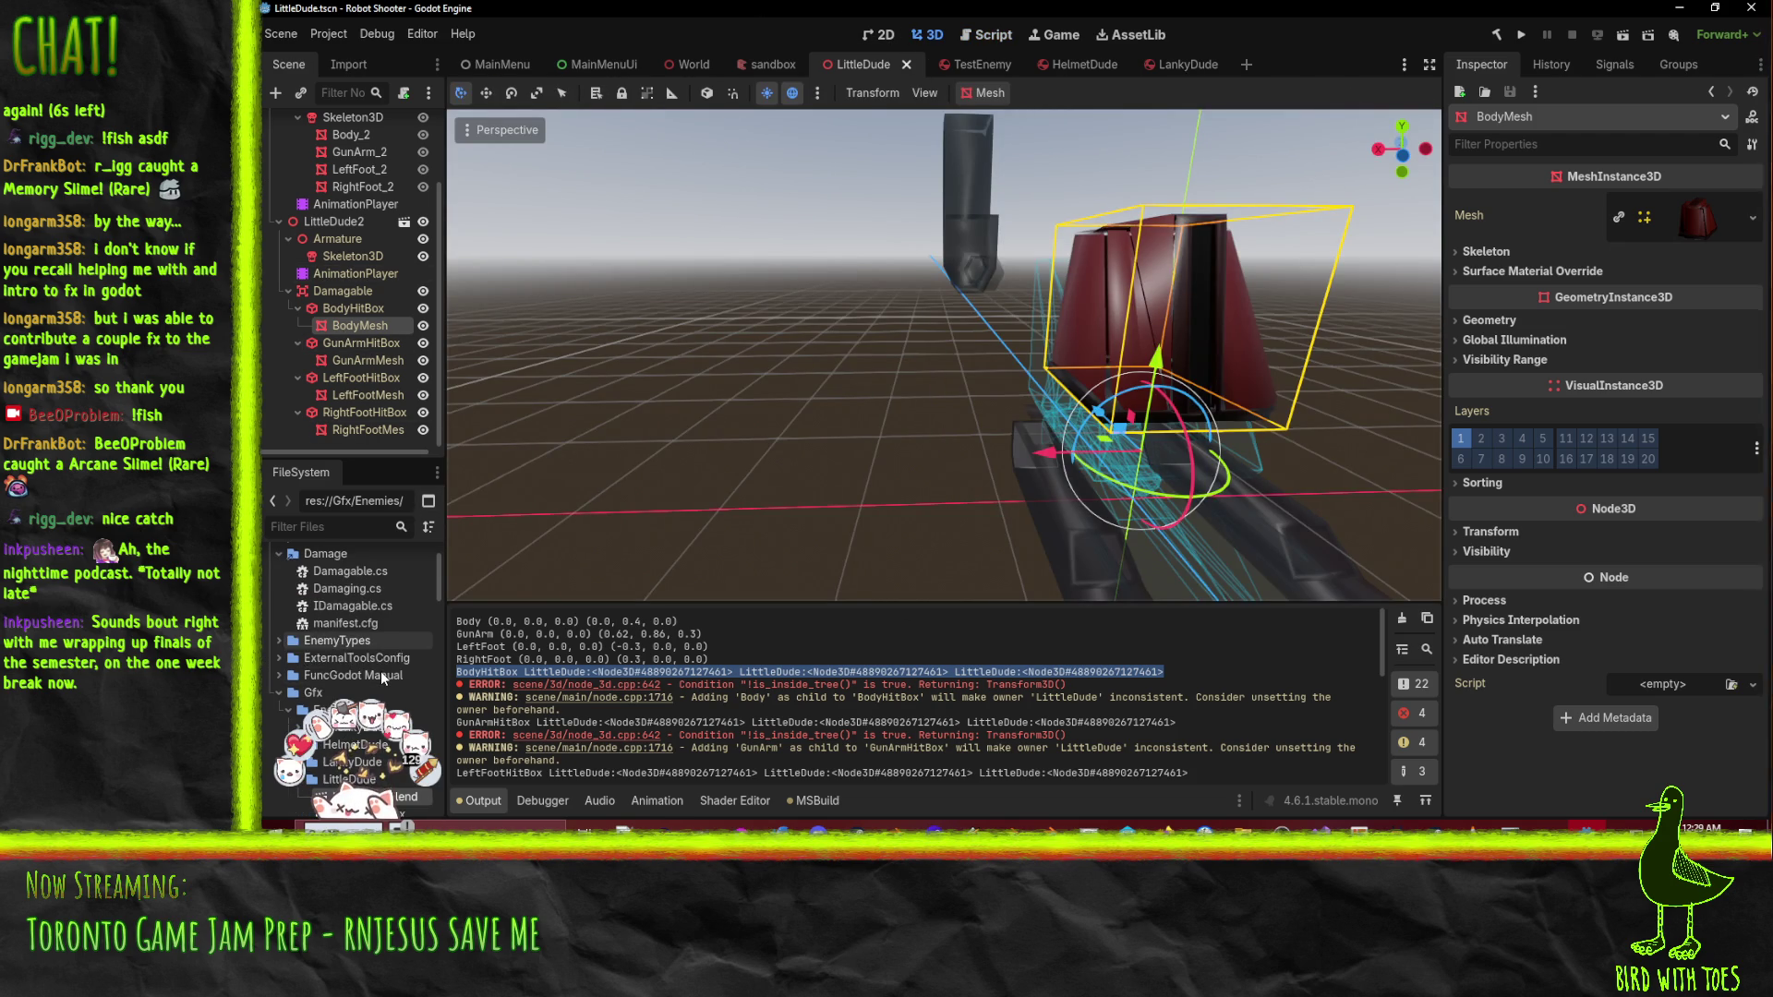
pyautogui.scroll(-5, 381, 672)
pyautogui.rightClick(346, 569)
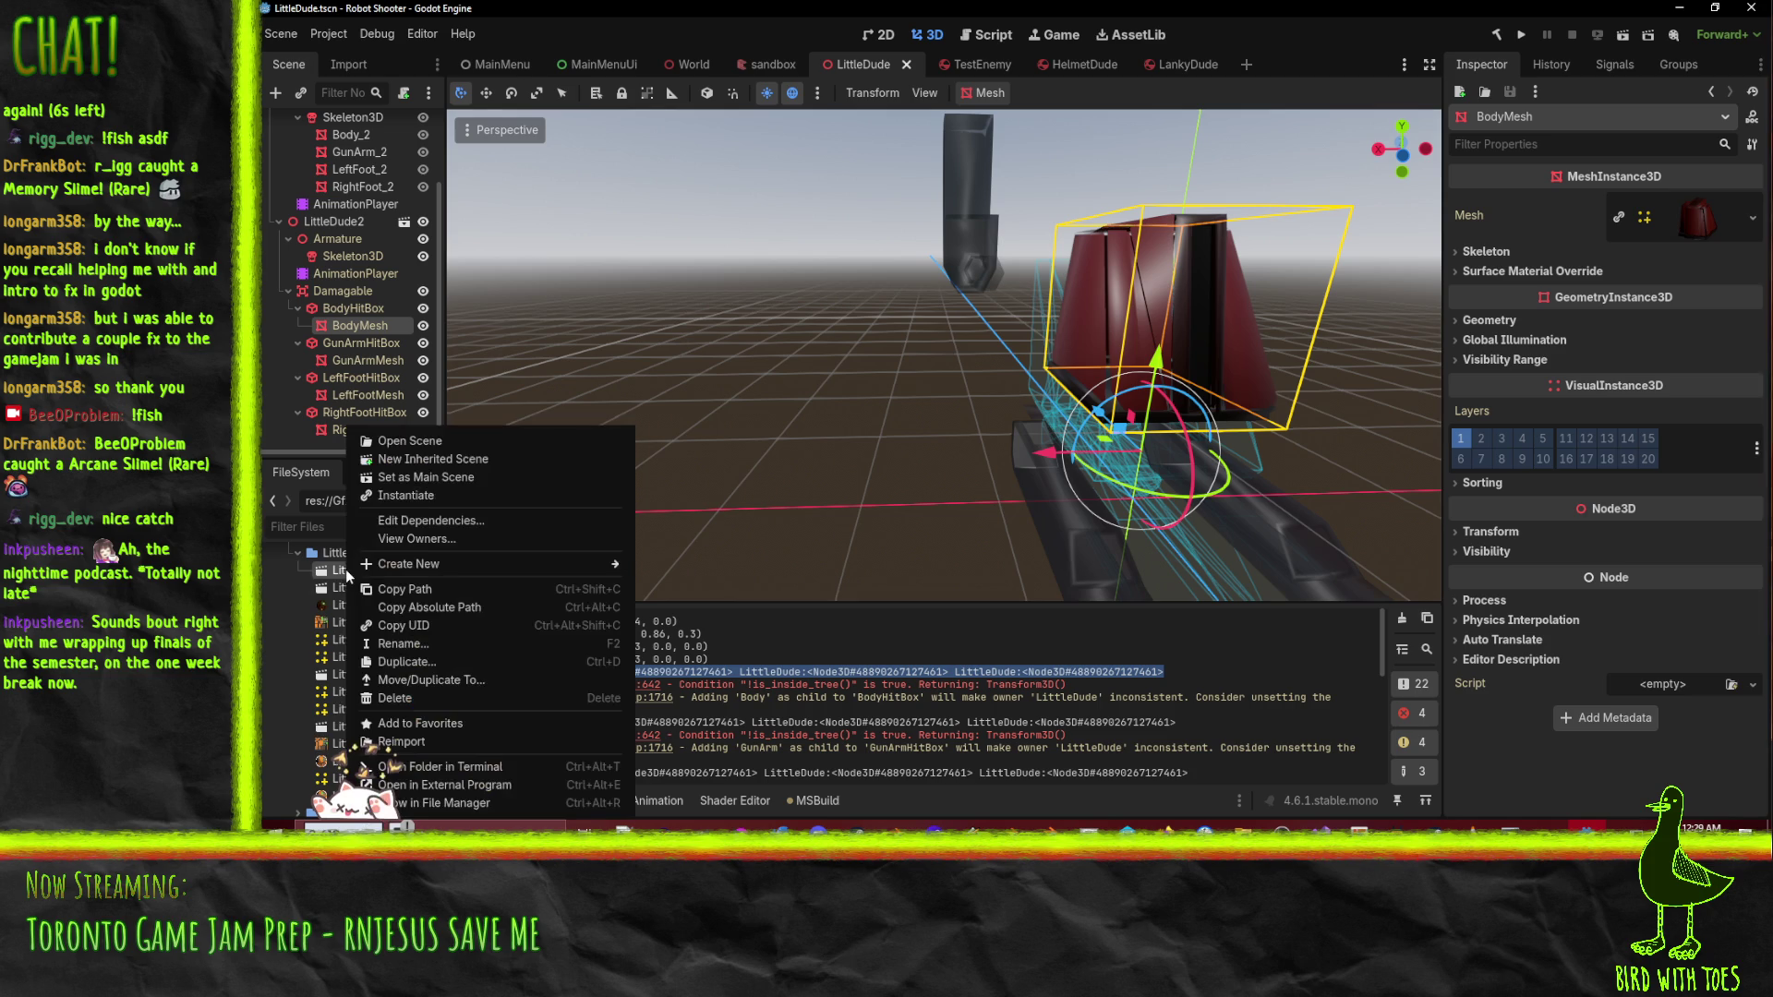
pyautogui.click(541, 745)
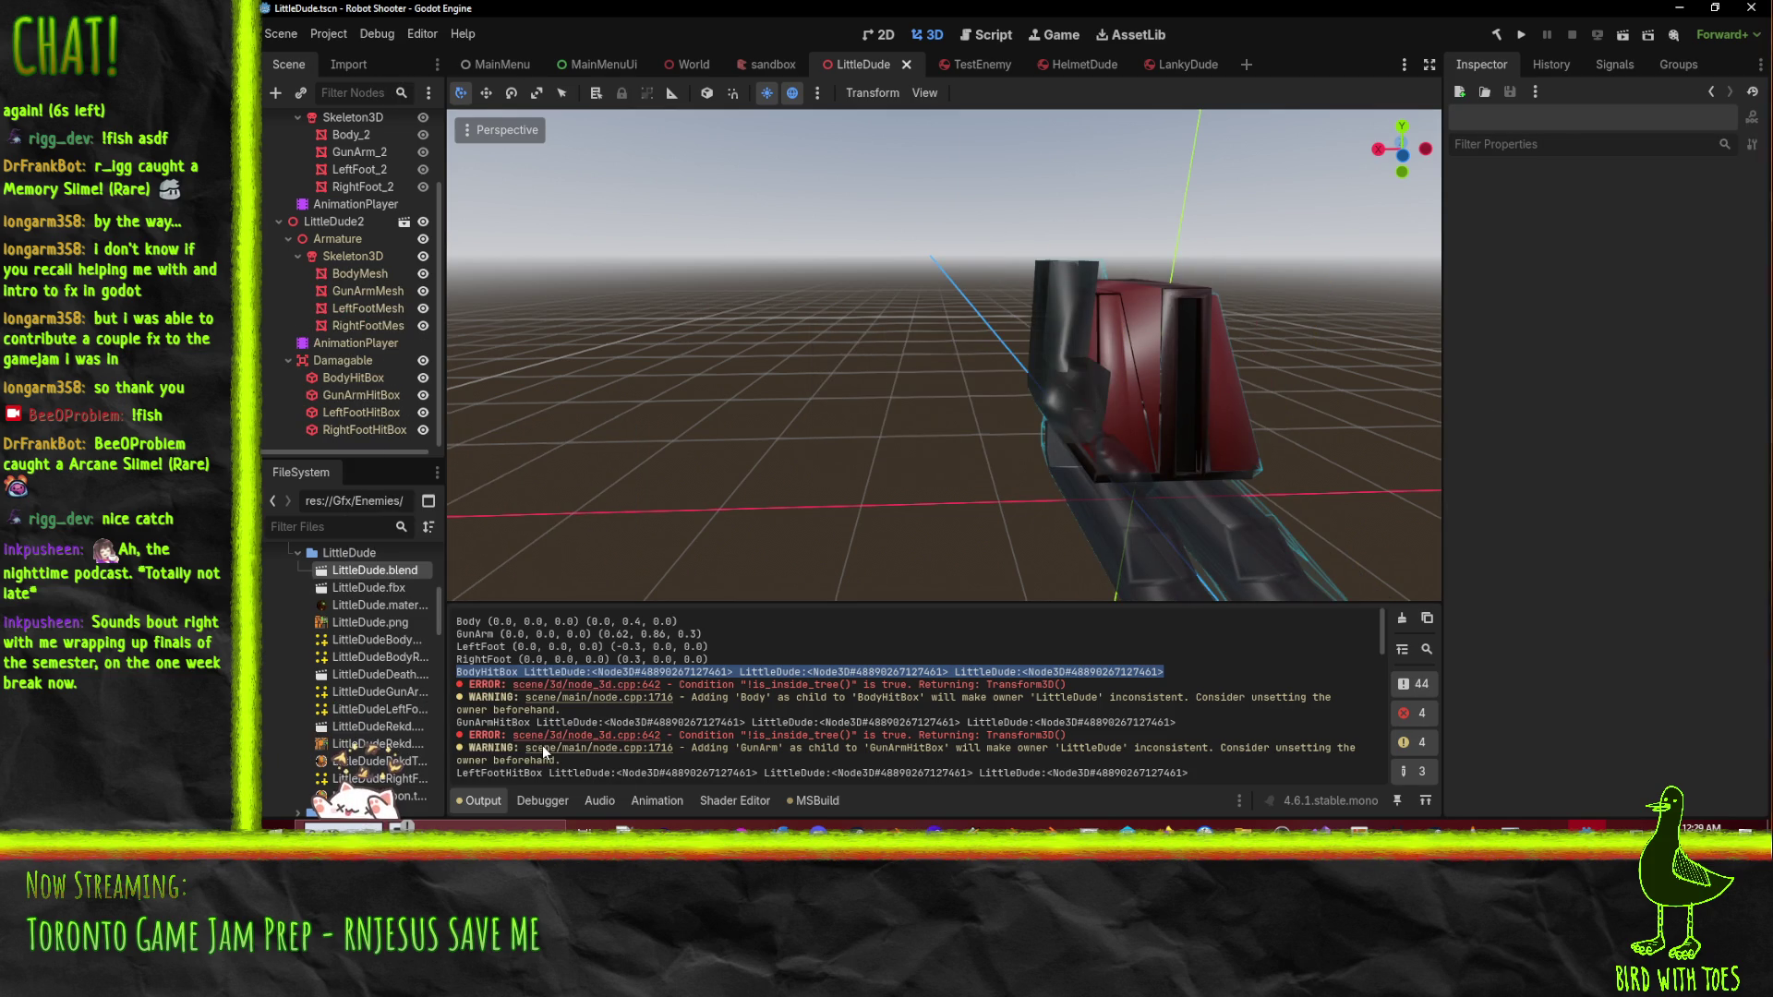
# - Check that Skeleton3D and each mesh, starting with BodyMesh, now sit under the skeleton
pyautogui.scroll(-10, 1020, 743)
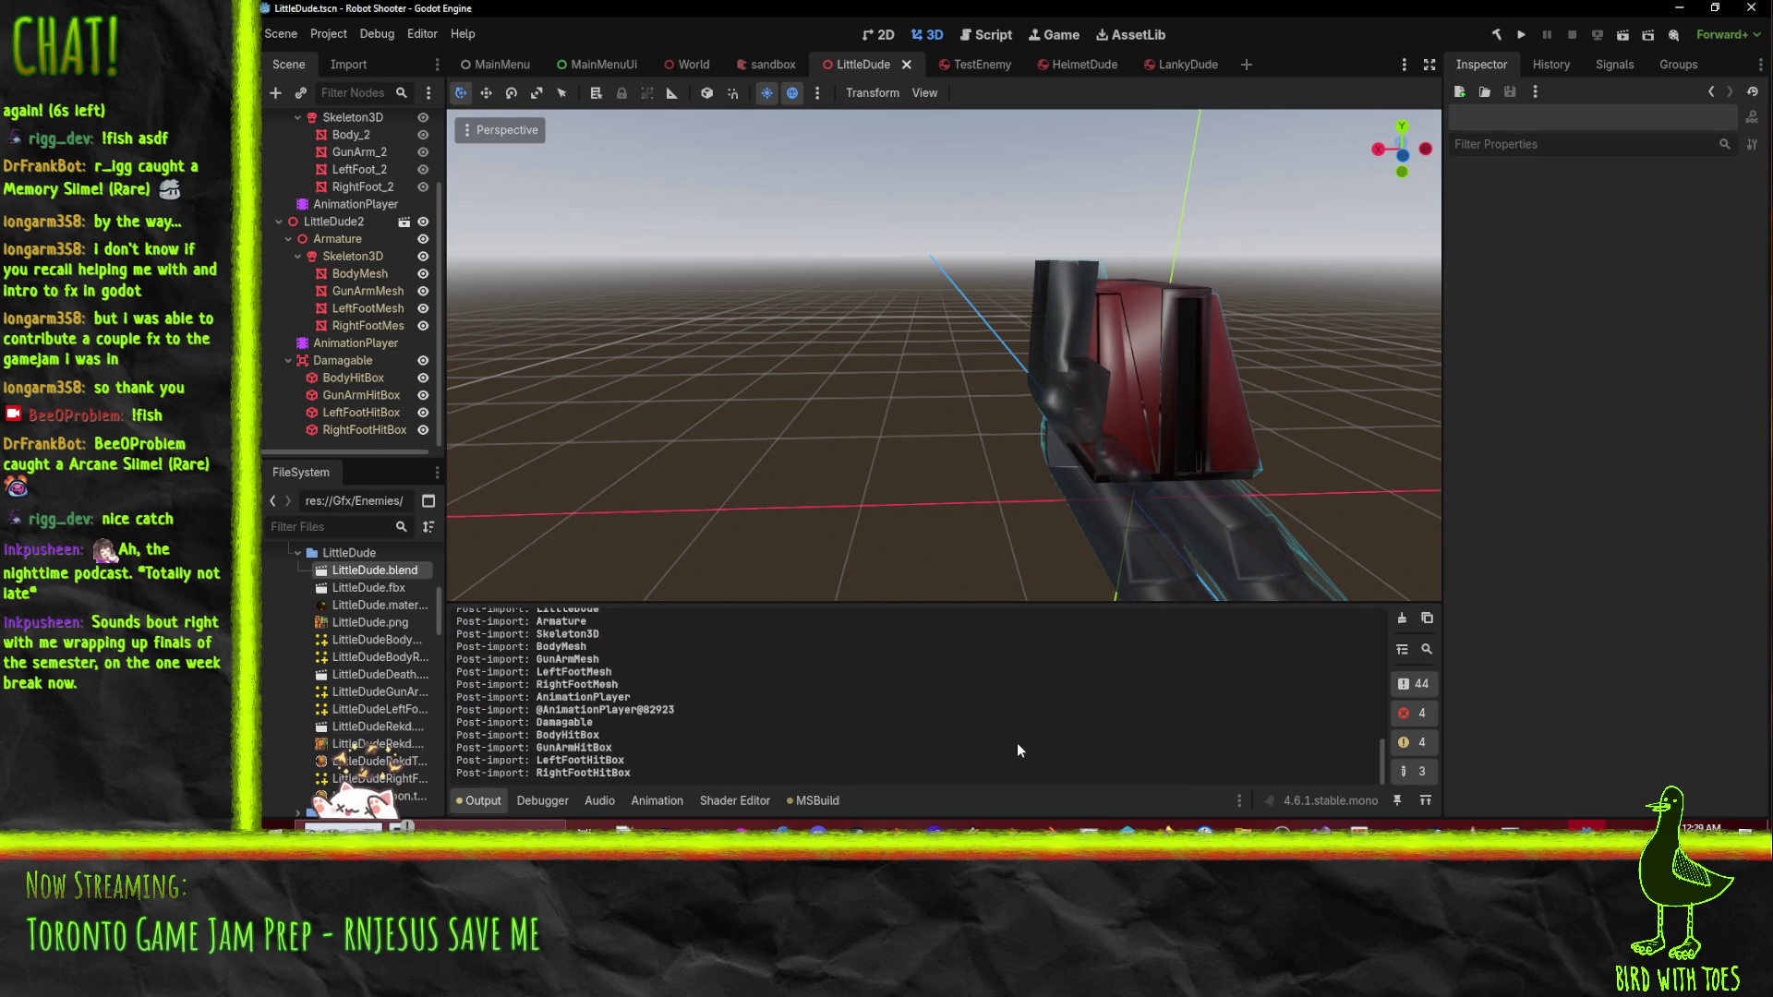
pyautogui.scroll(3, 1017, 743)
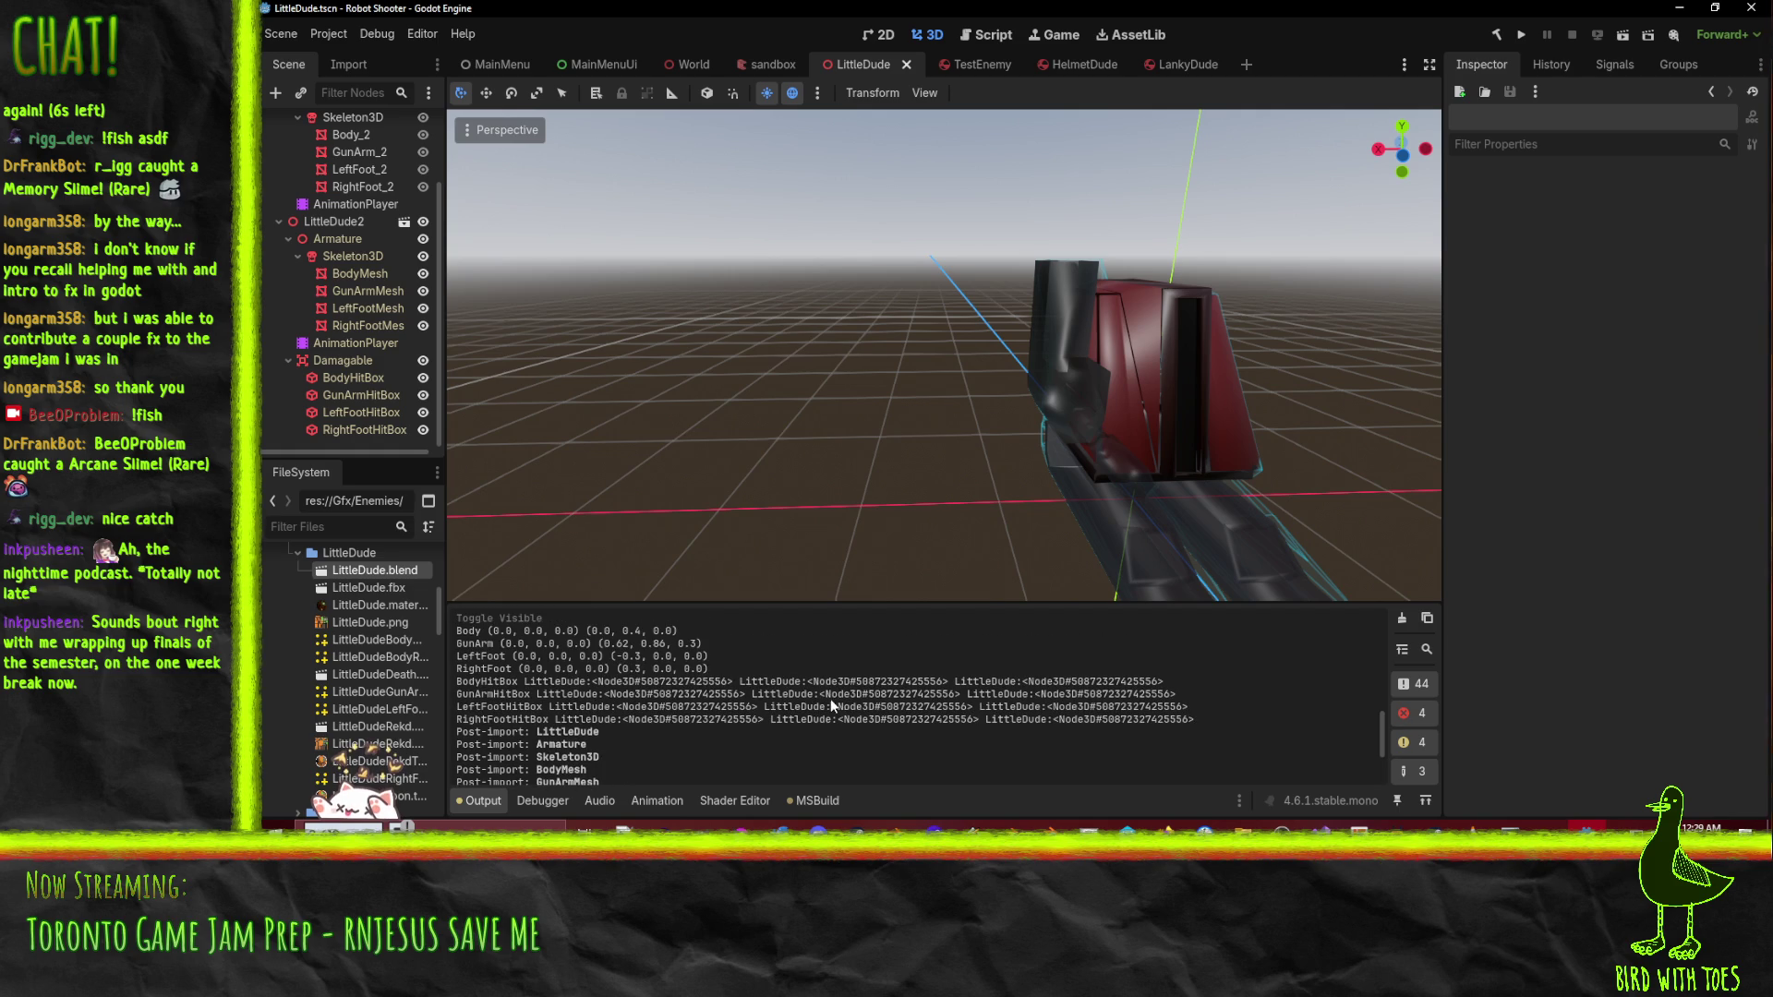
pyautogui.click(358, 259)
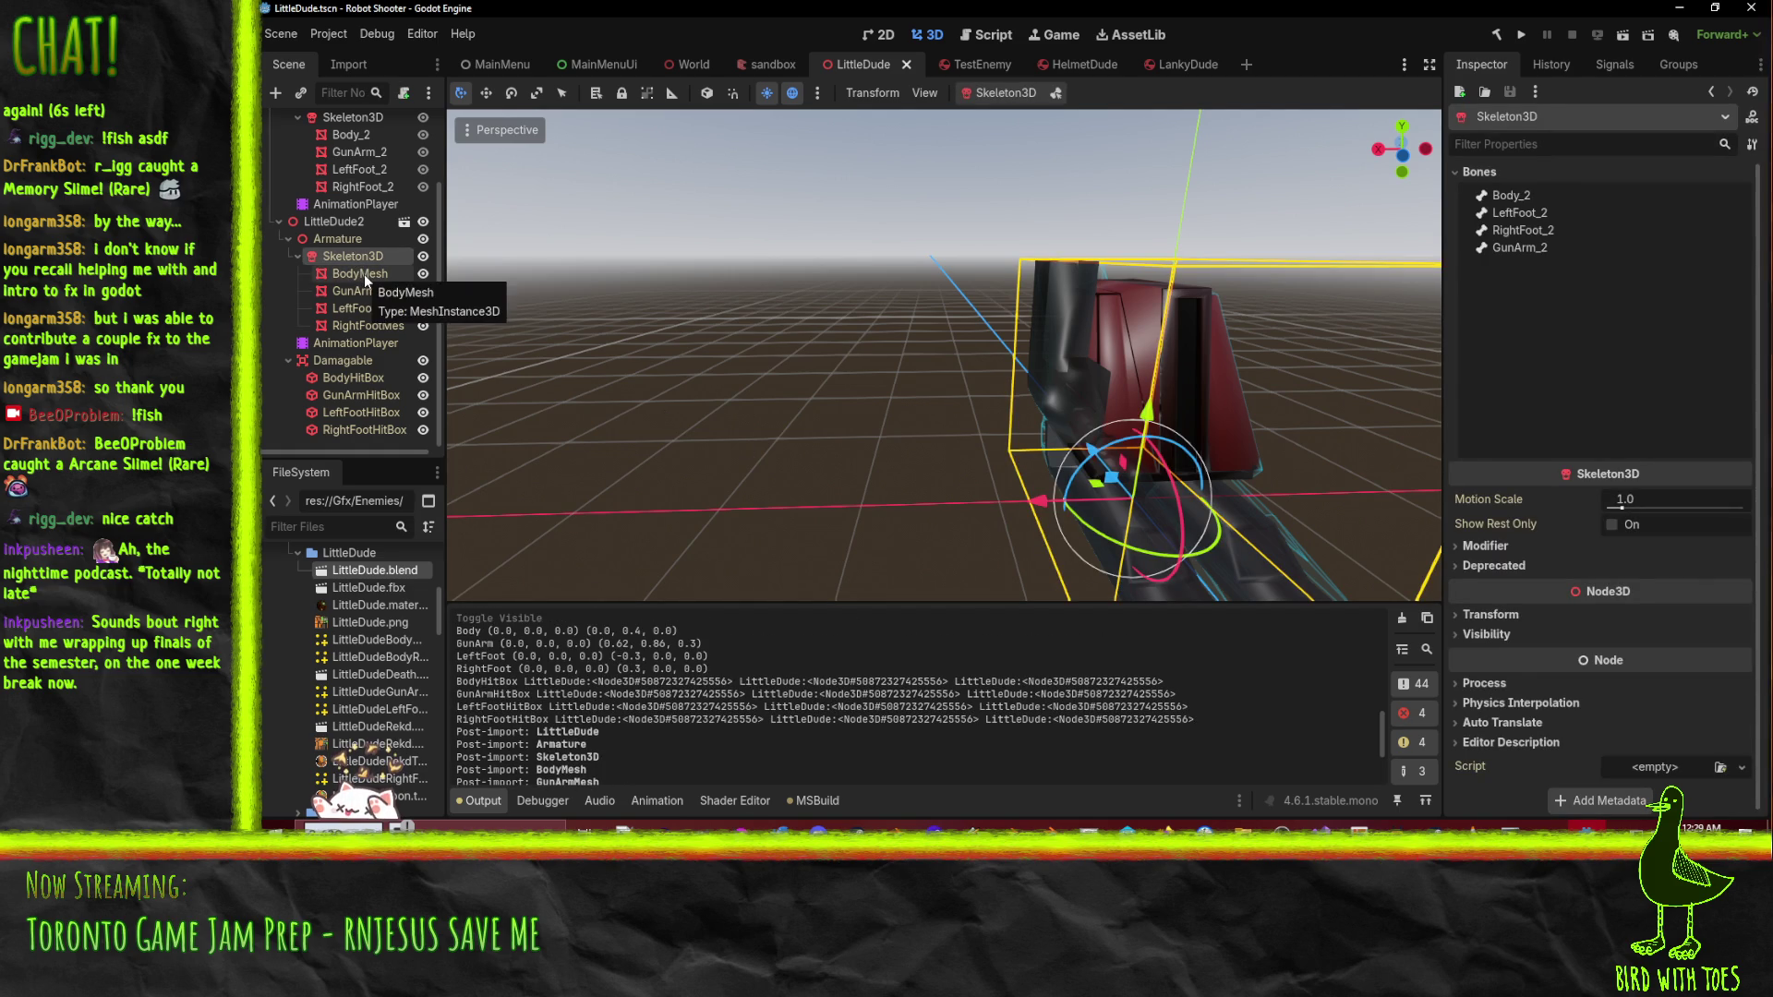
pyautogui.click(364, 274)
pyautogui.click(364, 291)
pyautogui.click(363, 309)
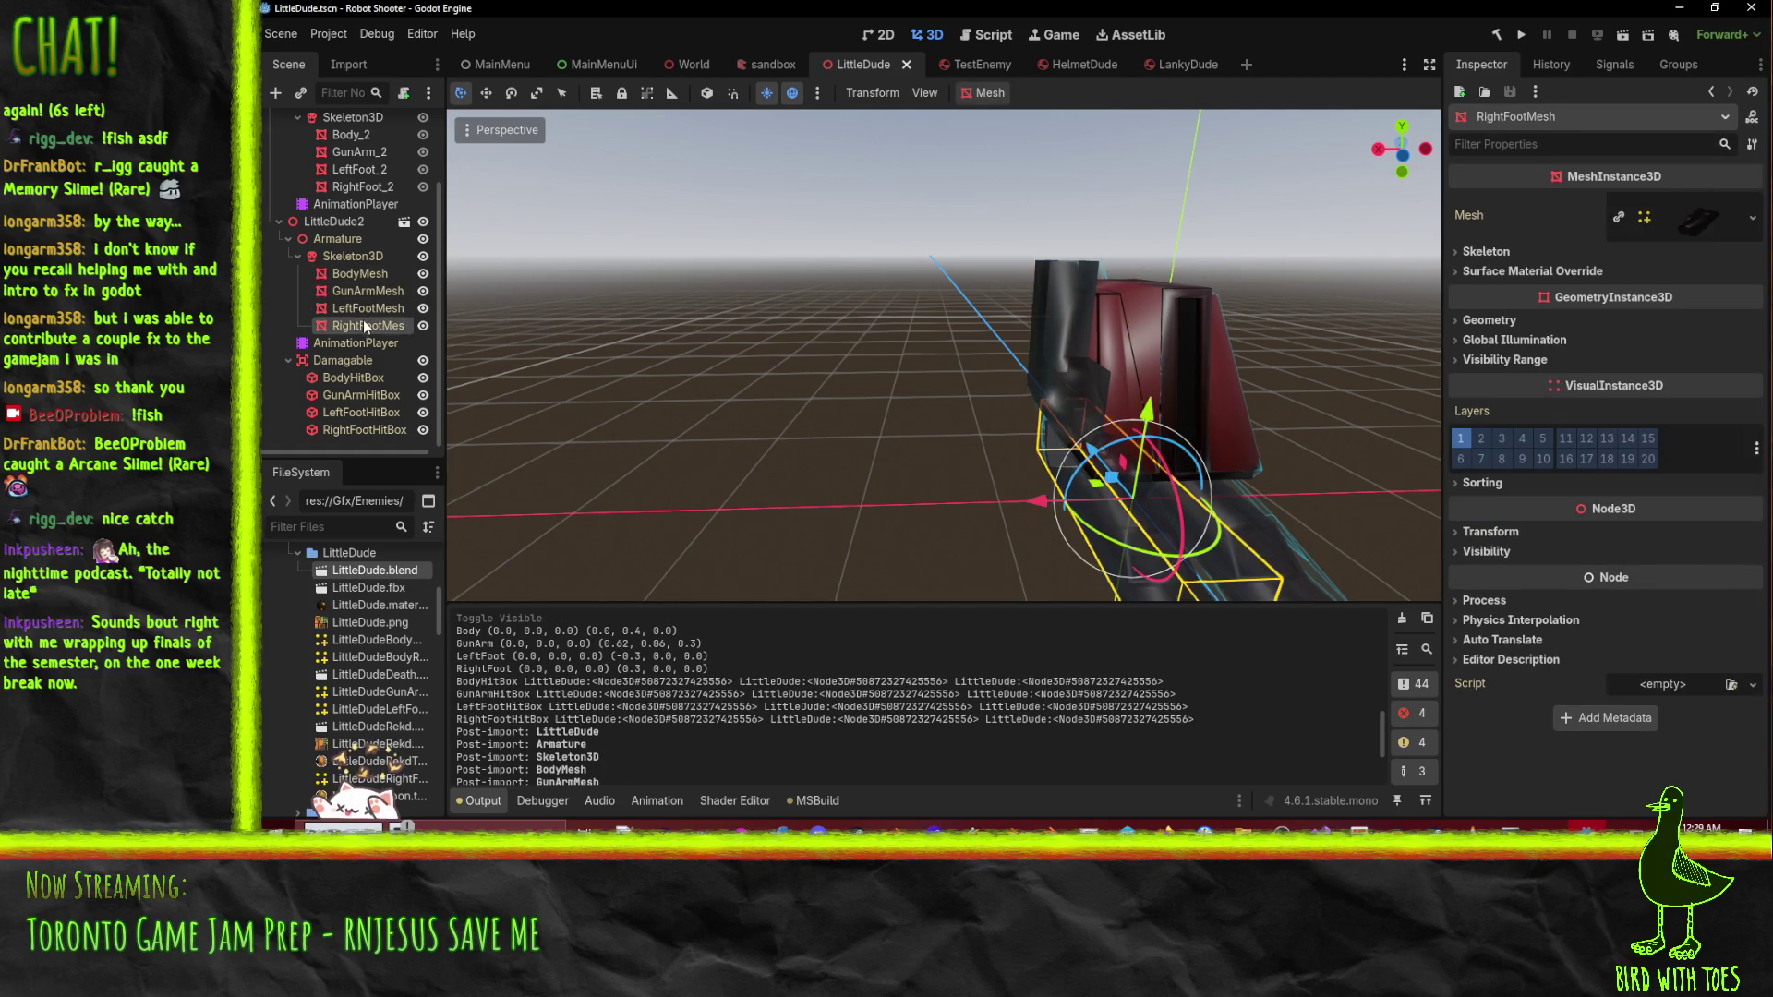
pyautogui.click(363, 324)
pyautogui.click(351, 375)
# - Inspect the hitboxes under Damagable, then open Damagable's FancyDamage.cs script in Visual Studio
pyautogui.click(342, 361)
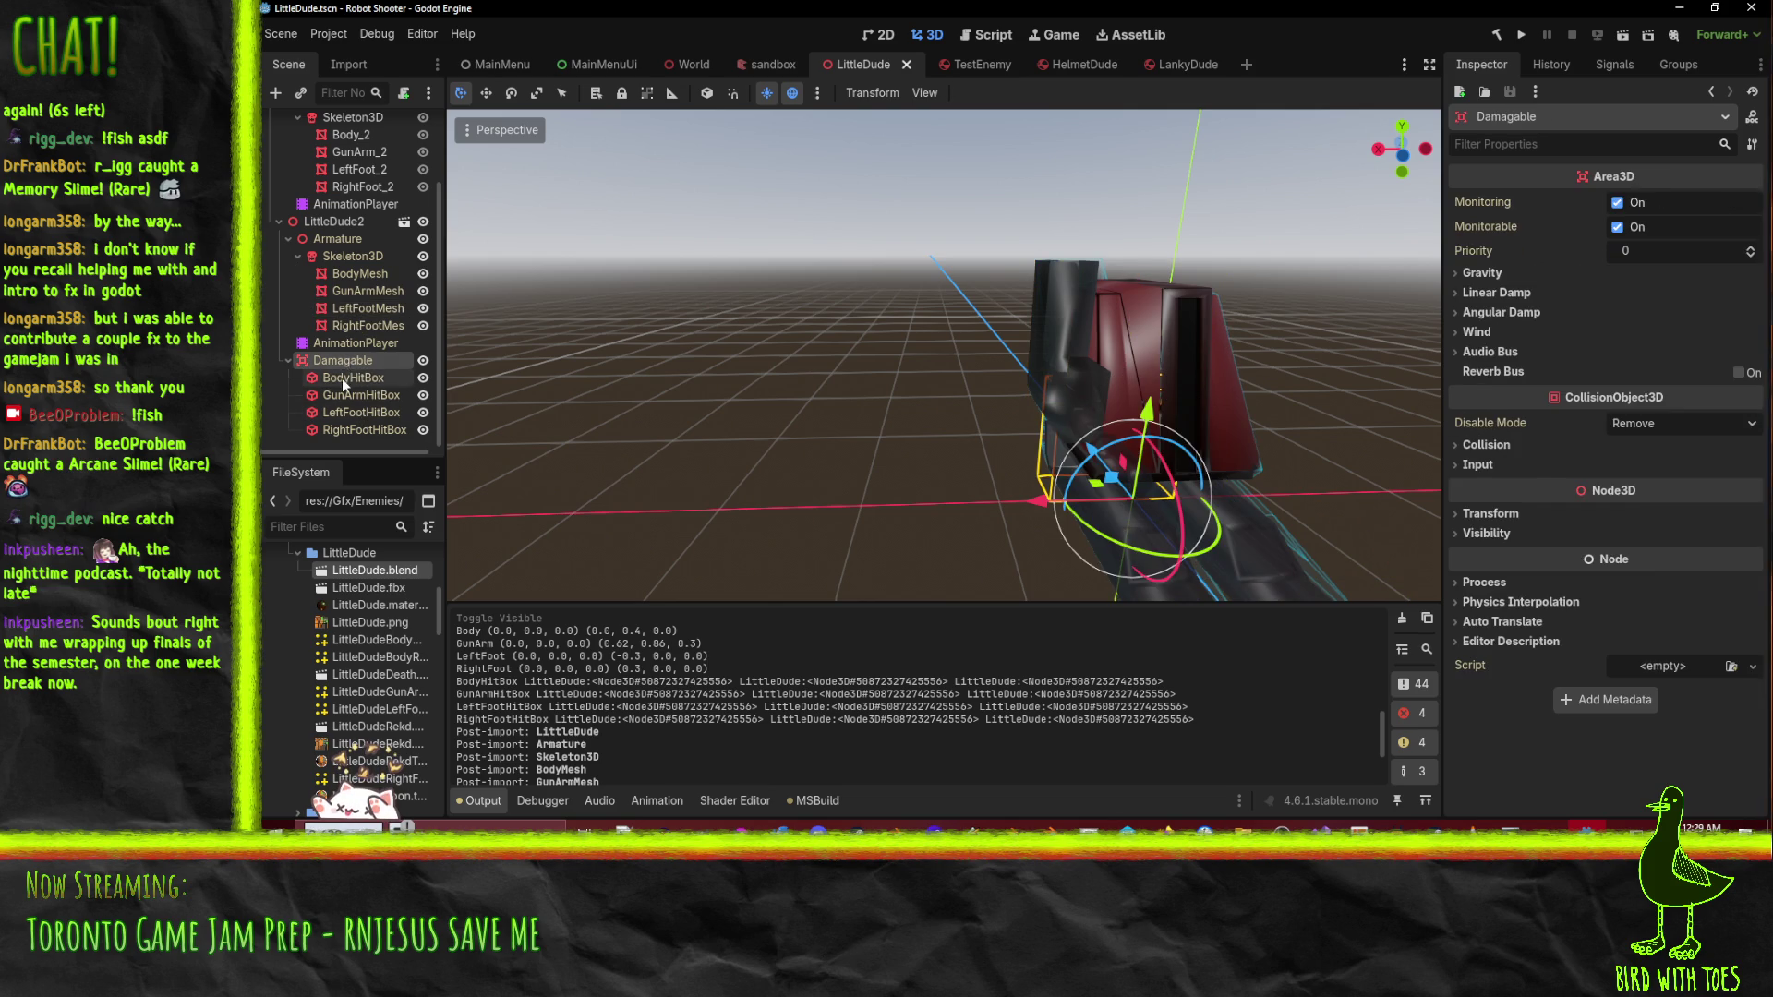
pyautogui.click(343, 379)
pyautogui.click(348, 412)
pyautogui.click(355, 429)
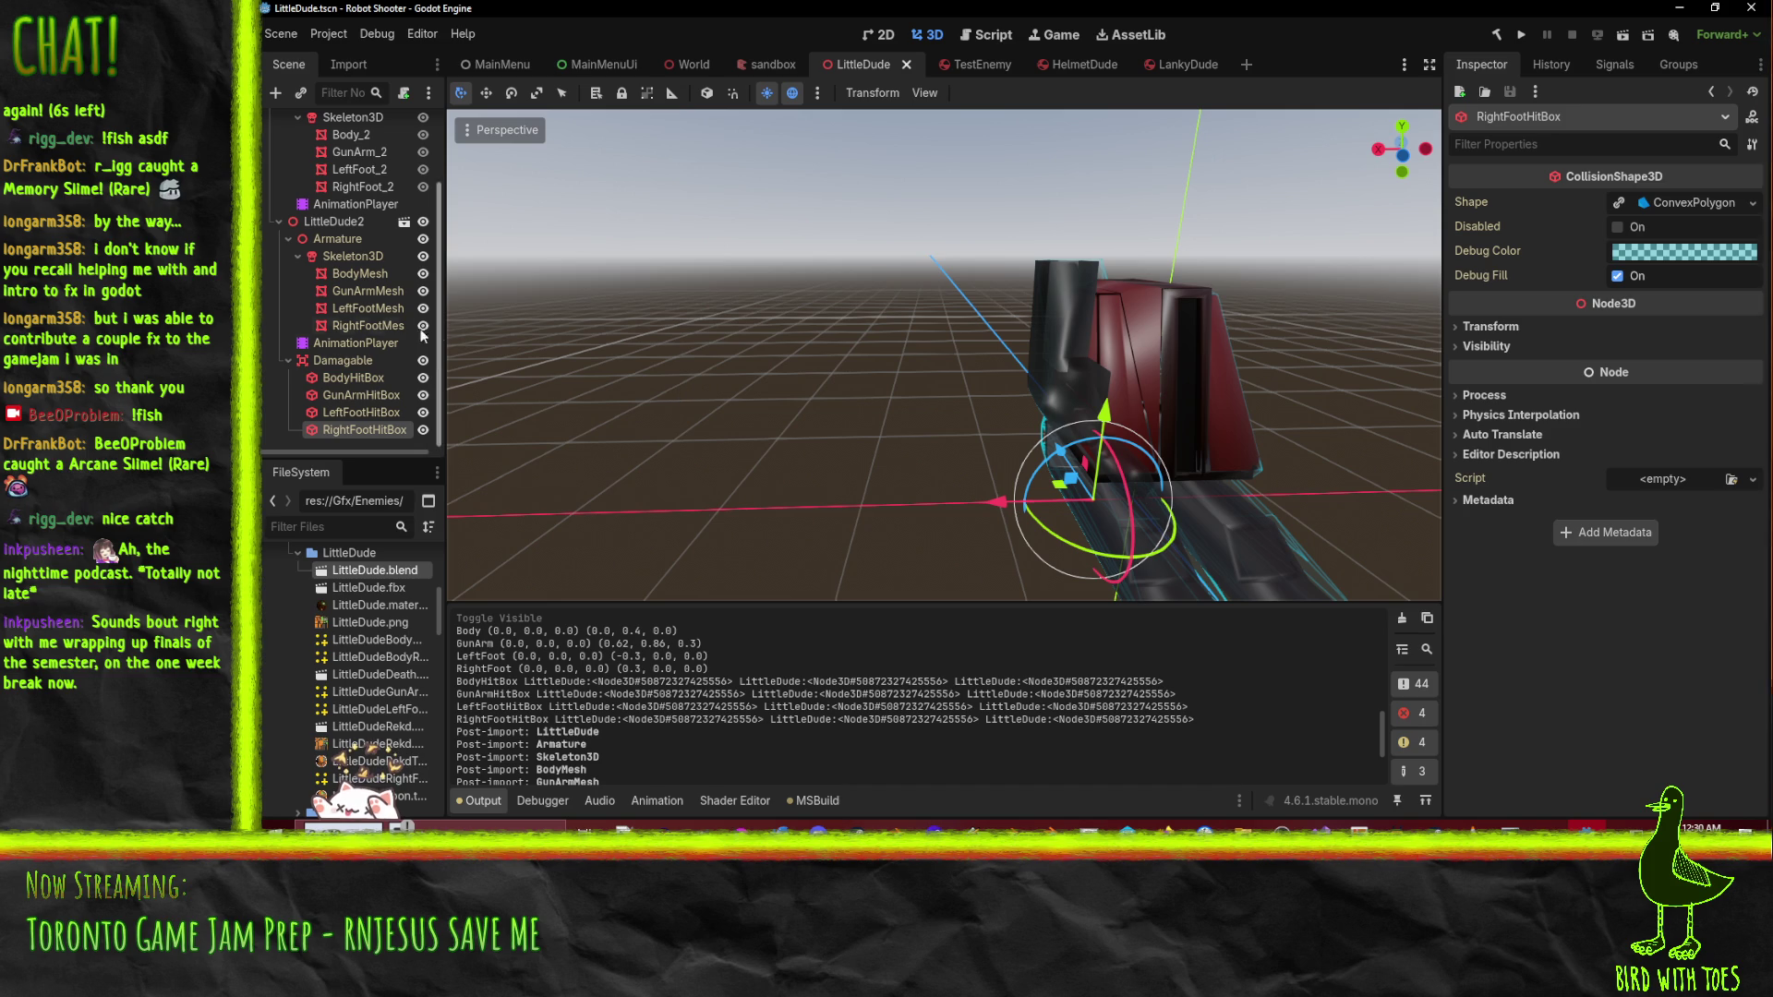
pyautogui.click(355, 375)
pyautogui.click(343, 360)
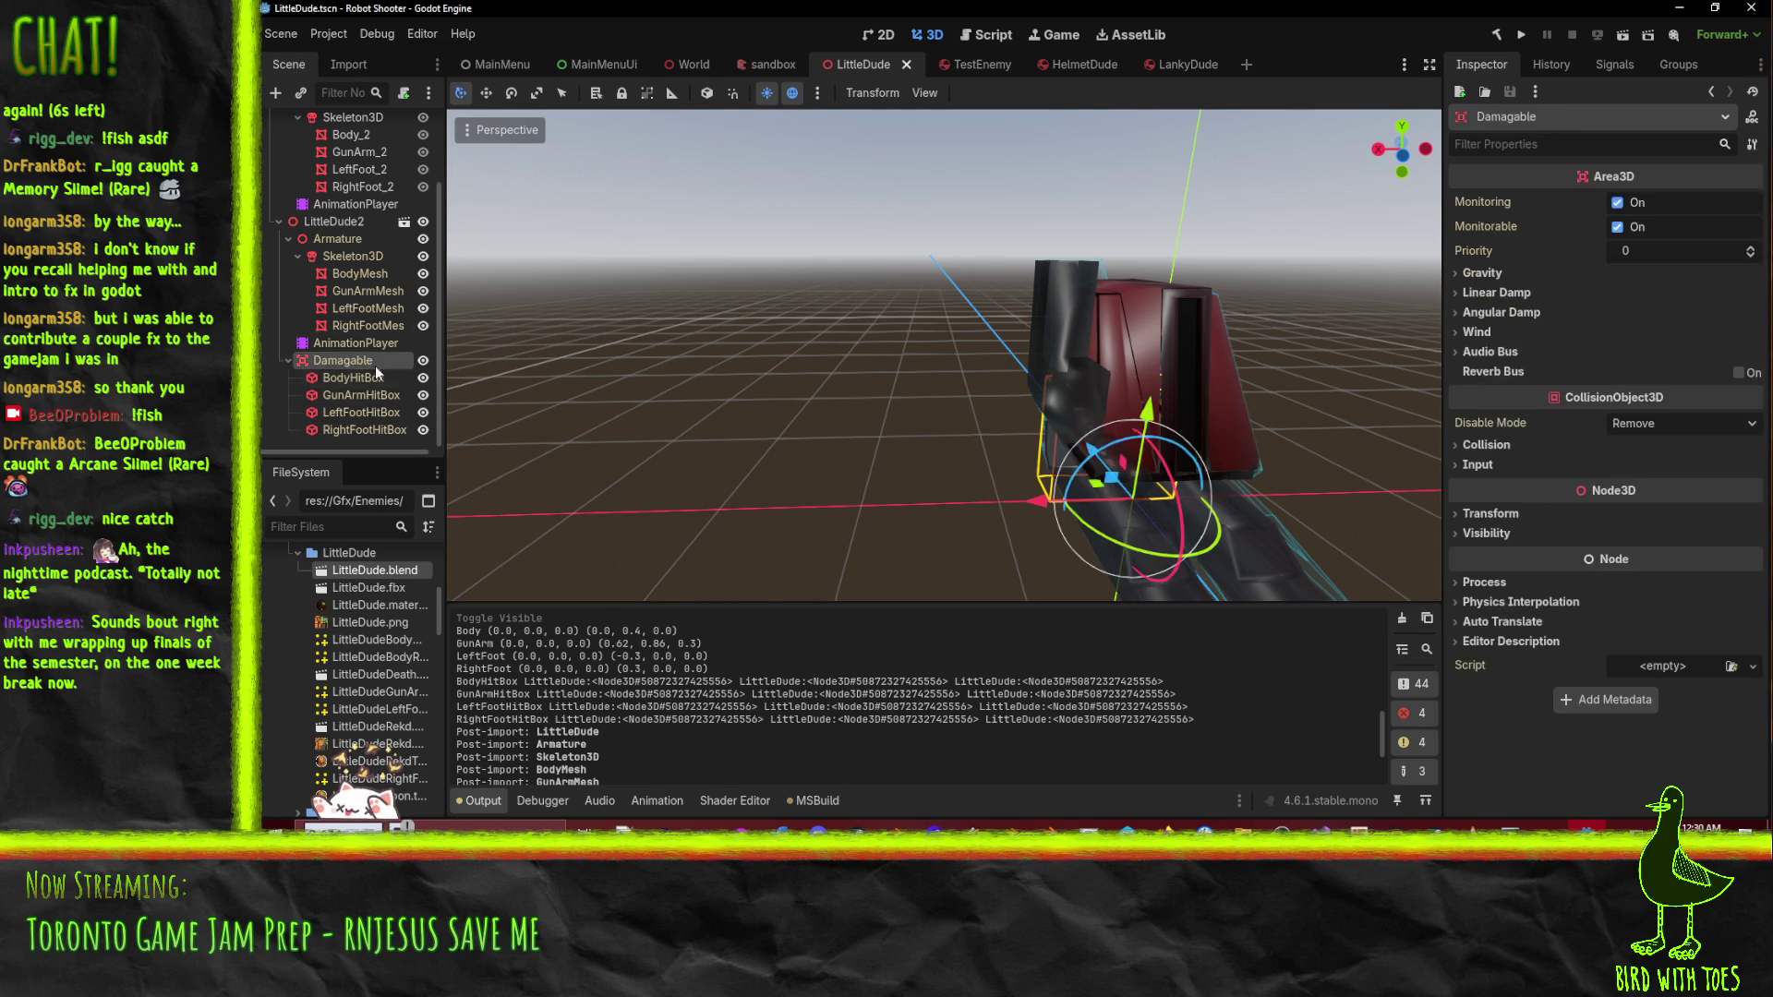
pyautogui.scroll(2, 345, 263)
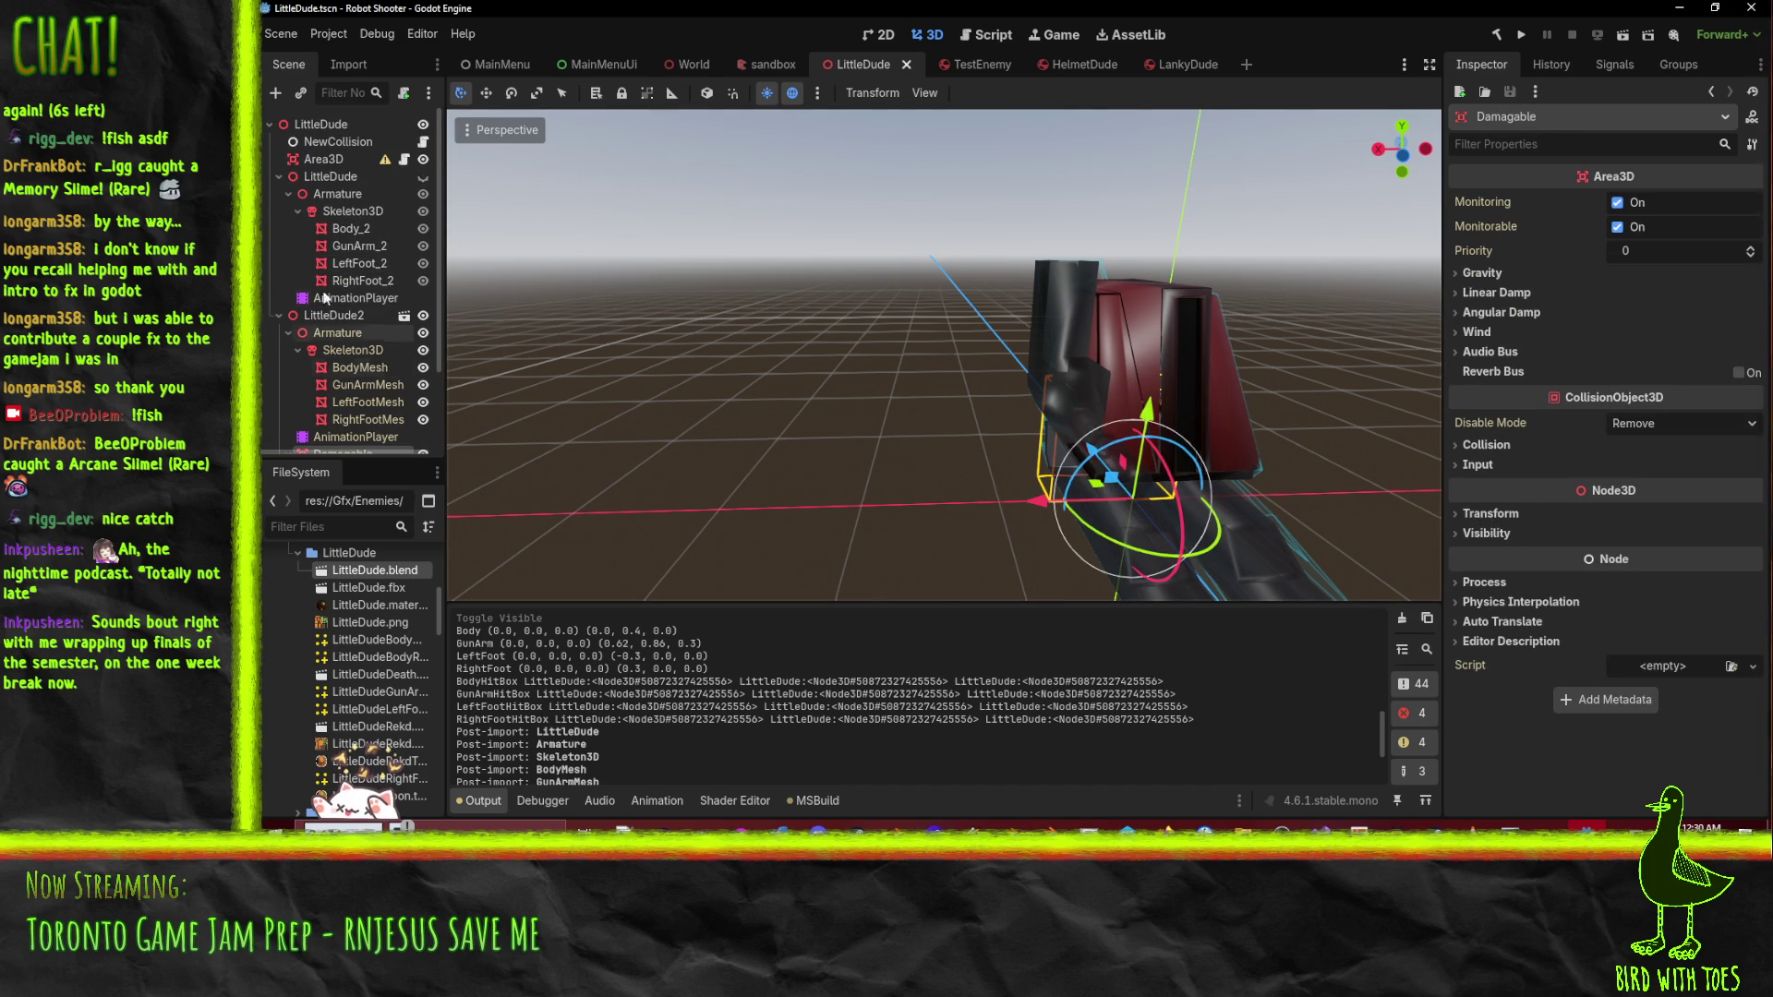
pyautogui.click(405, 159)
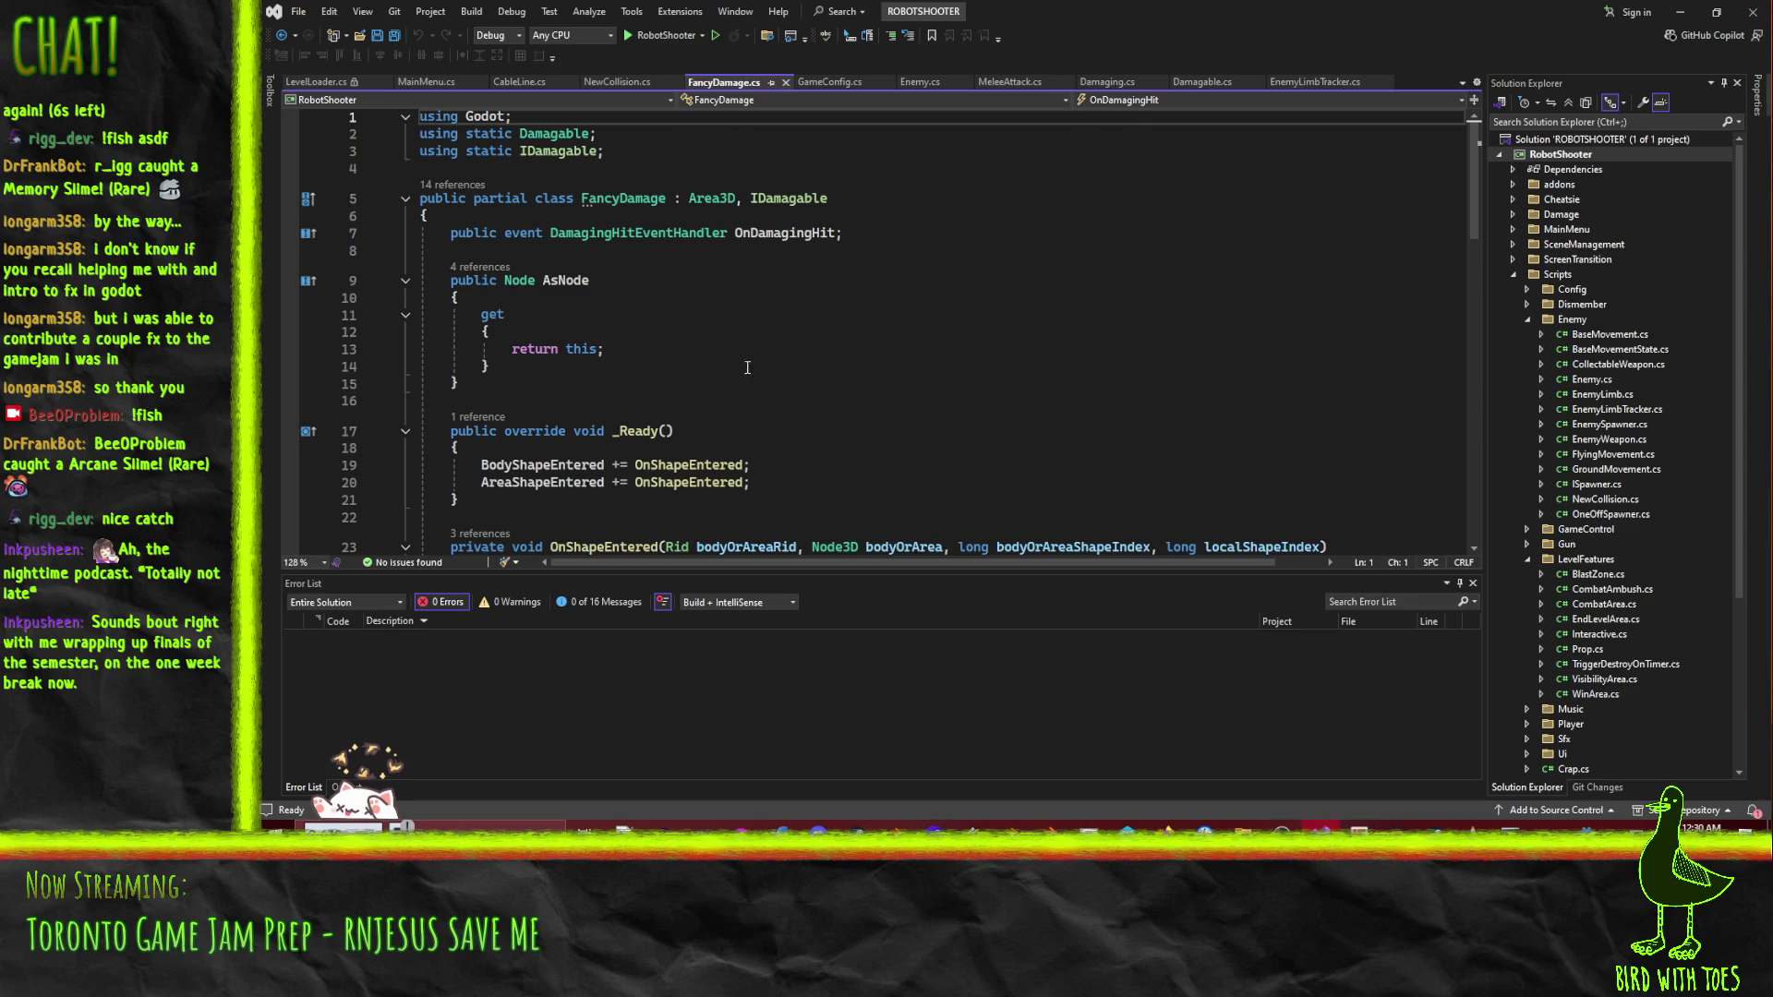
# - Review FancyDamage.cs: the Damaging child lookup, RigidBody3D check, EmitTakeDamage call and fire damage print
pyautogui.scroll(-4, 403, 169)
pyautogui.scroll(-6, 480, 375)
pyautogui.scroll(-5, 480, 376)
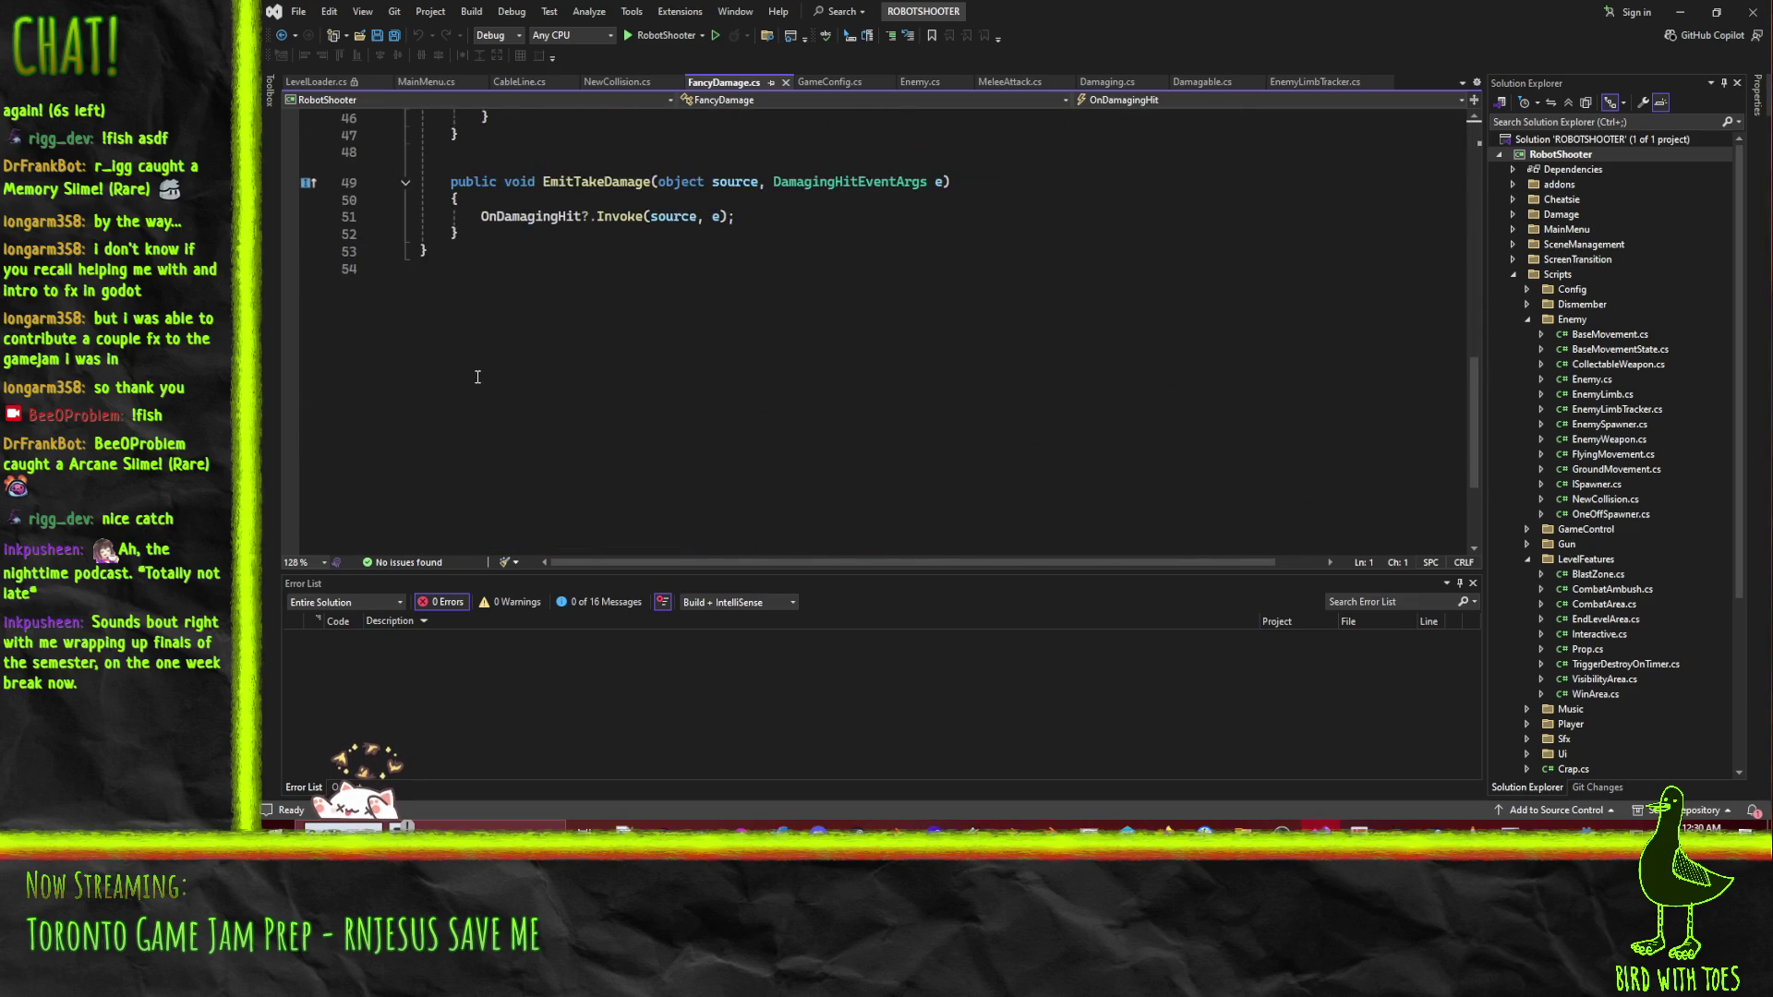
pyautogui.scroll(8, 484, 379)
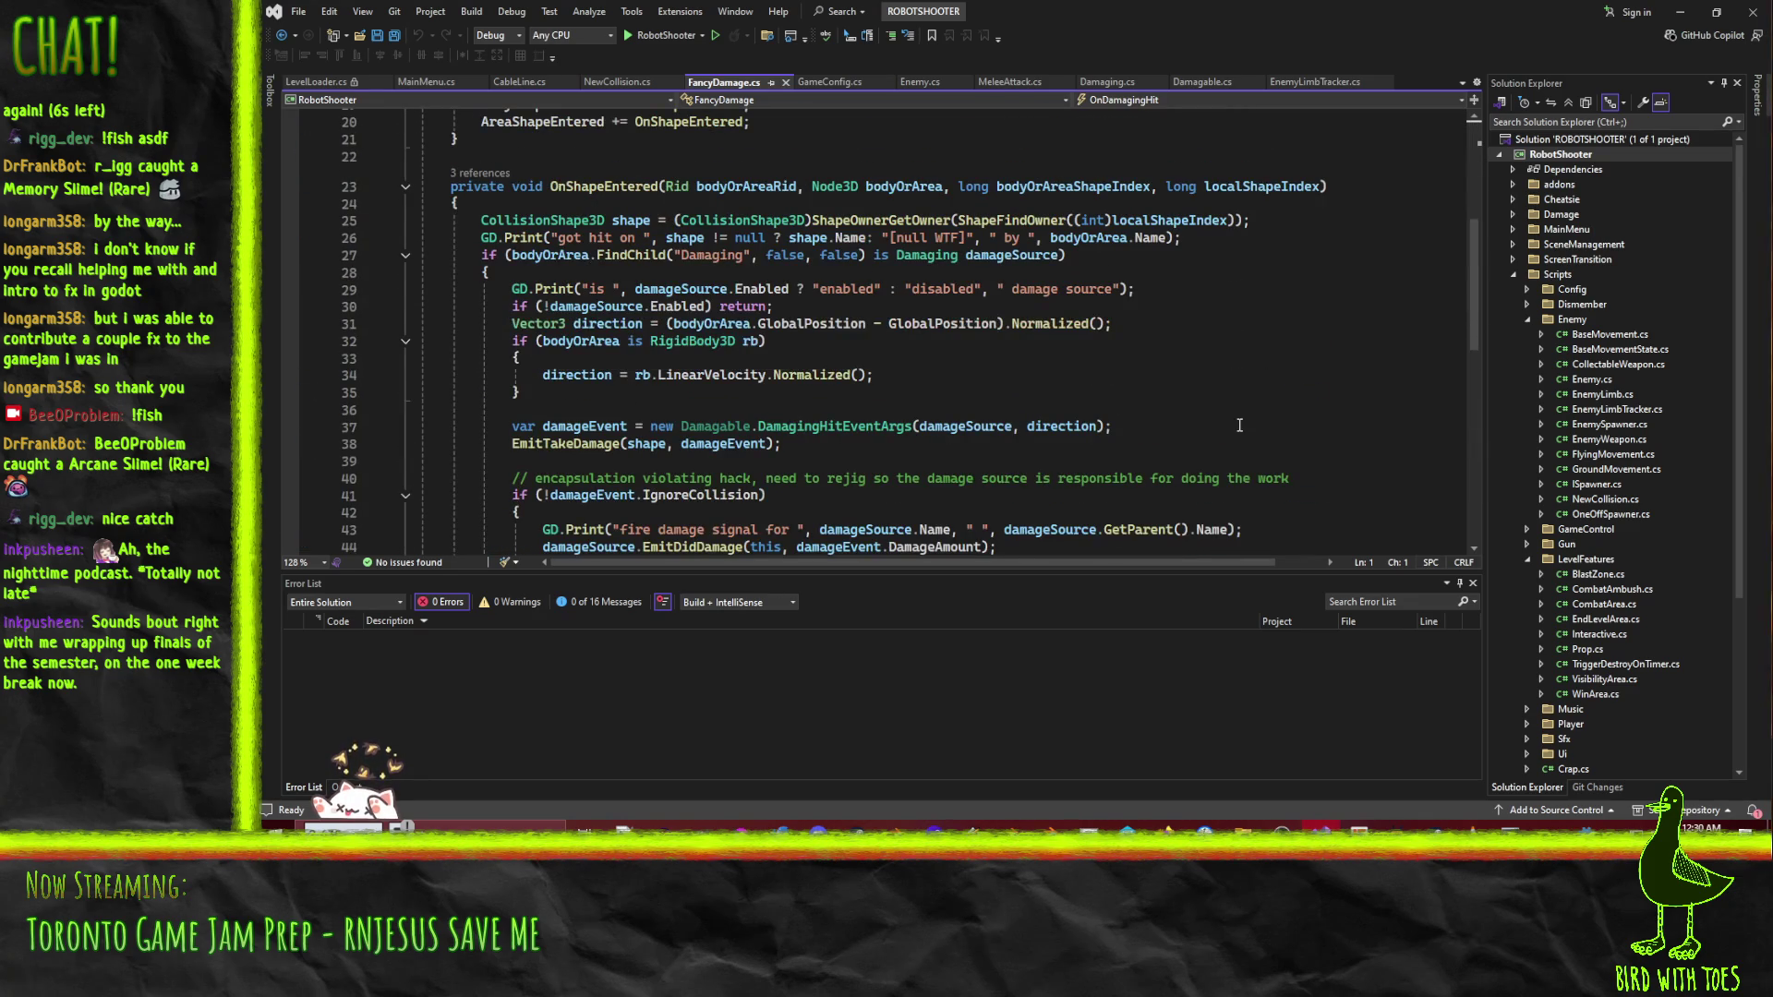
pyautogui.scroll(-1, 1256, 376)
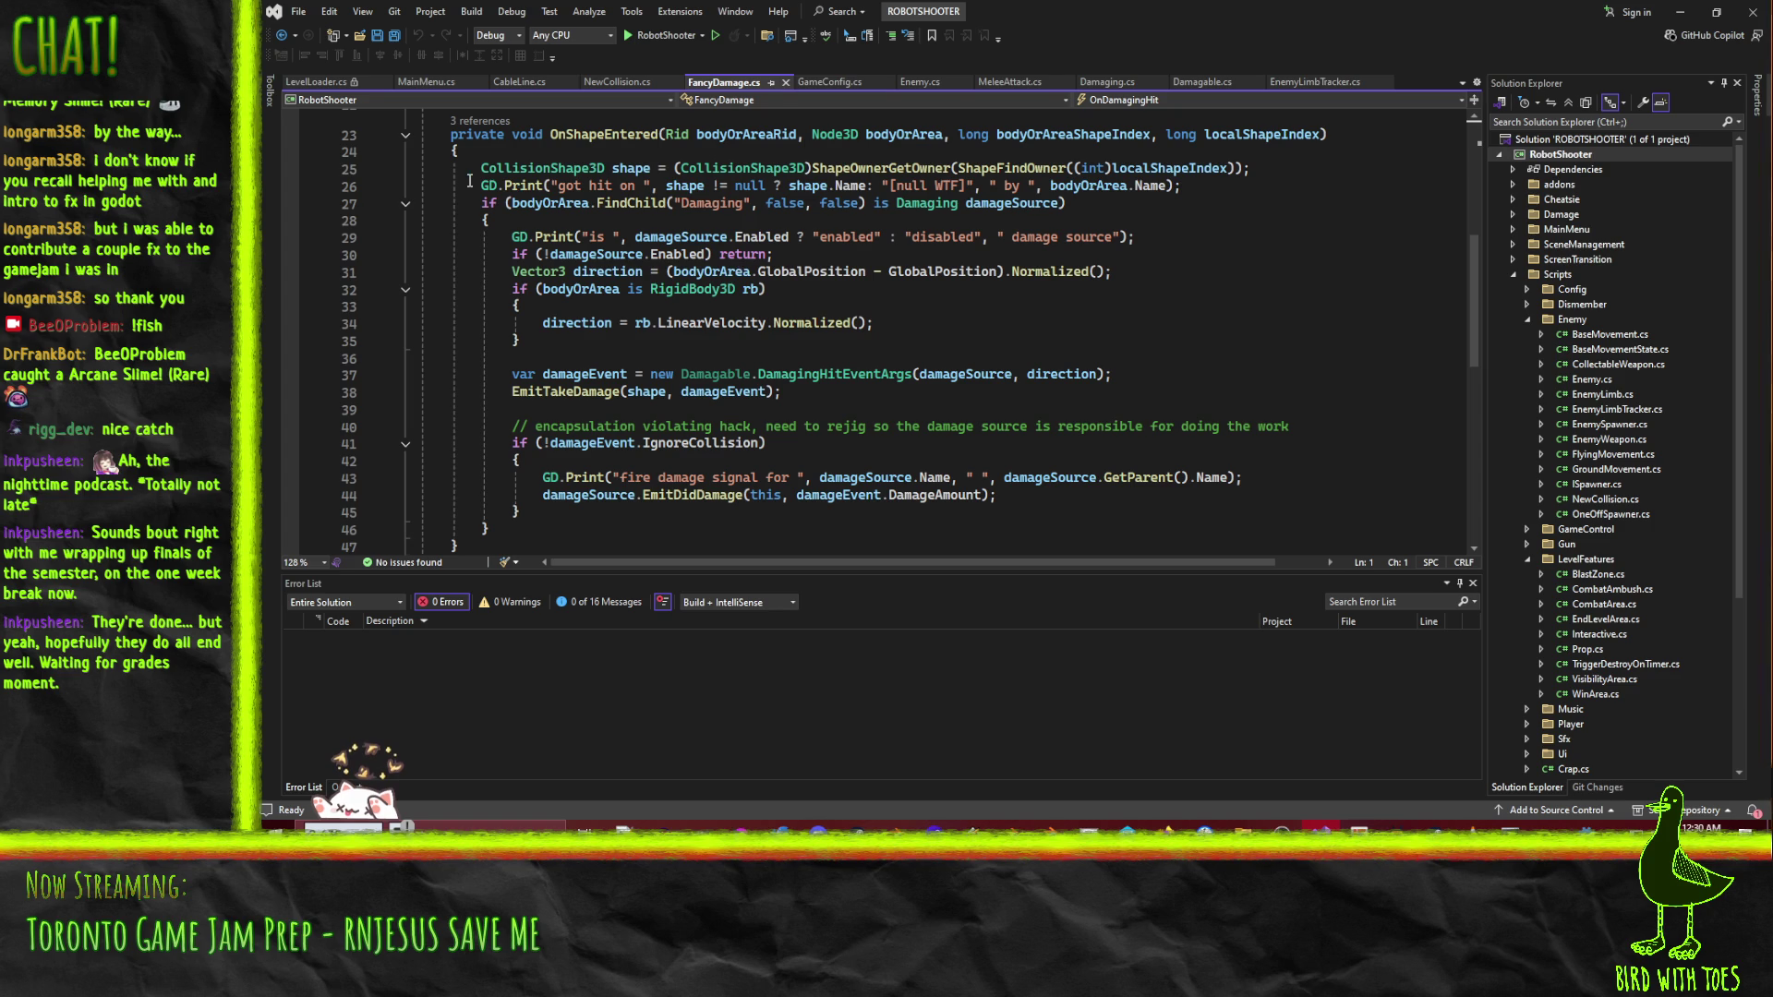
pyautogui.scroll(3, 621, 164)
pyautogui.scroll(-3, 693, 176)
pyautogui.click(708, 203)
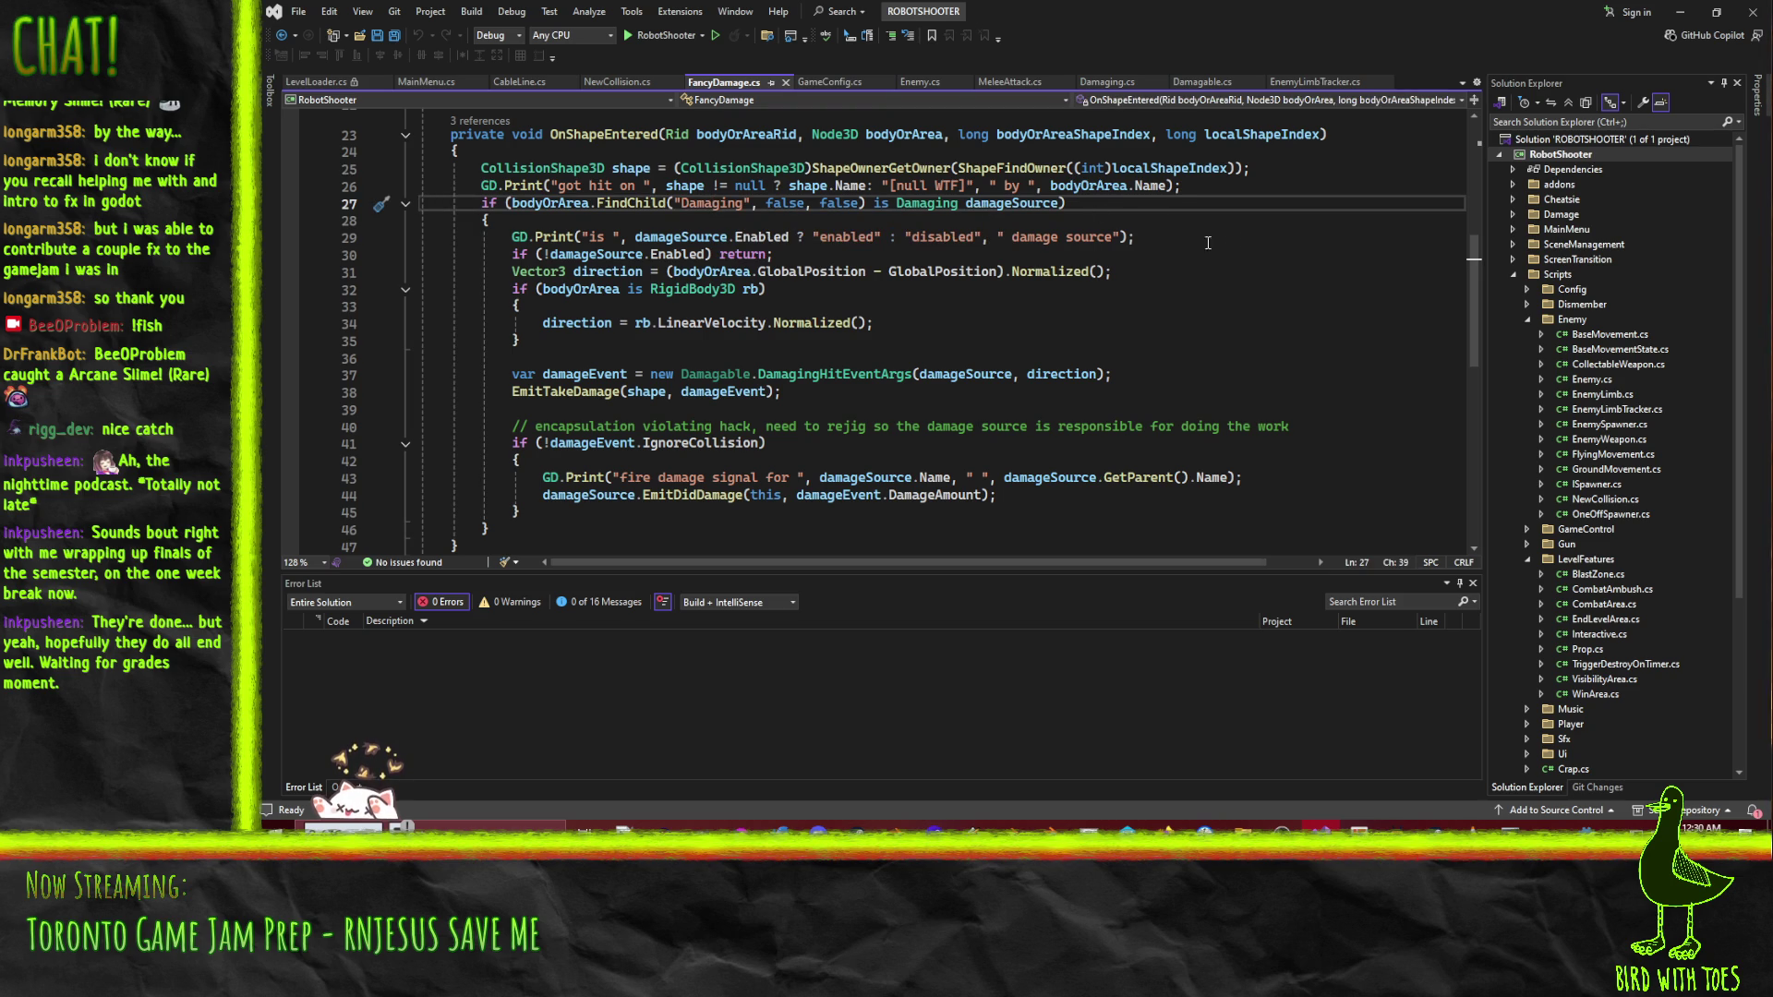
pyautogui.click(592, 290)
pyautogui.scroll(-1, 592, 290)
pyautogui.click(574, 342)
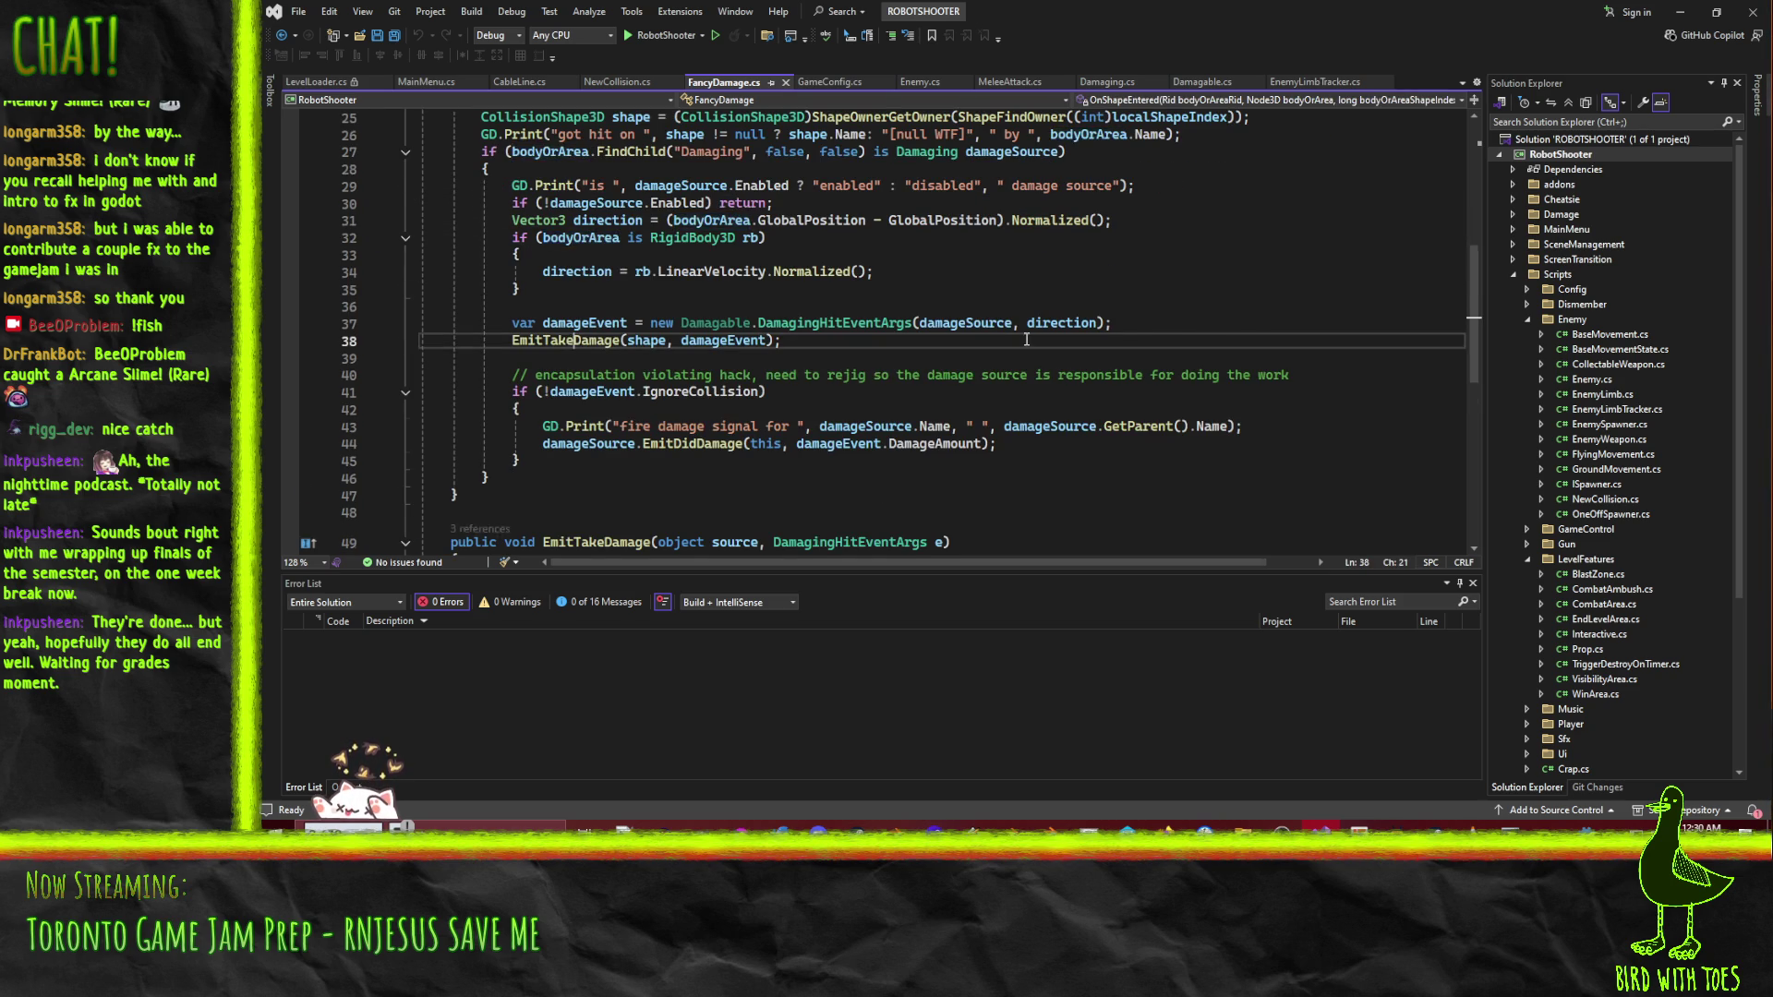
pyautogui.scroll(-1, 955, 317)
pyautogui.click(658, 375)
pyautogui.scroll(-4, 922, 384)
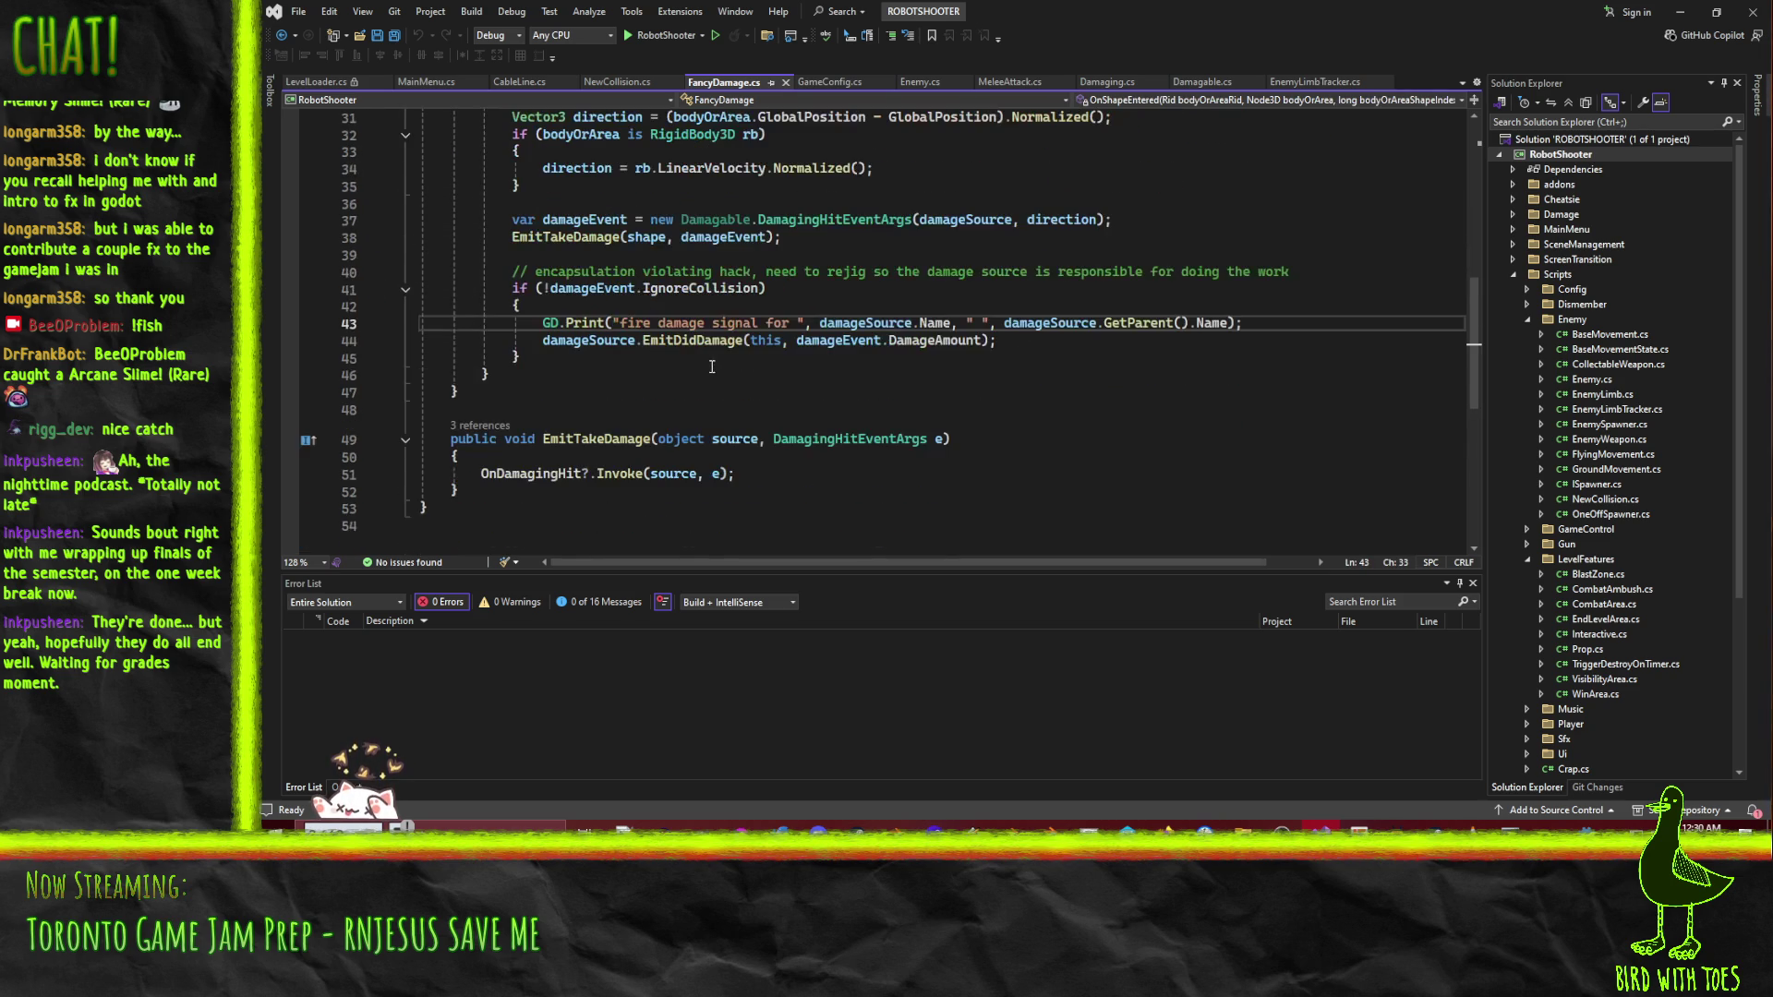
pyautogui.scroll(13, 921, 384)
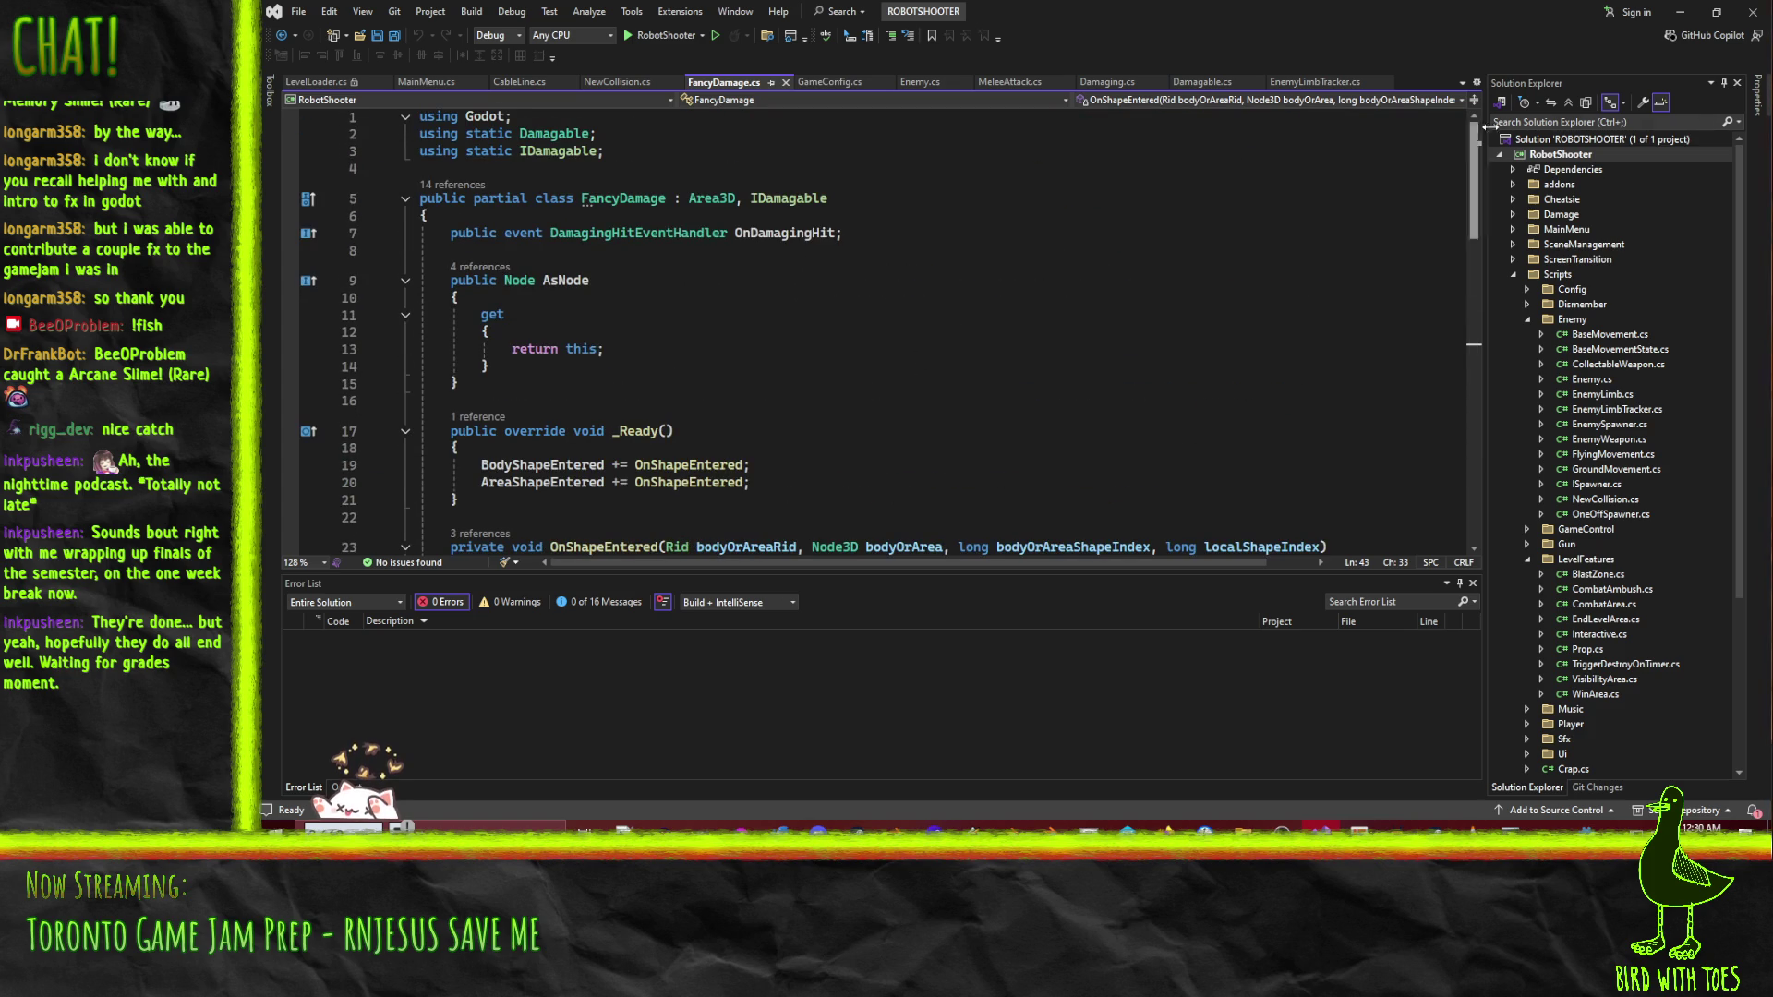
# - Back in Godot, select the NewCollision node and open its NewCollision.cs script
pyautogui.click(1680, 12)
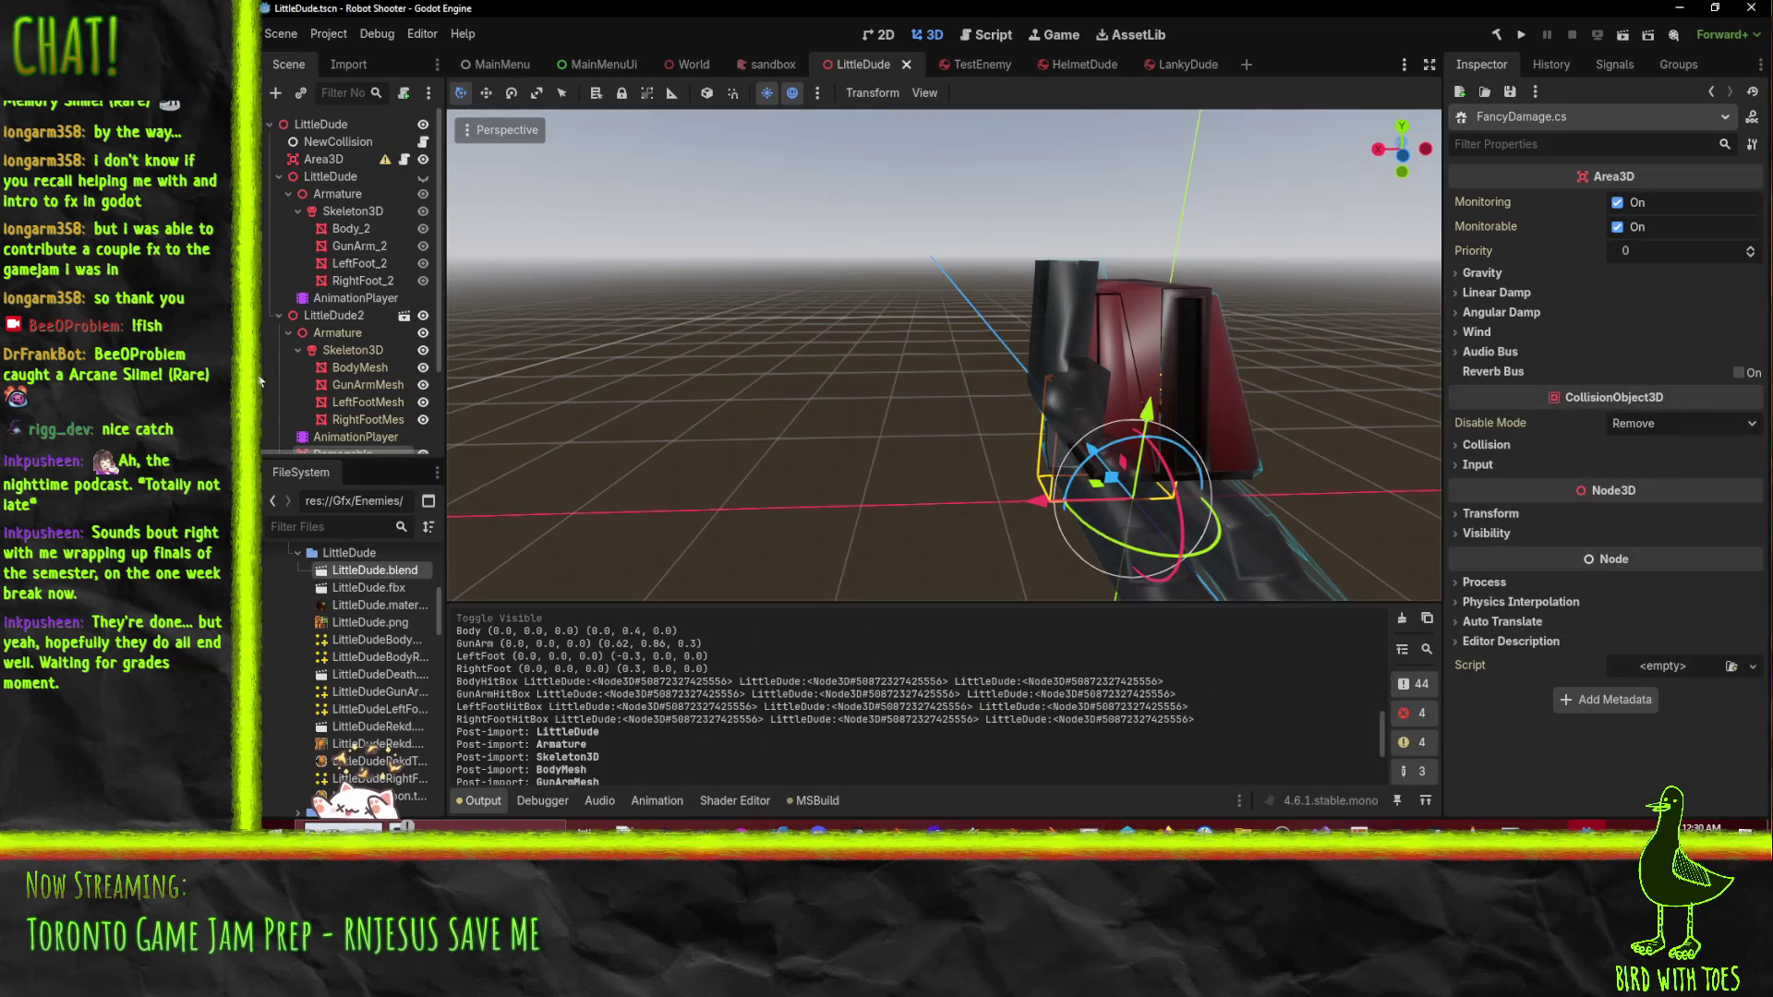
pyautogui.click(340, 141)
pyautogui.click(423, 141)
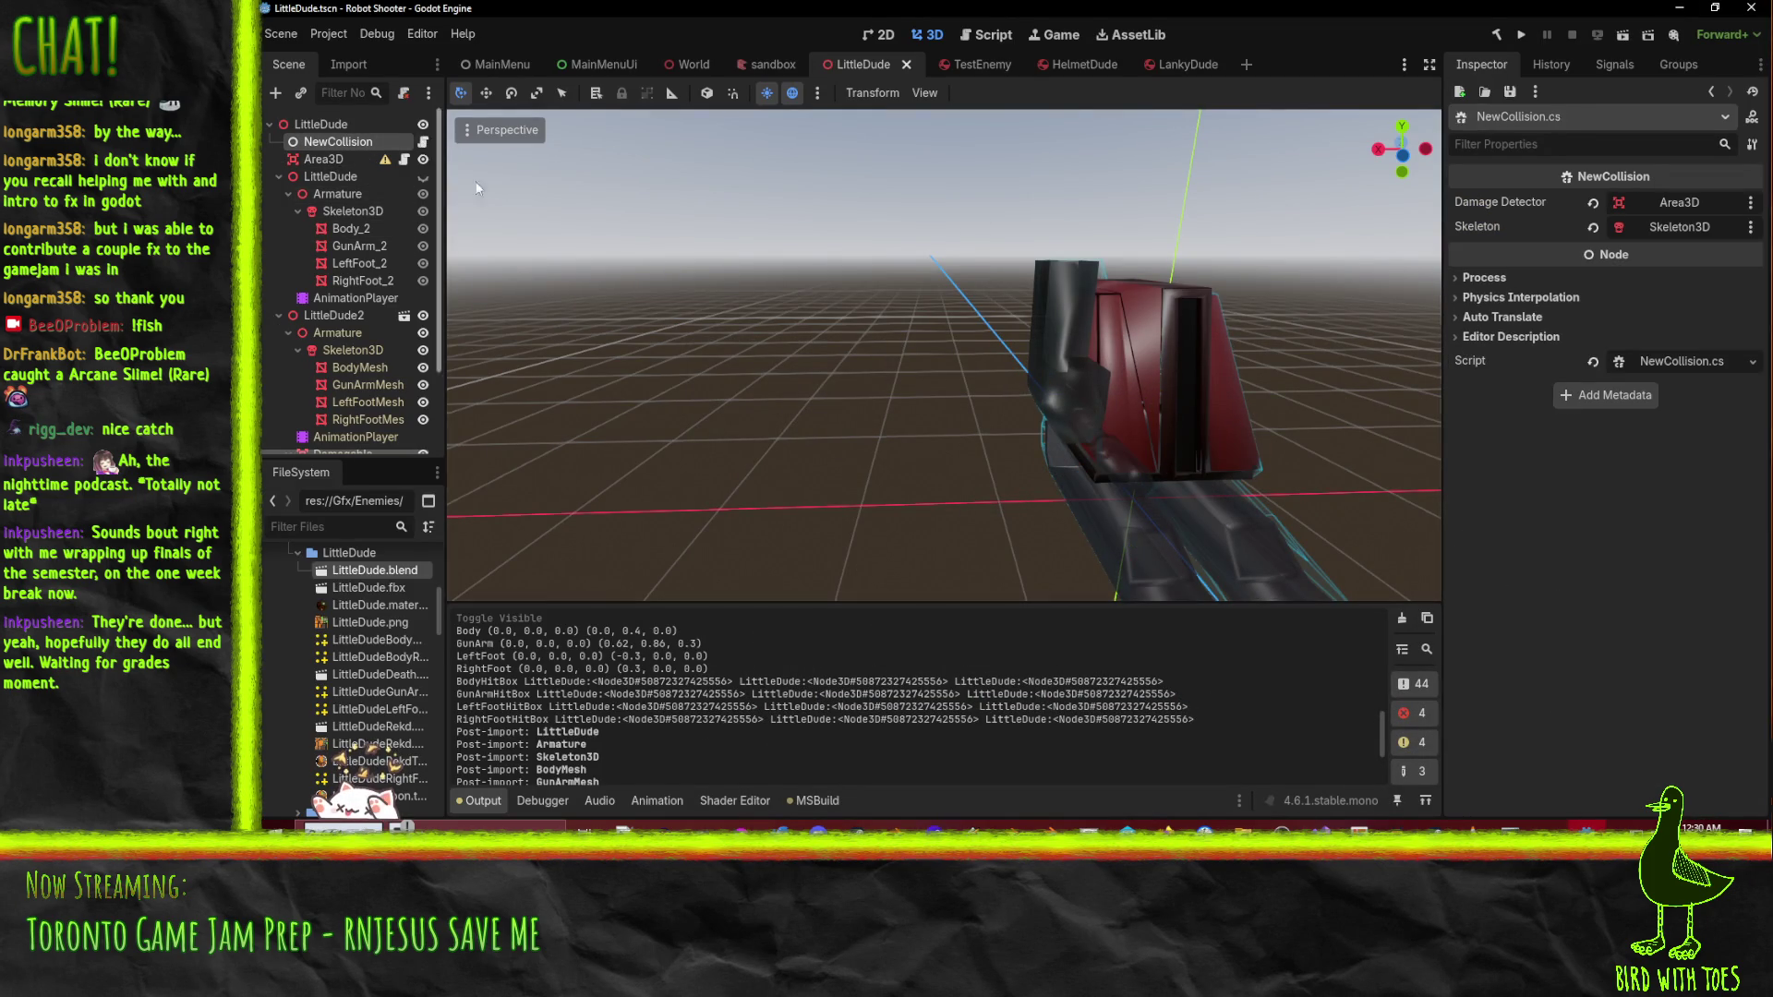
# - Select NewCollision.cs's _Process method, which snaps collision shapes to bone poses, then return to Godot
pyautogui.scroll(-7, 986, 291)
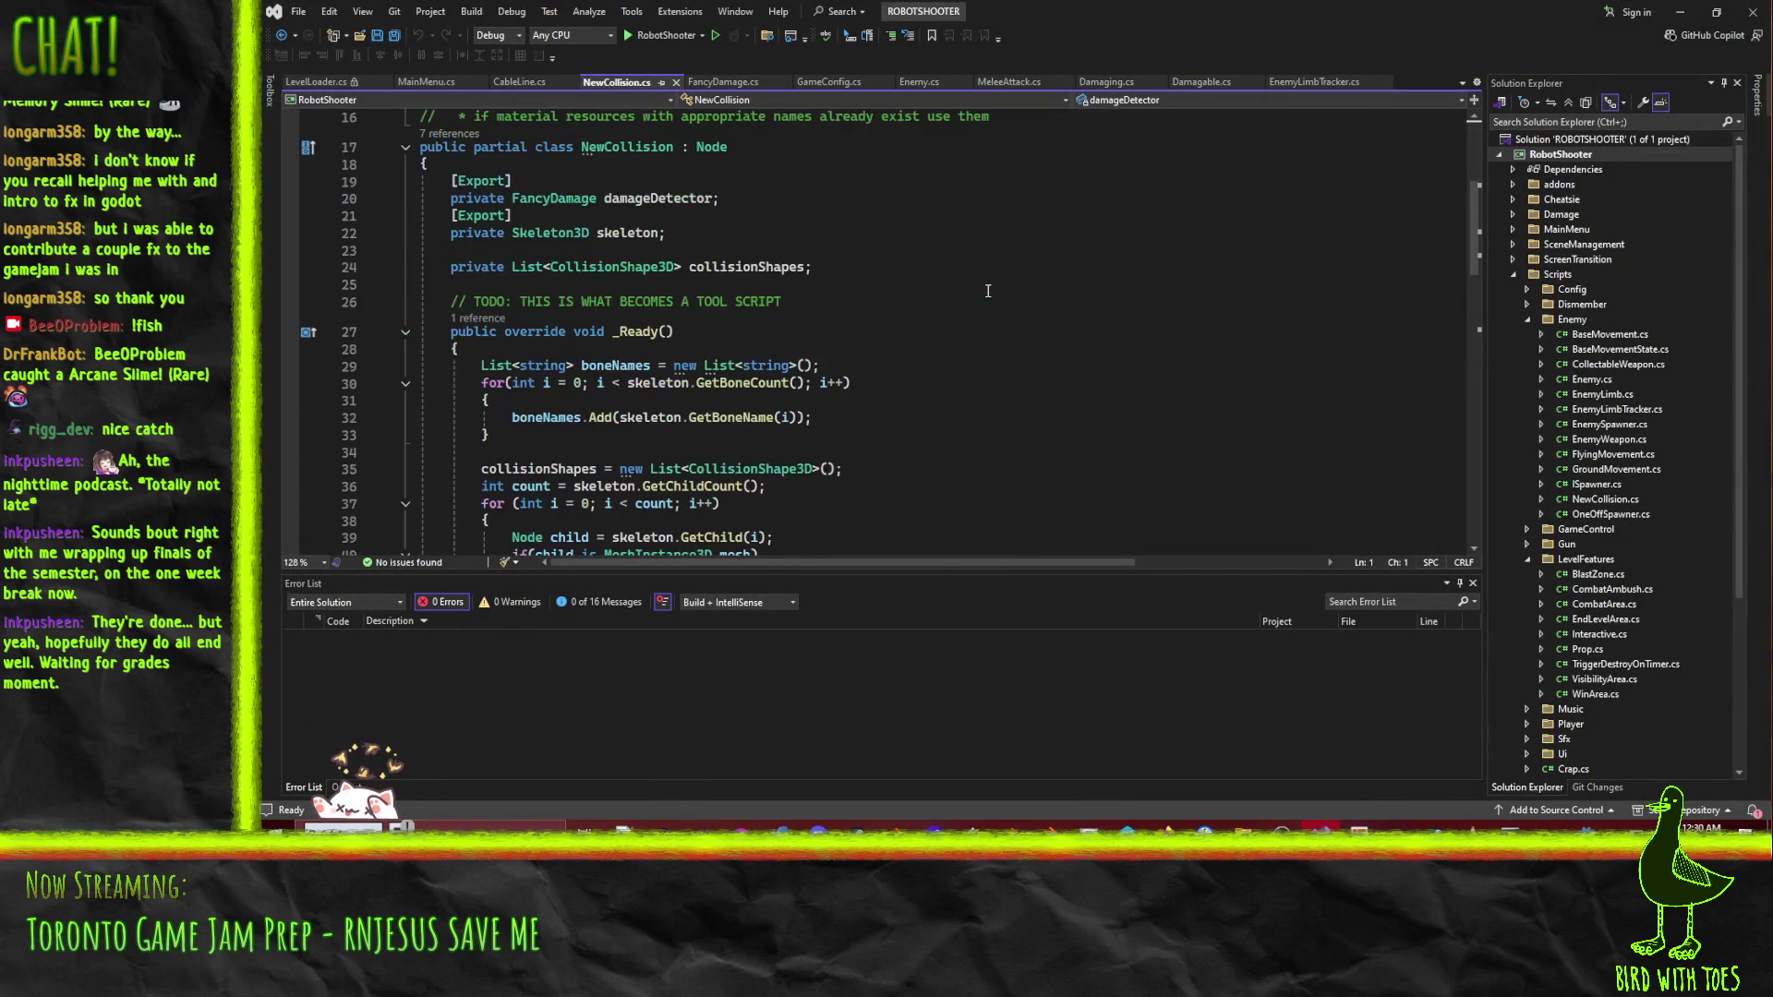
pyautogui.scroll(-15, 686, 356)
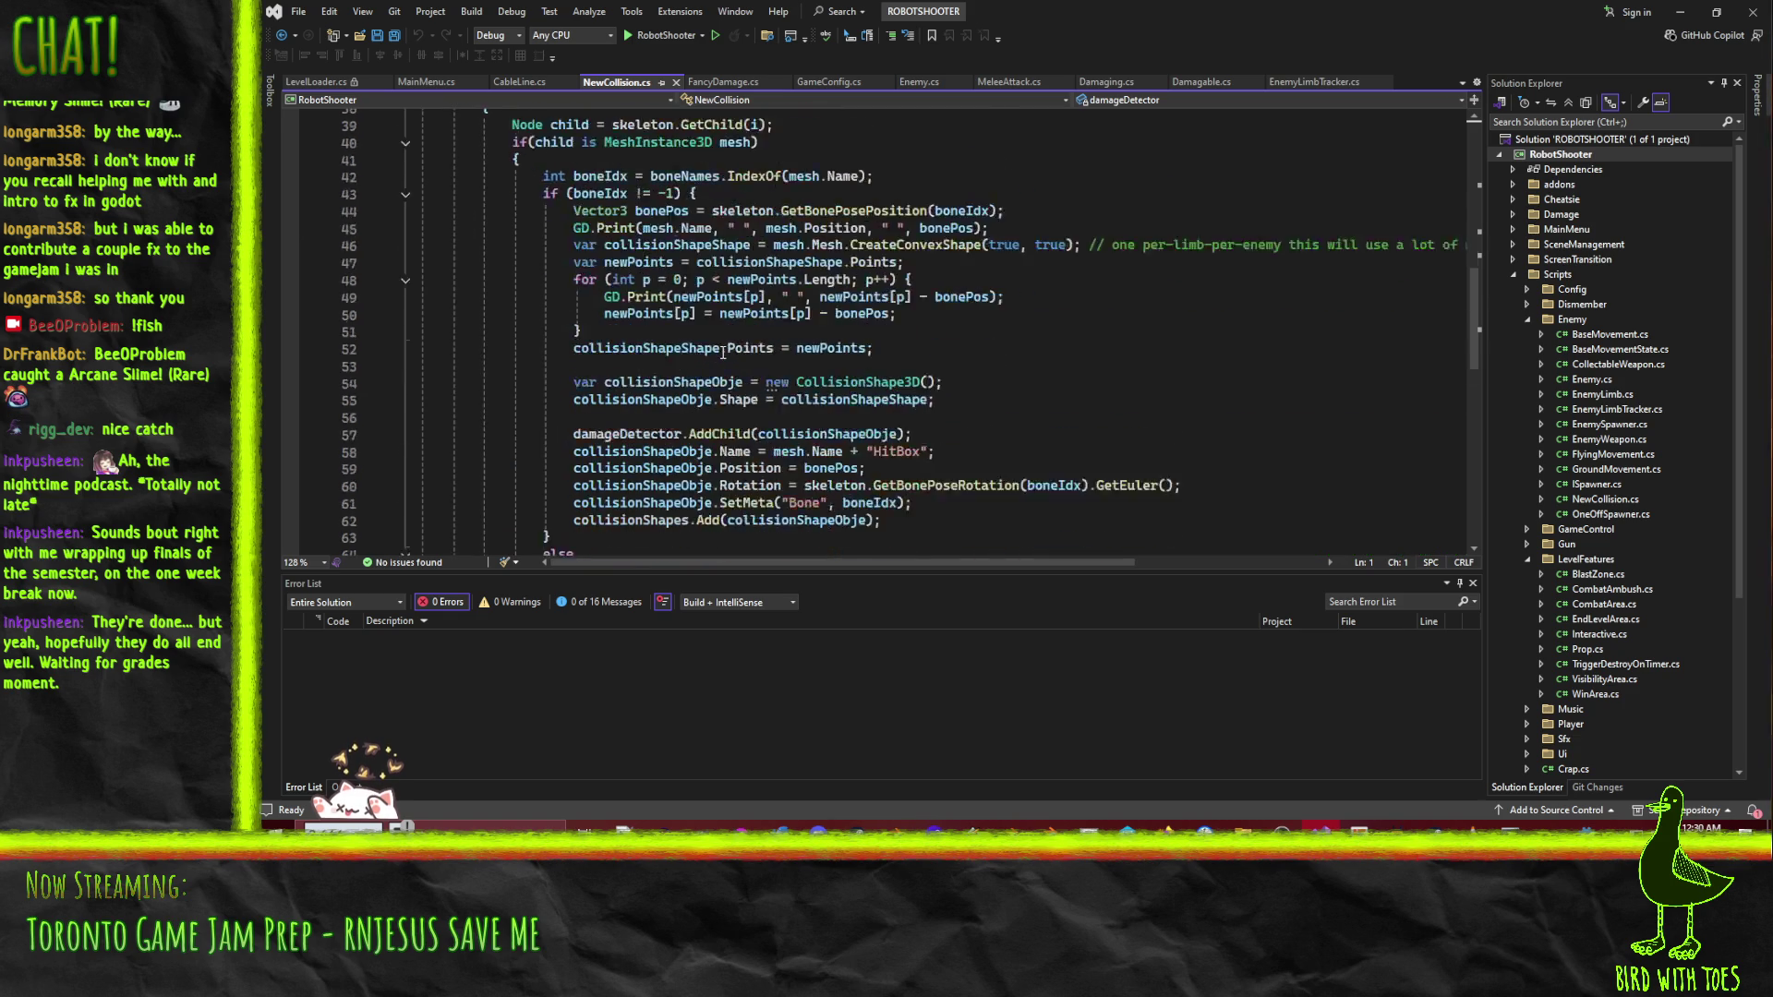
pyautogui.scroll(1, 725, 361)
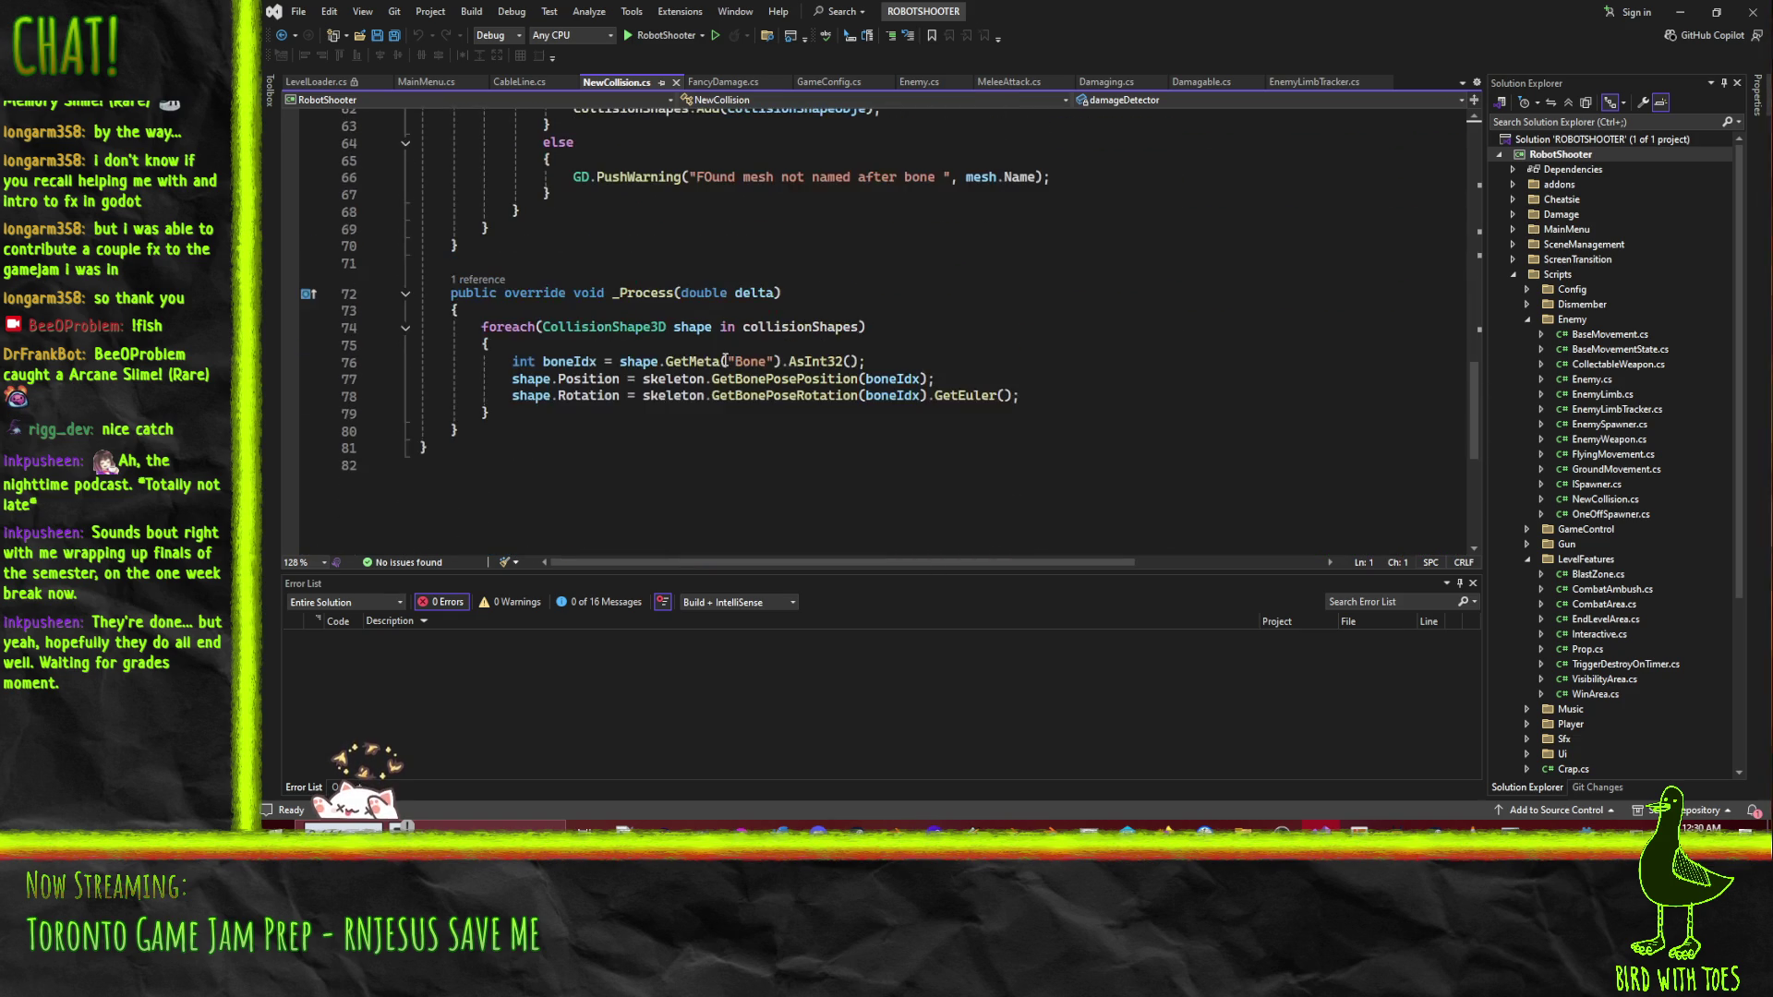
pyautogui.click(461, 430)
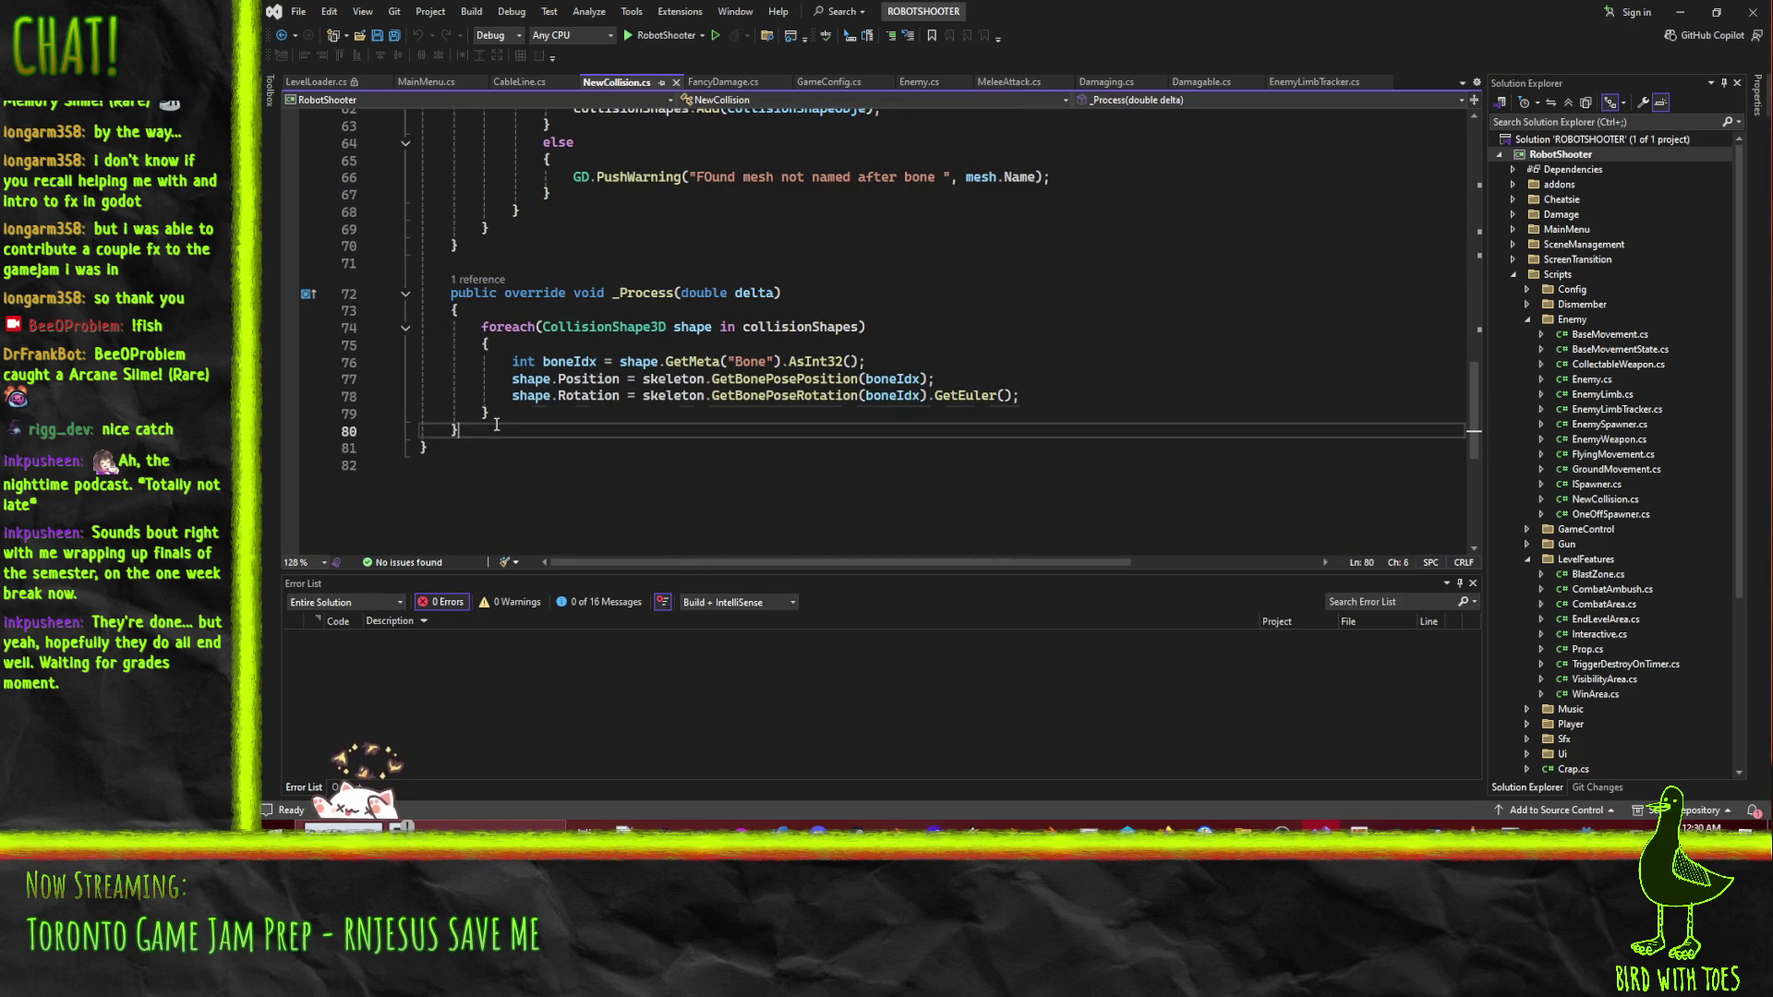
pyautogui.moveTo(462, 430)
pyautogui.mouseDown()
pyautogui.moveTo(434, 328)
pyautogui.moveTo(366, 293)
pyautogui.mouseUp()
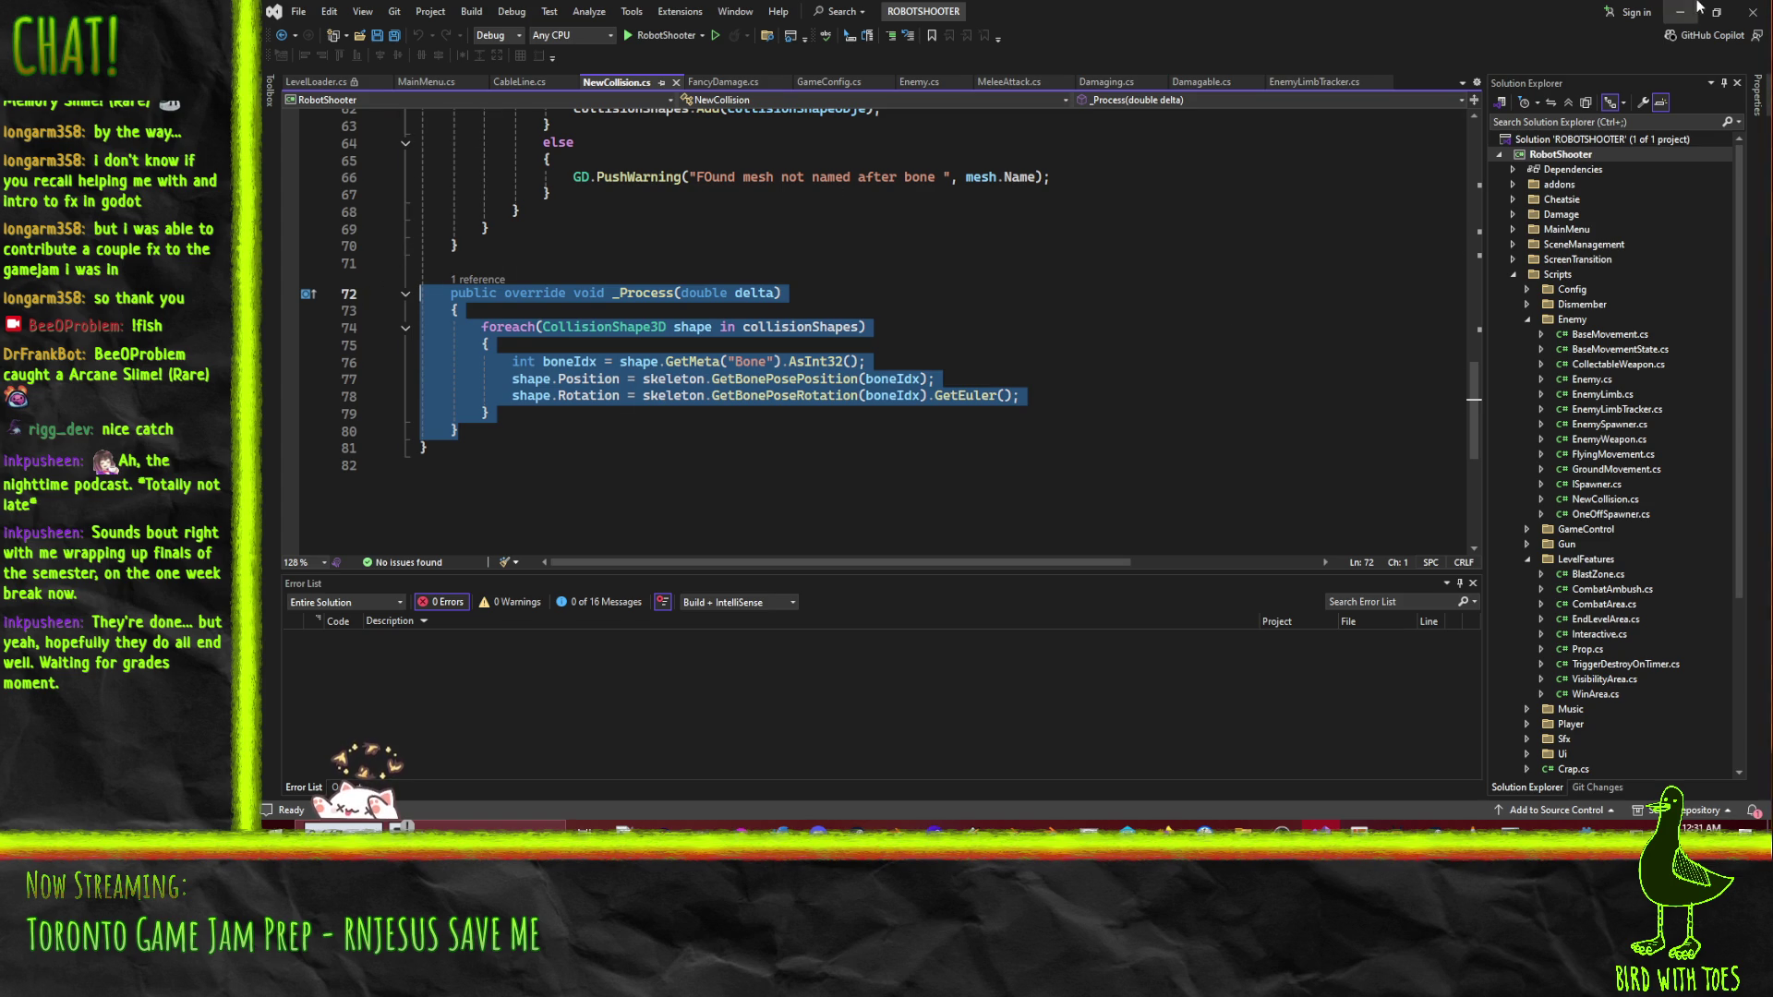
pyautogui.hotkey('alt', 'Tab')
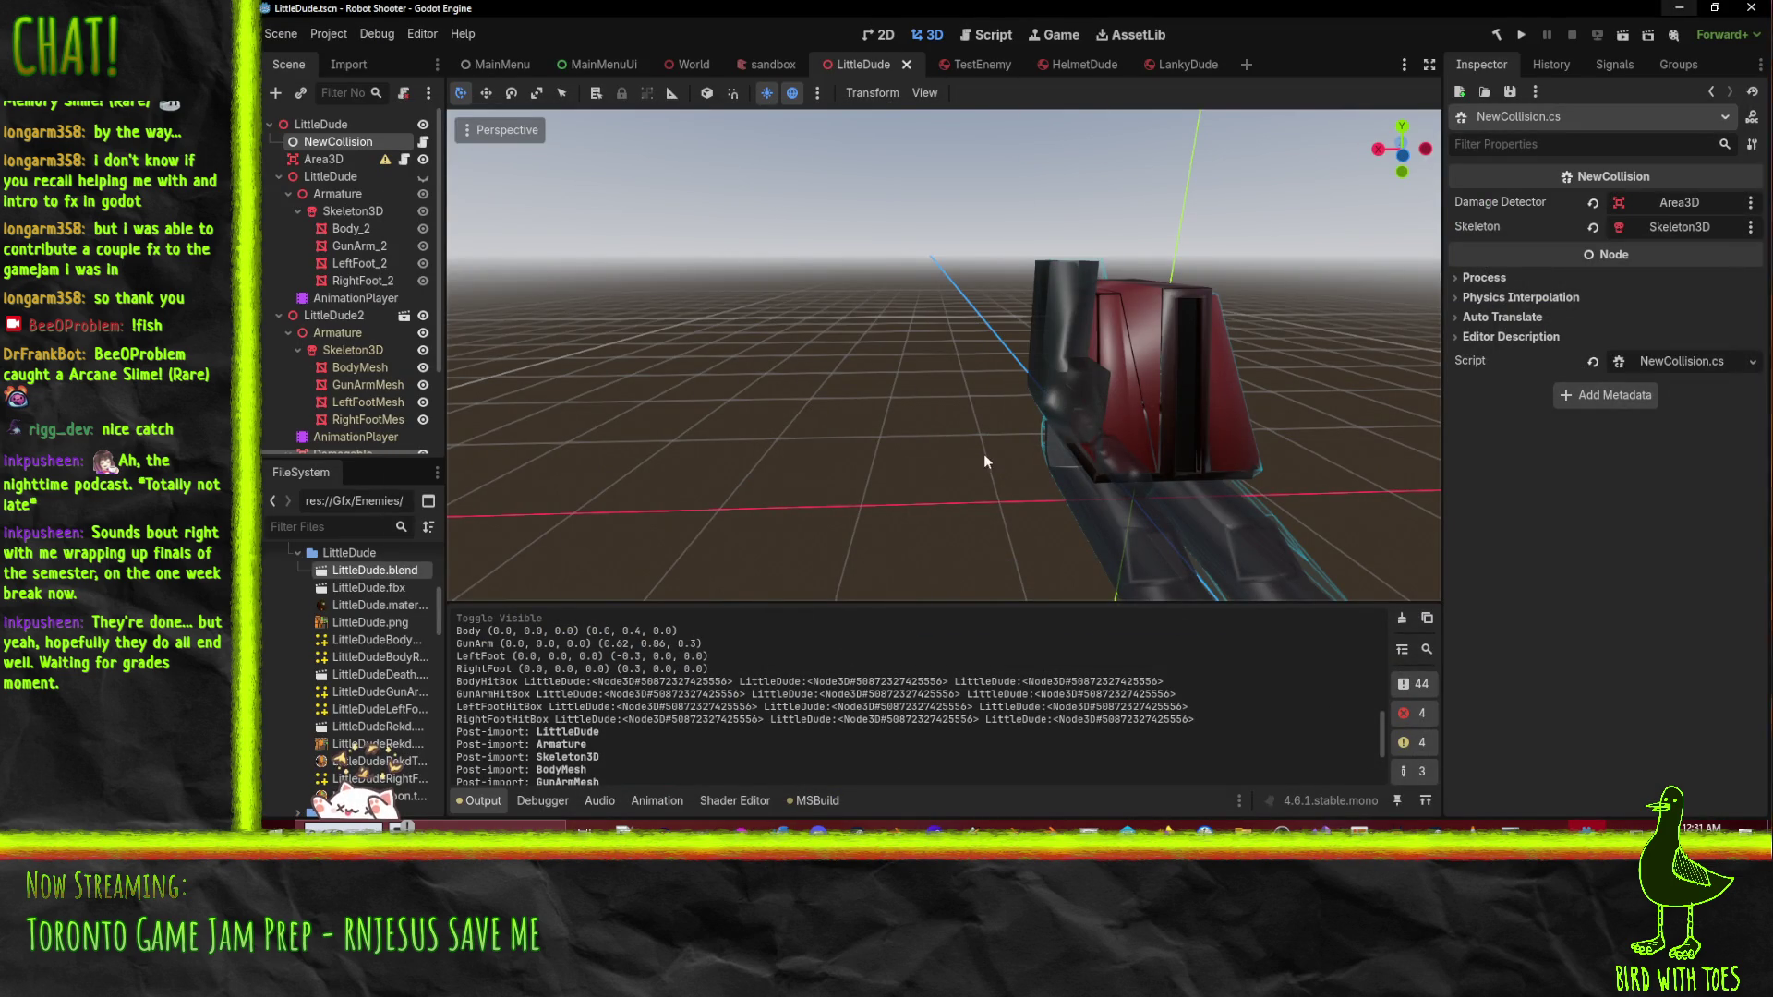
# - Open EnemyPostprocess.gd in the Script workspace, its line 60 reparent call still commented out
pyautogui.scroll(-3, 349, 346)
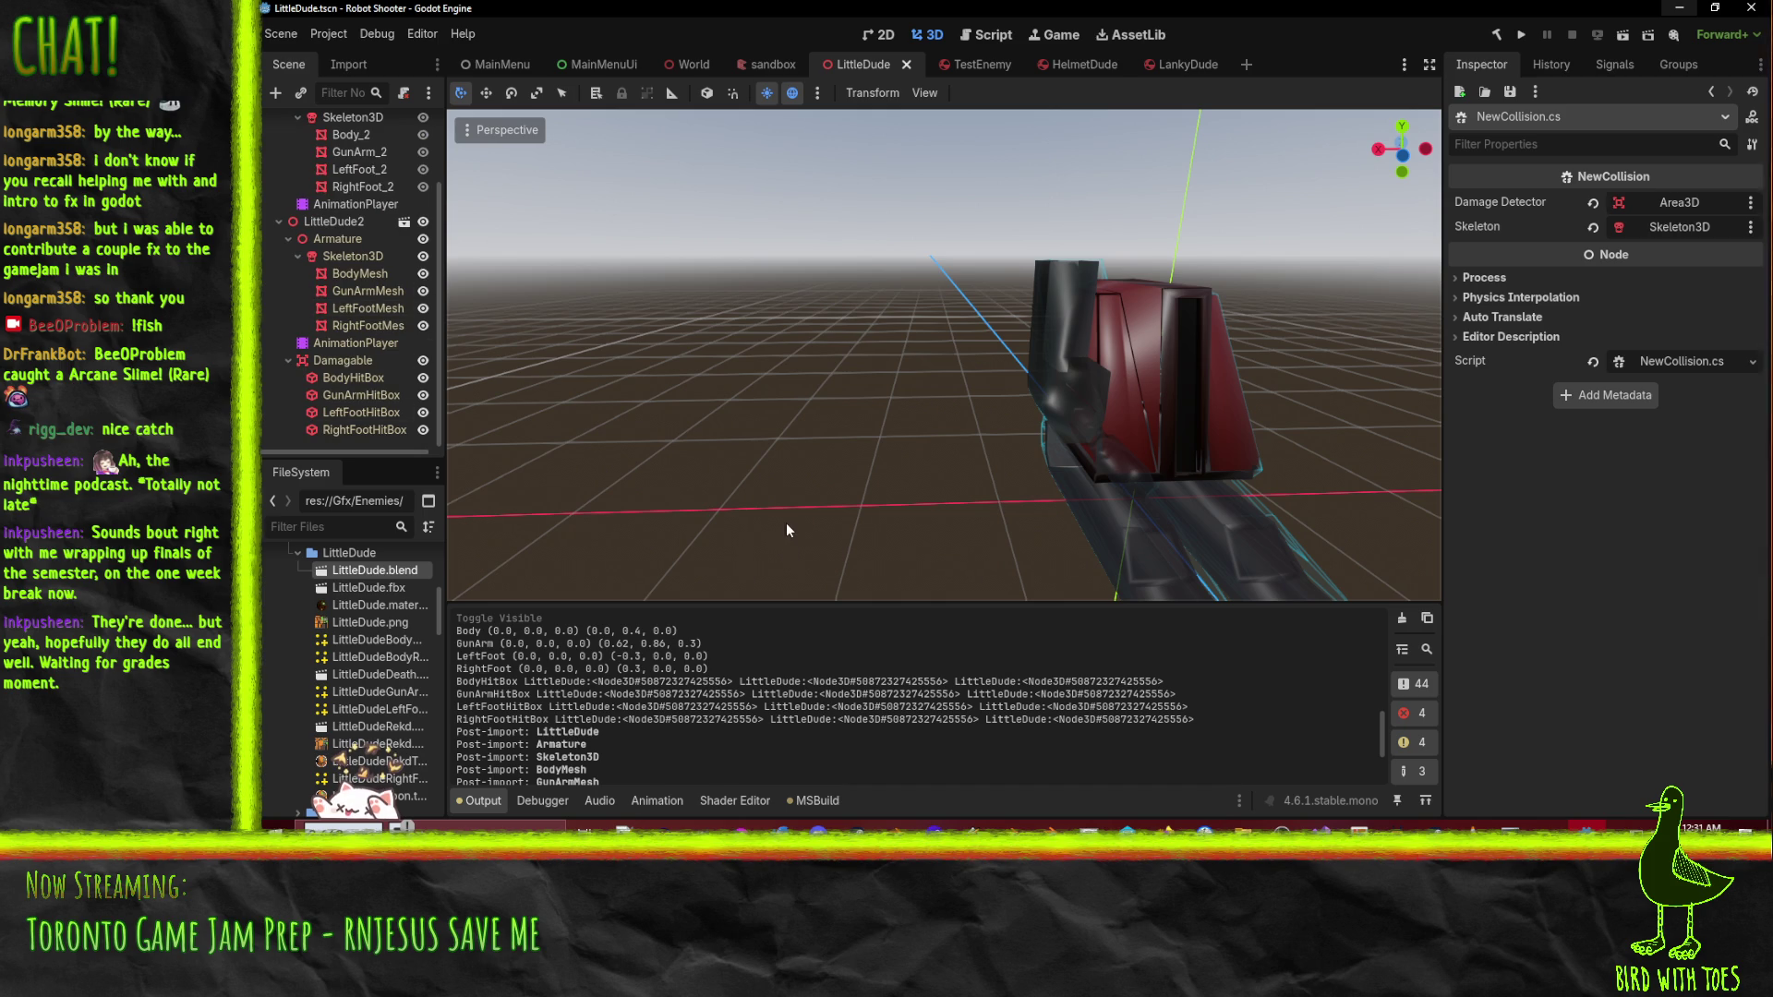
pyautogui.click(986, 35)
pyautogui.scroll(-1, 798, 464)
pyautogui.scroll(3, 924, 461)
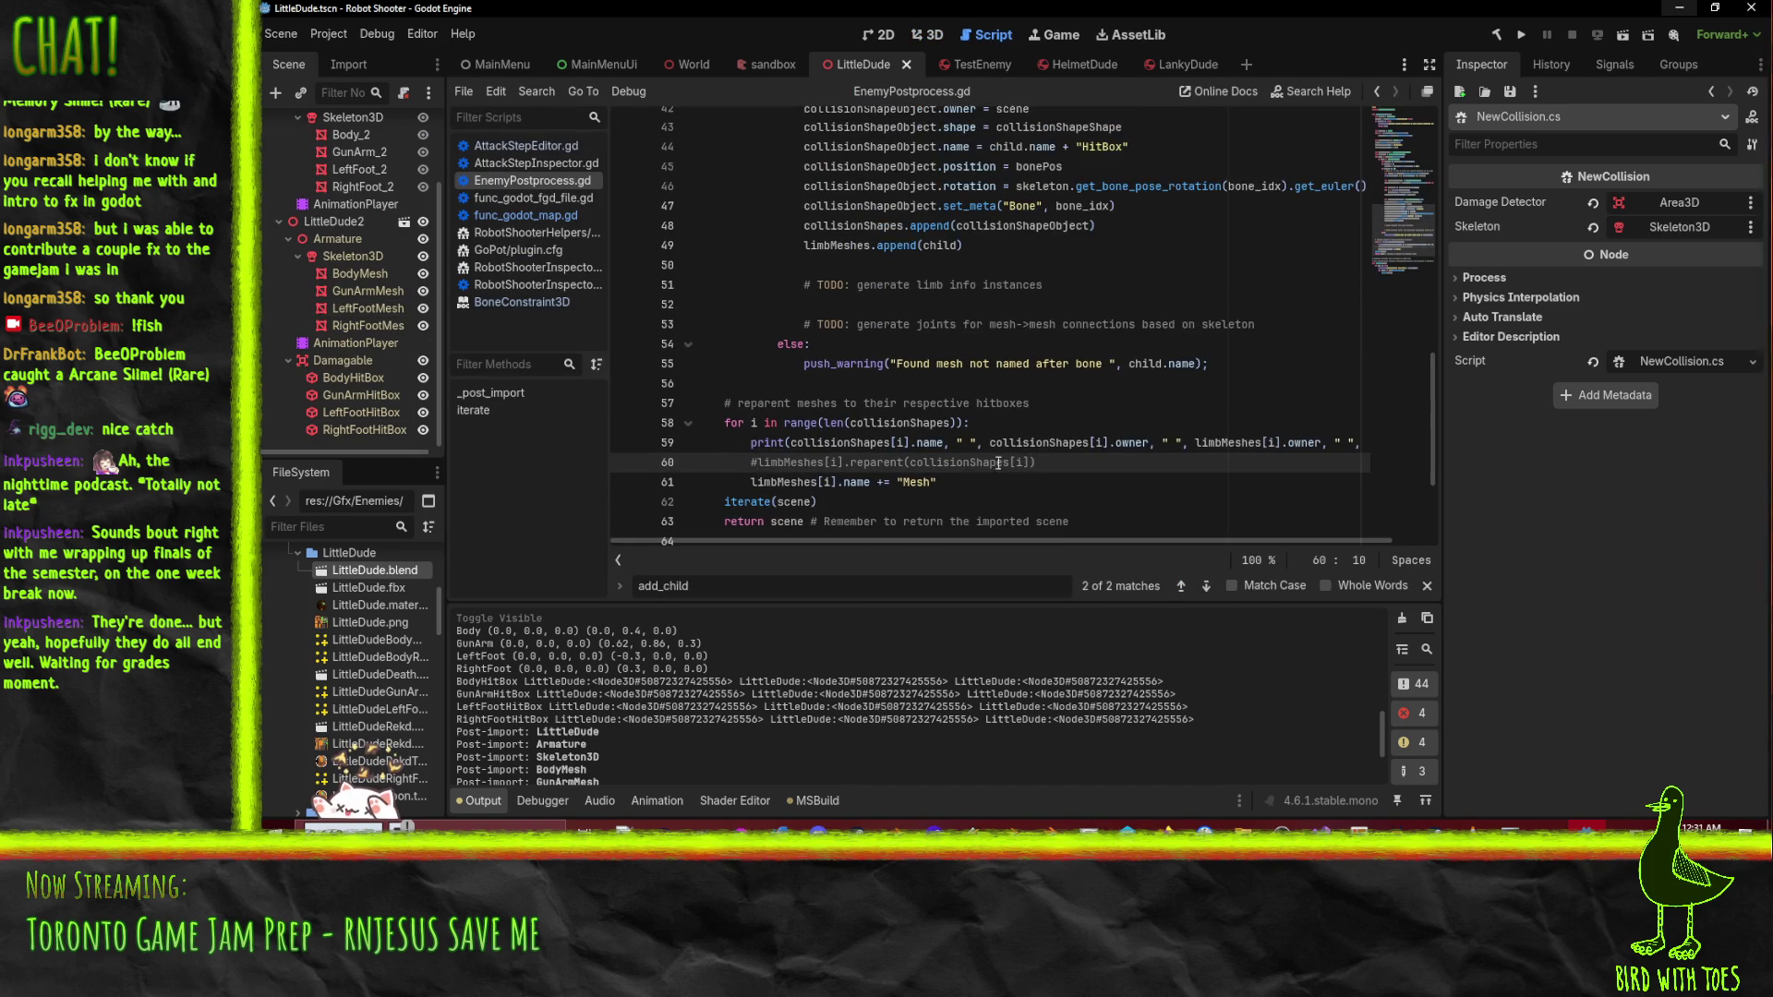
# - Delete the '# reparent meshes' for-loop lines 57–61 from EnemyPostprocess.gd
pyautogui.hotkey('shift', 'Down')
pyautogui.hotkey('shift', 'Down')
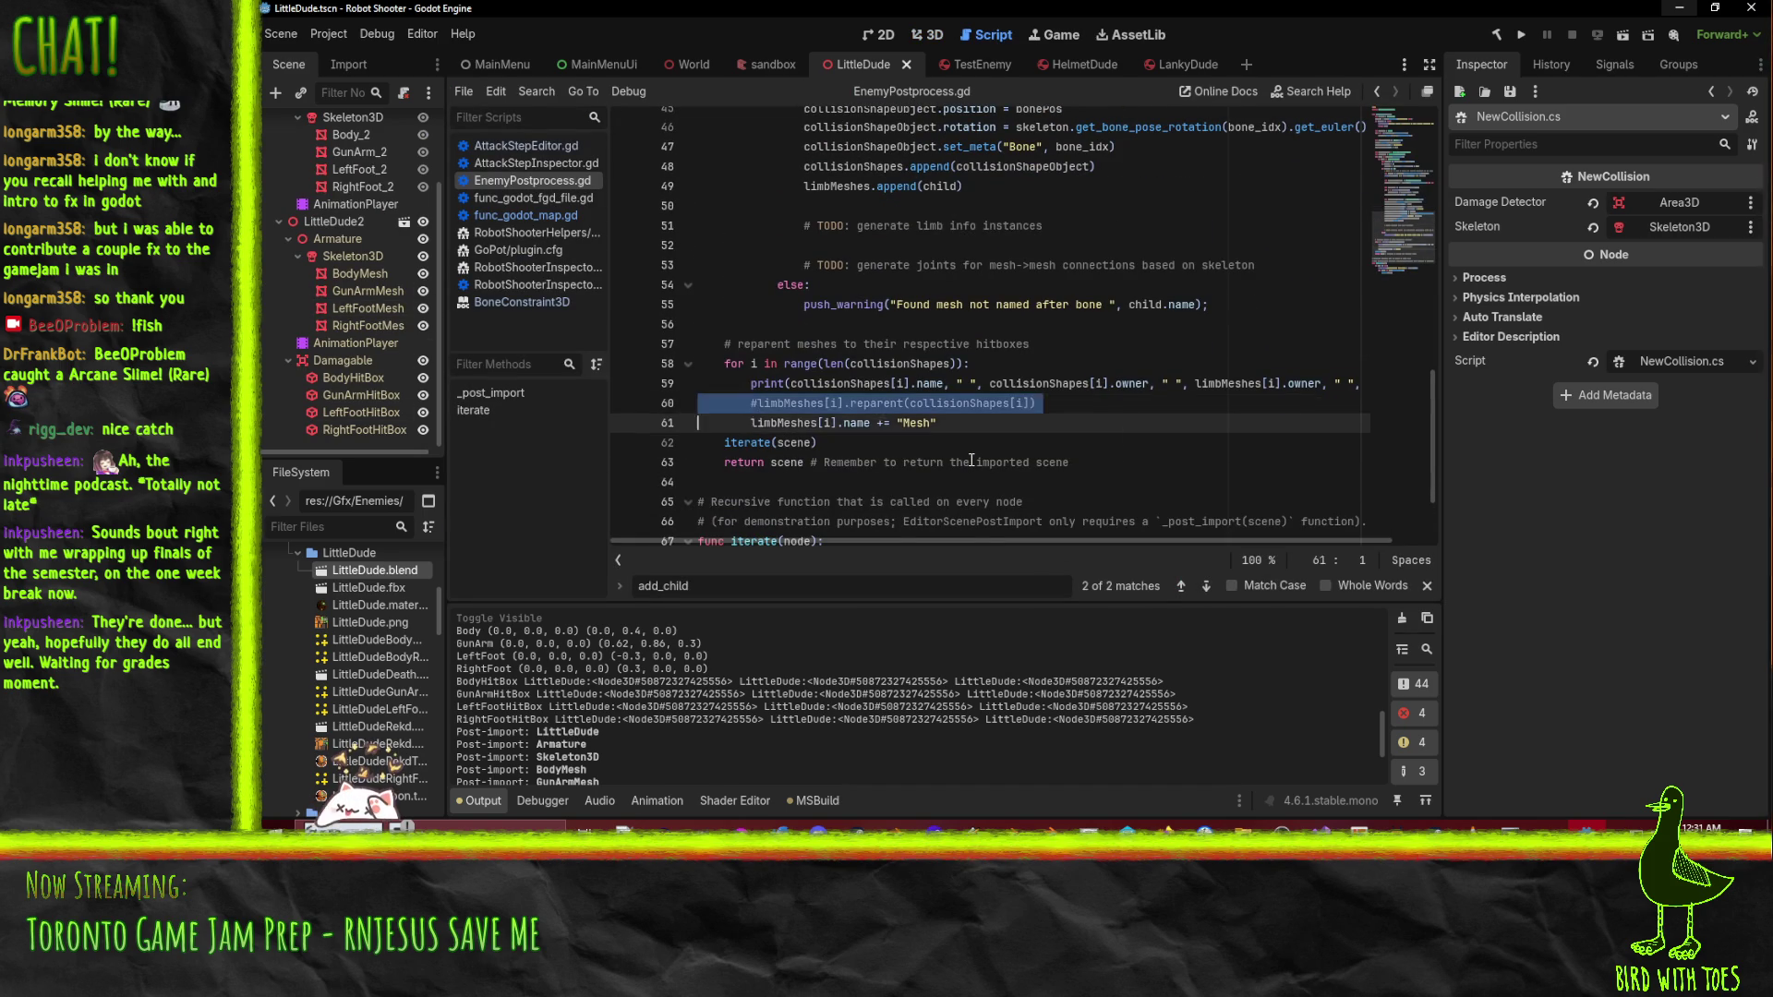
pyautogui.press('Delete')
pyautogui.press('Up')
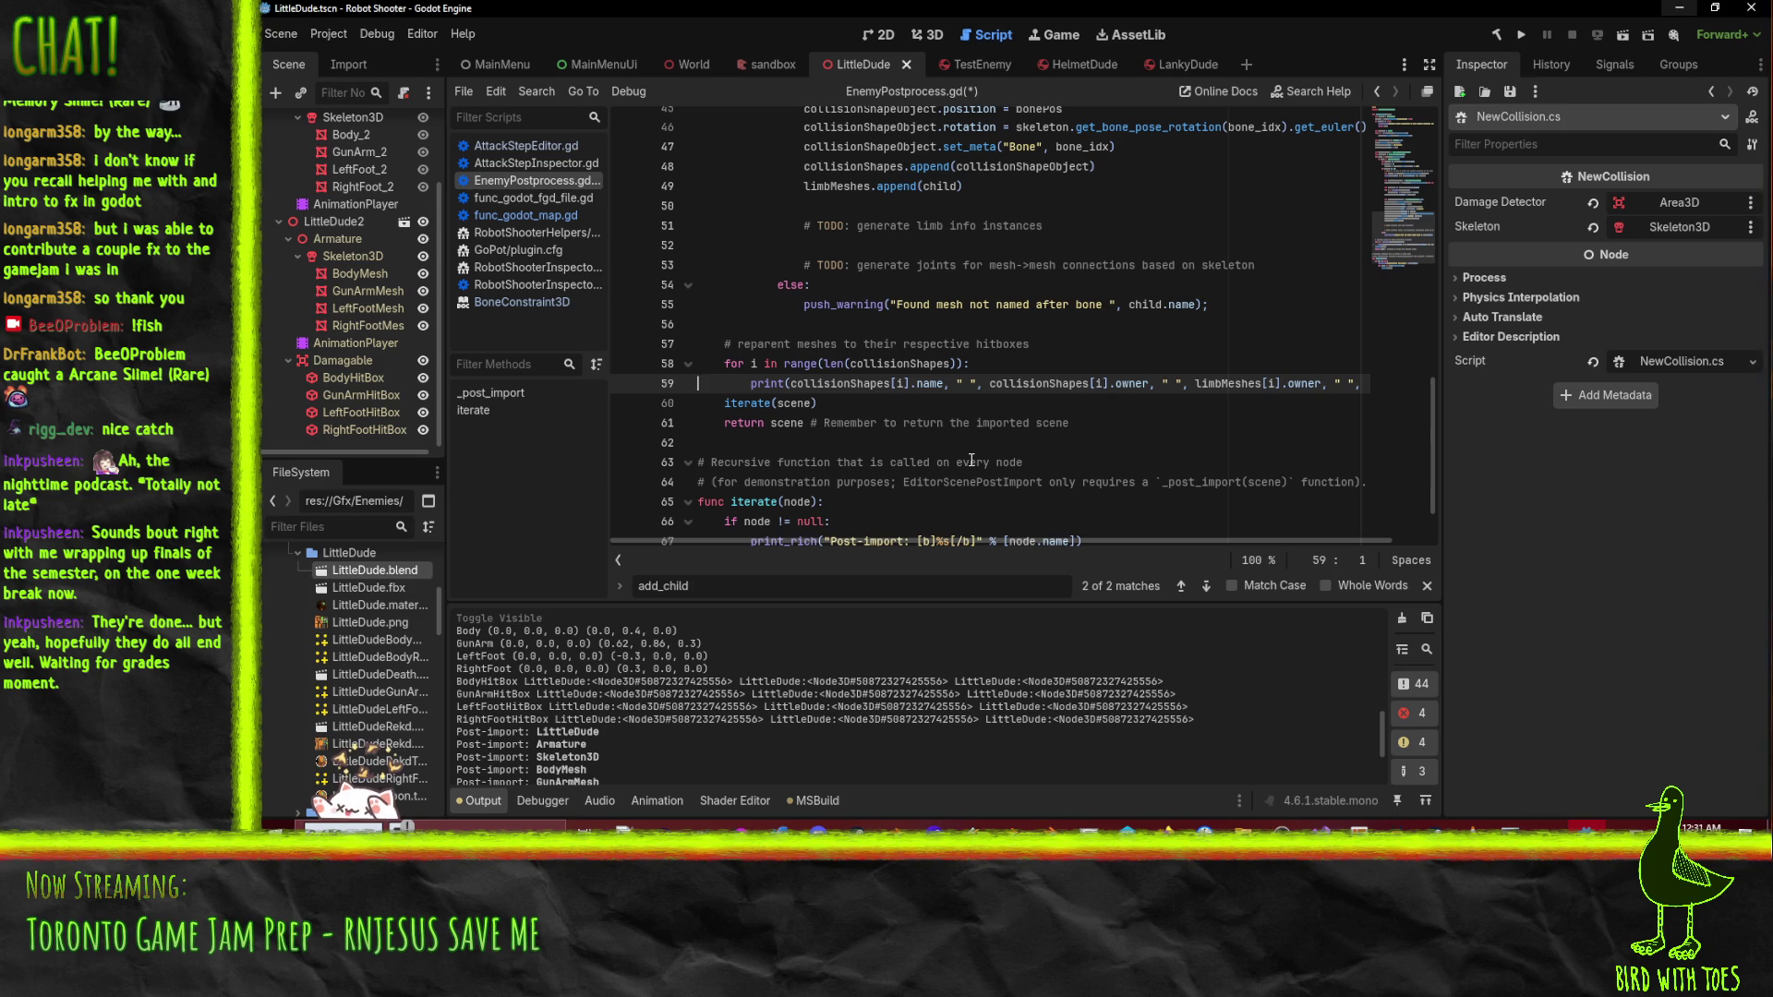
pyautogui.press('Up')
pyautogui.hotkey('shift', 'Down')
pyautogui.hotkey('shift', 'Down')
pyautogui.press('Delete')
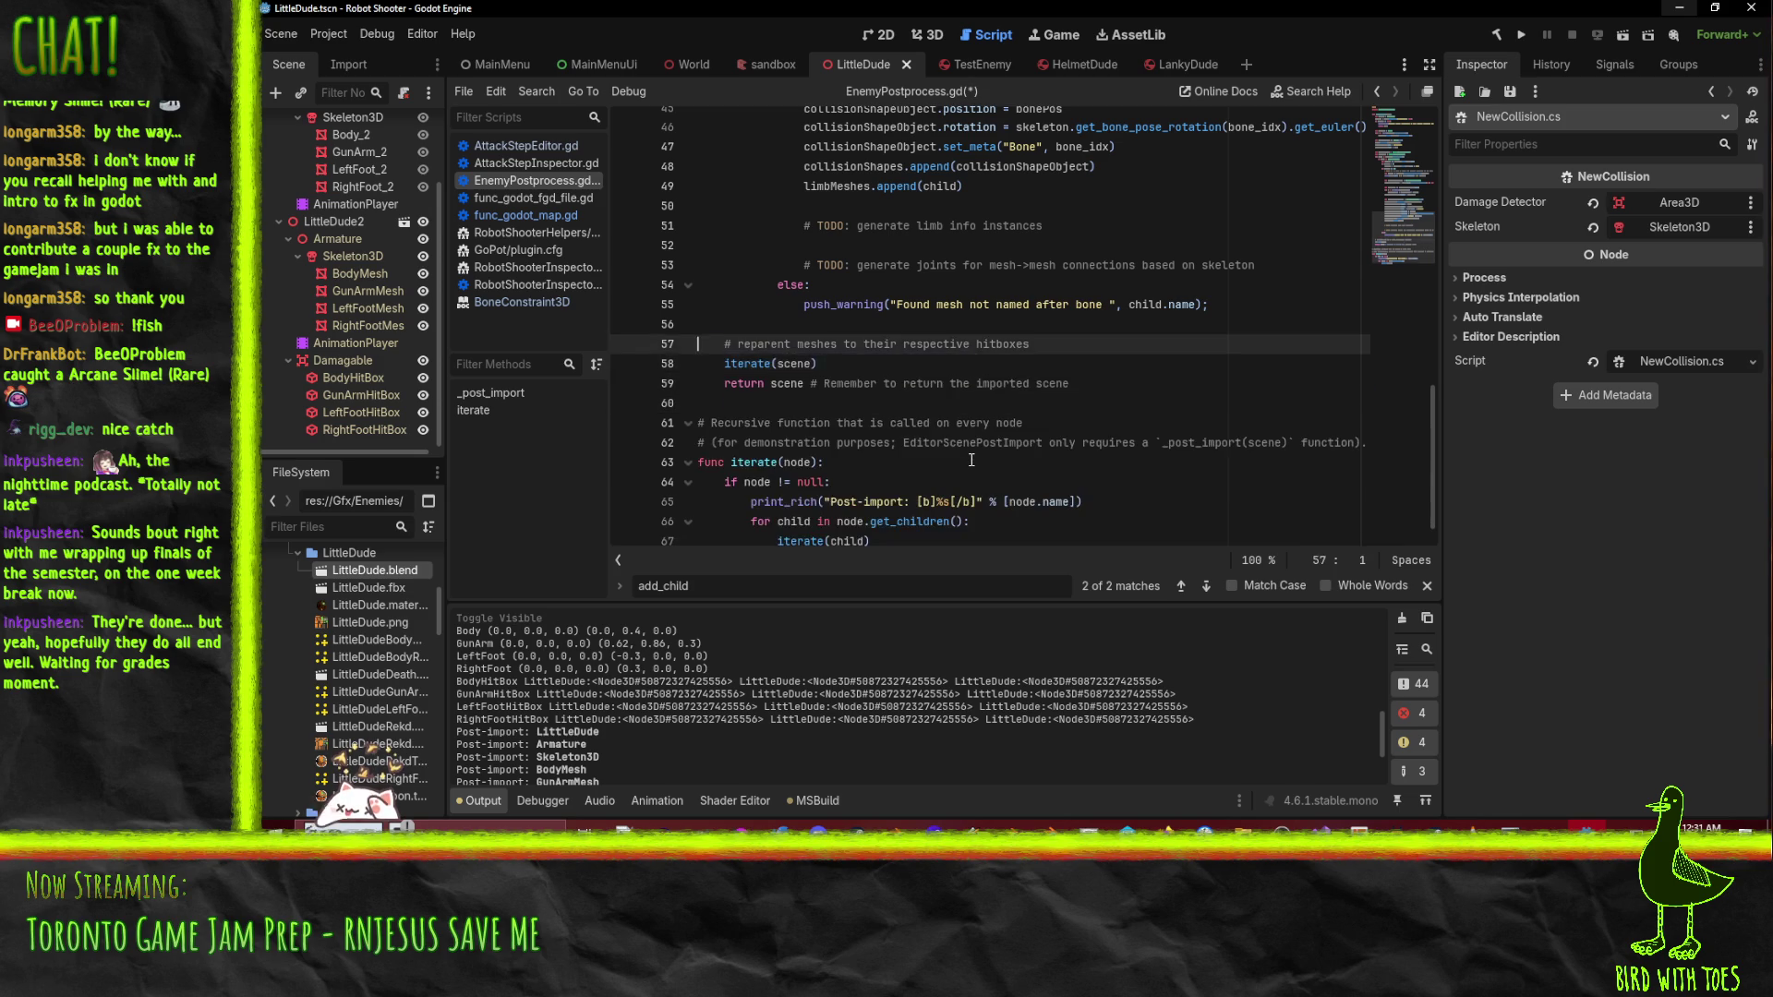
pyautogui.hotkey('shift', 'Up')
pyautogui.press('Delete')
pyautogui.press('Up')
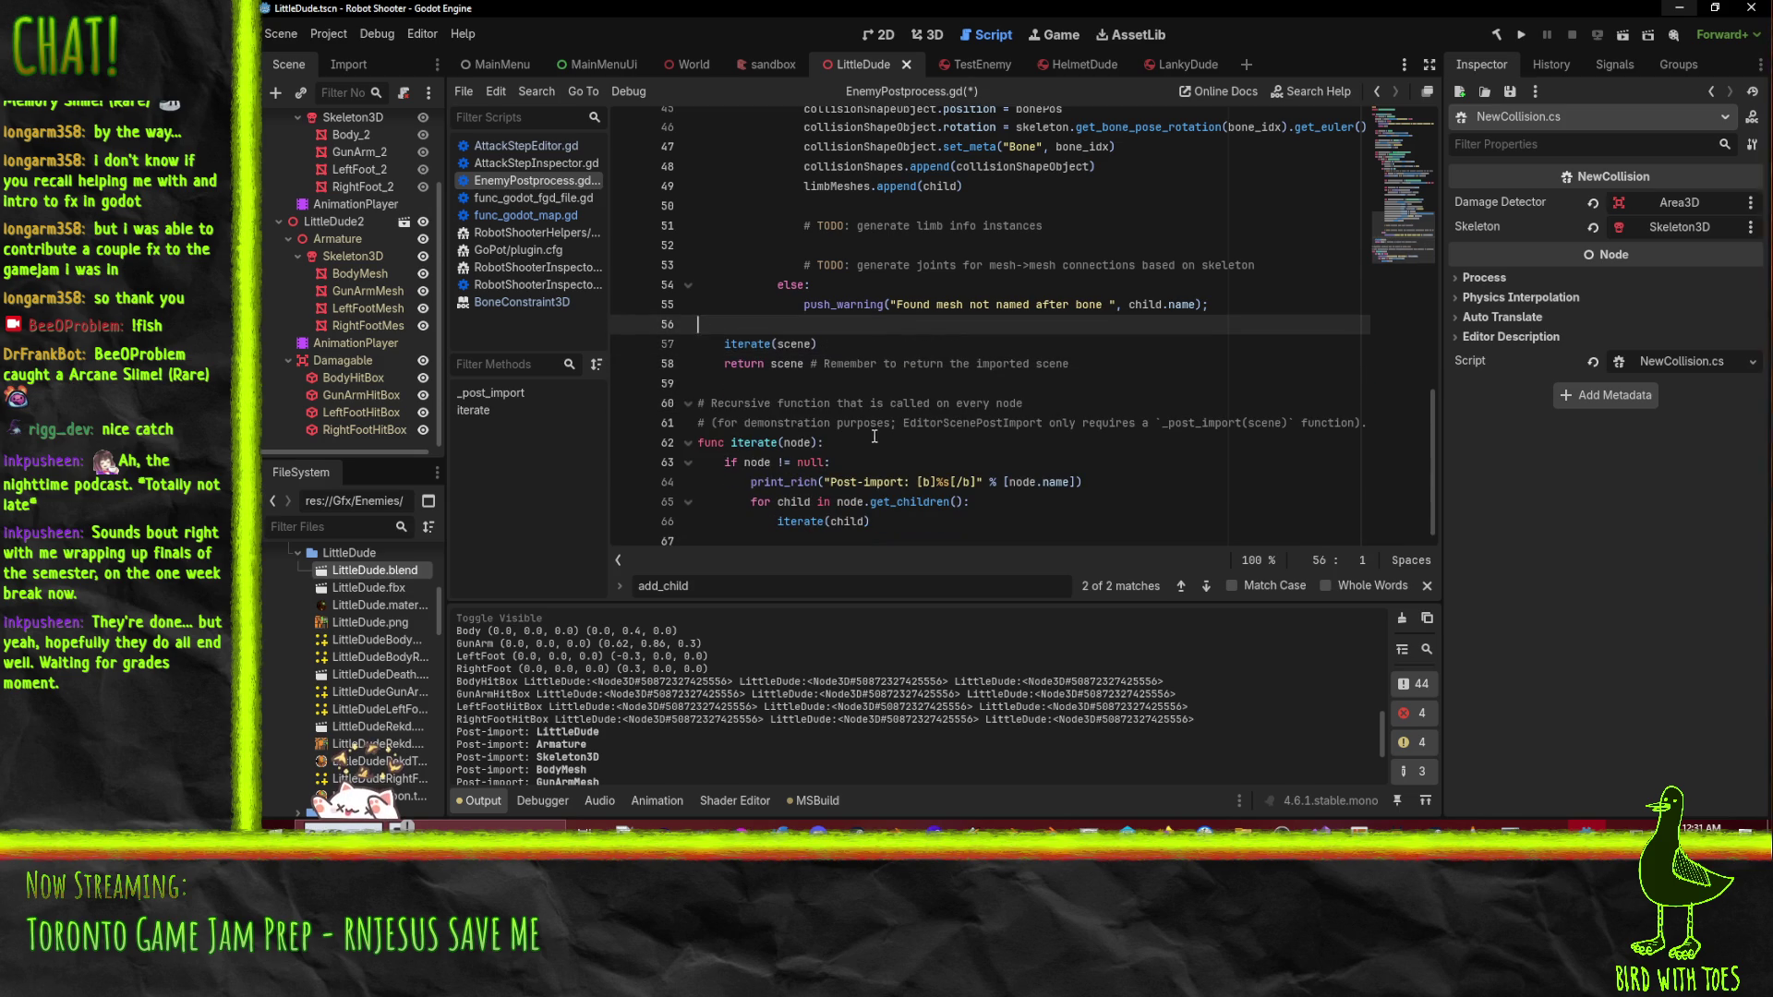
# - Place the cursor on blank line 19 after the damage detector setup
pyautogui.scroll(1, 1023, 428)
pyautogui.scroll(9, 1023, 428)
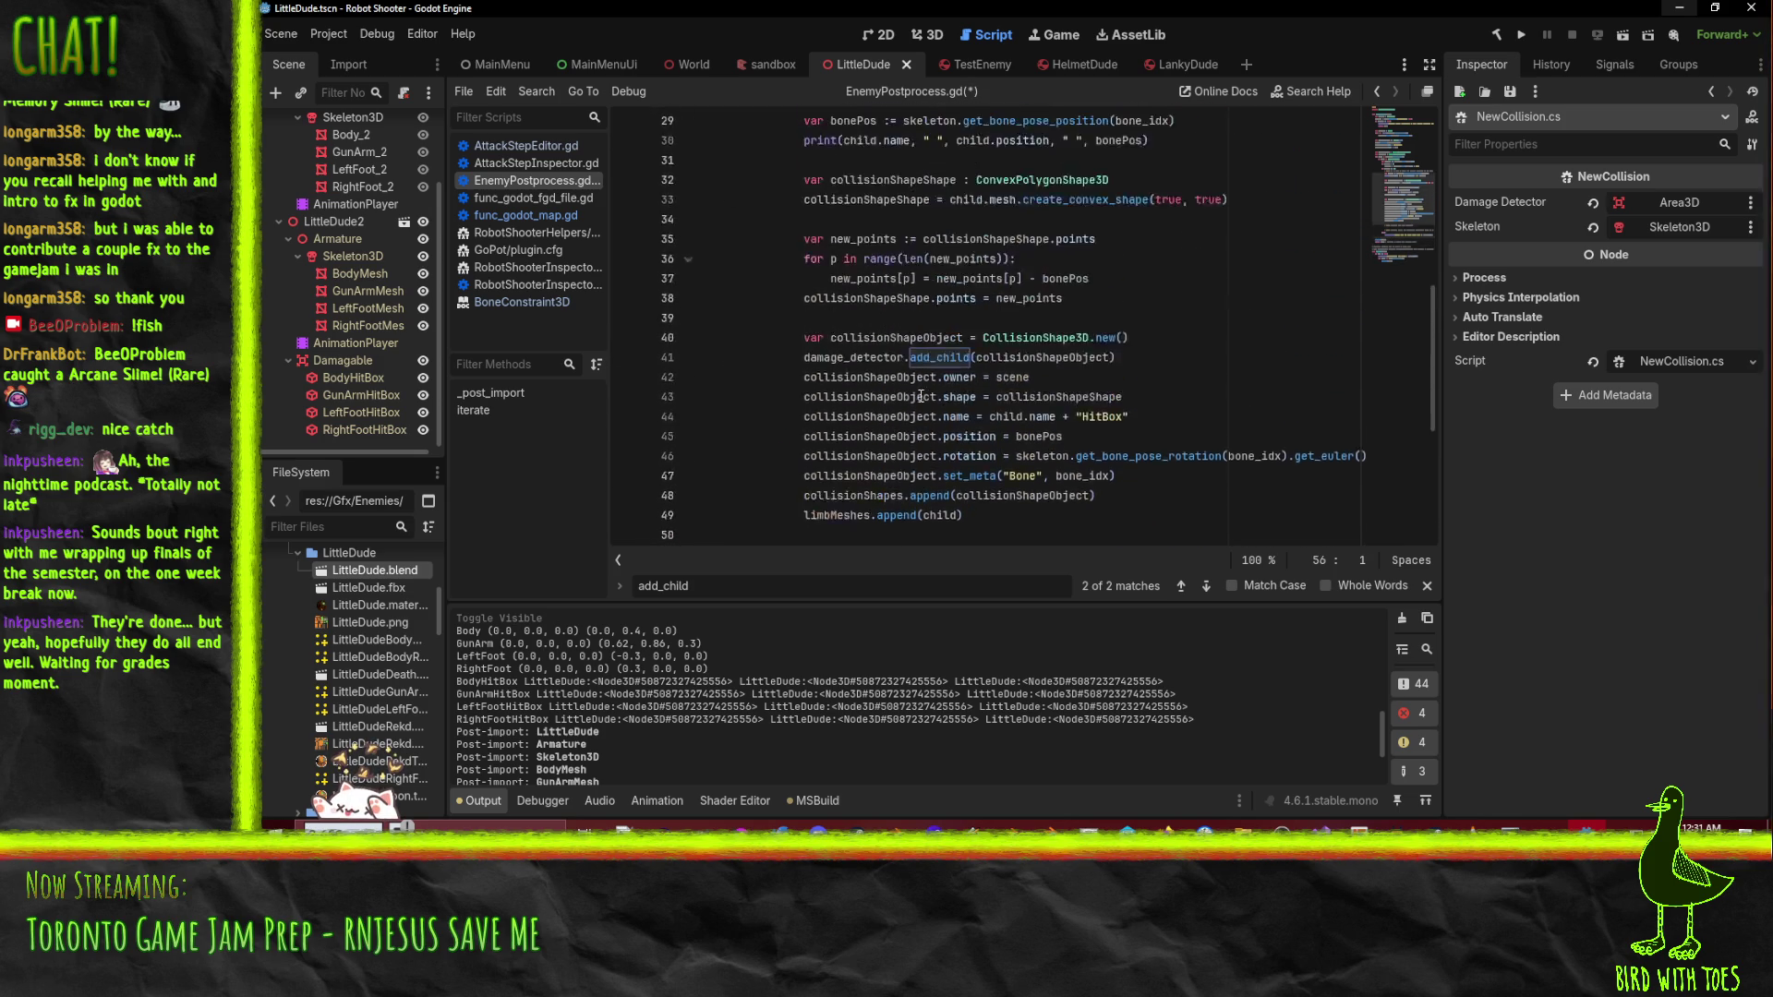
pyautogui.scroll(-8, 916, 386)
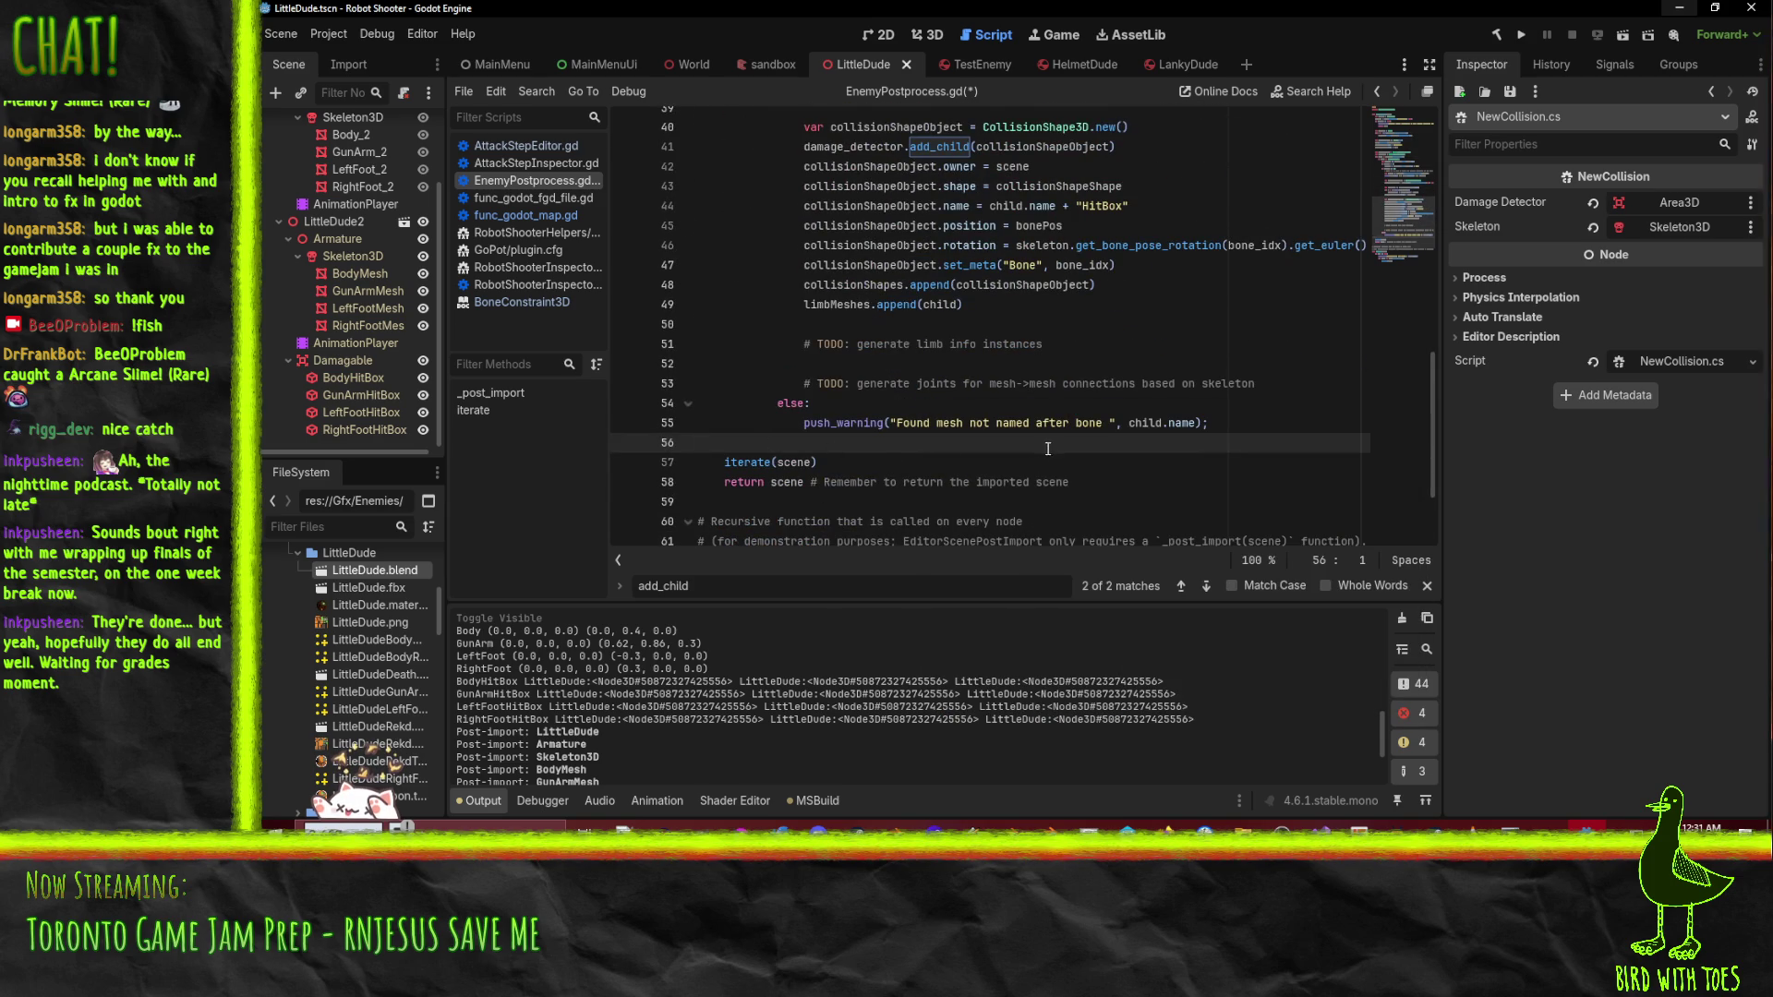
pyautogui.scroll(9, 1048, 449)
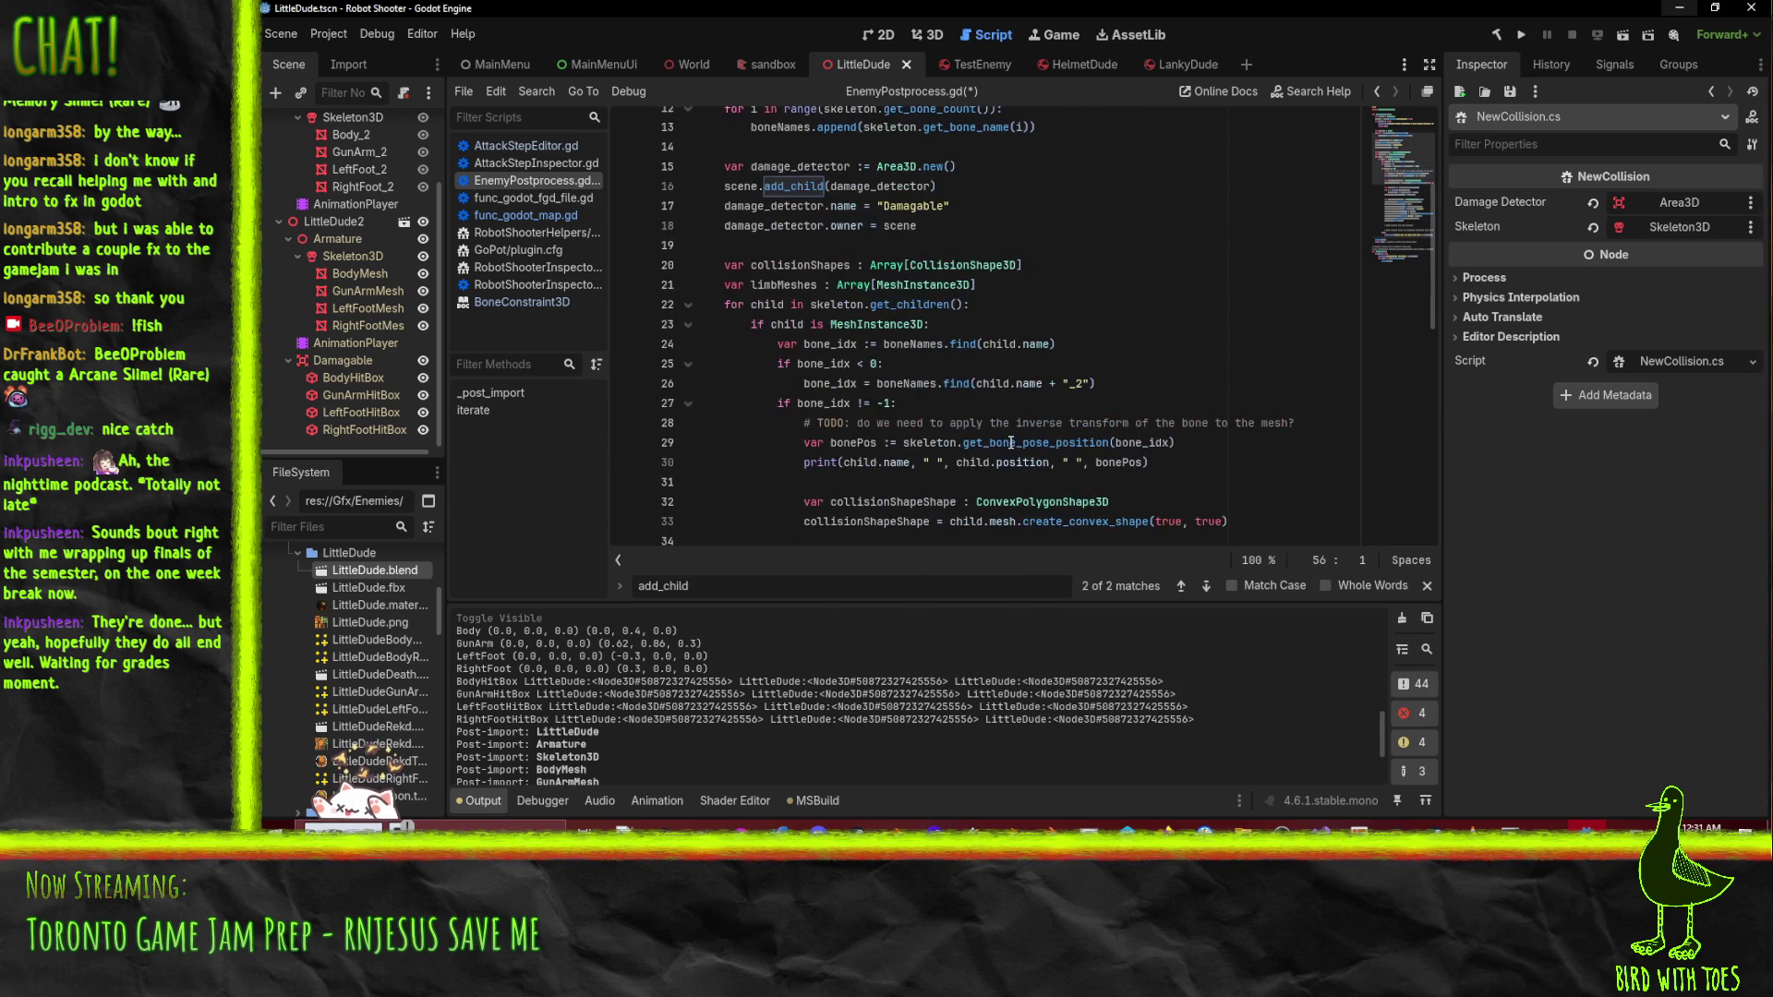
pyautogui.scroll(2, 1009, 415)
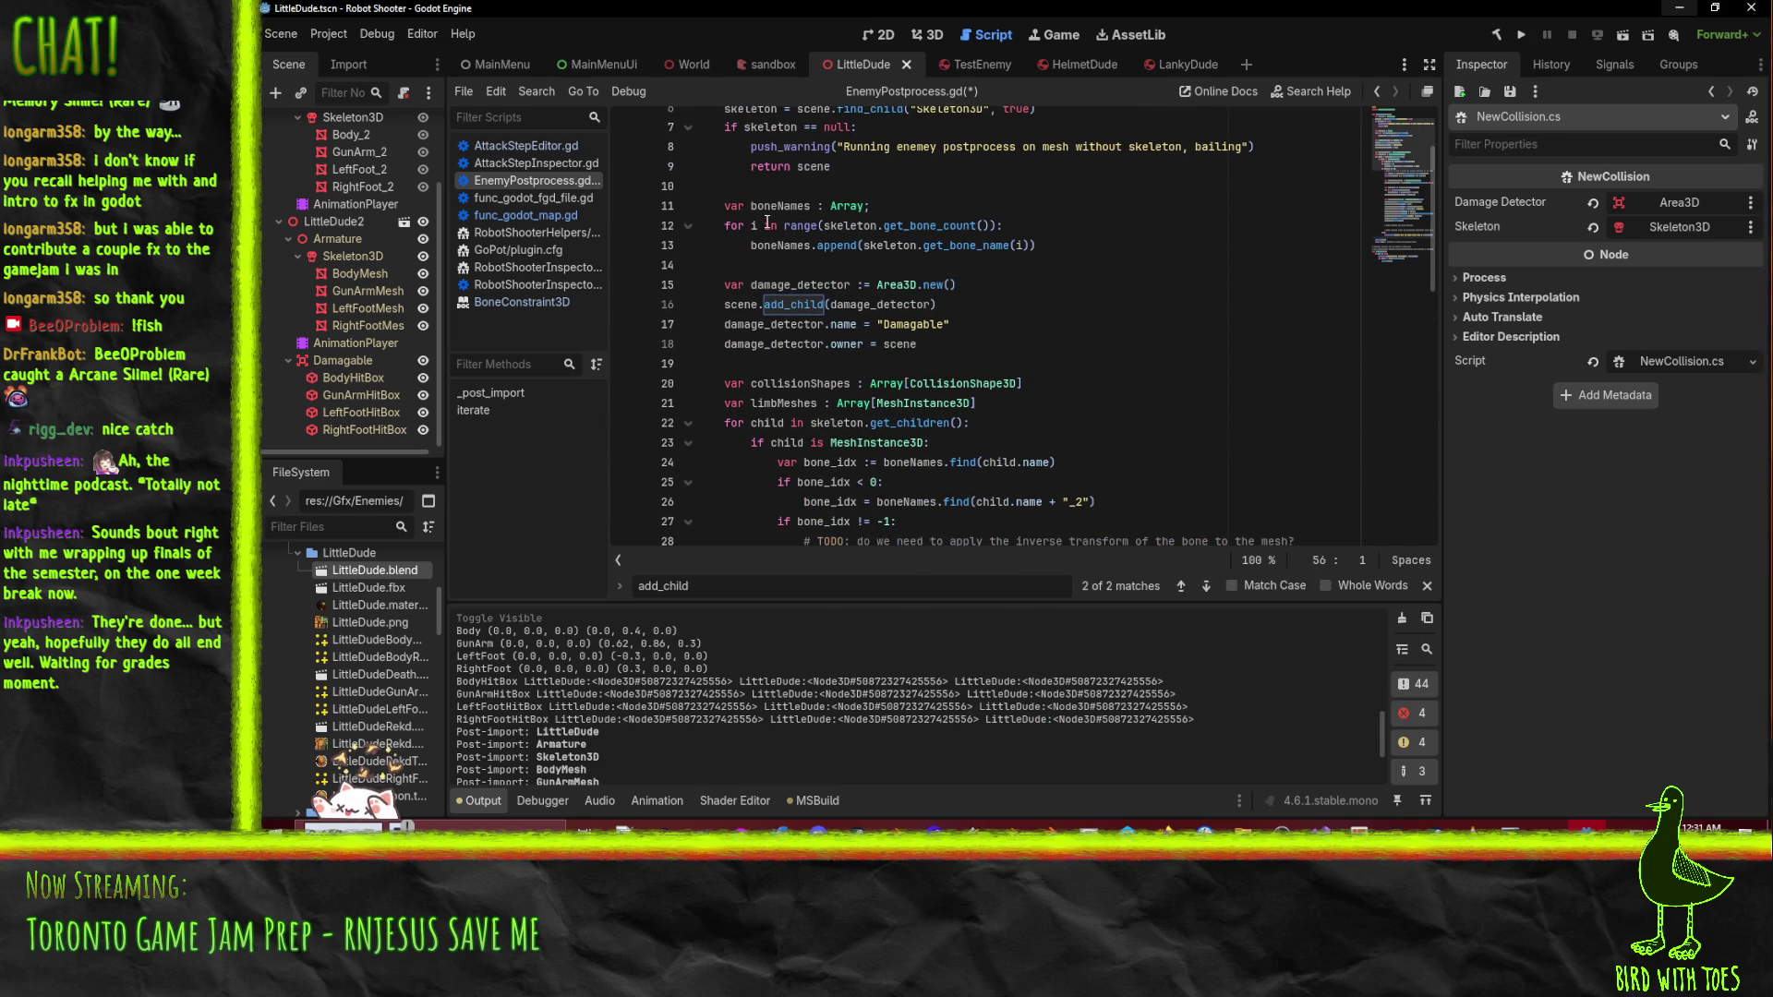
pyautogui.click(1016, 365)
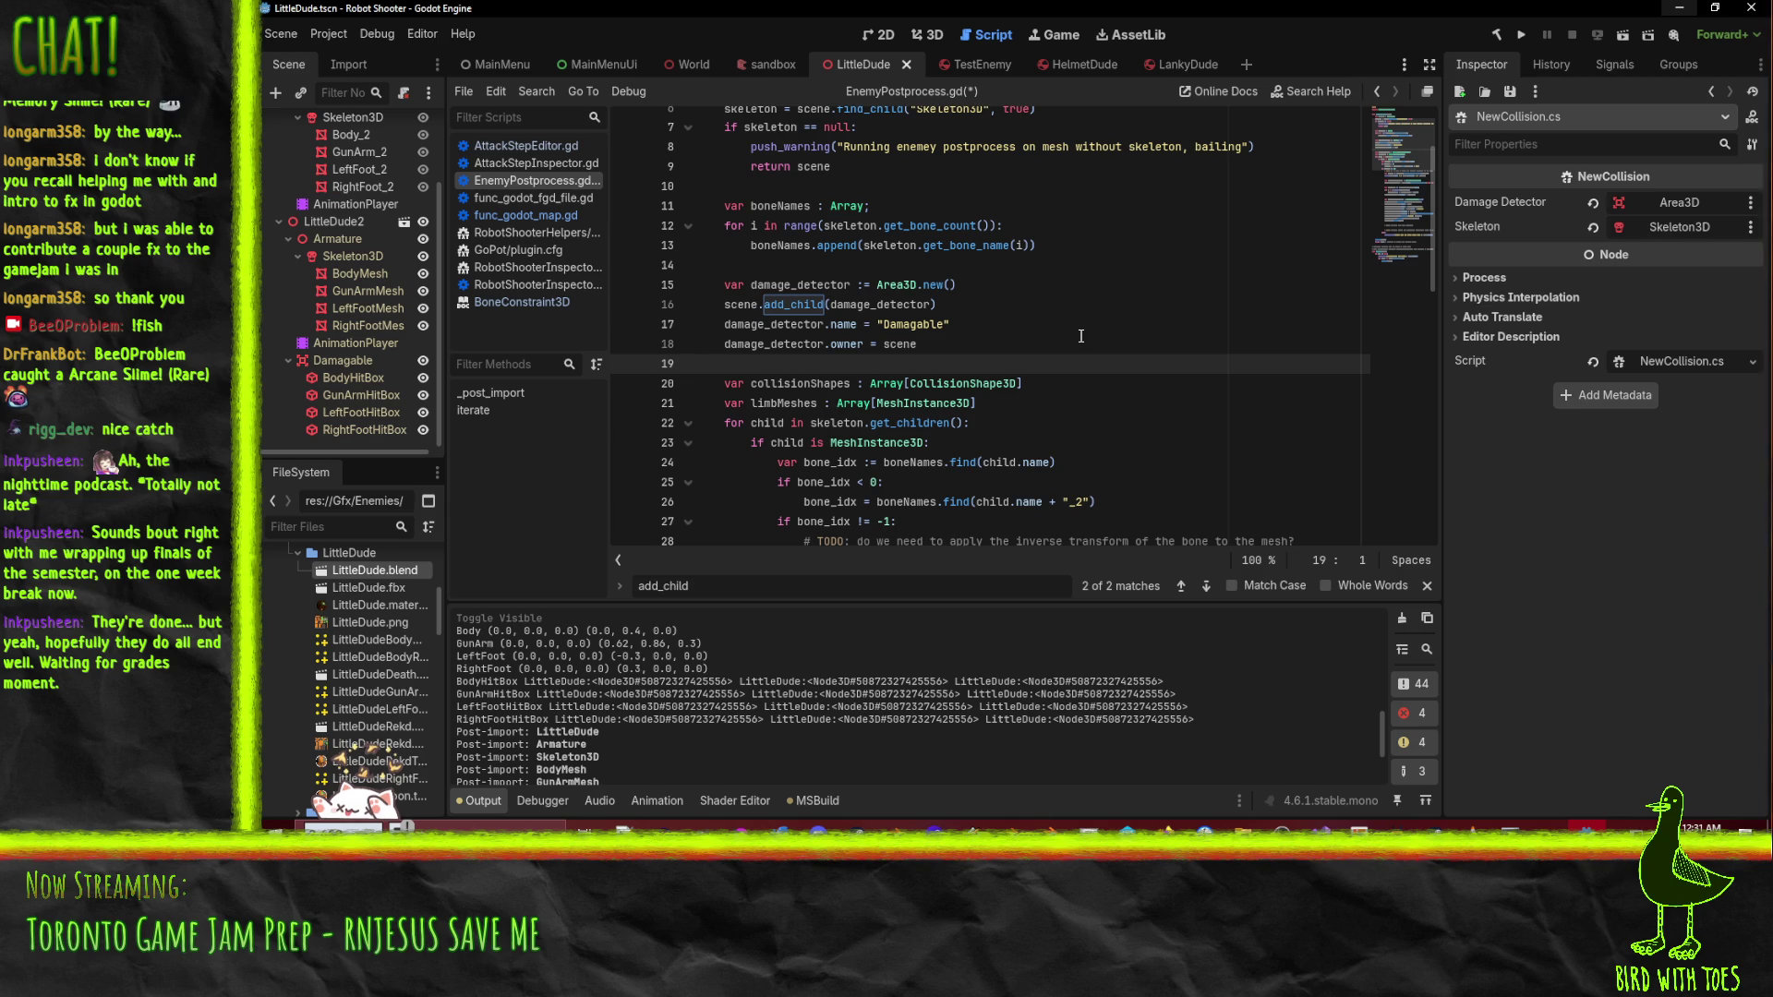
# - Add a damage_detector.set_script() line after line 18 via autocomplete, then switch to the browser
pyautogui.press('Up')
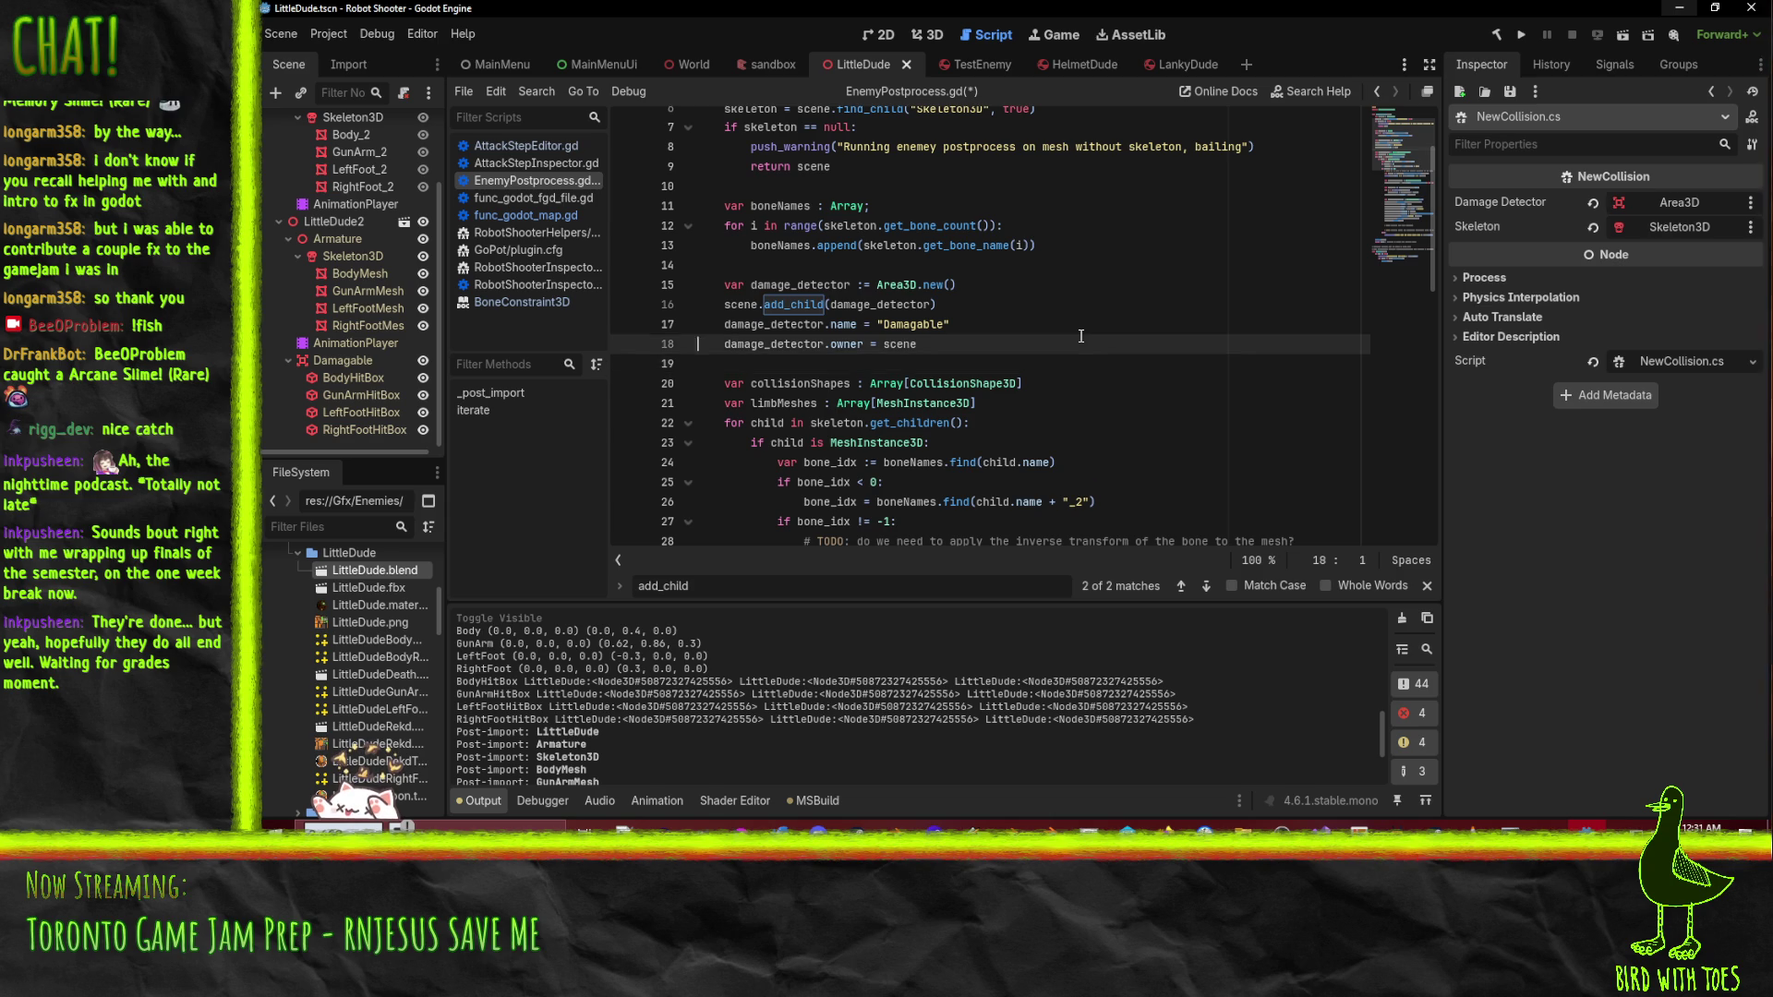
pyautogui.press('End')
pyautogui.press('Return')
pyautogui.write('damage_d')
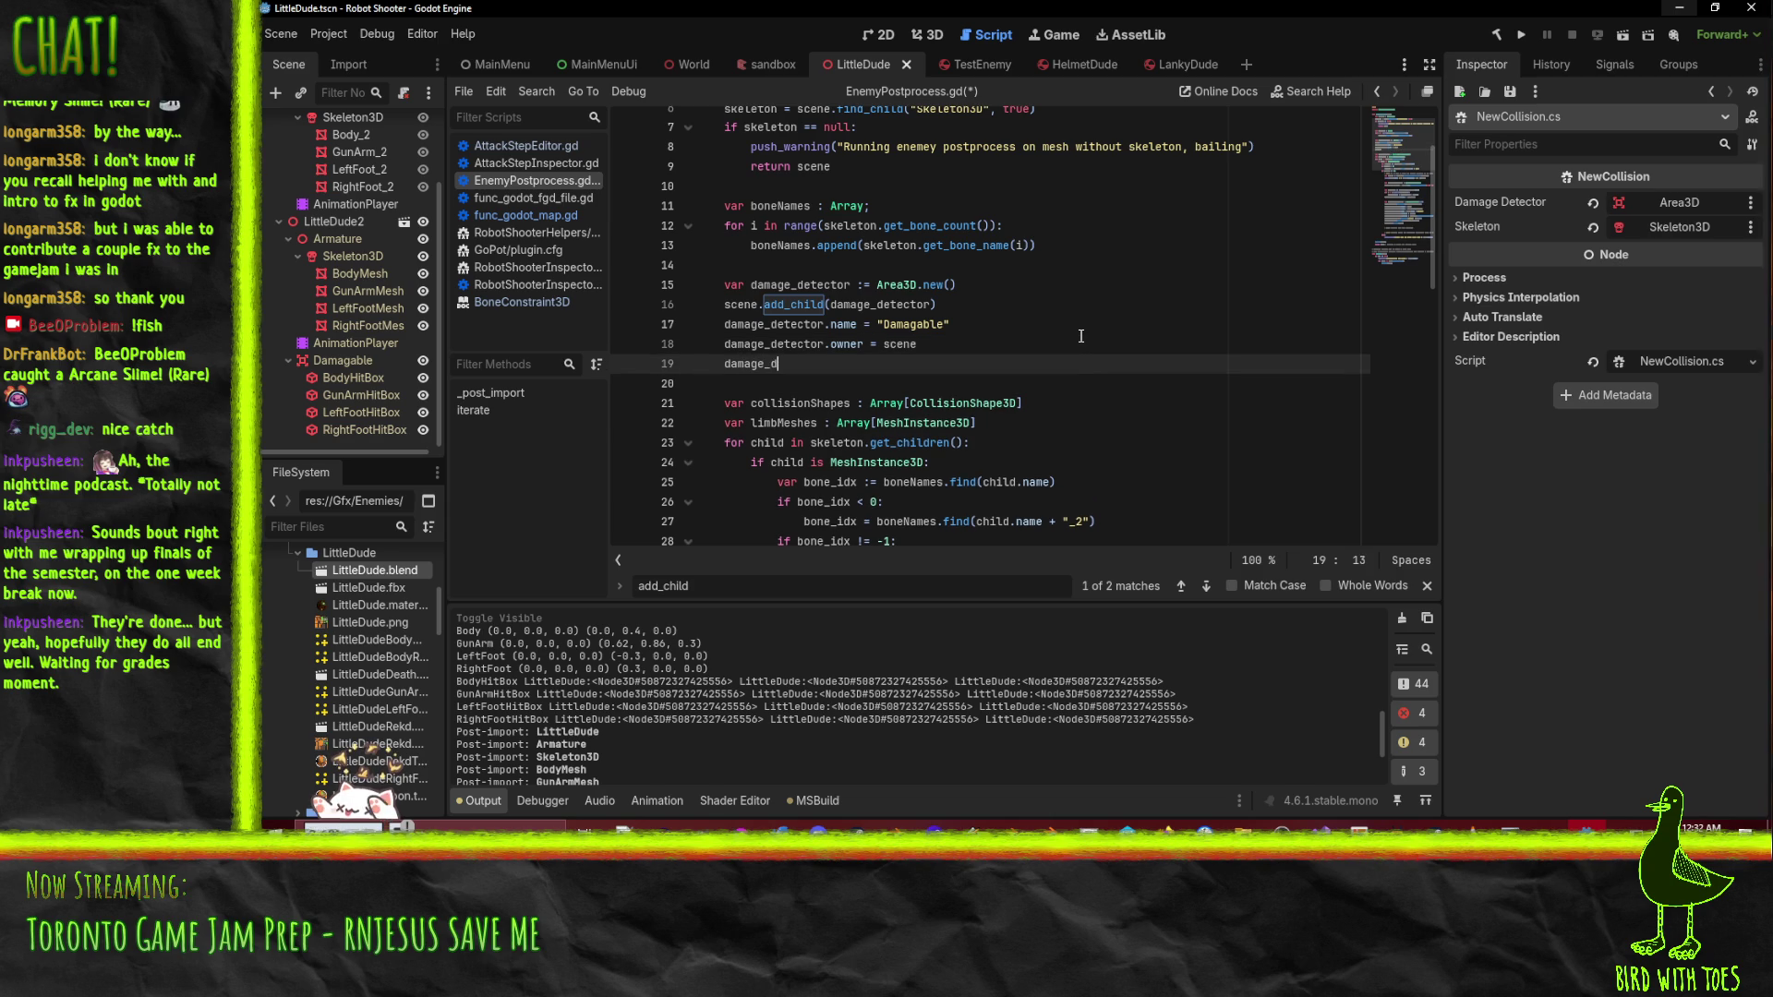
pyautogui.write('etector.sc')
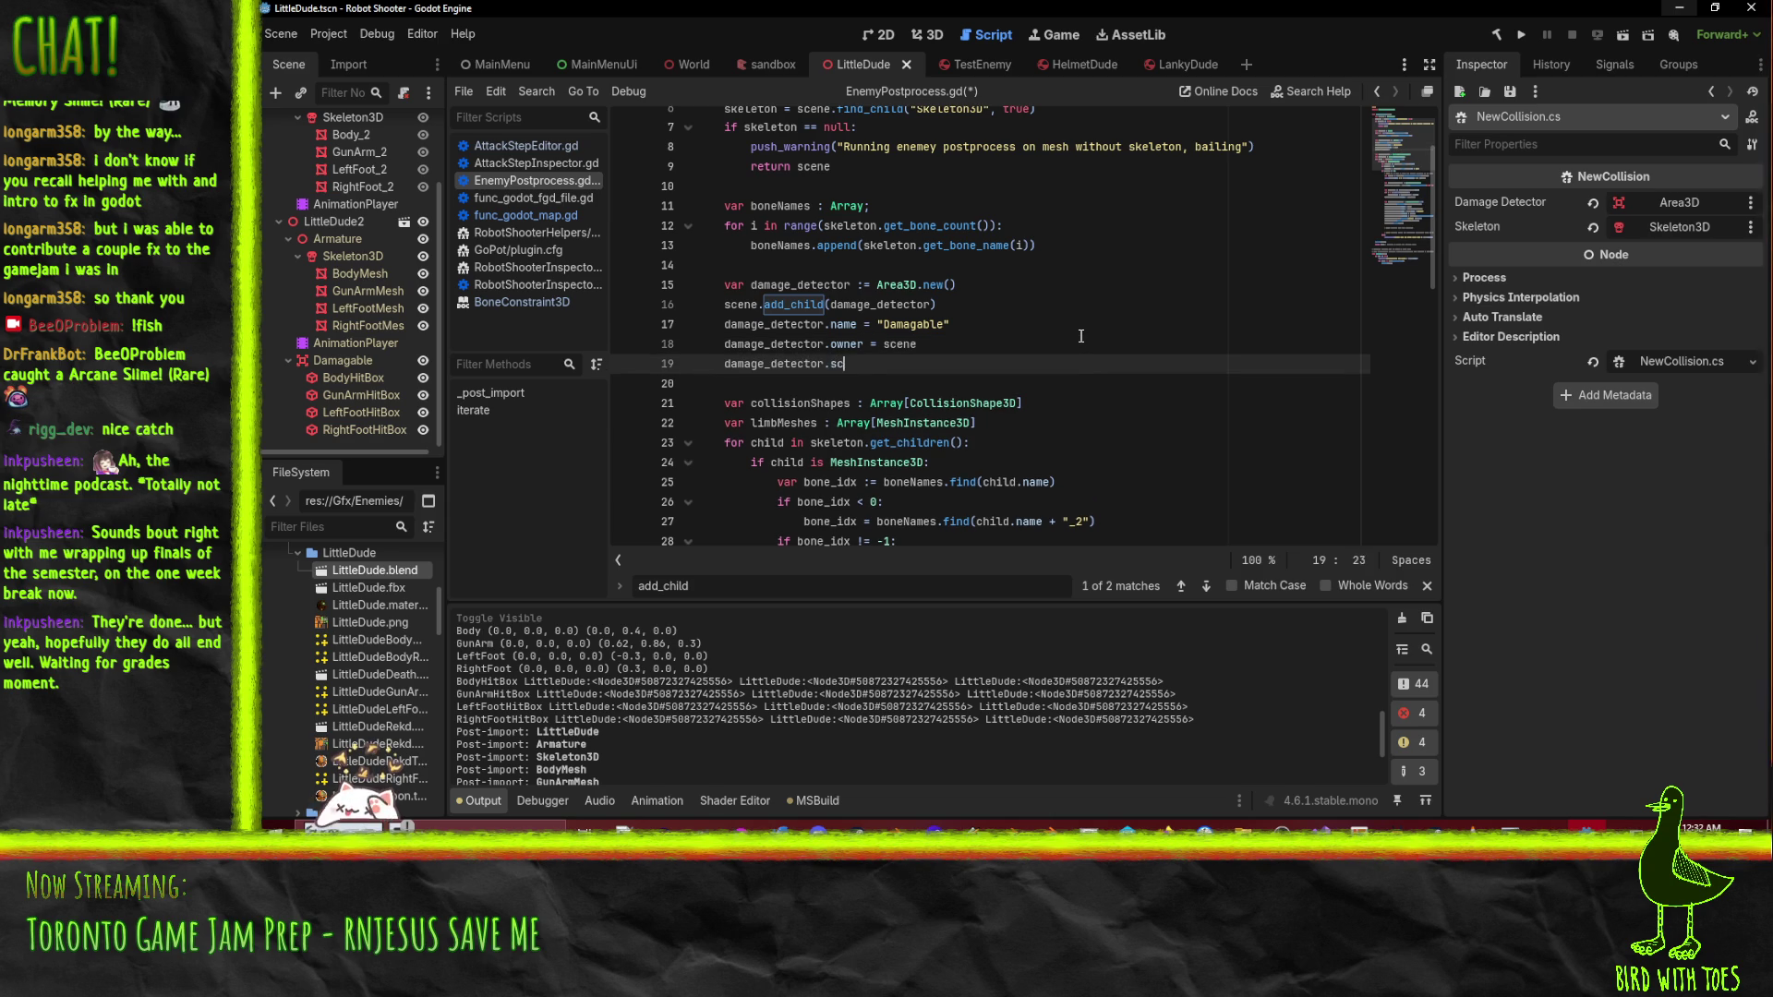
pyautogui.write('ript')
pyautogui.scroll(1, 1081, 336)
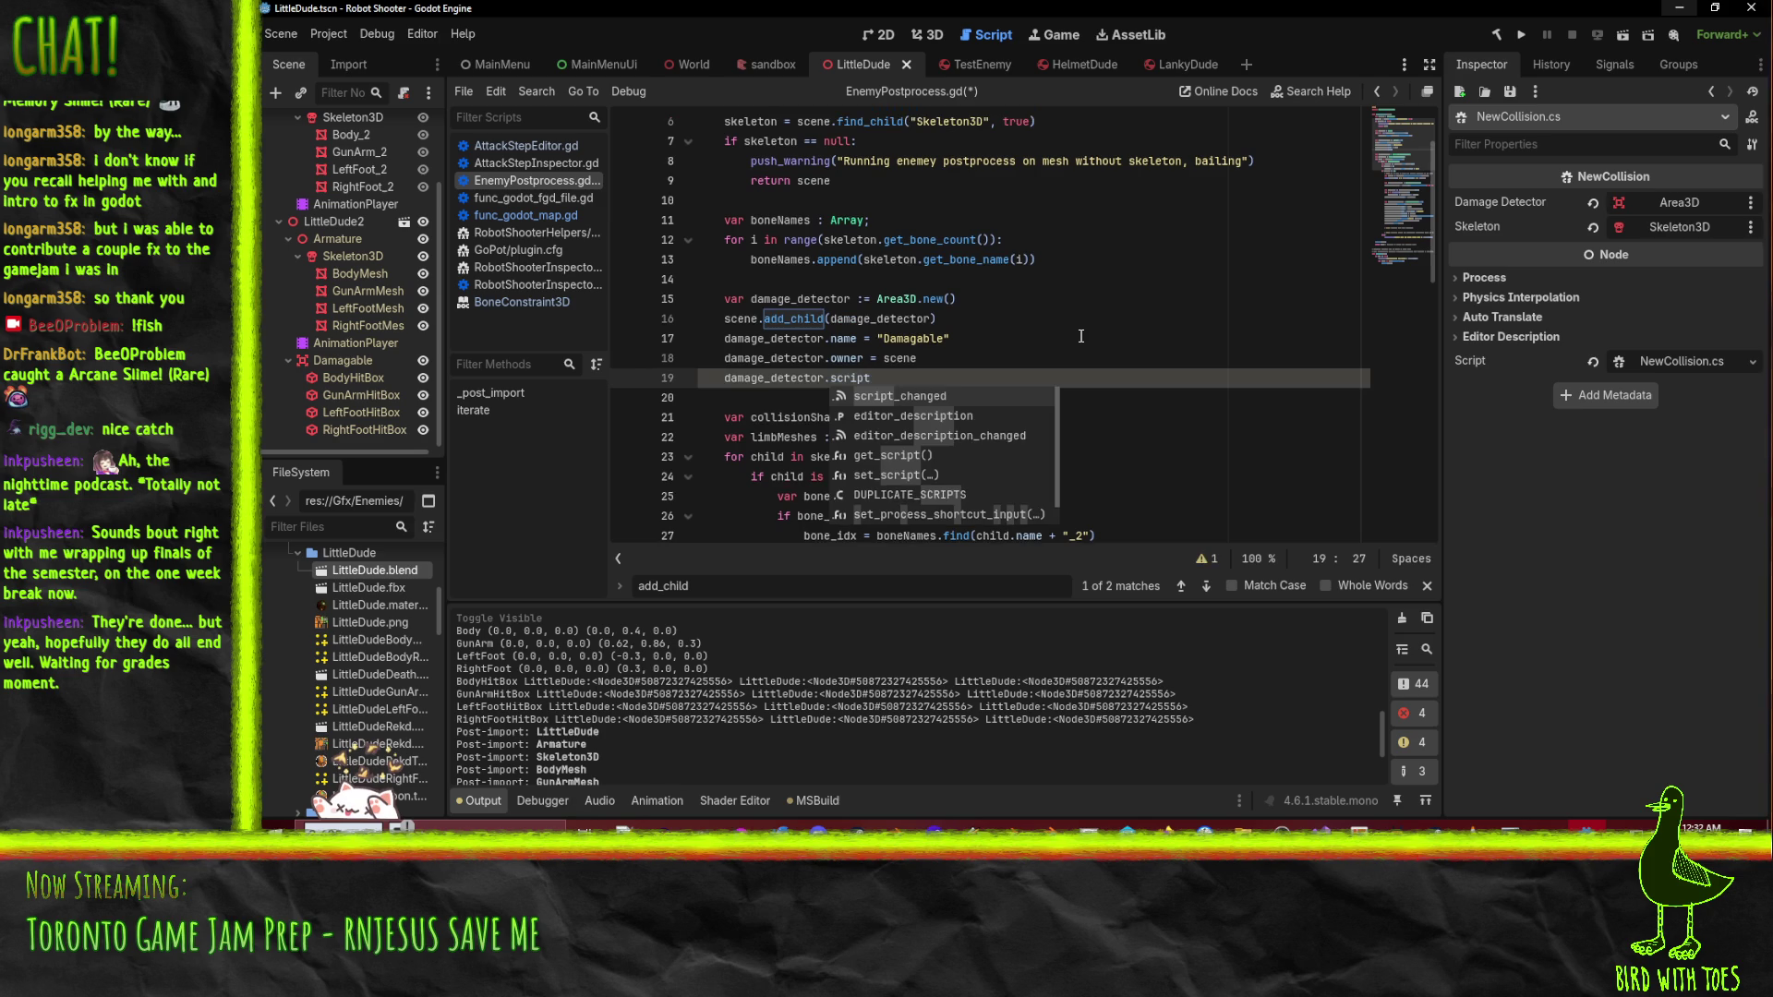
pyautogui.press('Down')
pyautogui.press('Down')
pyautogui.press('Down')
pyautogui.press('Return')
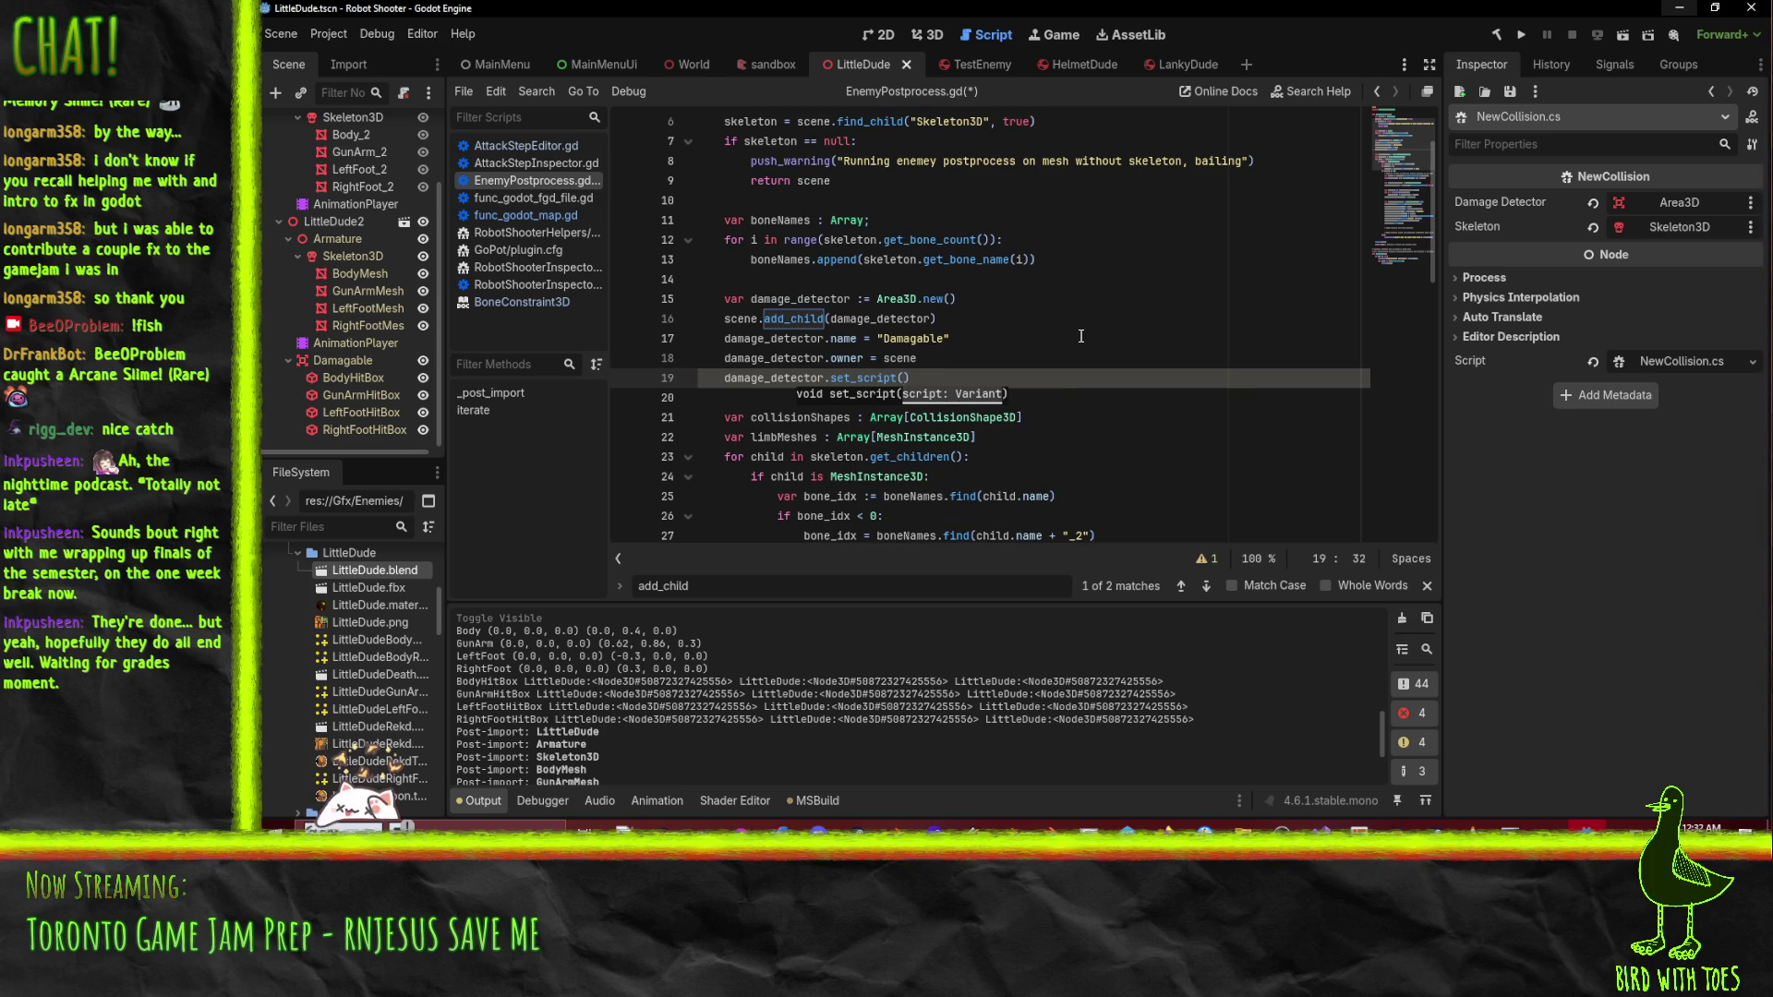
pyautogui.write('(')
pyautogui.press('BackSpace')
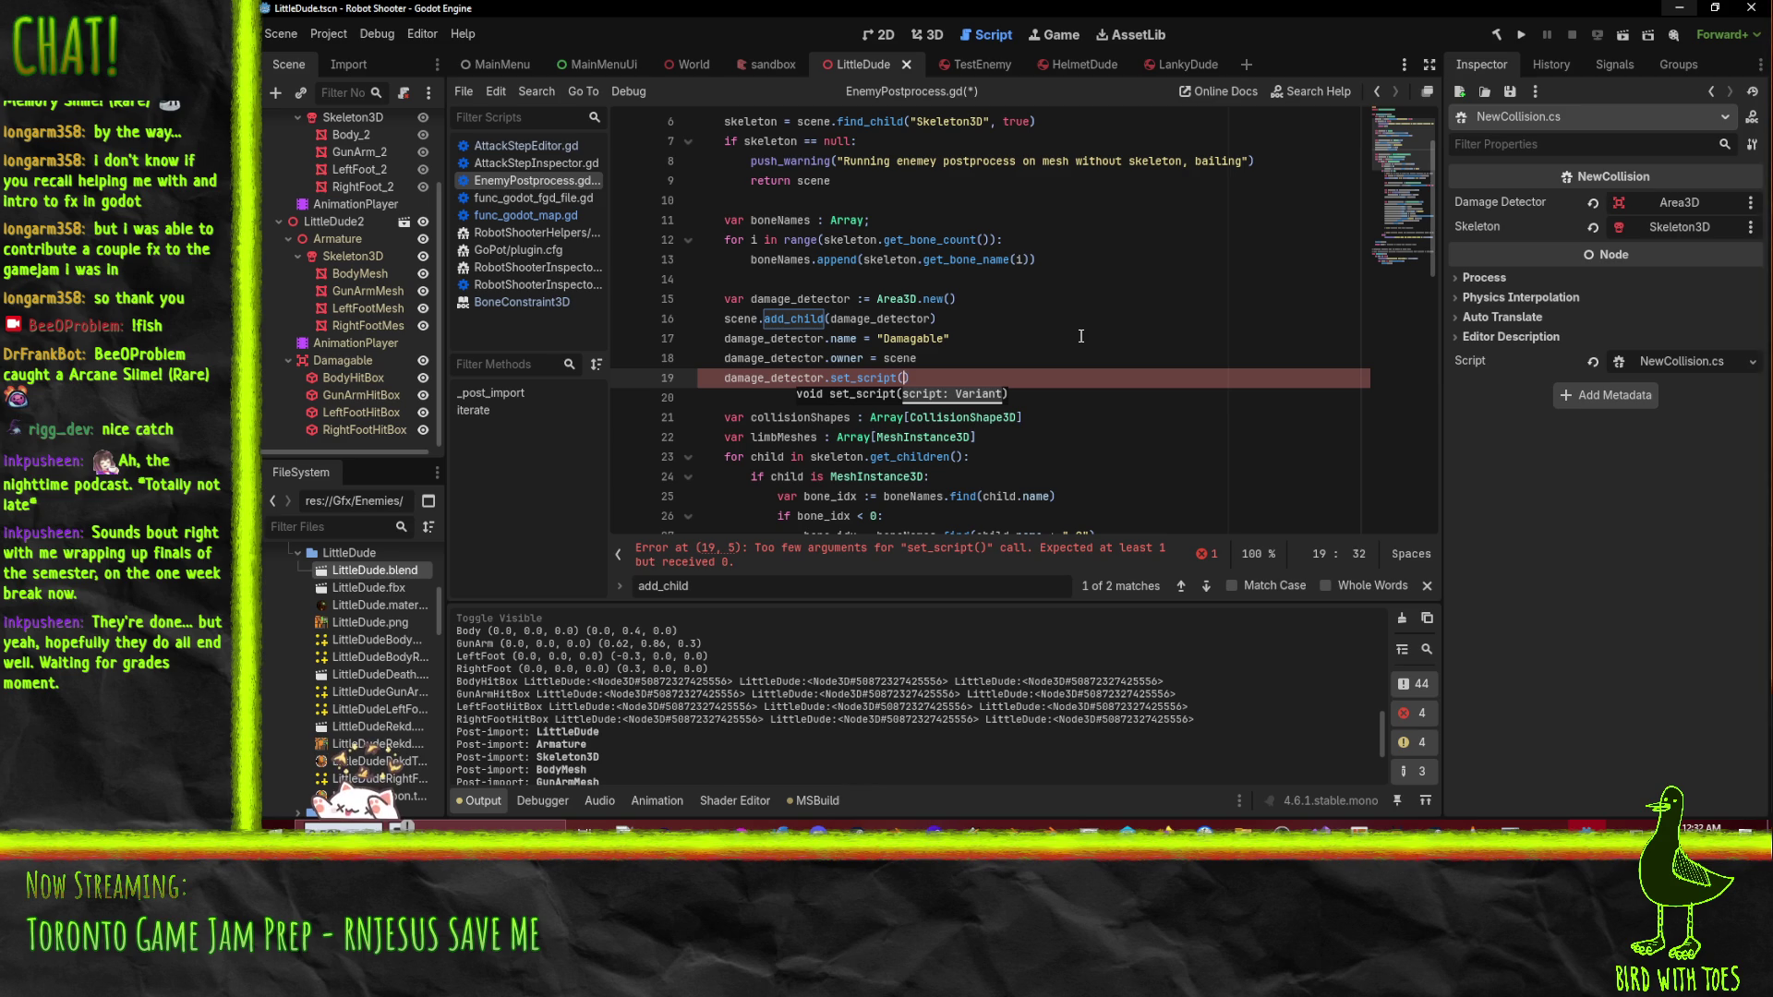
pyautogui.click(1206, 825)
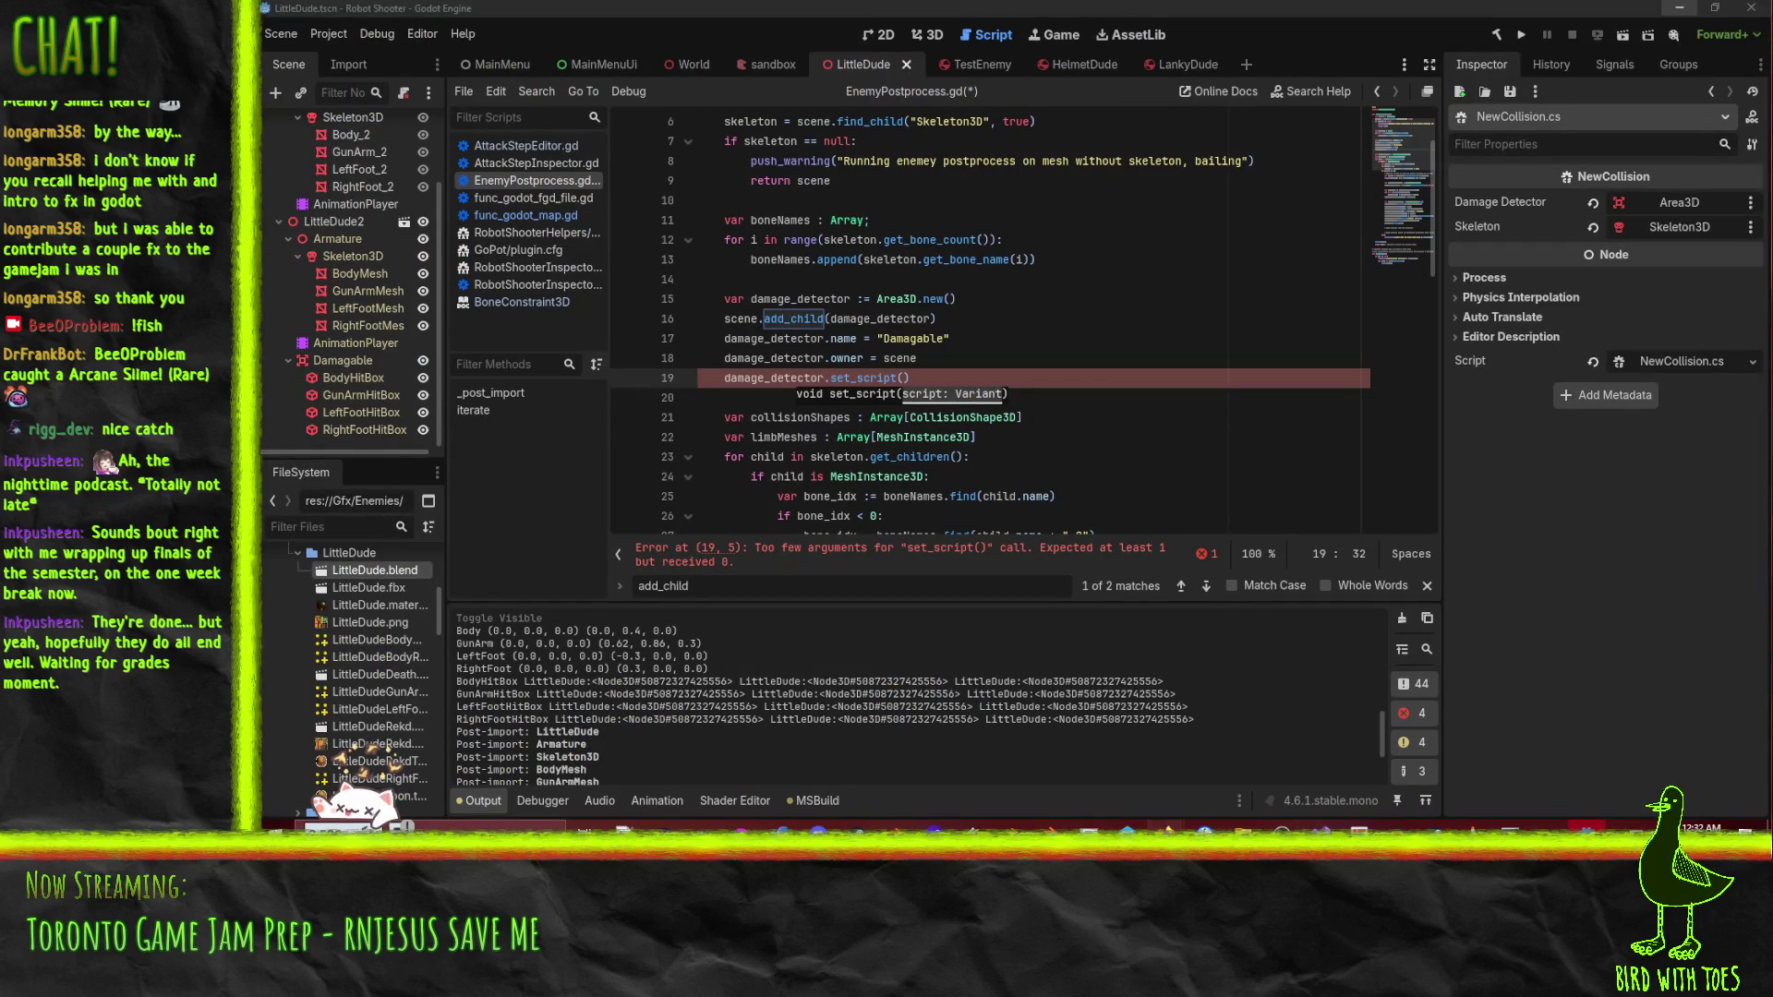
# - Search the Godot docs for set_script and open the Object class result
pyautogui.moveTo(1166, 825)
pyautogui.click(1020, 785)
pyautogui.click(1519, 7)
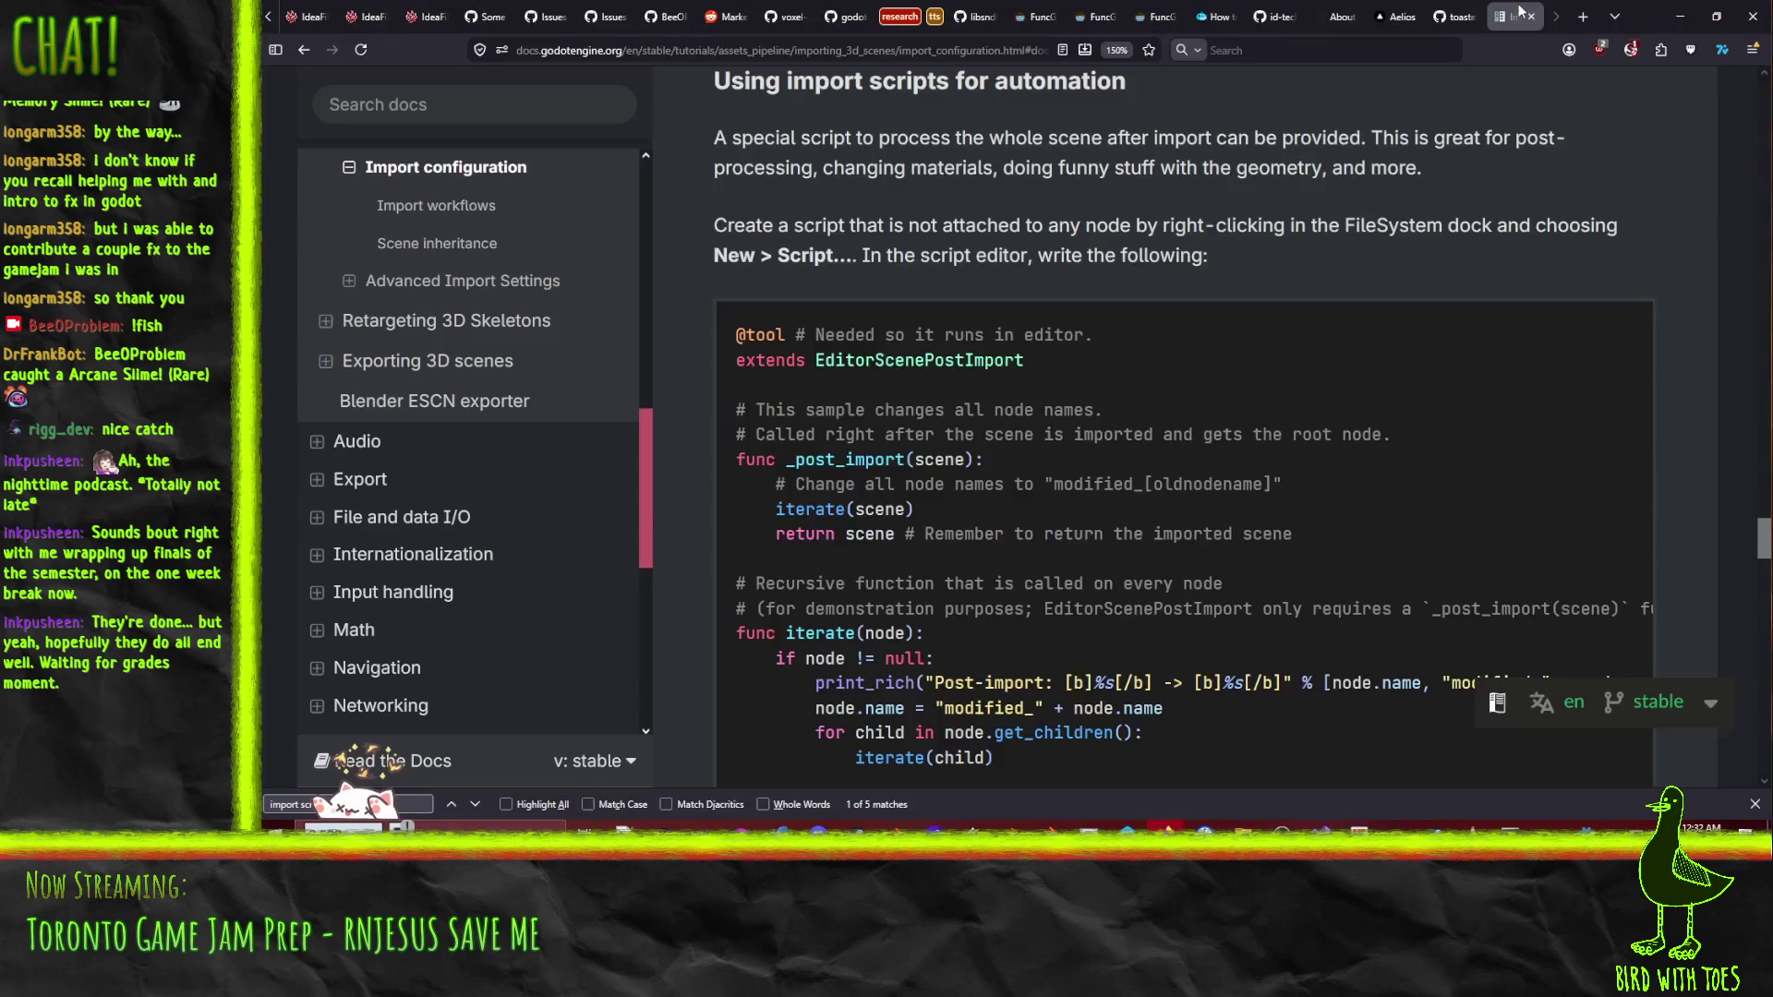
pyautogui.scroll(10, 1016, 462)
pyautogui.click(479, 117)
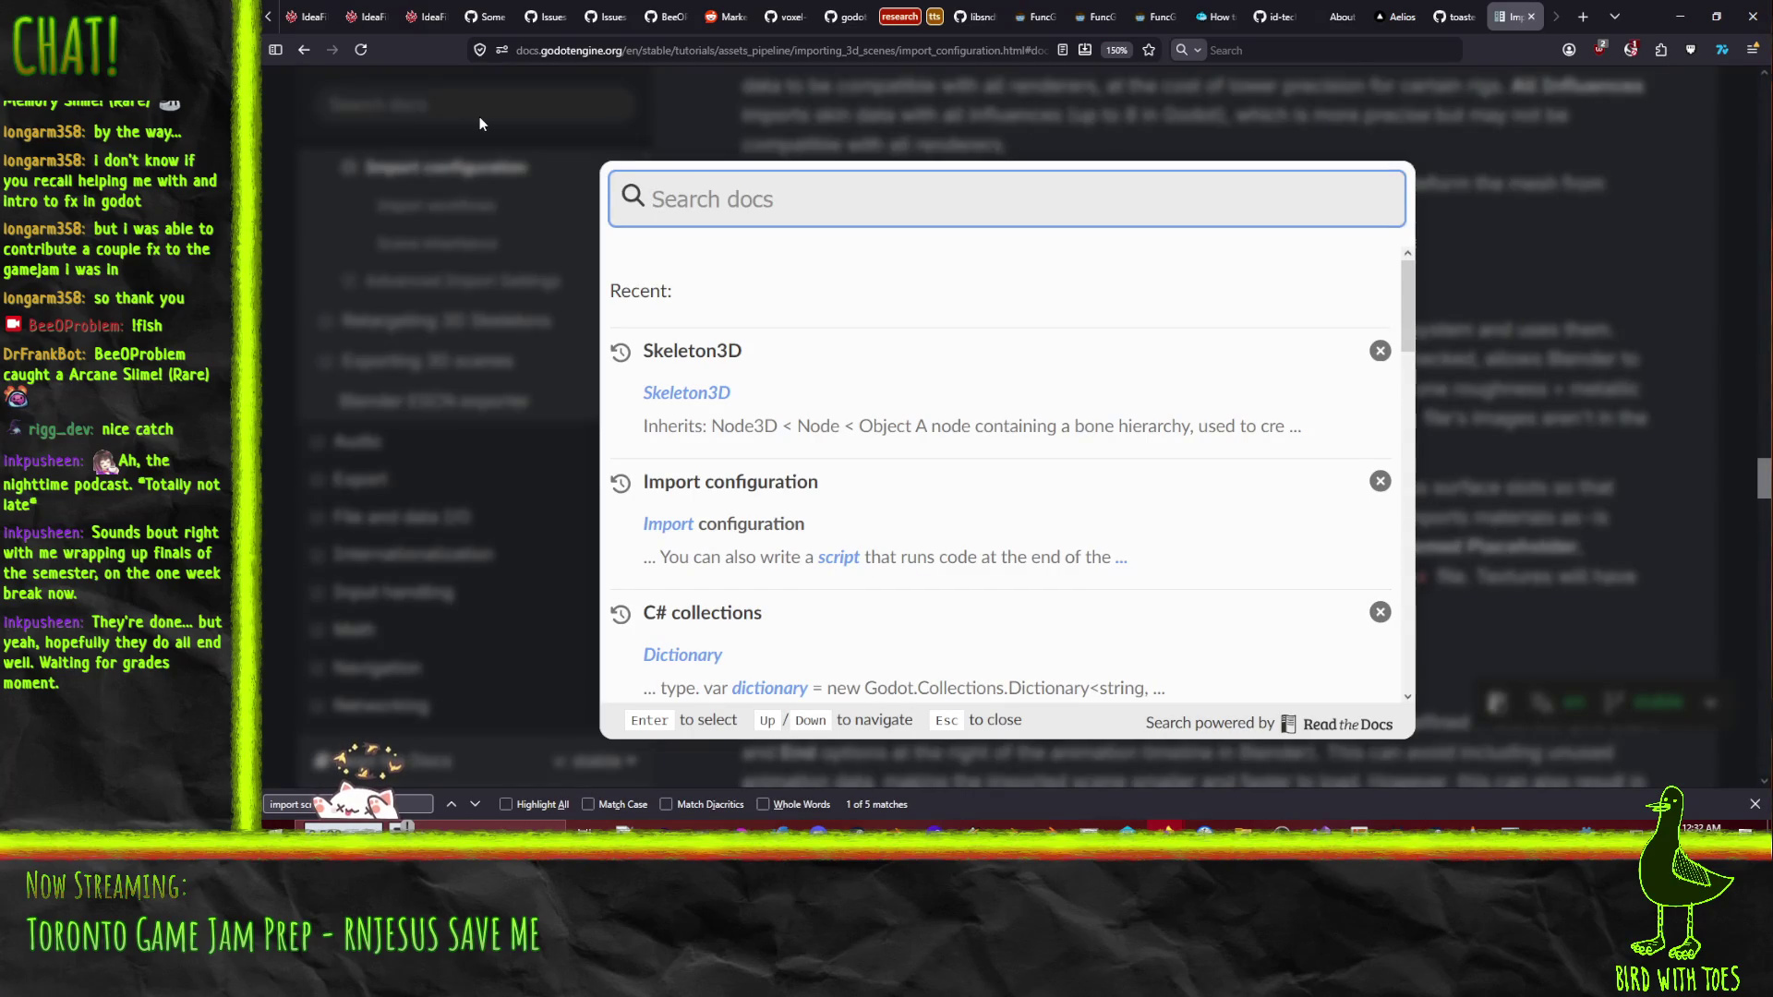
pyautogui.write('set)')
pyautogui.press('BackSpace')
pyautogui.write('_script')
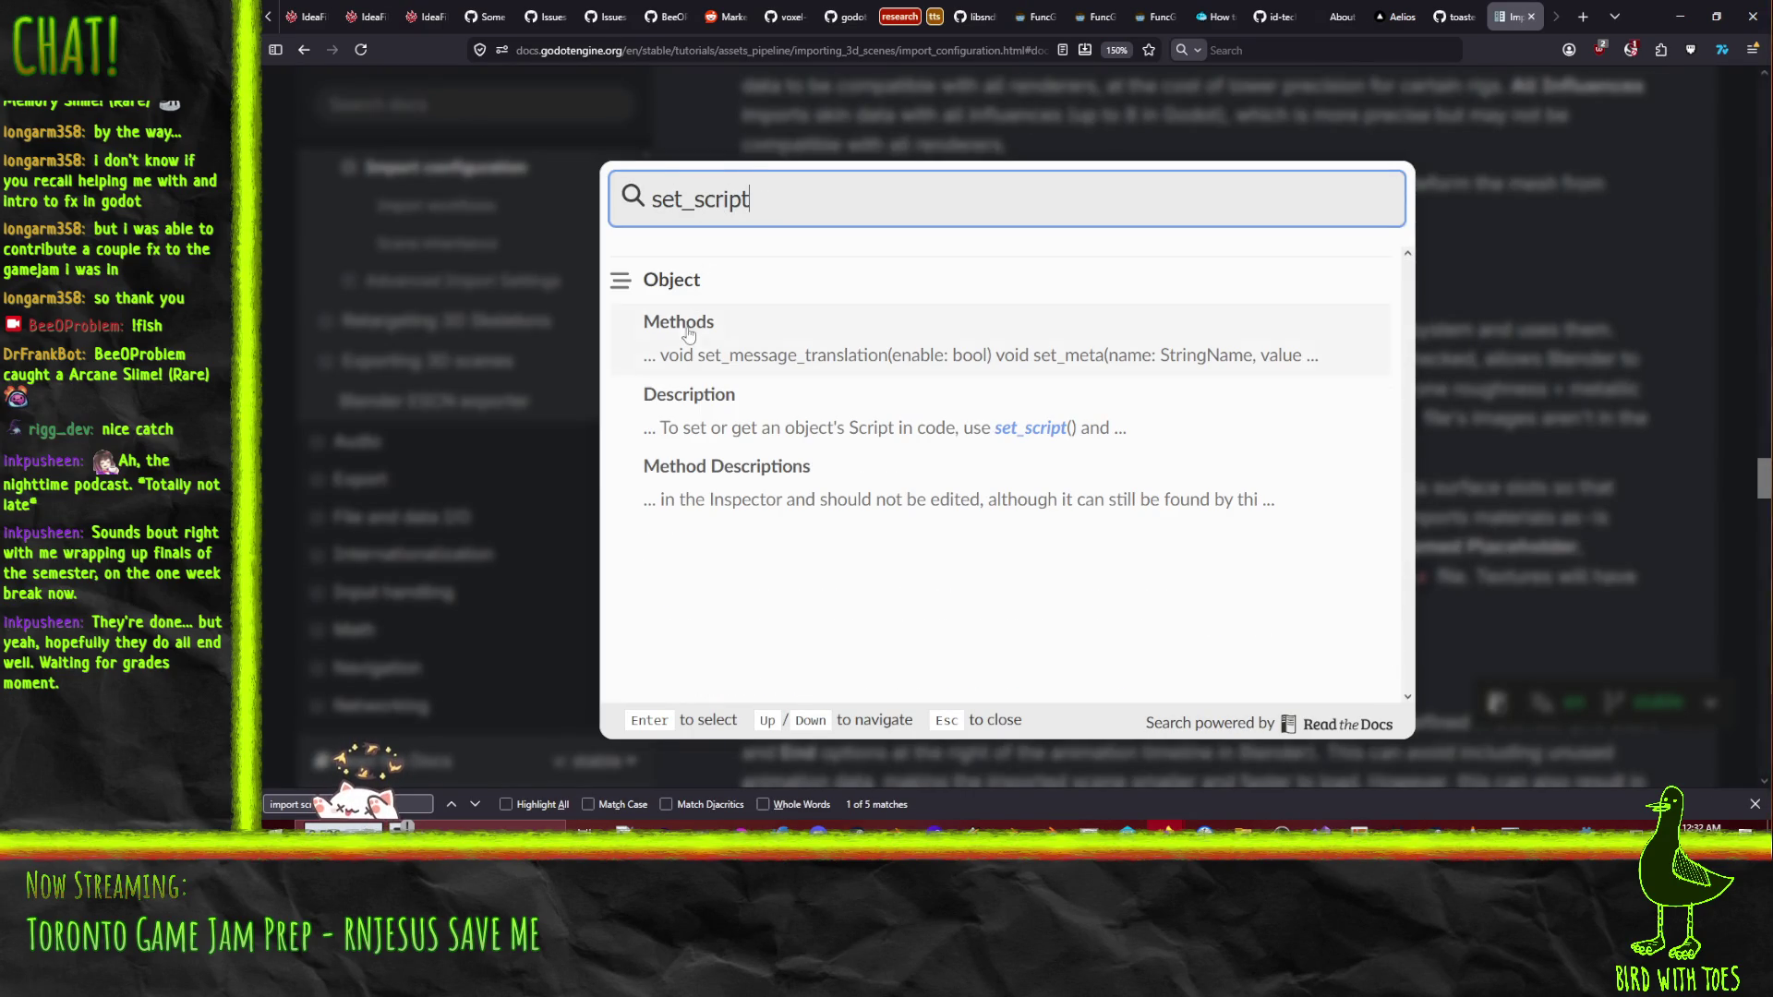
pyautogui.click(1023, 429)
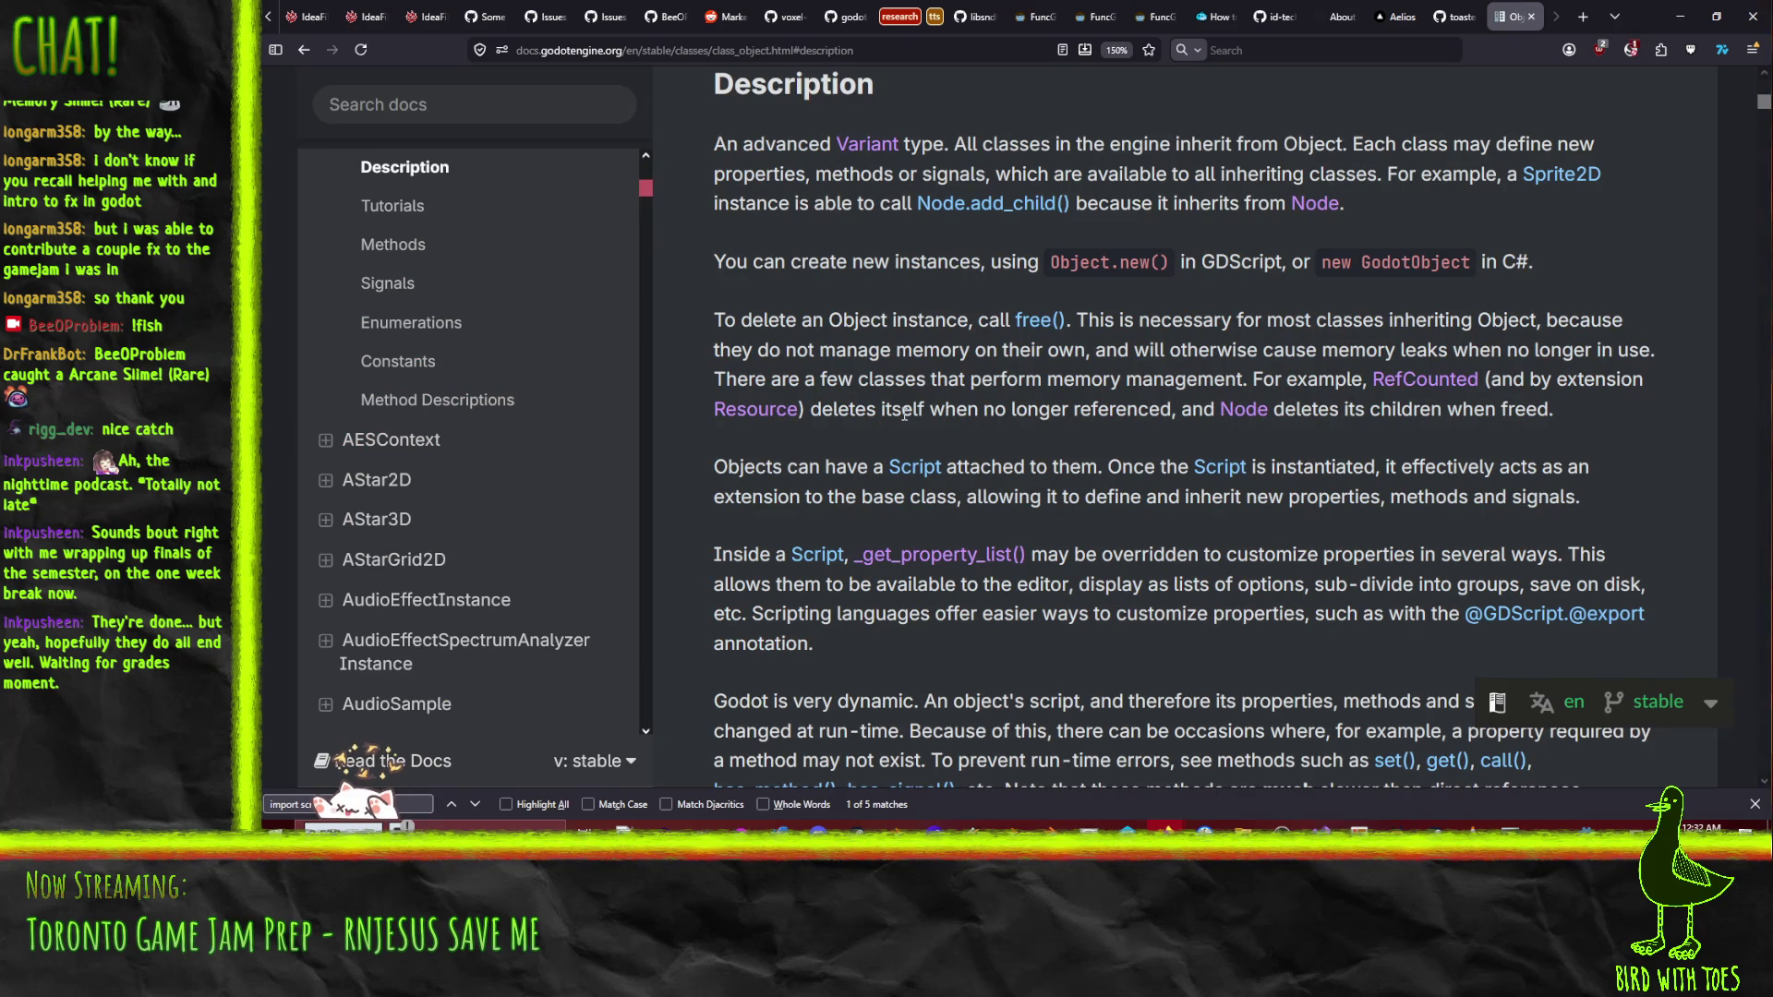
# - Find set_script on the Node page, read Object.set_script(), then open the Script class reference
pyautogui.scroll(2, 872, 428)
pyautogui.scroll(-2, 884, 397)
pyautogui.click(1315, 205)
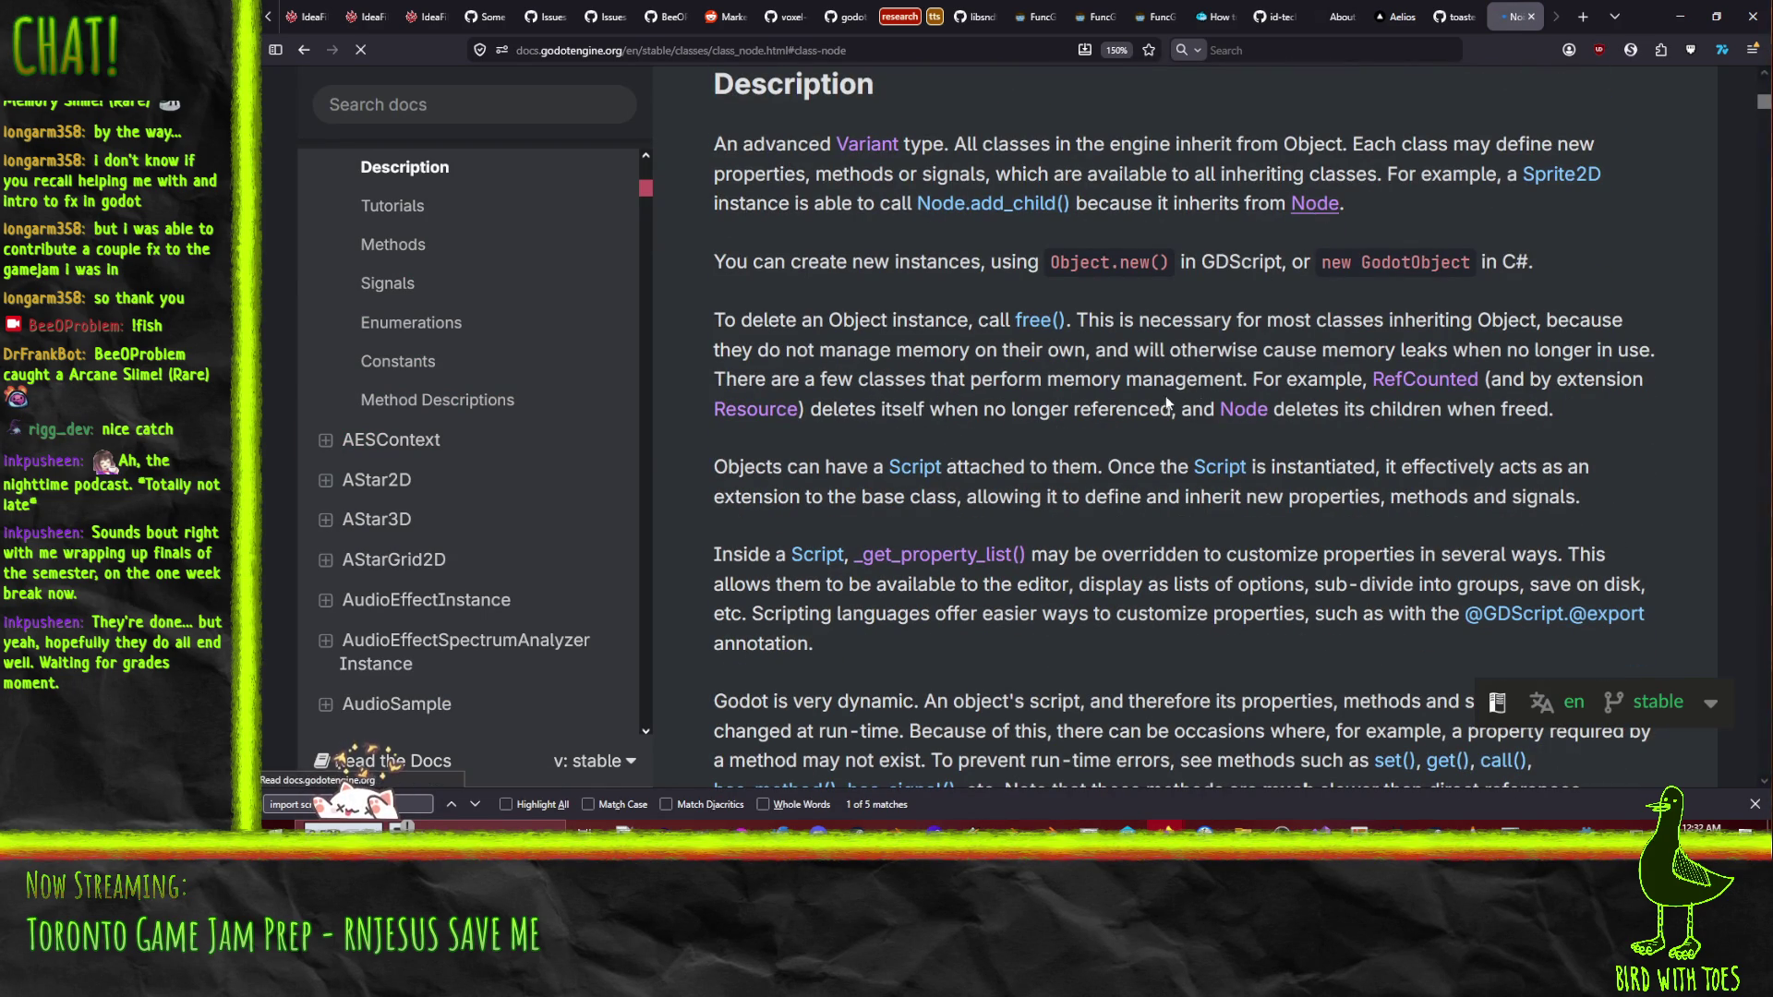
pyautogui.hotkey('ctrl', 'f')
pyautogui.write('se')
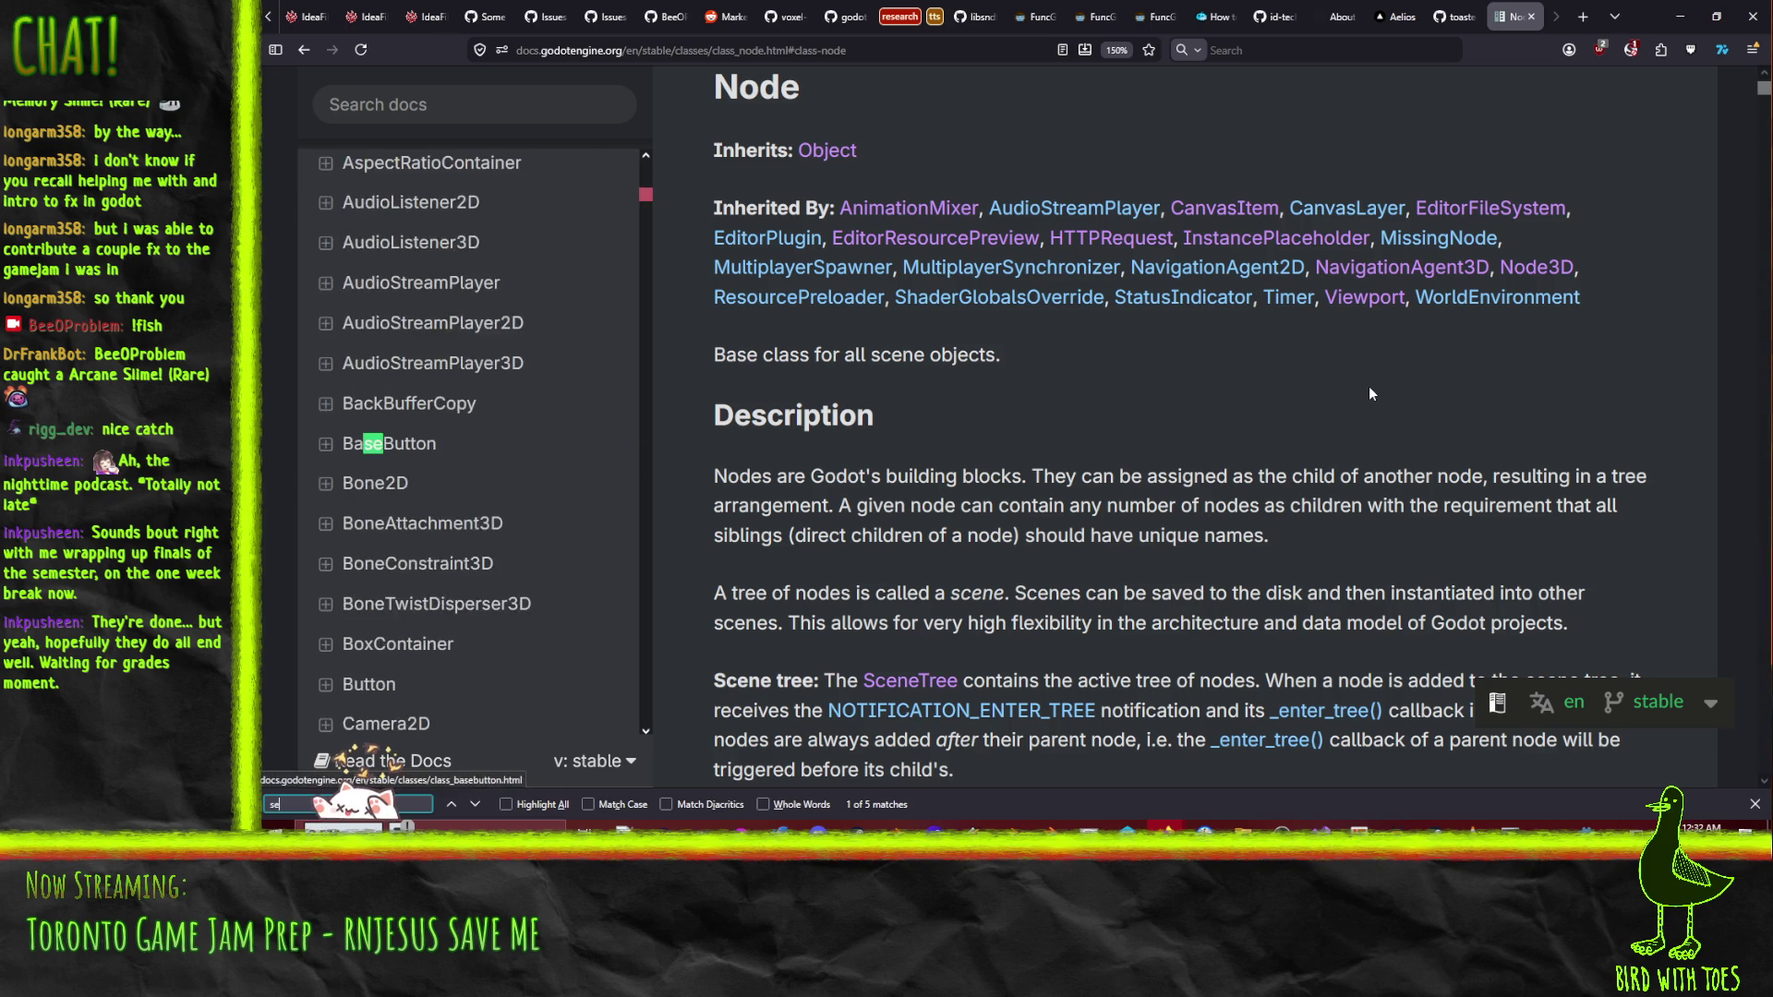
pyautogui.write('t_script')
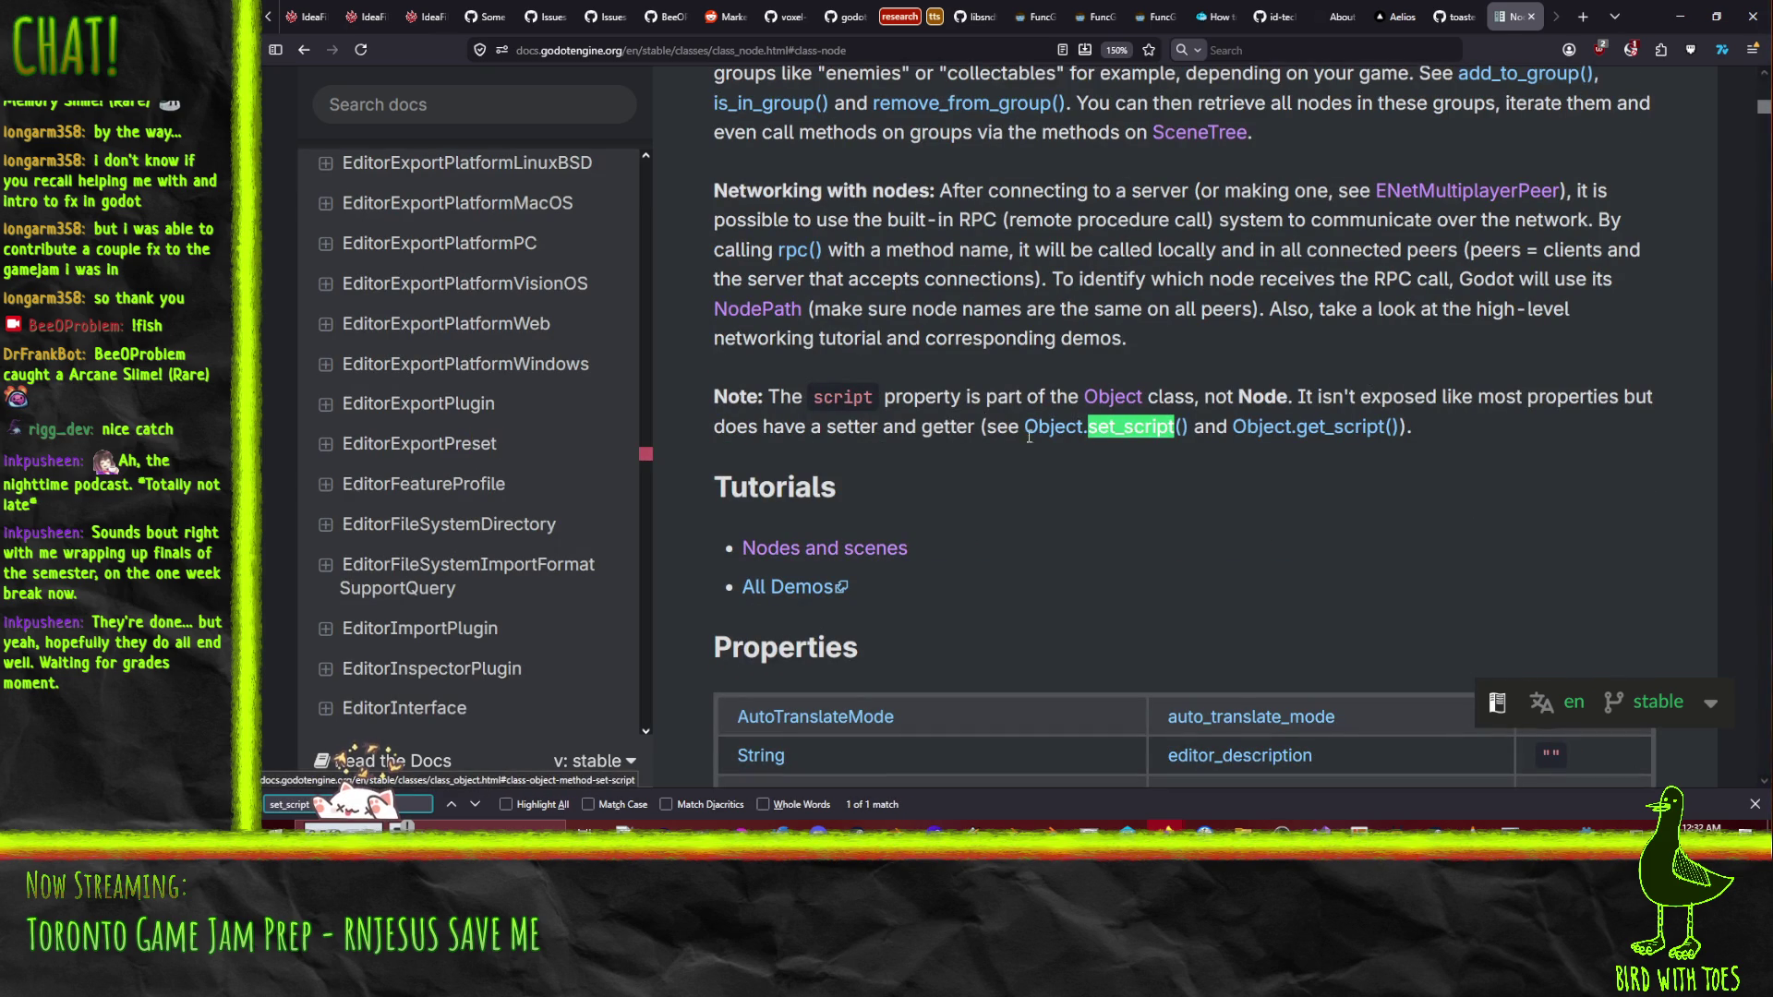
pyautogui.click(1143, 428)
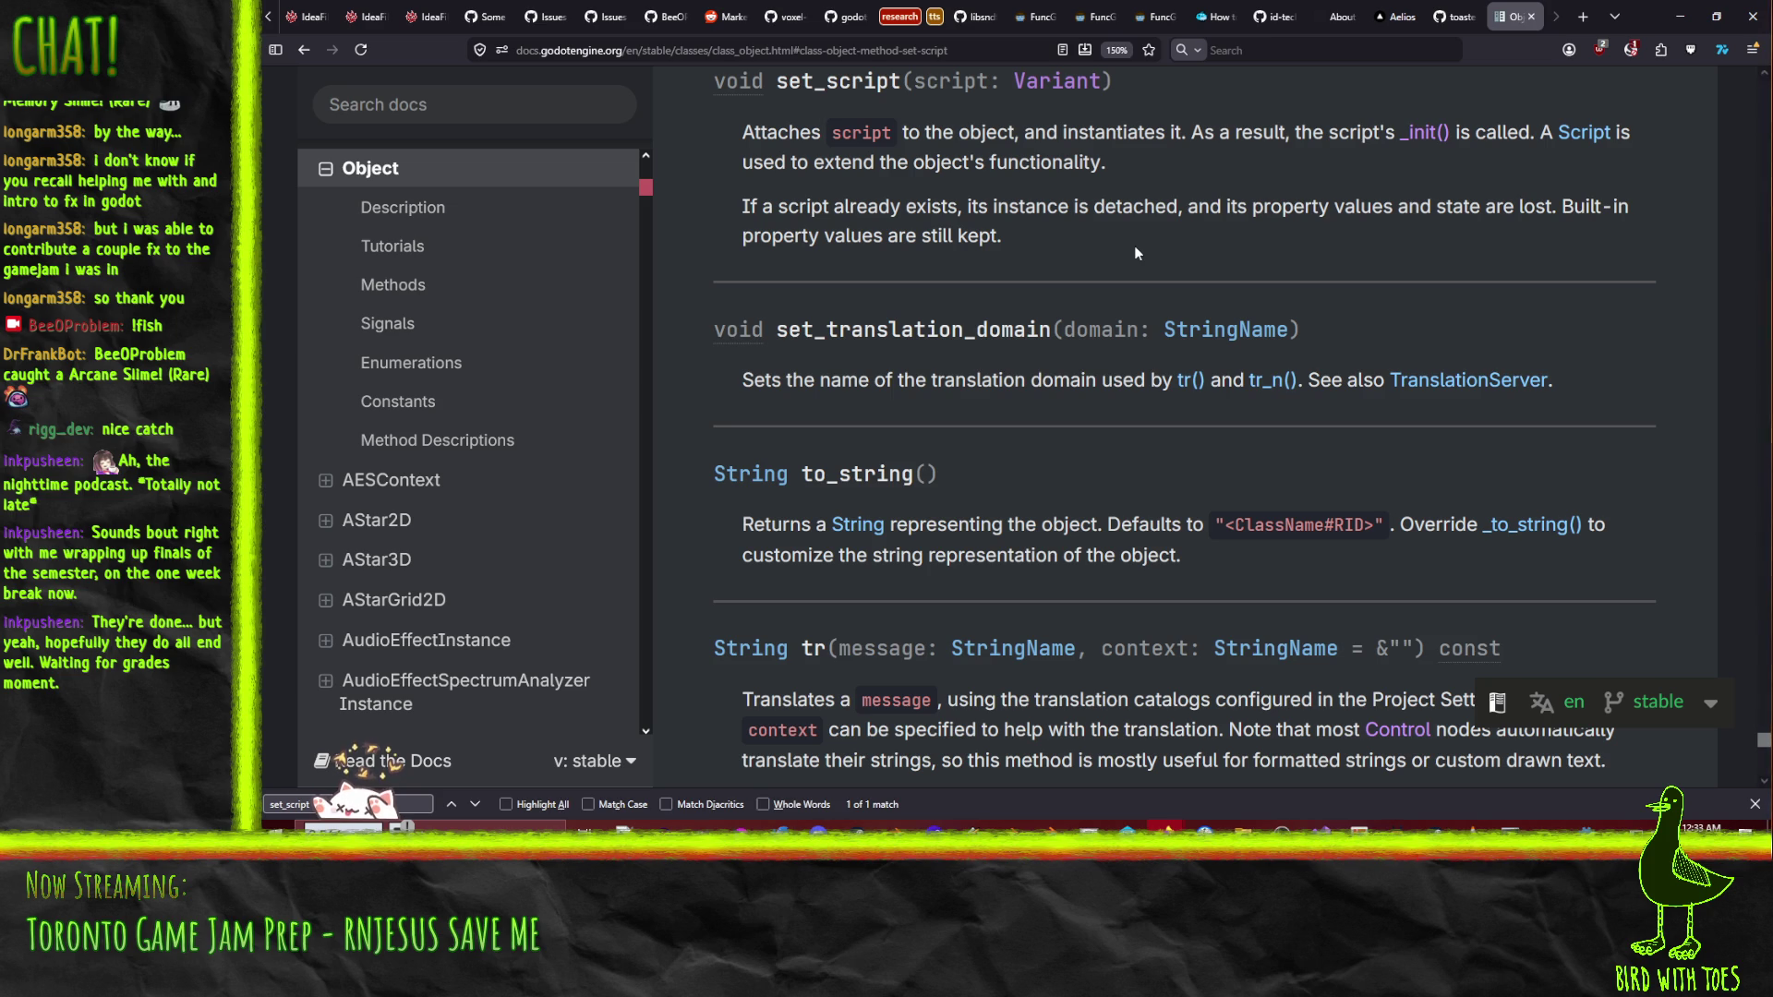
pyautogui.click(1581, 137)
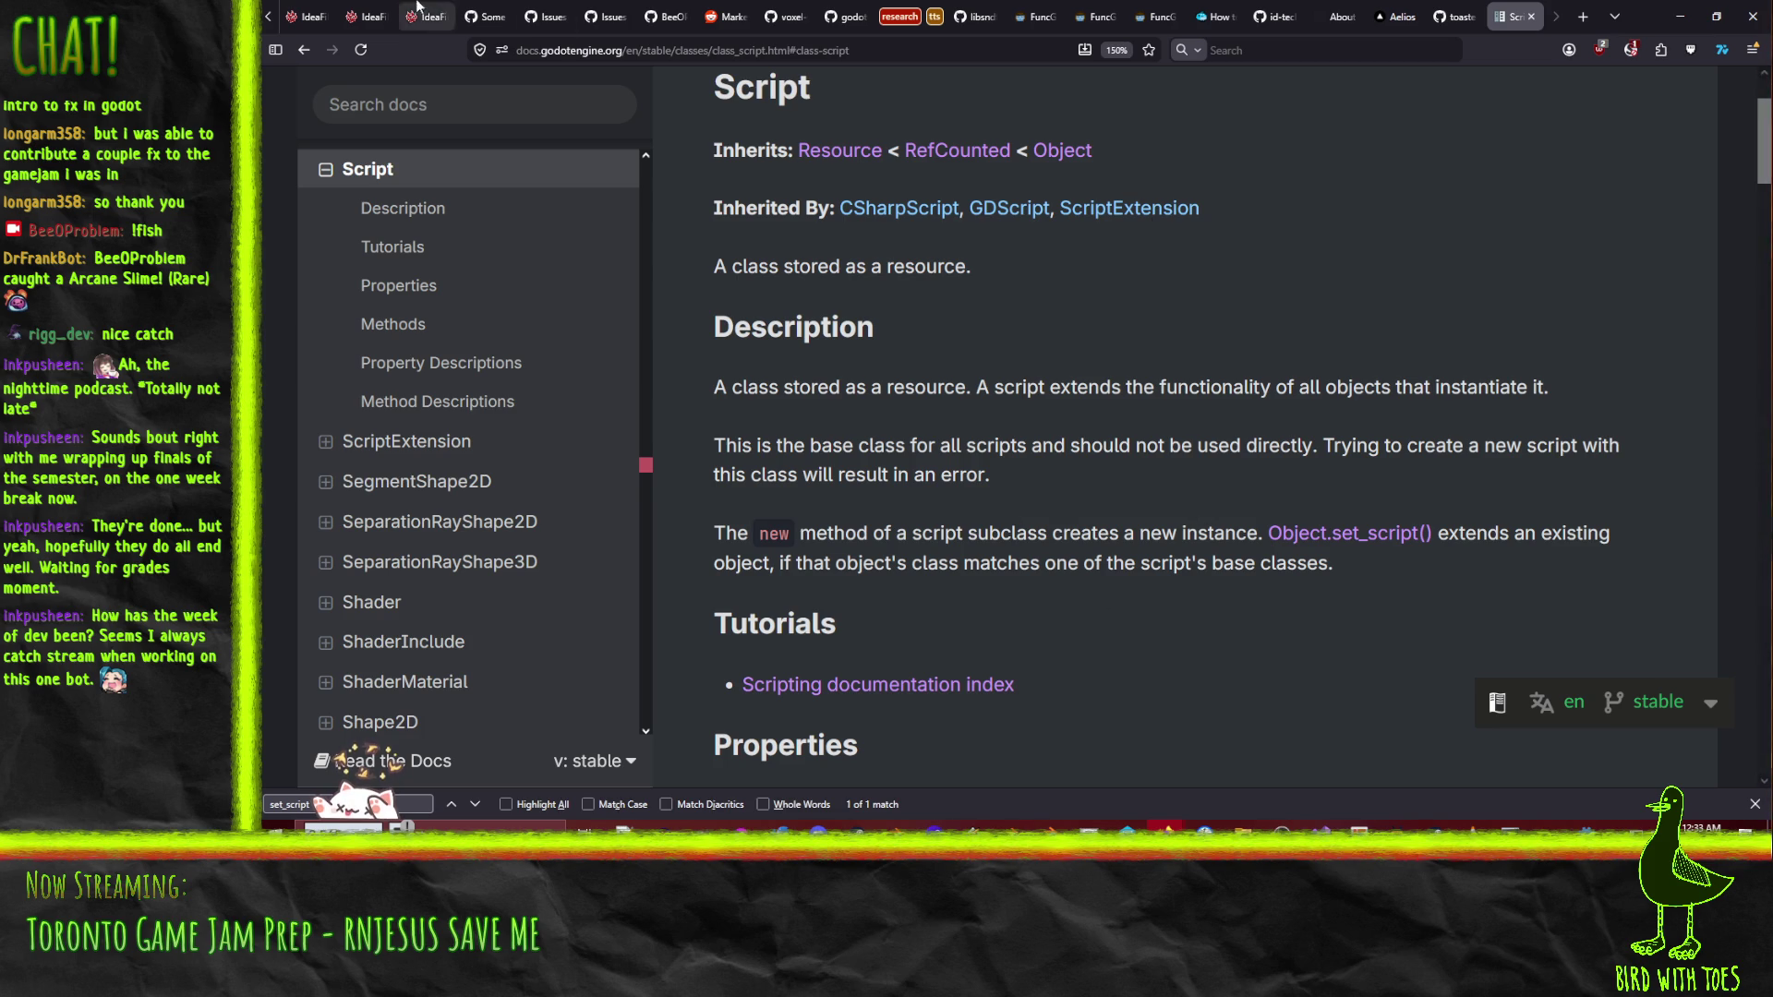
pyautogui.click(366, 16)
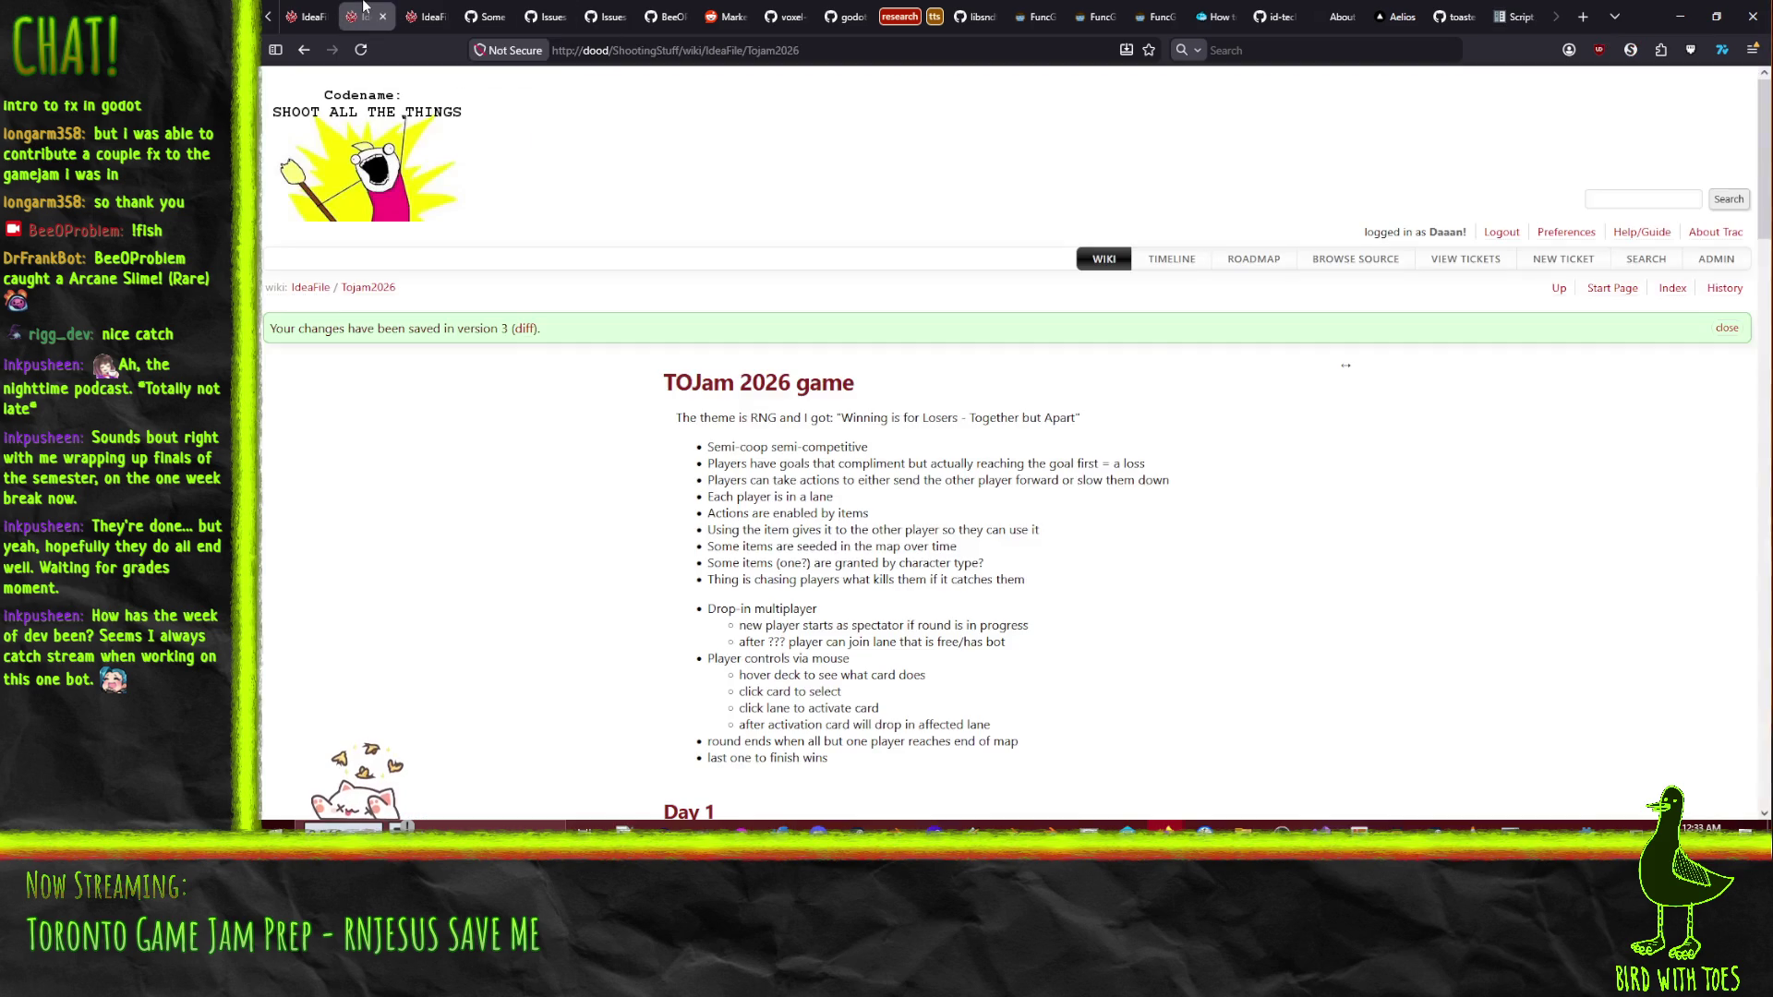
pyautogui.scroll(-5, 444, 425)
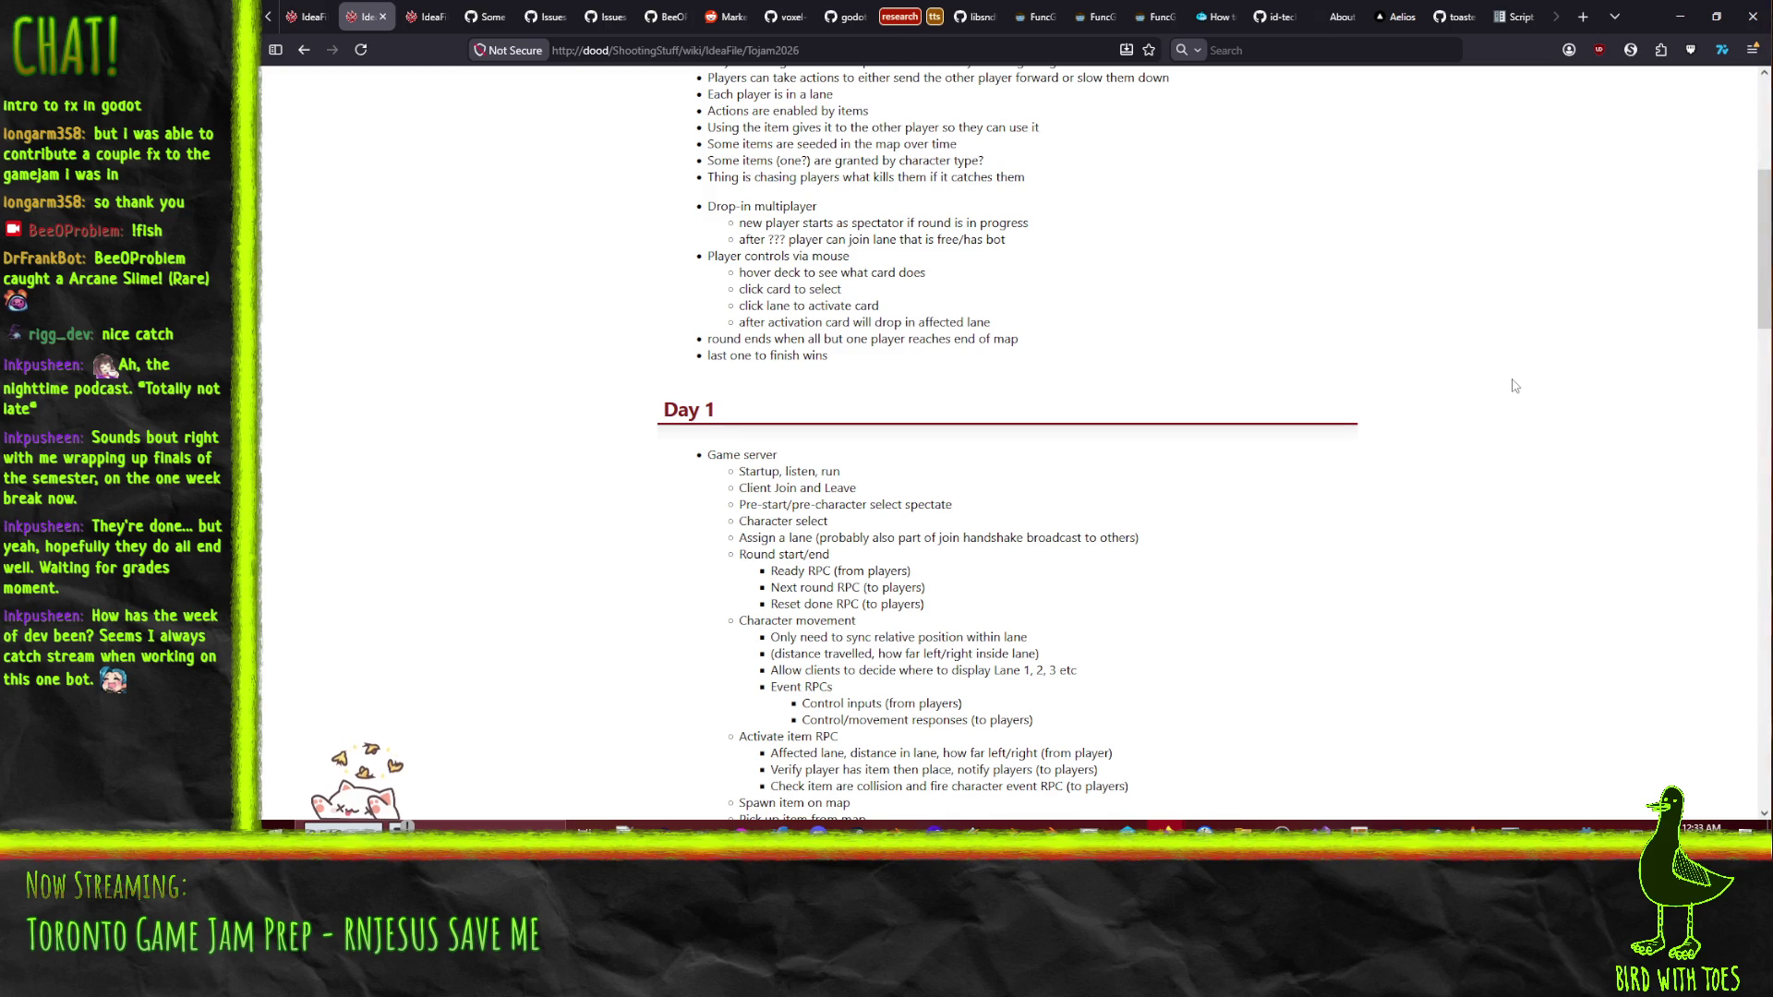
pyautogui.scroll(1, 427, 414)
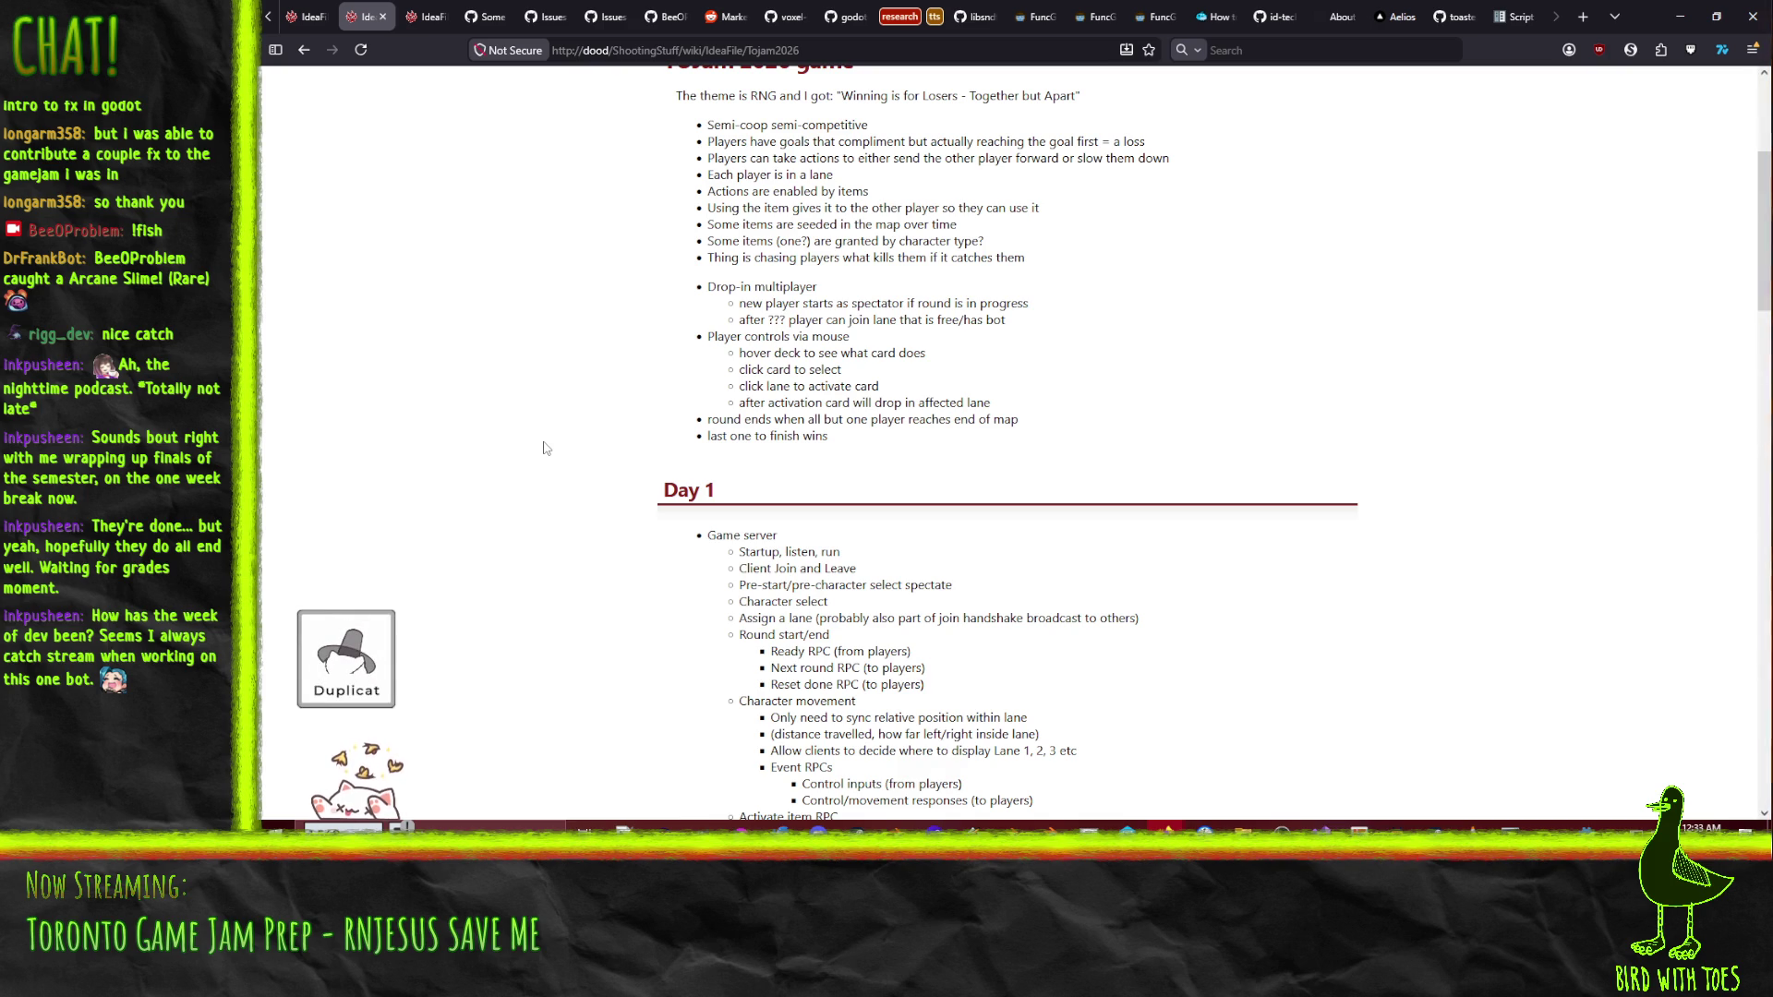
pyautogui.scroll(-4, 538, 451)
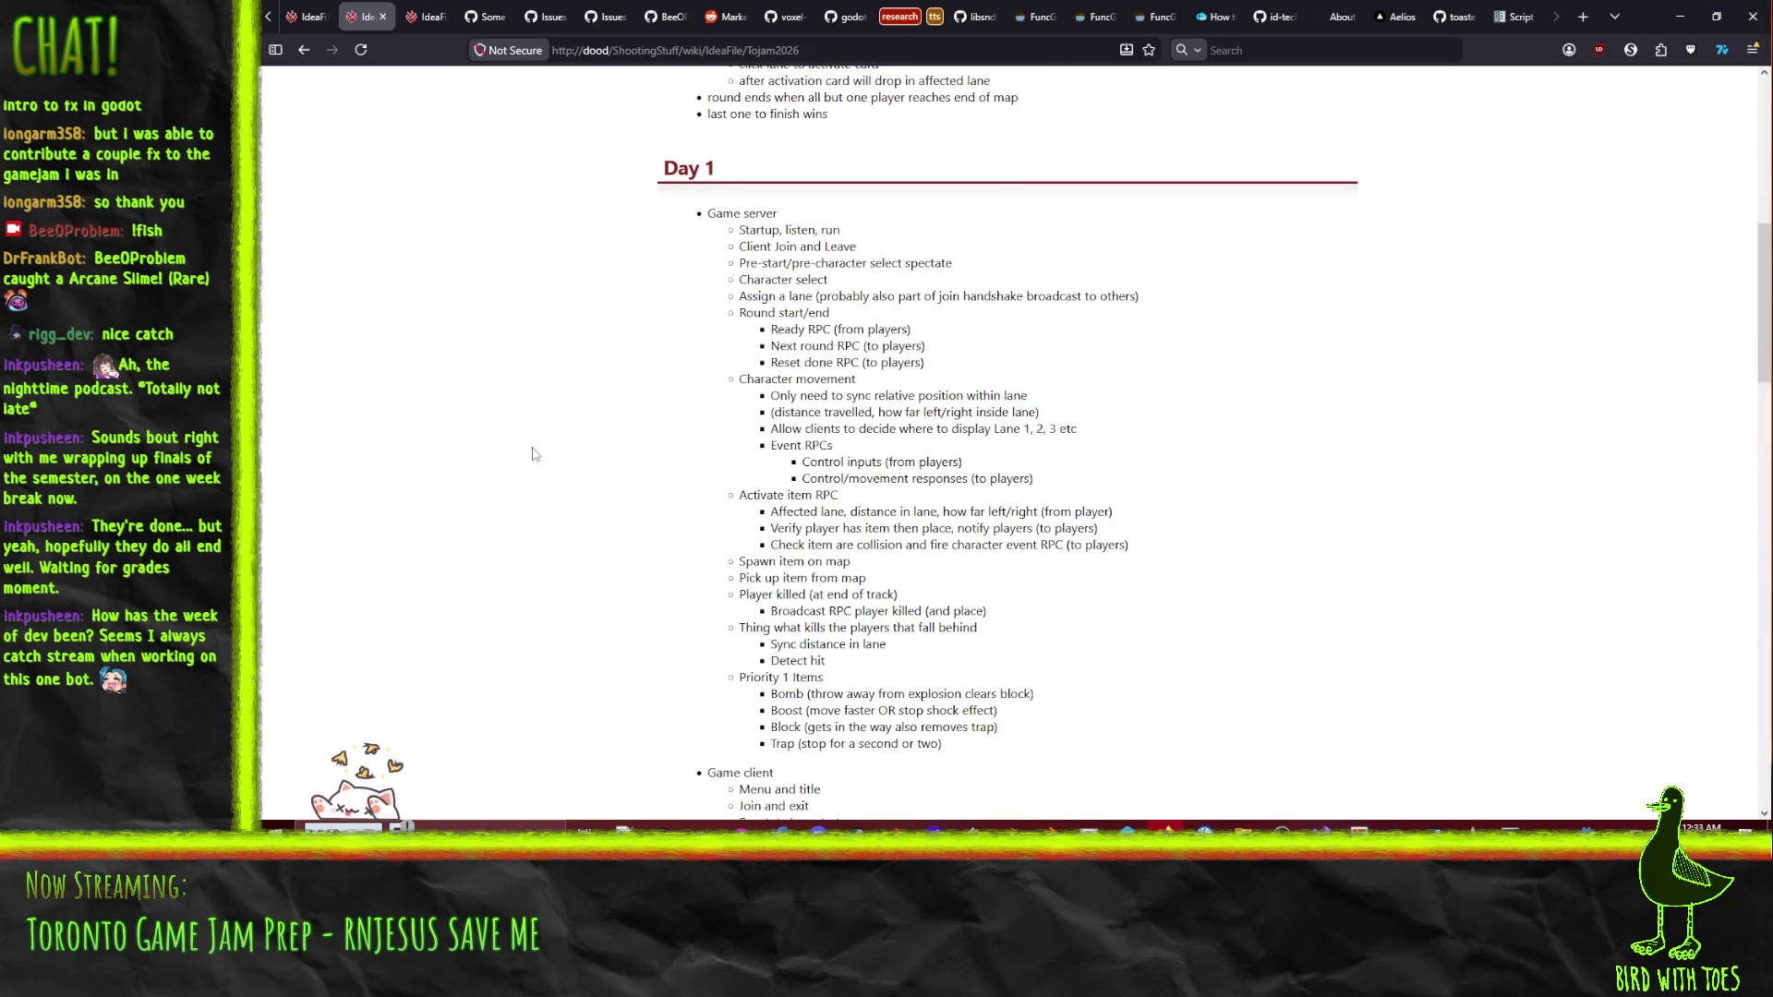
pyautogui.scroll(1, 531, 587)
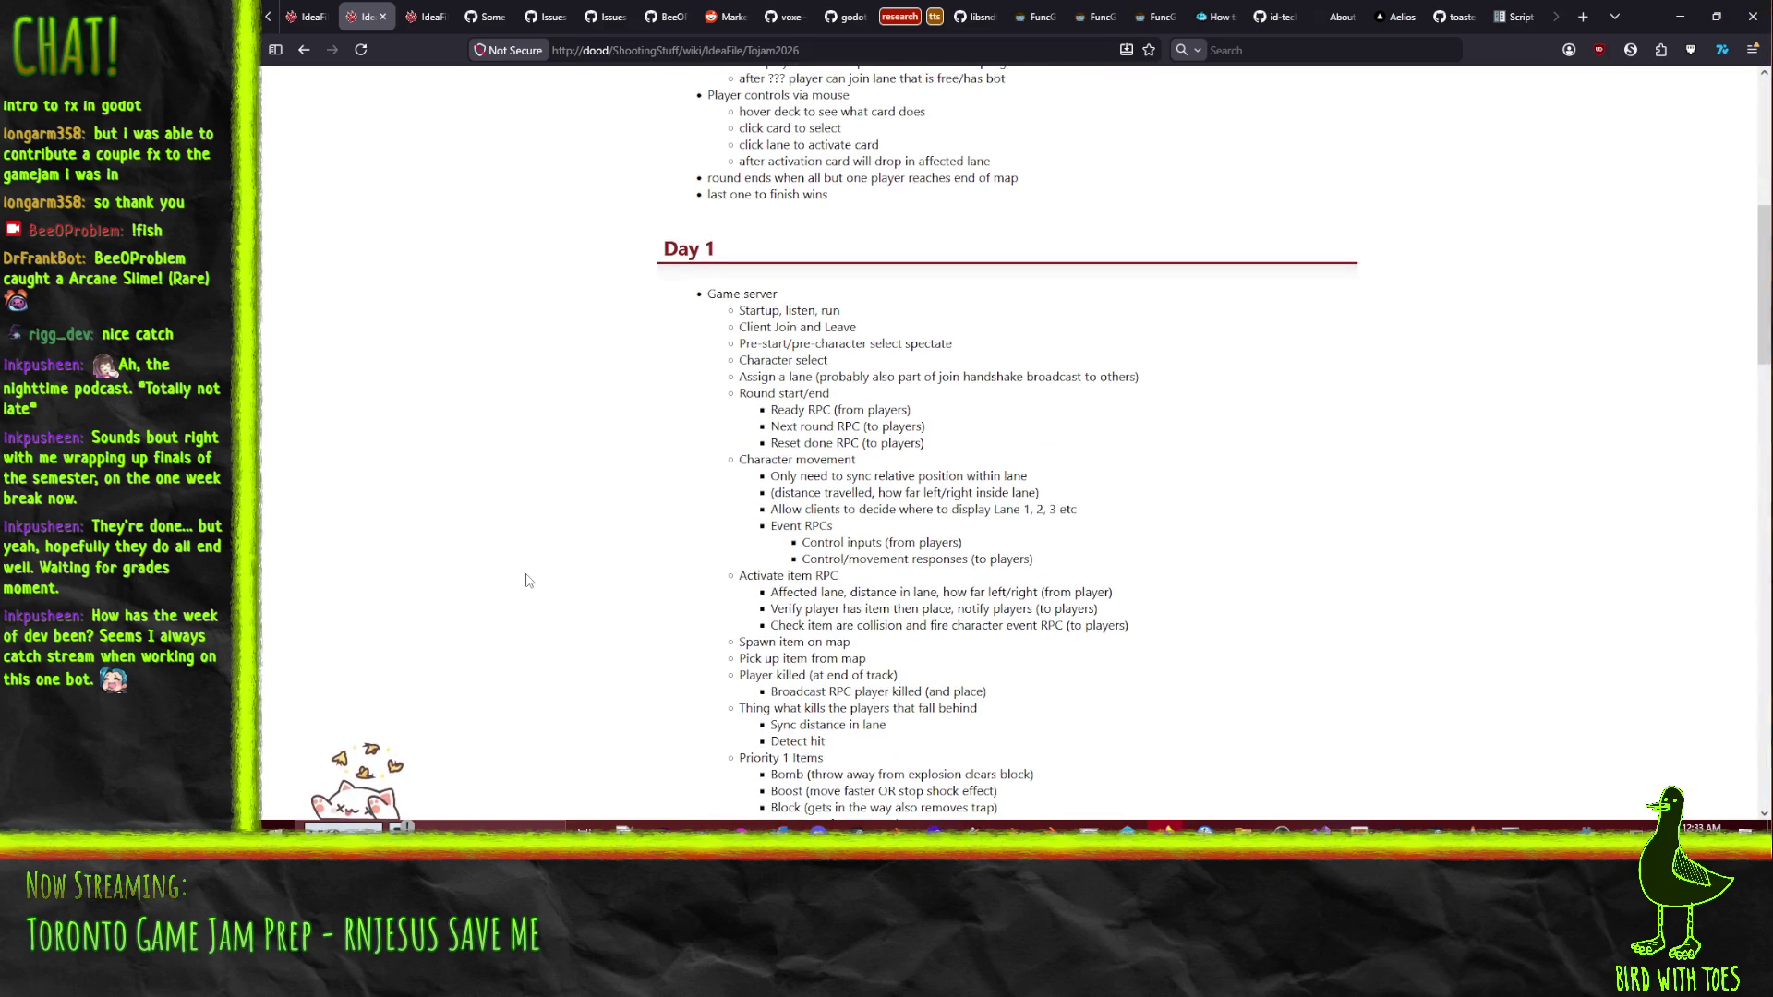
pyautogui.scroll(3, 528, 580)
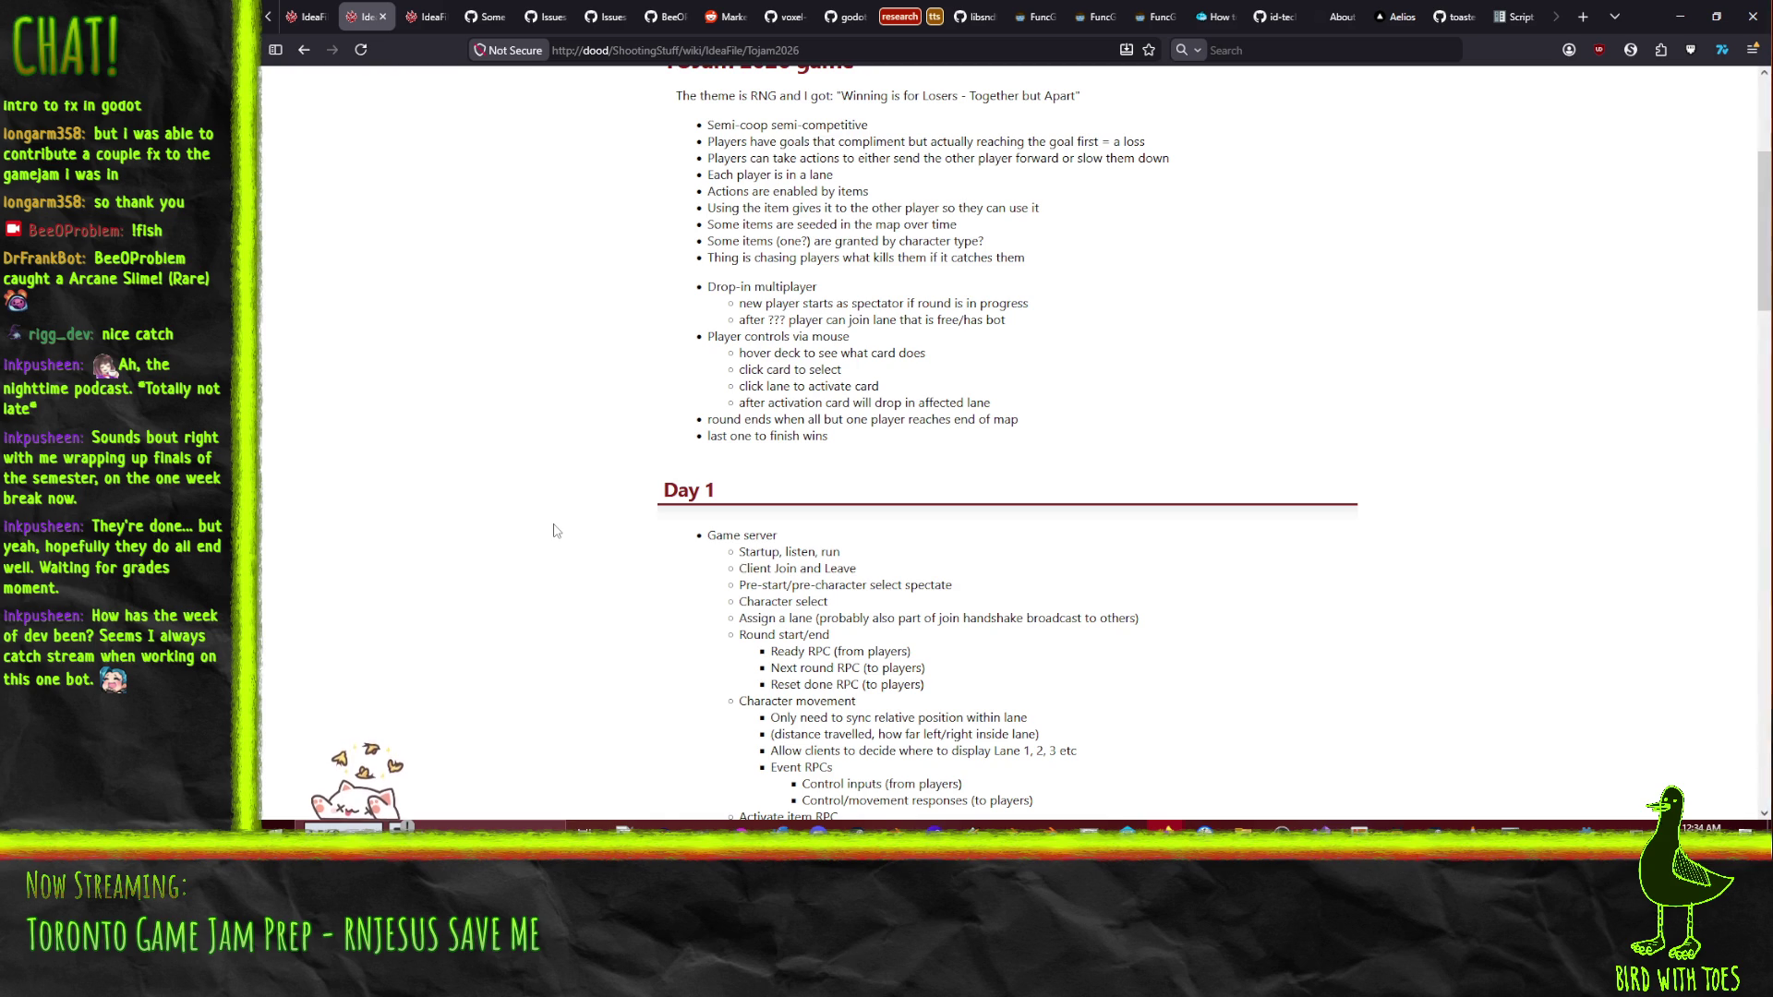
pyautogui.scroll(-3, 556, 531)
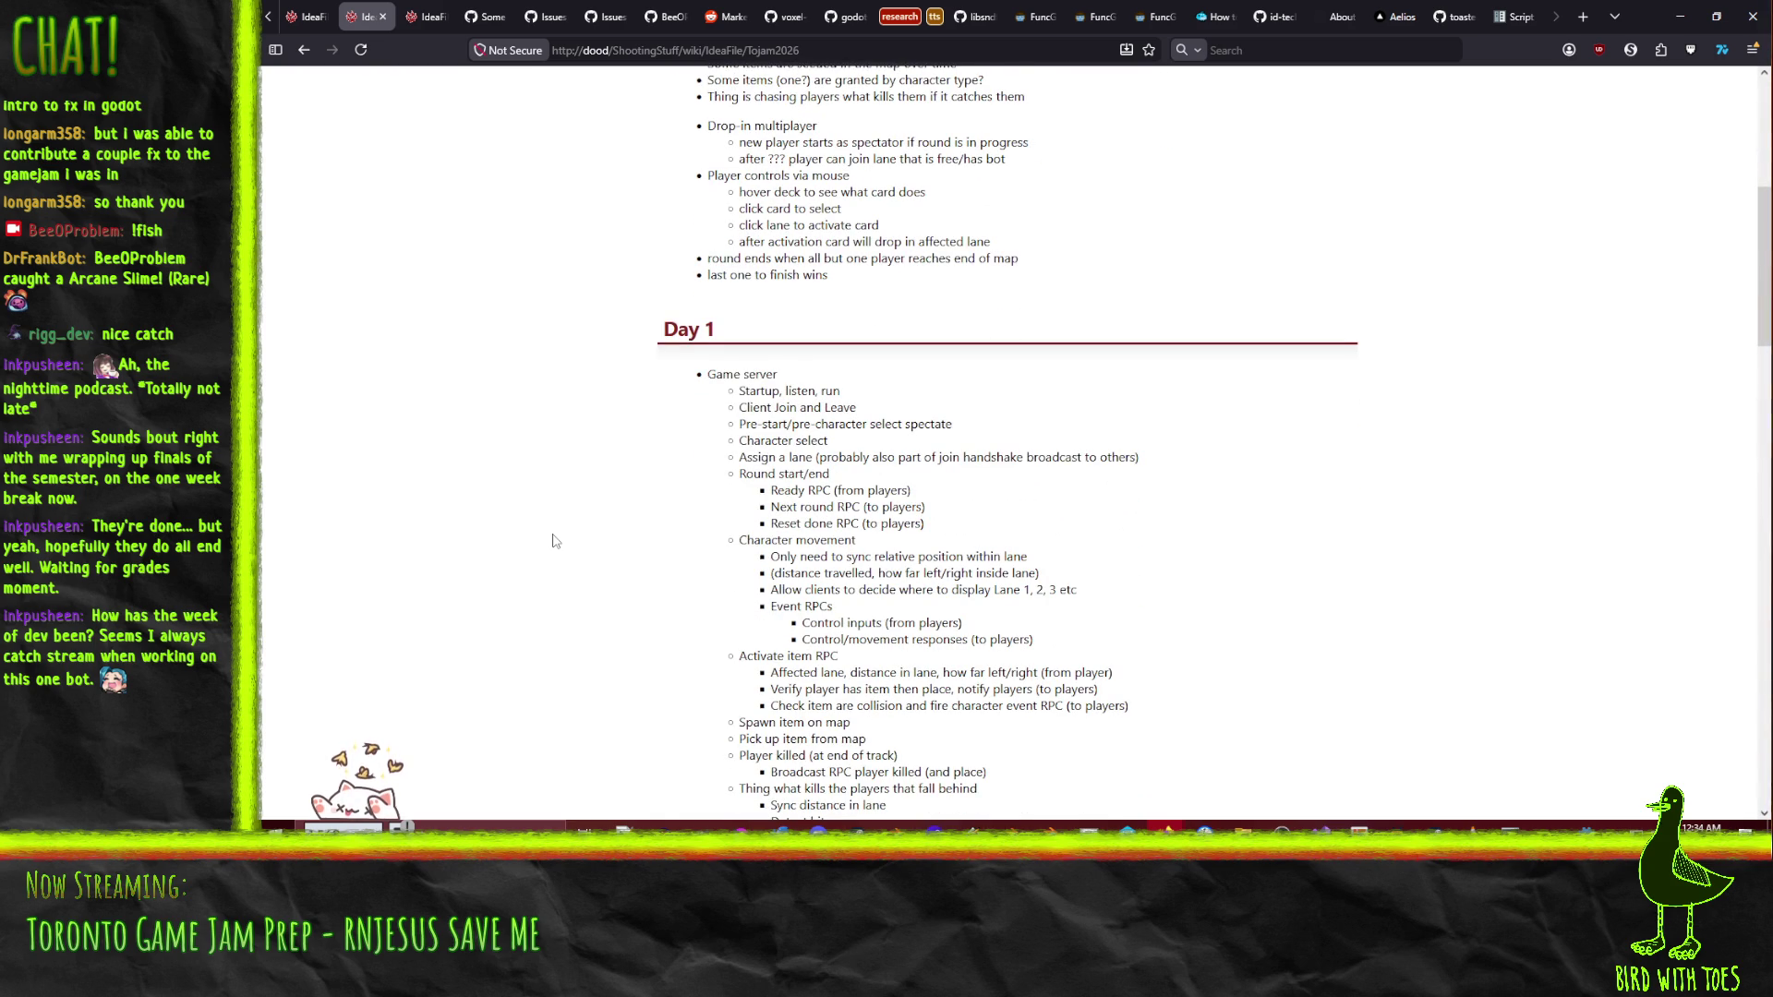
pyautogui.scroll(8, 554, 541)
pyautogui.scroll(-2, 554, 541)
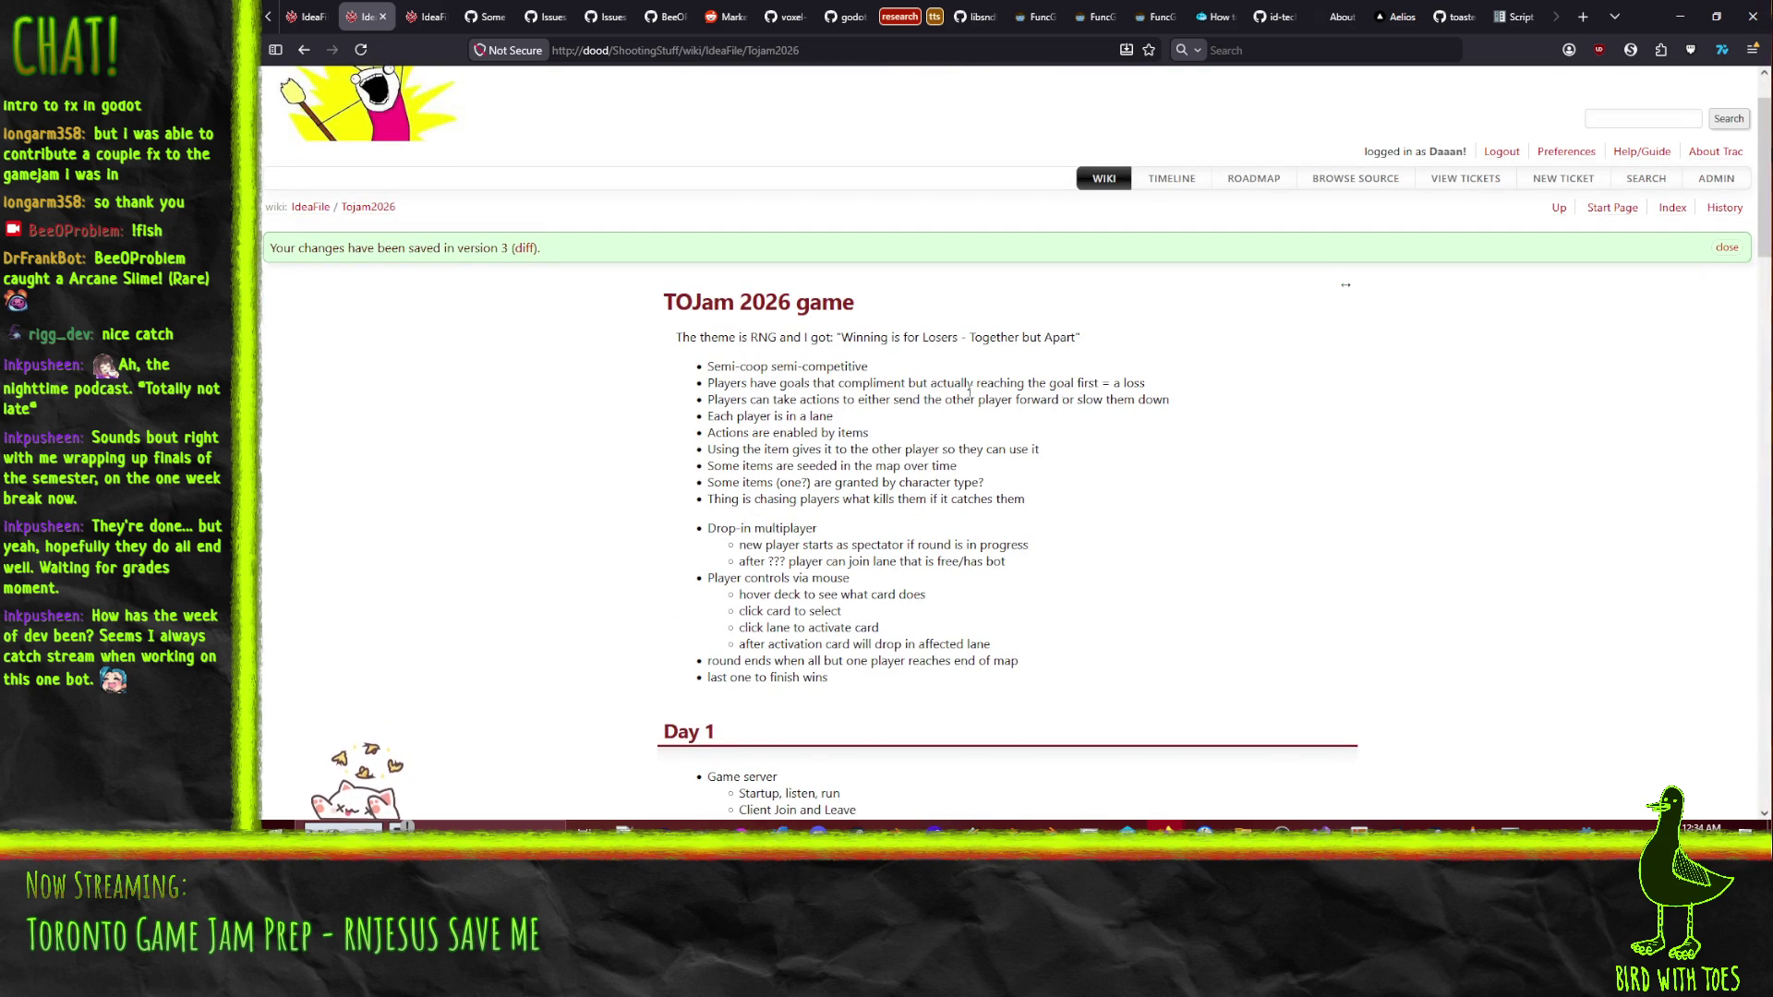
pyautogui.scroll(-6, 579, 481)
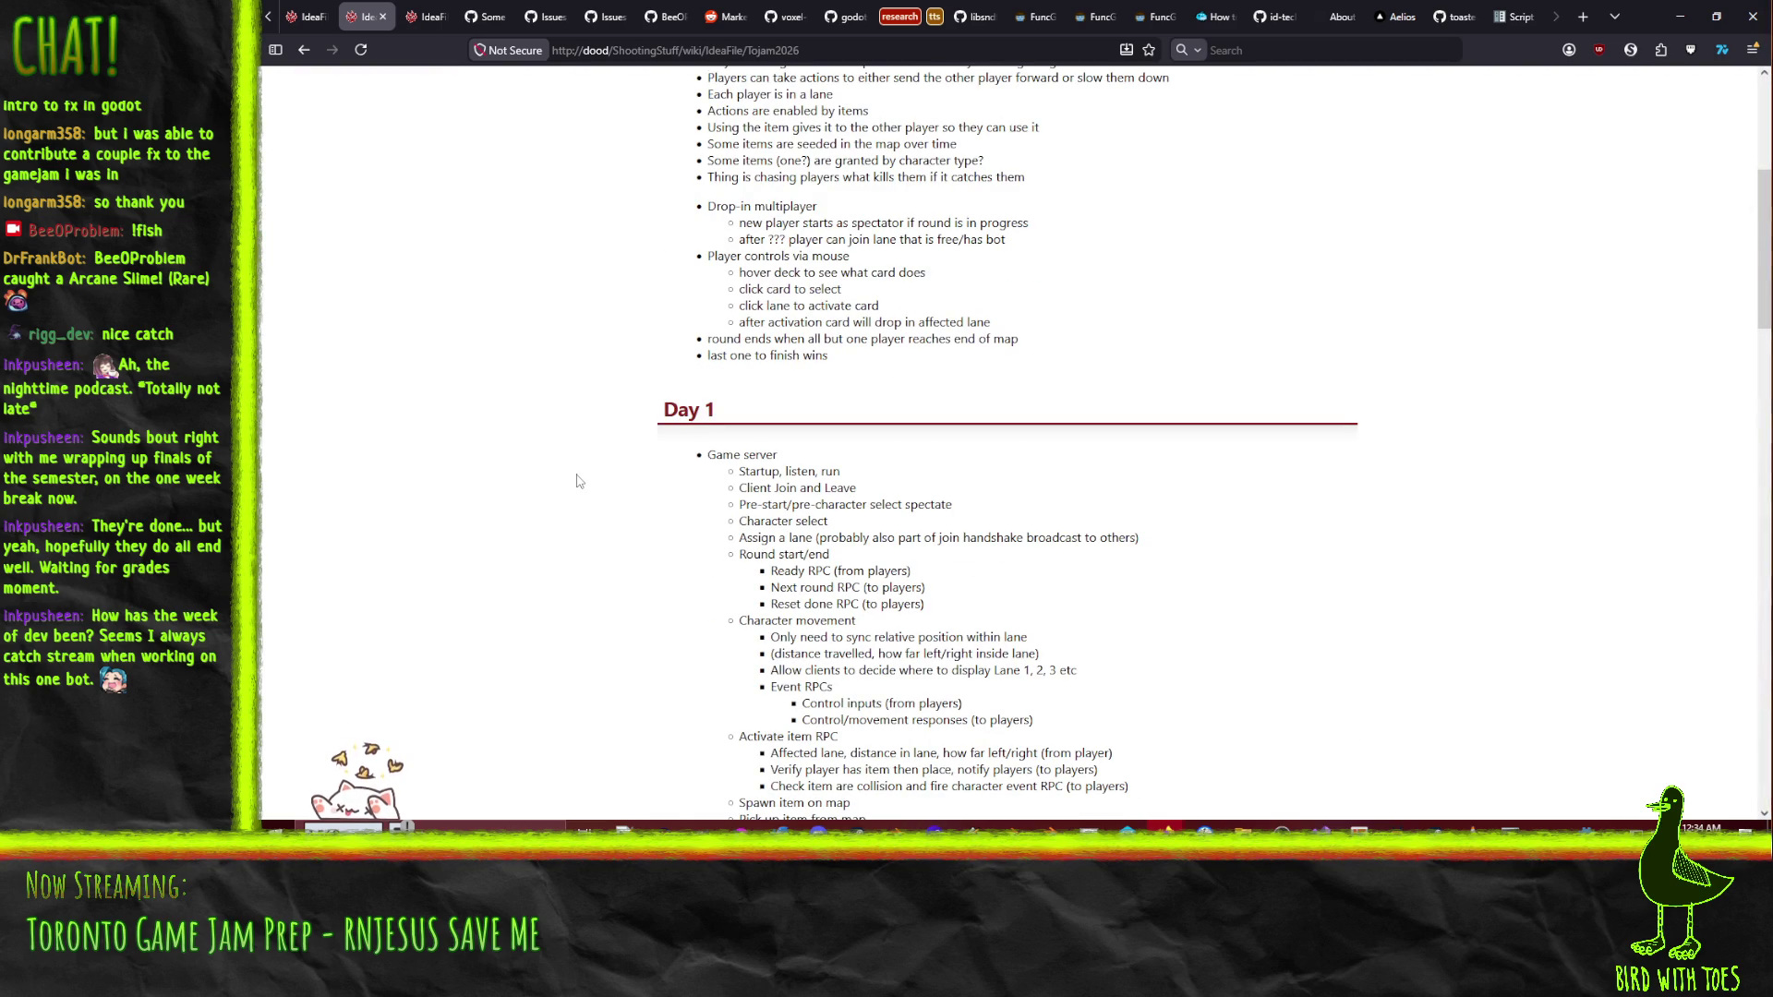
pyautogui.scroll(-2, 579, 481)
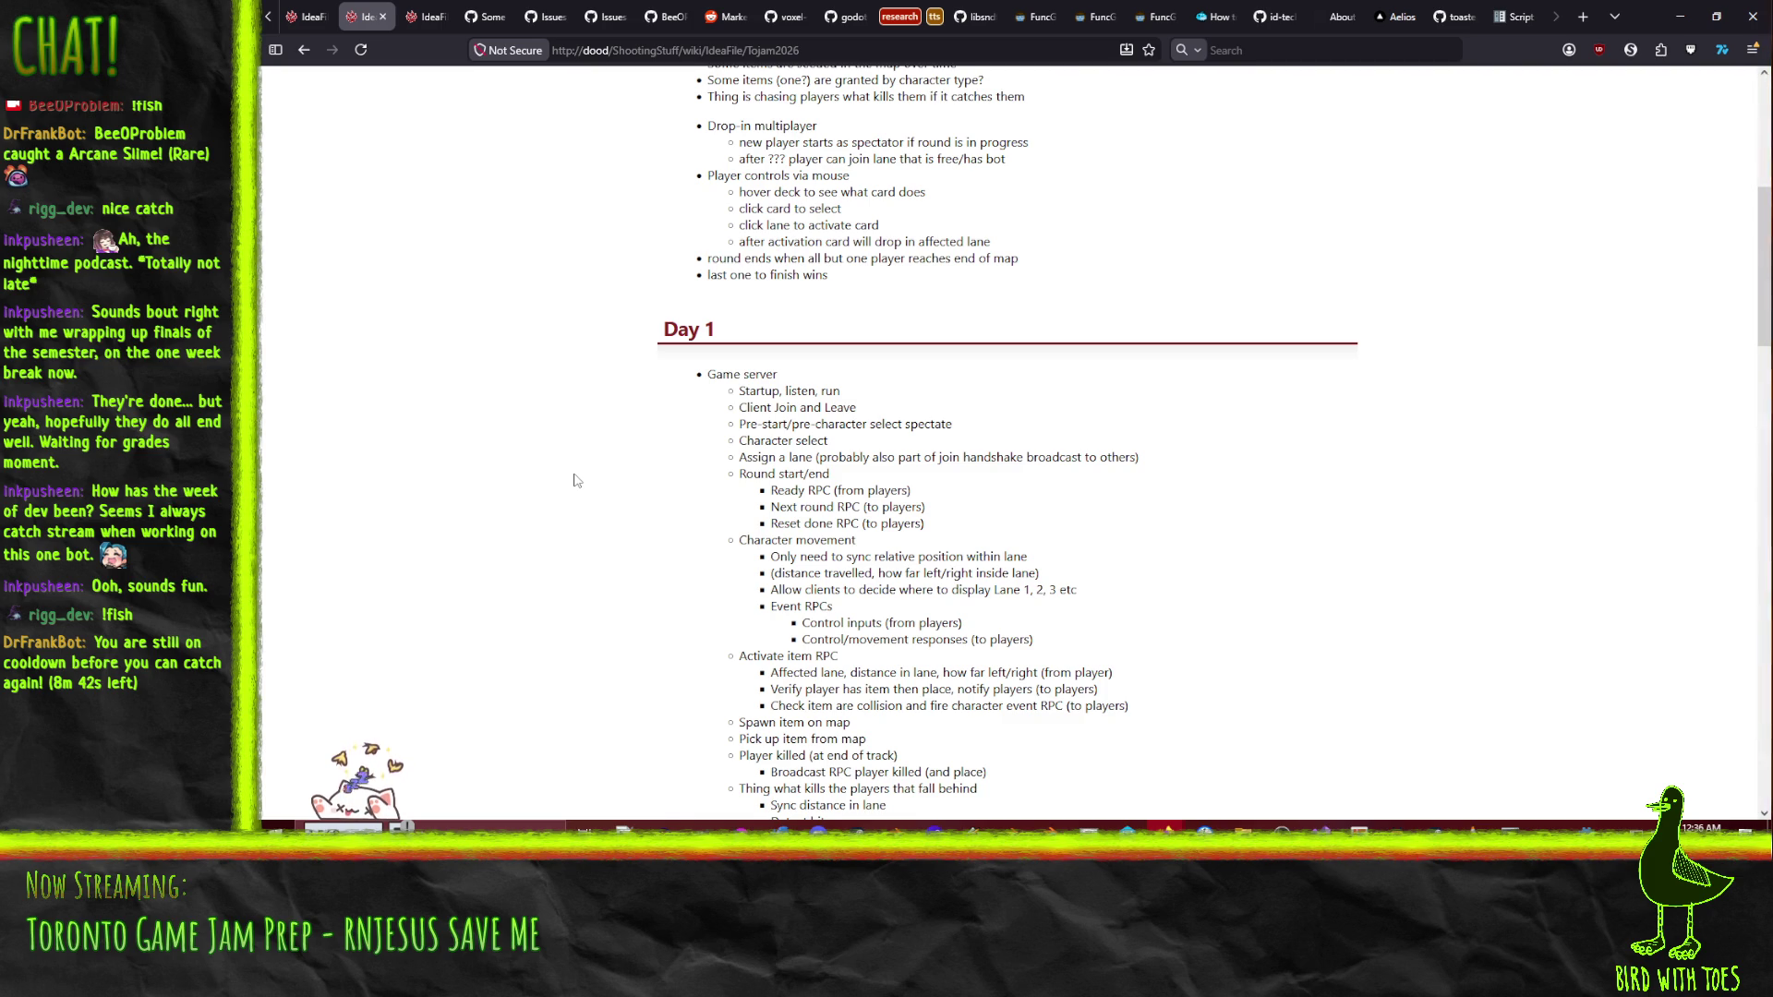
# - Reload the TOJam 2026 wiki page and scroll through its Day 1 to Day 3 plan
pyautogui.press('F5')
pyautogui.scroll(-8, 546, 518)
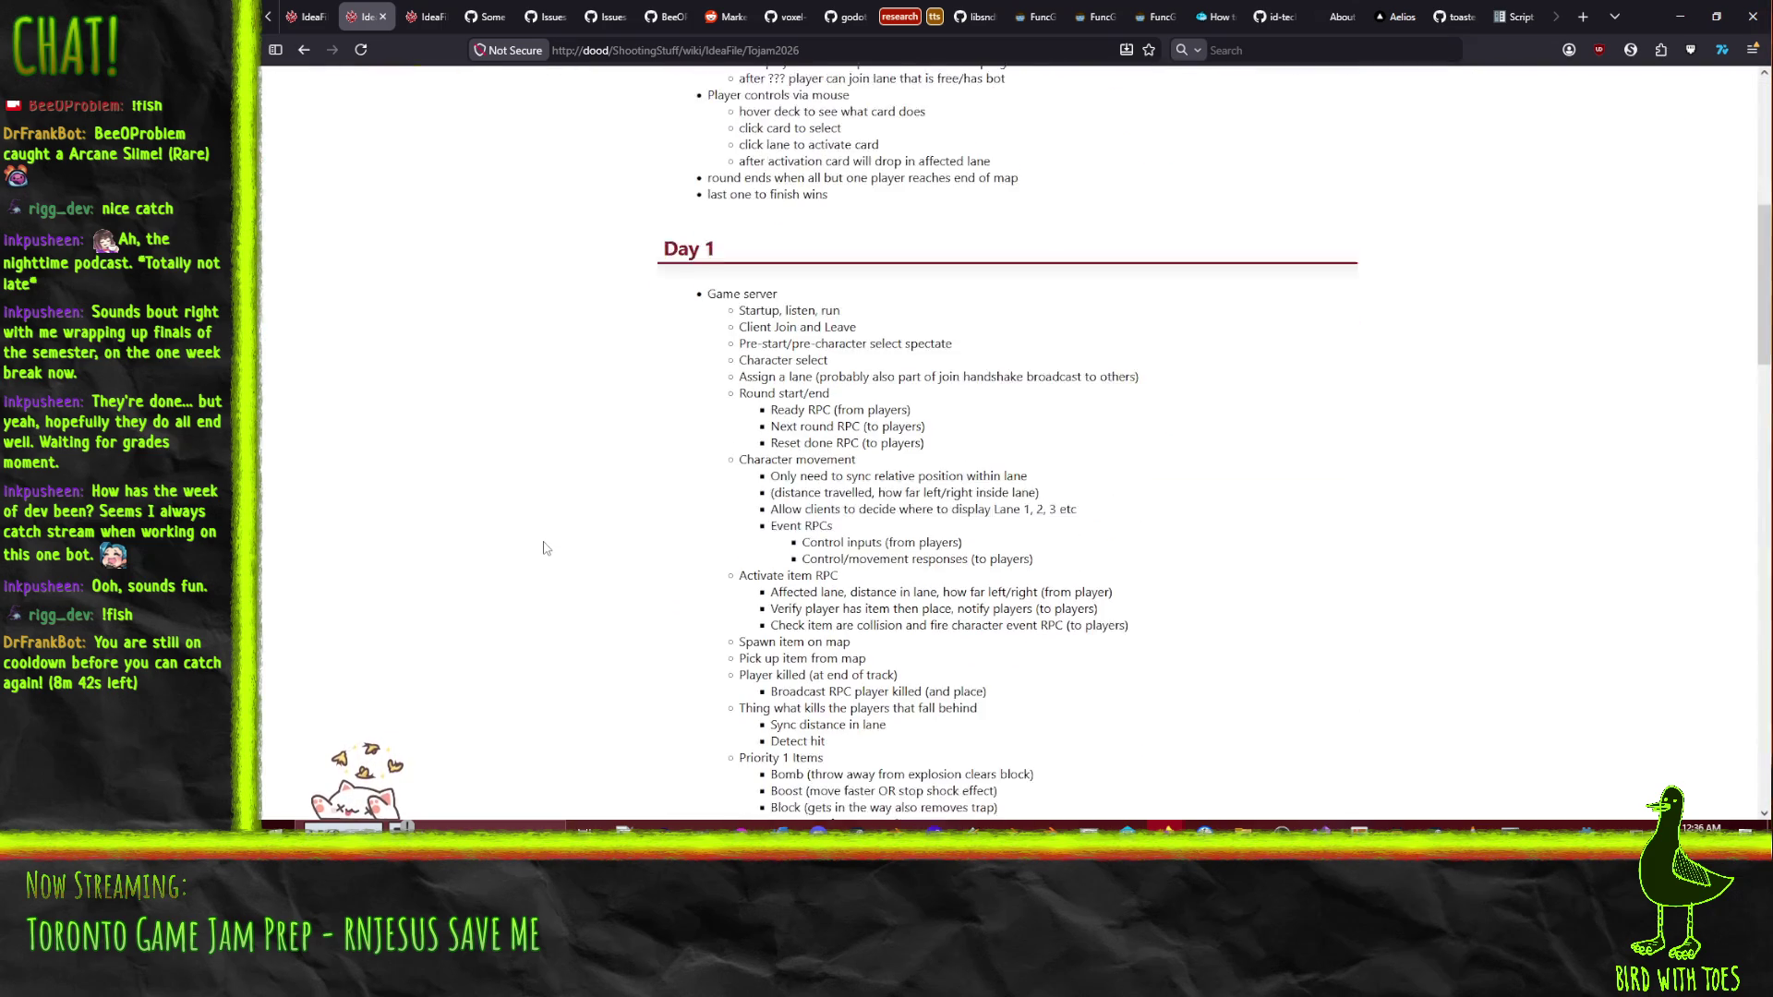
pyautogui.scroll(-1, 545, 548)
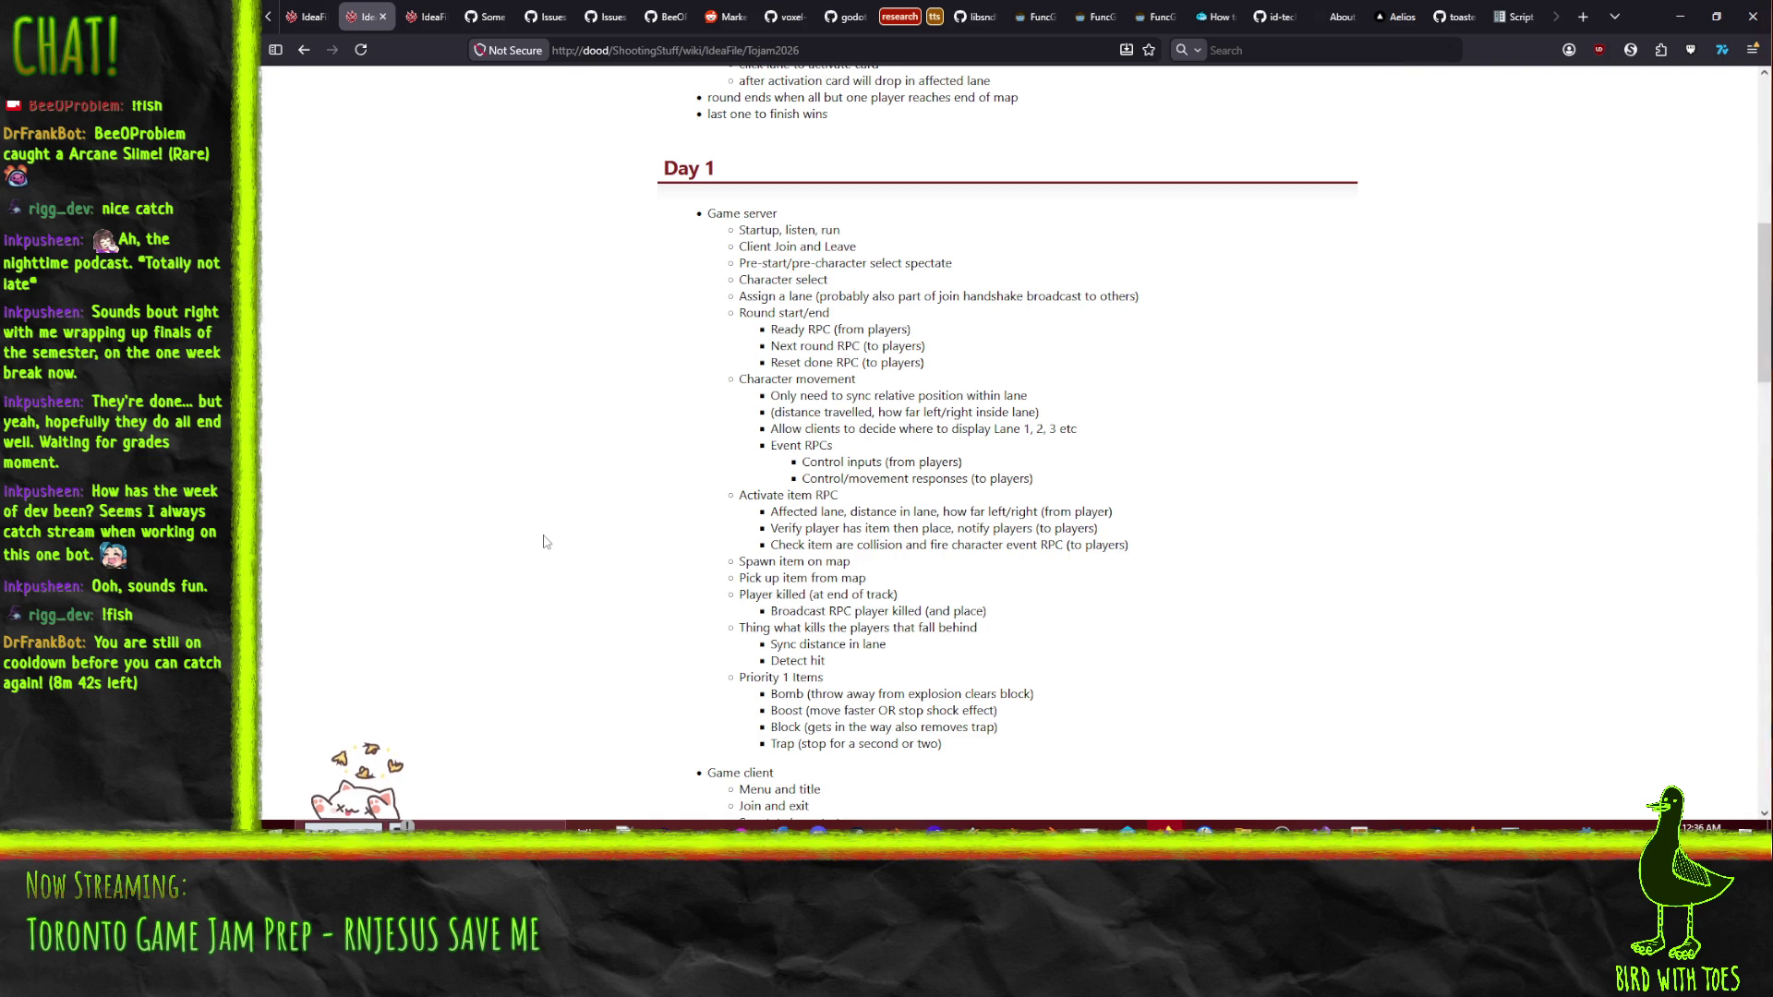
pyautogui.scroll(-5, 518, 588)
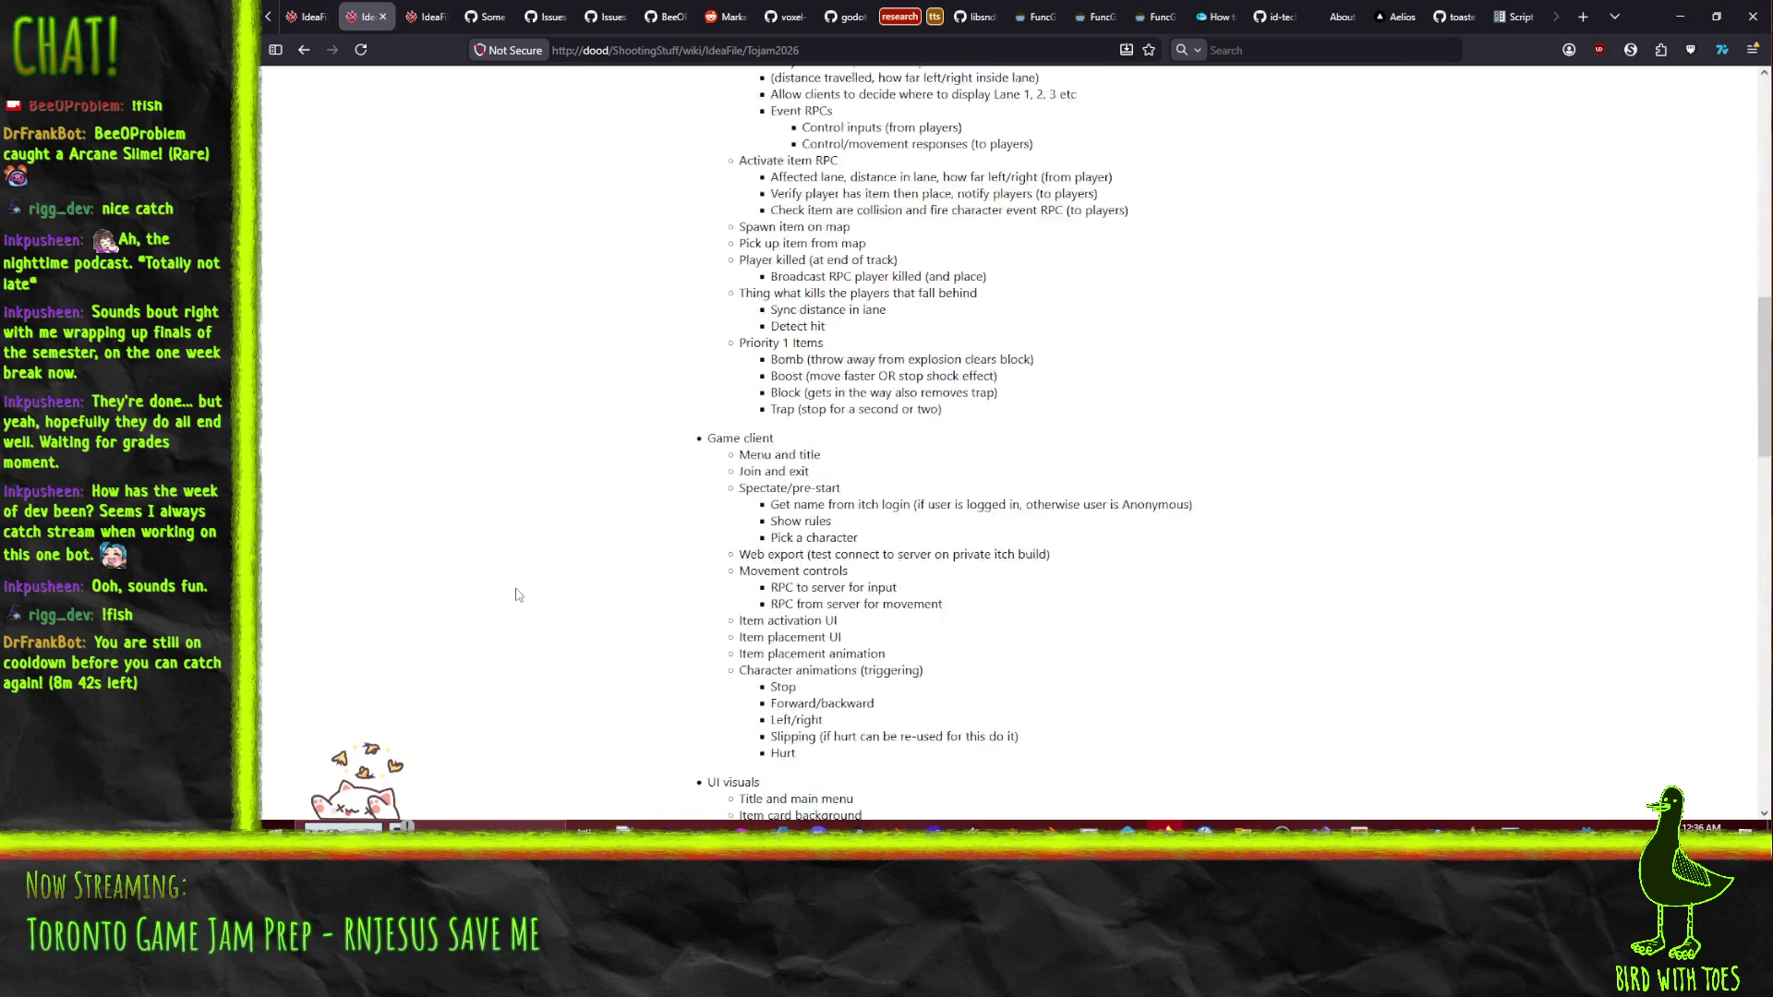
pyautogui.scroll(5, 512, 577)
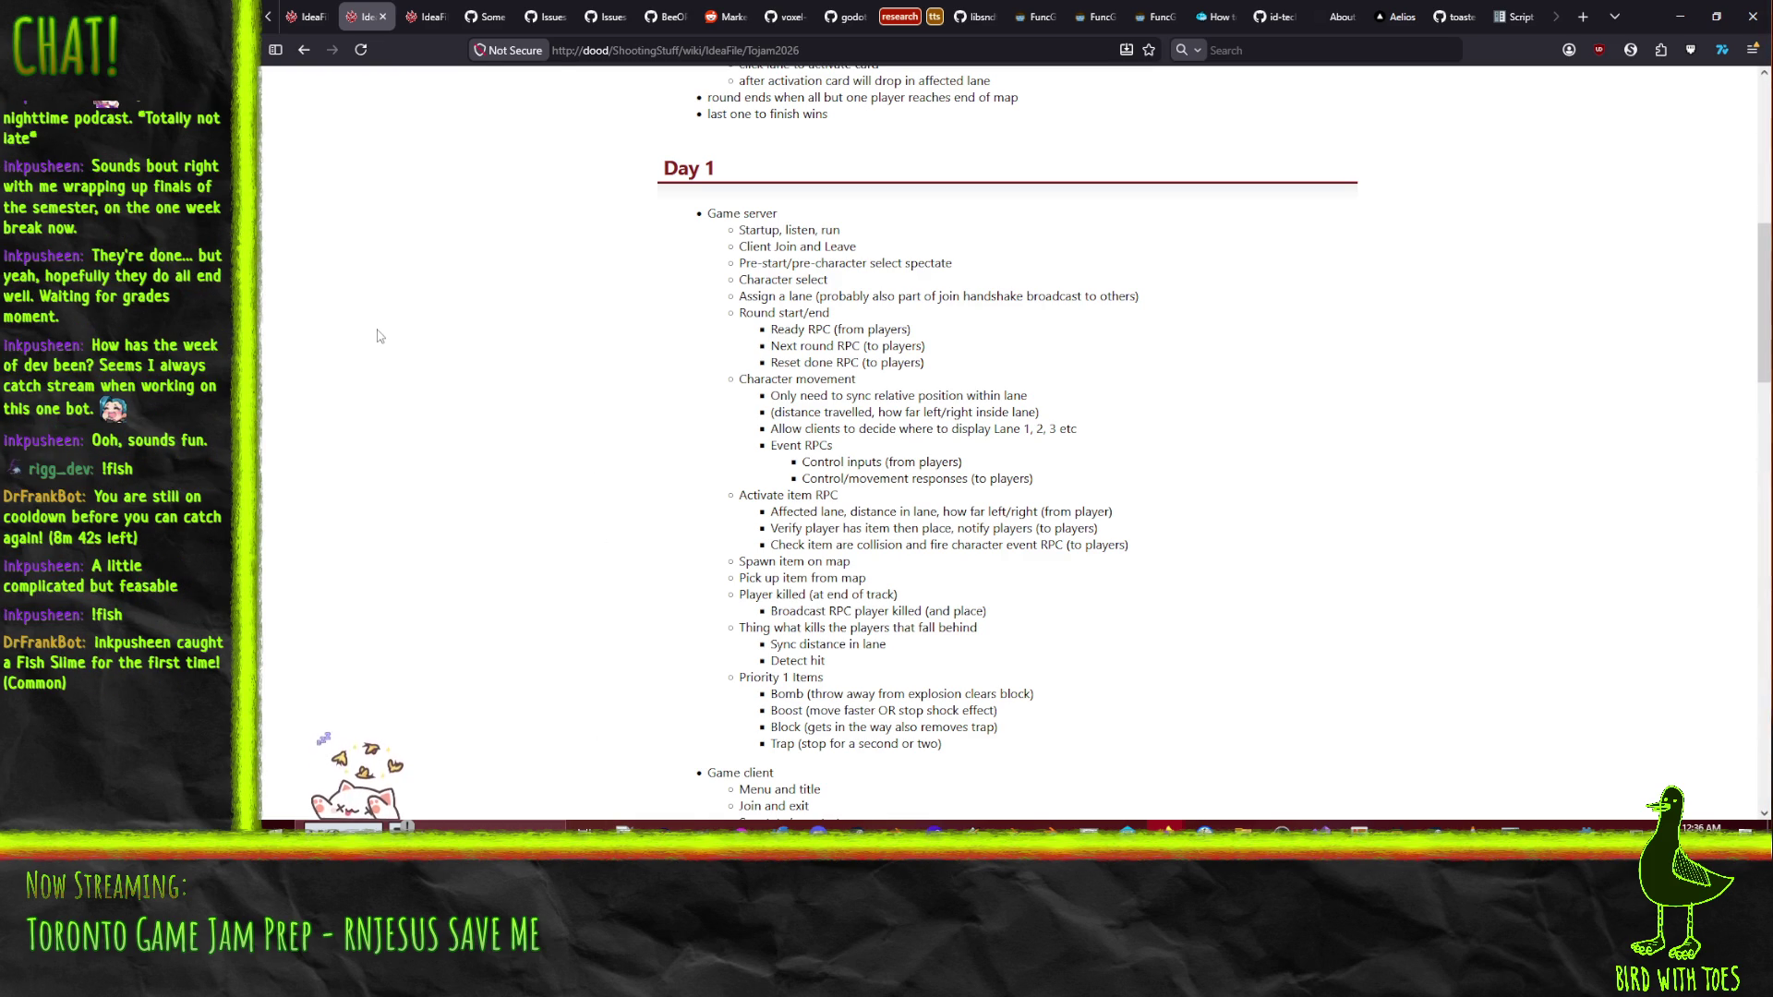
pyautogui.scroll(-5, 416, 261)
pyautogui.scroll(6, 417, 263)
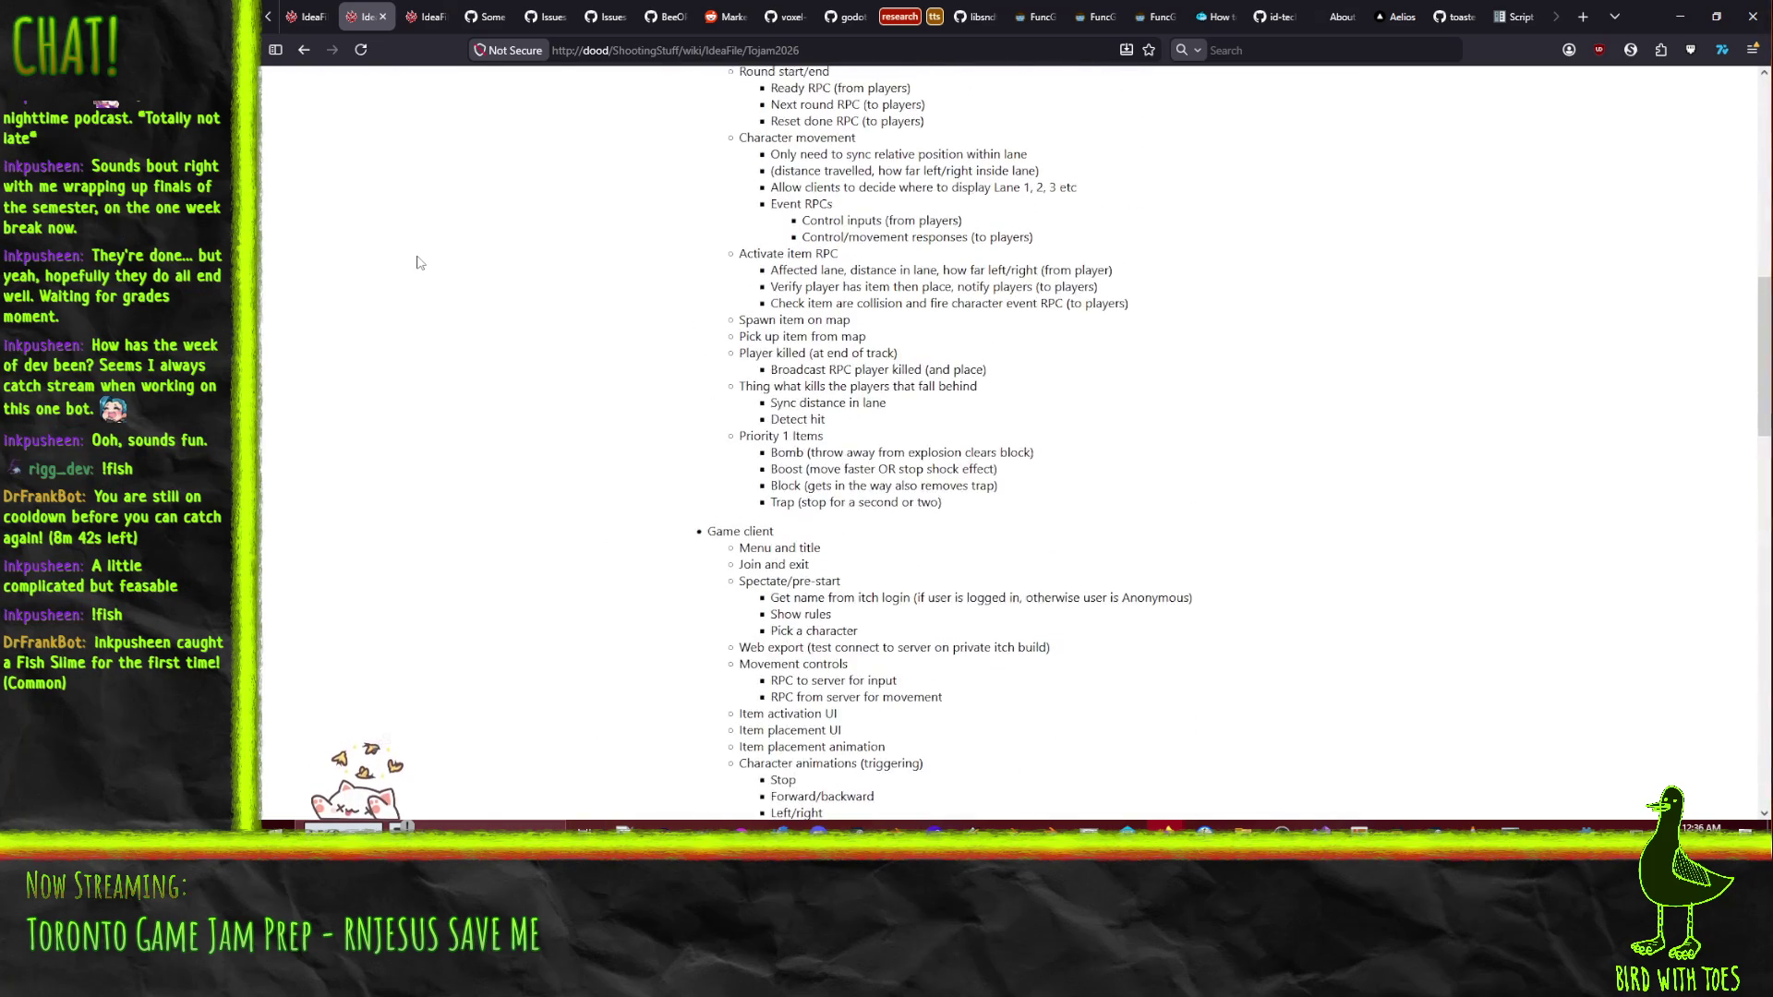
pyautogui.scroll(-2, 417, 276)
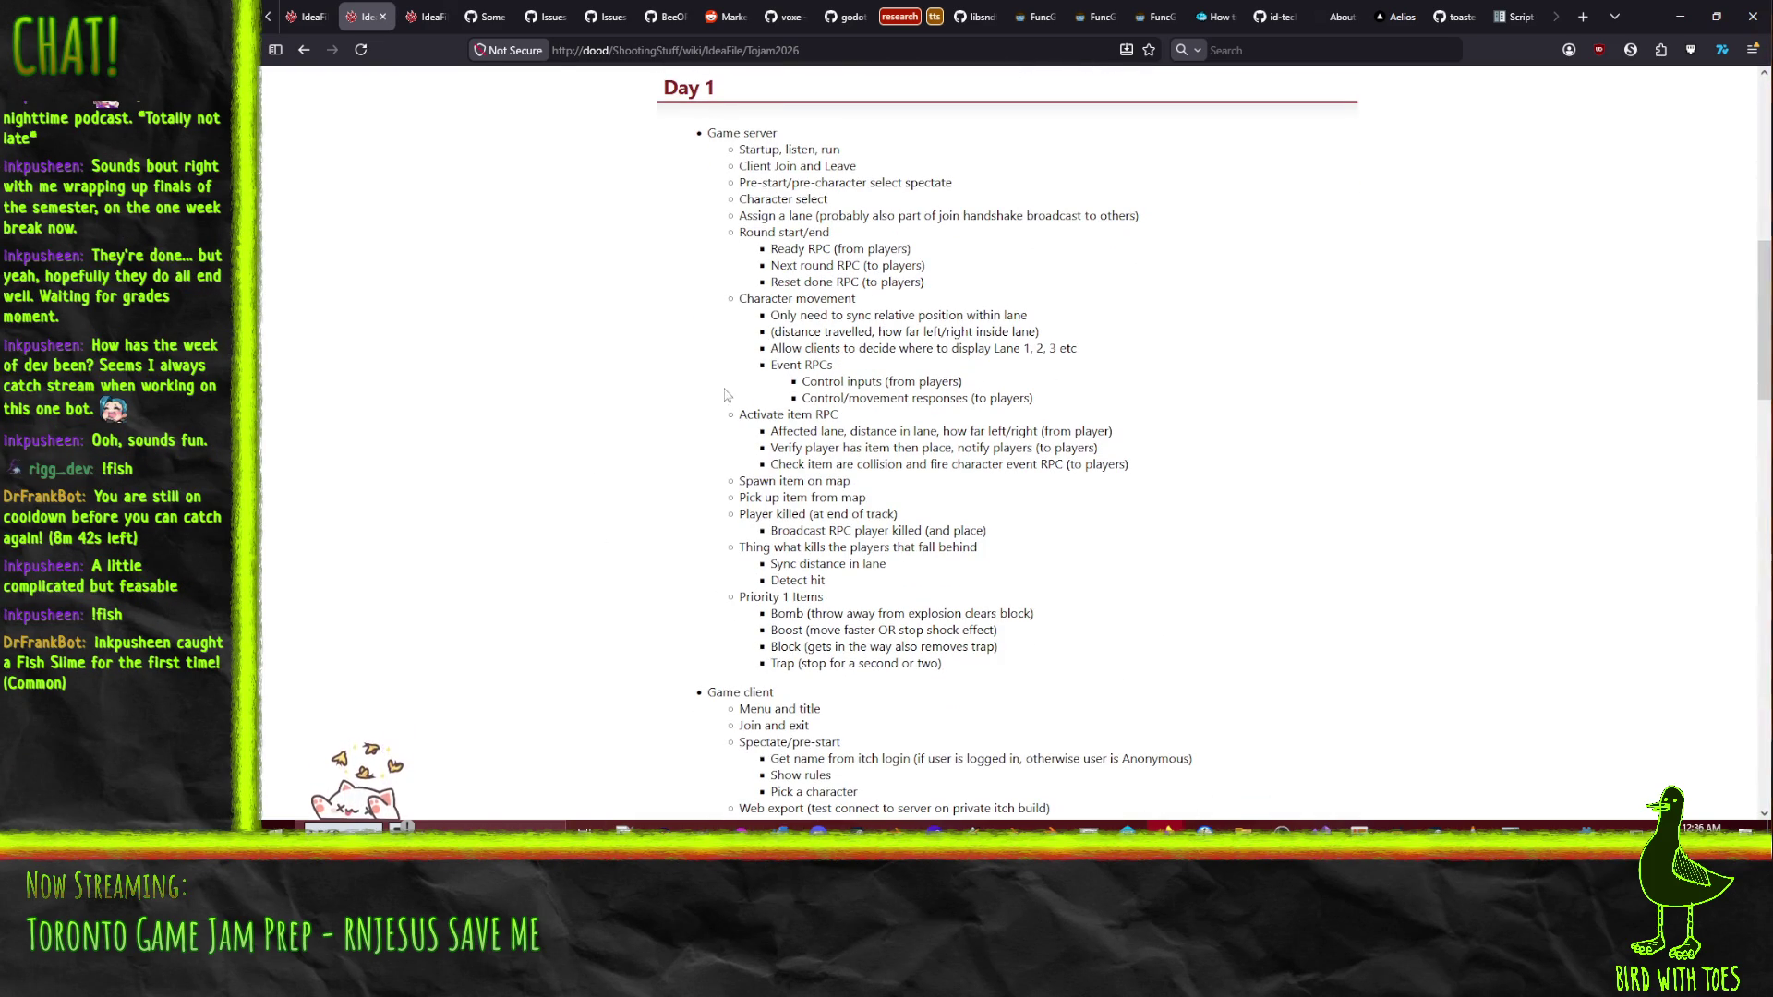
pyautogui.scroll(-11, 551, 268)
pyautogui.scroll(-2, 547, 286)
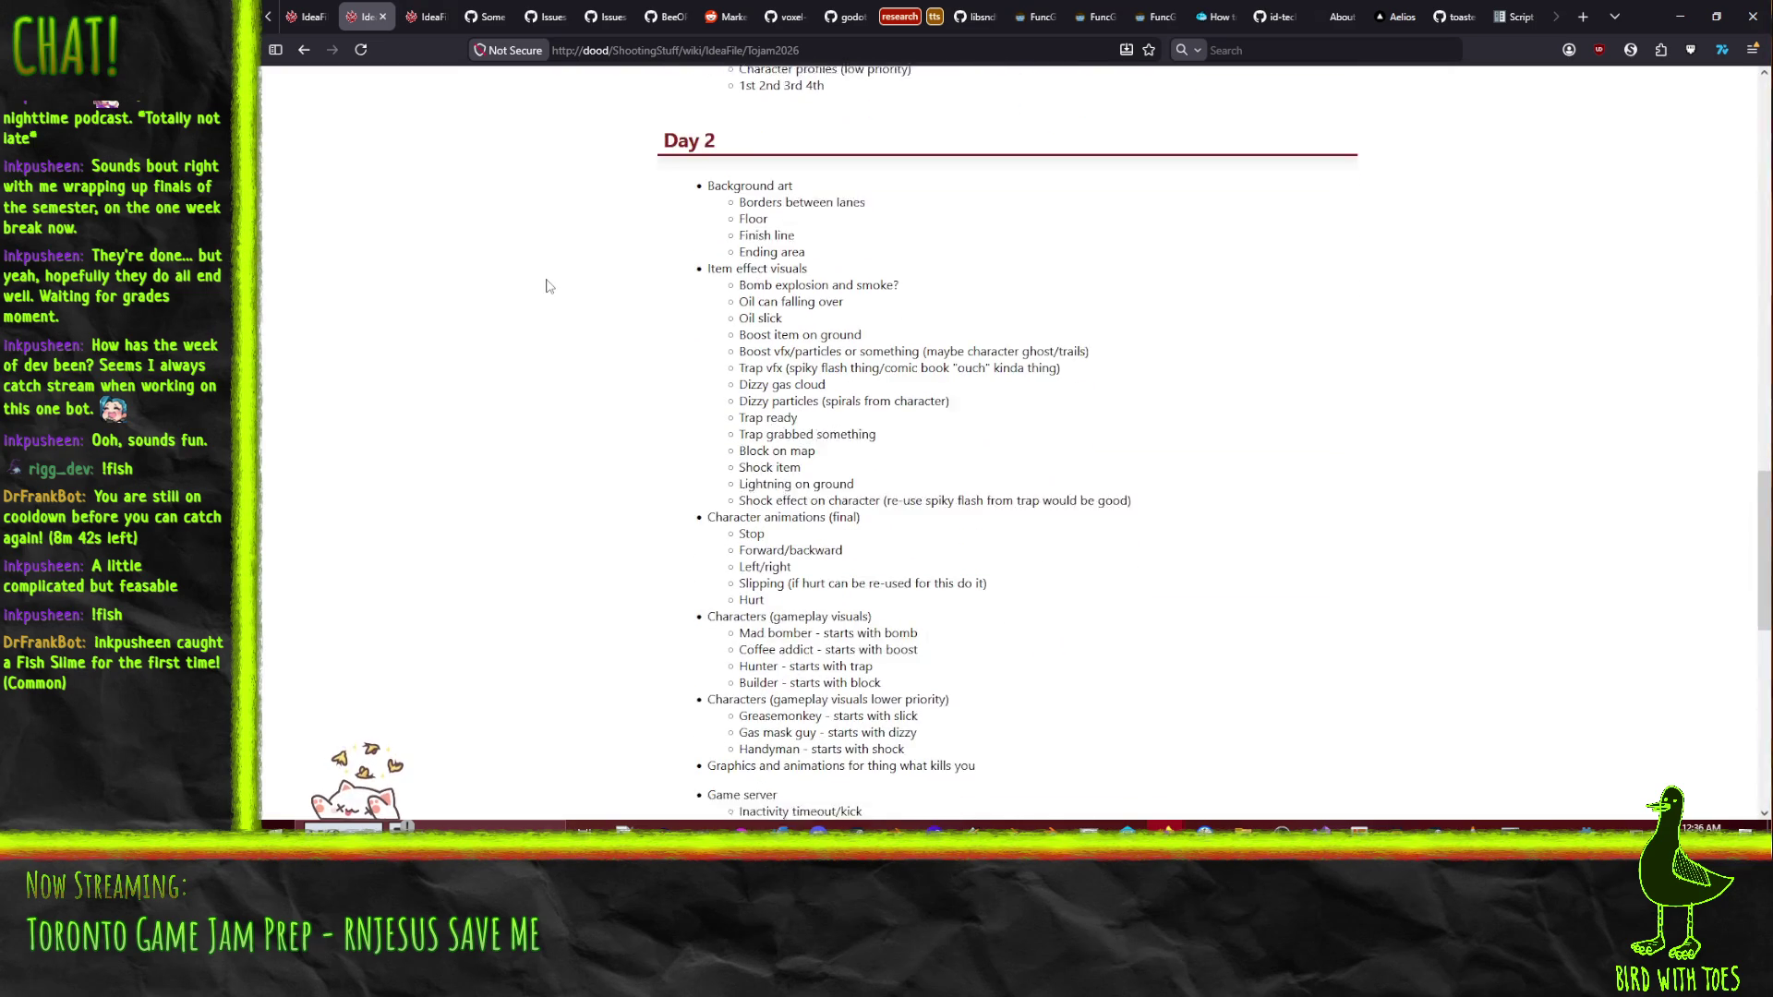
pyautogui.scroll(-7, 544, 358)
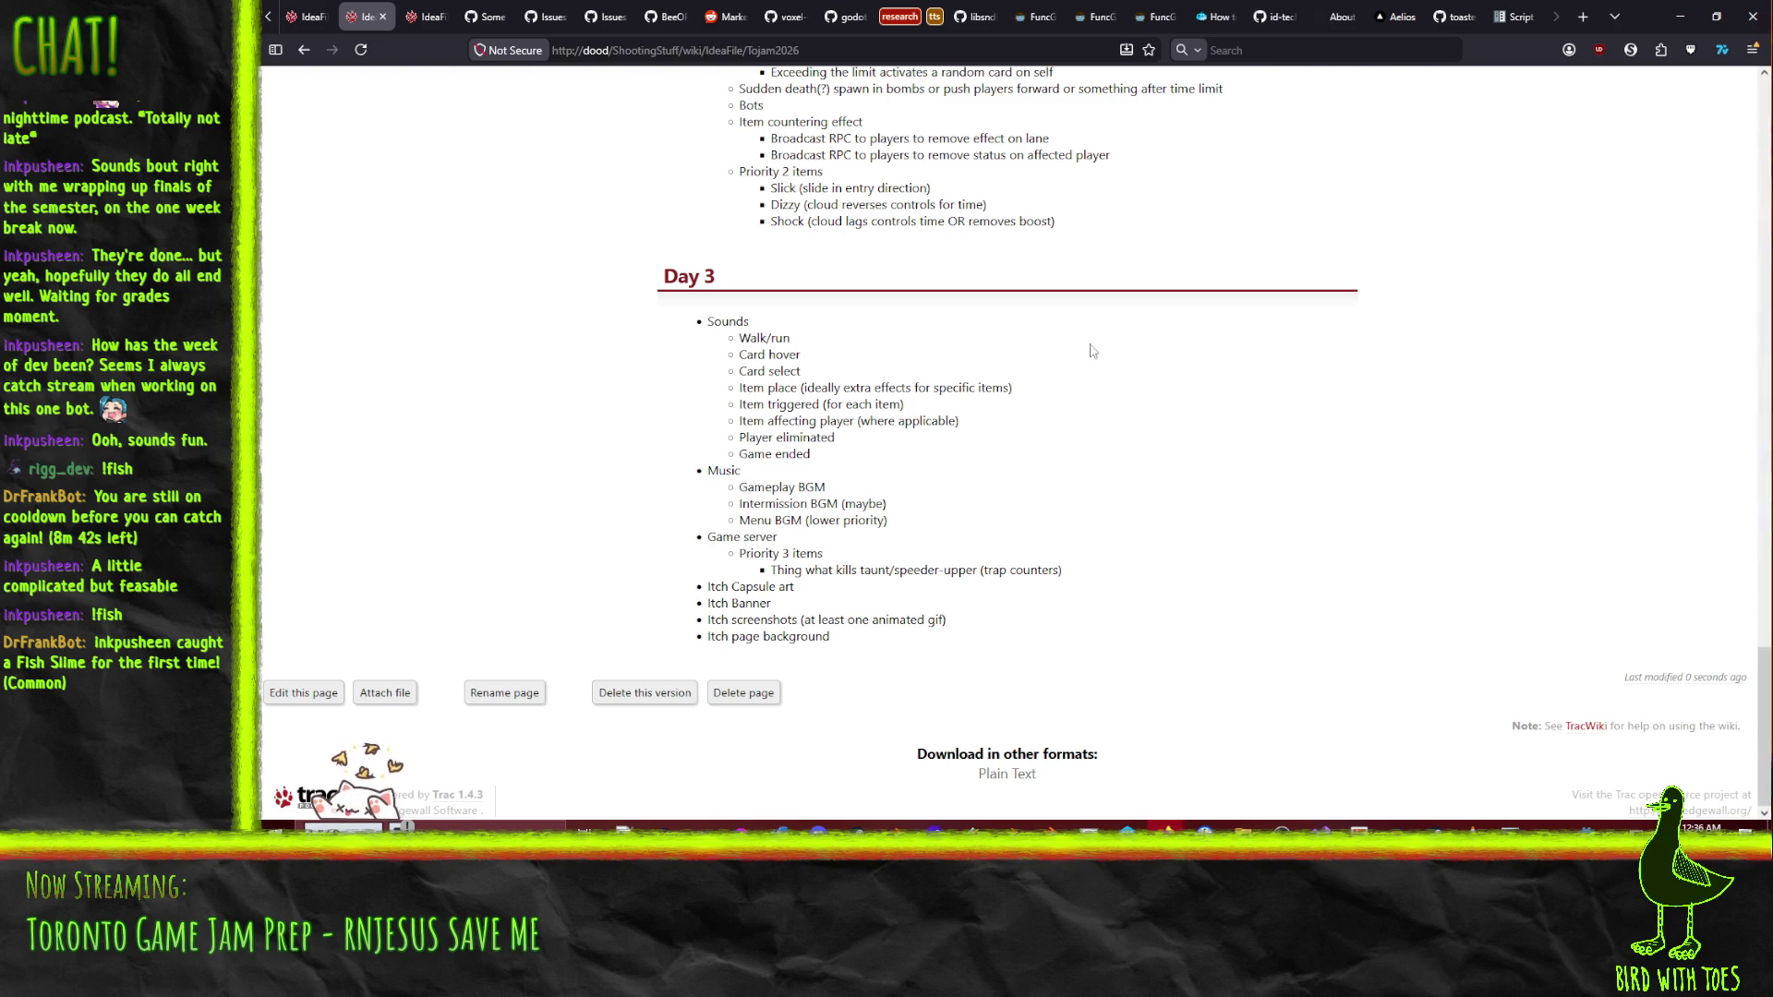
pyautogui.scroll(7, 1151, 651)
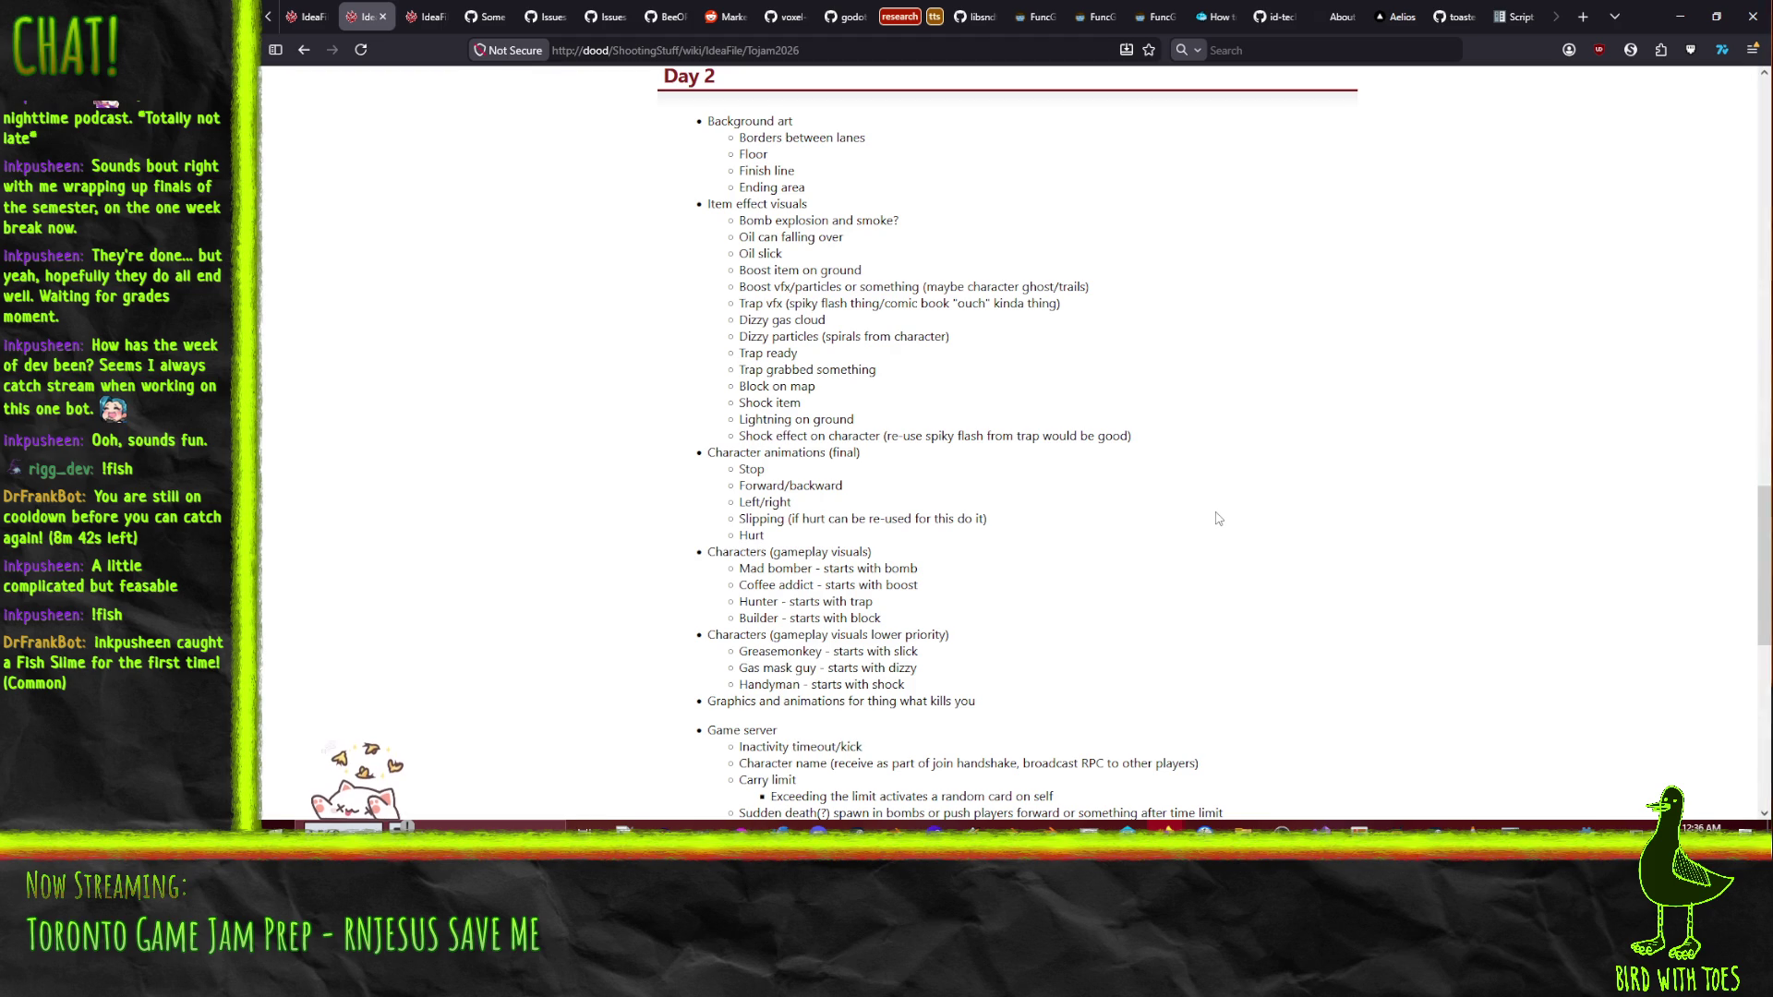
pyautogui.scroll(10, 1217, 520)
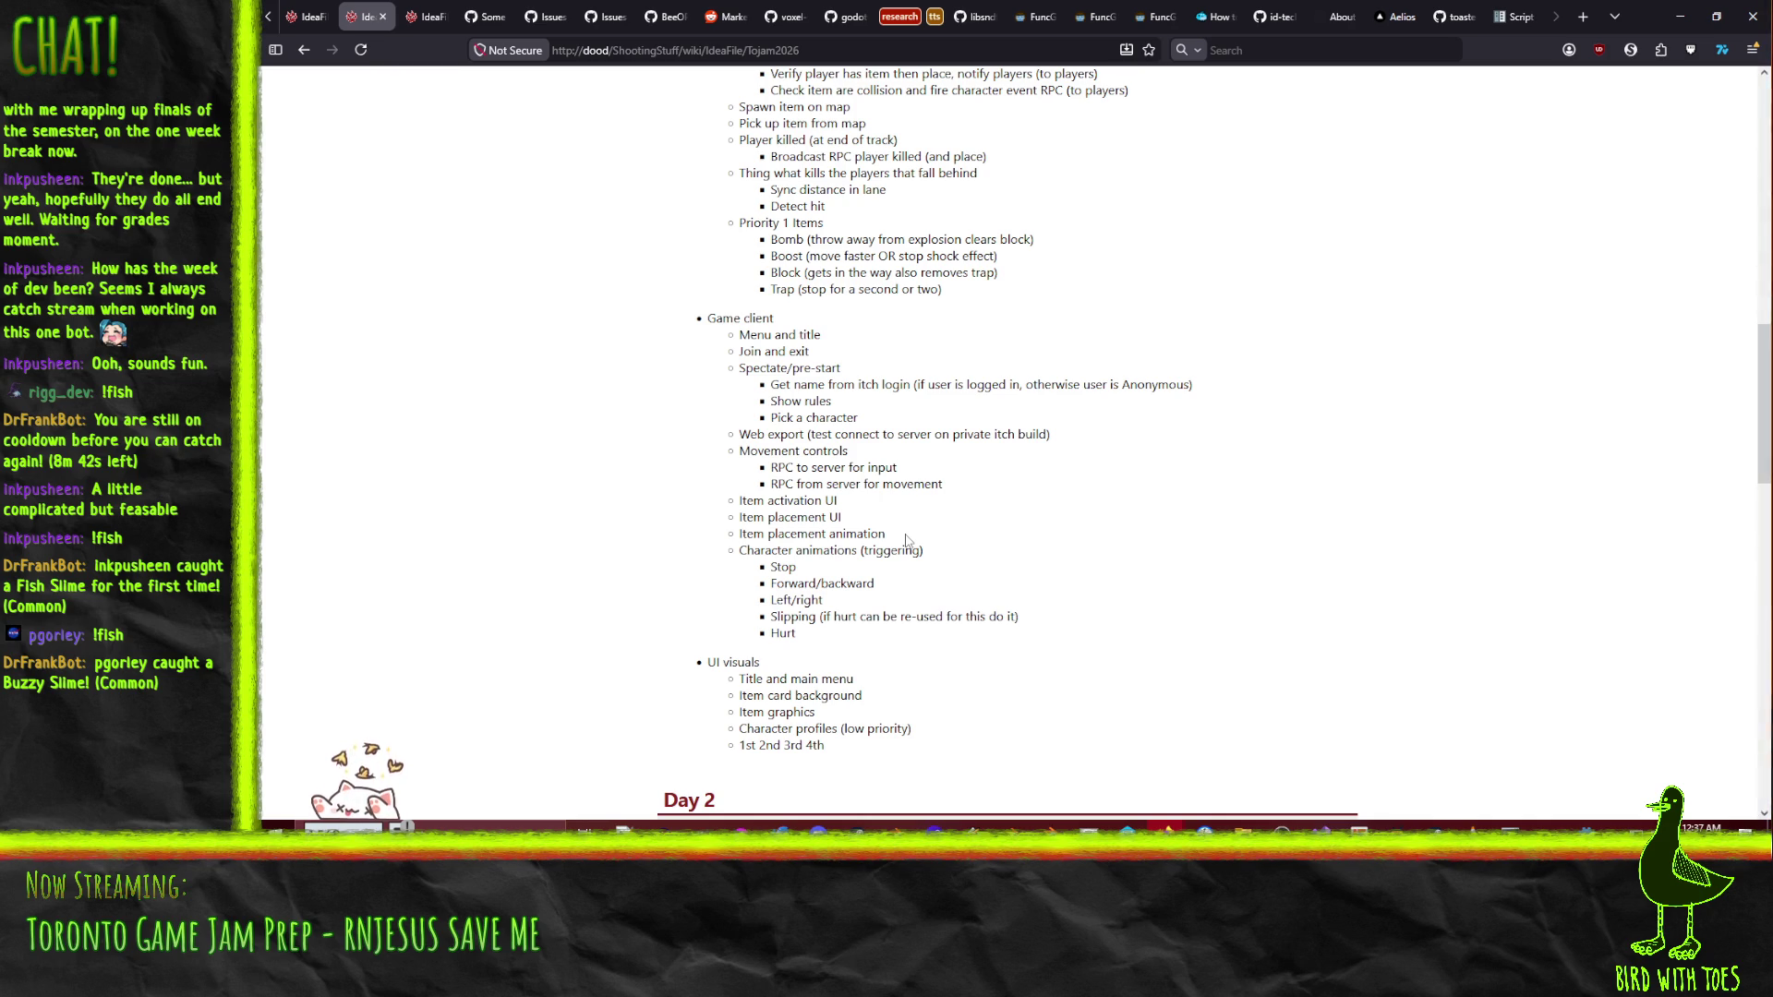
pyautogui.scroll(15, 906, 540)
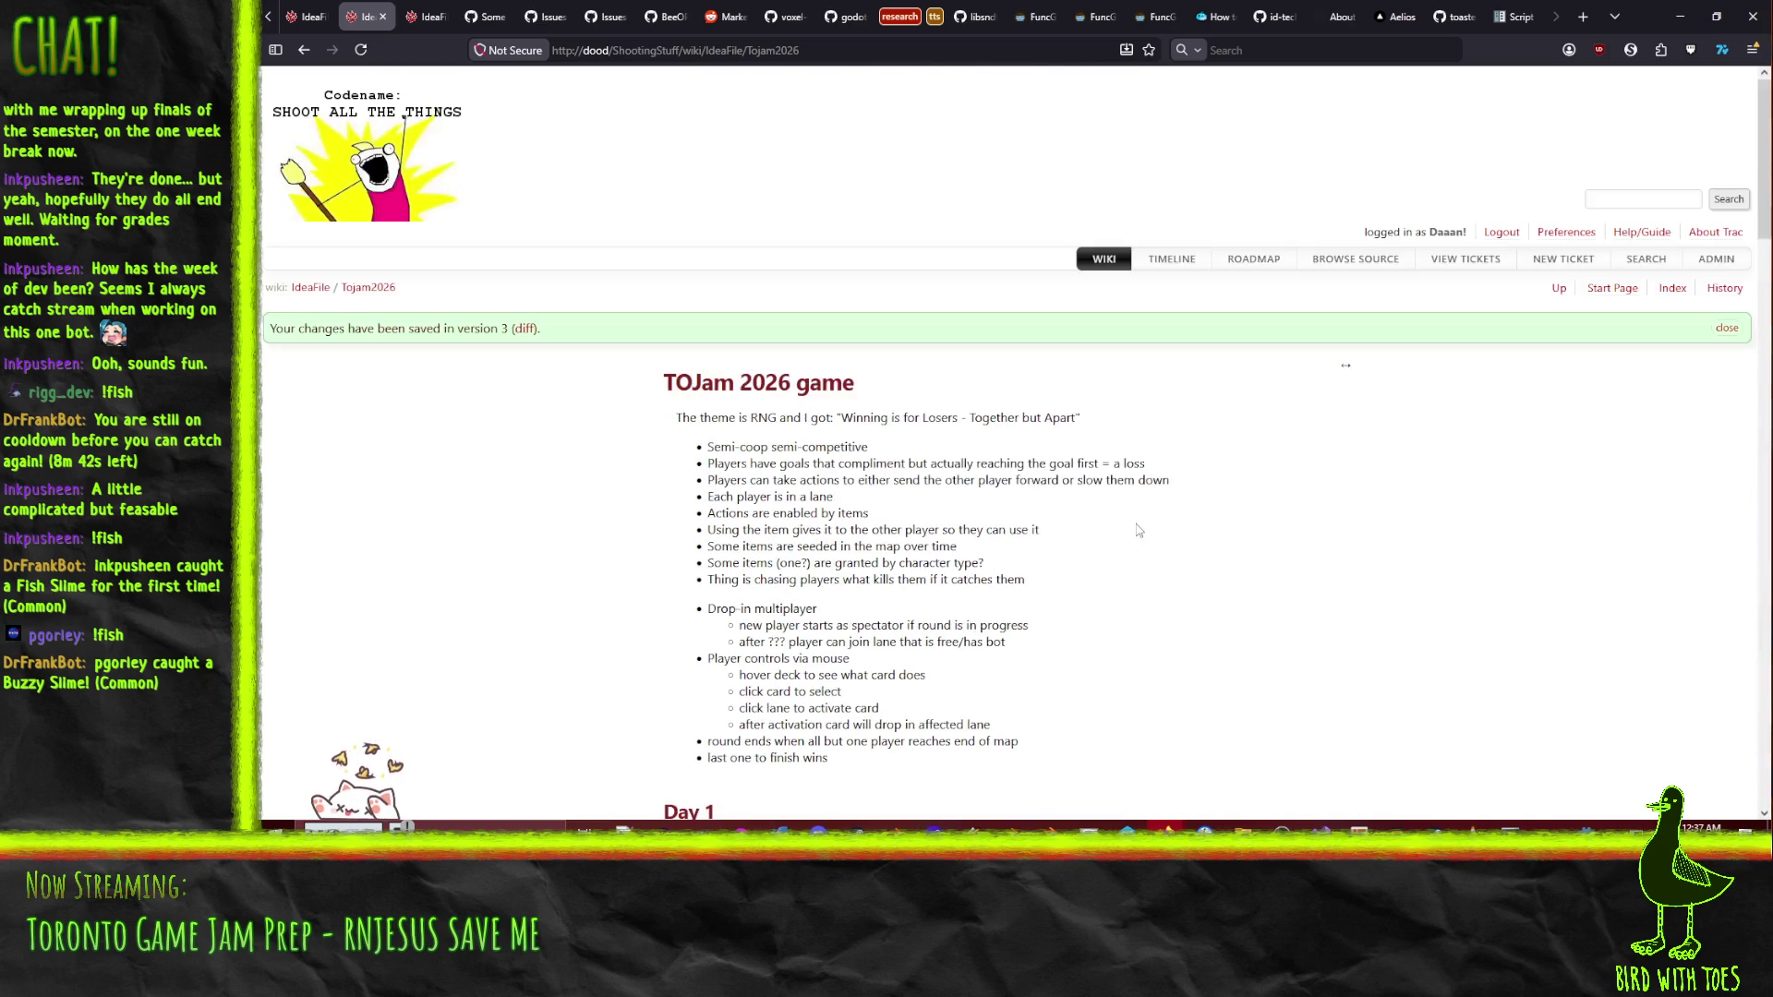
pyautogui.scroll(-3, 1245, 508)
pyautogui.scroll(3, 1244, 508)
# - Return to the Godot editor with the caret on the unfinished set_script call on line 19
pyautogui.click(1680, 17)
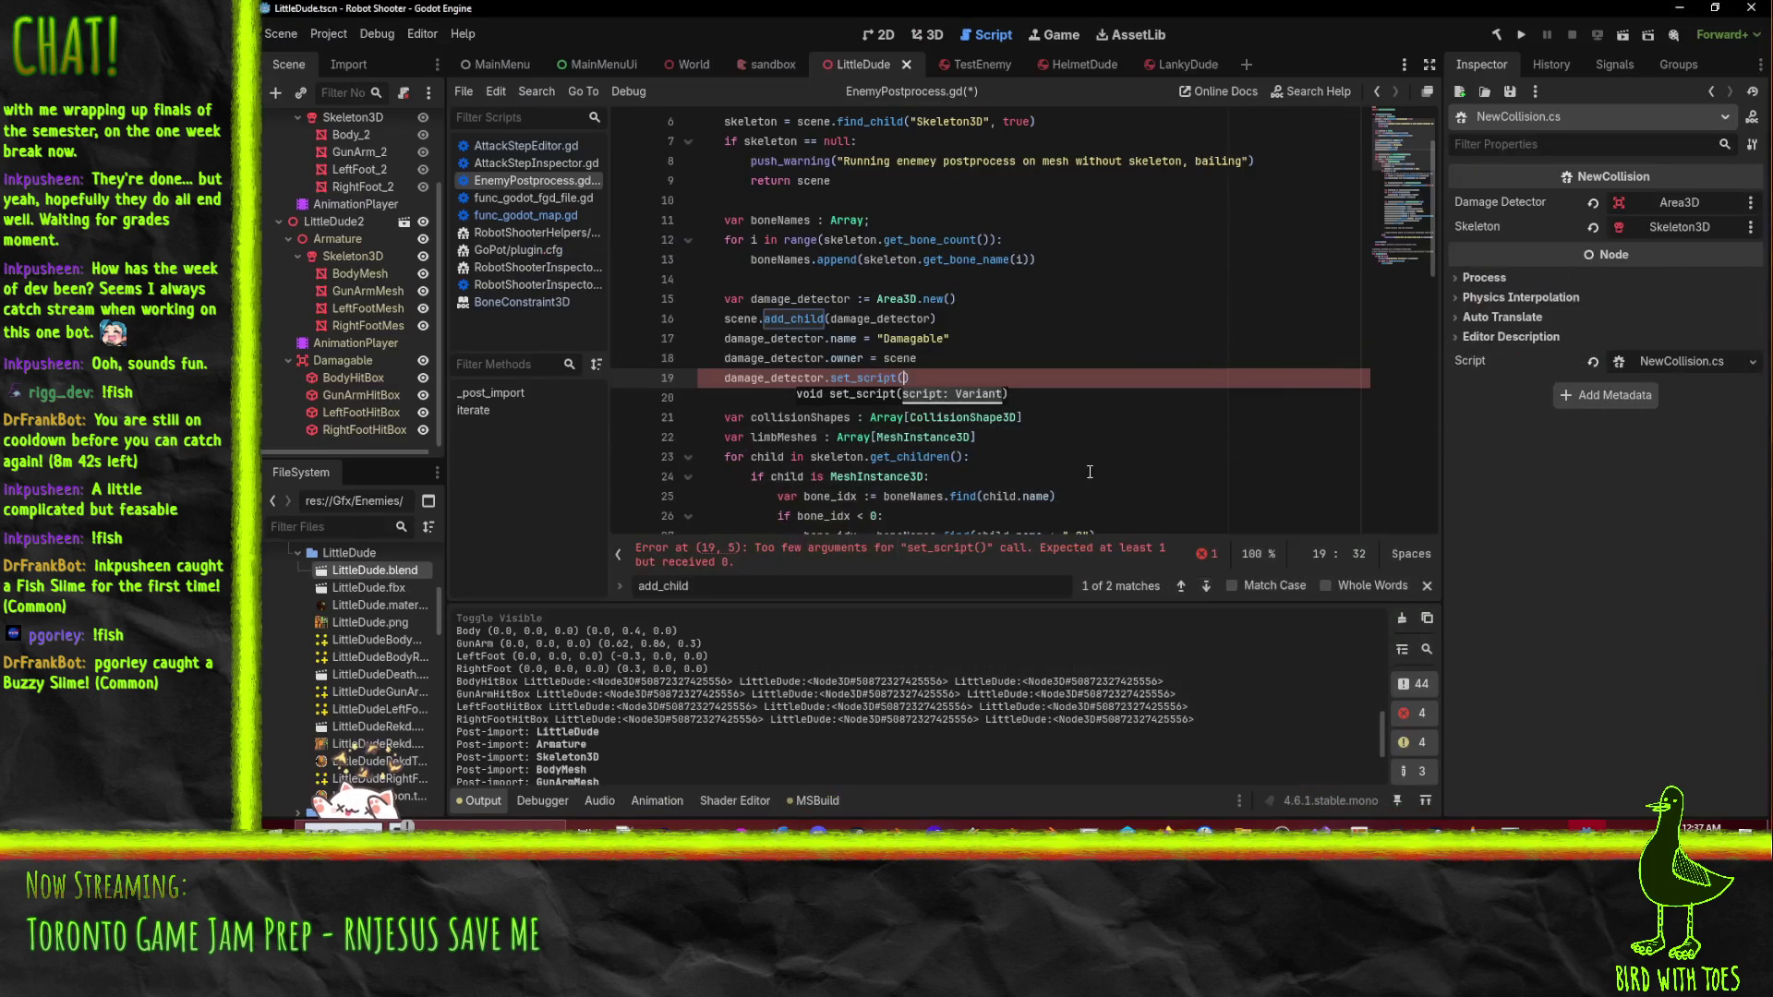
pyautogui.click(1133, 413)
pyautogui.click(887, 391)
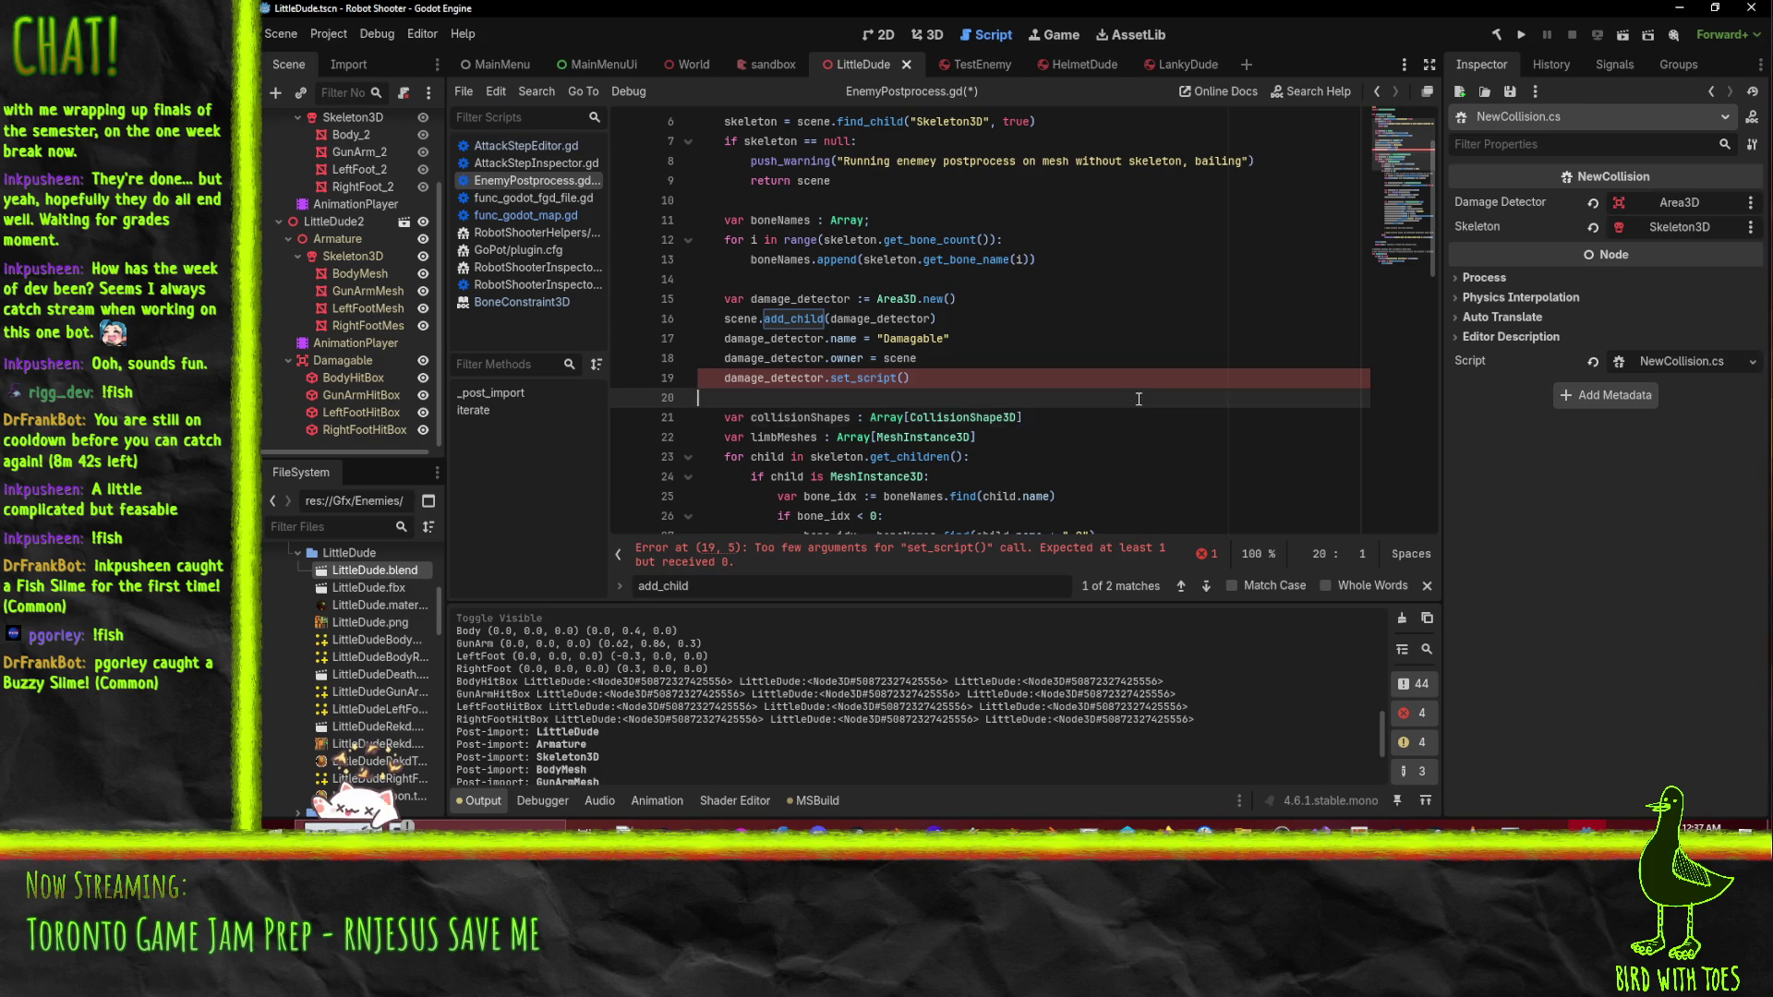
pyautogui.click(897, 378)
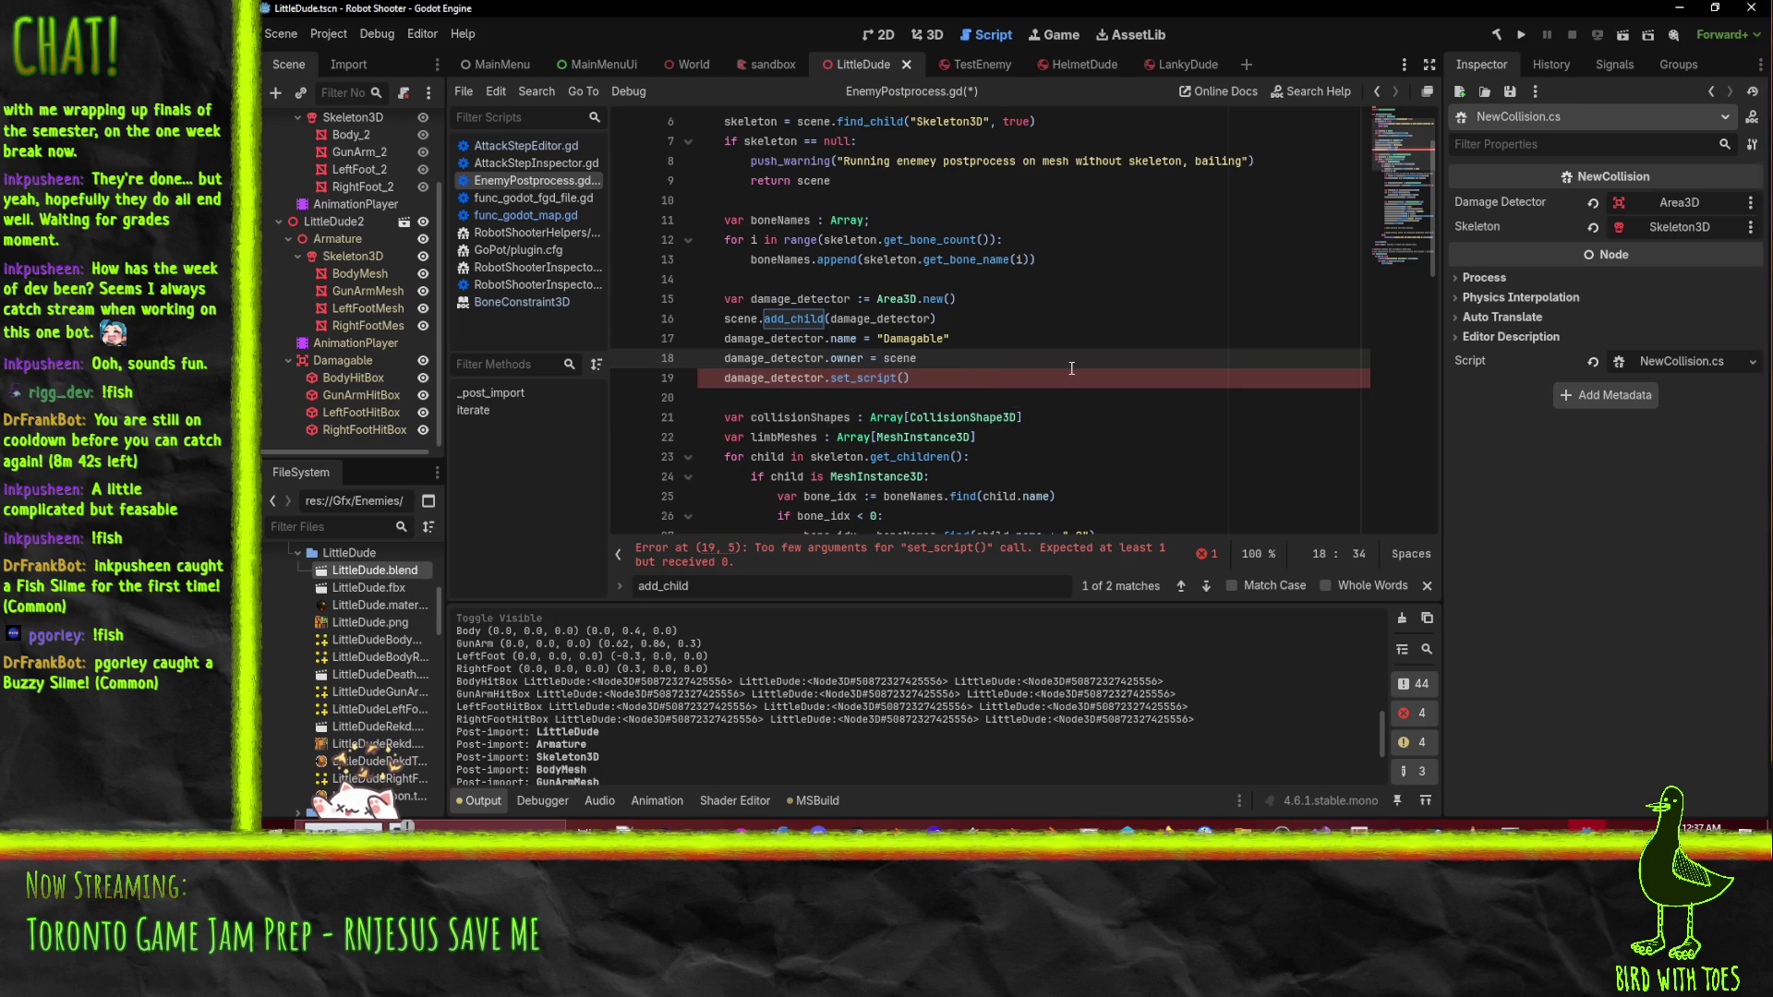
# - Fill in the argument ResourceLoader.load("res://Scripts/FancyDamage.cs") using autocomplete
pyautogui.press('Left')
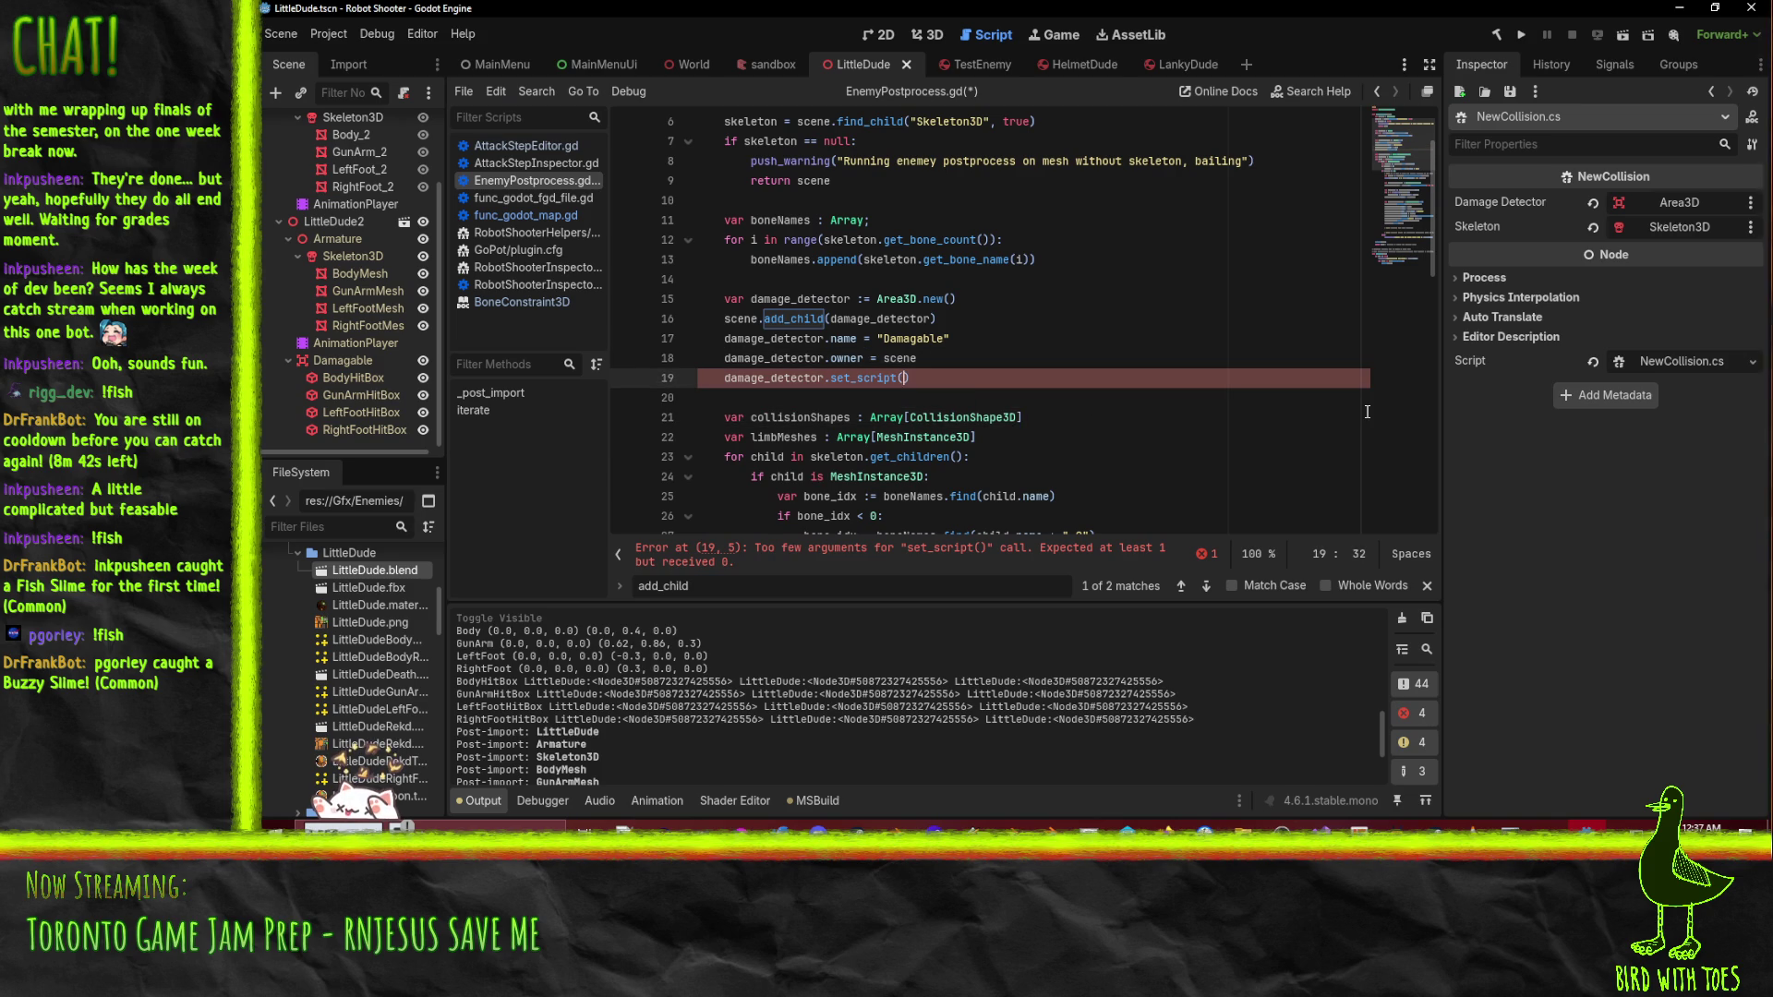
pyautogui.write('r')
pyautogui.press('BackSpace')
pyautogui.write('Resource')
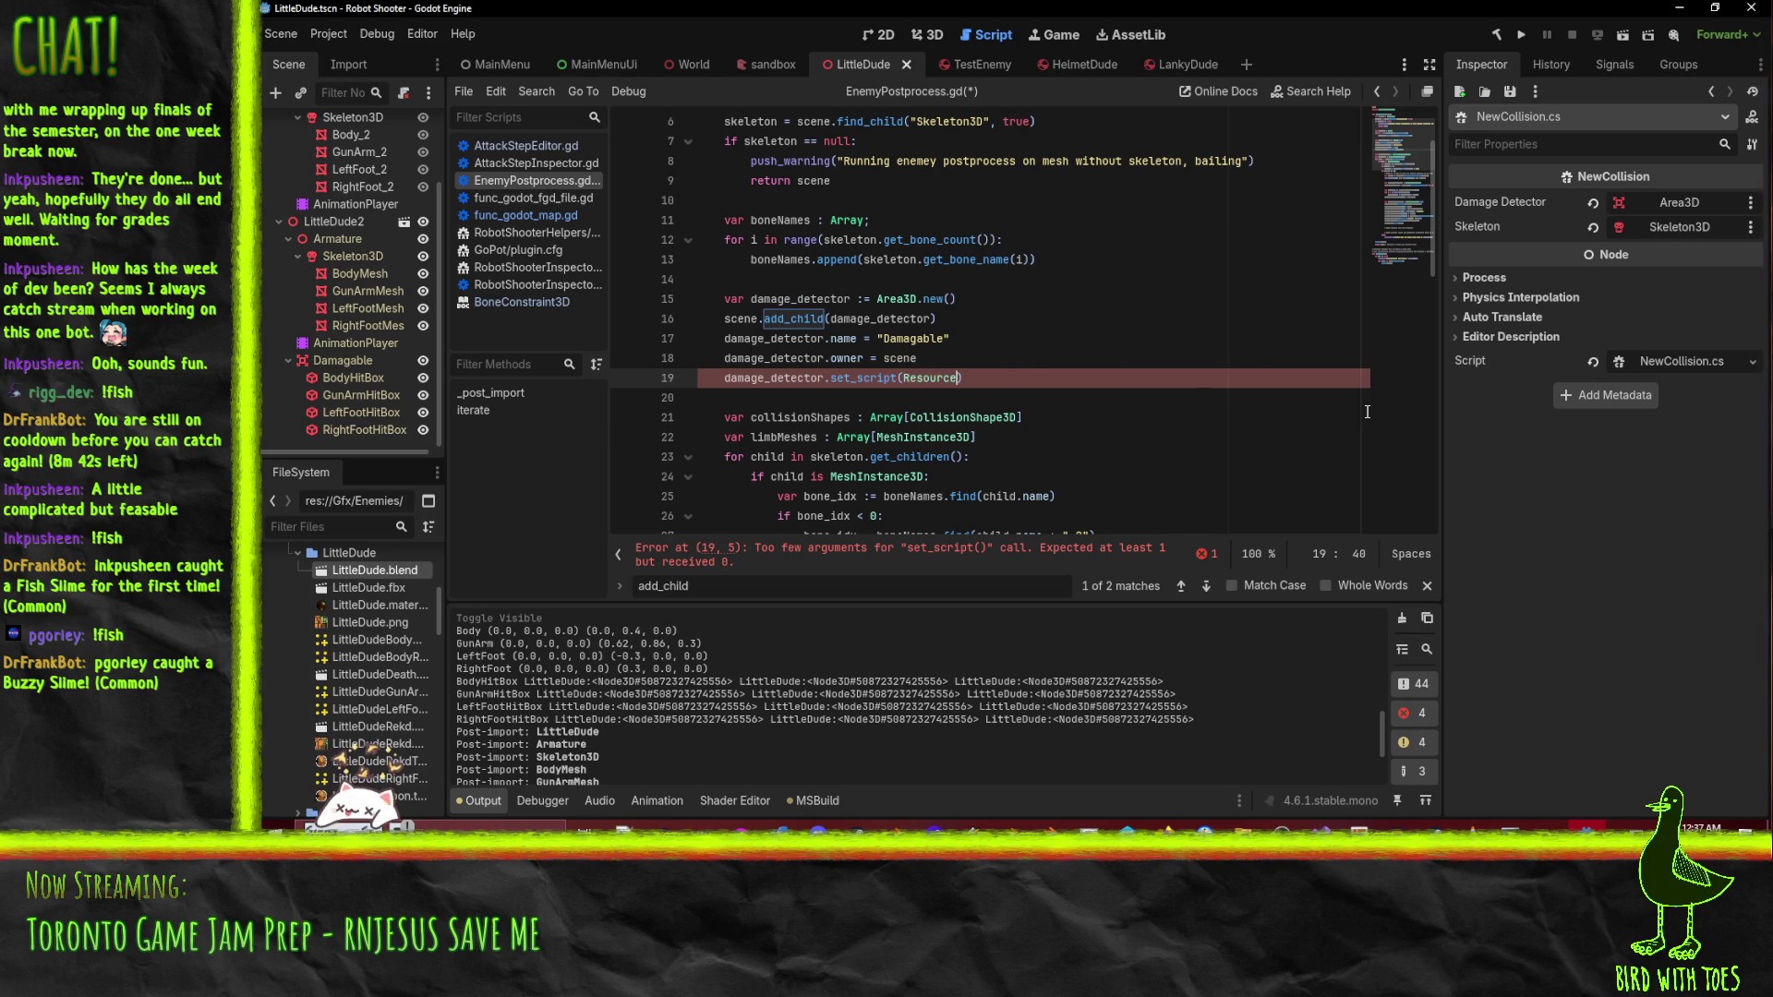
pyautogui.write('Loader.load')
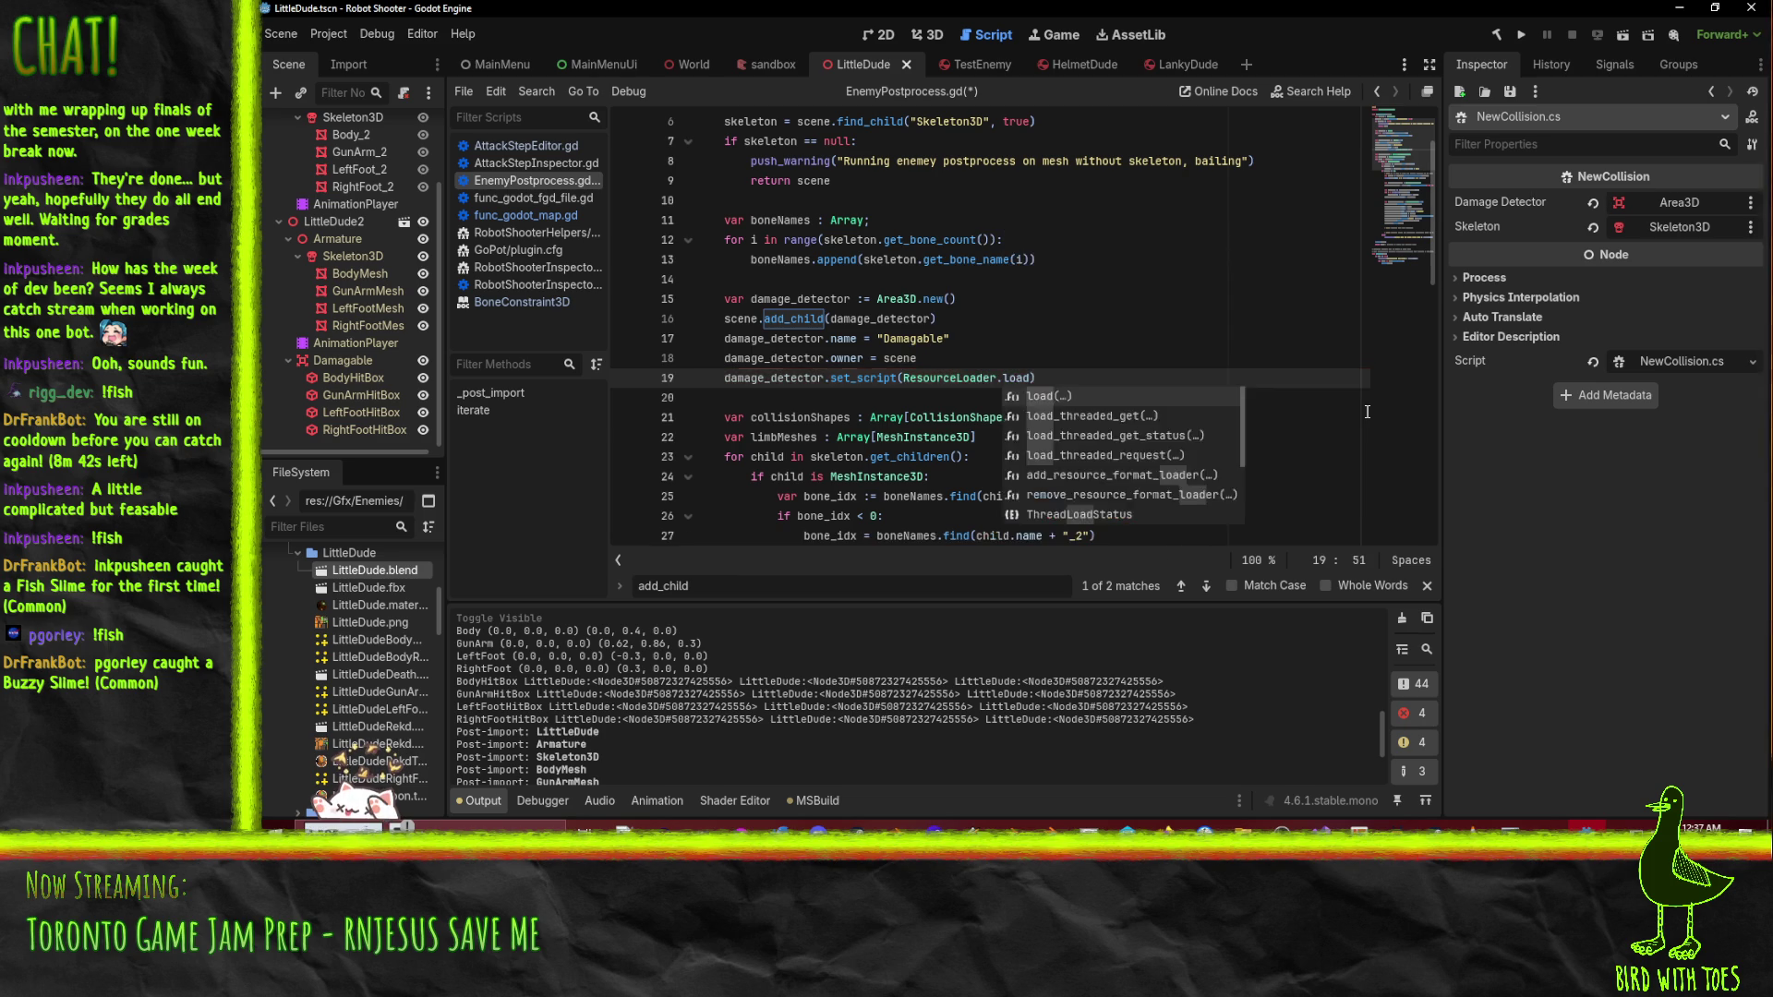
pyautogui.write('("resL')
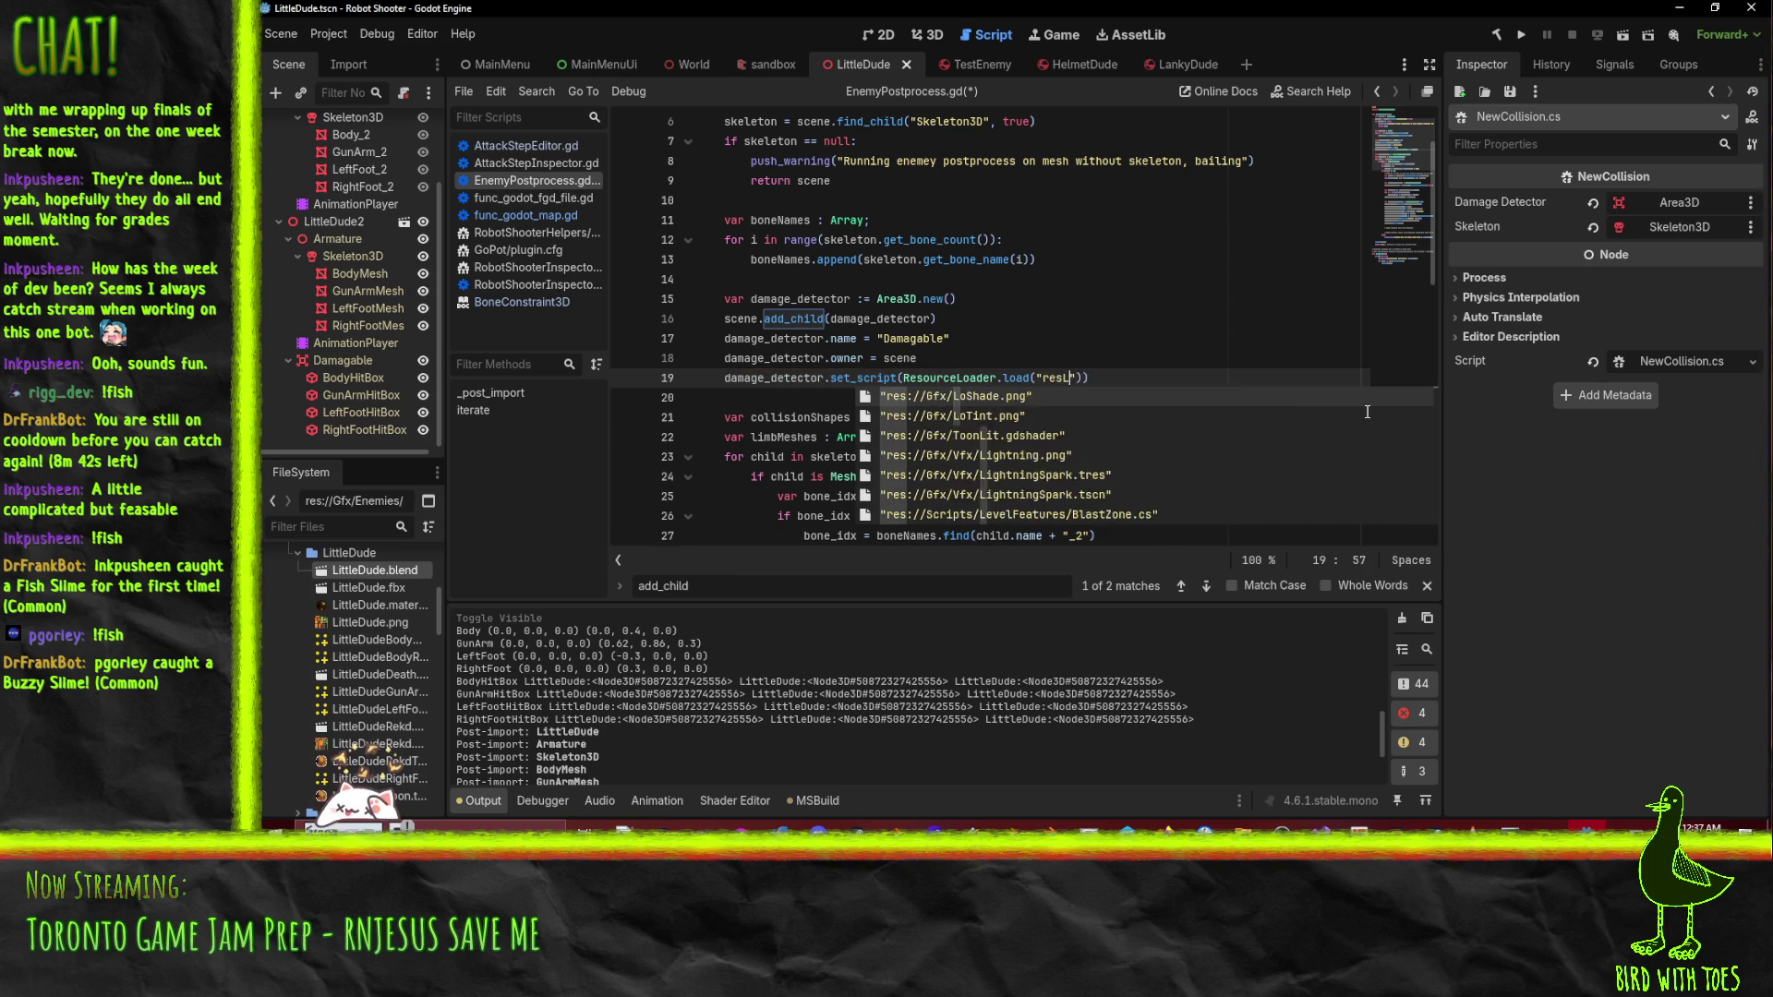
pyautogui.press('BackSpace')
pyautogui.write('://')
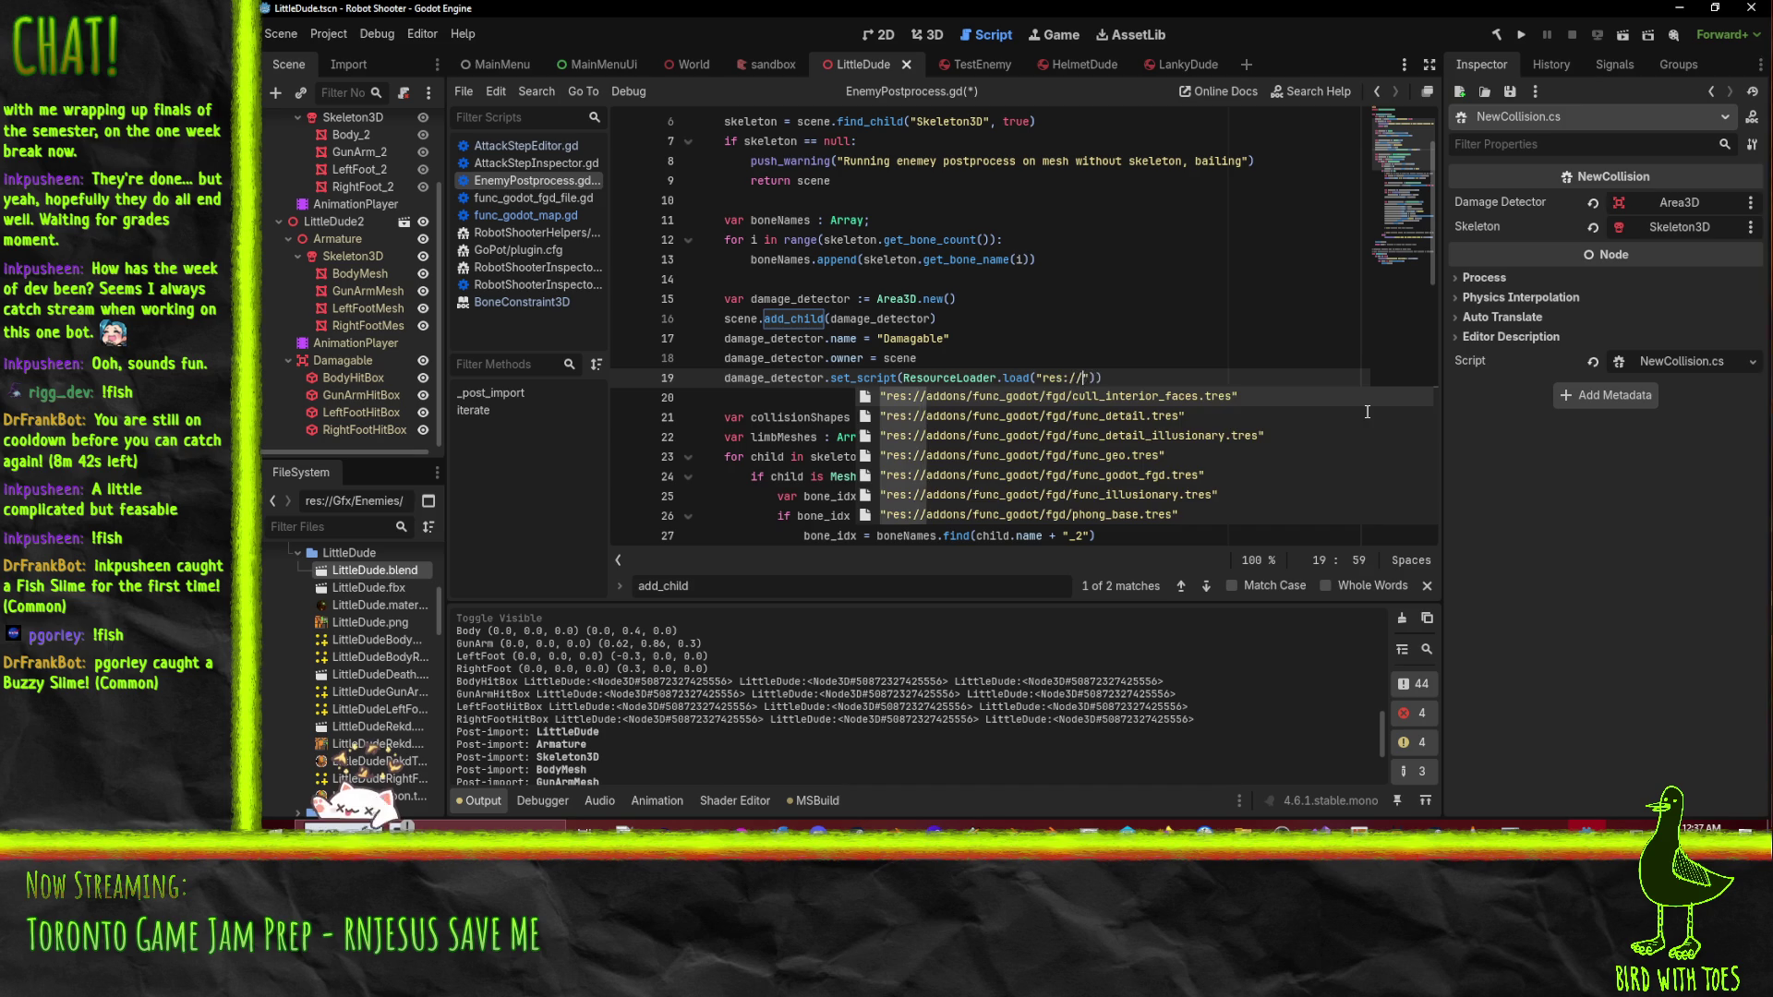
pyautogui.write('scripts/')
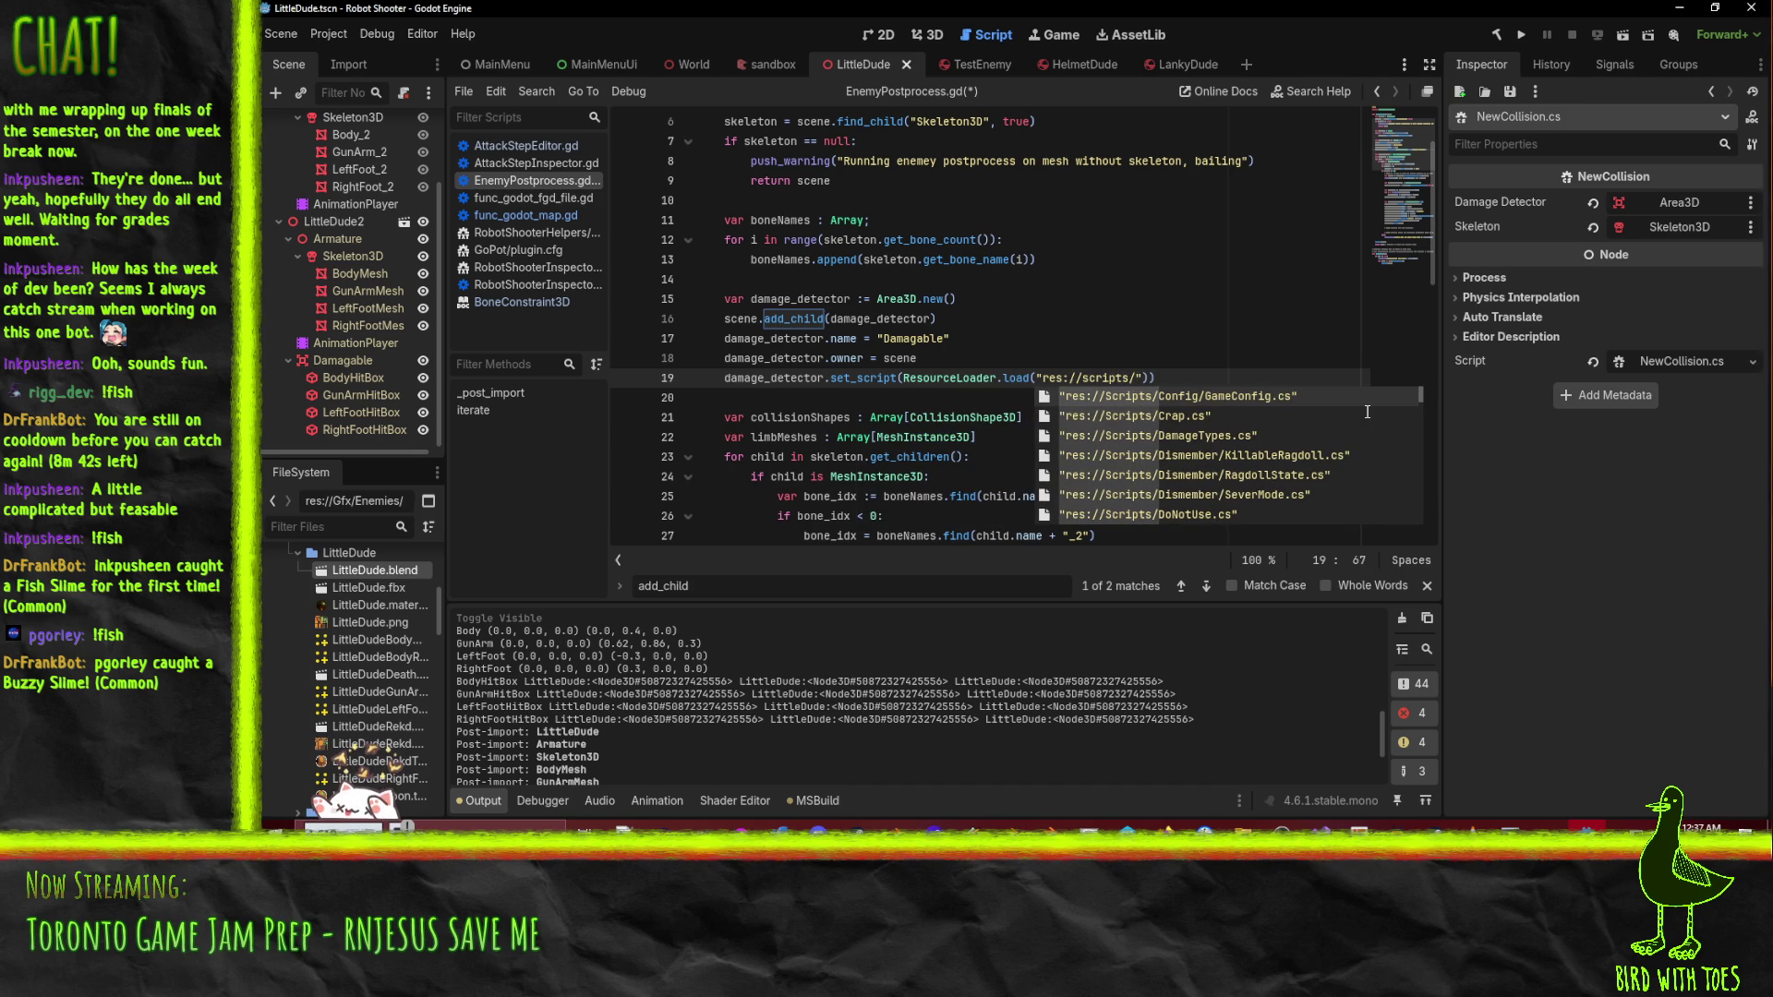
pyautogui.write('Fancy')
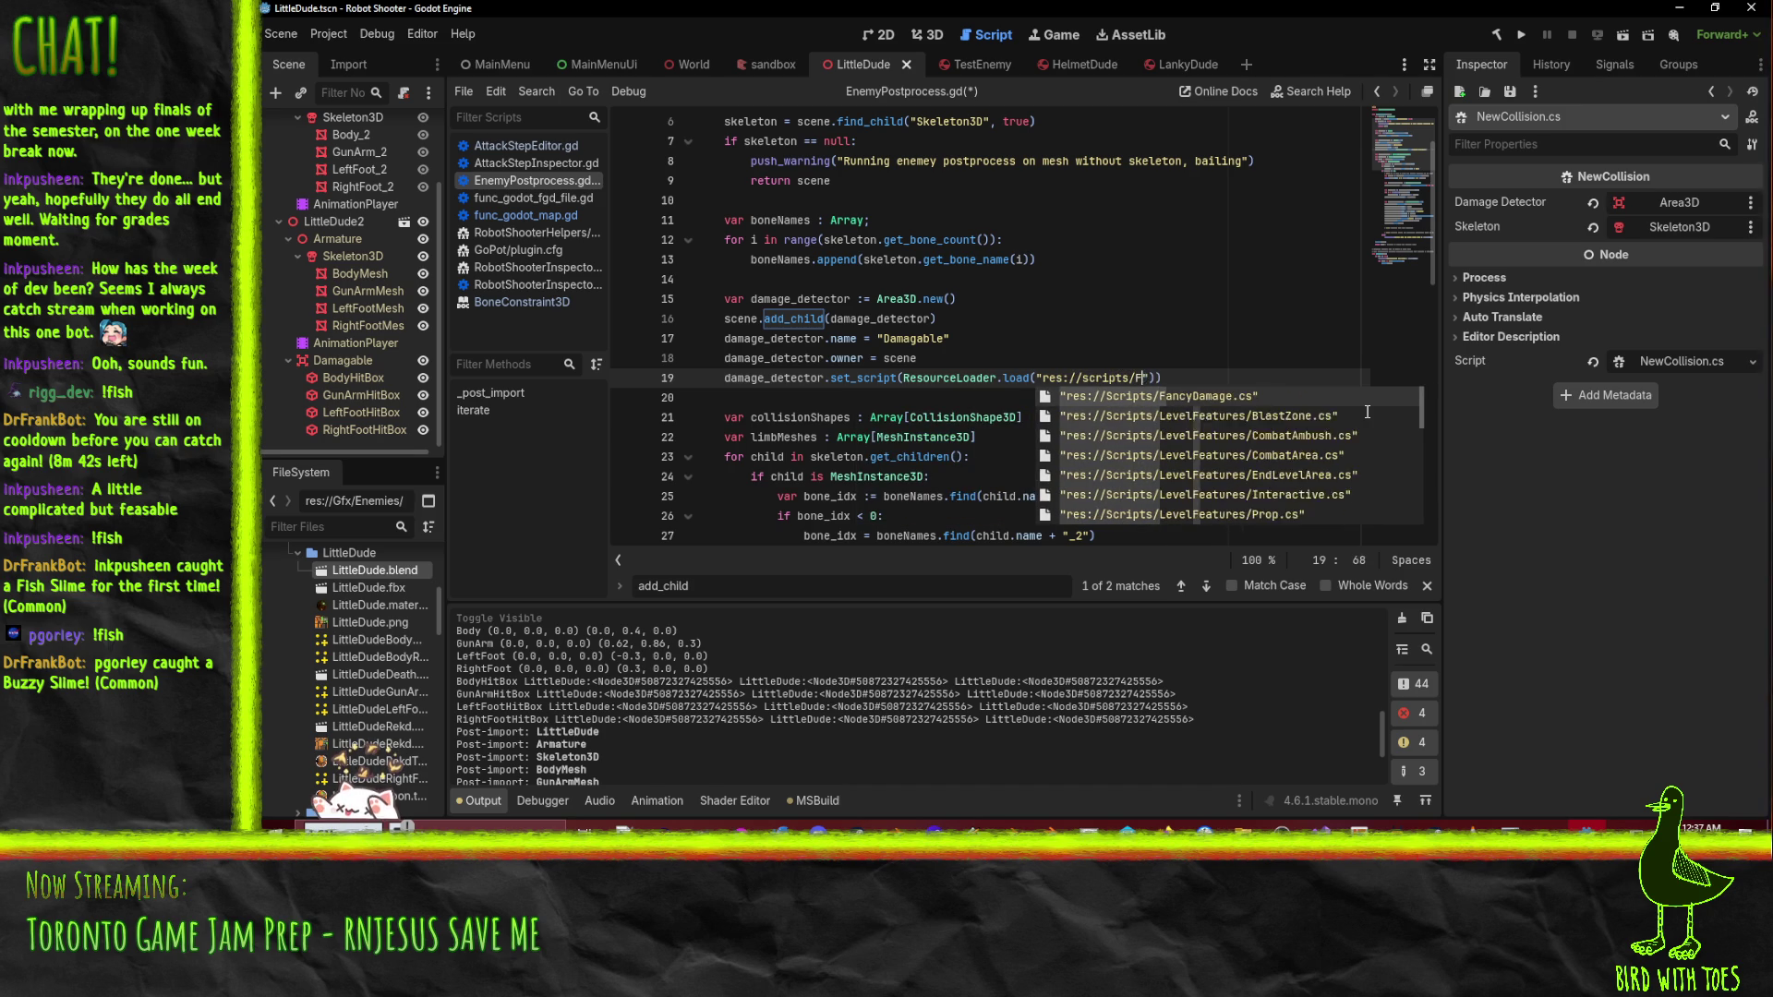
pyautogui.press('Return')
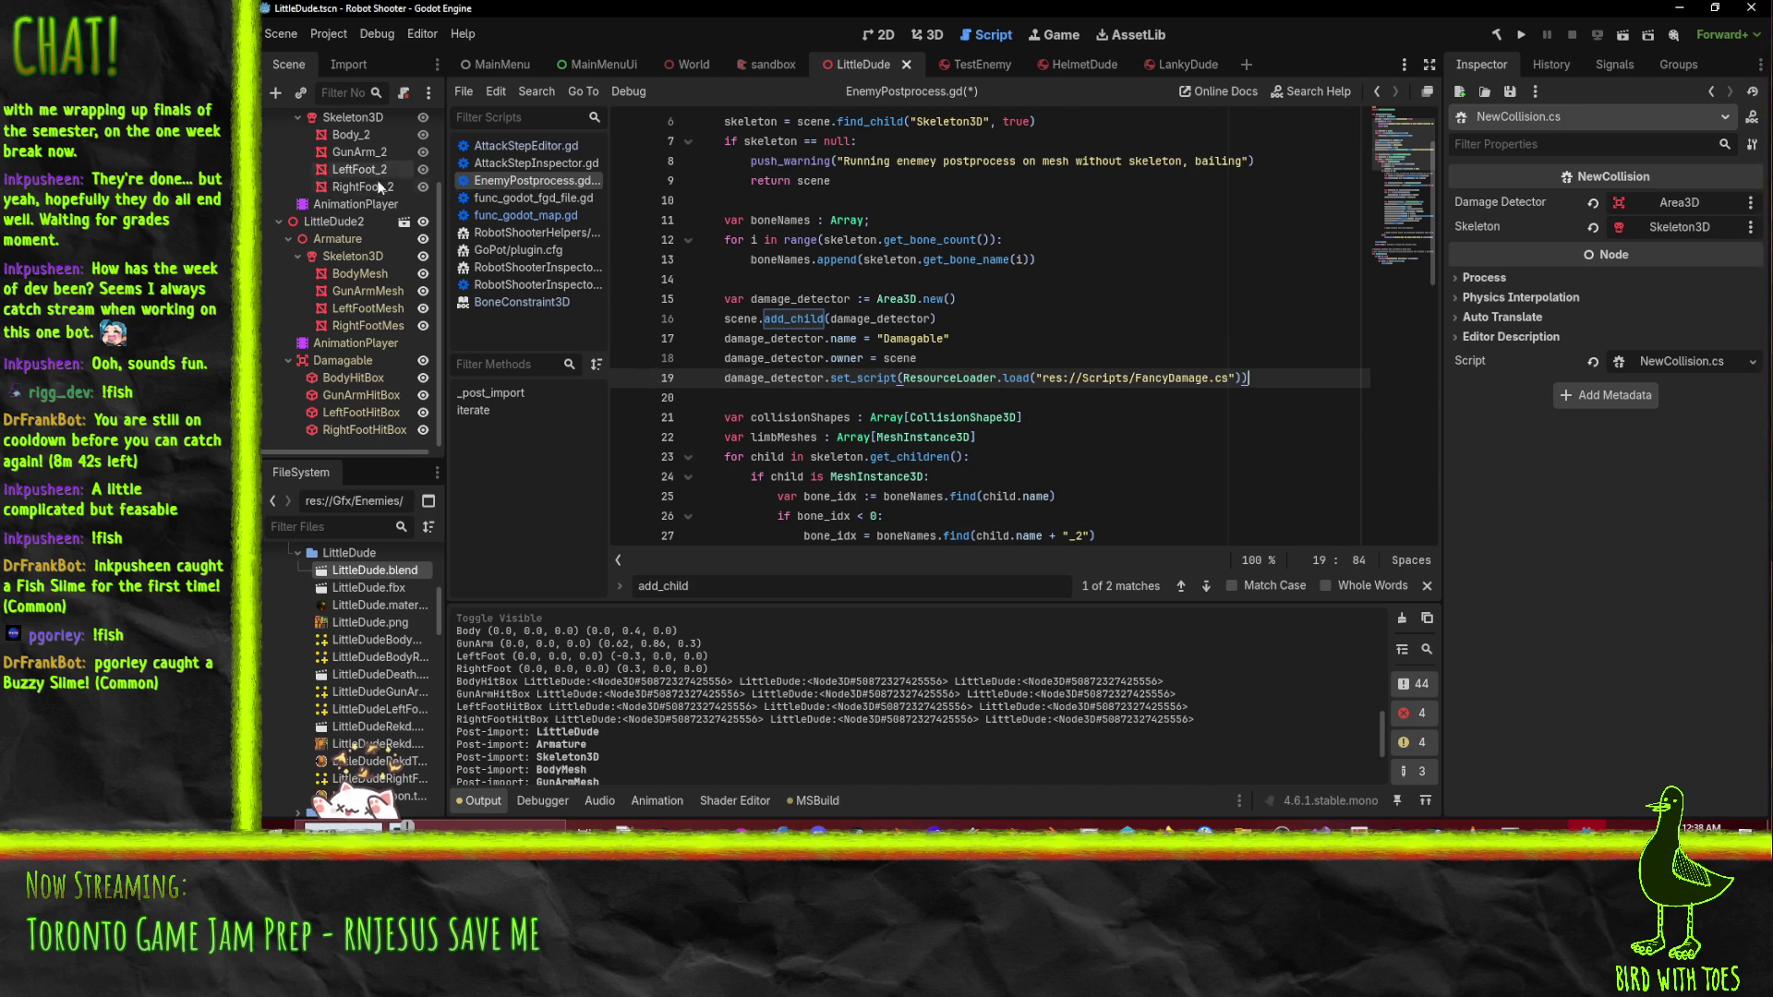
pyautogui.click(893, 378)
# - Delete the limbMeshes declaration line, then restore it with undo
pyautogui.scroll(-2, 946, 318)
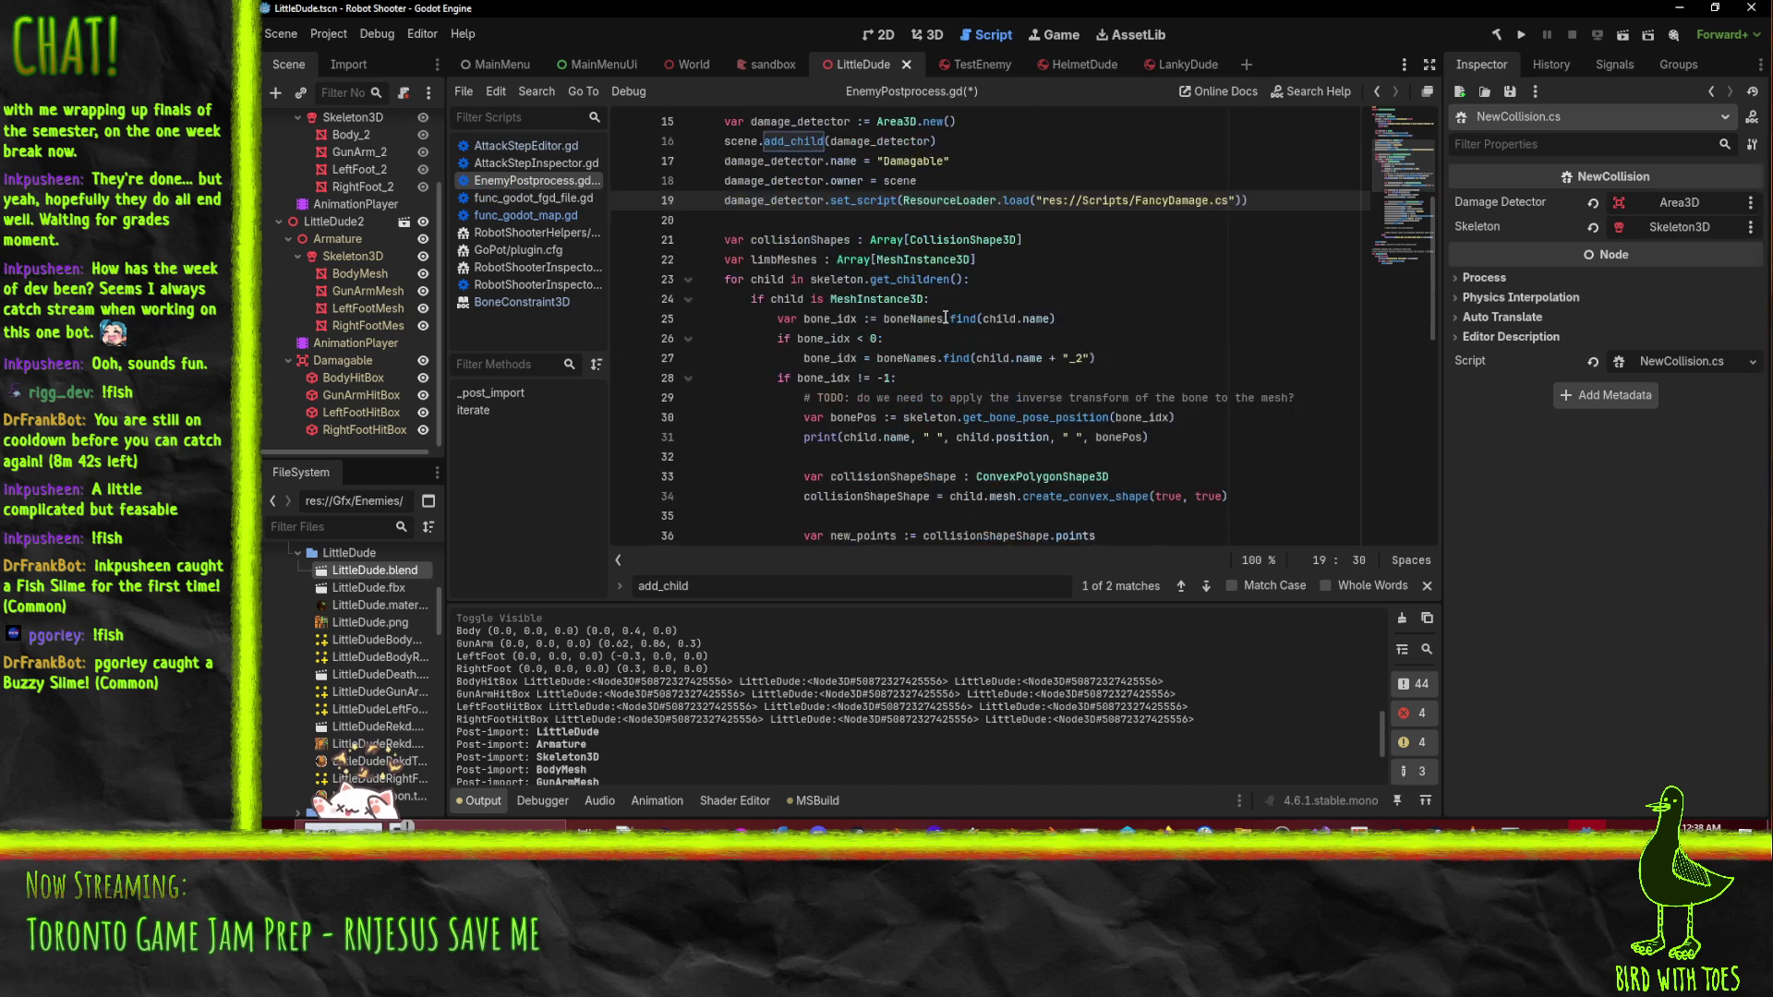
pyautogui.scroll(2, 946, 318)
pyautogui.click(1267, 388)
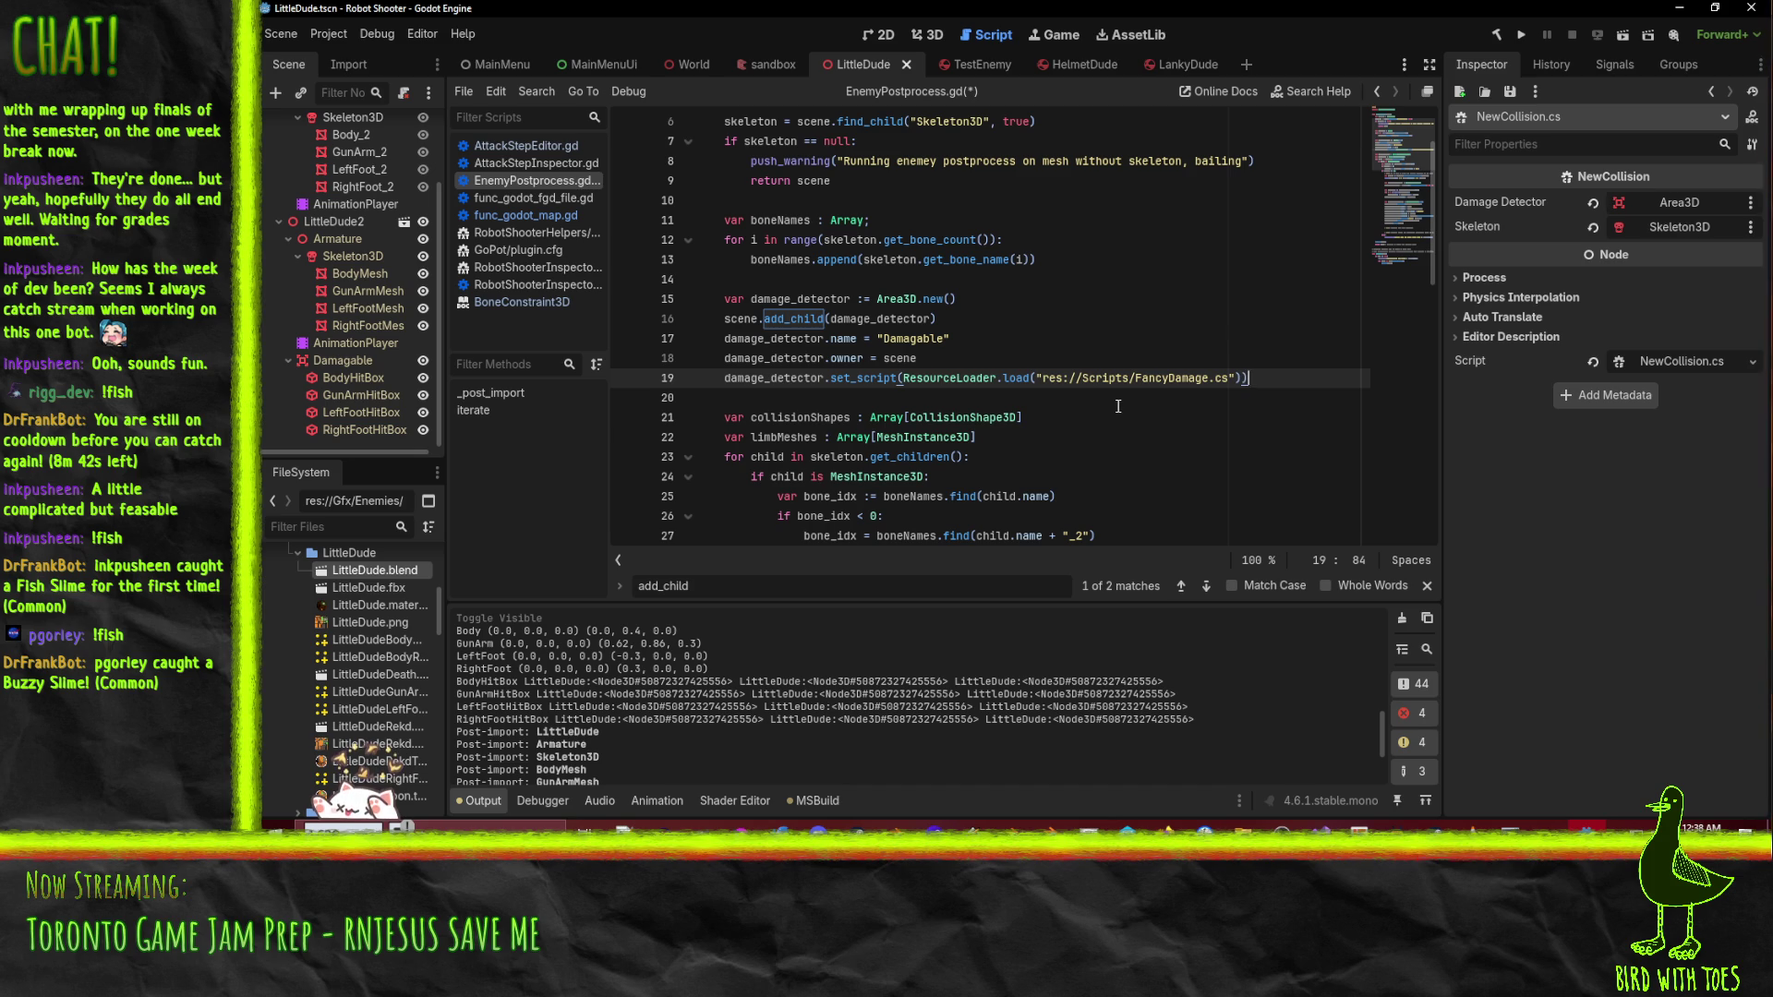
pyautogui.scroll(-10, 1065, 380)
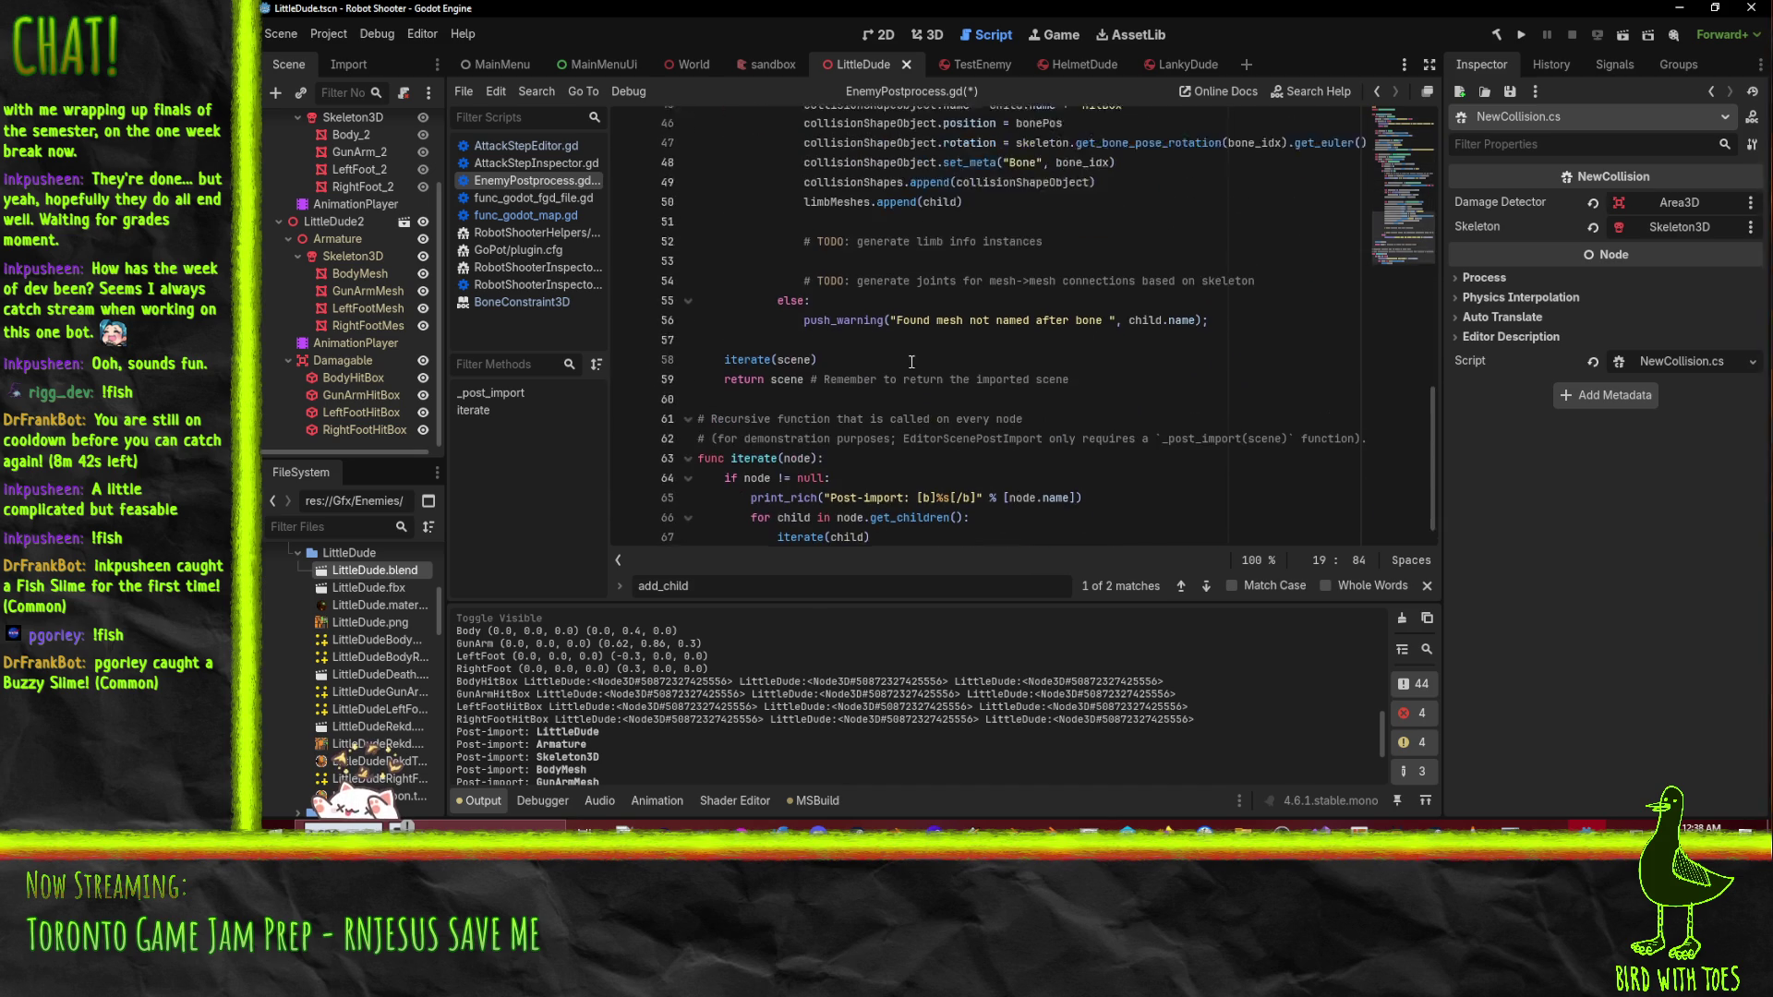
pyautogui.scroll(9, 775, 434)
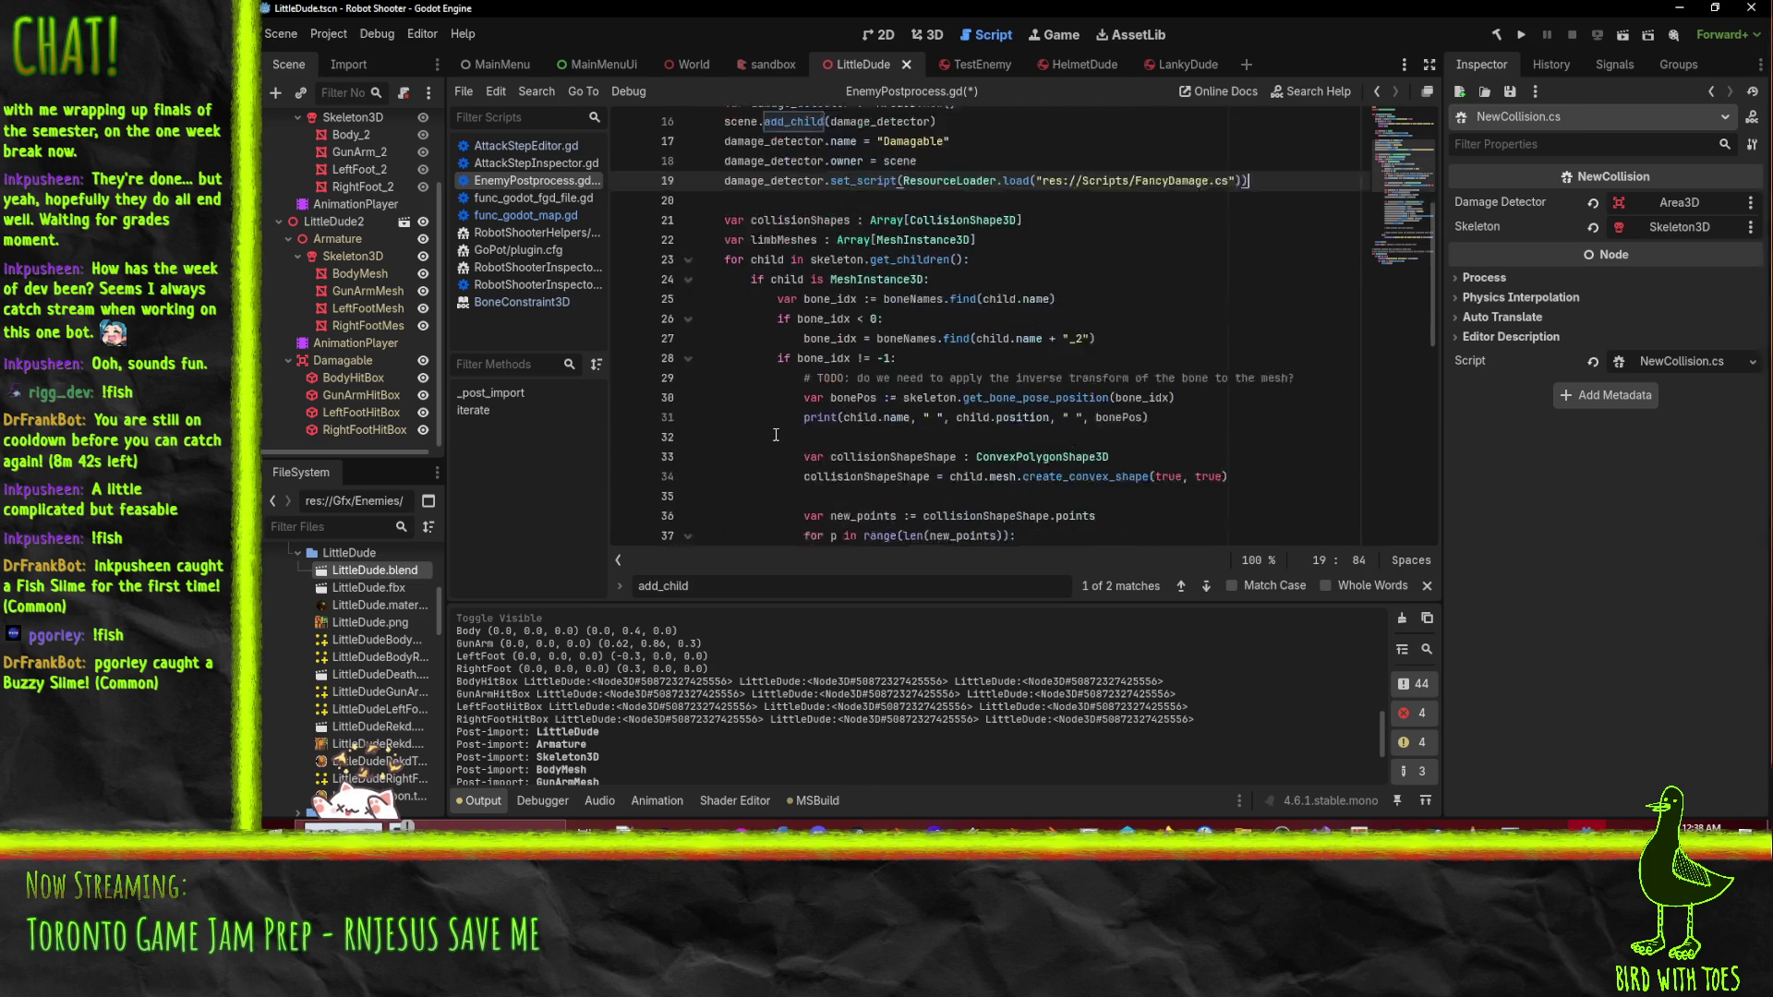
pyautogui.click(799, 279)
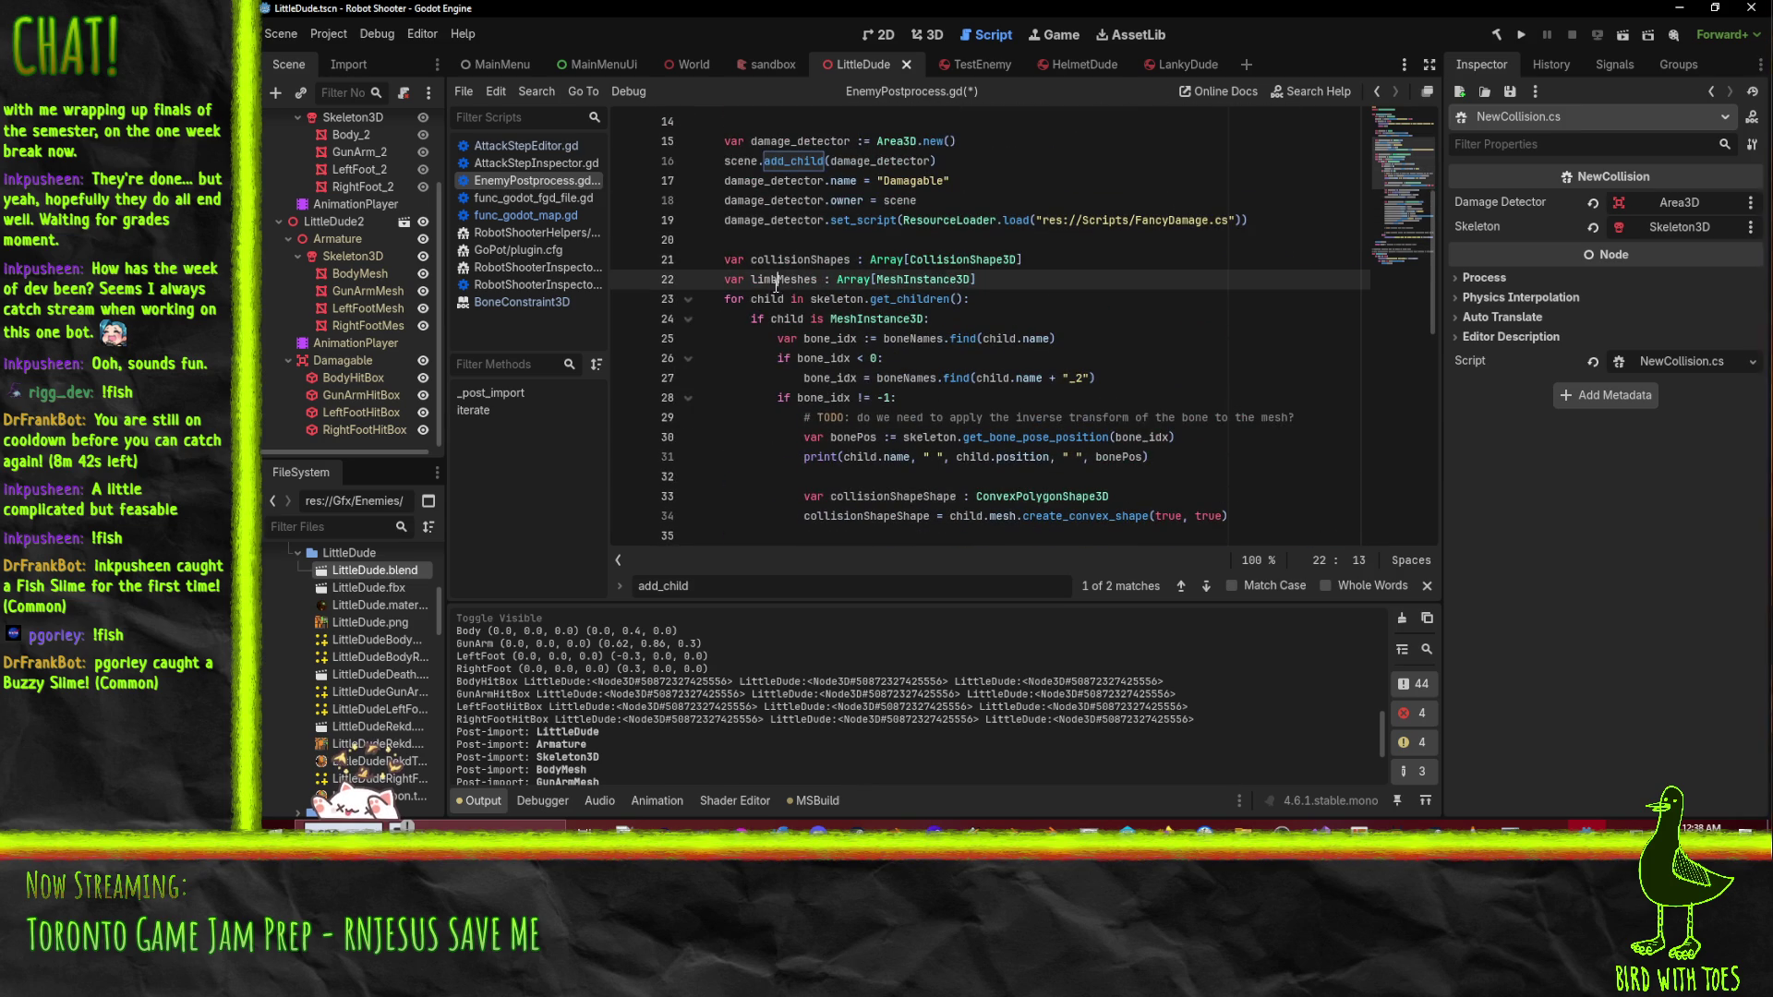
pyautogui.tripleClick(958, 280)
pyautogui.press('BackSpace')
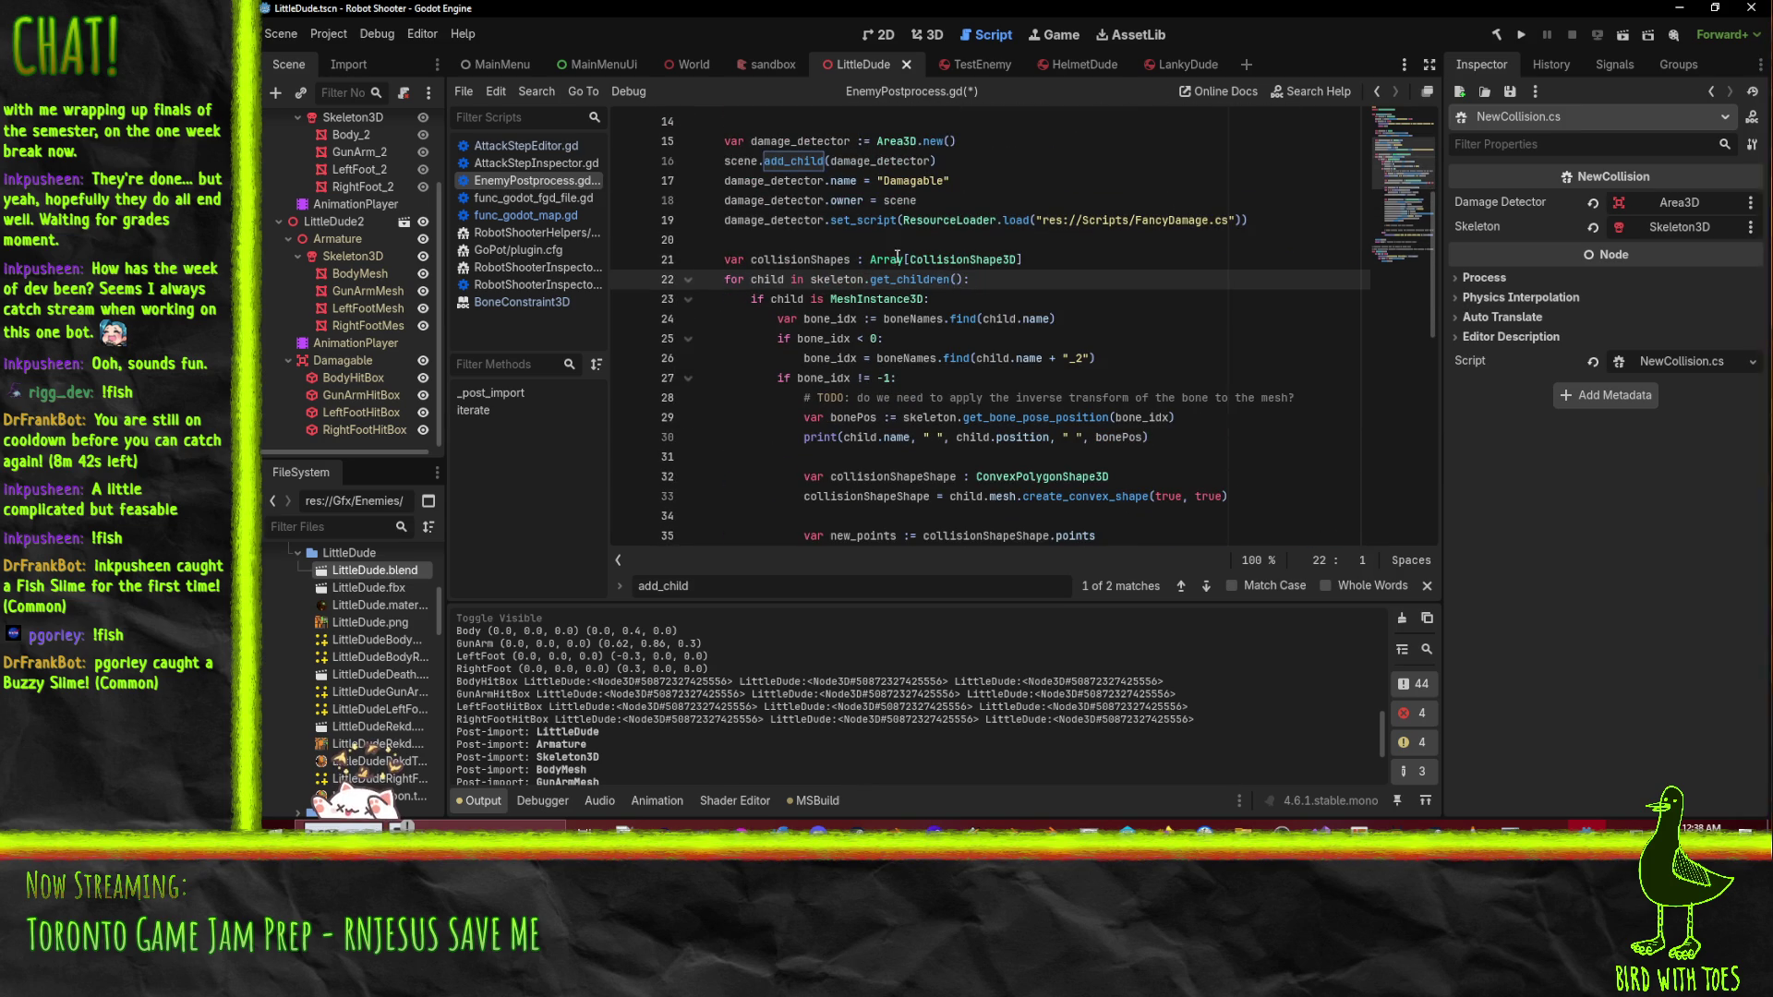
pyautogui.scroll(-9, 897, 257)
pyautogui.click(744, 432)
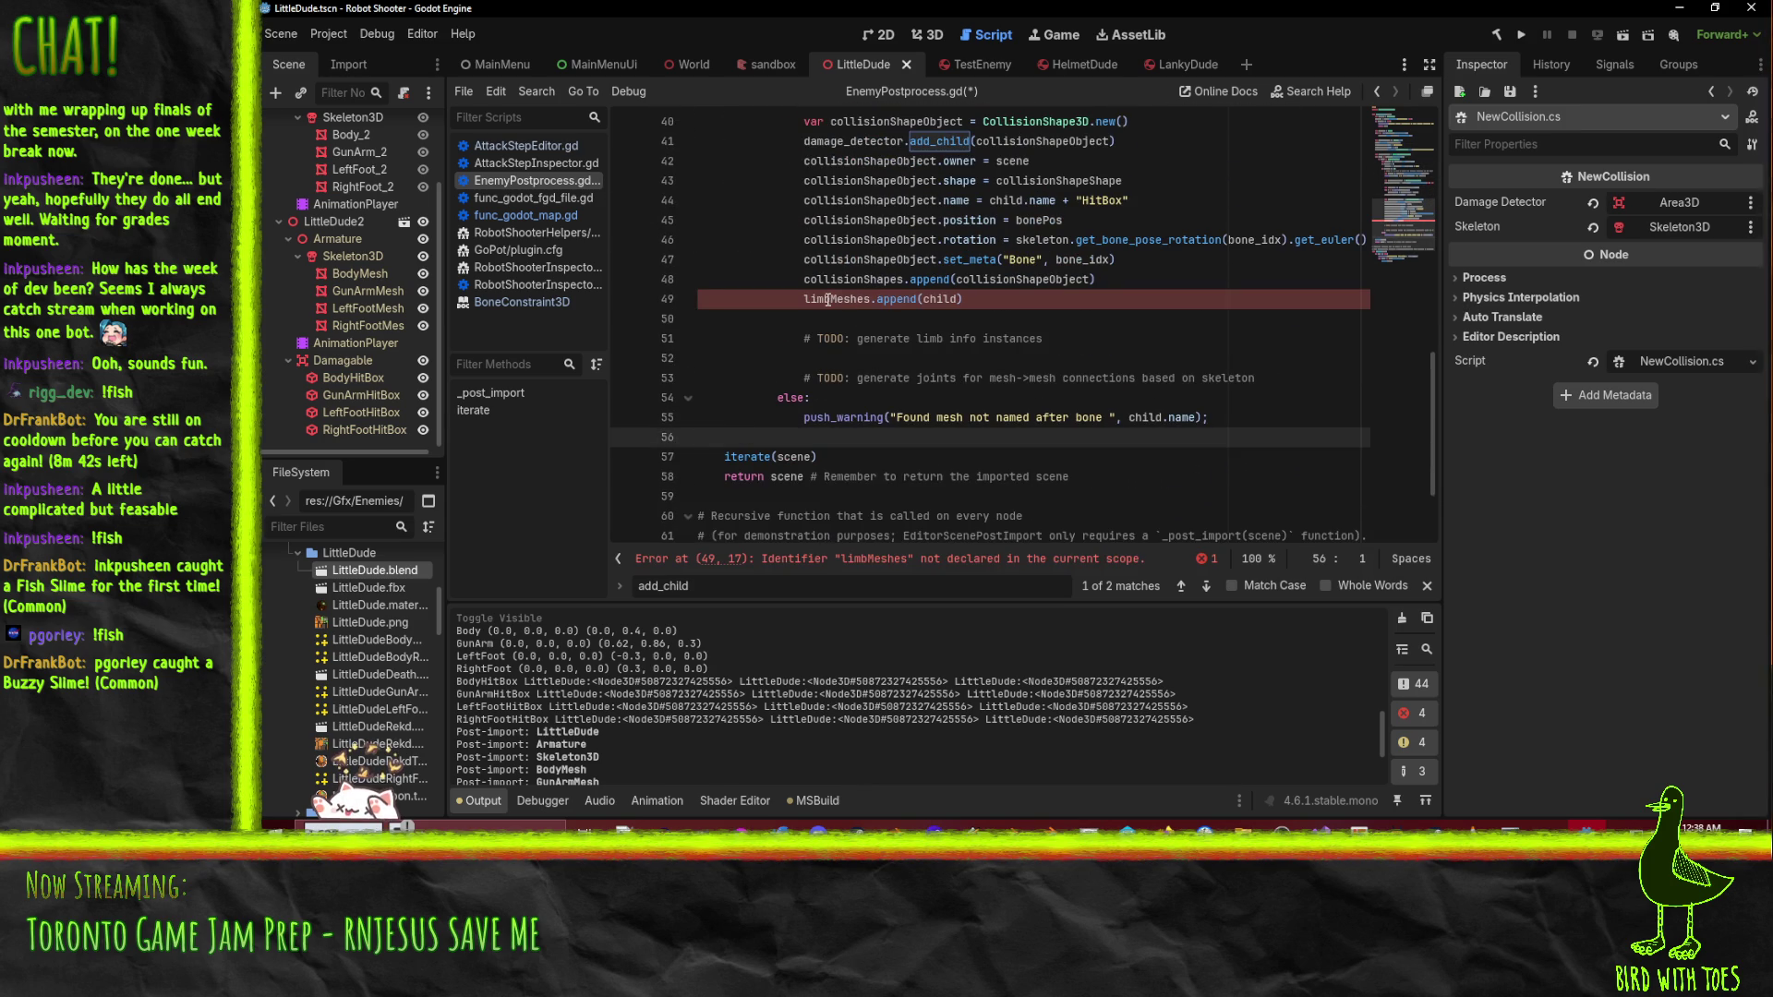
pyautogui.hotkey('ctrl', 'z')
# - Delete the limbMeshes.append(child) line and add a blank line above iterate(scene)
pyautogui.scroll(-5, 815, 412)
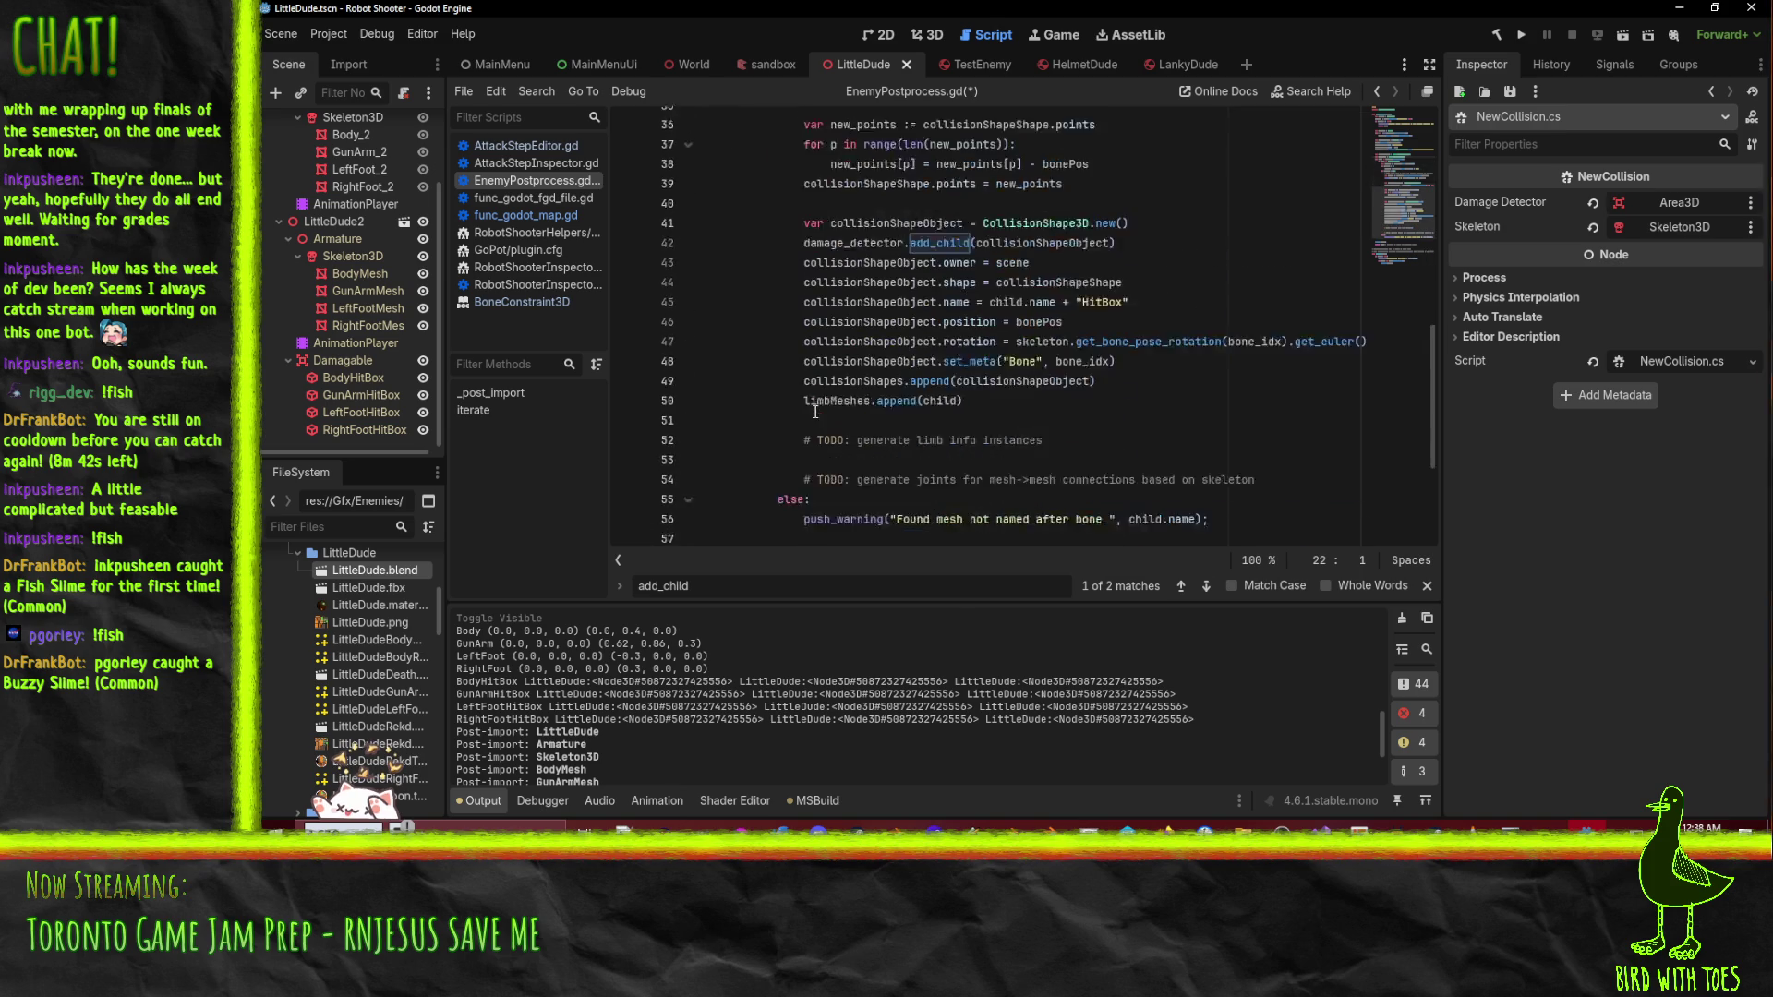
pyautogui.scroll(3, 910, 393)
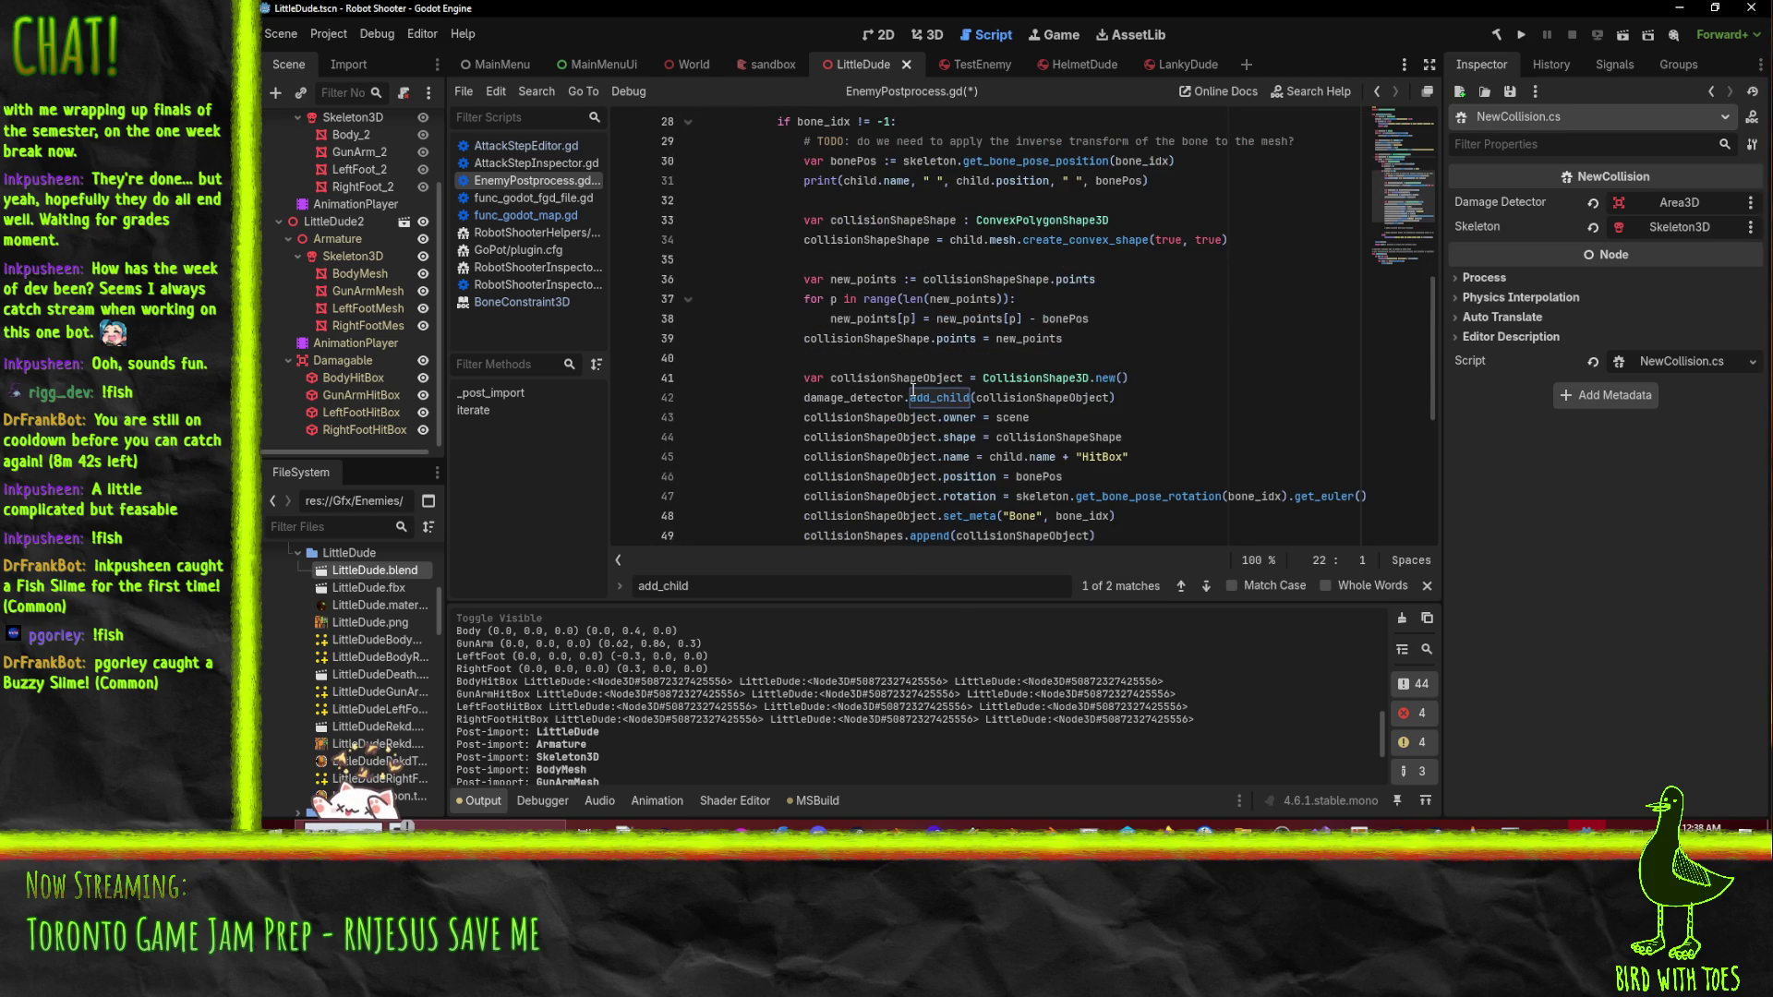
pyautogui.scroll(7, 912, 392)
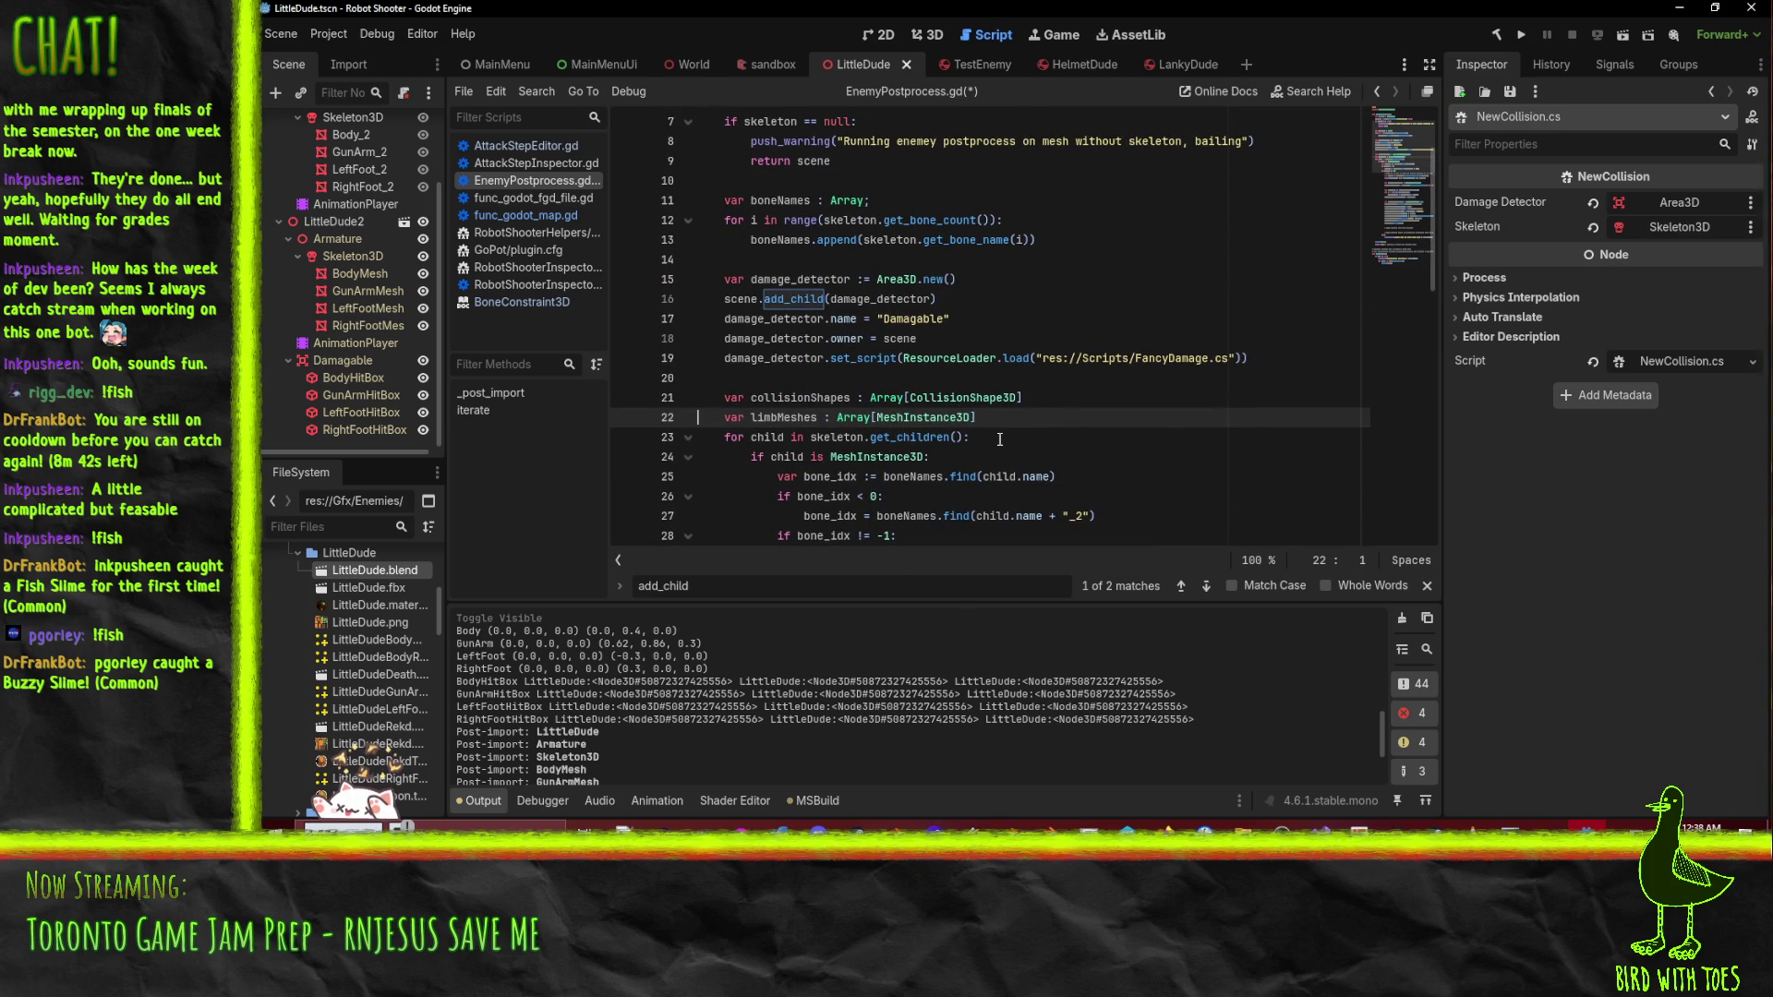
pyautogui.scroll(-12, 999, 440)
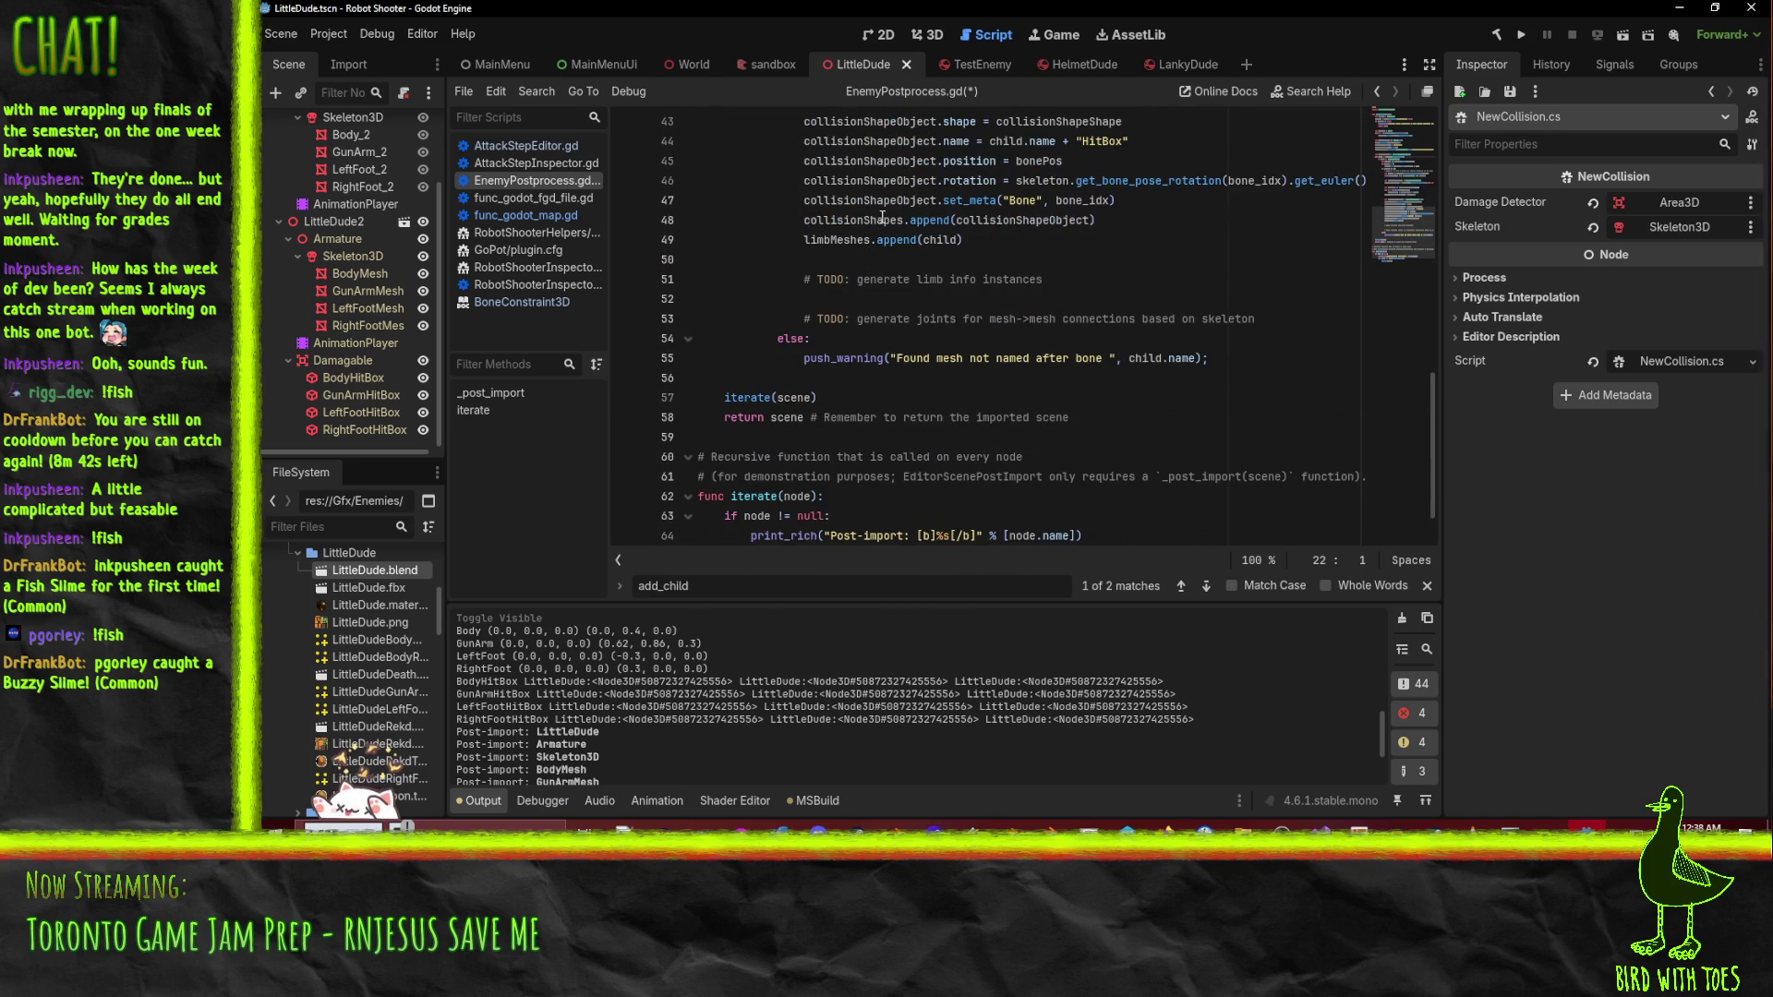
pyautogui.click(896, 239)
pyautogui.hotkey('ctrl', 'shift', 'k')
pyautogui.click(997, 358)
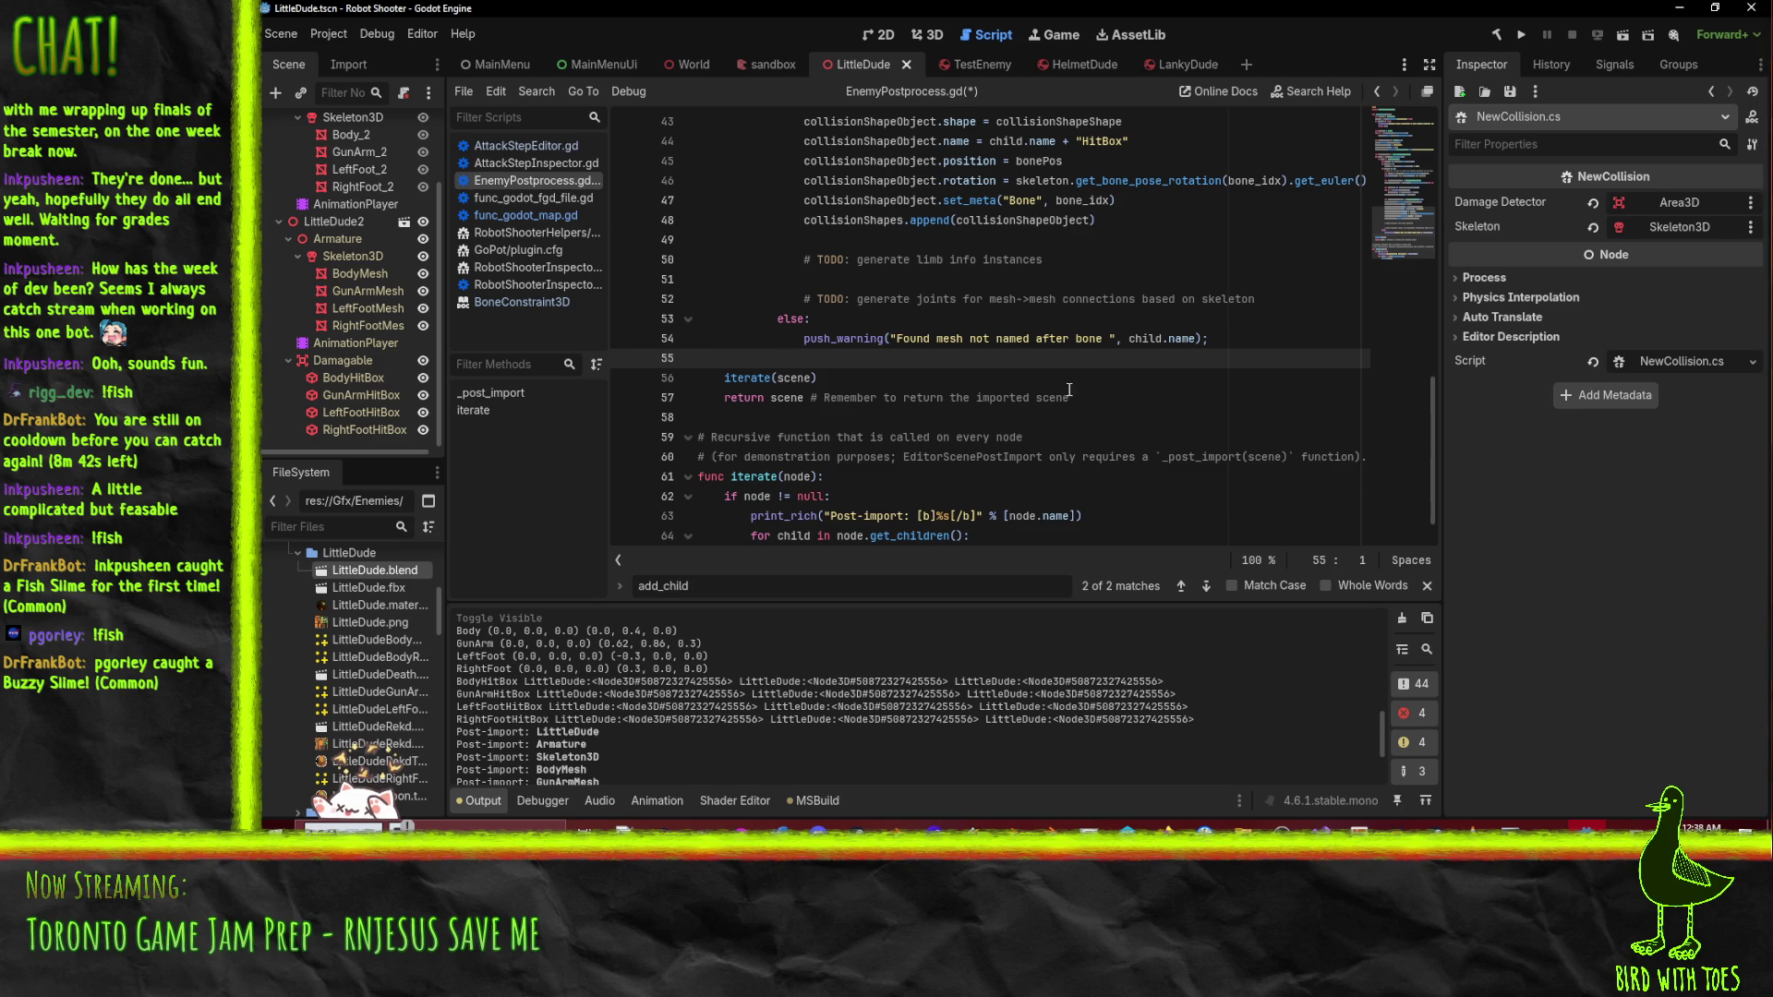
pyautogui.press('Return')
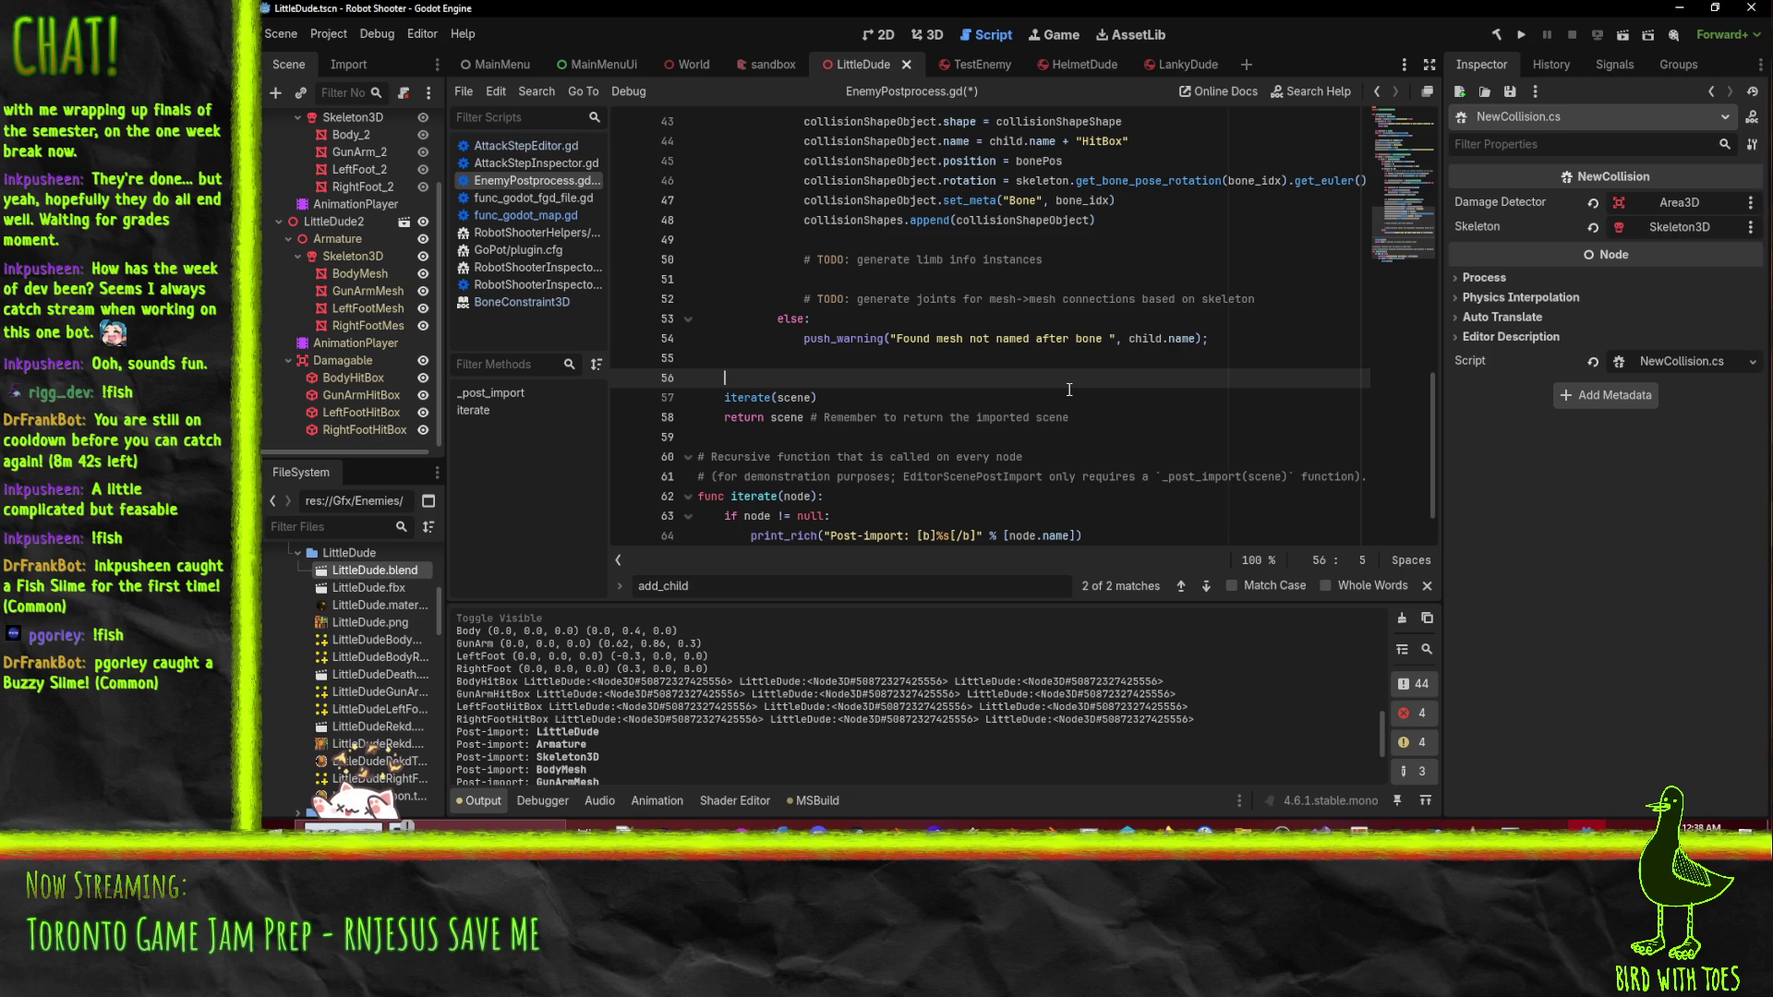
# - Declare var collision_synchronizer = Node.new() above iterate(scene)
pyautogui.write('var ')
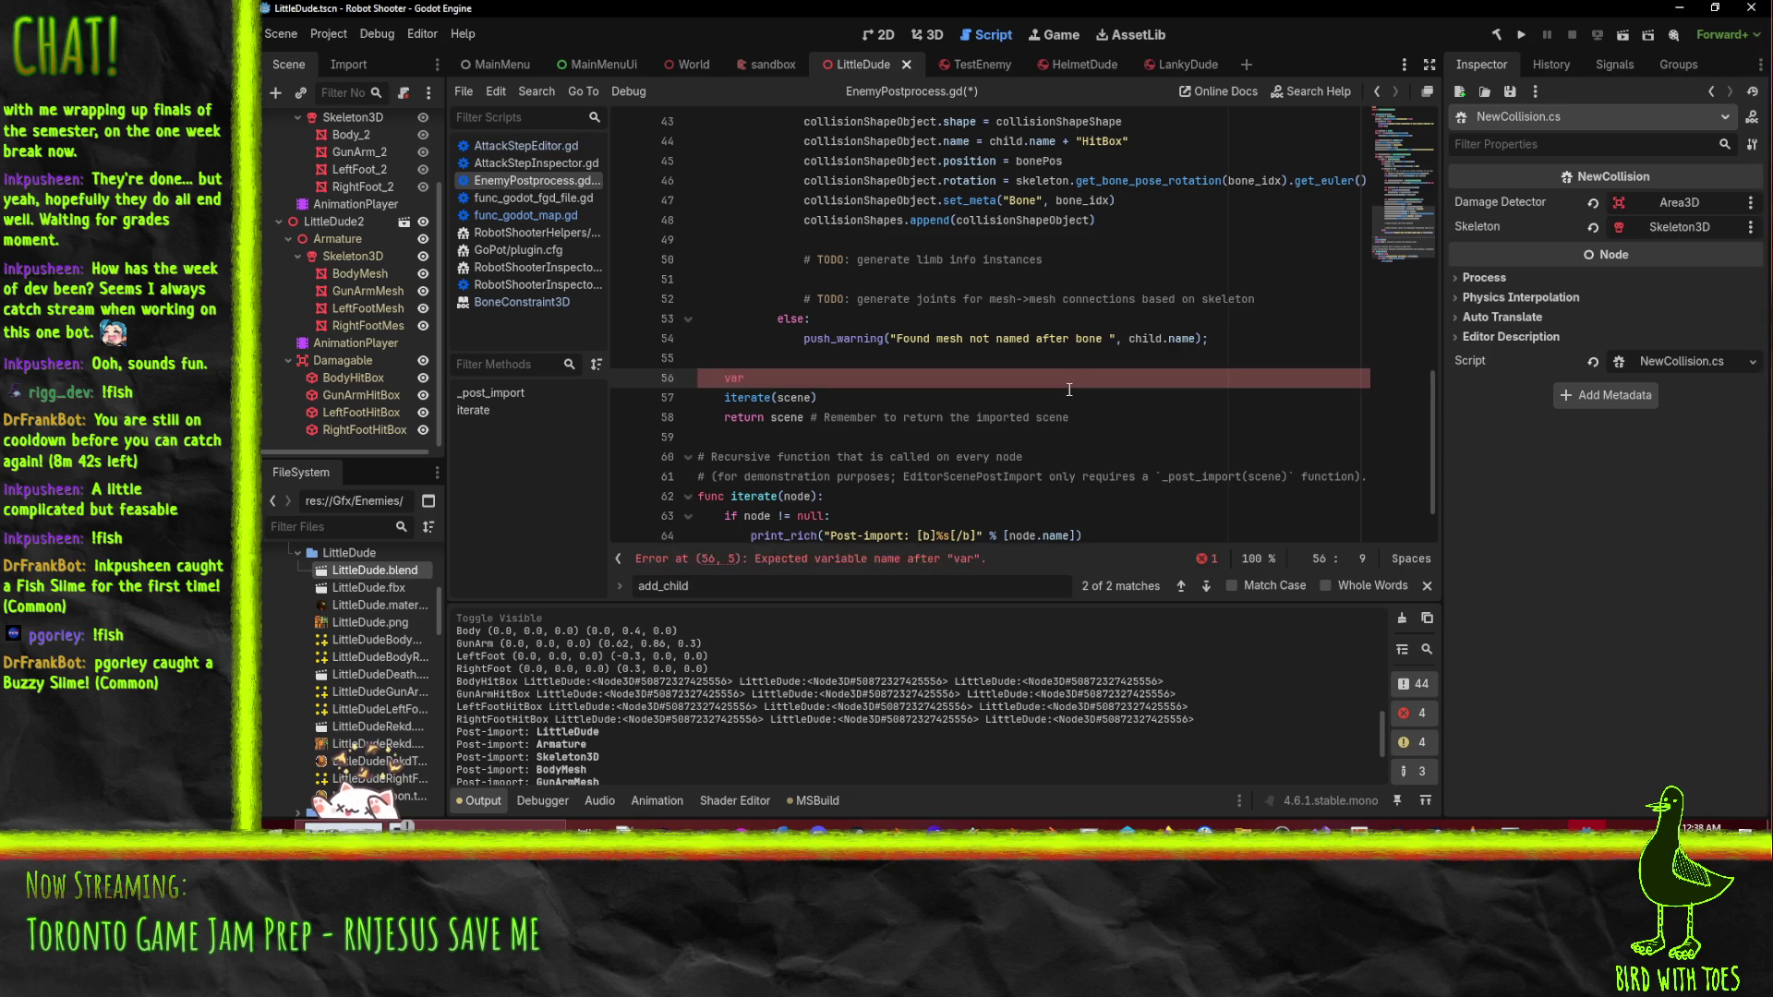
pyautogui.write('bones')
pyautogui.press('BackSpace')
pyautogui.press('BackSpace')
pyautogui.press('BackSpace')
pyautogui.write('collision_sync')
pyautogui.write('hronizer')
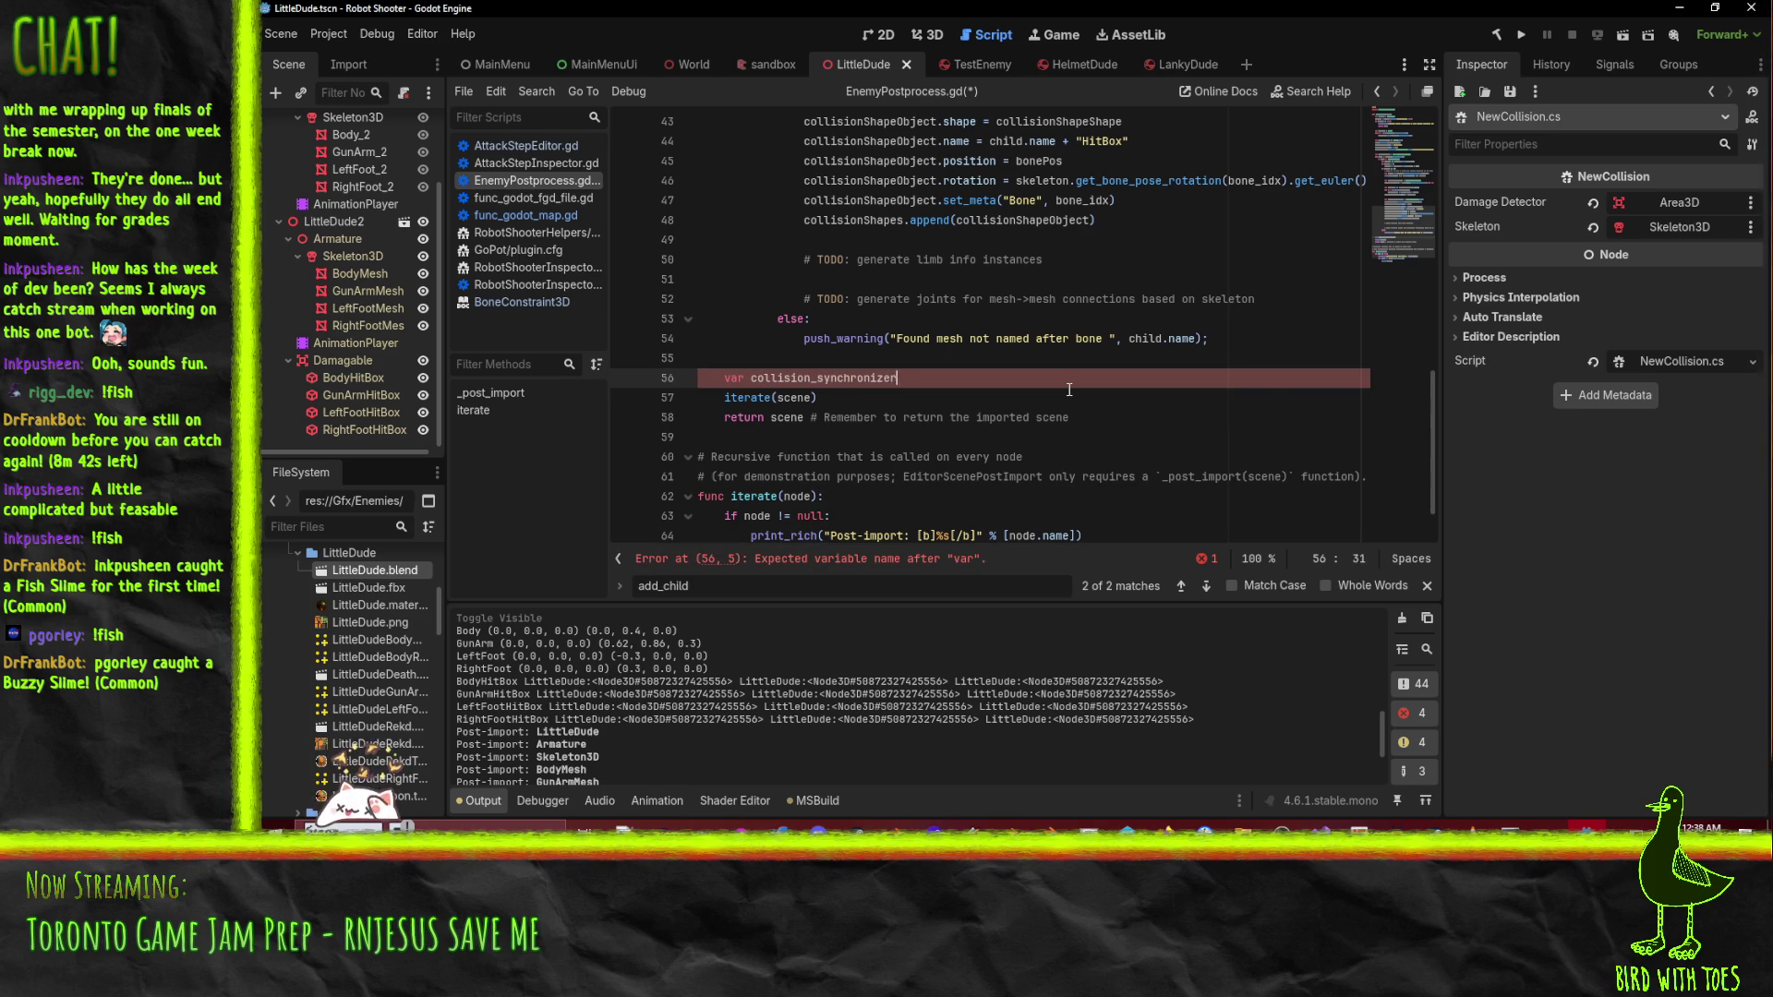
pyautogui.write(' = N')
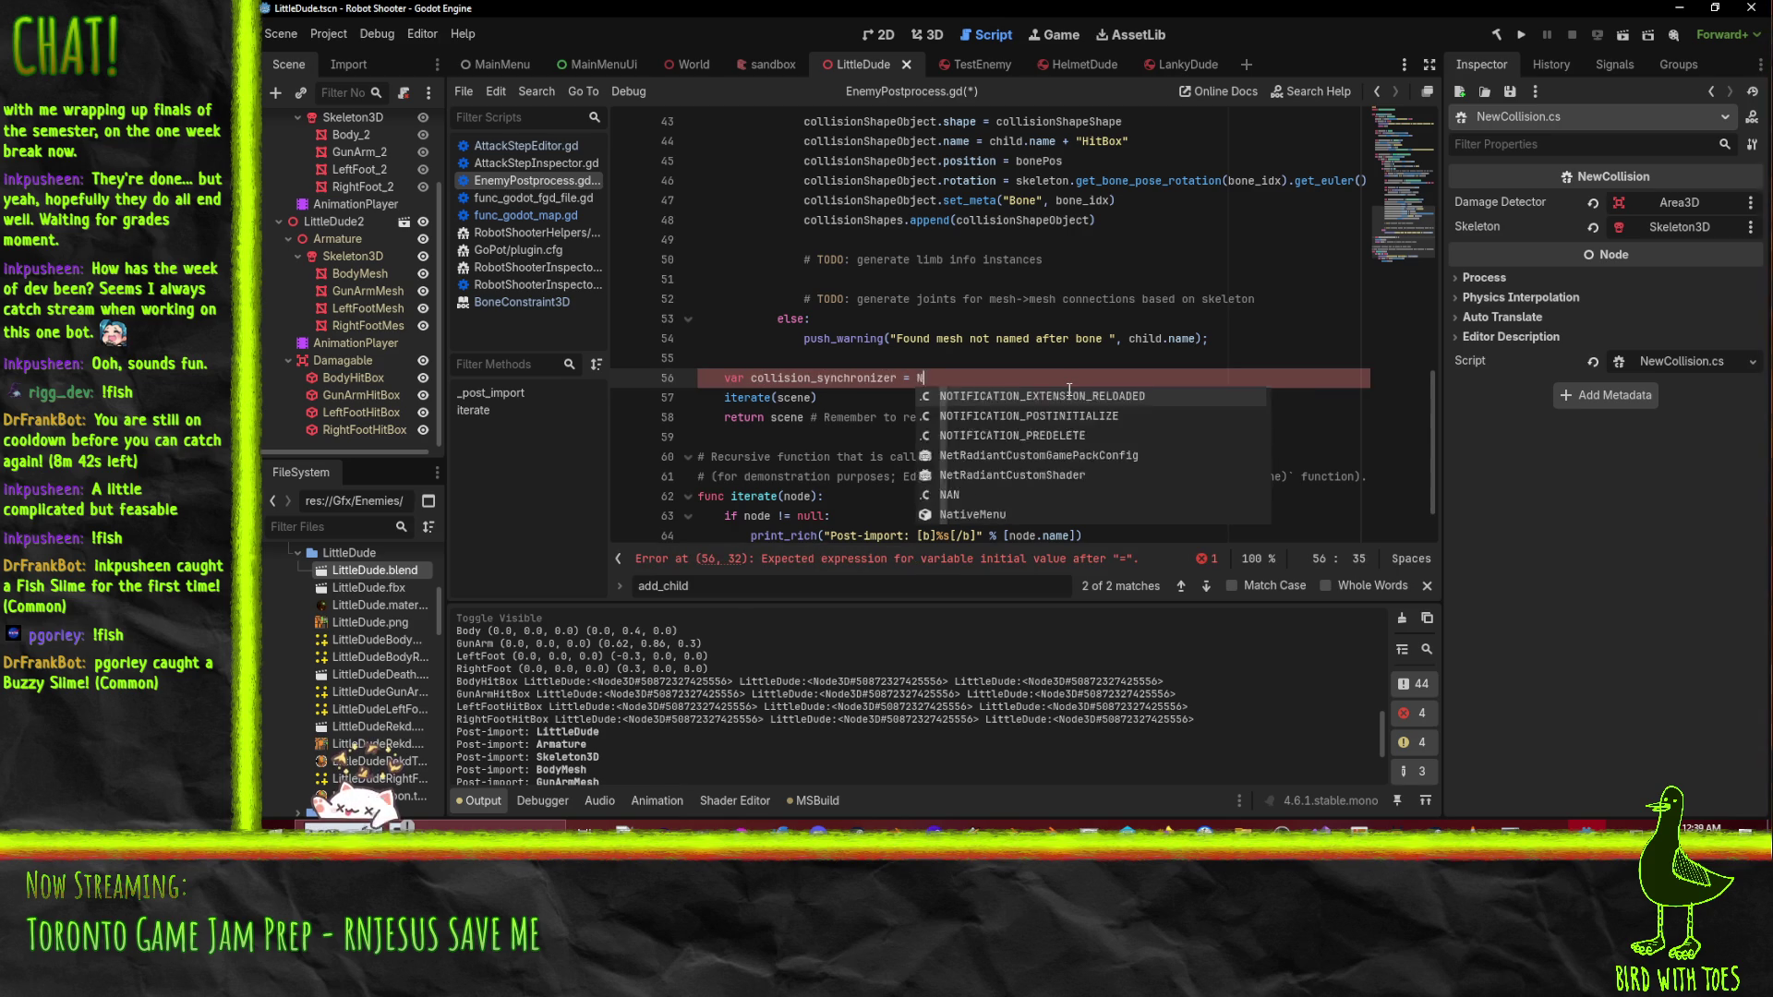
pyautogui.write('ode.new()')
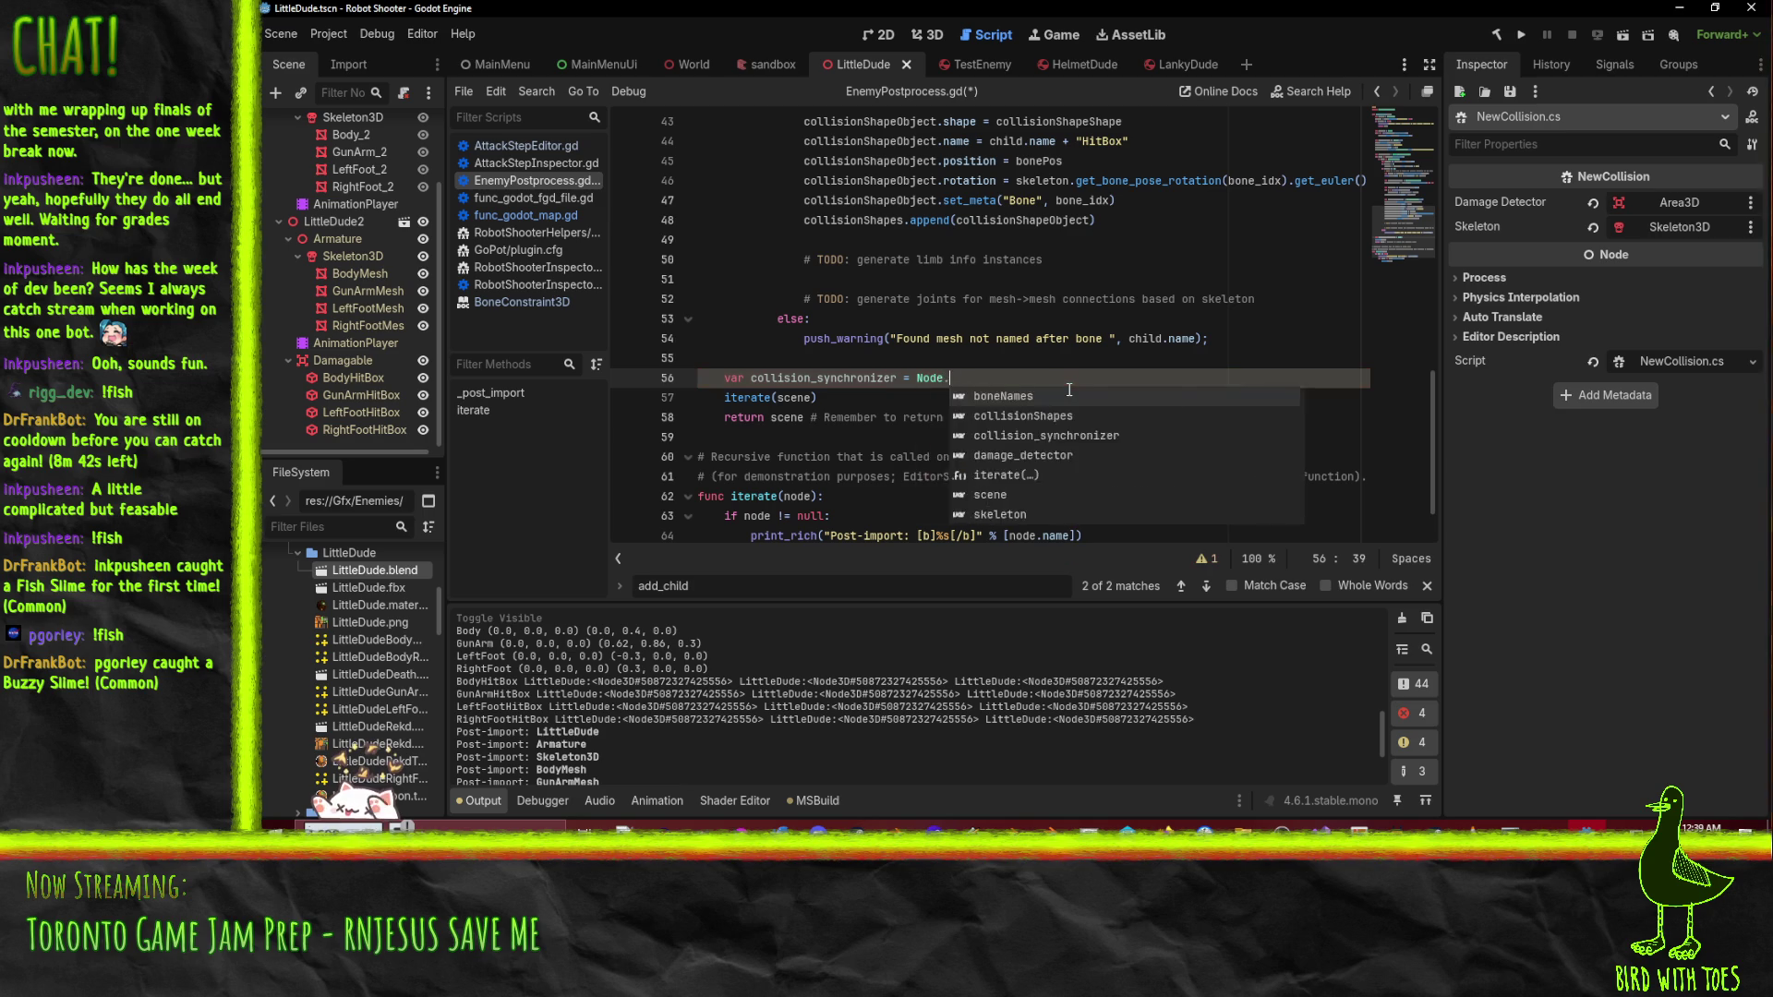
pyautogui.press('Return')
# - Add the line scene.add_child(collision_synchronizer) right after the declaration
pyautogui.write('colli')
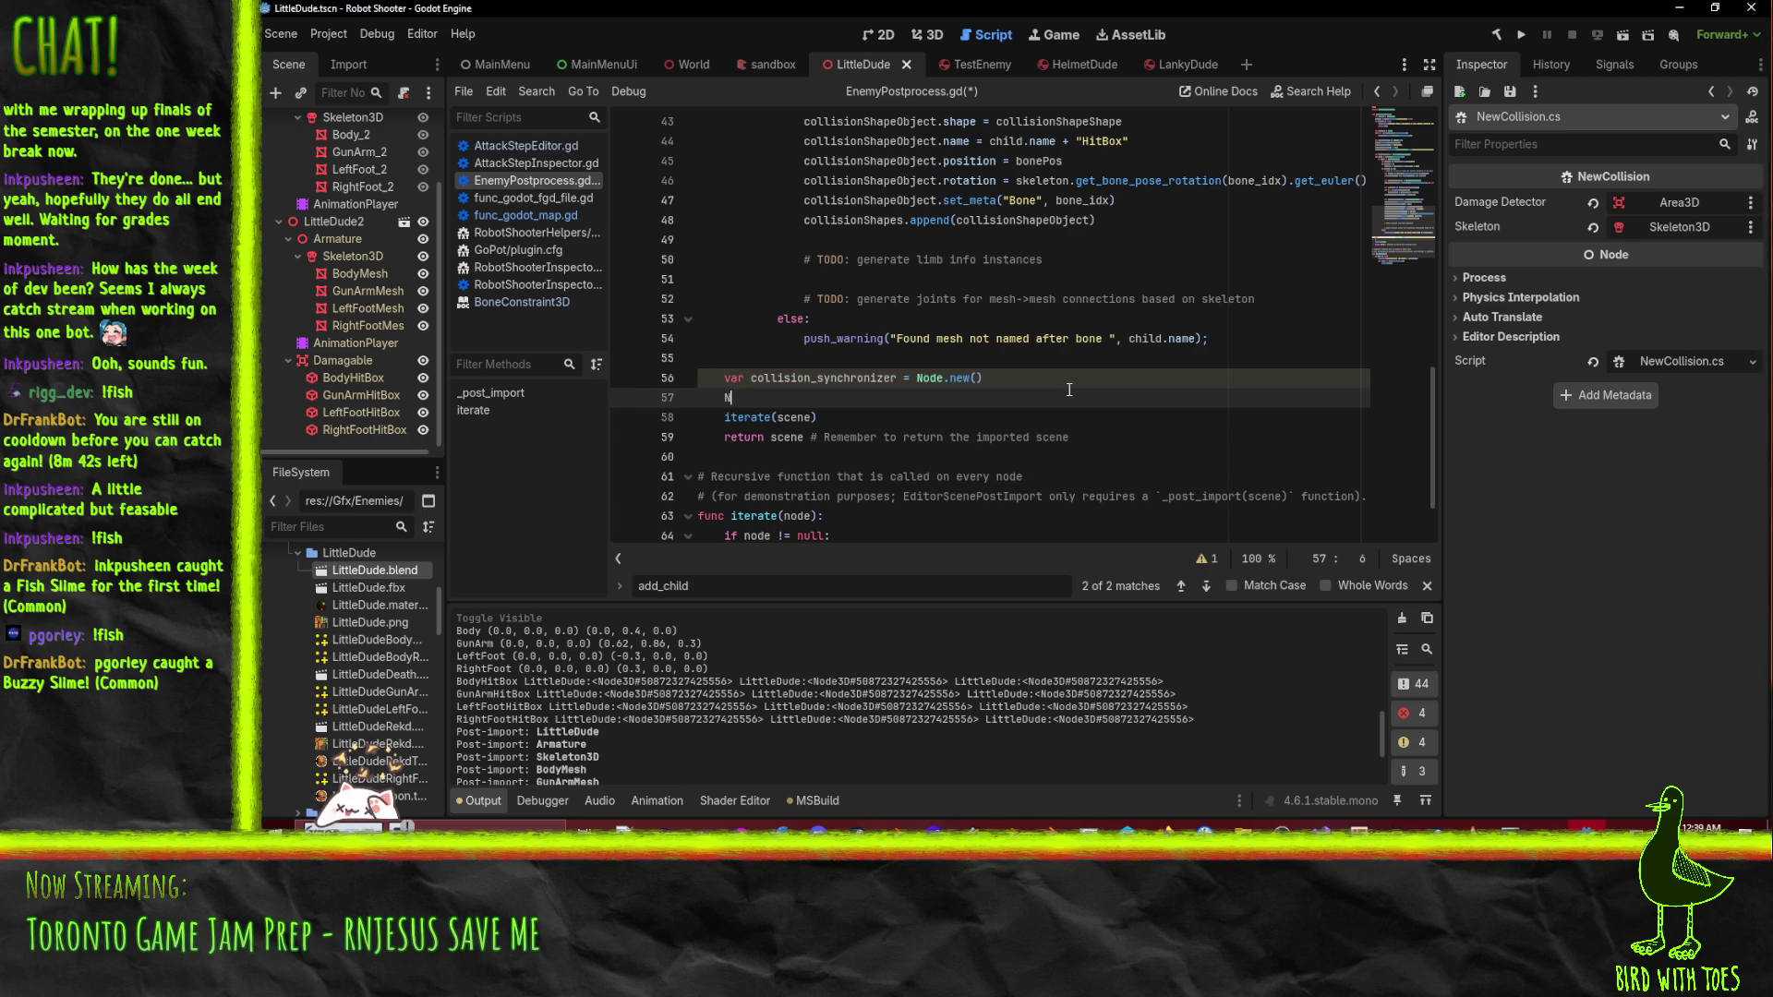
pyautogui.press('BackSpace')
pyautogui.press('BackSpace')
pyautogui.press('BackSpace')
pyautogui.write('collisionShapes')
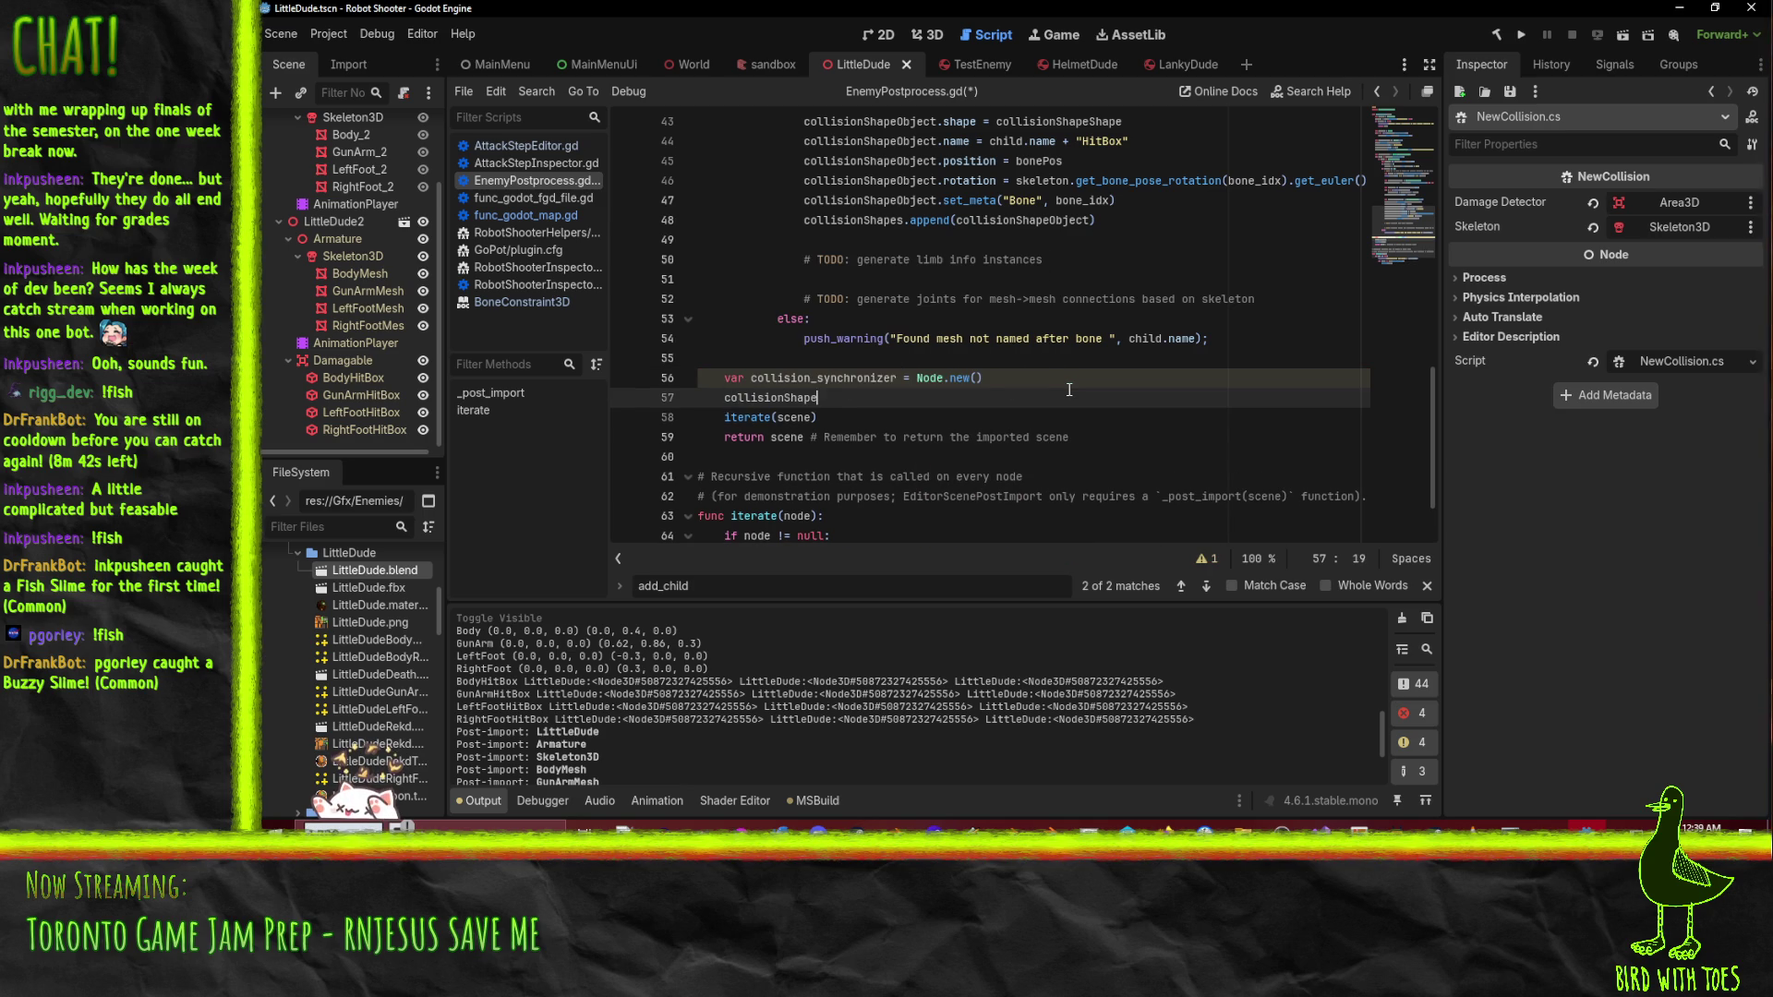
pyautogui.press('BackSpace')
pyautogui.press('BackSpace')
pyautogui.press('BackSpace')
pyautogui.write('_')
pyautogui.write('st')
pyautogui.press('Return')
pyautogui.write('.')
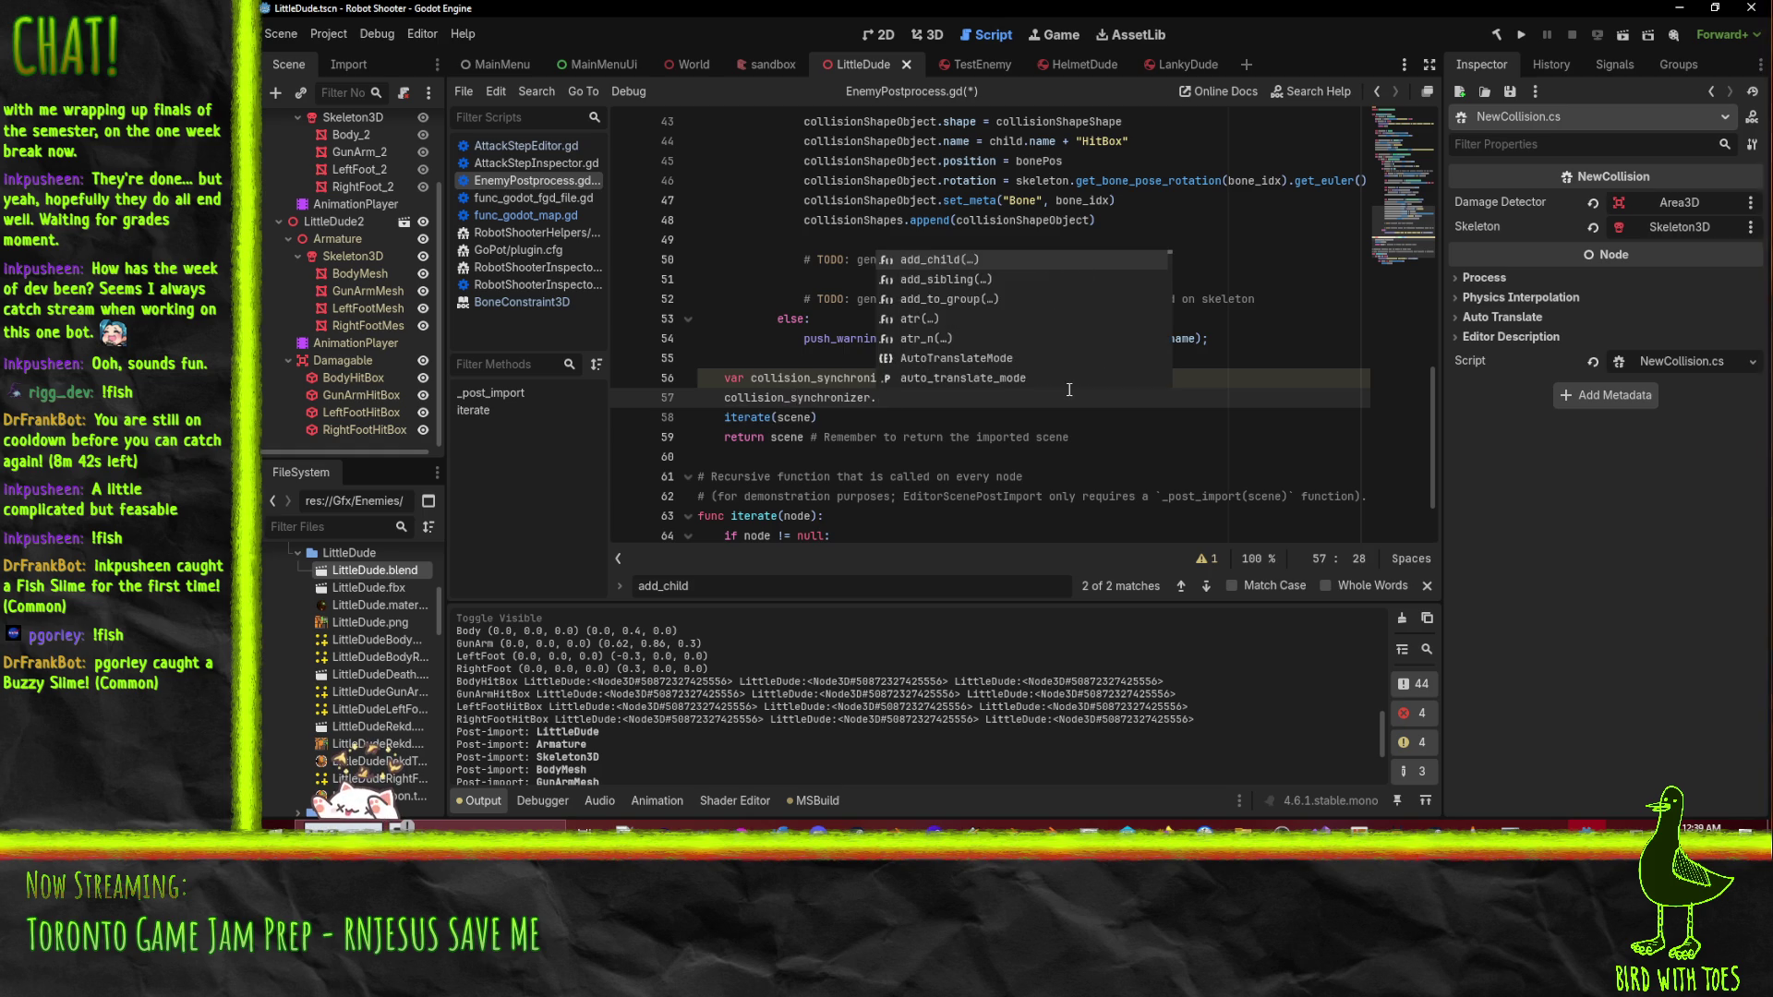
pyautogui.press('Home')
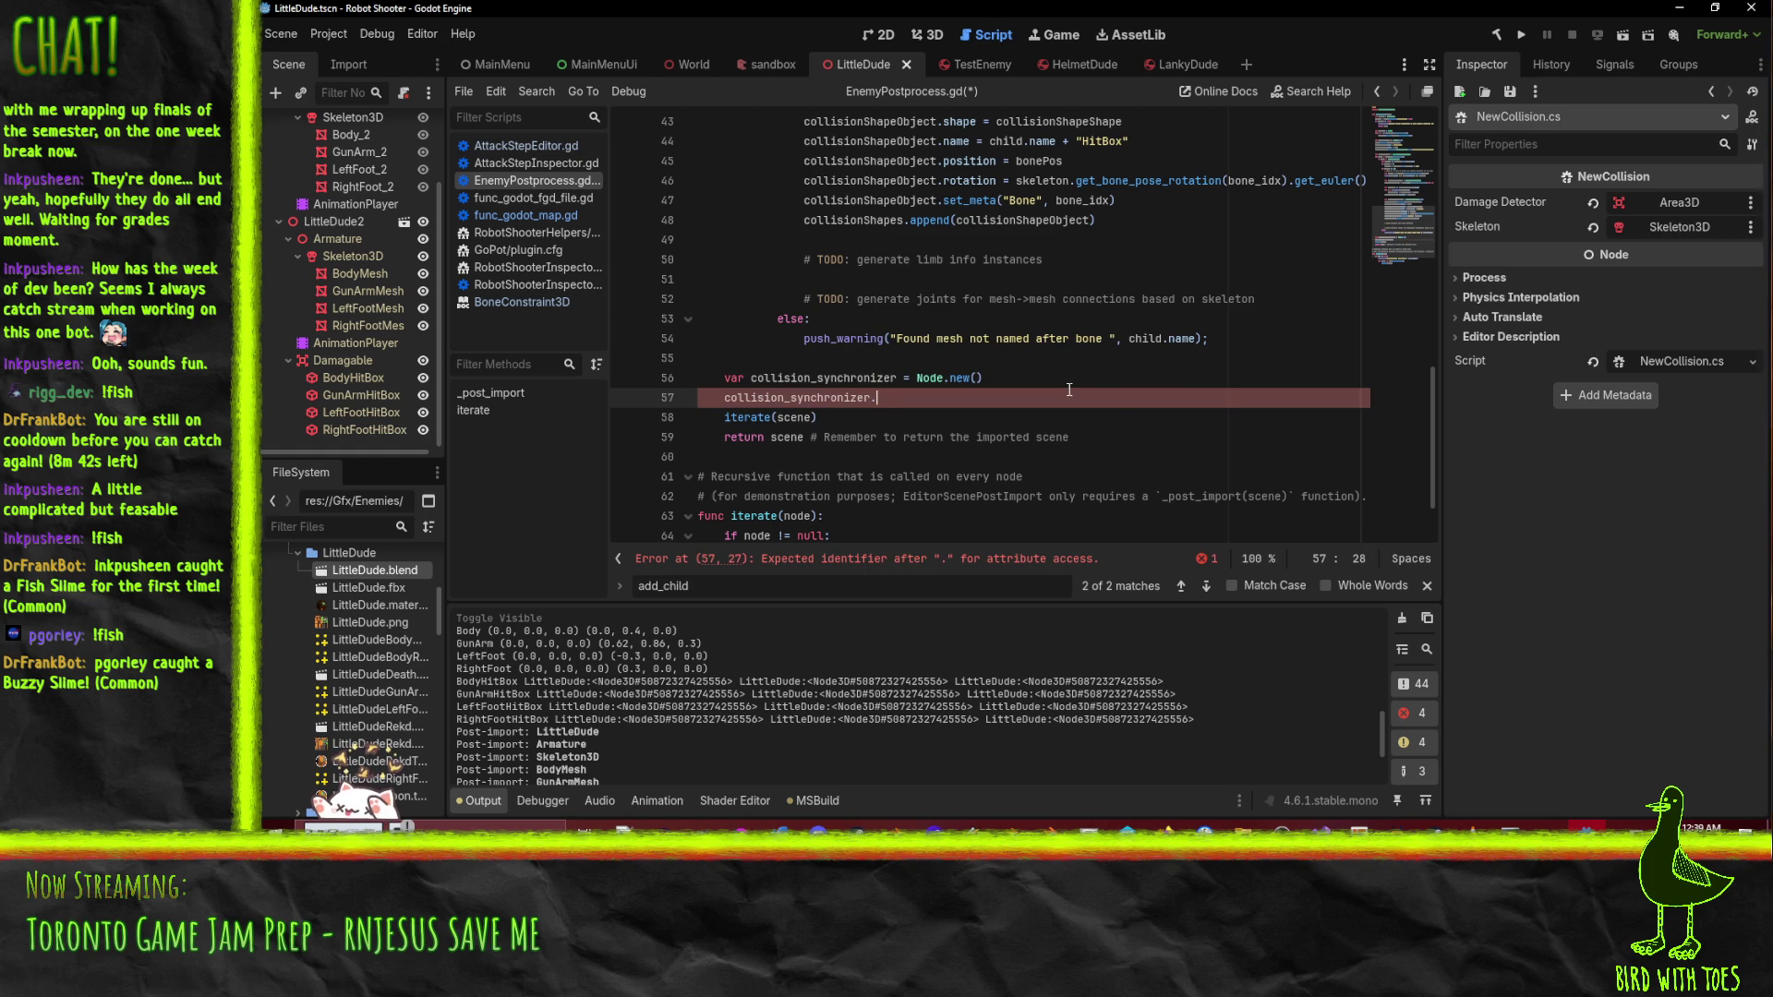
pyautogui.write('scene.add_')
pyautogui.press('Return')
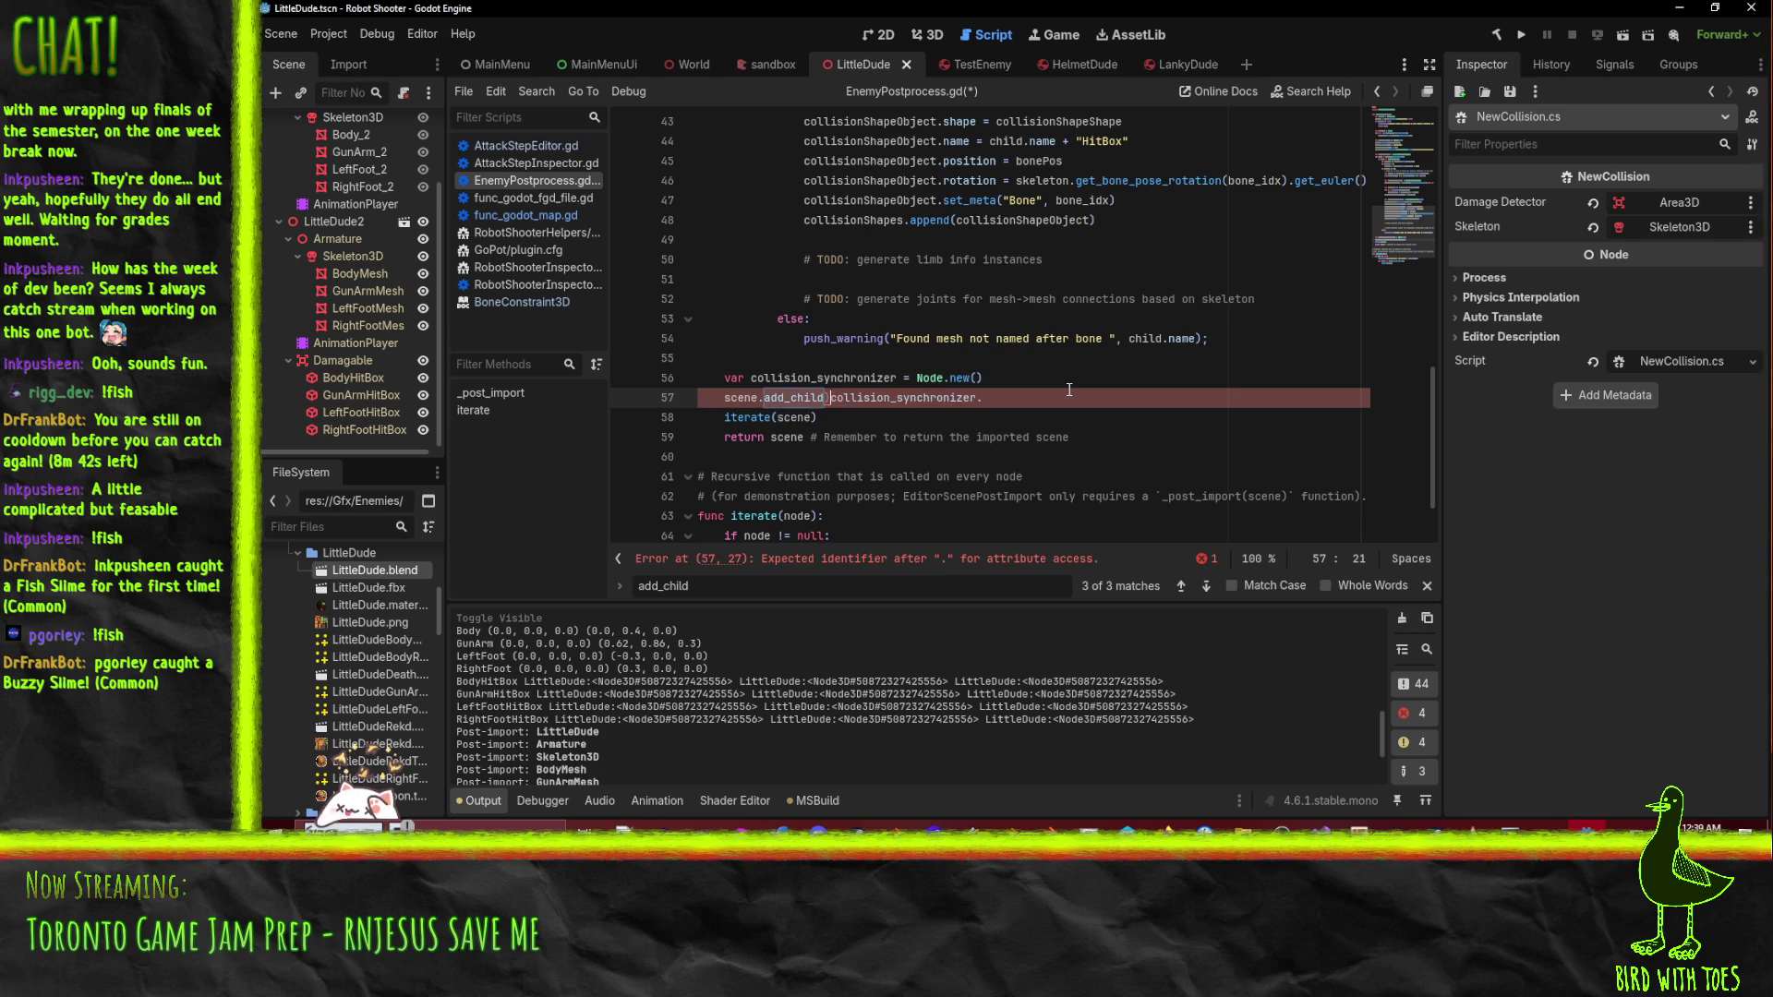
pyautogui.press('End')
pyautogui.press('BackSpace')
pyautogui.write(')')
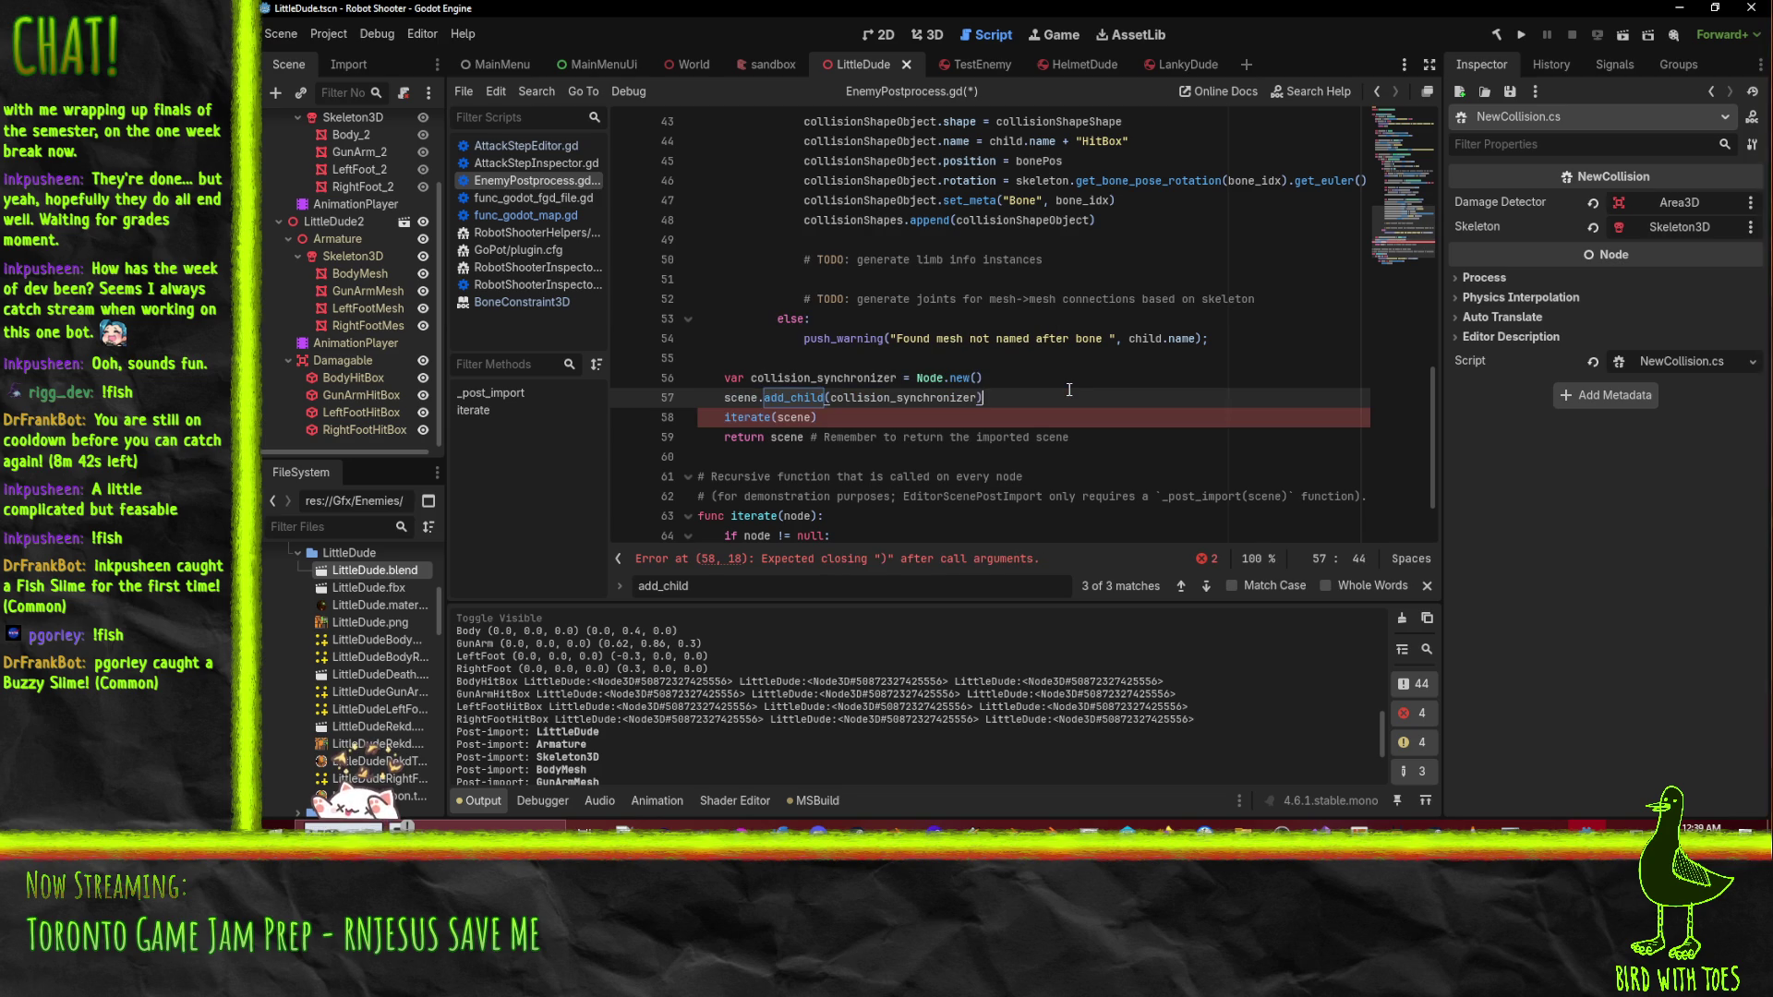
pyautogui.press('Home')
pyautogui.press('Return')
pyautogui.press('Up')
pyautogui.hotkey('alt', 'Down')
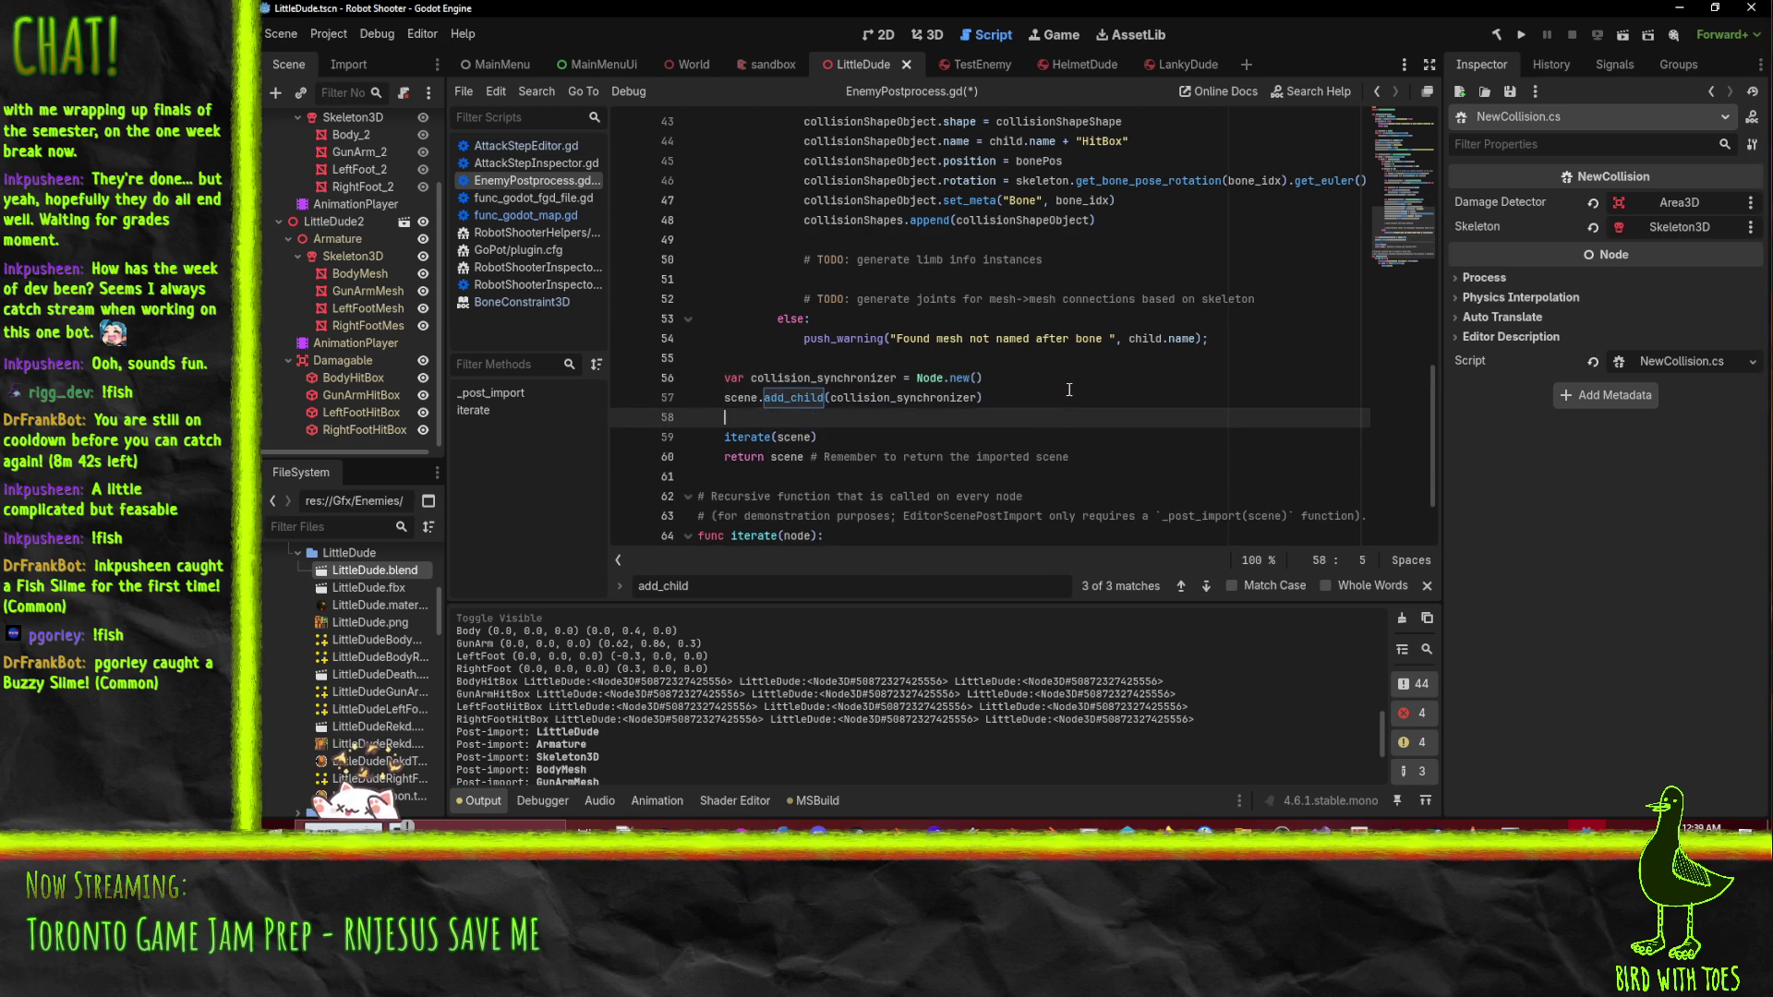
# - Set collision_synchronizer.name = "CollisionSync" and collision_synchronizer.owner = scene
pyautogui.write('collision')
pyautogui.write('_')
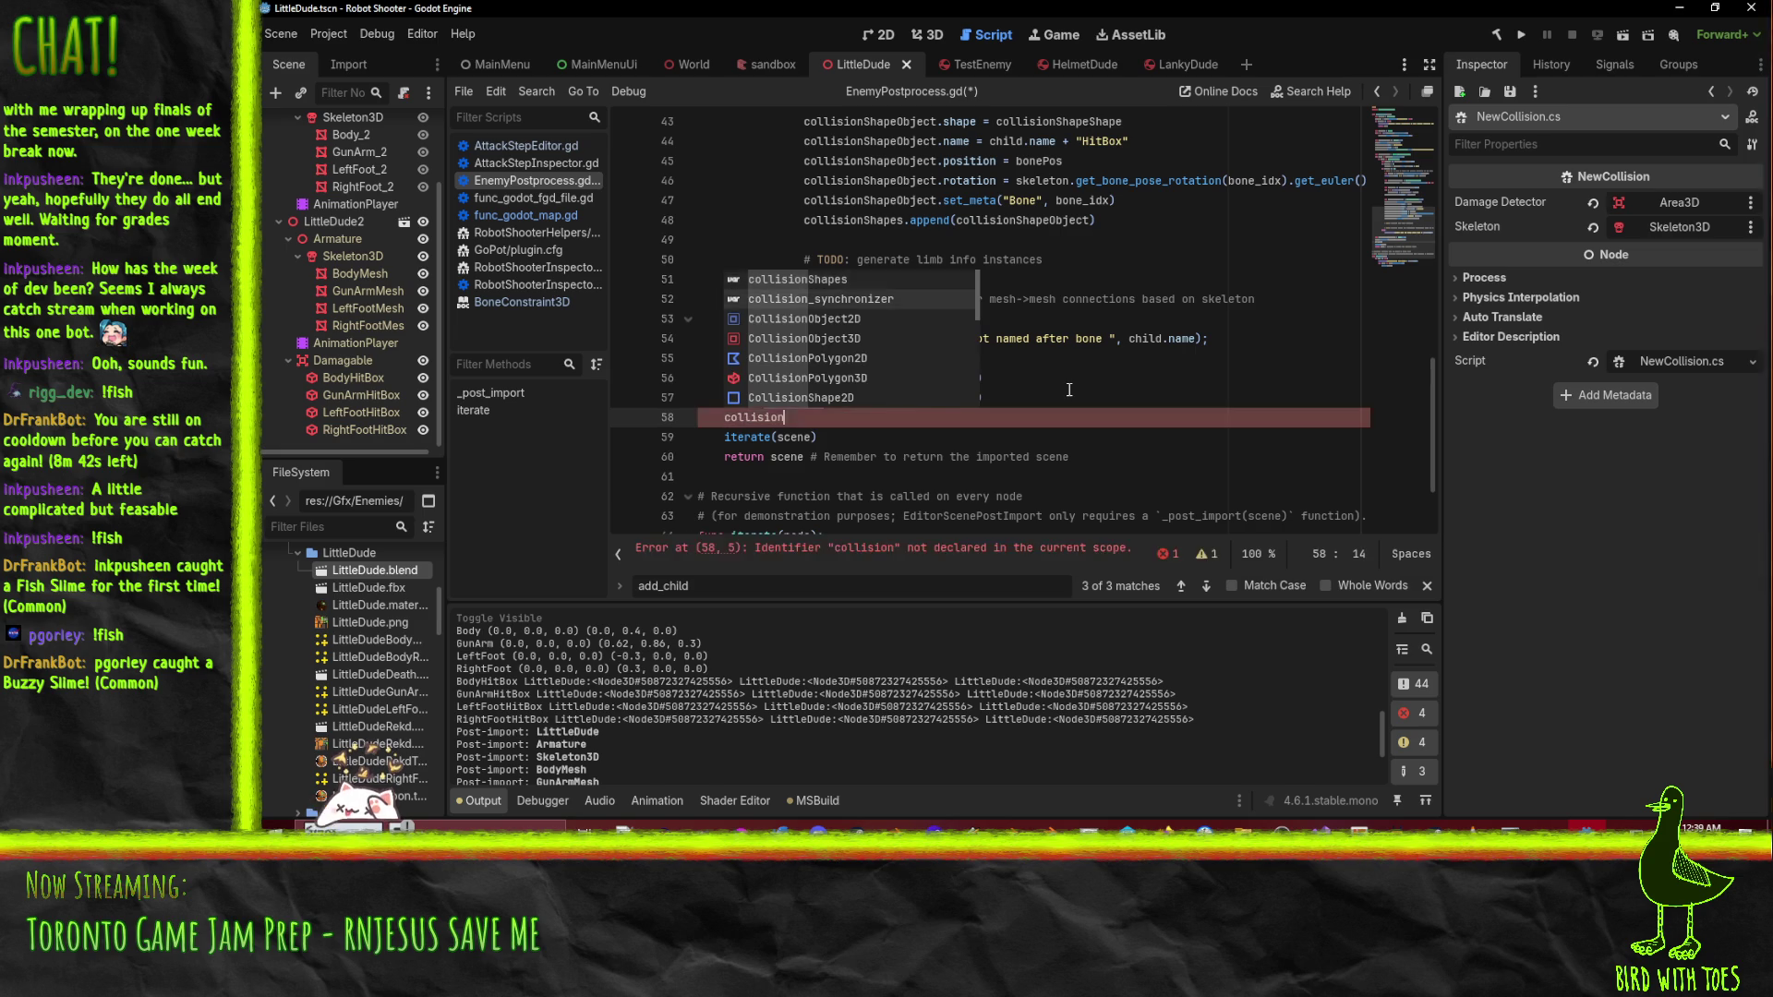
pyautogui.press('Return')
pyautogui.write('.name = "')
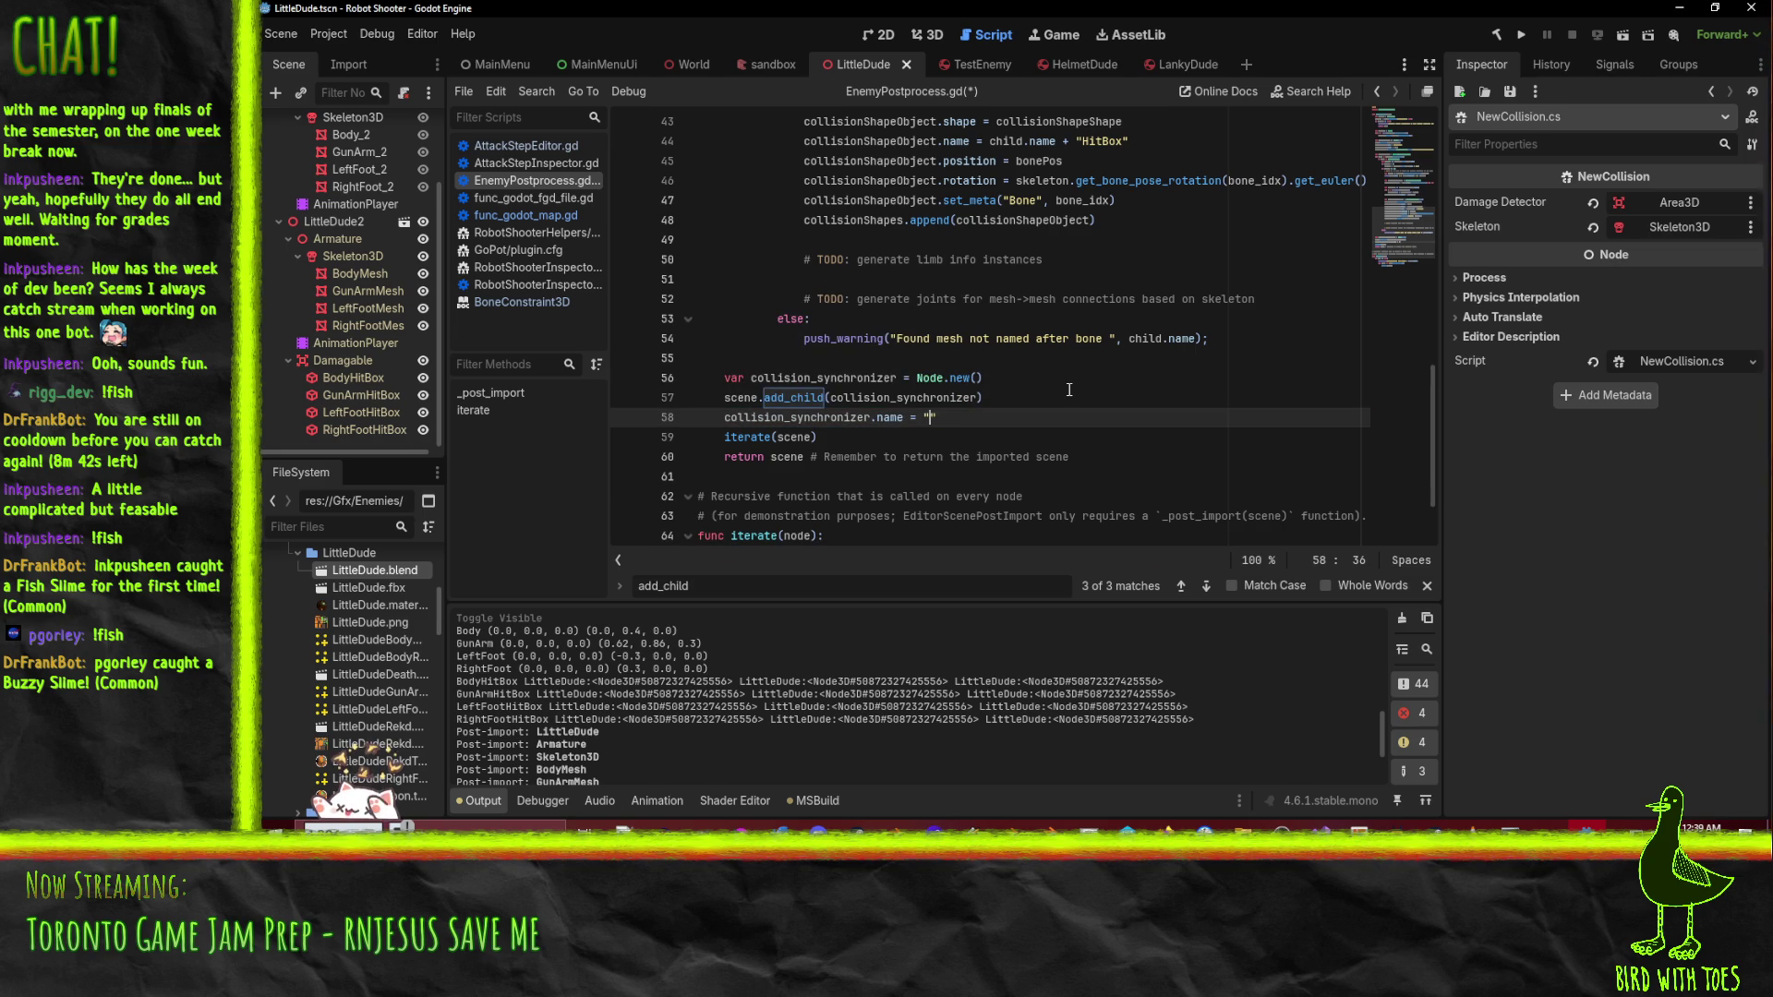
pyautogui.write('CollisionSync"')
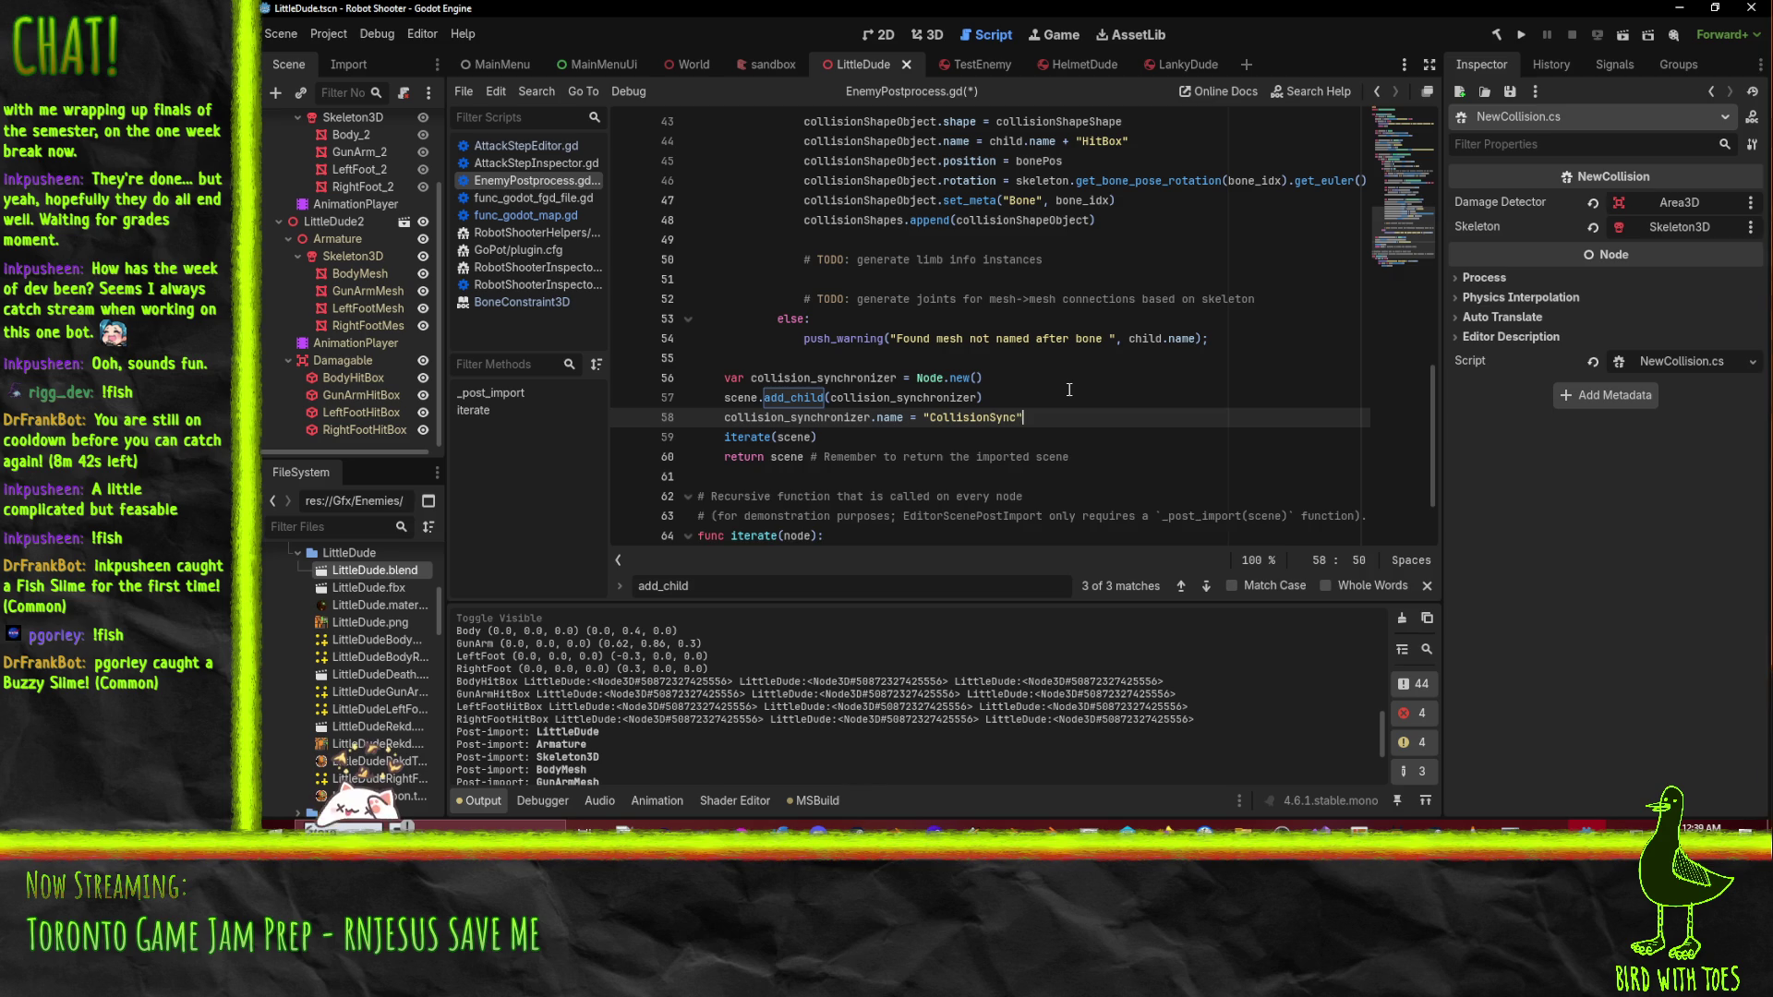
pyautogui.press('Return')
pyautogui.write('coll')
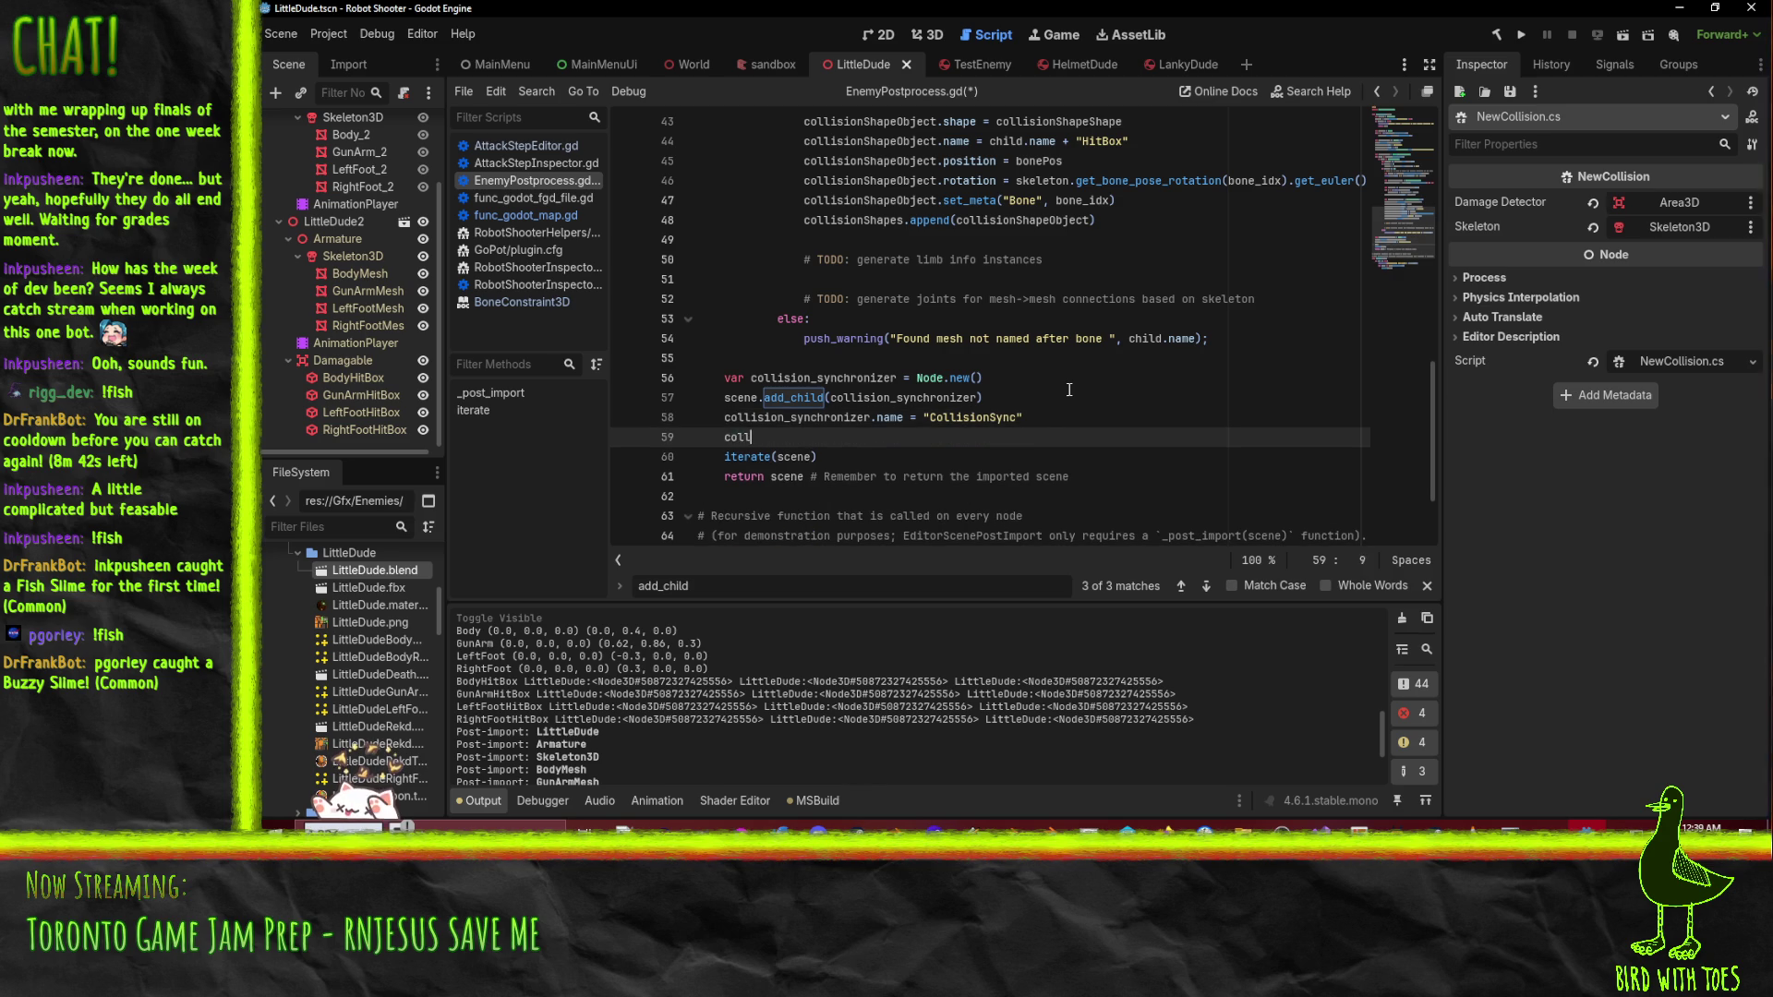
pyautogui.press('Return')
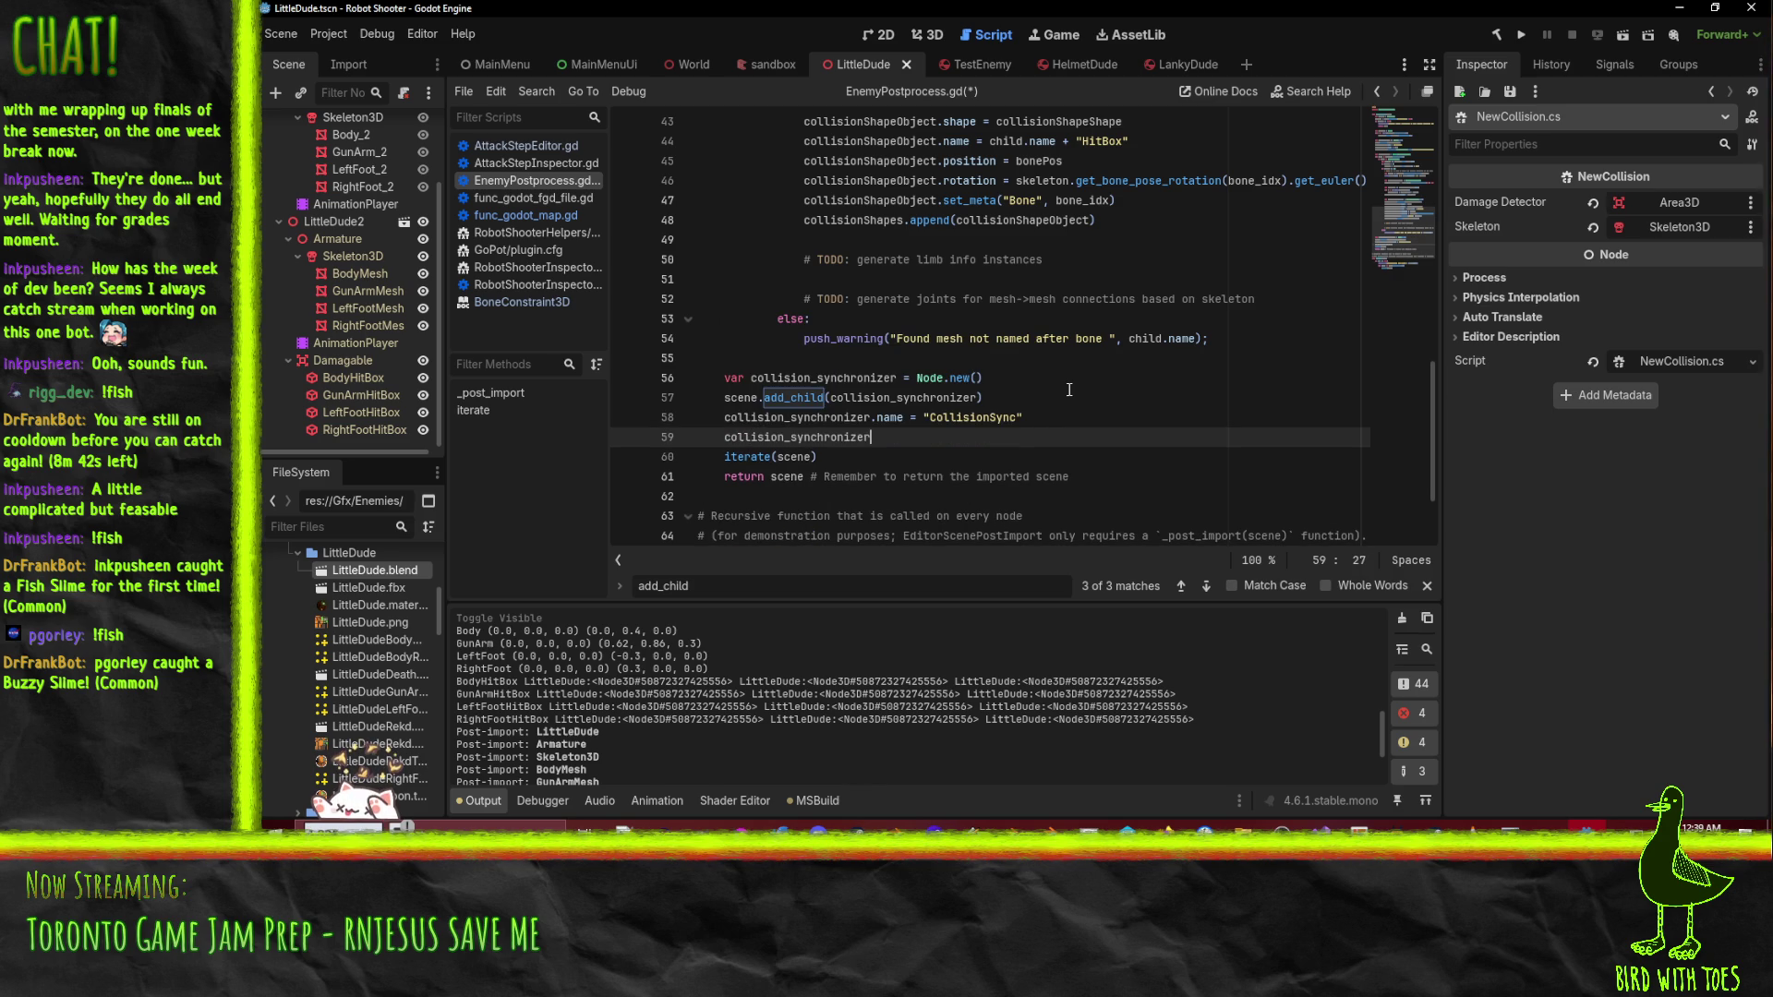
pyautogui.write('.owner = scene')
pyautogui.press('Return')
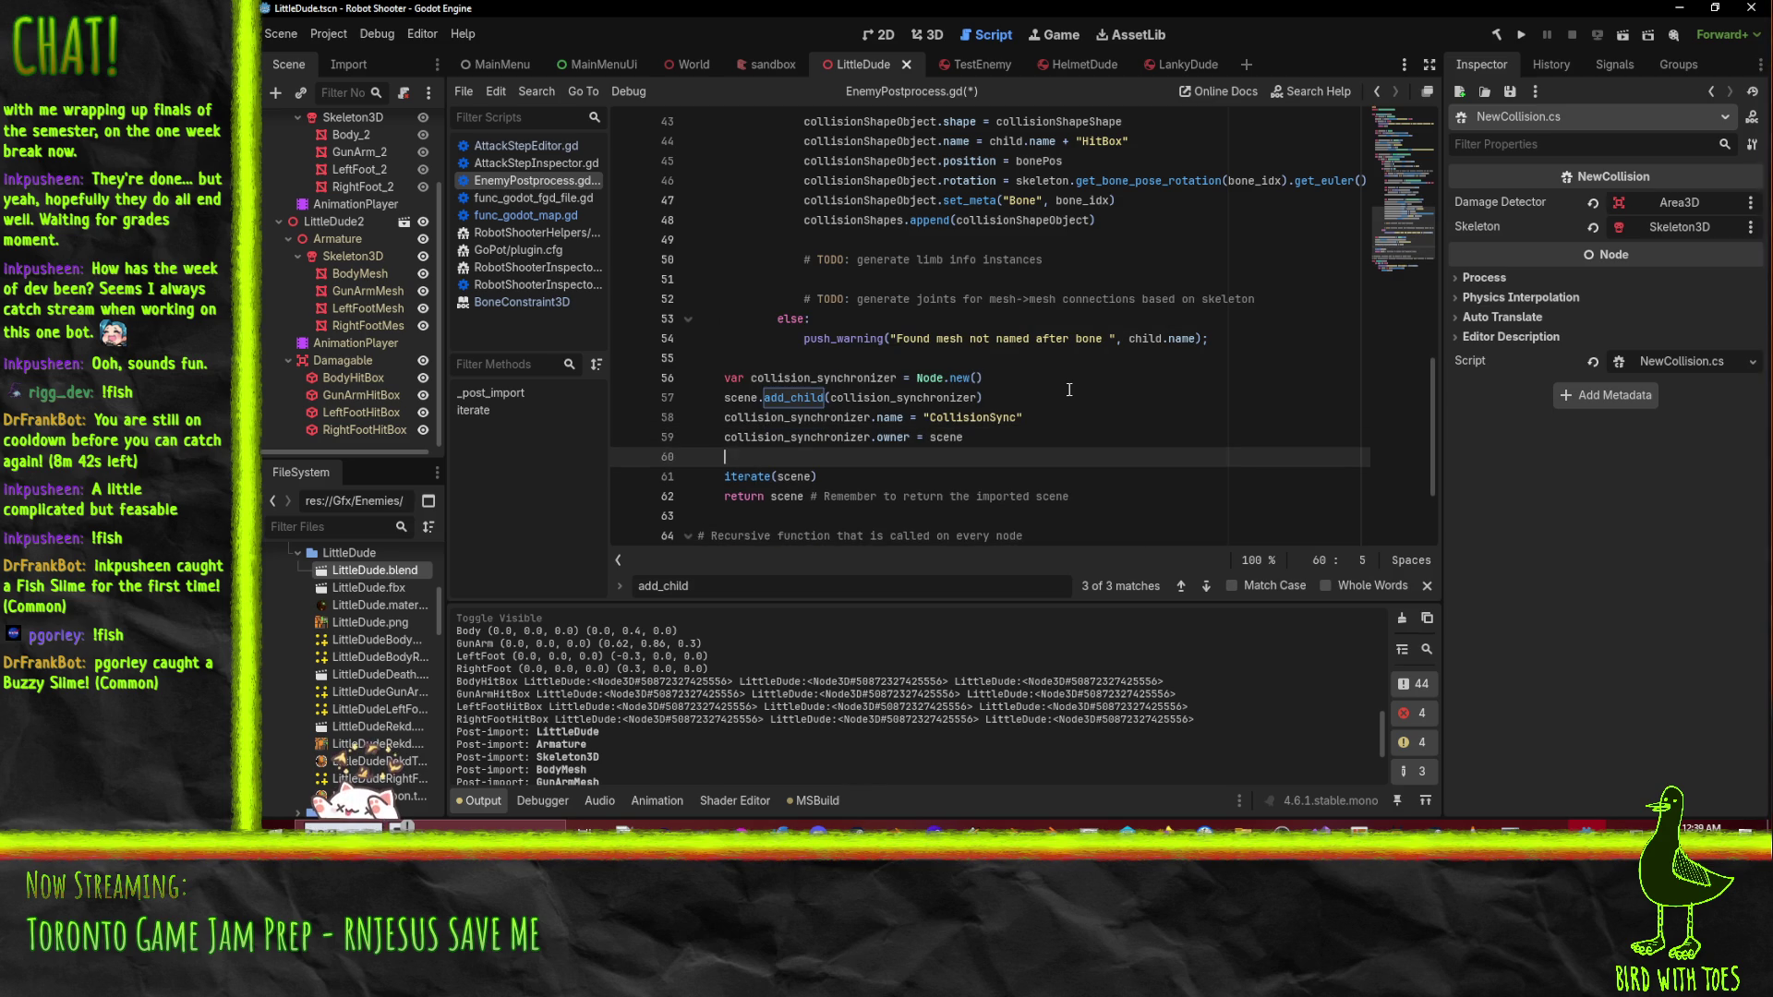
pyautogui.press('Return')
pyautogui.press('Up')
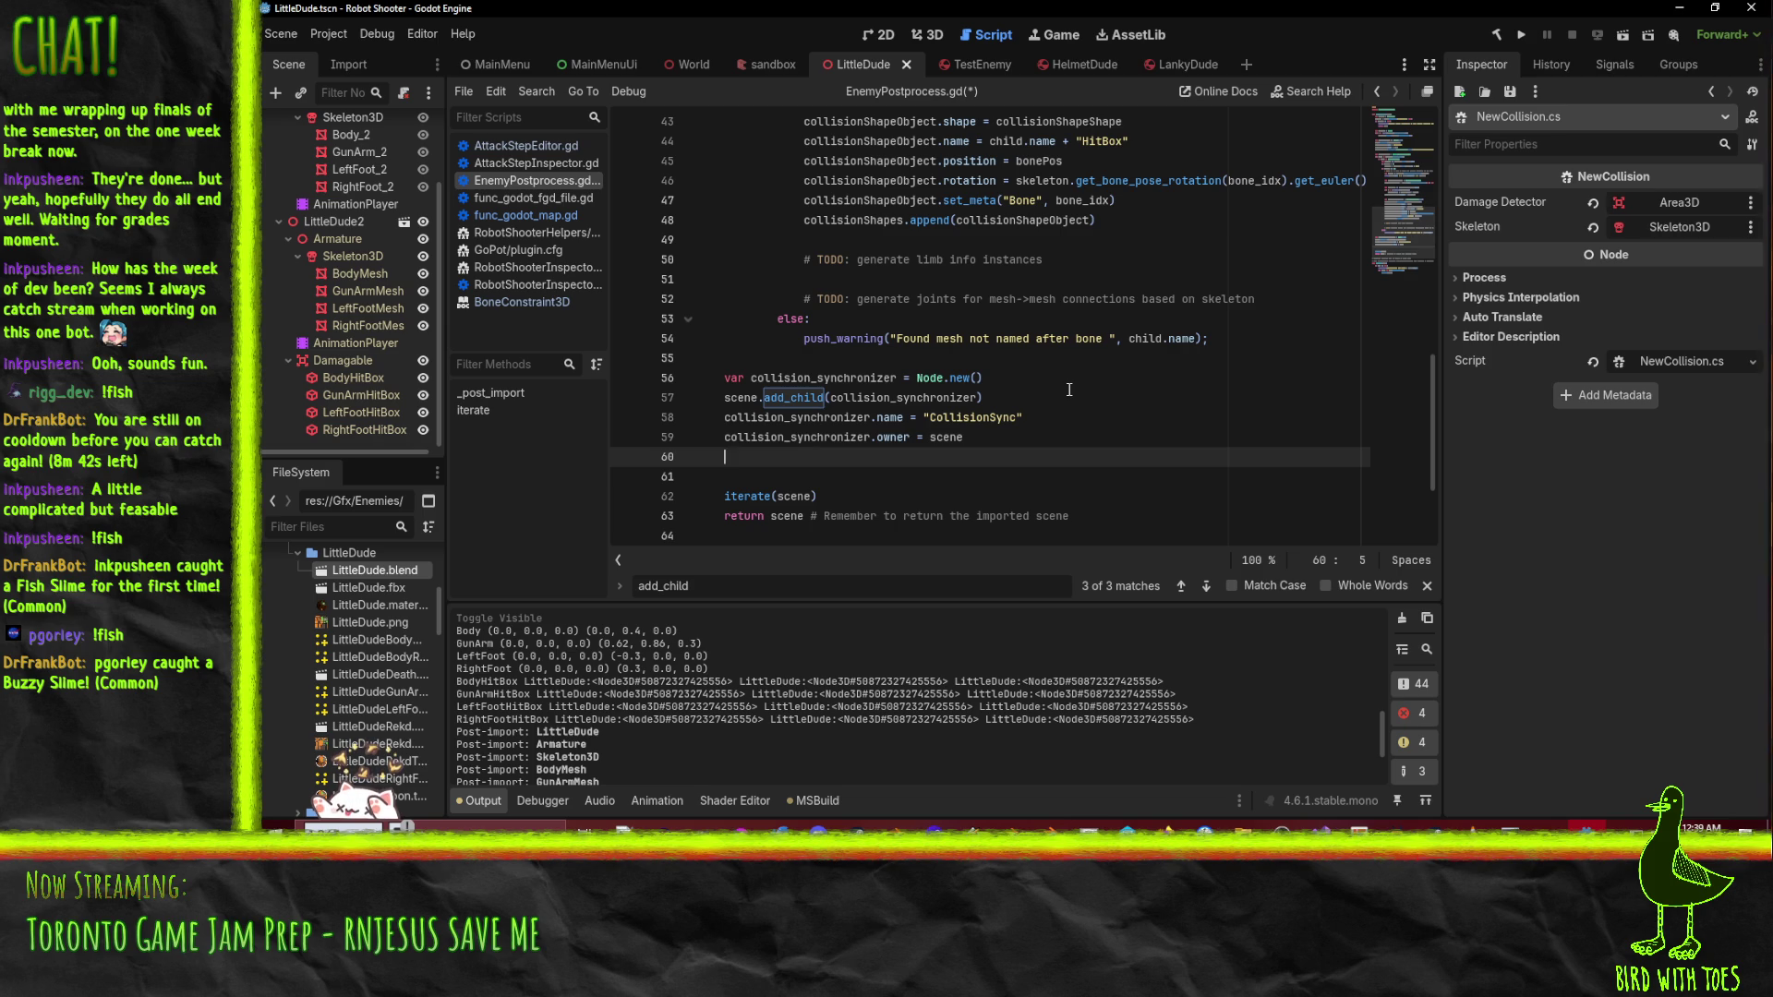
# - Write collision_synchronizer.set_script(ResourceLoader.load("res://Scripts/Enemy/NewCollision.cs")) using path autocomplete
pyautogui.write('colli')
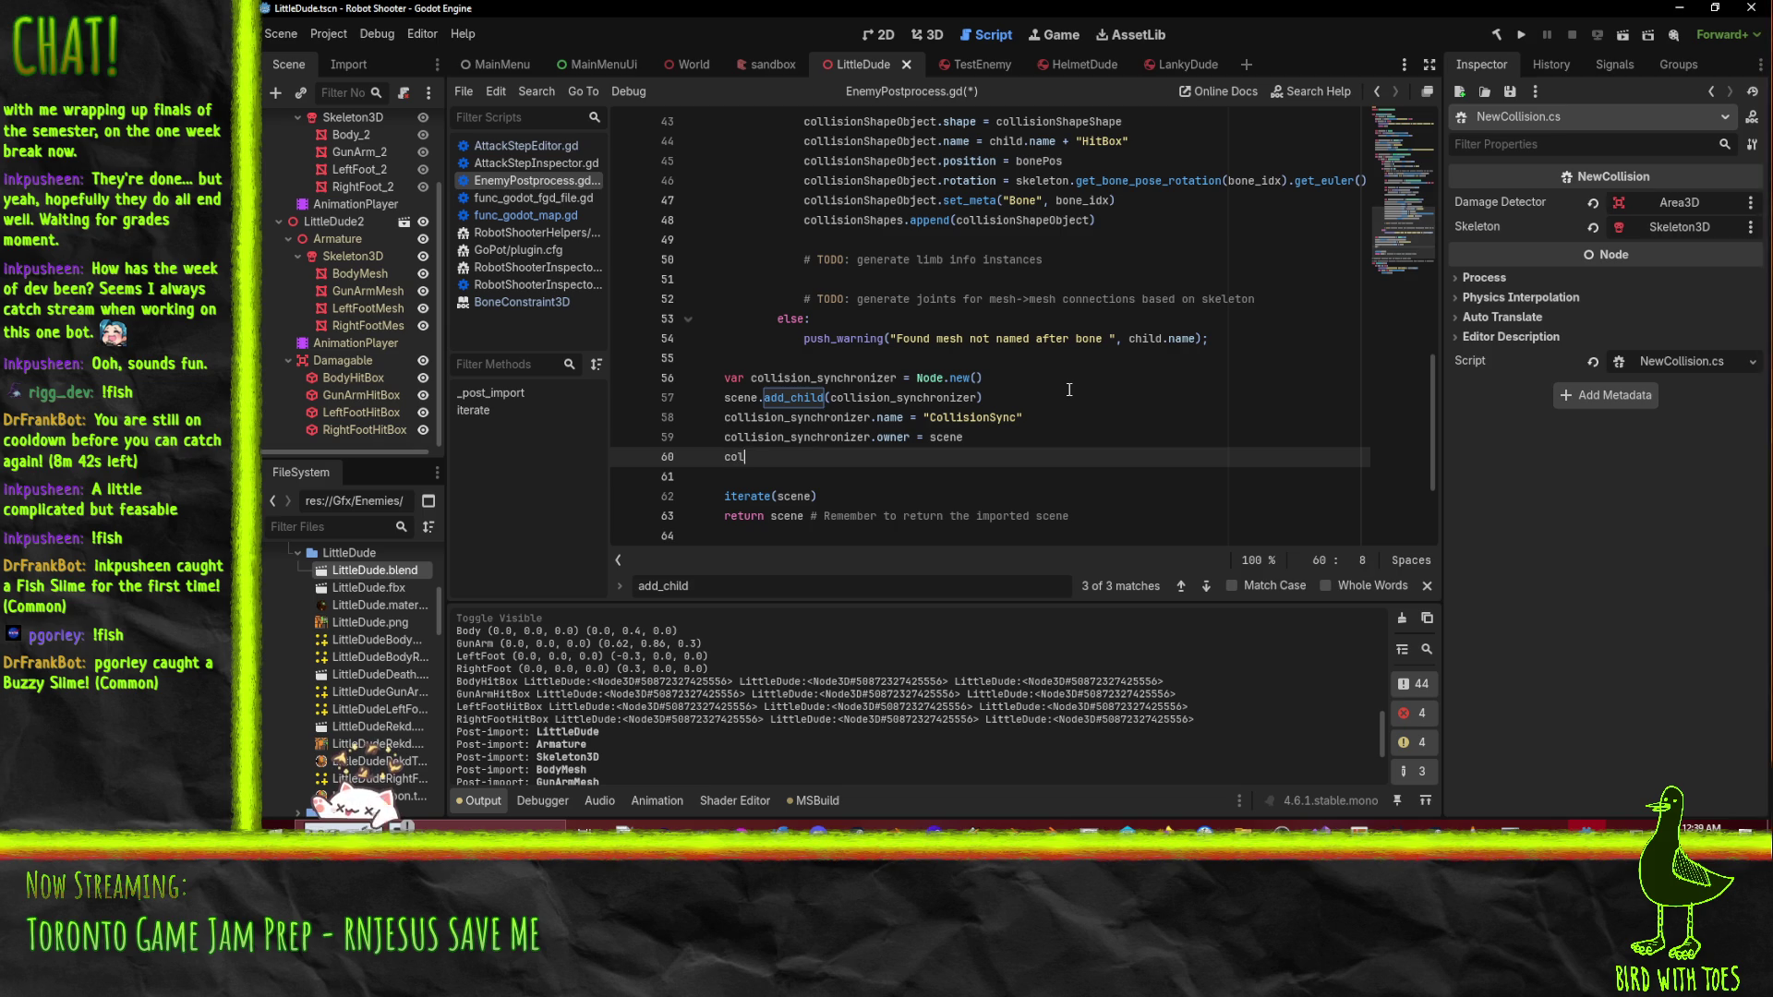
pyautogui.press('Down')
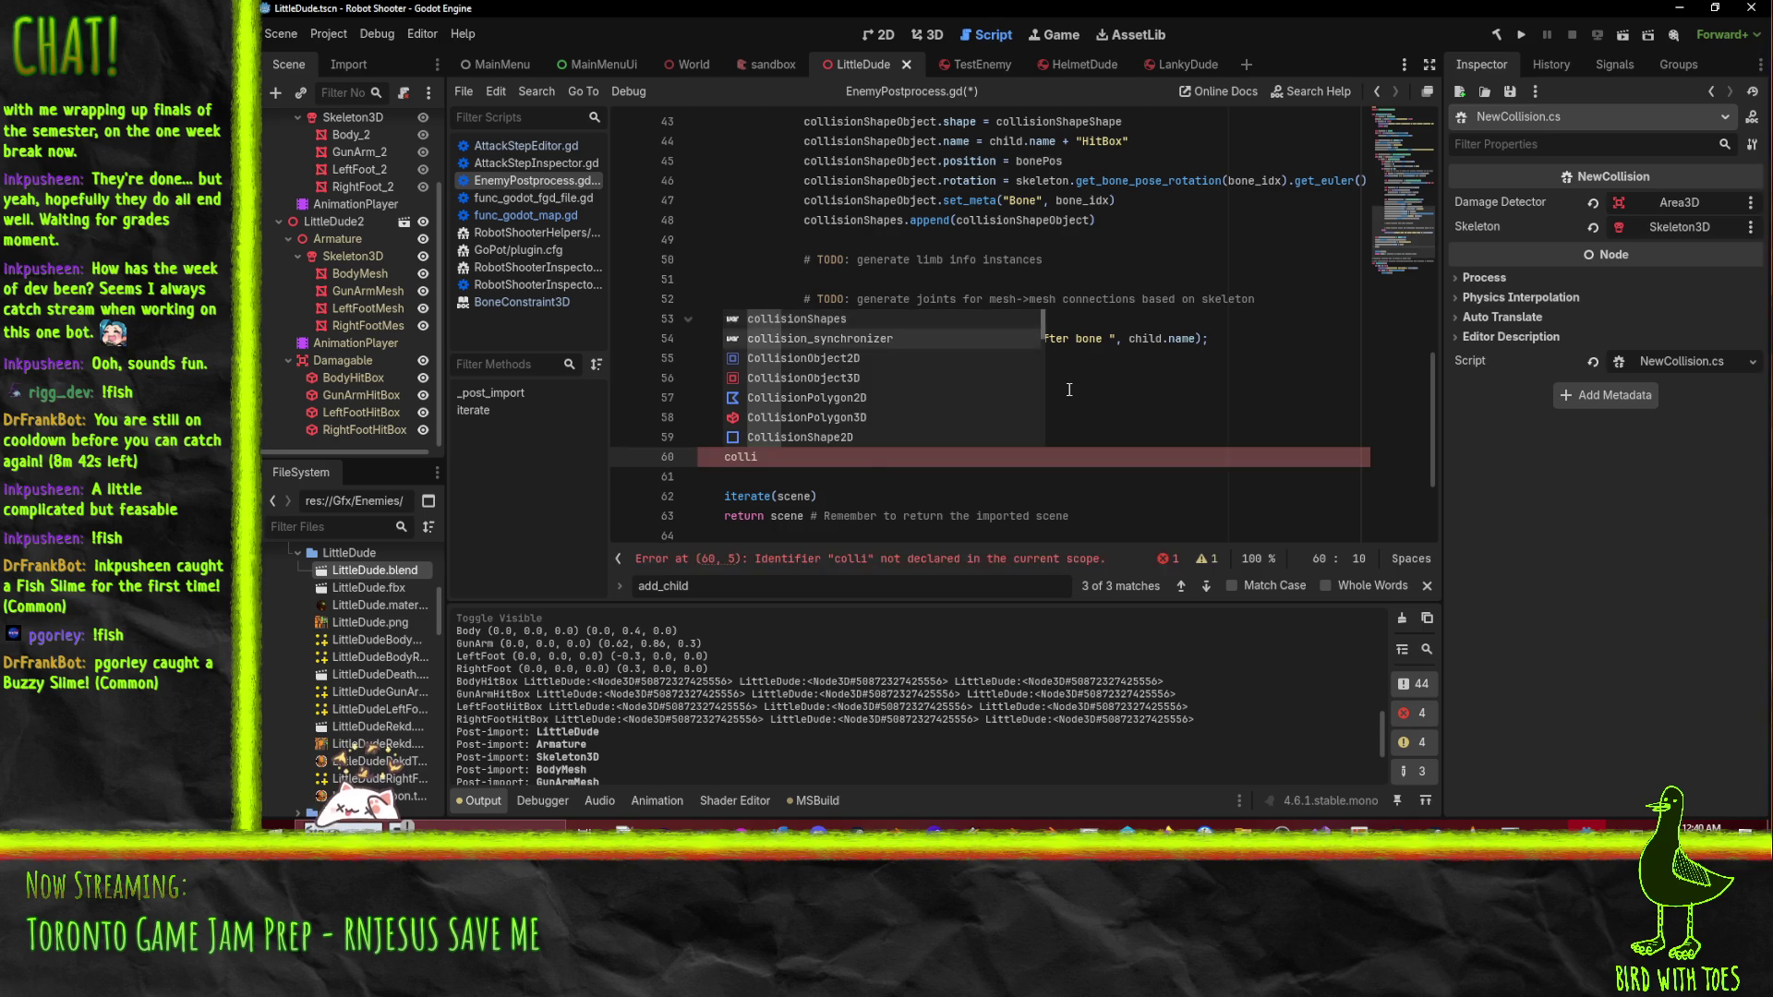
pyautogui.press('Return')
pyautogui.write('.script')
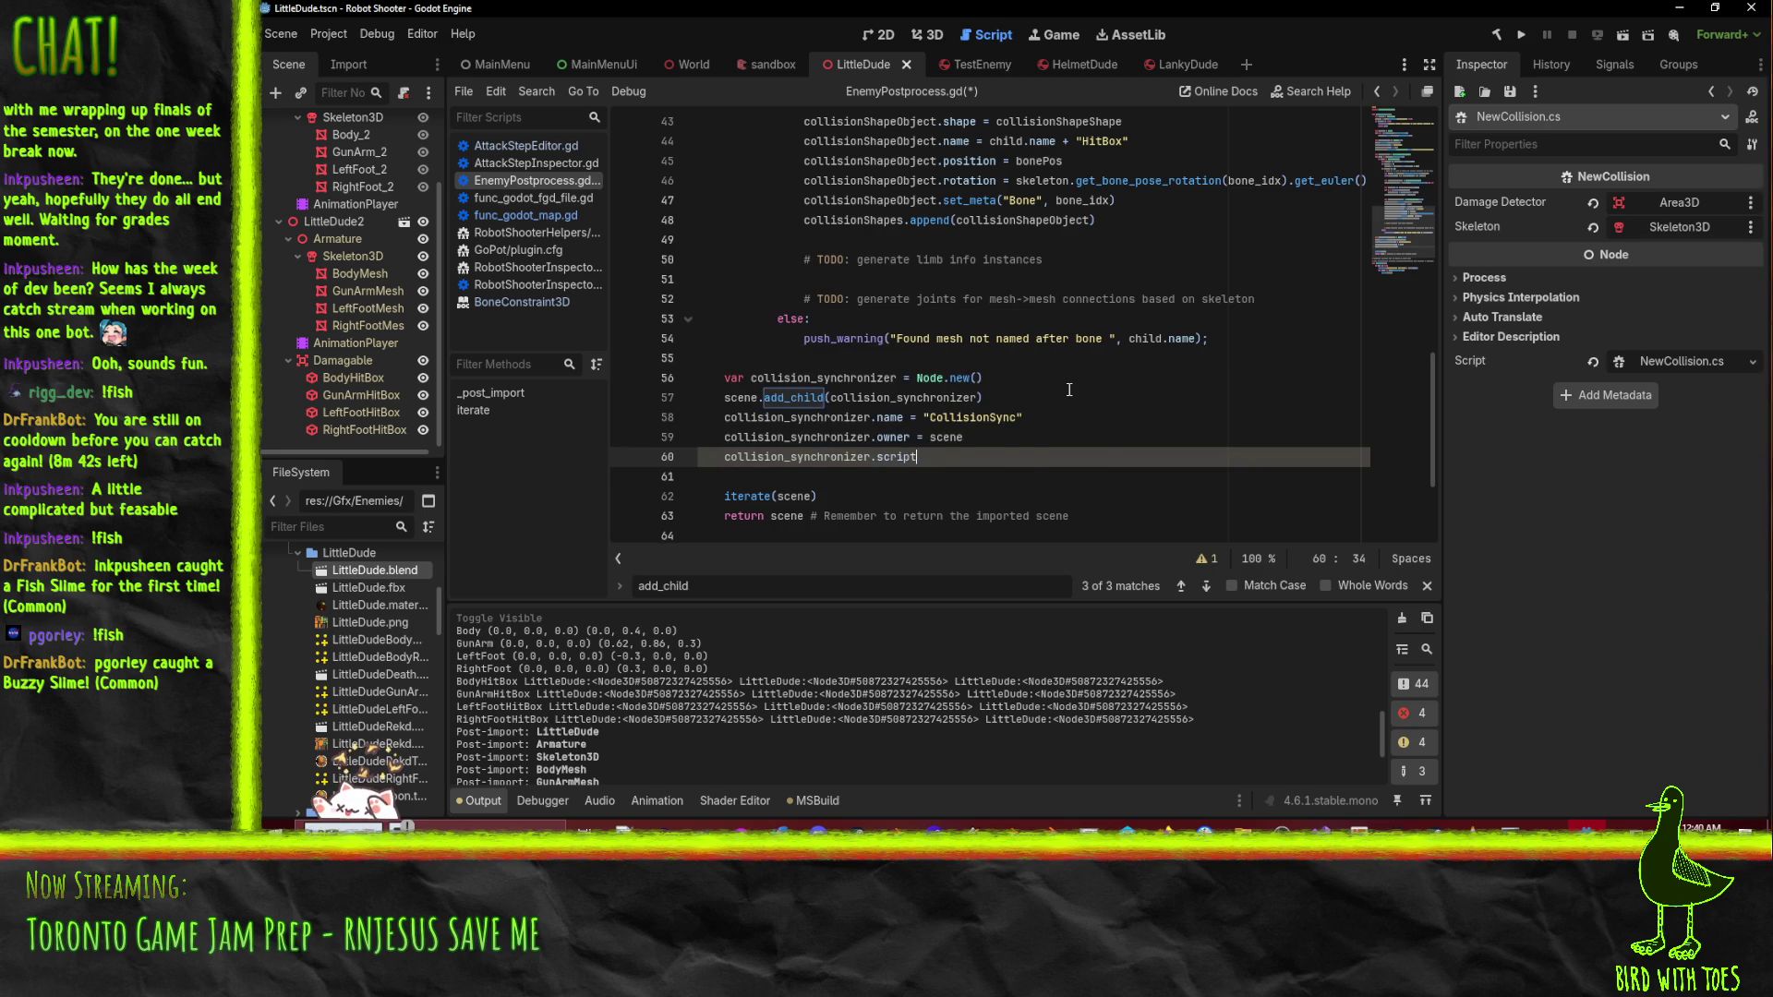
pyautogui.press('Down')
pyautogui.press('Down')
pyautogui.press('Down')
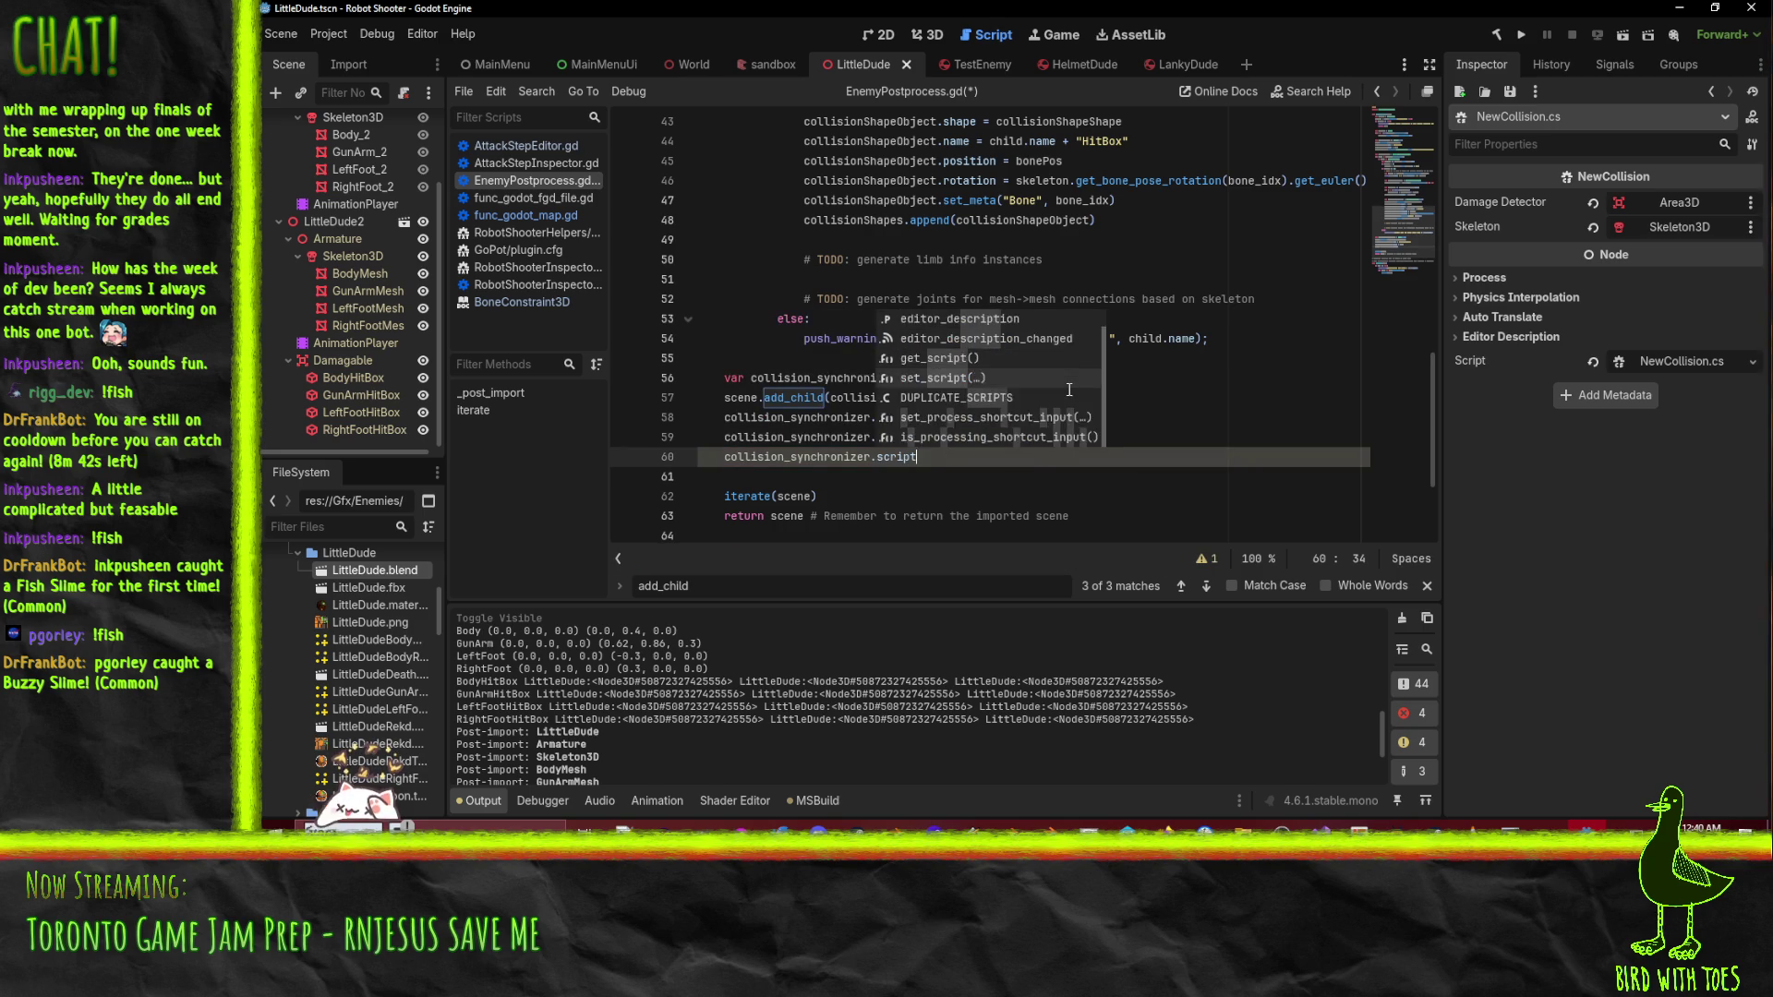
pyautogui.press('Return')
pyautogui.write('ResourceLoader.')
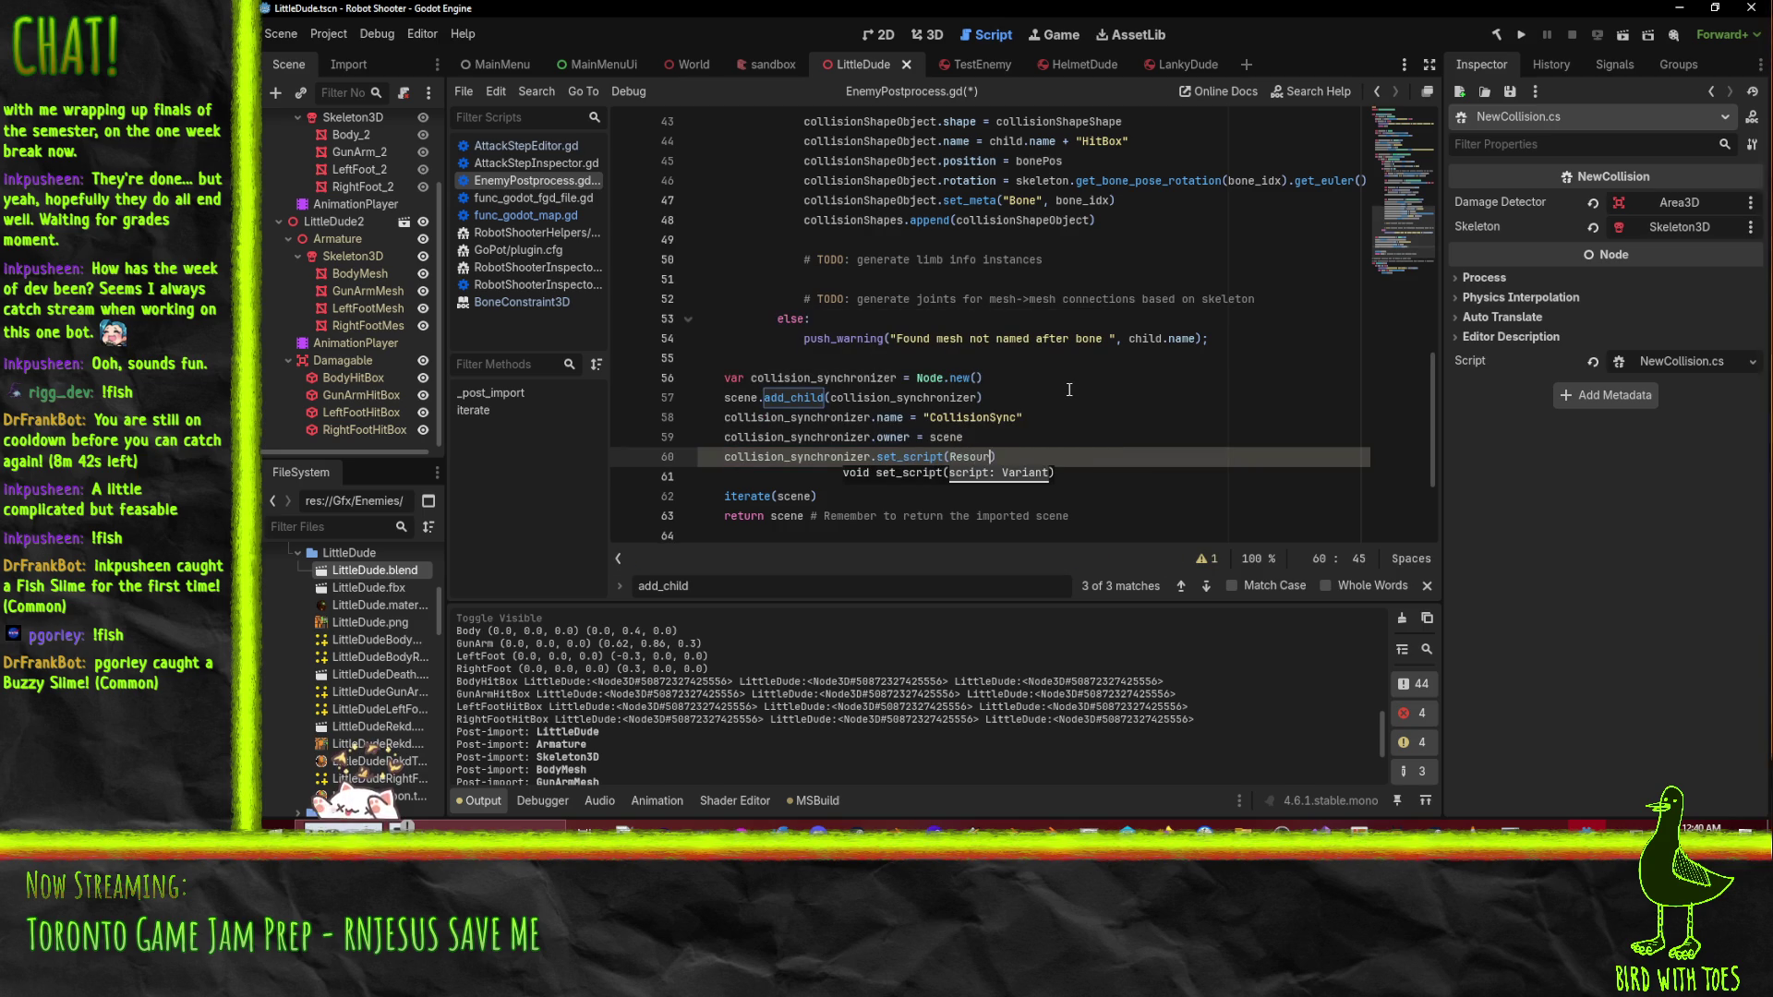
pyautogui.write('load("res')
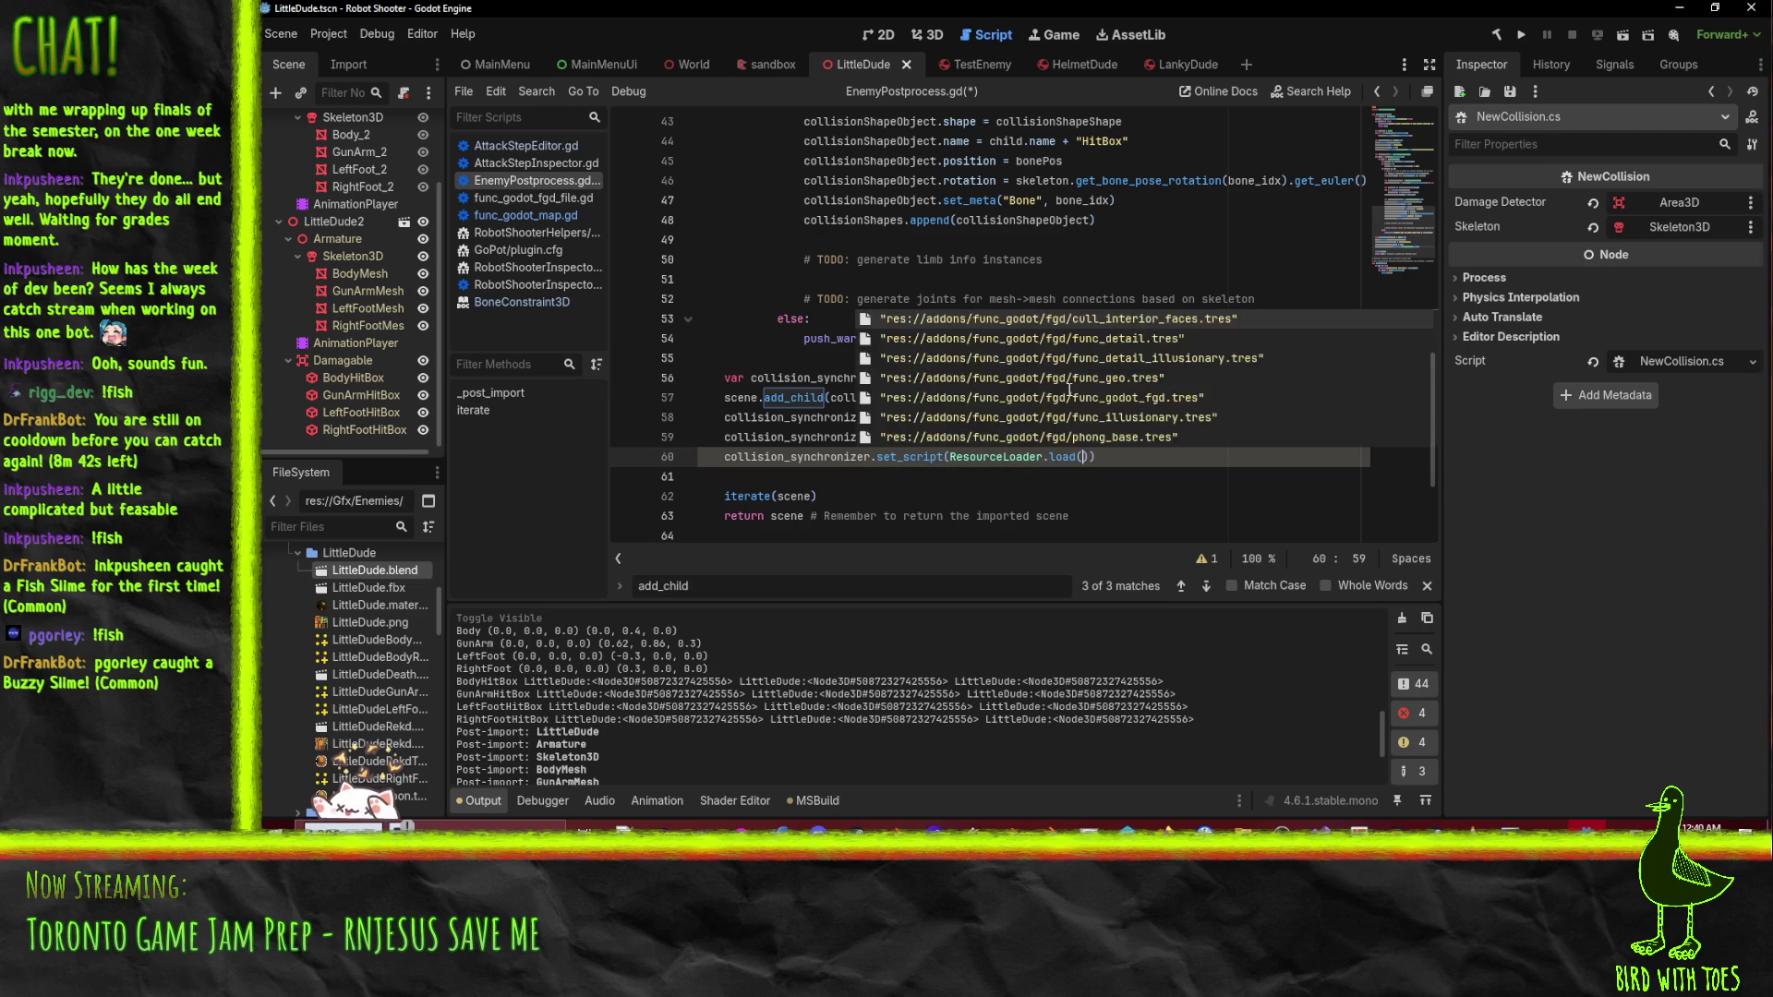
pyautogui.write('://')
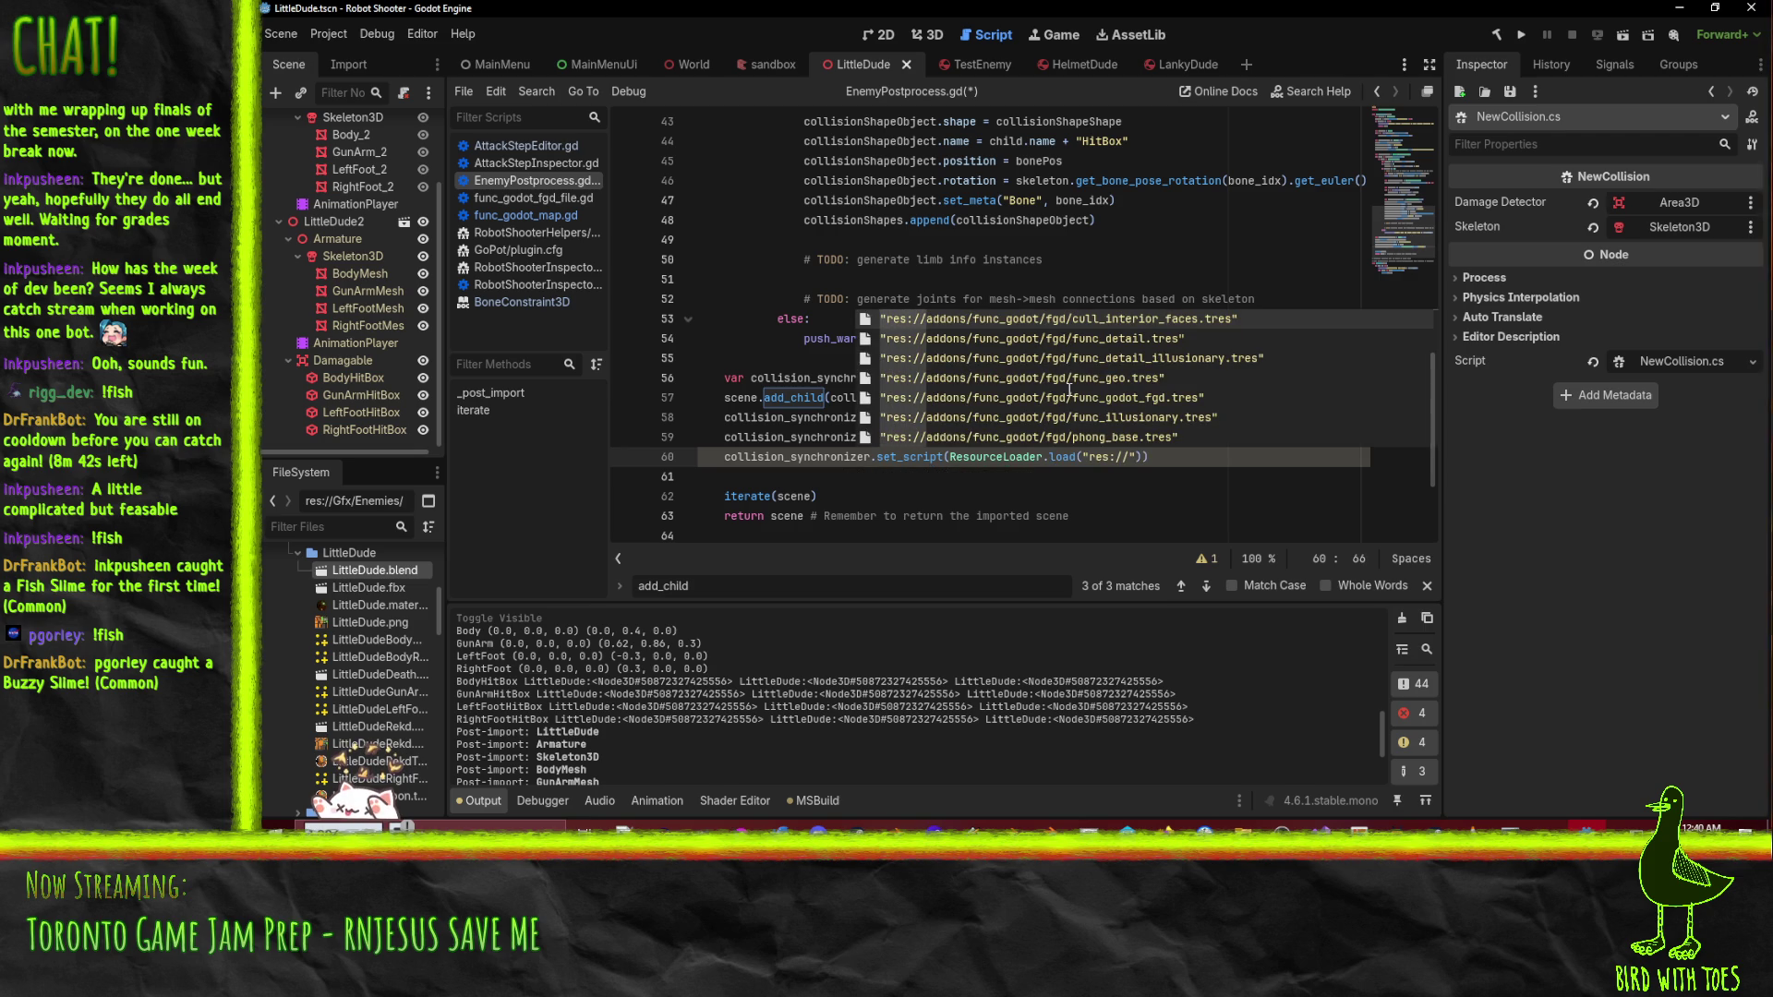
pyautogui.write('script')
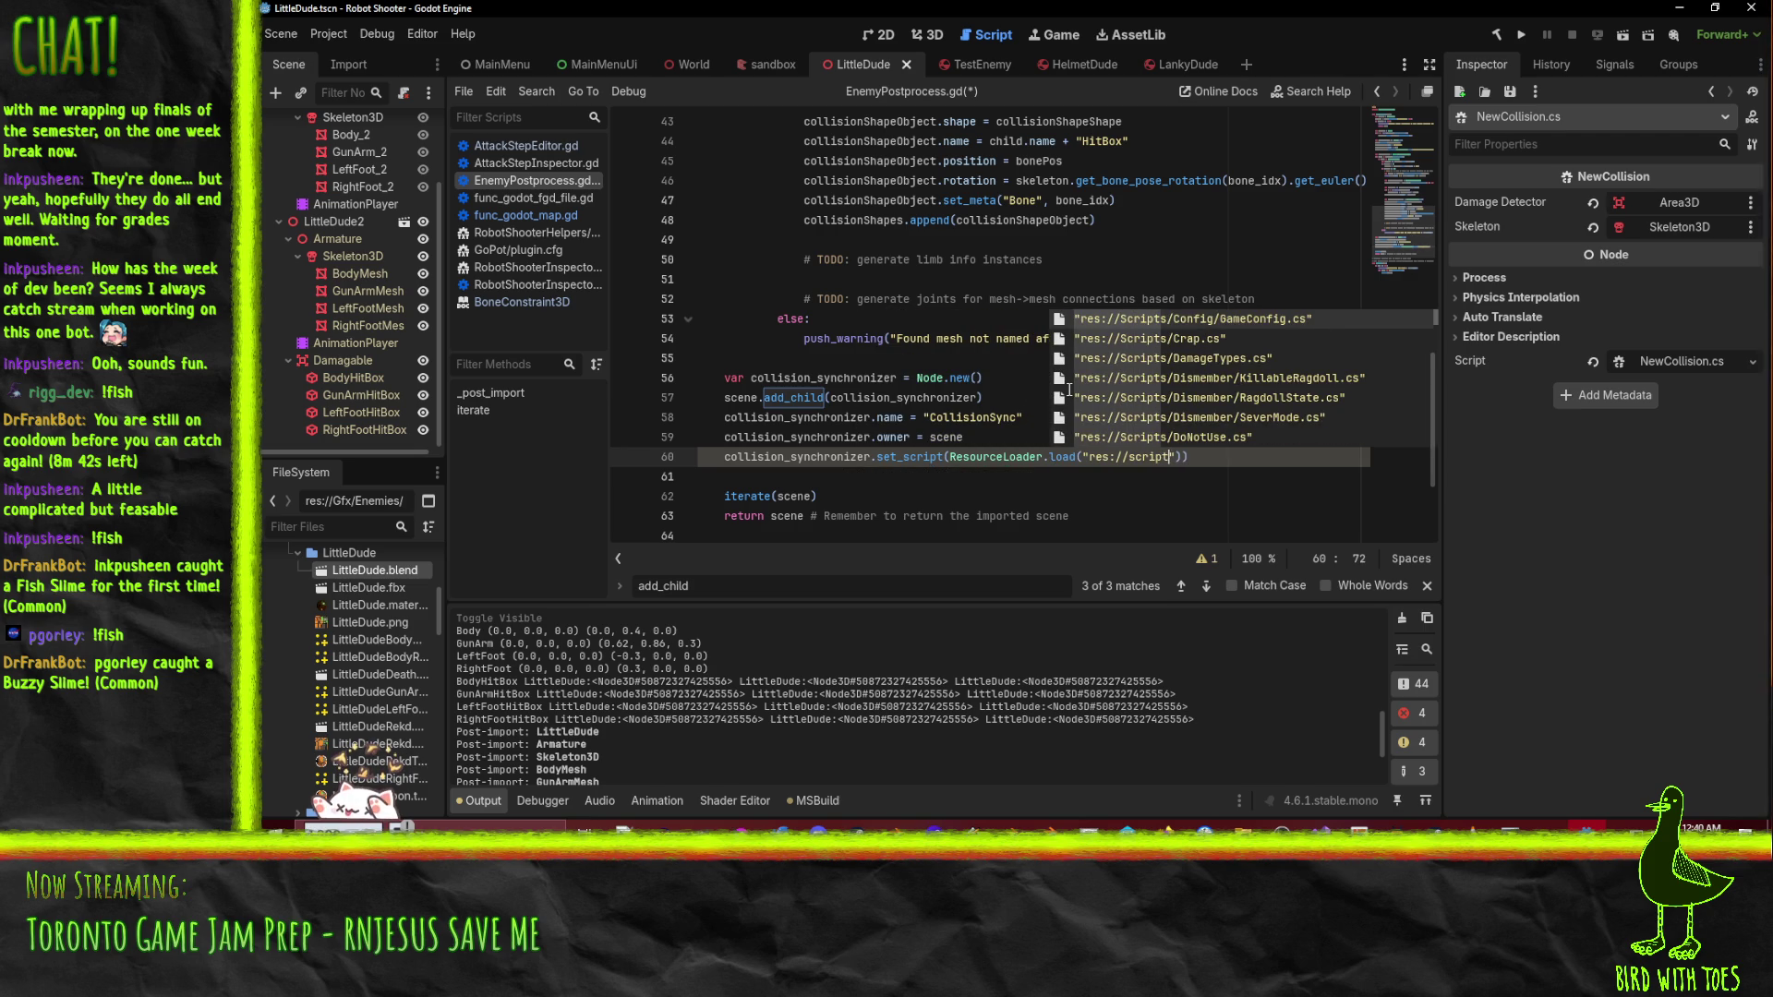
pyautogui.write('ts/')
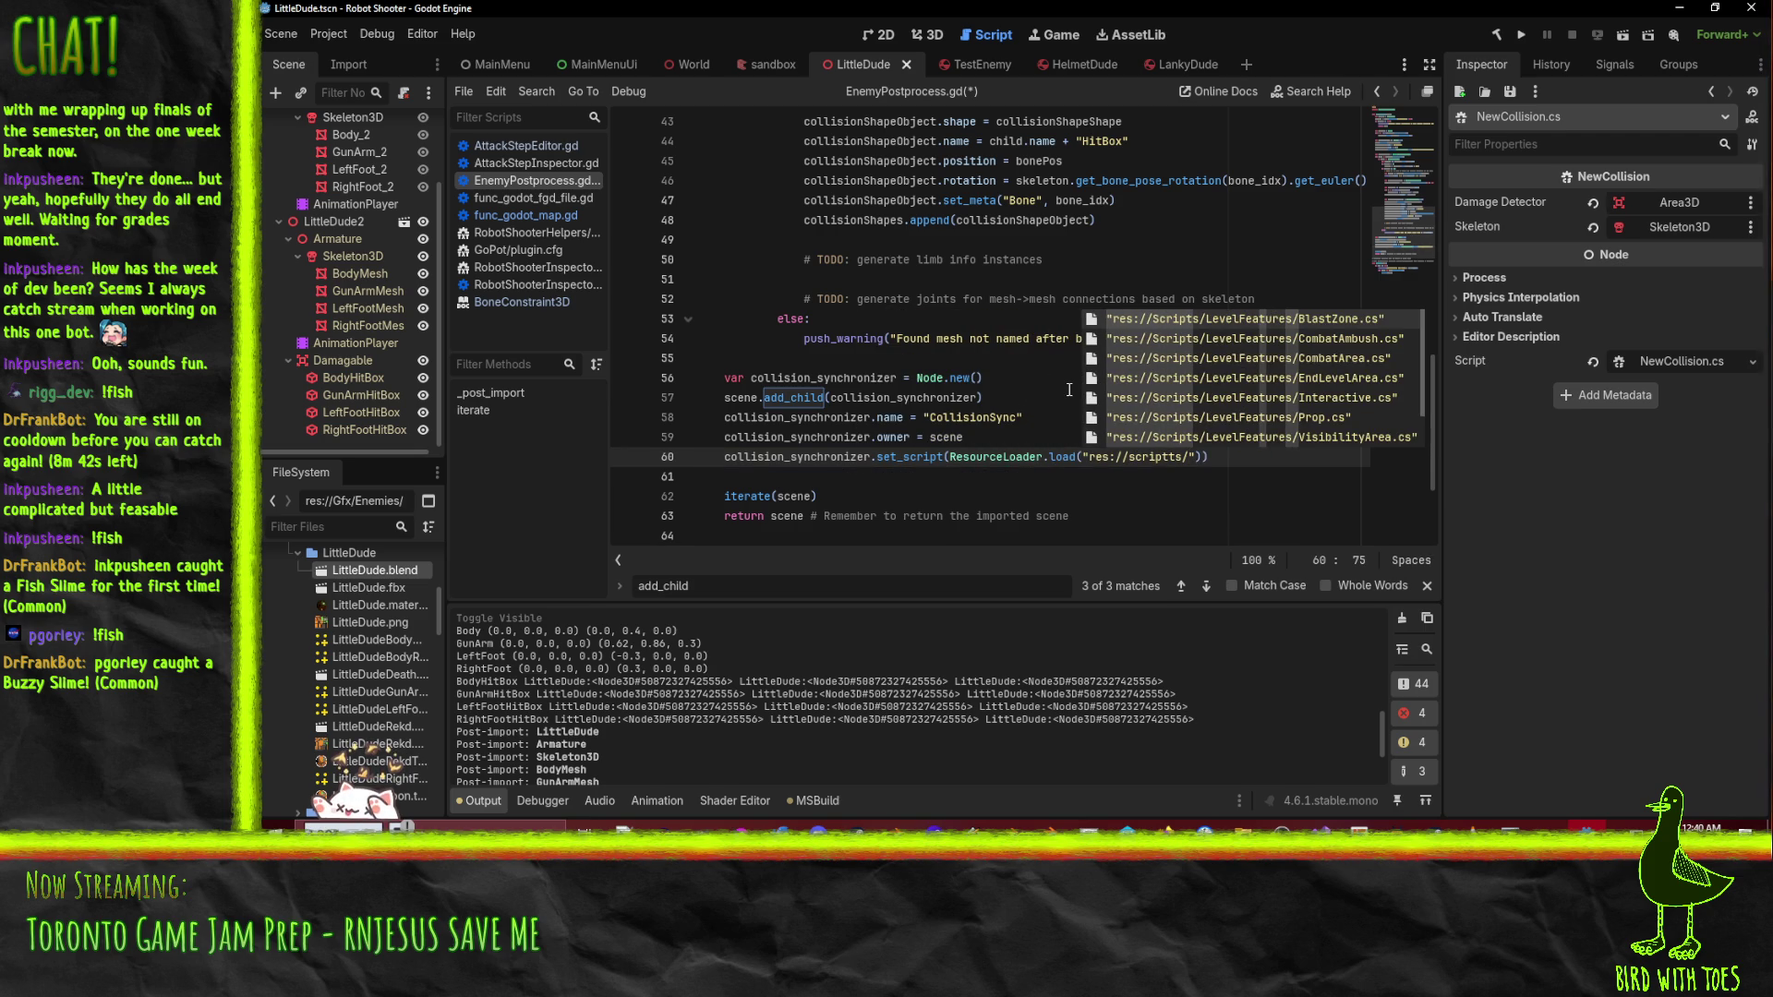
pyautogui.write('ne')
pyautogui.write('w')
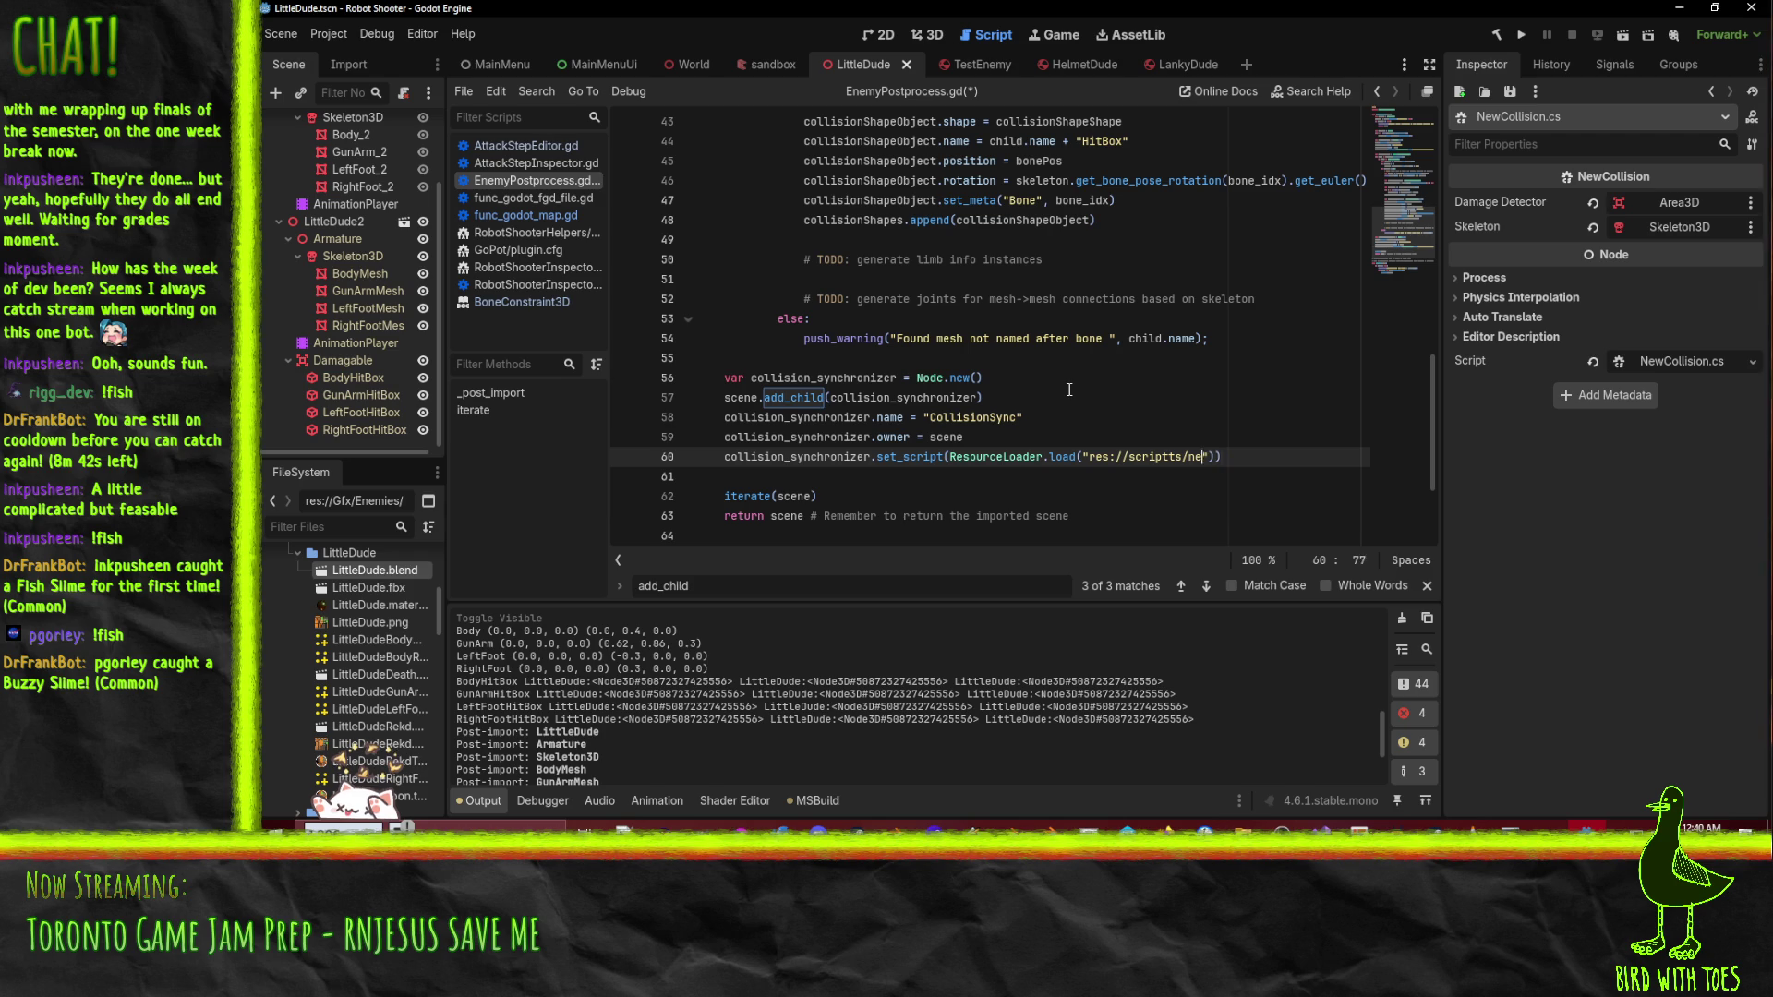
pyautogui.press('BackSpace')
pyautogui.press('BackSpace')
pyautogui.press('BackSpace')
pyautogui.write('s/new')
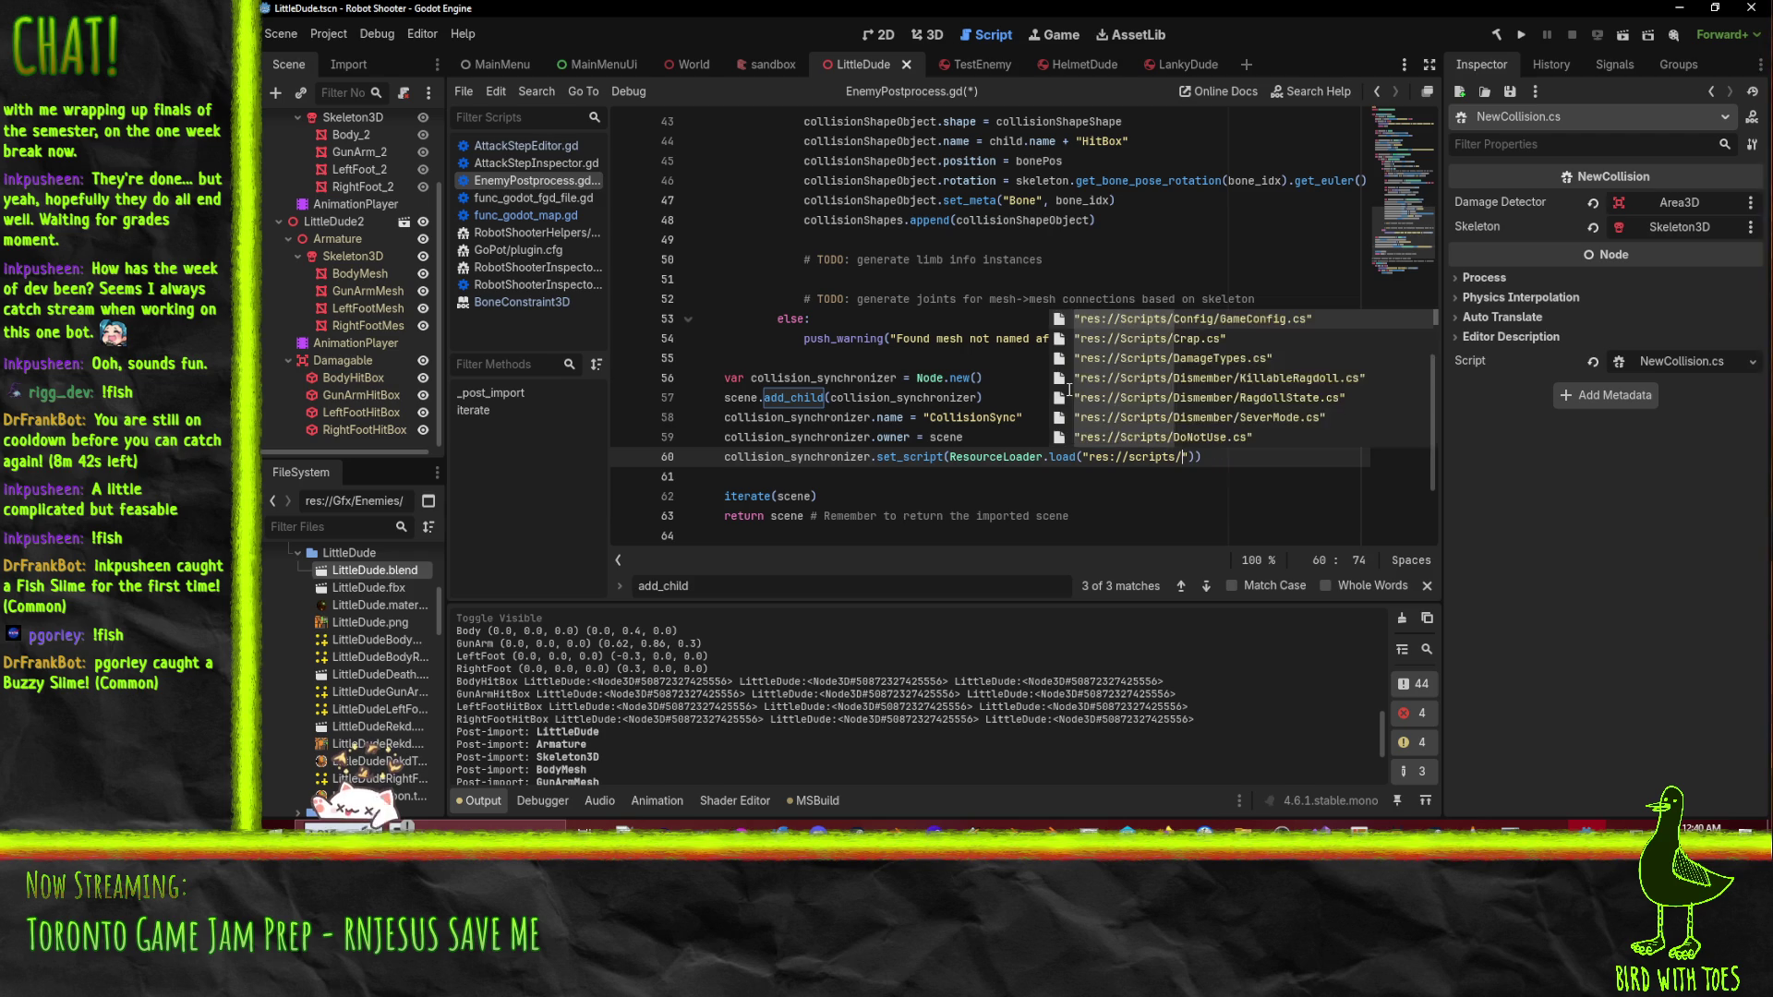
pyautogui.press('Return')
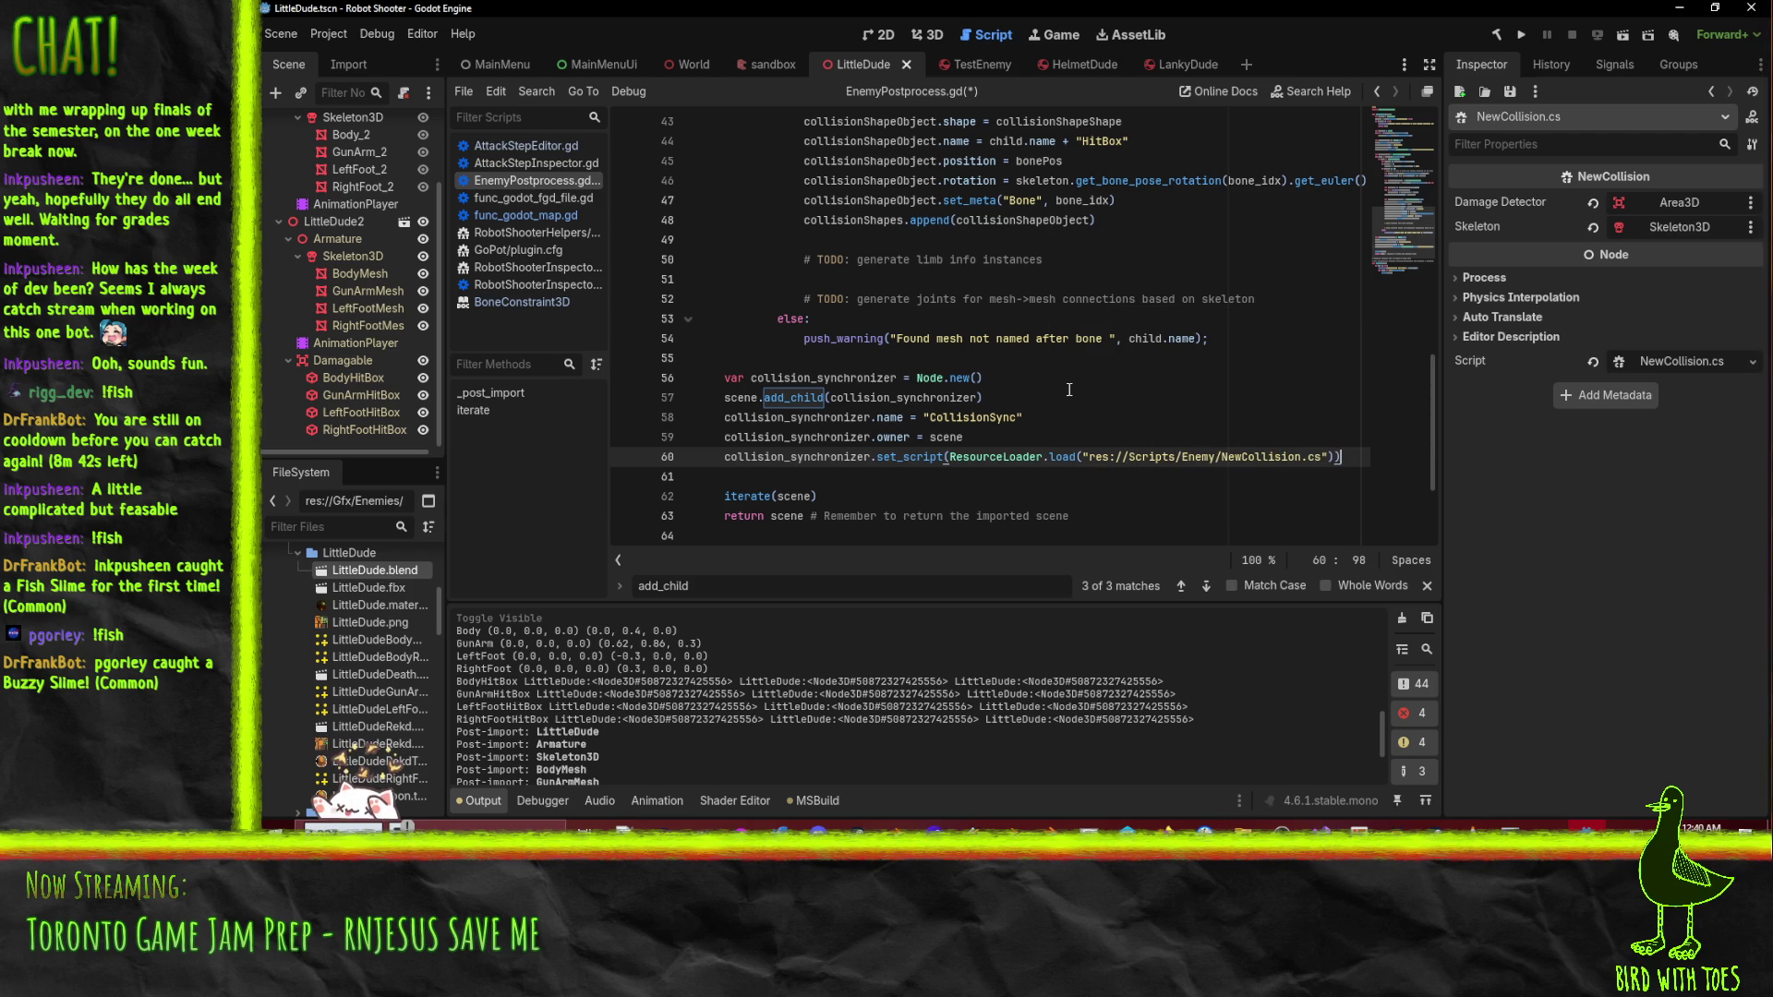
pyautogui.press('Home')
# - Delete the iterate(scene) call line
pyautogui.scroll(-2, 1172, 476)
pyautogui.scroll(-1, 945, 375)
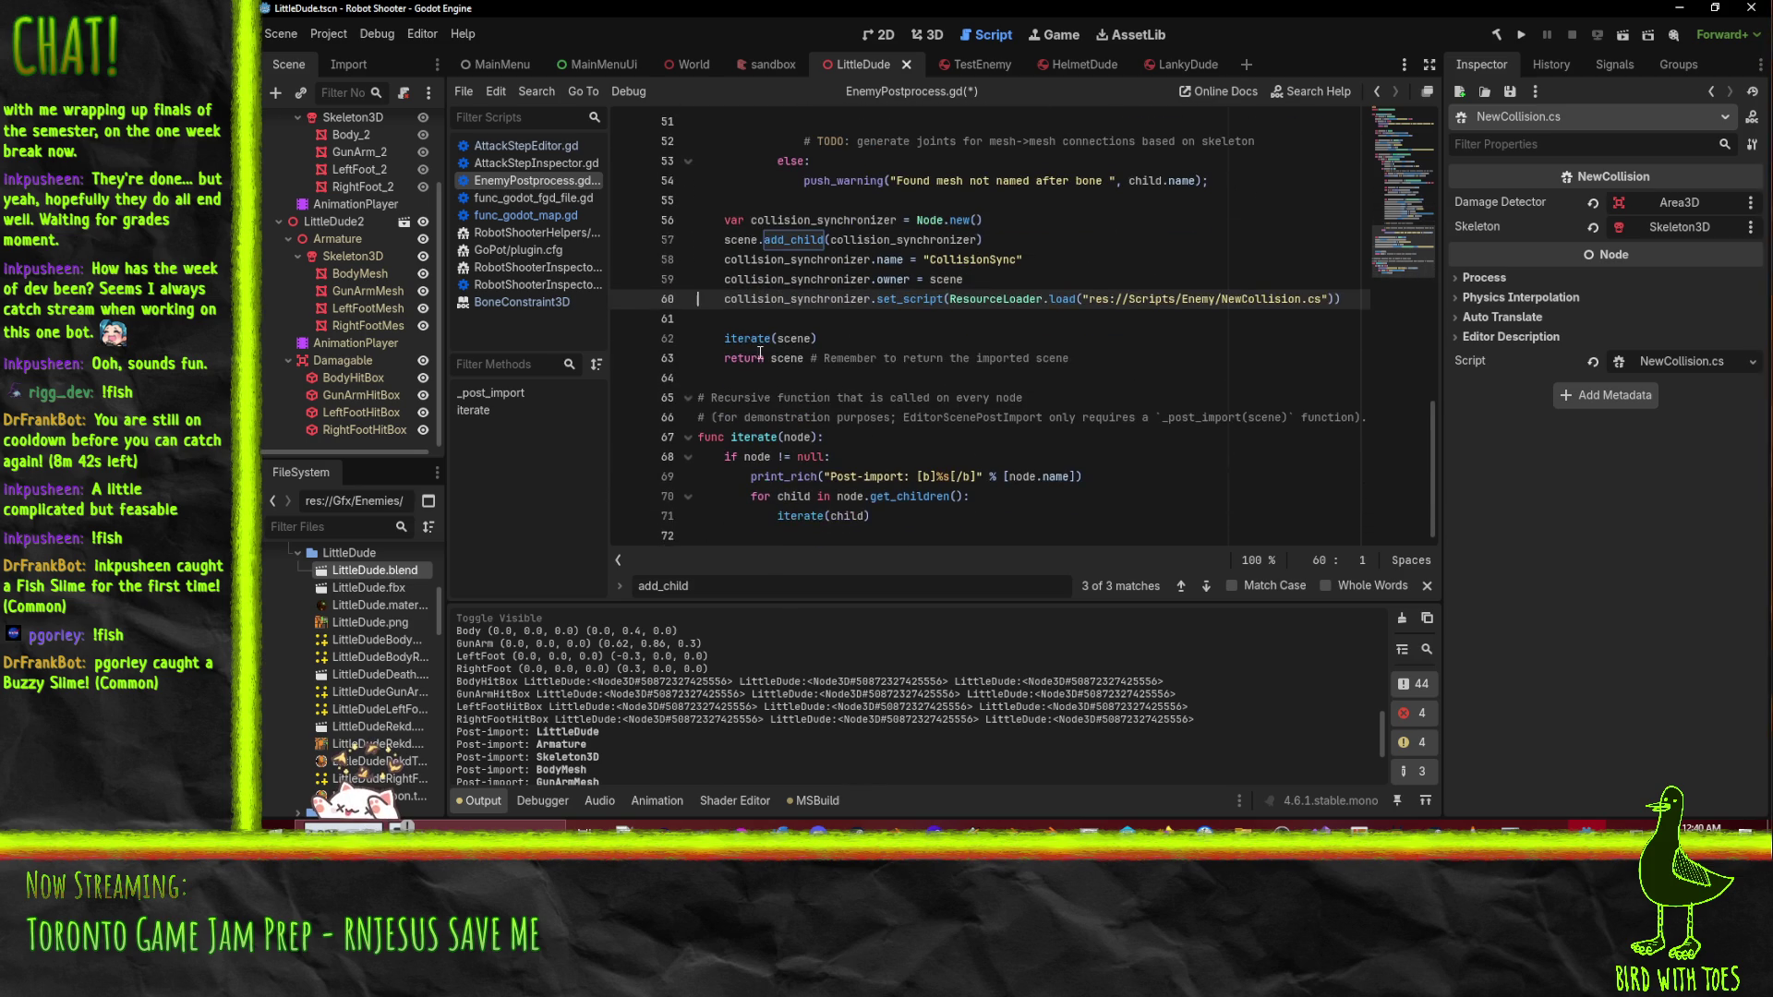
pyautogui.click(812, 338)
pyautogui.hotkey('ctrl', 'shift', 'k')
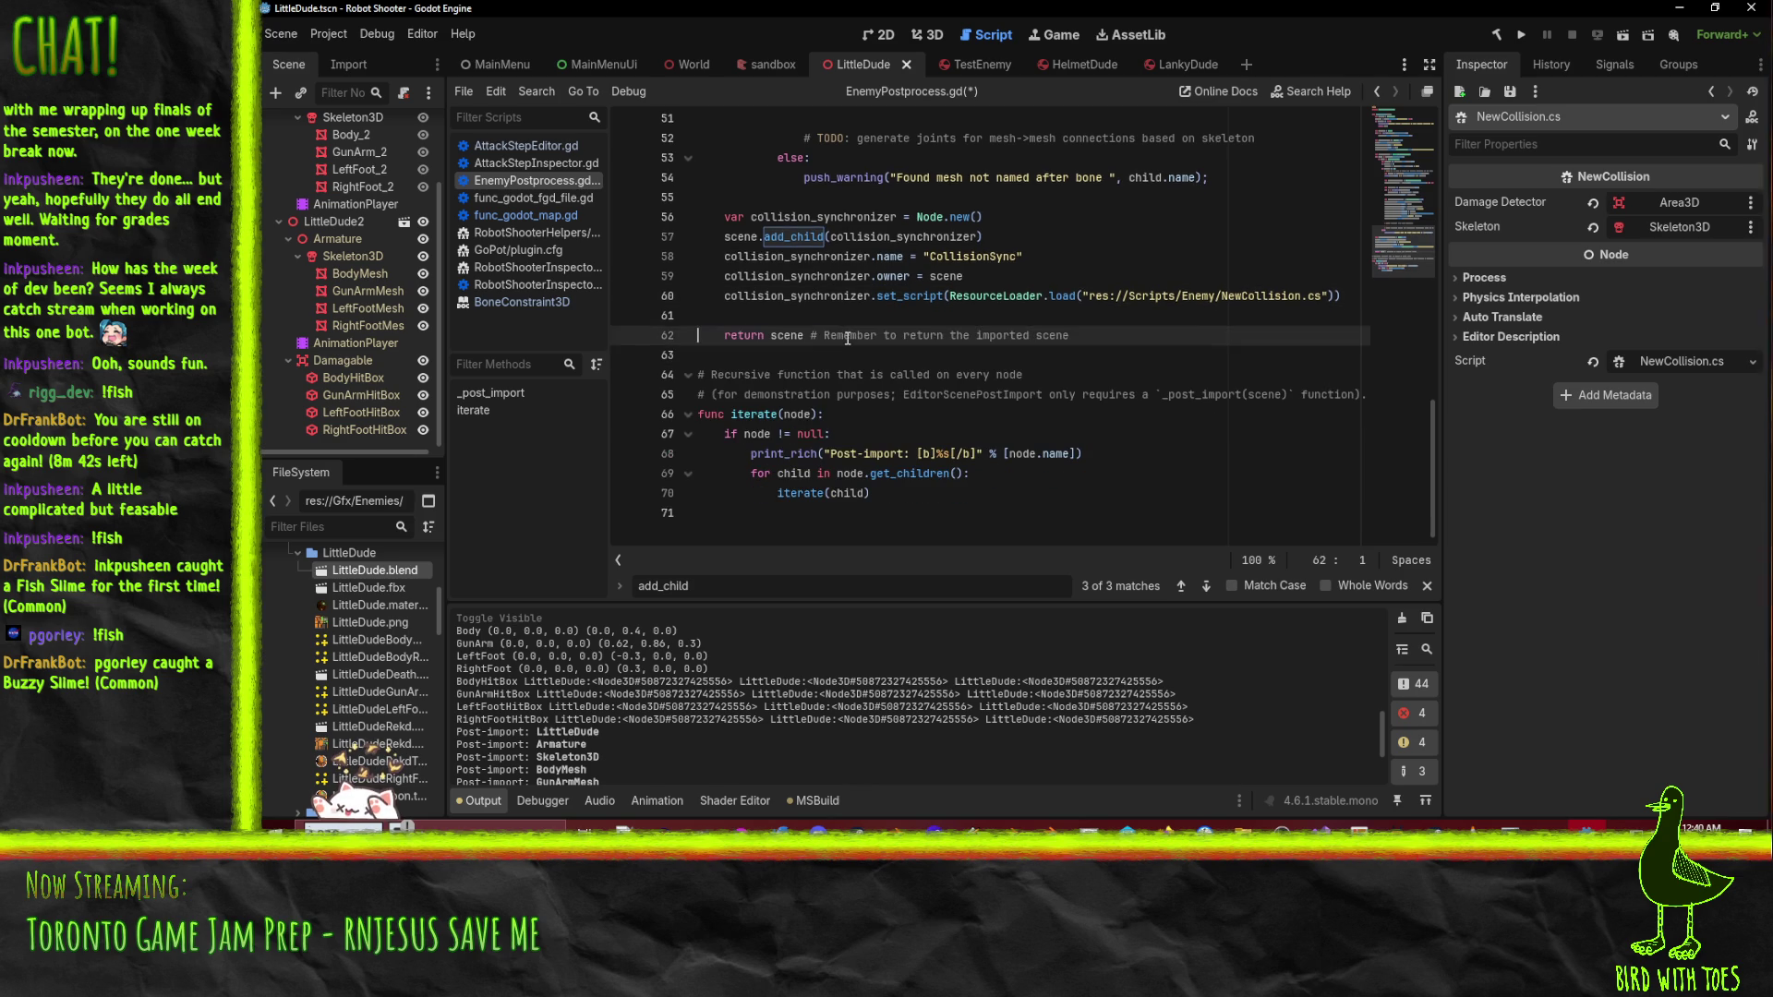
pyautogui.press('Up')
pyautogui.press('Down')
pyautogui.press('Down')
pyautogui.press('Down')
# - Remove the unused iterate() function at the bottom and save the script
pyautogui.hotkey('ctrl', 'shift', 'End')
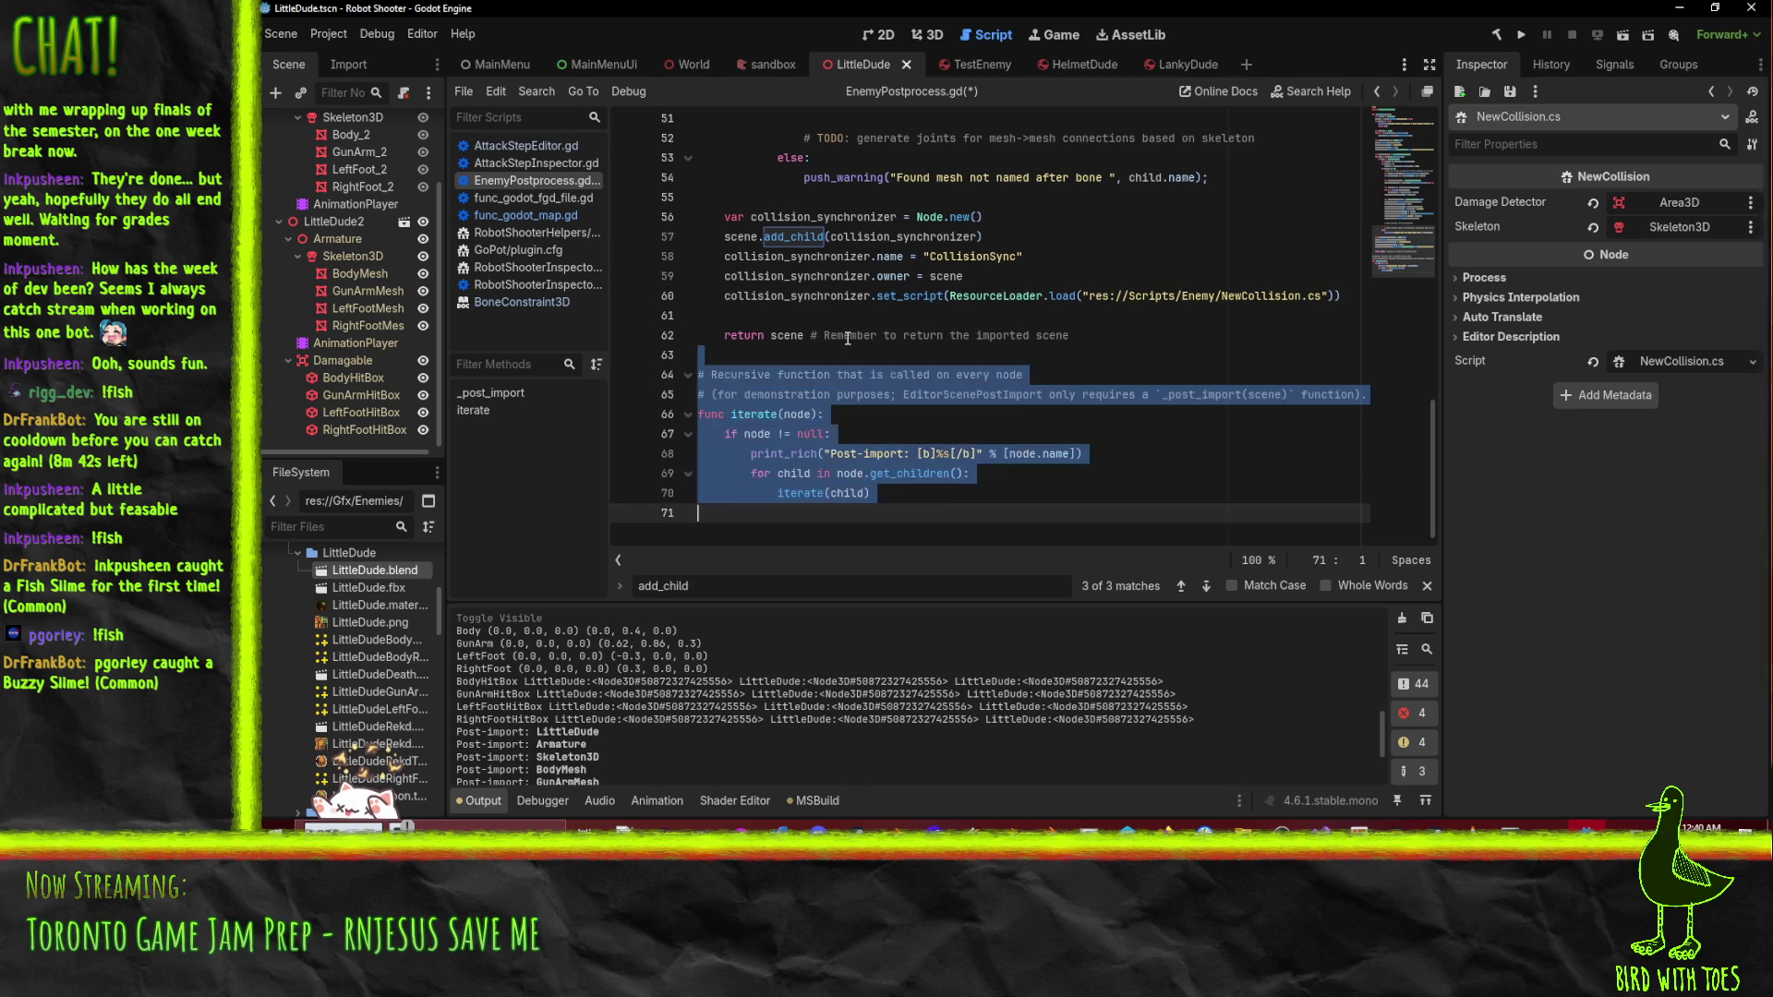
pyautogui.press('Delete')
pyautogui.press('BackSpace')
pyautogui.press('Up')
pyautogui.scroll(15, 847, 338)
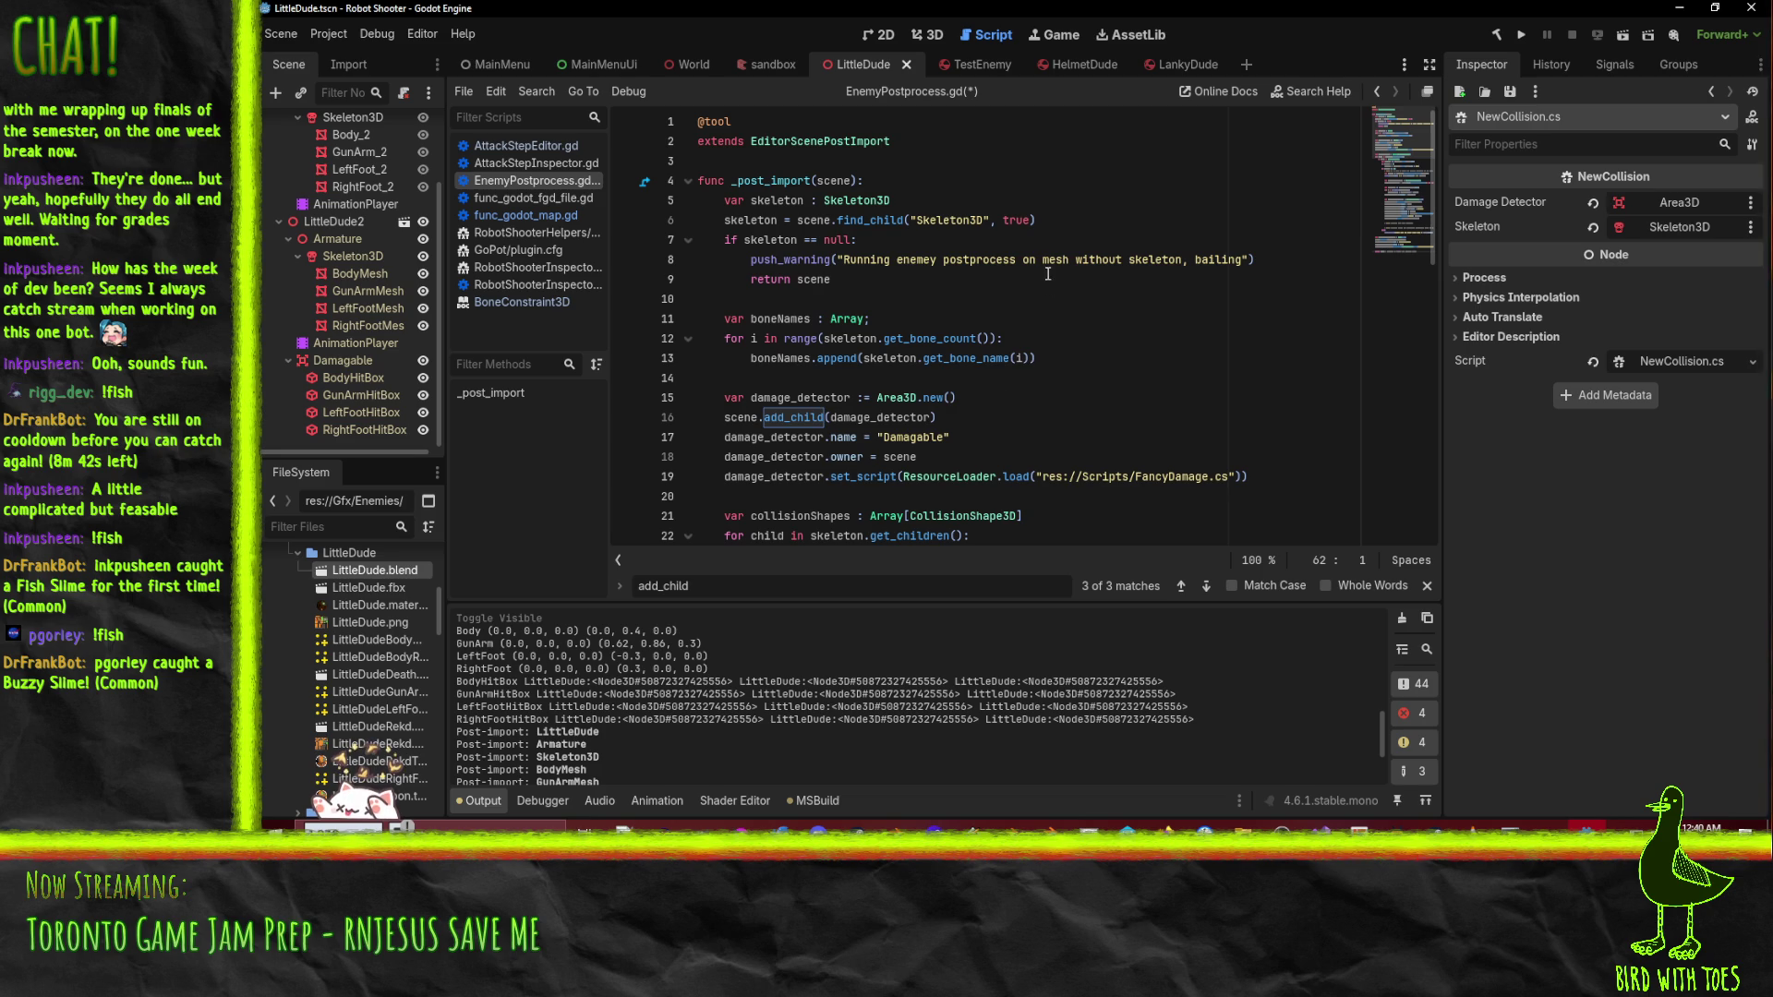
pyautogui.scroll(-8, 1011, 296)
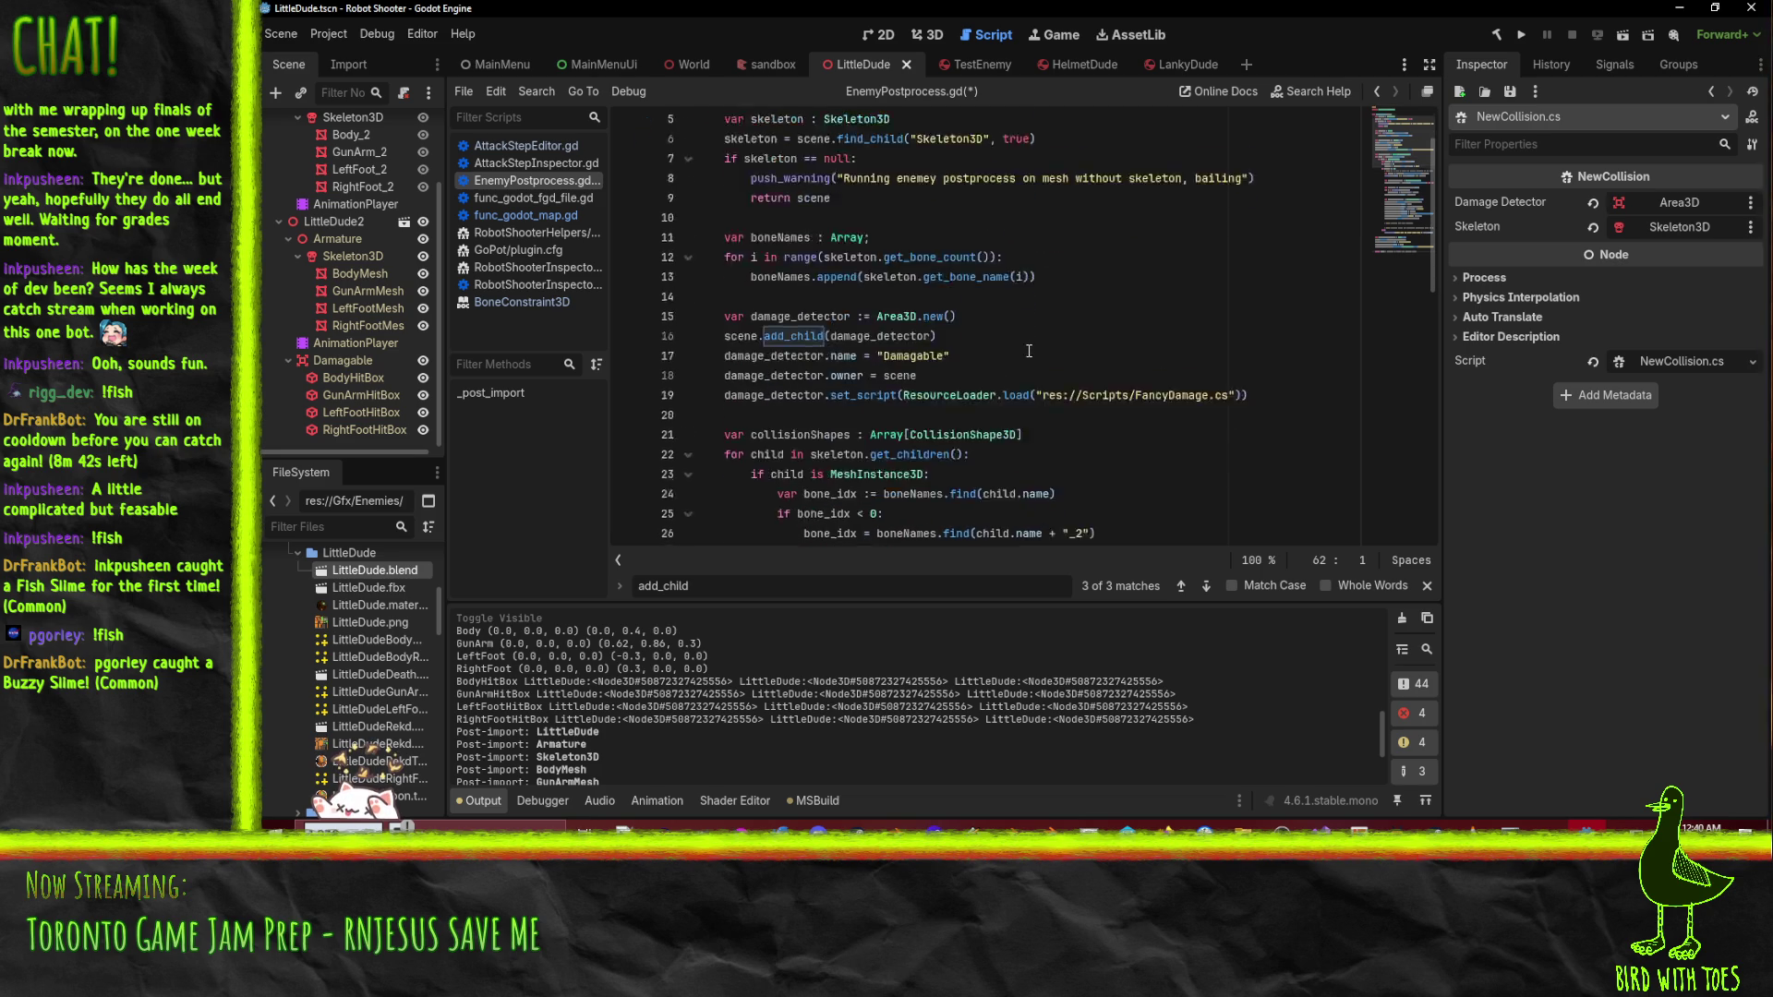
pyautogui.scroll(-6, 1035, 349)
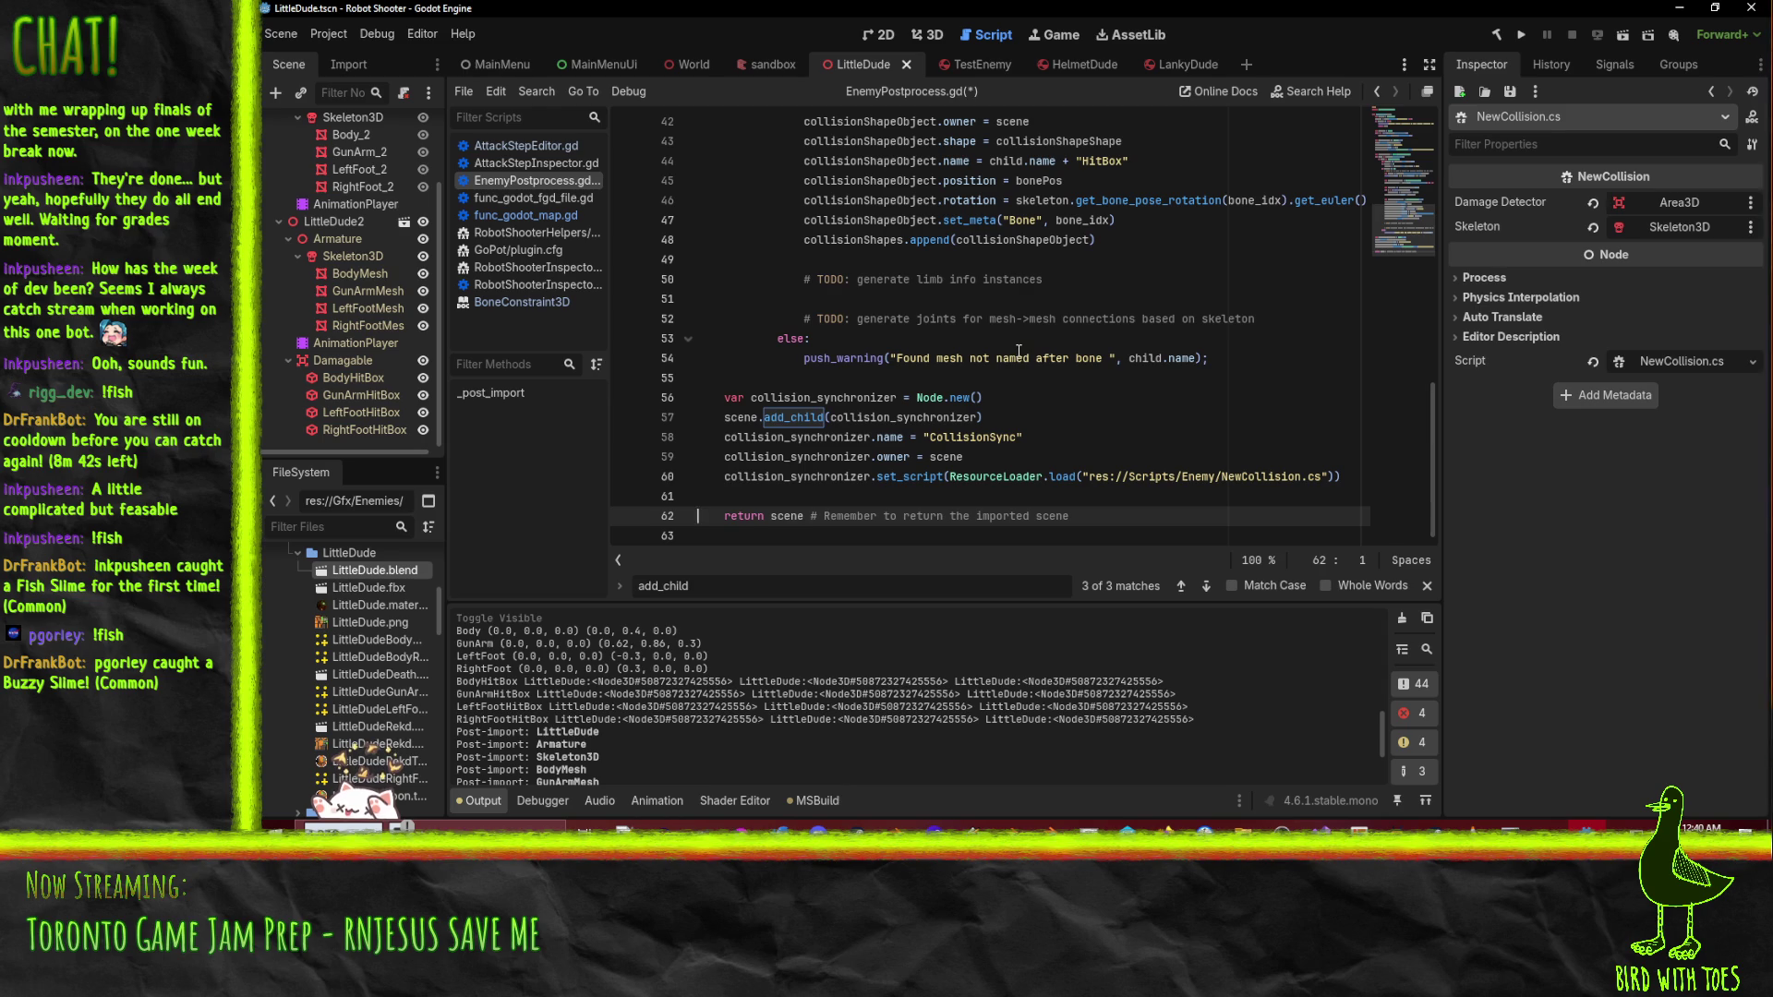
pyautogui.hotkey('ctrl', 's')
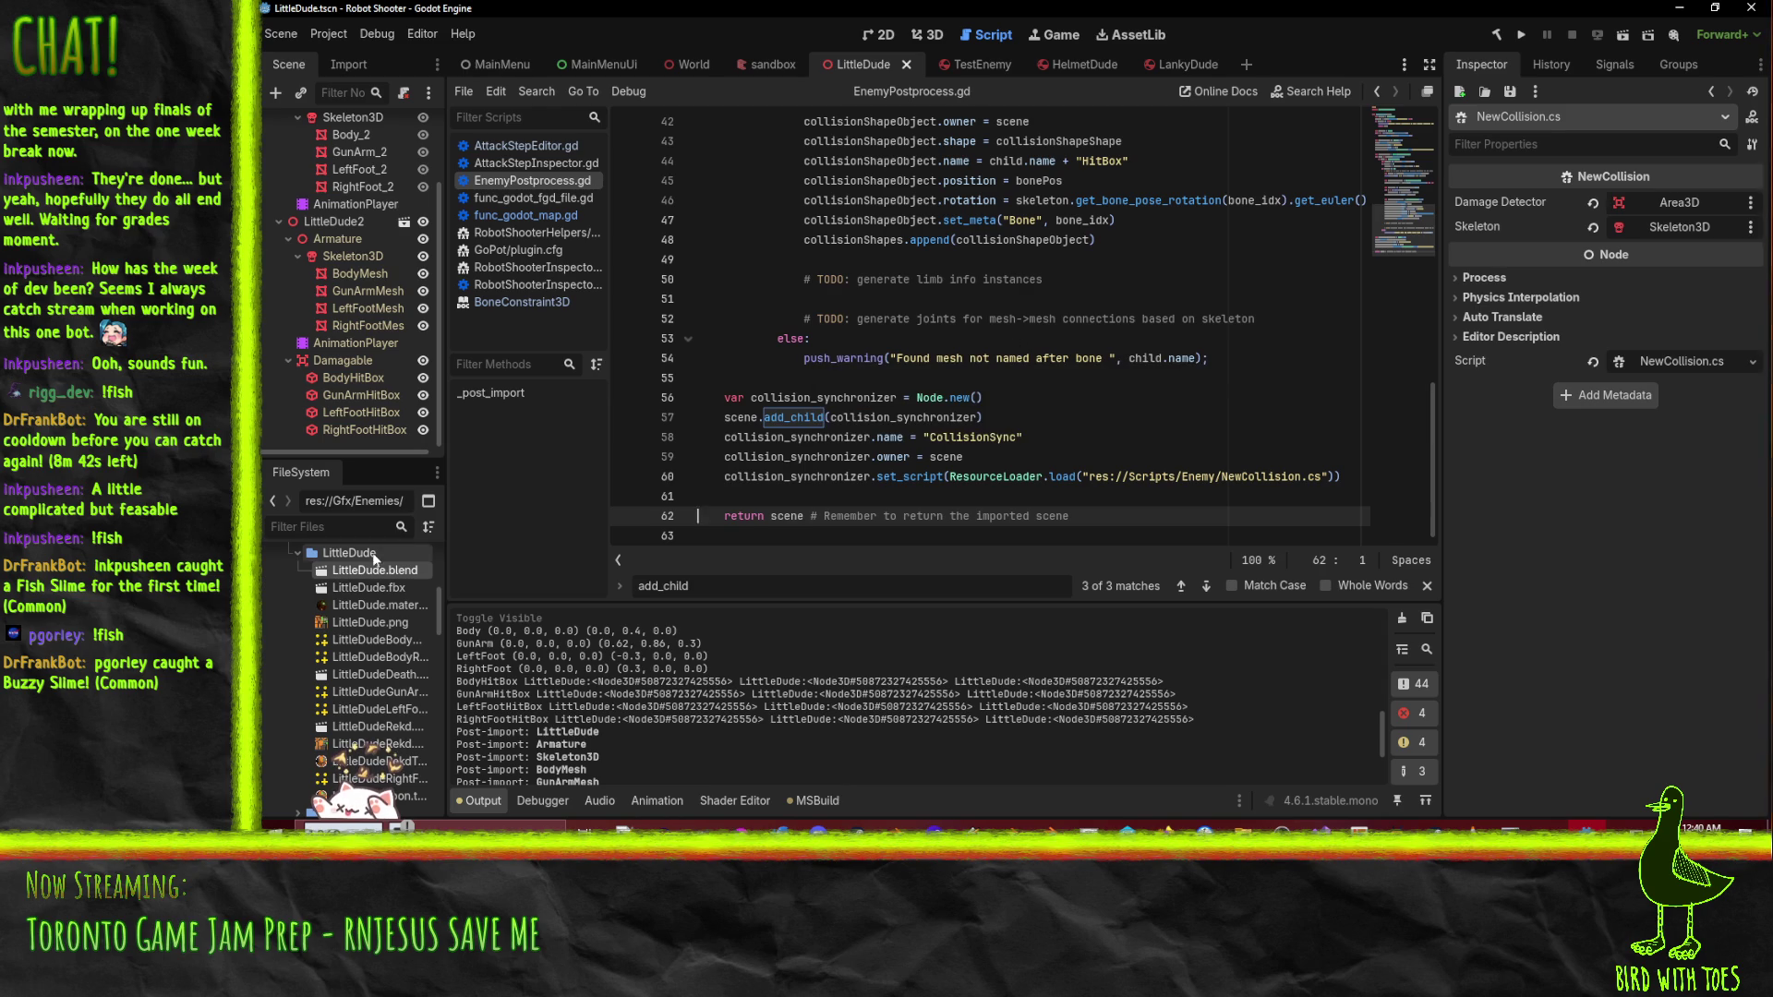
# - Reimport LittleDude.blend, inspect the new CollisionSync node, and start a new line after line 60
pyautogui.rightClick(369, 574)
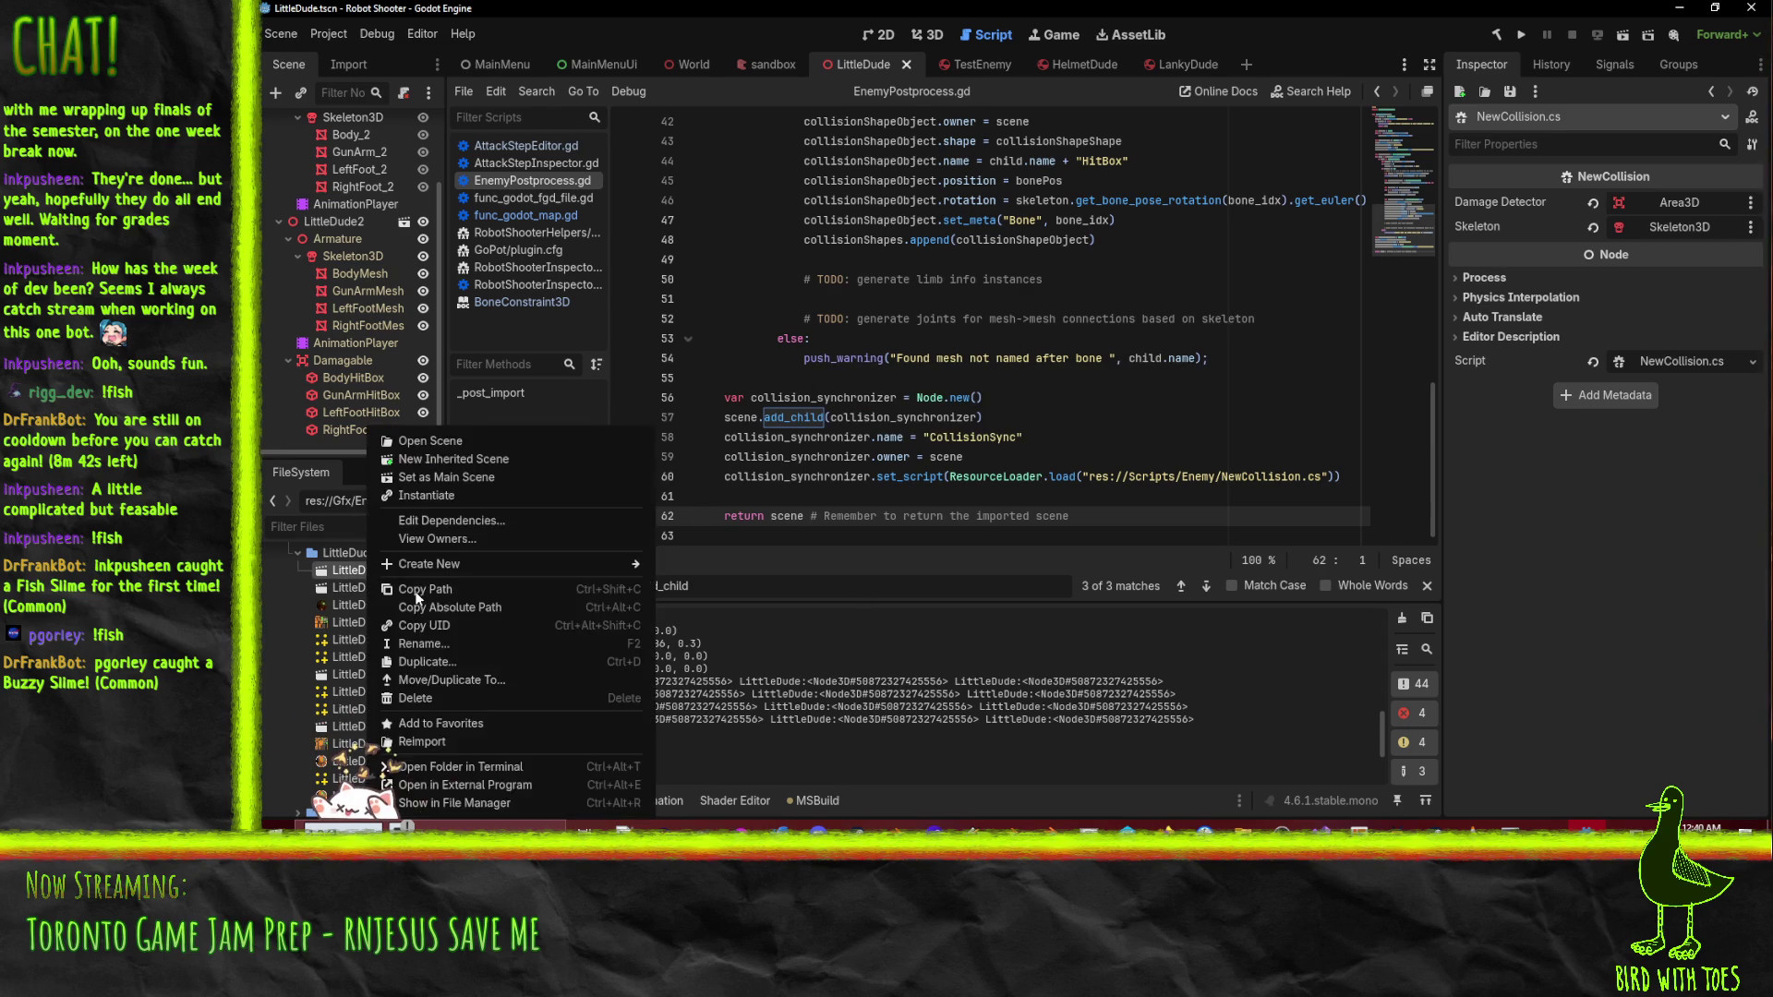
pyautogui.click(530, 740)
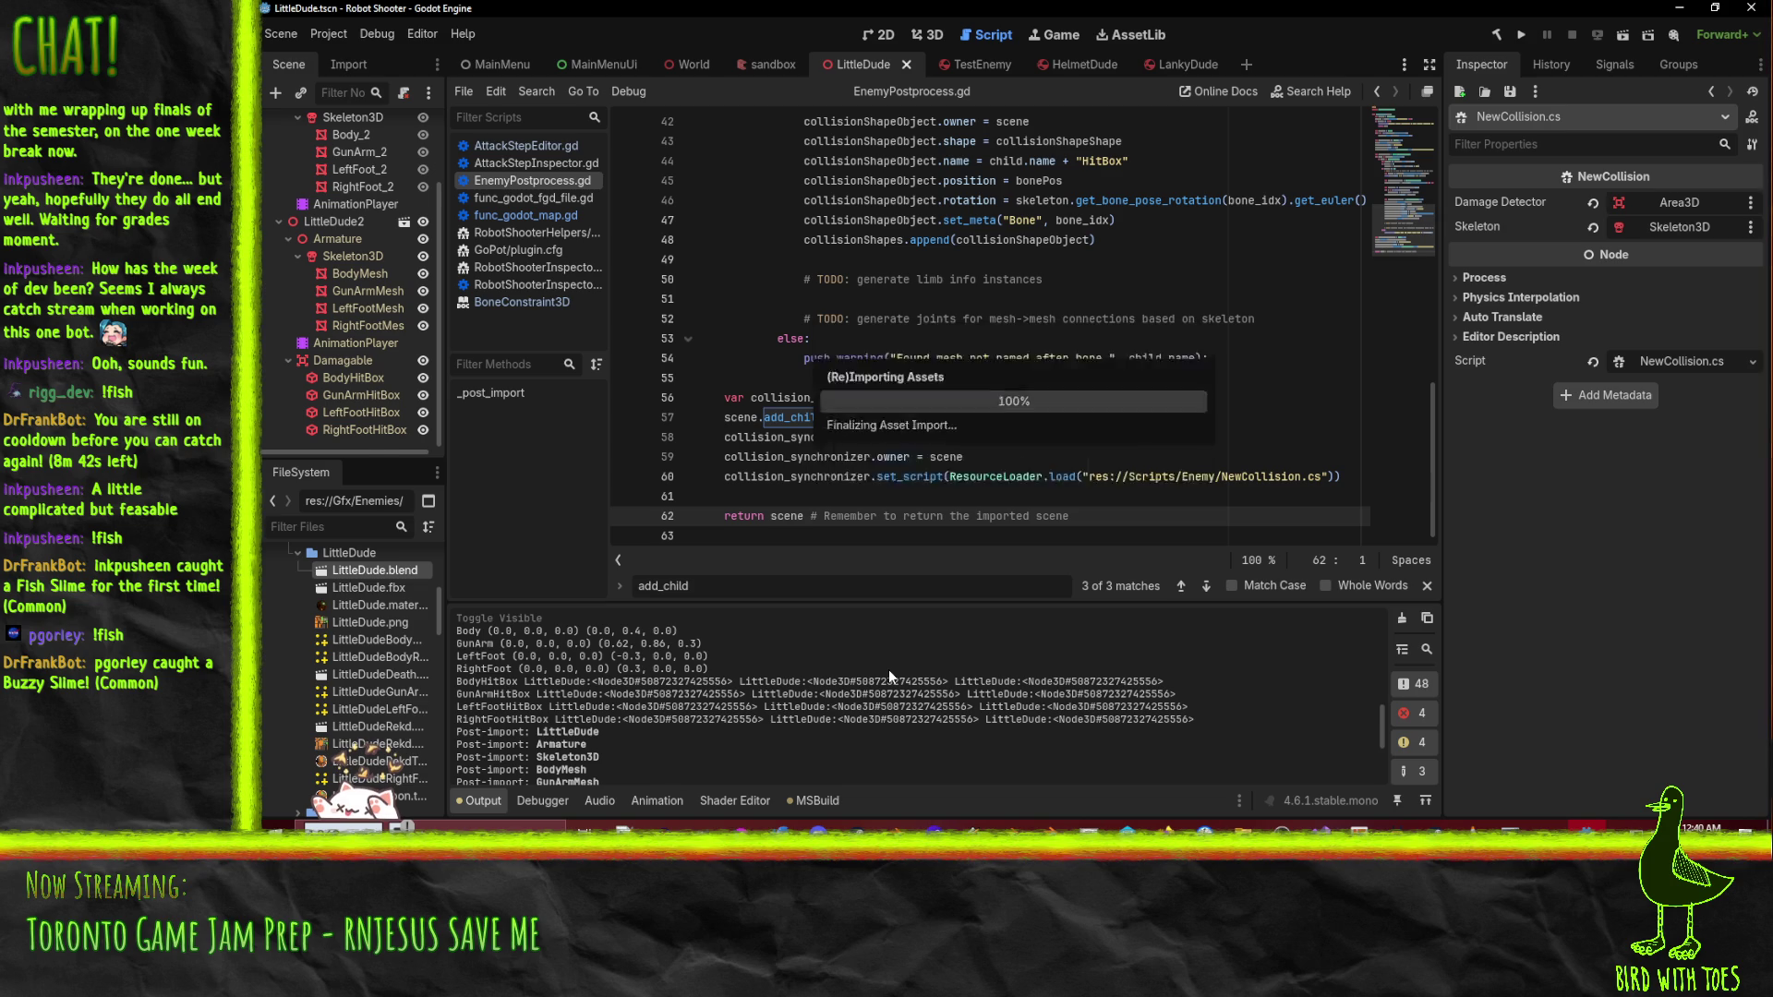
pyautogui.scroll(-1, 397, 196)
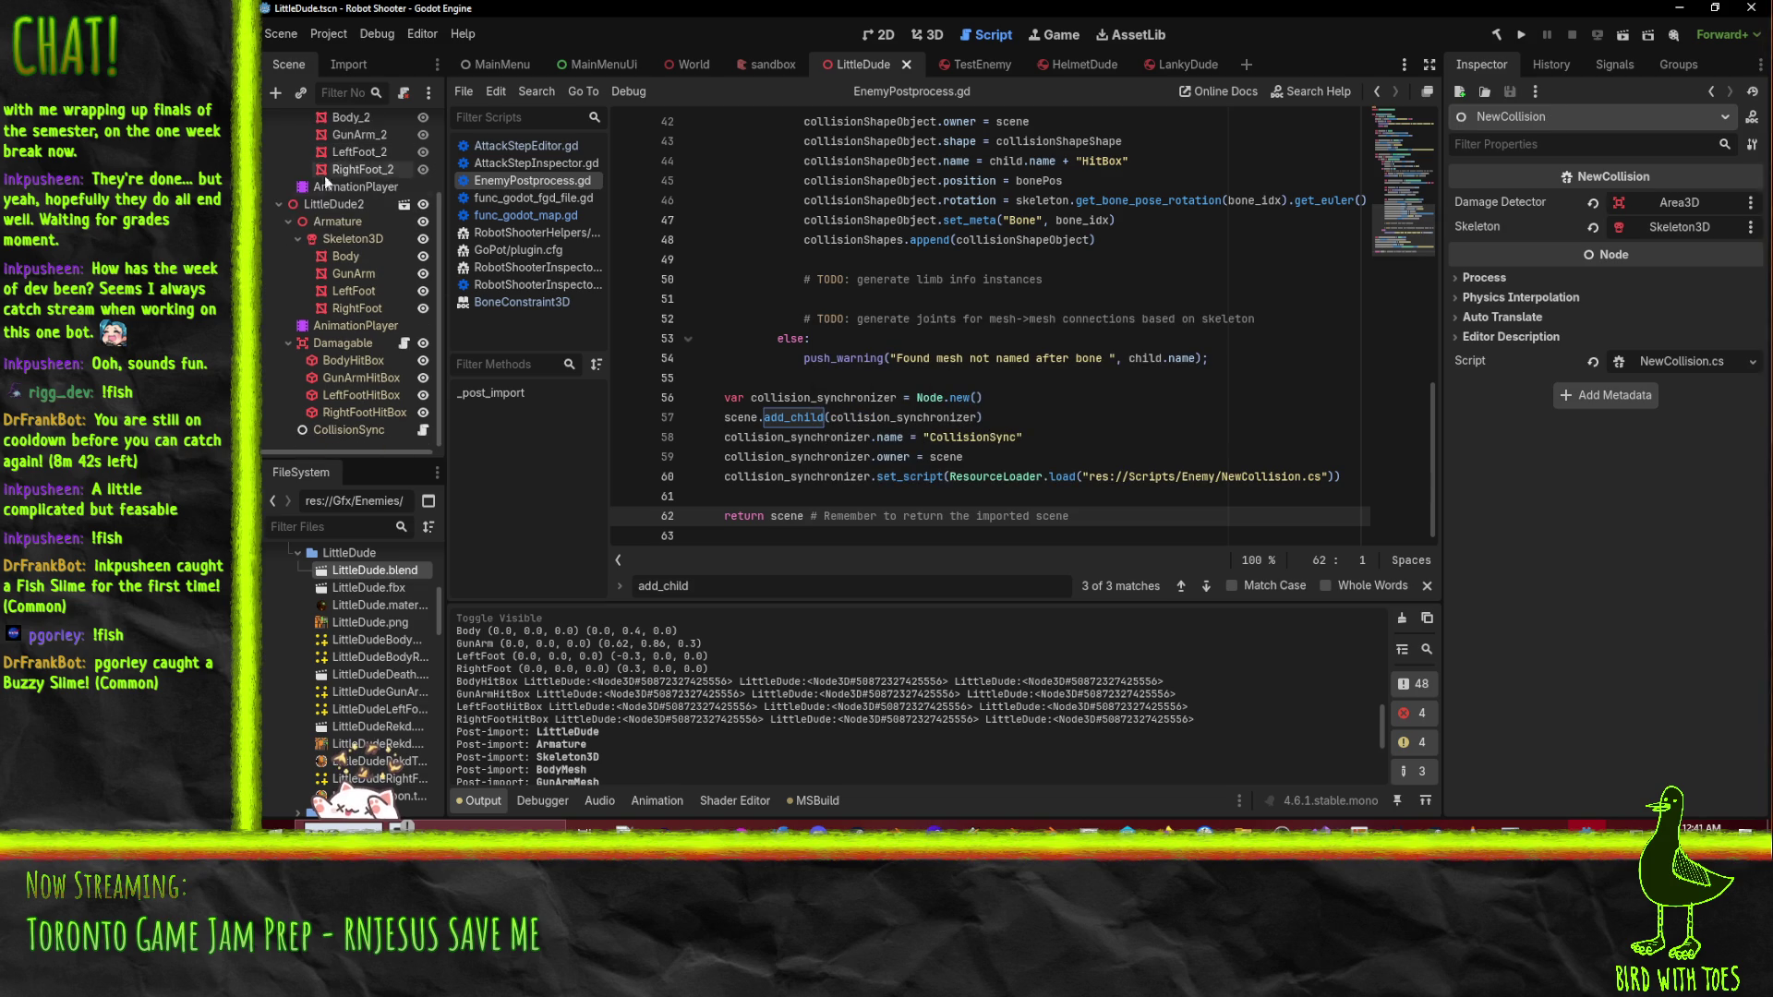
pyautogui.click(348, 431)
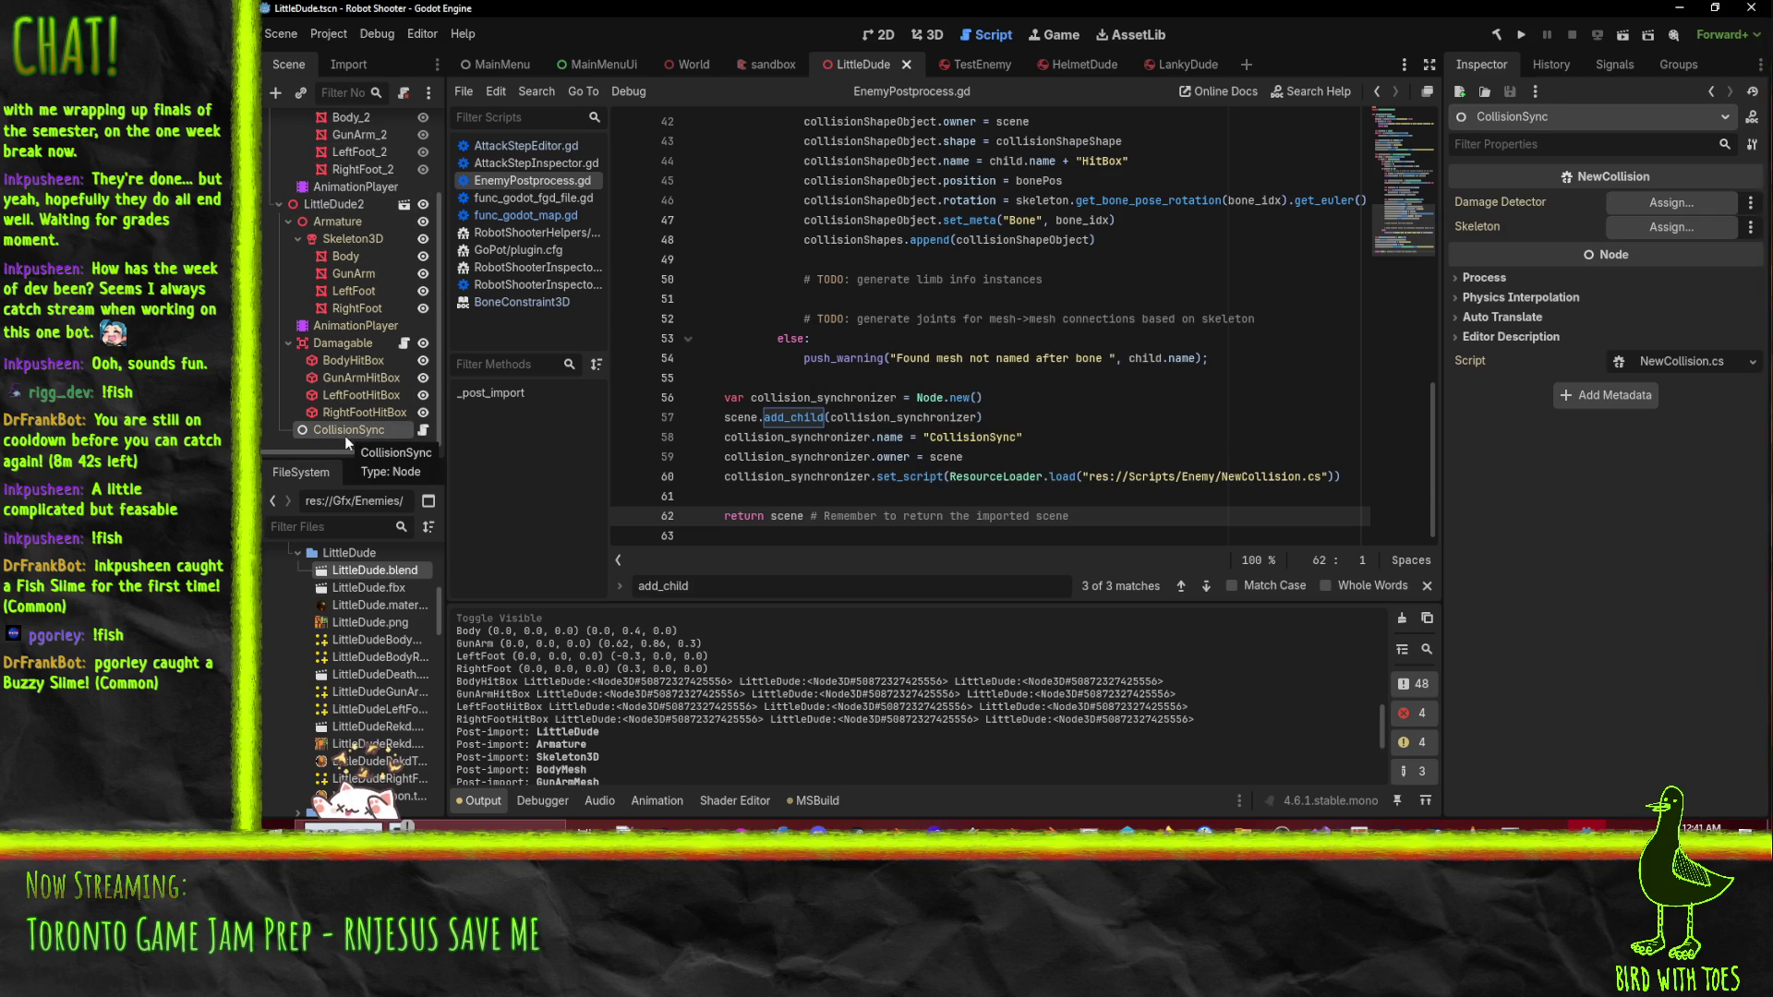
pyautogui.click(1368, 478)
pyautogui.press('Return')
pyautogui.write('c')
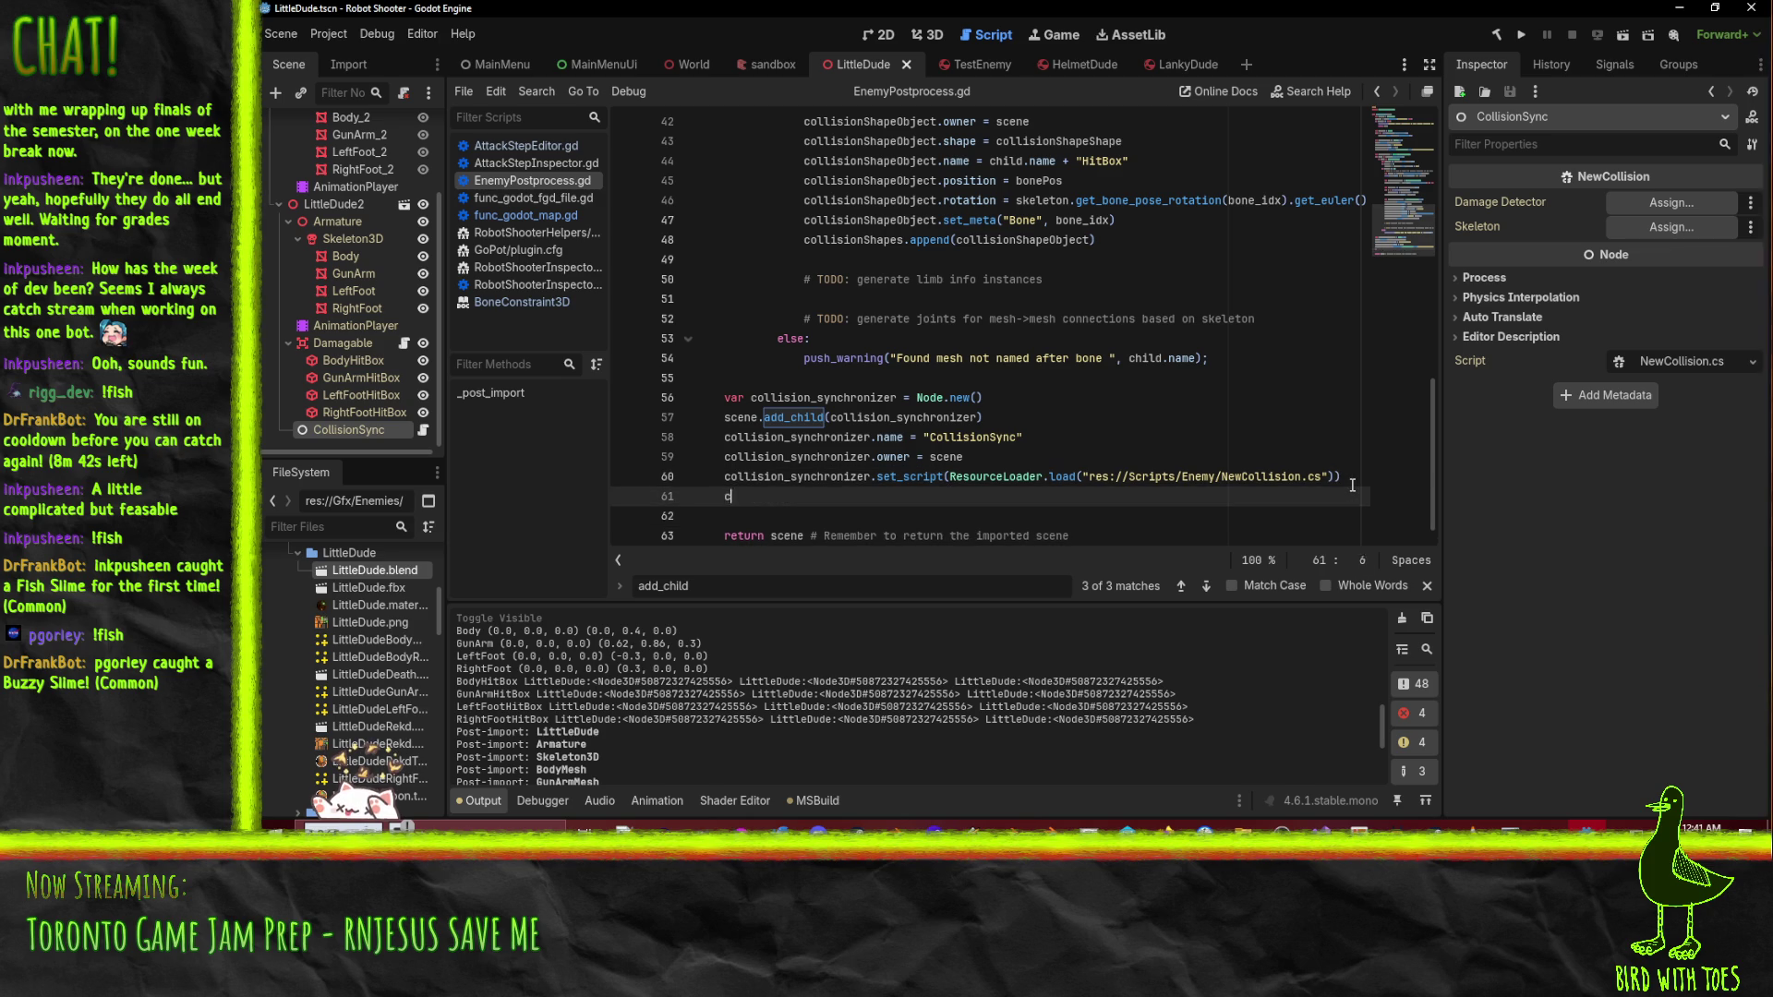
# - Add the line collision_synchronizer.Skeleton = skeleton to the post-import script
pyautogui.write('olli')
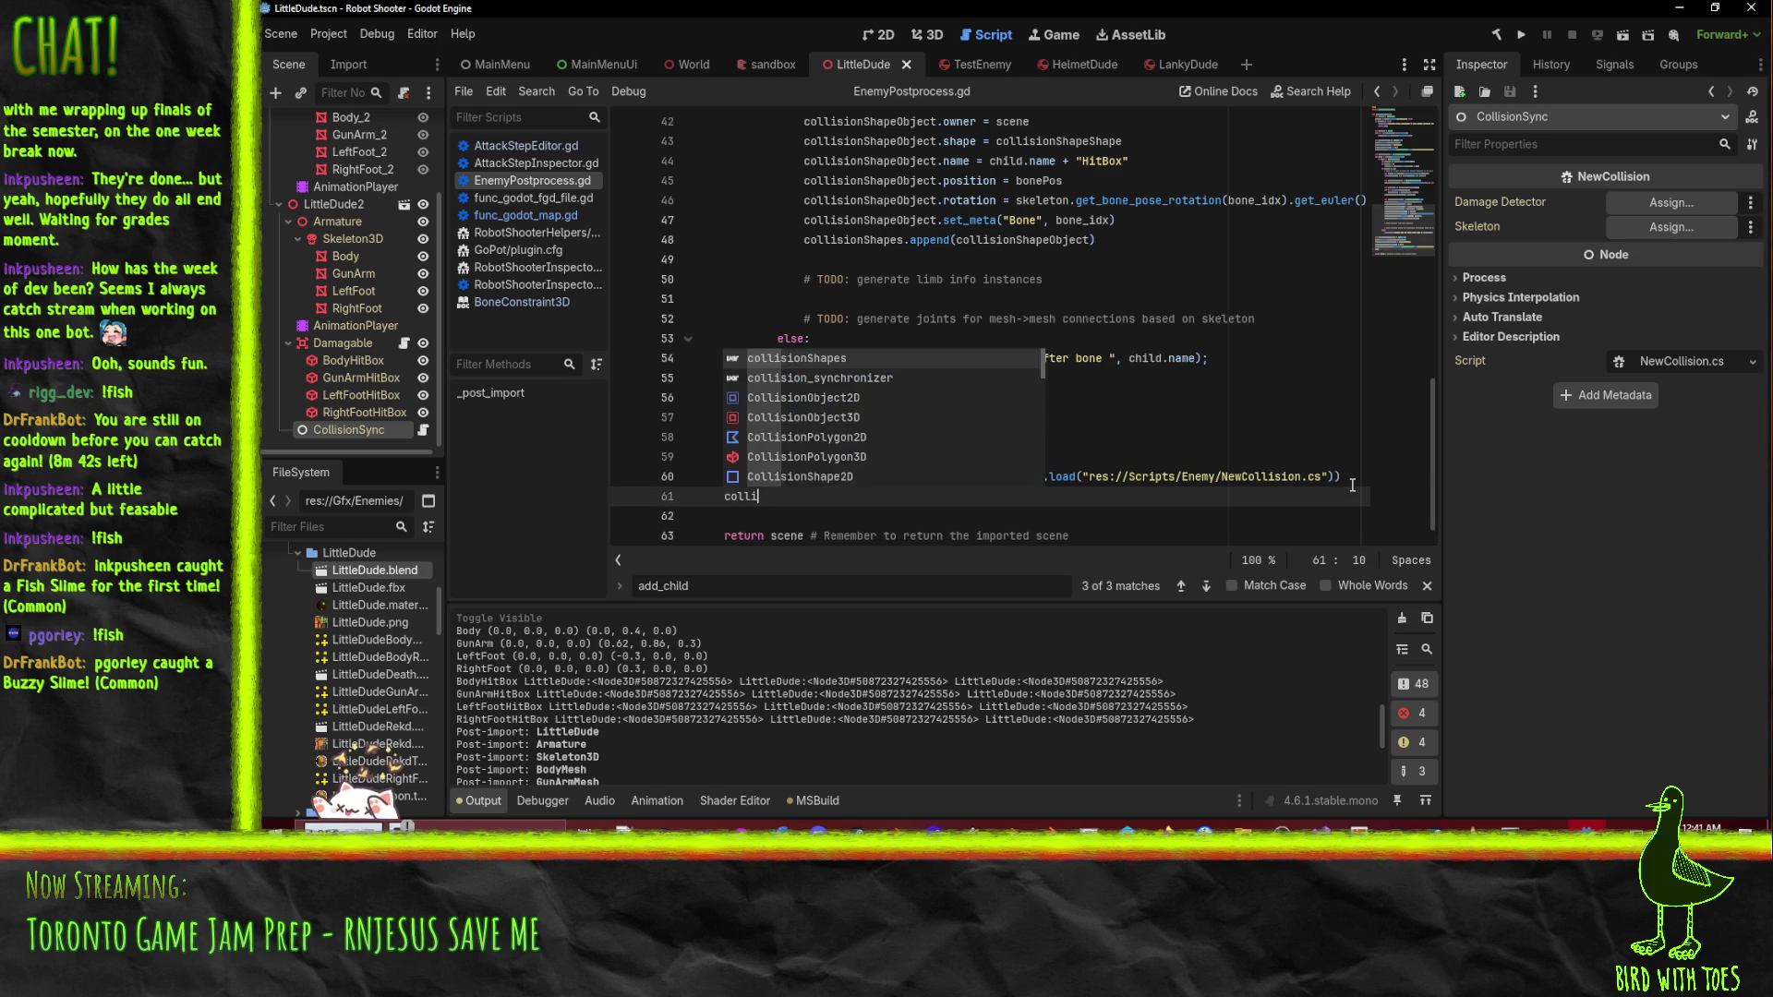
pyautogui.press('Return')
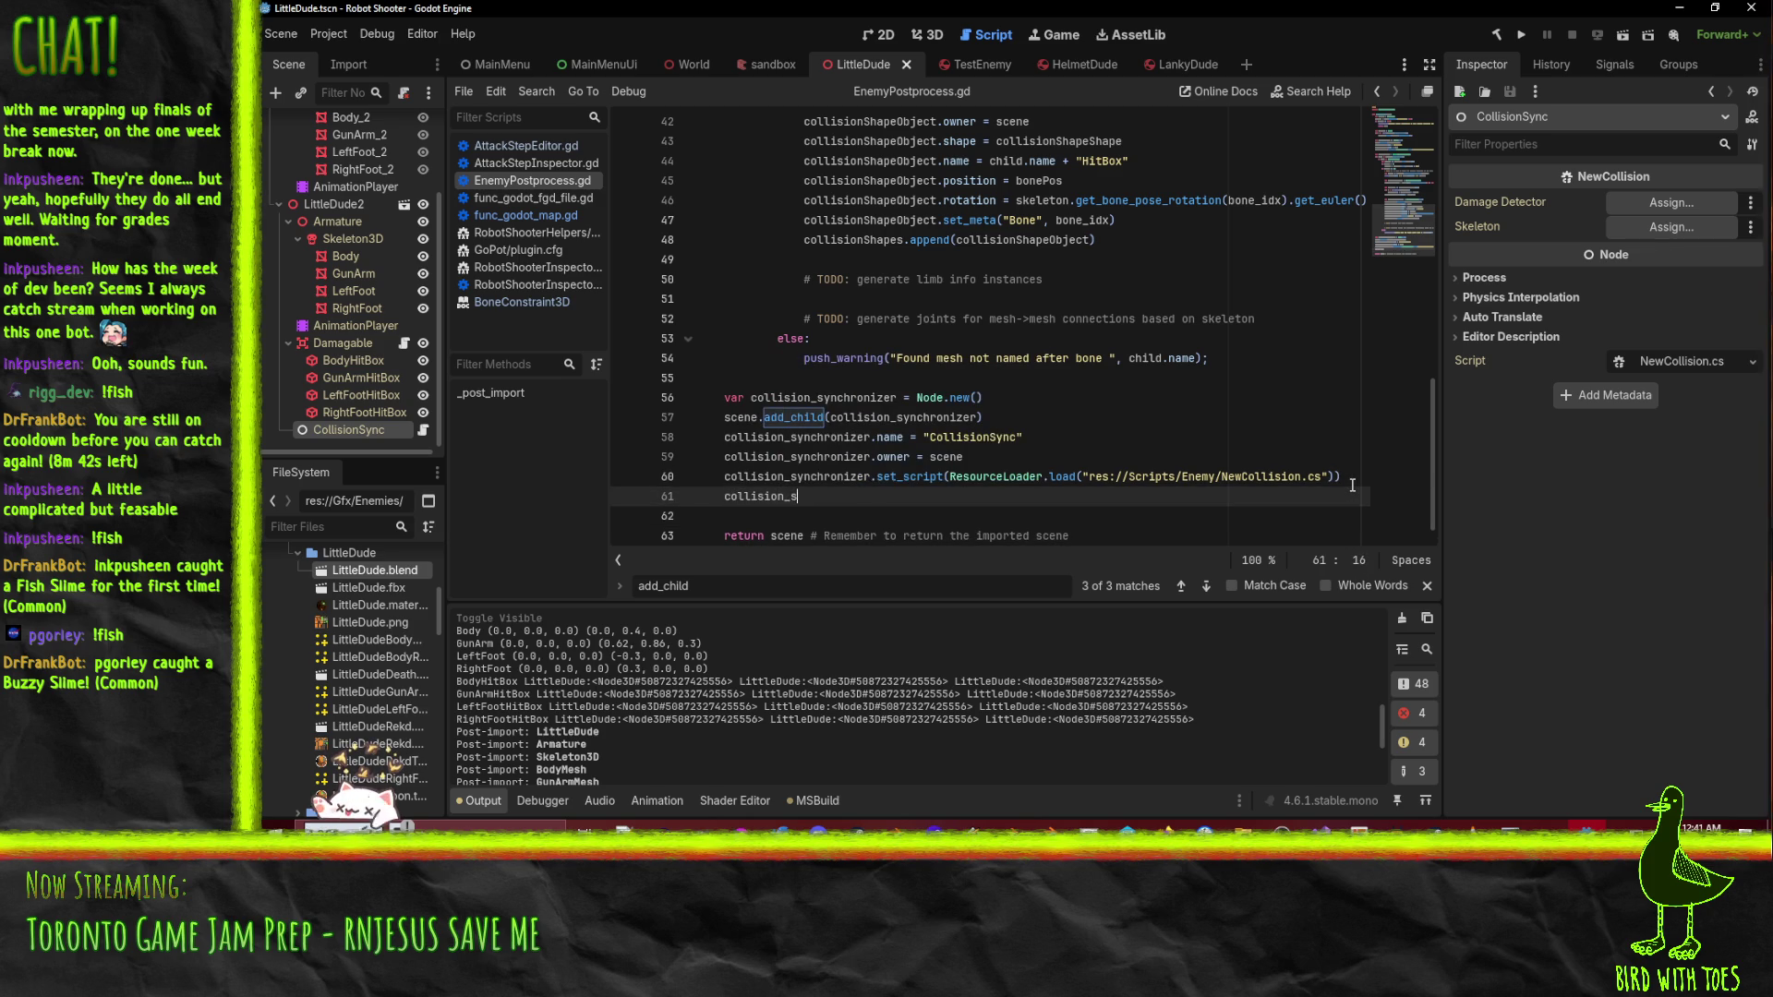
pyautogui.press('BackSpace')
pyautogui.press('BackSpace')
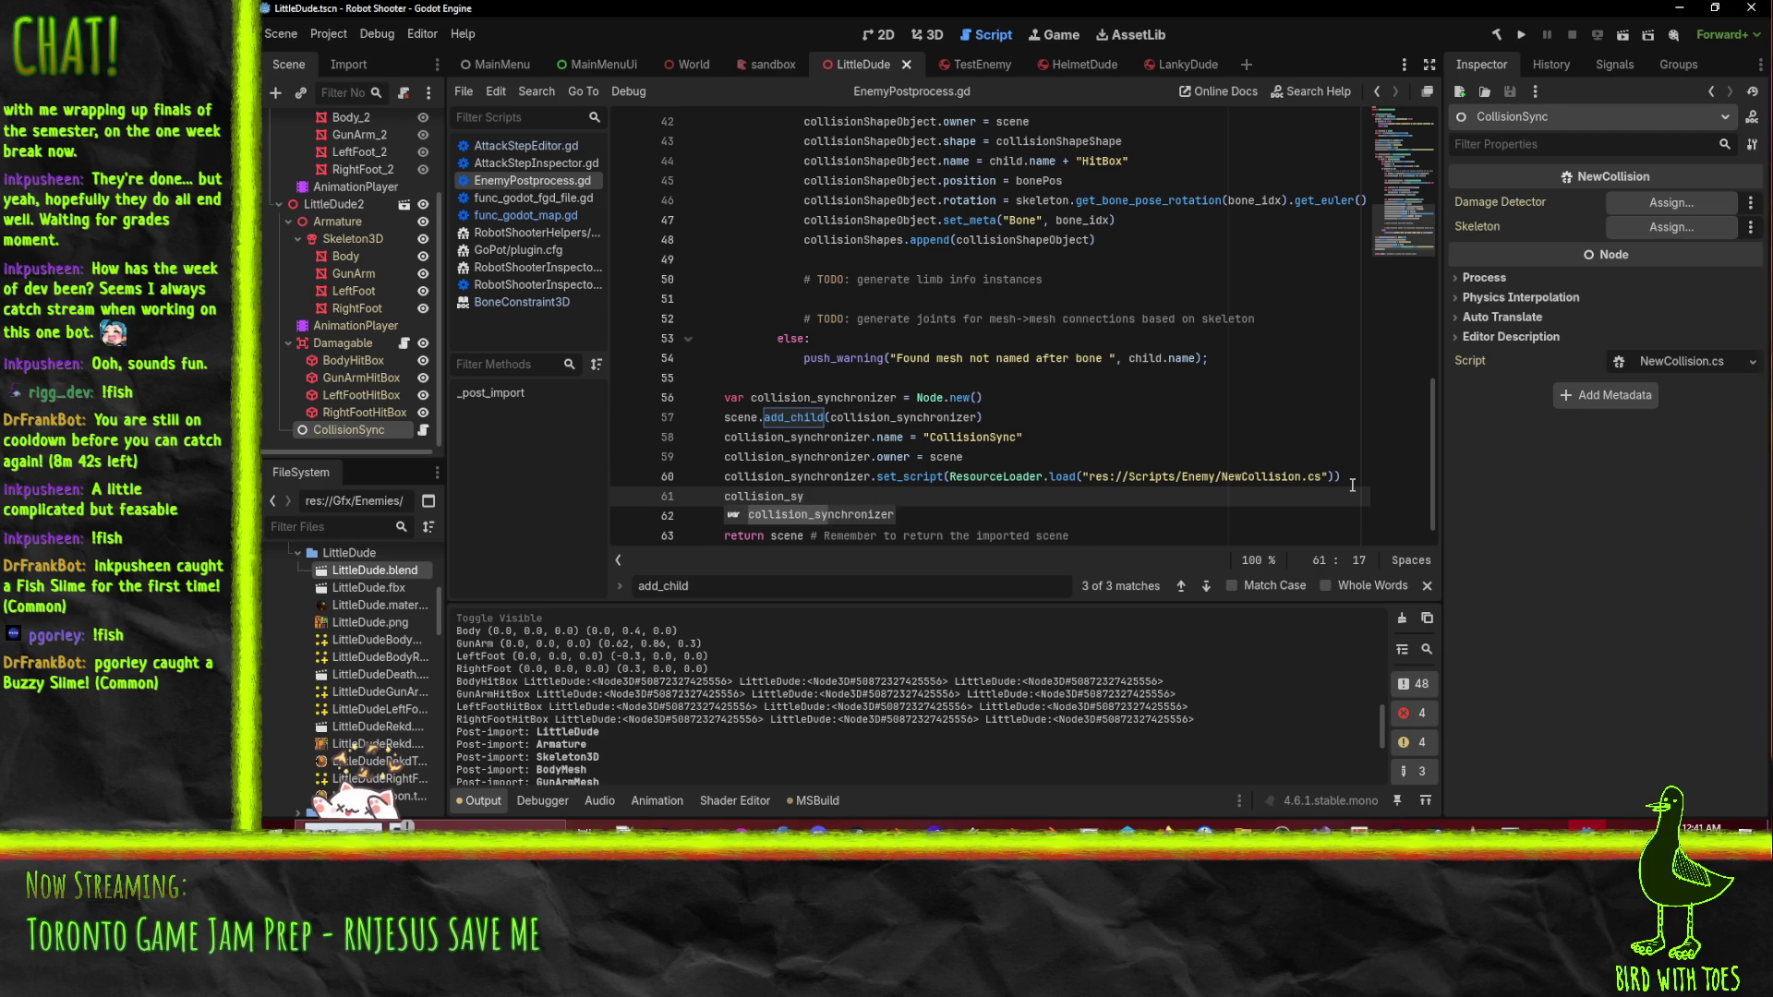
pyautogui.press('Return')
pyautogui.write('.')
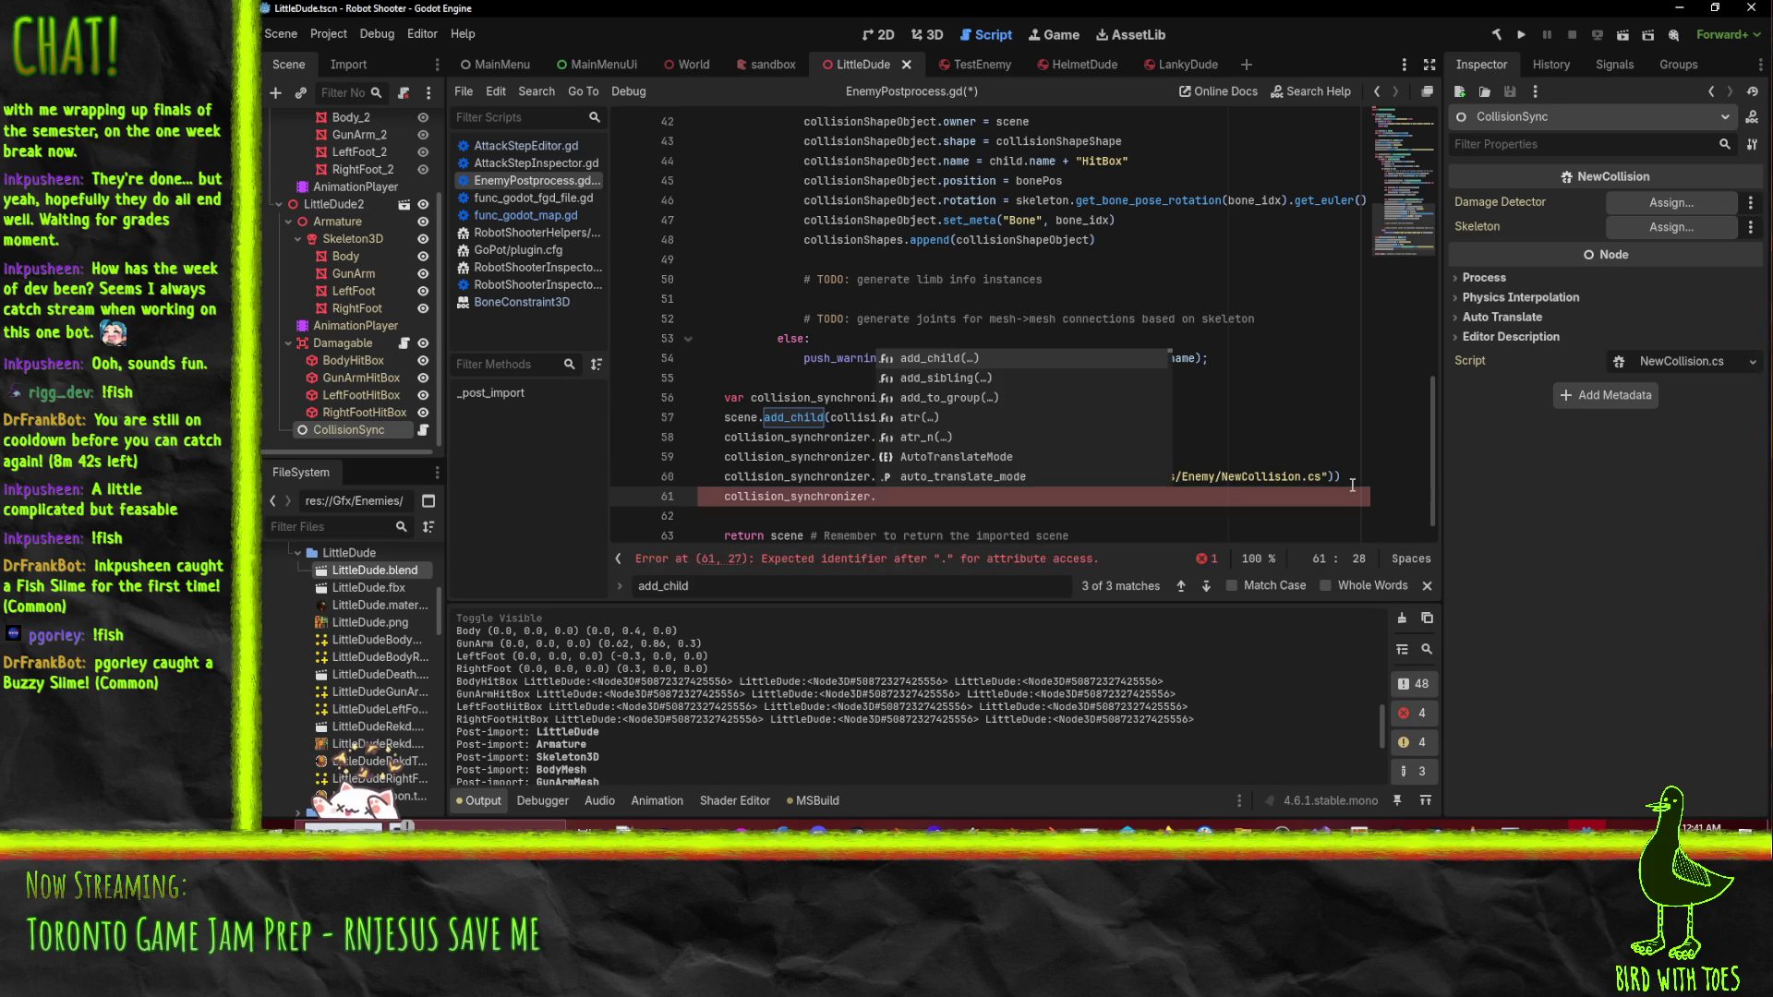
pyautogui.write('Skeleton = ')
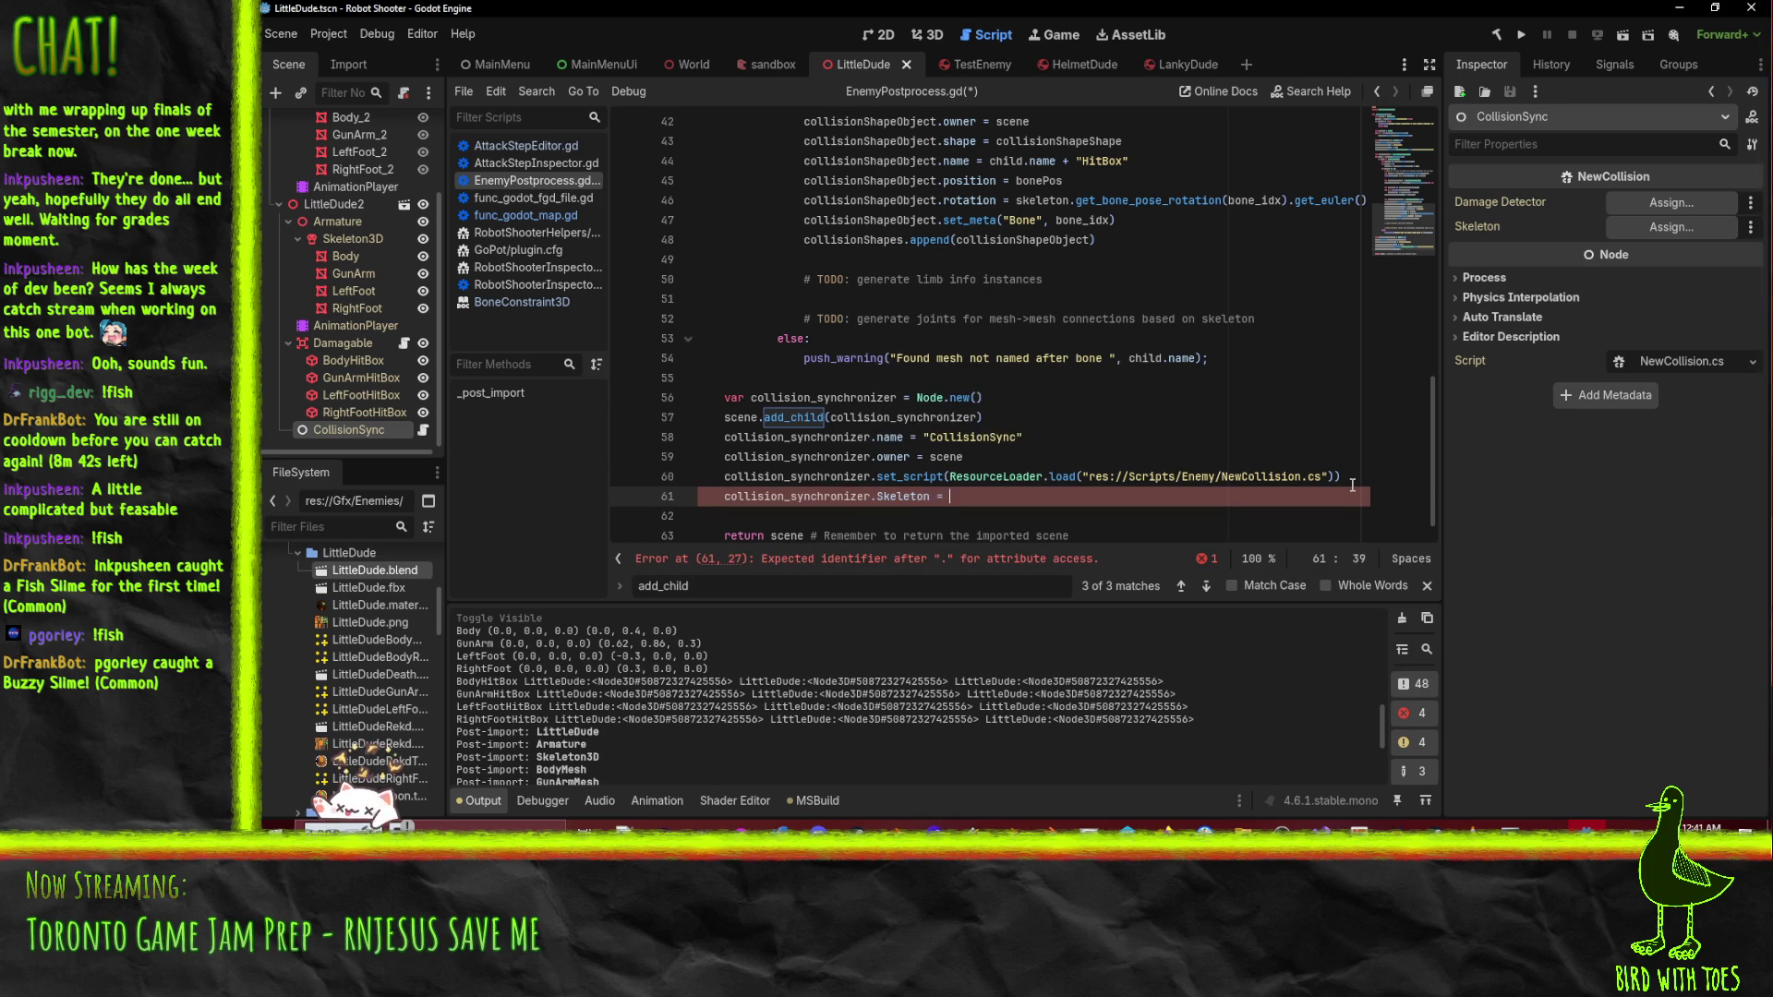
pyautogui.write('skeleton')
pyautogui.press('Up')
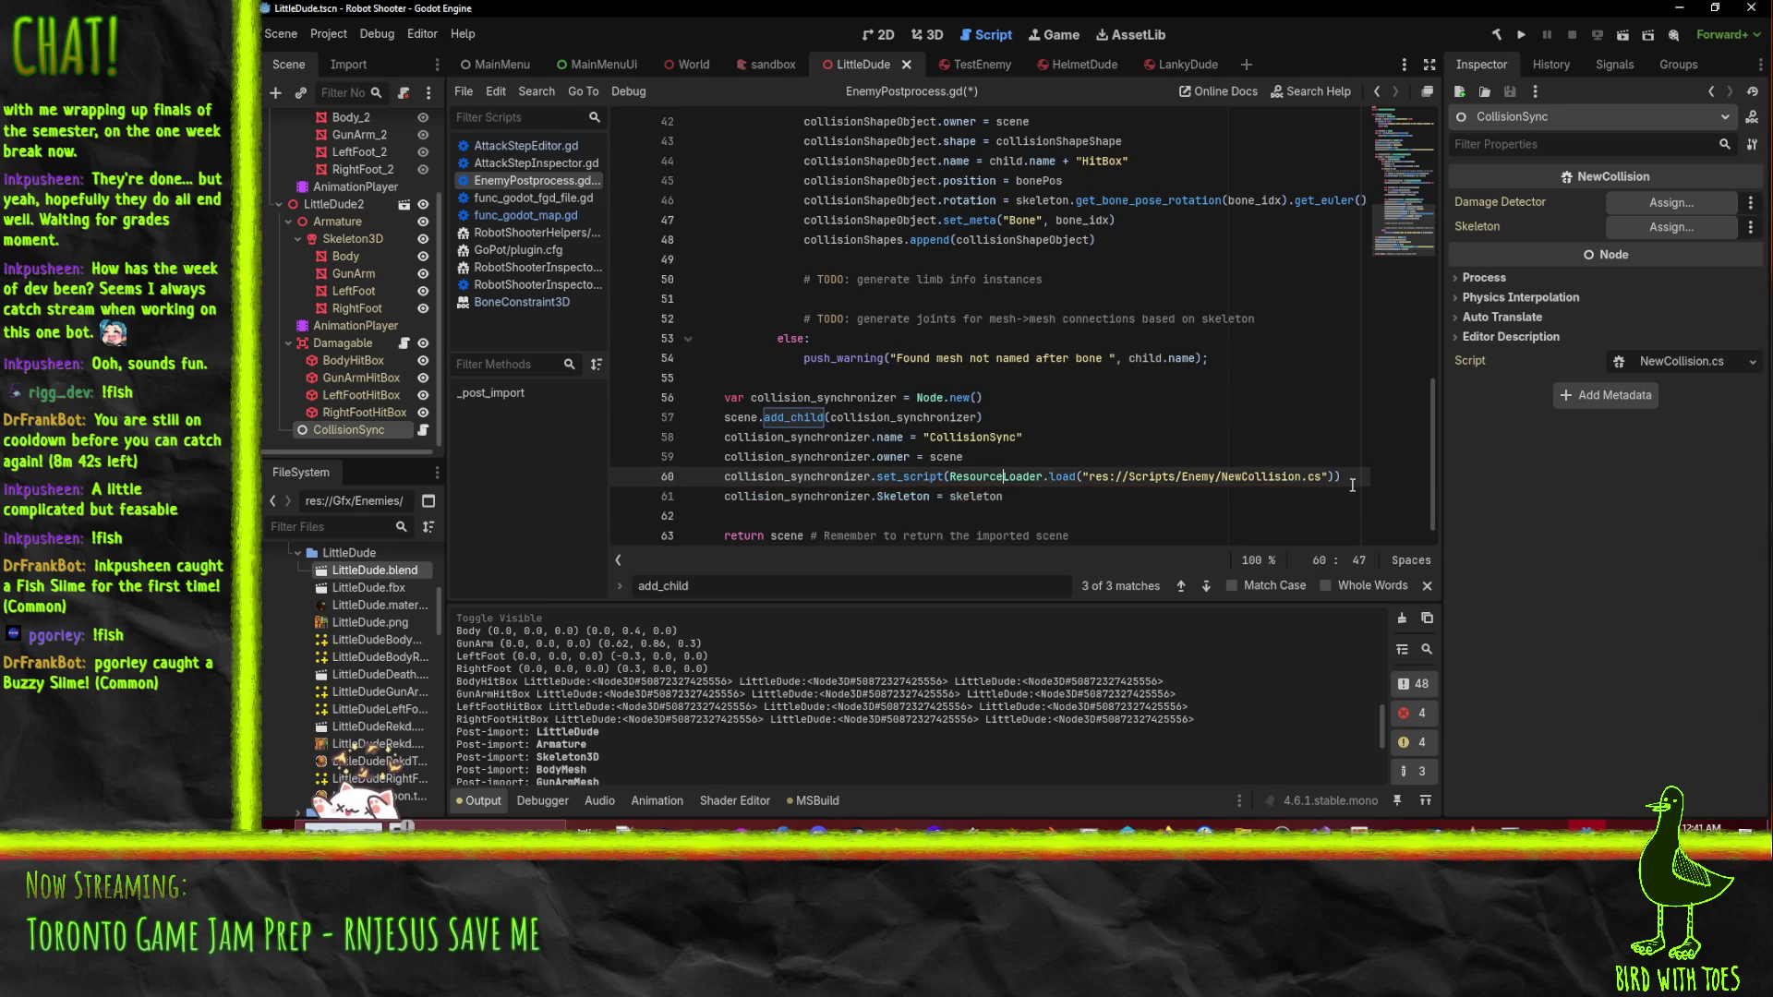
pyautogui.press('Down')
pyautogui.press('Home')
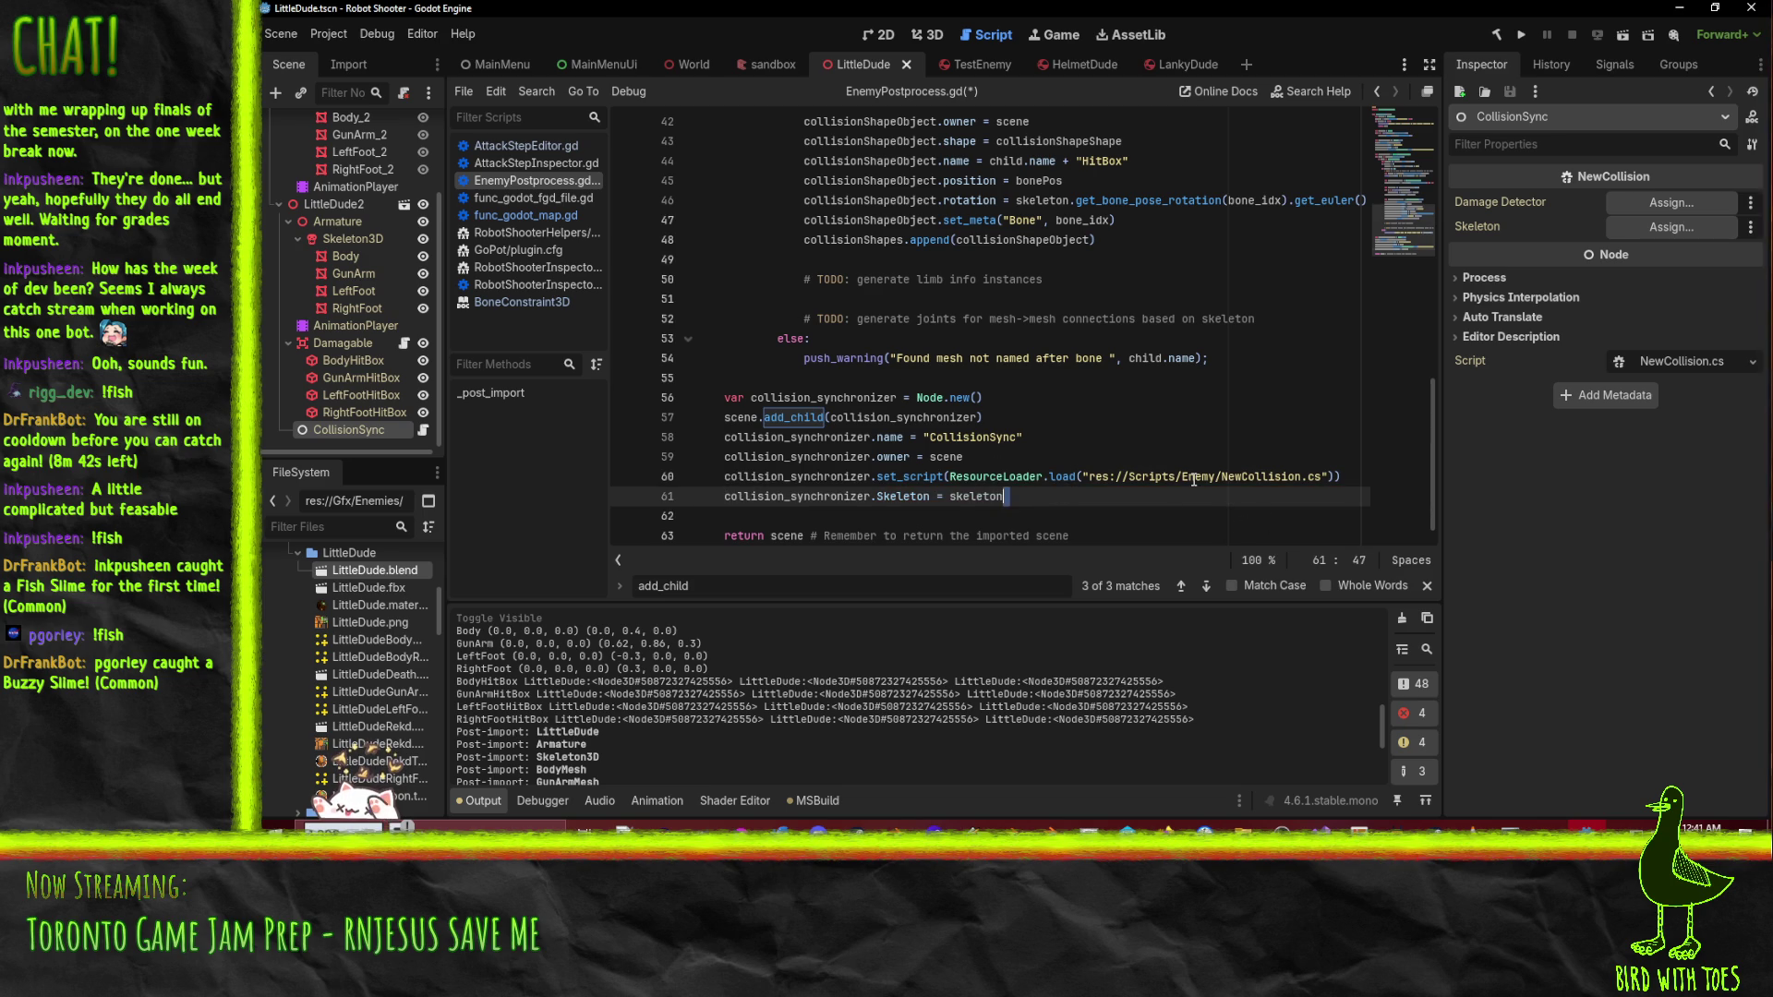
# - Duplicate that line as collision_synchronizer.DamageDetector = damage_detector on line 62 and save the script
pyautogui.hotkey('ctrl', 'c')
pyautogui.hotkey('ctrl', 'v')
pyautogui.press('Down')
pyautogui.press('Up')
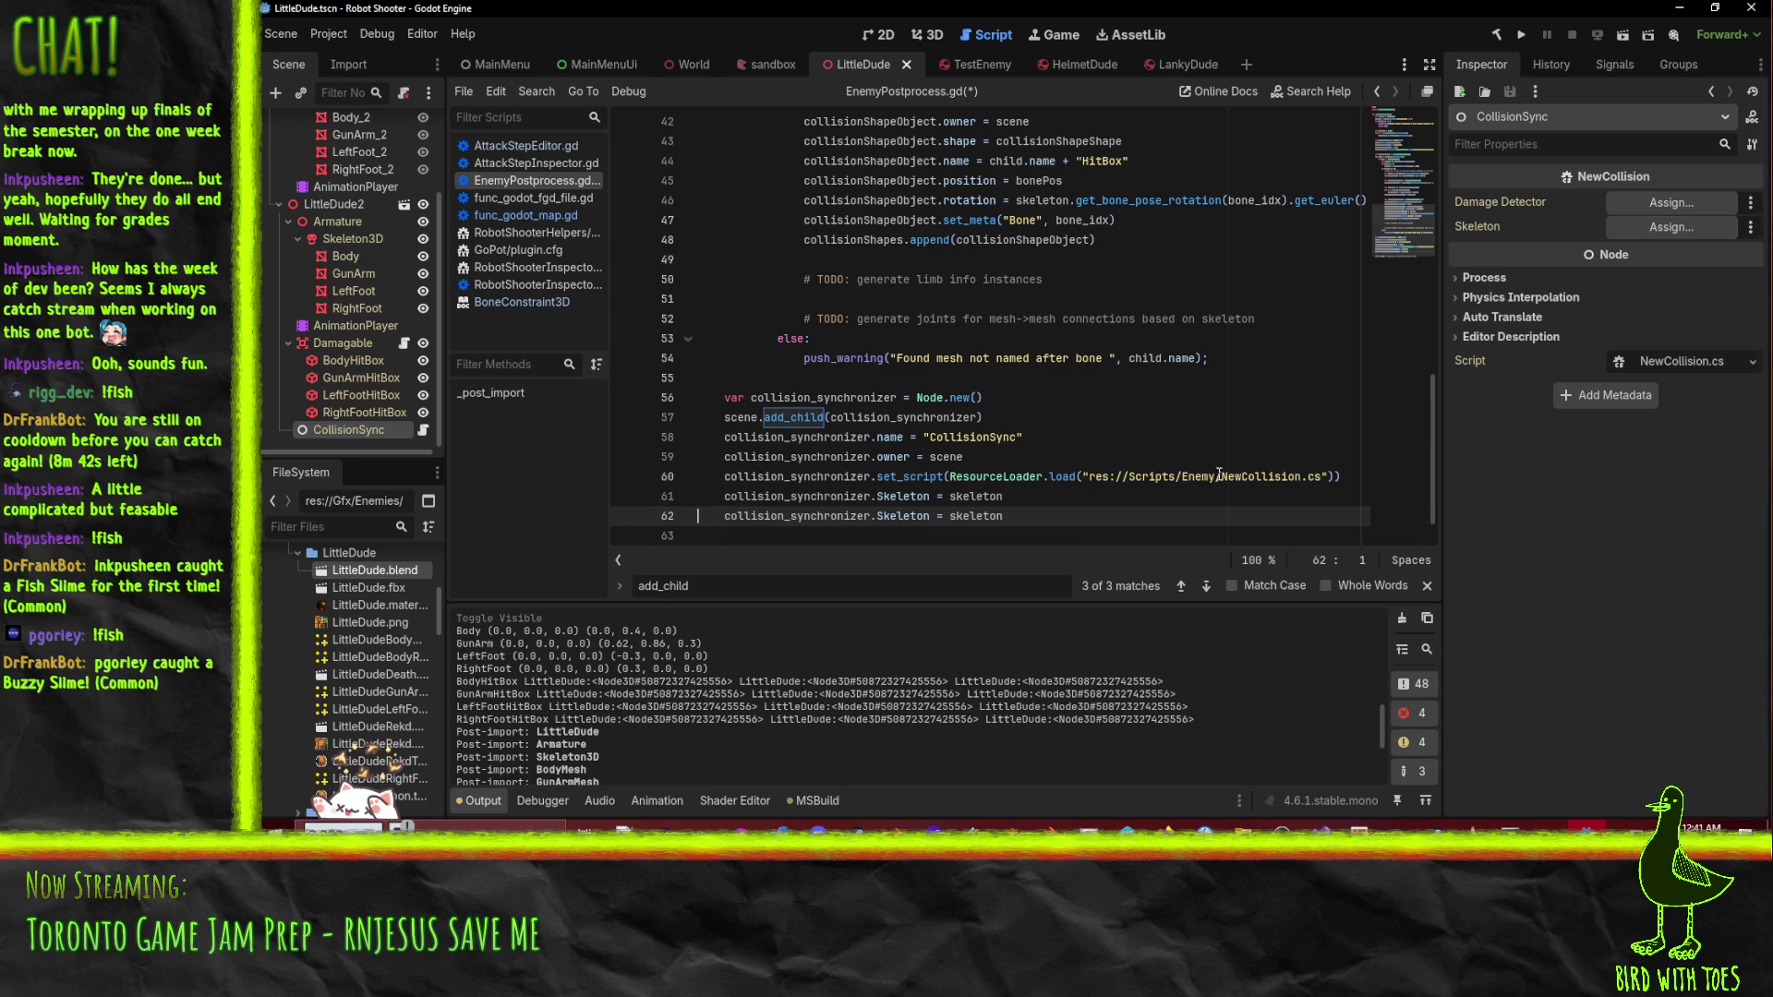
pyautogui.doubleClick(906, 523)
pyautogui.write('DamageDete')
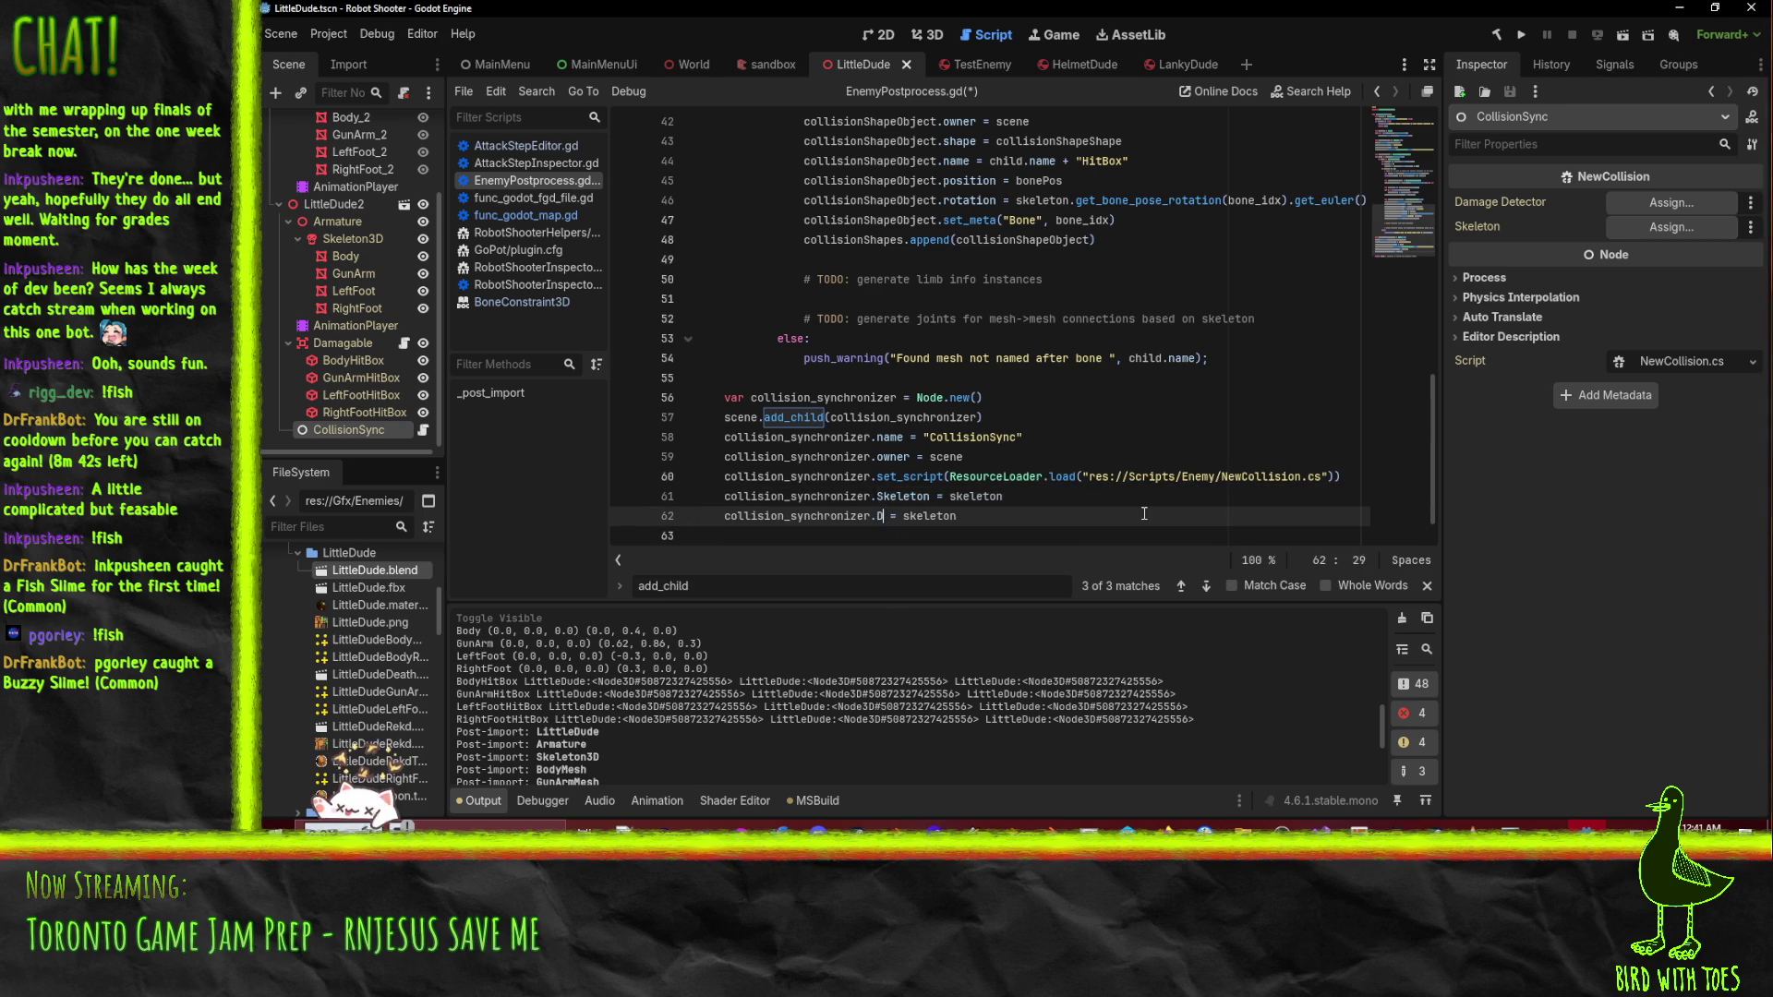
pyautogui.write('ctor')
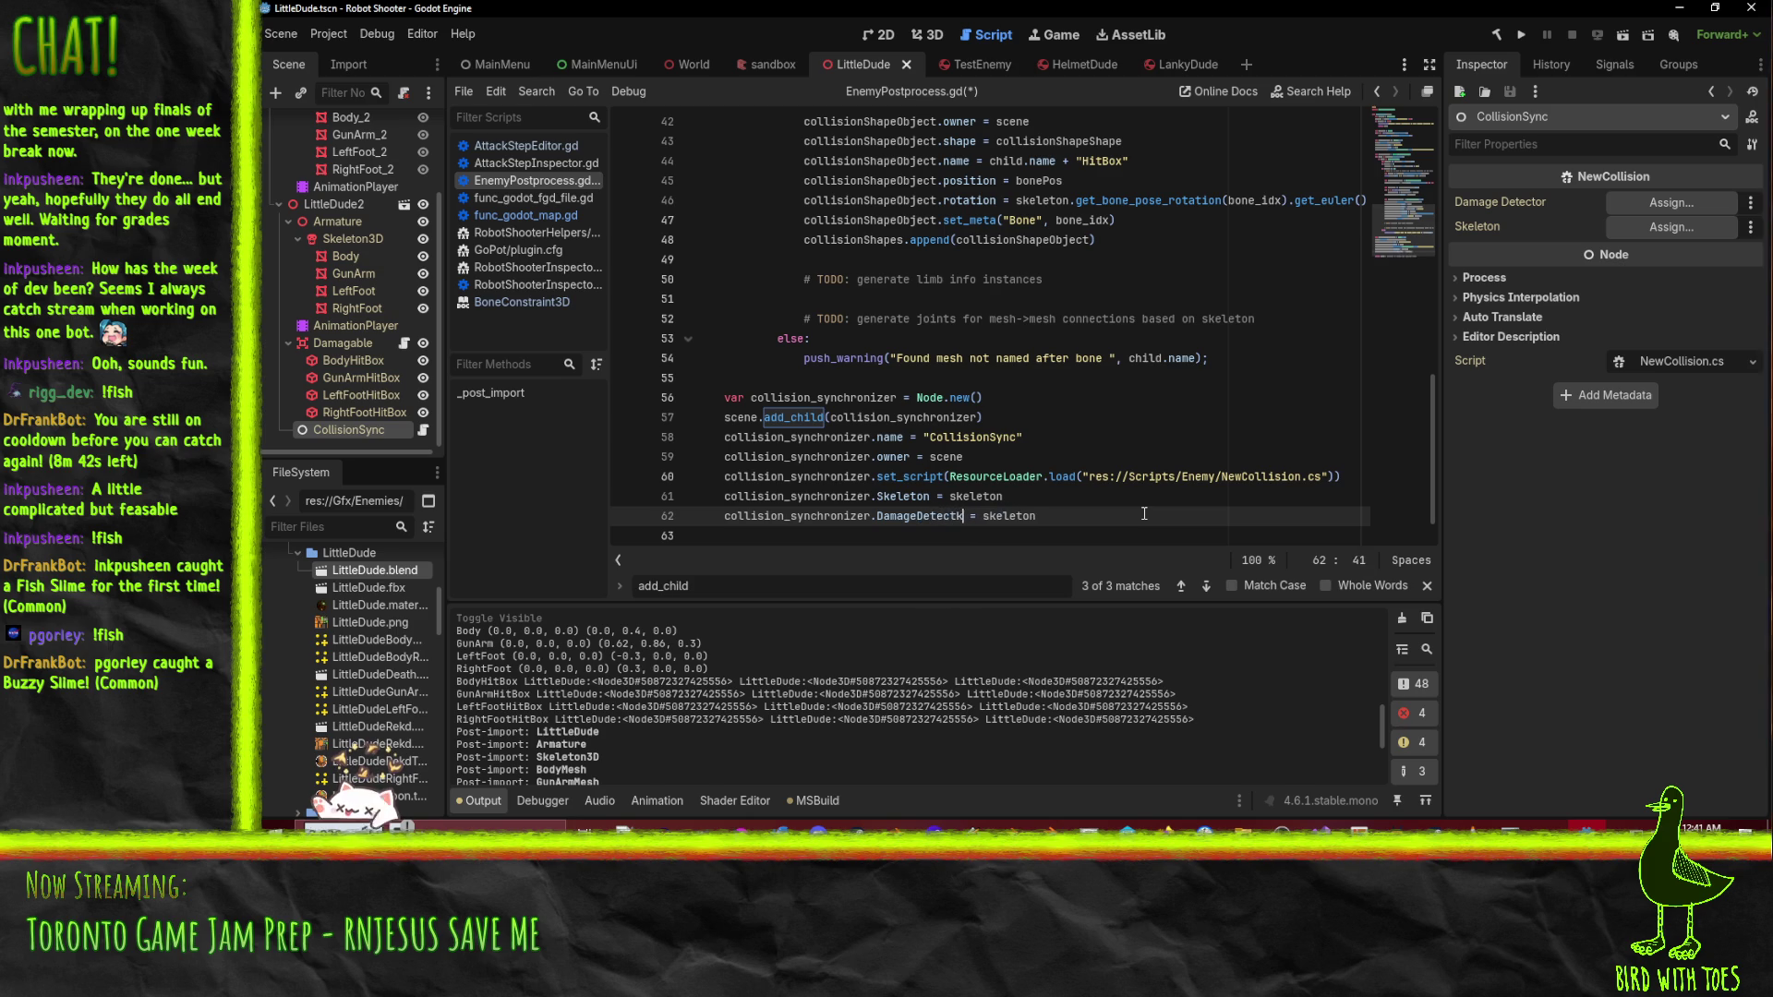
pyautogui.press('BackSpace')
pyautogui.press('BackSpace')
pyautogui.press('BackSpace')
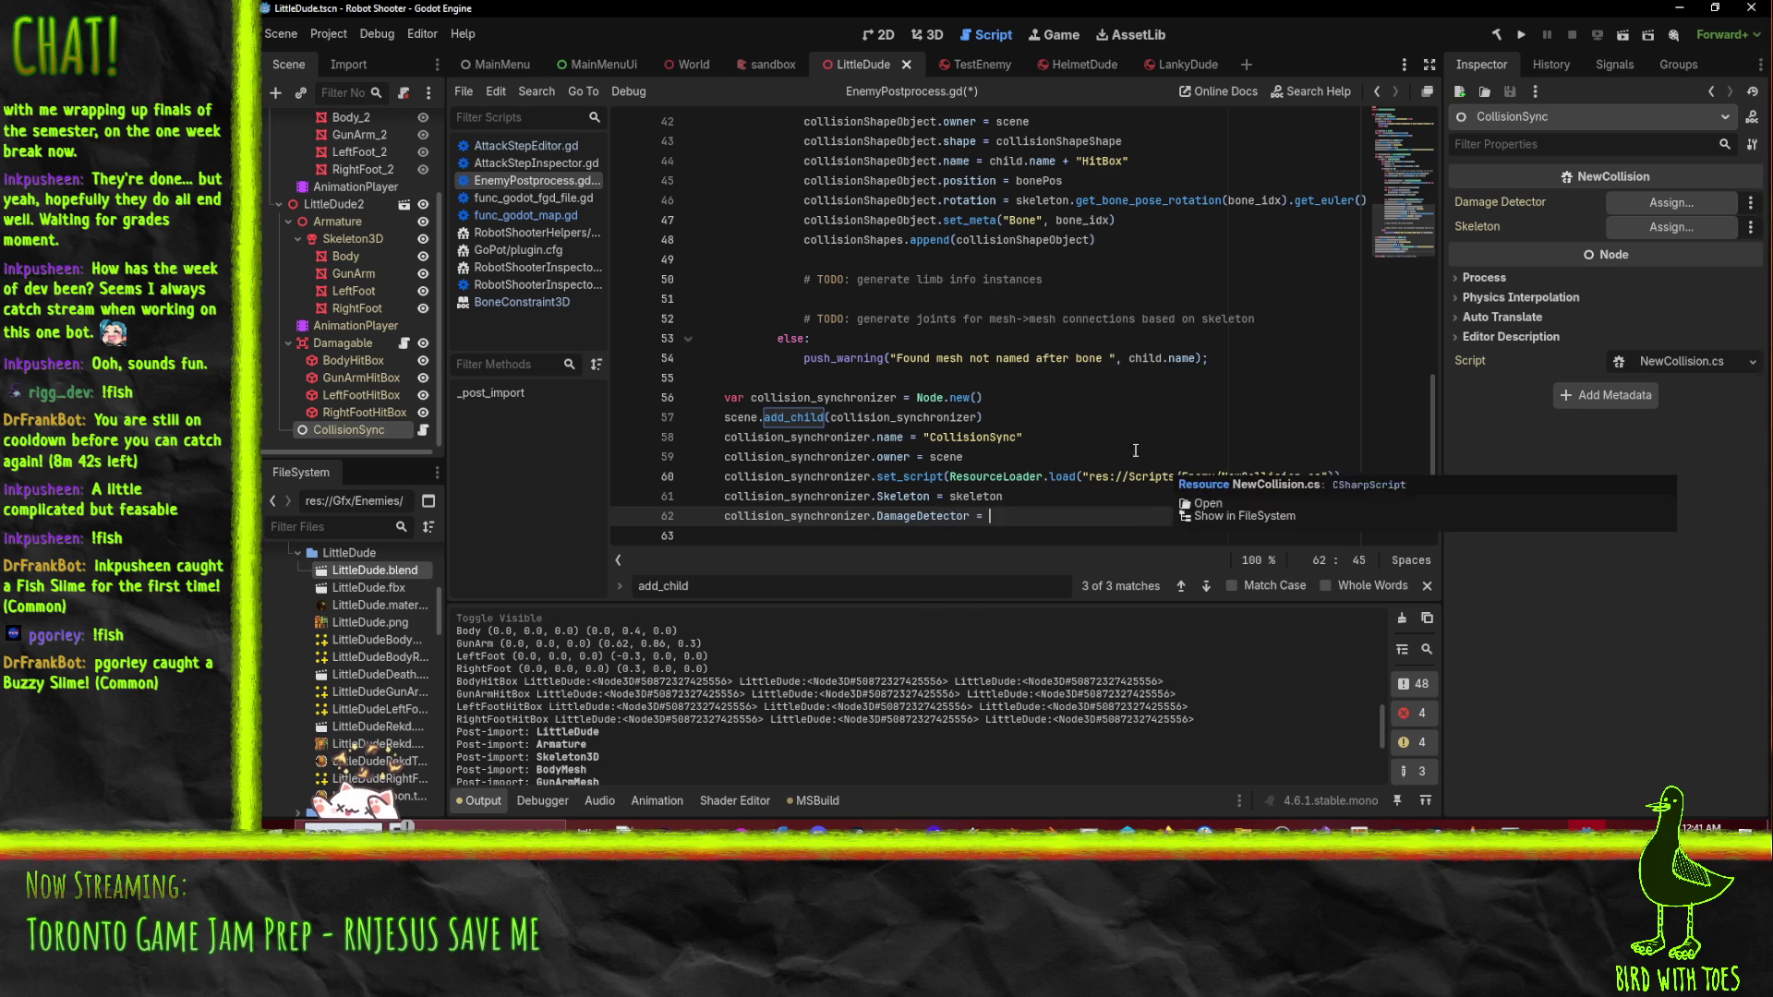
pyautogui.scroll(10, 1019, 289)
pyautogui.write('damage_detector')
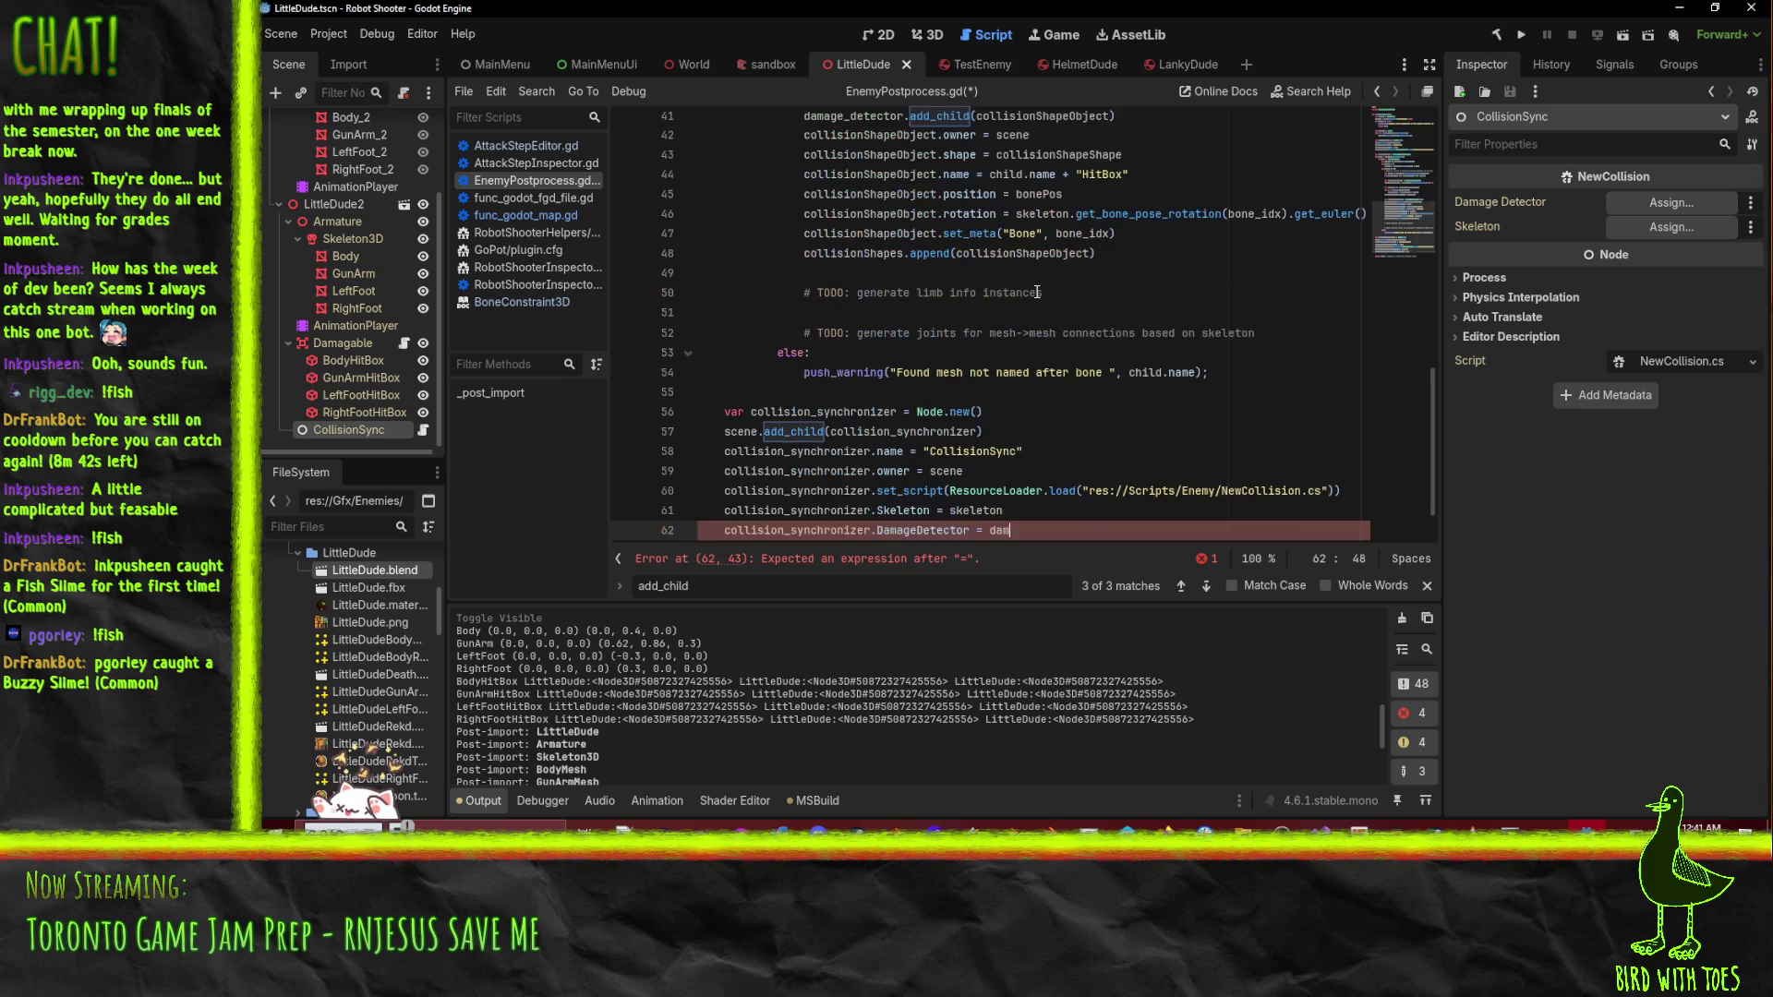
pyautogui.hotkey('ctrl', 's')
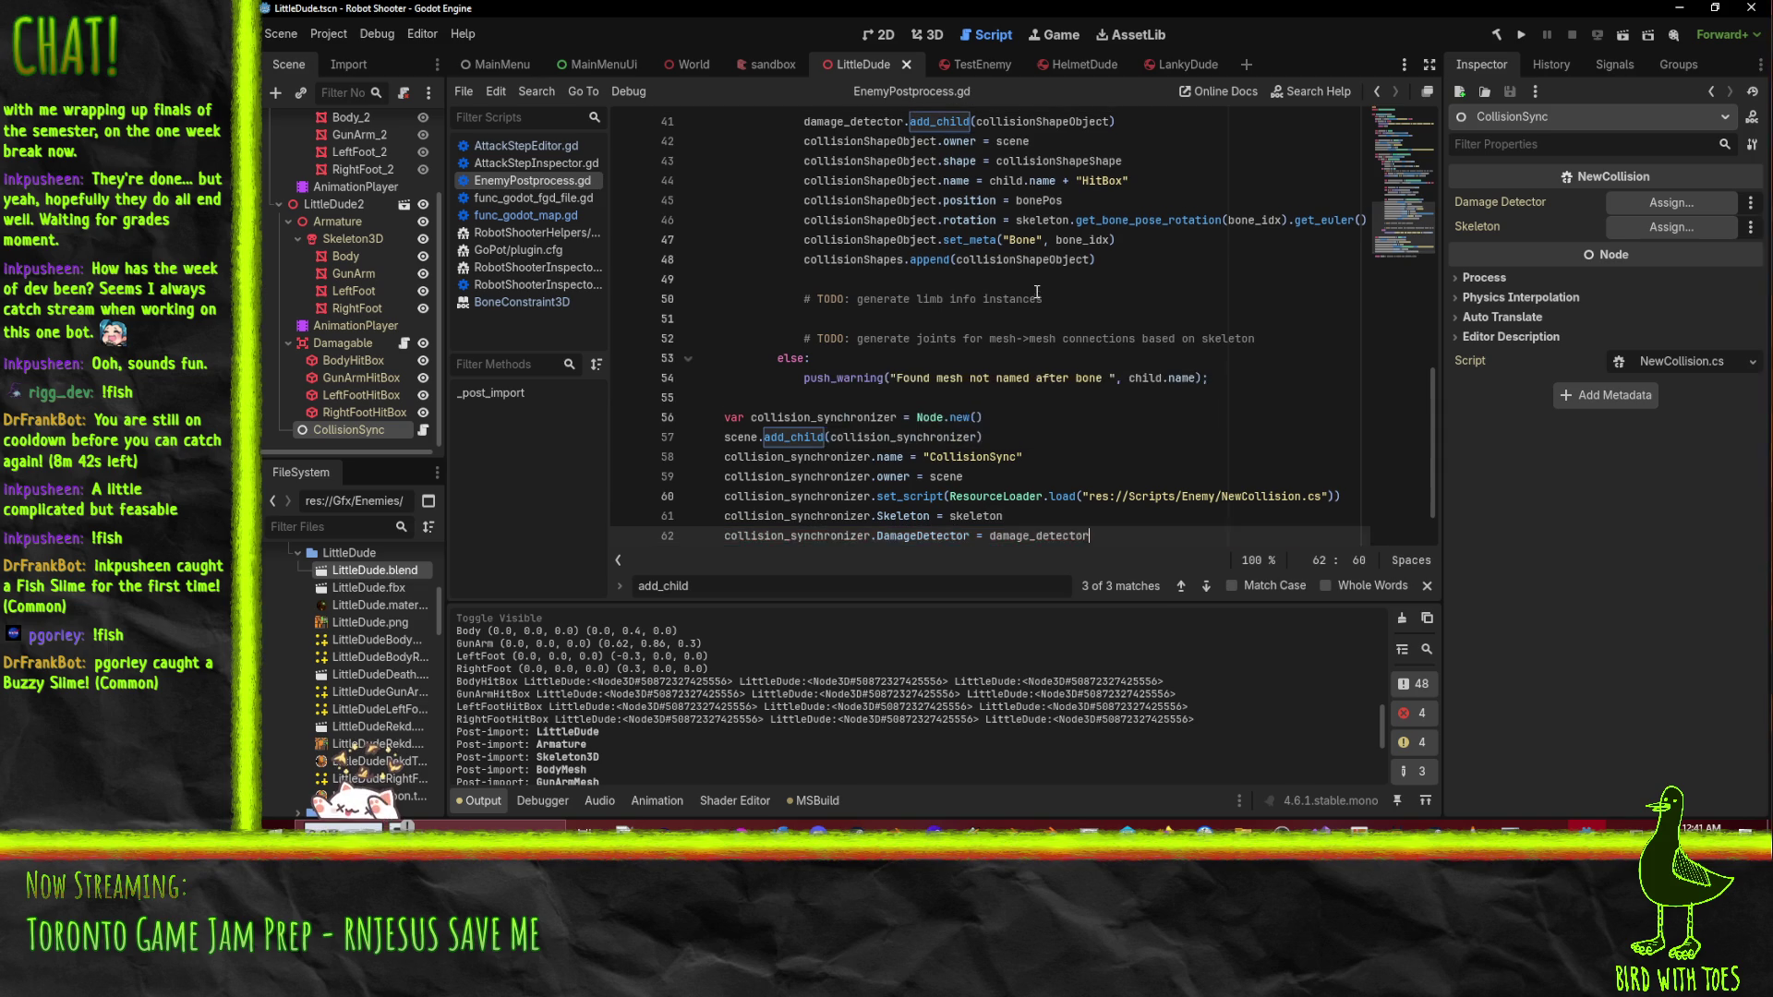
pyautogui.click(1051, 280)
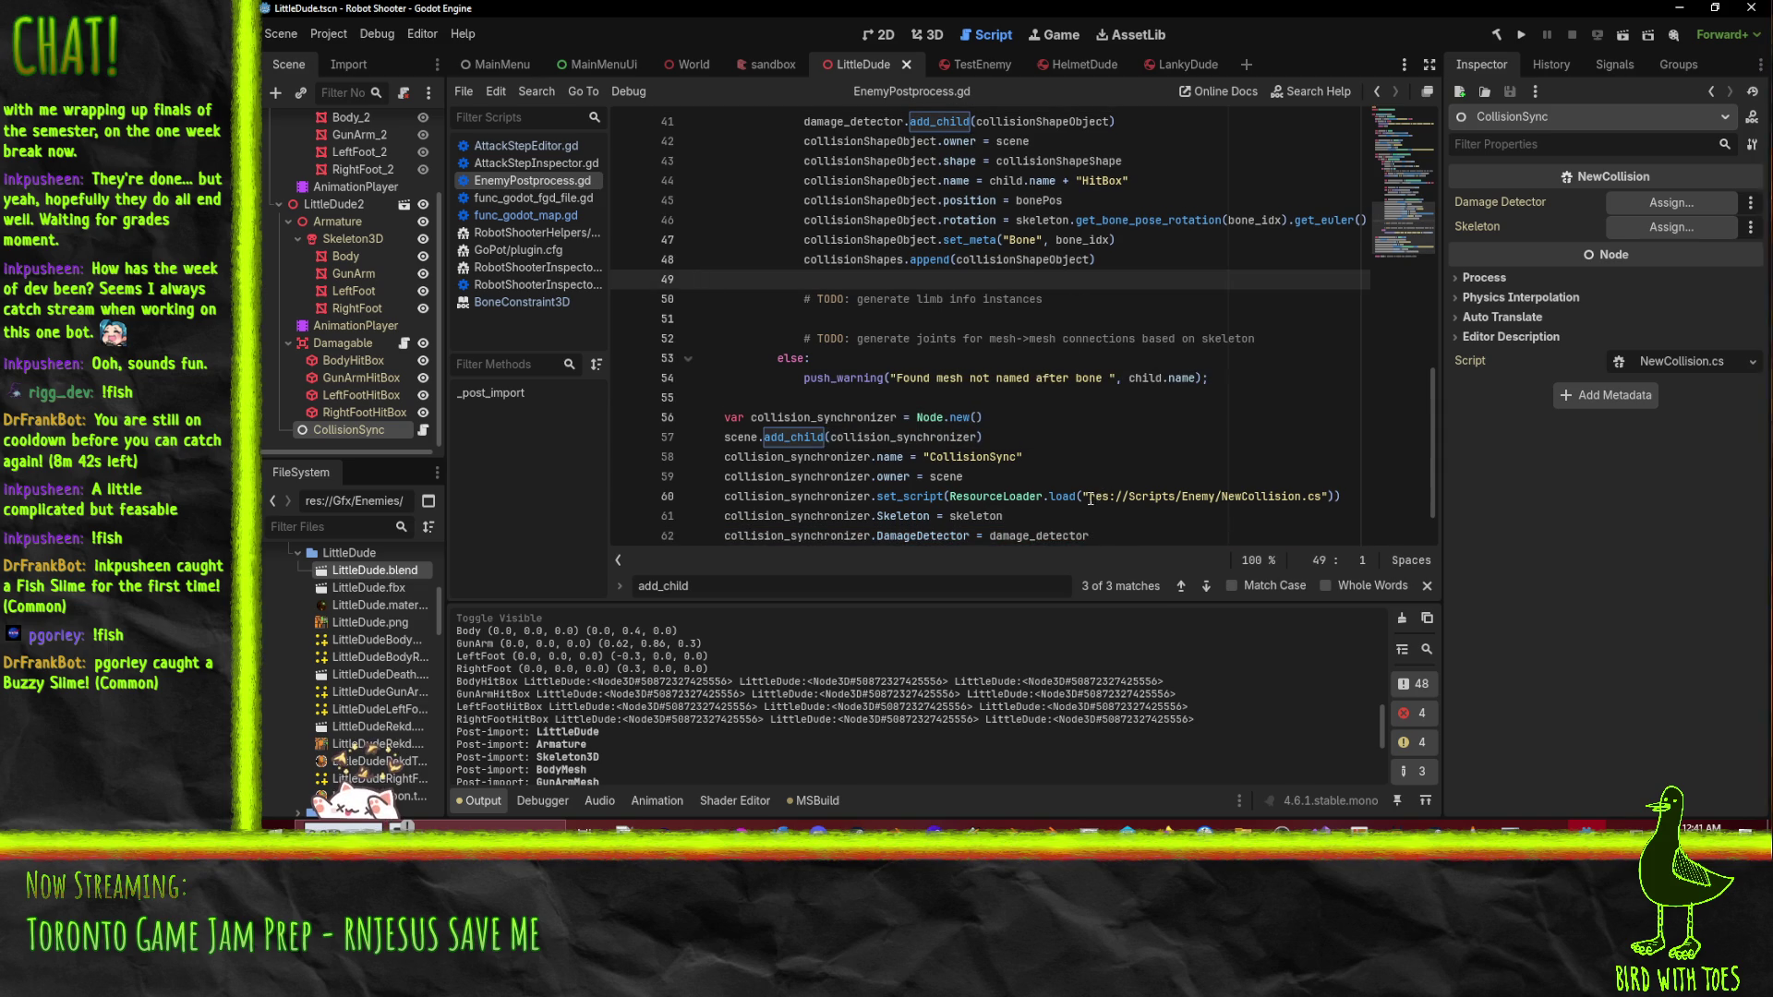
pyautogui.moveTo(1037, 503)
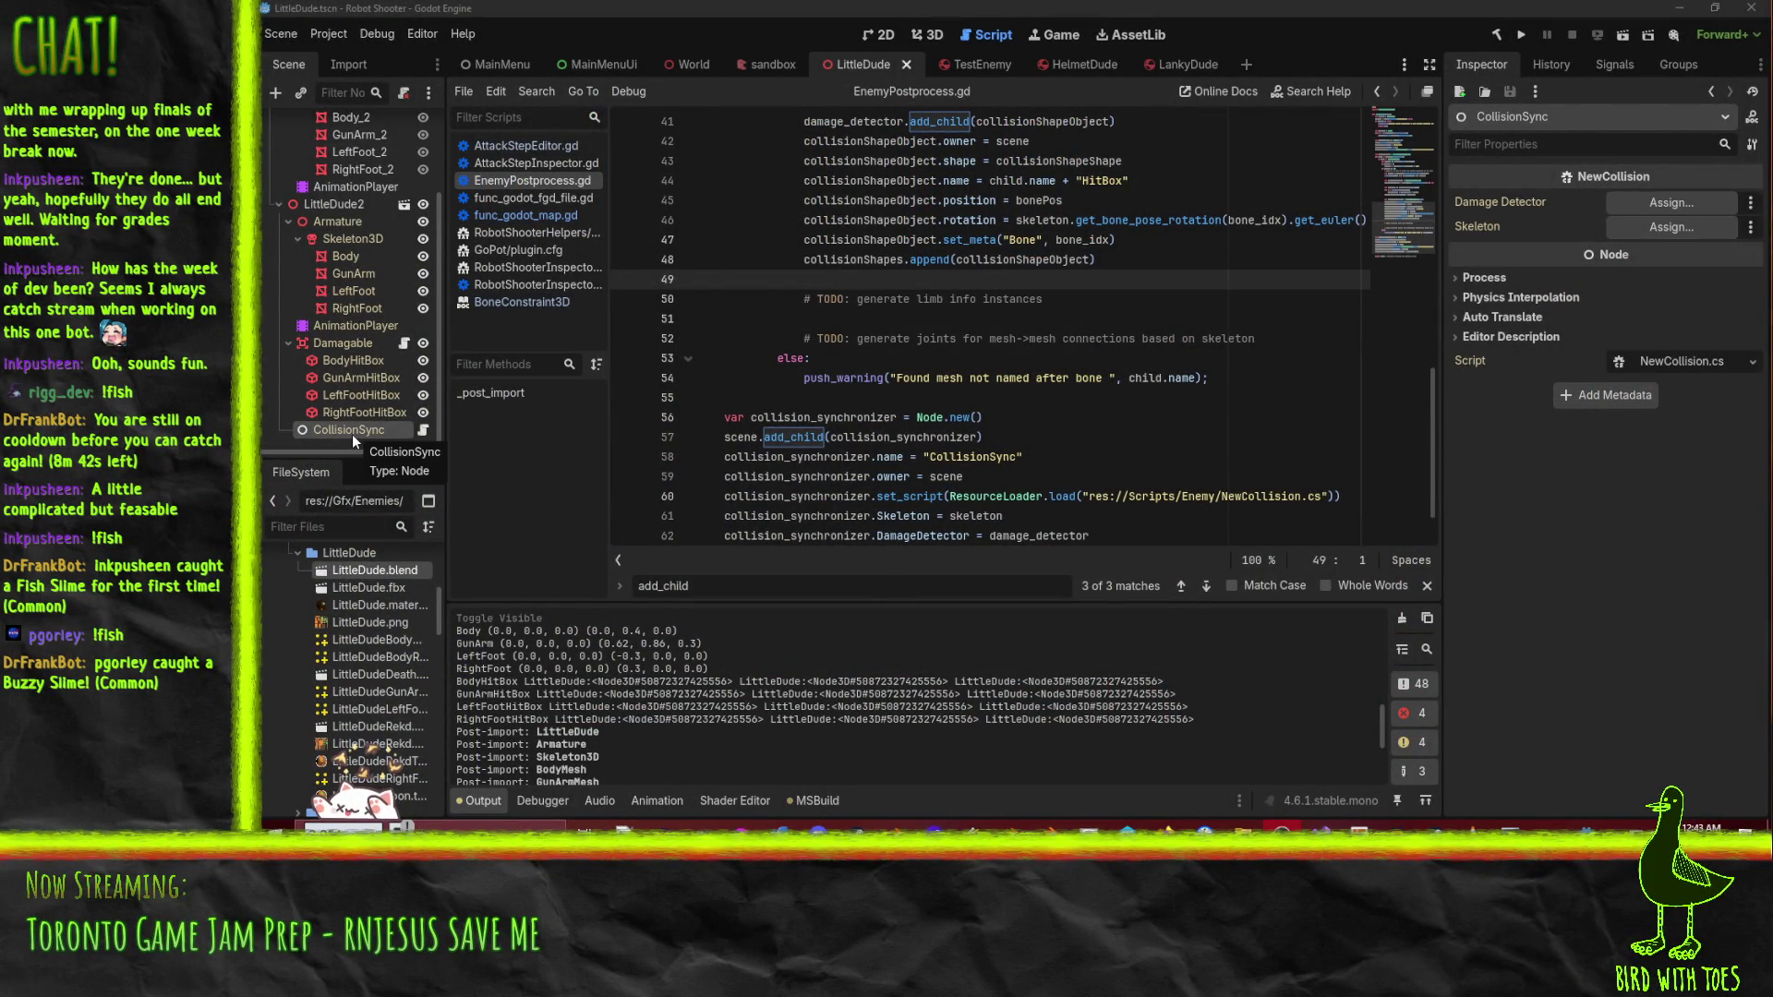
# - Inspect the Damagable and AnimationPlayer nodes and show LittleDude2 in the 3D viewport
pyautogui.click(338, 345)
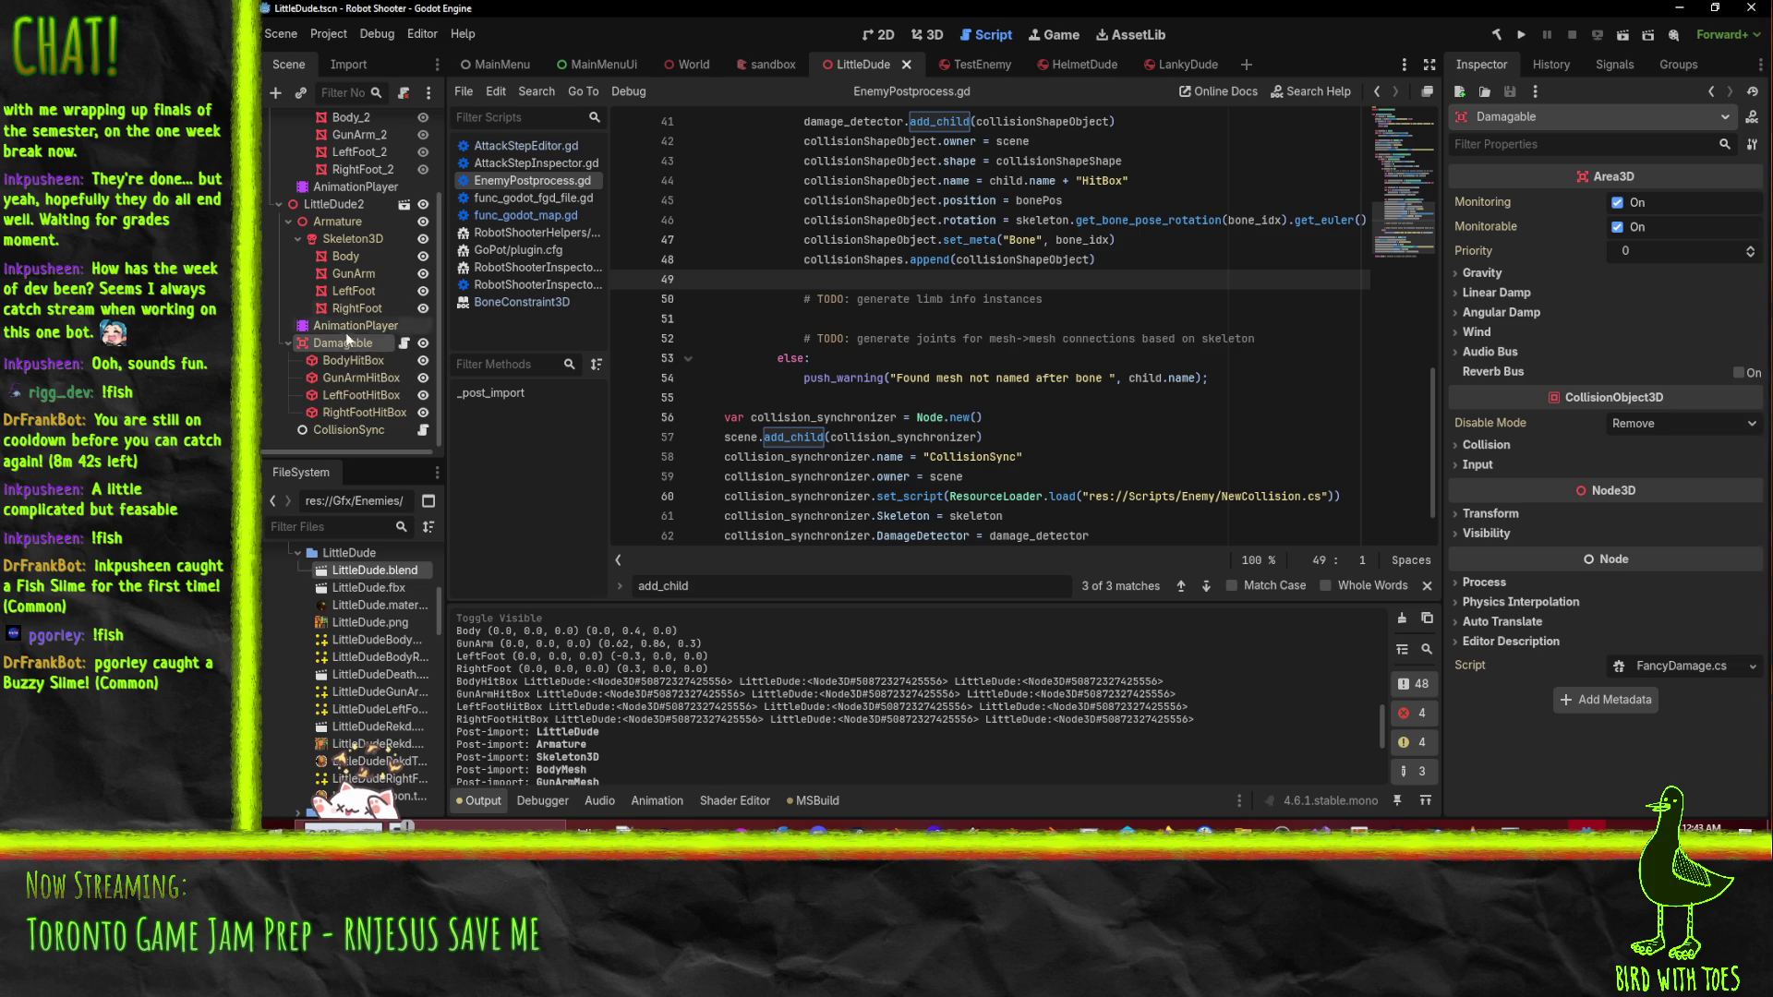
pyautogui.click(340, 323)
pyautogui.click(352, 199)
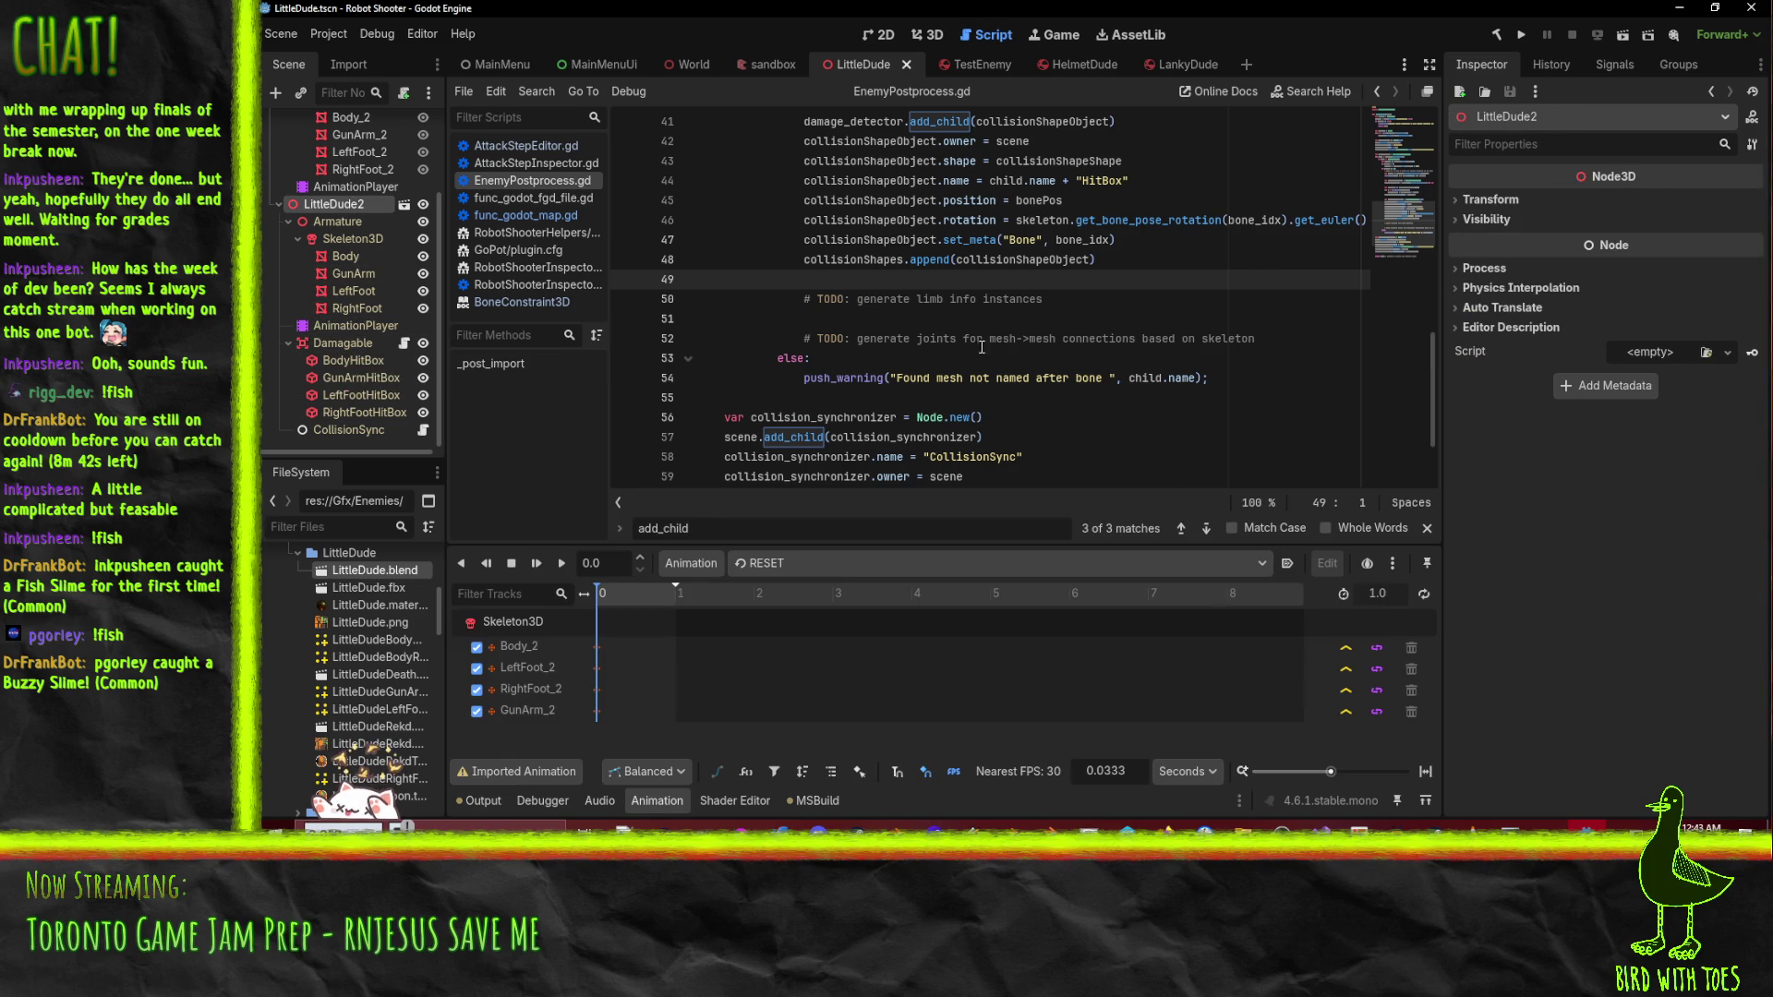
pyautogui.click(928, 37)
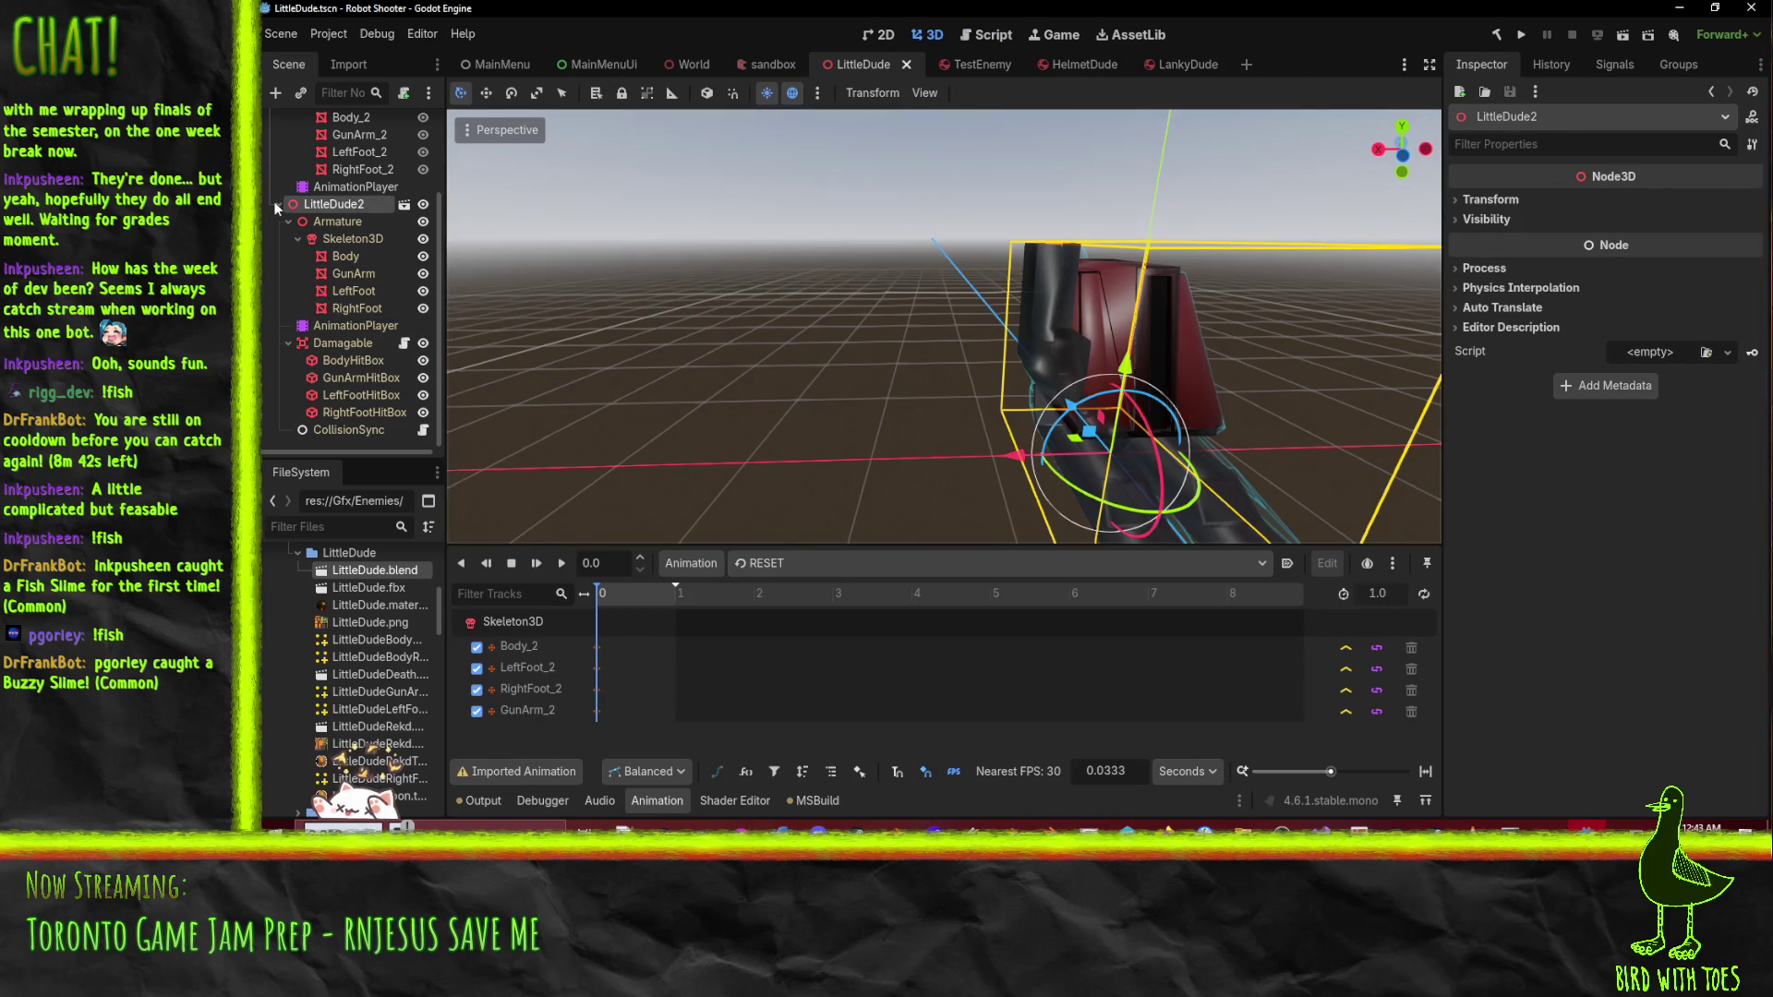
# - Play LittleDude2's Walk animation, orbit around it, and check CollisionSync's still-unassigned properties
pyautogui.click(356, 325)
pyautogui.click(822, 564)
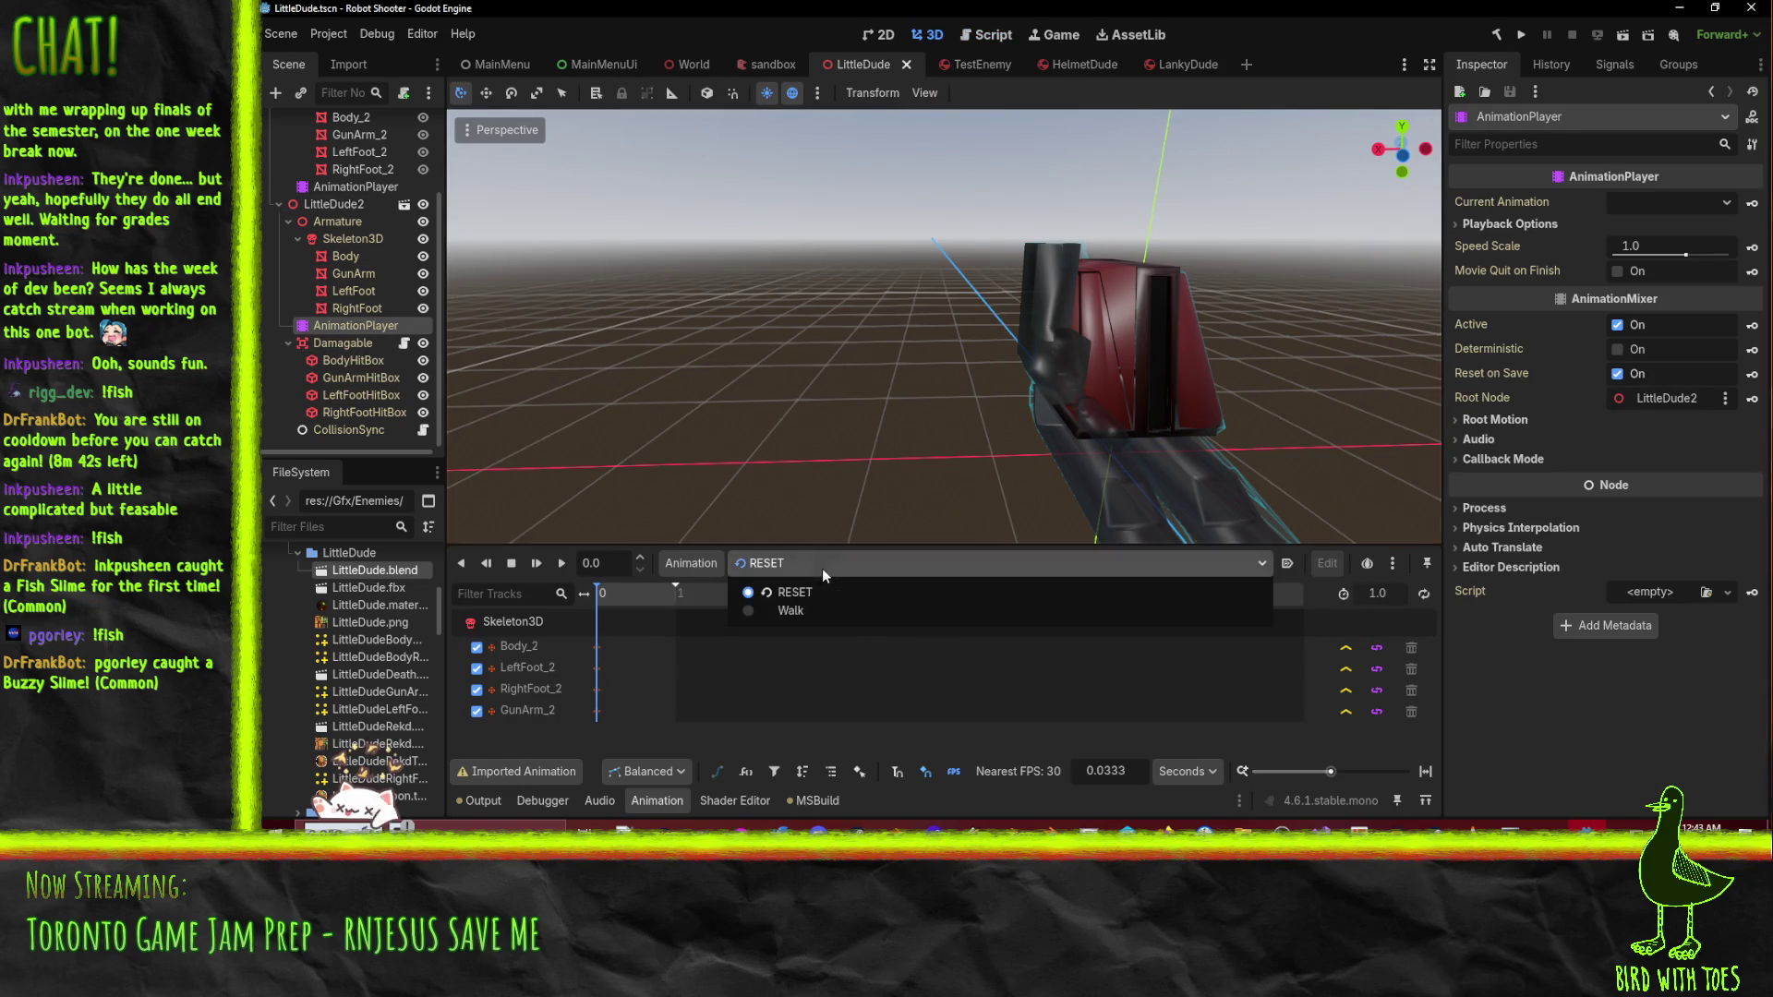
pyautogui.click(767, 610)
pyautogui.click(563, 565)
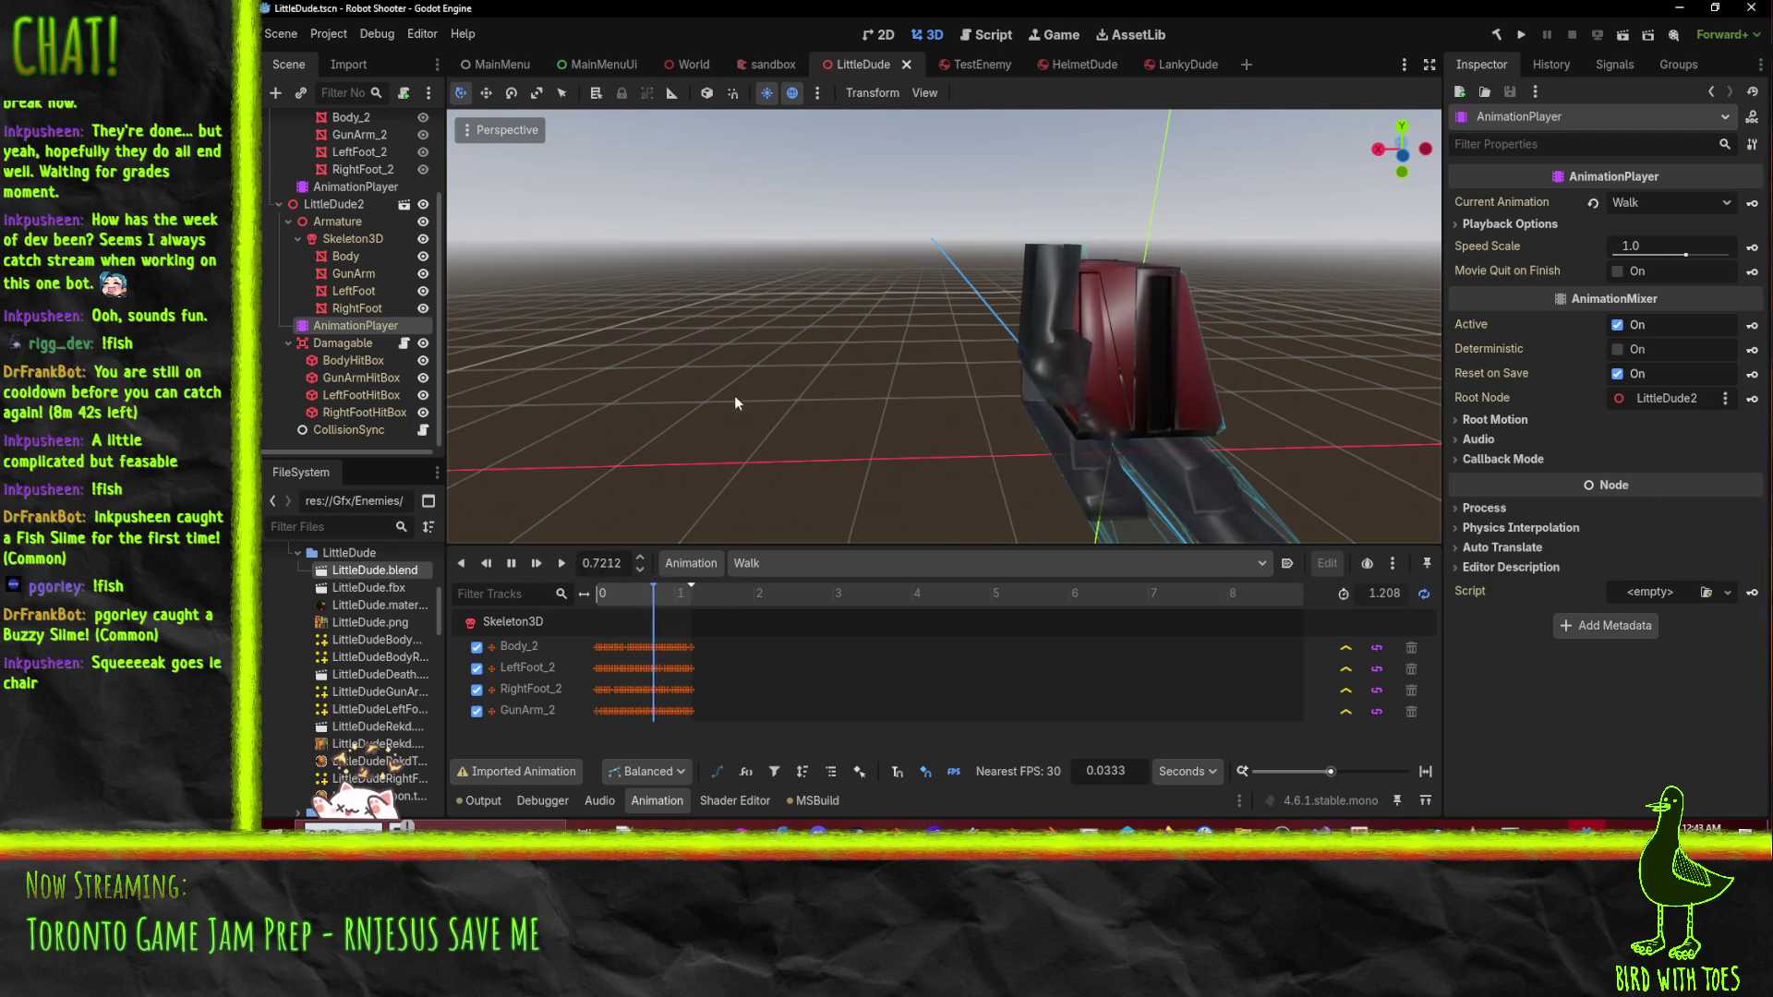
pyautogui.moveTo(739, 409); pyautogui.dragTo(978, 424)
pyautogui.moveTo(855, 384)
pyautogui.mouseDown()
pyautogui.moveTo(948, 324)
pyautogui.moveTo(870, 295)
pyautogui.mouseUp()
pyautogui.click(381, 430)
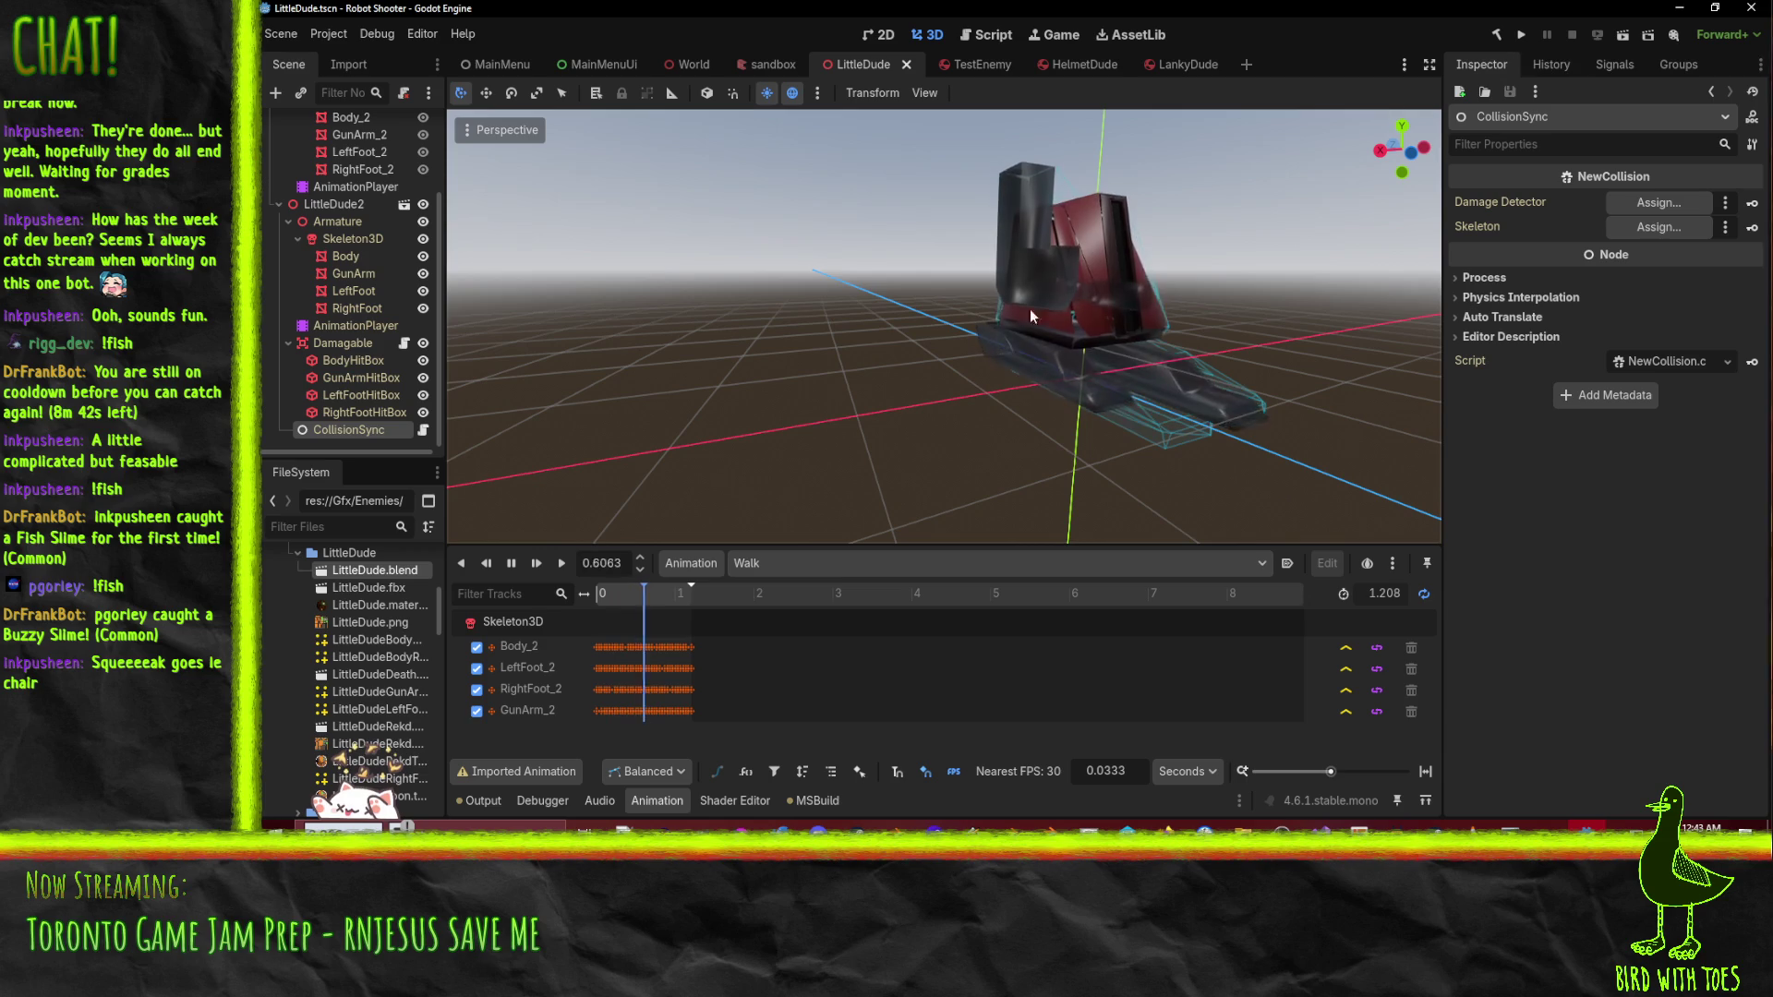
# - Pause the animation, reimport LittleDude.blend, and follow the Output error to line 61 of EnemyPostprocess.gd
pyautogui.click(511, 562)
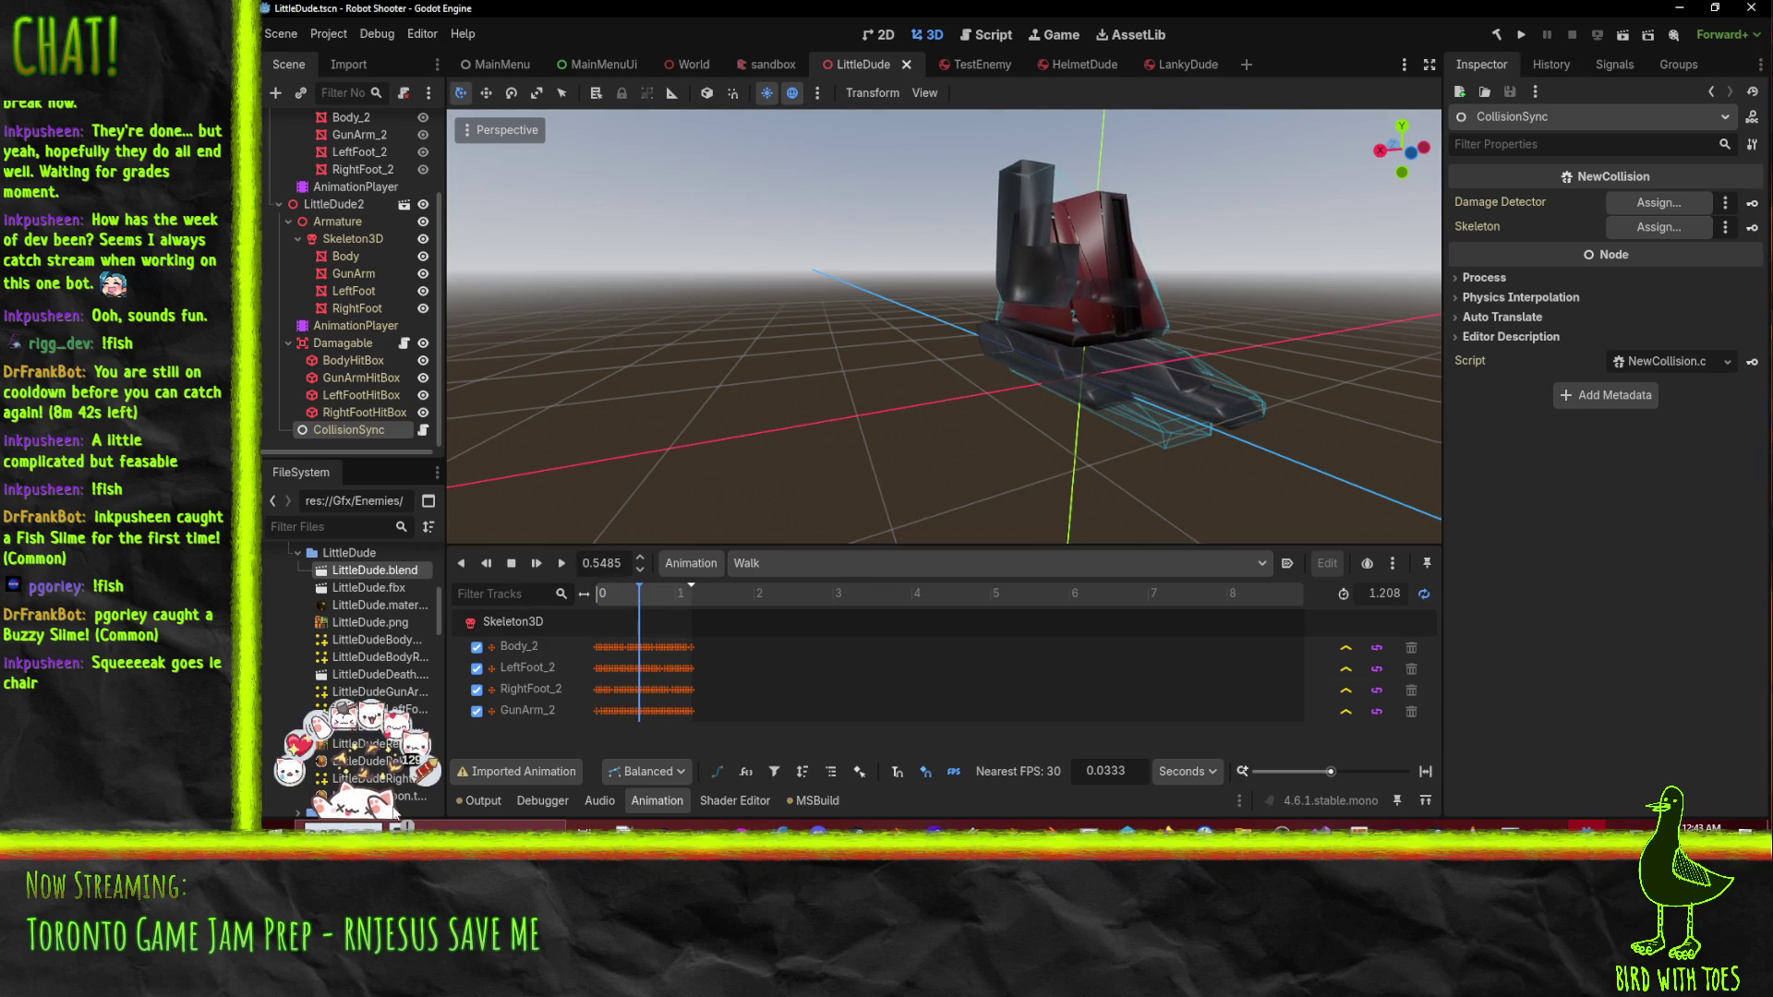
pyautogui.rightClick(401, 574)
pyautogui.click(530, 740)
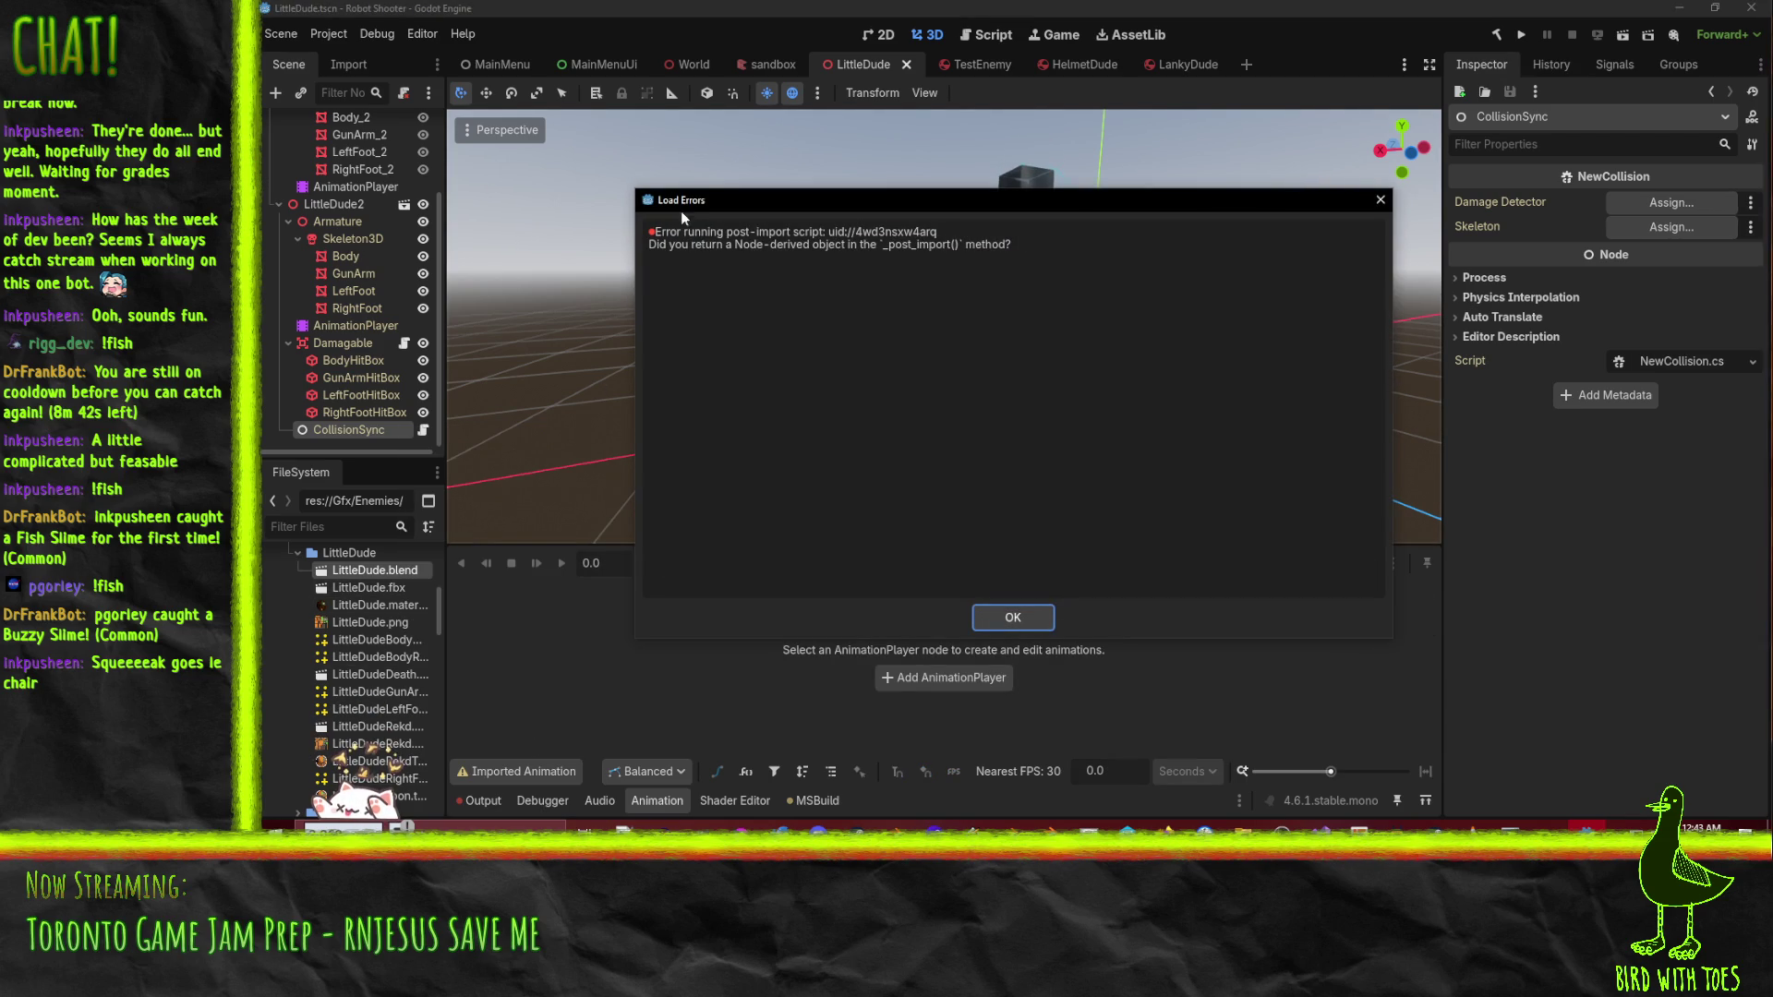
pyautogui.click(1013, 617)
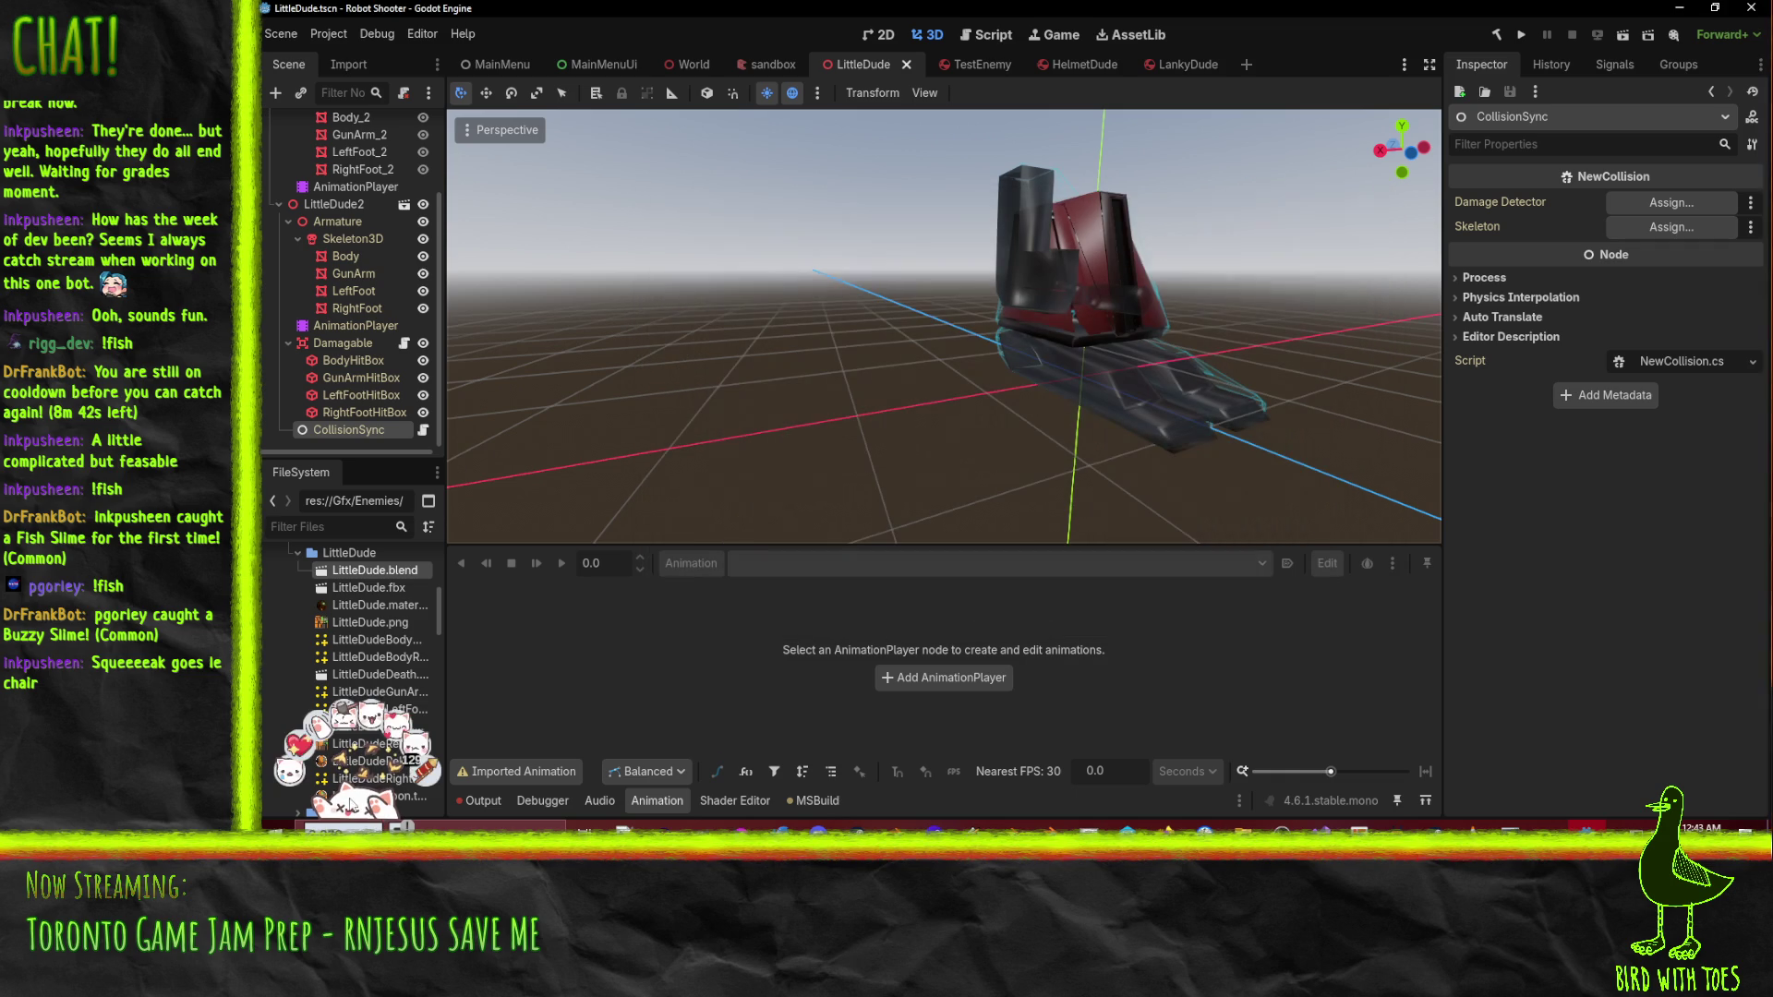
pyautogui.click(471, 801)
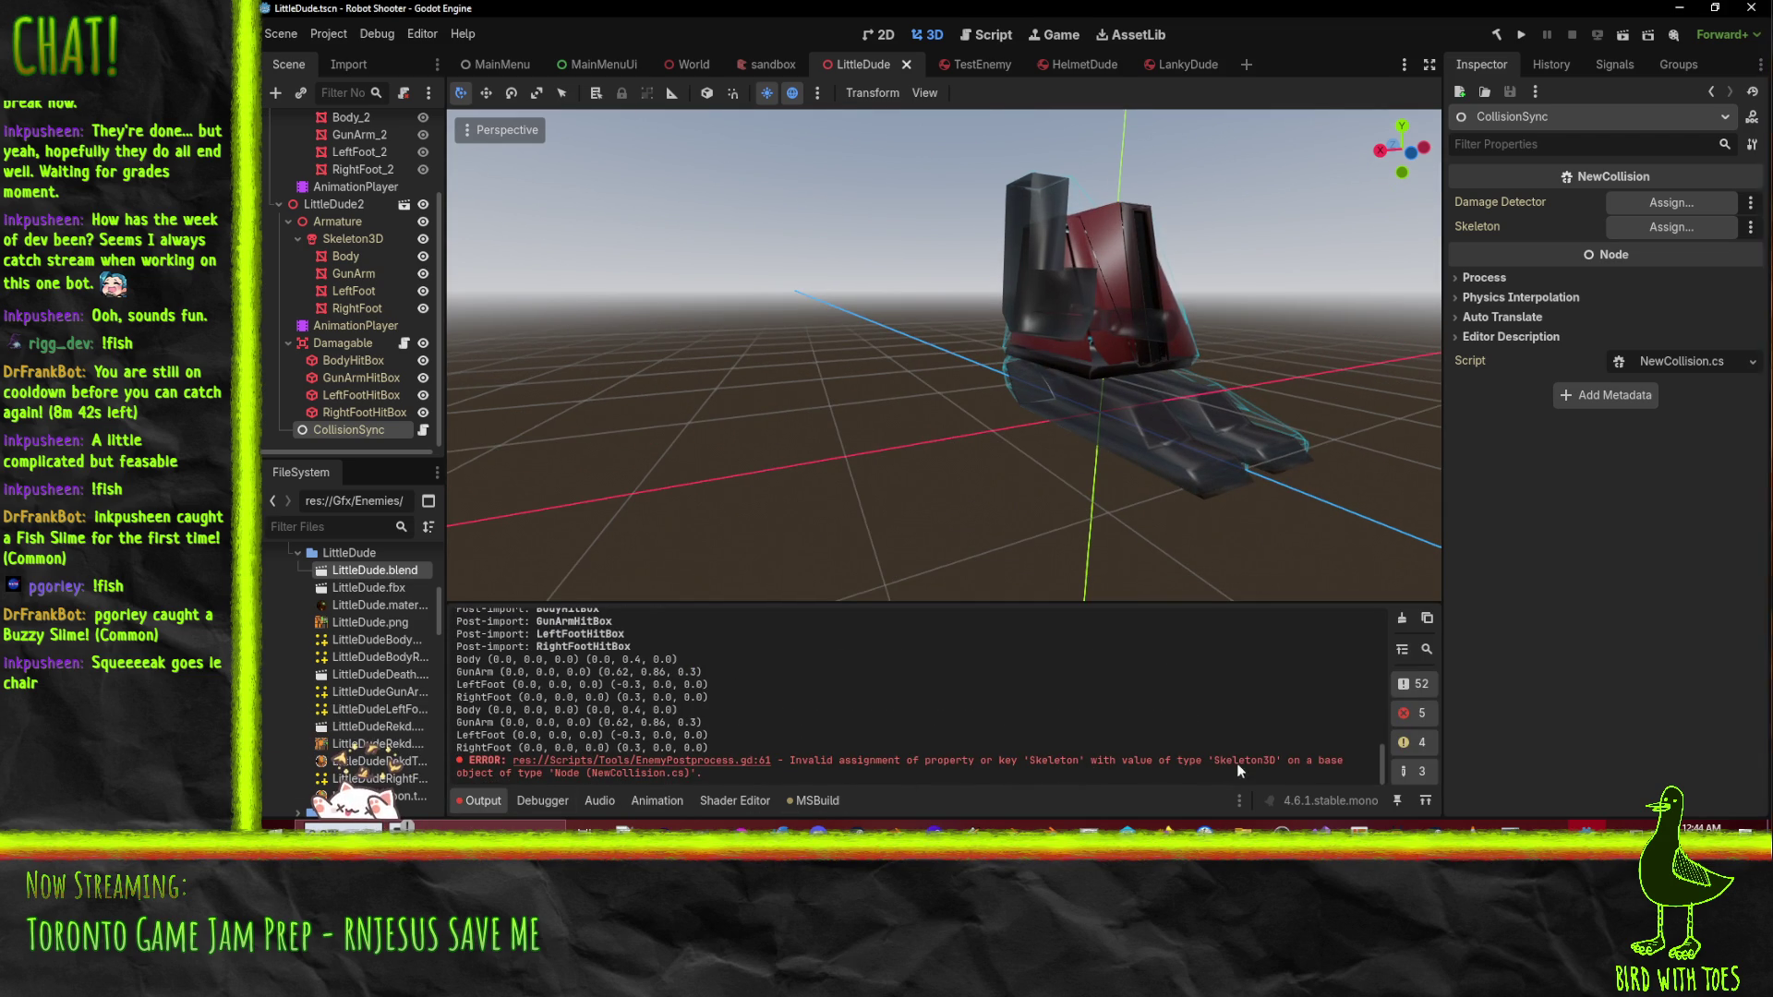
pyautogui.click(635, 763)
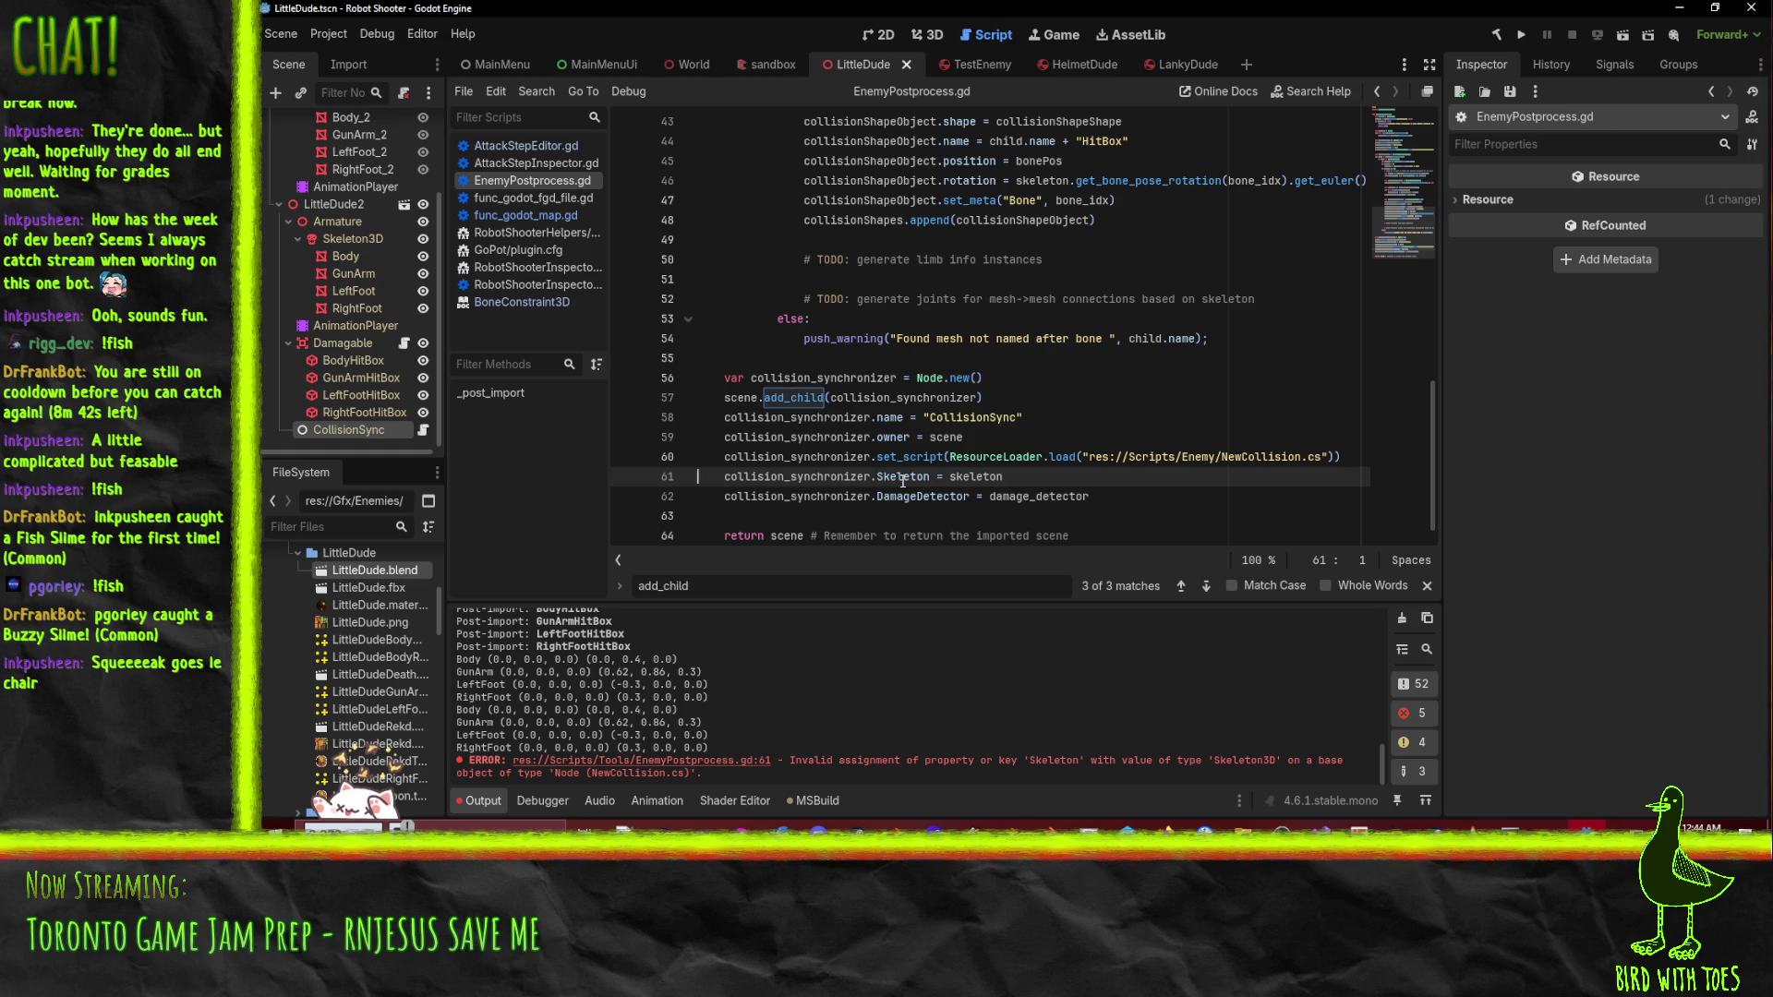
# - Change line 61 to collision_synchronizer.set("Skeleton", skeleton) and save the script
pyautogui.moveTo(872, 483)
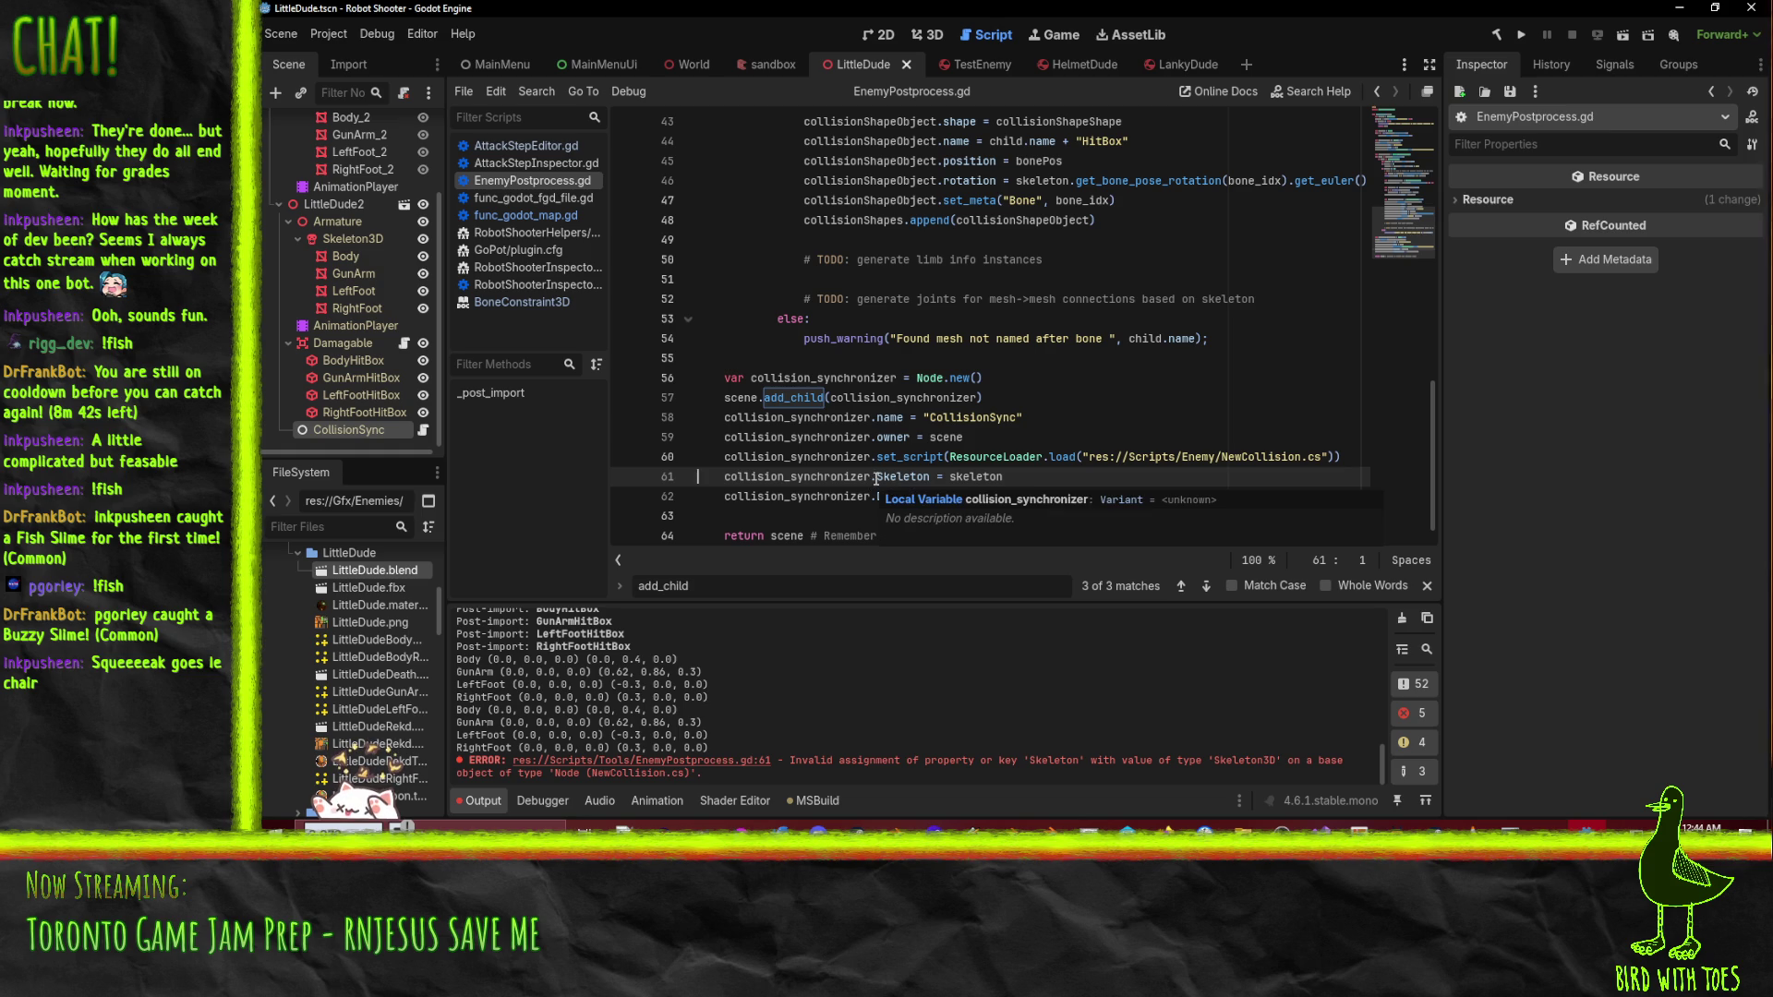
pyautogui.moveTo(912, 456)
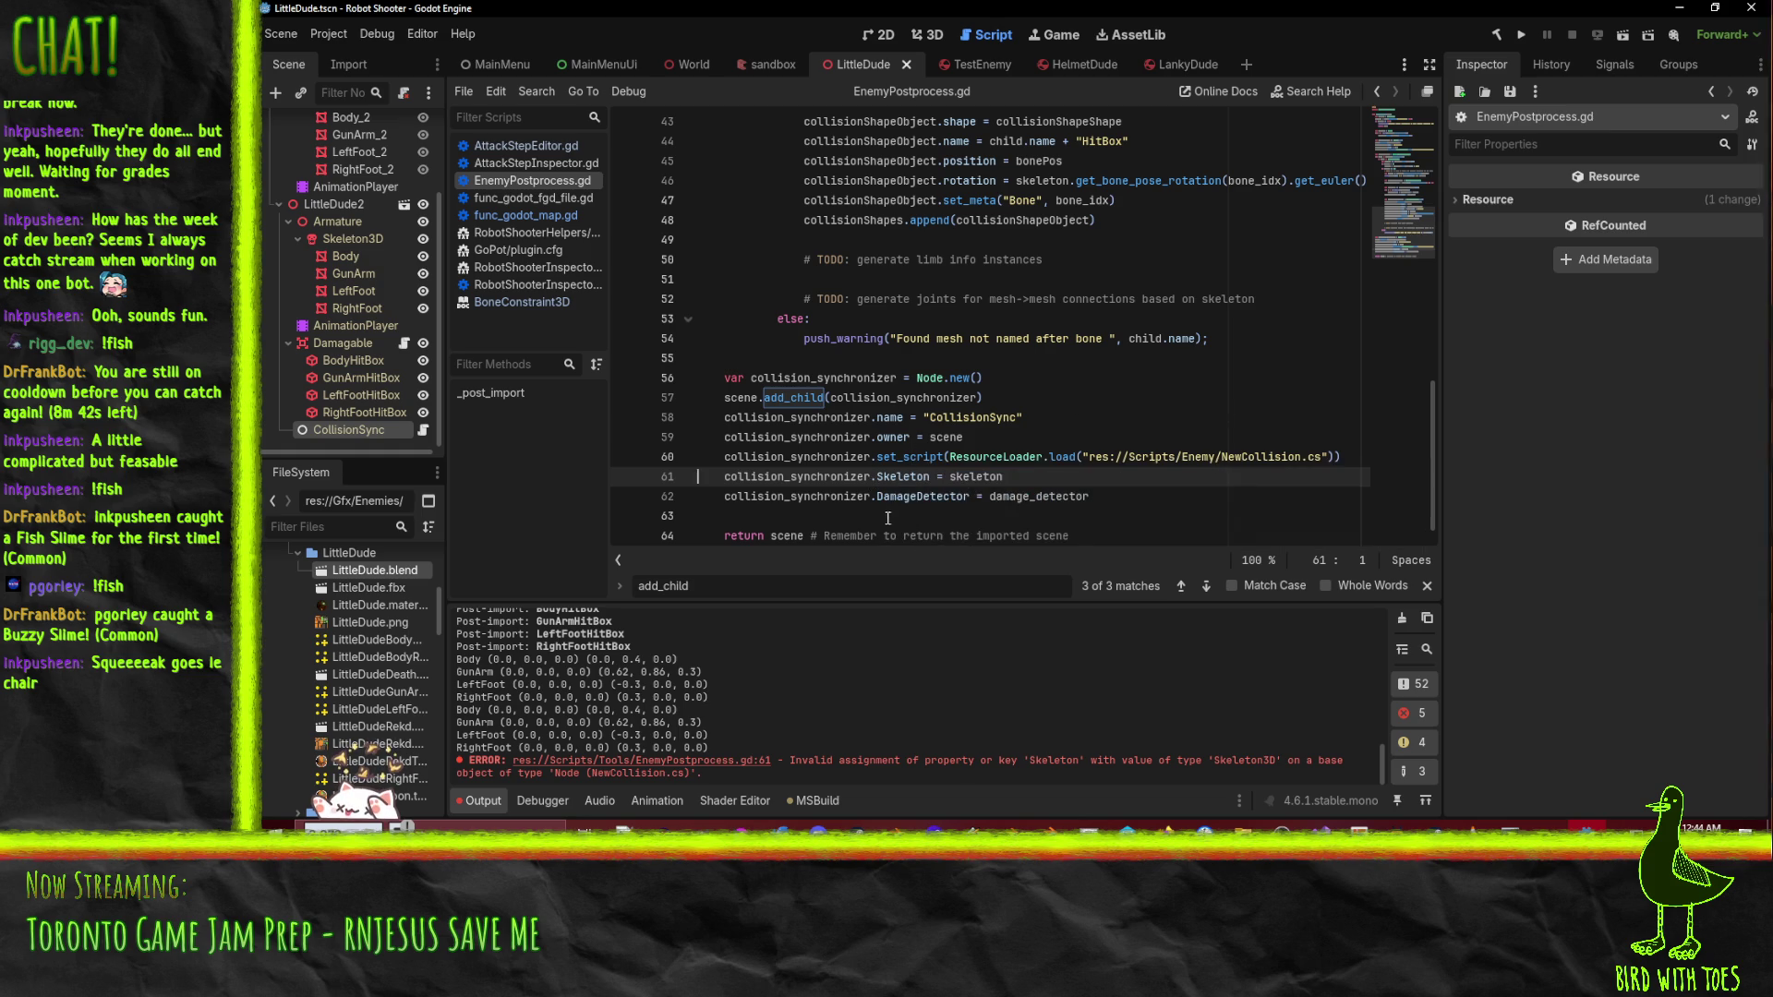
pyautogui.hotkey('ctrl', 'Right')
pyautogui.write('.set')
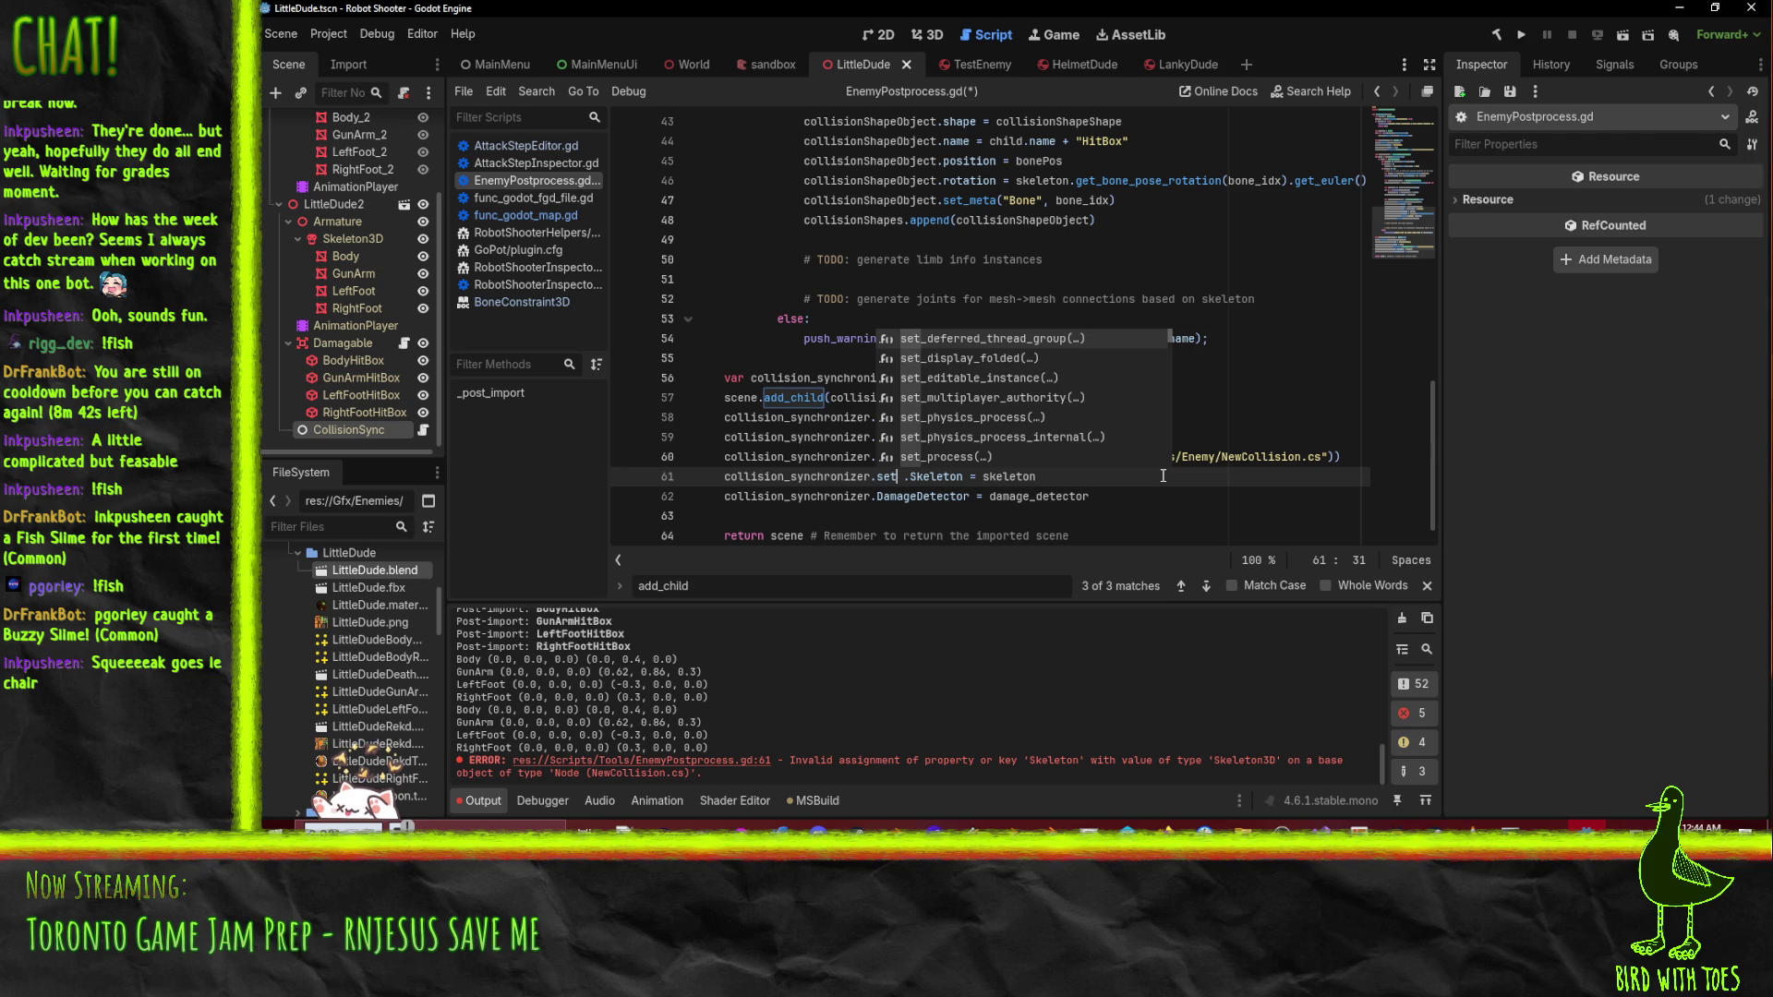
pyautogui.write('(')
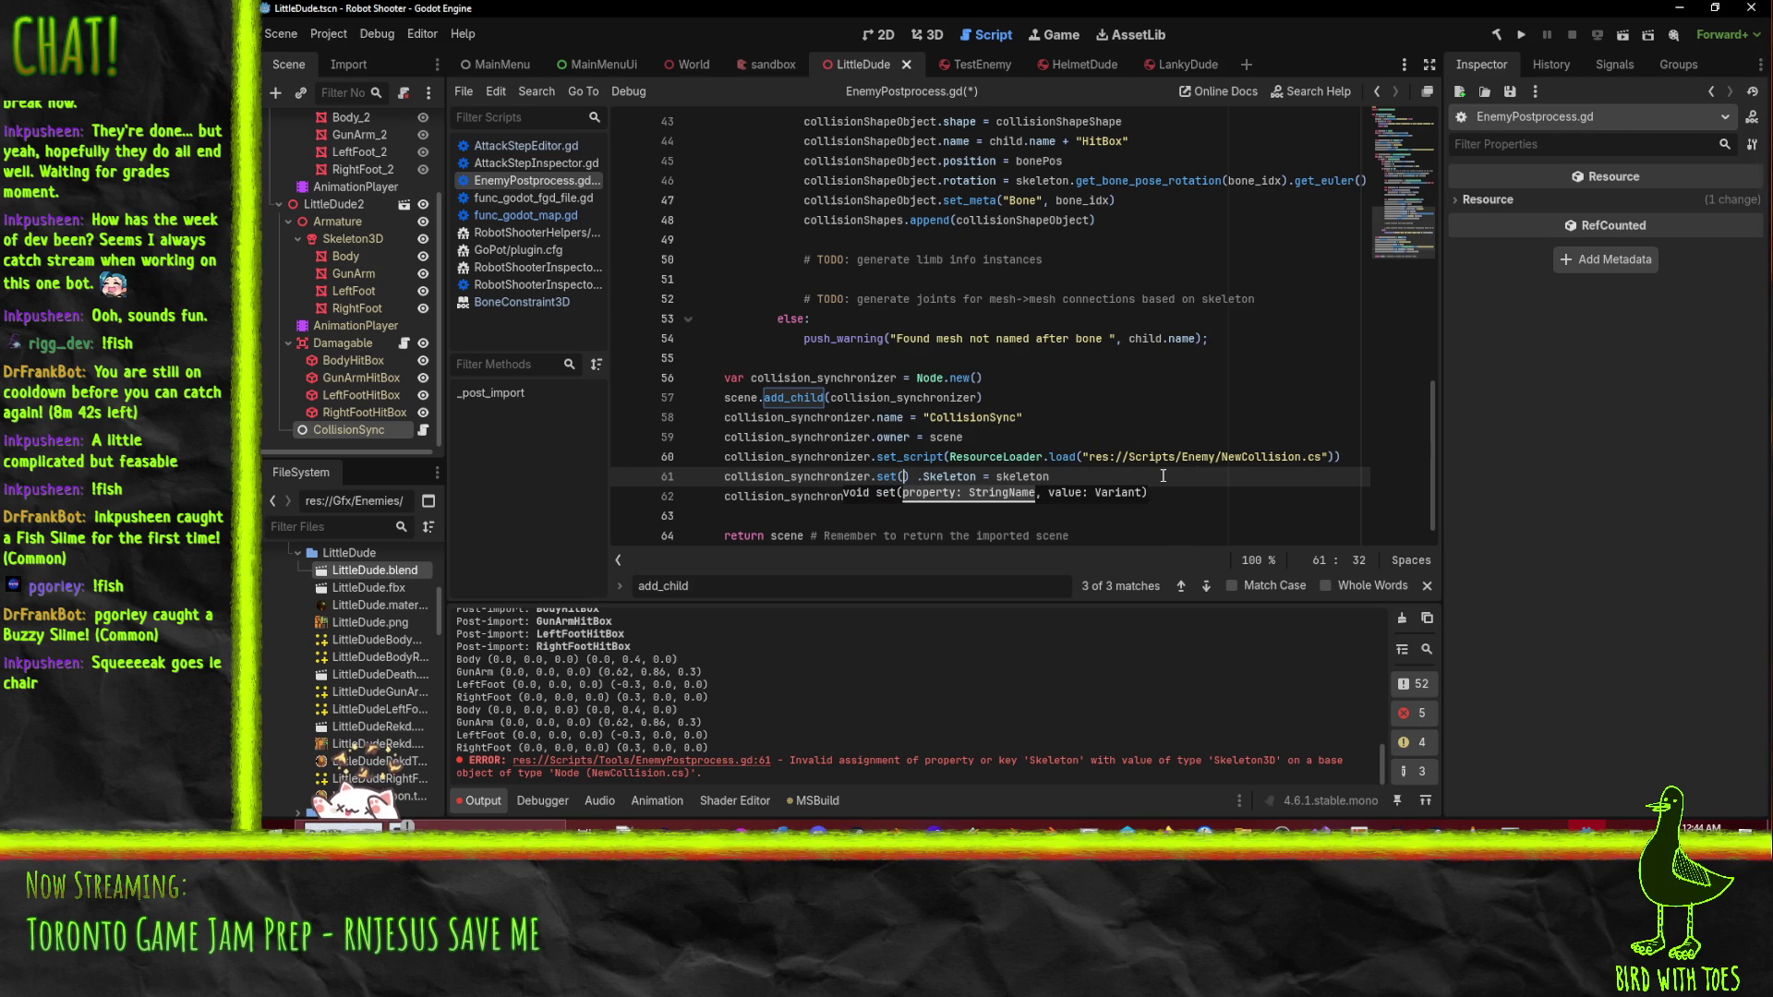
pyautogui.press('Delete')
pyautogui.press('Delete')
pyautogui.press('Delete')
pyautogui.write('"')
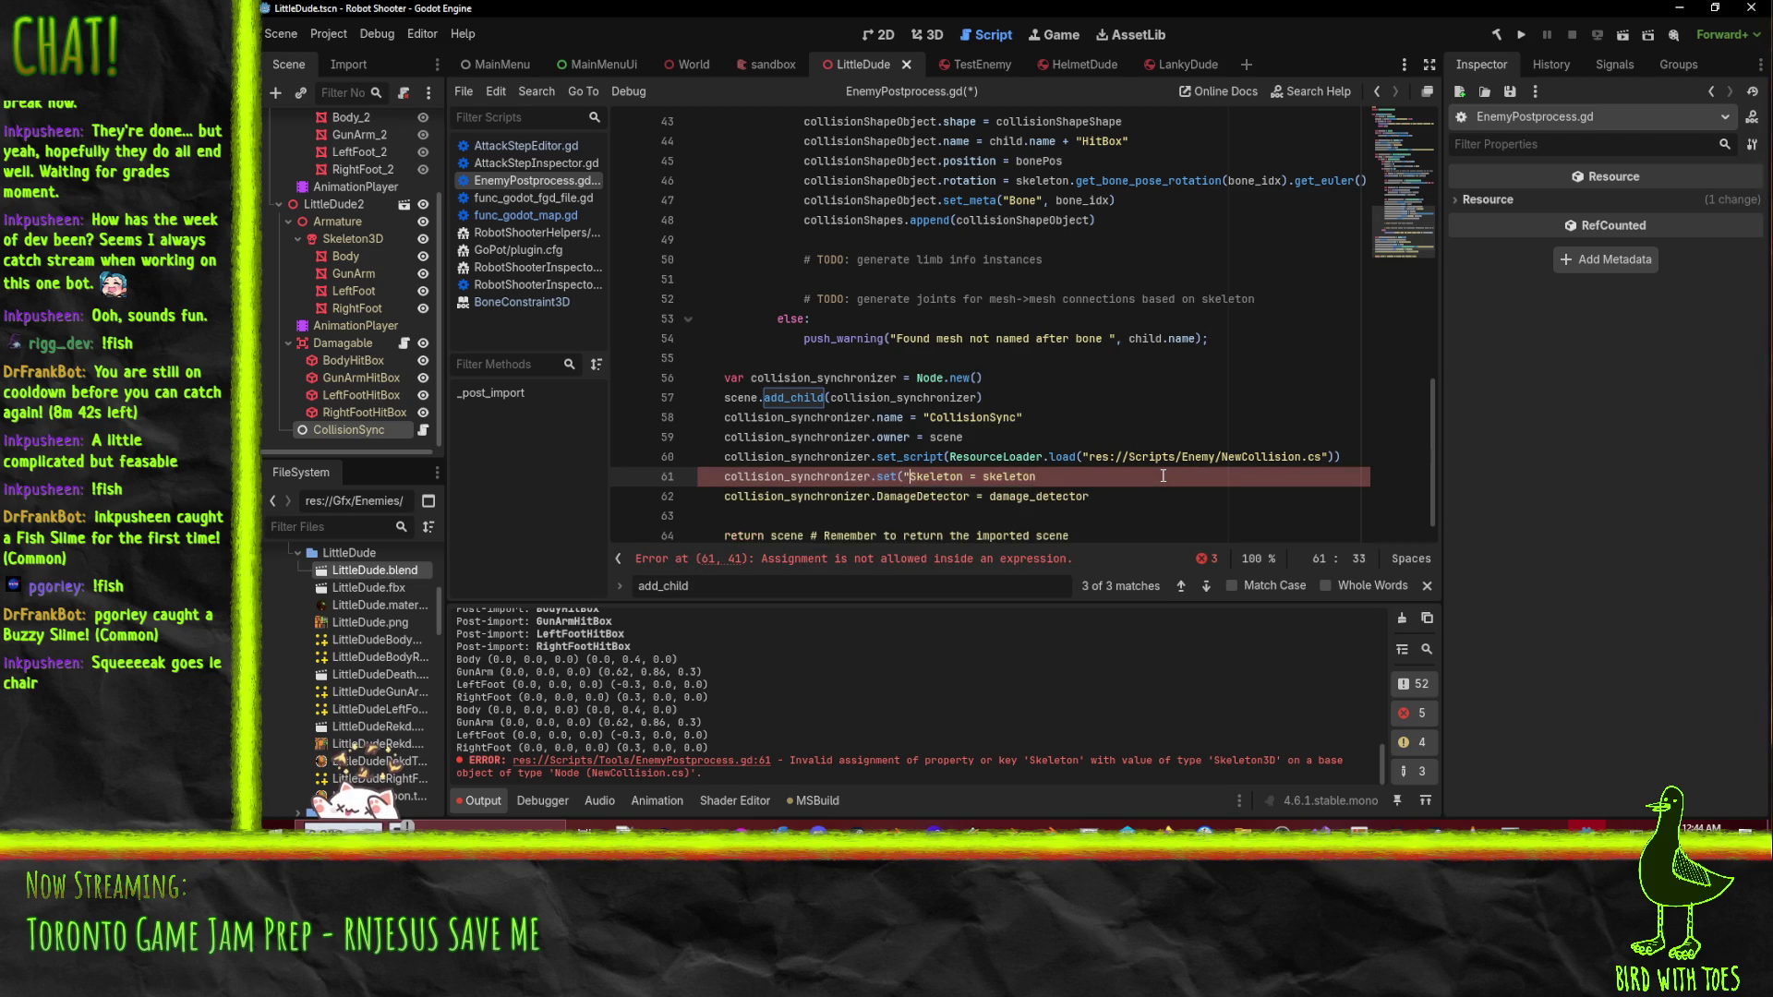
pyautogui.press('Right')
pyautogui.write('"')
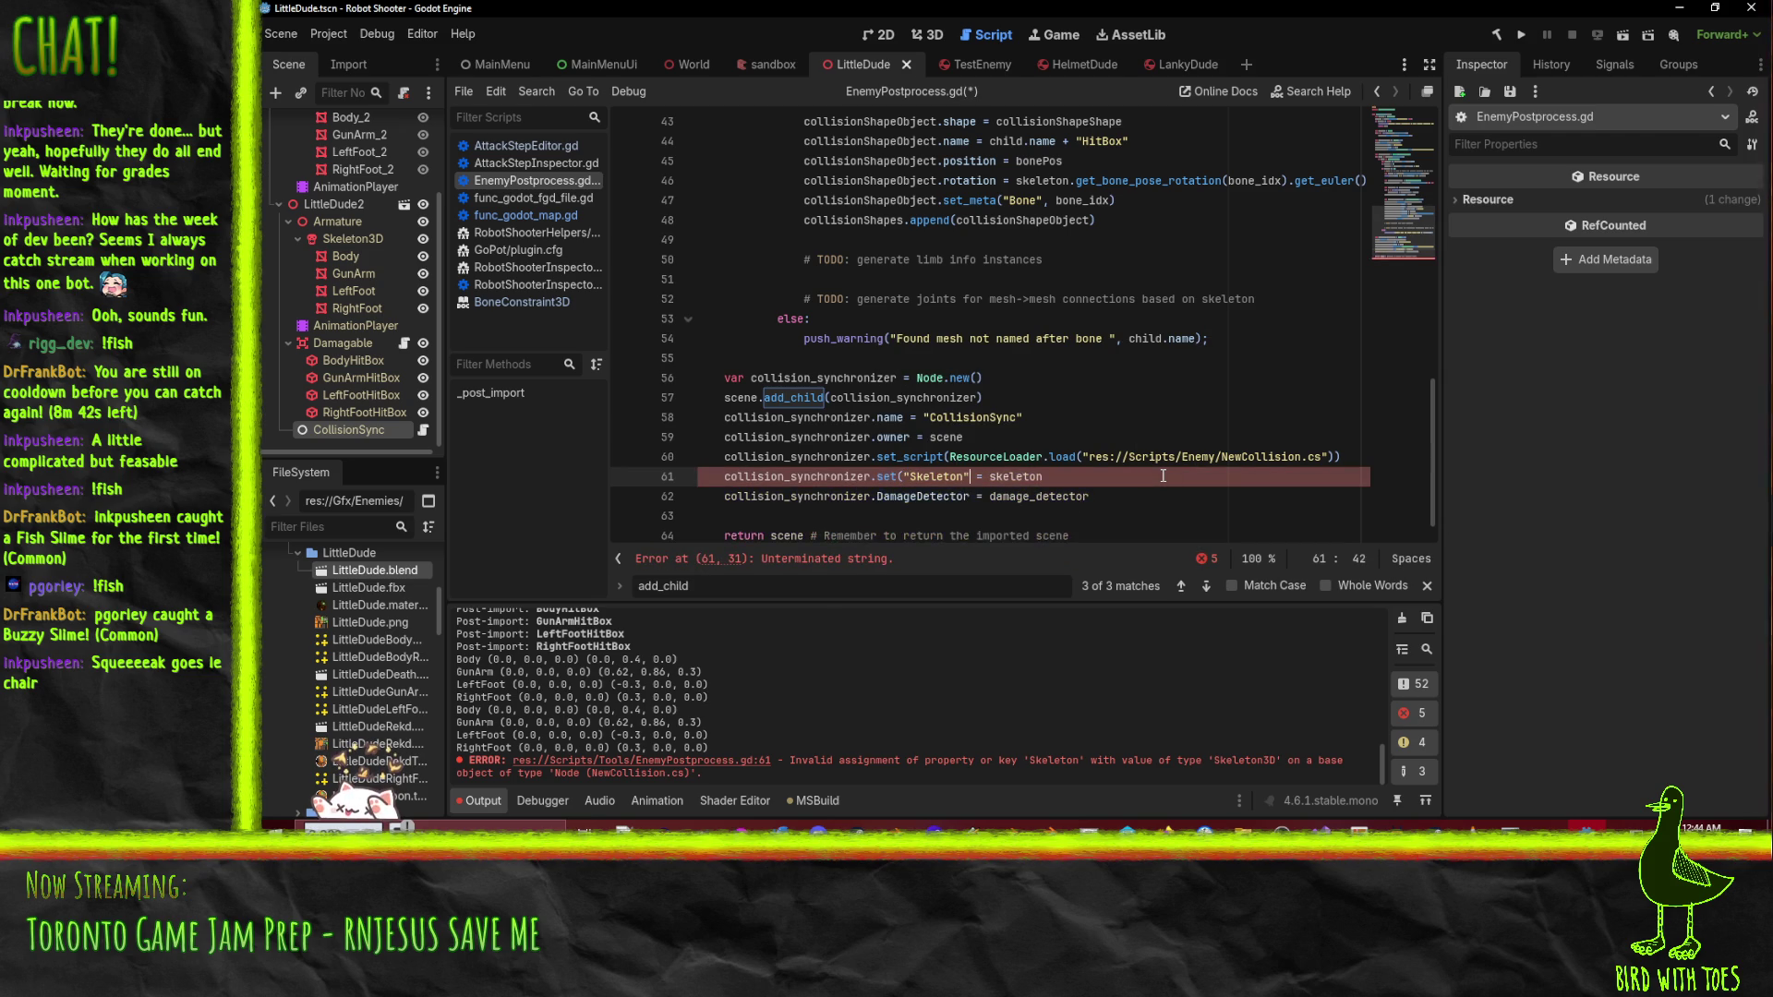
pyautogui.click(1163, 476)
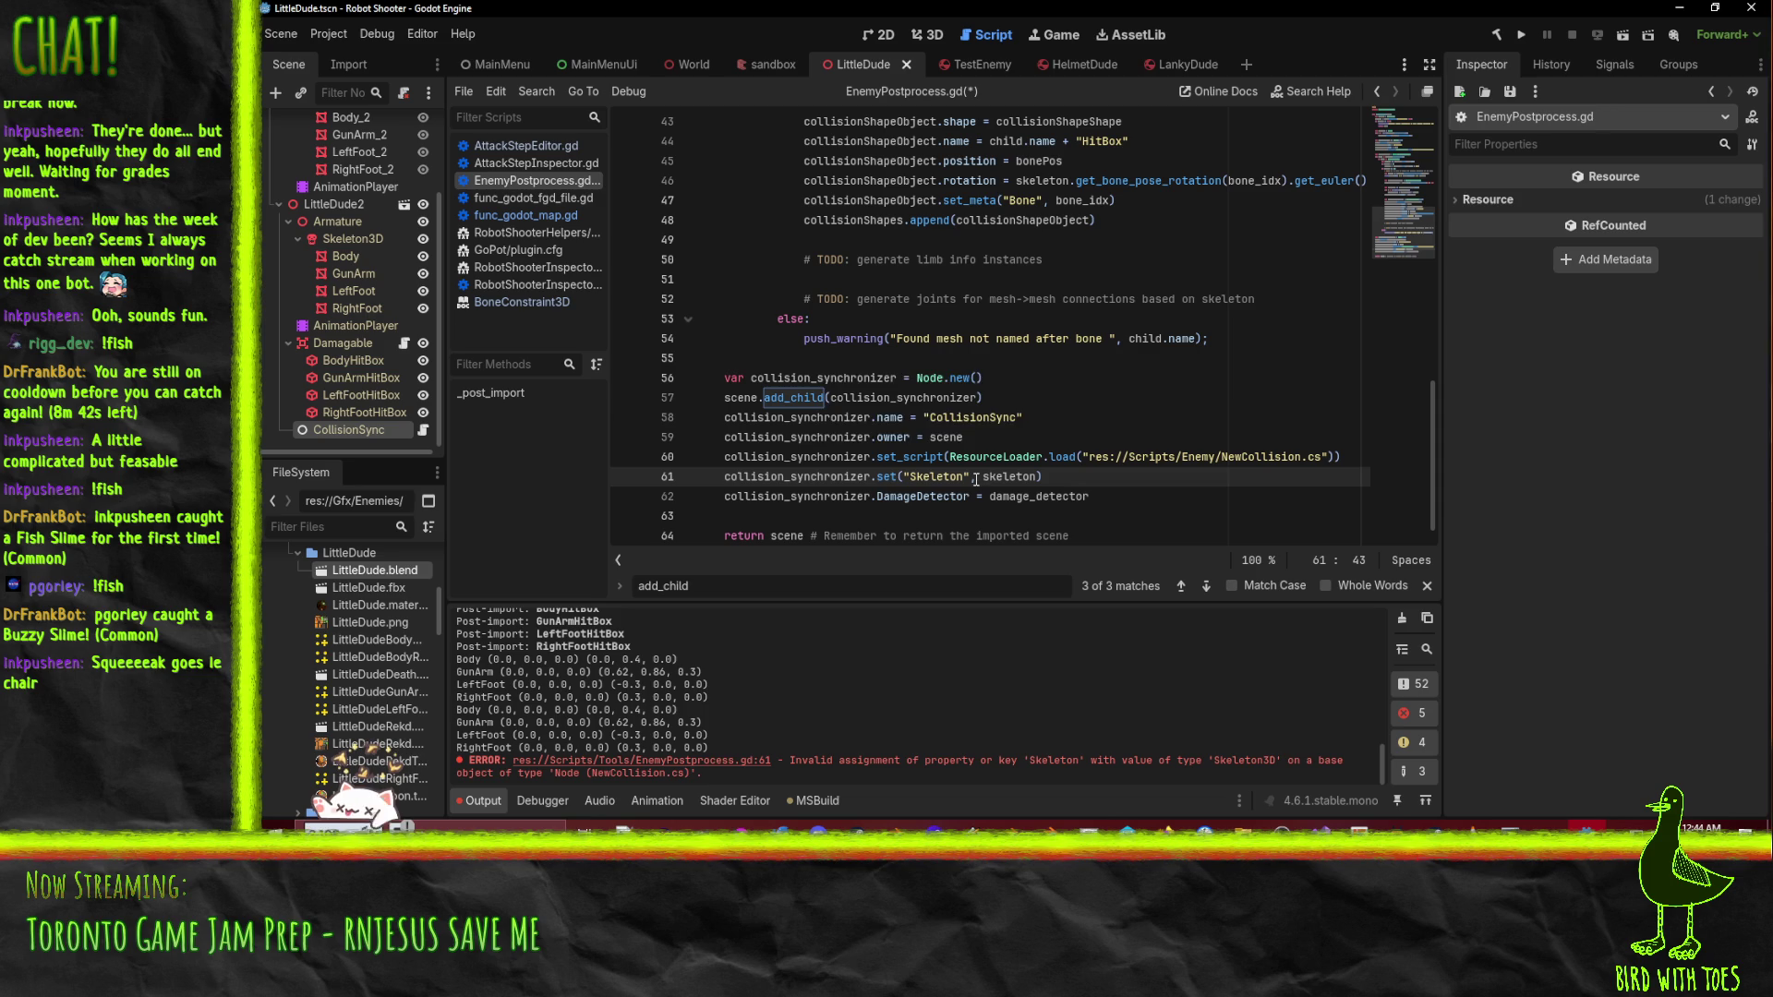
pyautogui.hotkey('ctrl', 's')
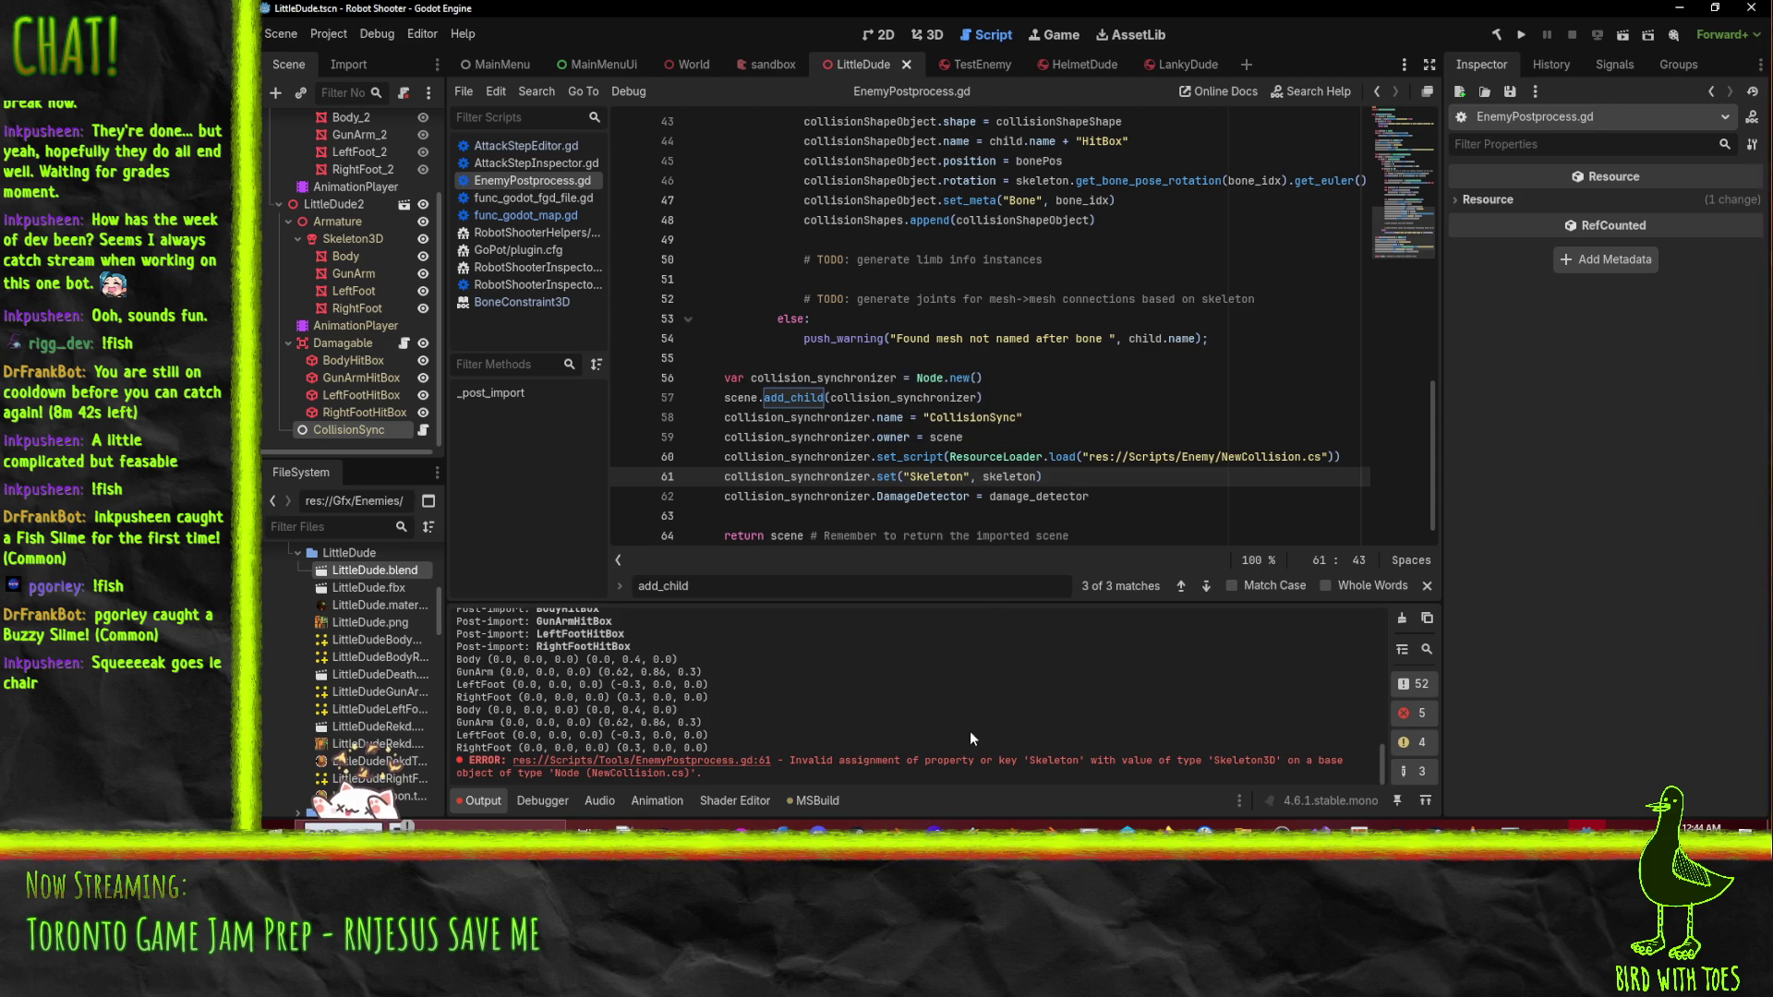
# - Reimport LittleDude.blend with the fixed Skeleton line and dismiss the load error
pyautogui.rightClick(378, 568)
pyautogui.click(534, 743)
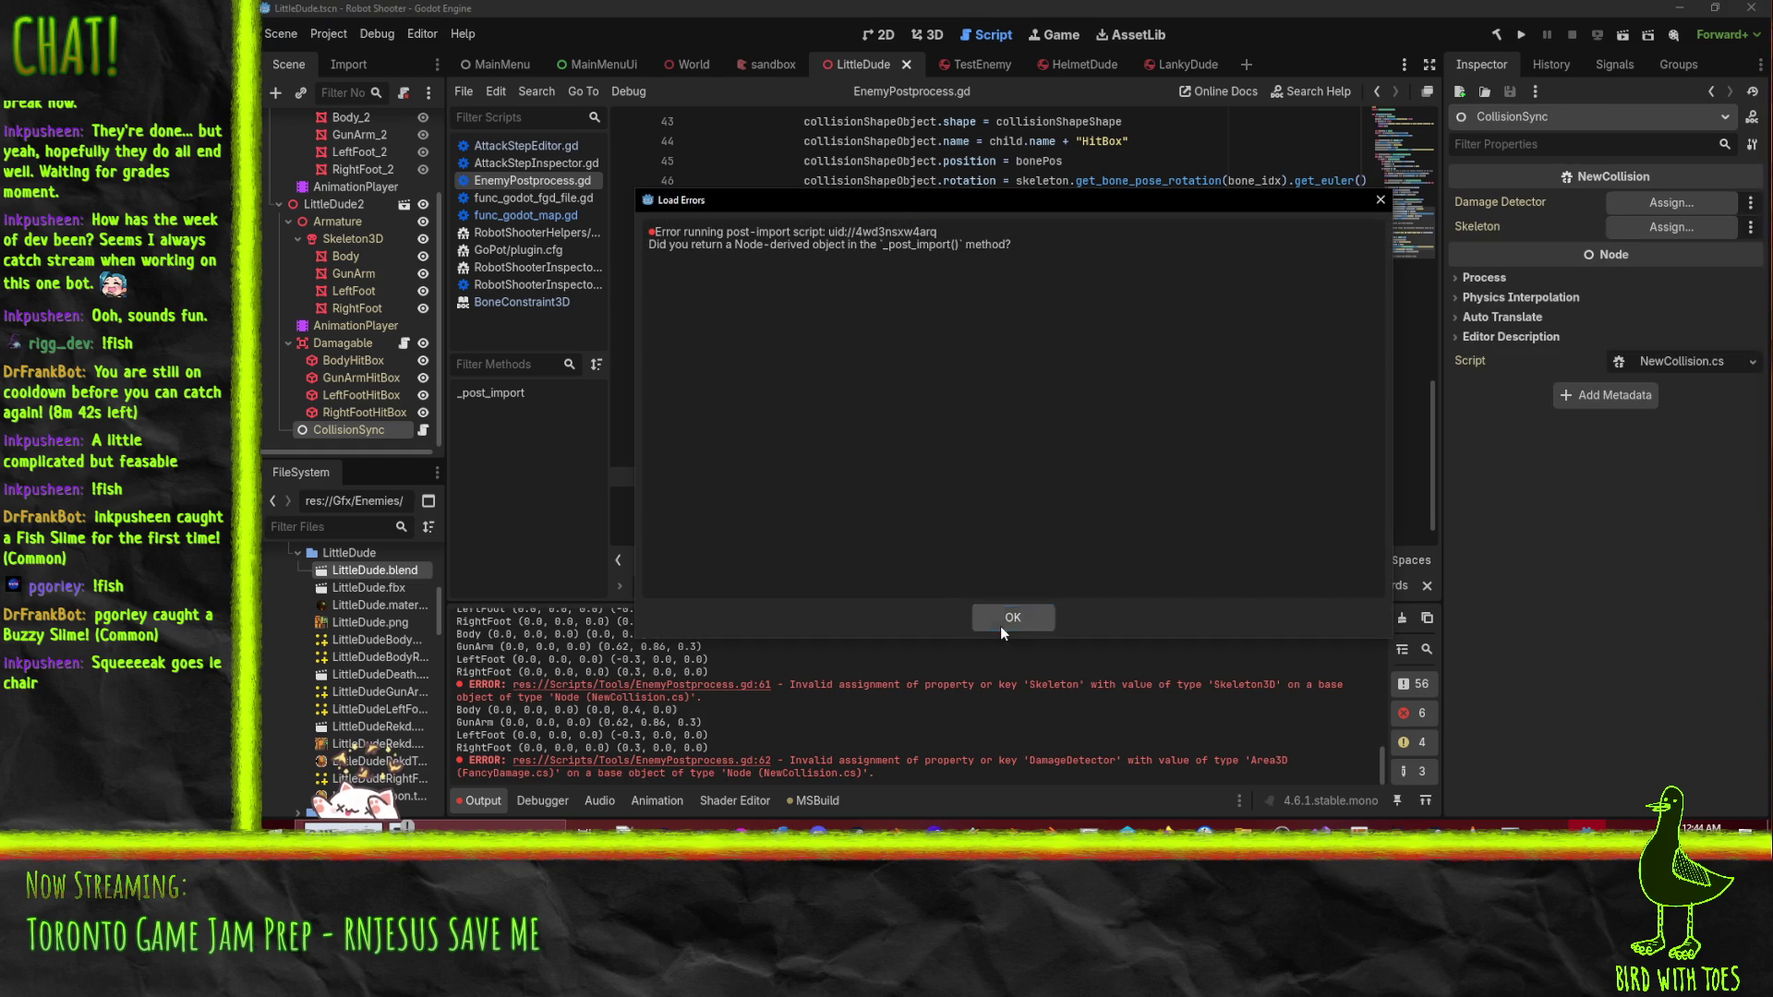
pyautogui.click(1001, 626)
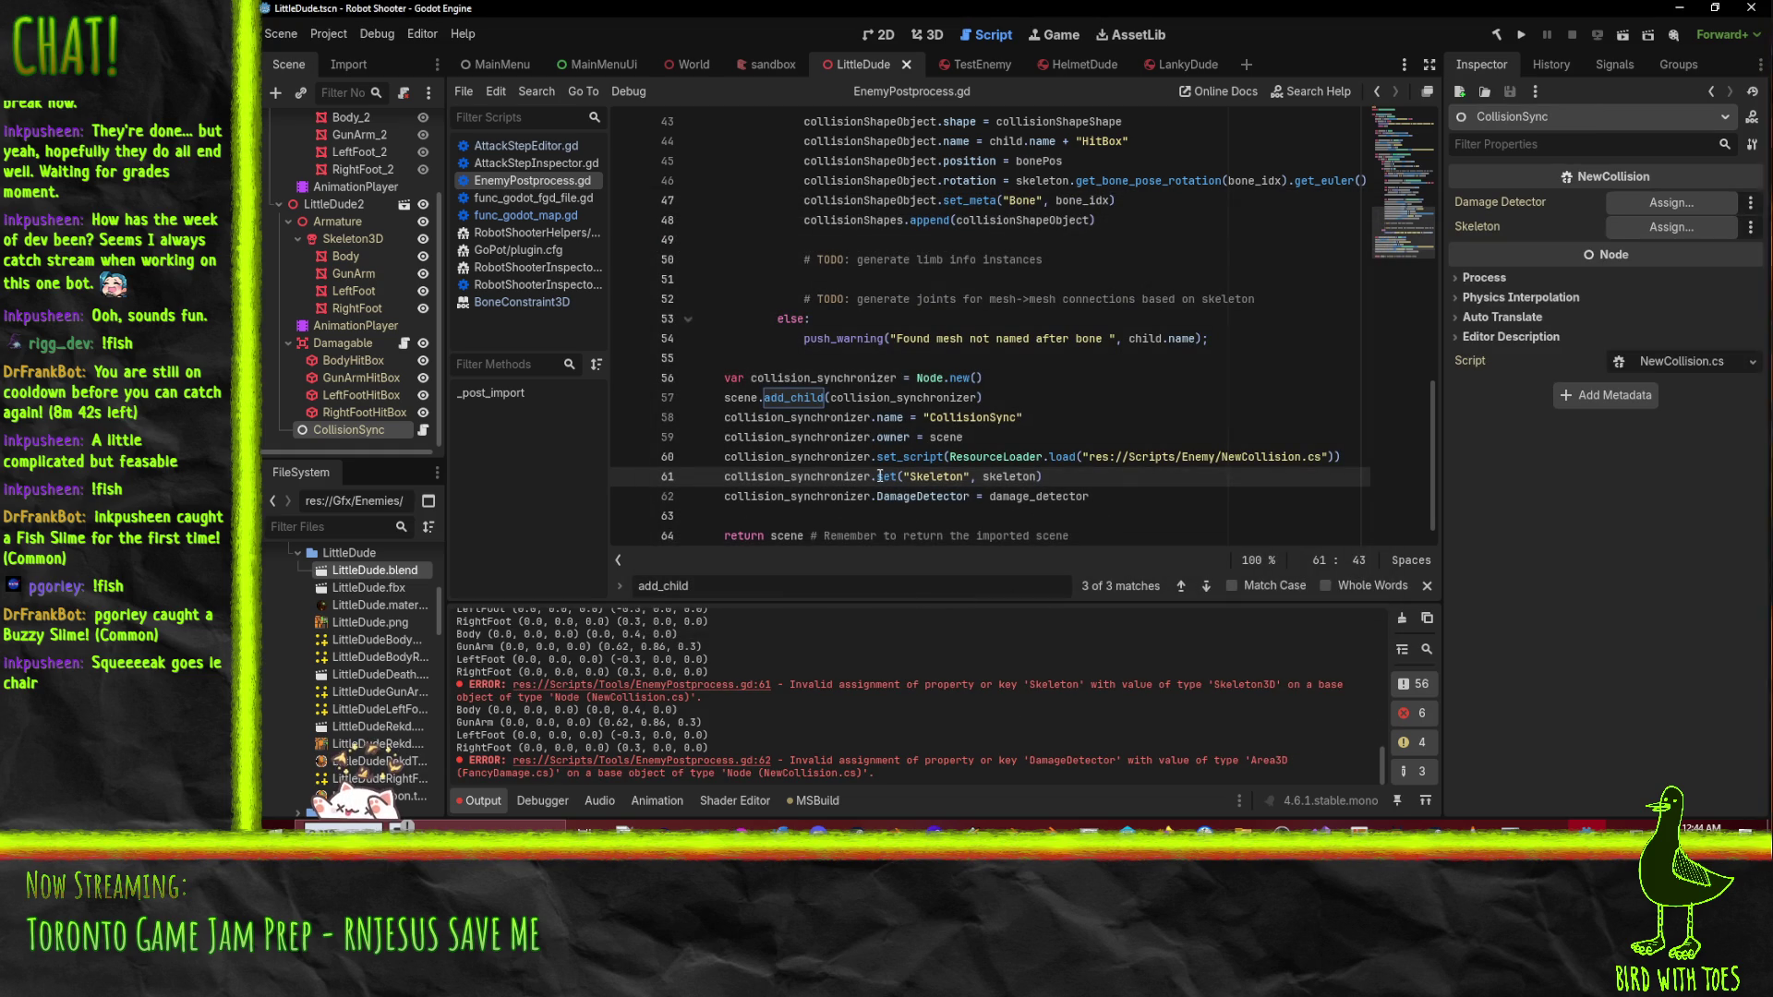
# - Rewrite line 62 as set("DamageDetector", damage_detector), save, and reimport LittleDude.blend
pyautogui.hotkey('ctrl', 'Left')
pyautogui.hotkey('ctrl', 'Left')
pyautogui.hotkey('ctrl', 'Left')
pyautogui.press('Right')
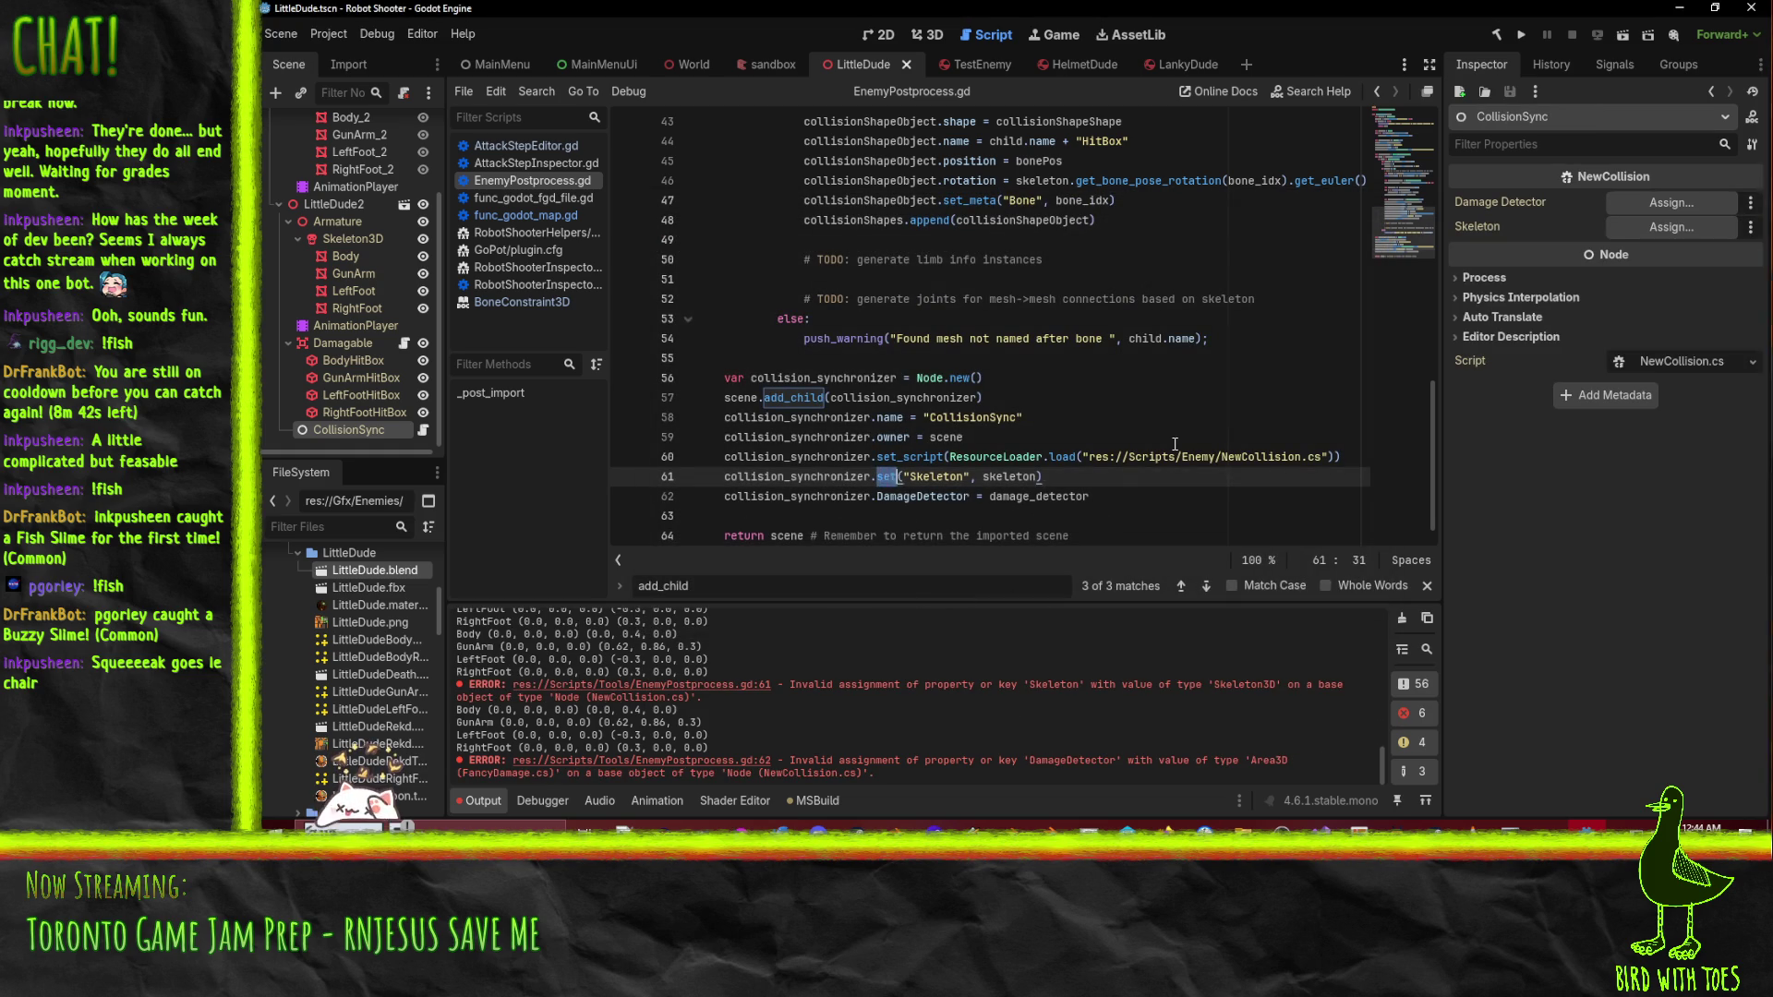
pyautogui.press('Down')
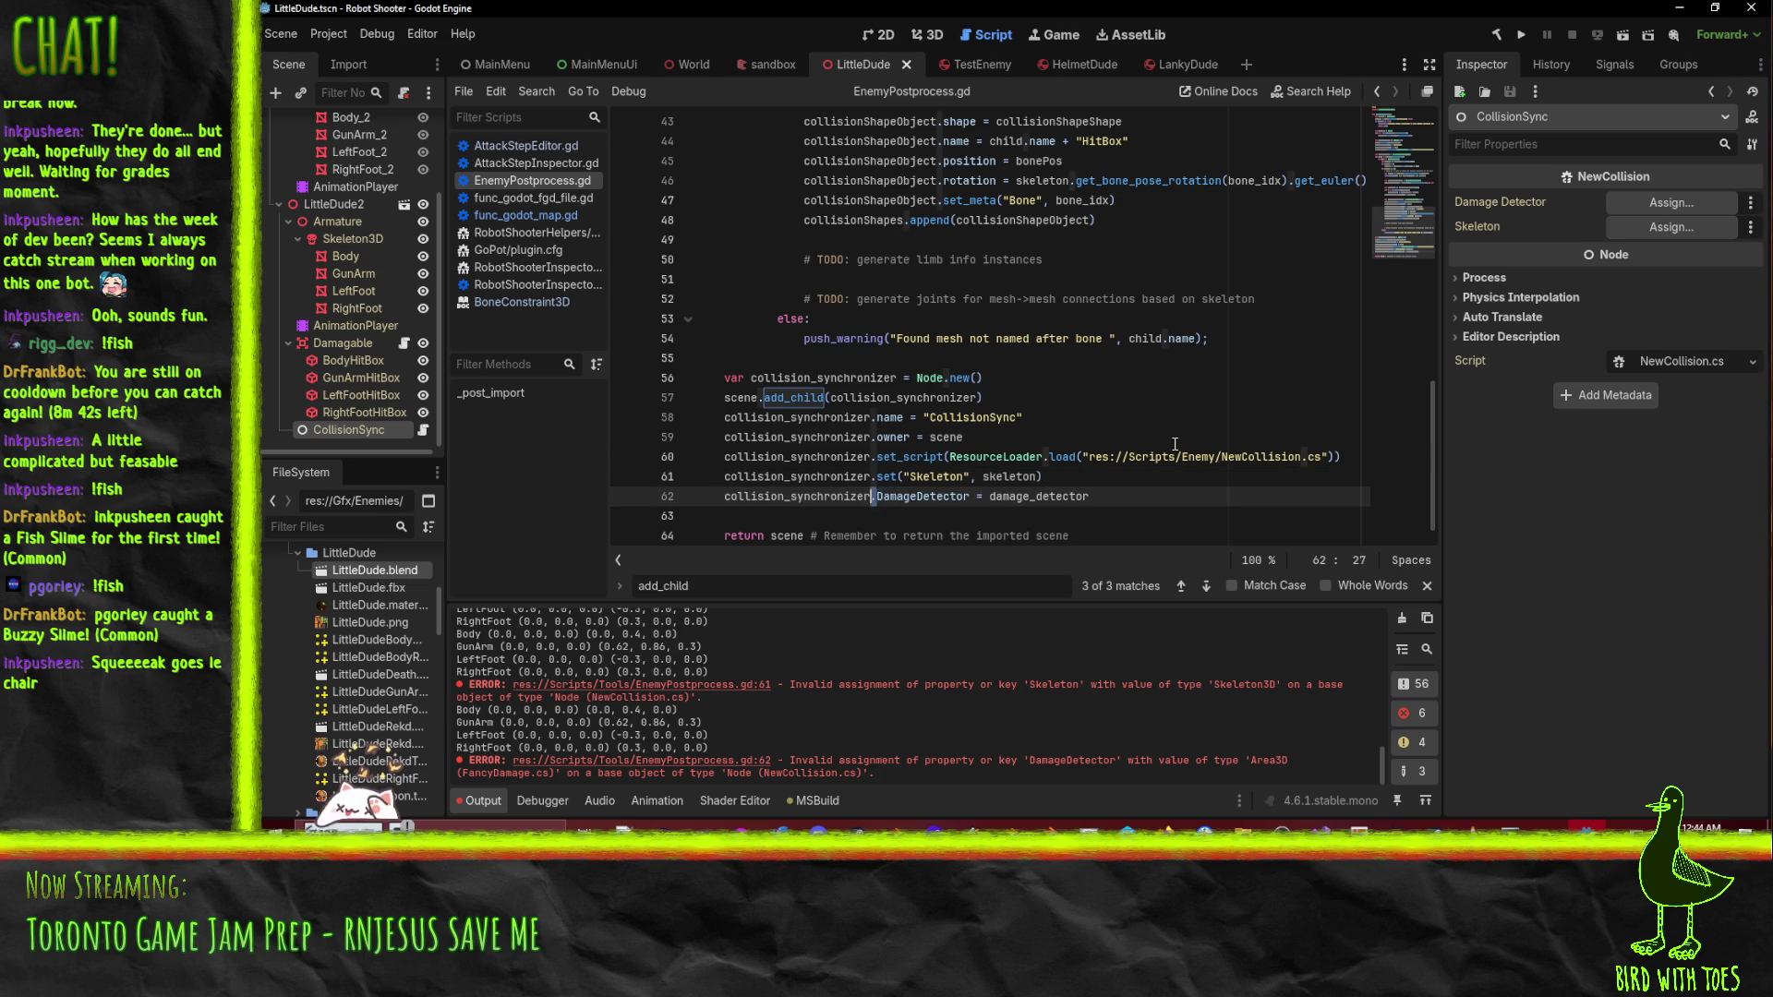
pyautogui.press('BackSpace')
pyautogui.write('set("')
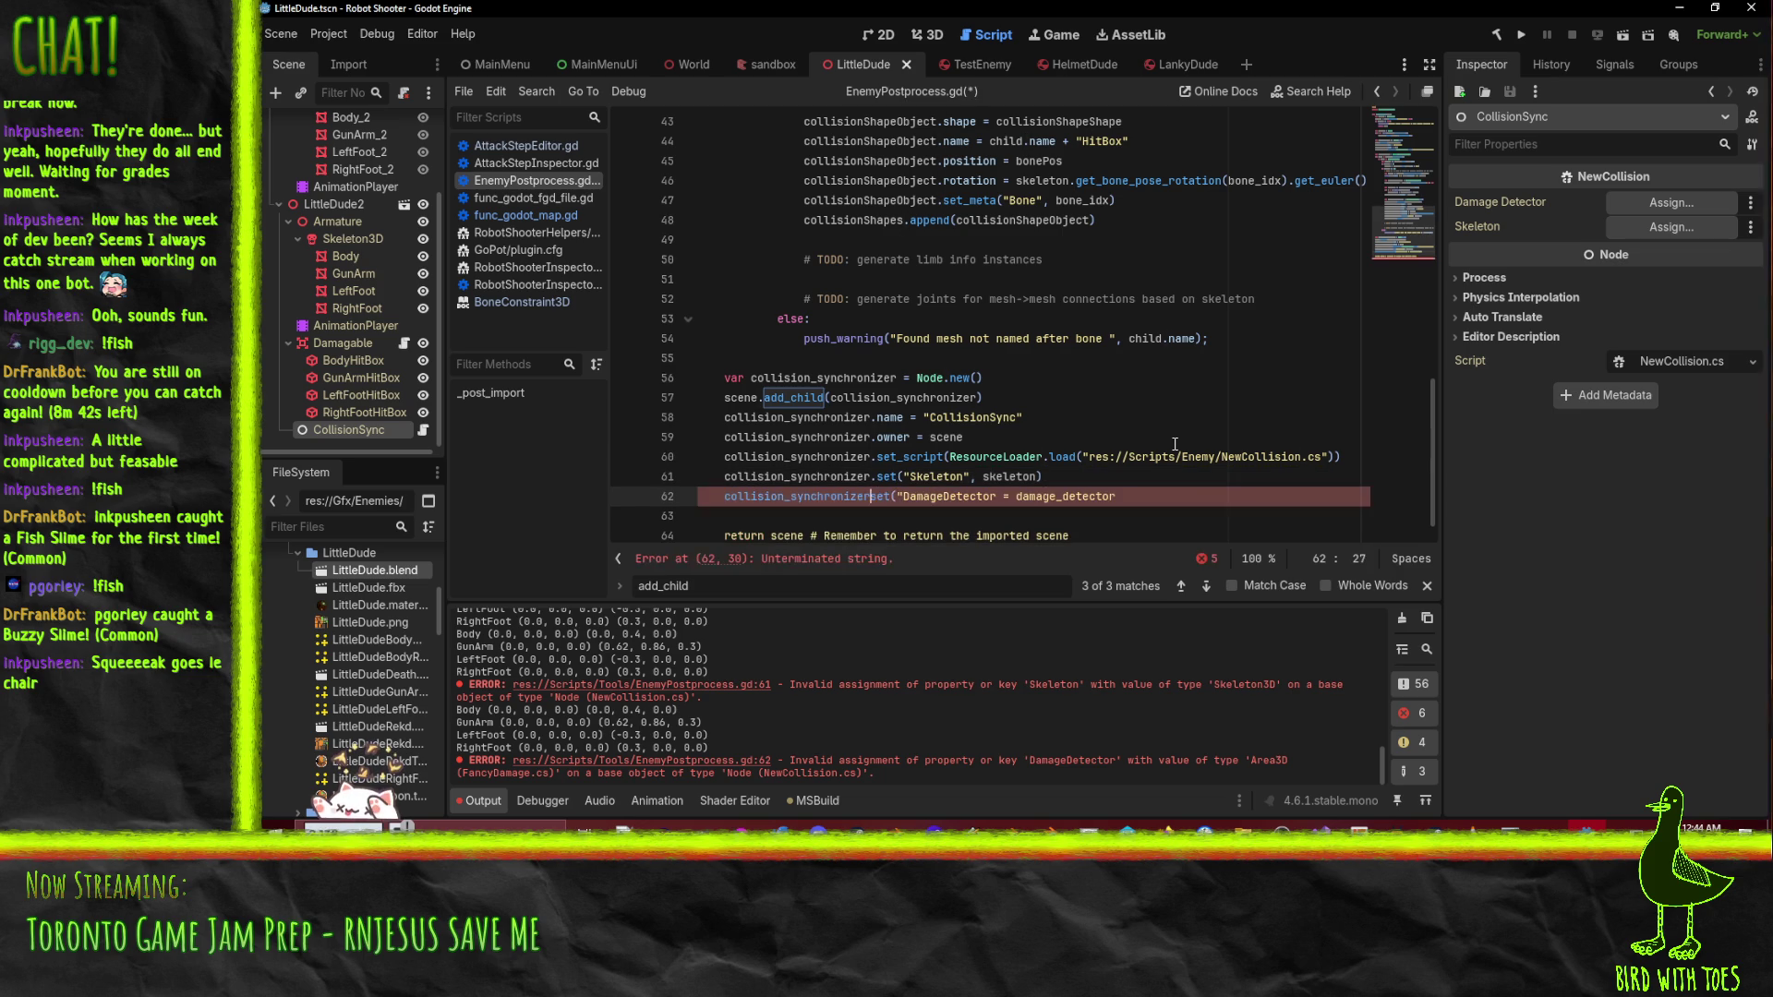
pyautogui.press('Left')
pyautogui.press('Left')
pyautogui.press('Left')
pyautogui.write('.')
pyautogui.press('Right')
pyautogui.press('Right')
pyautogui.press('Right')
pyautogui.press('Right')
pyautogui.press('Right')
pyautogui.press('Right')
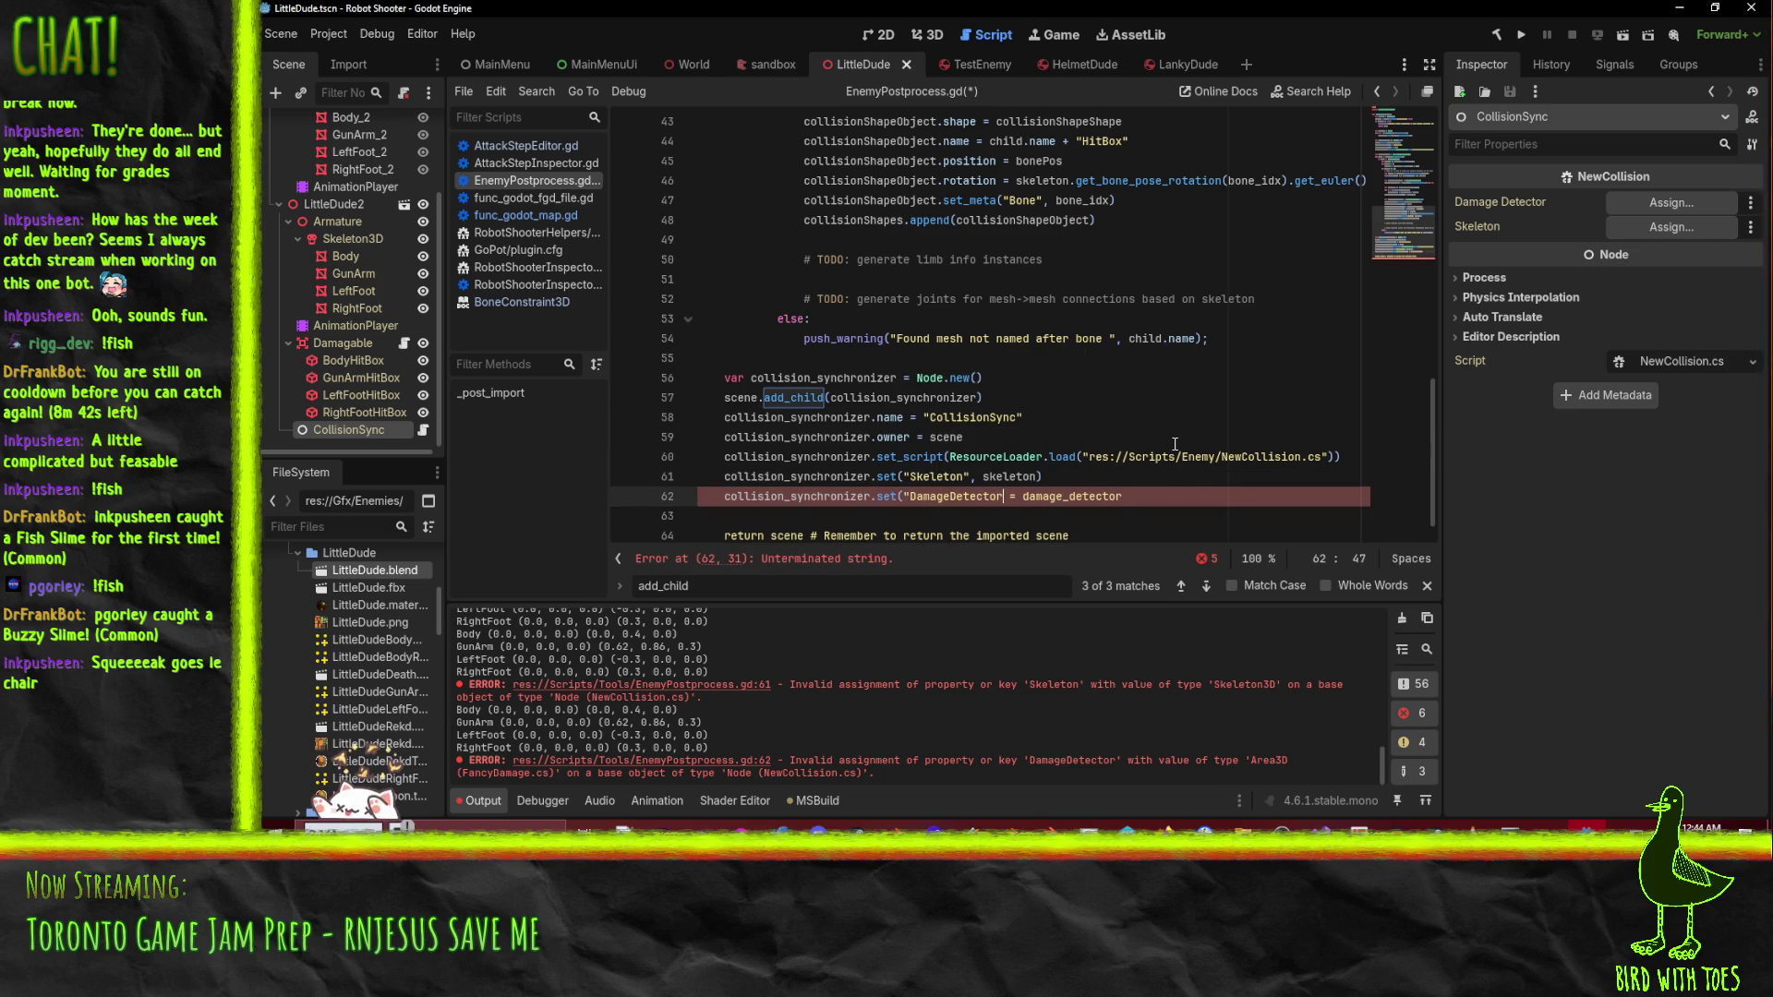
pyautogui.write('"')
pyautogui.press('Delete')
pyautogui.press('Delete')
pyautogui.write(',')
pyautogui.press('End')
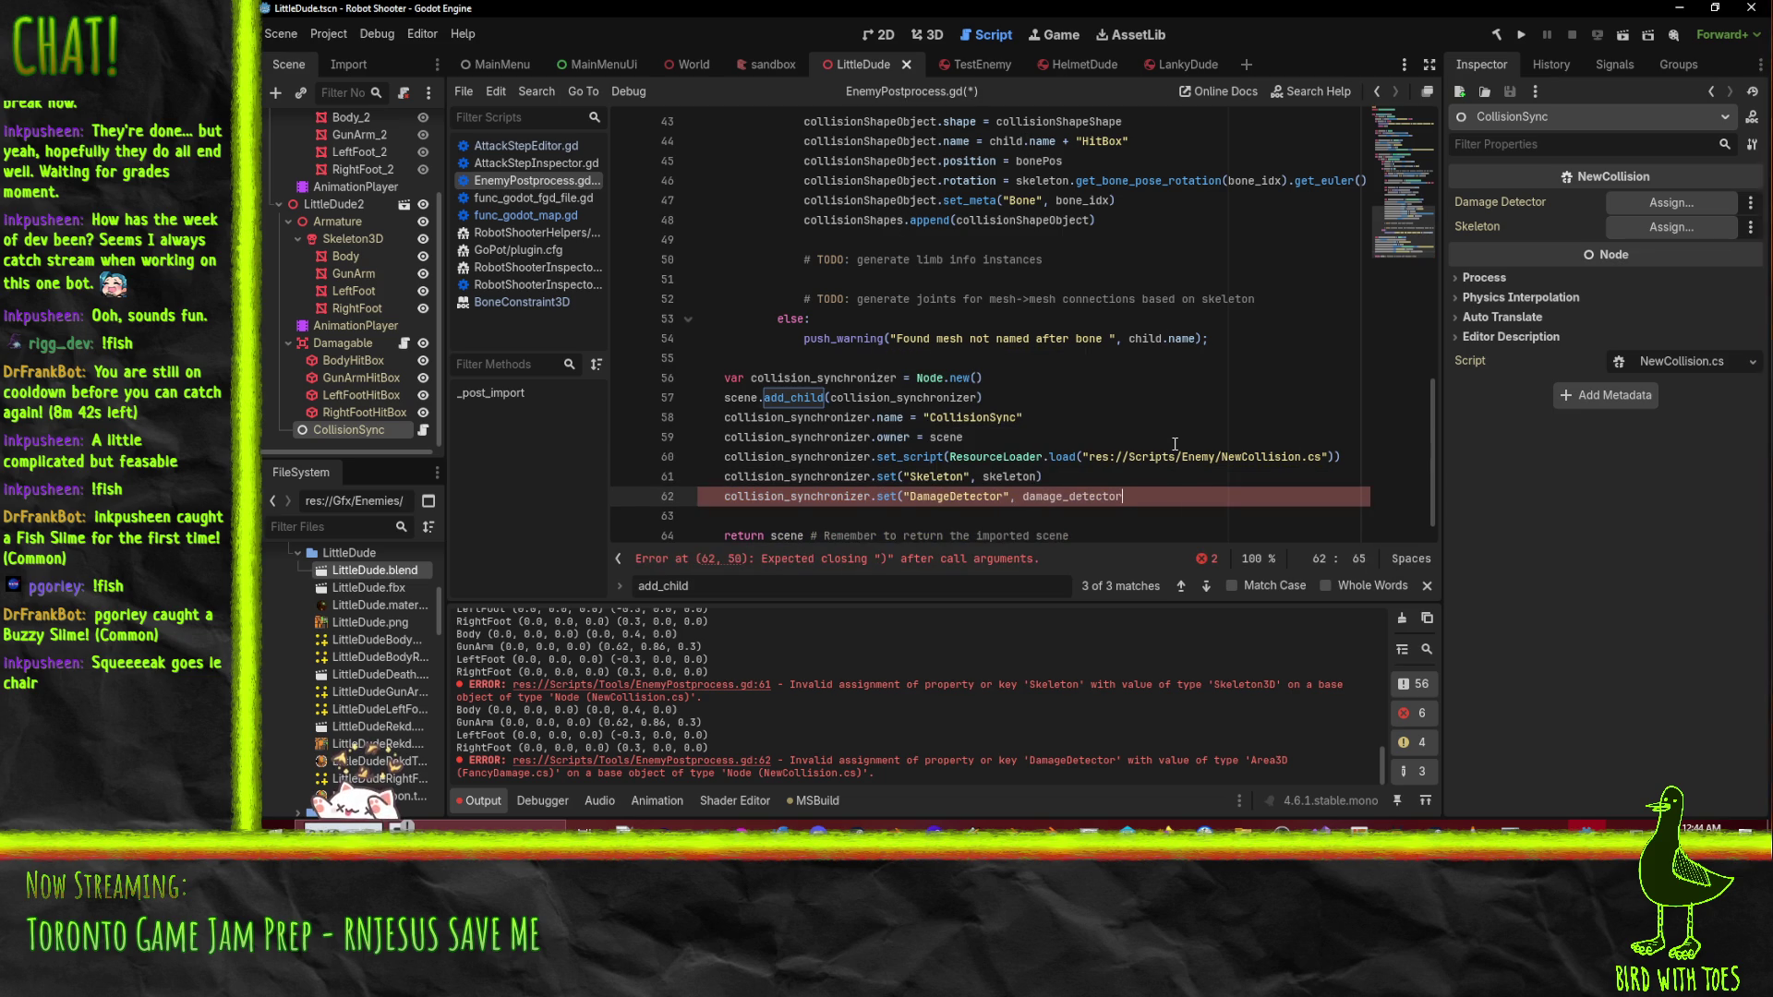
pyautogui.write(')')
pyautogui.hotkey('ctrl', 's')
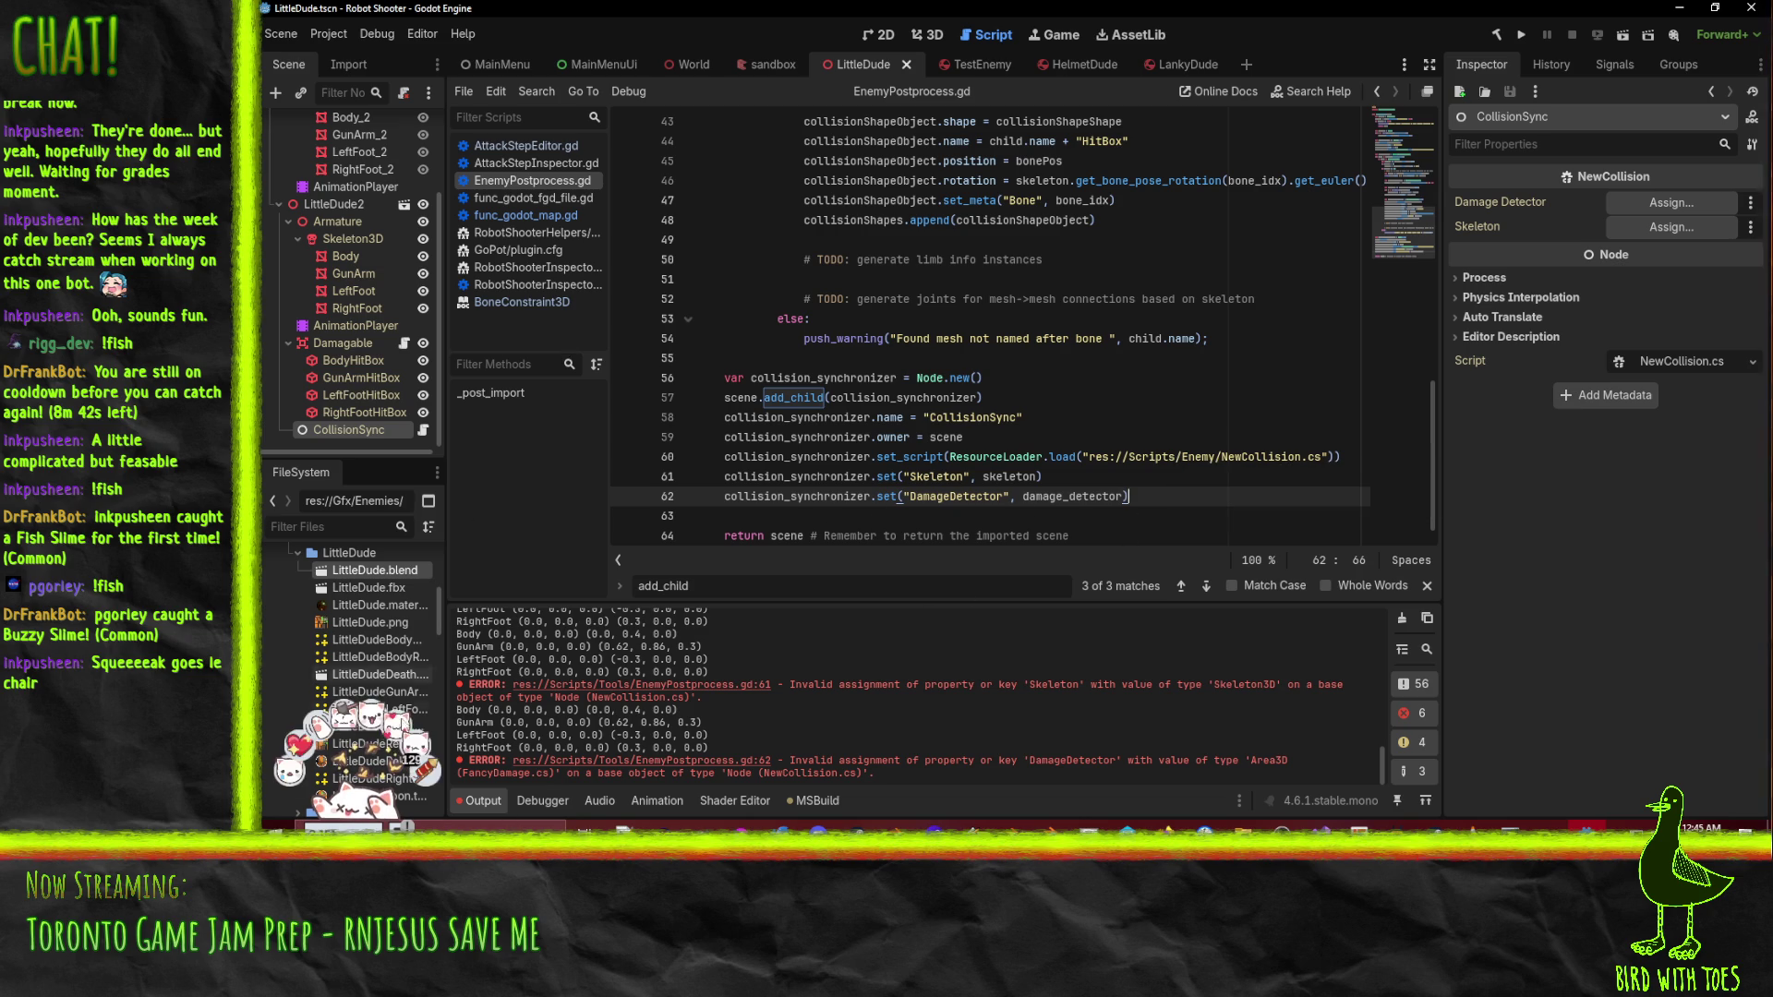
pyautogui.rightClick(377, 572)
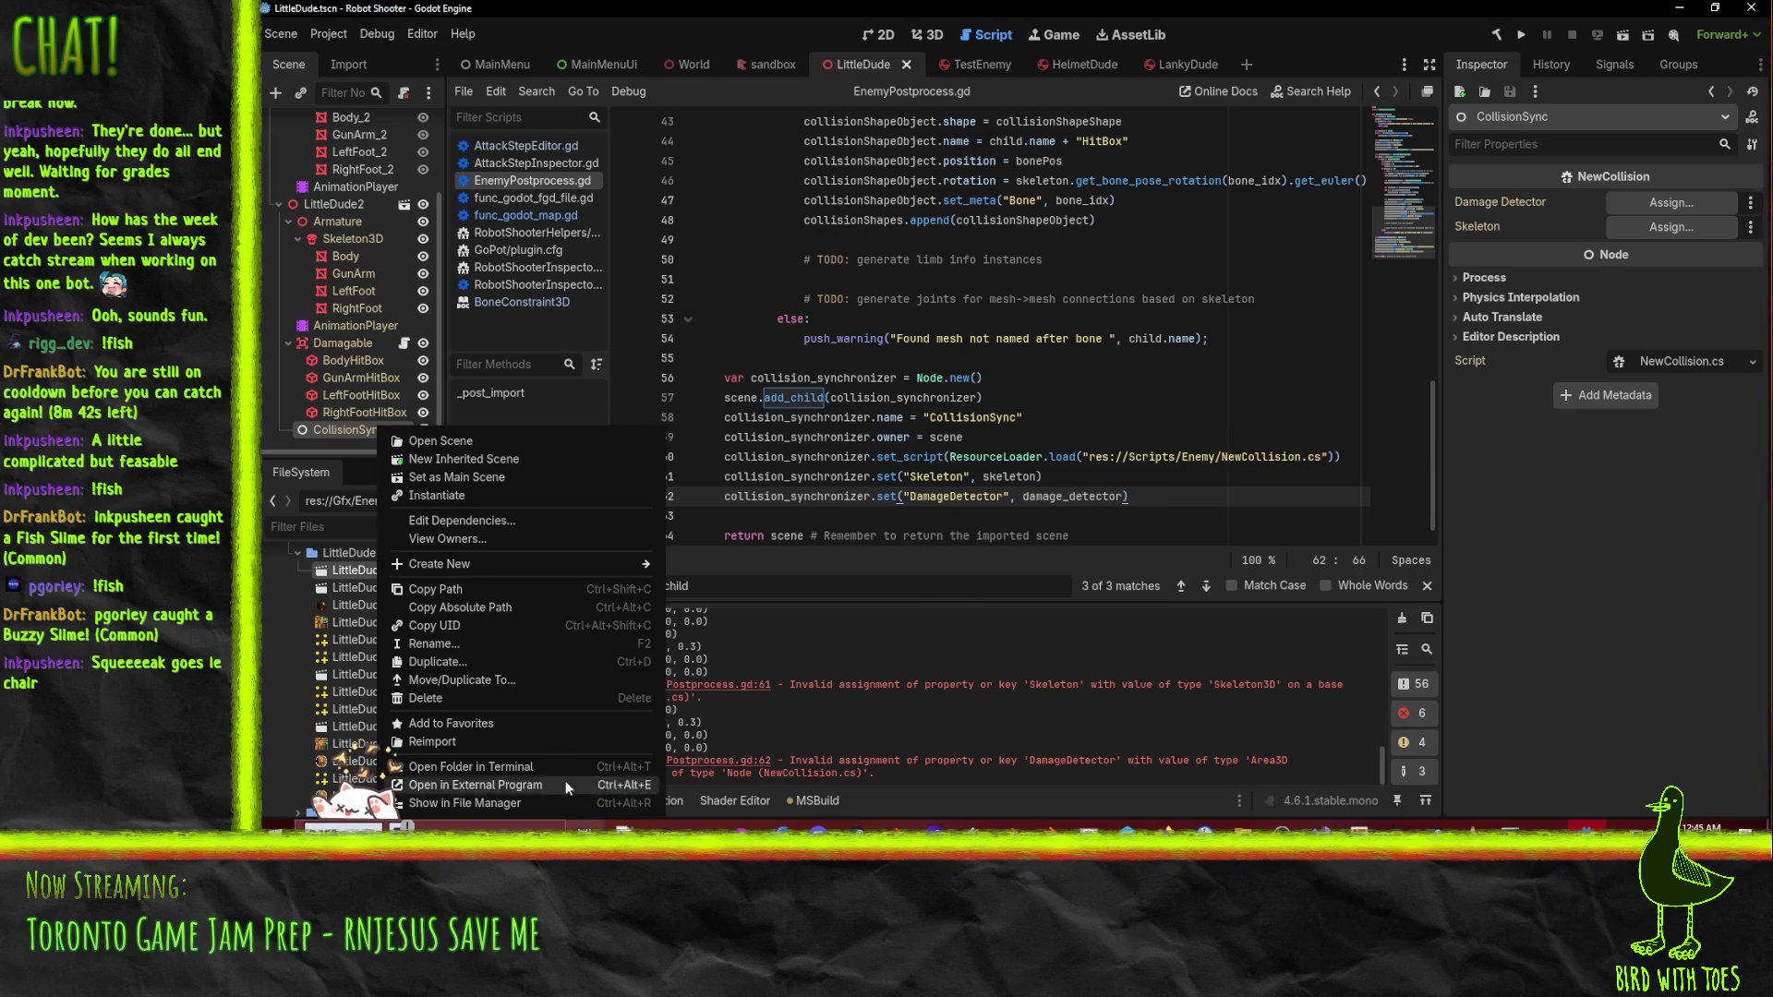
pyautogui.click(557, 742)
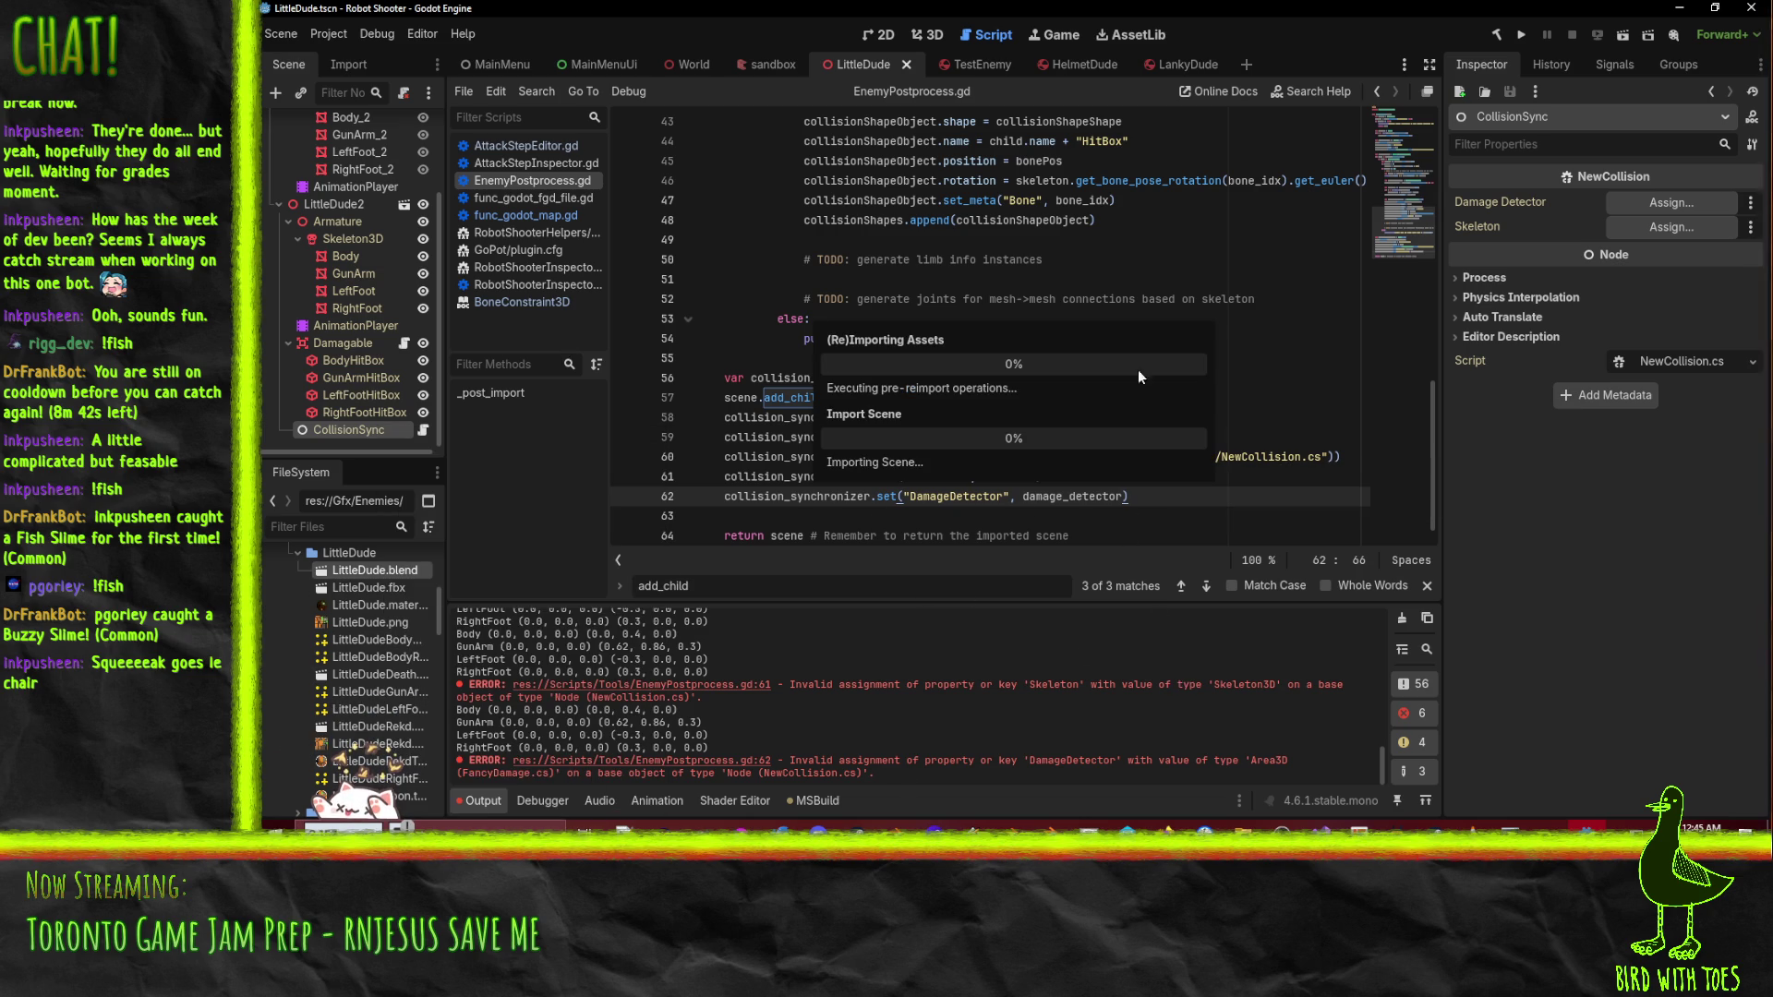
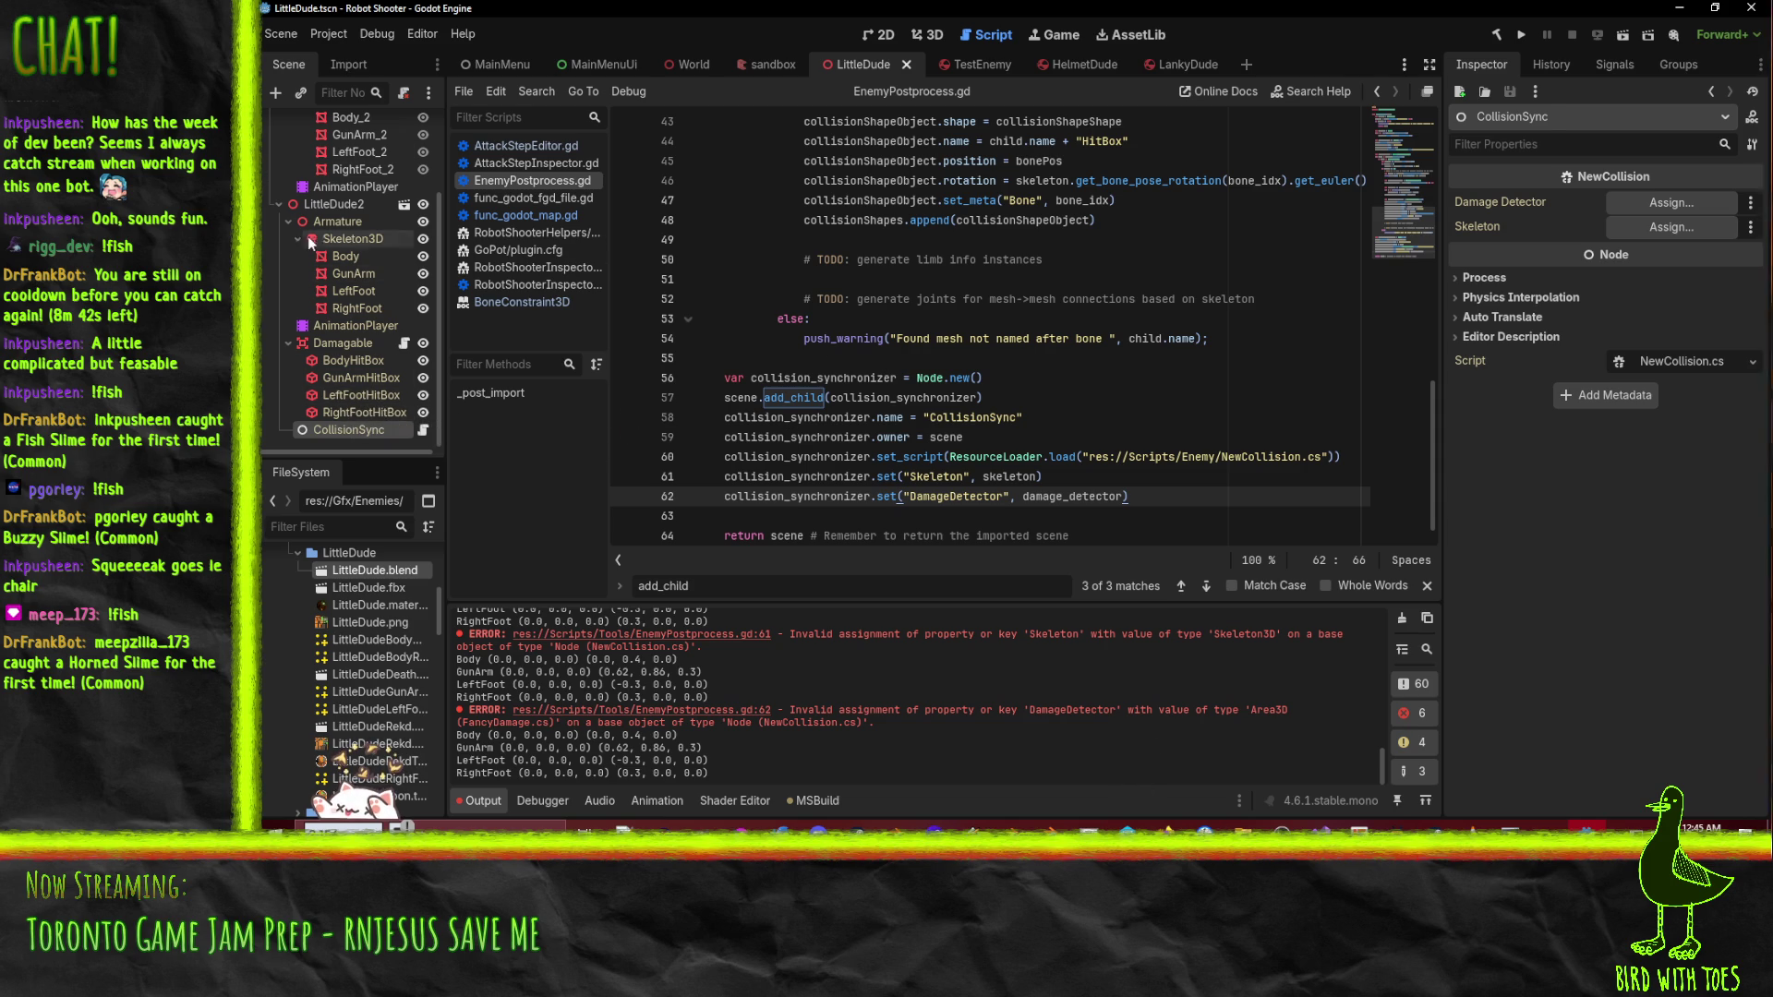
# - Select the AnimationPlayer and LittleDude2 nodes and close LittleDude2's context menu unchanged
pyautogui.scroll(3, 329, 342)
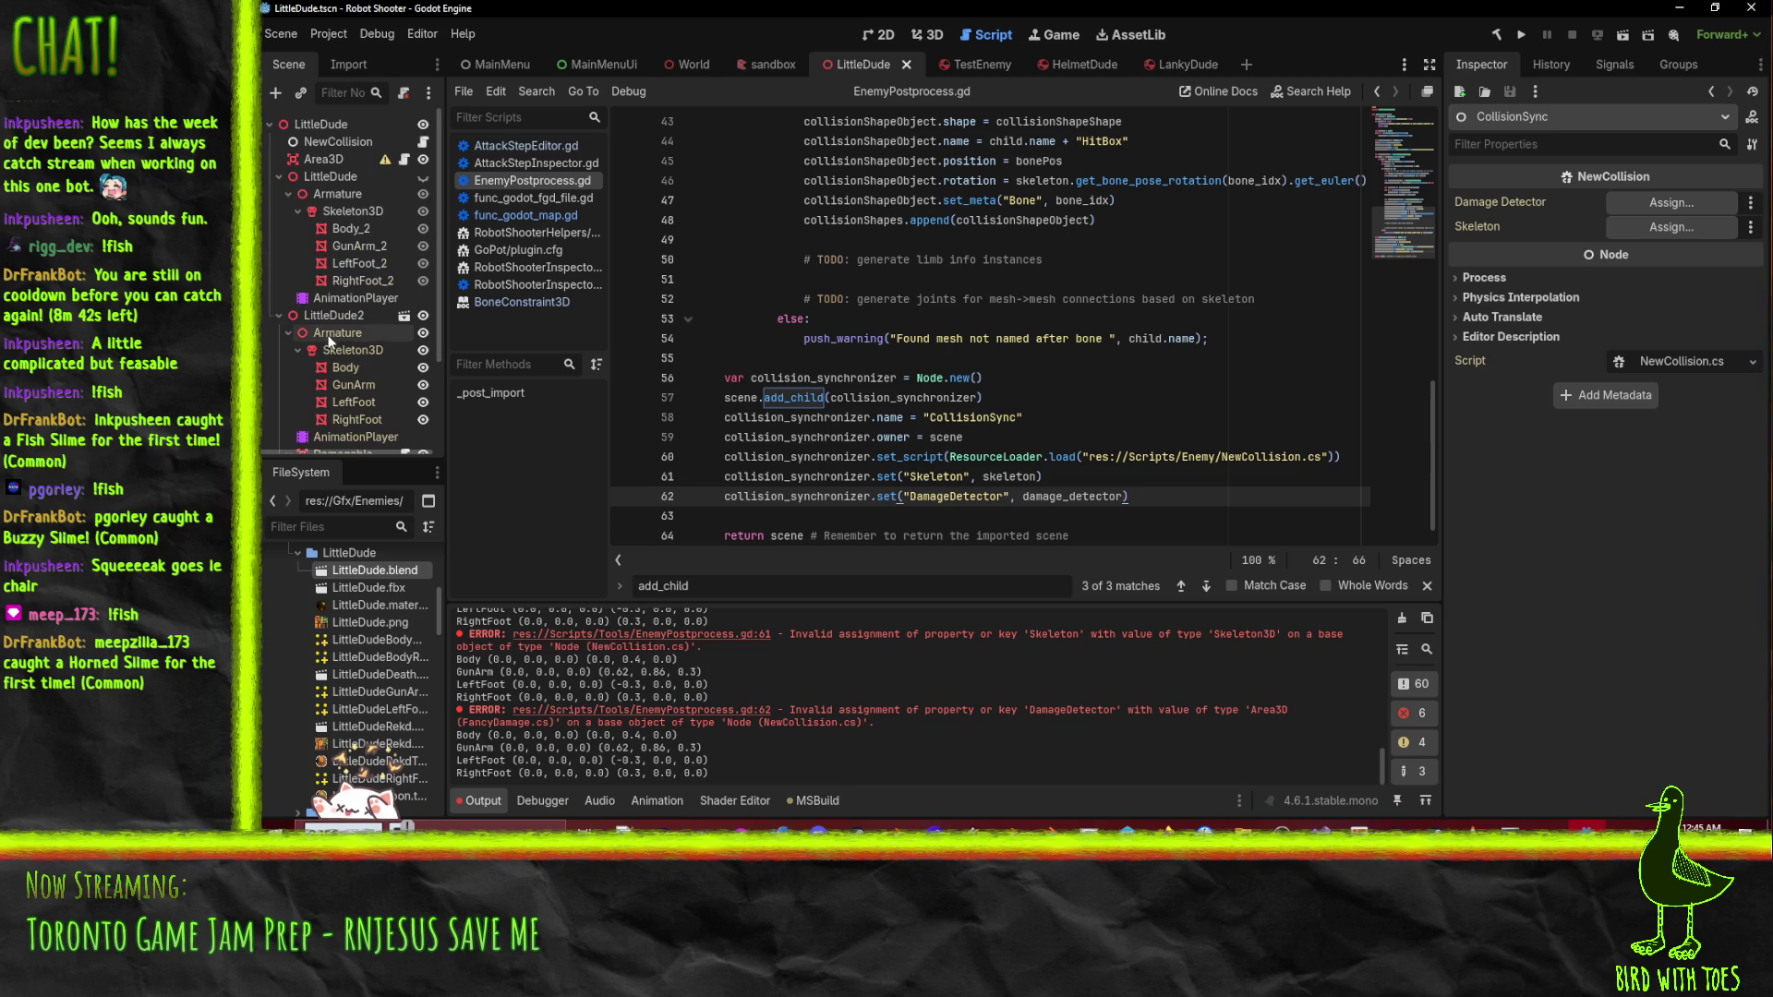
pyautogui.click(332, 301)
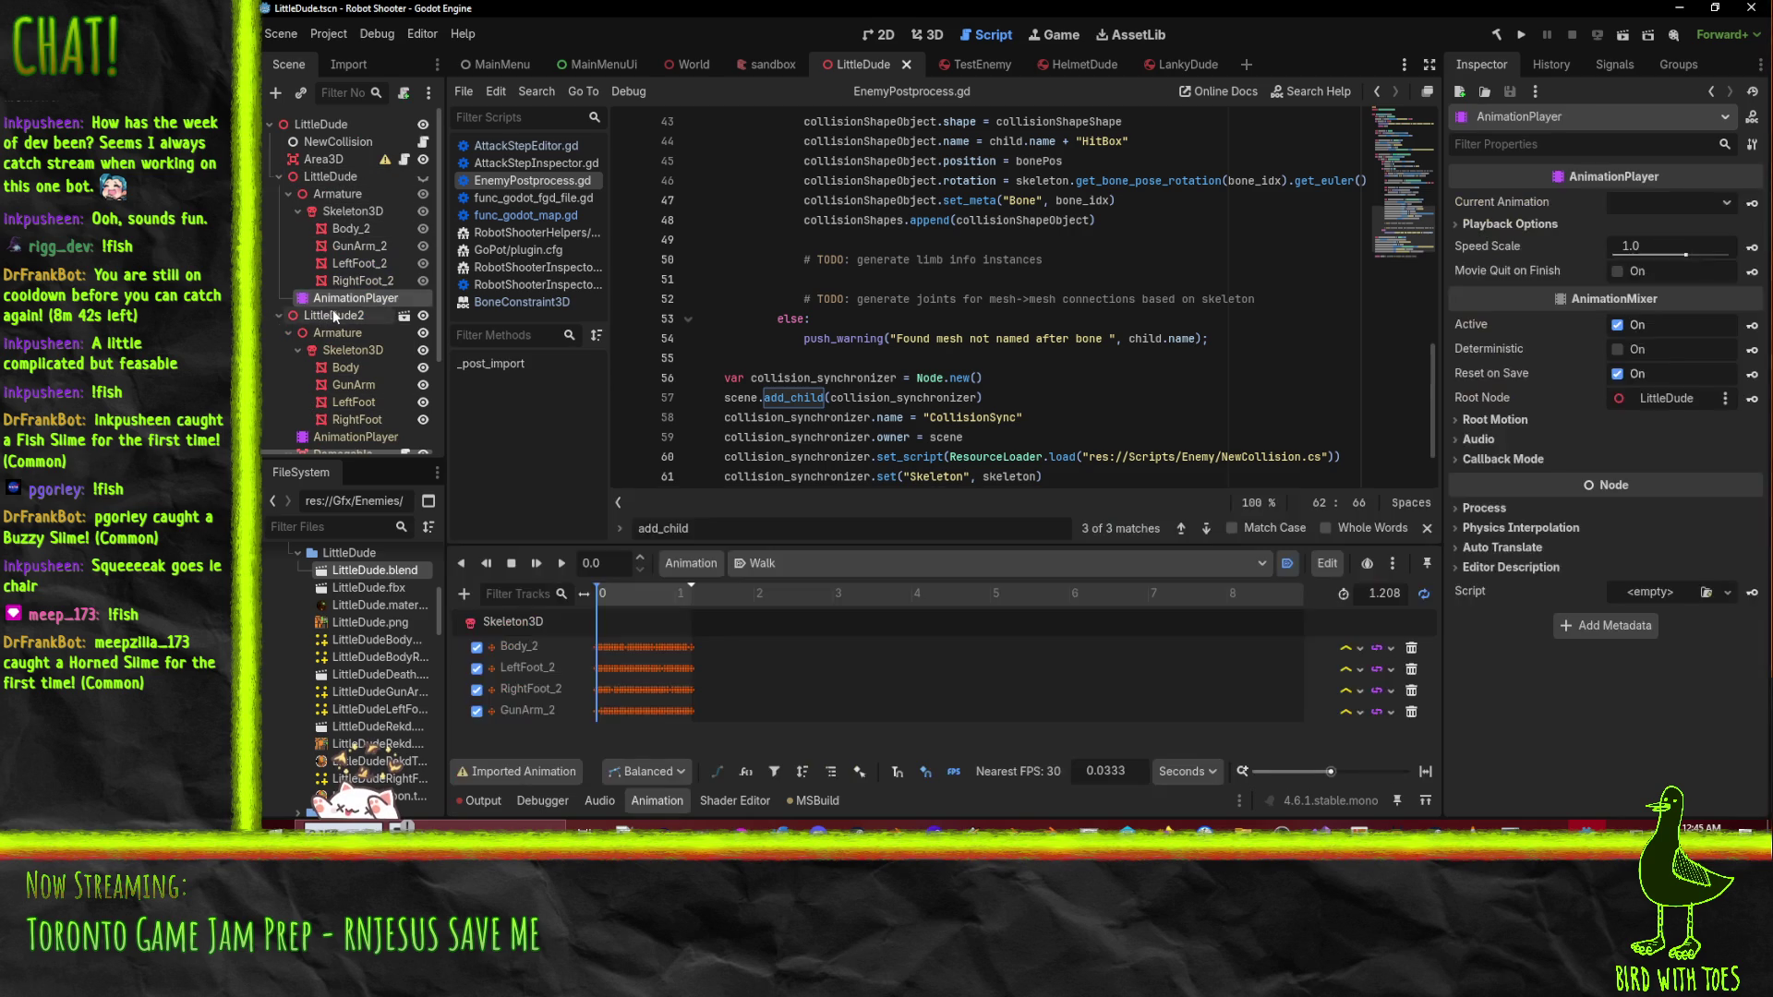
pyautogui.click(337, 312)
pyautogui.rightClick(337, 312)
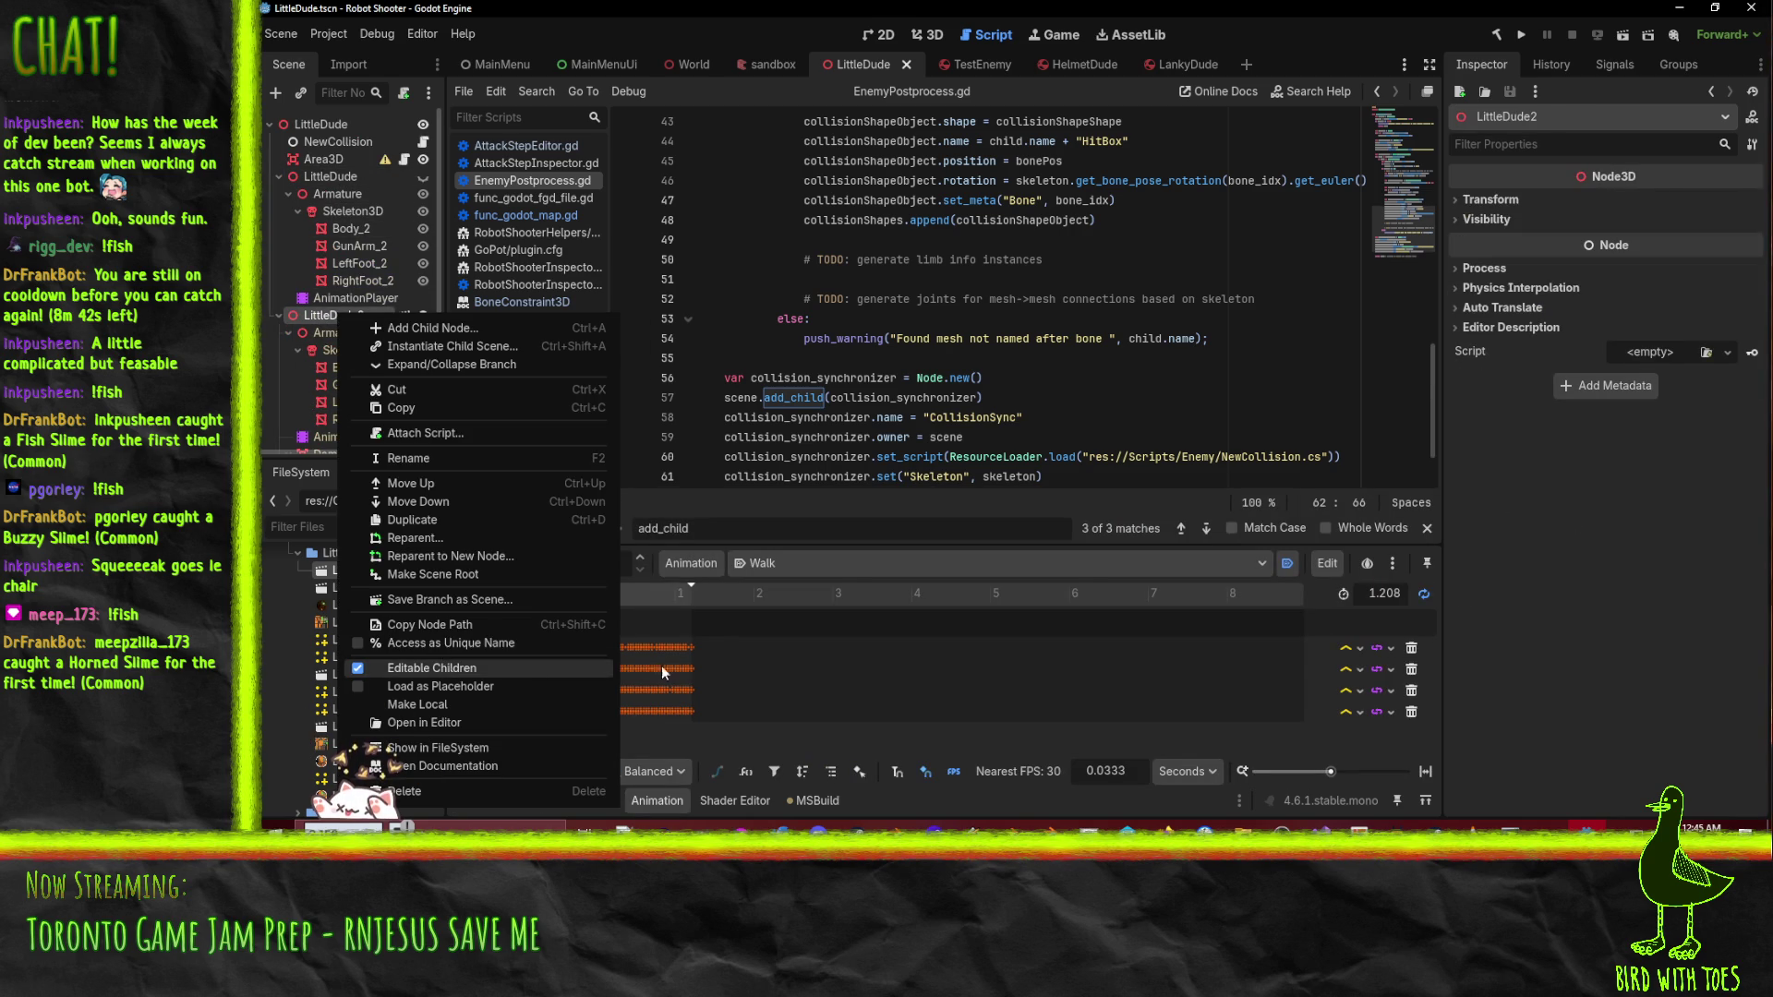
pyautogui.click(885, 525)
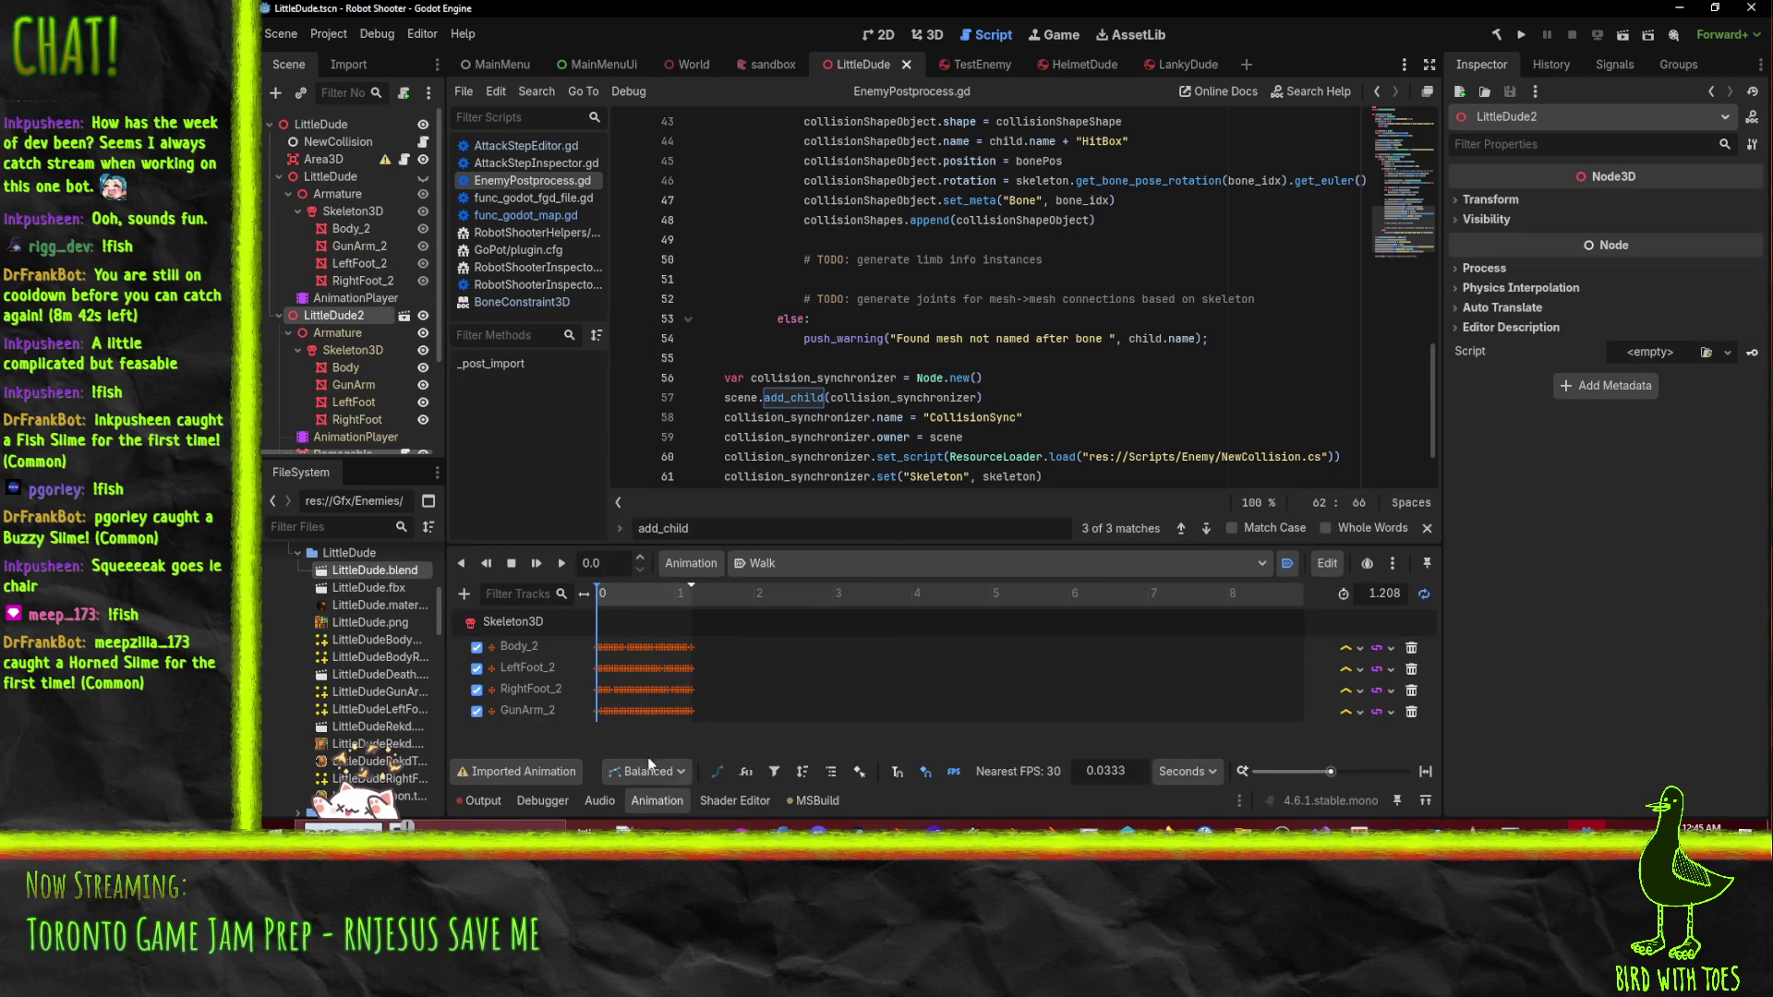
# - Clear the Output log and reimport LittleDude.blend from the FileSystem dock
pyautogui.click(479, 801)
pyautogui.click(1401, 619)
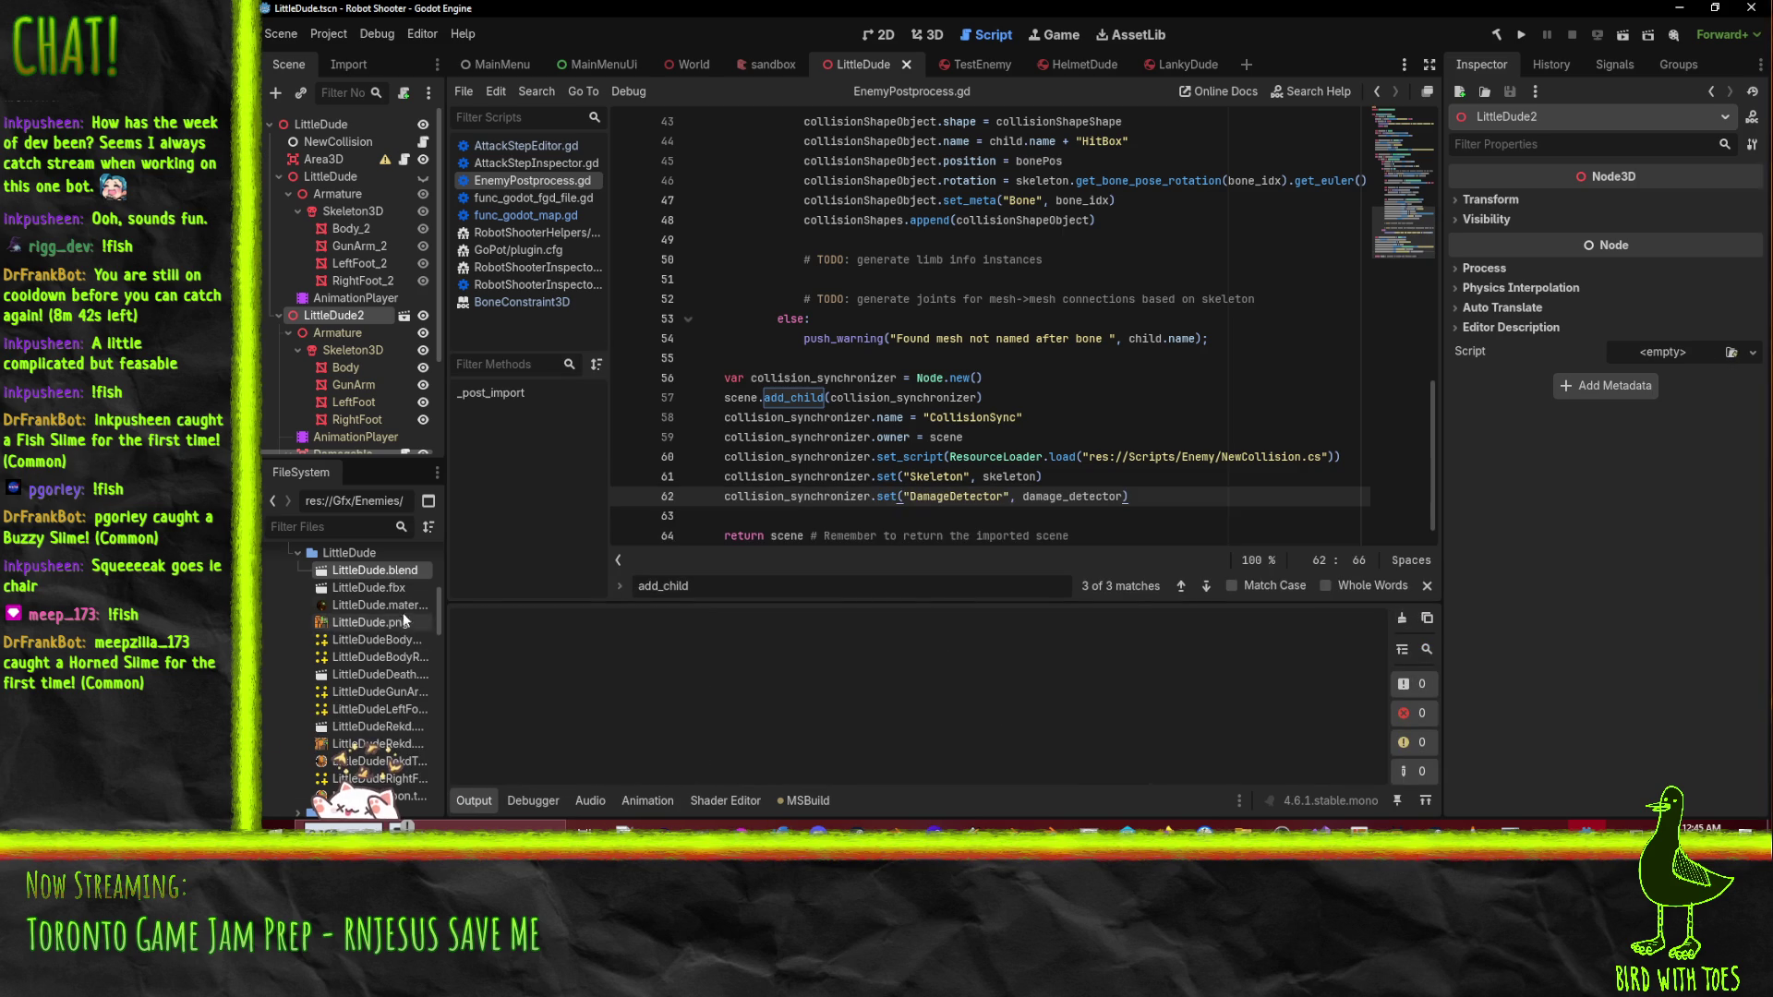
pyautogui.rightClick(373, 573)
pyautogui.click(536, 743)
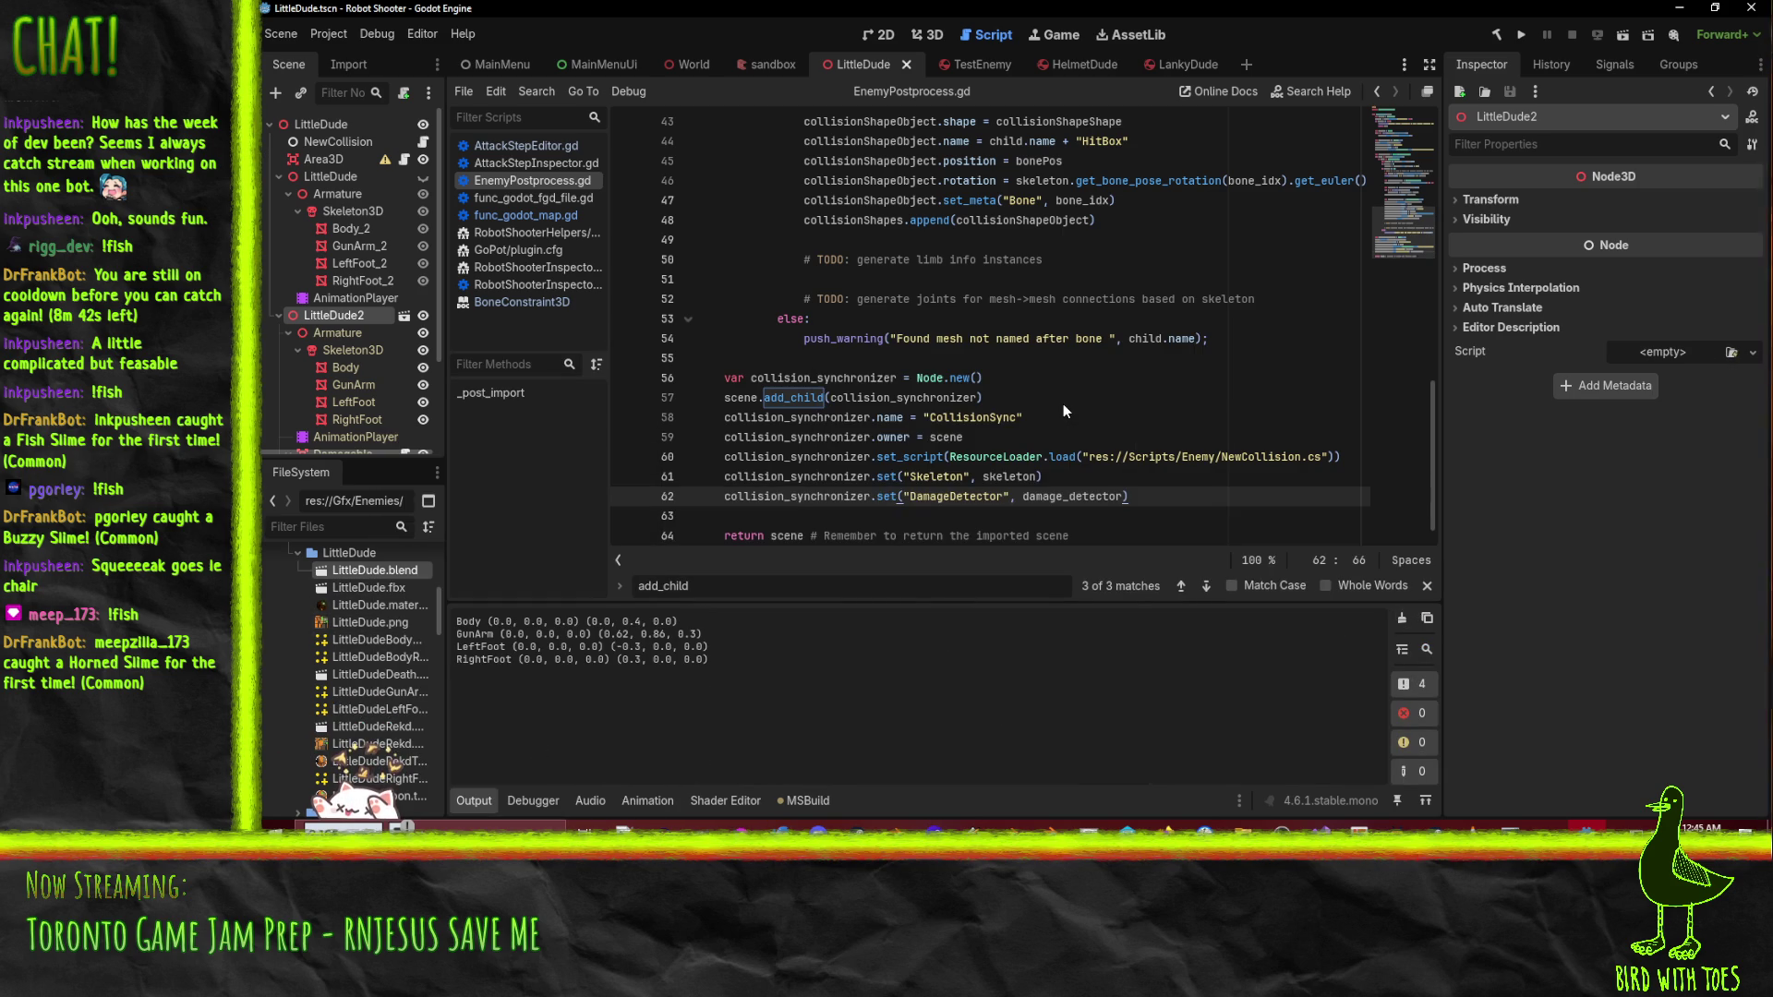
# - Select CollisionSync to see its NewCollision fields, with Damage Detector and Skeleton unassigned
pyautogui.scroll(-4, 427, 292)
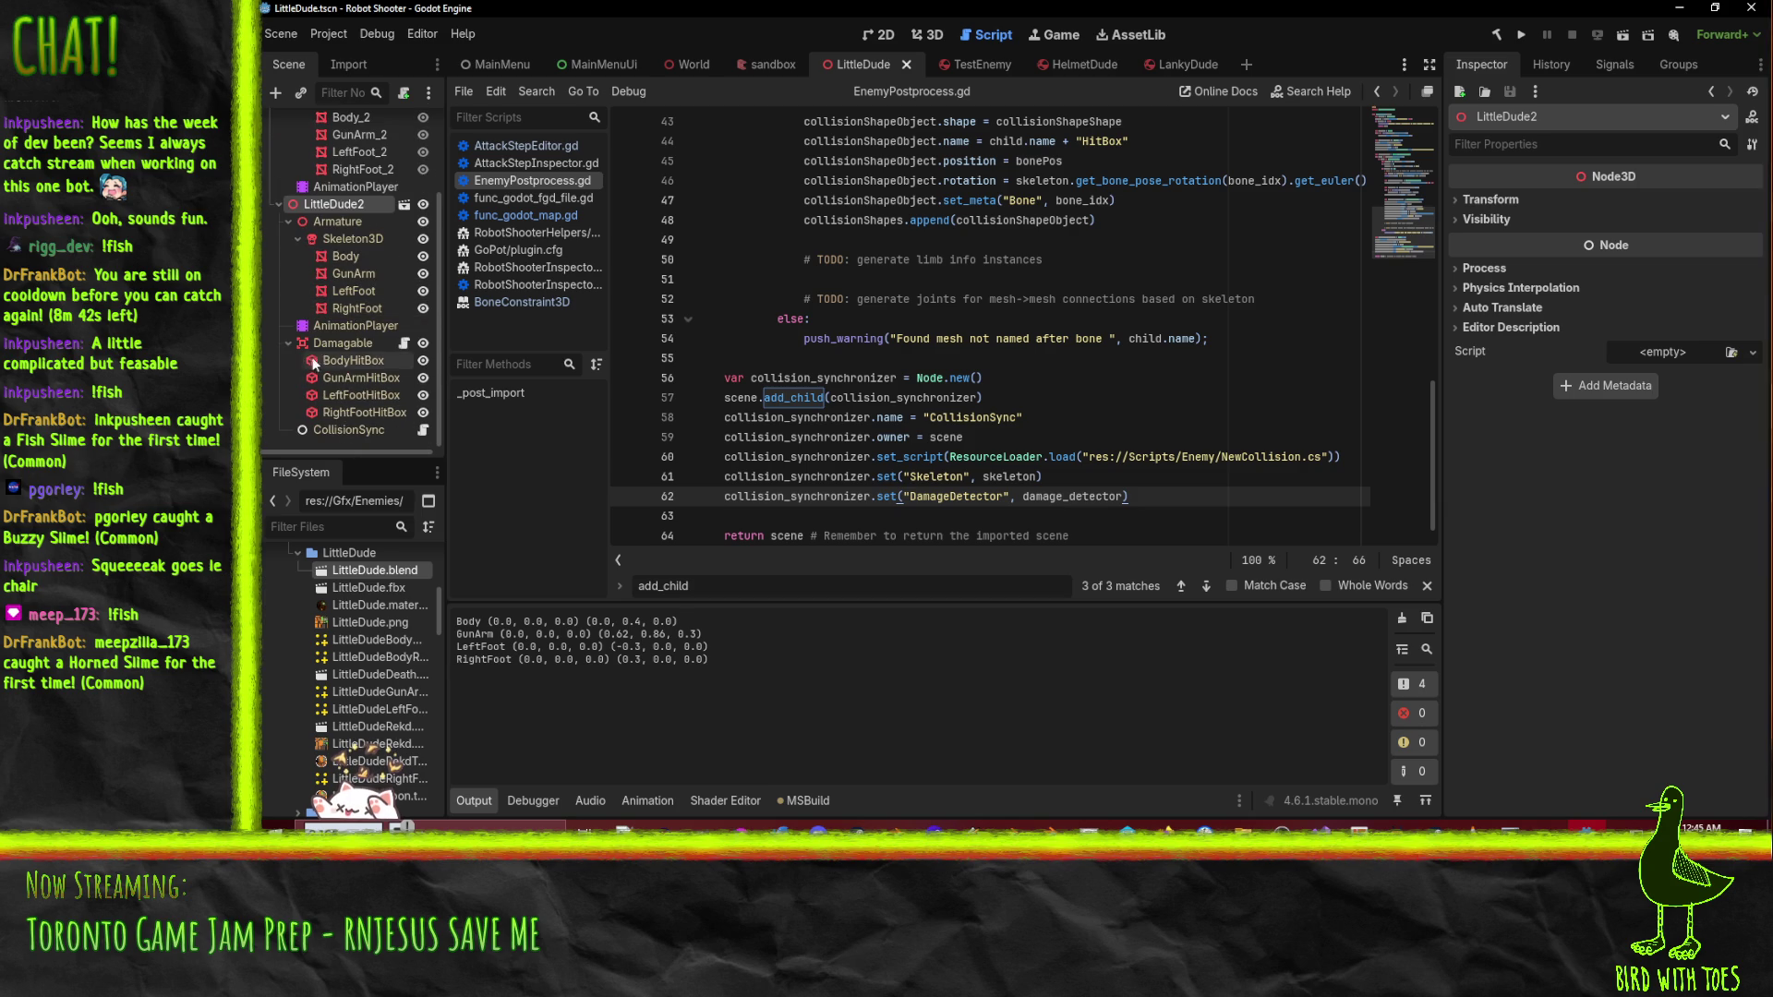
pyautogui.click(359, 431)
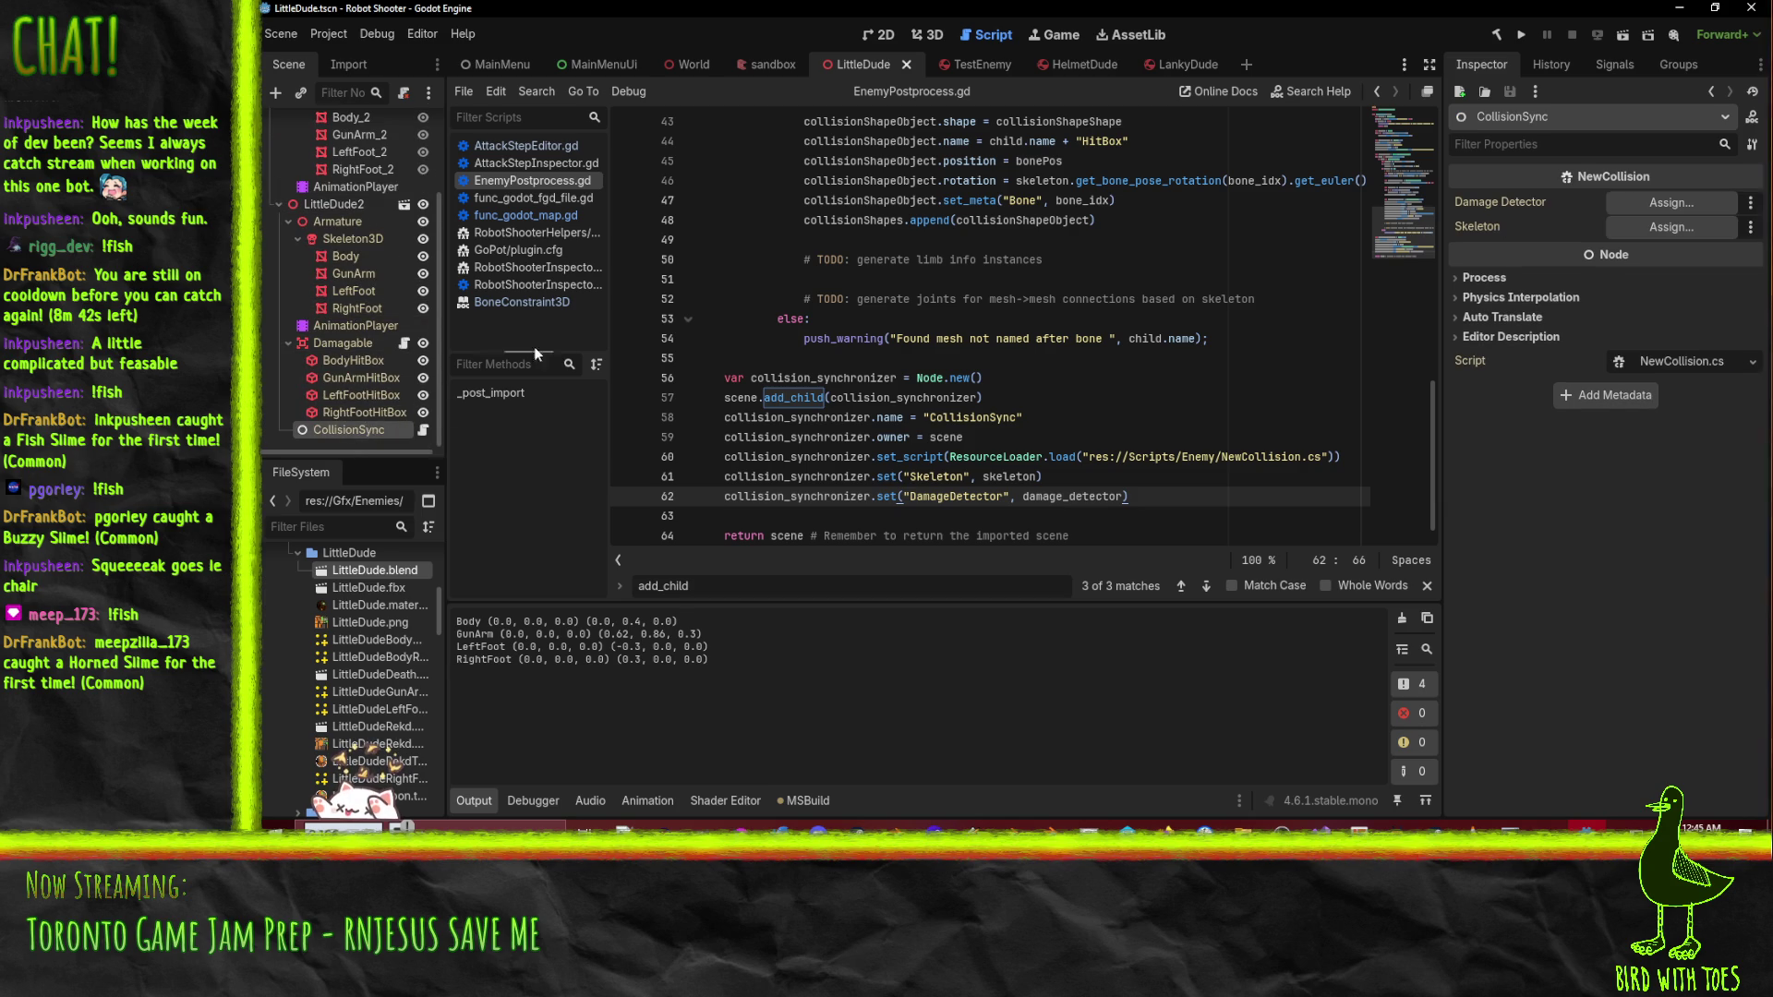
pyautogui.scroll(-1, 1003, 371)
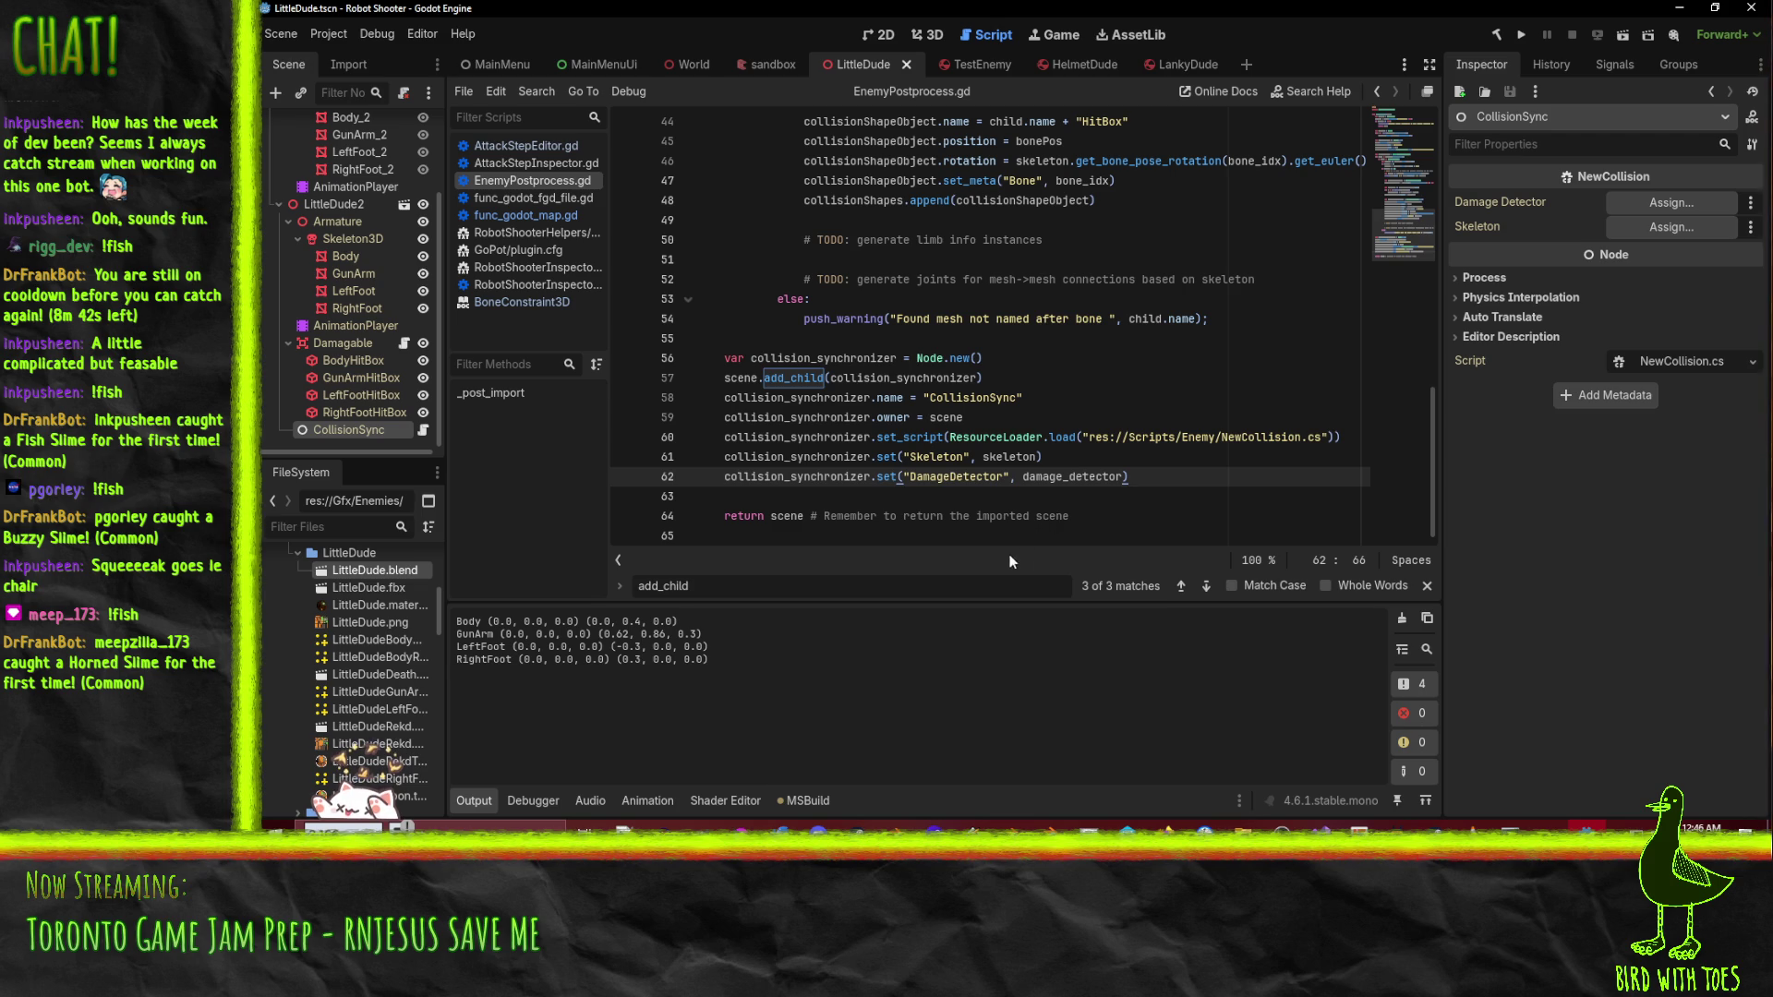
pyautogui.scroll(2, 960, 540)
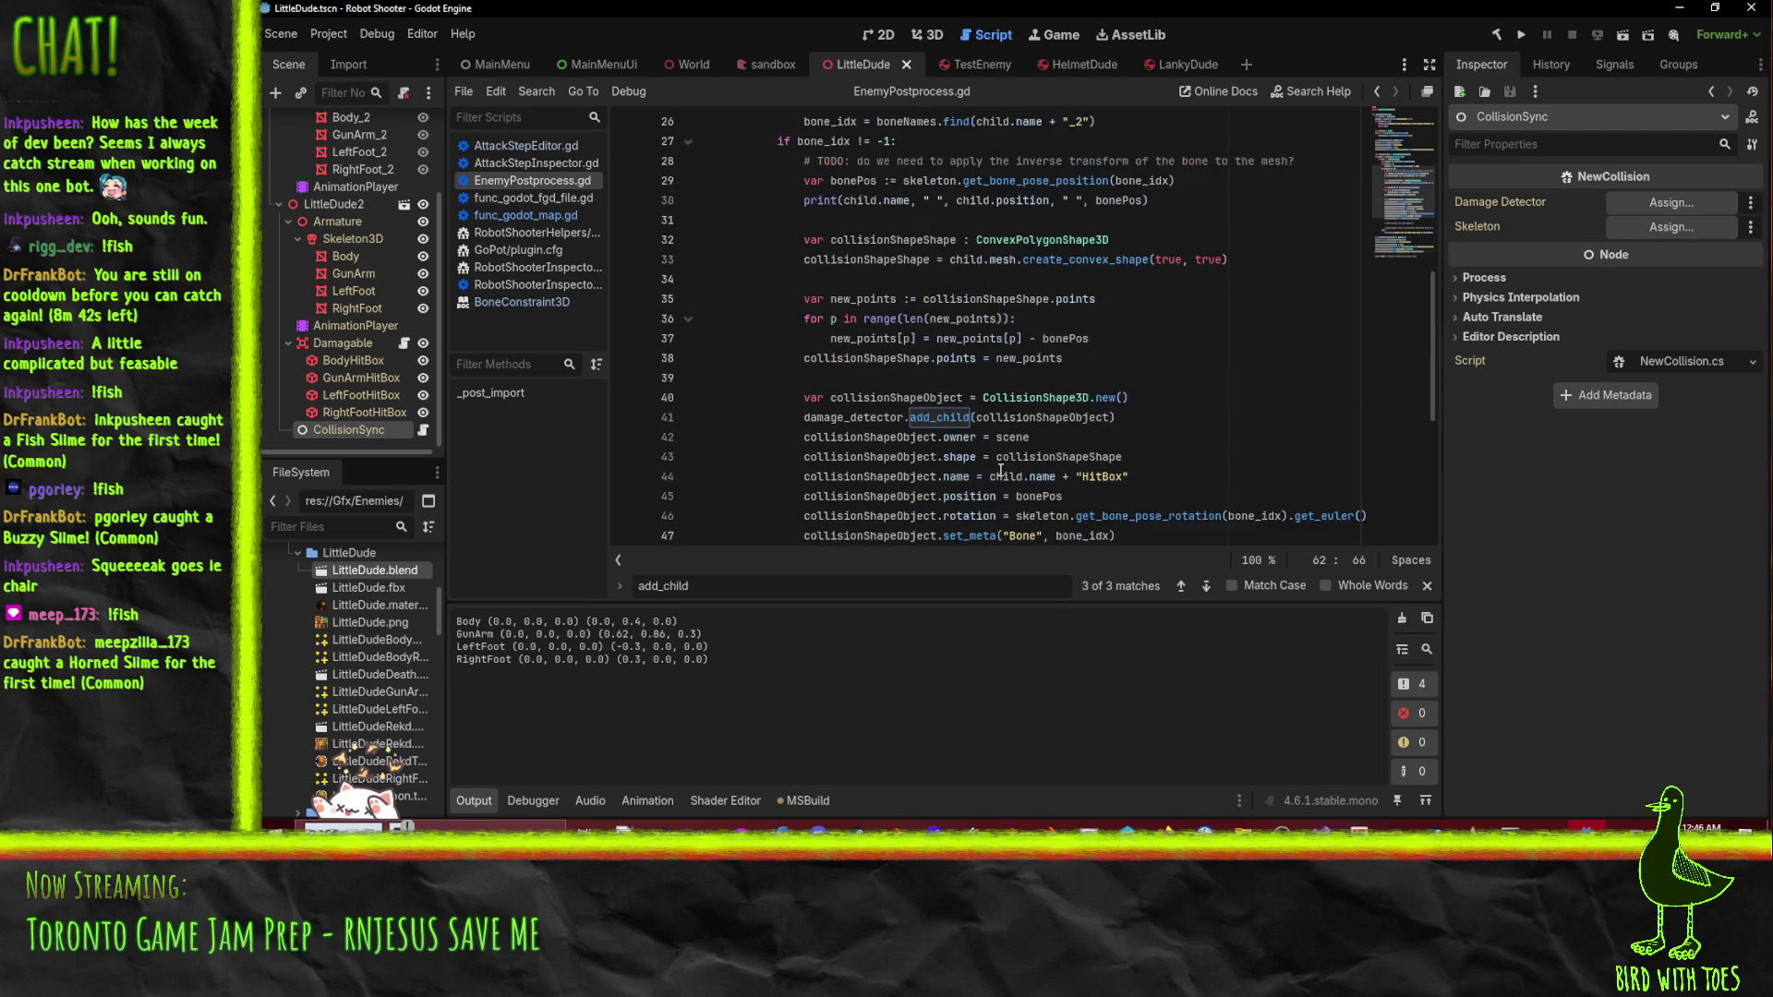
pyautogui.scroll(-2, 924, 517)
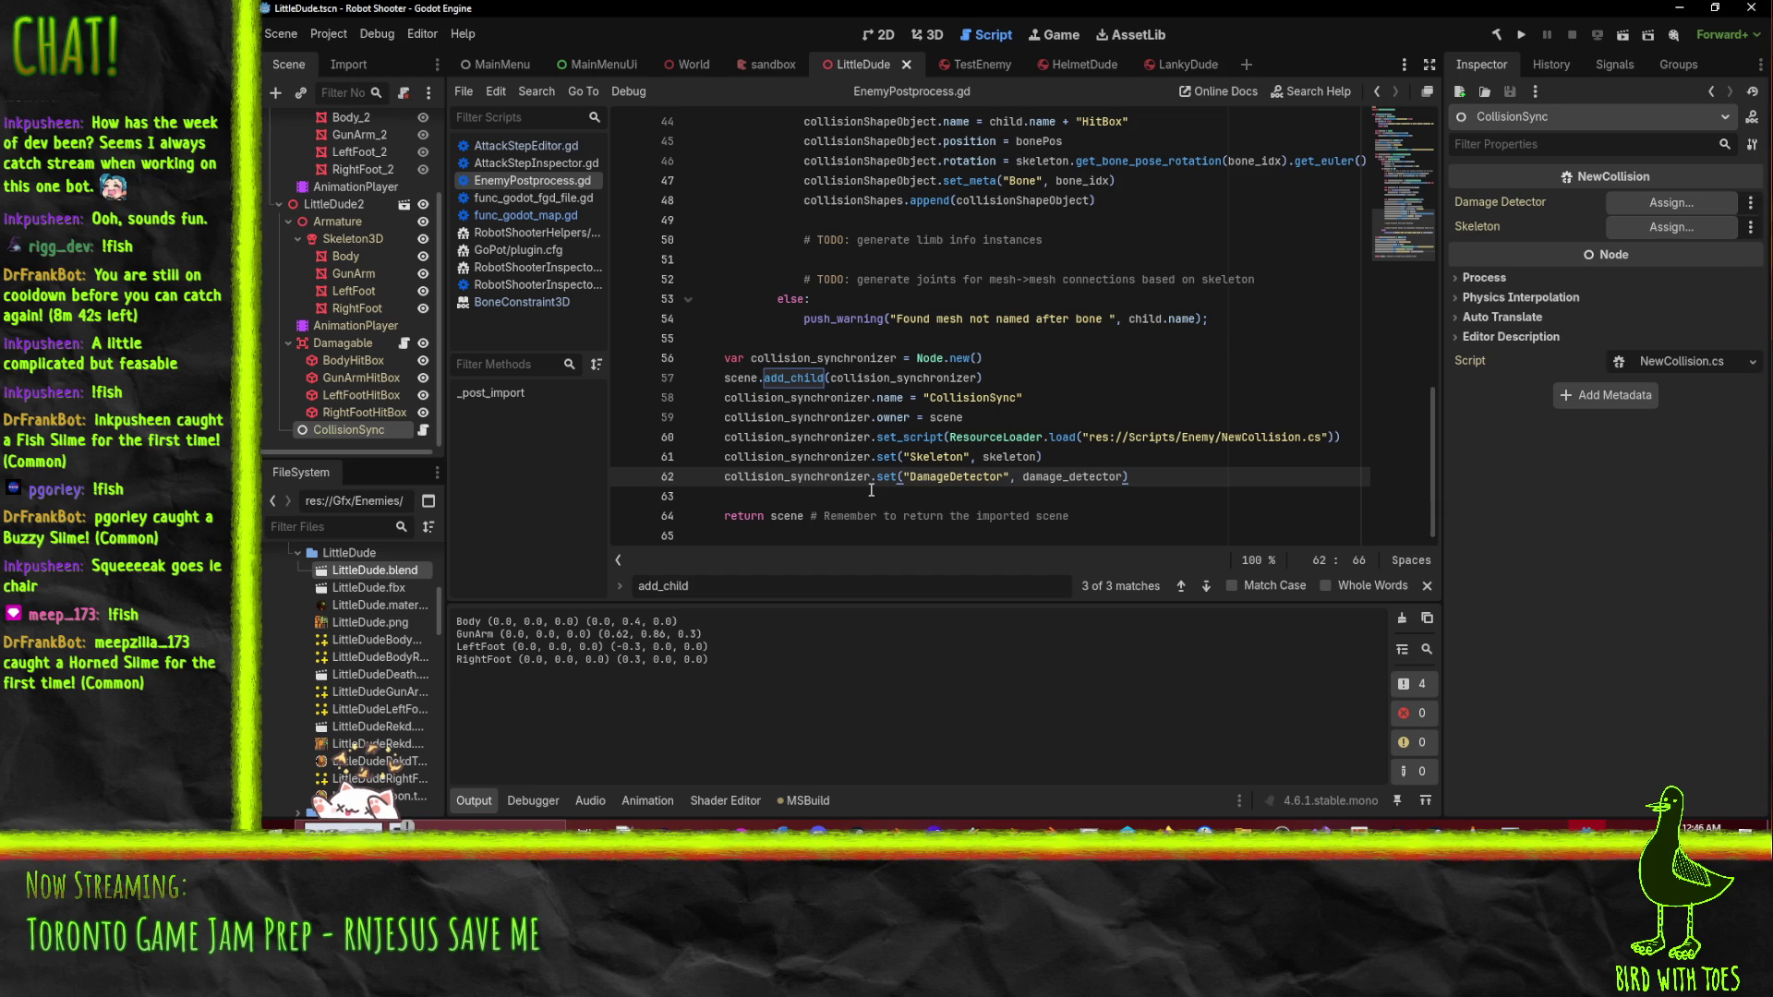
pyautogui.click(426, 430)
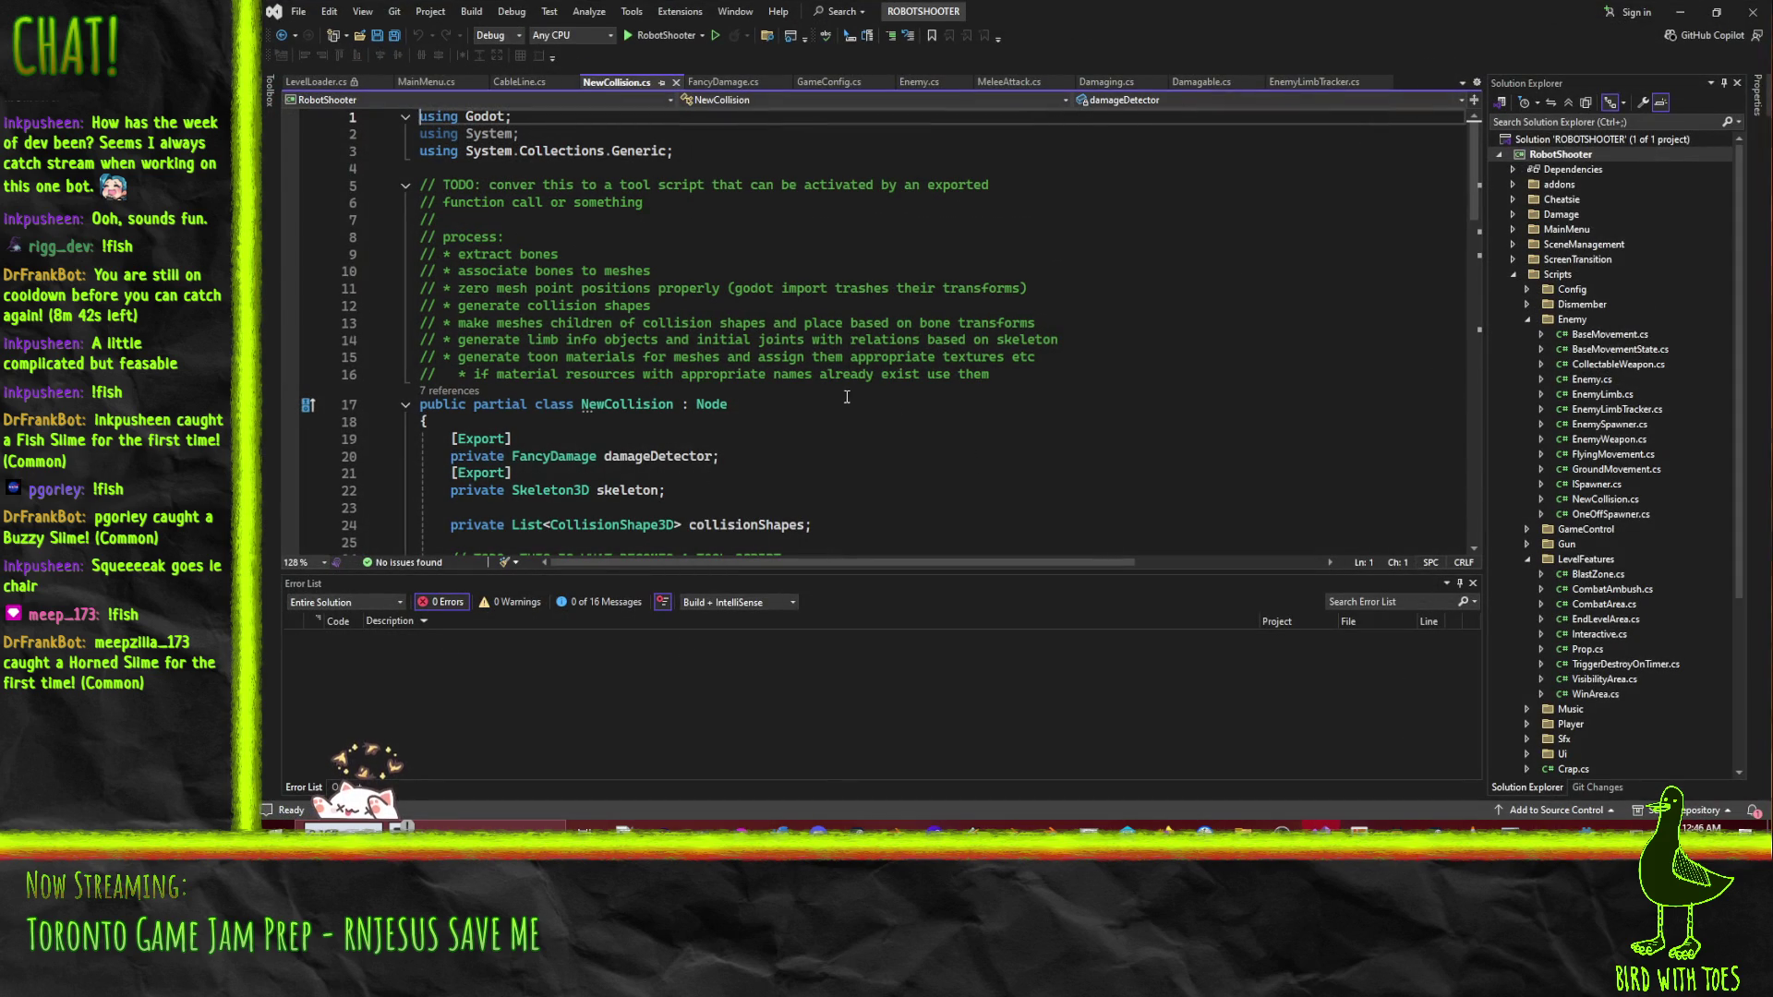
pyautogui.click(458, 393)
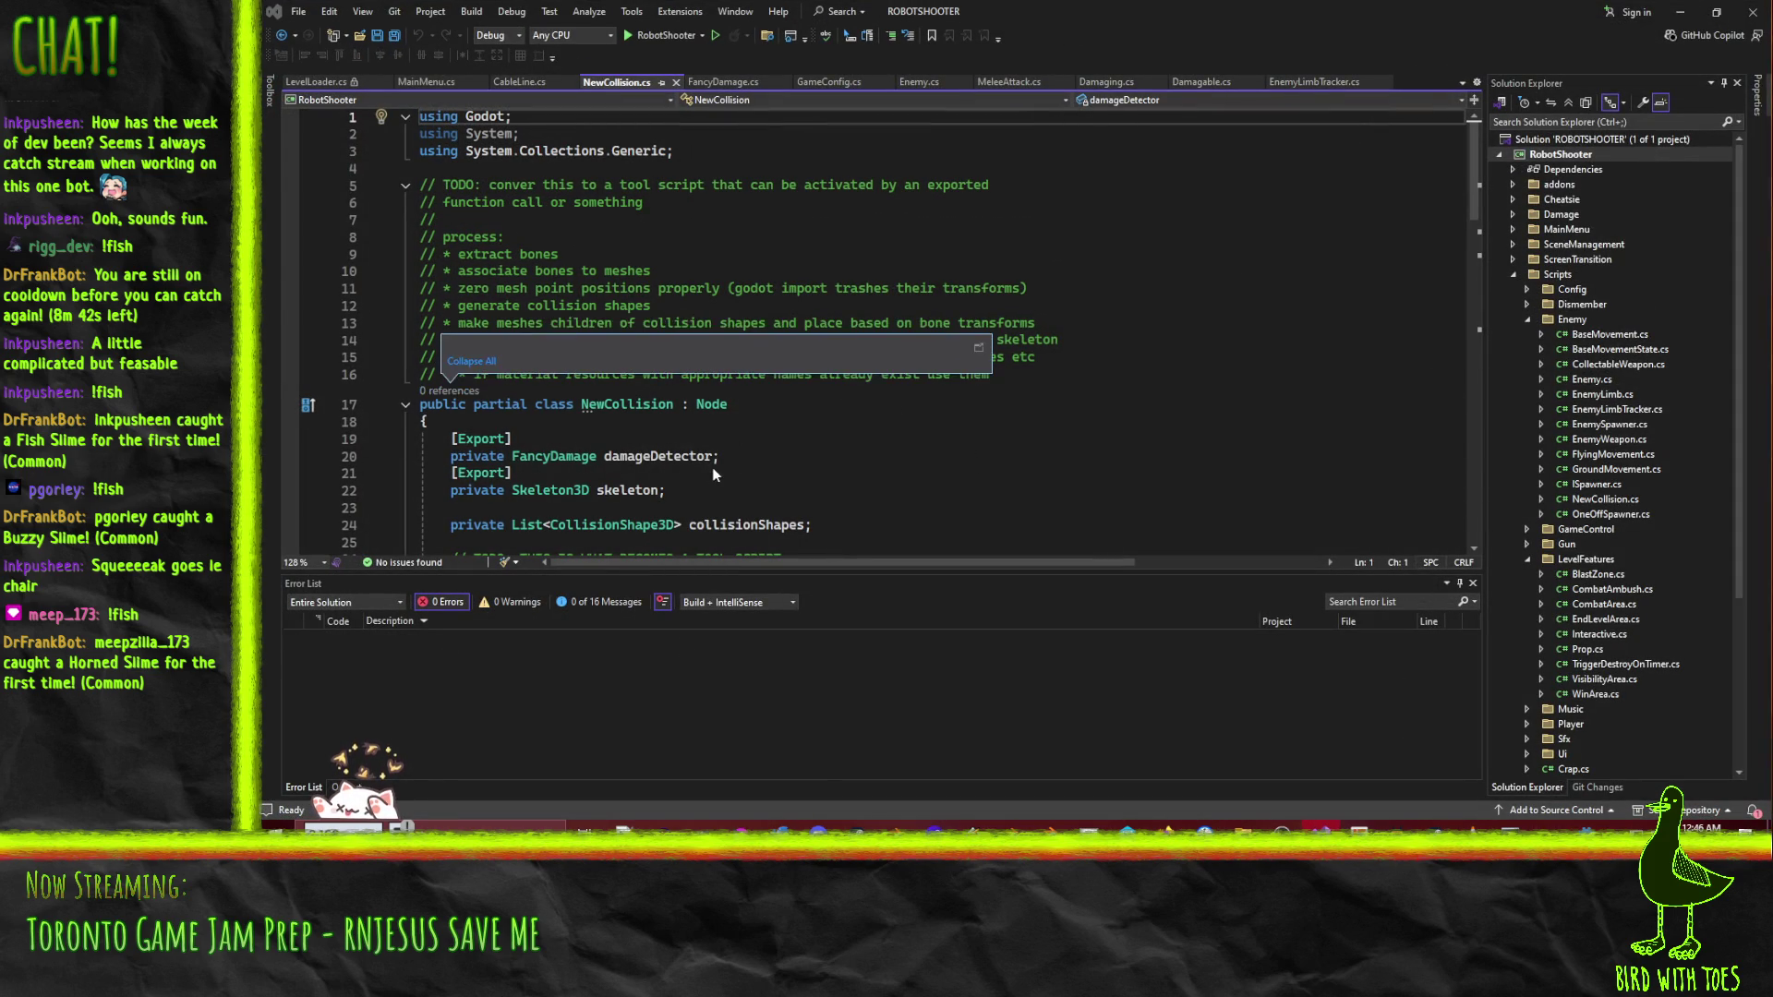
pyautogui.click(583, 446)
pyautogui.scroll(-3, 583, 446)
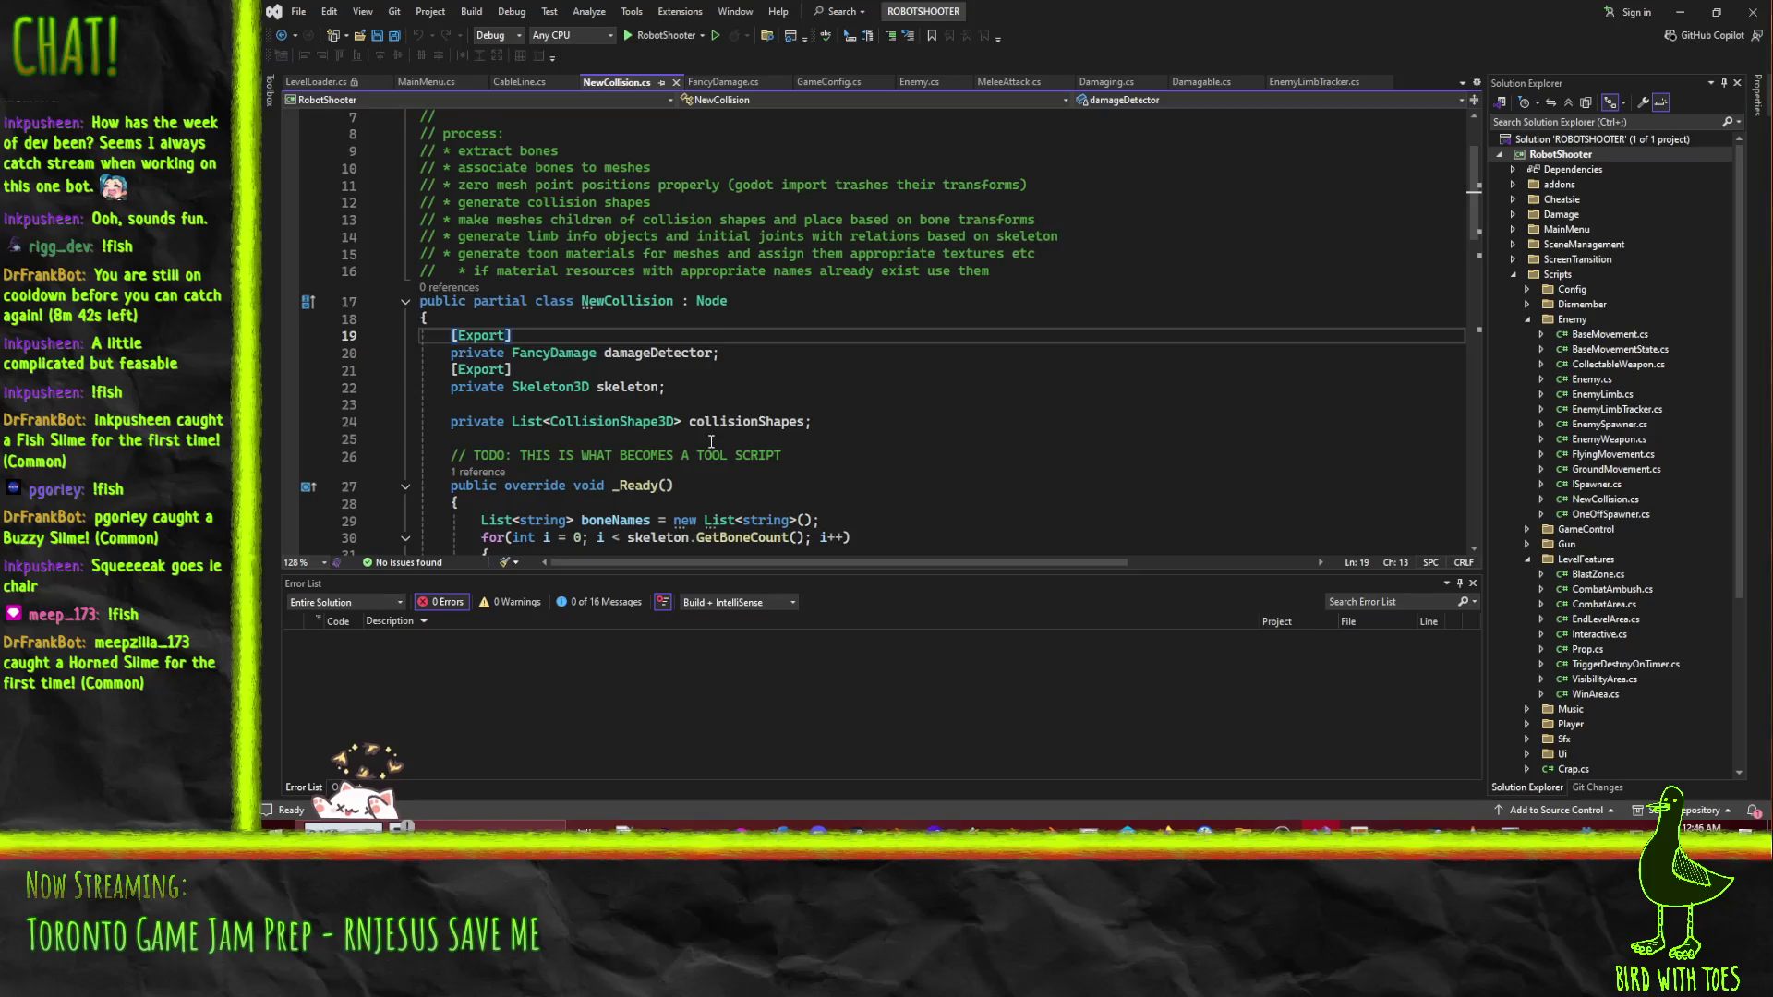
pyautogui.scroll(3, 646, 448)
pyautogui.scroll(-1, 684, 453)
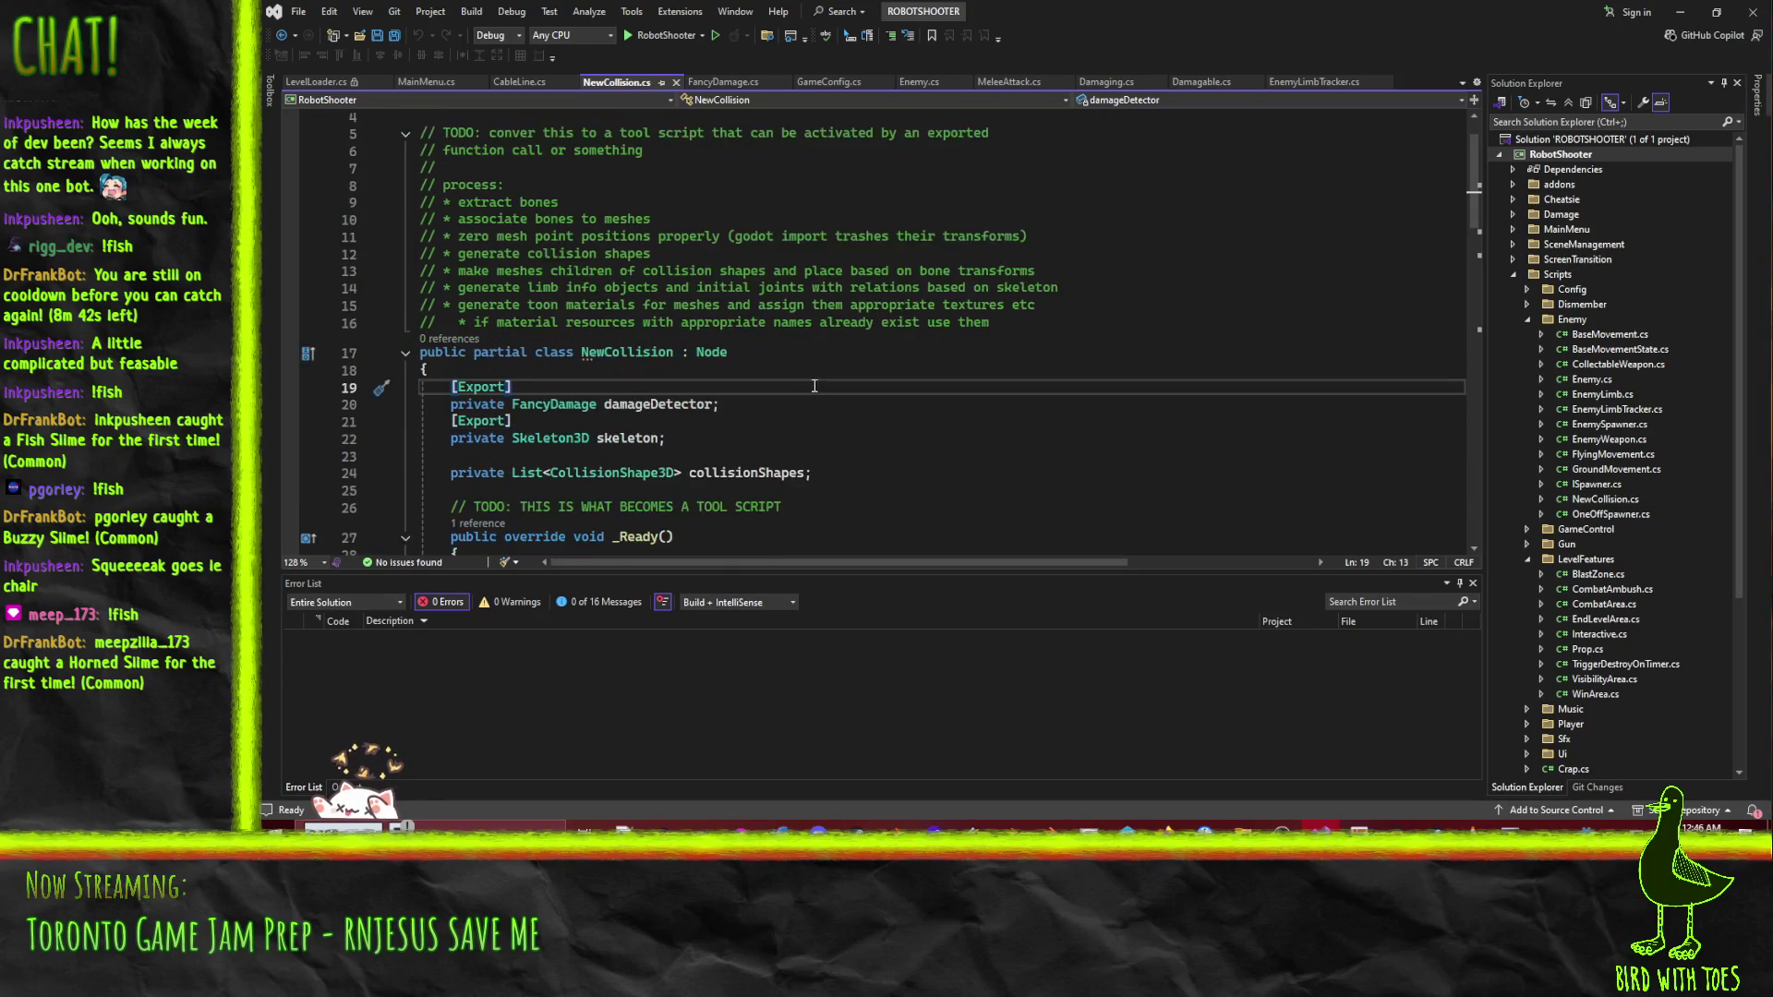
pyautogui.scroll(1, 675, 434)
pyautogui.scroll(-1, 660, 401)
pyautogui.moveTo(628, 358)
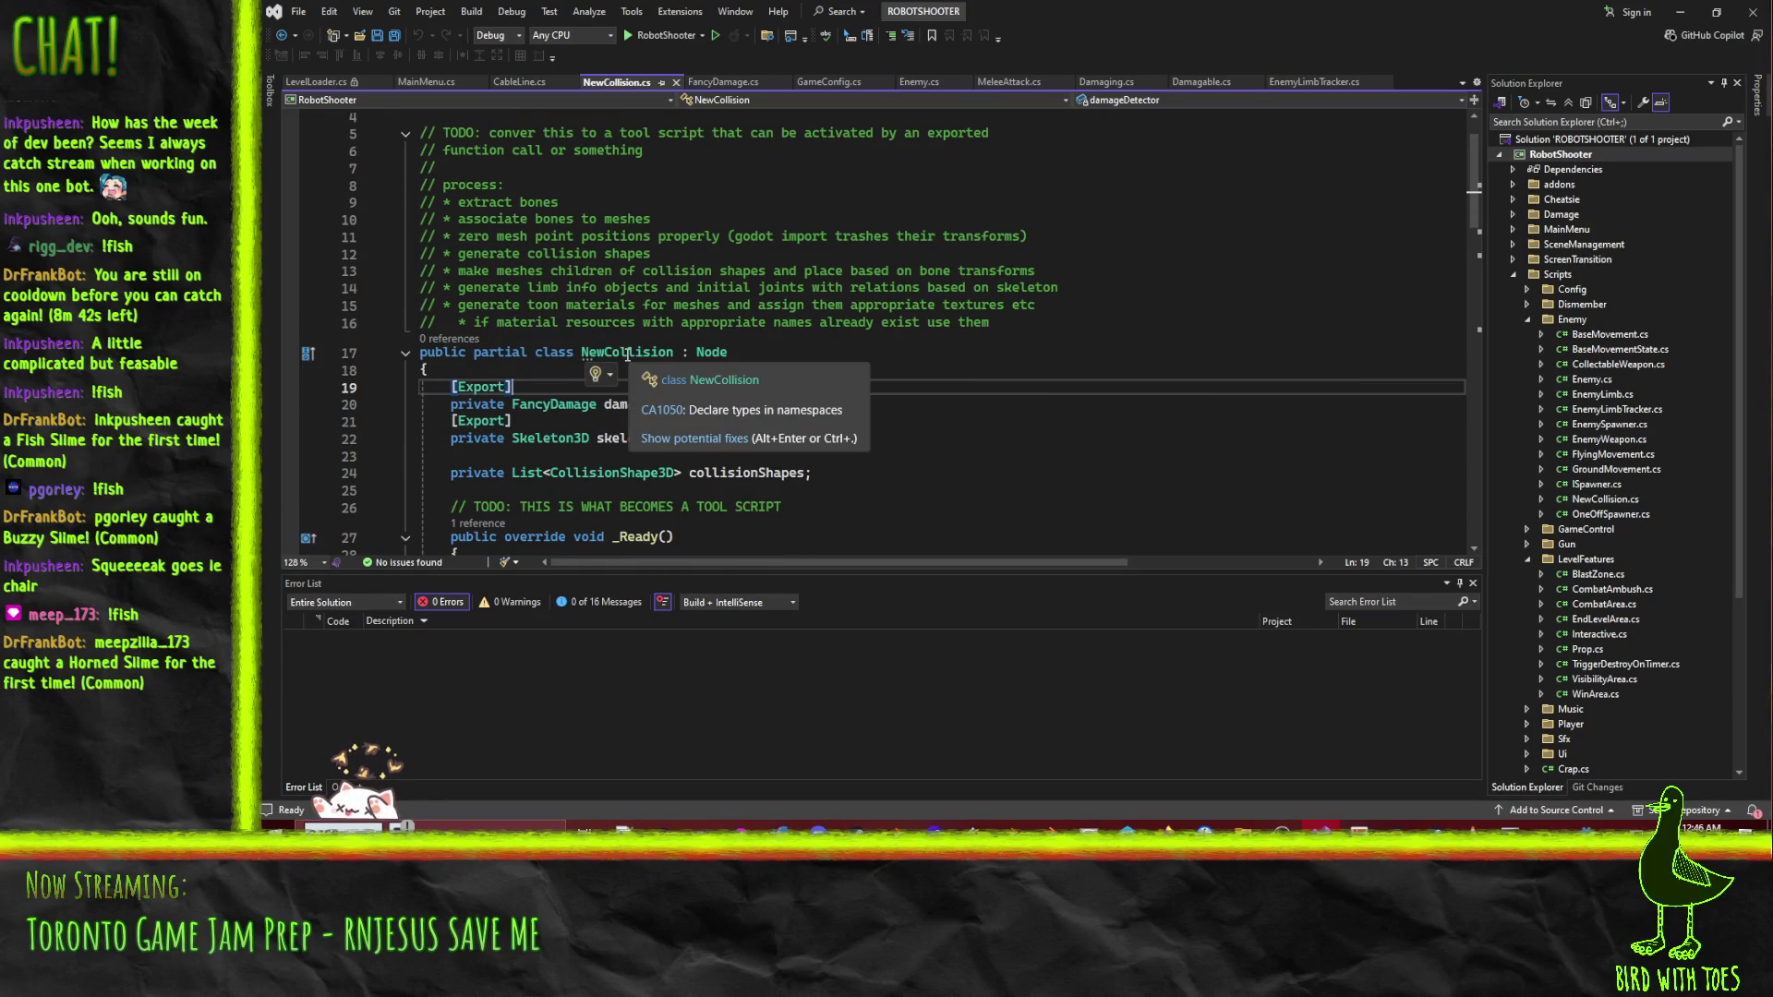
pyautogui.click(513, 323)
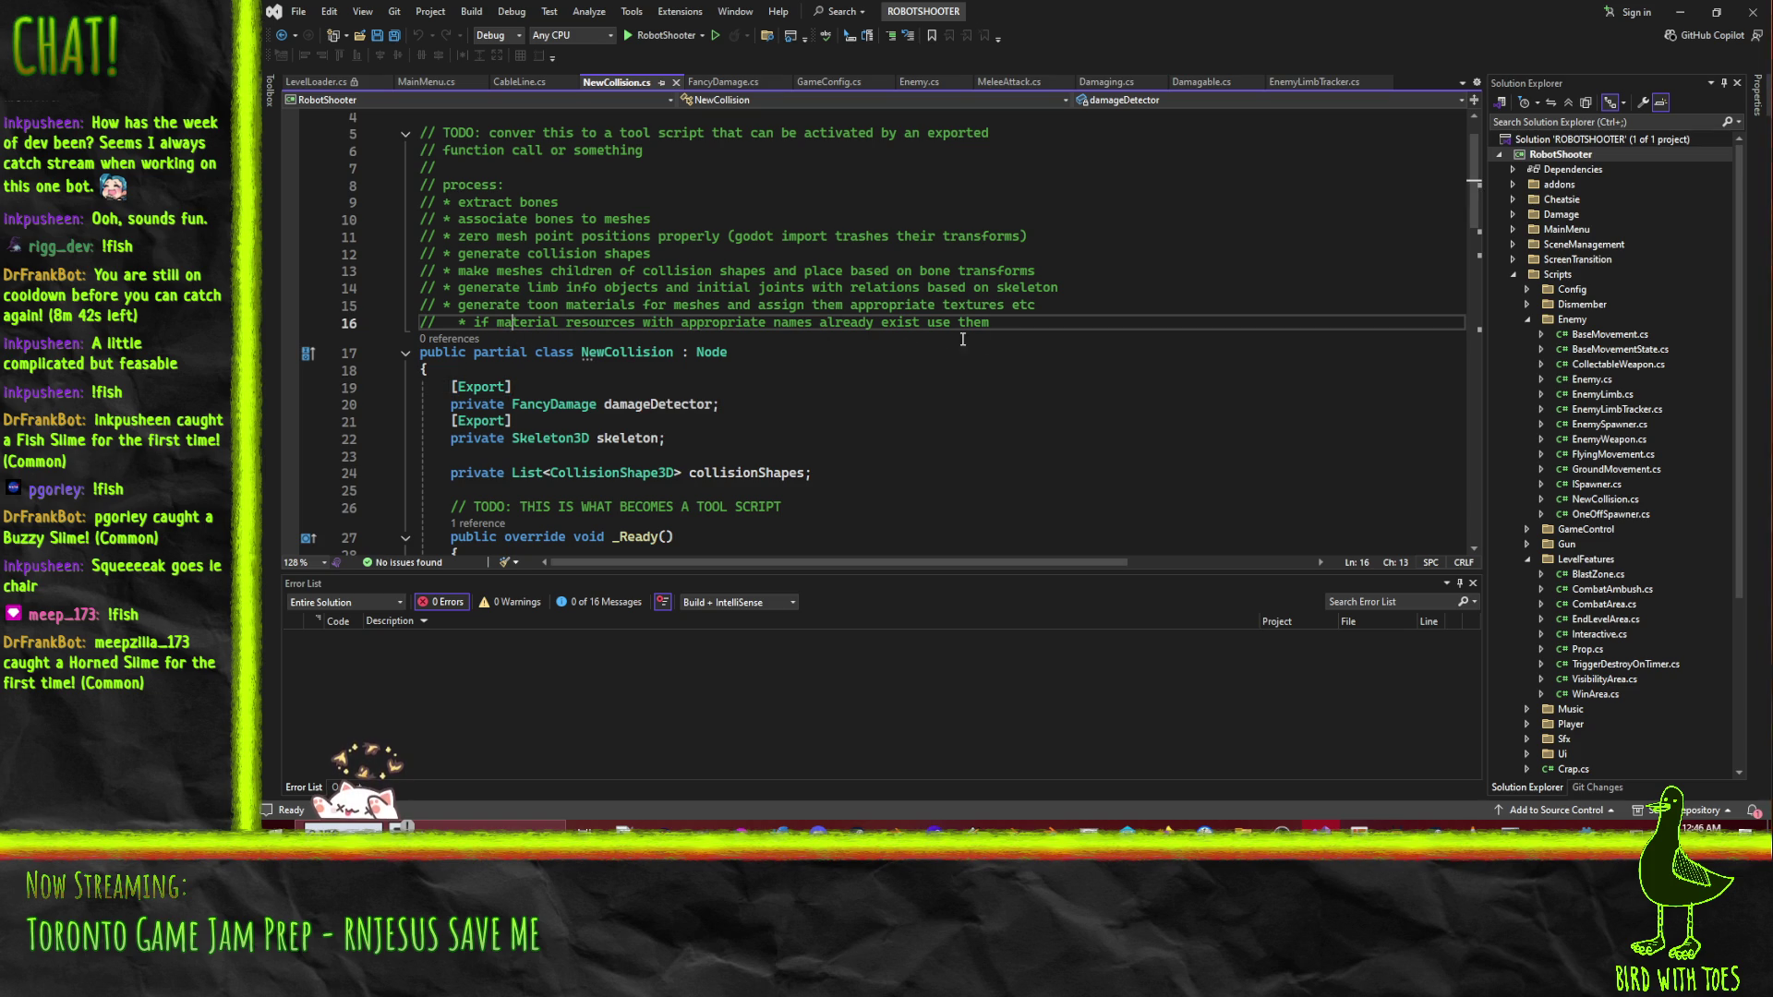
pyautogui.scroll(1, 1070, 361)
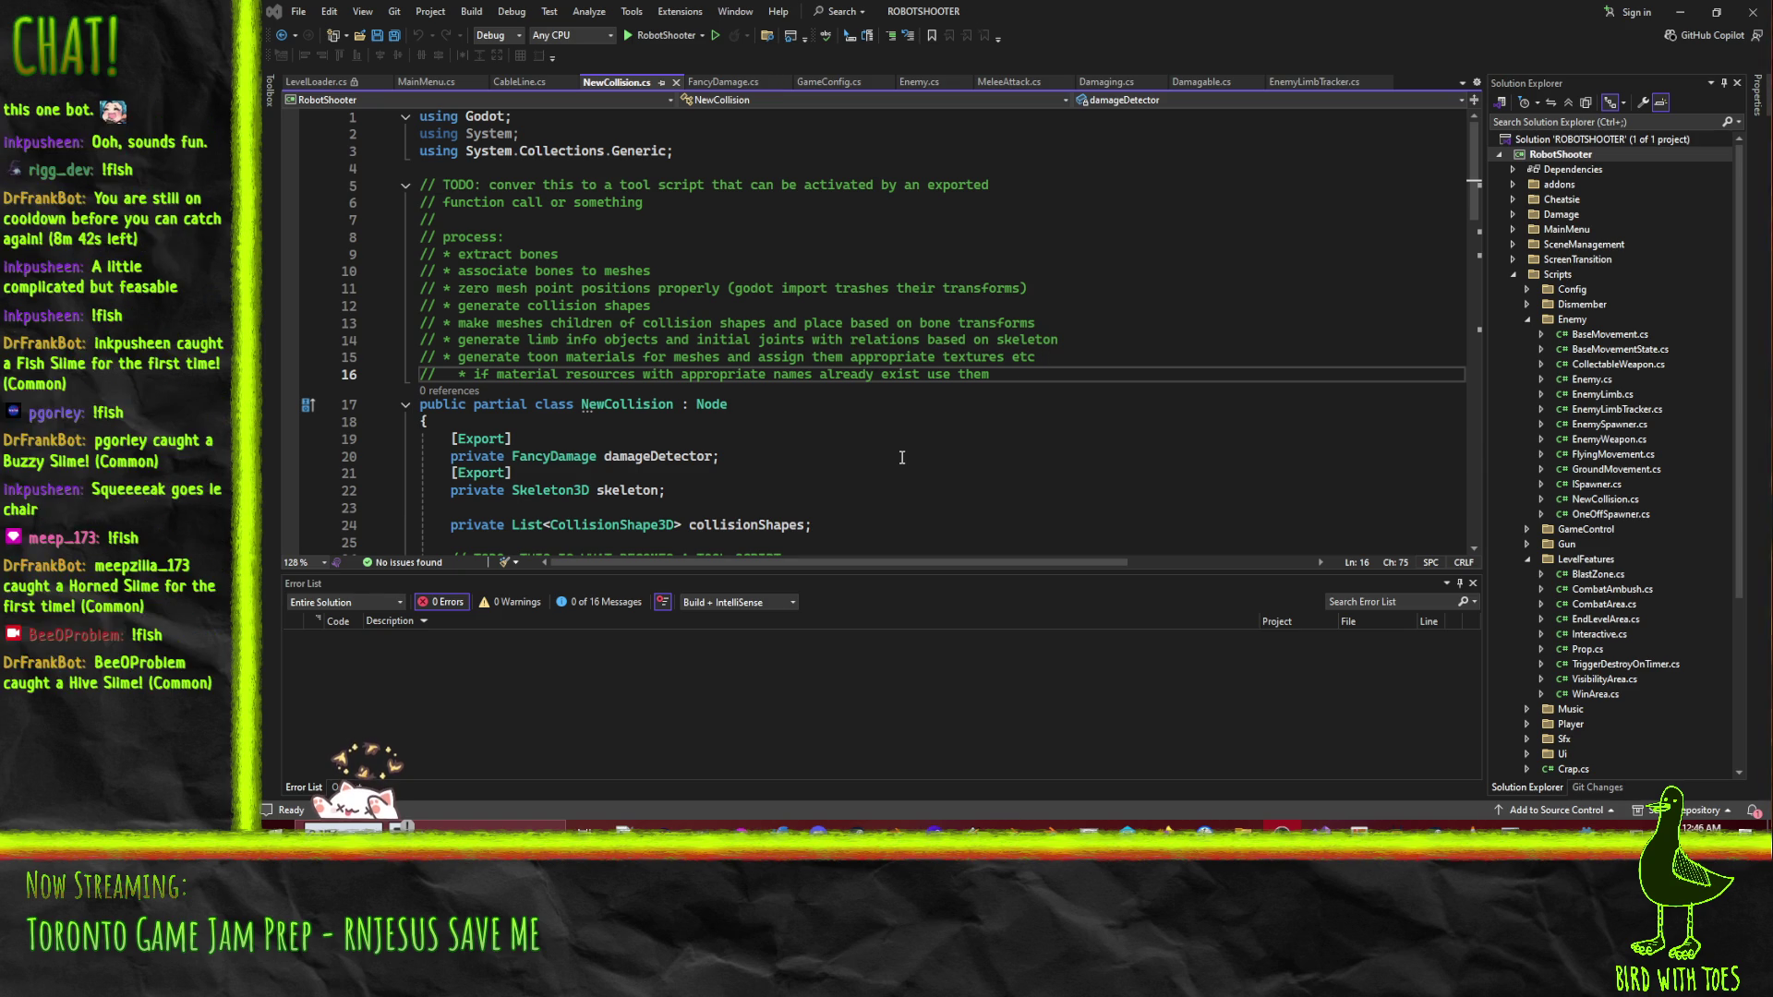
pyautogui.click(1071, 456)
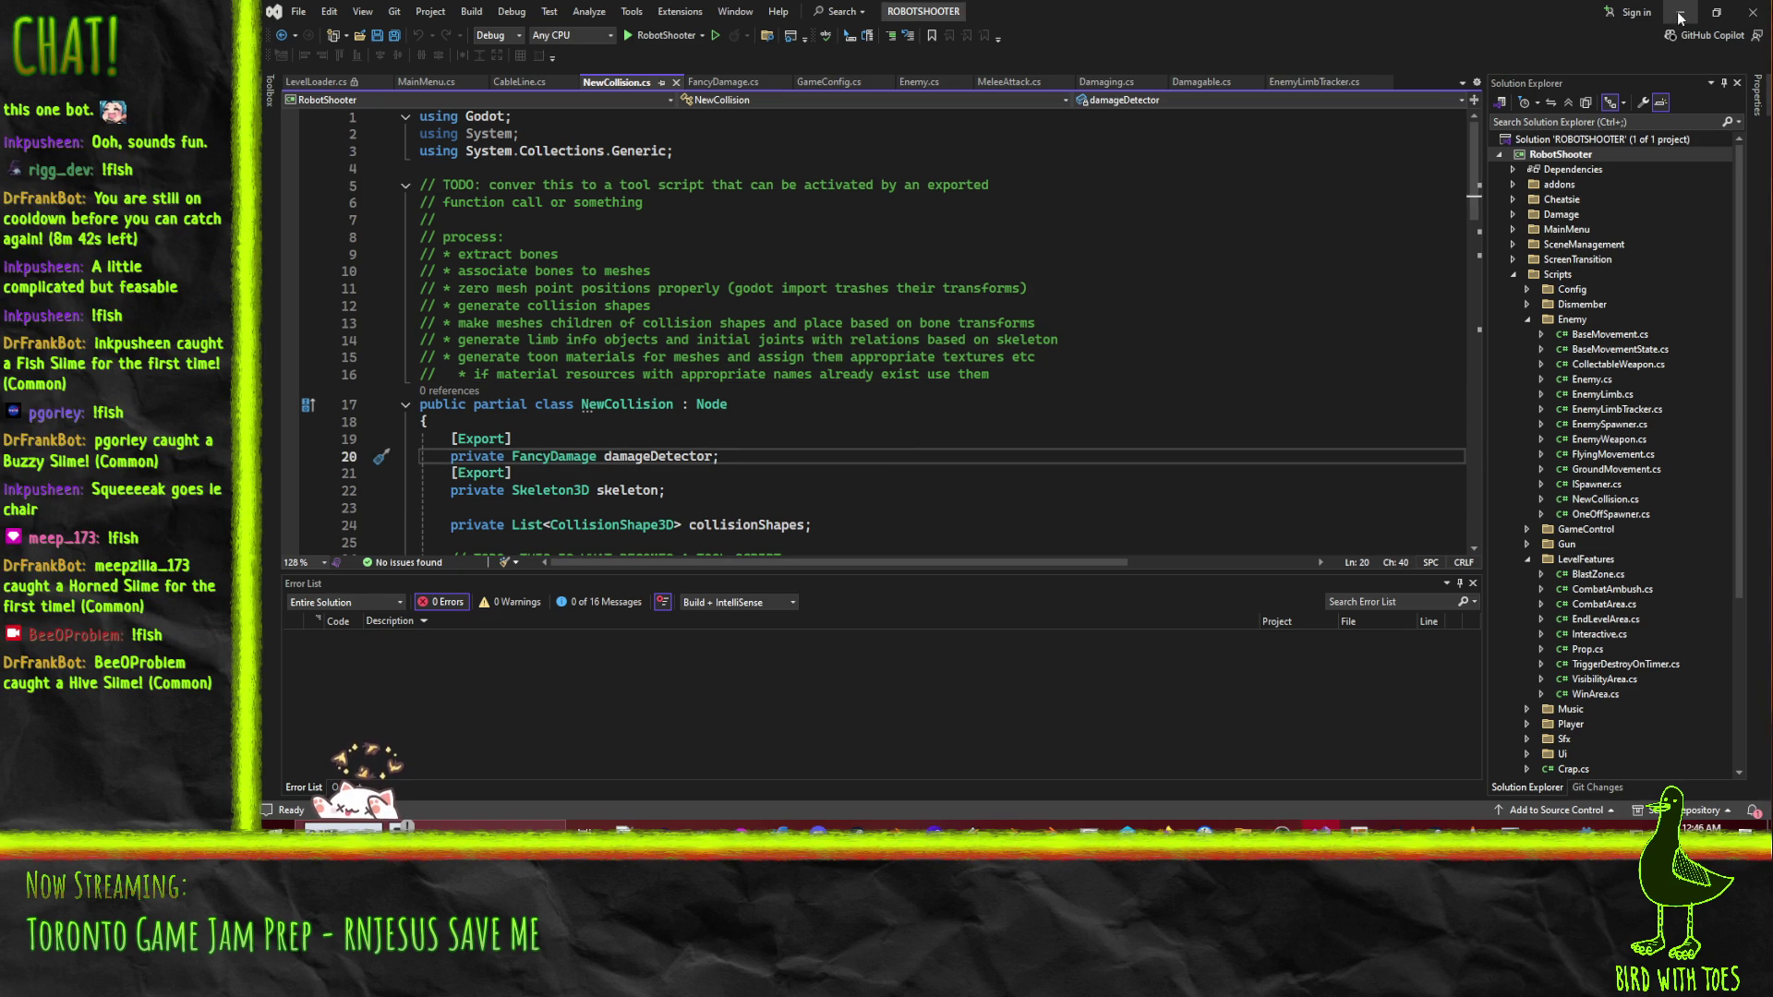
pyautogui.scroll(-2, 732, 348)
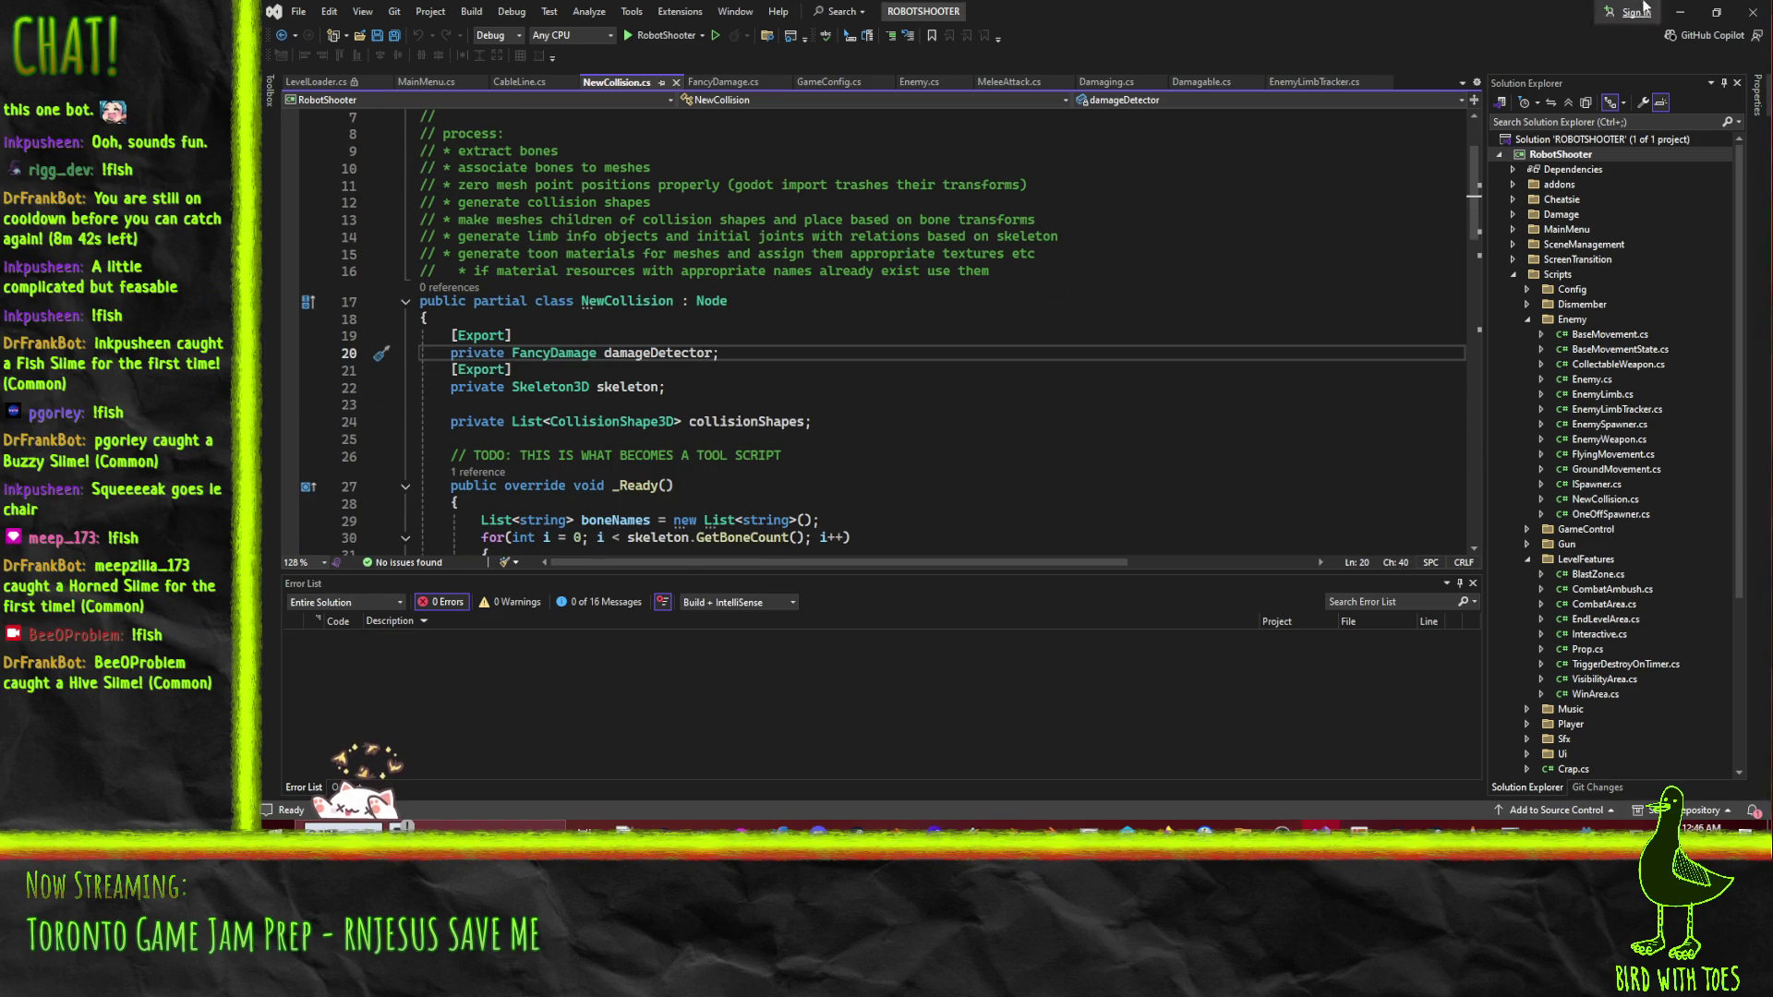
pyautogui.click(1681, 12)
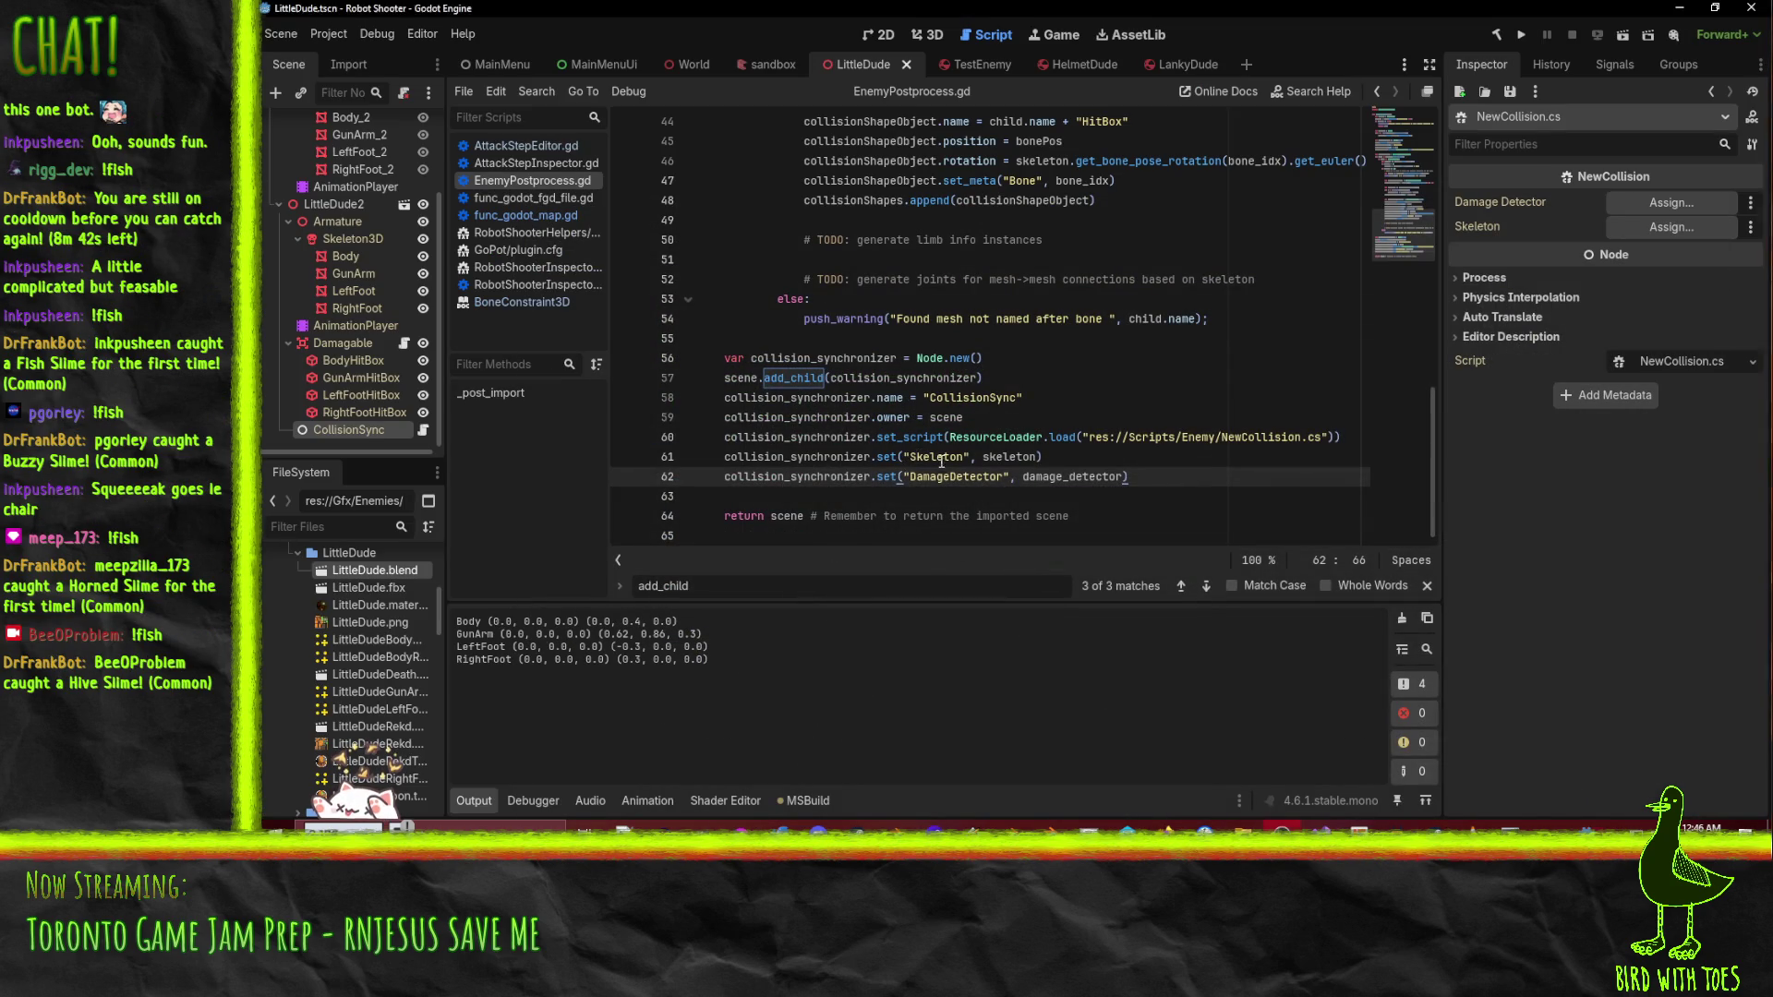
# - Lowercase Skeleton and DamageDetector to skeleton and damageDetector on lines 61–62
pyautogui.click(940, 457)
pyautogui.press('Left')
pyautogui.press('Left')
pyautogui.press('BackSpace')
pyautogui.write('s')
pyautogui.press('Down')
pyautogui.press('Right')
pyautogui.press('Right')
pyautogui.press('BackSpace')
pyautogui.write('d')
pyautogui.press('Up')
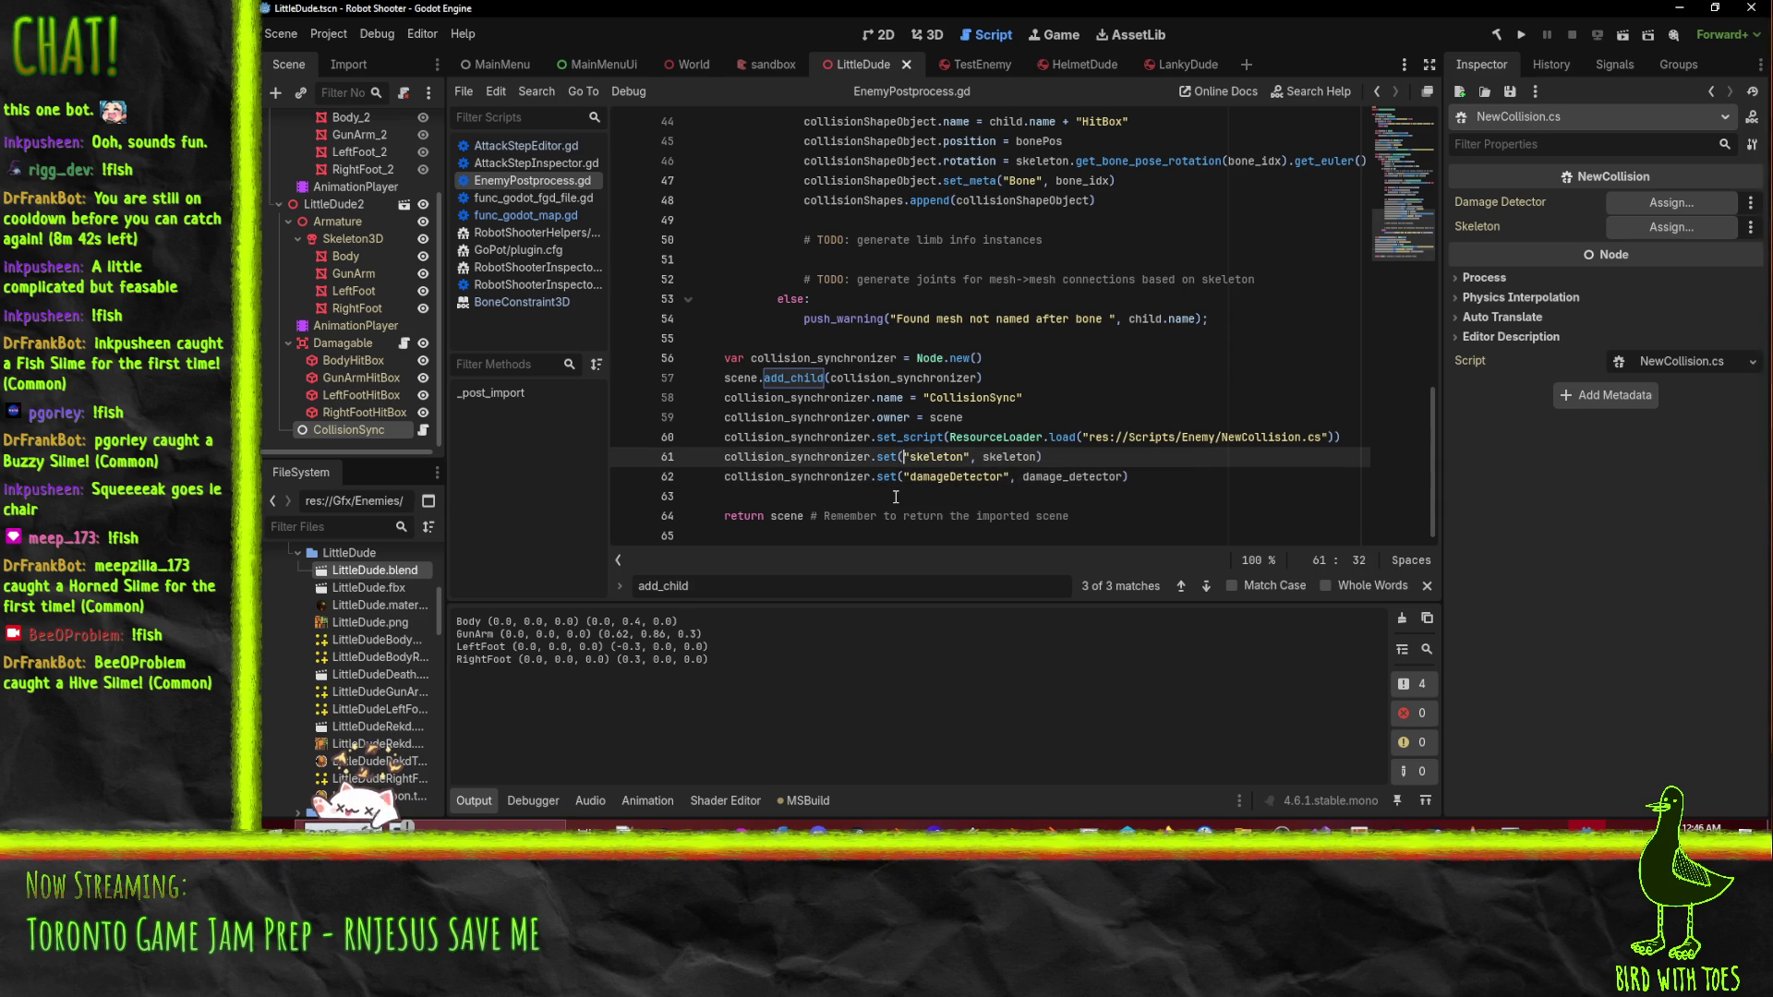
# - Remove the .set(" call syntax around the property names on lines 61 and 62
pyautogui.press('Left')
pyautogui.press('Left')
pyautogui.press('Delete')
pyautogui.press('BackSpace')
pyautogui.press('BackSpace')
pyautogui.press('BackSpace')
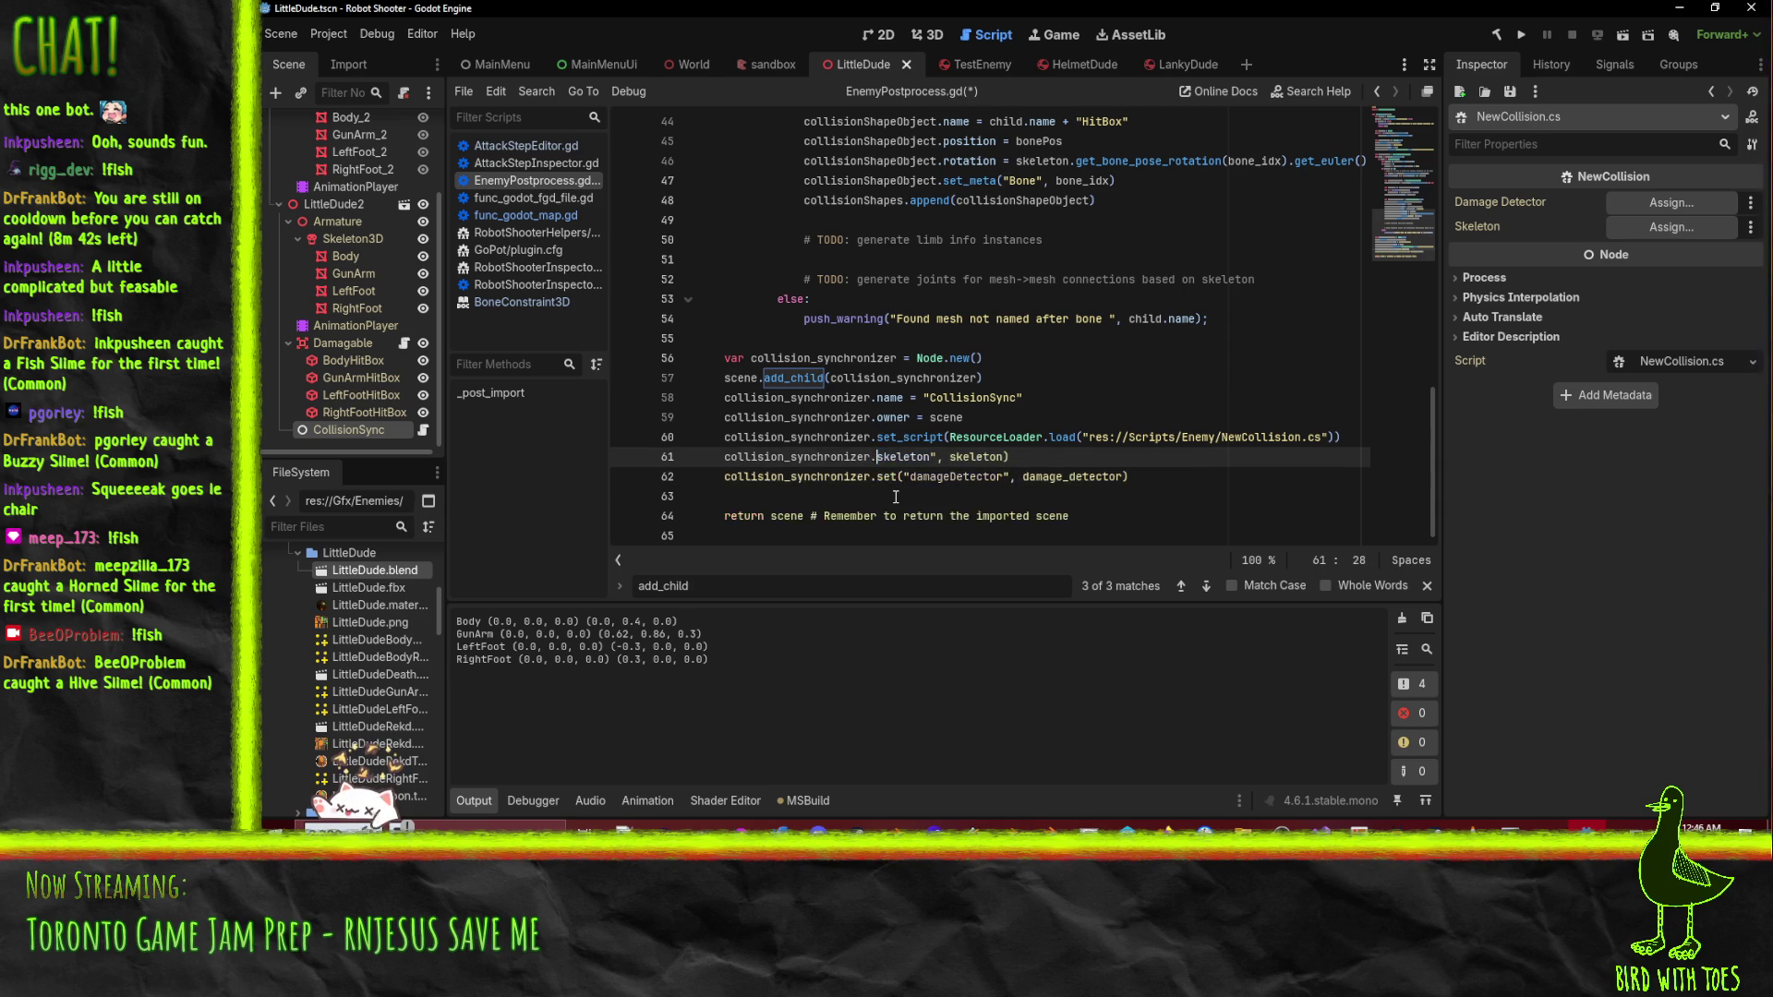
pyautogui.press('Down')
pyautogui.press('Delete')
pyautogui.press('Delete')
pyautogui.press('Delete')
pyautogui.press('Delete')
pyautogui.press('Up')
pyautogui.press('Right')
pyautogui.press('Right')
pyautogui.press('Right')
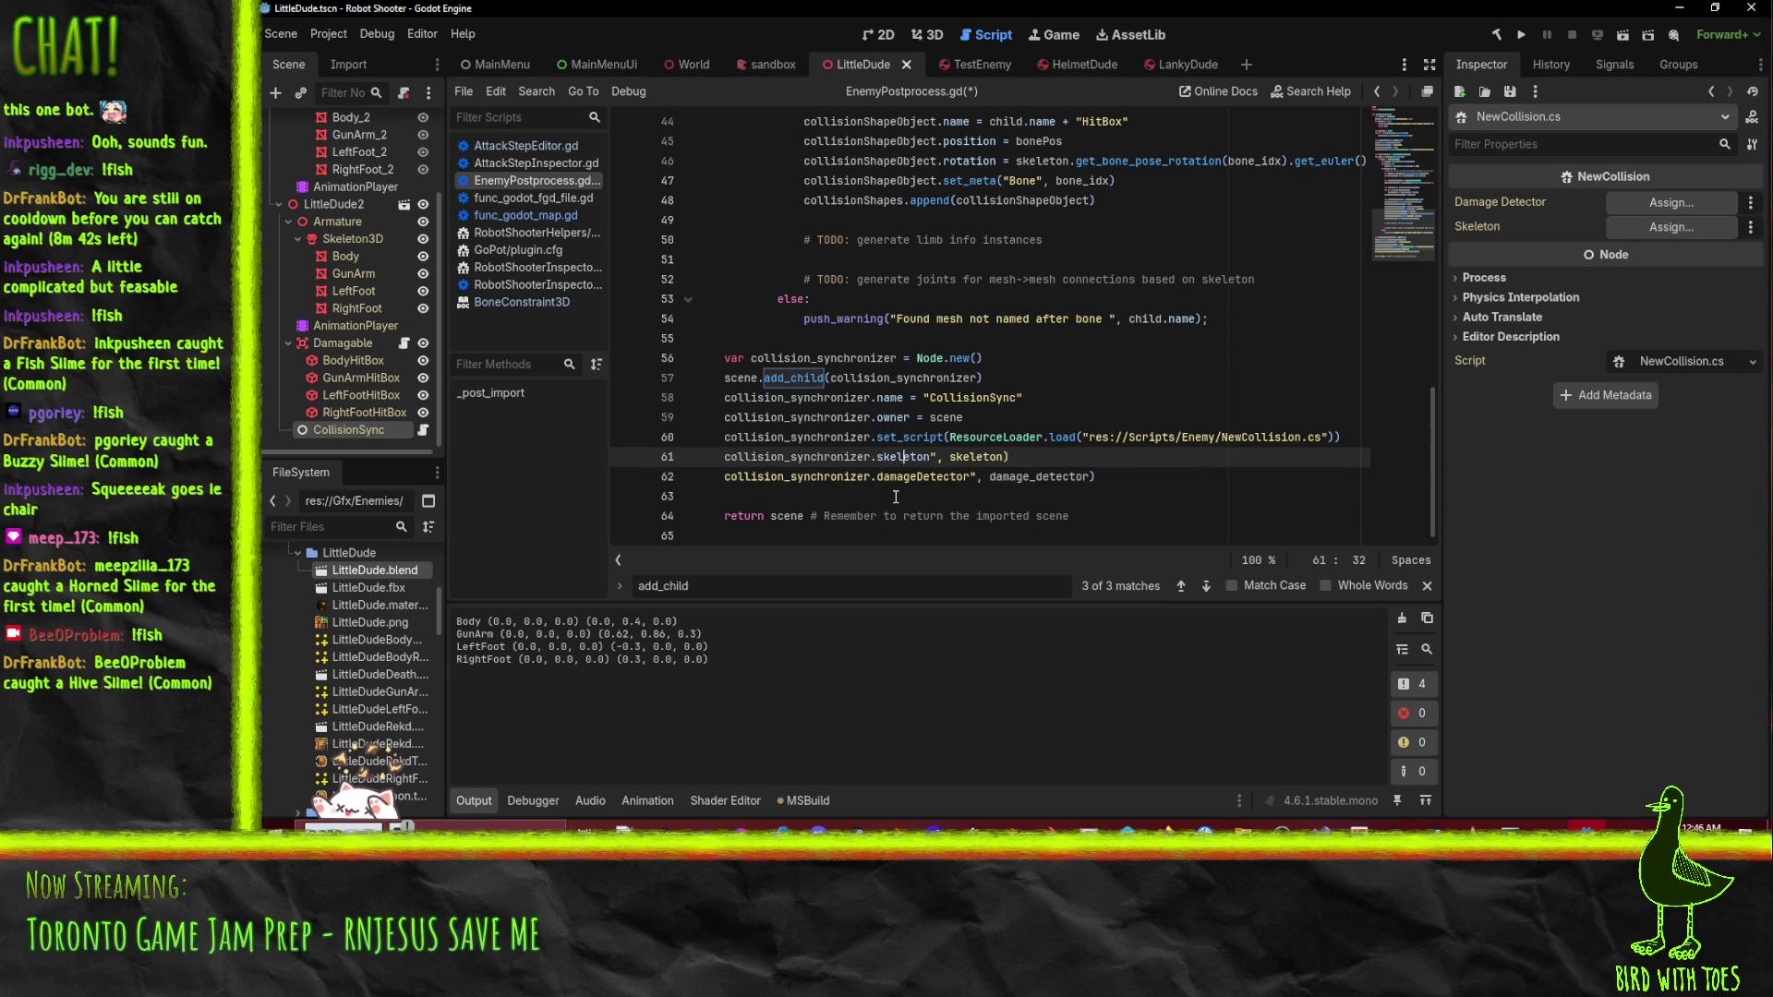
pyautogui.press('BackSpace')
pyautogui.press('Delete')
pyautogui.press('Delete')
# - Finish lines 61–62 as .skeleton = skeleton and .damageDetector = damage_detector, then save
pyautogui.write('=')
pyautogui.press('End')
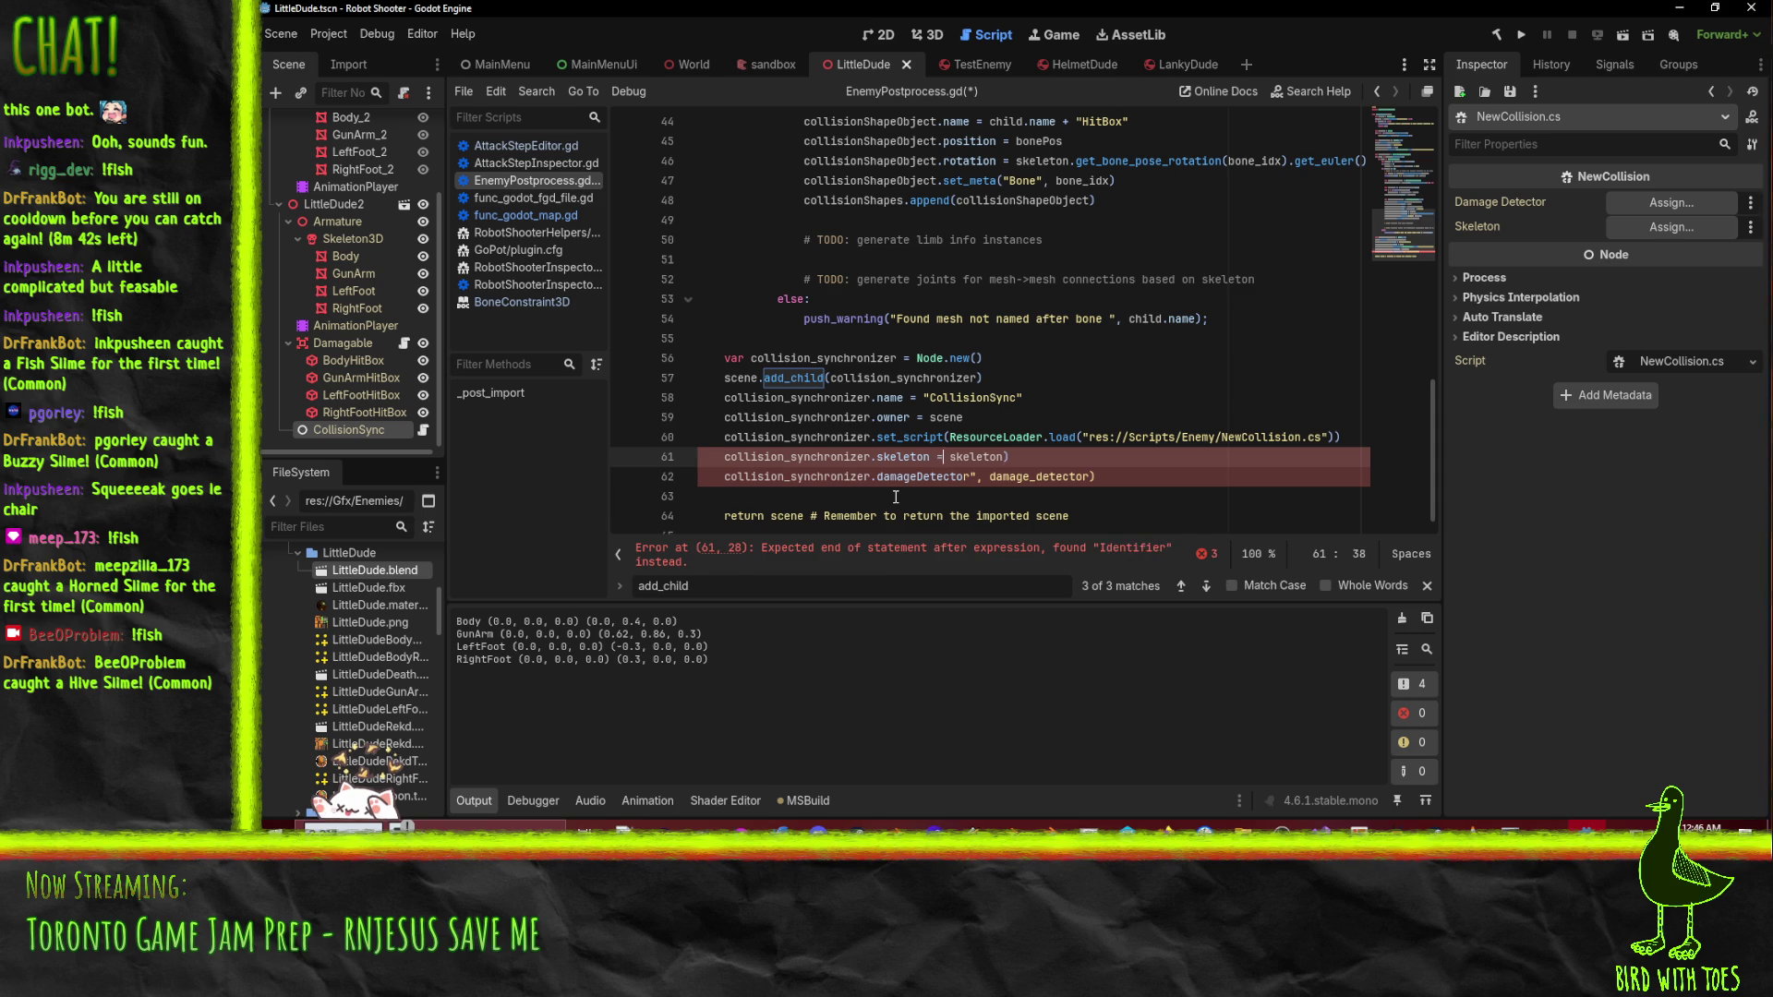
pyautogui.press('BackSpace')
pyautogui.press('Down')
pyautogui.hotkey('ctrl', 'Left')
pyautogui.press('BackSpace')
pyautogui.press('BackSpace')
pyautogui.press('BackSpace')
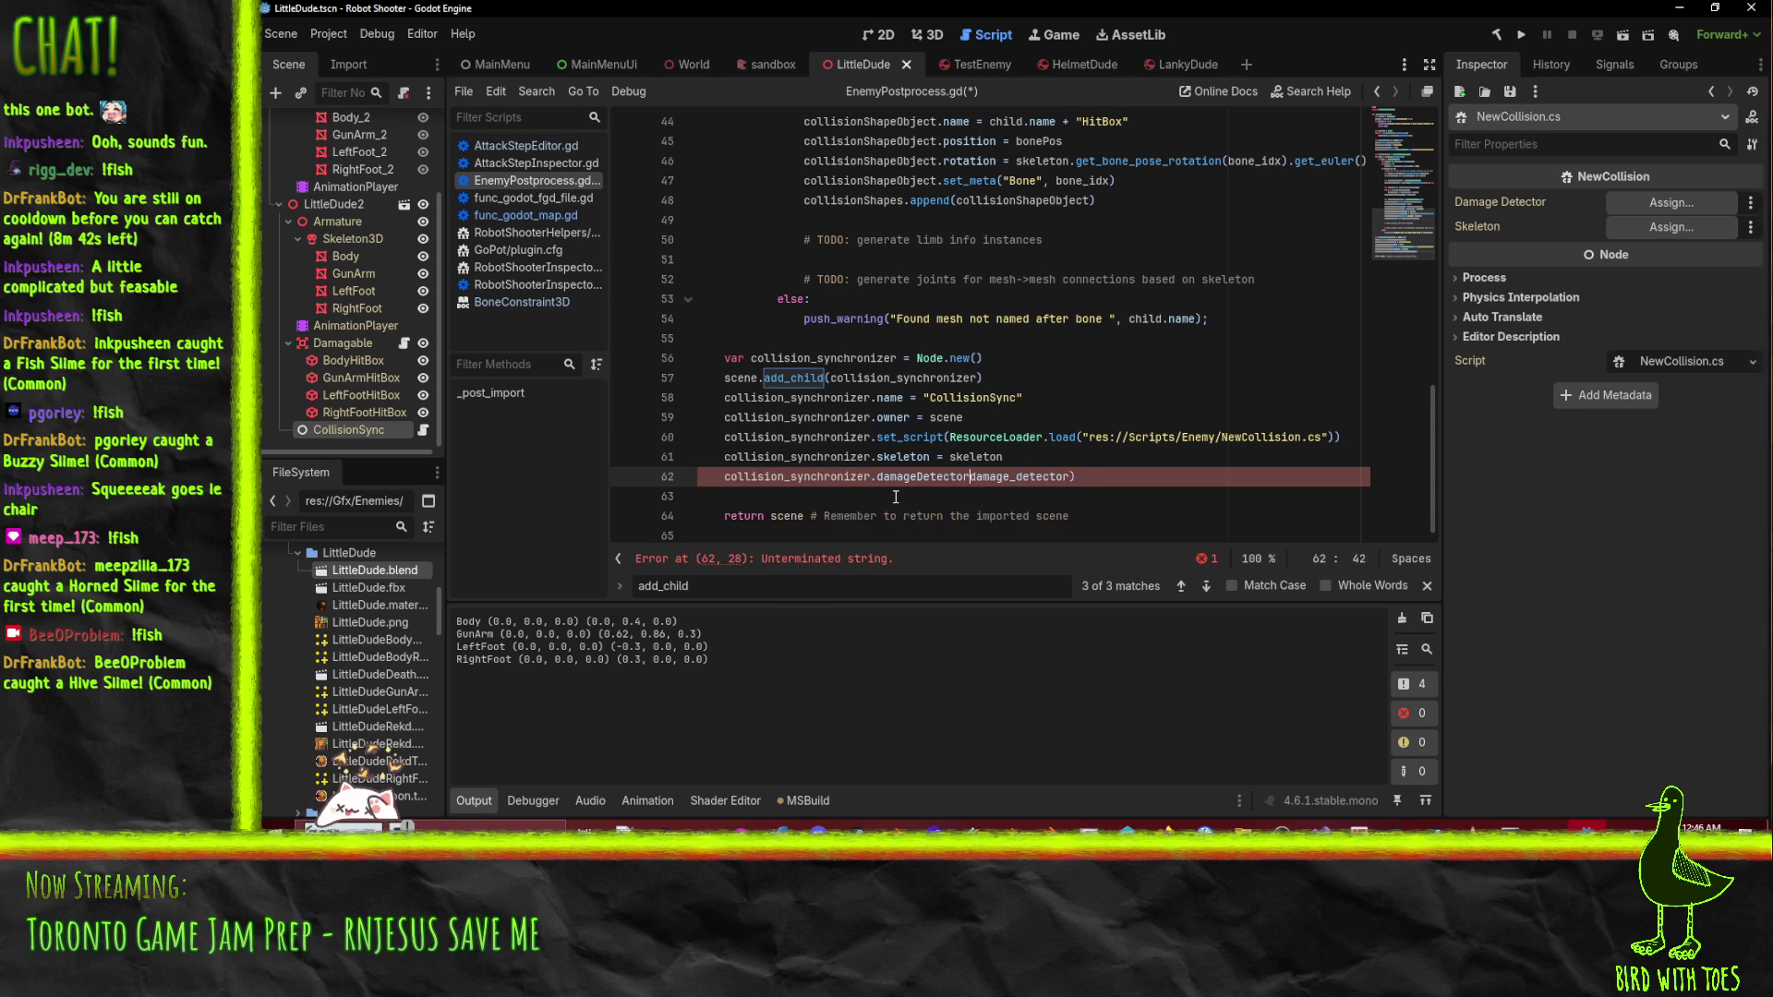
pyautogui.write('=')
pyautogui.press('End')
pyautogui.press('BackSpace')
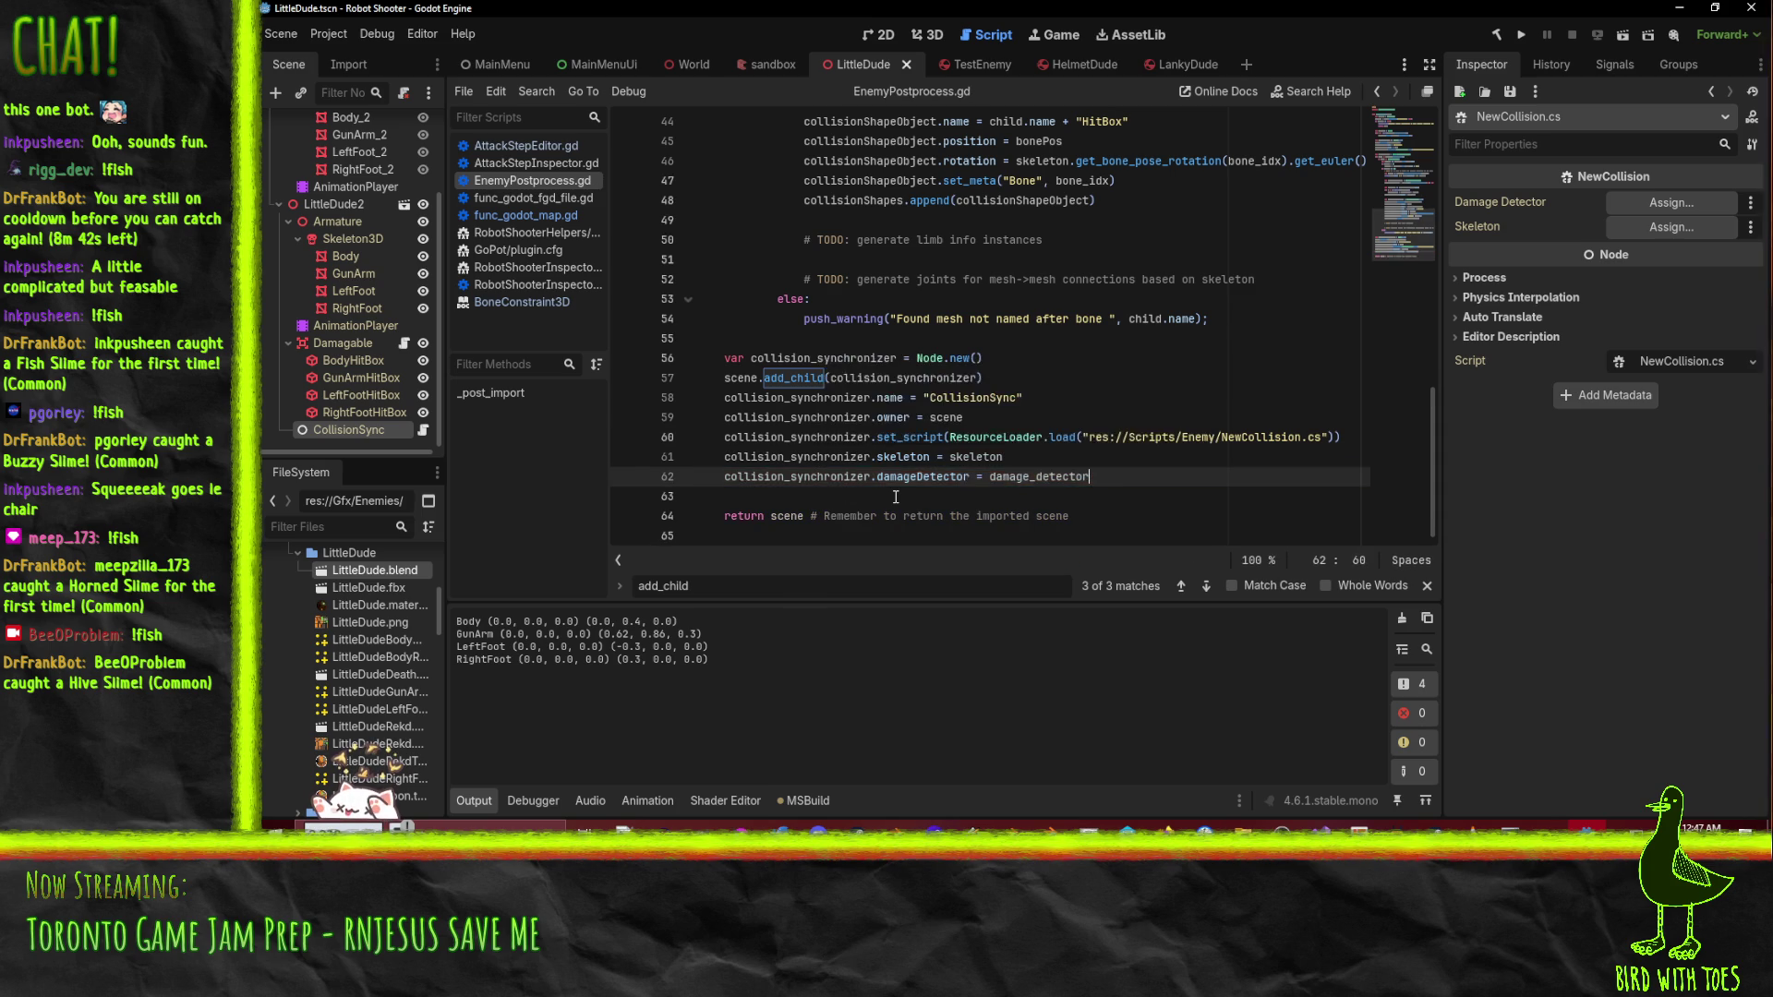
pyautogui.click(894, 459)
pyautogui.hotkey('ctrl', 's')
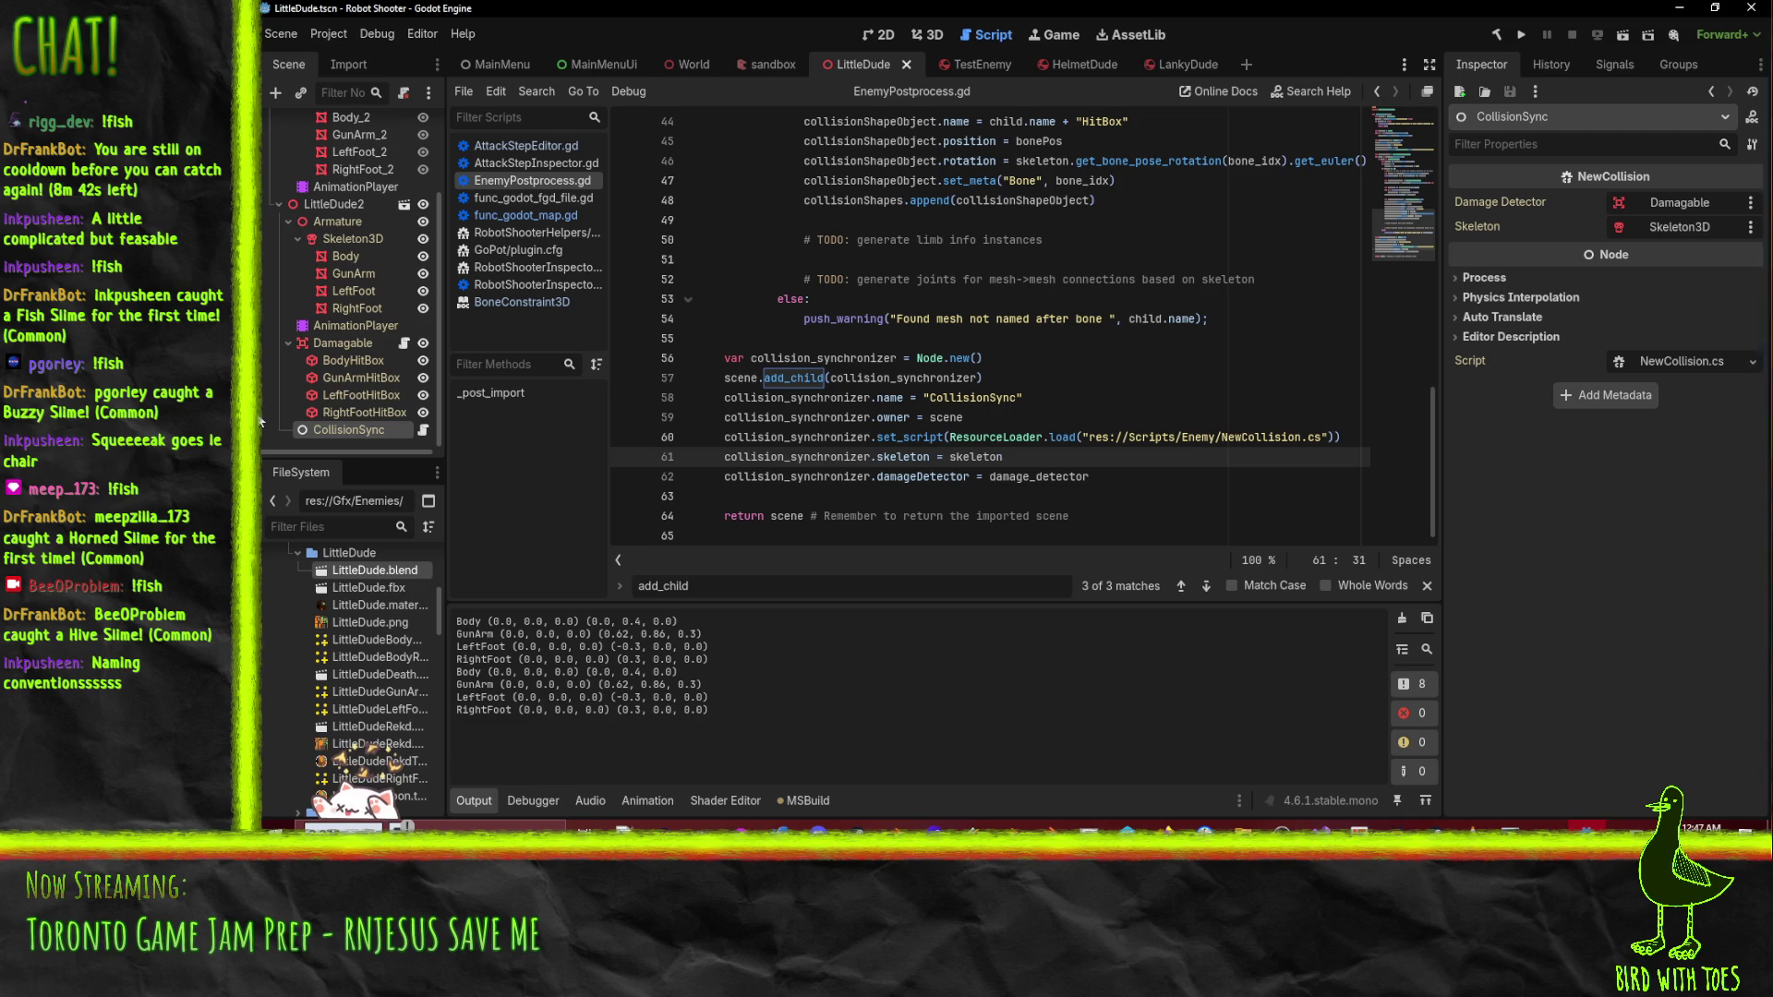
pyautogui.scroll(3, 346, 334)
pyautogui.click(333, 141)
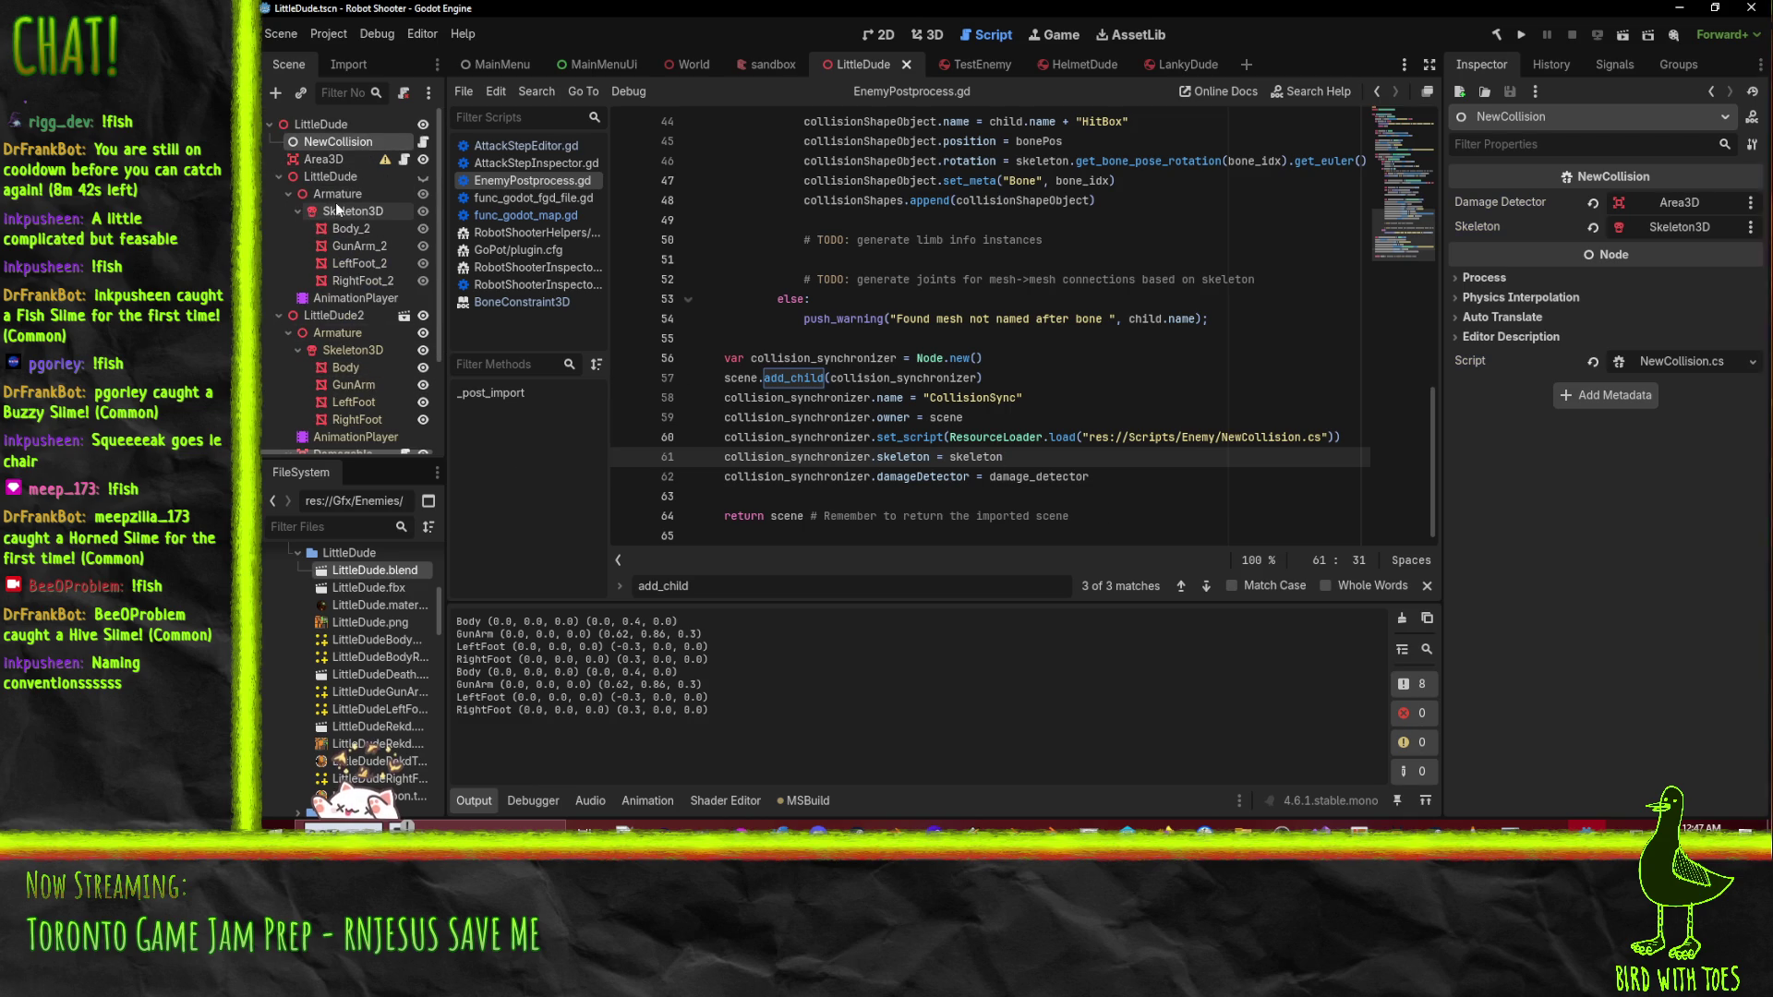
pyautogui.scroll(-3, 341, 351)
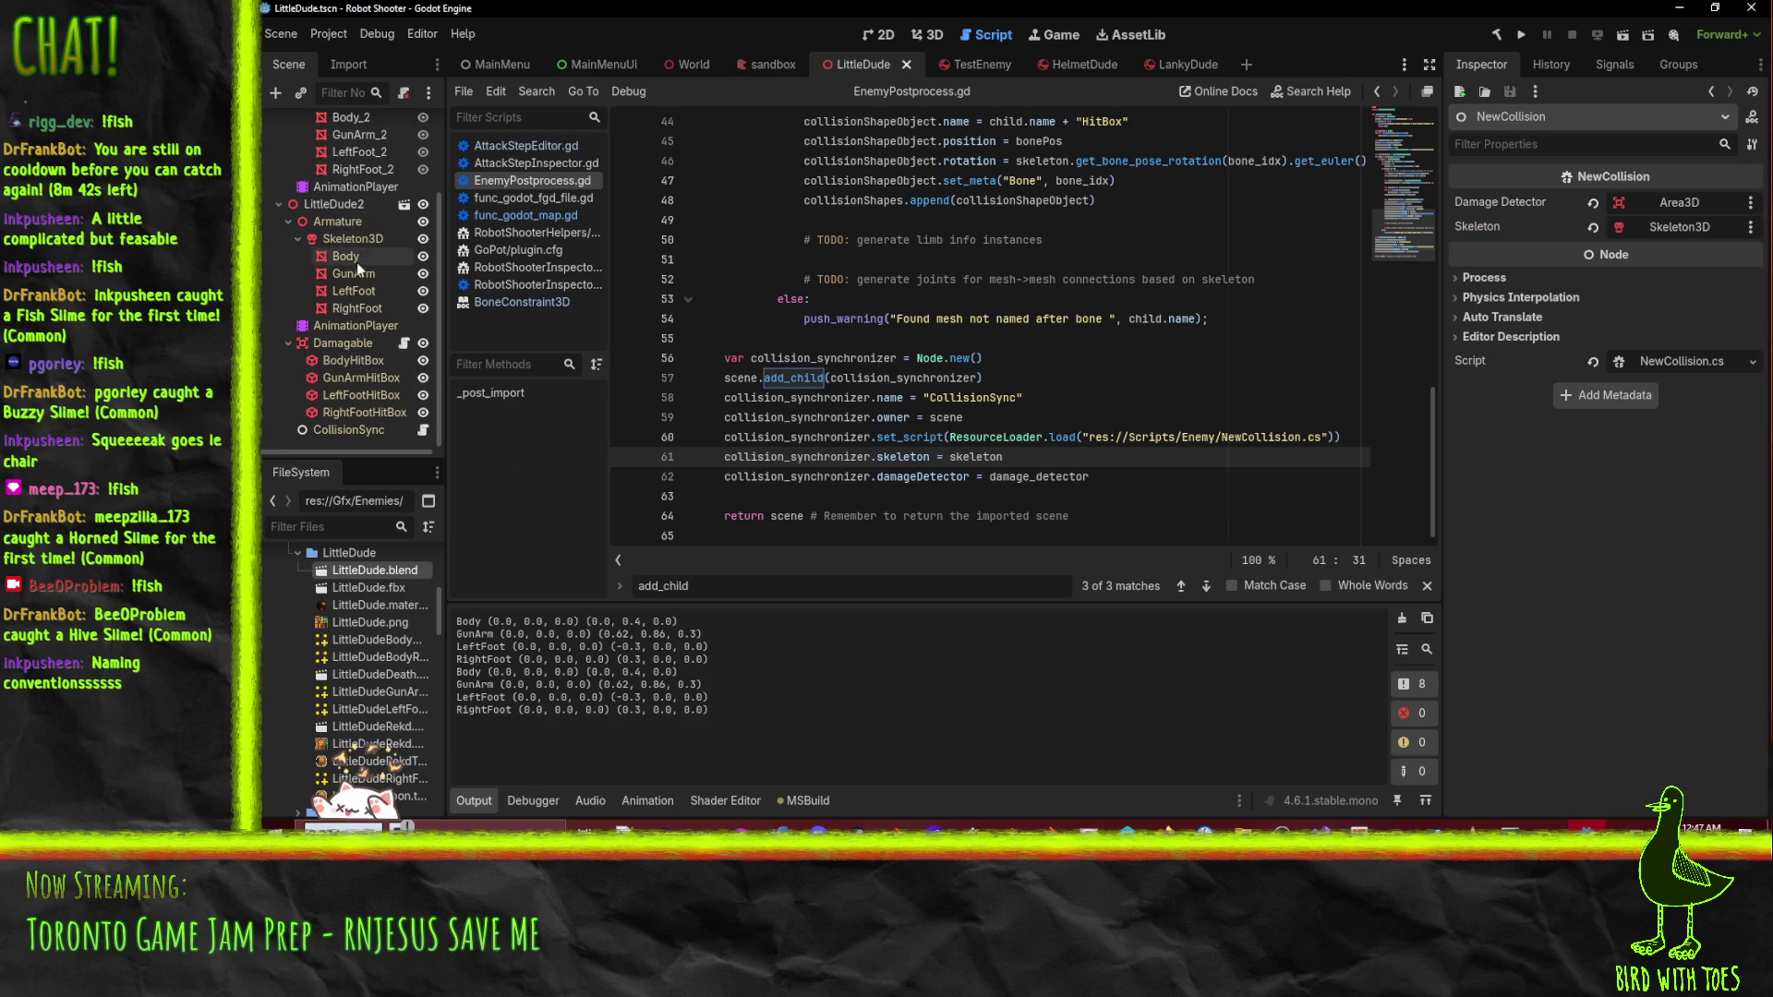
pyautogui.click(356, 344)
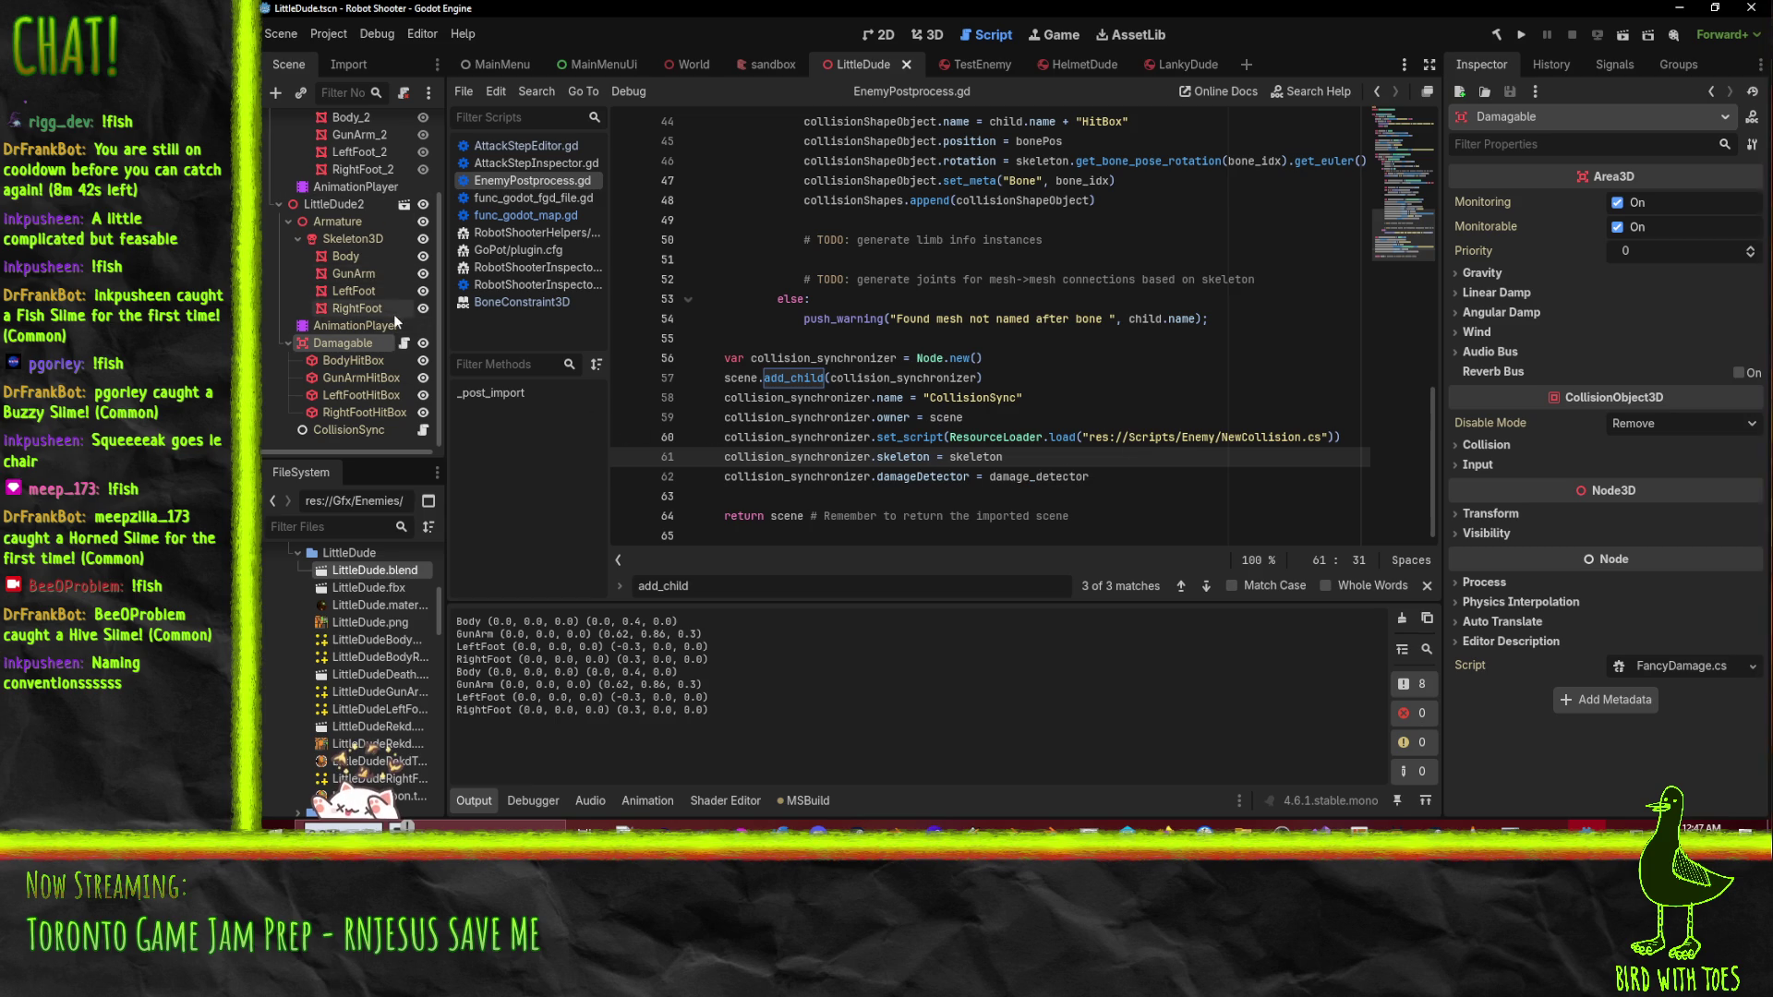
pyautogui.scroll(3, 332, 277)
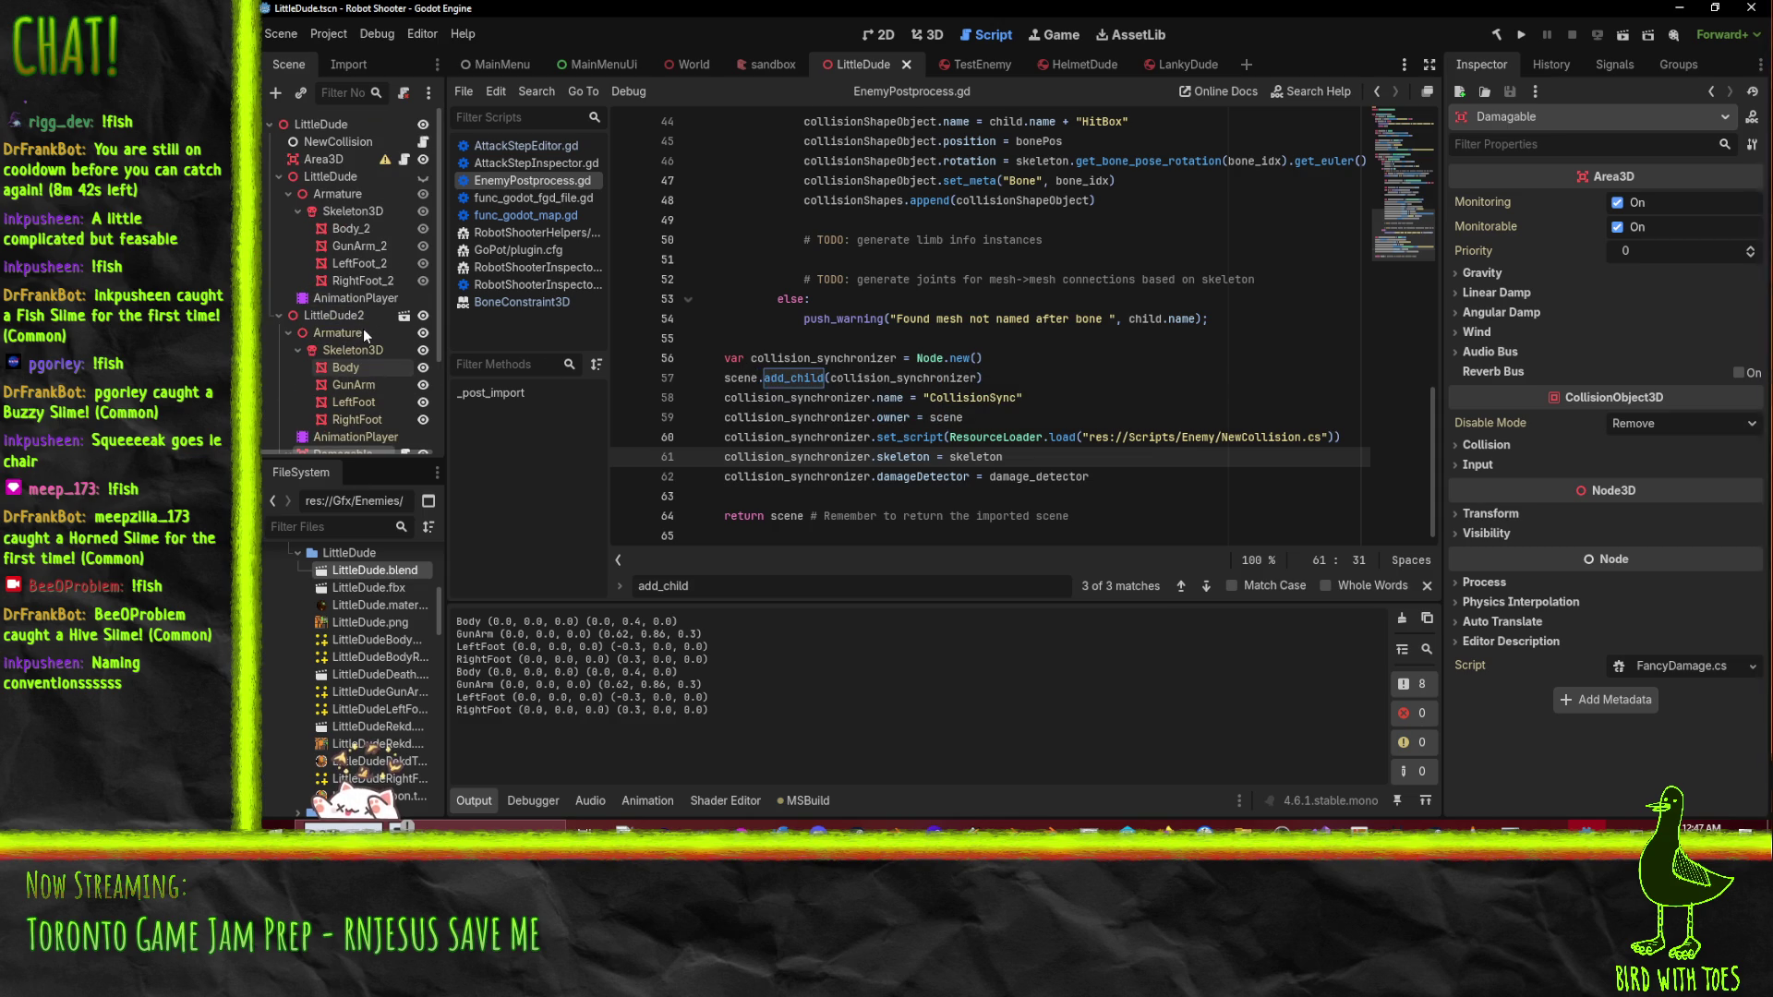
pyautogui.click(319, 163)
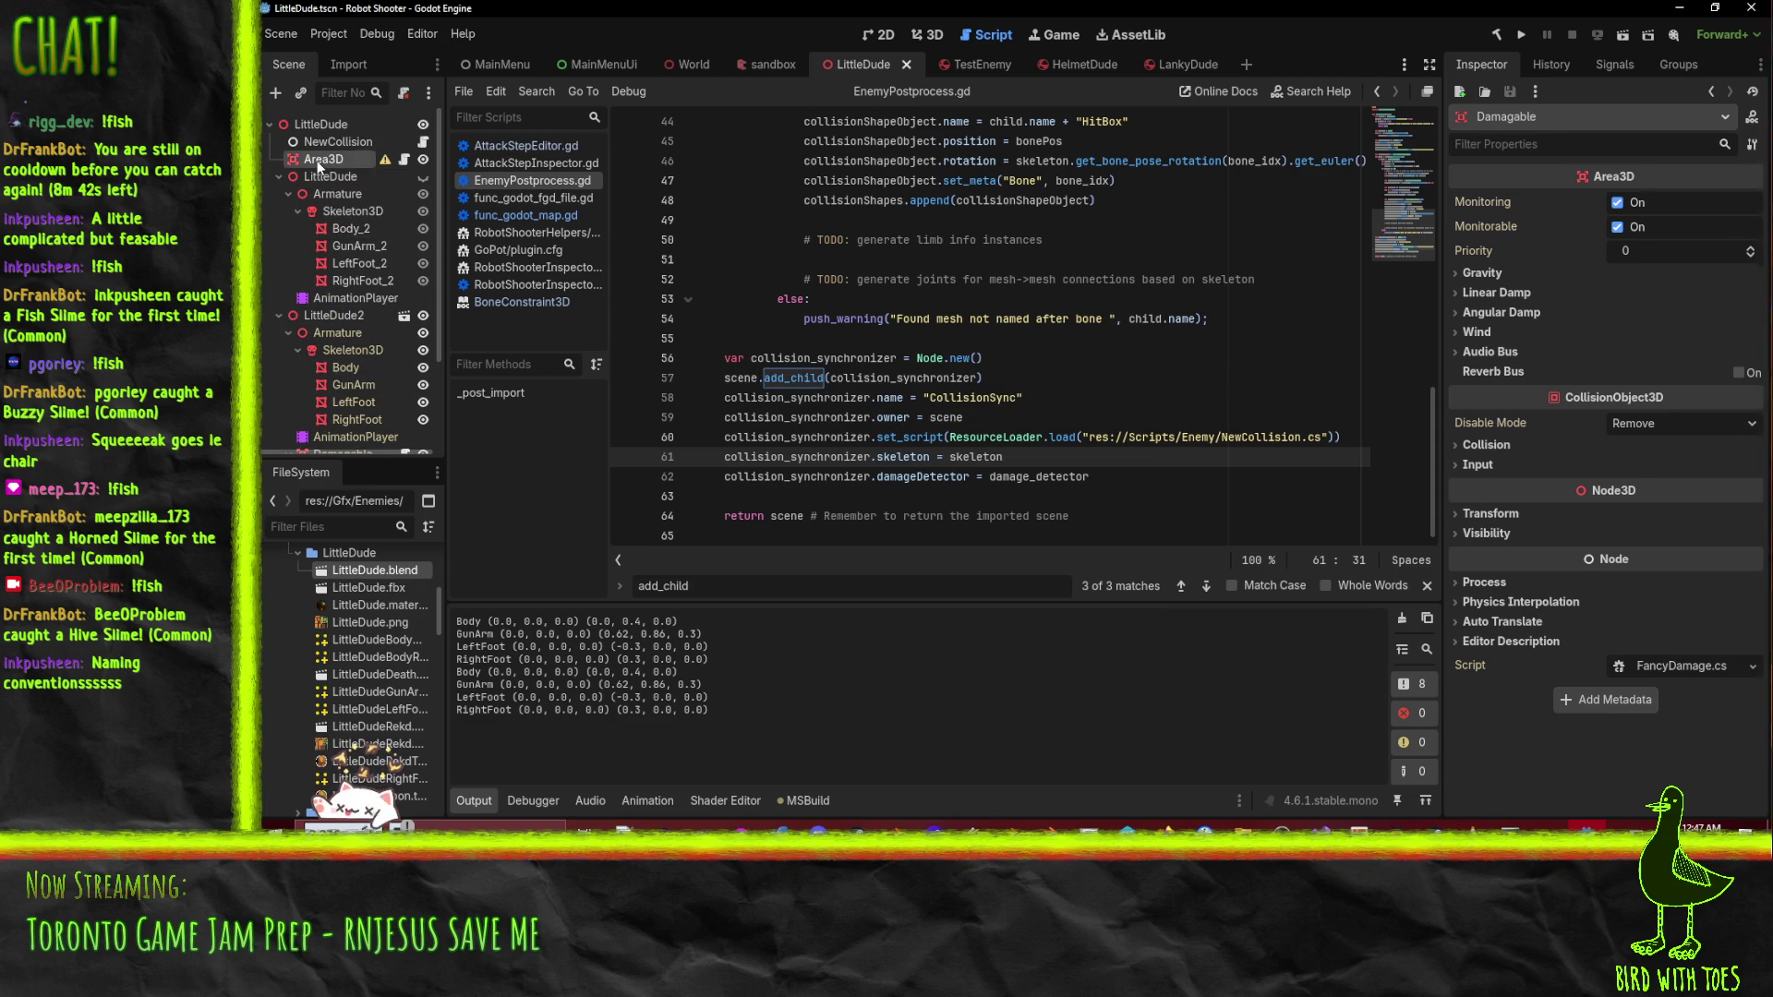
pyautogui.scroll(-3, 1534, 406)
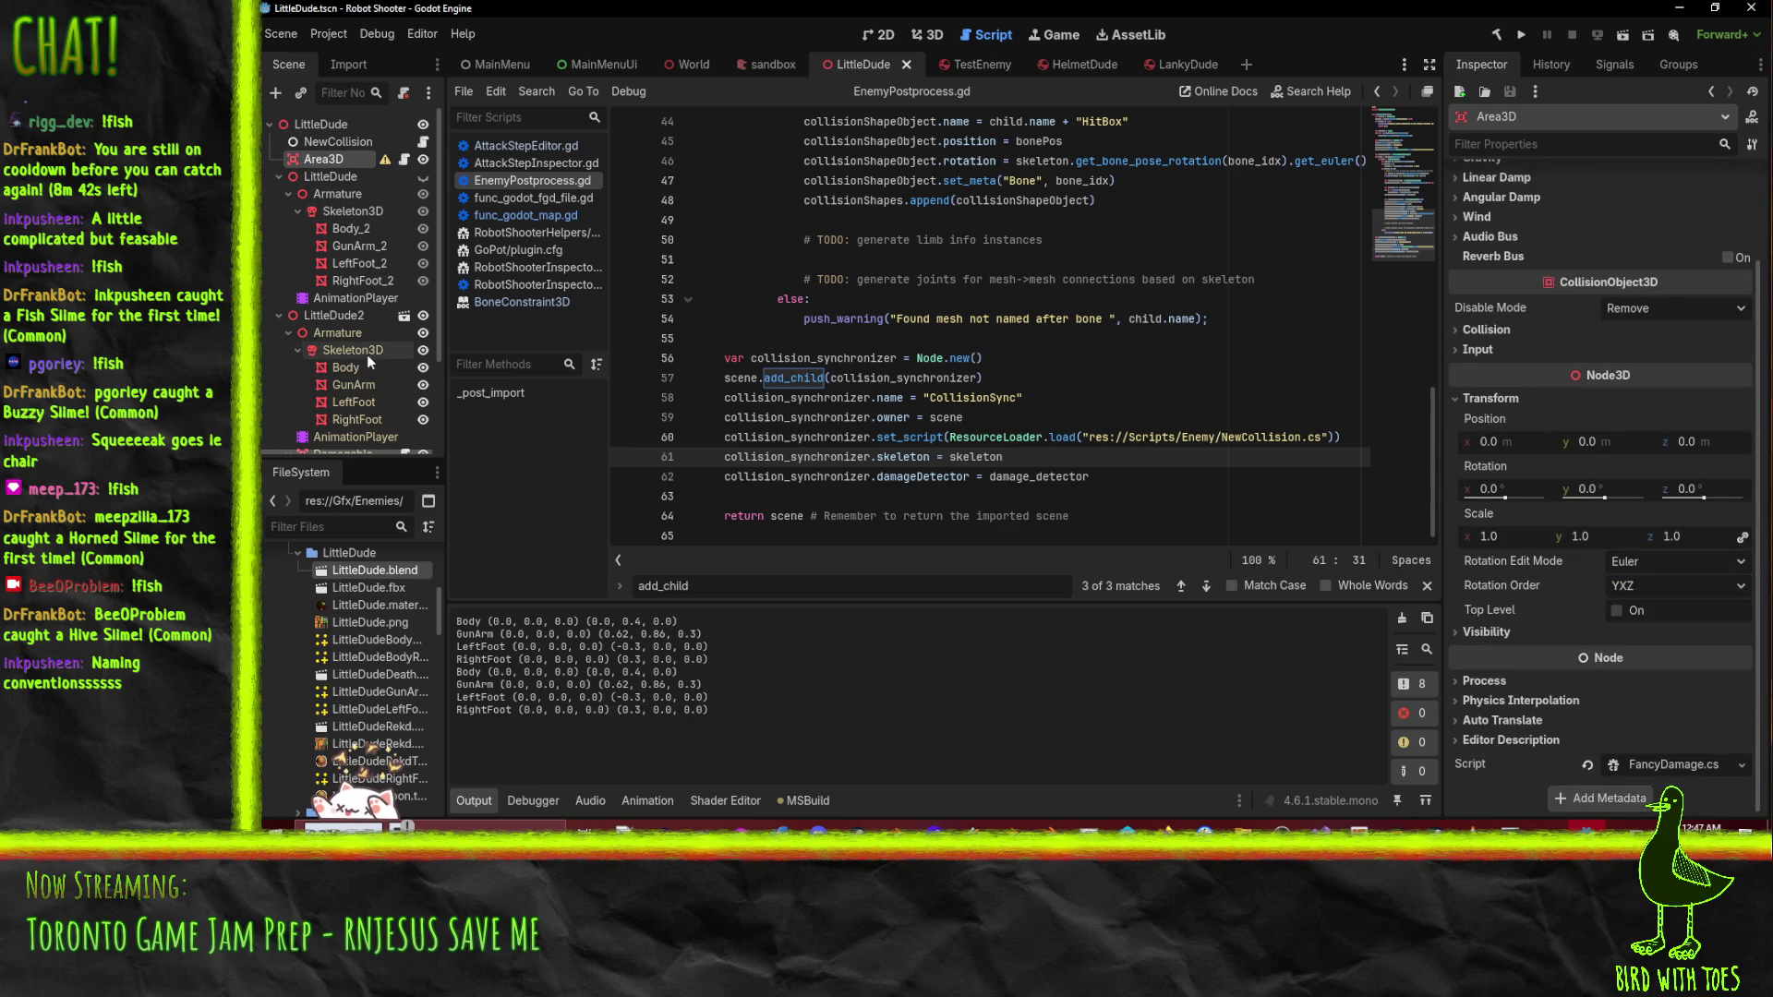
pyautogui.scroll(-3, 369, 342)
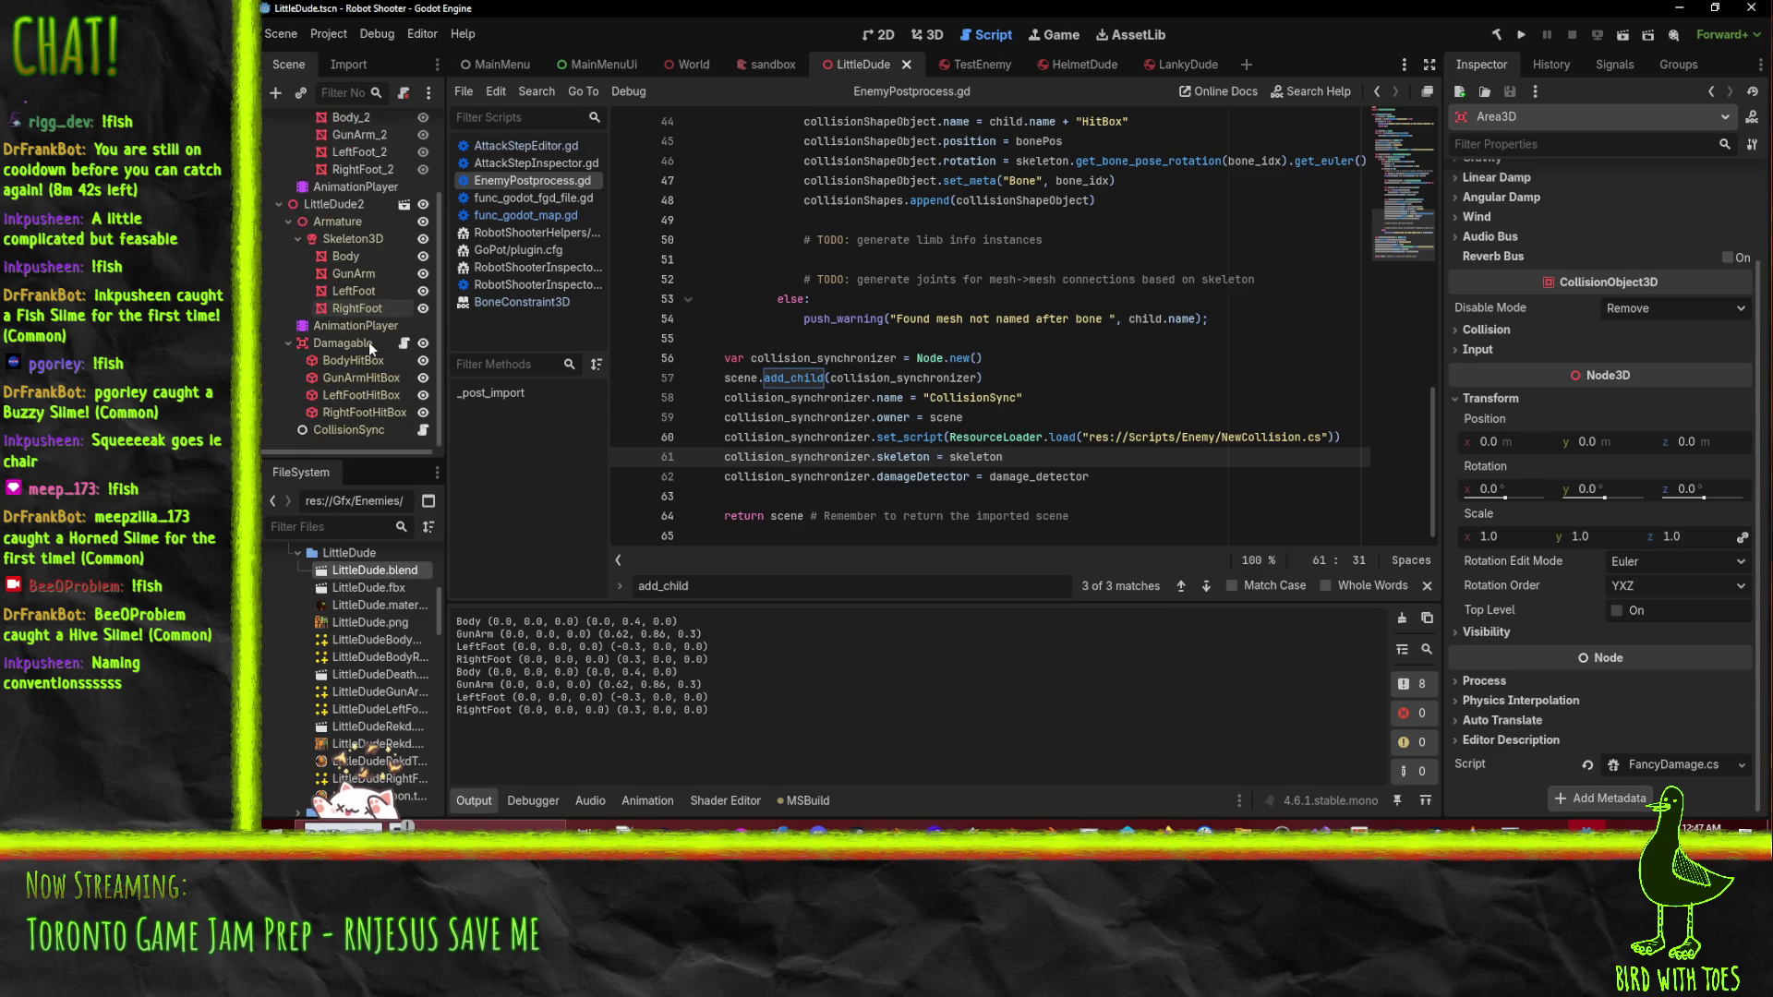
pyautogui.click(329, 203)
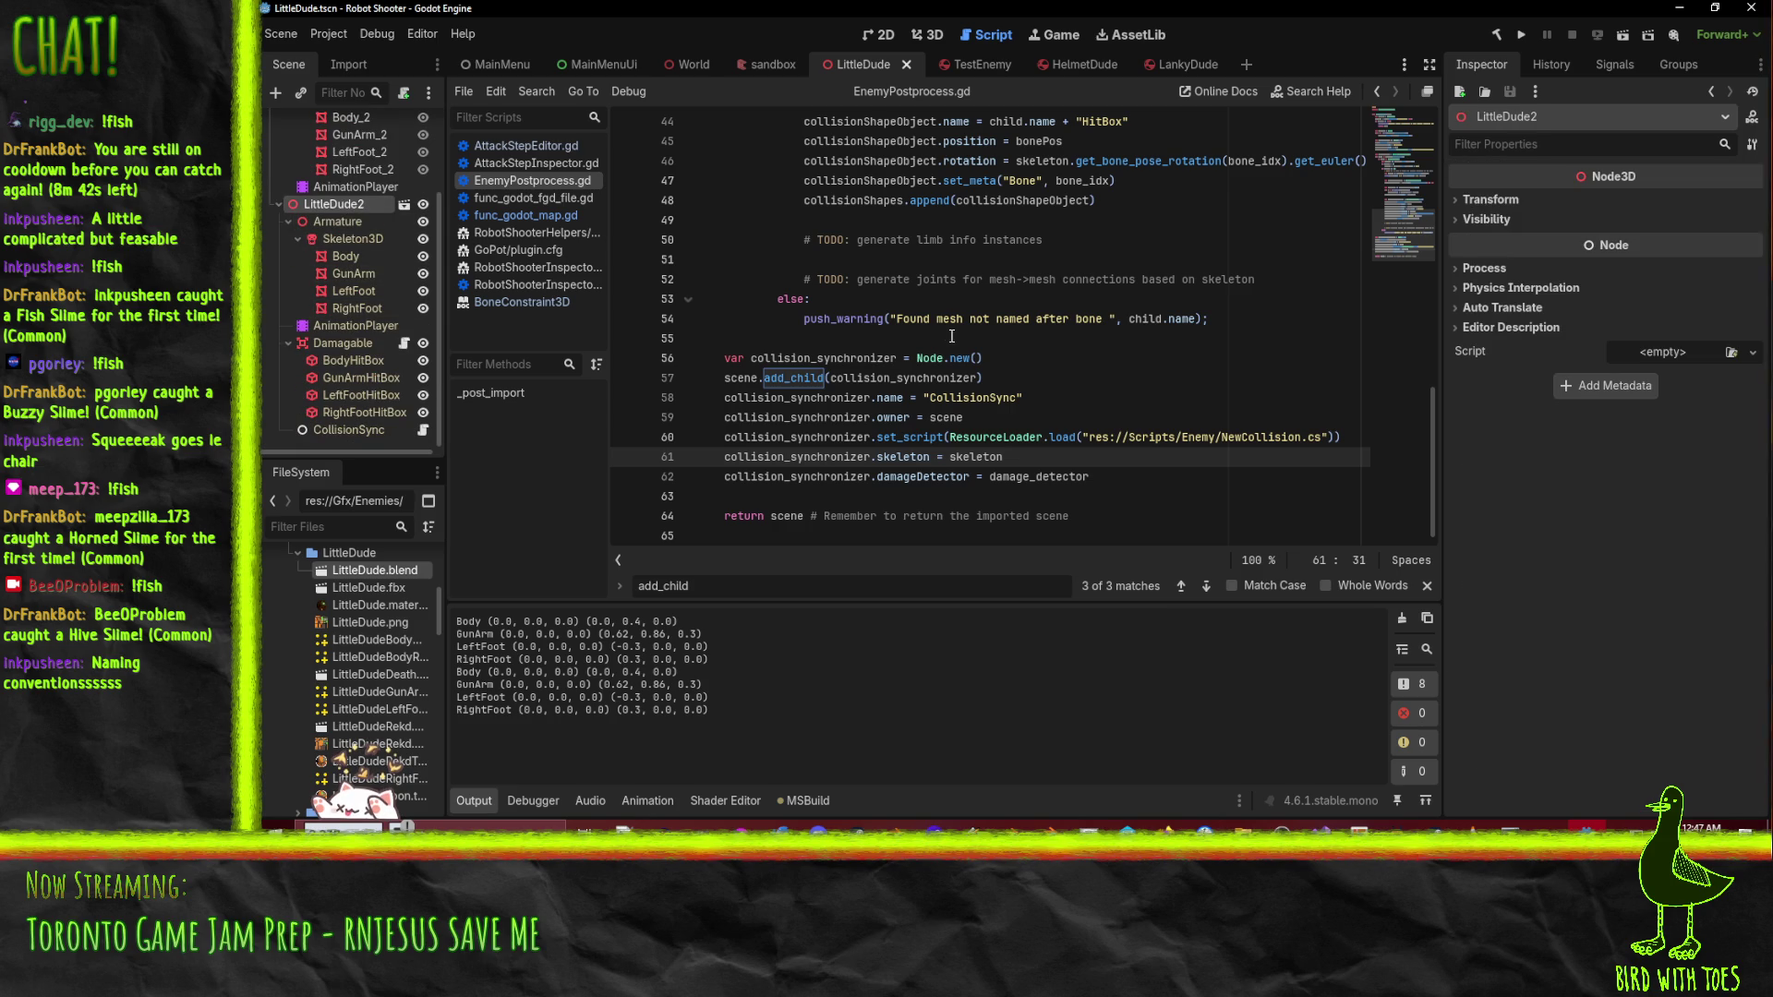
# - Play and stop LittleDude2's Walk animation in the 3D view, then return to Visual Studio
pyautogui.click(927, 35)
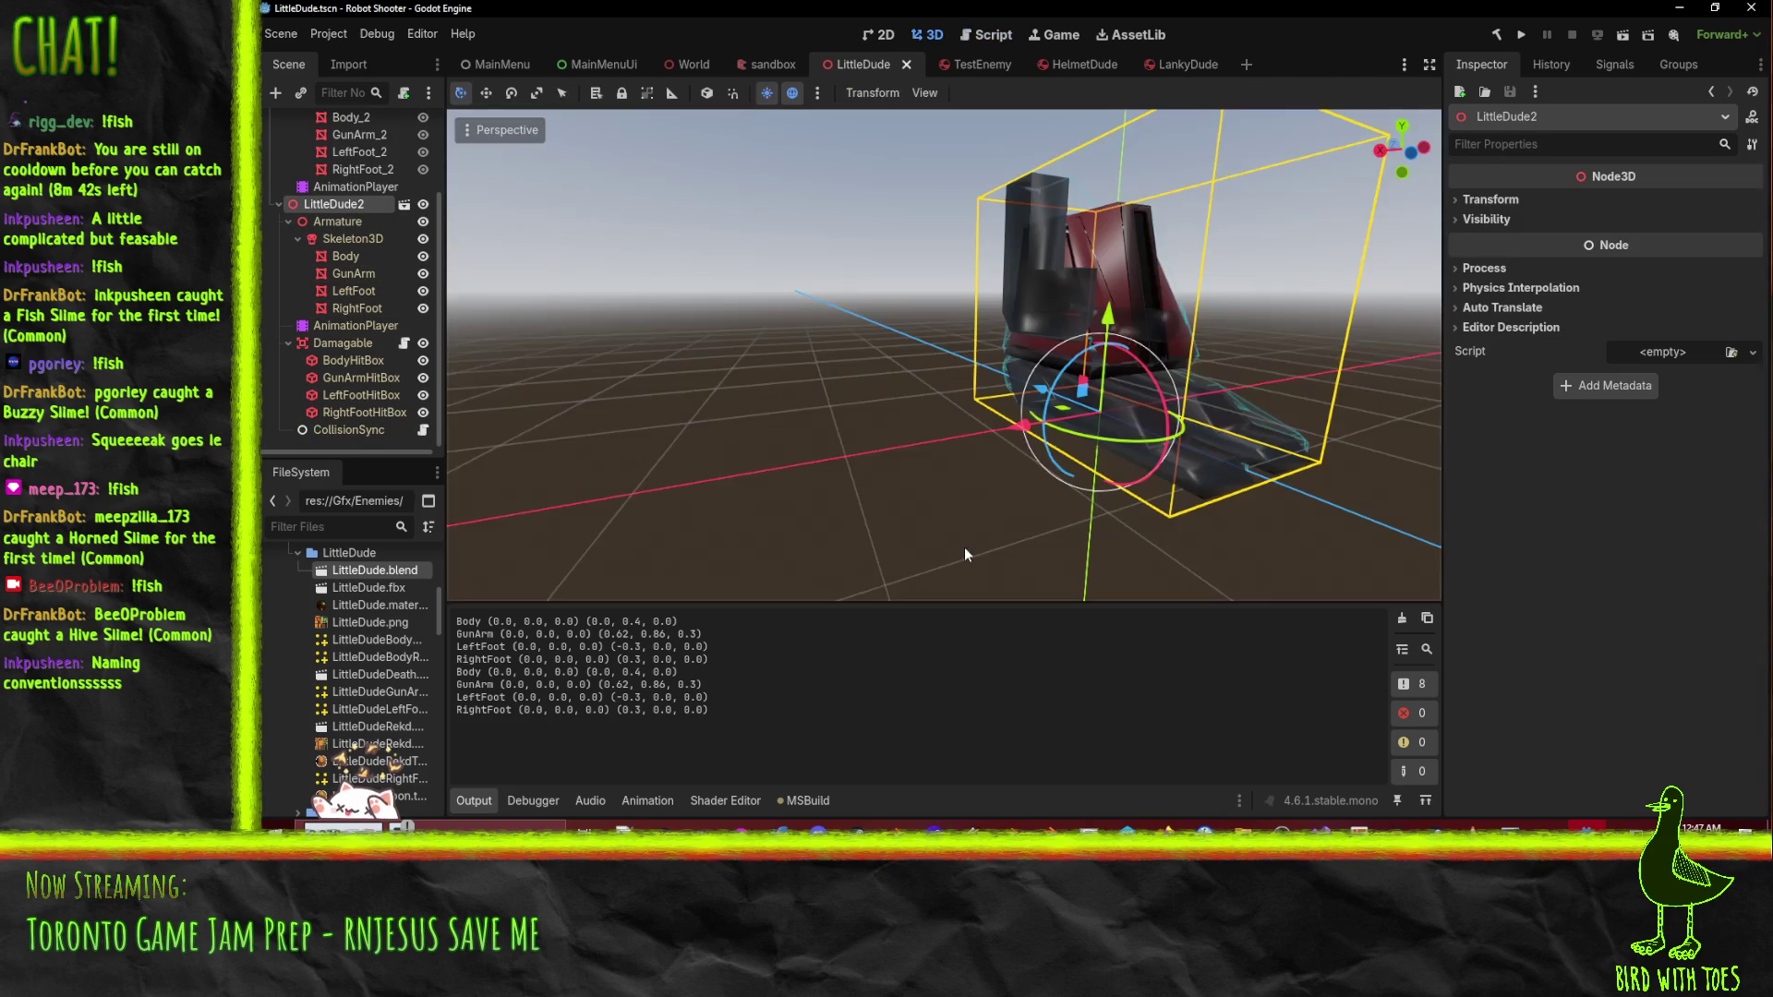
pyautogui.click(357, 326)
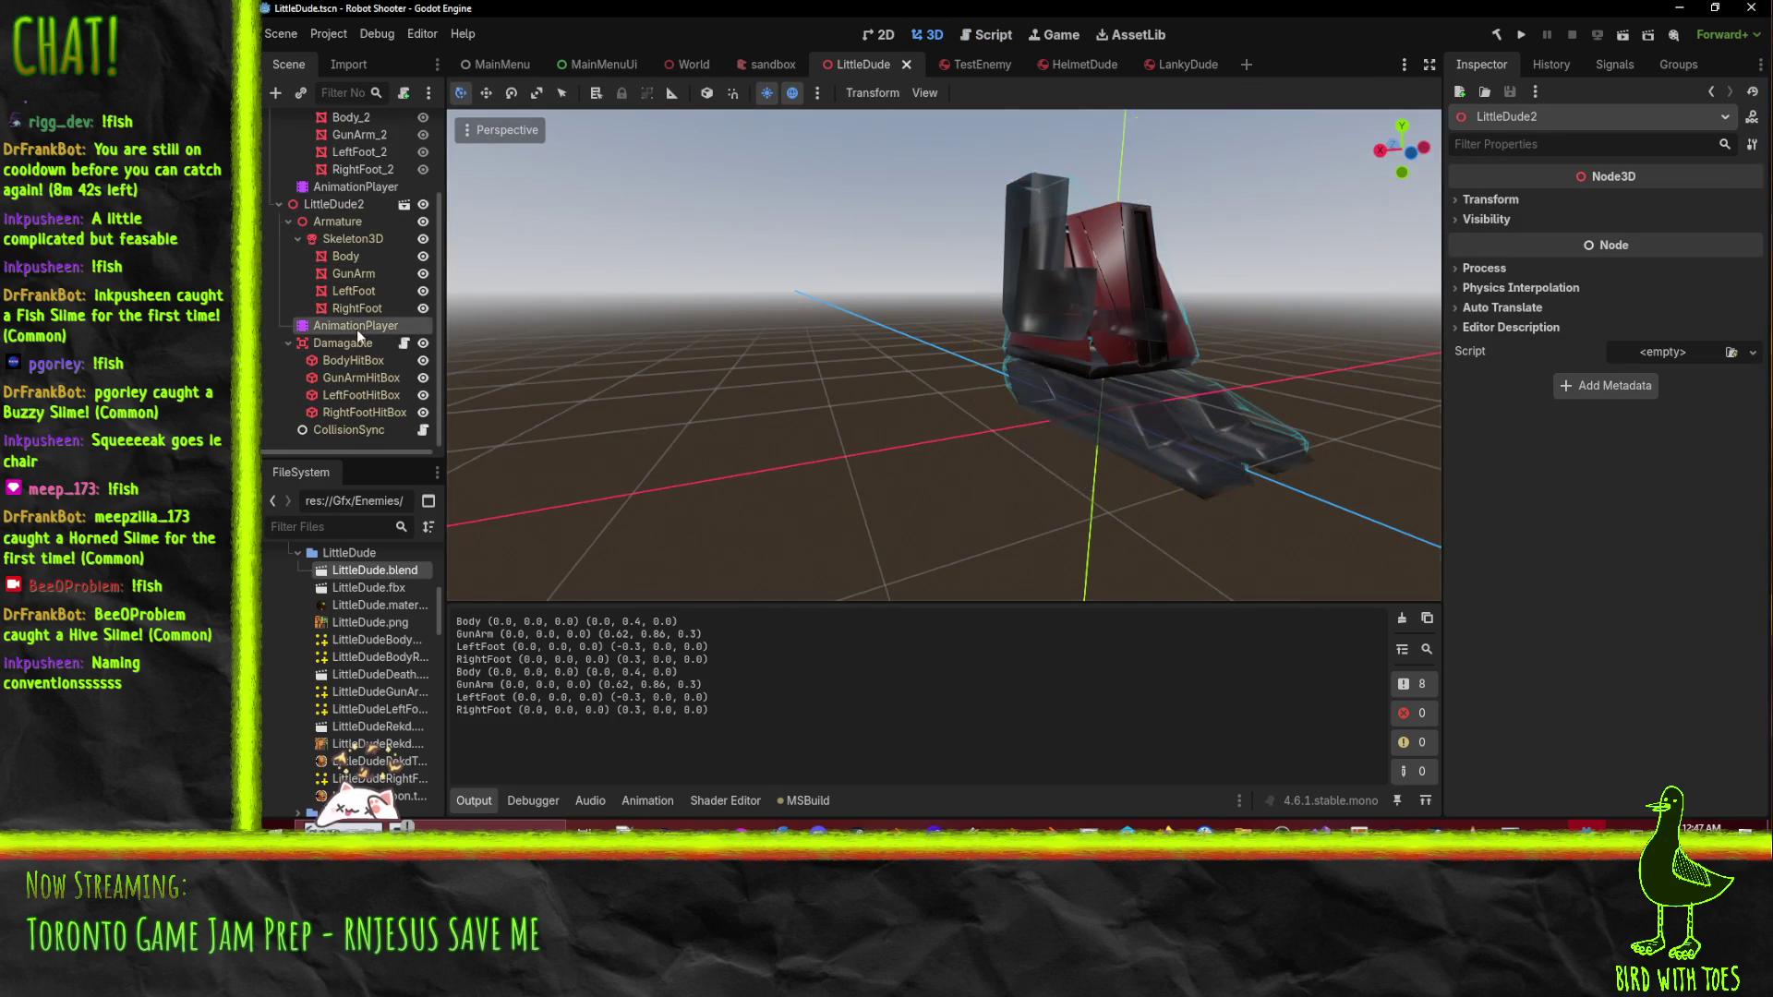
pyautogui.click(864, 560)
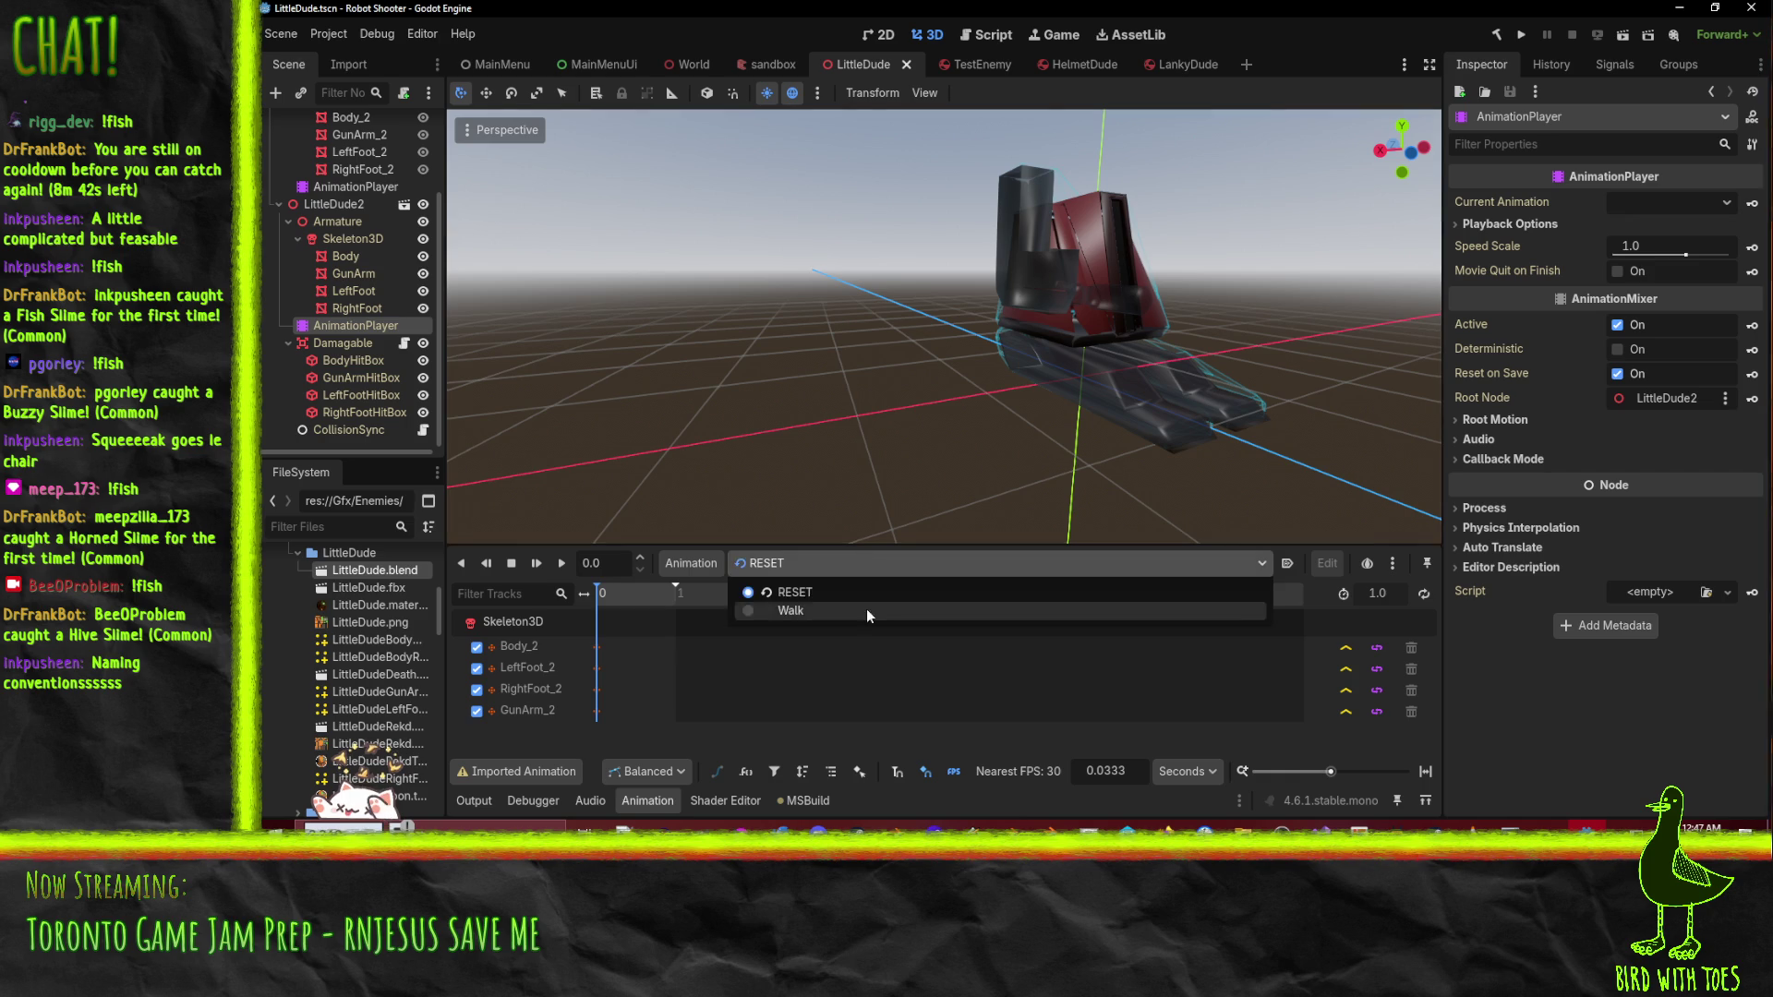
pyautogui.click(867, 606)
pyautogui.click(561, 562)
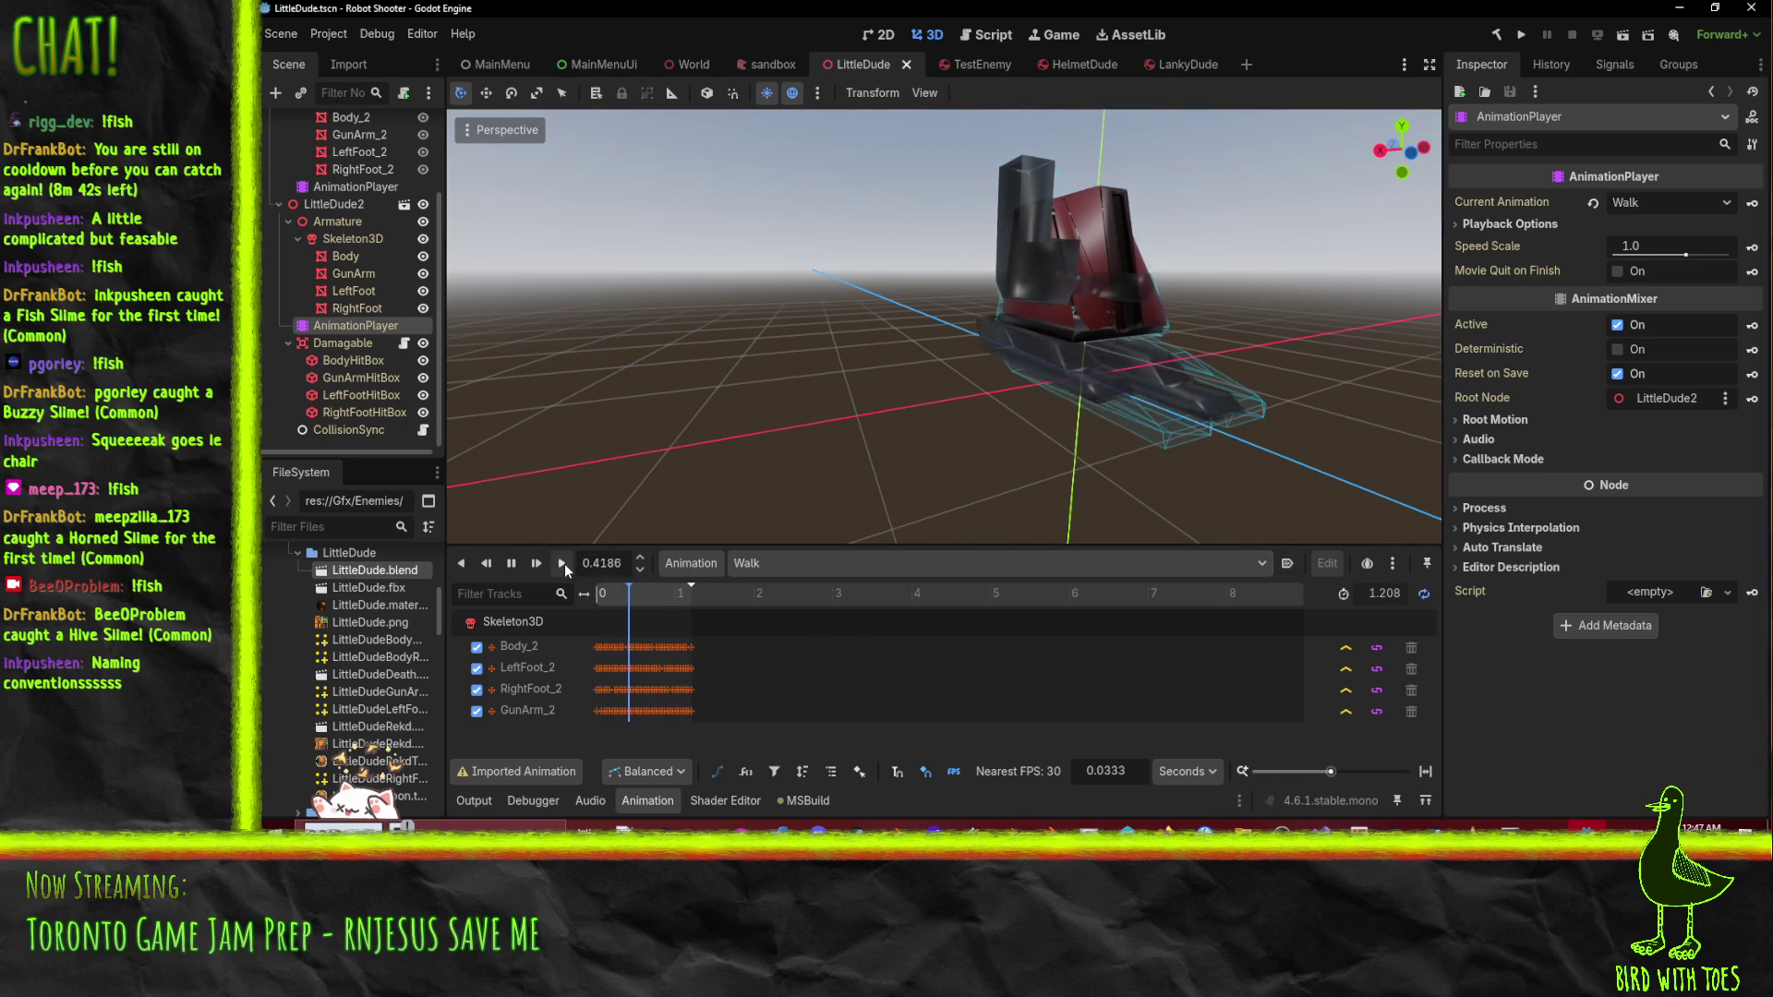
pyautogui.press('s')
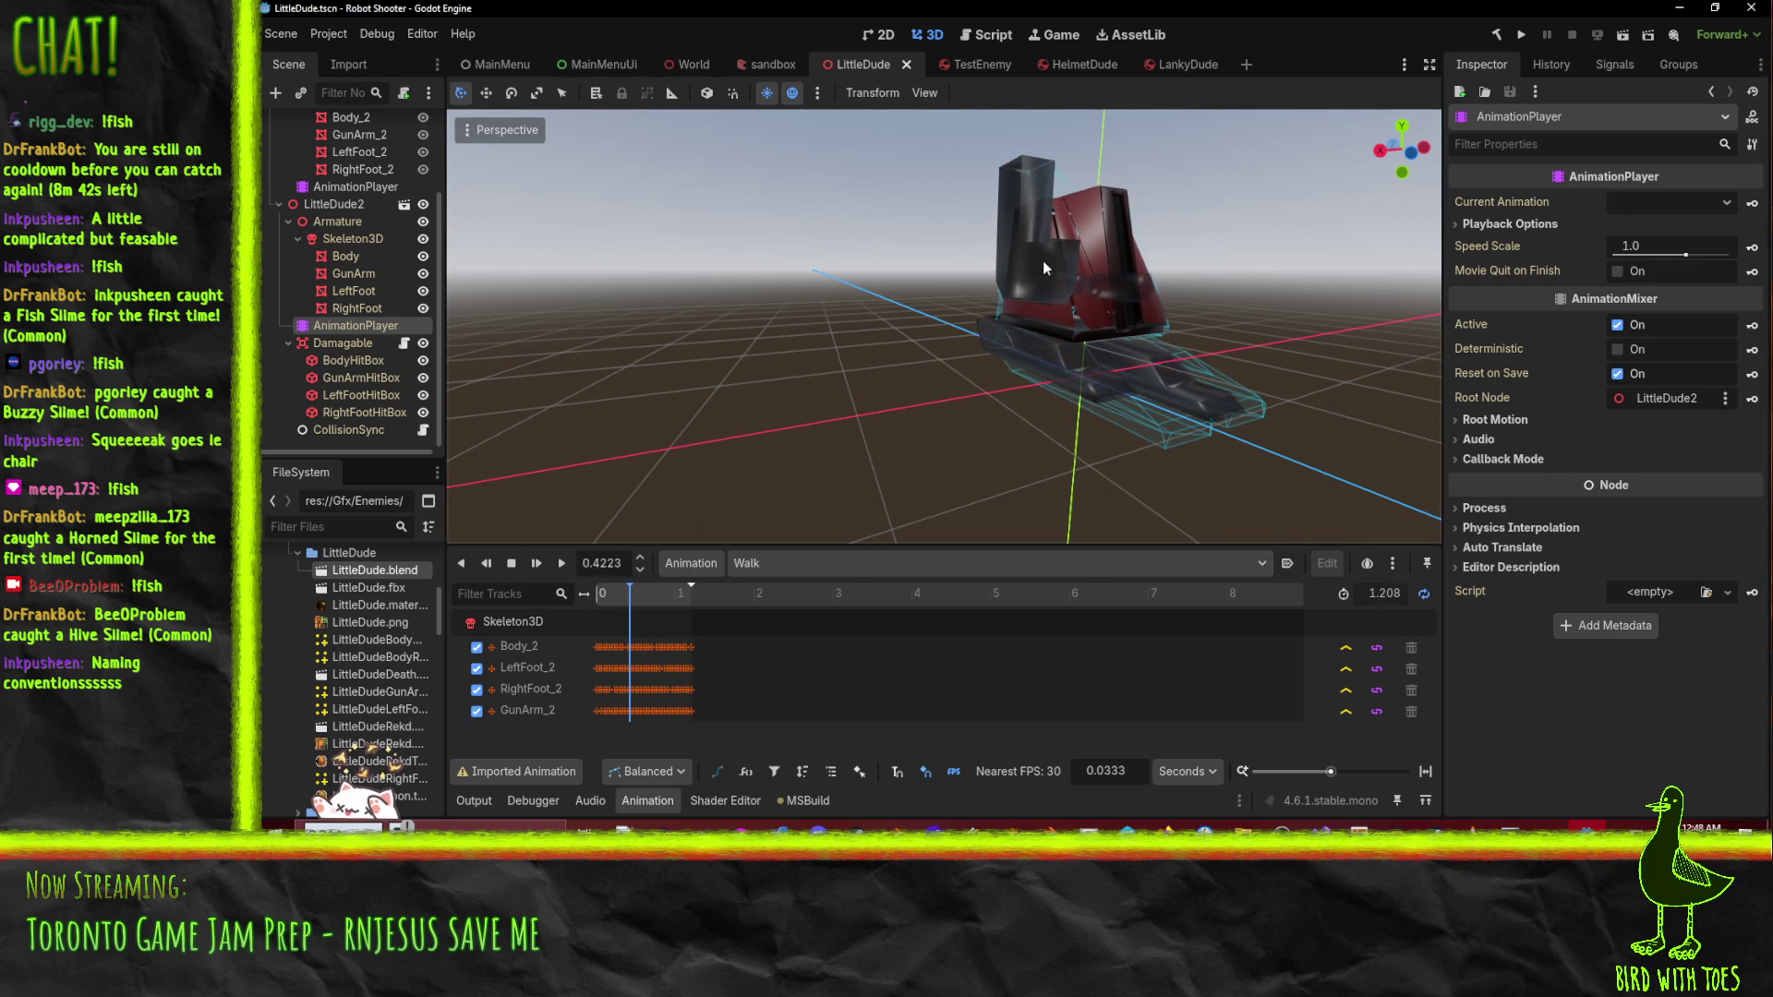
pyautogui.hotkey('alt', 'Tab')
# - Delete the TODO comment block on lines 5–16 of NewCollision.cs
pyautogui.scroll(2, 626, 348)
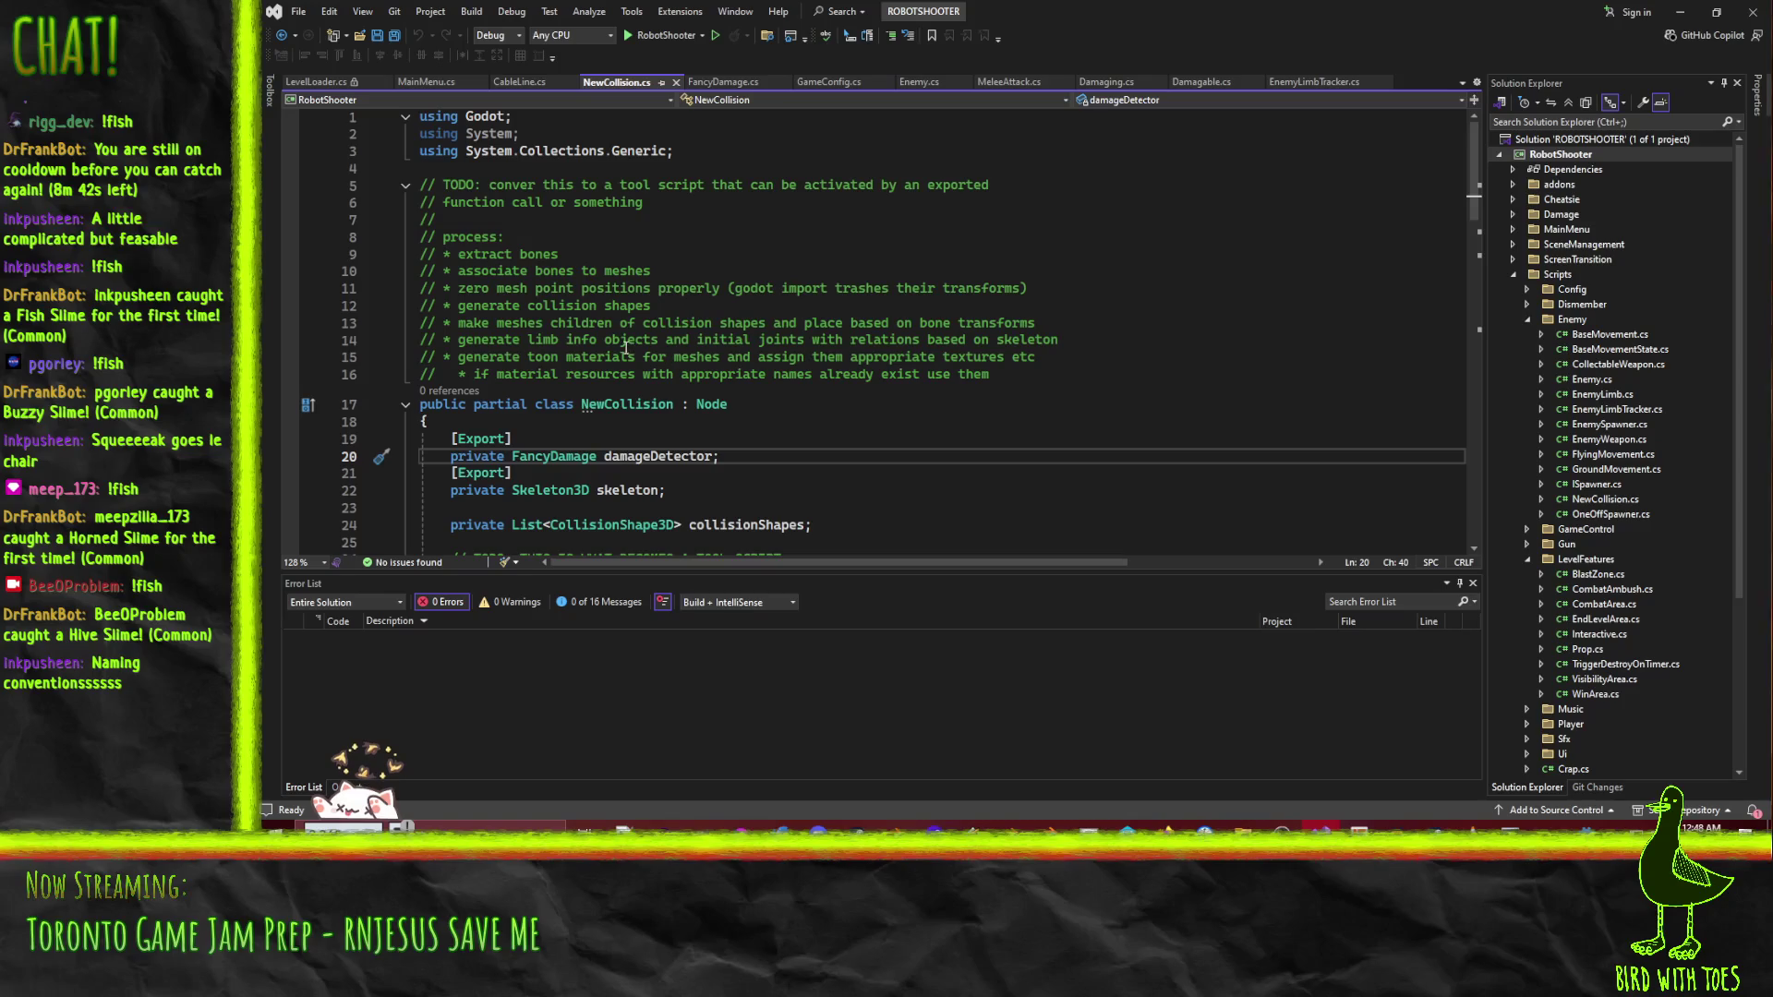
pyautogui.click(482, 167)
pyautogui.press('Down')
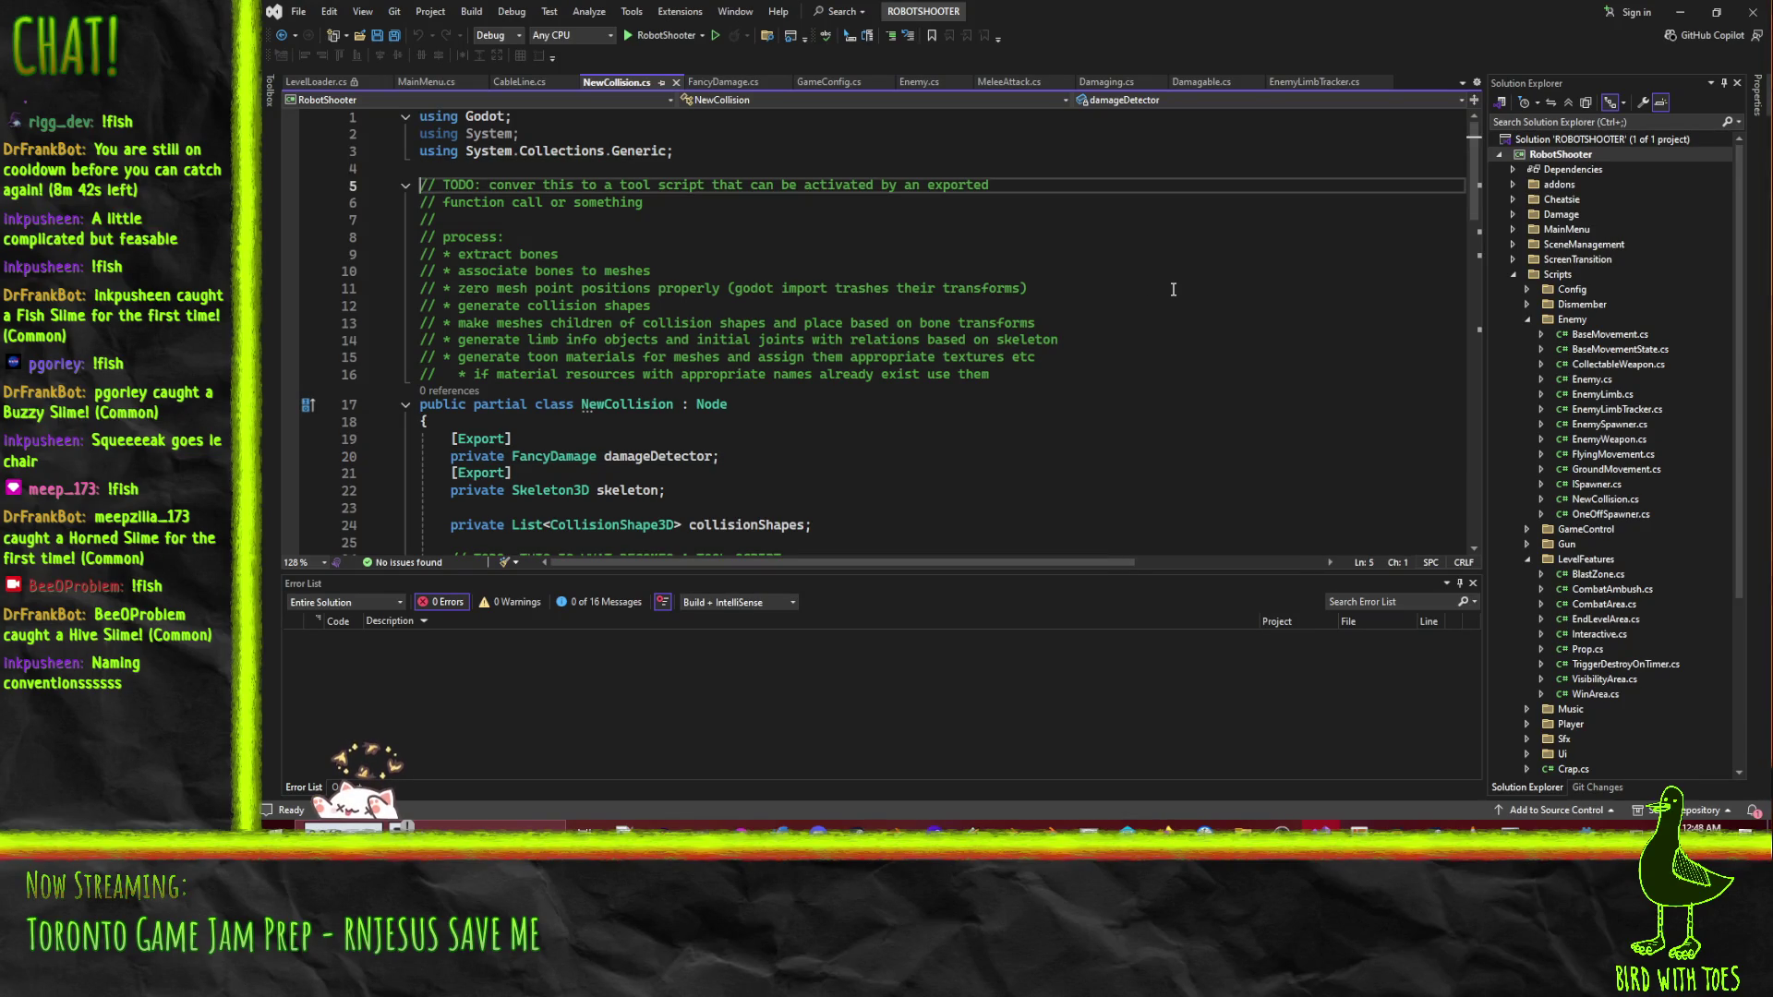
pyautogui.hotkey('shift', 'Down')
pyautogui.hotkey('shift', 'Down')
pyautogui.hotkey('shift', 'Down')
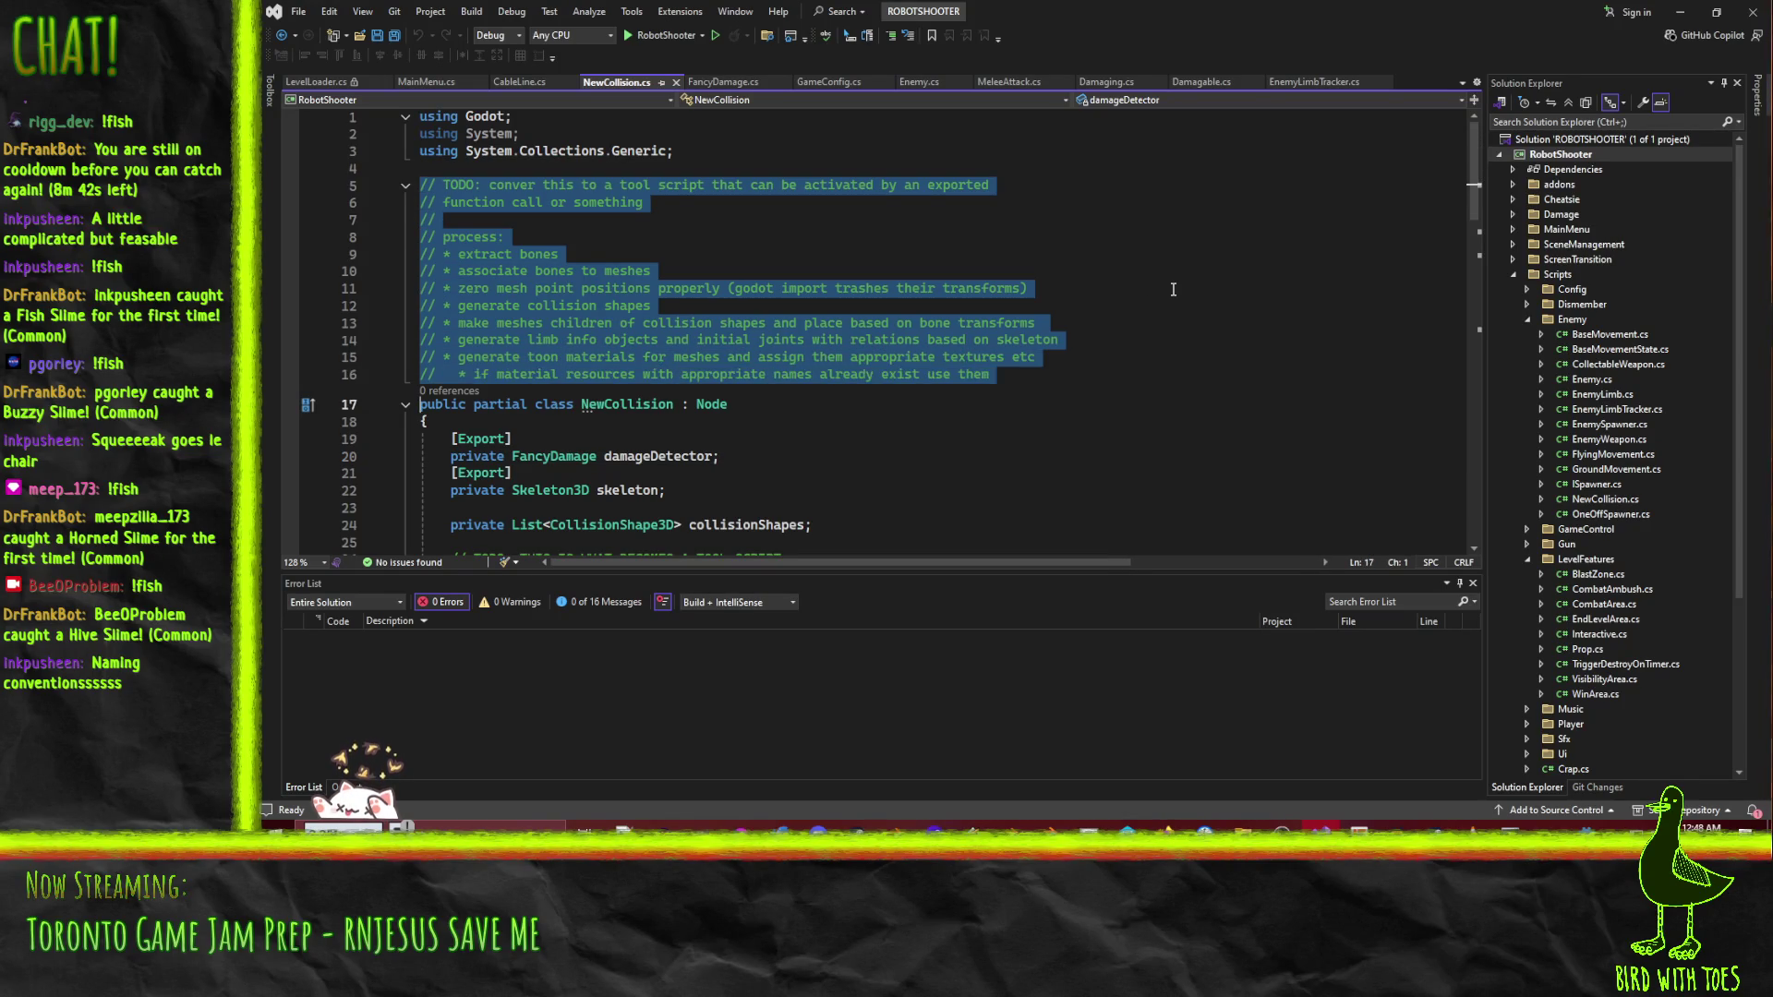
pyautogui.press('Delete')
# - Delete the _Ready method block that sits above _Process
pyautogui.press('Down')
pyautogui.press('Down')
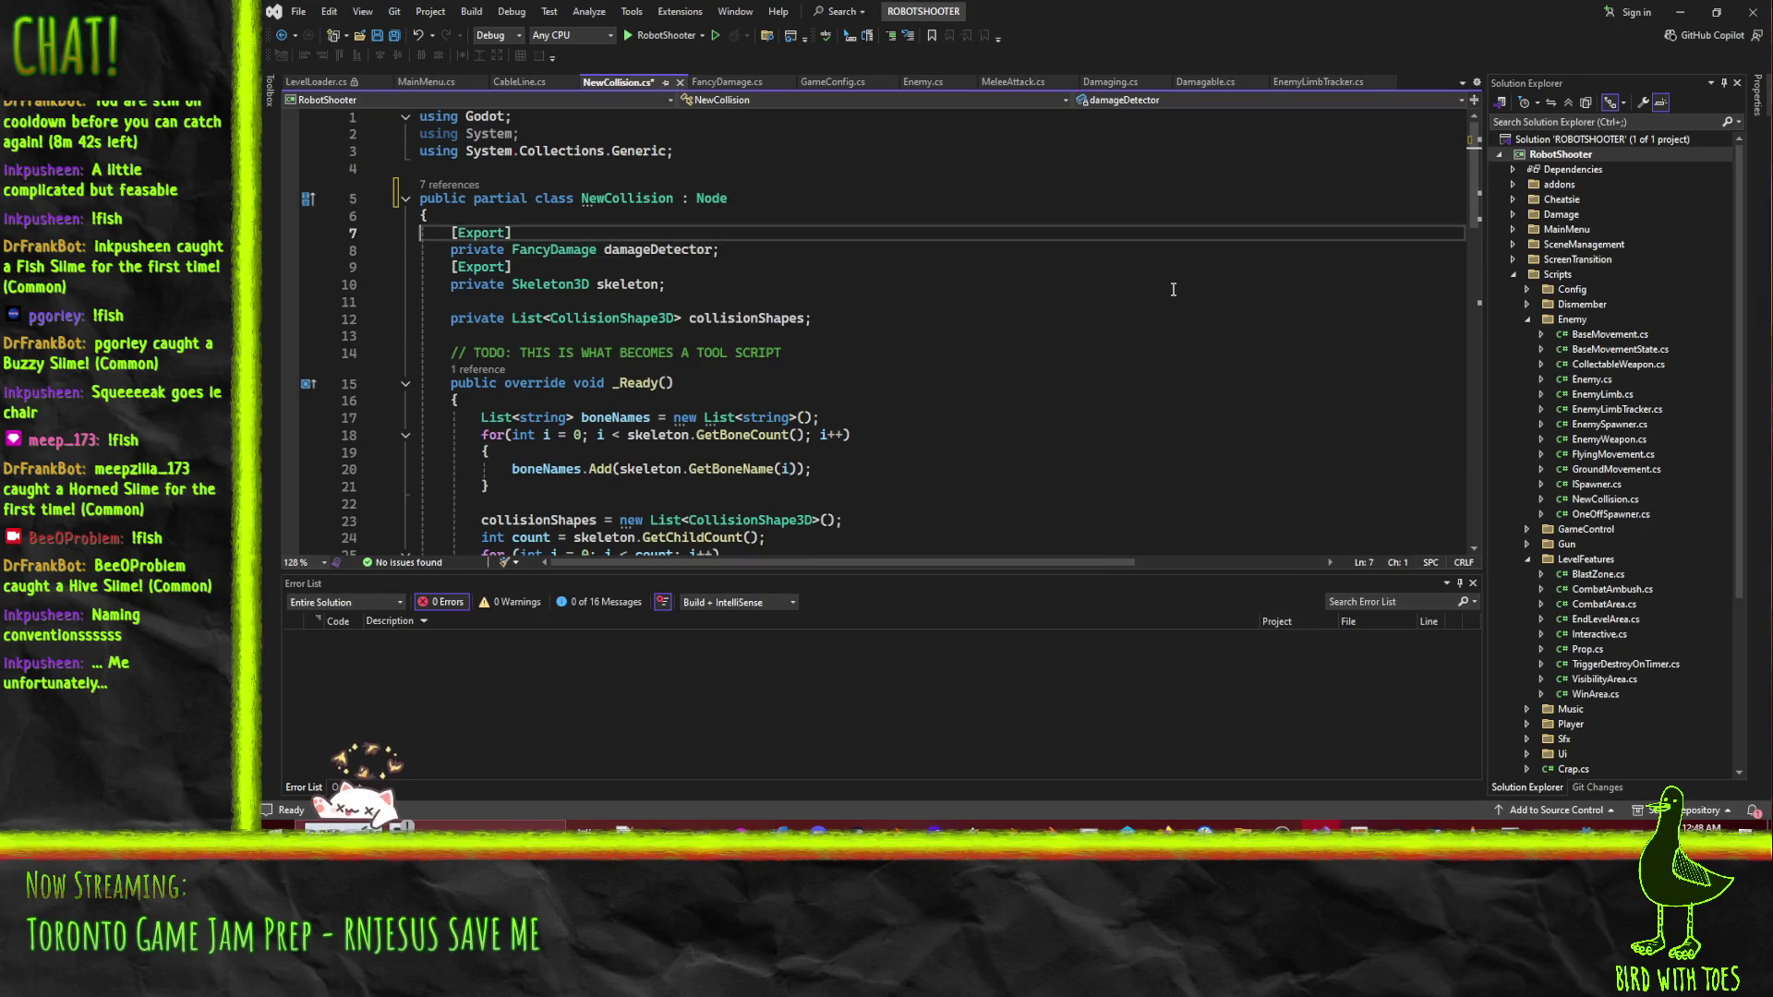
pyautogui.press('Down')
pyautogui.press('Down')
pyautogui.press('Down')
pyautogui.press('Up')
pyautogui.press('Up')
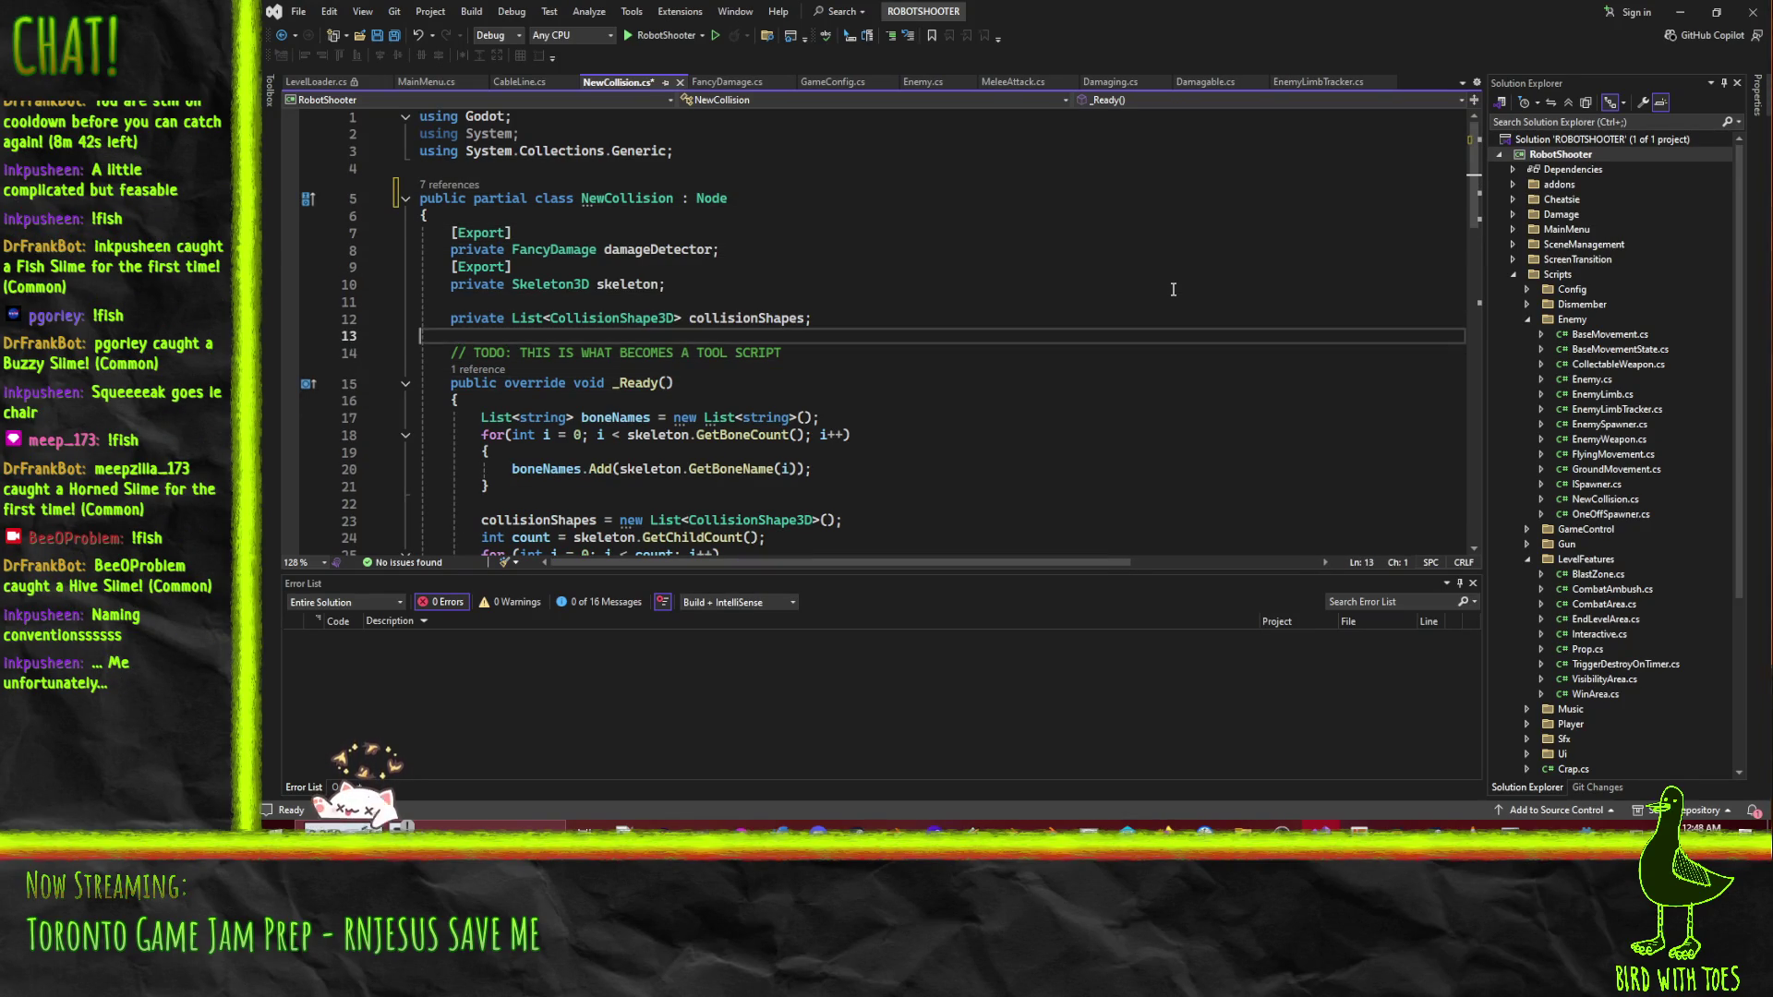
pyautogui.hotkey('shift', 'Down')
pyautogui.hotkey('shift', 'Down')
pyautogui.hotkey('shift', 'Down')
pyautogui.hotkey('shift', 'Down')
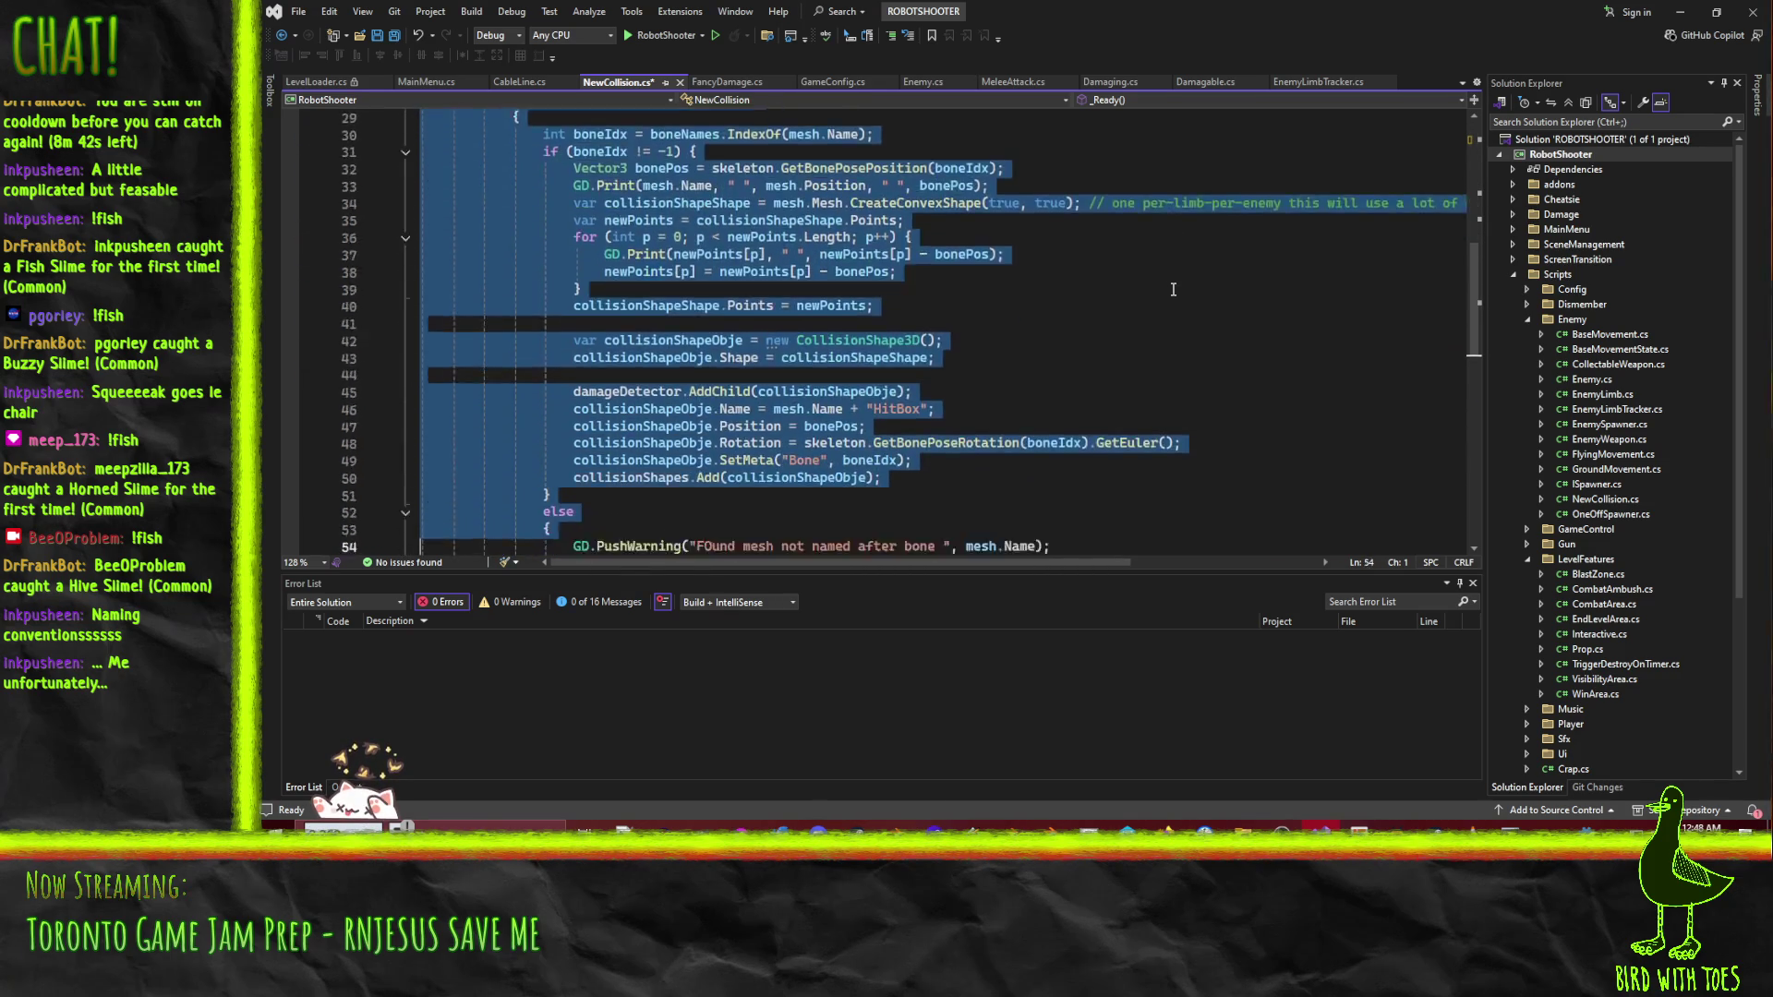
pyautogui.hotkey('shift', 'Down')
pyautogui.hotkey('shift', 'Up')
pyautogui.hotkey('shift', 'Up')
pyautogui.hotkey('shift', 'Up')
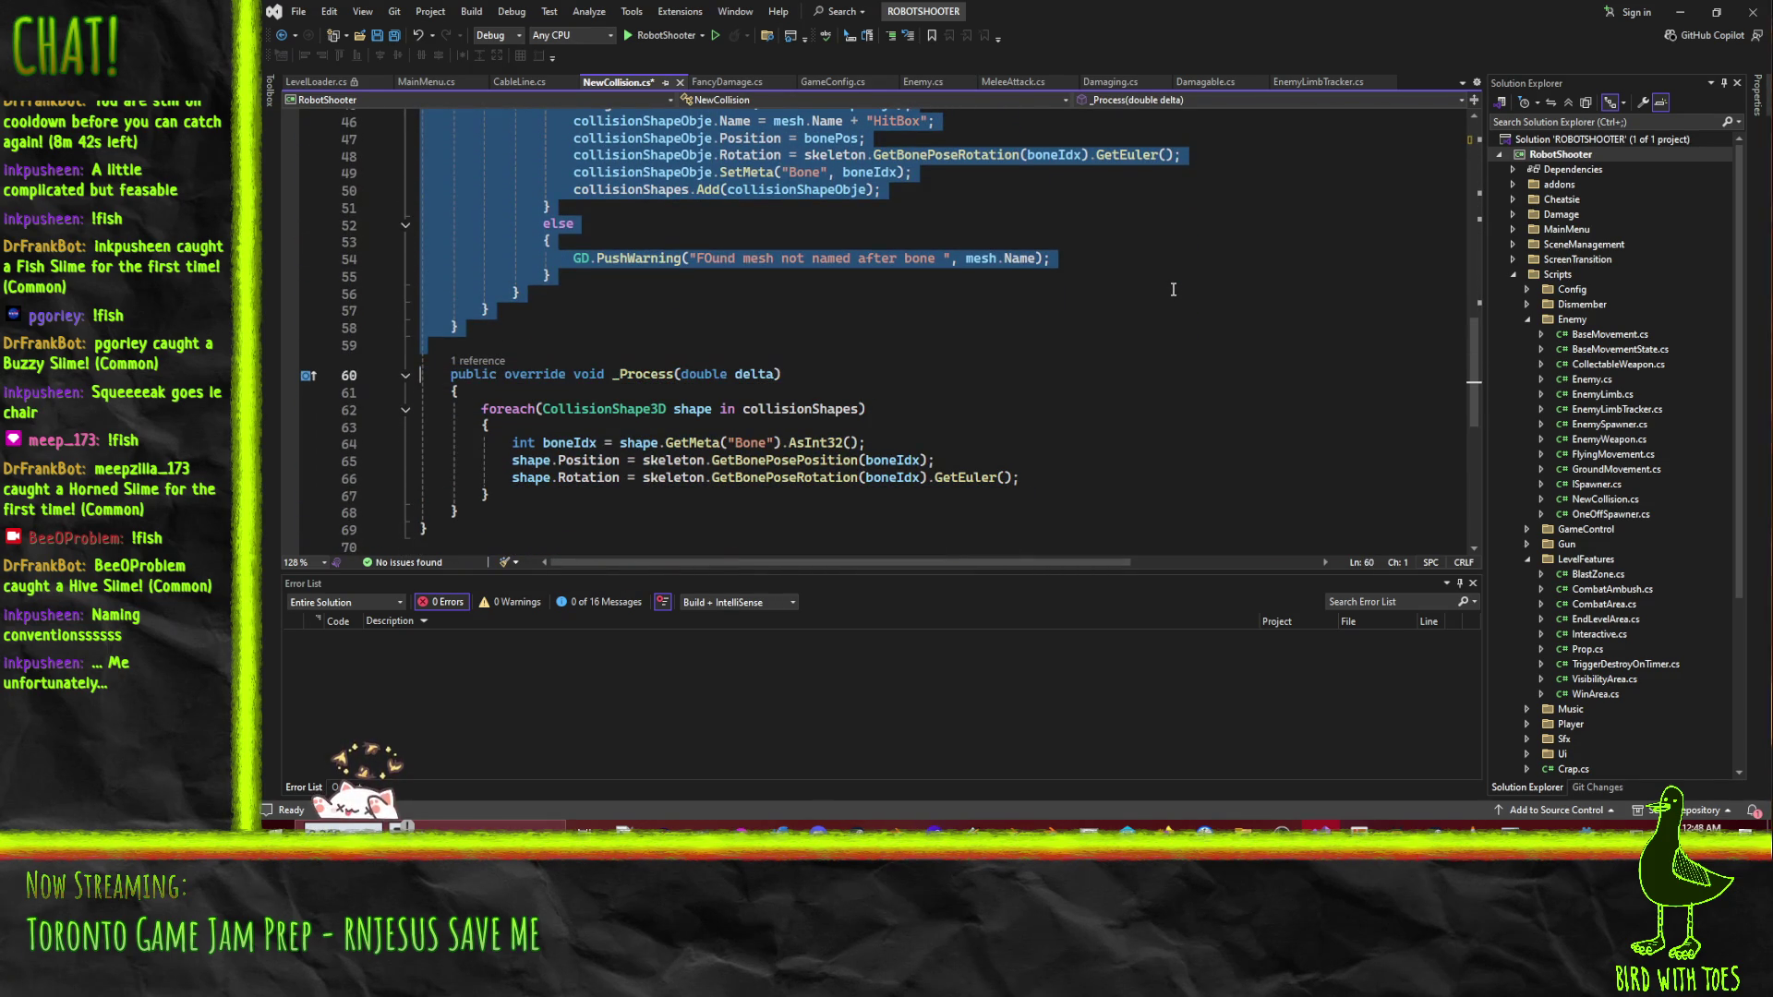
pyautogui.press('Delete')
# - Delete the collisionShapes field line, then undo twice to restore it and _Ready
pyautogui.press('Up')
pyautogui.press('Up')
pyautogui.press('Up')
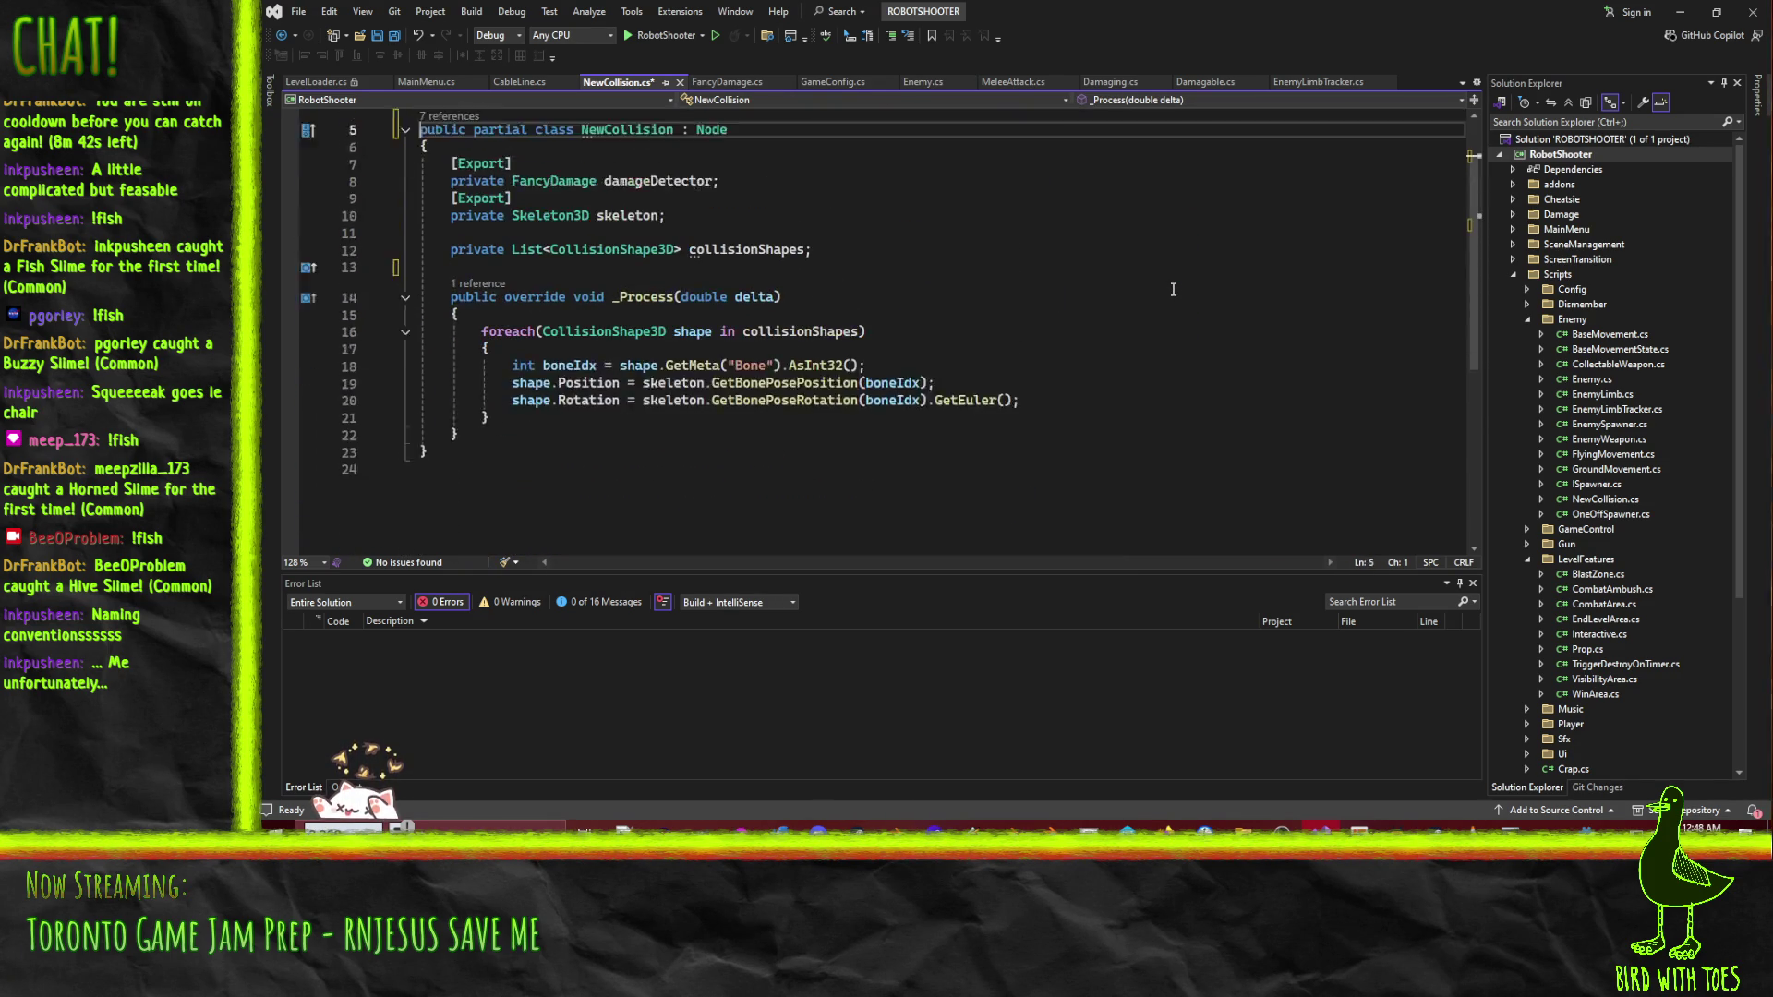
pyautogui.press('Down')
pyautogui.press('Down')
pyautogui.press('Down')
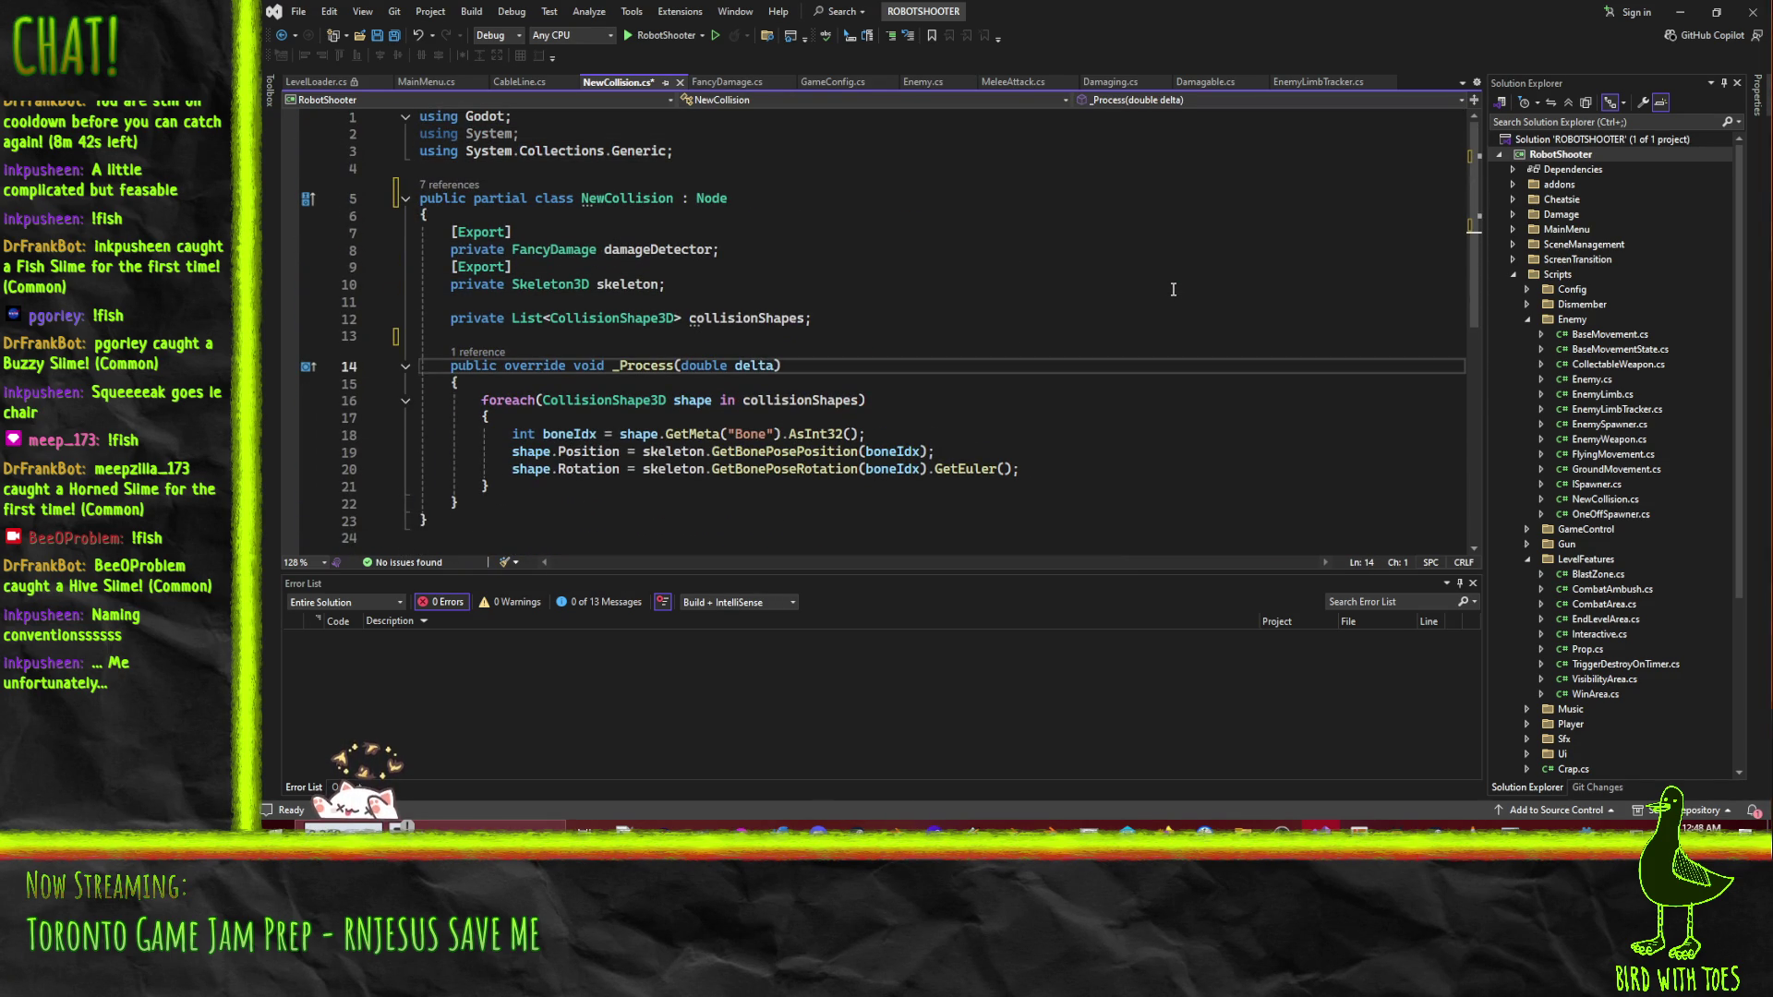
pyautogui.press('Up')
pyautogui.press('Up')
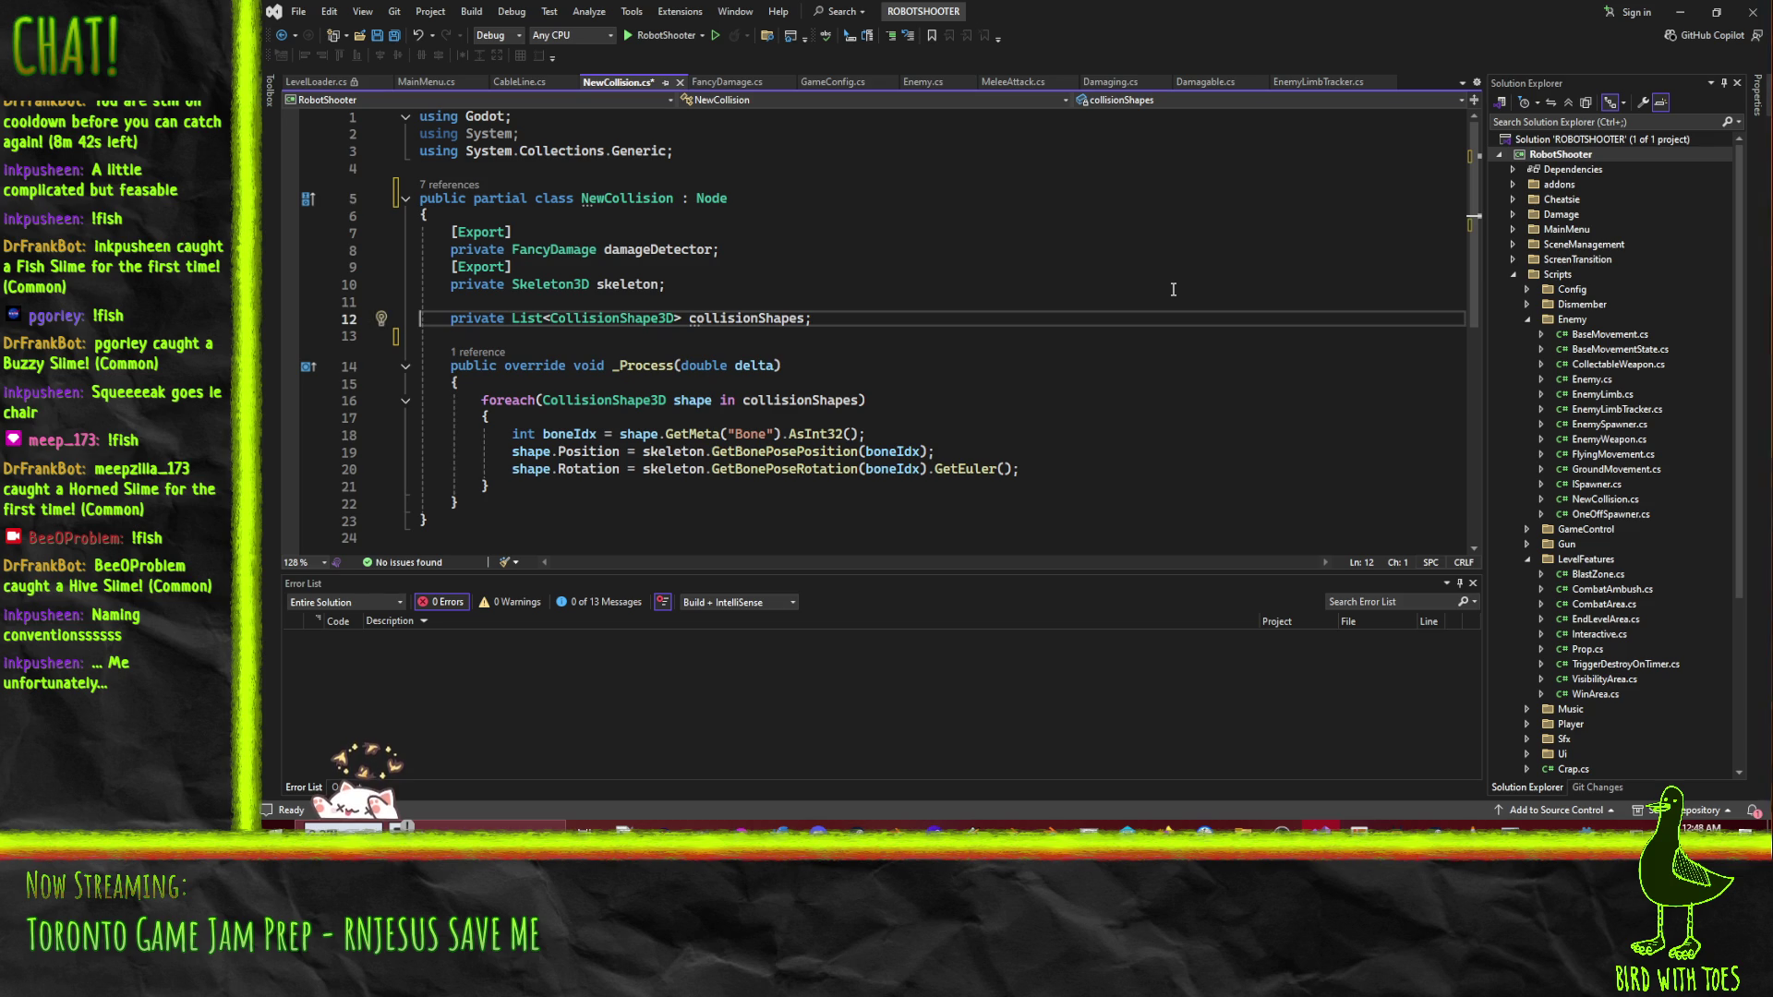
pyautogui.hotkey('shift', 'Down')
pyautogui.hotkey('shift', 'Down')
pyautogui.press('Delete')
pyautogui.press('Up')
pyautogui.press('Up')
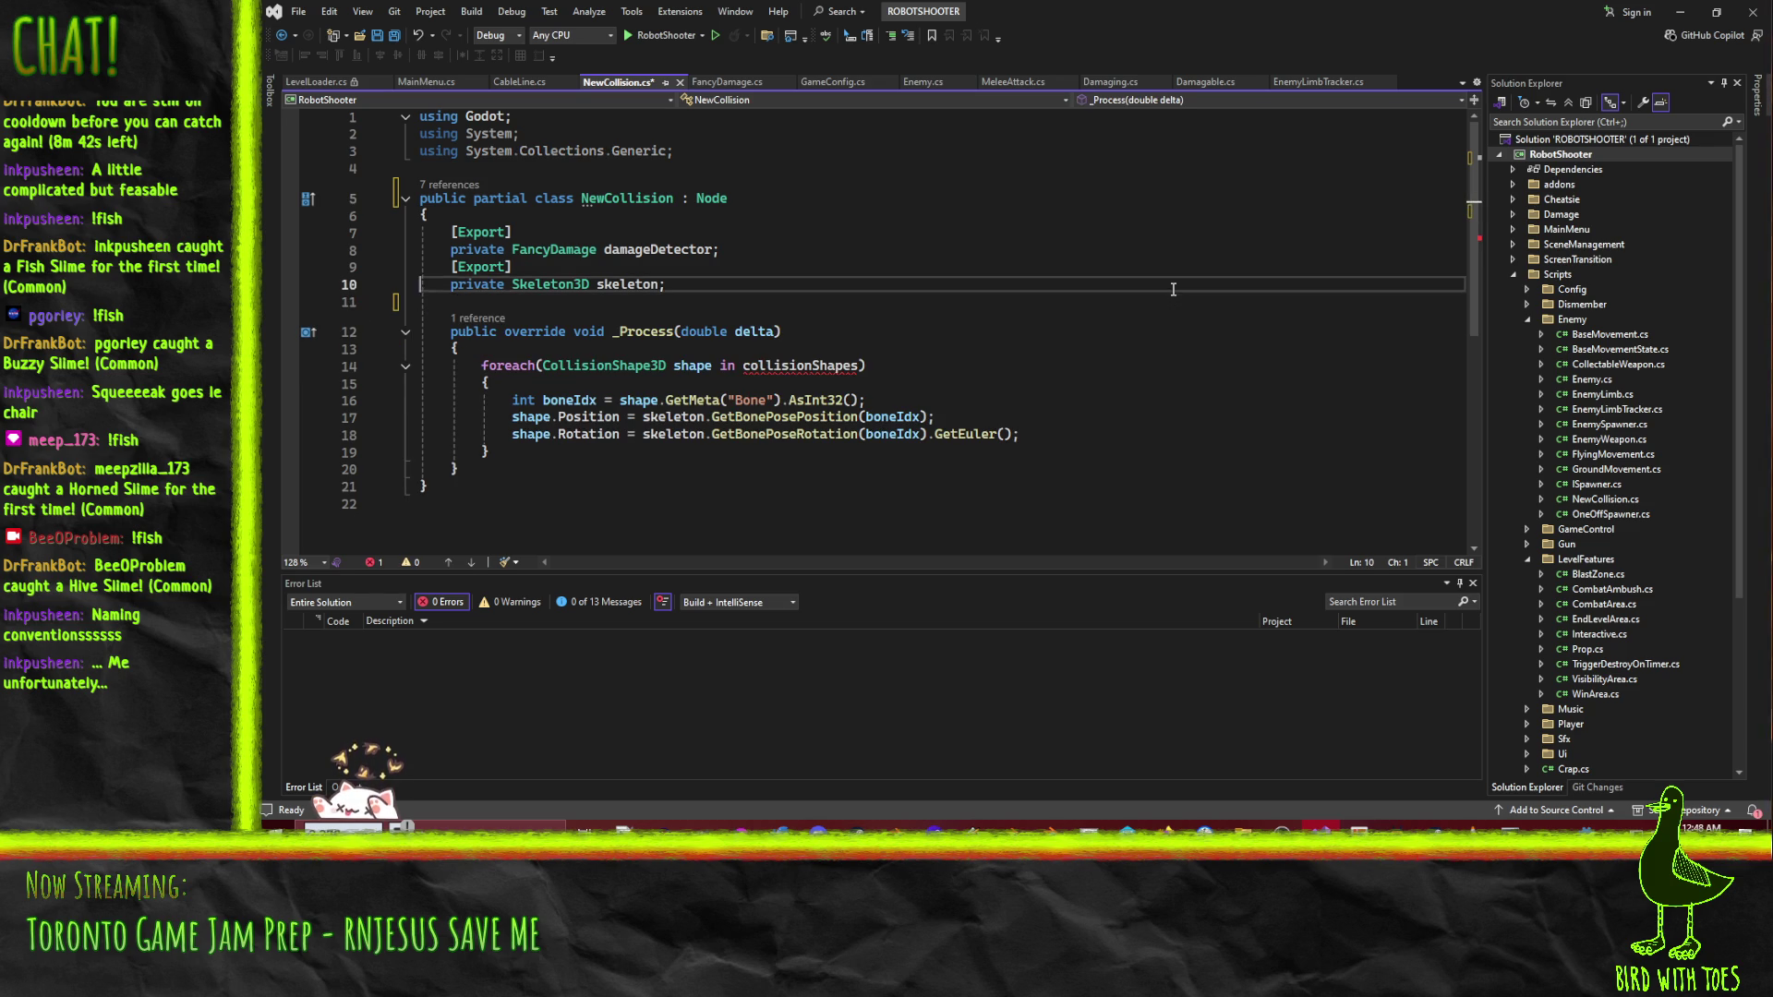
pyautogui.press('Up')
pyautogui.press('Up')
pyautogui.press('Up')
pyautogui.hotkey('ctrl', 'z')
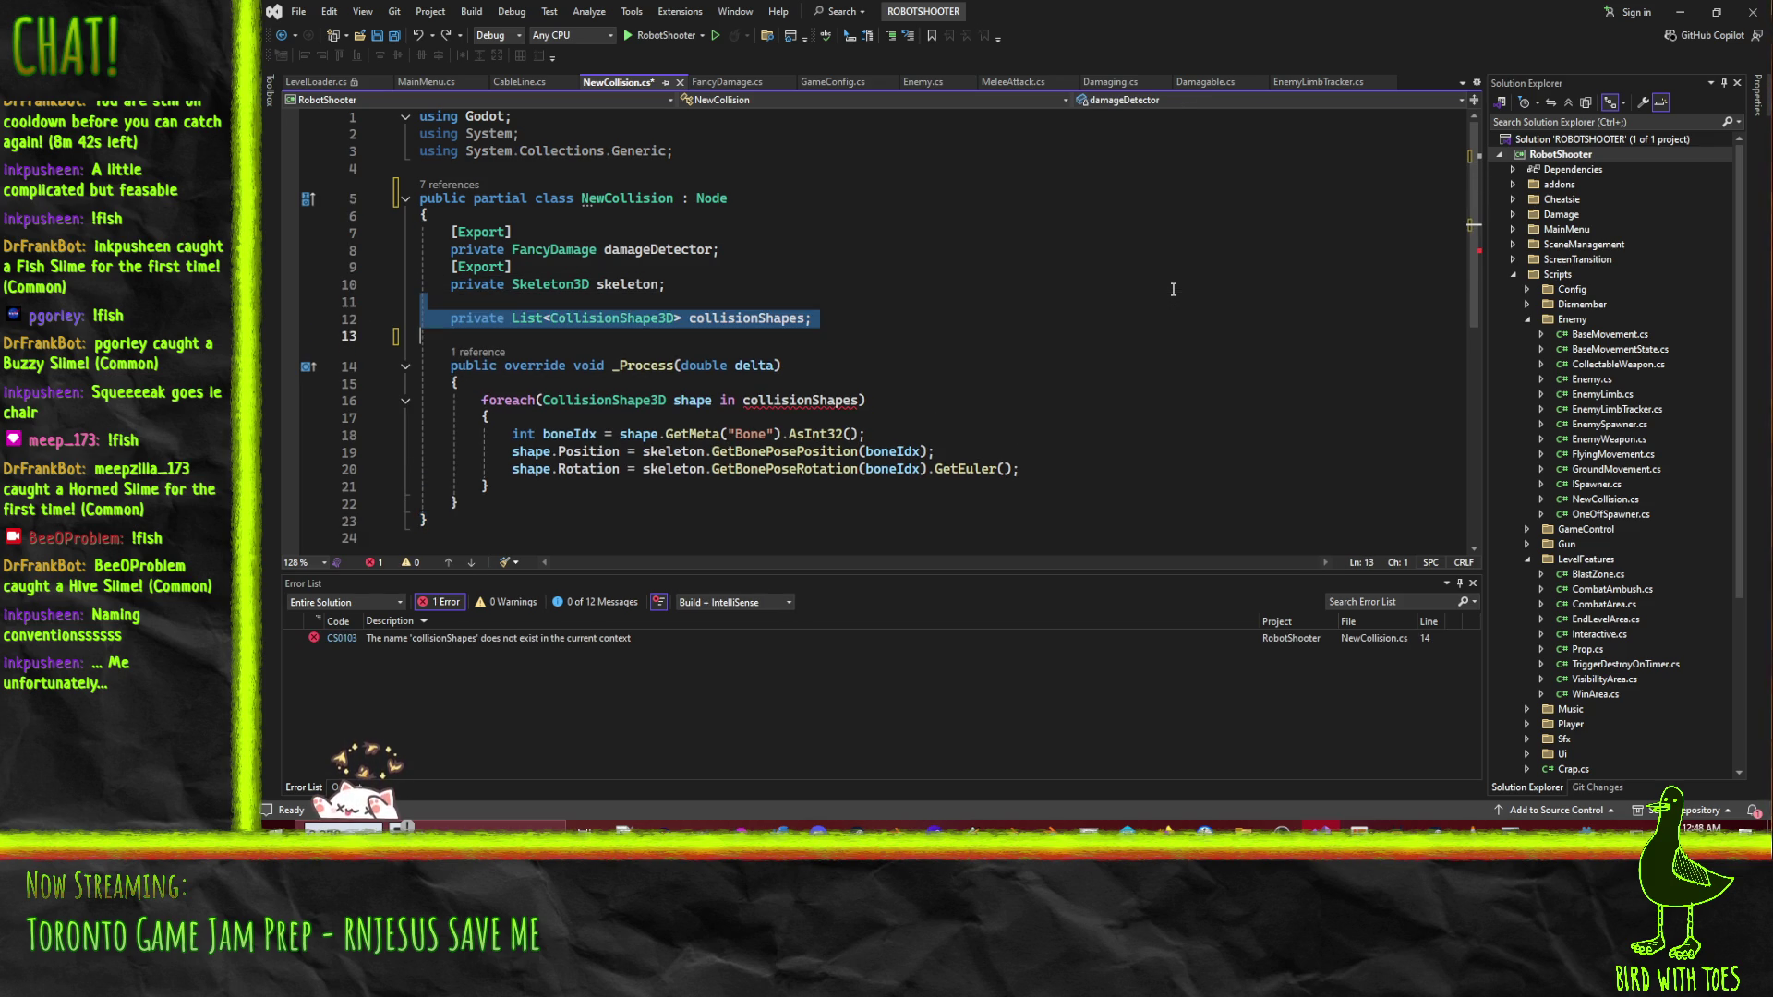
pyautogui.hotkey('ctrl', 'z')
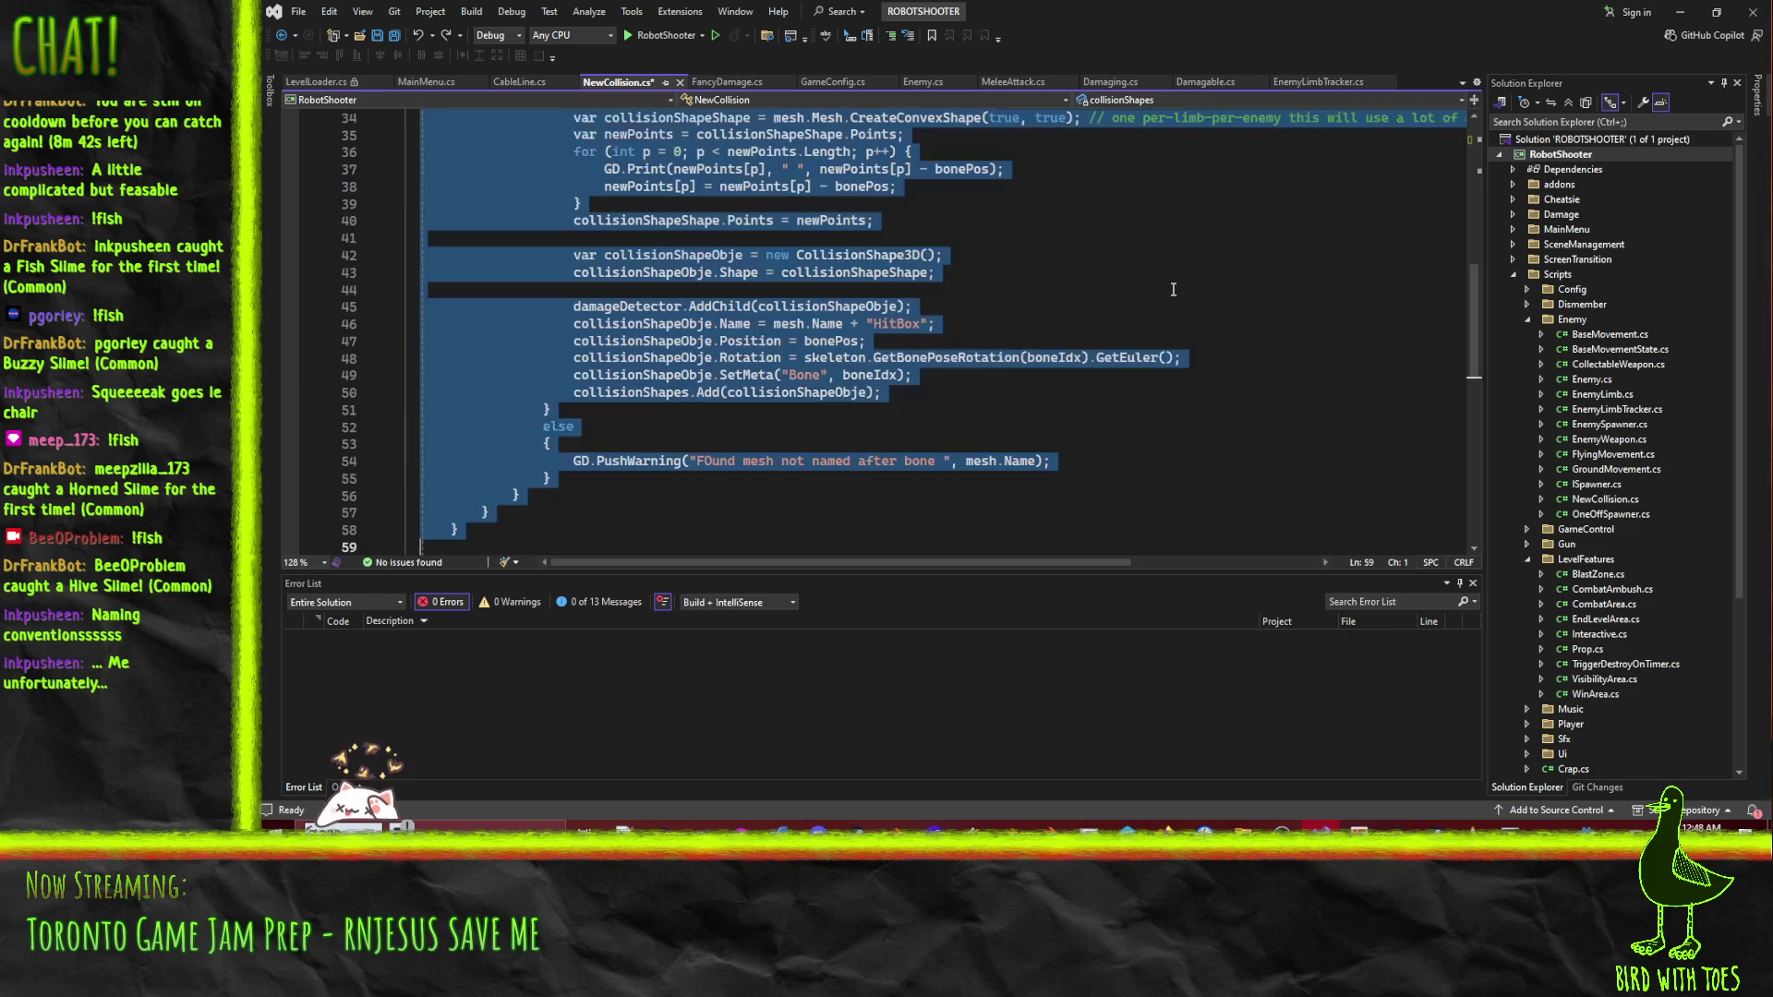
pyautogui.scroll(5, 1071, 250)
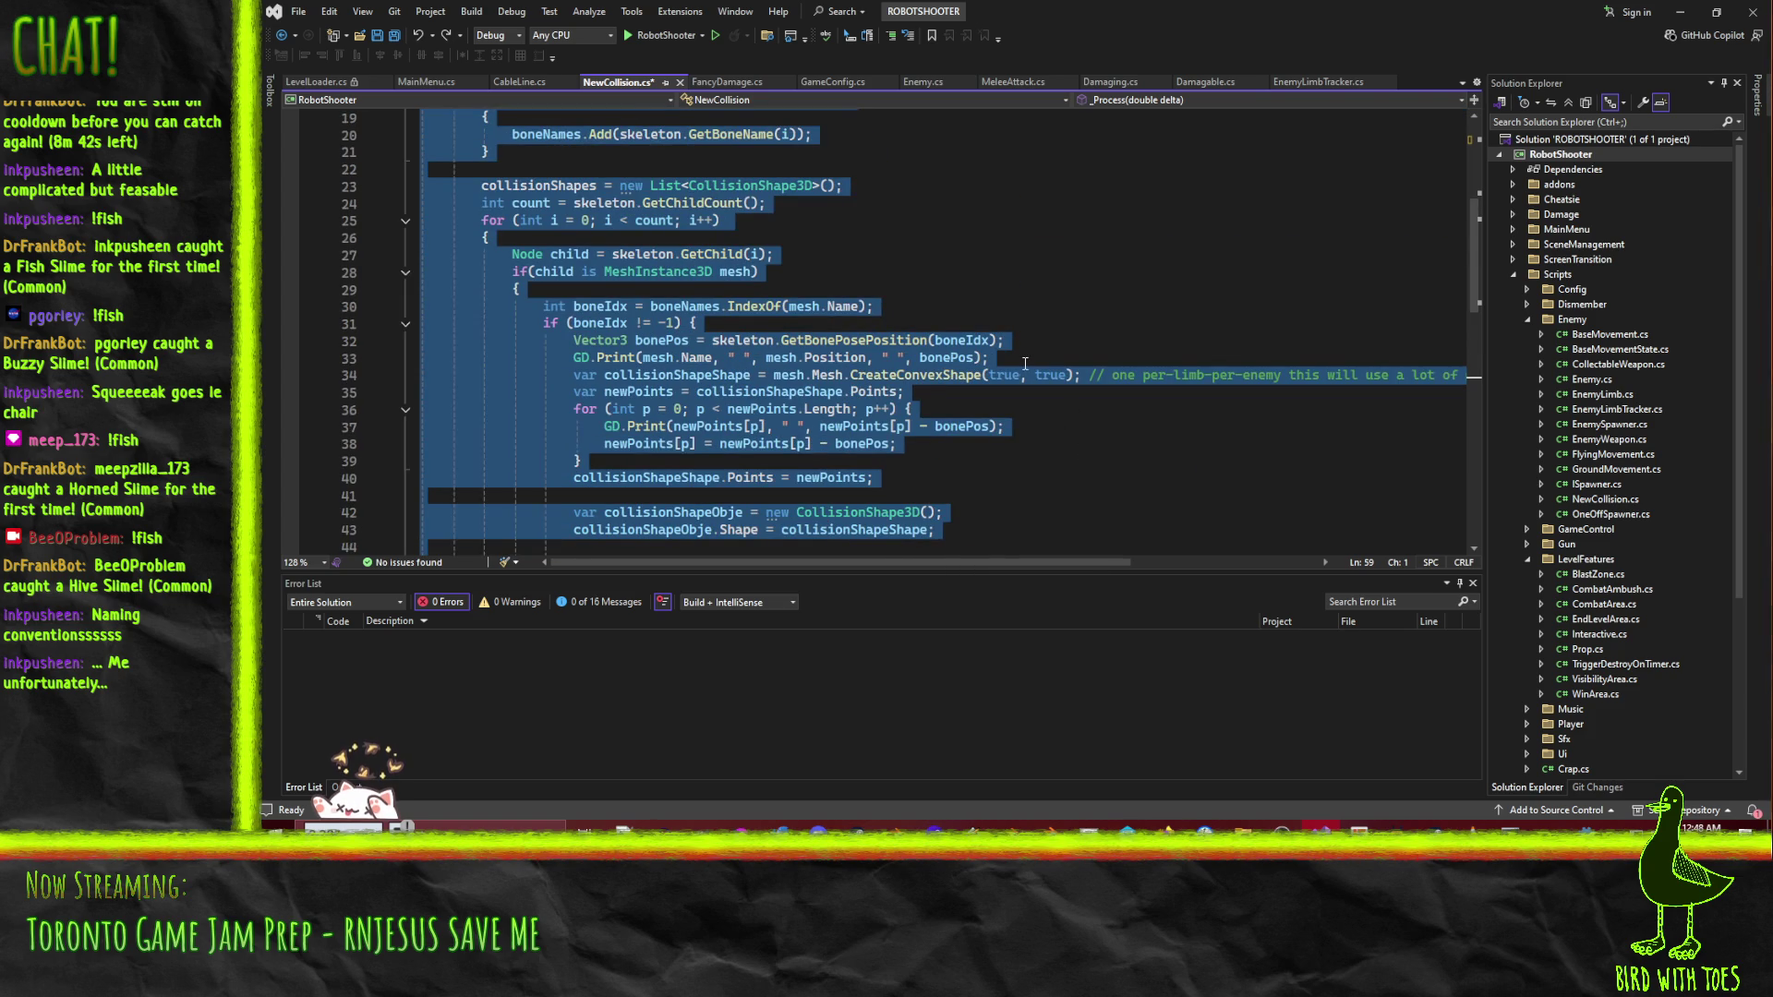
pyautogui.scroll(-5, 1005, 391)
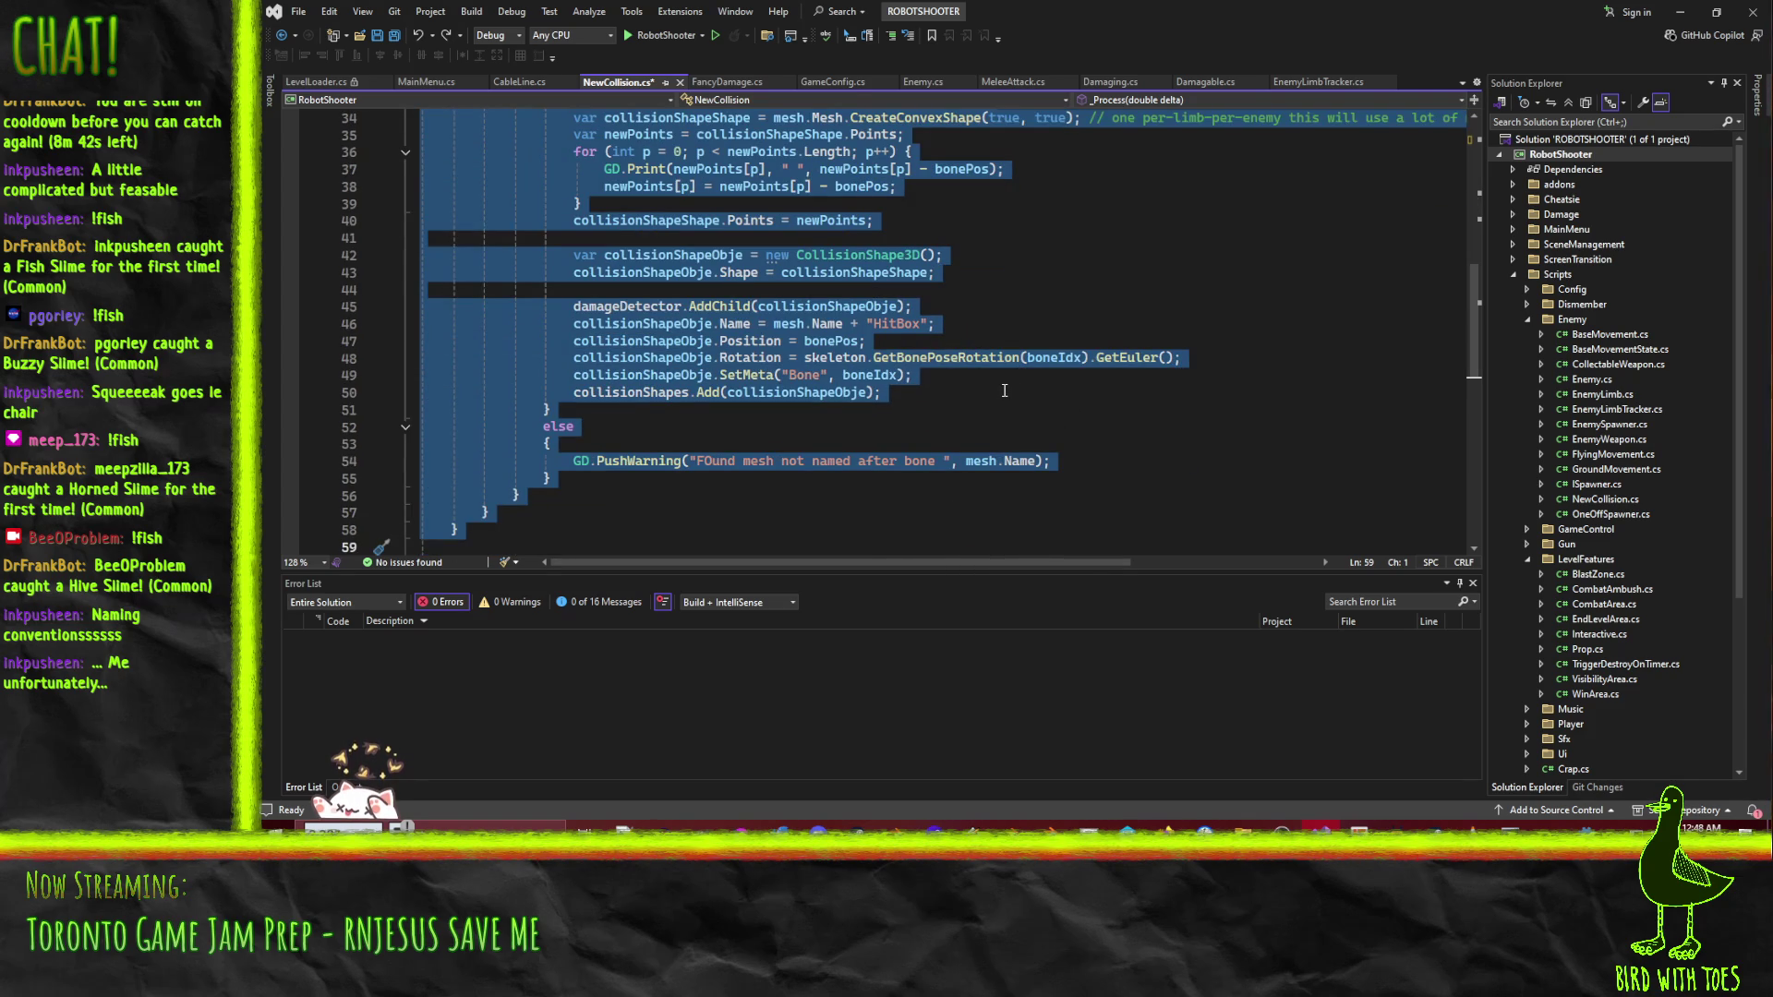
pyautogui.scroll(10, 1005, 391)
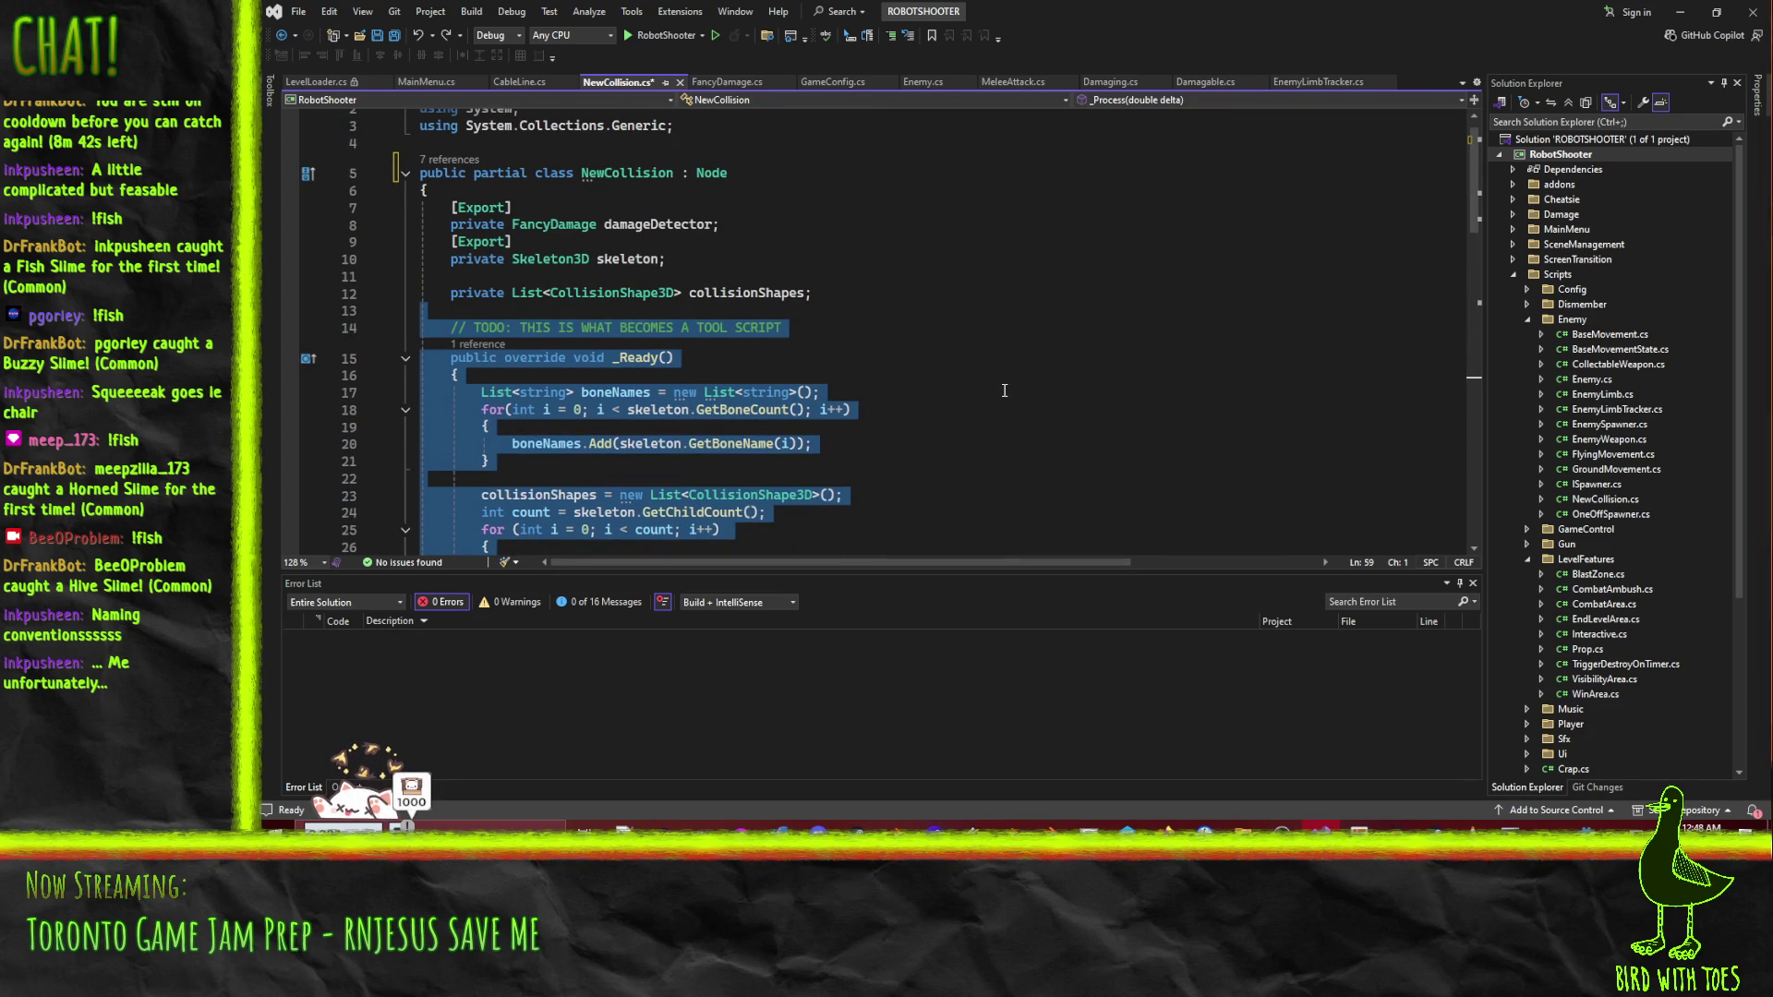
pyautogui.scroll(-14, 1004, 391)
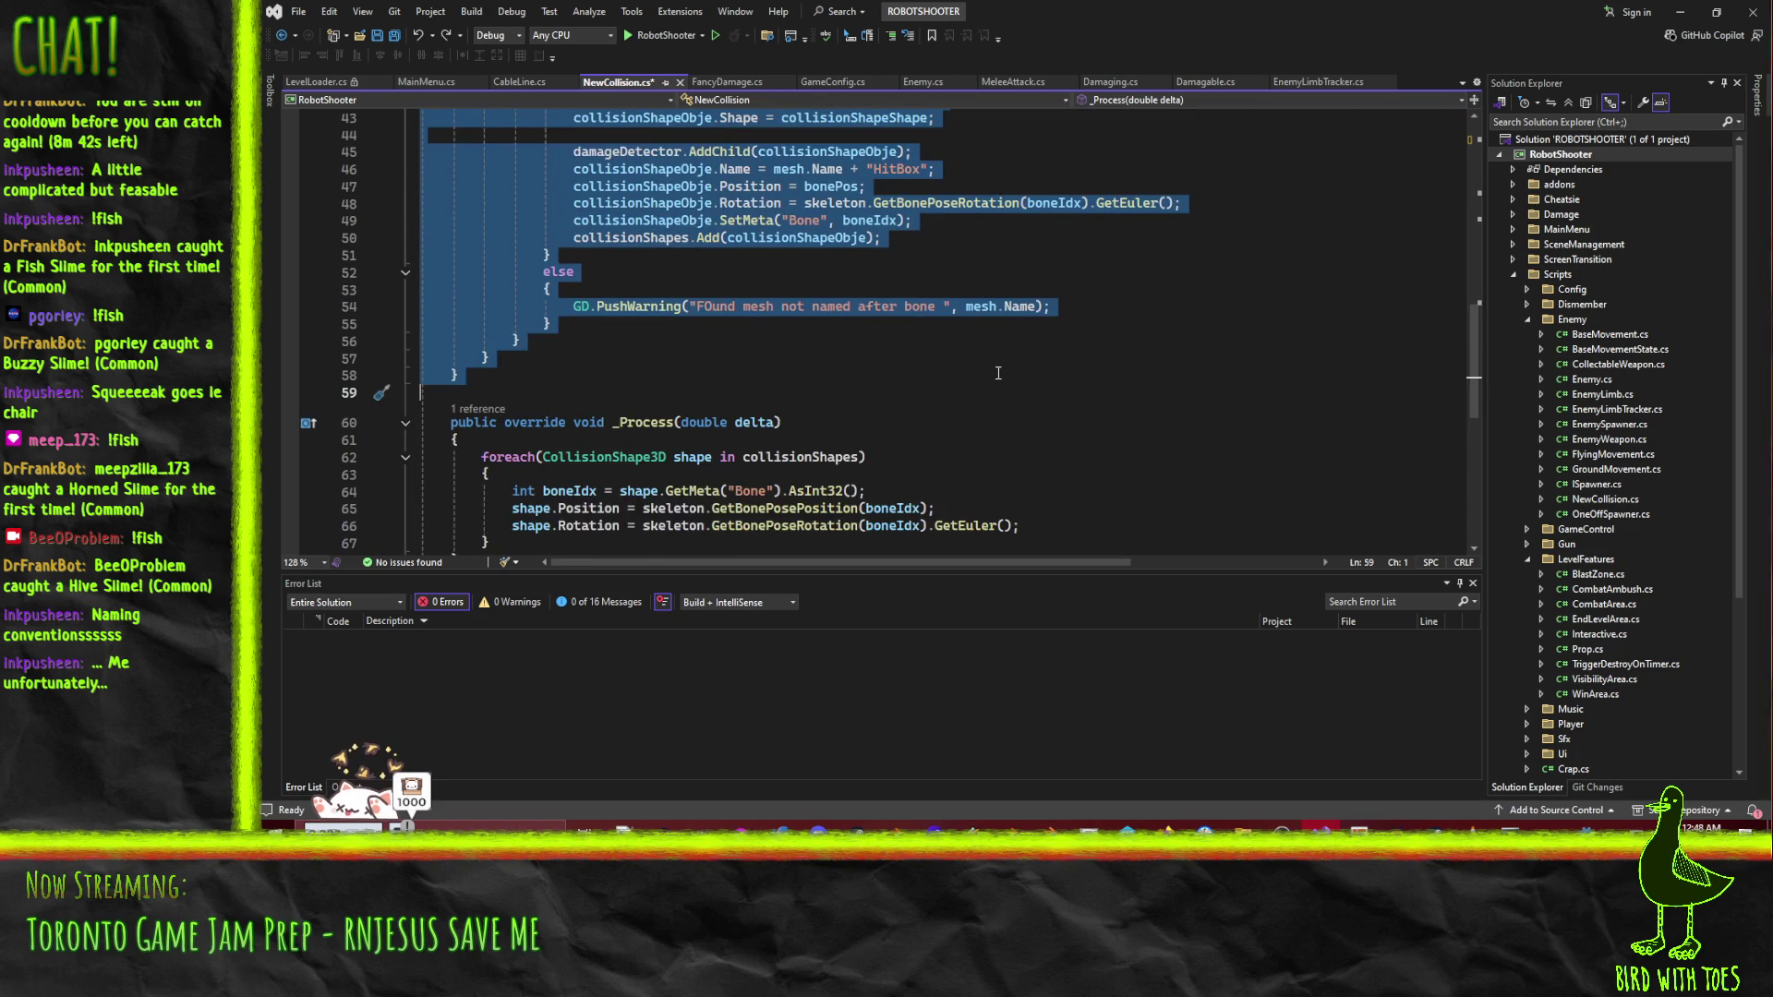
pyautogui.scroll(-2, 997, 374)
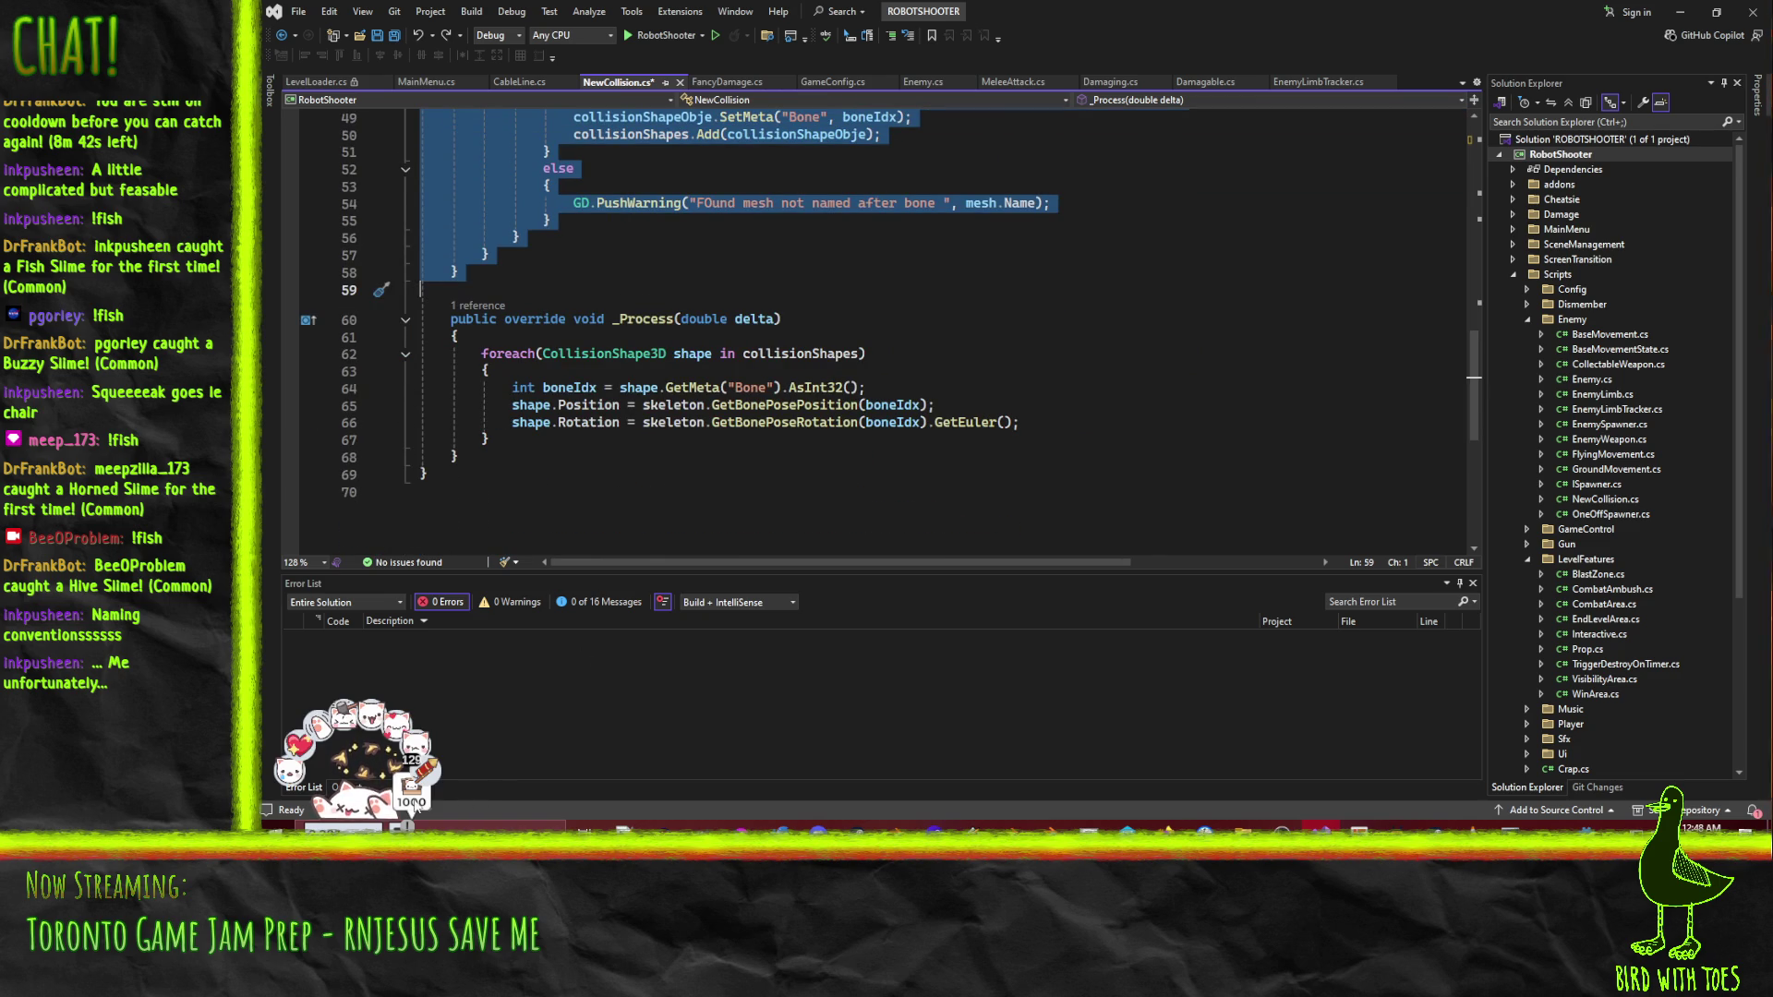
pyautogui.scroll(5, 914, 386)
pyautogui.scroll(8, 914, 386)
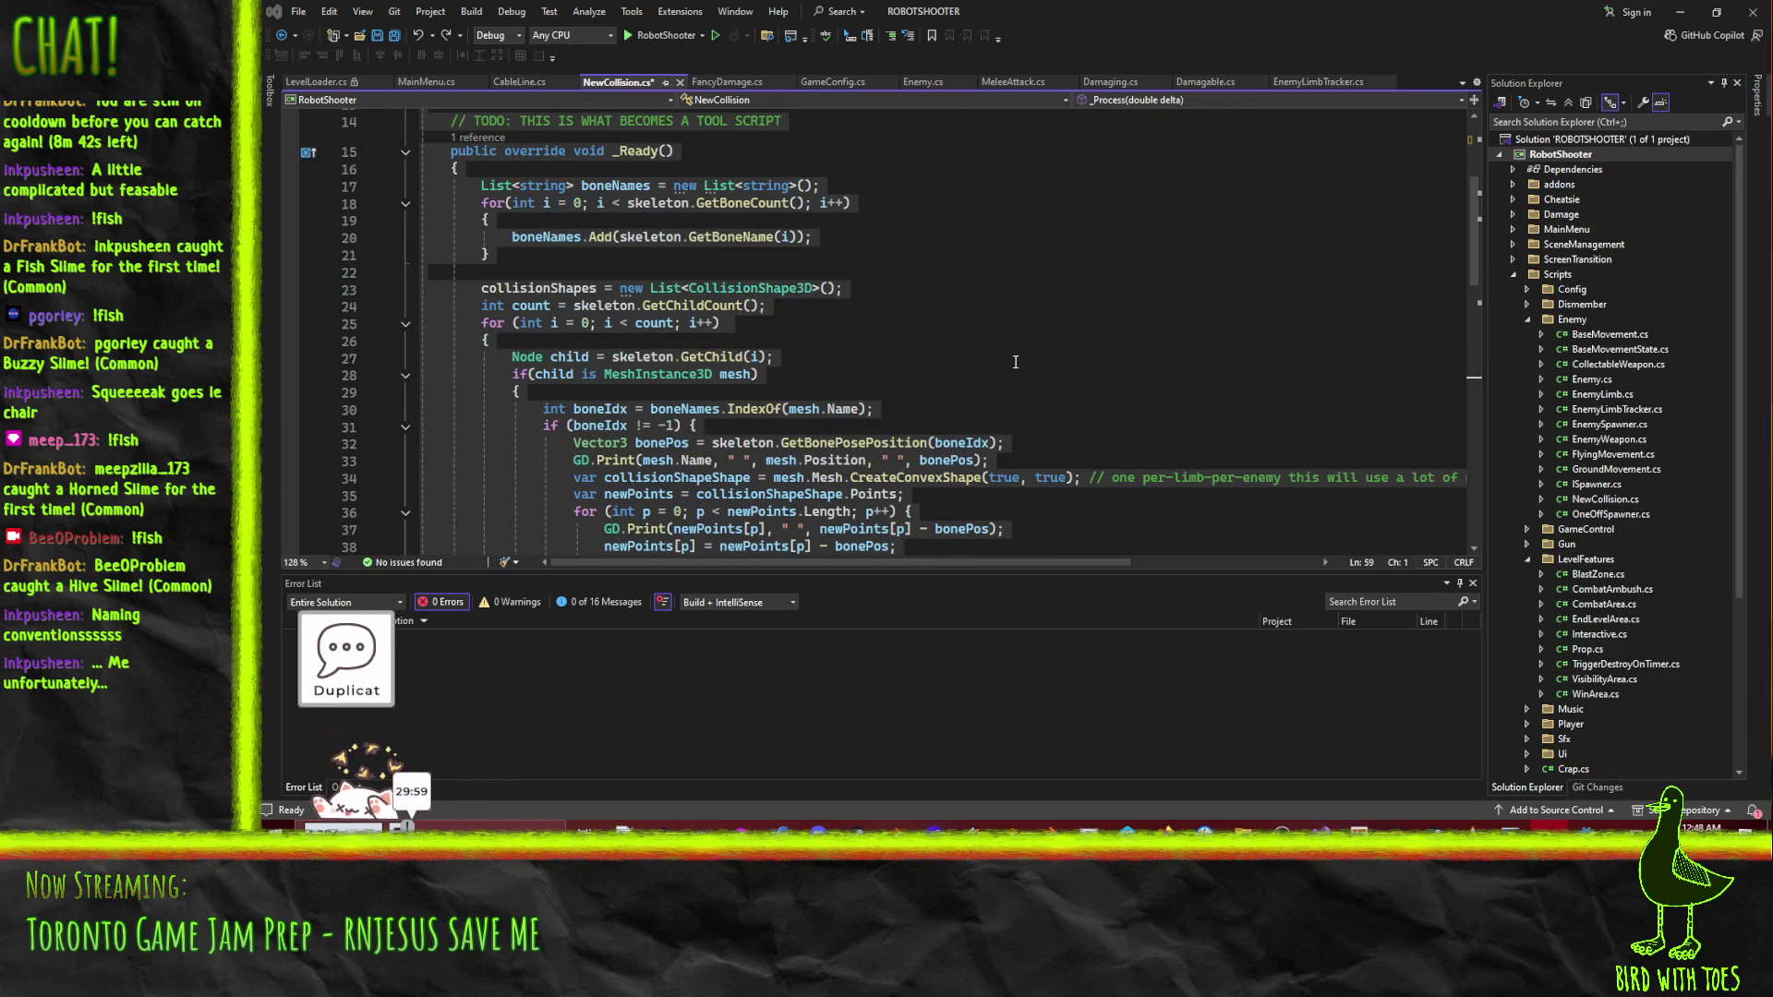
pyautogui.click(914, 409)
pyautogui.scroll(1, 425, 269)
pyautogui.click(423, 223)
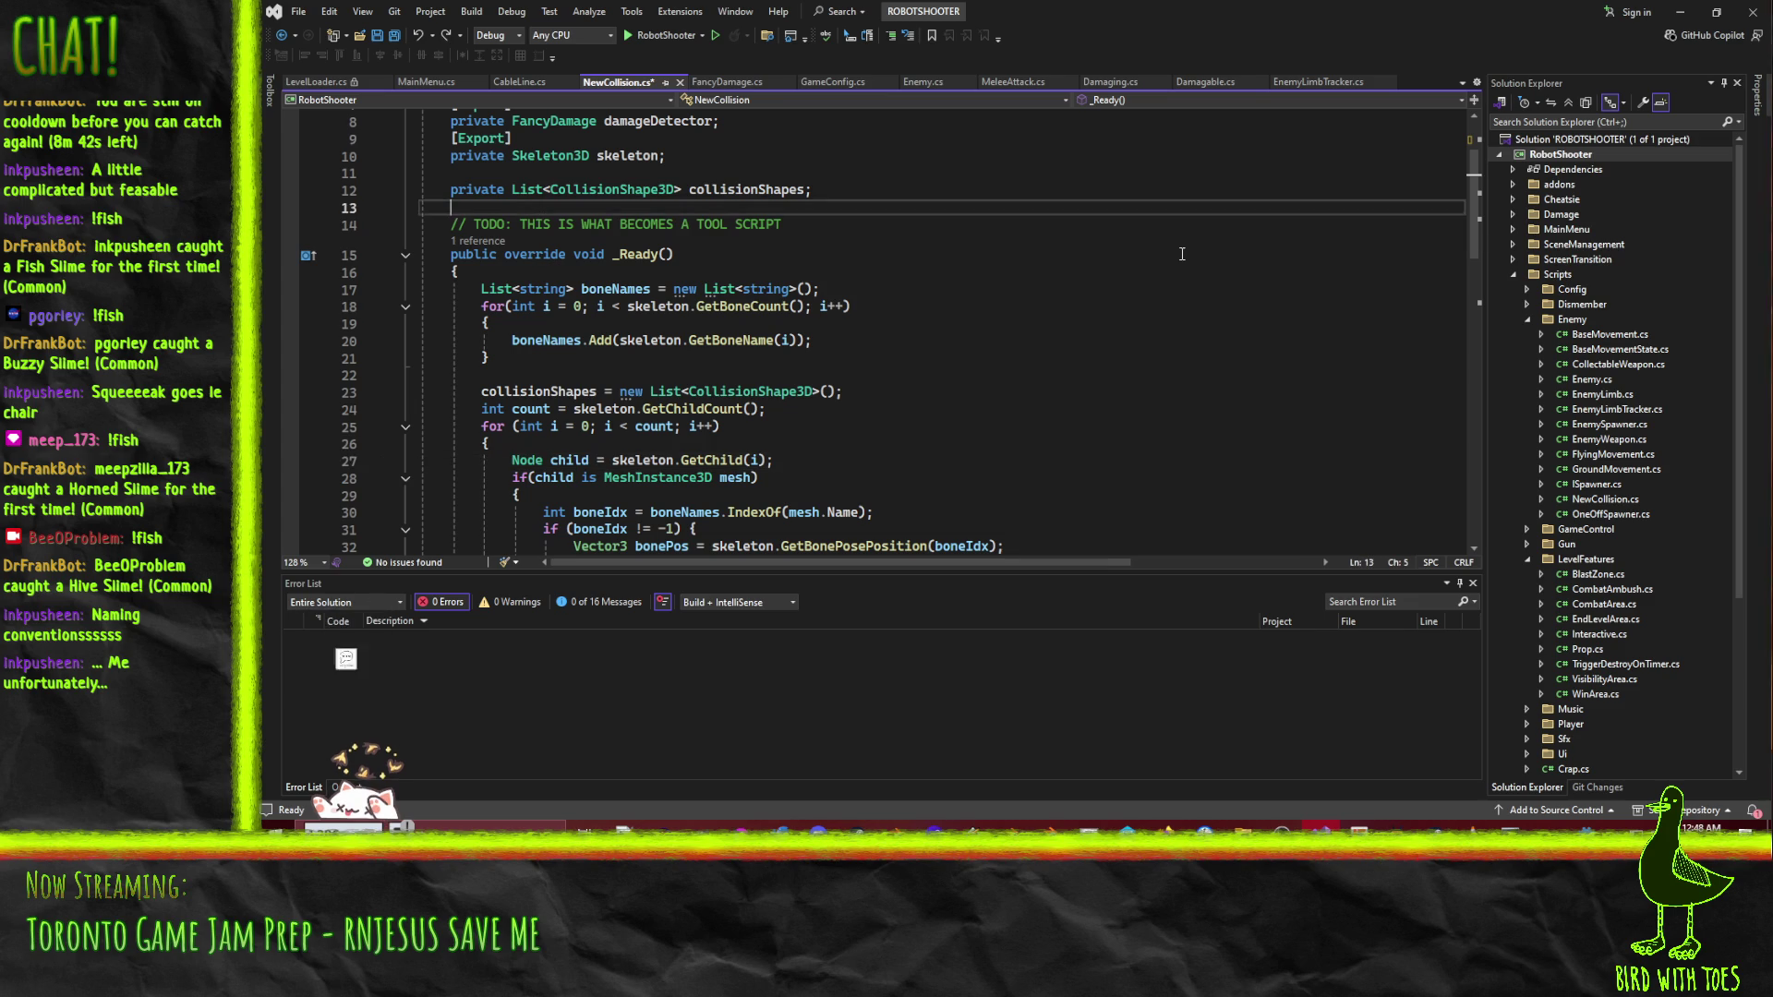
pyautogui.scroll(-4, 722, 233)
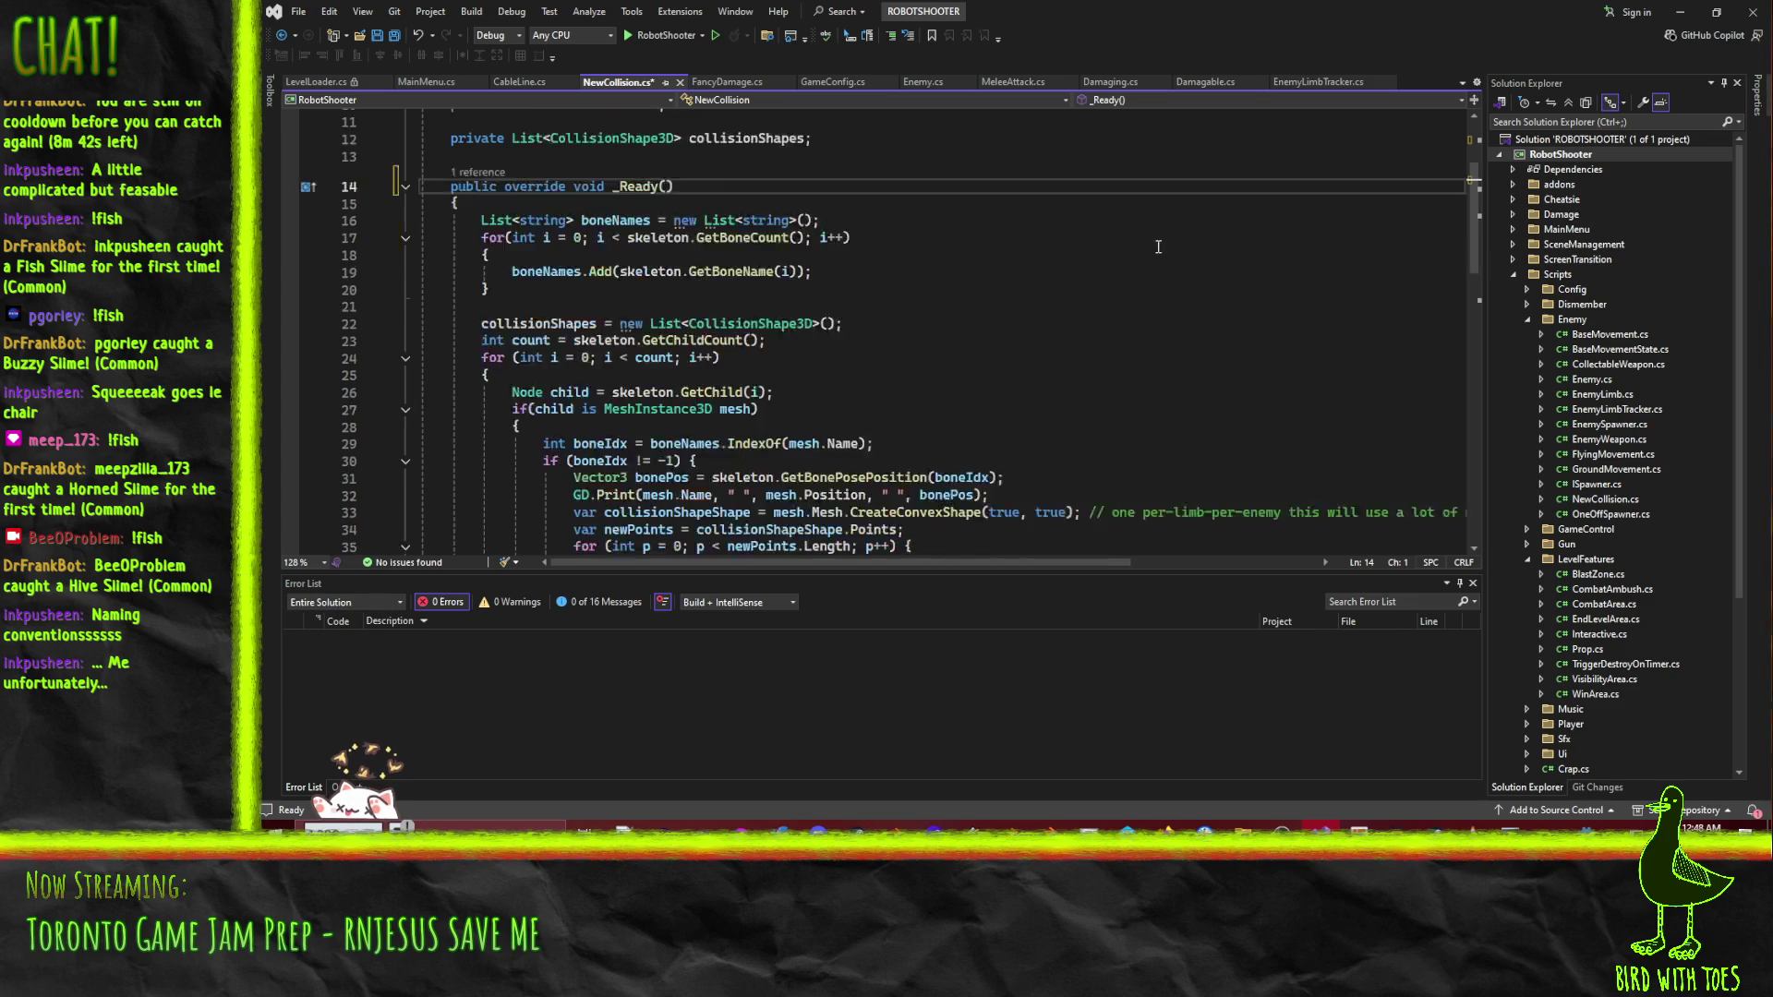
pyautogui.scroll(1, 722, 234)
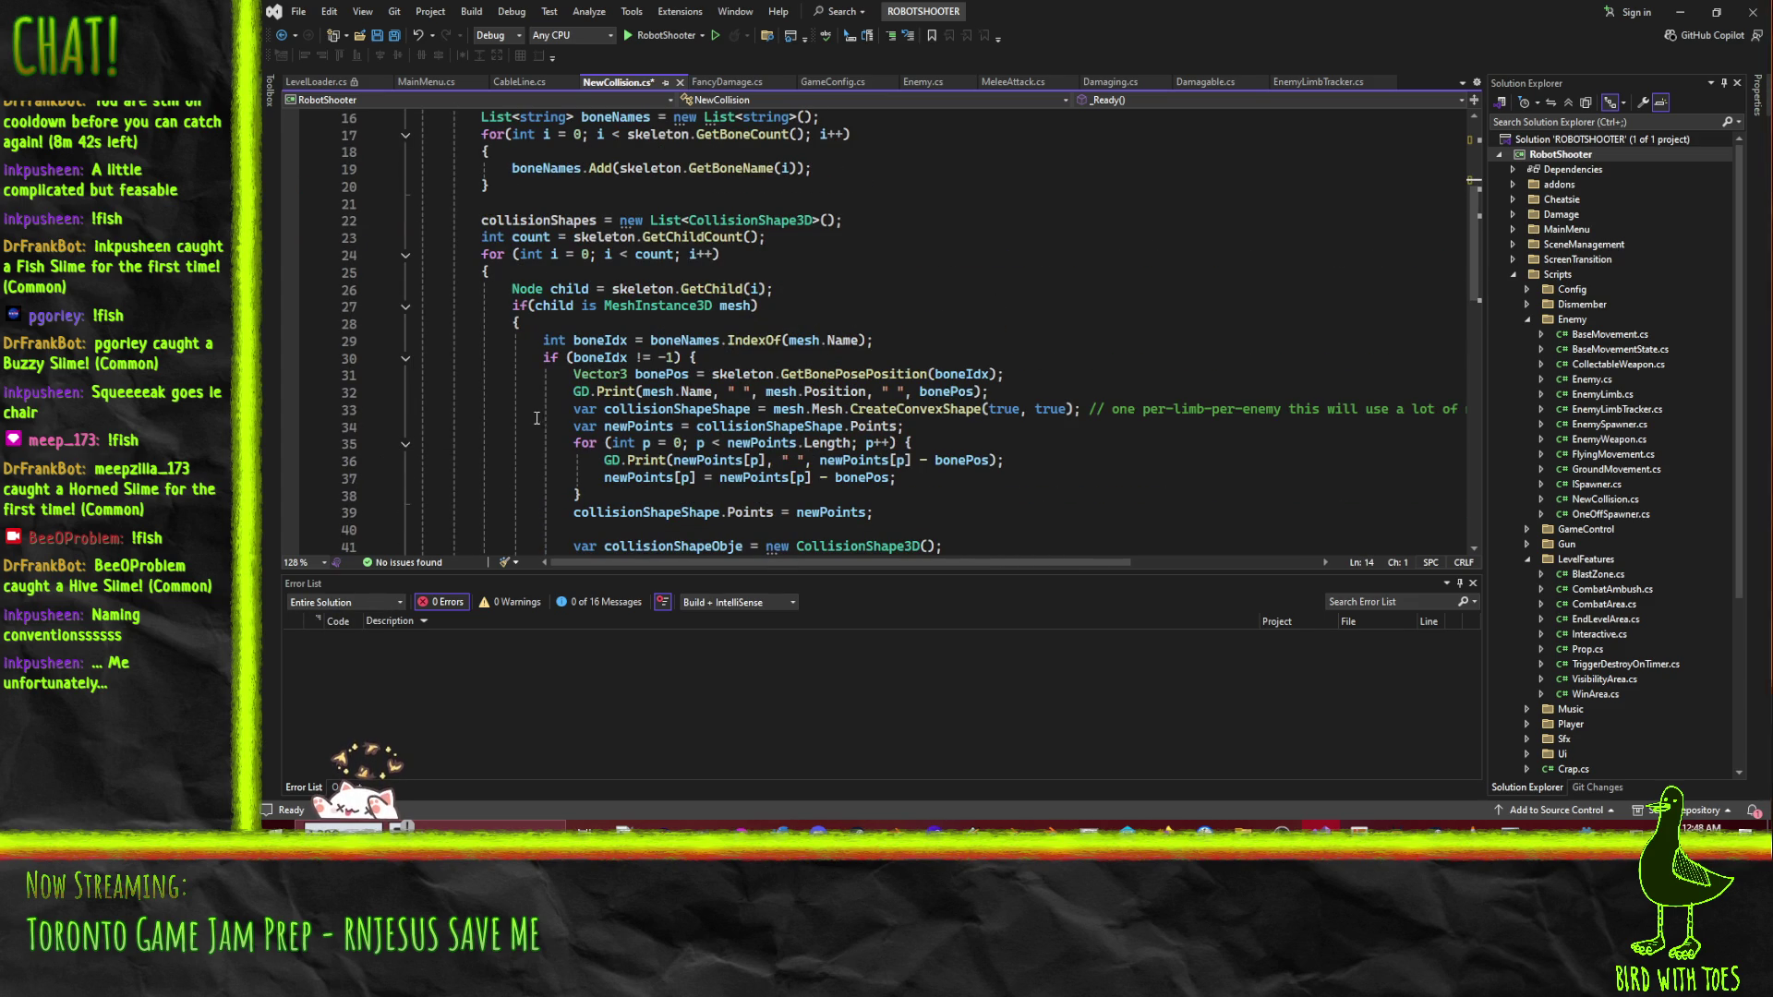
pyautogui.scroll(1, 535, 335)
pyautogui.scroll(4, 535, 335)
pyautogui.click(711, 175)
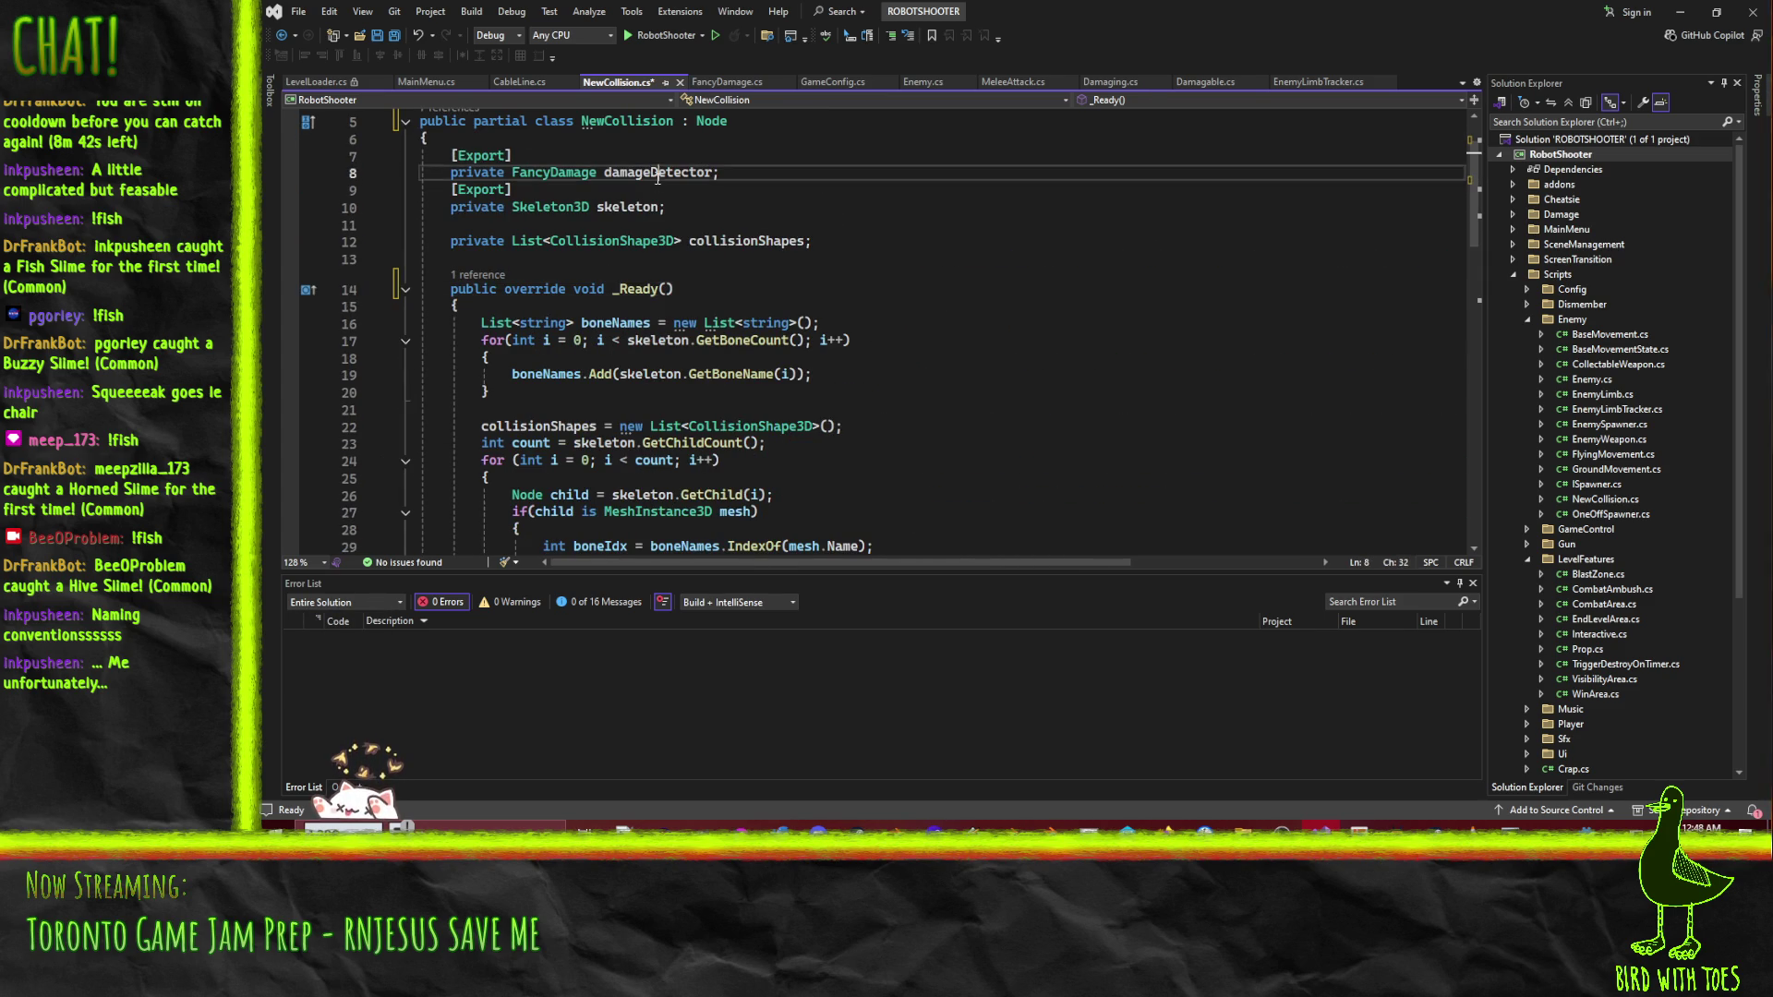
pyautogui.scroll(-6, 1045, 307)
pyautogui.scroll(2, 1046, 307)
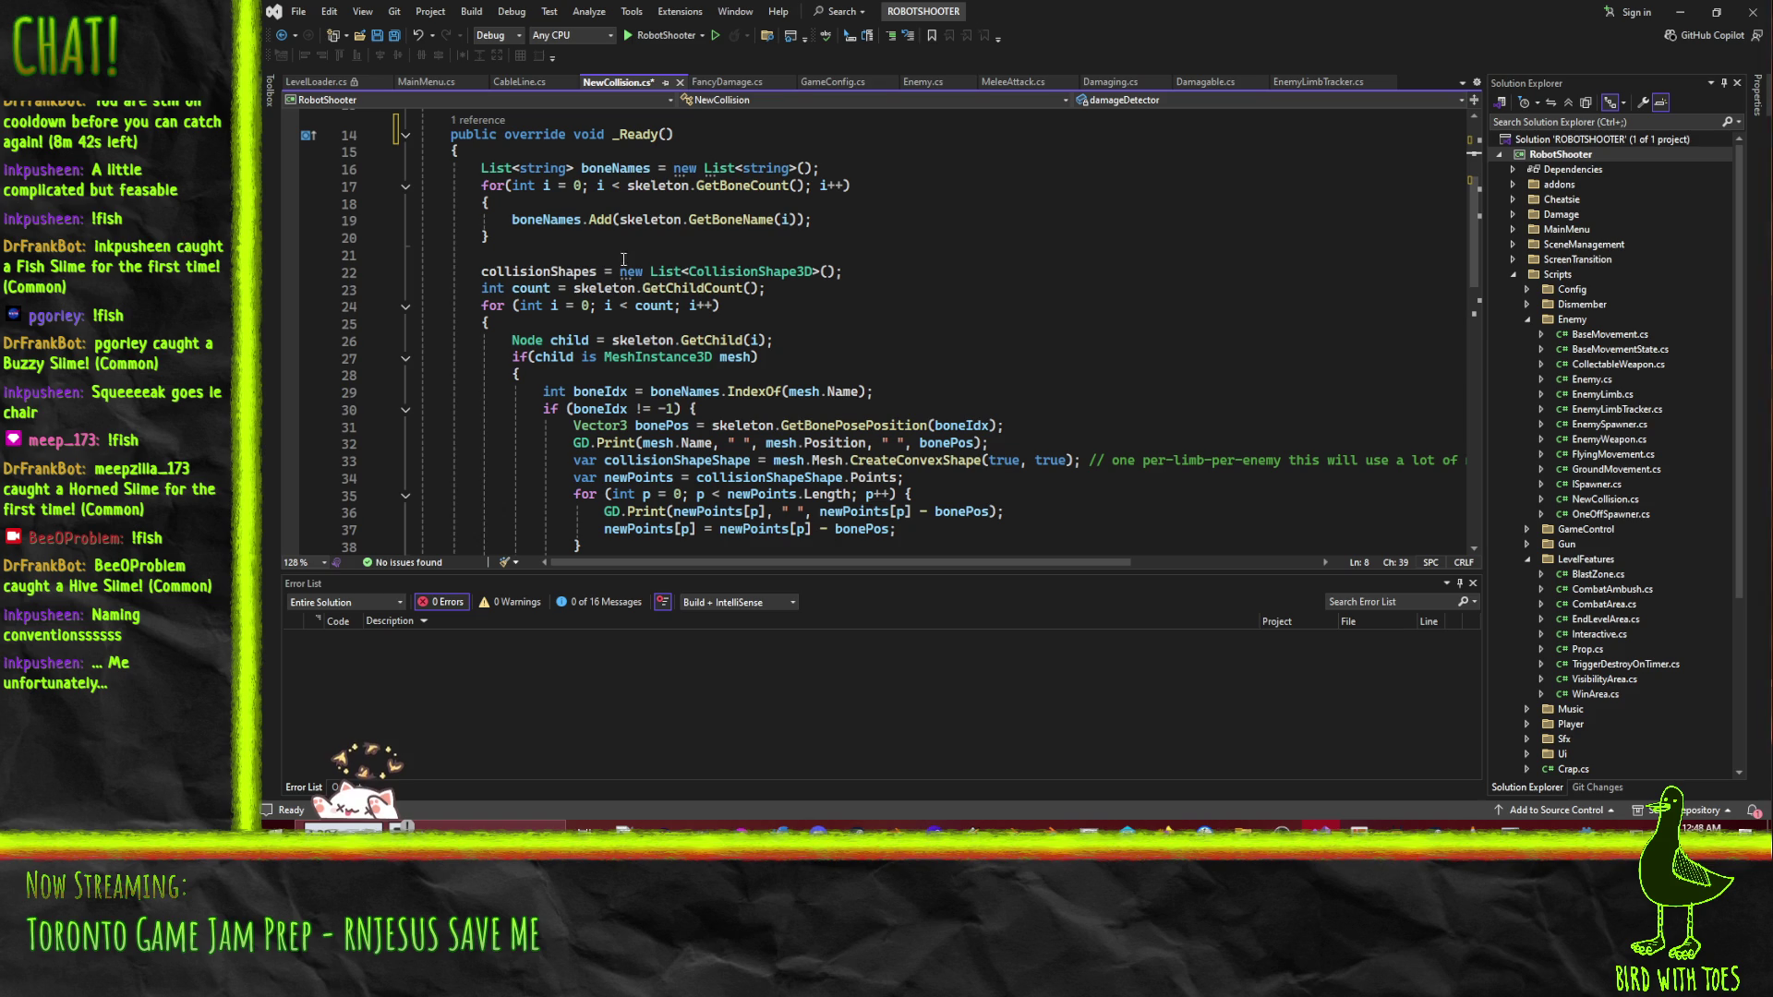
# - Count damageDetector's children instead of skeleton's and delete the boneNames list and loop
pyautogui.doubleClick(591, 287)
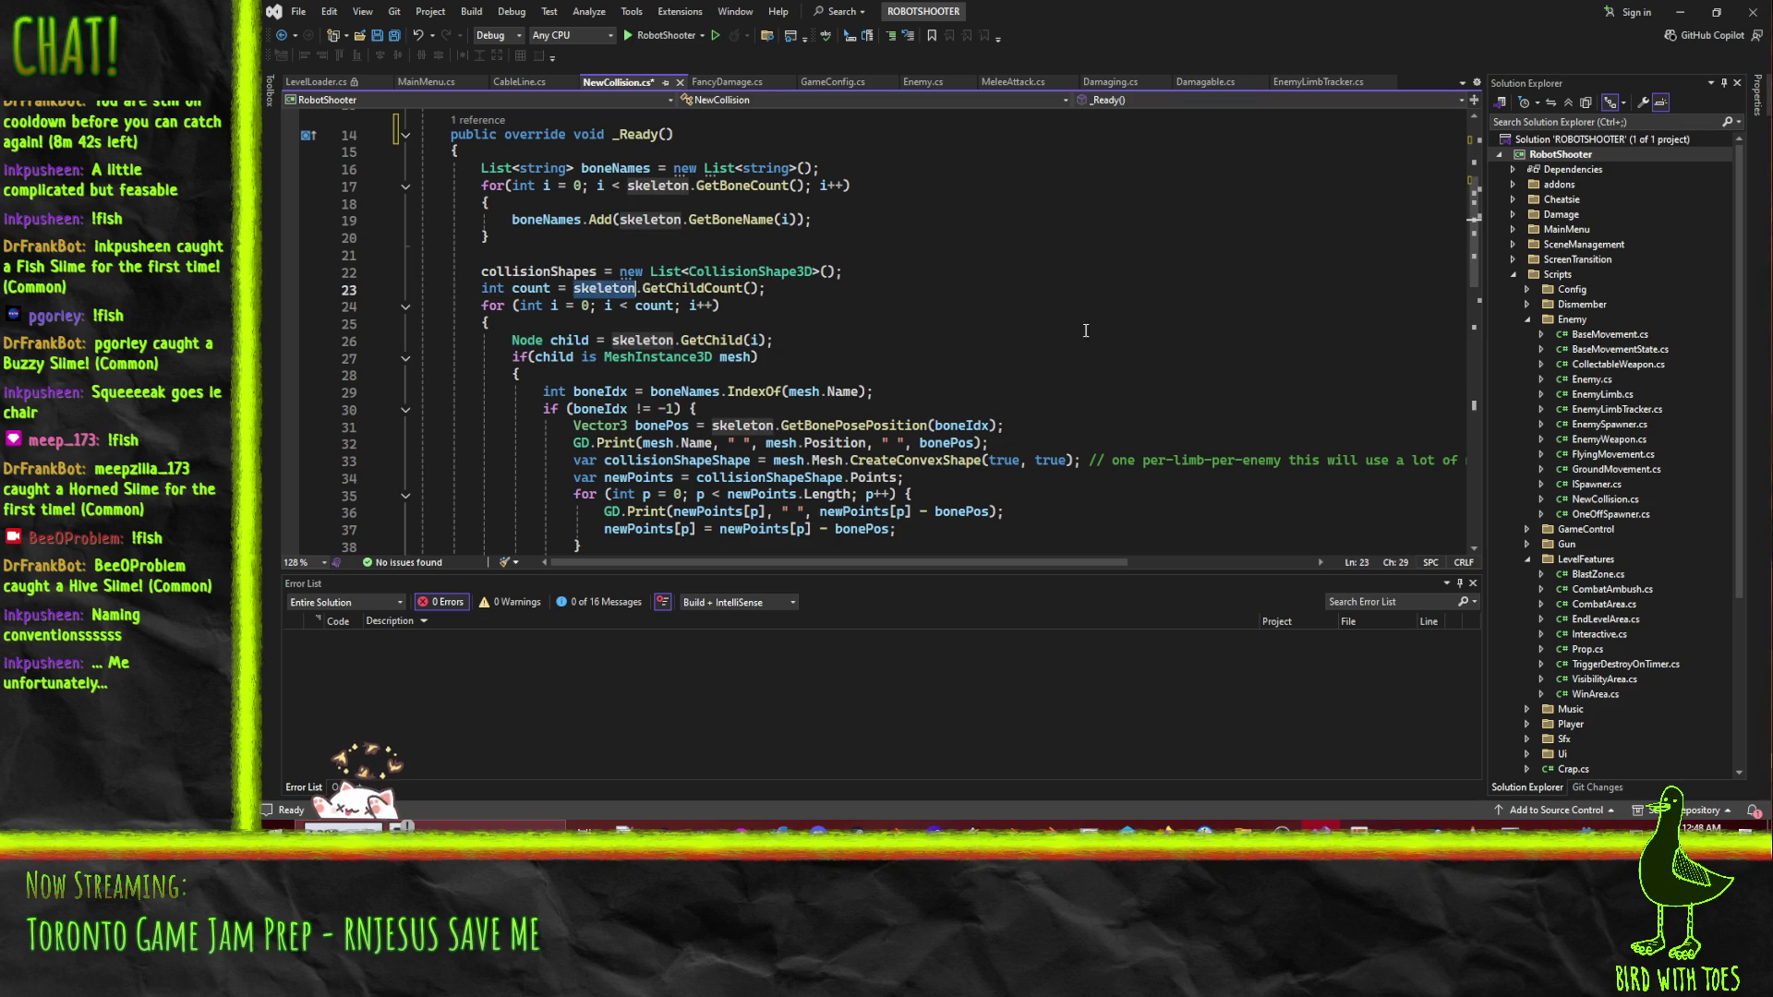
pyautogui.write('damageDetector')
pyautogui.press('Up')
pyautogui.press('Home')
pyautogui.press('Up')
pyautogui.press('Up')
pyautogui.press('Up')
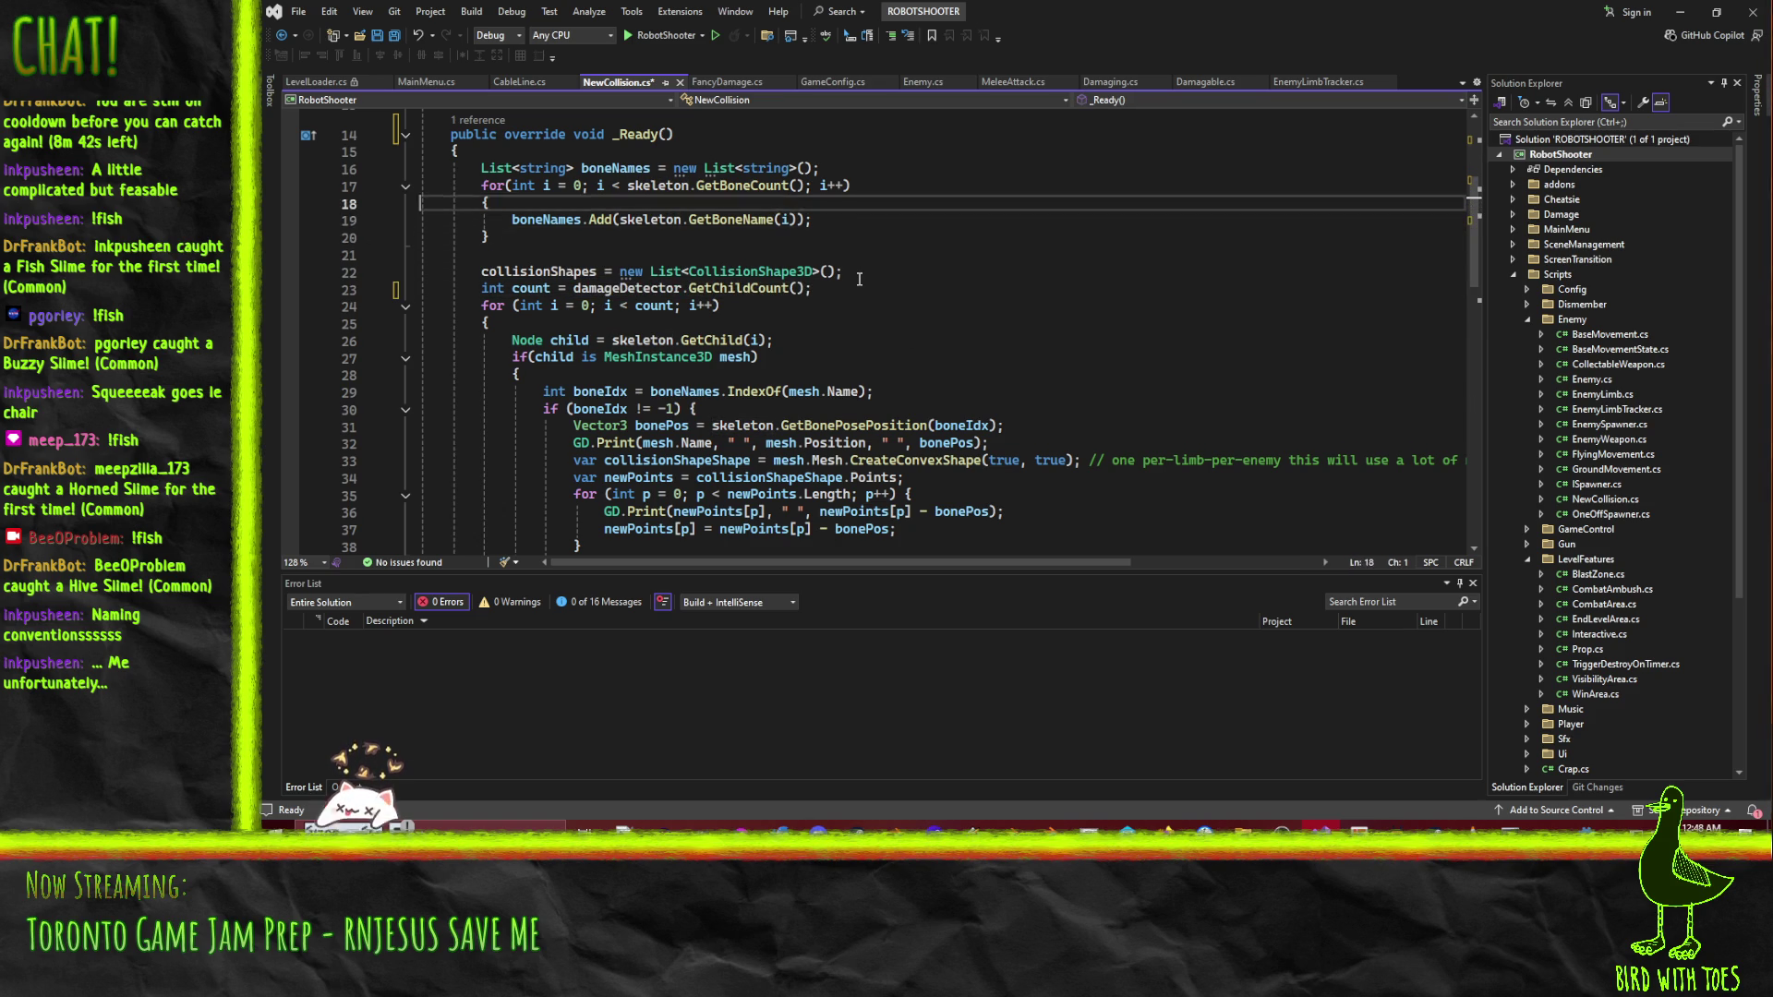
pyautogui.press('Home')
pyautogui.press('Home')
pyautogui.hotkey('shift', 'Down')
pyautogui.hotkey('shift', 'Down')
pyautogui.hotkey('shift', 'Down')
pyautogui.hotkey('shift', 'Down')
pyautogui.hotkey('shift', 'Up')
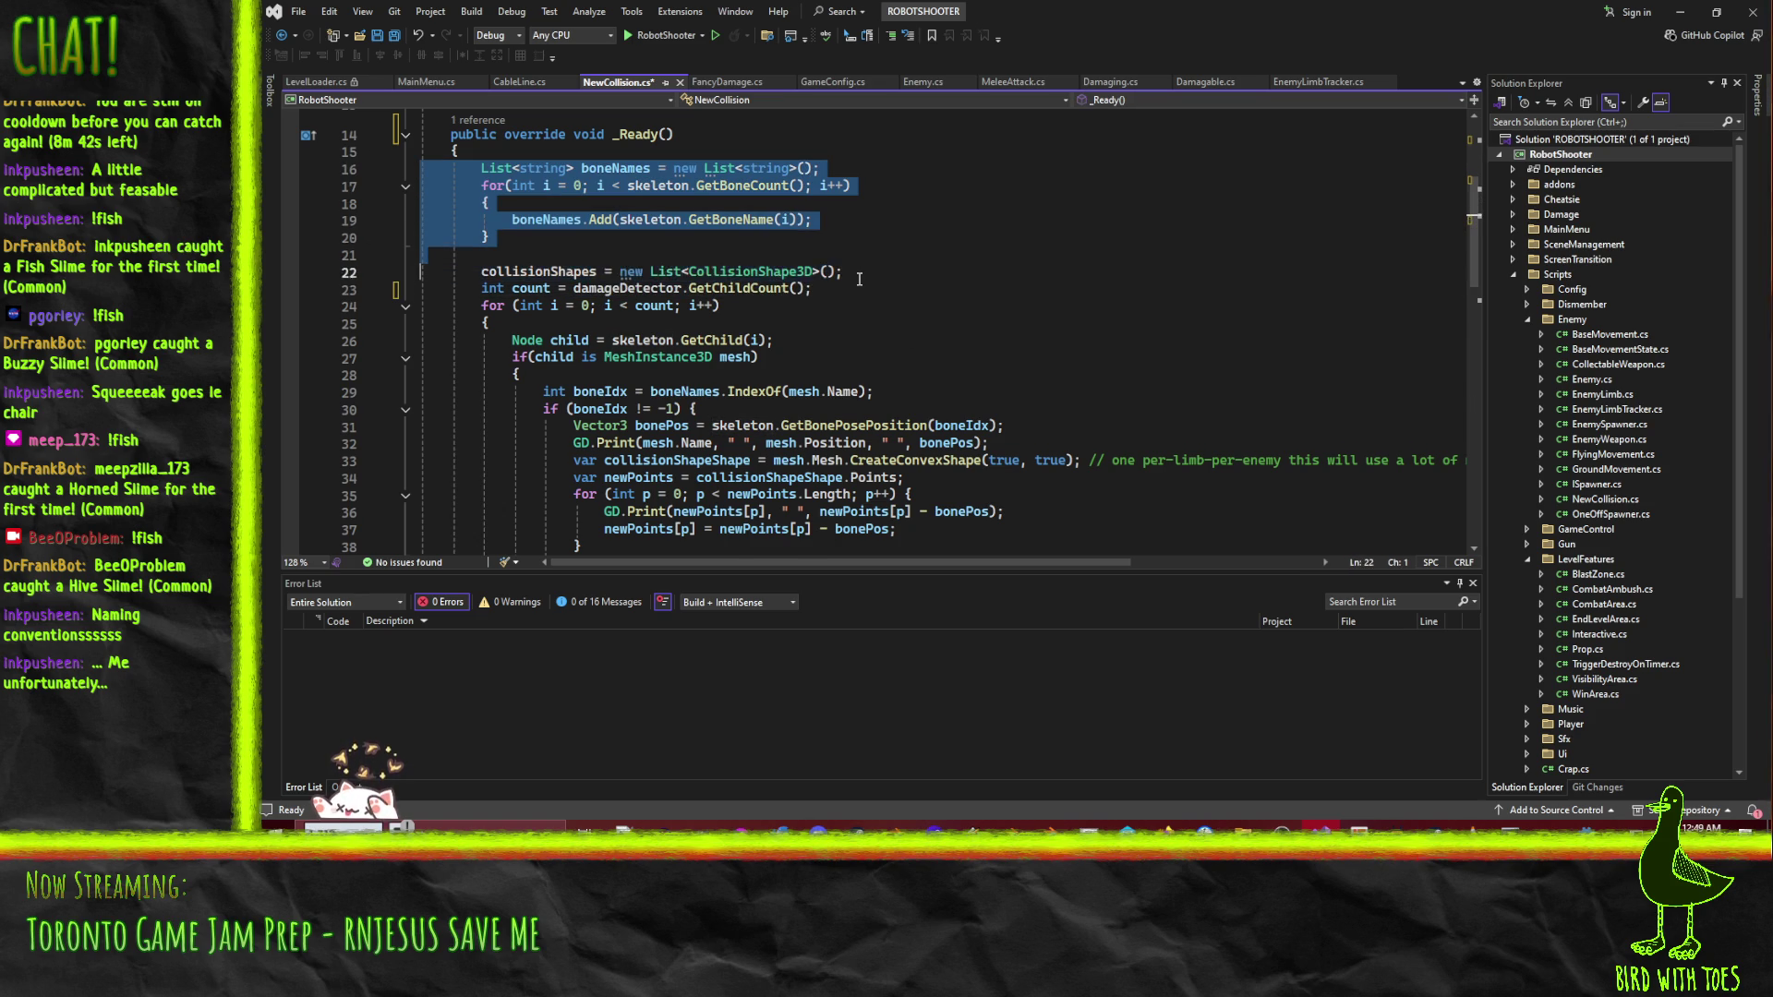
pyautogui.press('Delete')
pyautogui.press('Down')
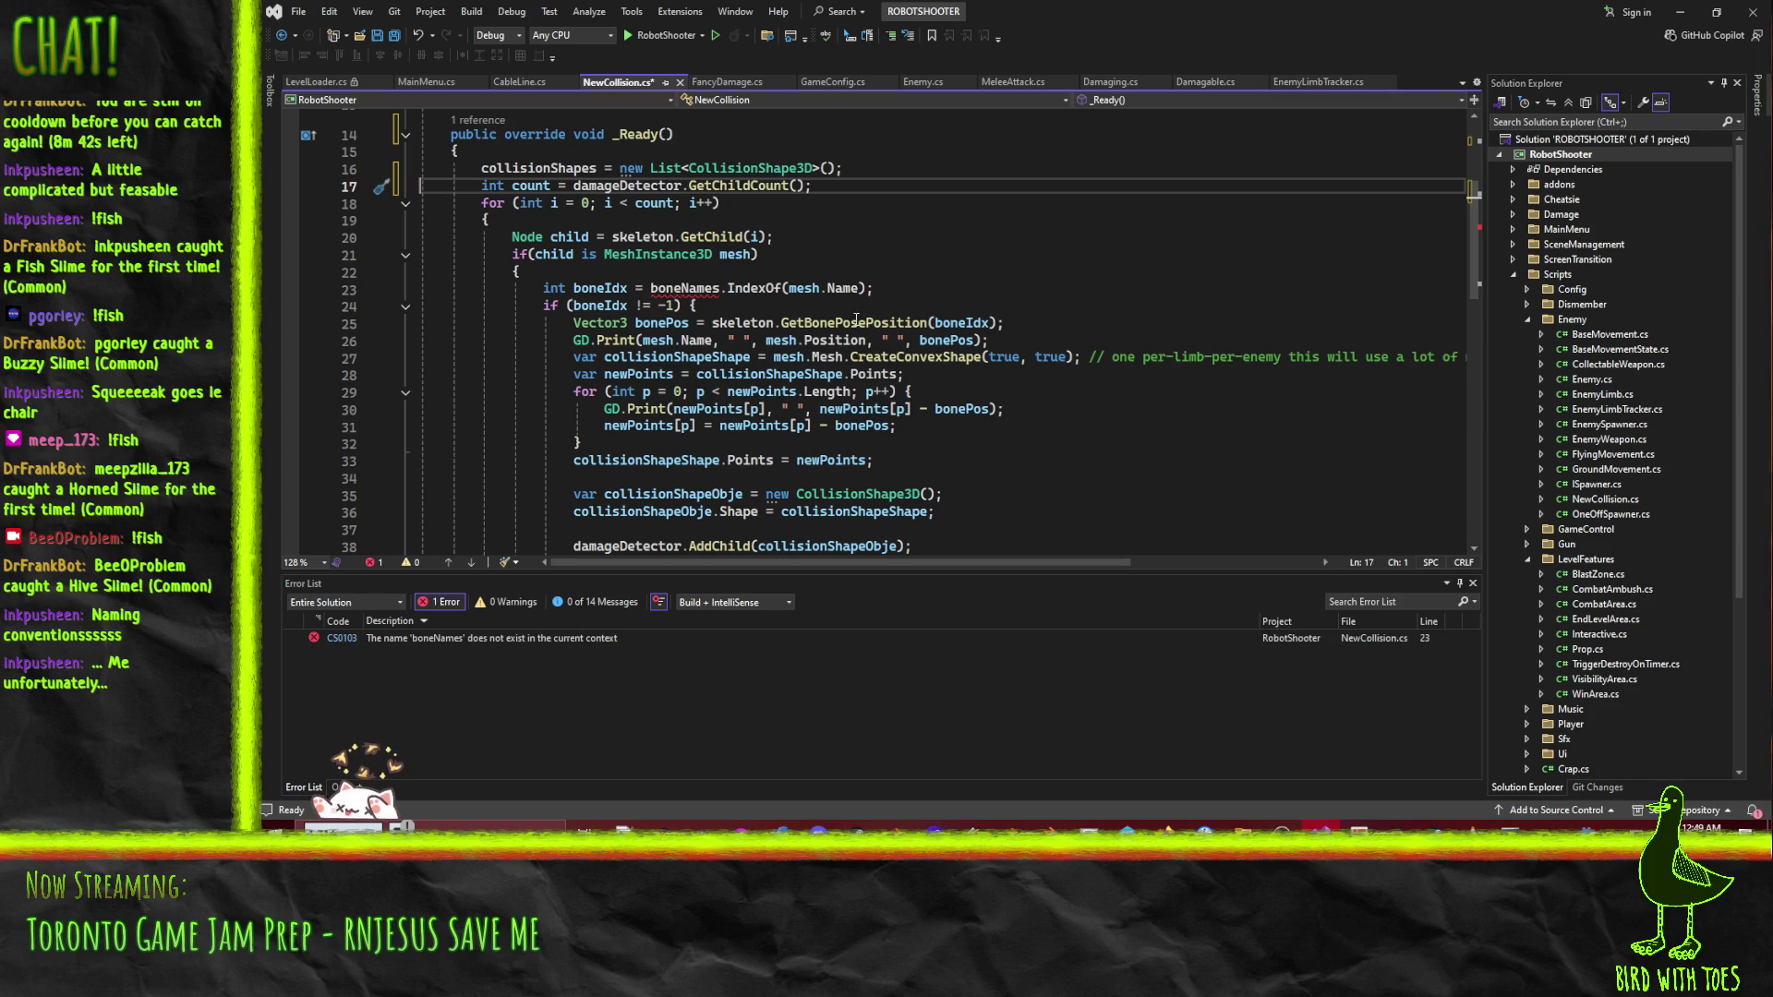
# - Fetch children from damageDetector and check each for CollisionShape3D shape instead of MeshInstance3D mesh
pyautogui.click(512, 239)
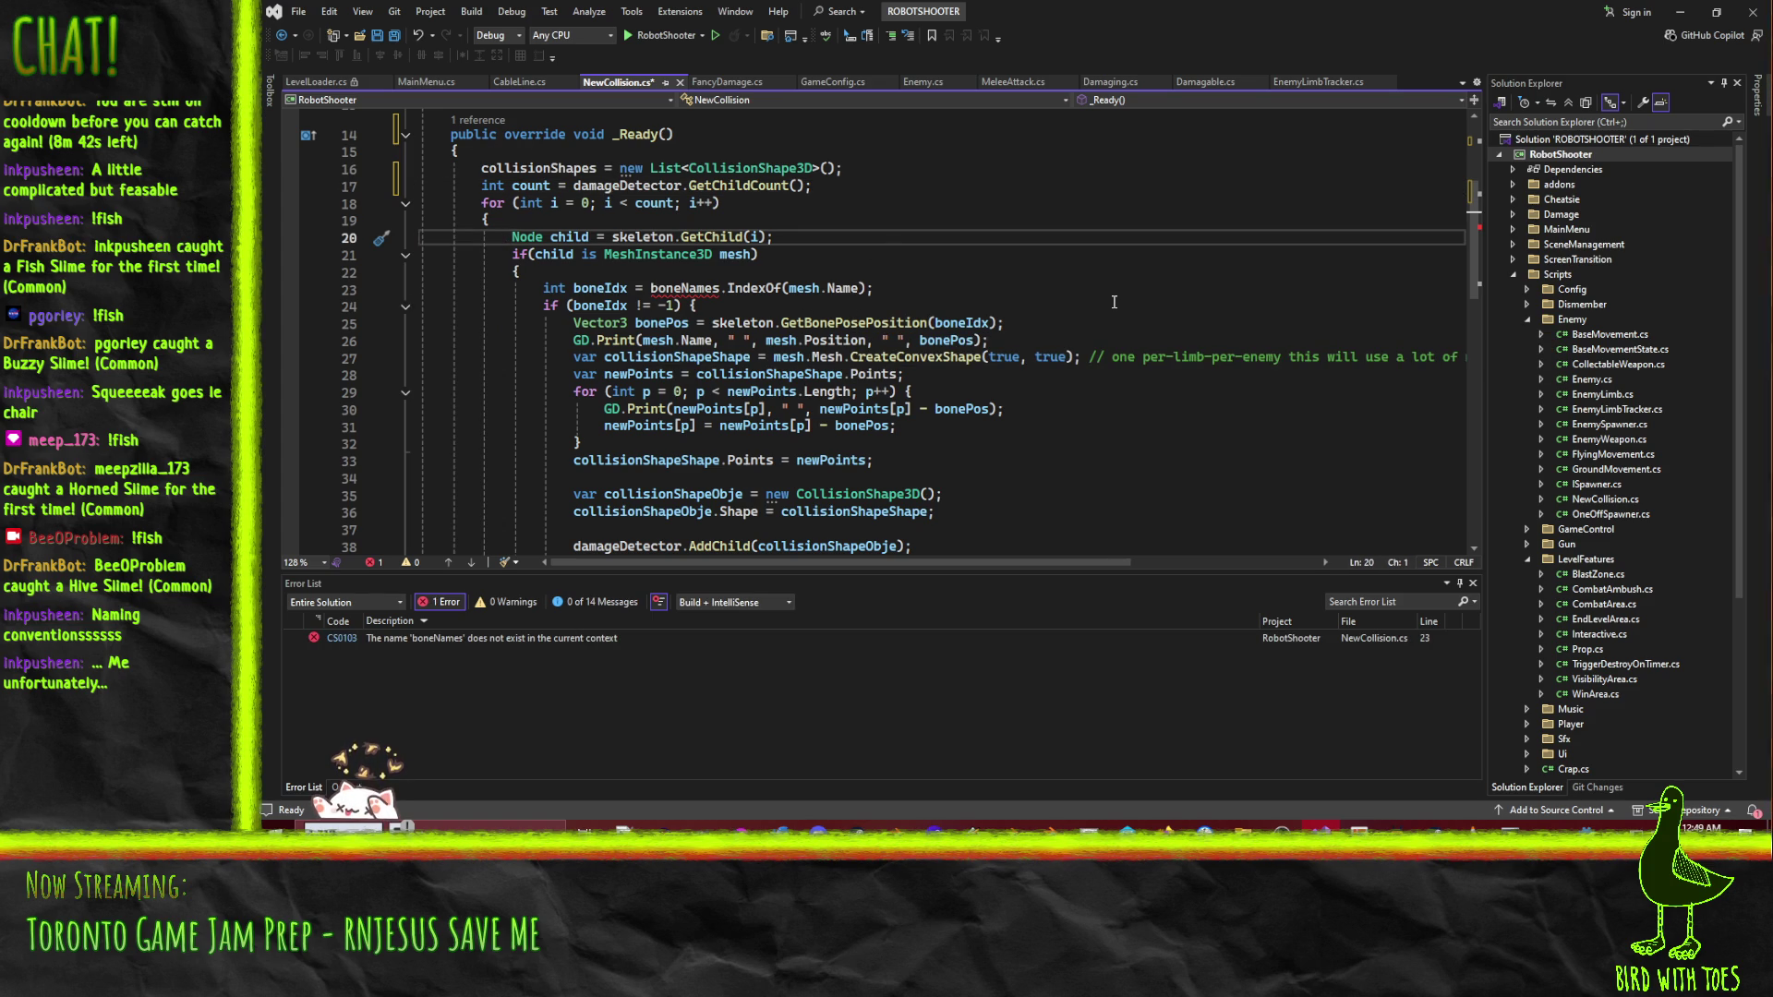
pyautogui.doubleClick(642, 236)
pyautogui.write('damageDetector')
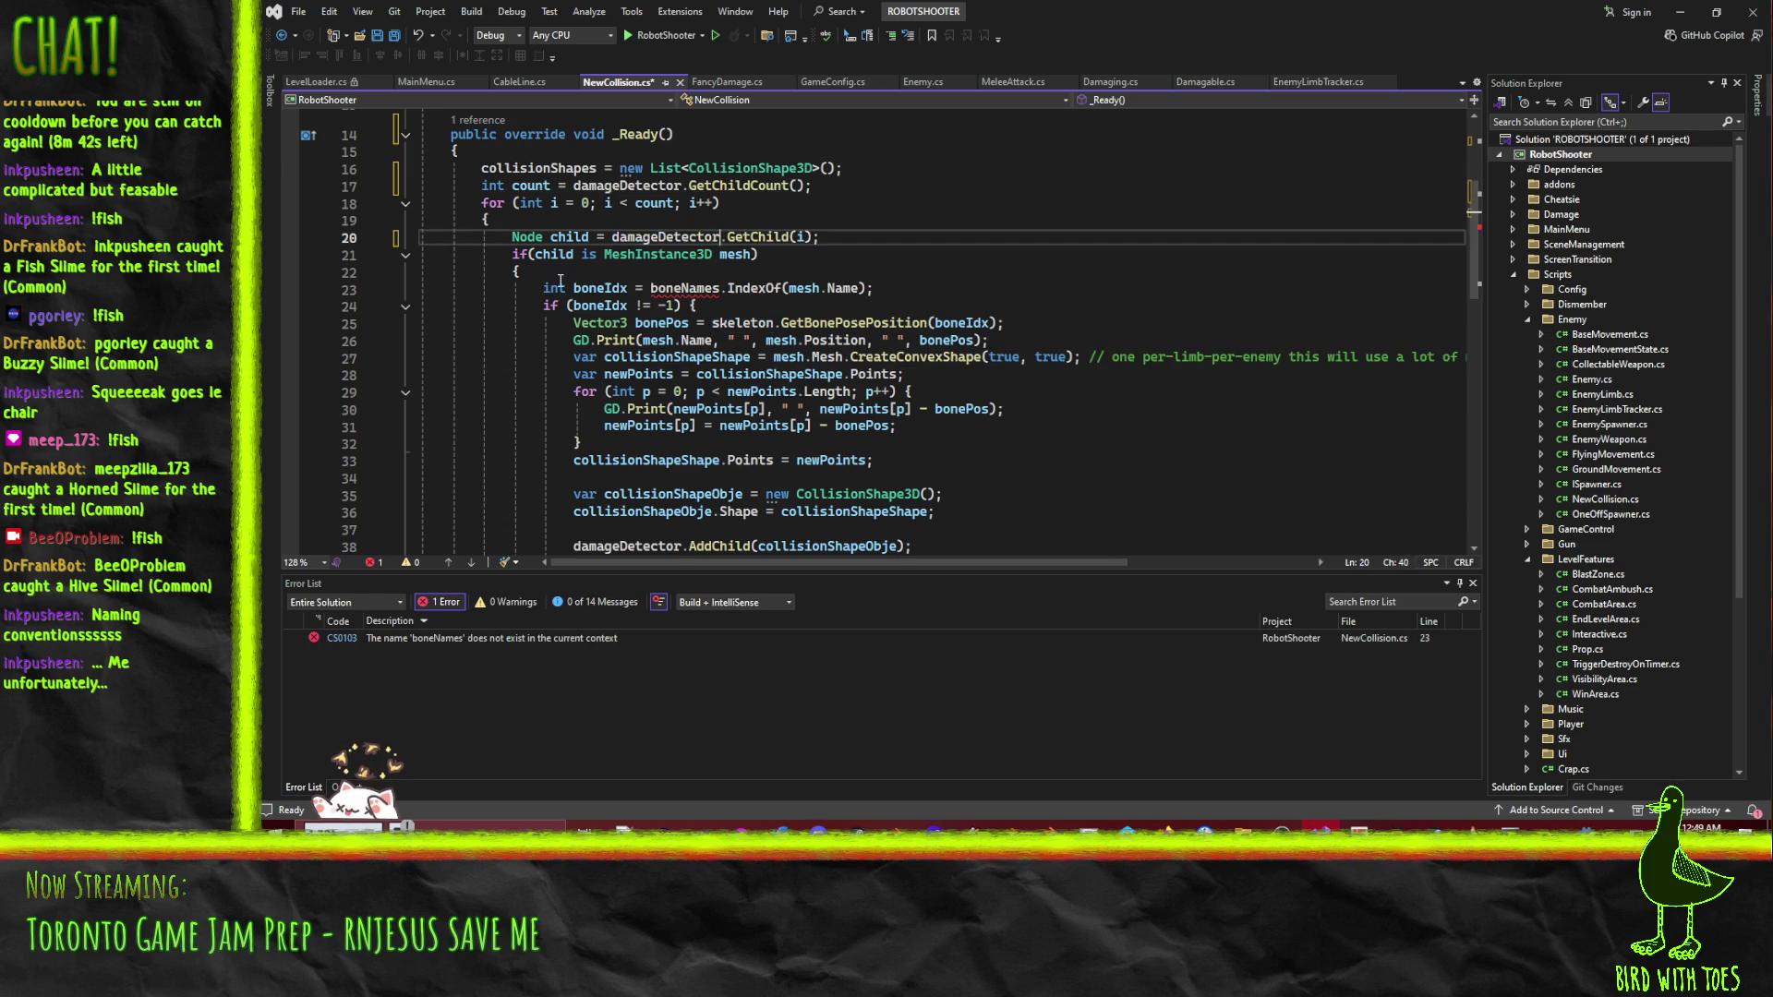
pyautogui.click(543, 256)
pyautogui.doubleClick(545, 256)
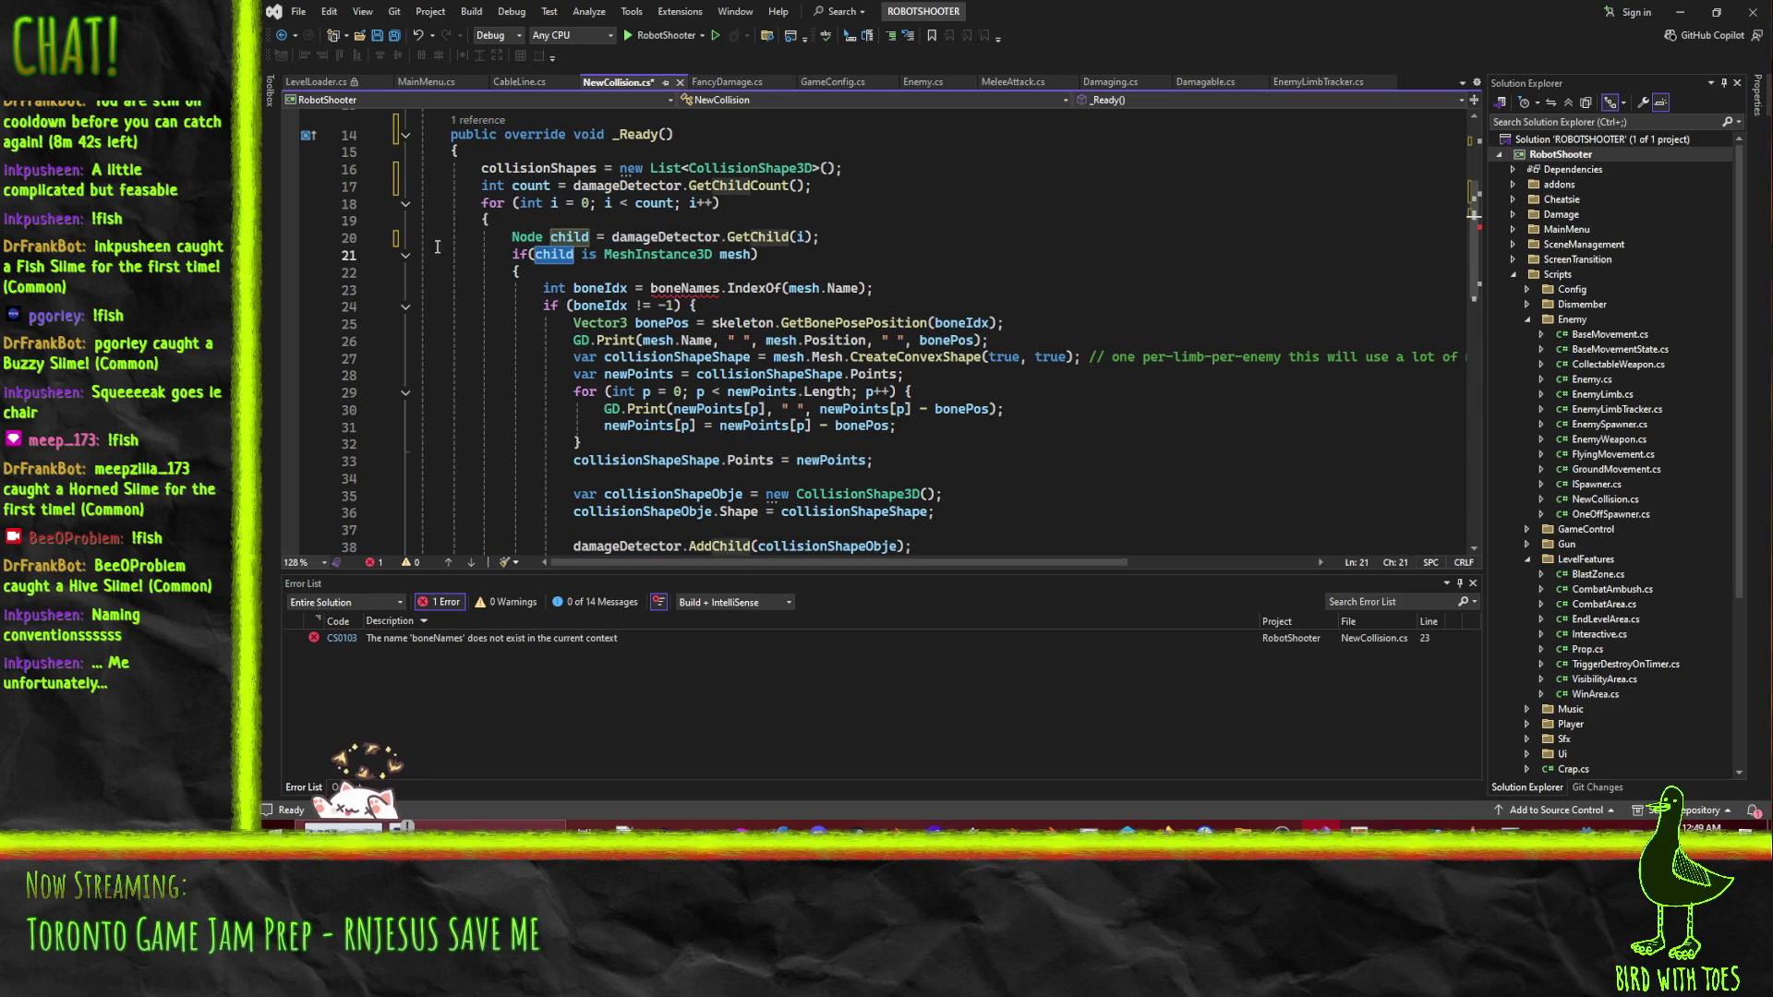
pyautogui.doubleClick(739, 255)
pyautogui.write('shape')
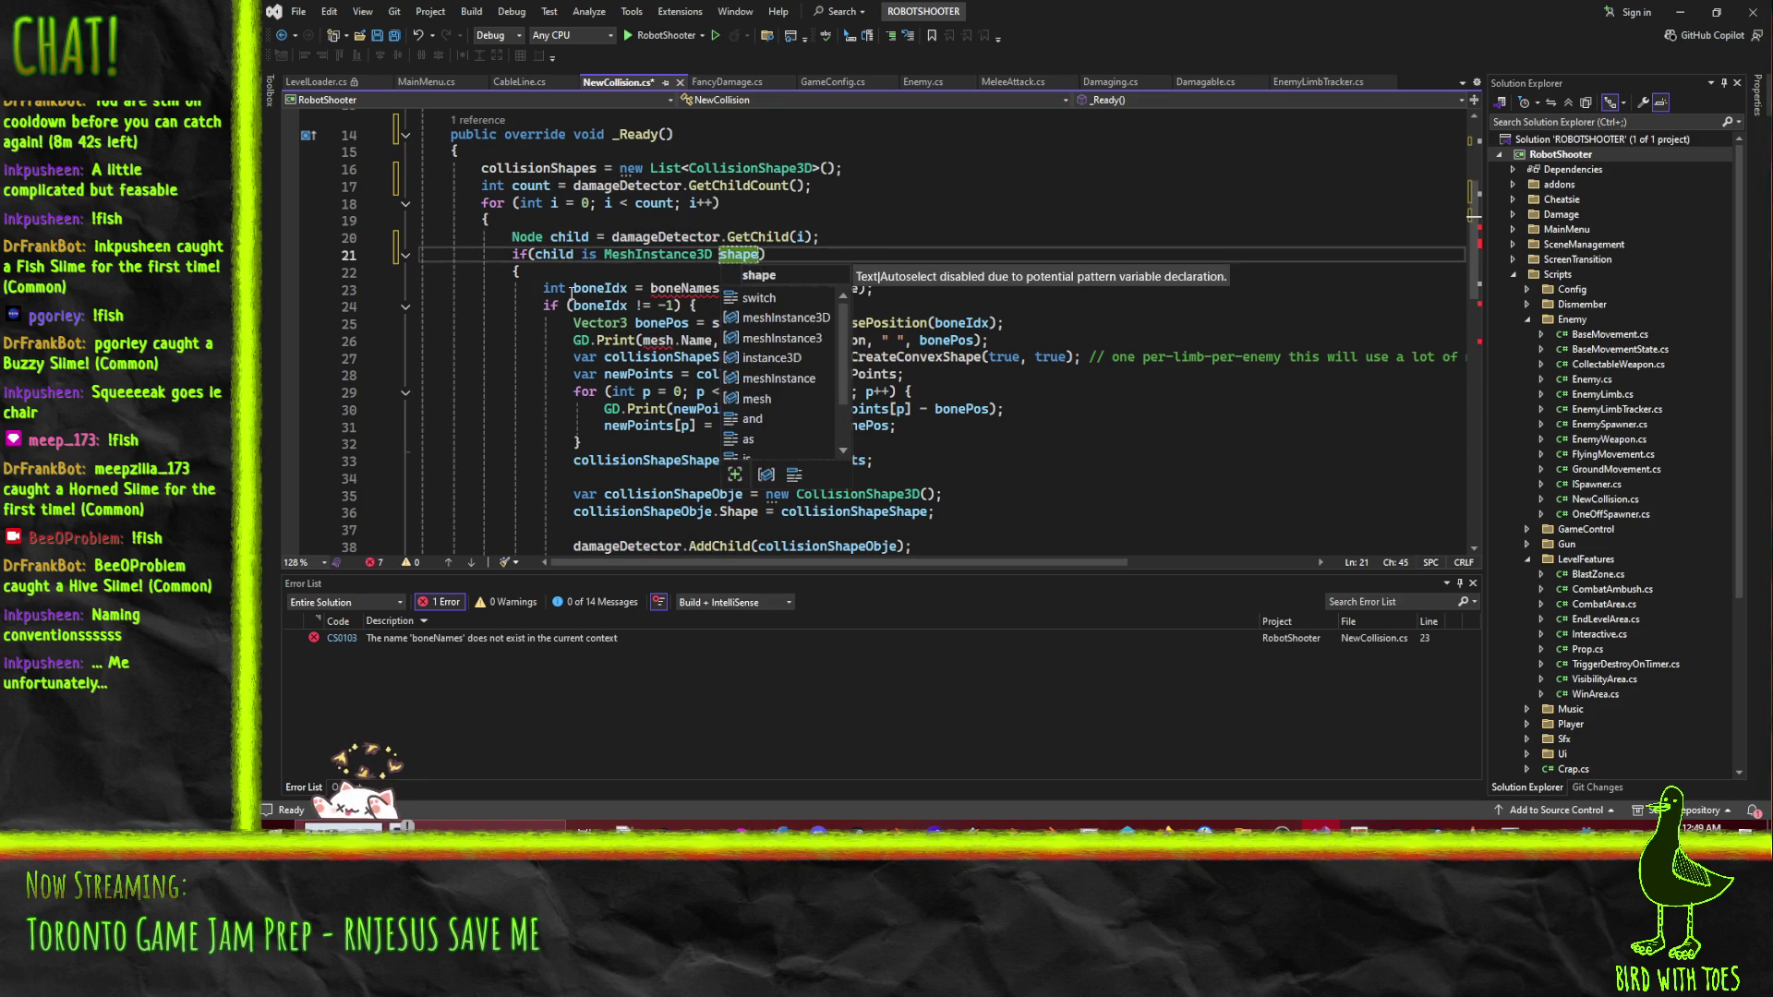
pyautogui.press('Escape')
pyautogui.doubleClick(630, 253)
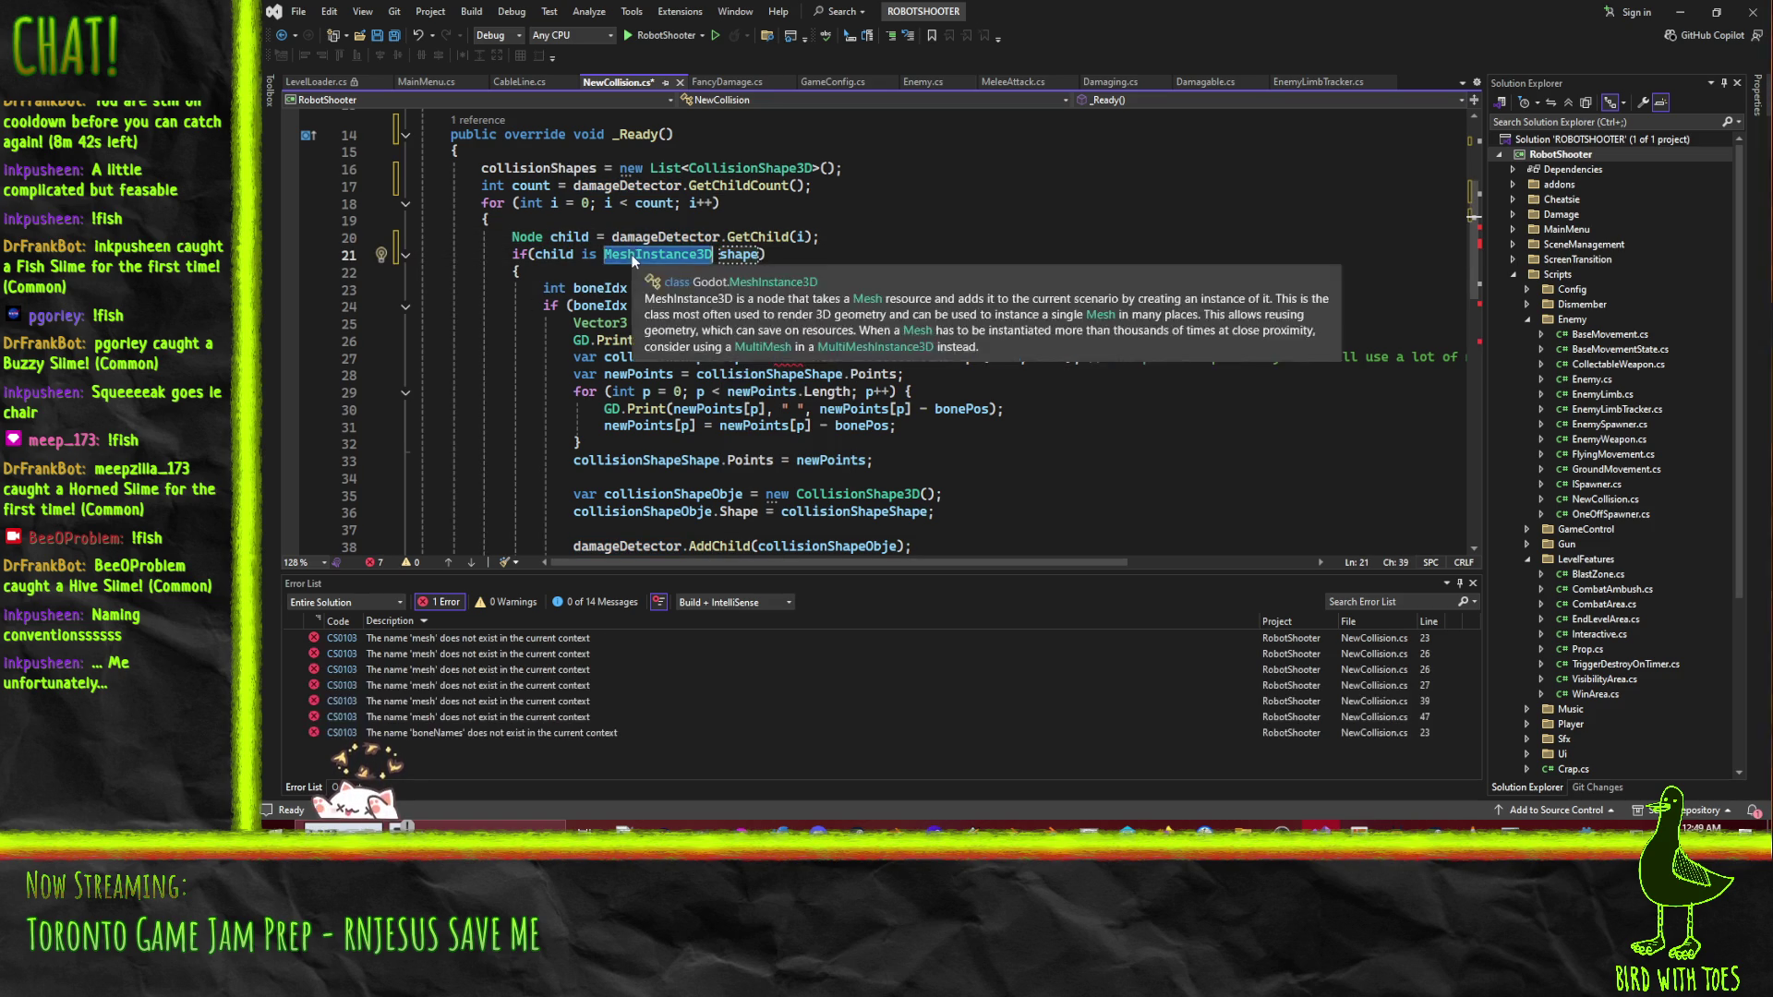
pyautogui.write('Collision')
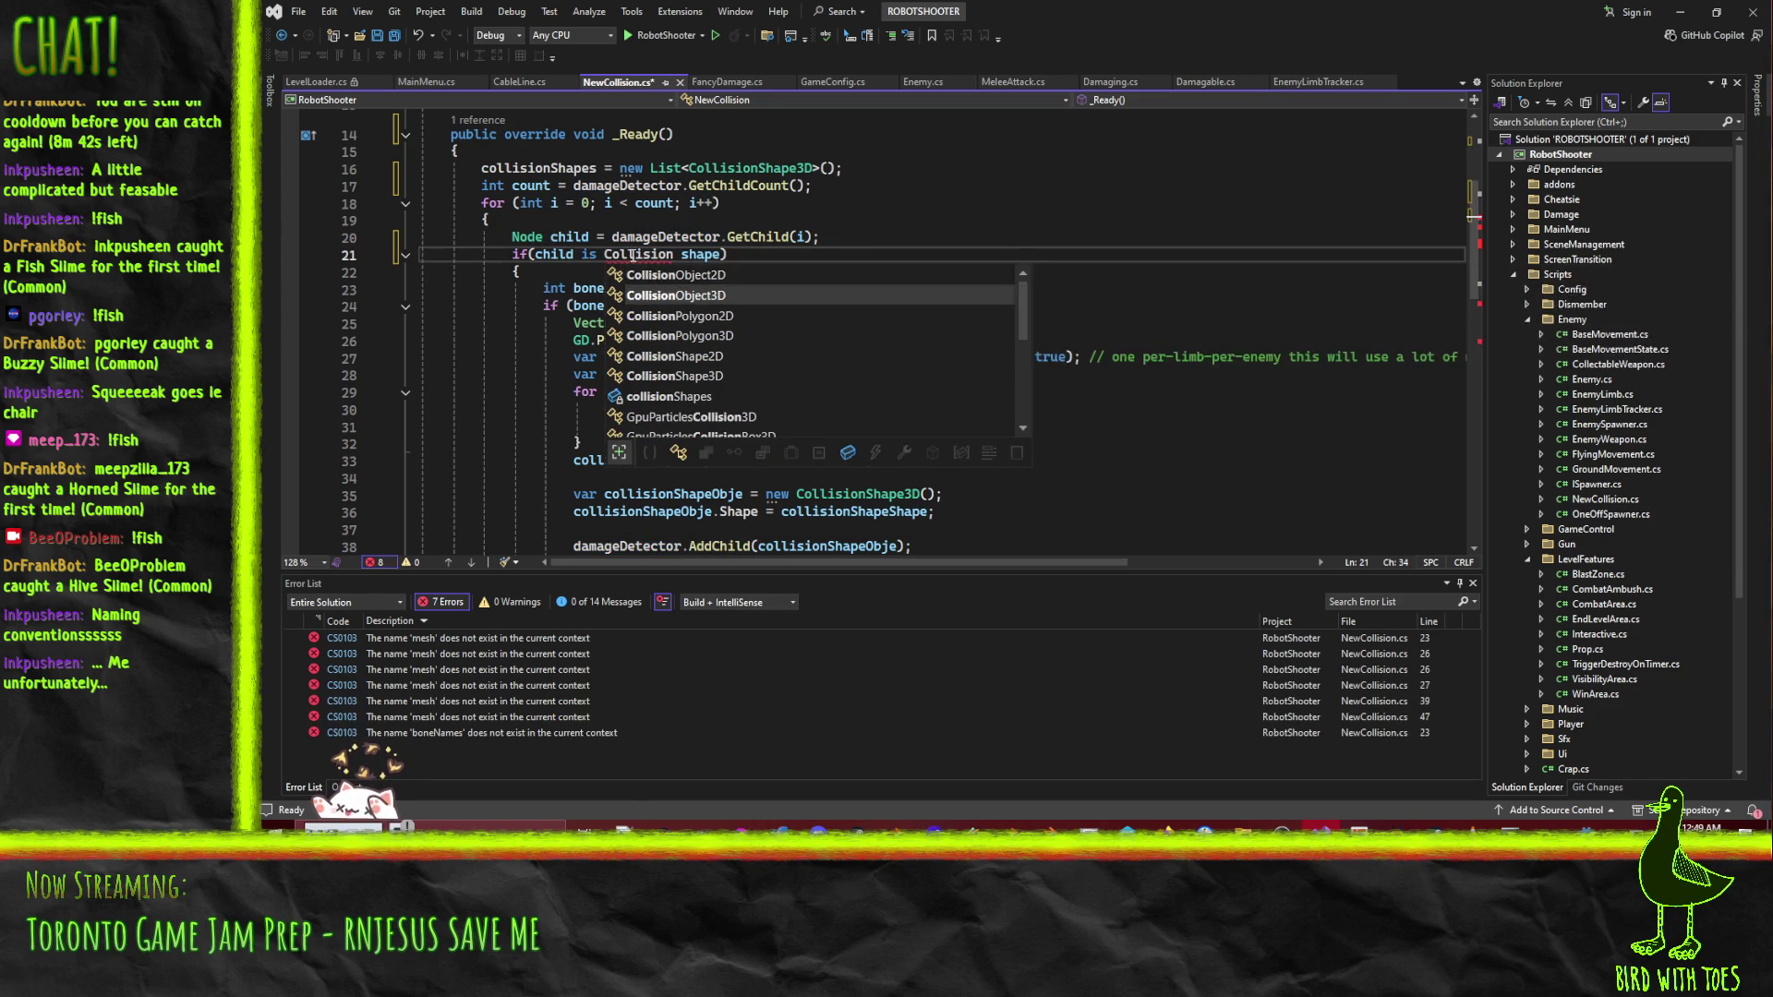
pyautogui.press('Down')
pyautogui.press('Down')
pyautogui.press('Down')
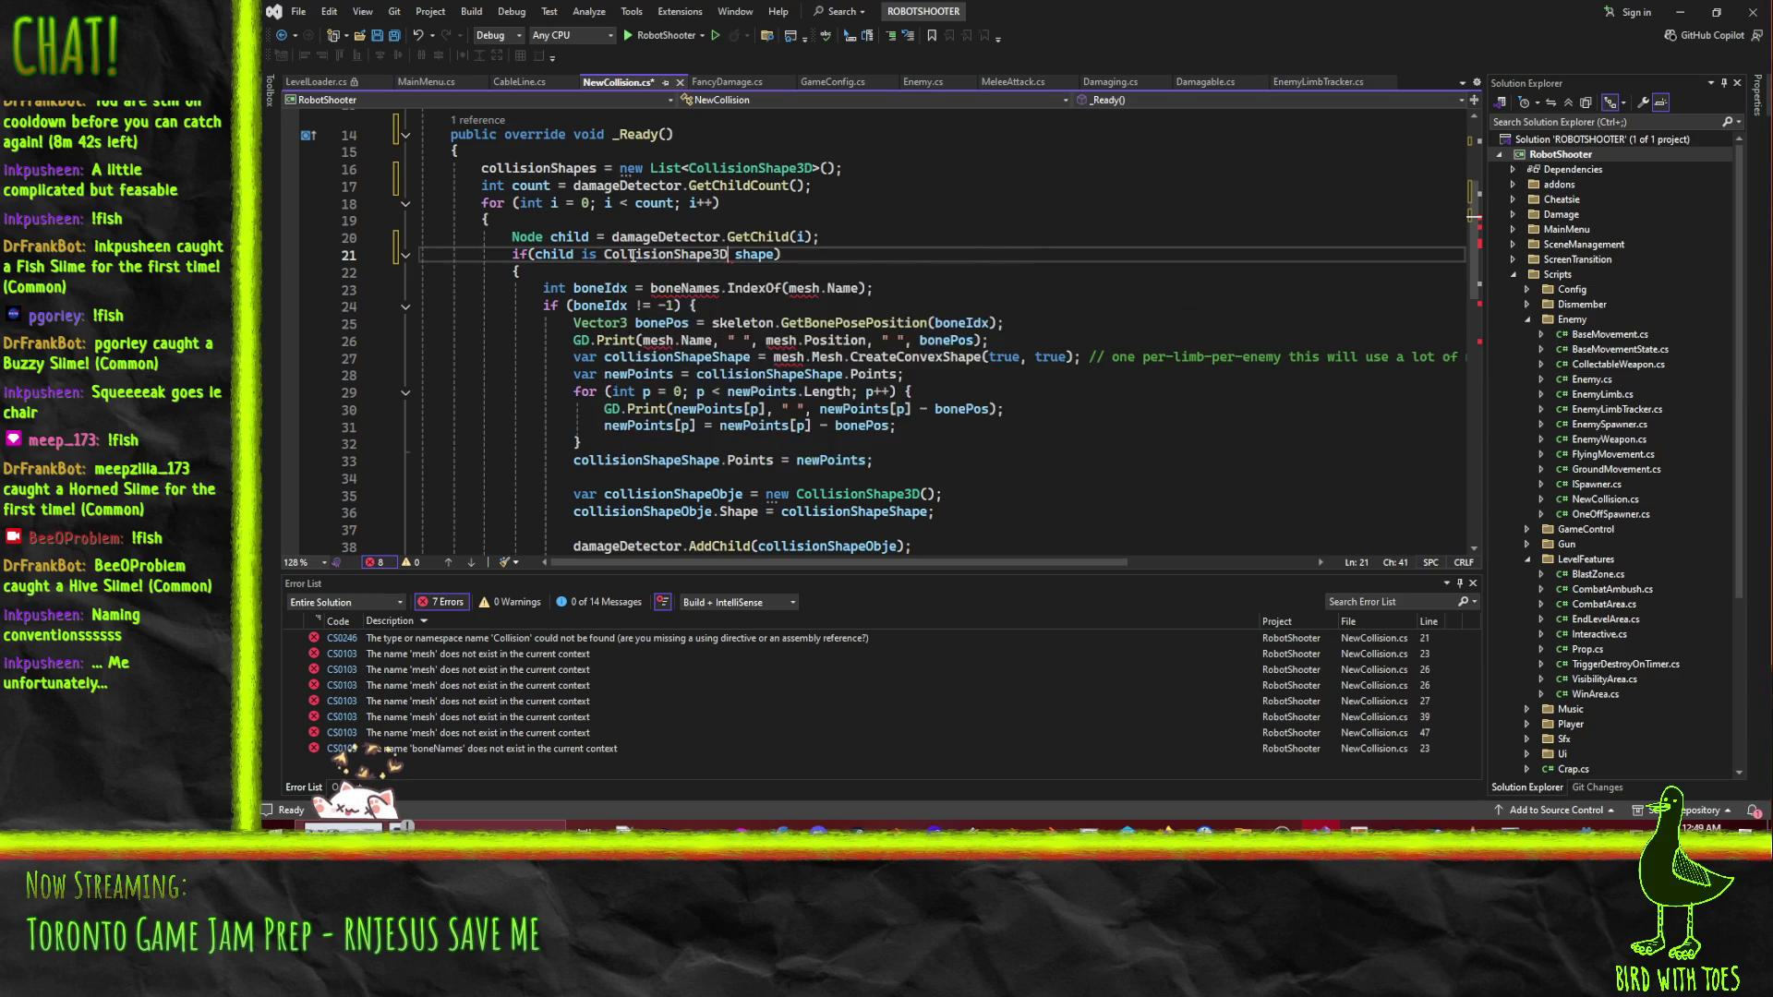
pyautogui.press('Tab')
# - Delete the old mesh-based hitbox-building code inside the if-block
pyautogui.press('Down')
pyautogui.press('Down')
pyautogui.press('Home')
pyautogui.press('Home')
pyautogui.hotkey('shift', 'Down')
pyautogui.hotkey('shift', 'Down')
pyautogui.hotkey('shift', 'Down')
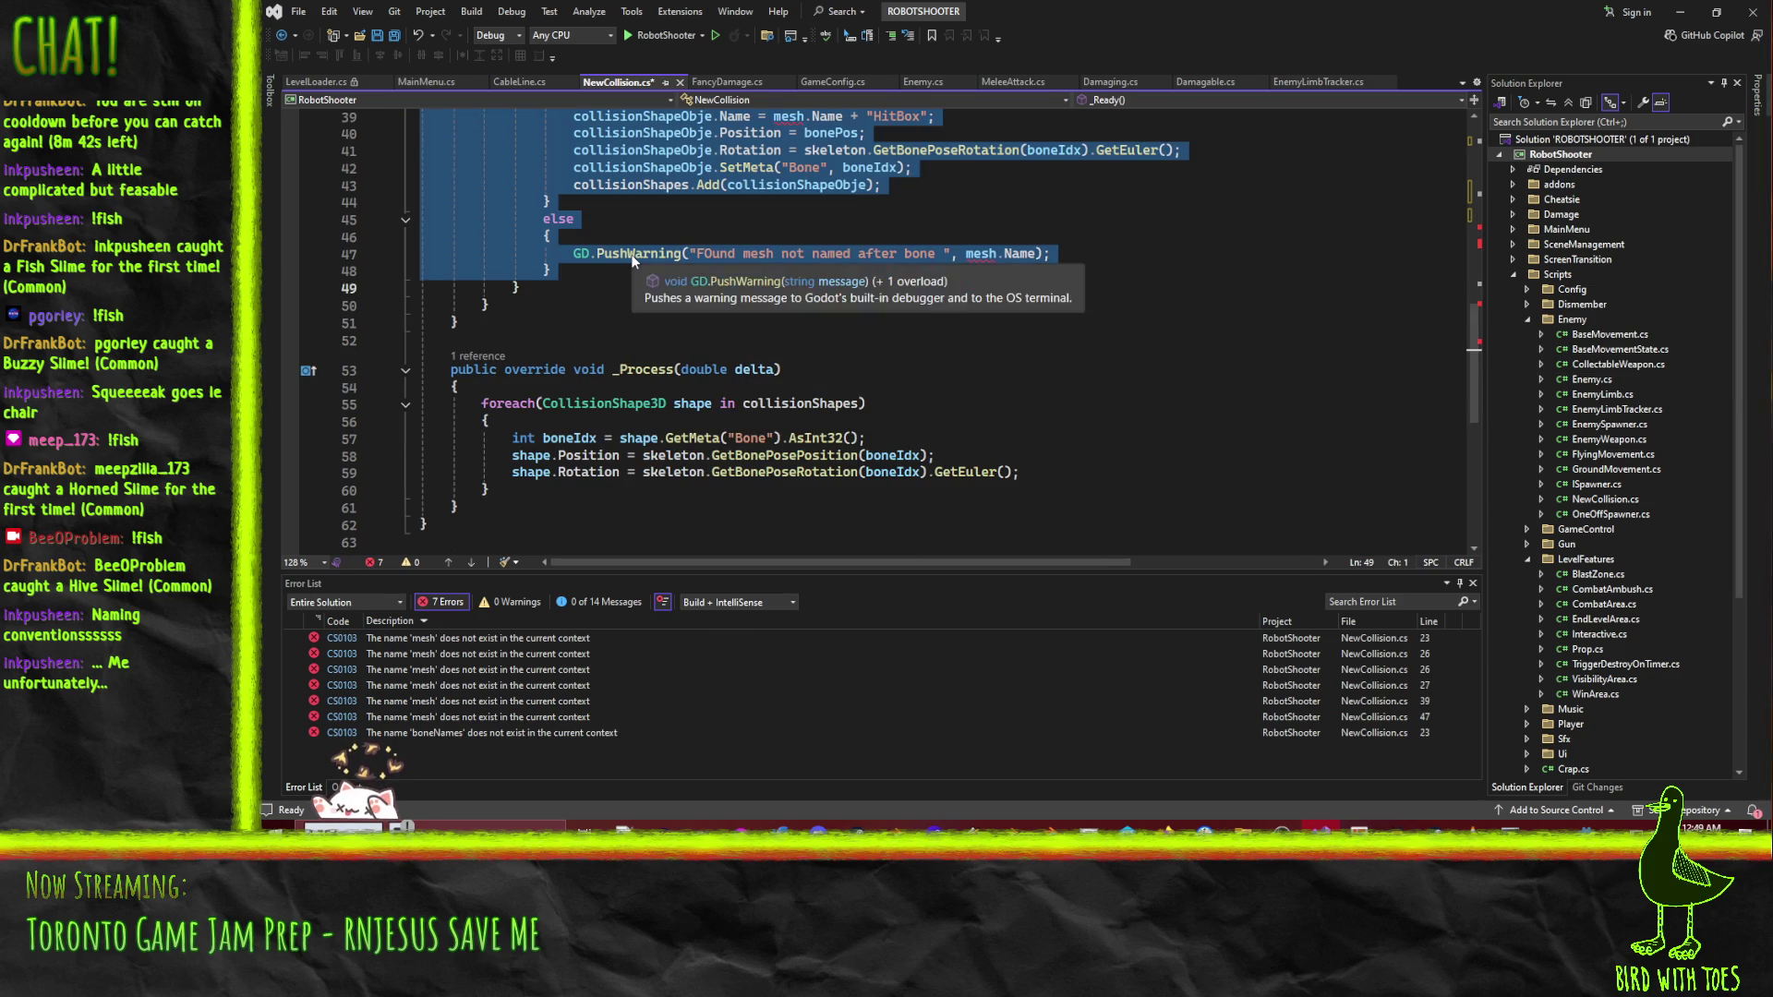
pyautogui.scroll(4, 957, 241)
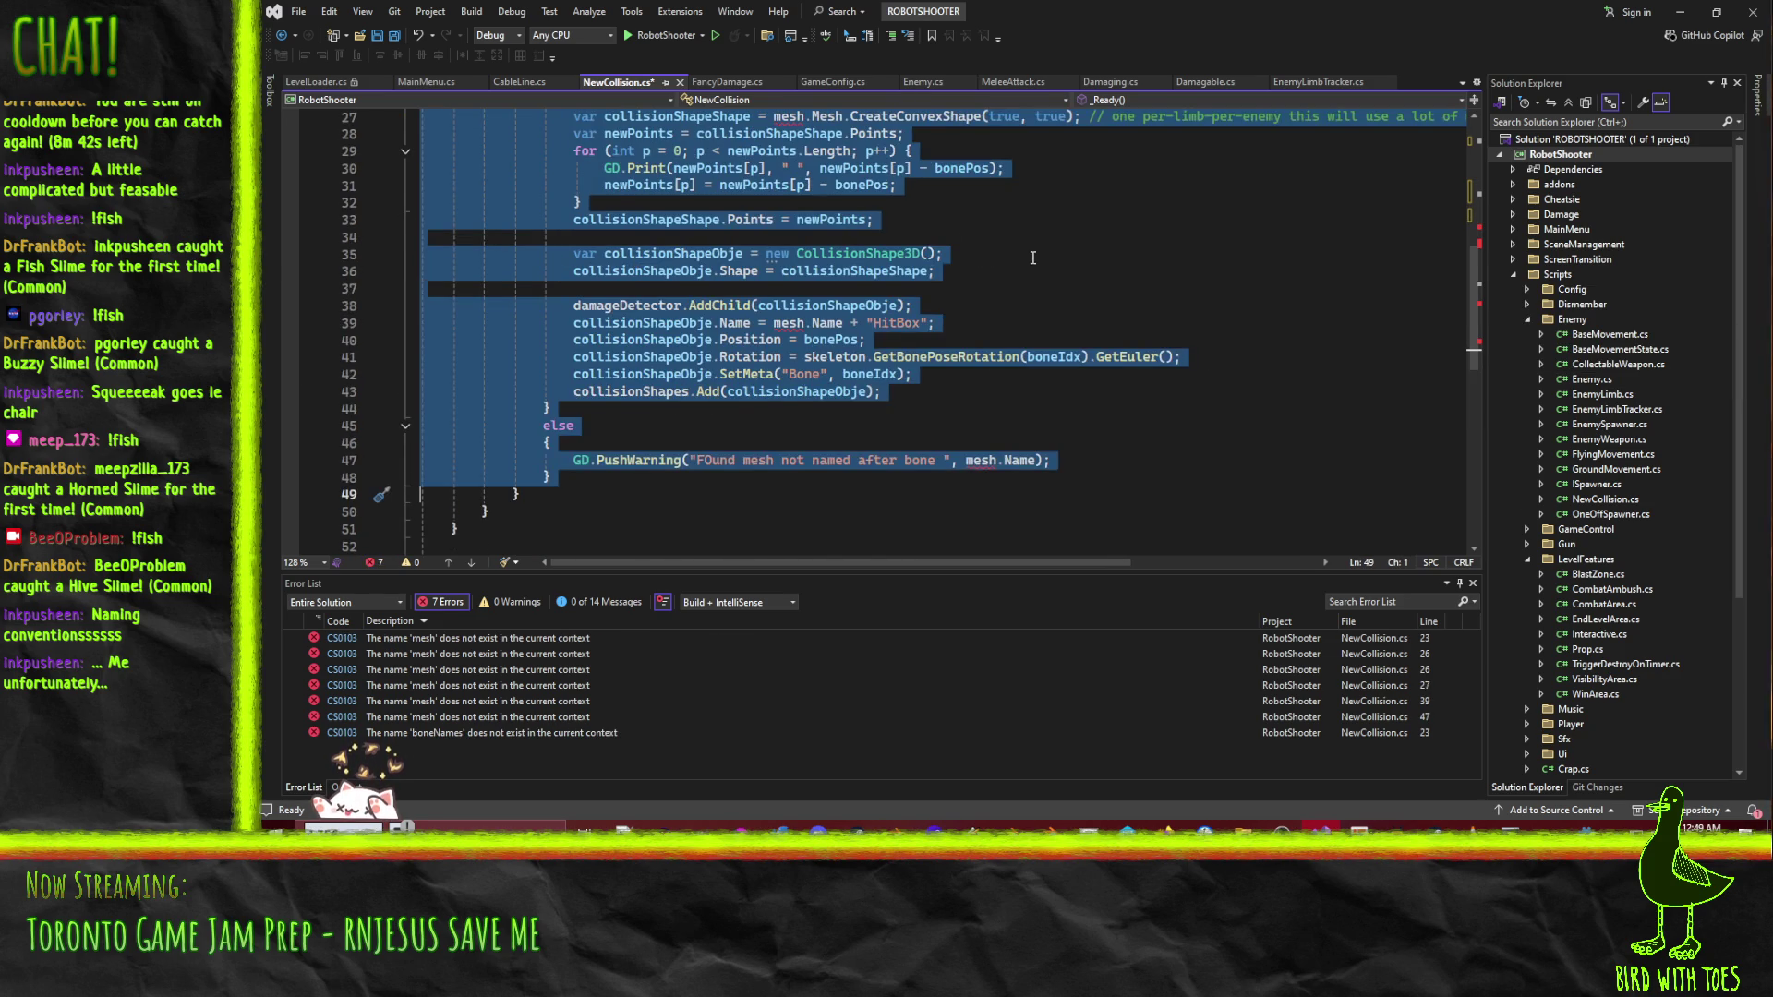
pyautogui.press('Delete')
pyautogui.scroll(6, 627, 313)
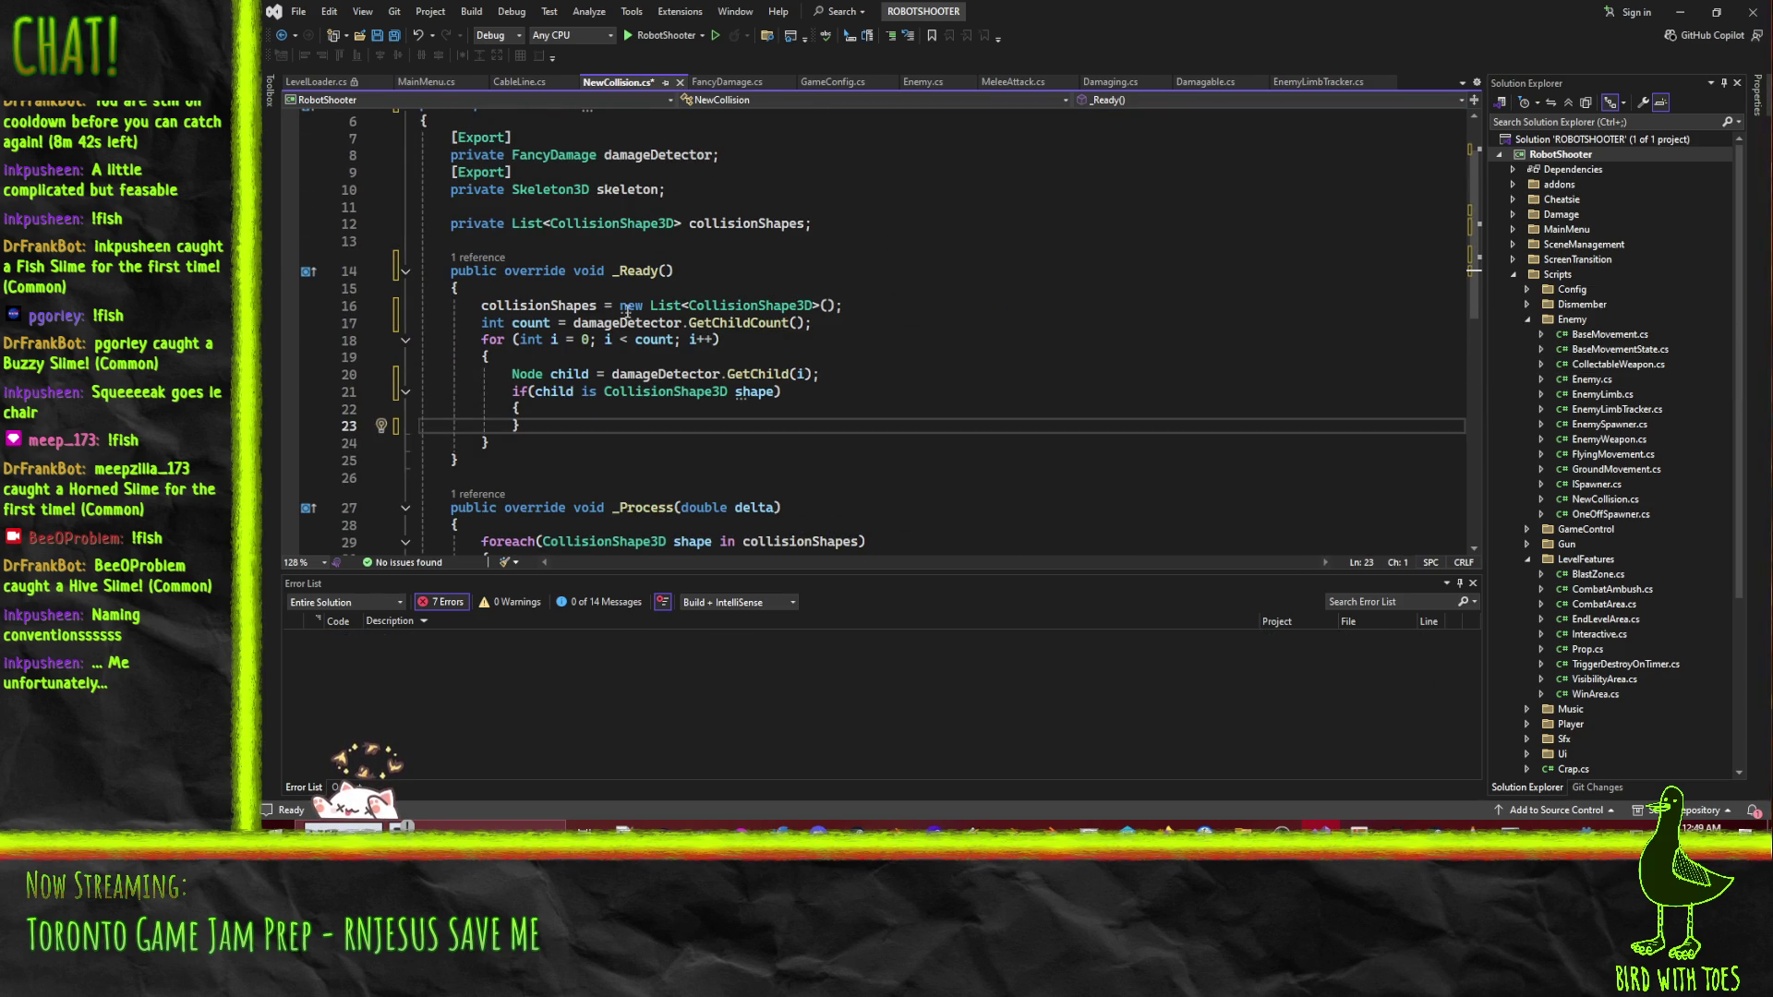
# - Add collisionShapes.Add(shape); inside the if-block and save NewCollision.cs
pyautogui.doubleClick(545, 322)
pyautogui.doubleClick(532, 306)
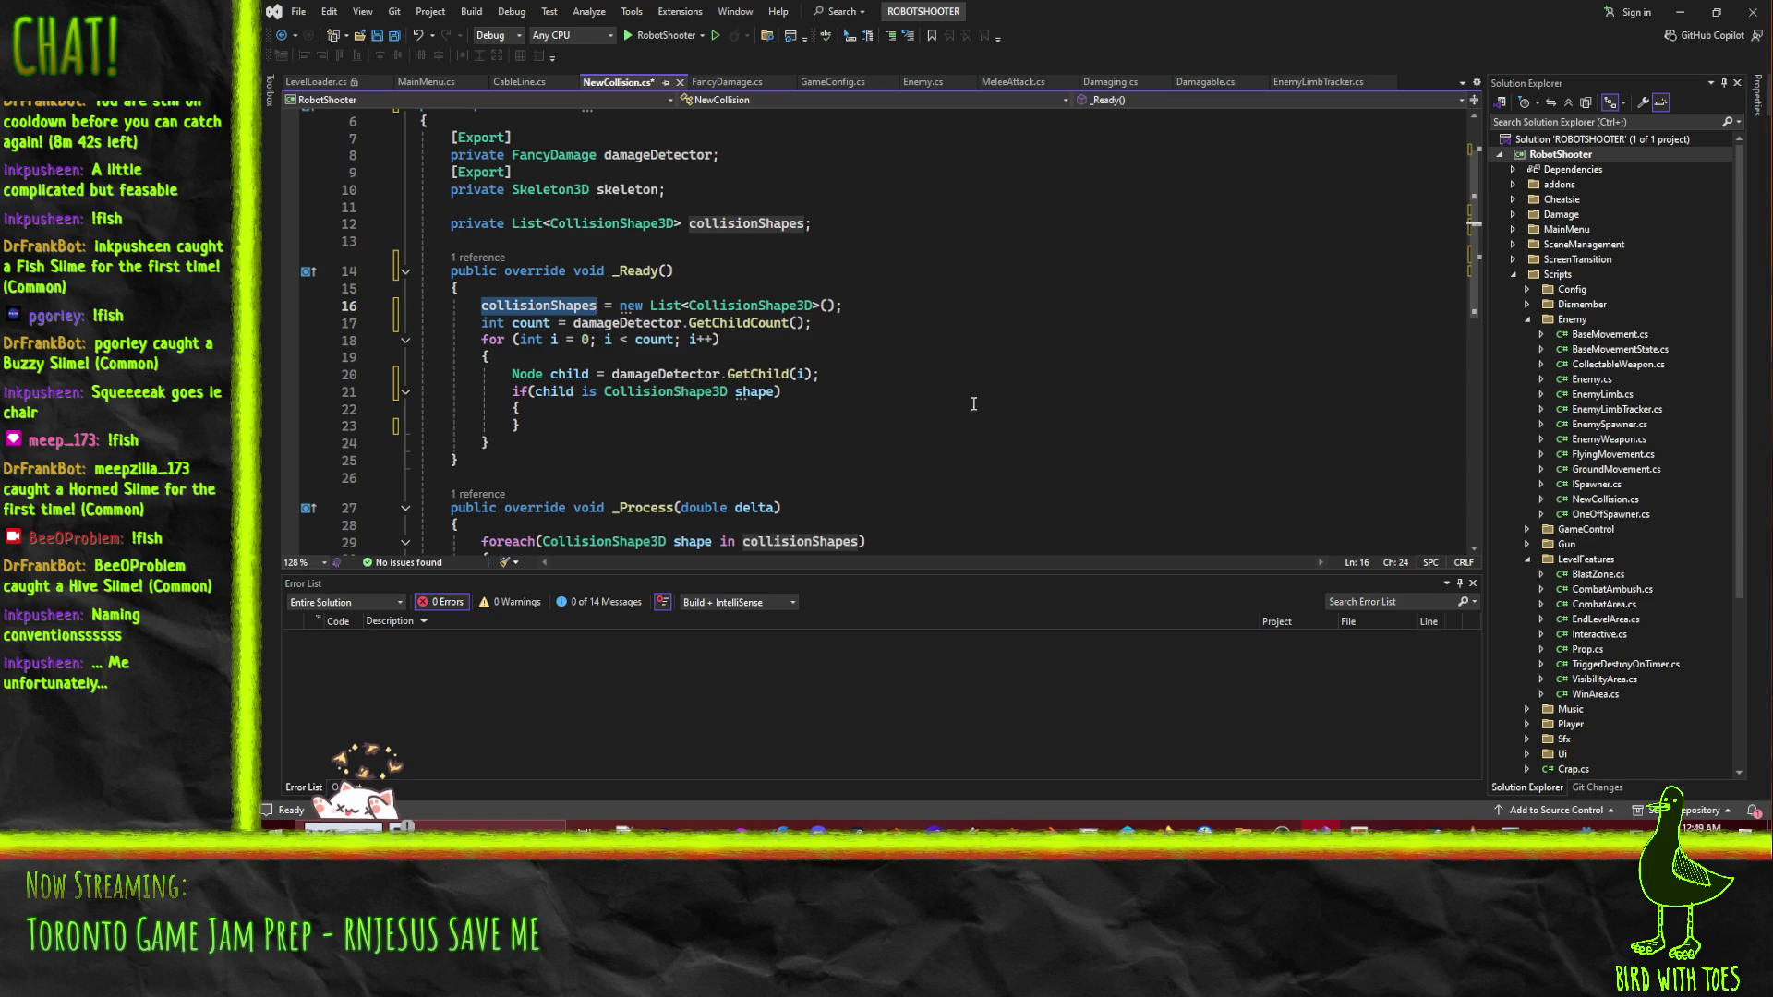
pyautogui.click(592, 402)
pyautogui.press('Return')
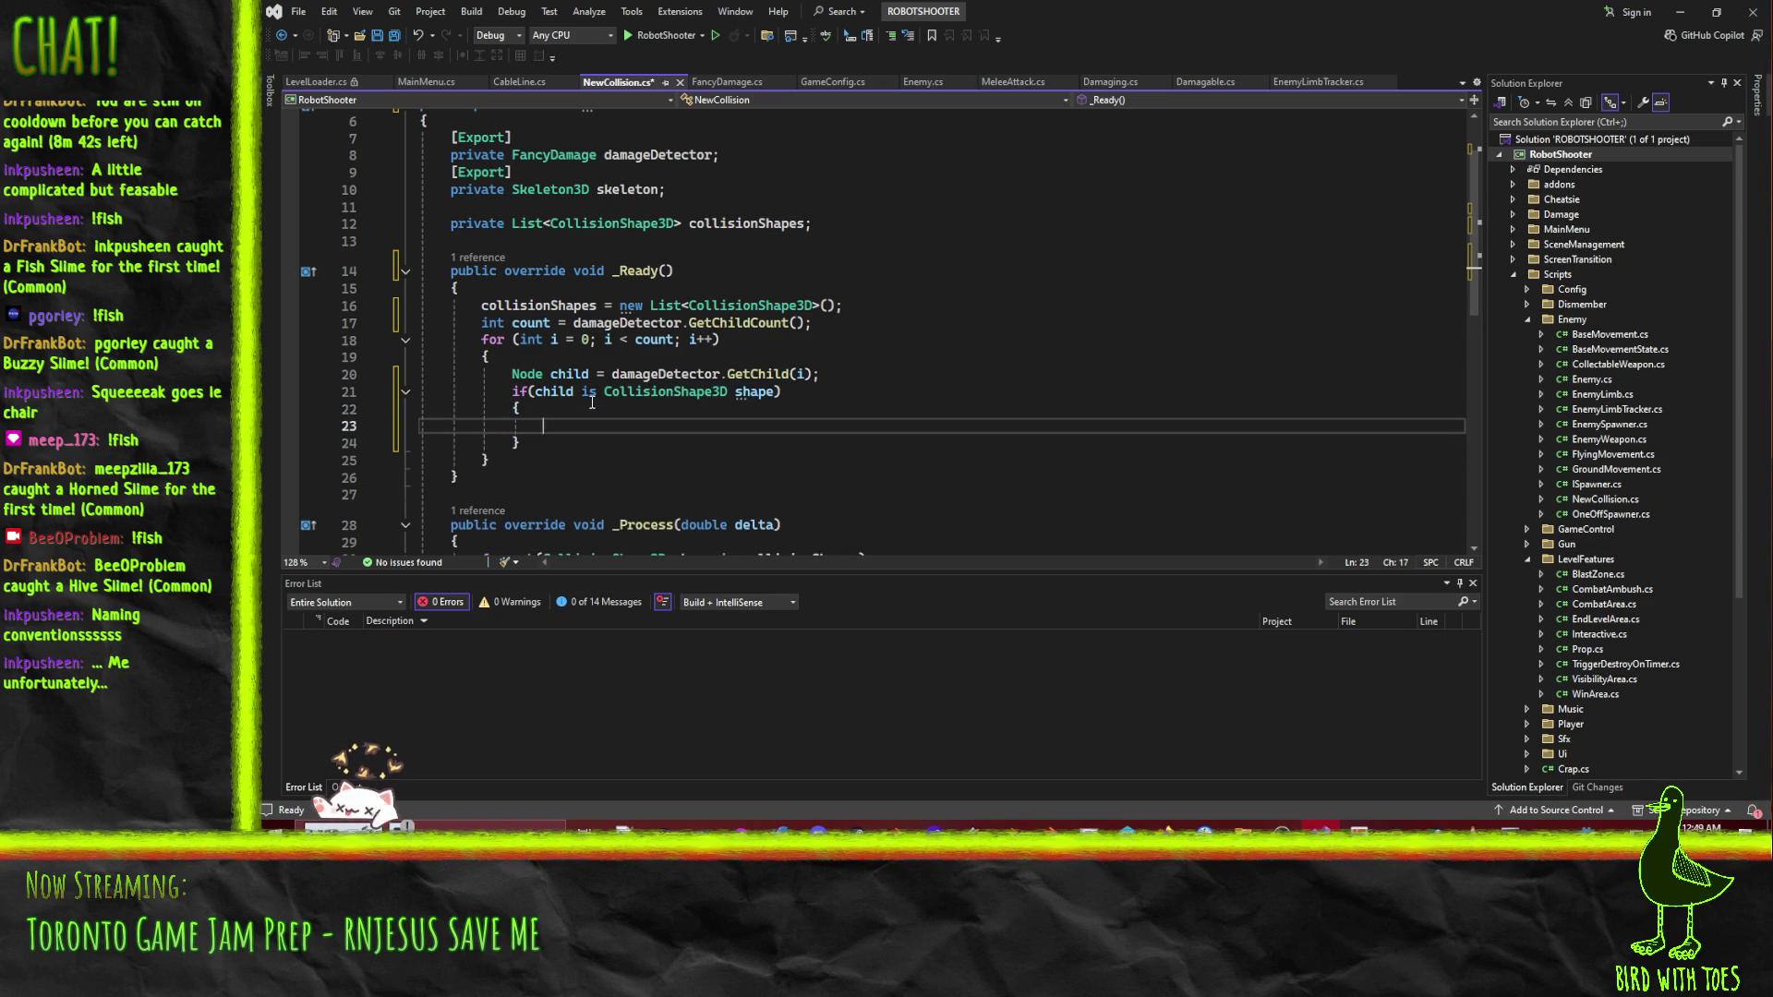
pyautogui.write('collisionShapes.Add(shape);')
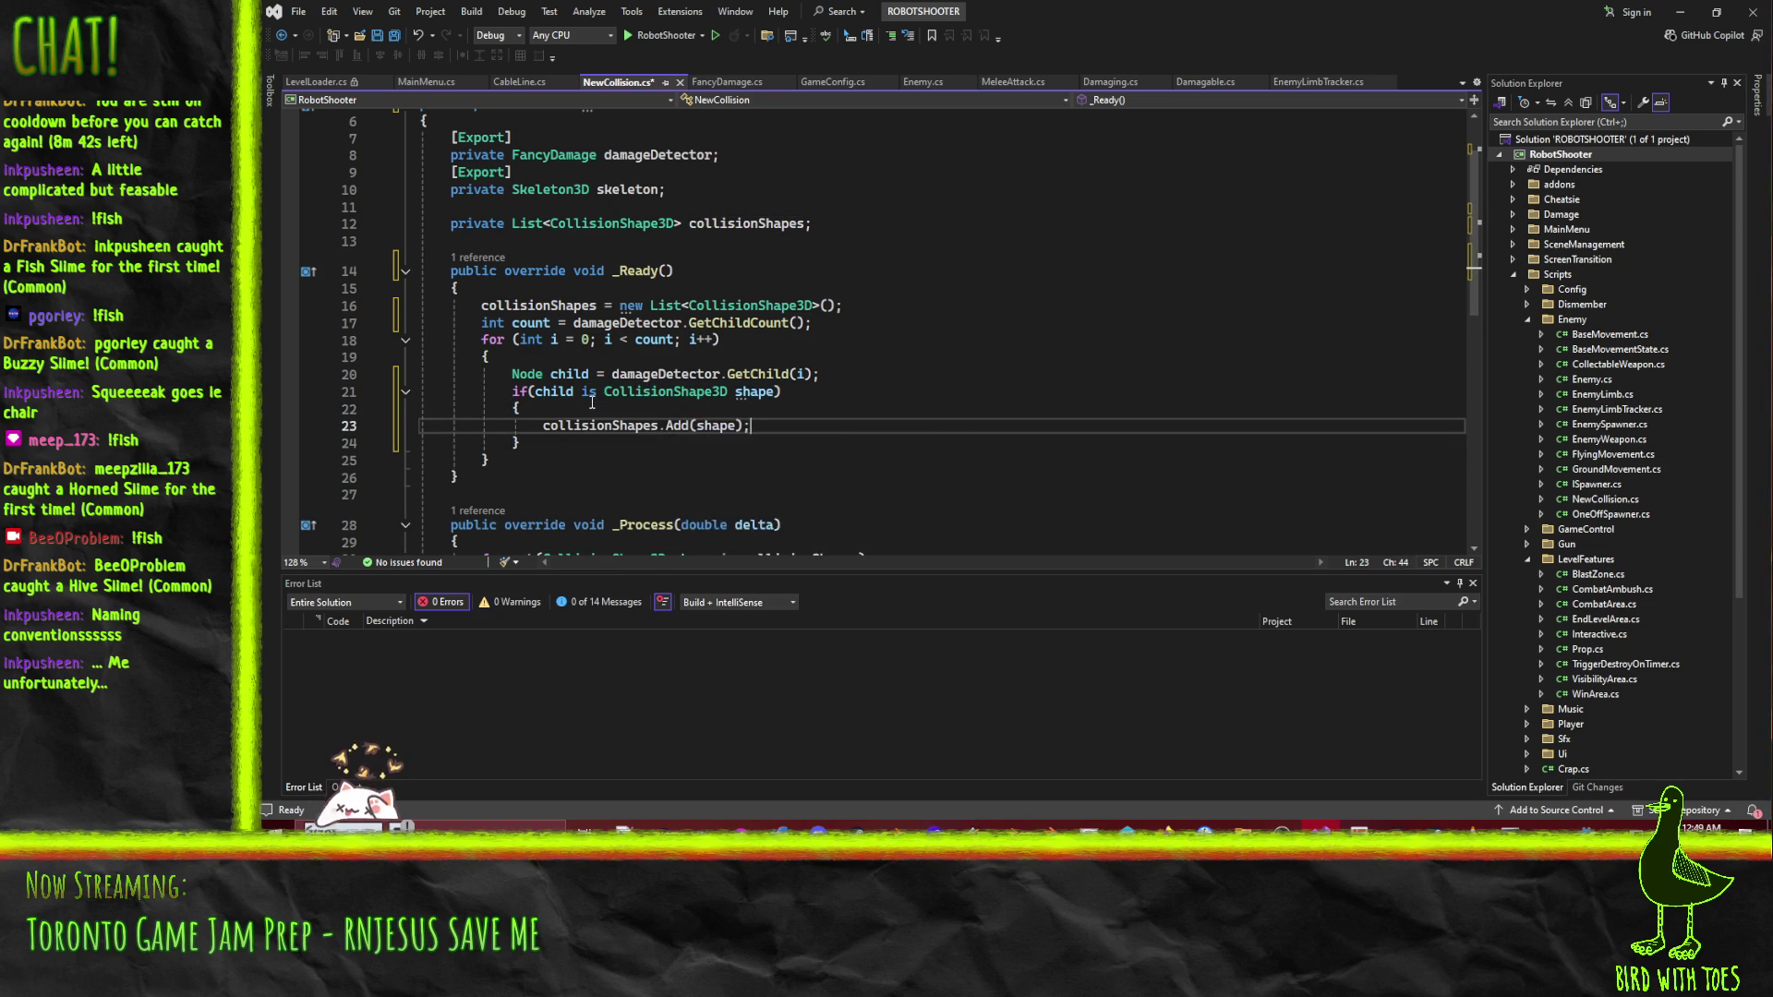
pyautogui.hotkey('ctrl', 's')
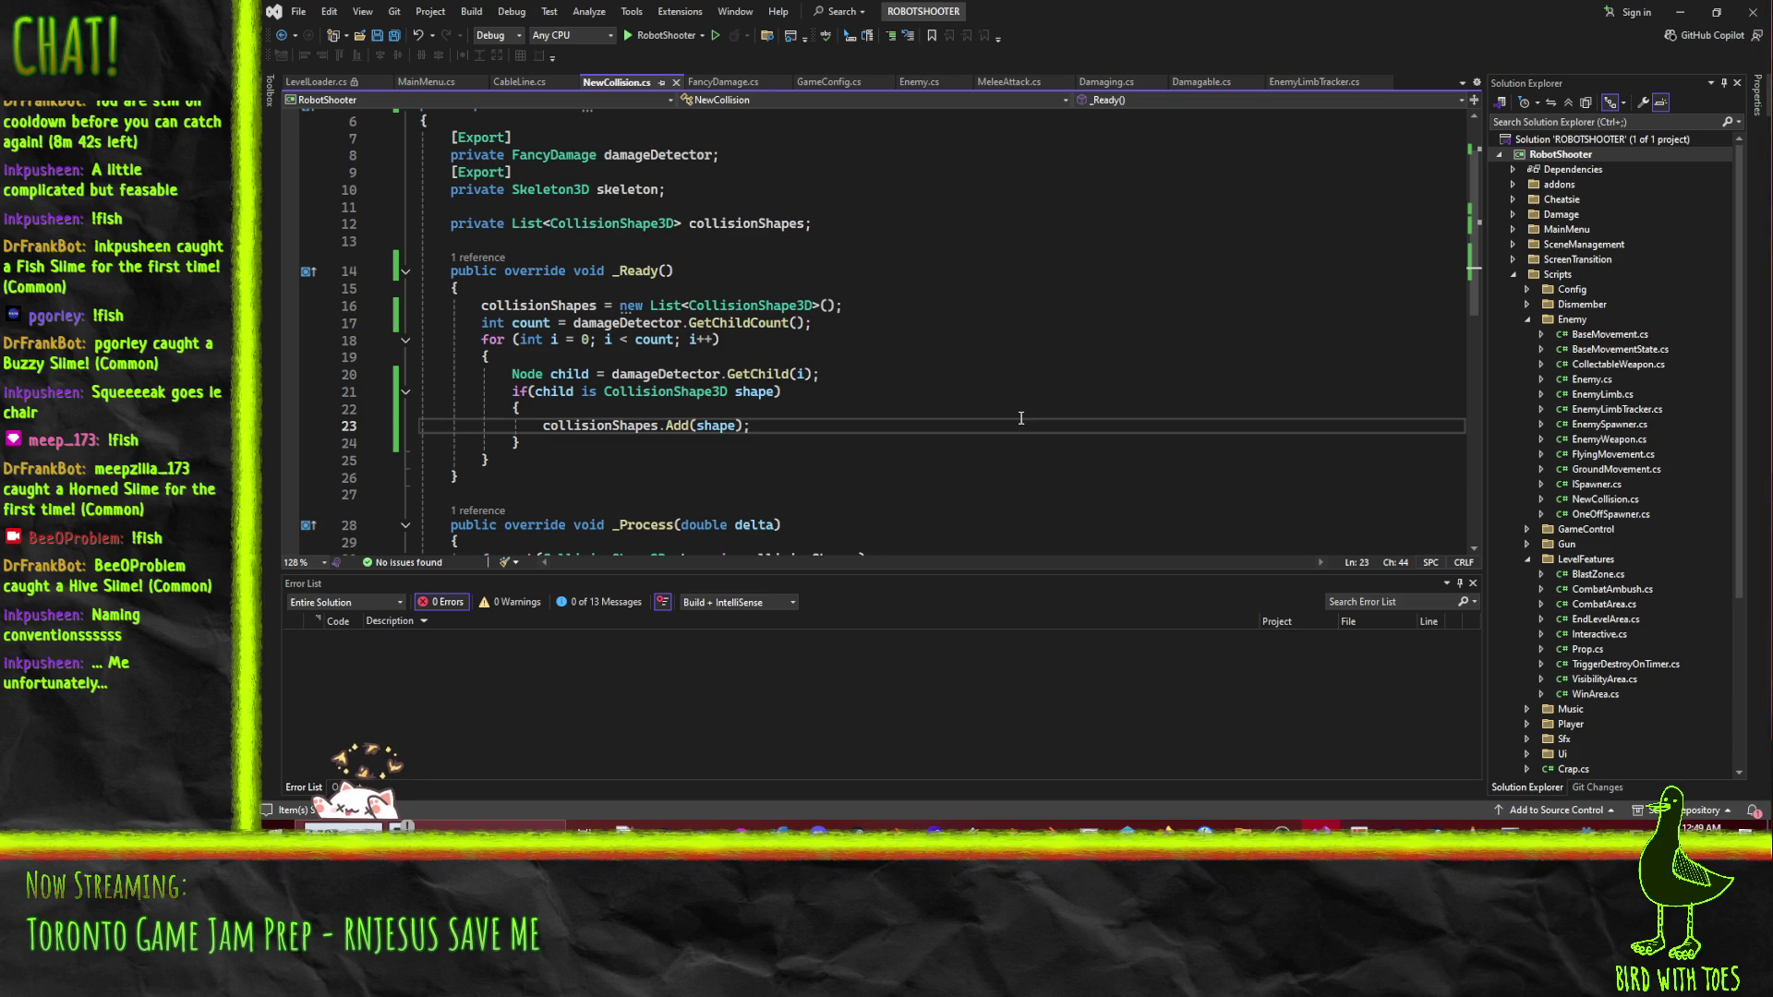
# - Add the [Tool] attribute above the class, save, and minimize Visual Studio
pyautogui.click(923, 374)
pyautogui.scroll(2, 895, 415)
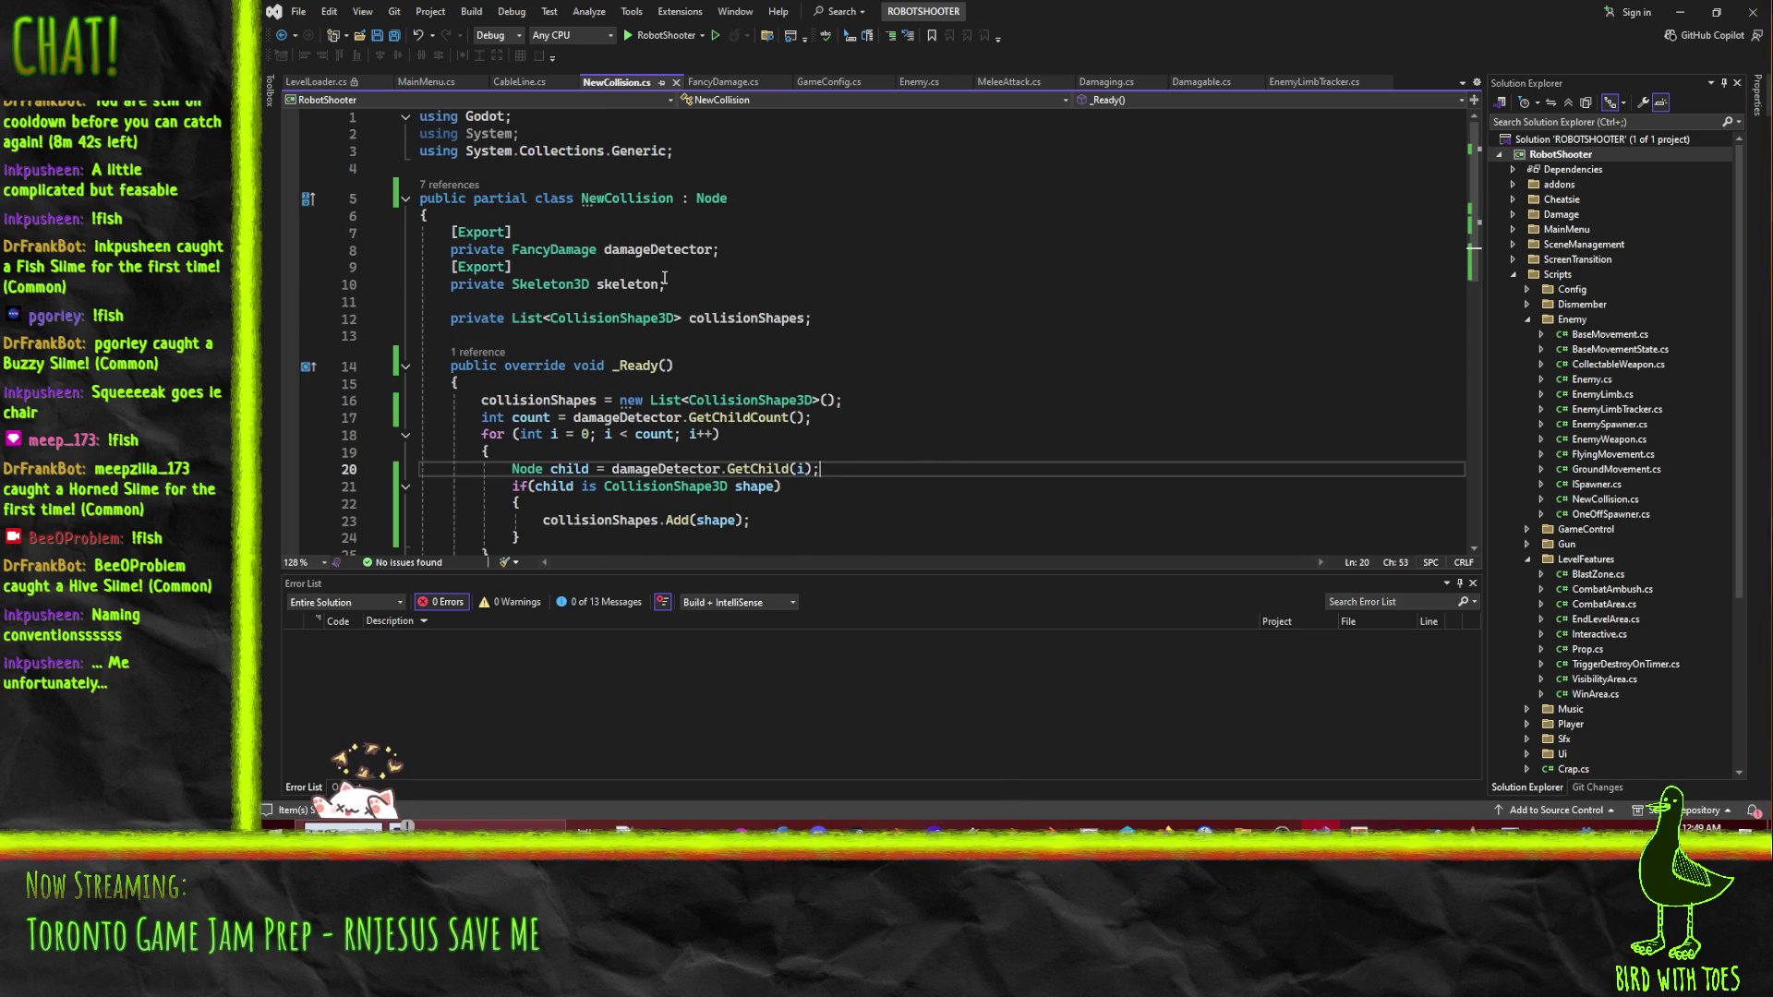
pyautogui.scroll(-9, 844, 472)
pyautogui.scroll(5, 842, 407)
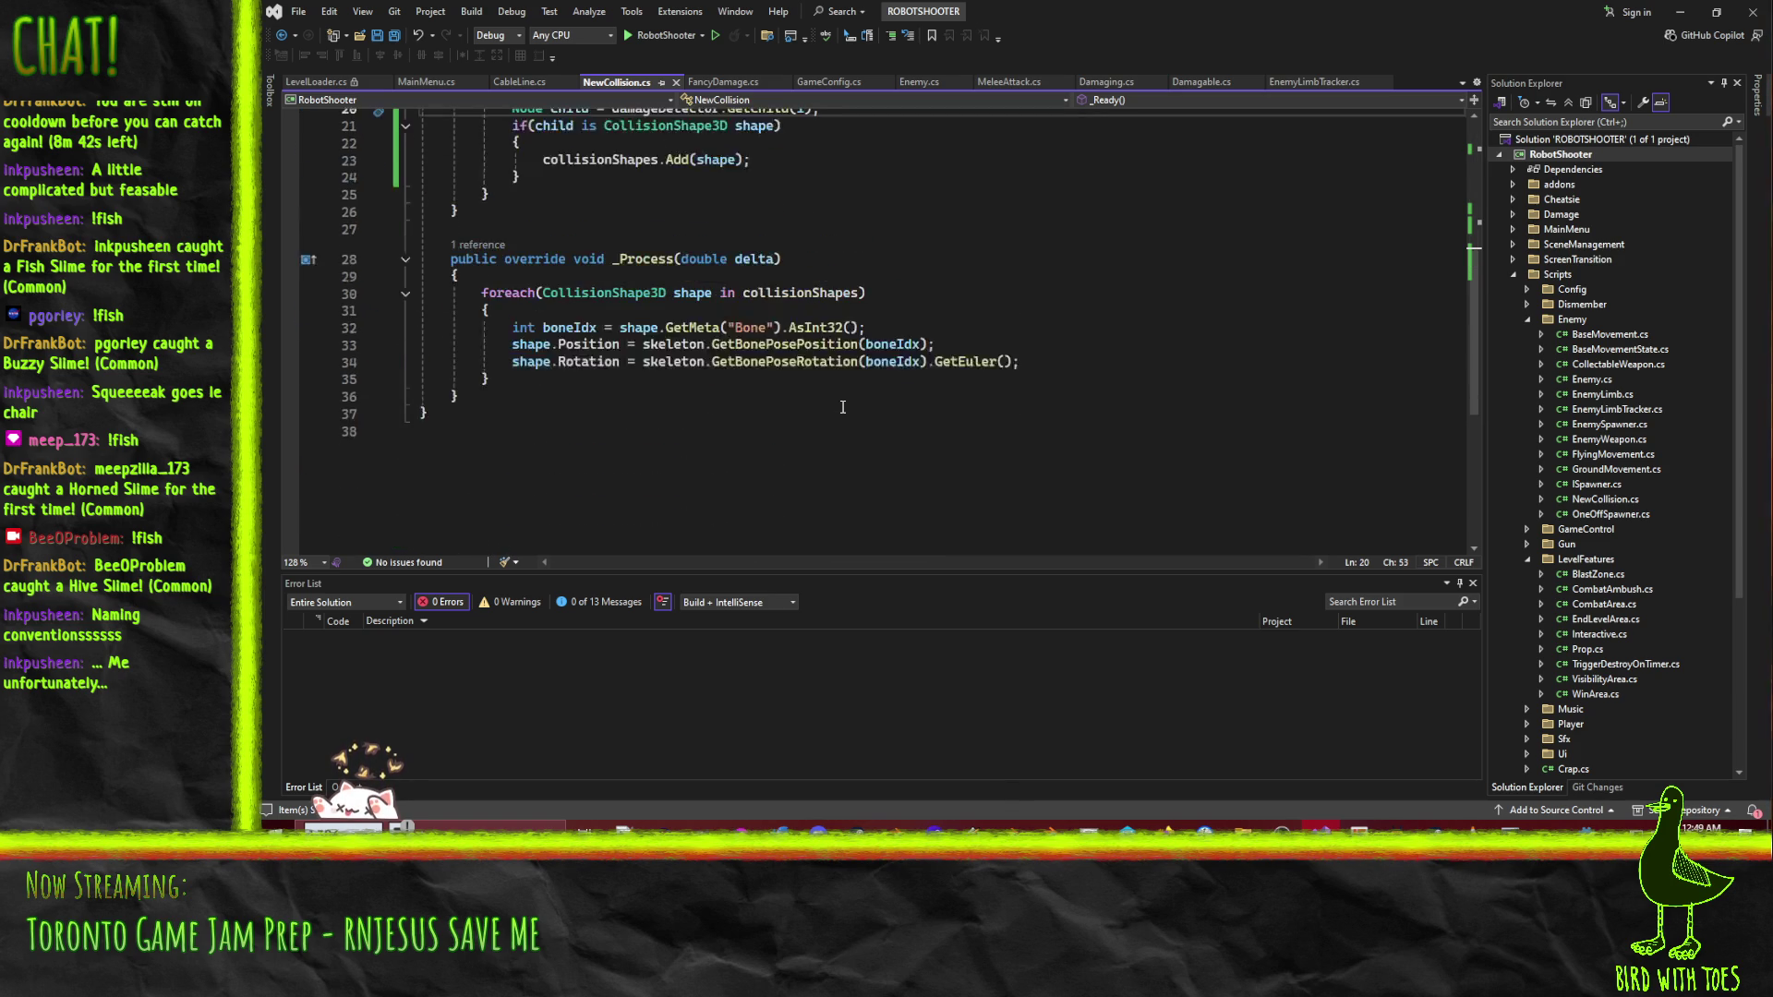
pyautogui.scroll(4, 843, 407)
pyautogui.click(603, 169)
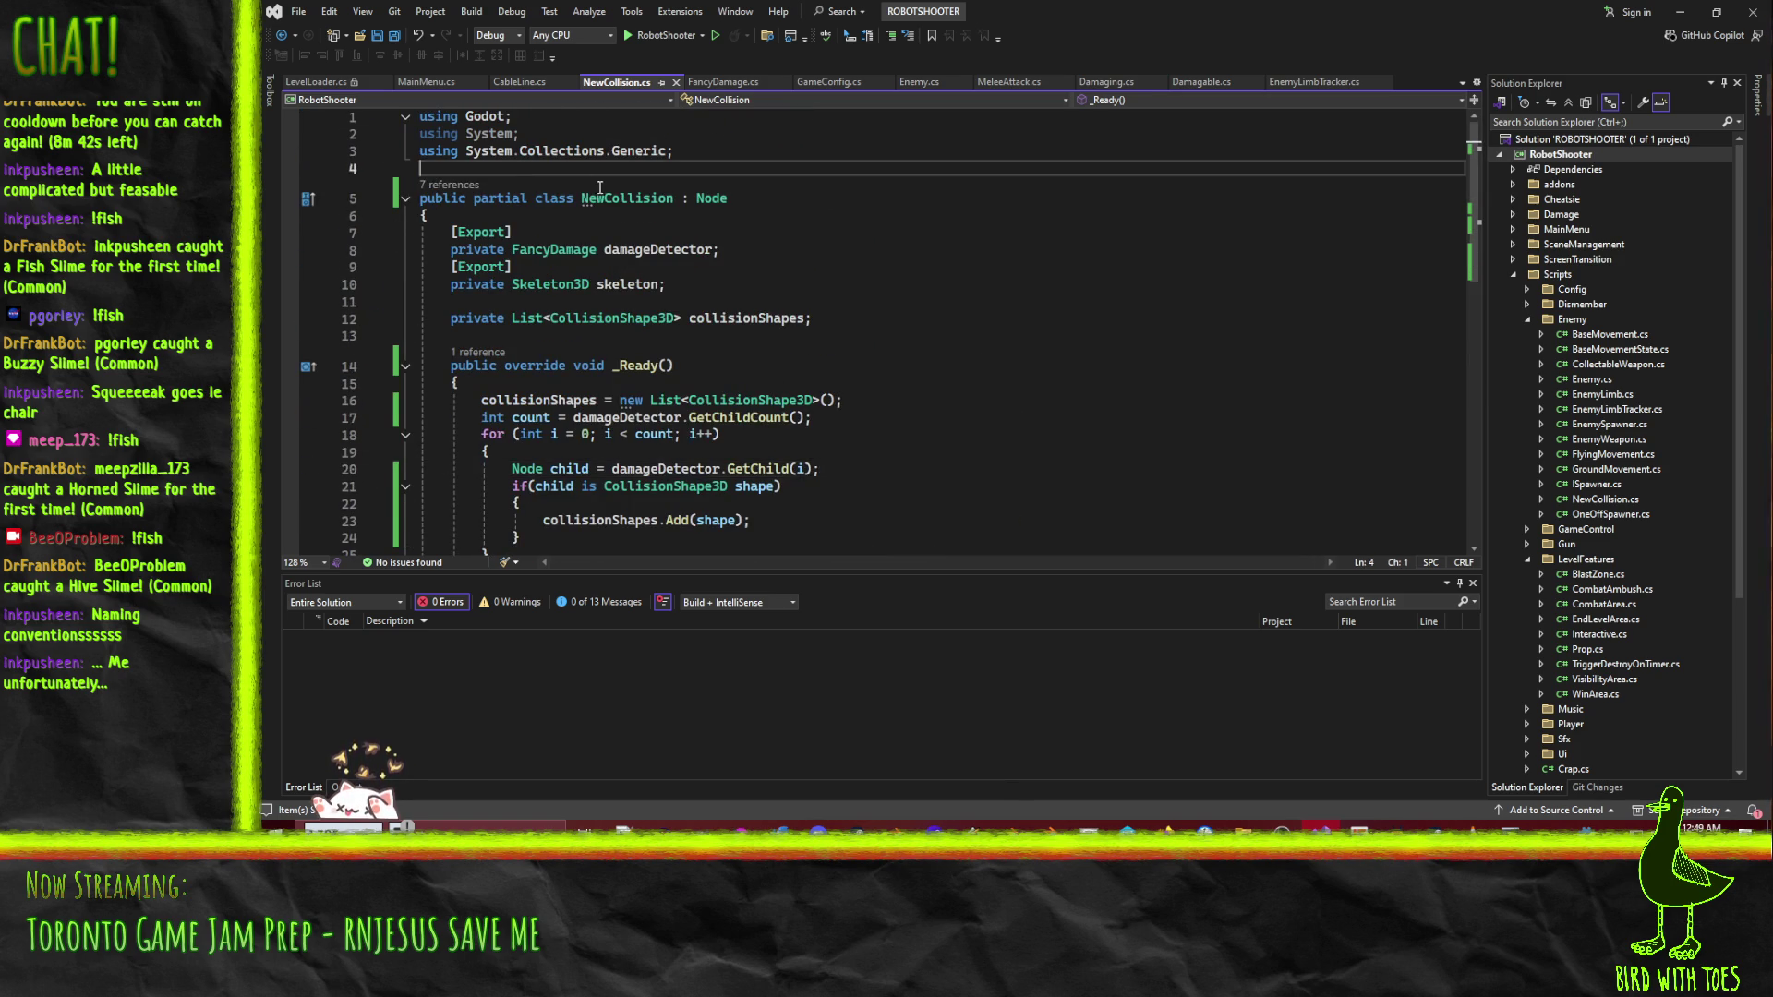
pyautogui.press('Return')
pyautogui.write('[Tool')
pyautogui.hotkey('ctrl', 's')
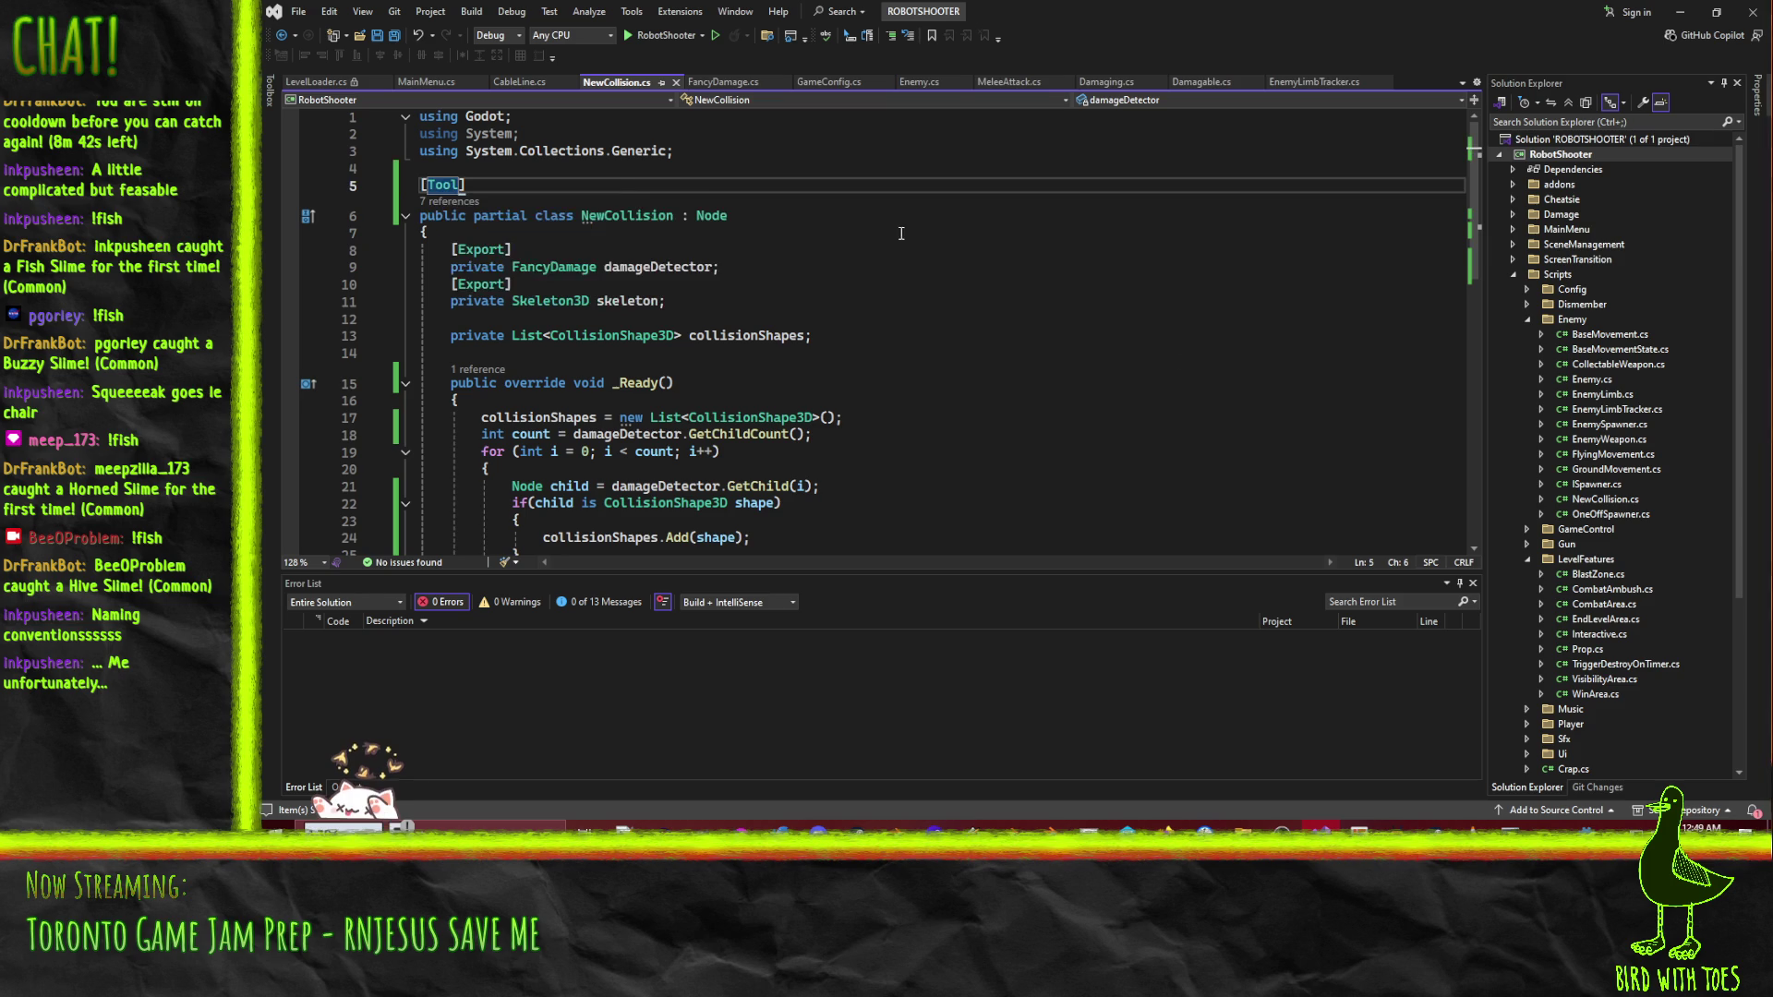
pyautogui.click(1196, 397)
pyautogui.click(1677, 9)
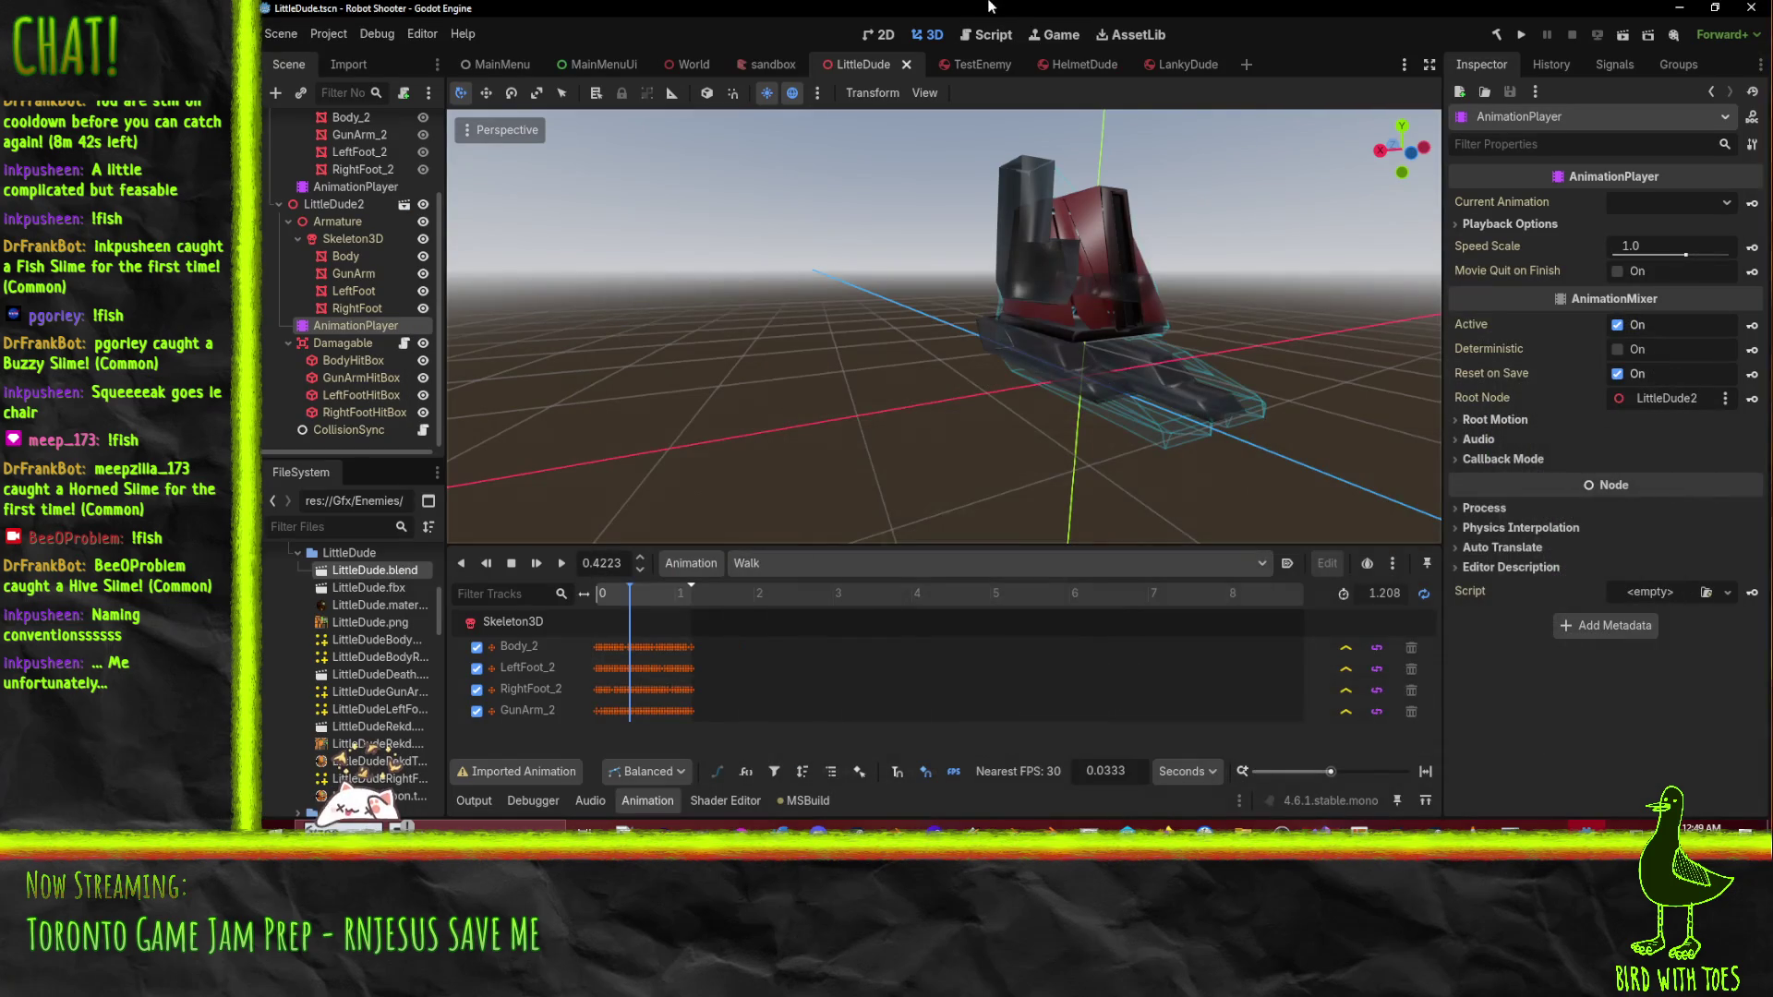
# - Rebuild the C# project, then inspect LittleDude2 and CollisionSync in the Scene tree
pyautogui.click(1495, 37)
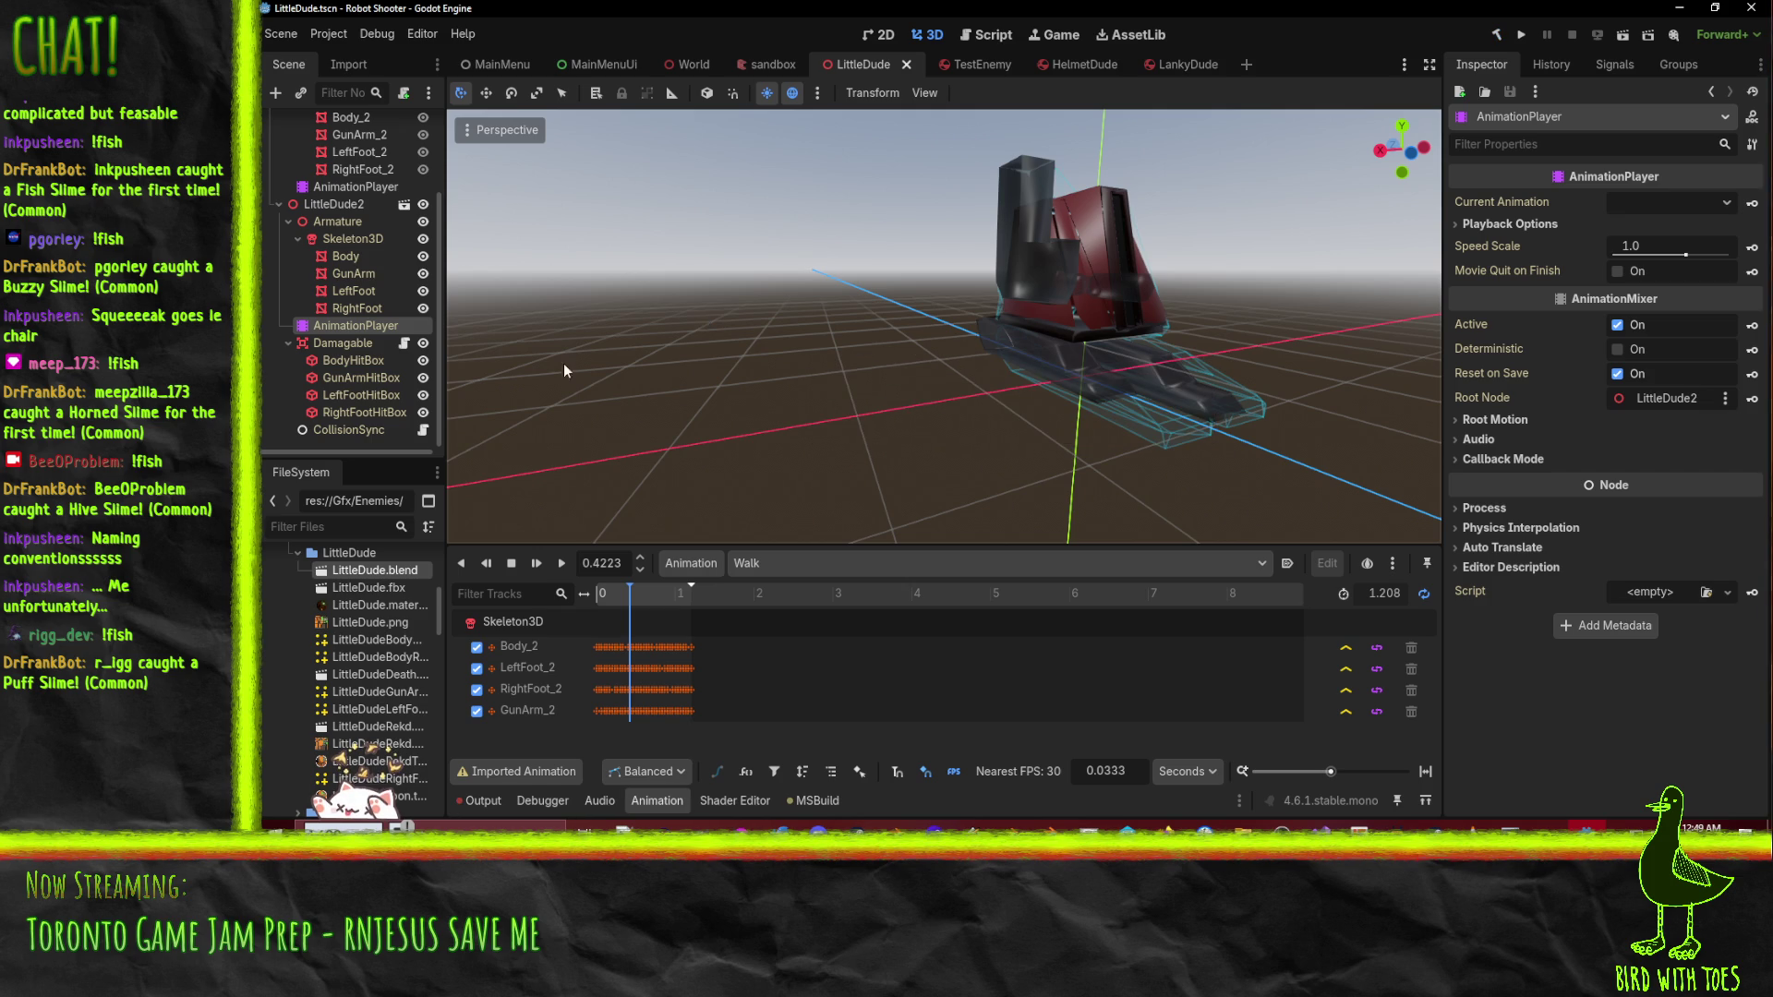
pyautogui.click(327, 205)
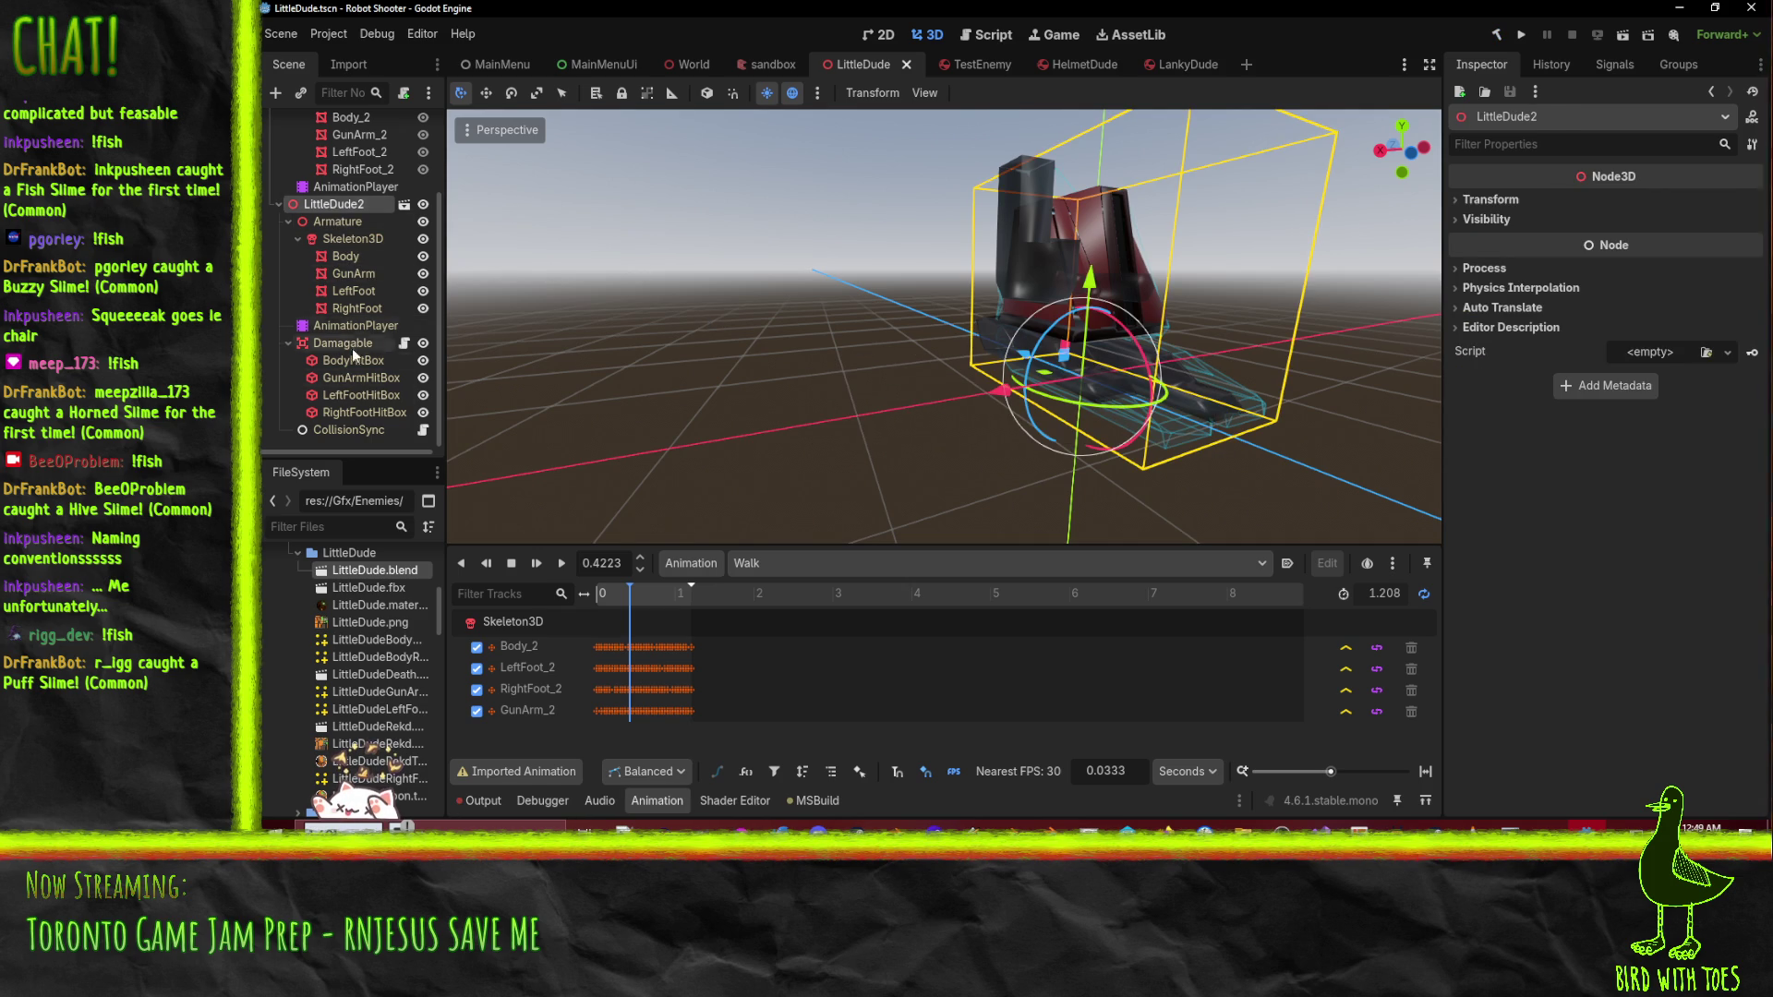
pyautogui.click(342, 431)
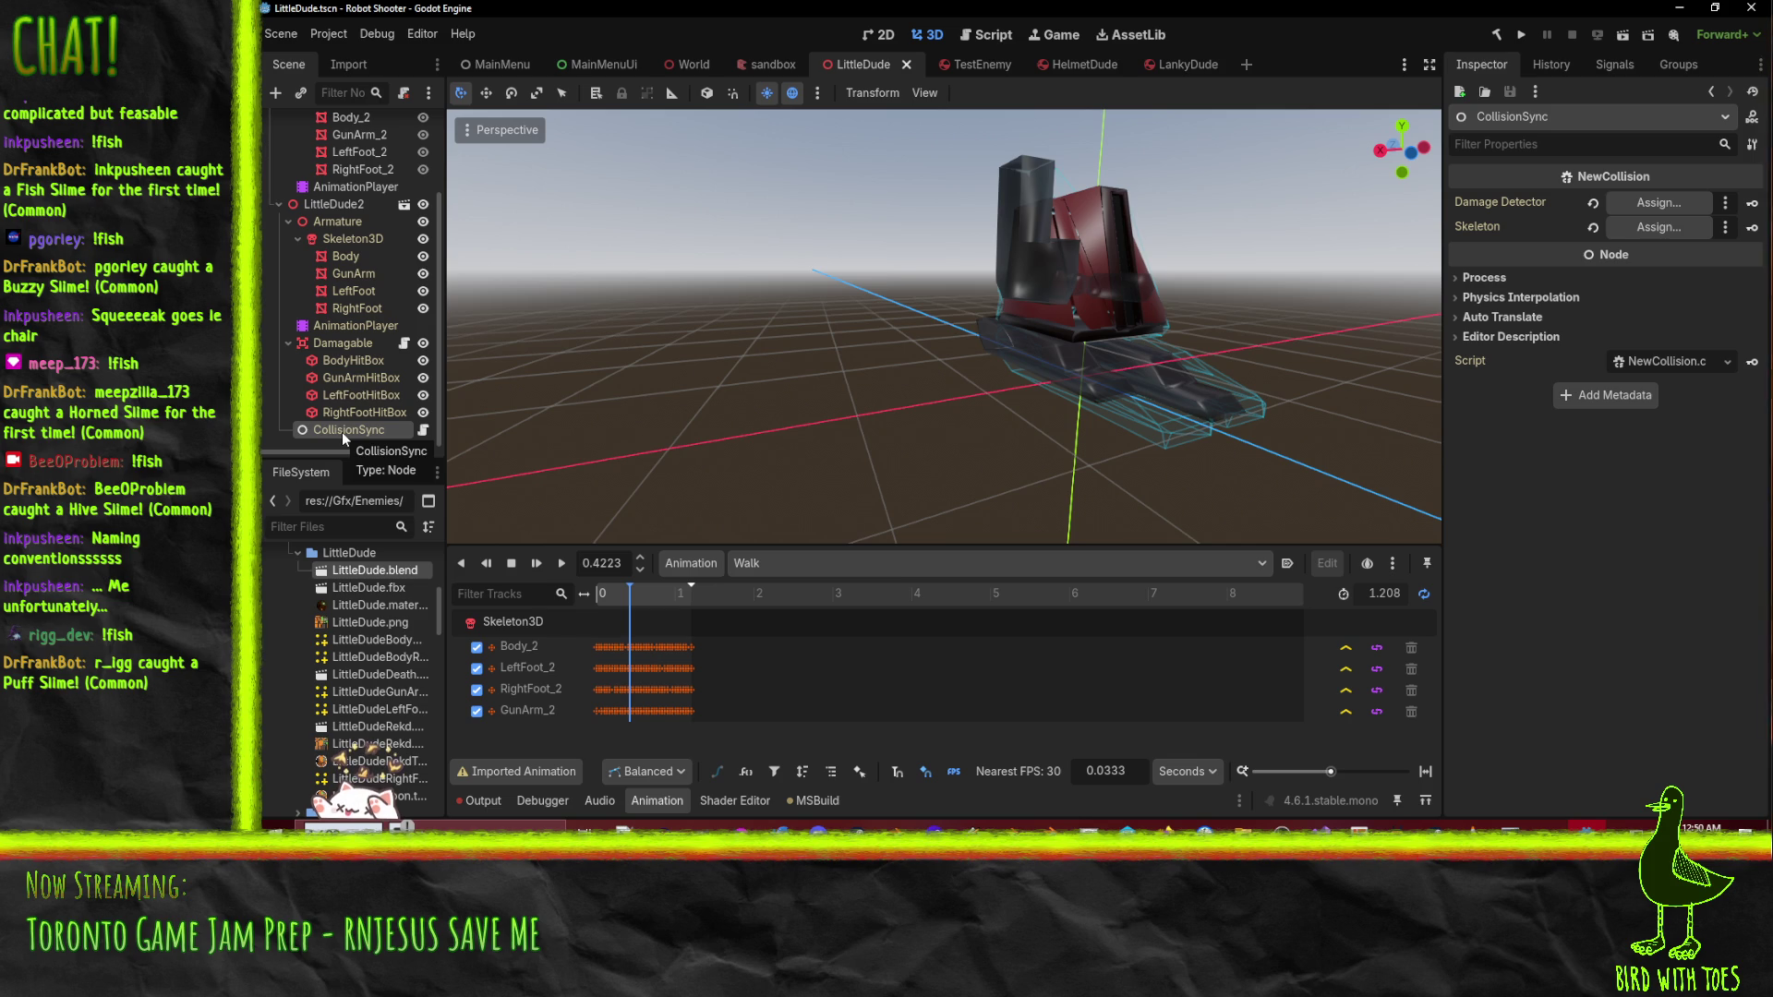
pyautogui.click(327, 207)
# - Reimport LittleDude.blend, dismiss the load errors, and scroll through the Output log errors
pyautogui.rightClick(377, 567)
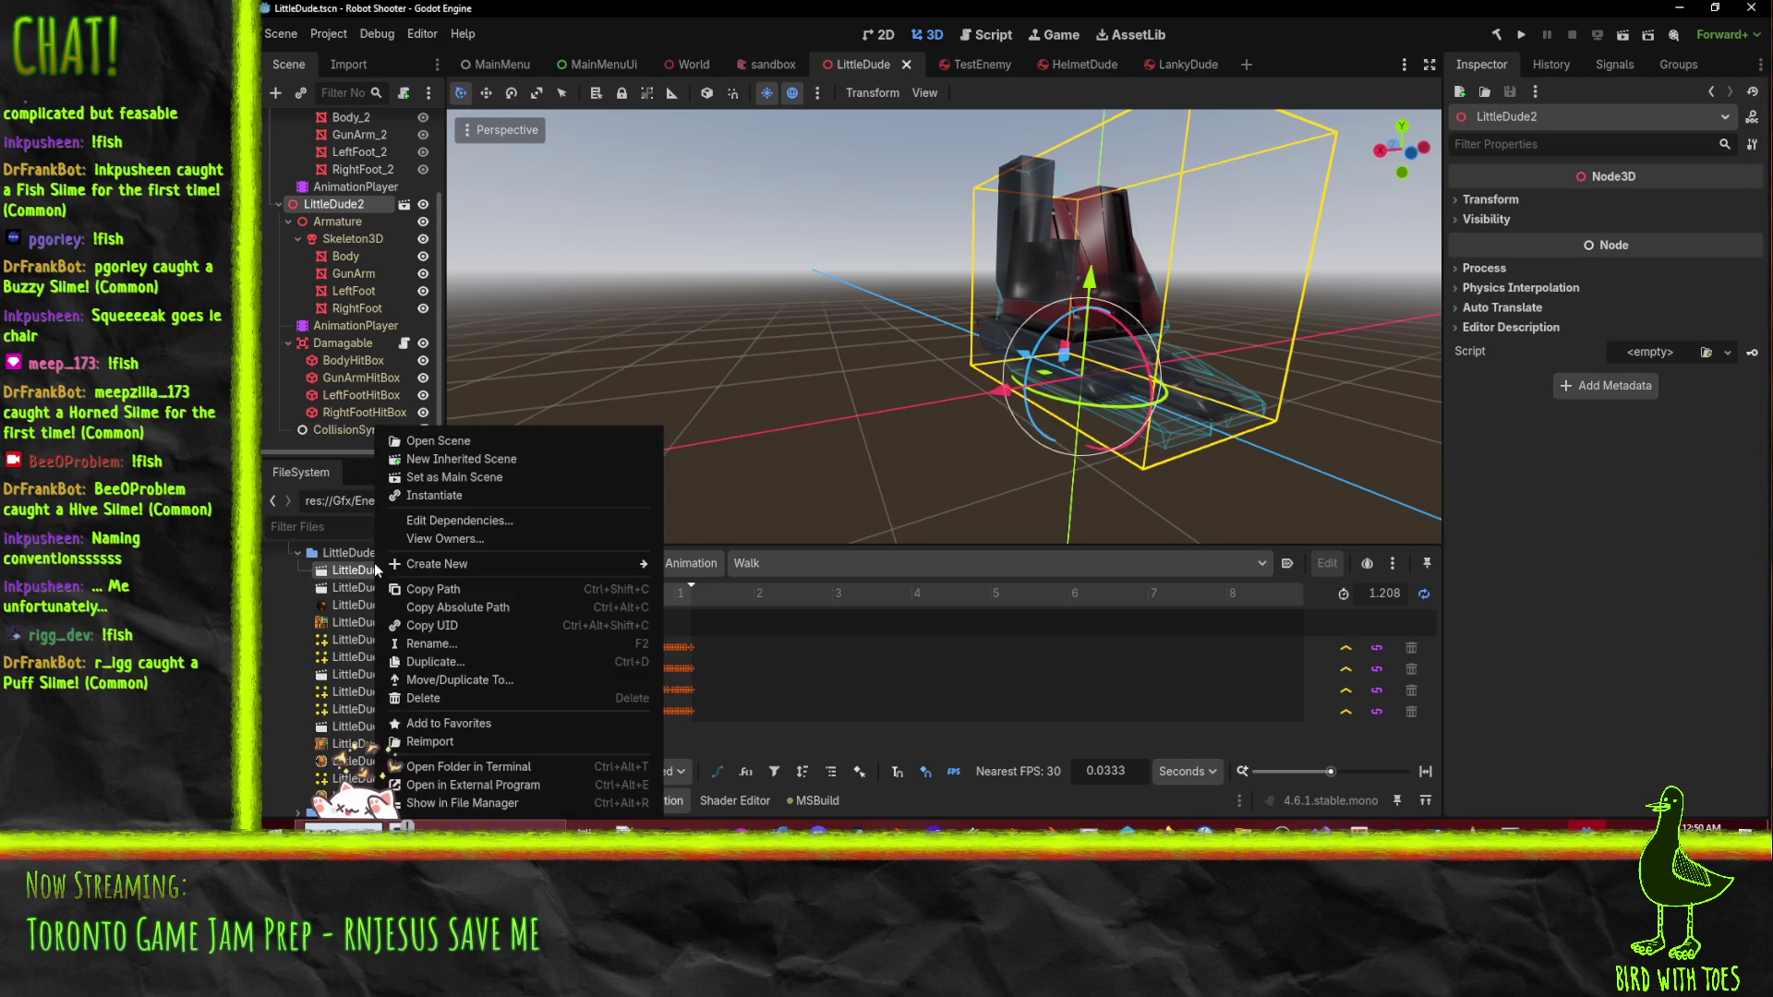
pyautogui.click(421, 725)
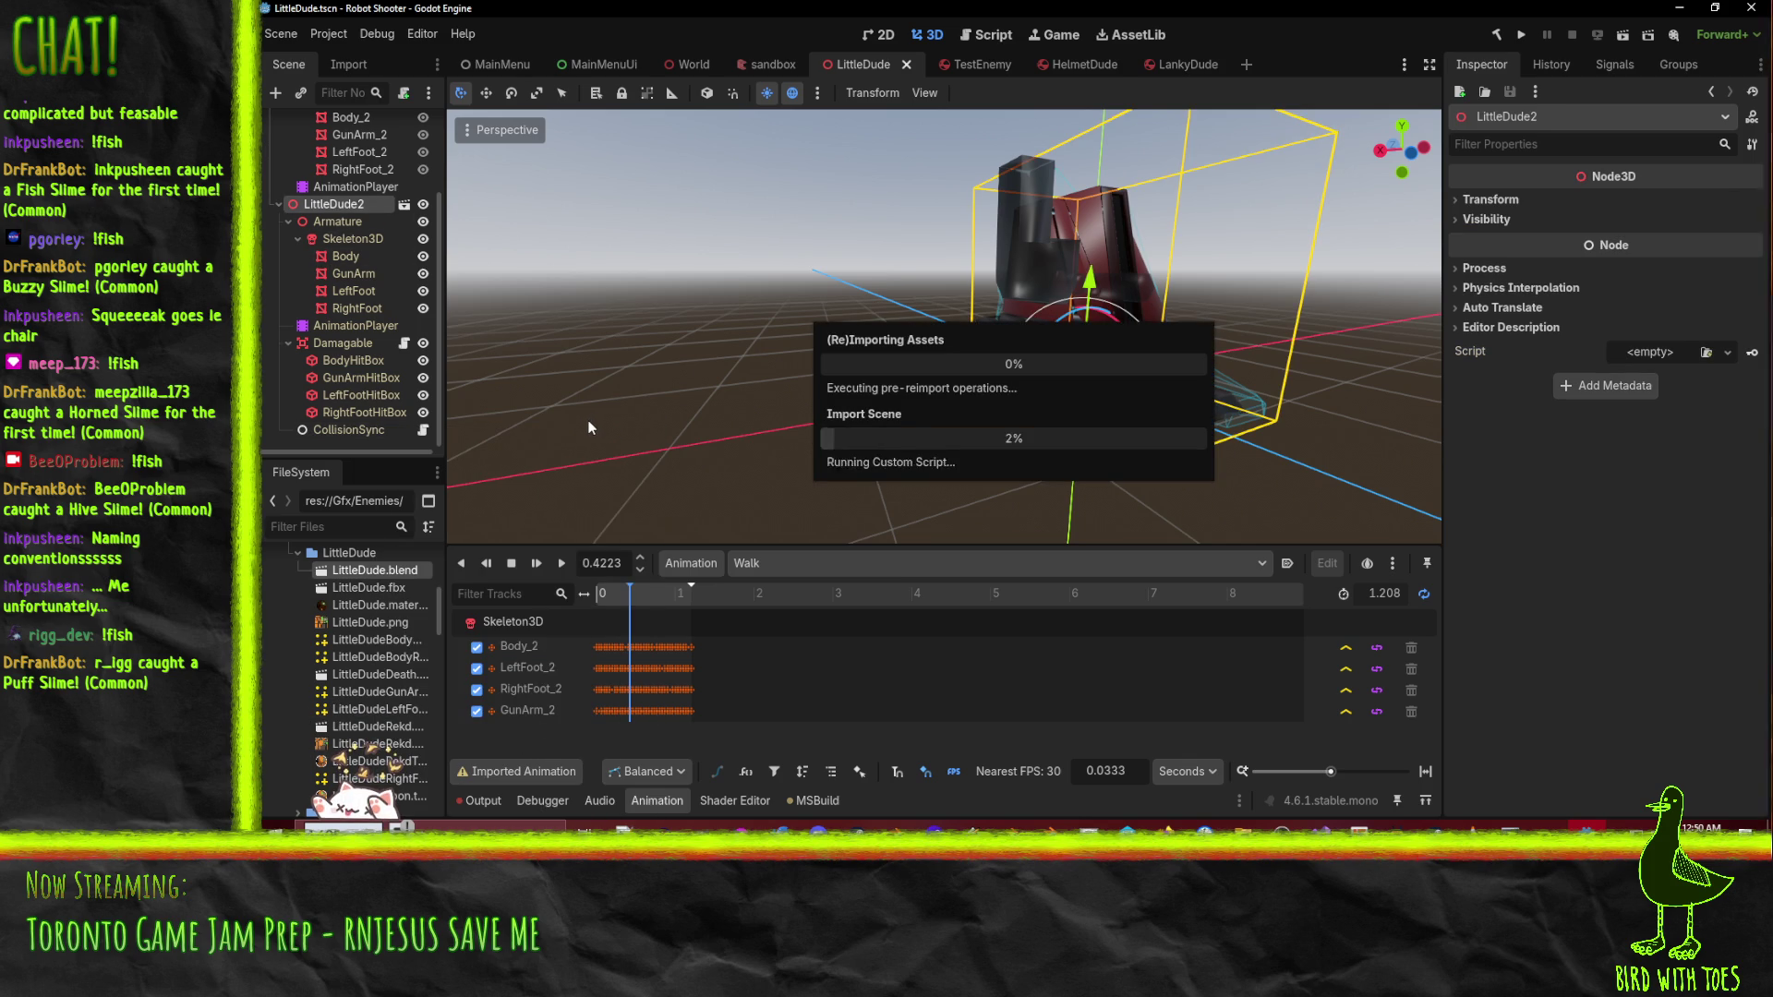
pyautogui.click(1014, 617)
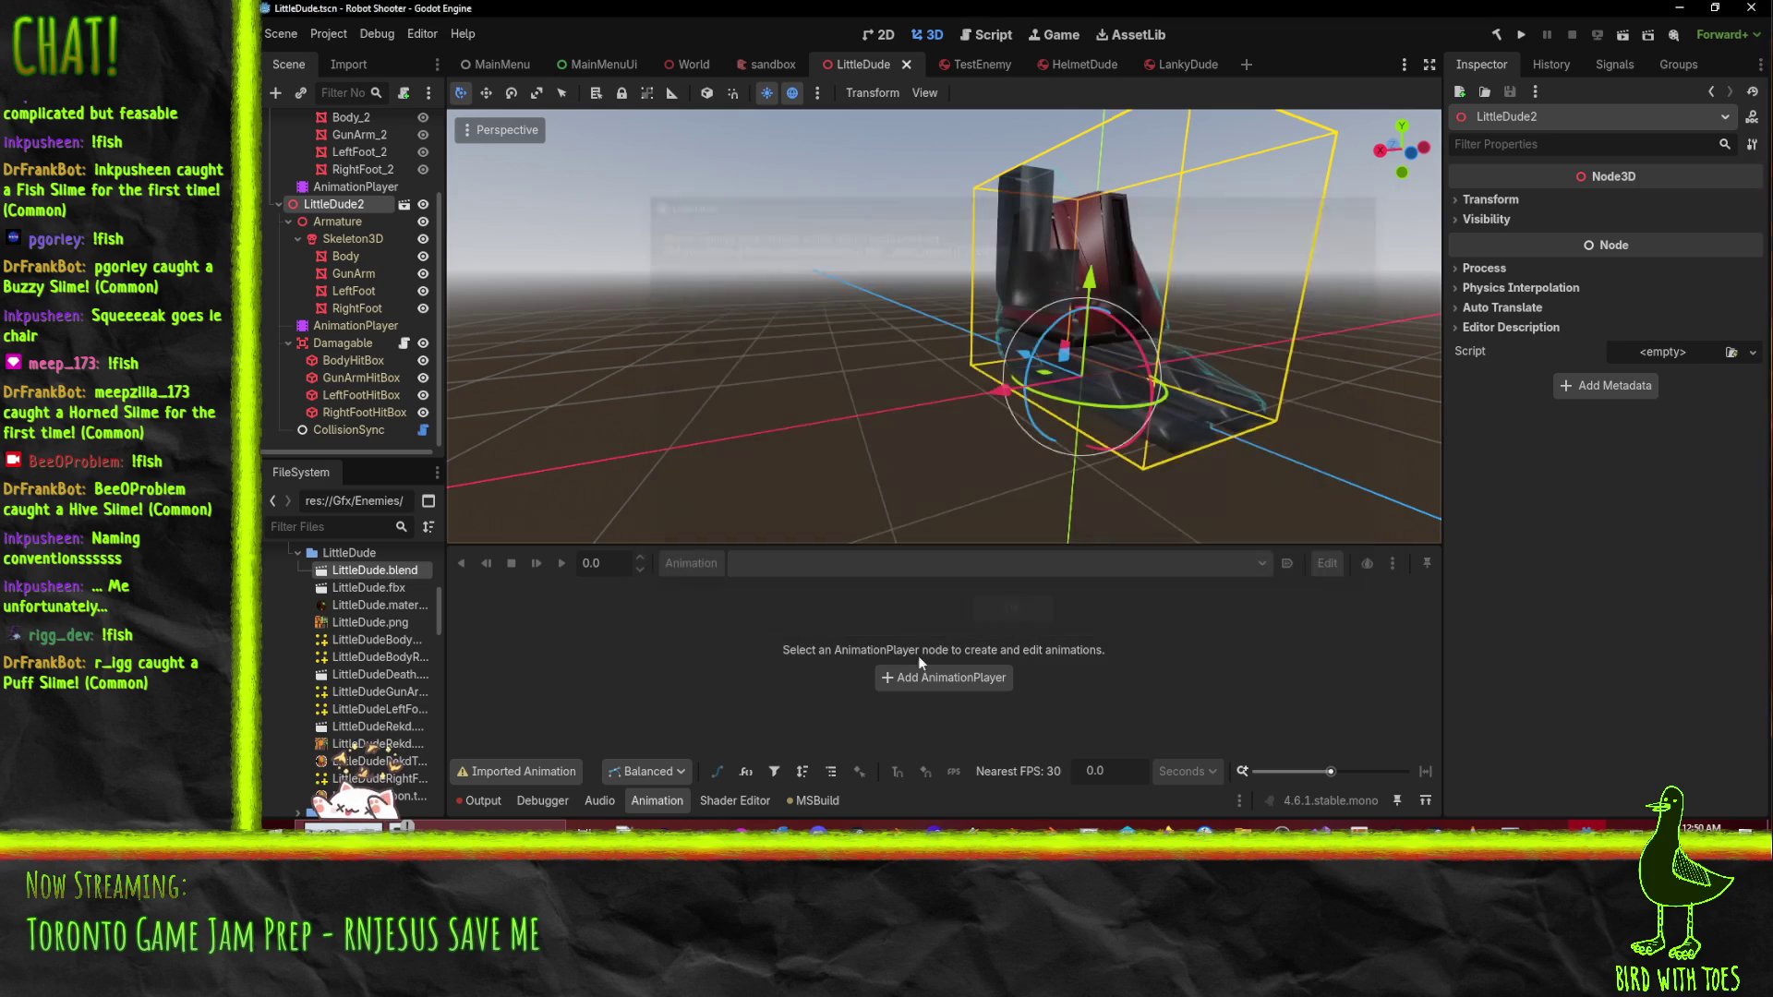
pyautogui.click(489, 802)
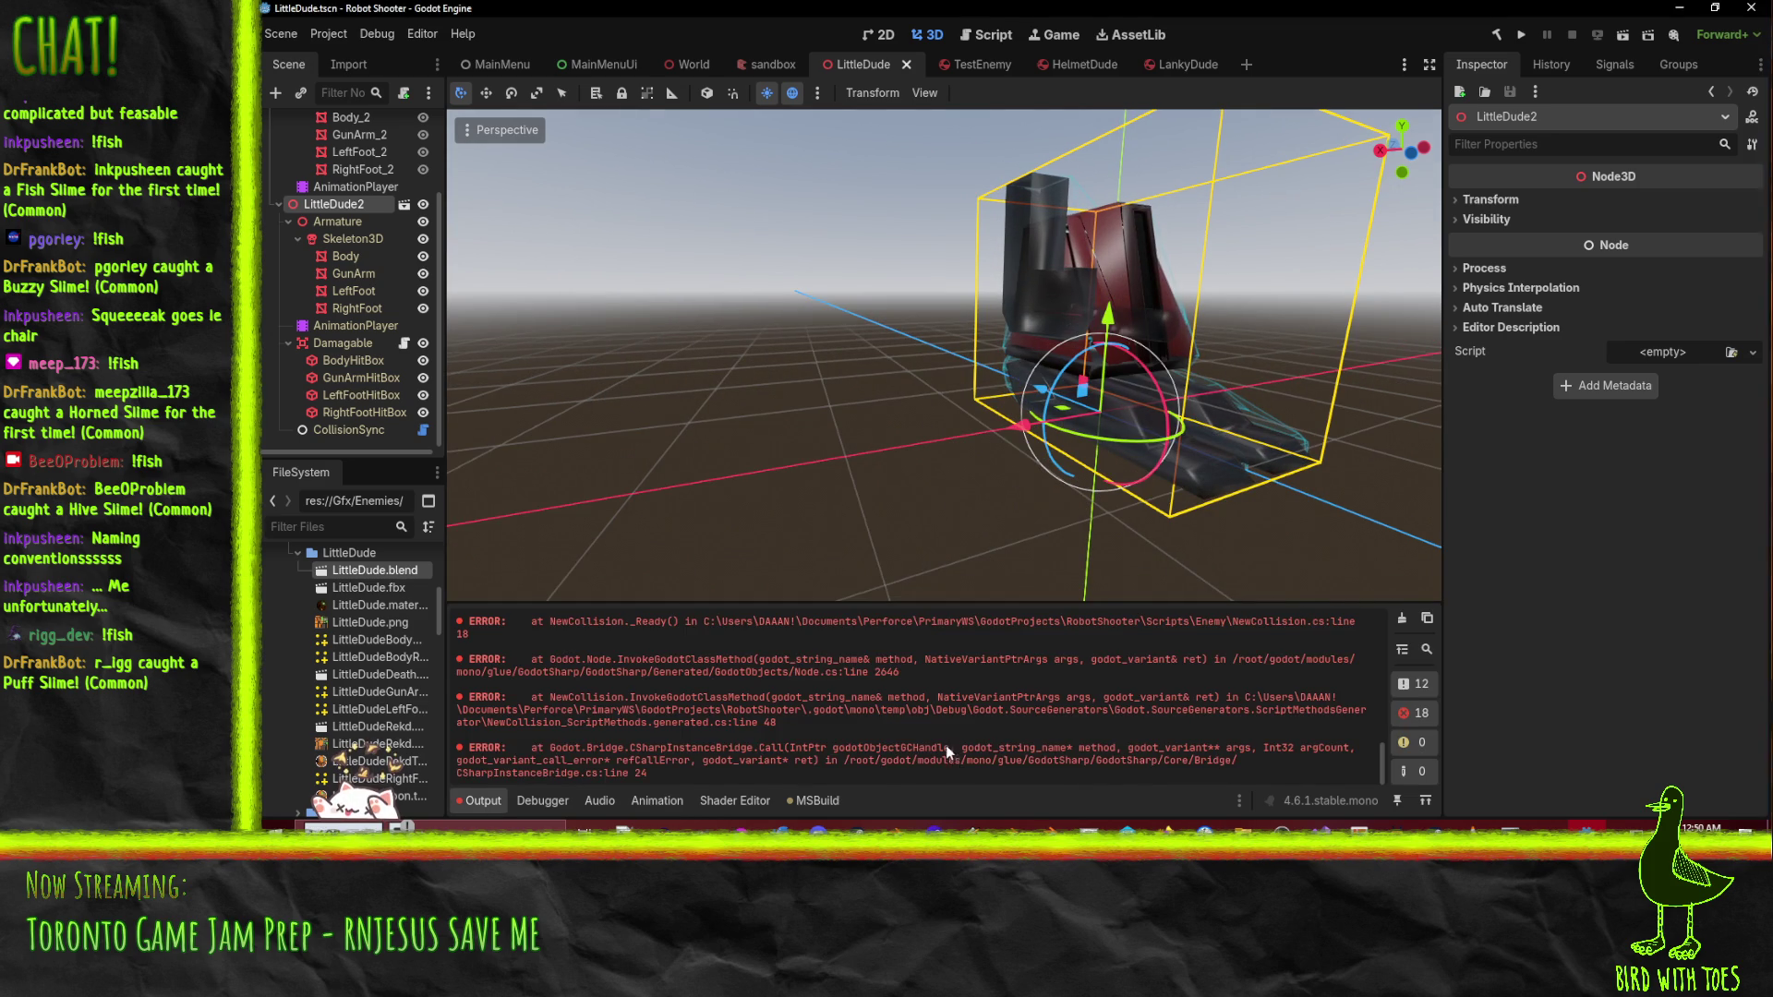
pyautogui.scroll(5, 958, 720)
pyautogui.scroll(5, 1061, 751)
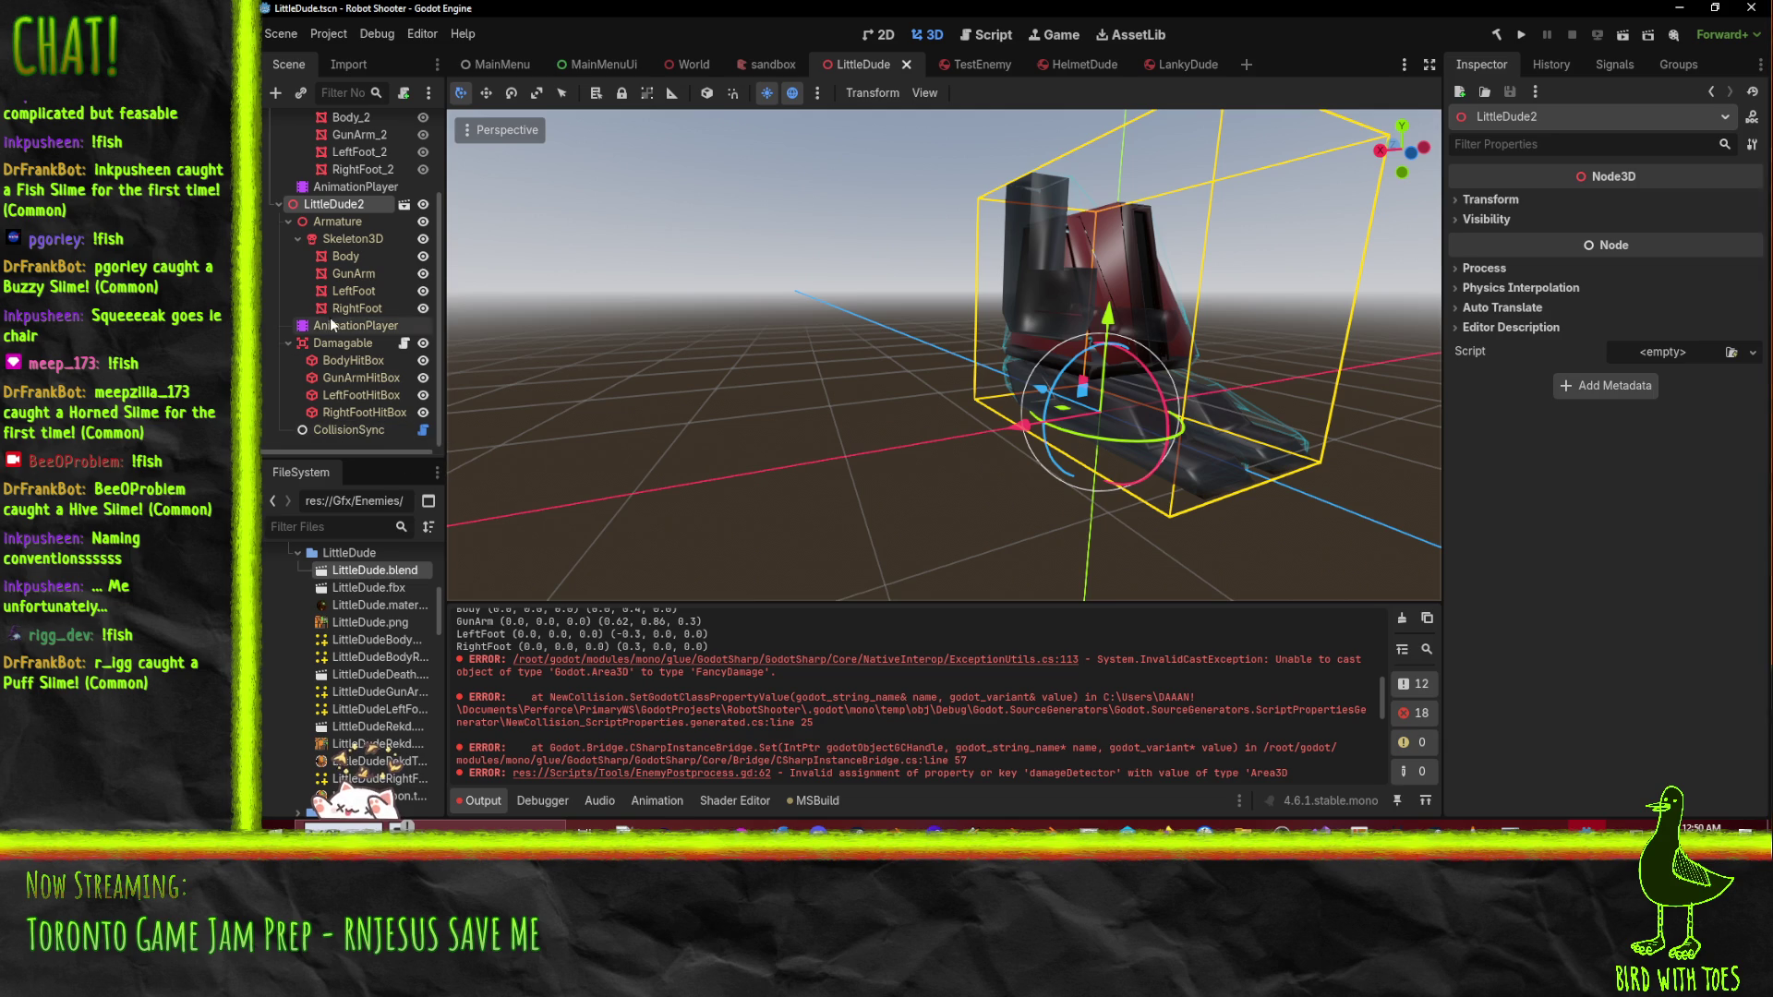
# - Drag the Damagable node onto CollisionSync's Damage Detector slot
pyautogui.click(351, 342)
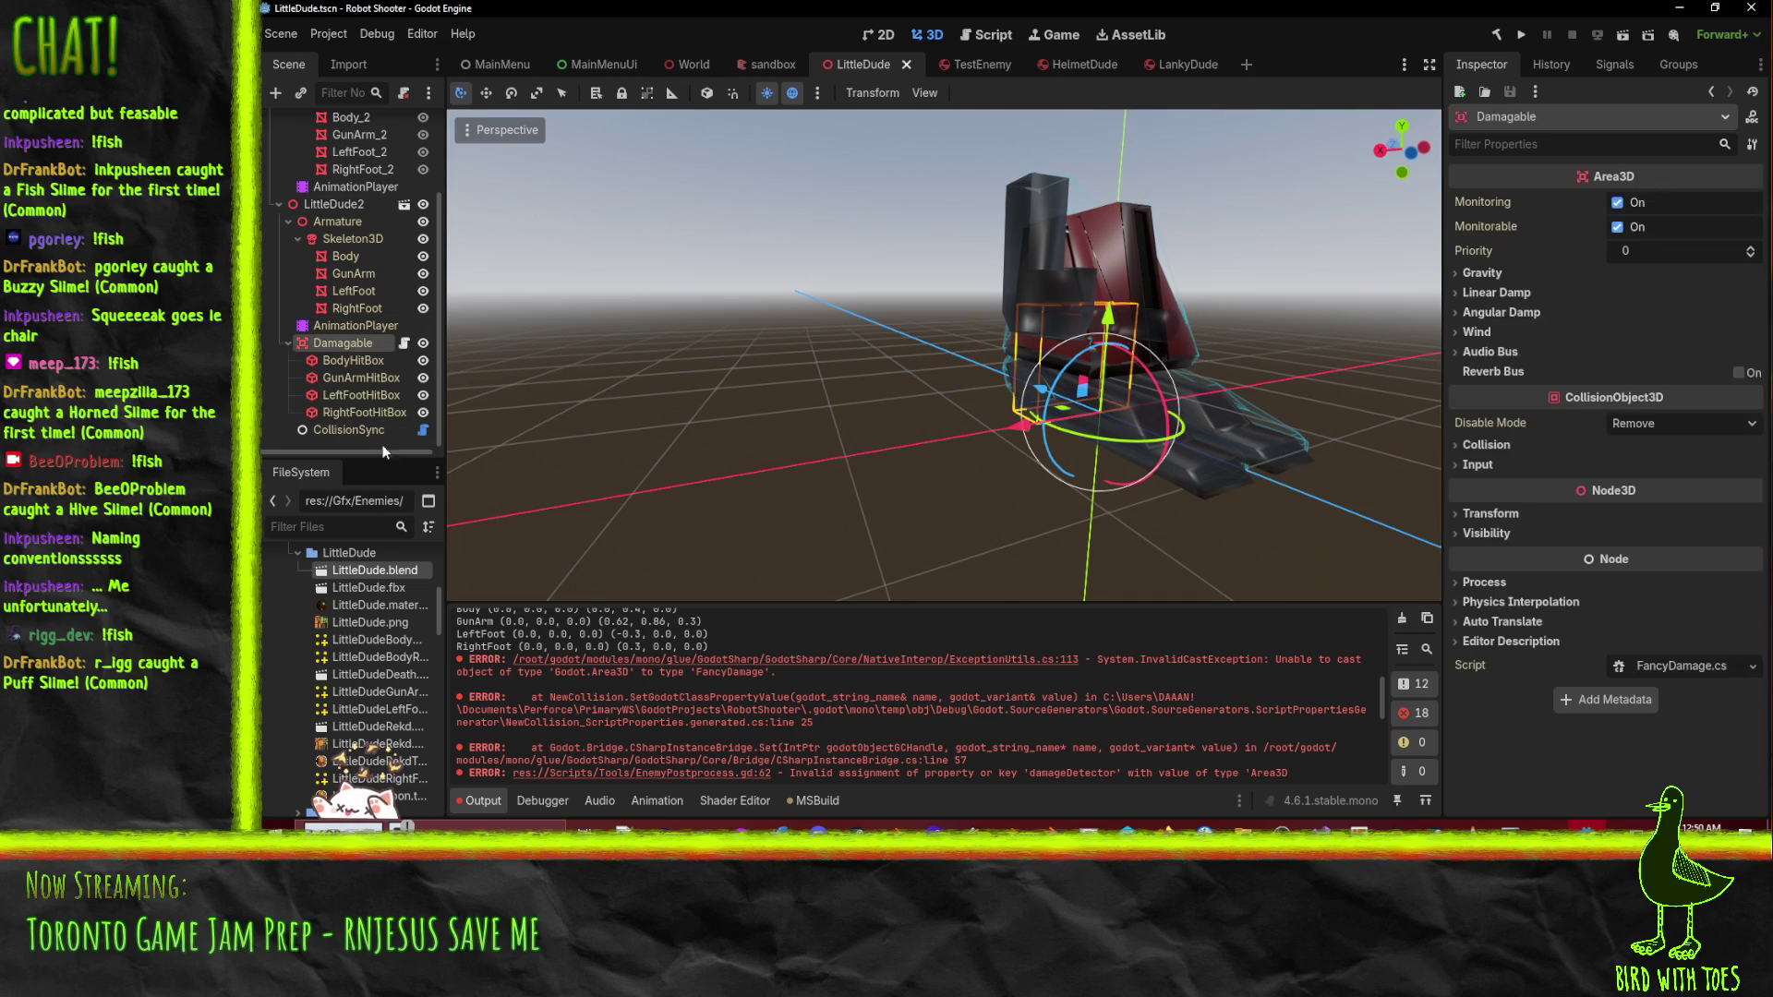
pyautogui.click(368, 430)
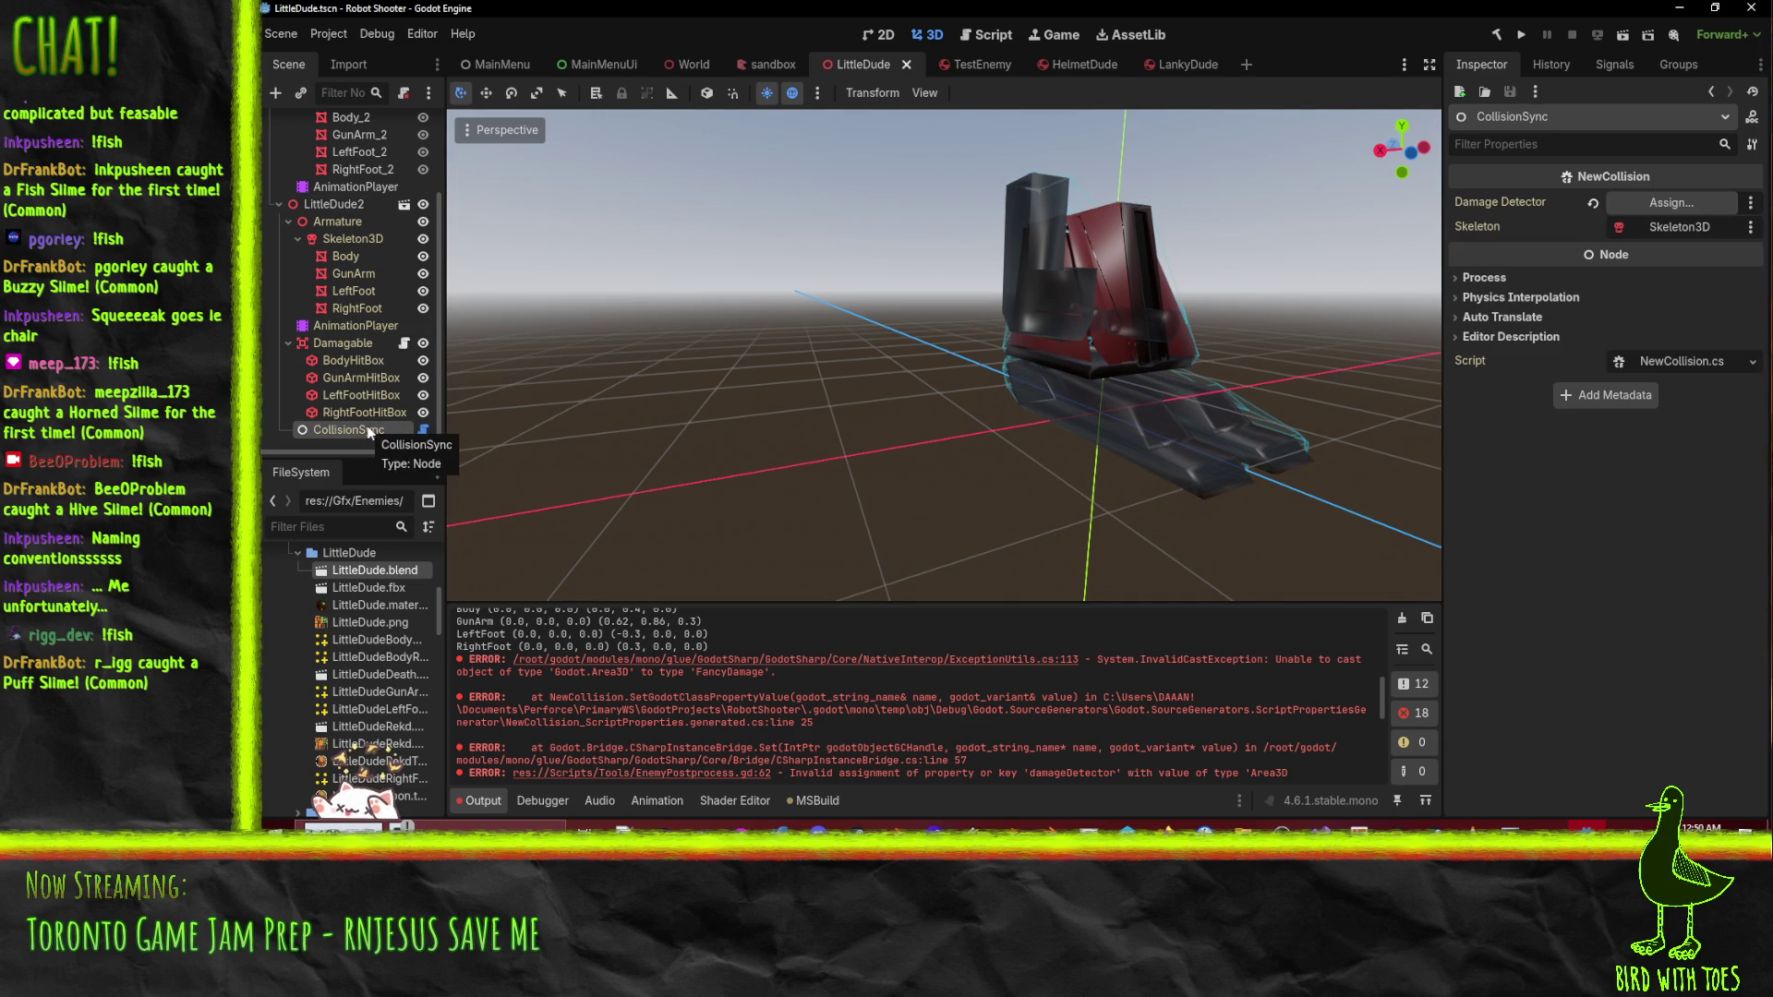
pyautogui.moveTo(342, 342); pyautogui.dragTo(1682, 211)
pyautogui.scroll(3, 905, 724)
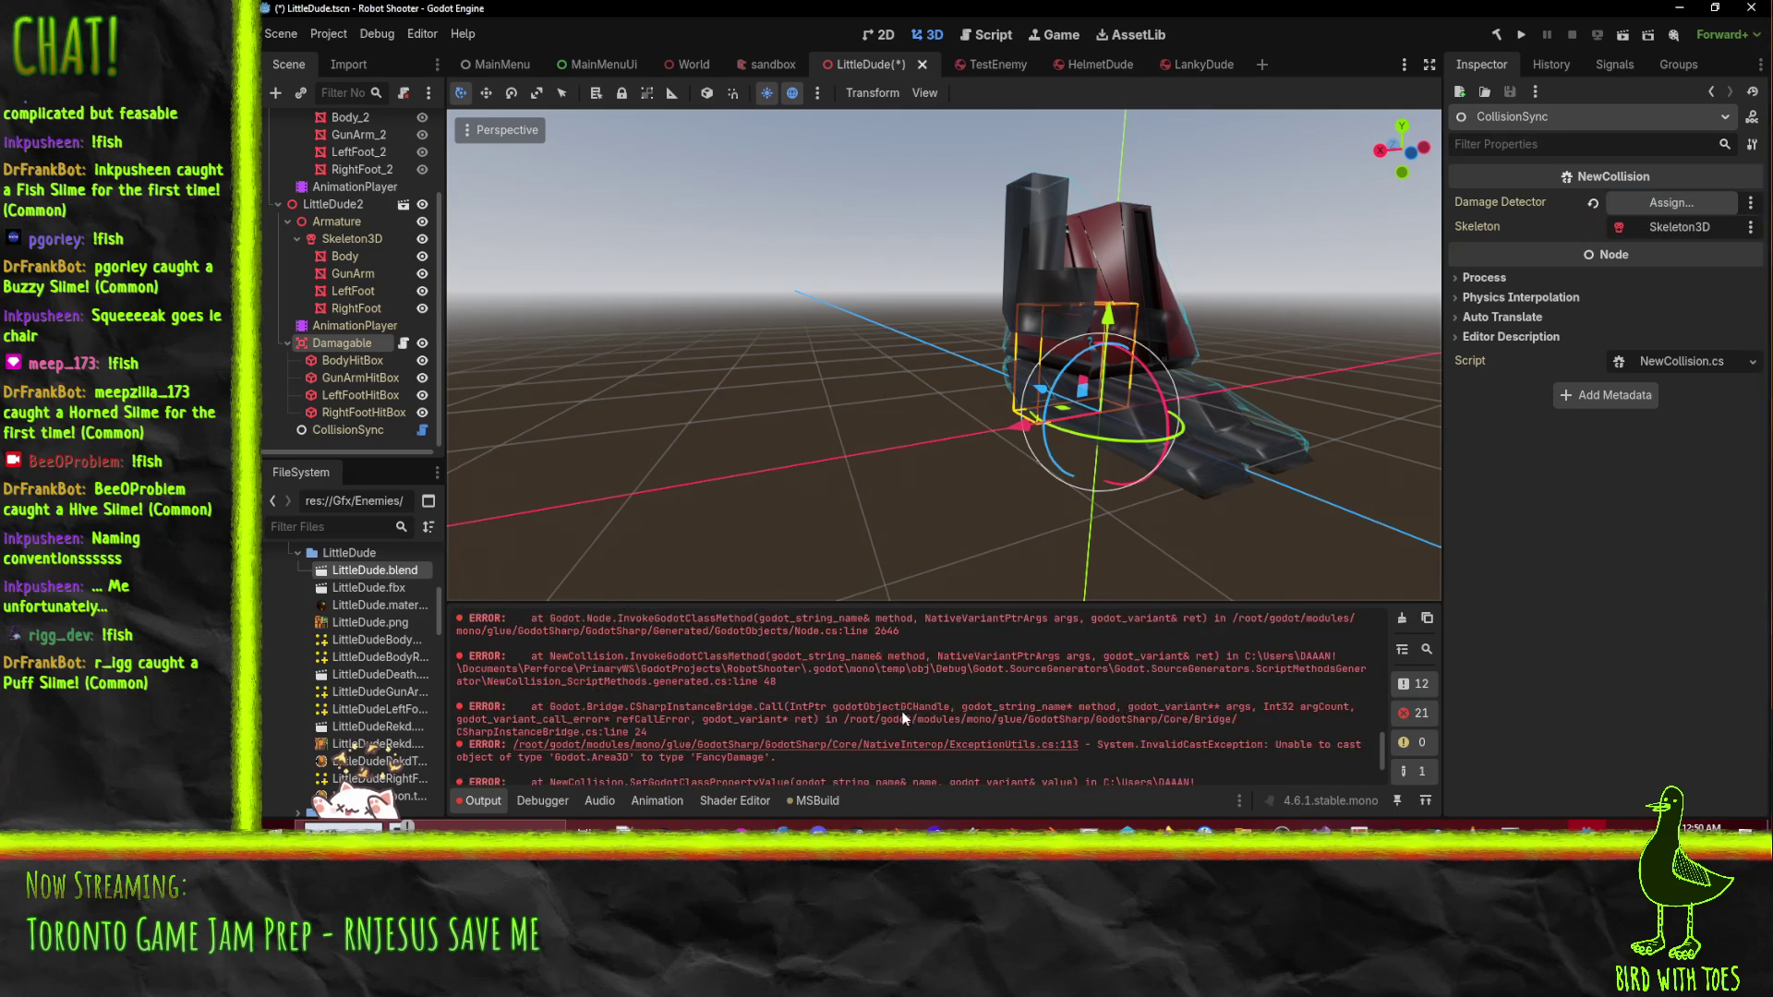
pyautogui.scroll(-3, 905, 720)
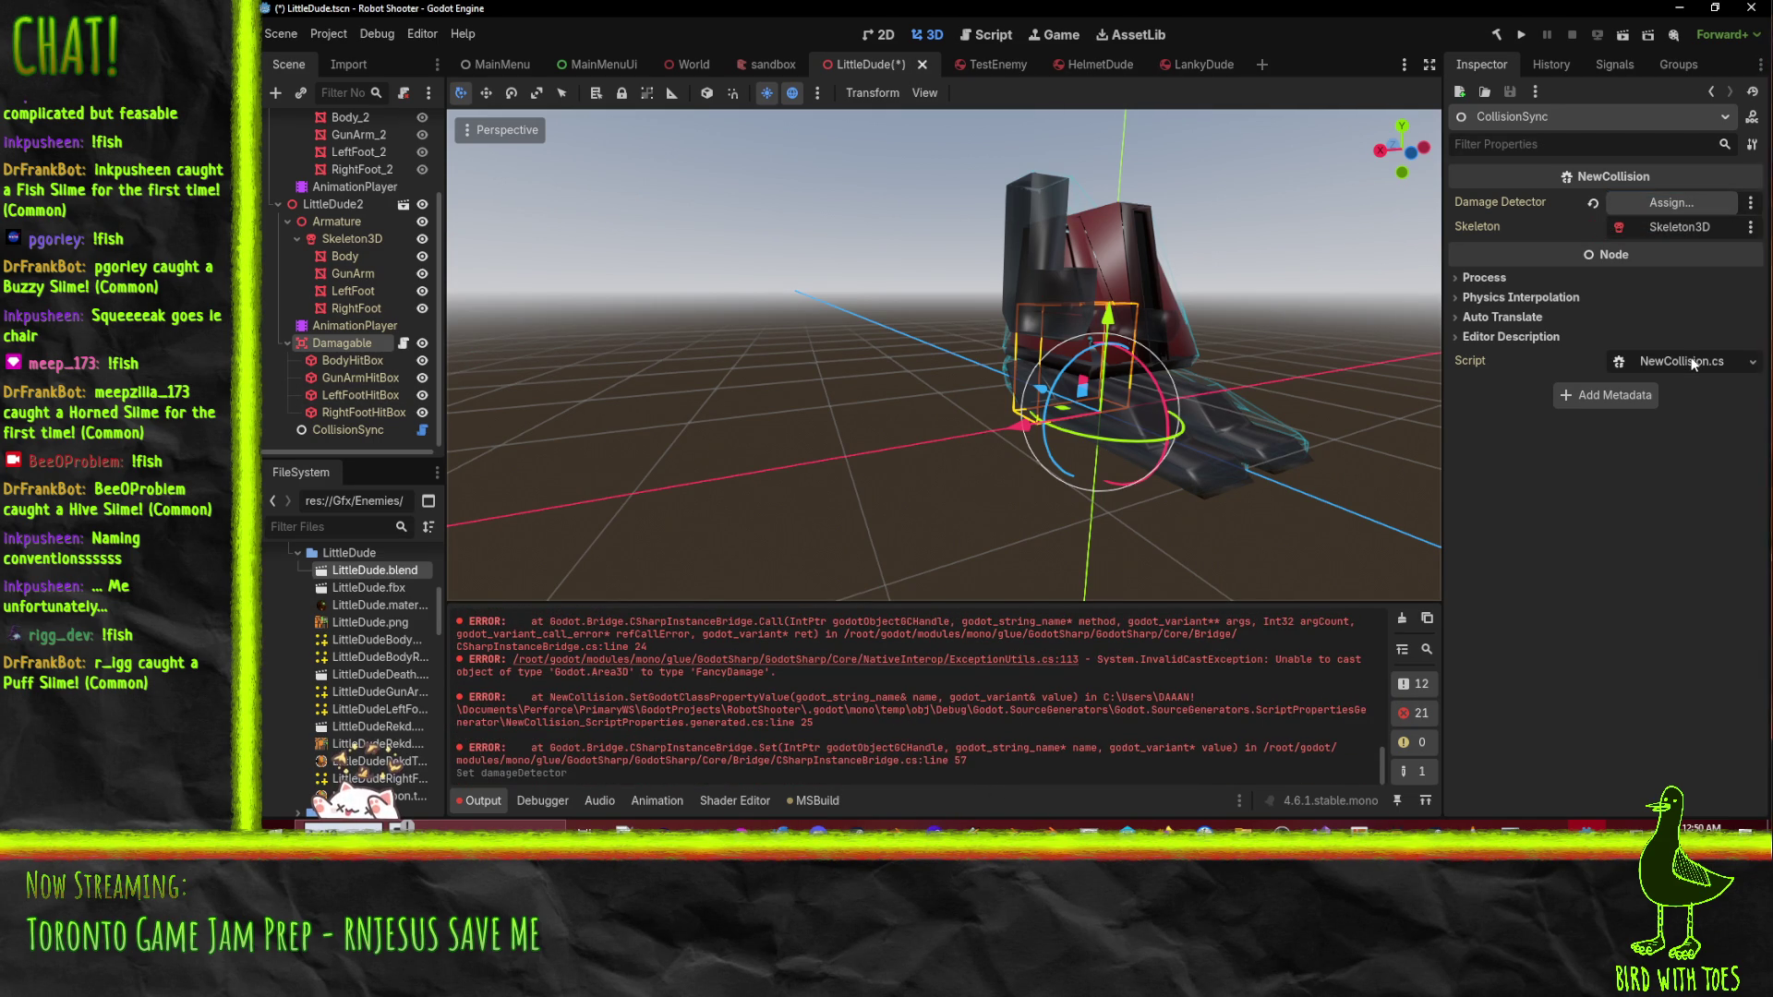
# - Clear the Output log, retry assigning Damagable, and examine the resulting cast error
pyautogui.click(391, 341)
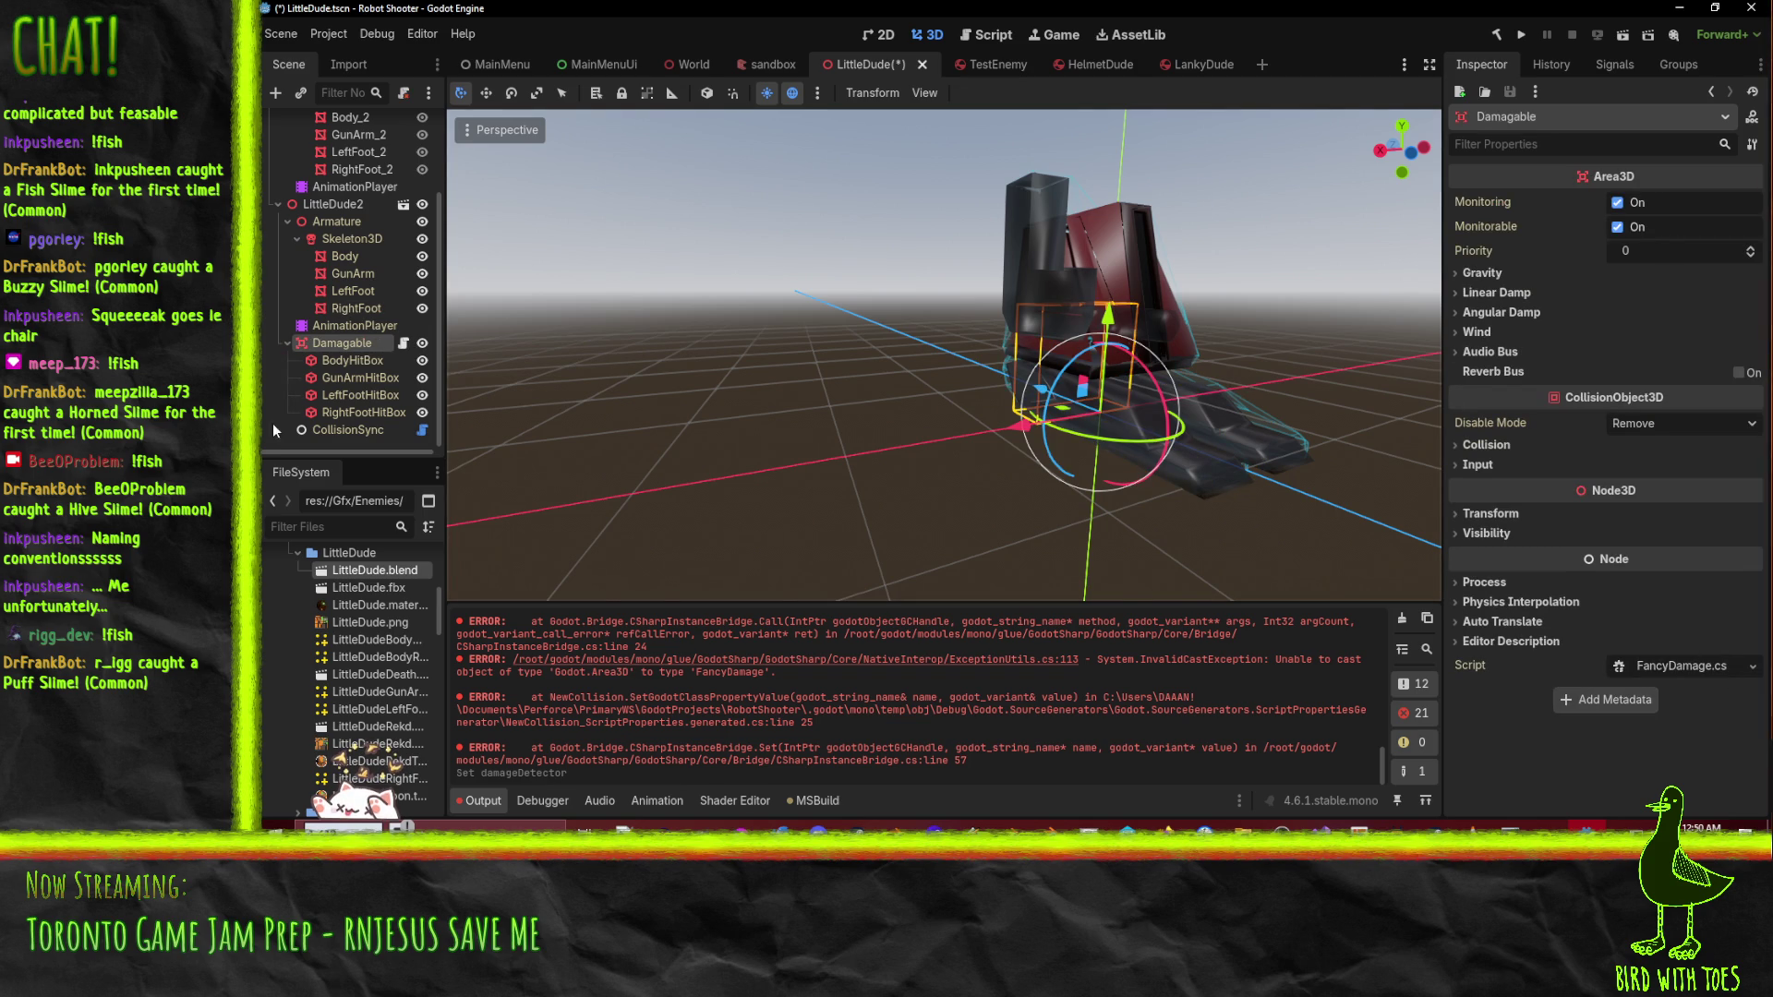
pyautogui.click(358, 429)
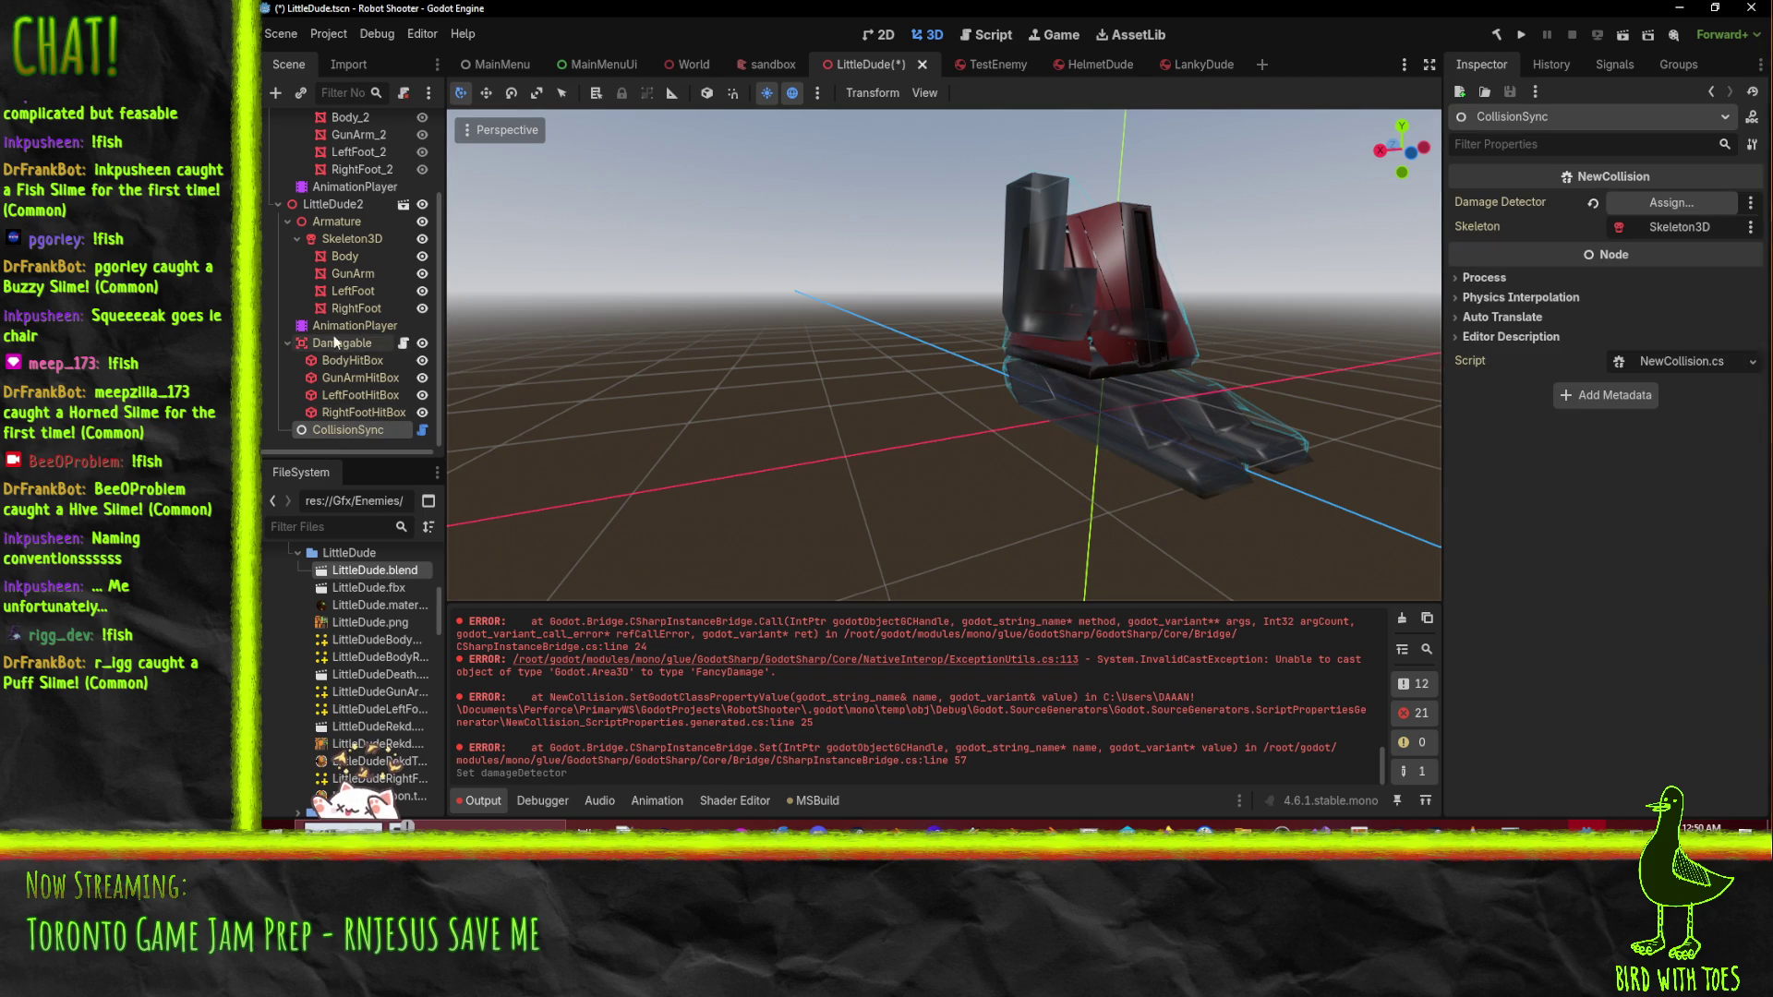
pyautogui.moveTo(321, 344)
pyautogui.mouseDown()
pyautogui.moveTo(1561, 231)
pyautogui.moveTo(1694, 202)
pyautogui.mouseUp()
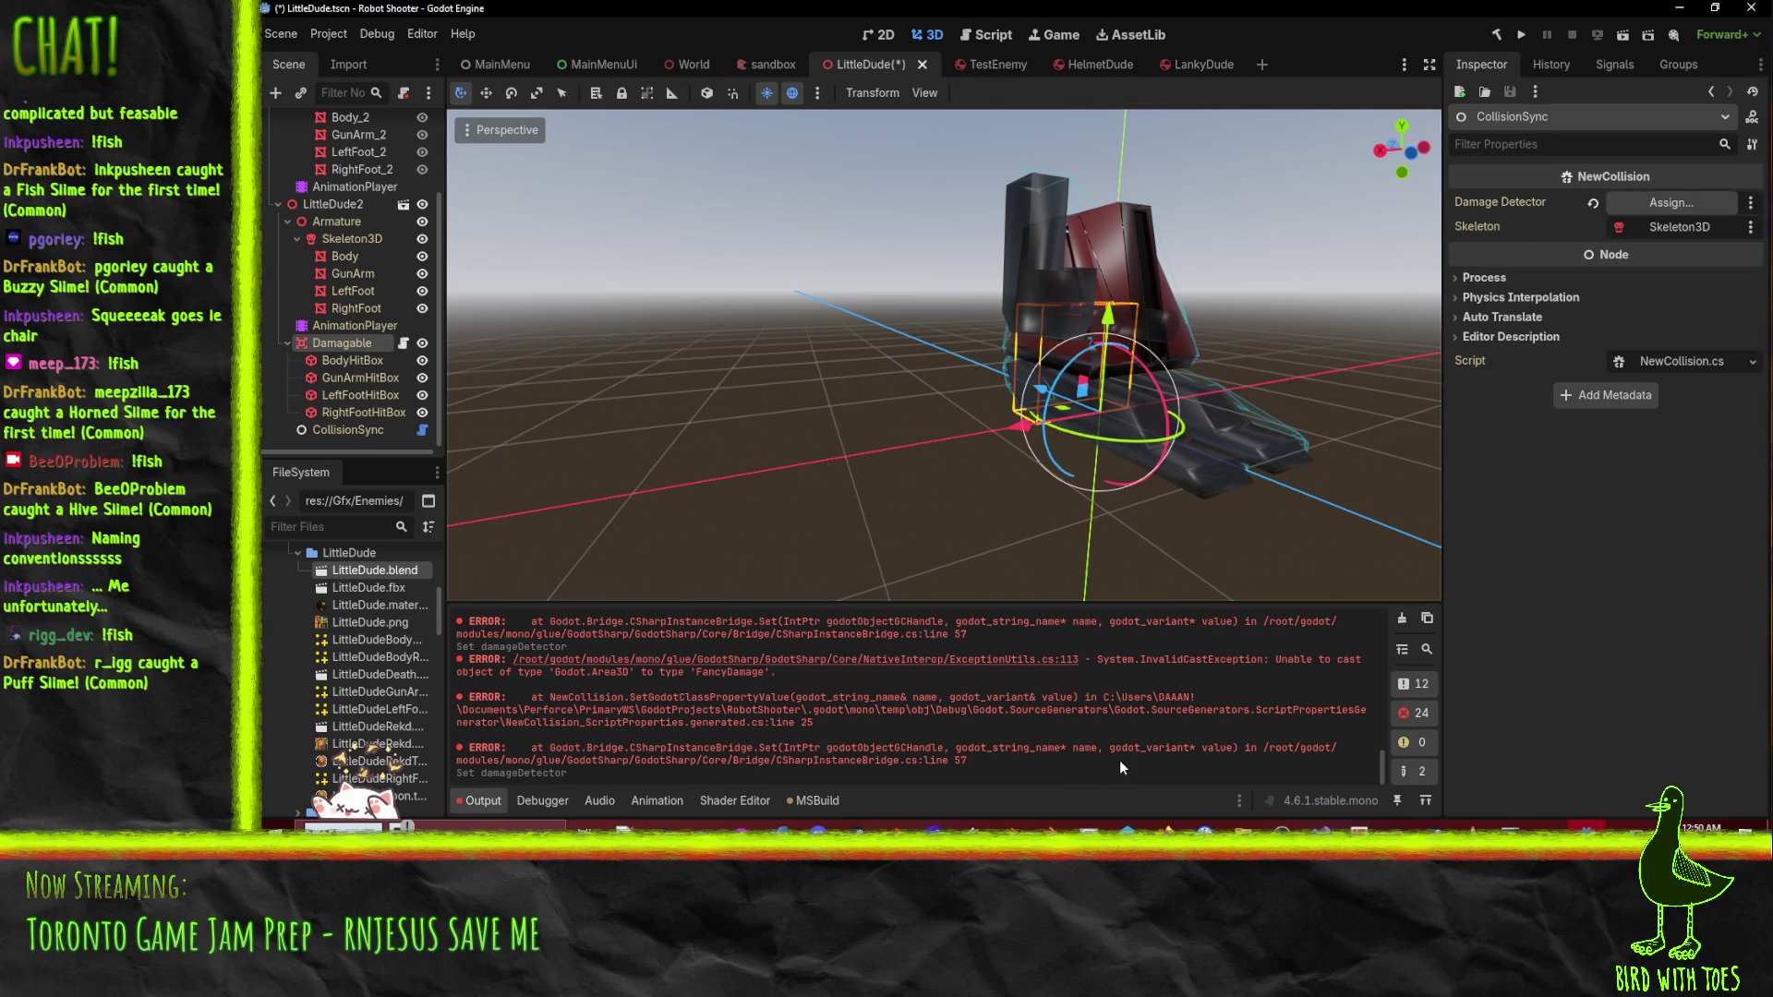
pyautogui.click(1405, 624)
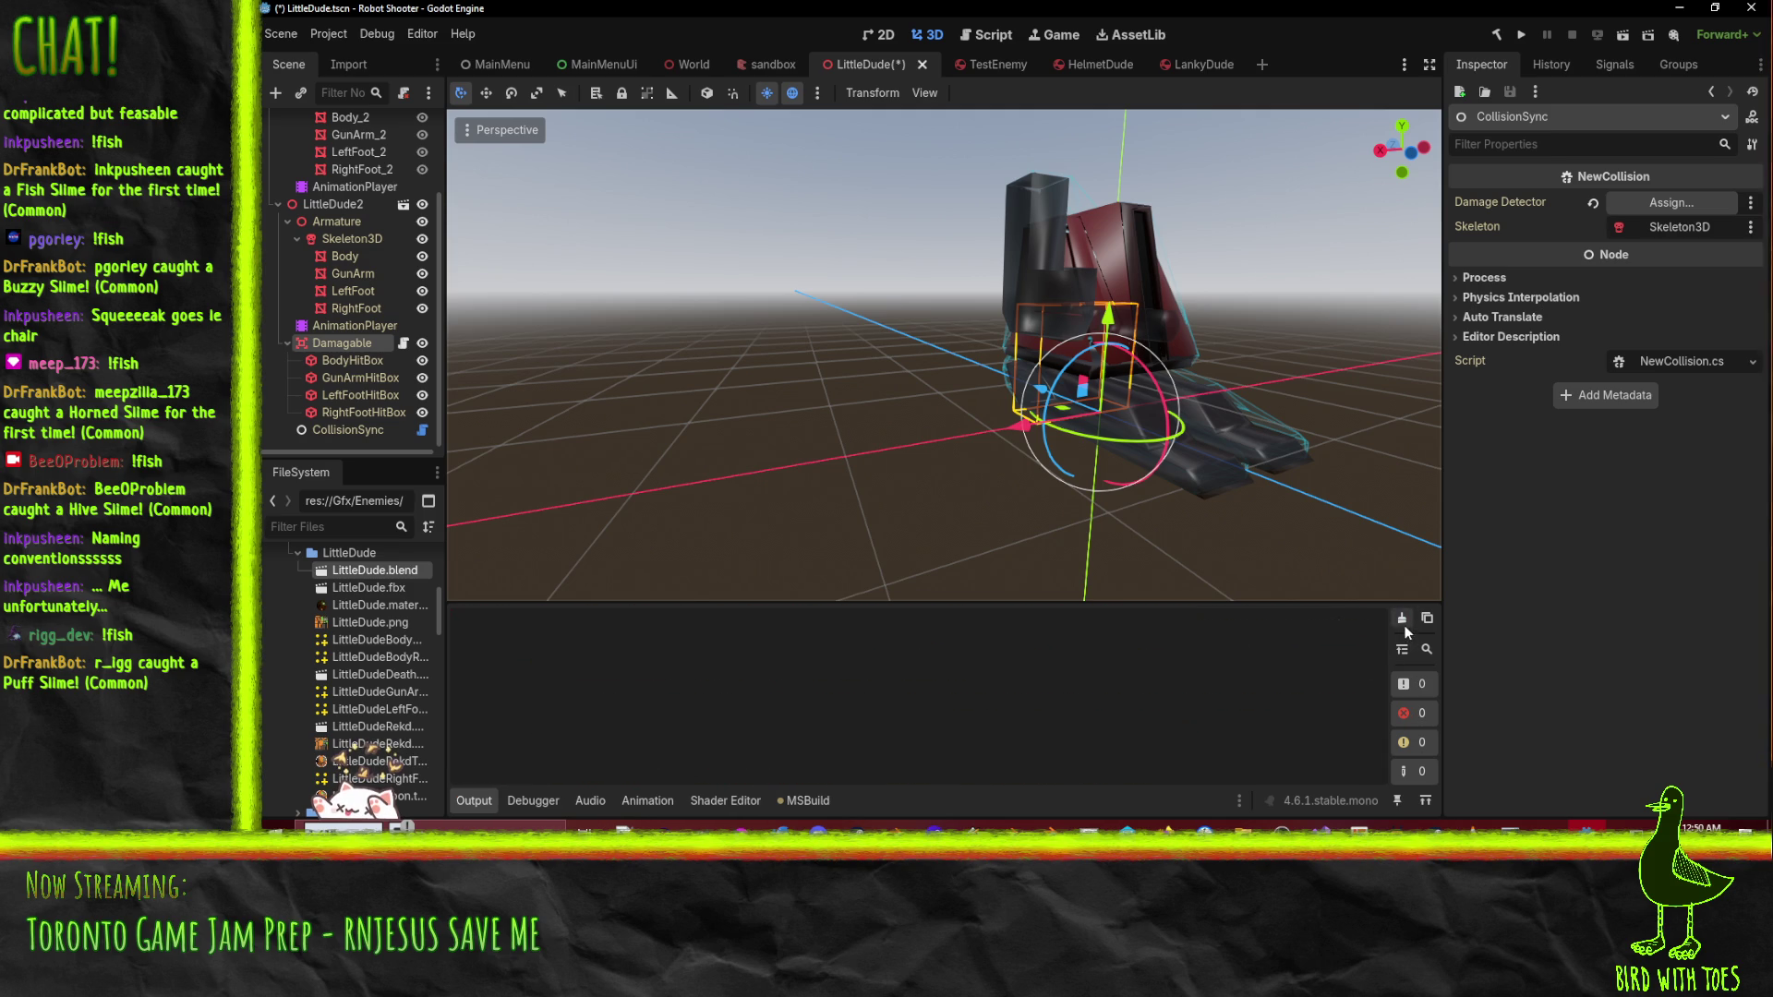
pyautogui.moveTo(338, 342)
pyautogui.mouseDown()
pyautogui.moveTo(1676, 204)
pyautogui.moveTo(1683, 218)
pyautogui.moveTo(1681, 203)
pyautogui.mouseUp()
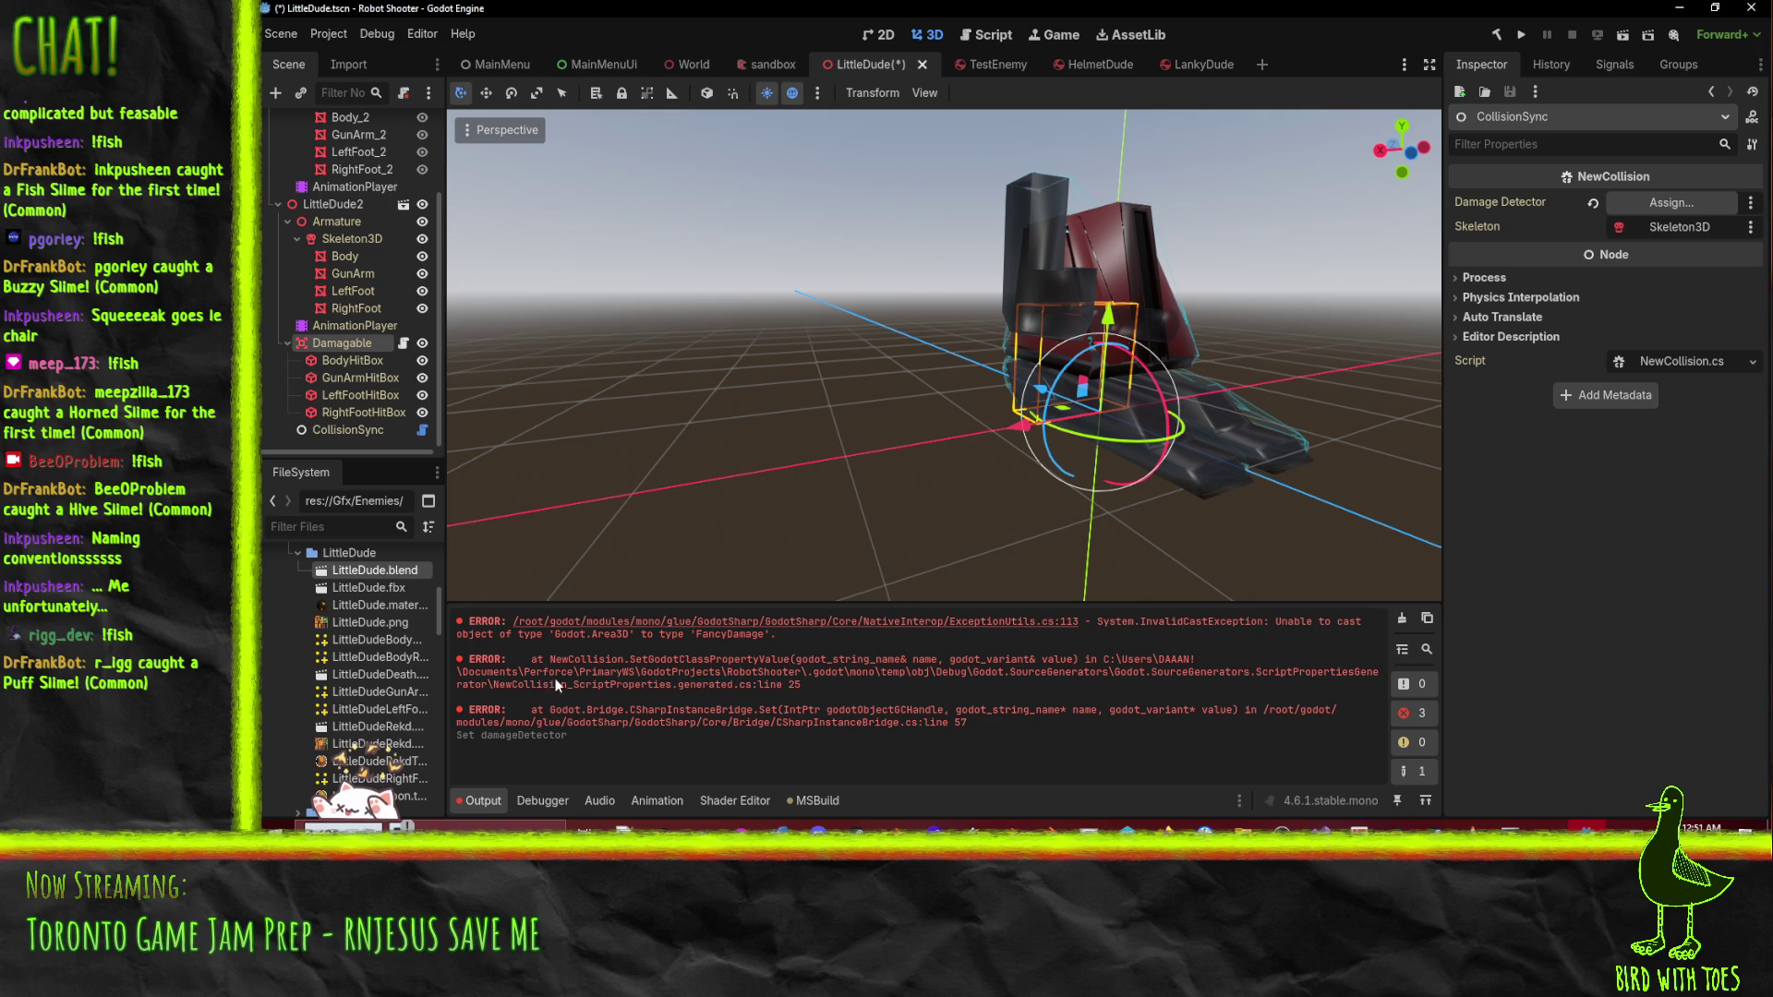
pyautogui.moveTo(492, 685); pyautogui.dragTo(806, 688)
pyautogui.click(855, 688)
pyautogui.hotkey('alt', 'Tab')
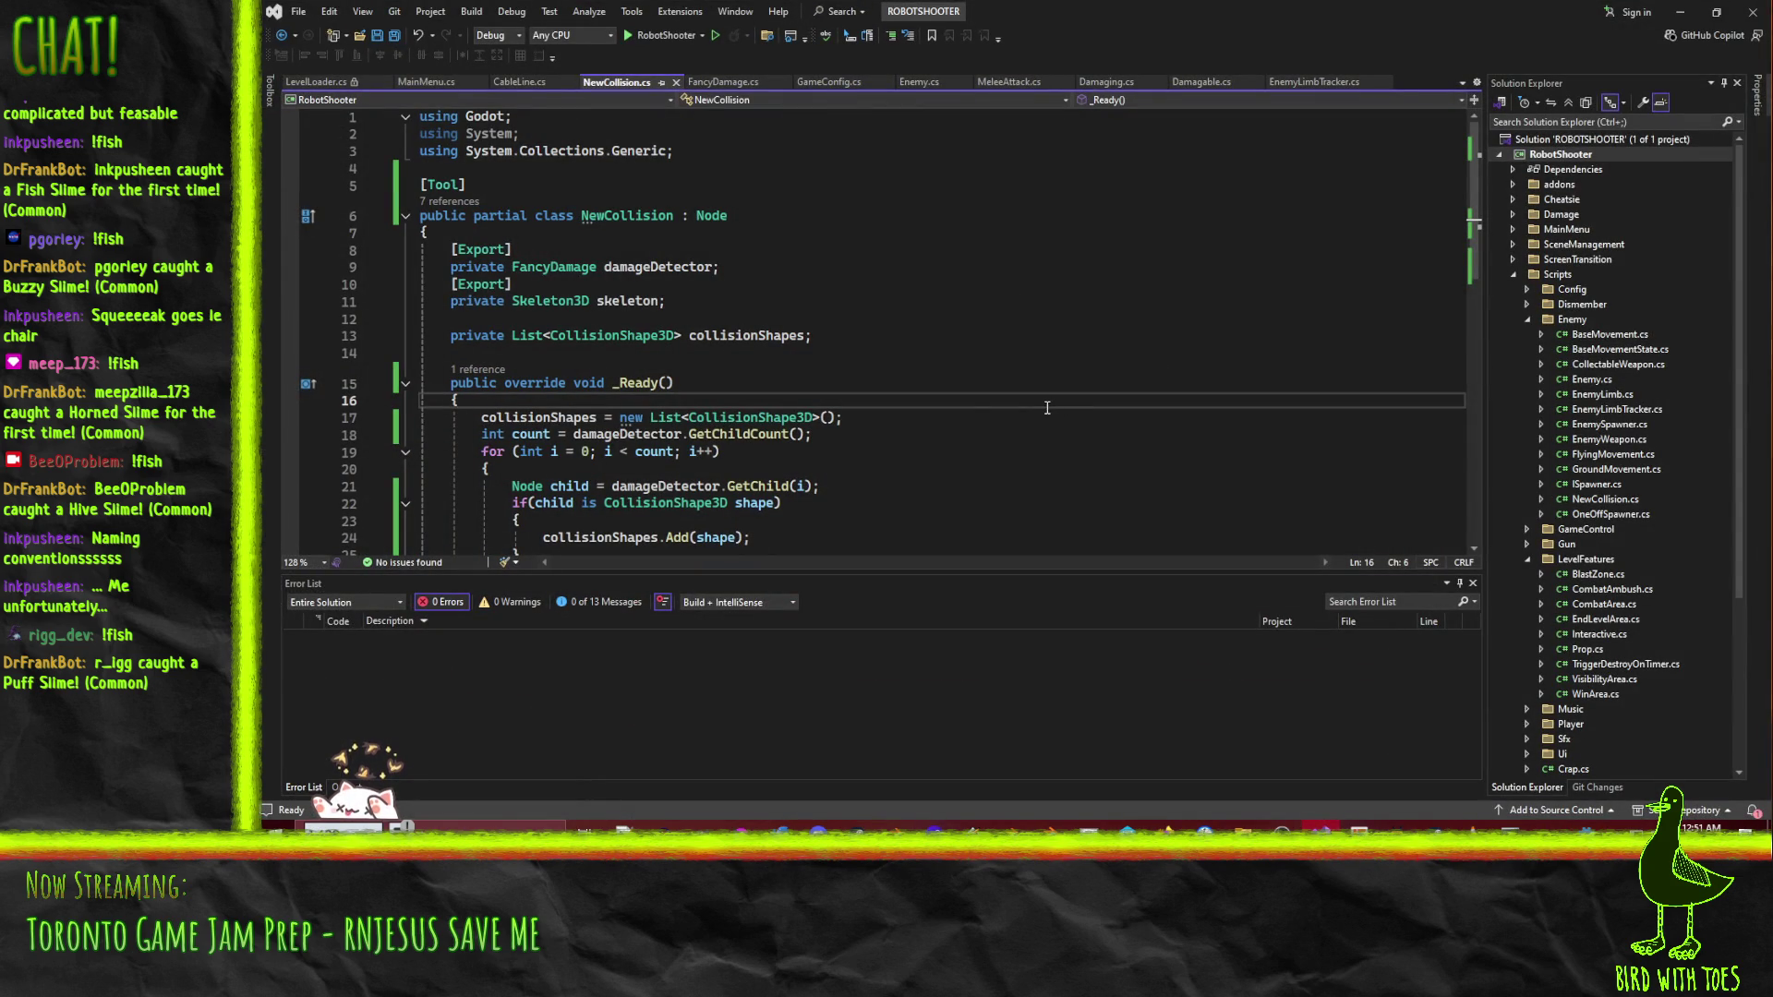
# - Inspect the FancyDamage type of damageDetector in its script, then return to NewCollision.cs
pyautogui.click(566, 267)
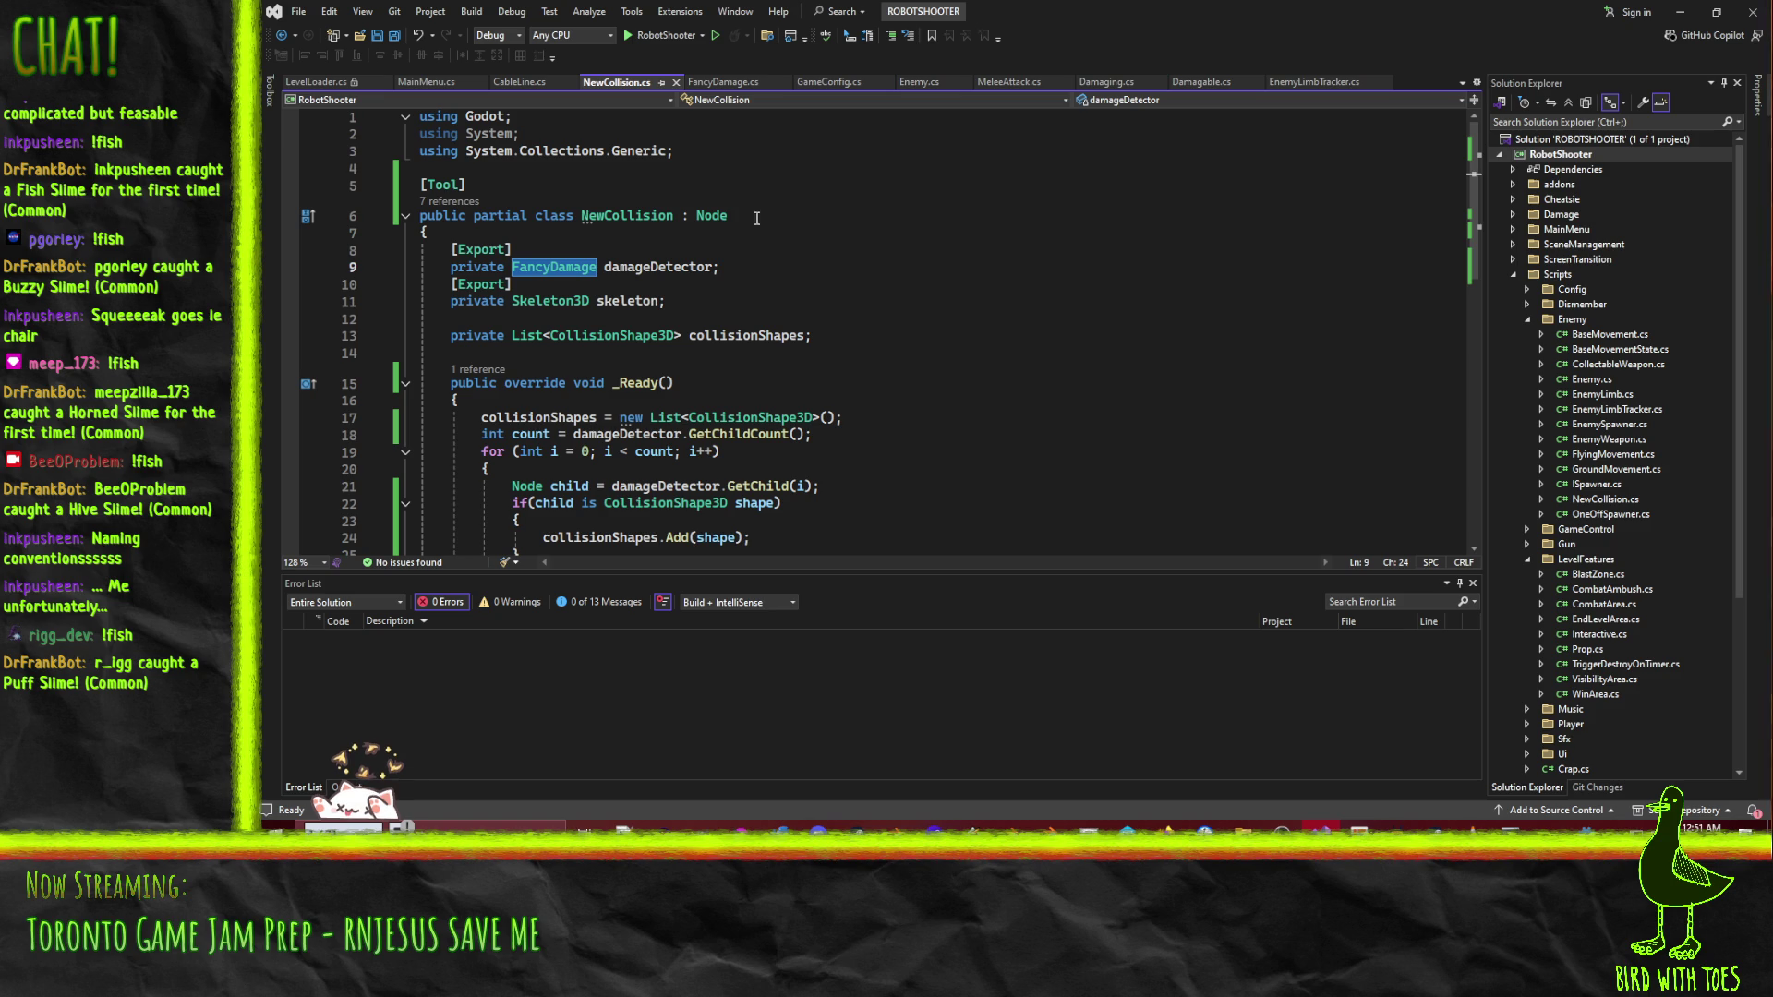
pyautogui.click(724, 82)
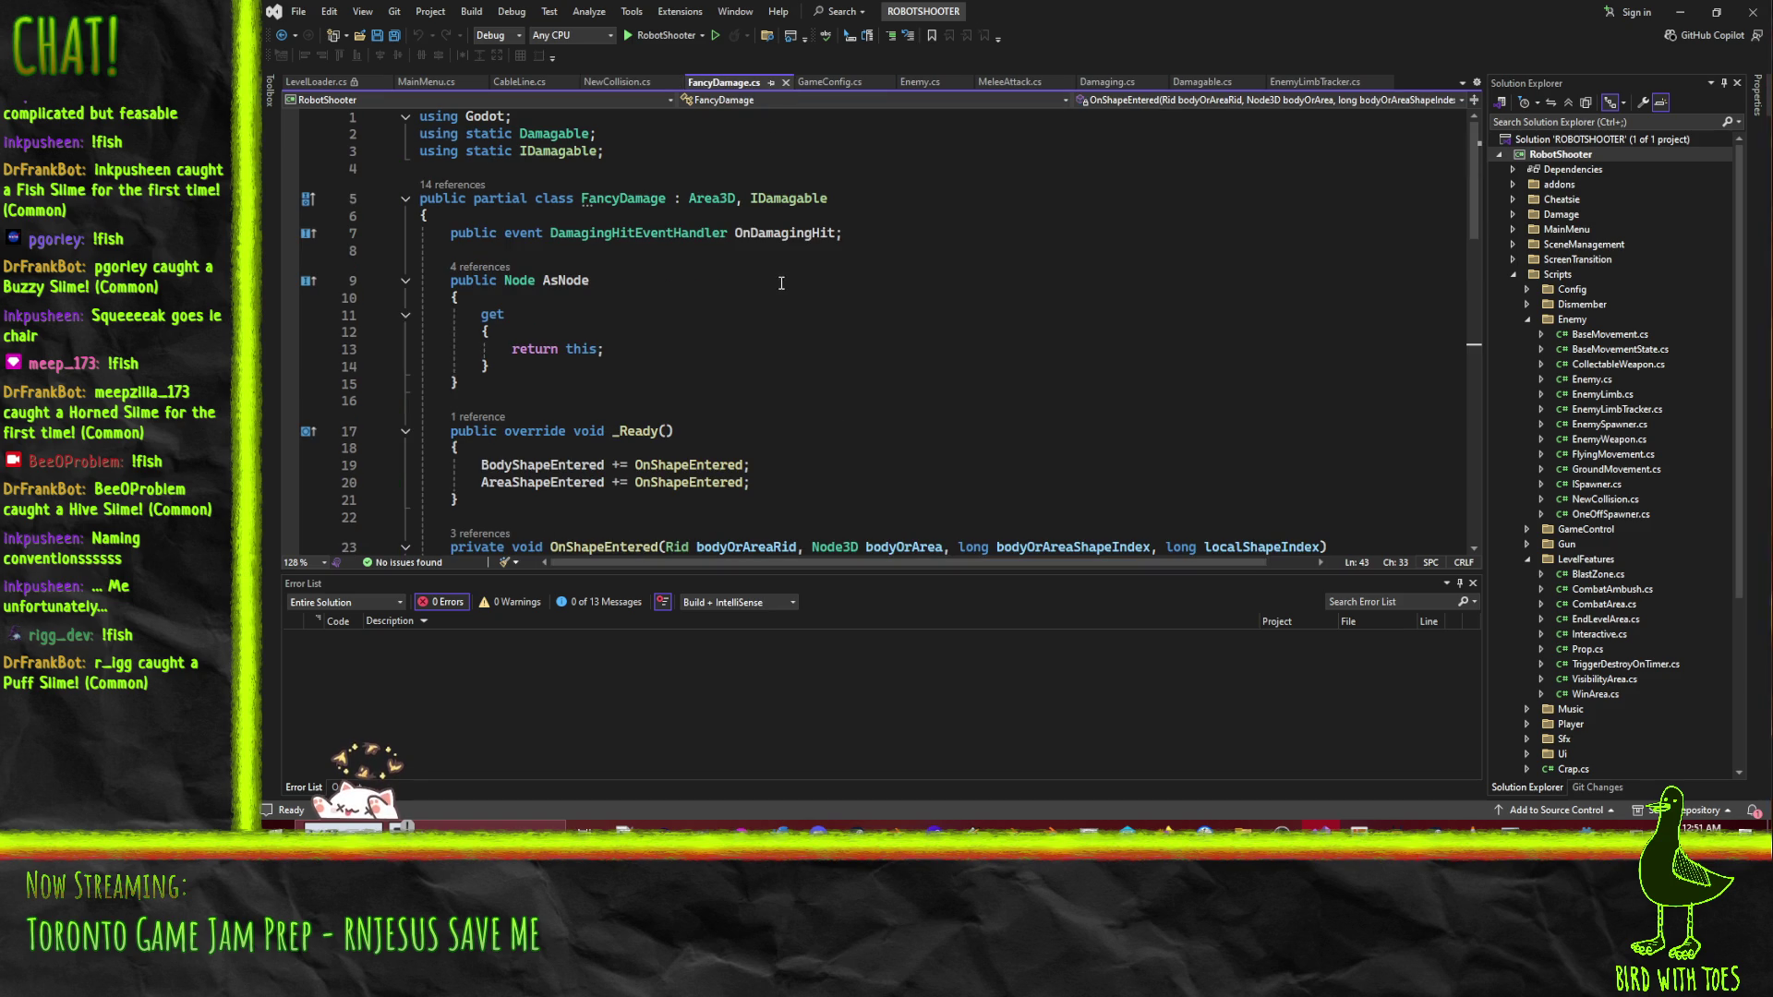
pyautogui.click(600, 85)
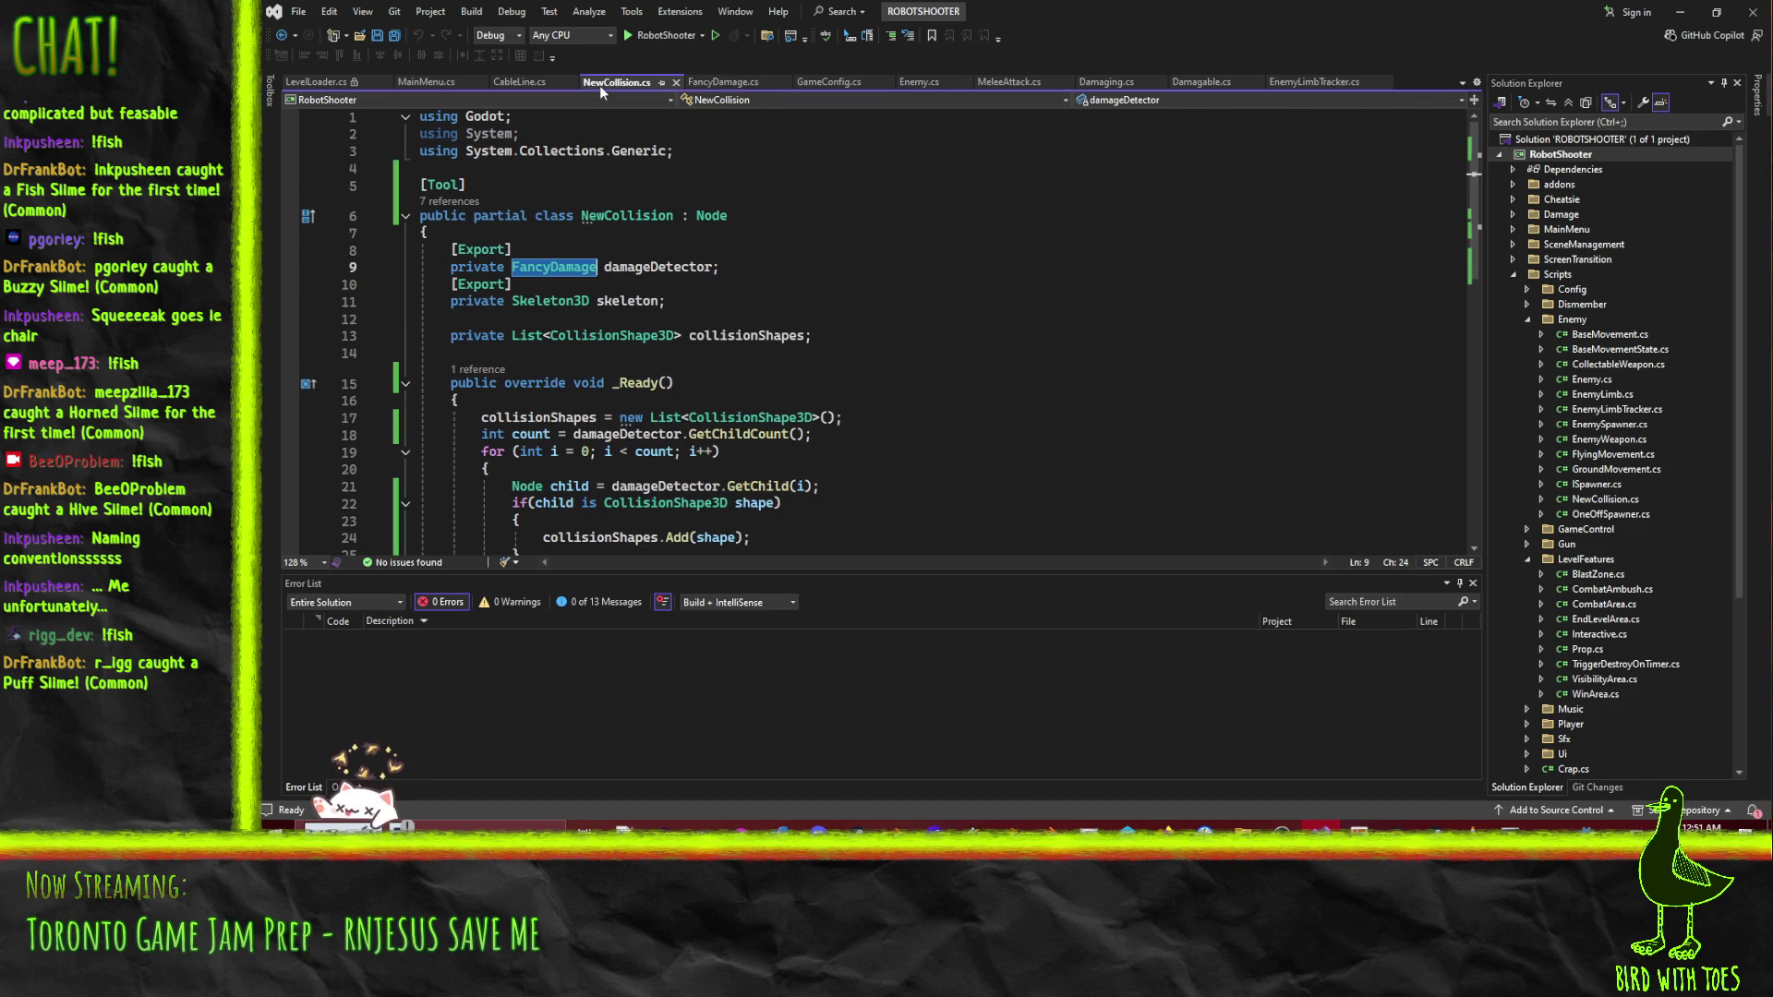
# - Delete the [Tool] attribute line above the NewCollision class, save, and return to Godot
pyautogui.click(765, 357)
pyautogui.scroll(-5, 896, 378)
pyautogui.scroll(5, 886, 384)
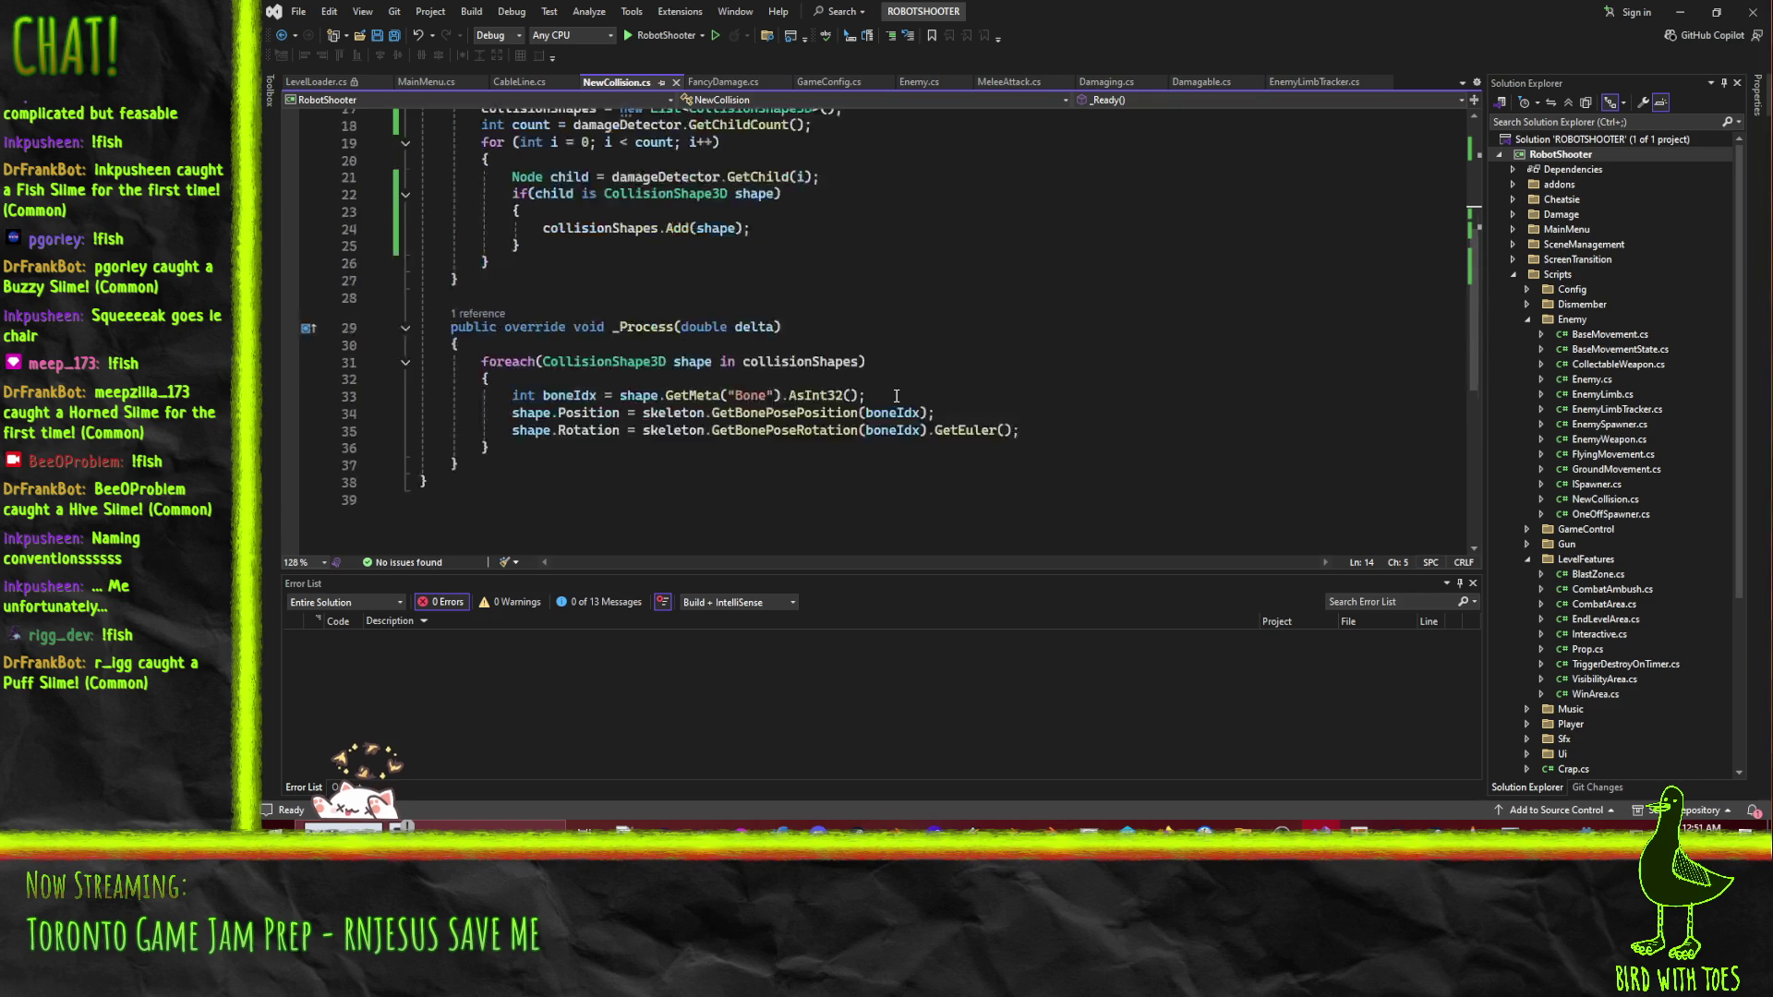
pyautogui.click(440, 169)
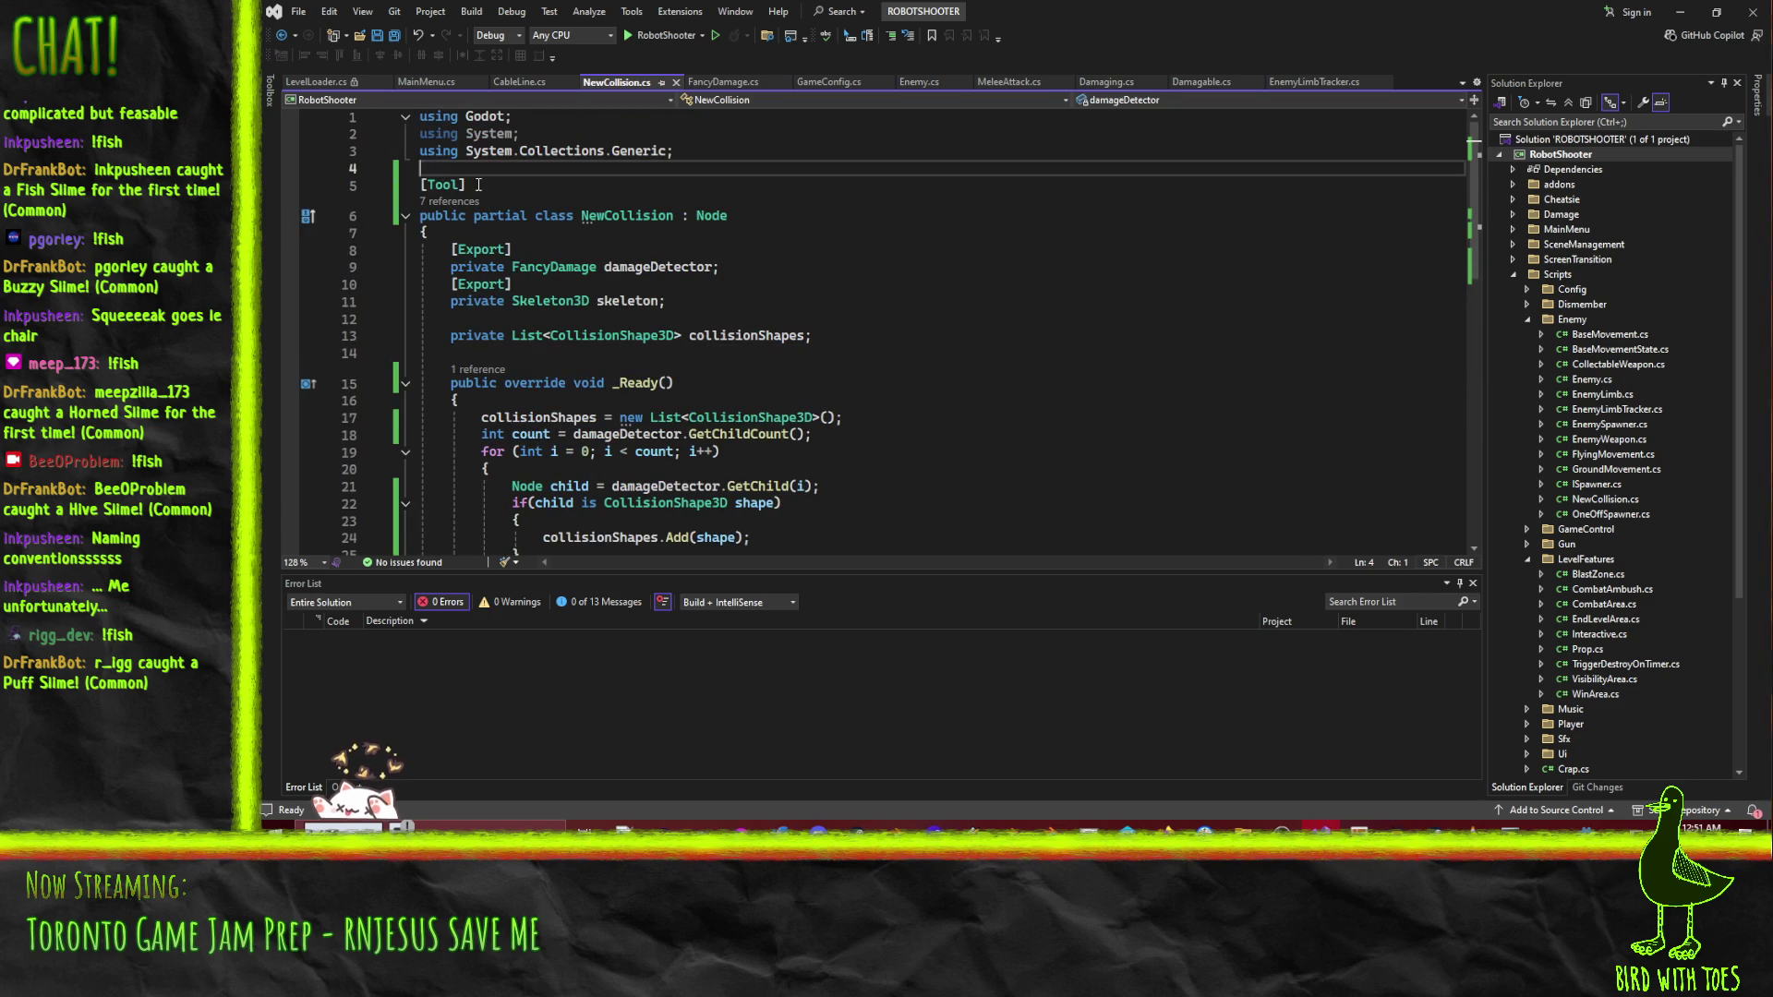
pyautogui.doubleClick(450, 184)
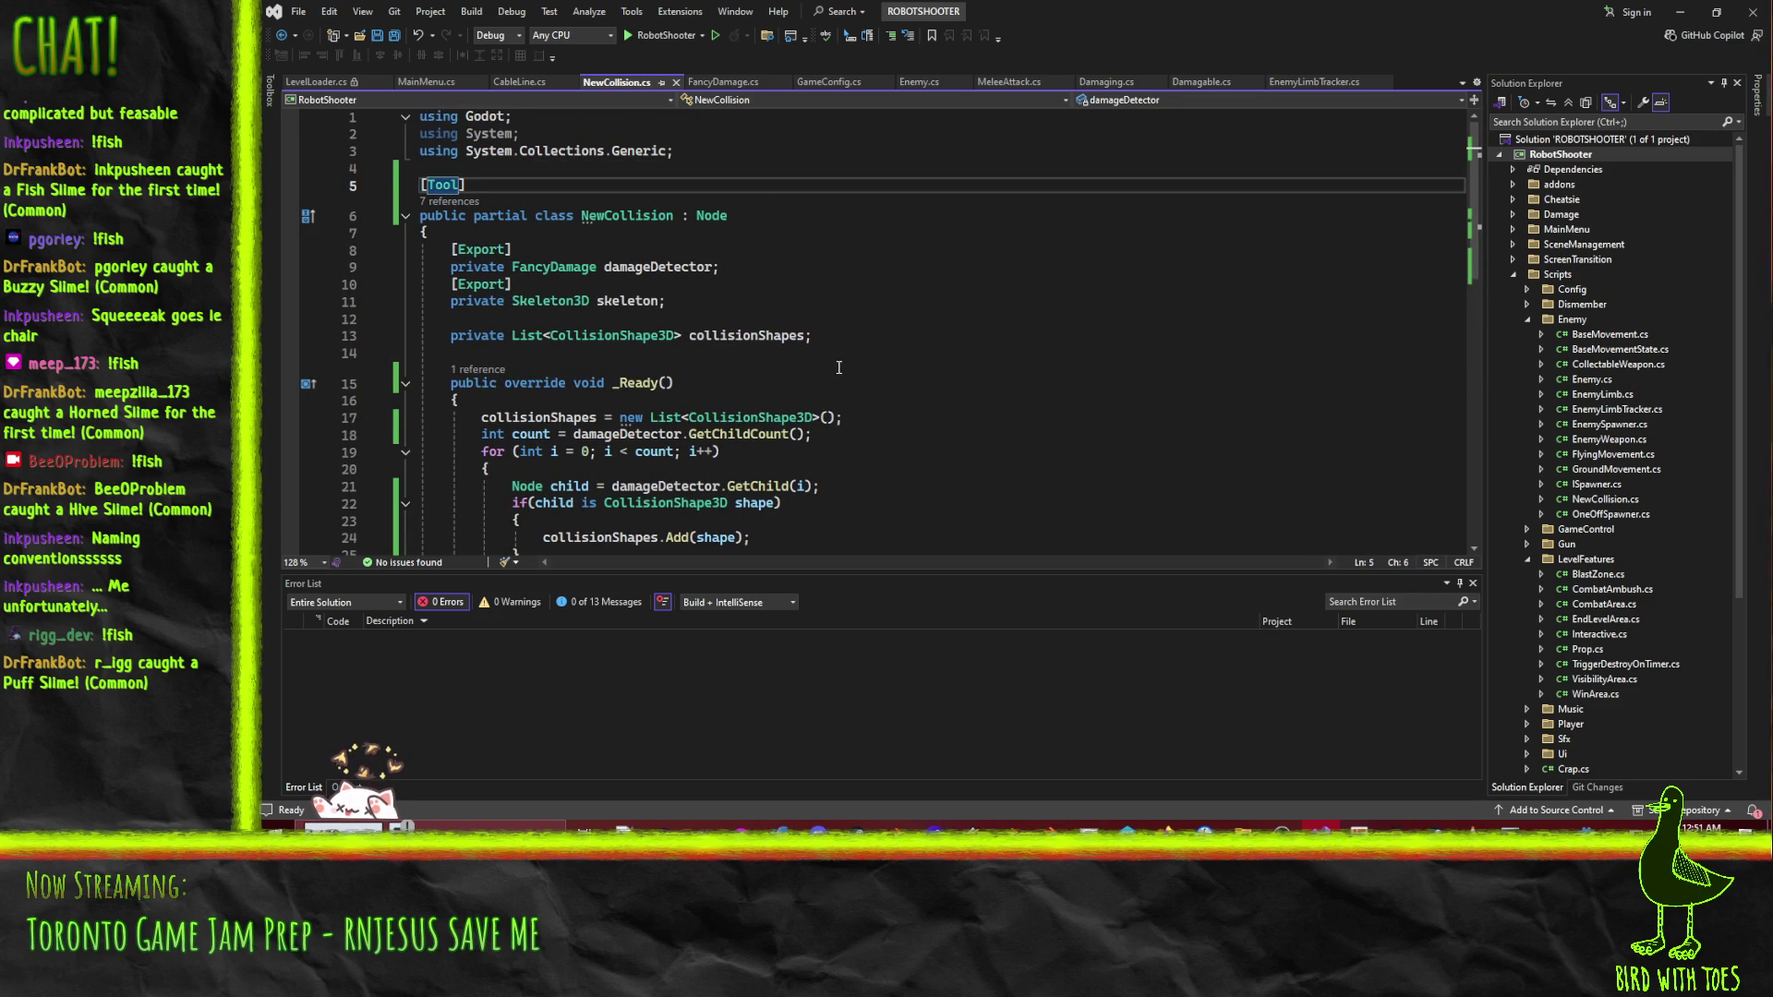
pyautogui.hotkey('ctrl', 'l')
pyautogui.hotkey('ctrl', 's')
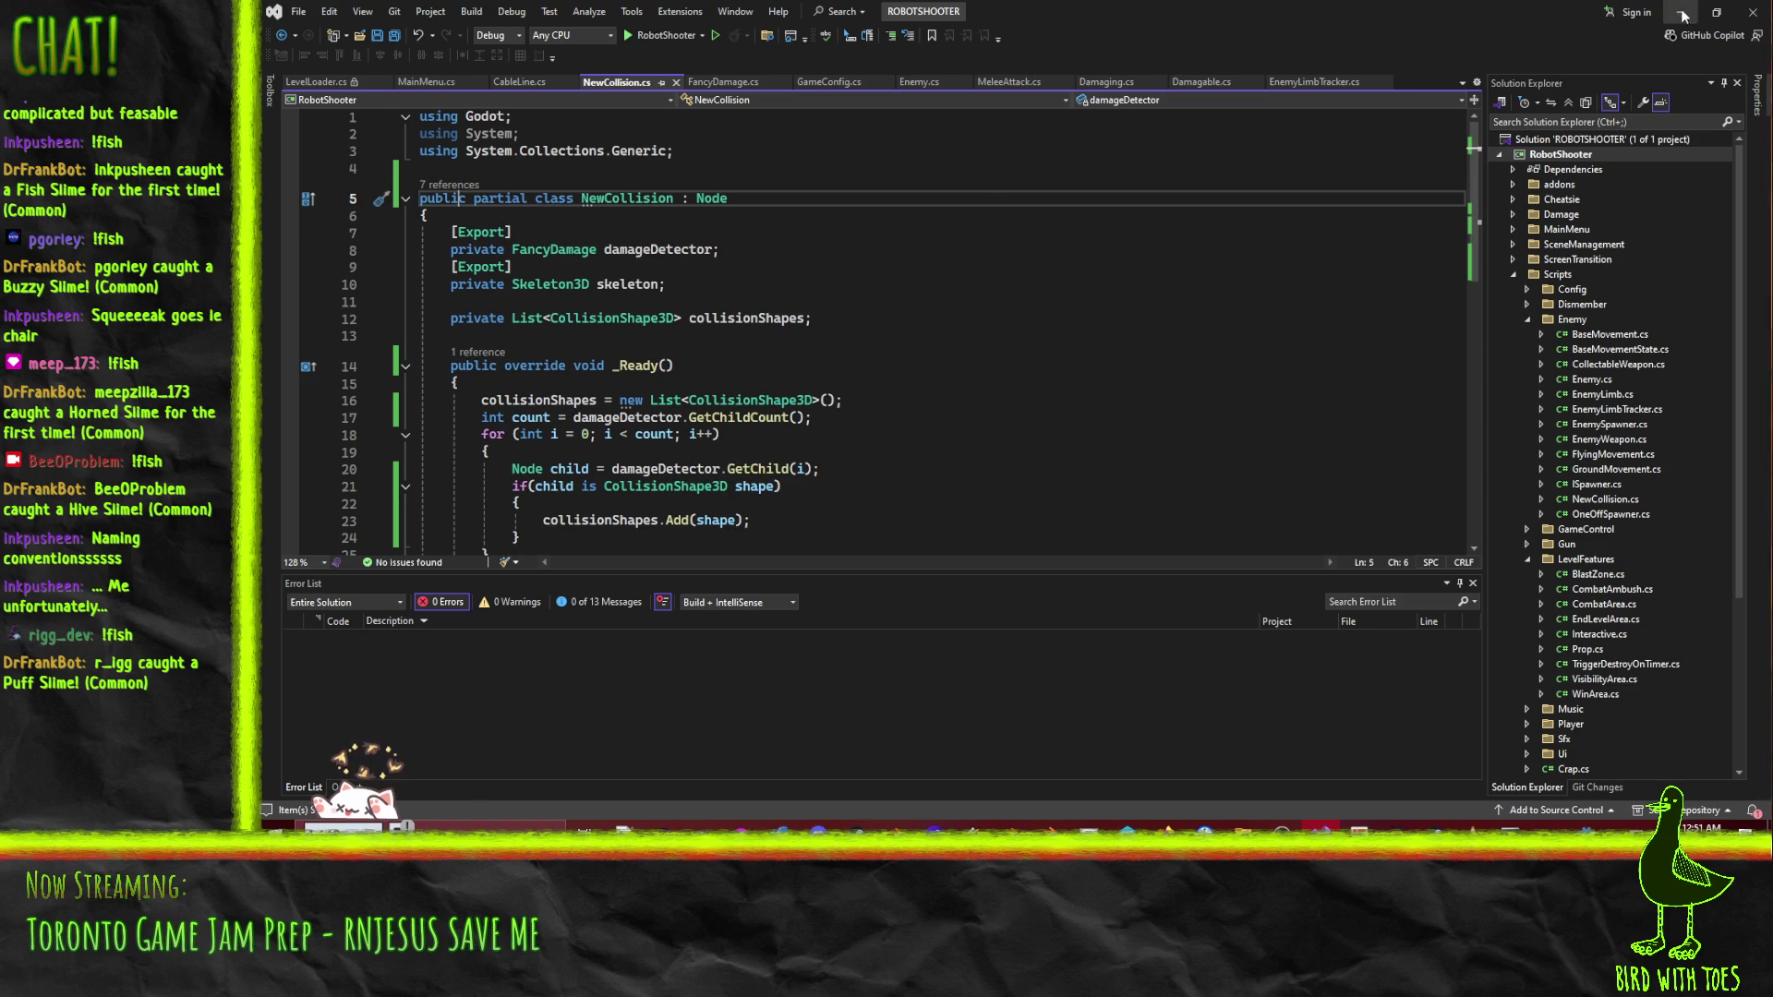
pyautogui.hotkey('alt', 'Tab')
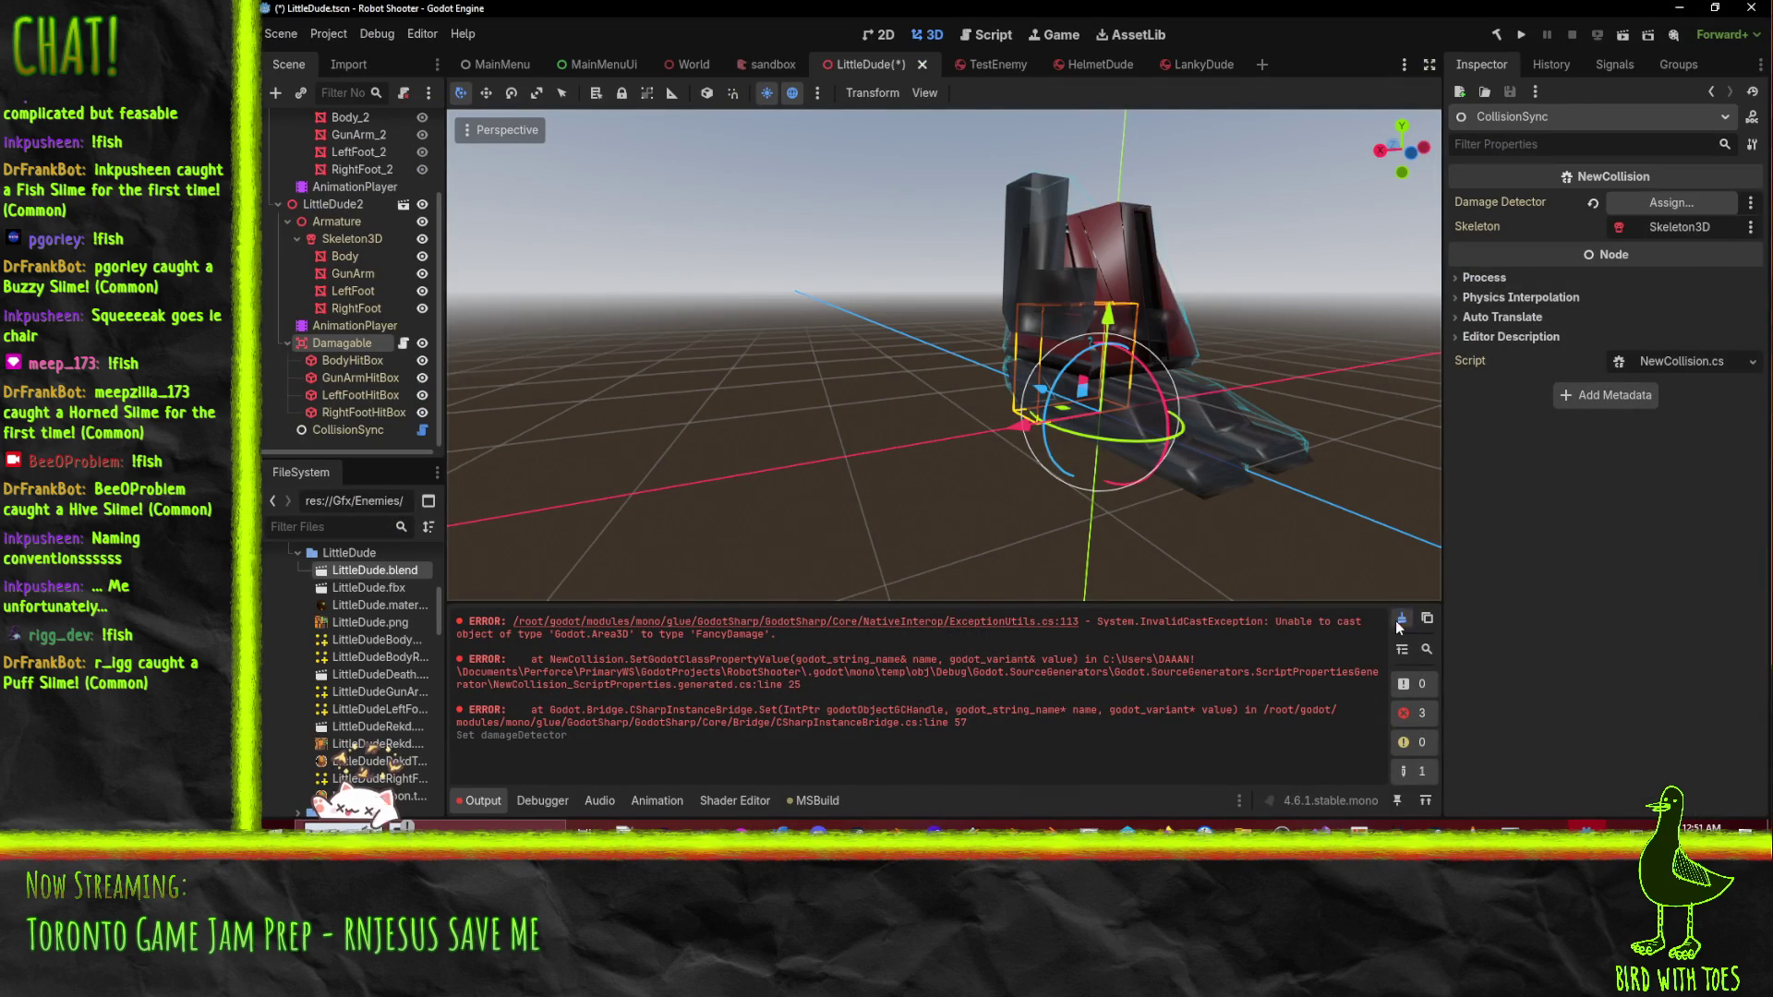
# - Rebuild the C# project and reimport the LittleDude.blend model
pyautogui.click(1399, 624)
pyautogui.click(1496, 34)
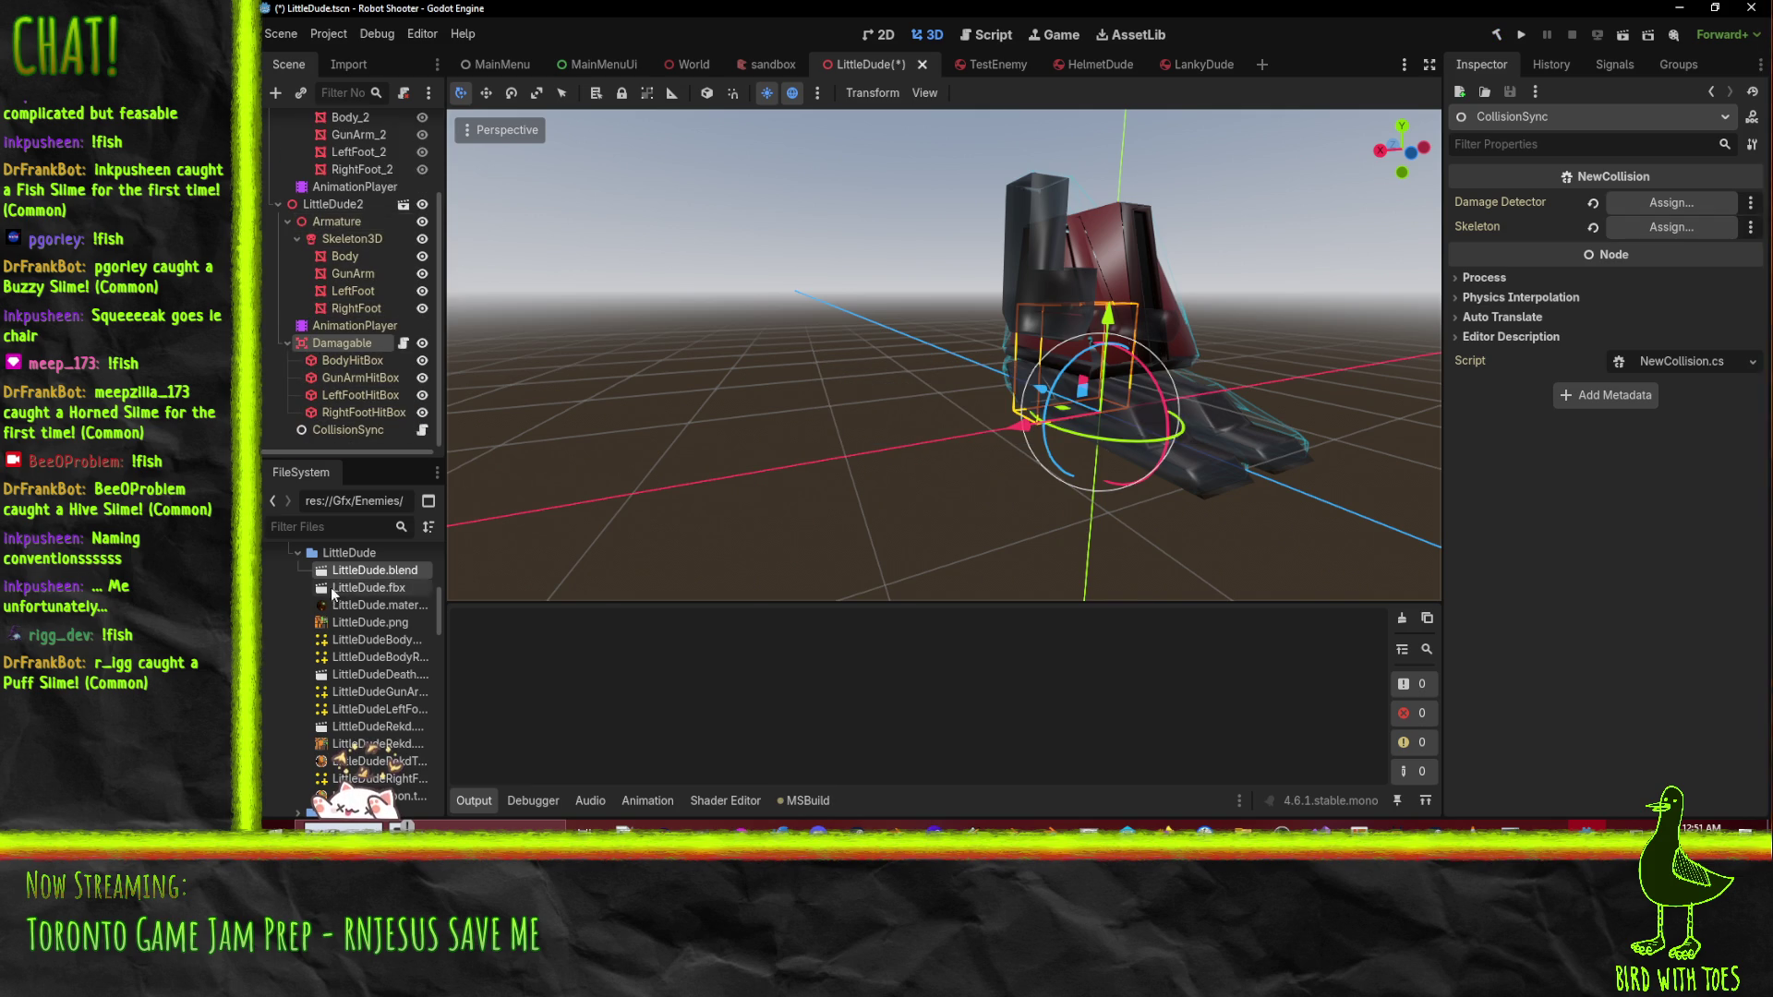
pyautogui.rightClick(383, 571)
pyautogui.click(495, 740)
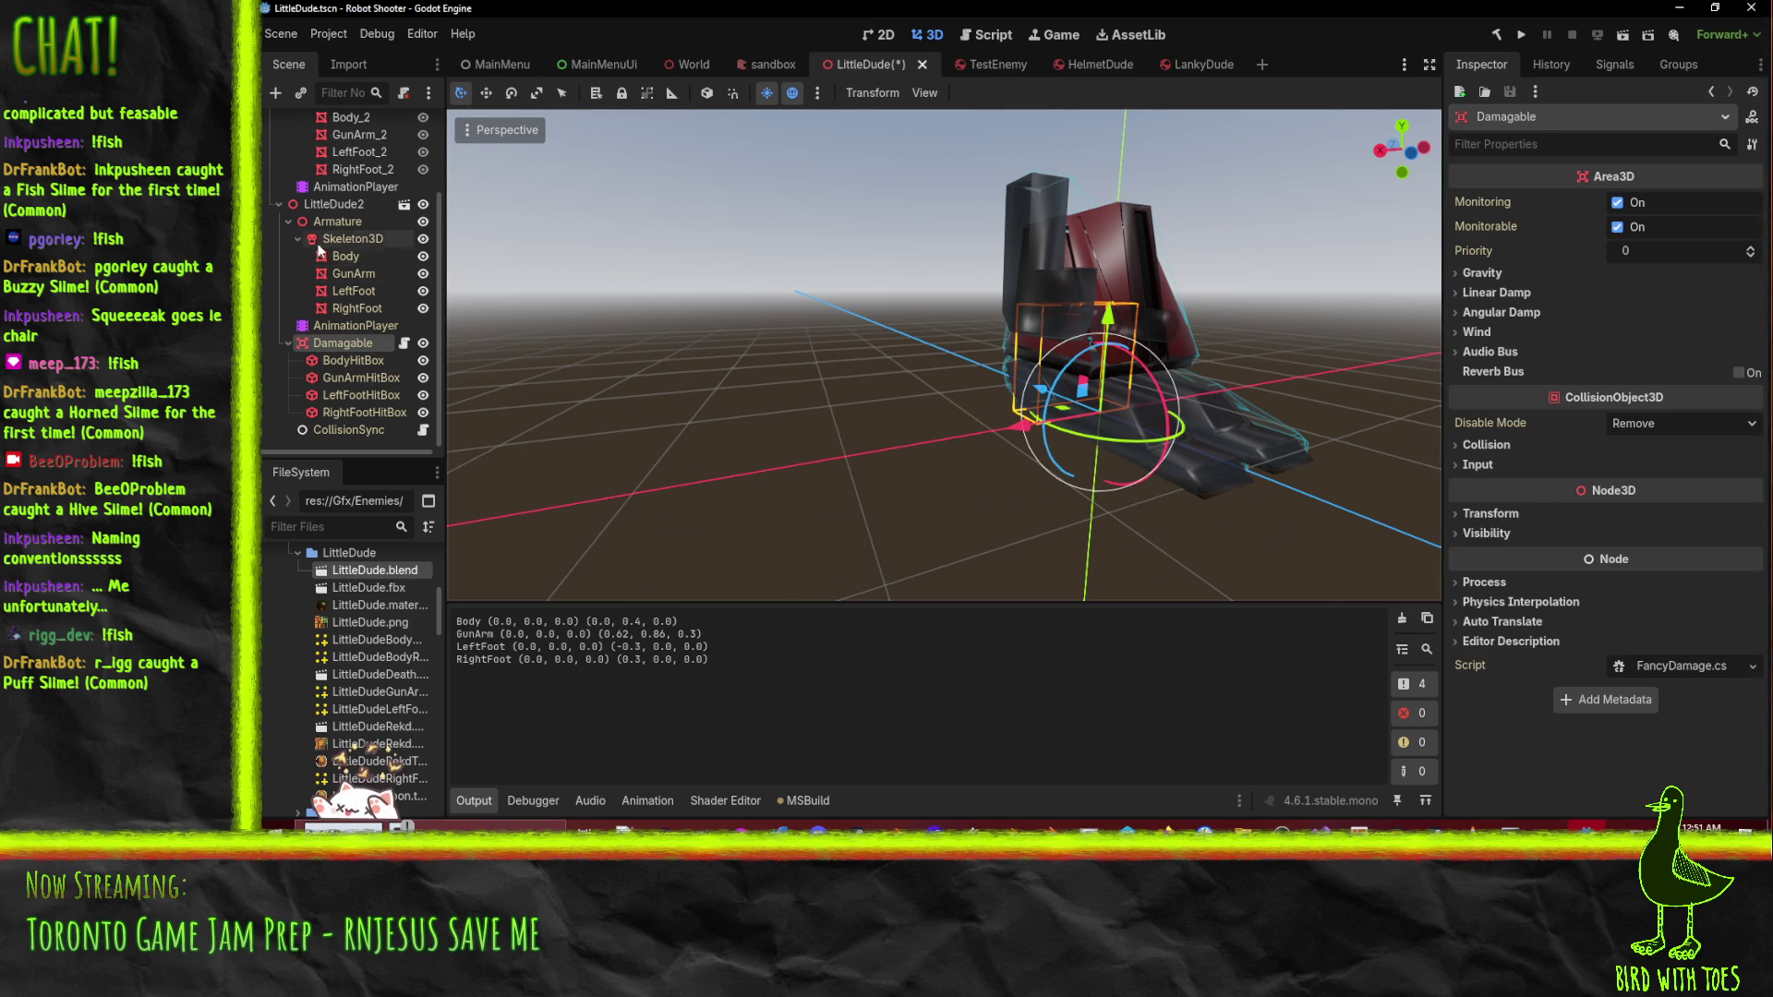
# - With CollisionSync selected, switch the animation panel to Walk and enable Autoplay on Load
pyautogui.click(333, 325)
pyautogui.click(352, 343)
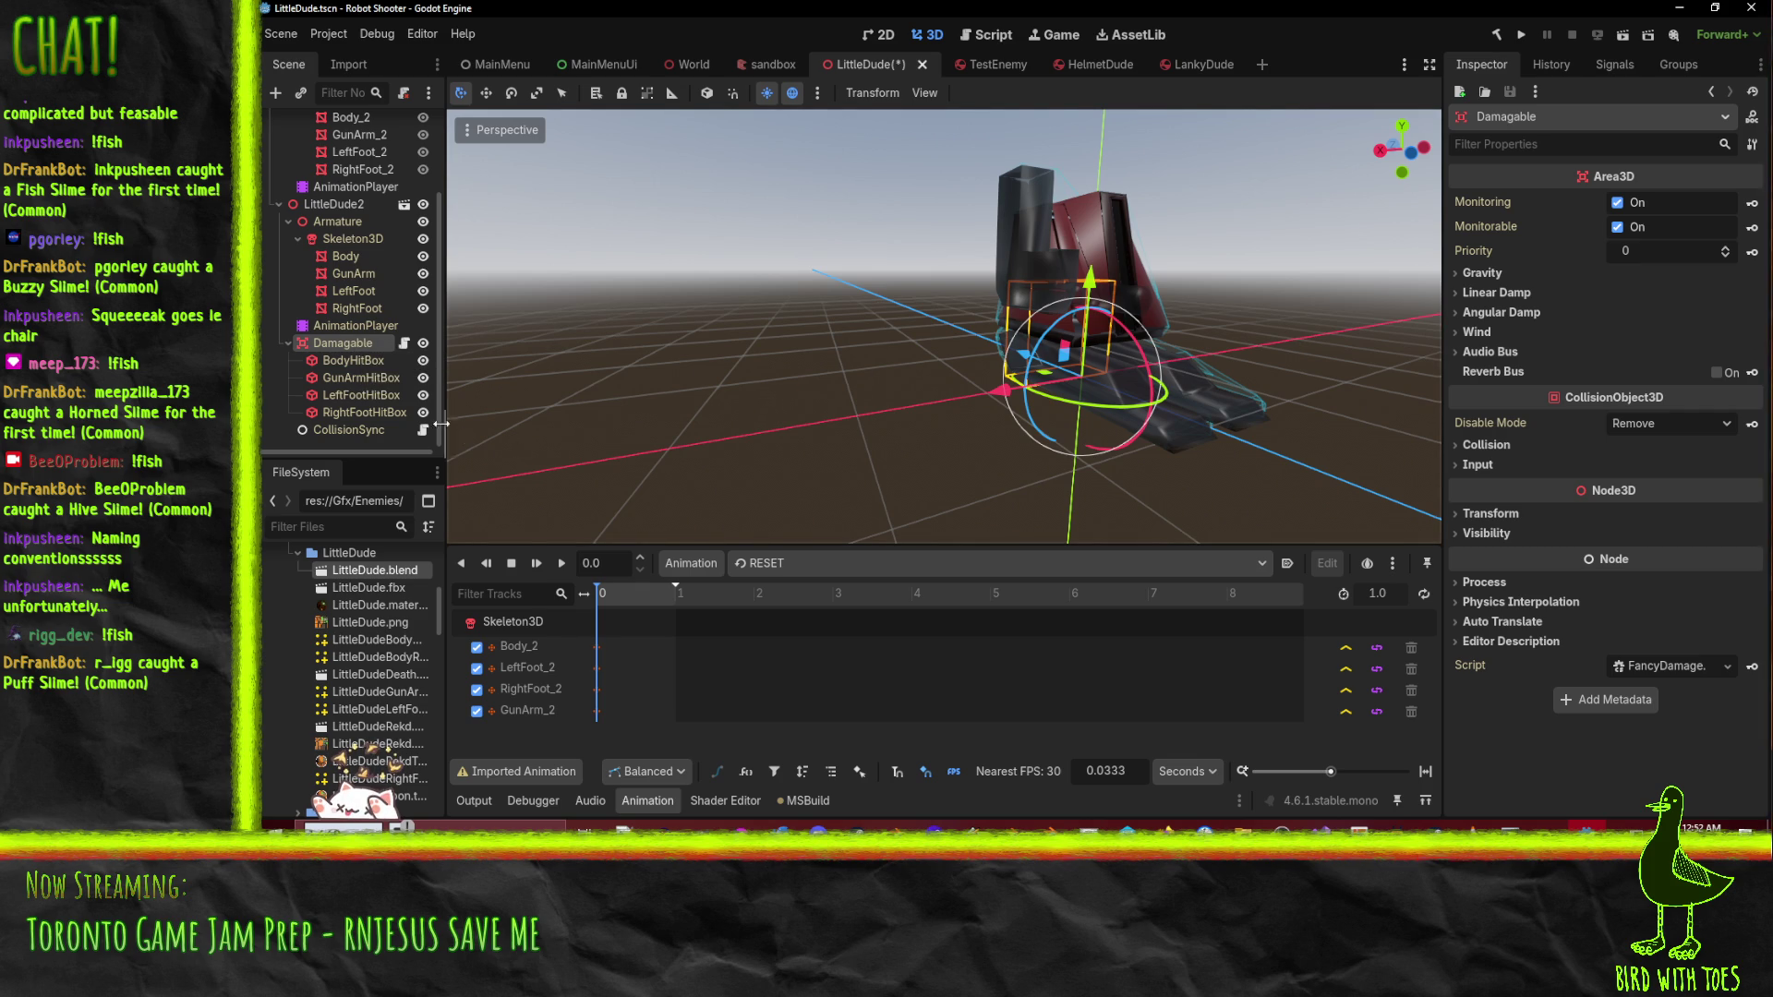
pyautogui.click(338, 429)
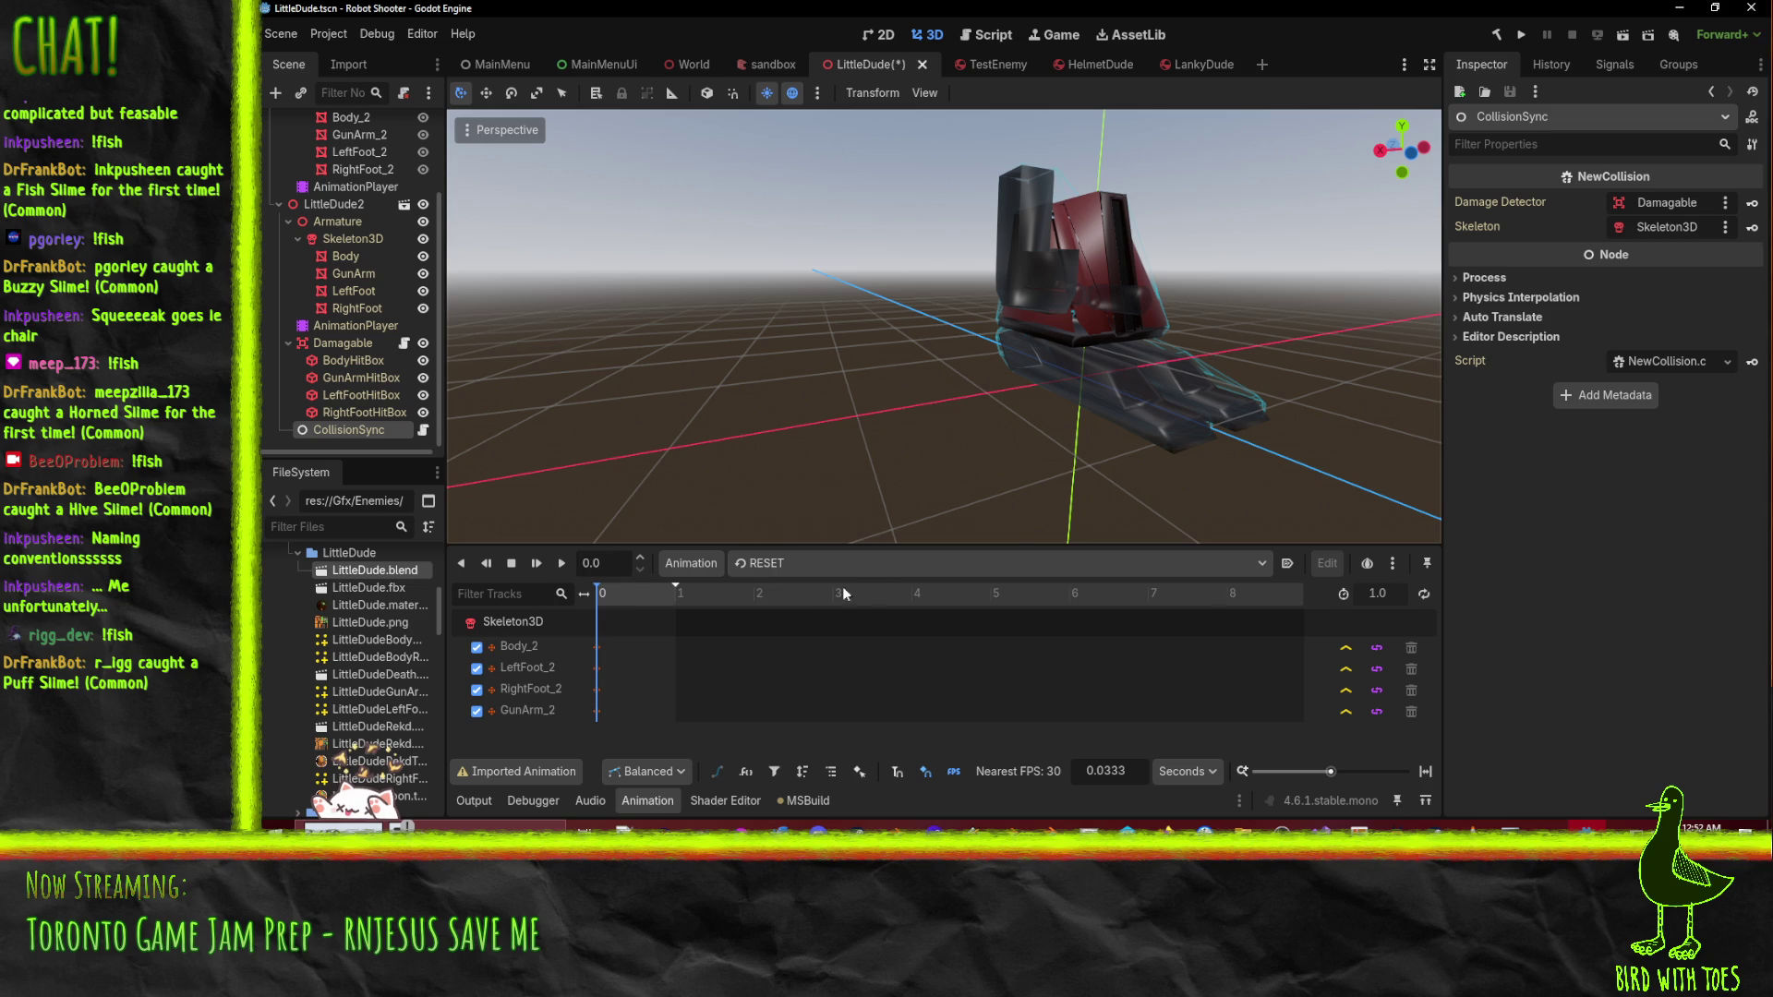
pyautogui.click(835, 563)
pyautogui.click(818, 609)
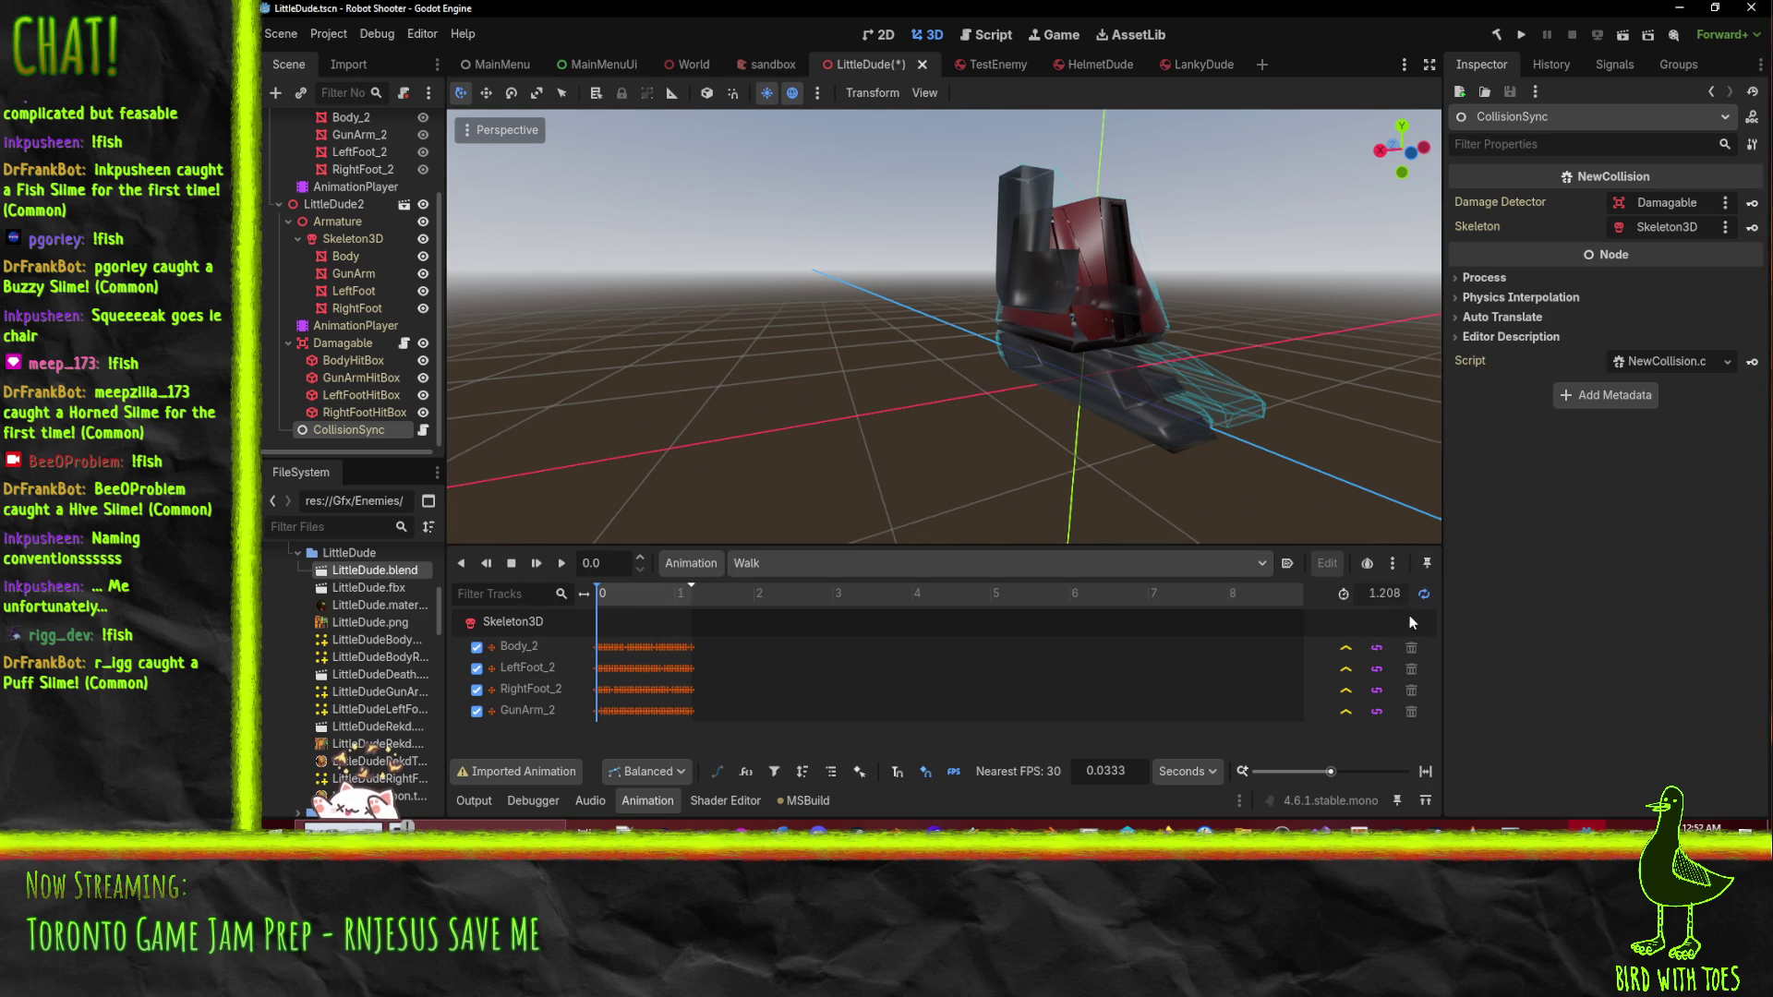
pyautogui.click(1293, 566)
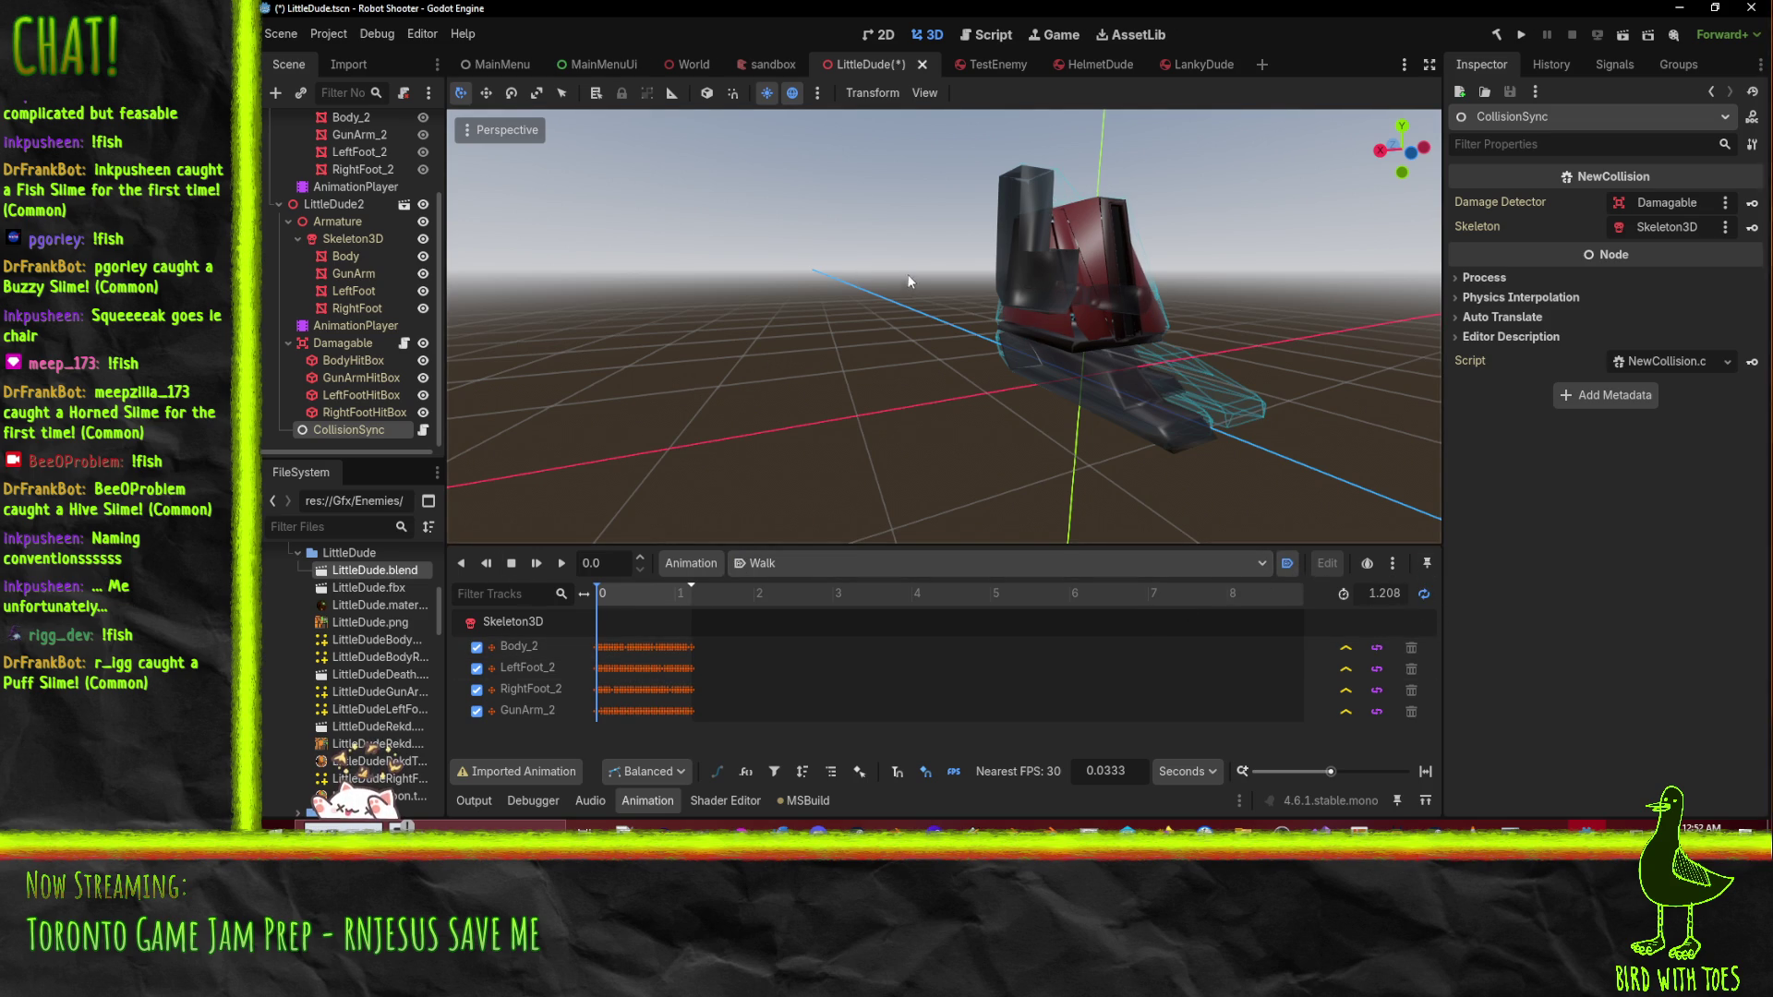
# - Run the LittleDude scene in the embedded 3D game view with the editor camera, then close it
pyautogui.click(1055, 35)
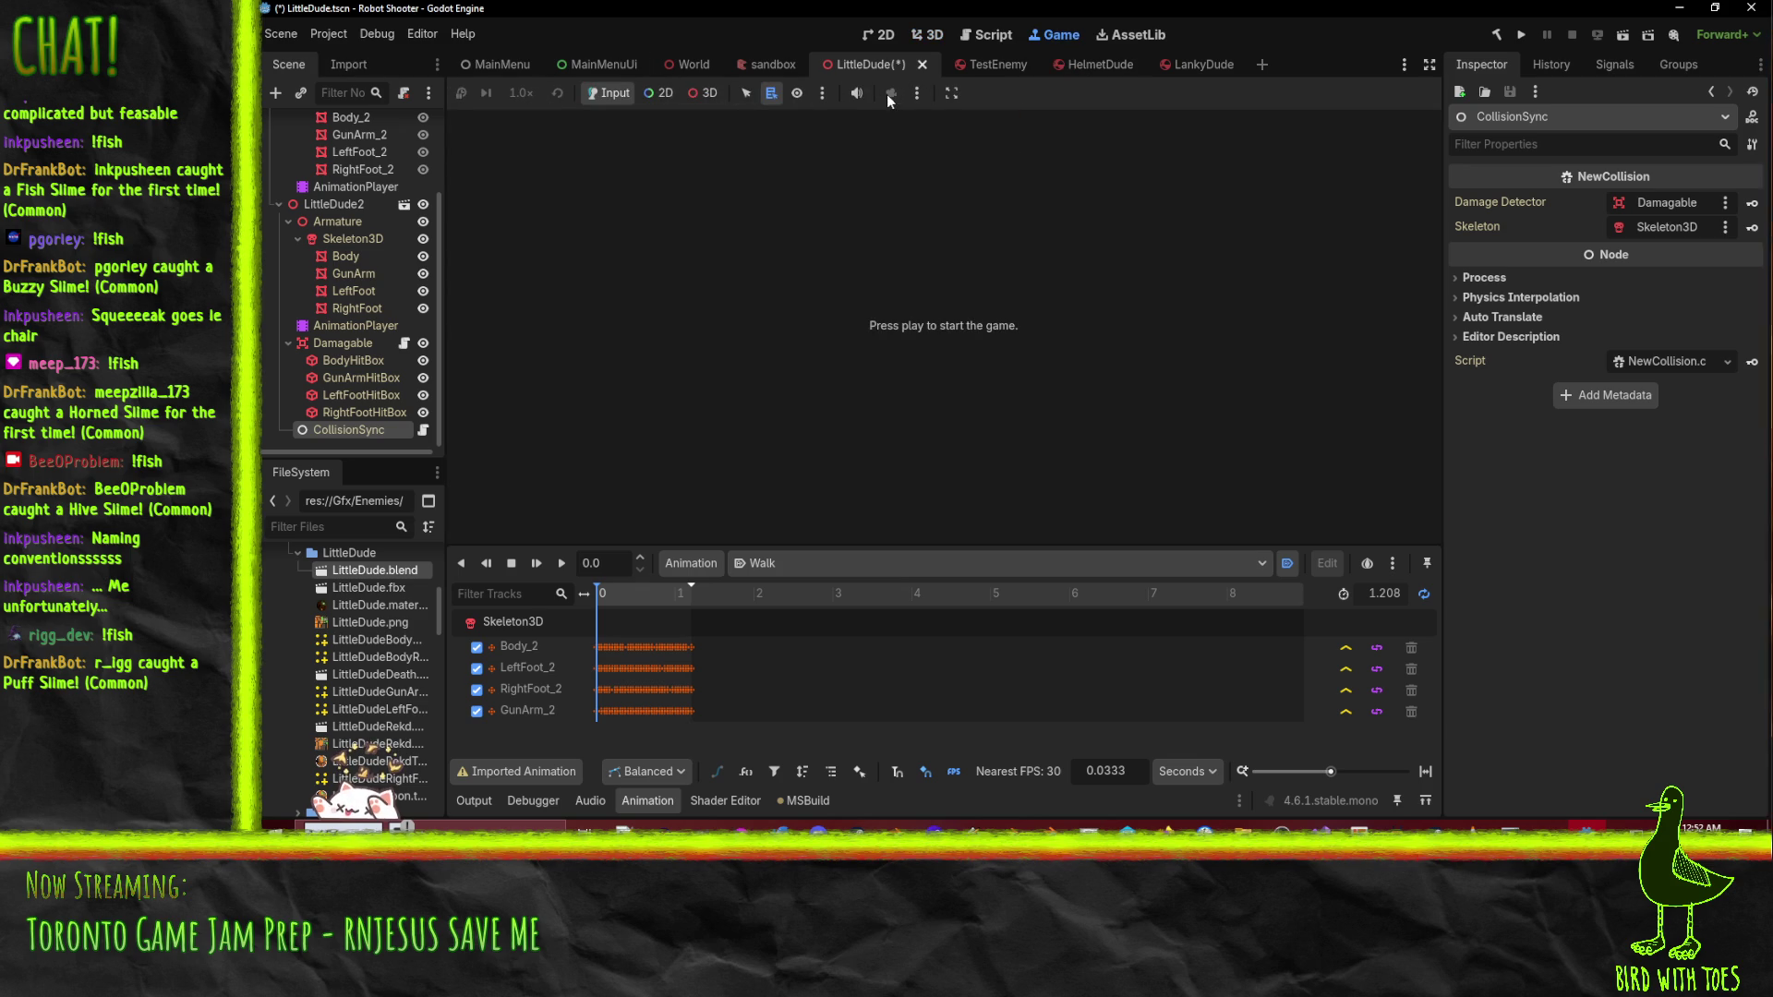
pyautogui.click(700, 95)
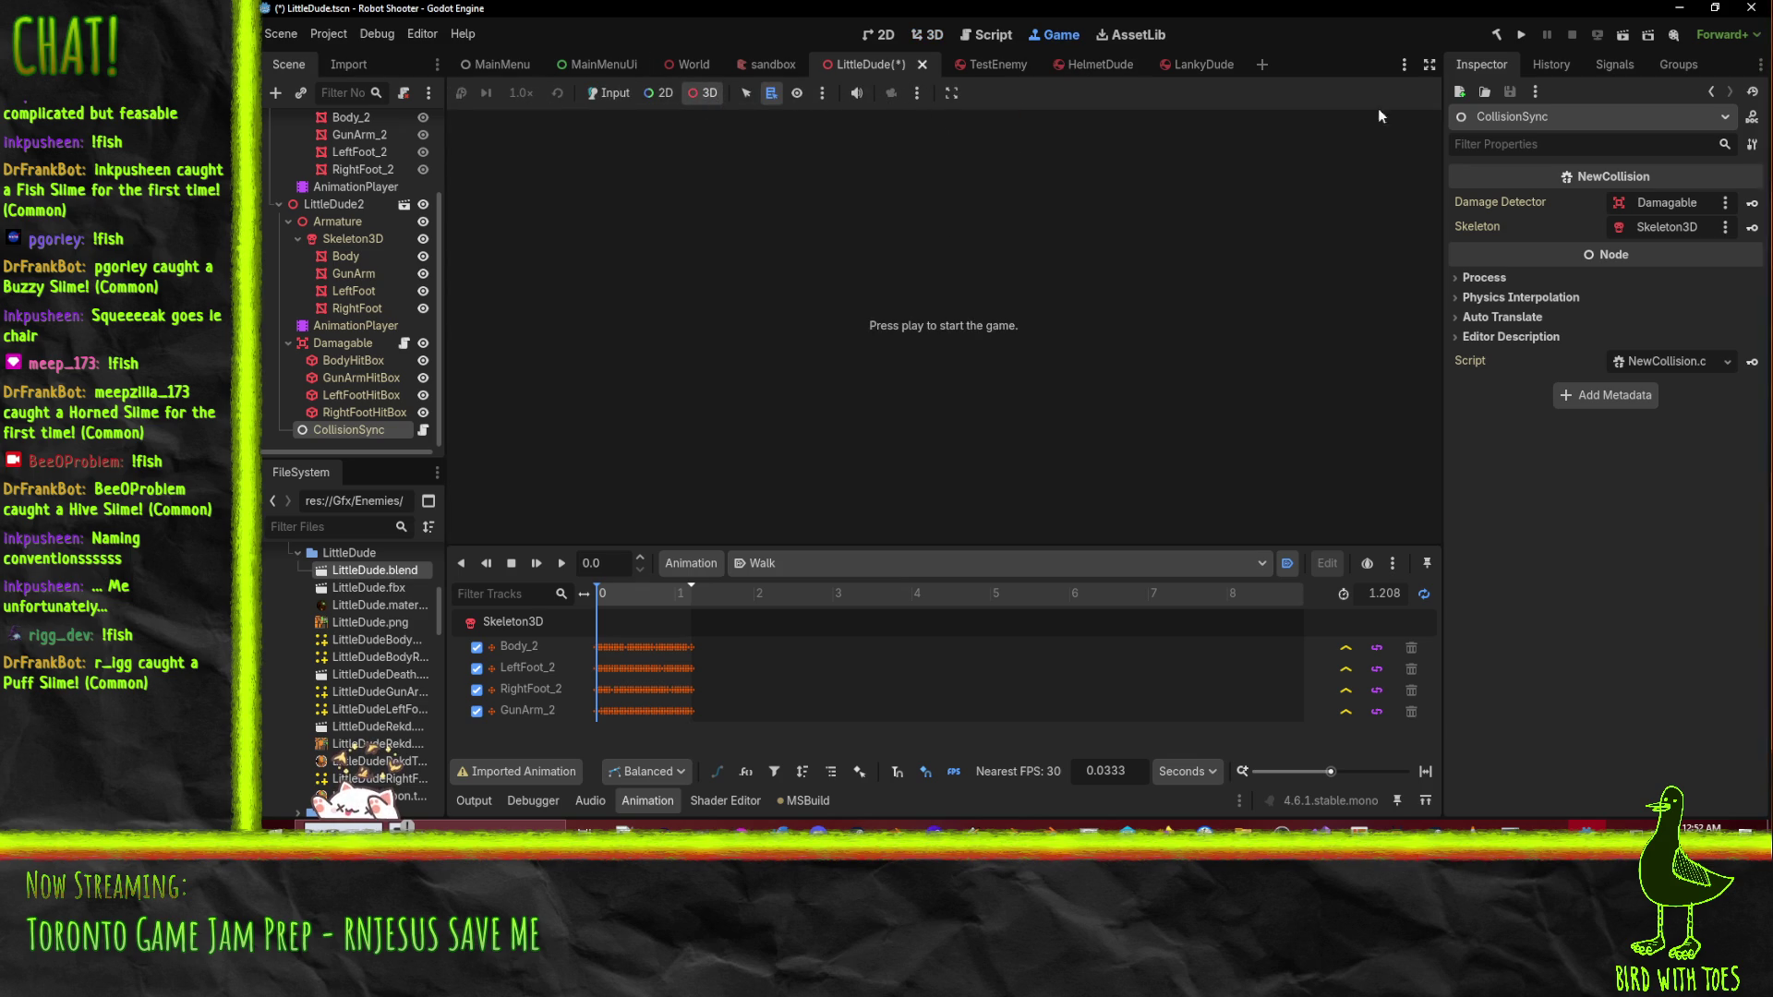
pyautogui.click(1633, 38)
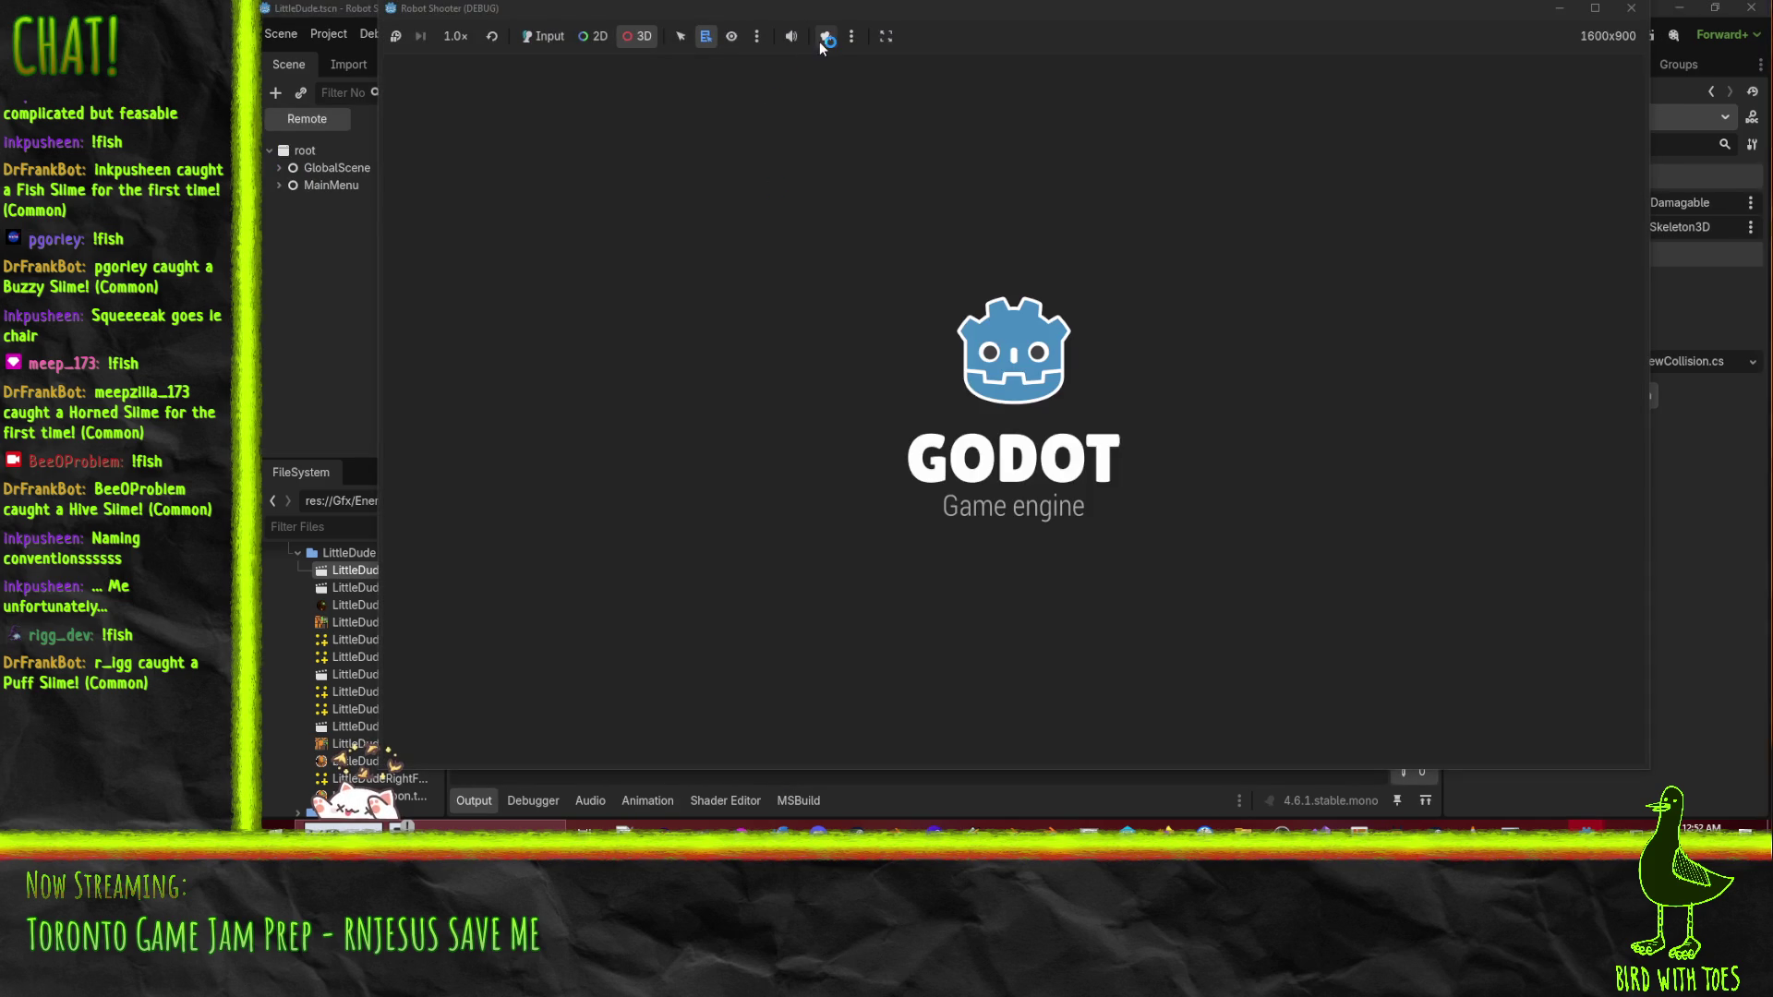
pyautogui.click(824, 39)
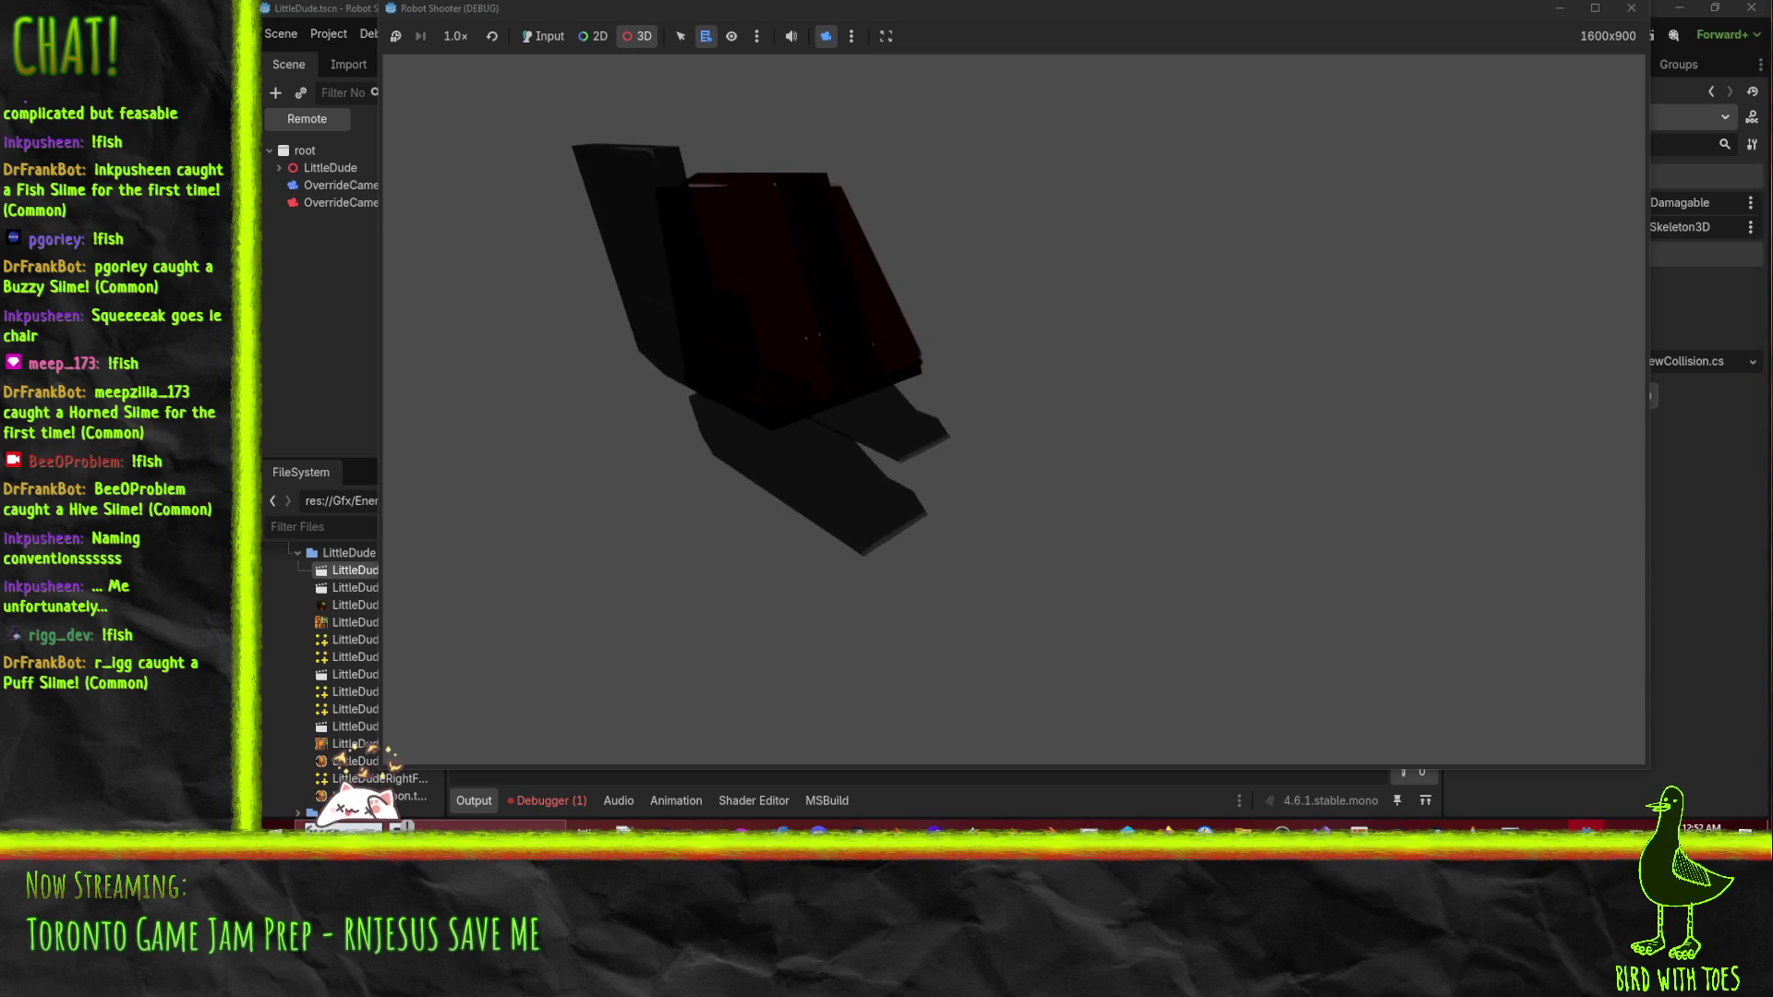
pyautogui.click(1631, 7)
pyautogui.click(369, 35)
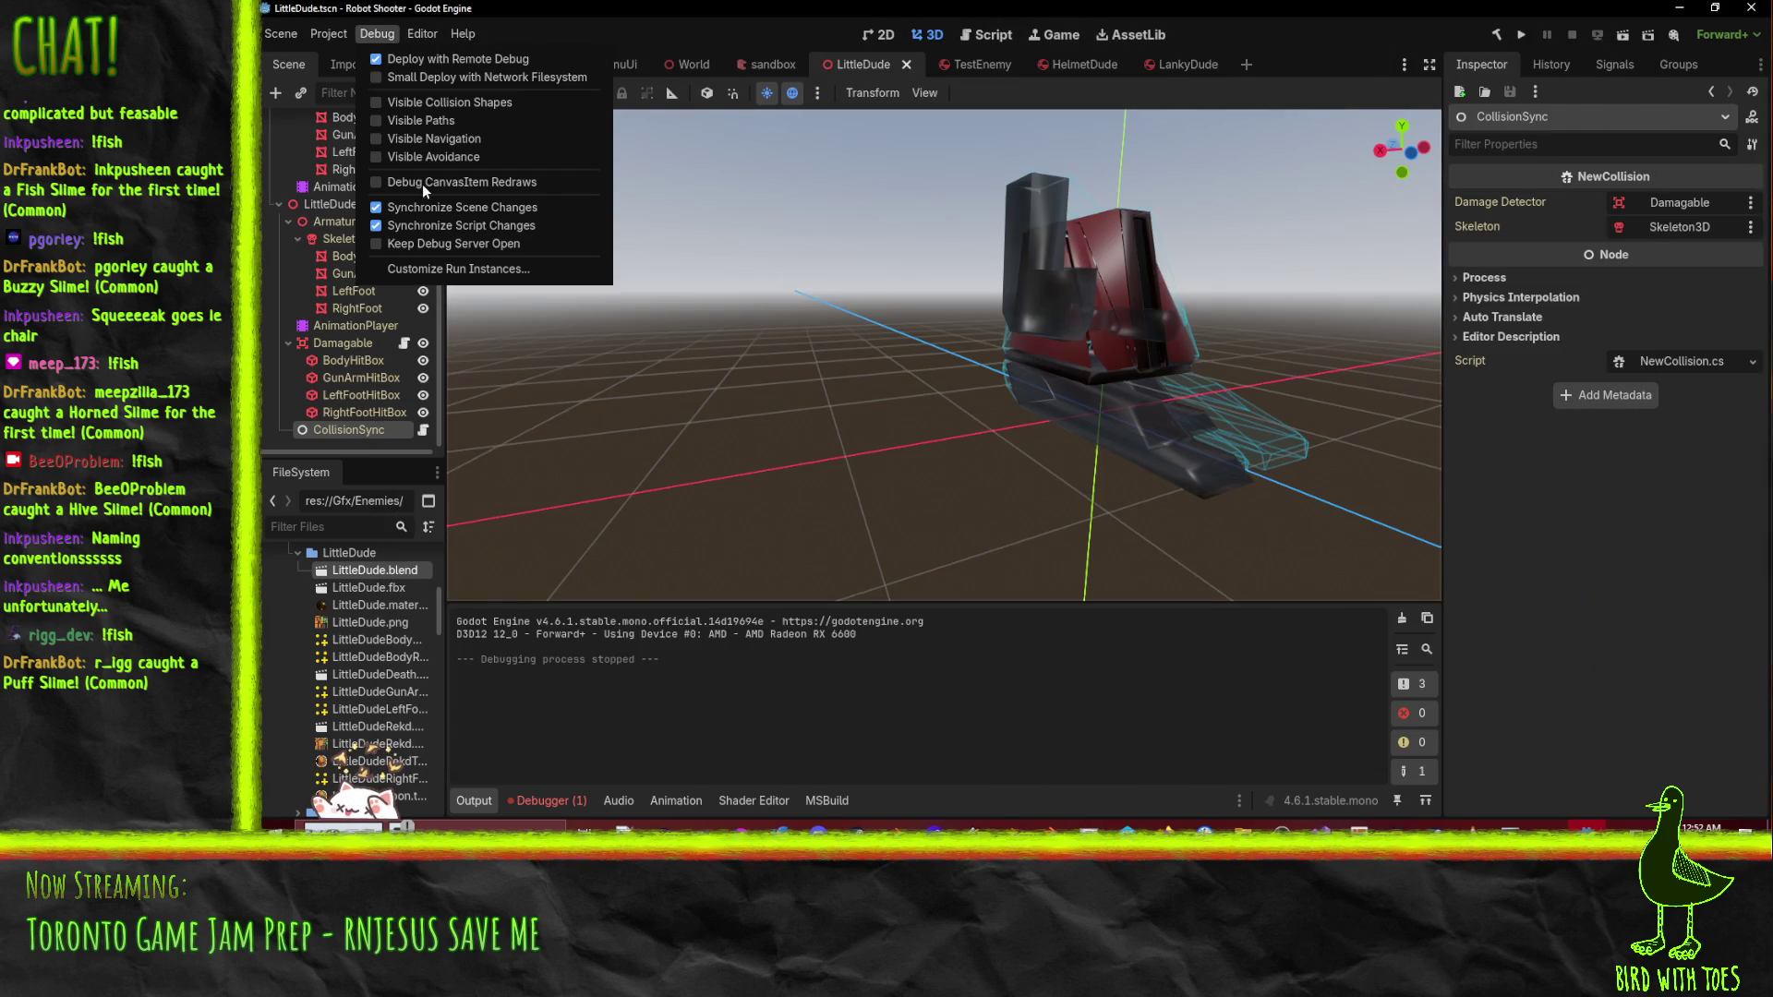
# - Re-run the game to orbit the robot with the camera override, stop it, then orbit the editor view
pyautogui.click(1626, 43)
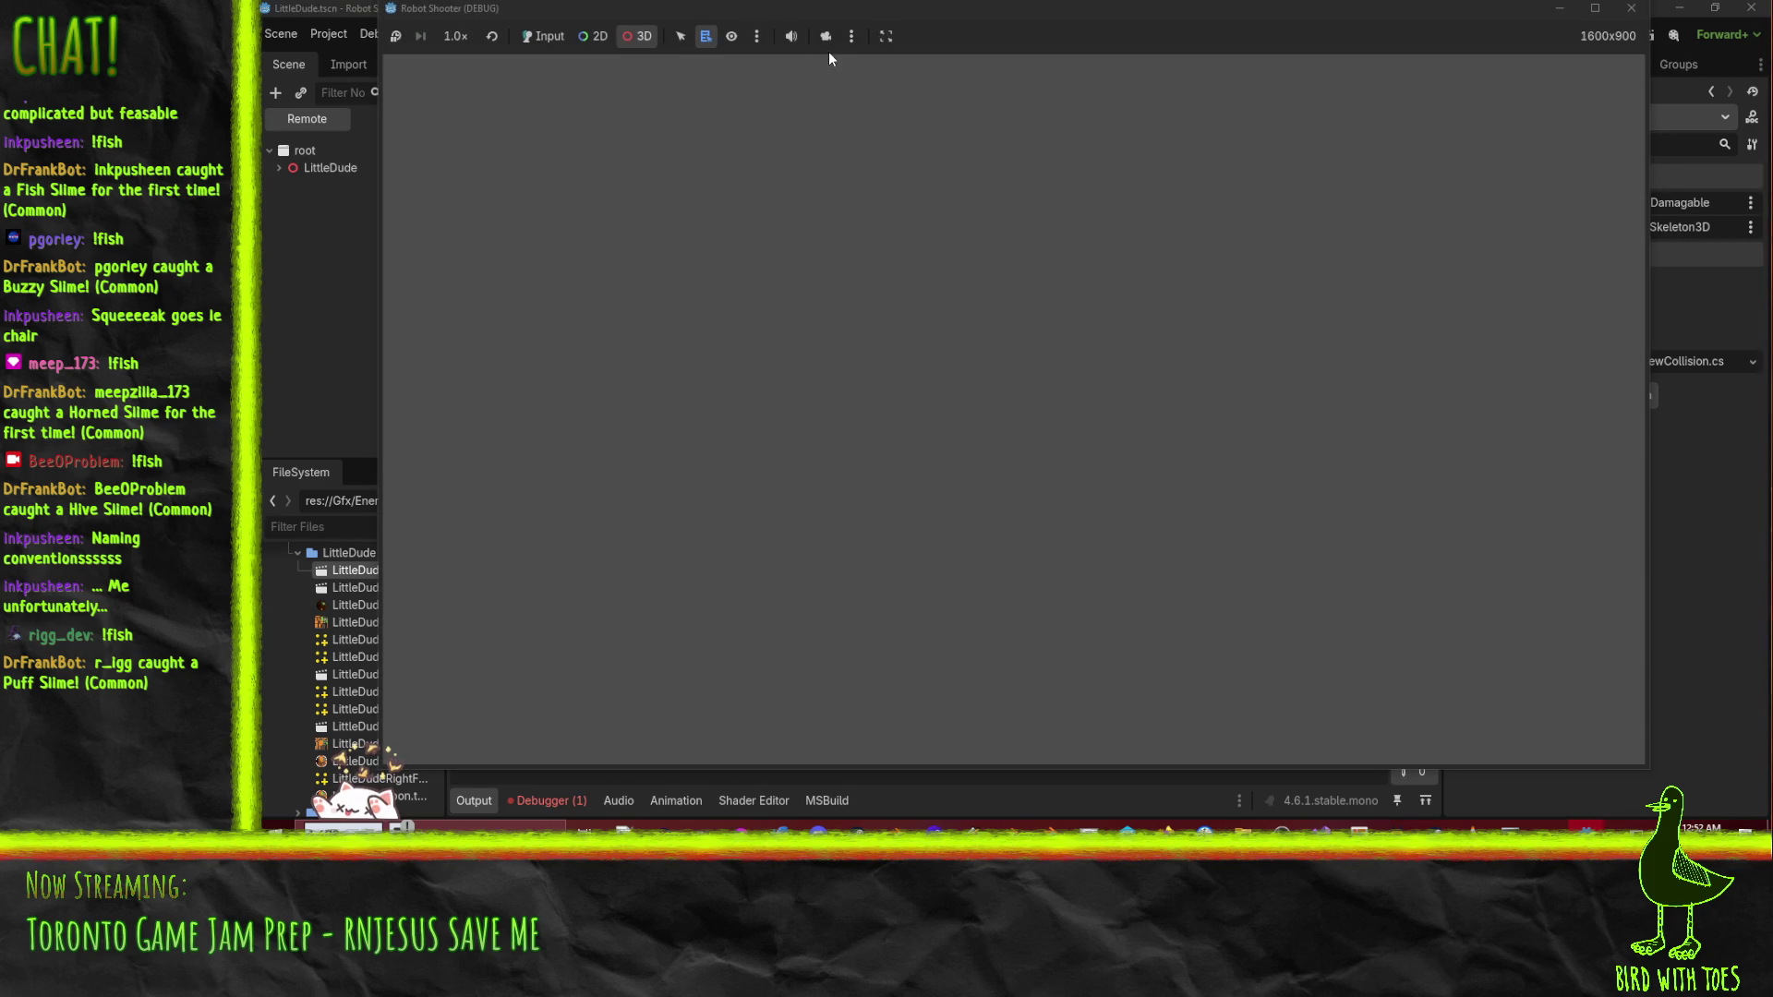
pyautogui.click(826, 36)
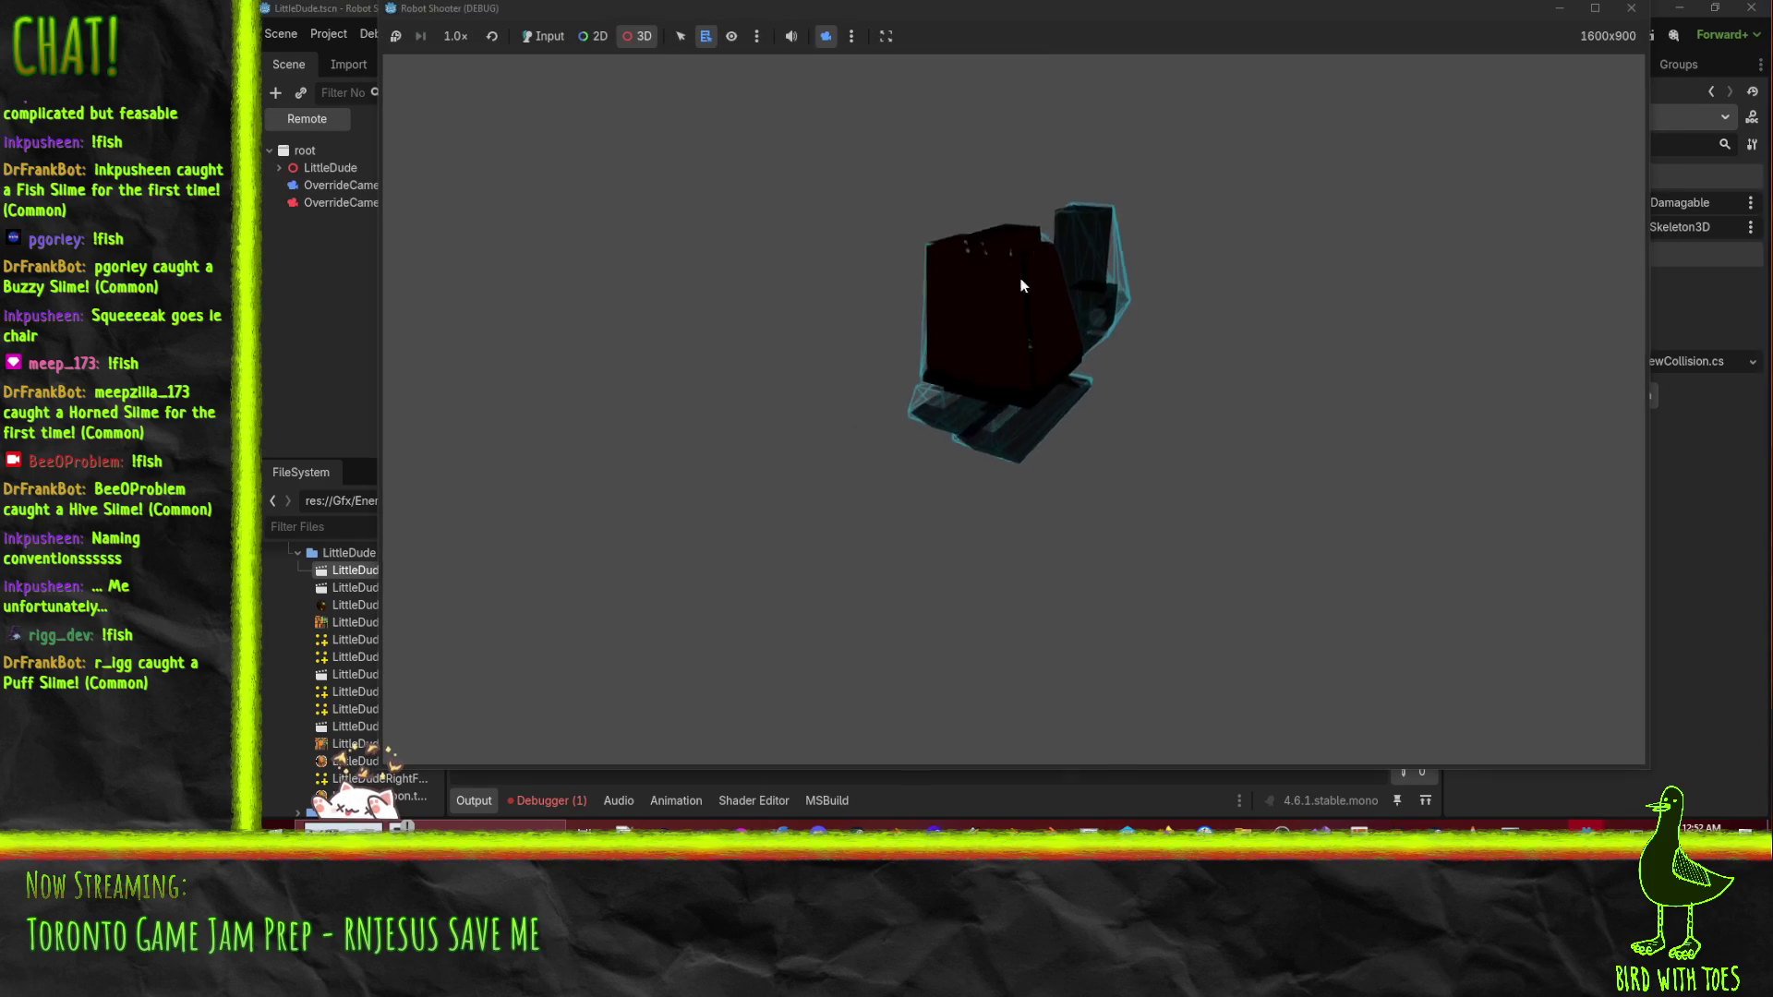
pyautogui.moveTo(1410, 274)
pyautogui.mouseDown()
pyautogui.moveTo(1161, 226)
pyautogui.moveTo(1268, 236)
pyautogui.moveTo(1155, 185)
pyautogui.moveTo(1110, 431)
pyautogui.moveTo(950, 430)
pyautogui.moveTo(956, 382)
pyautogui.moveTo(1293, 388)
pyautogui.moveTo(1312, 351)
pyautogui.moveTo(1254, 341)
pyautogui.moveTo(1025, 360)
pyautogui.moveTo(1366, 297)
pyautogui.mouseUp()
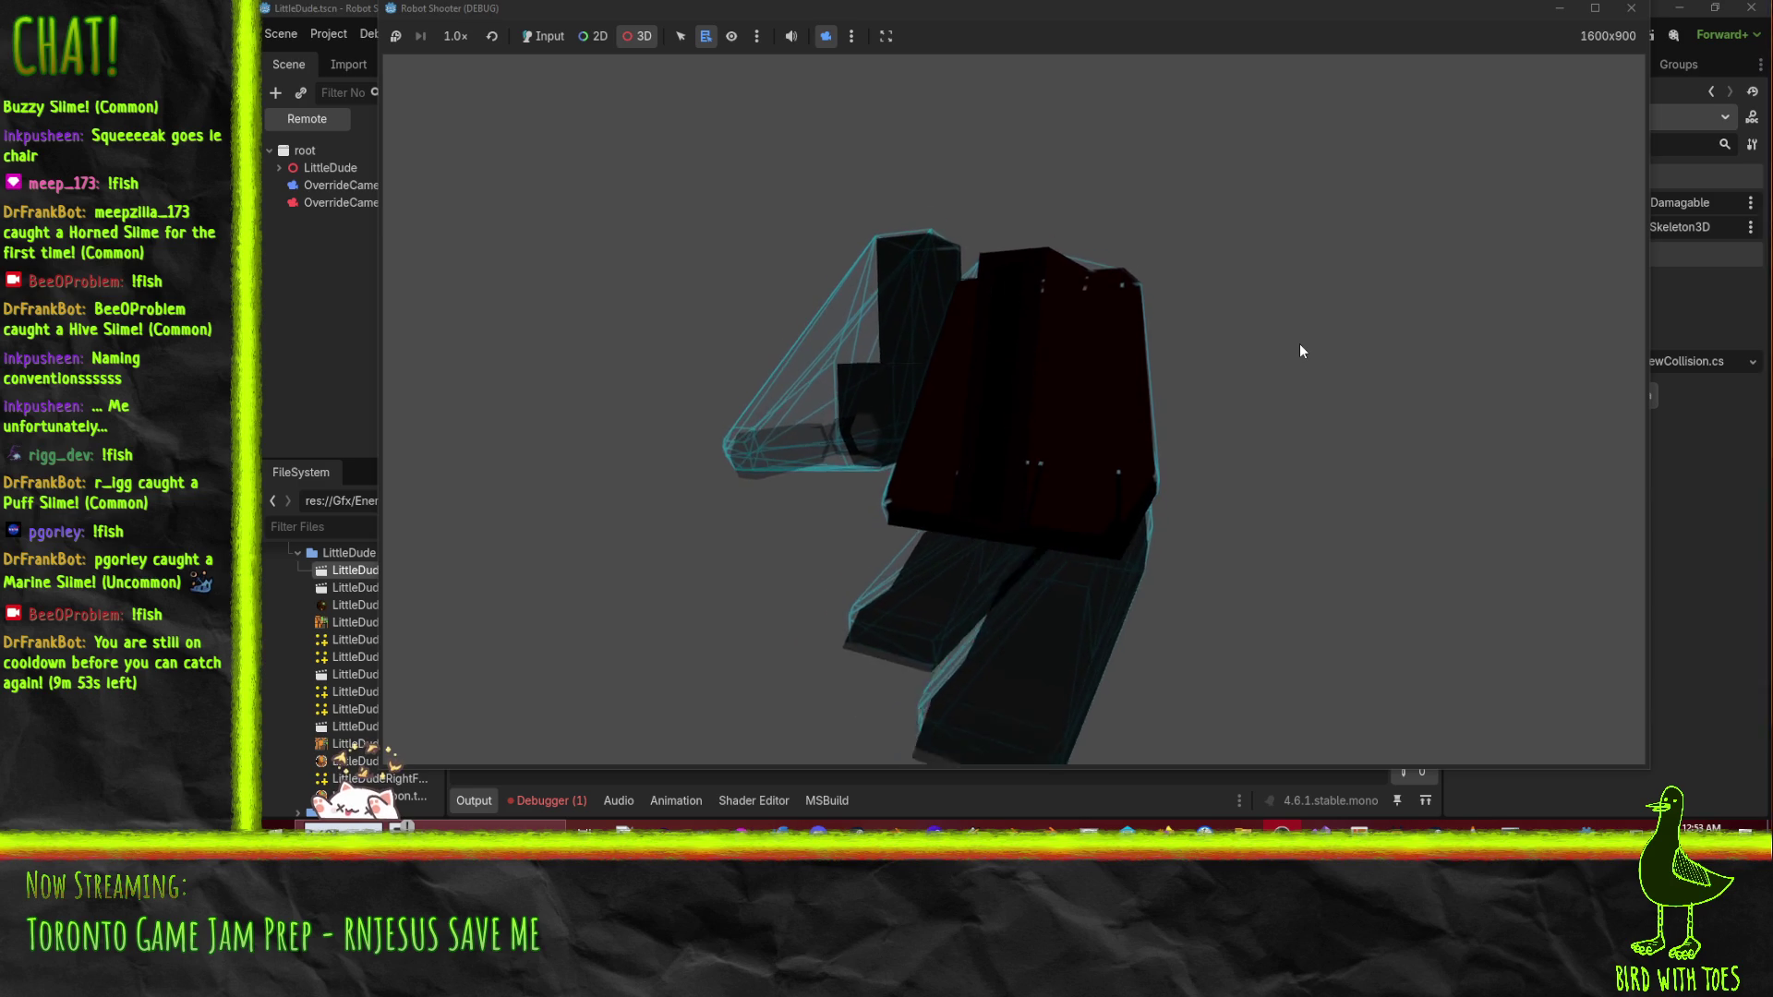
pyautogui.click(1631, 7)
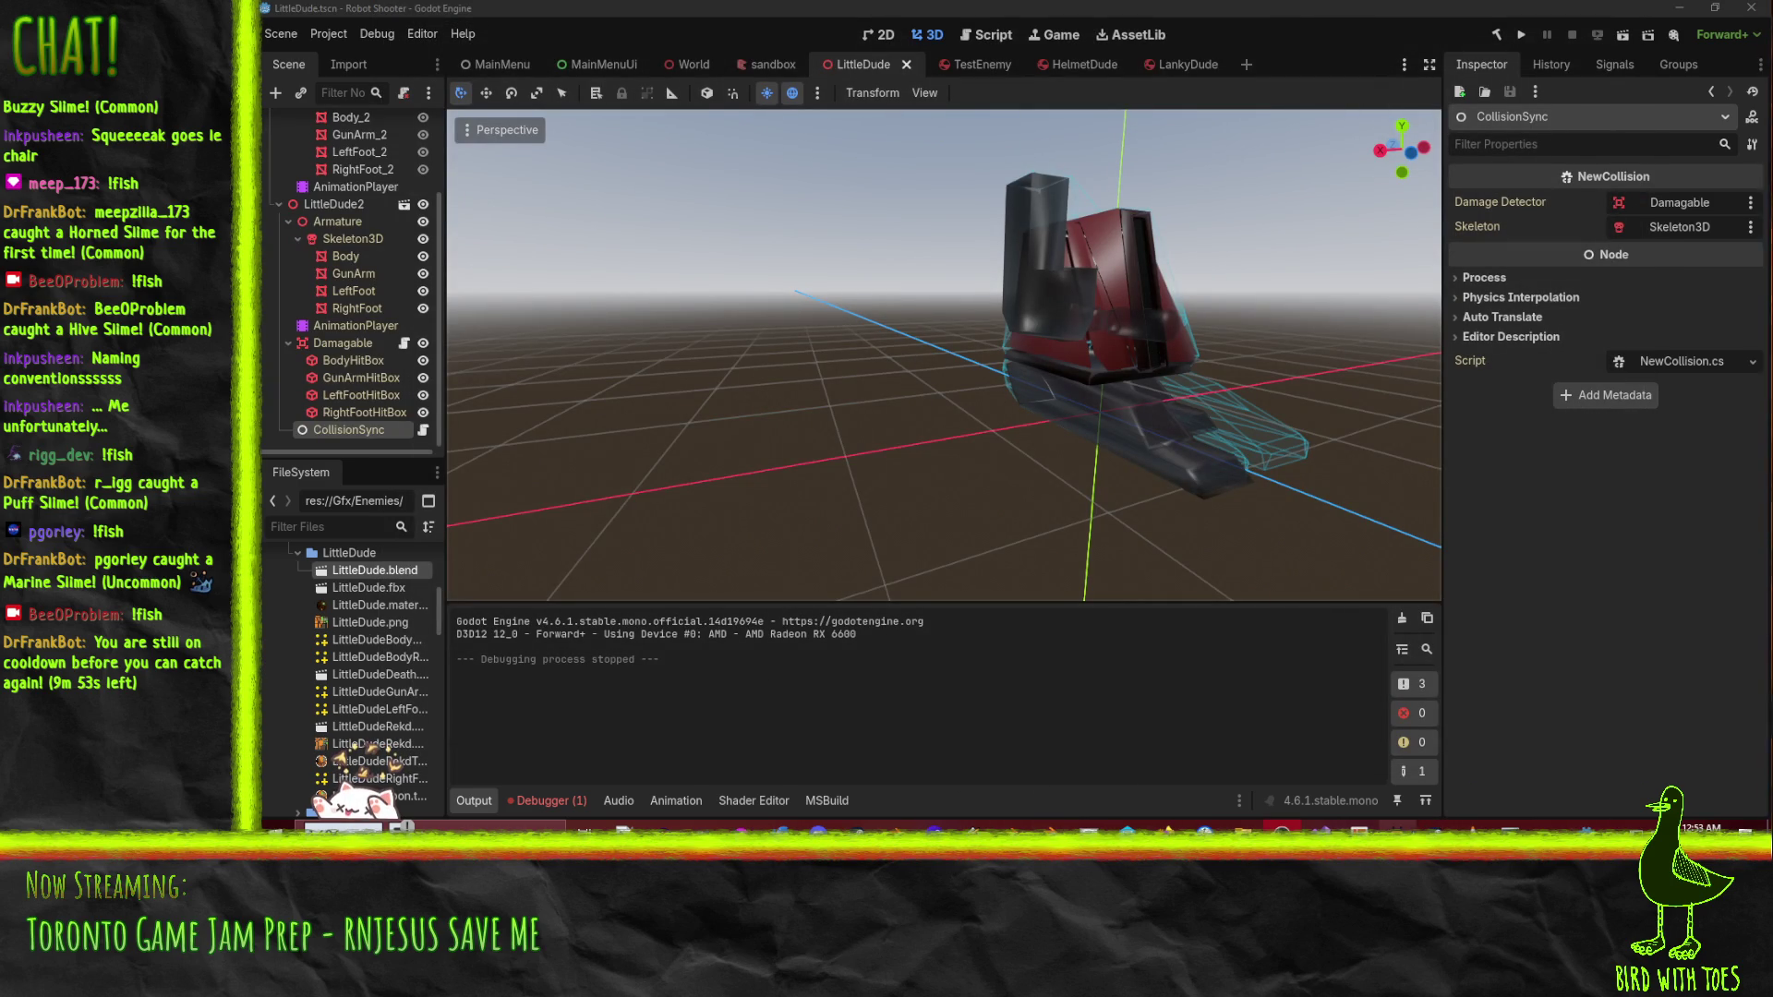
pyautogui.moveTo(758, 379); pyautogui.dragTo(683, 383)
pyautogui.moveTo(1006, 381); pyautogui.dragTo(1011, 368)
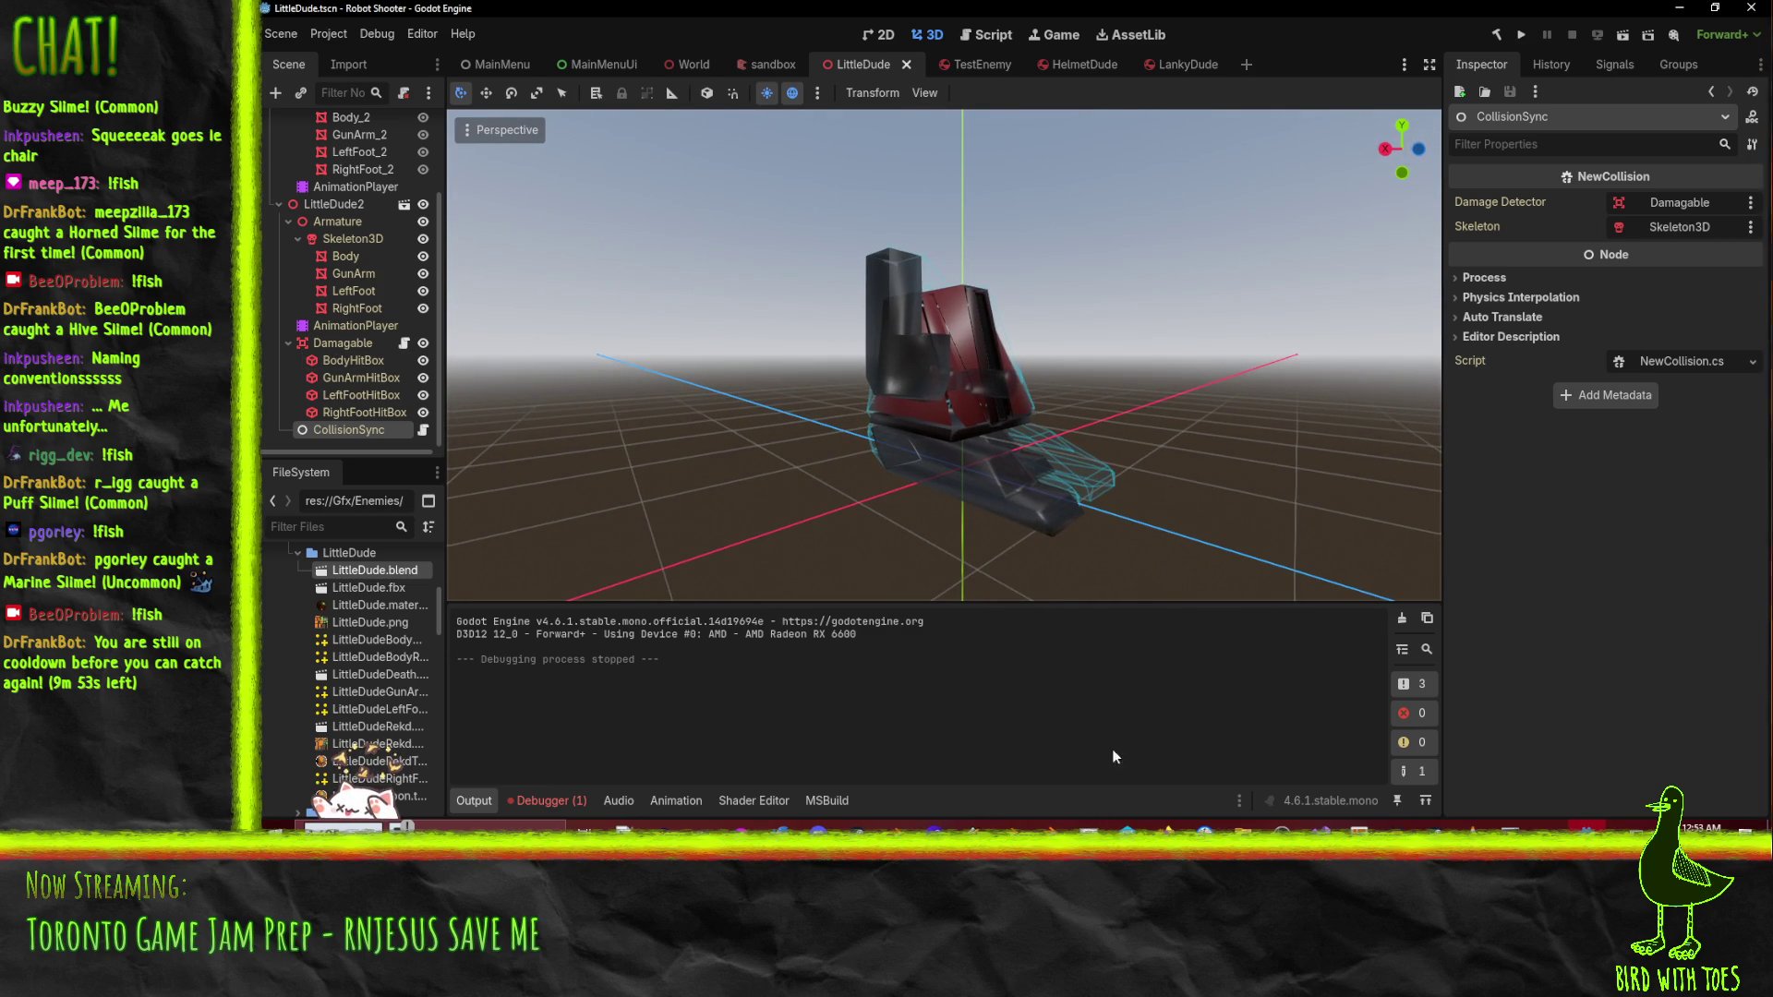
pyautogui.hotkey('alt', 'Tab')
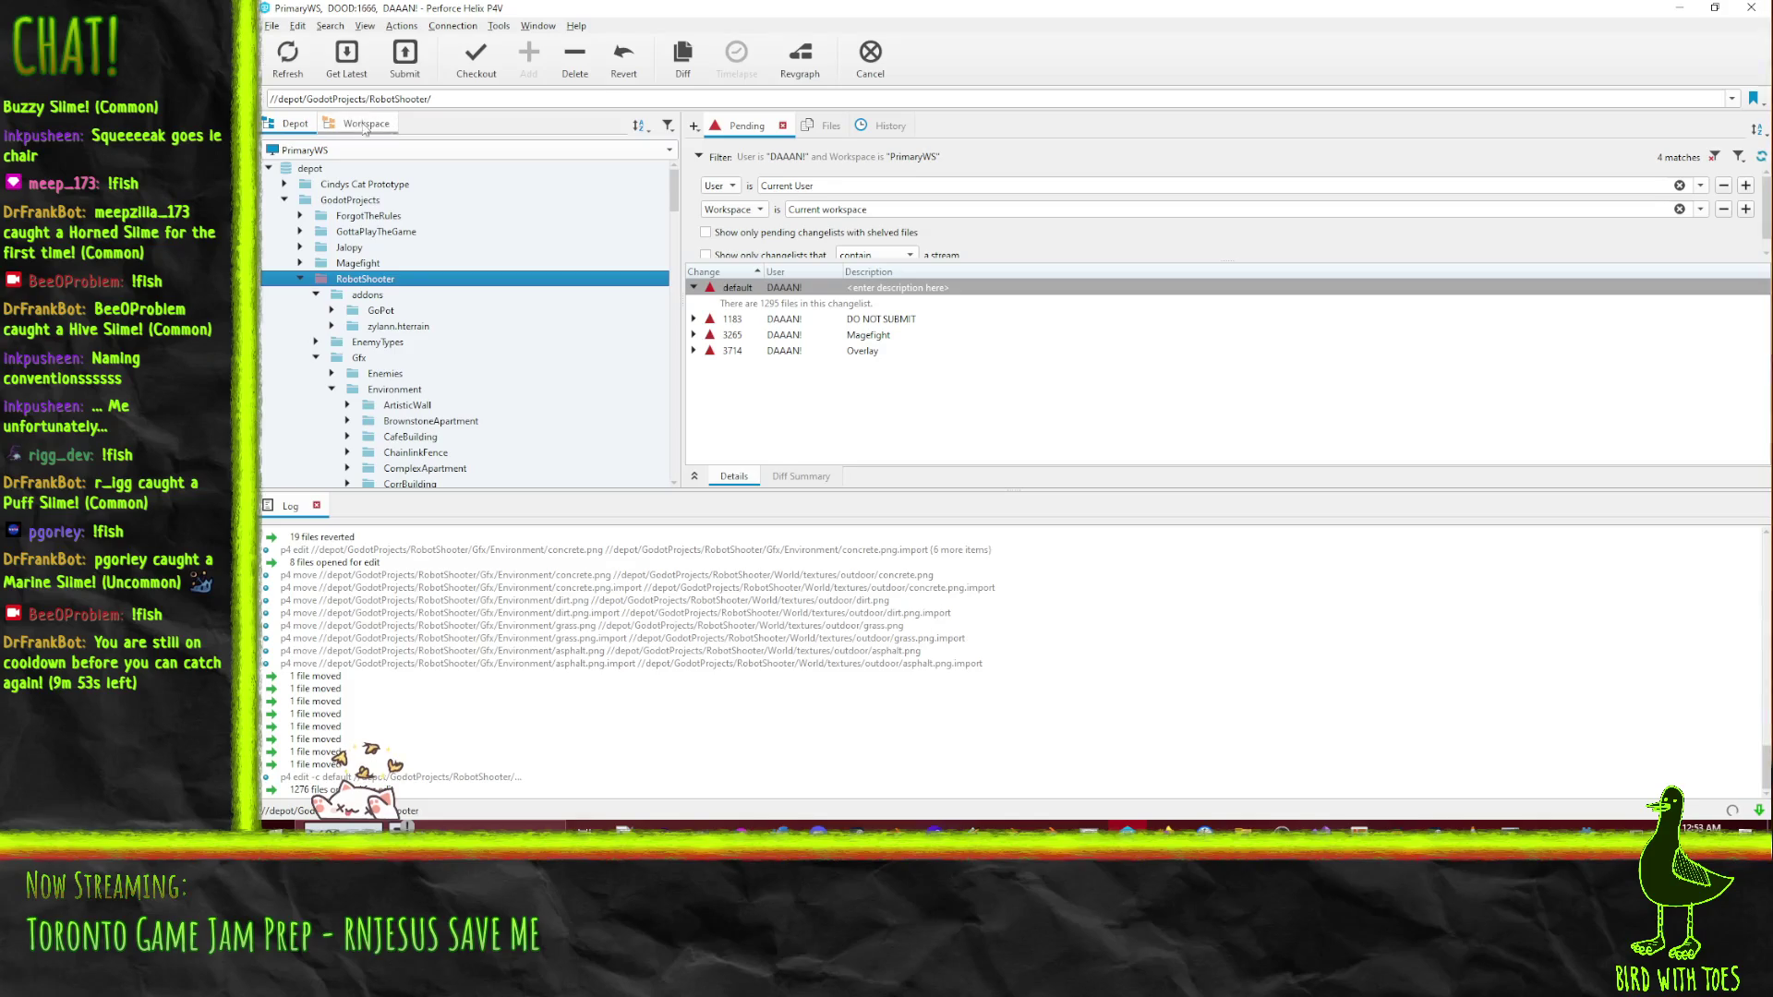
pyautogui.scroll(-2, 416, 370)
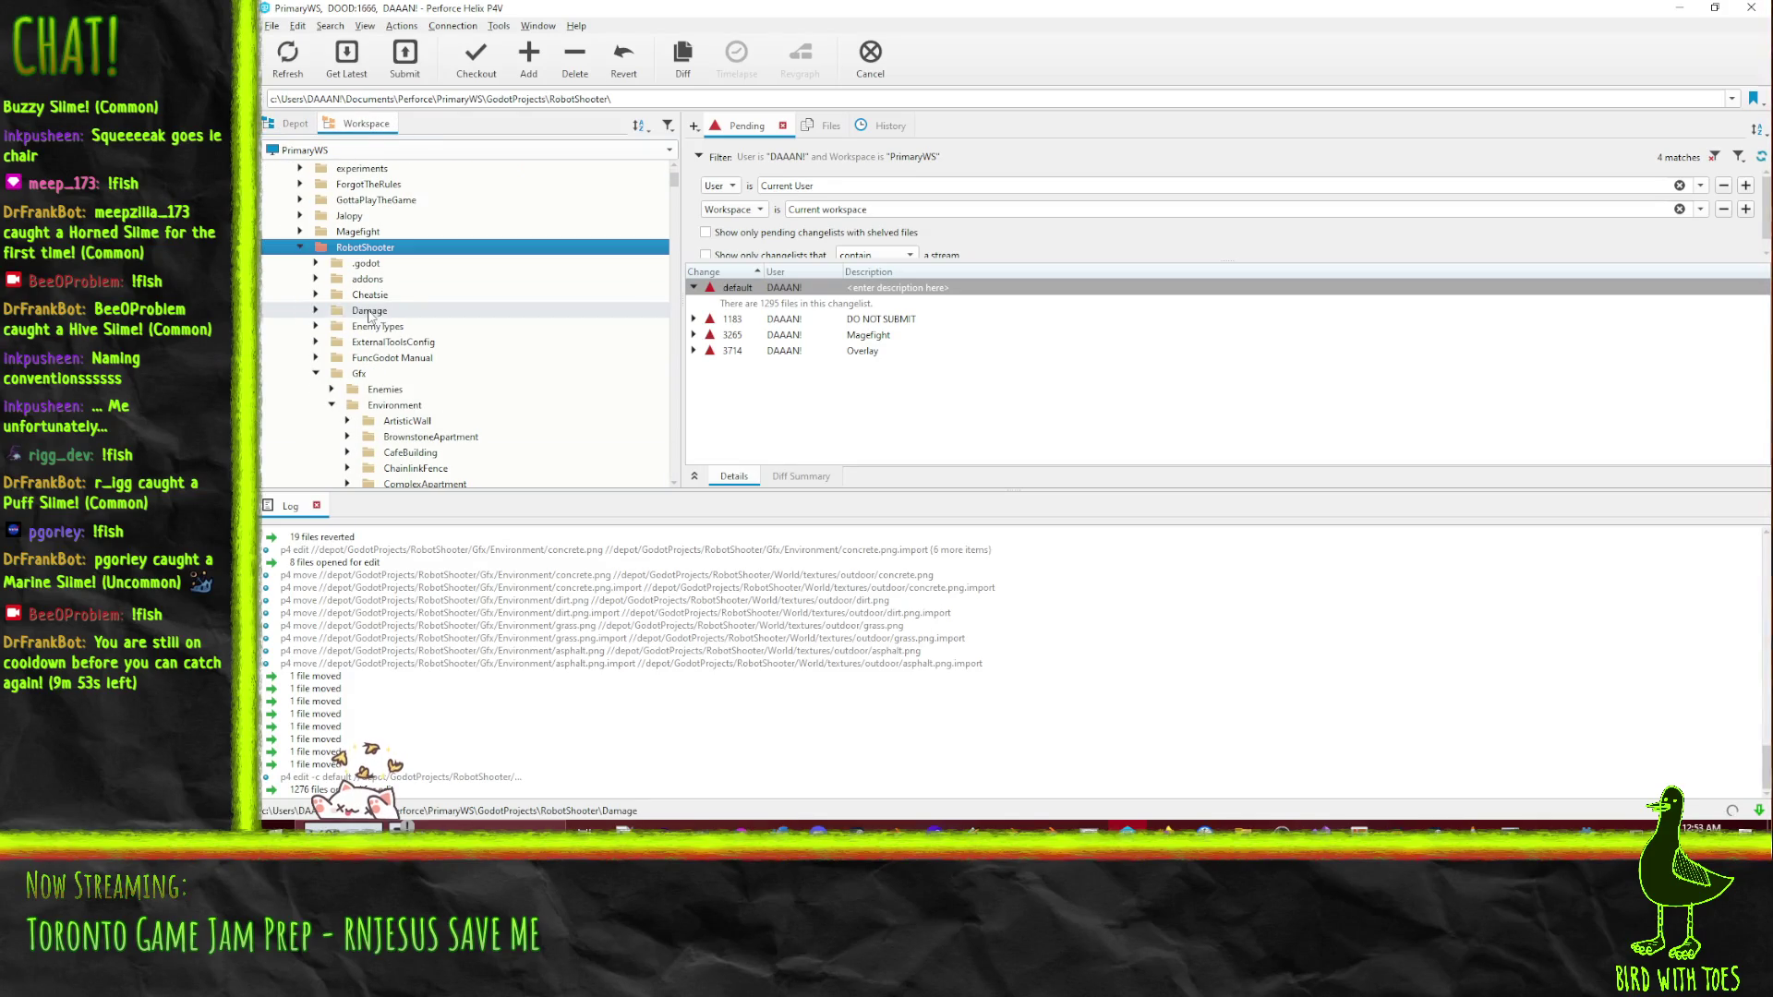
pyautogui.click(316, 375)
pyautogui.scroll(-5, 318, 380)
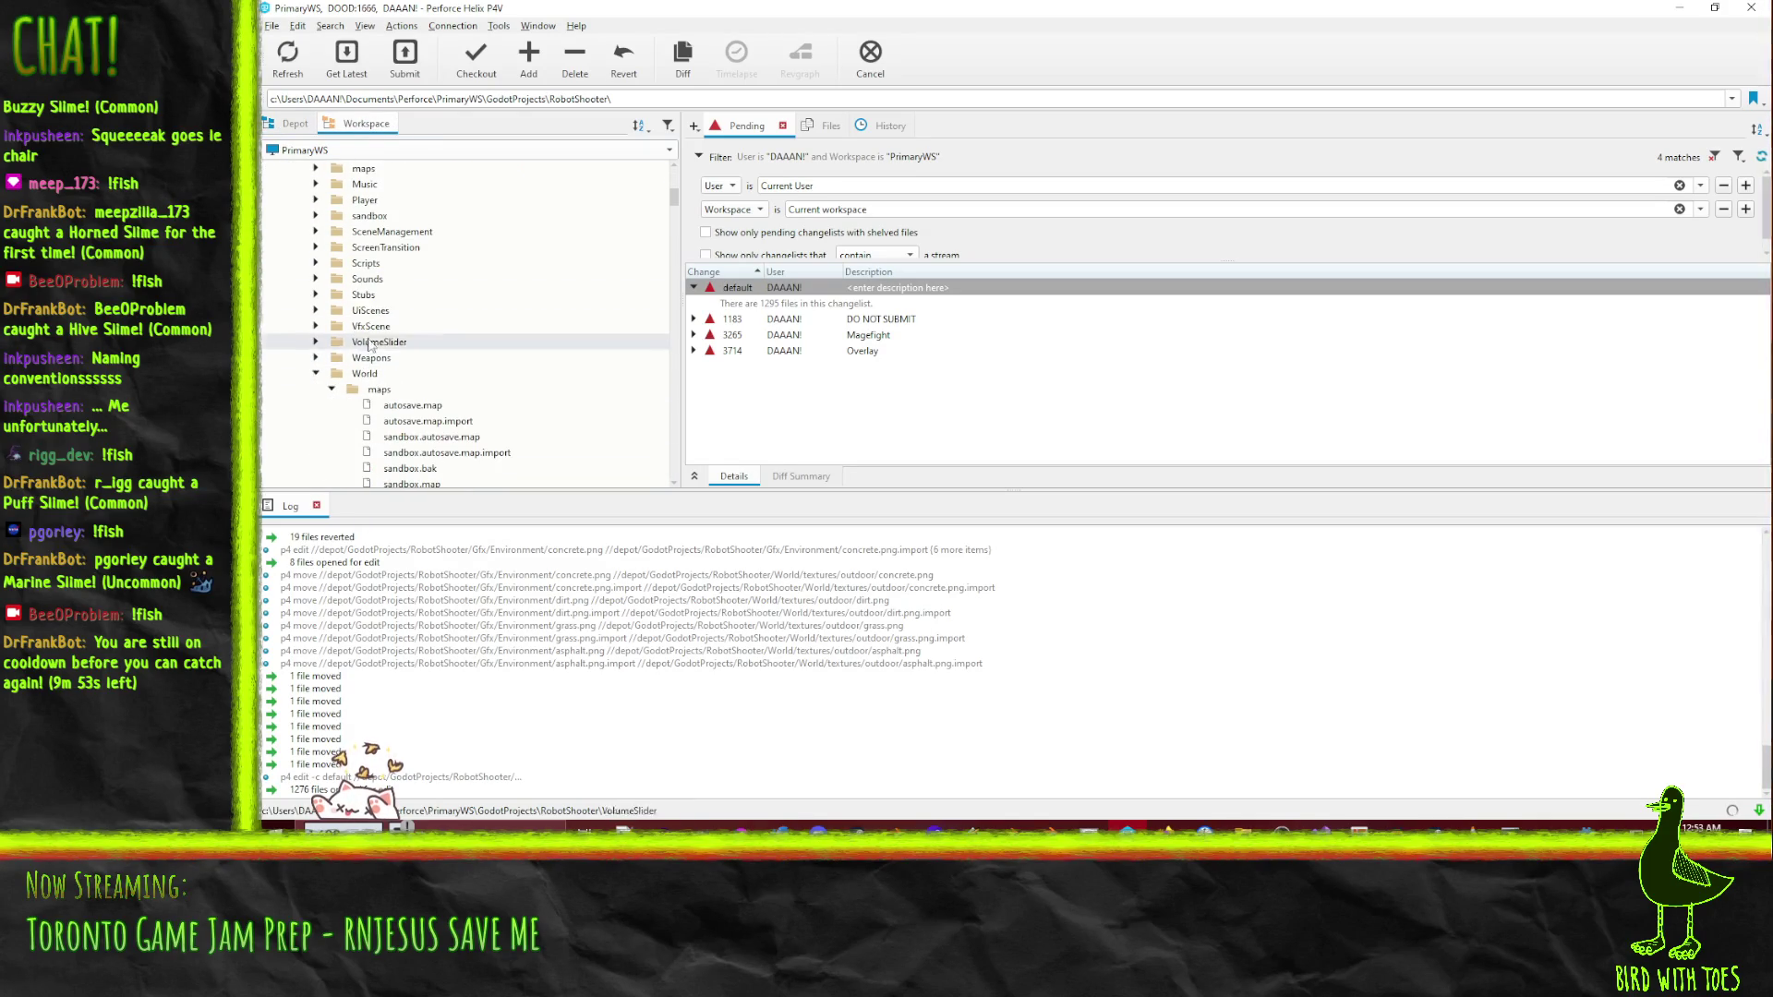
pyautogui.click(316, 373)
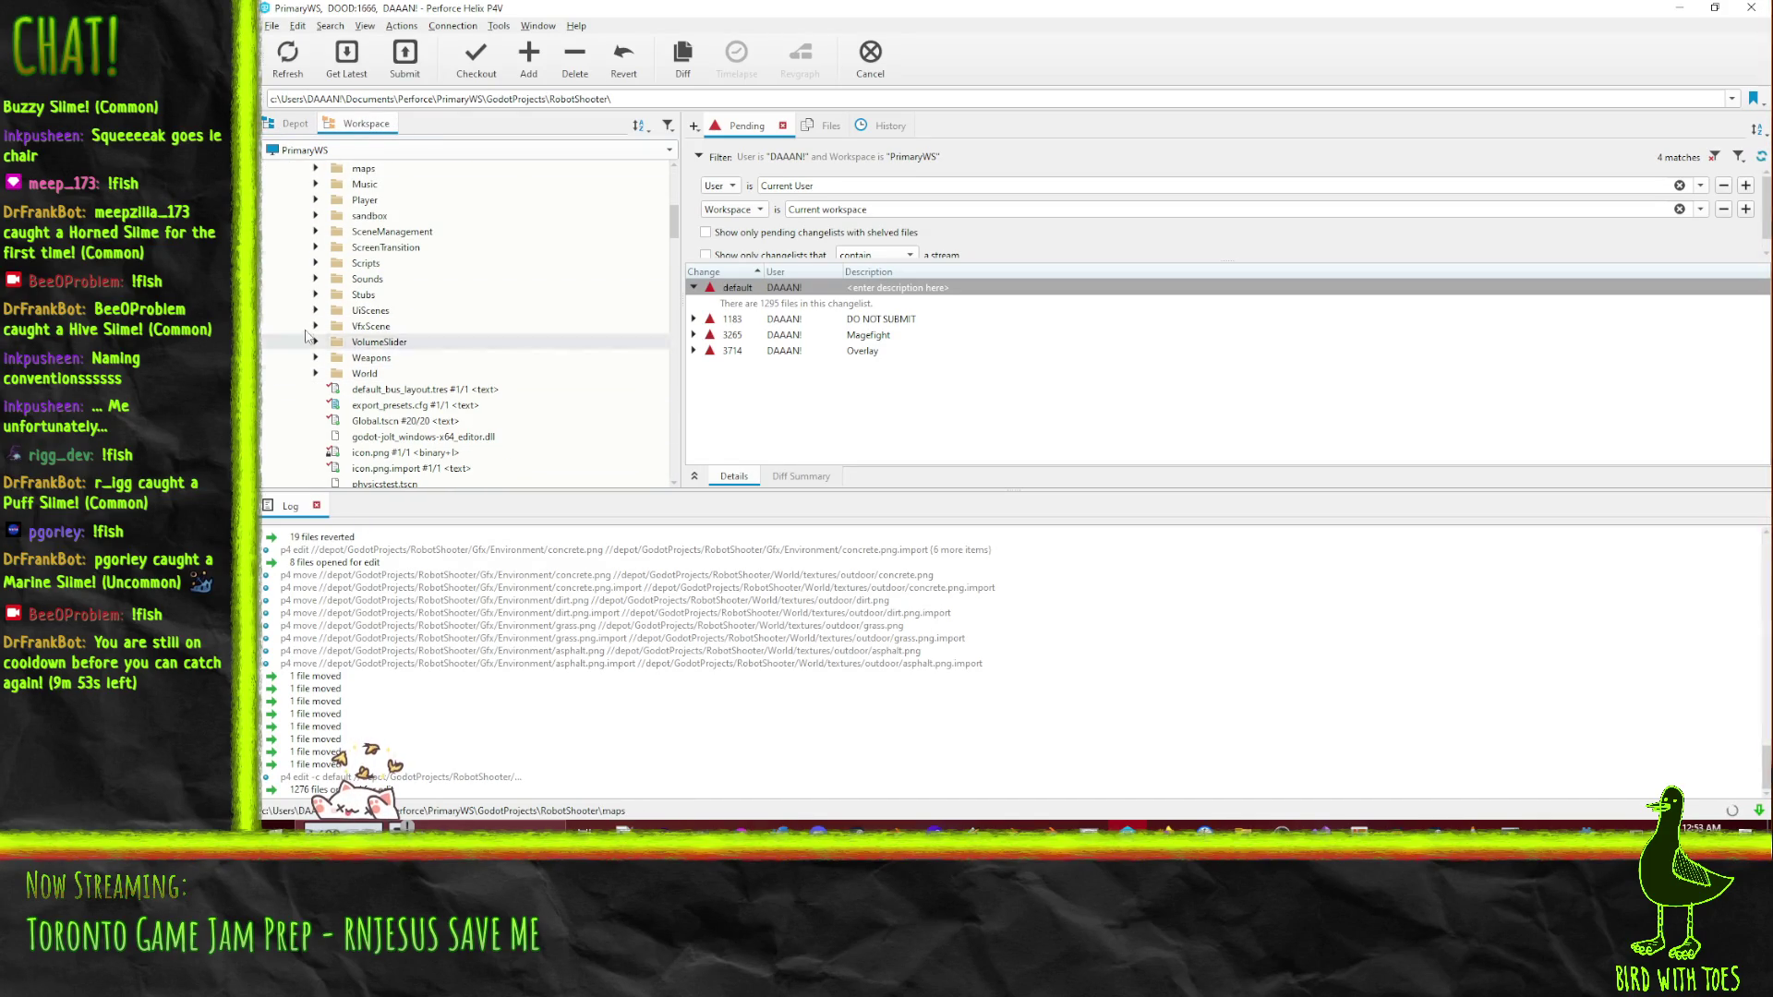
pyautogui.click(316, 263)
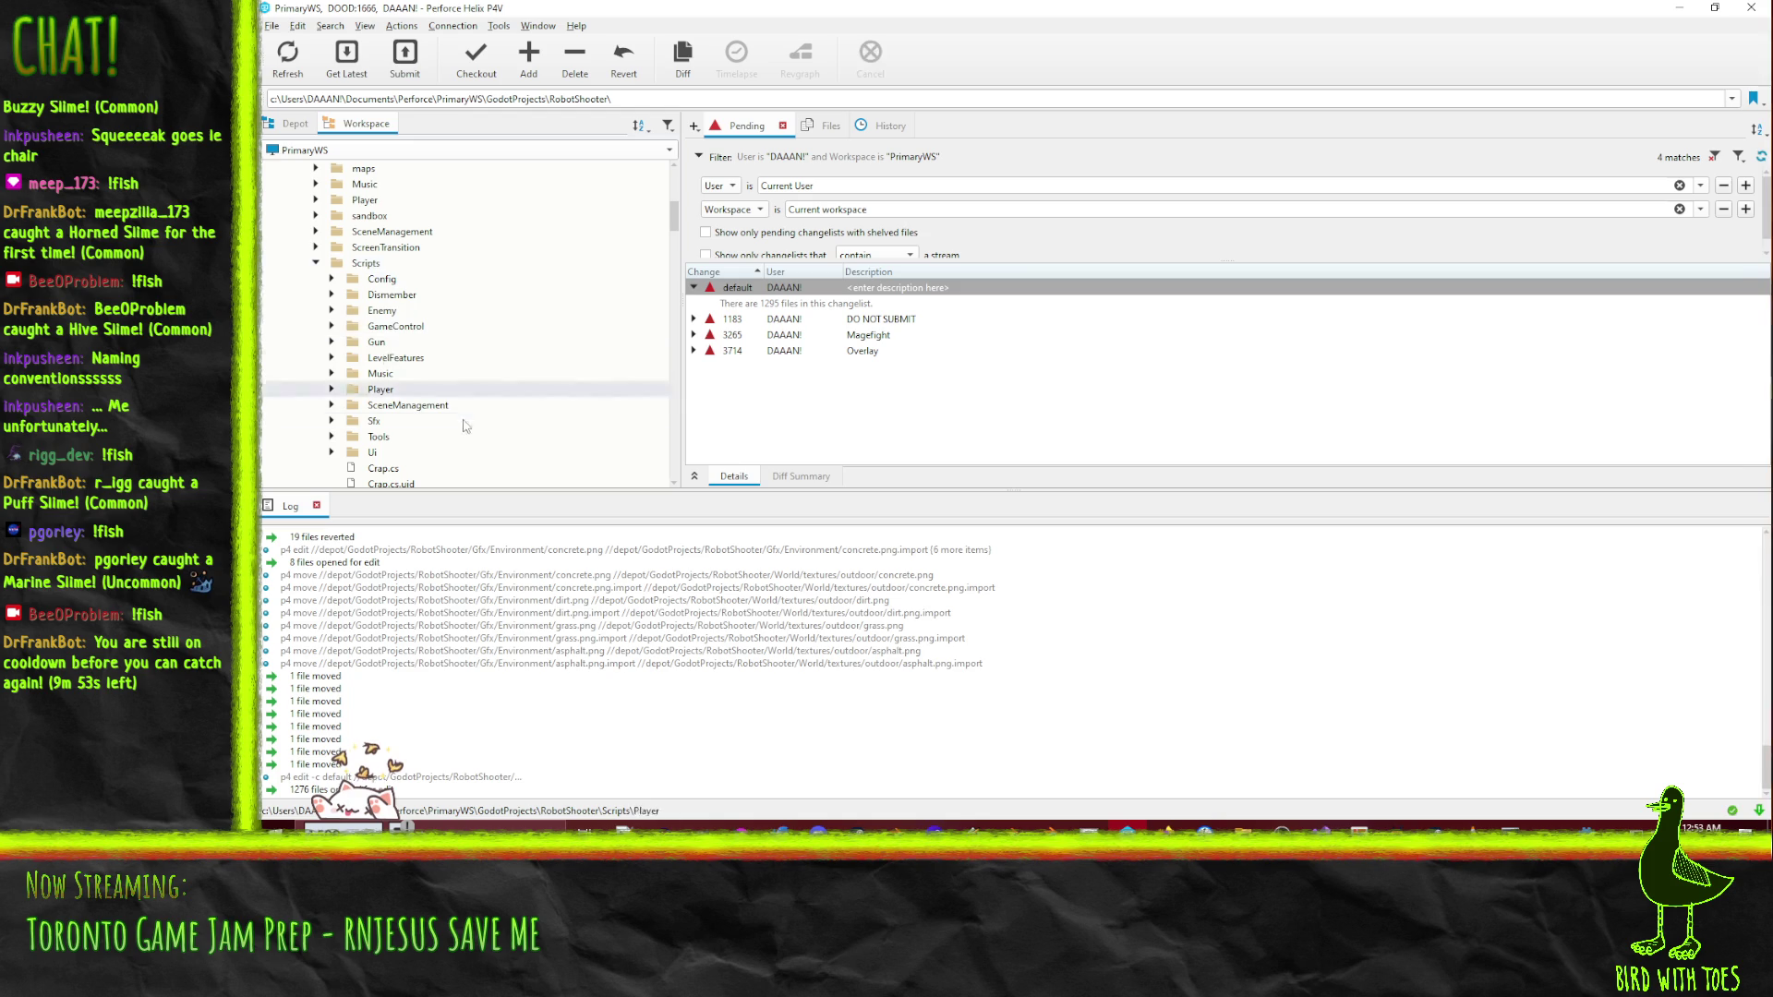
pyautogui.scroll(-5, 464, 317)
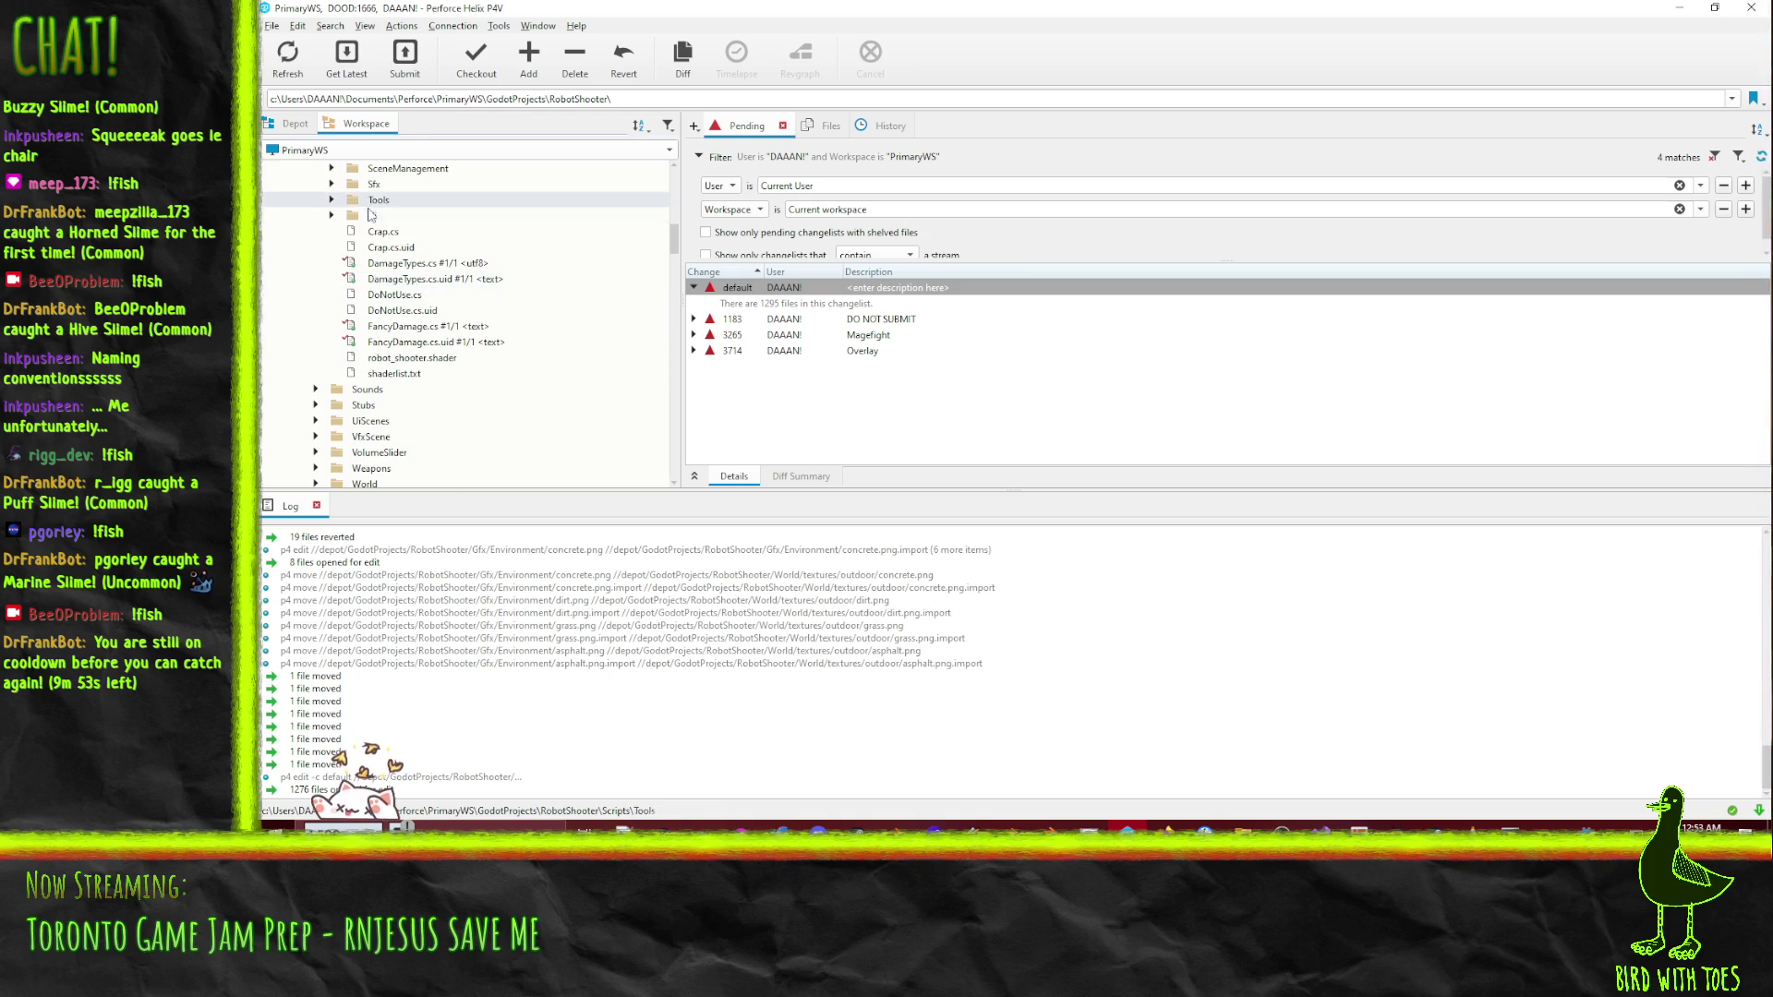
pyautogui.scroll(1, 452, 388)
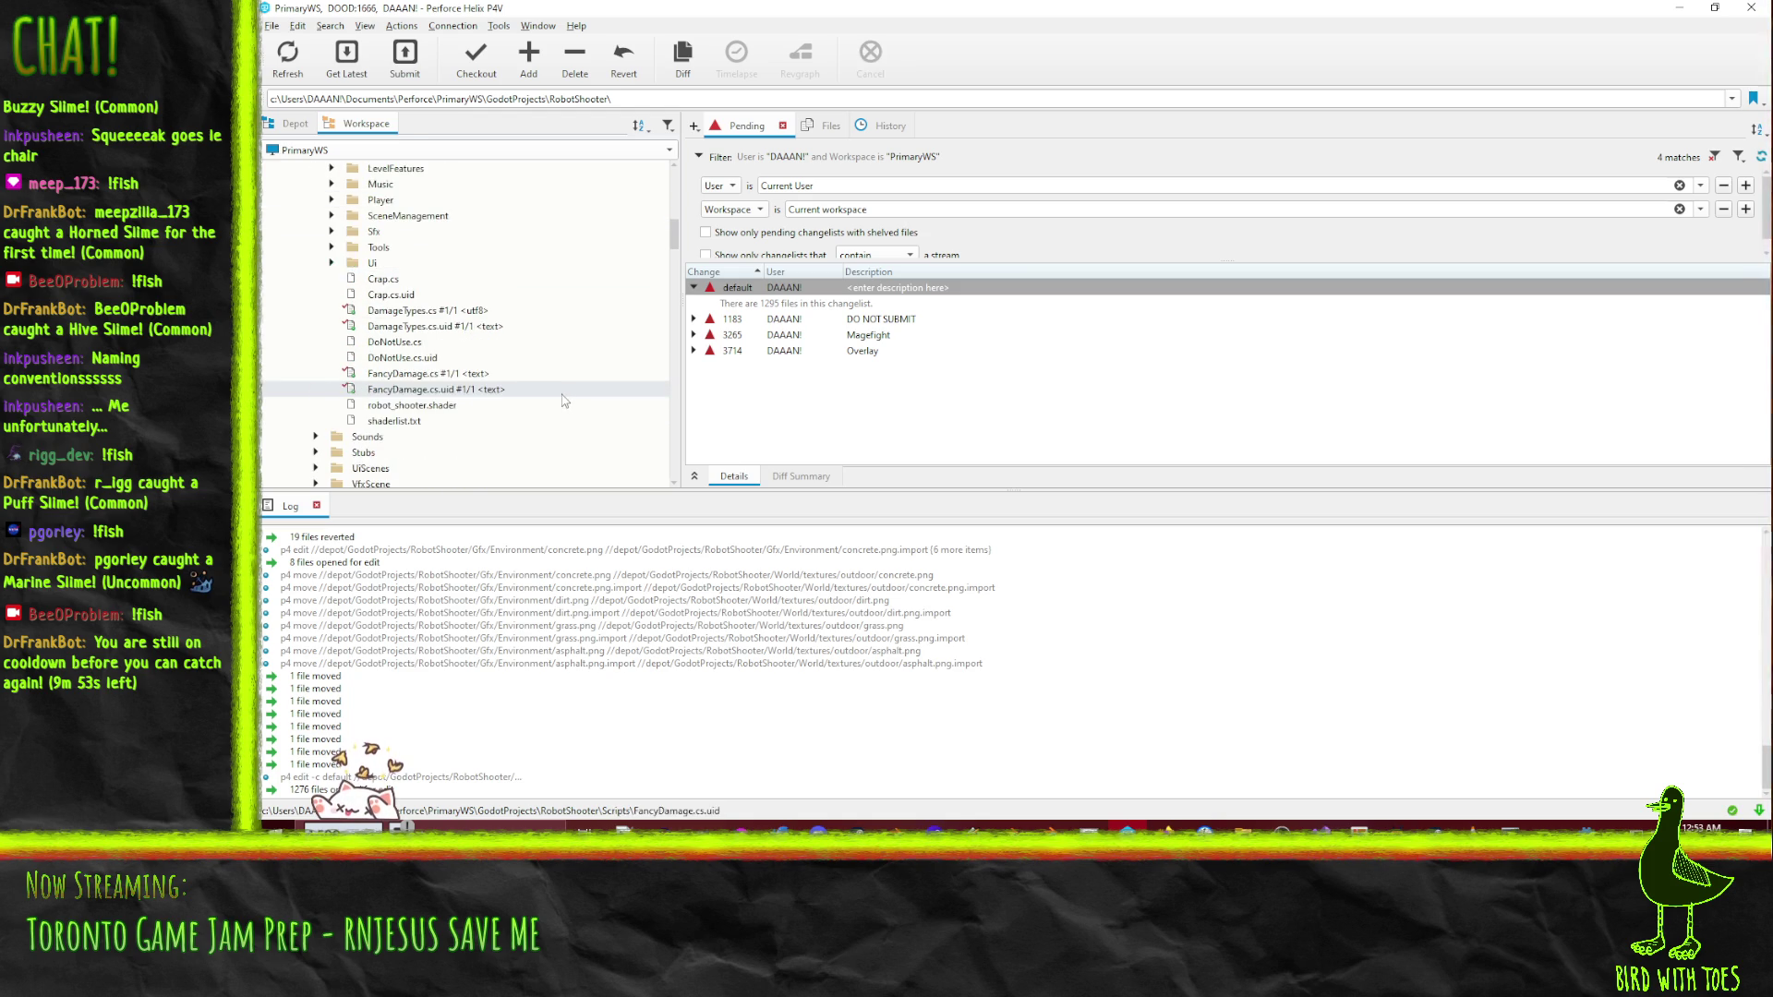
pyautogui.click(448, 222)
pyautogui.click(448, 221)
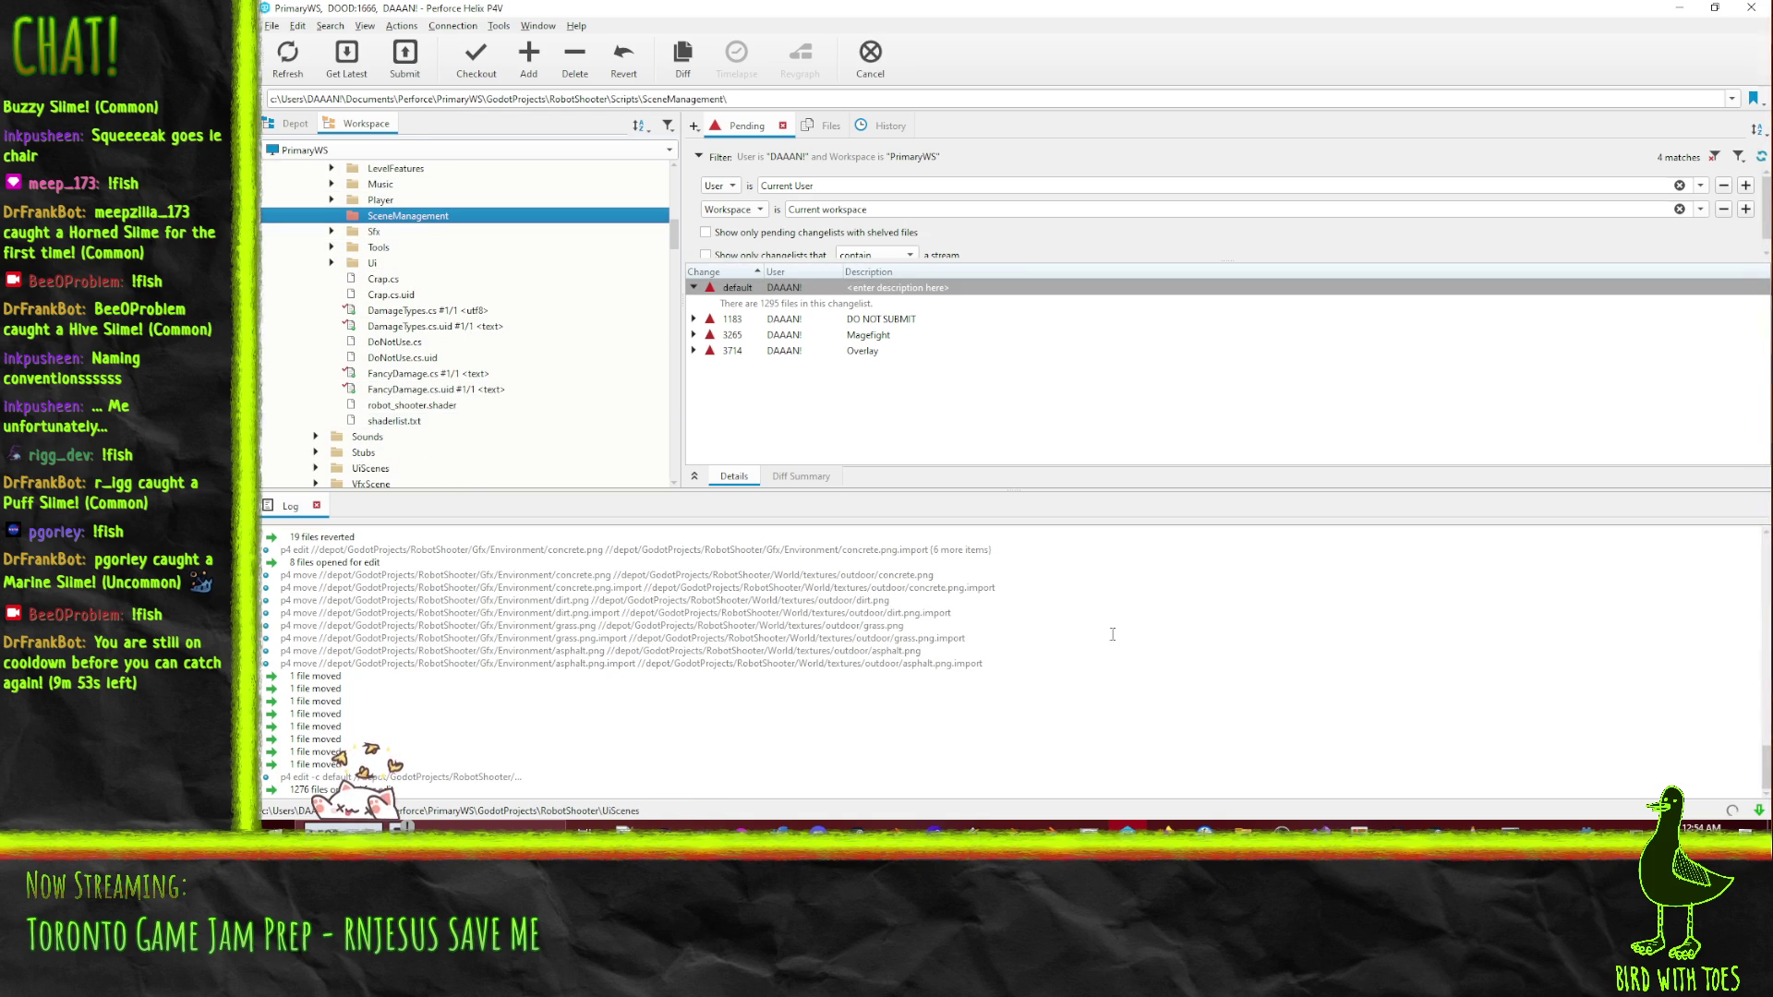
pyautogui.click(518, 279)
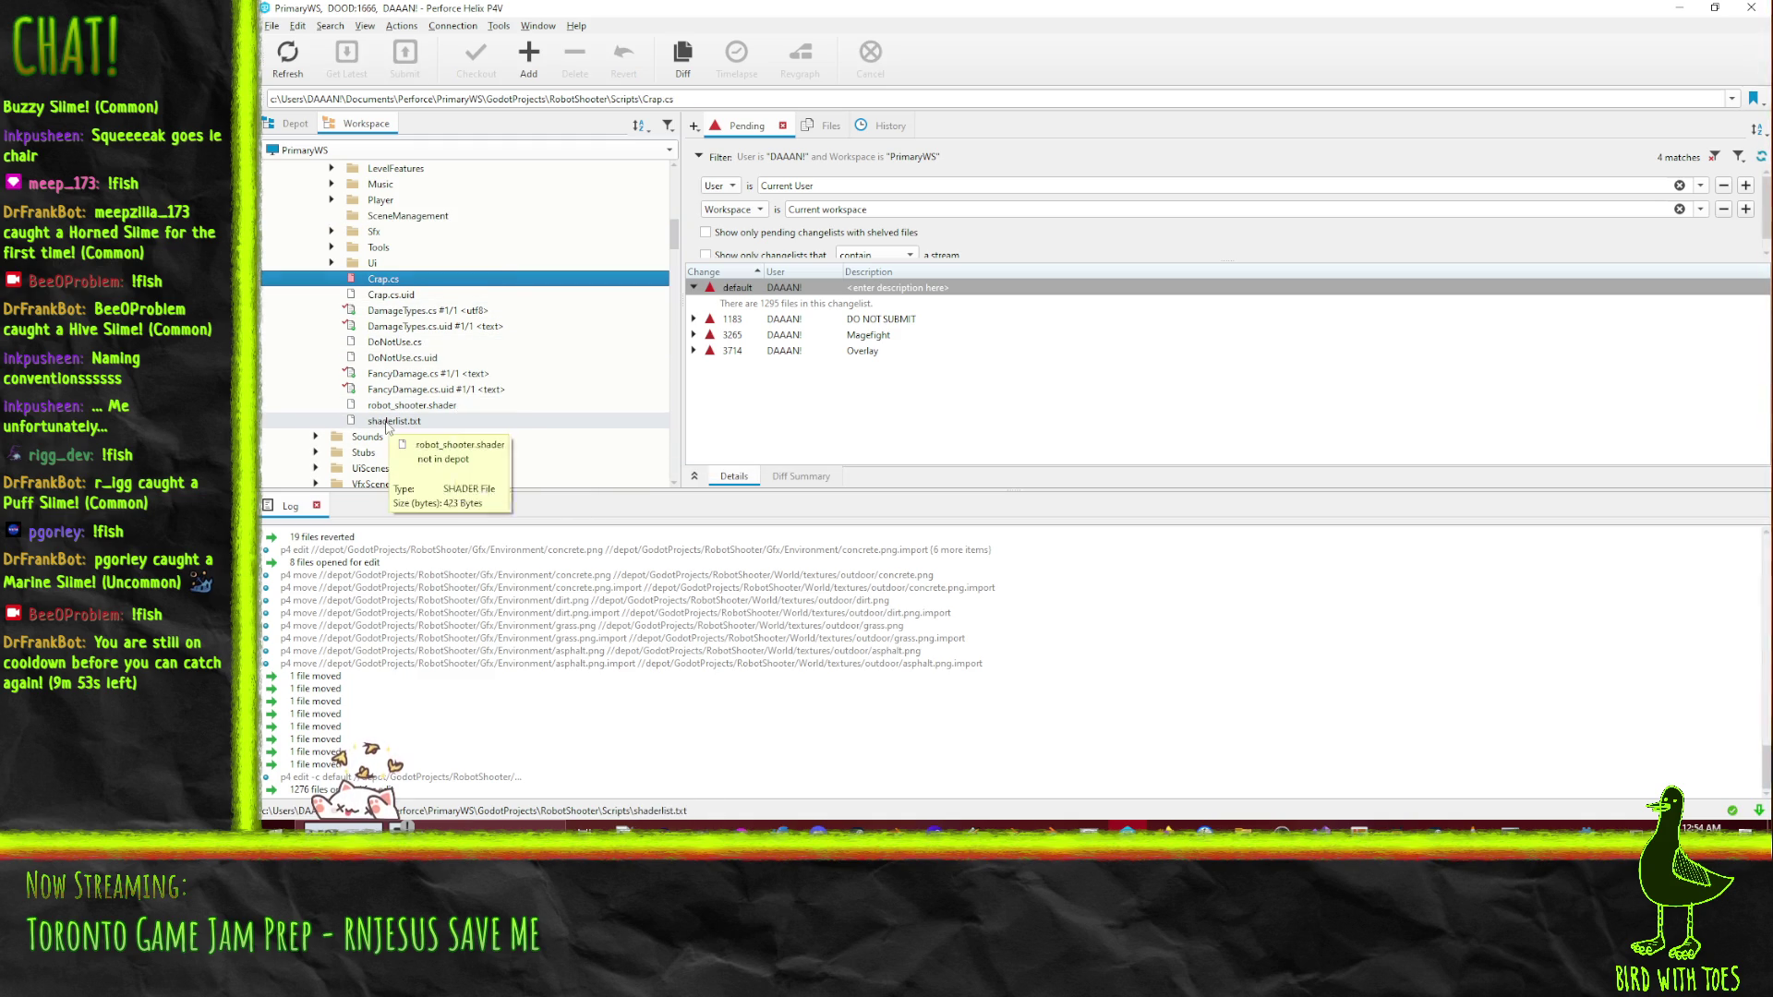
# - Set LittleDude.blend's import script to res://Scripts/Tools/EnemyPostprocess.gd in Advanced Import Settings
pyautogui.click(1564, 858)
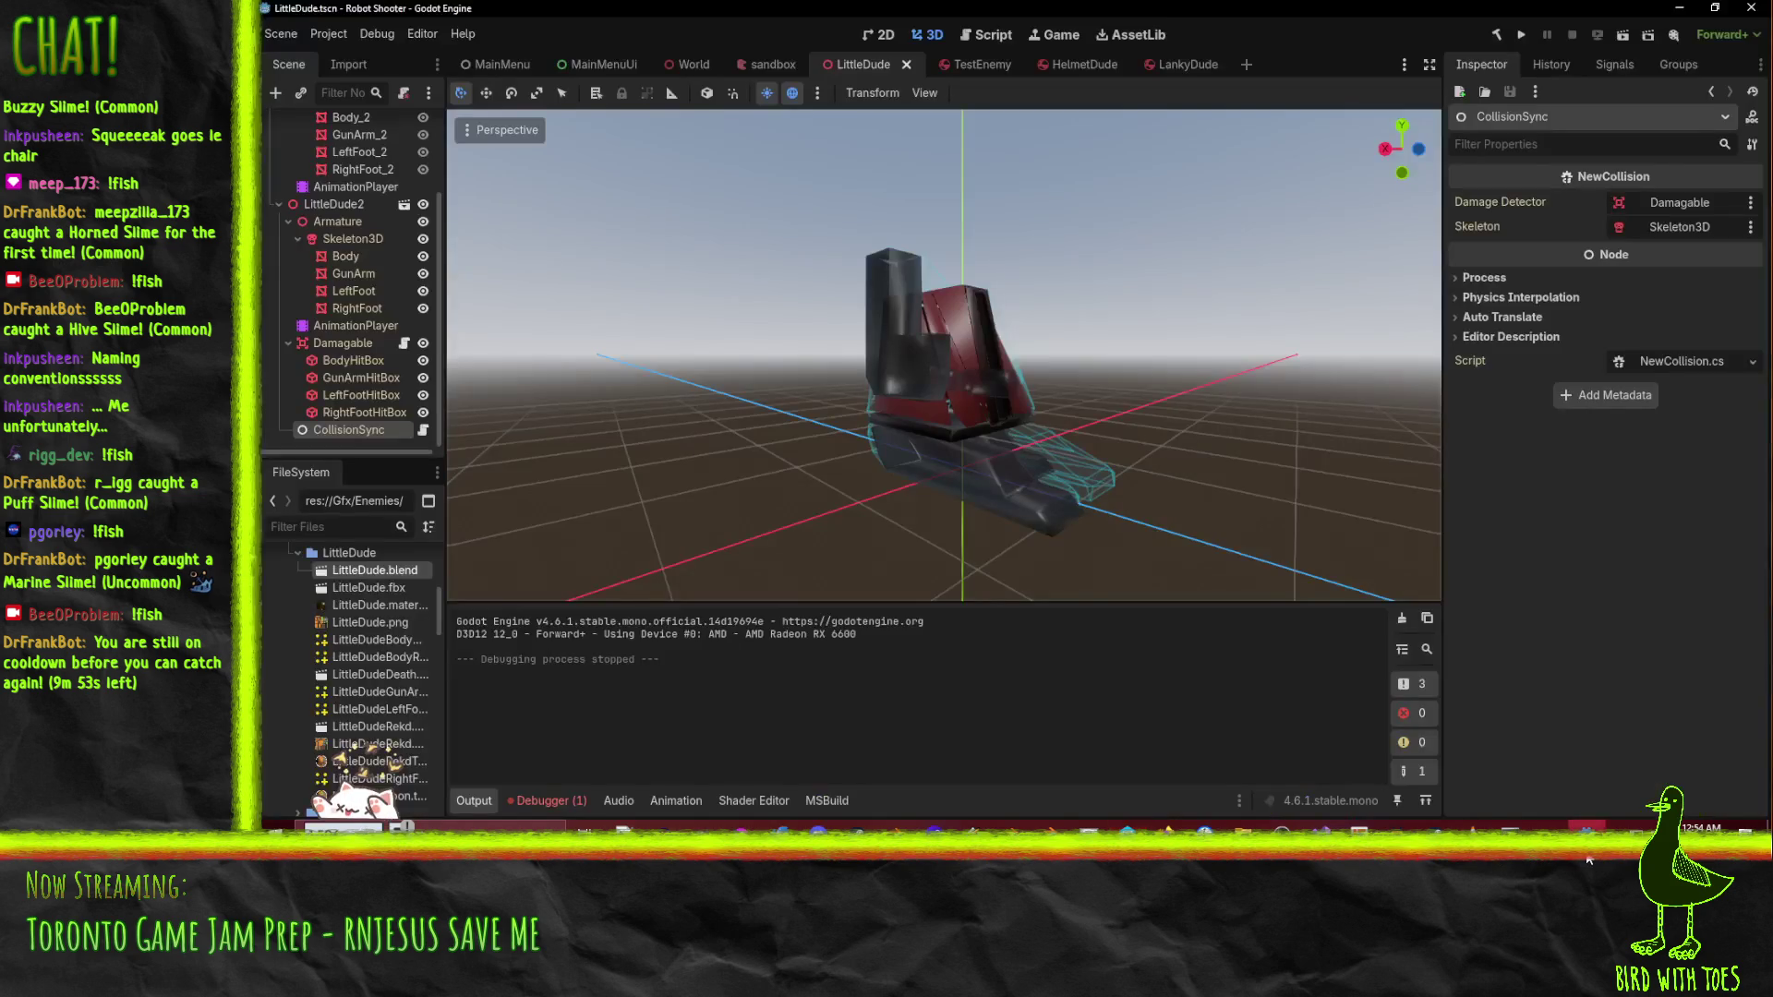
pyautogui.scroll(-5, 392, 606)
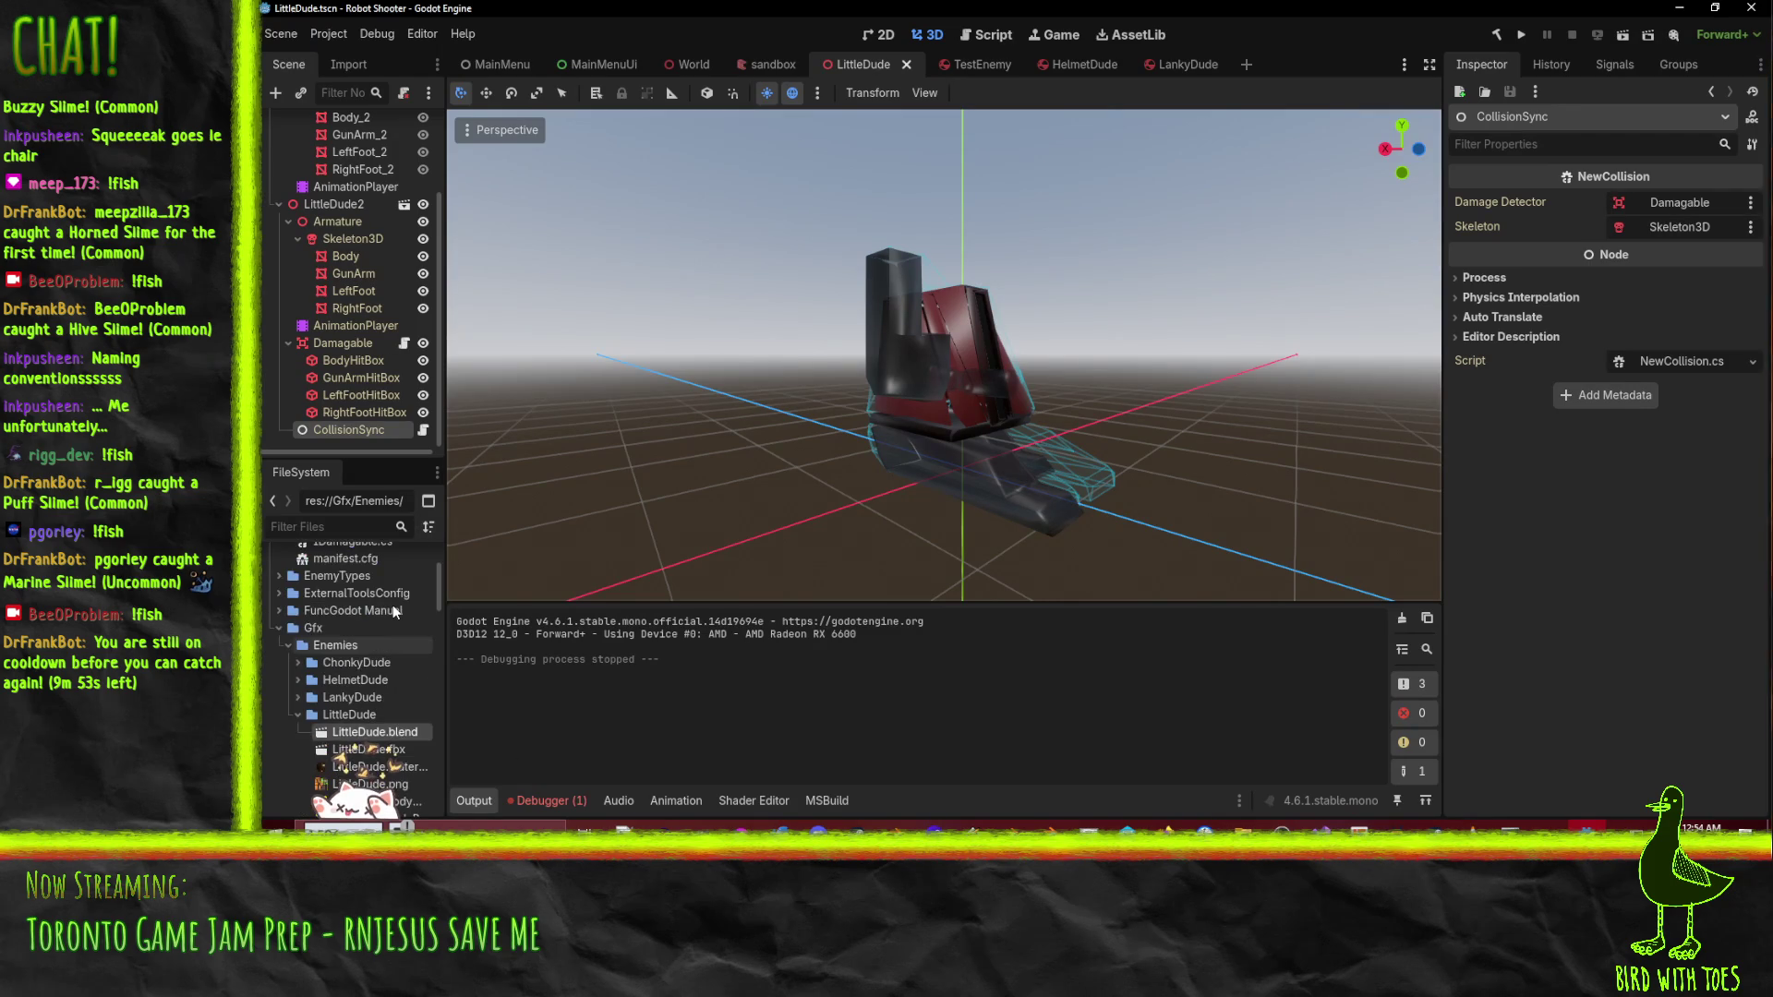
pyautogui.scroll(-10, 393, 610)
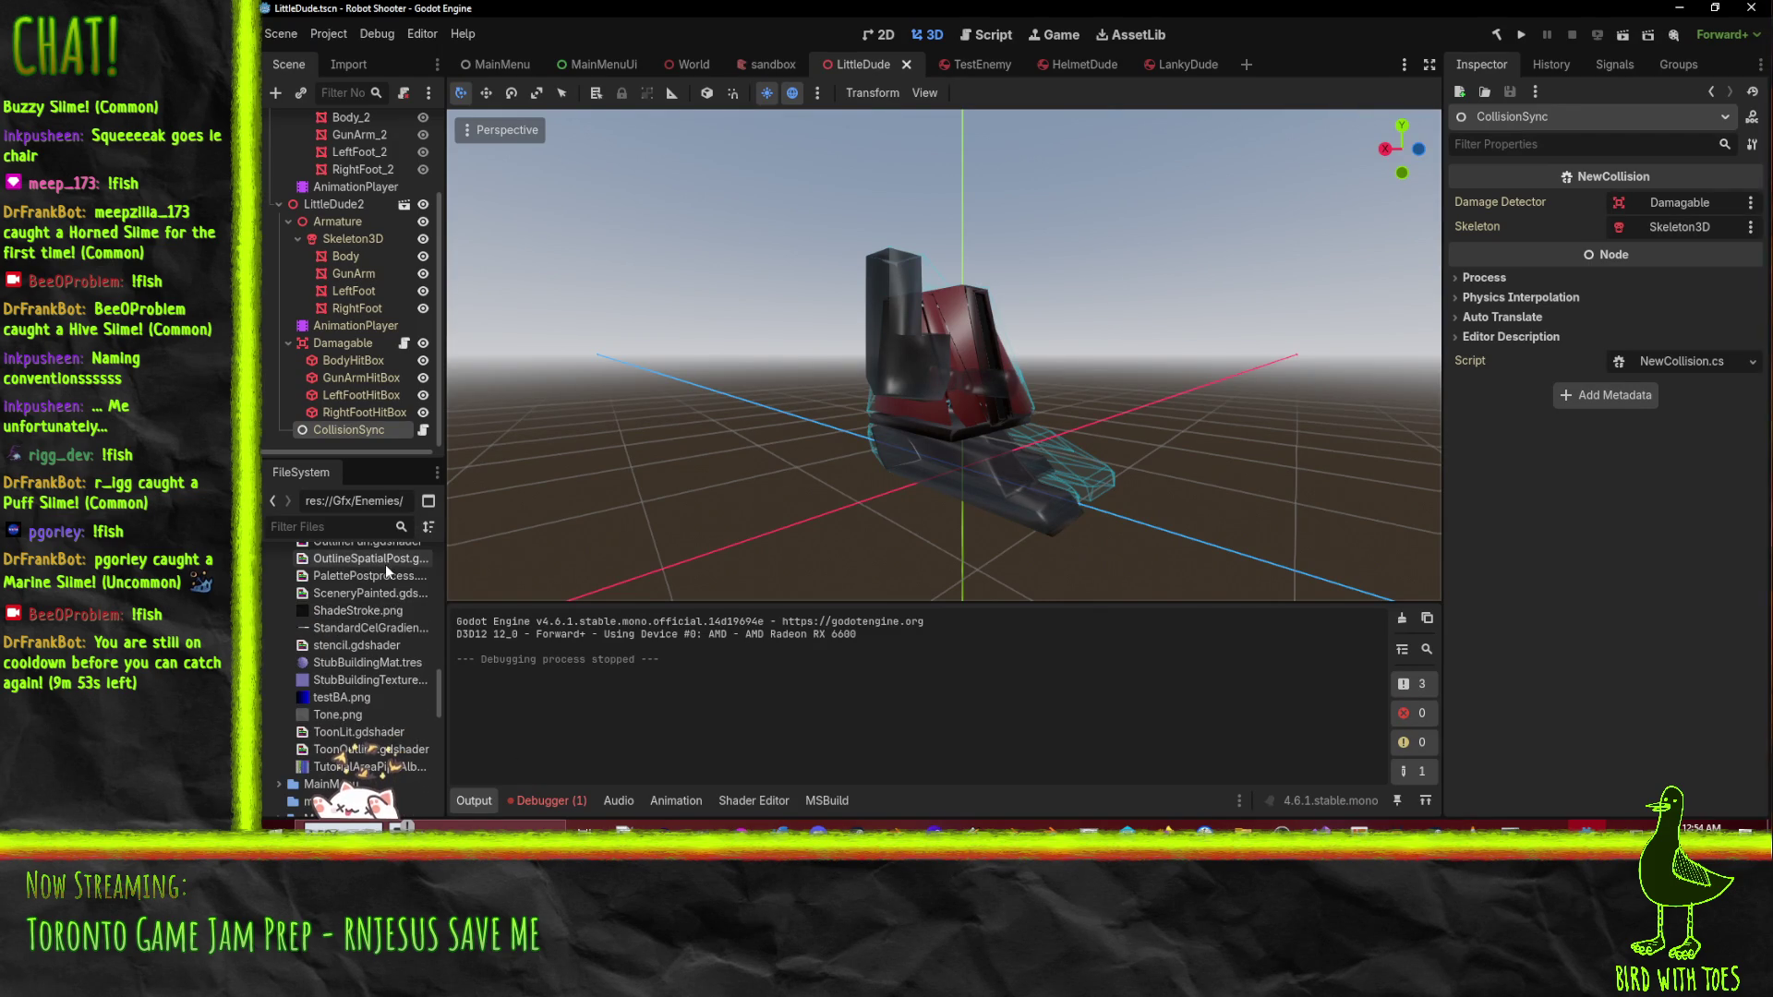
pyautogui.scroll(-10, 404, 634)
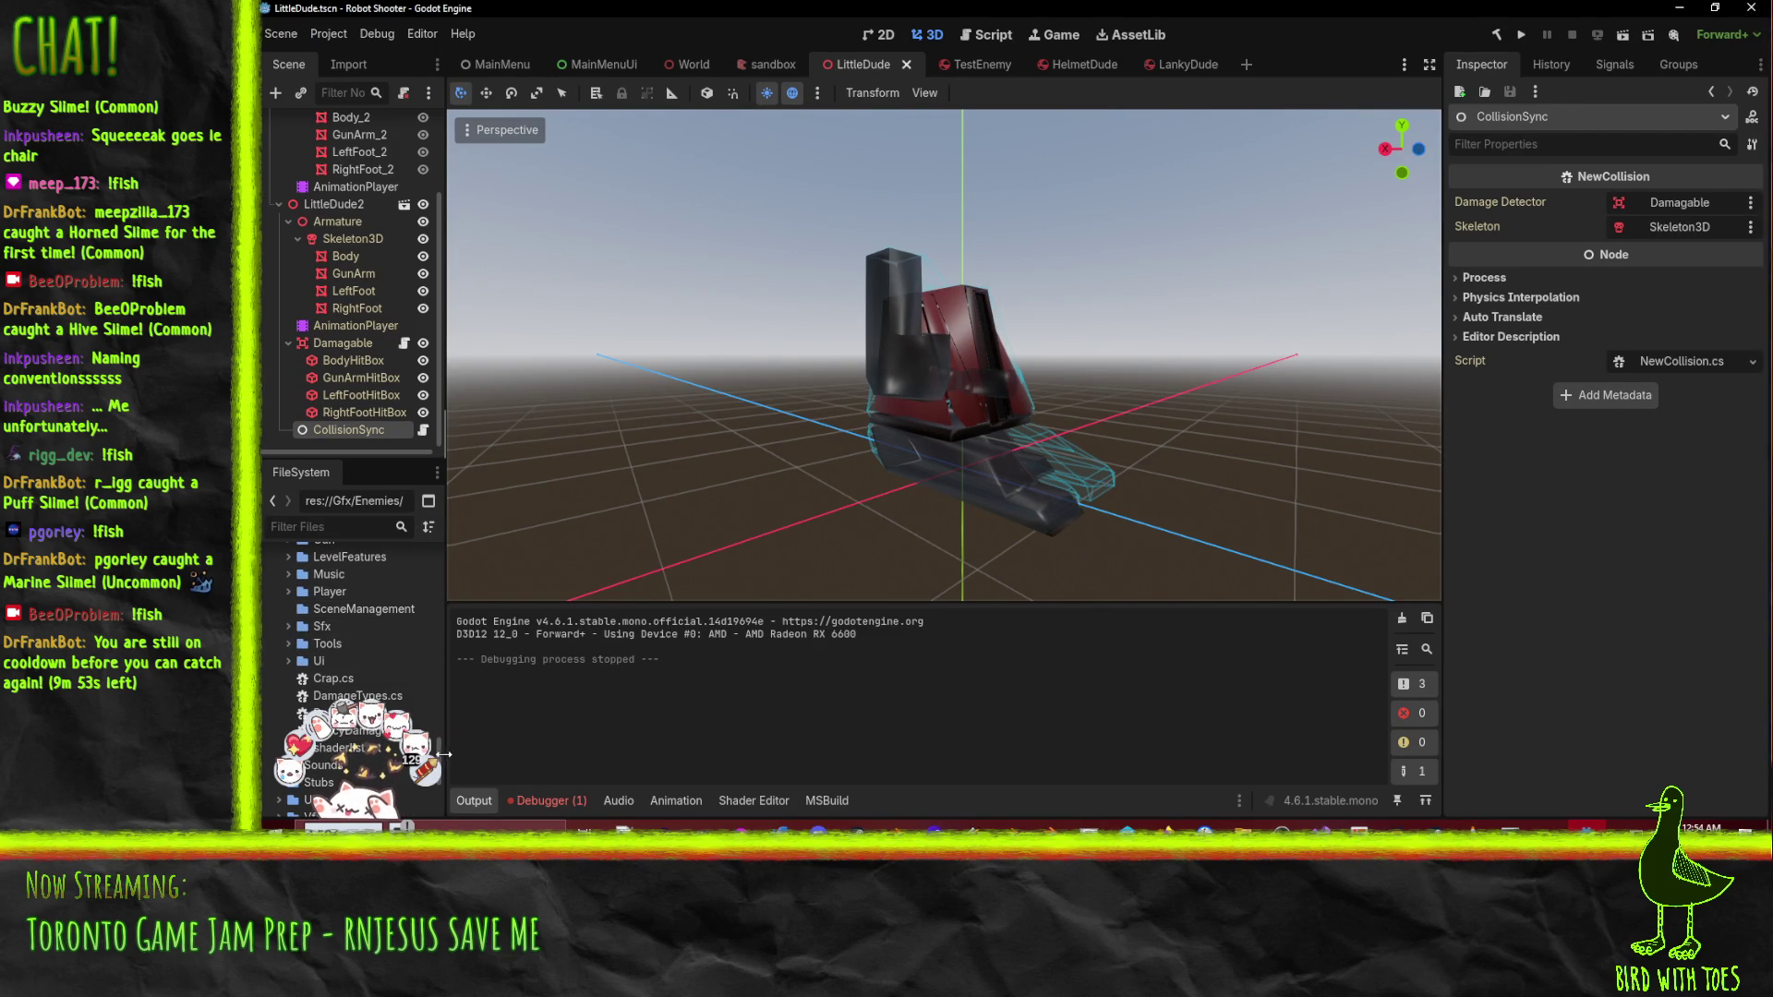
pyautogui.scroll(5, 415, 739)
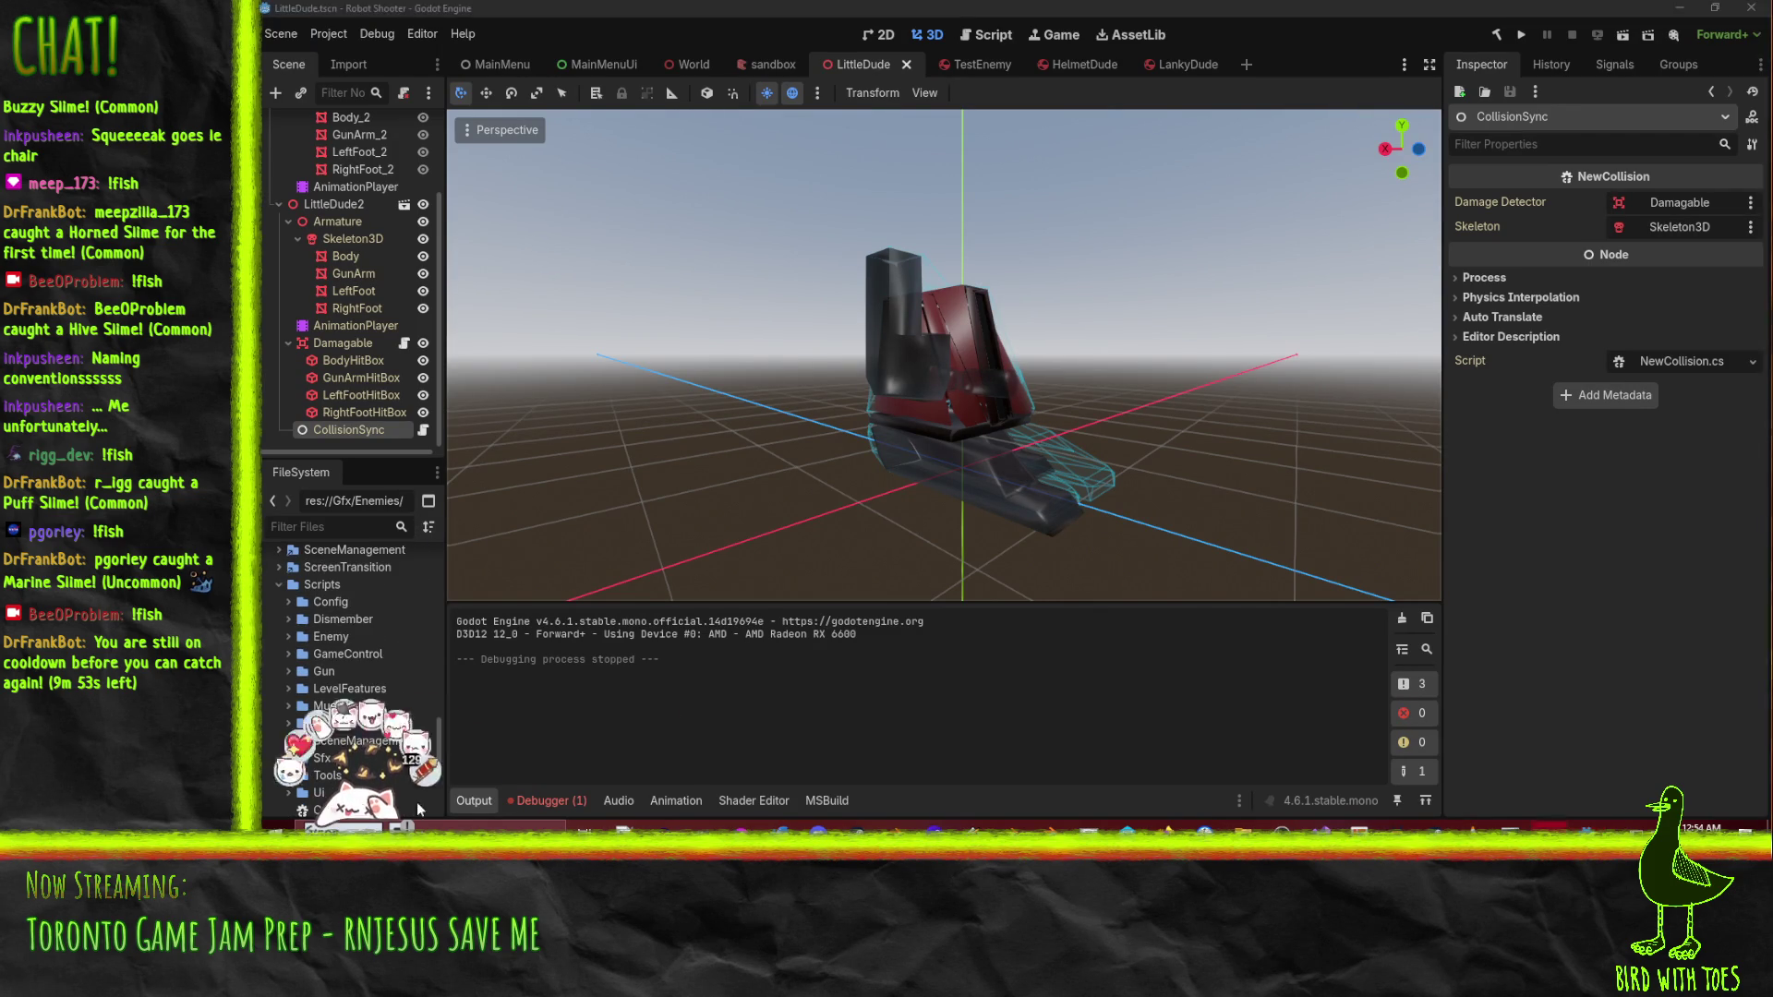
pyautogui.scroll(15, 338, 667)
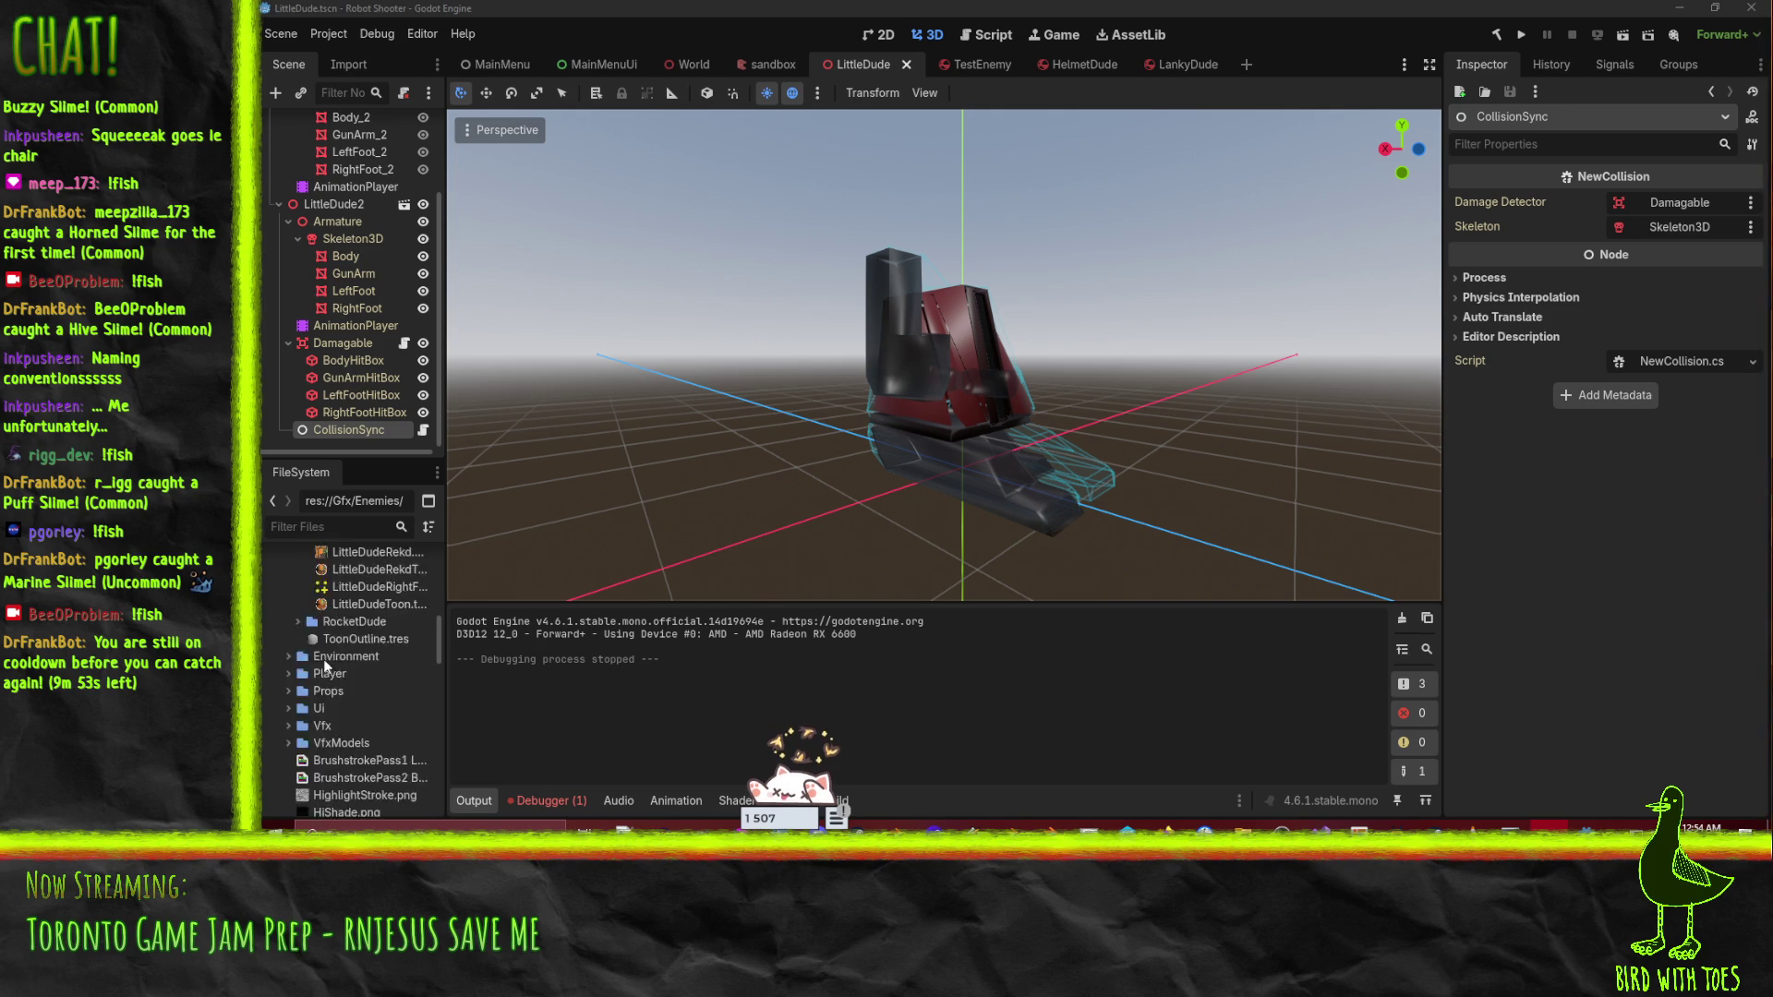
pyautogui.scroll(-3, 356, 669)
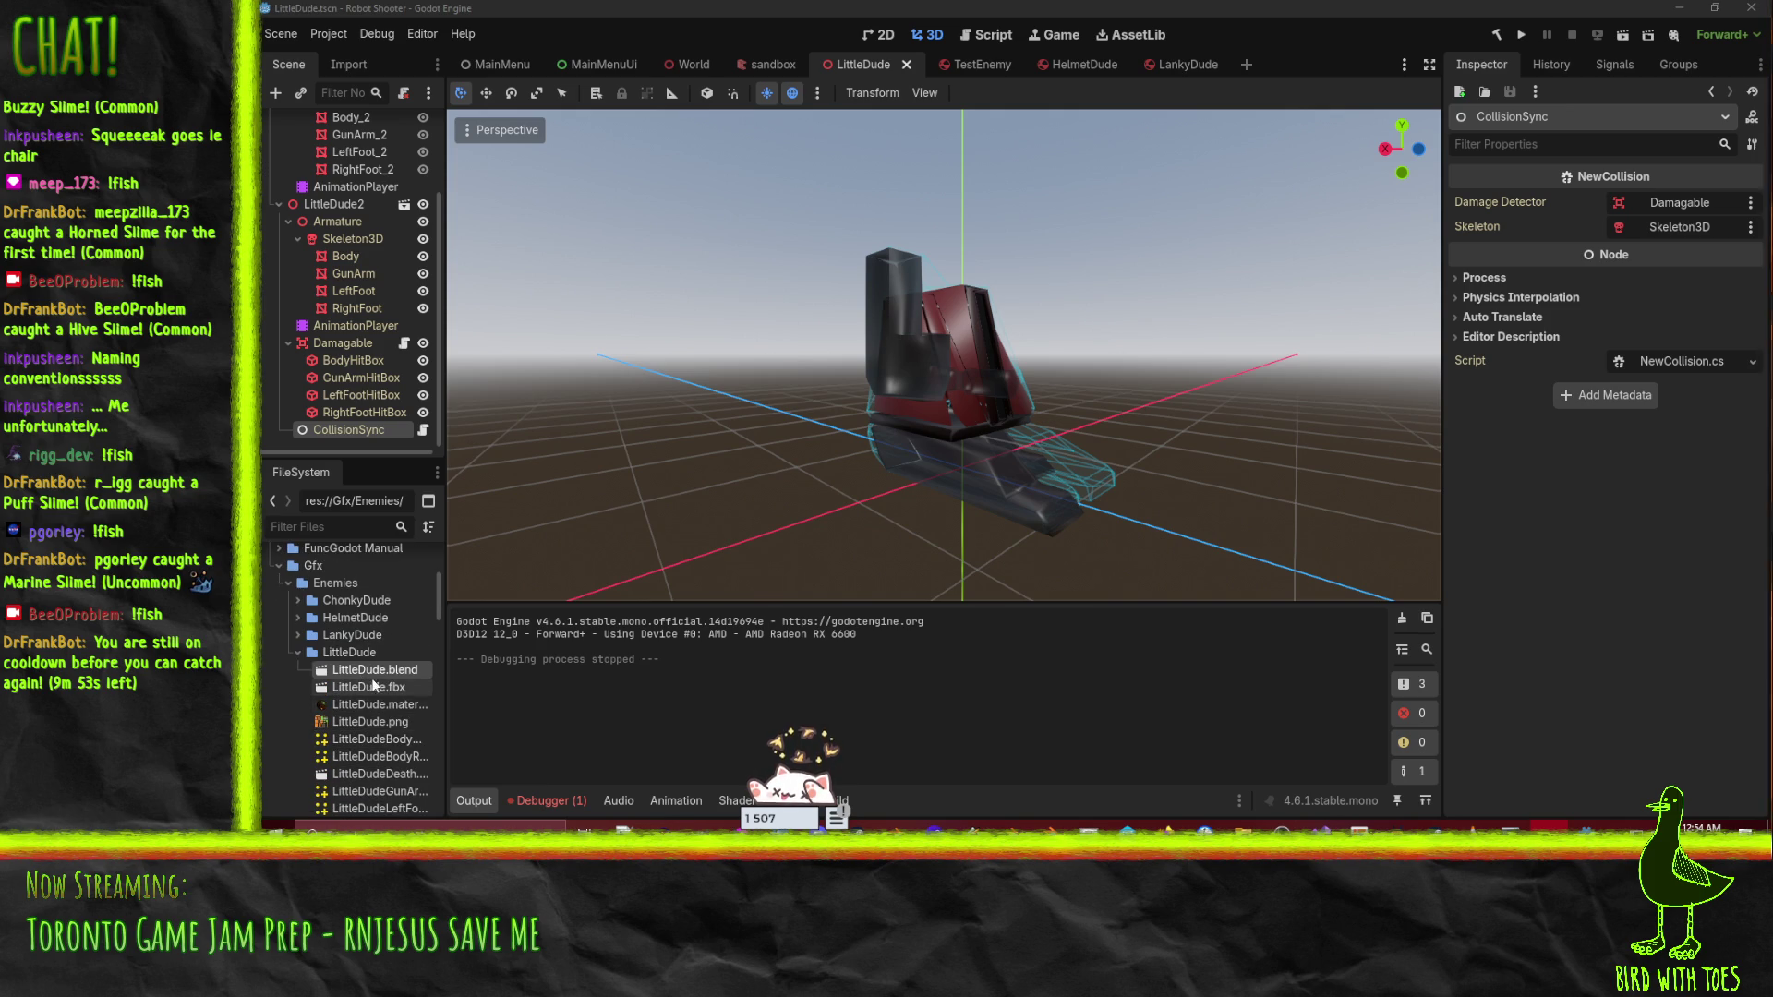
pyautogui.doubleClick(374, 670)
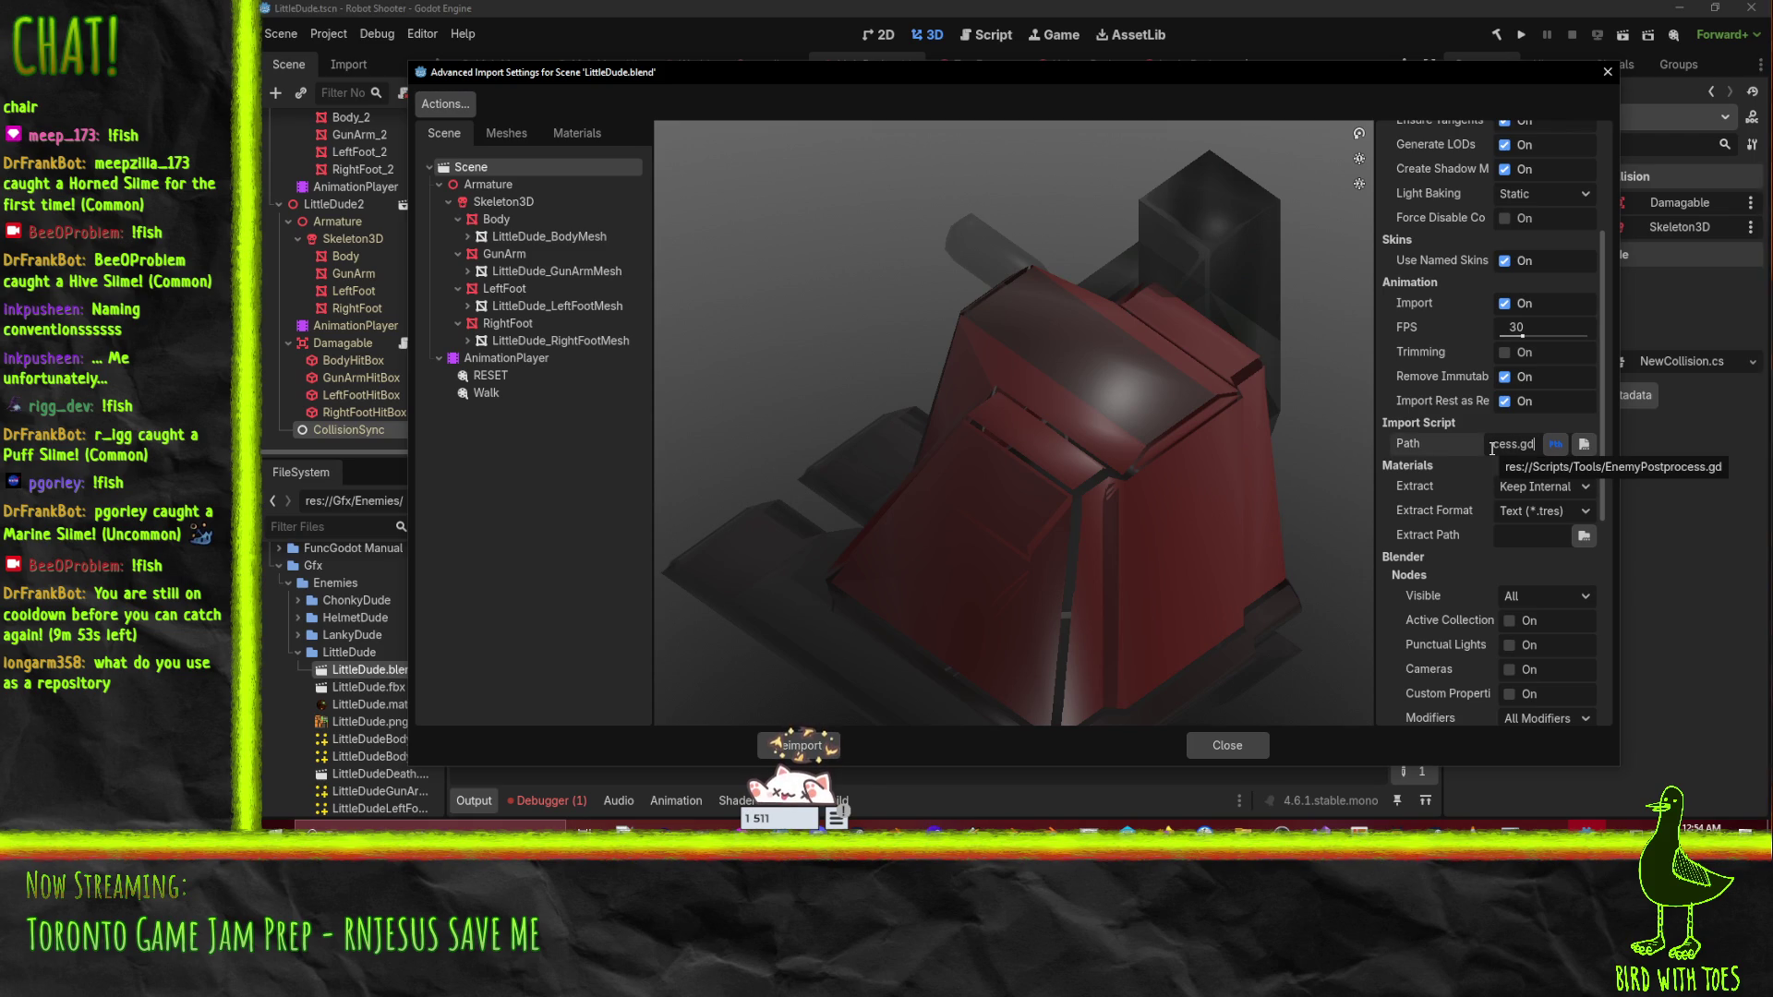
pyautogui.click(1196, 750)
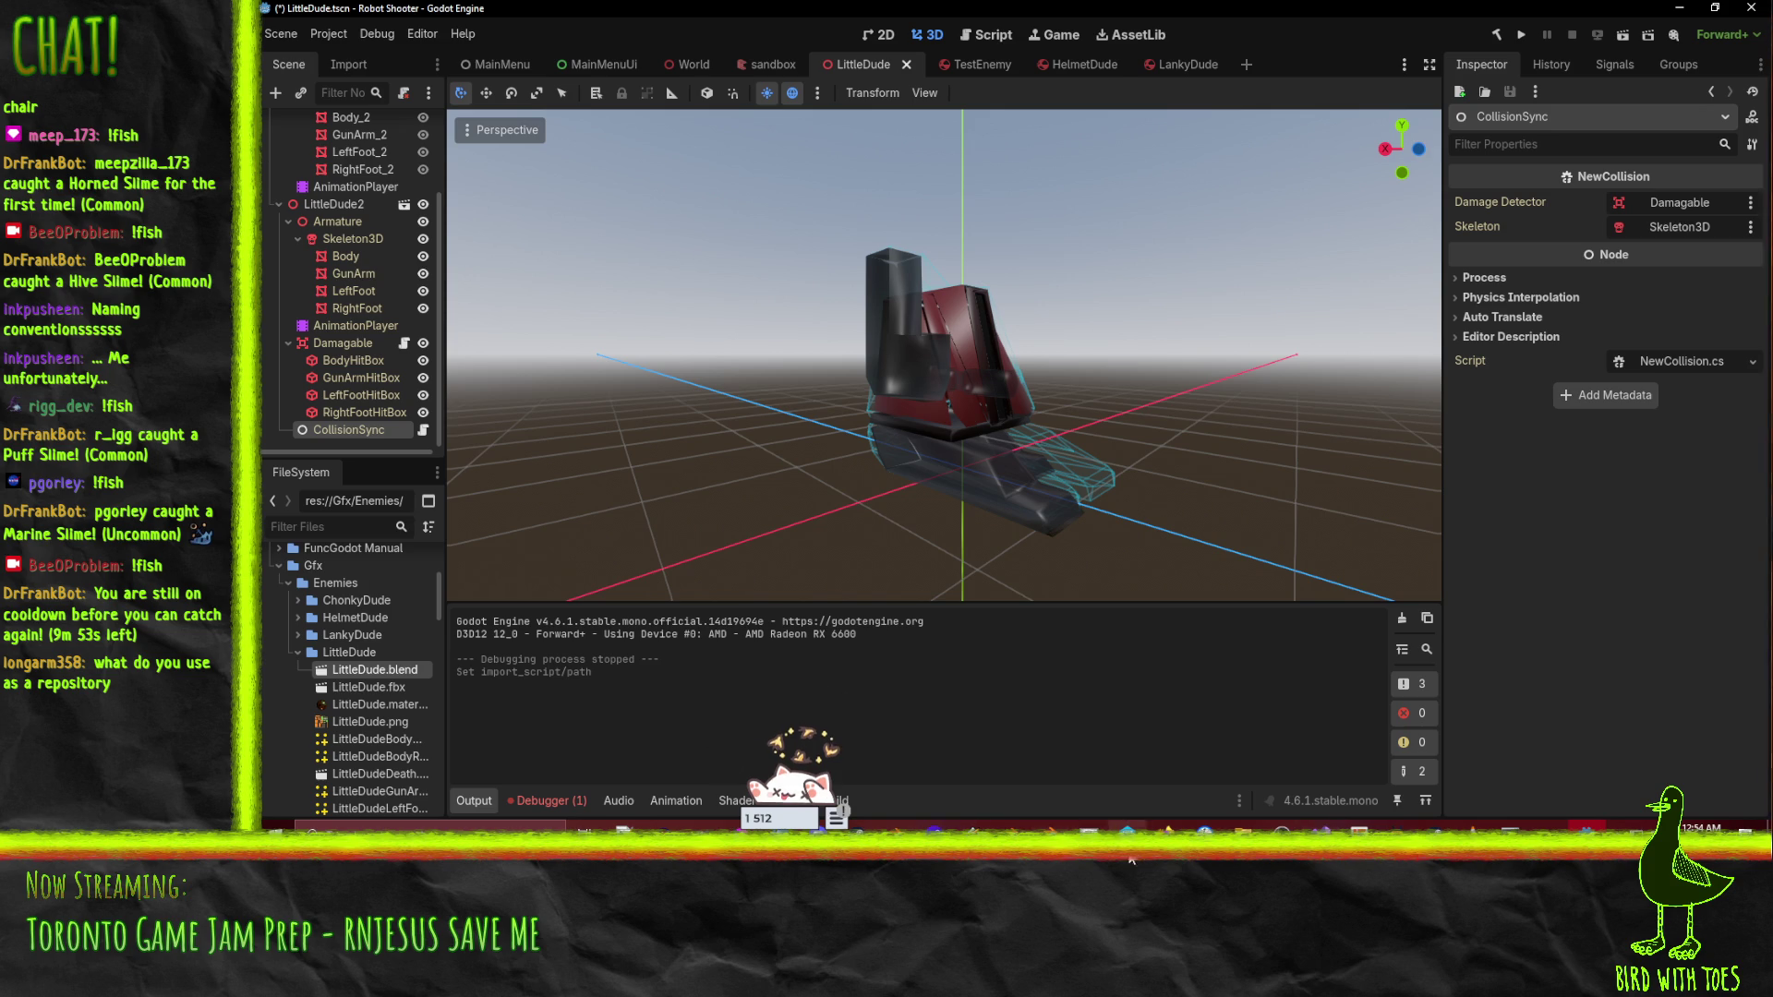
pyautogui.click(1127, 828)
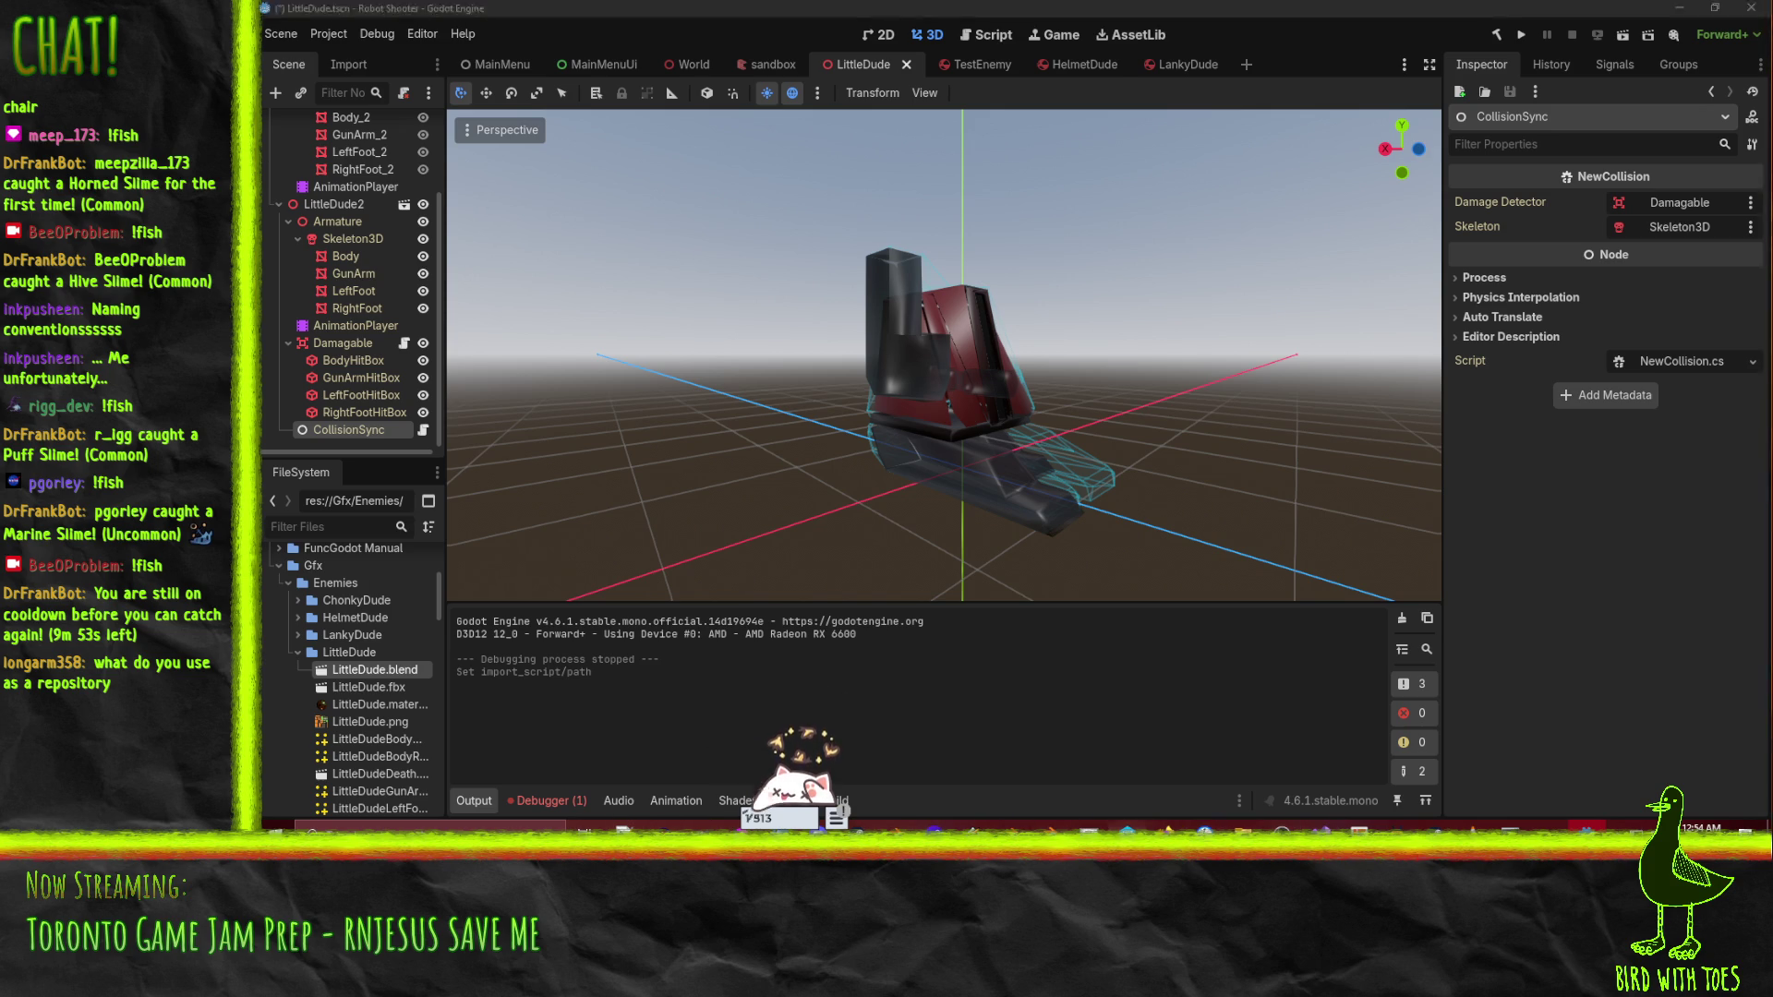
# - In the Depot tree, collapse the Environment, Gfx and World folders and expand Scripts
pyautogui.scroll(4, 561, 383)
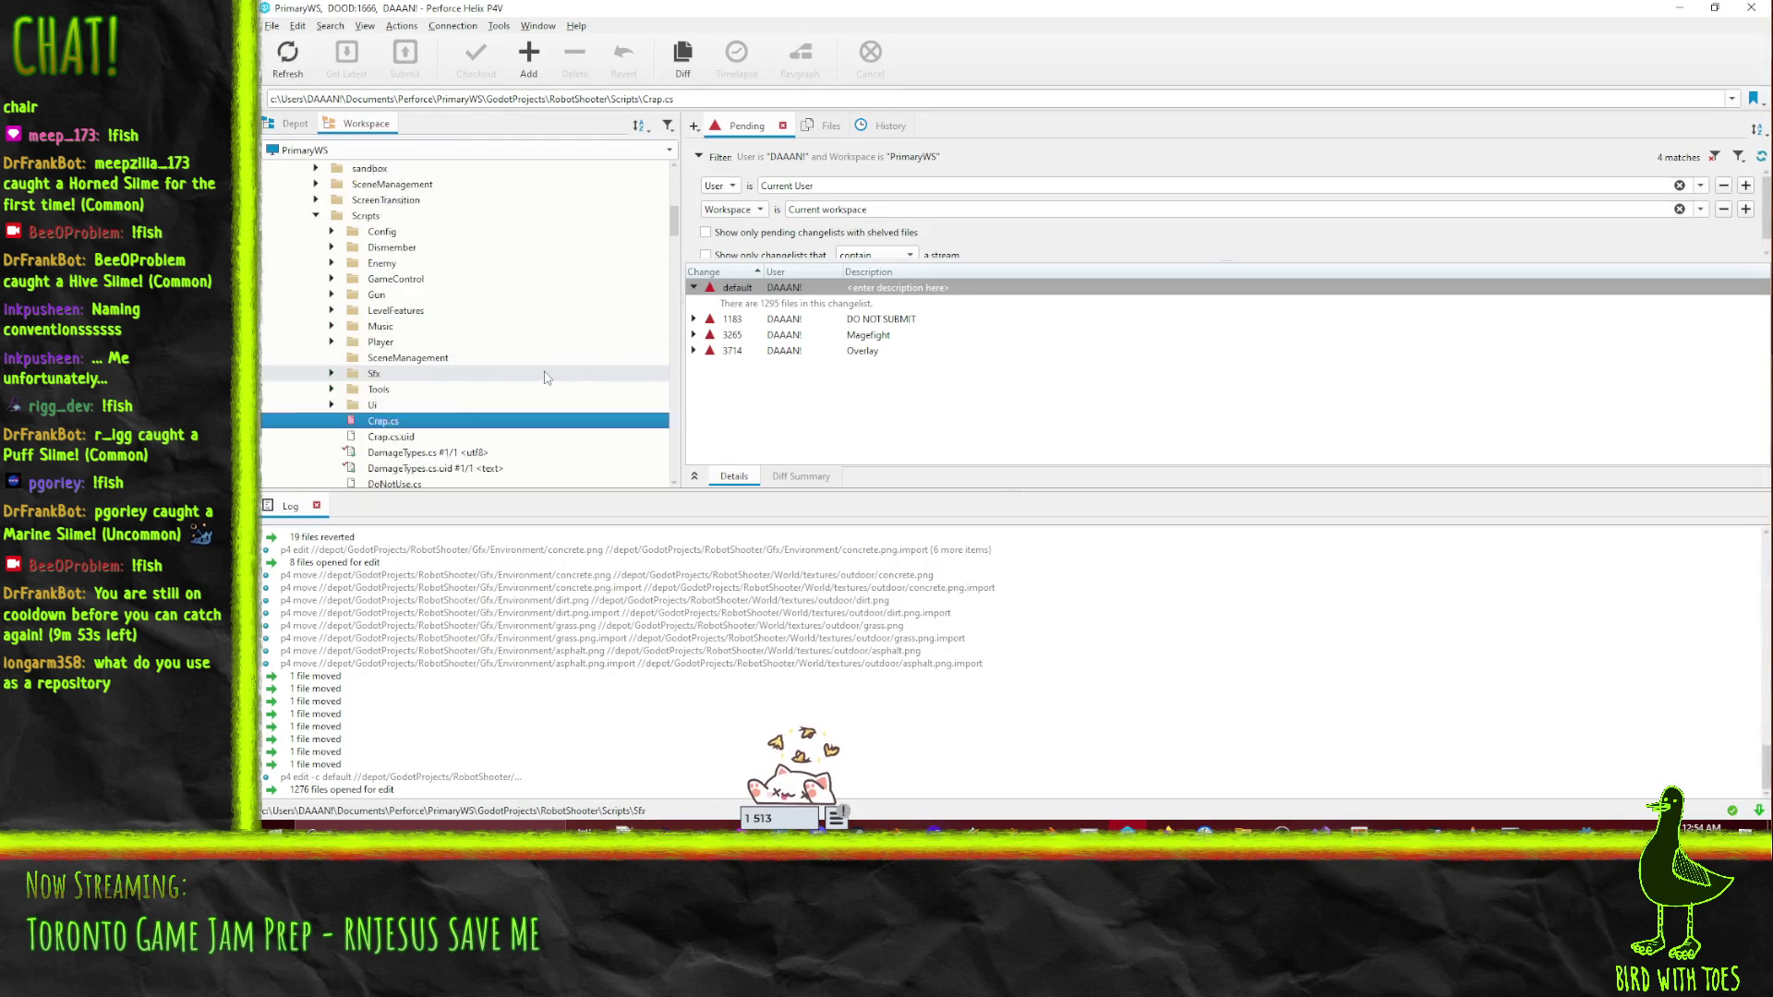
pyautogui.click(296, 123)
pyautogui.scroll(10, 493, 391)
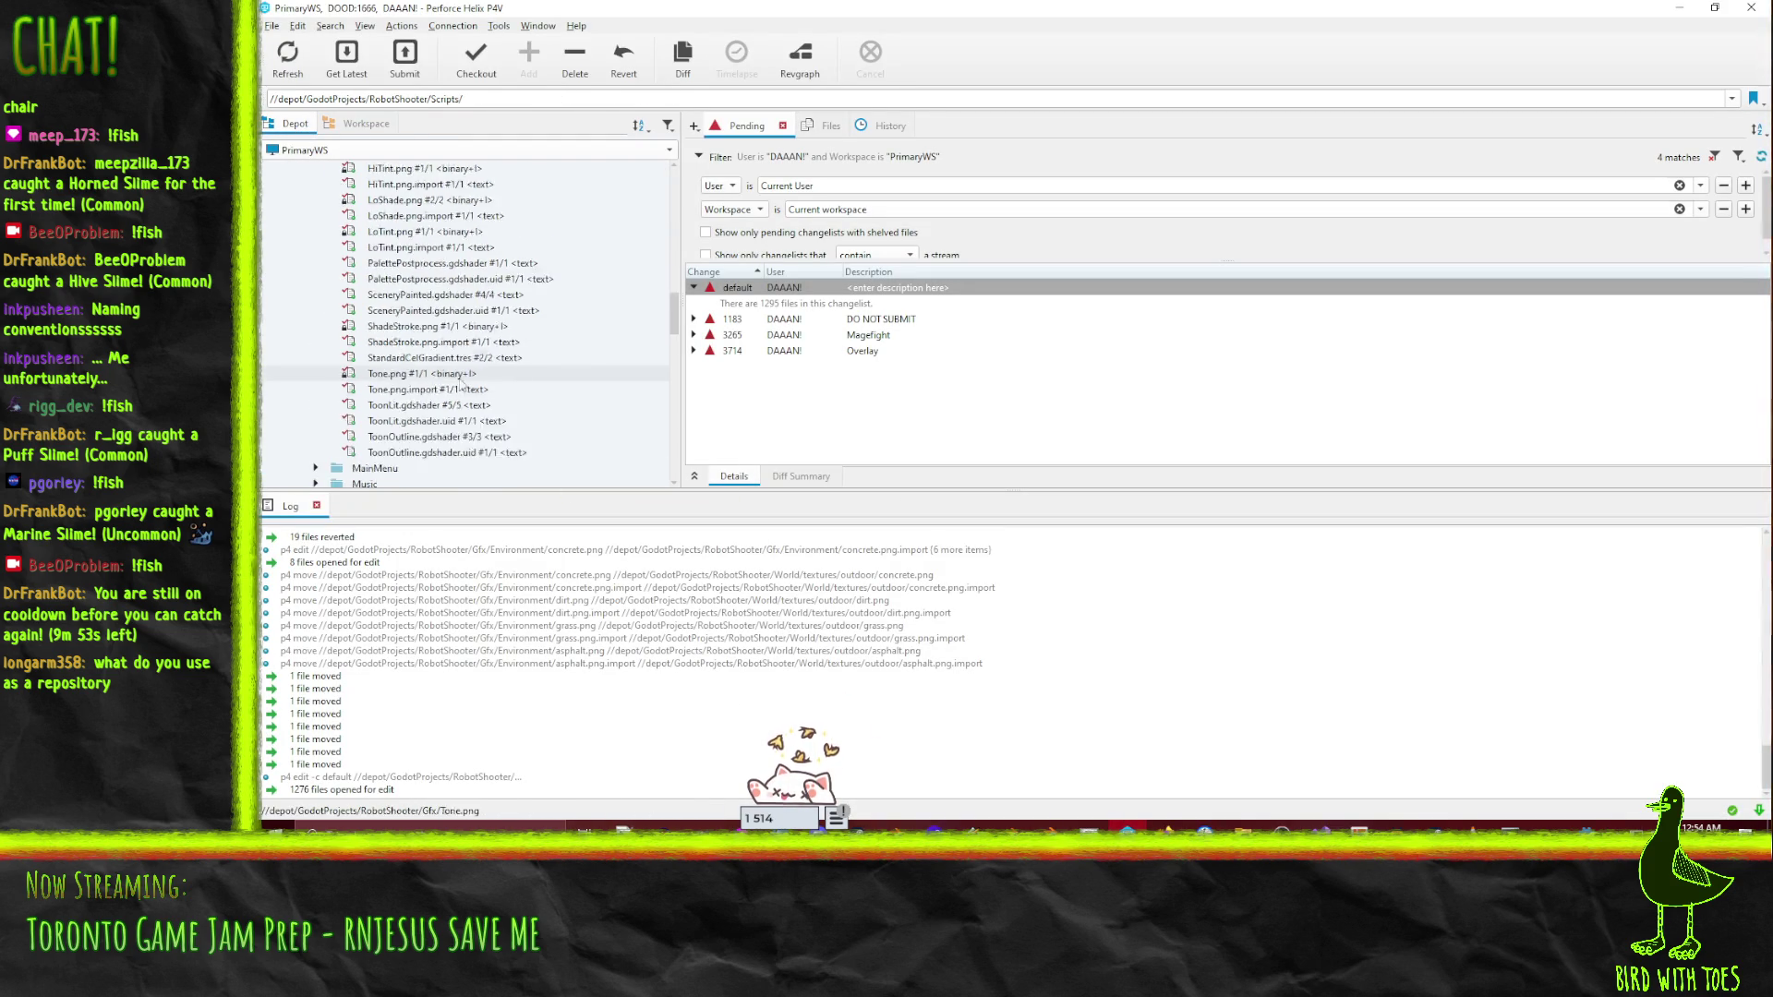
pyautogui.scroll(3, 495, 397)
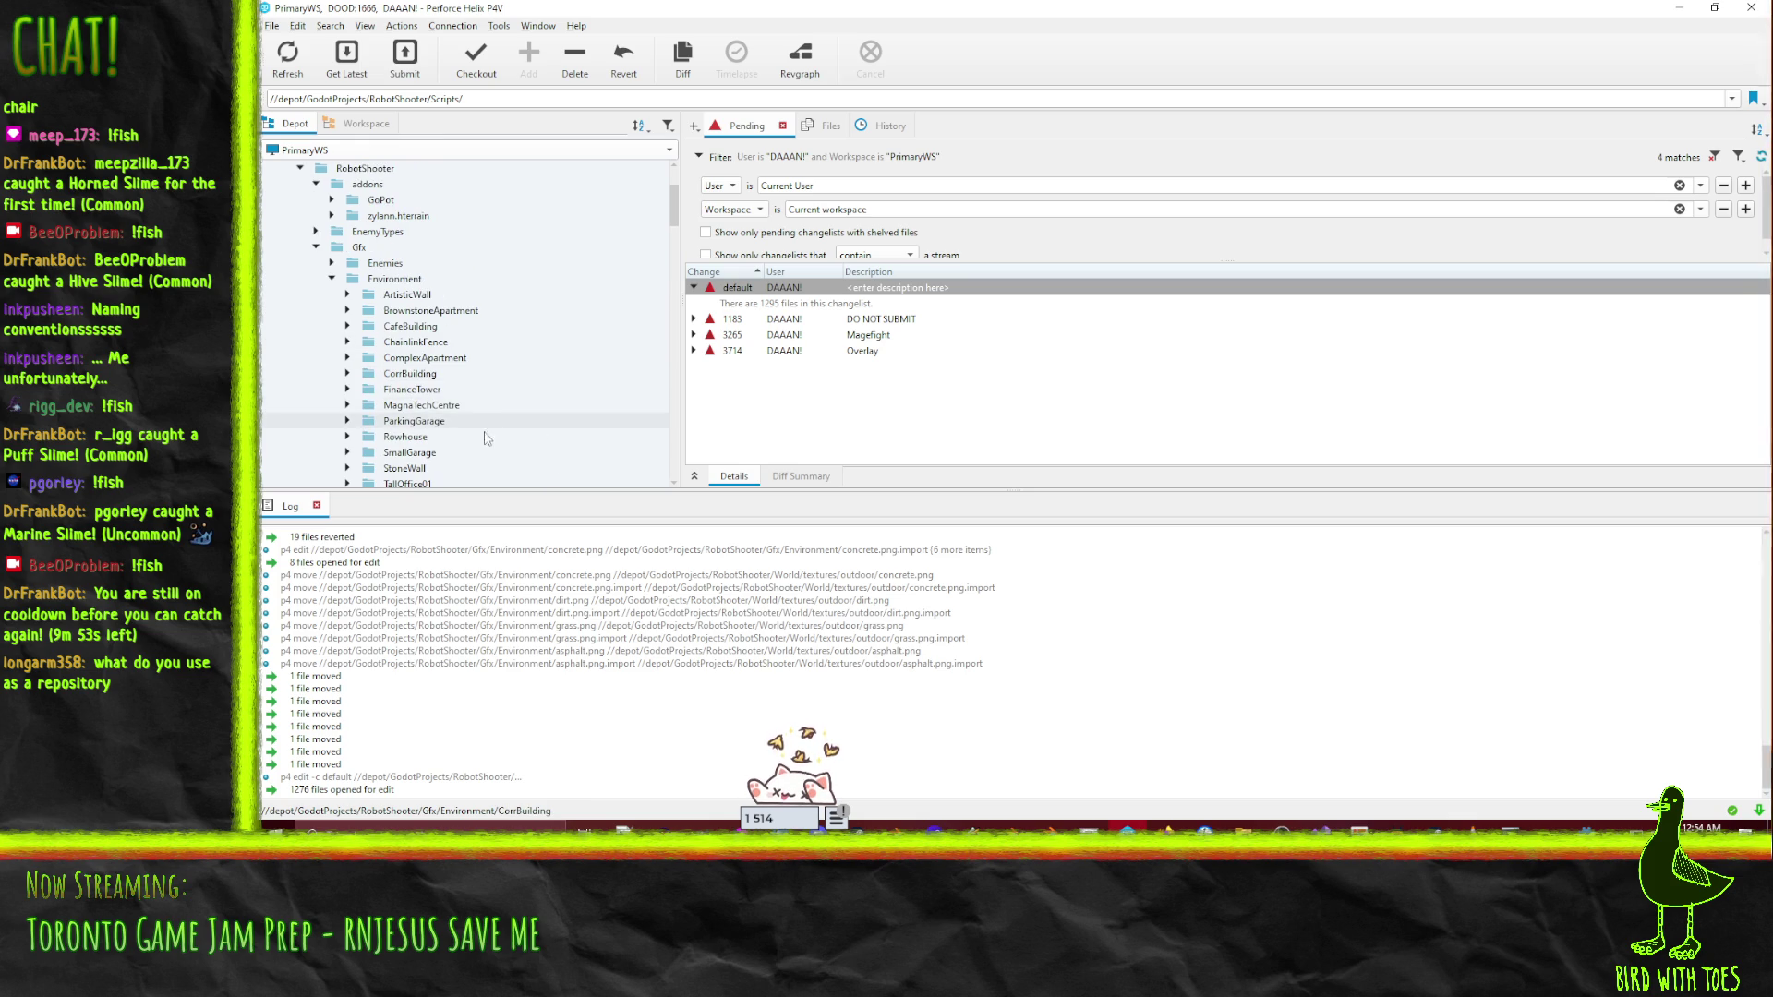
pyautogui.click(332, 278)
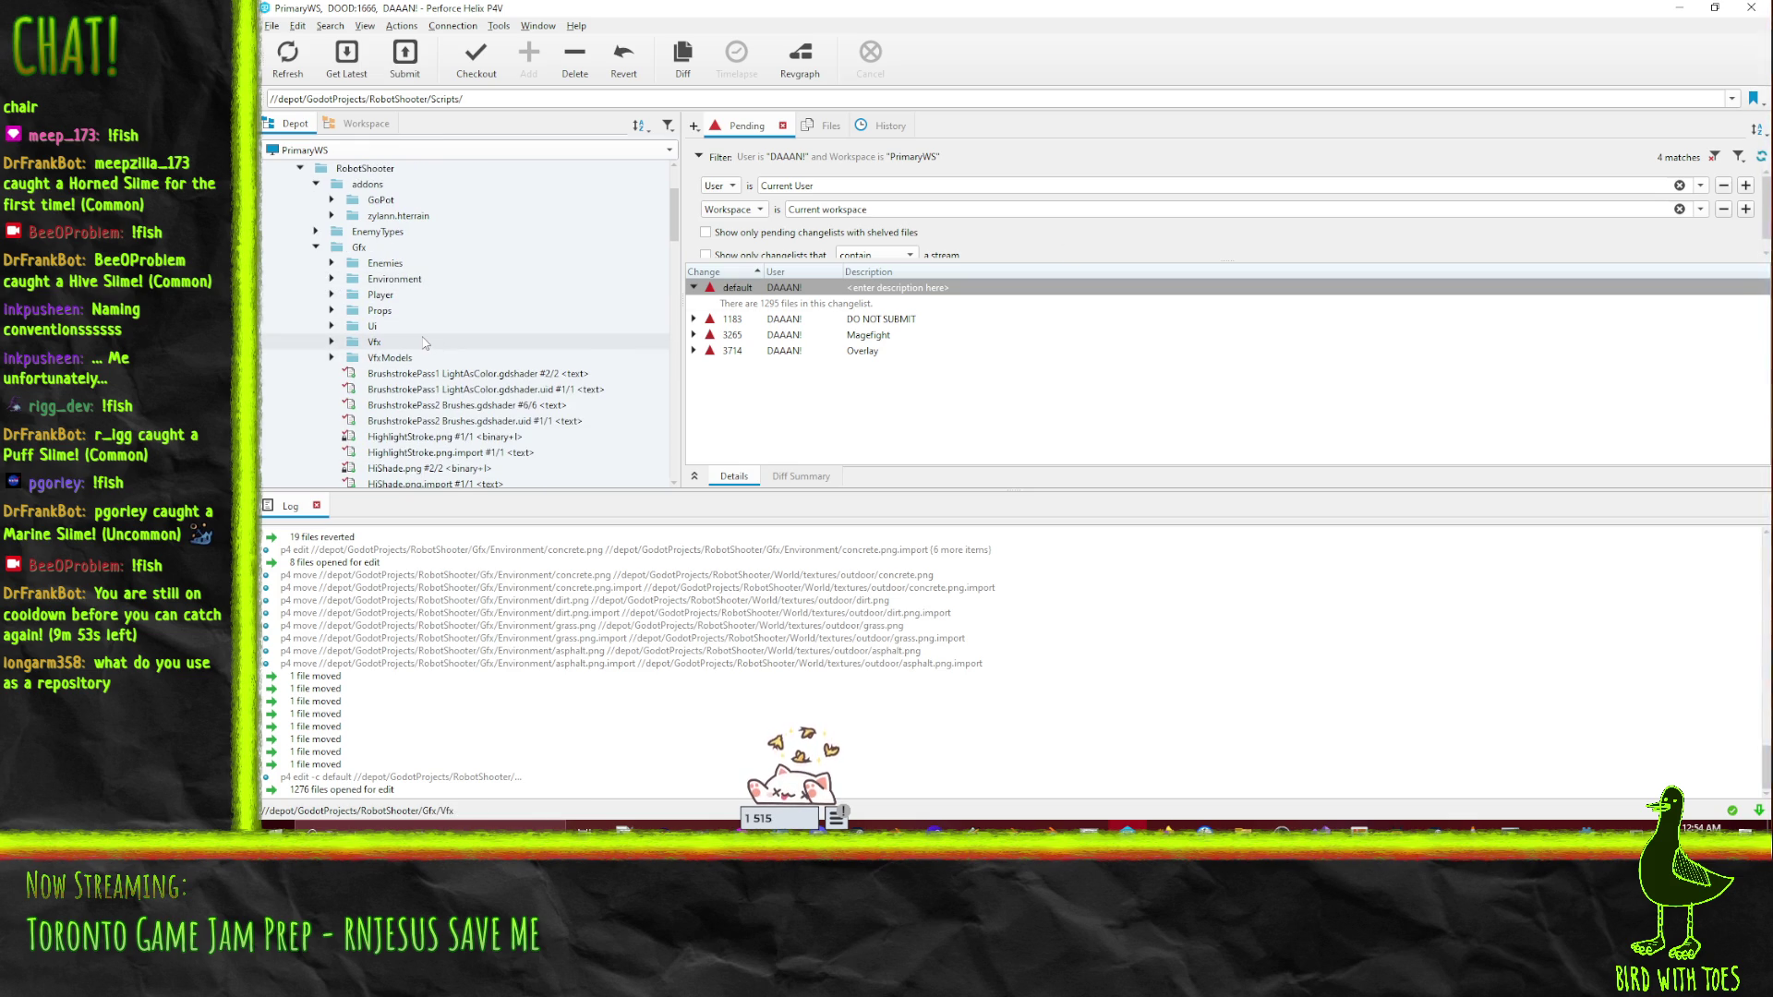
pyautogui.click(315, 248)
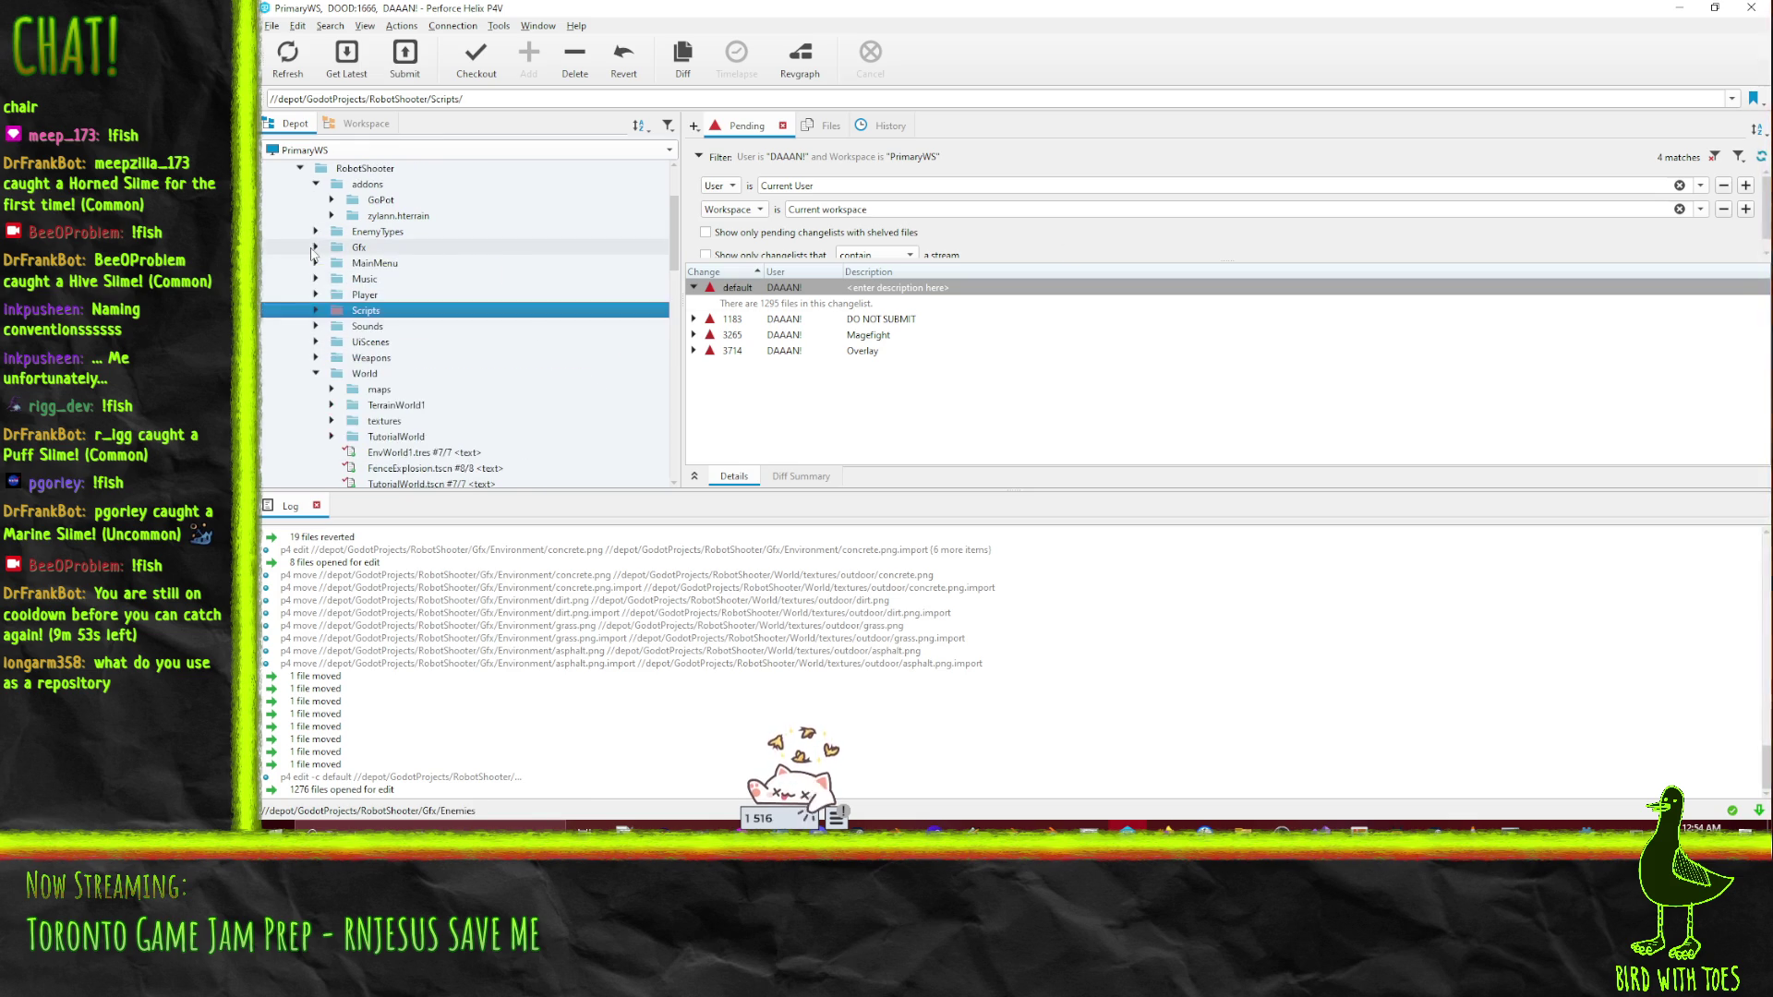
pyautogui.scroll(-2, 496, 300)
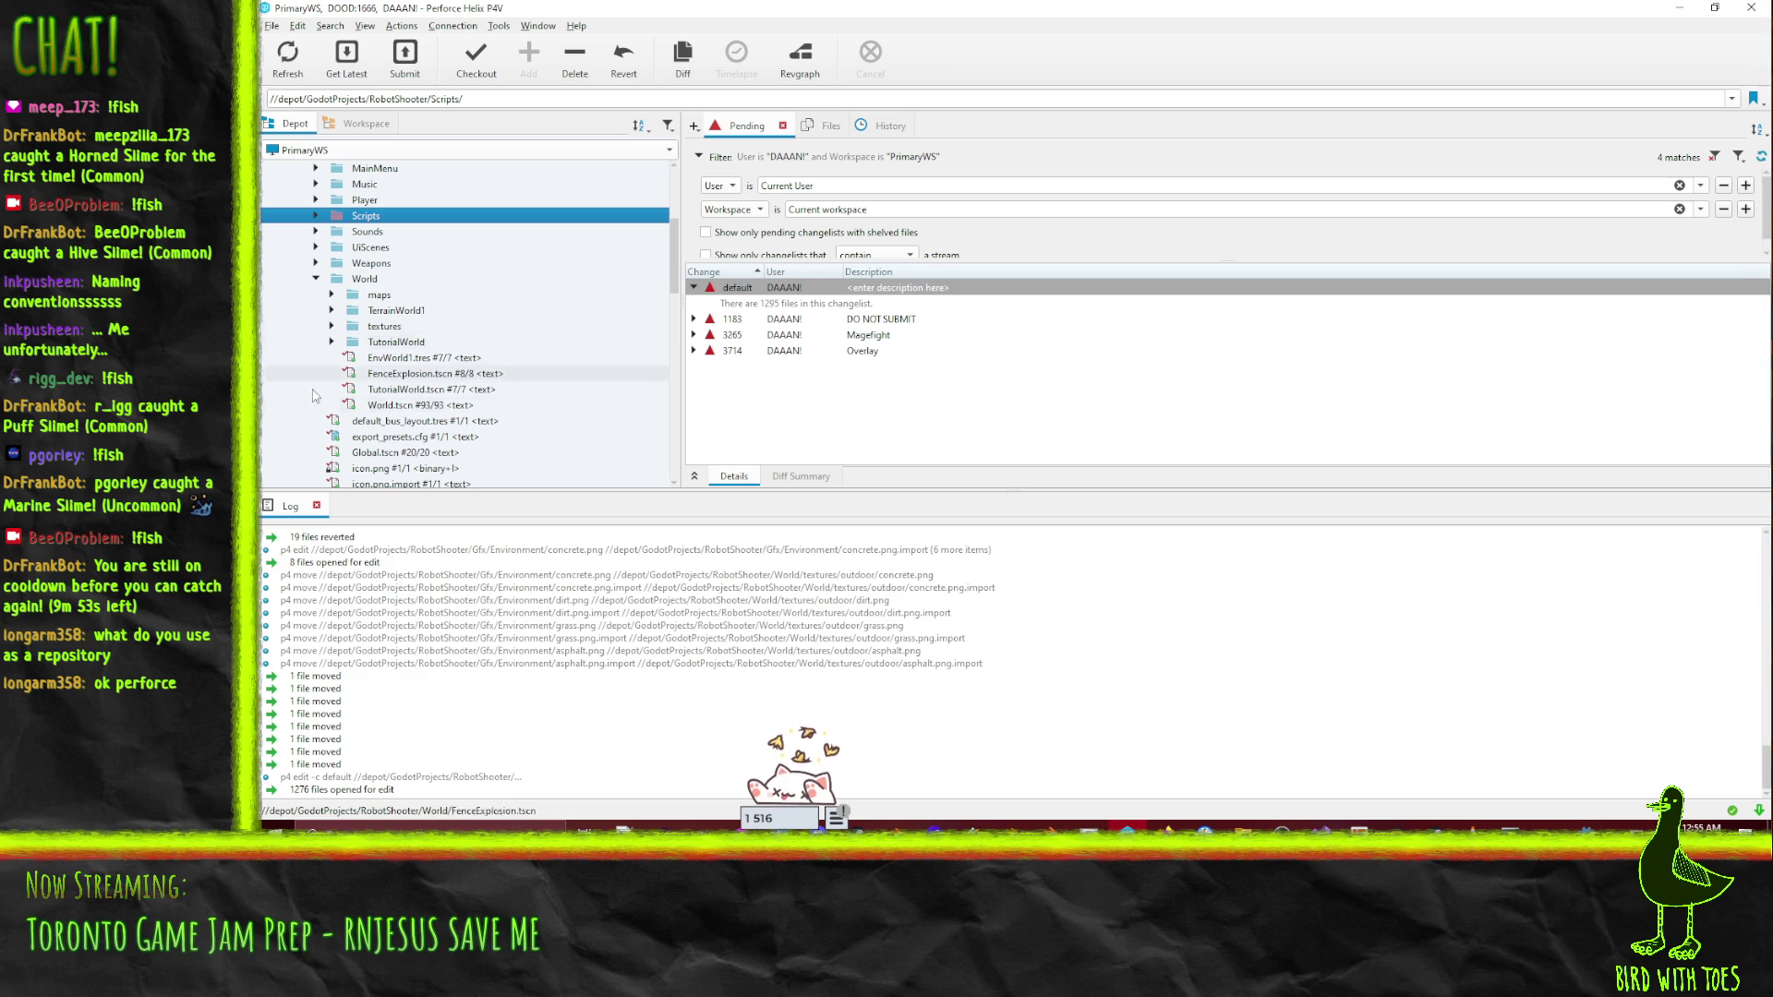
pyautogui.click(313, 278)
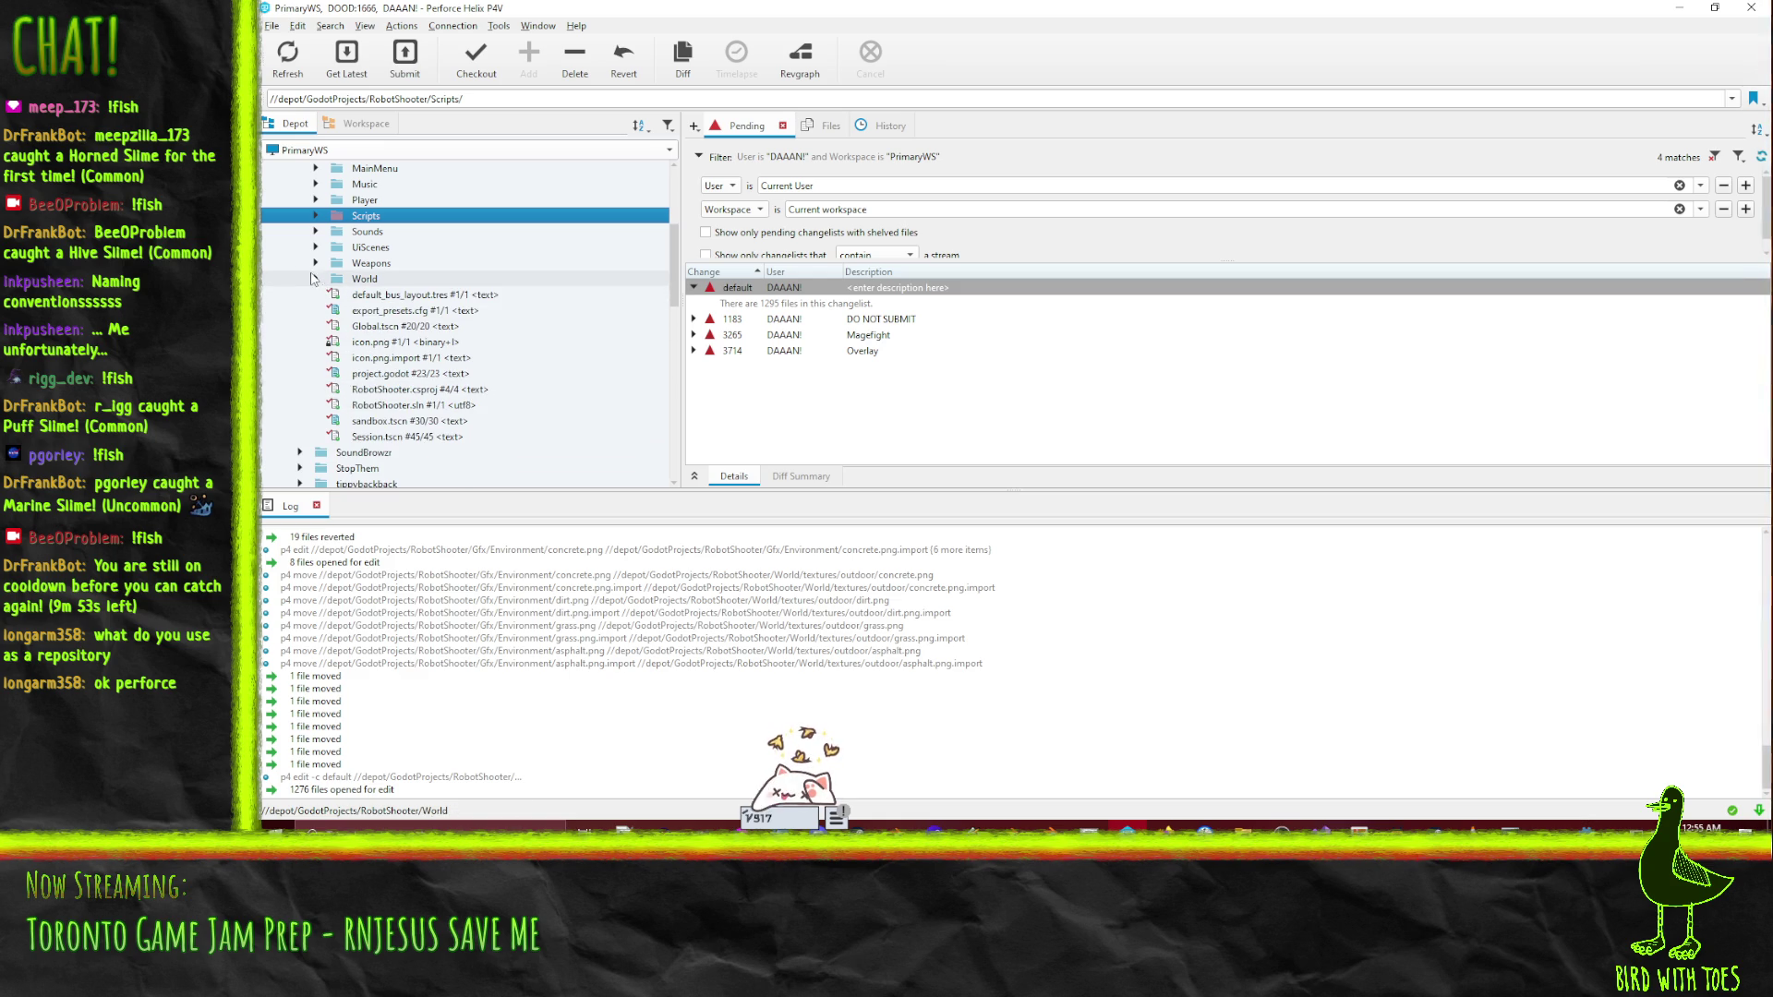
pyautogui.click(315, 217)
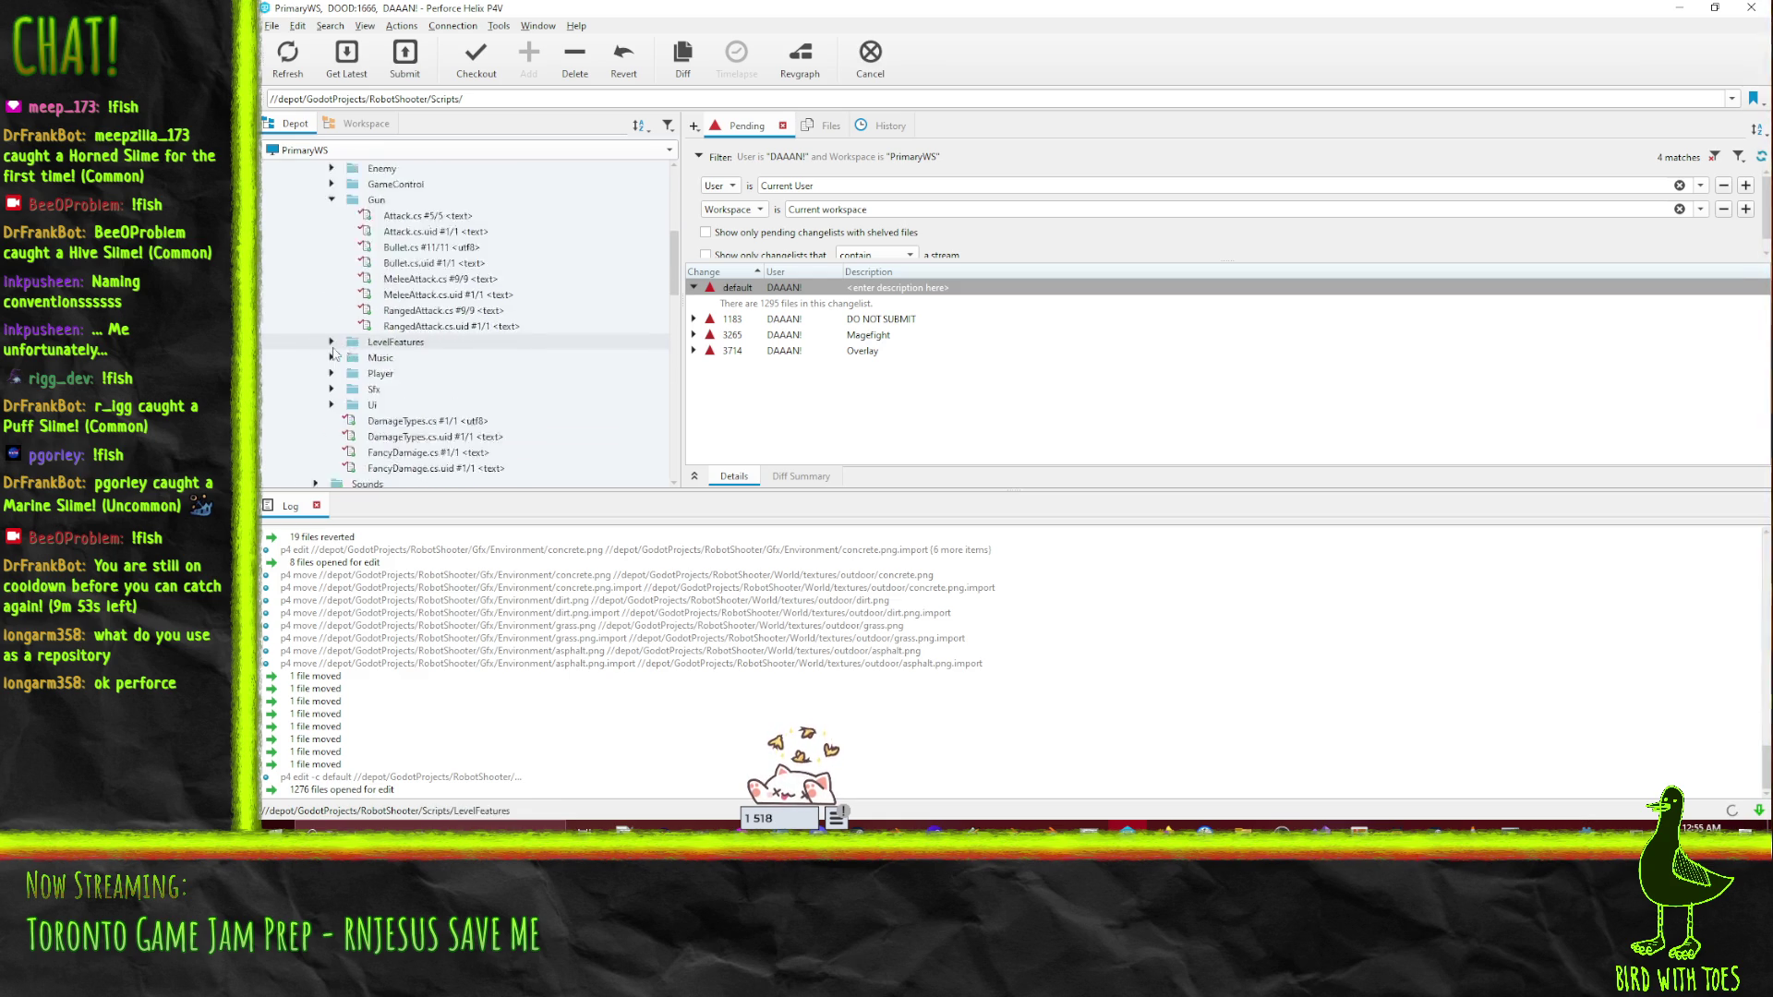
pyautogui.scroll(-1, 351, 314)
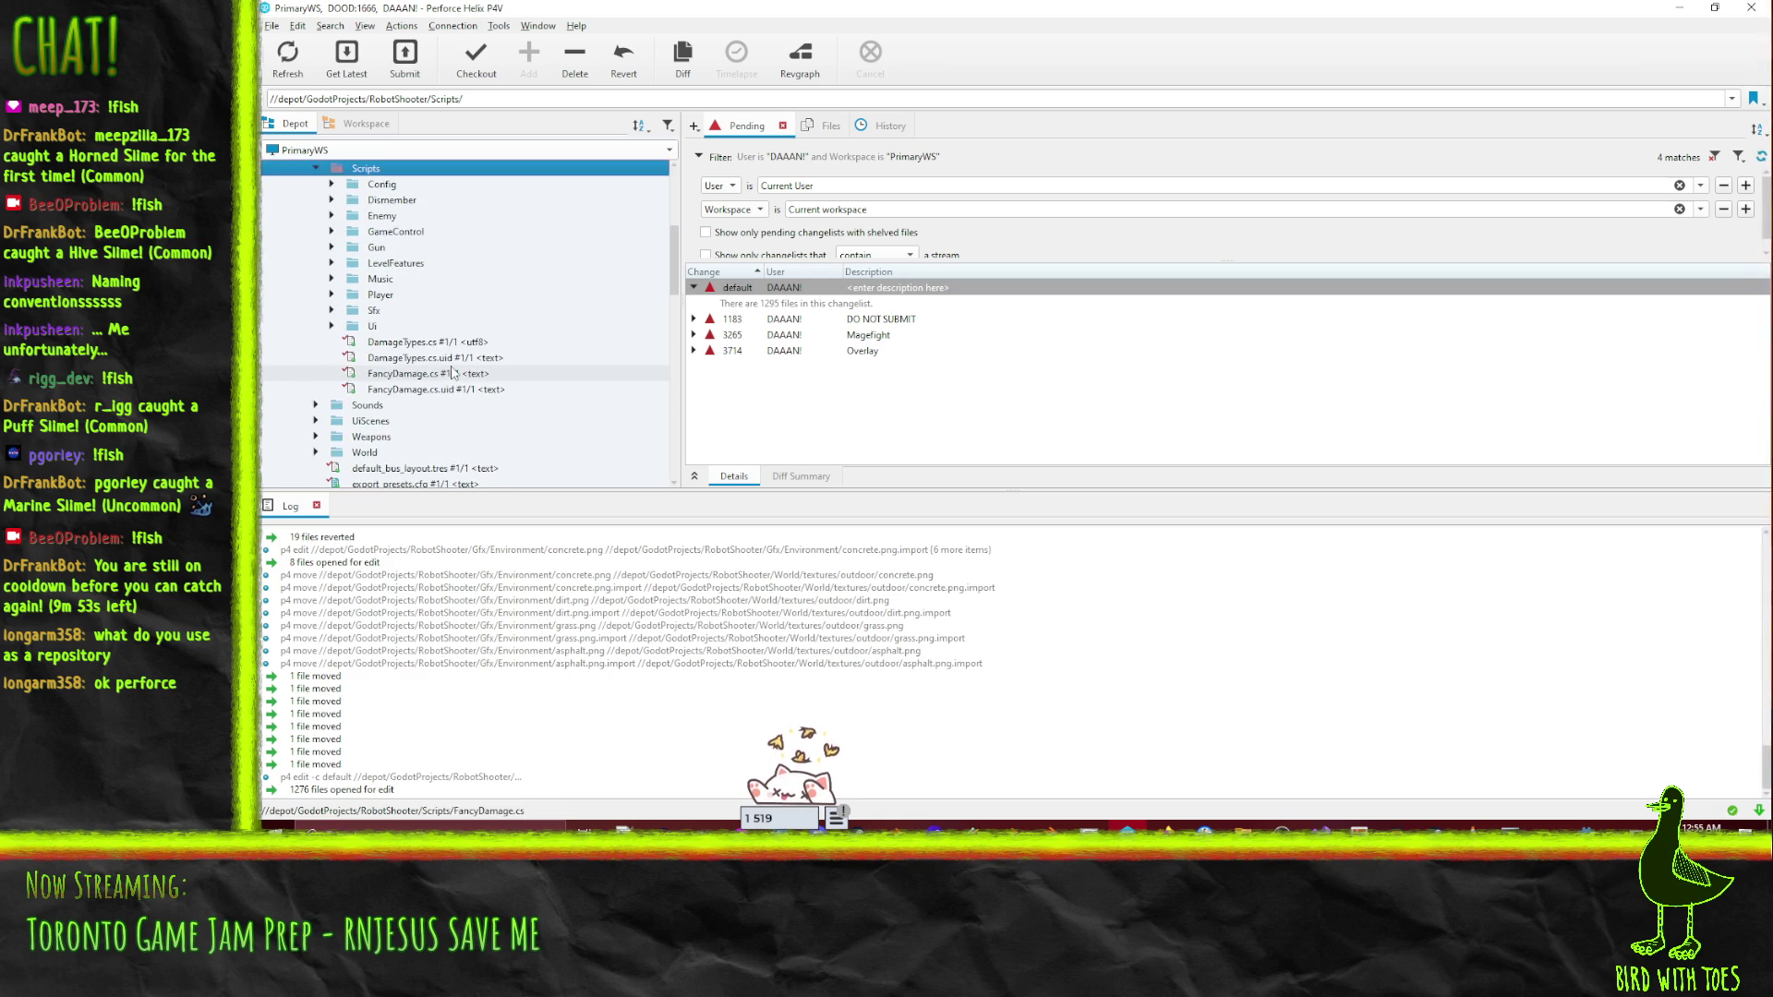
pyautogui.click(376, 247)
# - In the Workspace tree, mark EnemyPostprocess.gd and its .uid file in Scripts/Tools for add
pyautogui.click(366, 124)
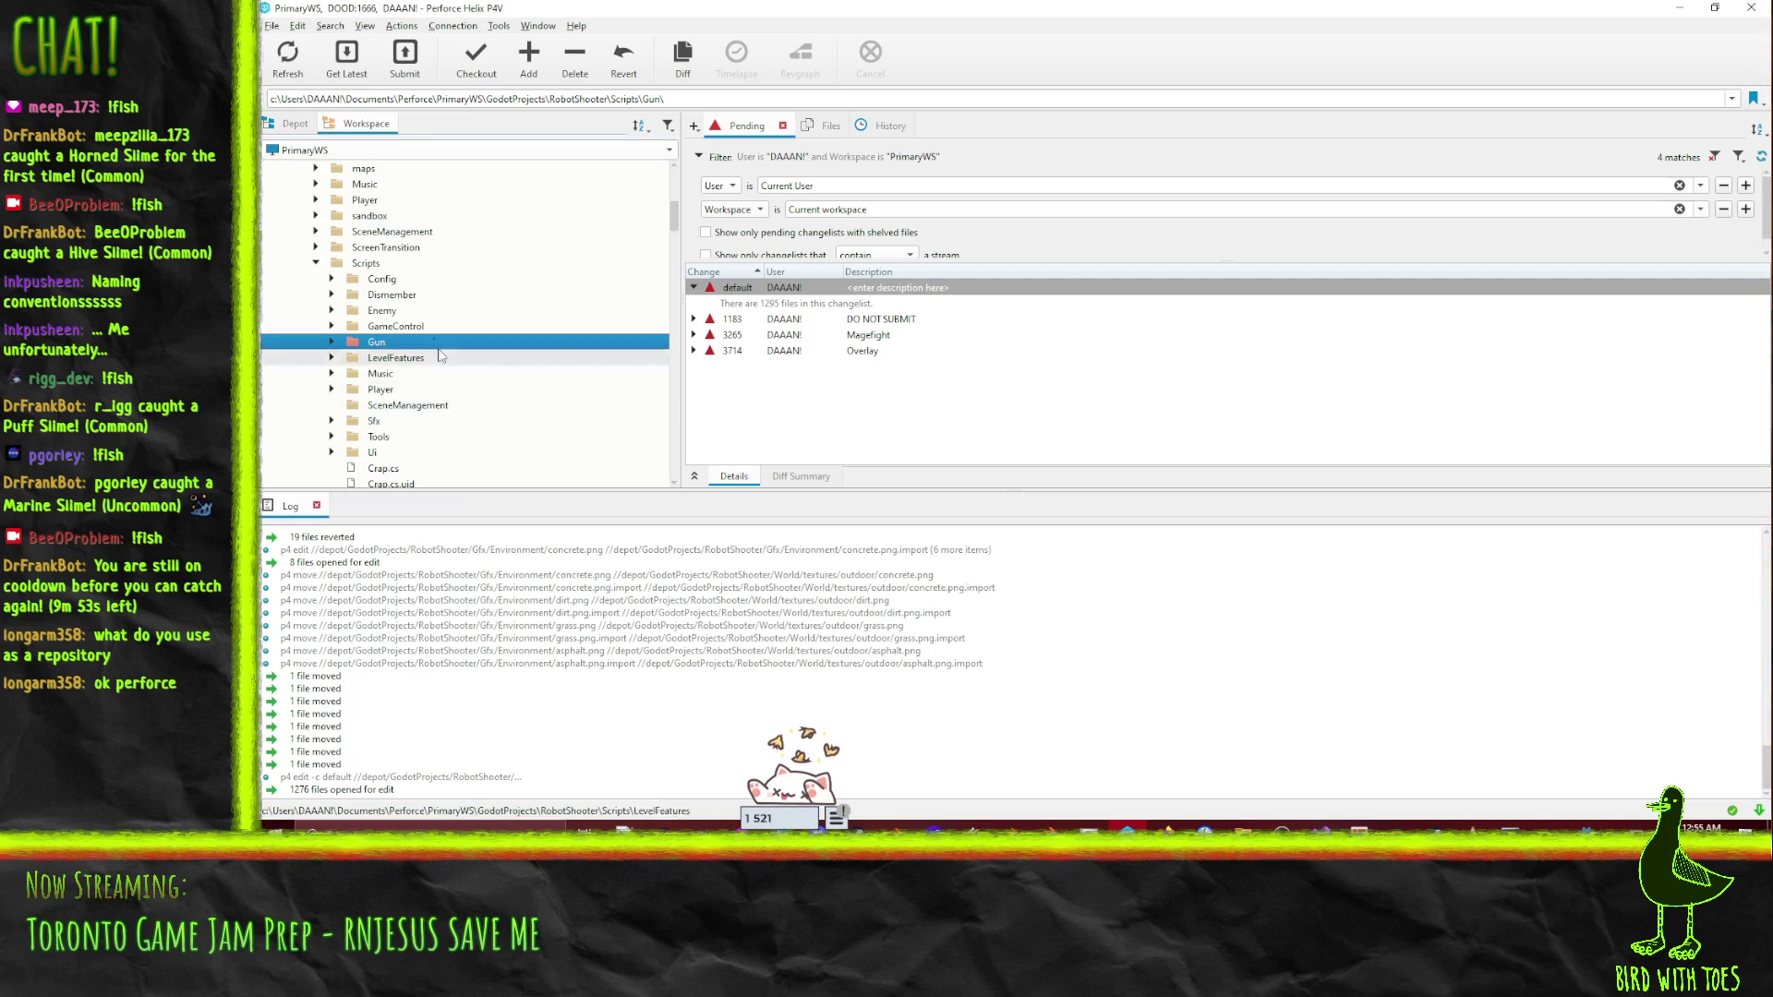
pyautogui.click(332, 437)
pyautogui.scroll(-2, 342, 434)
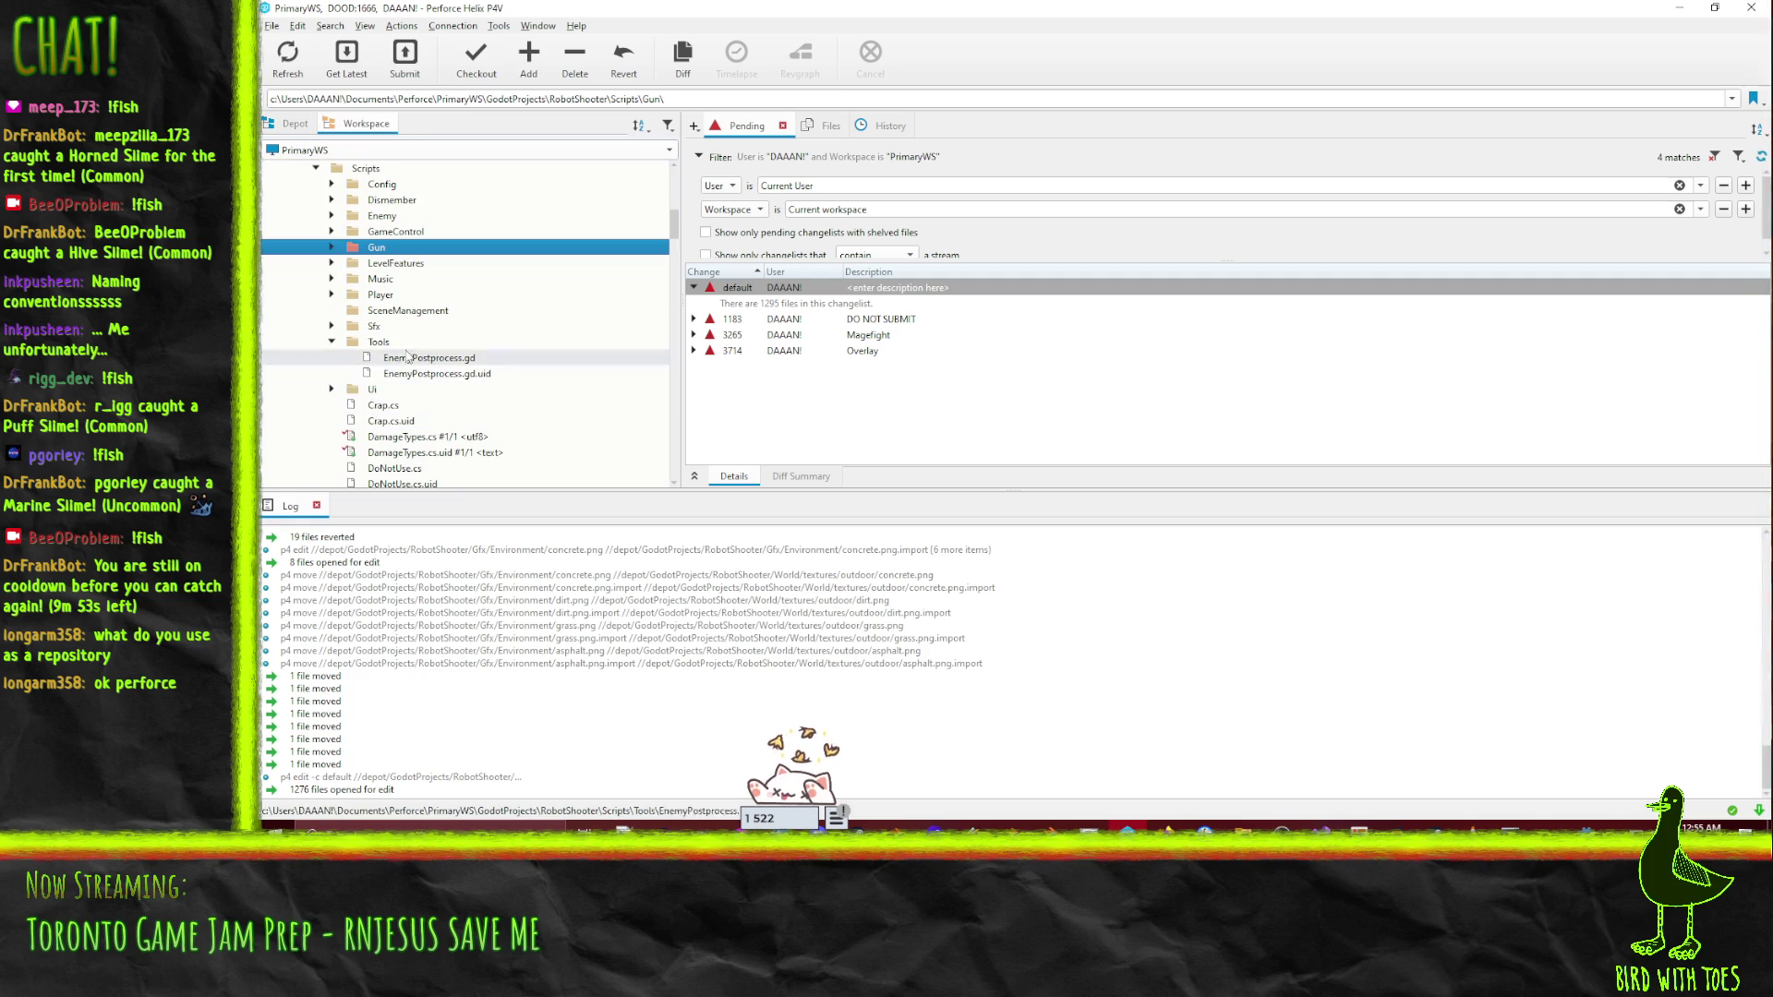
pyautogui.click(374, 343)
pyautogui.moveTo(374, 348); pyautogui.dragTo(730, 294)
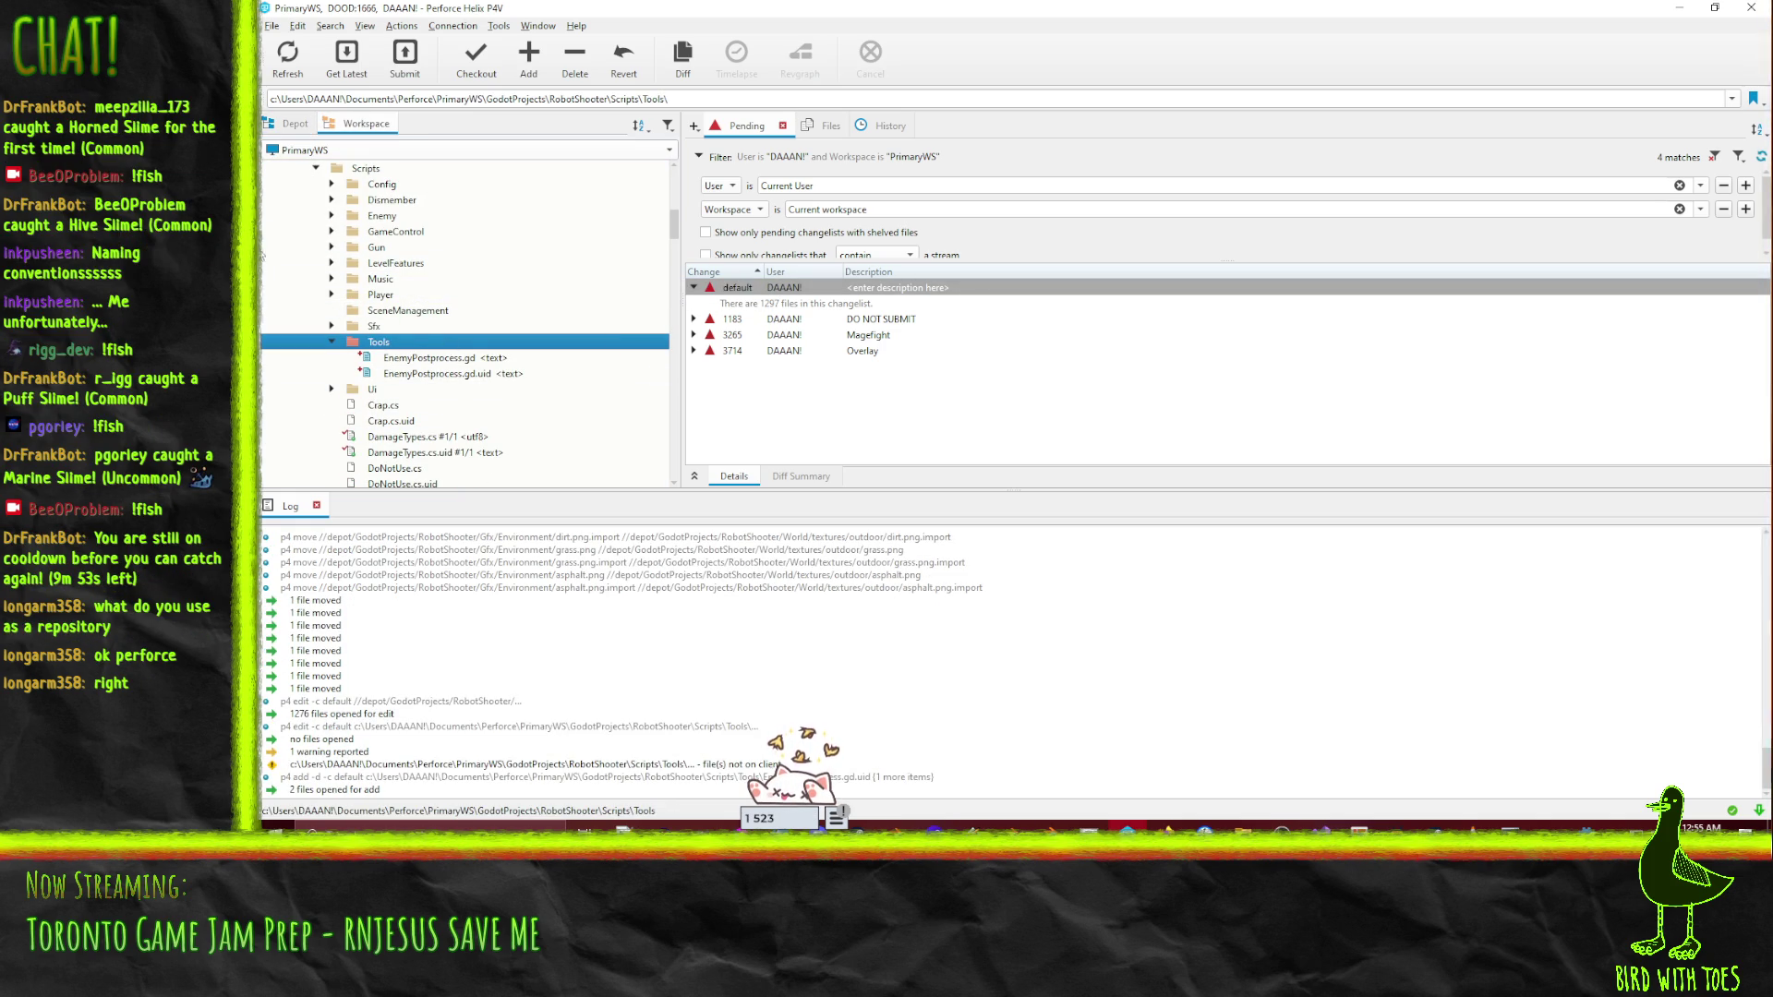
# - Revert unchanged files from the default changelist, then bring up actions for Enemy.cs
pyautogui.rightClick(731, 294)
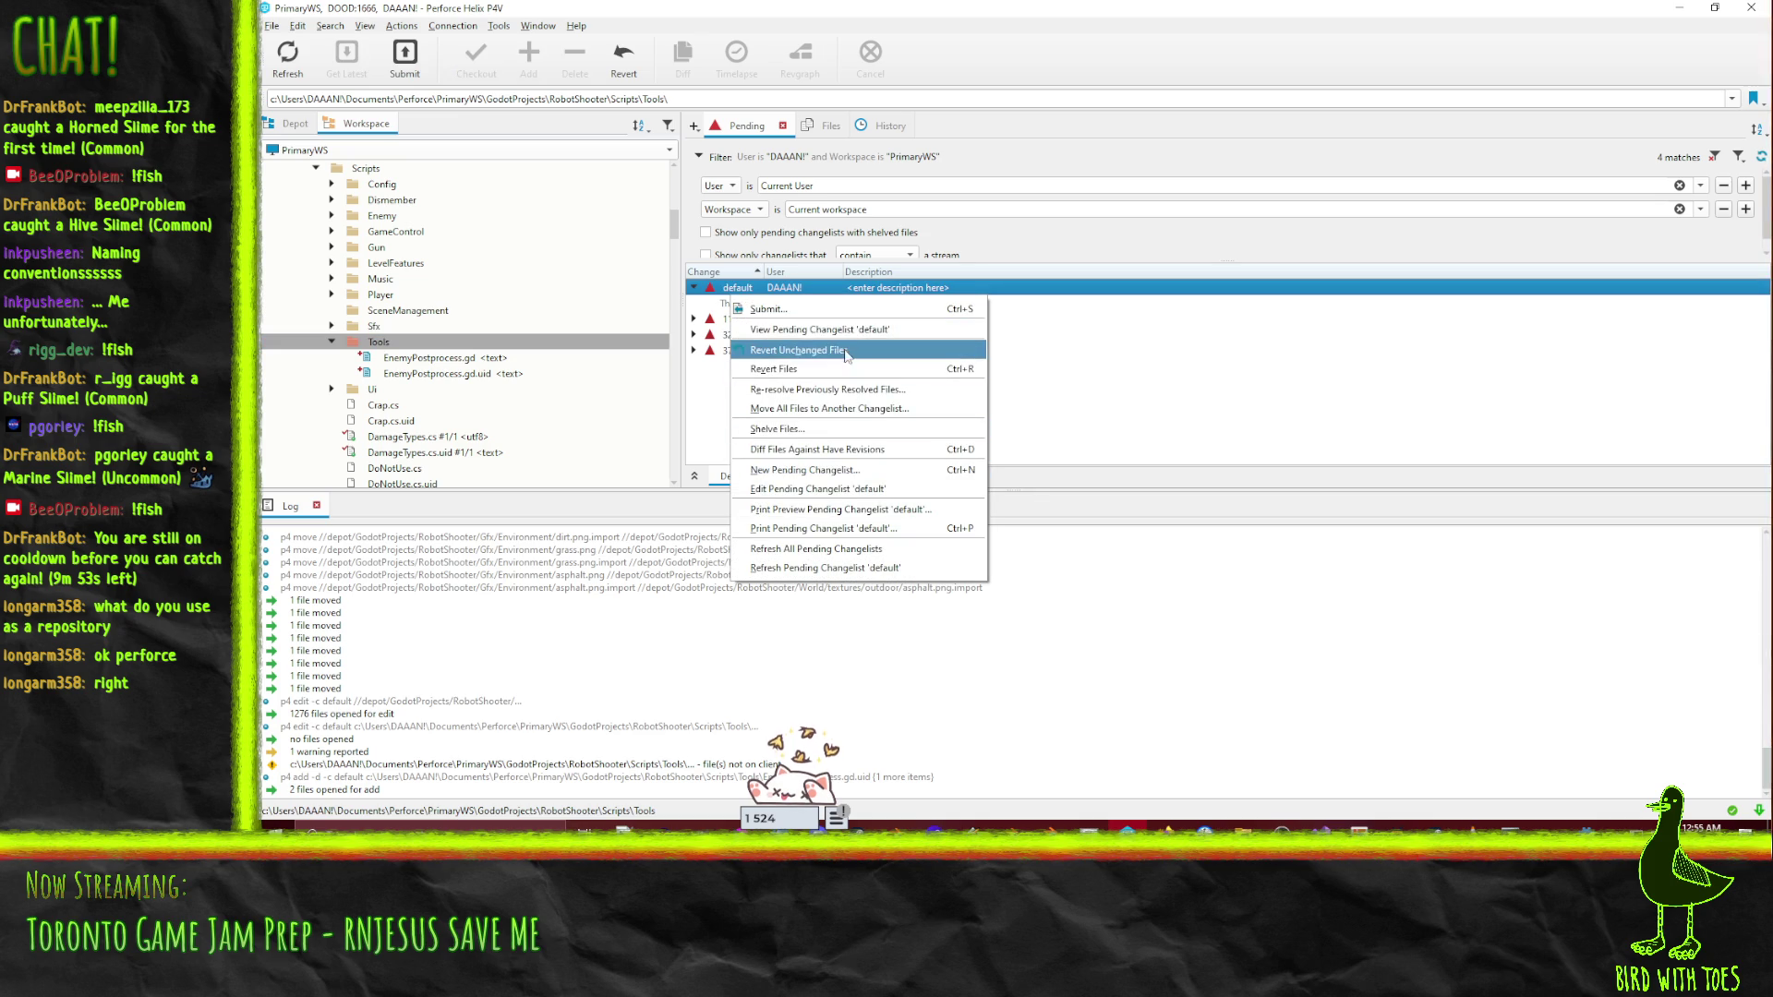
pyautogui.click(798, 350)
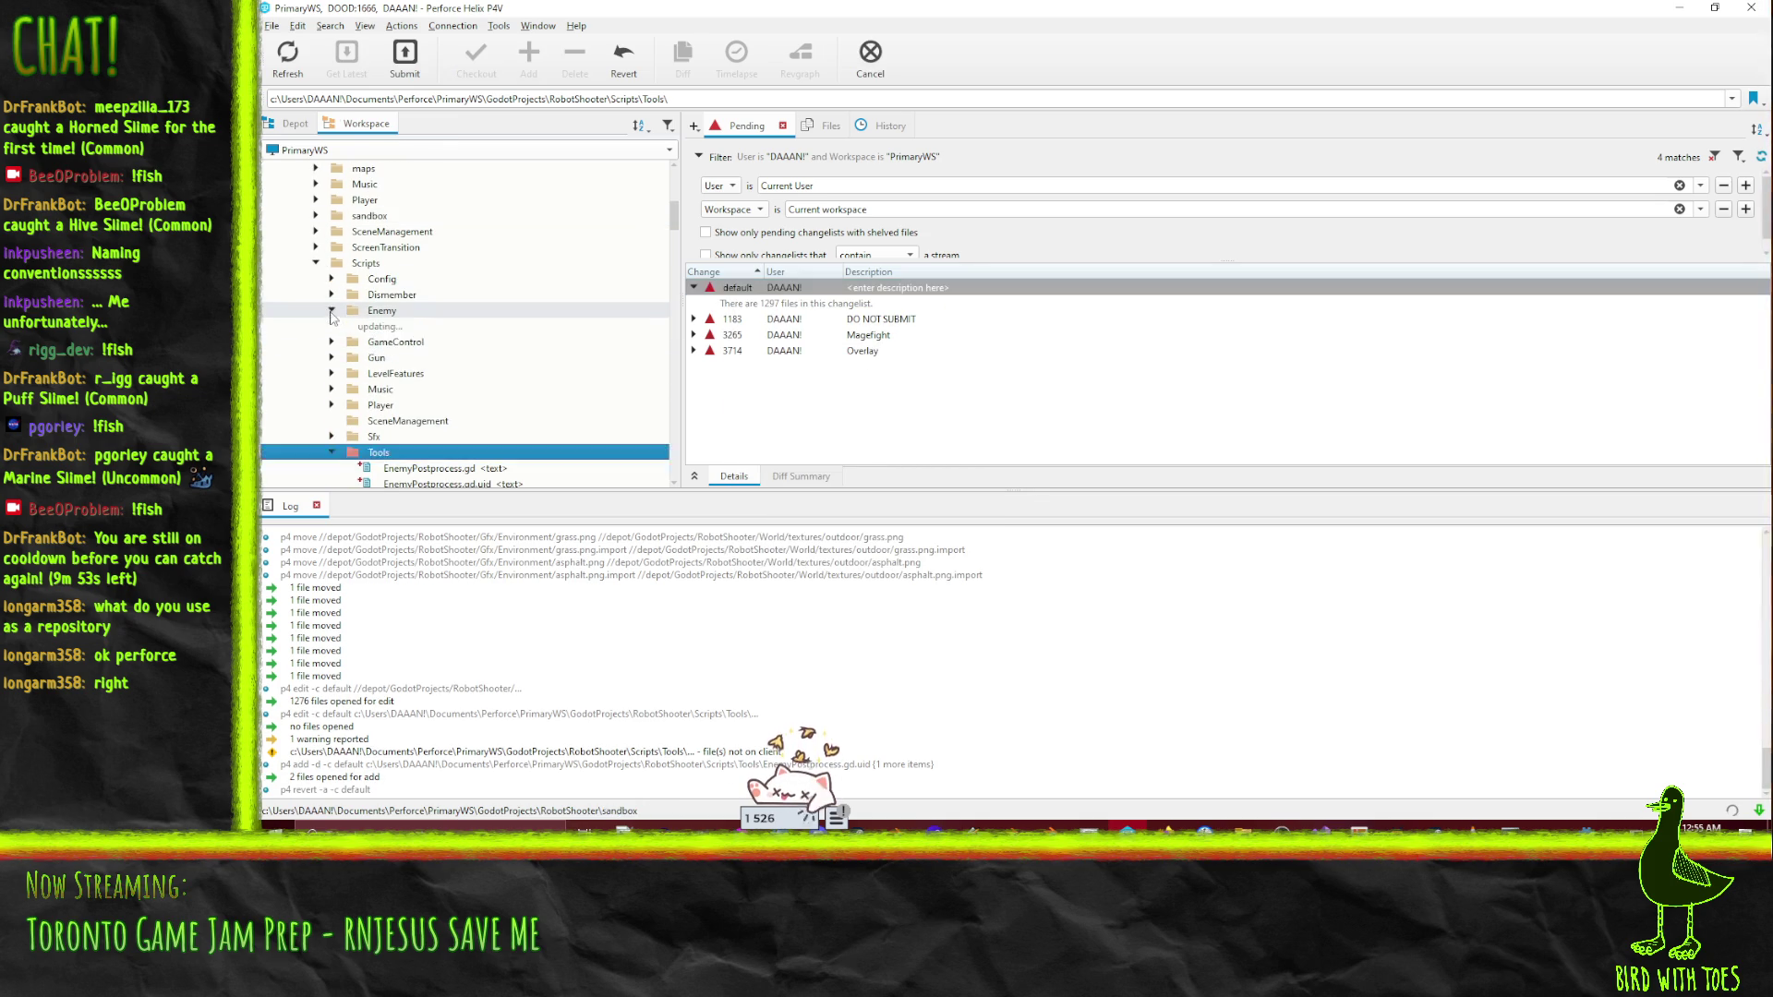
pyautogui.click(452, 324)
pyautogui.click(448, 327)
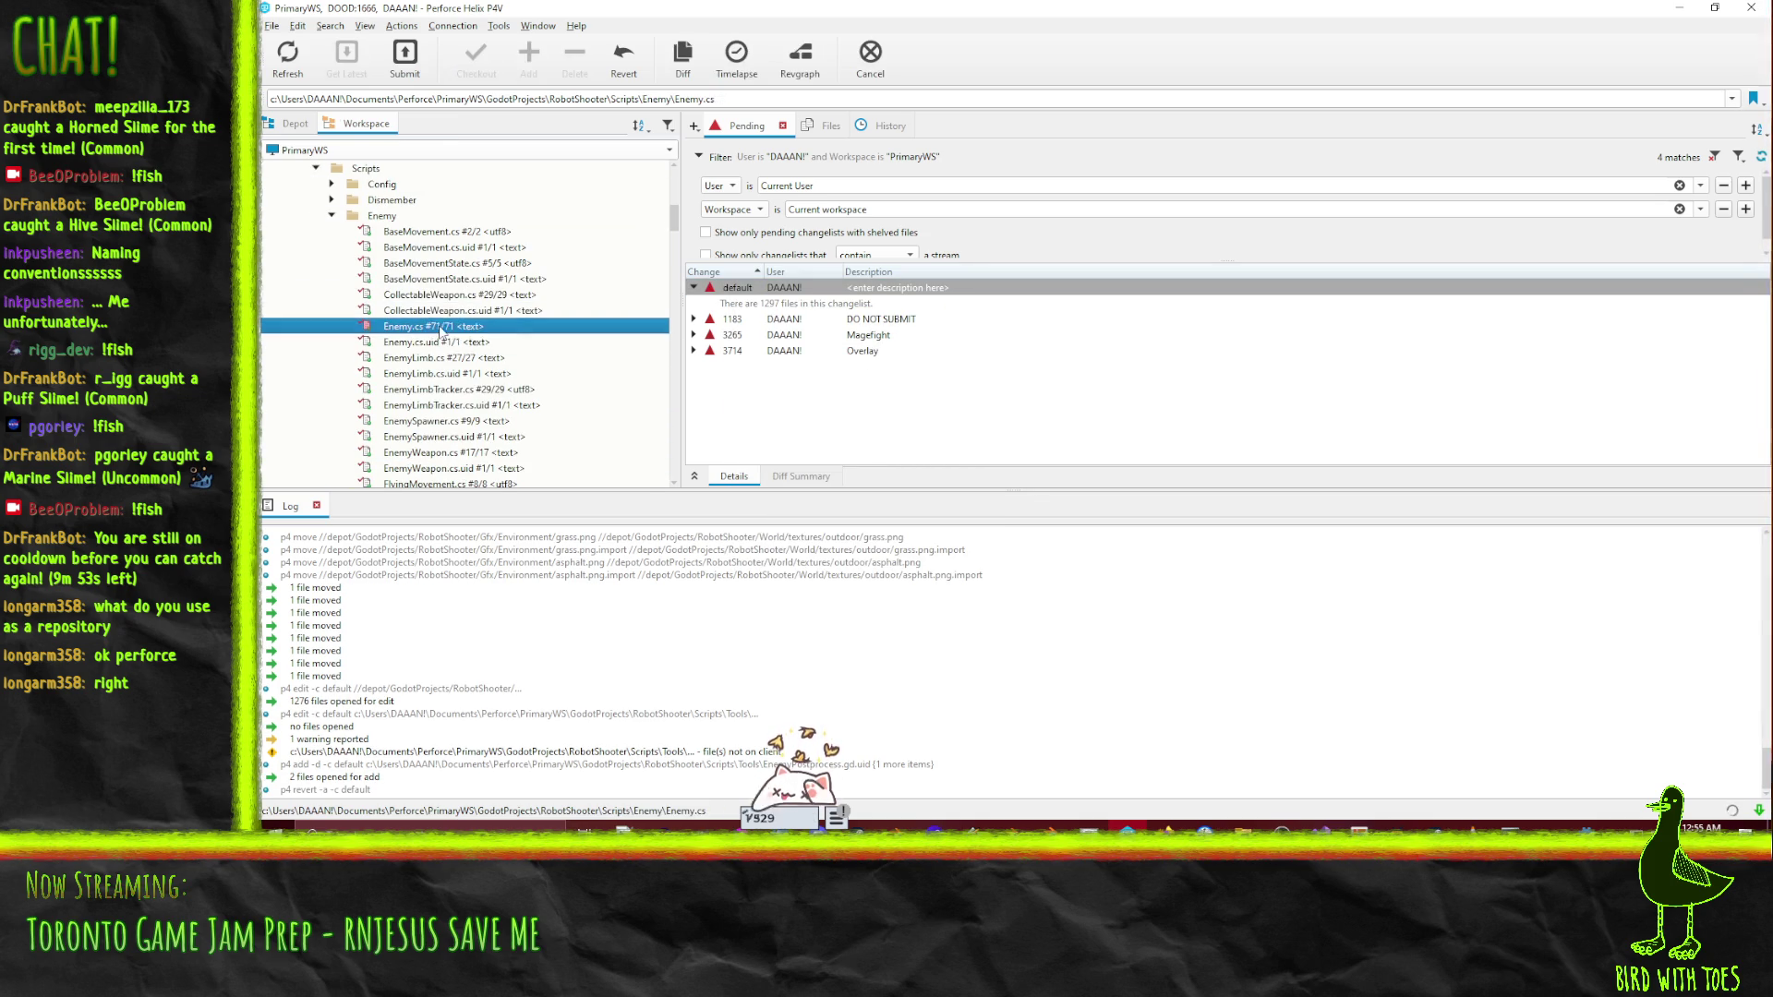
pyautogui.rightClick(443, 330)
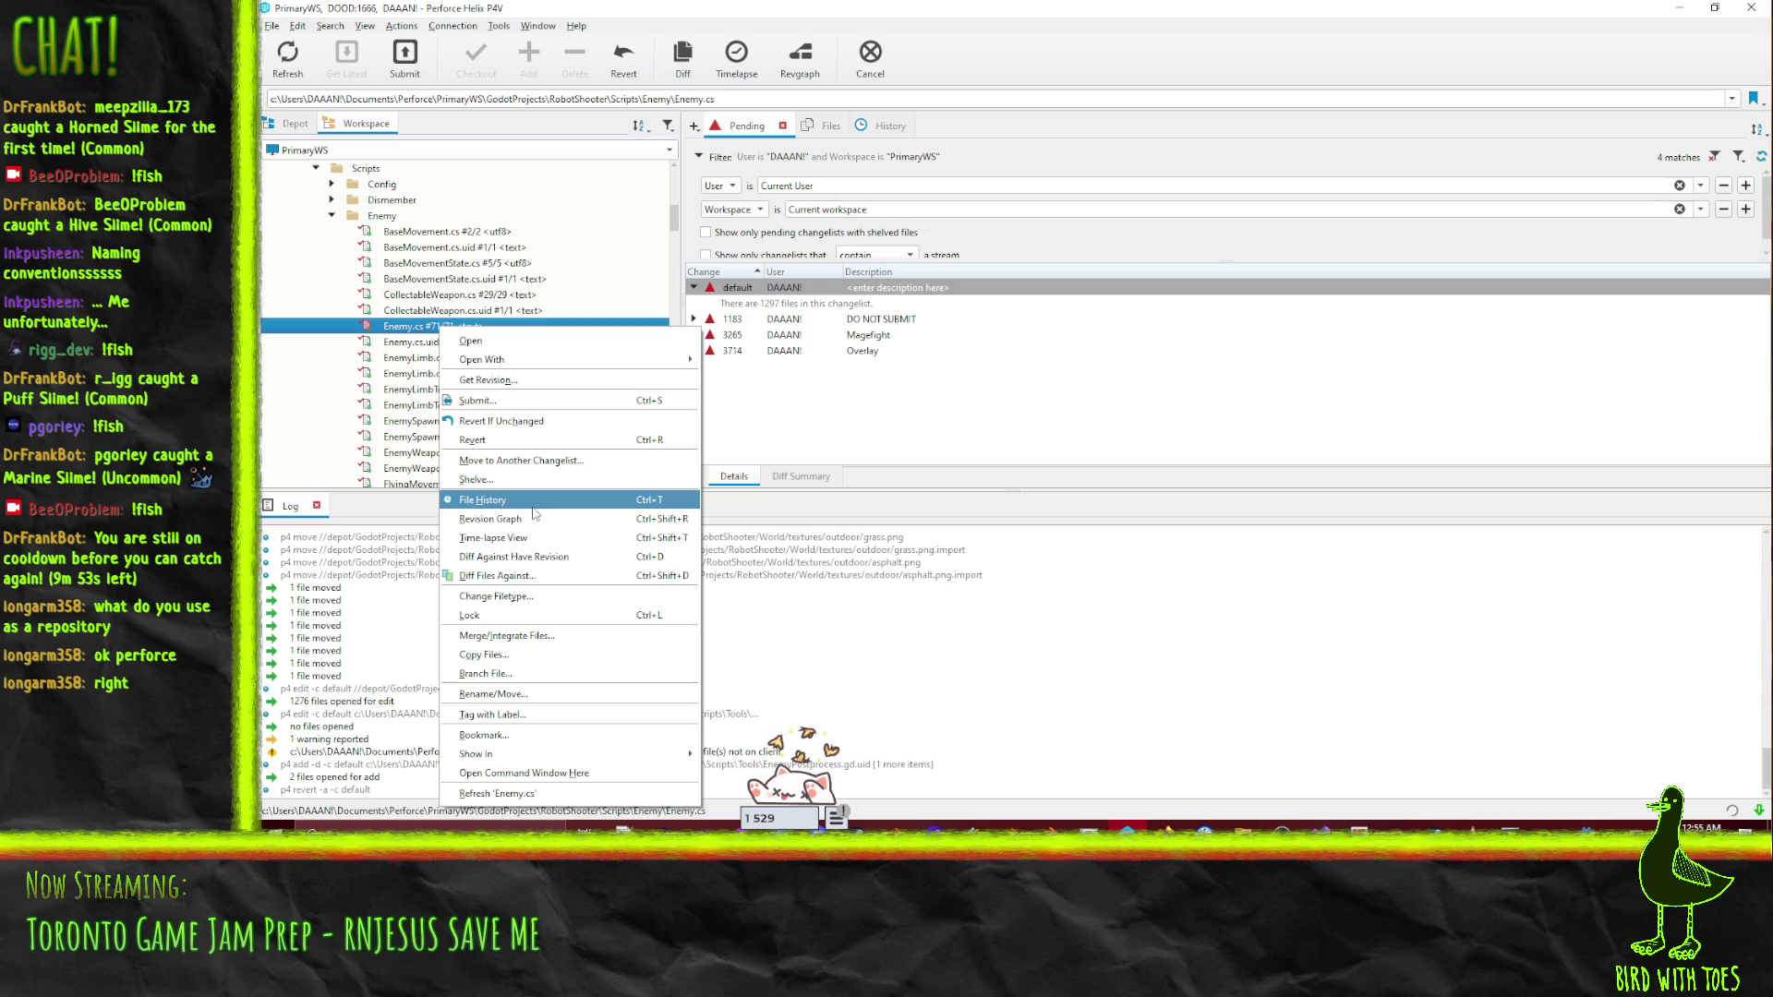
pyautogui.click(517, 538)
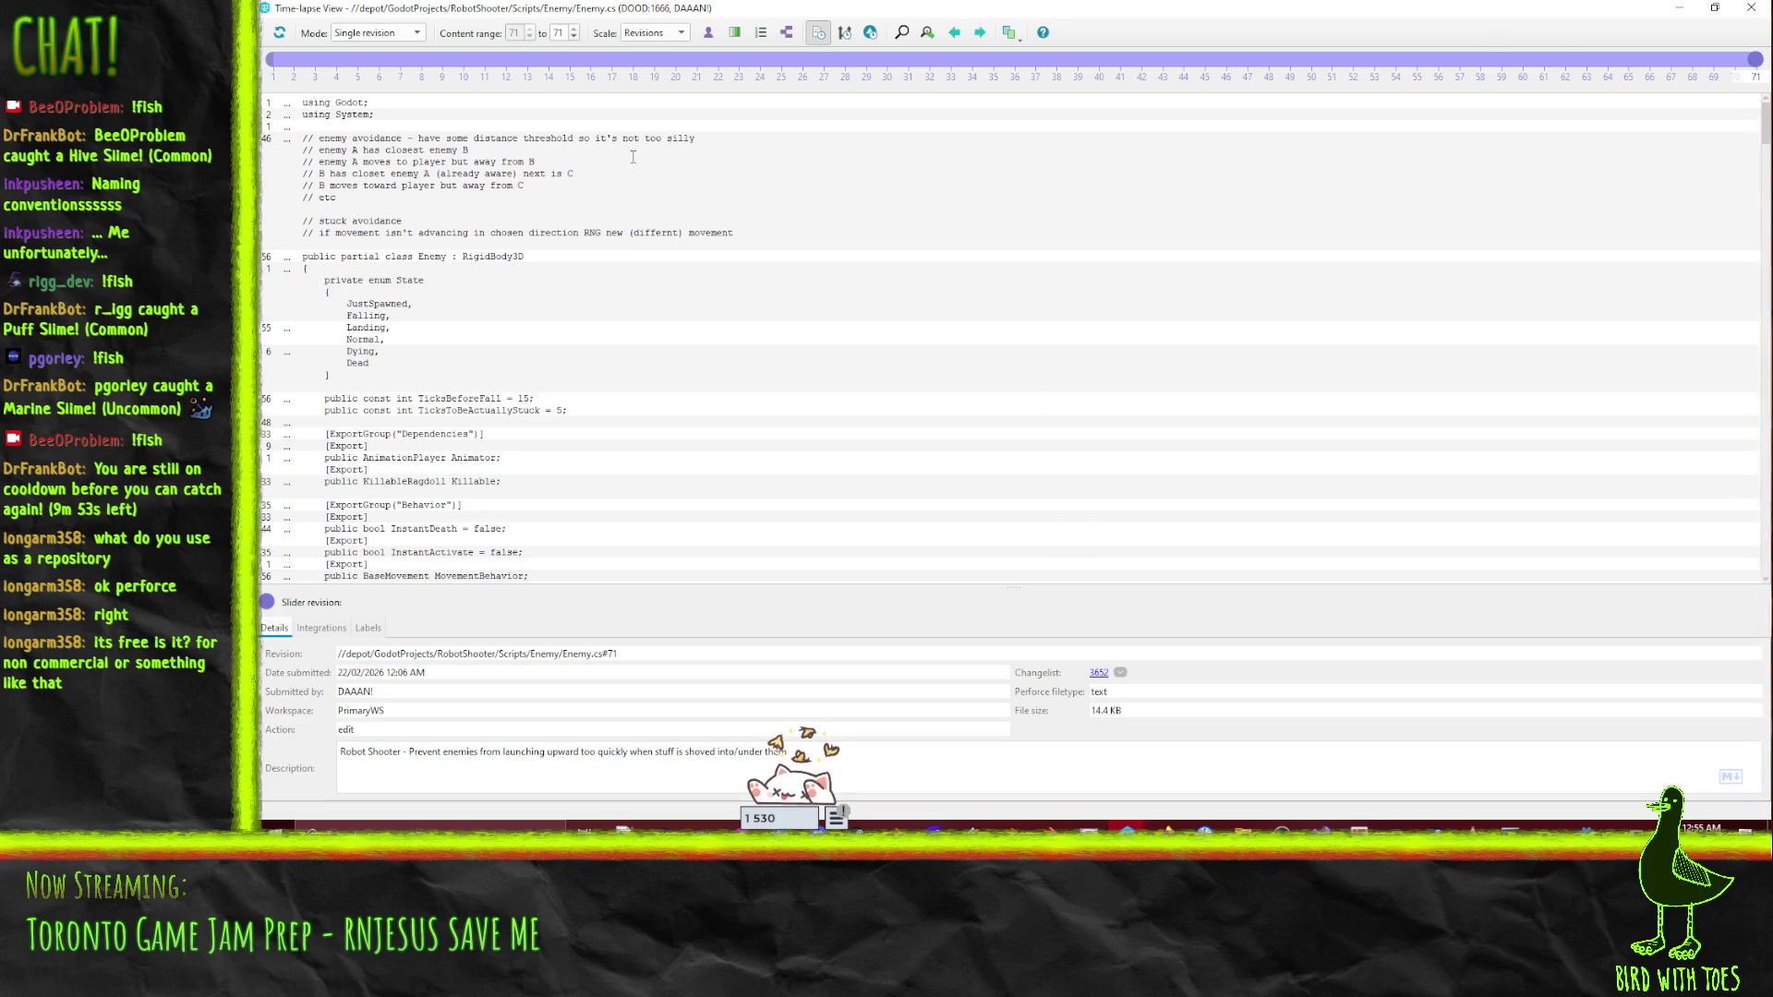
pyautogui.scroll(-5, 686, 399)
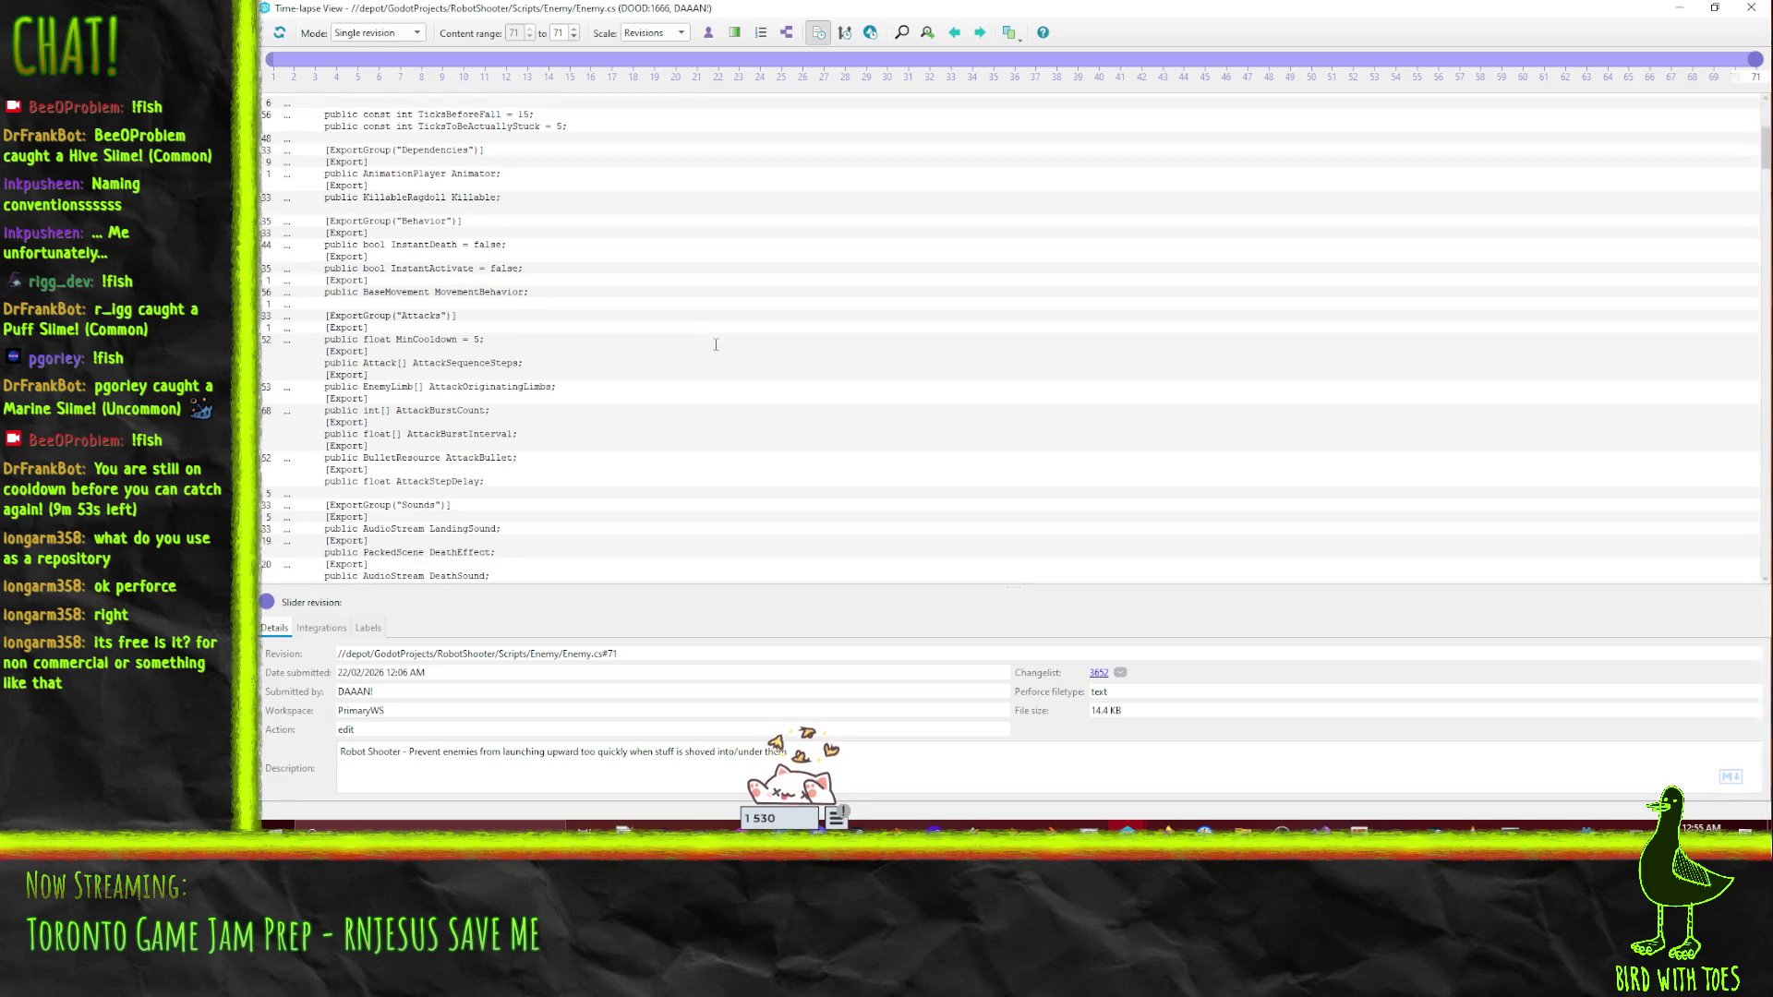
pyautogui.scroll(5, 718, 351)
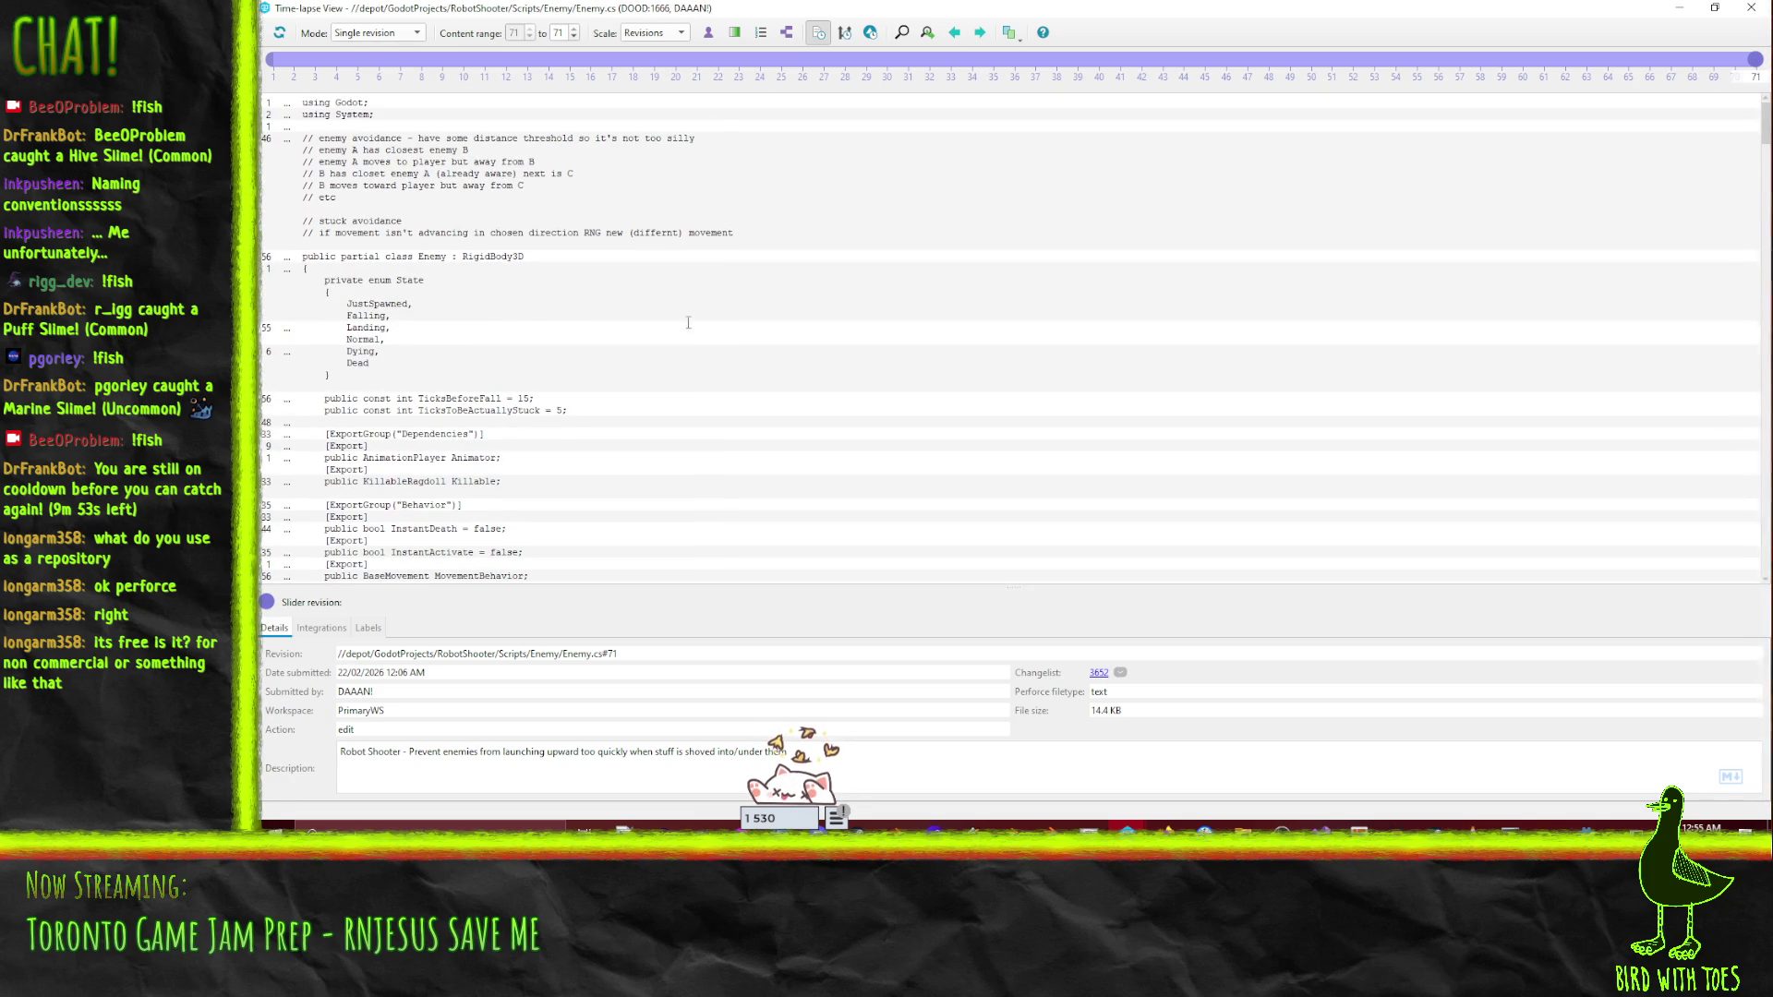
pyautogui.scroll(-15, 459, 312)
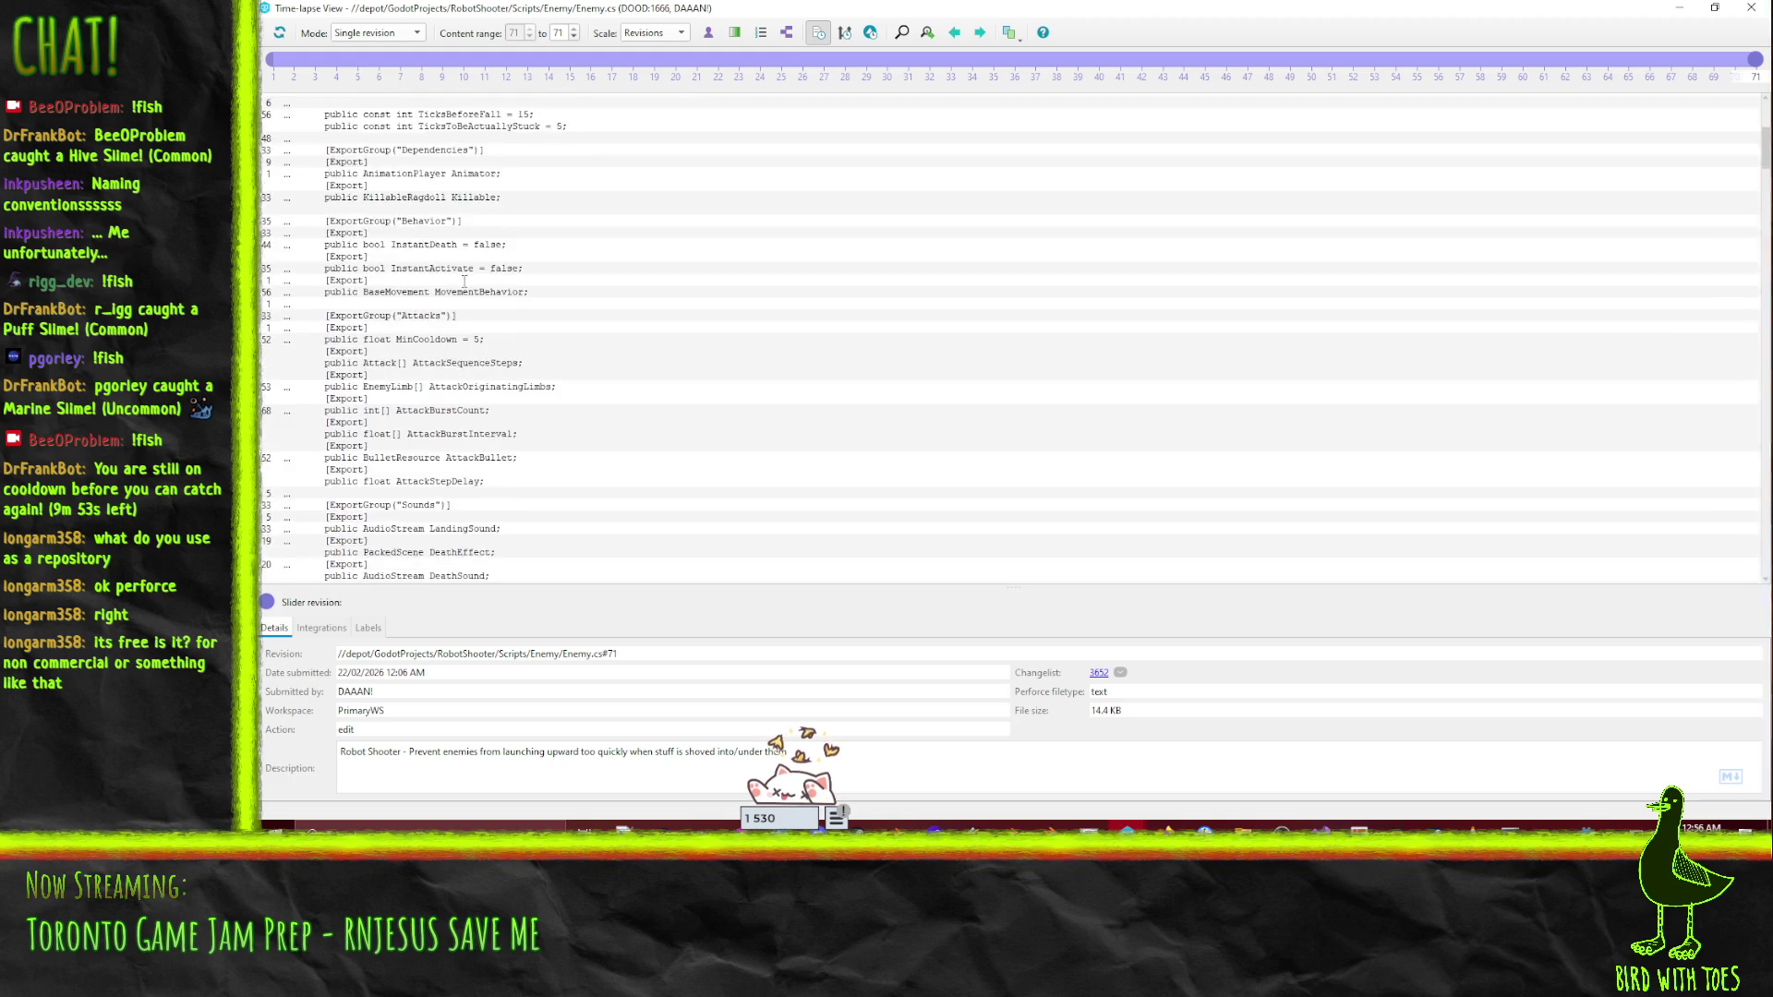
pyautogui.scroll(-10, 511, 269)
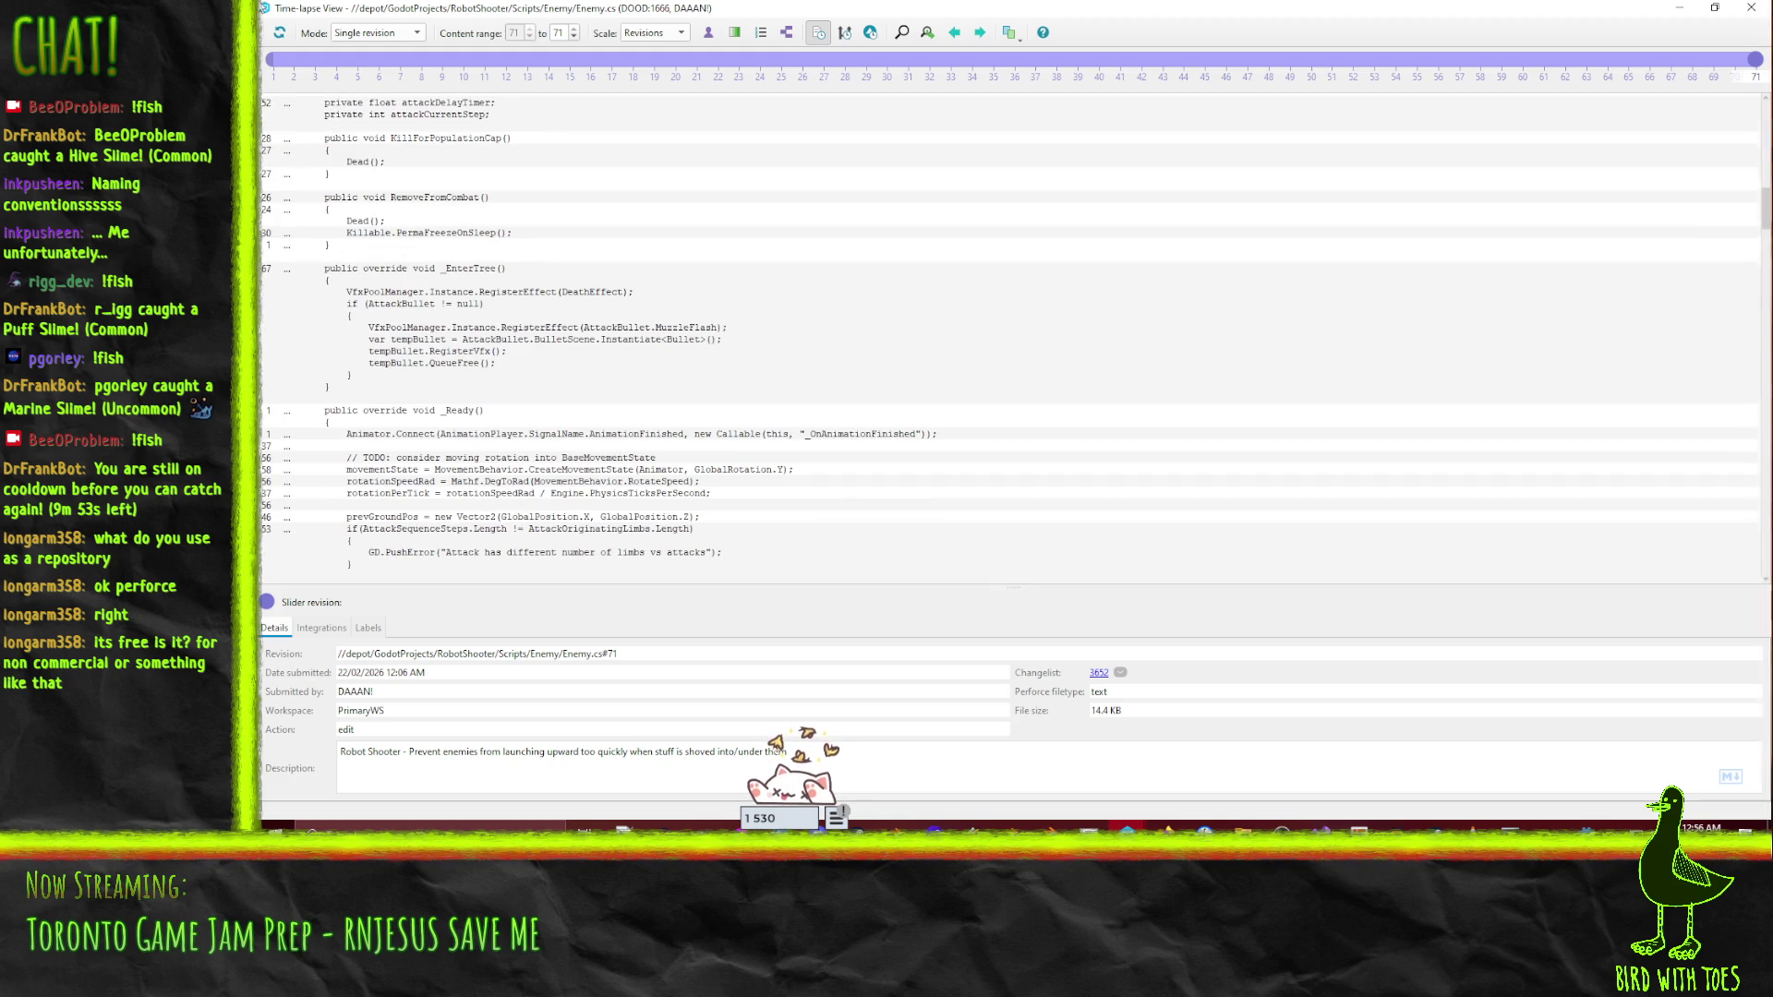
pyautogui.scroll(-10, 1183, 344)
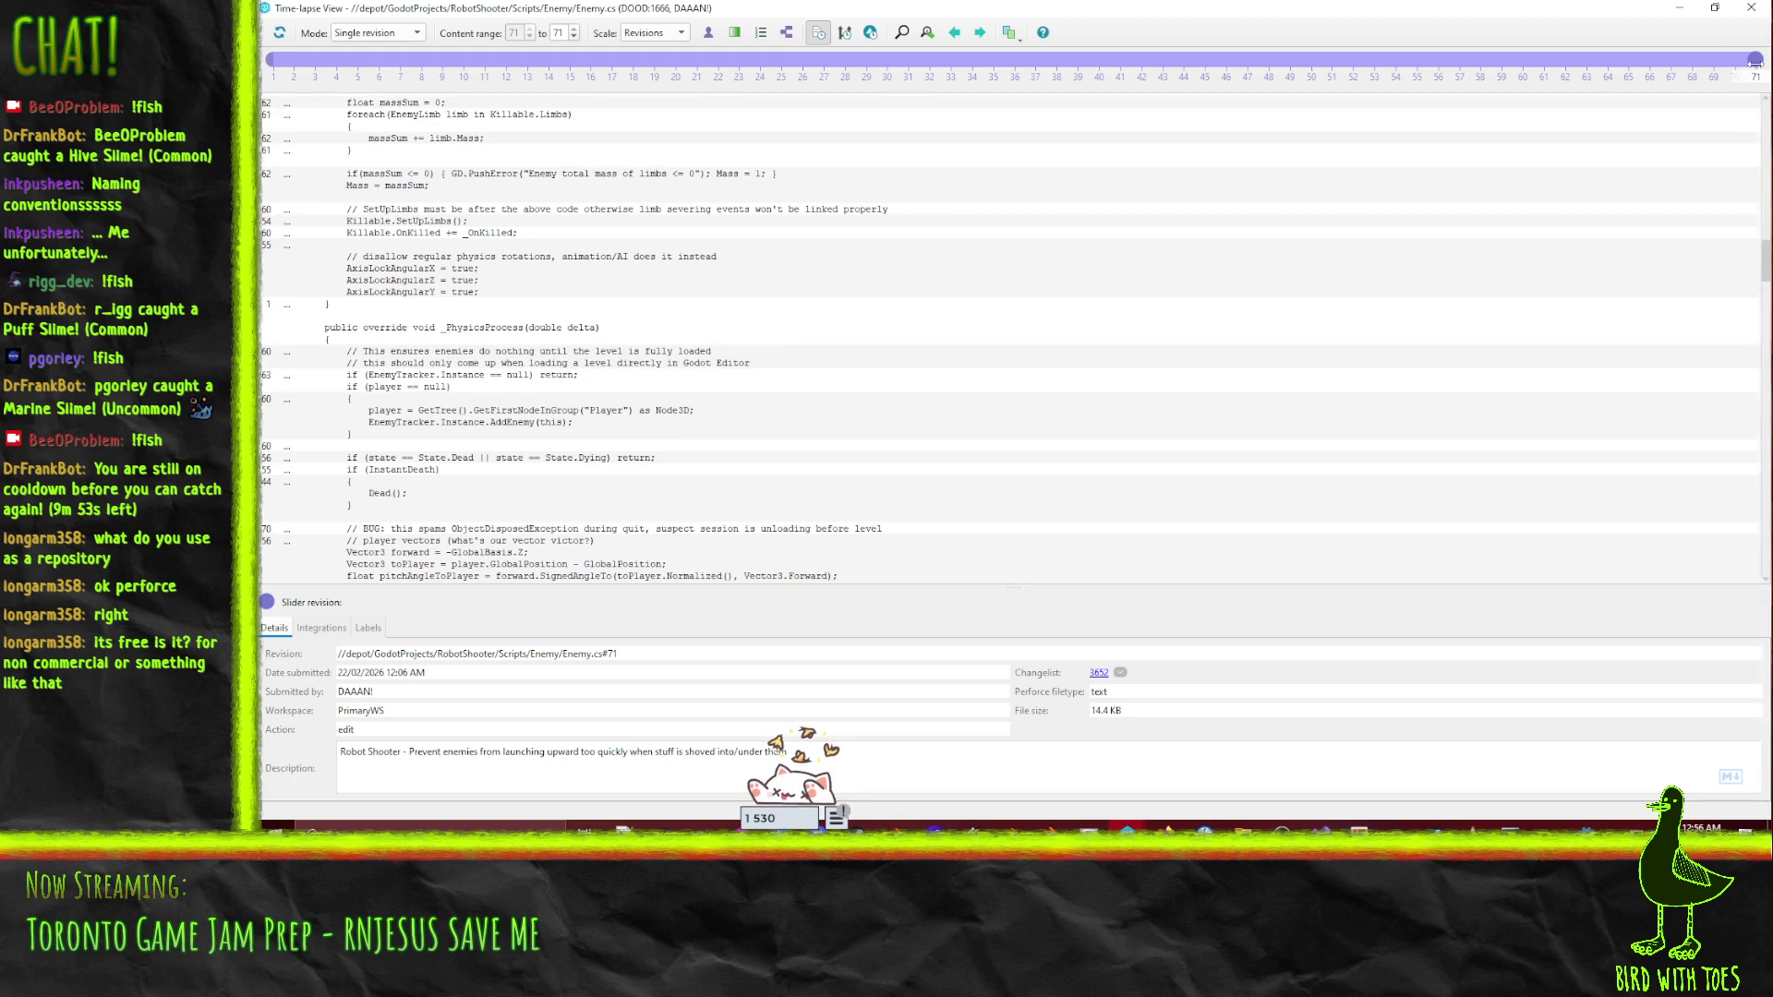
pyautogui.moveTo(1755, 60)
pyautogui.mouseDown()
pyautogui.moveTo(1353, 74)
pyautogui.moveTo(693, 49)
pyautogui.moveTo(338, 57)
pyautogui.moveTo(1754, 59)
pyautogui.mouseUp()
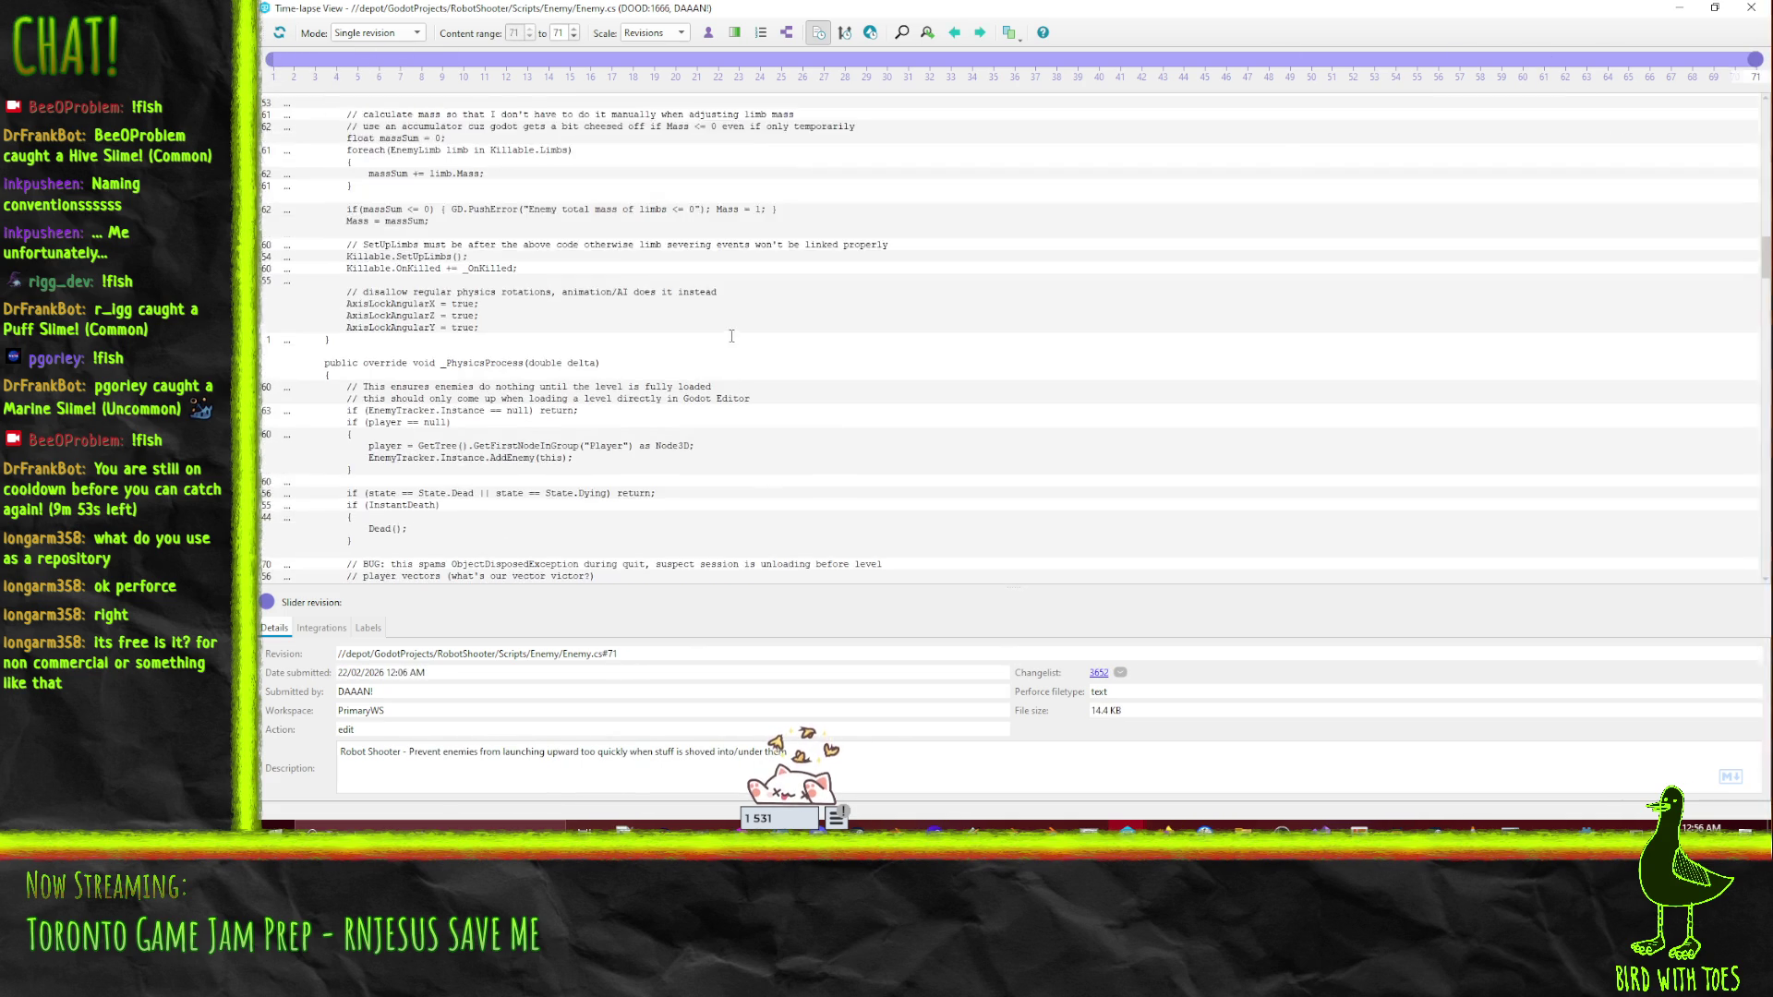
pyautogui.click(355, 281)
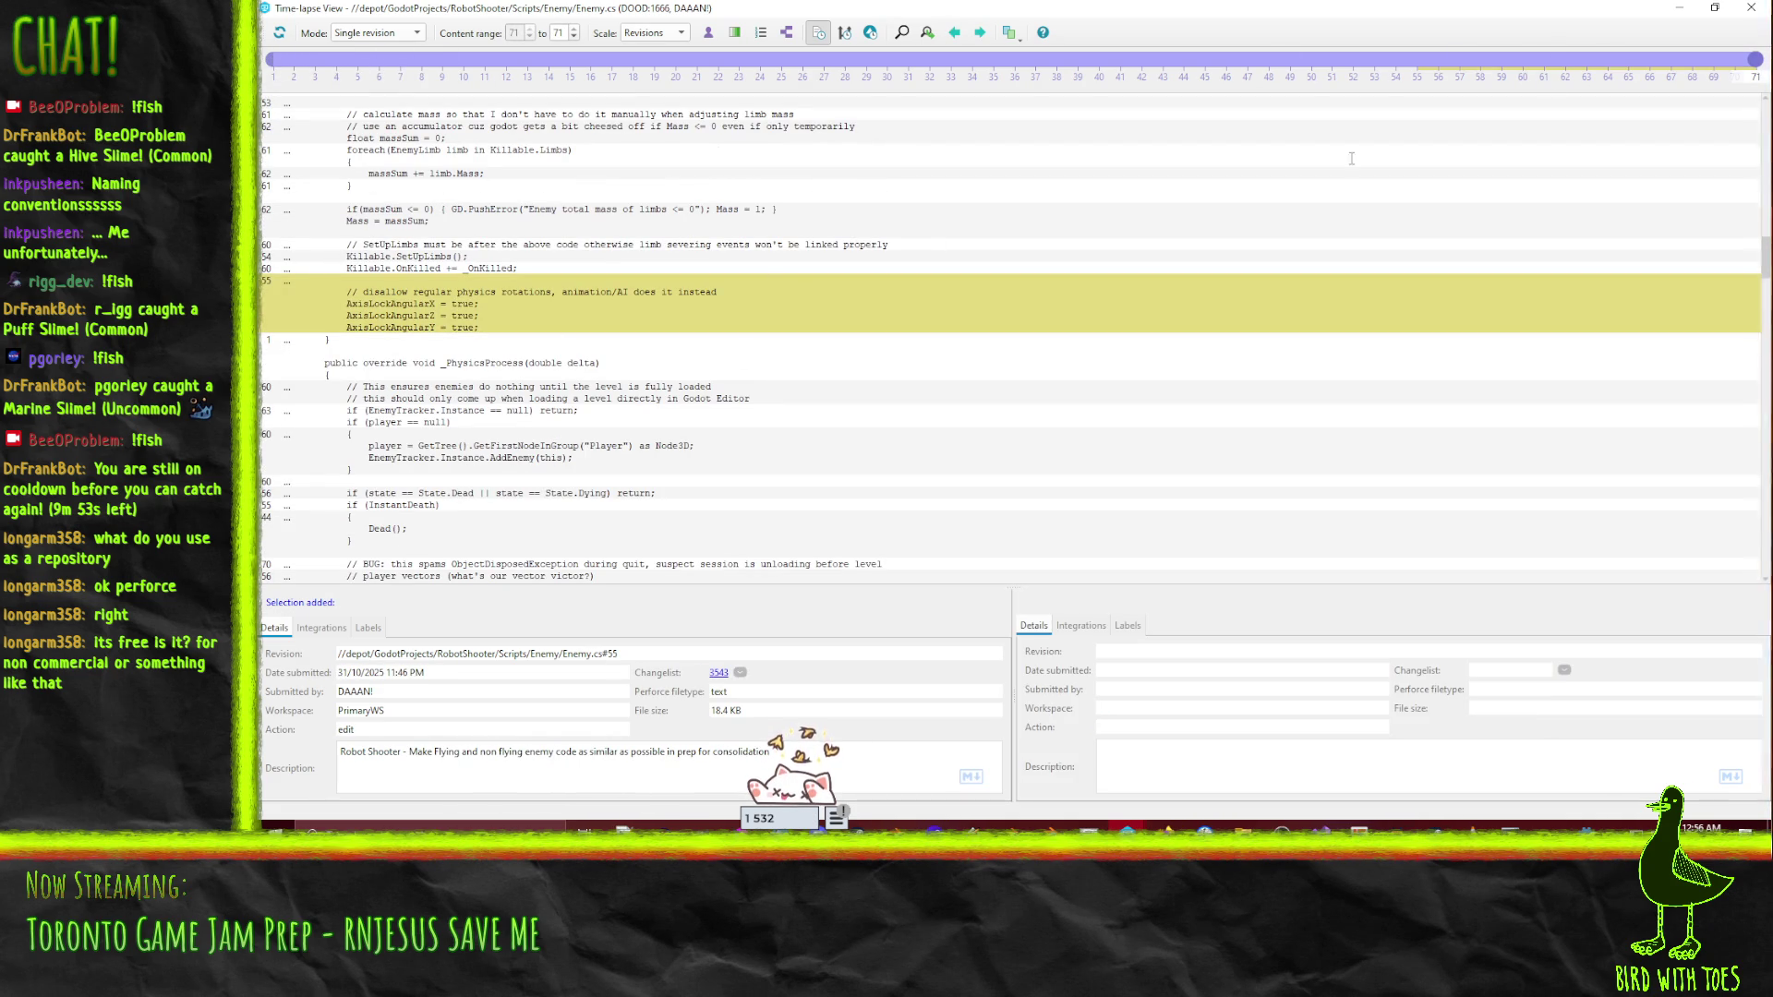
pyautogui.moveTo(1739, 62); pyautogui.dragTo(1408, 51)
pyautogui.scroll(-8, 728, 311)
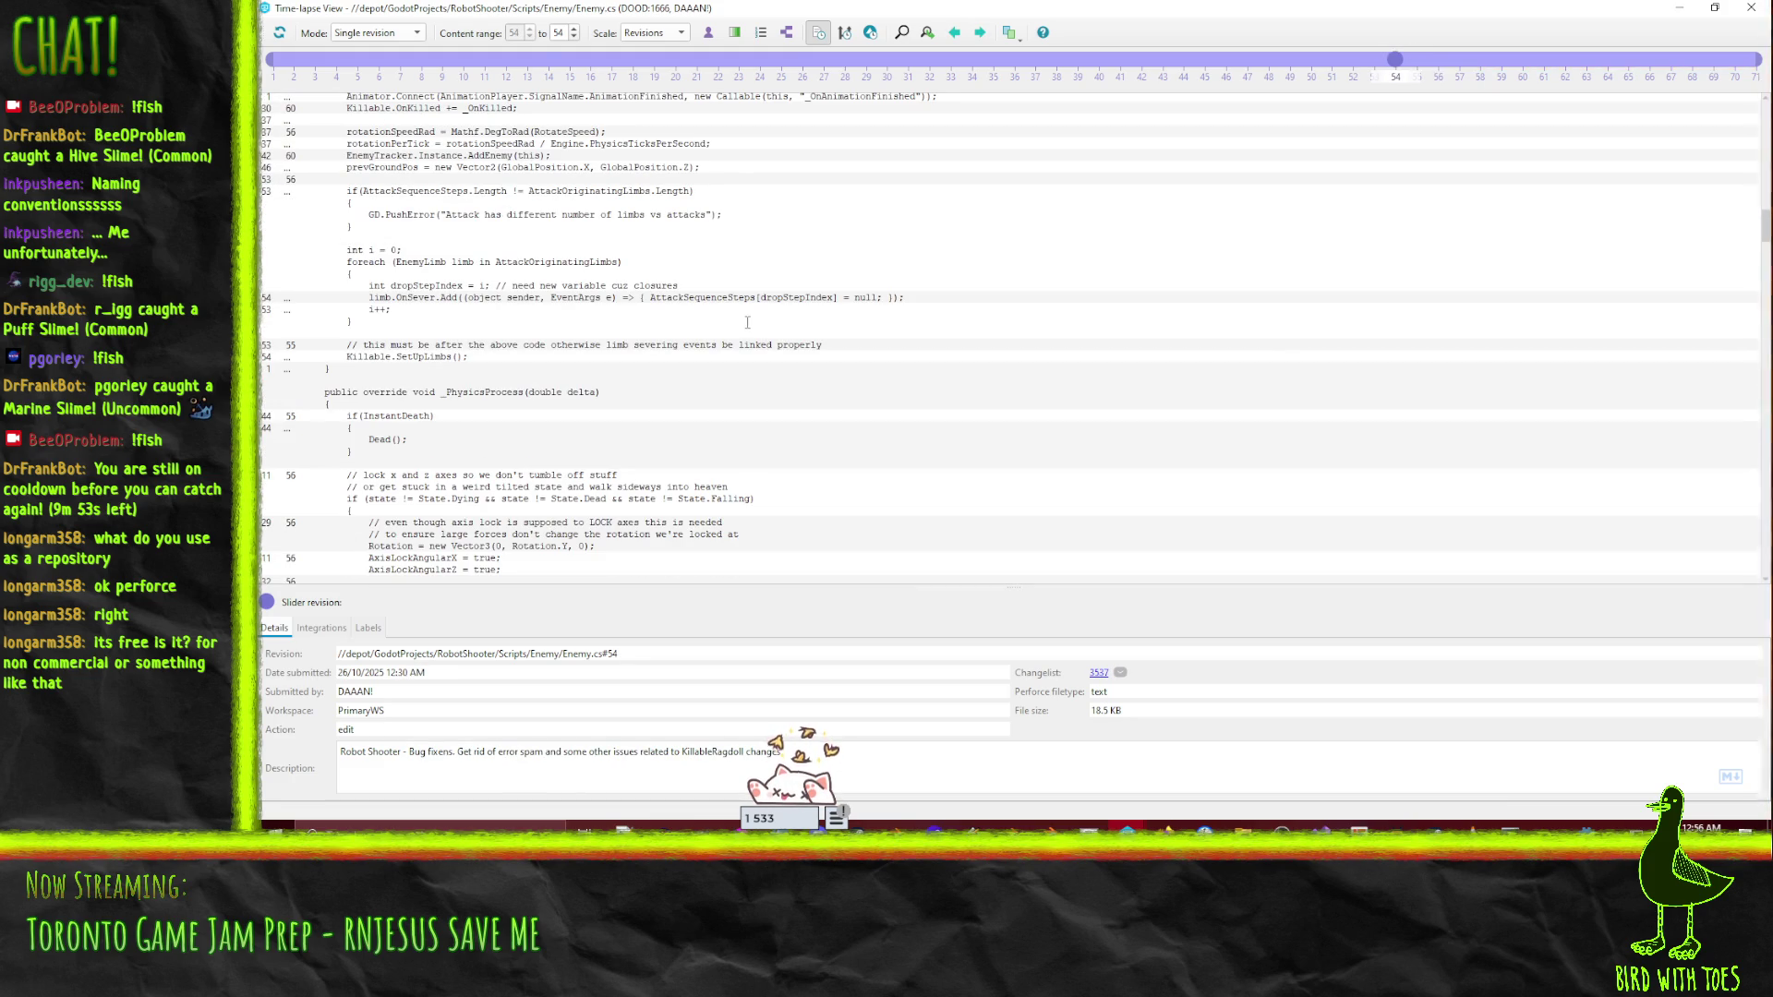
pyautogui.scroll(5, 413, 330)
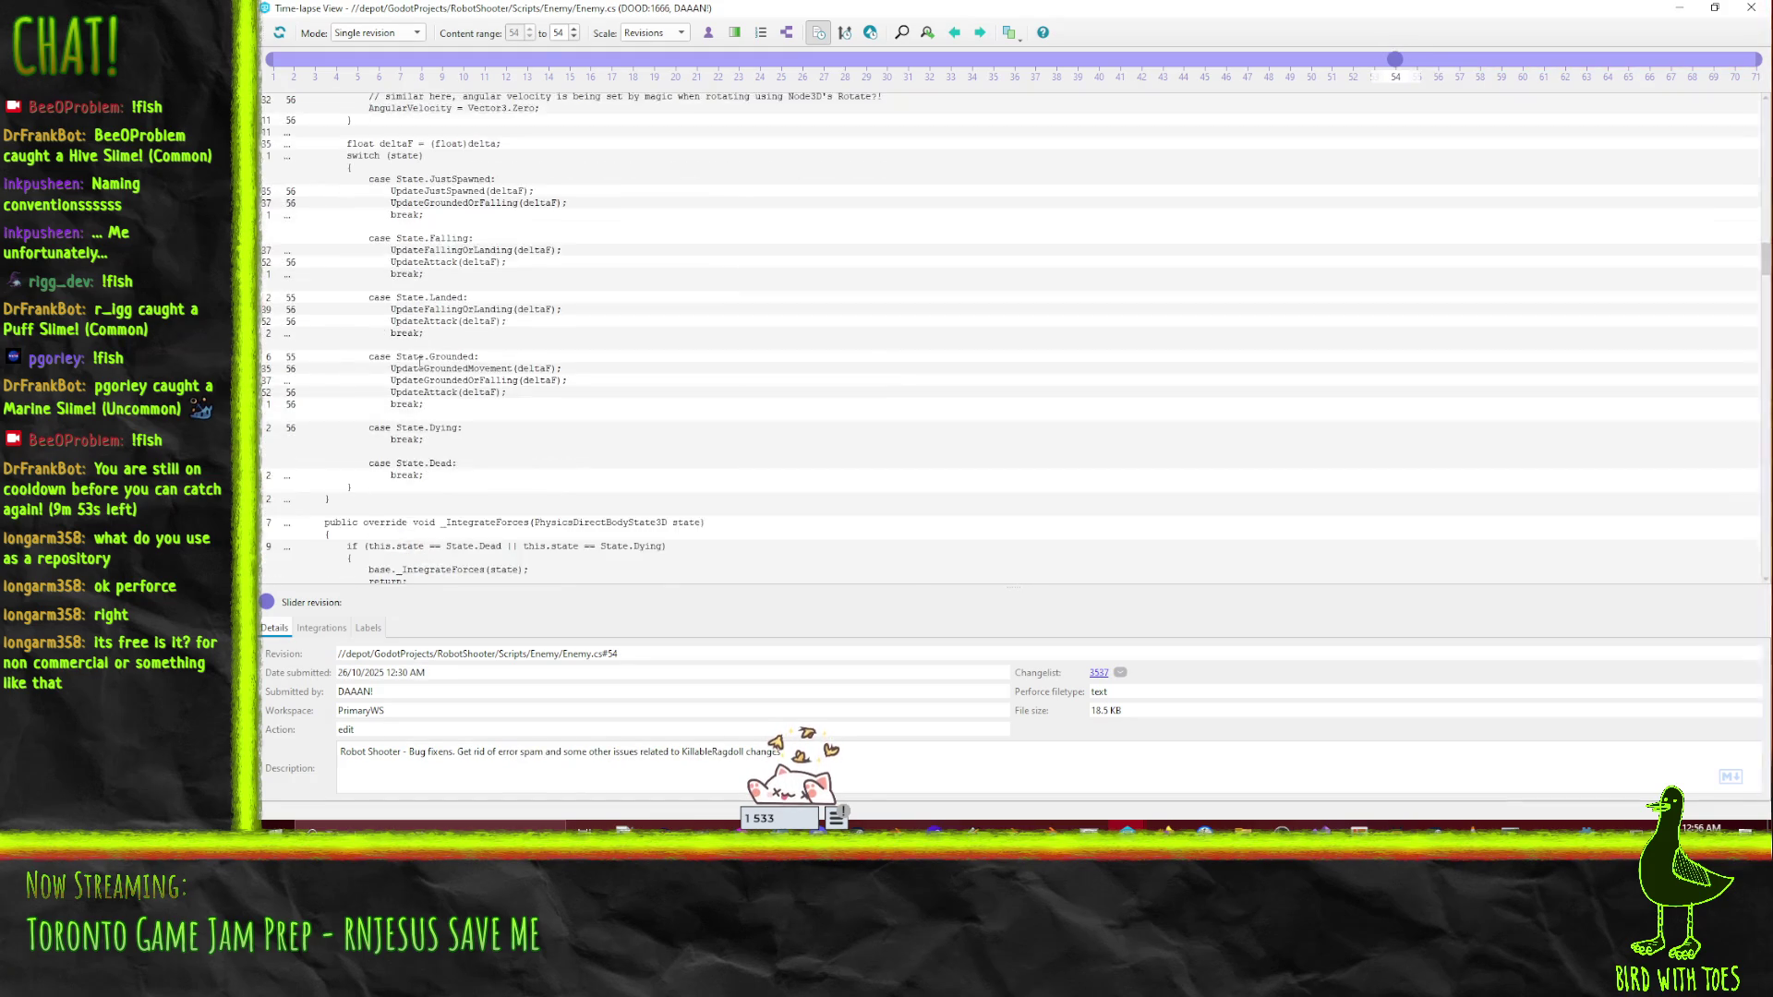
pyautogui.scroll(-5, 481, 360)
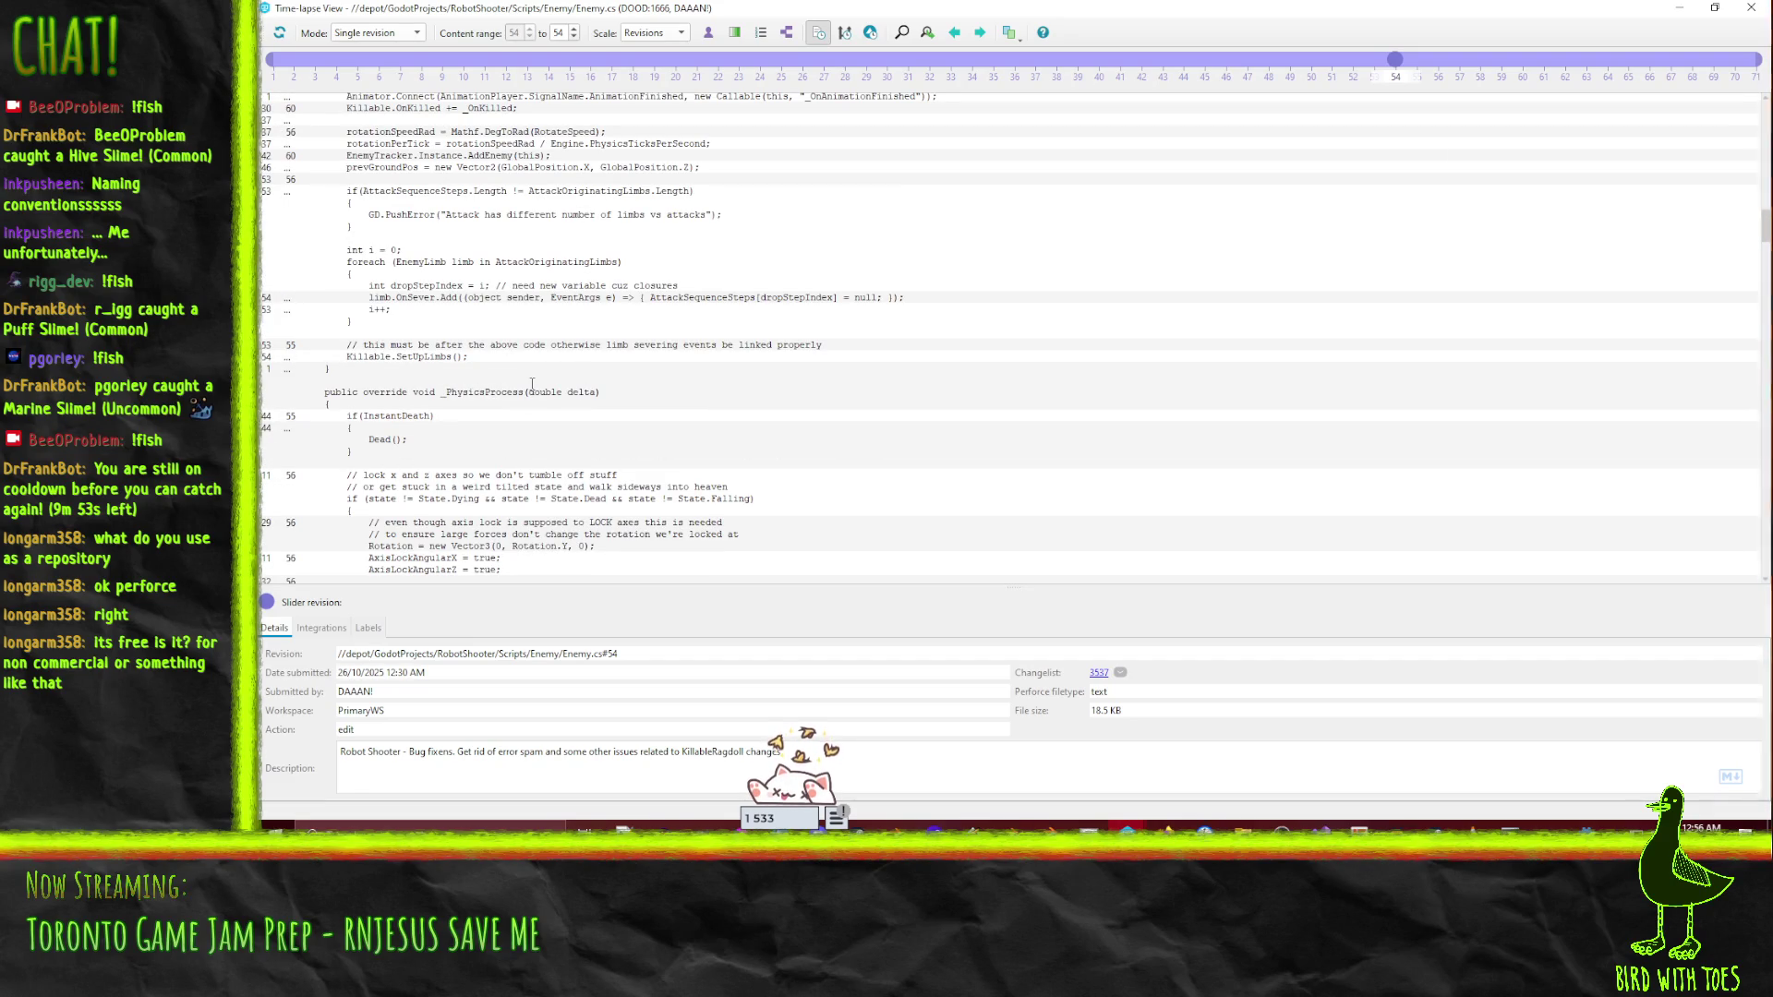
pyautogui.scroll(15, 553, 361)
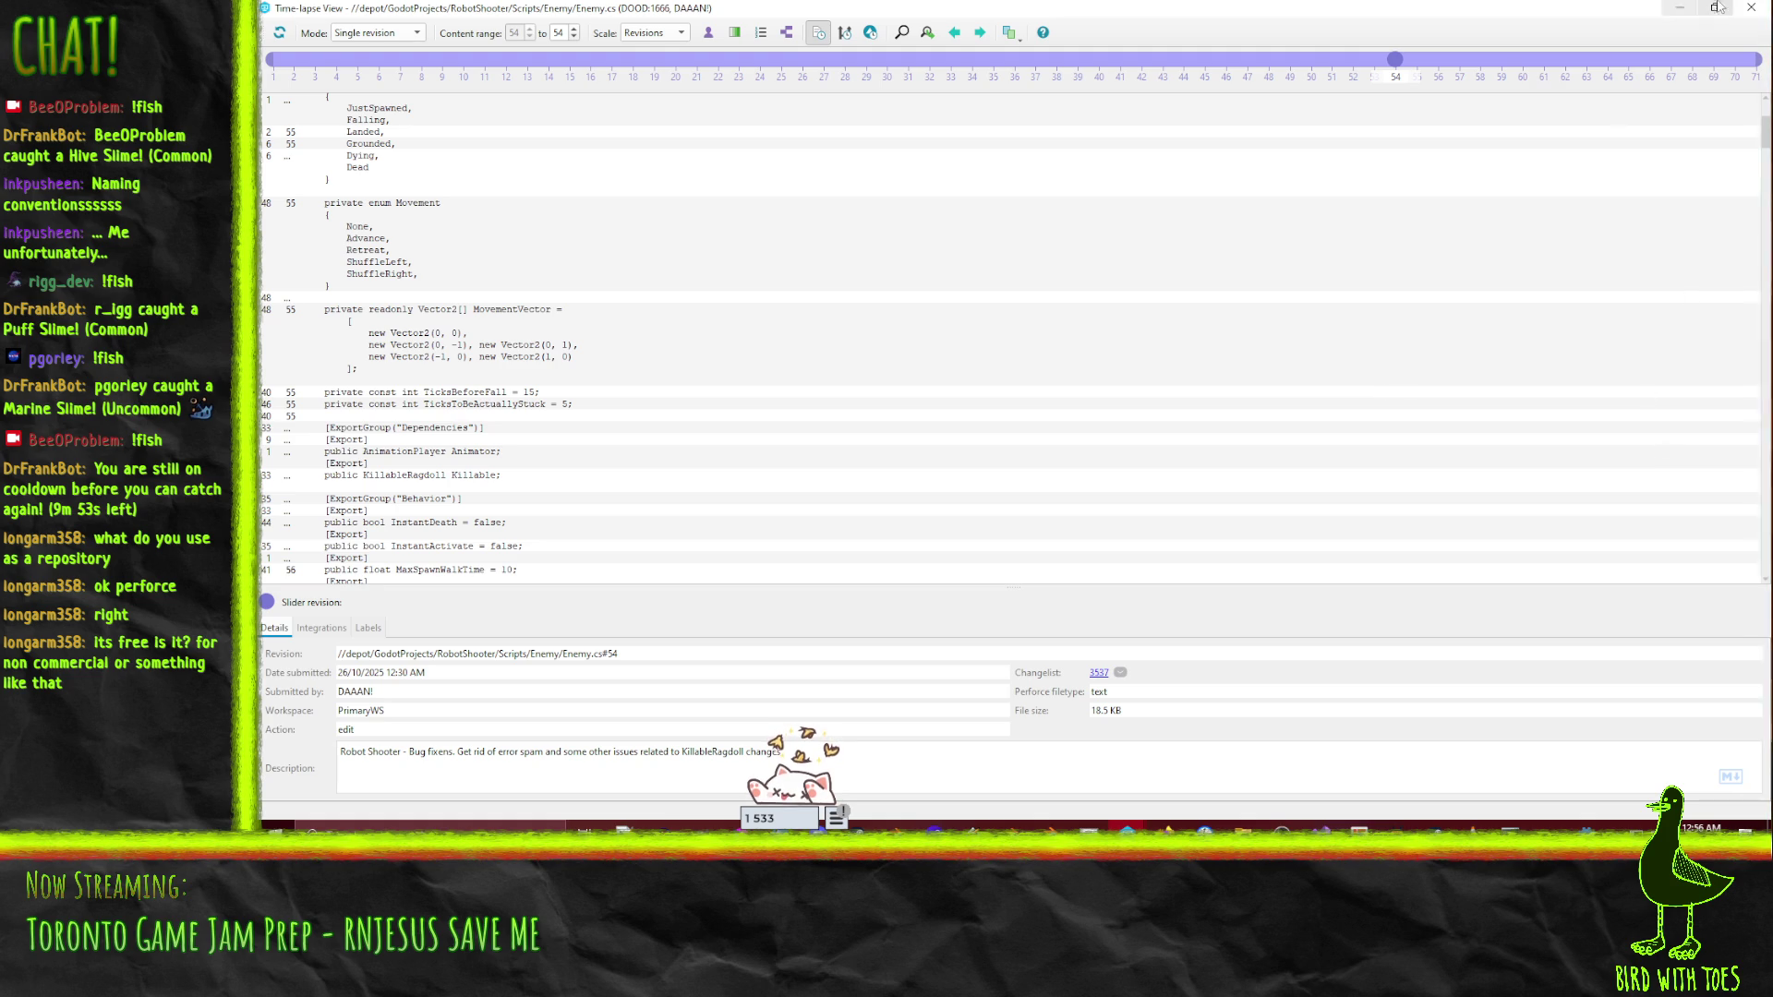
pyautogui.click(1751, 8)
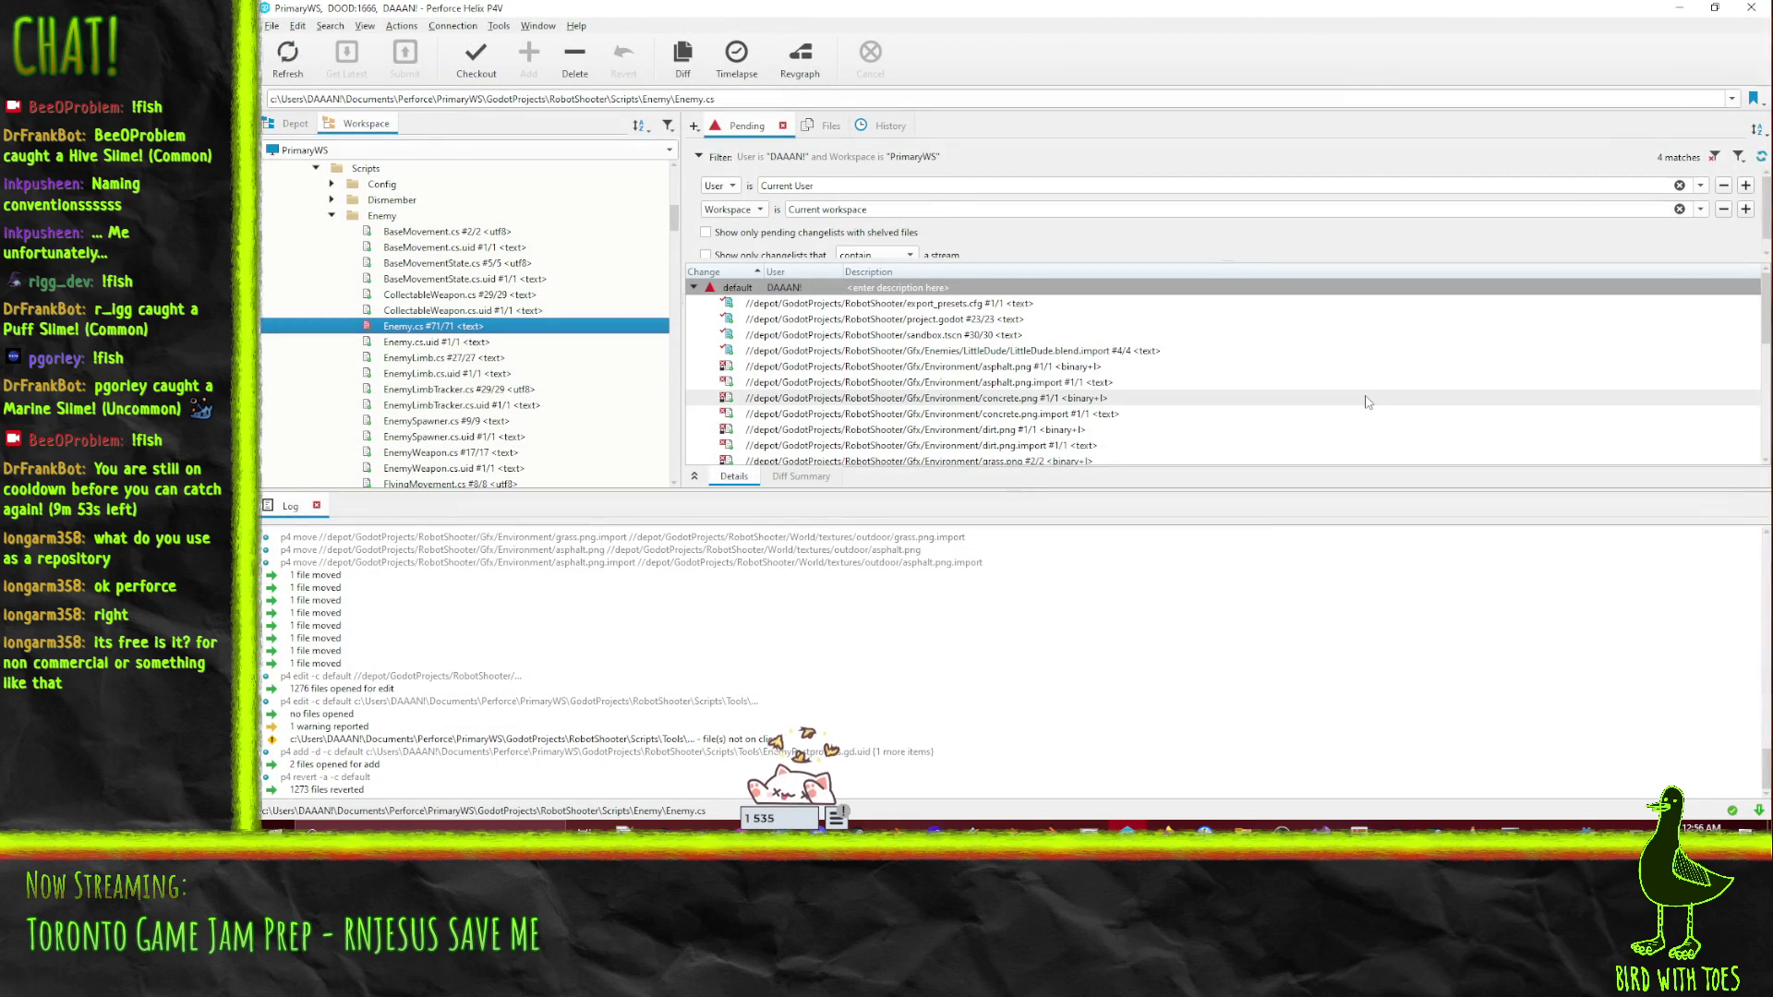
# - Select EnemyPostprocess.gd and EnemyPostprocess.gd.uid in the pending changelist
pyautogui.scroll(-1, 1293, 388)
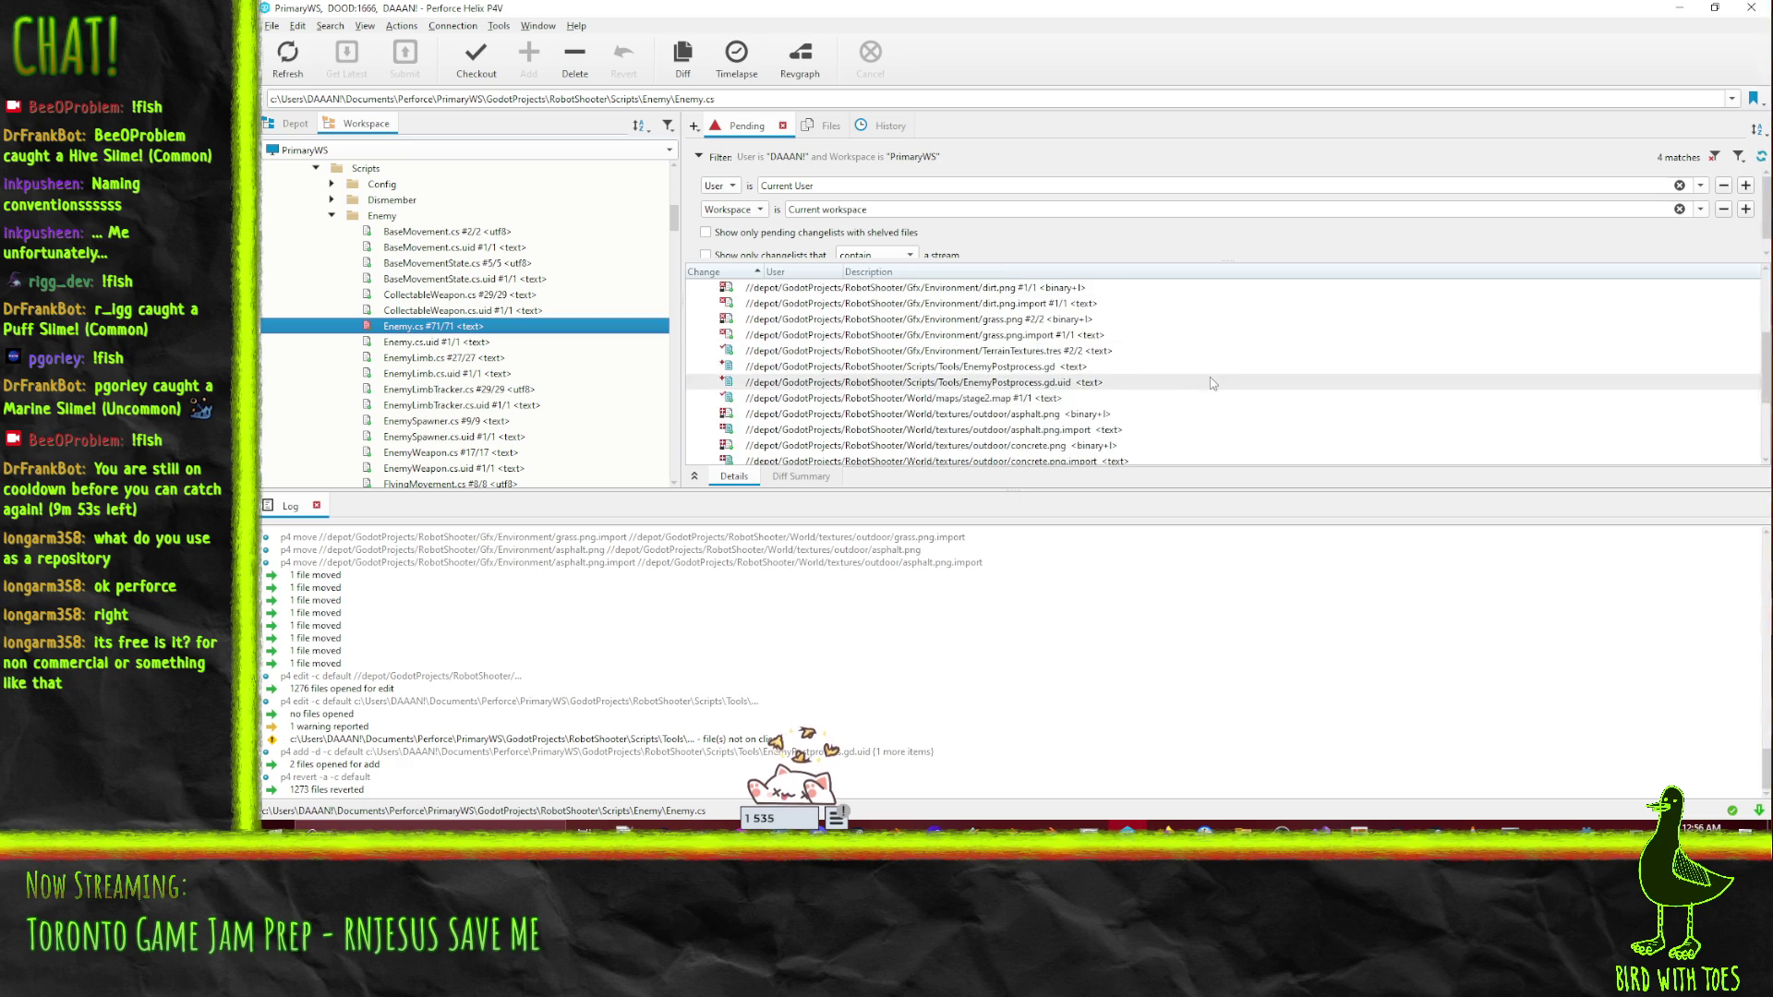
pyautogui.scroll(-5, 1216, 374)
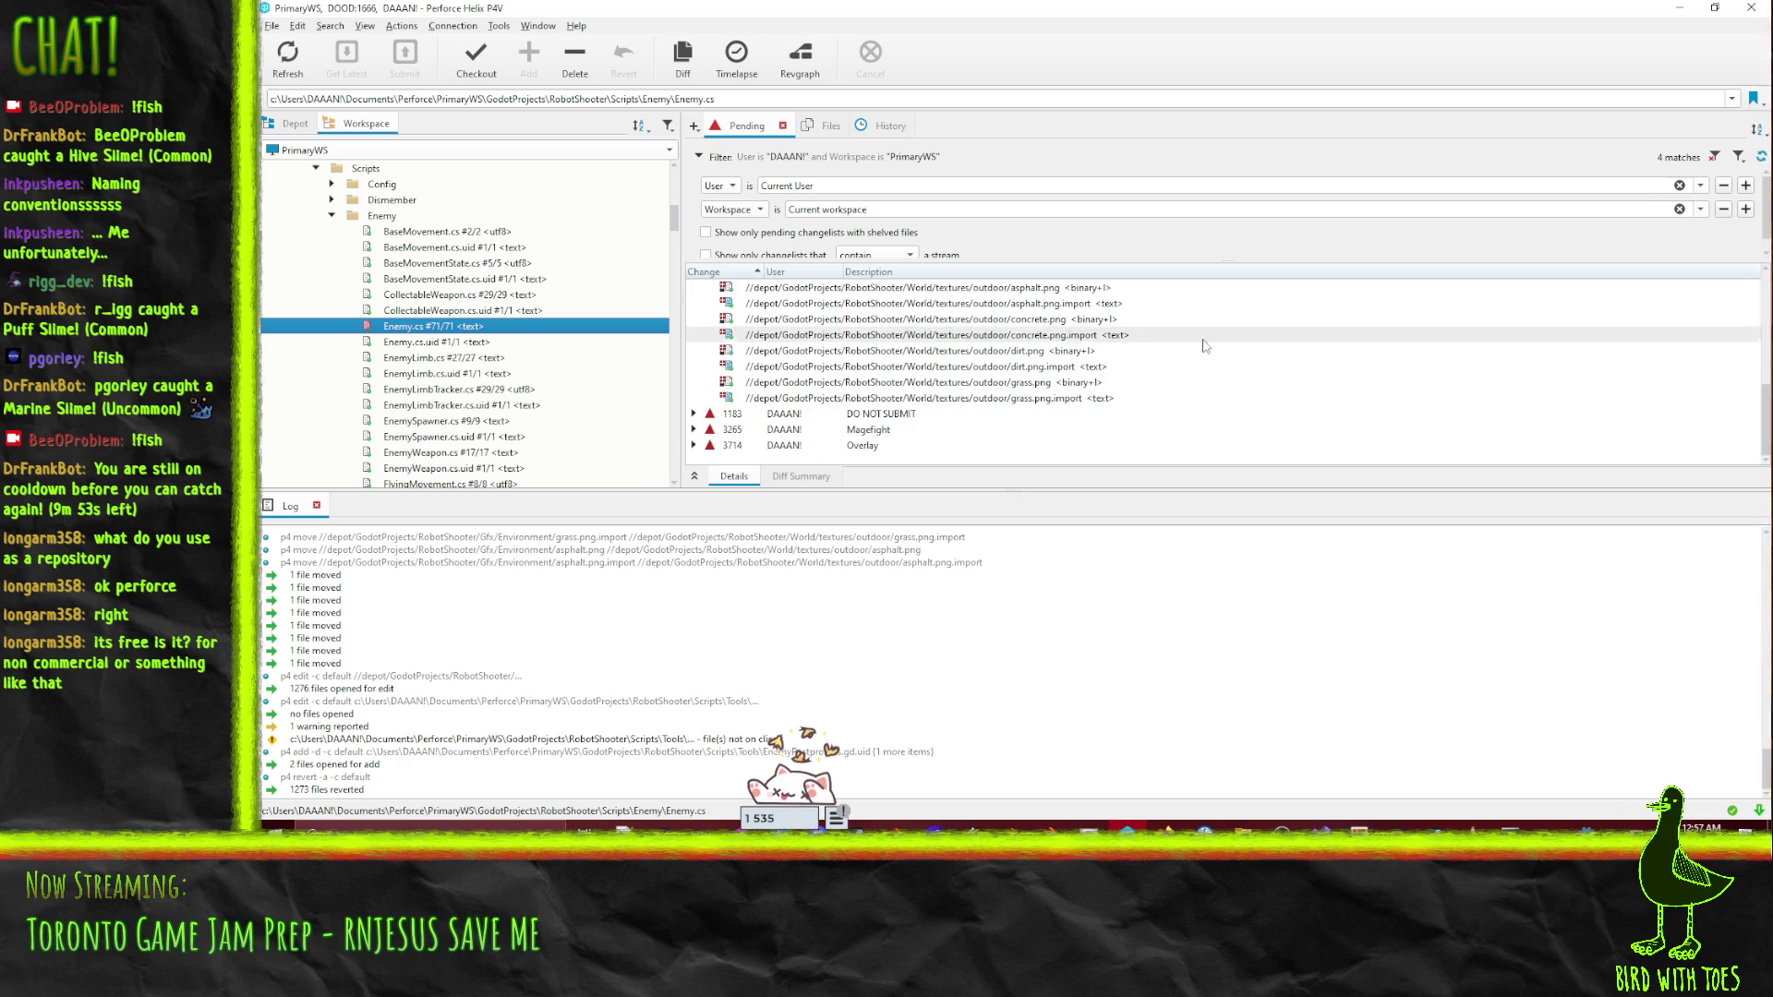
pyautogui.scroll(10, 1095, 388)
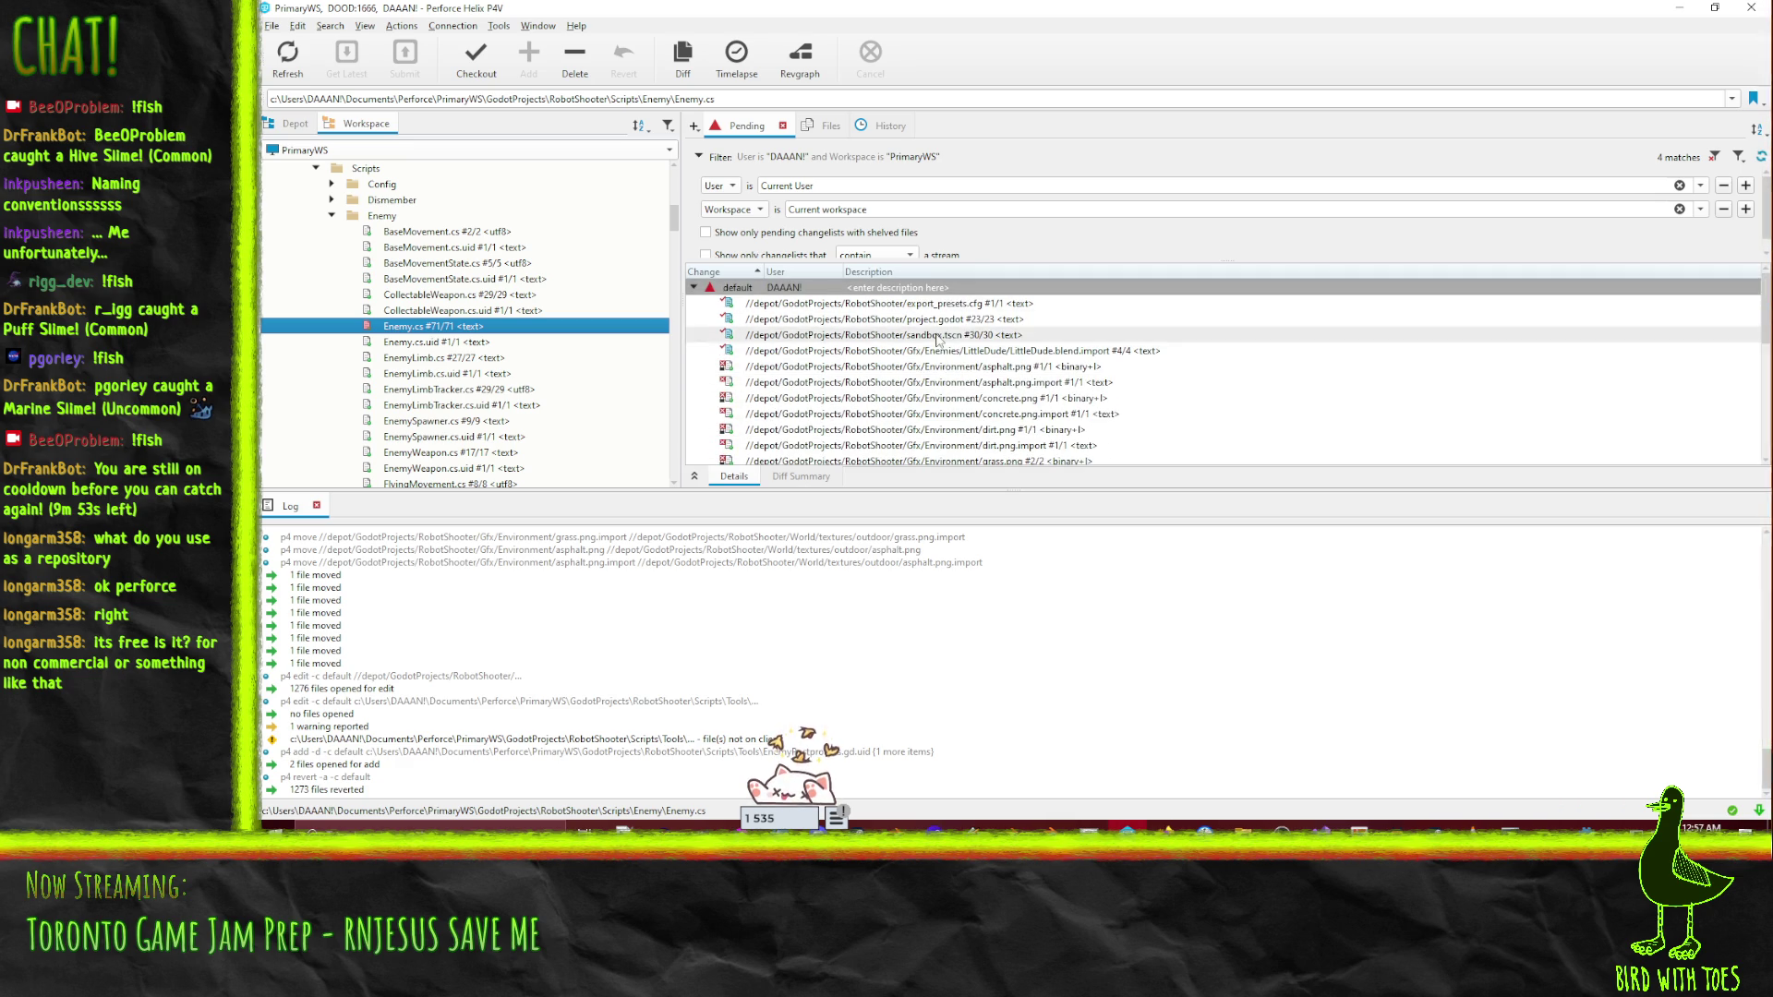
pyautogui.click(1076, 334)
pyautogui.scroll(-2, 1074, 369)
pyautogui.click(1063, 414)
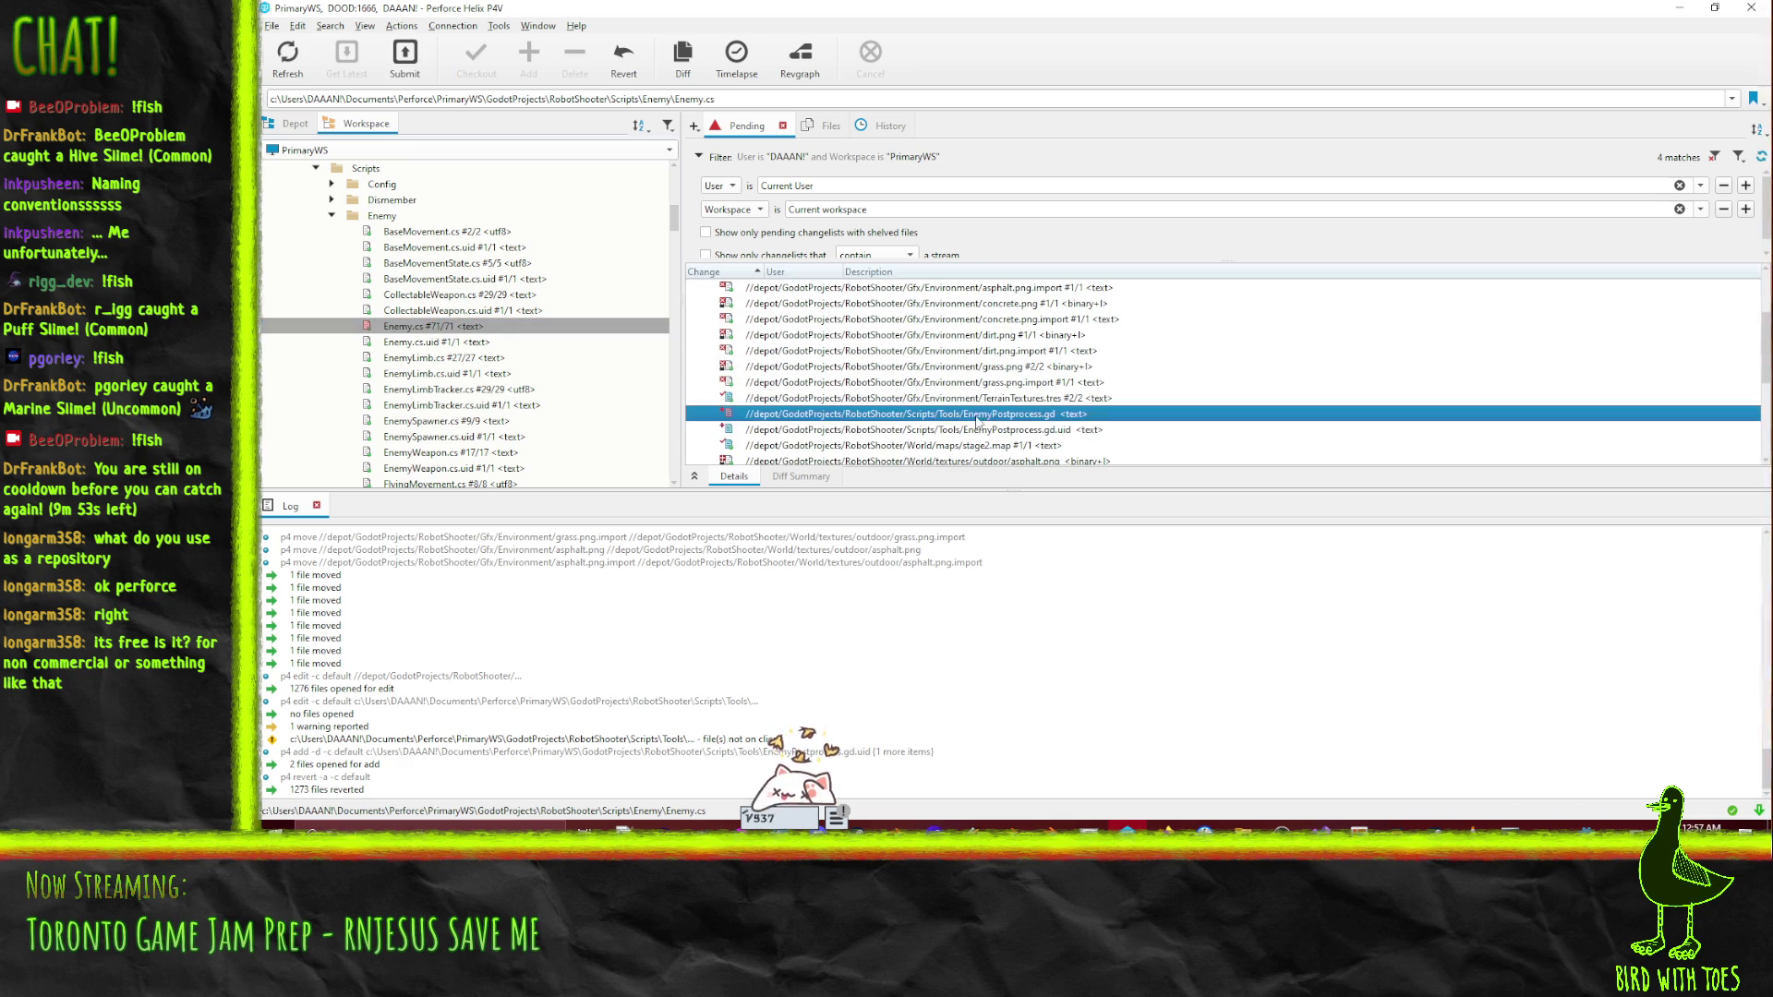
pyautogui.hotkey('shift', 'Down')
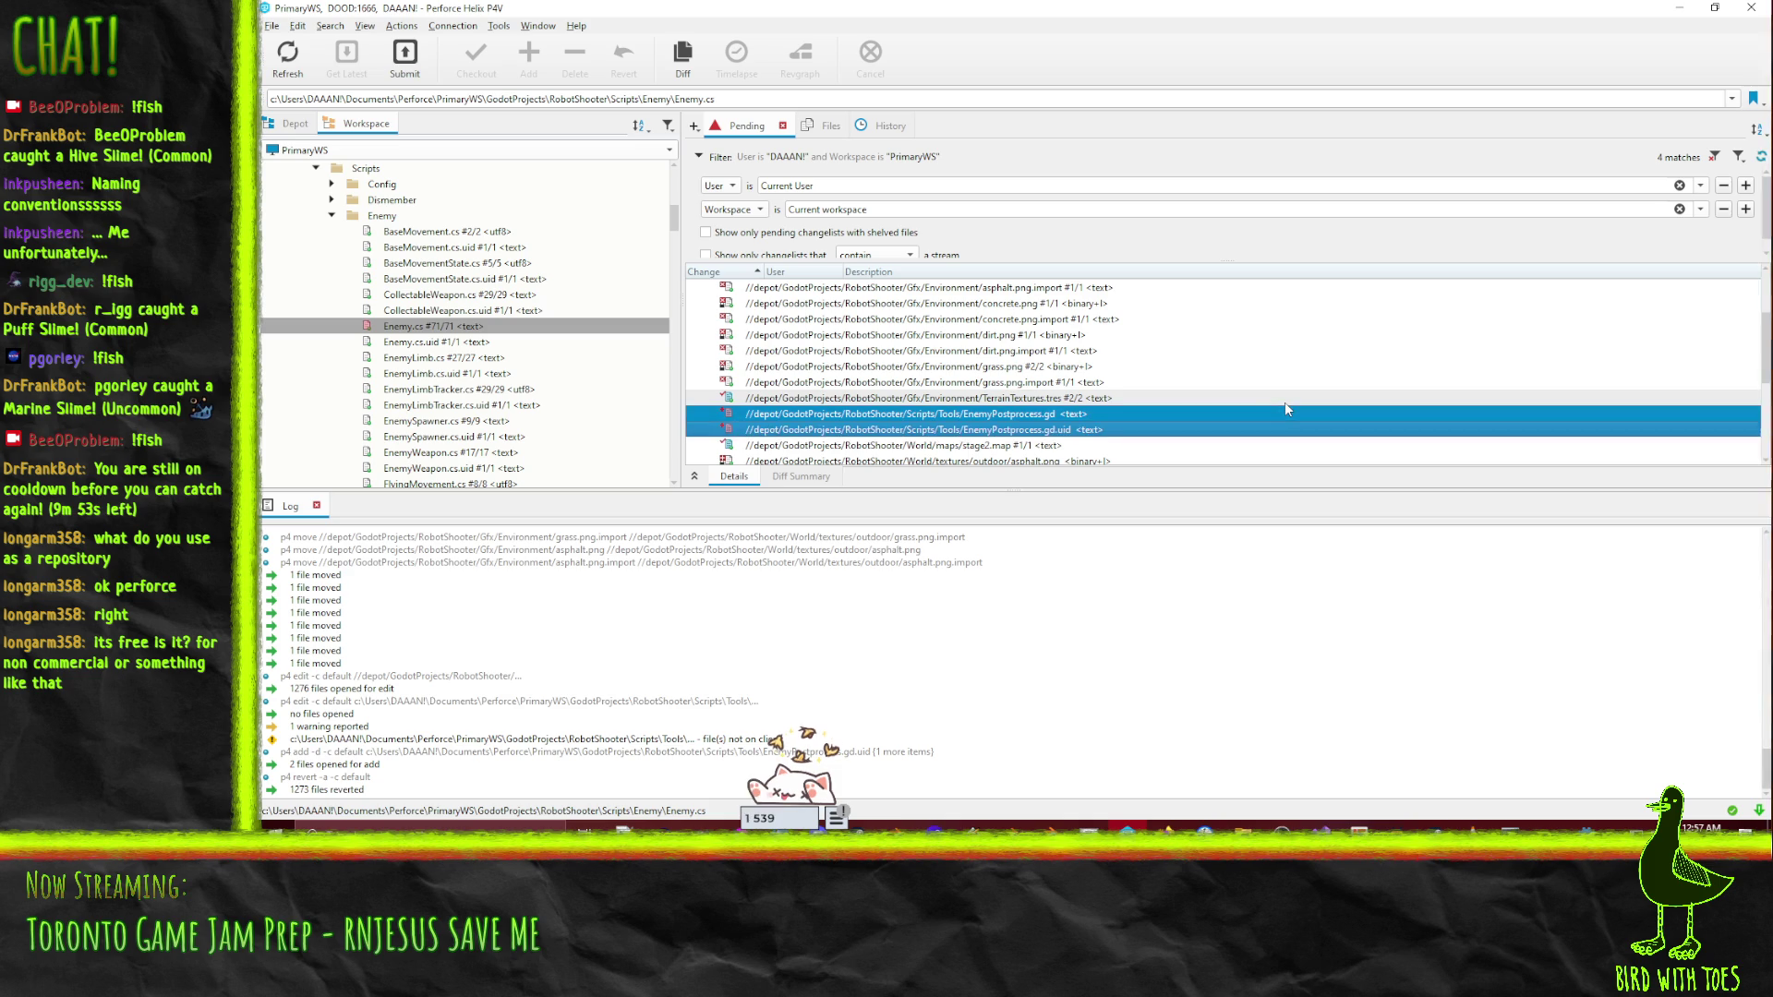
pyautogui.scroll(-1, 1284, 409)
pyautogui.rightClick(896, 368)
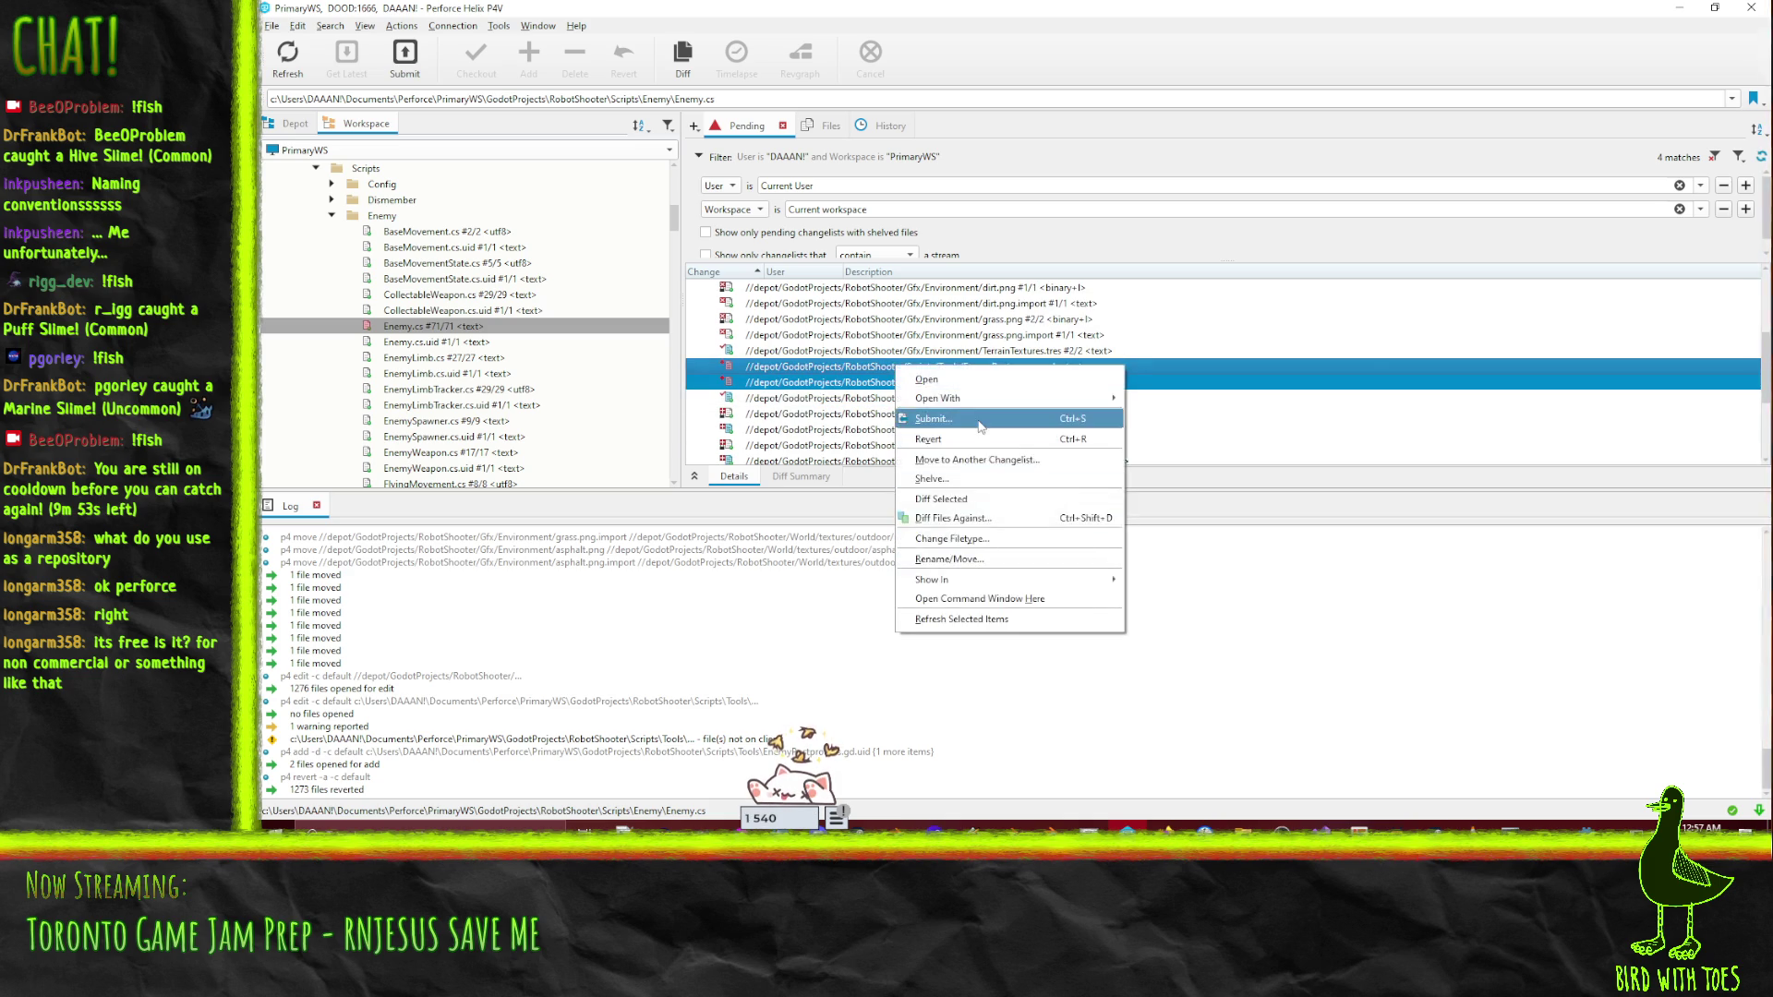
# - Submit both files, described as the first iteration of the improved enemy importing script
pyautogui.click(933, 421)
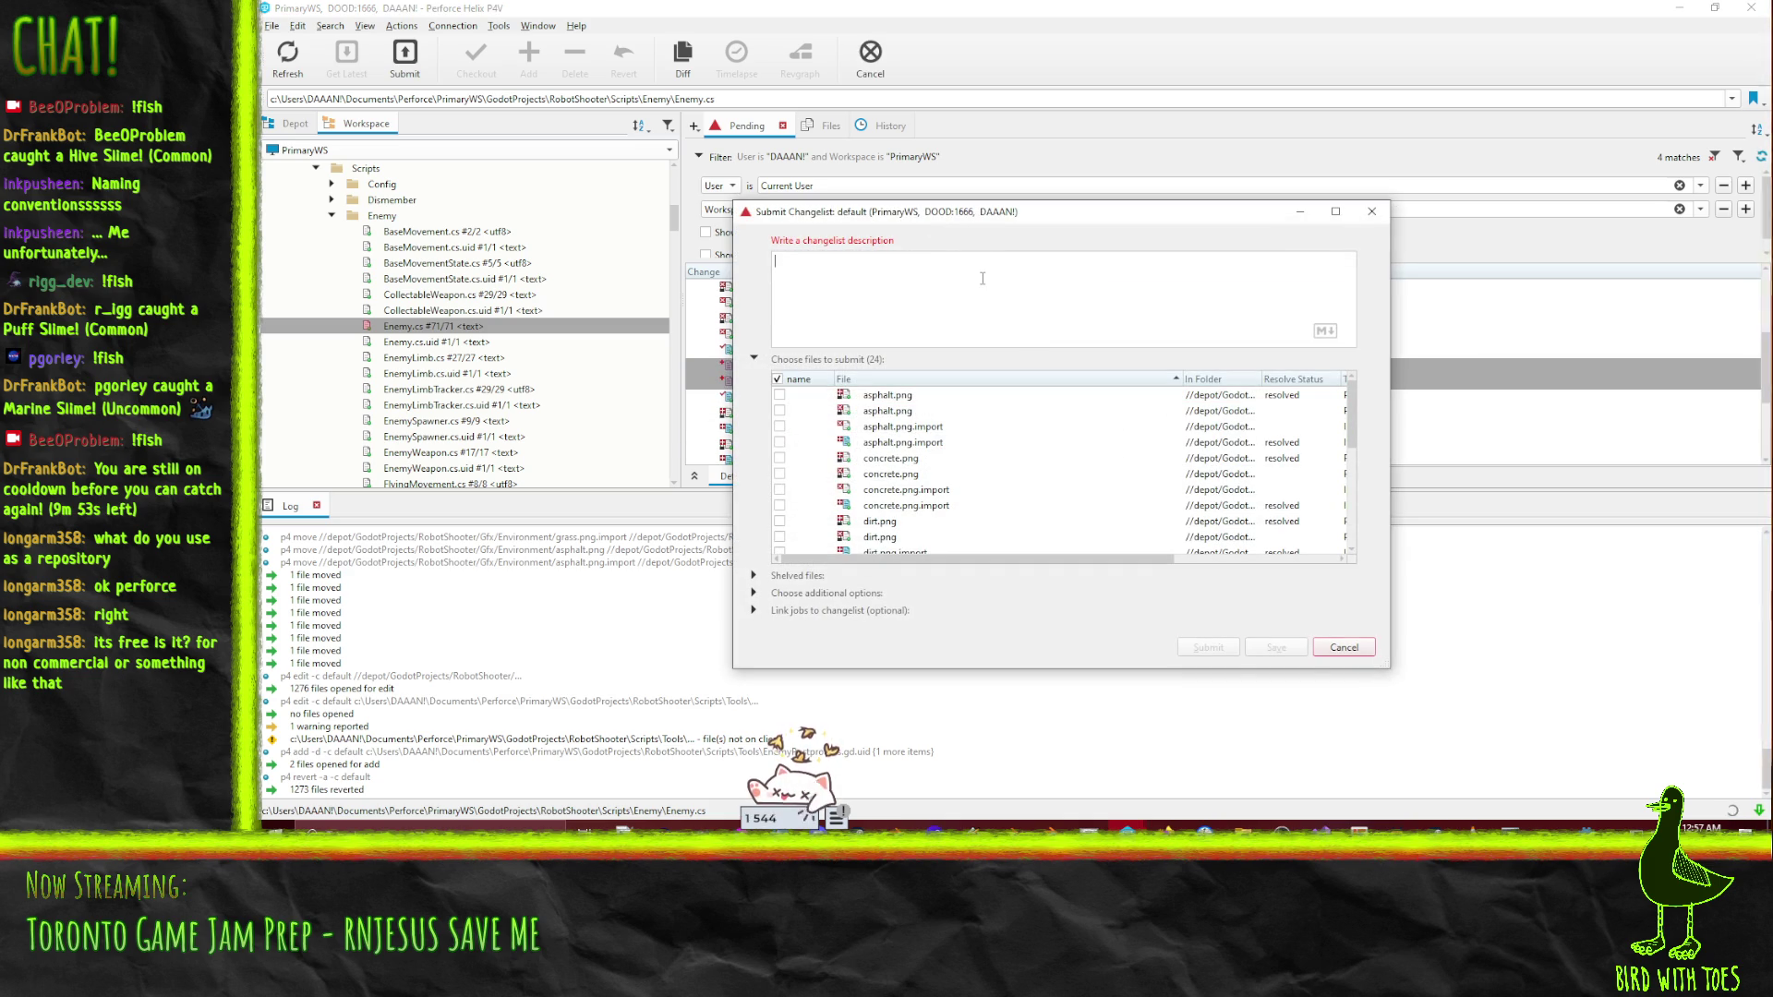
pyautogui.write('Robo ')
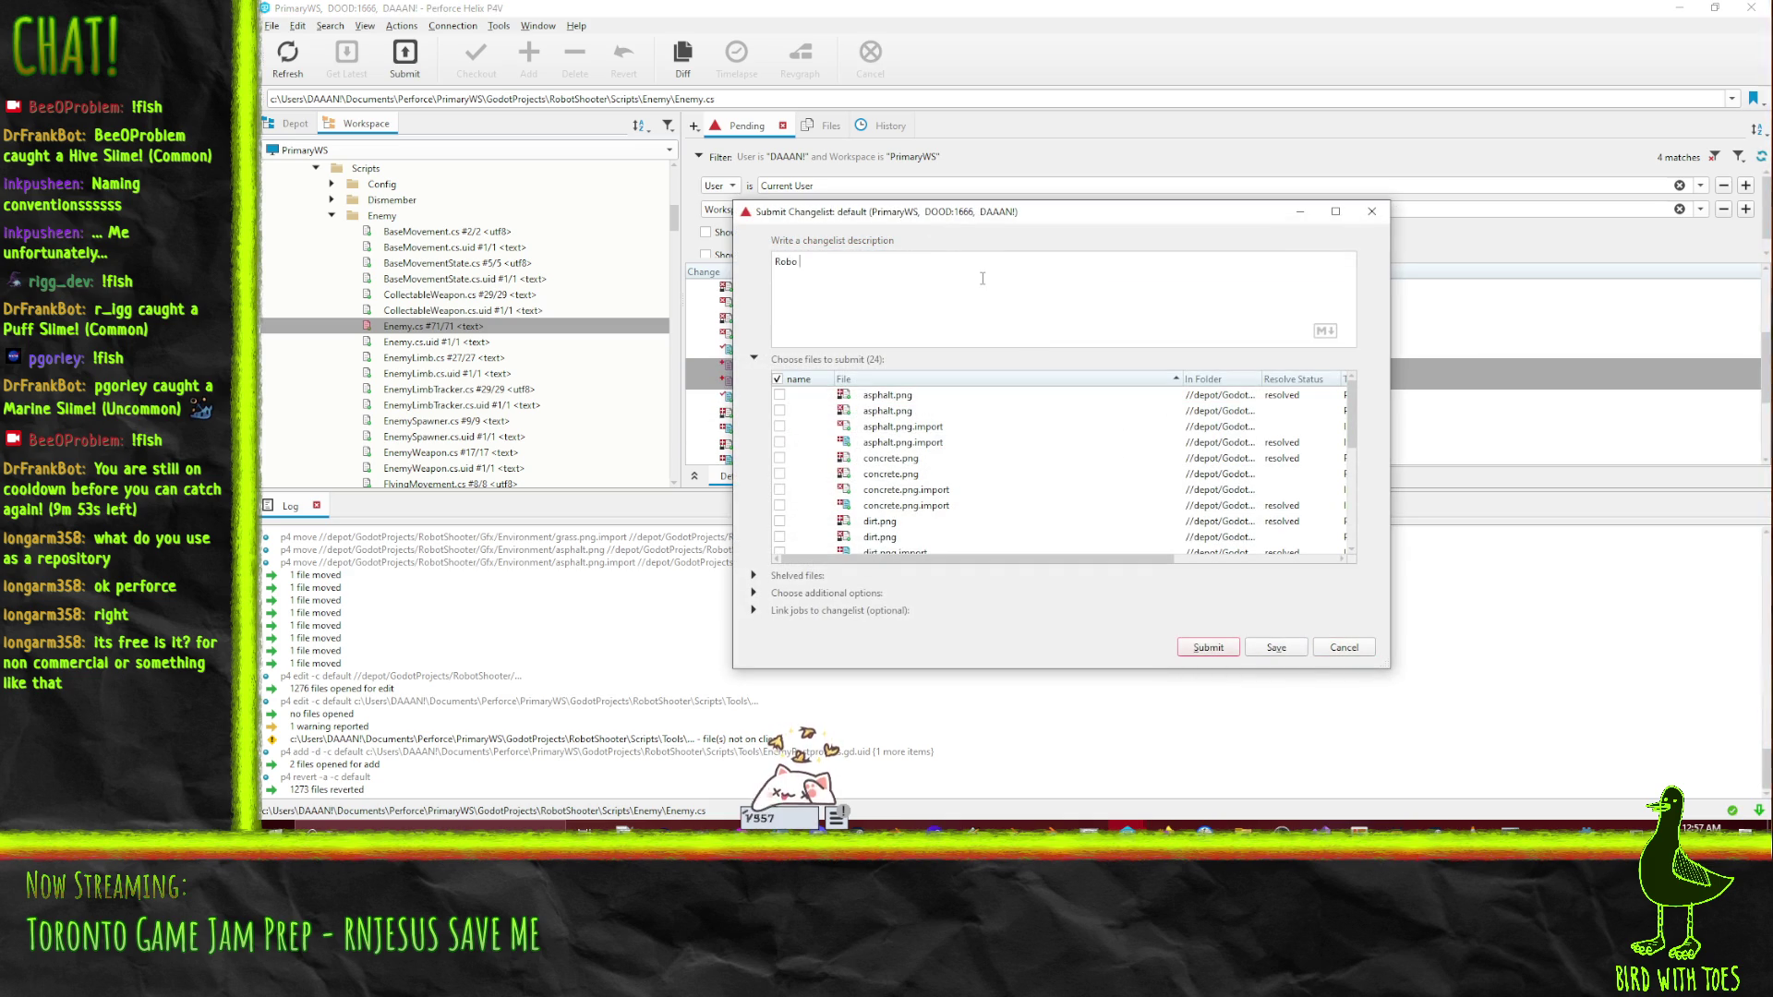
pyautogui.write('t Shooter - Fir')
pyautogui.write(' iter')
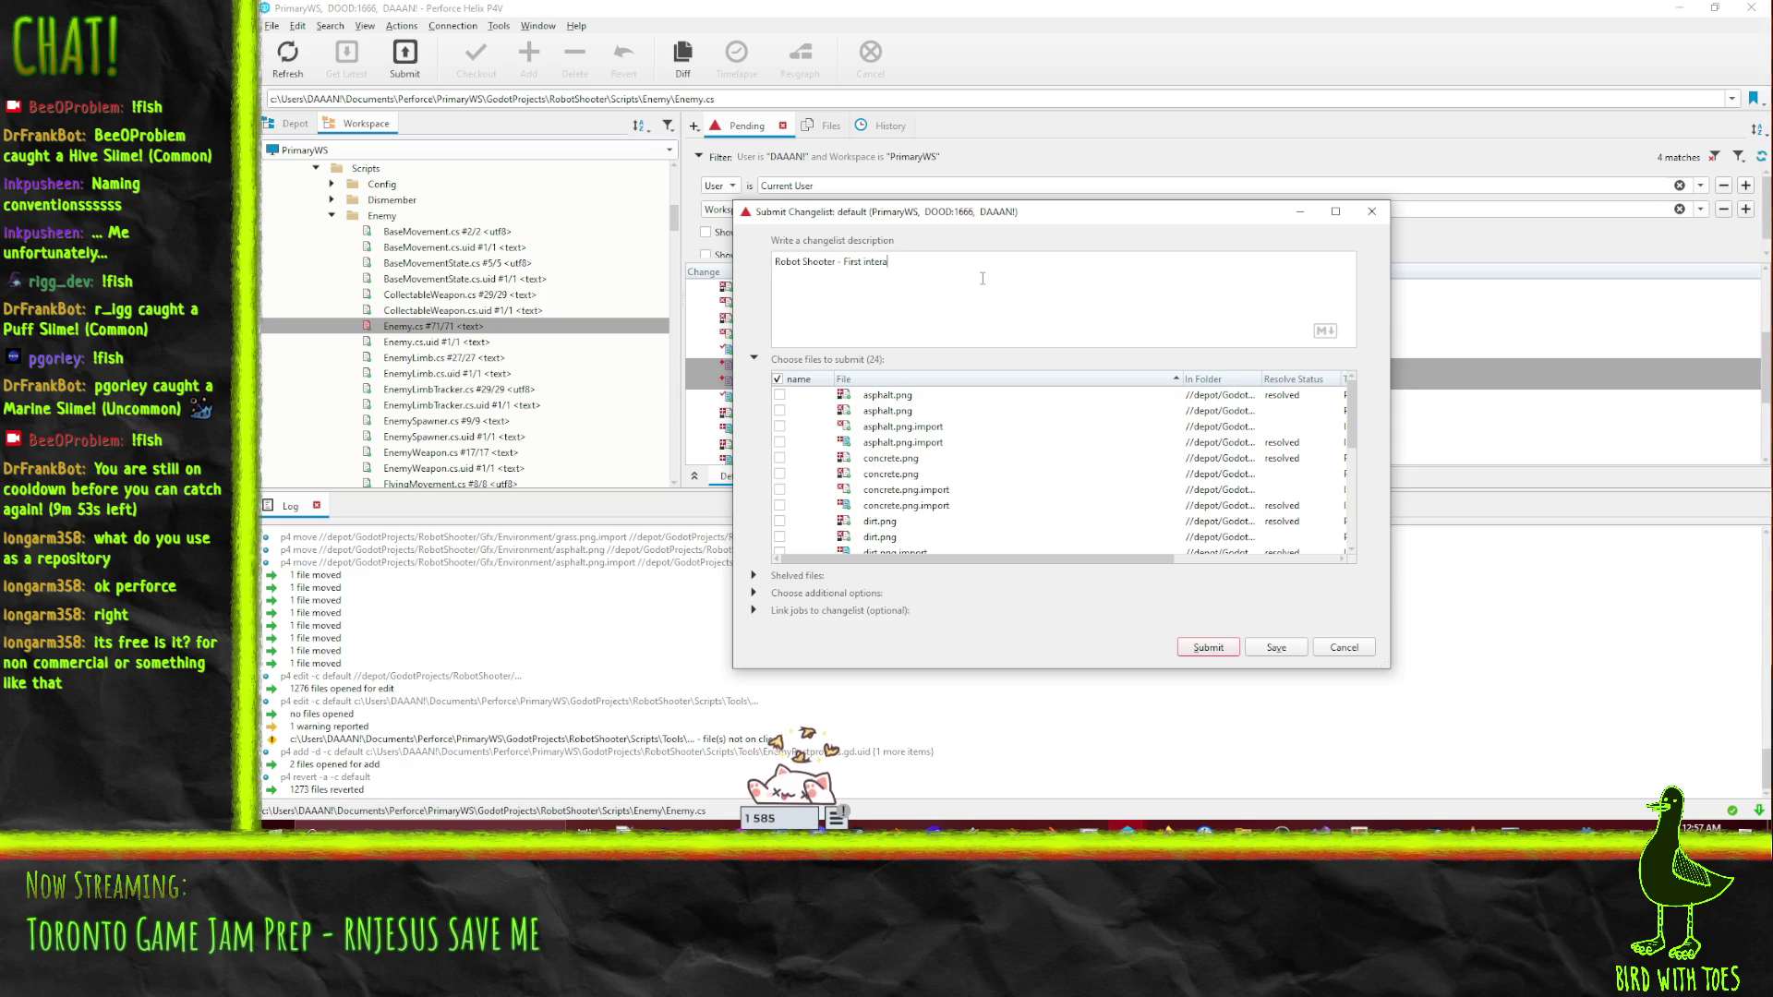
pyautogui.write('ation of scri')
pyautogui.write('pt for e')
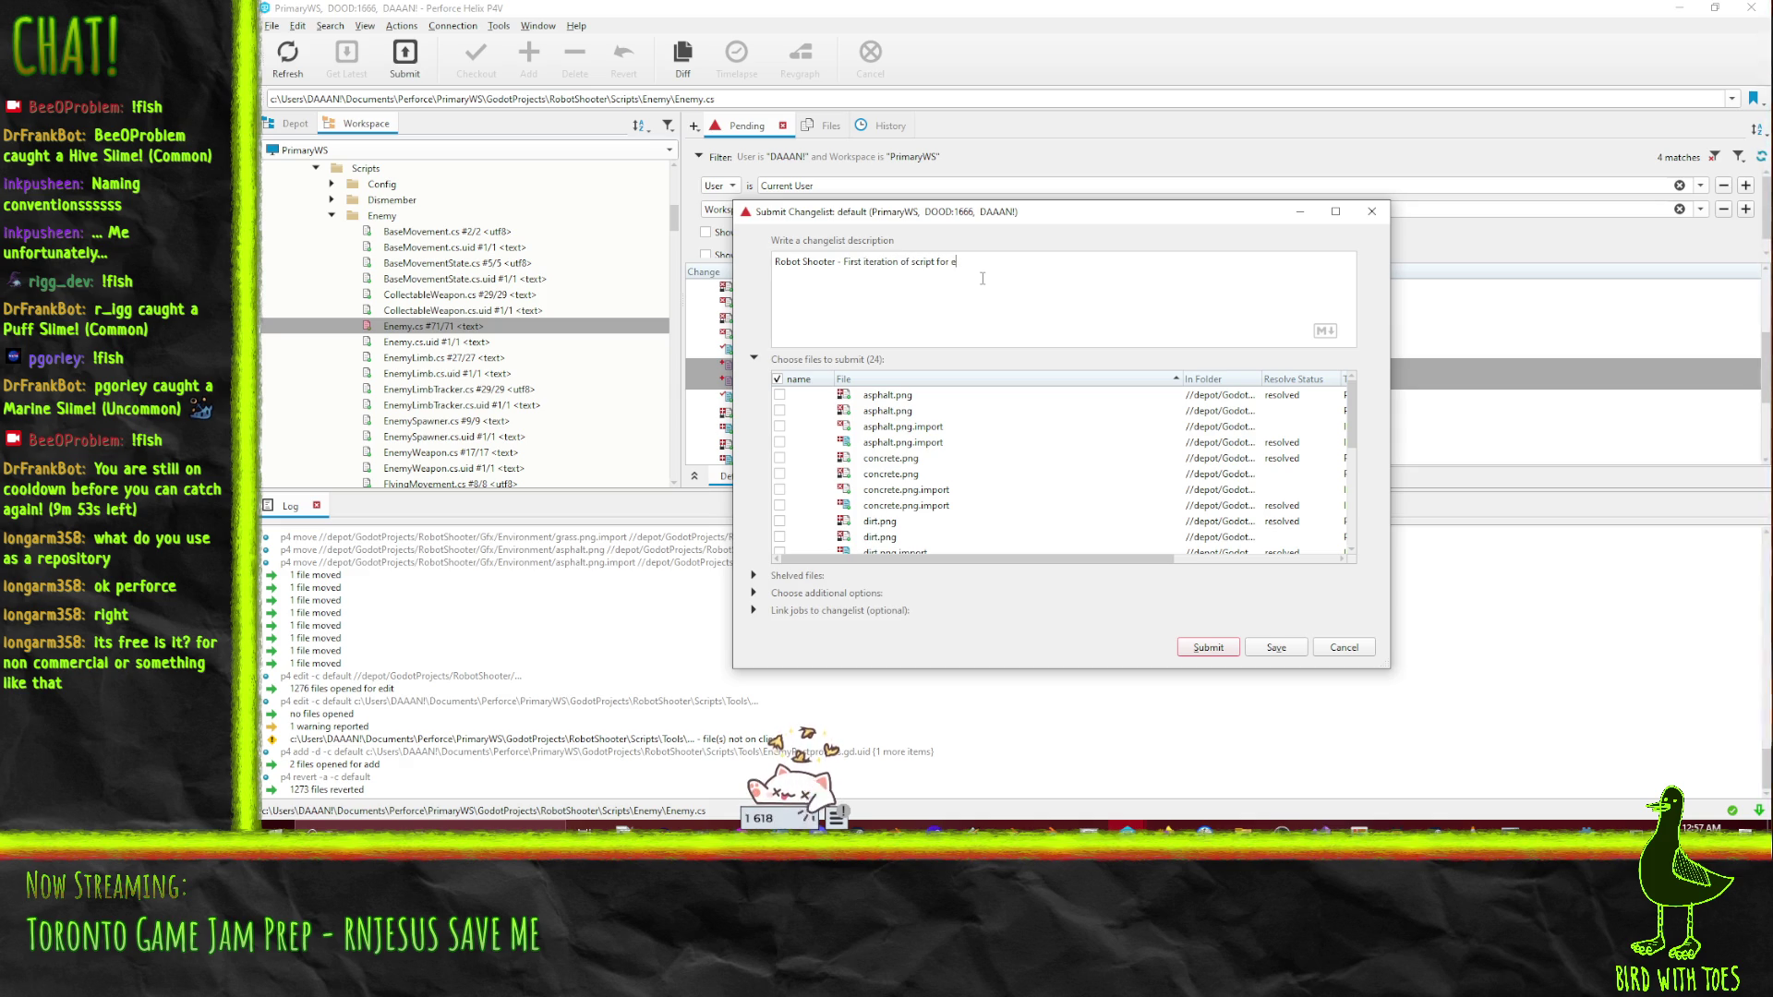
pyautogui.write('improved enemy im')
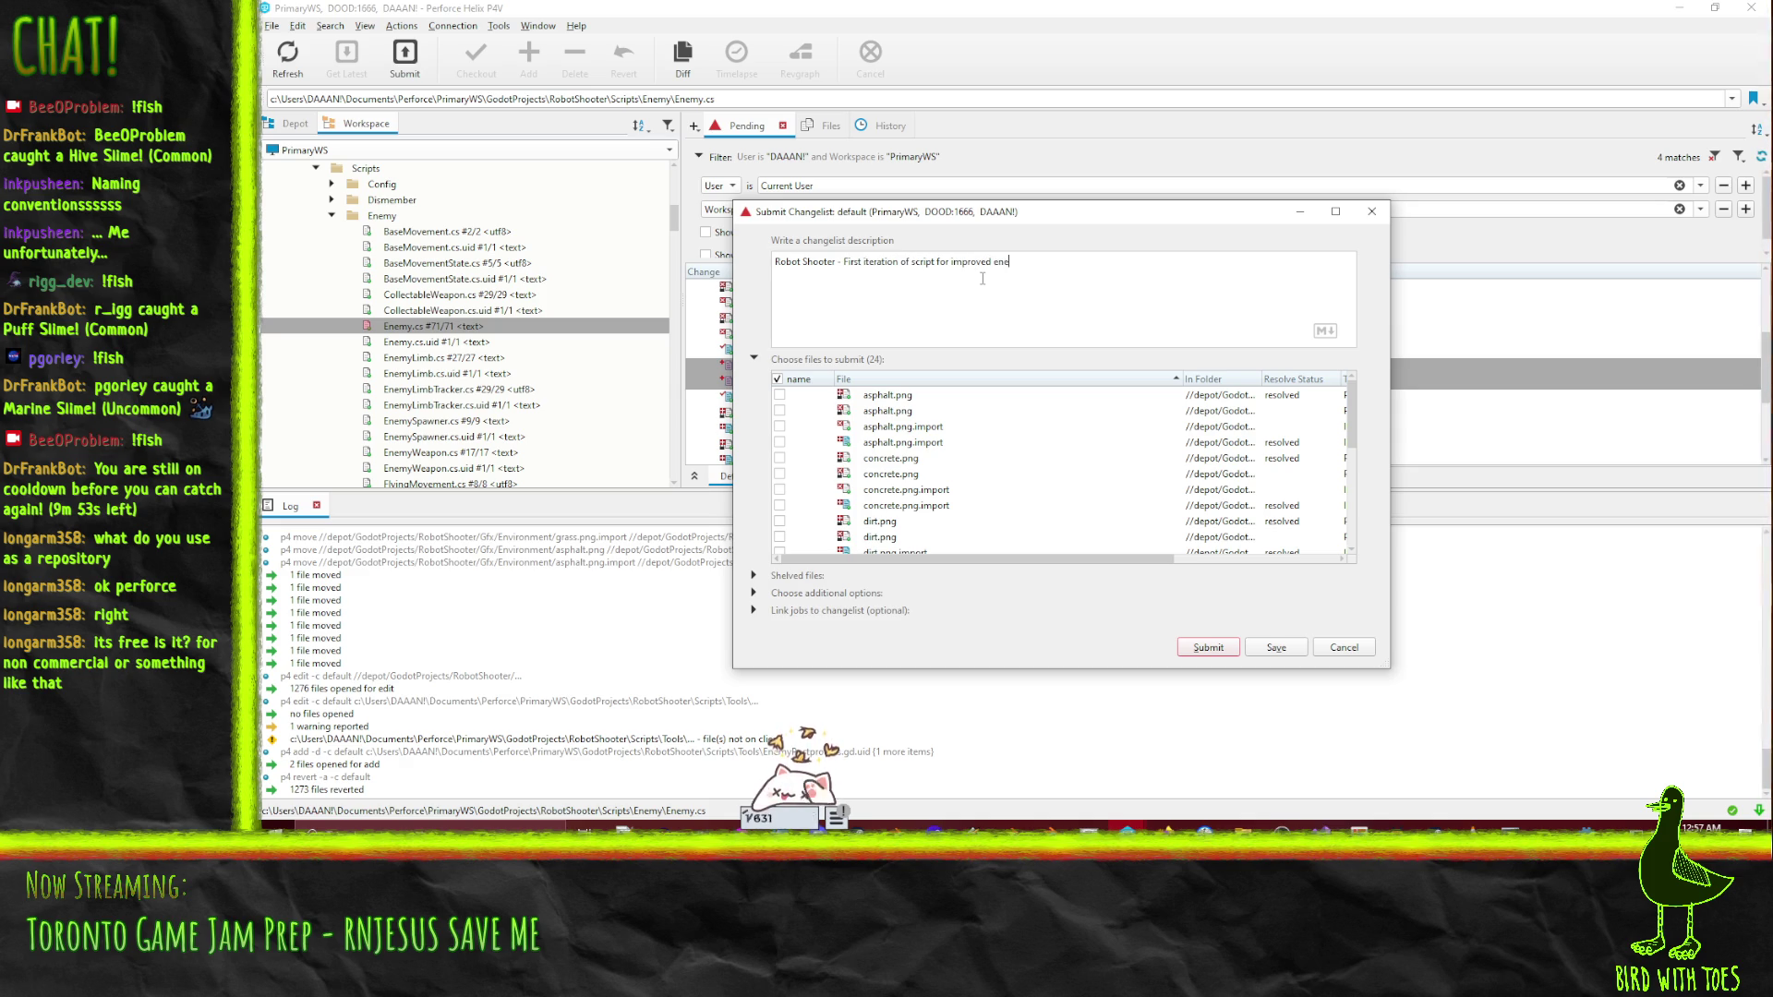
pyautogui.write('porting. It')
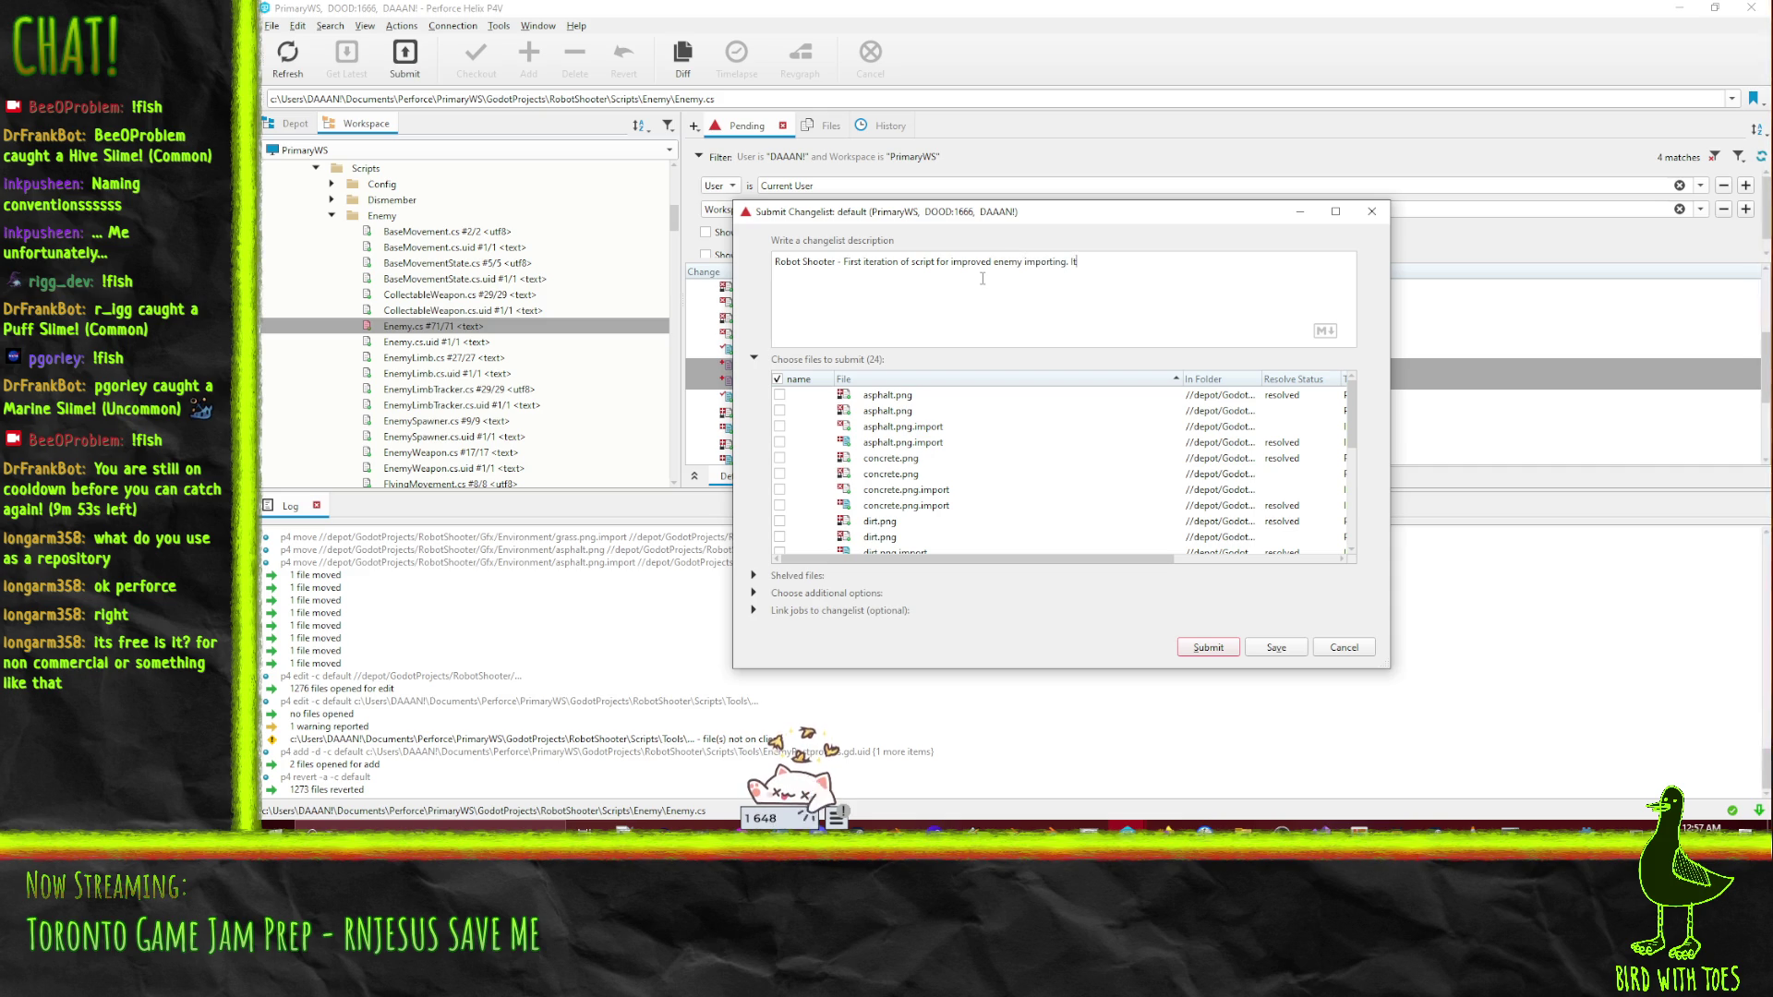
pyautogui.write(" doesn't")
pyautogui.write(' do joint')
pyautogui.write('s but it does')
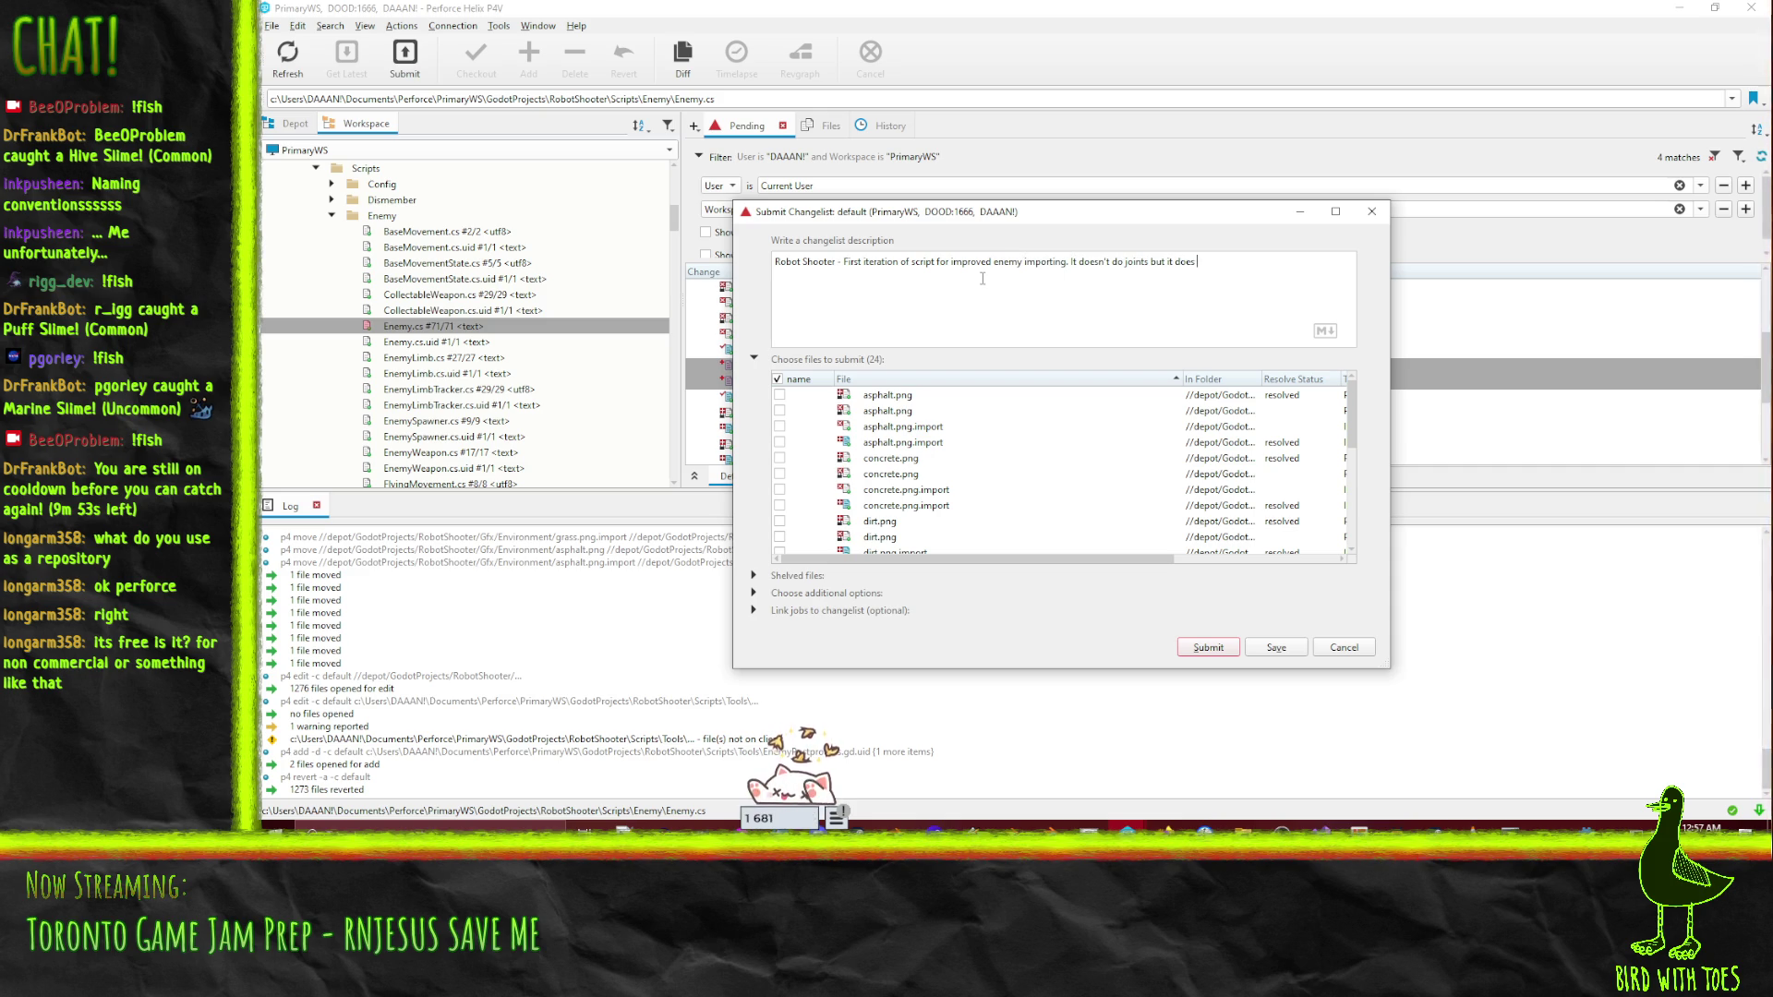
pyautogui.write('do co')
pyautogui.write('sions')
pyautogui.click(1211, 646)
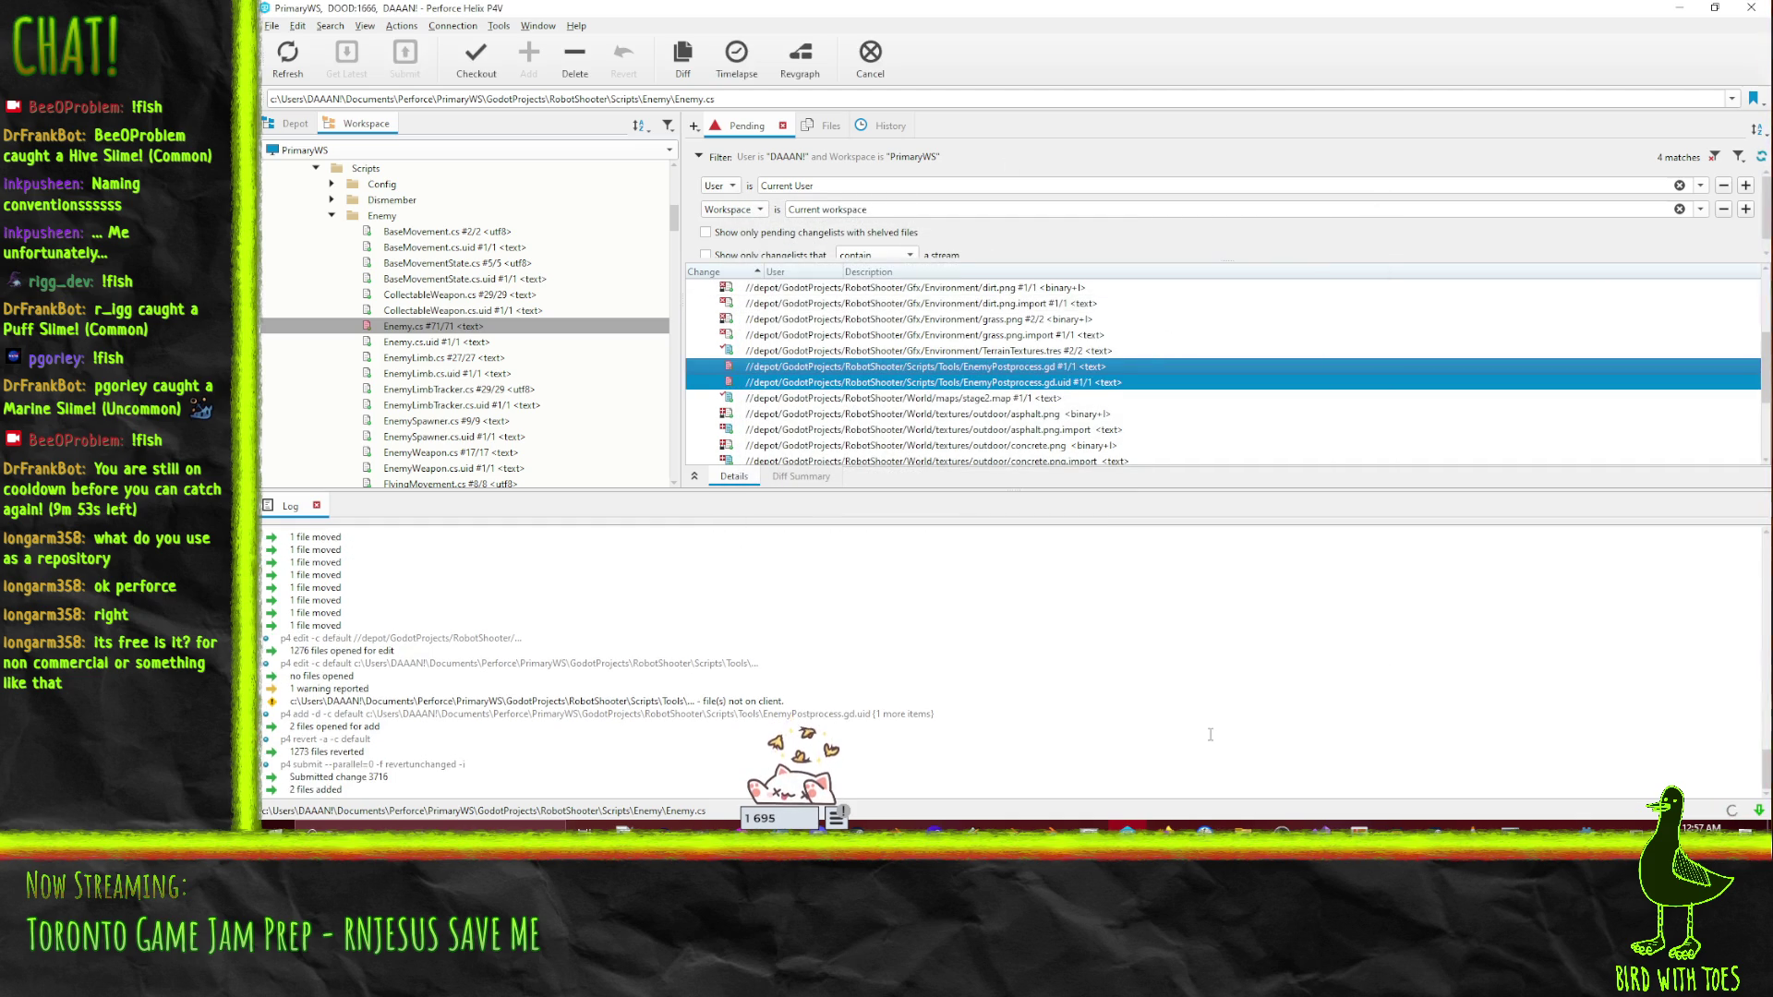
pyautogui.scroll(2, 1007, 362)
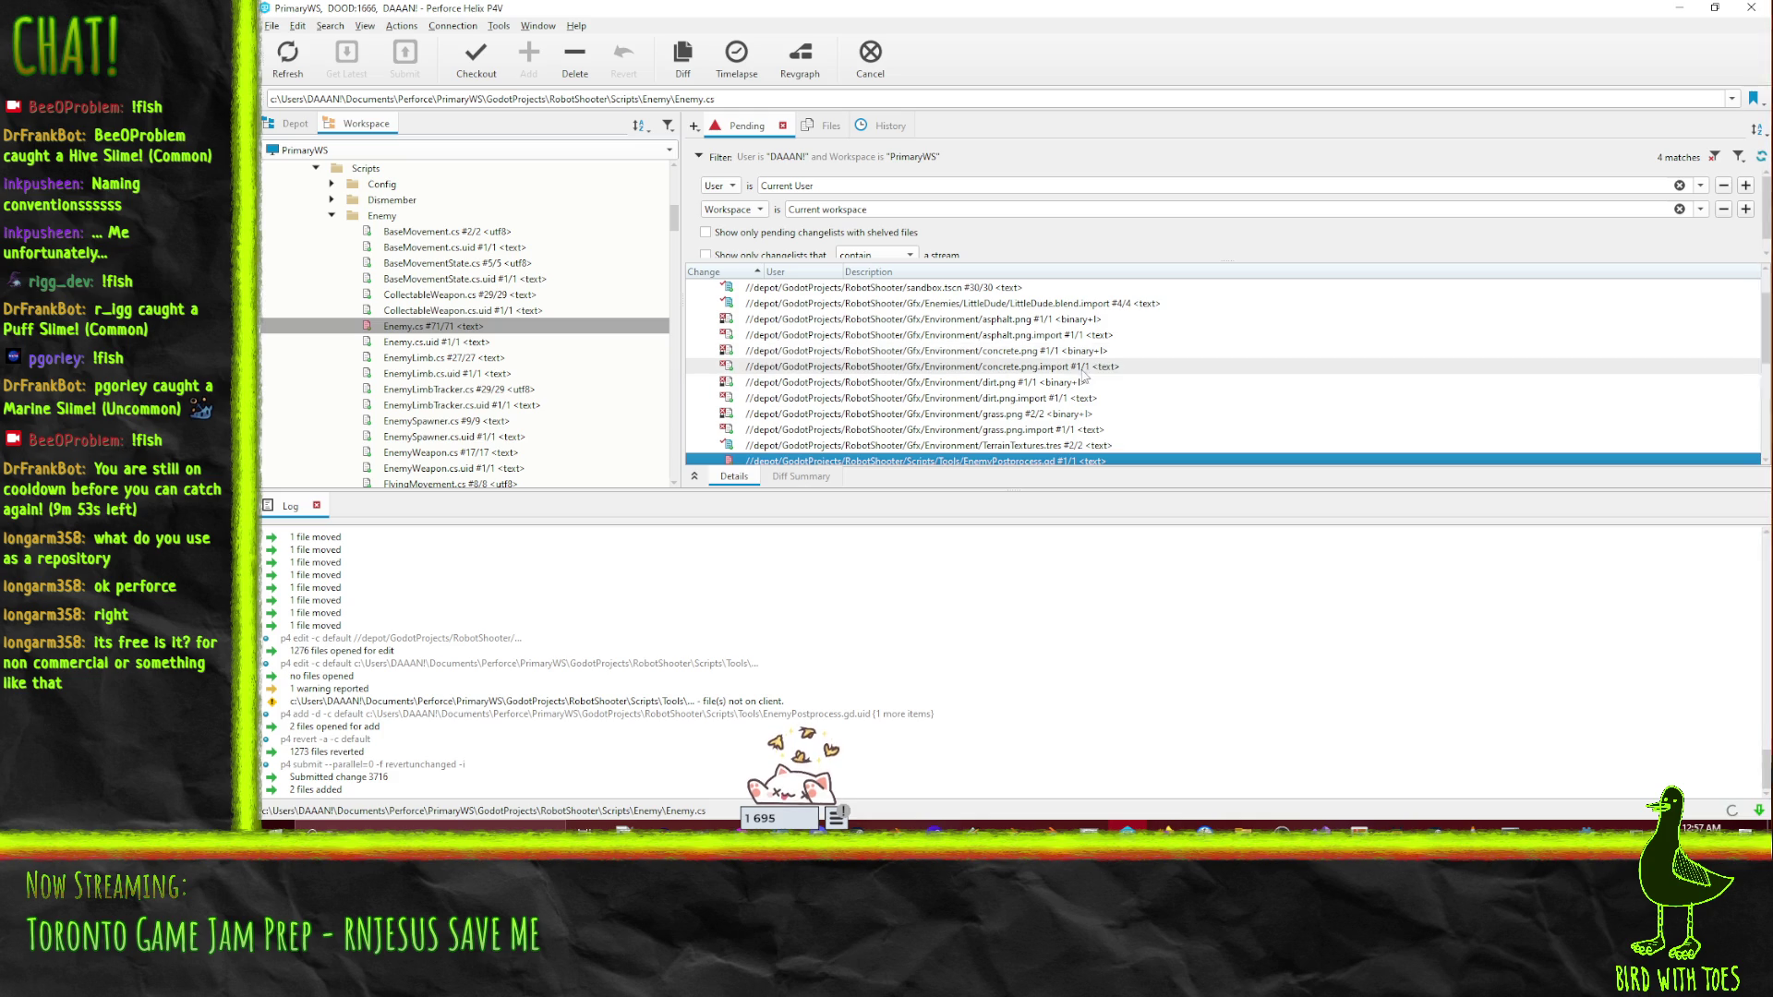
pyautogui.scroll(2, 1074, 375)
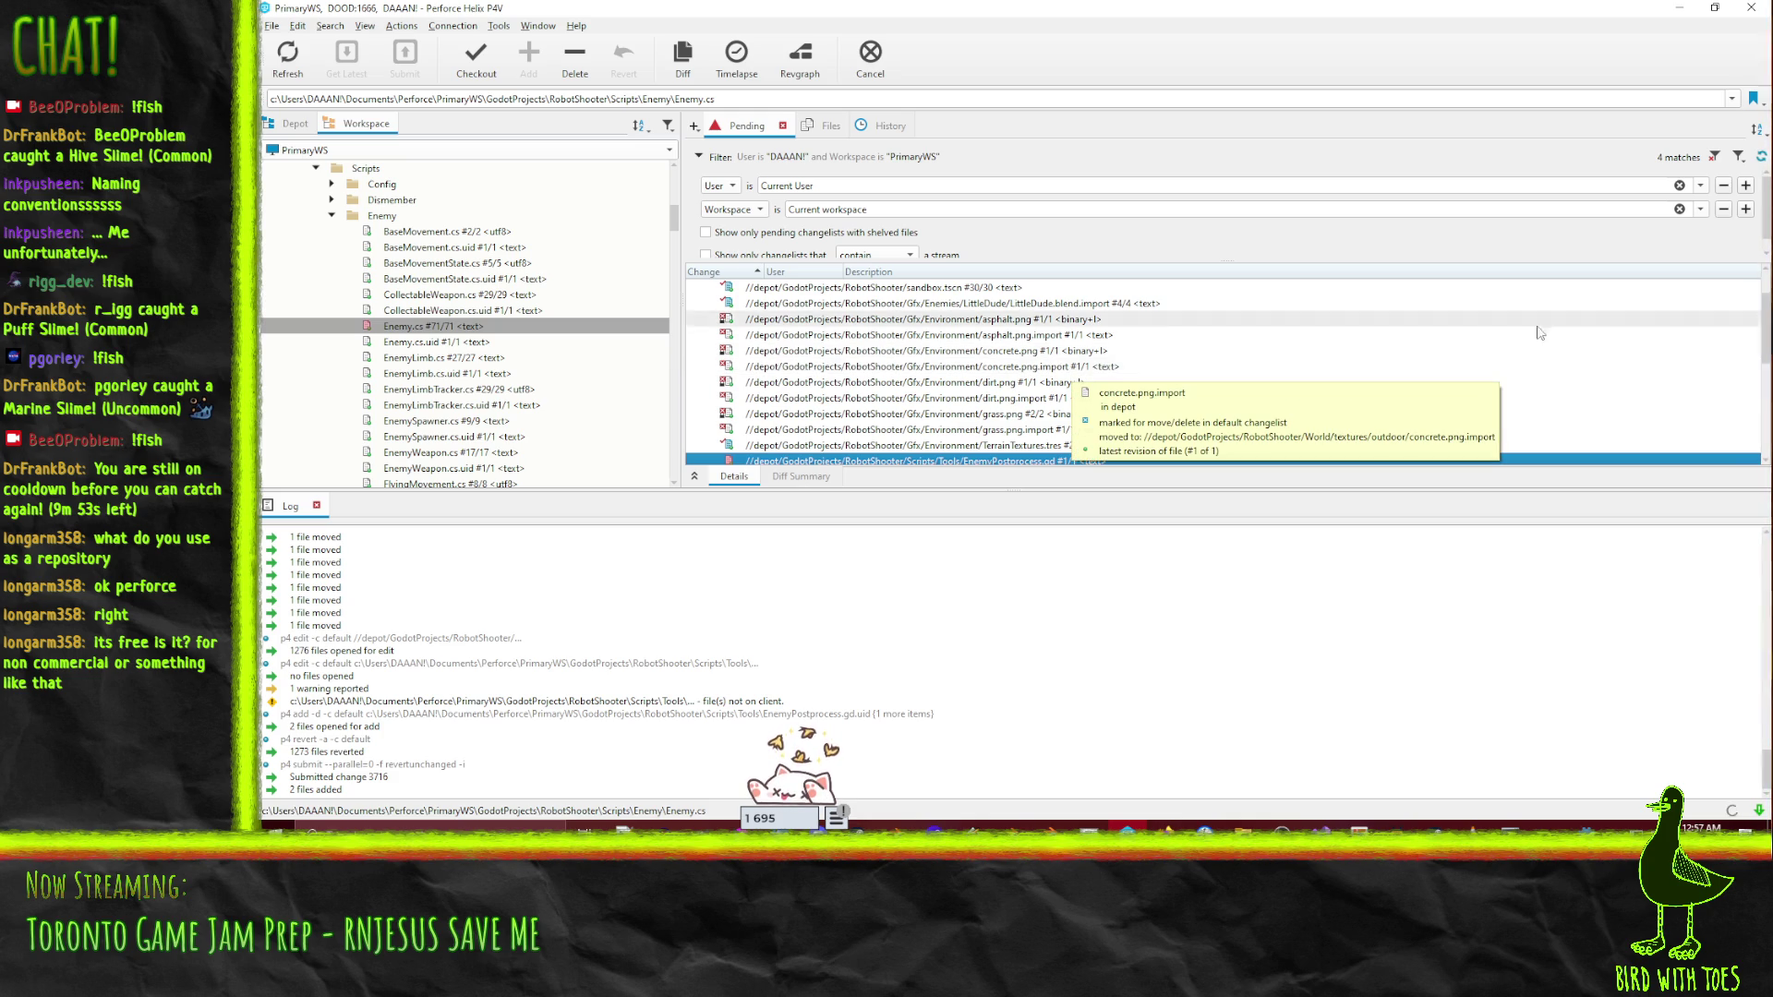
pyautogui.scroll(-1, 1171, 378)
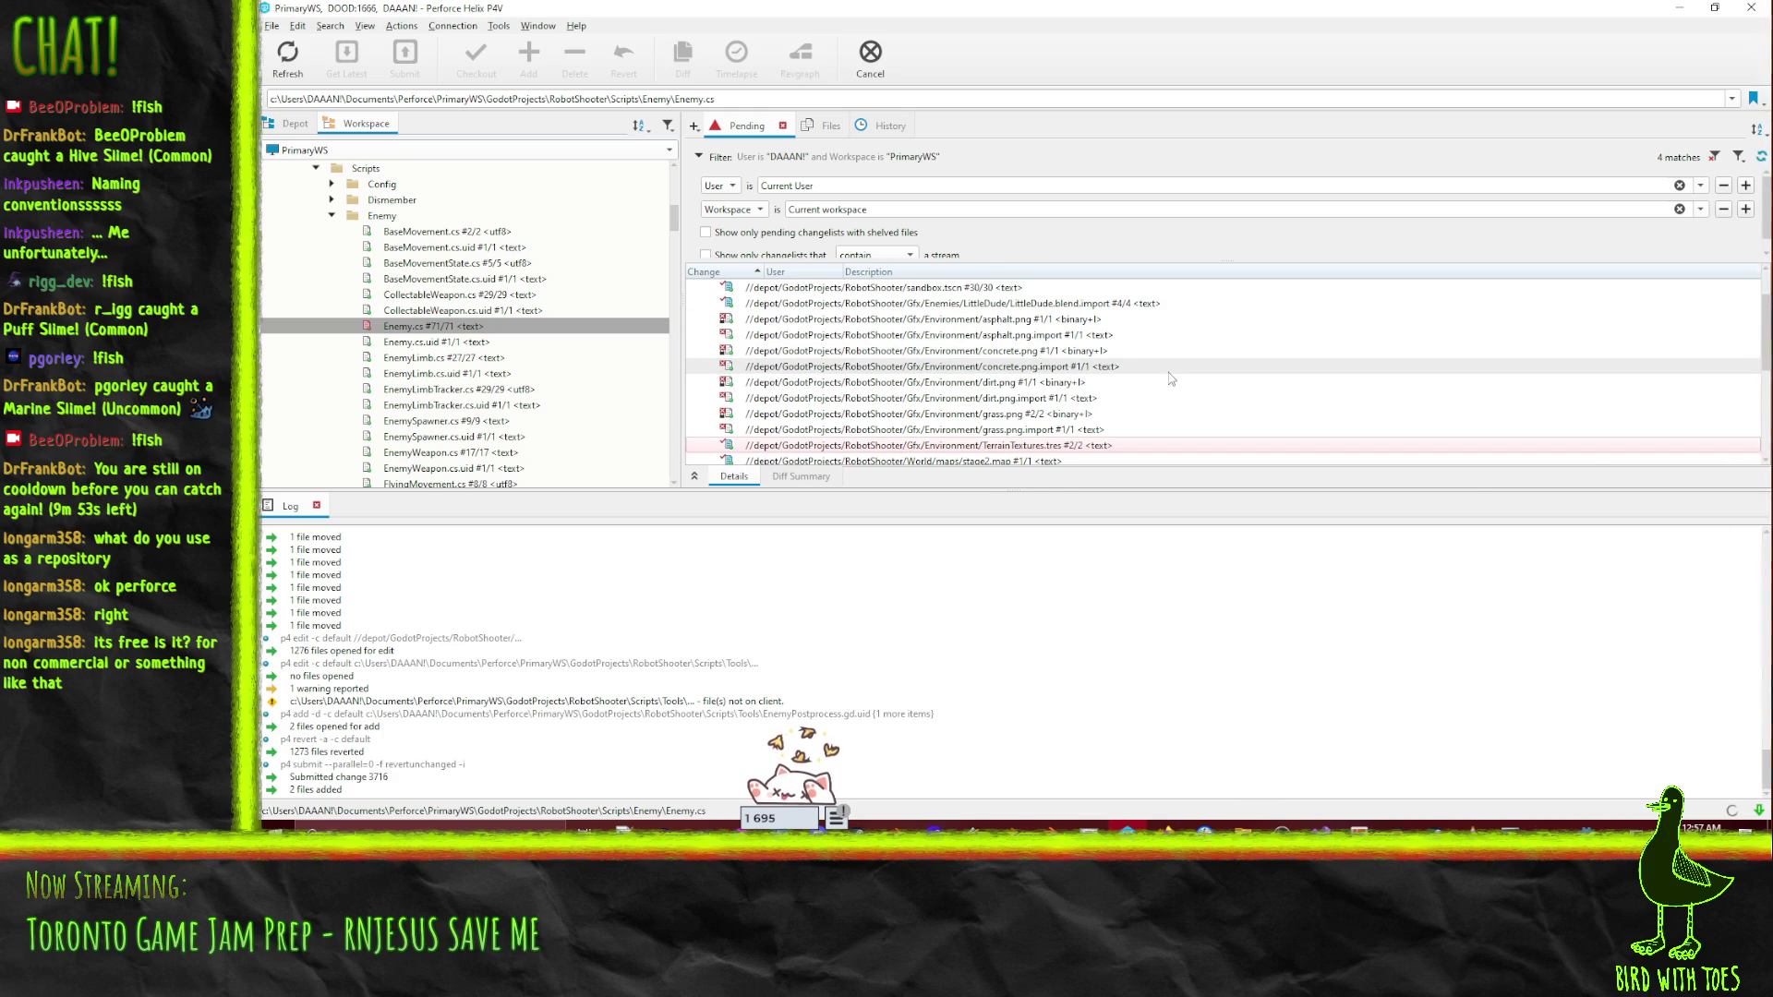
pyautogui.moveTo(1171, 378)
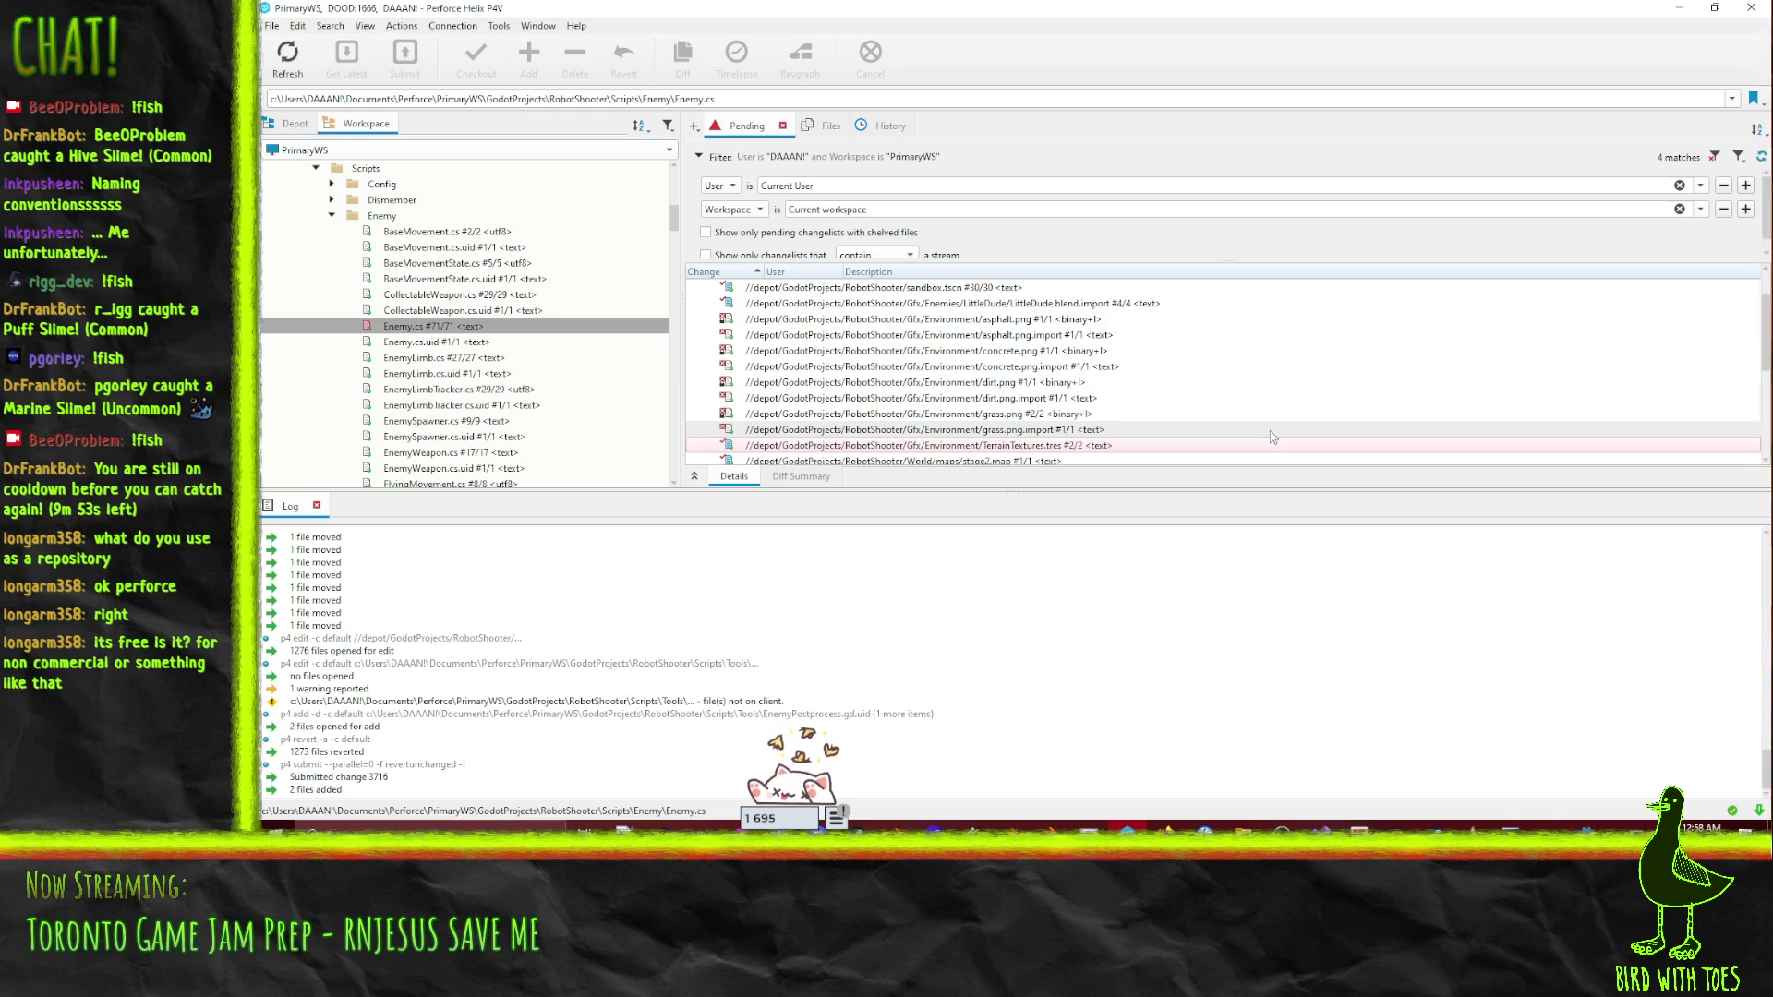
pyautogui.moveTo(1272, 437)
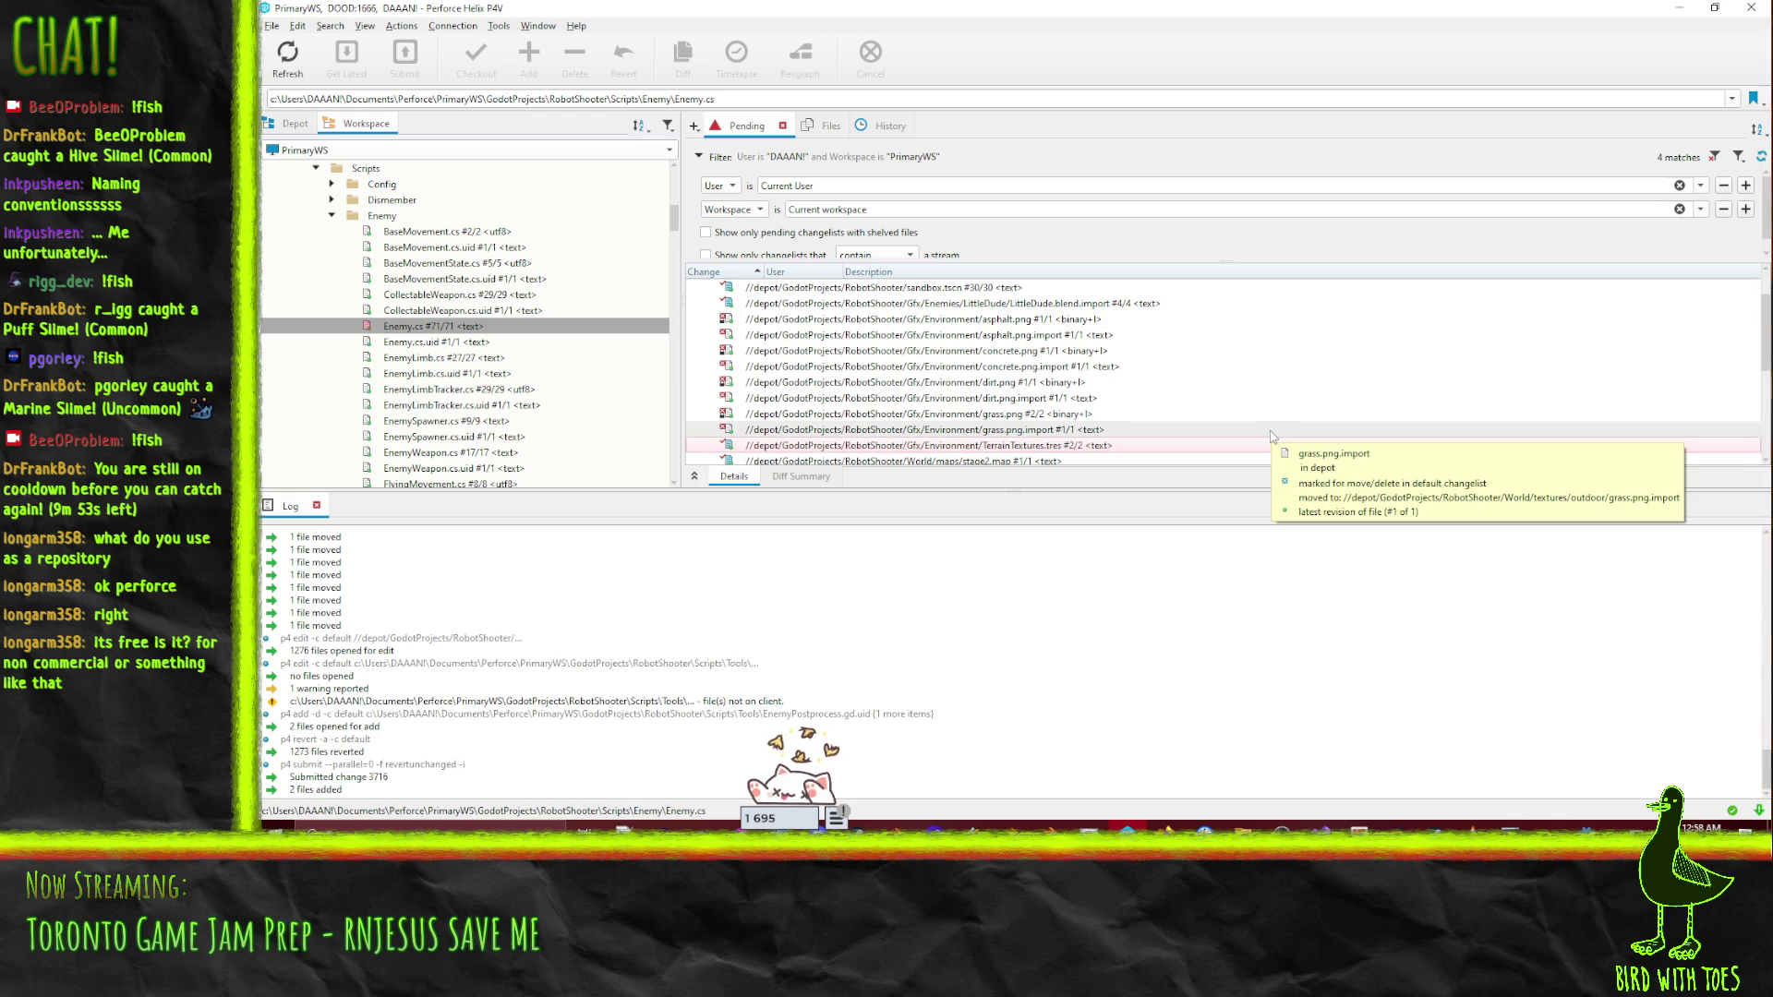
pyautogui.scroll(1, 1273, 437)
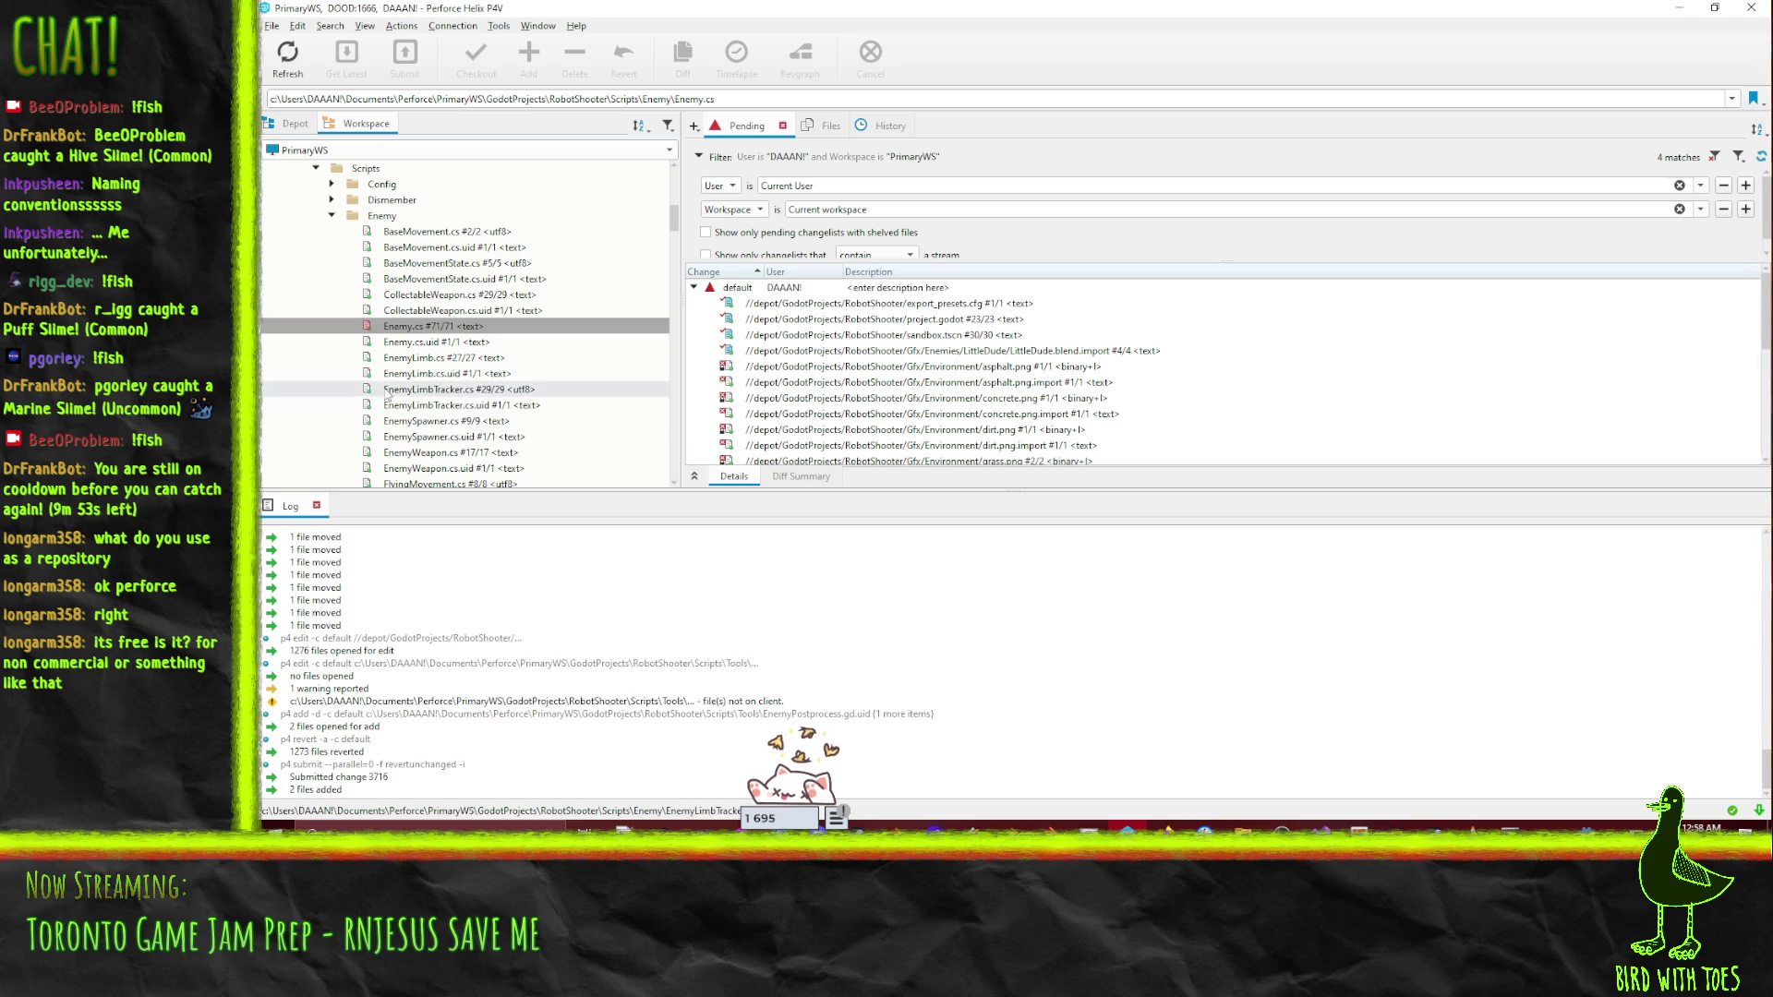
pyautogui.scroll(2, 386, 394)
# - Switch the left pane to the Depot view and scroll through the Scripts/Enemy folder
pyautogui.click(295, 123)
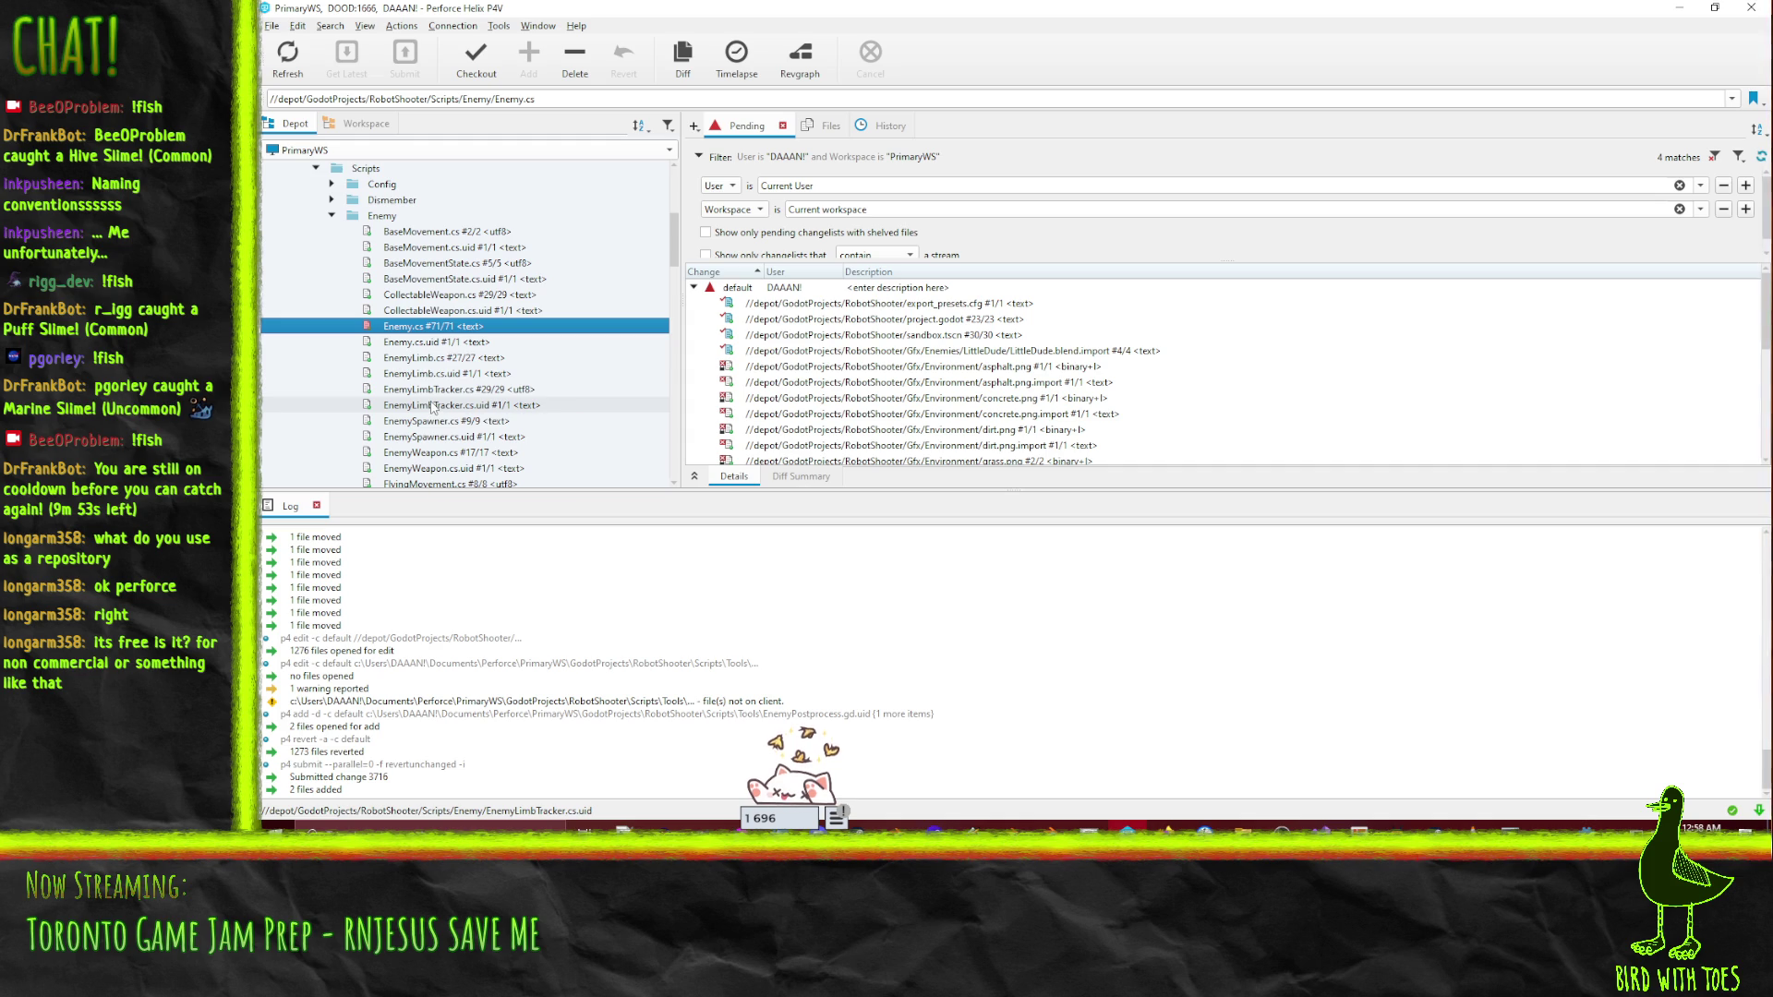
pyautogui.scroll(-5, 466, 280)
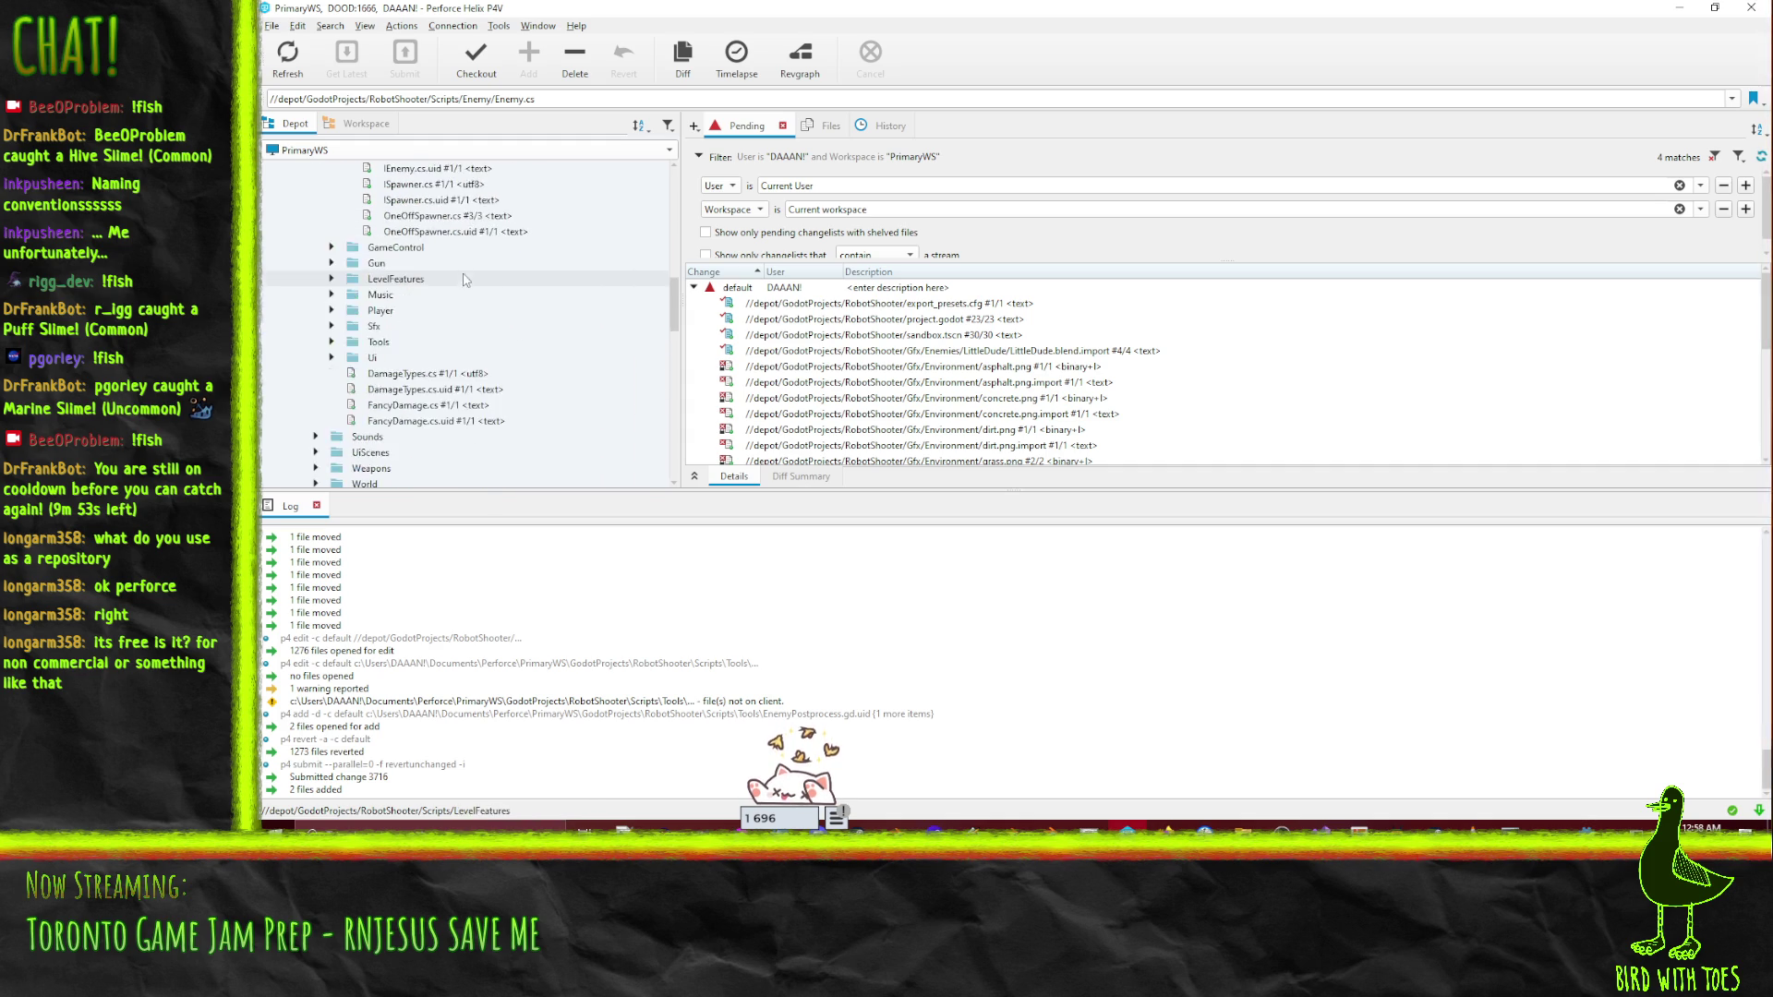
pyautogui.scroll(5, 467, 280)
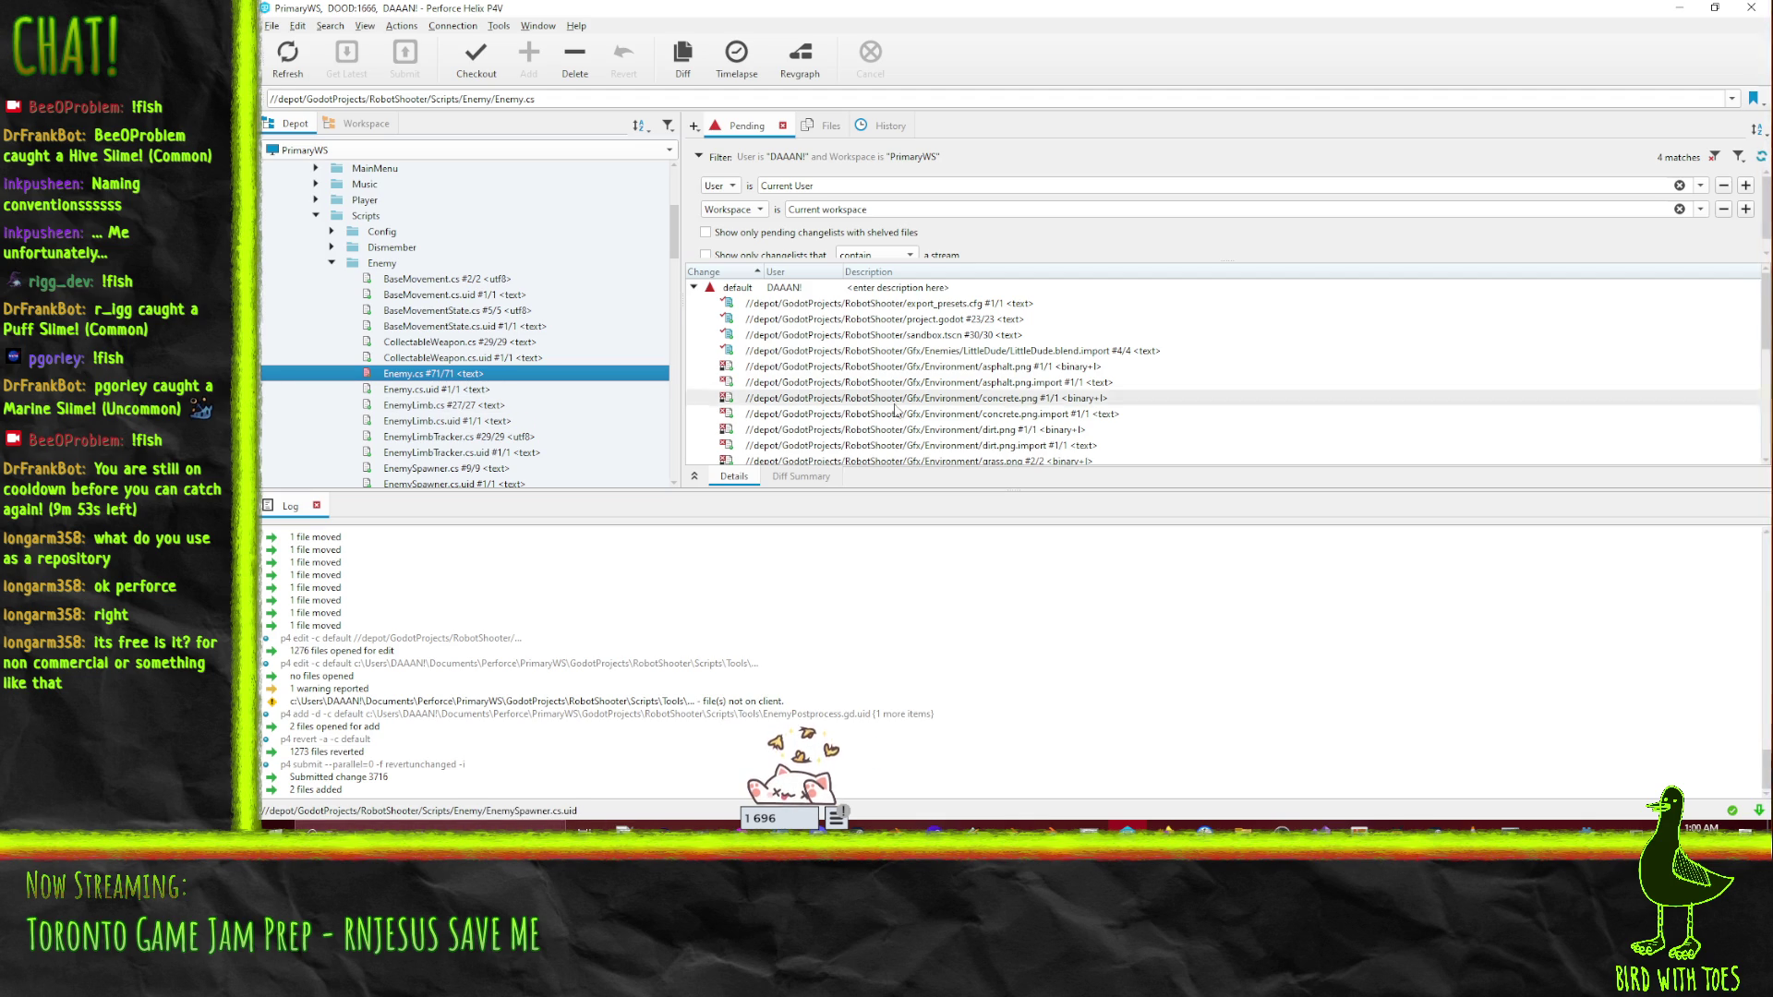
pyautogui.scroll(-1, 894, 409)
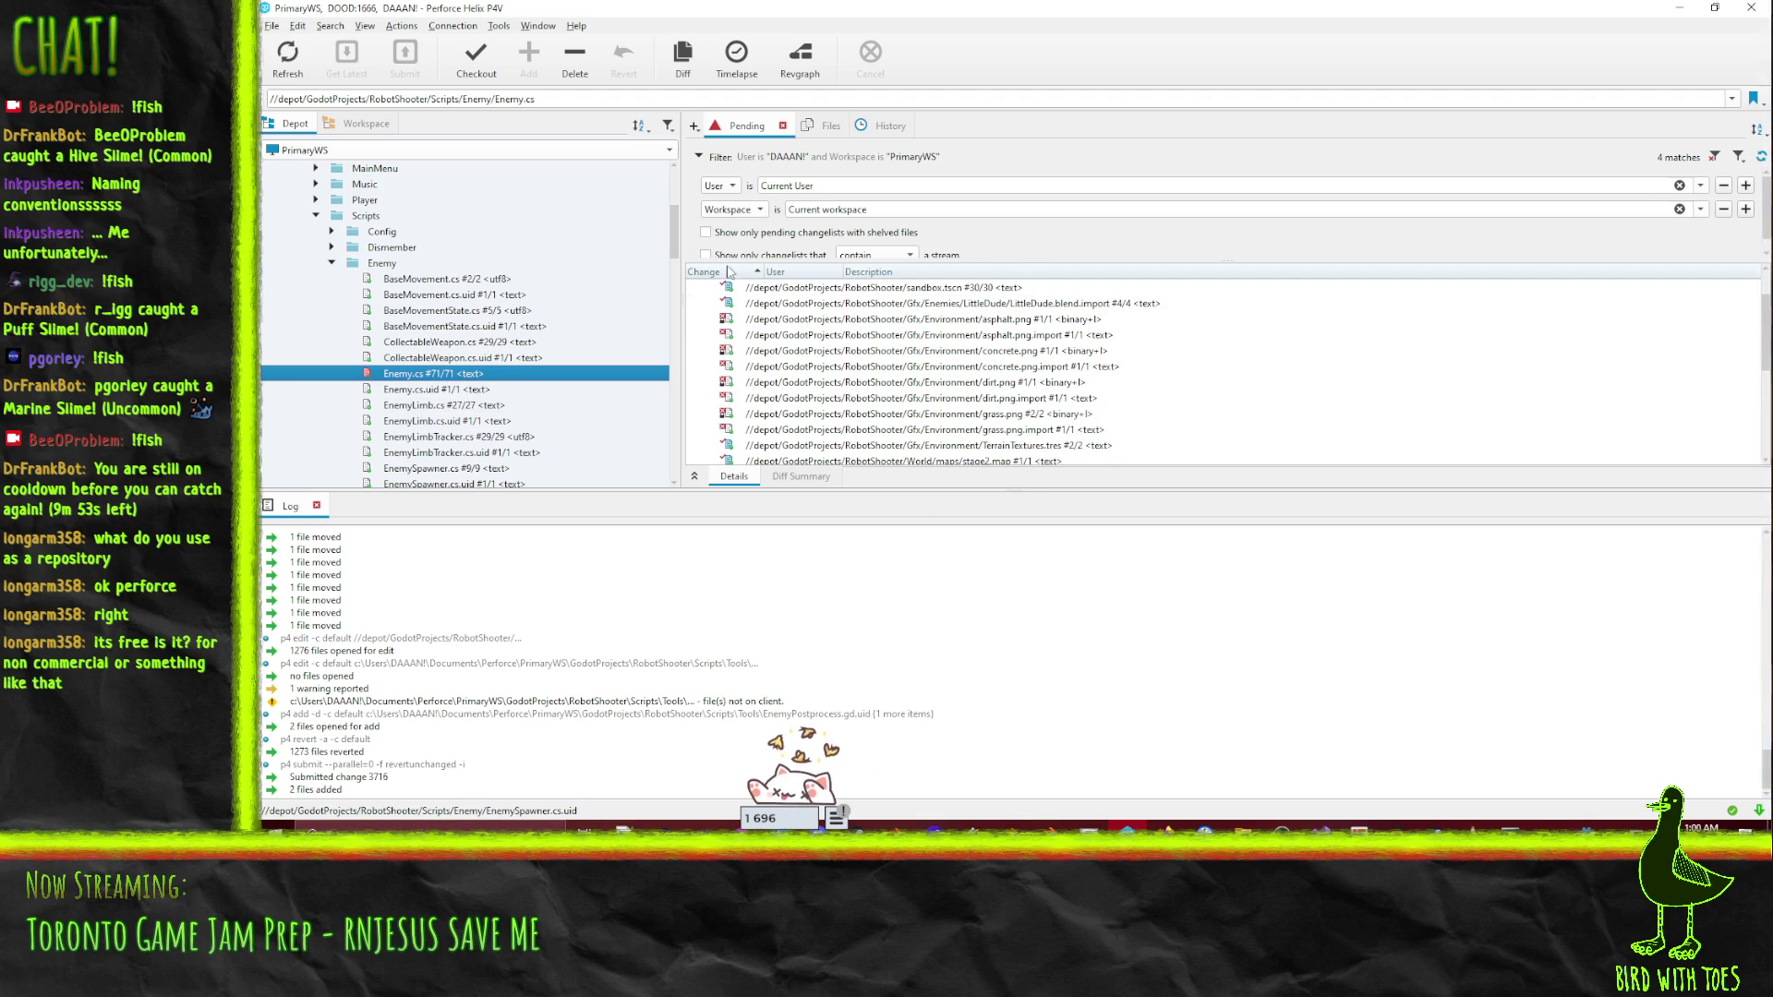
pyautogui.scroll(-4, 444, 290)
pyautogui.scroll(-15, 450, 365)
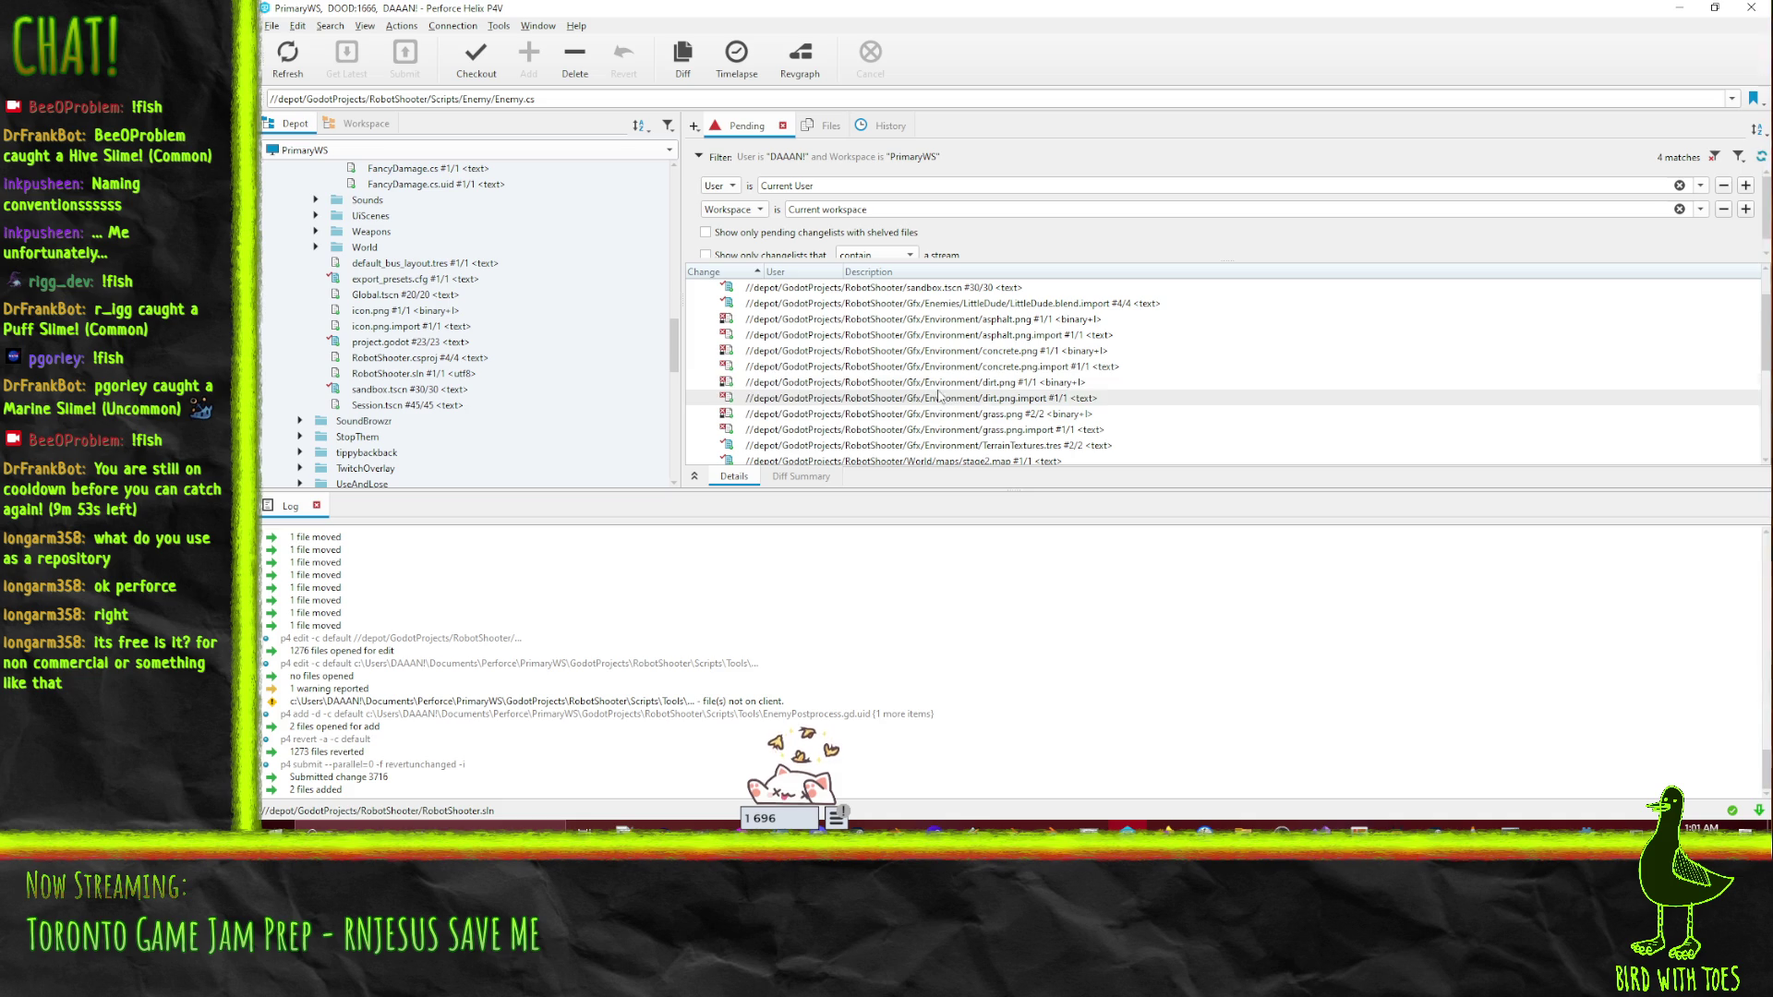
pyautogui.moveTo(912, 383)
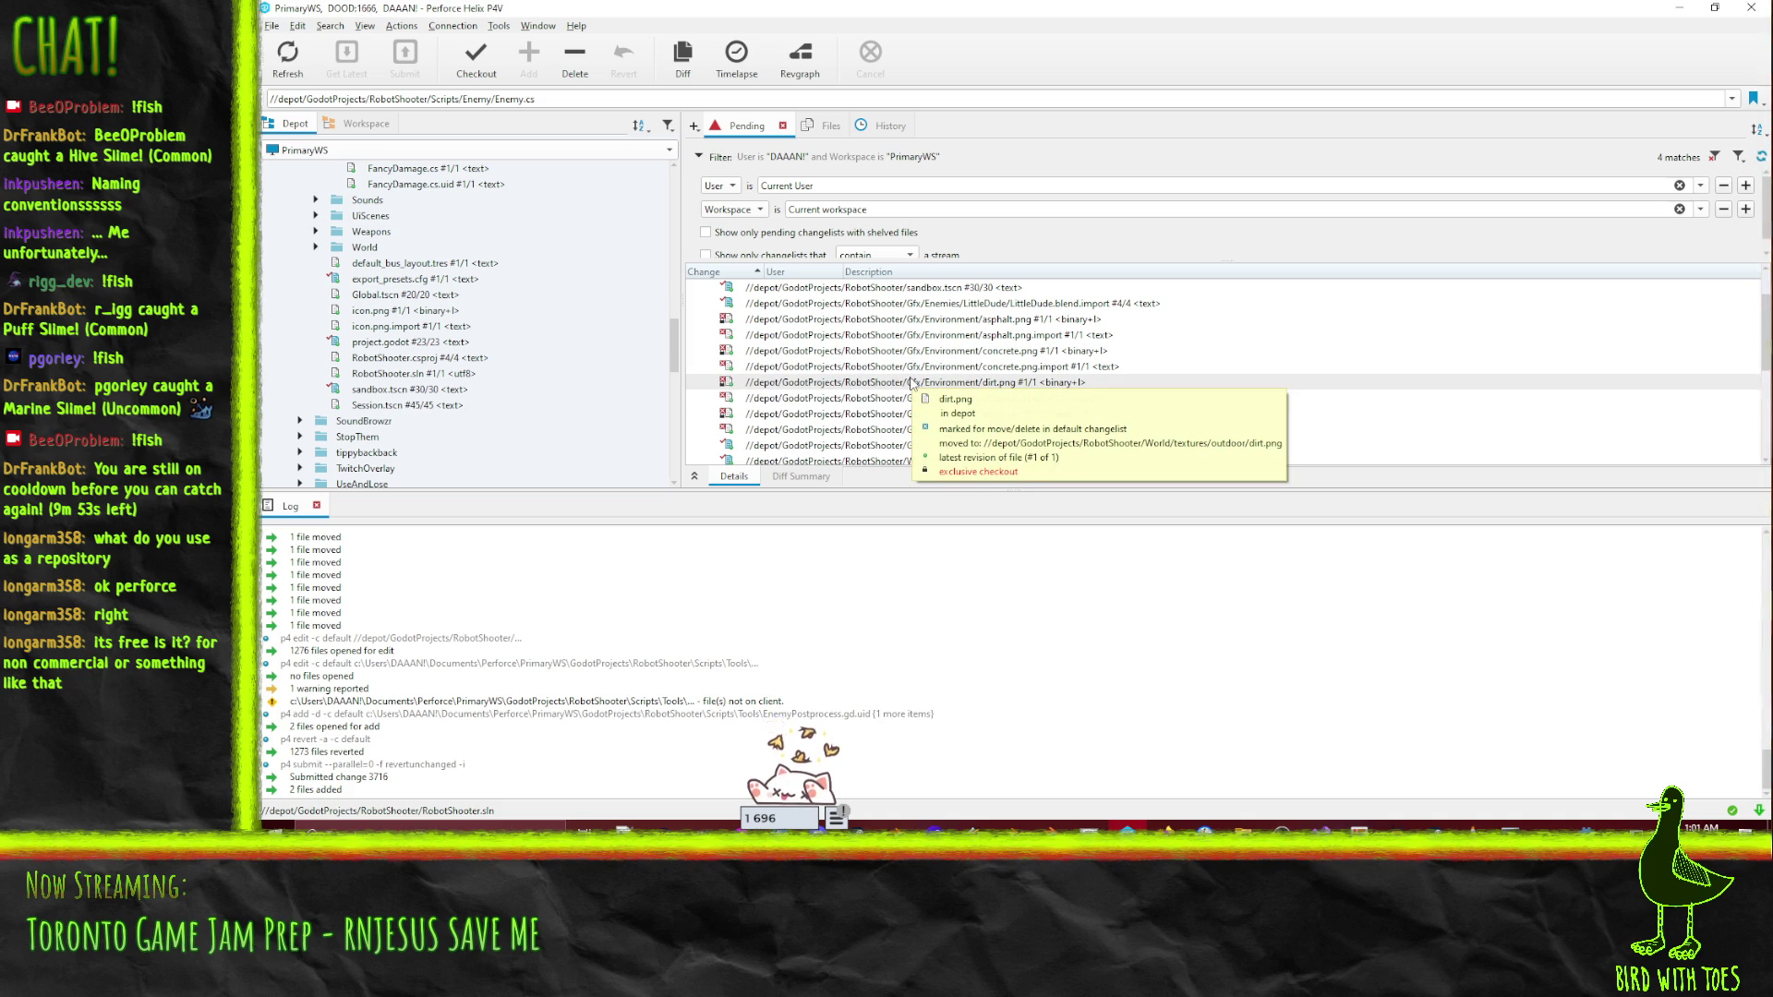
pyautogui.moveTo(1107, 430)
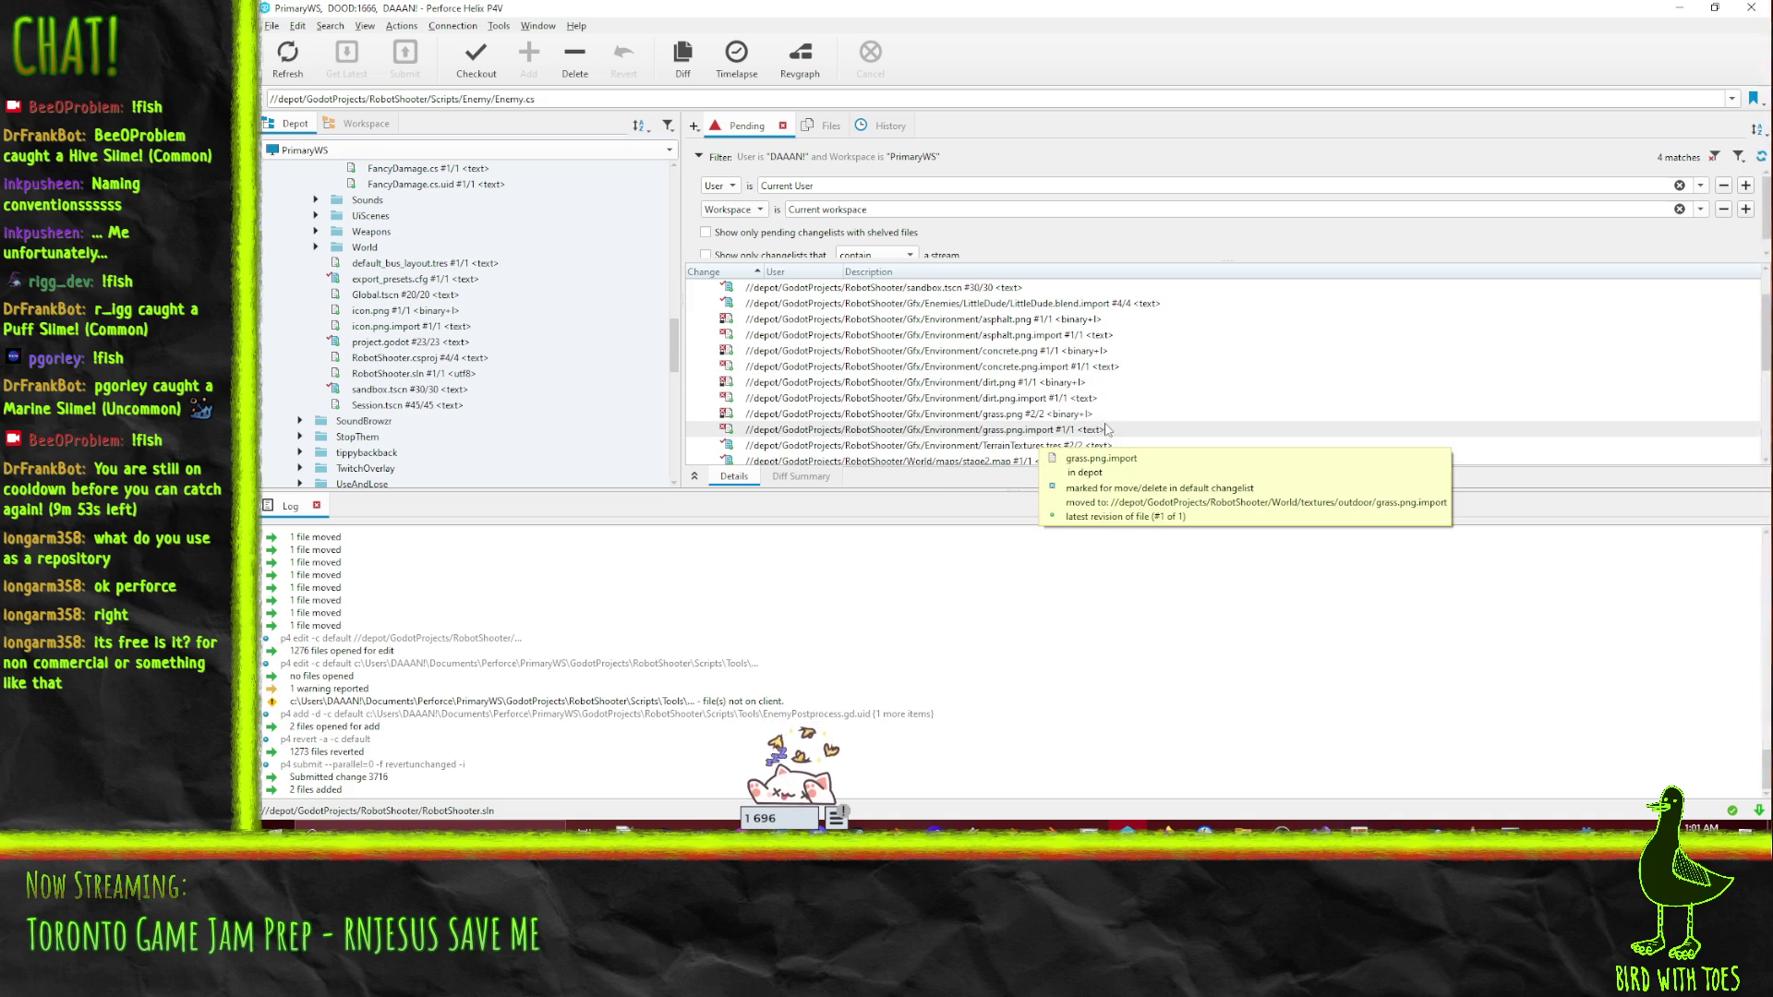
pyautogui.scroll(1, 1111, 420)
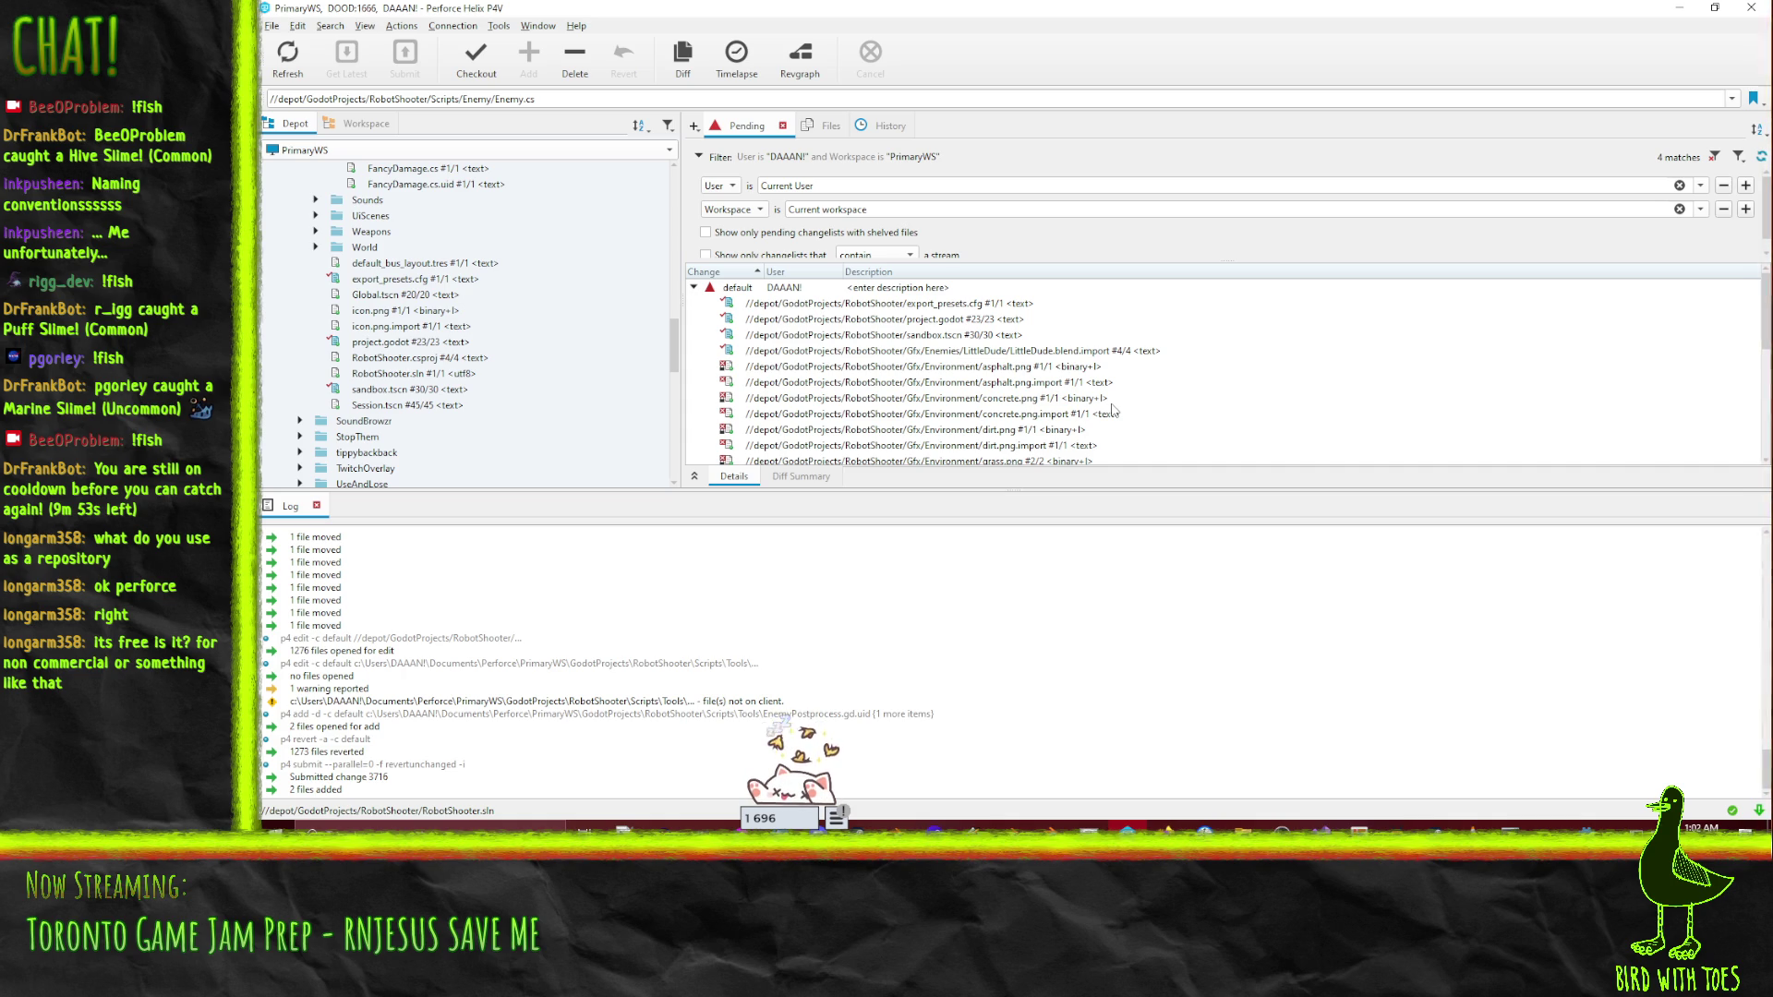
pyautogui.scroll(-2, 1118, 388)
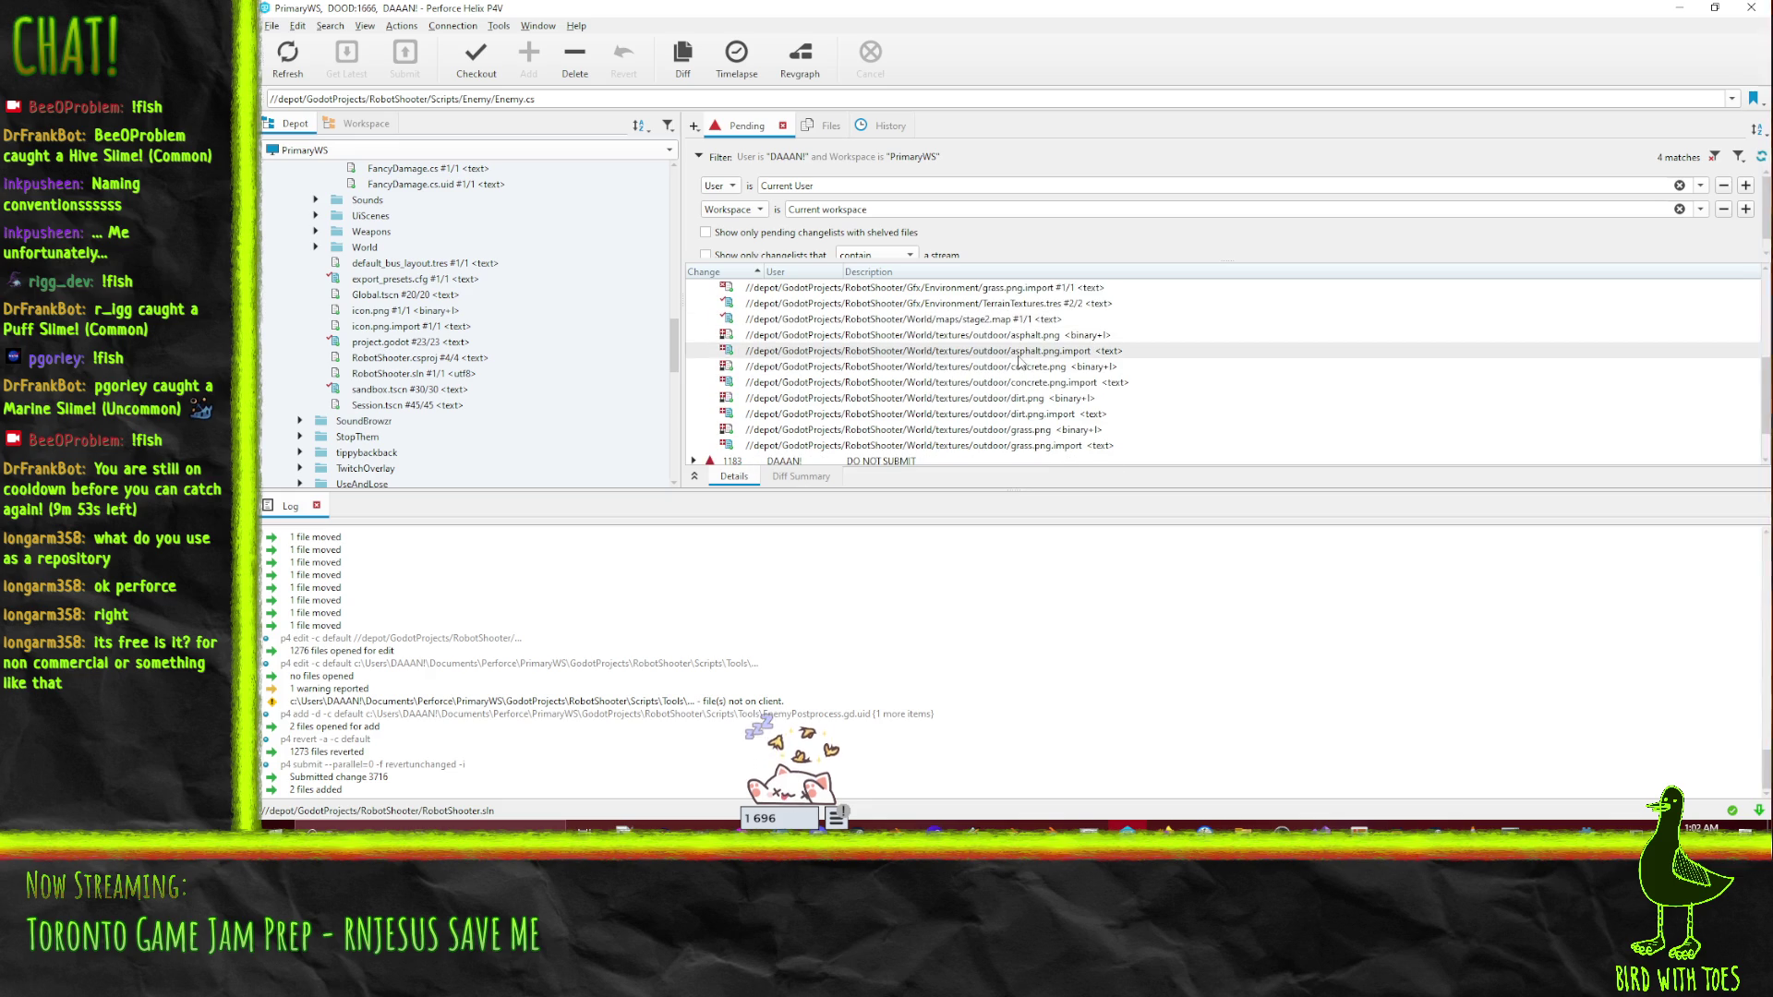
pyautogui.scroll(-3, 1109, 383)
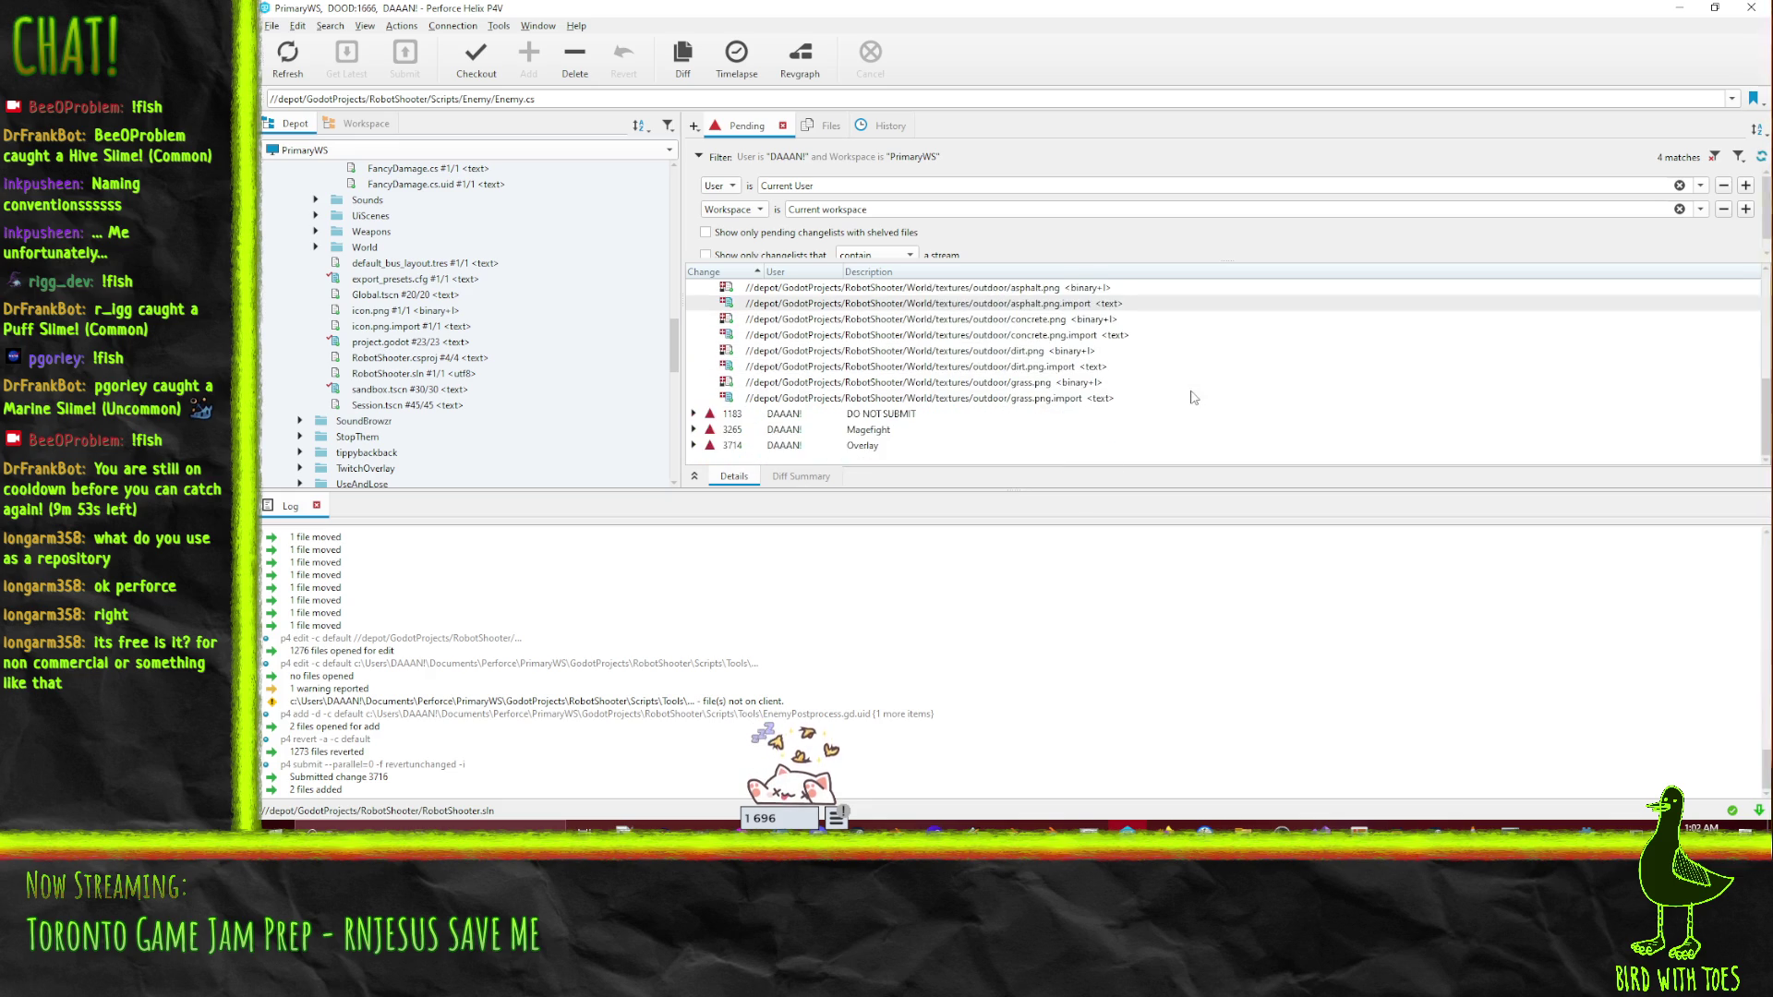
pyautogui.scroll(1, 923, 383)
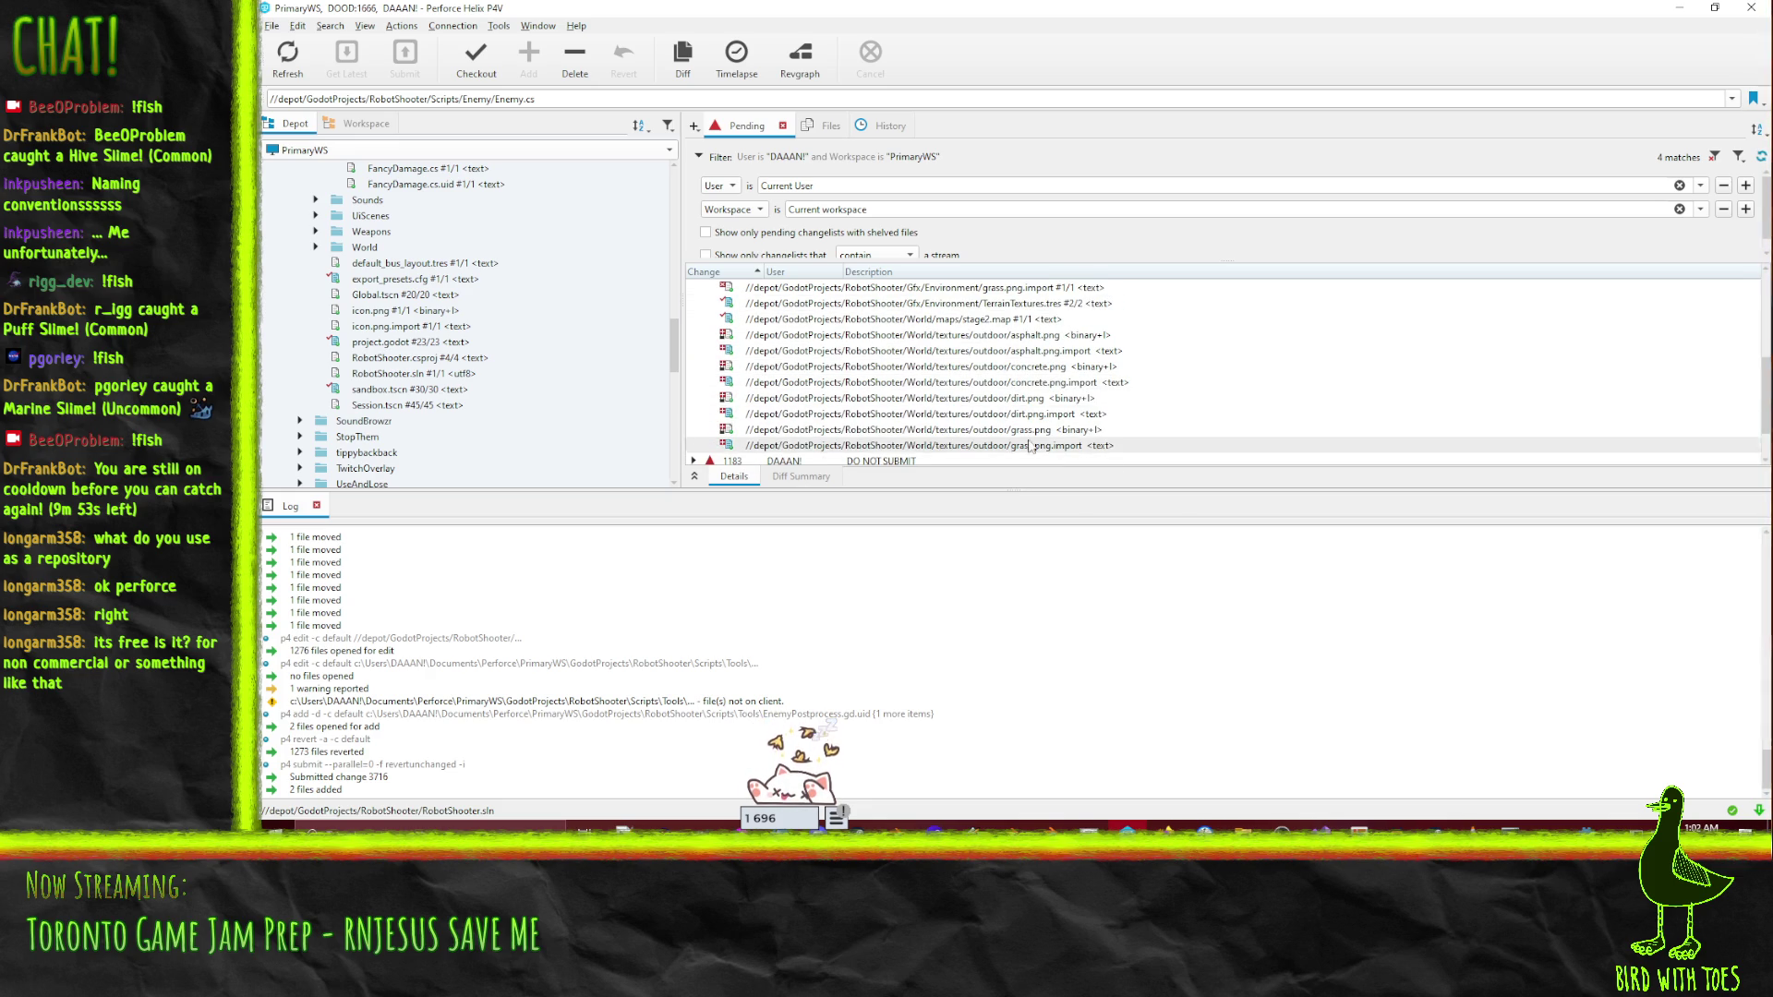
pyautogui.click(1032, 383)
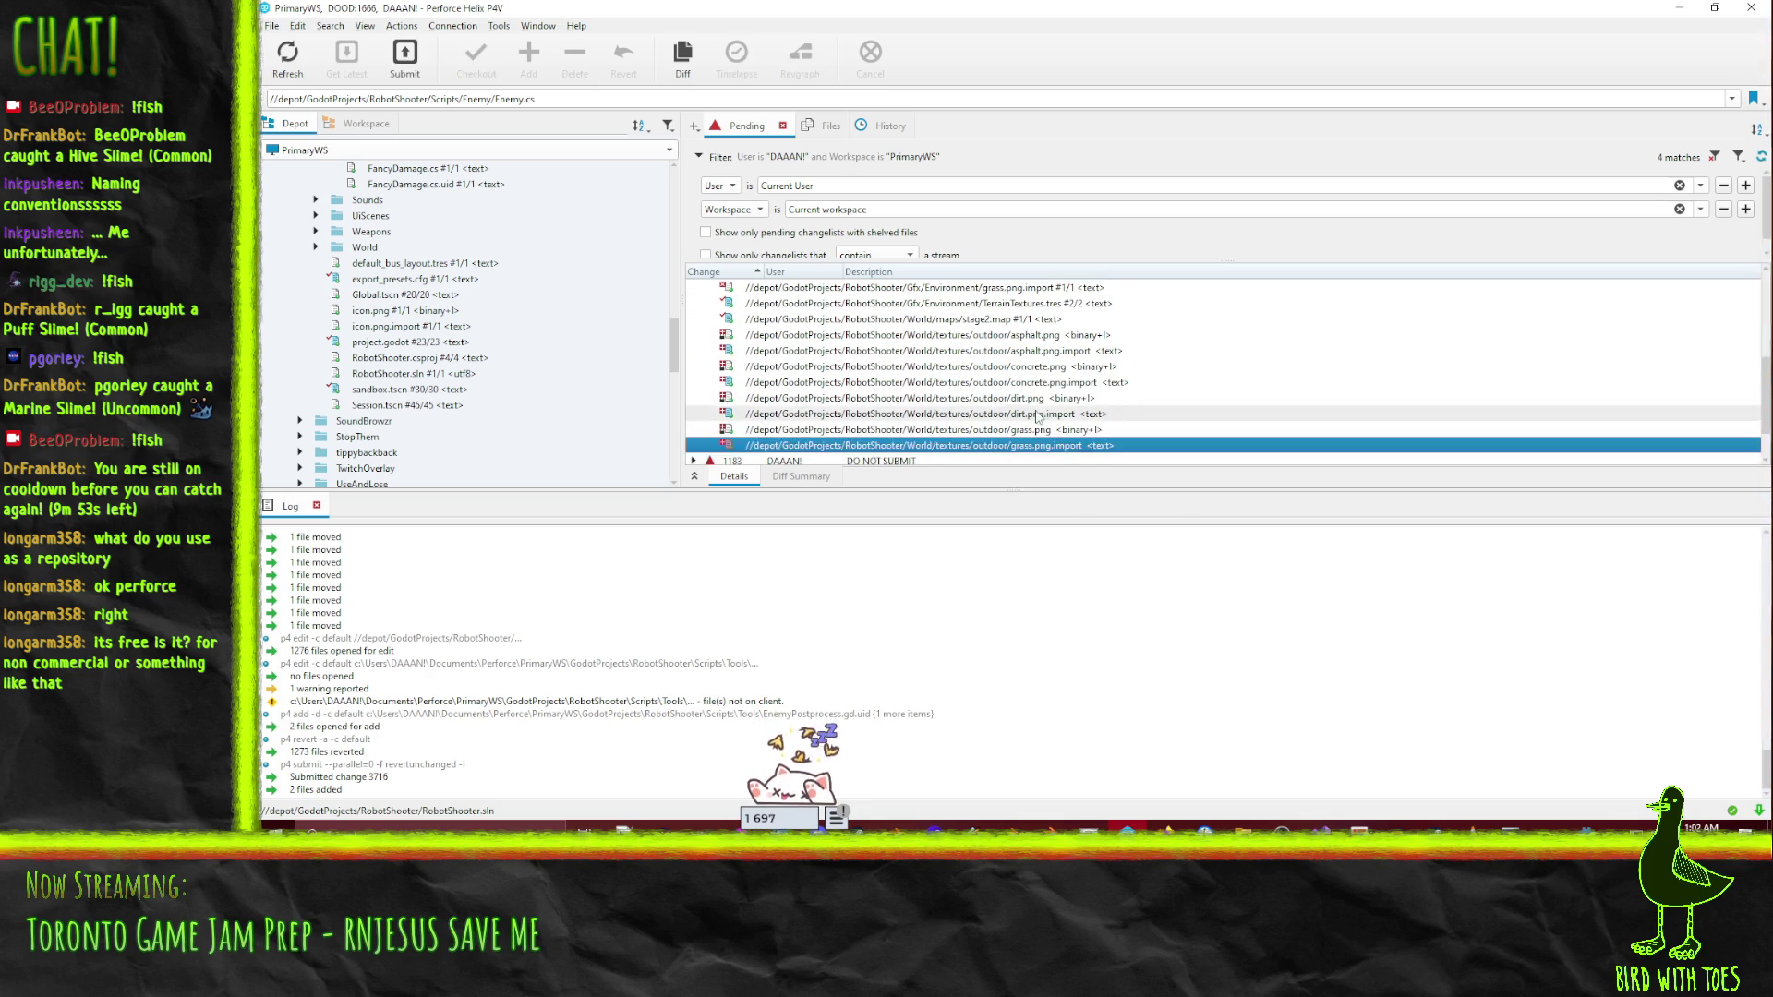
pyautogui.click(1043, 335)
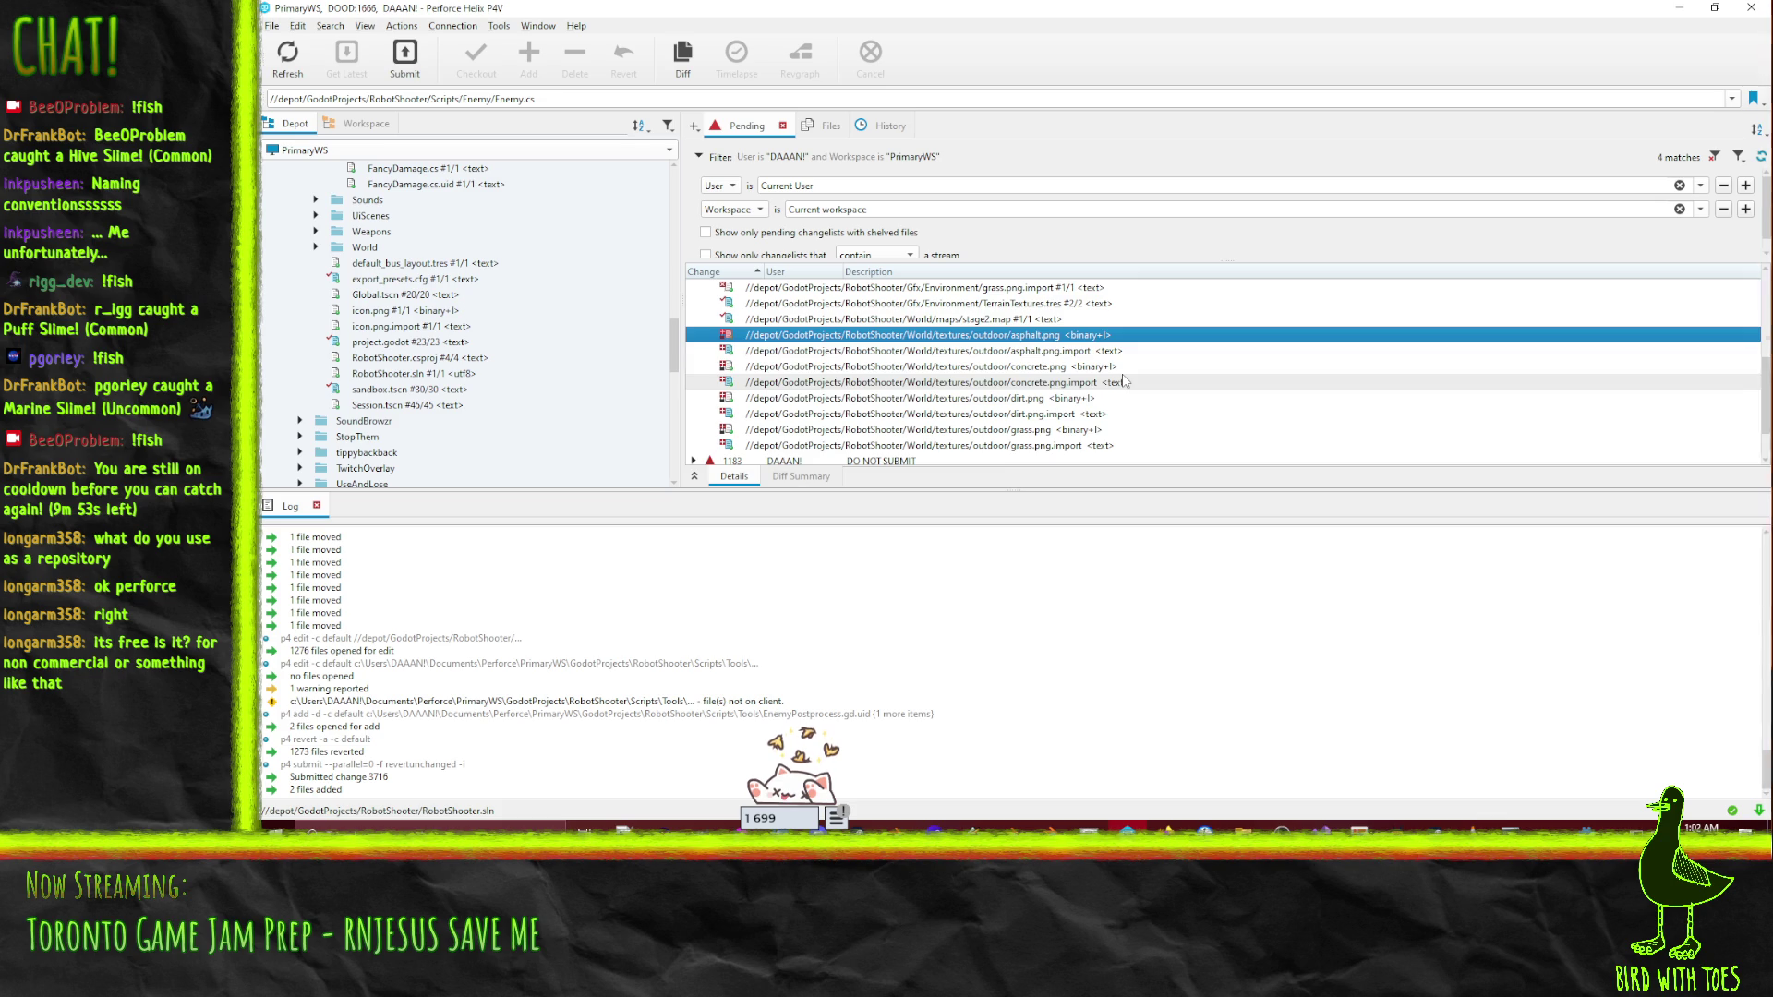
pyautogui.scroll(1, 1125, 382)
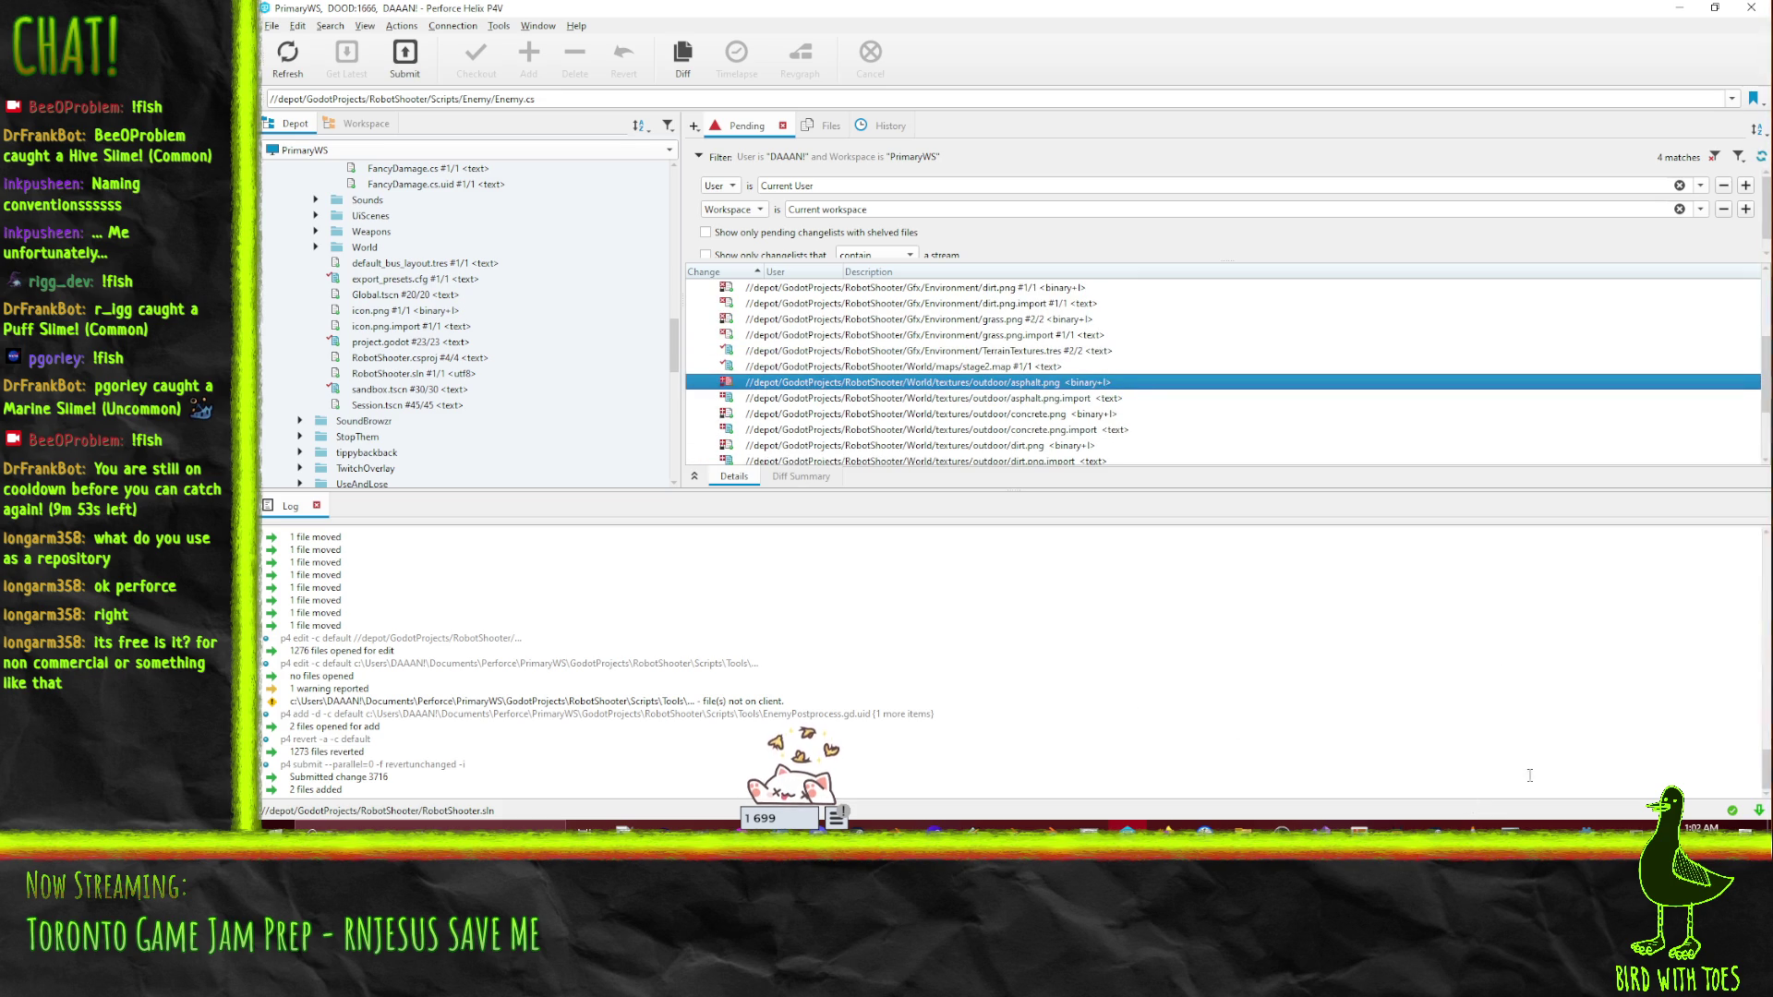
# - Launch radiant.exe from the netradiant-custom folder, allowing it past the security warning
pyautogui.moveTo(1242, 826)
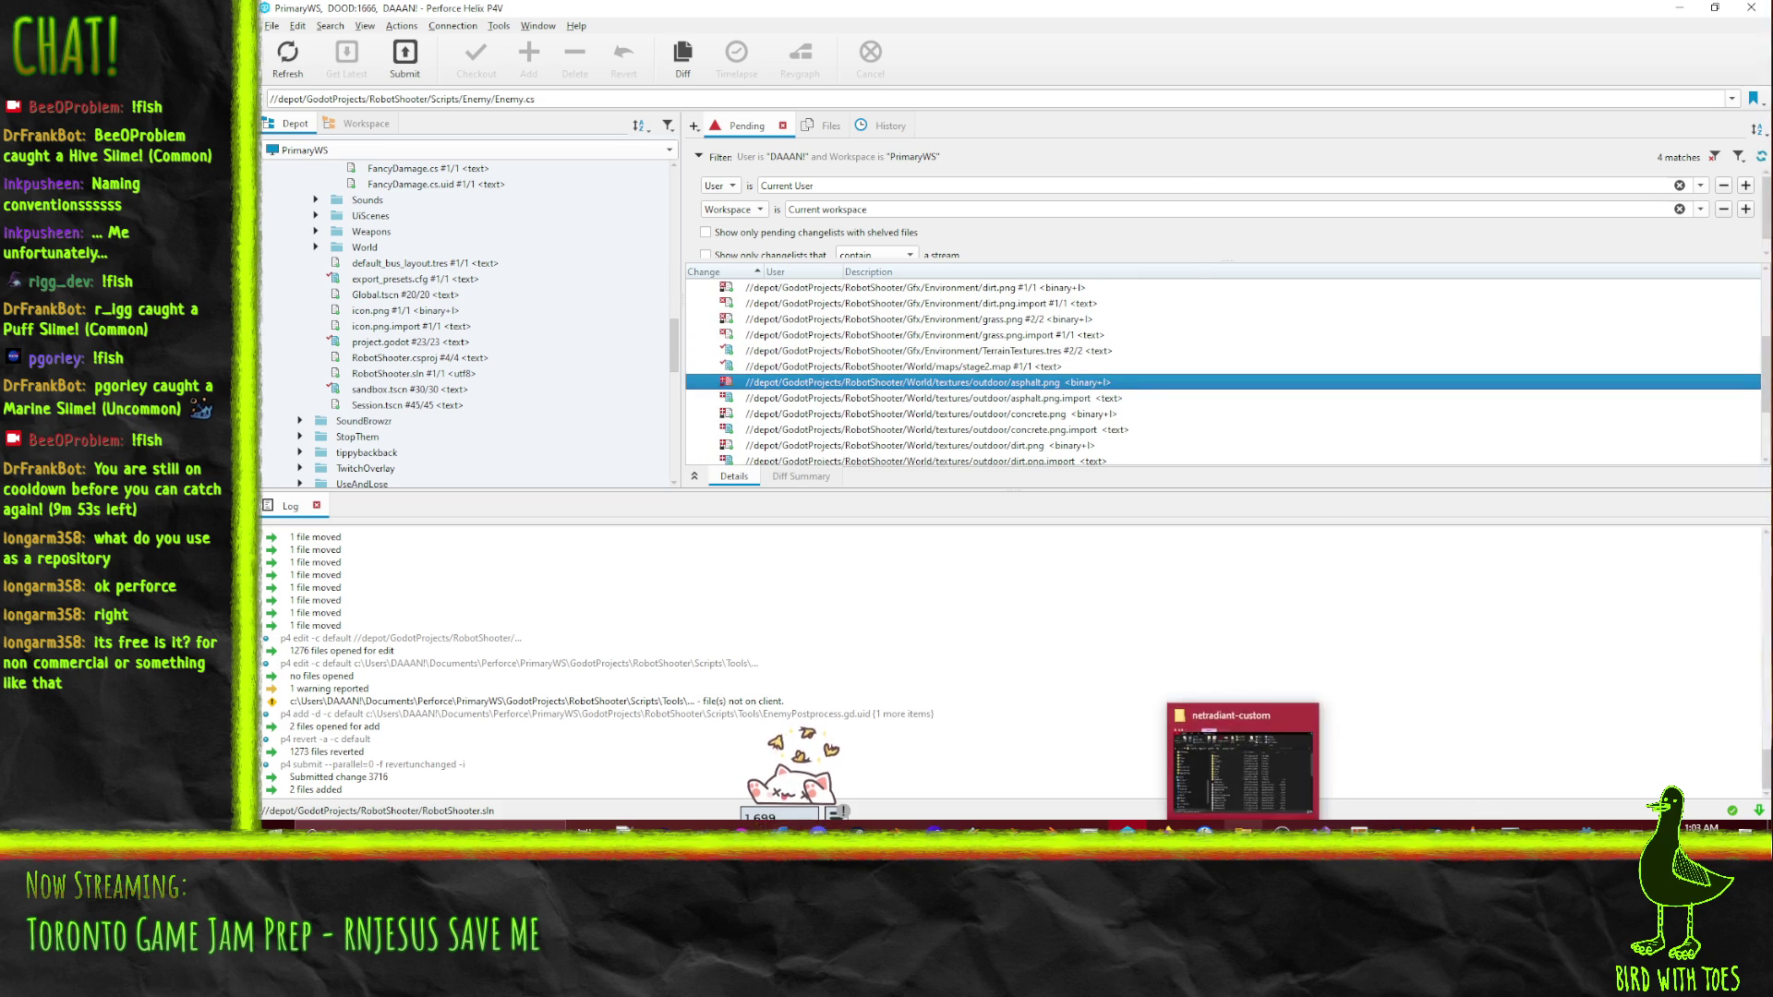
pyautogui.click(1242, 757)
pyautogui.scroll(-10, 636, 468)
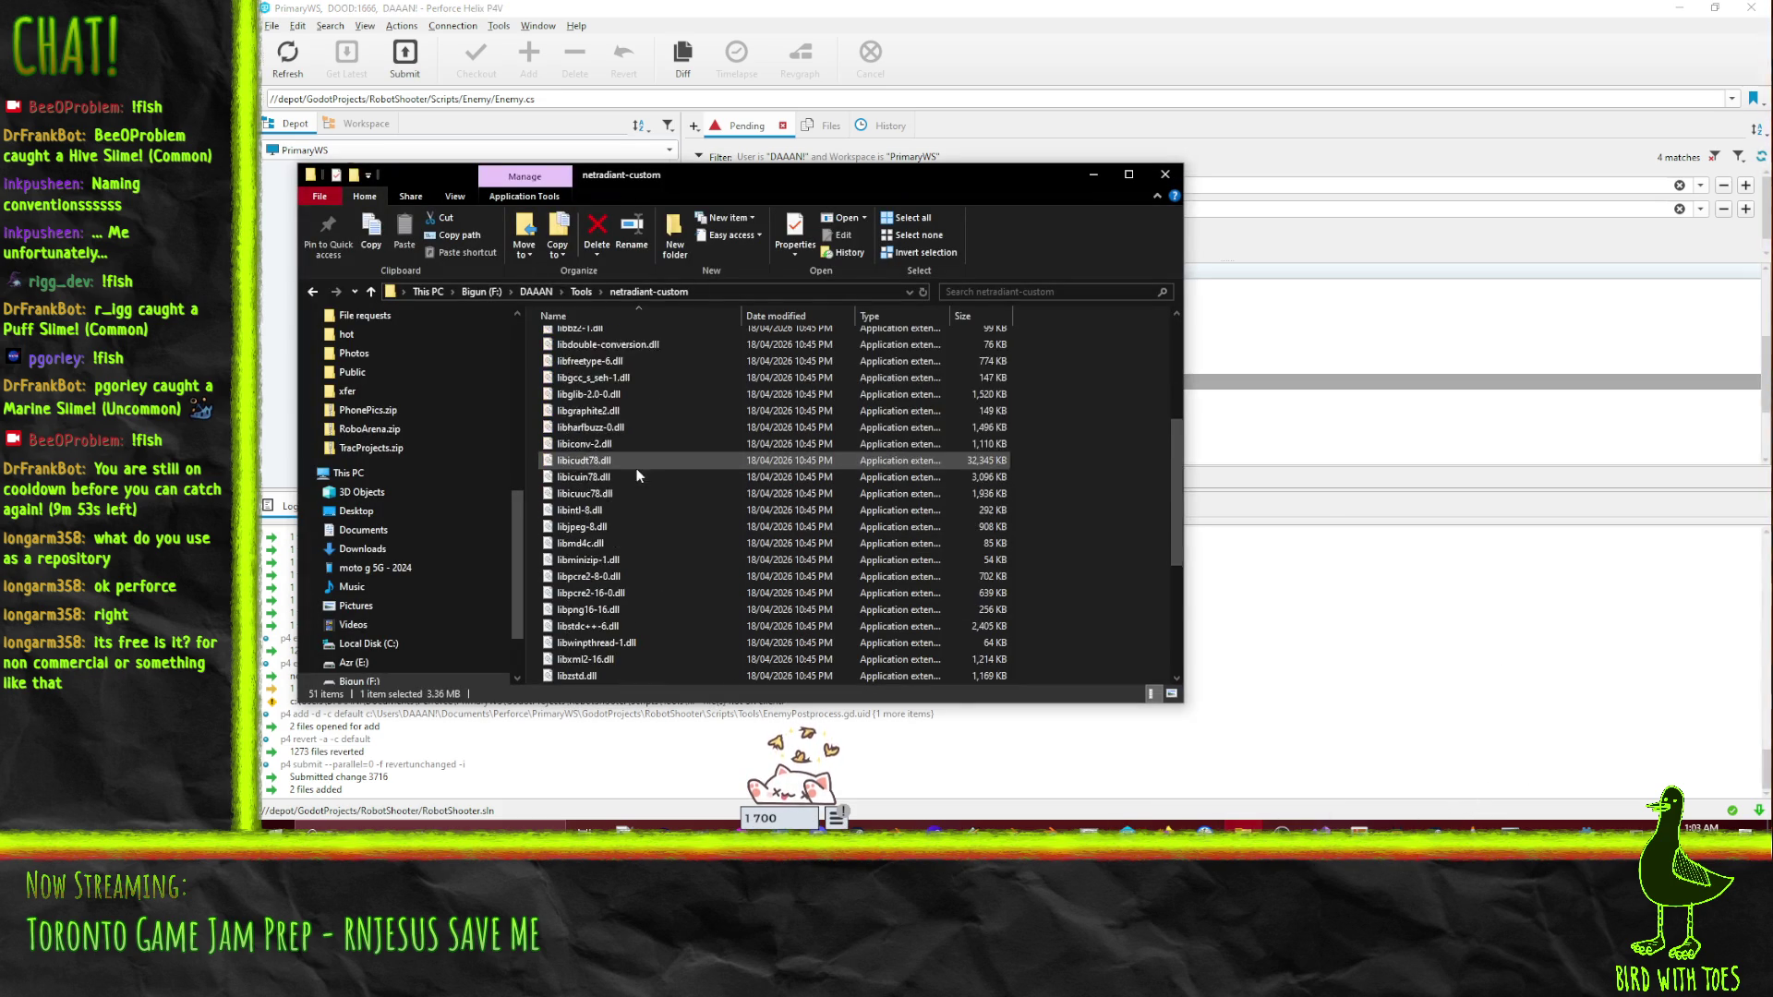
pyautogui.doubleClick(634, 620)
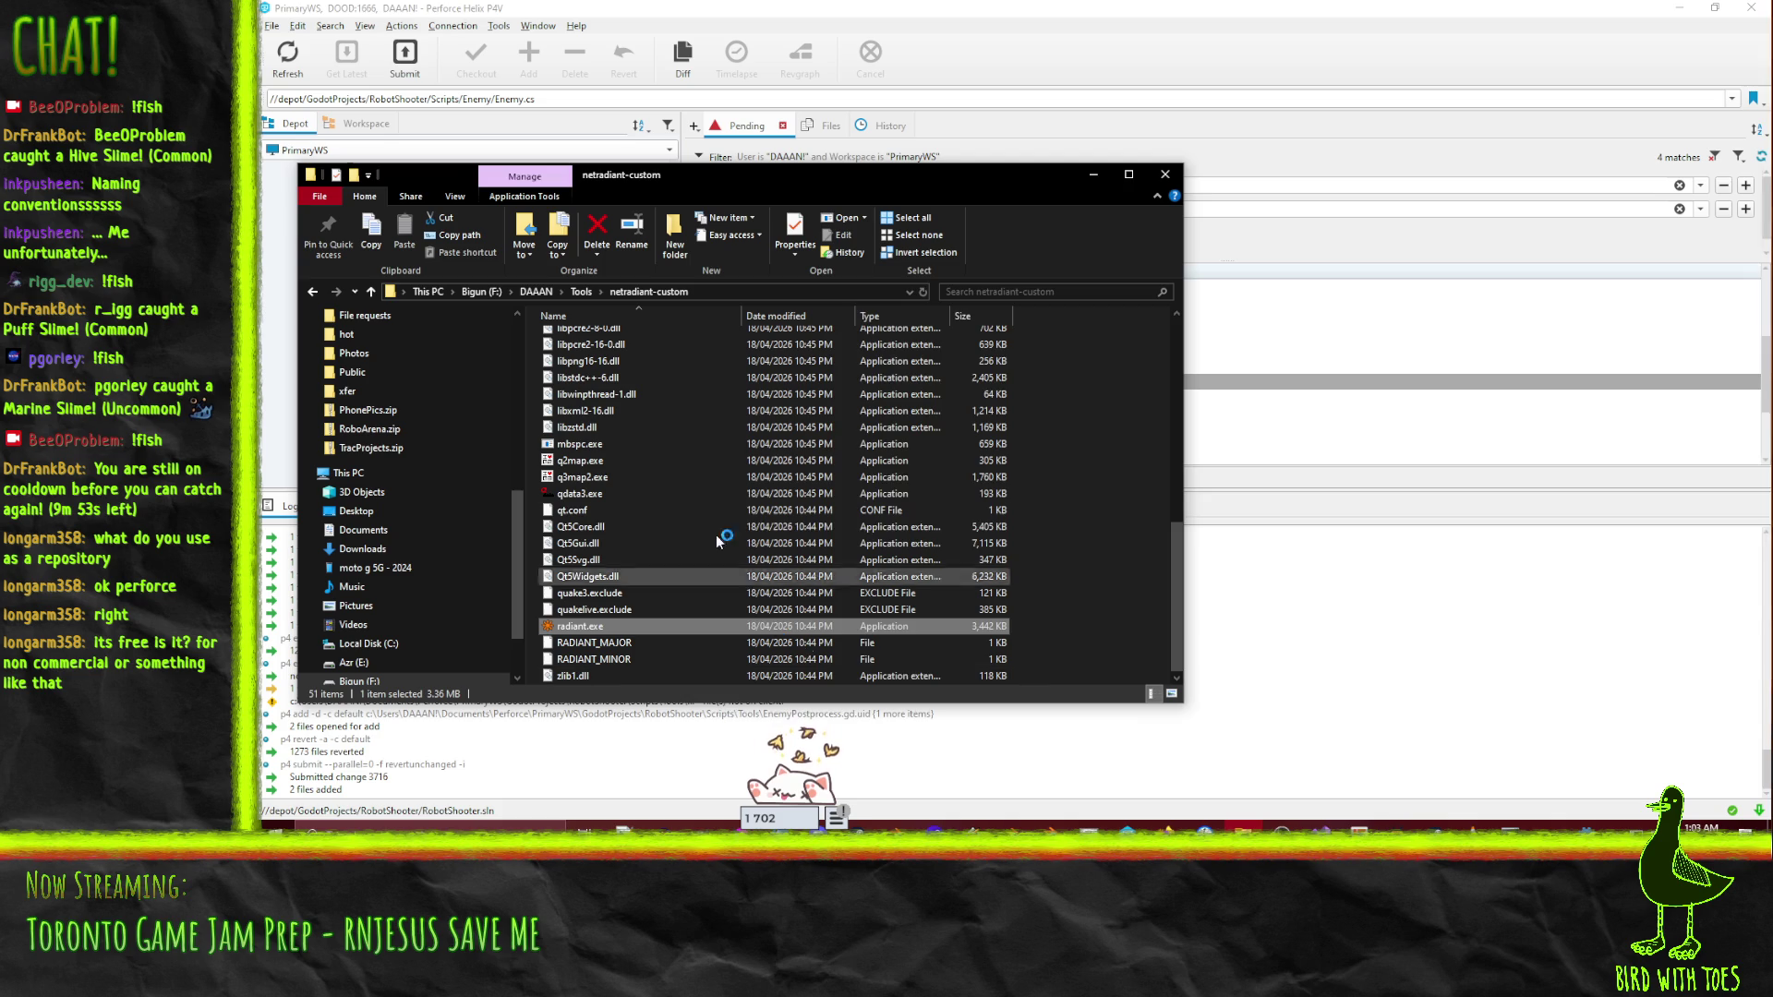
pyautogui.click(1065, 433)
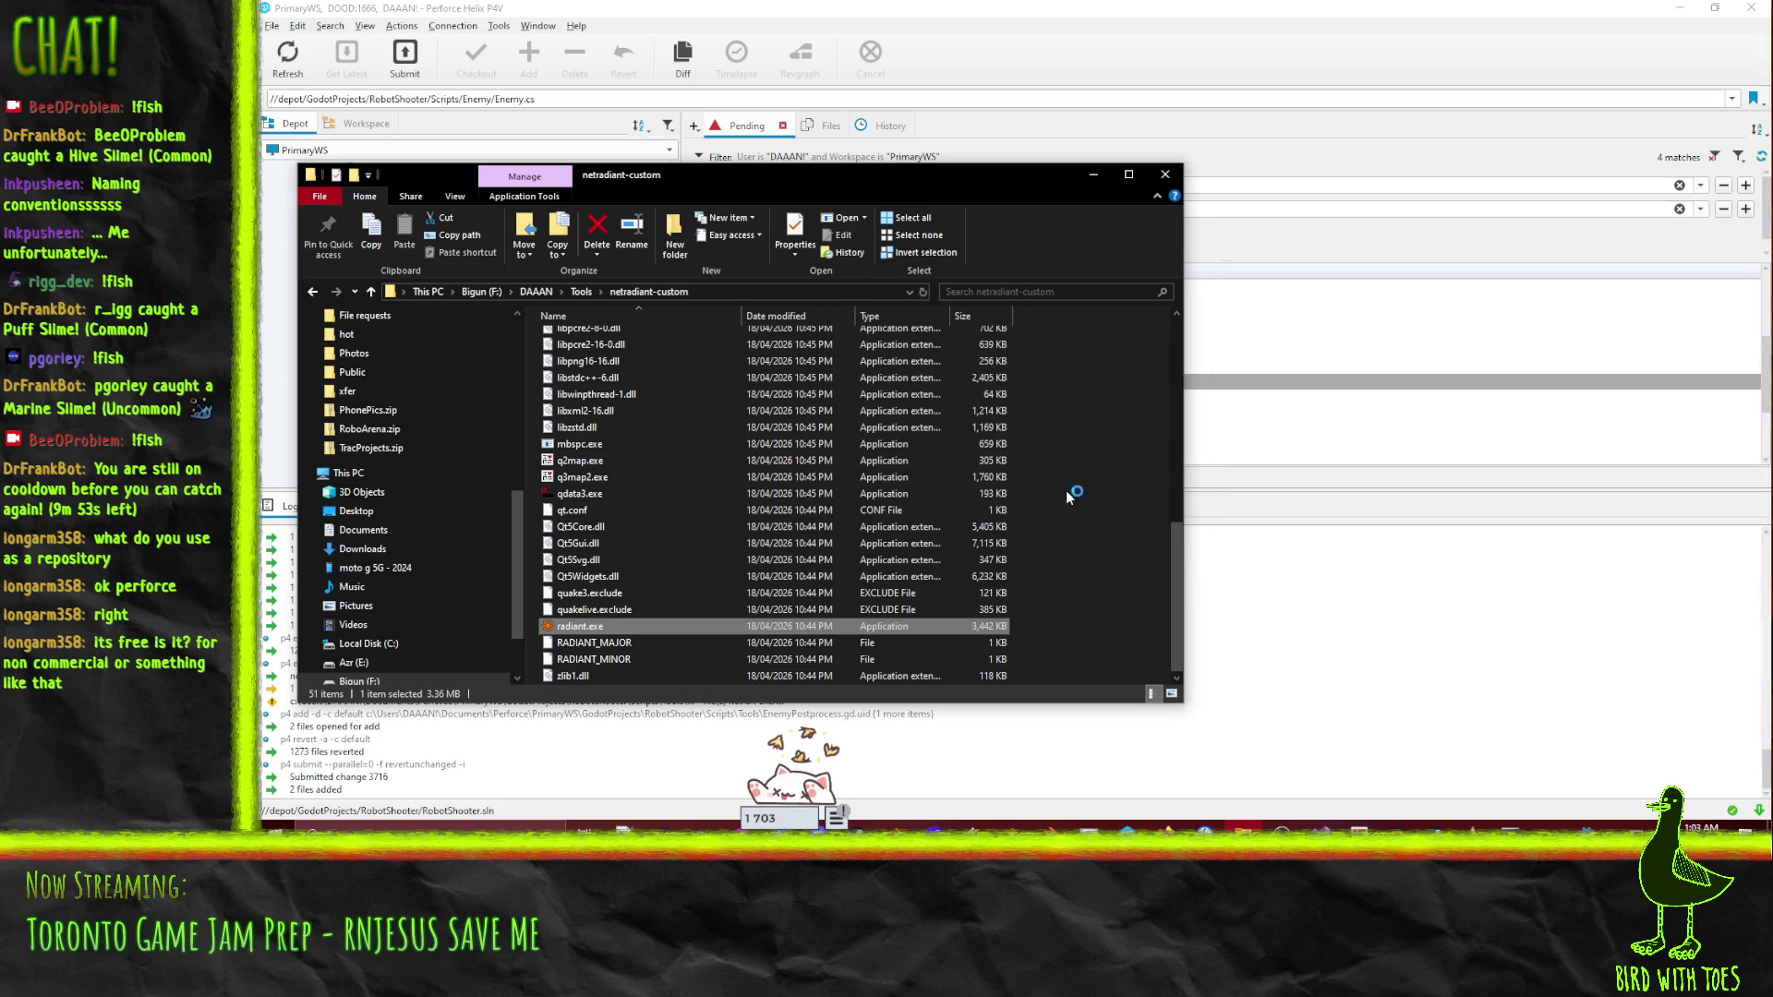